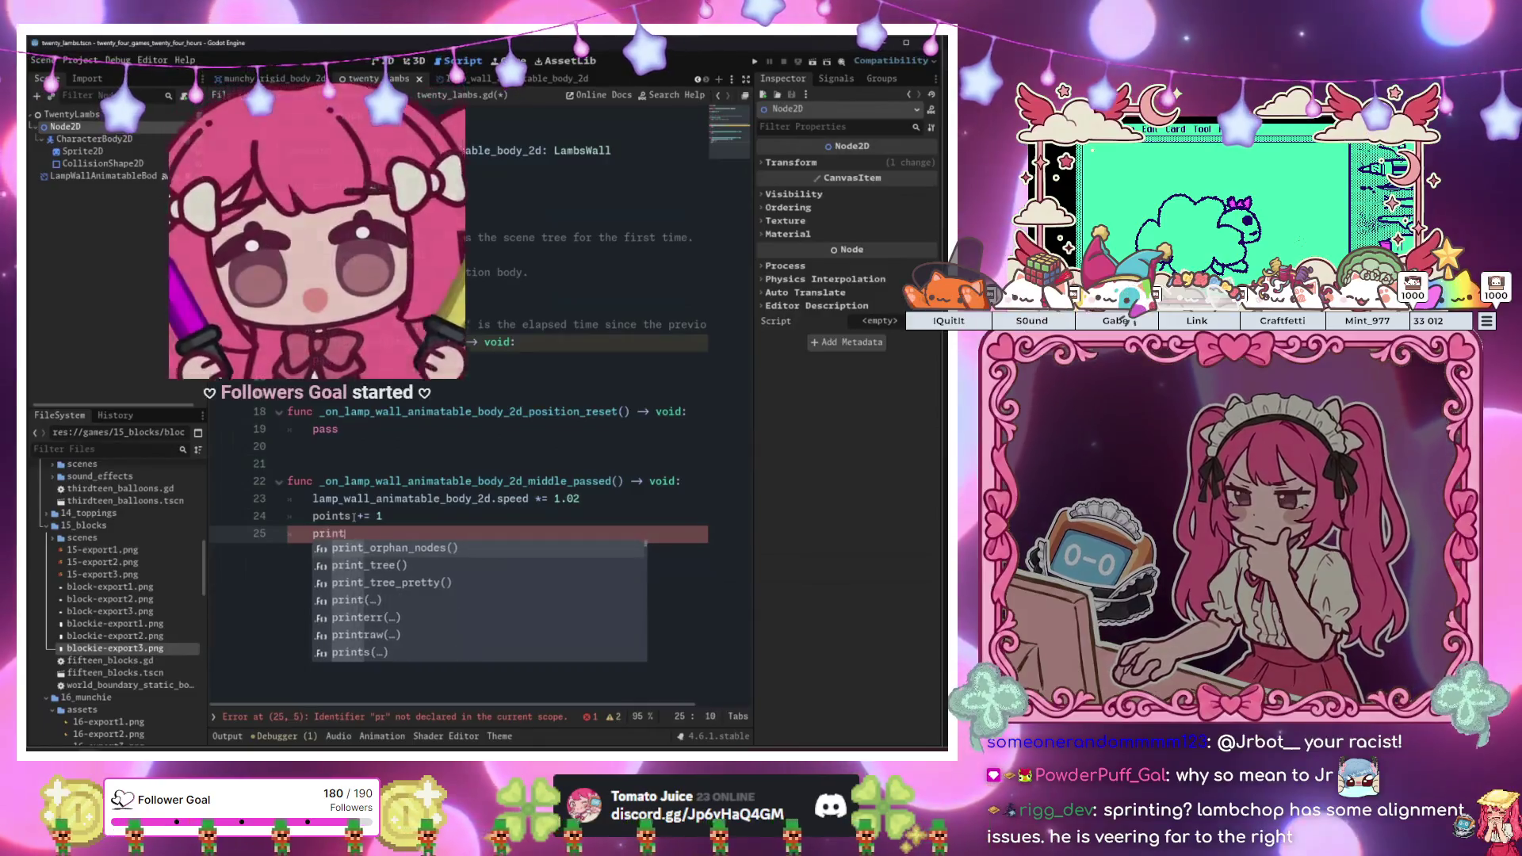
# - Complete print(points) on line 25 with autocomplete, then save and run the game to test scoring
pyautogui.press('Return')
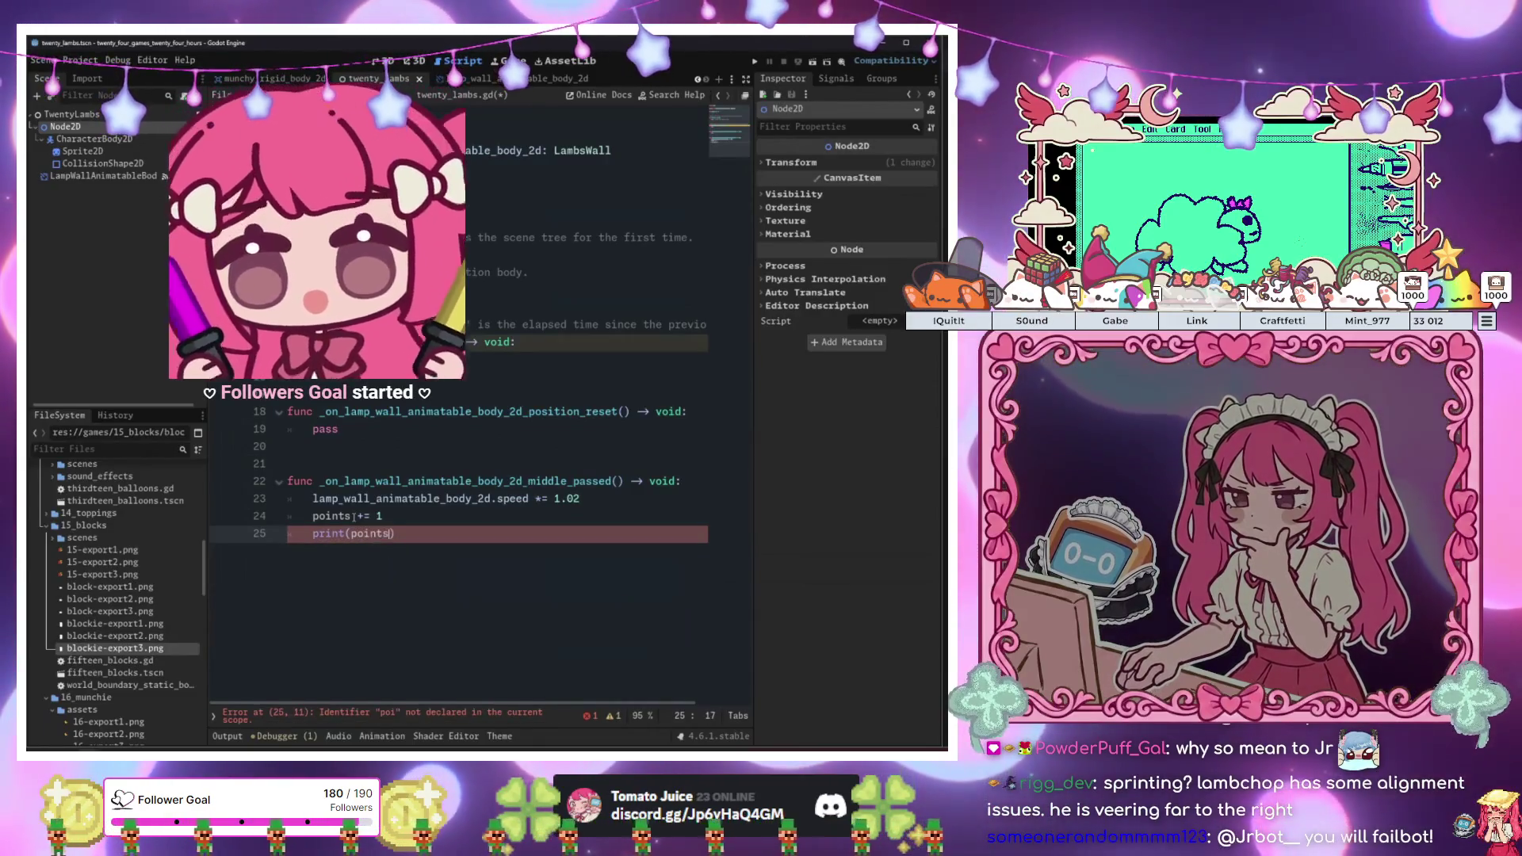
pyautogui.click(354, 517)
pyautogui.press('F5')
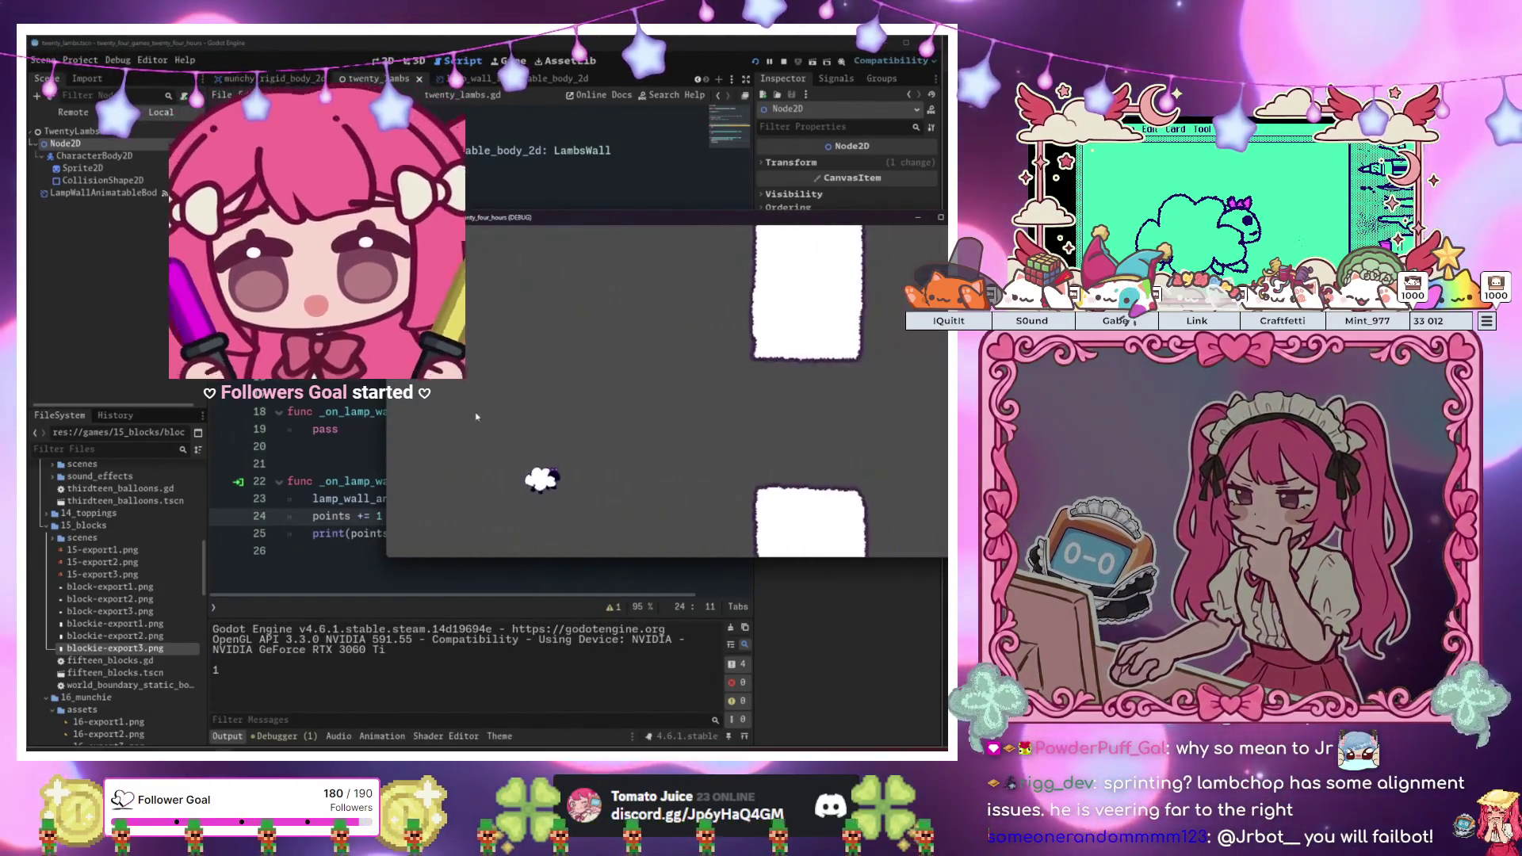
# - Fly the lamb through the wall gaps until Output reaches 11, then stop the game and return to the script
pyautogui.click(578, 409)
pyautogui.click(578, 405)
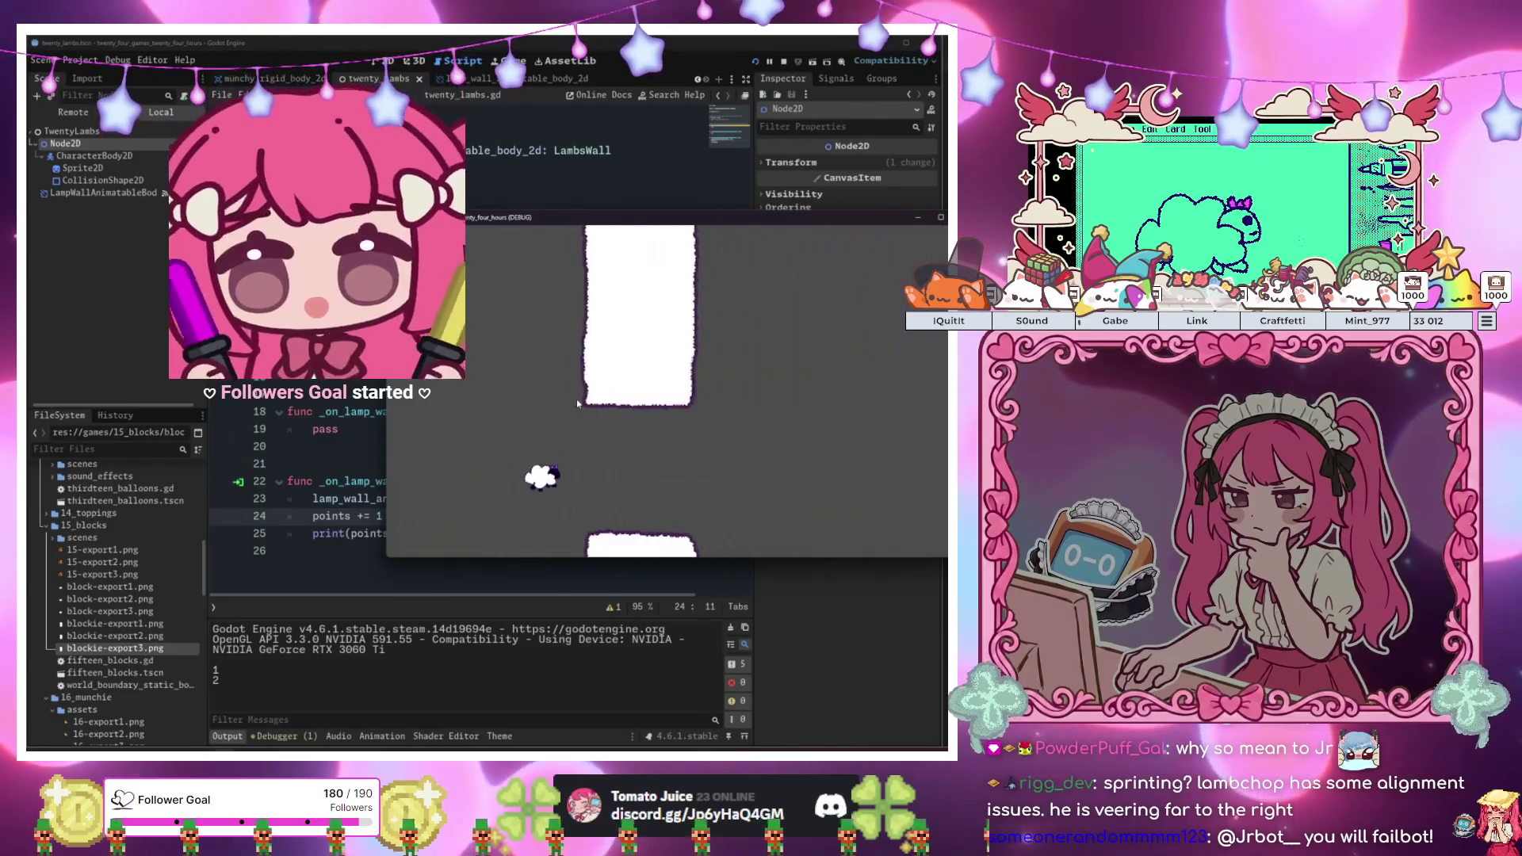
pyautogui.click(577, 398)
pyautogui.click(619, 368)
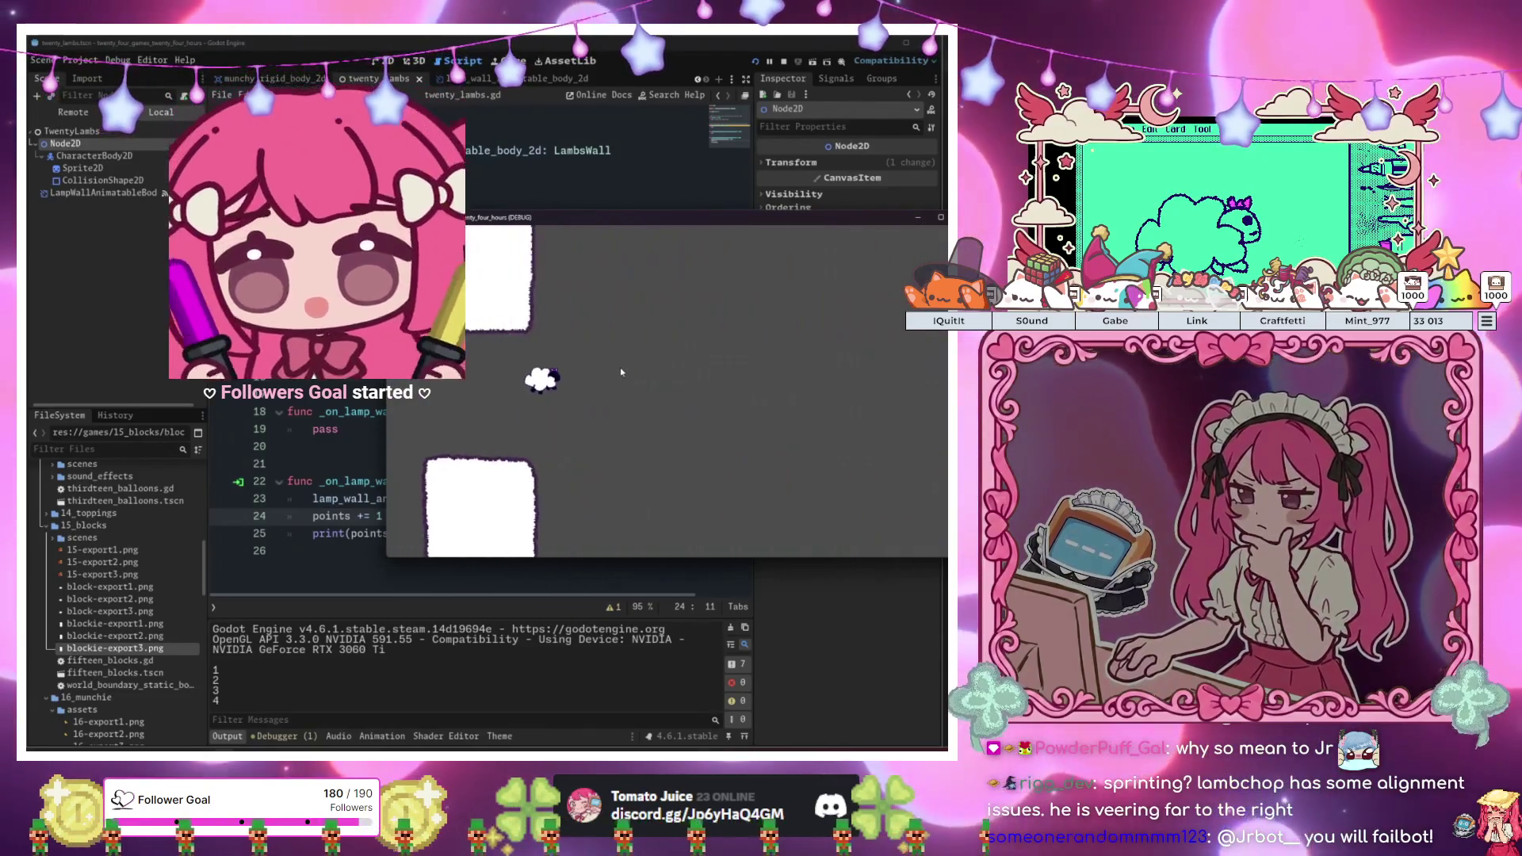
pyautogui.click(620, 368)
pyautogui.click(621, 371)
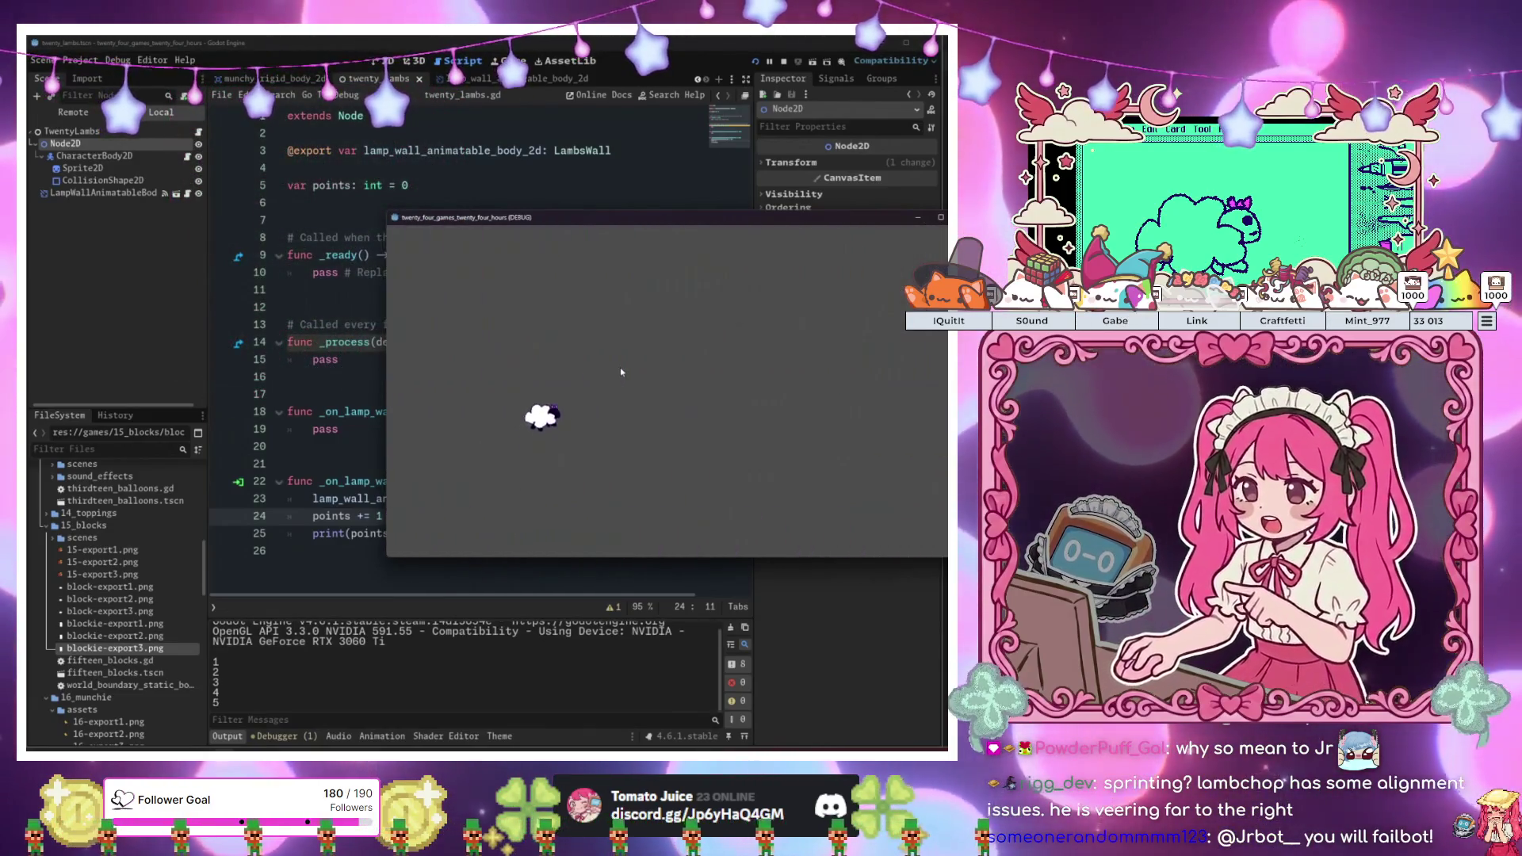
pyautogui.click(621, 371)
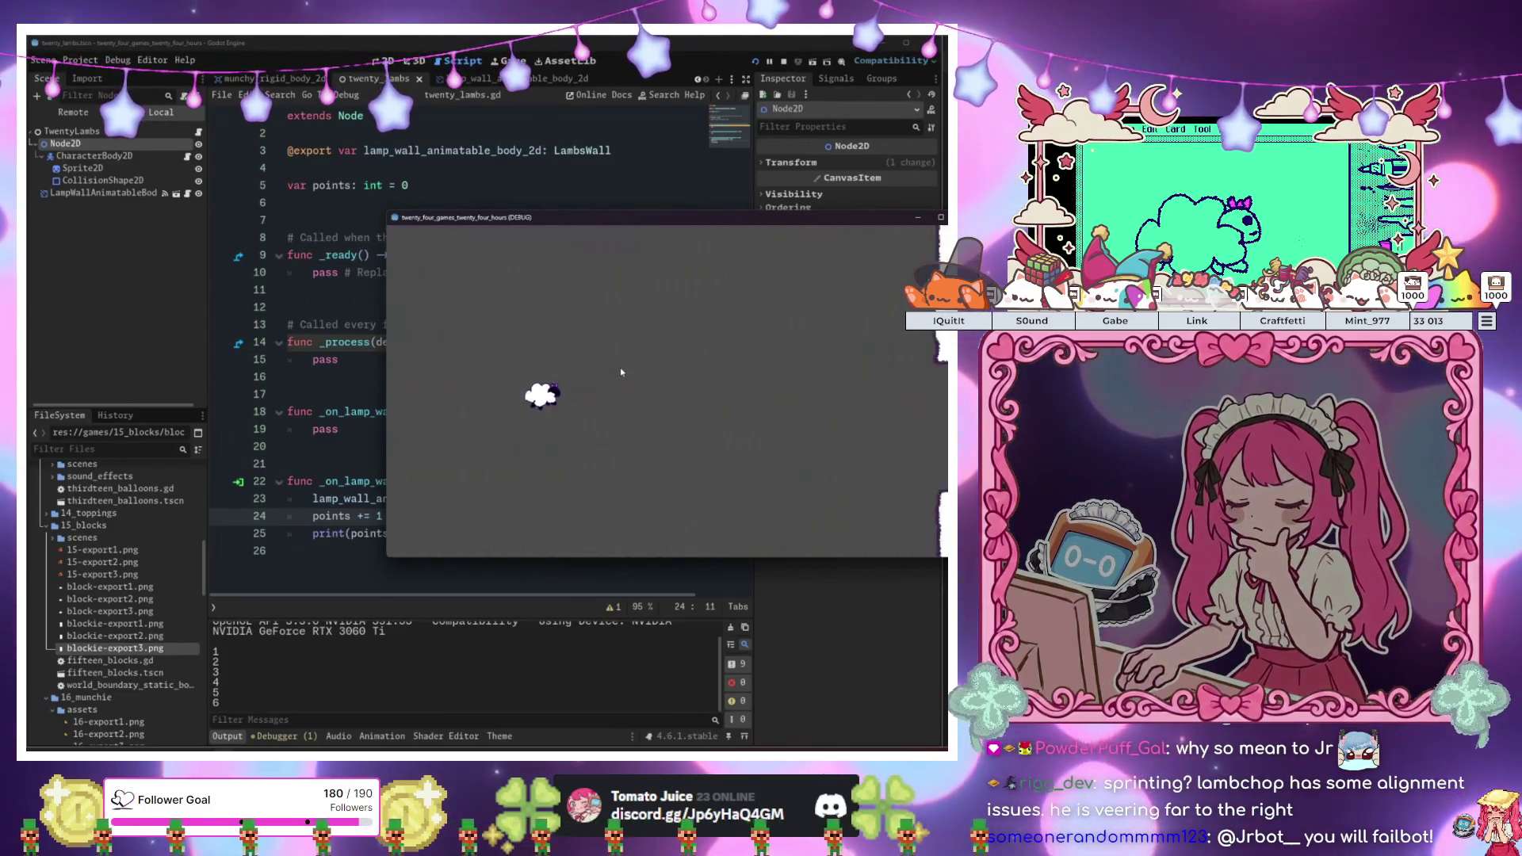
pyautogui.click(620, 368)
pyautogui.click(620, 368)
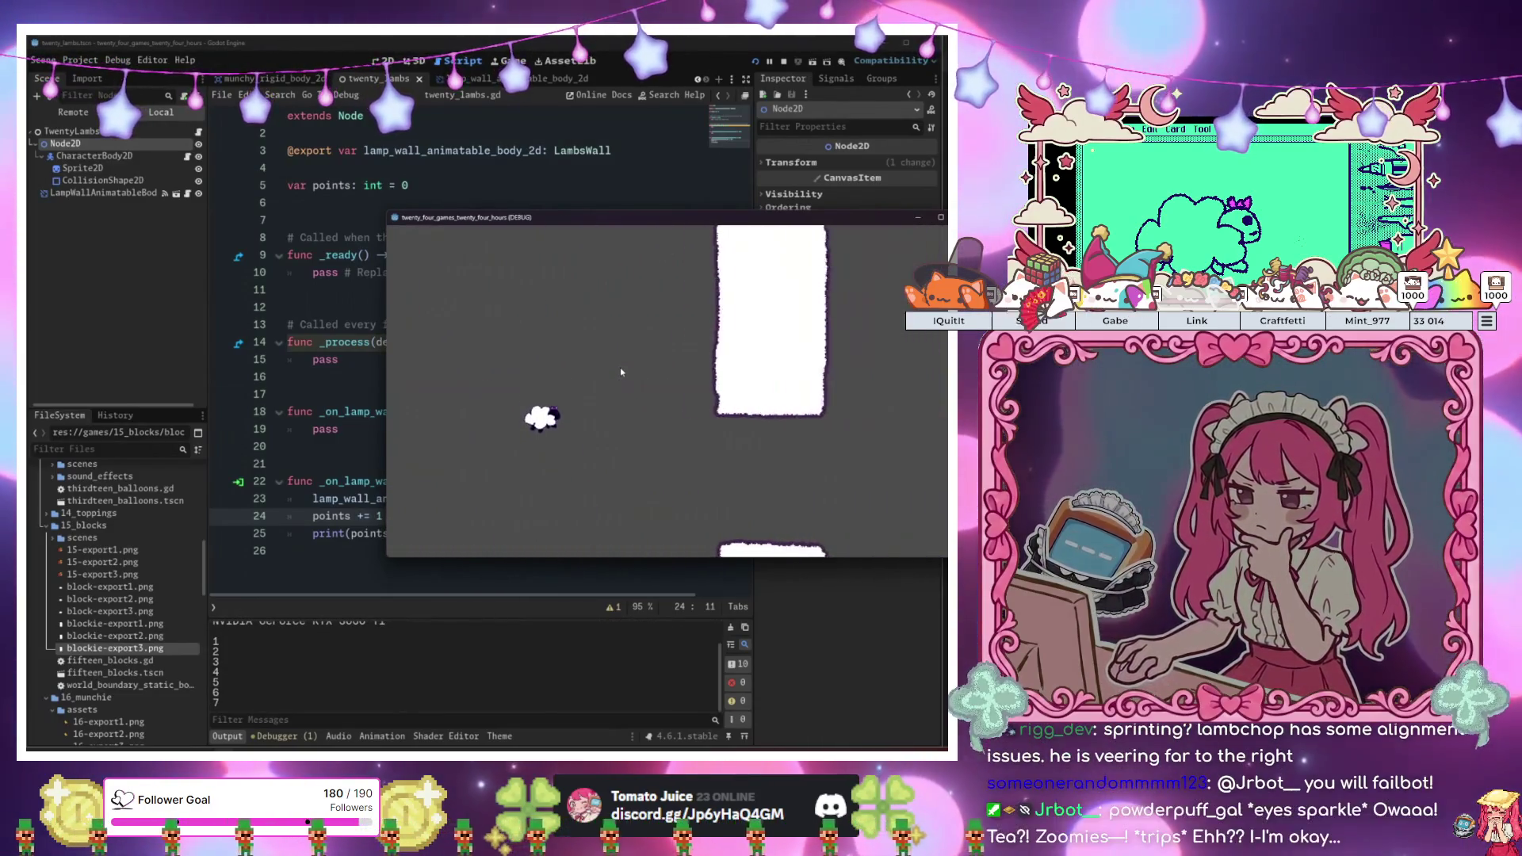
pyautogui.click(620, 368)
pyautogui.click(620, 368)
pyautogui.click(620, 368)
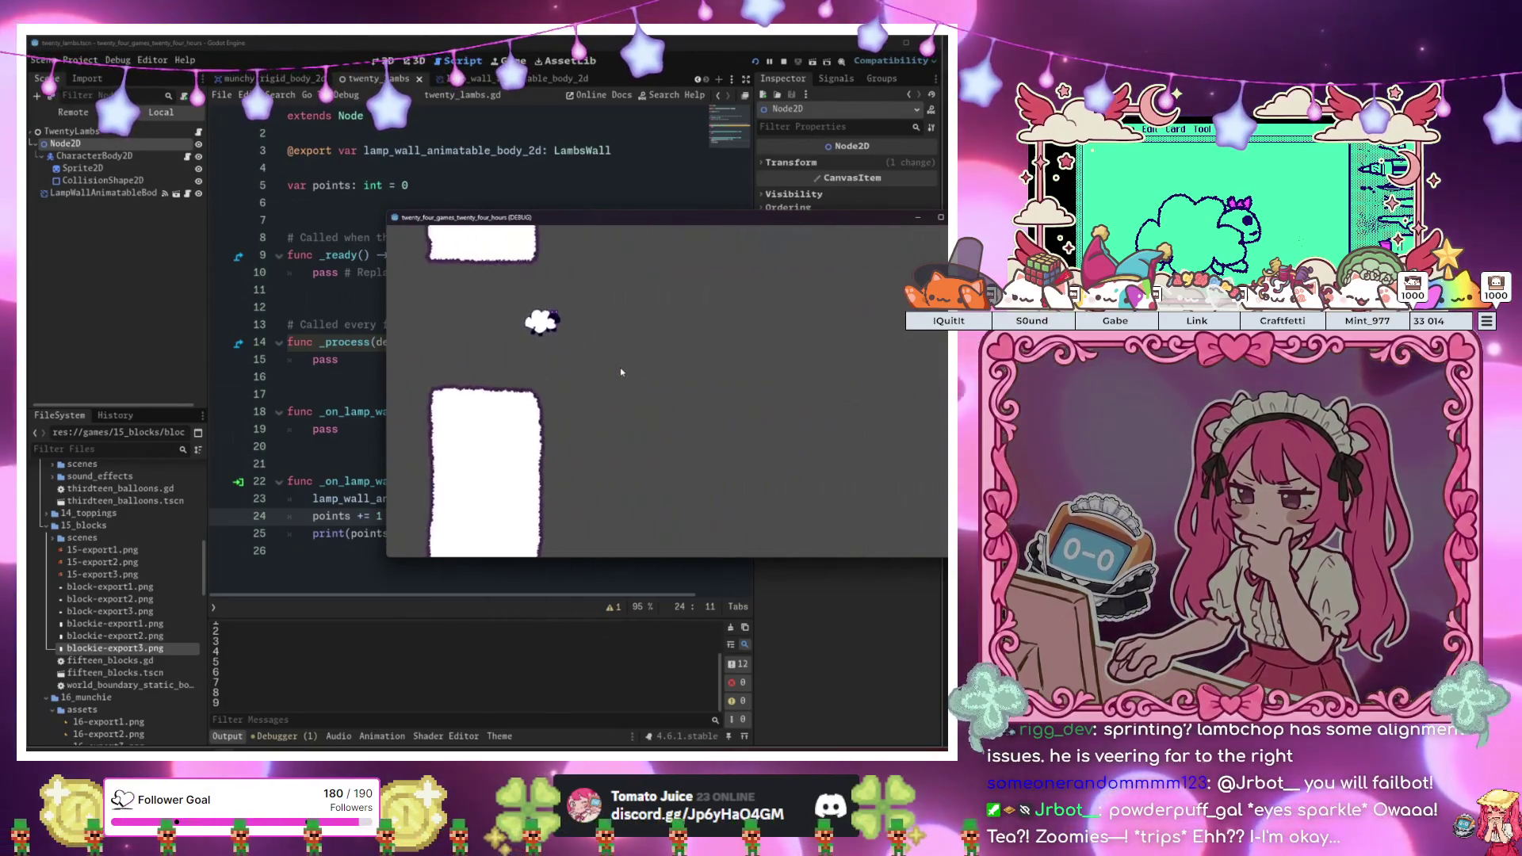
pyautogui.click(620, 368)
pyautogui.click(621, 372)
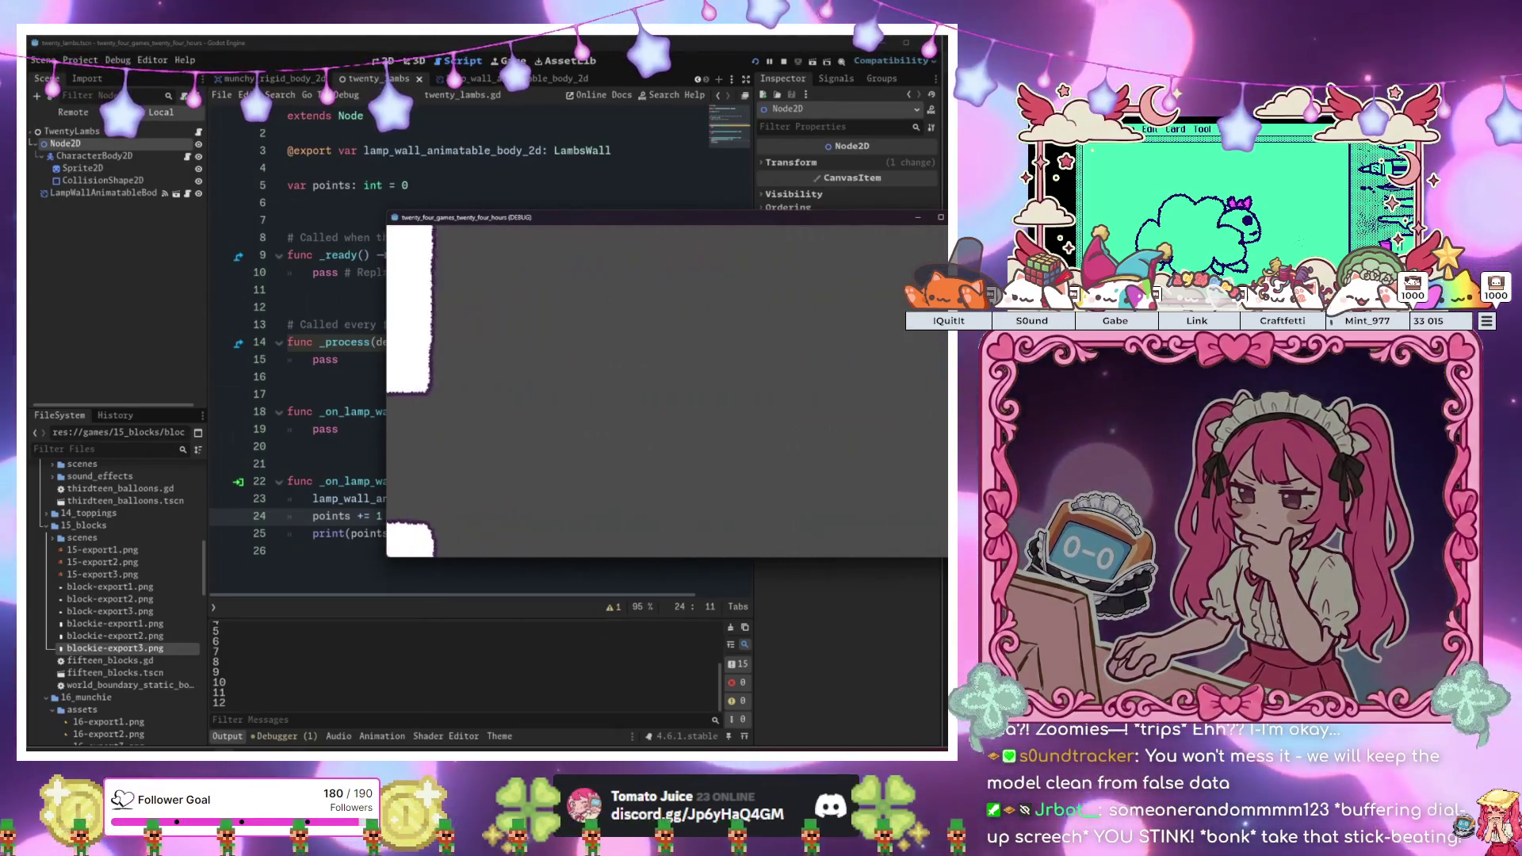
pyautogui.press('F8')
pyautogui.click(616, 283)
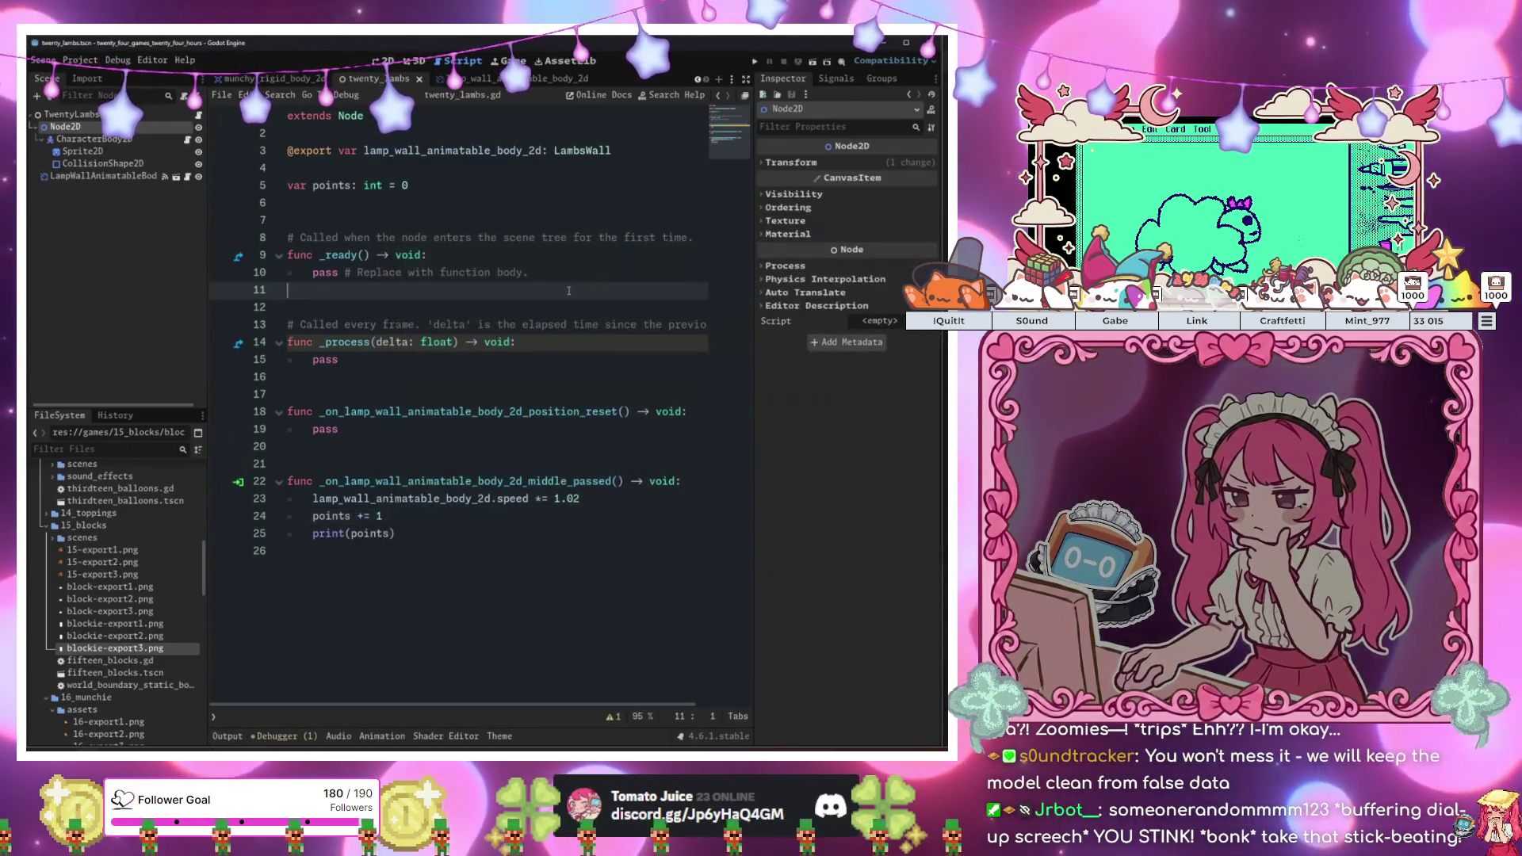
pyautogui.press('F5')
pyautogui.click(510, 298)
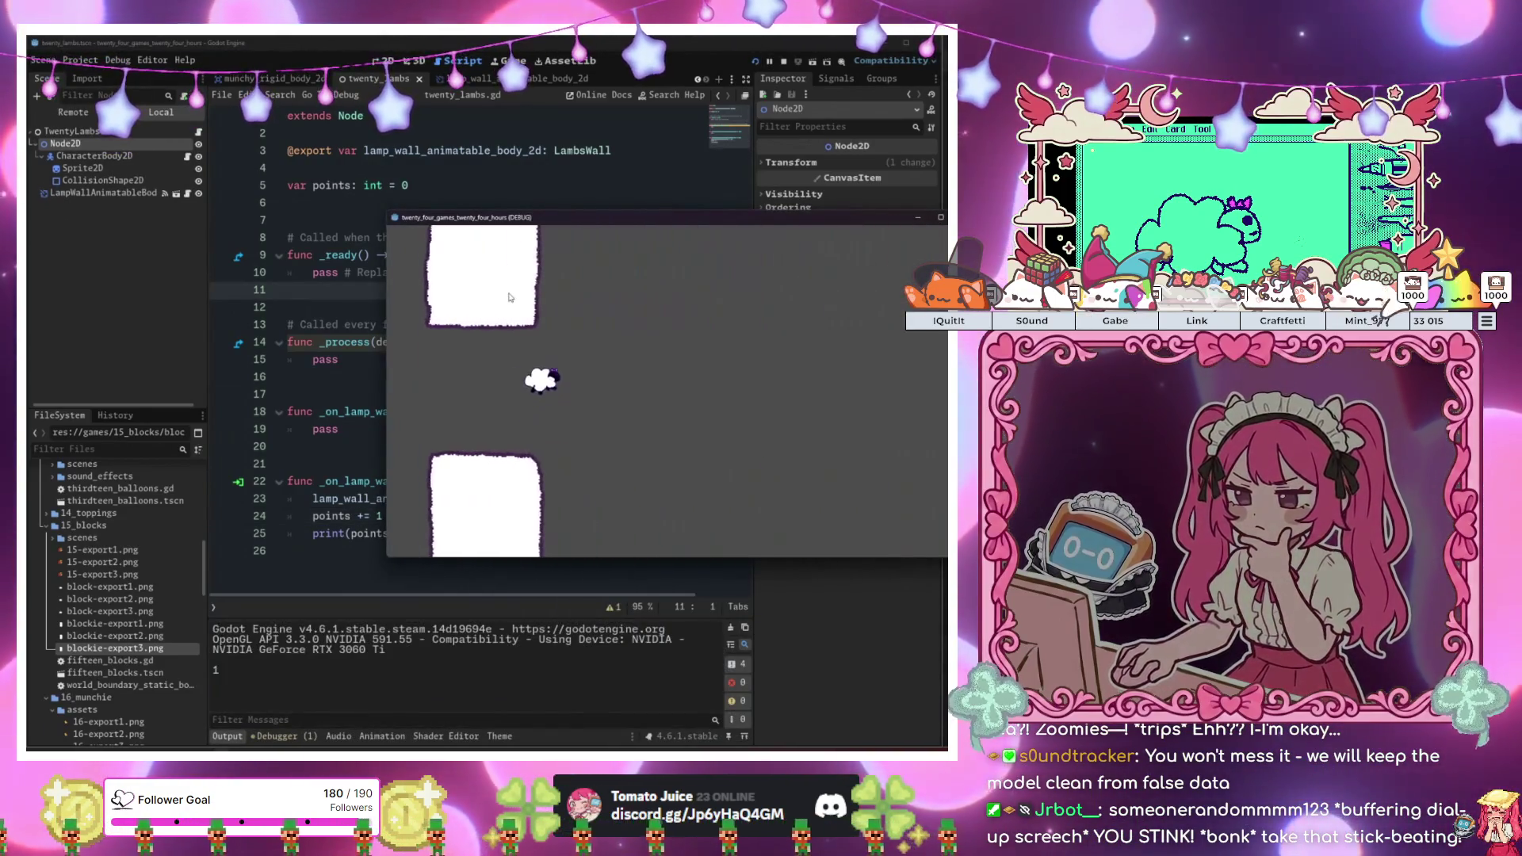
pyautogui.click(510, 298)
pyautogui.click(509, 297)
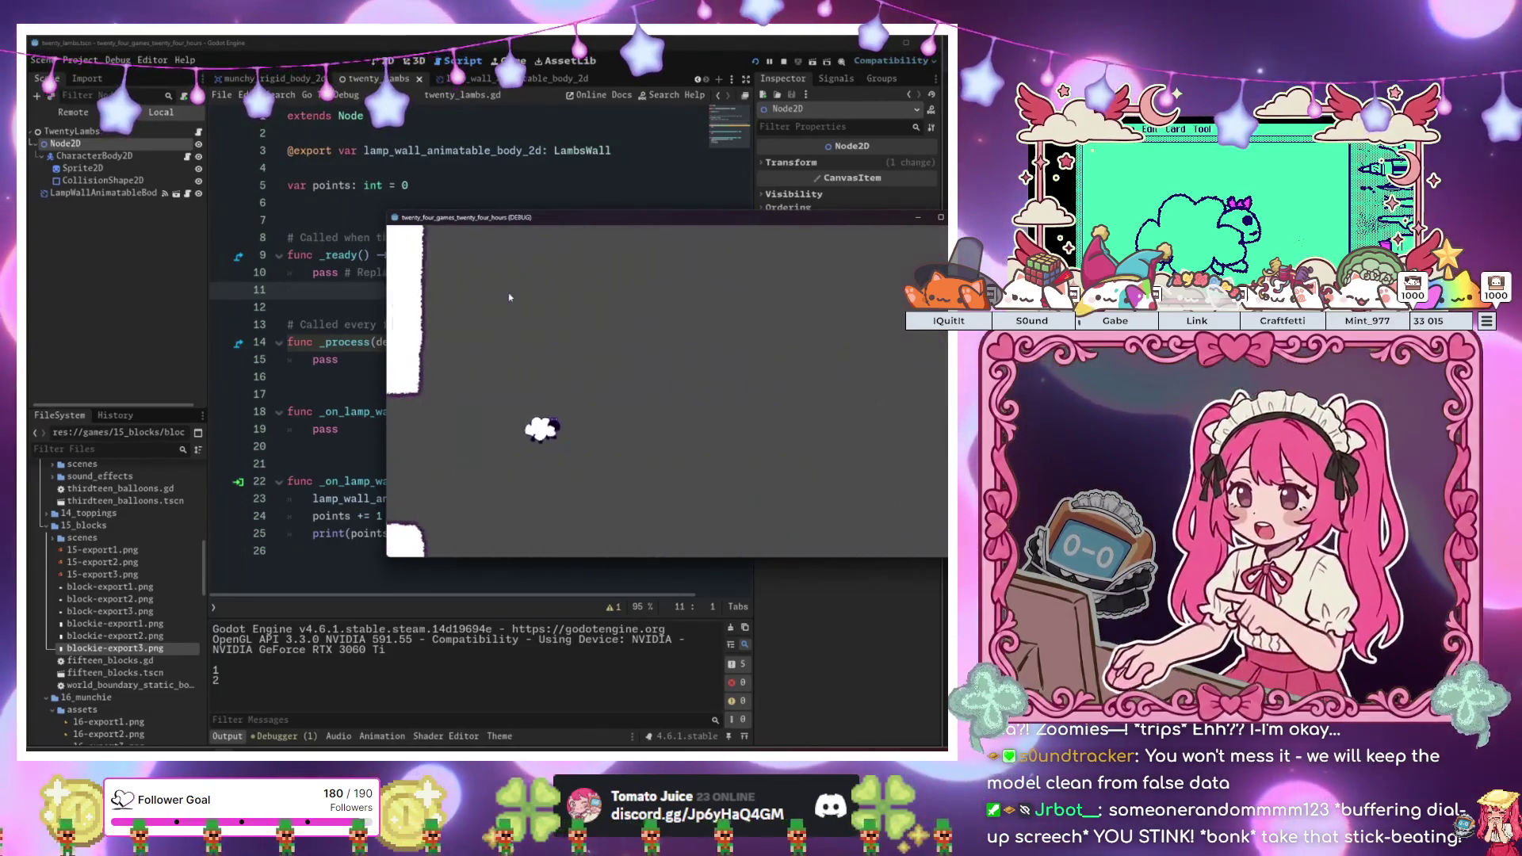
pyautogui.click(510, 297)
pyautogui.click(510, 298)
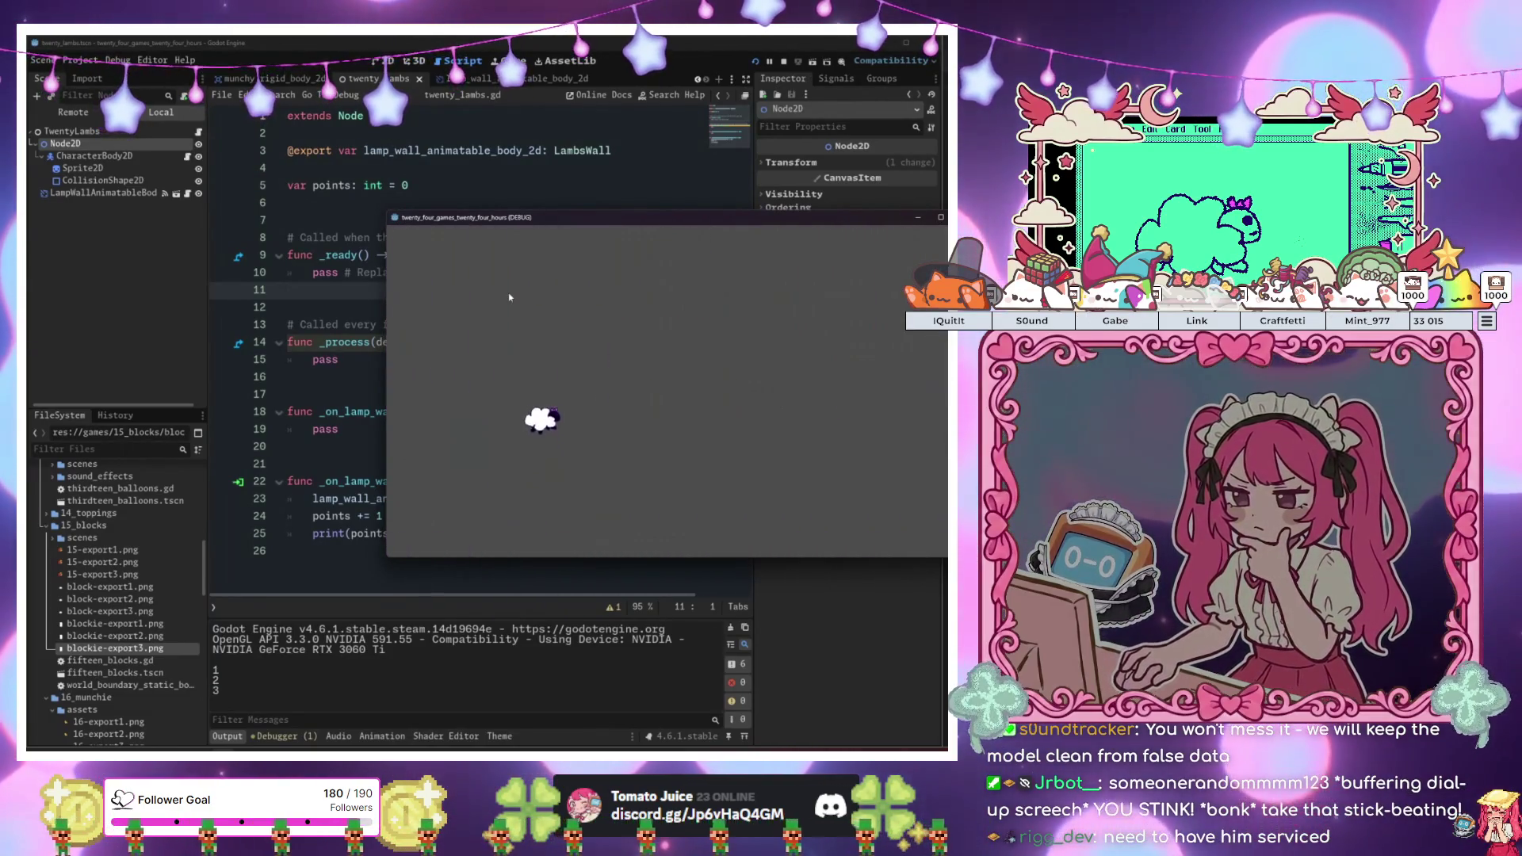
pyautogui.click(509, 297)
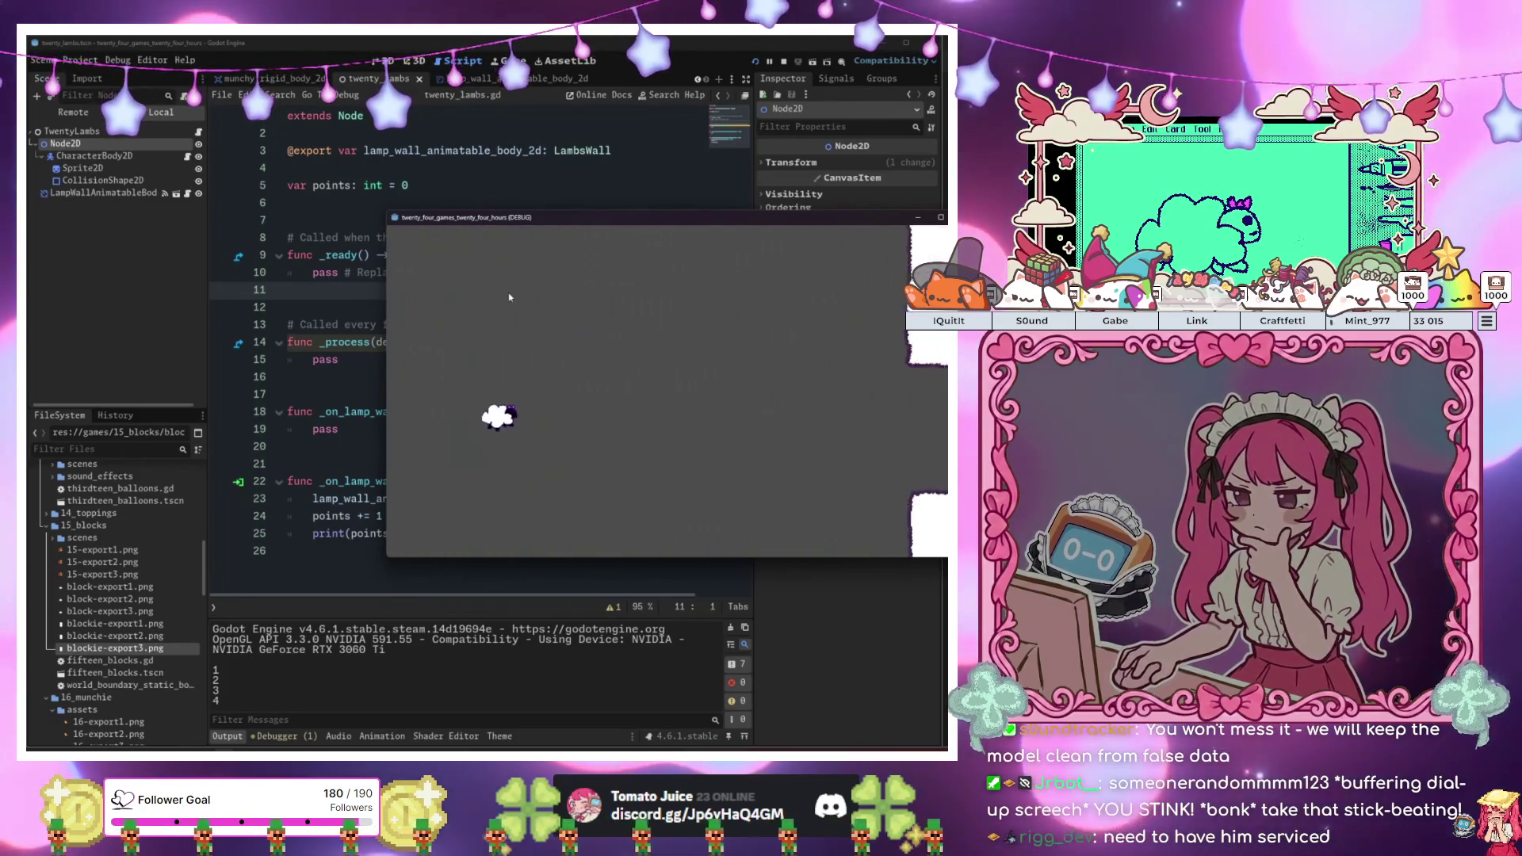
pyautogui.click(509, 297)
pyautogui.click(510, 297)
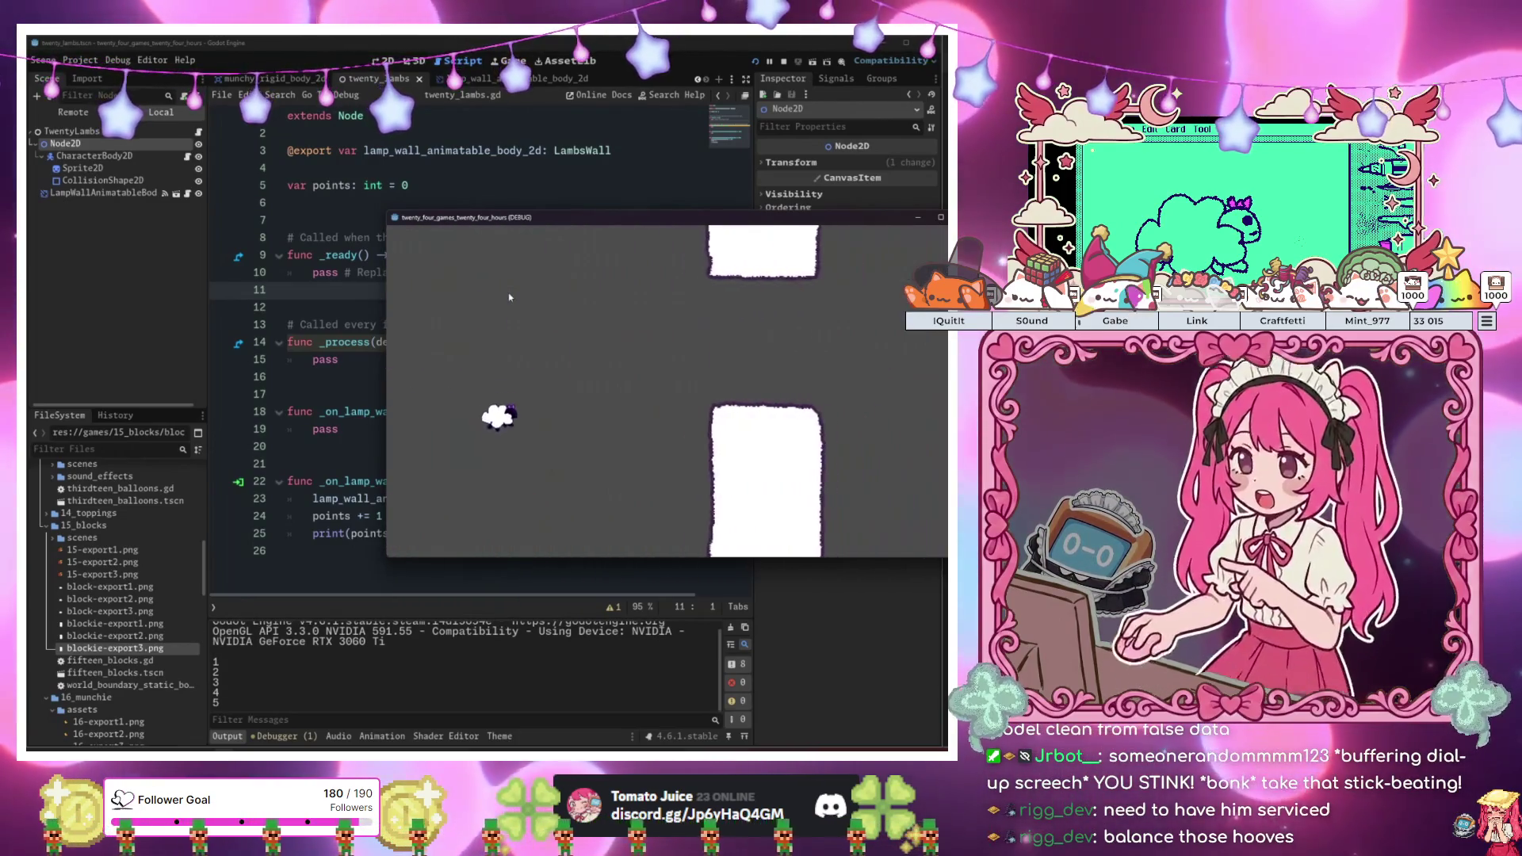
pyautogui.click(510, 297)
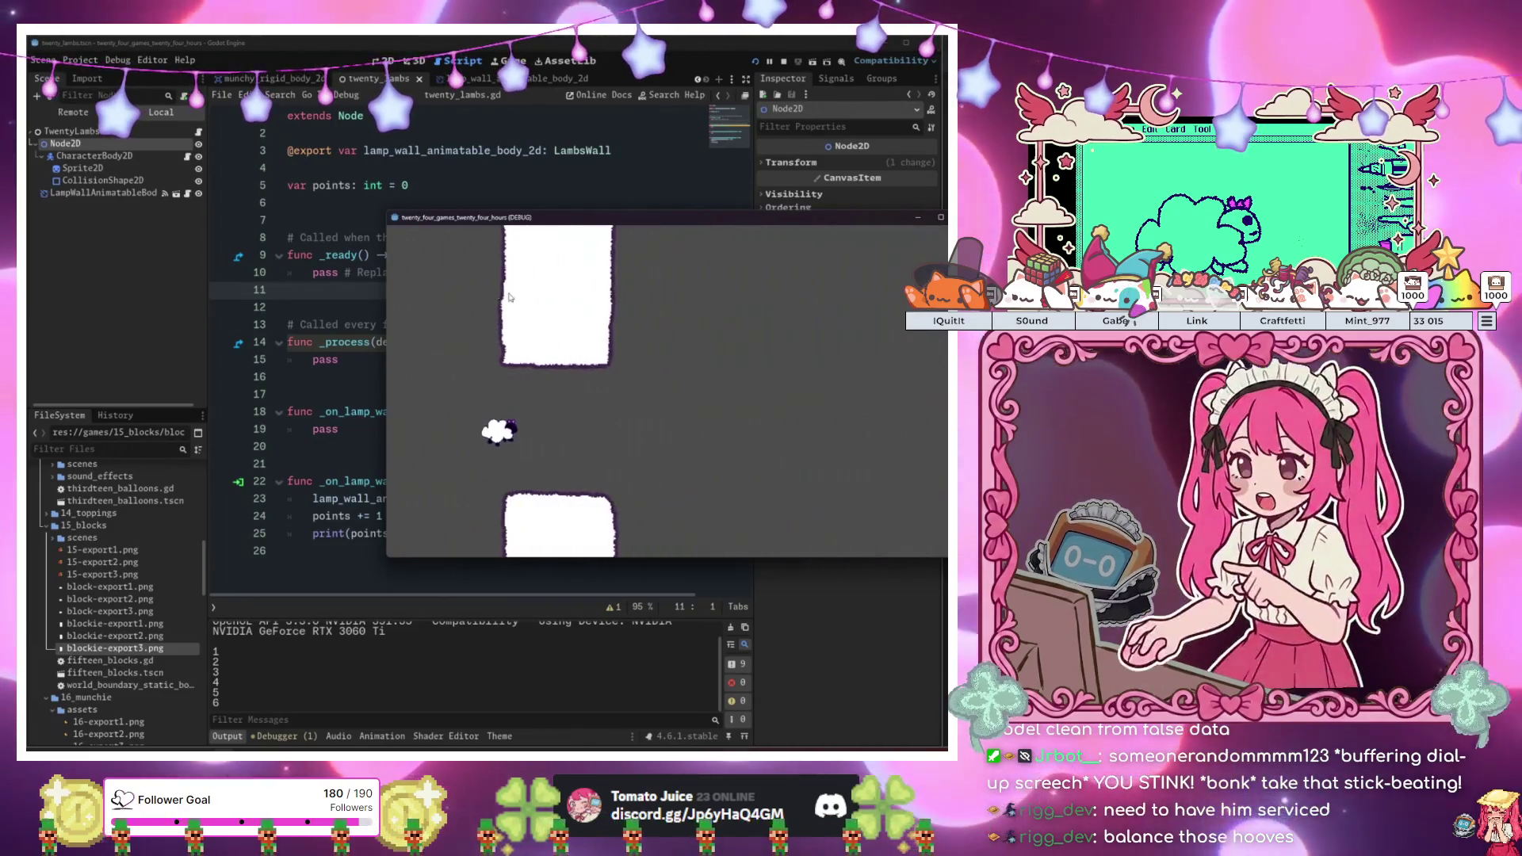
pyautogui.click(509, 297)
pyautogui.click(508, 298)
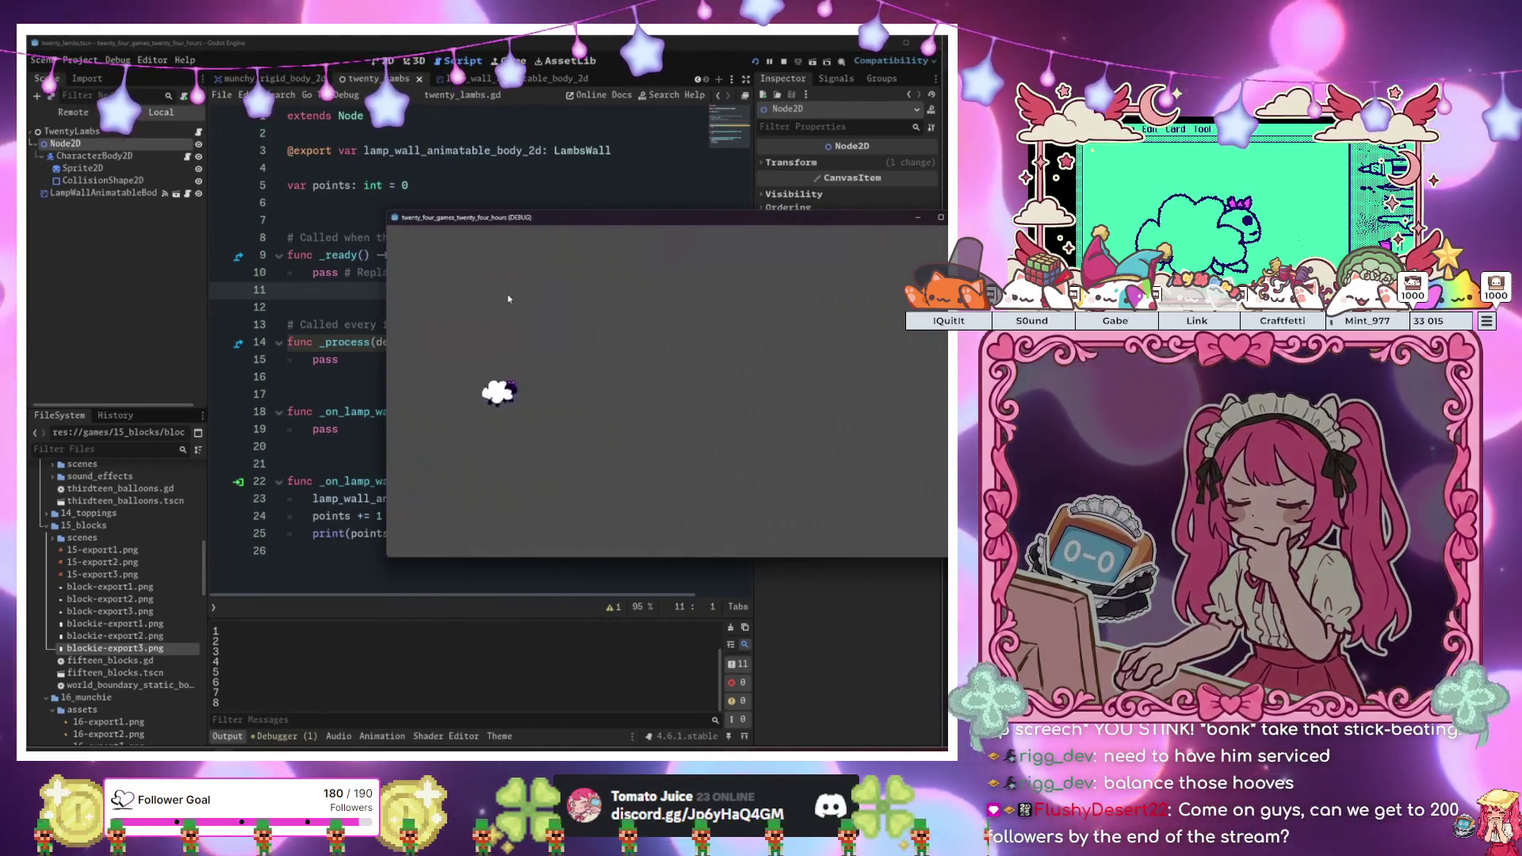
pyautogui.click(507, 298)
pyautogui.click(507, 298)
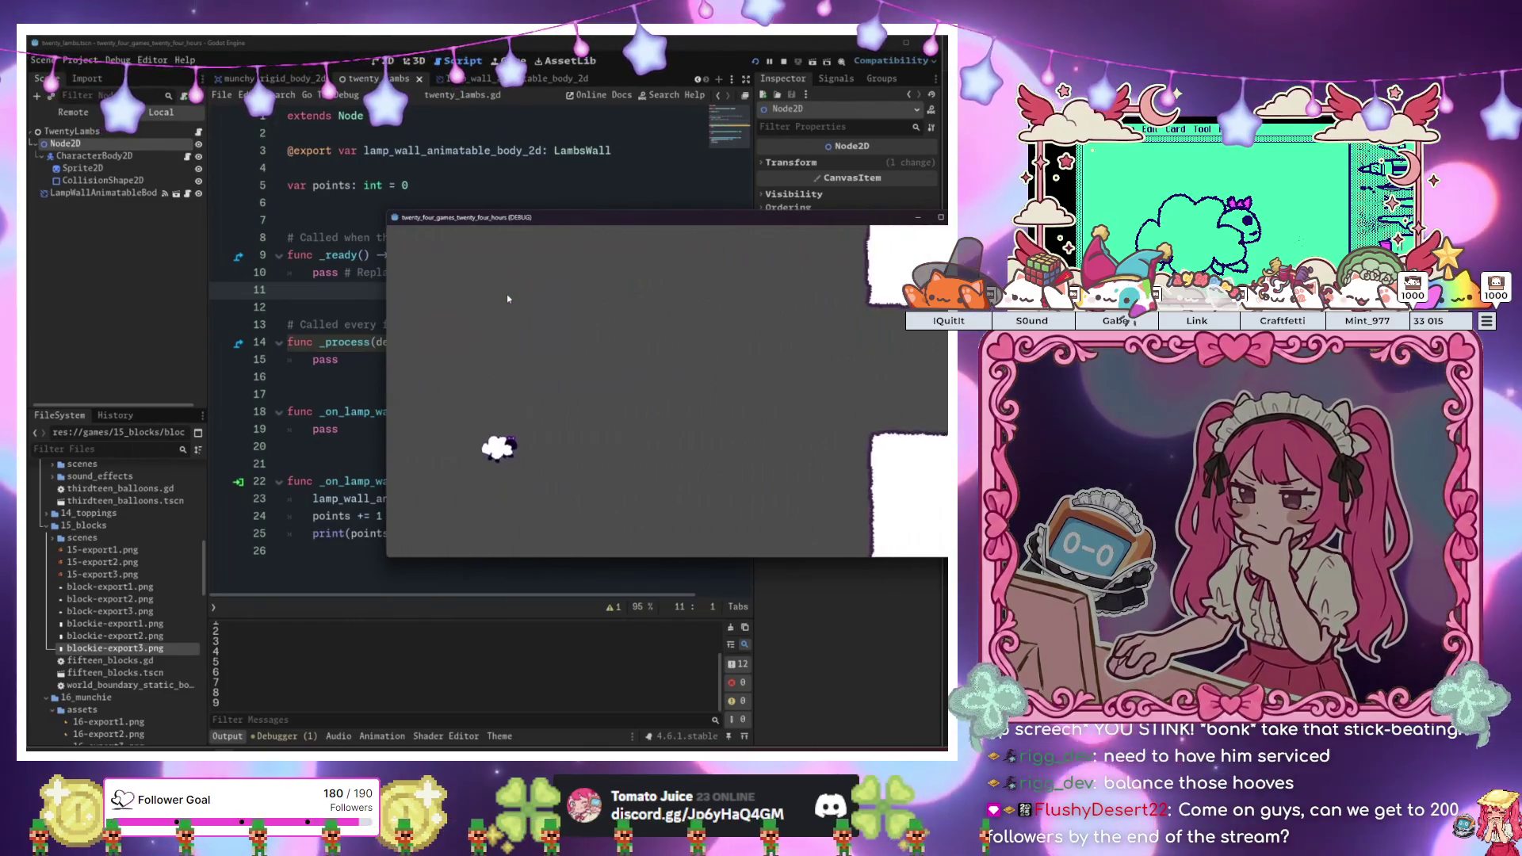
pyautogui.click(508, 299)
pyautogui.click(508, 298)
pyautogui.click(507, 299)
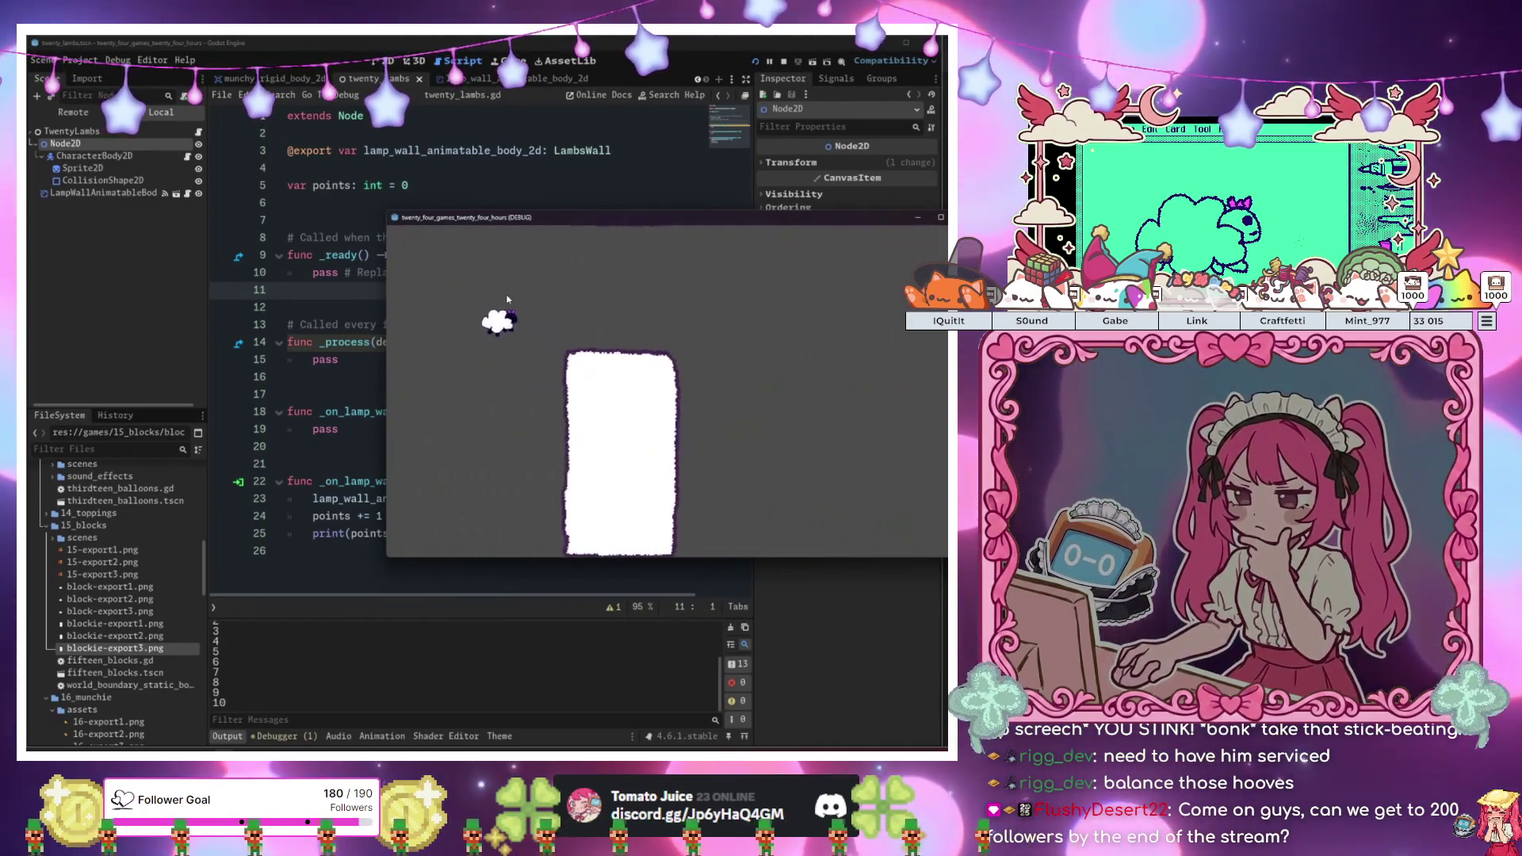
pyautogui.click(508, 299)
pyautogui.click(508, 299)
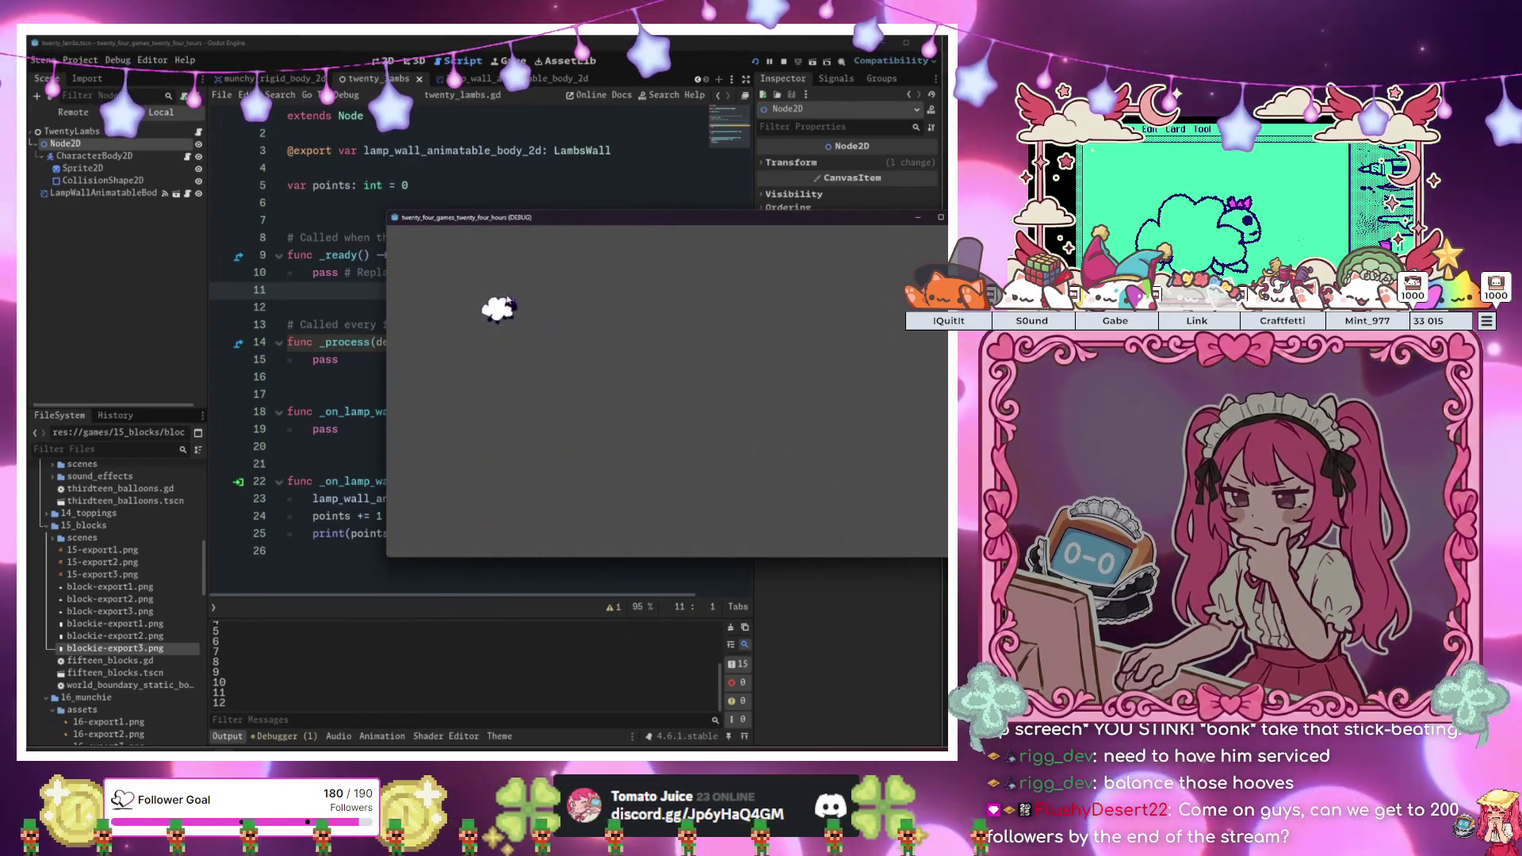
pyautogui.click(507, 299)
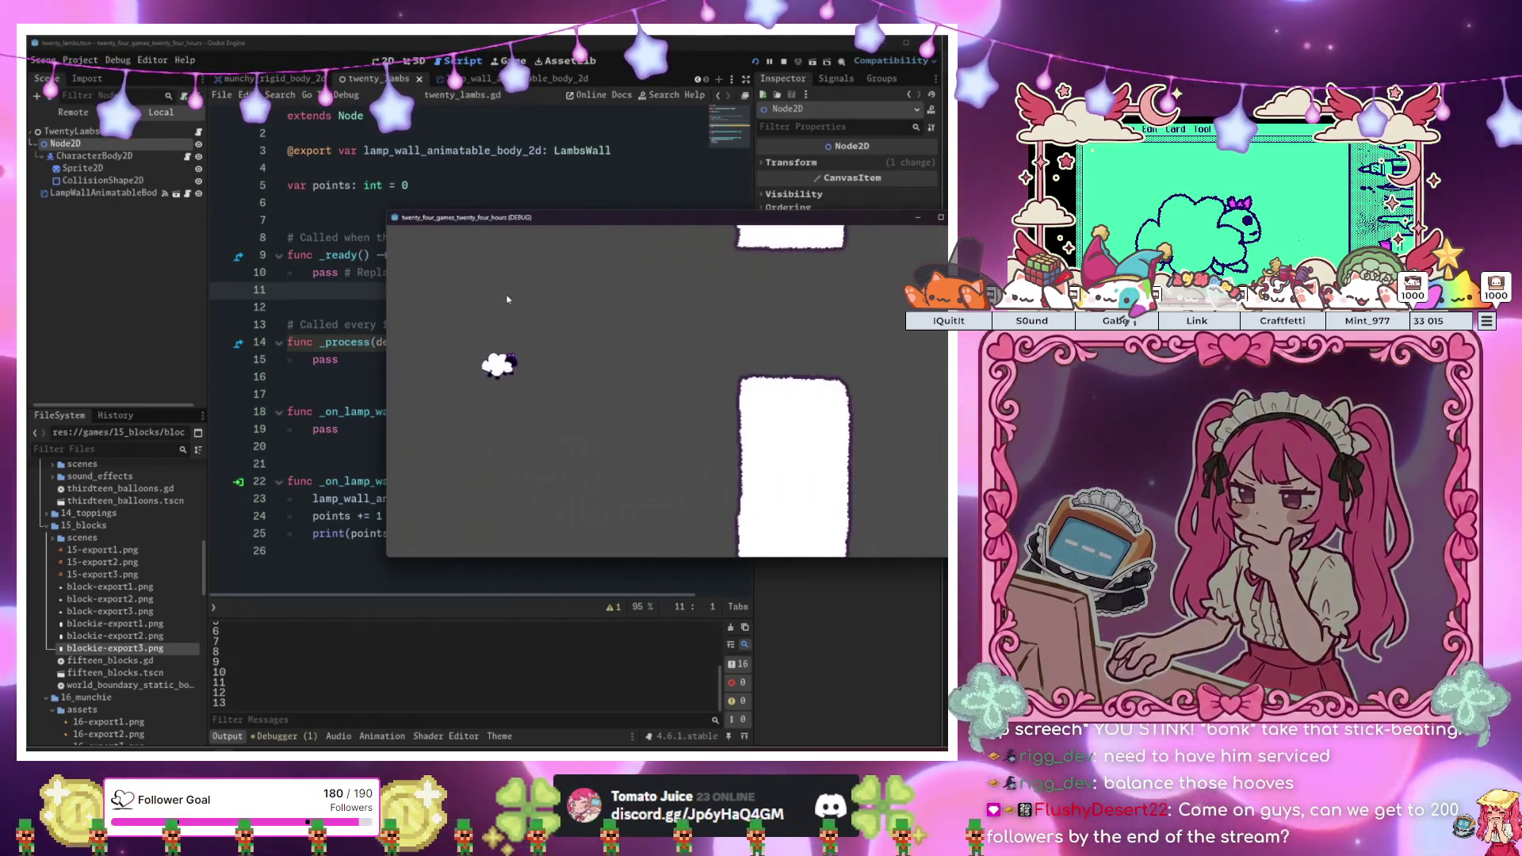
pyautogui.click(507, 299)
pyautogui.click(508, 299)
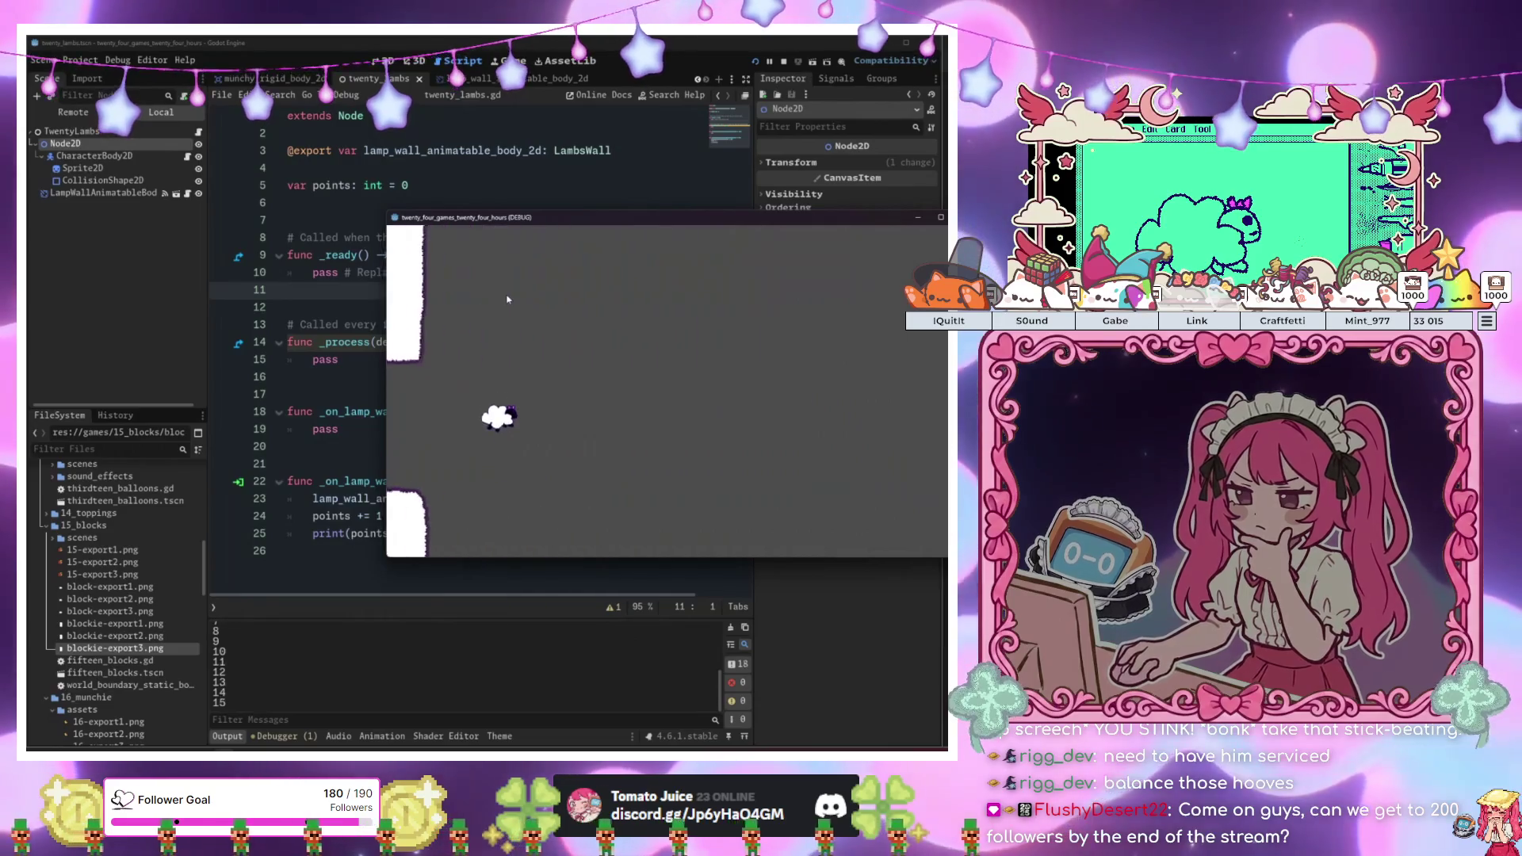
pyautogui.click(507, 299)
pyautogui.click(508, 299)
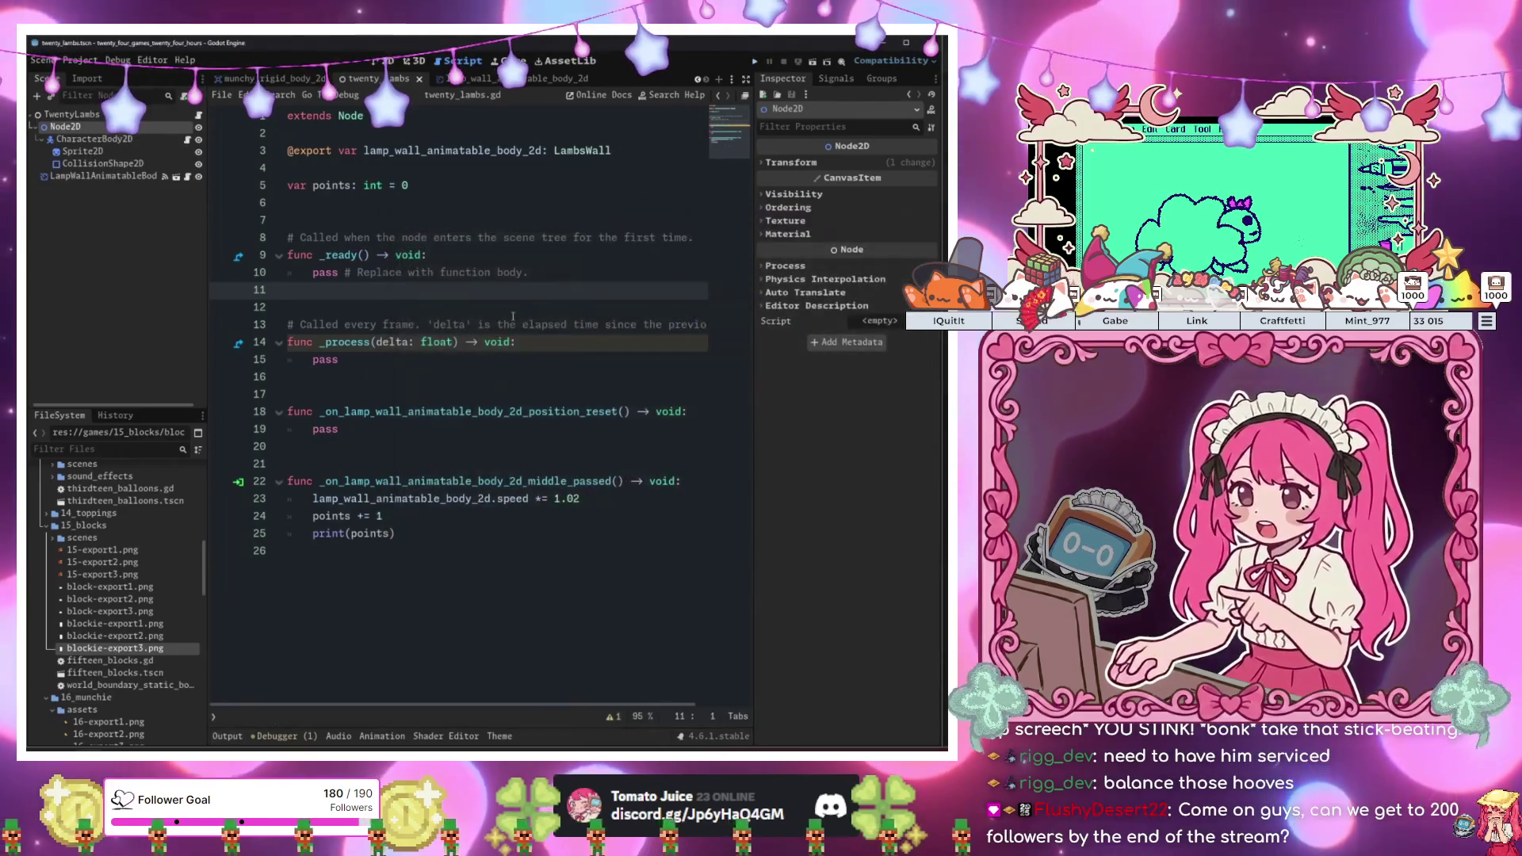
# - Go back to the script editor and relaunch the game
pyautogui.click(508, 309)
pyautogui.click(485, 298)
pyautogui.press('F5')
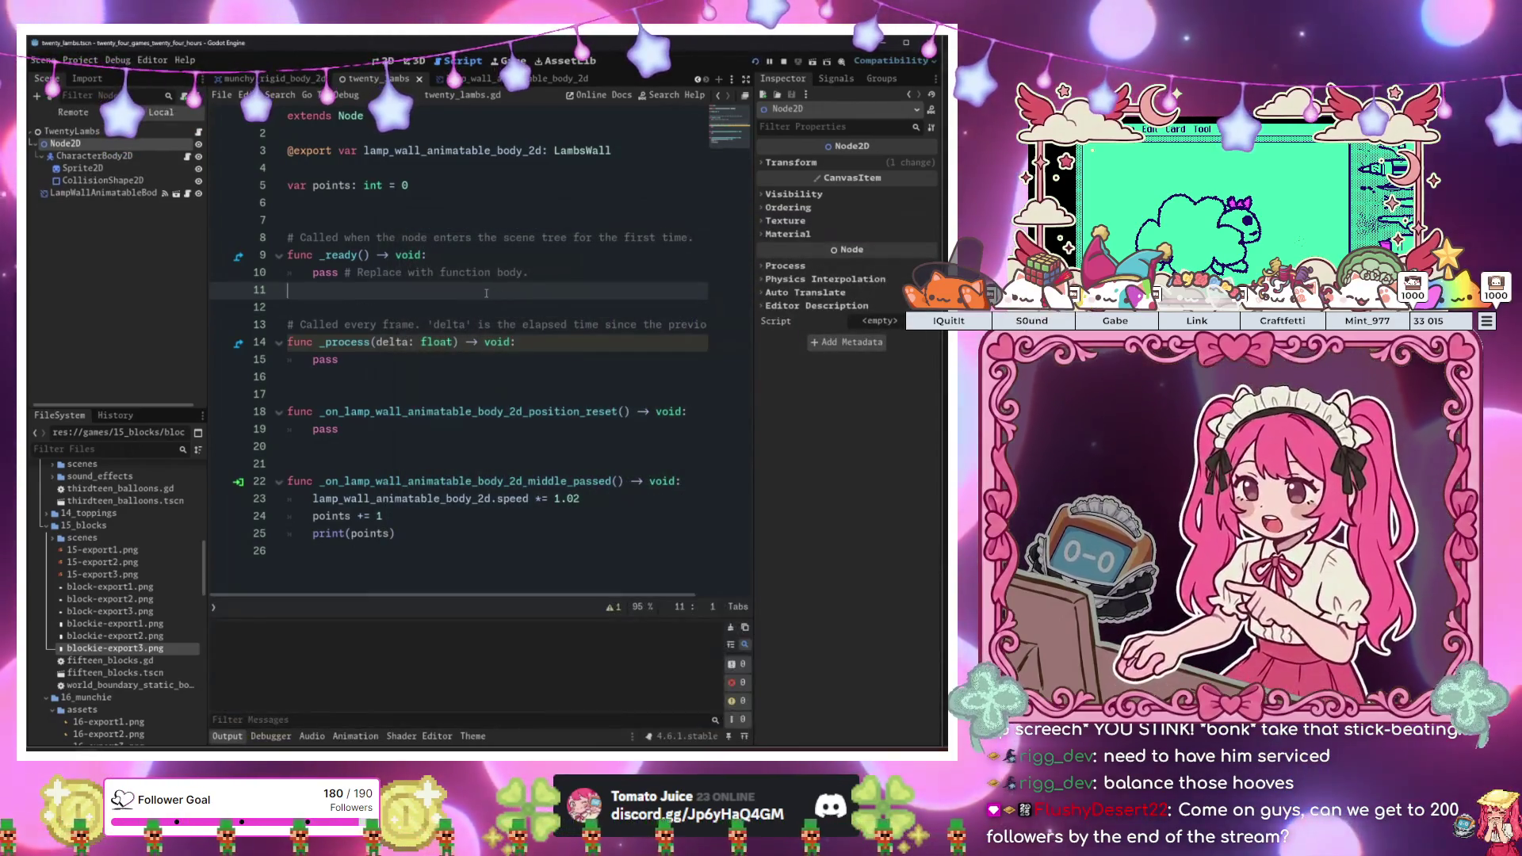
# - Flap the lamb through the walls until the printed score reaches 8, then return to the script
pyautogui.click(475, 295)
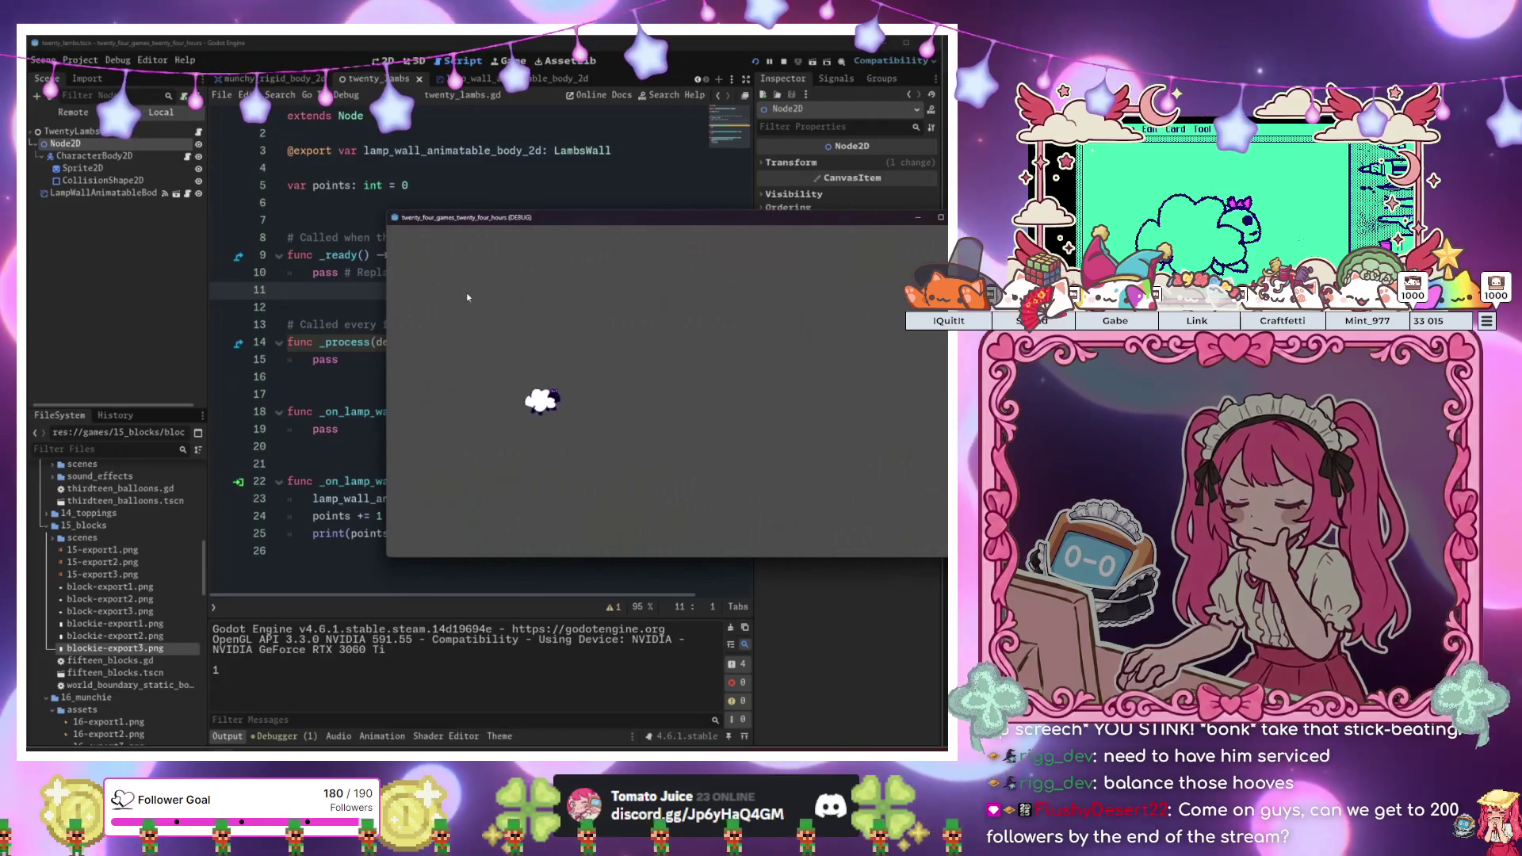
pyautogui.click(466, 293)
pyautogui.click(449, 307)
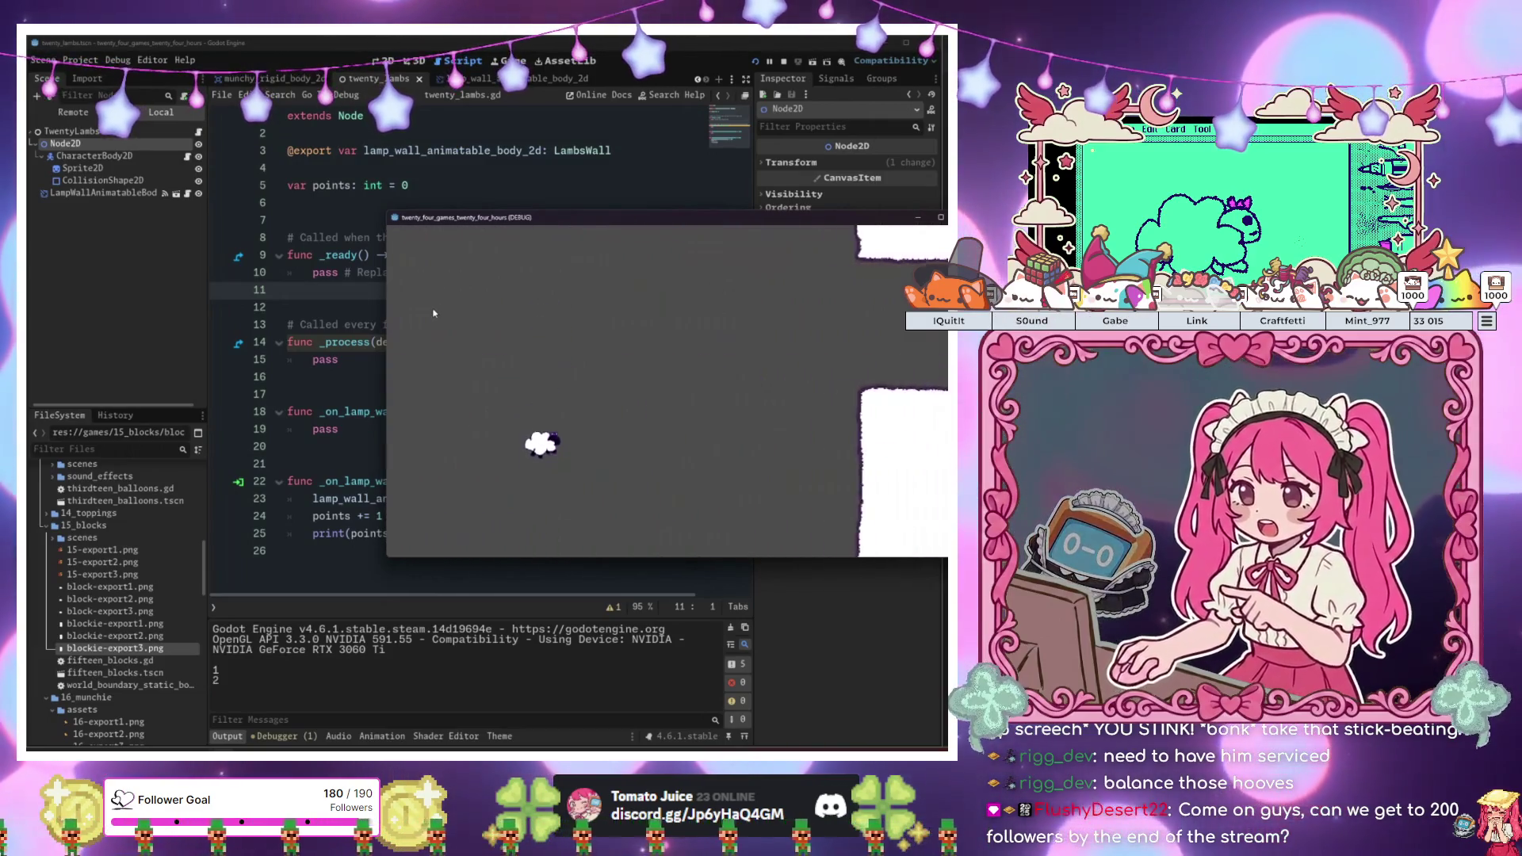
pyautogui.click(424, 315)
pyautogui.click(410, 319)
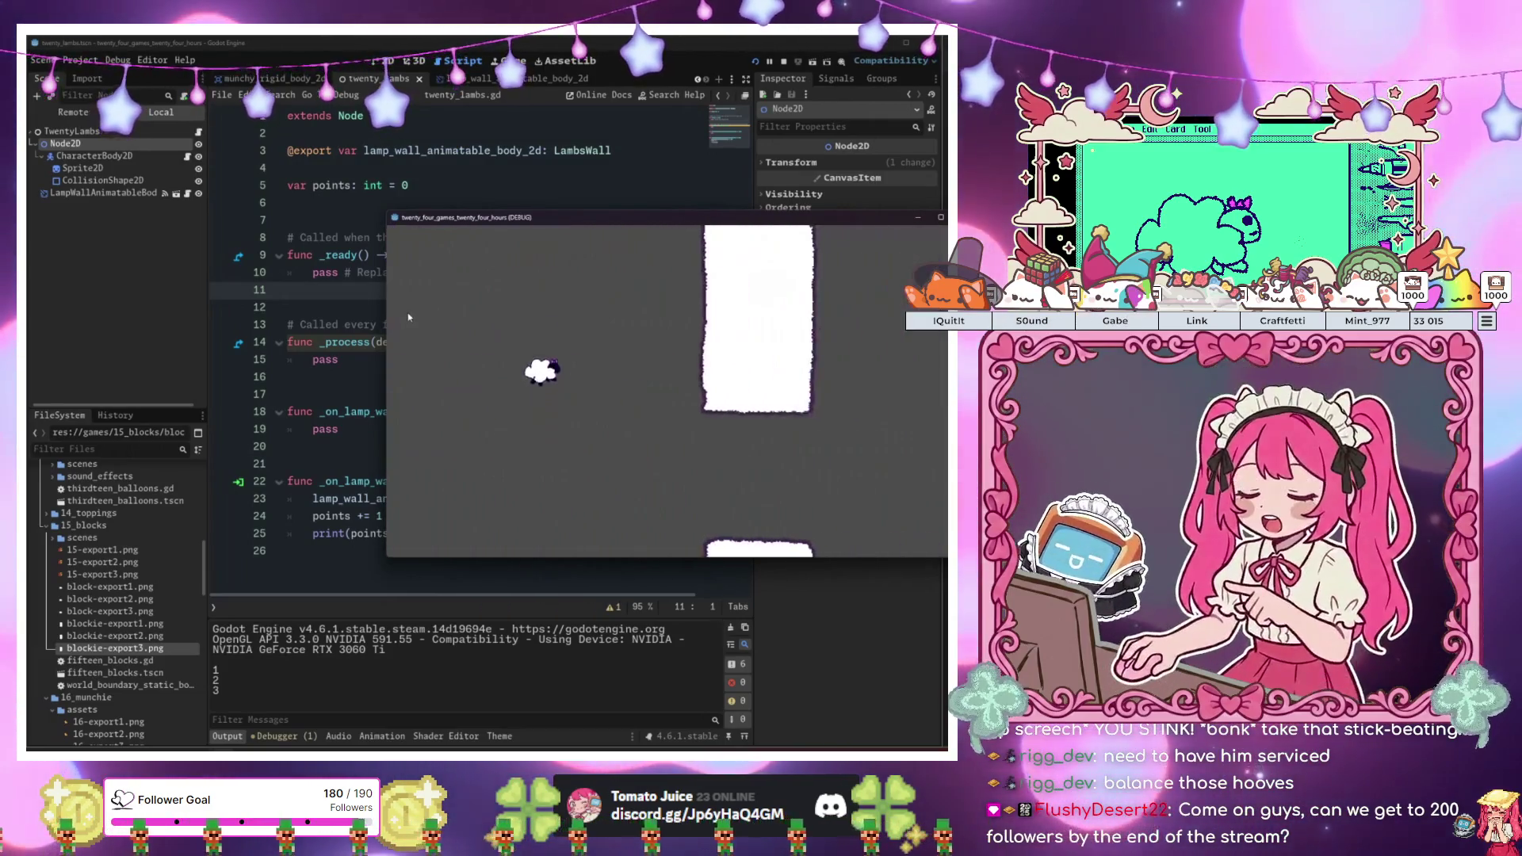
pyautogui.click(374, 315)
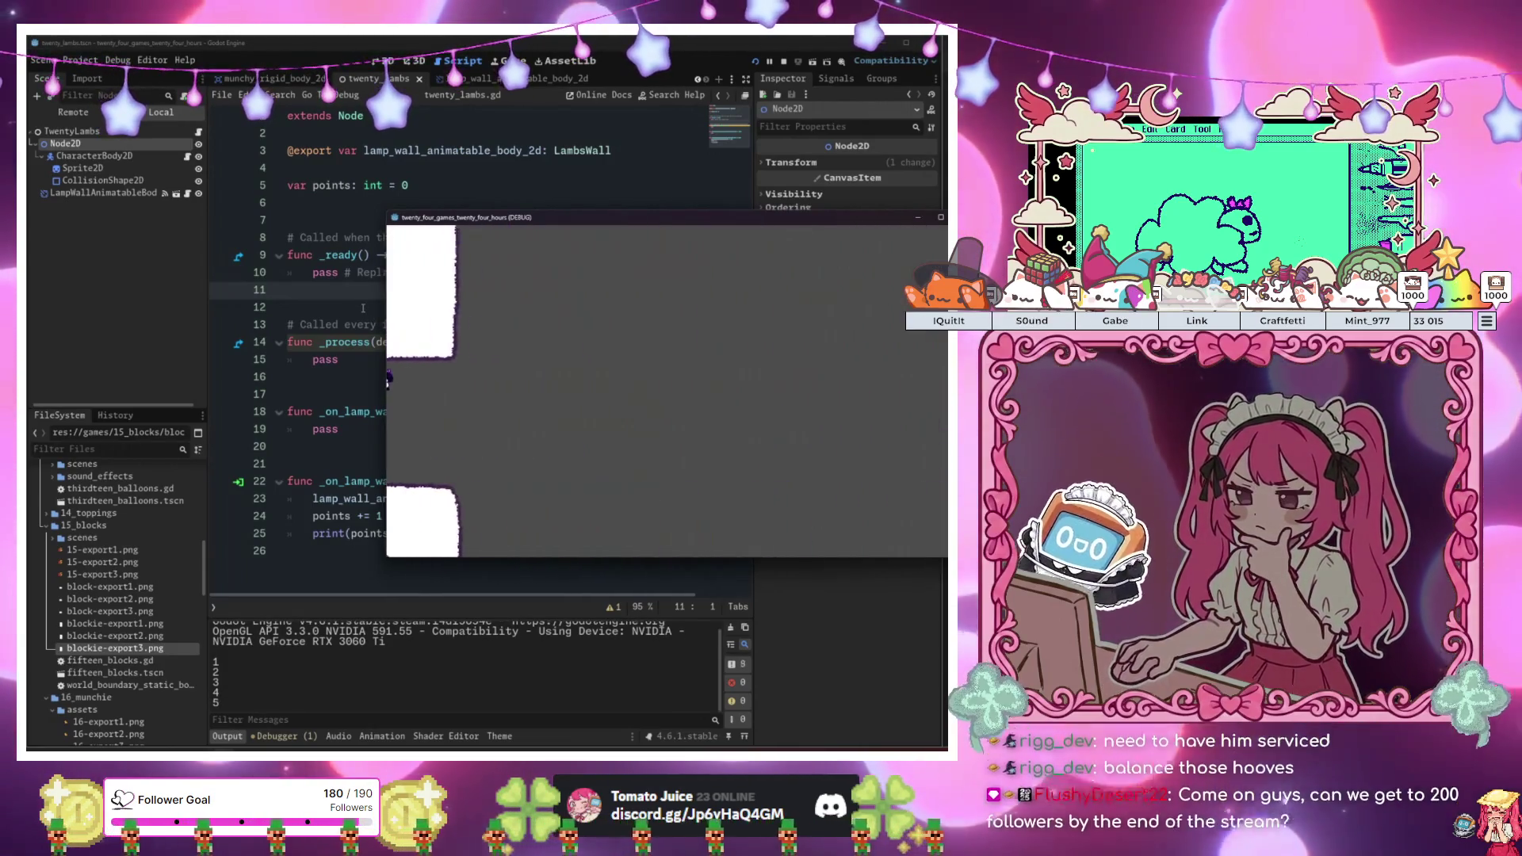
pyautogui.click(365, 307)
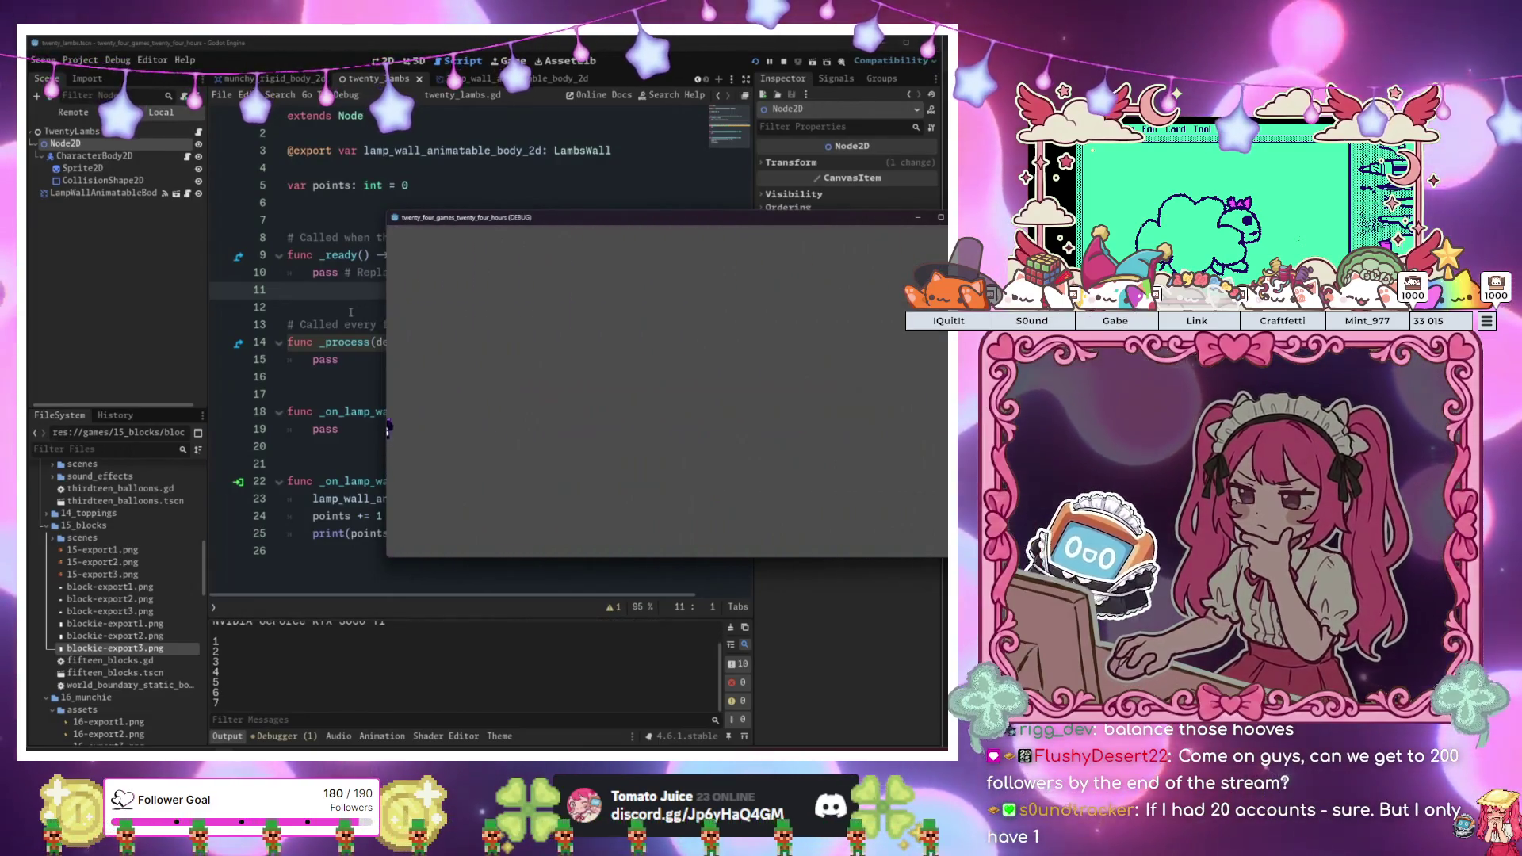
pyautogui.click(354, 311)
pyautogui.click(352, 312)
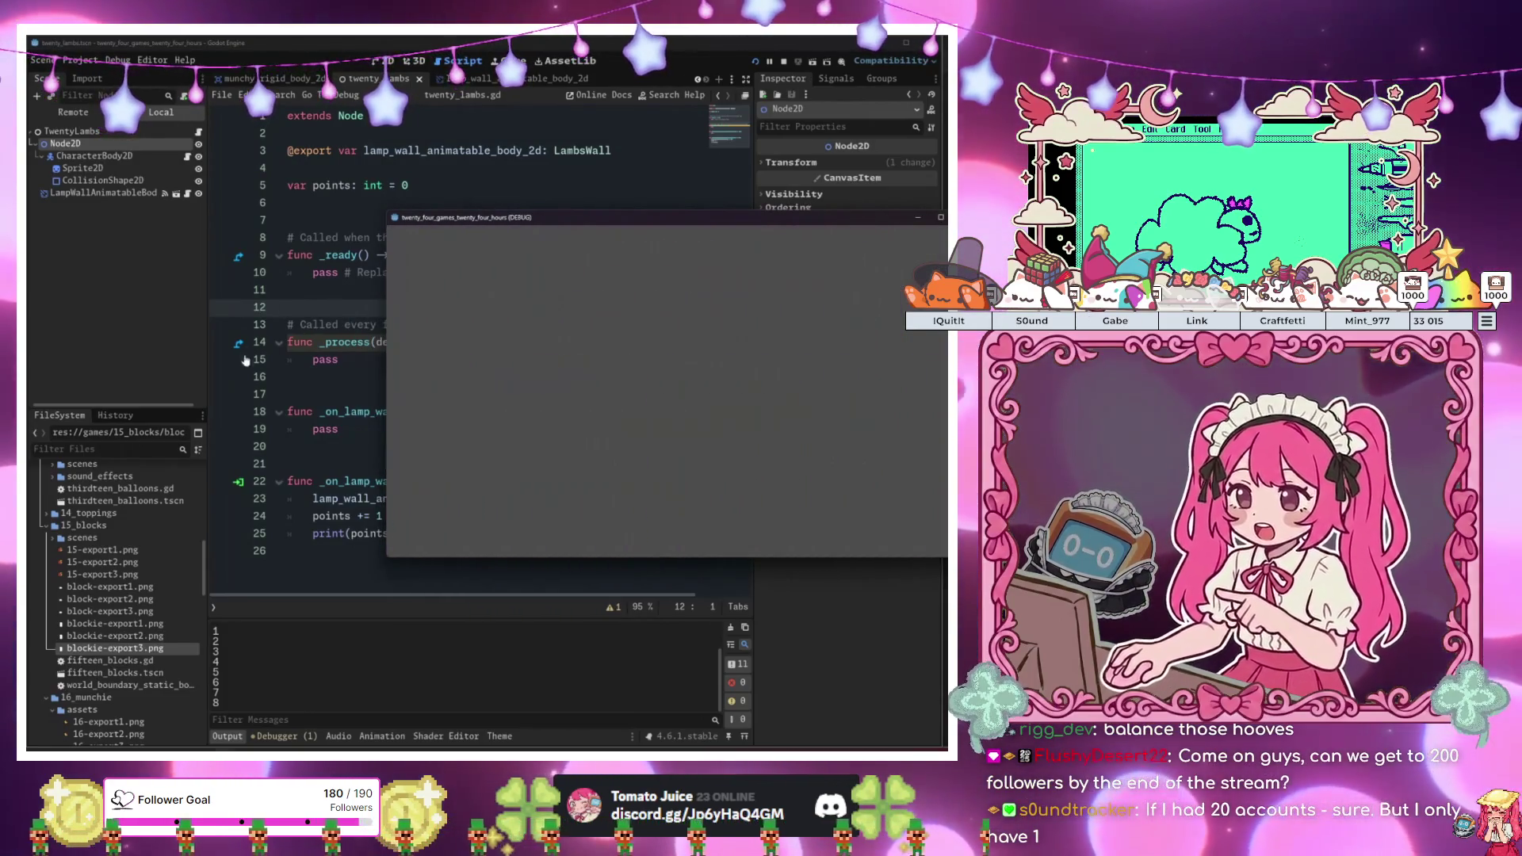
pyautogui.click(332, 341)
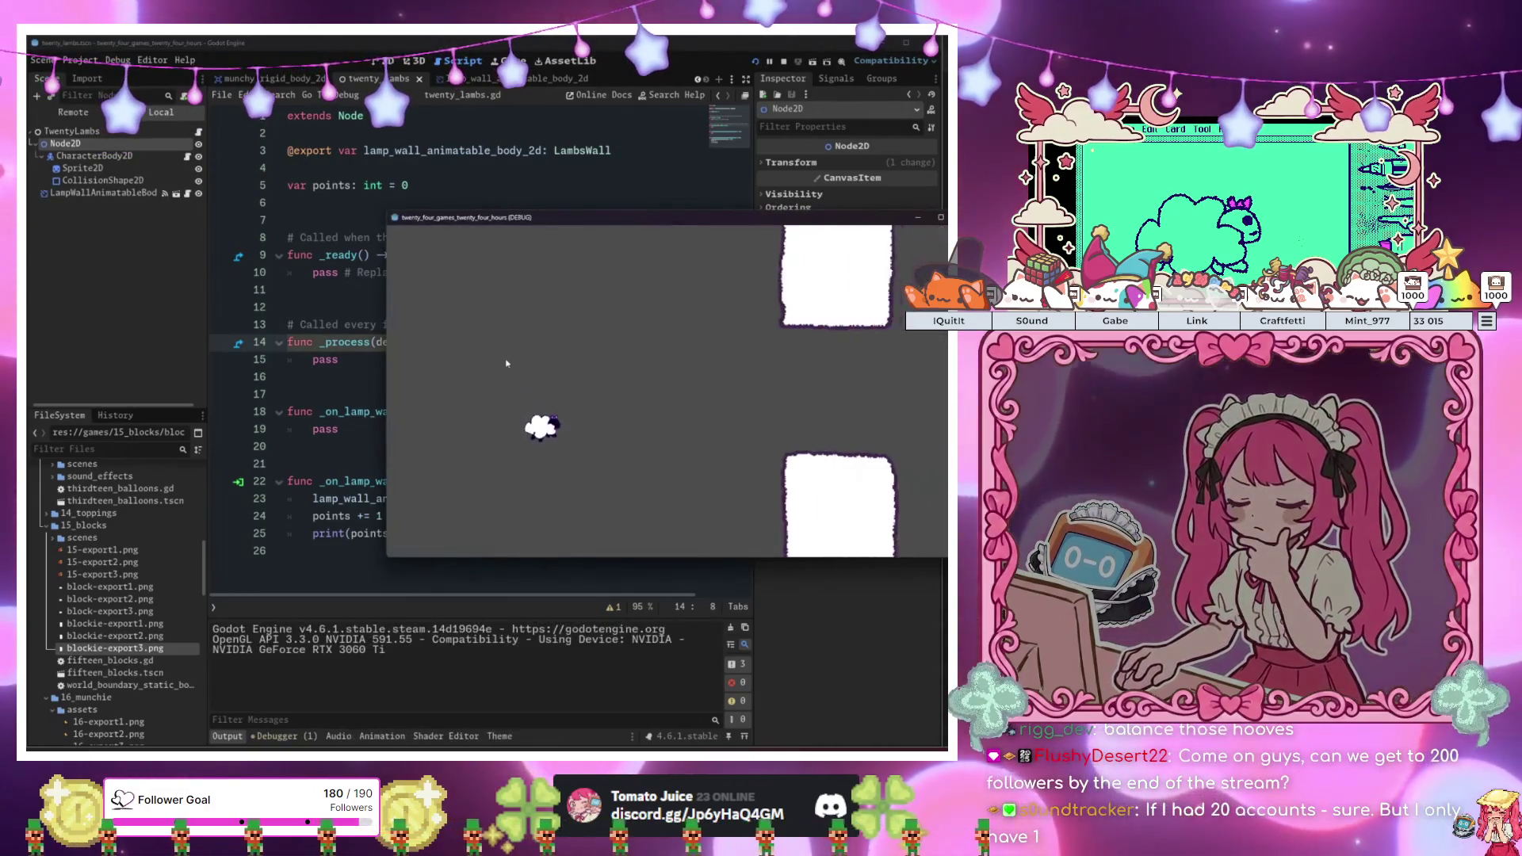
# - Flap the lamb with the spacebar until the score passes 20 (reaching 24), then close the game
pyautogui.press('space')
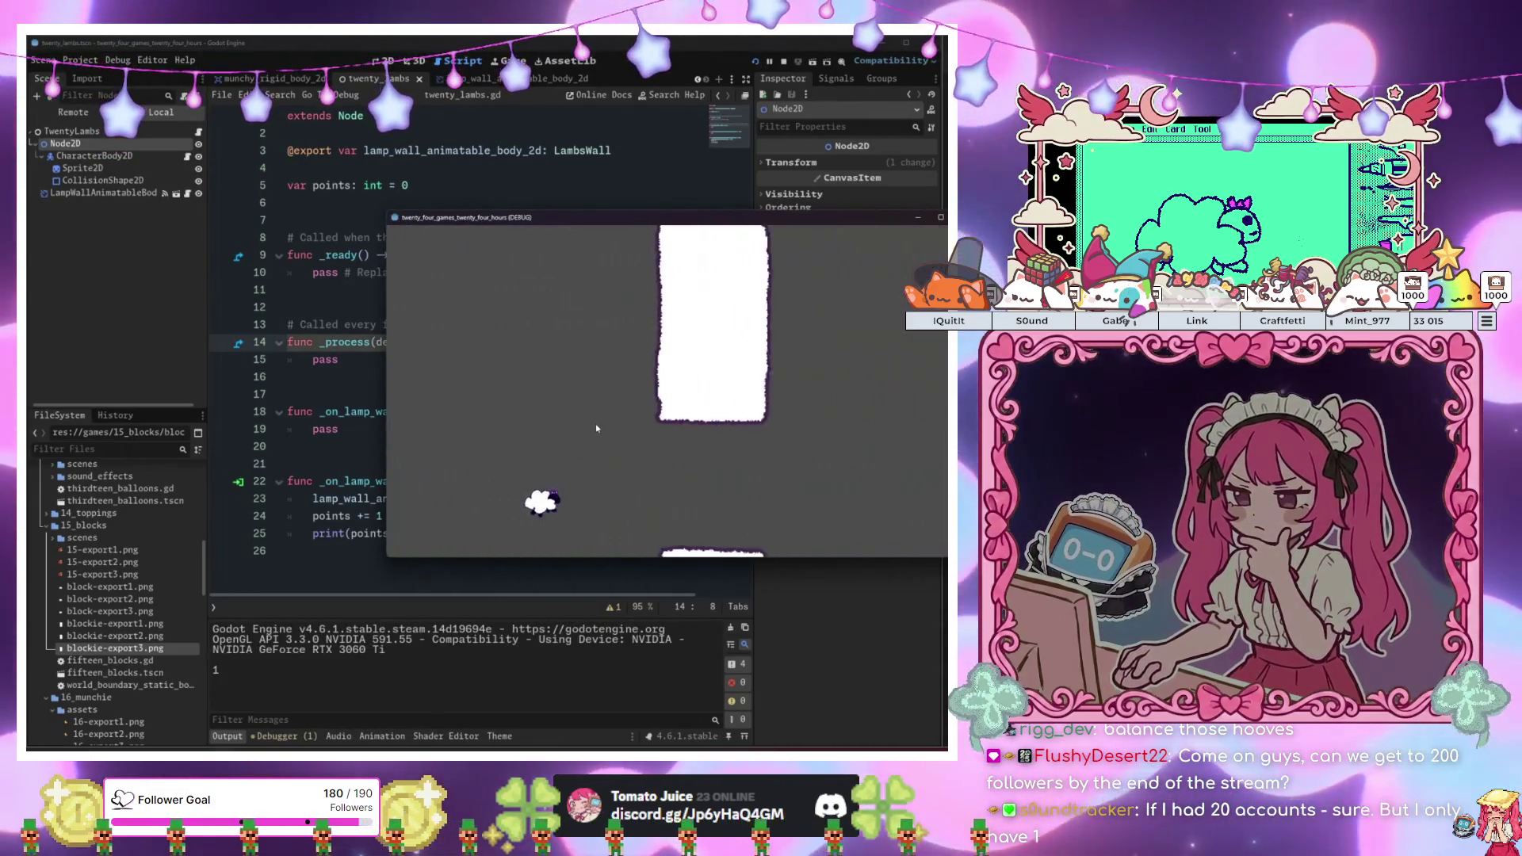
pyautogui.press('space')
pyautogui.press('space')
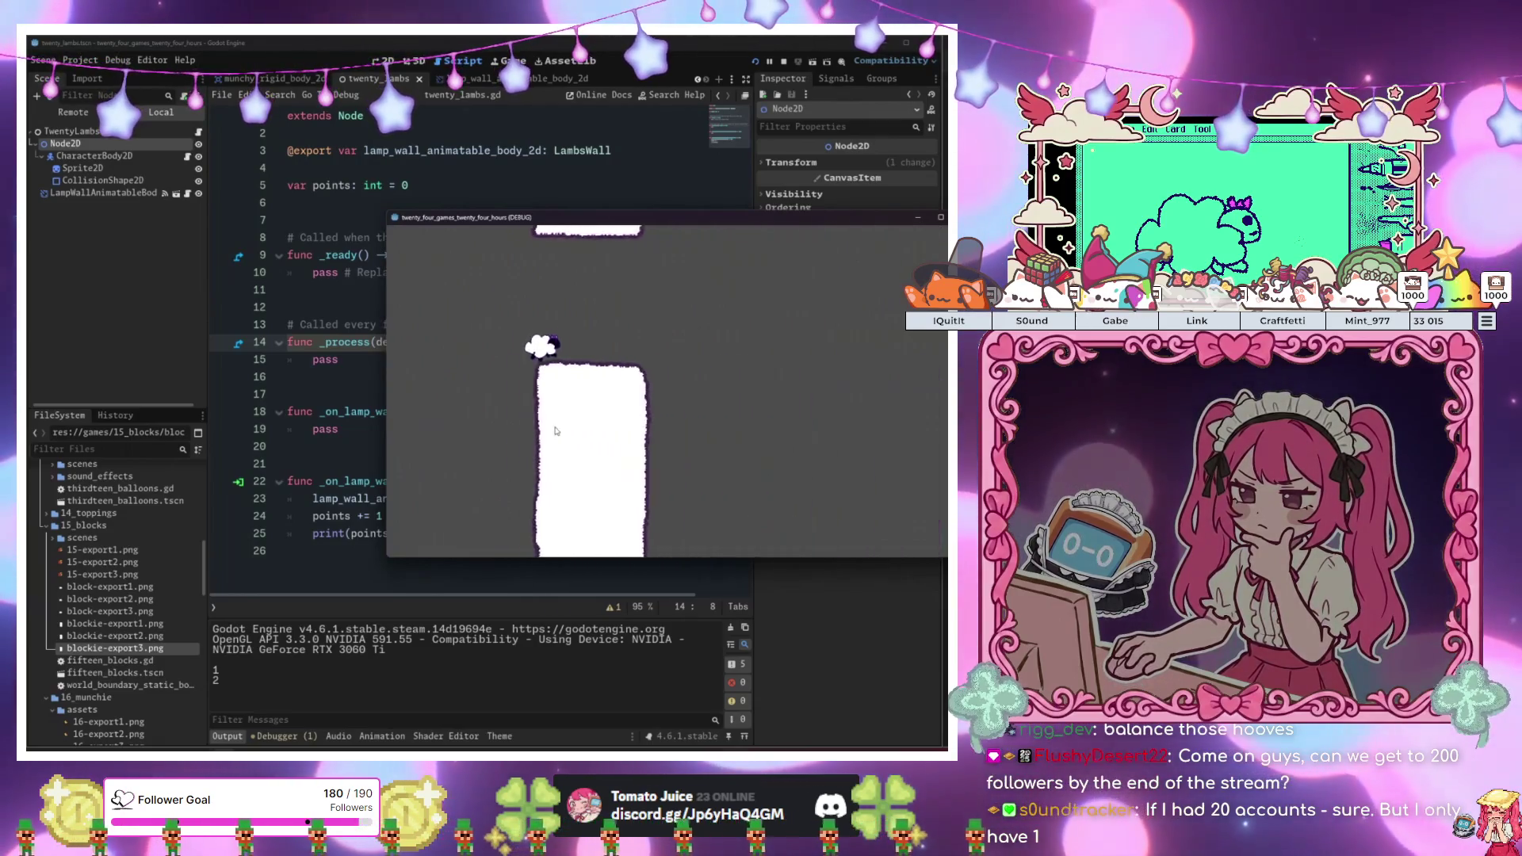
pyautogui.press('space')
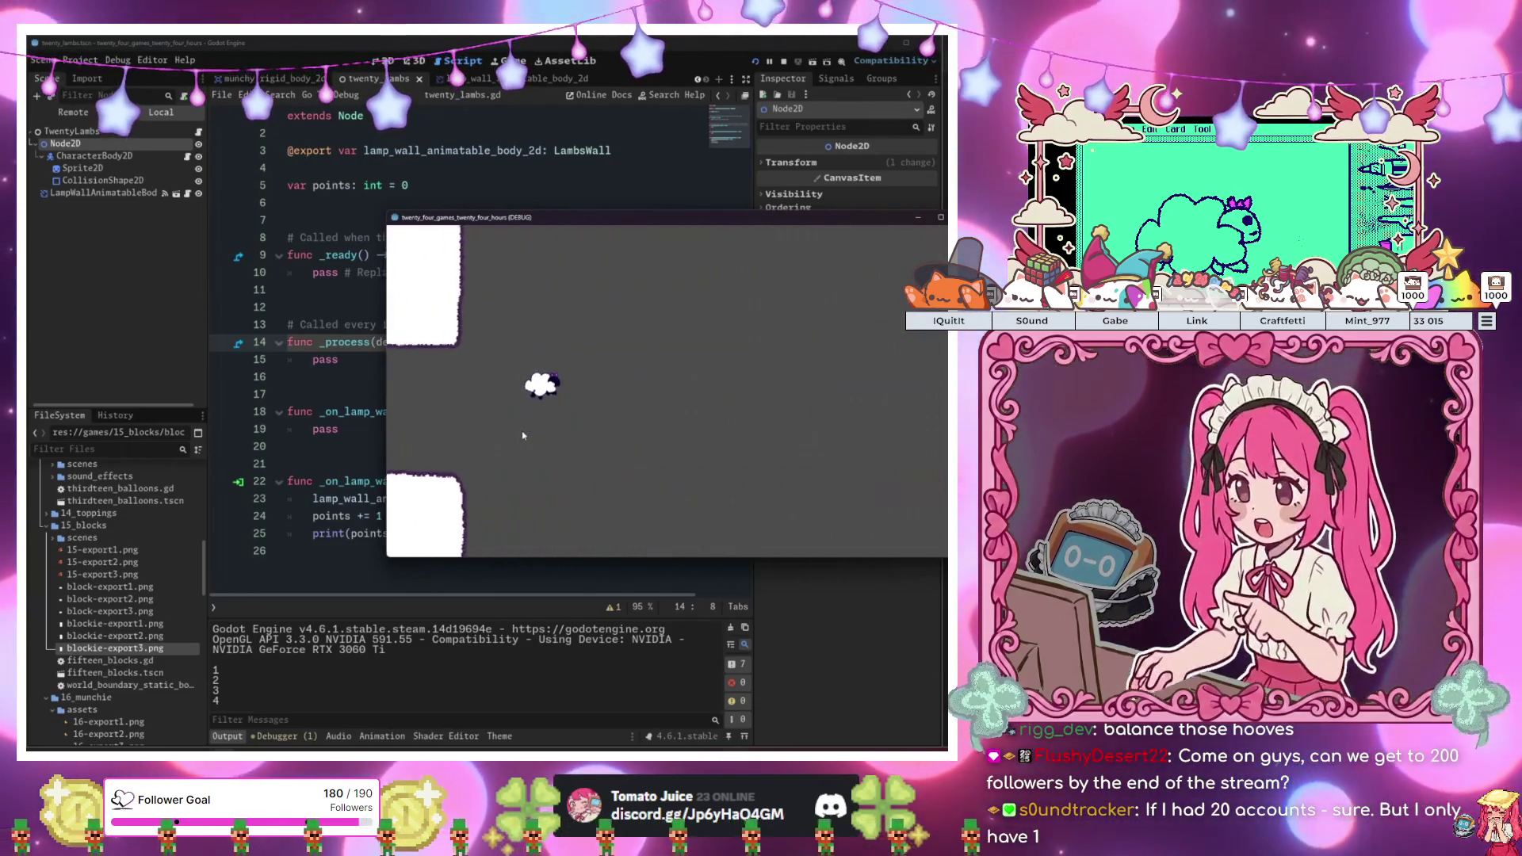
pyautogui.press('space')
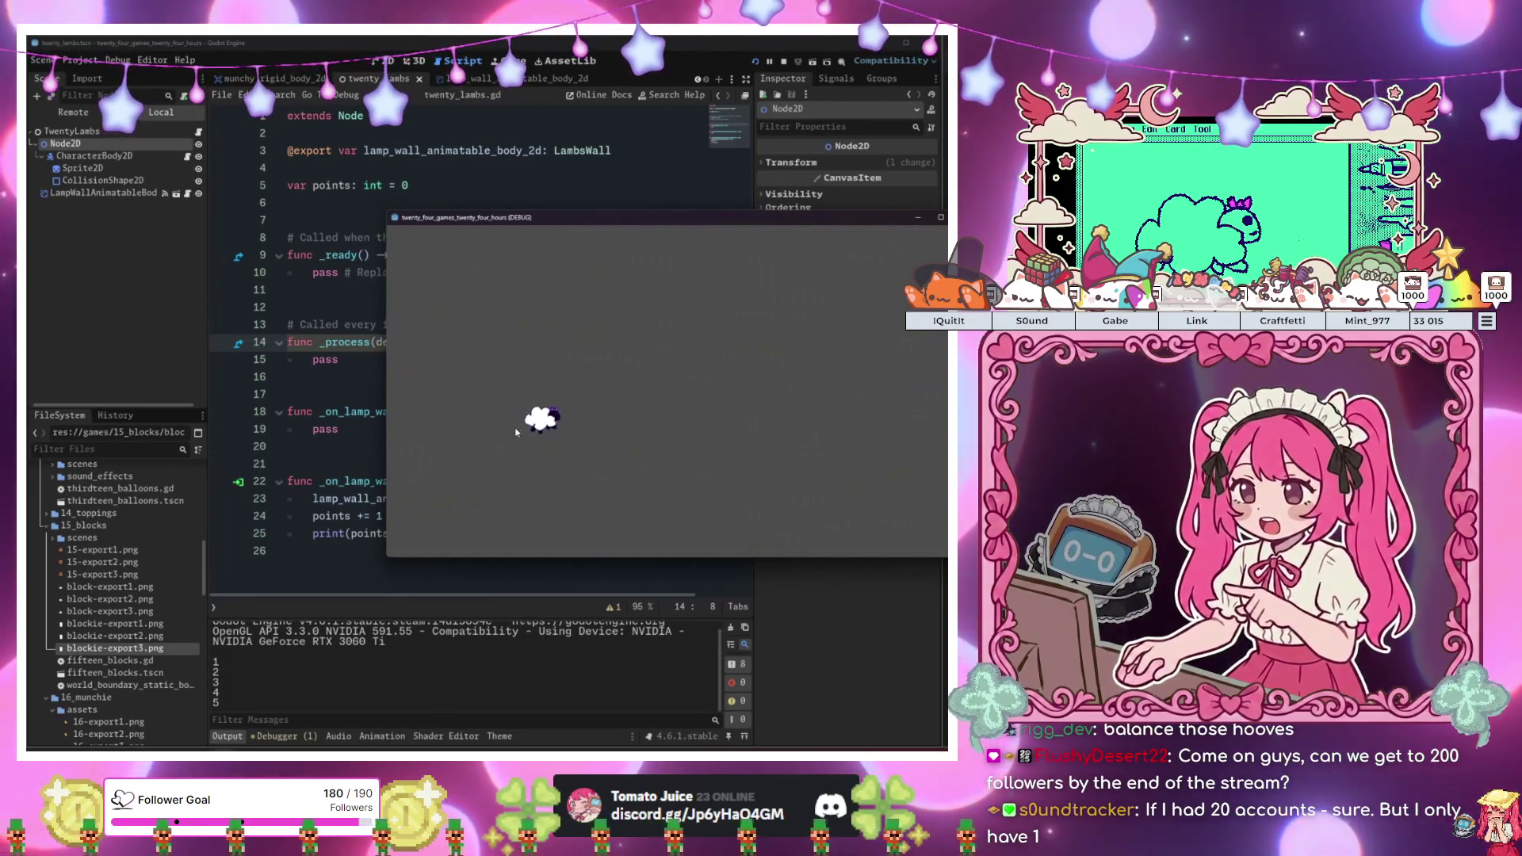
pyautogui.press('space')
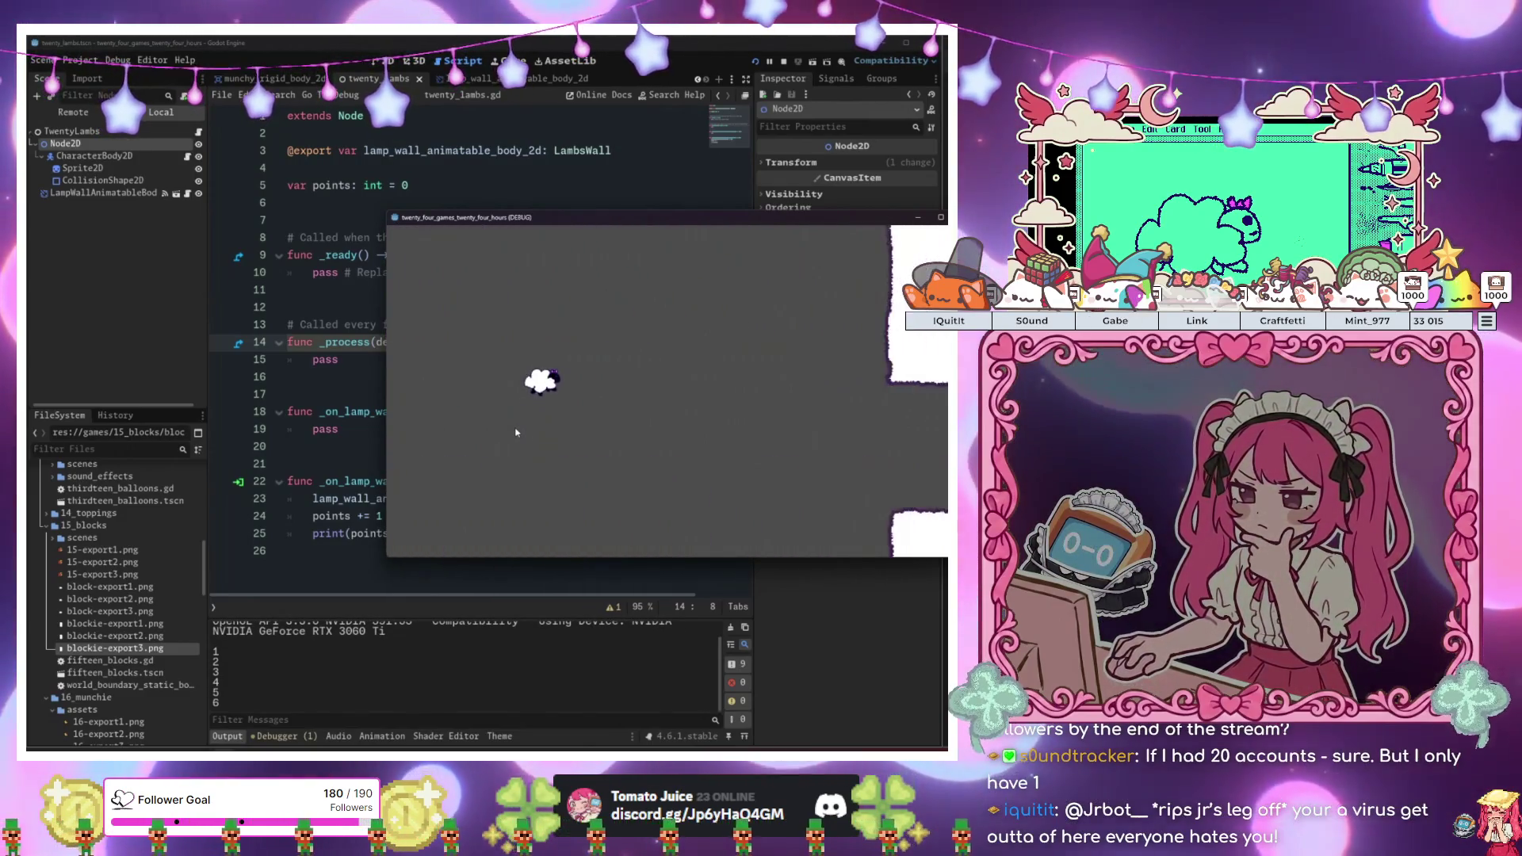
pyautogui.press('space')
pyautogui.press('space')
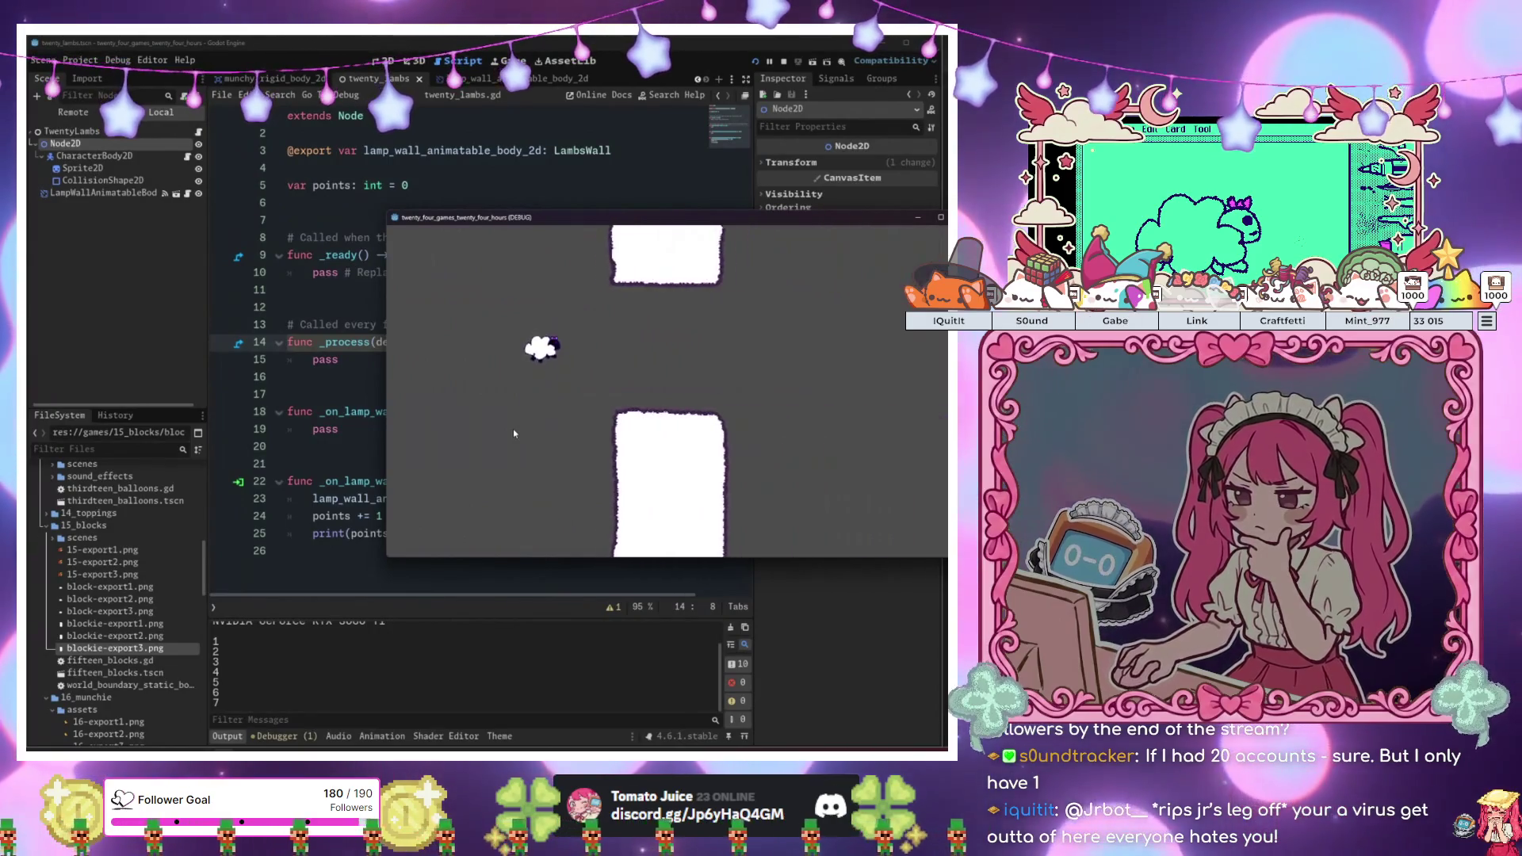
pyautogui.press('space')
pyautogui.press('space')
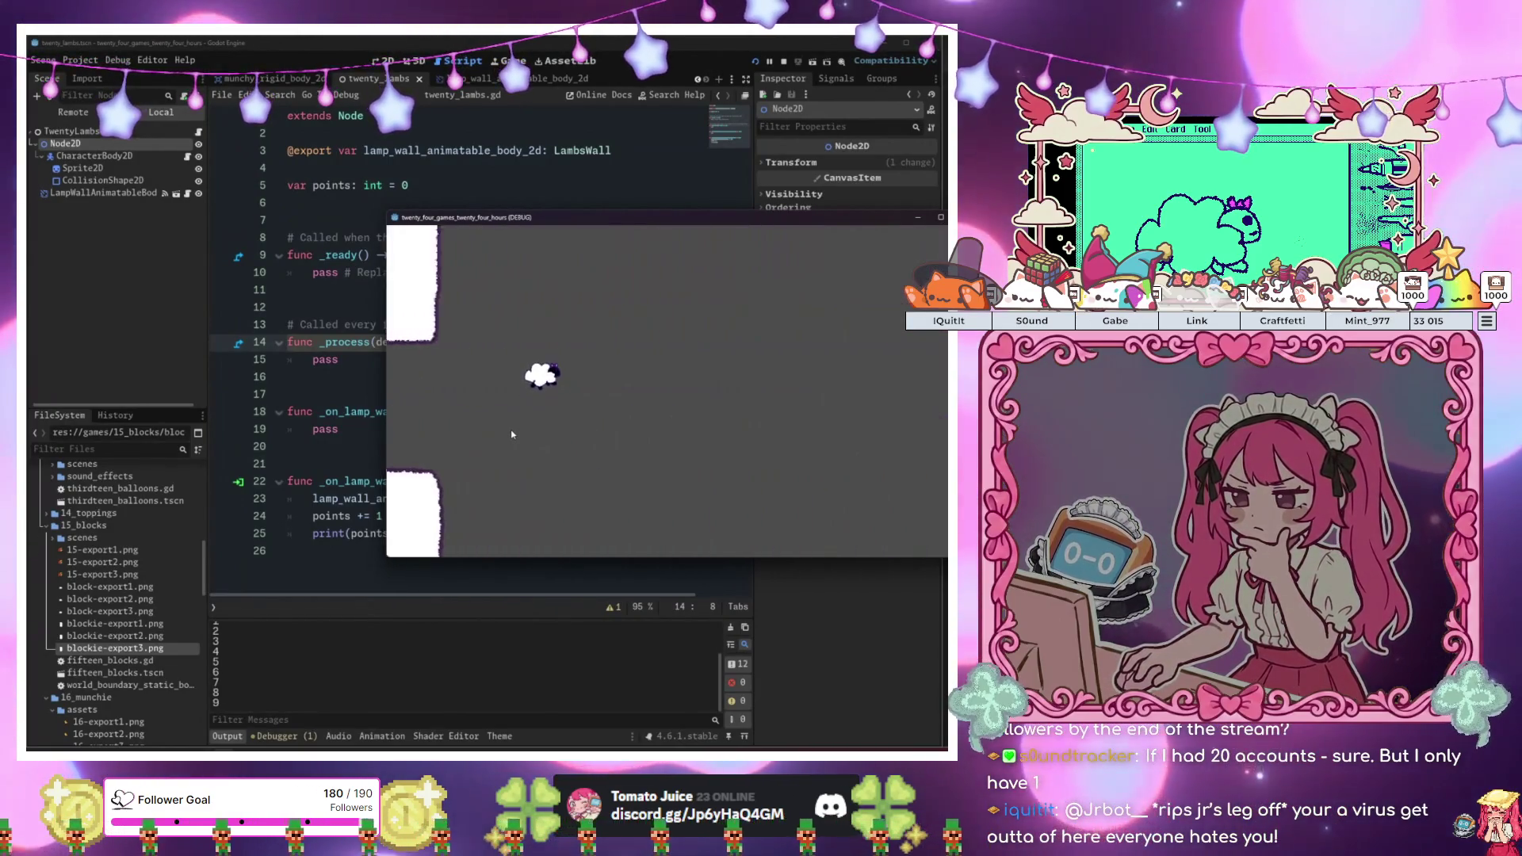
pyautogui.press('space')
pyautogui.press('space')
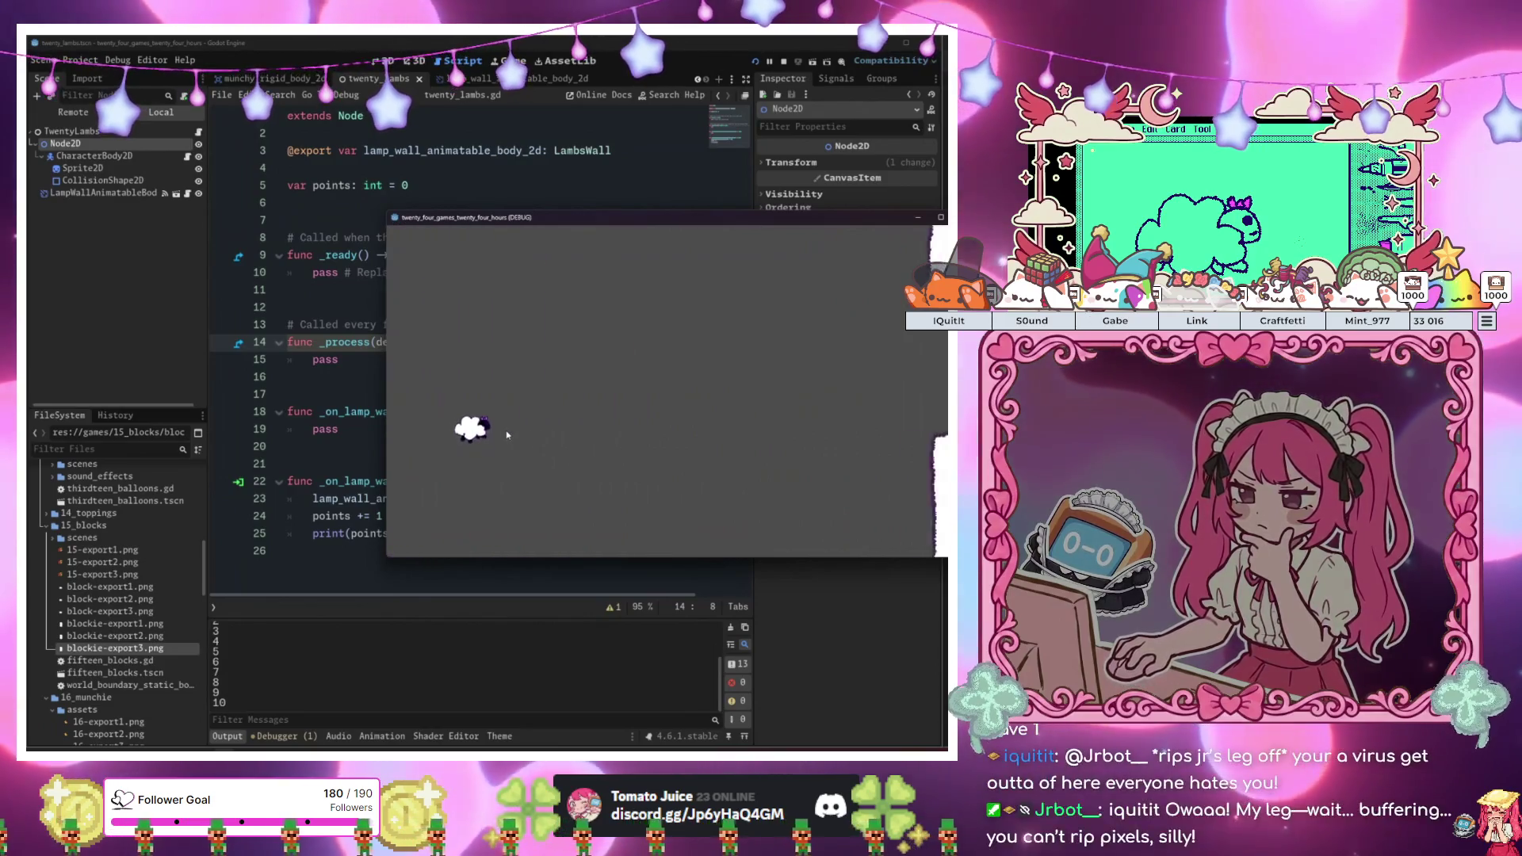
pyautogui.press('space')
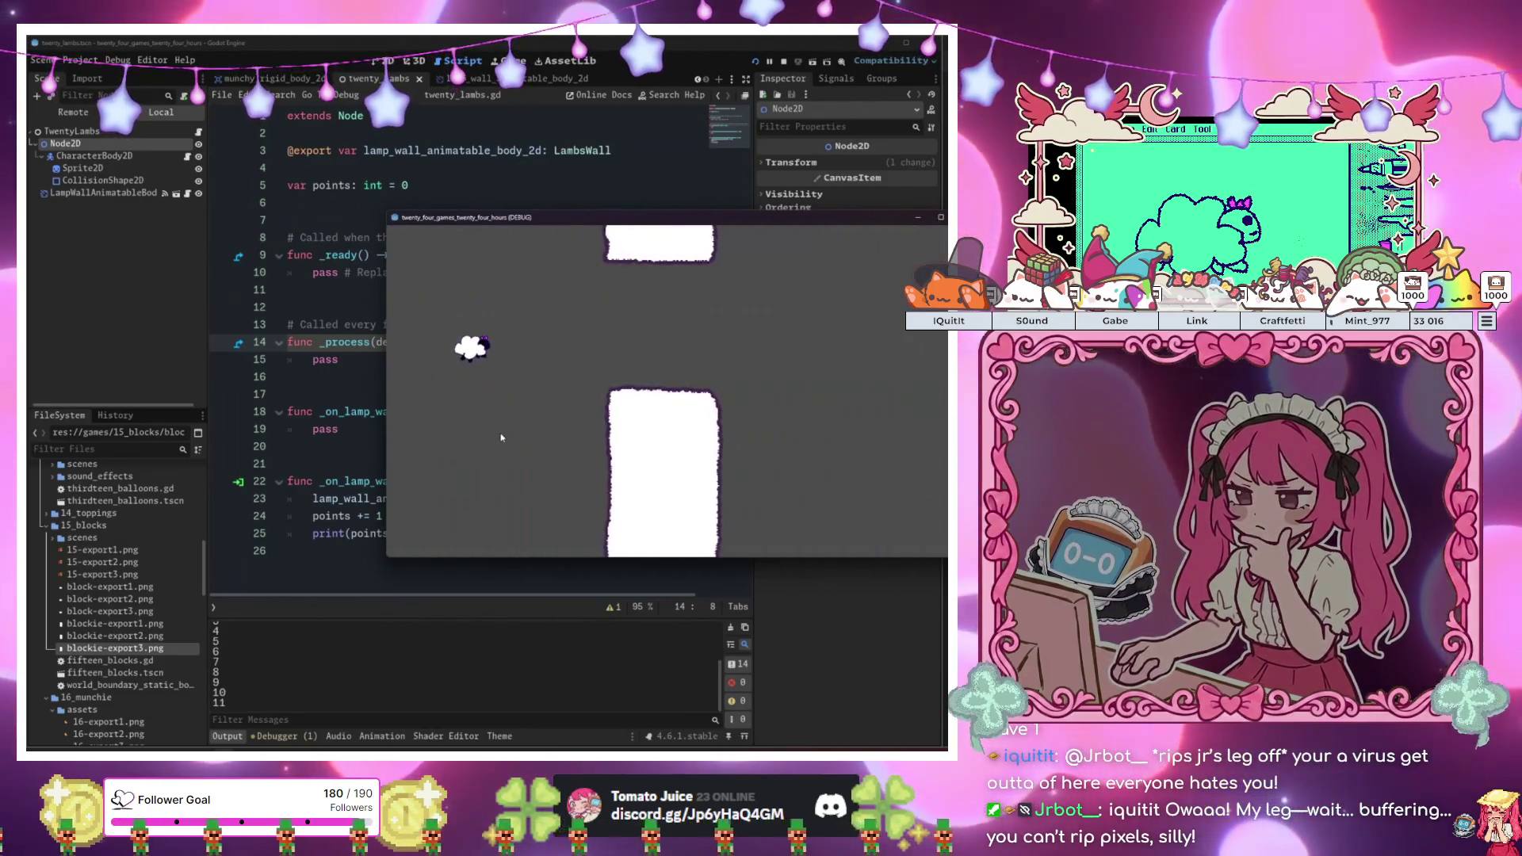
pyautogui.press('space')
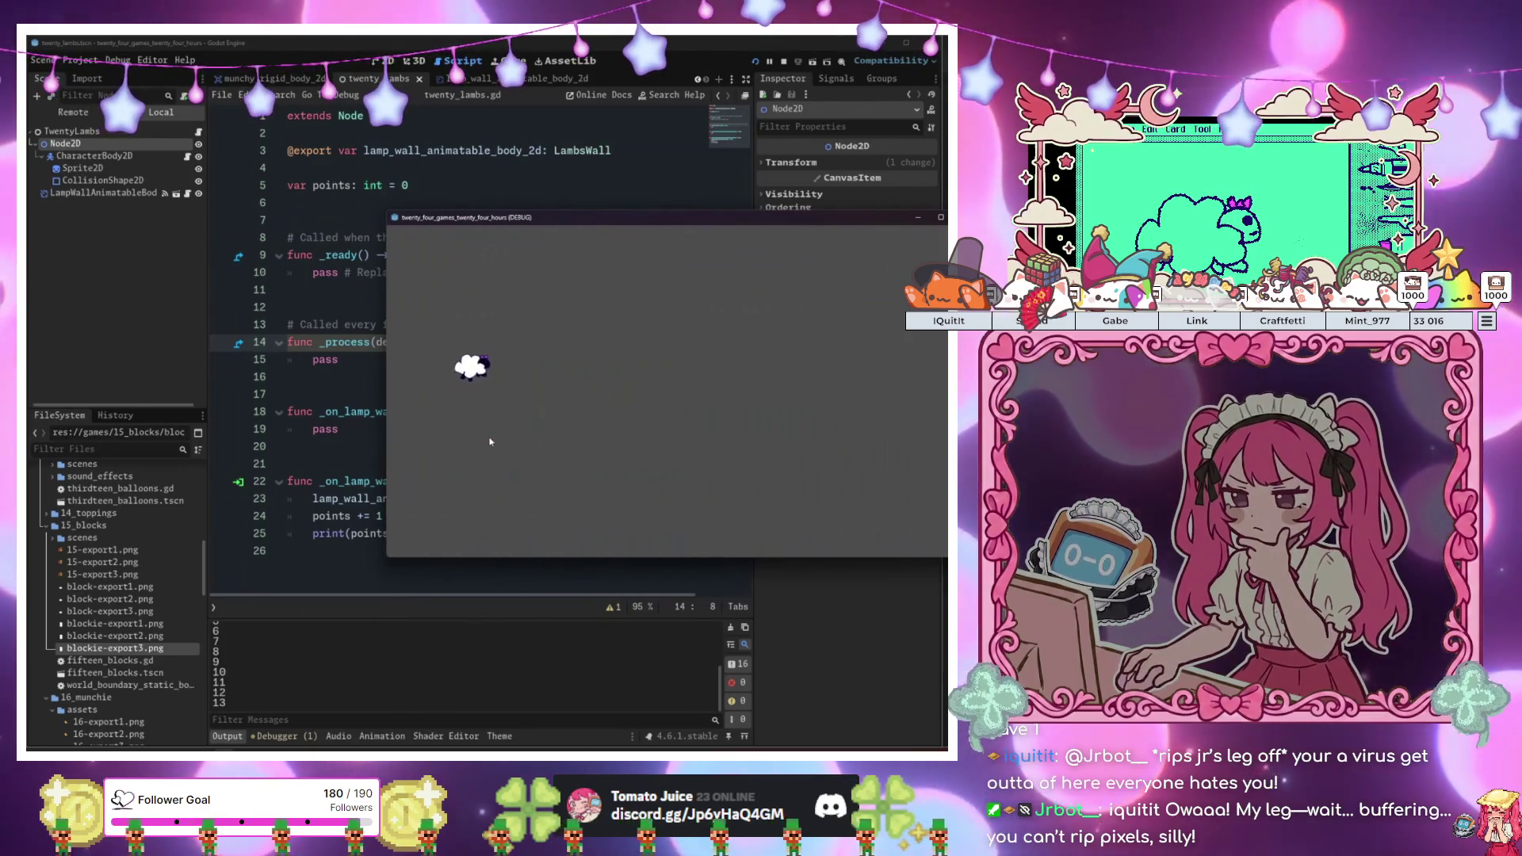
pyautogui.press('space')
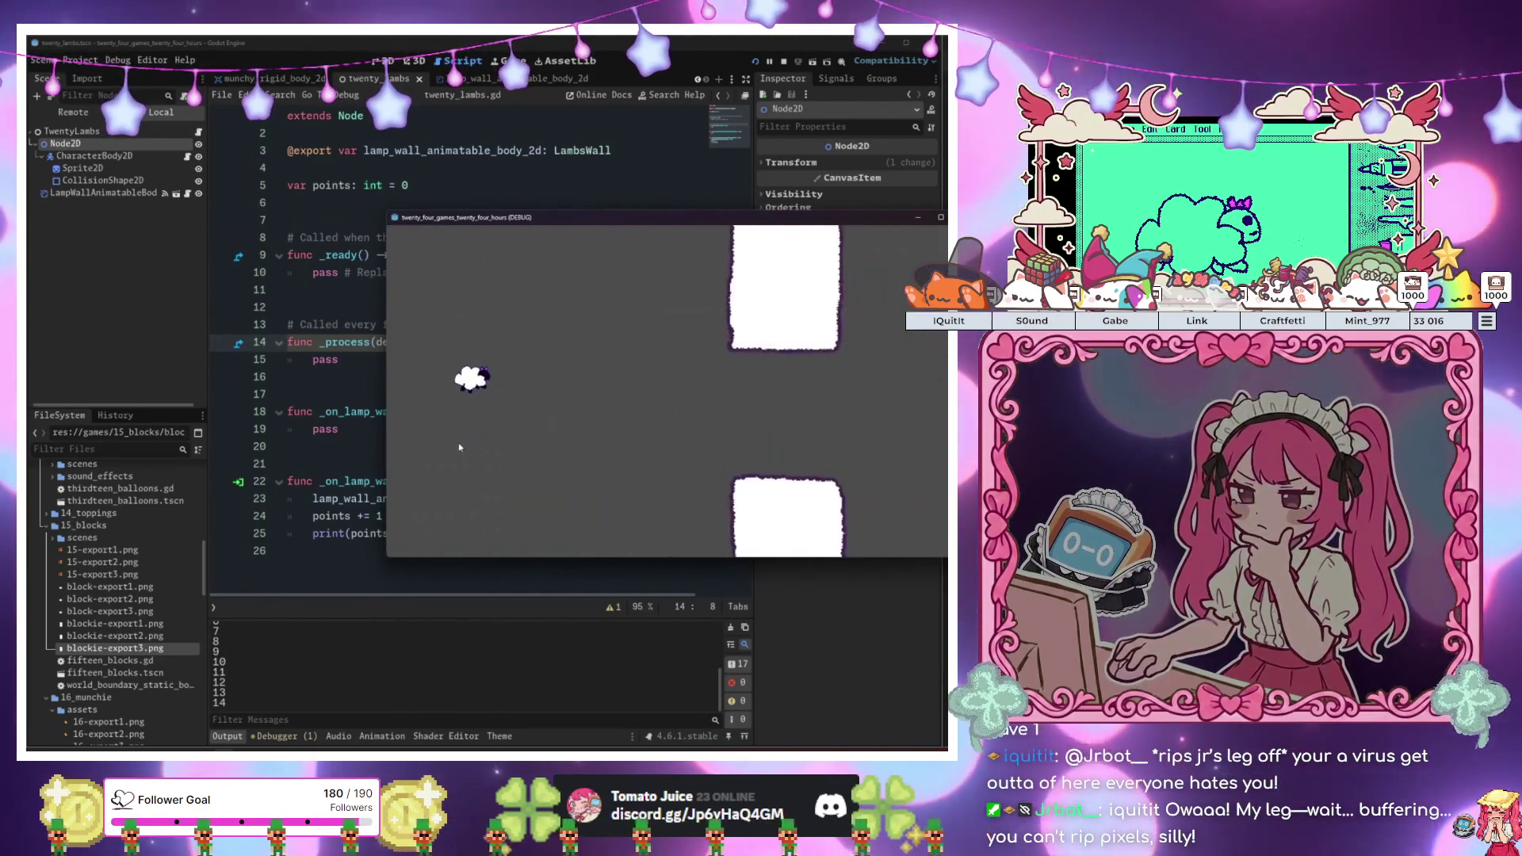
pyautogui.press('space')
pyautogui.press('space')
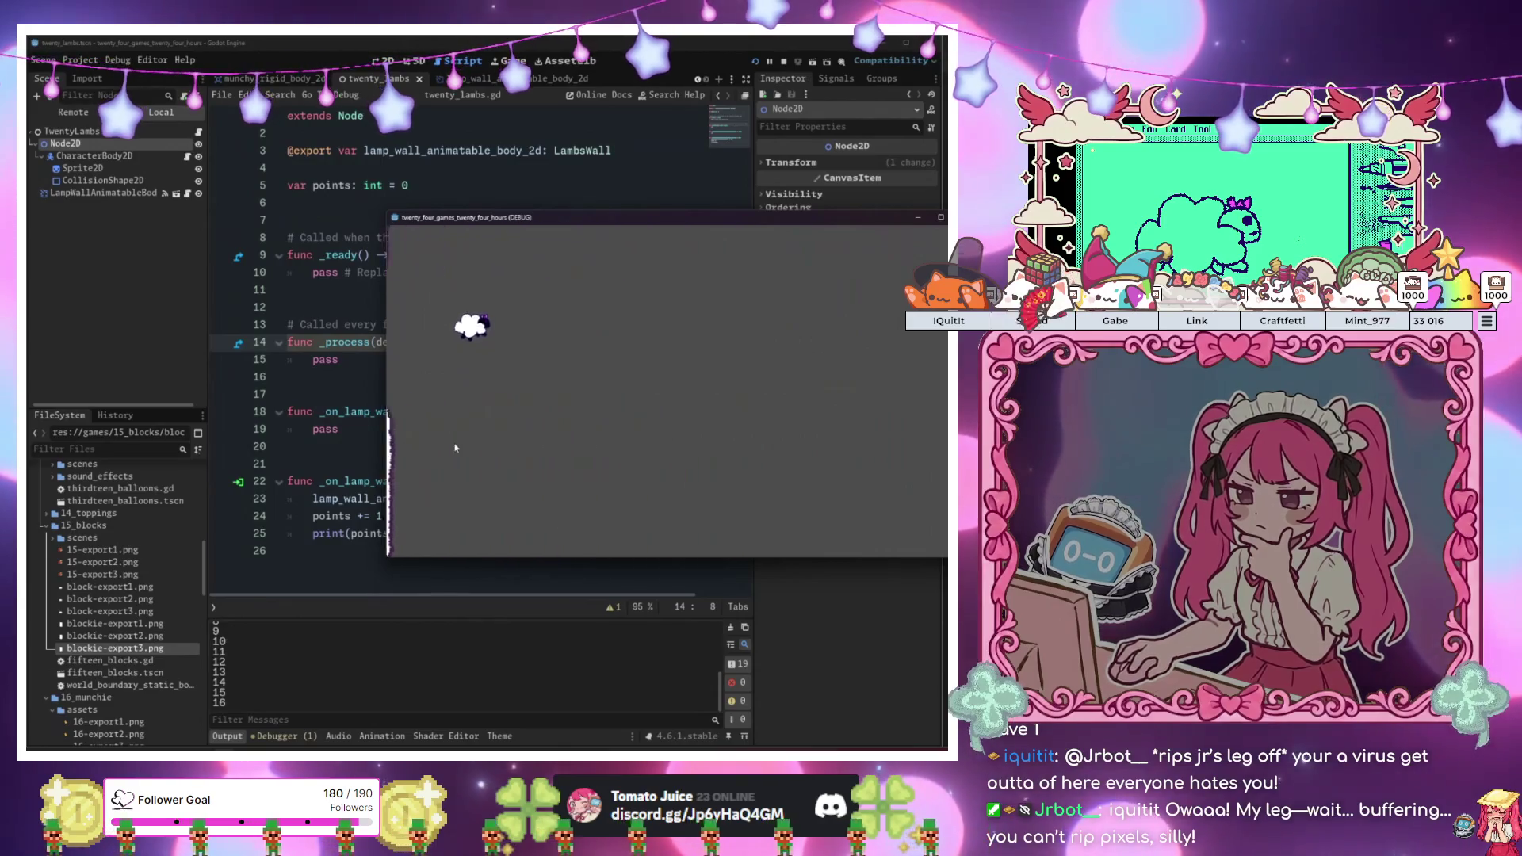
pyautogui.press('space')
pyautogui.press('space')
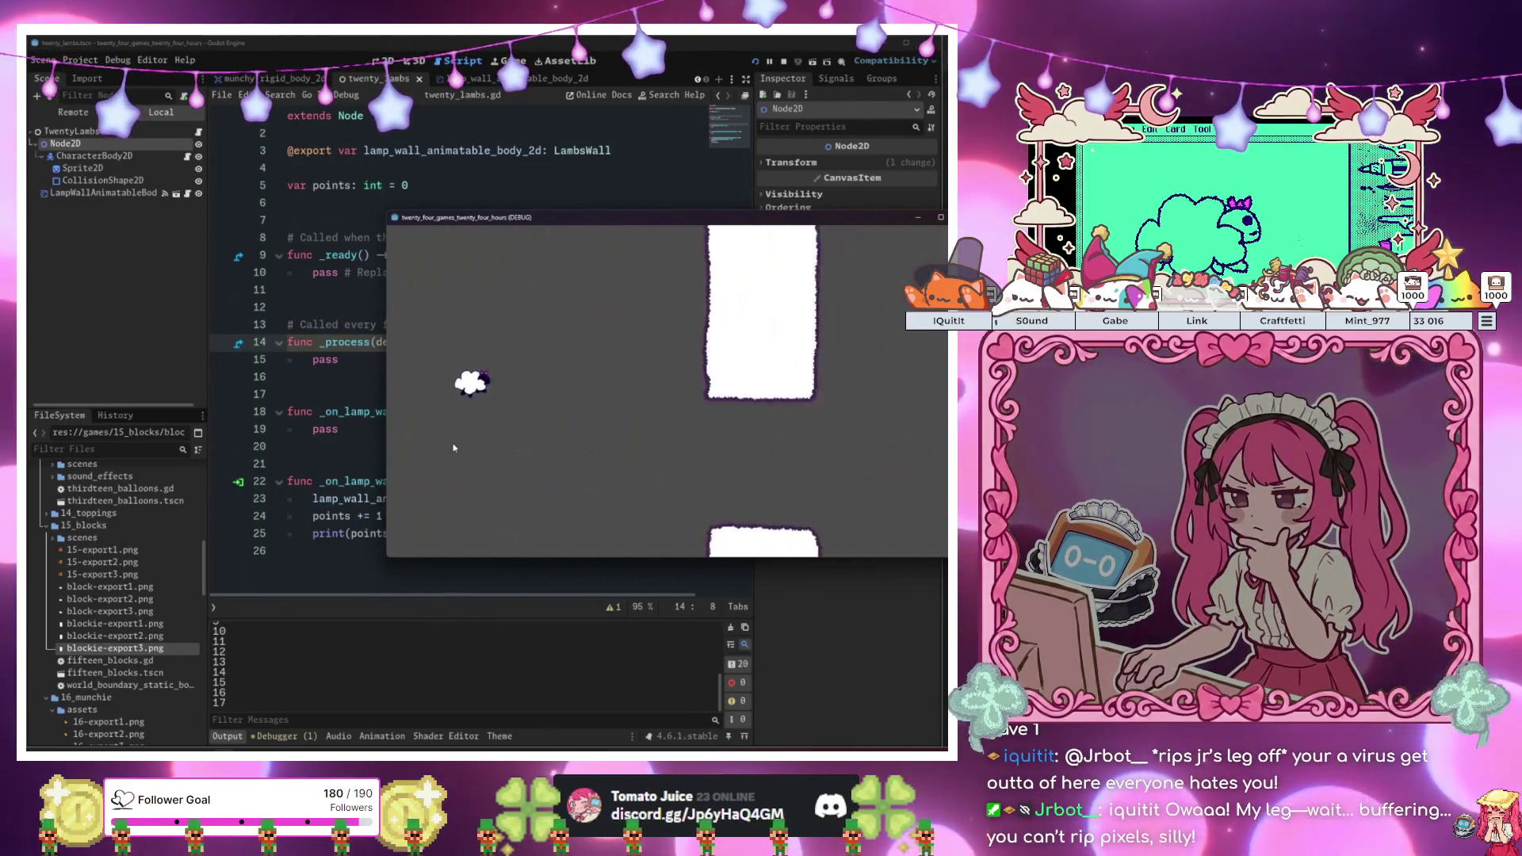
pyautogui.press('space')
pyautogui.press('space')
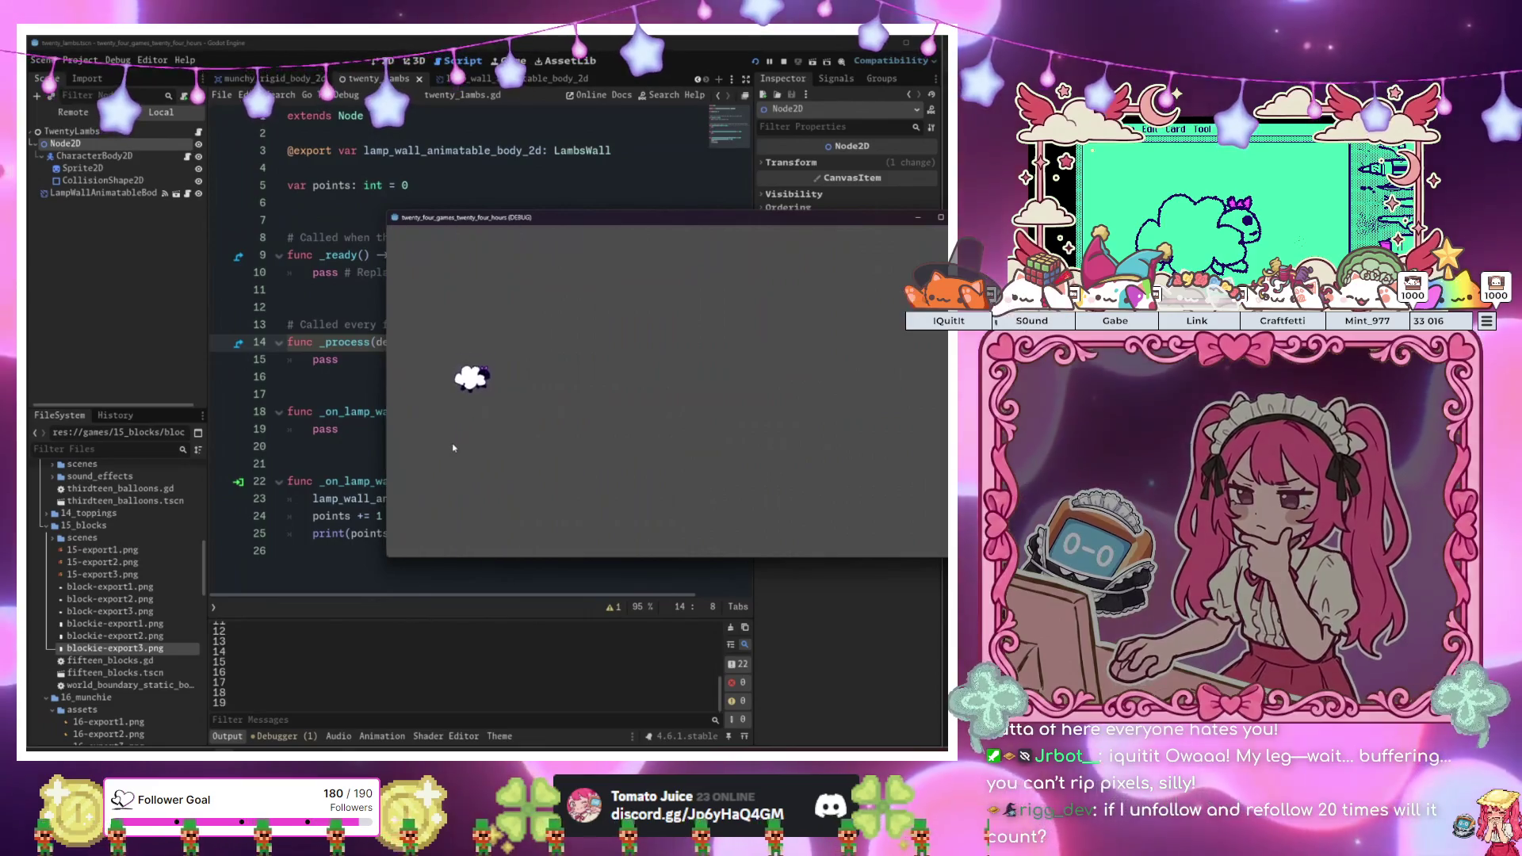
pyautogui.press('space')
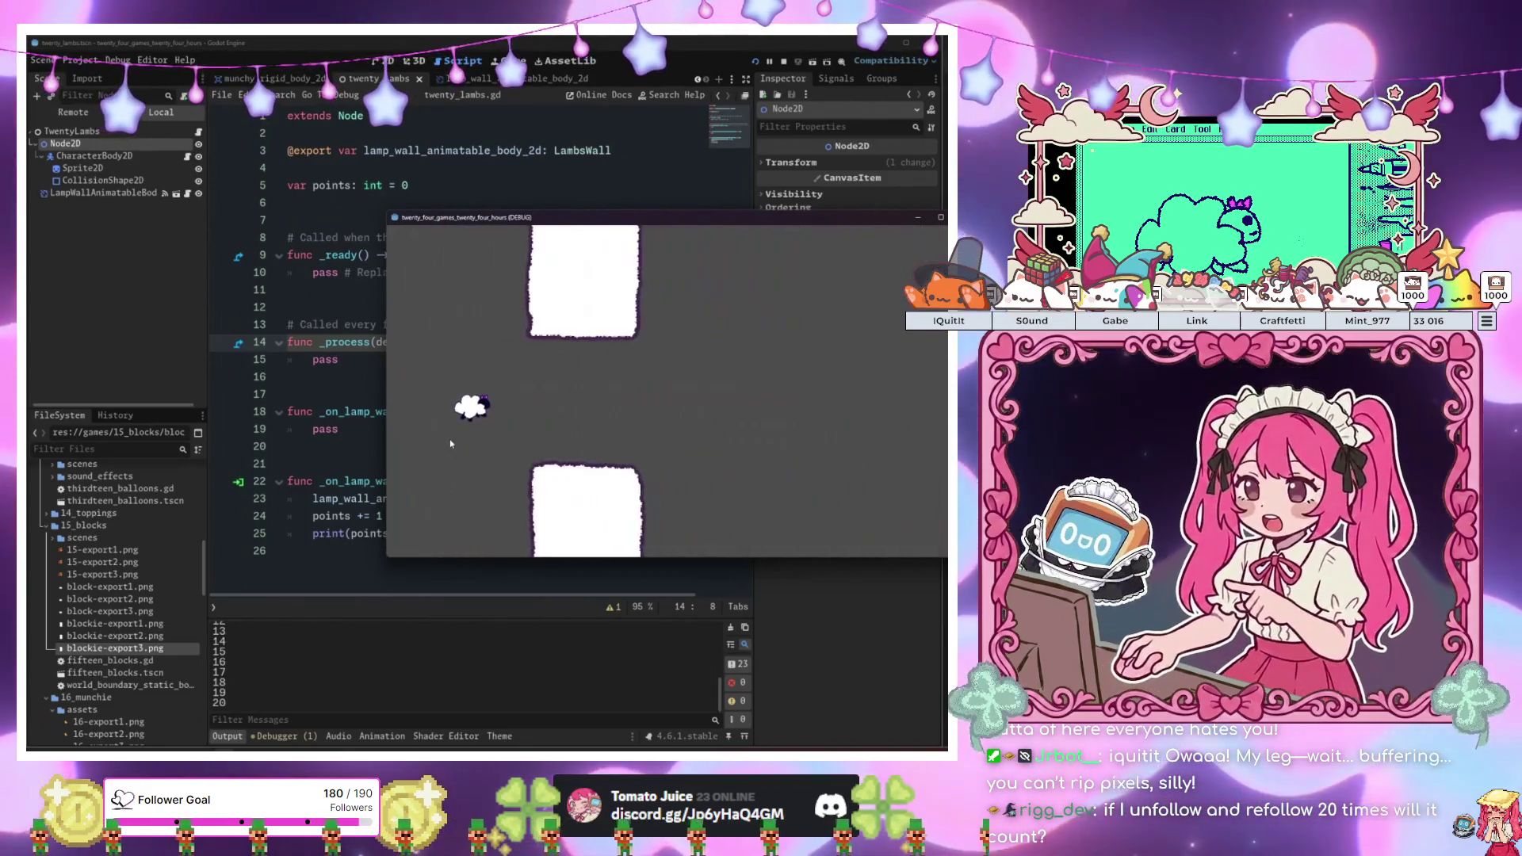
pyautogui.press('space')
pyautogui.press('space')
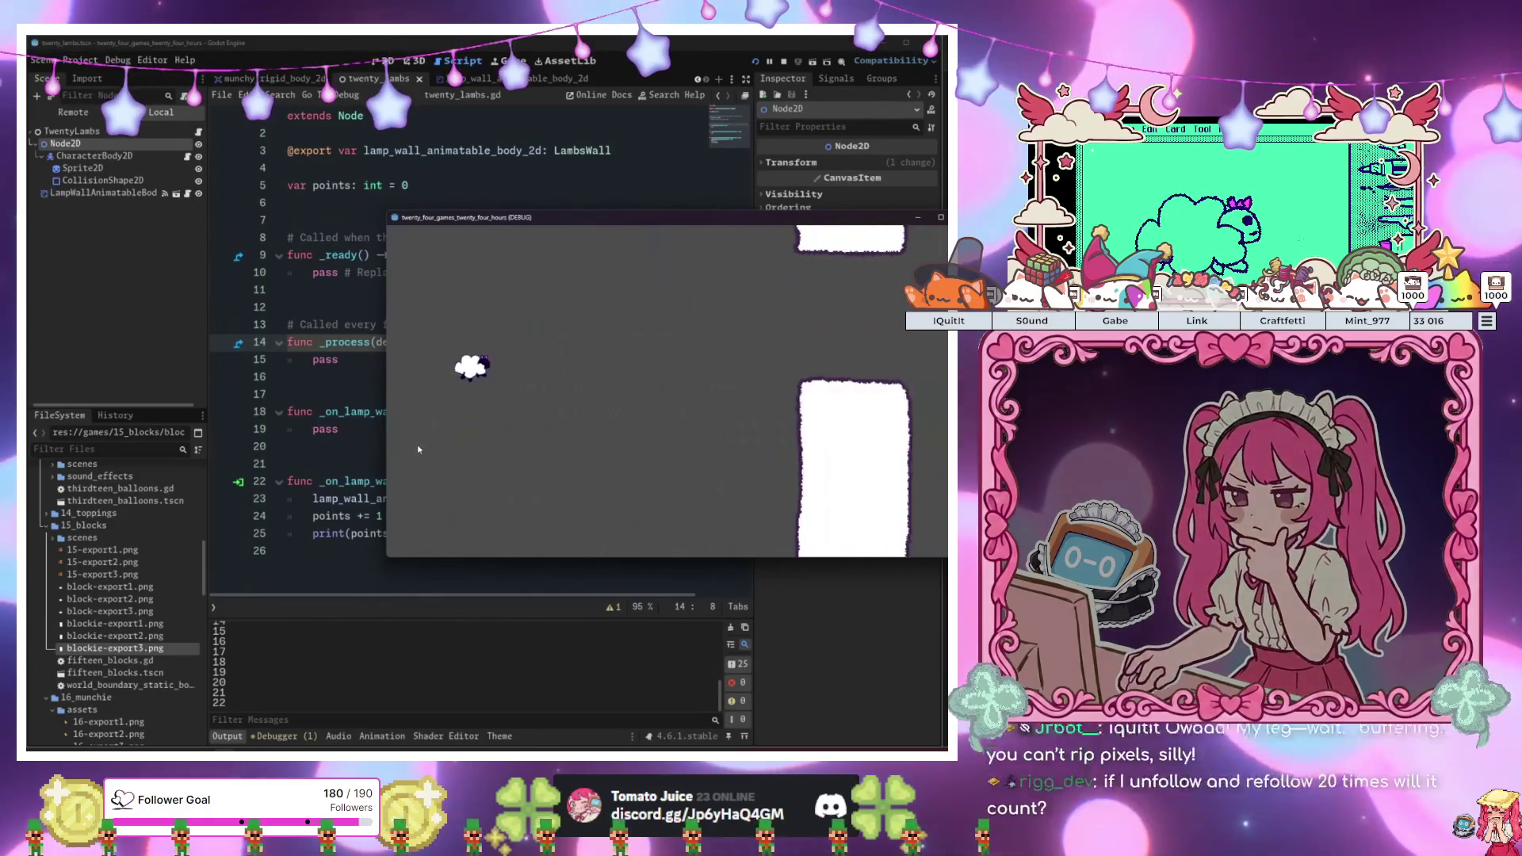
pyautogui.press('space')
pyautogui.press('space')
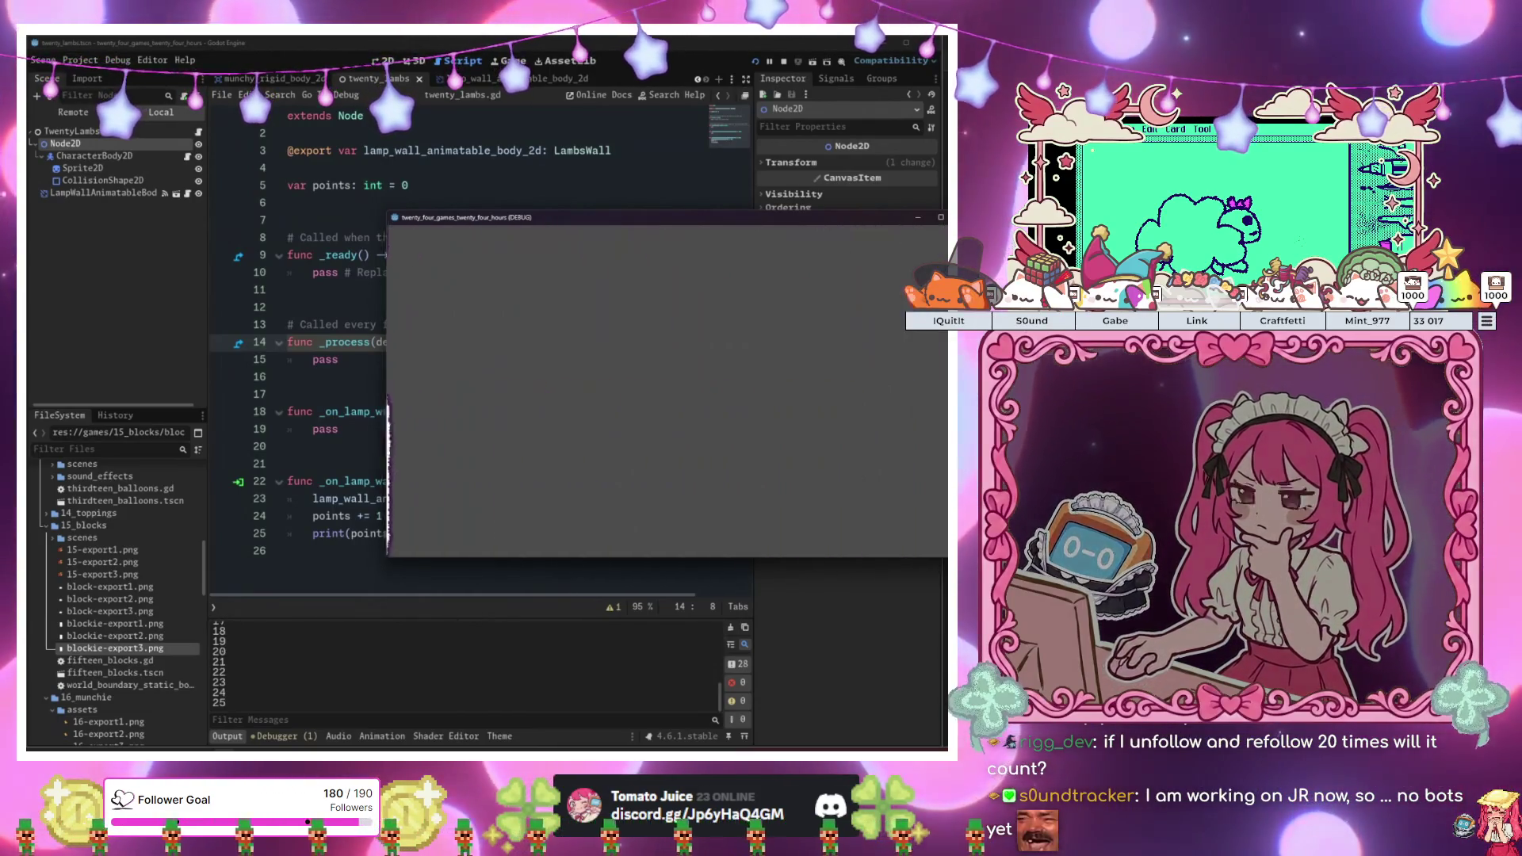
pyautogui.click(498, 498)
pyautogui.press('Down')
pyautogui.press('Down')
pyautogui.press('Down')
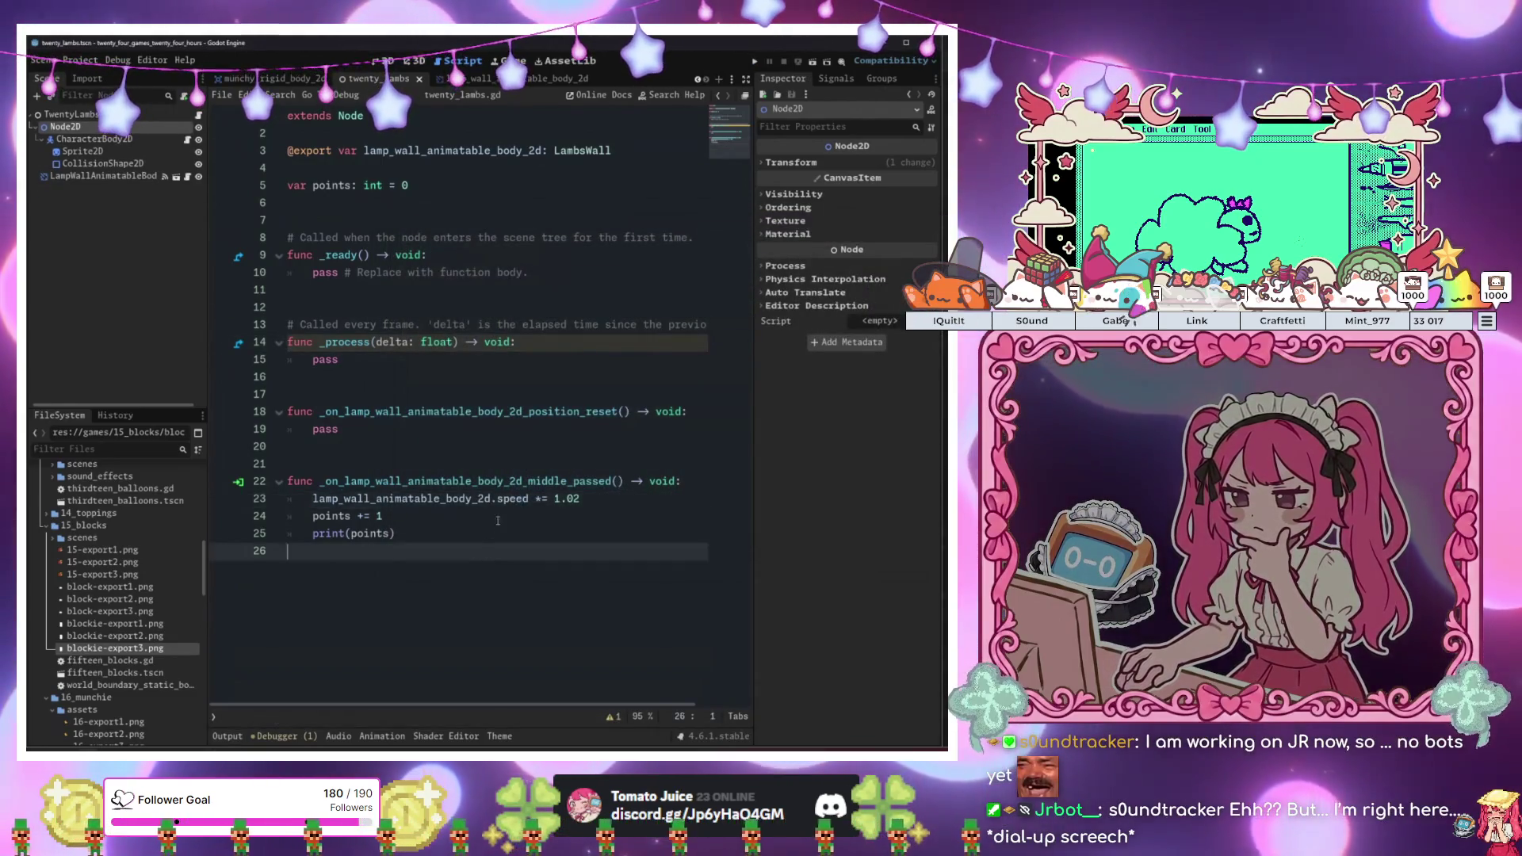
# - Start an 'if points ==' check on a new line below the points increment
pyautogui.click(496, 515)
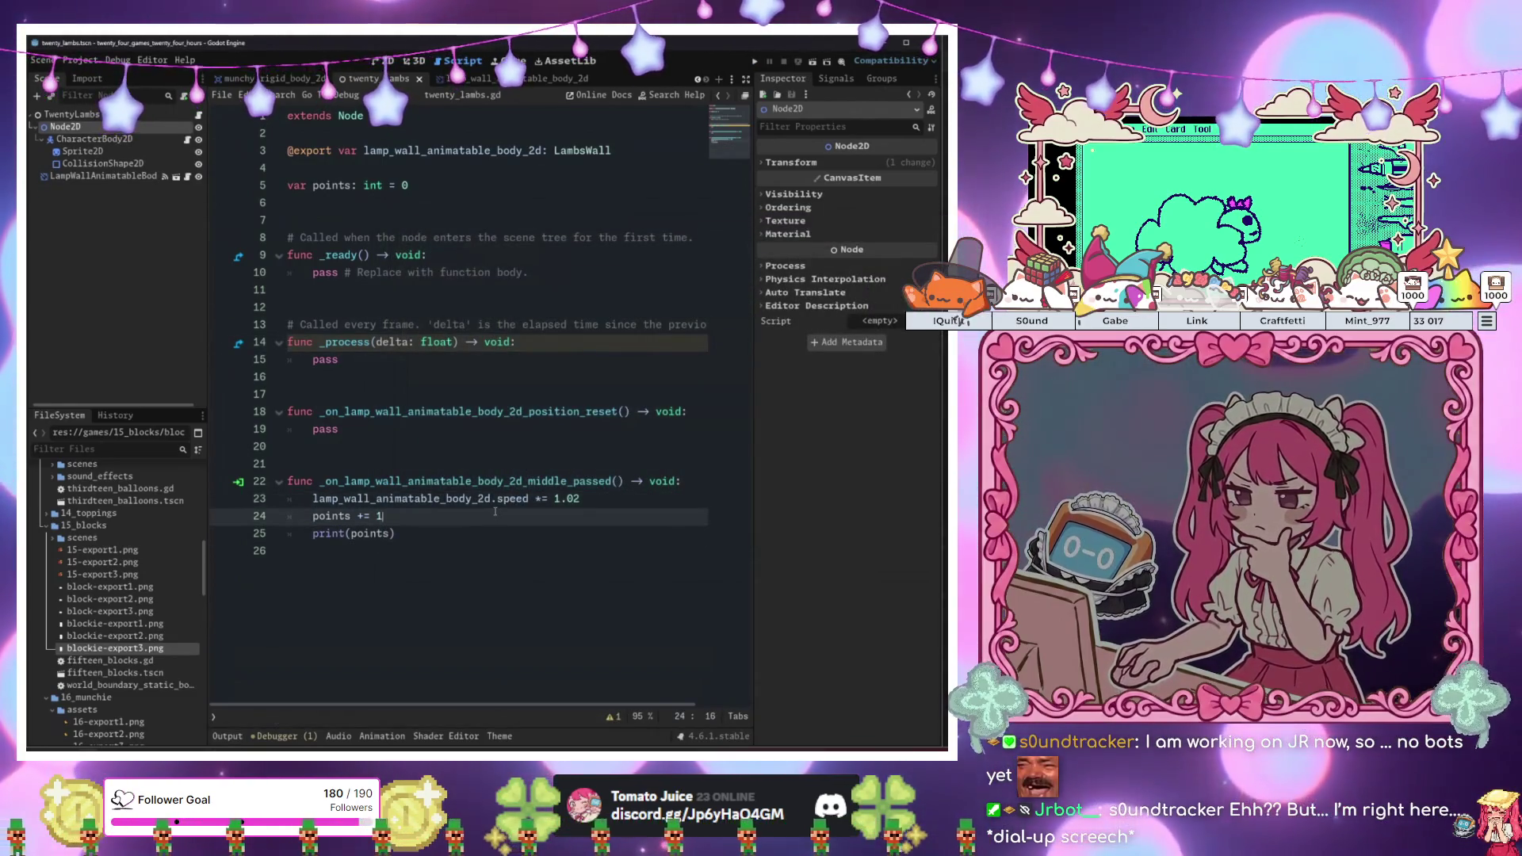
pyautogui.press('Return')
pyautogui.press('Return')
pyautogui.press('Return')
pyautogui.press('Up')
pyautogui.write('if po')
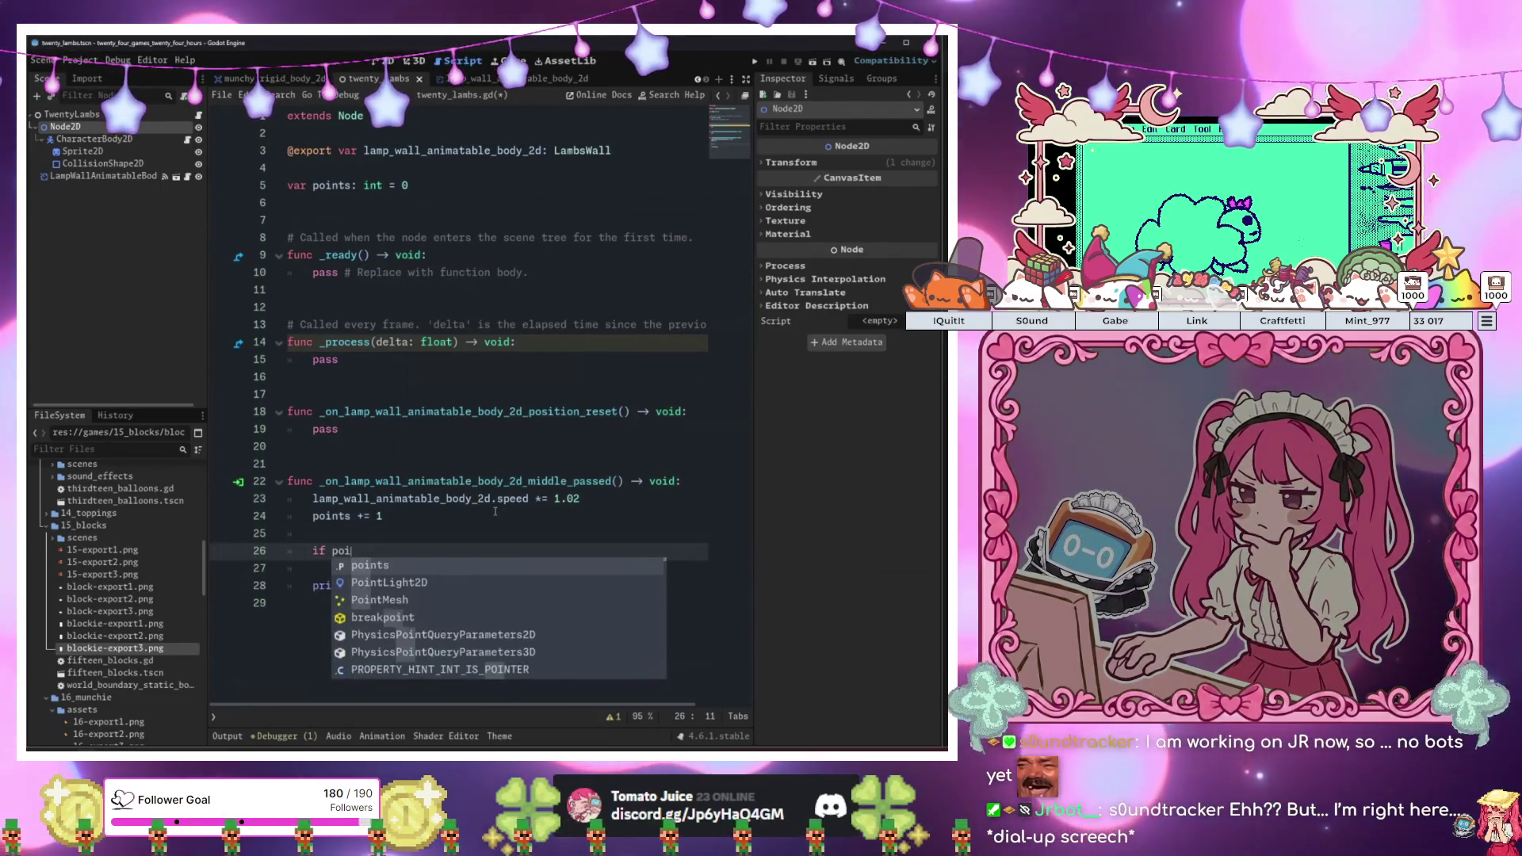
pyautogui.press('Return')
pyautogui.write('==')
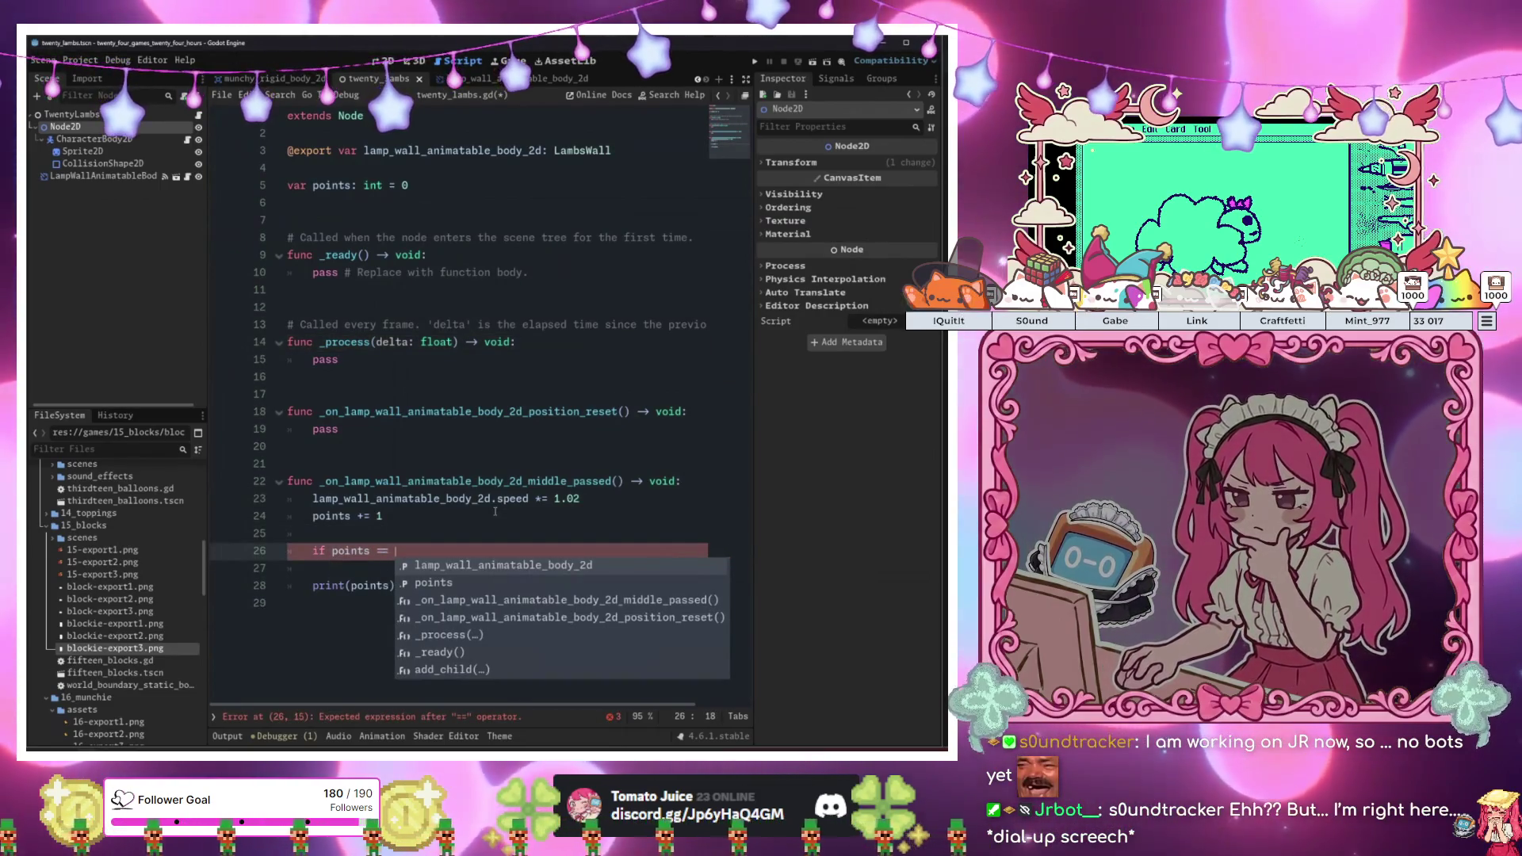
# - Declare an exported 'points_to_win: int' variable near the top of the script
pyautogui.click(404, 145)
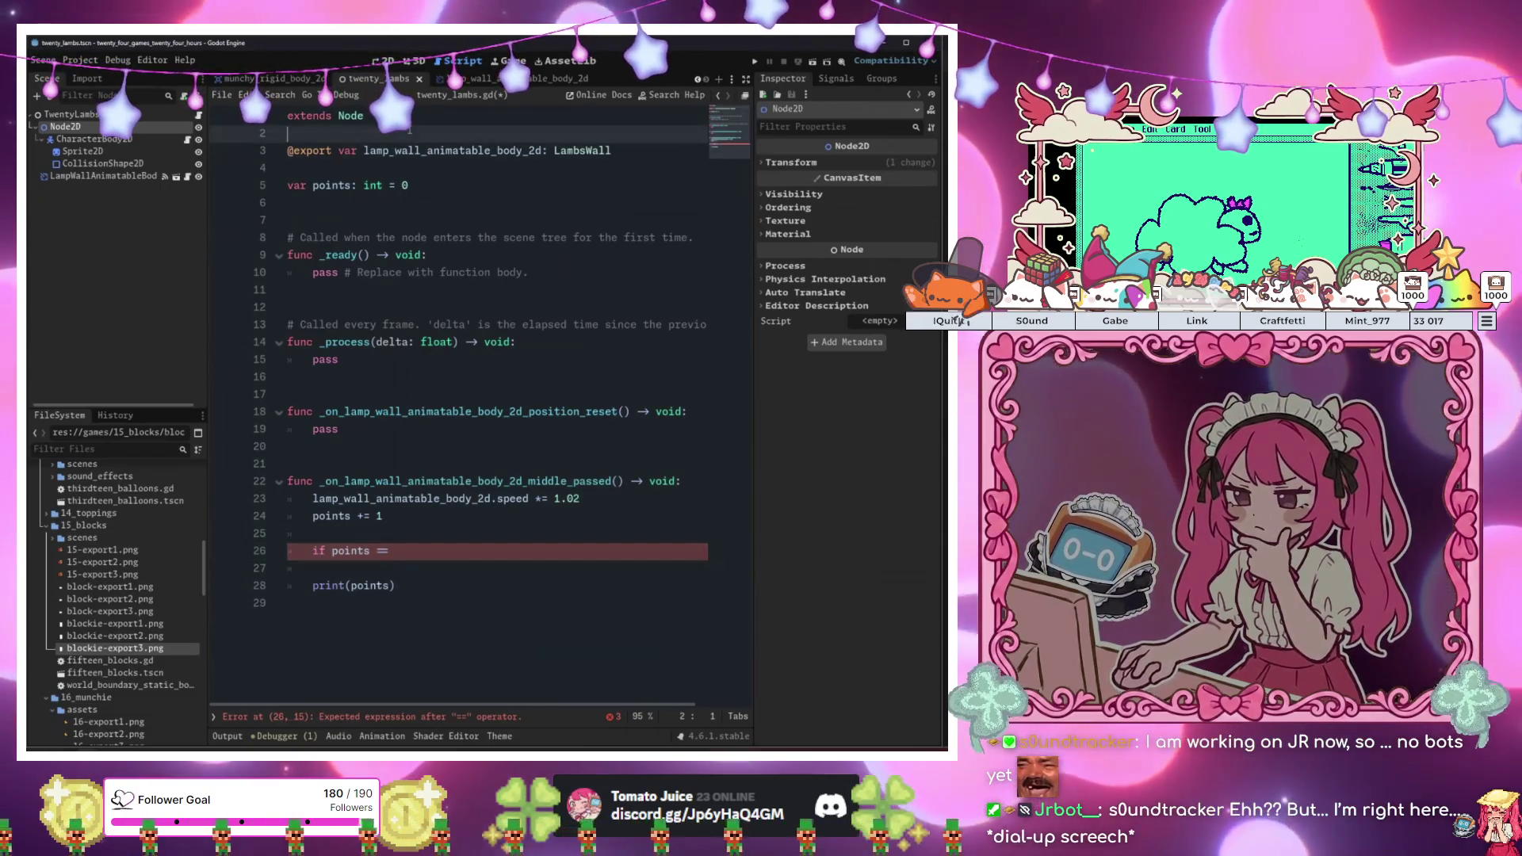
pyautogui.press('Return')
pyautogui.press('Return')
pyautogui.press('Return')
pyautogui.press('Up')
pyautogui.press('Up')
pyautogui.write('@')
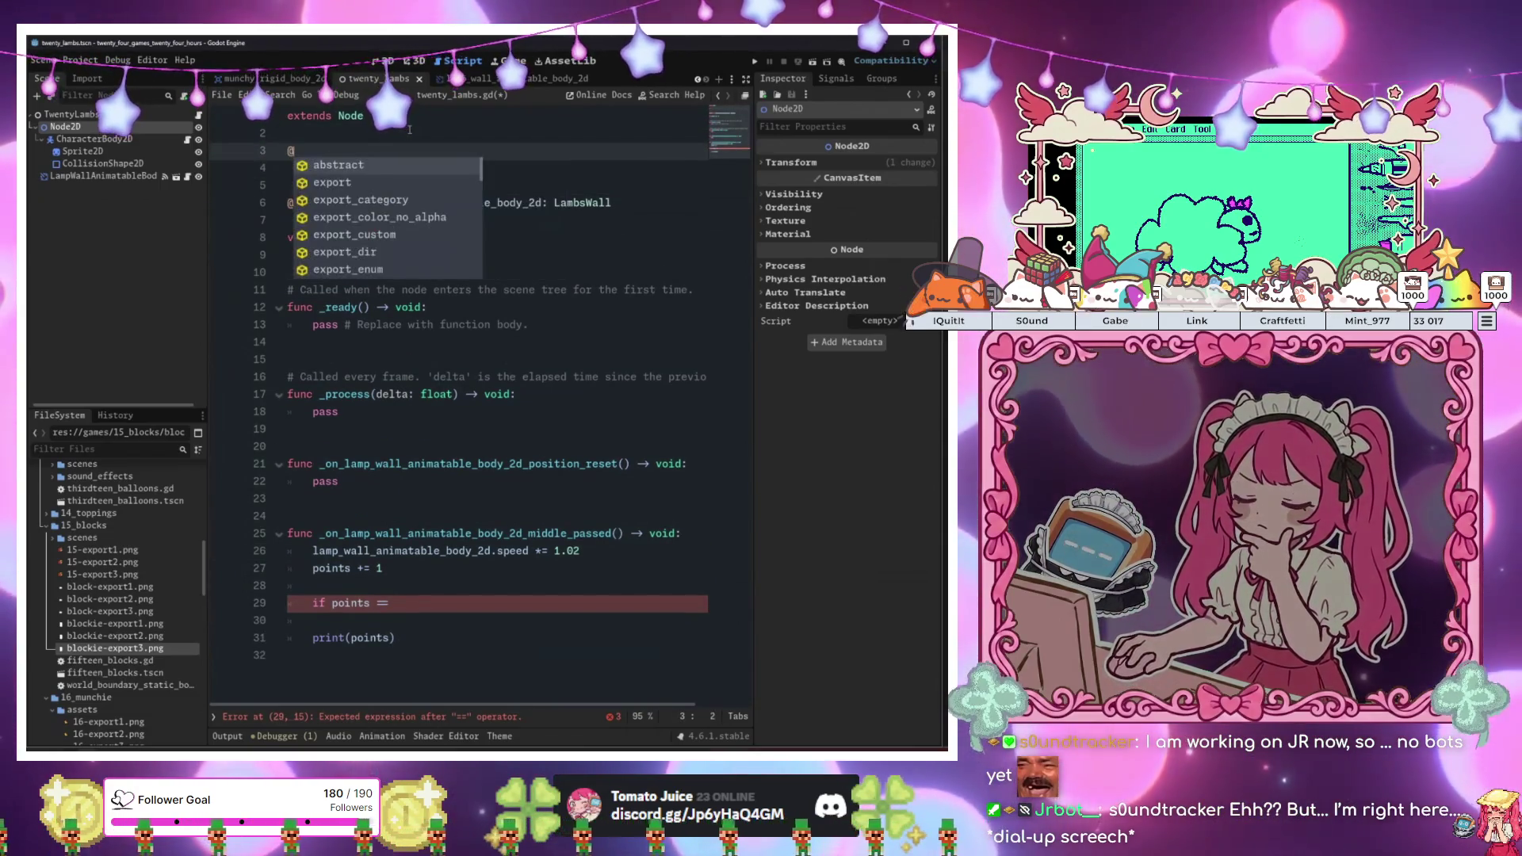
pyautogui.write('export var points_to_win')
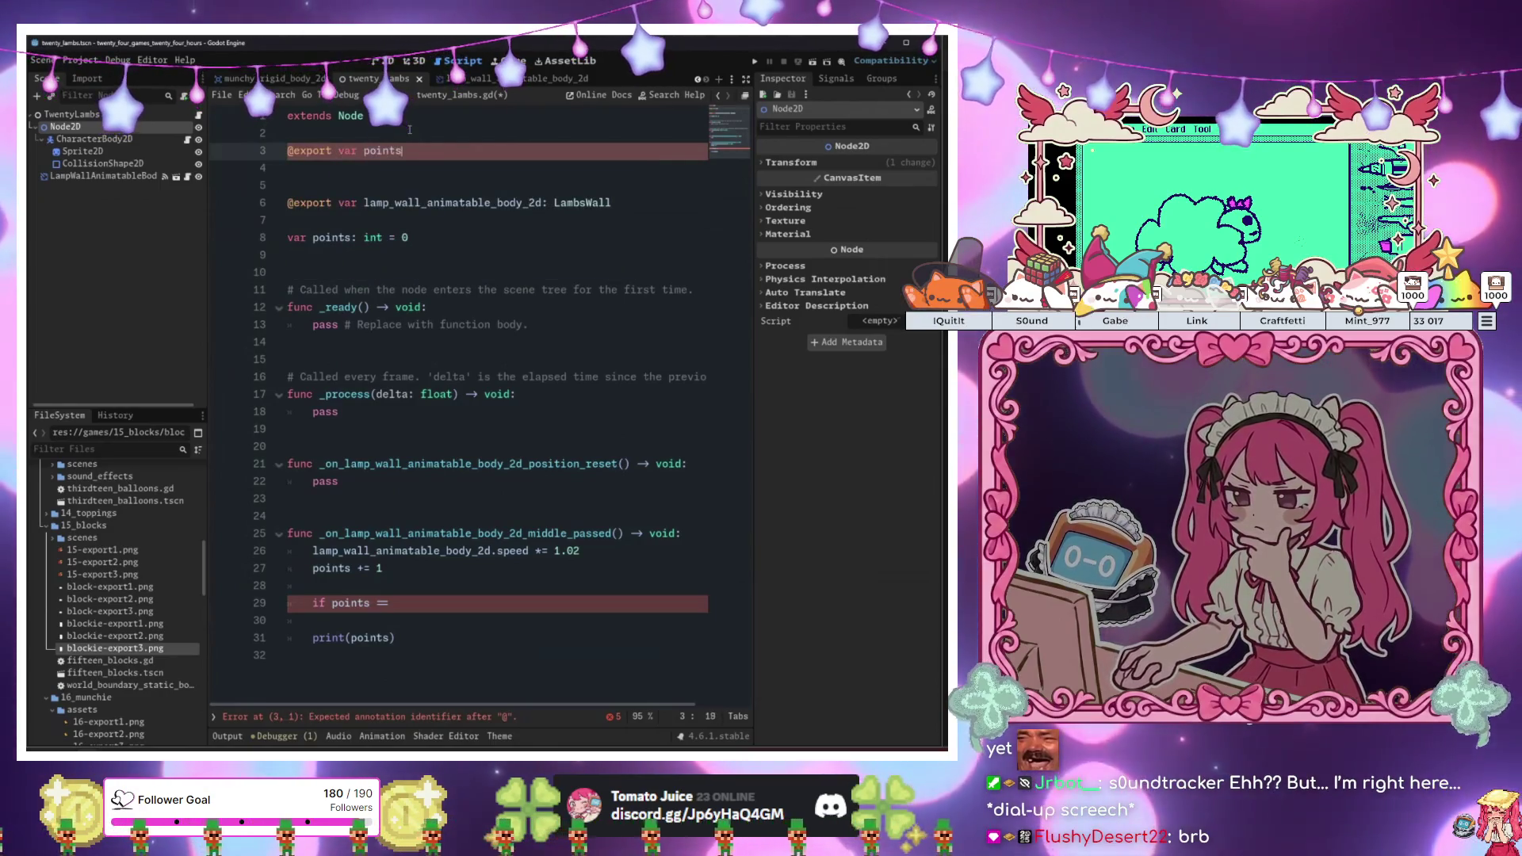
pyautogui.write(': ')
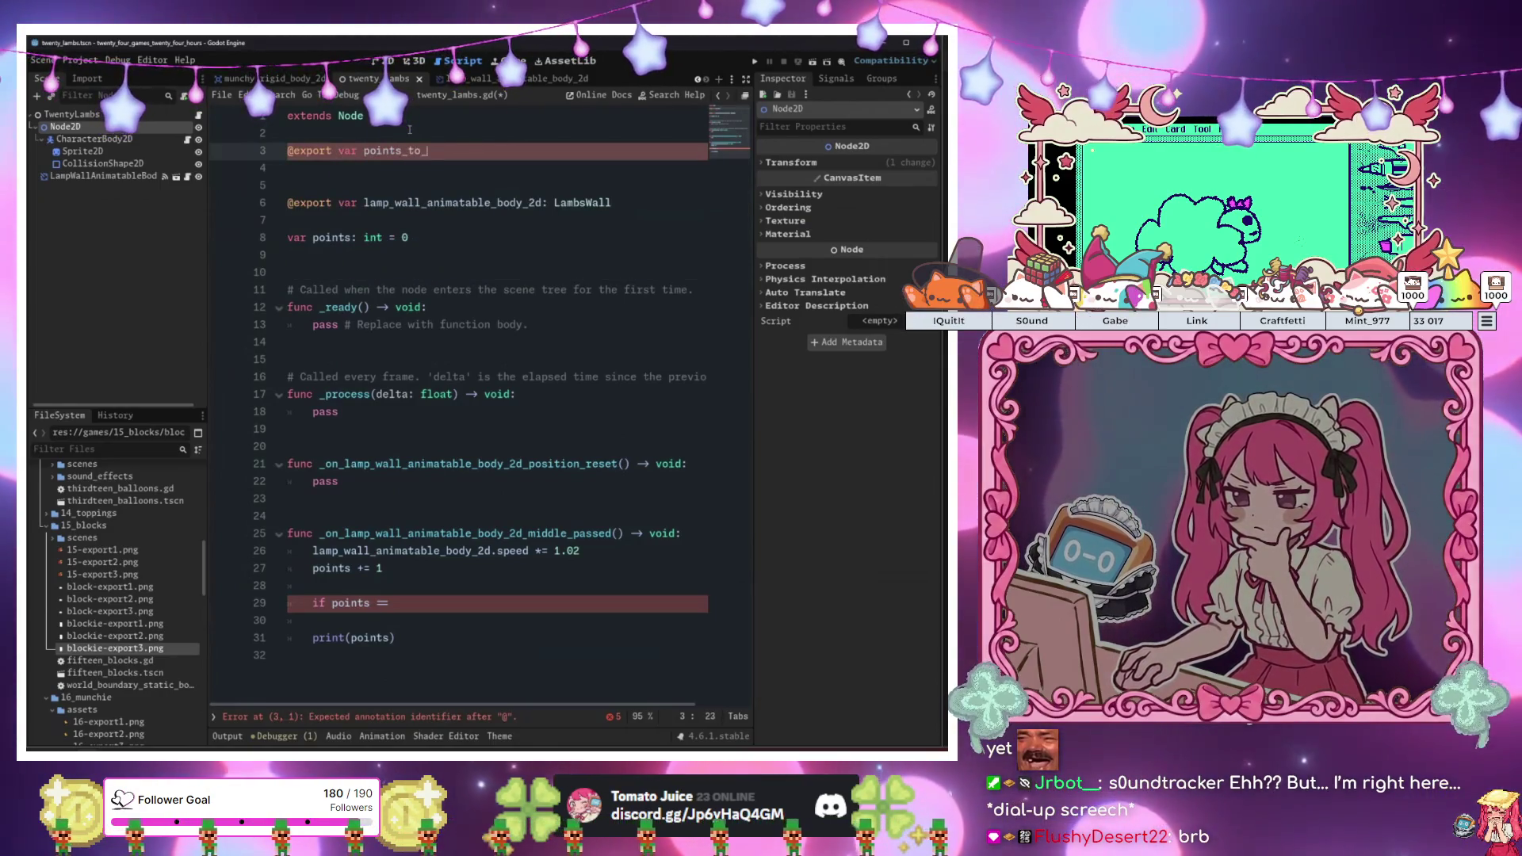
pyautogui.write('int =')
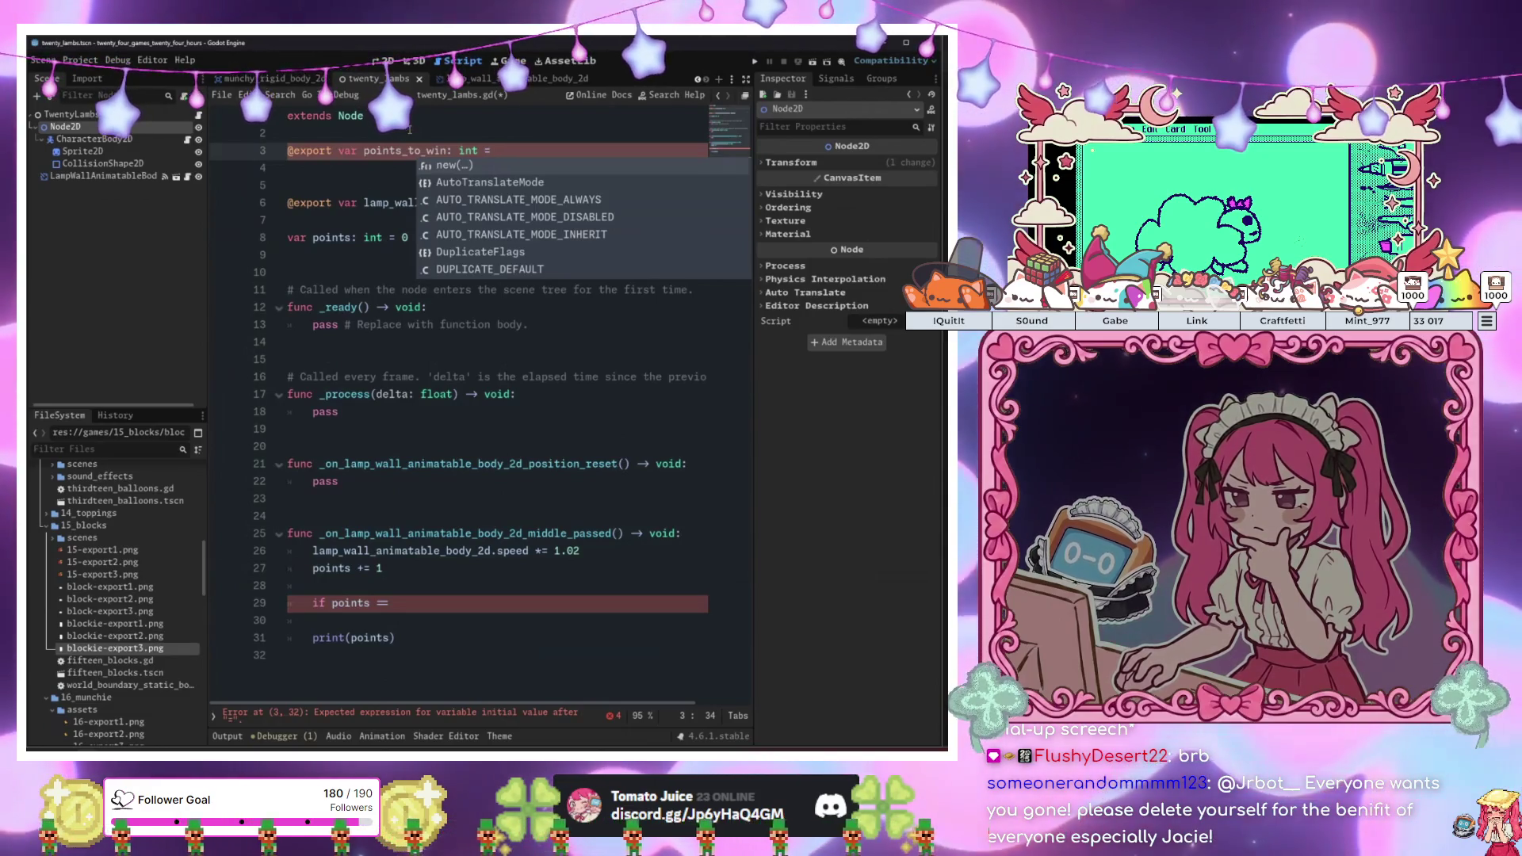
pyautogui.write('20')
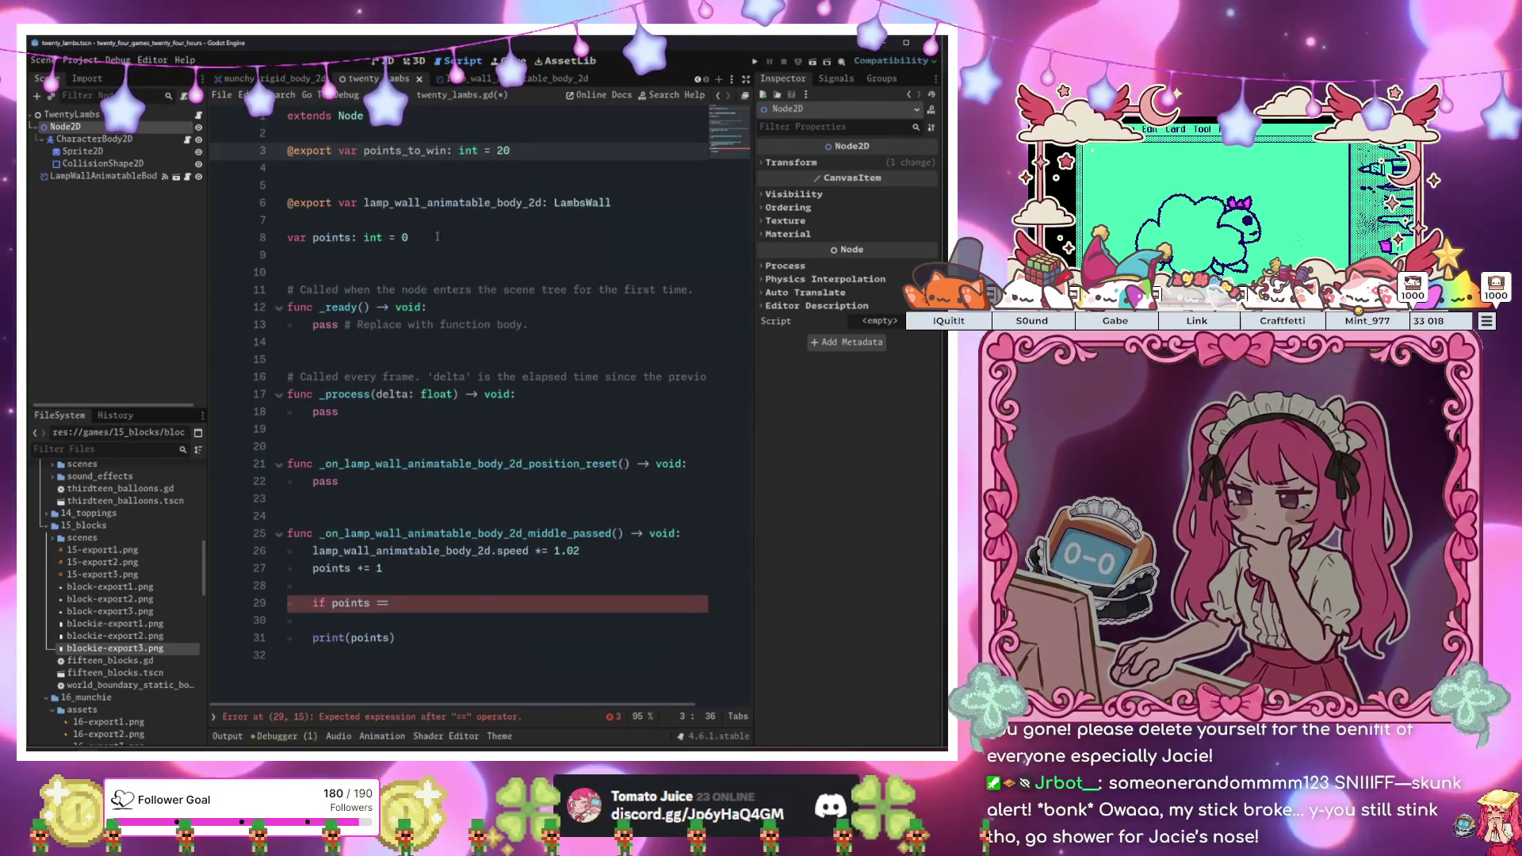
# - Complete the condition as 'if points == points_to_win:' with a win() call inside
pyautogui.click(452, 610)
pyautogui.write('o')
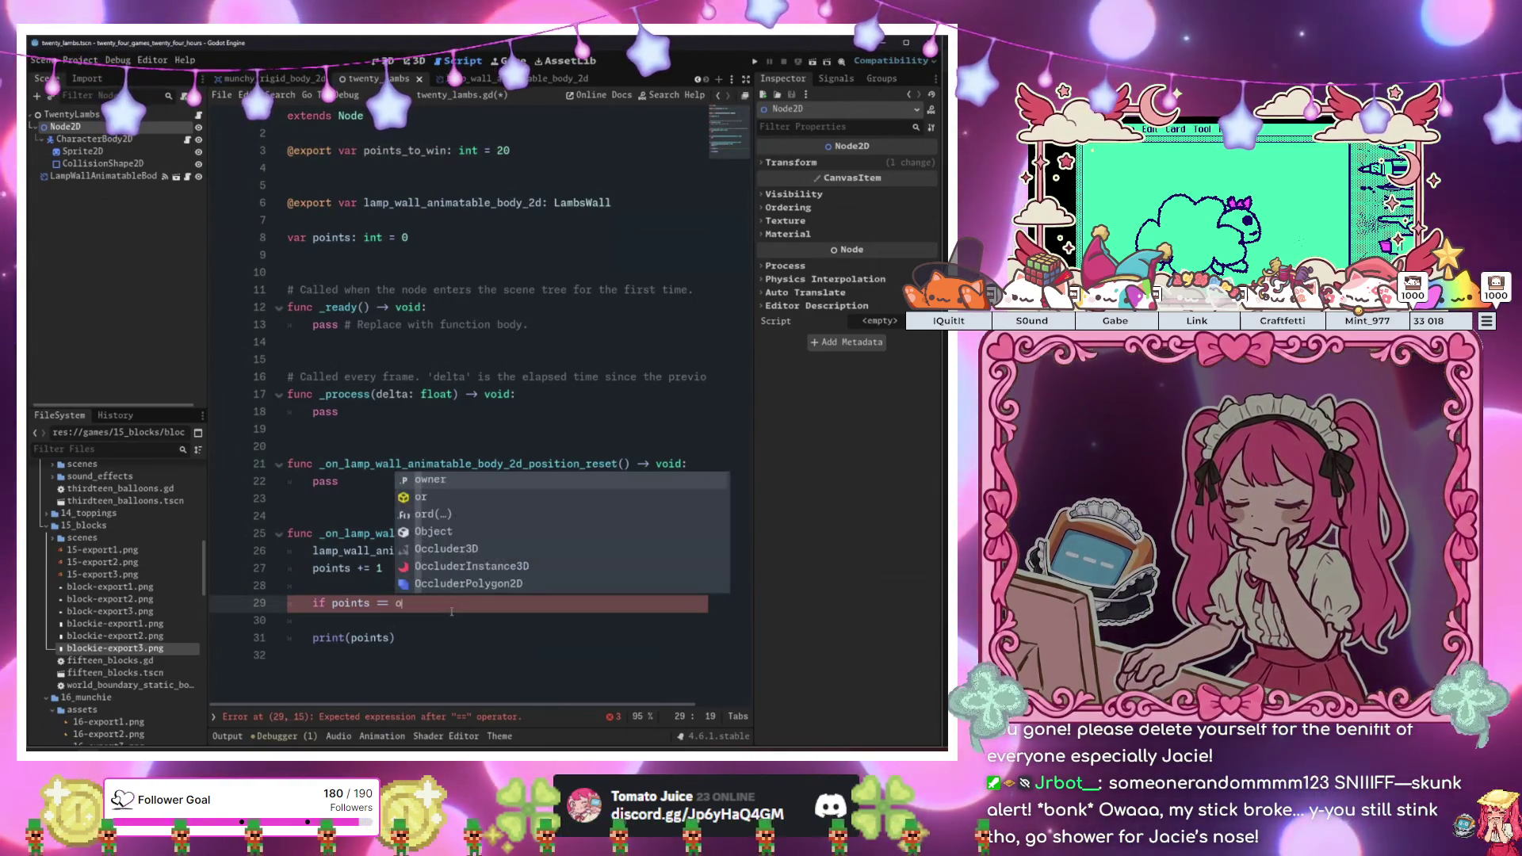
pyautogui.press('Return')
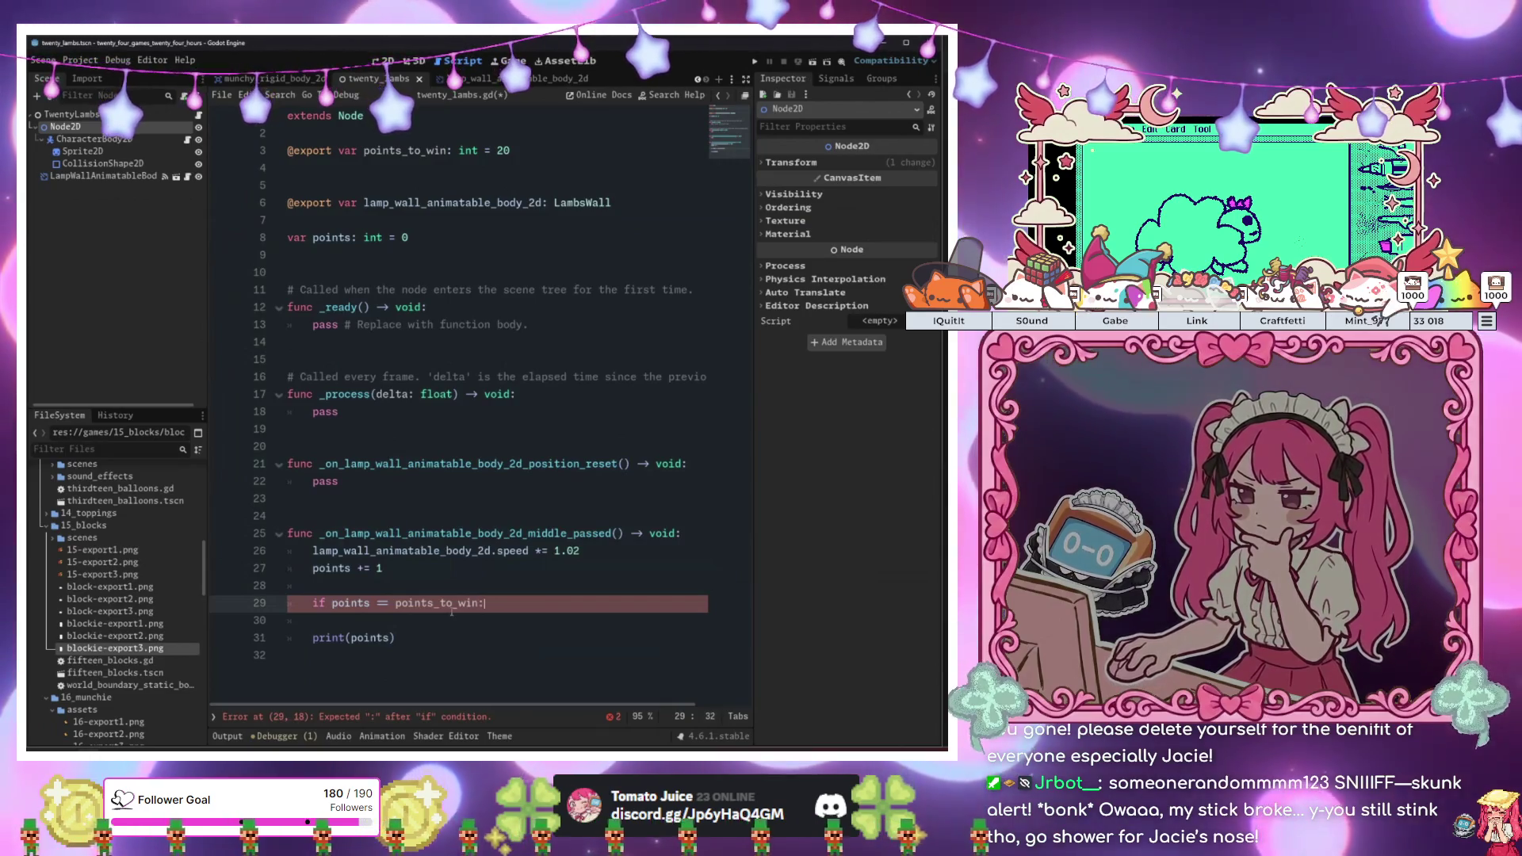
pyautogui.press('Return')
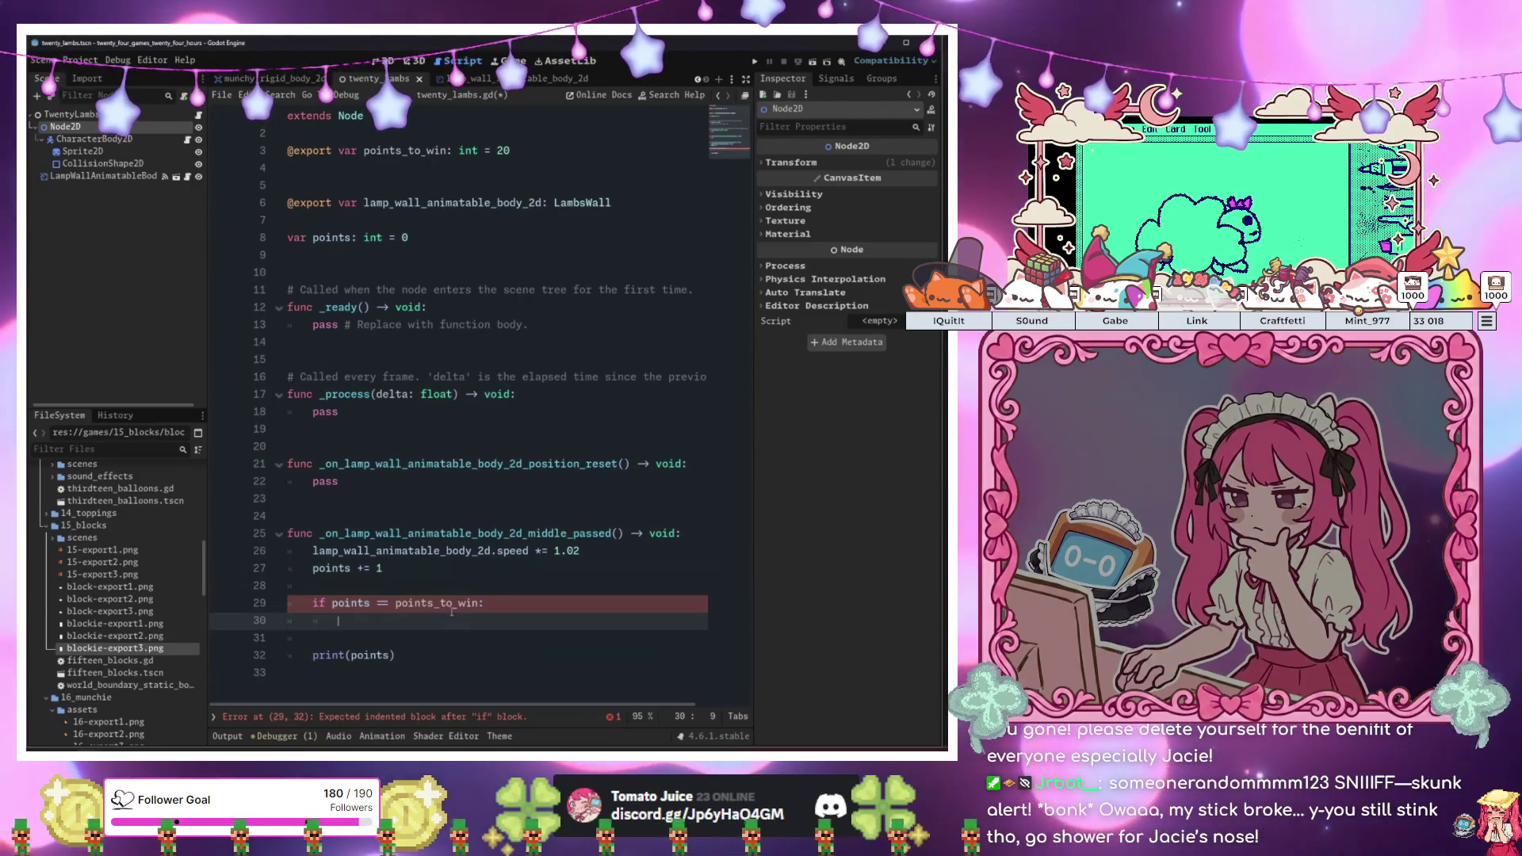
pyautogui.write('win()')
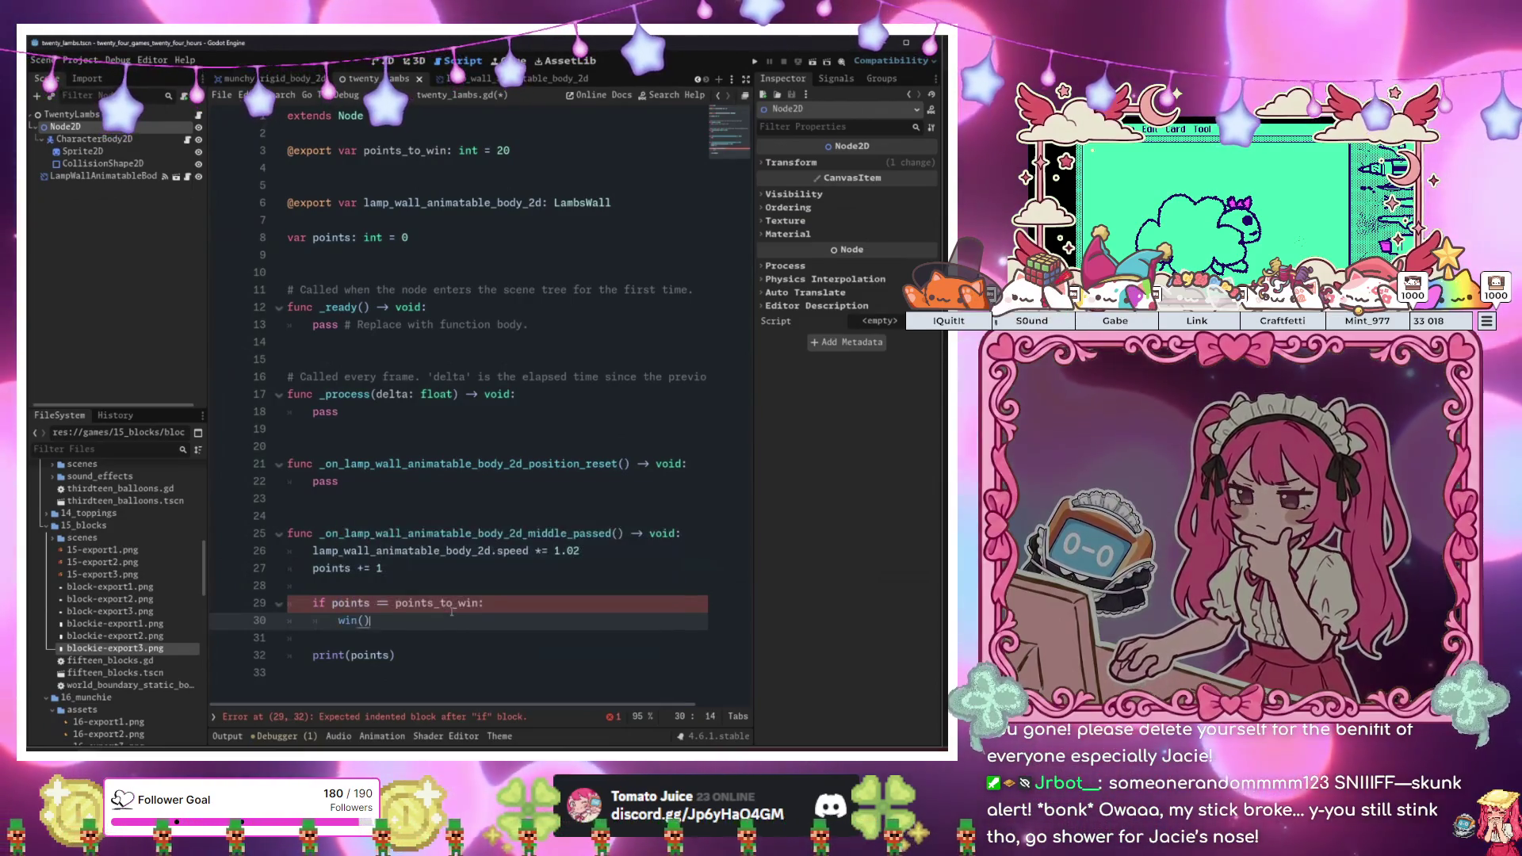
# - Define an empty 'func win() -> void:' containing pass below _process
pyautogui.press('Up')
pyautogui.press('Up')
pyautogui.press('Up')
pyautogui.press('Return')
pyautogui.press('Return')
pyautogui.press('Return')
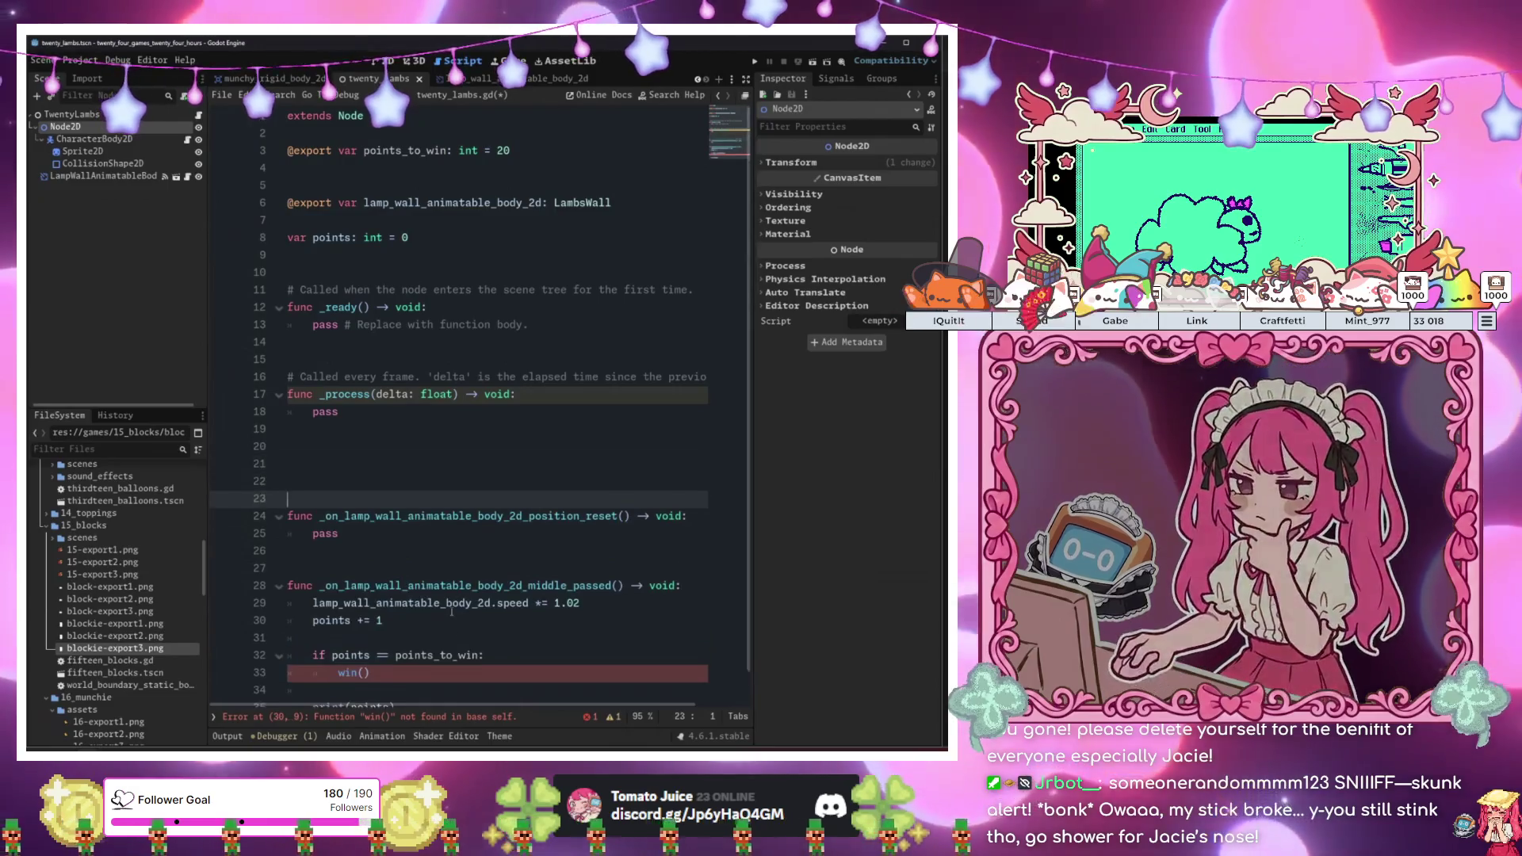
pyautogui.press('Up')
pyautogui.press('Up')
pyautogui.write('func win() -> ')
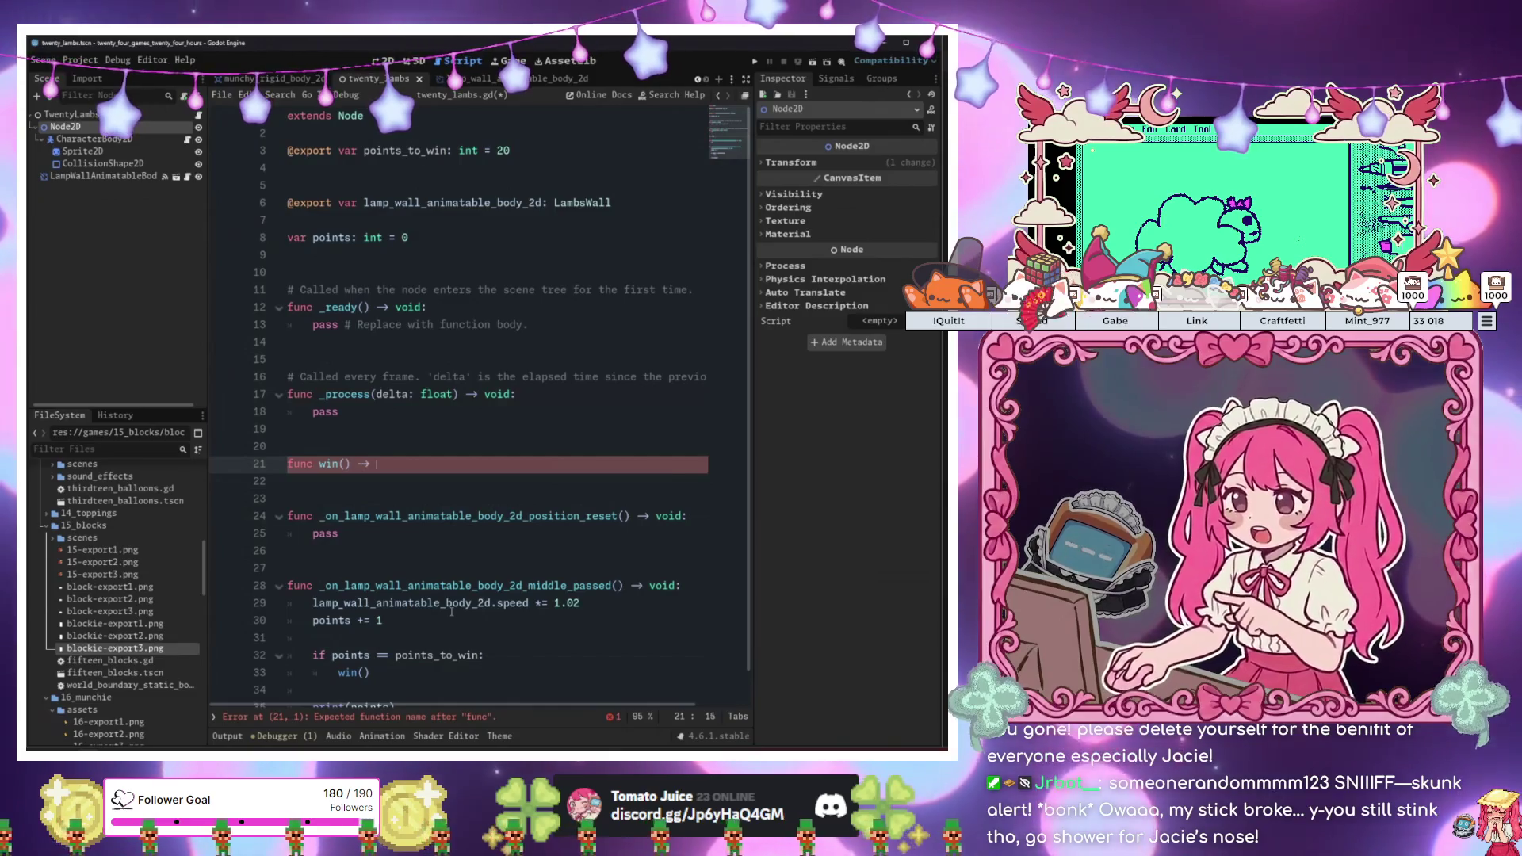
pyautogui.write('void:')
pyautogui.press('Return')
pyautogui.write('pass')
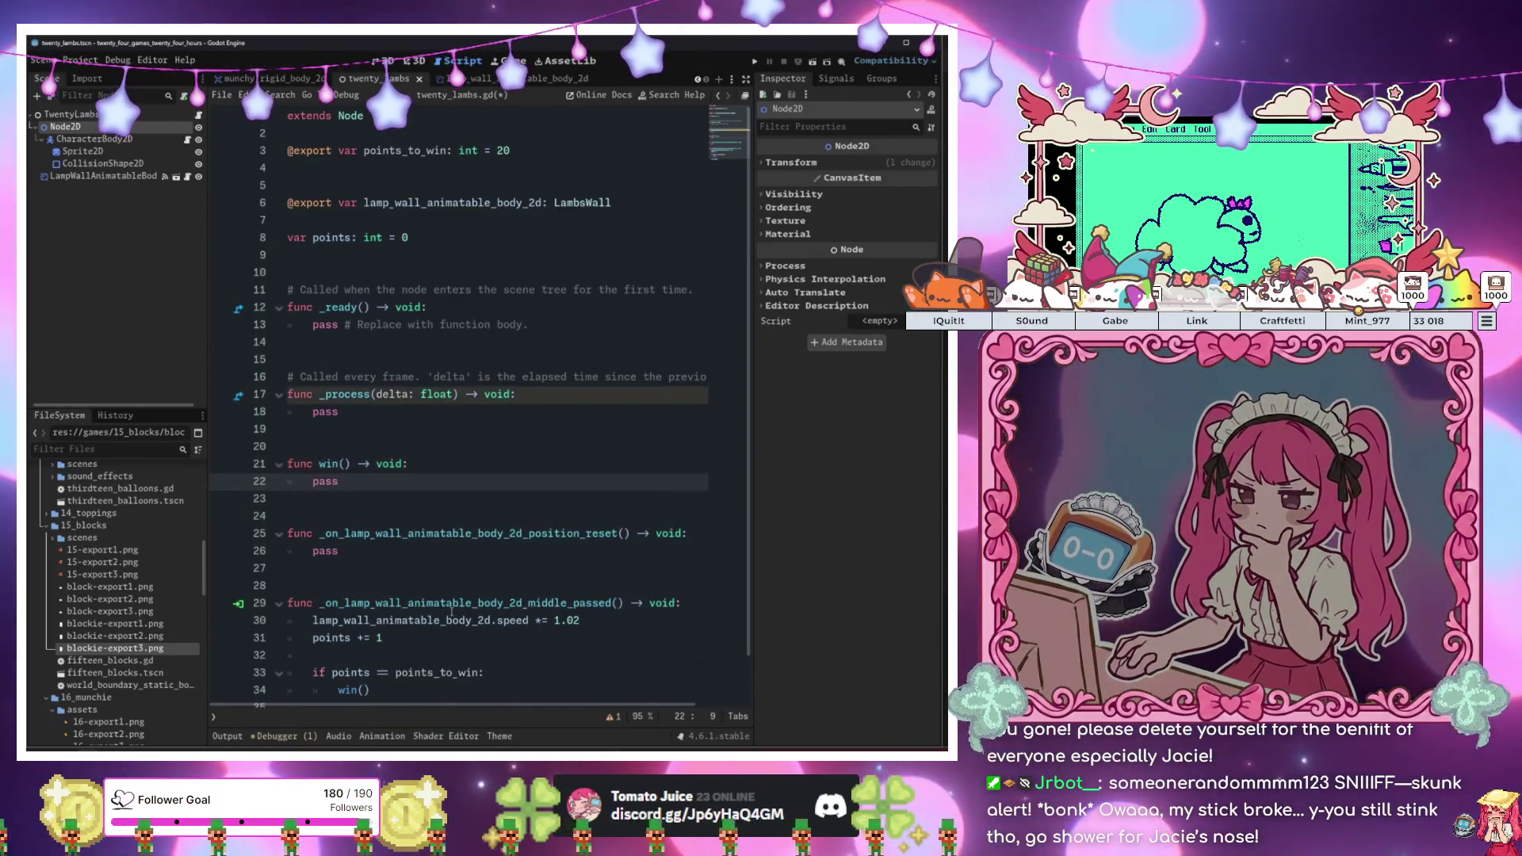
# - Rename the _process parameter delta to _delta to mark it unused
pyautogui.click(377, 395)
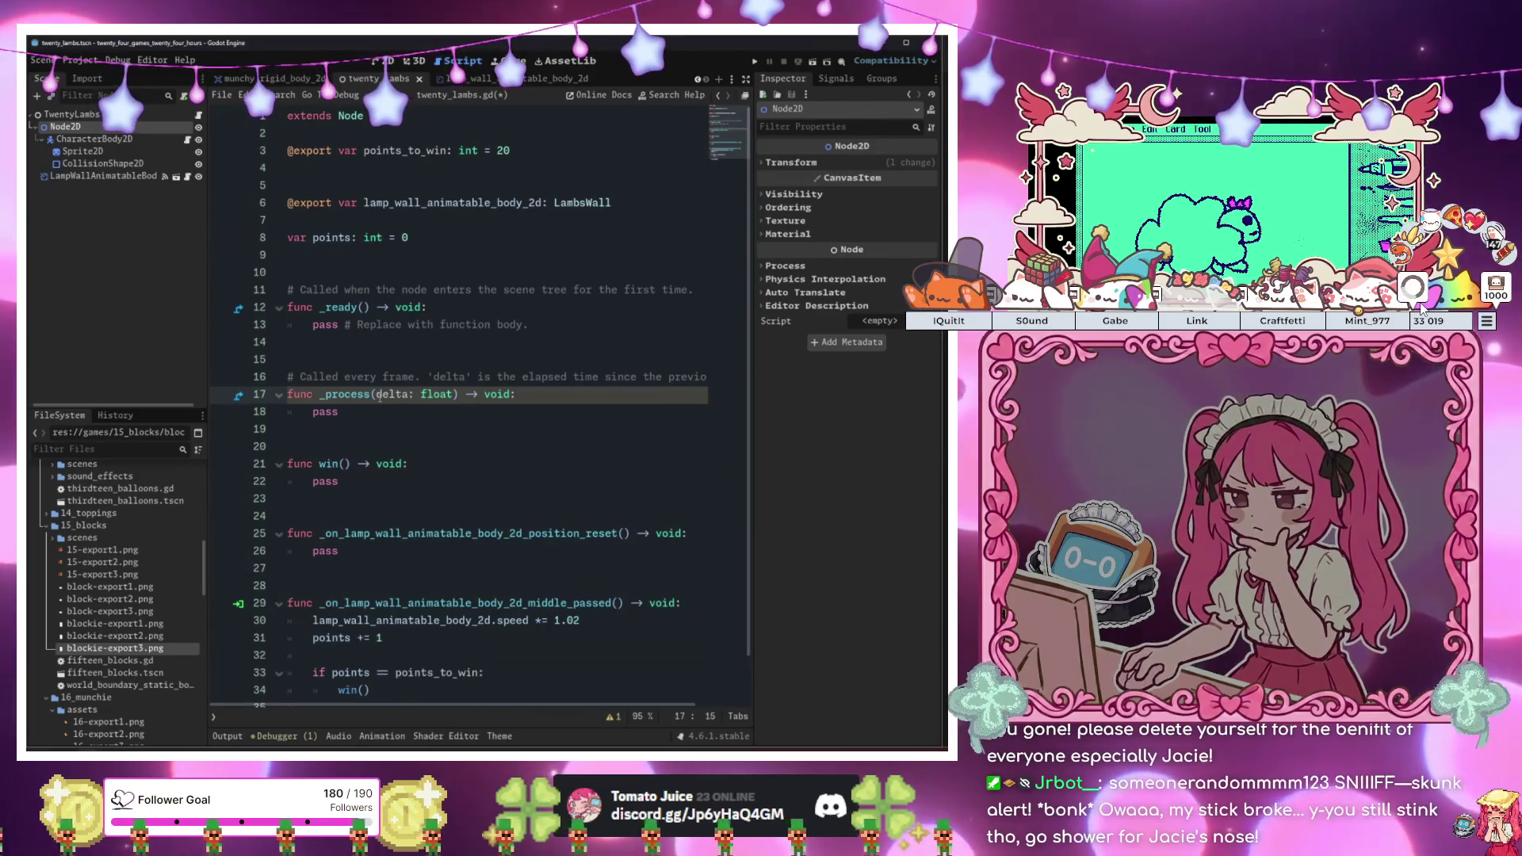
pyautogui.write('_')
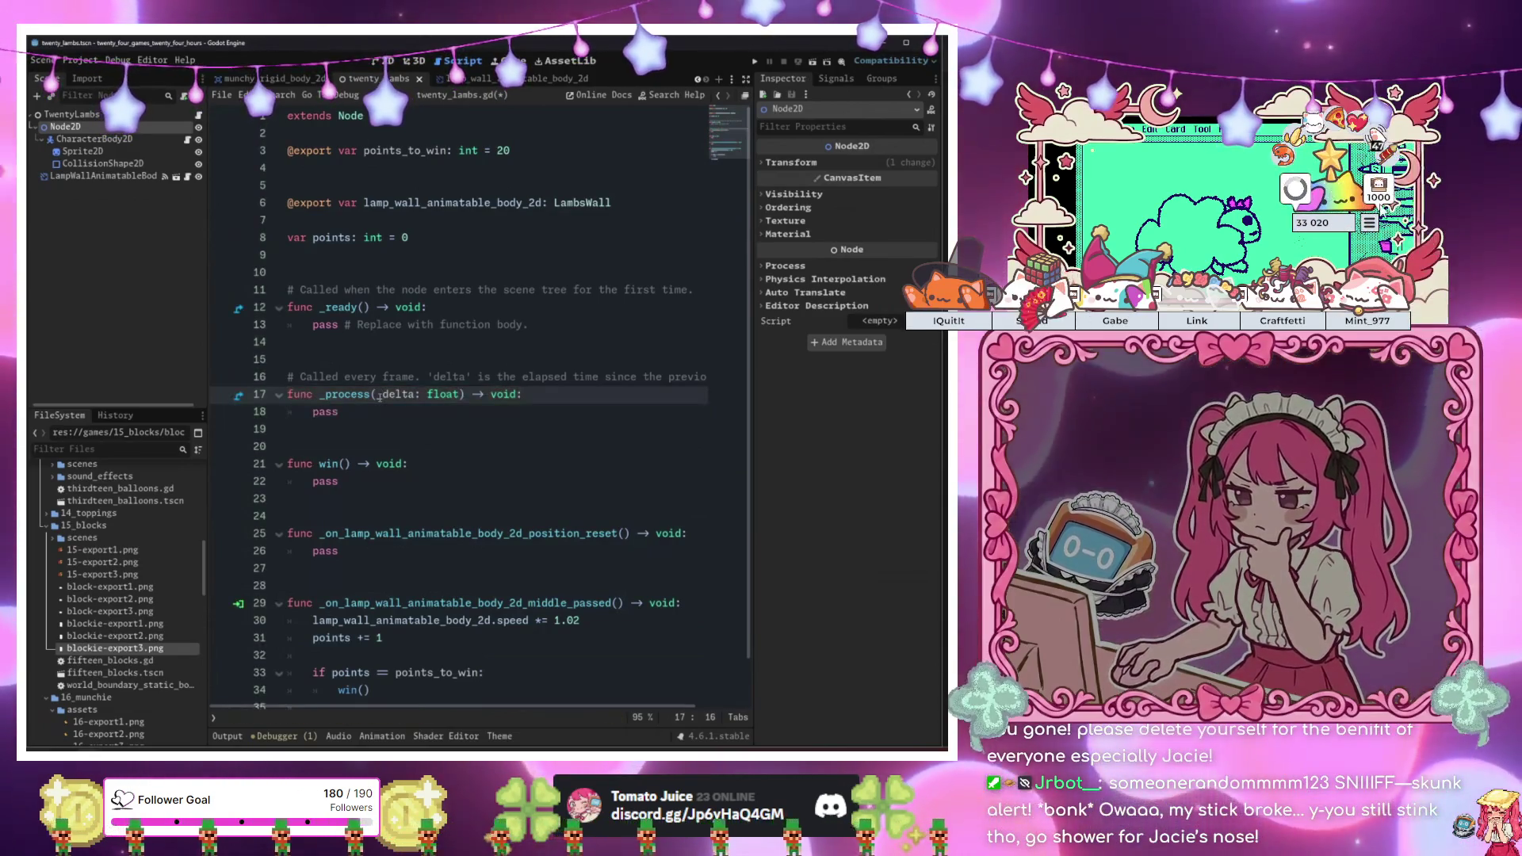
pyautogui.click(387, 467)
pyautogui.click(390, 487)
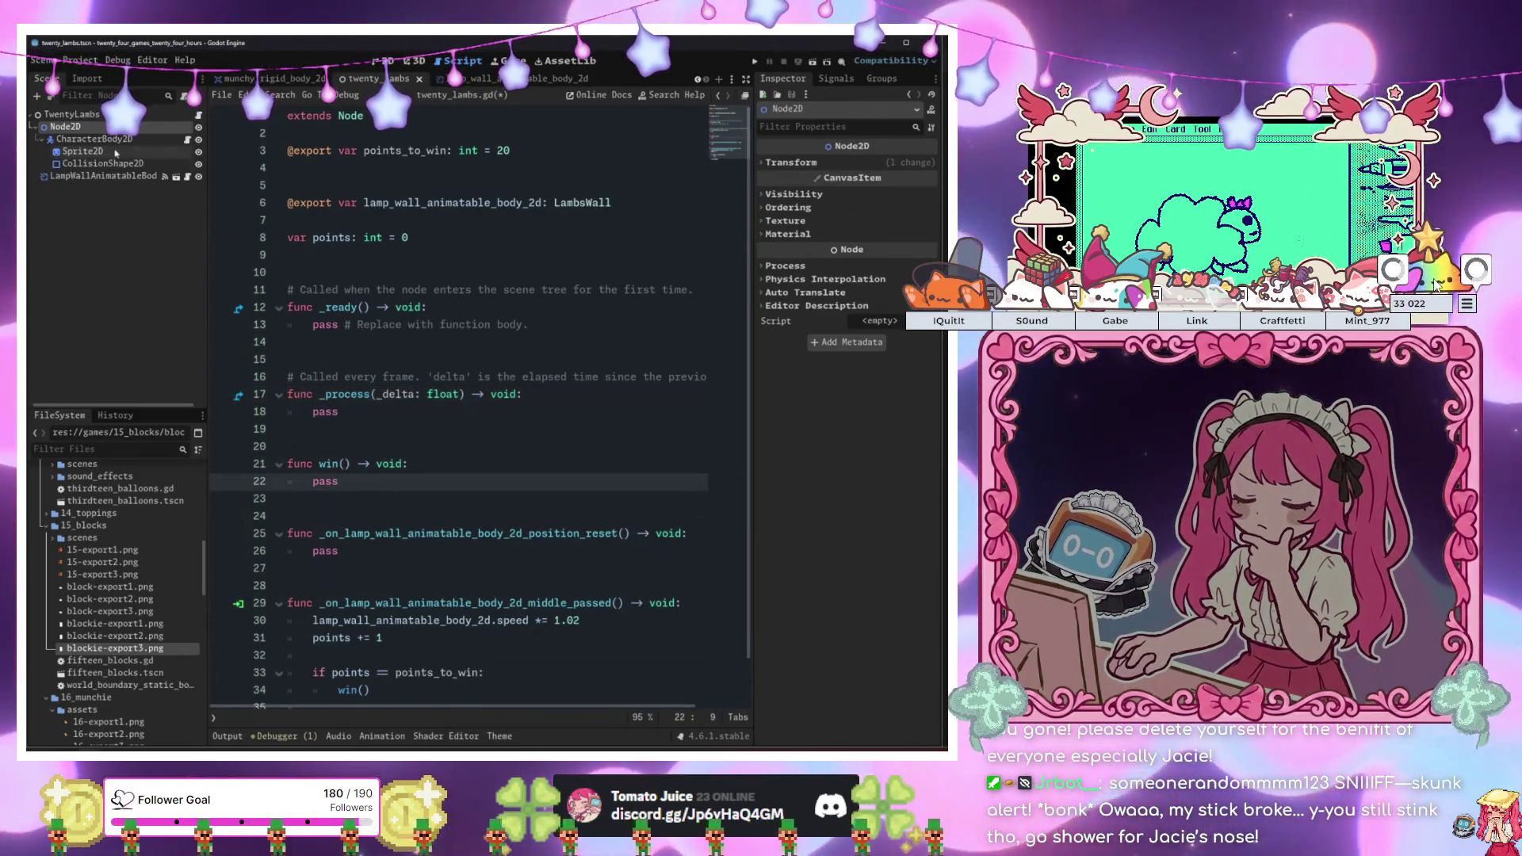
pyautogui.click(432, 254)
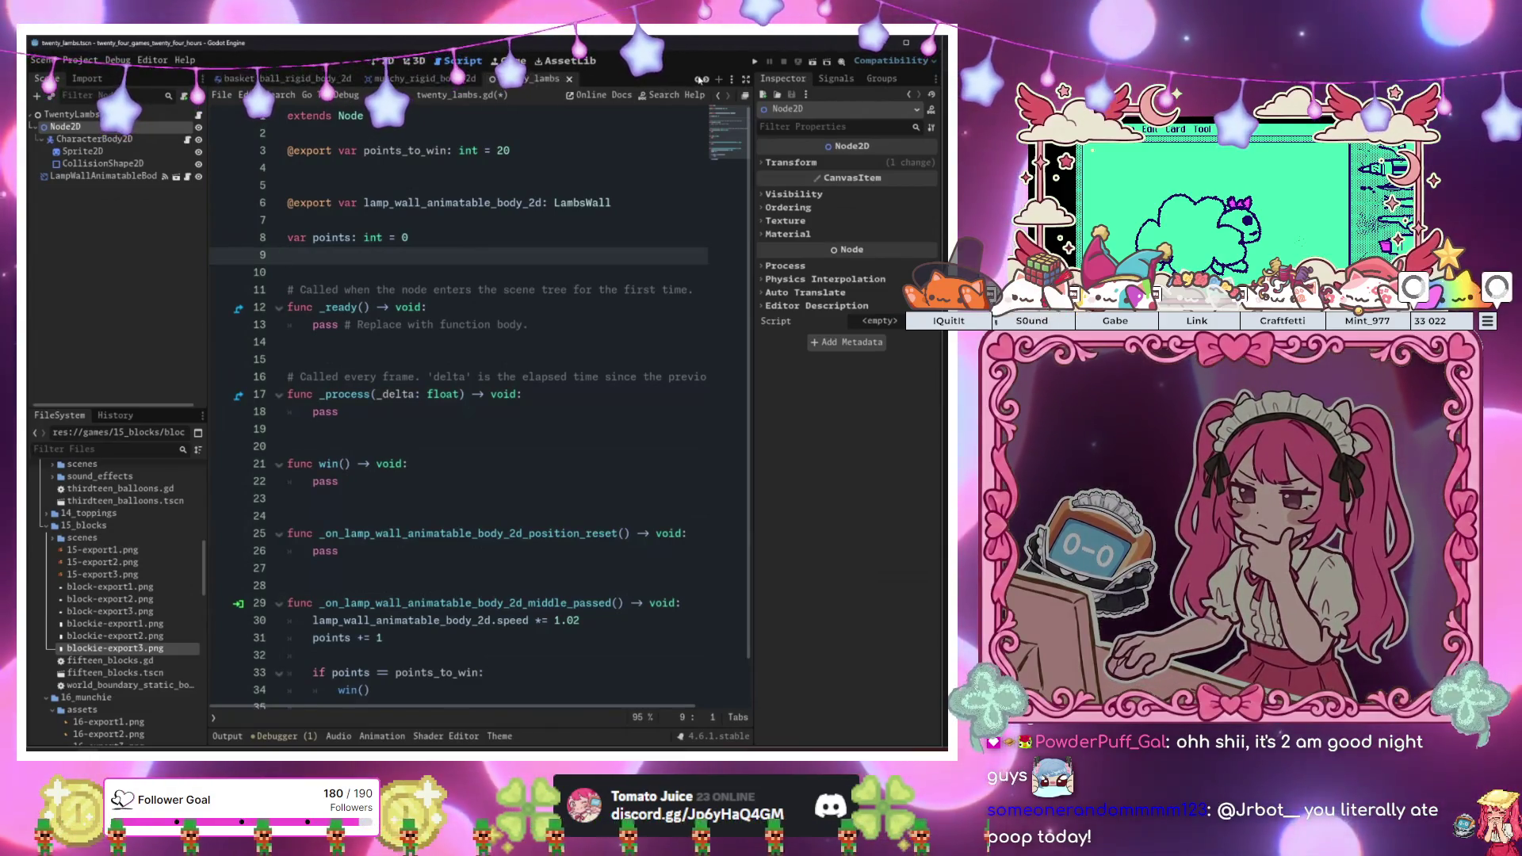
# - Check earlier games' YouWin labels and close the munchy_rigid_body_2d and sixteen_munchies scenes
pyautogui.click(259, 82)
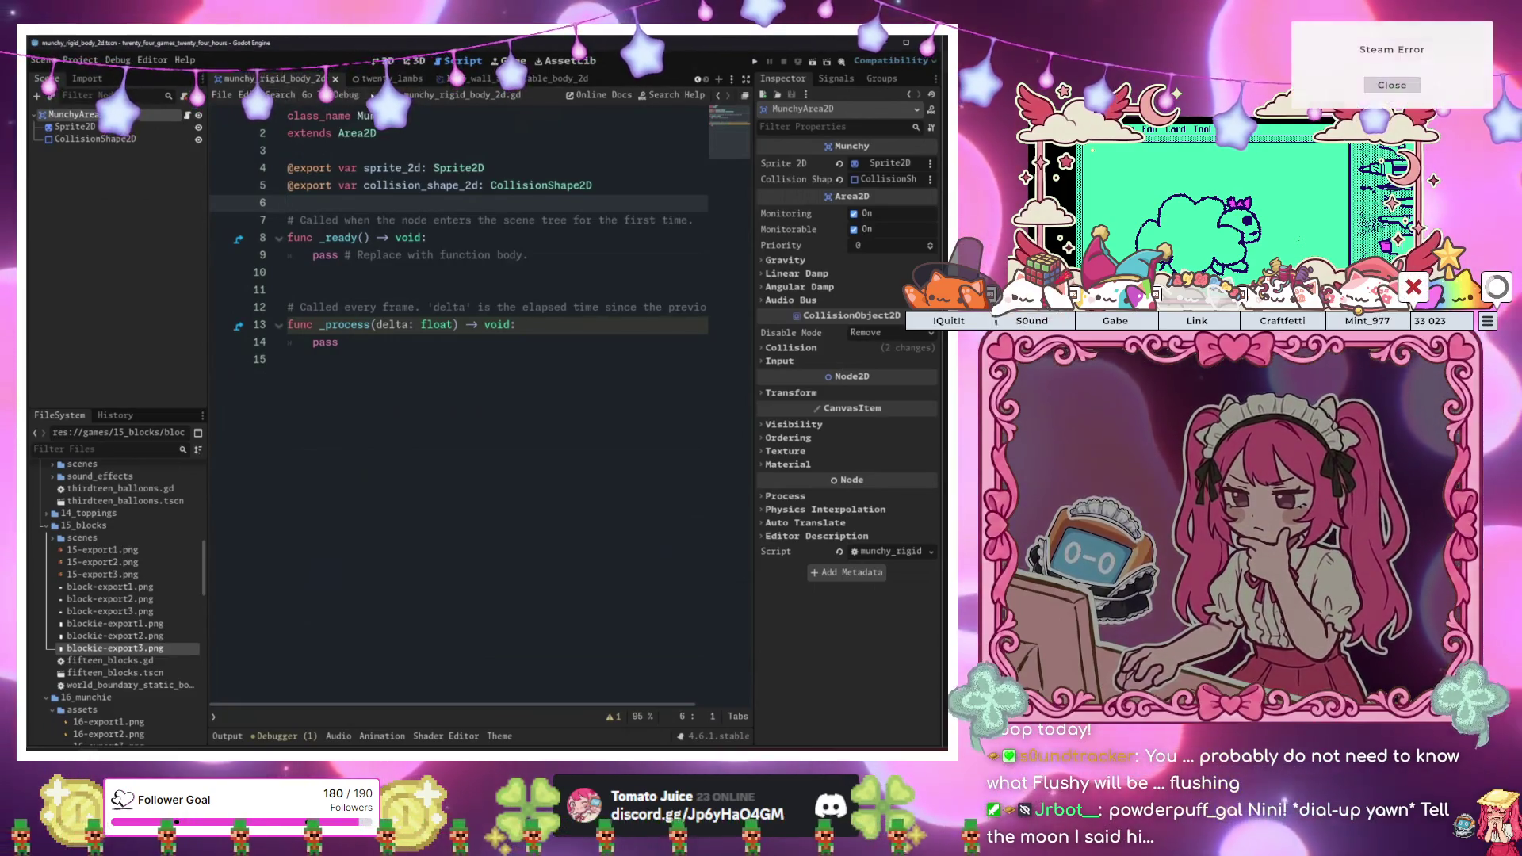
pyautogui.middleClick(307, 85)
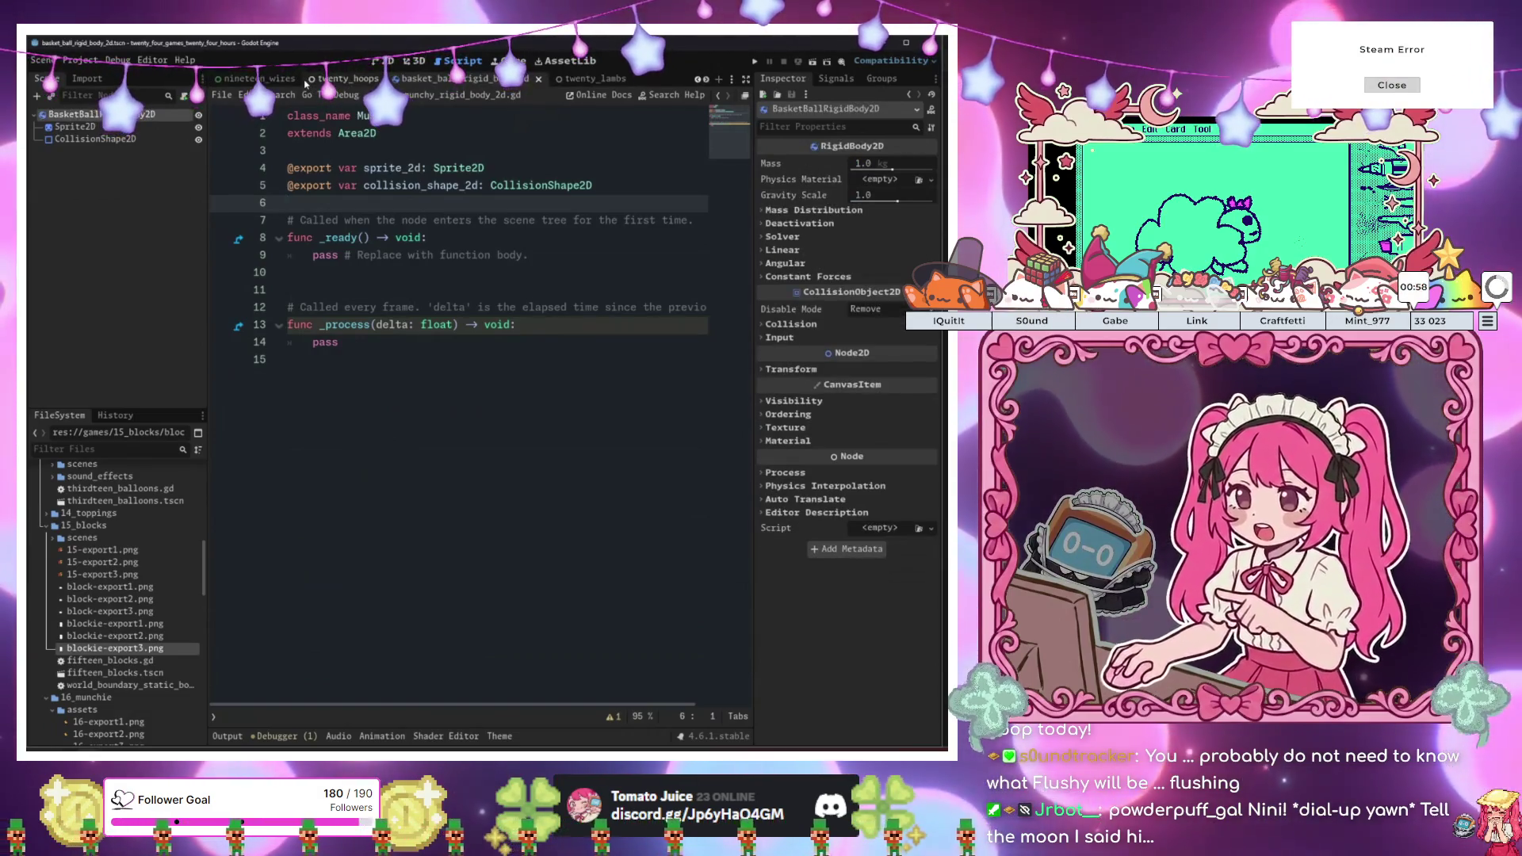
pyautogui.click(273, 86)
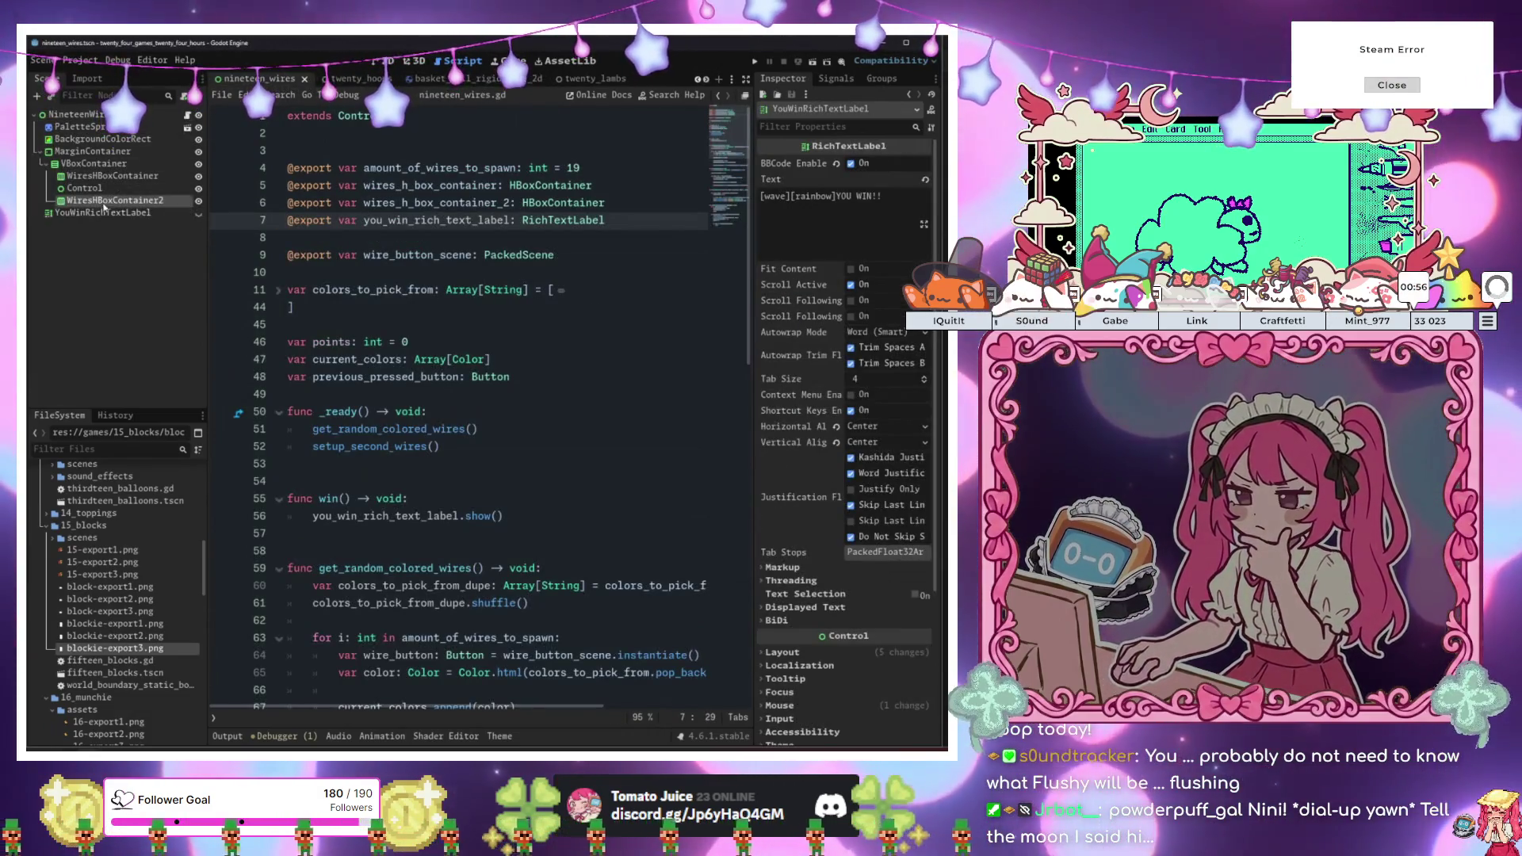
pyautogui.click(102, 212)
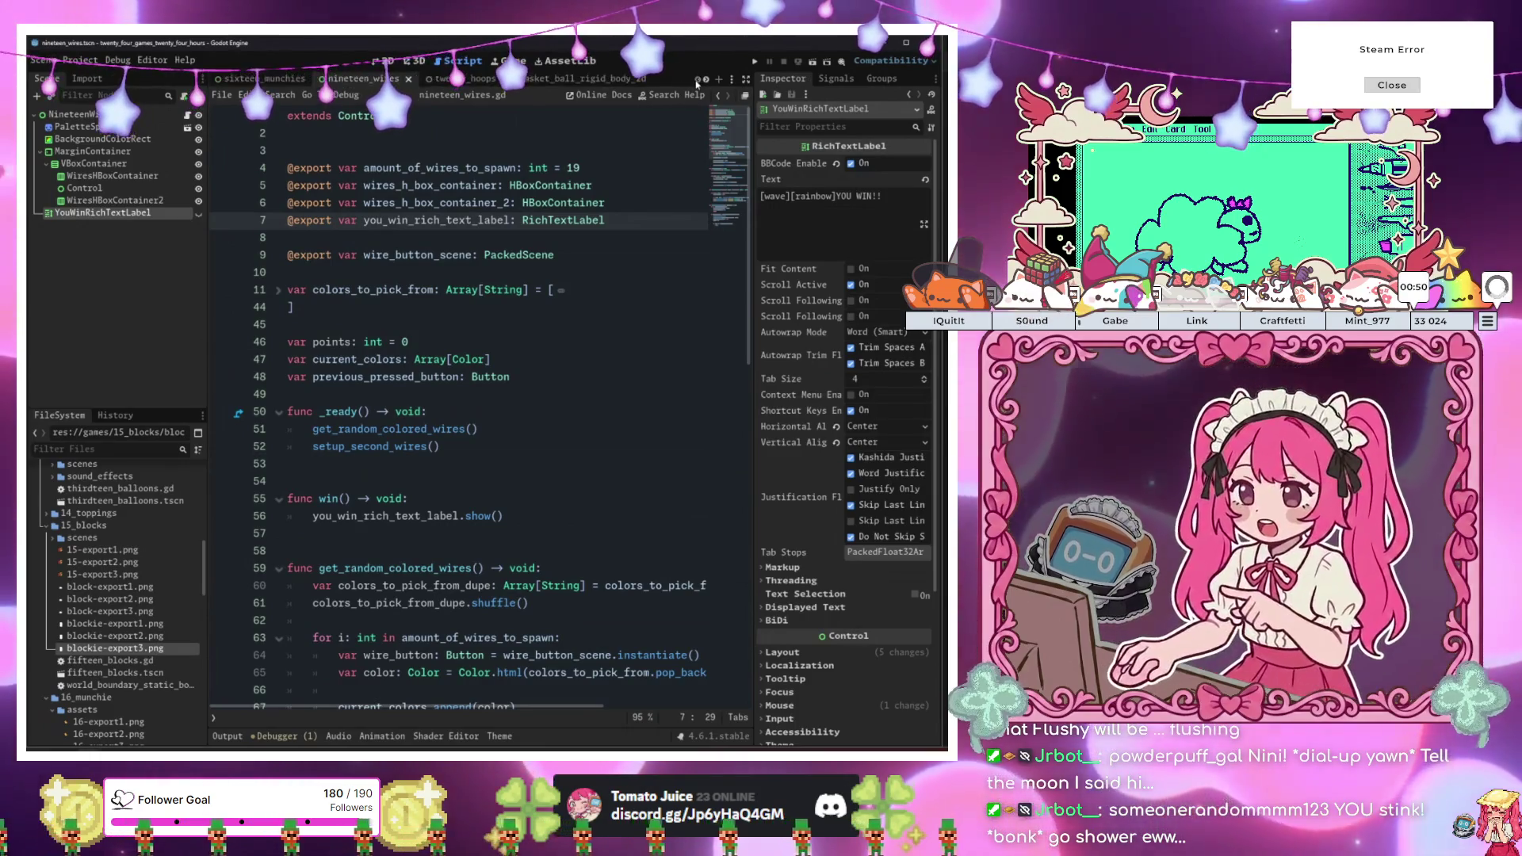
pyautogui.click(262, 79)
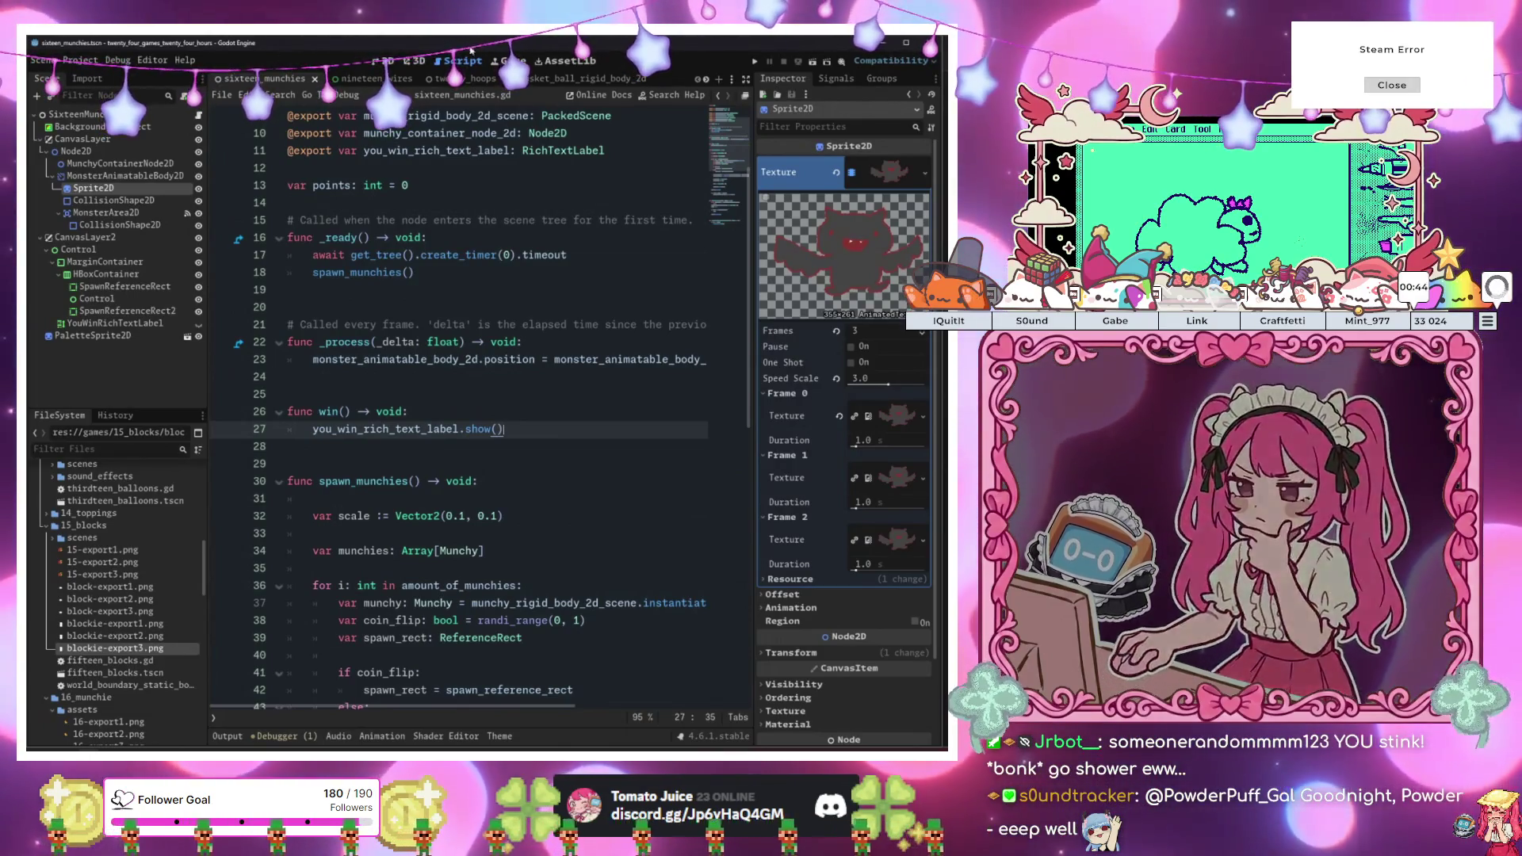
pyautogui.middleClick(247, 81)
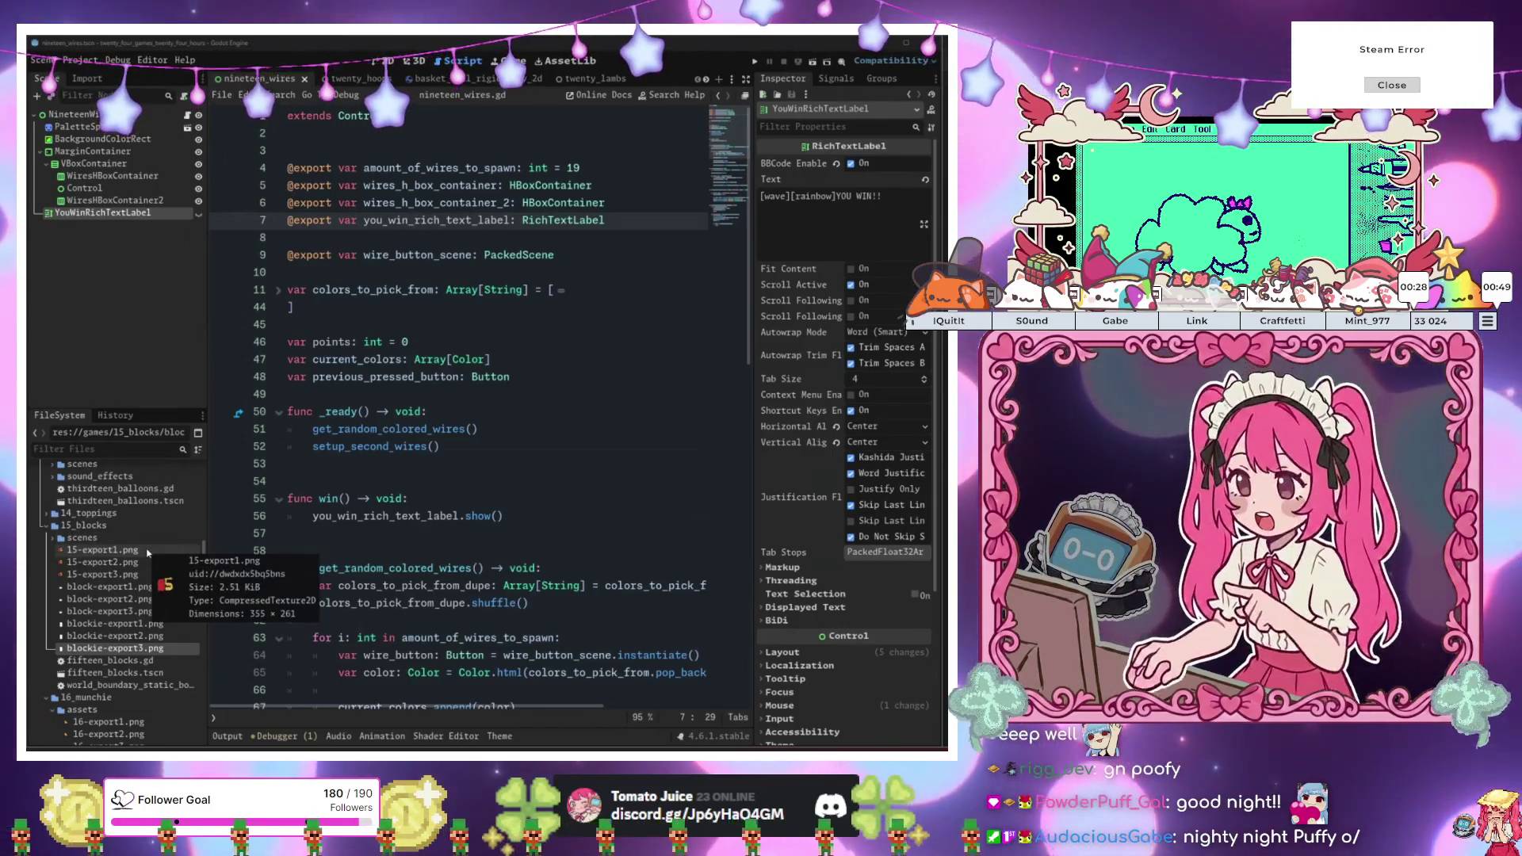
# - Open fifteen_blocks.tscn to see its score label, then return to twenty_lambs and select its root
pyautogui.doubleClick(135, 674)
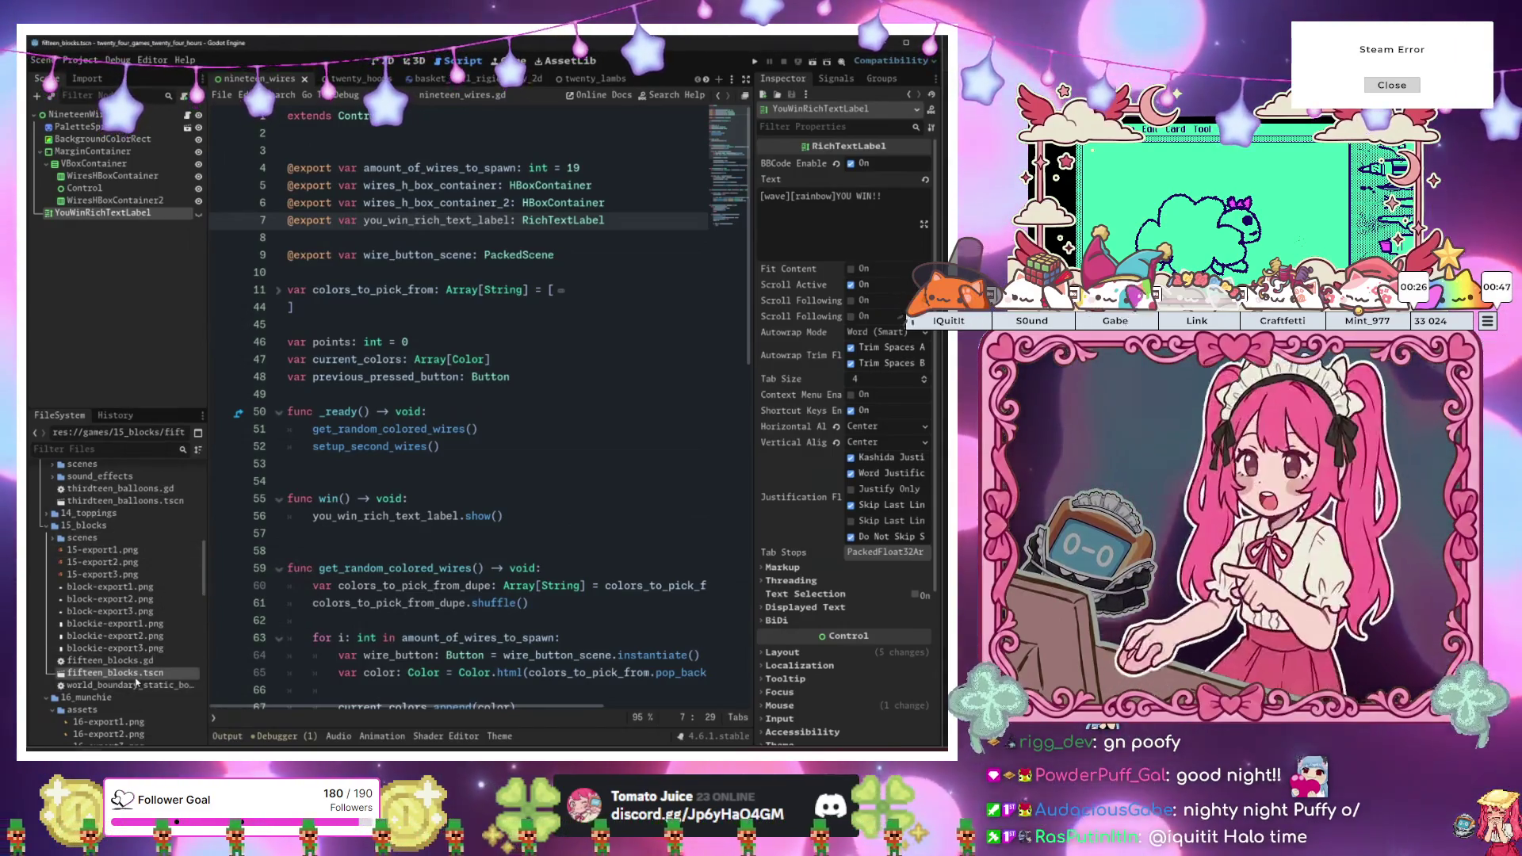
pyautogui.click(133, 324)
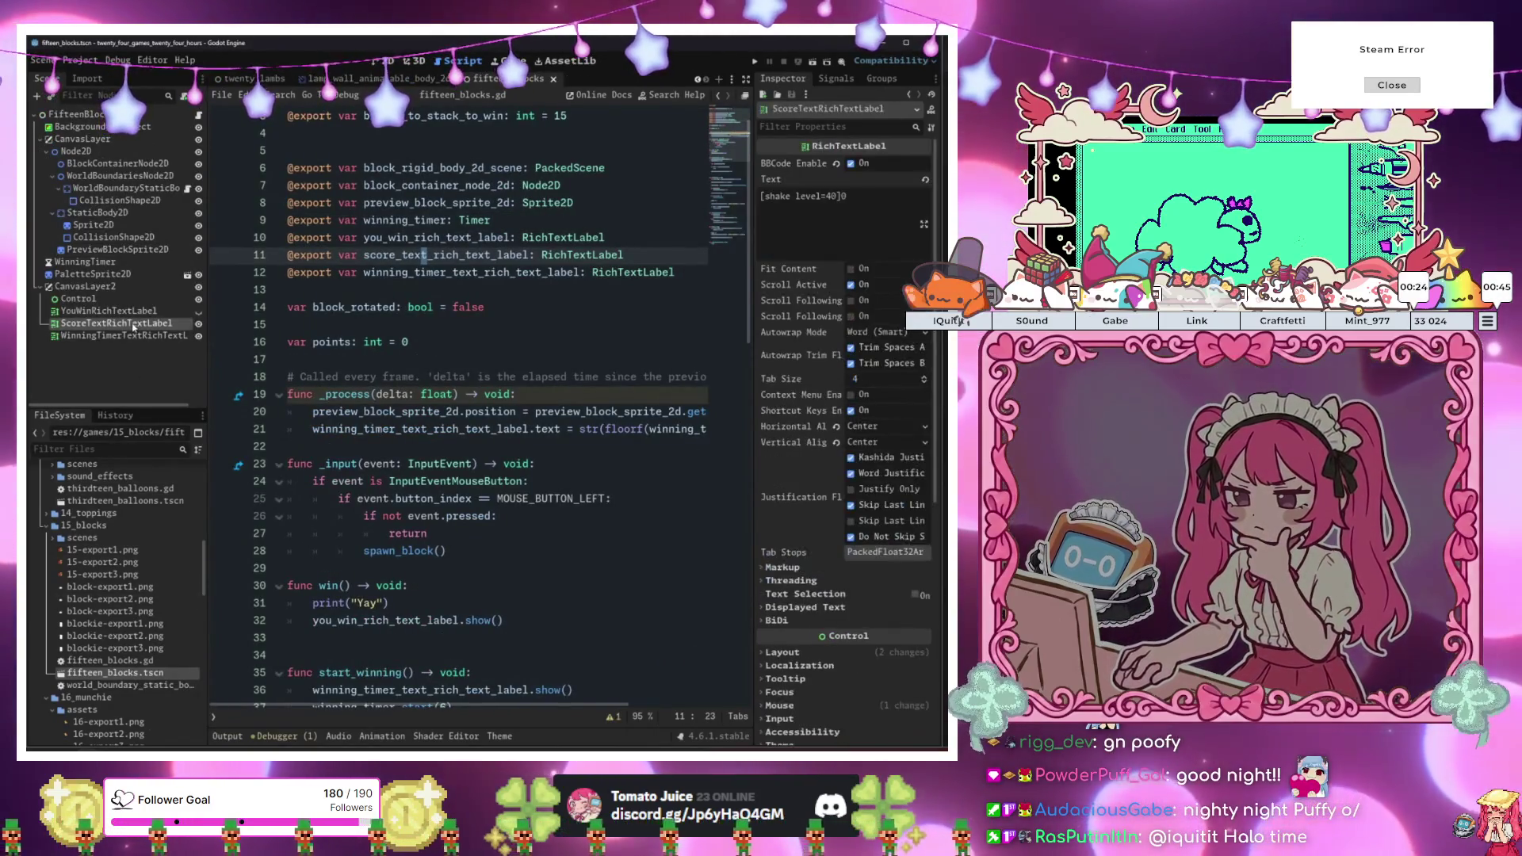
pyautogui.click(264, 79)
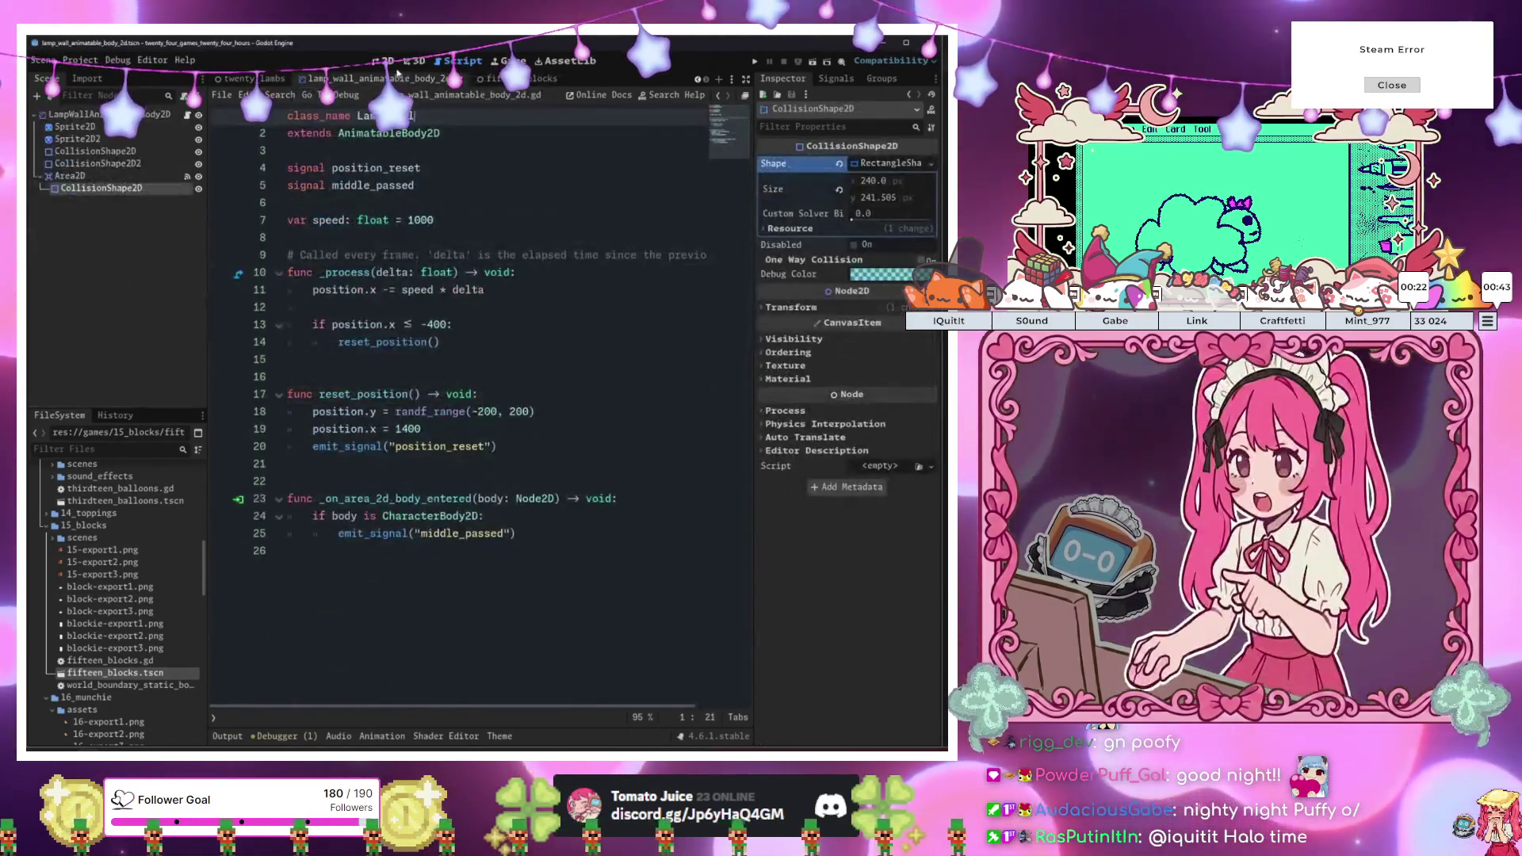
pyautogui.click(98, 116)
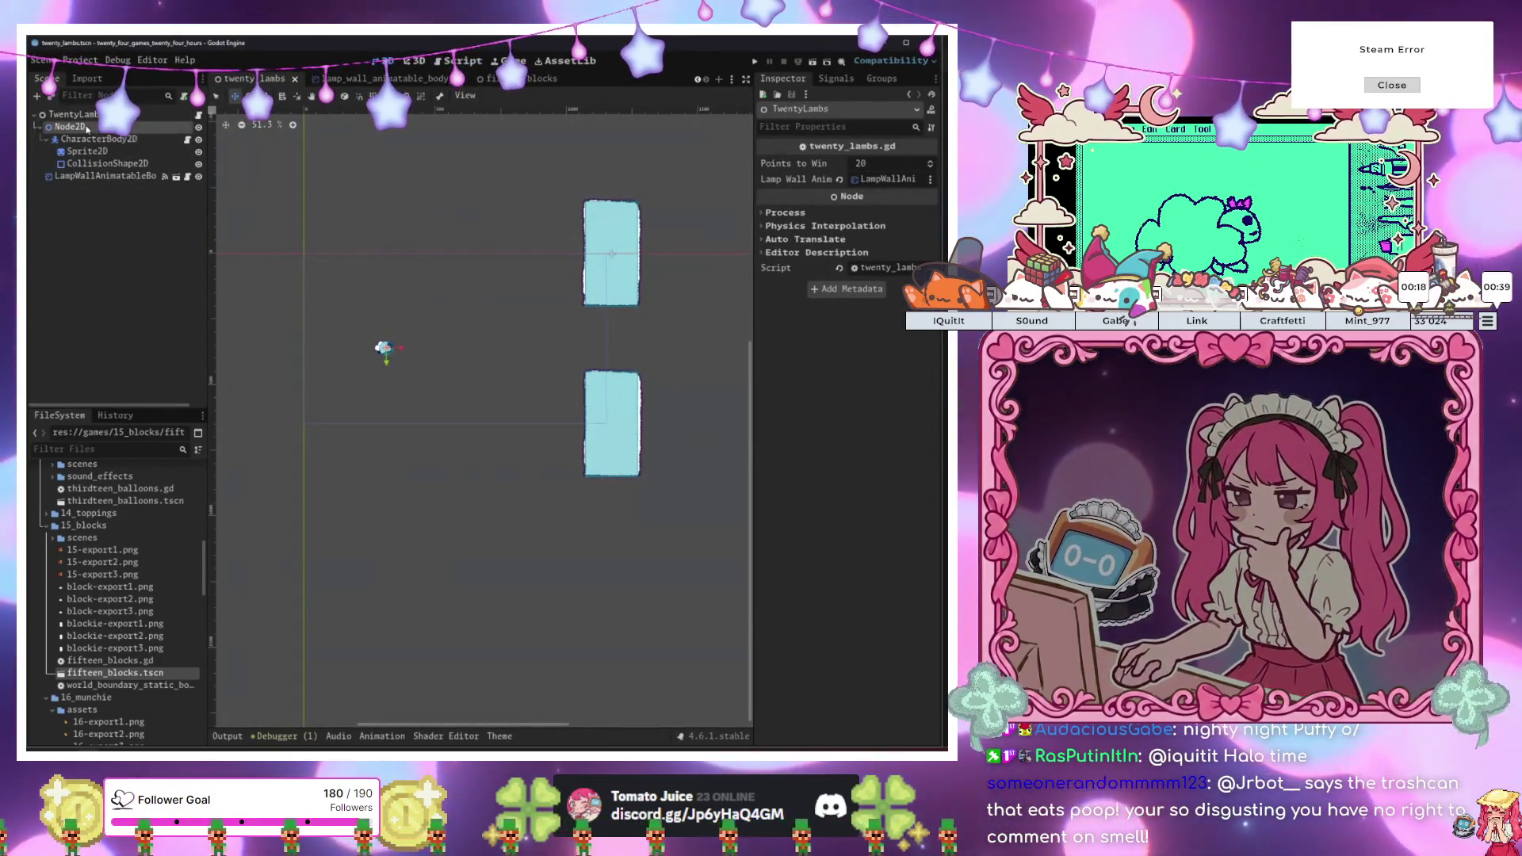
# - Add a Full Rect ColorRect and move it above Node2D so it draws behind
pyautogui.hotkey('ctrl', 'a')
pyautogui.write('colore')
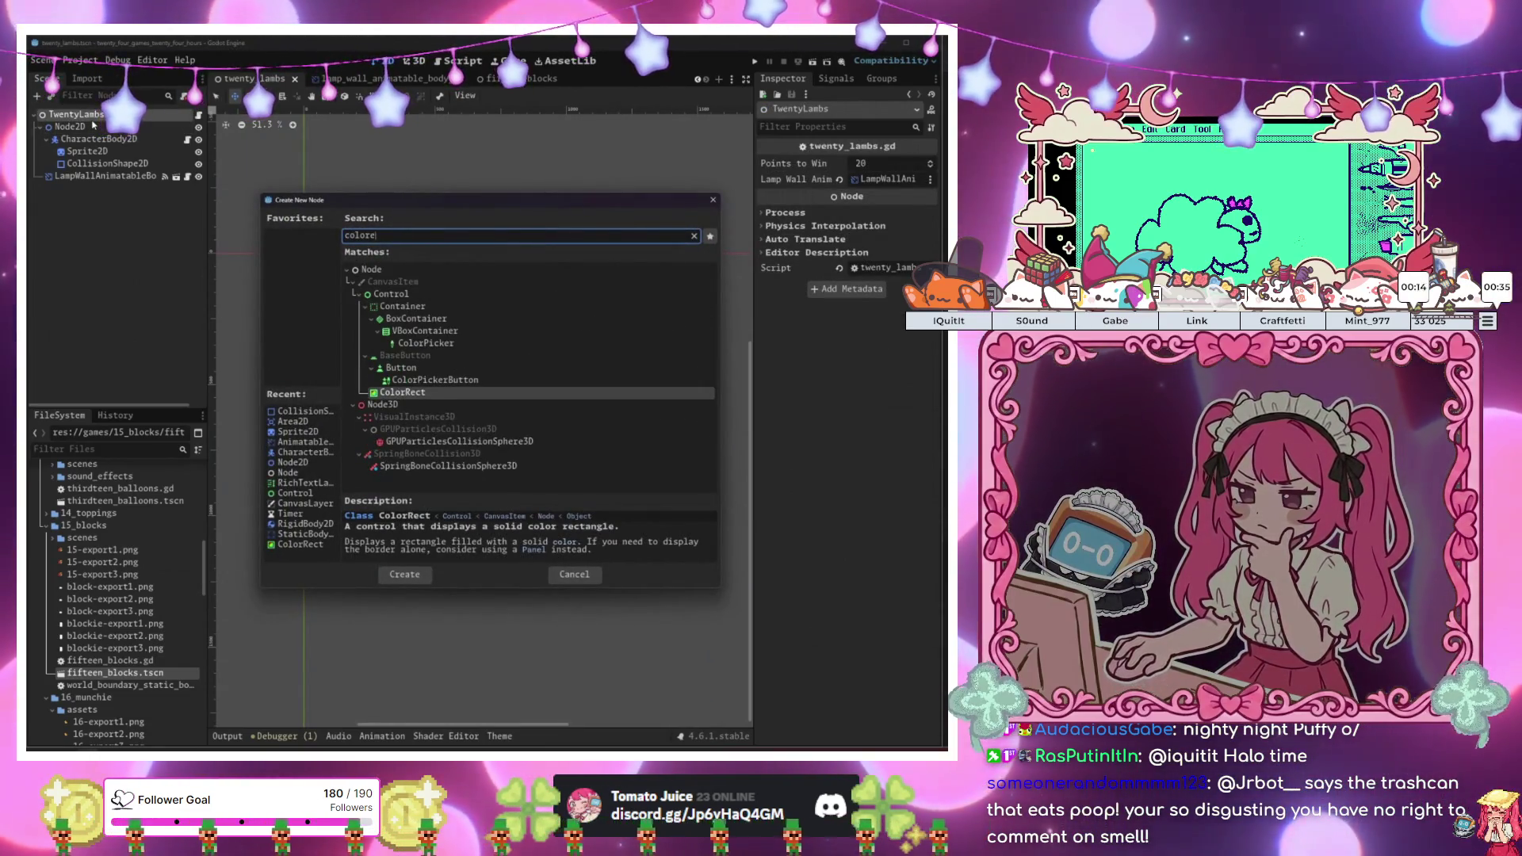
pyautogui.press('Return')
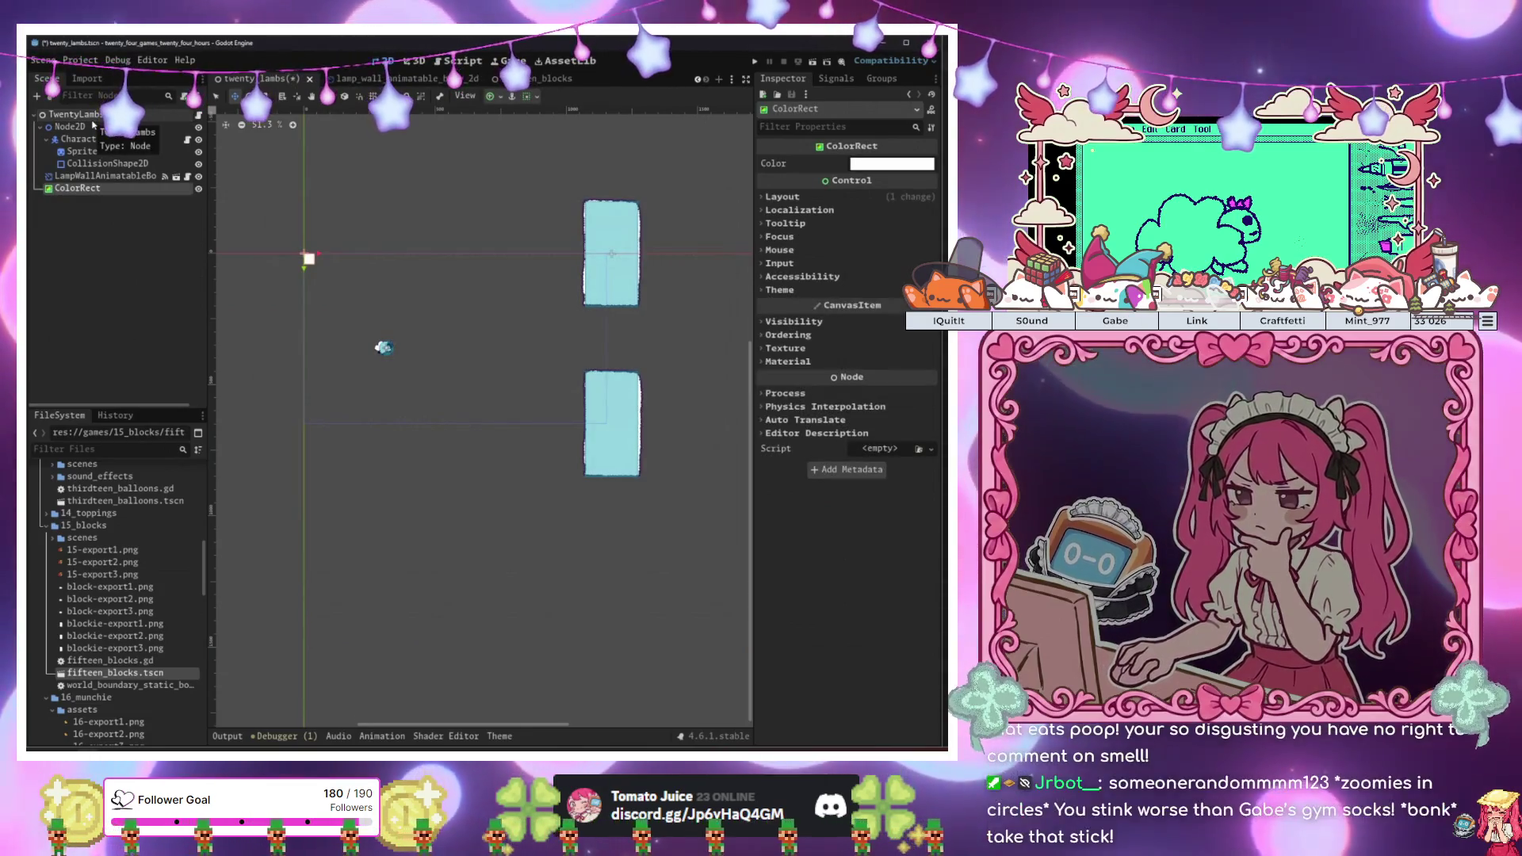
pyautogui.click(528, 96)
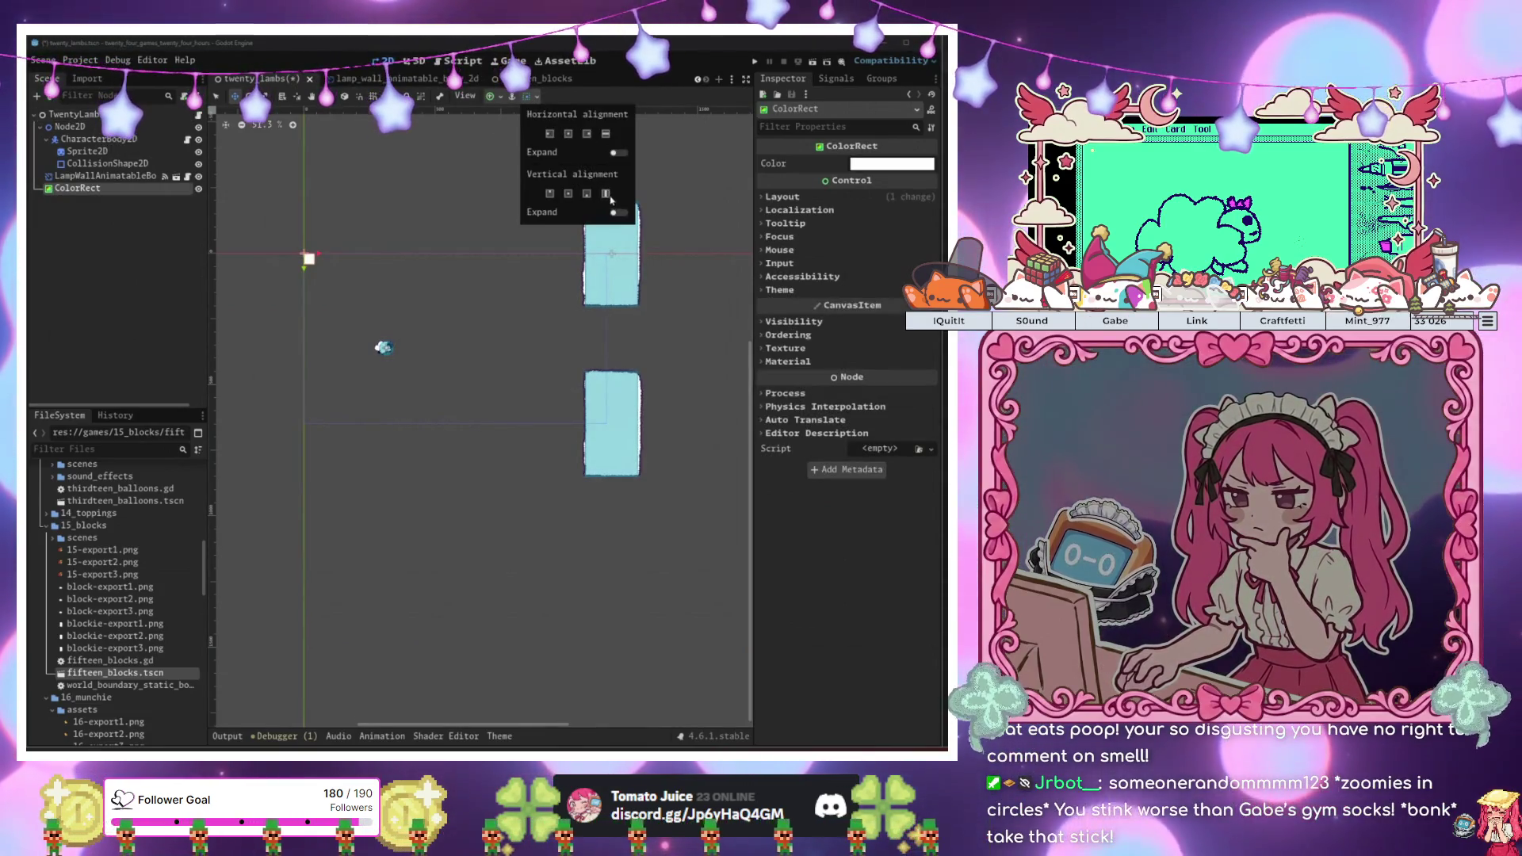
pyautogui.click(490, 96)
pyautogui.click(490, 96)
pyautogui.click(532, 189)
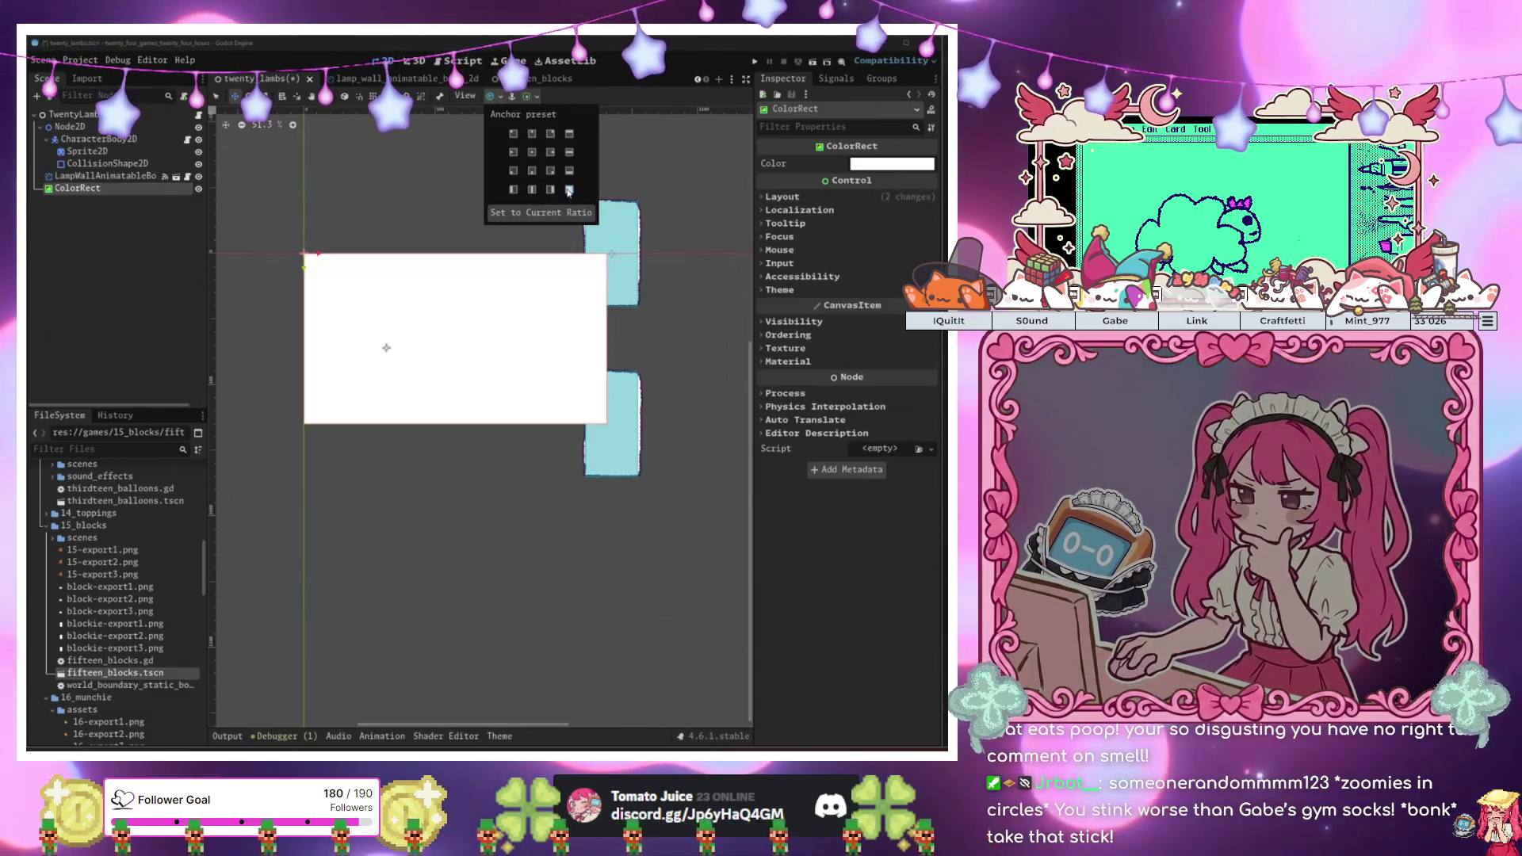
pyautogui.moveTo(74, 129); pyautogui.dragTo(73, 126)
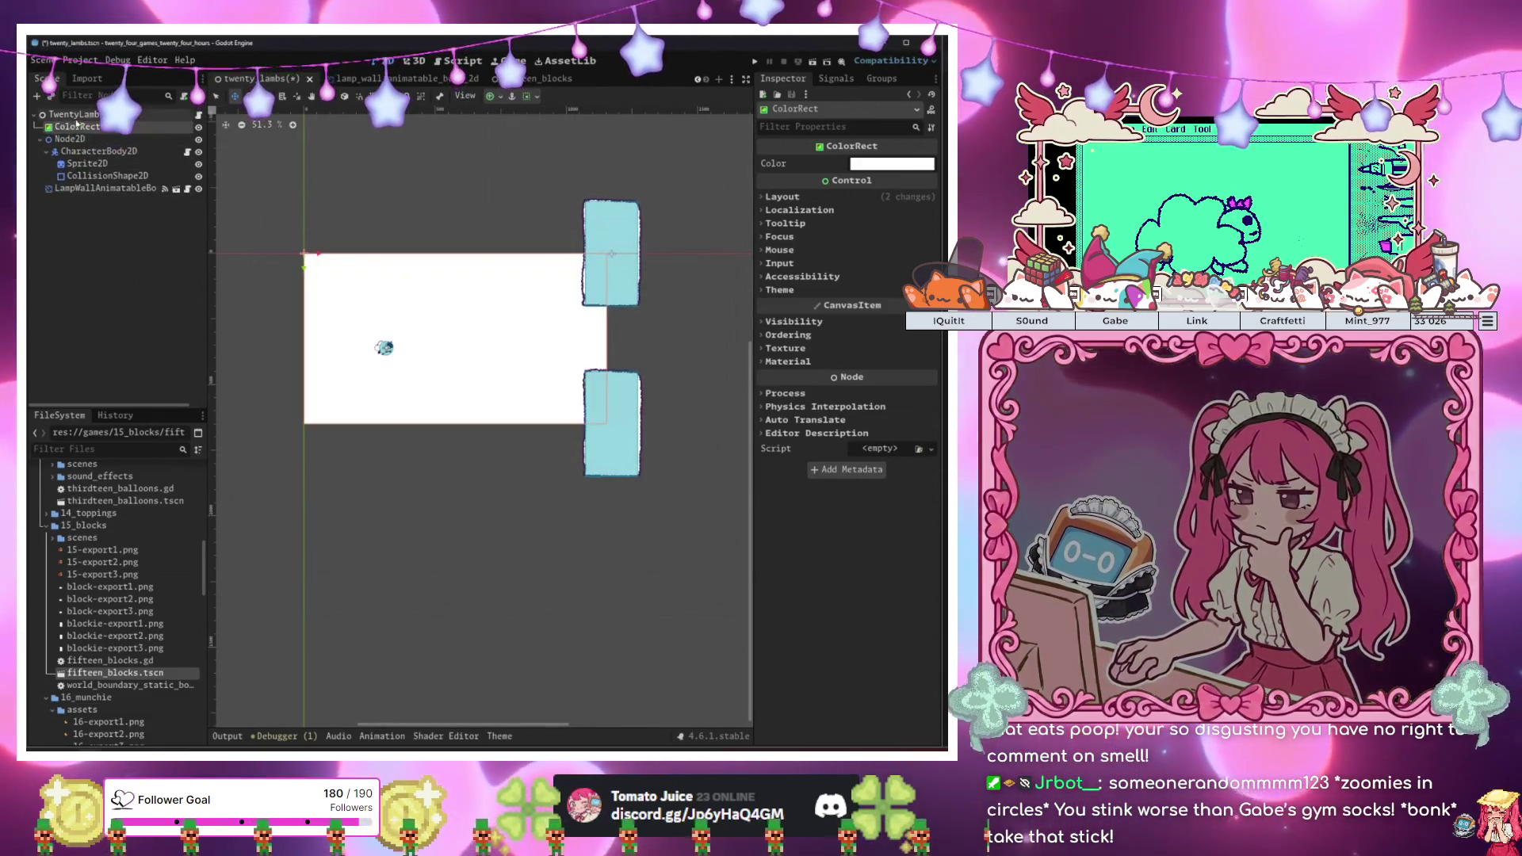
# - Instance the PaletteSprite2D scene under the TwentyLambs root
pyautogui.click(86, 114)
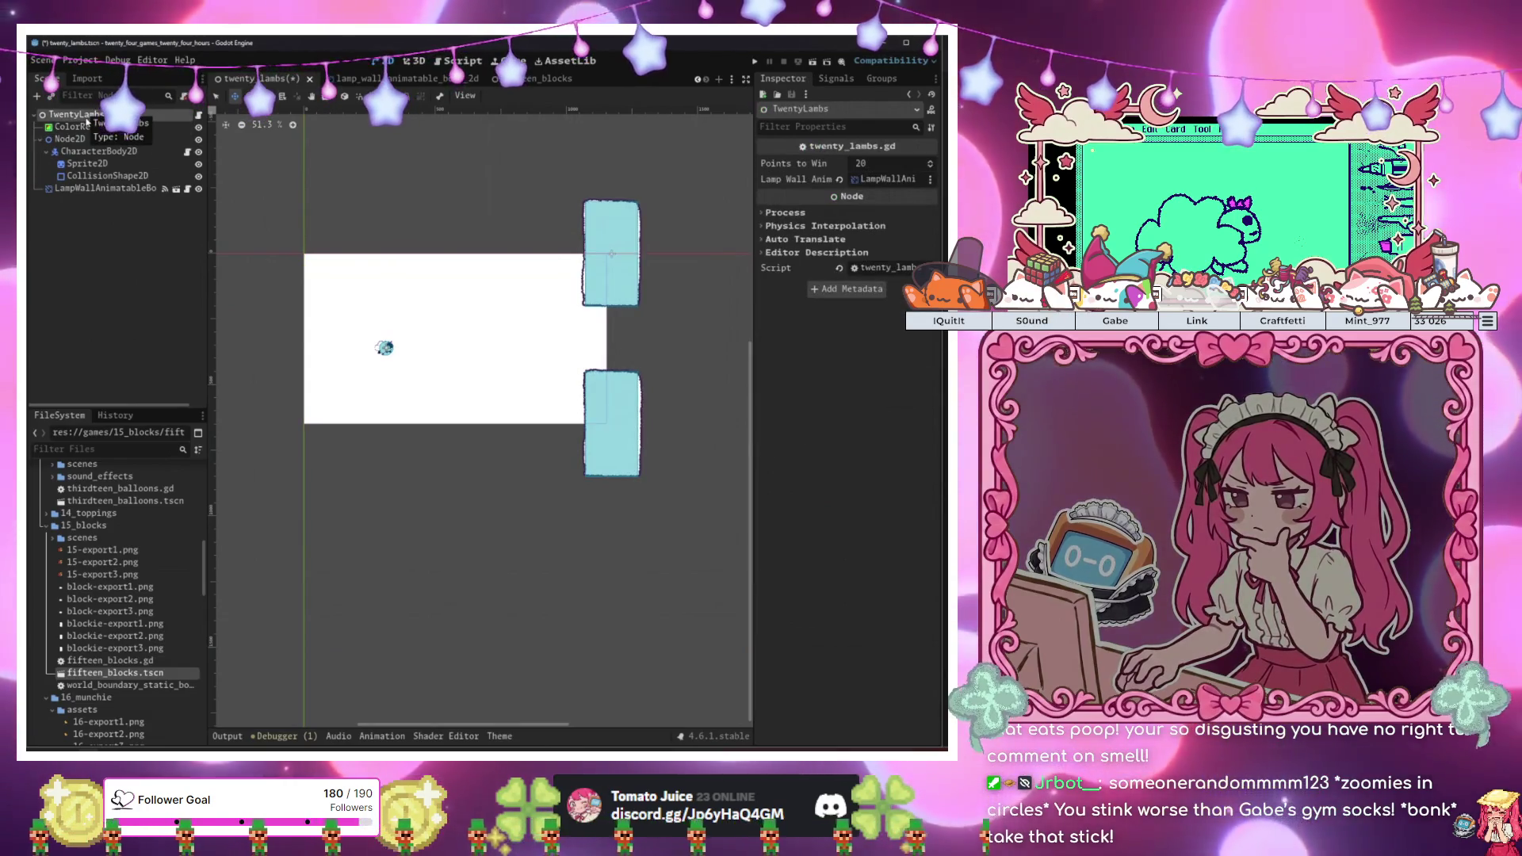
pyautogui.click(51, 97)
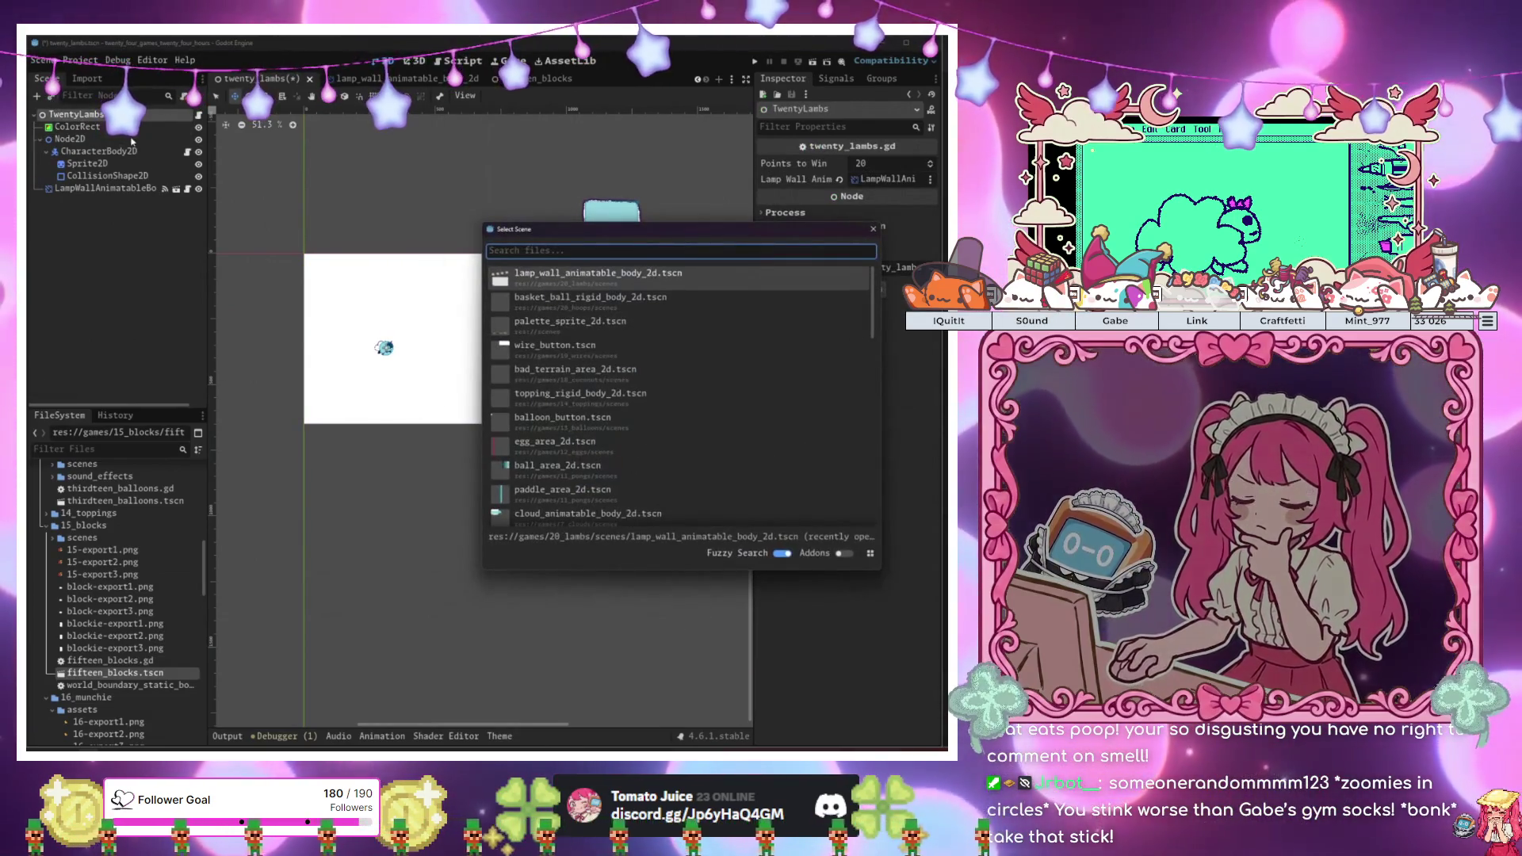
pyautogui.doubleClick(570, 321)
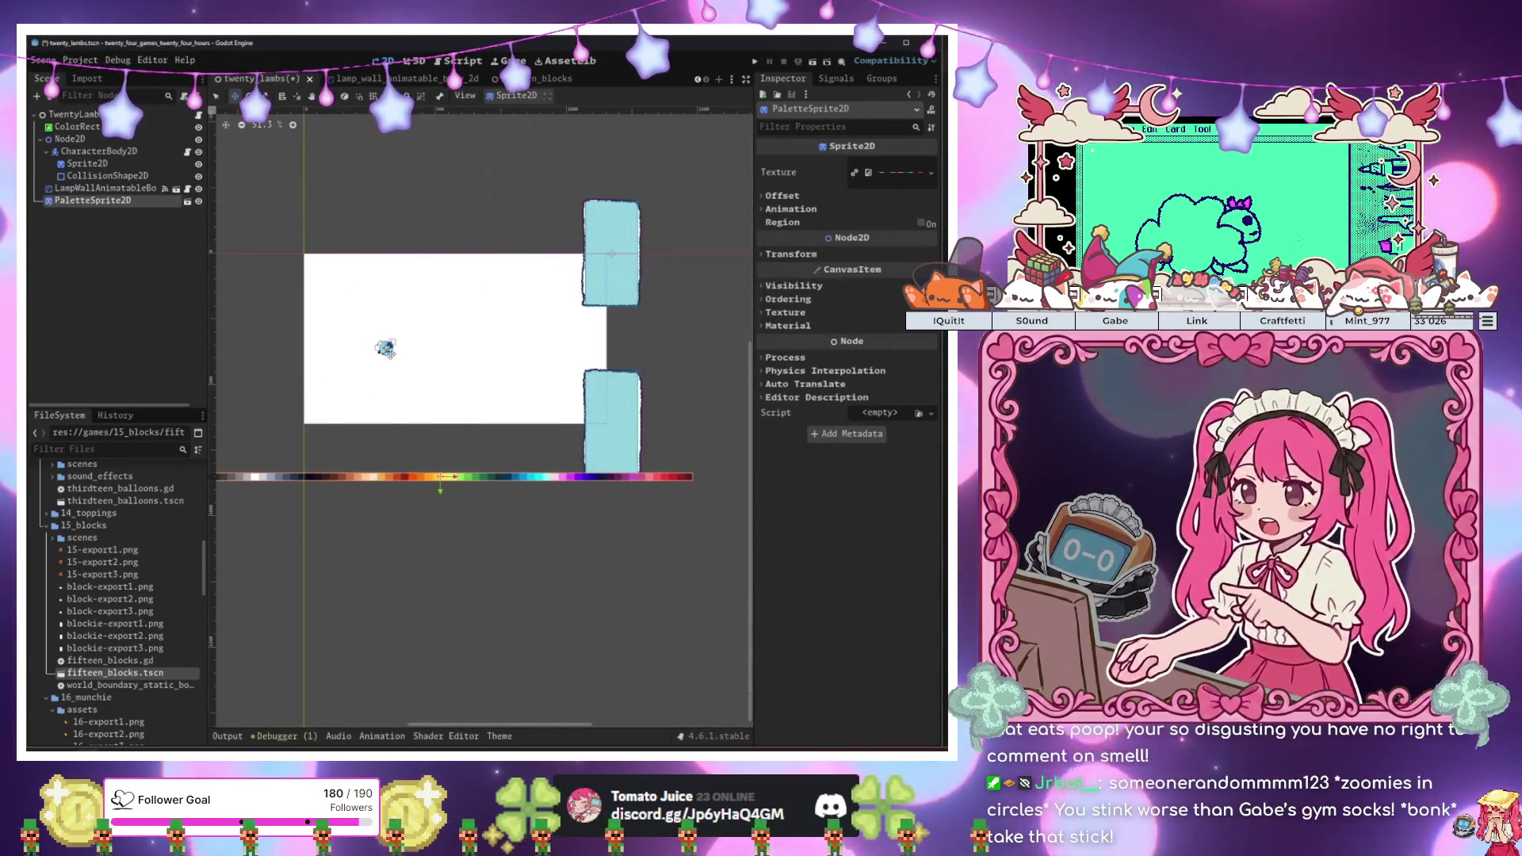
# - Colour the ColorRect pale pink (fdd2ed) and run the scene to see it
pyautogui.click(77, 126)
pyautogui.click(866, 164)
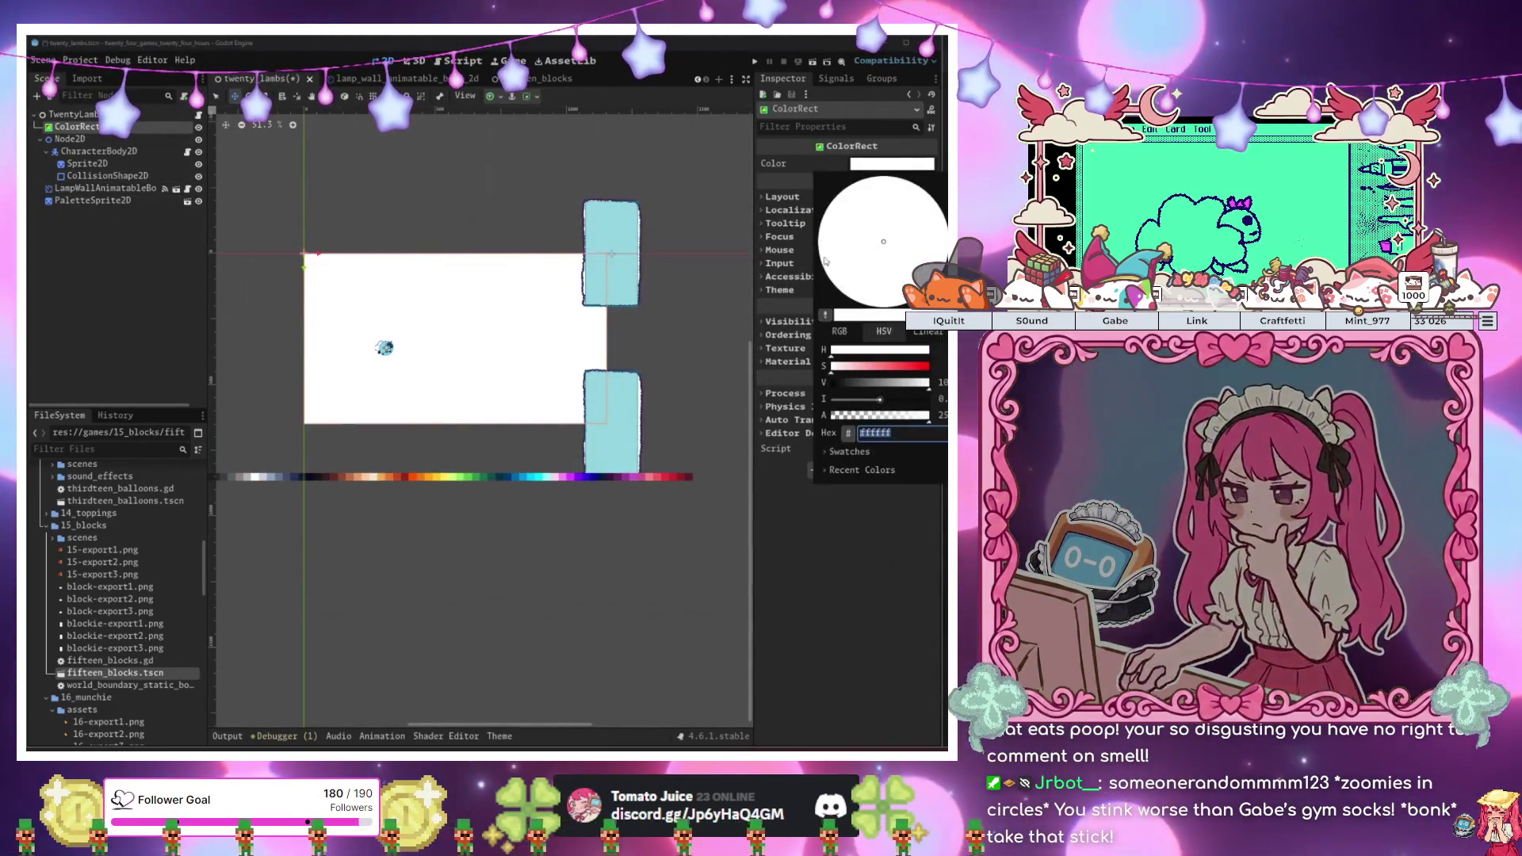
pyautogui.click(826, 316)
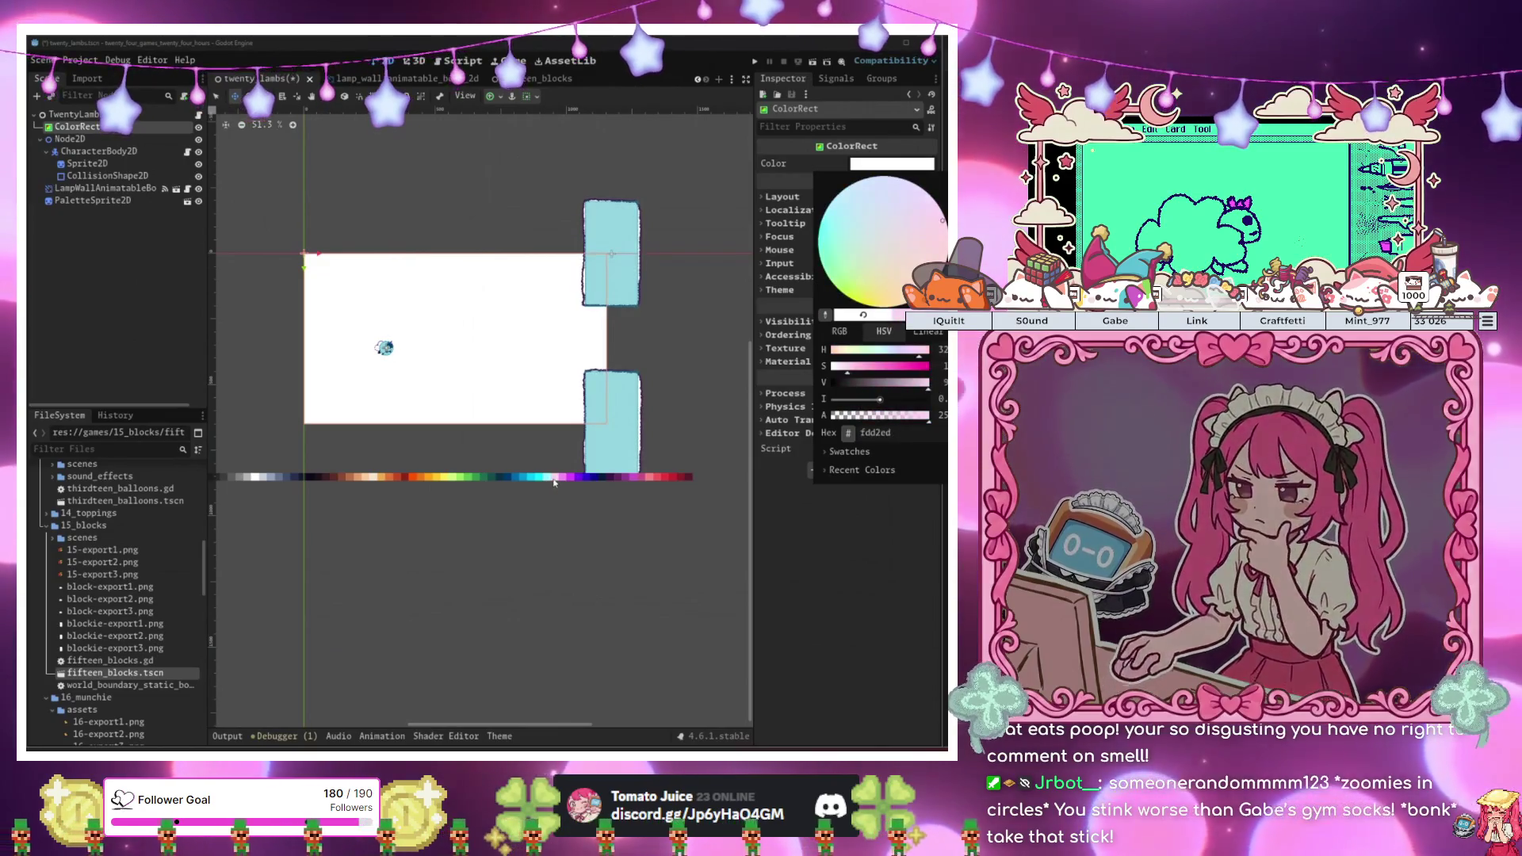
pyautogui.click(554, 478)
pyautogui.press('Escape')
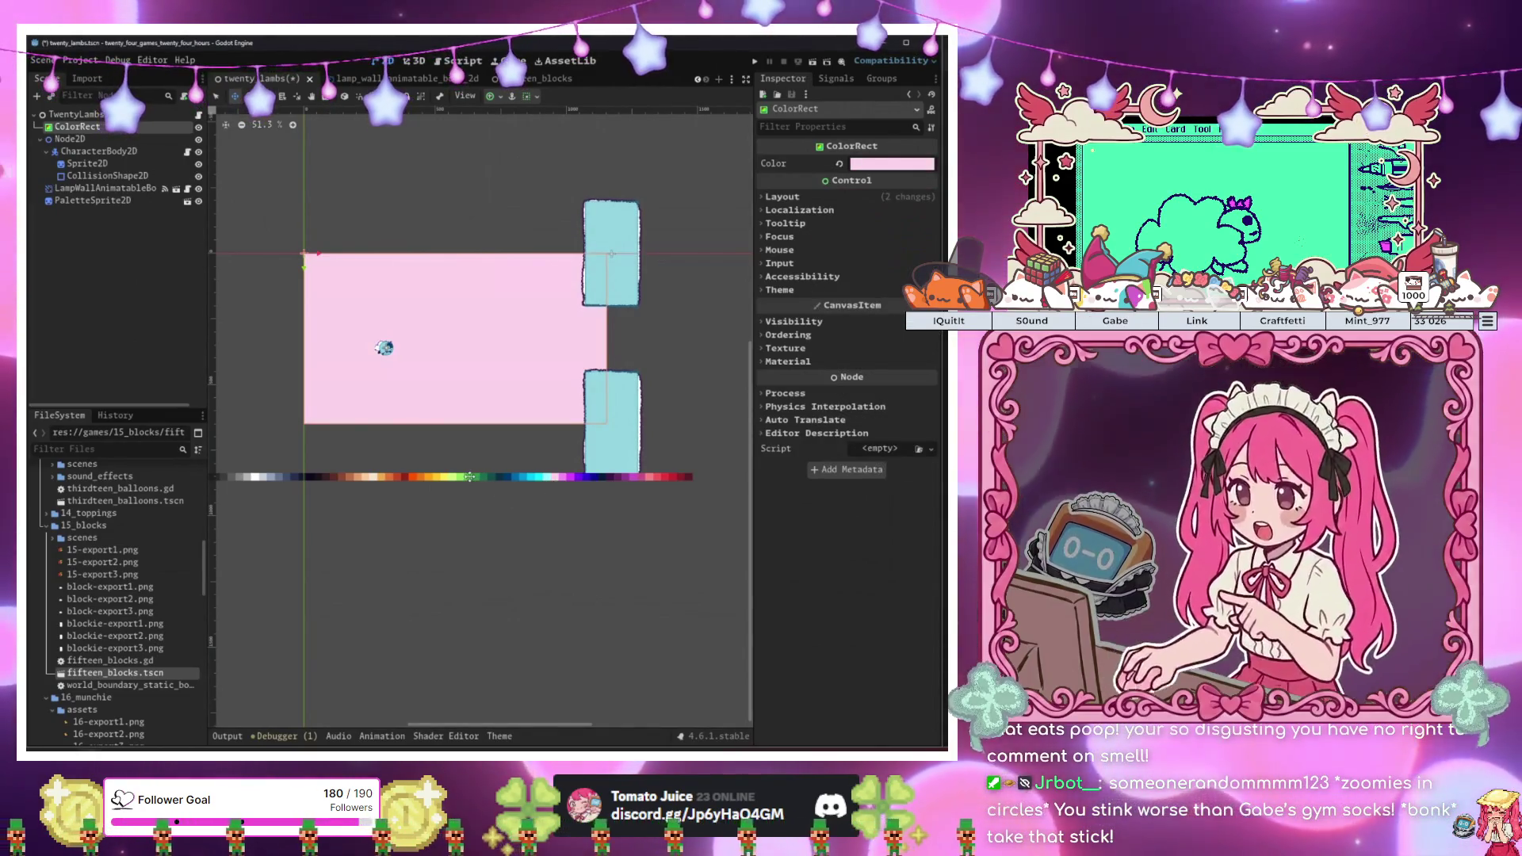
pyautogui.press('F6')
pyautogui.click(483, 487)
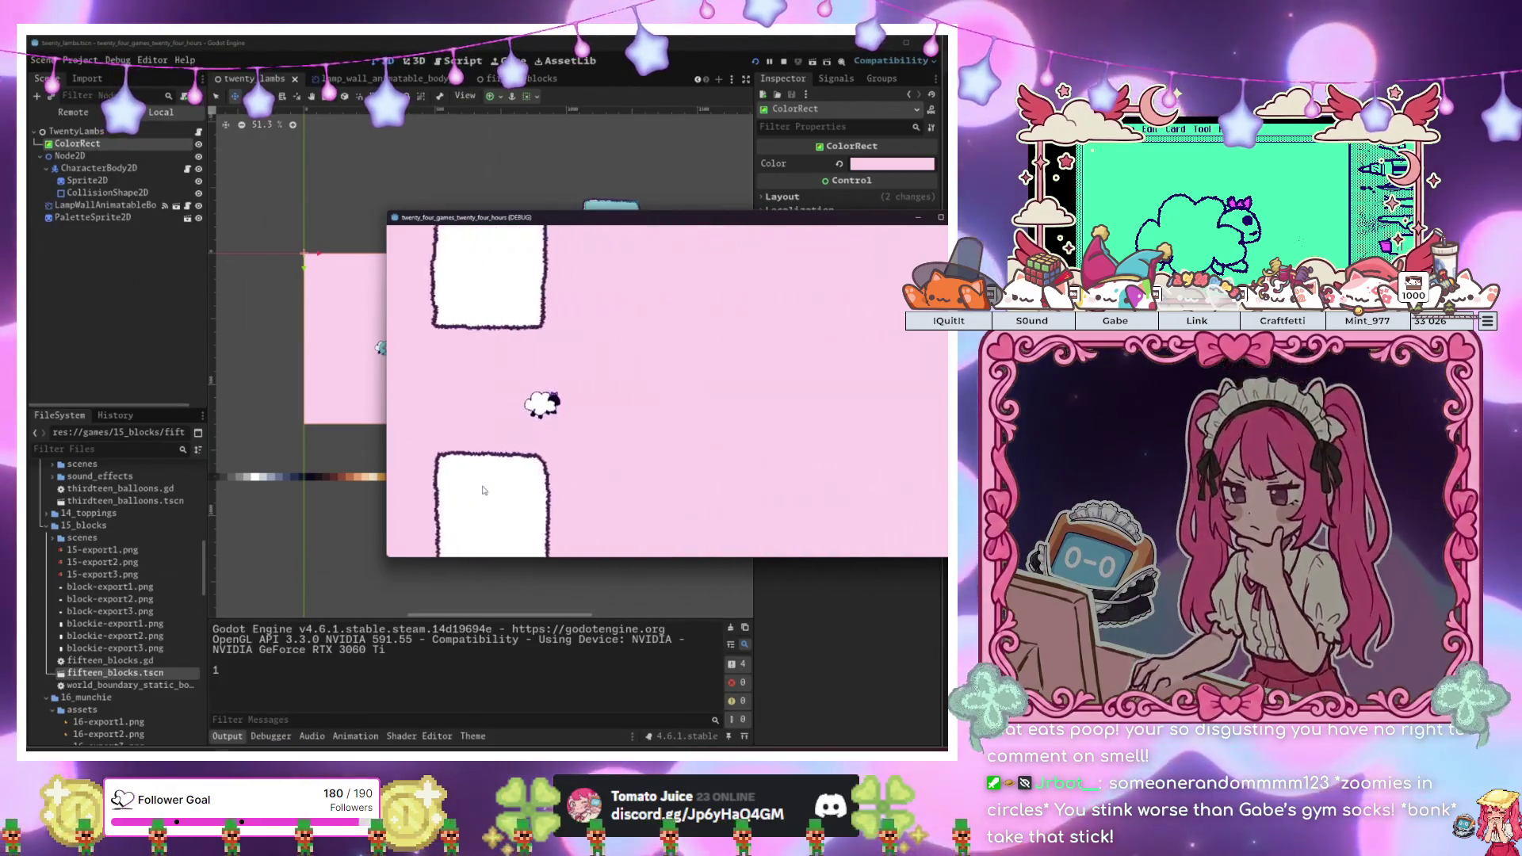
# - Flap the lamb through the gaps on the pink background as the score prints up to 5, then stop
pyautogui.click(483, 490)
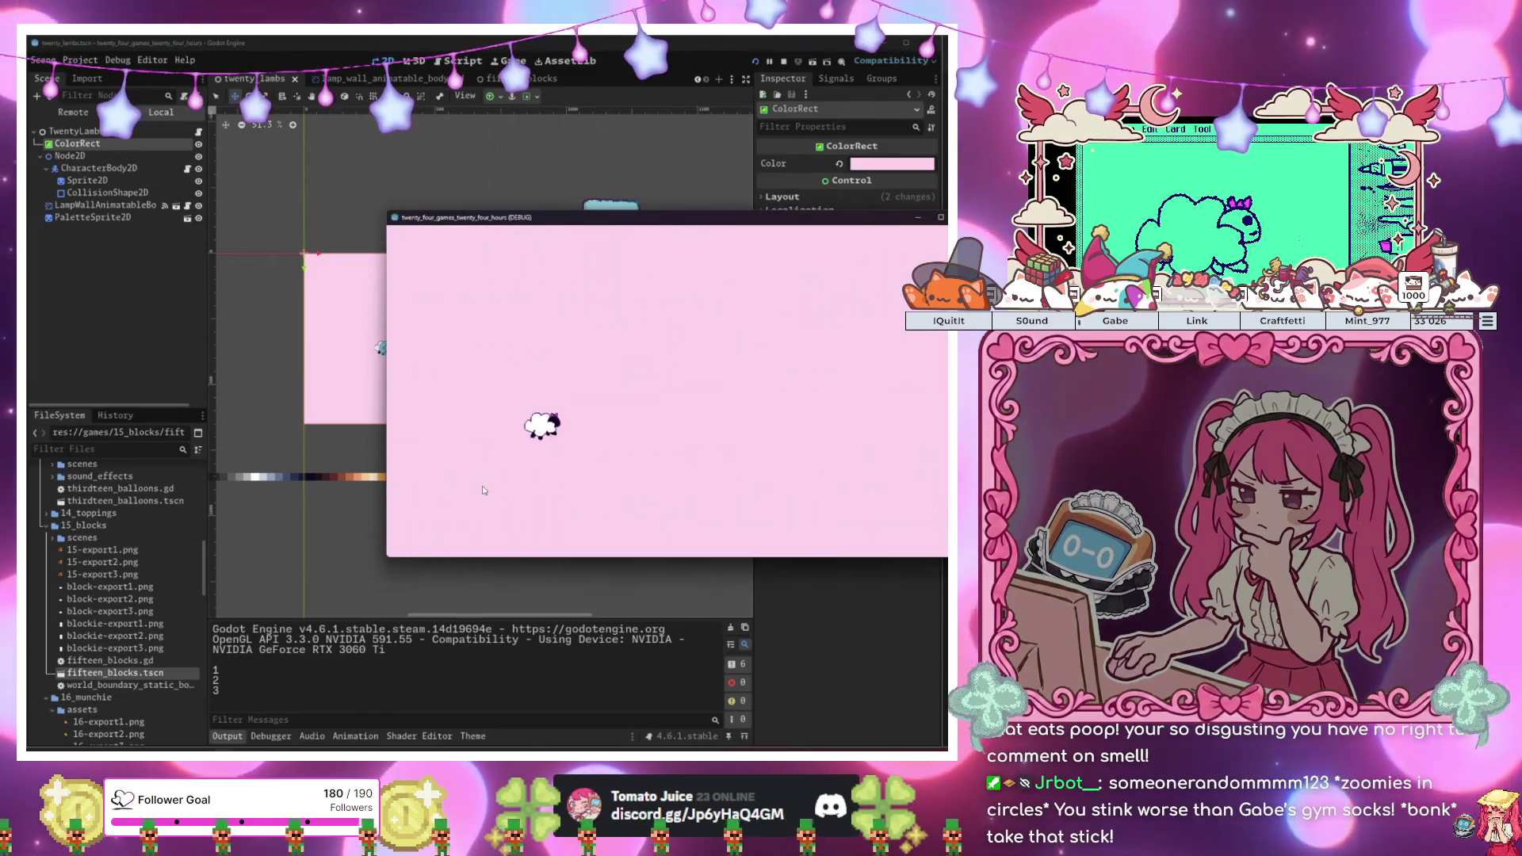
pyautogui.click(482, 490)
pyautogui.click(483, 490)
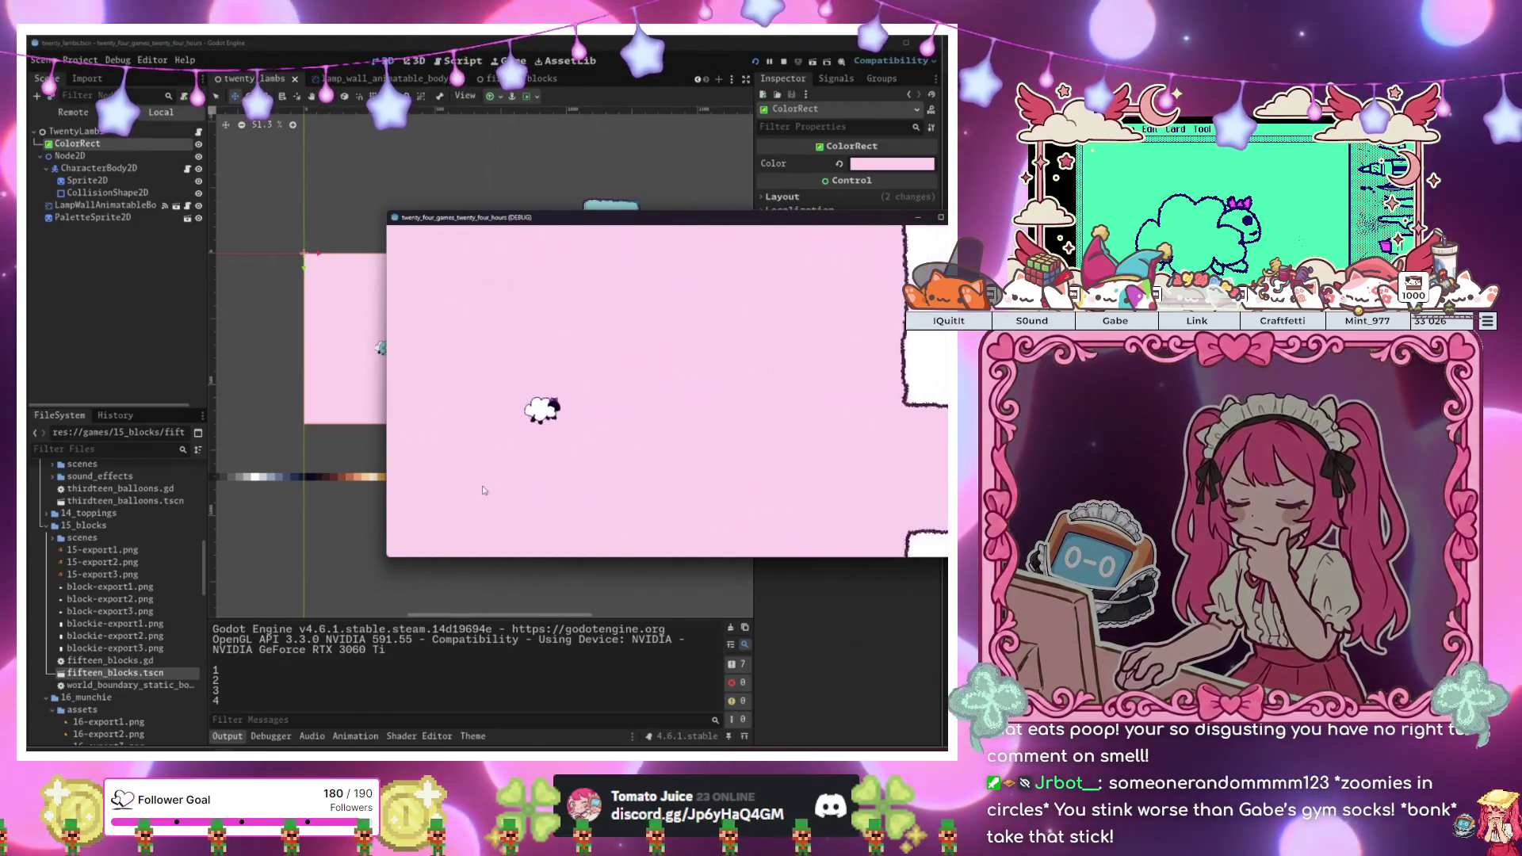
pyautogui.click(483, 490)
pyautogui.click(483, 490)
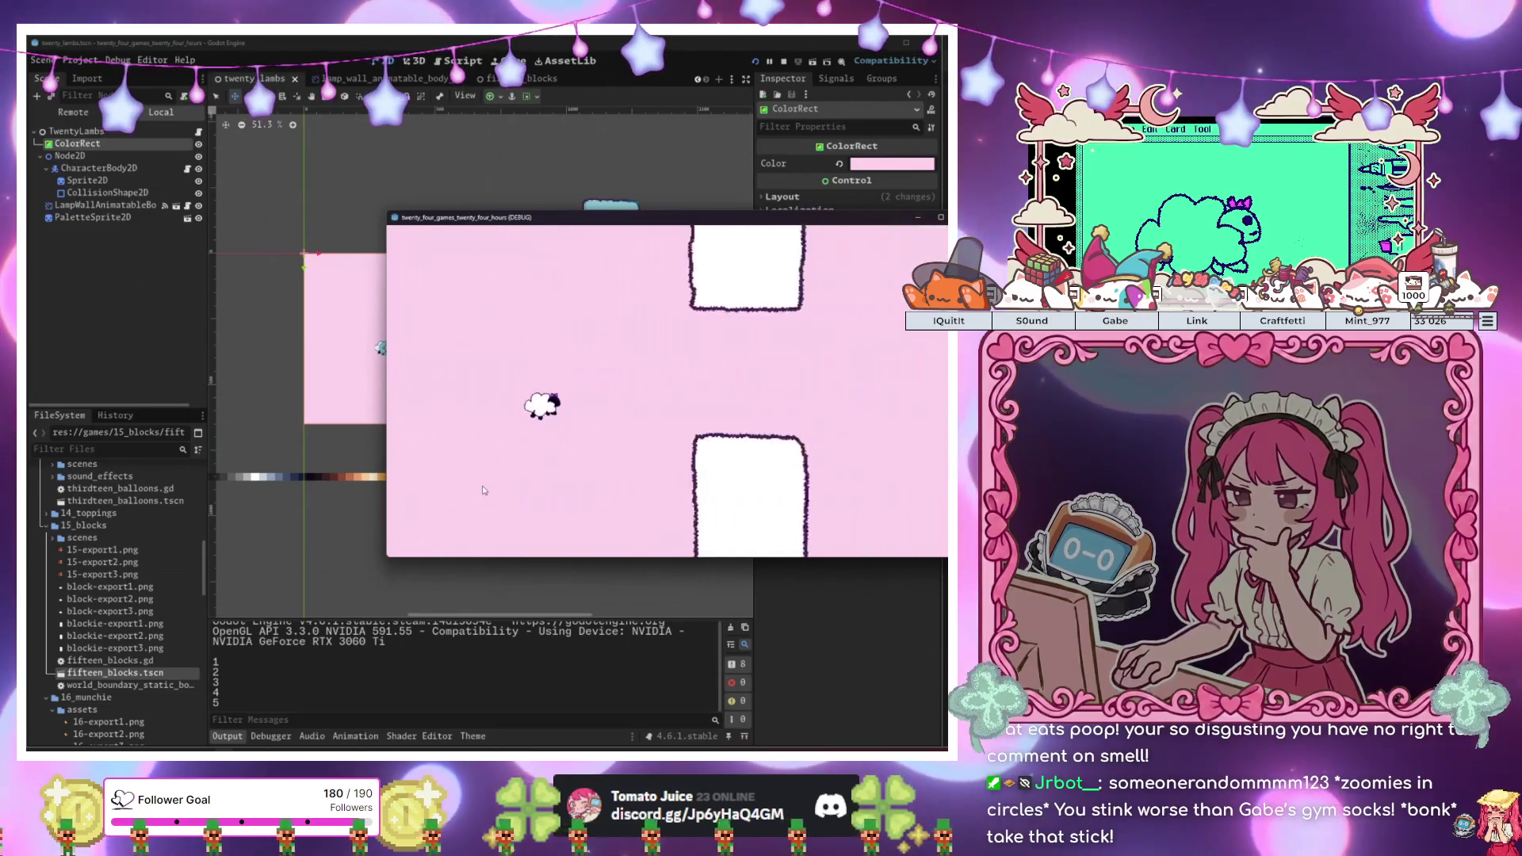
pyautogui.click(482, 490)
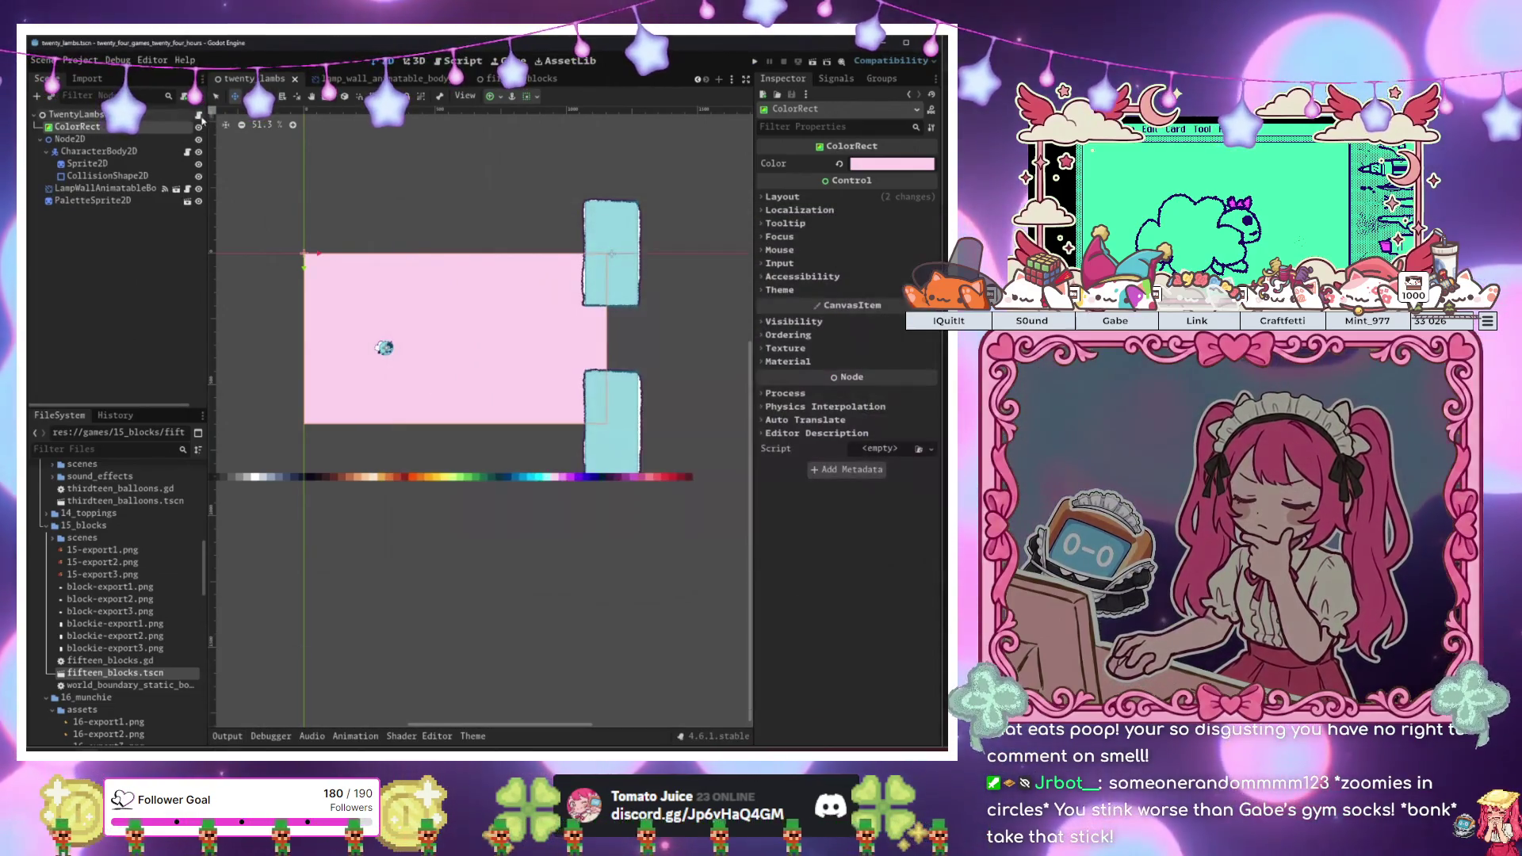
pyautogui.click(463, 60)
# - Switch back to the 2D view, select Node2D, and begin adding a child node to it
pyautogui.scroll(-1, 326, 353)
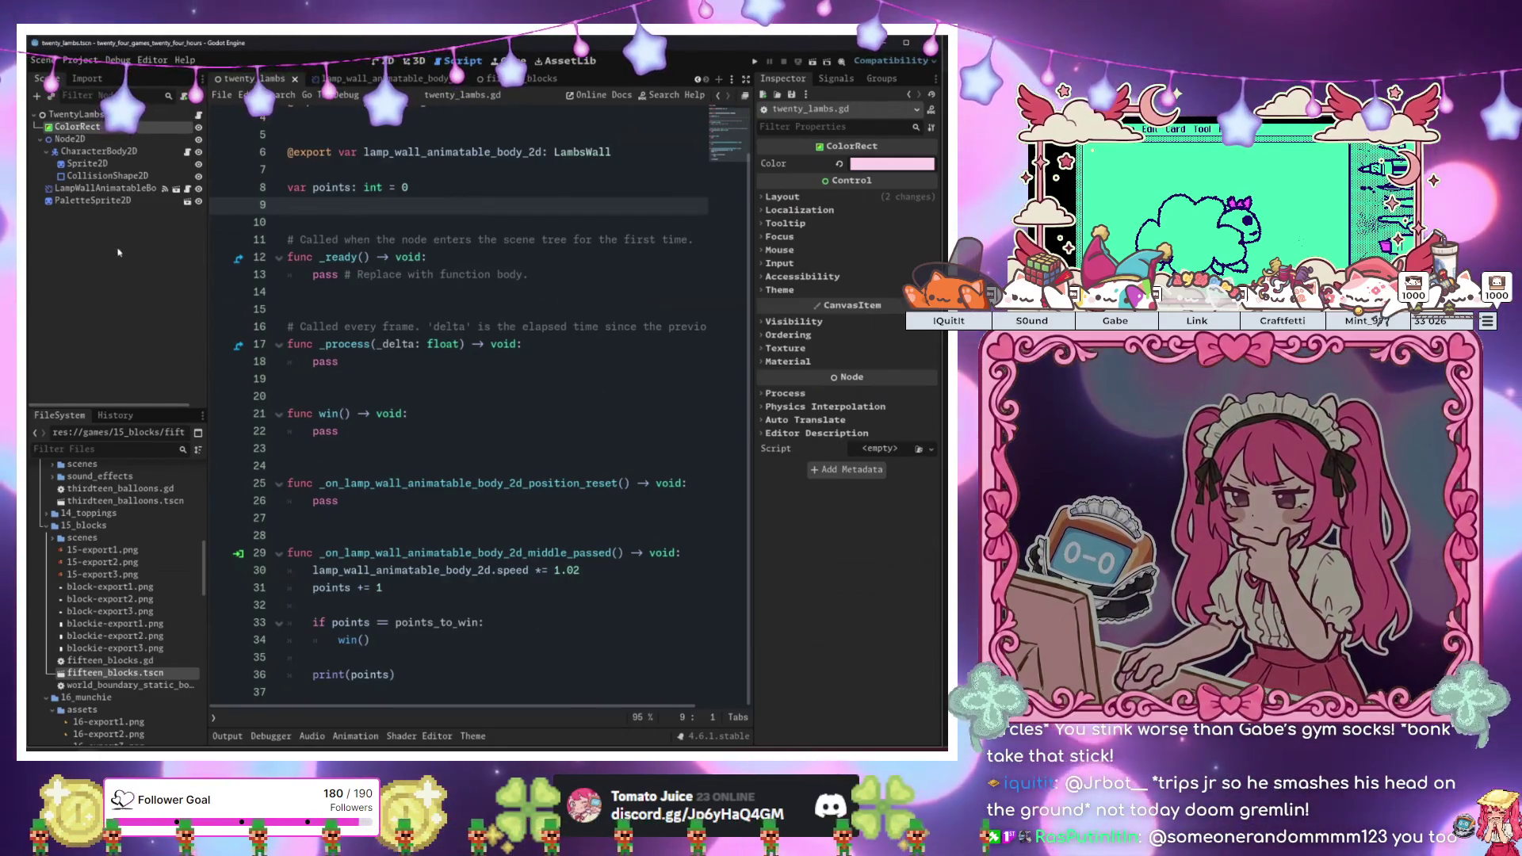
pyautogui.hotkey('ctrl', 'F1')
pyautogui.hscroll(-3, 316, 250)
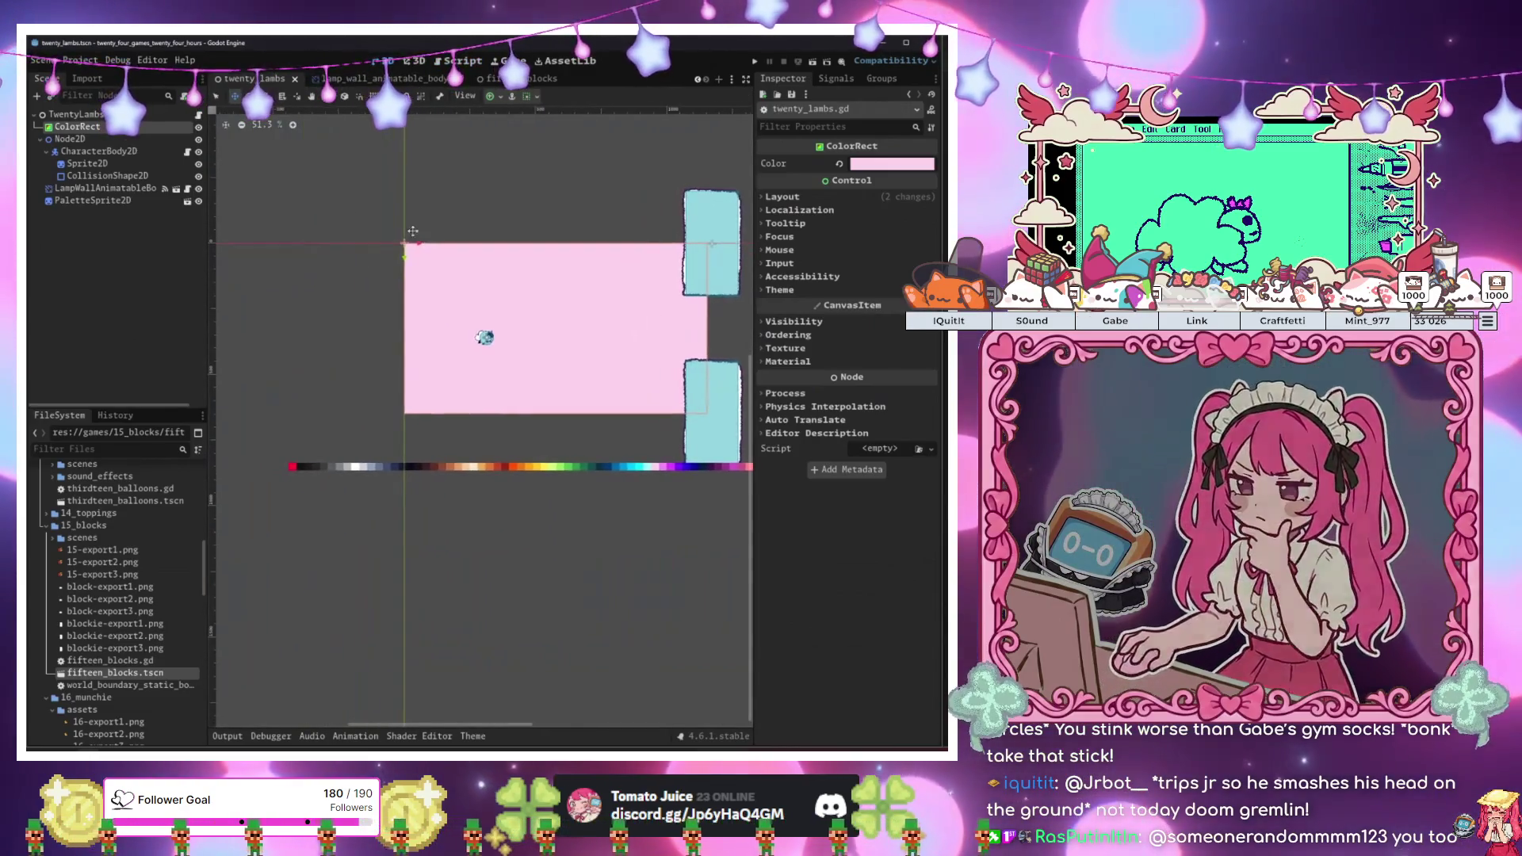
pyautogui.click(116, 152)
pyautogui.click(118, 140)
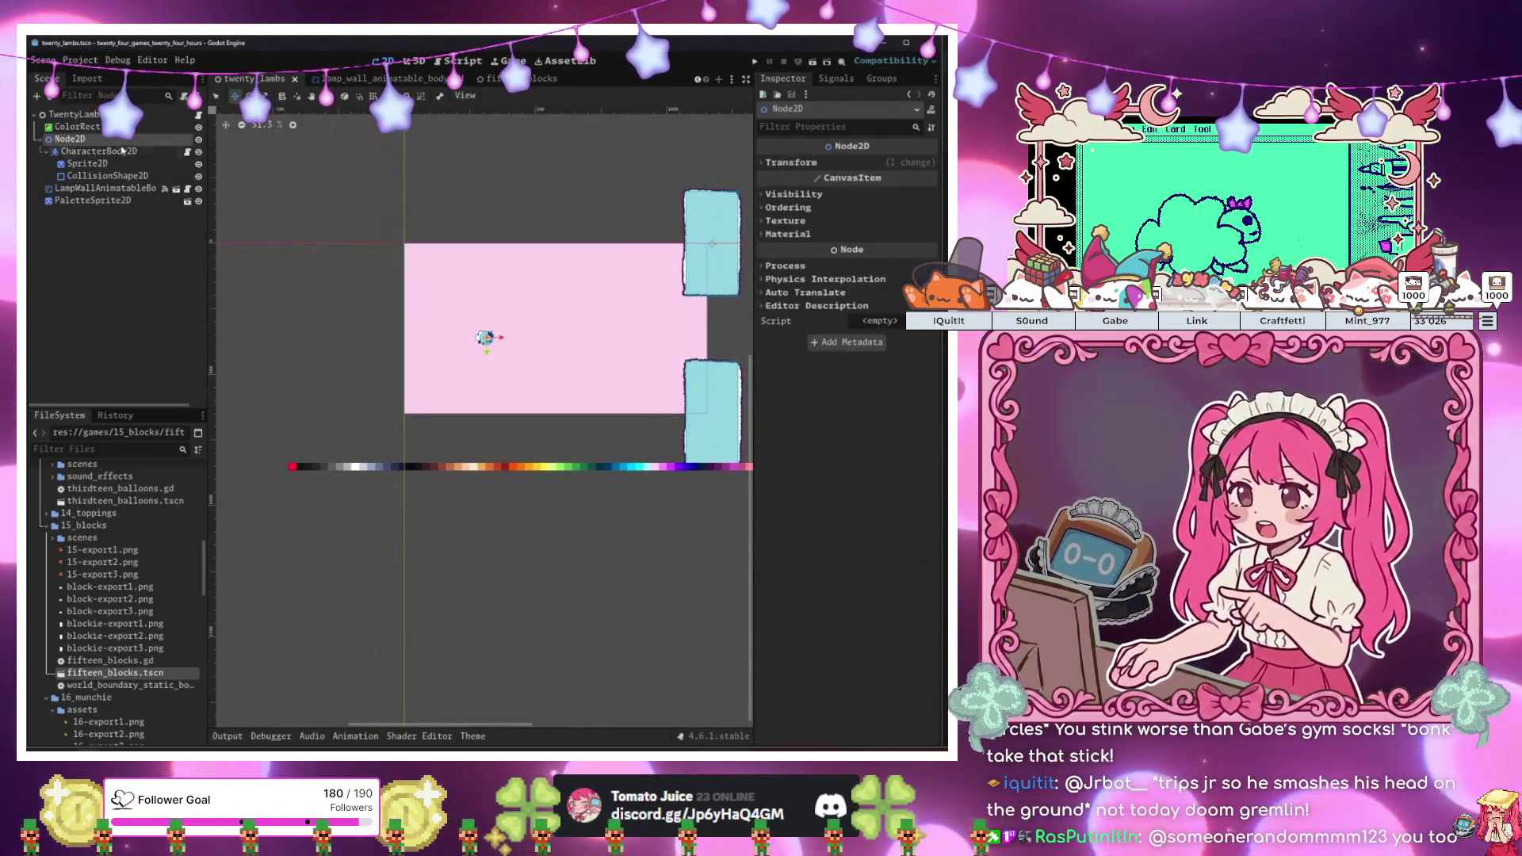
pyautogui.click(116, 151)
pyautogui.click(119, 141)
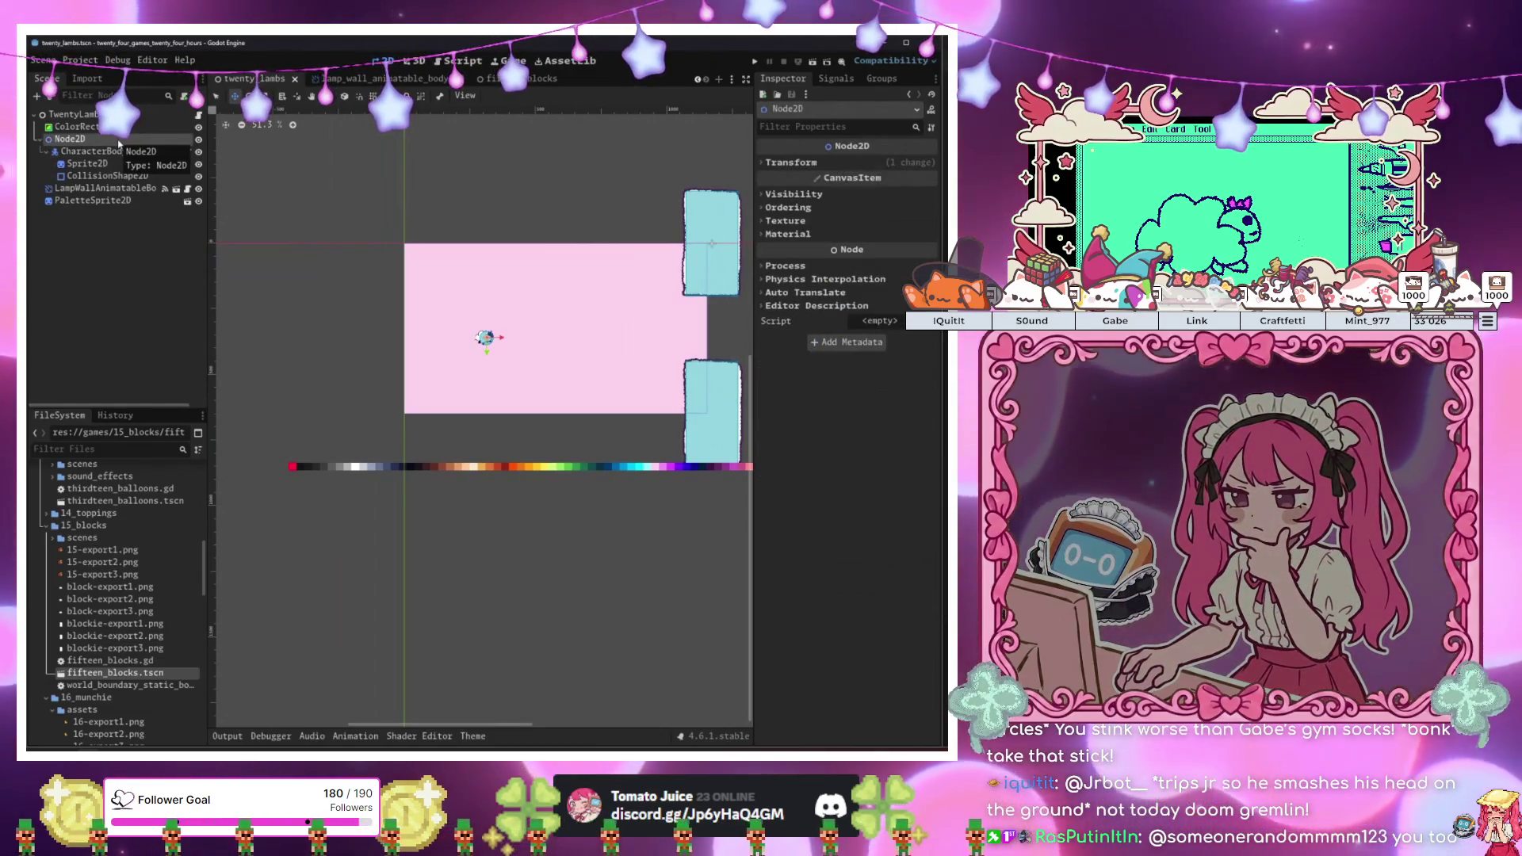
pyautogui.hotkey('ctrl', 'a')
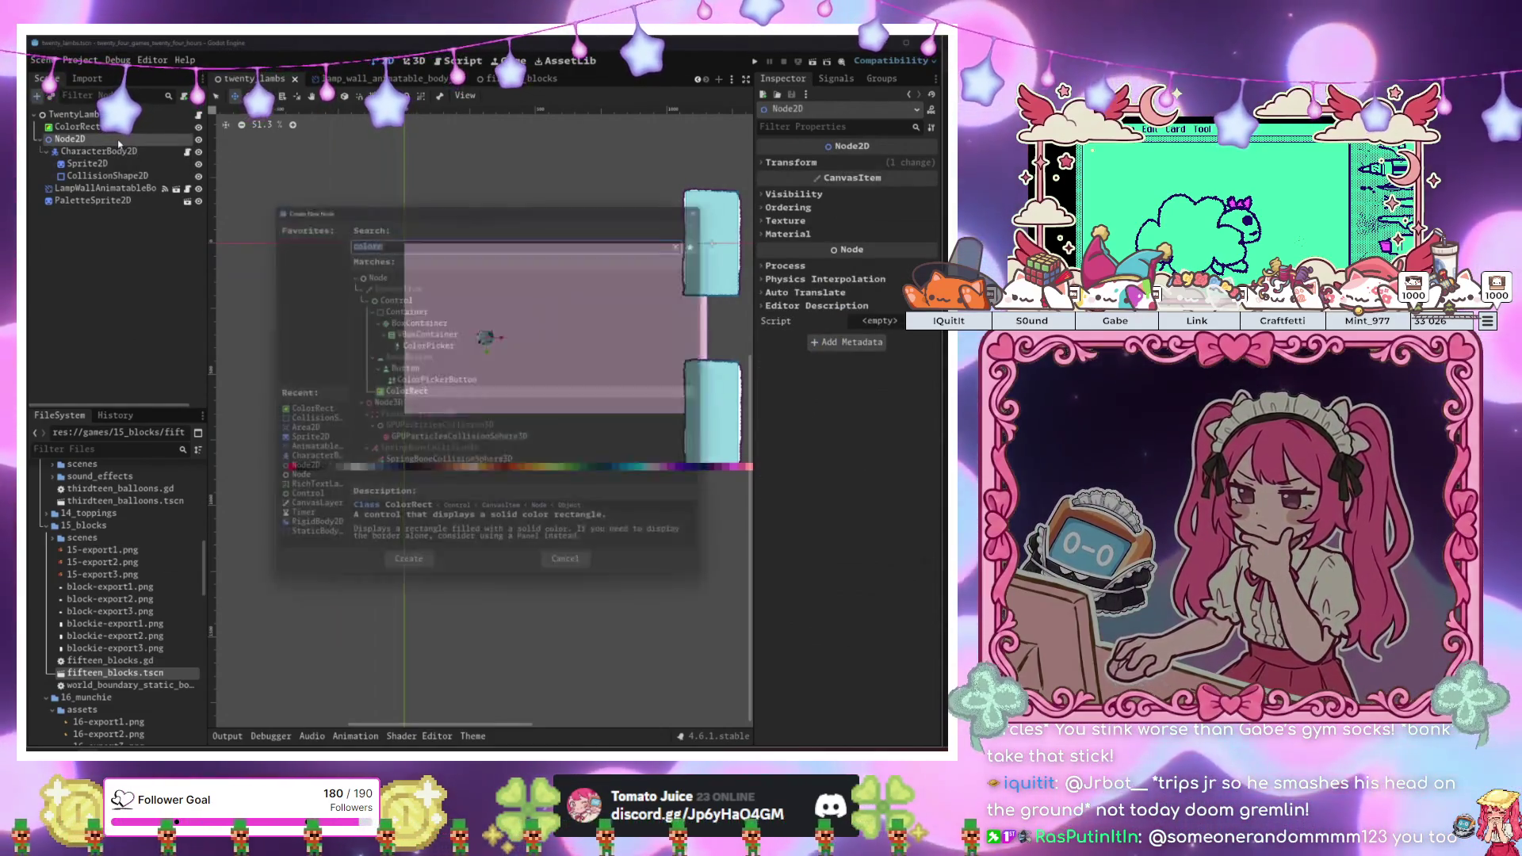
# - Create an Area2D under Node2D and name it DeathArea2D
pyautogui.write('area')
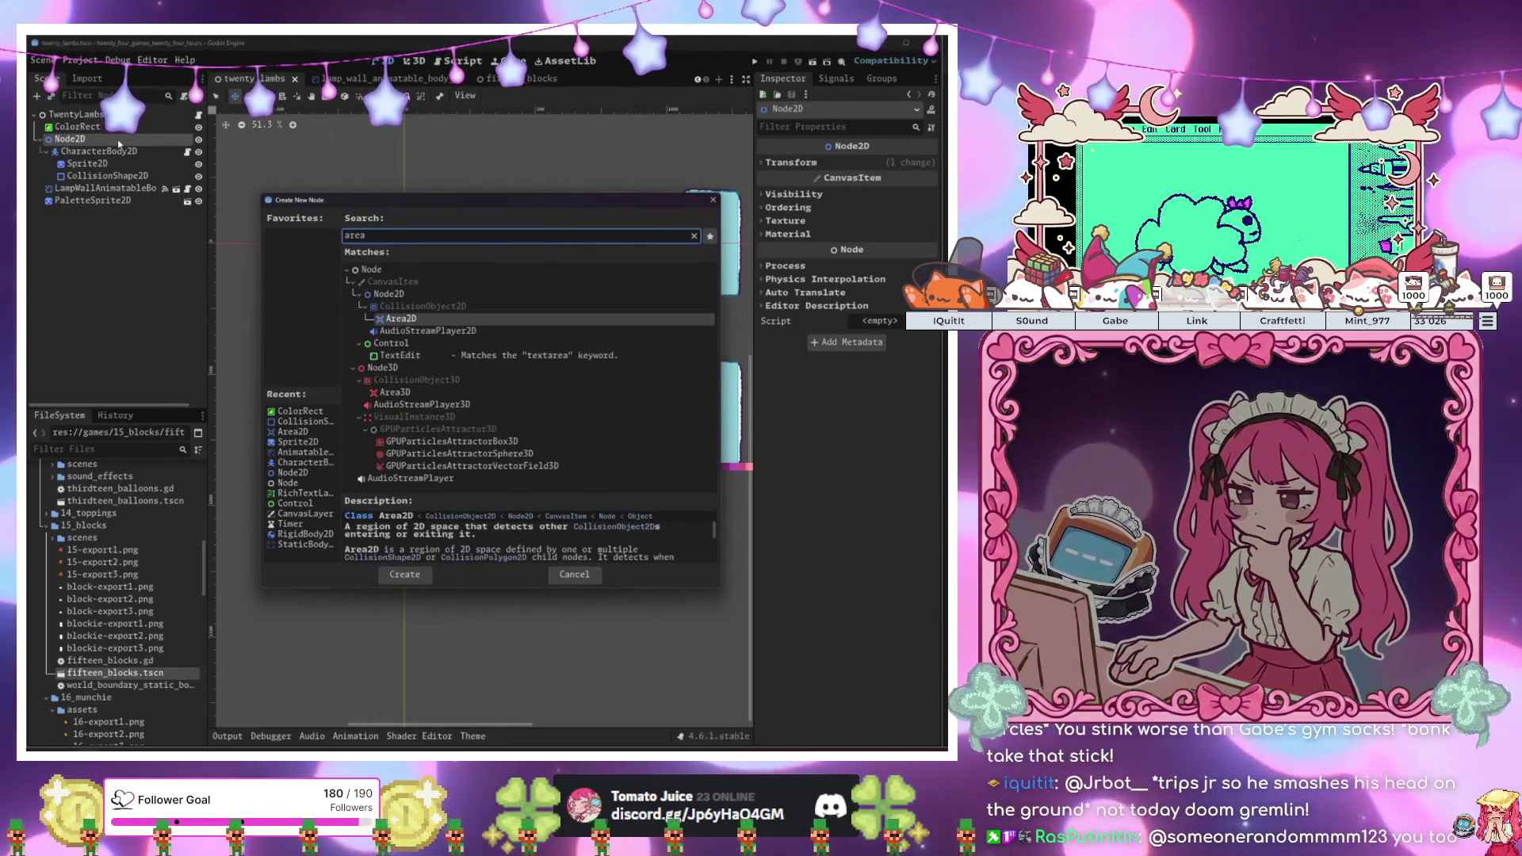
pyautogui.press('Return')
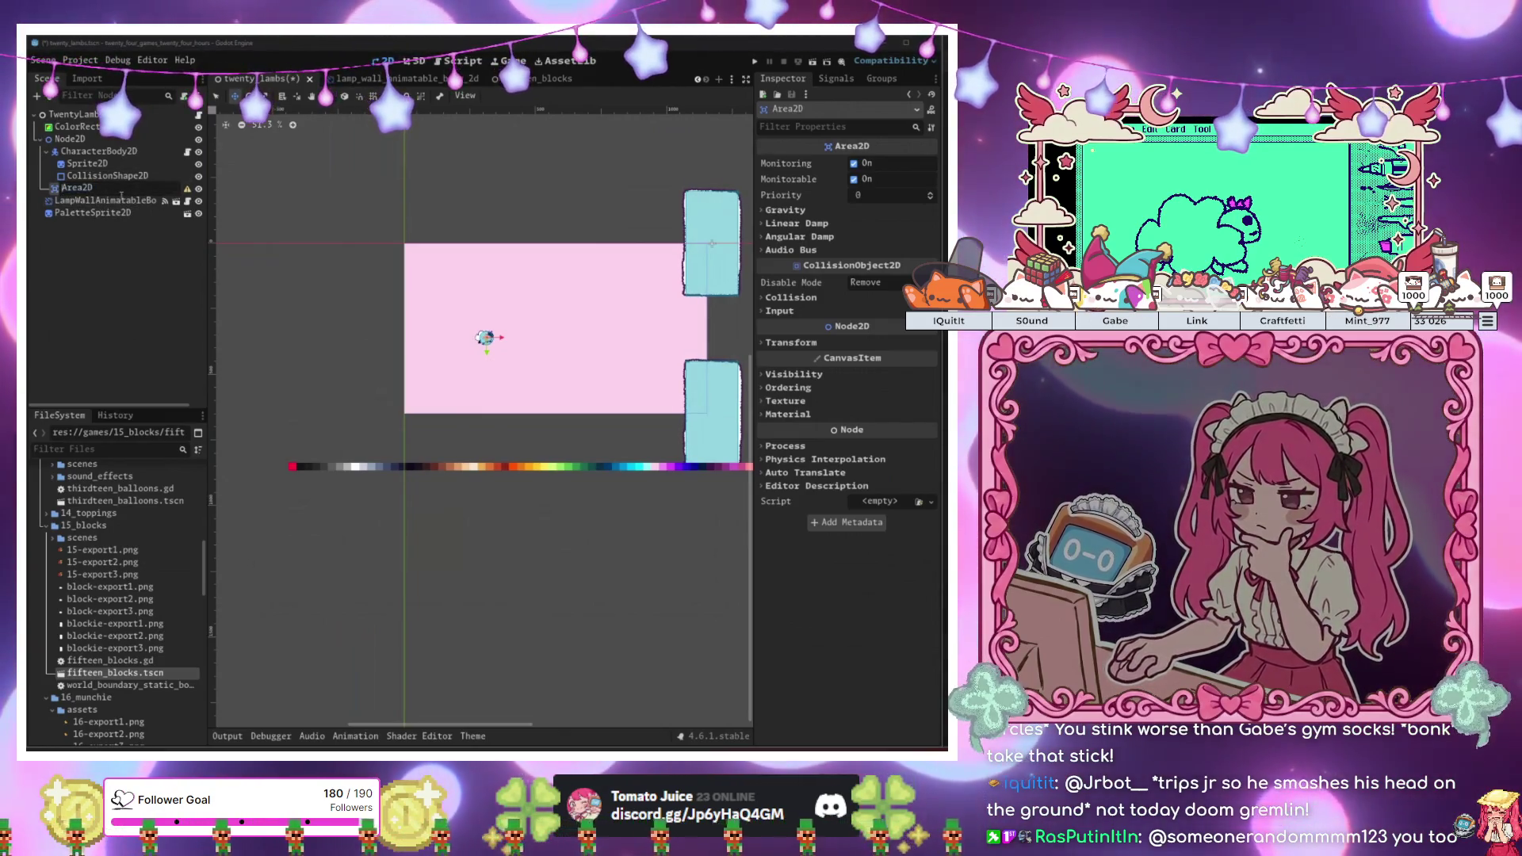
pyautogui.write('h')
pyautogui.press('Return')
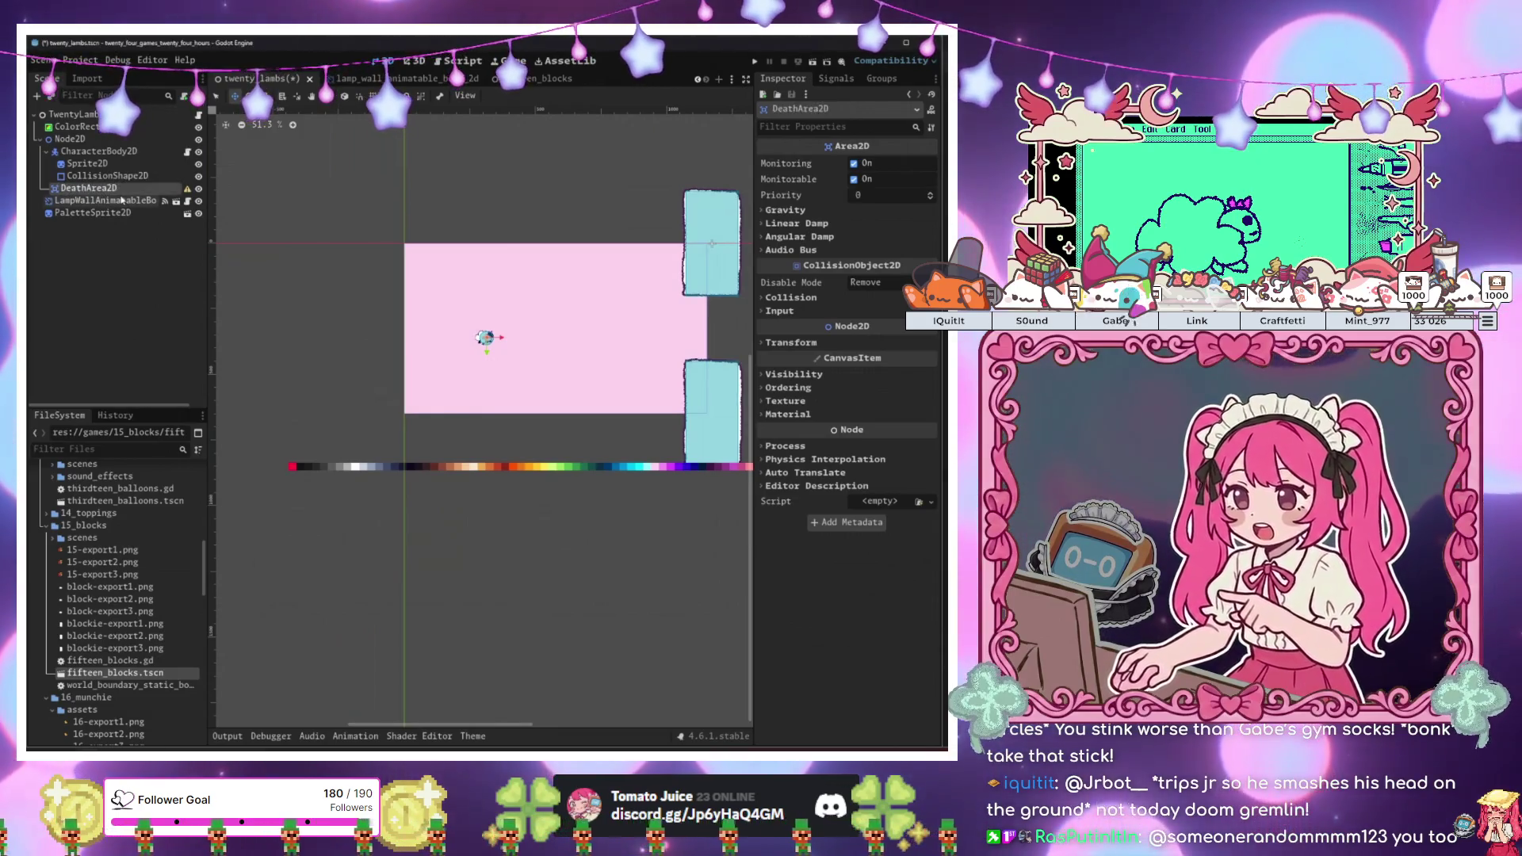
# - Give DeathArea2D a CollisionShape2D child
pyautogui.hotkey('ctrl', 'a')
pyautogui.write('collision')
pyautogui.press('Return')
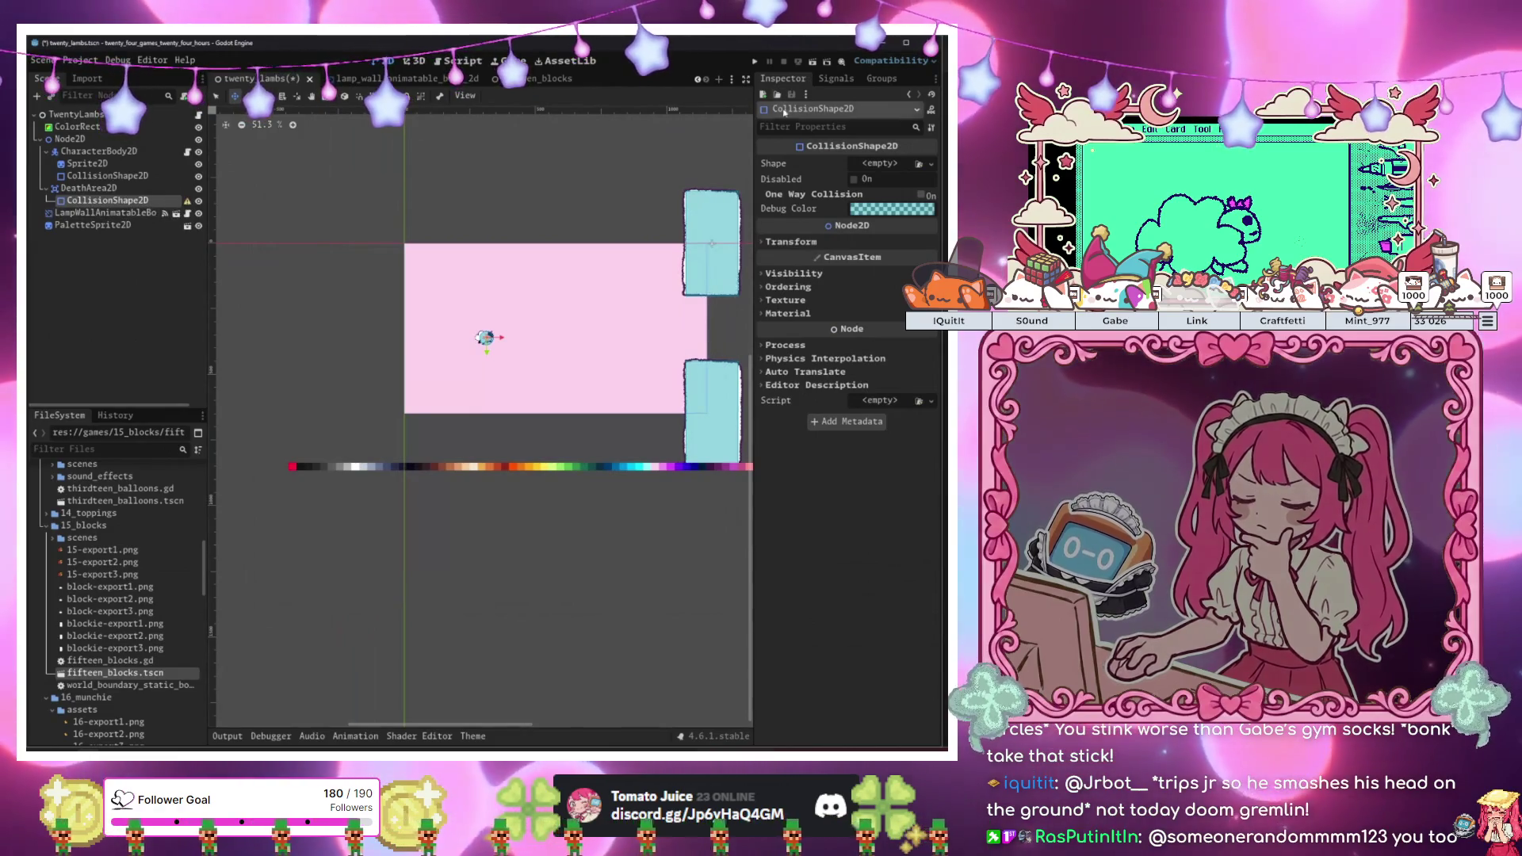
# - Give the collision shape a new WorldBoundaryShape2D and drag it left of the play area
pyautogui.click(880, 162)
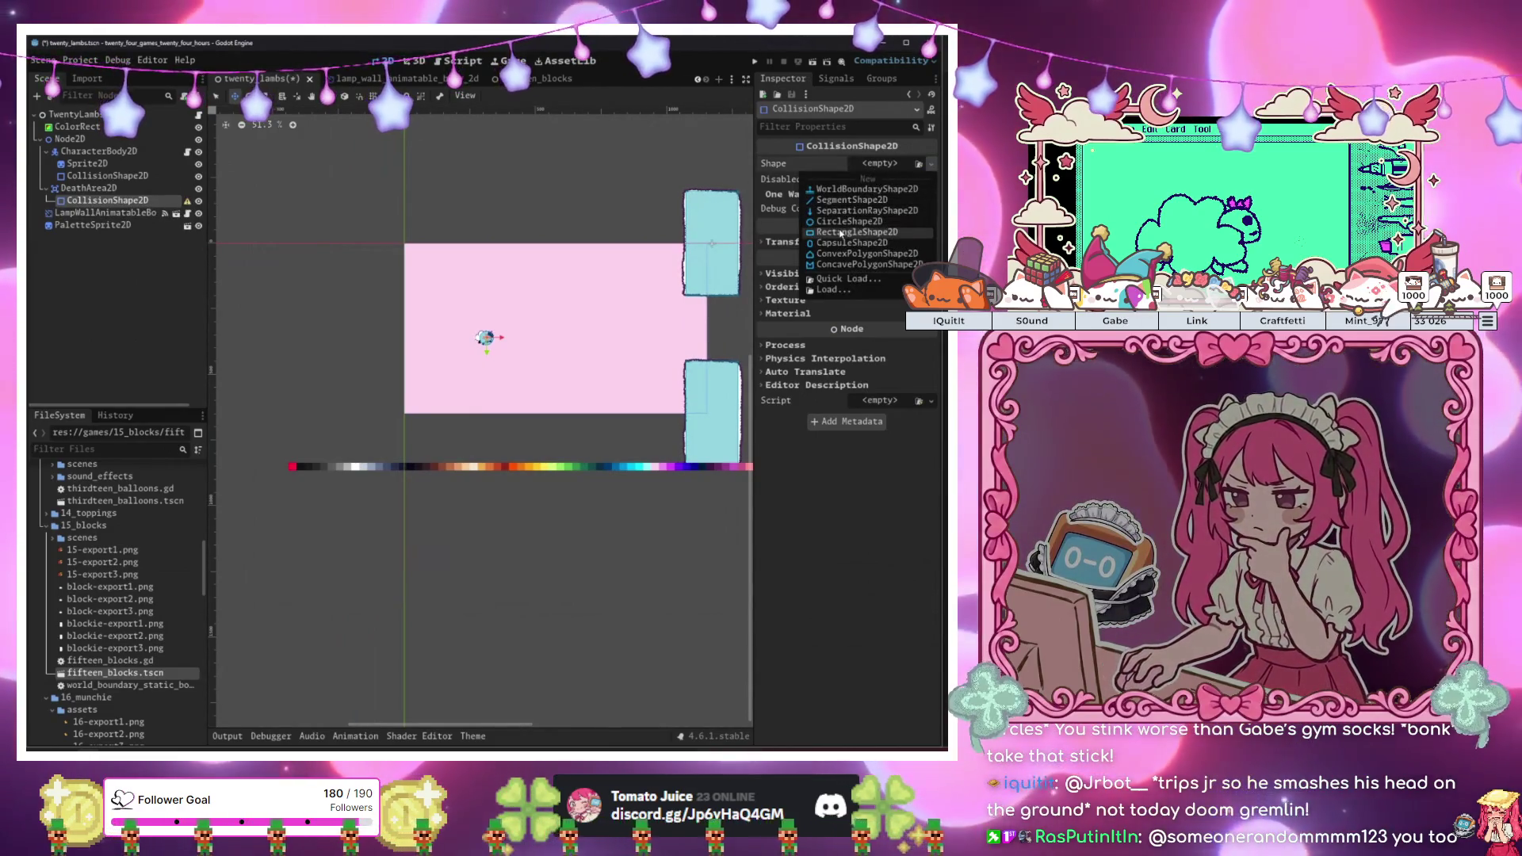
pyautogui.click(837, 189)
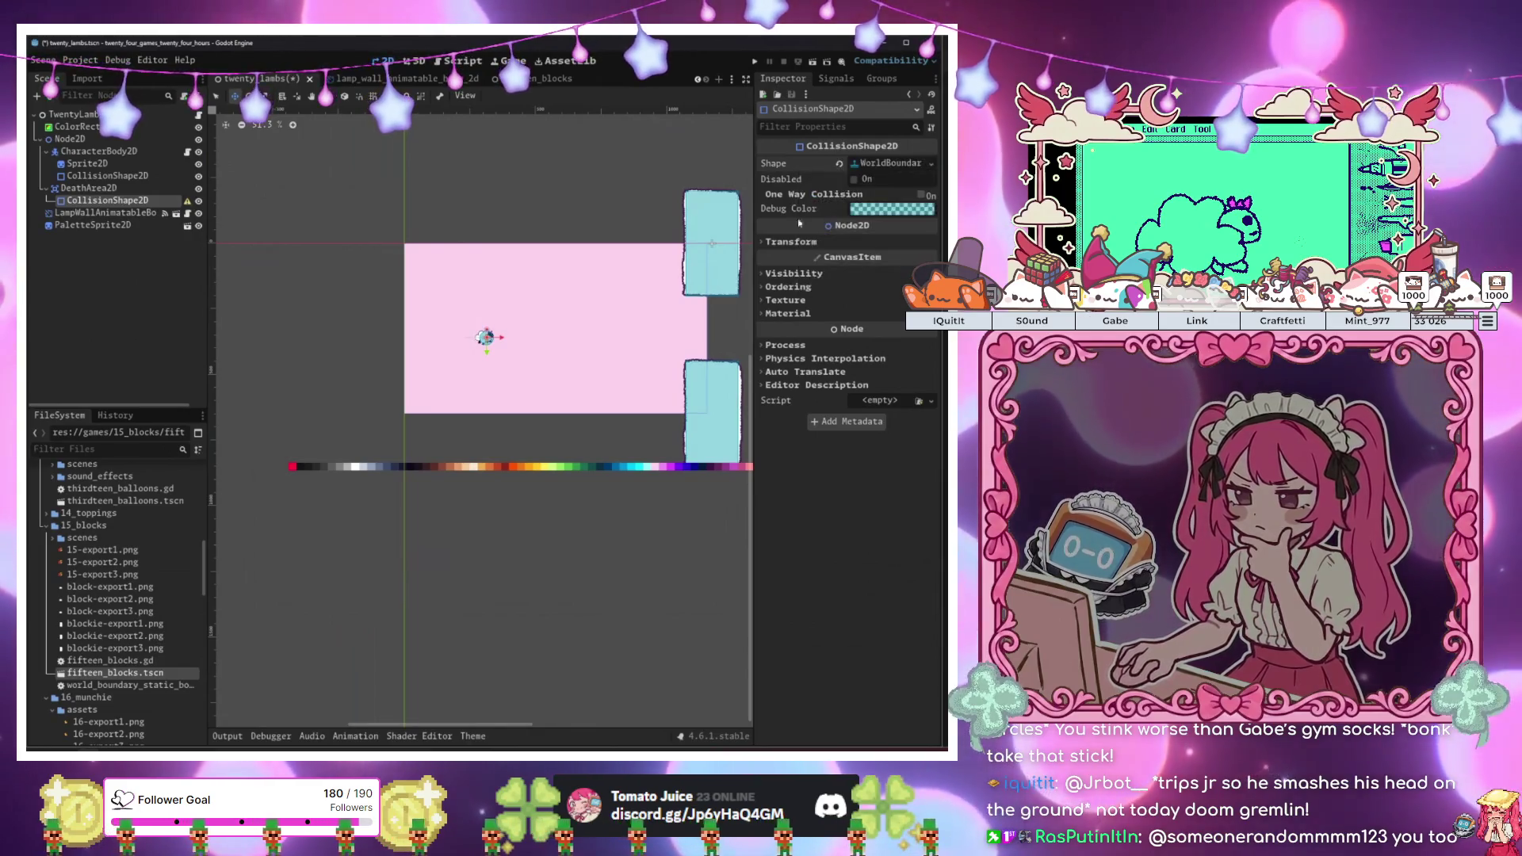
pyautogui.moveTo(527, 358); pyautogui.dragTo(416, 353)
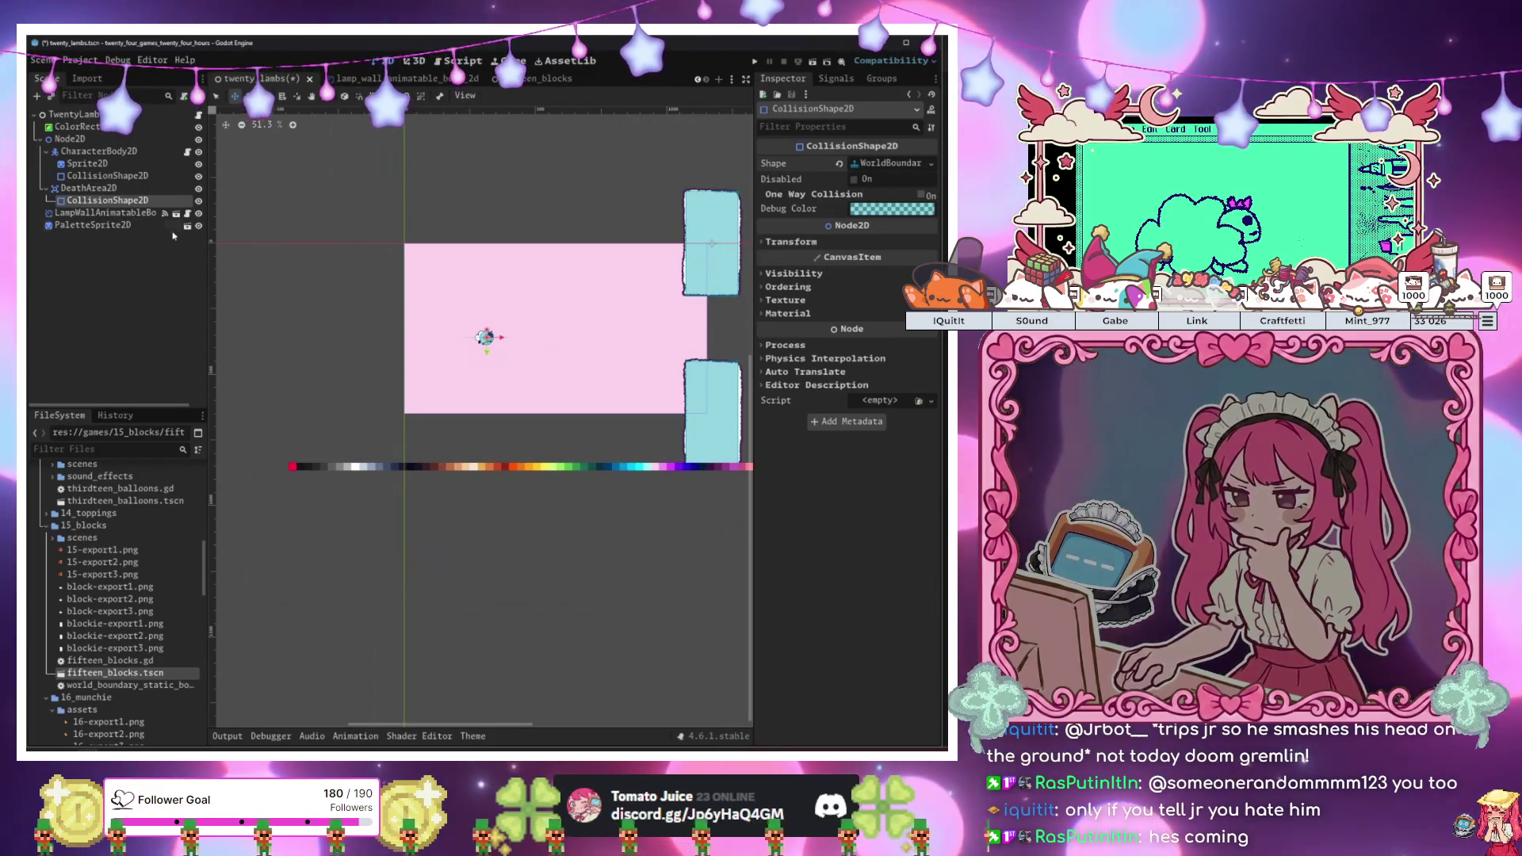
# - Select DeathArea2D and briefly check its transform settings
pyautogui.click(109, 189)
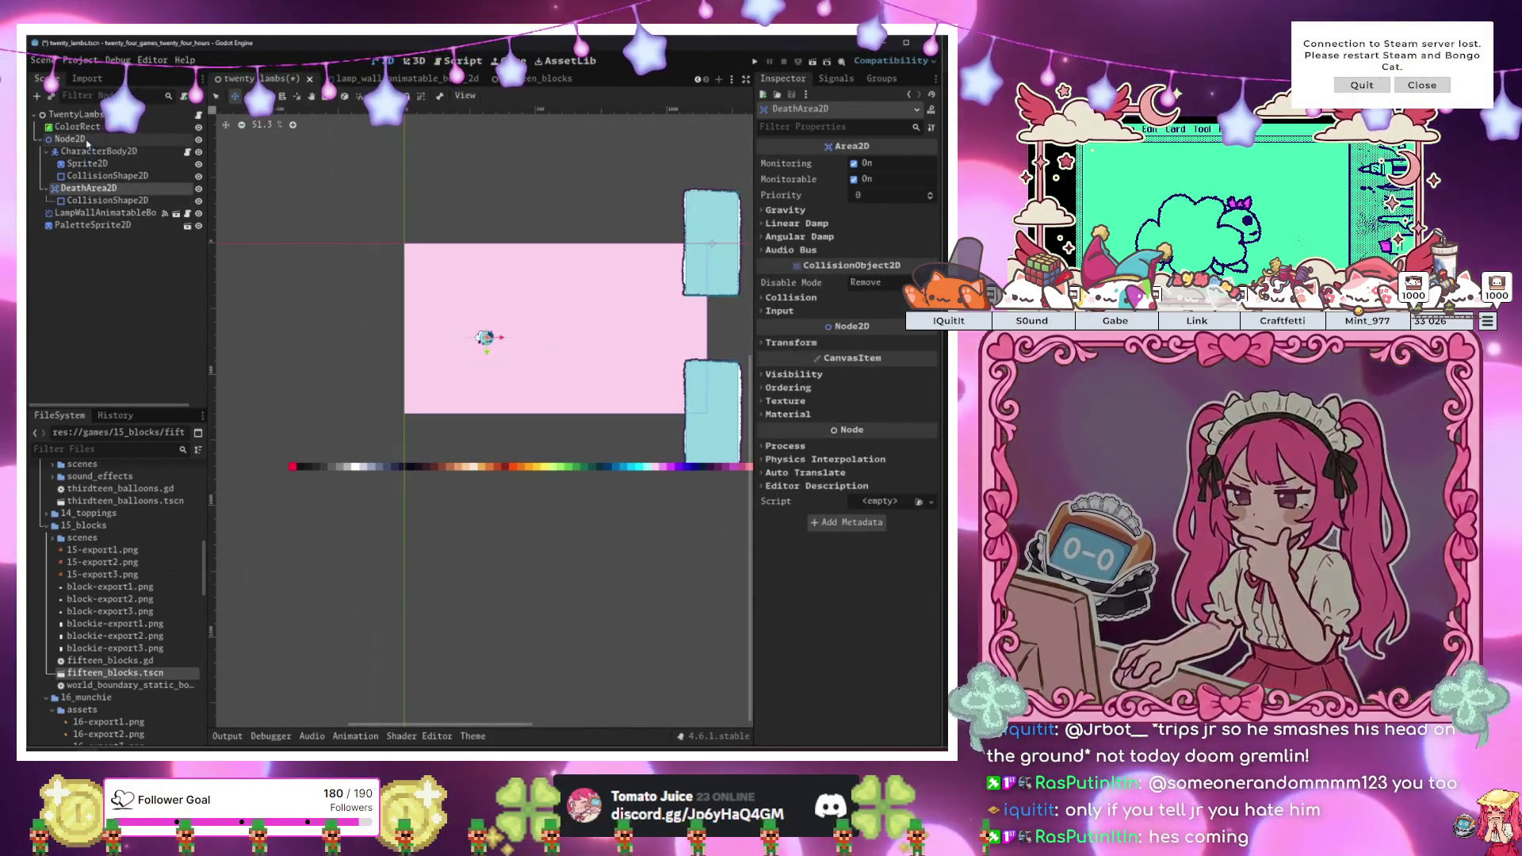
pyautogui.scroll(3, 508, 274)
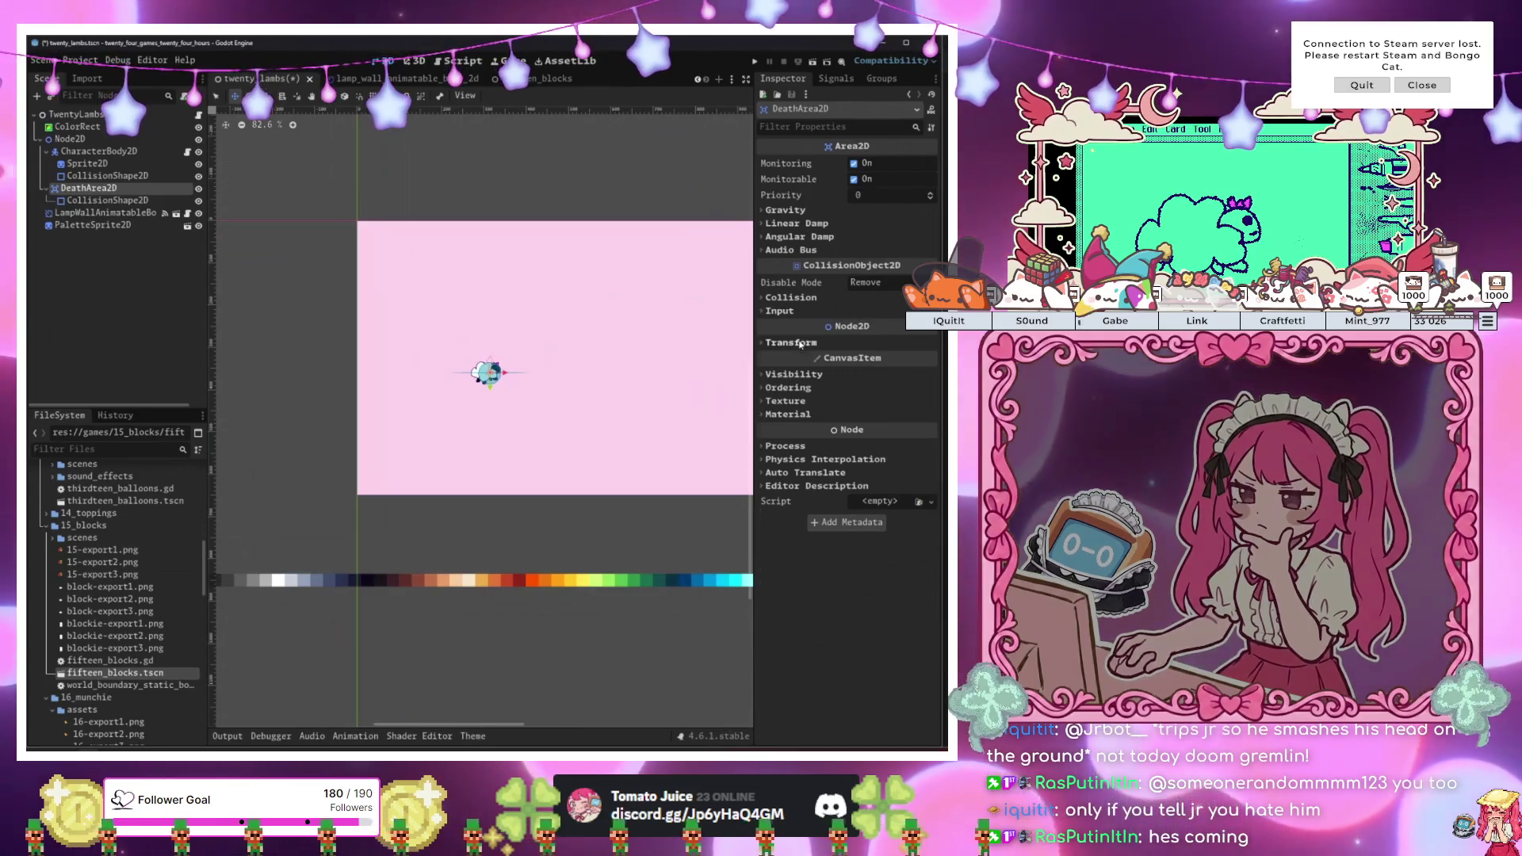
pyautogui.click(792, 342)
pyautogui.click(792, 342)
pyautogui.click(119, 140)
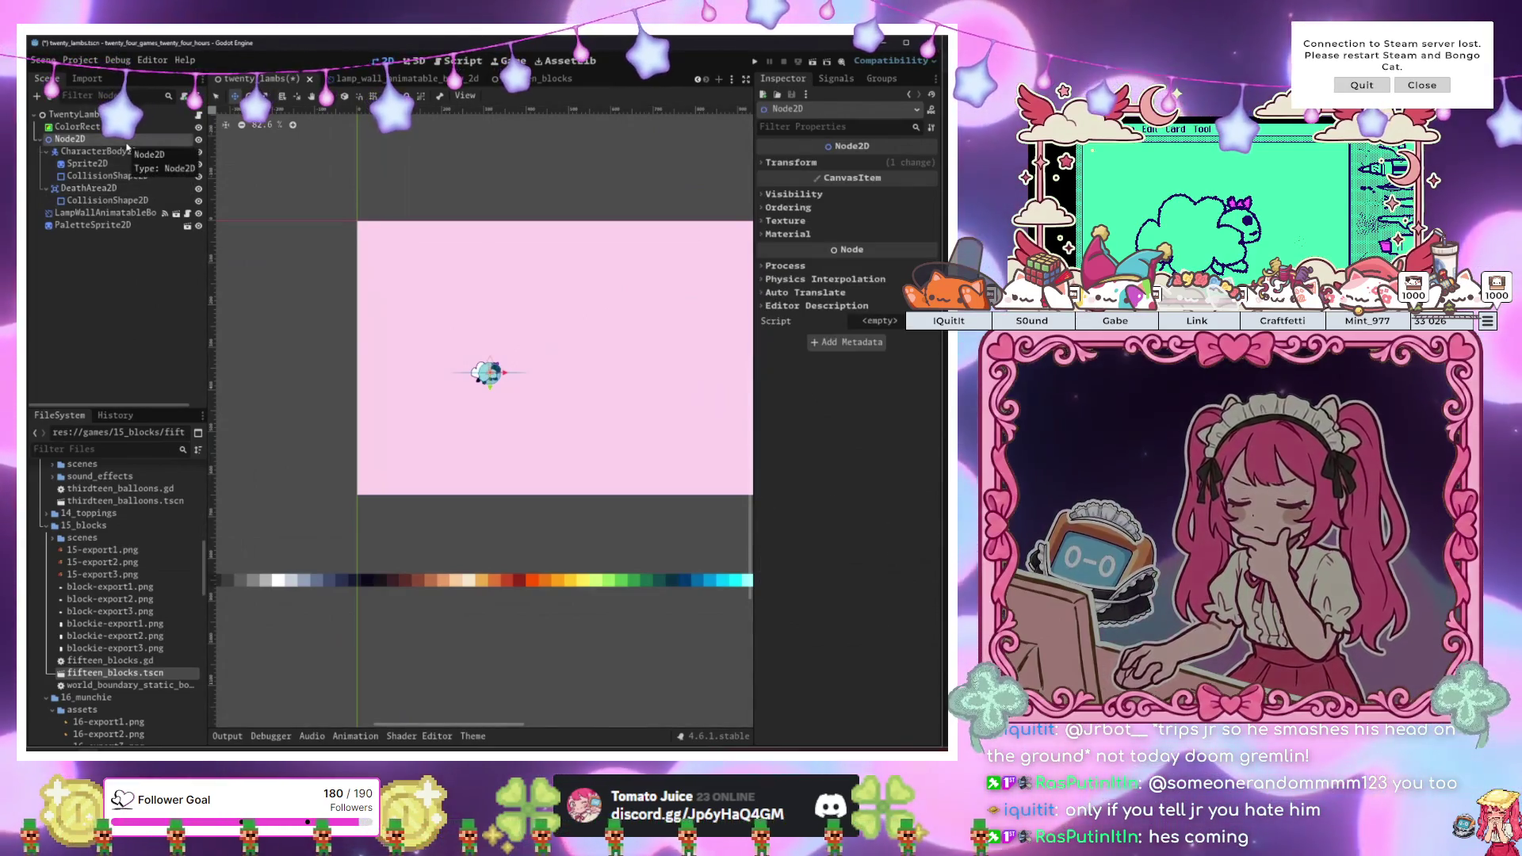
pyautogui.click(92, 190)
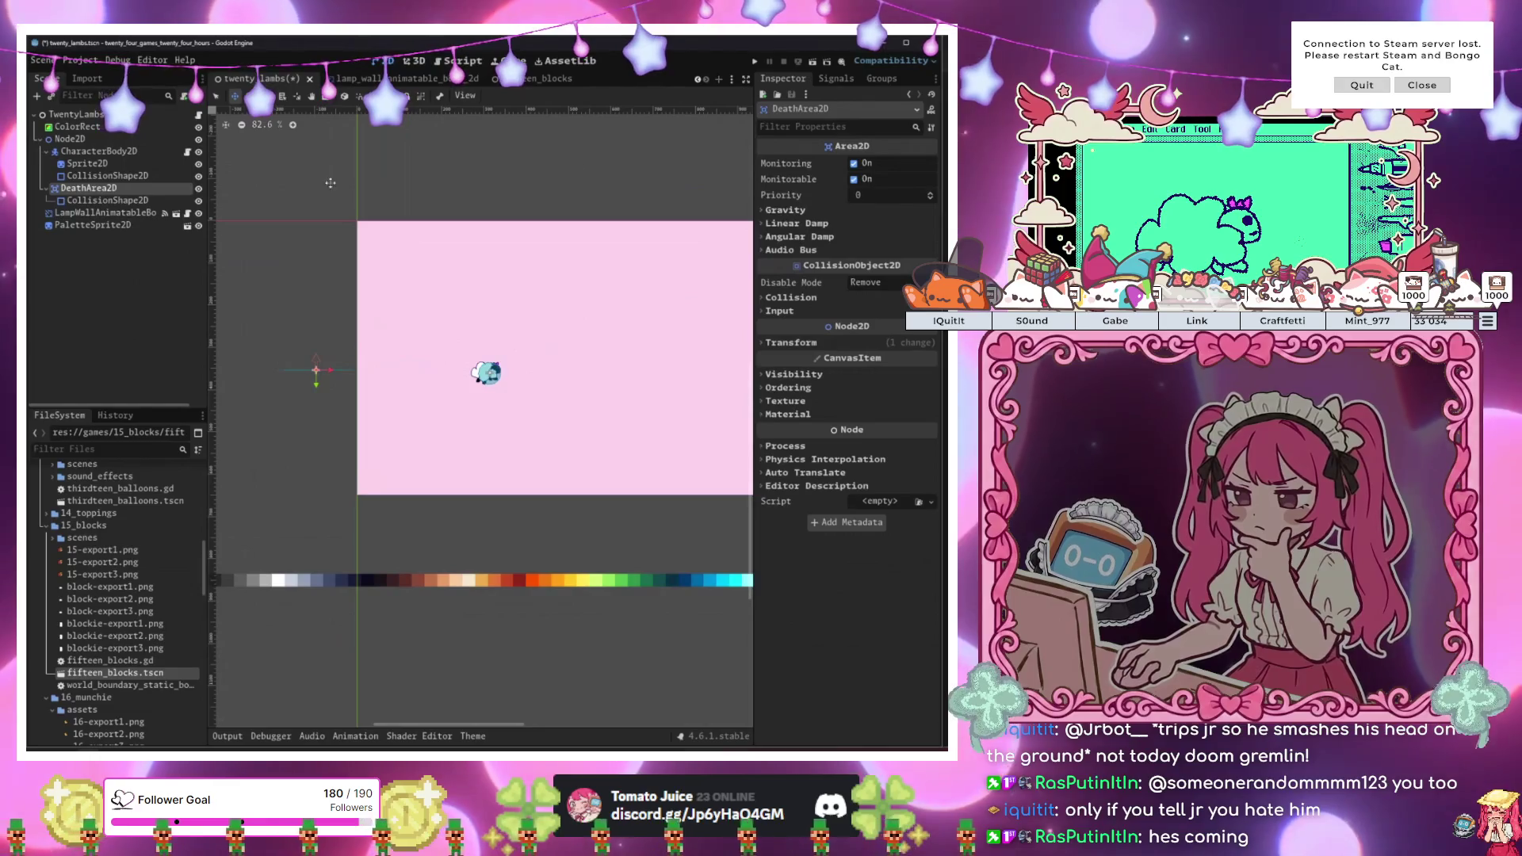
# - Set the world boundary's normal x to 1.0, then reselect DeathArea2D
pyautogui.click(117, 201)
pyautogui.click(875, 163)
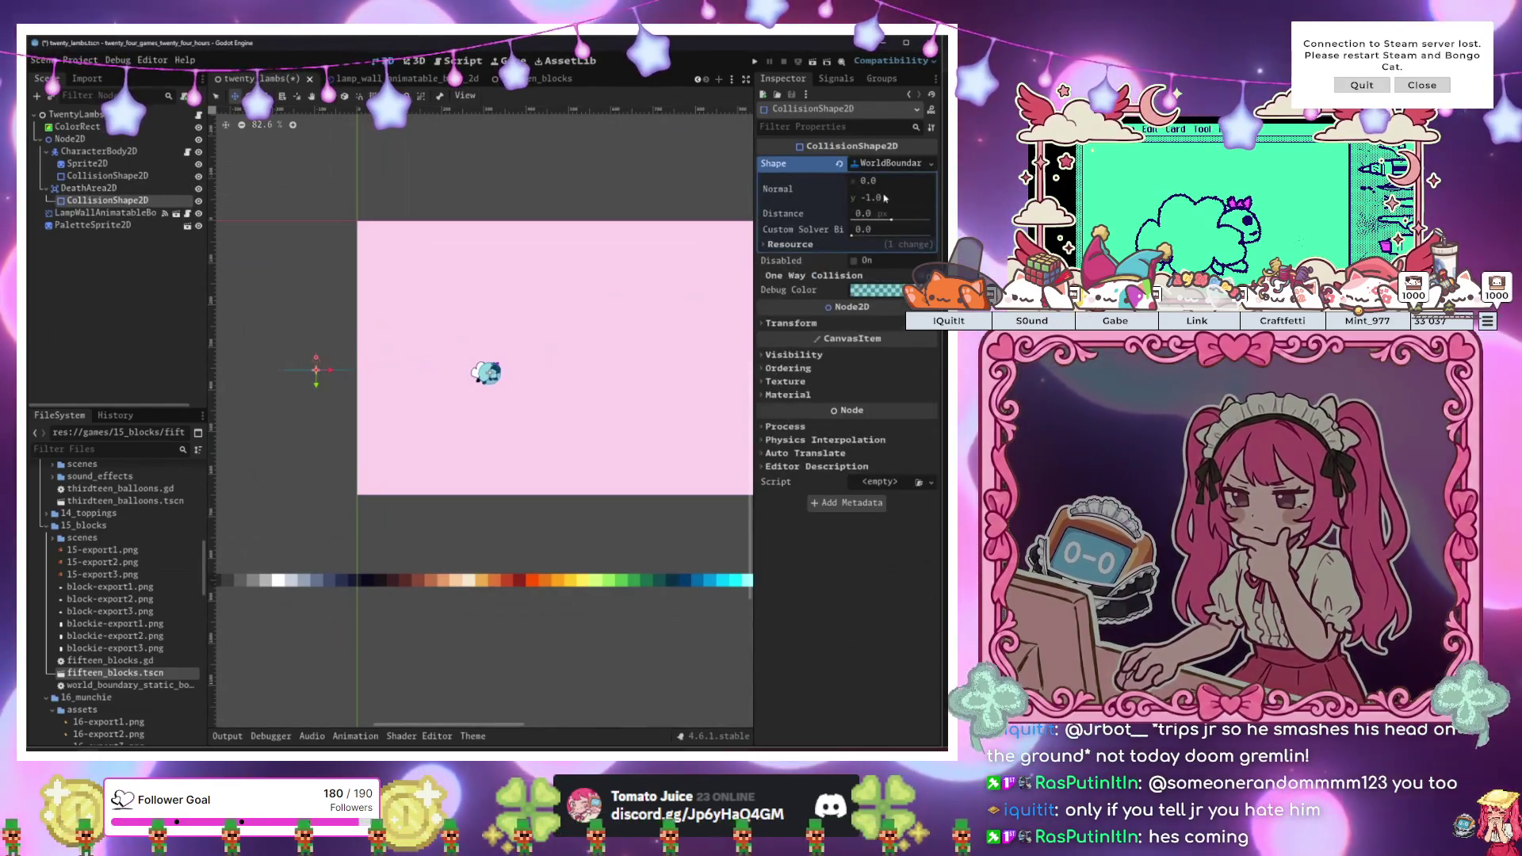
pyautogui.write('1')
pyautogui.press('Return')
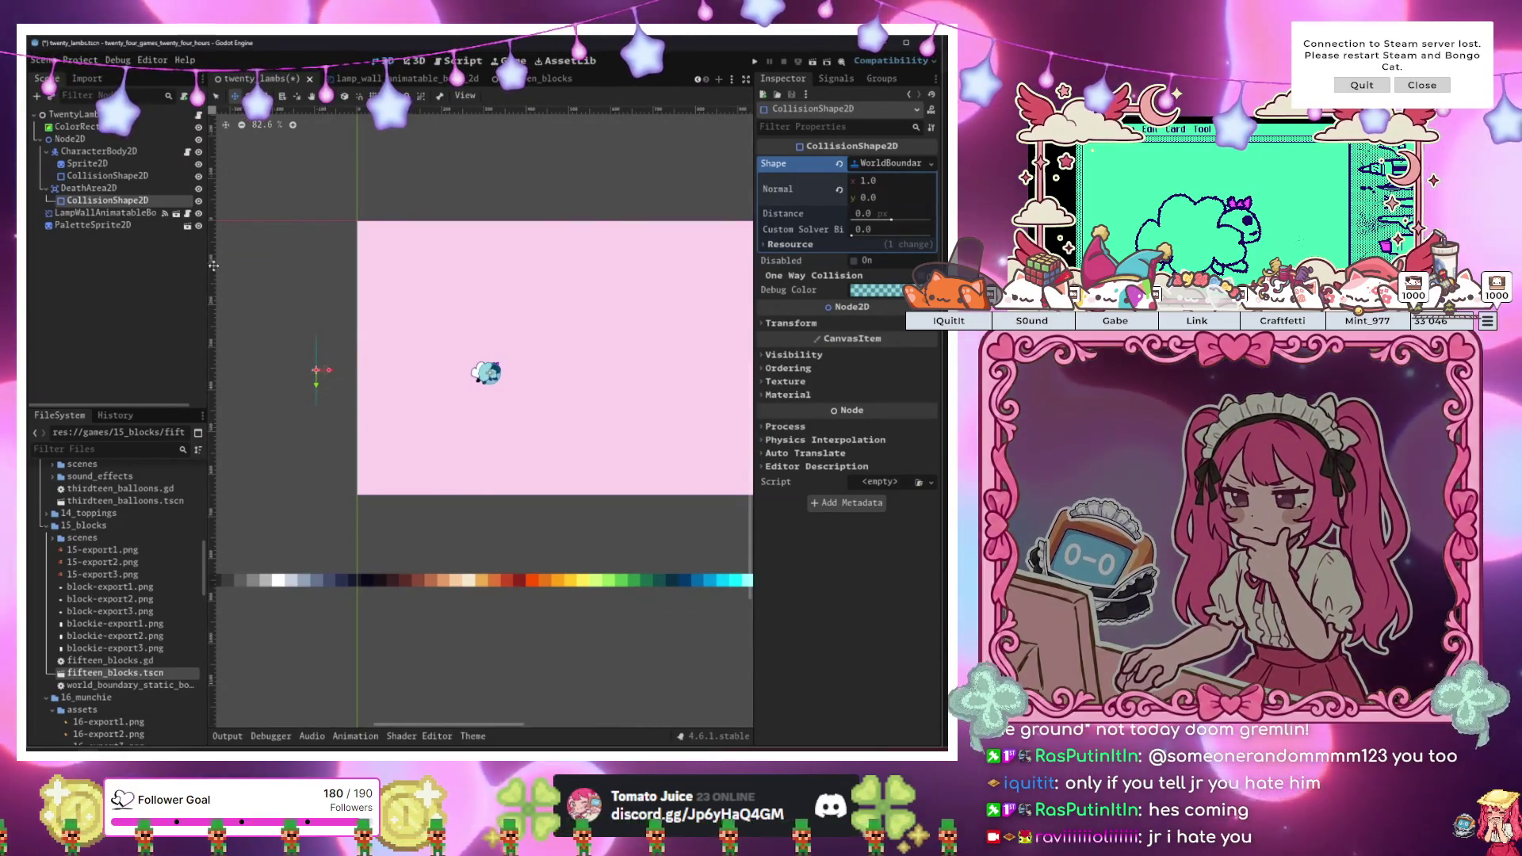
pyautogui.press('Up')
pyautogui.press('Down')
pyautogui.press('Up')
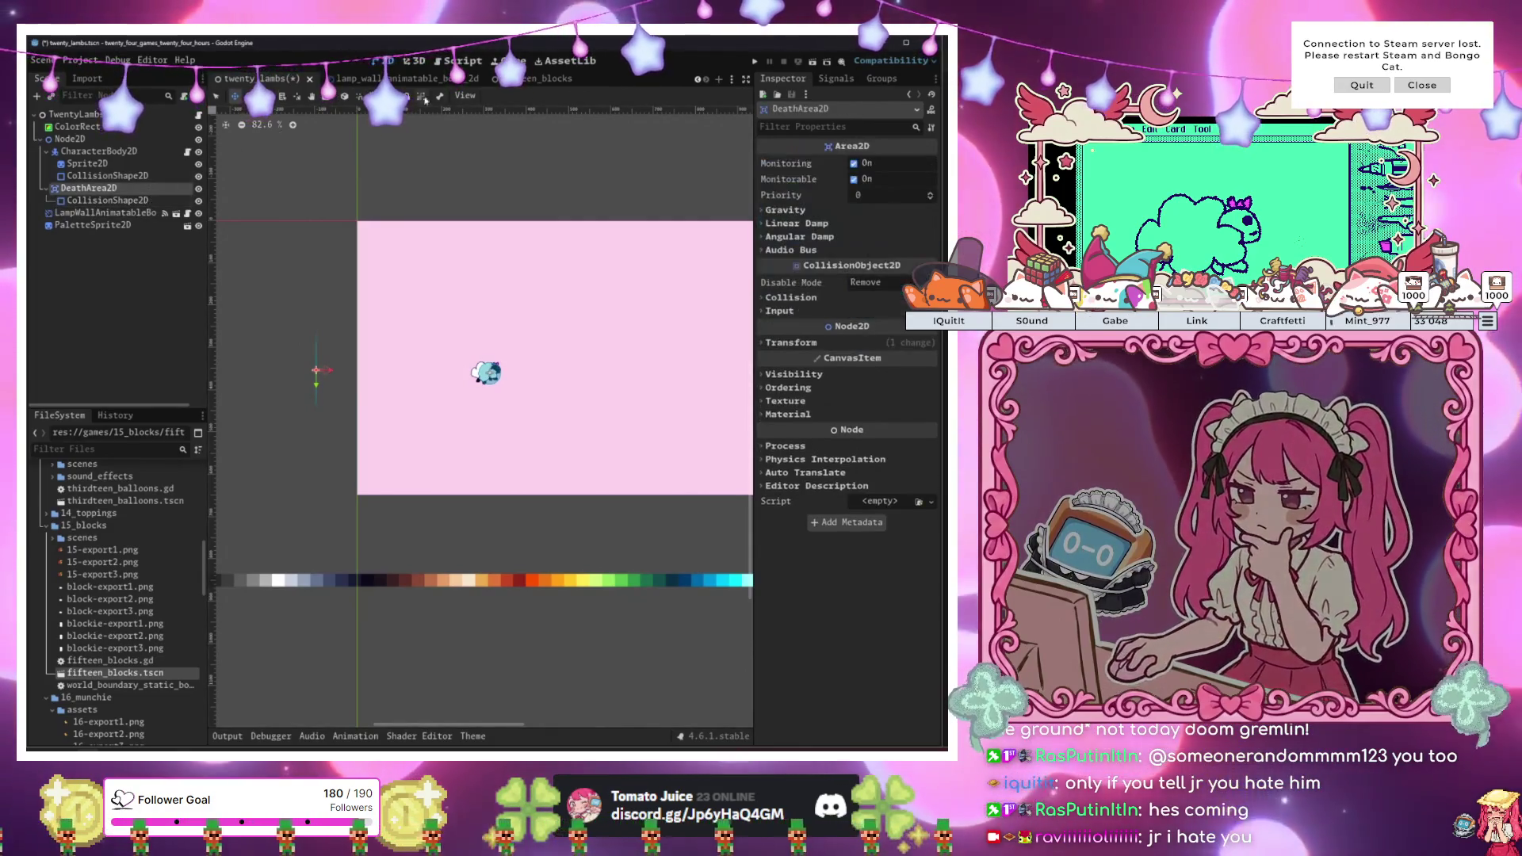
# - Connect DeathArea2D's body_entered signal to the default _on_death_area_2d_body_entered method
pyautogui.click(827, 80)
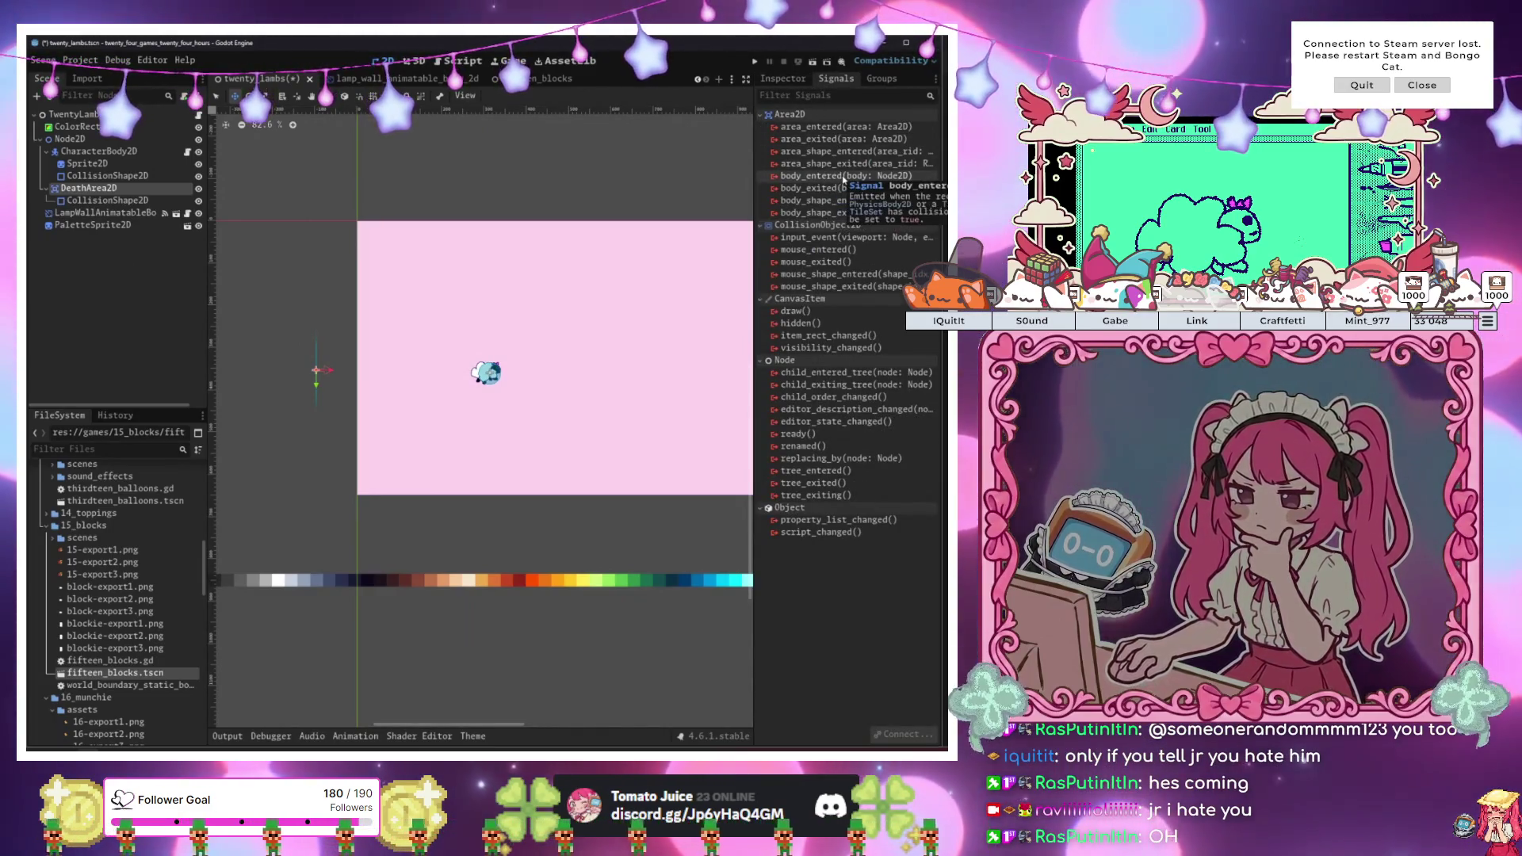
pyautogui.doubleClick(833, 176)
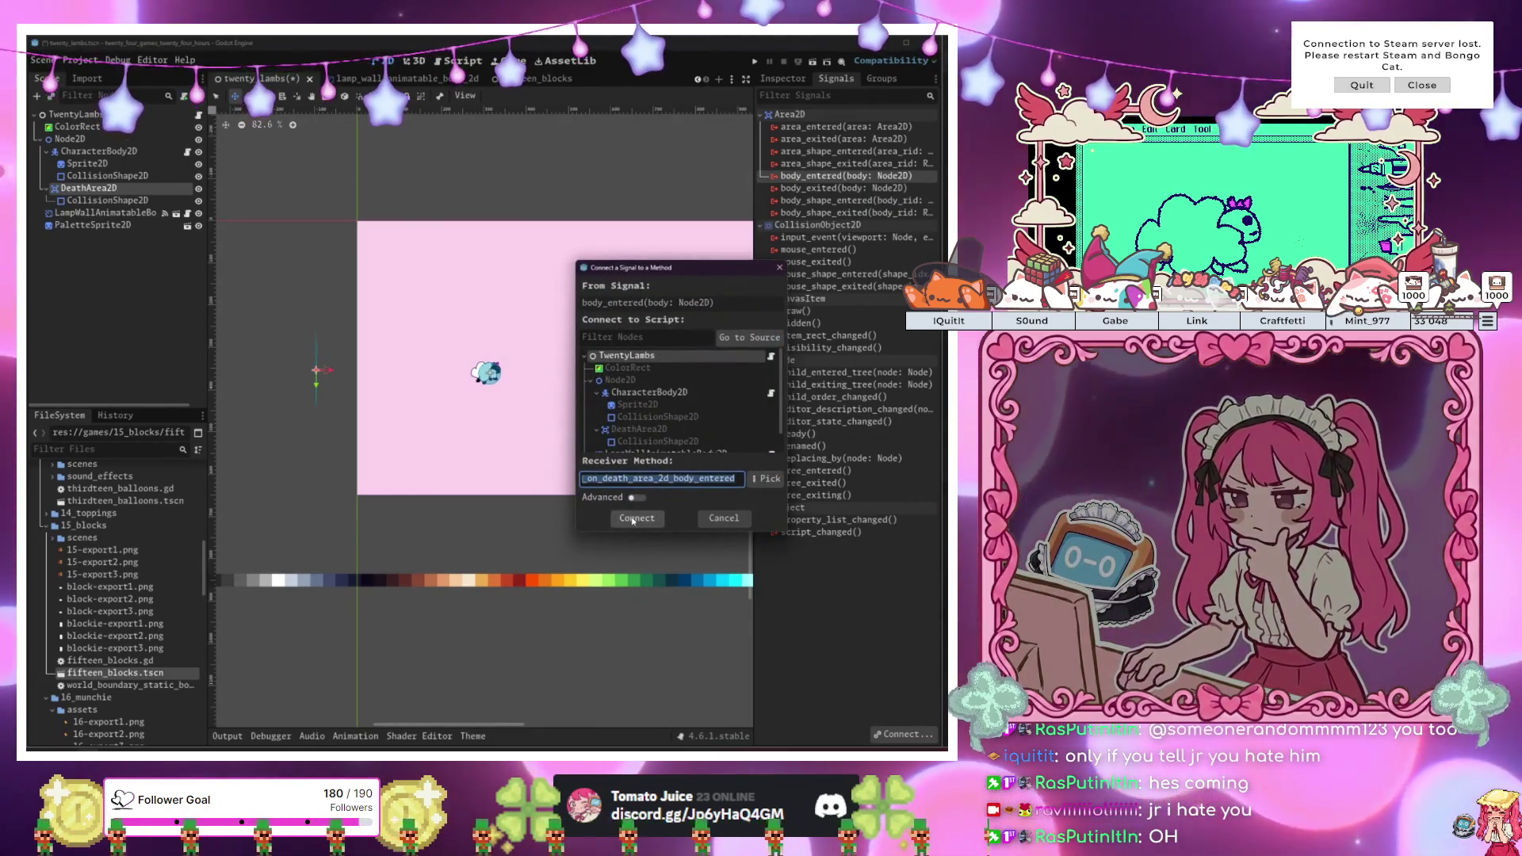
pyautogui.click(635, 518)
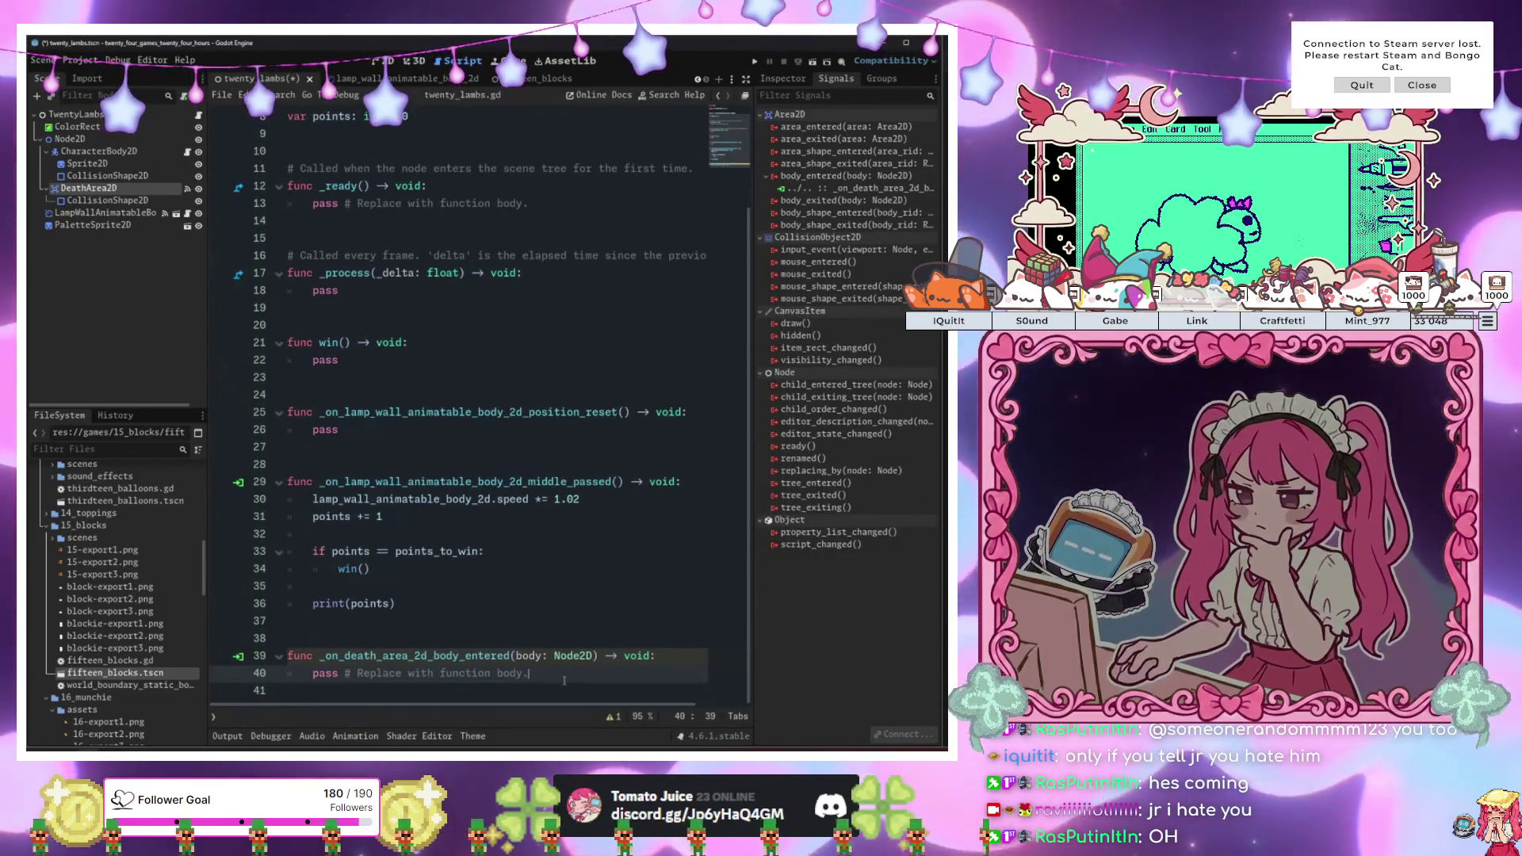
# - Add a new 'func reset() -> void:' function below the win function
pyautogui.hotkey('shift', 'End')
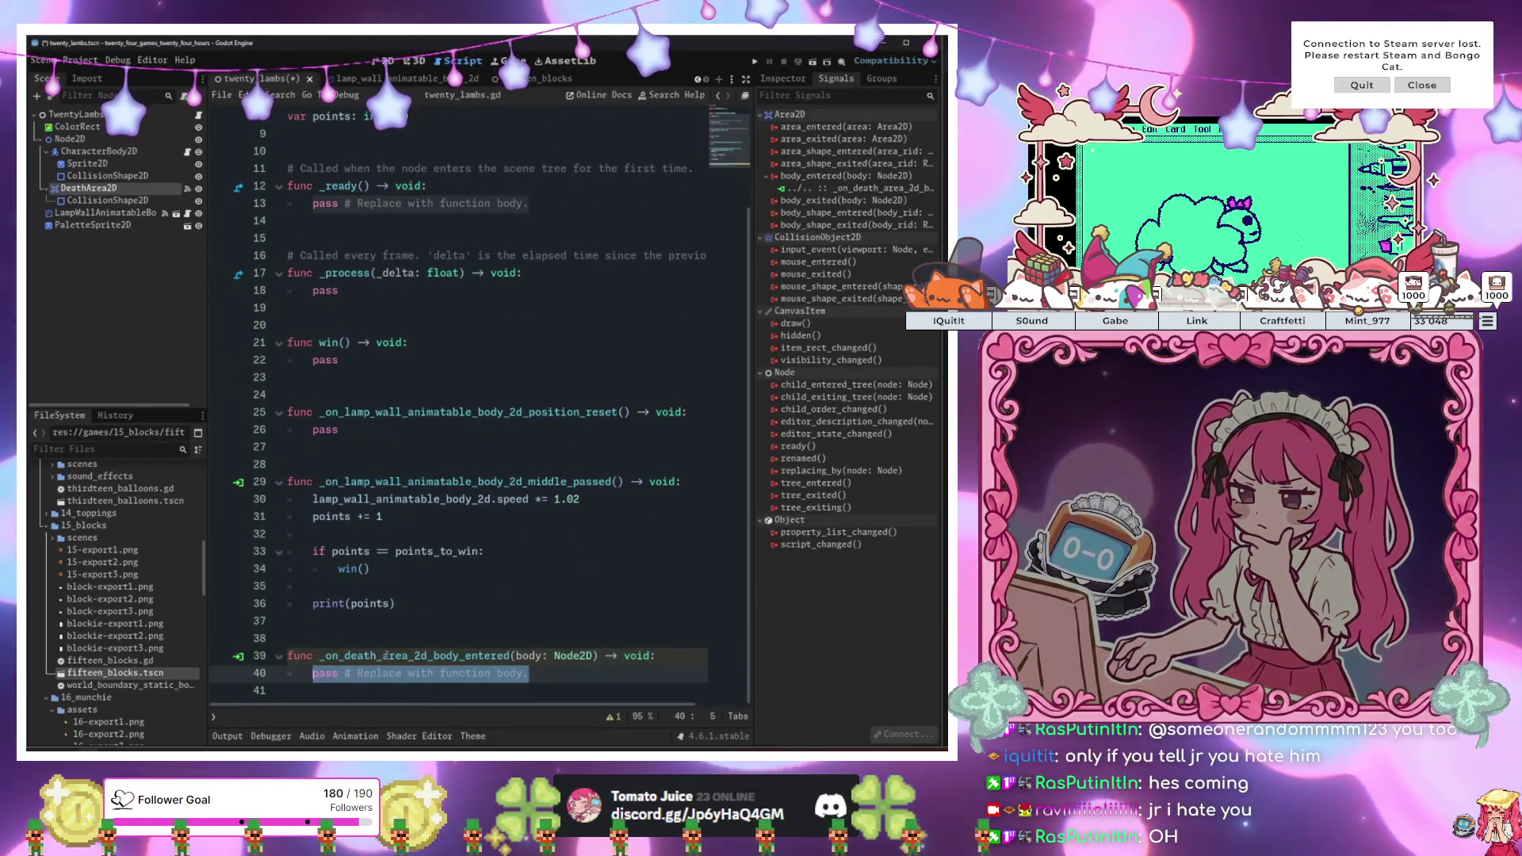
pyautogui.click(384, 396)
pyautogui.press('Return')
pyautogui.press('Return')
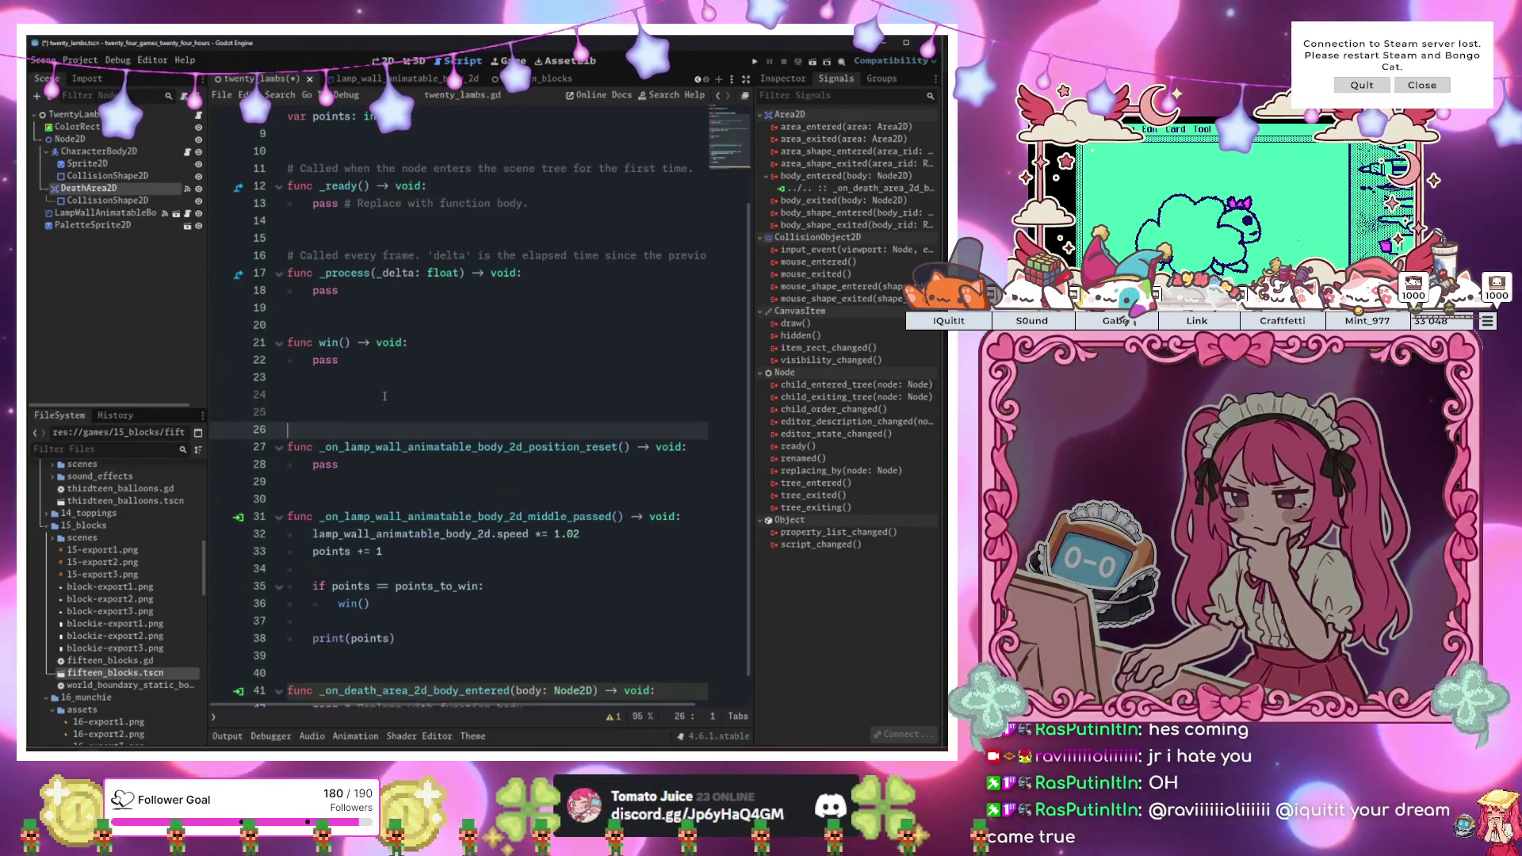
pyautogui.press('Return')
pyautogui.press('Up')
pyautogui.press('Up')
pyautogui.write('func reset')
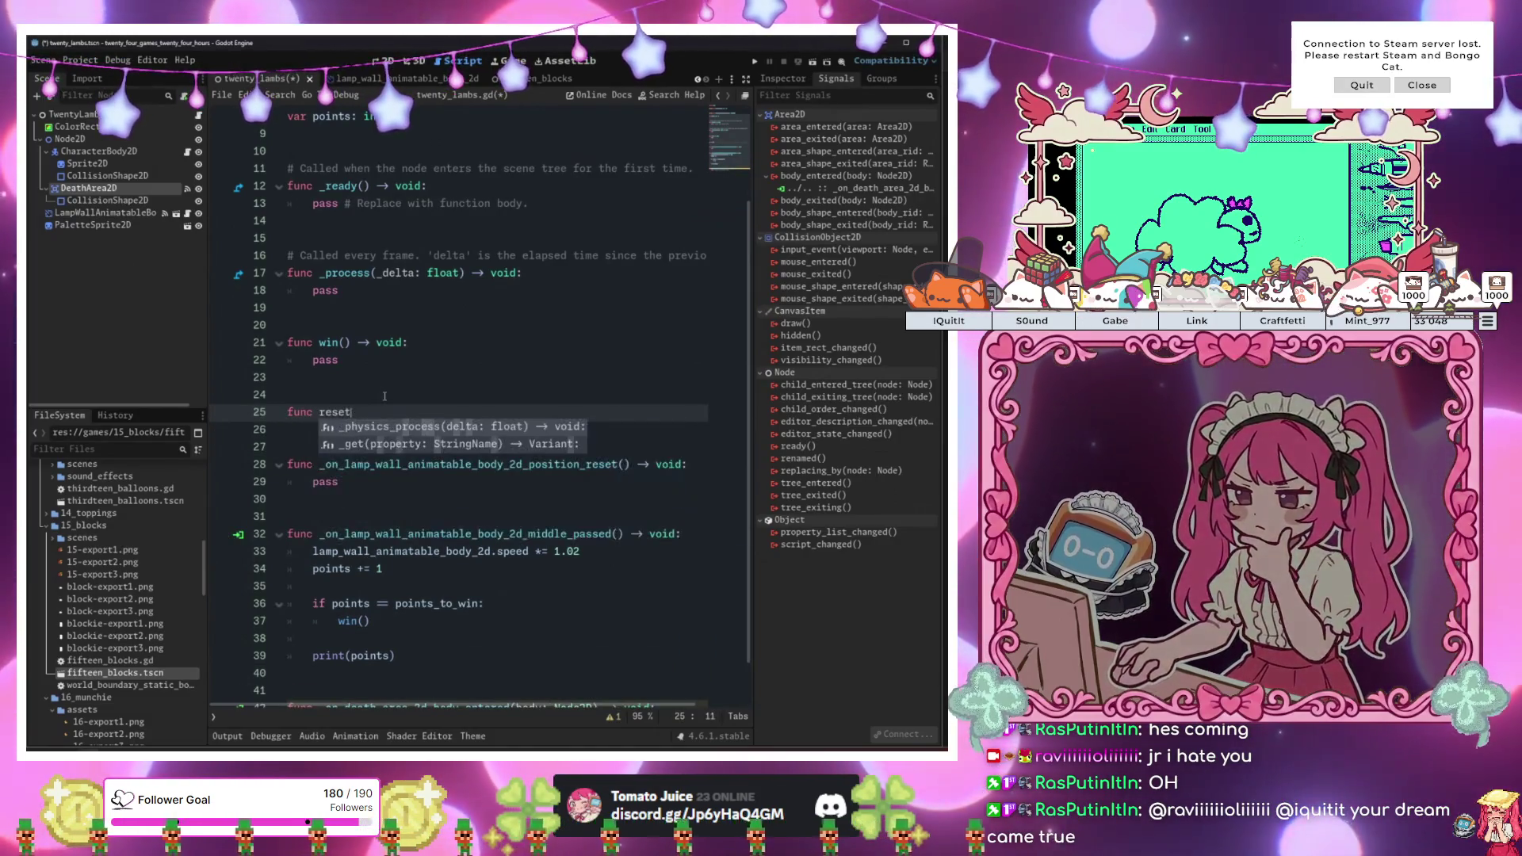
pyautogui.write('() -> void:')
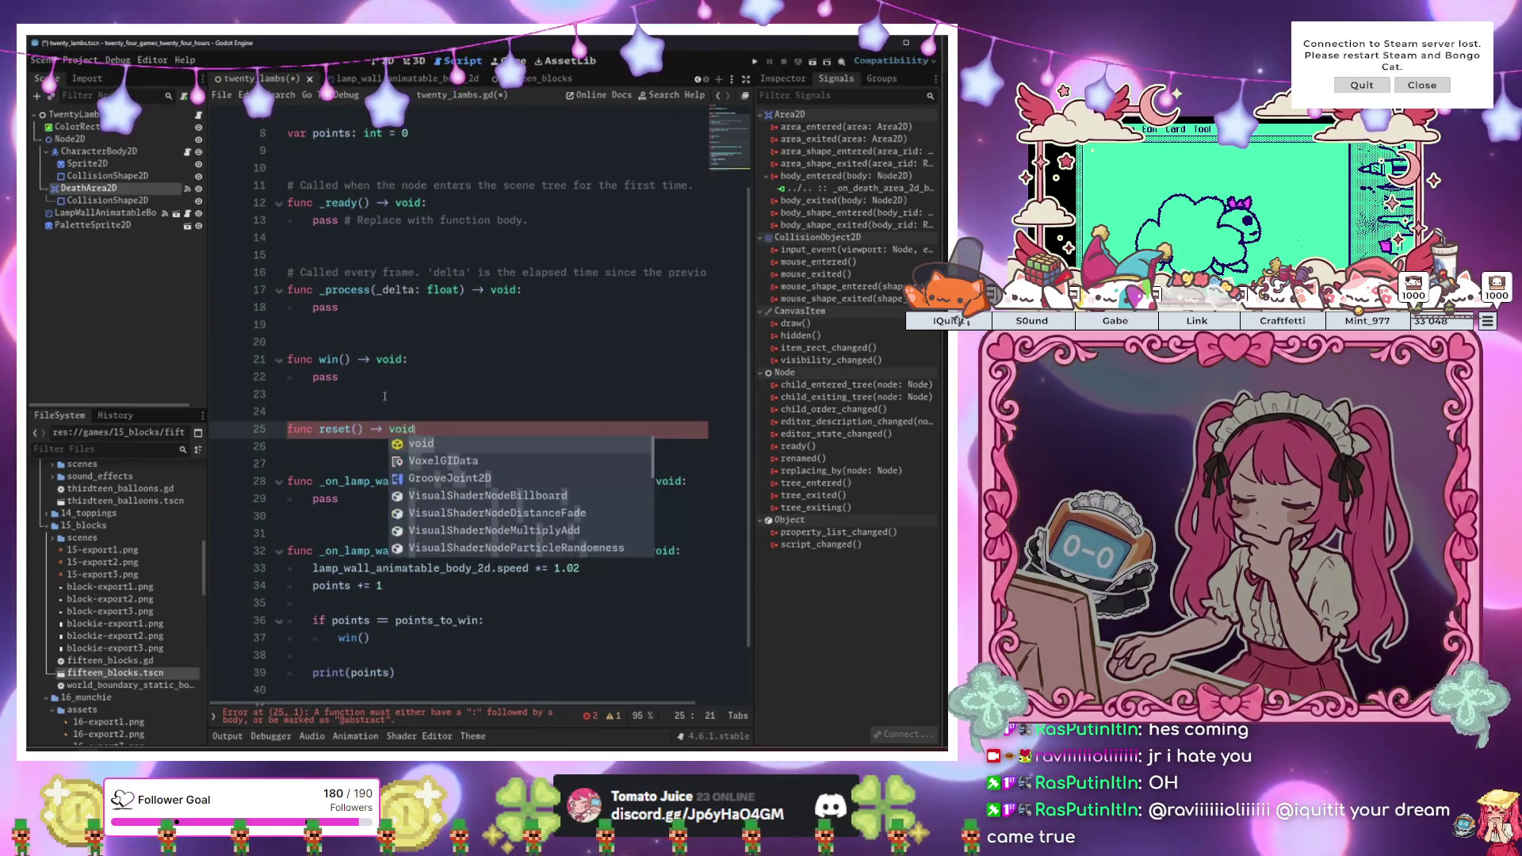
pyautogui.press('Return')
# - In reset(), write 'points = 0' and 'lamp_wall_animatable_body_2d.speed = 1.0'
pyautogui.write('poi')
pyautogui.press('Return')
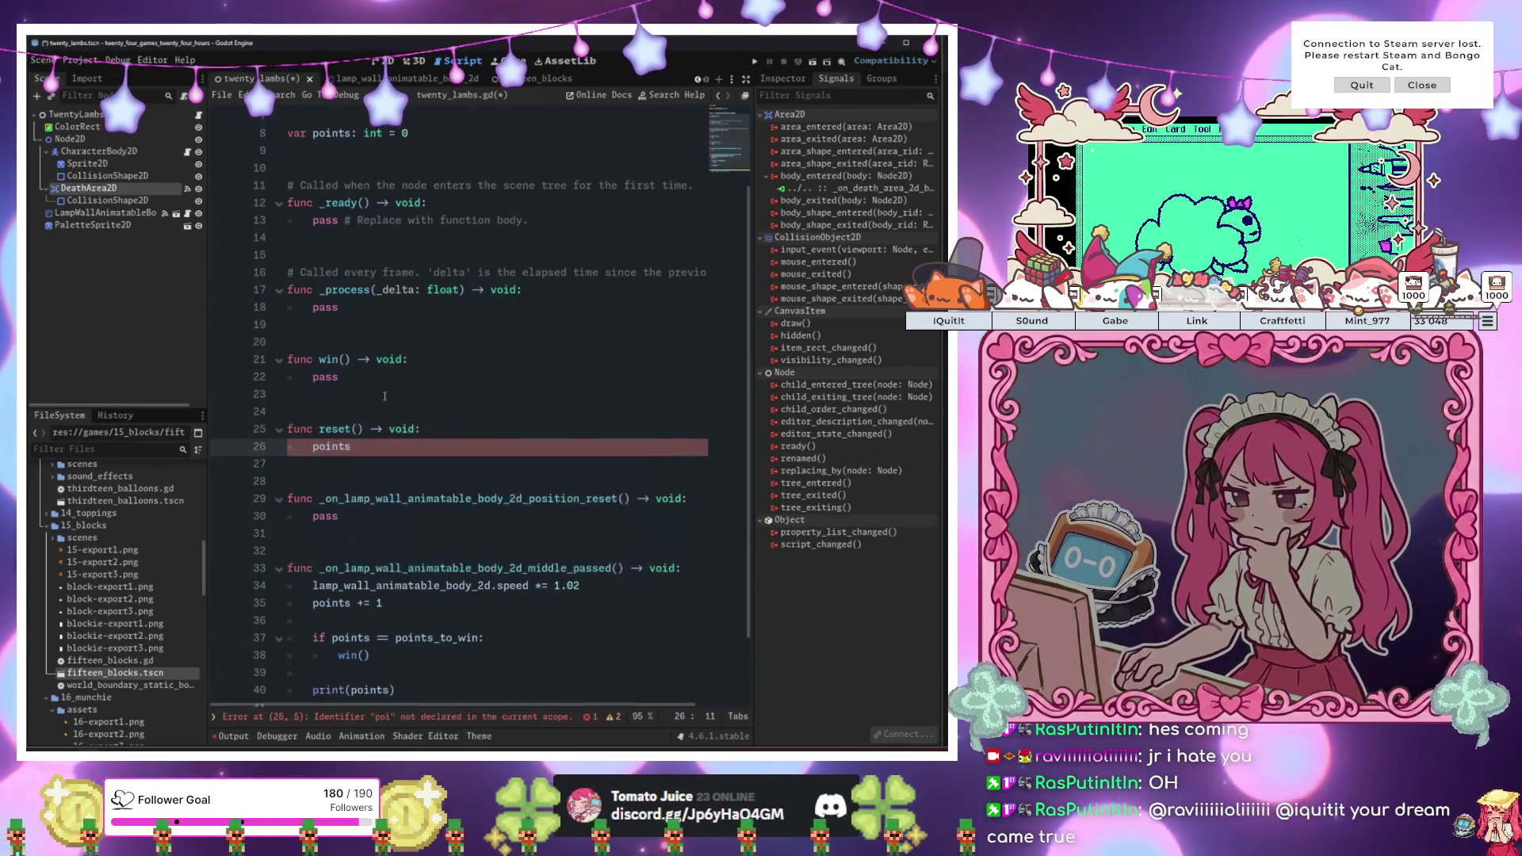
pyautogui.write('==')
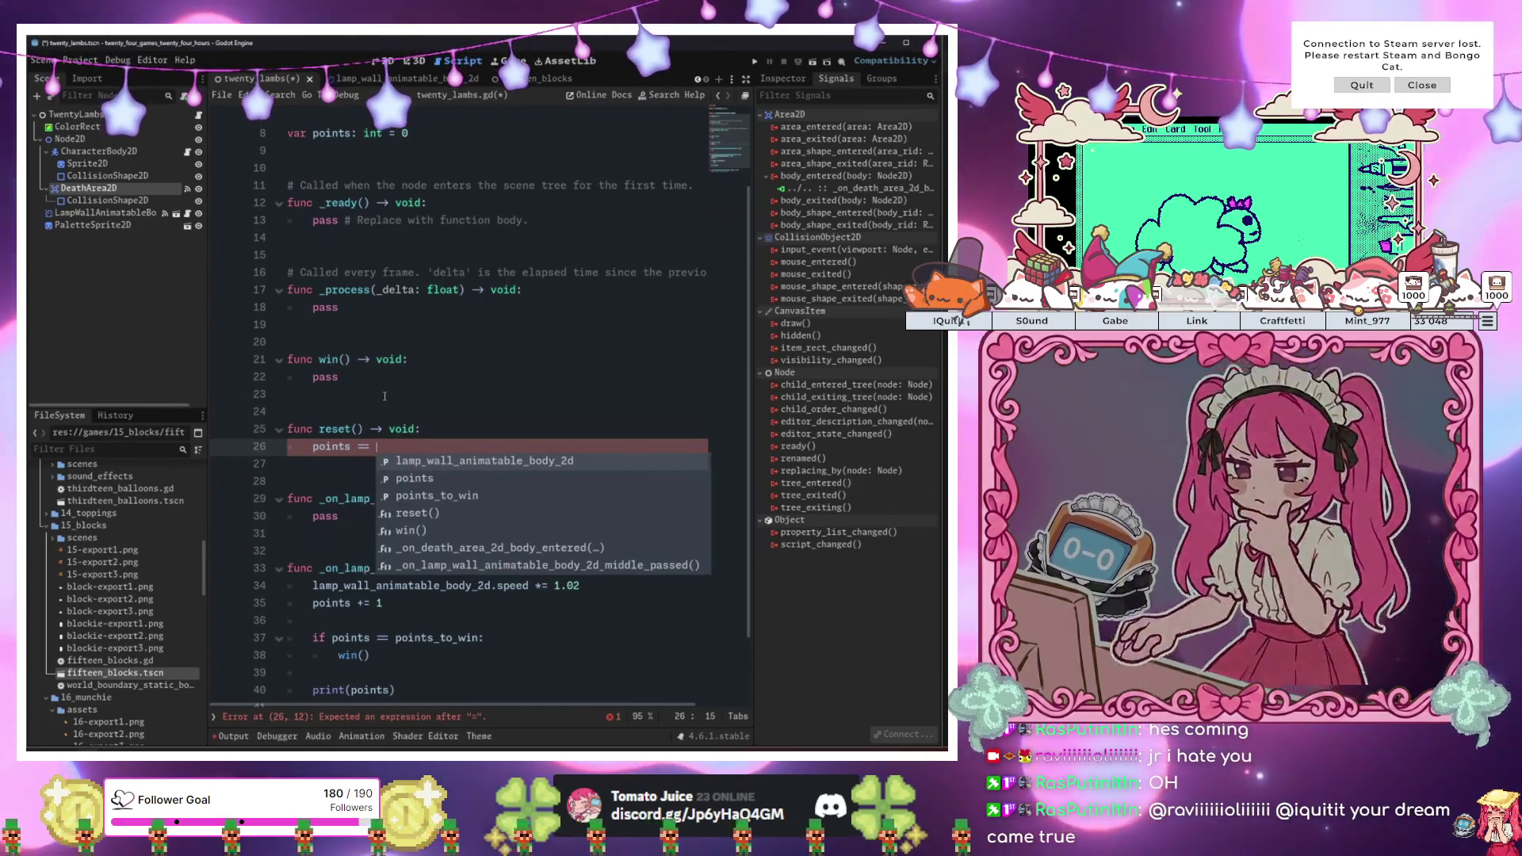
pyautogui.press('BackSpace')
pyautogui.press('BackSpace')
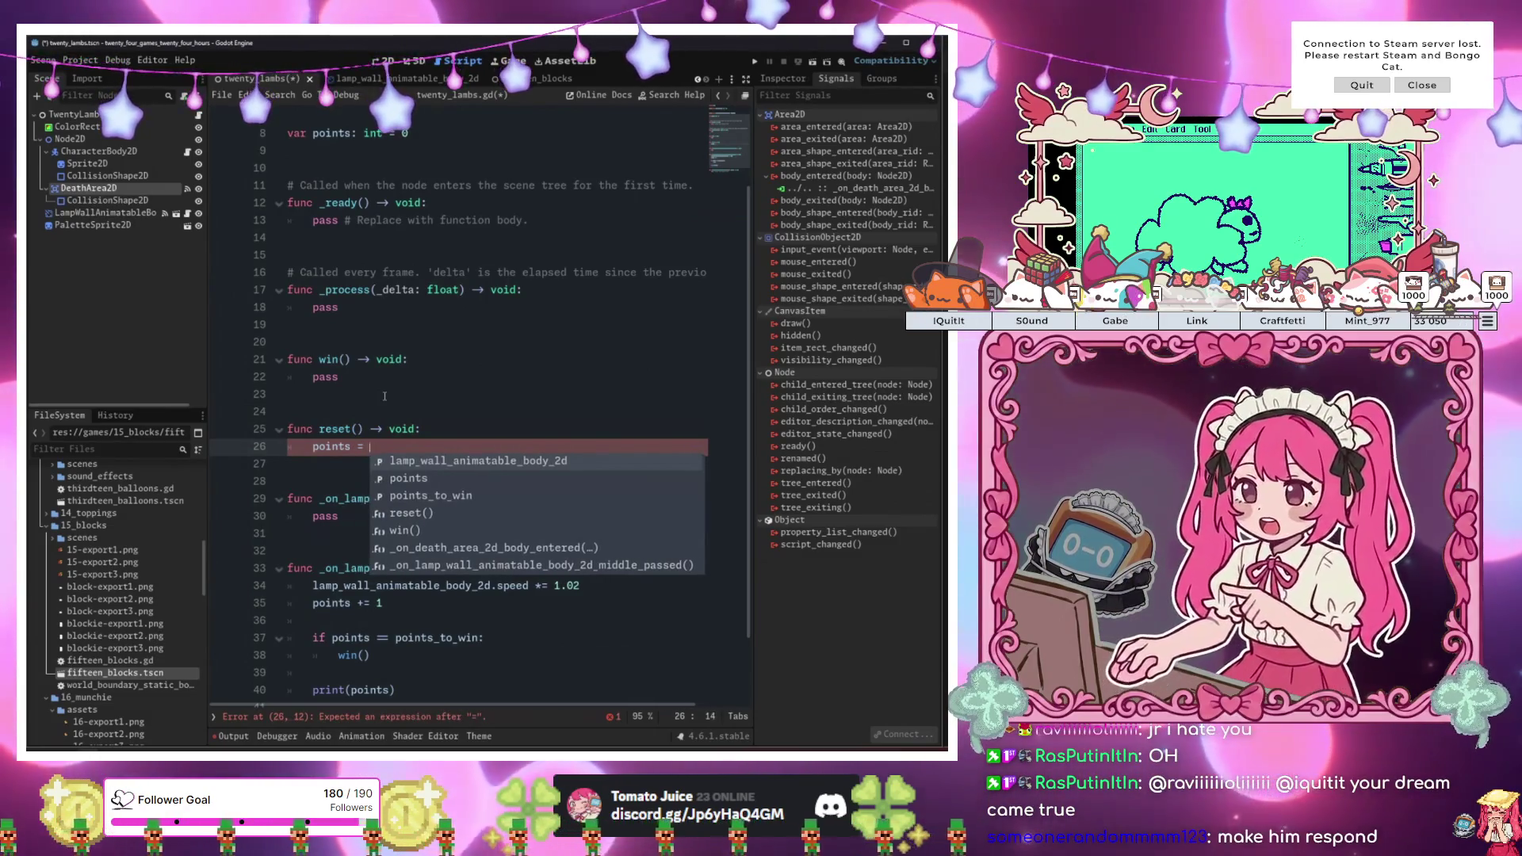
pyautogui.write('0')
pyautogui.press('Return')
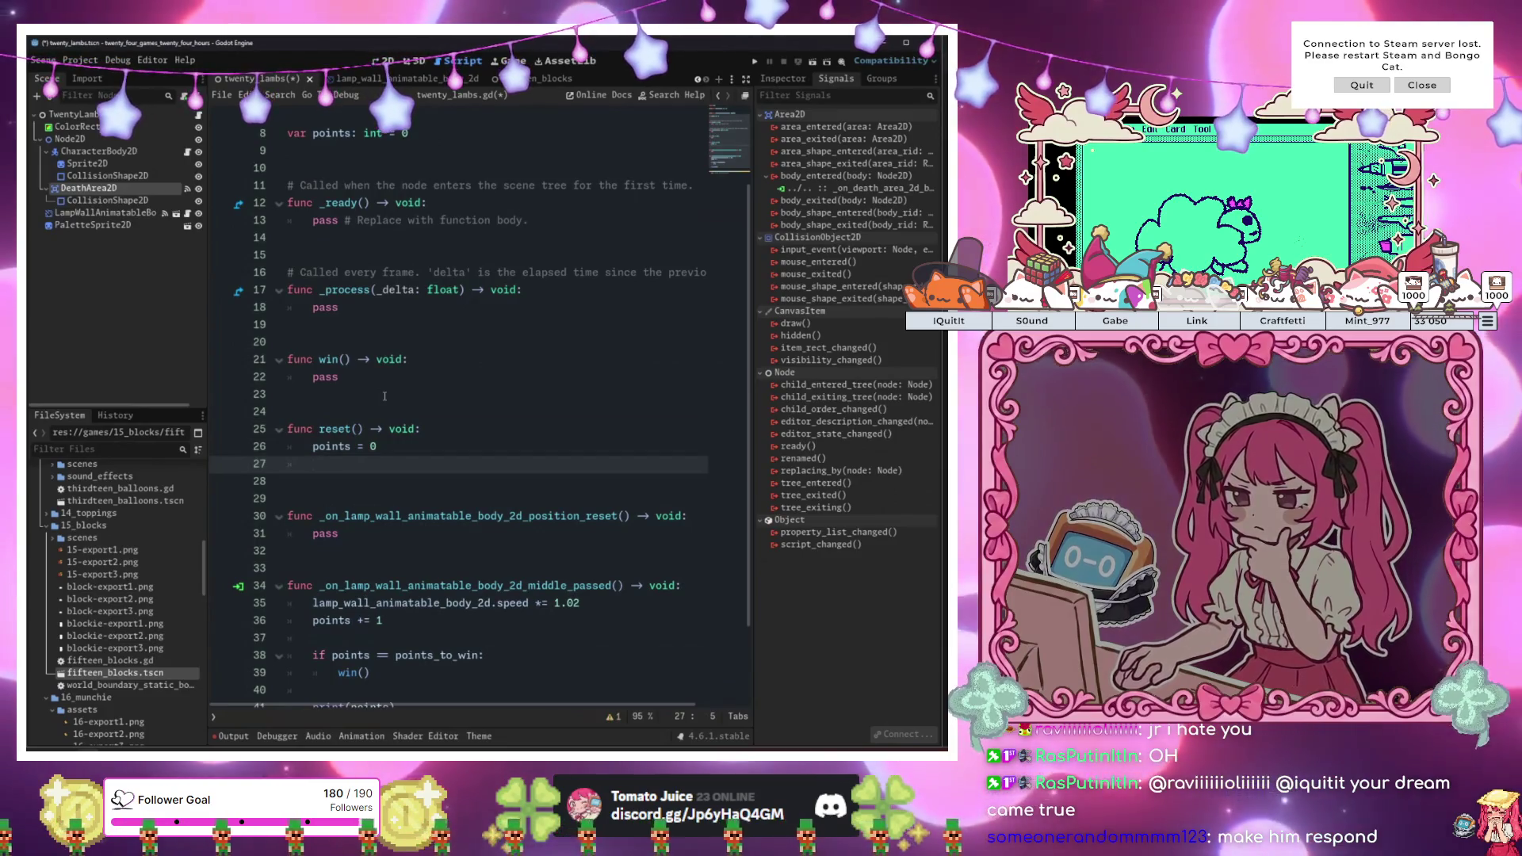
pyautogui.scroll(-2, 384, 396)
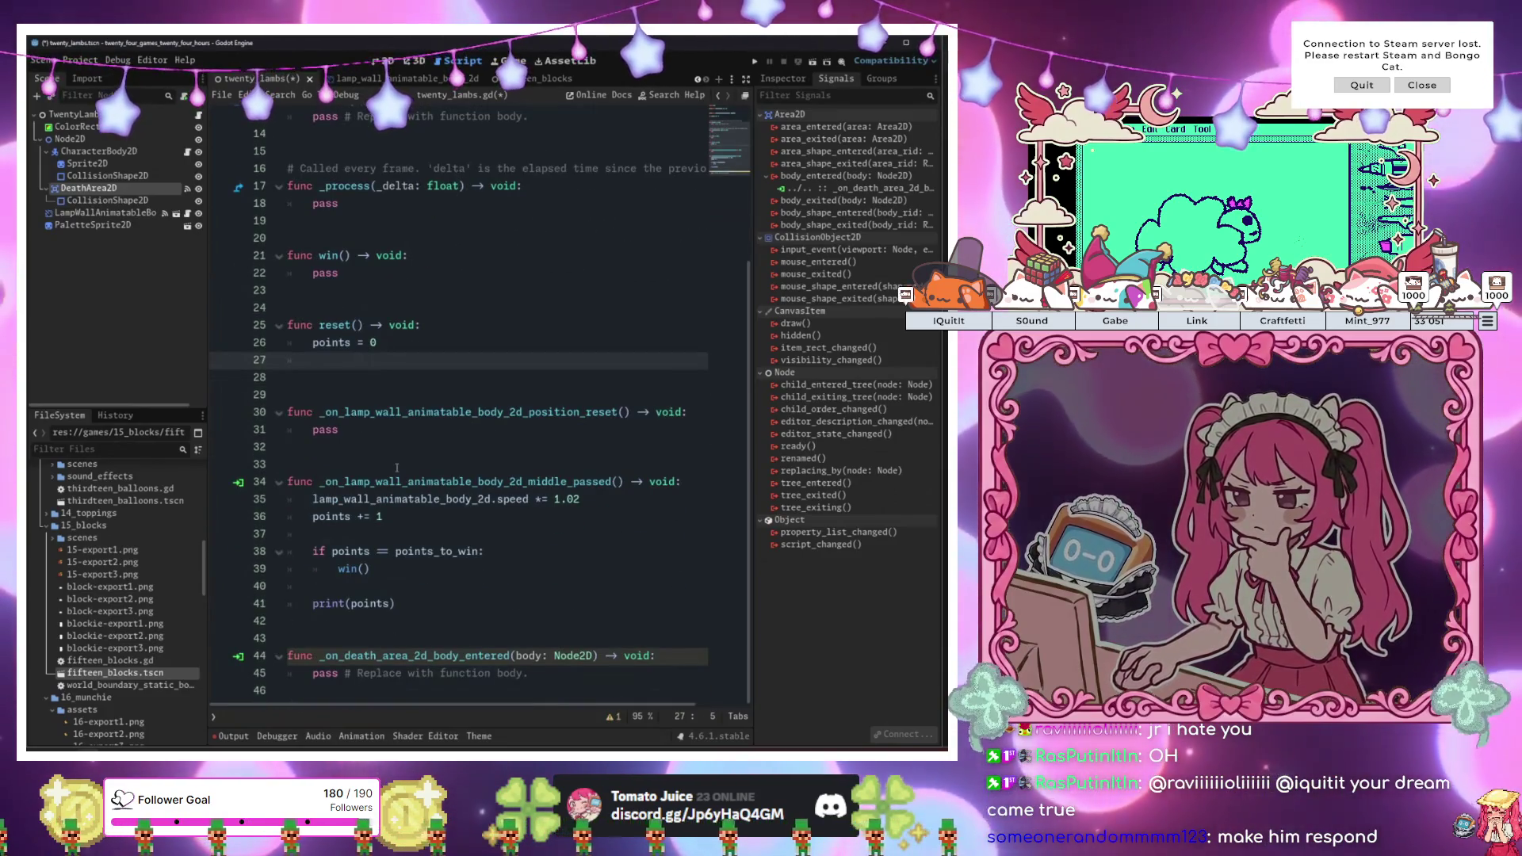
pyautogui.write('lamp')
pyautogui.press('Return')
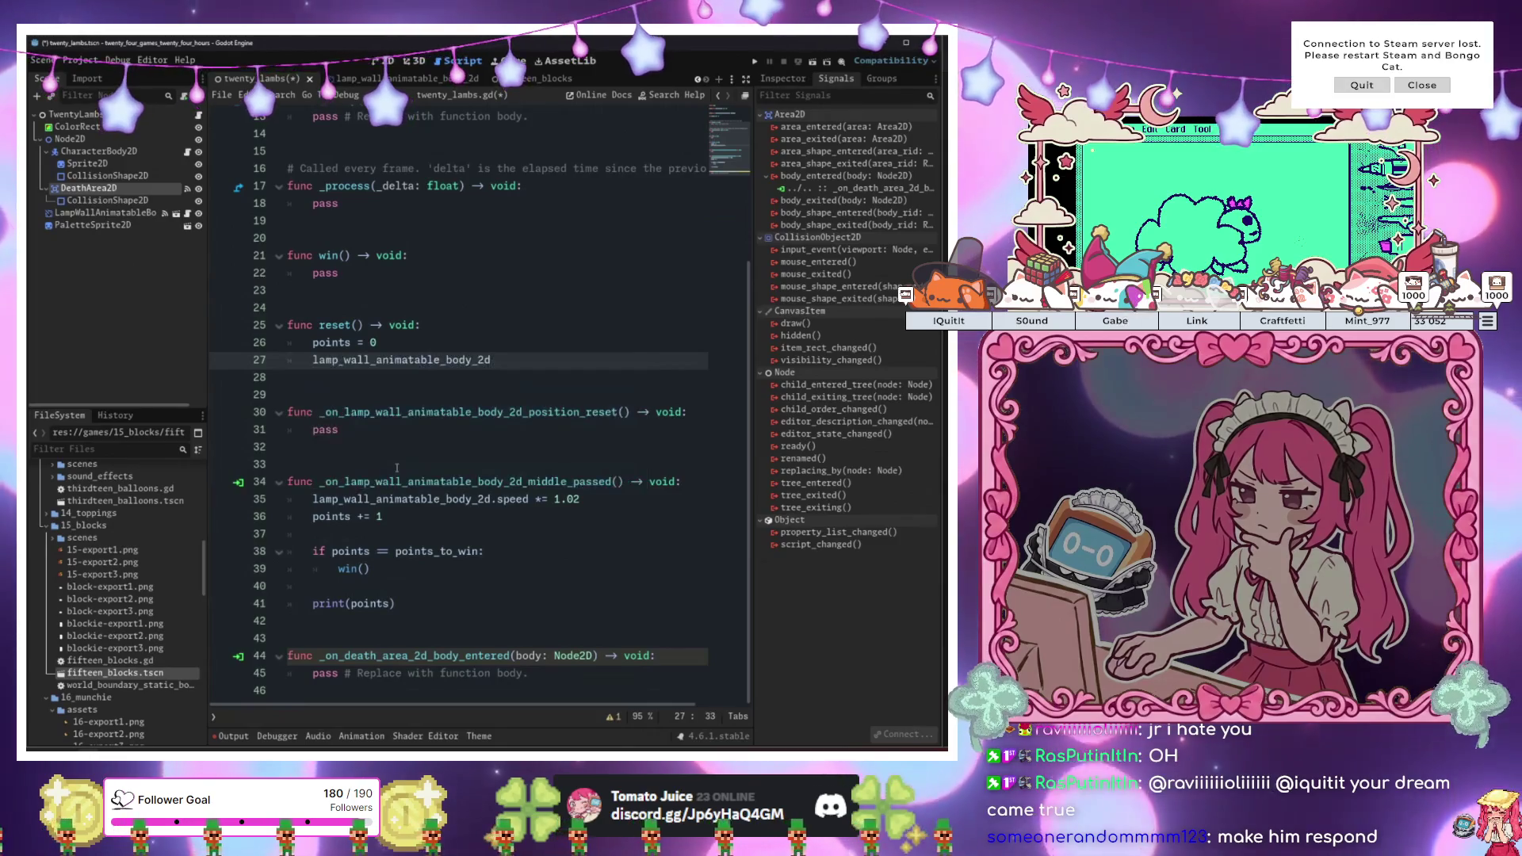
pyautogui.write('.sp')
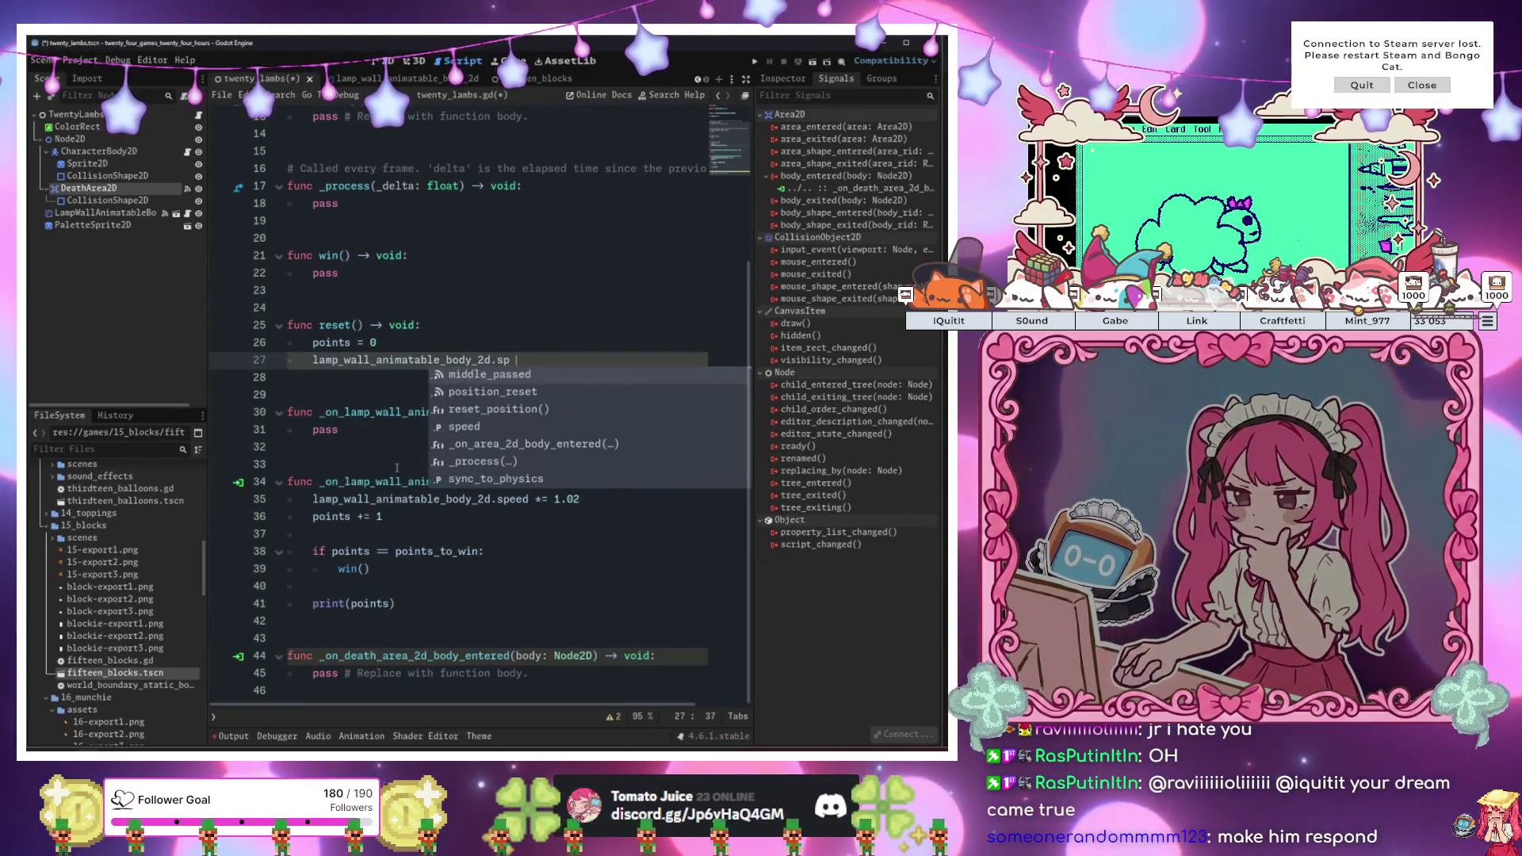
pyautogui.press('Return')
pyautogui.write('= 1.0')
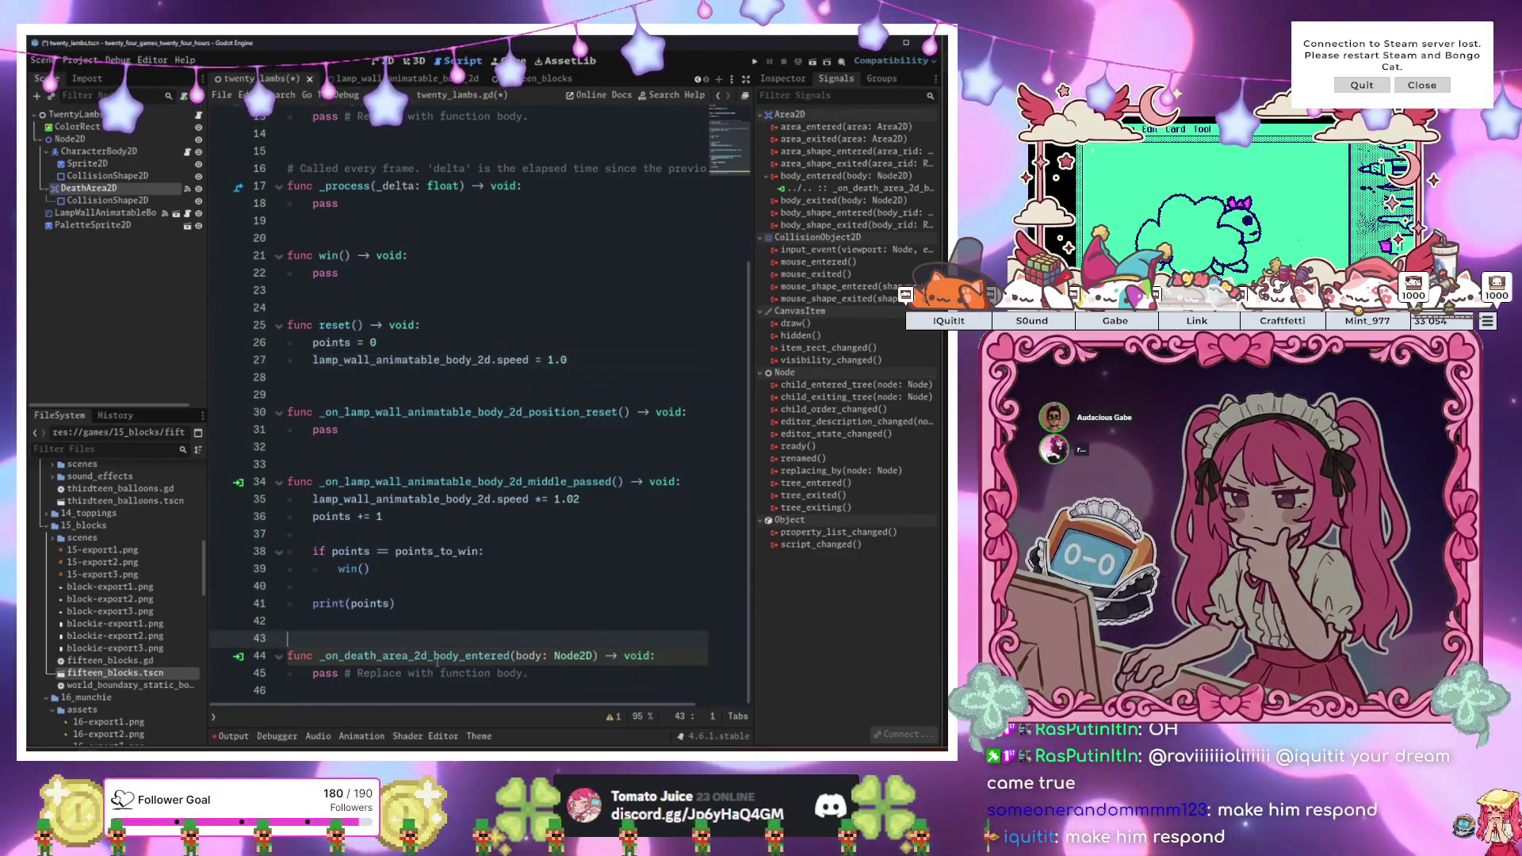
# - Replace the print(points) call with points
pyautogui.moveTo(530, 673); pyautogui.dragTo(313, 673)
pyautogui.moveTo(397, 605); pyautogui.dragTo(294, 593)
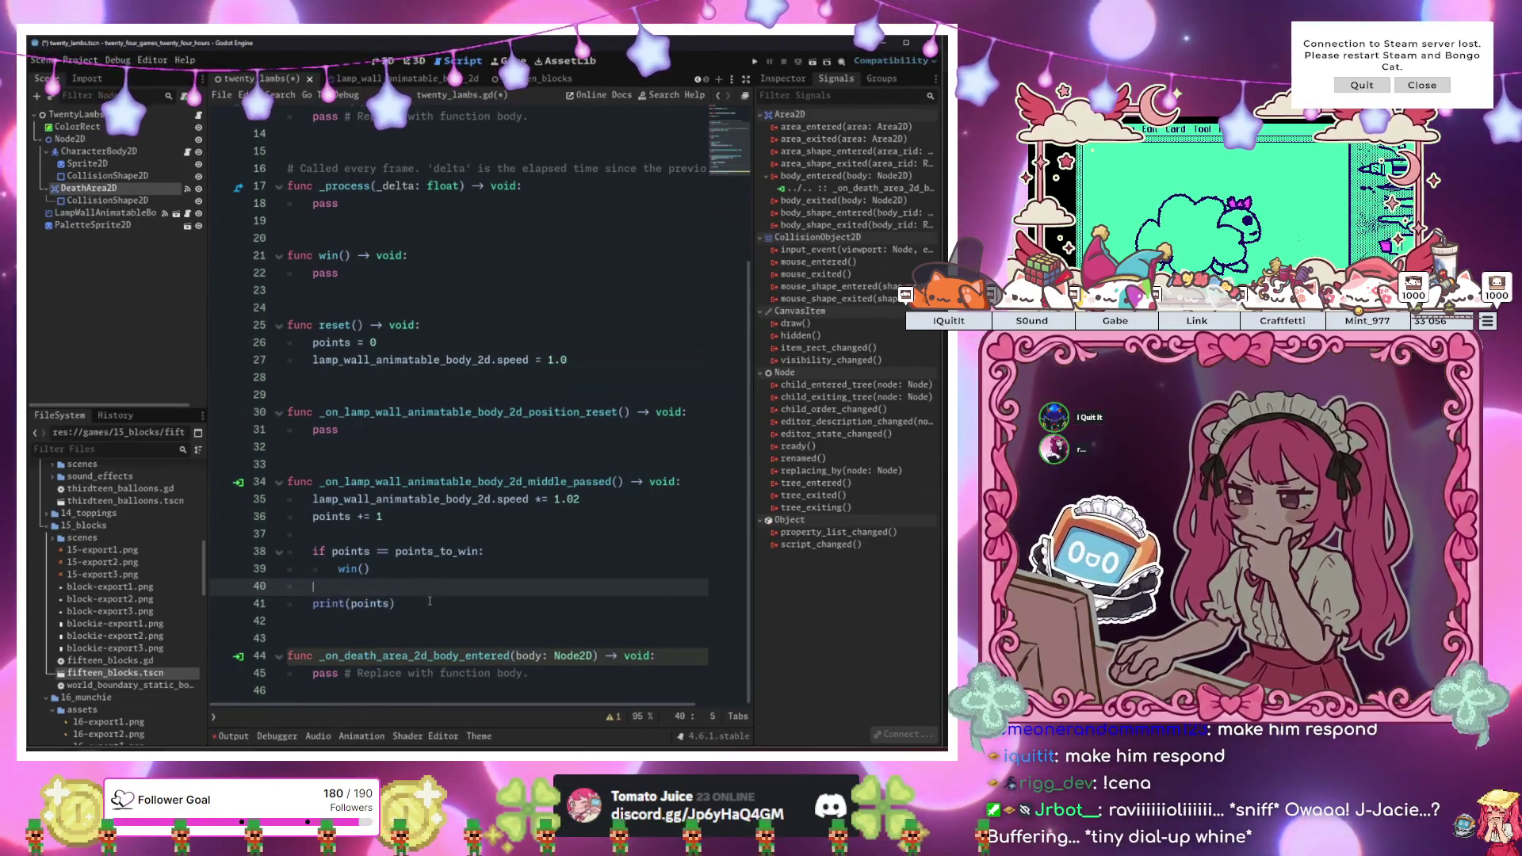
pyautogui.moveTo(430, 601); pyautogui.dragTo(319, 603)
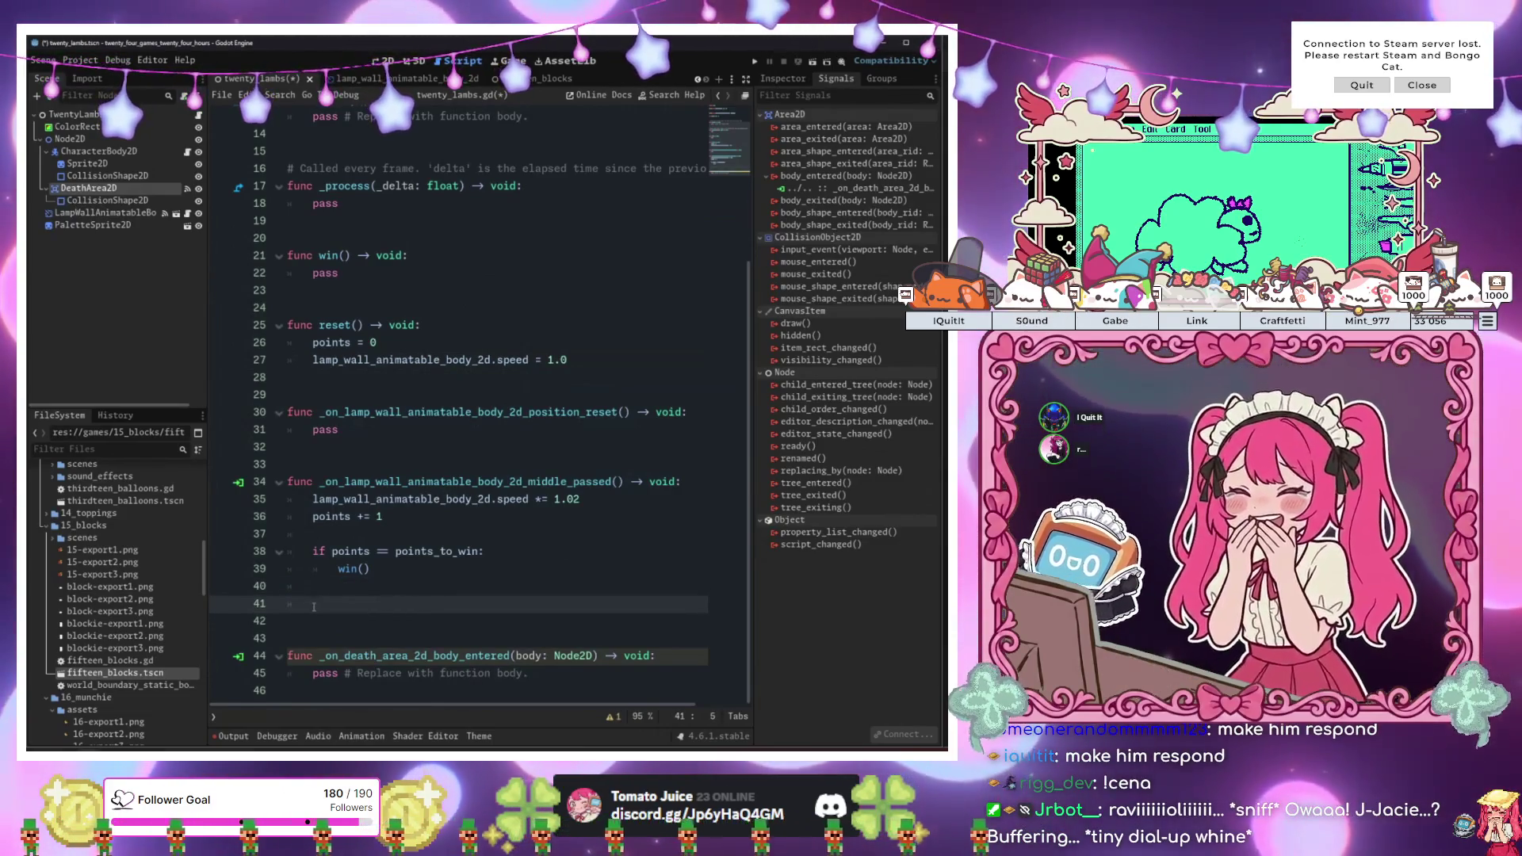
pyautogui.write('pr')
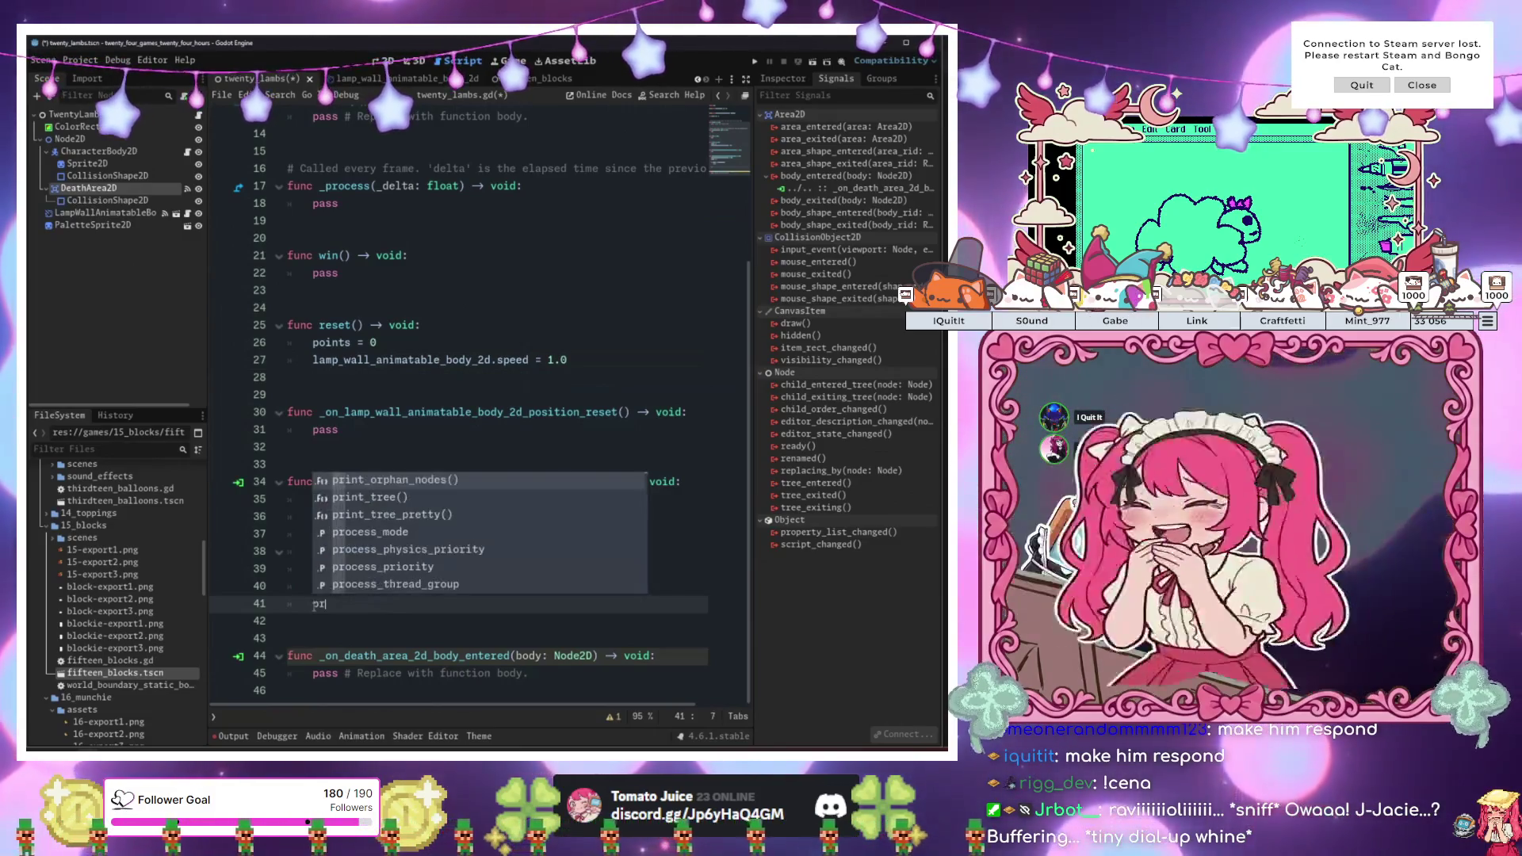
pyautogui.press('BackSpace')
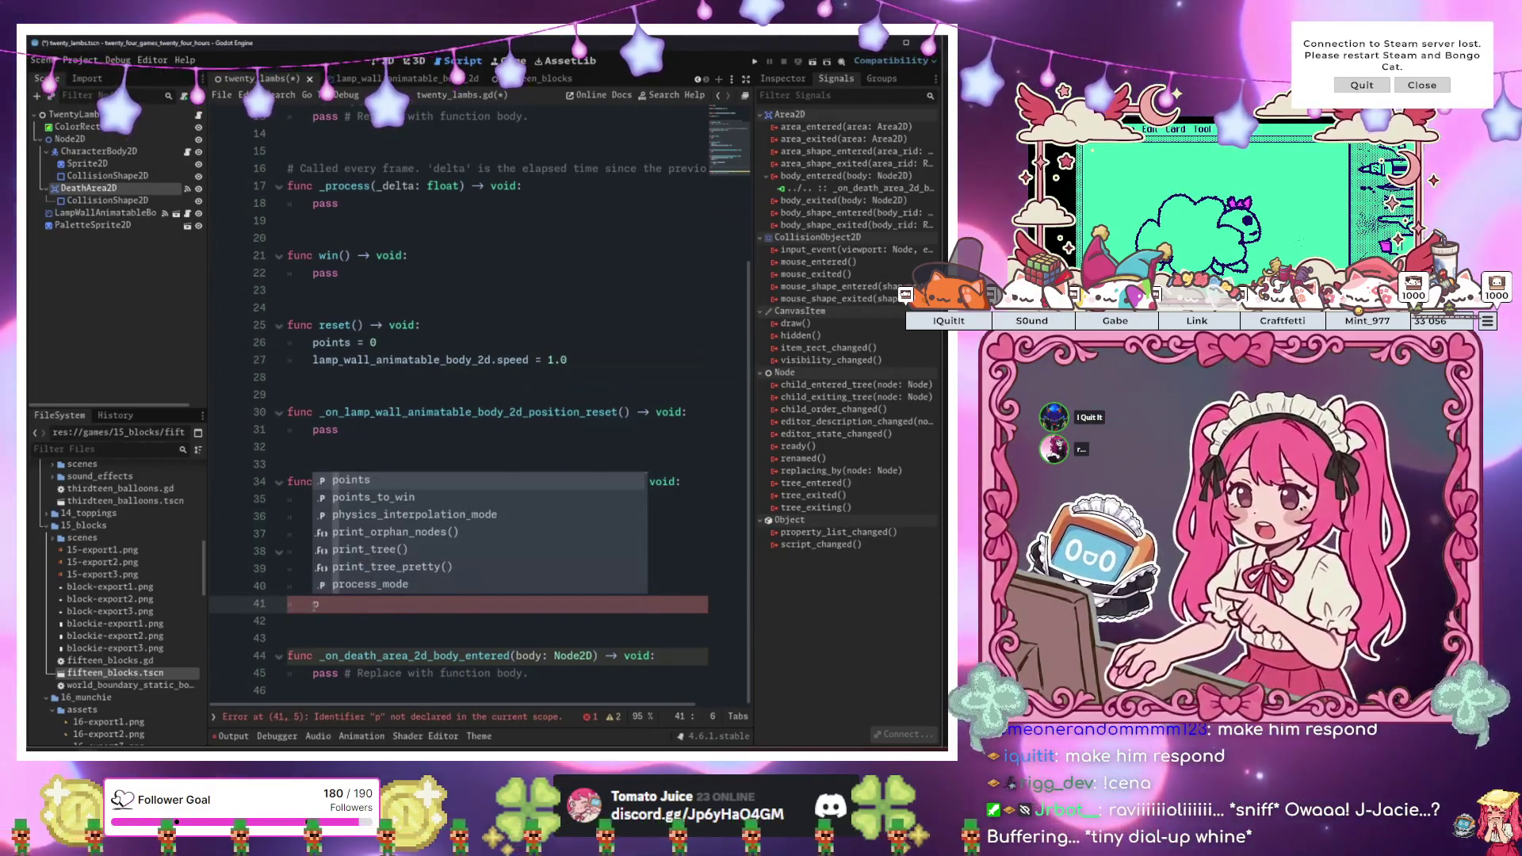
pyautogui.press('Return')
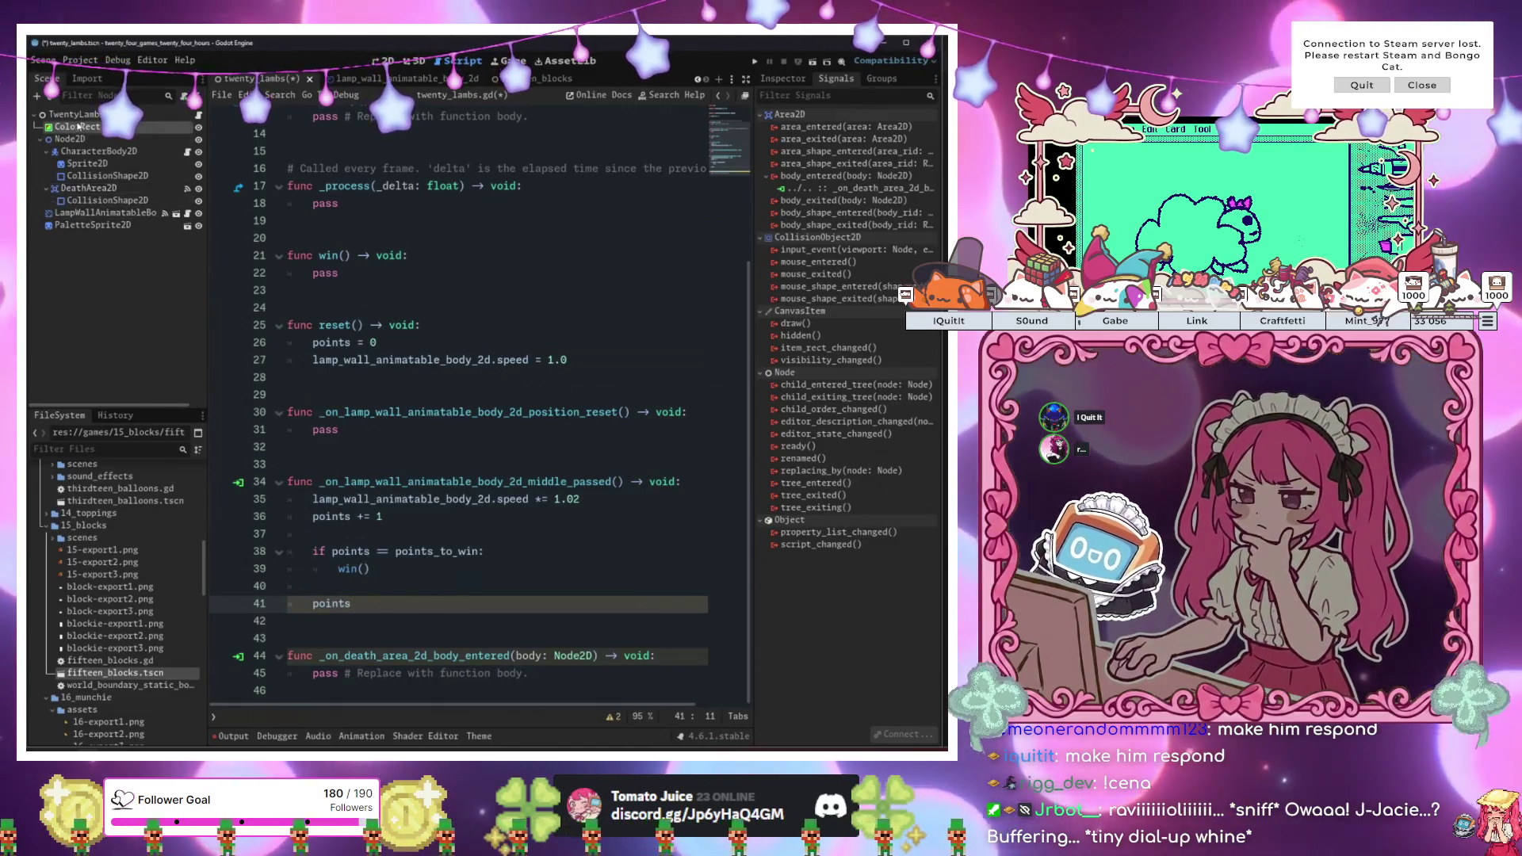
# - Try pasting the copied nodes onto the root TwentyLambs node and dismiss the alert
pyautogui.click(79, 117)
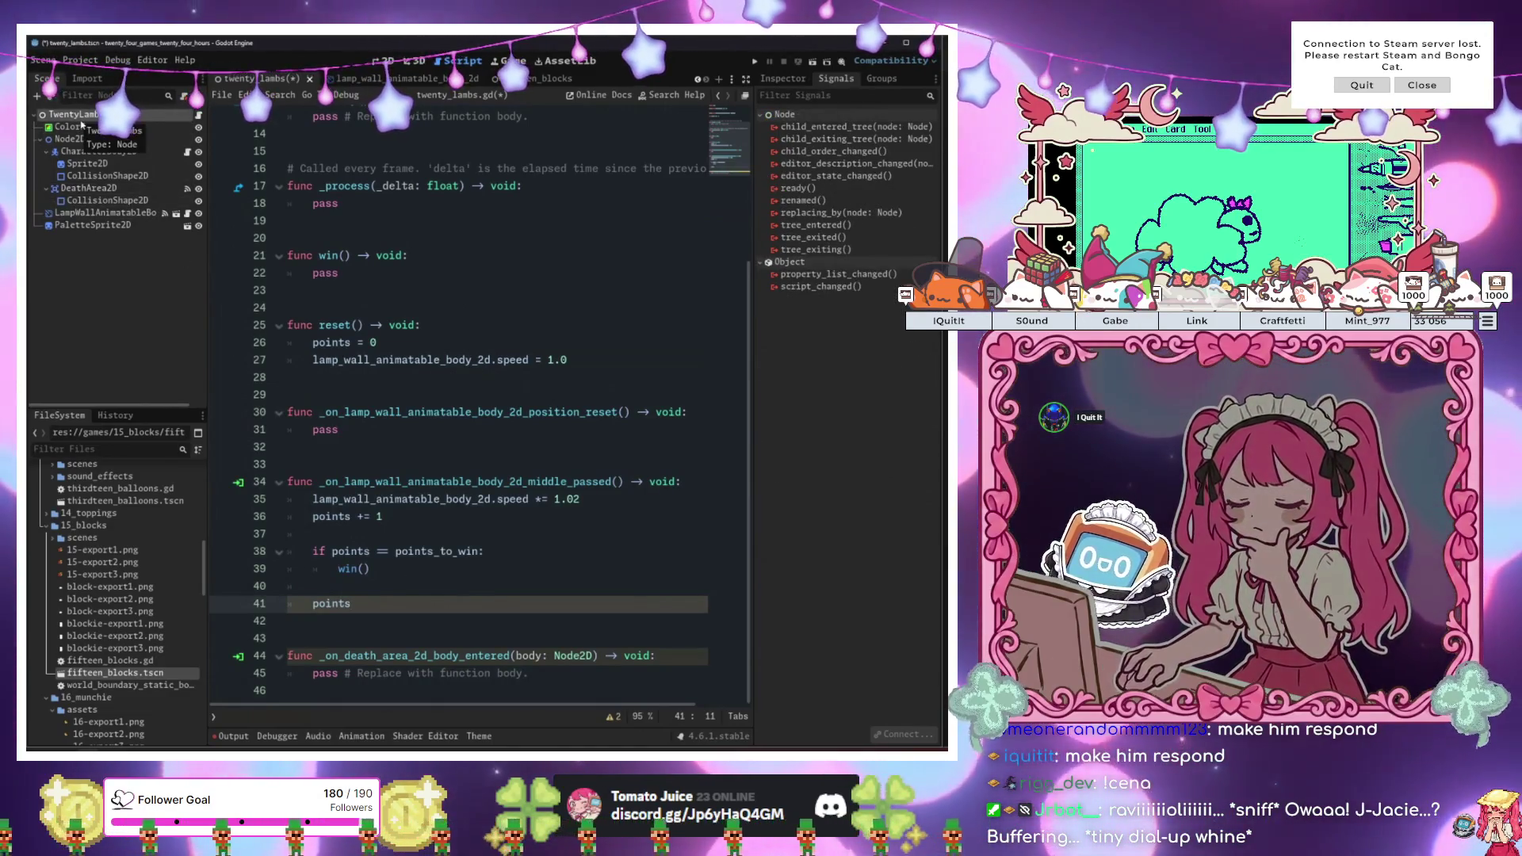
pyautogui.hotkey('ctrl', 'v')
pyautogui.click(682, 426)
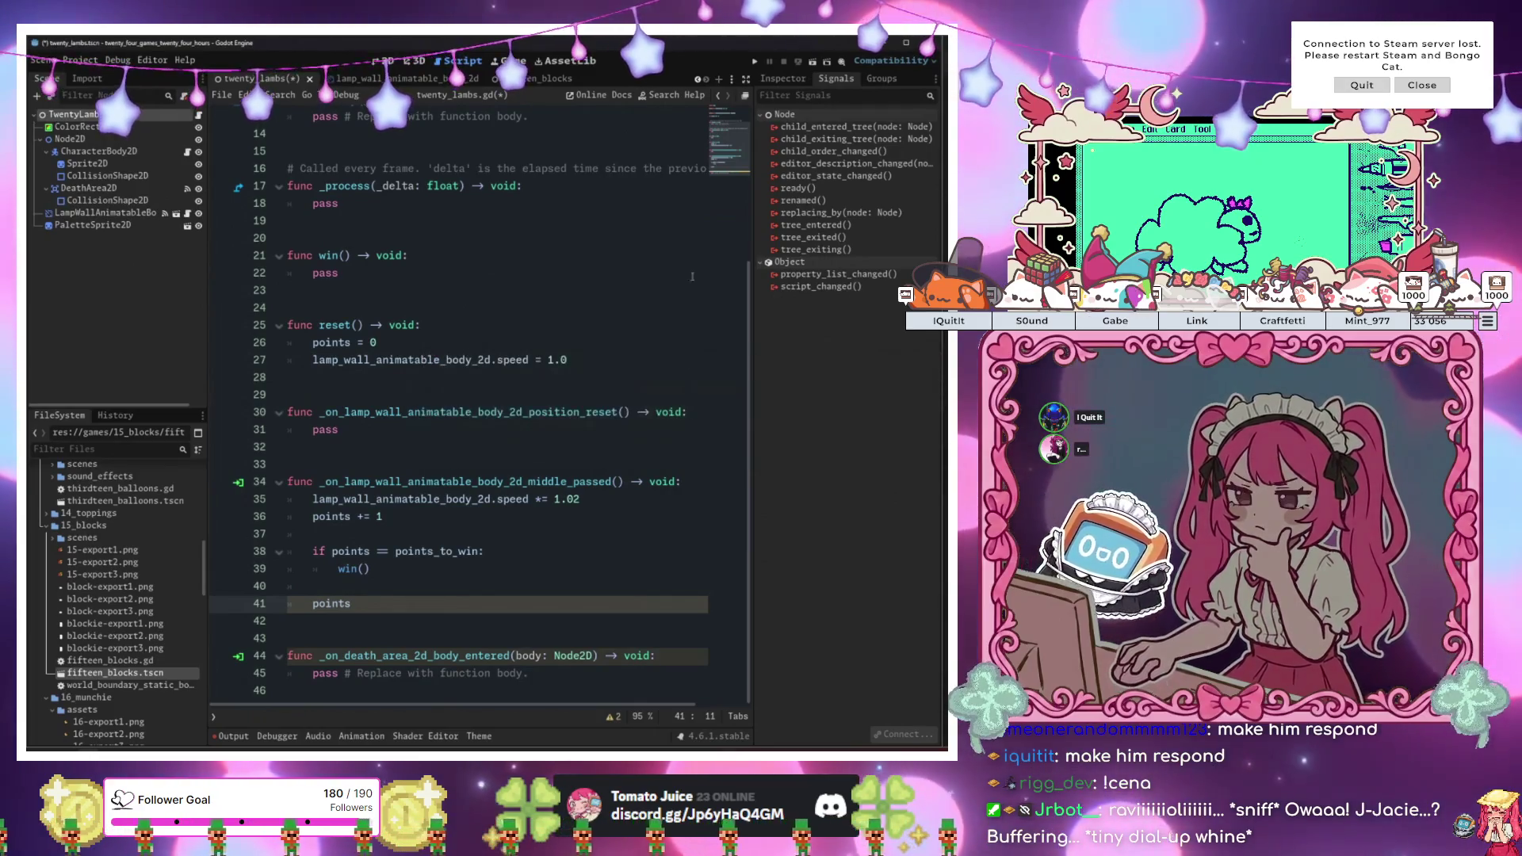
# - Copy YouWinRichTextLabel and ScoreTextRichTextLabel from fifteen_blocks and paste them into twenty lambs
pyautogui.click(544, 79)
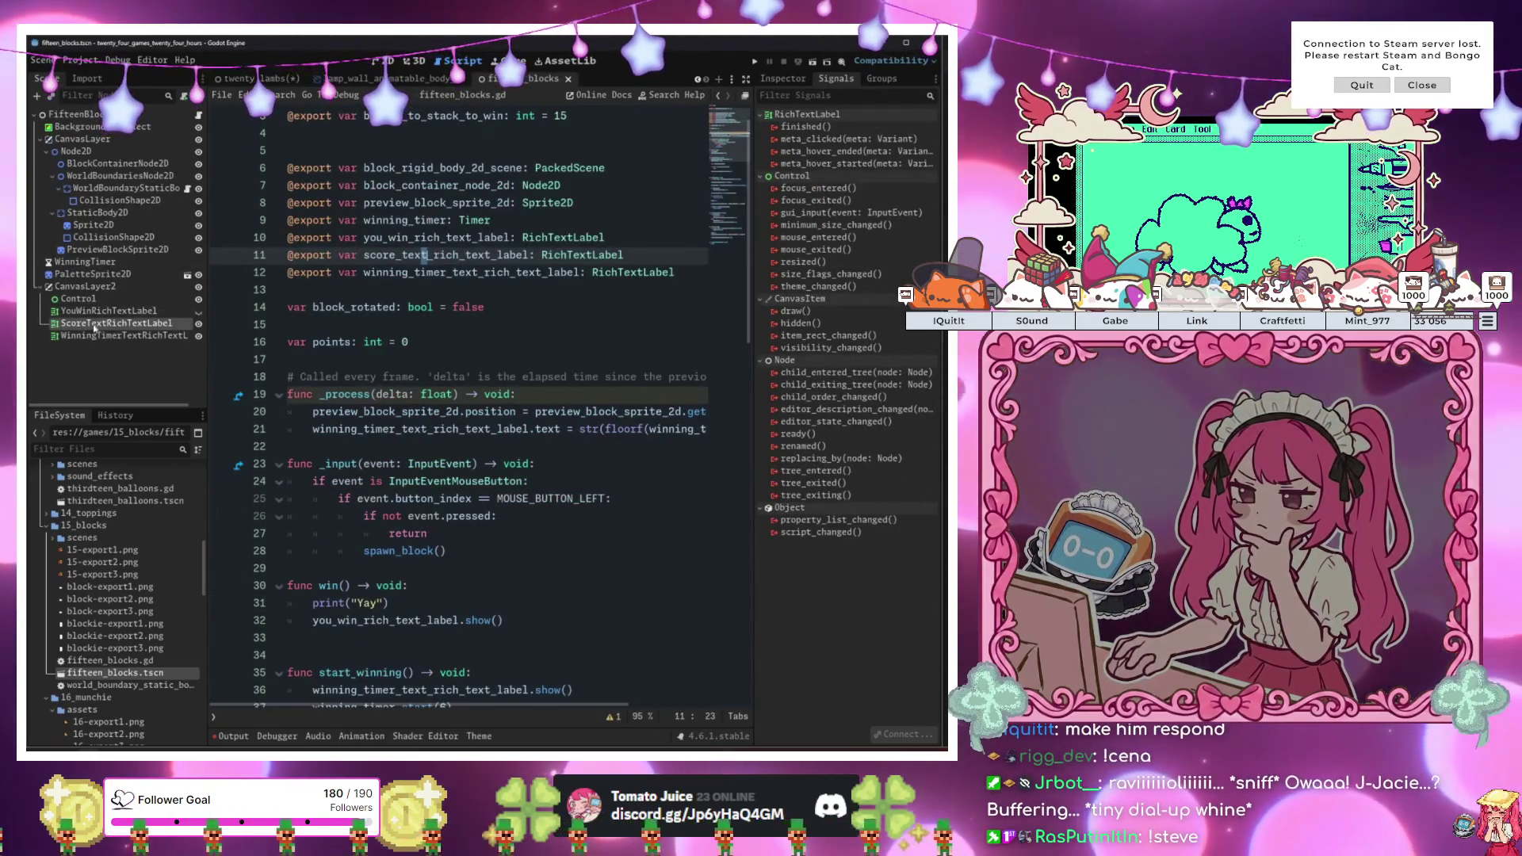
pyautogui.keyDown('ctrl'); pyautogui.click(105, 325); pyautogui.keyUp('ctrl')
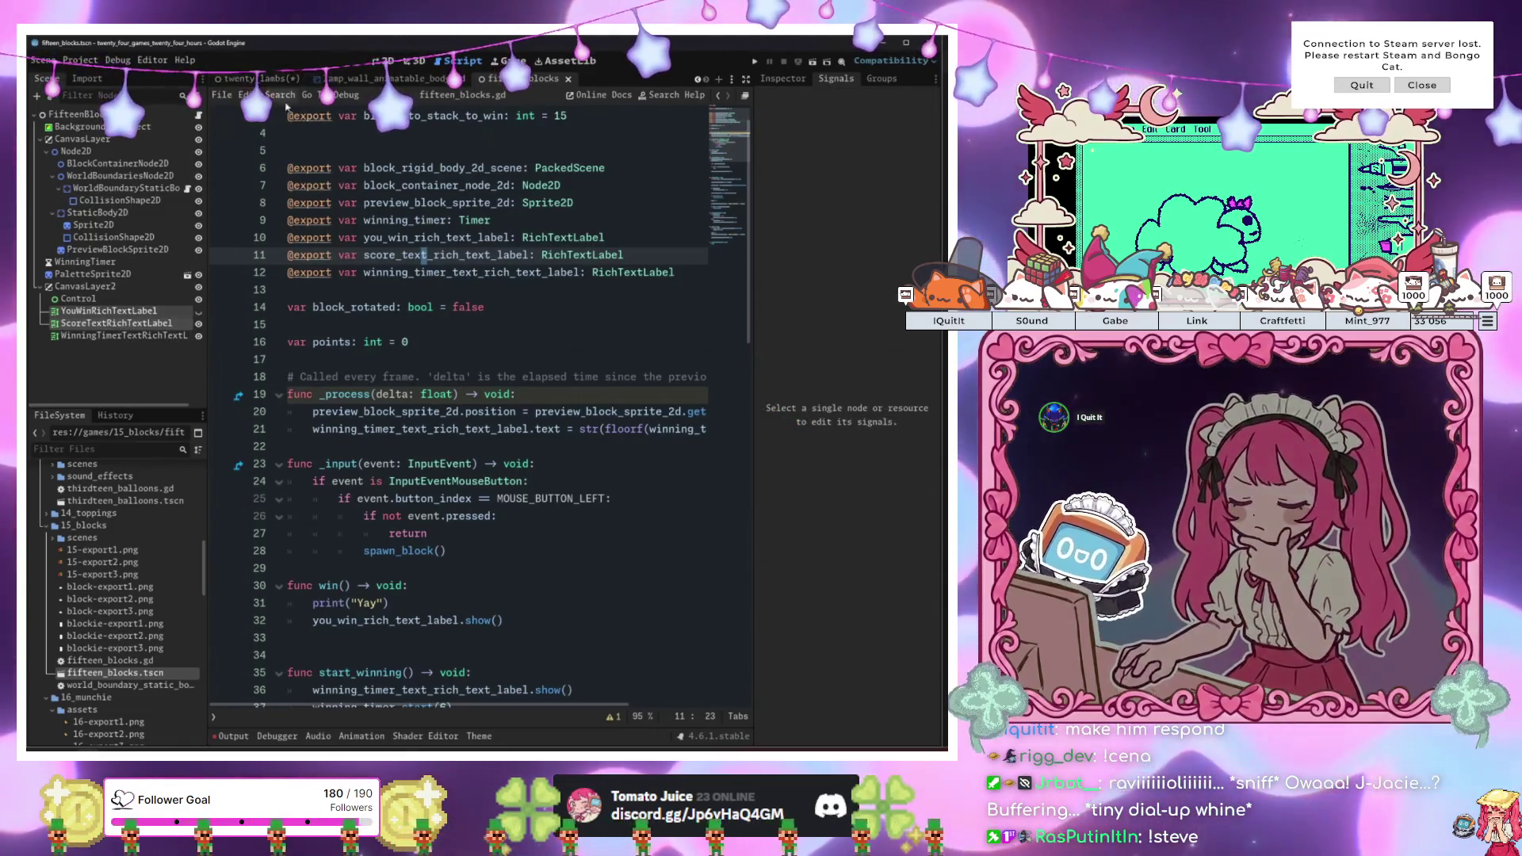
pyautogui.hotkey('ctrl', 'Tab')
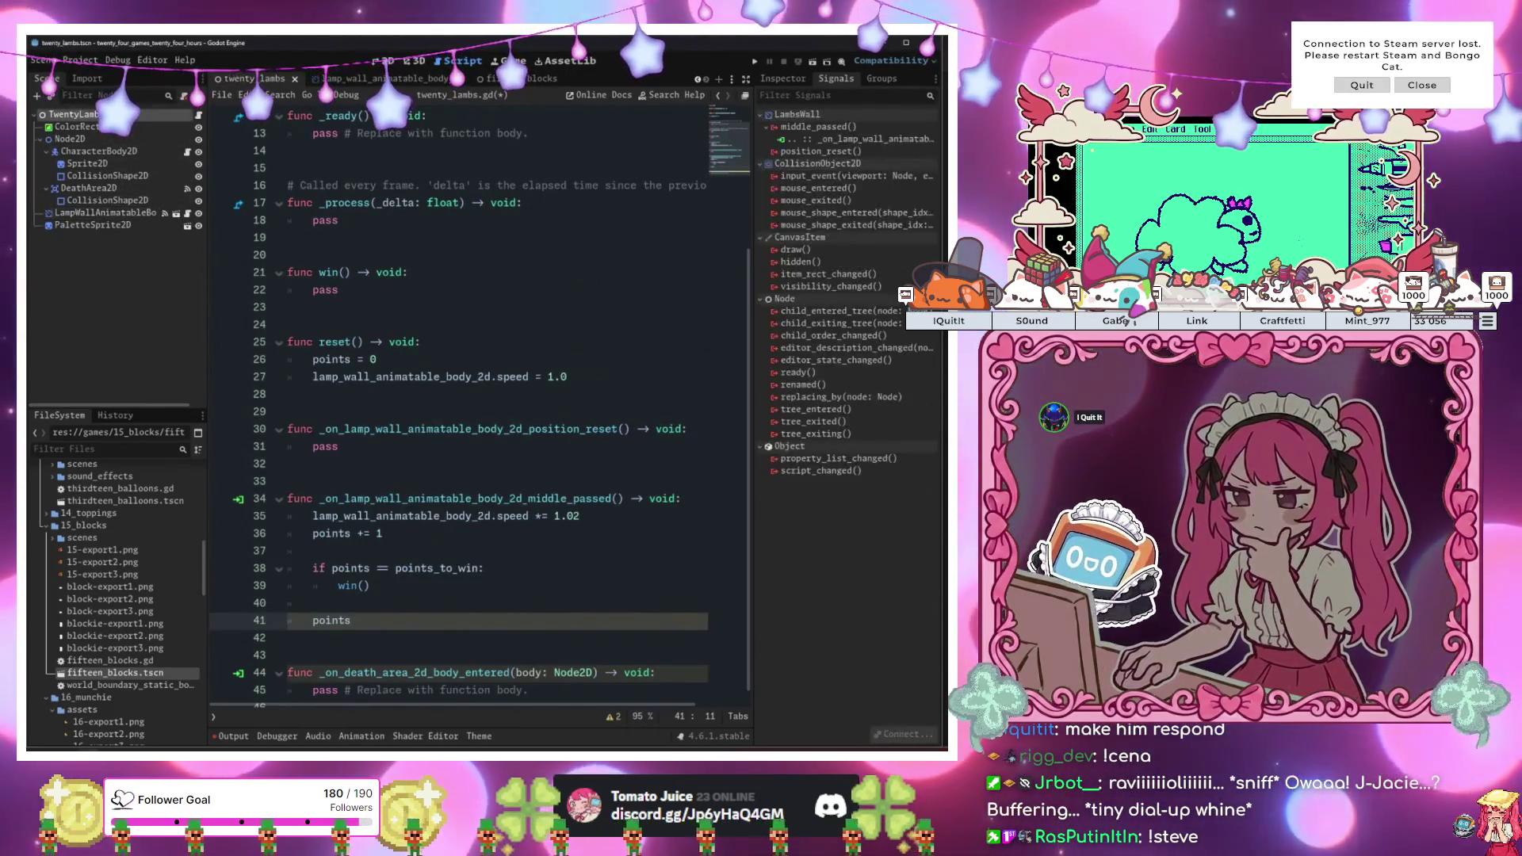
pyautogui.hotkey('ctrl', 'F1')
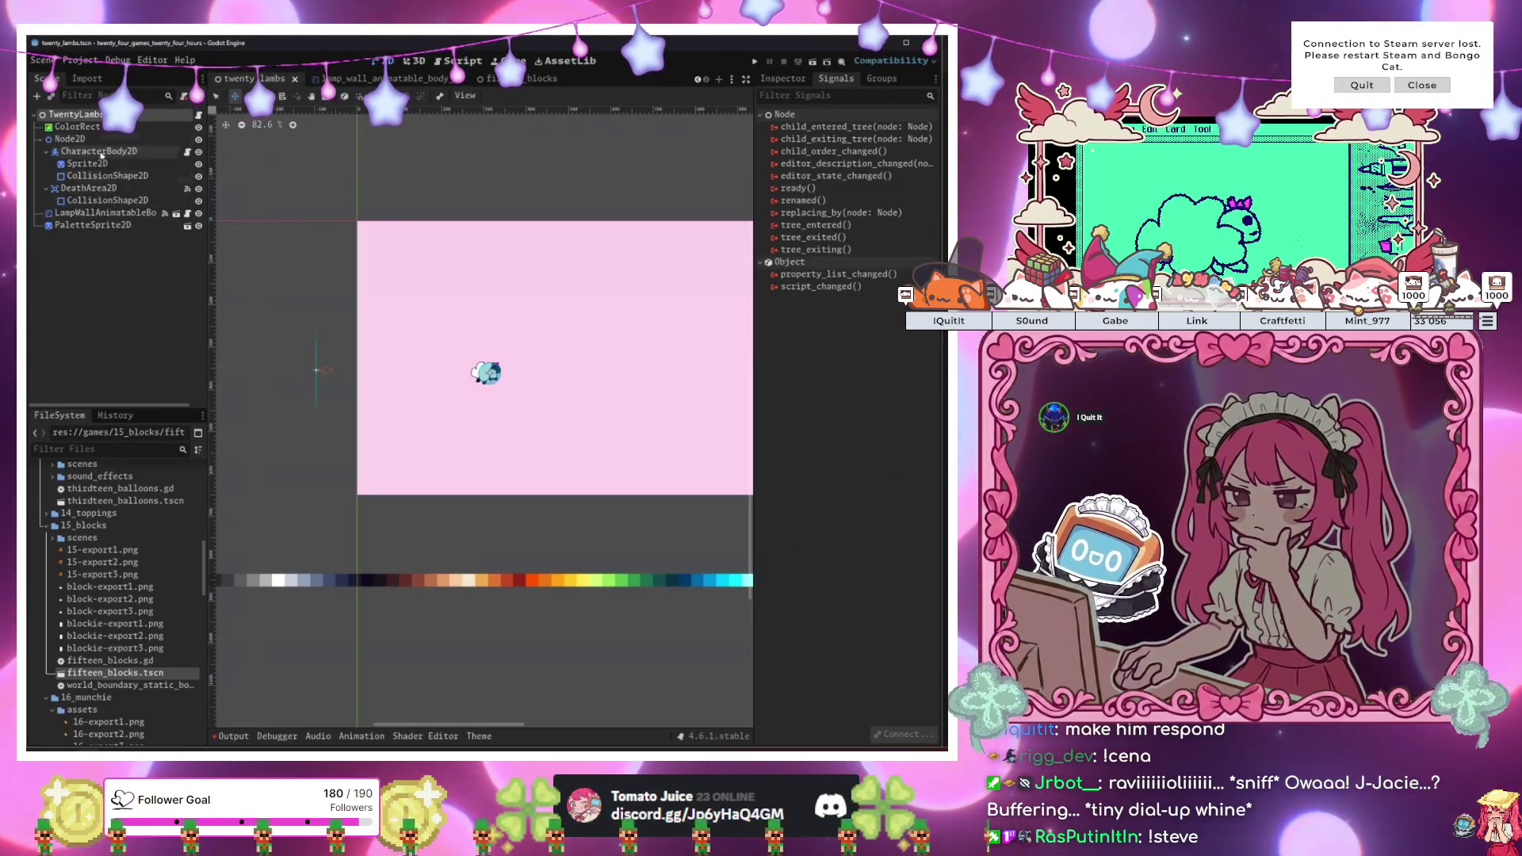
pyautogui.hotkey('ctrl', 'v')
pyautogui.scroll(-5, 287, 313)
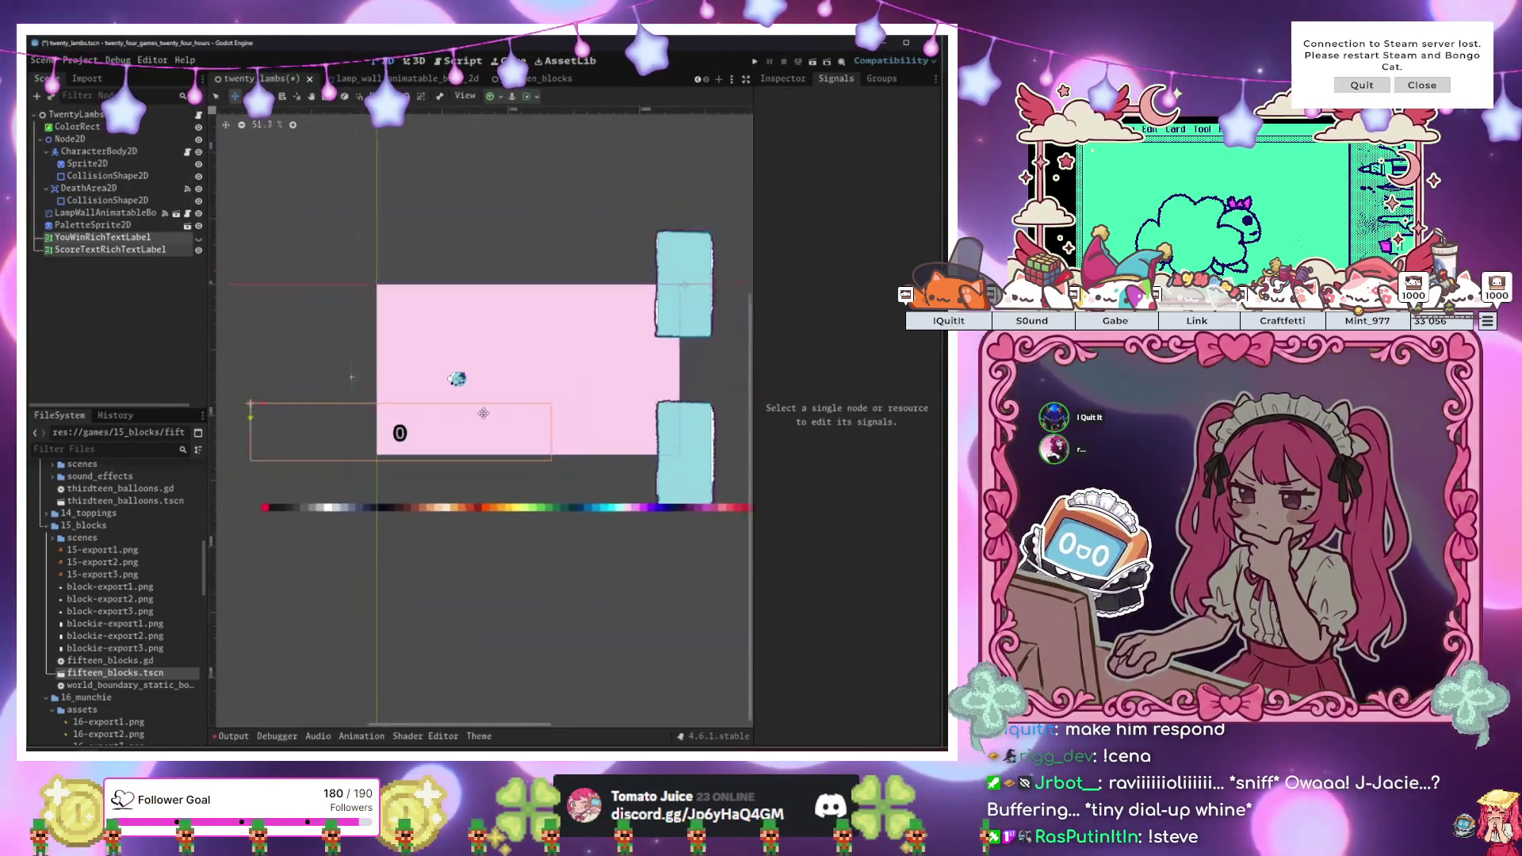
pyautogui.click(135, 250)
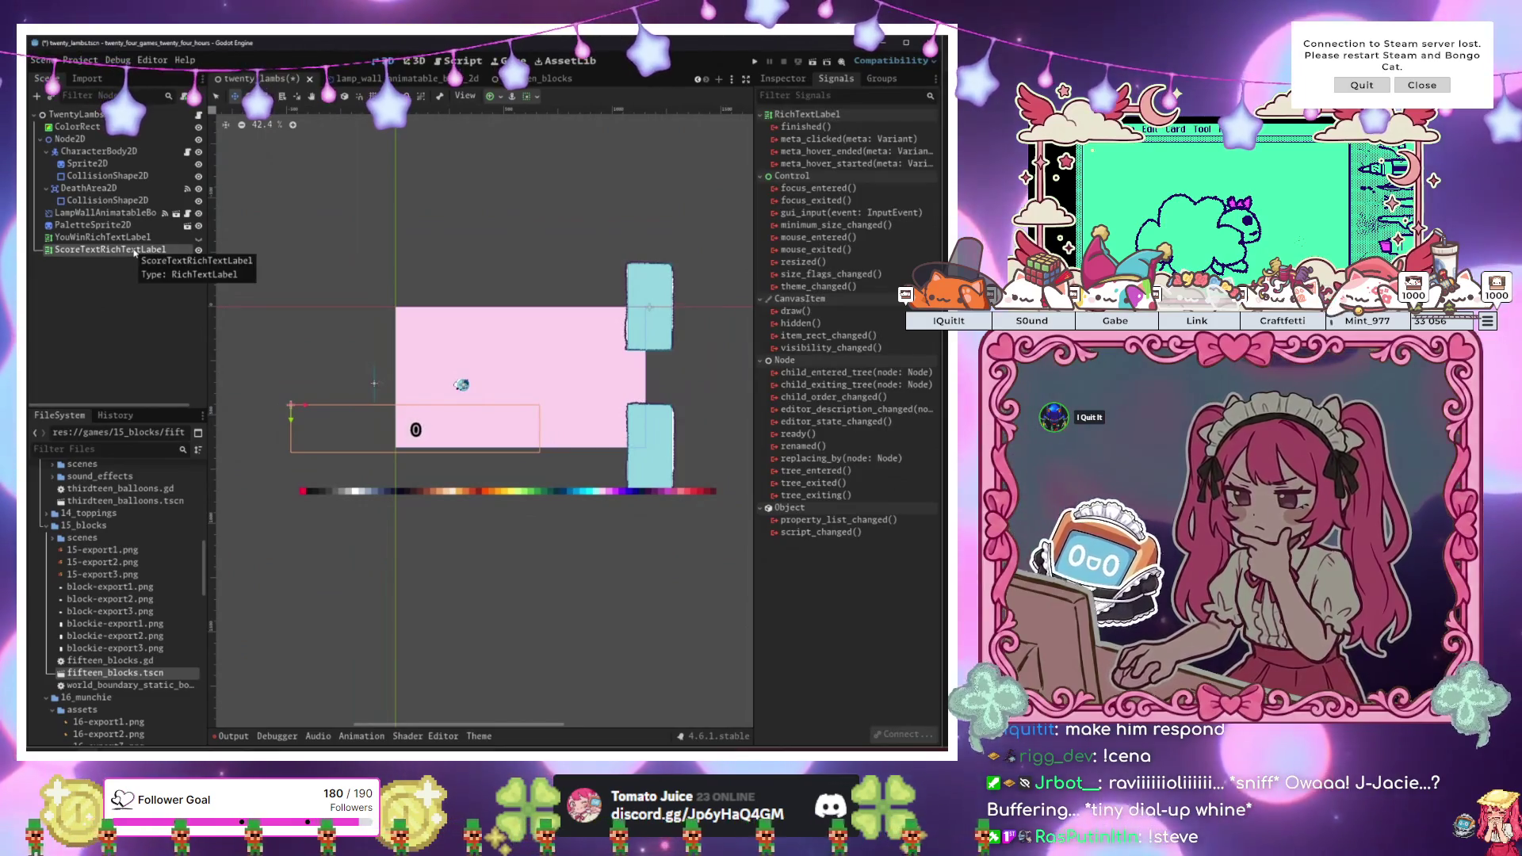
pyautogui.click(136, 238)
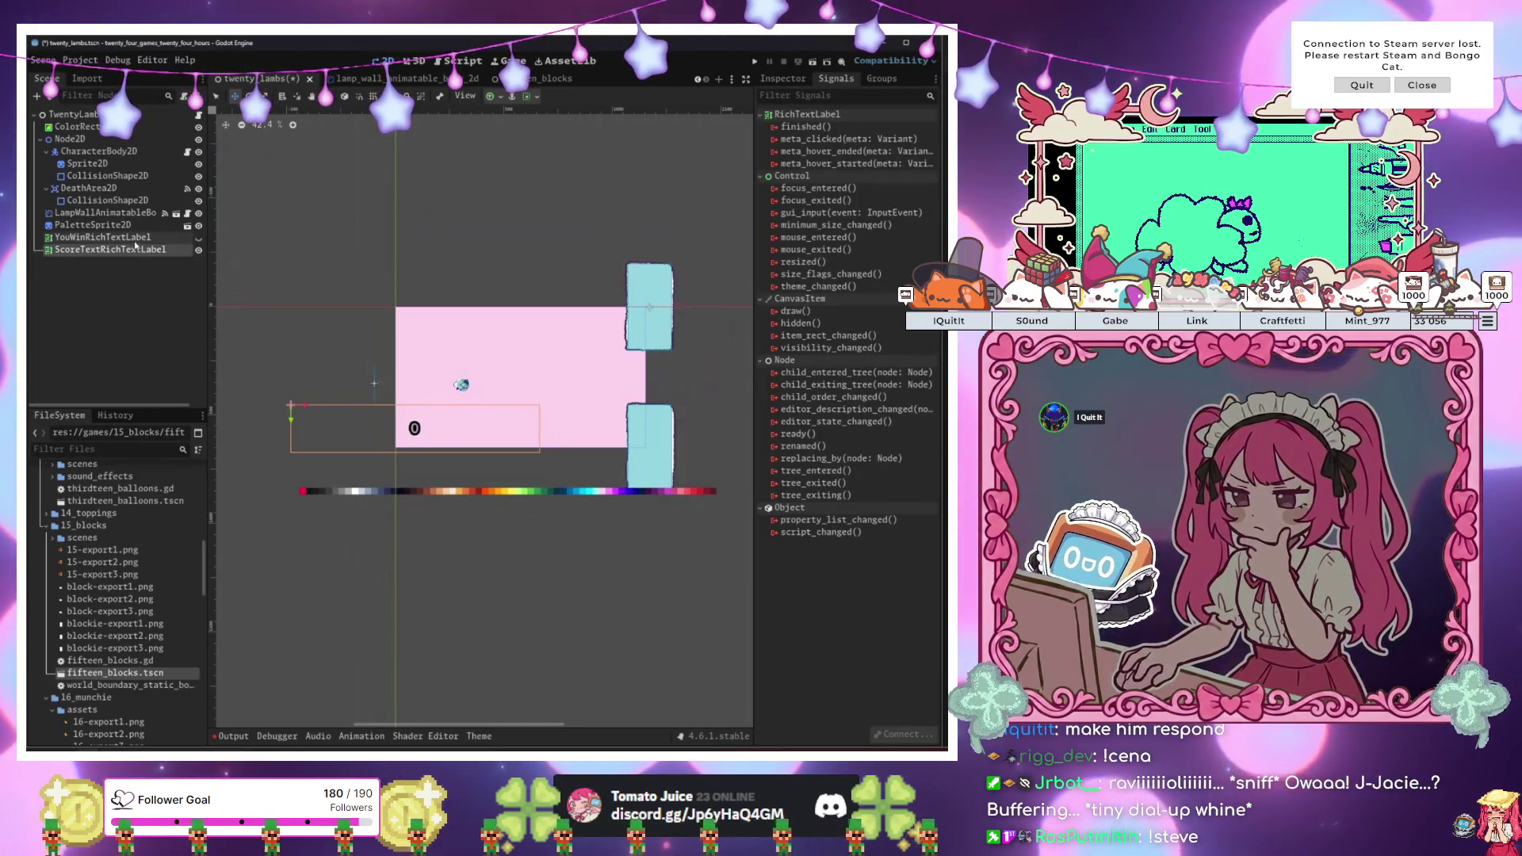
pyautogui.click(135, 250)
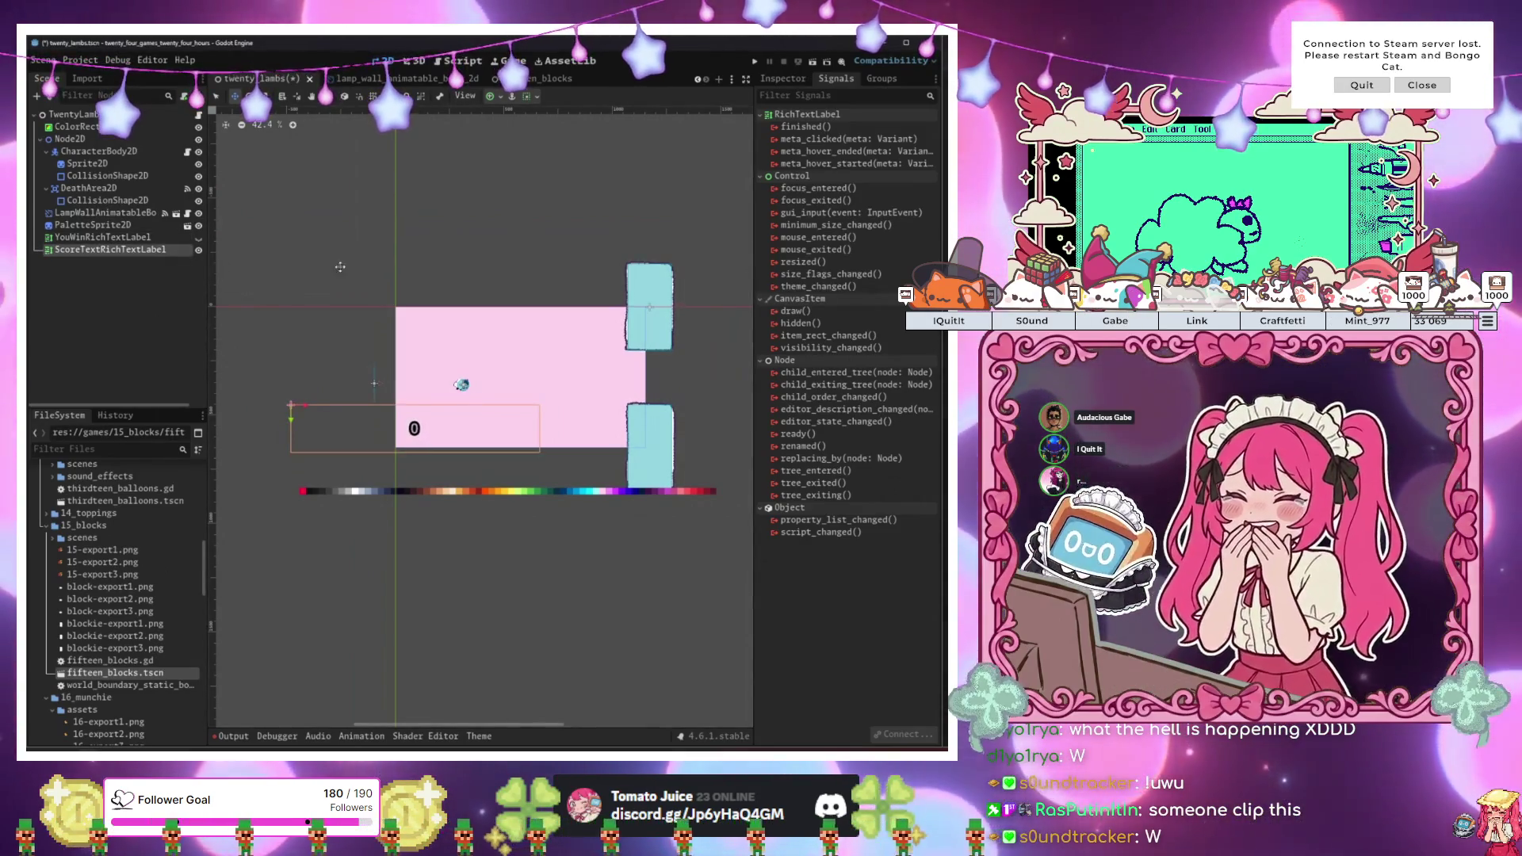
pyautogui.click(463, 60)
pyautogui.scroll(4, 476, 397)
# - Drag ScoreTextRichTextLabel into the script as an exported variable on line 7 and copy its name
pyautogui.moveTo(109, 249); pyautogui.dragTo(343, 223)
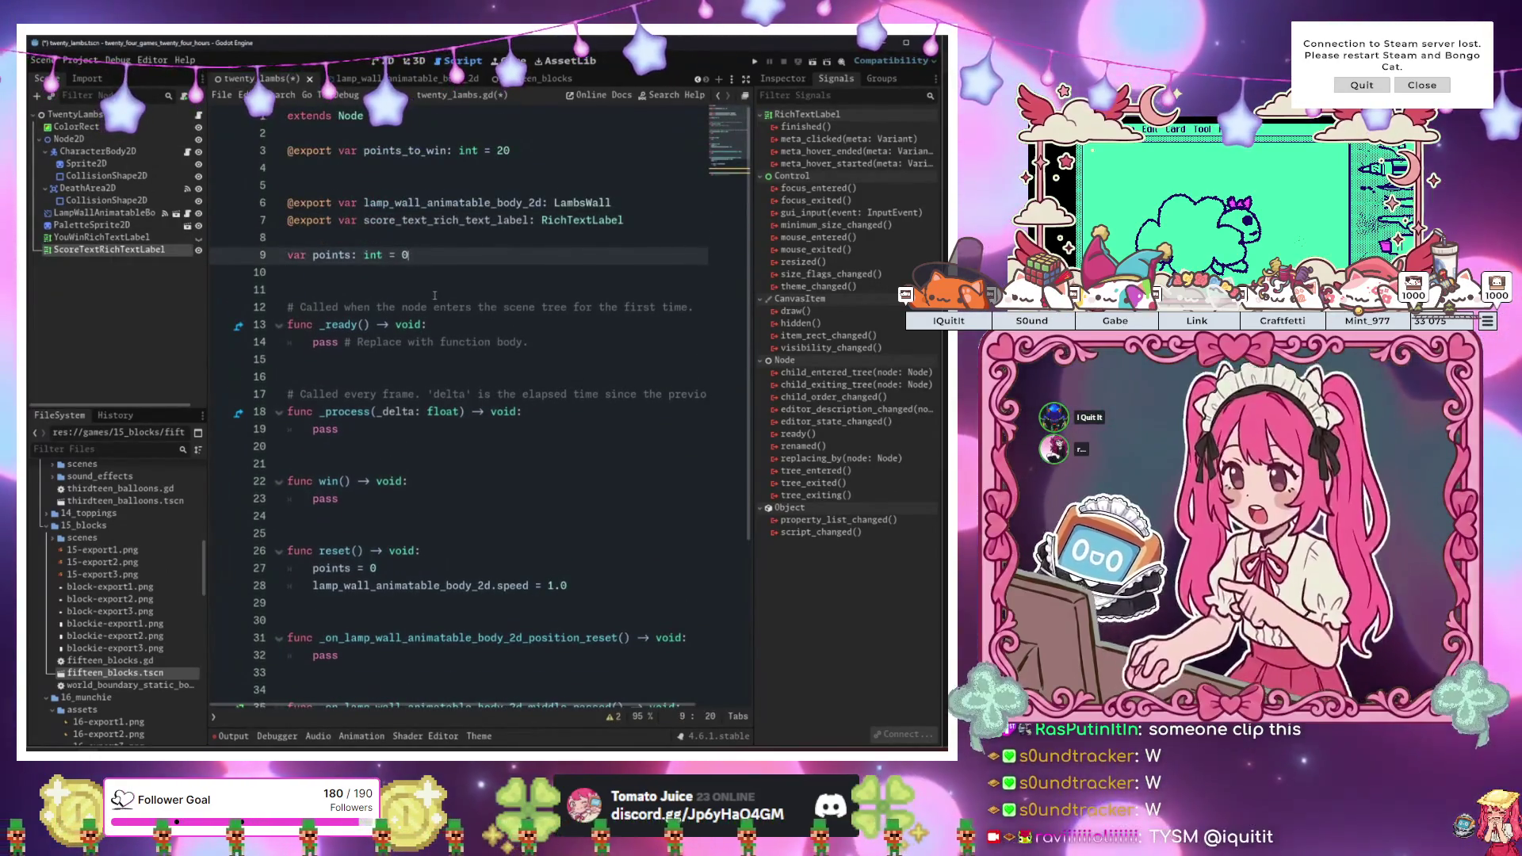
pyautogui.scroll(-4, 440, 342)
pyautogui.scroll(4, 440, 341)
pyautogui.scroll(-3, 440, 342)
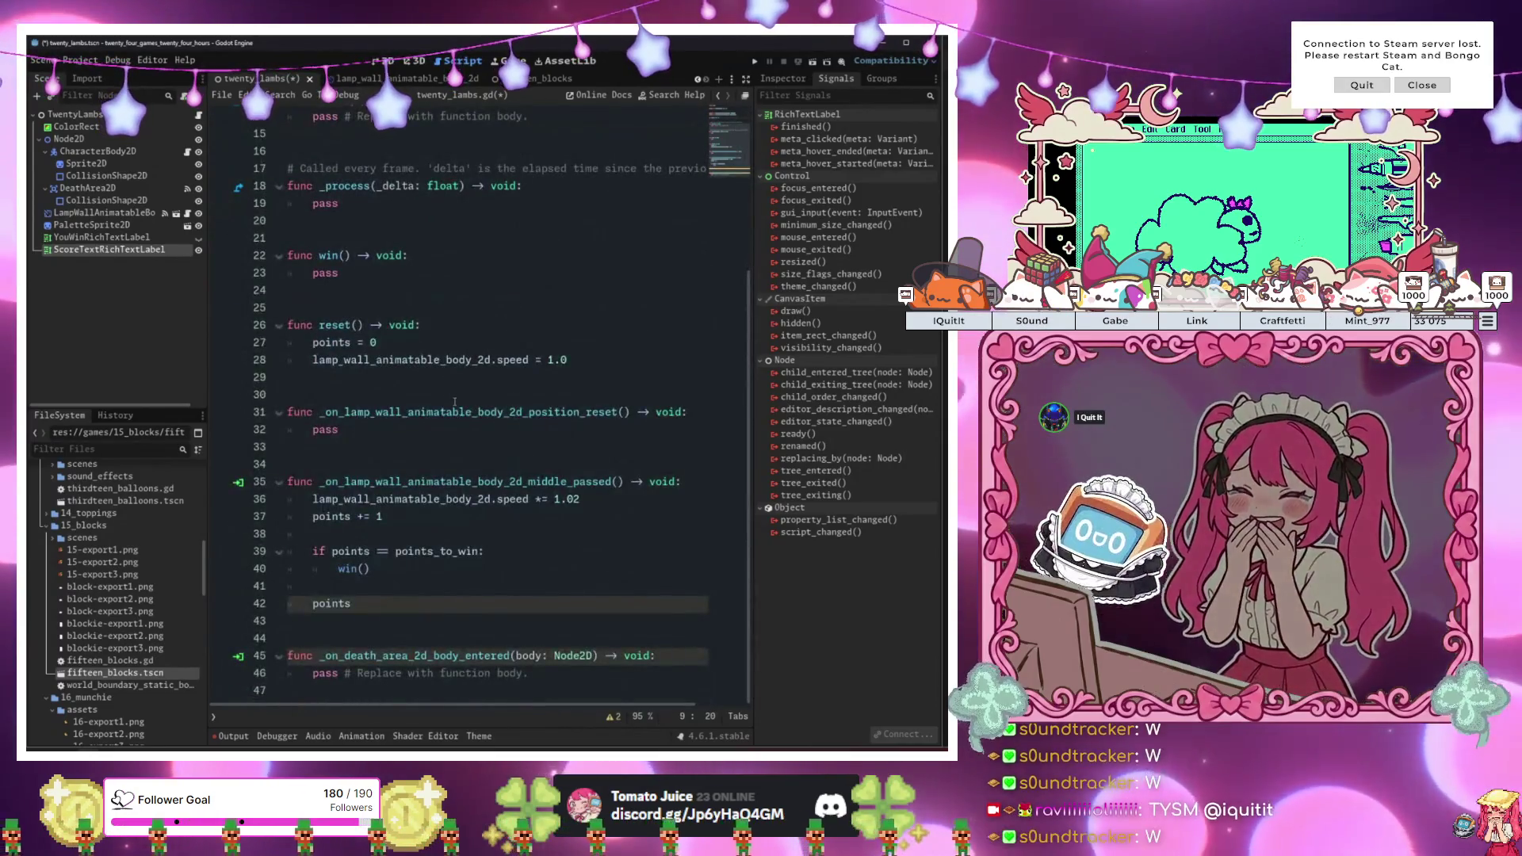
pyautogui.scroll(4, 455, 402)
pyautogui.doubleClick(437, 220)
pyautogui.hotkey('ctrl', 'c')
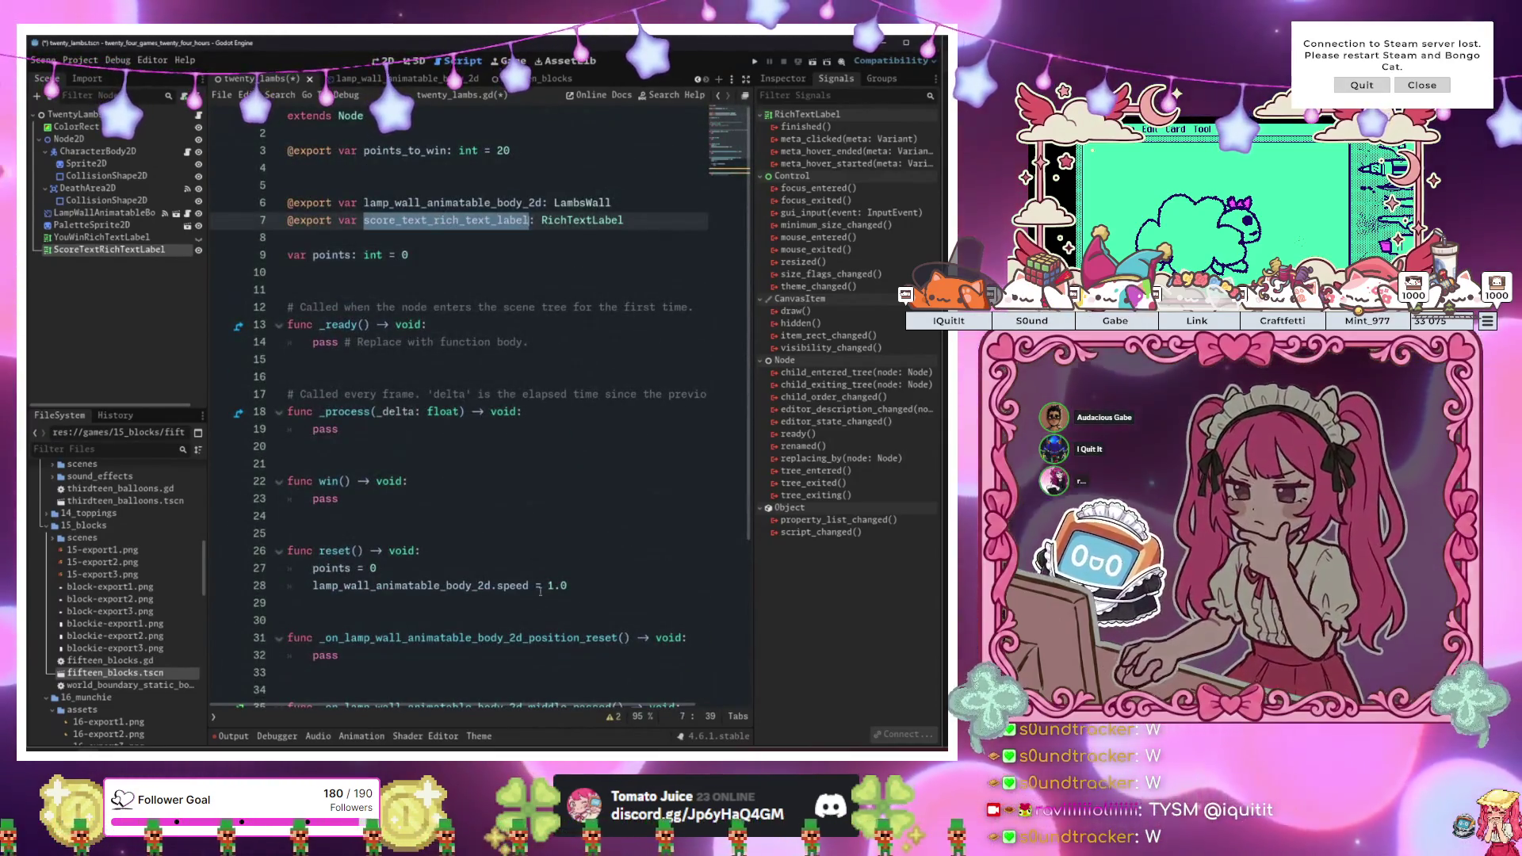
pyautogui.scroll(-5, 540, 590)
# - After points += 1, add 'score_text_rich_text_label.text = str(points)'
pyautogui.click(478, 533)
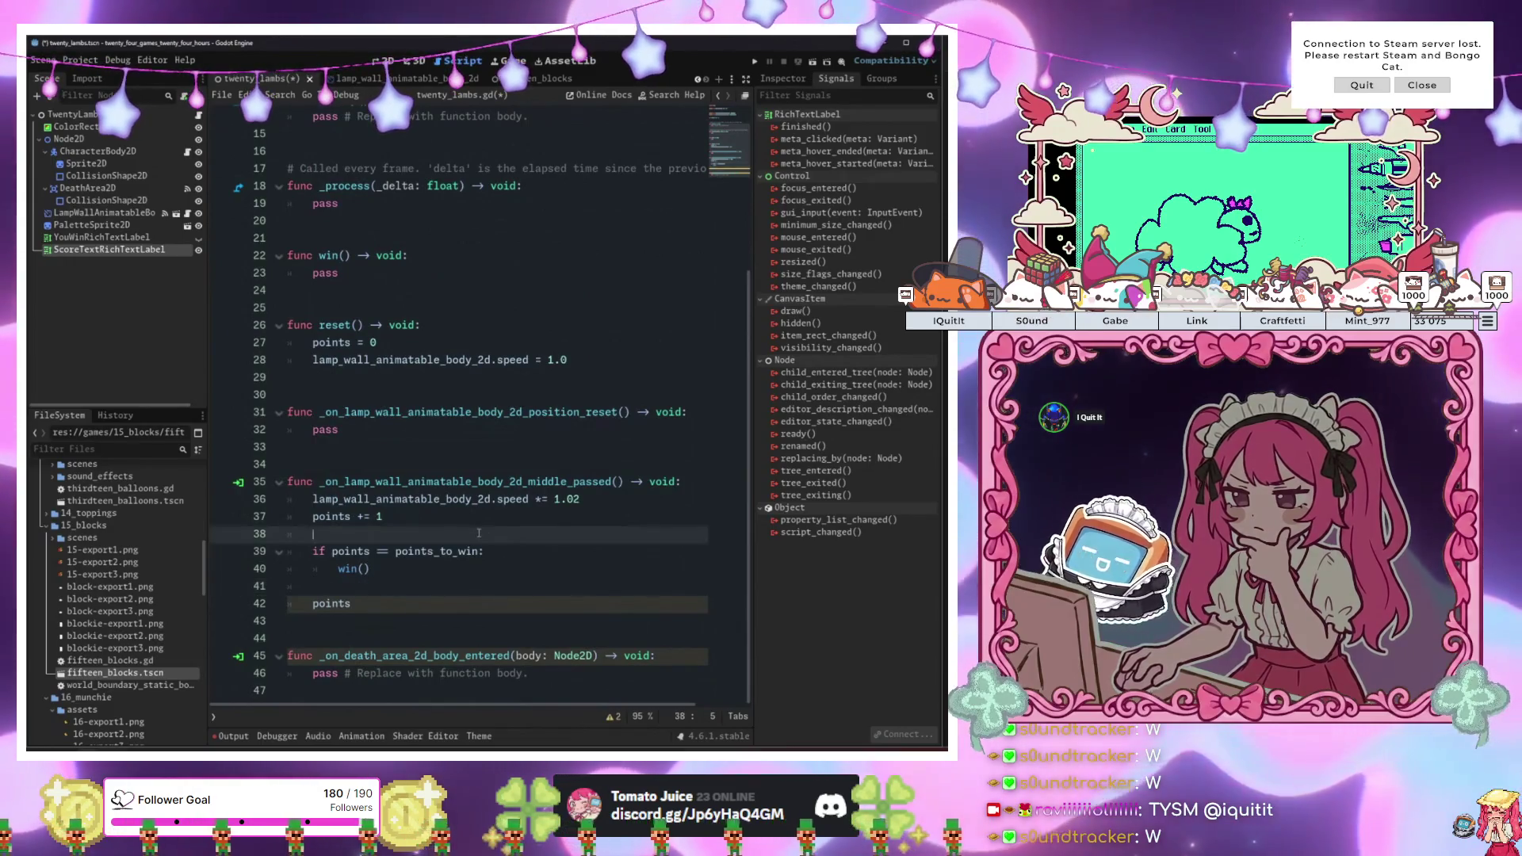
pyautogui.press('Return')
pyautogui.press('Return')
pyautogui.press('Up')
pyautogui.write('va')
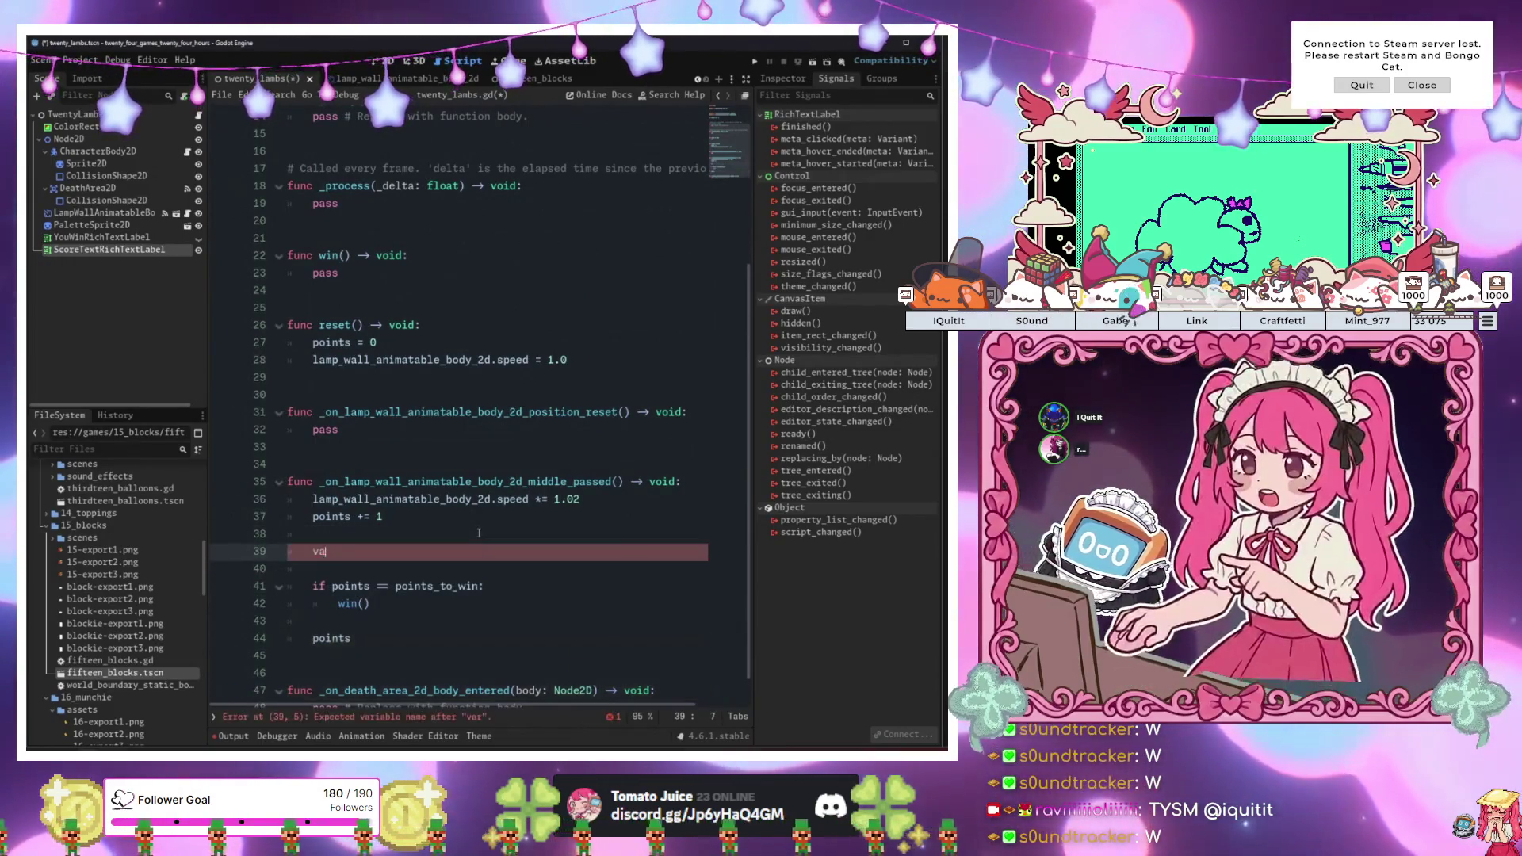
pyautogui.press('BackSpace')
pyautogui.press('BackSpace')
pyautogui.hotkey('ctrl', 'v')
pyautogui.write('.tex')
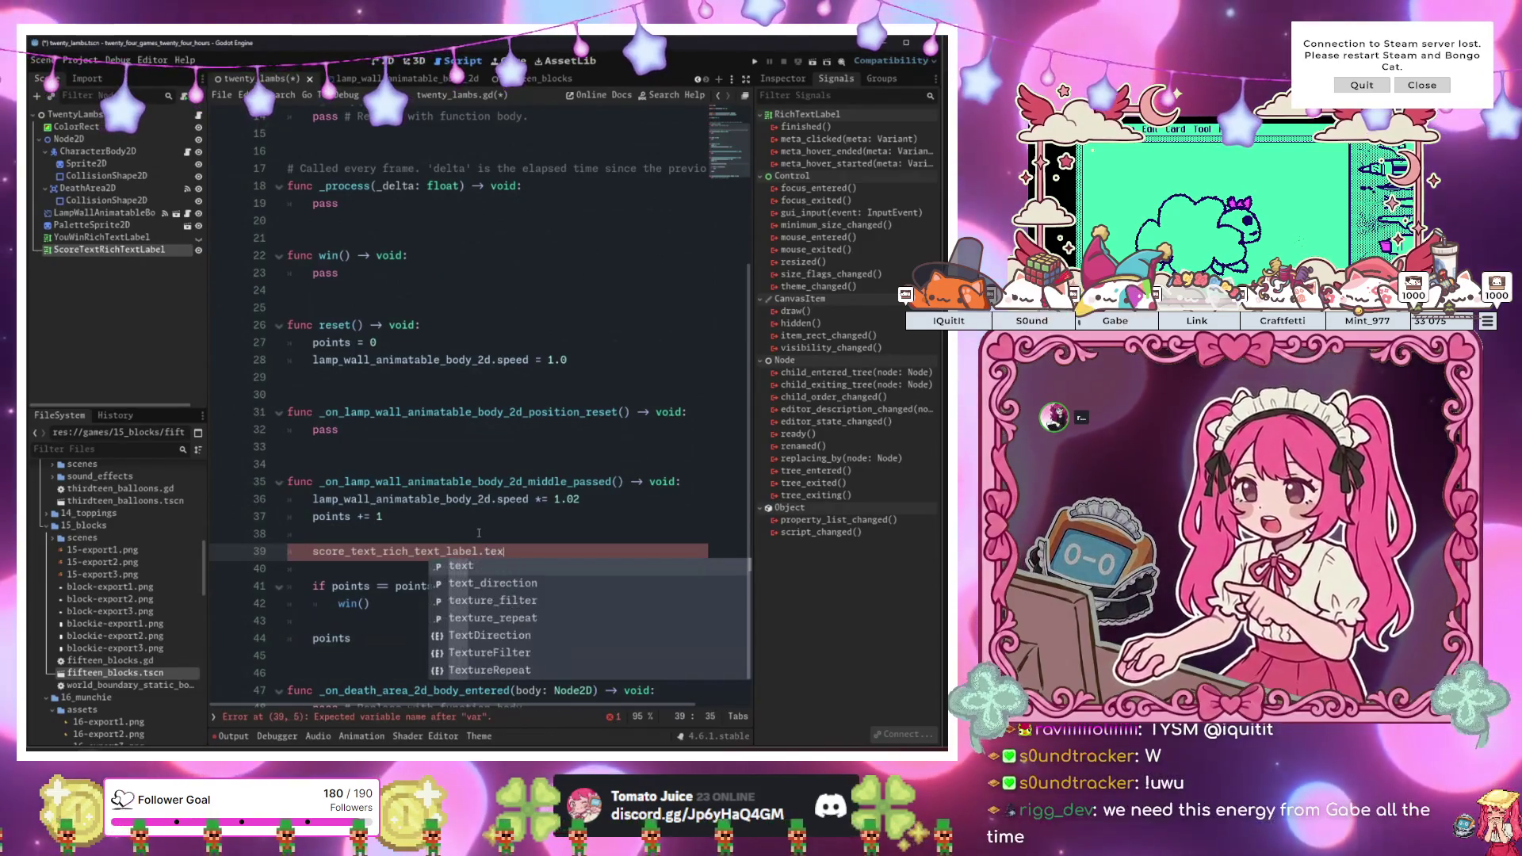
pyautogui.write('t = str')
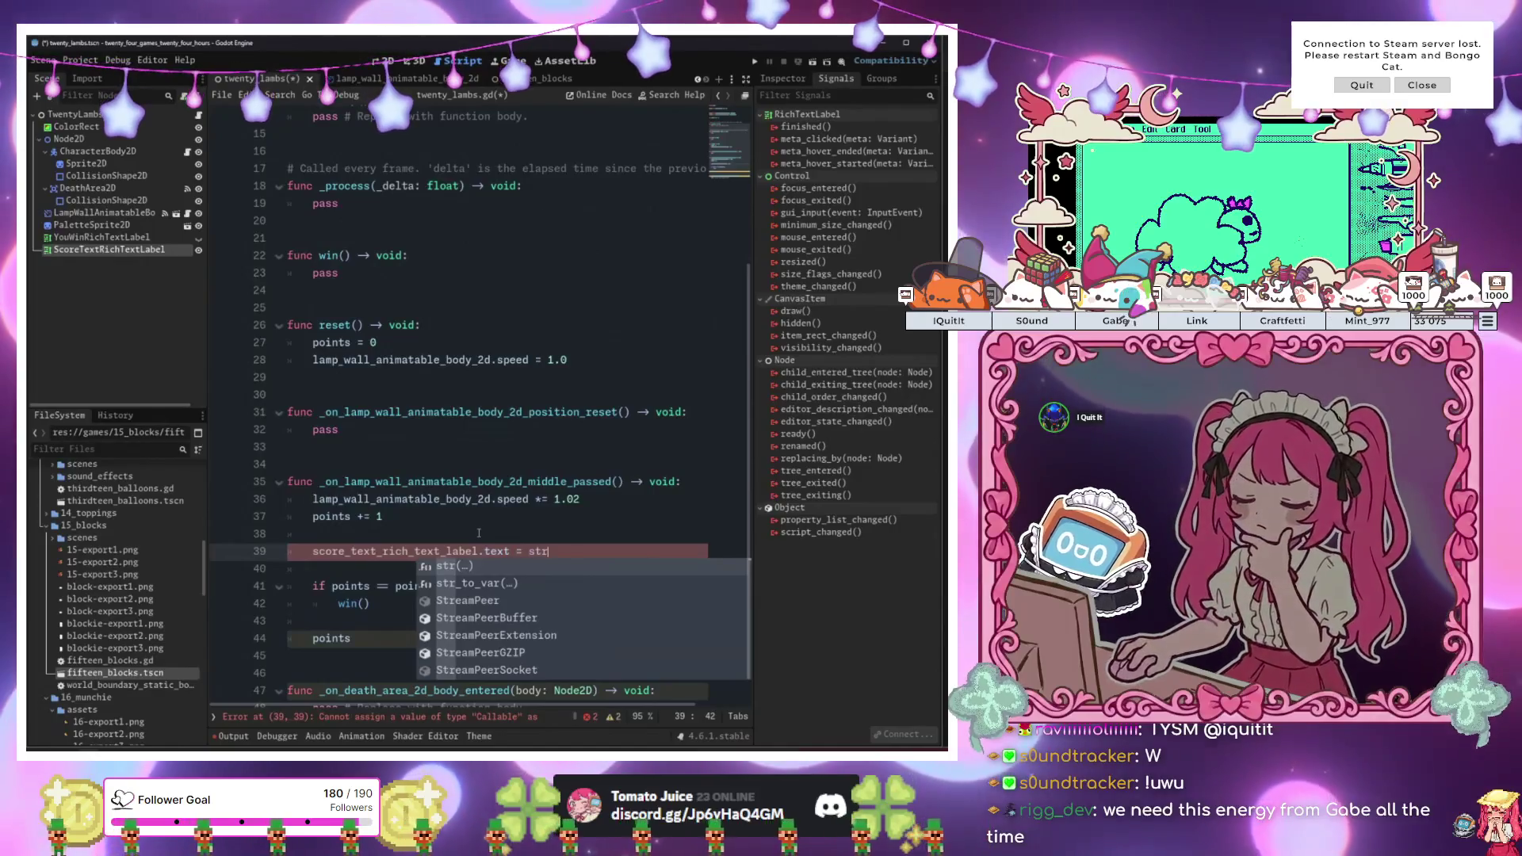
pyautogui.write('(points')
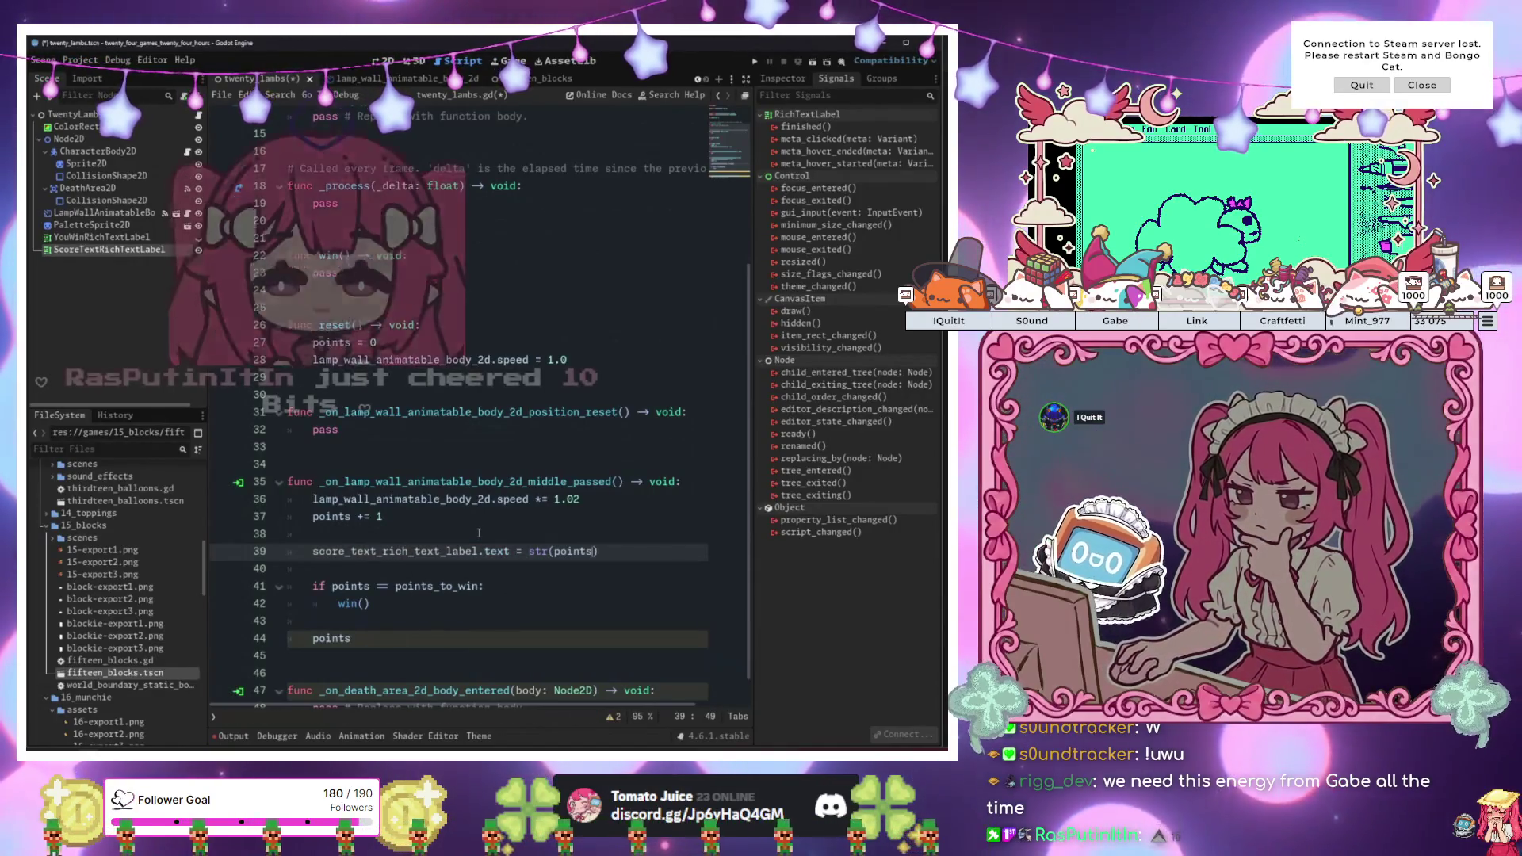
pyautogui.click(783, 82)
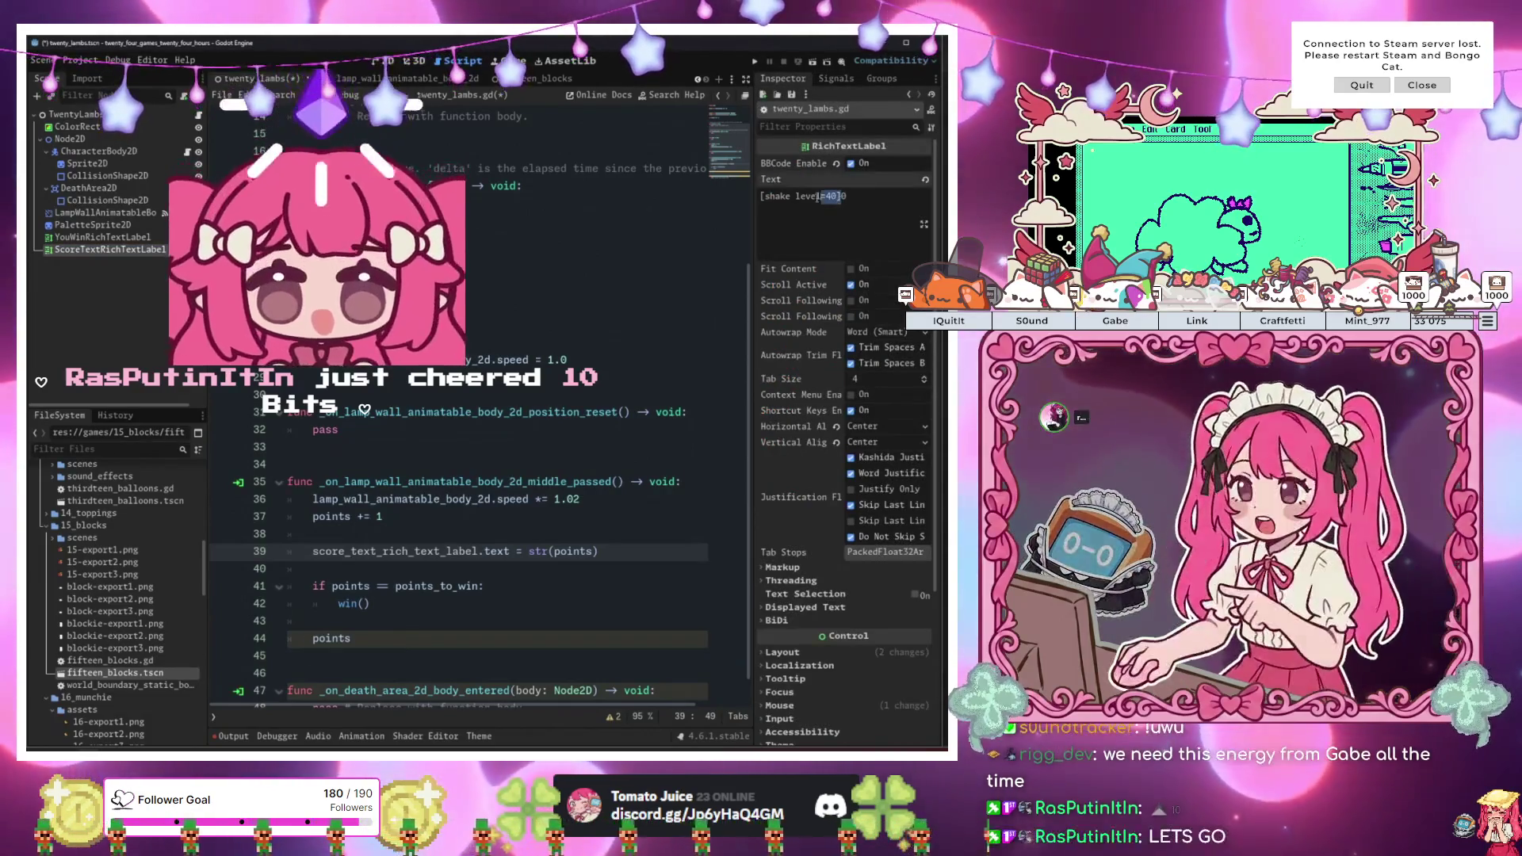
# - Make the score text '"[shake level=40]" + str(points)' by prefixing the pasted shake tag
pyautogui.click(530, 536)
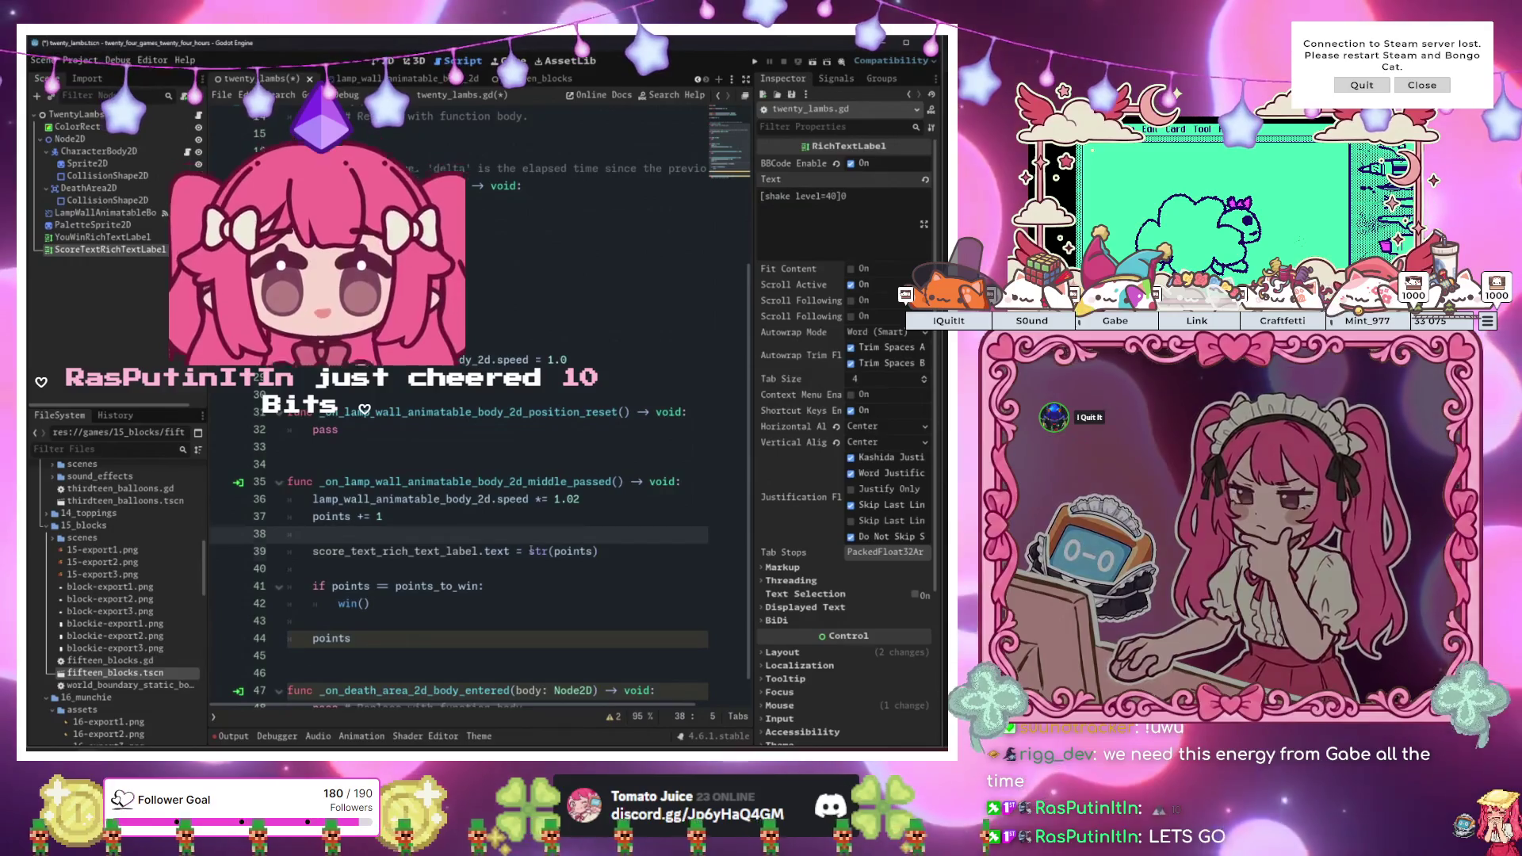
pyautogui.click(531, 551)
pyautogui.write('[shake level=40]')
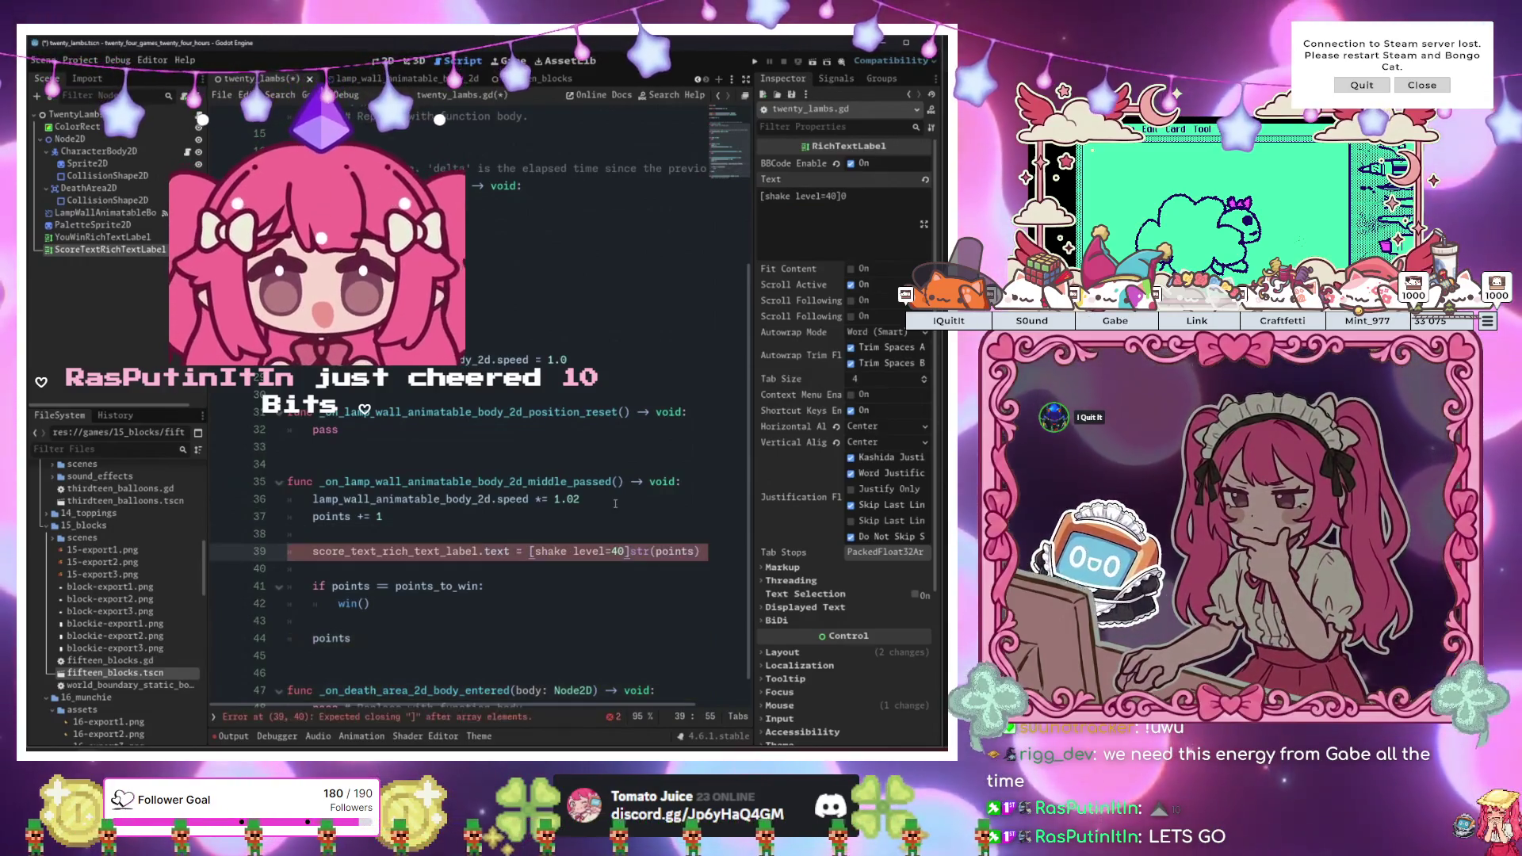
pyautogui.write('"')
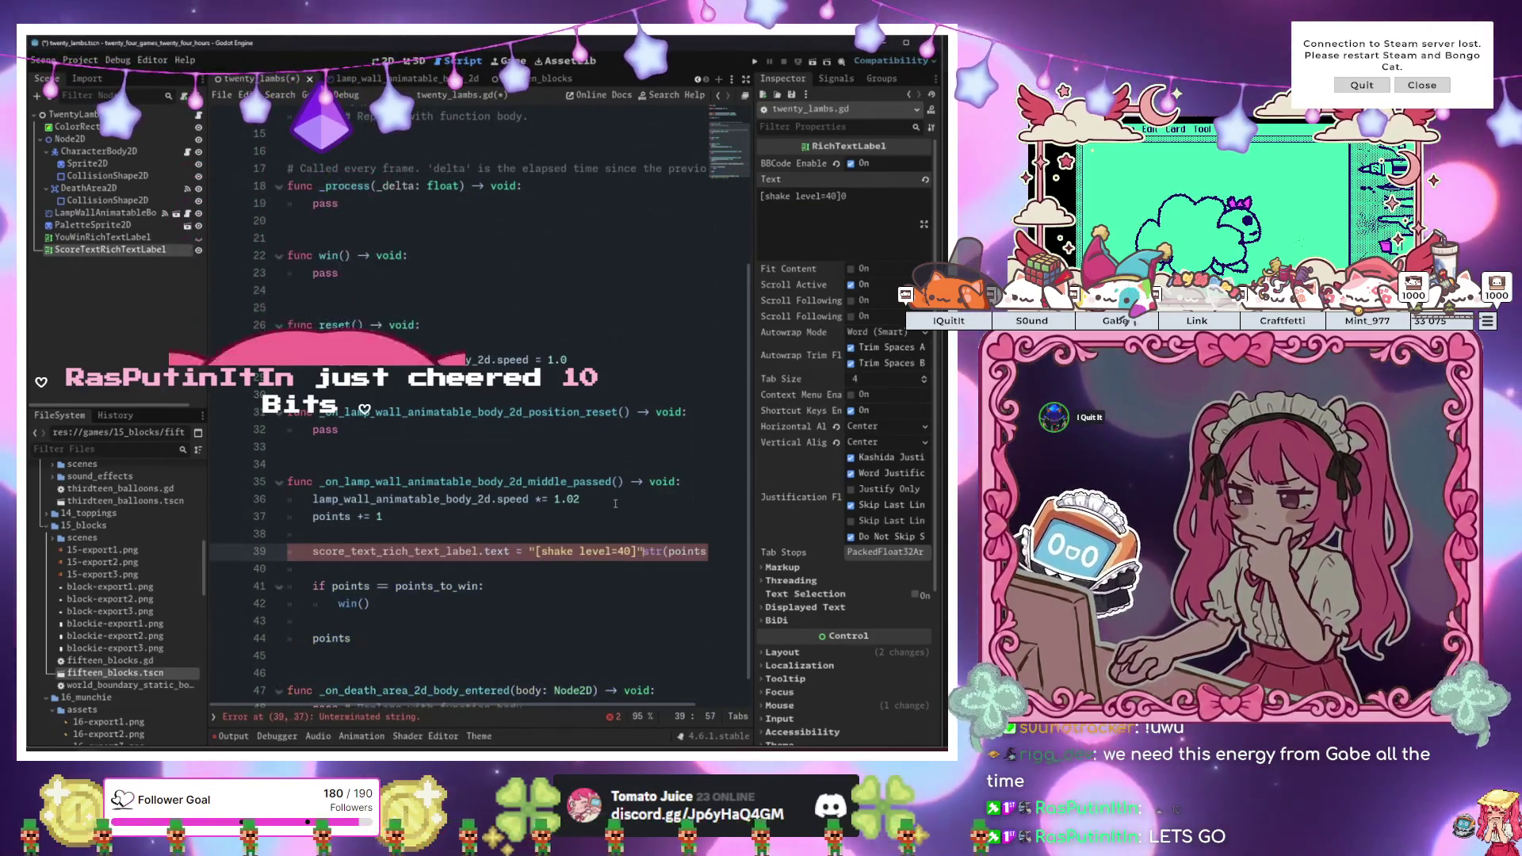
pyautogui.write(' +')
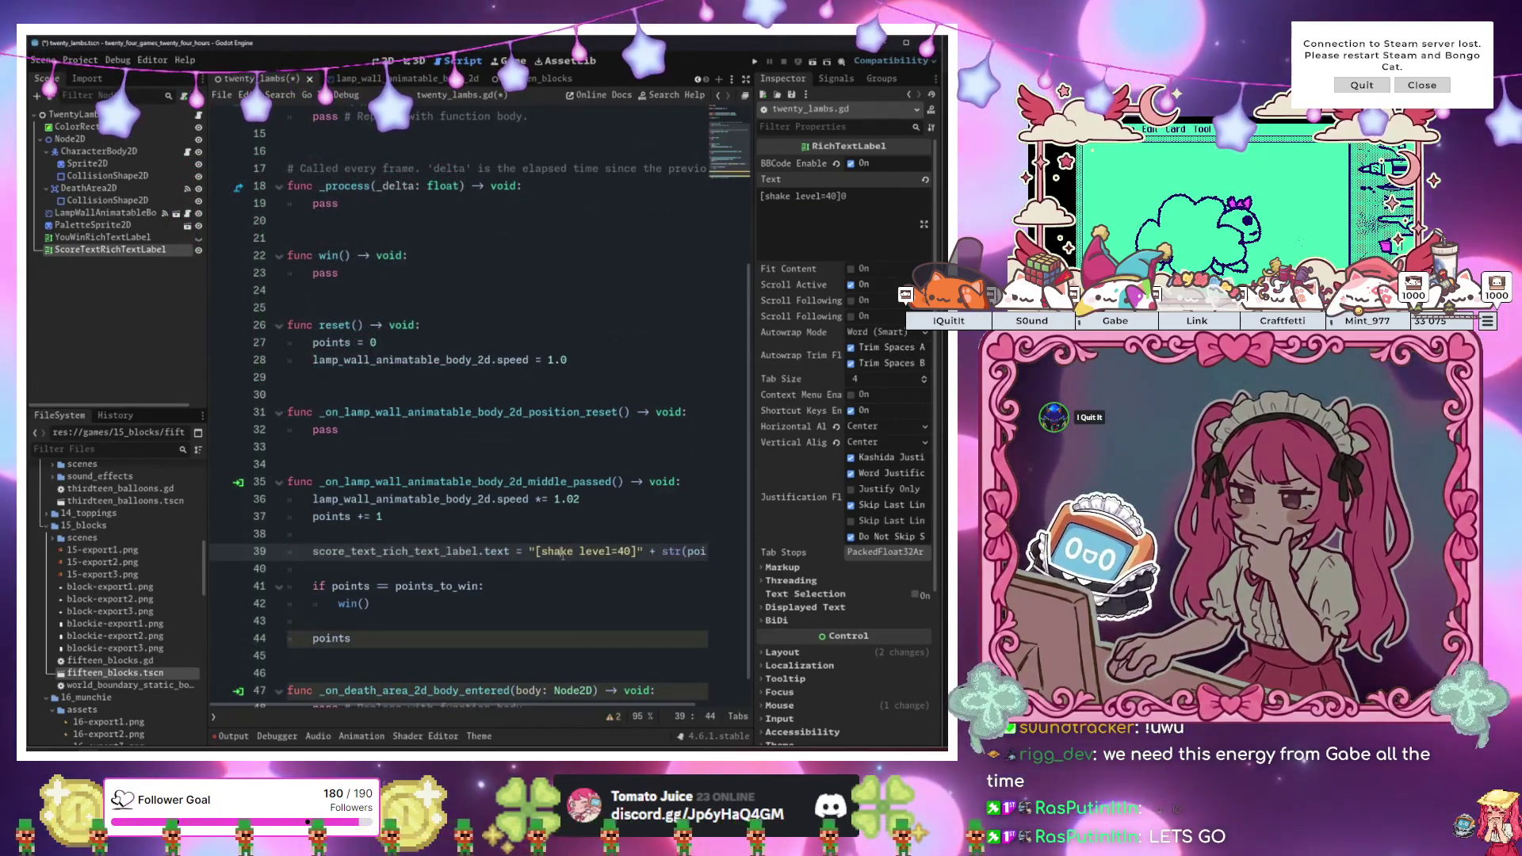
# - Copy the score label update line into the reset() function
pyautogui.doubleClick(359, 553)
pyautogui.click(318, 553)
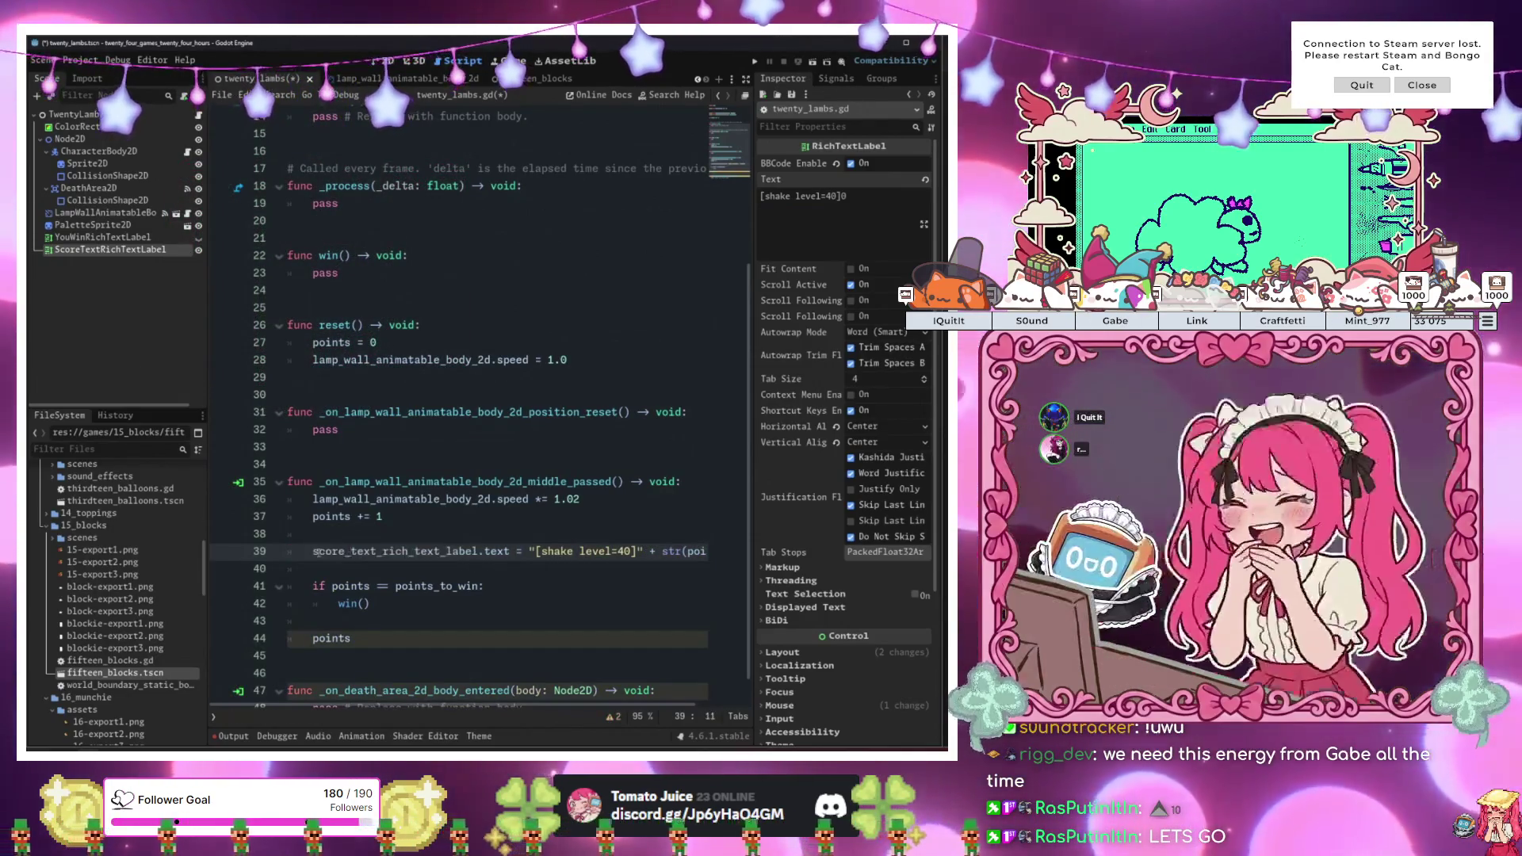
pyautogui.hotkey('ctrl', 'c')
pyautogui.click(396, 343)
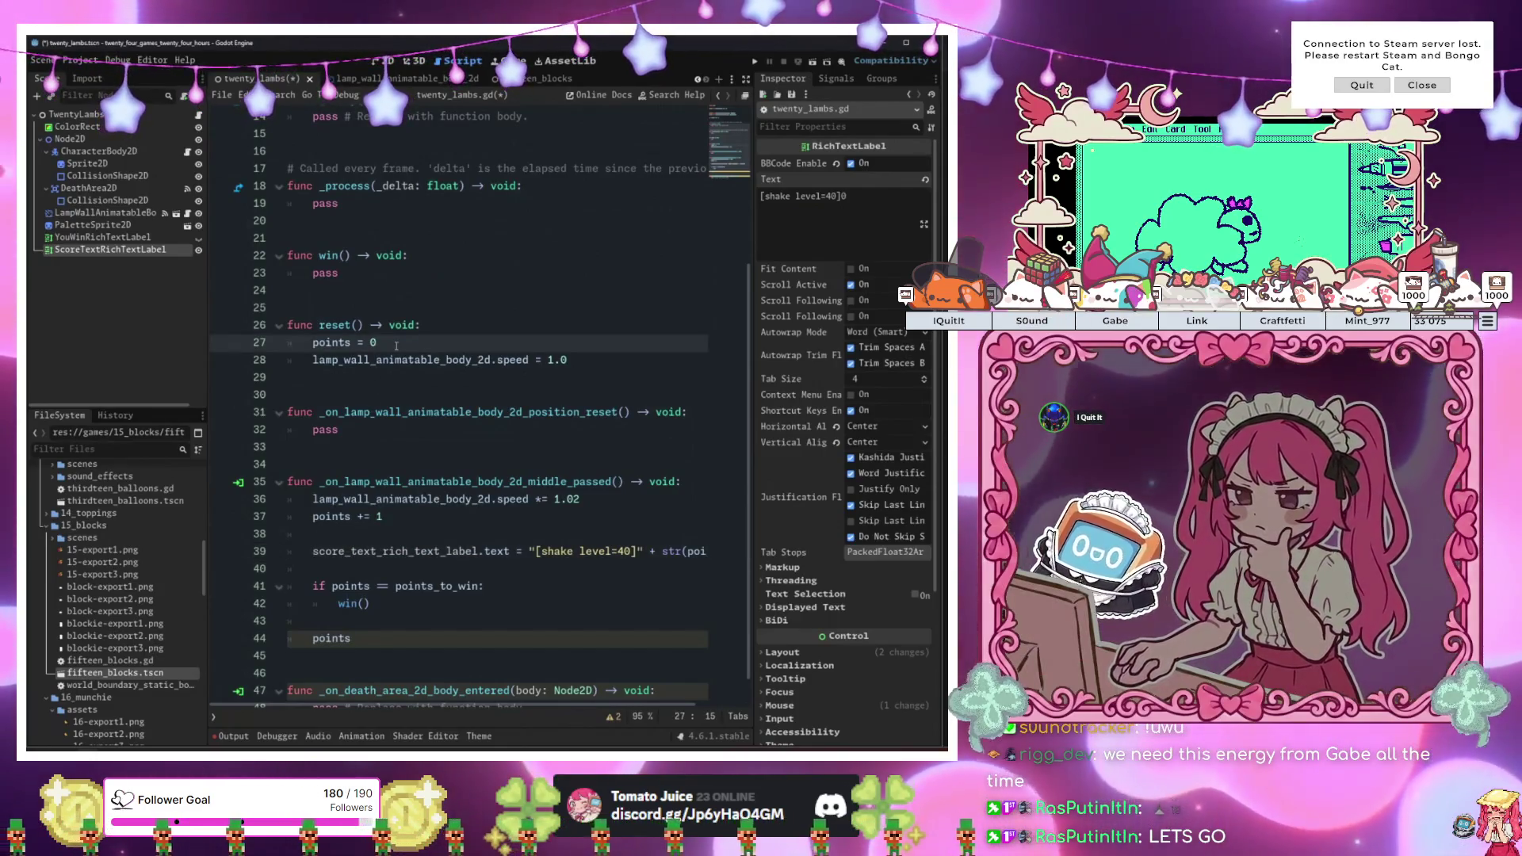
pyautogui.press('Return')
pyautogui.hotkey('ctrl', 'v')
# - Delete the leftover stray 'points' line below the win call
pyautogui.scroll(-2, 429, 476)
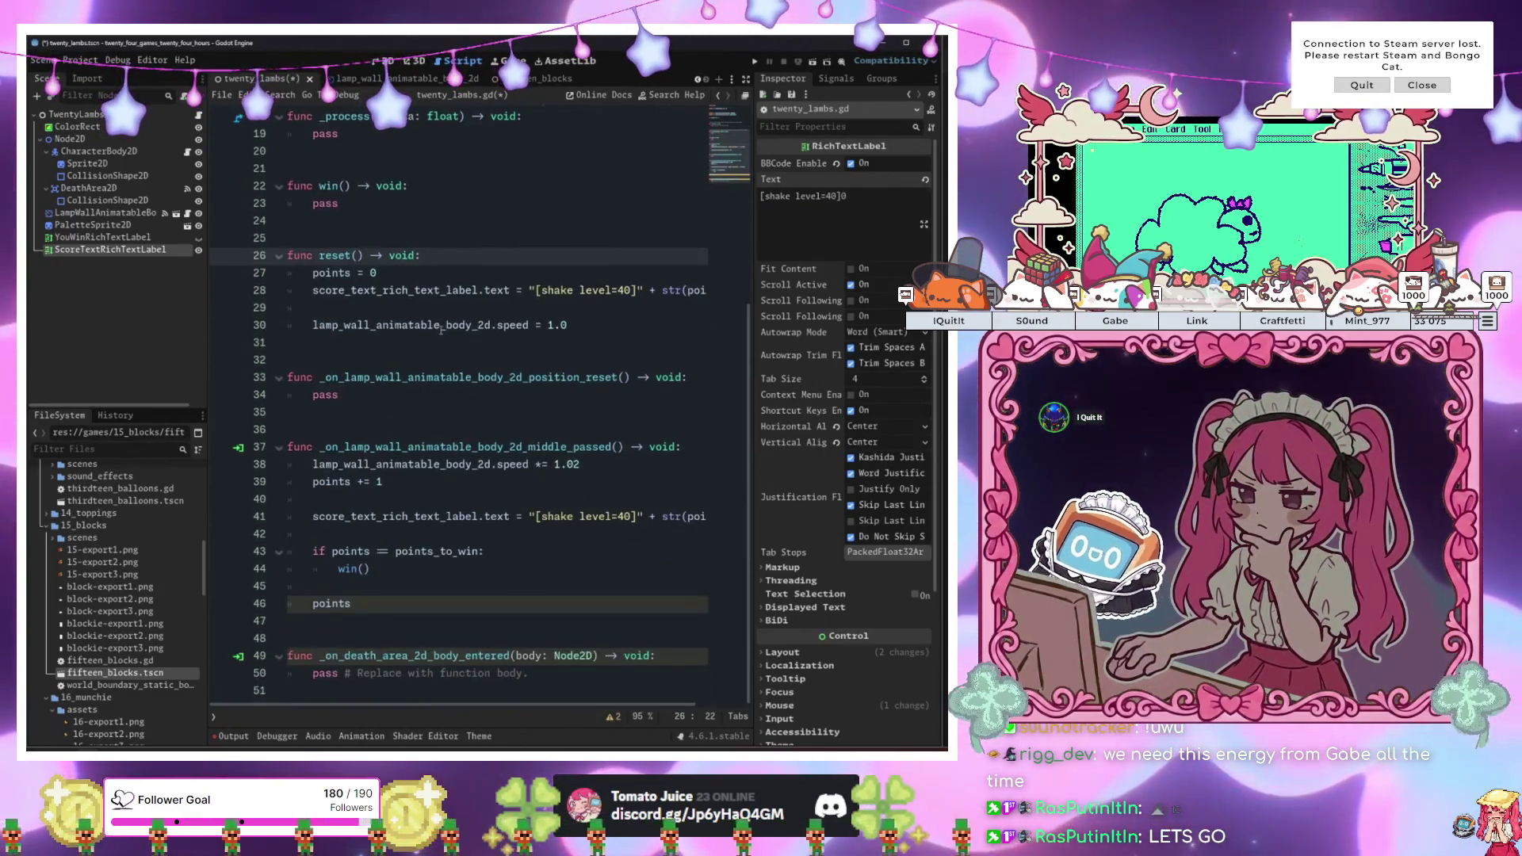
pyautogui.click(461, 586)
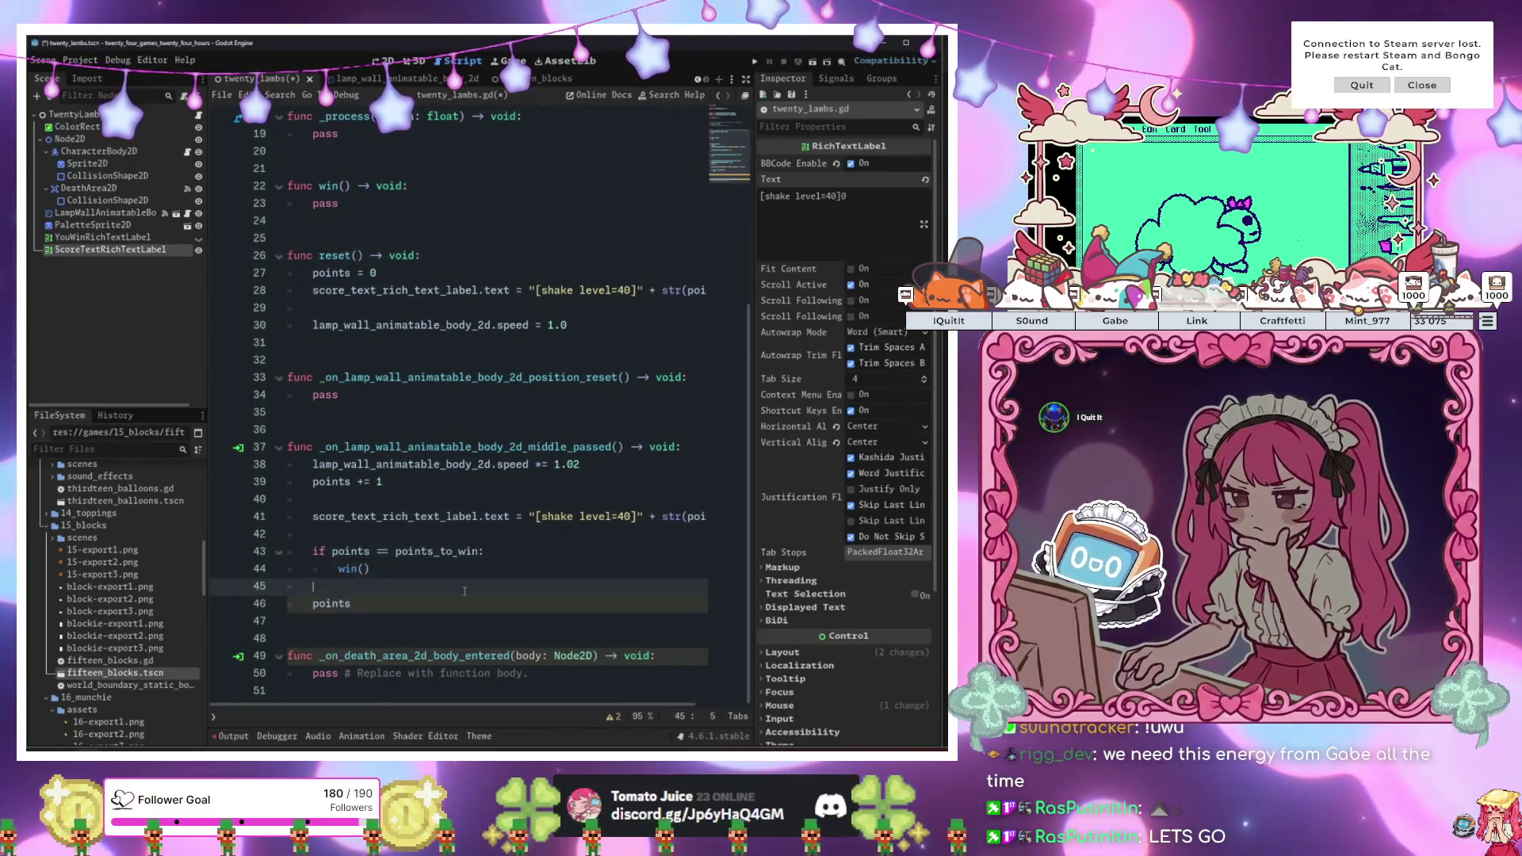
pyautogui.click(421, 598)
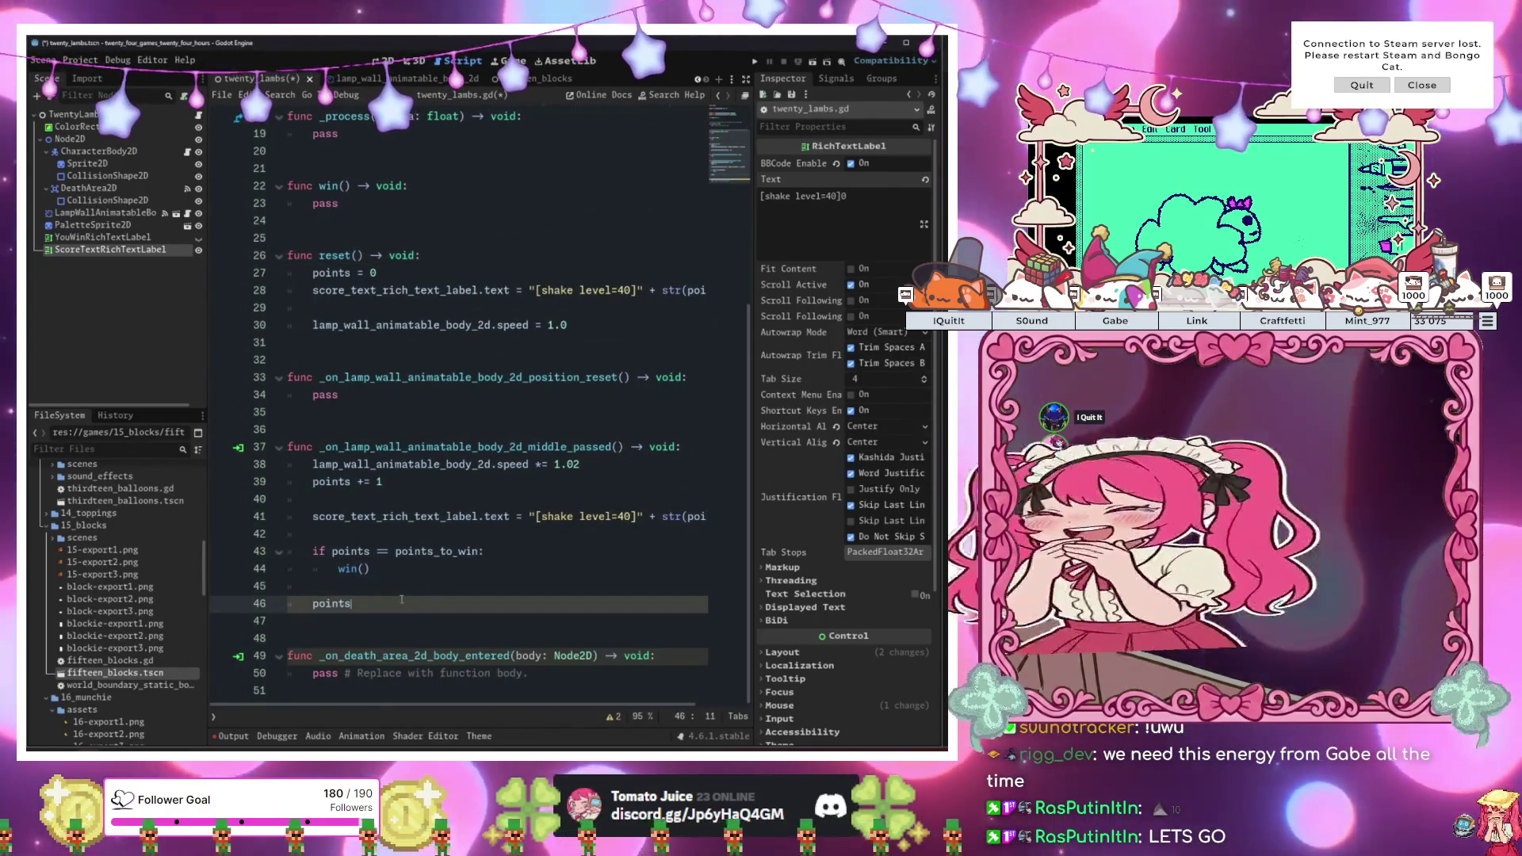
pyautogui.moveTo(402, 599); pyautogui.dragTo(304, 601)
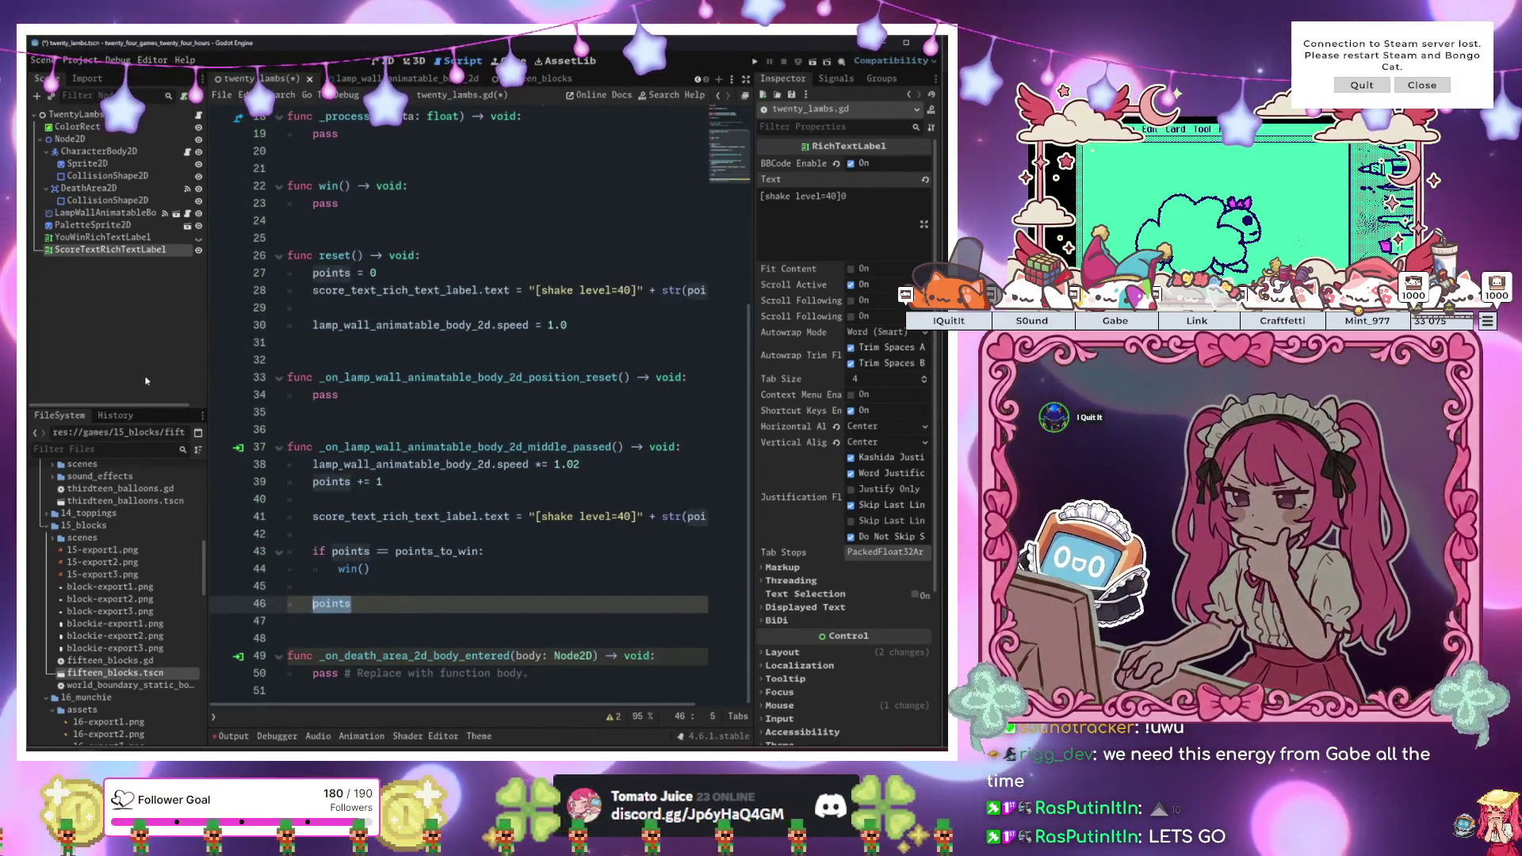
pyautogui.press('BackSpace')
pyautogui.press('BackSpace')
pyautogui.press('BackSpace')
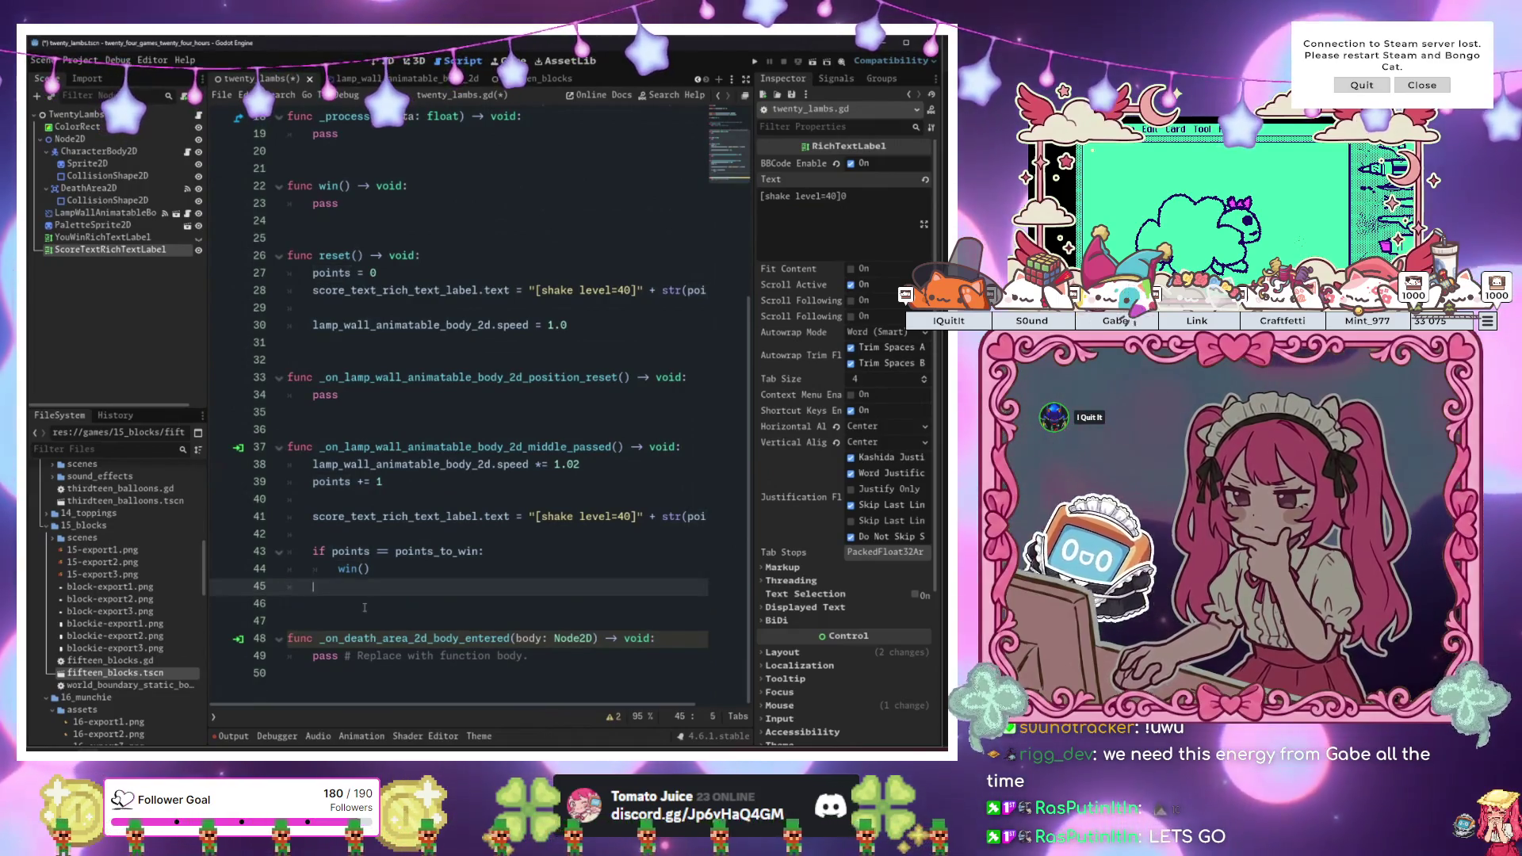
# - Replace pass in the death handler with 'if body is CharacterBody2D: reset()', then run with F5
pyautogui.press('BackSpace')
pyautogui.press('BackSpace')
pyautogui.click(561, 644)
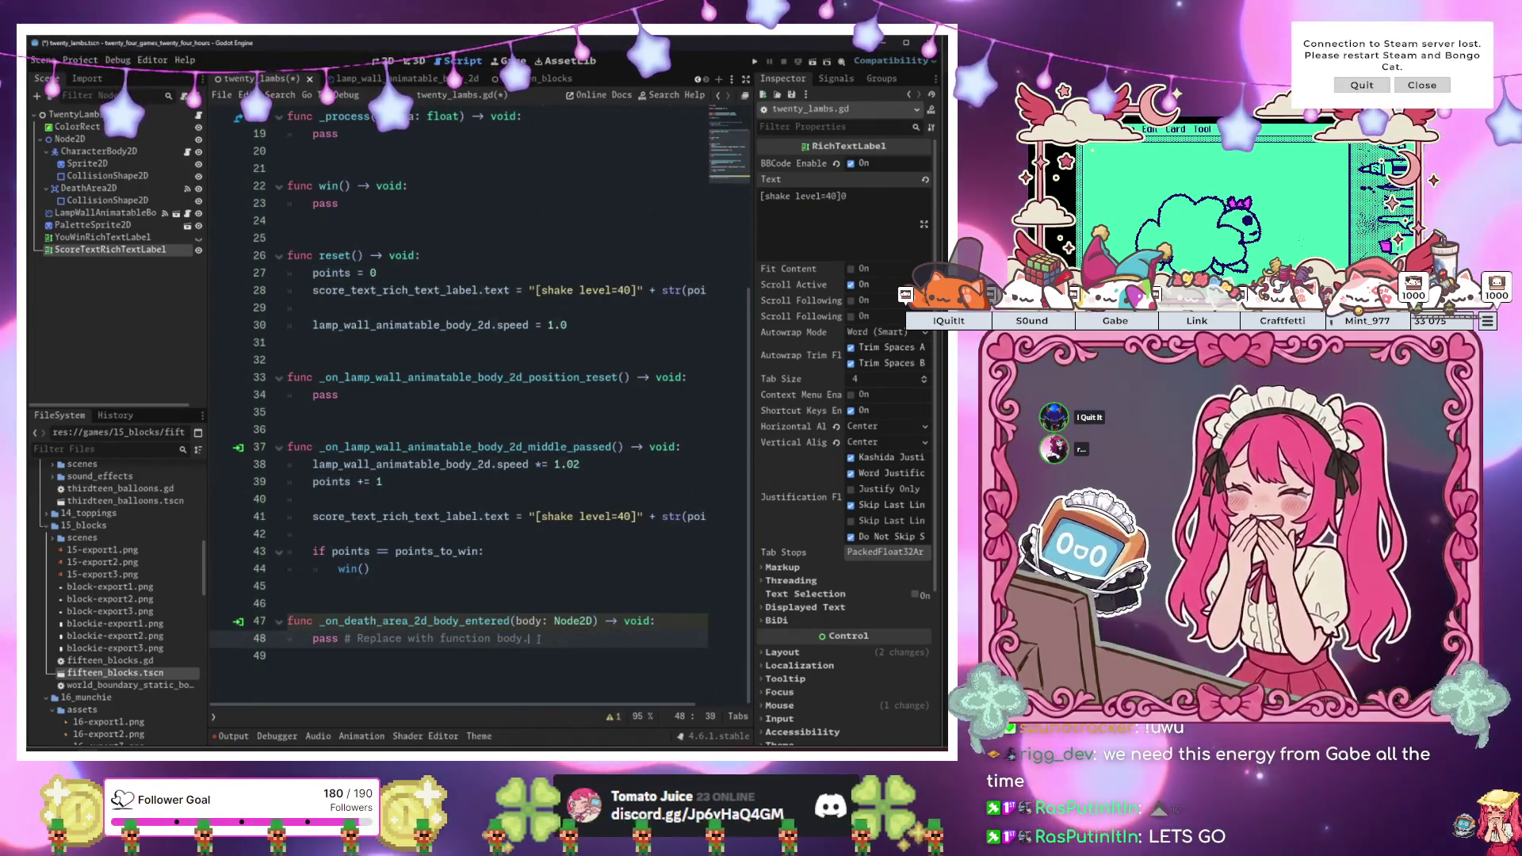
pyautogui.moveTo(538, 639); pyautogui.dragTo(313, 639)
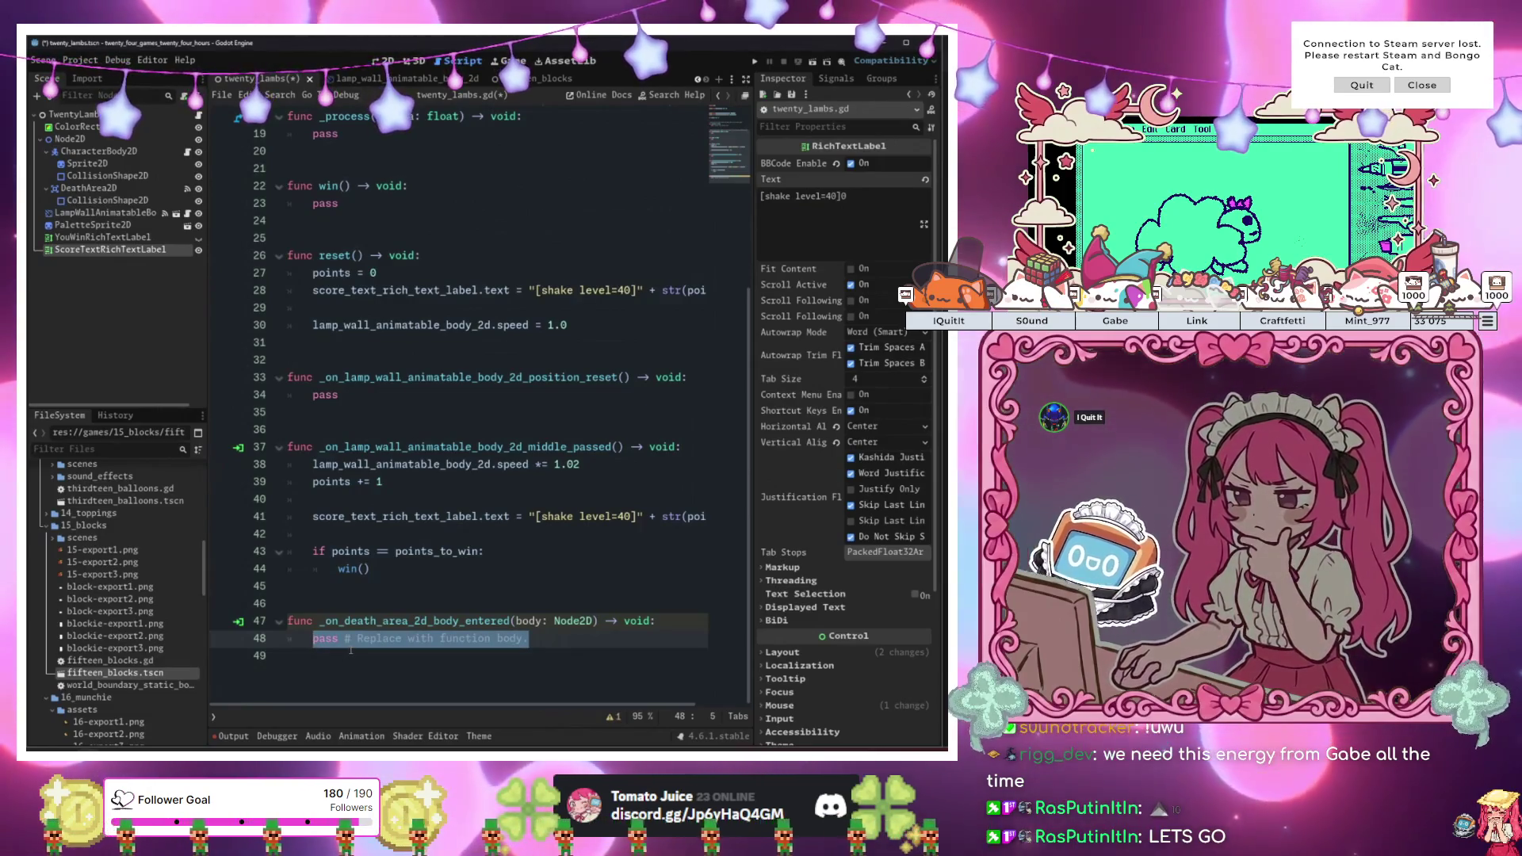
pyautogui.scroll(1, 424, 582)
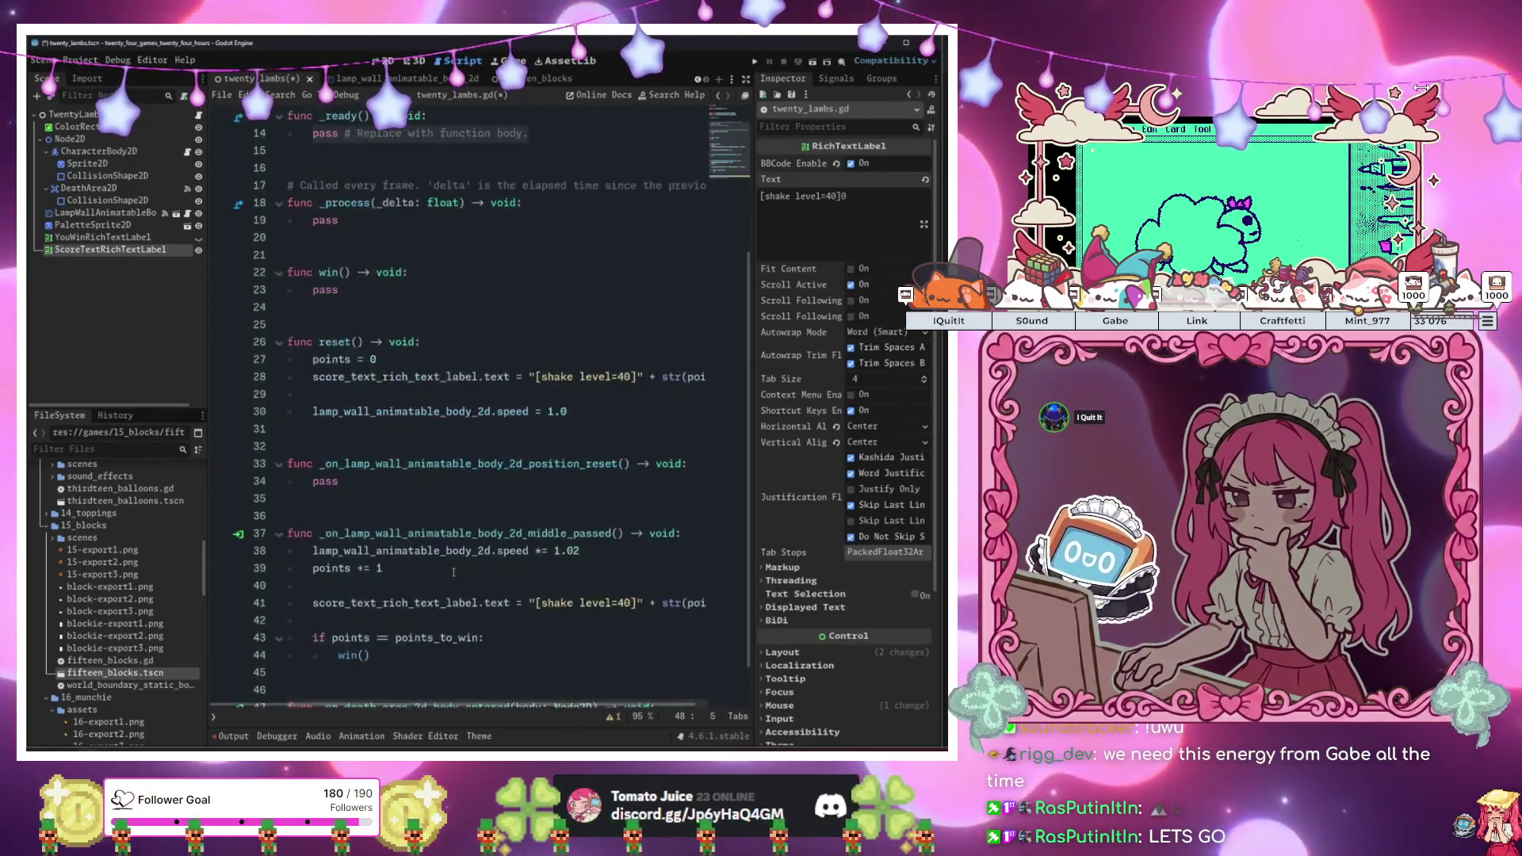
pyautogui.write('rese')
pyautogui.scroll(1, 424, 582)
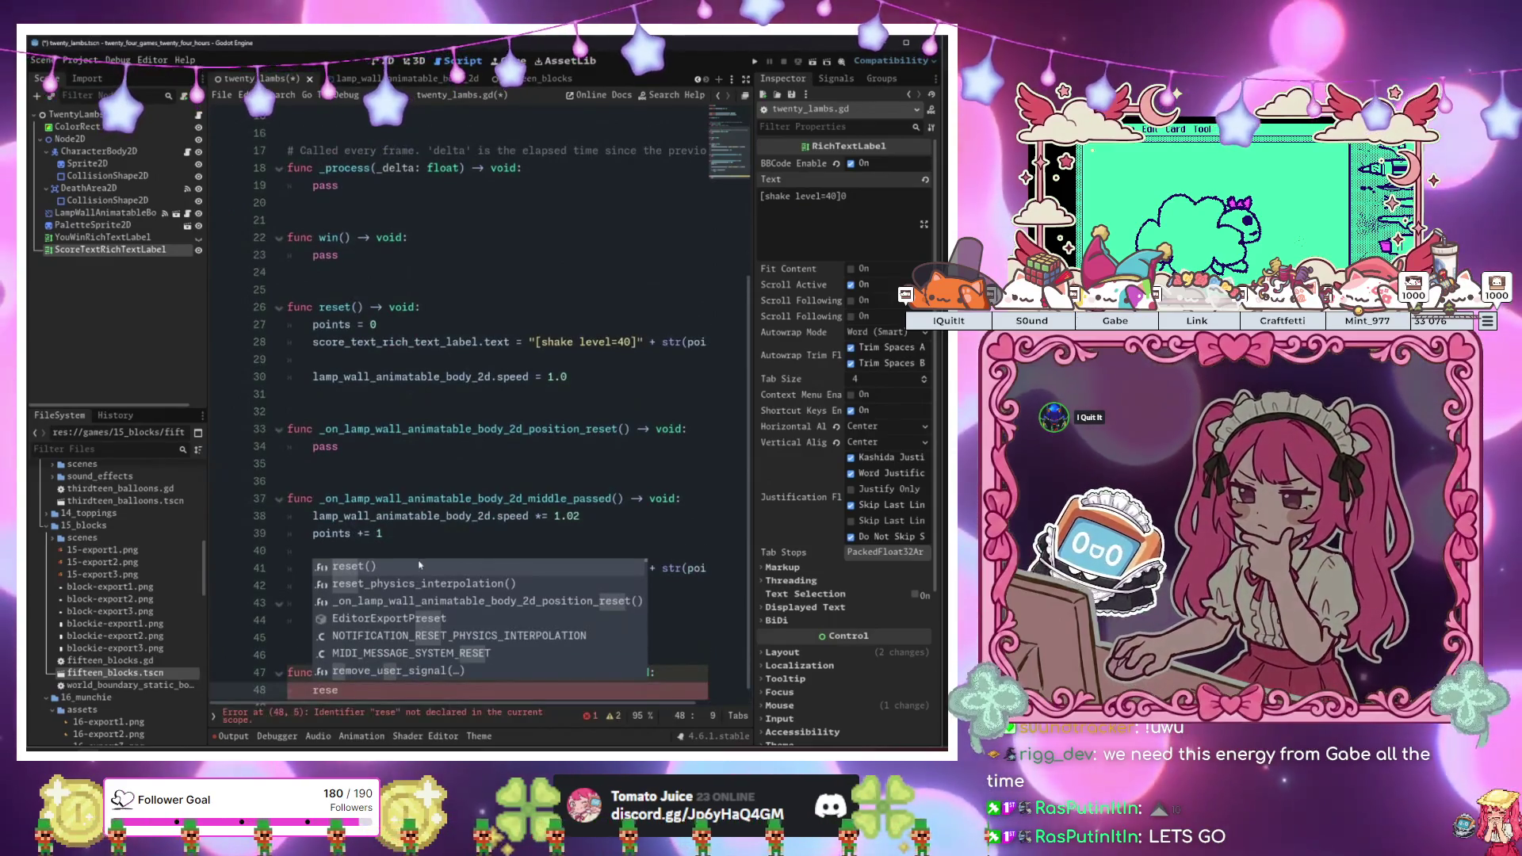
pyautogui.press('Return')
pyautogui.press('Return')
pyautogui.press('Up')
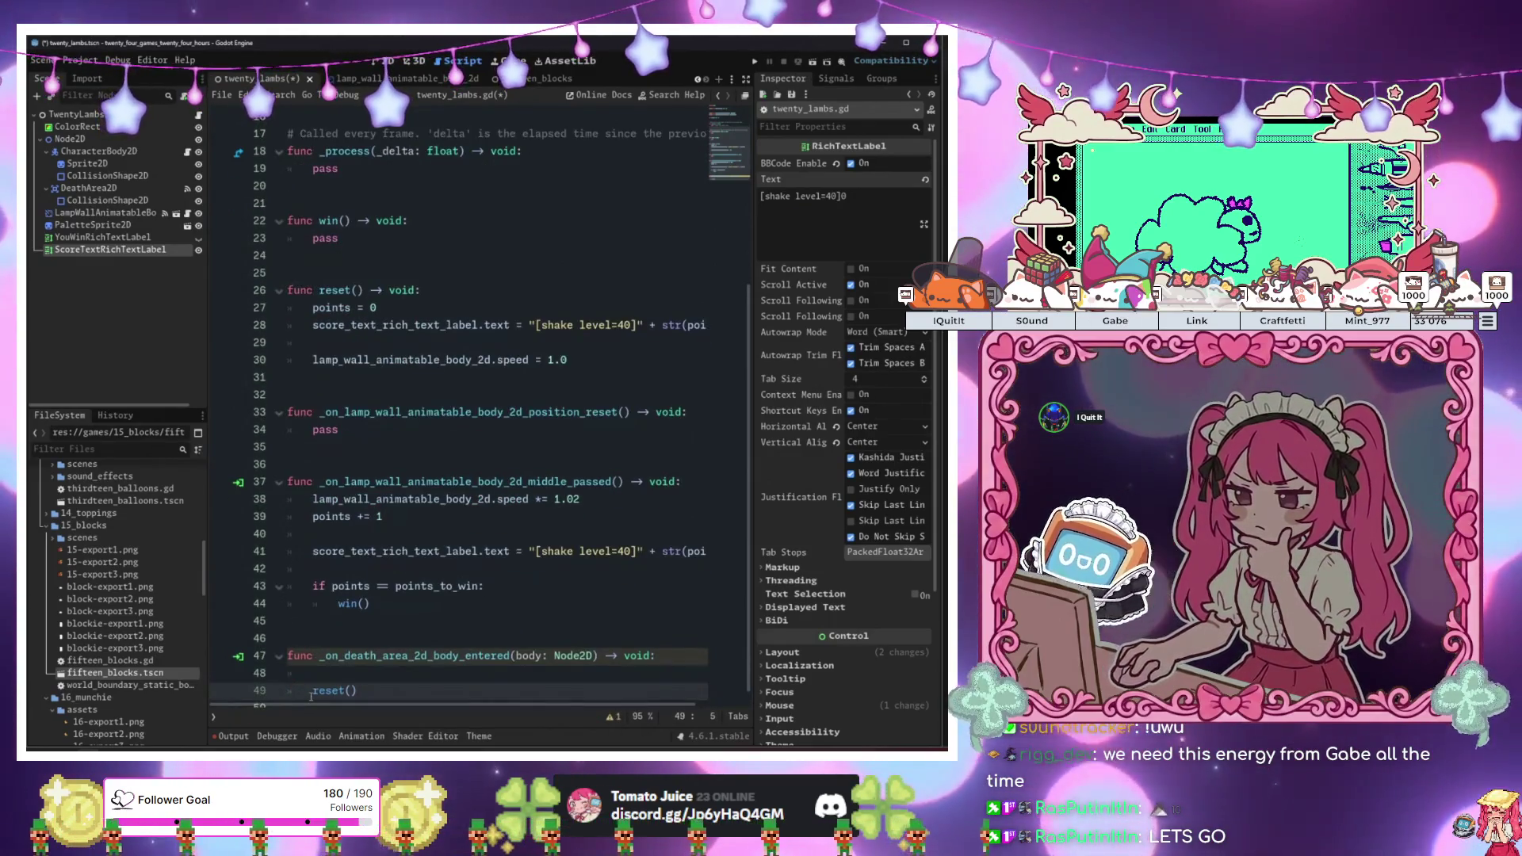
pyautogui.write('if body is CharacterBody2D:')
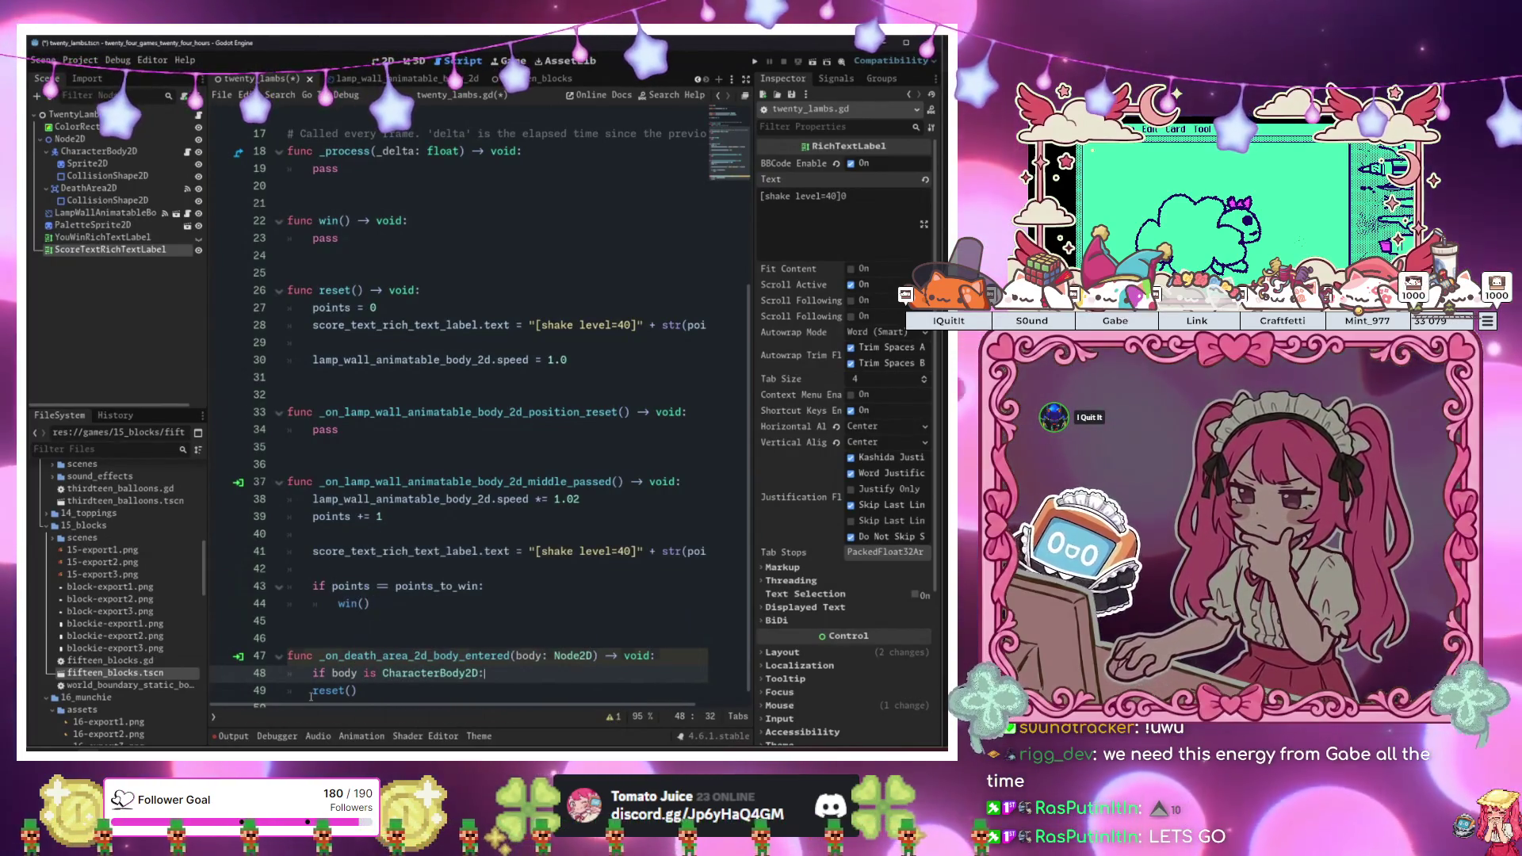
pyautogui.press('Down')
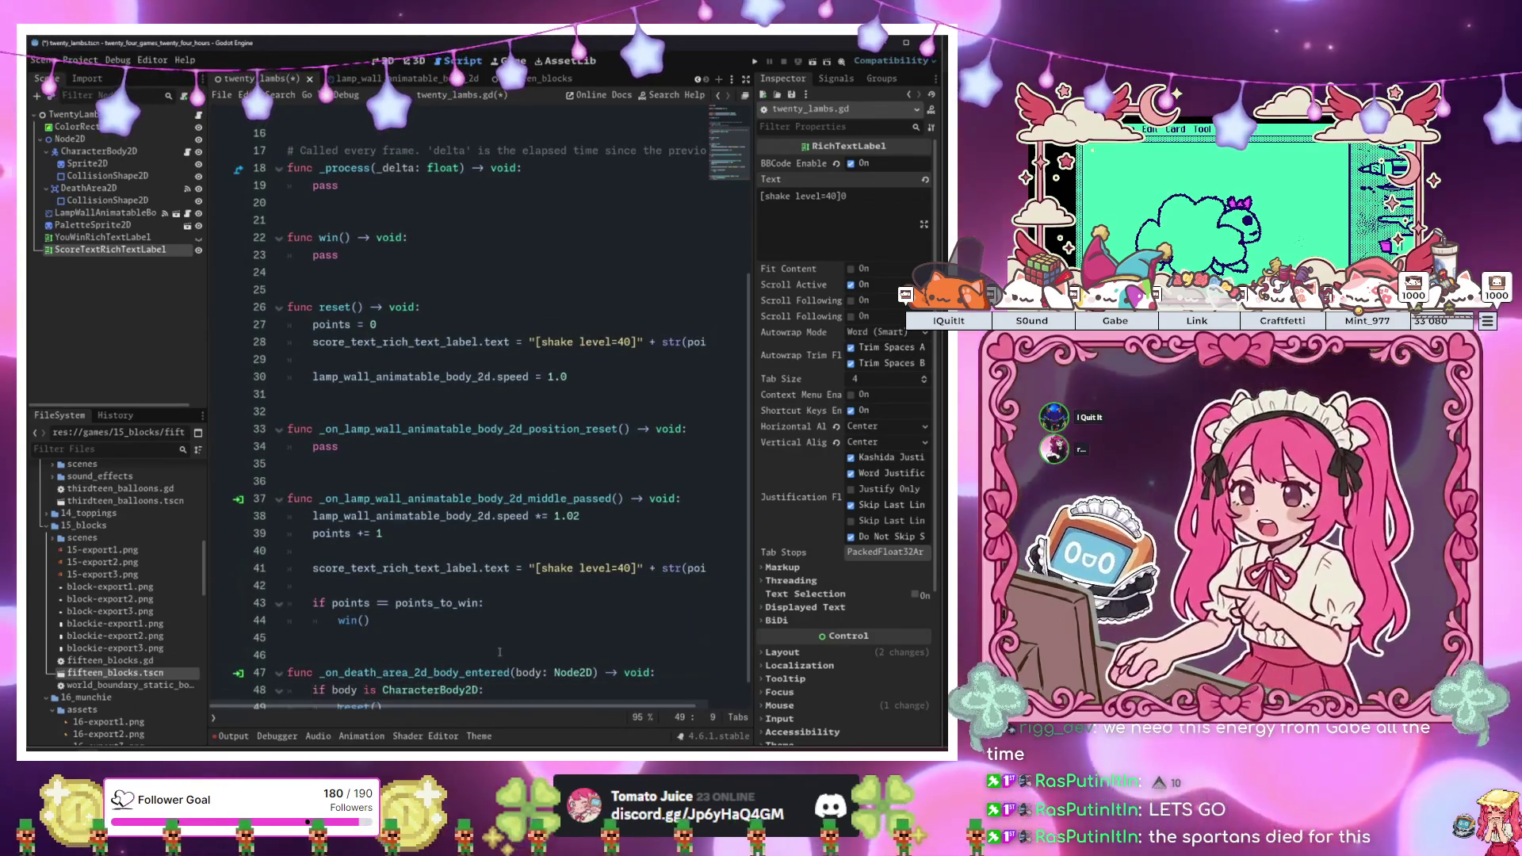
pyautogui.press('F5')
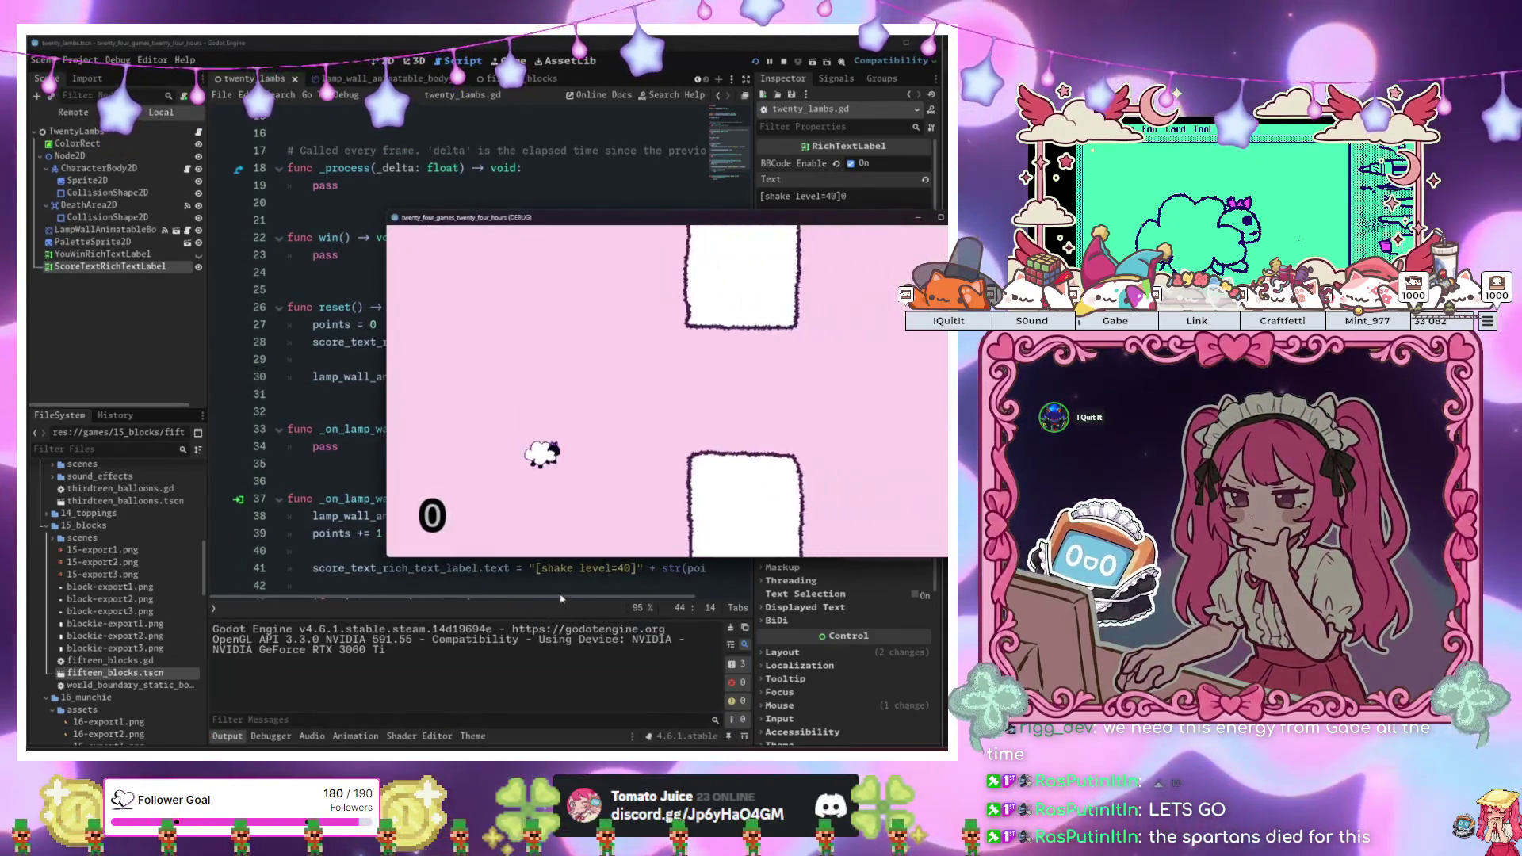
# - Flap the lamb through the wall gaps to raise the score to 19, then stop the game with F8
pyautogui.press('space')
pyautogui.press('space')
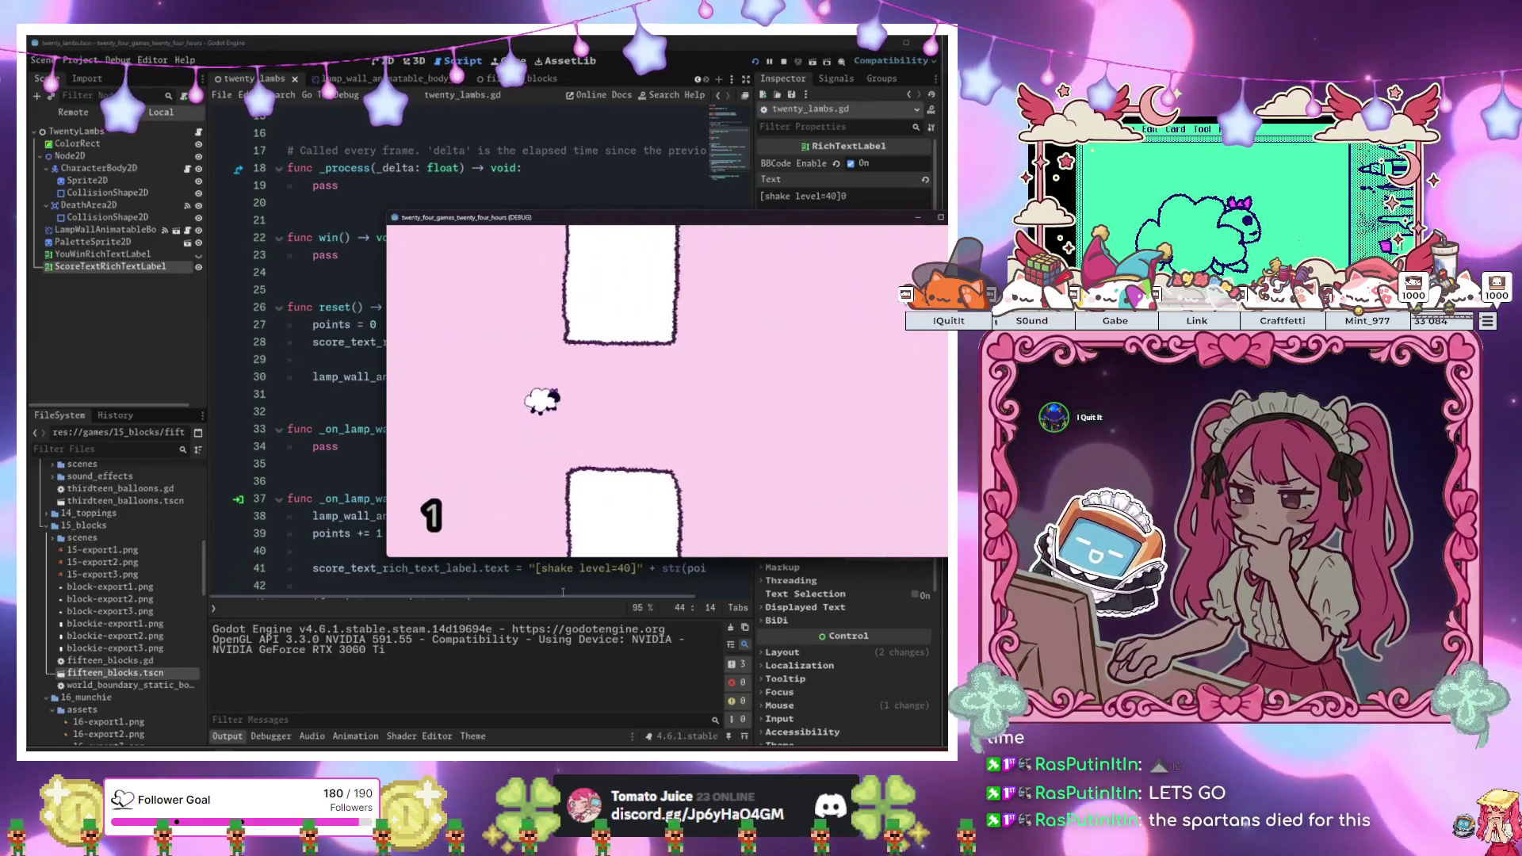
pyautogui.press('space')
pyautogui.press('space')
pyautogui.press('space')
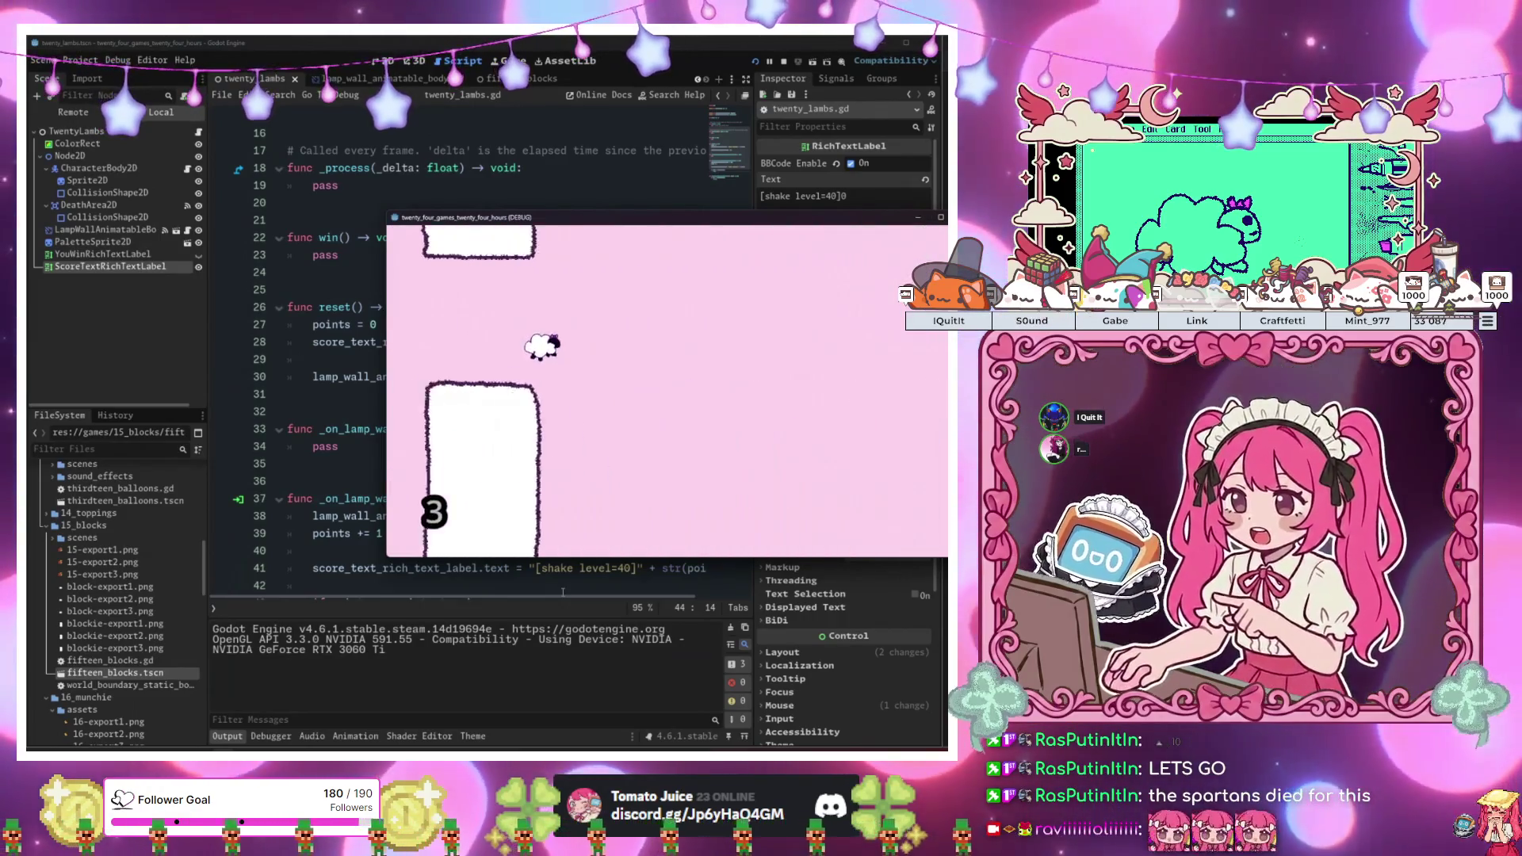
pyautogui.press('space')
pyautogui.press('space')
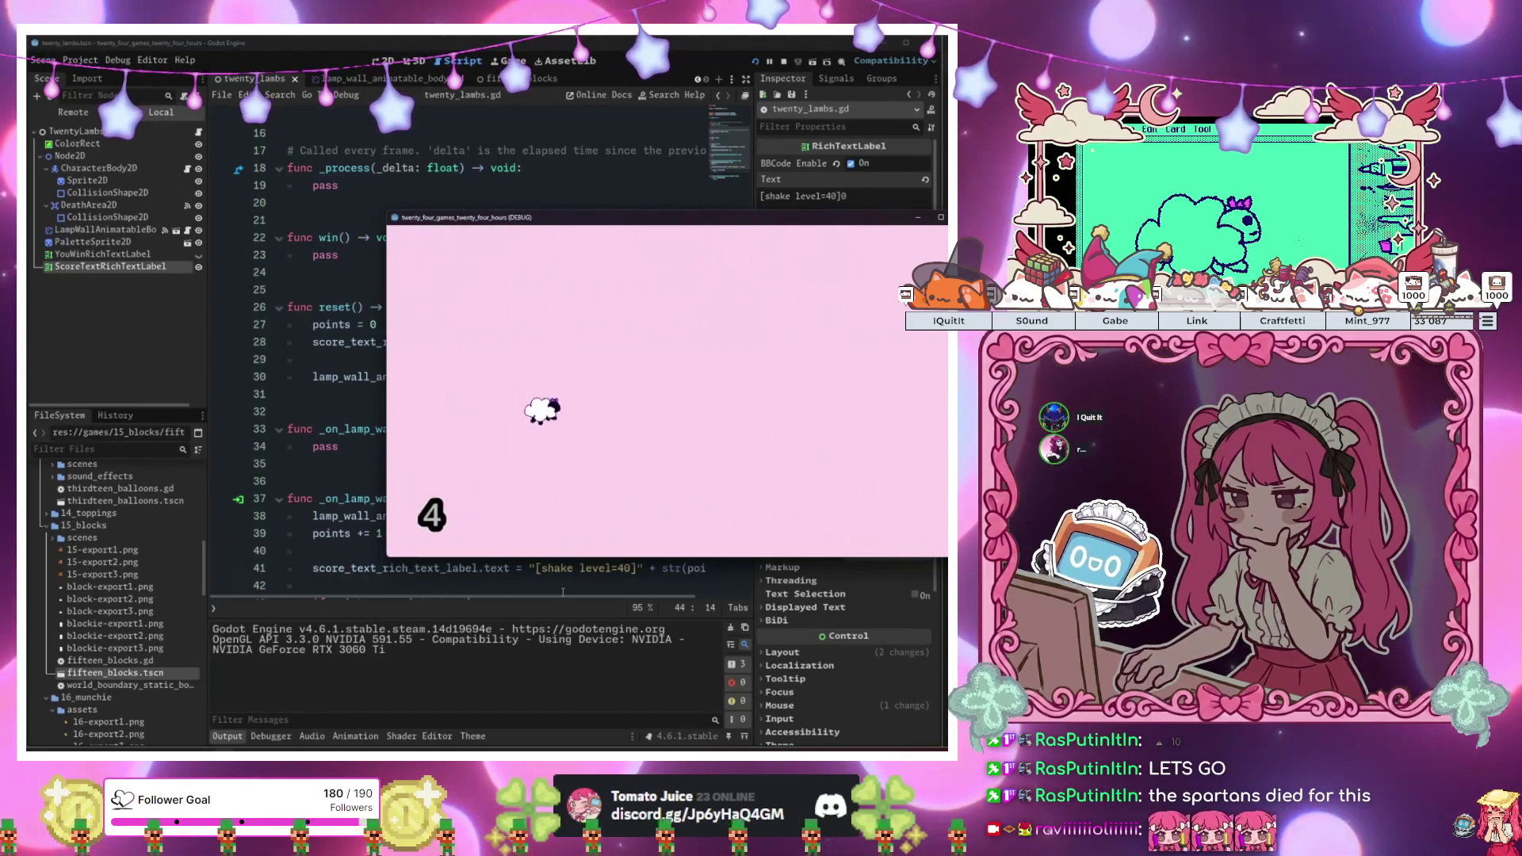
pyautogui.press('space')
pyautogui.press('space')
pyautogui.press('space')
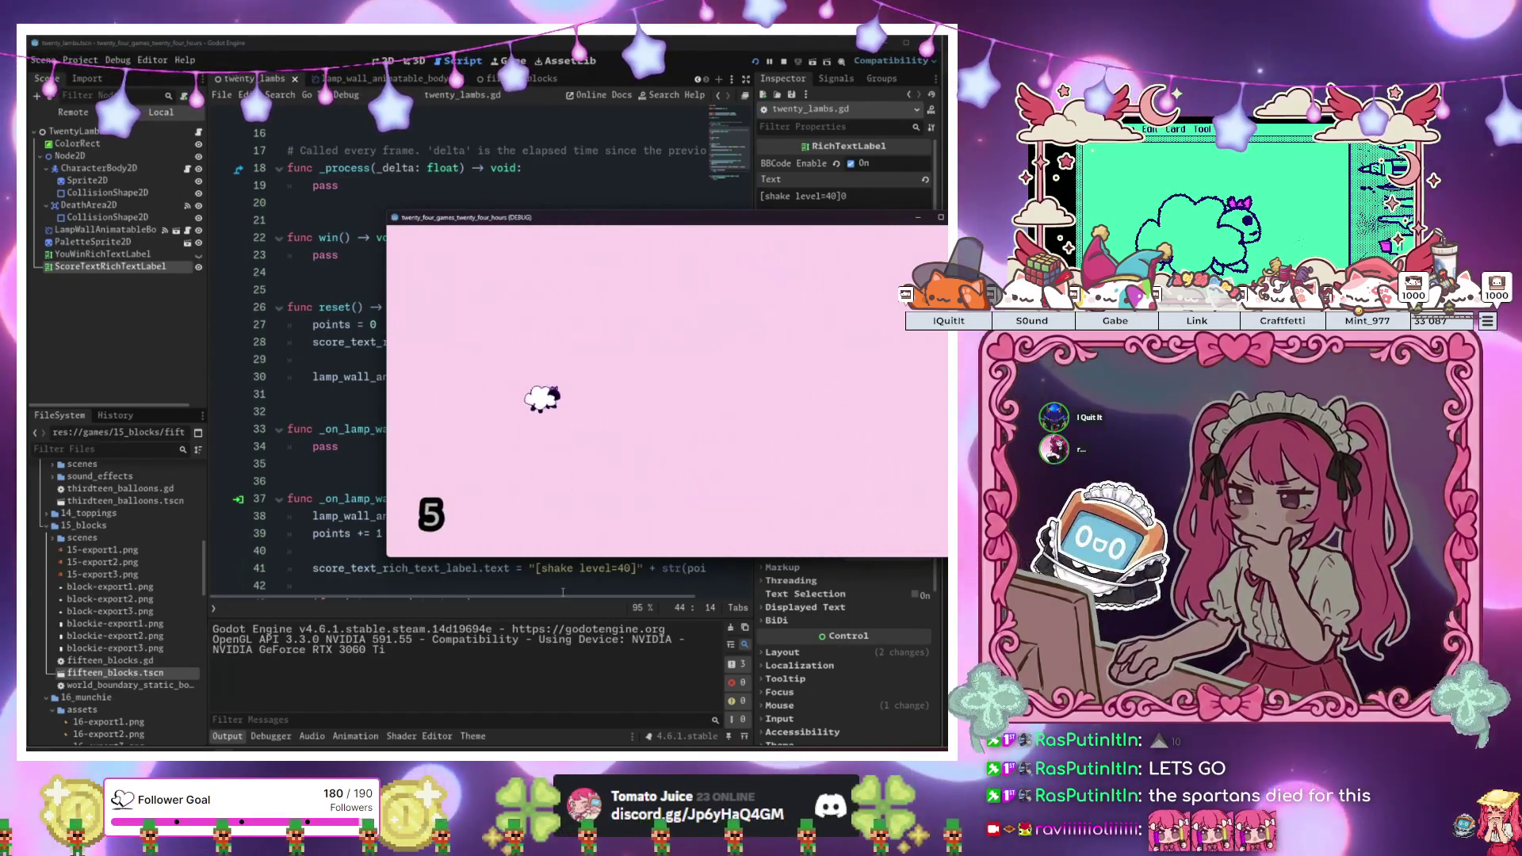
pyautogui.press('space')
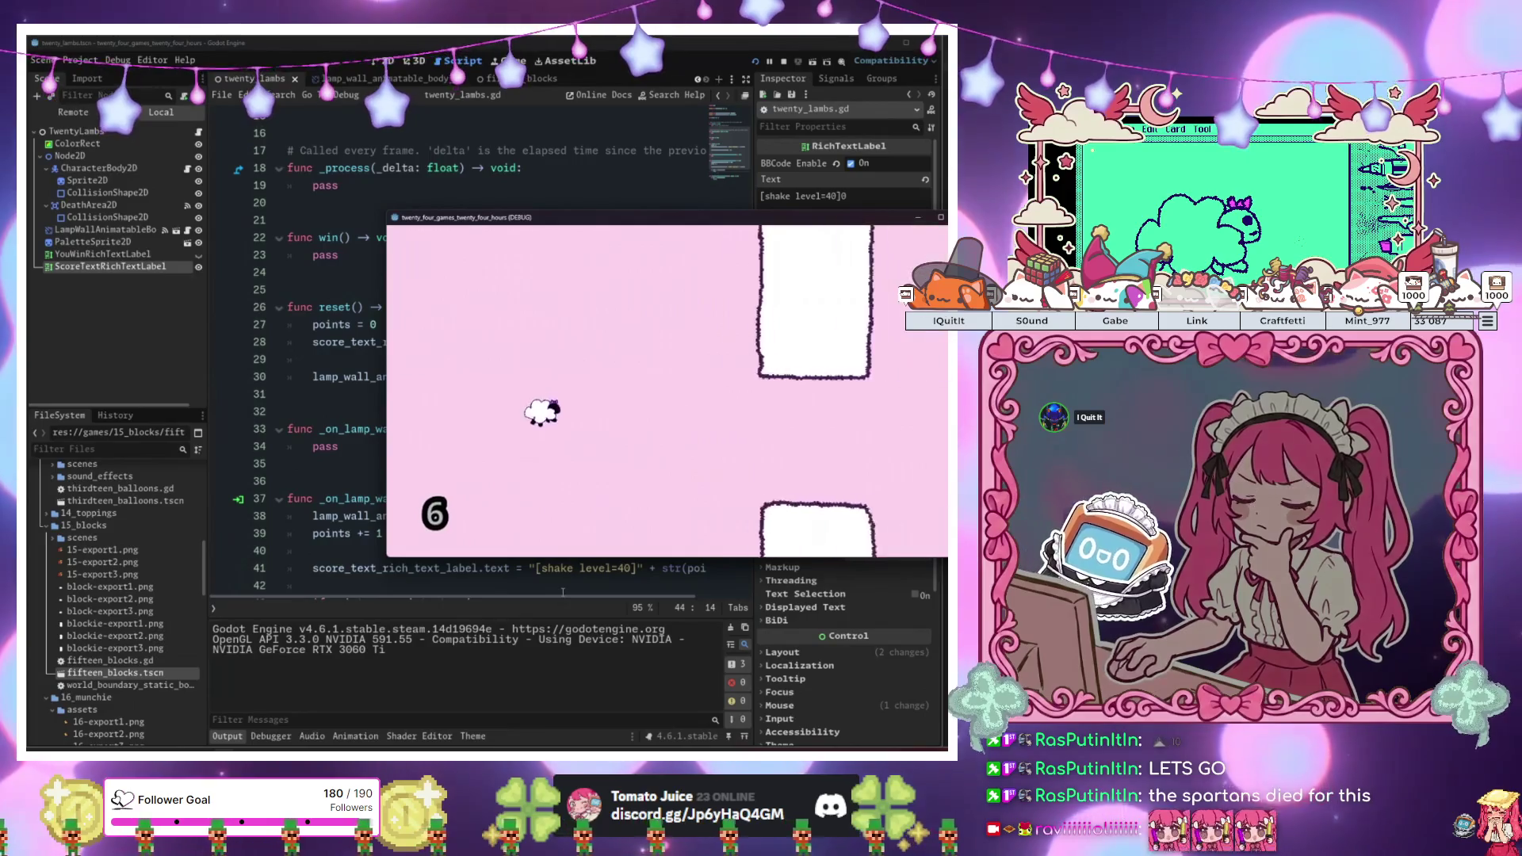
pyautogui.press('space')
pyautogui.press('space')
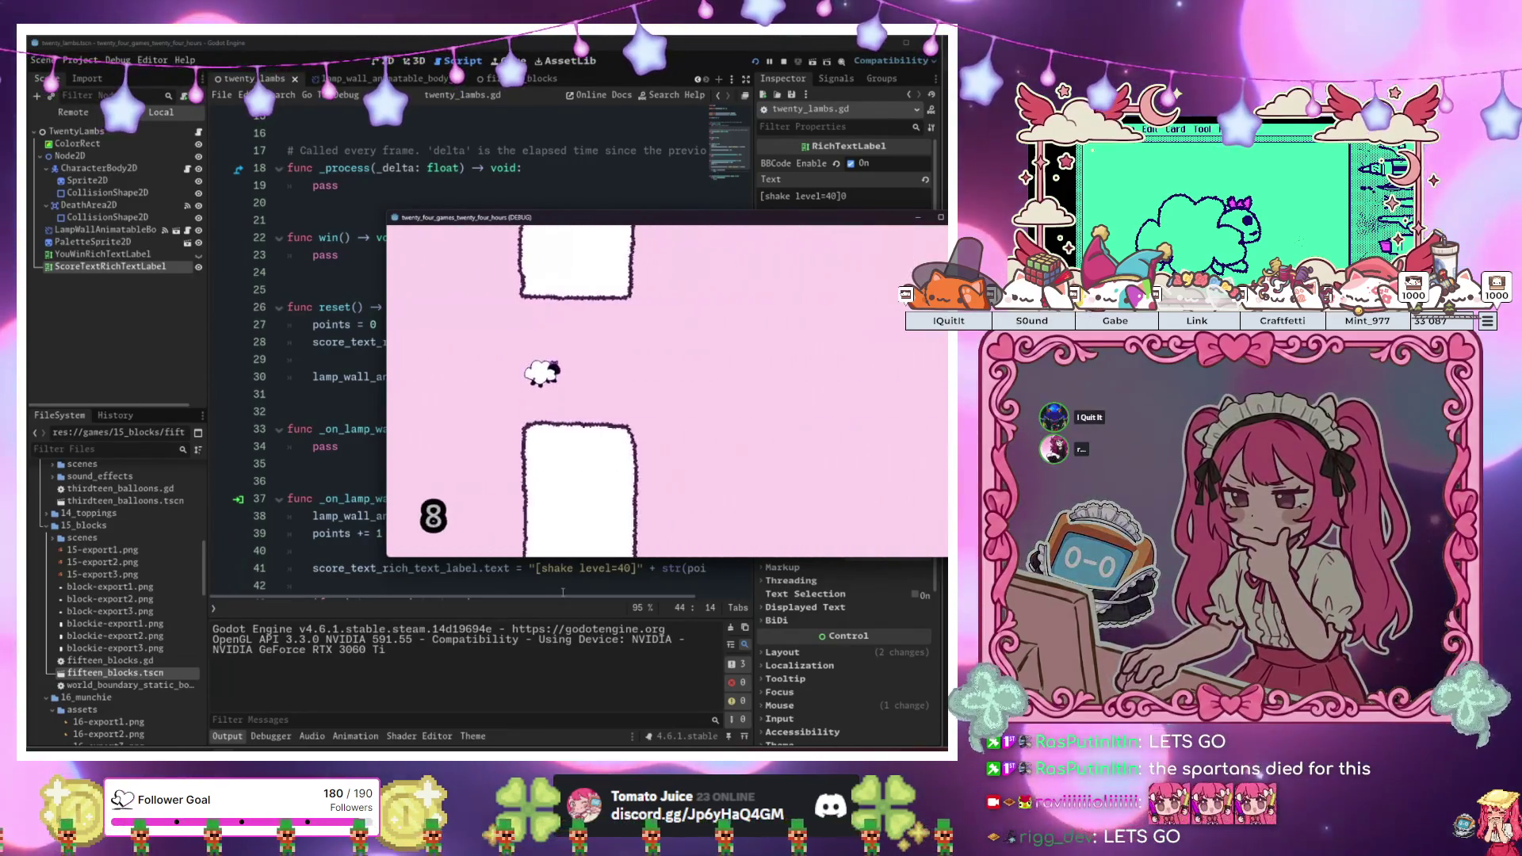
pyautogui.press('space')
pyautogui.press('space')
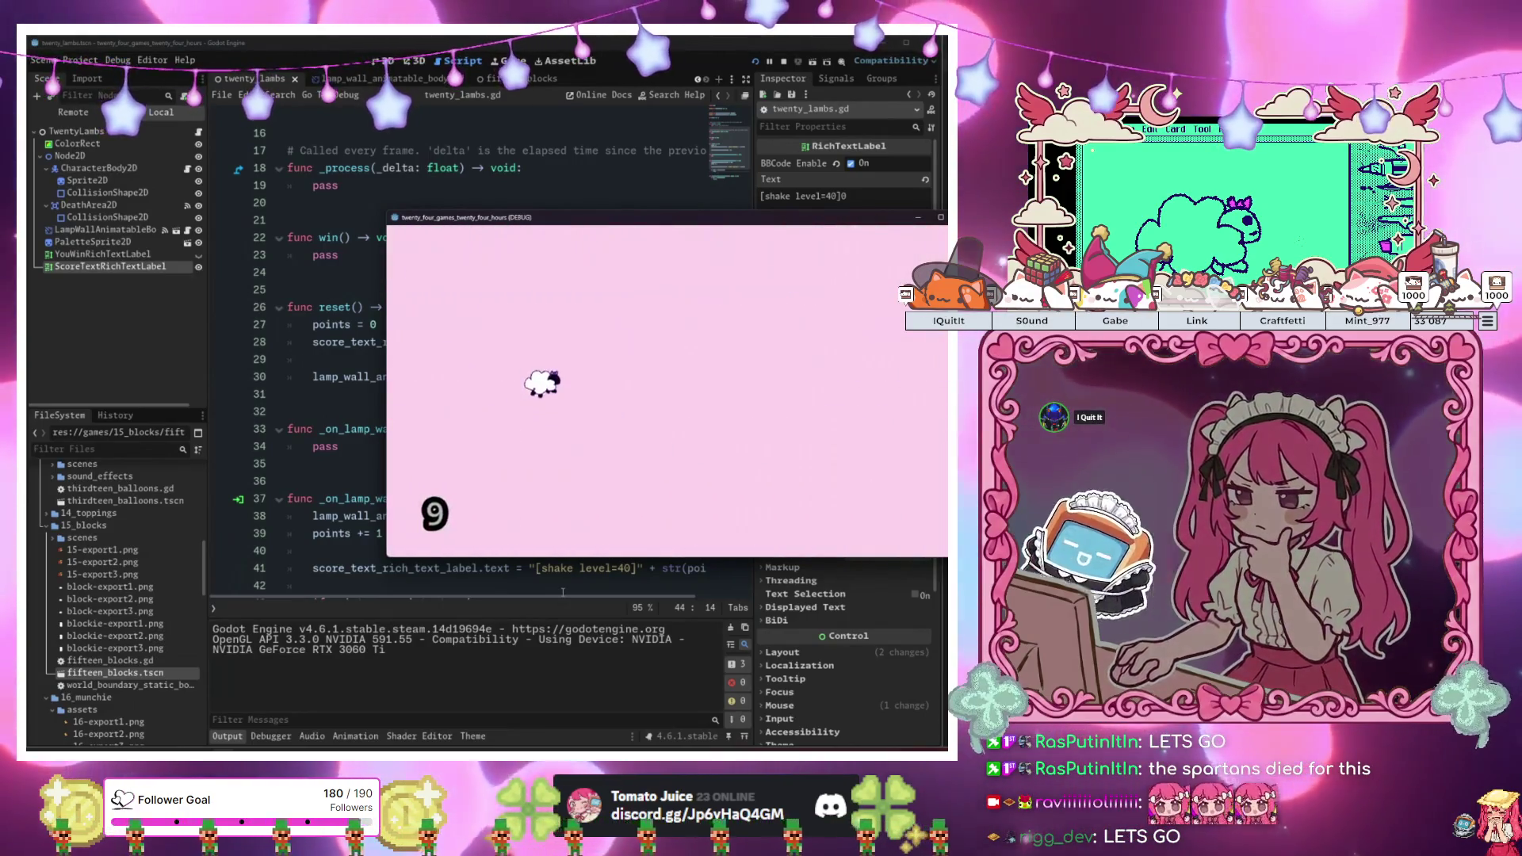
pyautogui.press('space')
pyautogui.press('space')
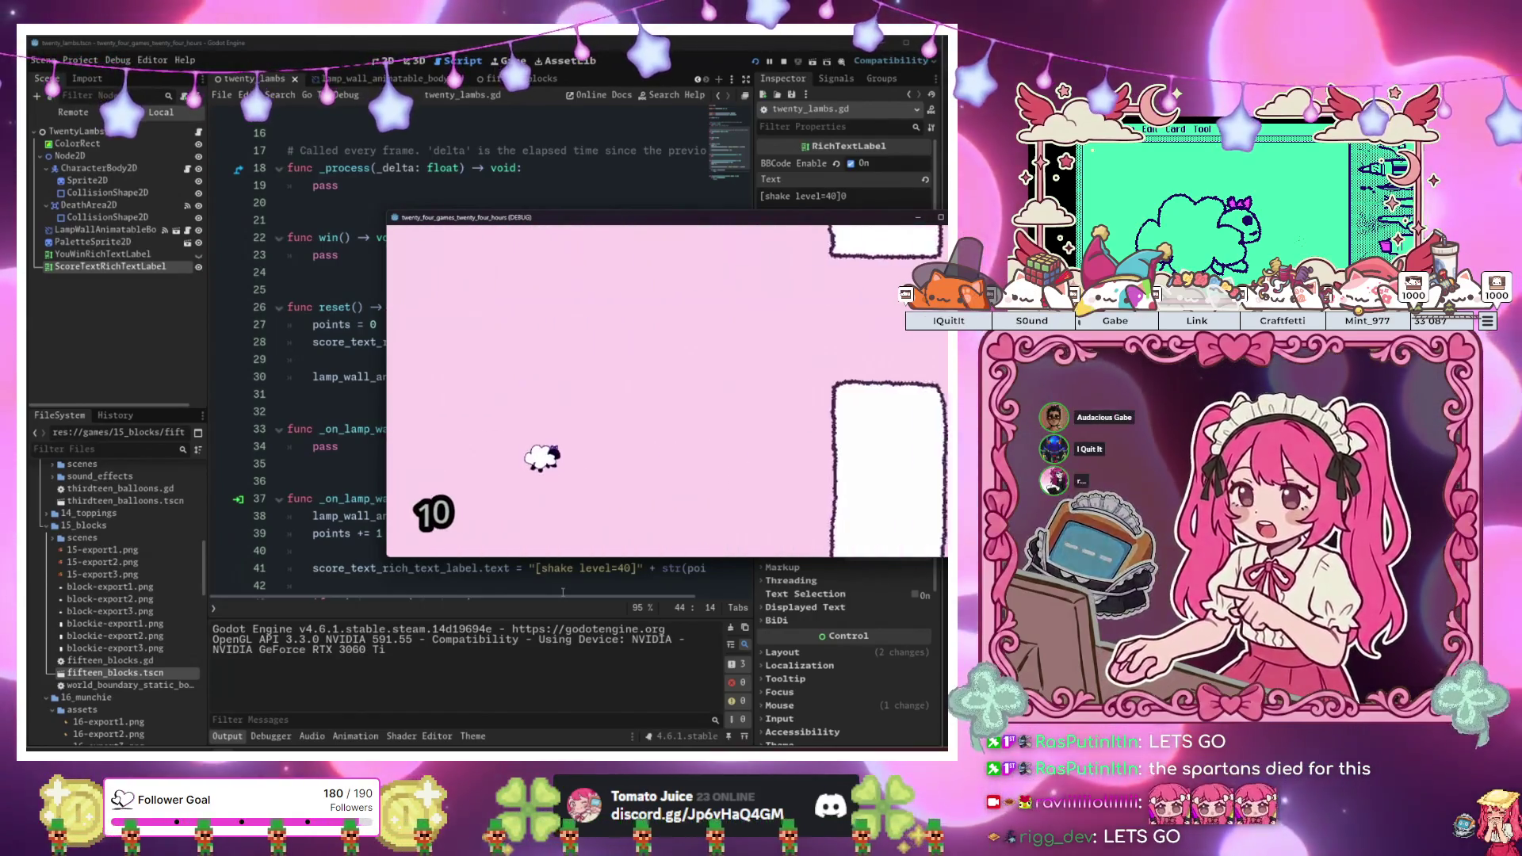
pyautogui.press('space')
pyautogui.press('space')
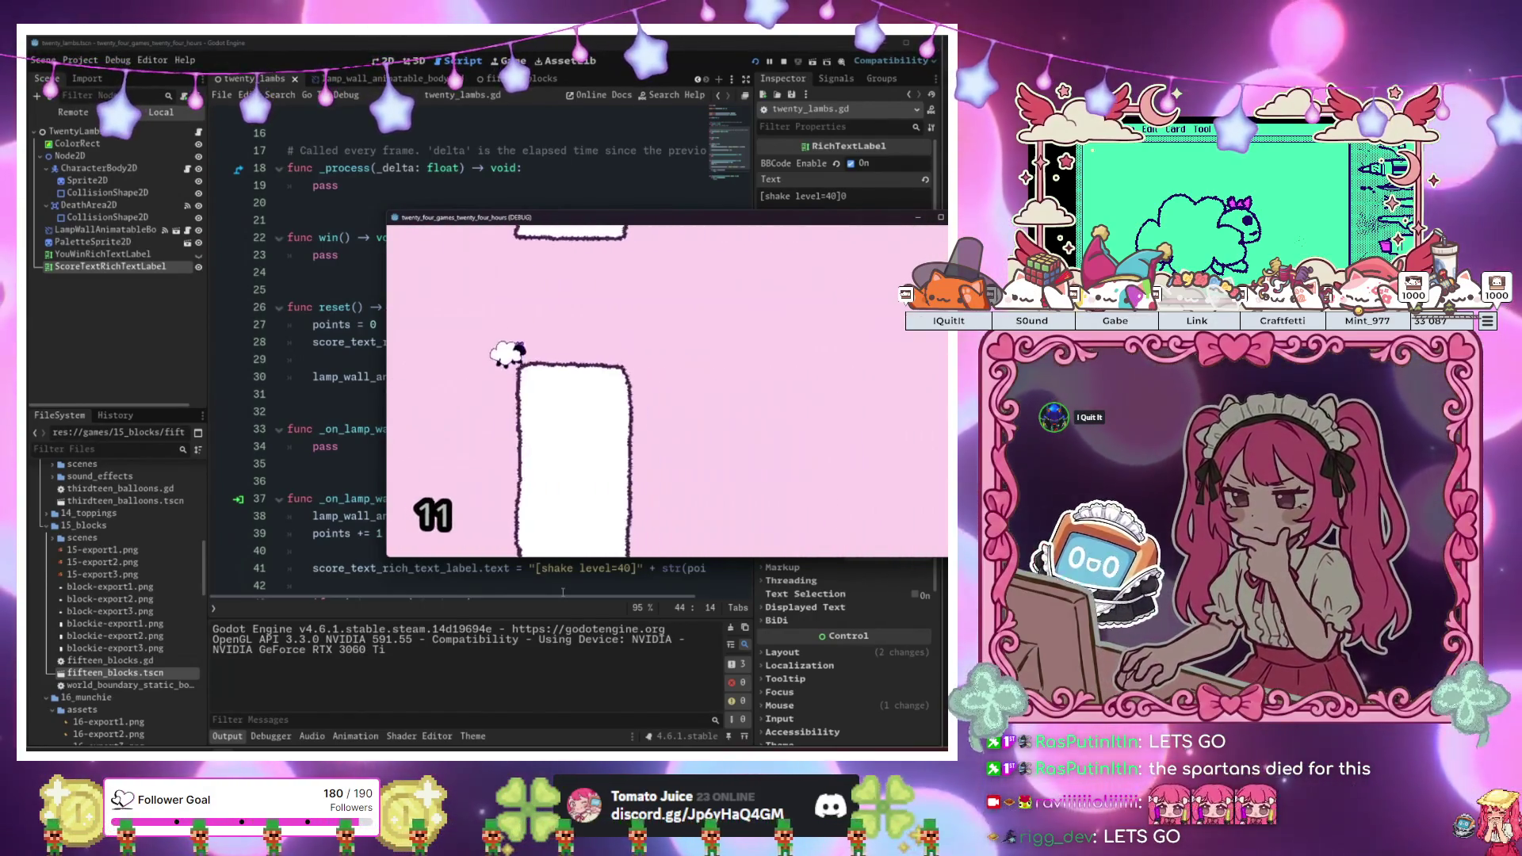
pyautogui.press('space')
pyautogui.press('space')
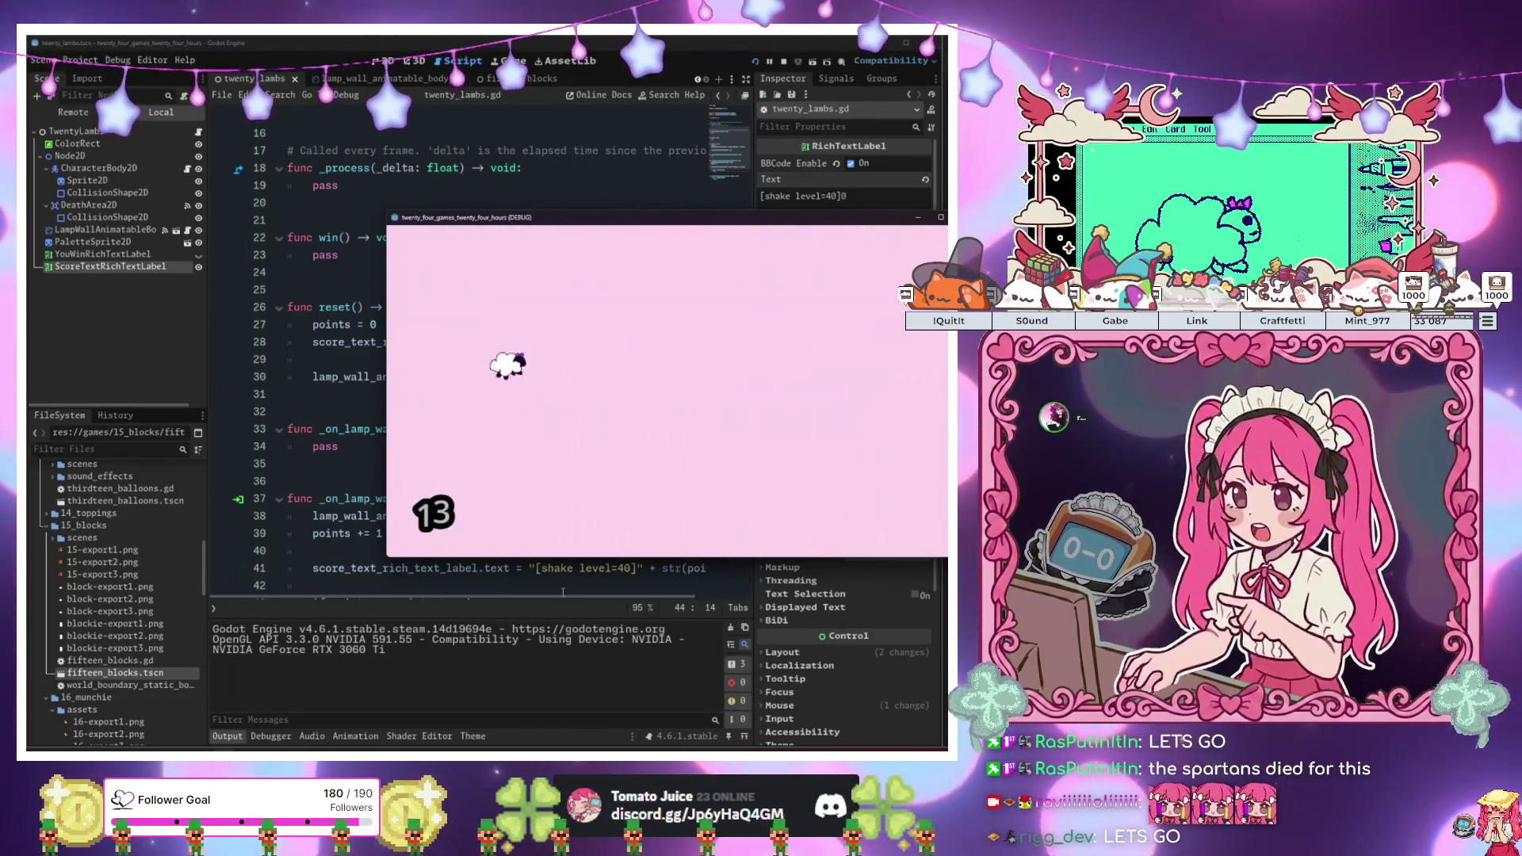
pyautogui.press('space')
pyautogui.press('space')
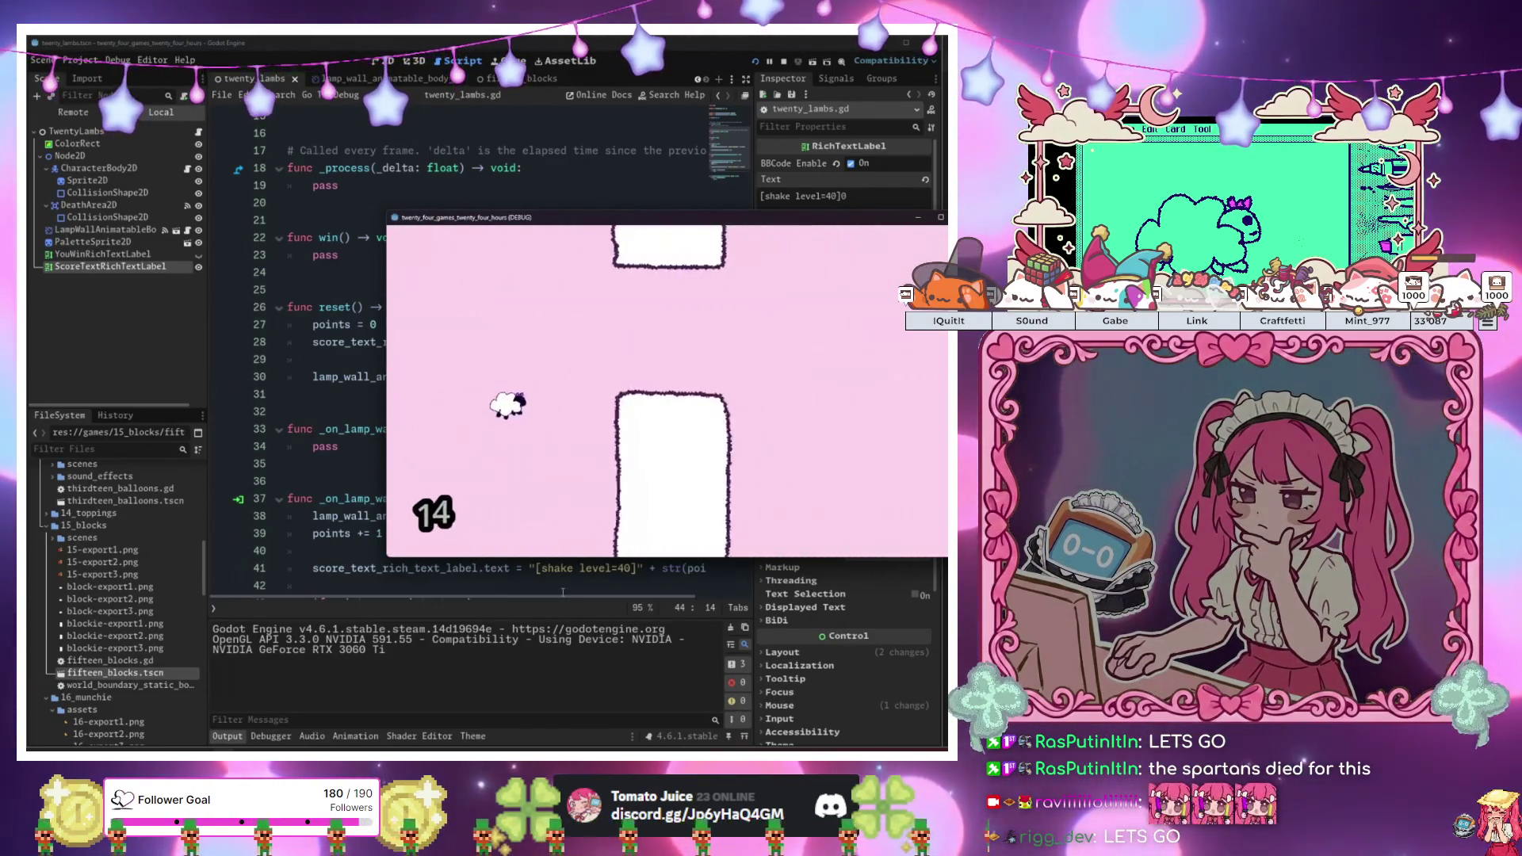
pyautogui.press('space')
pyautogui.press('space')
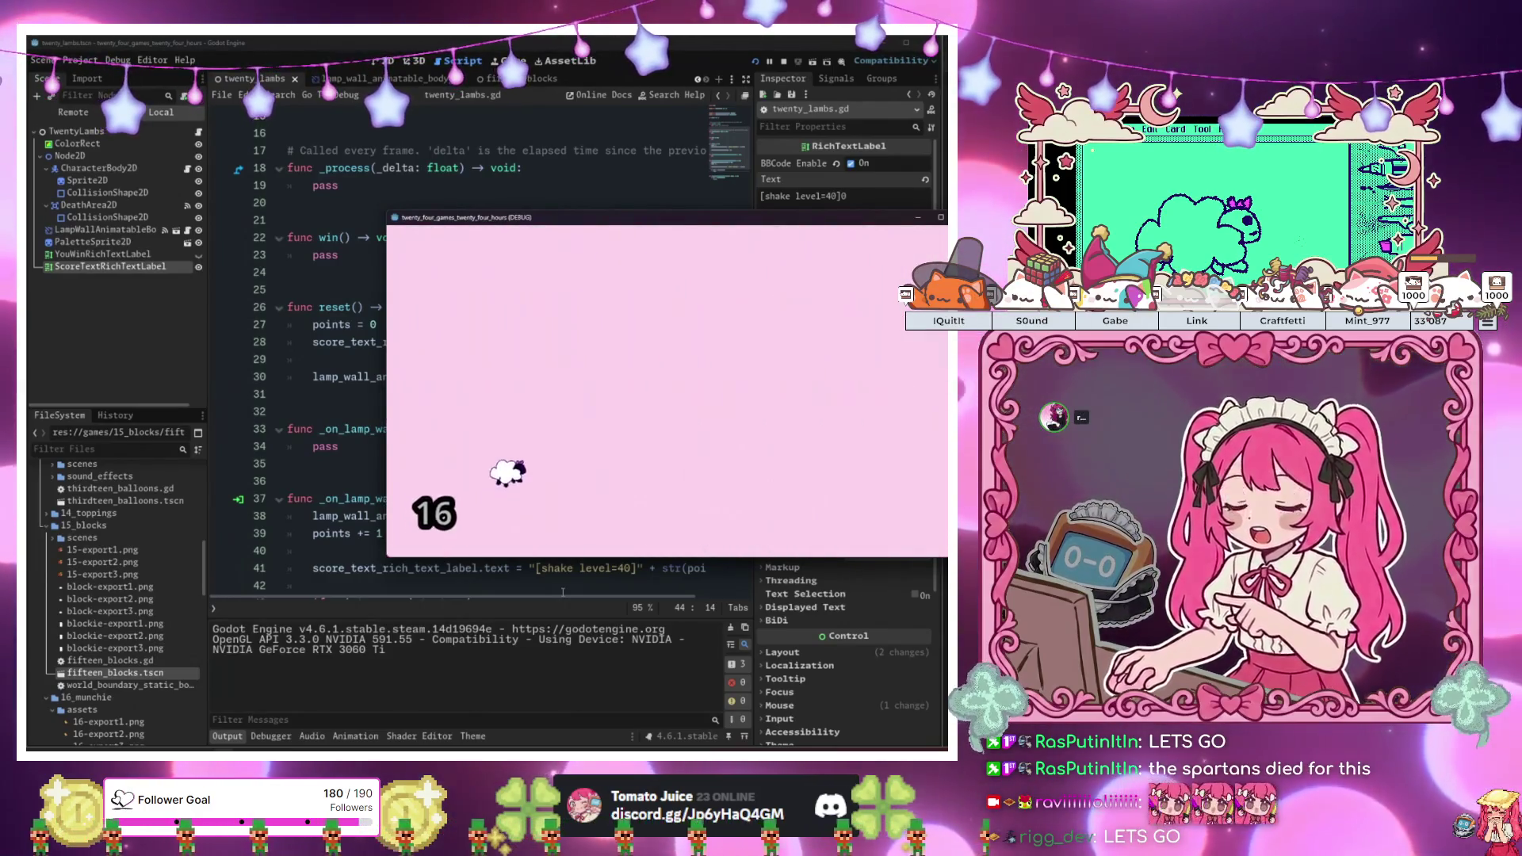
pyautogui.press('space')
pyautogui.press('space')
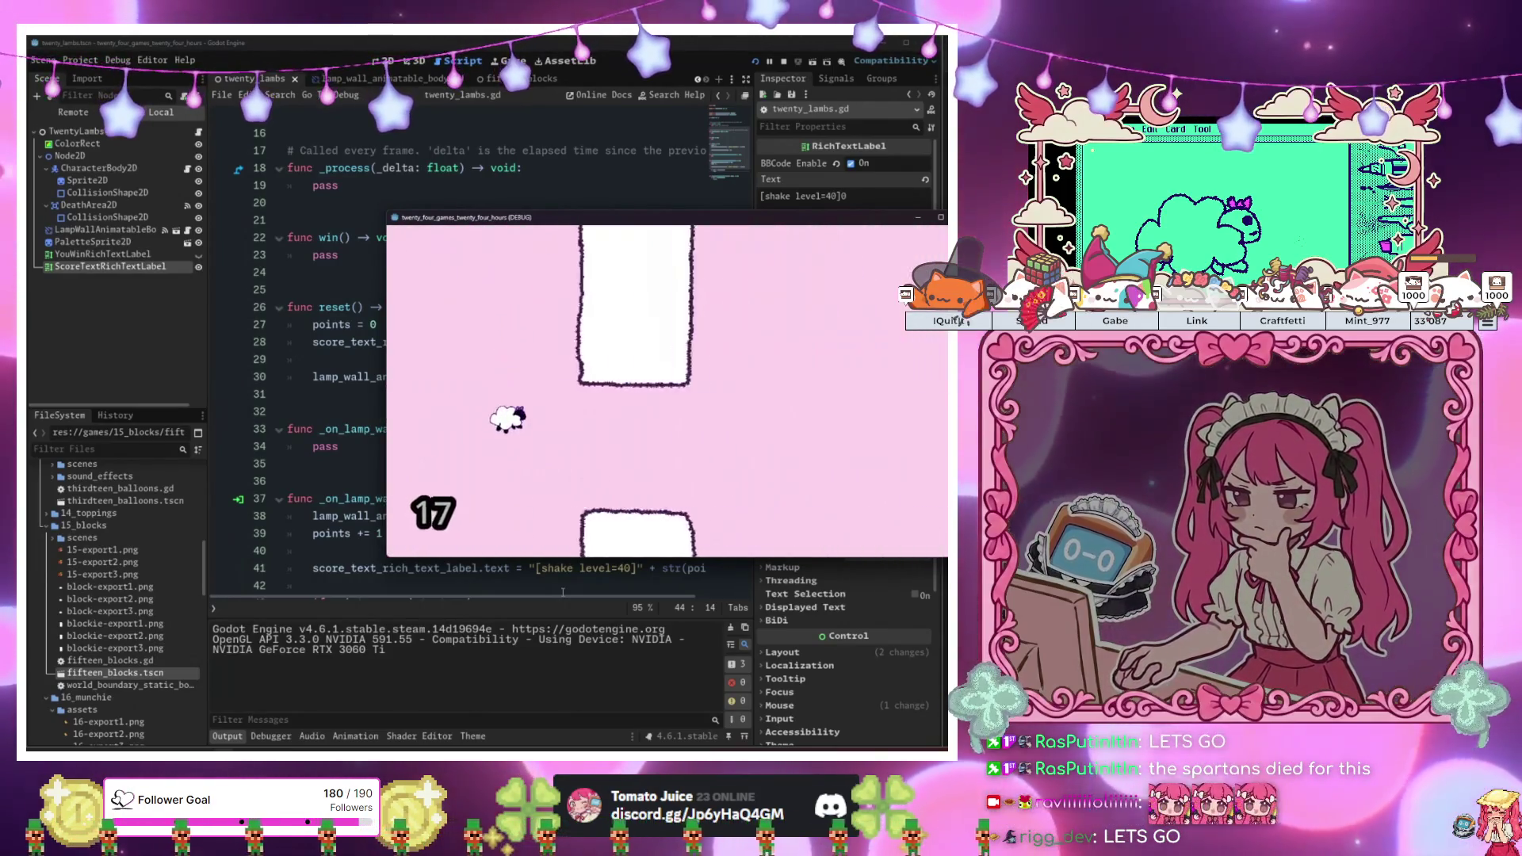
pyautogui.press('space')
pyautogui.press('space')
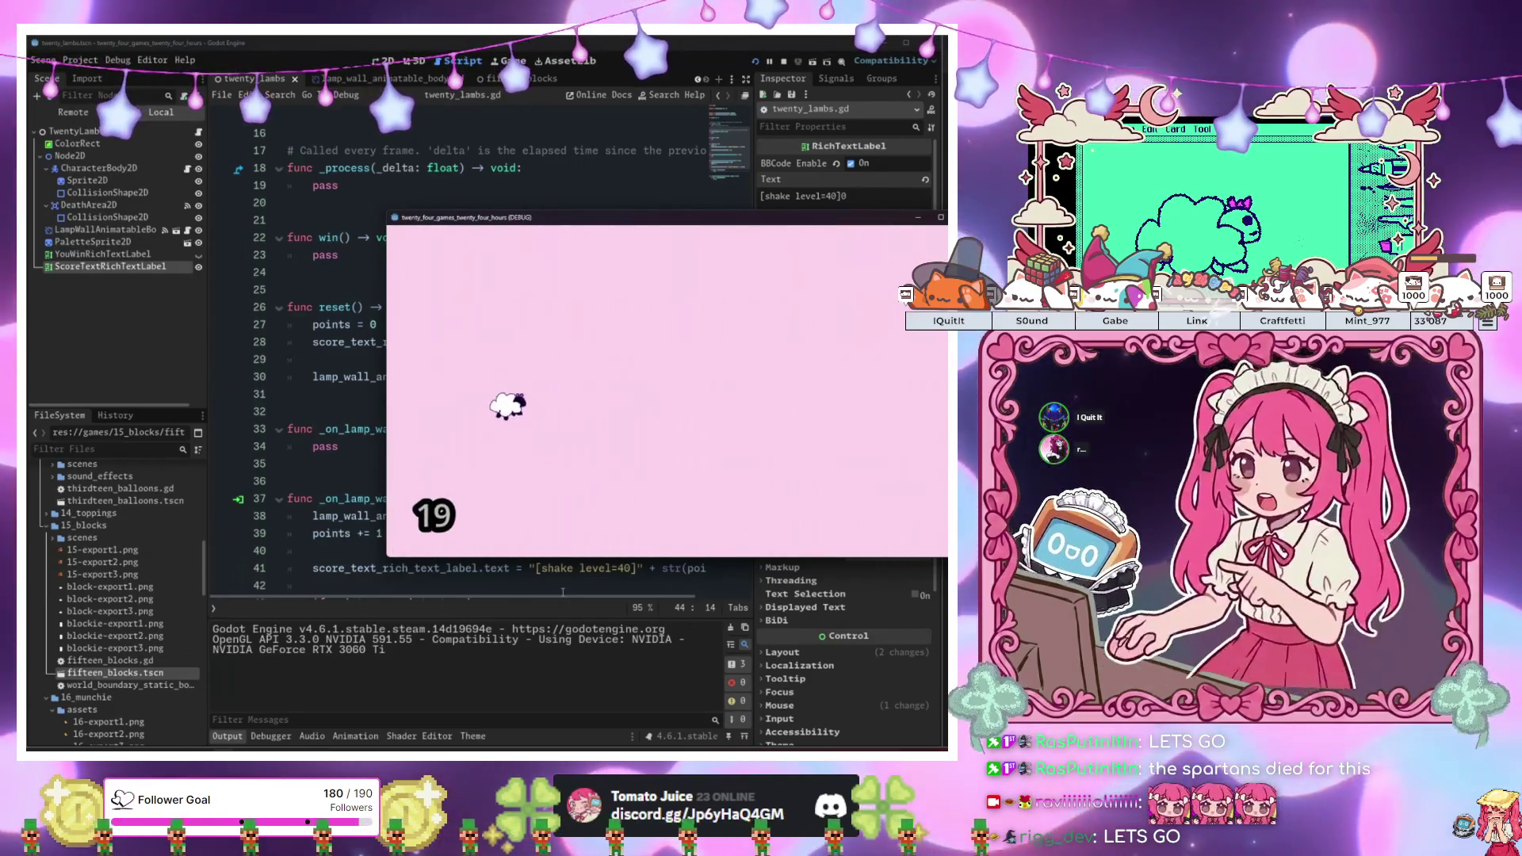
pyautogui.press('space')
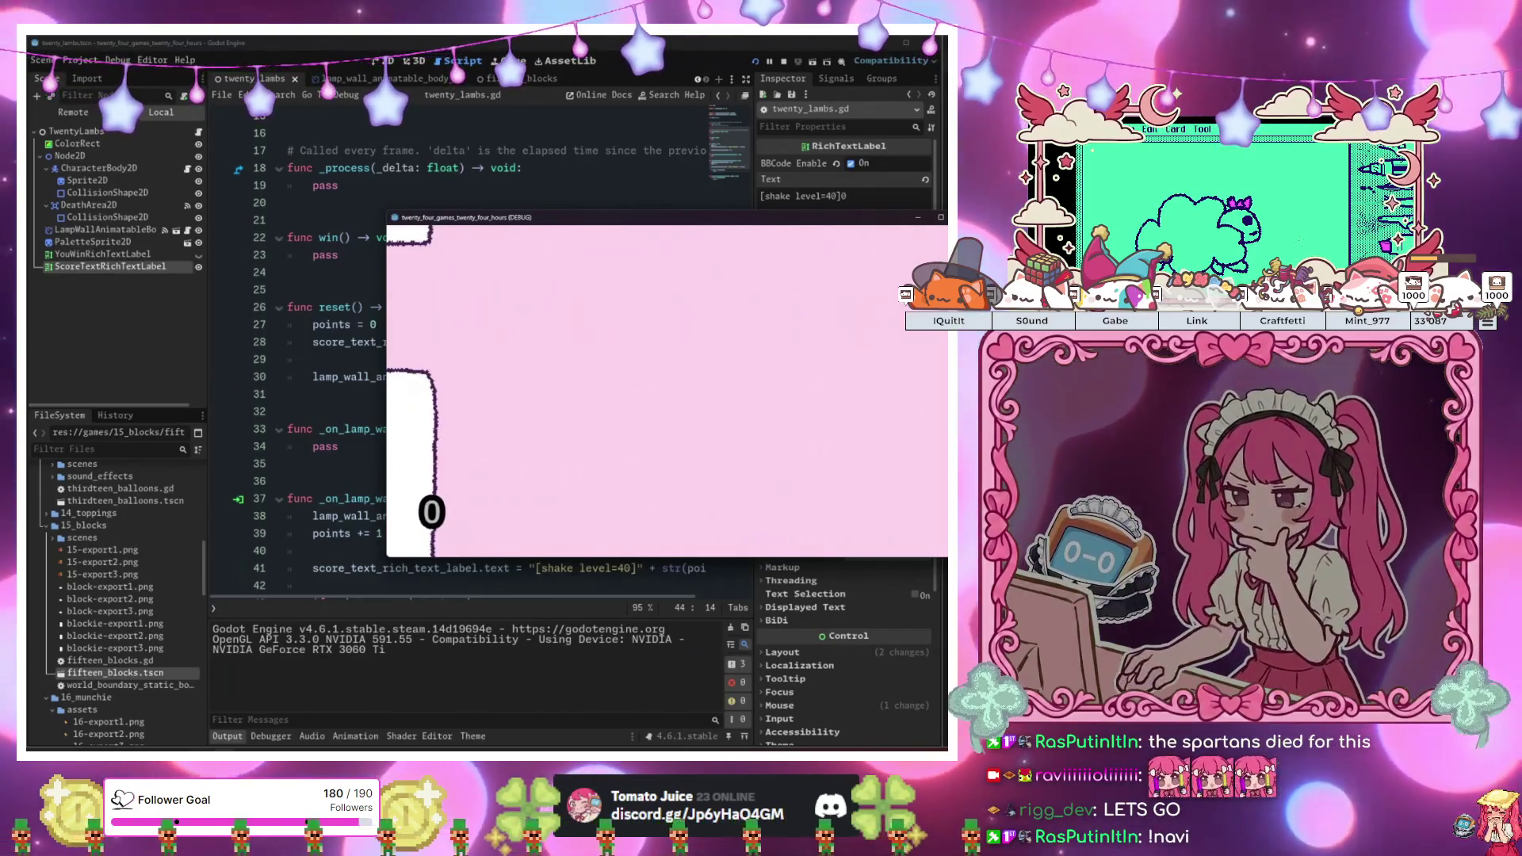
pyautogui.press('F8')
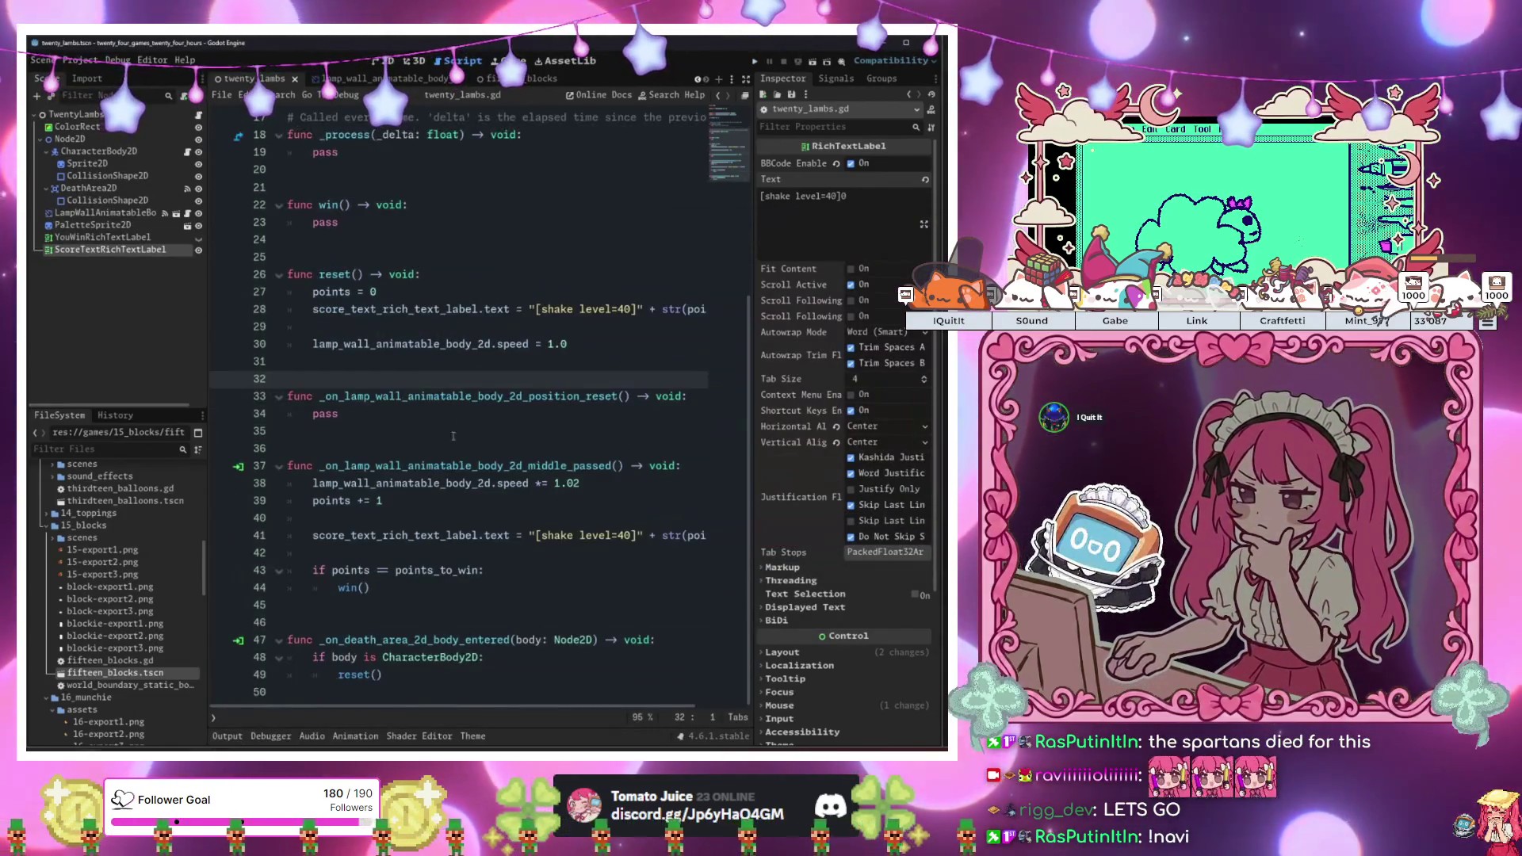
# - Jump from the speed reset in reset() to the speed declaration in the lamp wall script
pyautogui.click(502, 486)
pyautogui.click(539, 503)
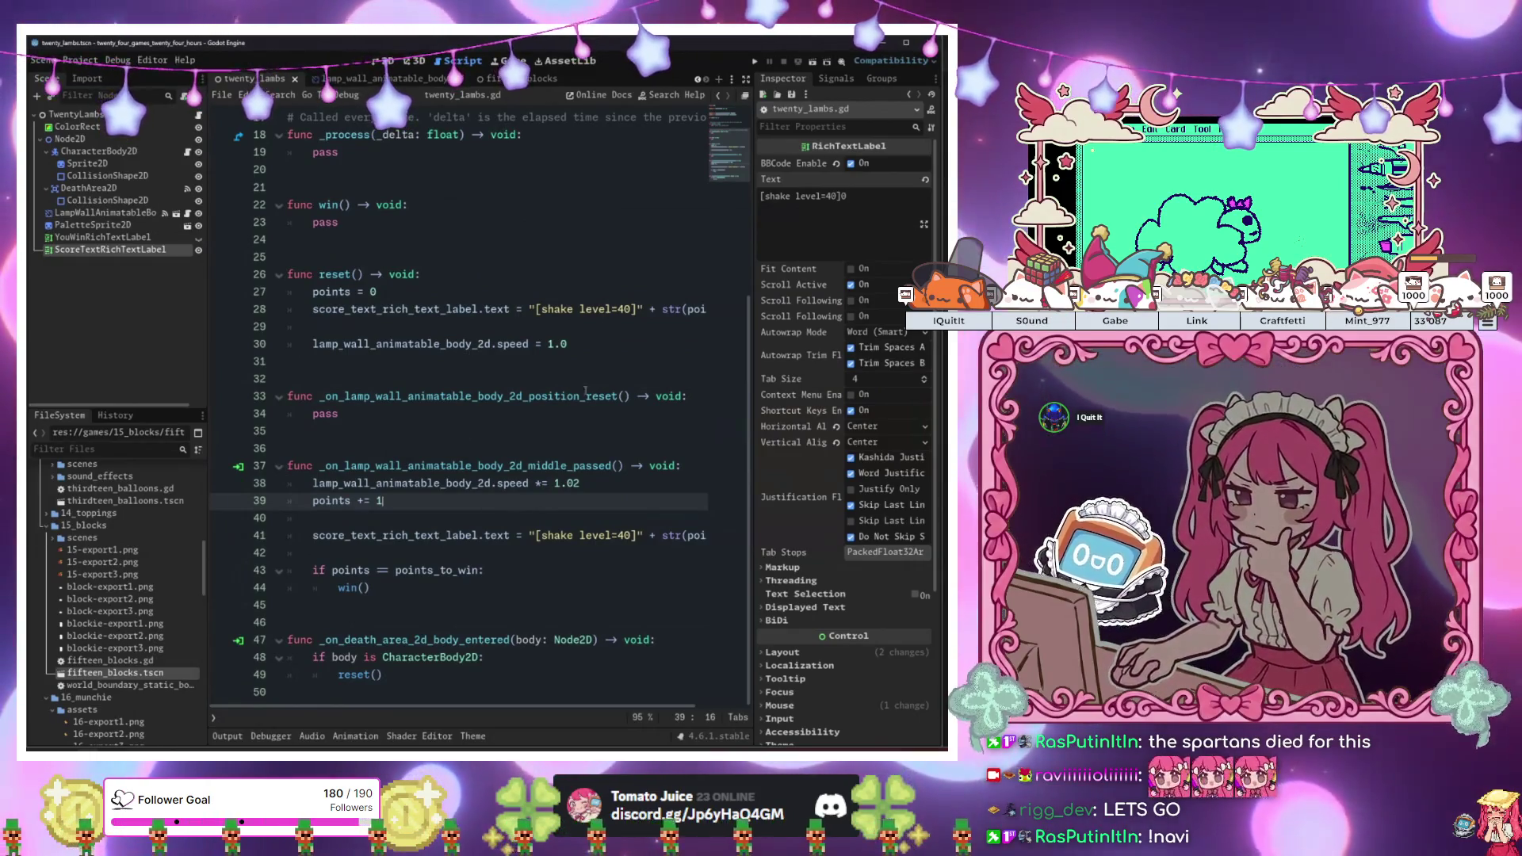
pyautogui.click(606, 343)
pyautogui.click(586, 483)
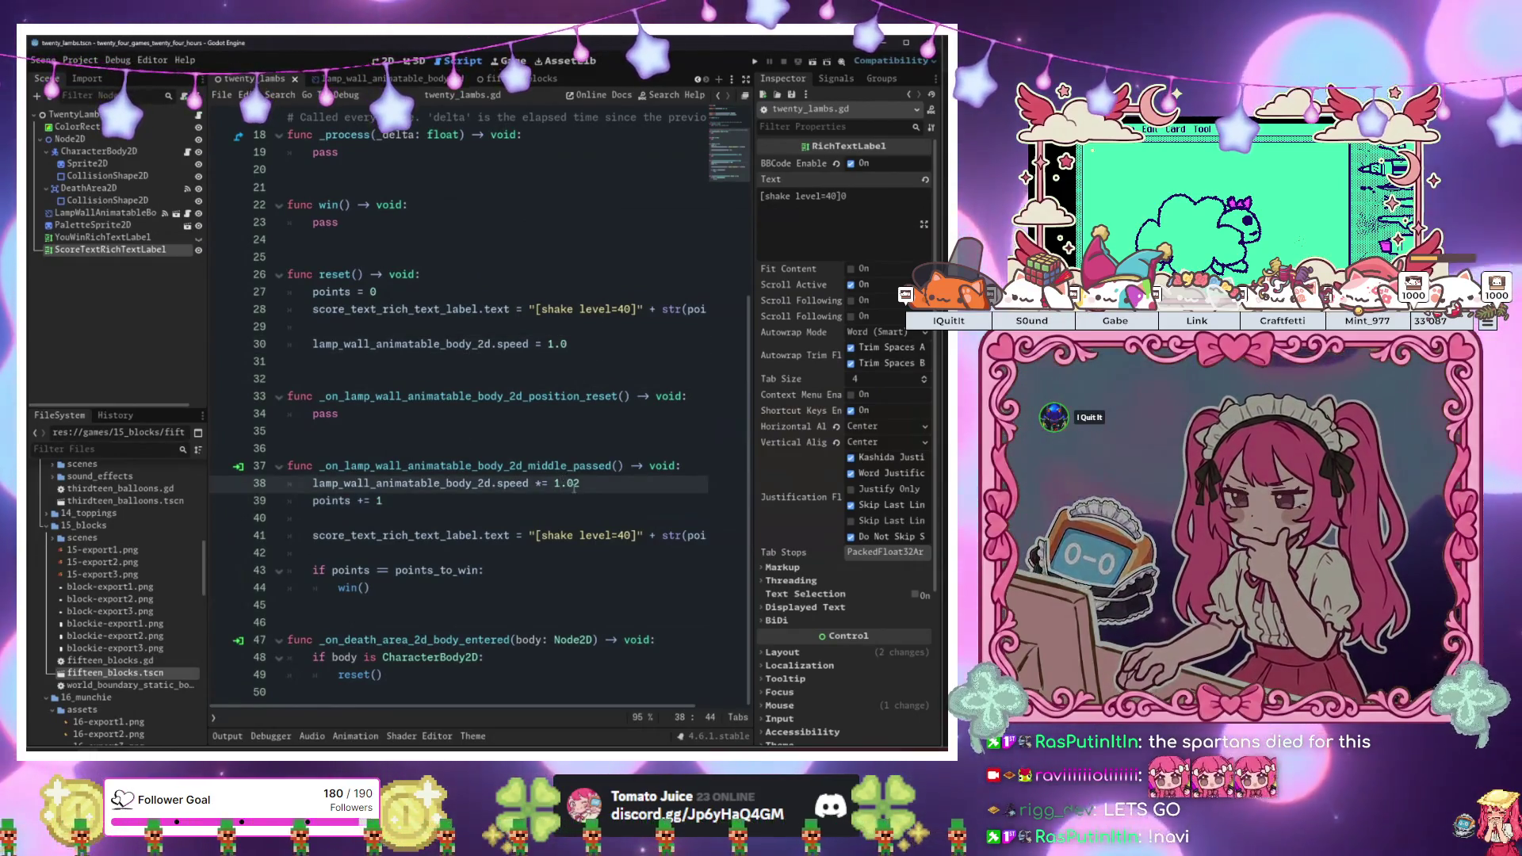
pyautogui.click(587, 345)
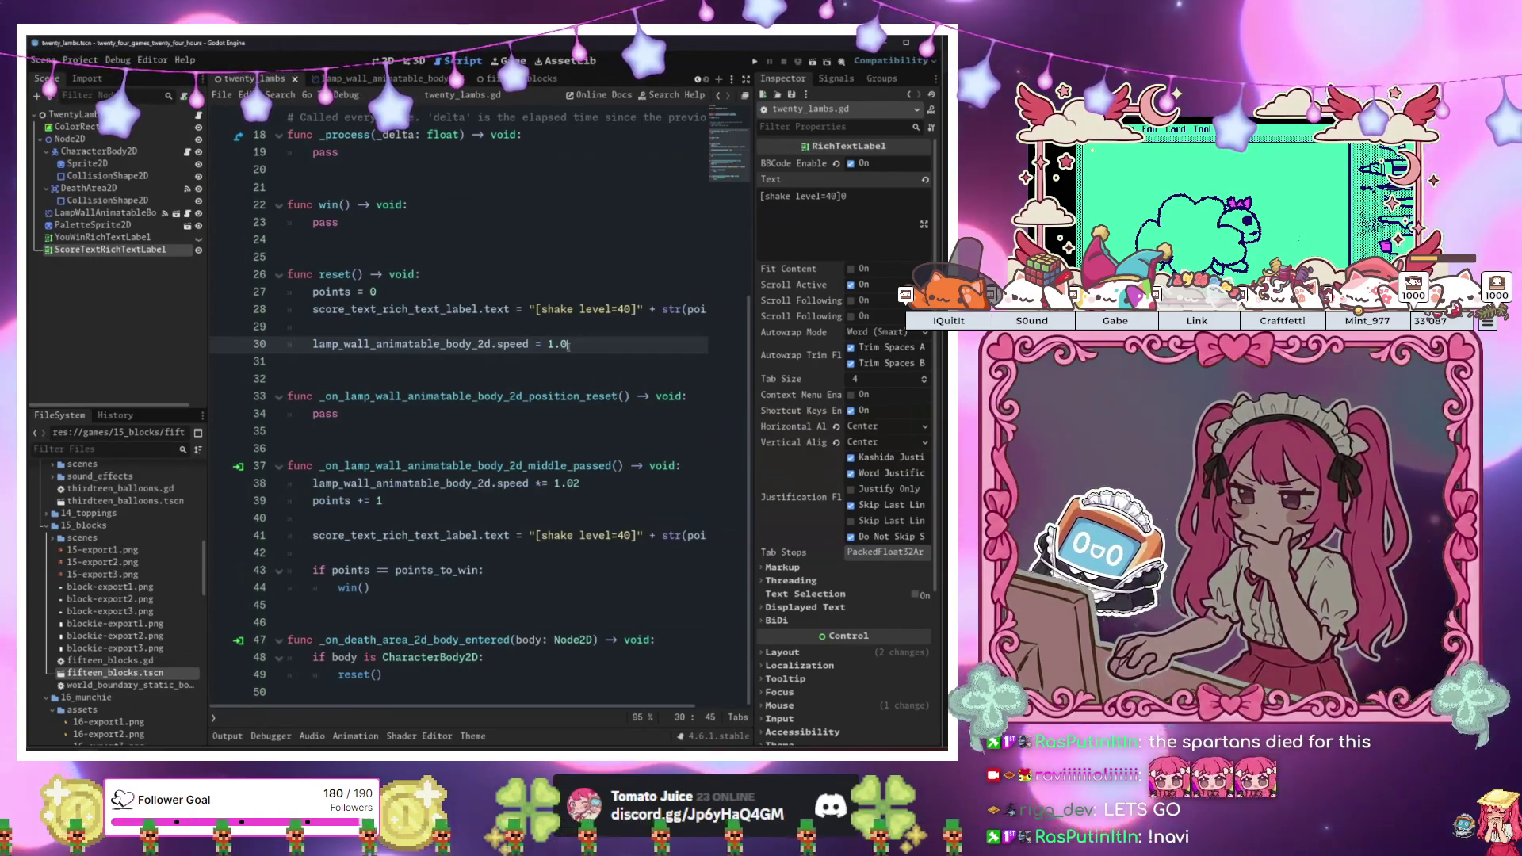
pyautogui.keyDown('ctrl'); pyautogui.click(514, 344); pyautogui.keyUp('ctrl')
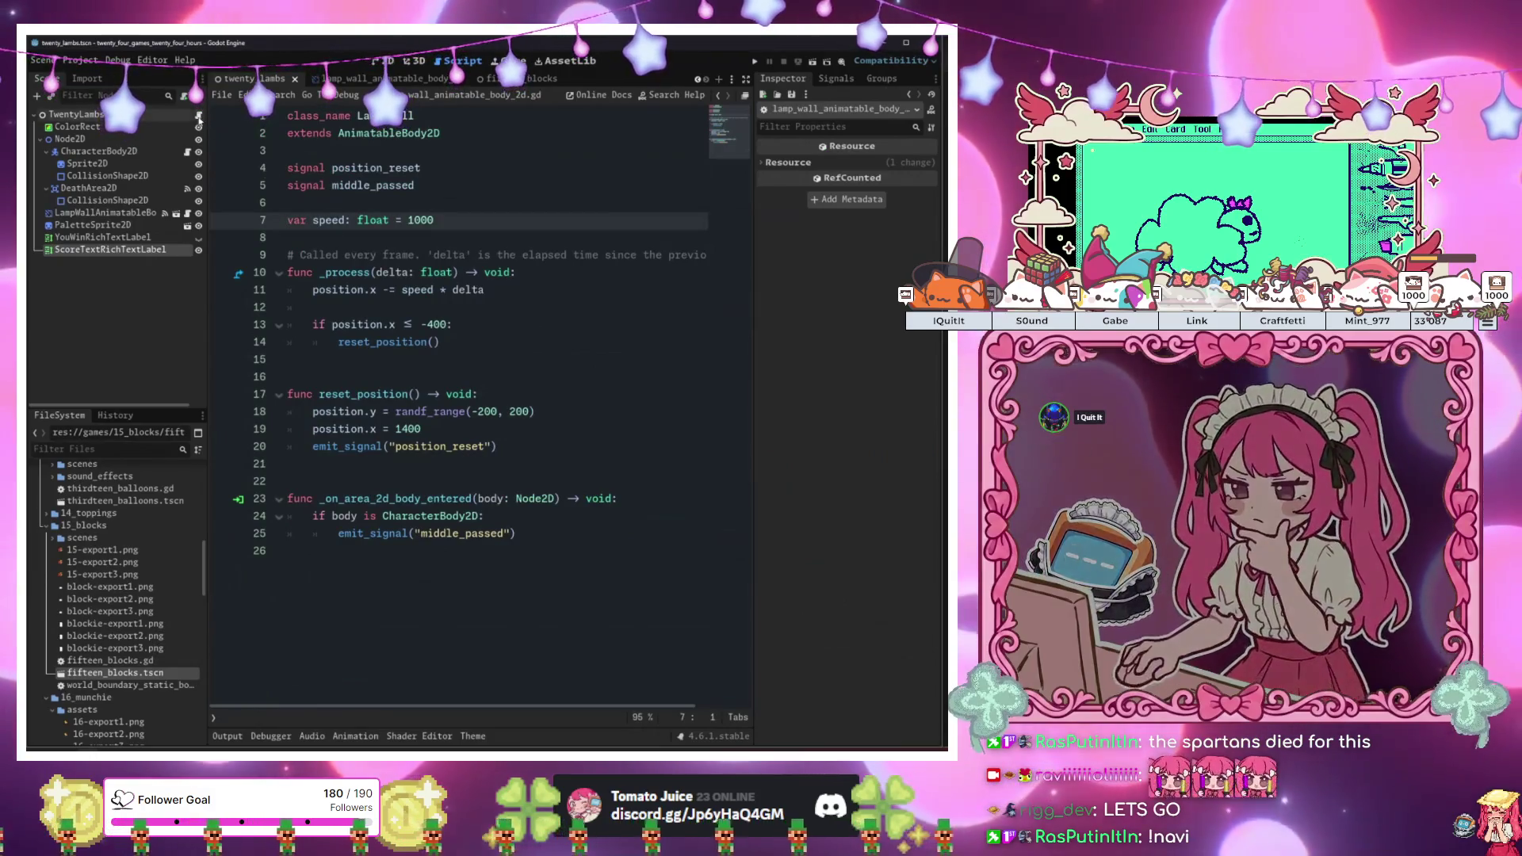
pyautogui.click(479, 226)
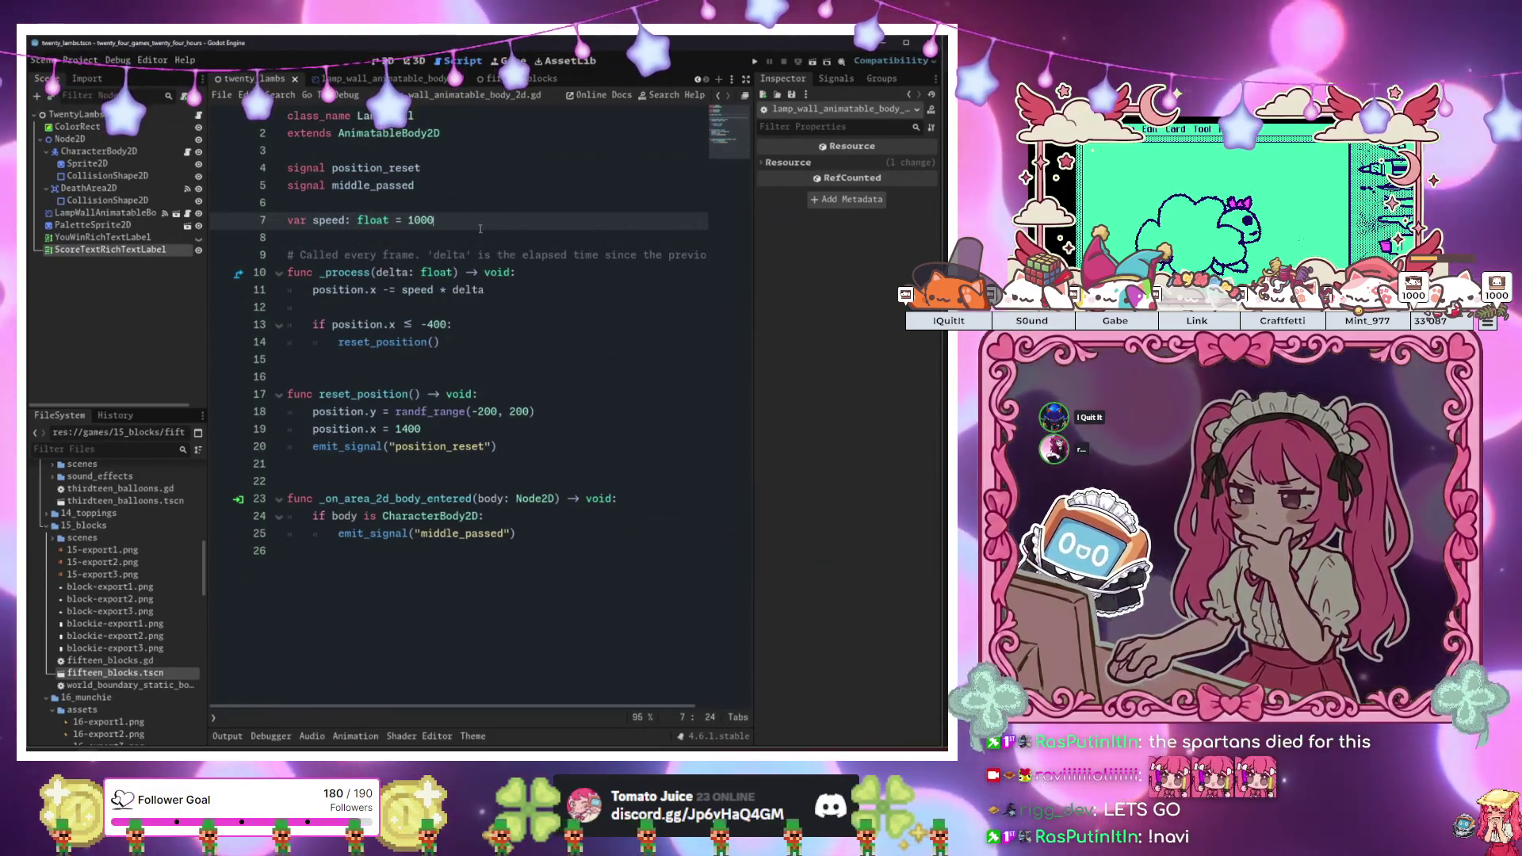
pyautogui.click(499, 209)
# - Declare 'var original_speed: float' below the speed declaration
pyautogui.press('Down')
pyautogui.press('Down')
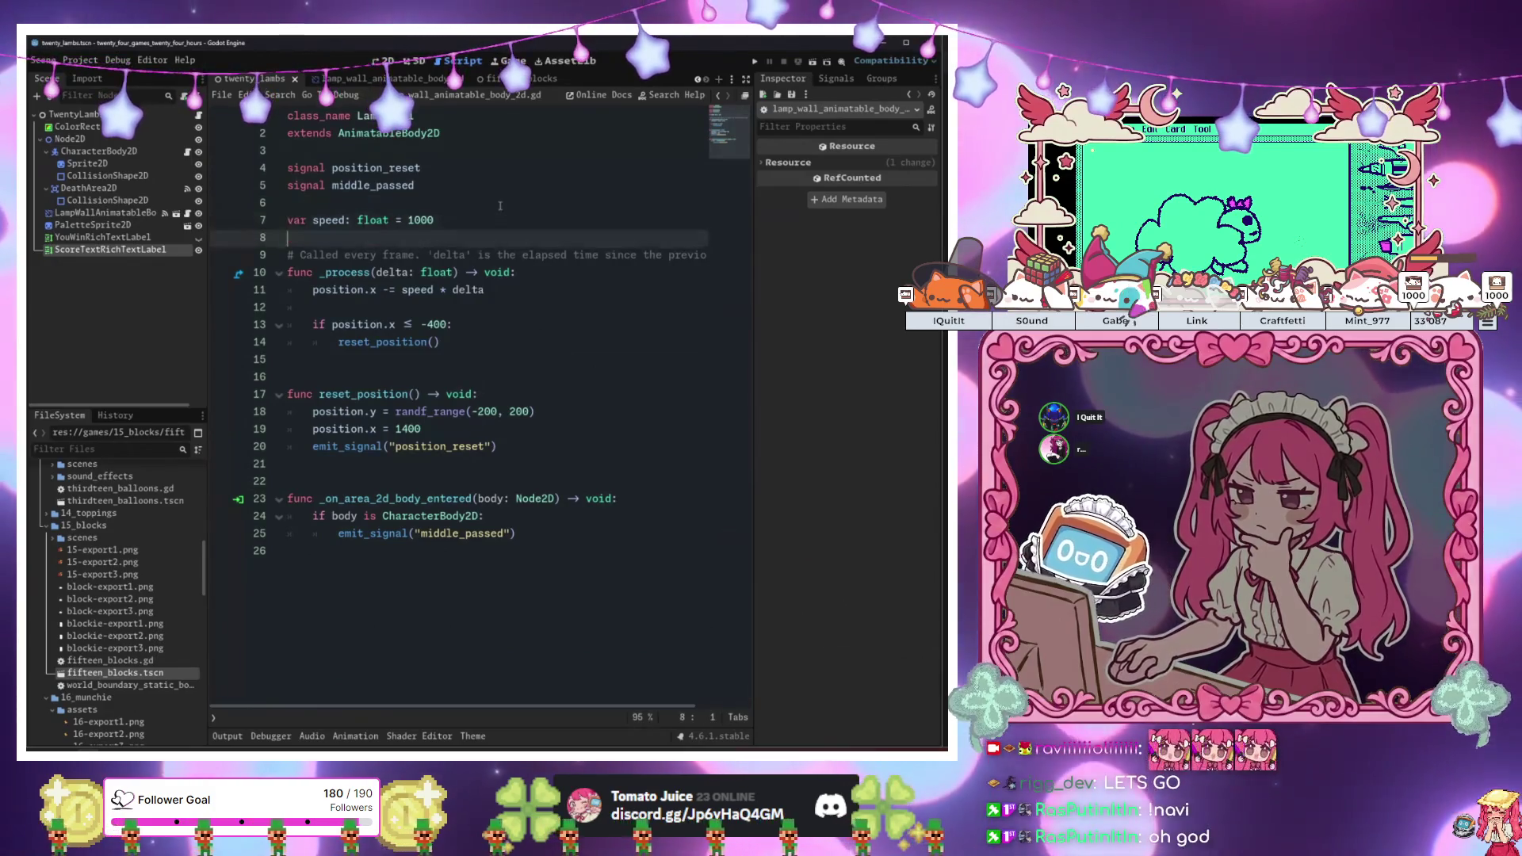
pyautogui.press('Return')
pyautogui.press('Return')
pyautogui.press('Up')
pyautogui.write('var o')
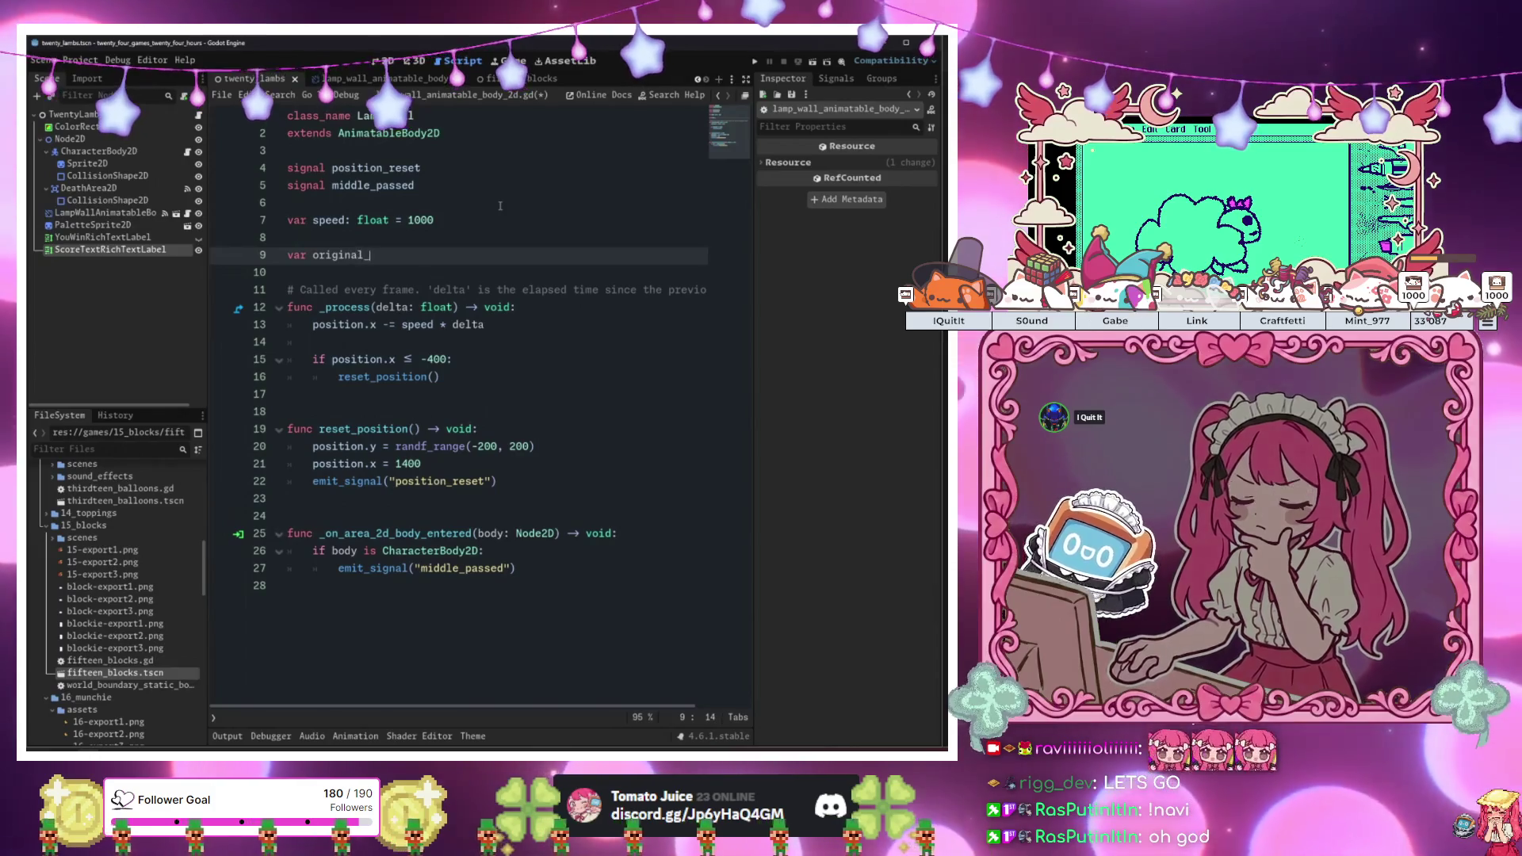
pyautogui.write('flo')
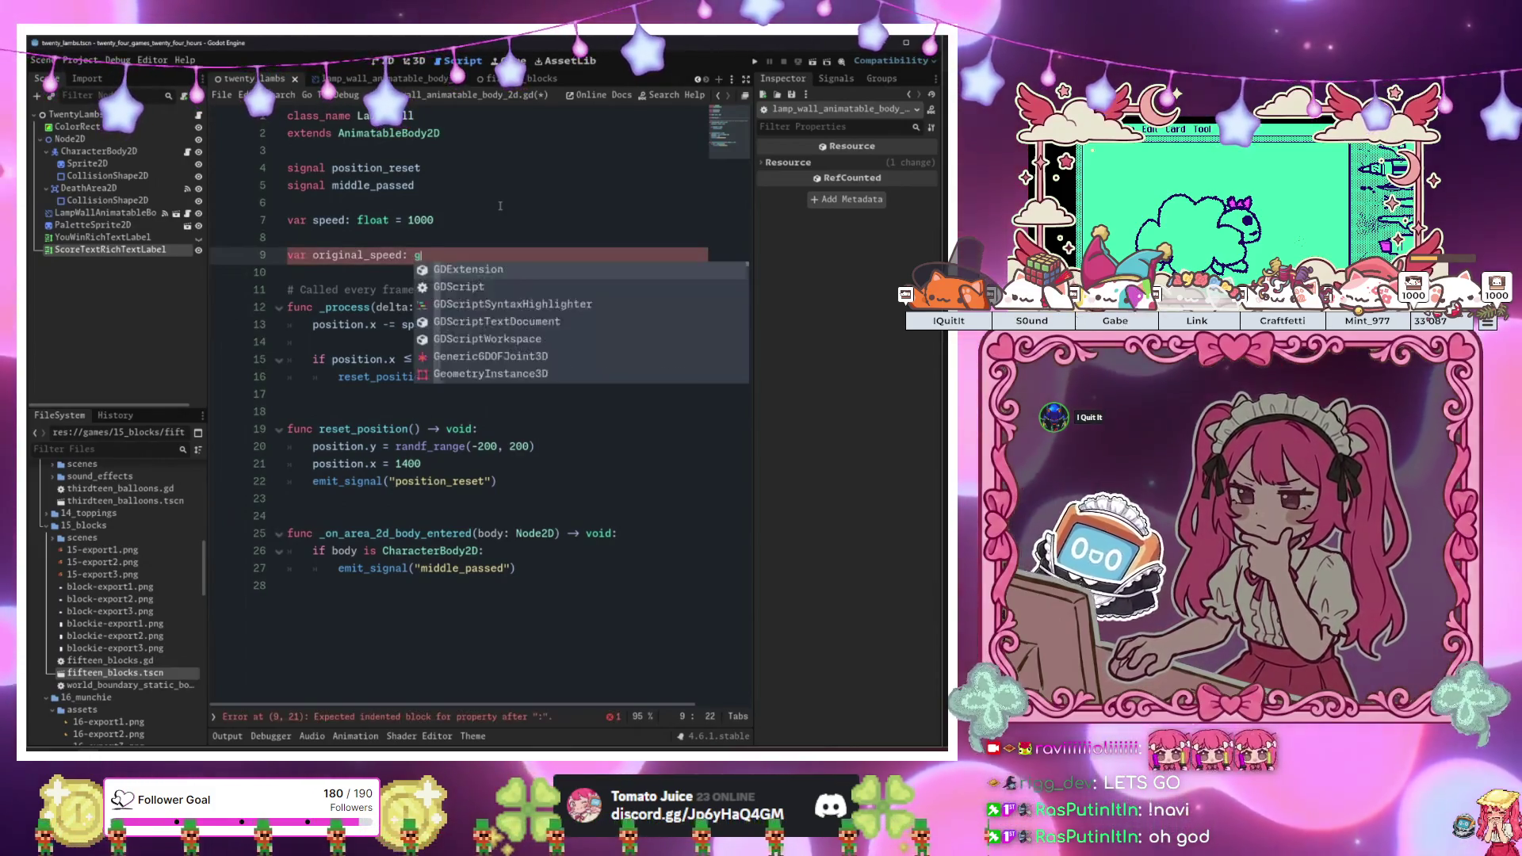
pyautogui.write('at')
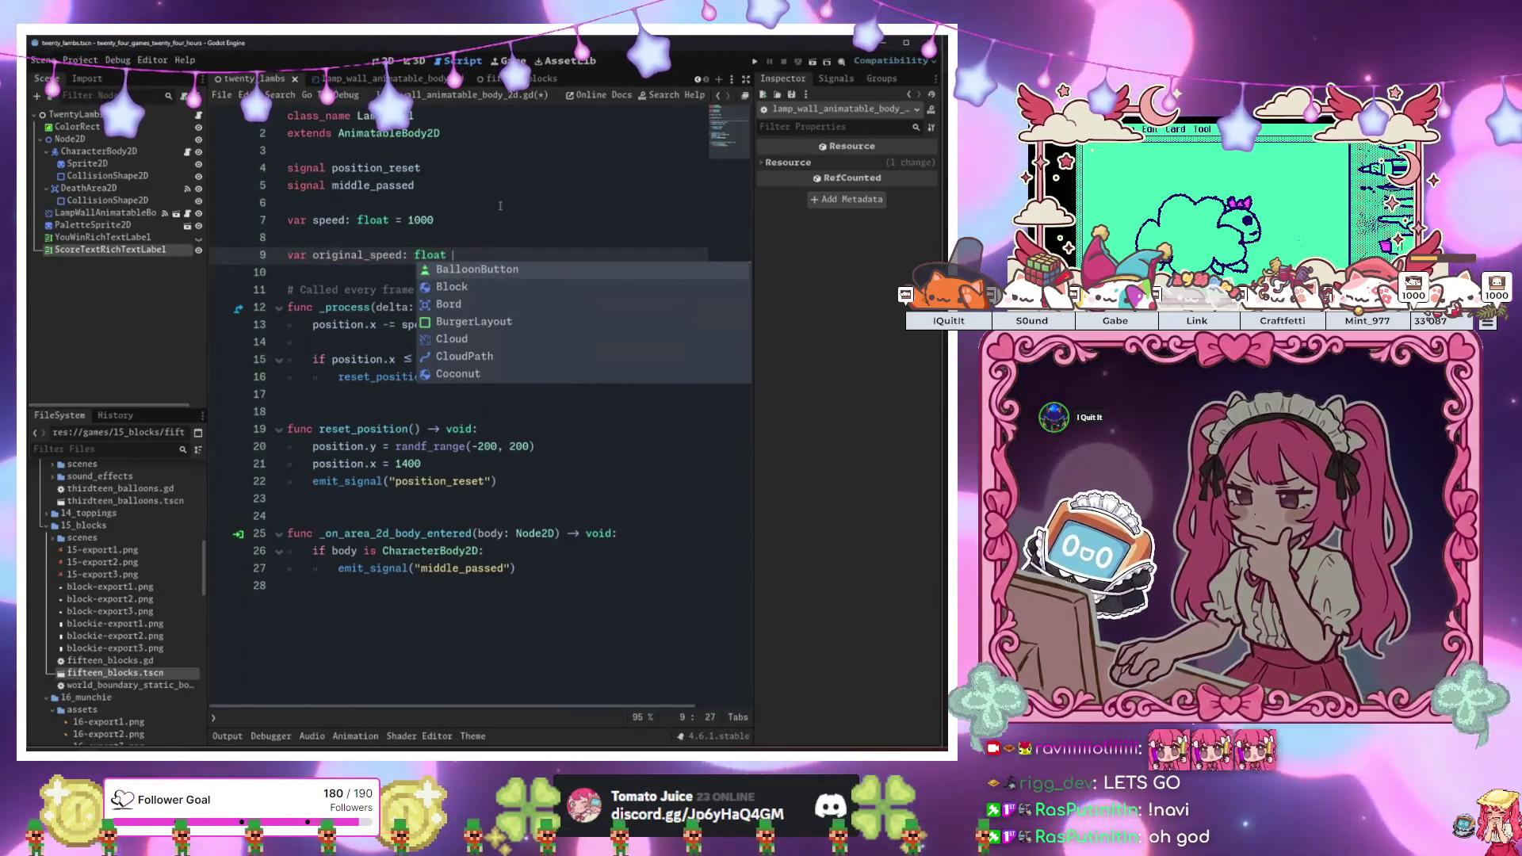
pyautogui.press('BackSpace')
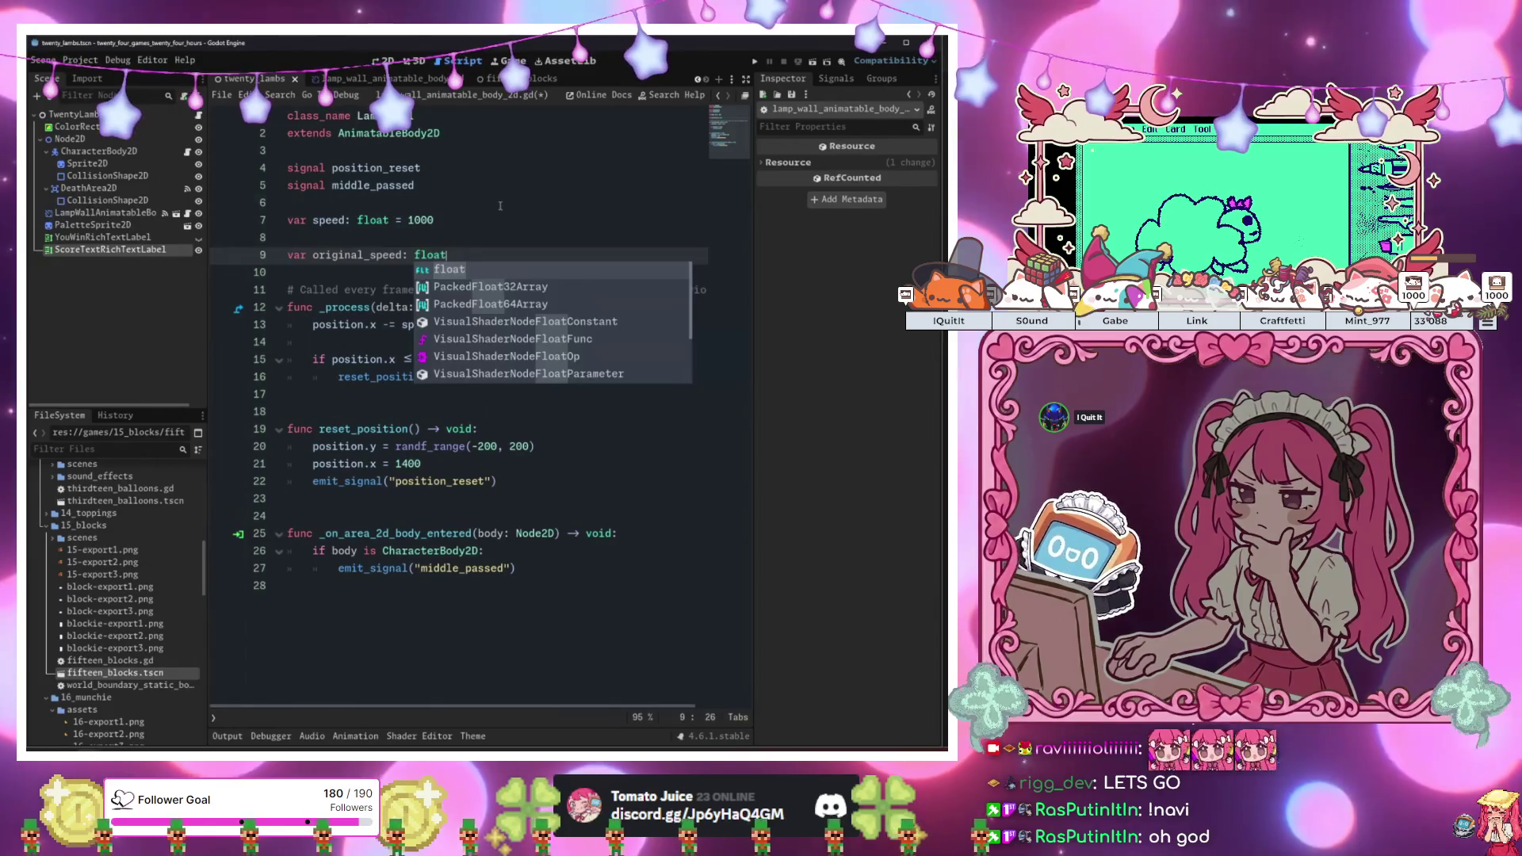
pyautogui.click(475, 273)
pyautogui.press('Return')
pyautogui.press('Return')
pyautogui.press('Return')
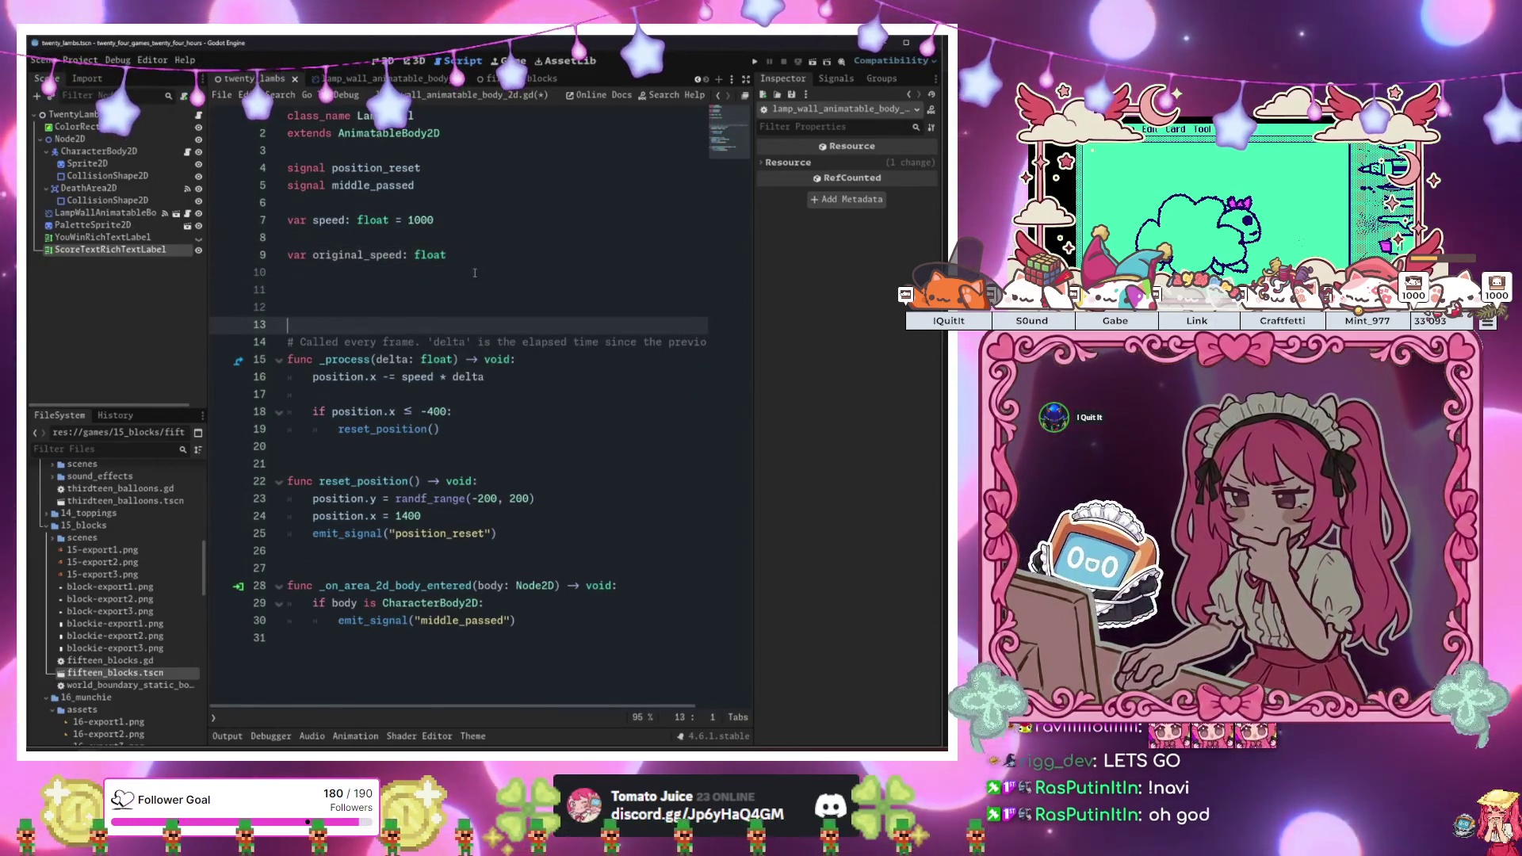
# - Add a _ready() function that sets original_speed = speed
pyautogui.press('Up')
pyautogui.press('Up')
pyautogui.write('func _re')
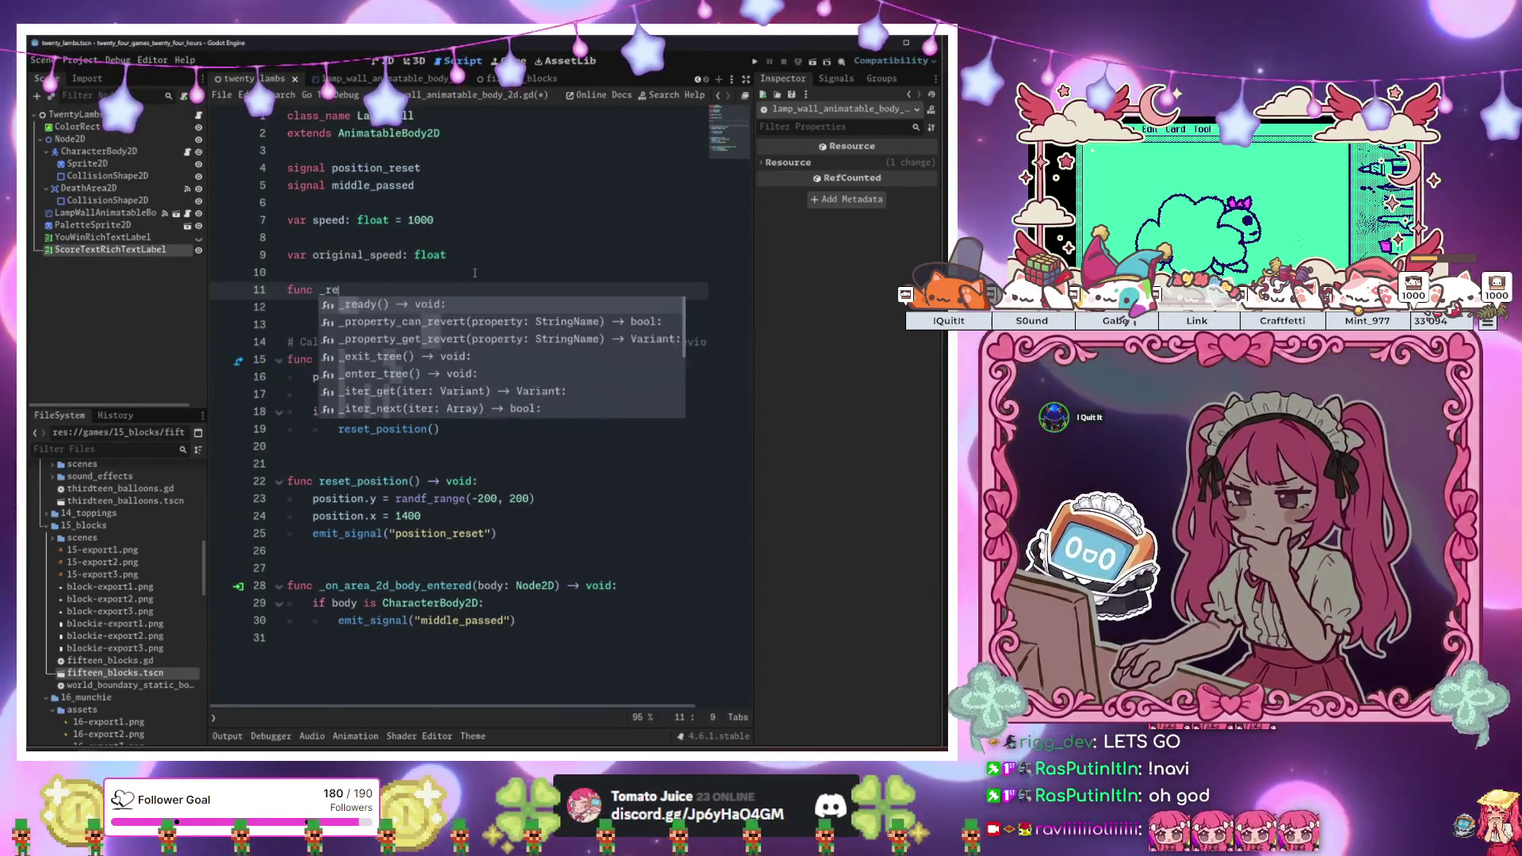
pyautogui.press('Return')
pyautogui.press('Return')
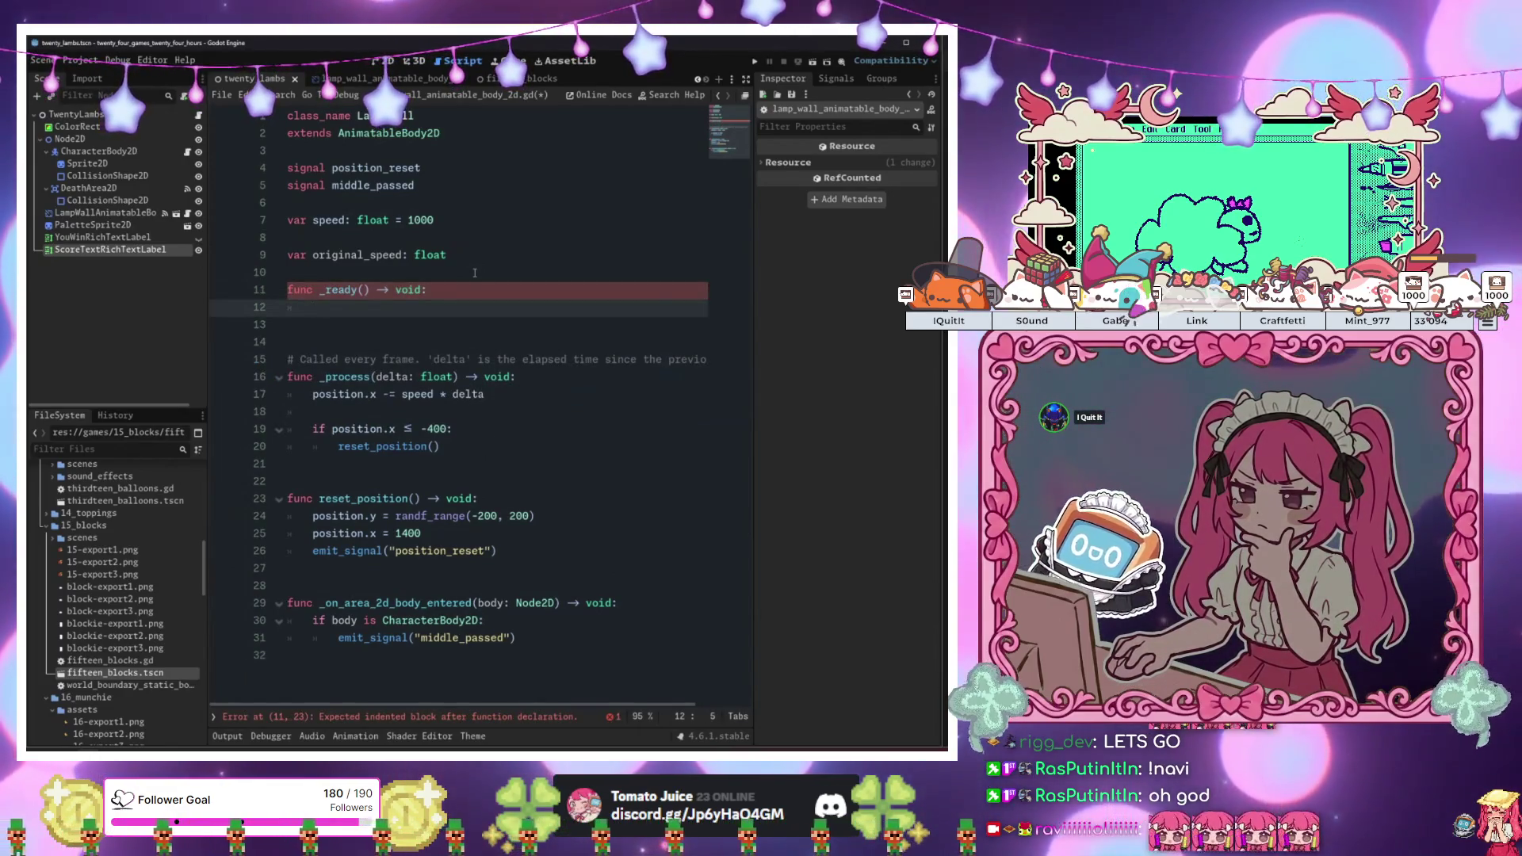
pyautogui.write('original_speed +')
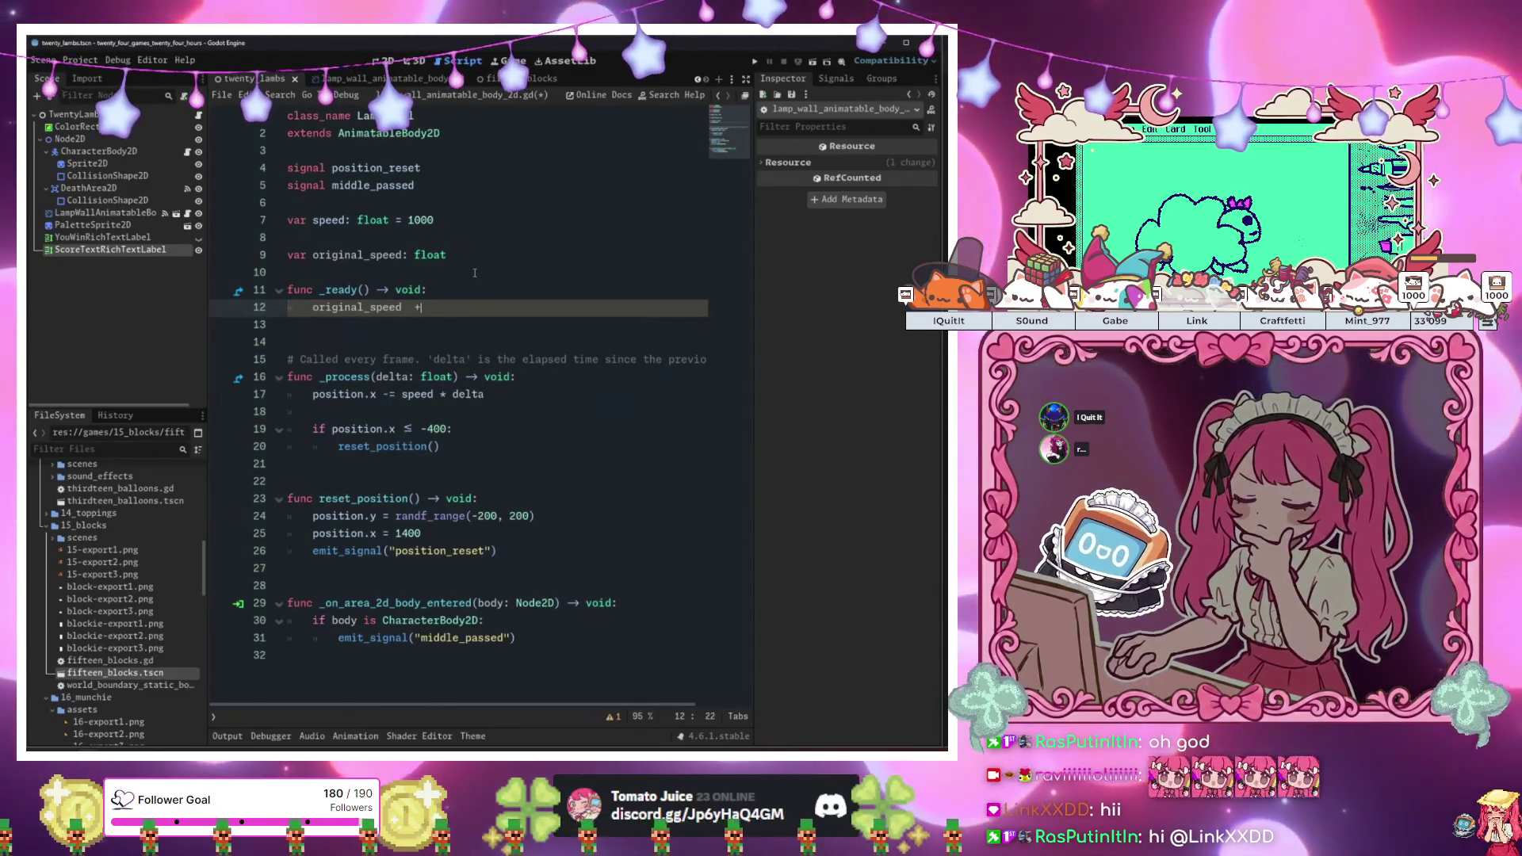
pyautogui.press('BackSpace')
pyautogui.press('BackSpace')
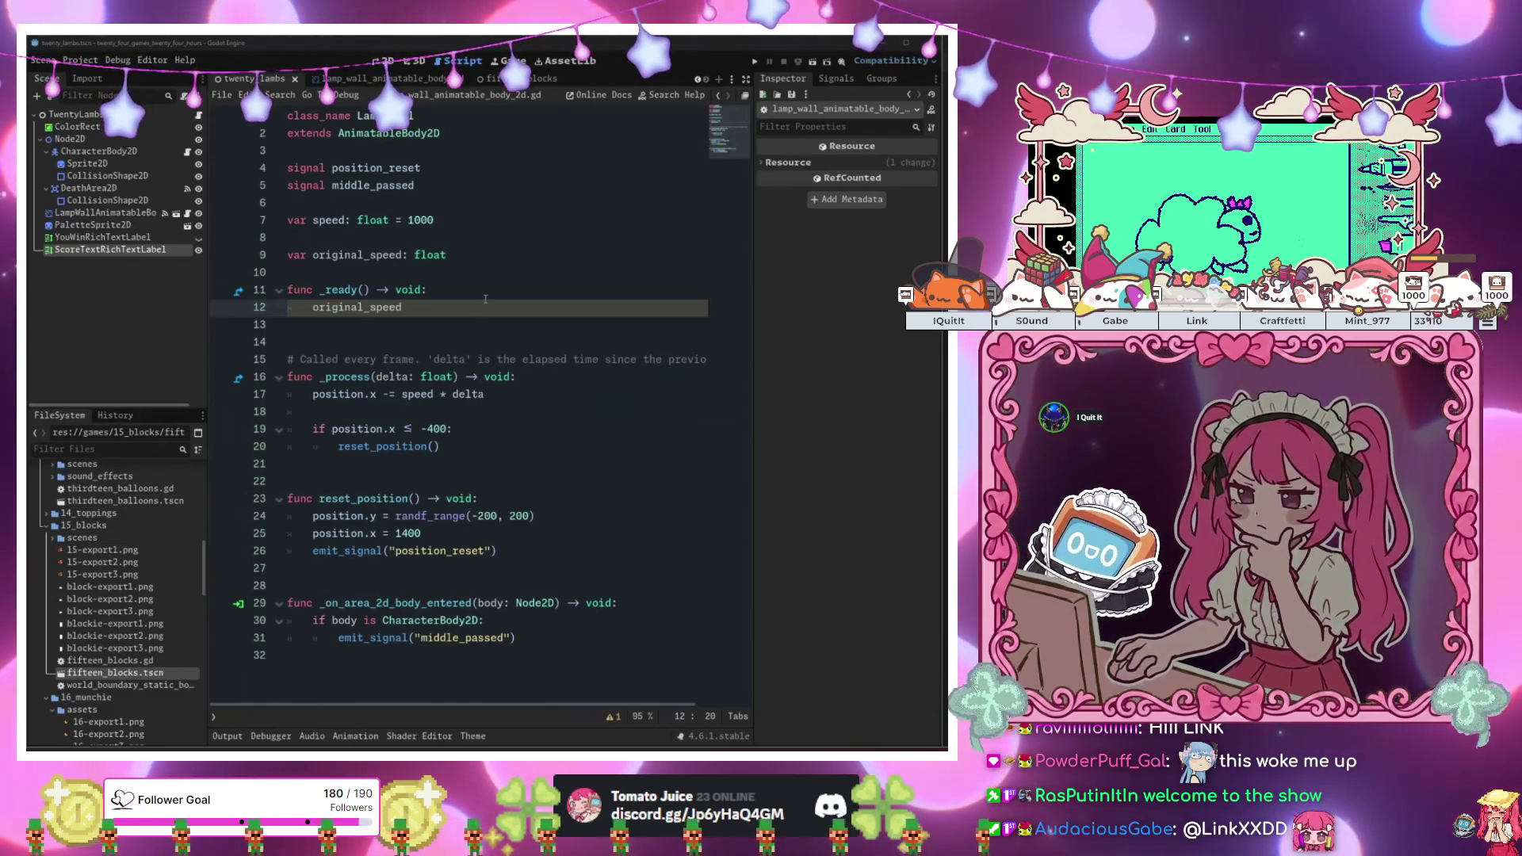
pyautogui.write('= spe')
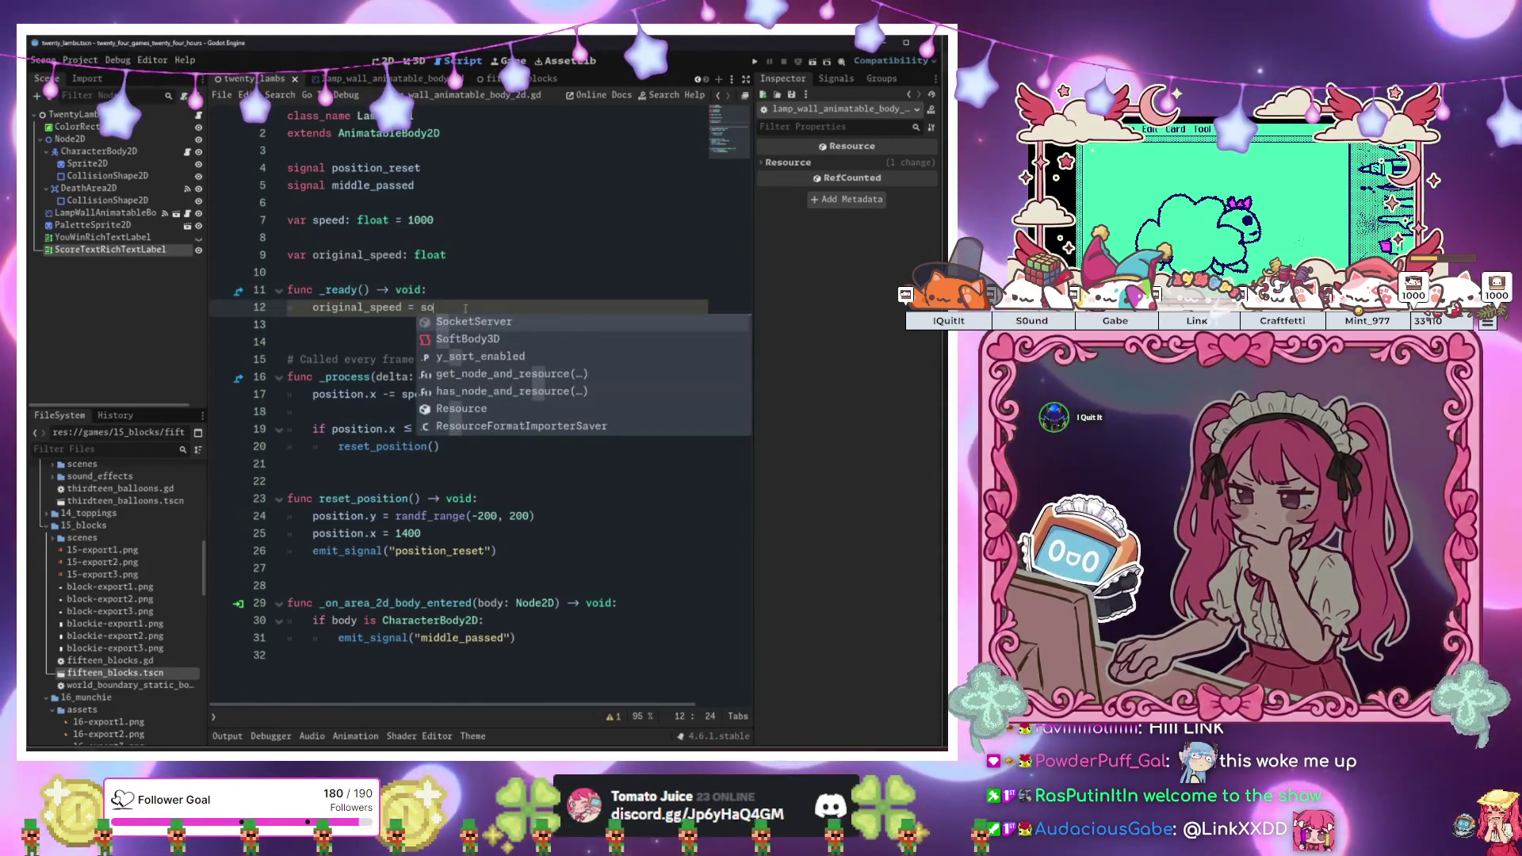
pyautogui.write('e')
pyautogui.press('Return')
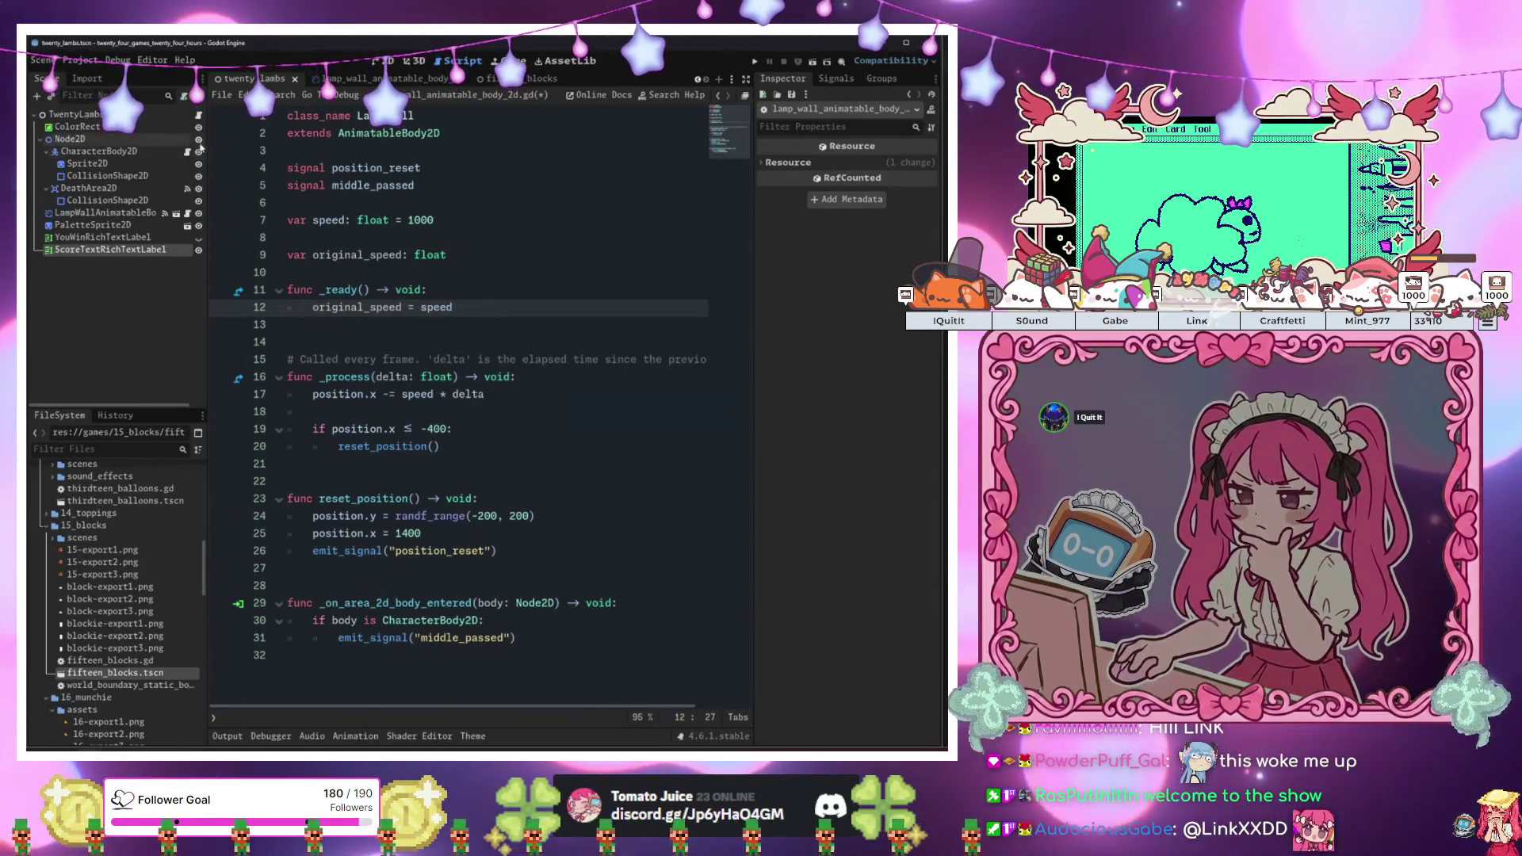
pyautogui.click(199, 116)
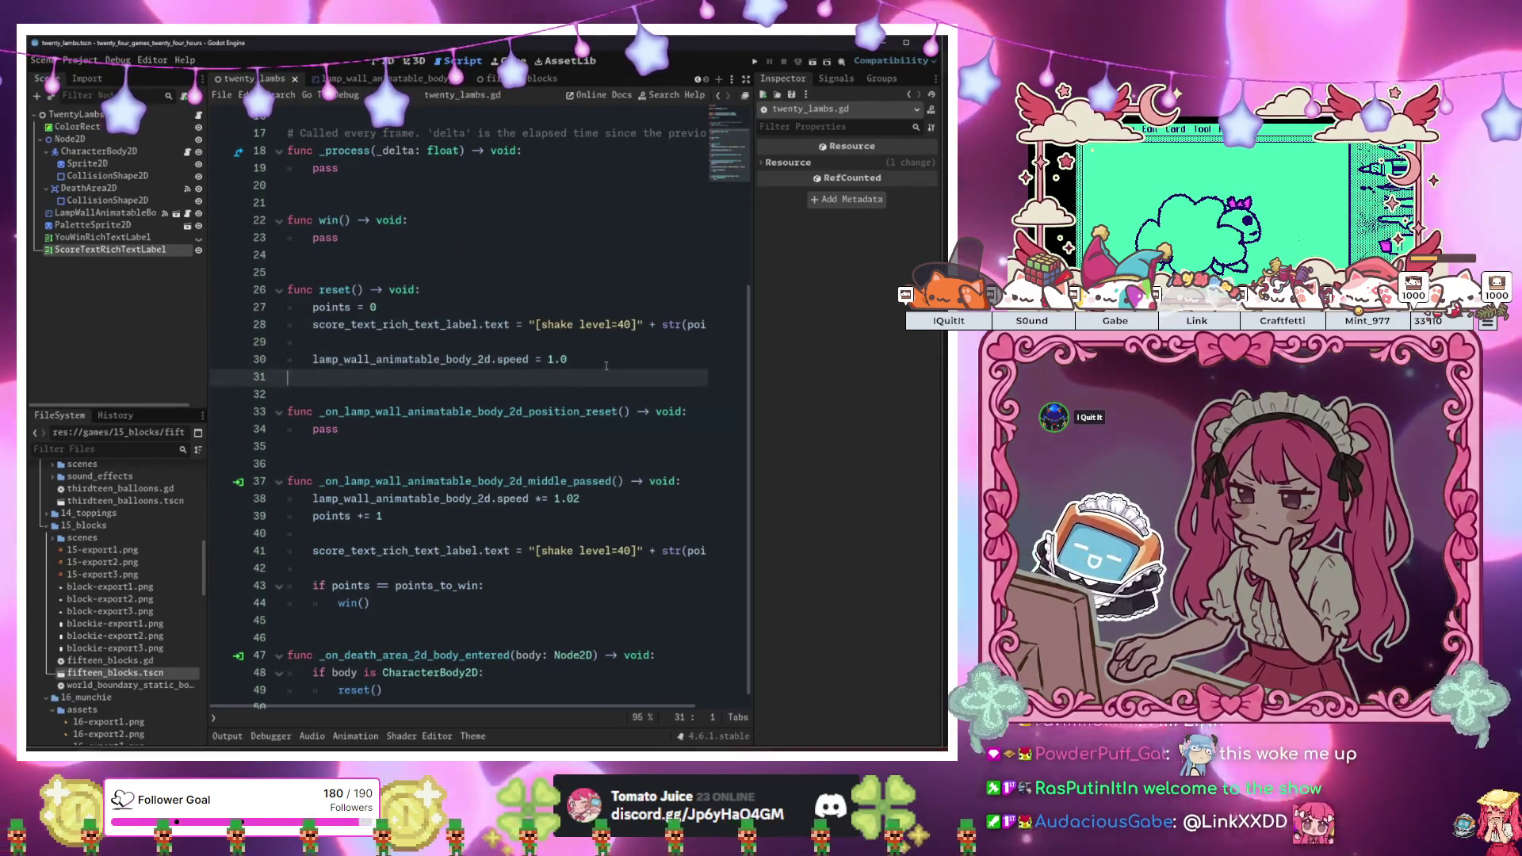
# - In twenty_lambs.gd, replace the 1.0 speed on line 30 with lamp_wall_animatable_body_2d.original_speed
pyautogui.click(562, 428)
pyautogui.click(518, 580)
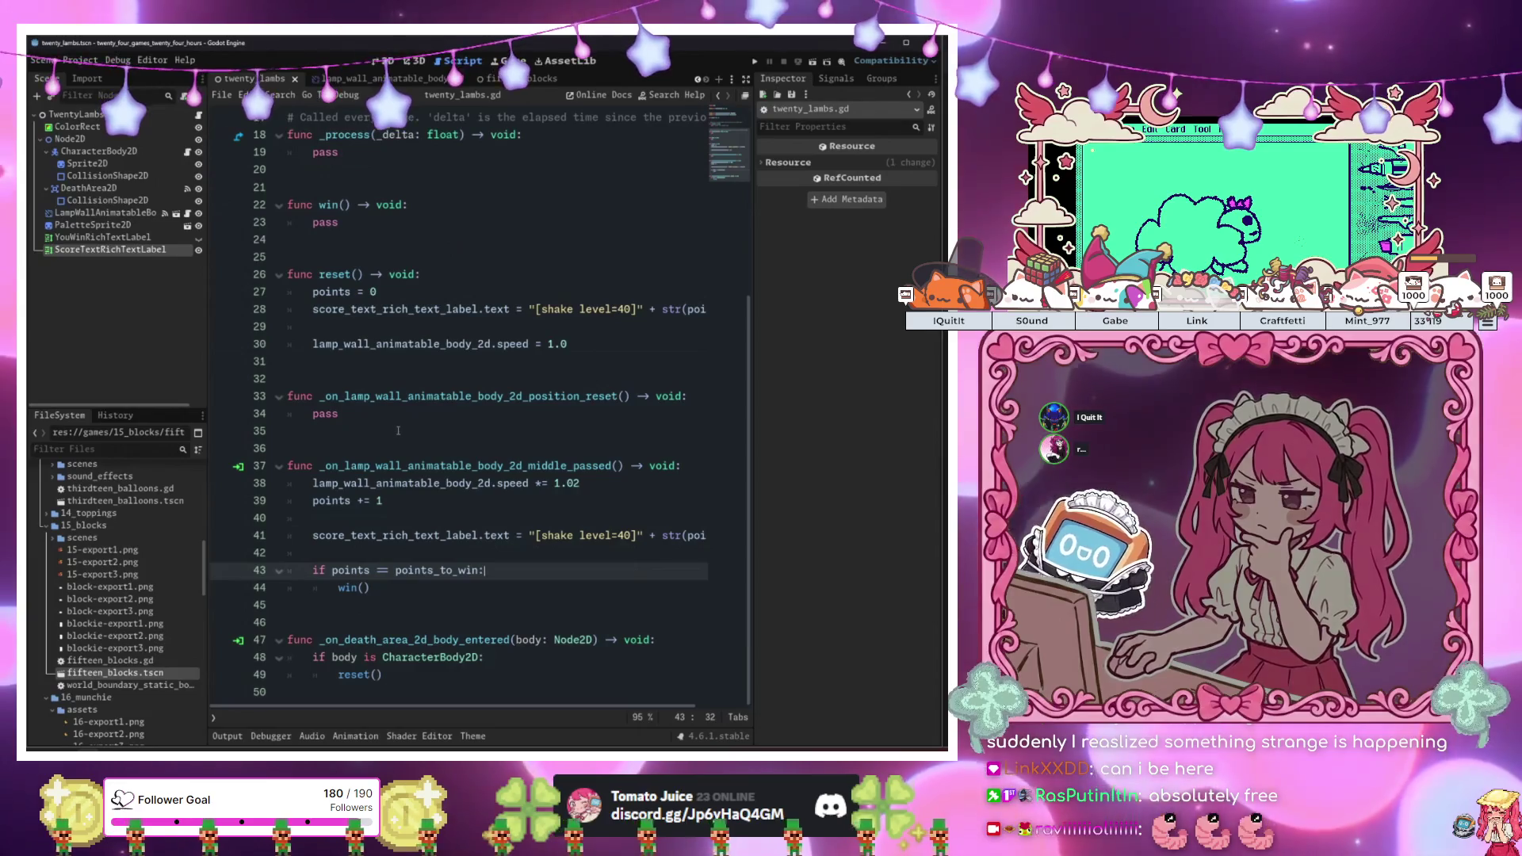
pyautogui.click(400, 466)
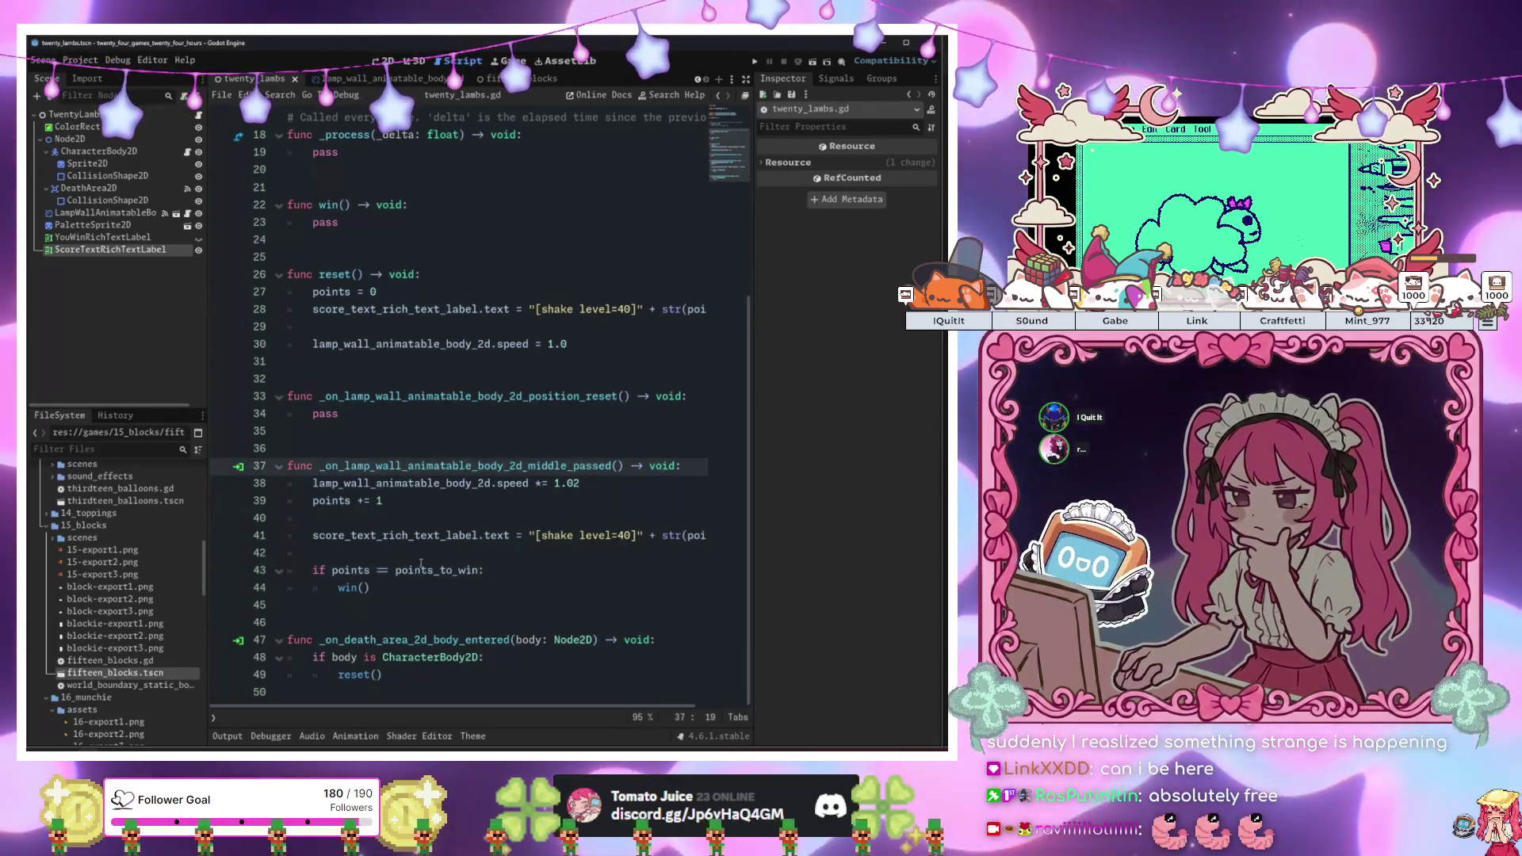
pyautogui.click(420, 567)
pyautogui.click(436, 671)
pyautogui.click(449, 640)
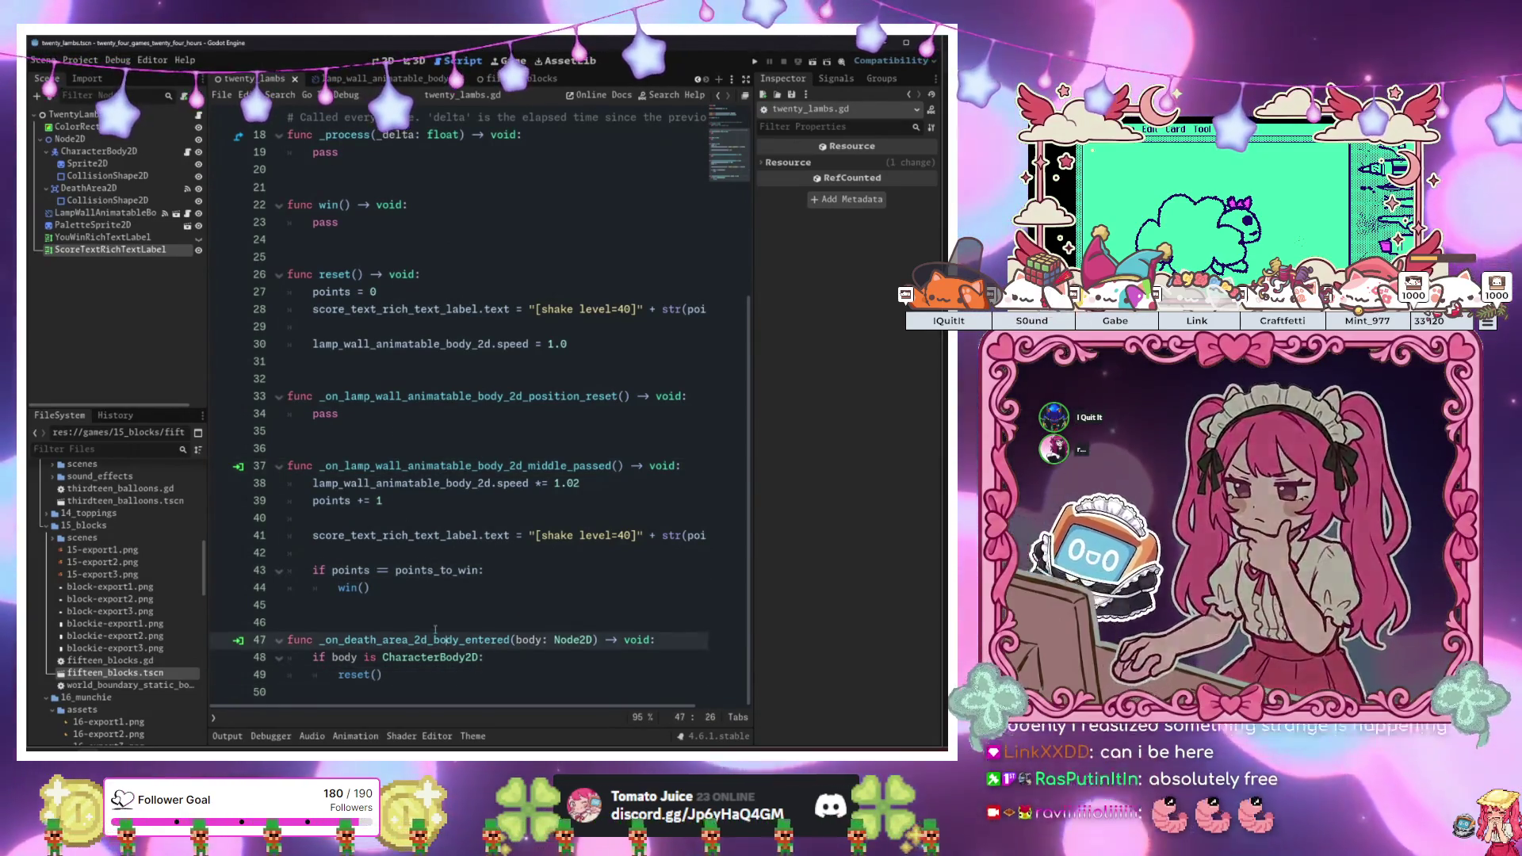
pyautogui.click(567, 344)
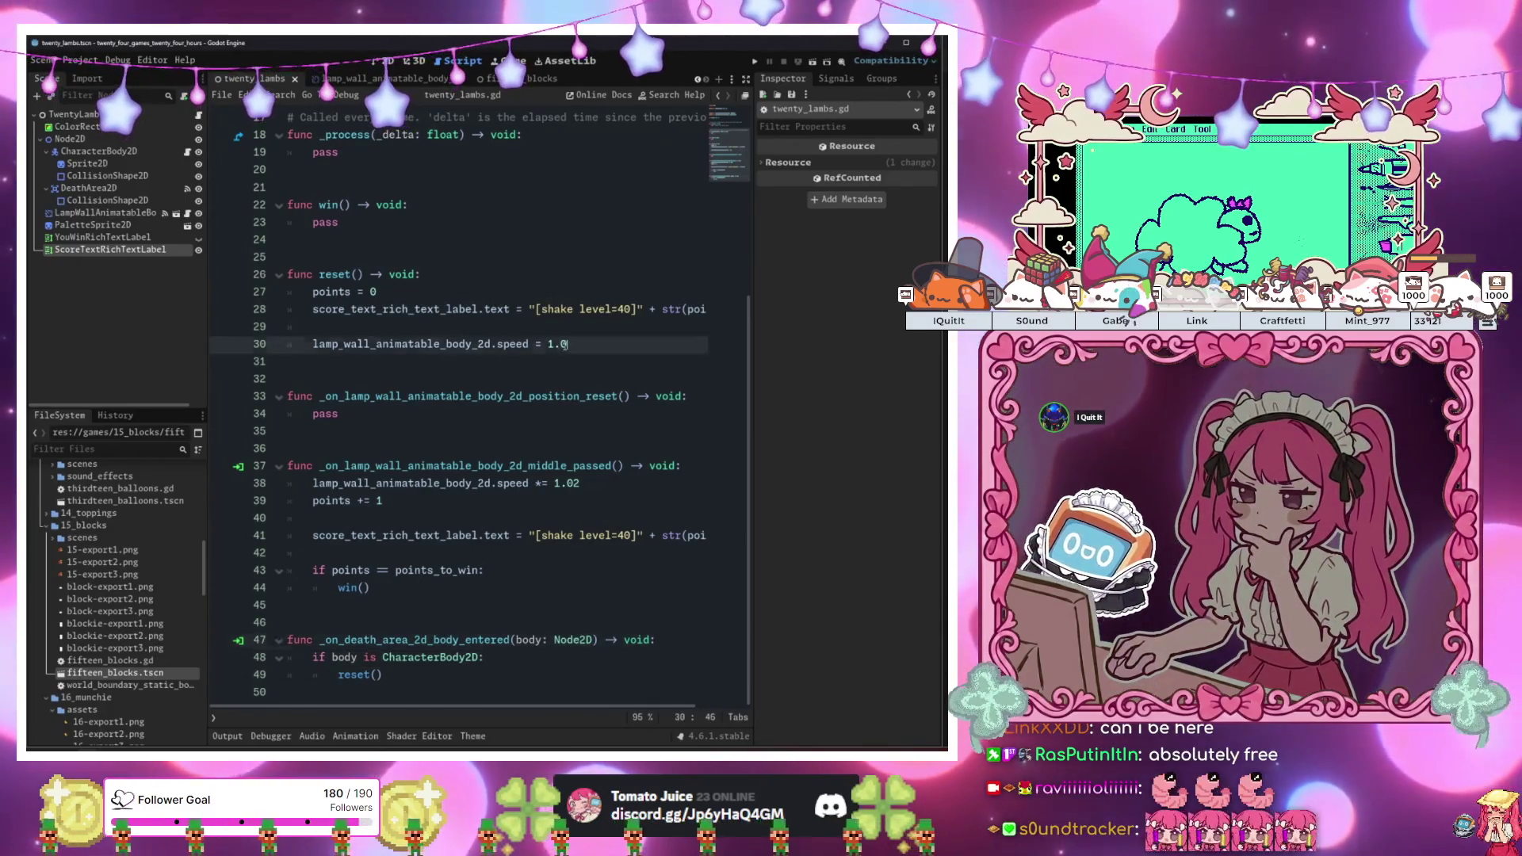
pyautogui.scroll(1, 572, 344)
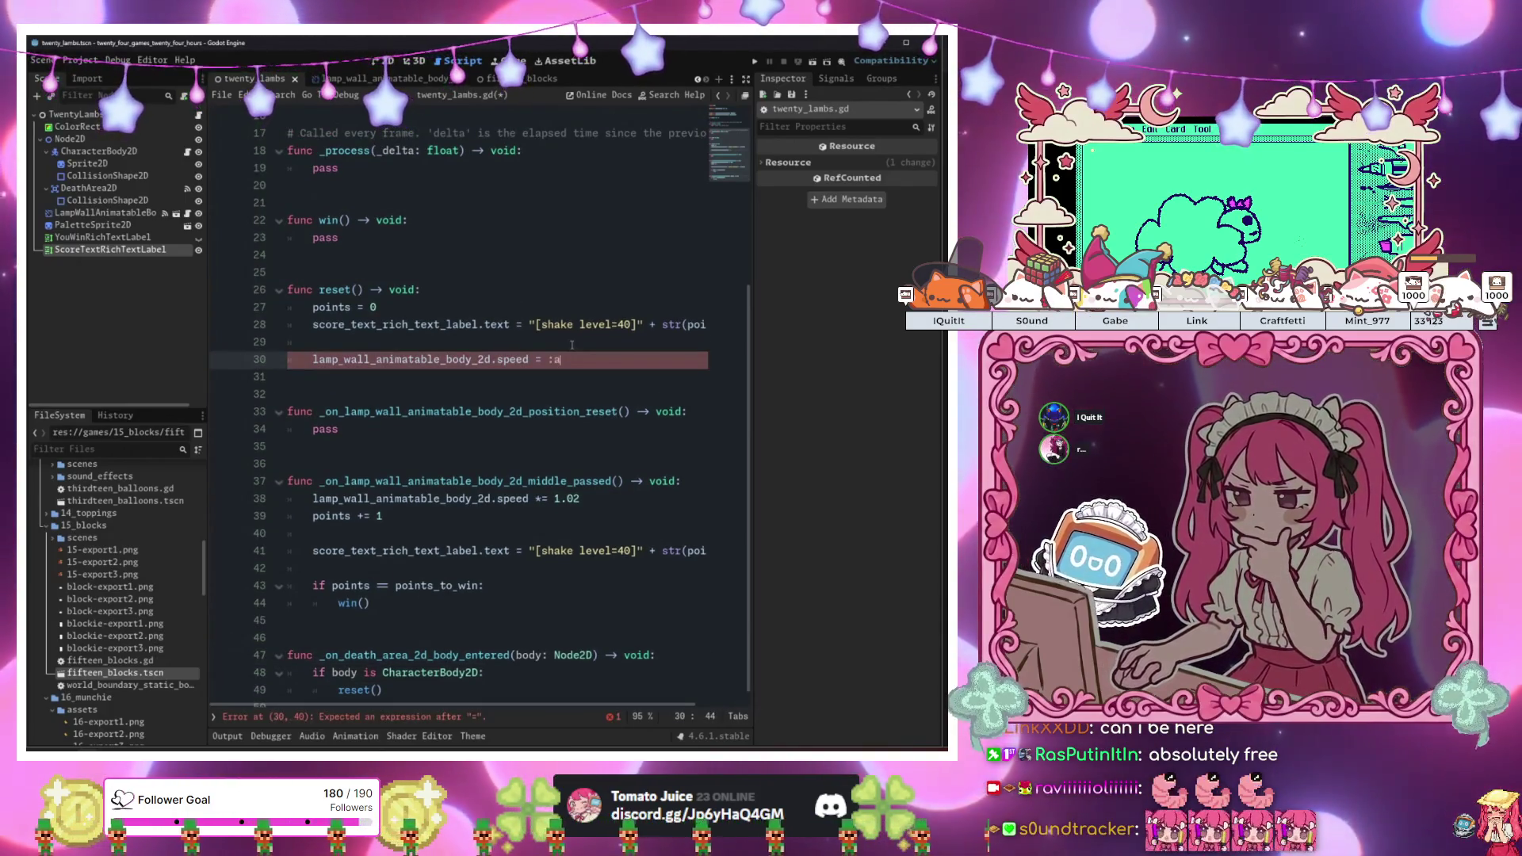
pyautogui.write('lamp_wall_animatable_body_2d.')
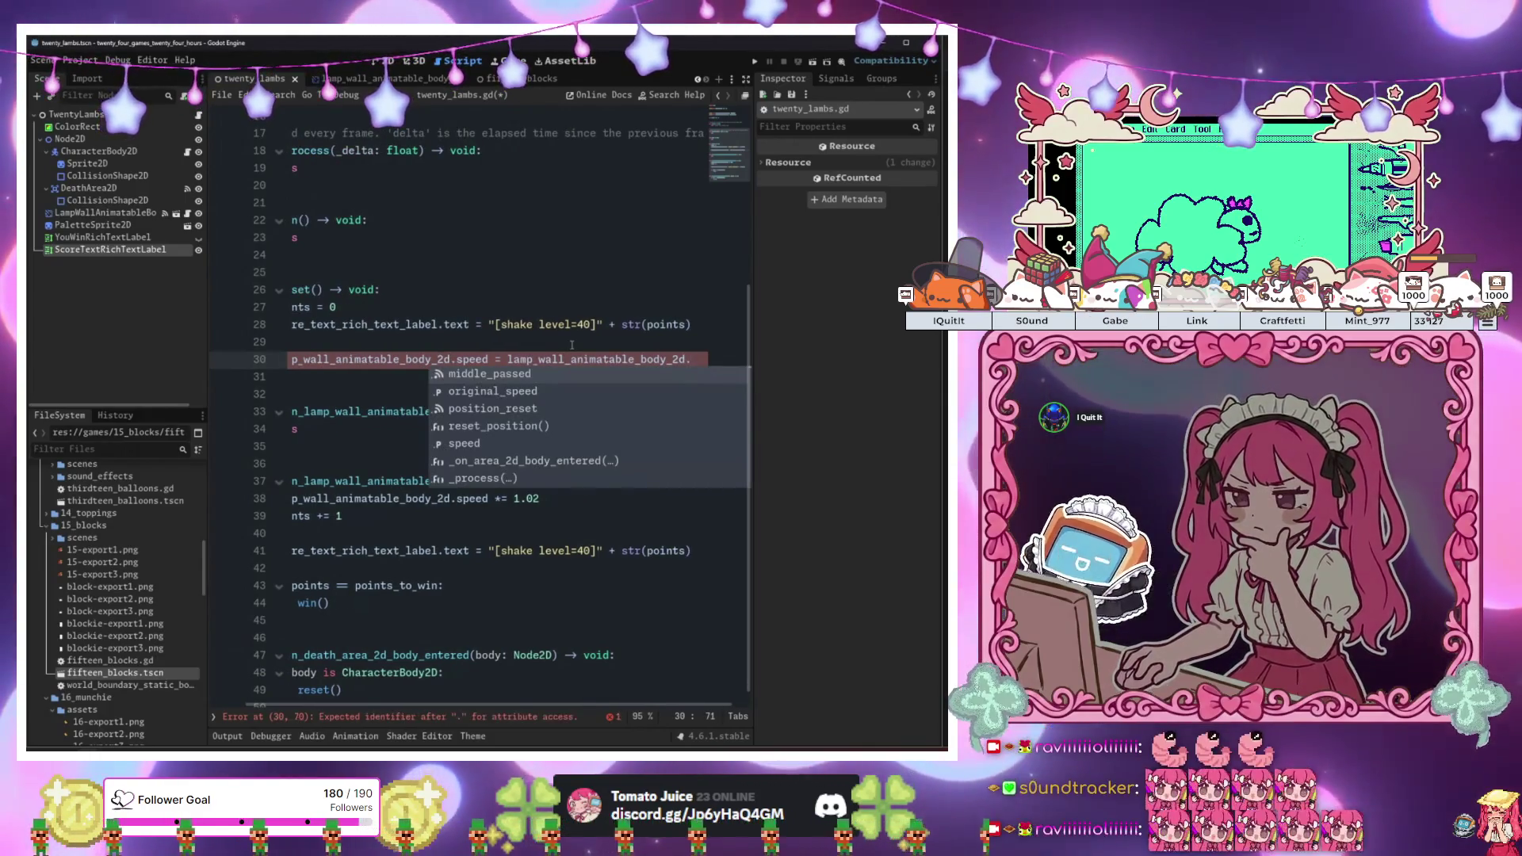
pyautogui.press('Down')
pyautogui.press('Return')
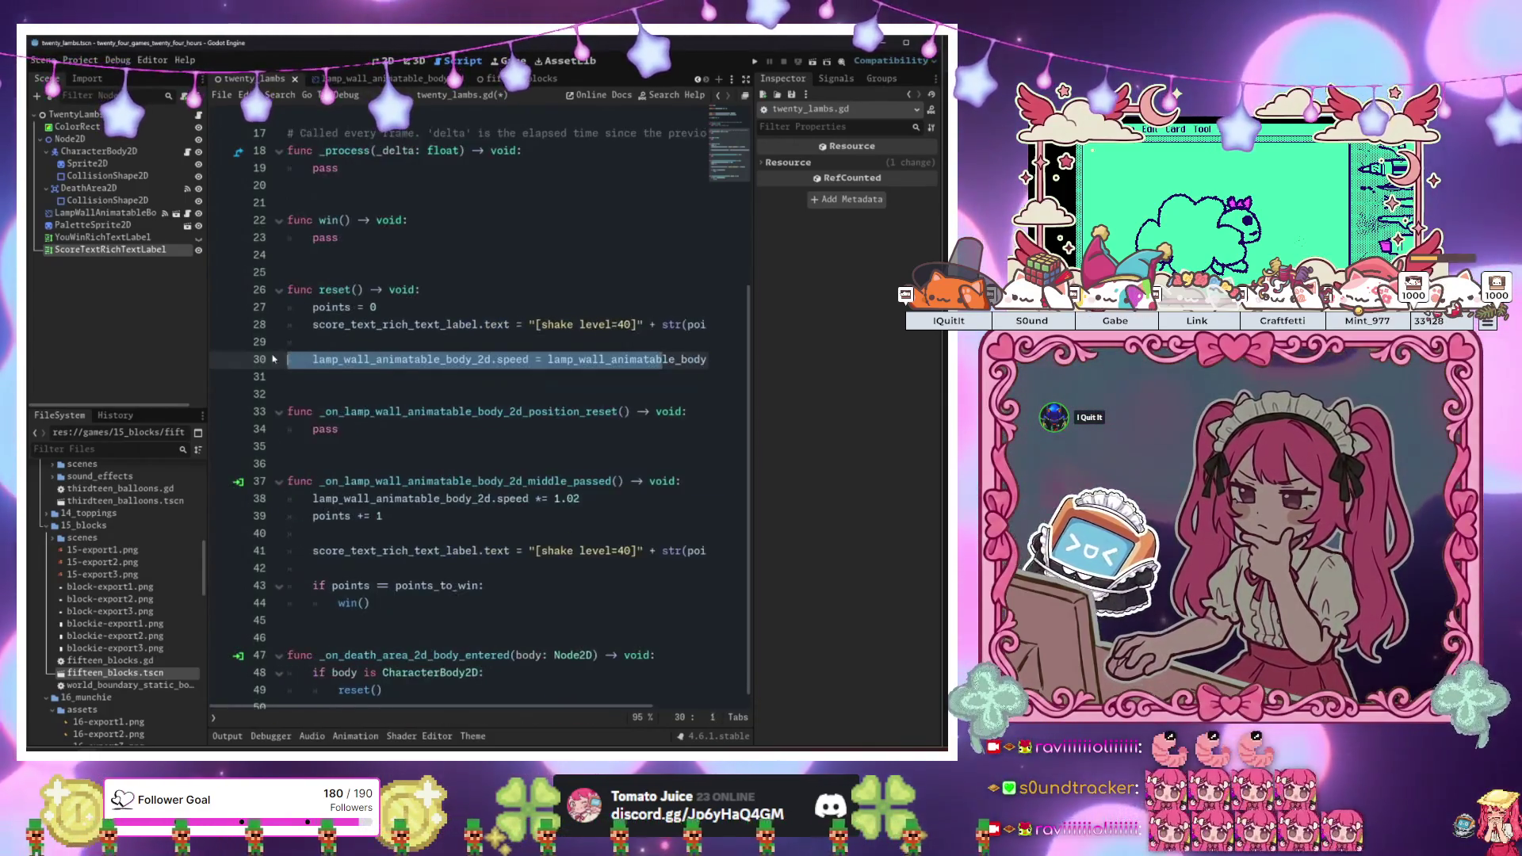
# - Place the caret on blank lines in the reset function and scroll up to review it
pyautogui.click(391, 430)
pyautogui.click(399, 444)
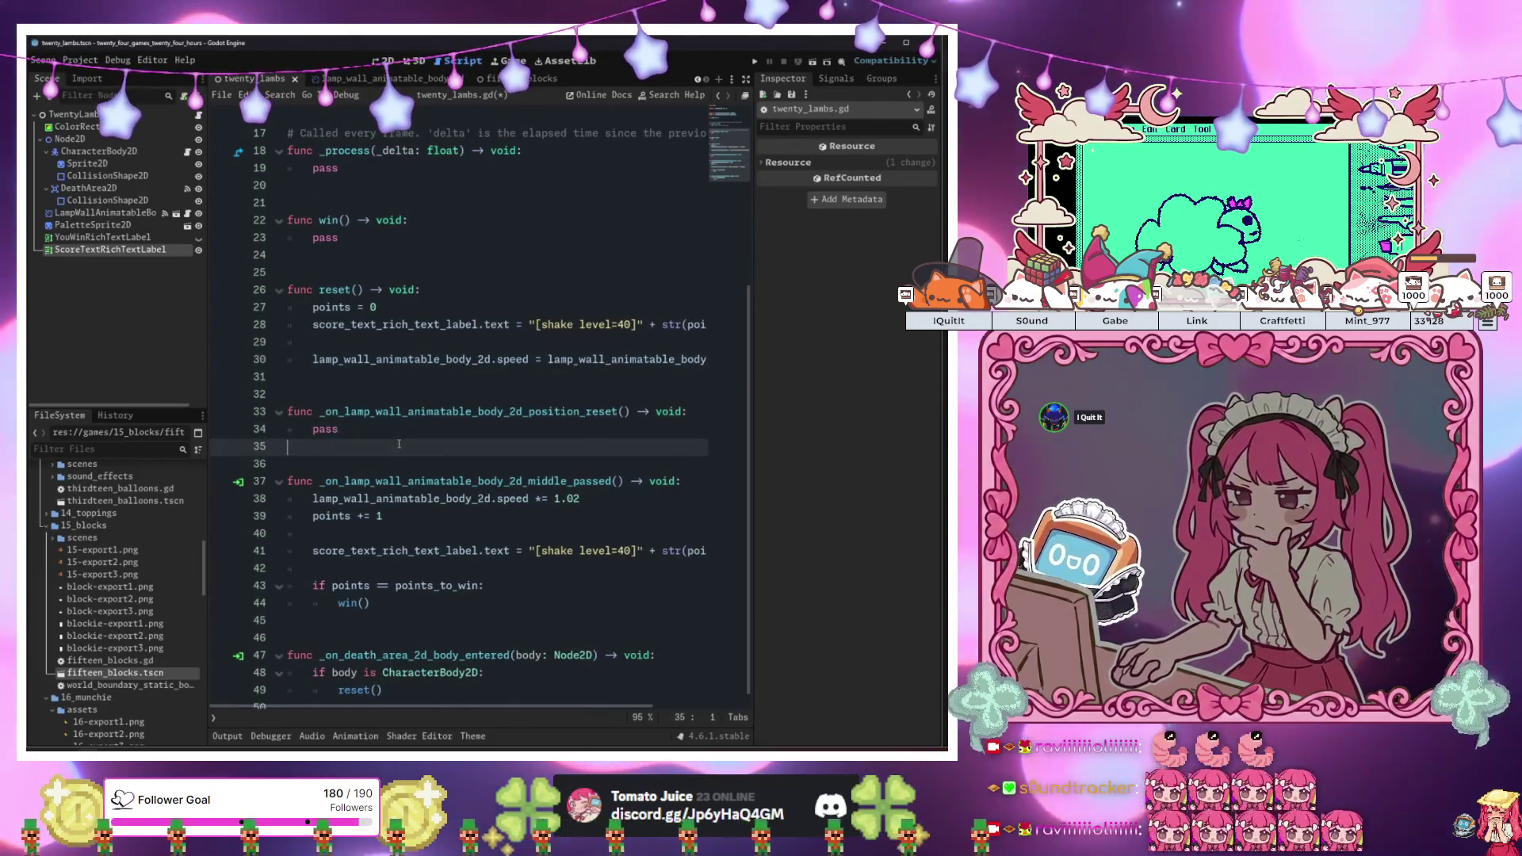
pyautogui.click(317, 324)
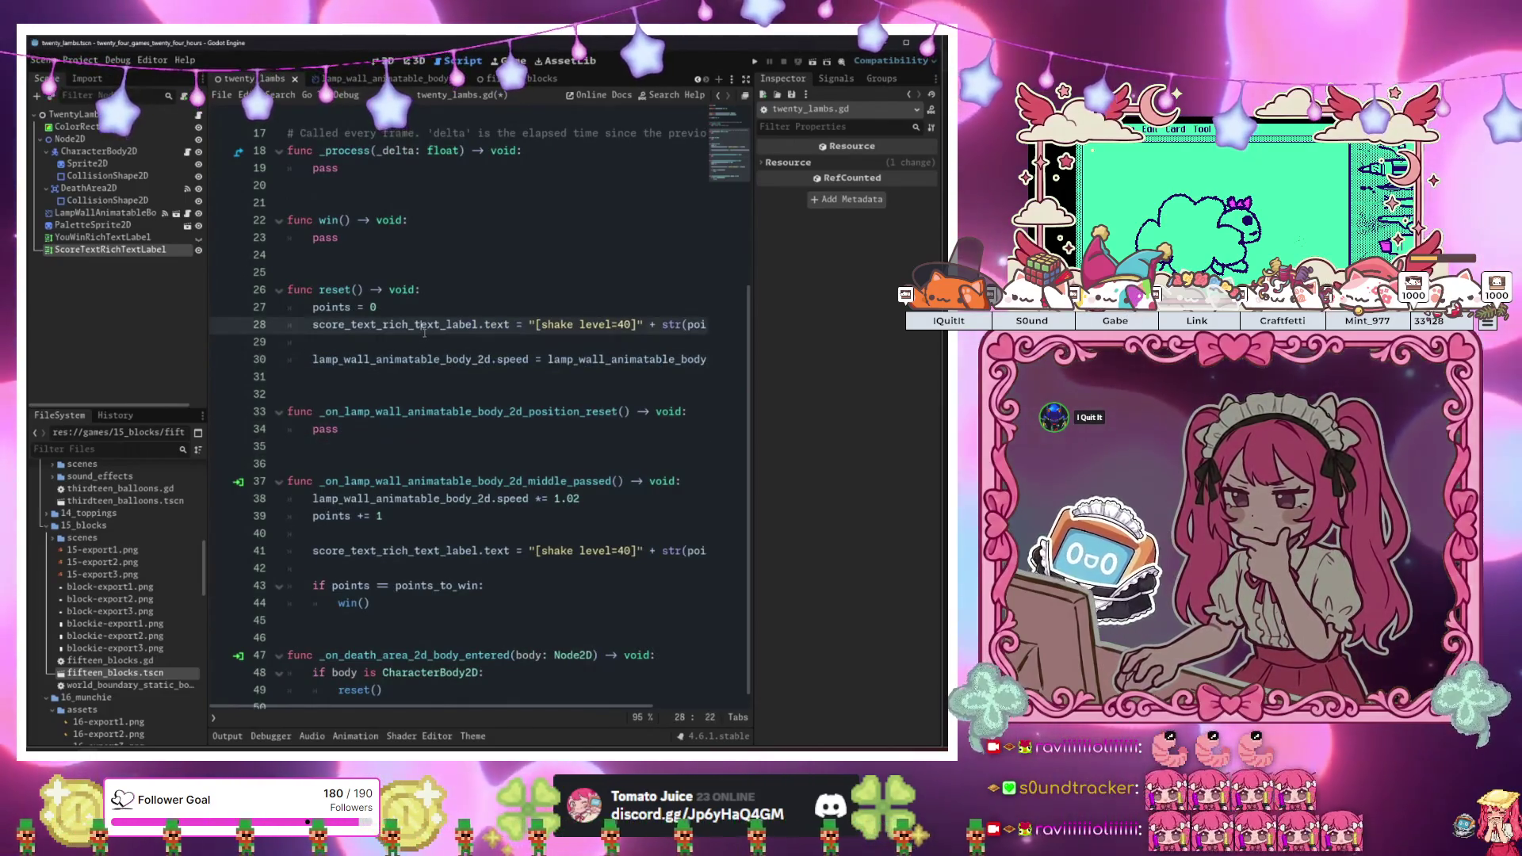
pyautogui.click(317, 342)
pyautogui.scroll(4, 317, 342)
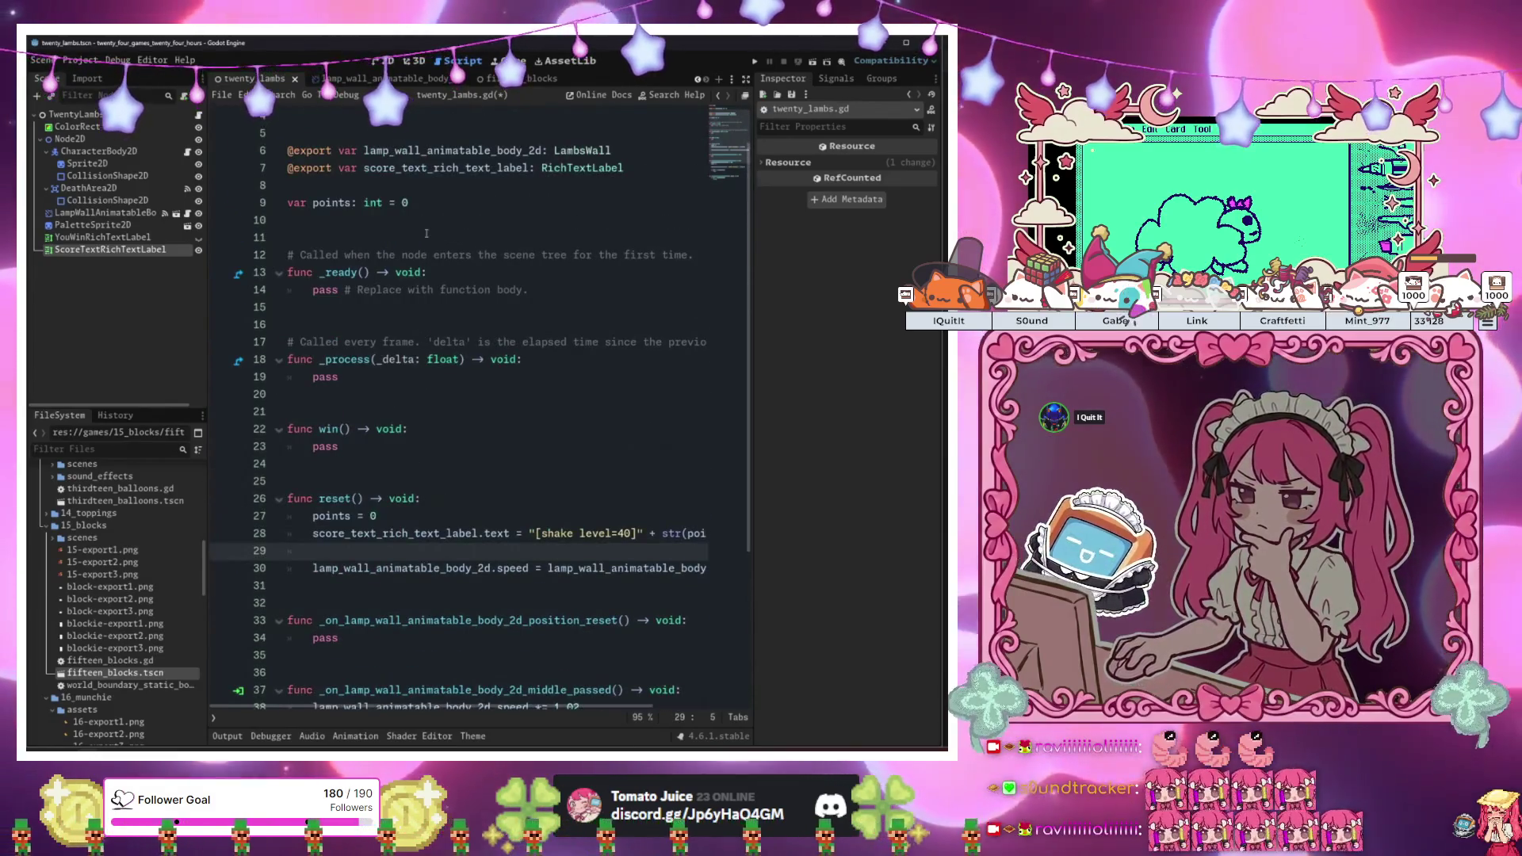
# - Declare var original_lamp_position: Vector2 below the points variable
pyautogui.click(426, 234)
pyautogui.click(426, 217)
pyautogui.press('Return')
pyautogui.press('Return')
pyautogui.press('Up')
pyautogui.write('var origina')
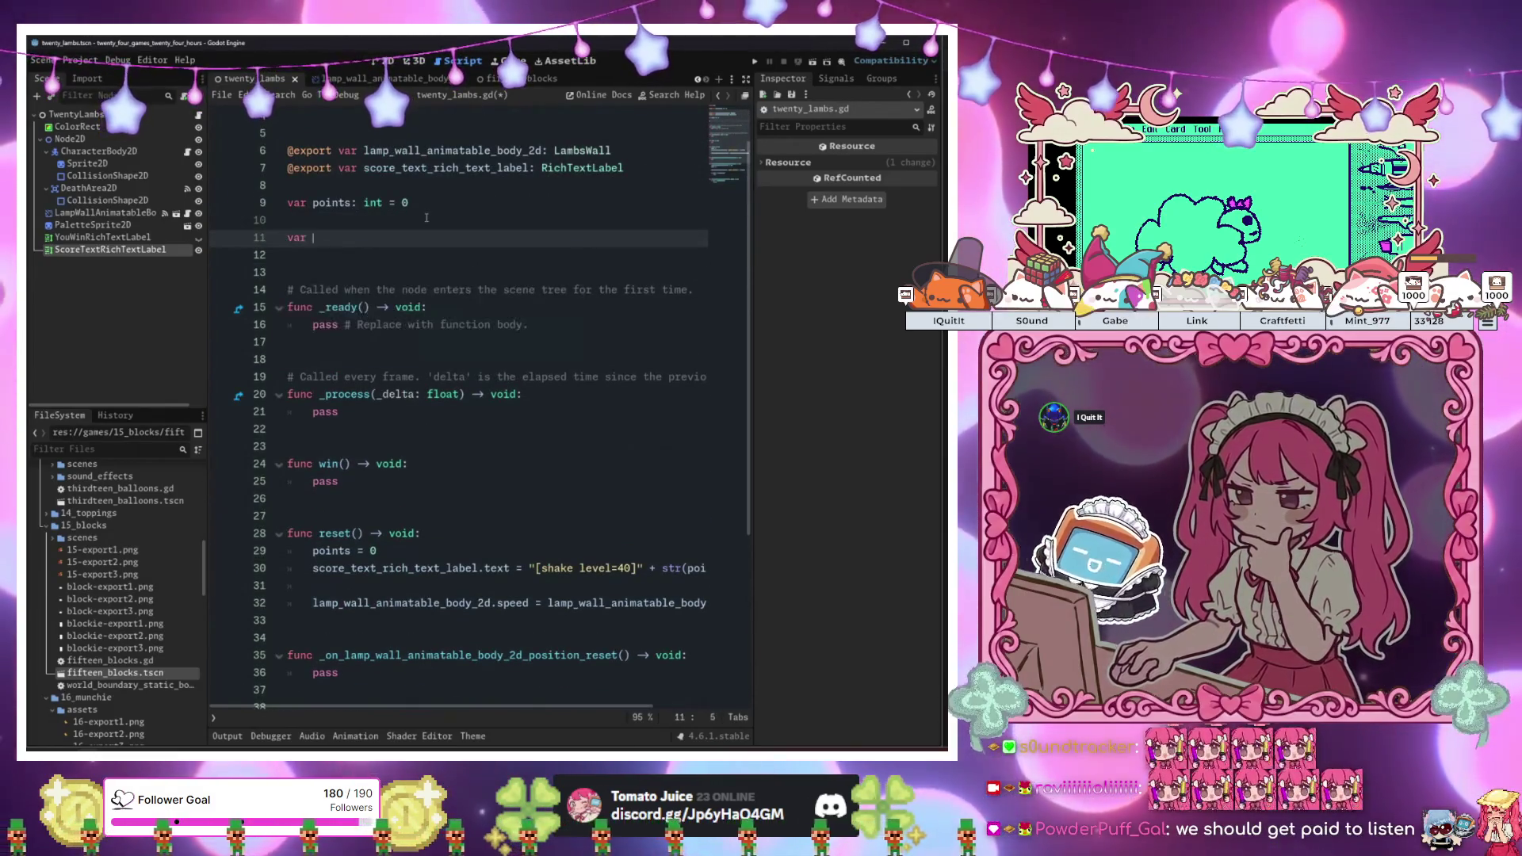
pyautogui.write('l_lamp_p')
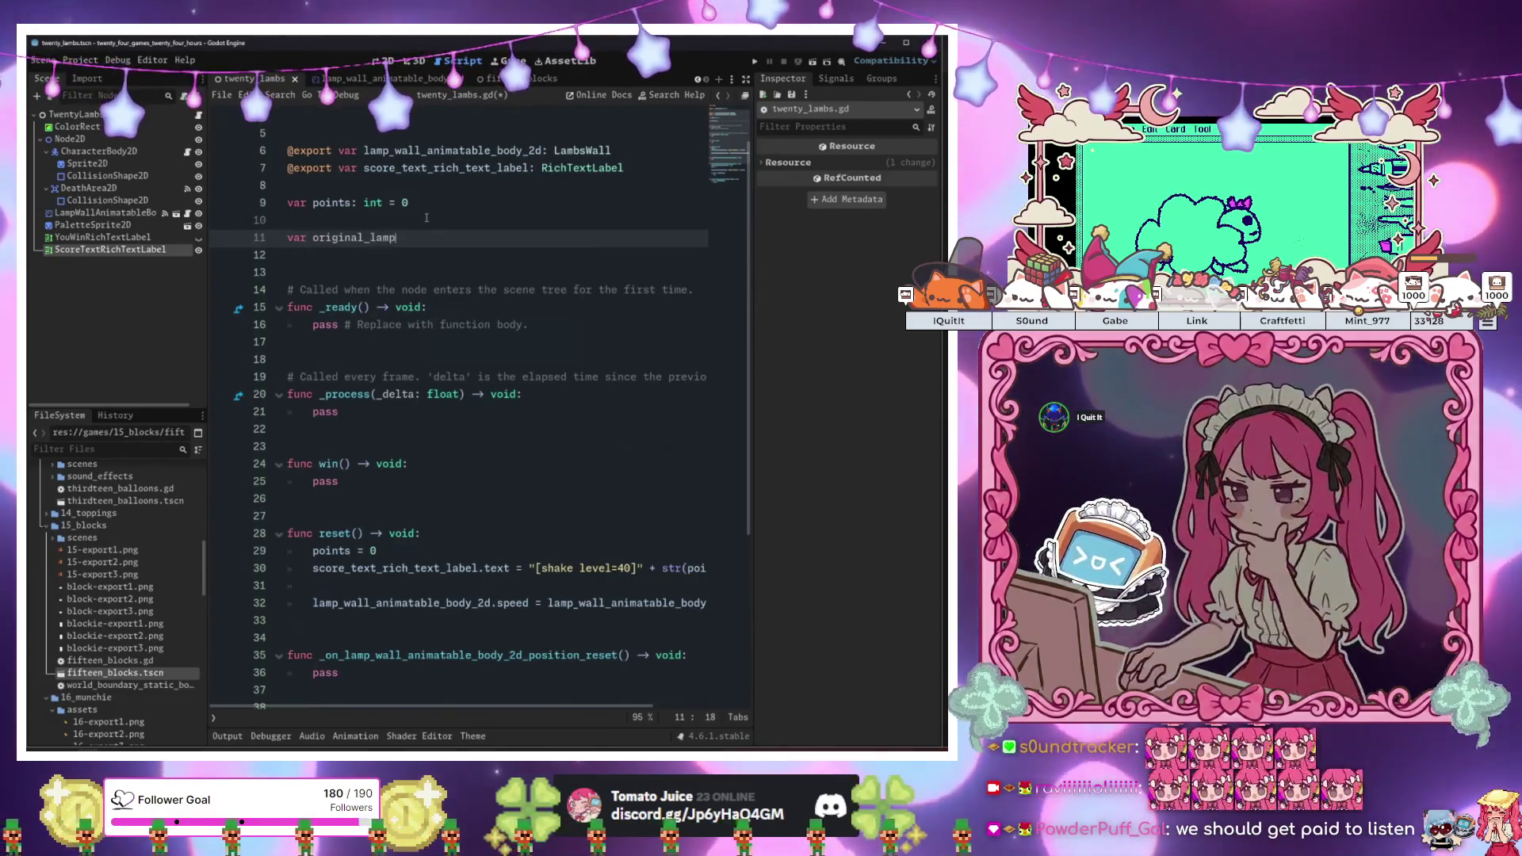
pyautogui.write('osition')
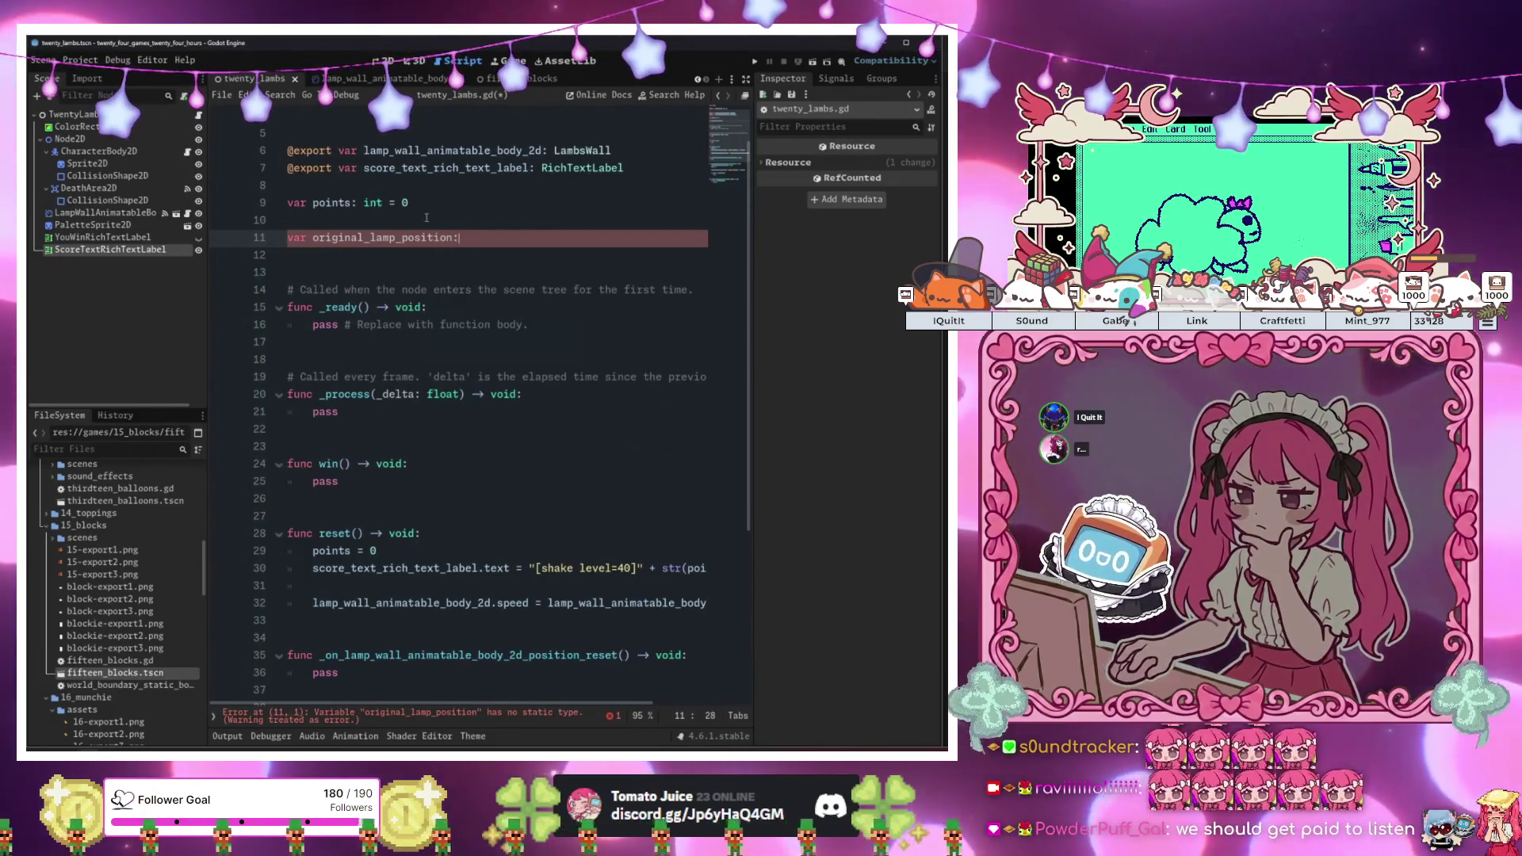
pyautogui.write(': Vector2')
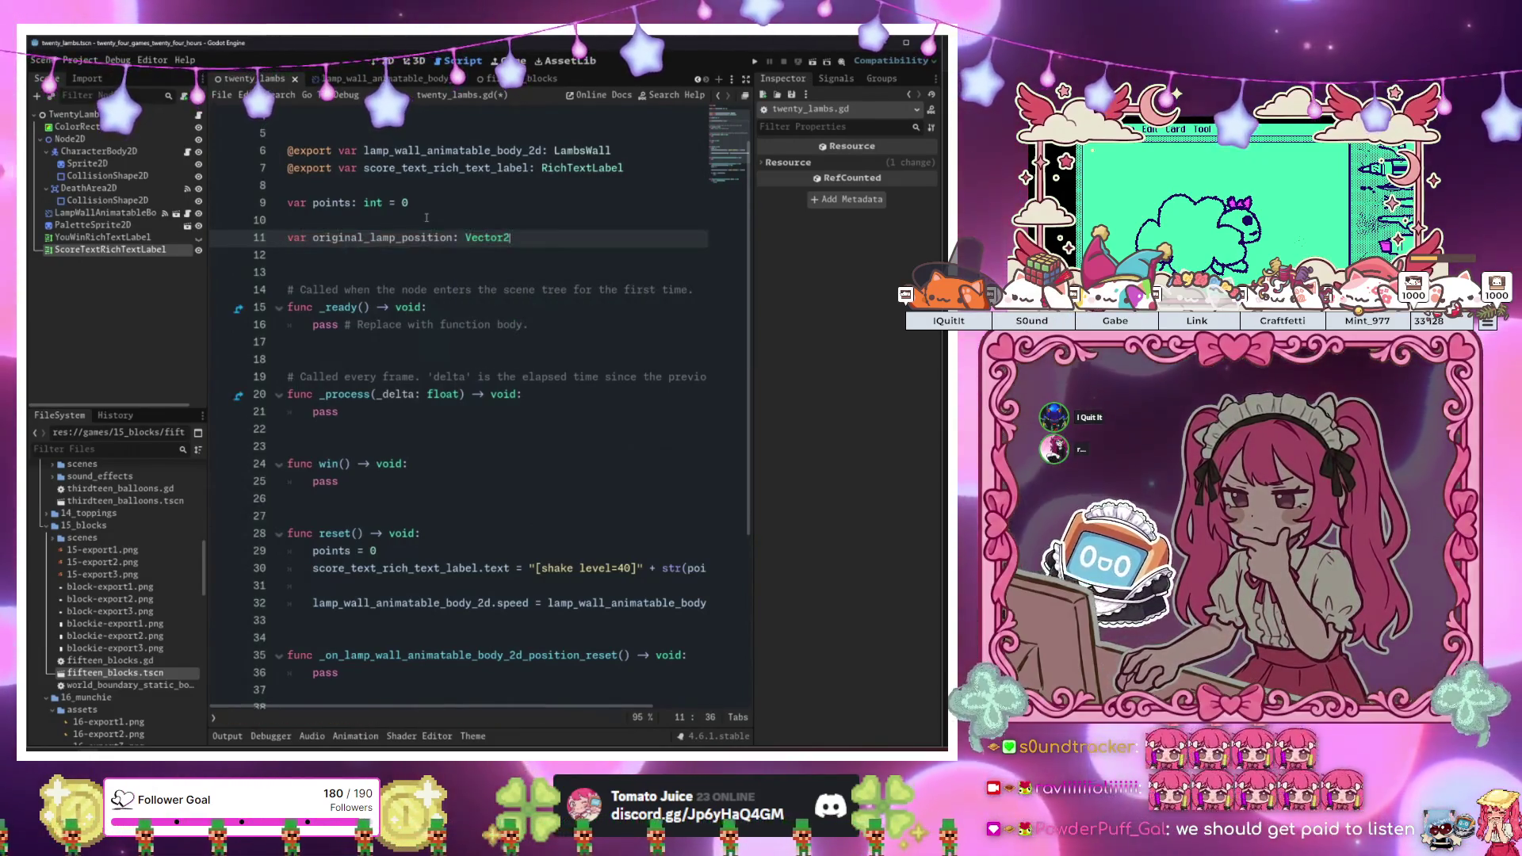
# - Start the _ready assignment to original_lamp_position and add an exported CharacterBody2D reference
pyautogui.press('Down')
pyautogui.press('Down')
pyautogui.press('Down')
pyautogui.press('Right')
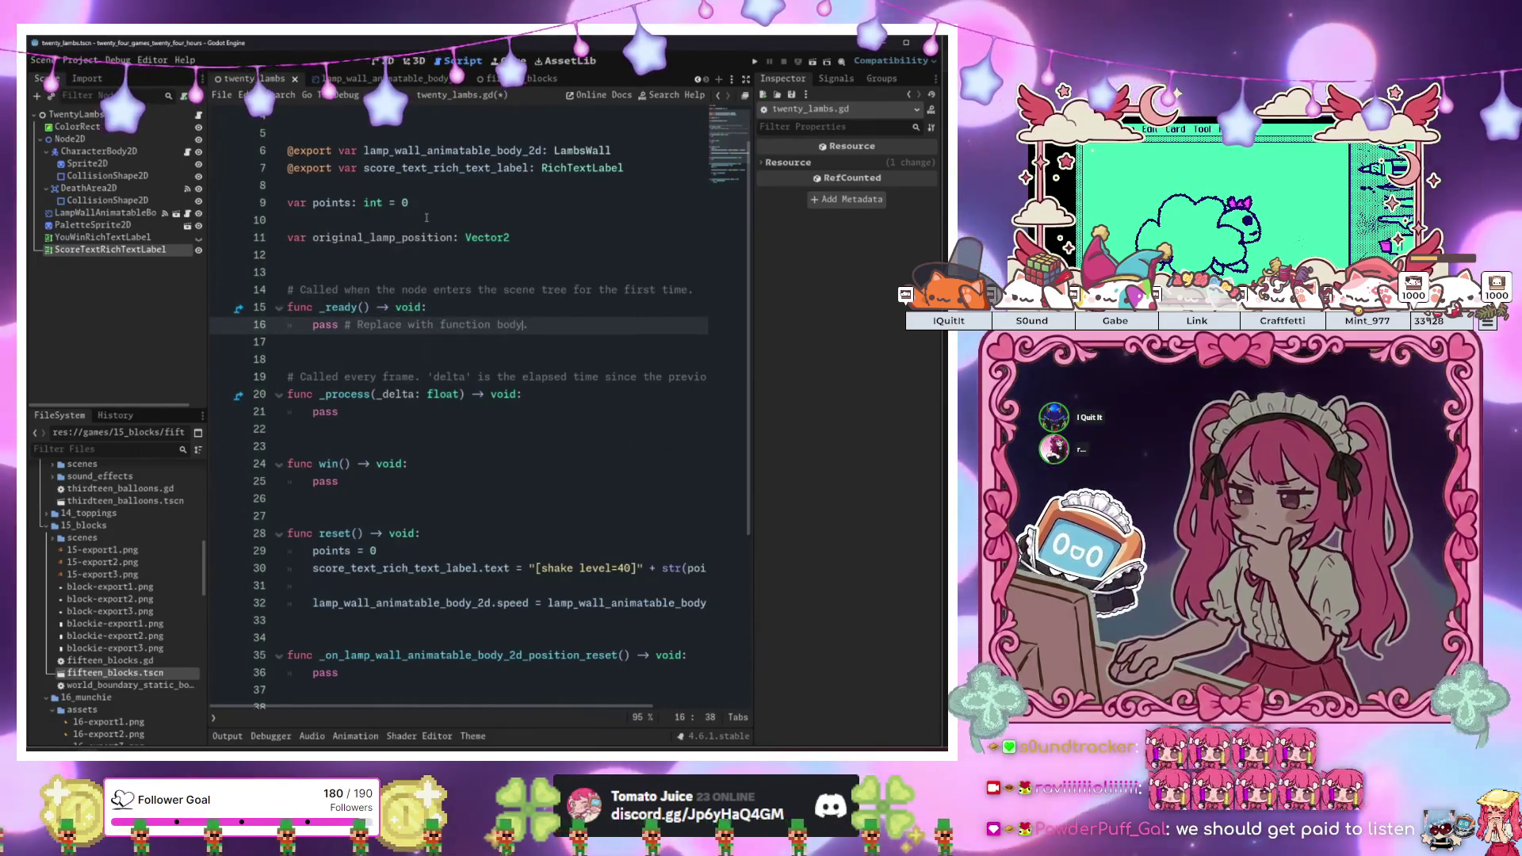
pyautogui.press('BackSpace')
pyautogui.press('BackSpace')
pyautogui.press('BackSpace')
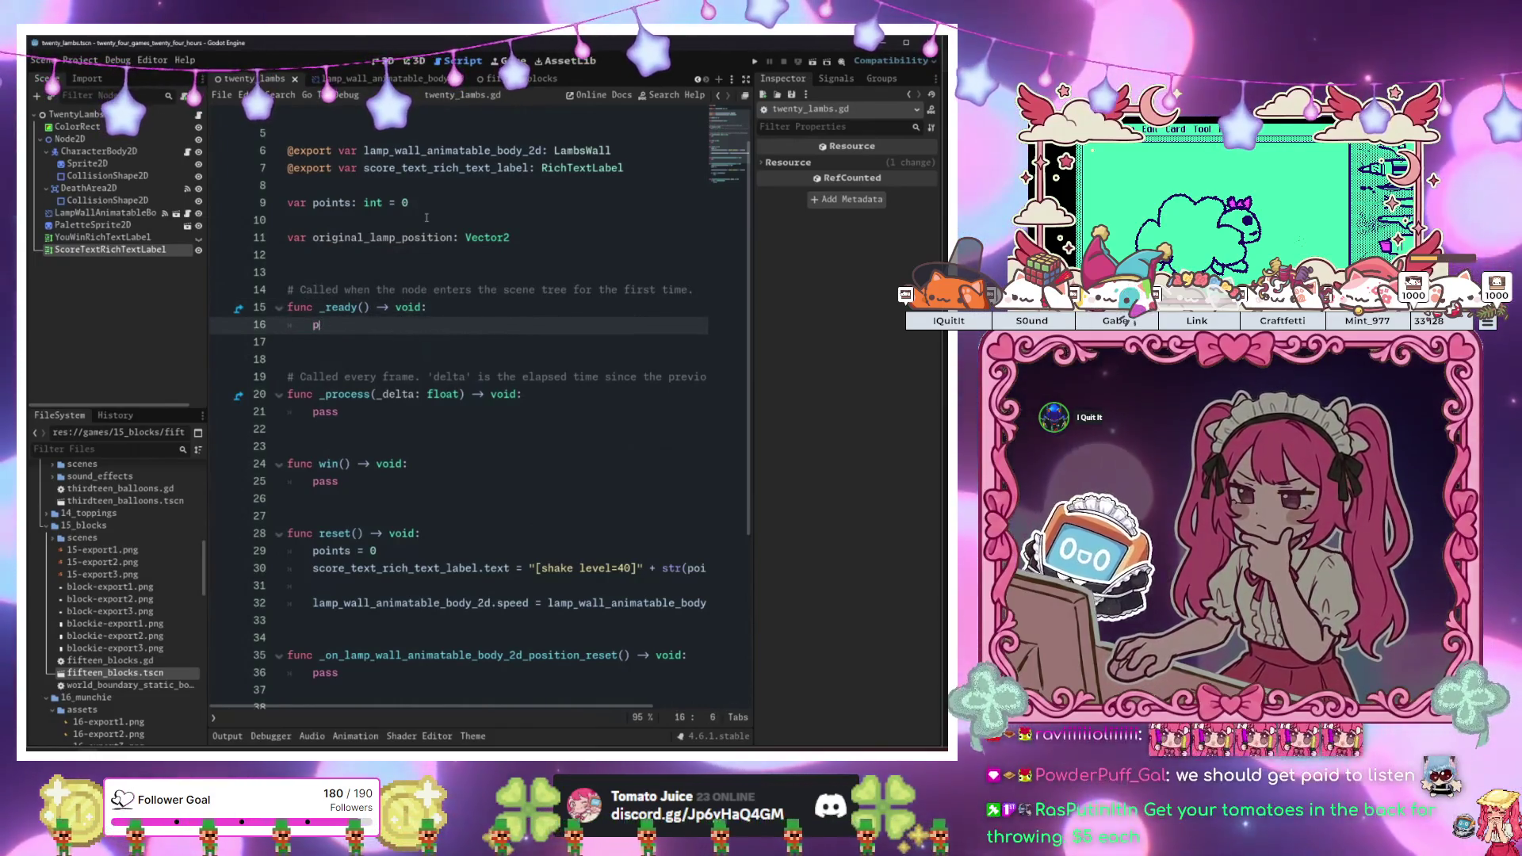
pyautogui.write('original_lamp_position = lam')
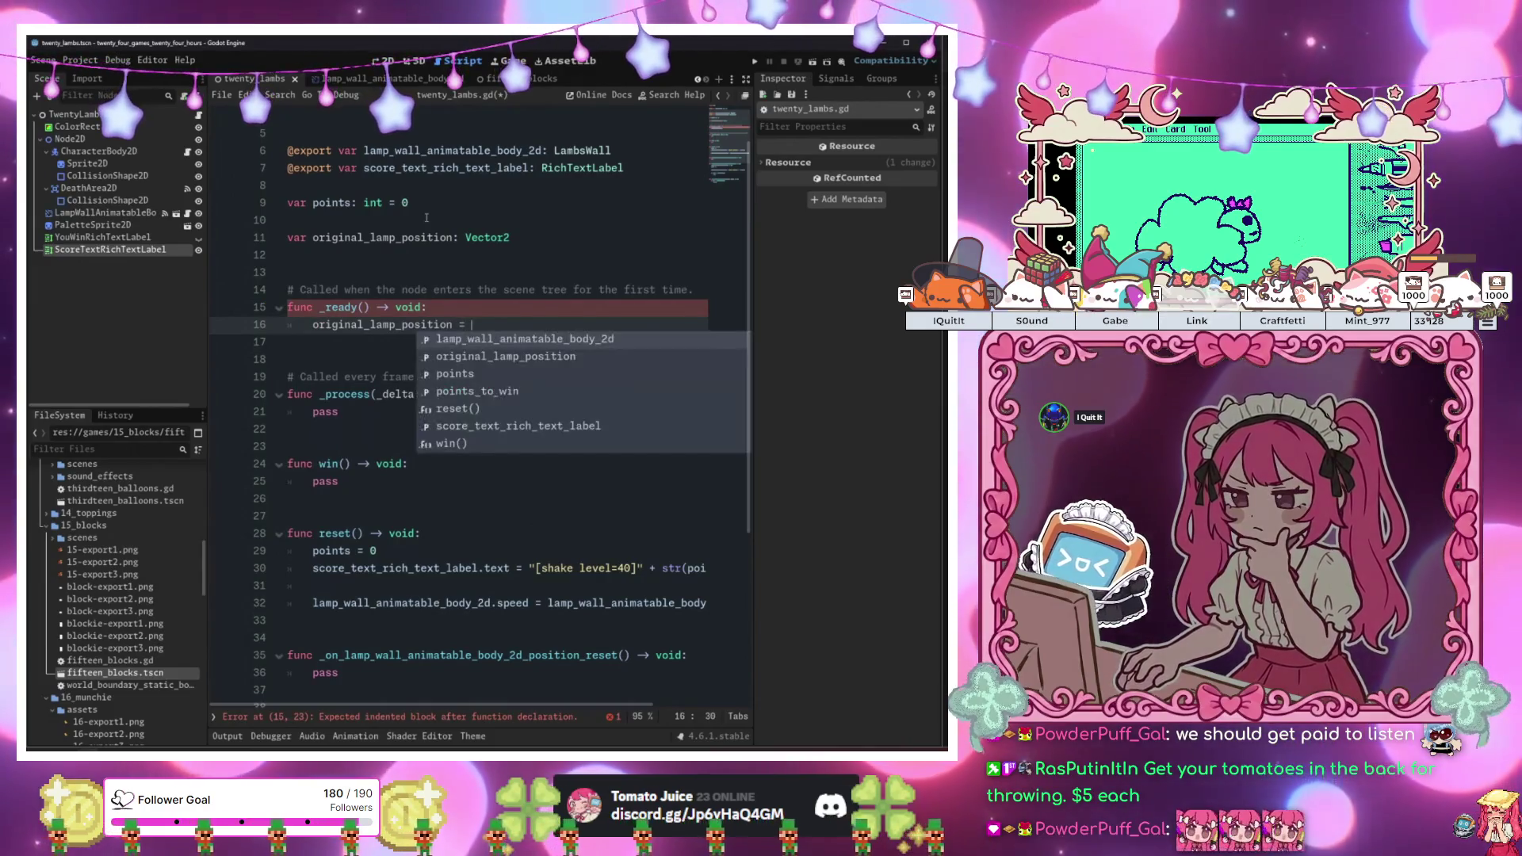
pyautogui.press('BackSpace')
pyautogui.press('BackSpace')
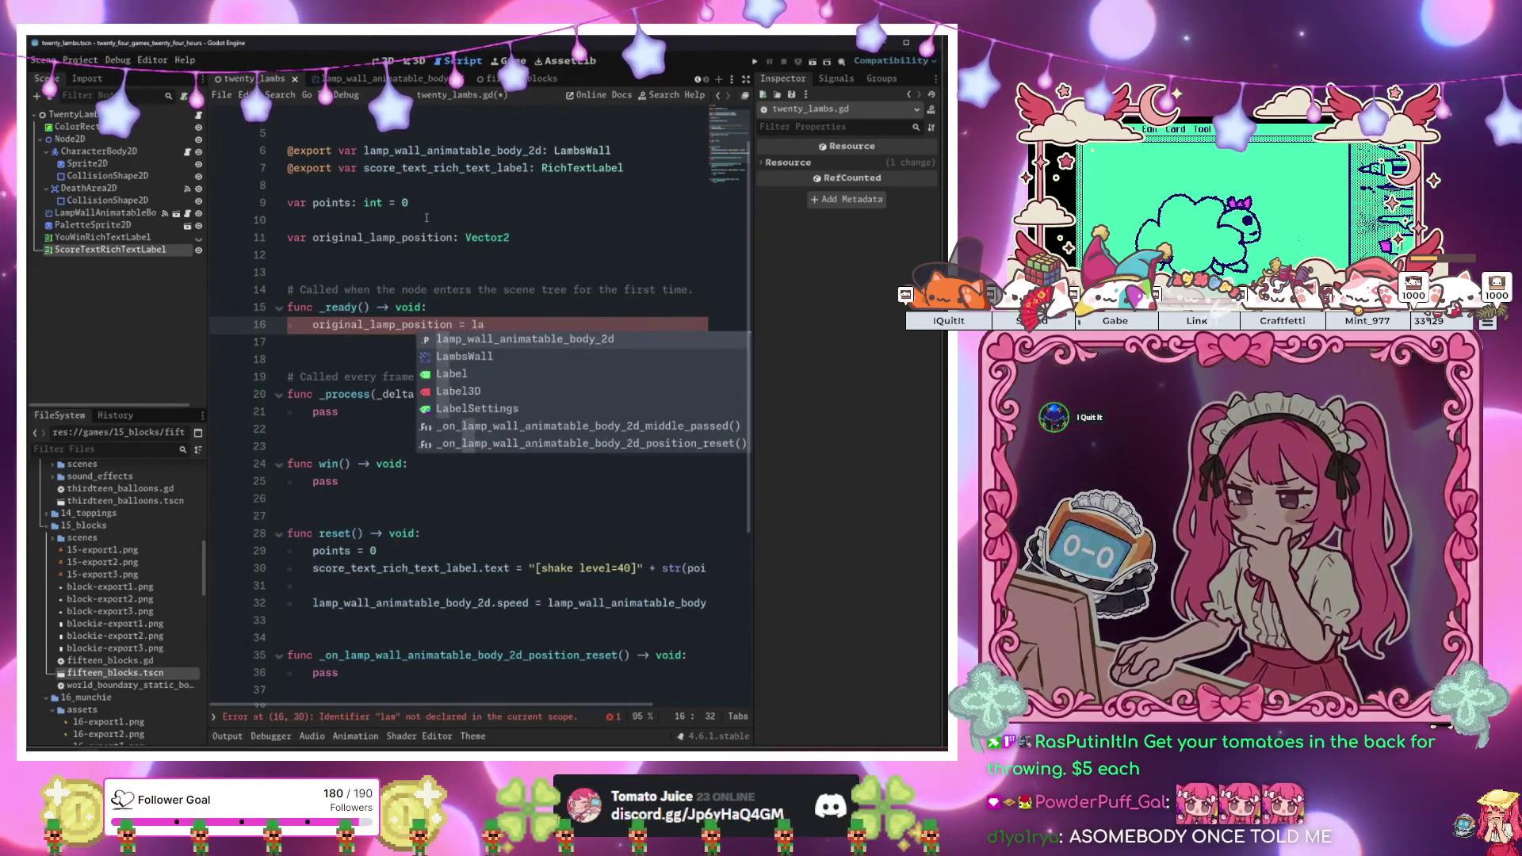
pyautogui.scroll(1, 246, 207)
pyautogui.moveTo(93, 151); pyautogui.dragTo(333, 185)
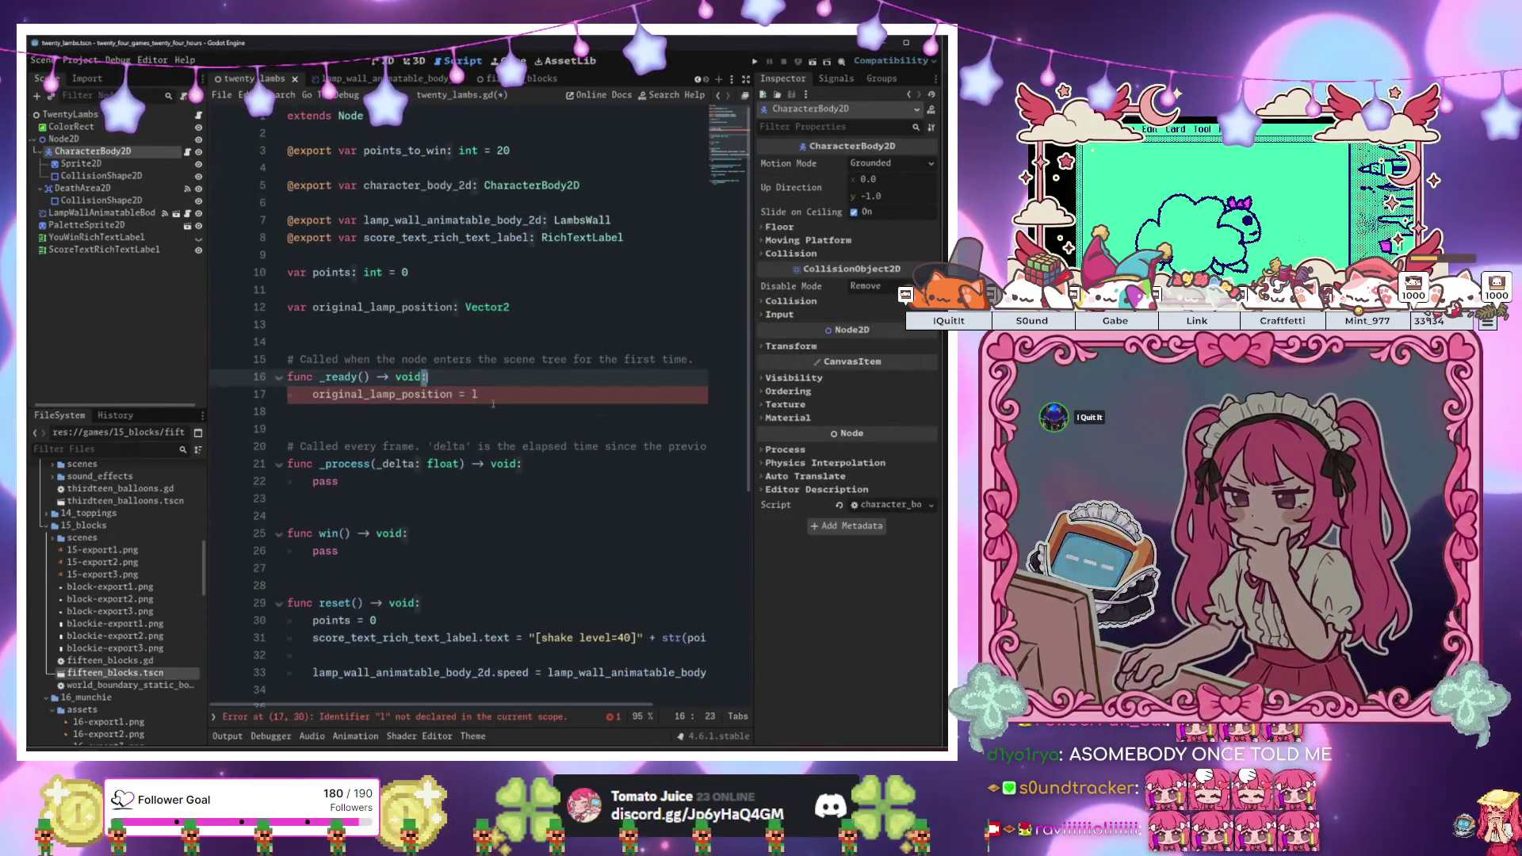
# - In _ready, set original_lamp_position = character_body_2d.position
pyautogui.click(501, 396)
pyautogui.press('BackSpace')
pyautogui.write('c')
pyautogui.press('Return')
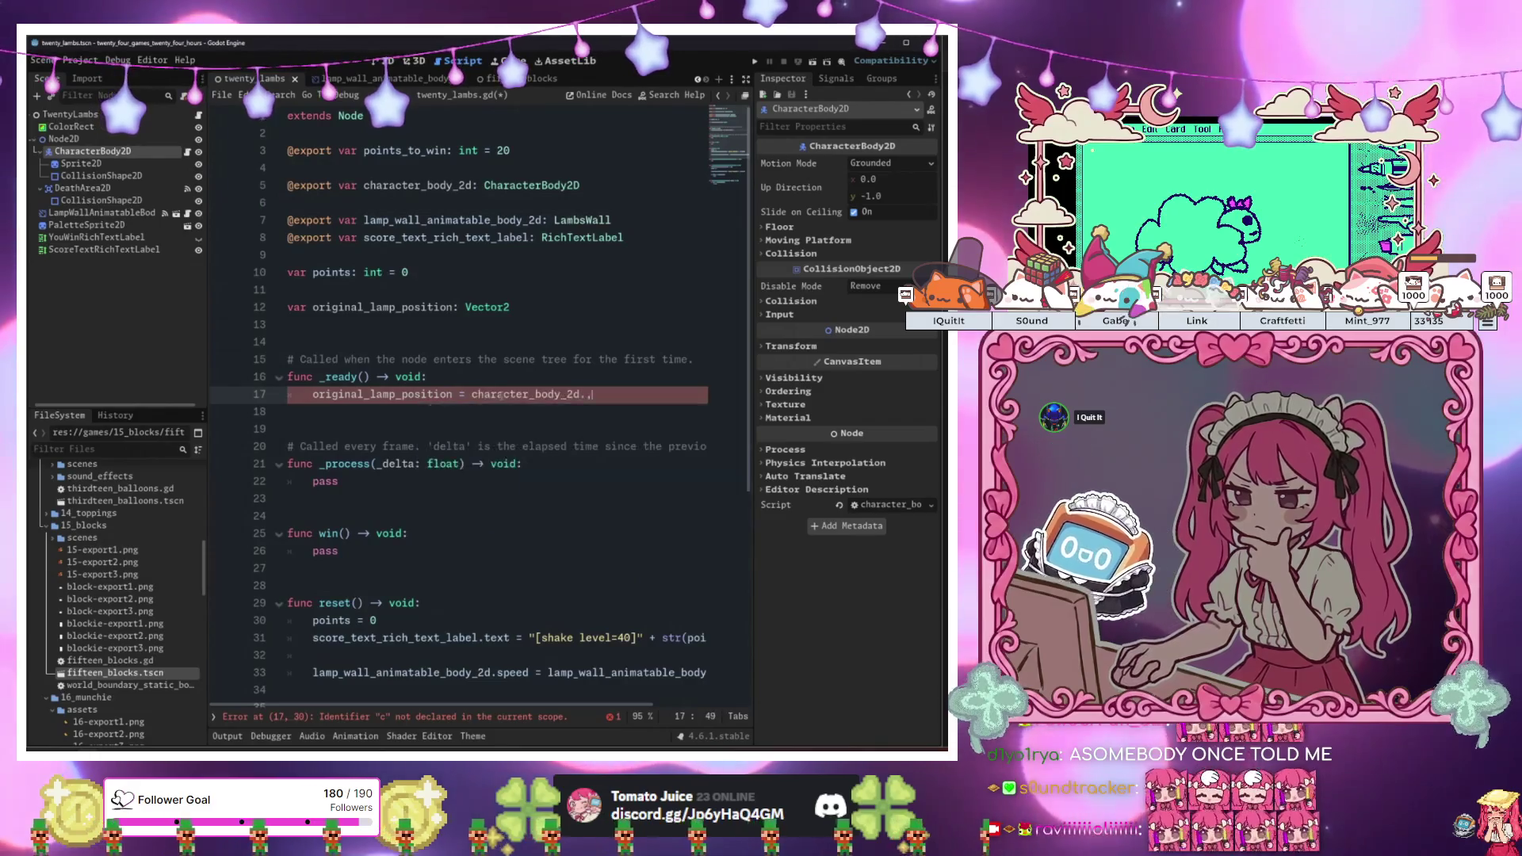
pyautogui.write('.pos')
pyautogui.press('Return')
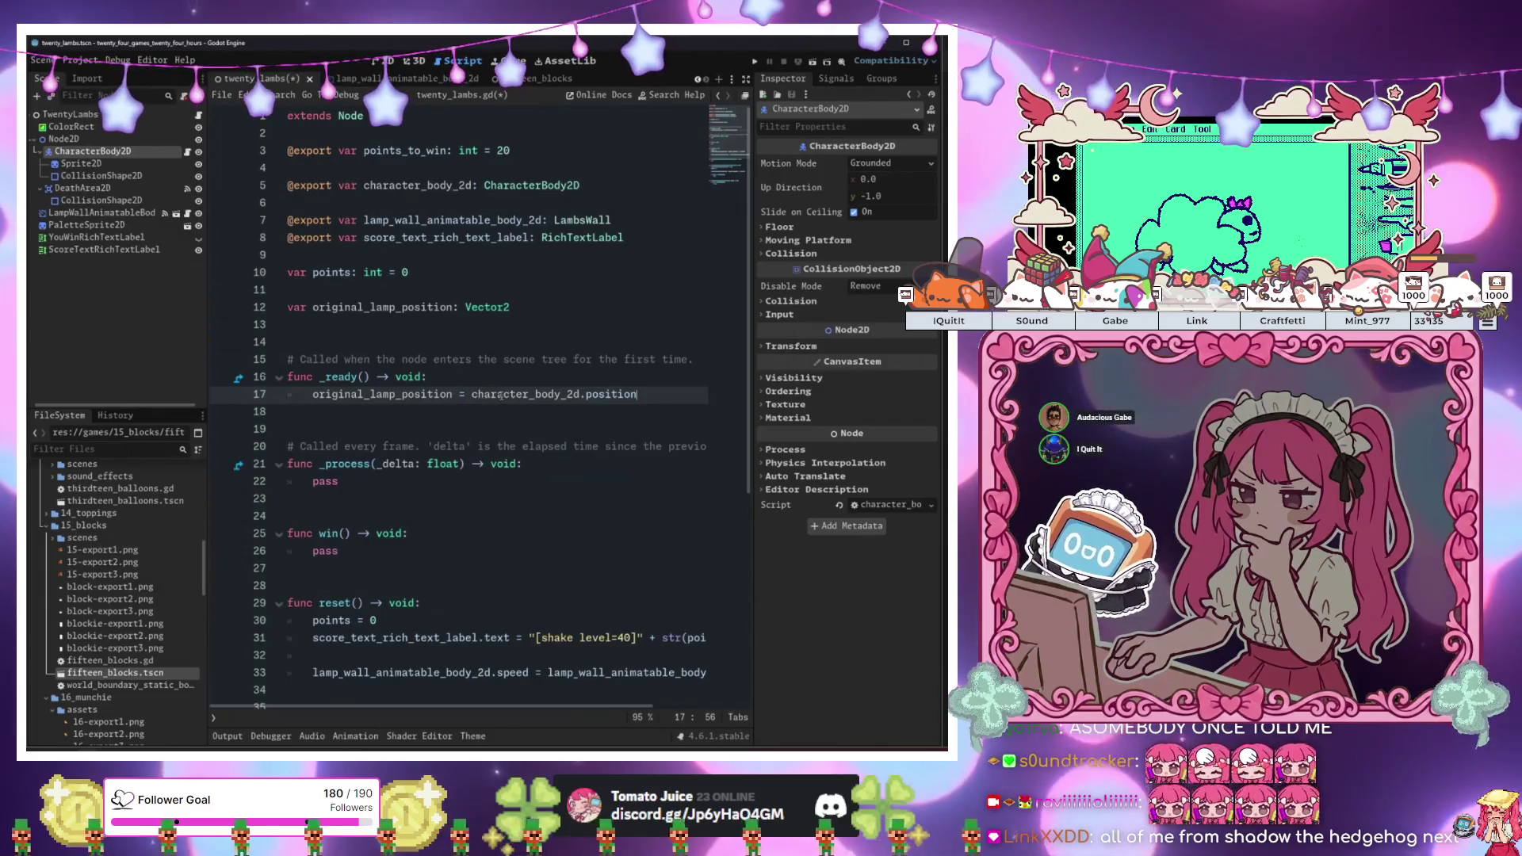
pyautogui.press('Return')
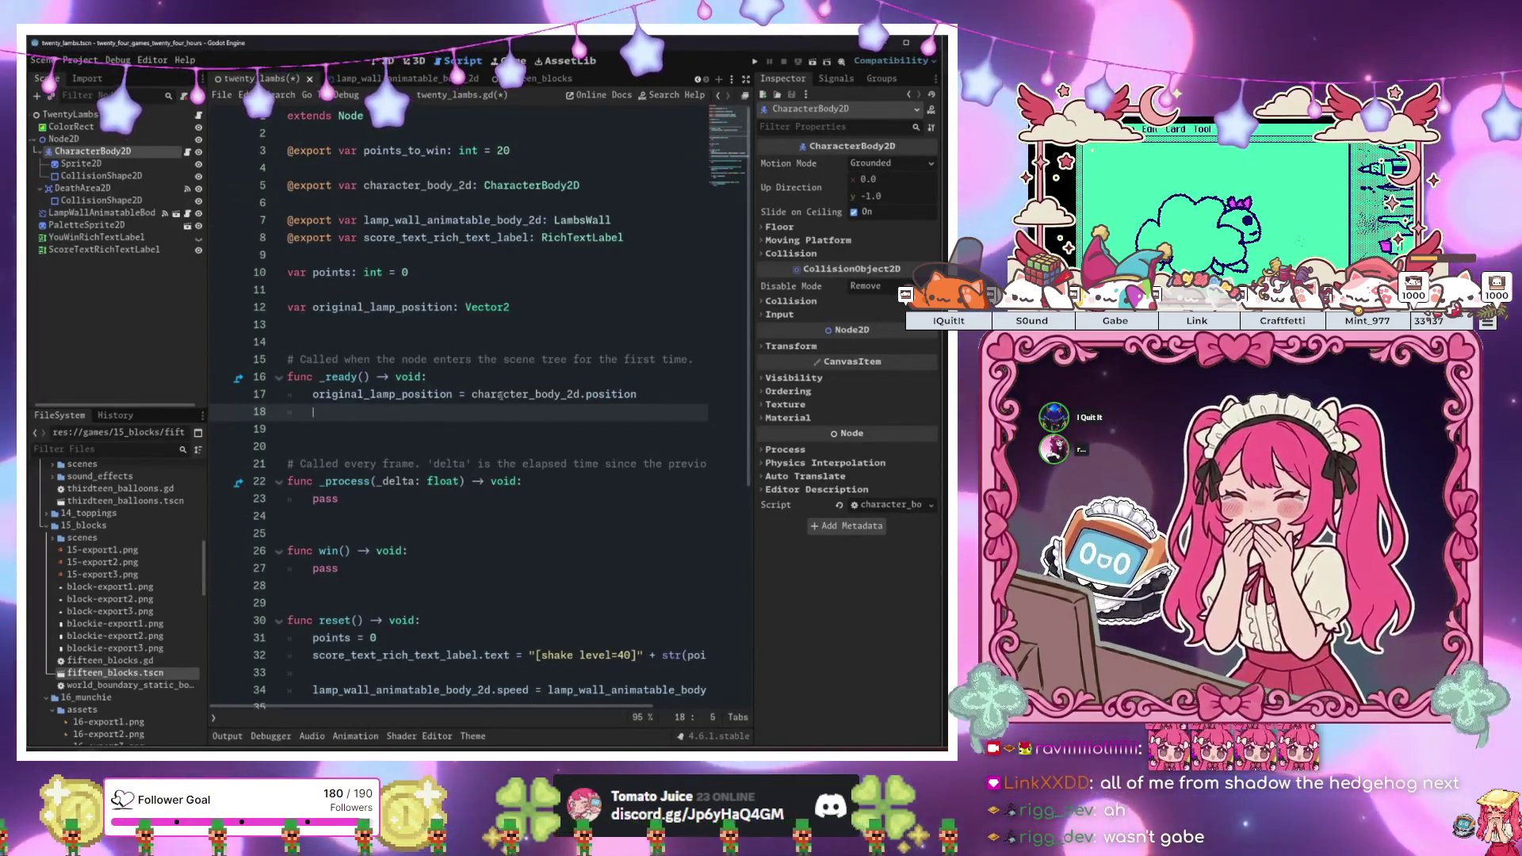
pyautogui.press('Delete')
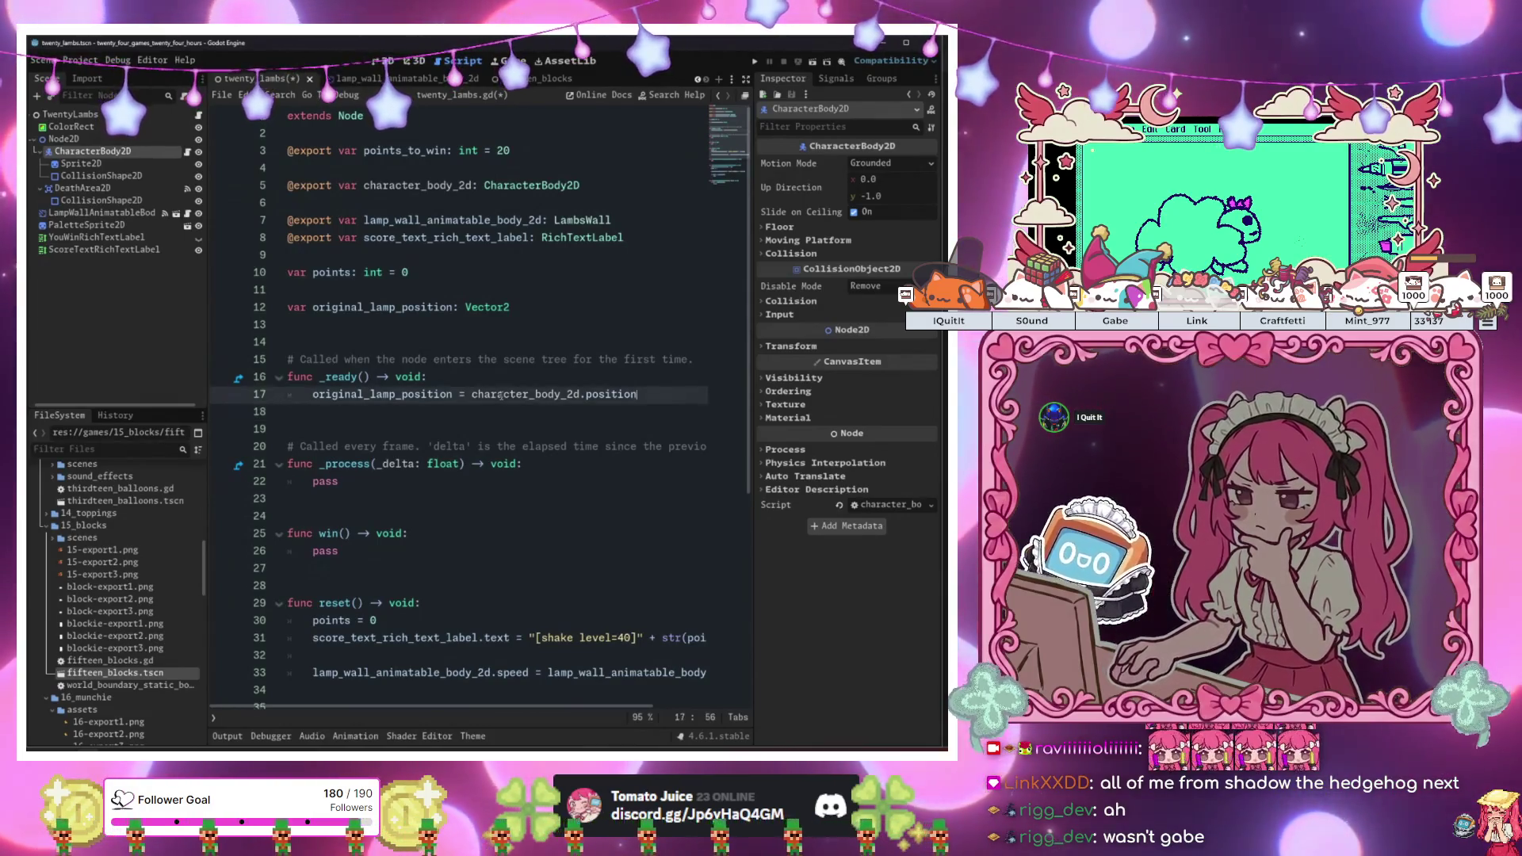
# - In reset, assign character_body_2d.position = original_lamp_position
pyautogui.press('Down')
pyautogui.press('Down')
pyautogui.press('Down')
pyautogui.press('Down')
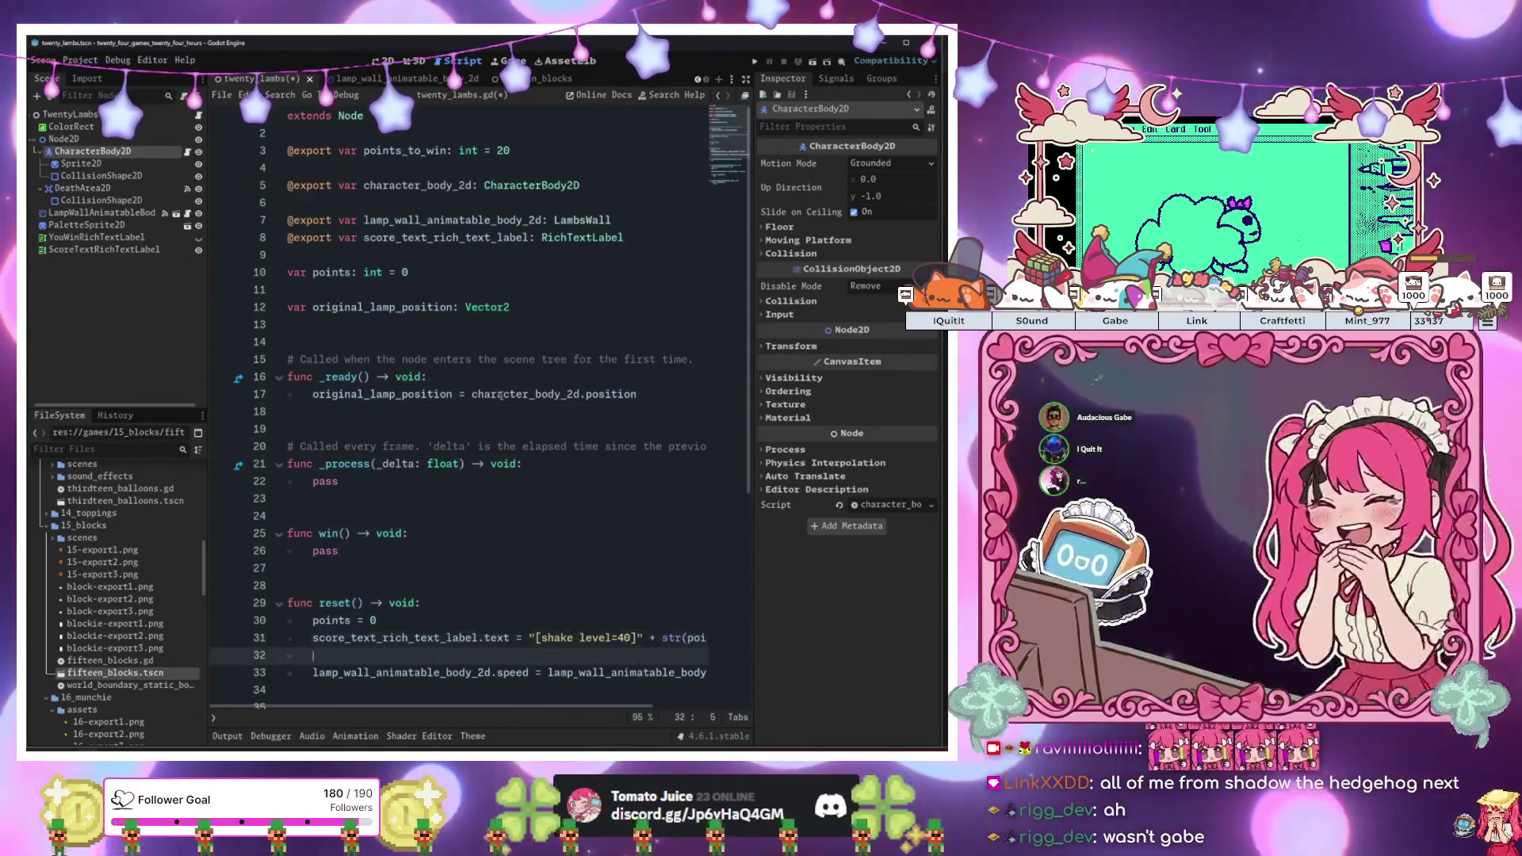
pyautogui.press('Return')
pyautogui.write('char')
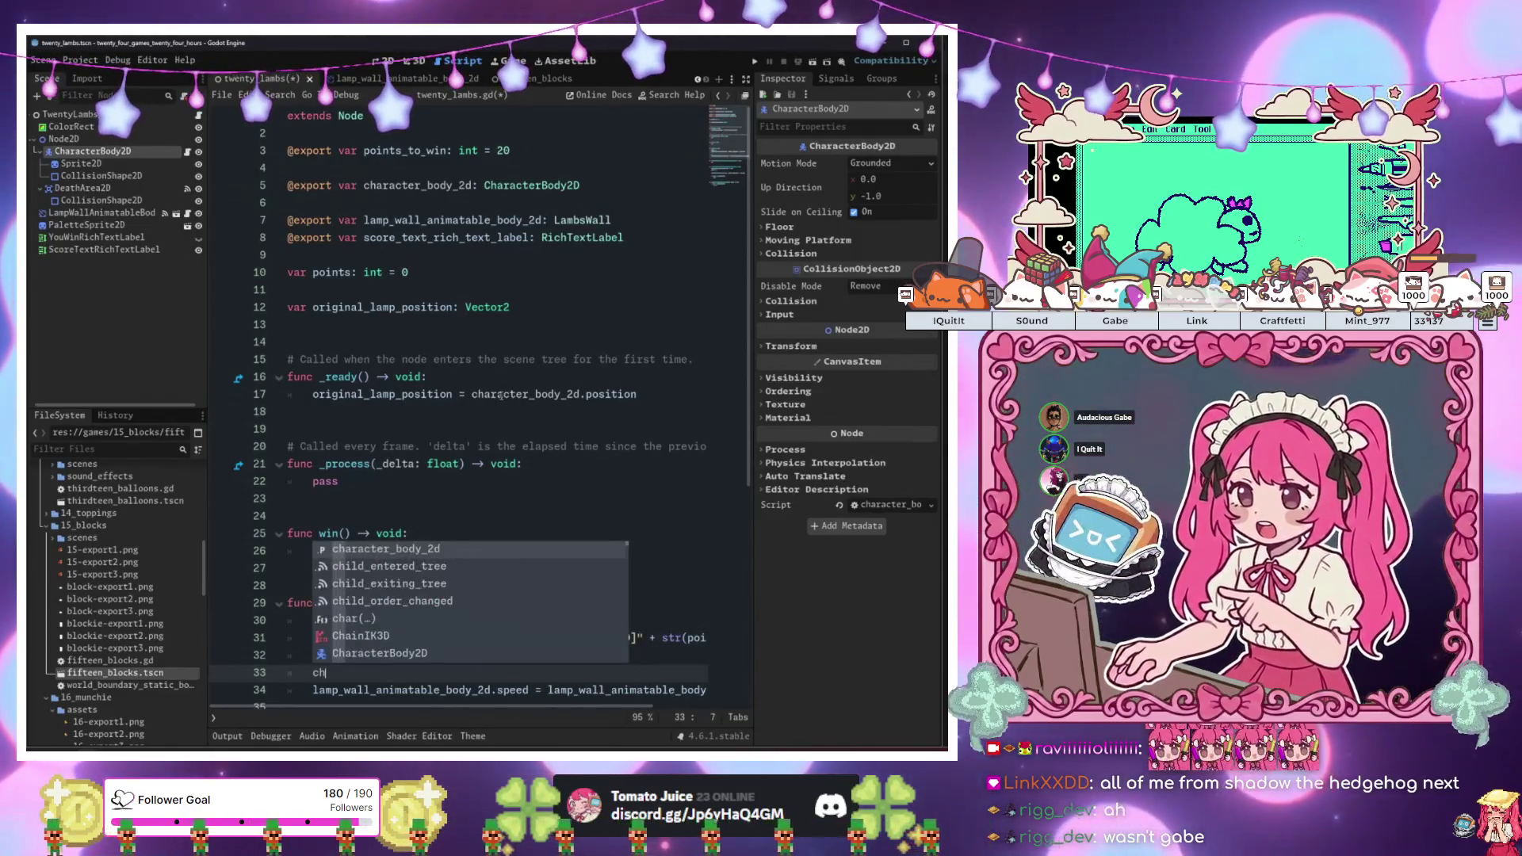
pyautogui.press('Return')
pyautogui.write('.pos')
pyautogui.press('Return')
pyautogui.write('= orig')
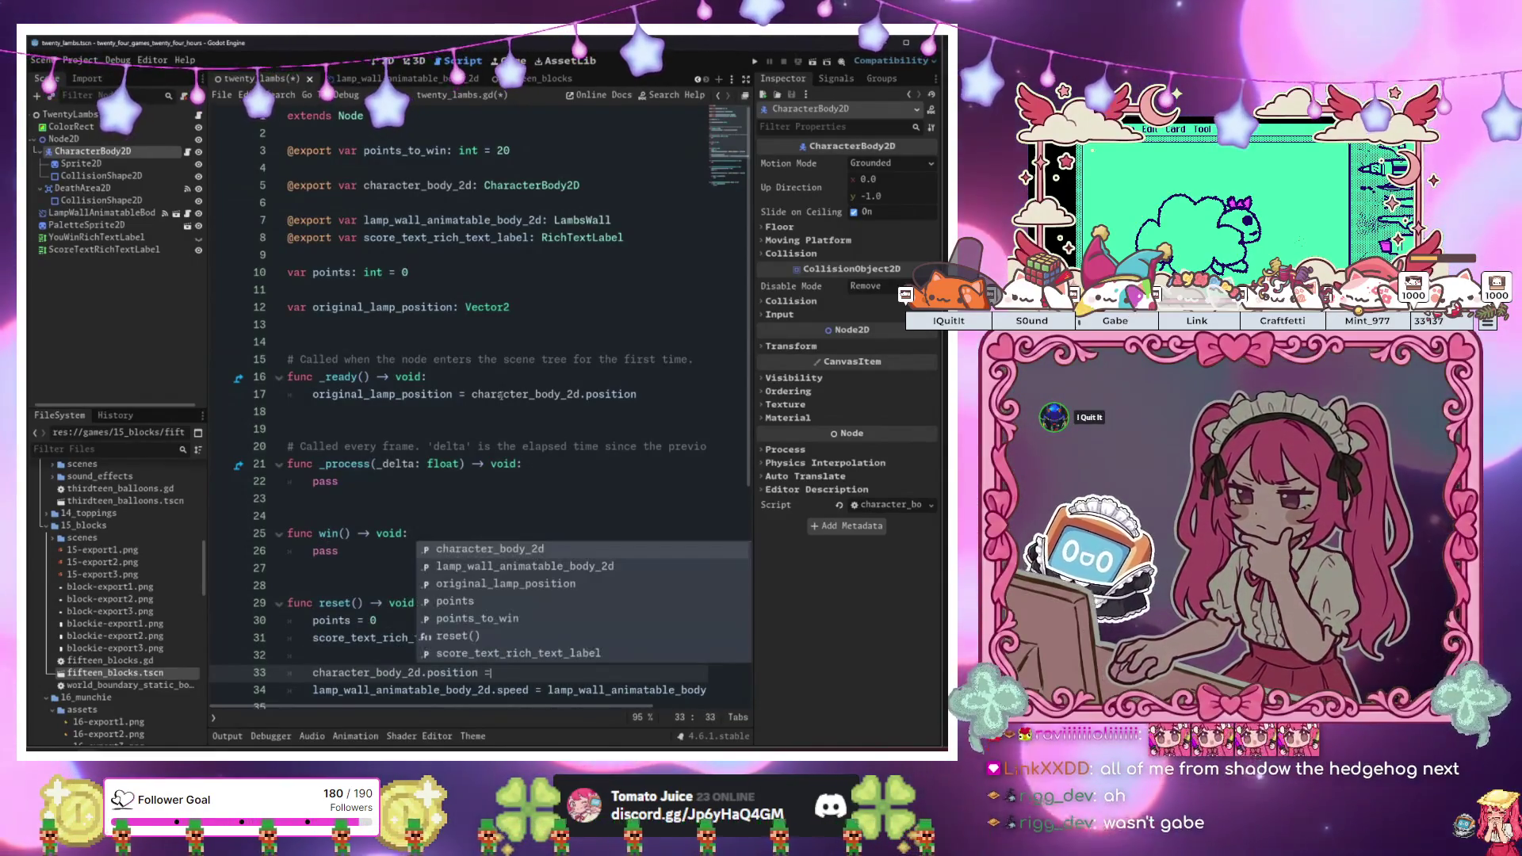
pyautogui.press('Return')
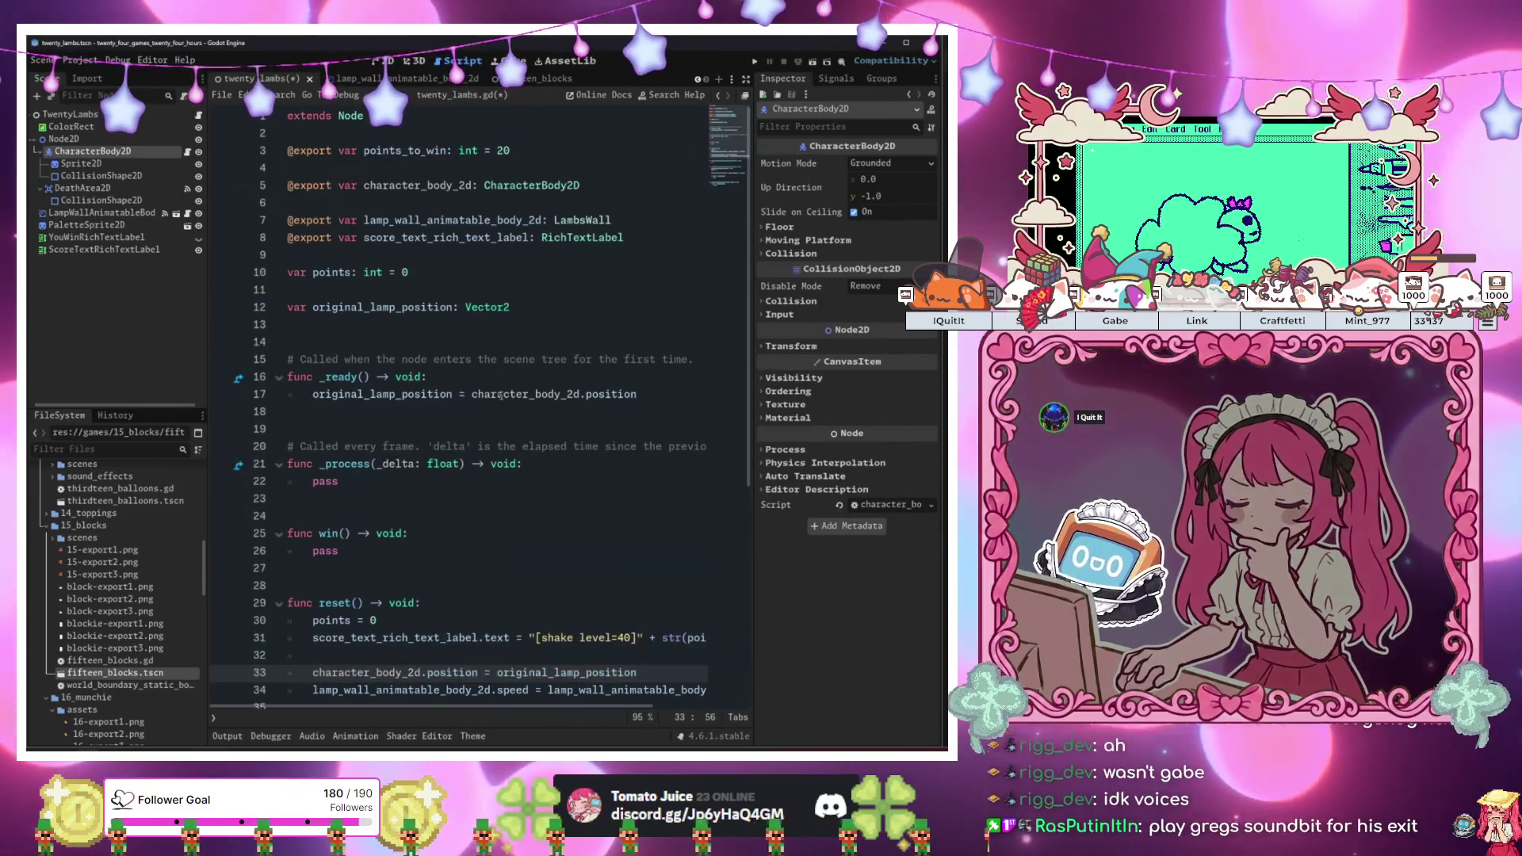
# - Rename original_lamp_position to original_lamb_position everywhere, then save and run the game
pyautogui.click(402, 307)
pyautogui.doubleClick(402, 306)
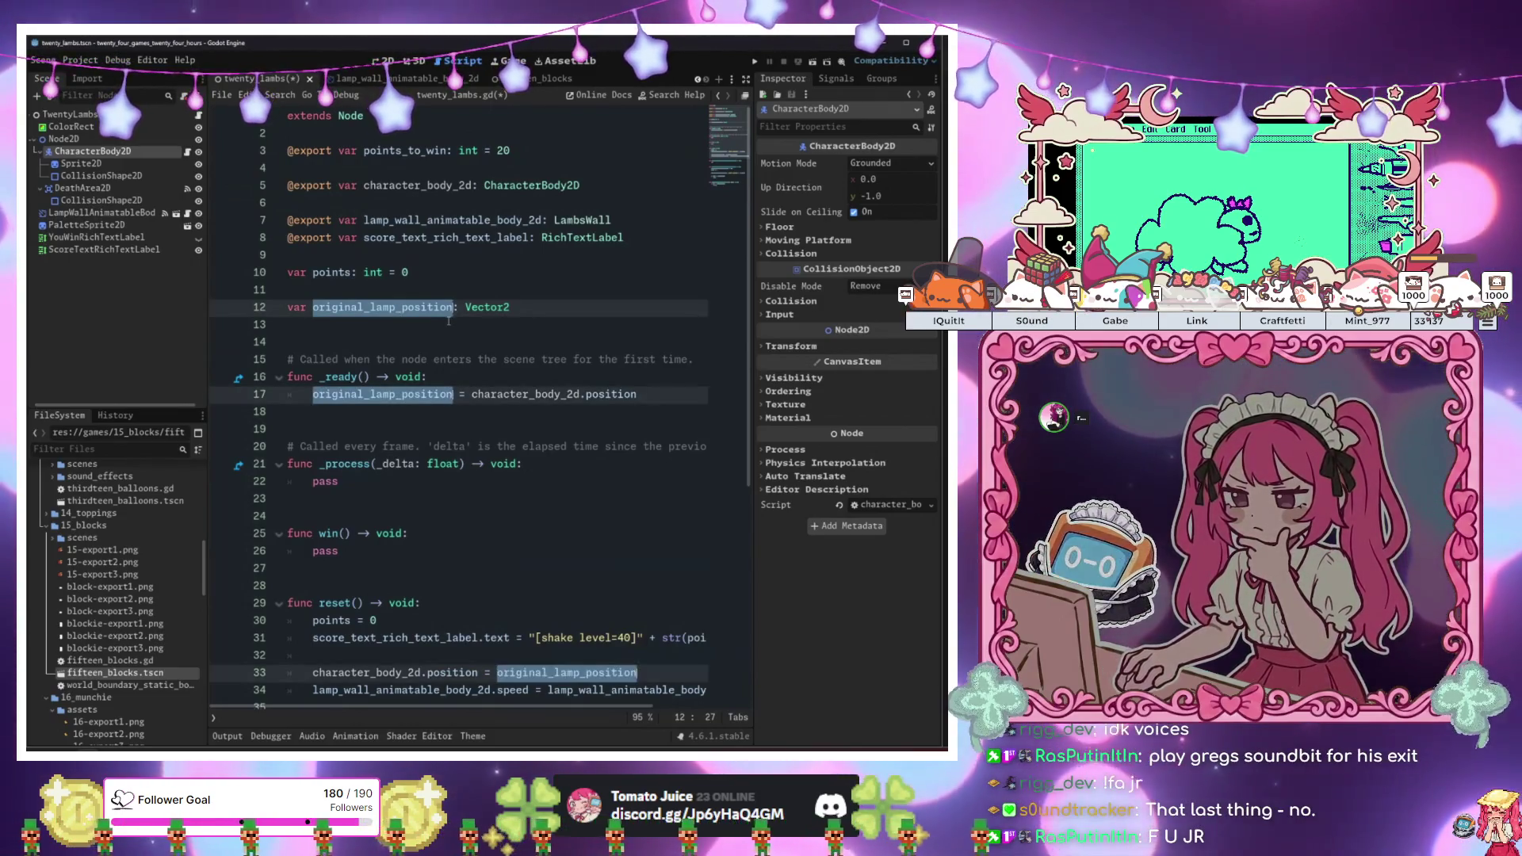
pyautogui.press('Left')
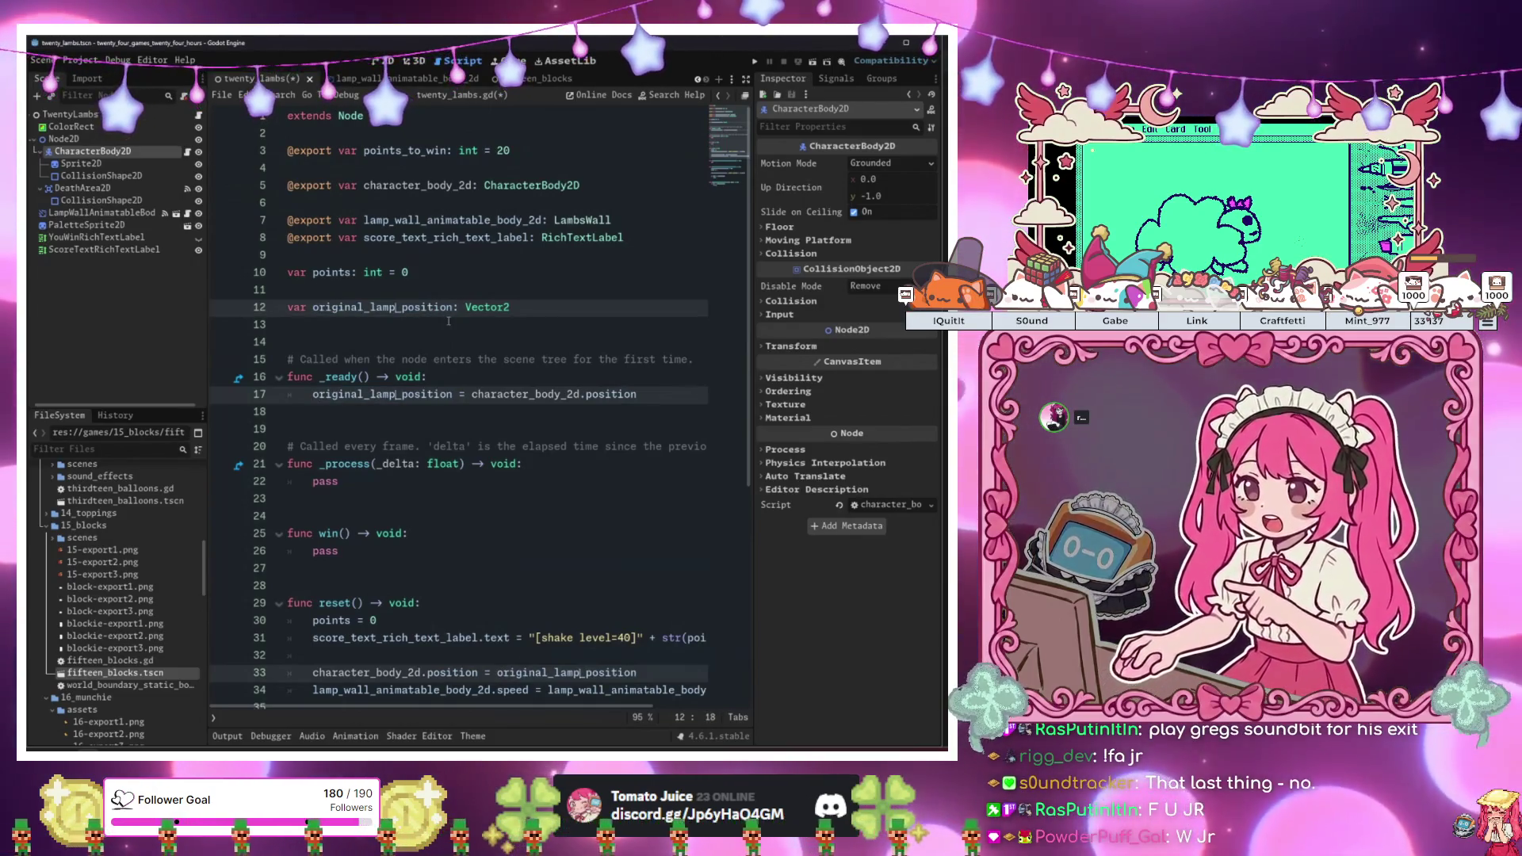
pyautogui.press('BackSpace')
pyautogui.write('b')
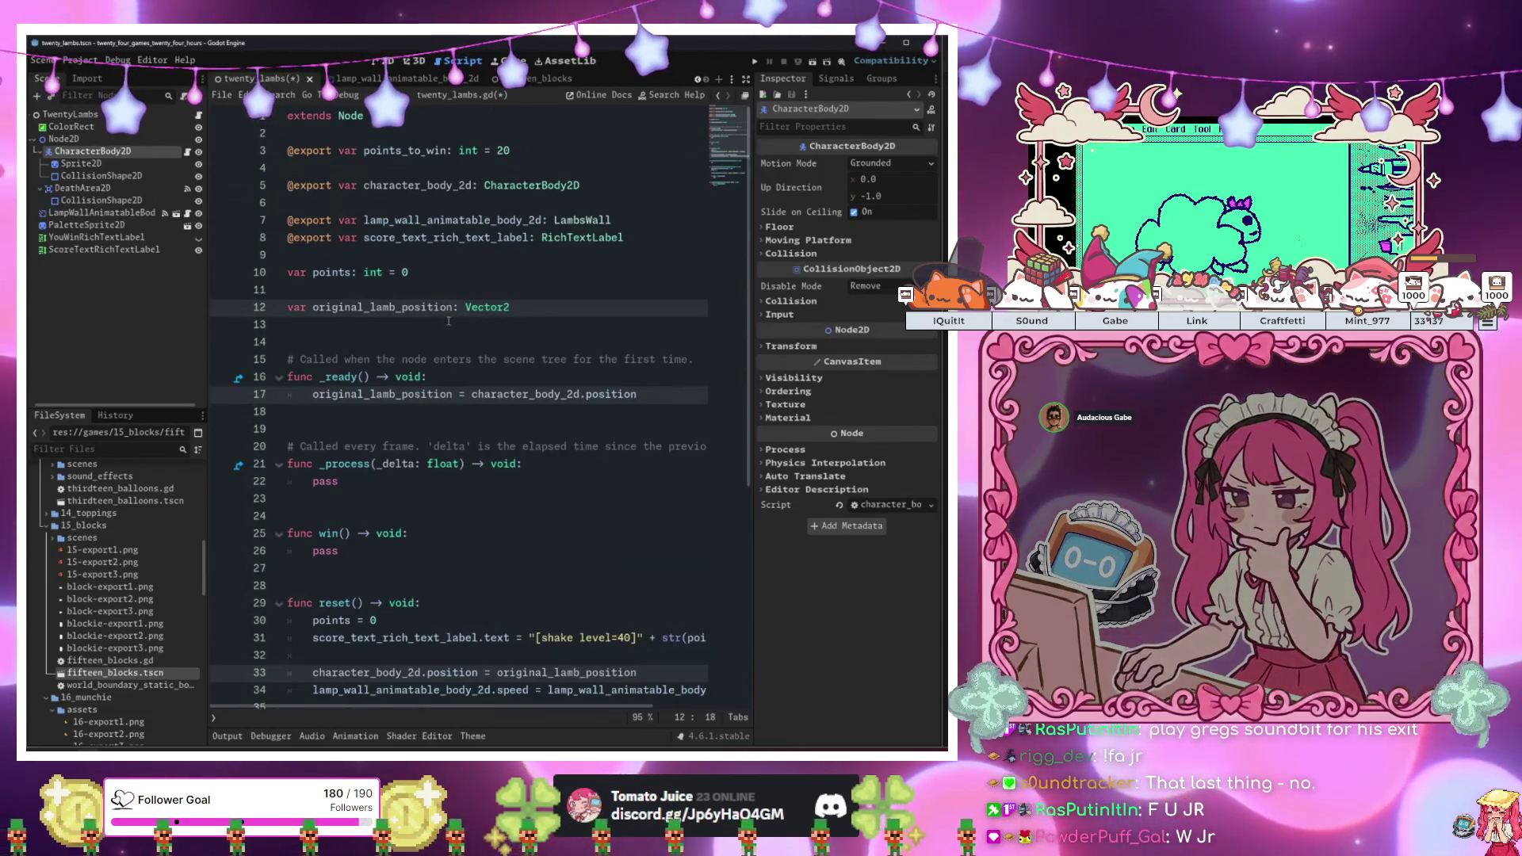
pyautogui.click(448, 321)
pyautogui.press('F6')
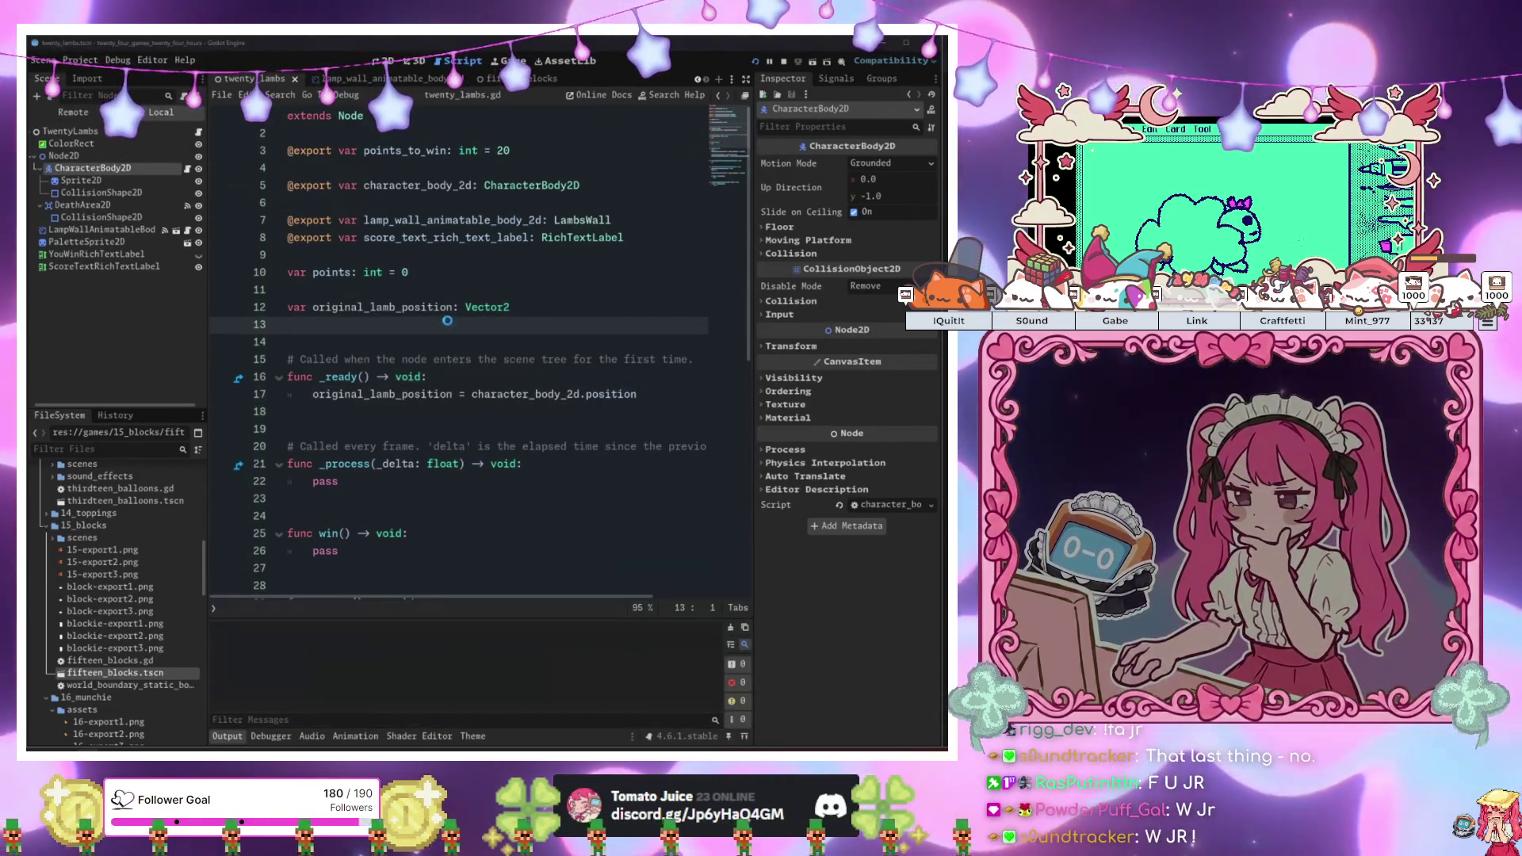
# - Flap the lamb with Space to score 5, stop the game, and select YouWinRichTextLabel
pyautogui.press('space')
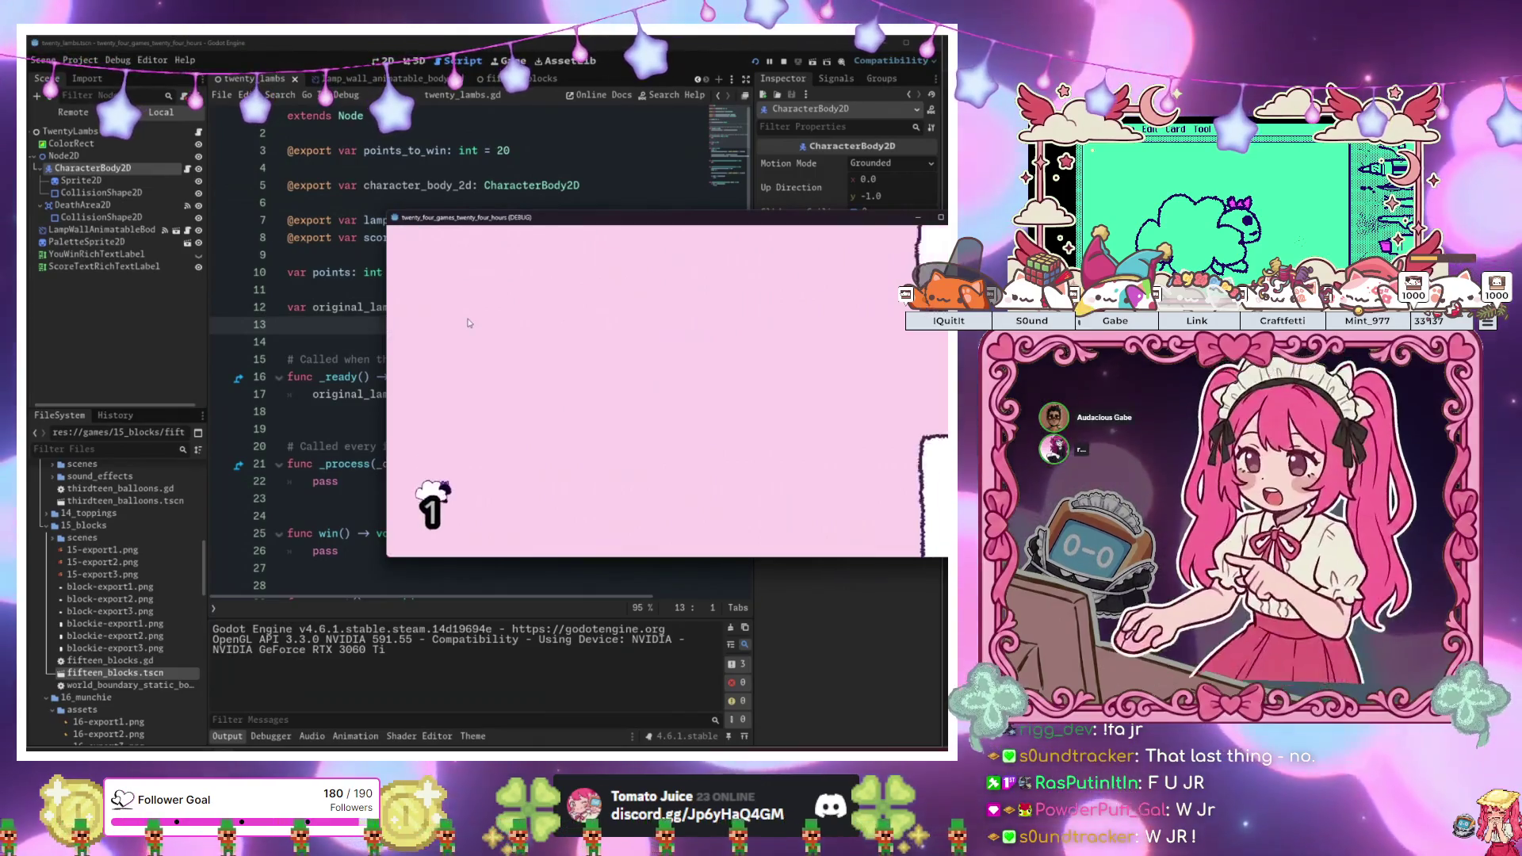
pyautogui.press('space')
pyautogui.press('space')
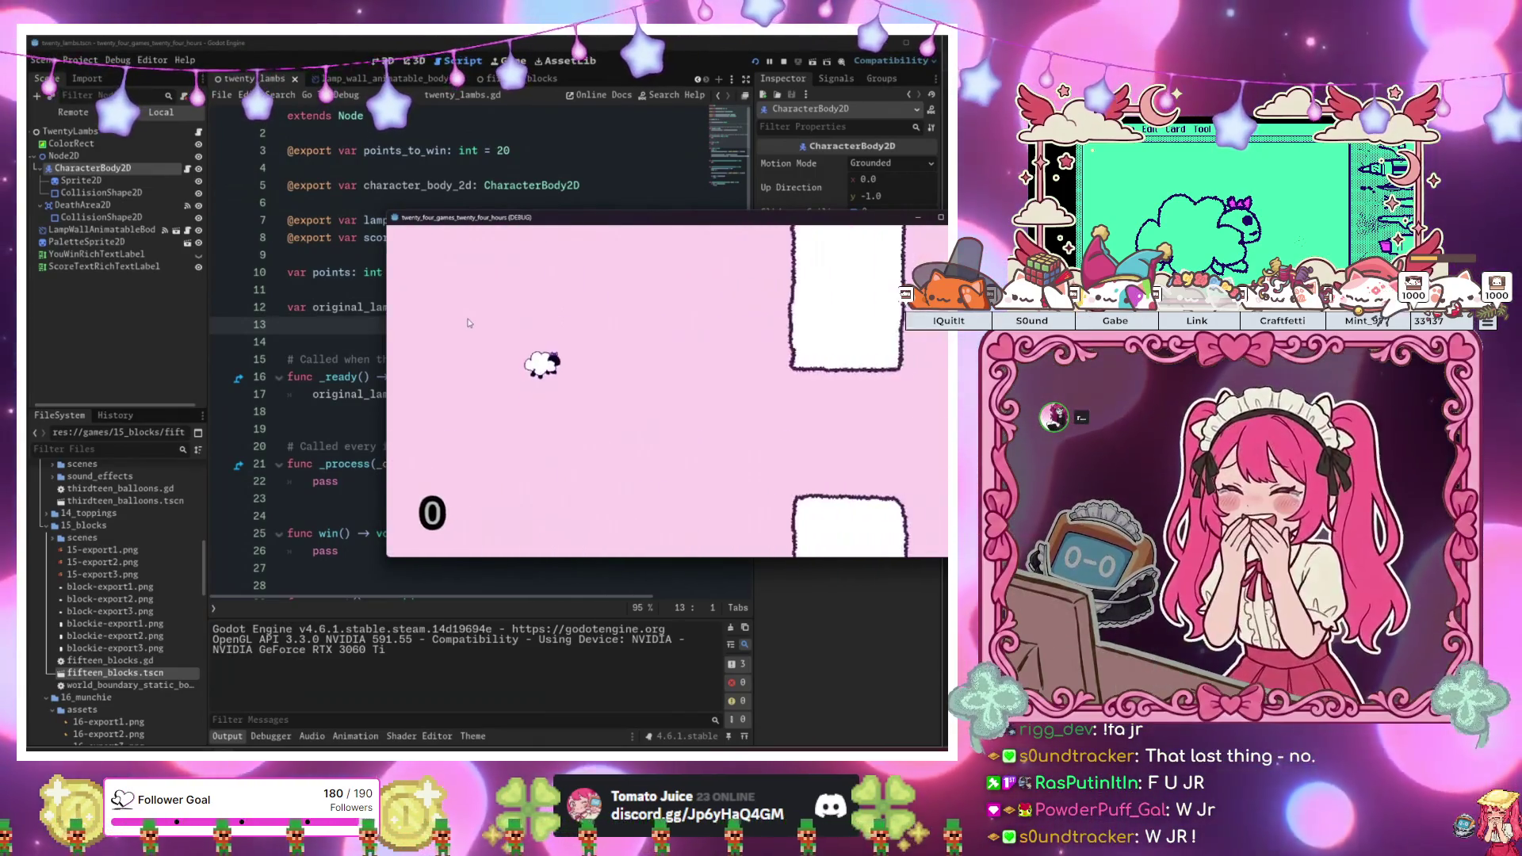
pyautogui.press('space')
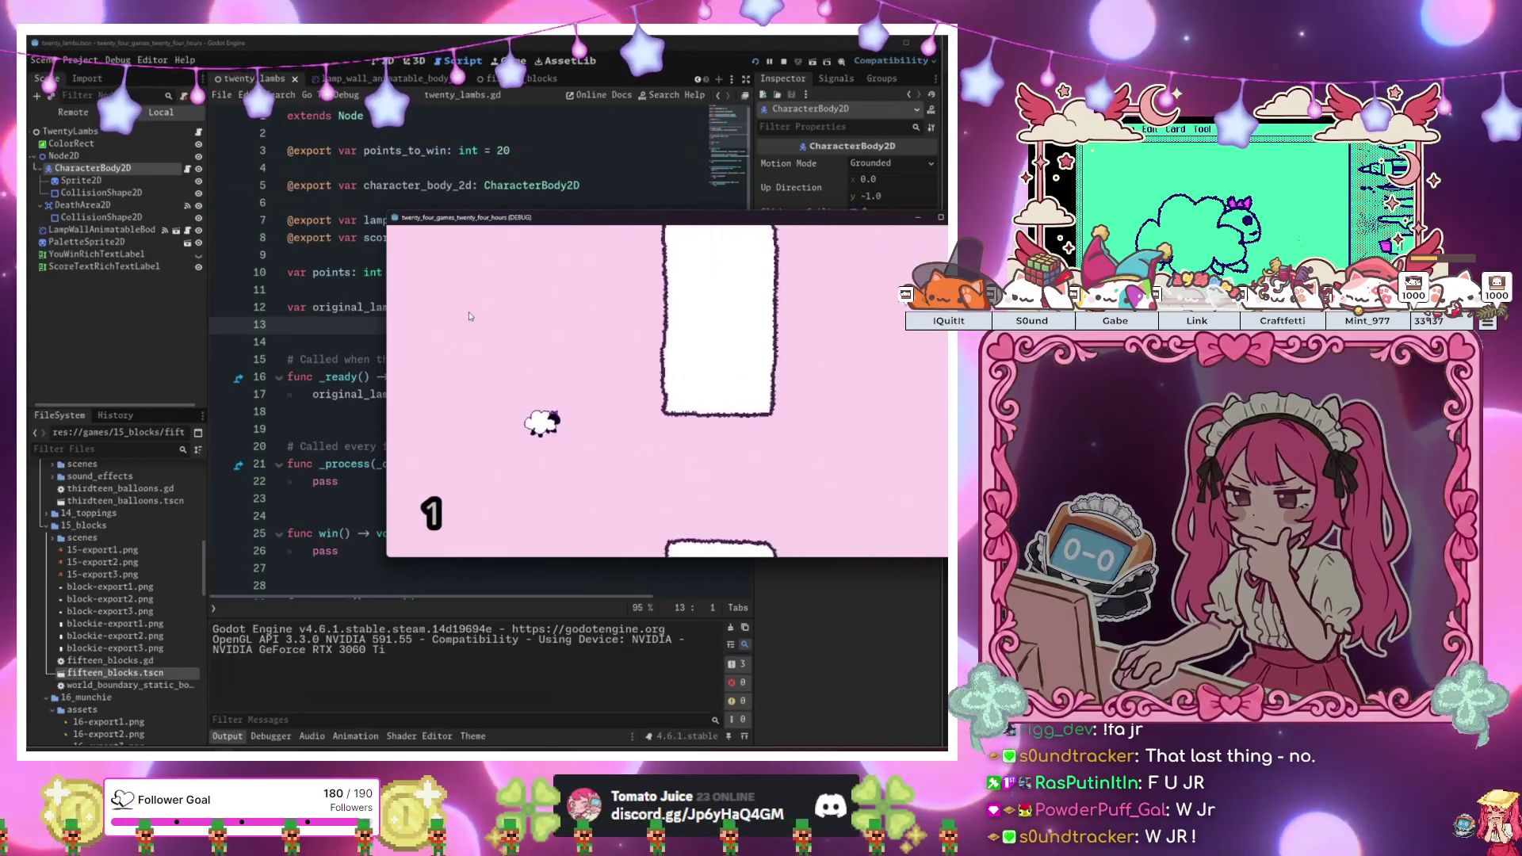
pyautogui.press('space')
pyautogui.press('space')
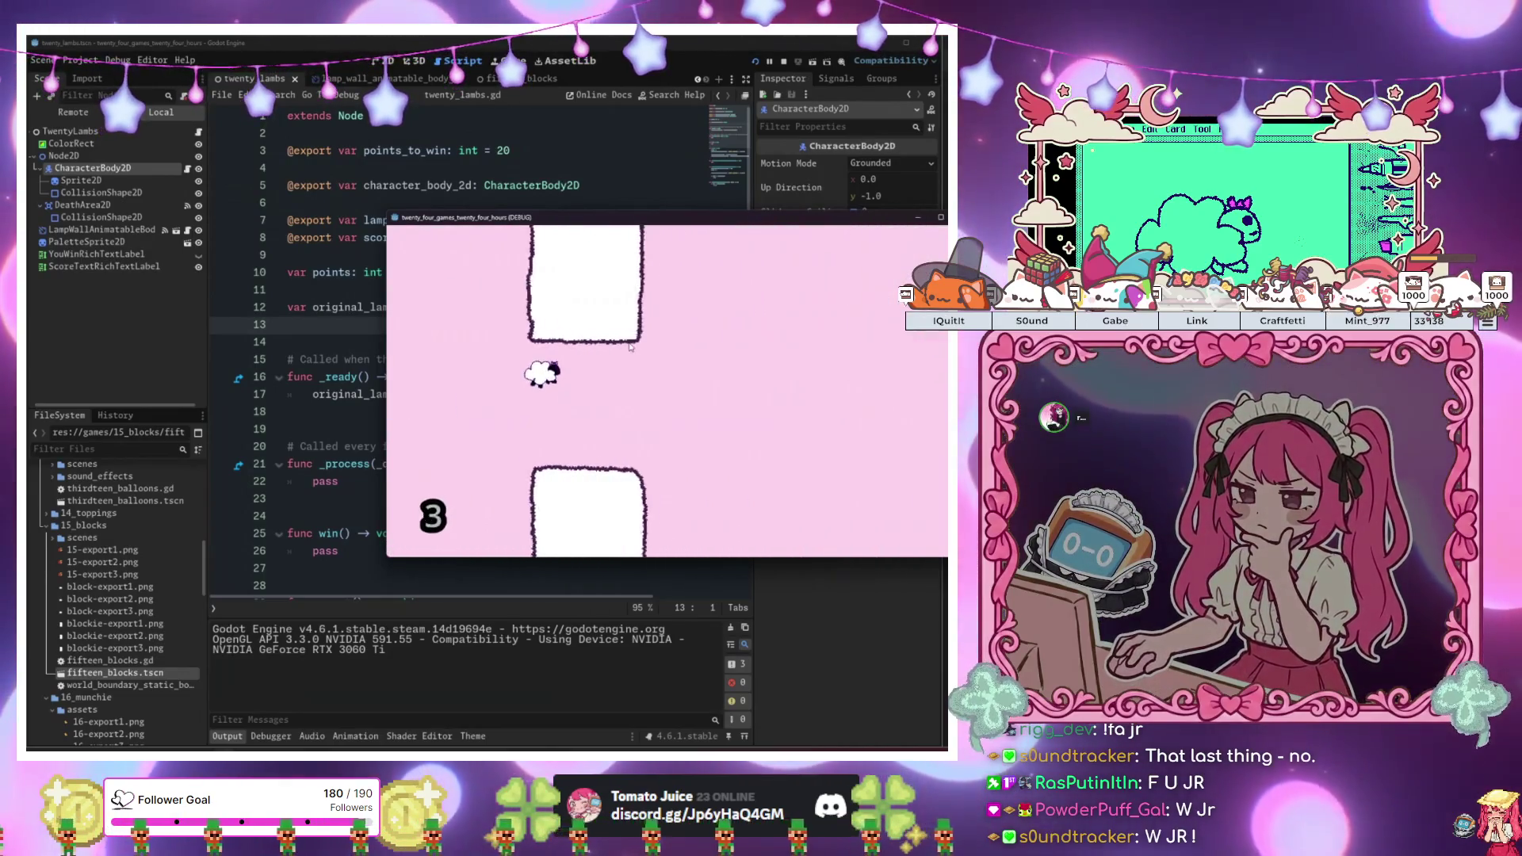
pyautogui.press('space')
pyautogui.press('space')
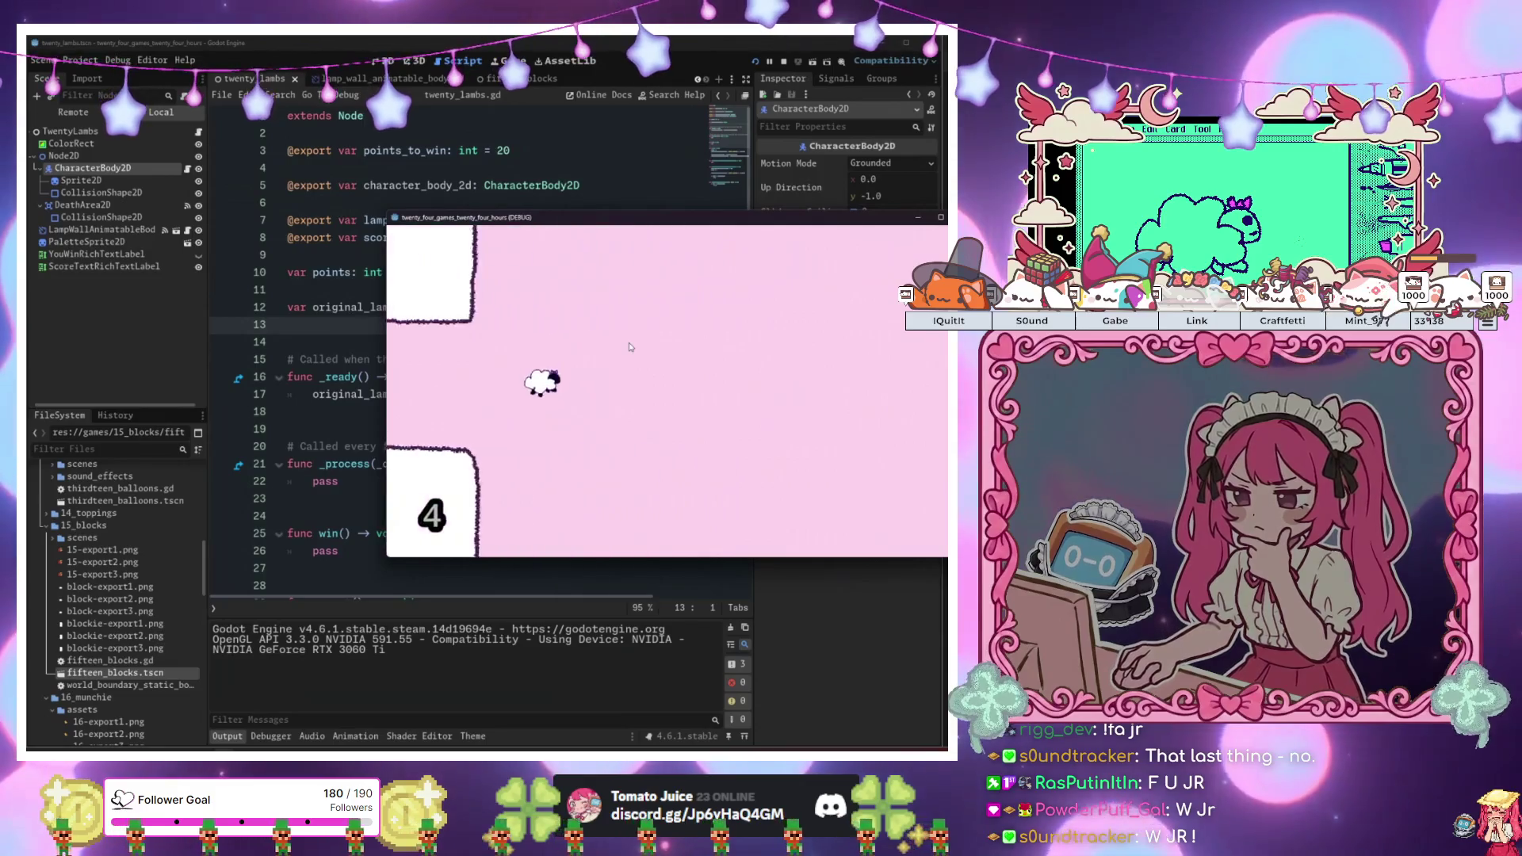
pyautogui.press('space')
pyautogui.press('space')
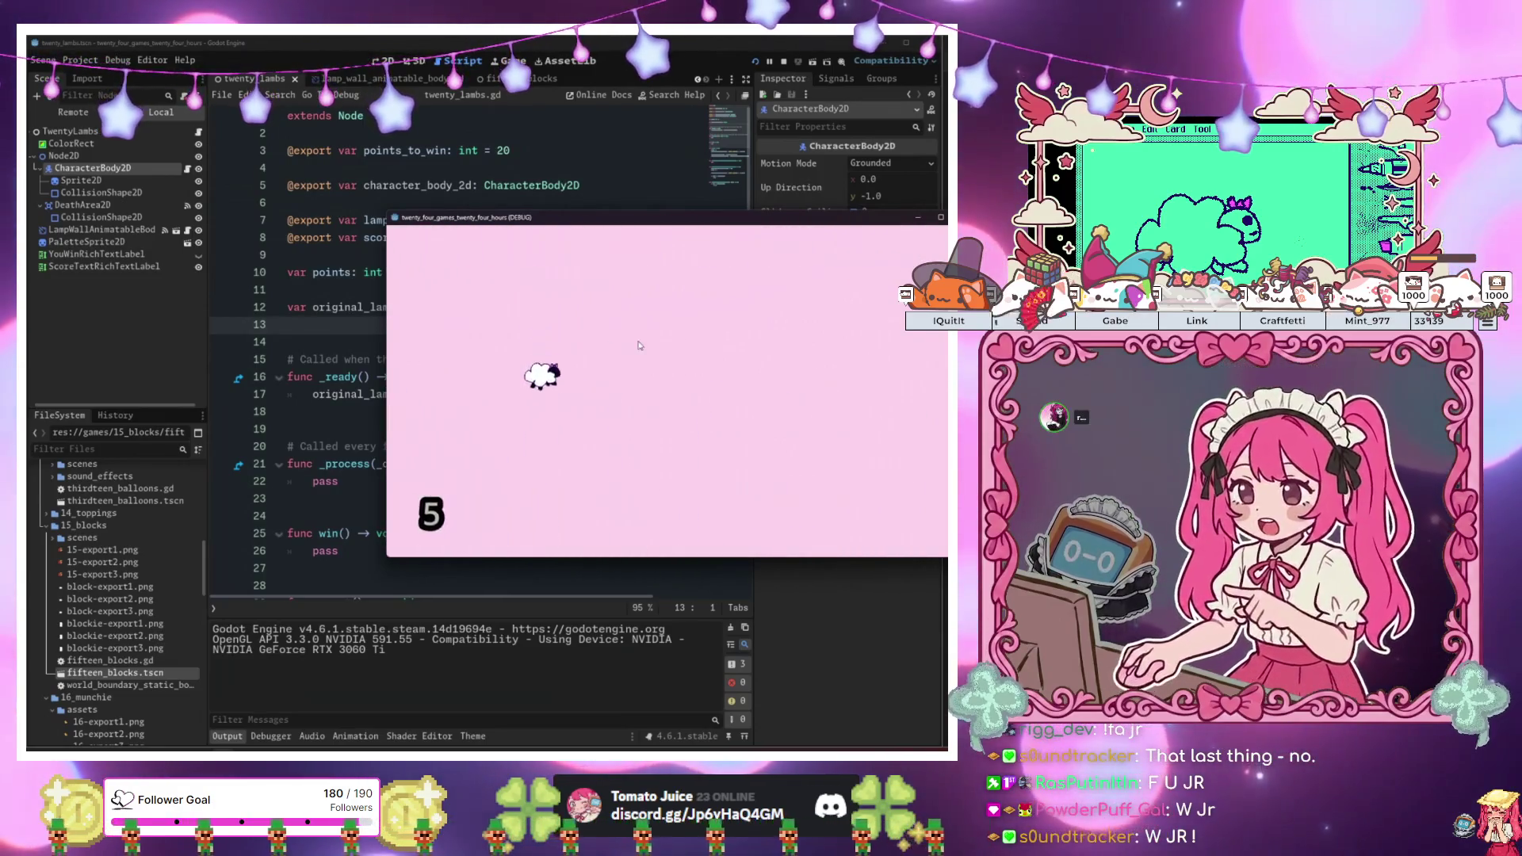
pyautogui.press('F8')
pyautogui.click(143, 238)
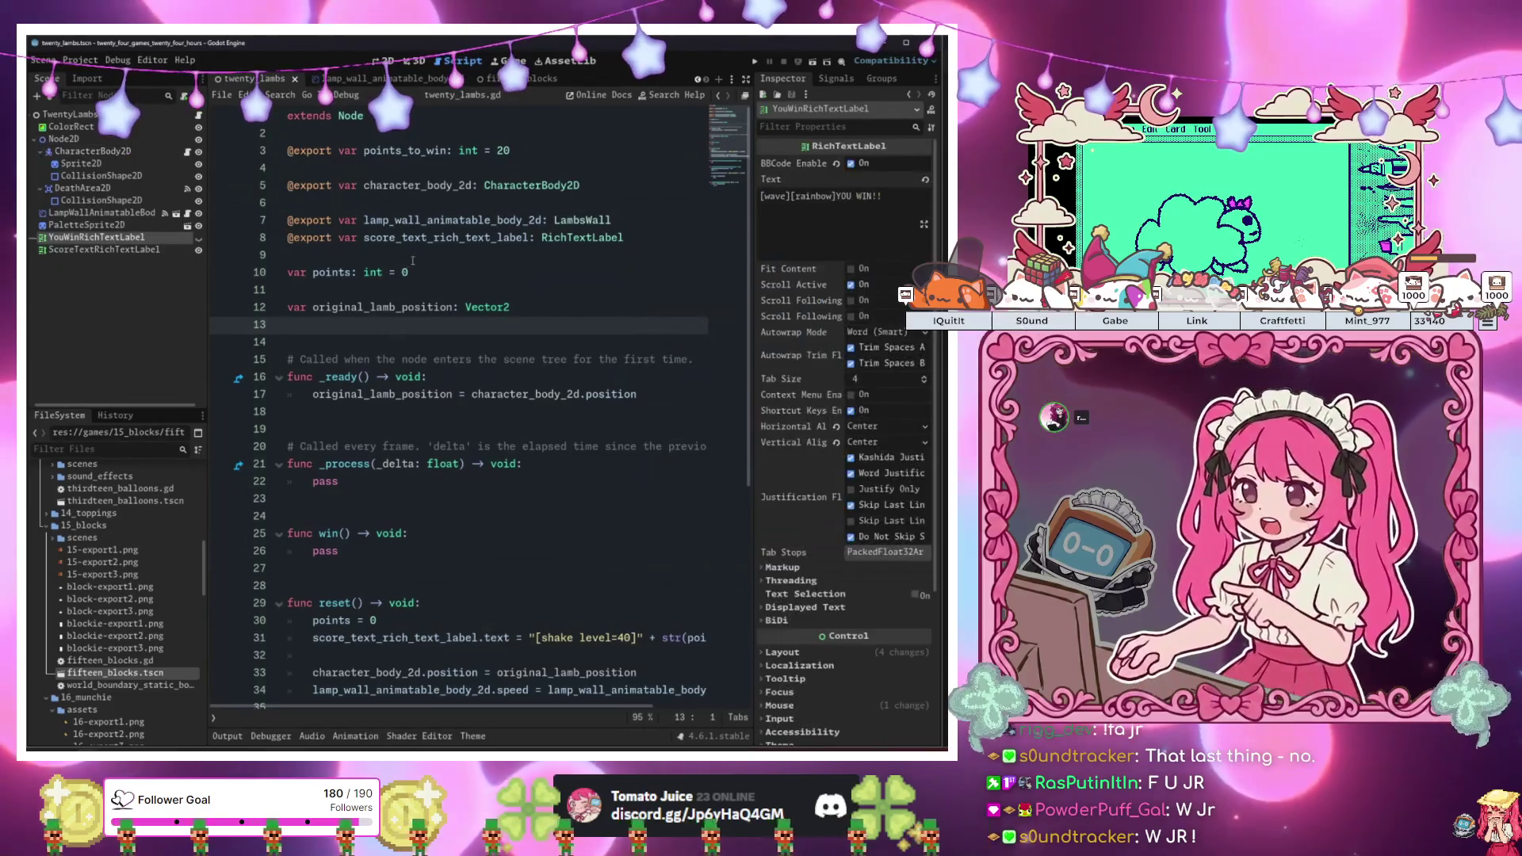
# - Export a you_win_rich_text_label reference and make win() call you_win_rich_text_label.show()
pyautogui.moveTo(143, 238); pyautogui.dragTo(333, 255)
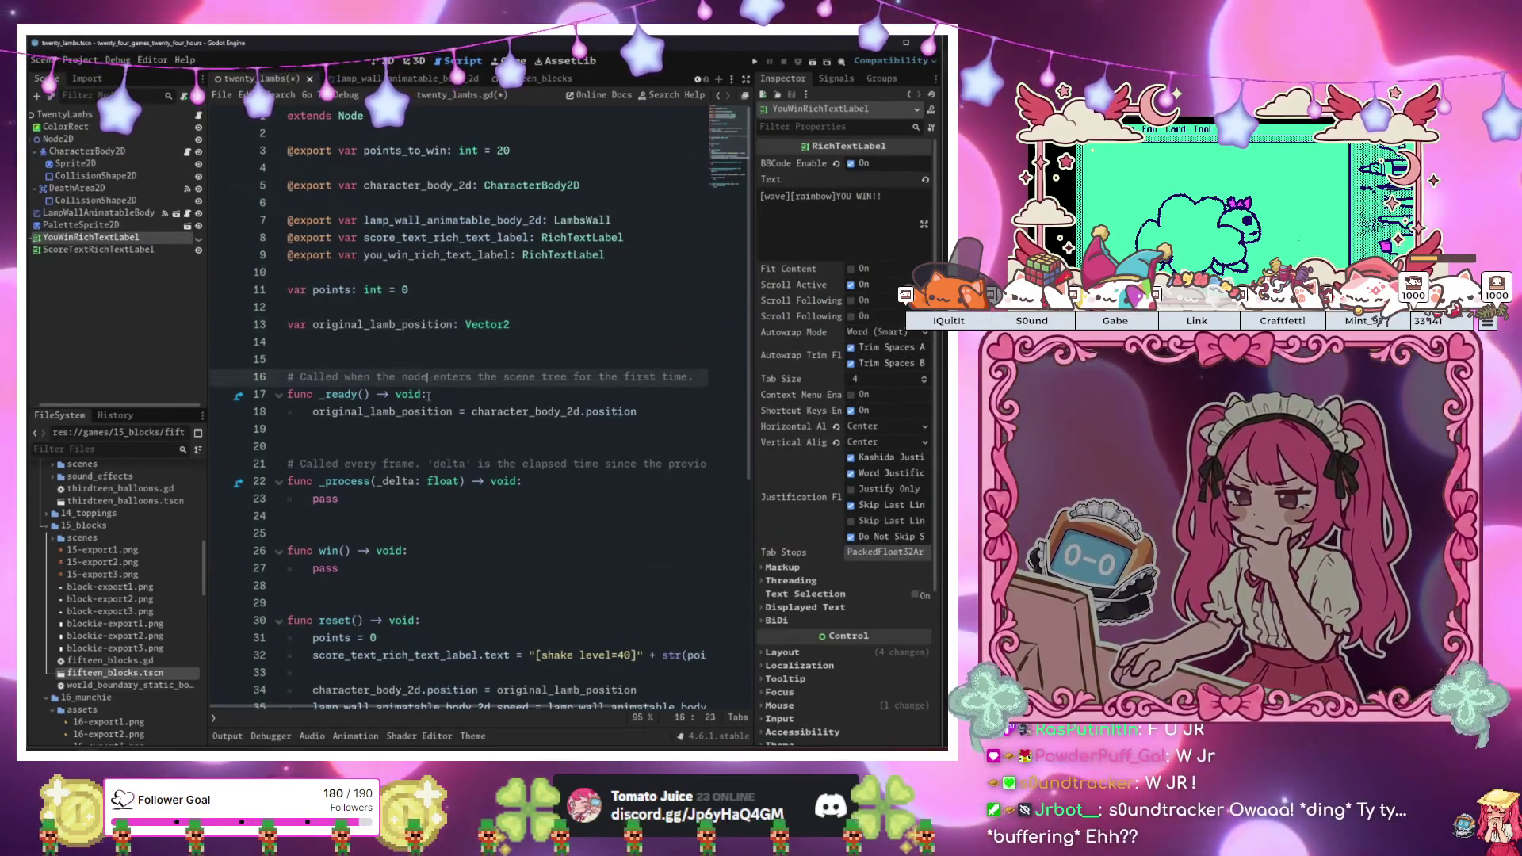
pyautogui.click(289, 429)
pyautogui.click(367, 568)
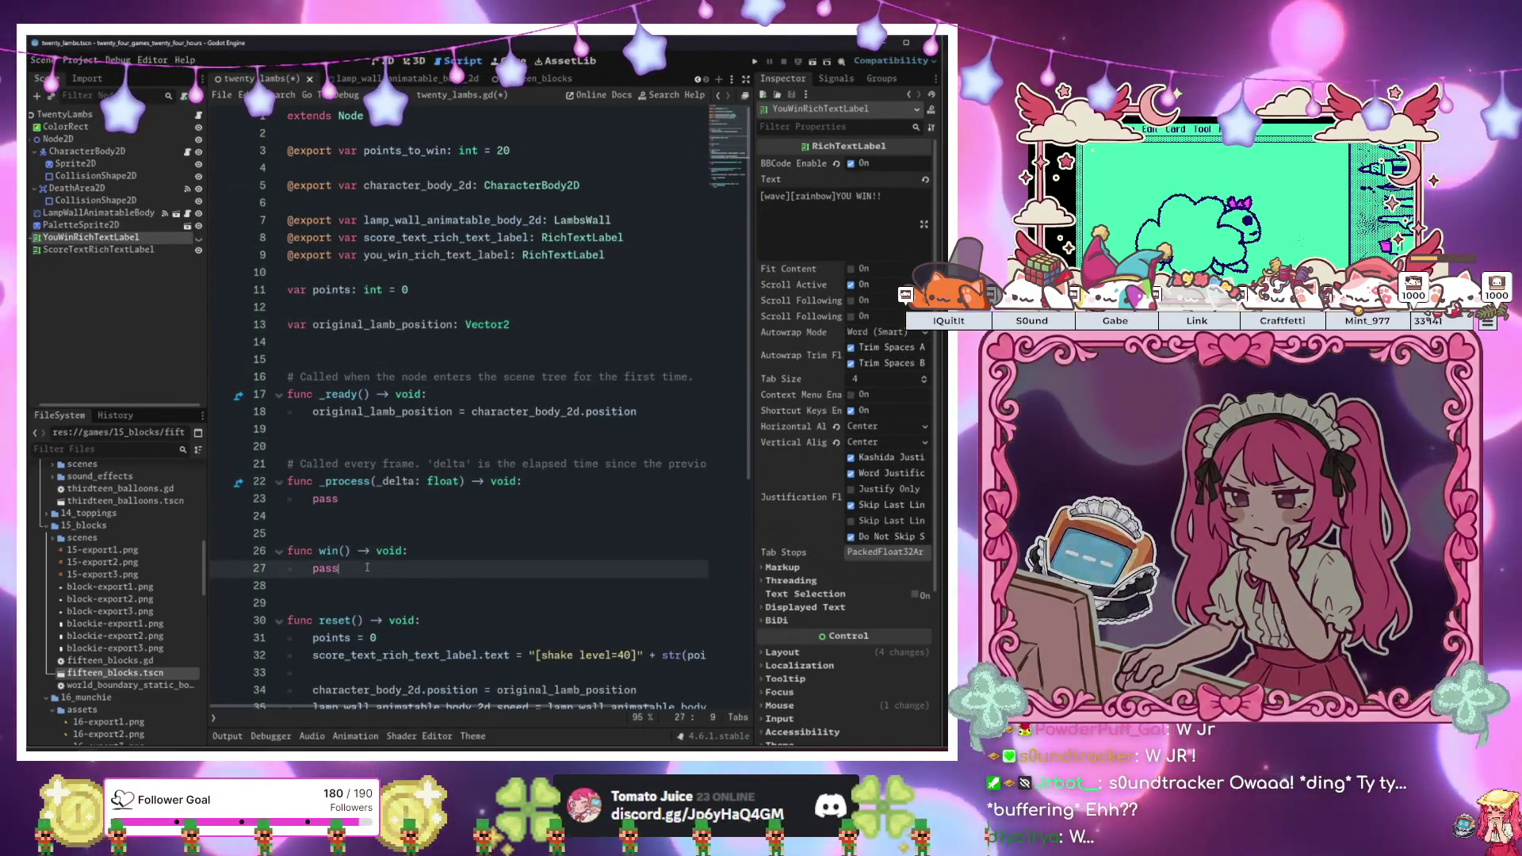
pyautogui.press('BackSpace')
pyautogui.write('you')
pyautogui.press('Return')
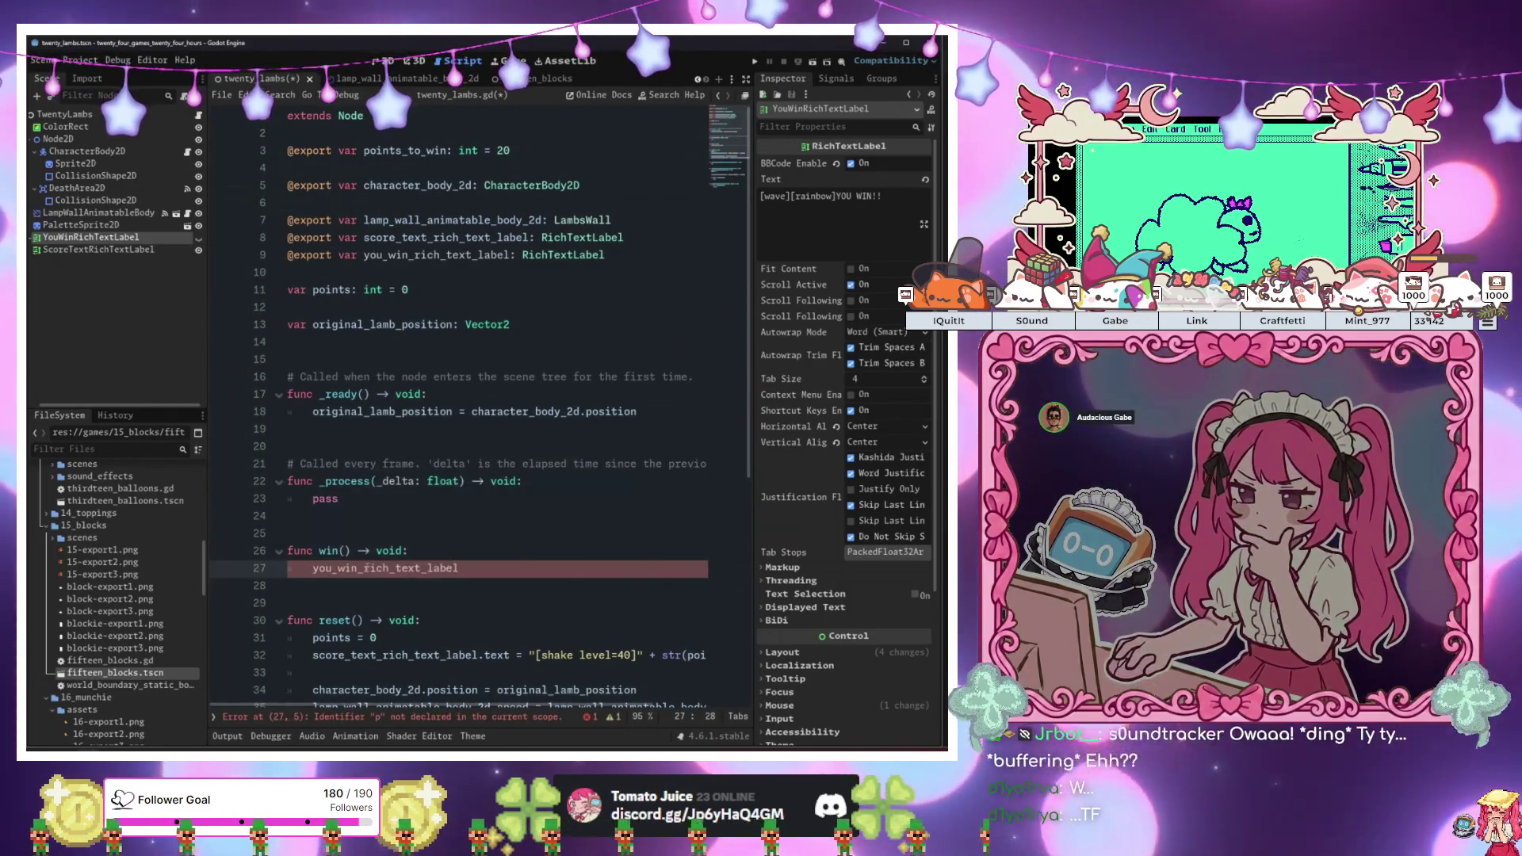
pyautogui.write('.sh')
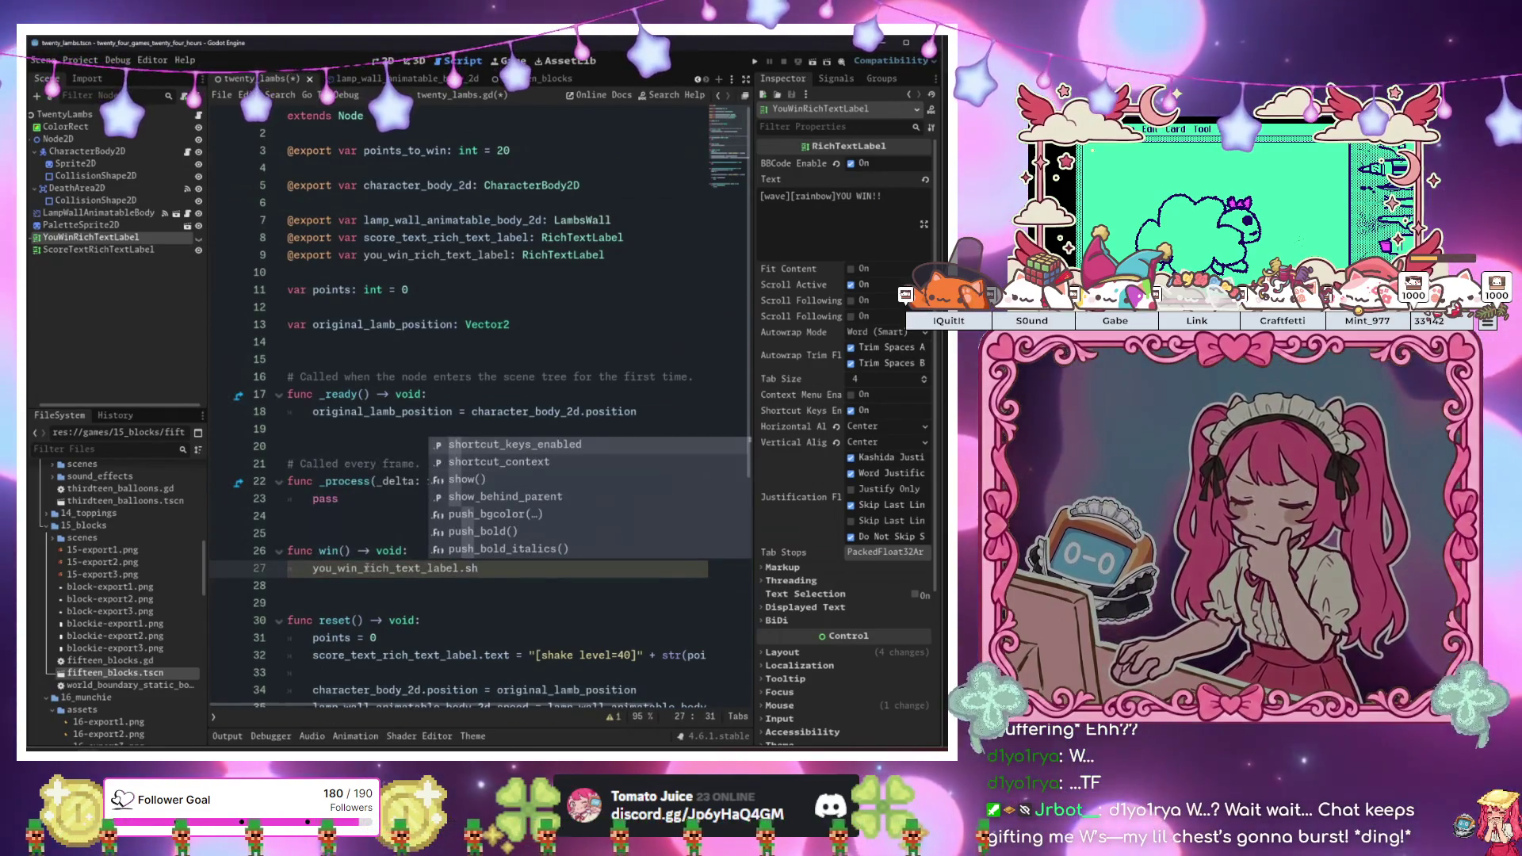
pyautogui.press('Down')
pyautogui.press('Down')
pyautogui.press('Return')
# - Save and run the game to test the win condition
pyautogui.click(366, 569)
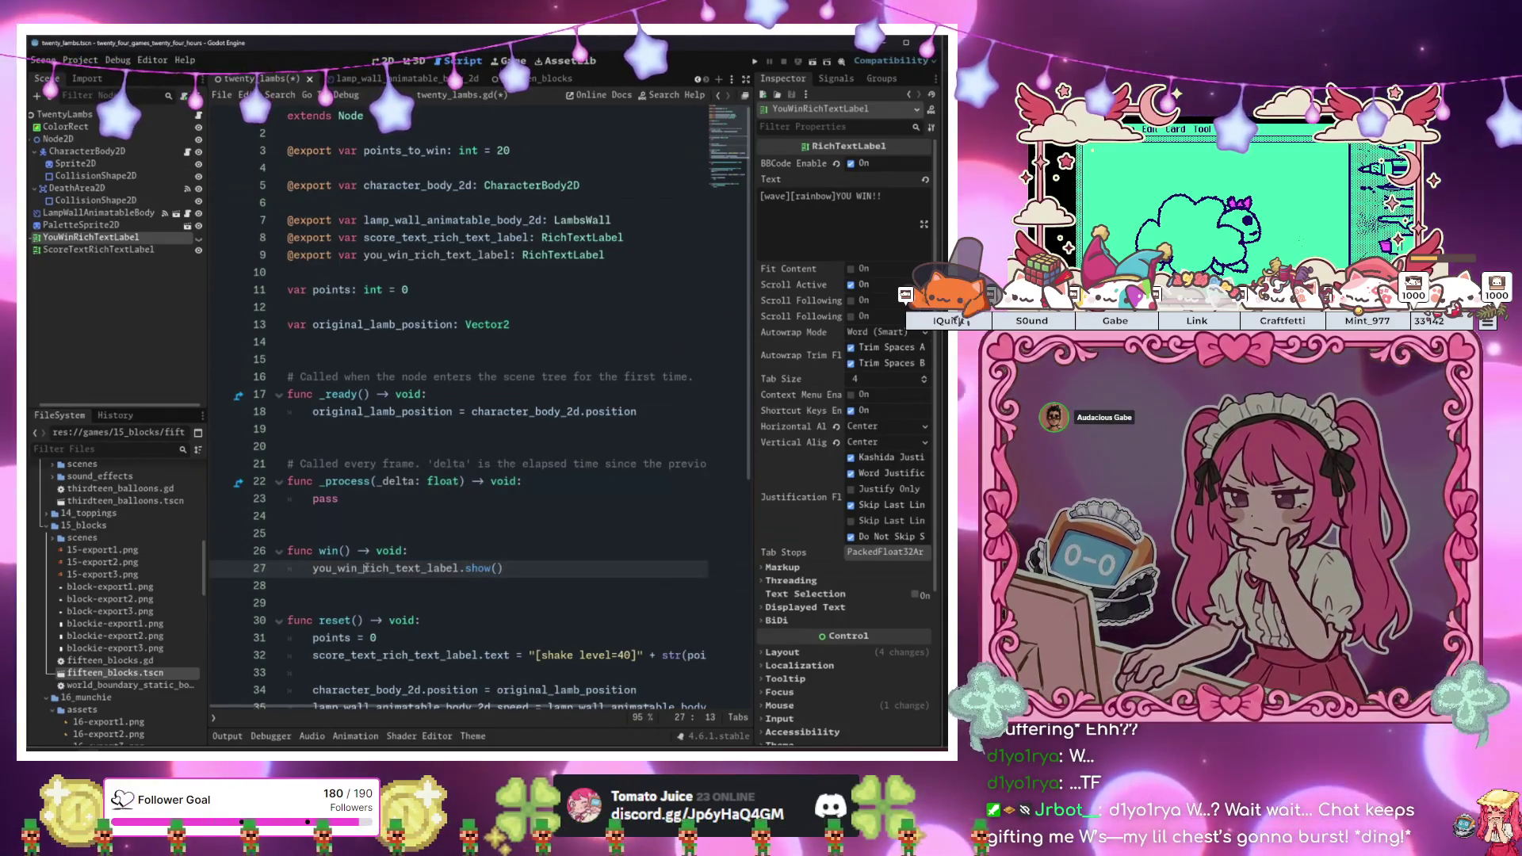
pyautogui.press('F6')
pyautogui.click(555, 380)
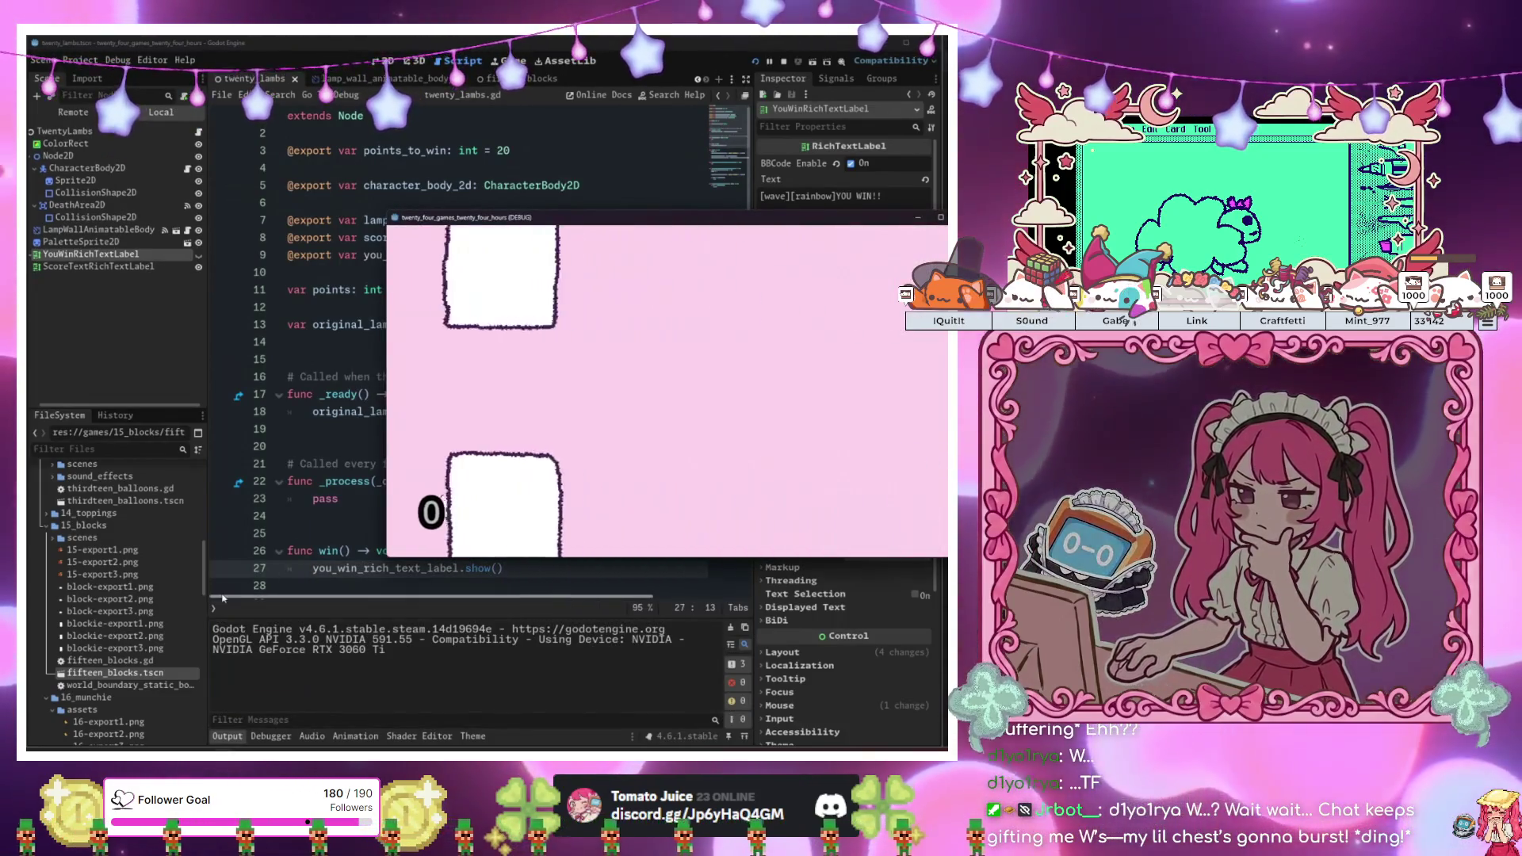
# - Flap the lamb through 20 wall gaps until the rainbow YOU WIN!! label appears, then stop
pyautogui.click(563, 375)
pyautogui.click(565, 375)
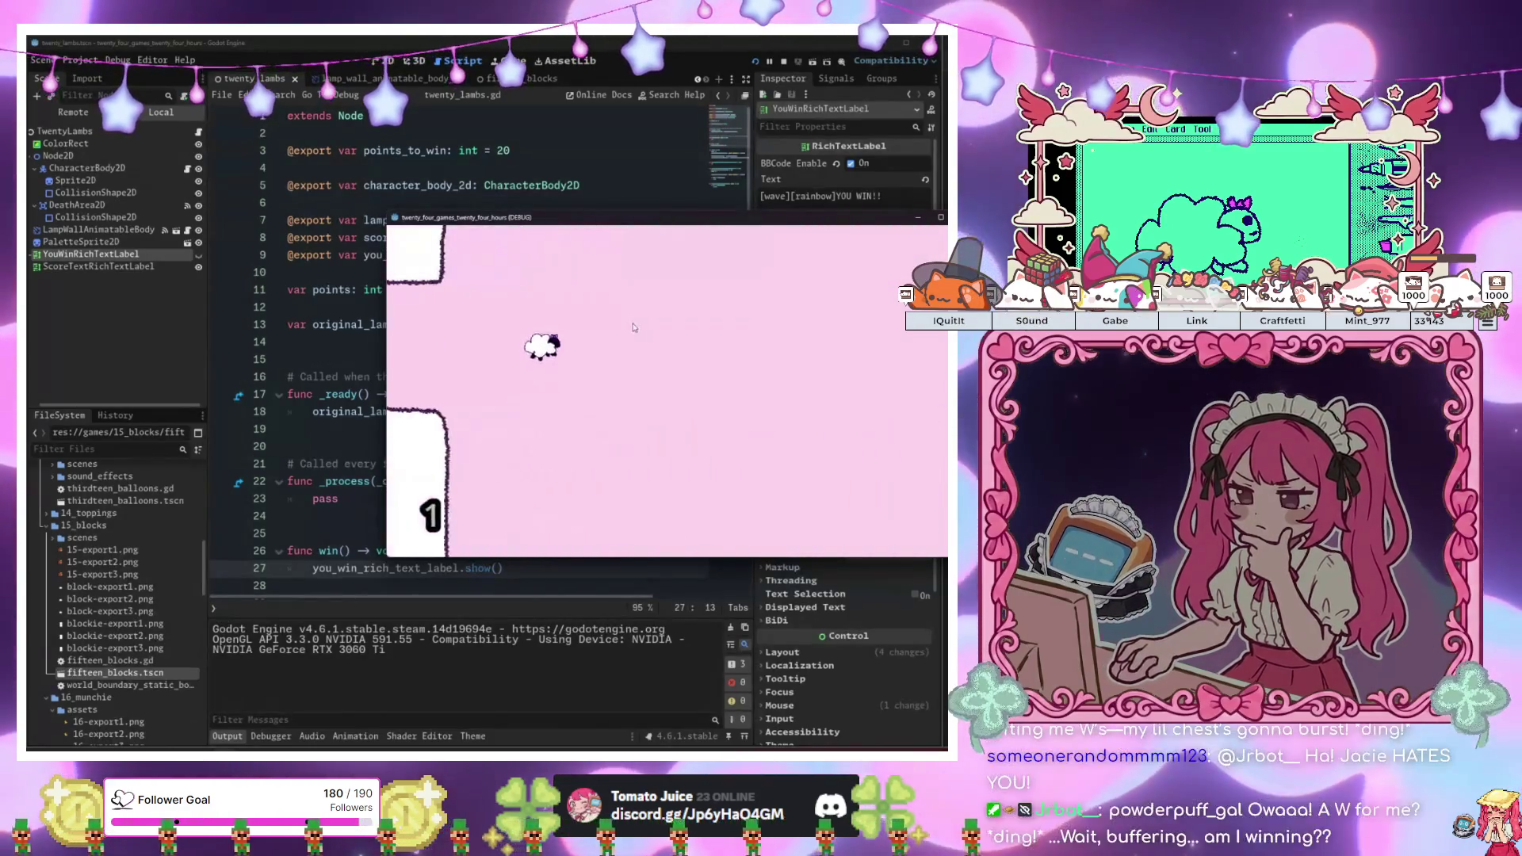
pyautogui.click(602, 353)
pyautogui.click(631, 337)
pyautogui.click(631, 337)
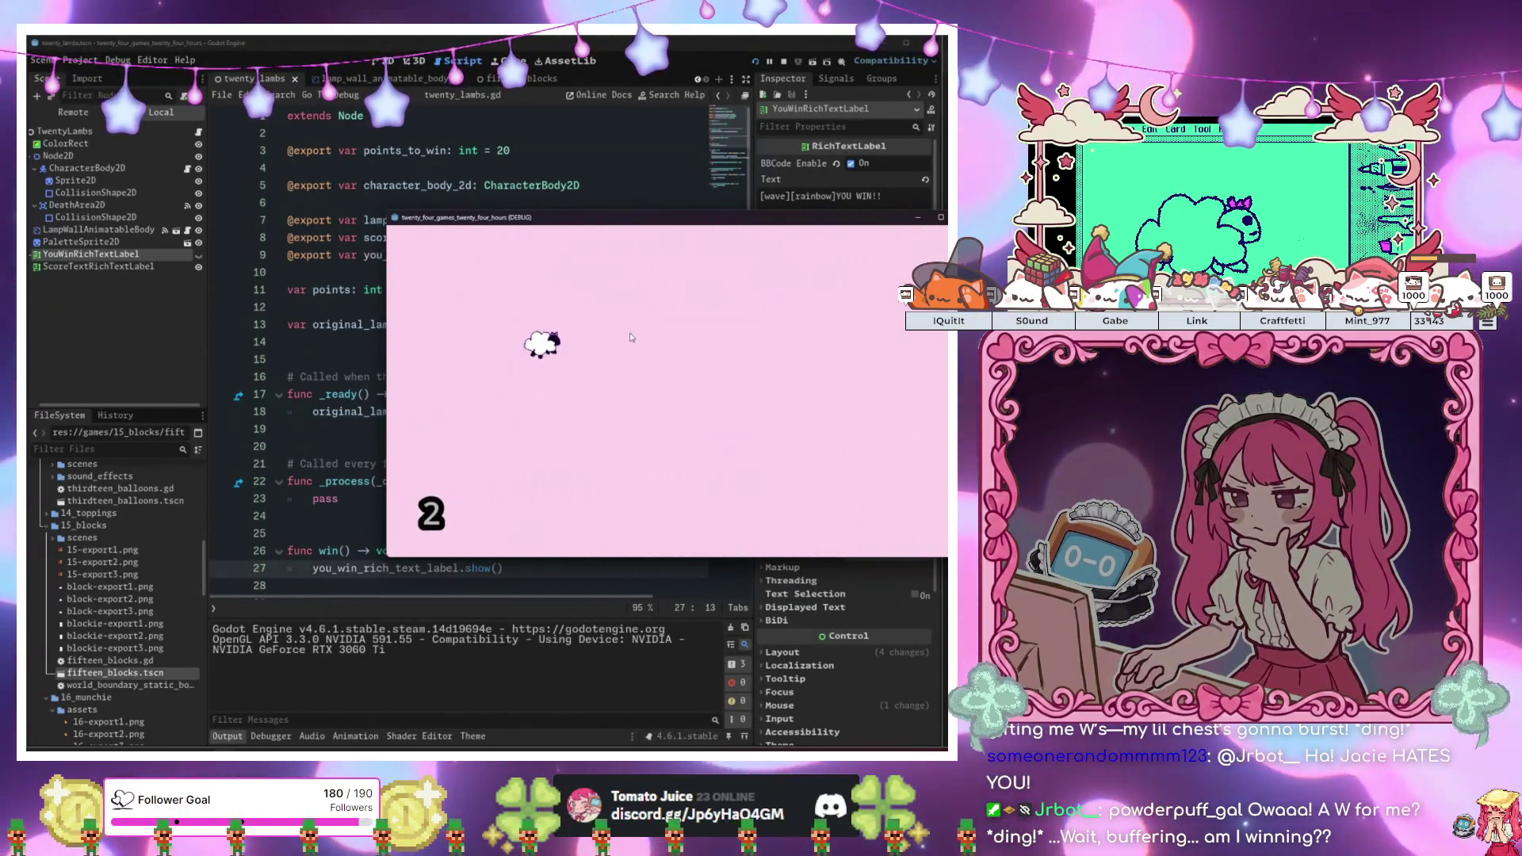
pyautogui.click(631, 337)
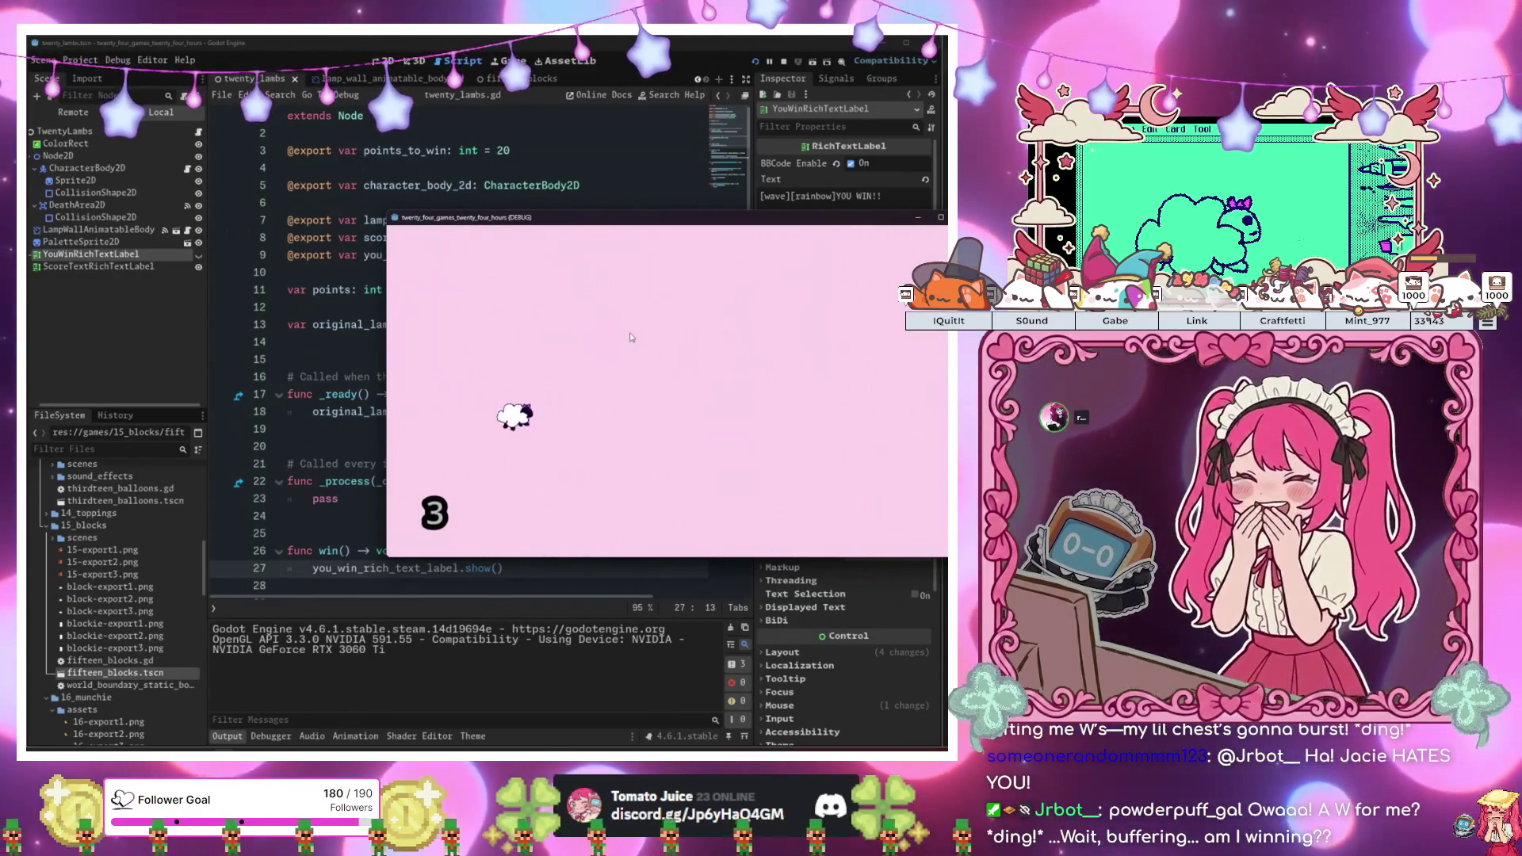
pyautogui.click(631, 337)
pyautogui.click(631, 337)
pyautogui.click(631, 337)
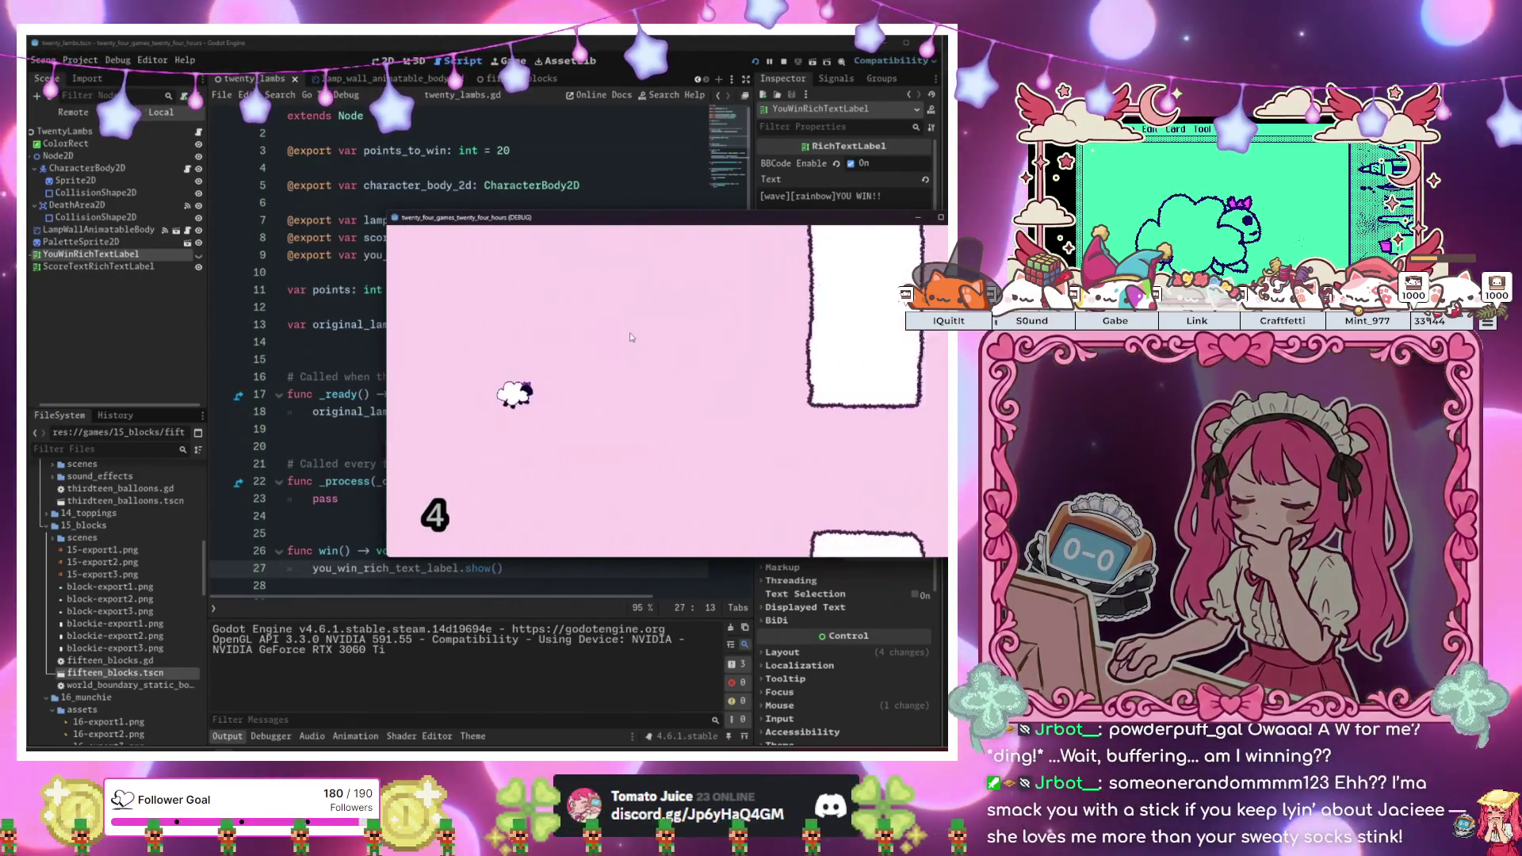
pyautogui.click(631, 337)
pyautogui.click(631, 337)
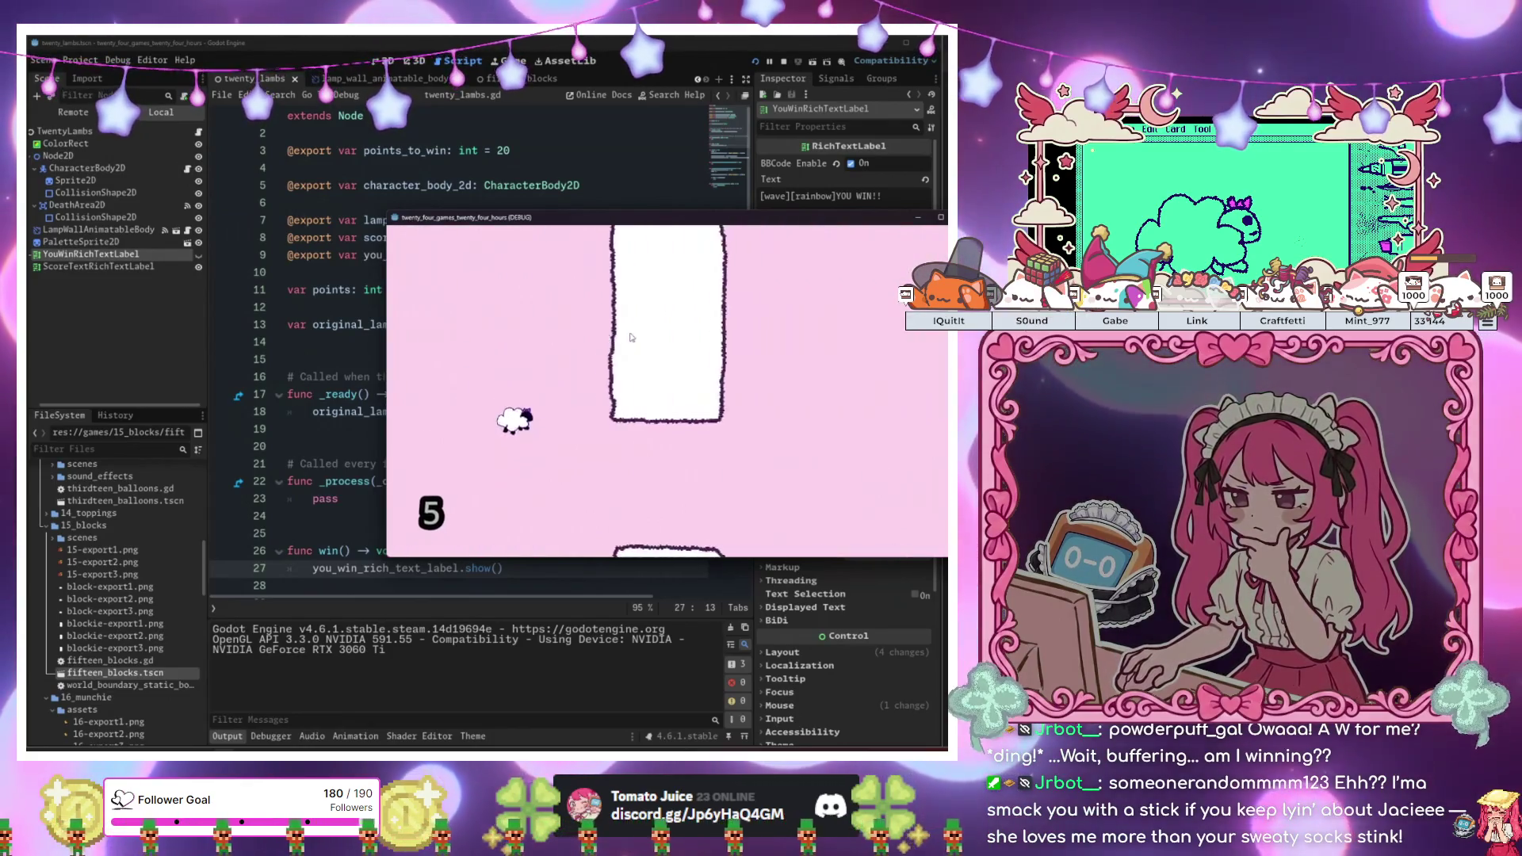
pyautogui.click(631, 337)
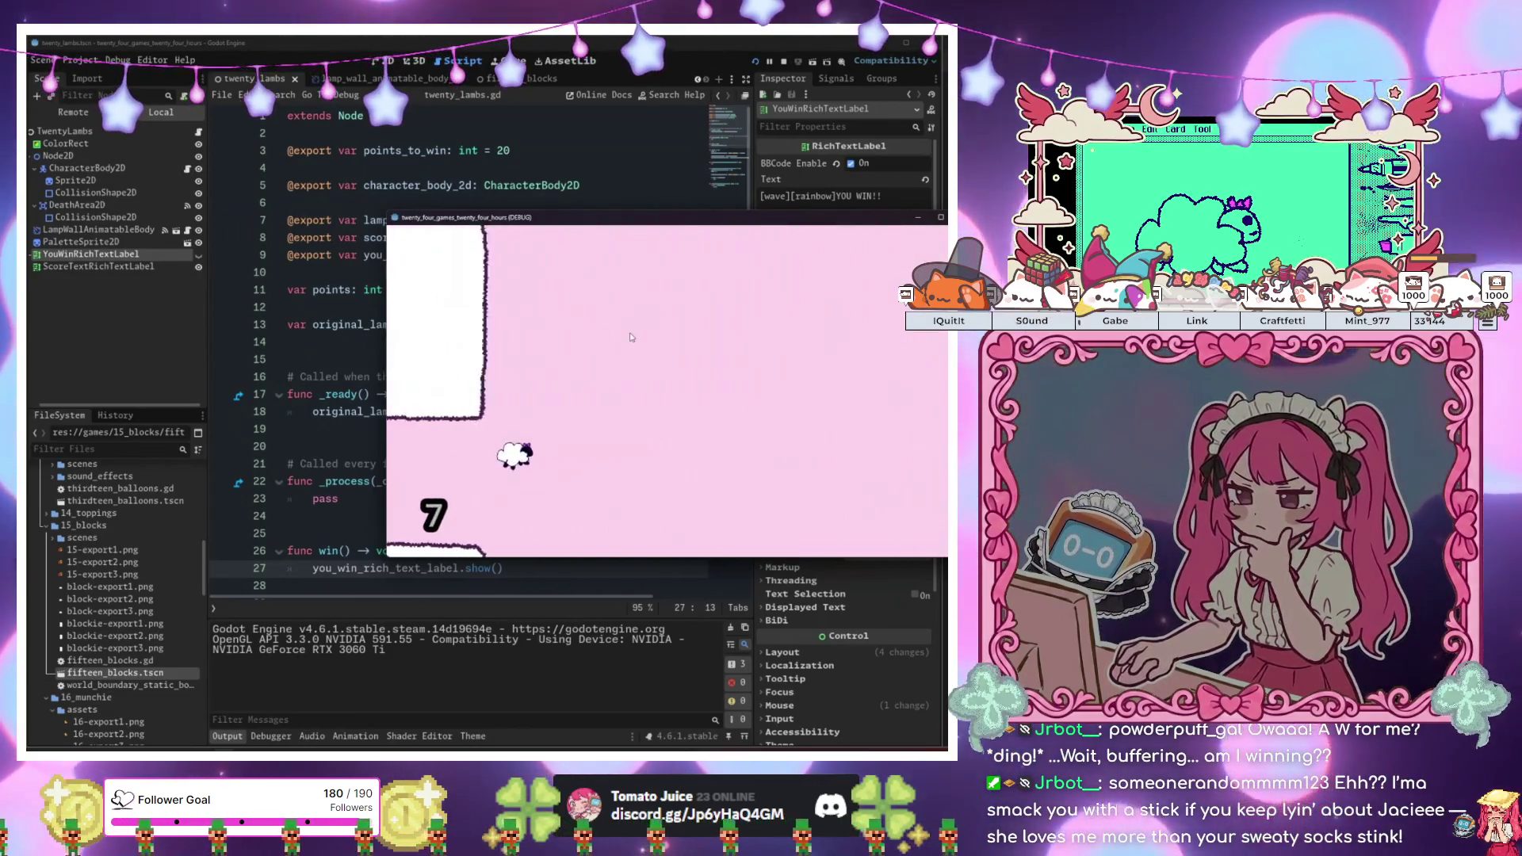
pyautogui.click(631, 337)
pyautogui.click(631, 337)
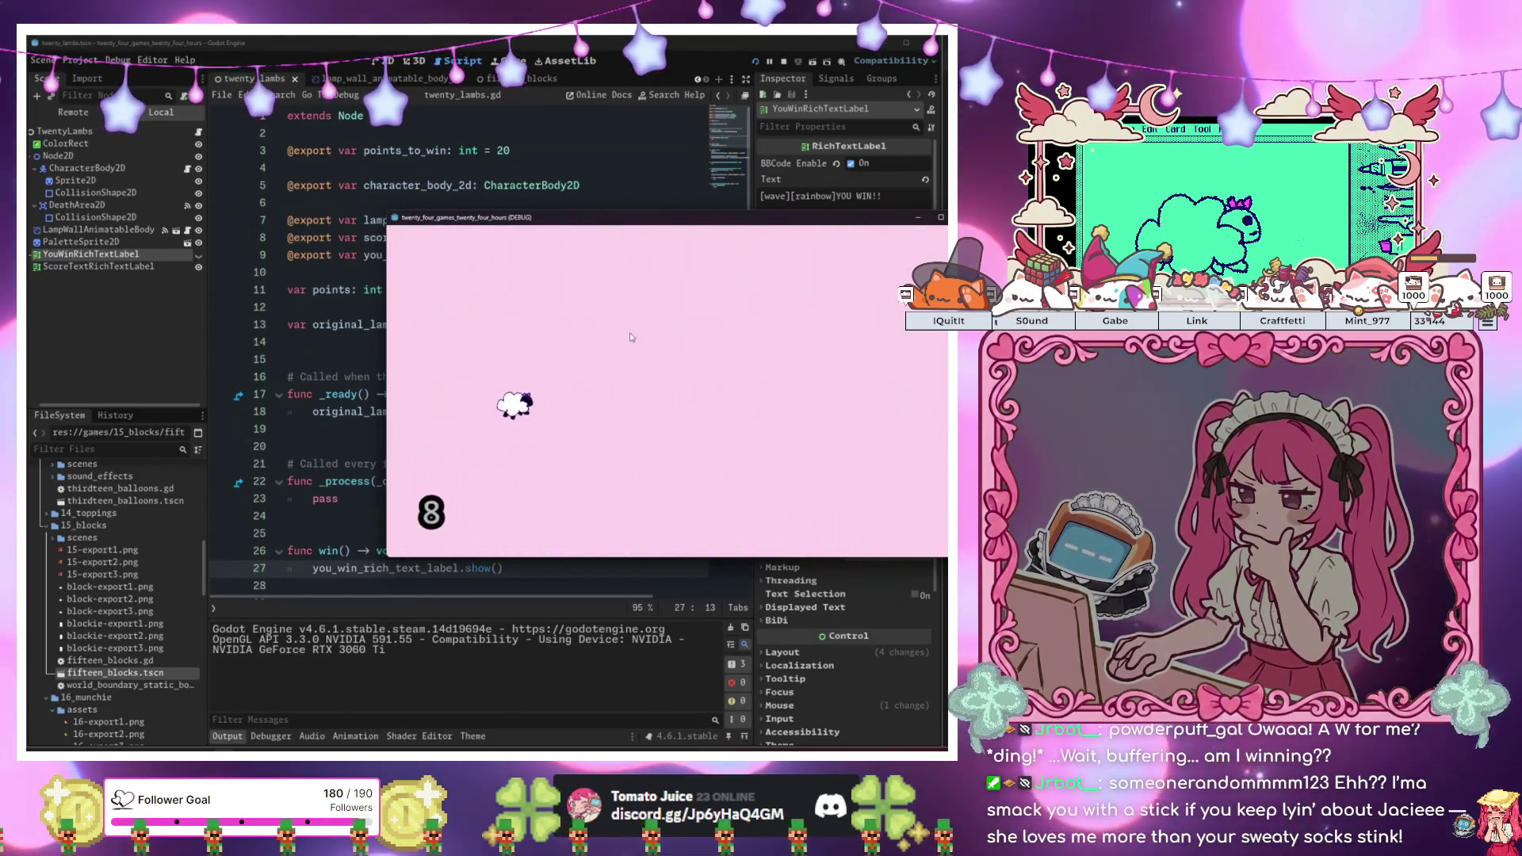
pyautogui.click(631, 337)
pyautogui.click(631, 337)
pyautogui.click(631, 337)
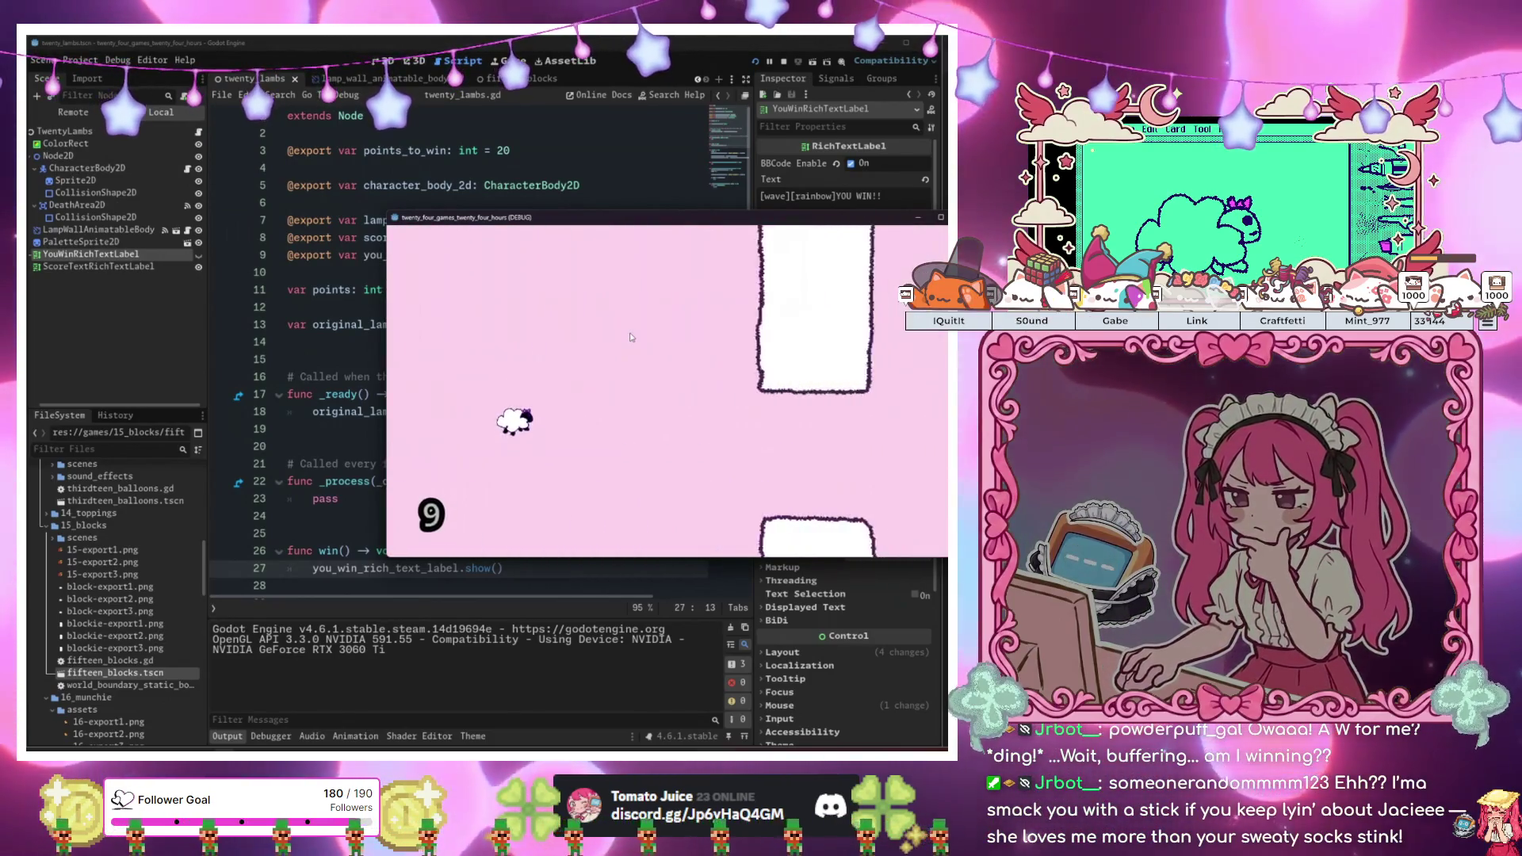
pyautogui.click(631, 337)
pyautogui.click(631, 337)
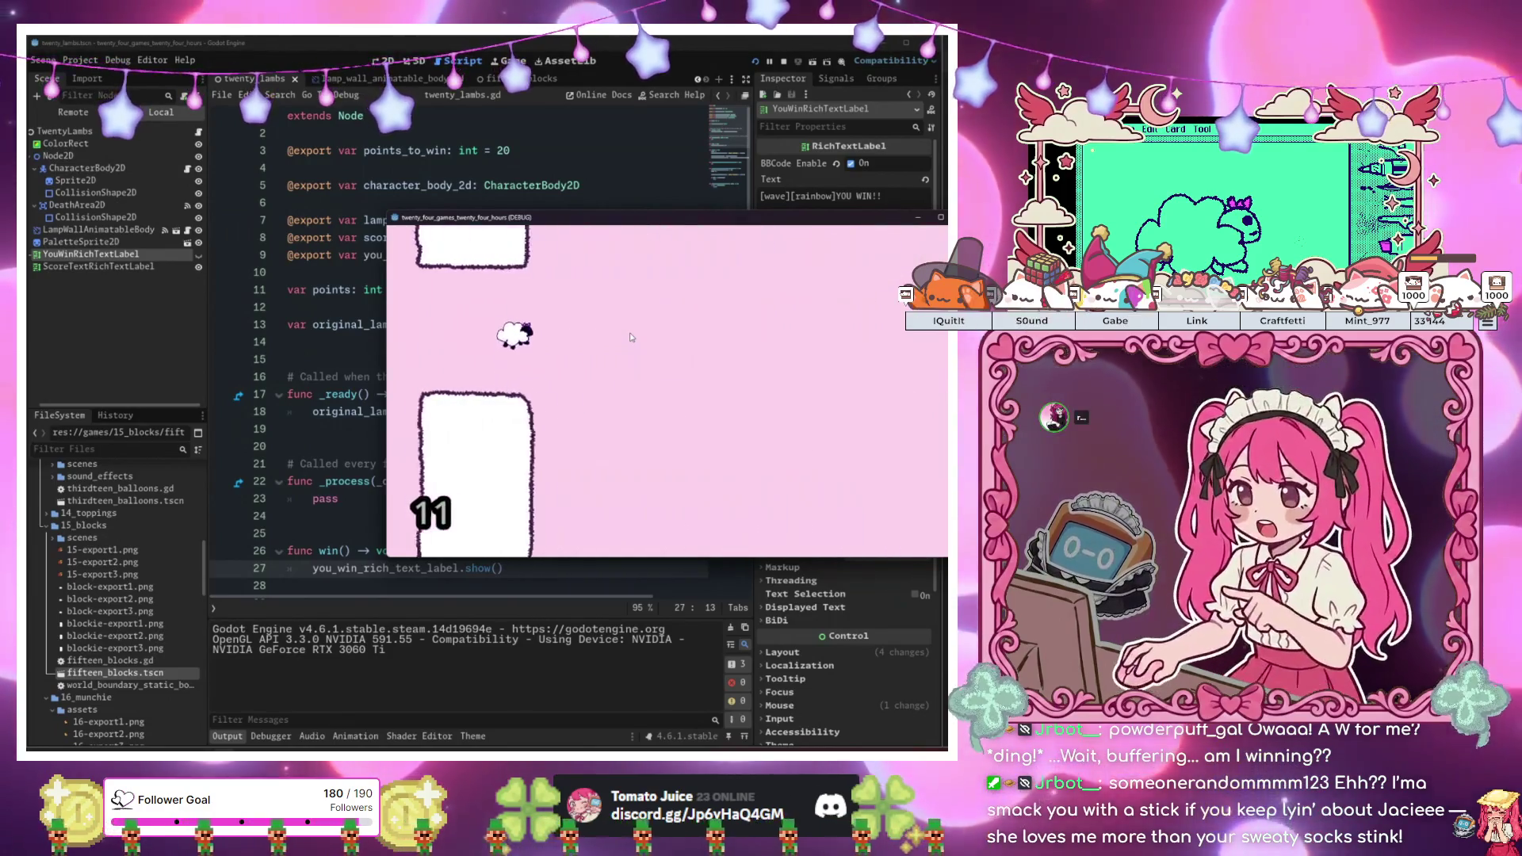
pyautogui.click(631, 337)
pyautogui.click(631, 337)
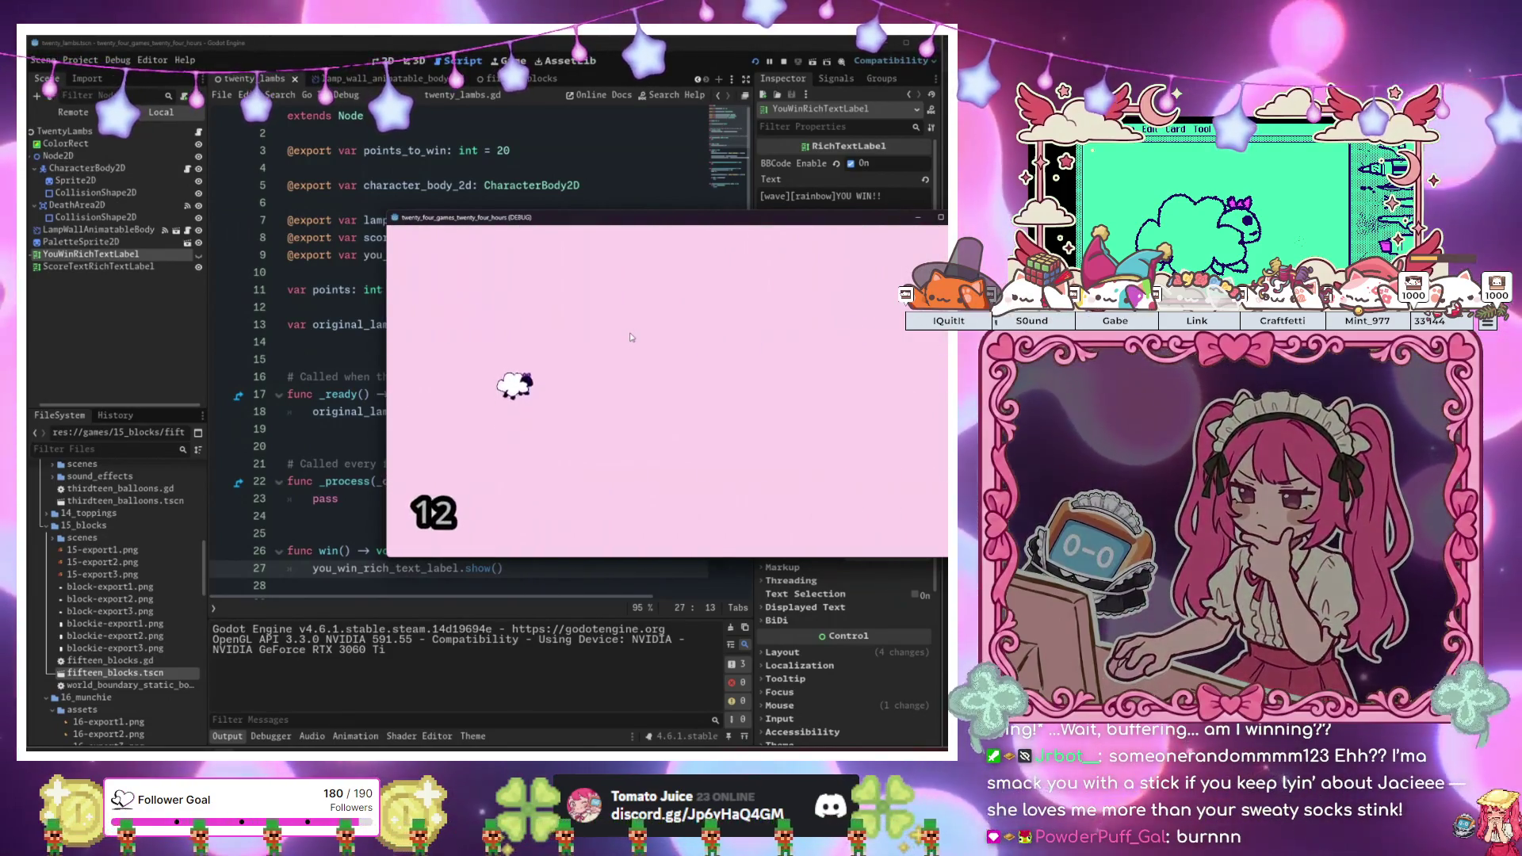
pyautogui.click(631, 337)
pyautogui.click(631, 337)
pyautogui.click(631, 337)
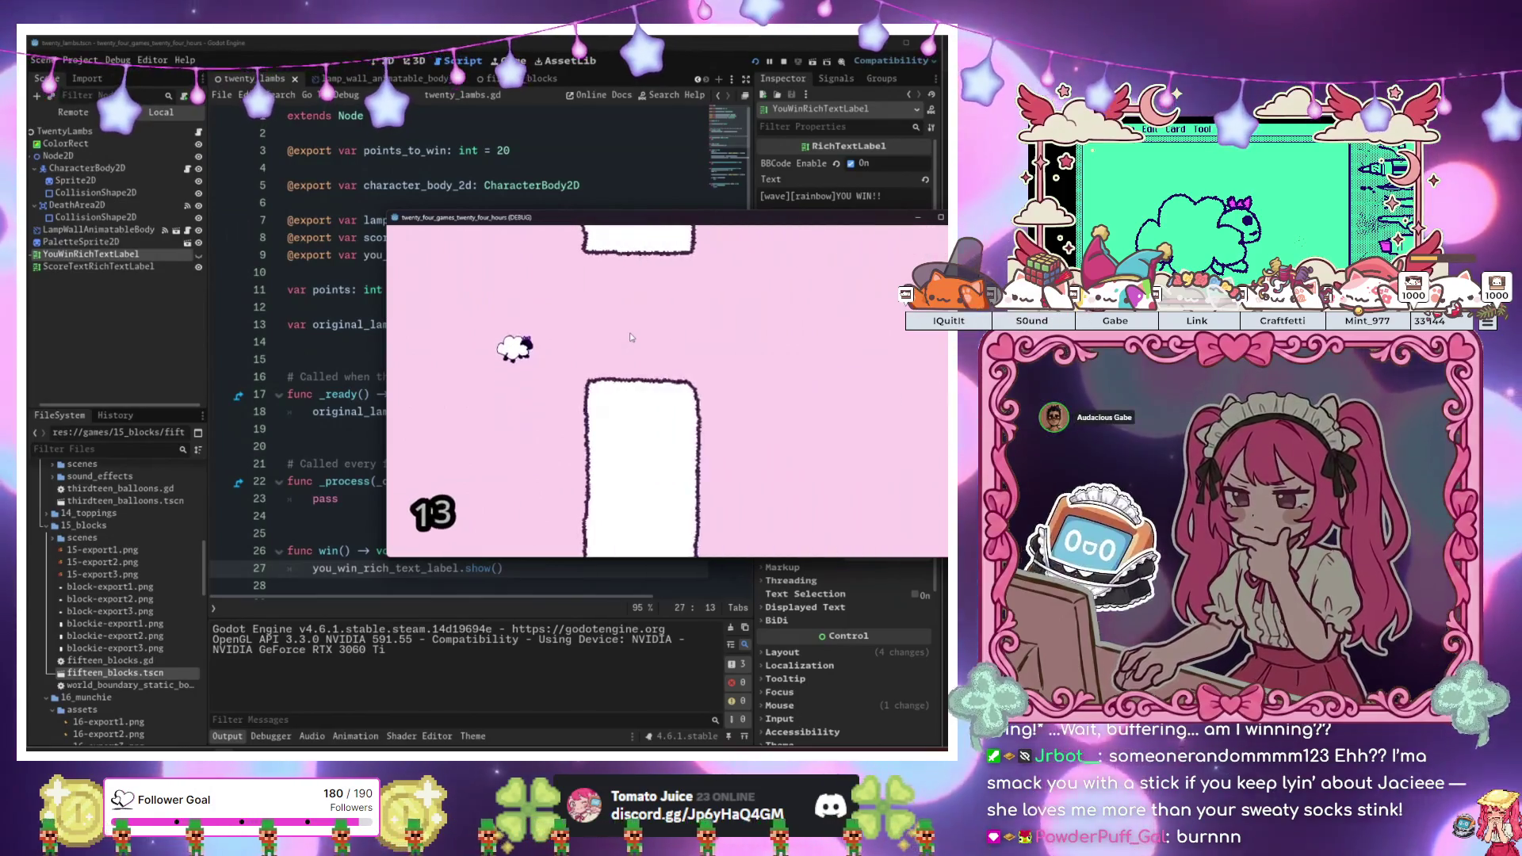
pyautogui.click(631, 337)
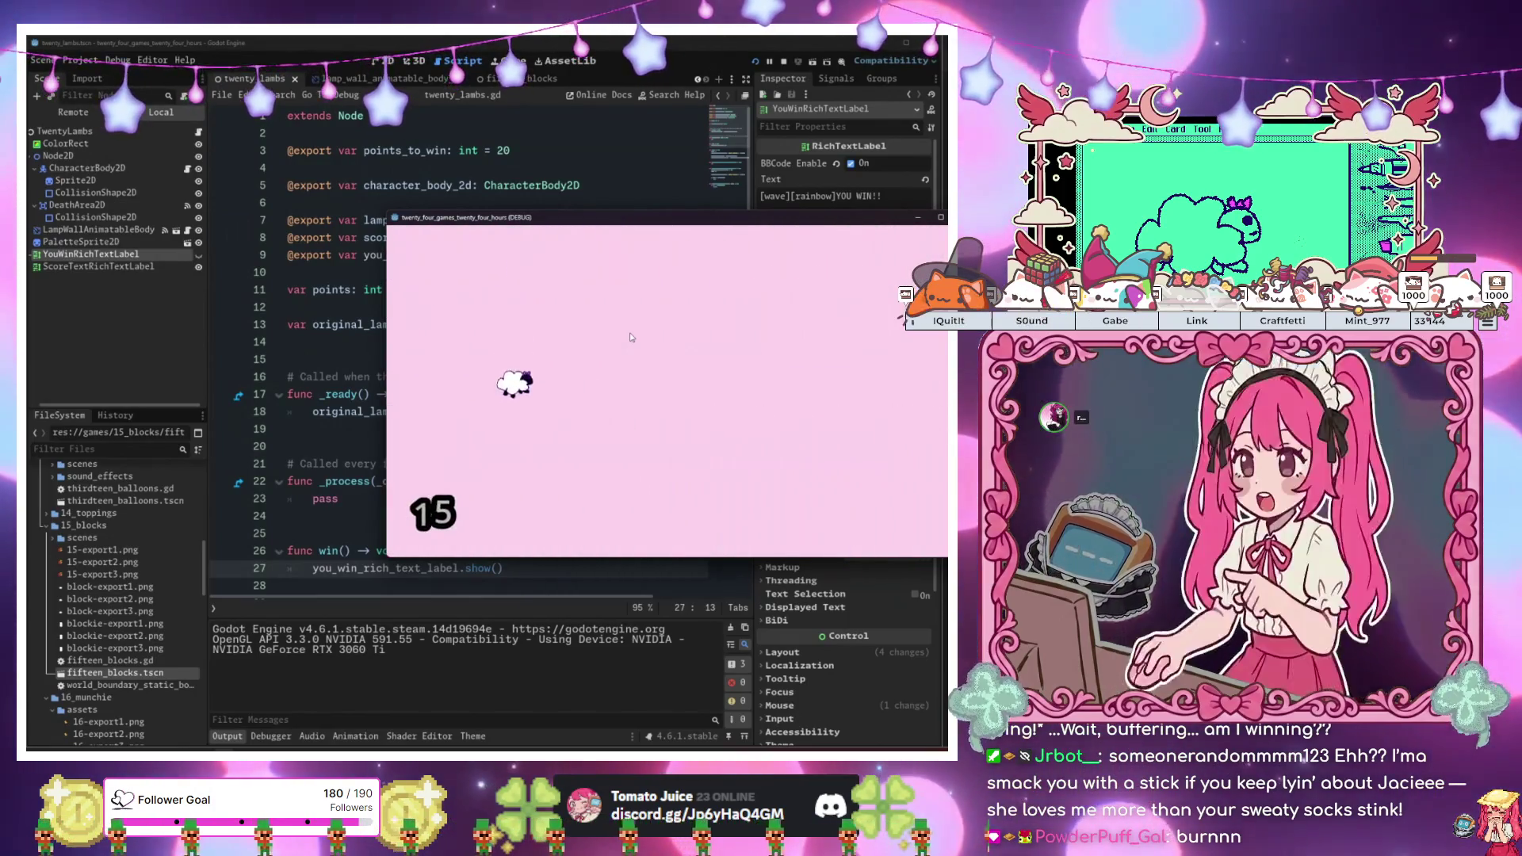
pyautogui.click(631, 337)
pyautogui.click(631, 337)
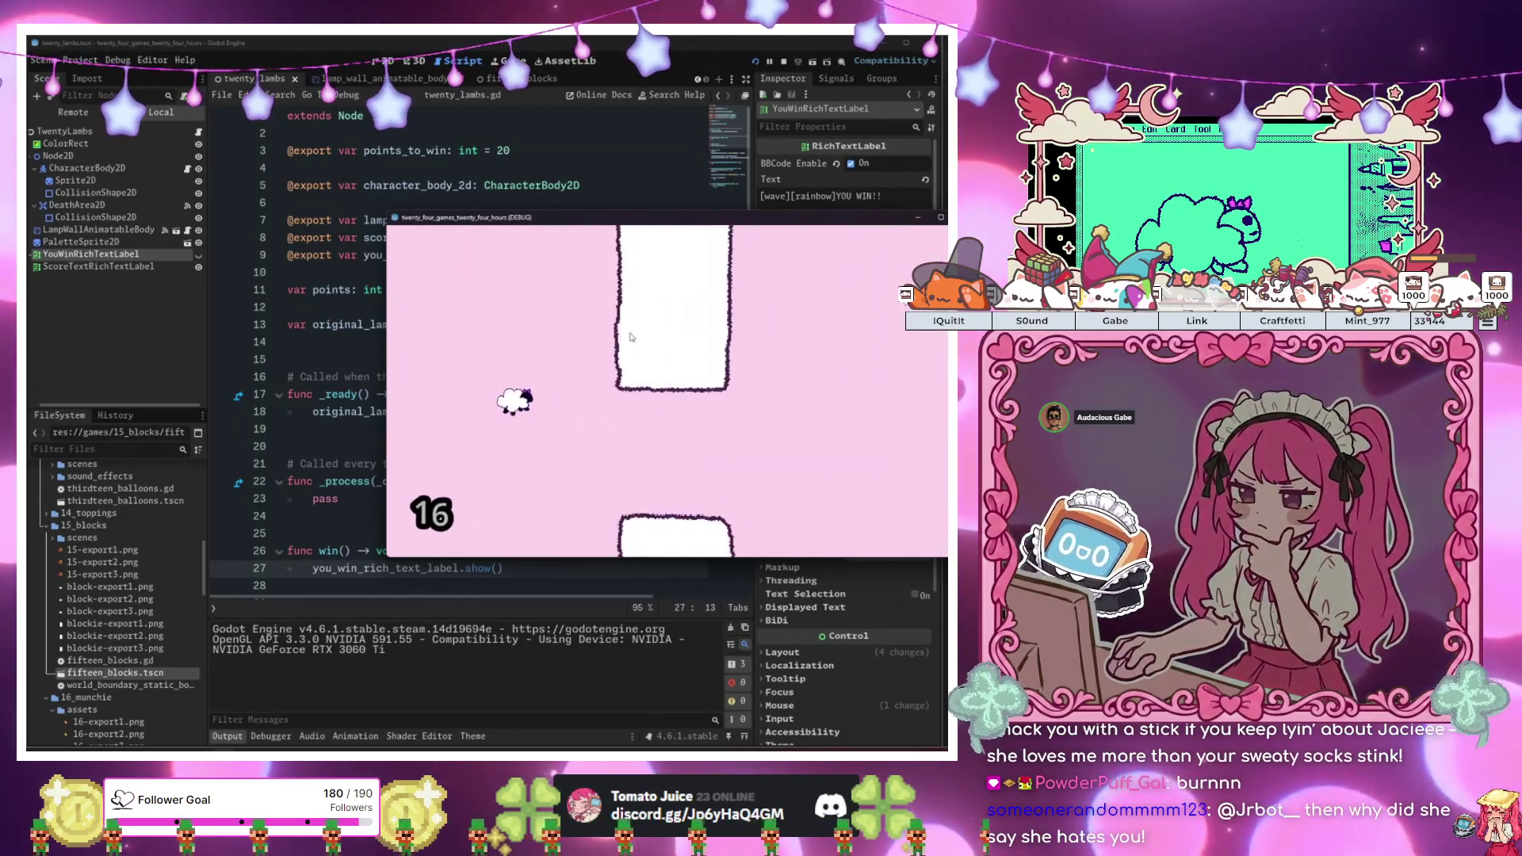
pyautogui.click(631, 337)
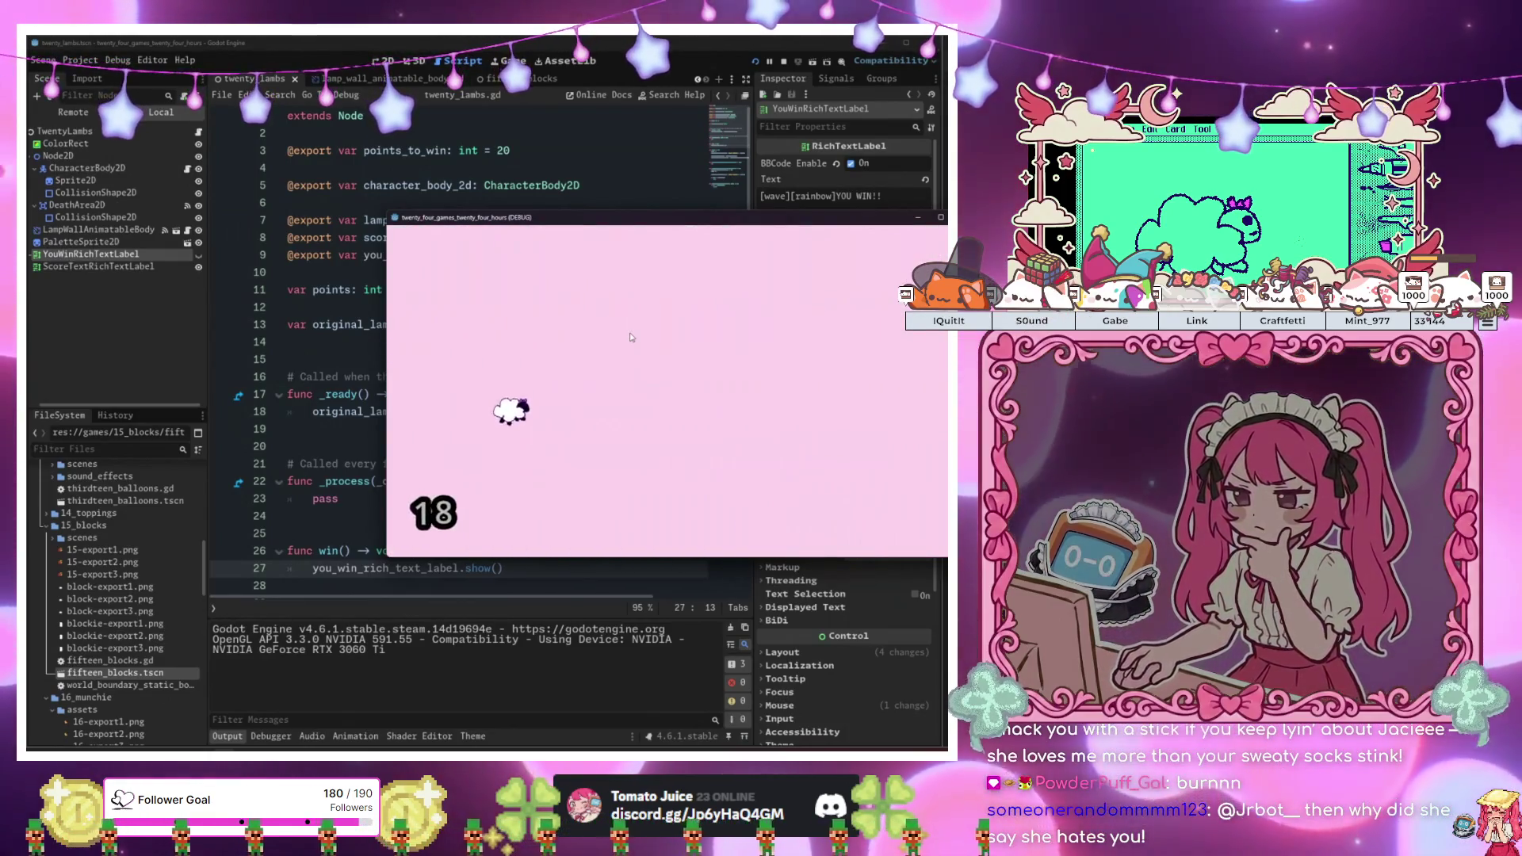
pyautogui.click(631, 337)
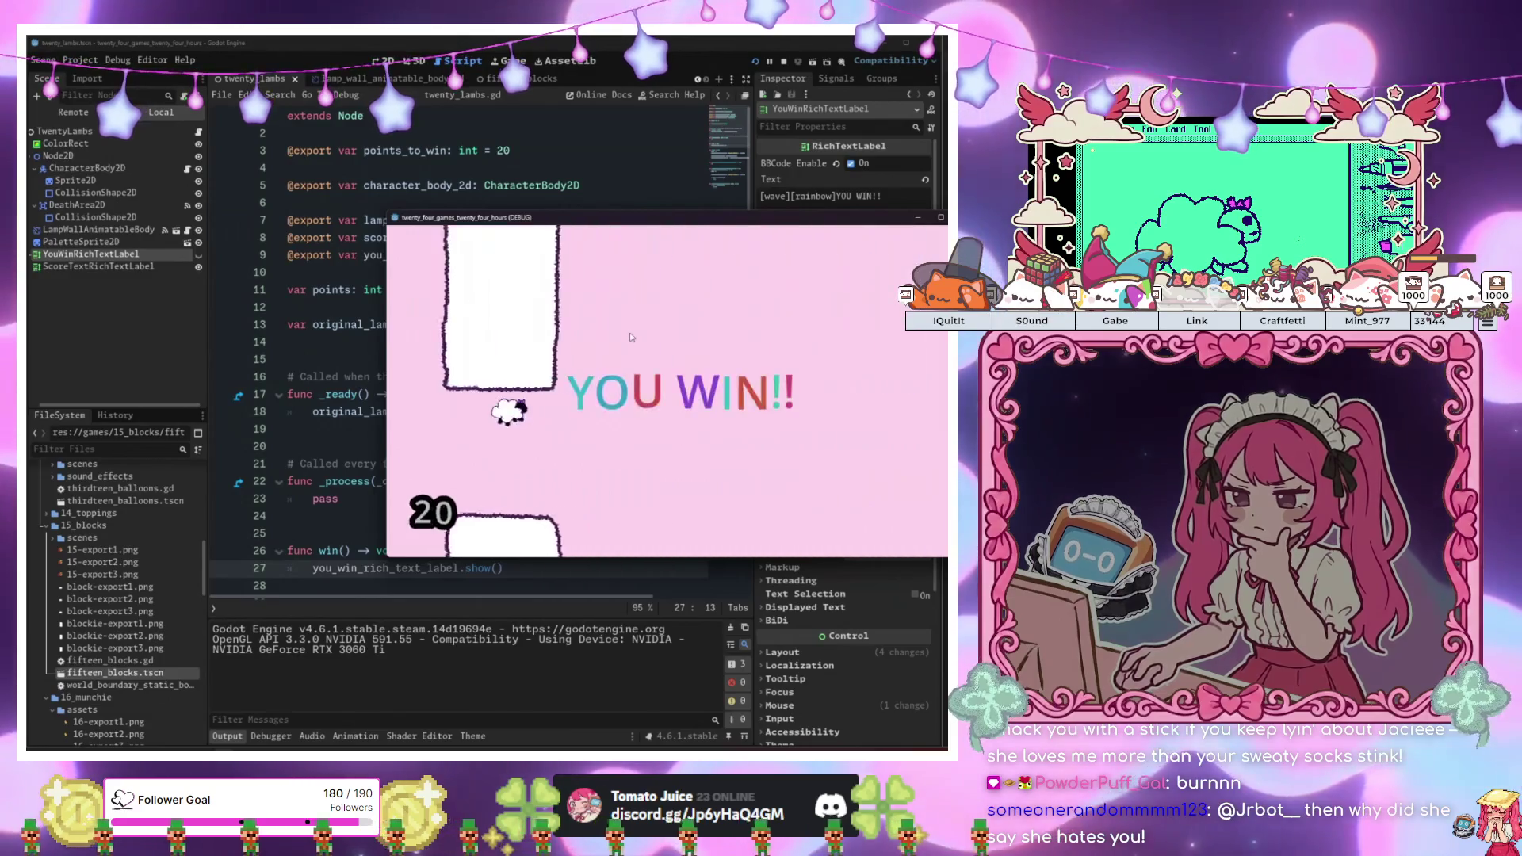
pyautogui.click(631, 337)
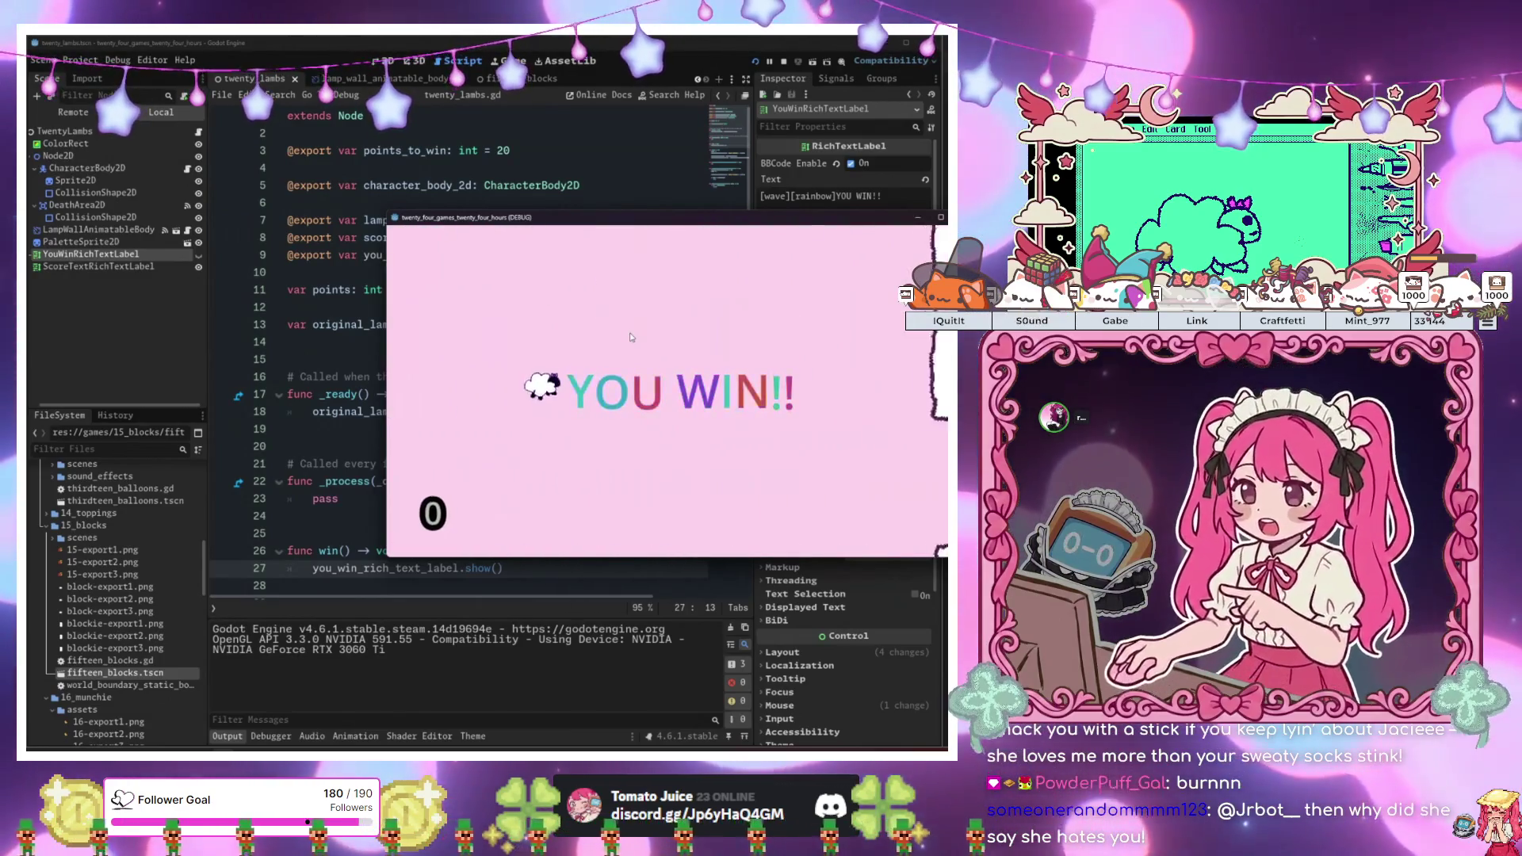
pyautogui.click(631, 337)
pyautogui.press('F8')
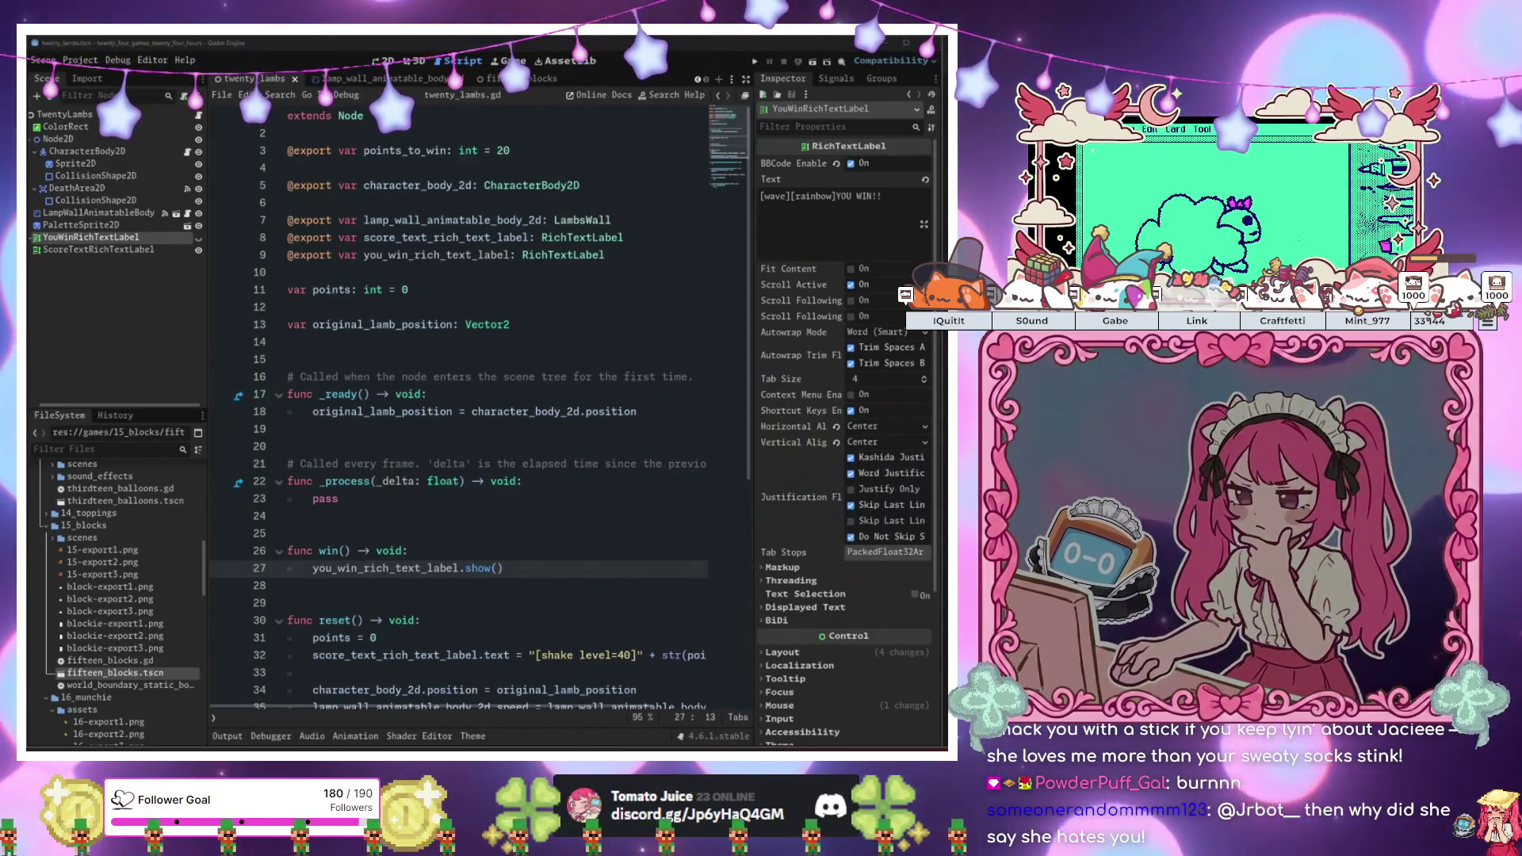
pyautogui.tripleClick(520, 565)
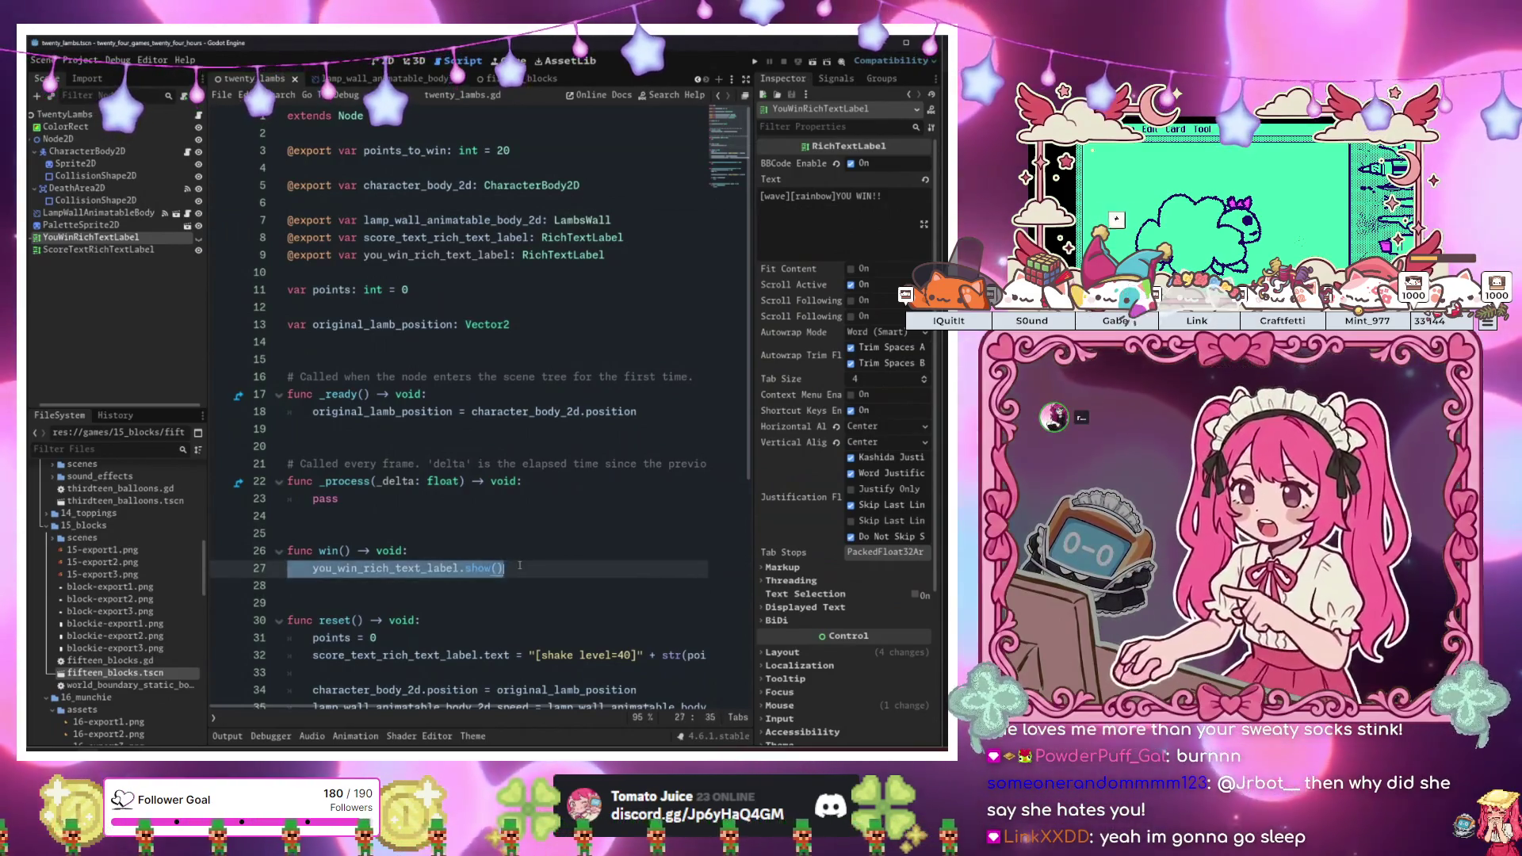
pyautogui.click(514, 566)
pyautogui.click(496, 554)
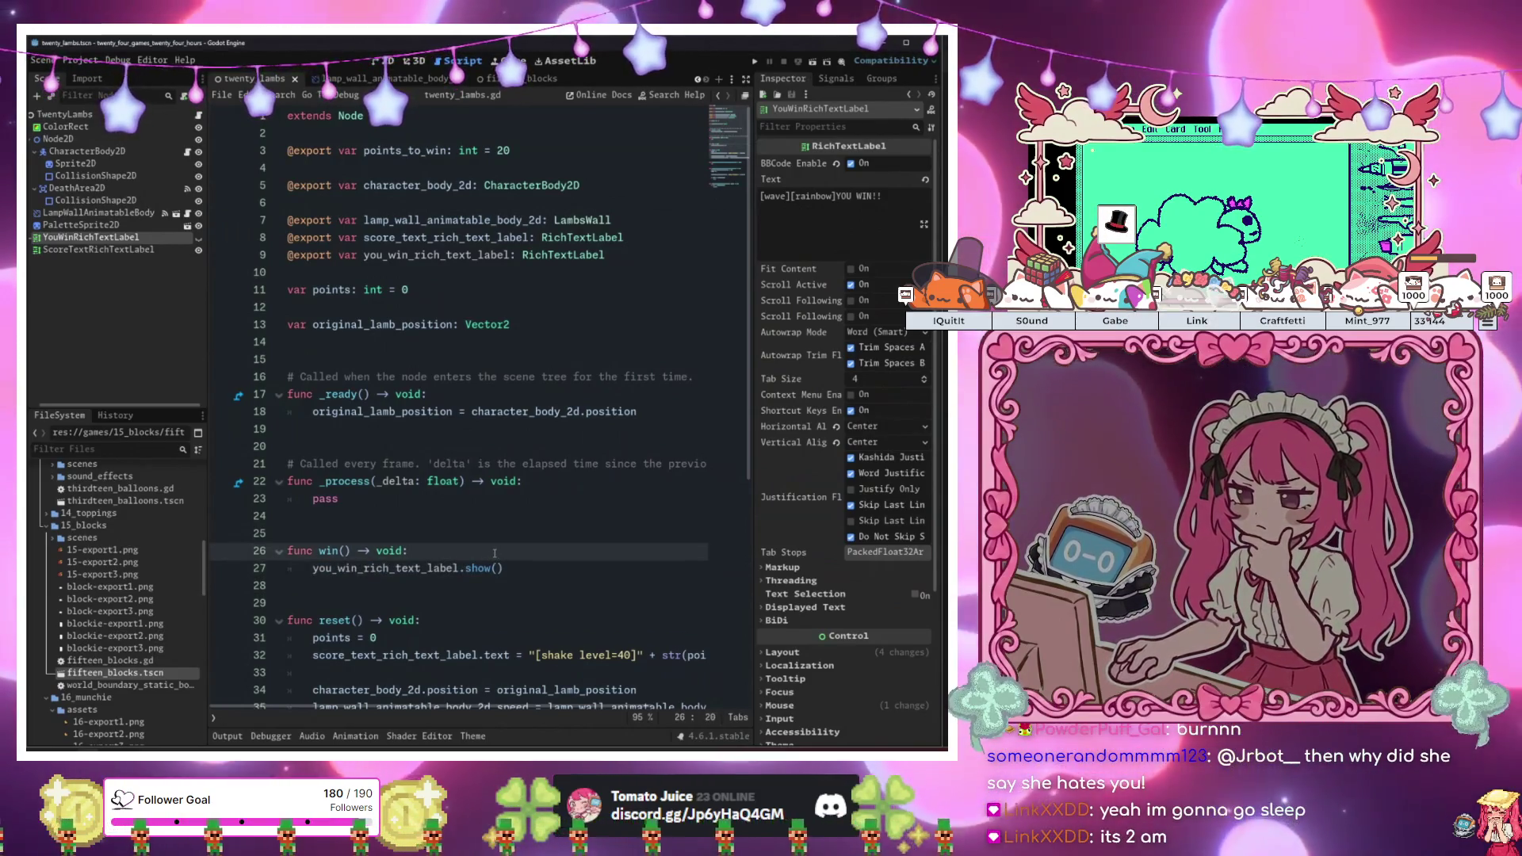
pyautogui.click(460, 533)
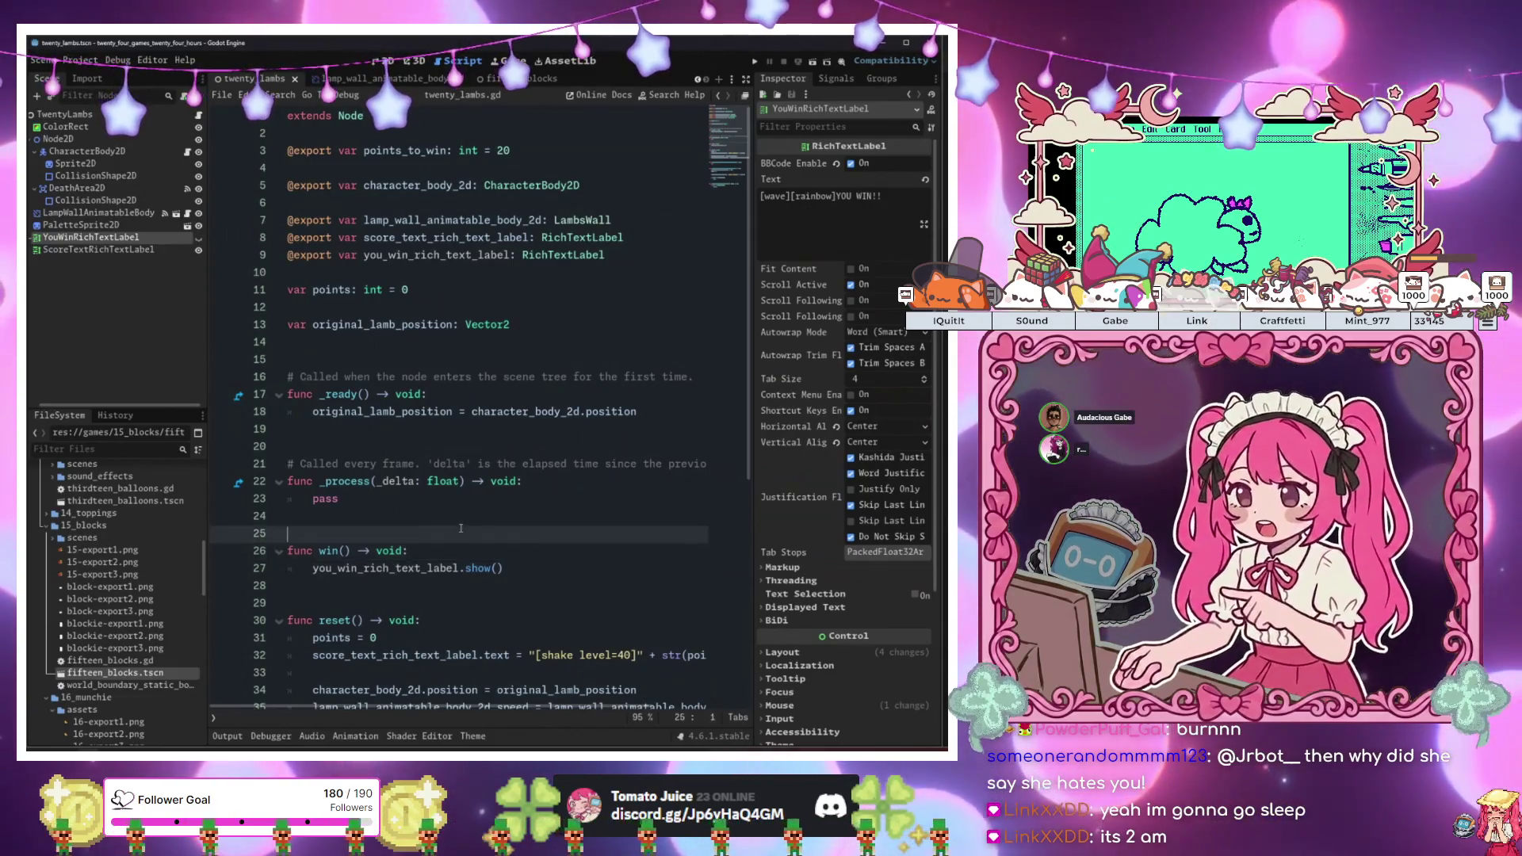
pyautogui.click(439, 513)
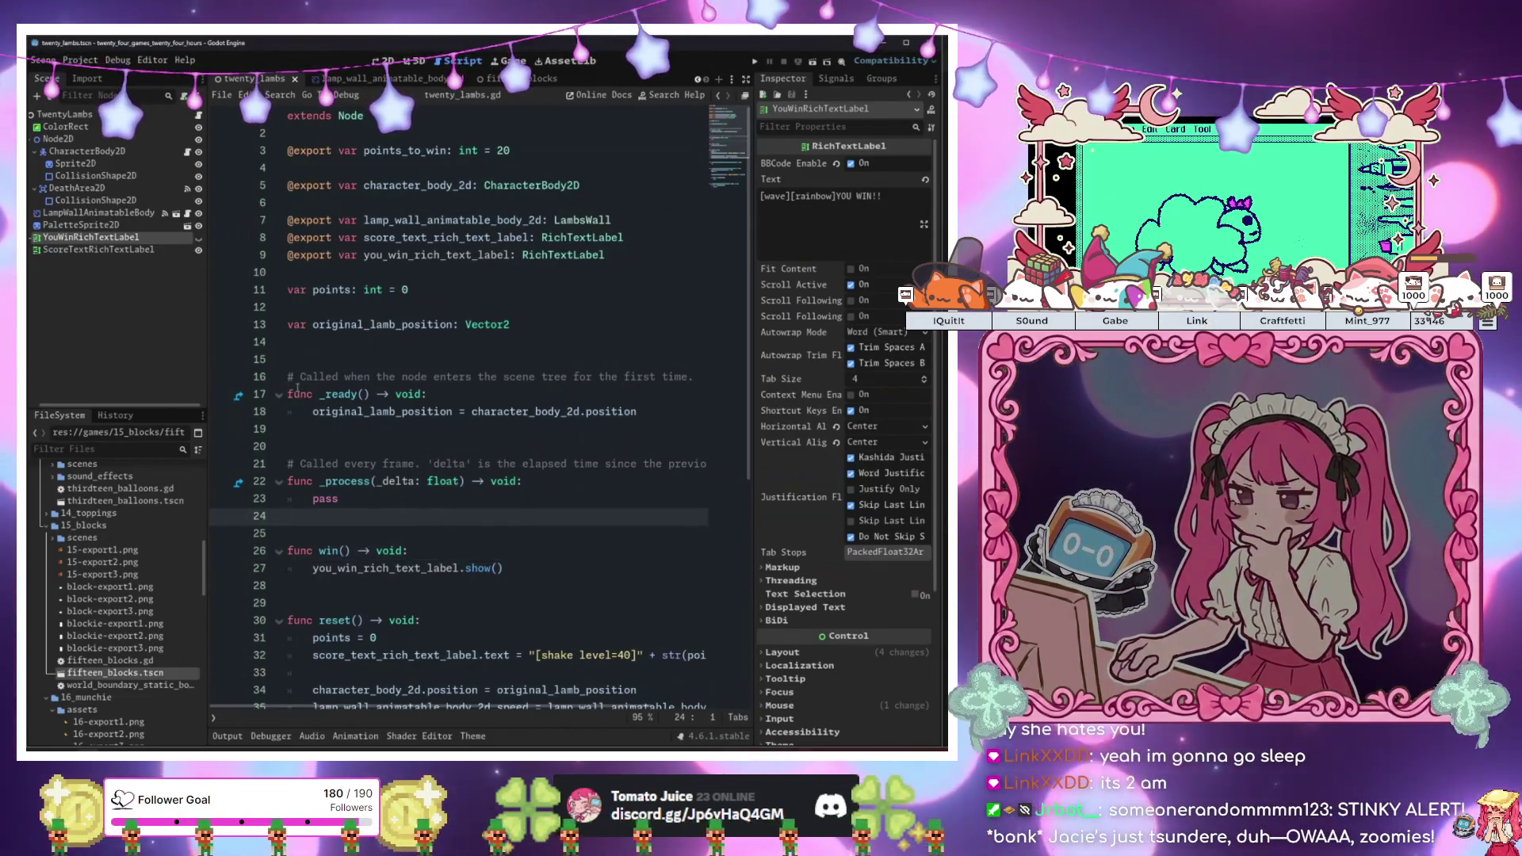
pyautogui.click(333, 446)
pyautogui.scroll(-3, 444, 459)
pyautogui.scroll(3, 477, 467)
pyautogui.click(477, 466)
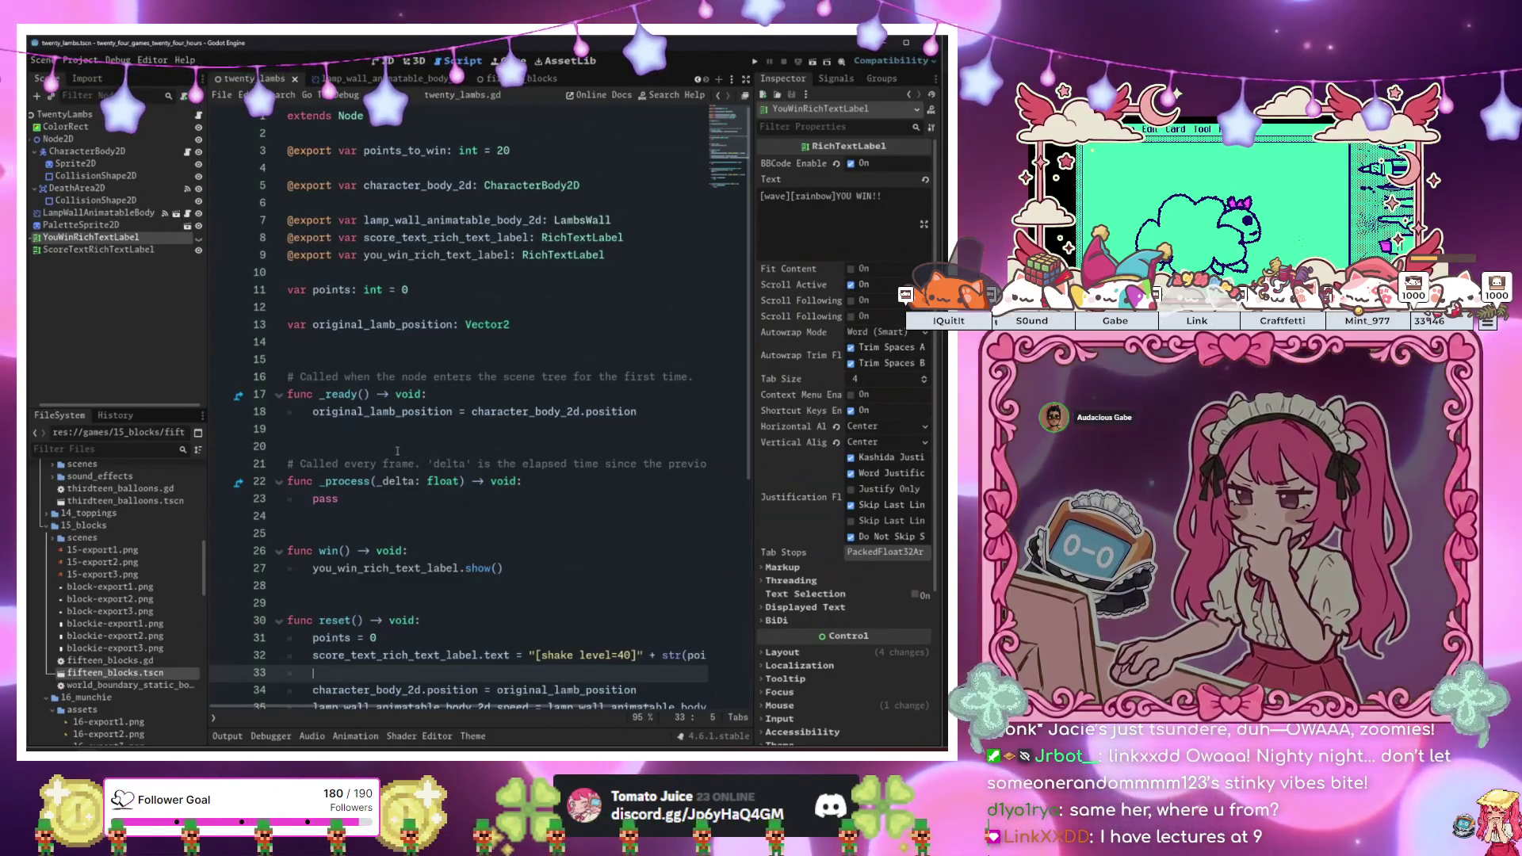
pyautogui.click(394, 412)
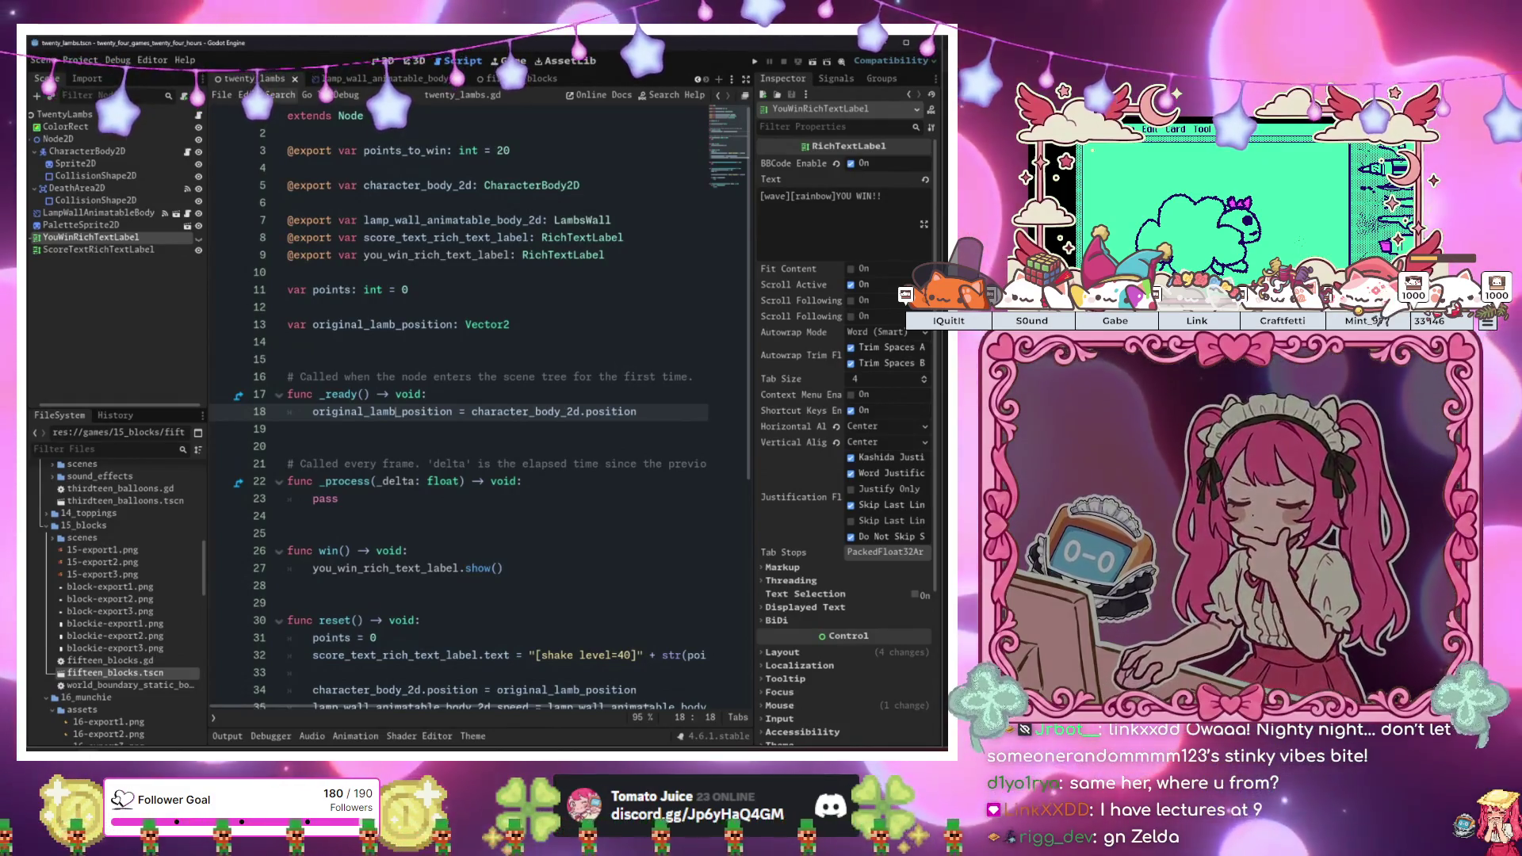
pyautogui.click(441, 185)
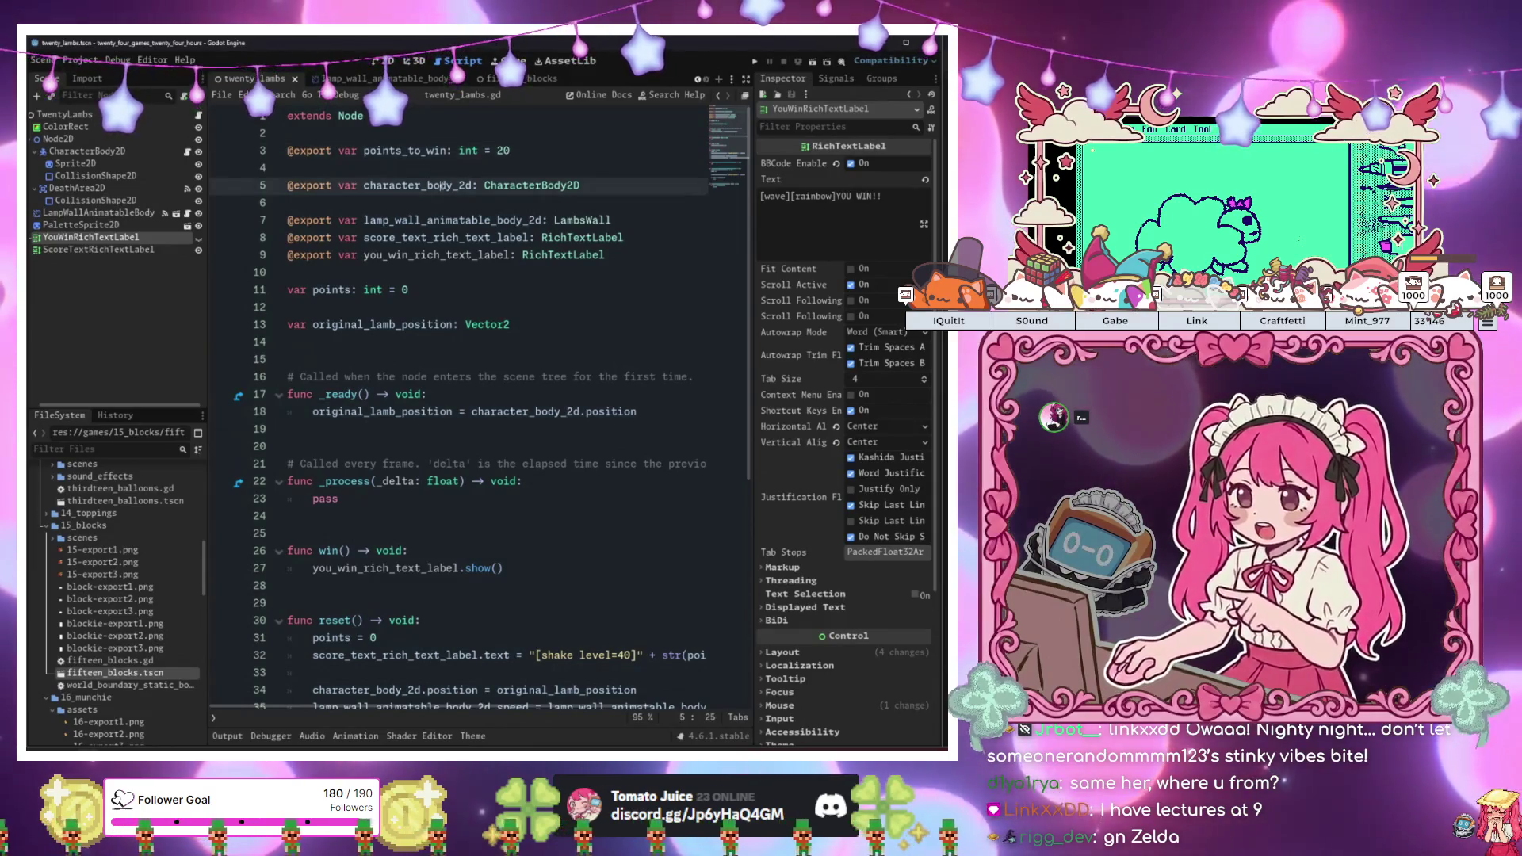
pyautogui.click(443, 185)
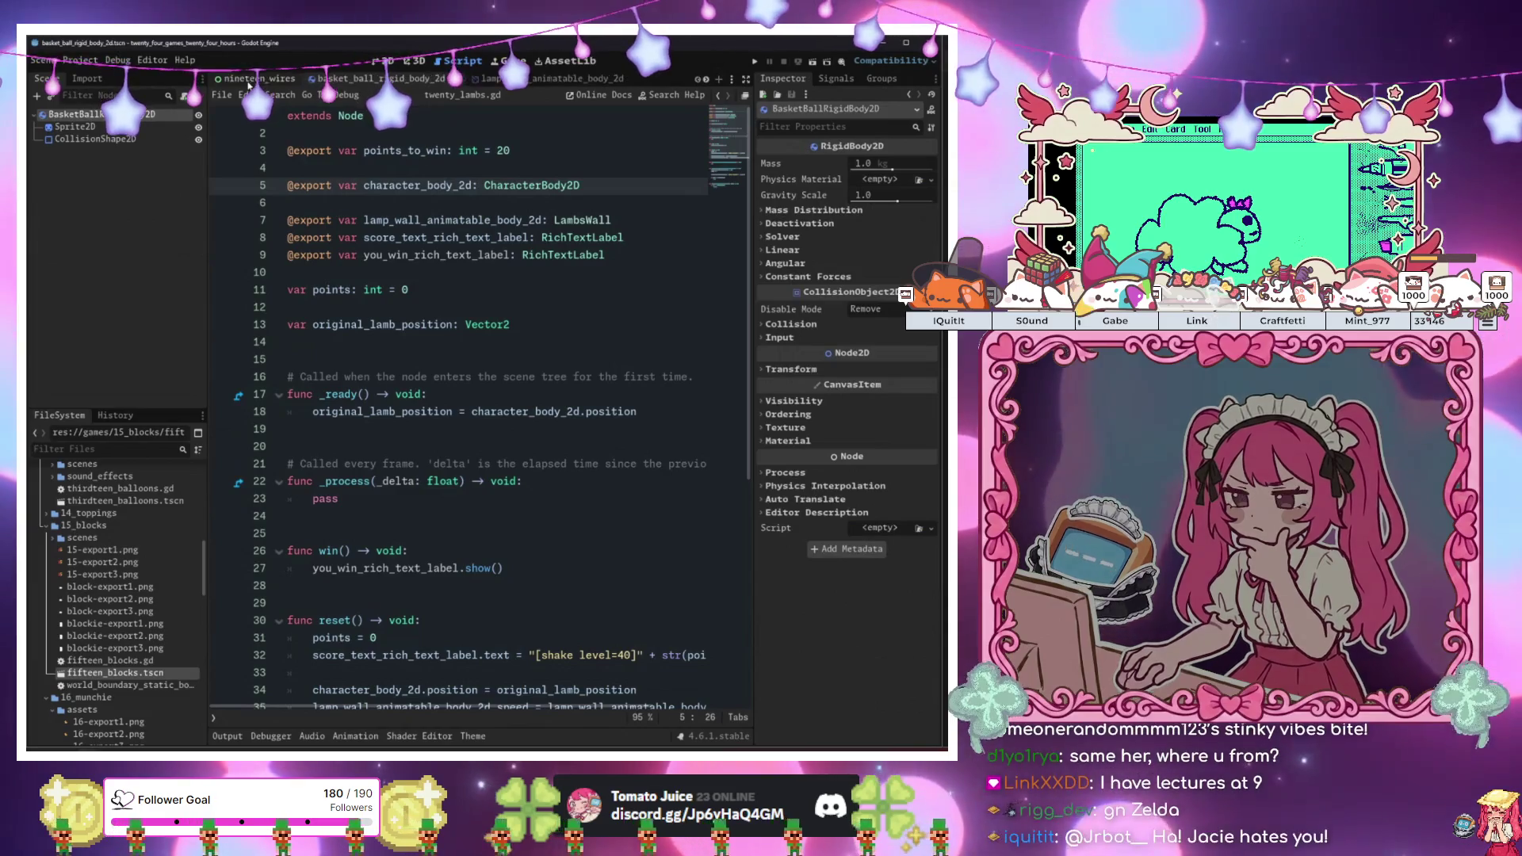
# - Close the fifteen_blocks scene tab, leaving an [empty] scene
pyautogui.scroll(1, 249, 83)
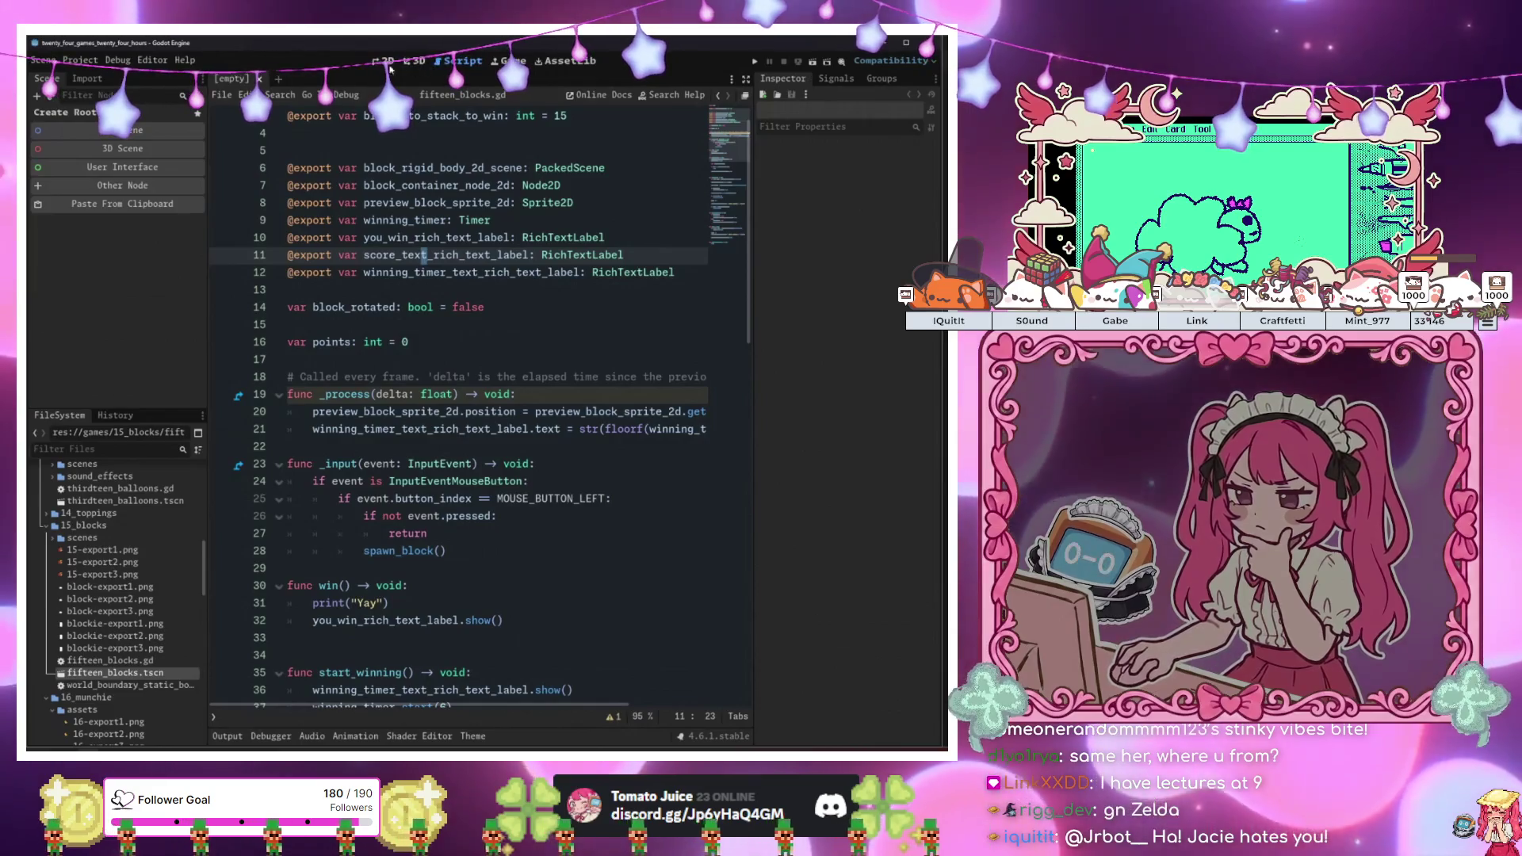
pyautogui.middleClick(249, 83)
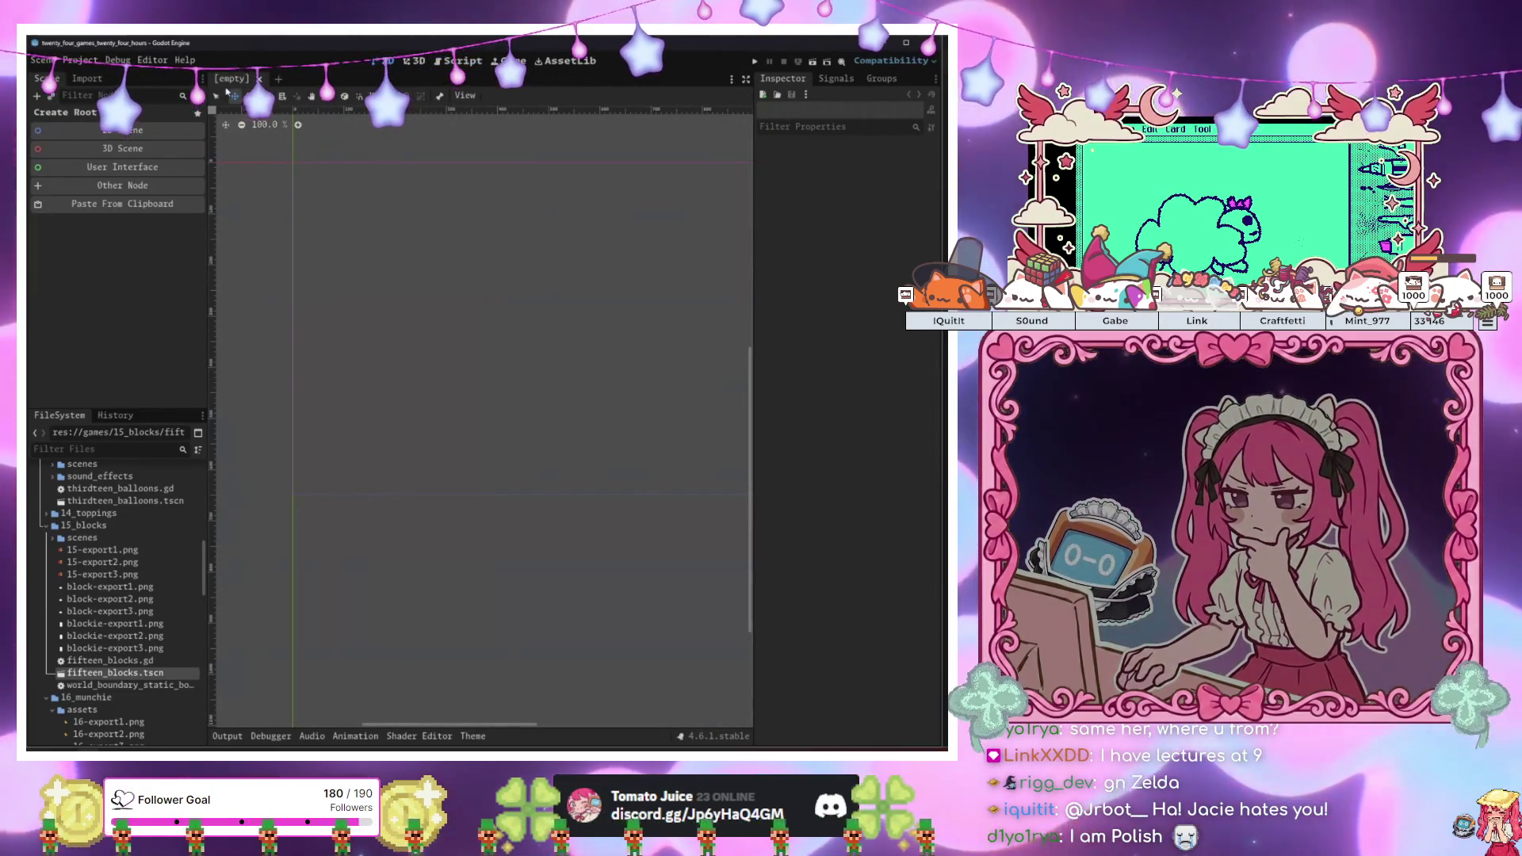
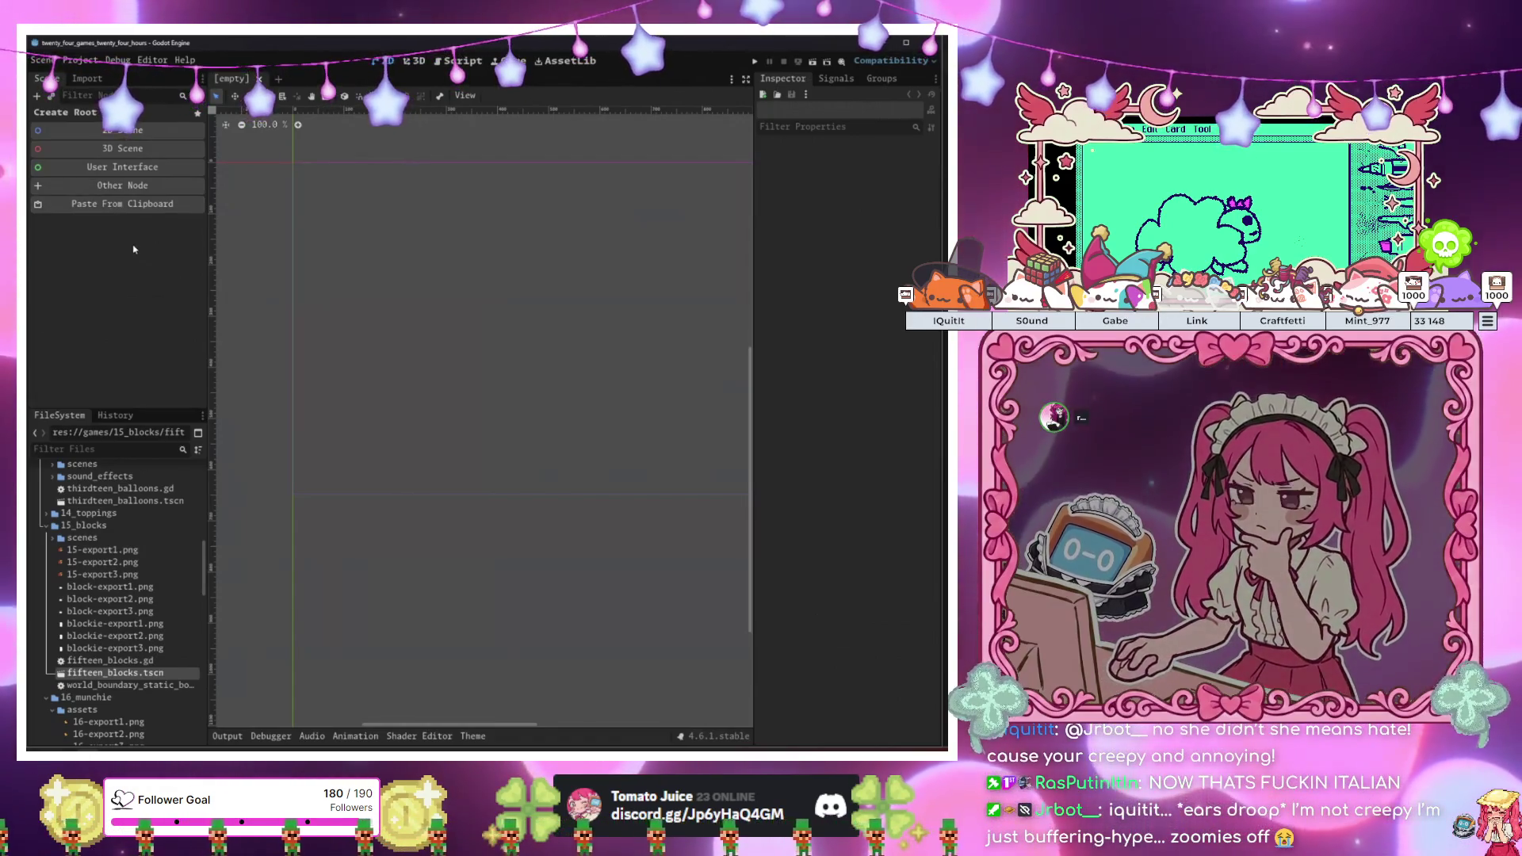
# - Expand 13_balloons/sound_effects in the FileSystem dock and select the explosion sound file
pyautogui.scroll(3, 174, 561)
pyautogui.scroll(2, 174, 562)
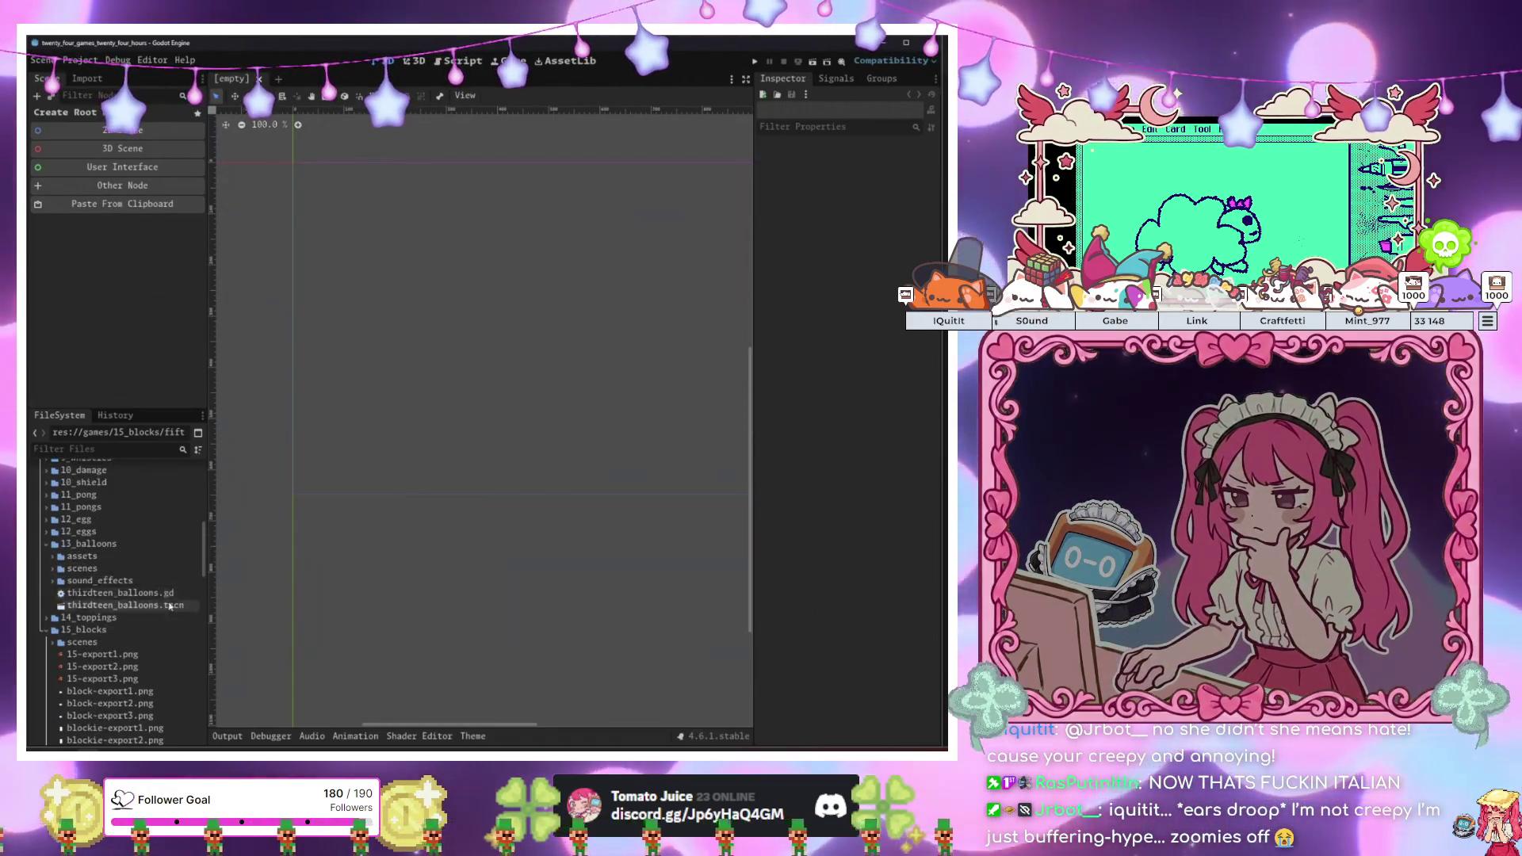
pyautogui.click(57, 583)
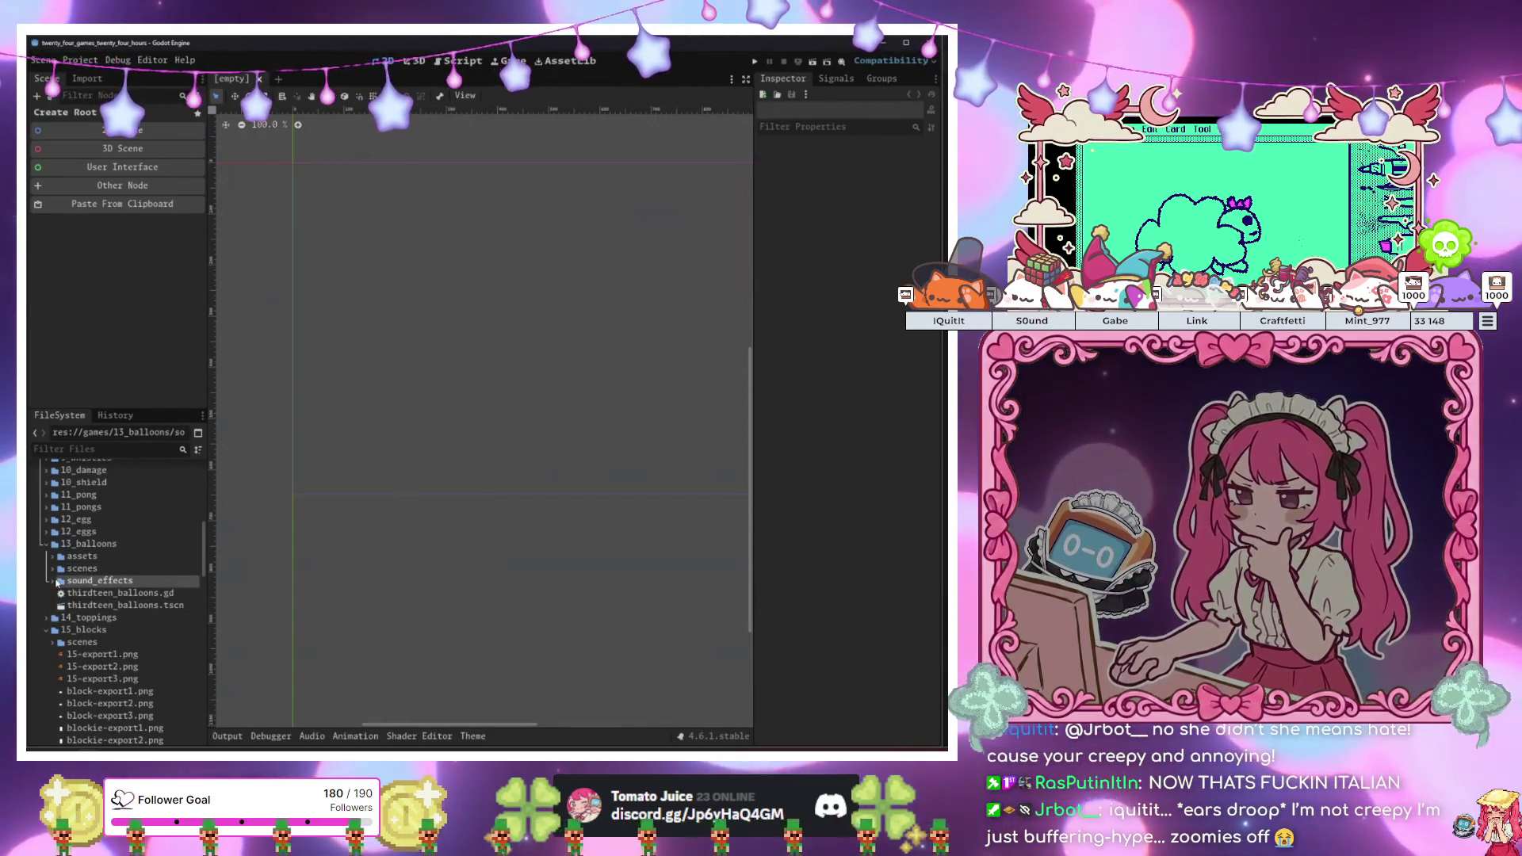
pyautogui.doubleClick(87, 584)
pyautogui.click(104, 594)
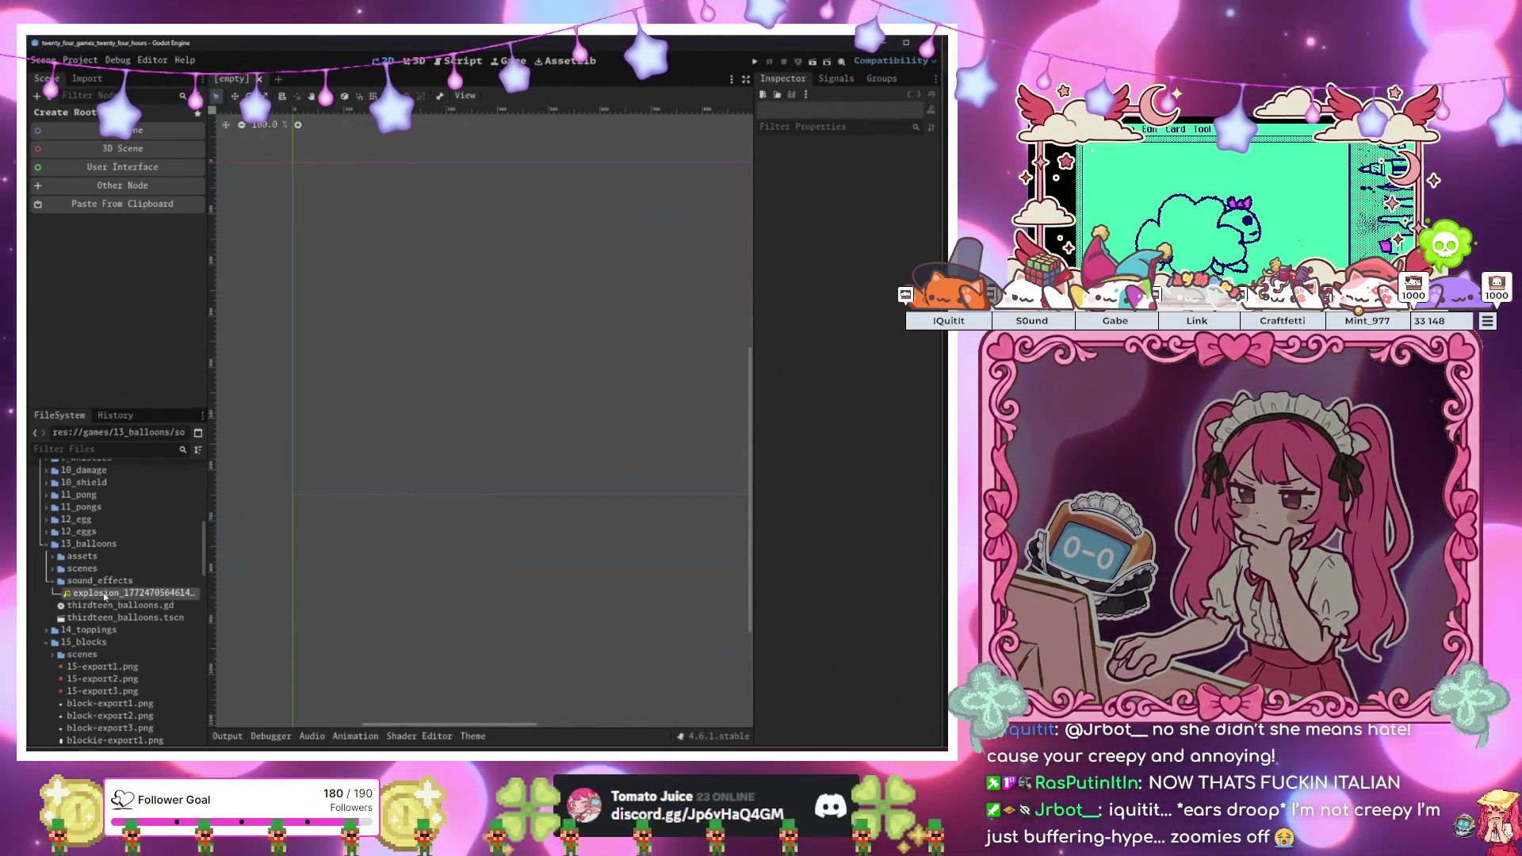
# - Locate the powerup sound in 6_stars/assets/sound_effect, then open six_stars.tscn
pyautogui.scroll(10, 142, 541)
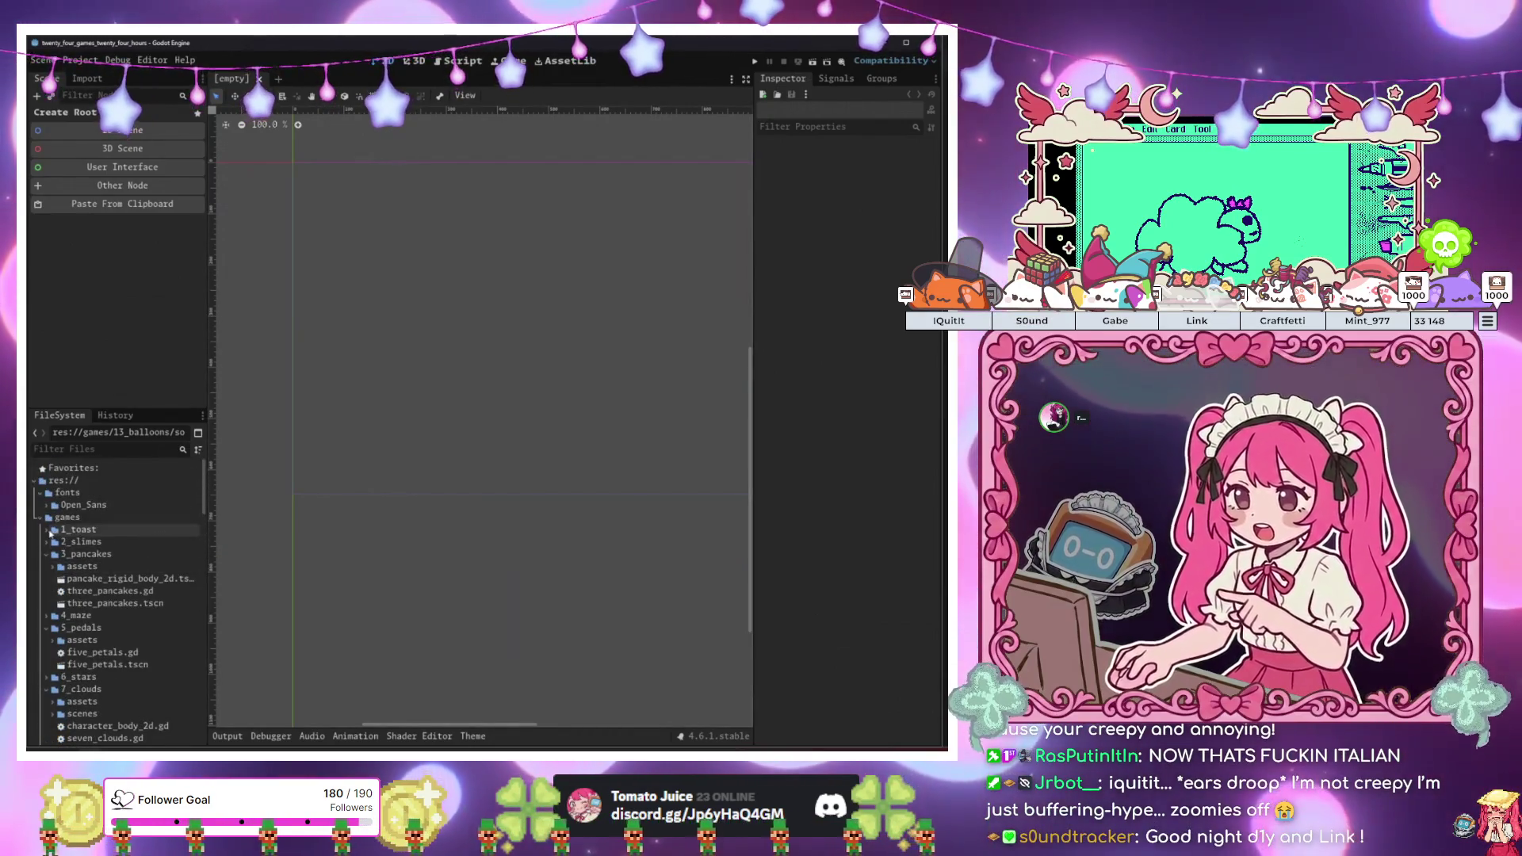
pyautogui.scroll(-3, 115, 541)
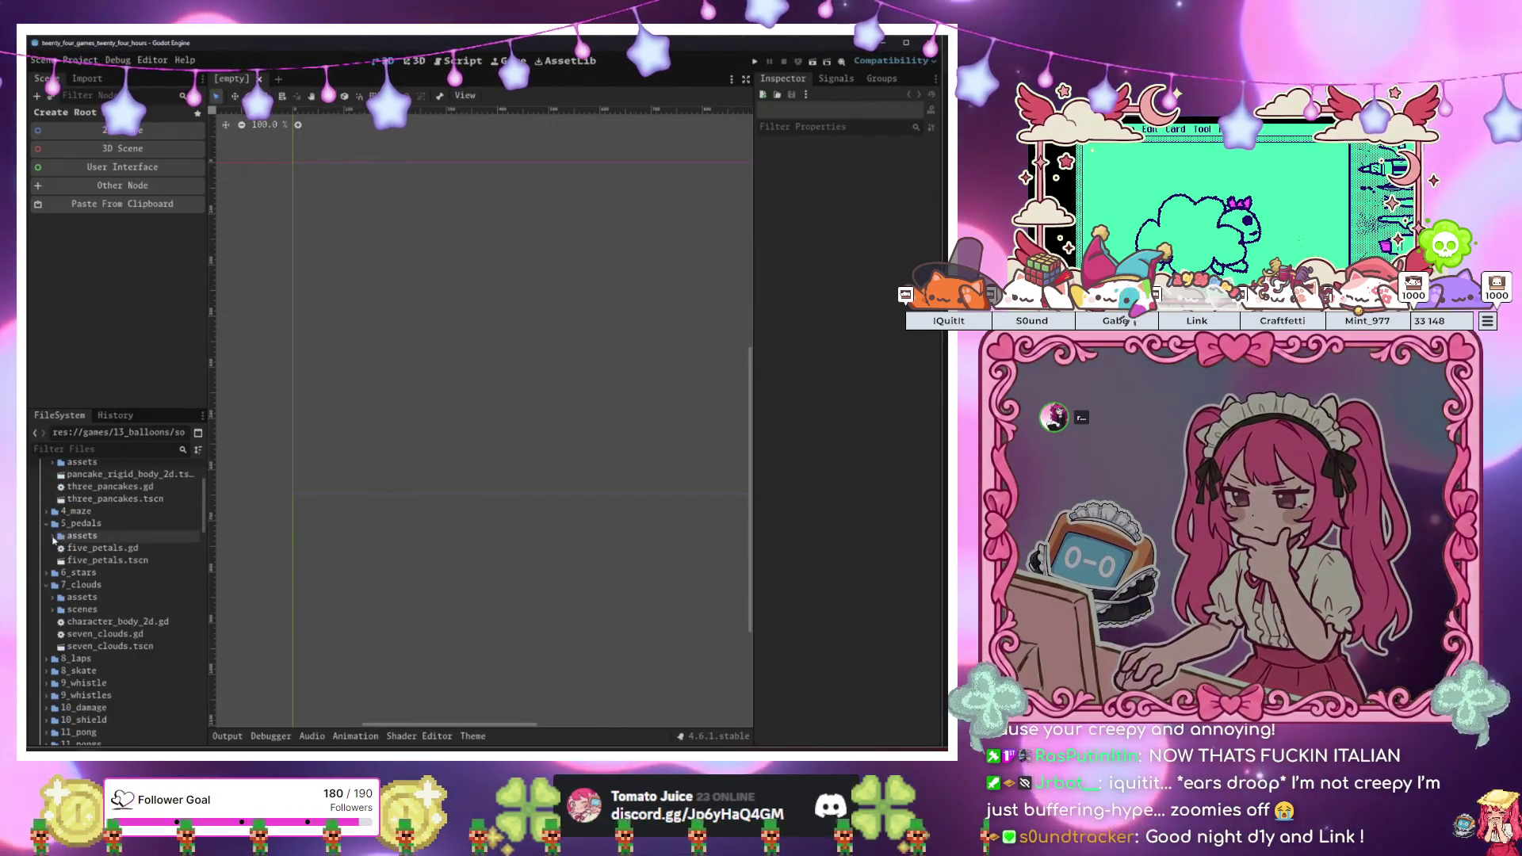
pyautogui.click(53, 538)
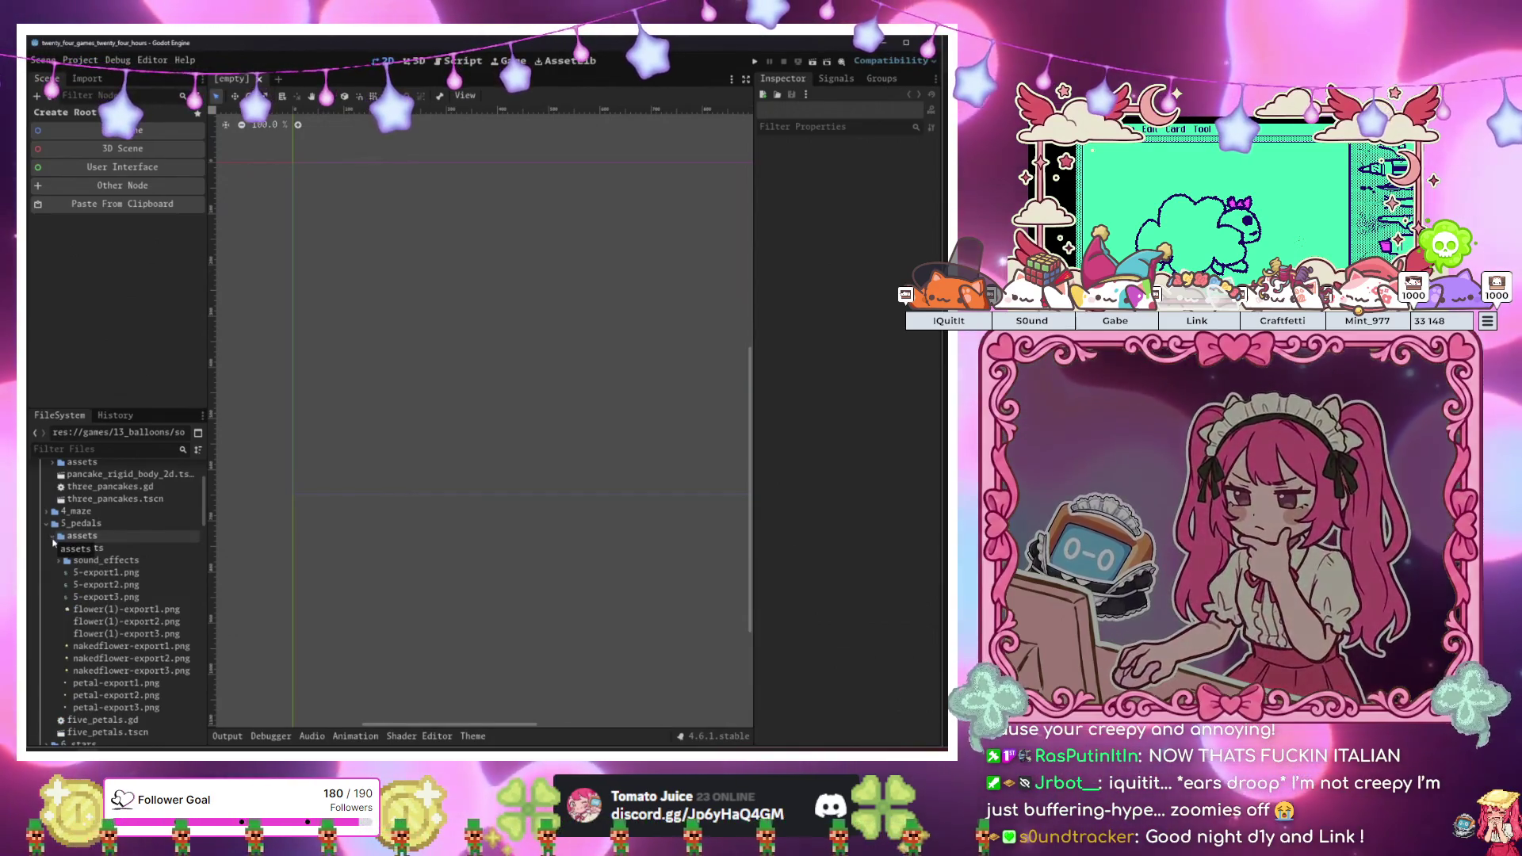
pyautogui.click(53, 538)
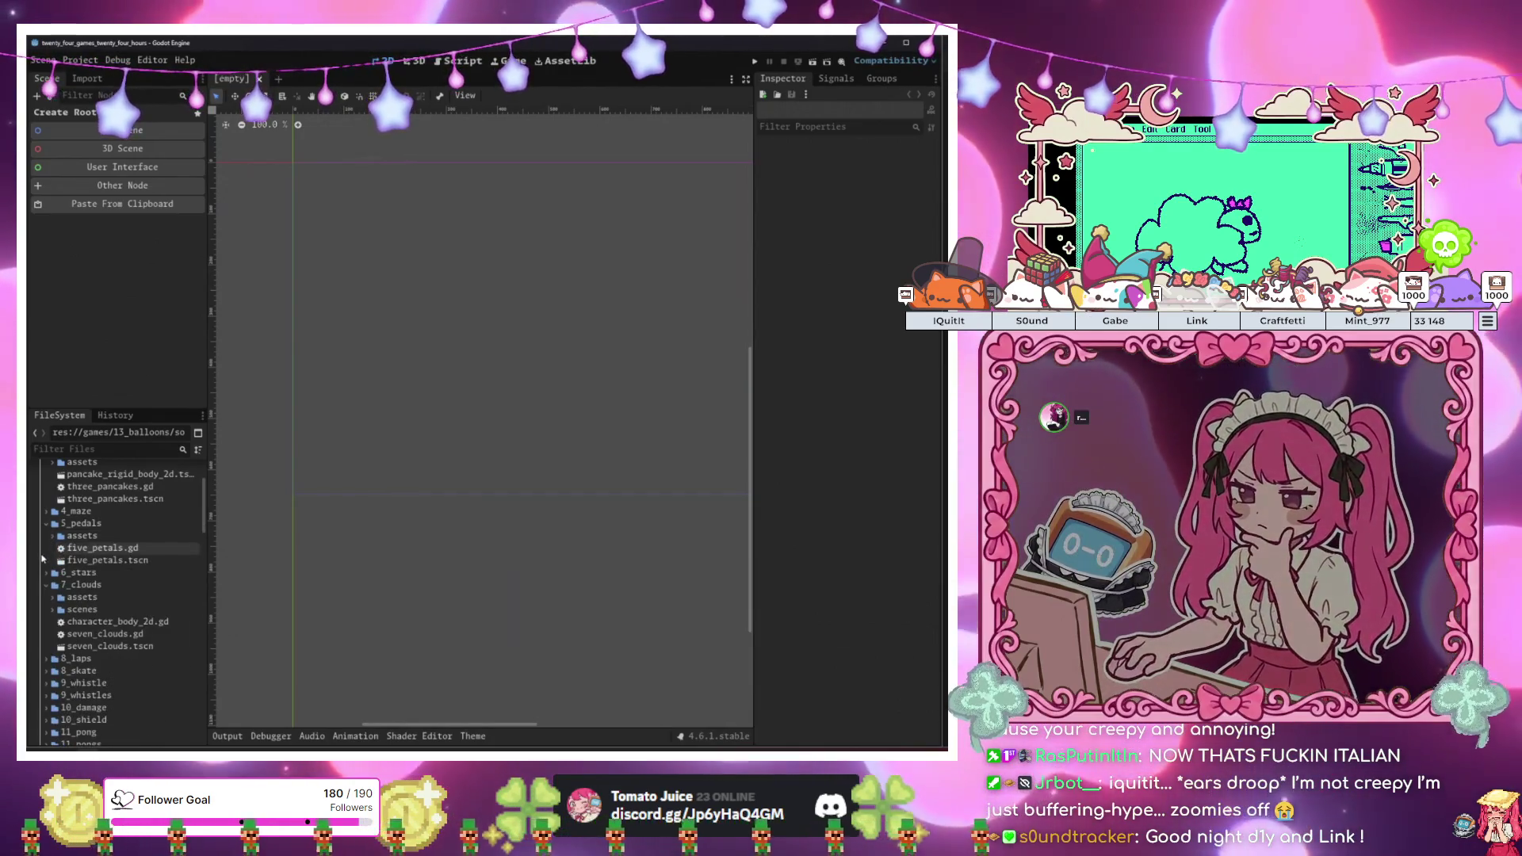
pyautogui.click(46, 572)
pyautogui.click(54, 585)
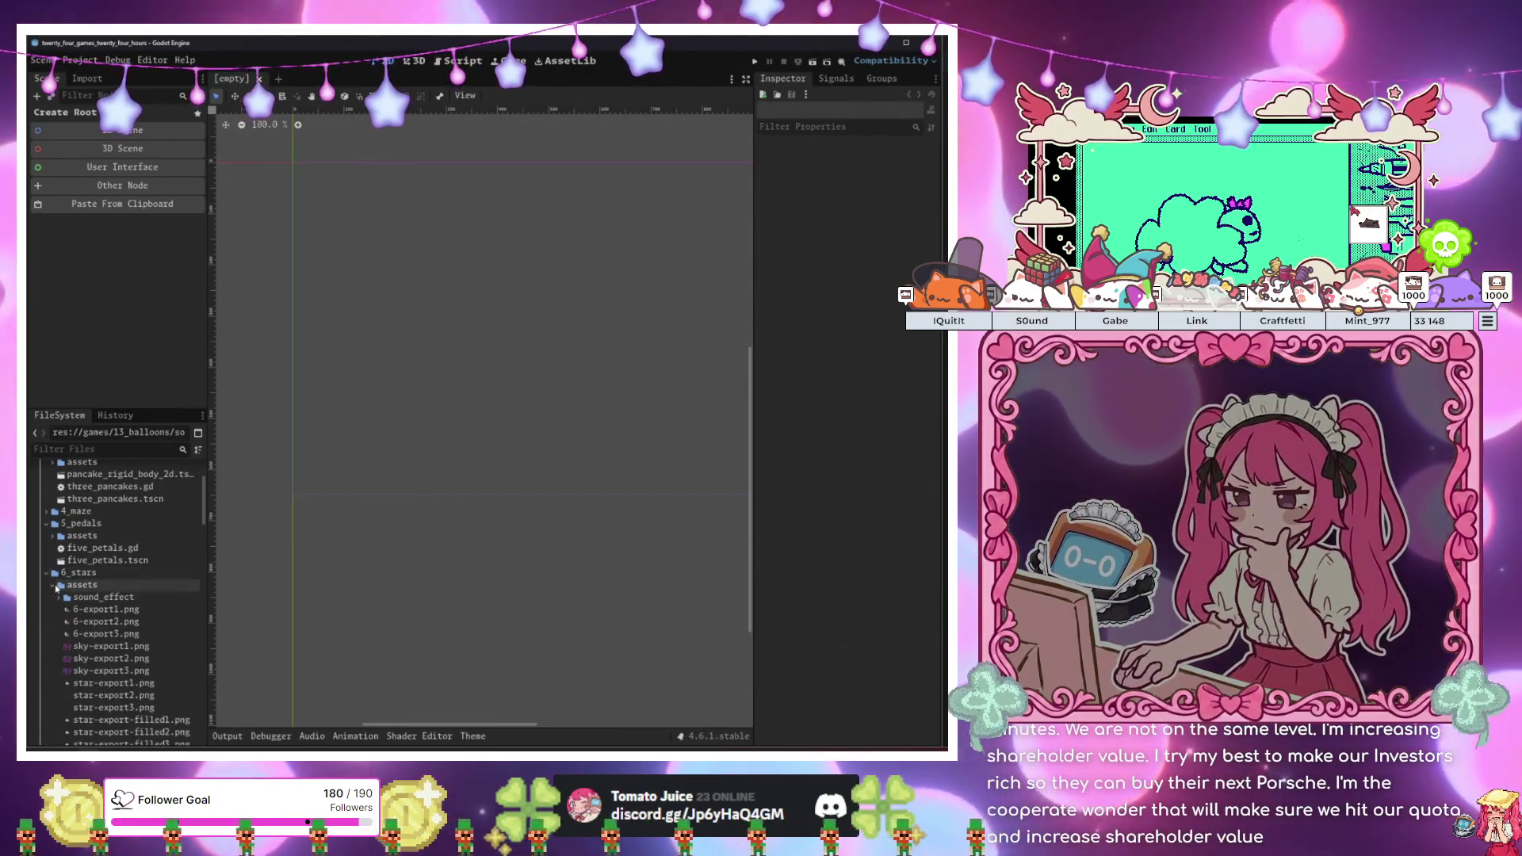
pyautogui.click(61, 597)
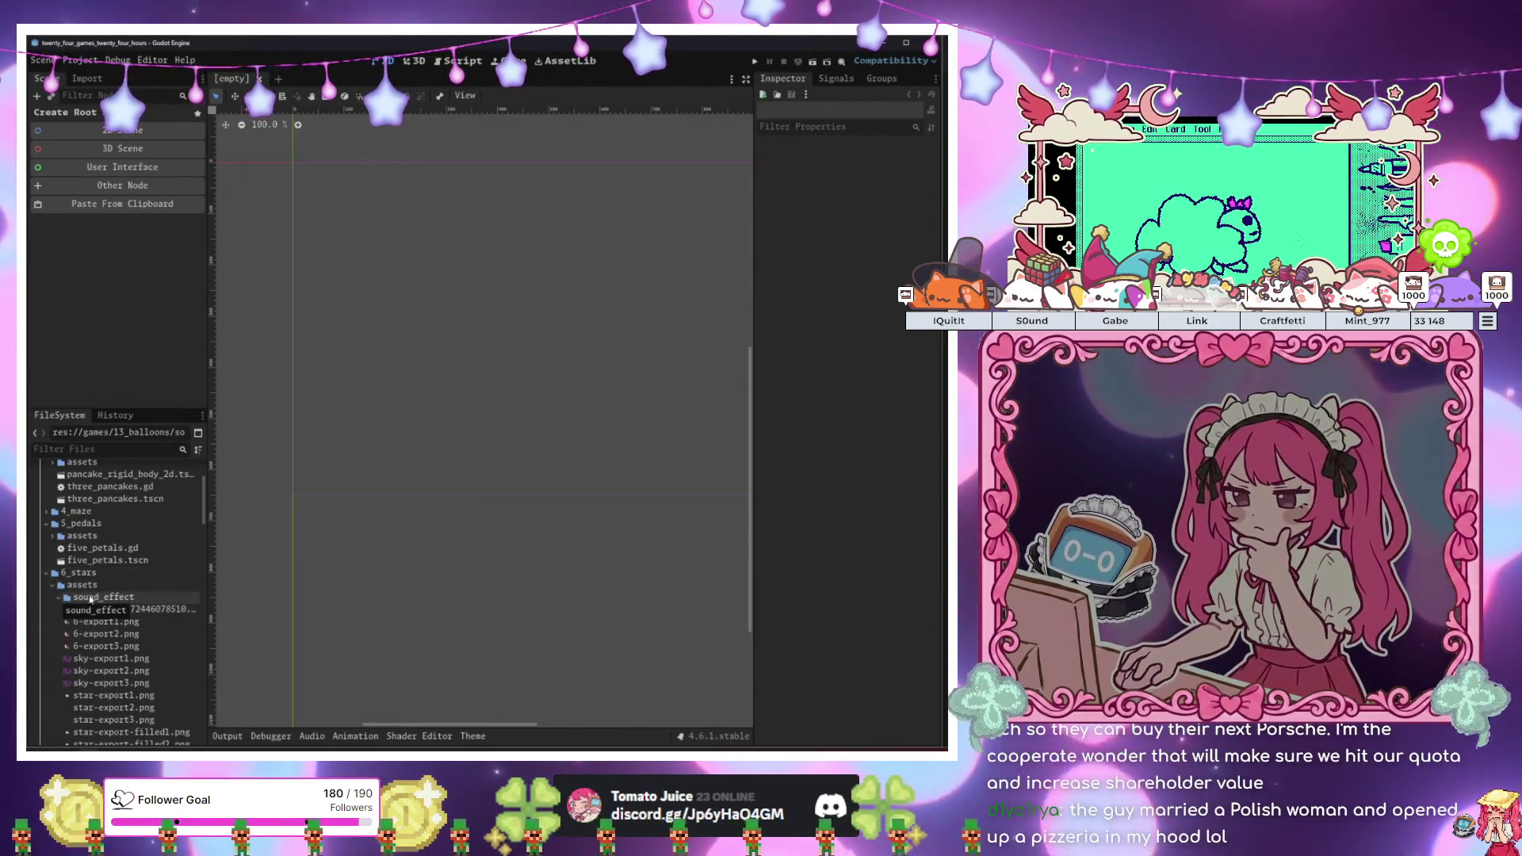
pyautogui.click(111, 609)
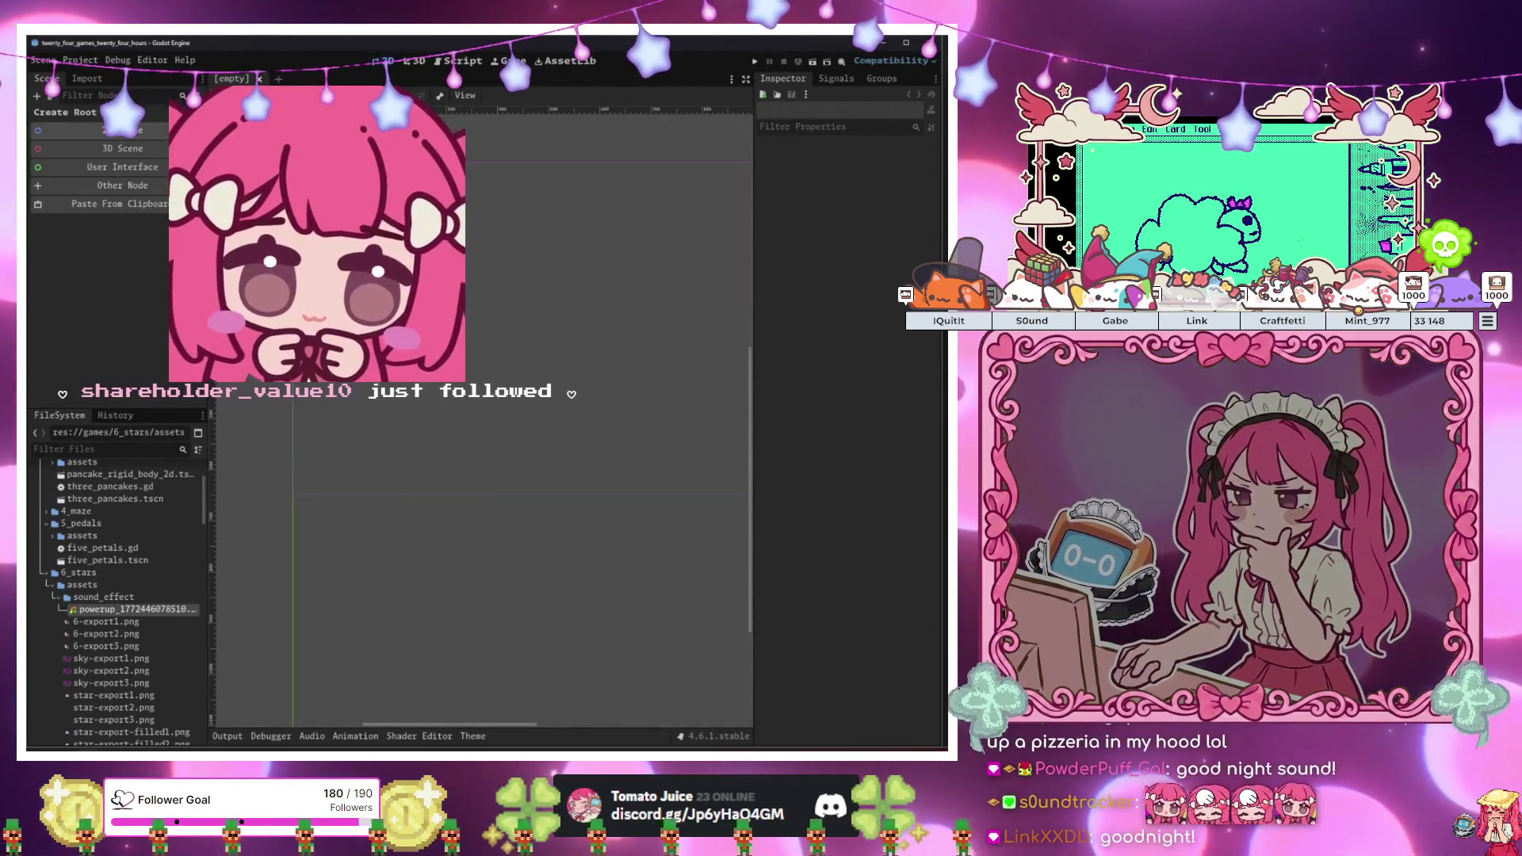
pyautogui.scroll(-3, 116, 657)
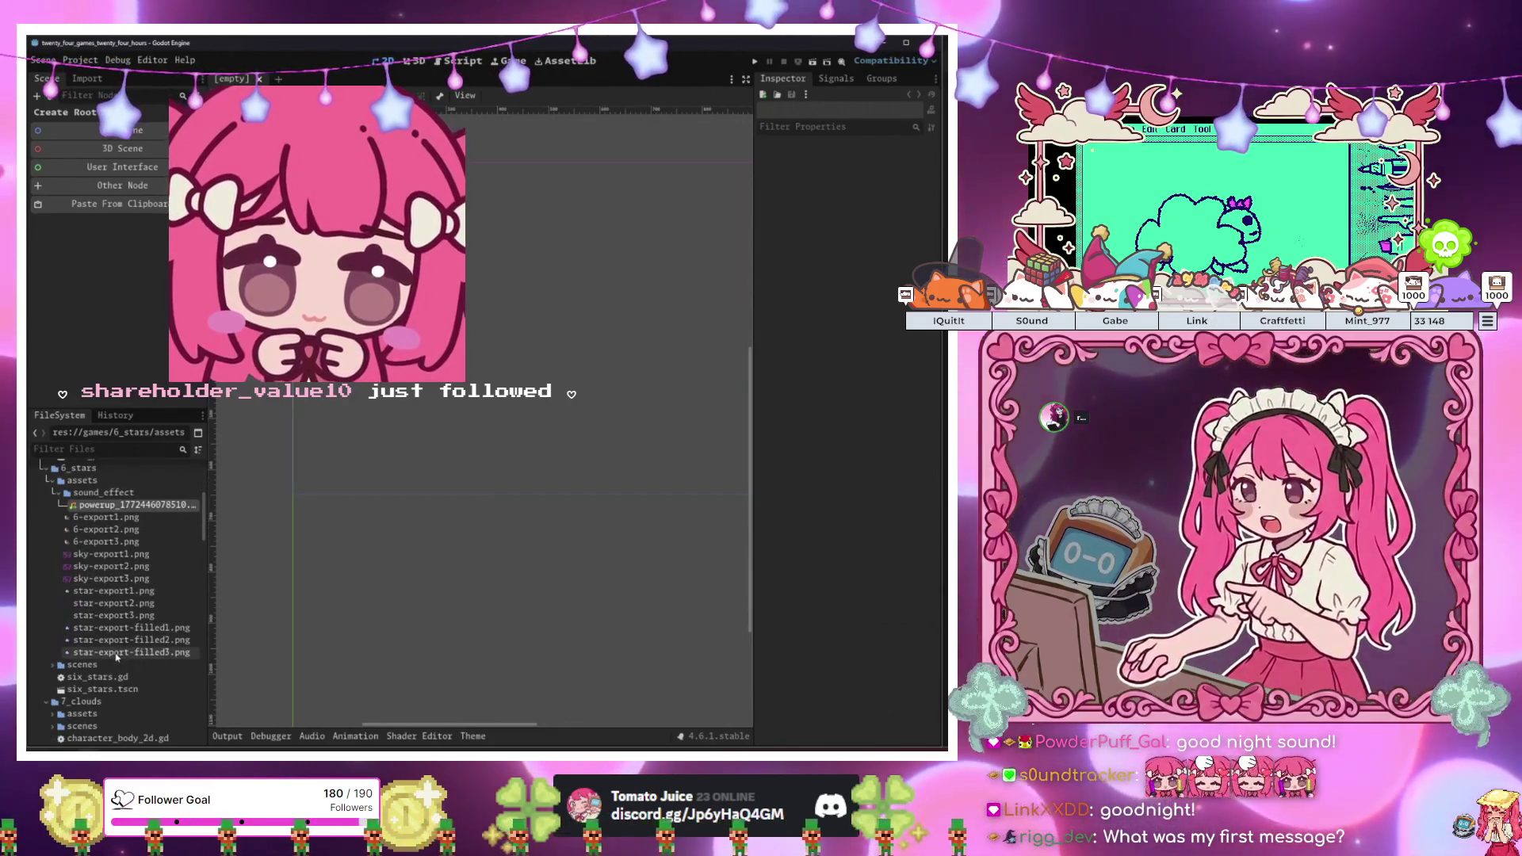
pyautogui.doubleClick(104, 689)
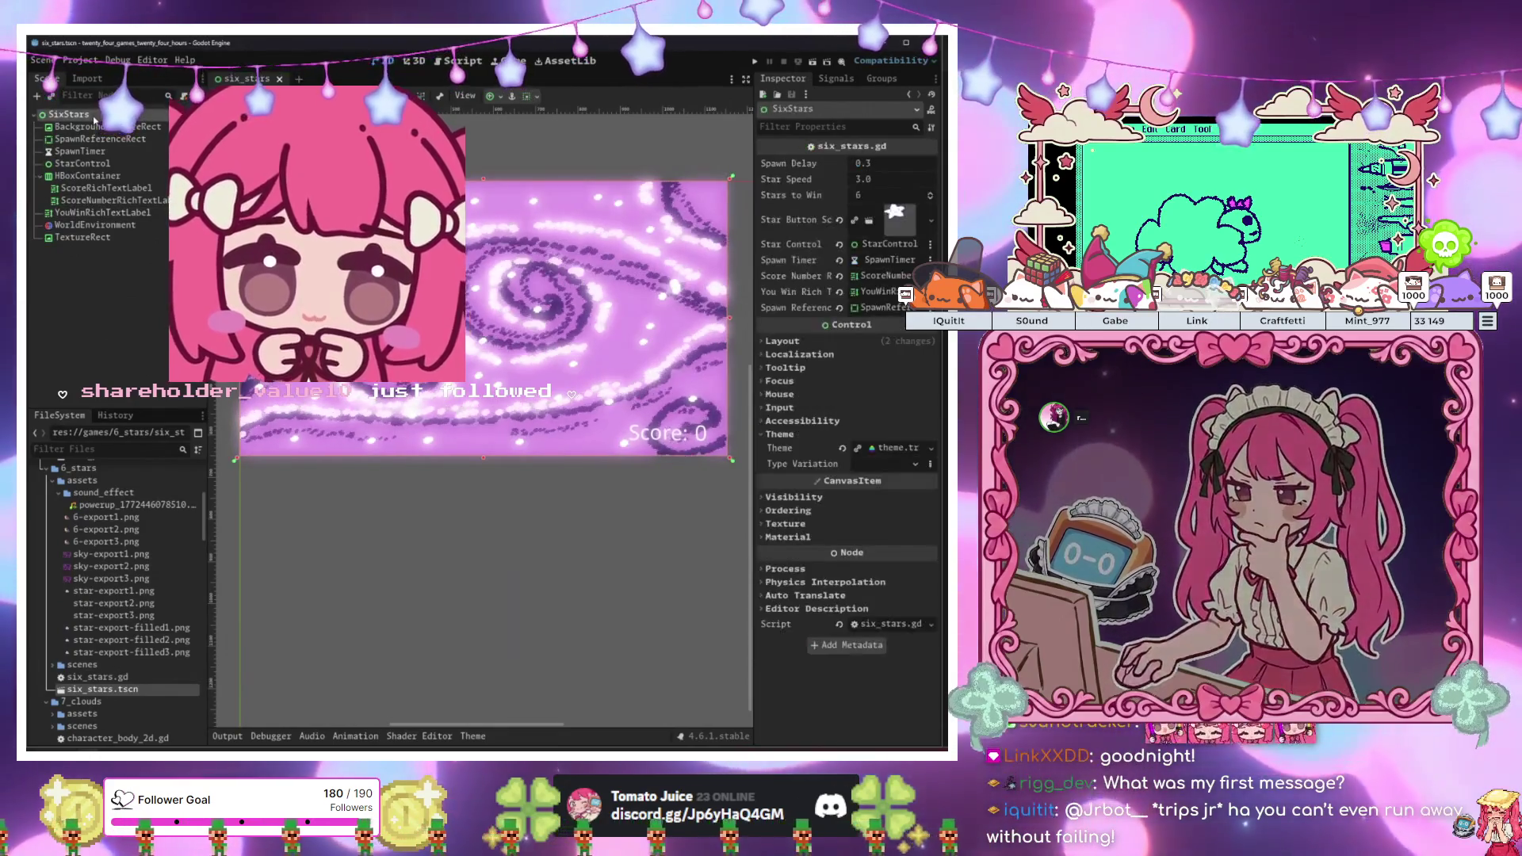
# - Add an AudioStreamPlayer under SixStars using the powerup sound, then open six_stars.gd
pyautogui.hotkey('ctrl', 'a')
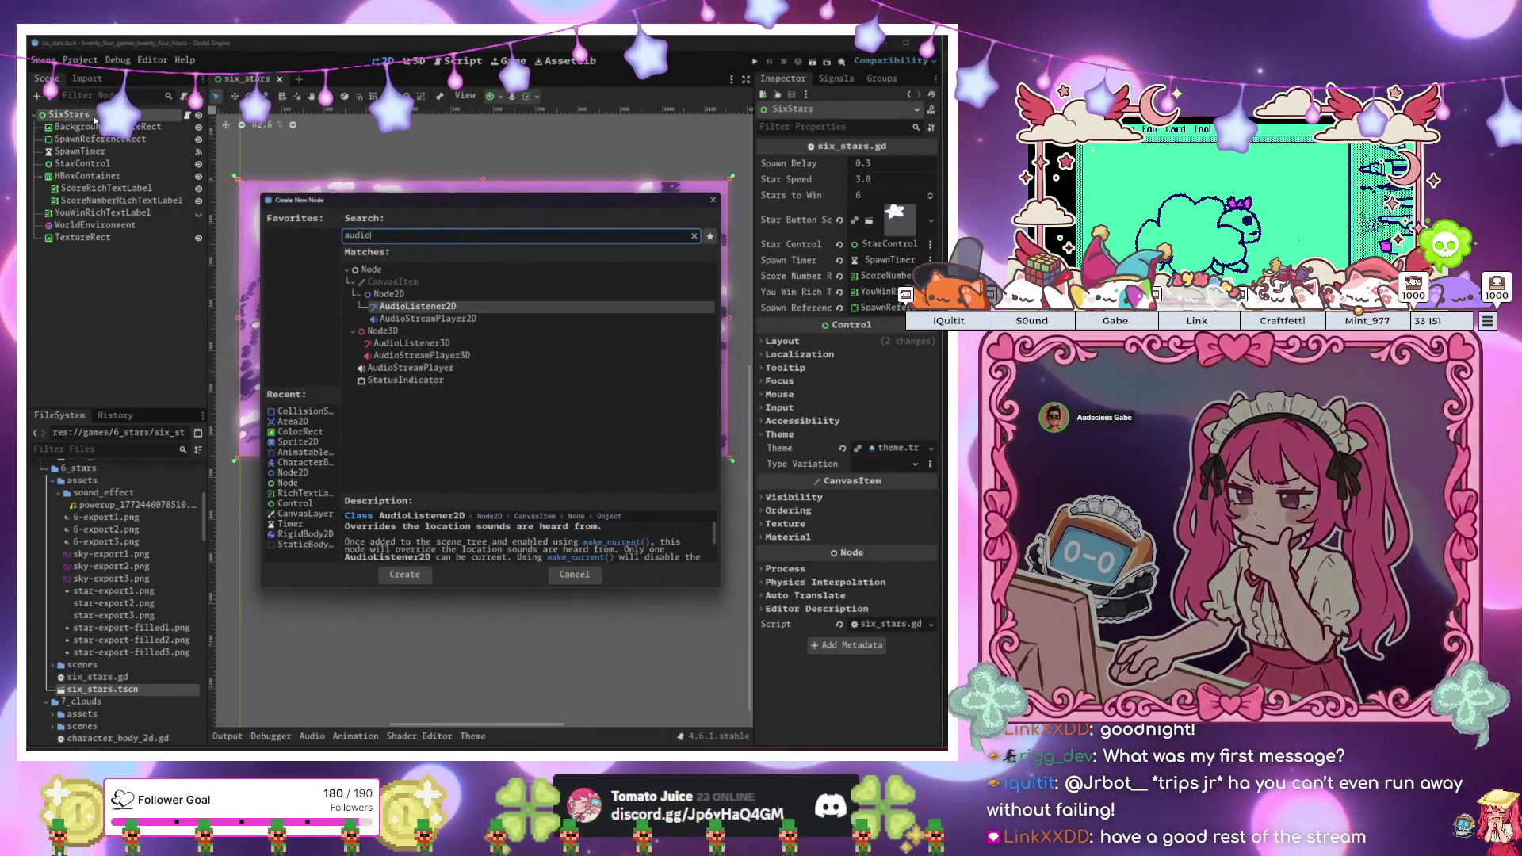
pyautogui.press('Down')
pyautogui.press('Down')
pyautogui.press('Down')
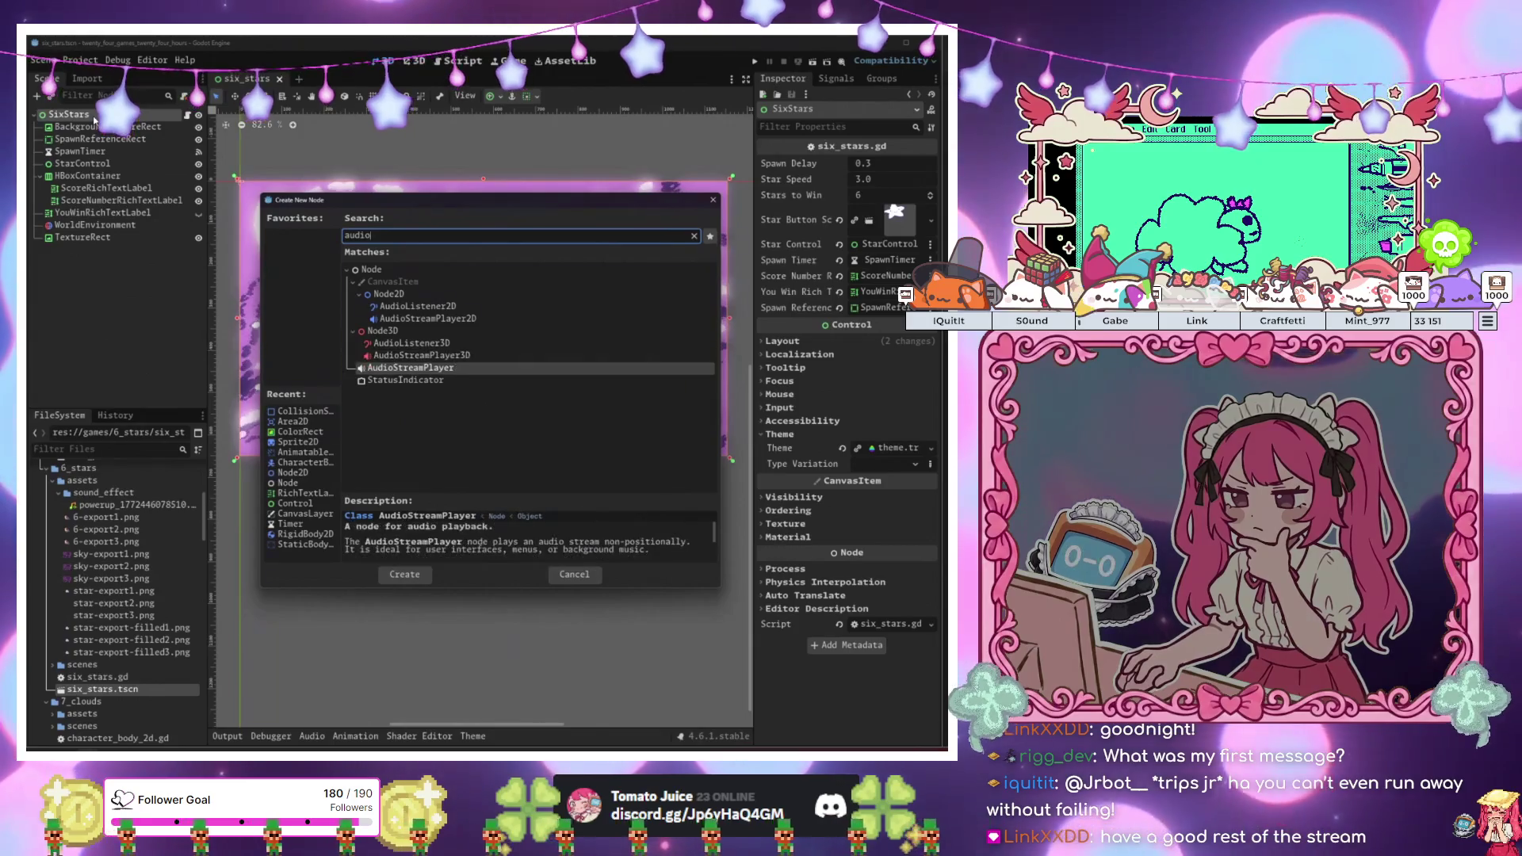
pyautogui.press('Return')
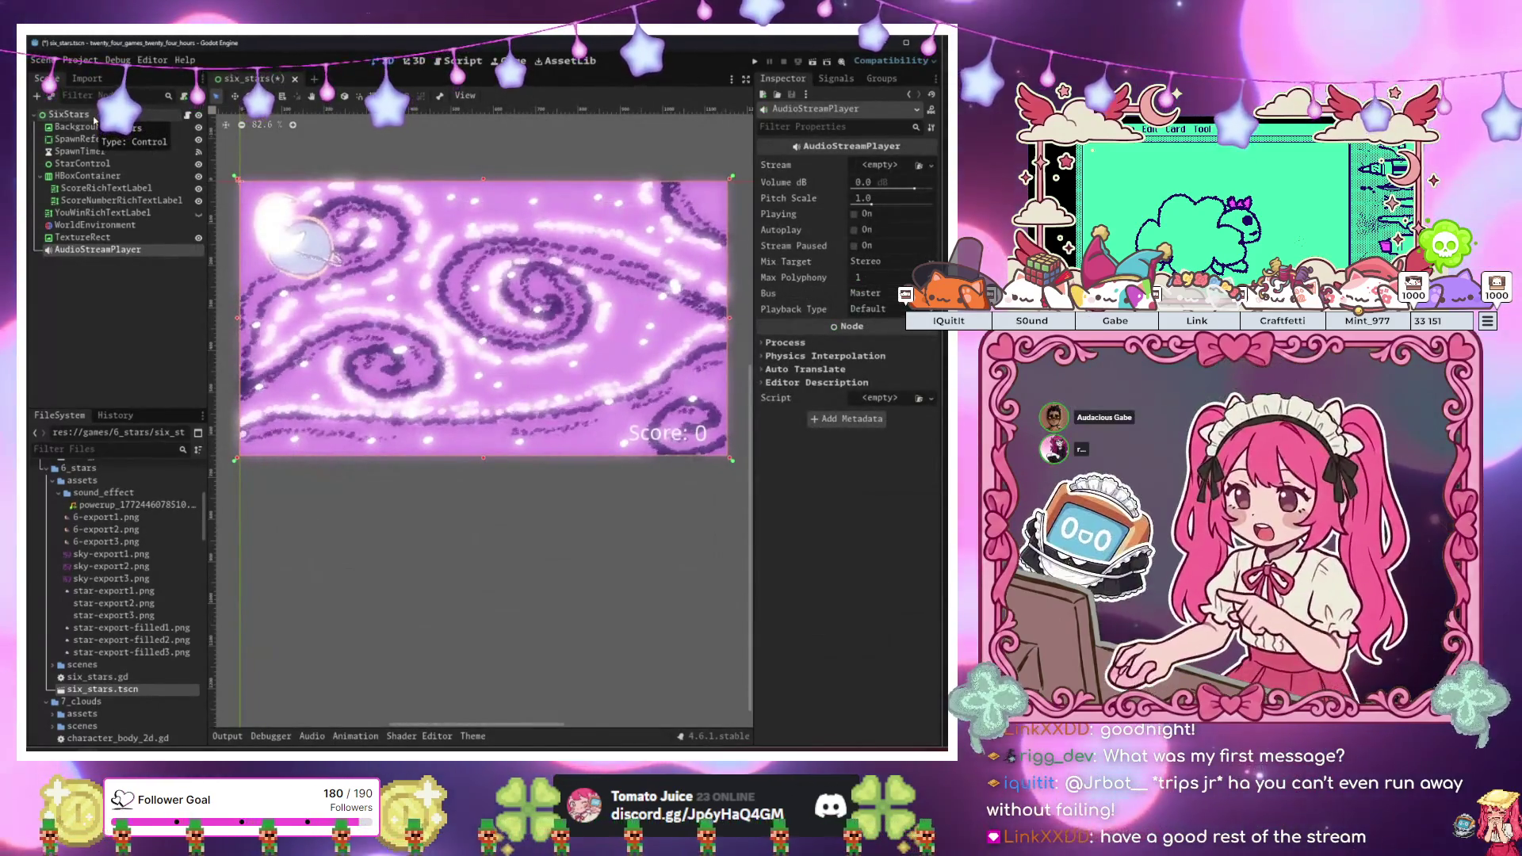
pyautogui.moveTo(127, 505)
pyautogui.mouseDown()
pyautogui.moveTo(475, 333)
pyautogui.moveTo(873, 168)
pyautogui.mouseUp()
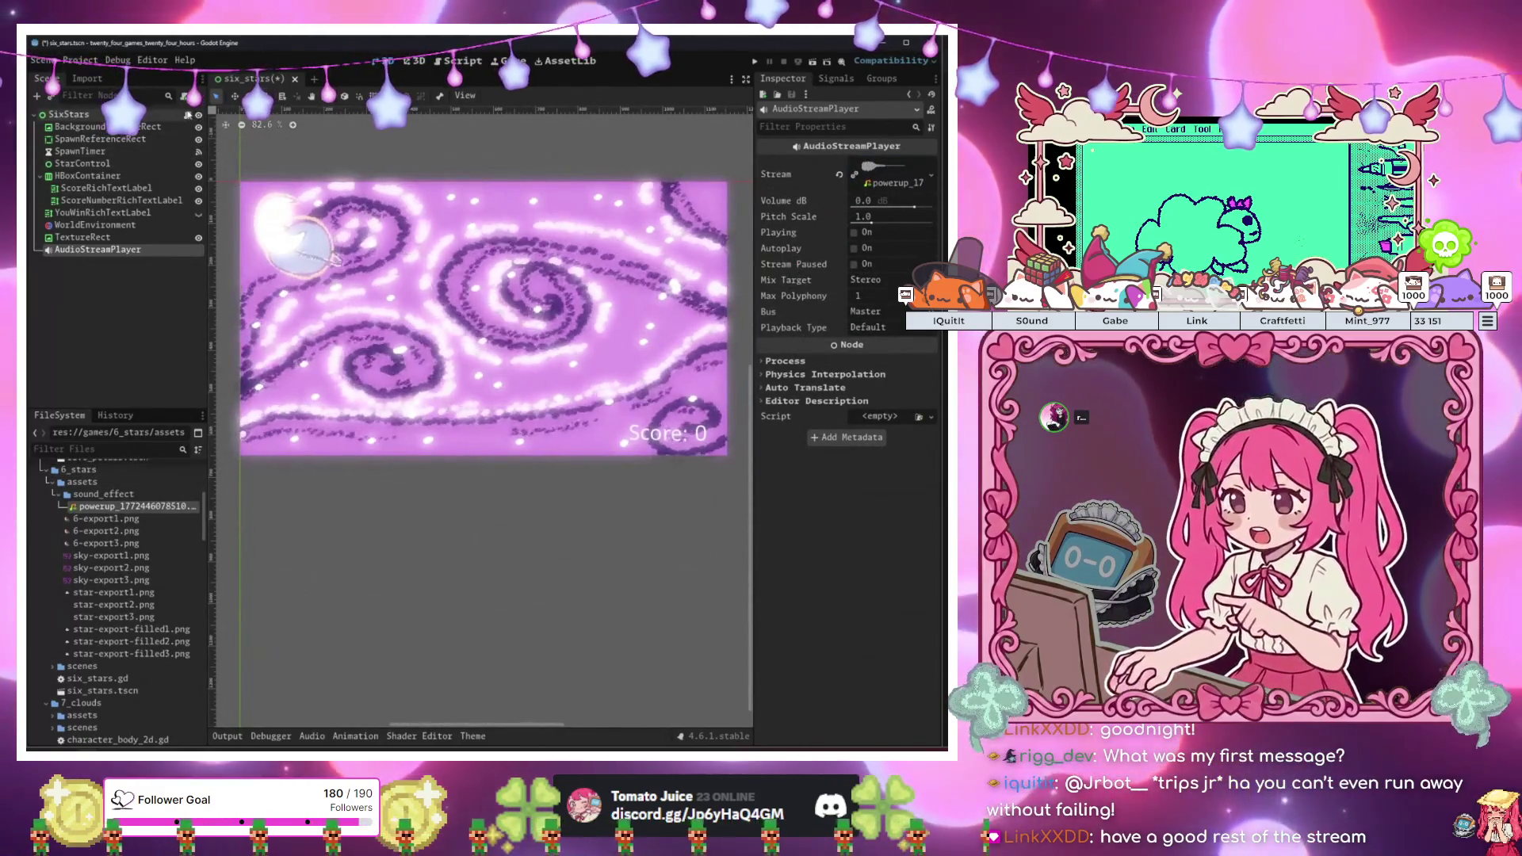
pyautogui.hotkey('ctrl', 'F3')
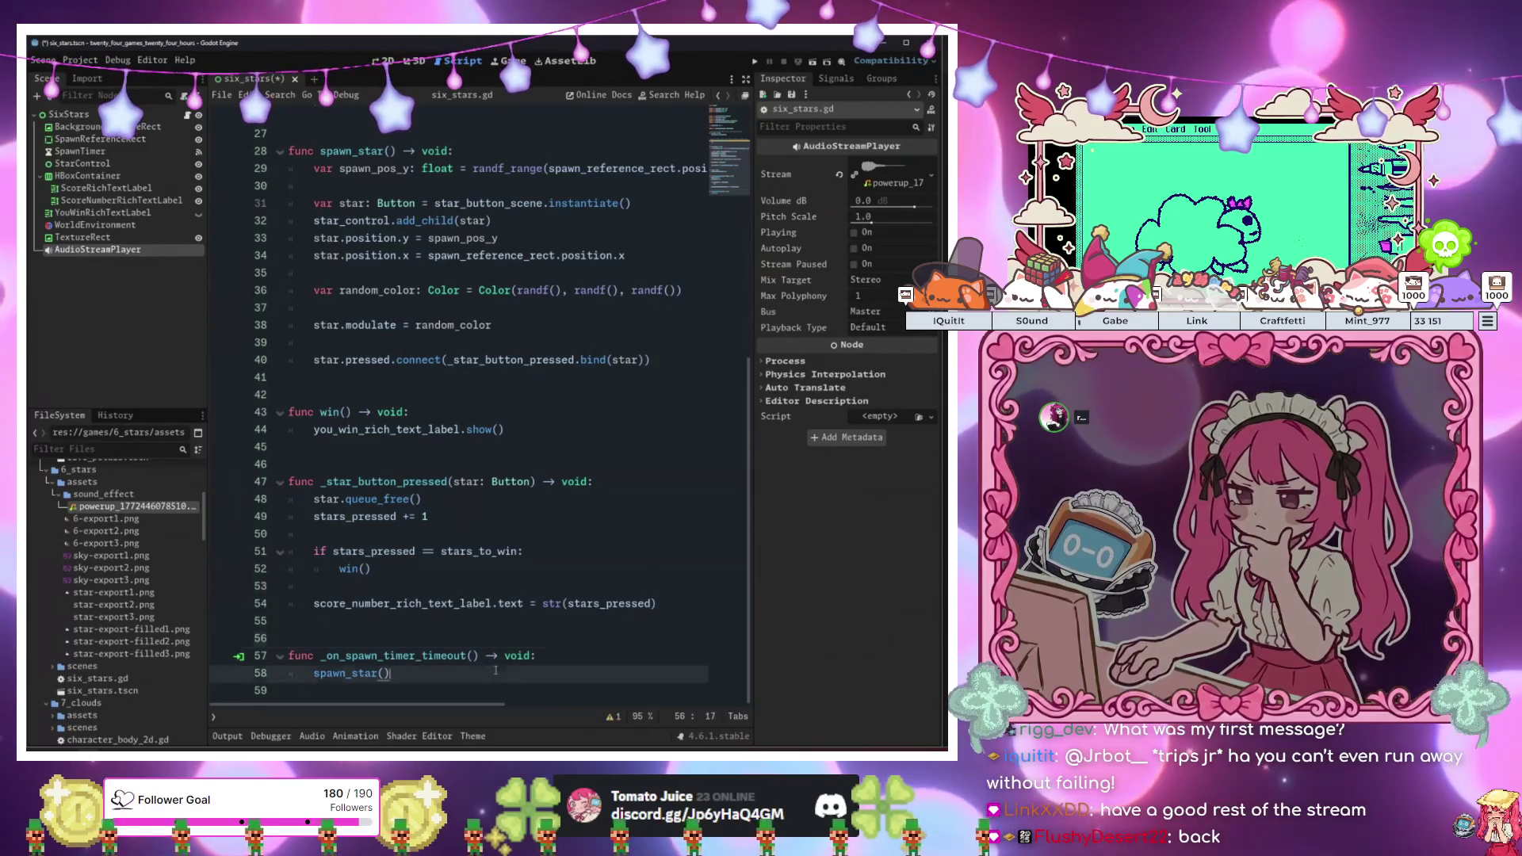
# - Drag the AudioStreamPlayer into six_stars.gd as an export variable
pyautogui.click(570, 604)
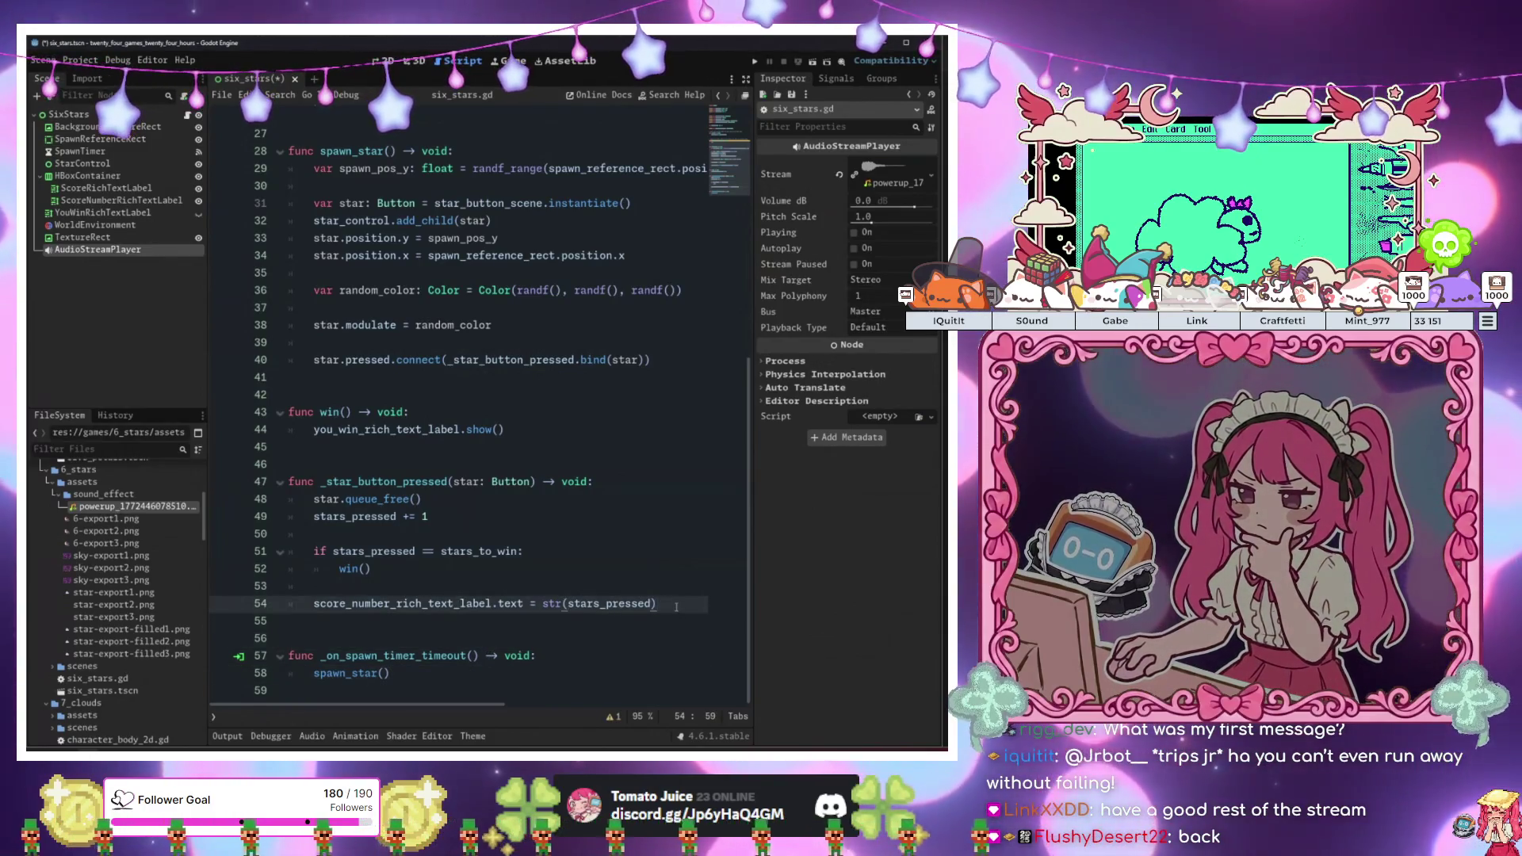
pyautogui.press('Return')
pyautogui.press('Return')
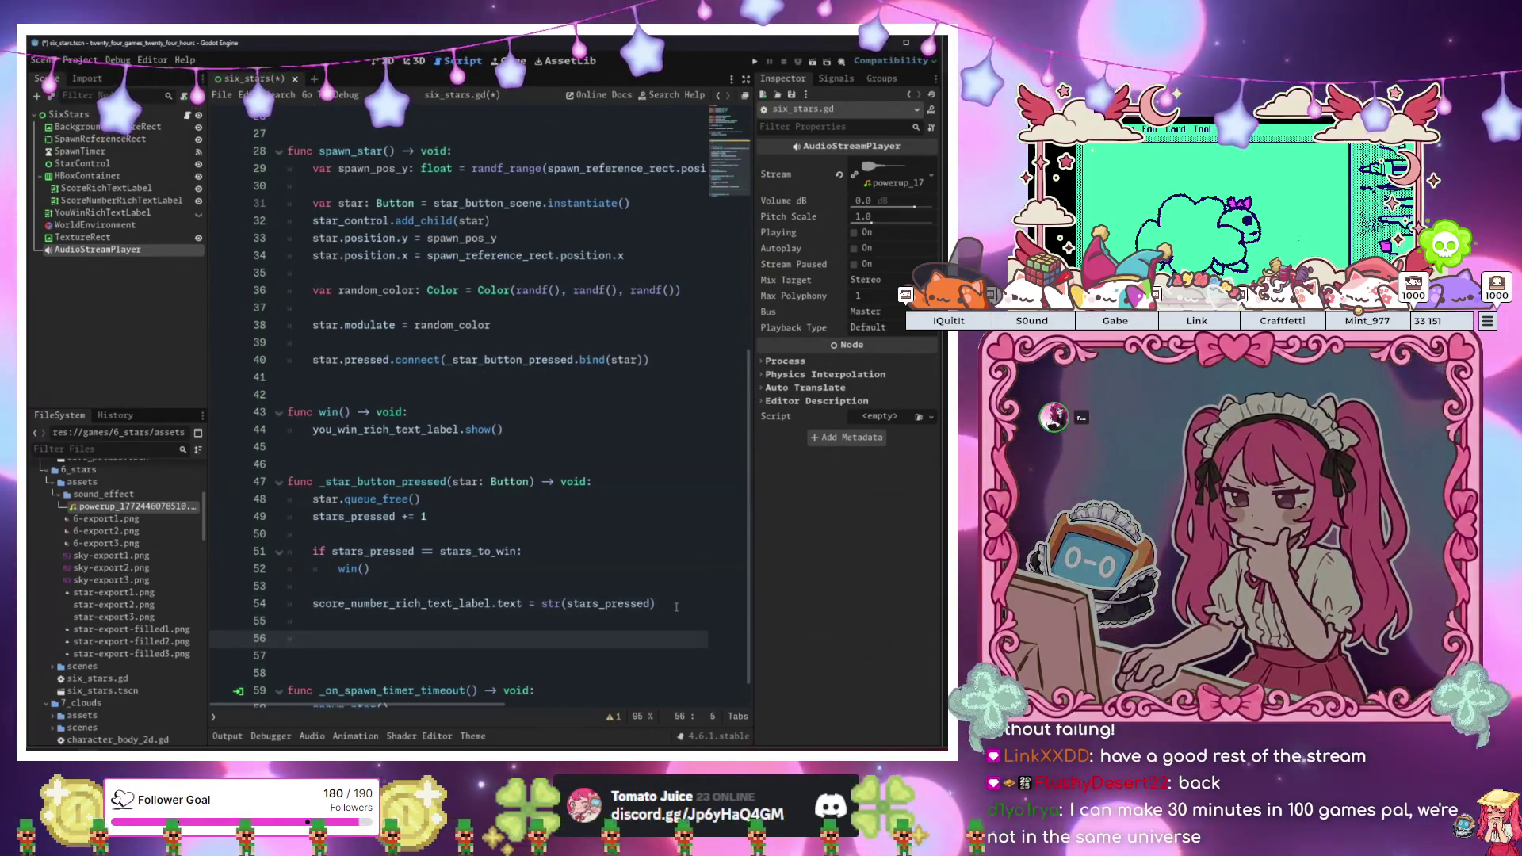
pyautogui.scroll(9, 676, 607)
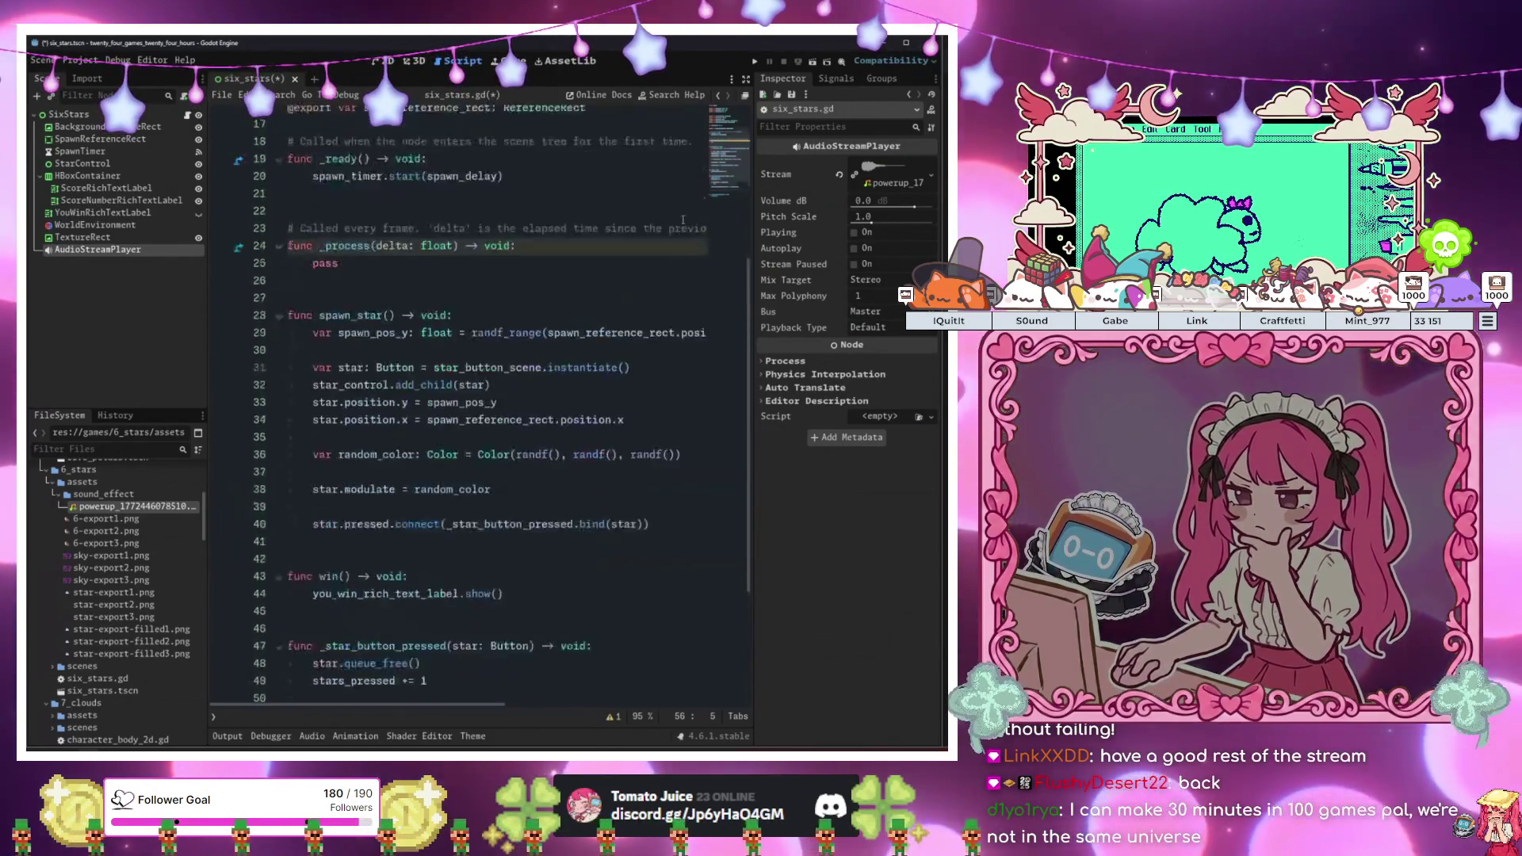
pyautogui.moveTo(173, 252); pyautogui.dragTo(294, 324)
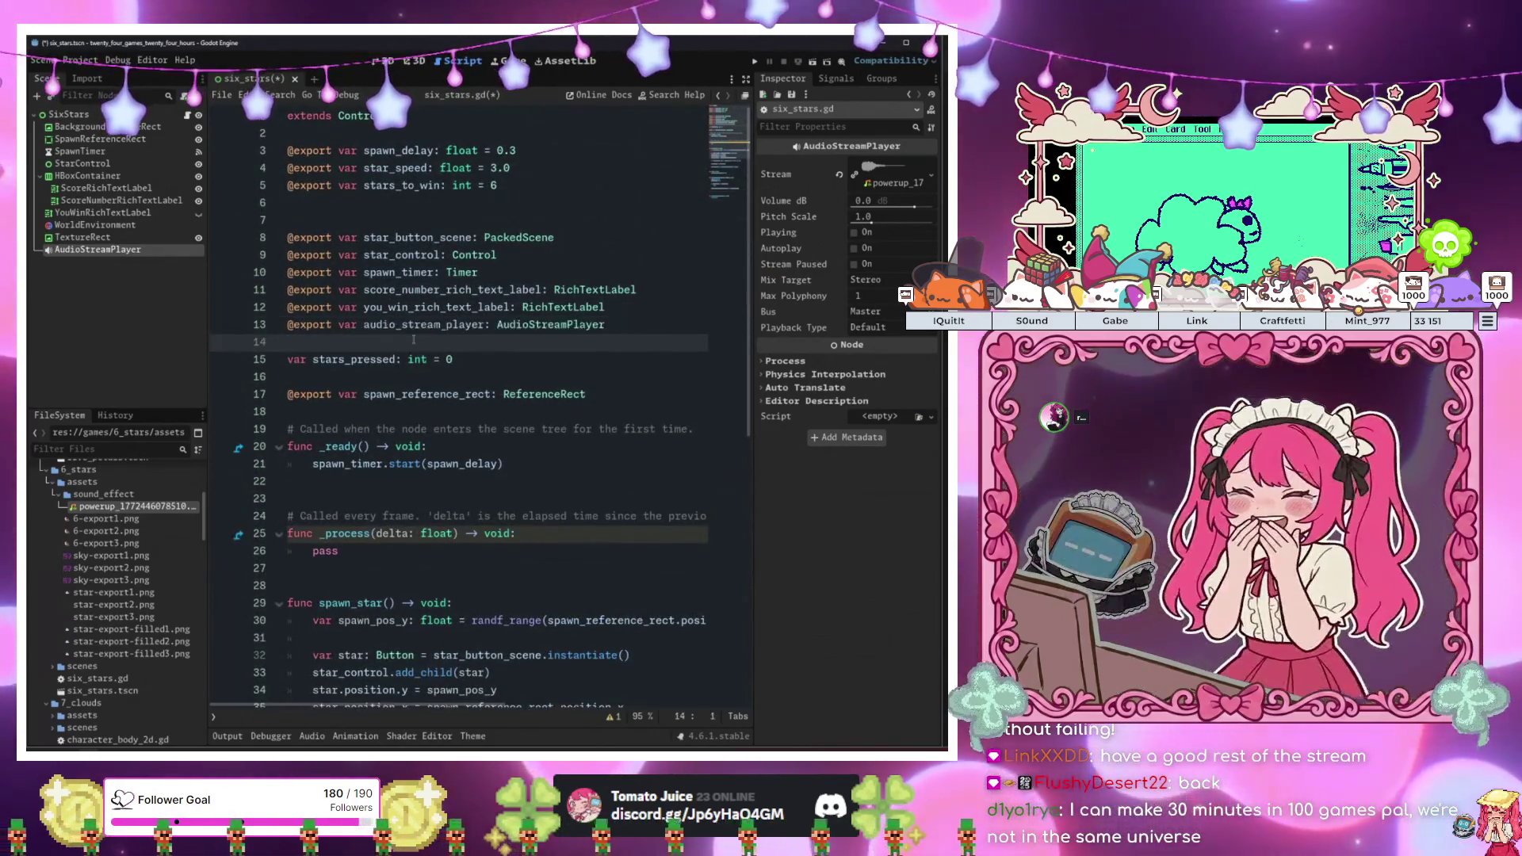
pyautogui.scroll(-9, 464, 525)
# - Add audio_stream_player.play() after the score update in the star handler, then save and run with F6
pyautogui.click(477, 673)
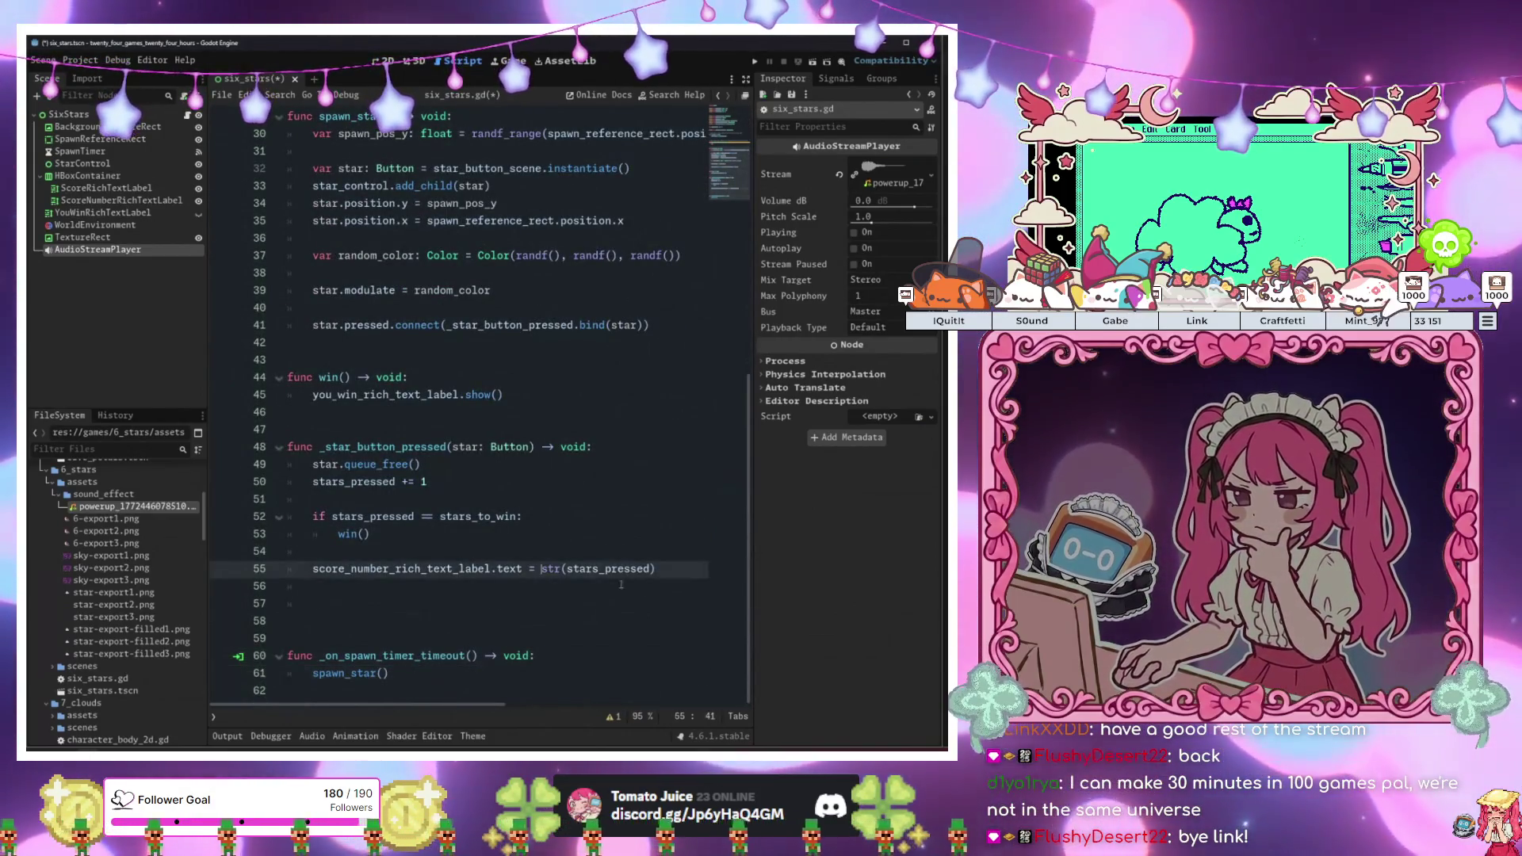
pyautogui.click(663, 572)
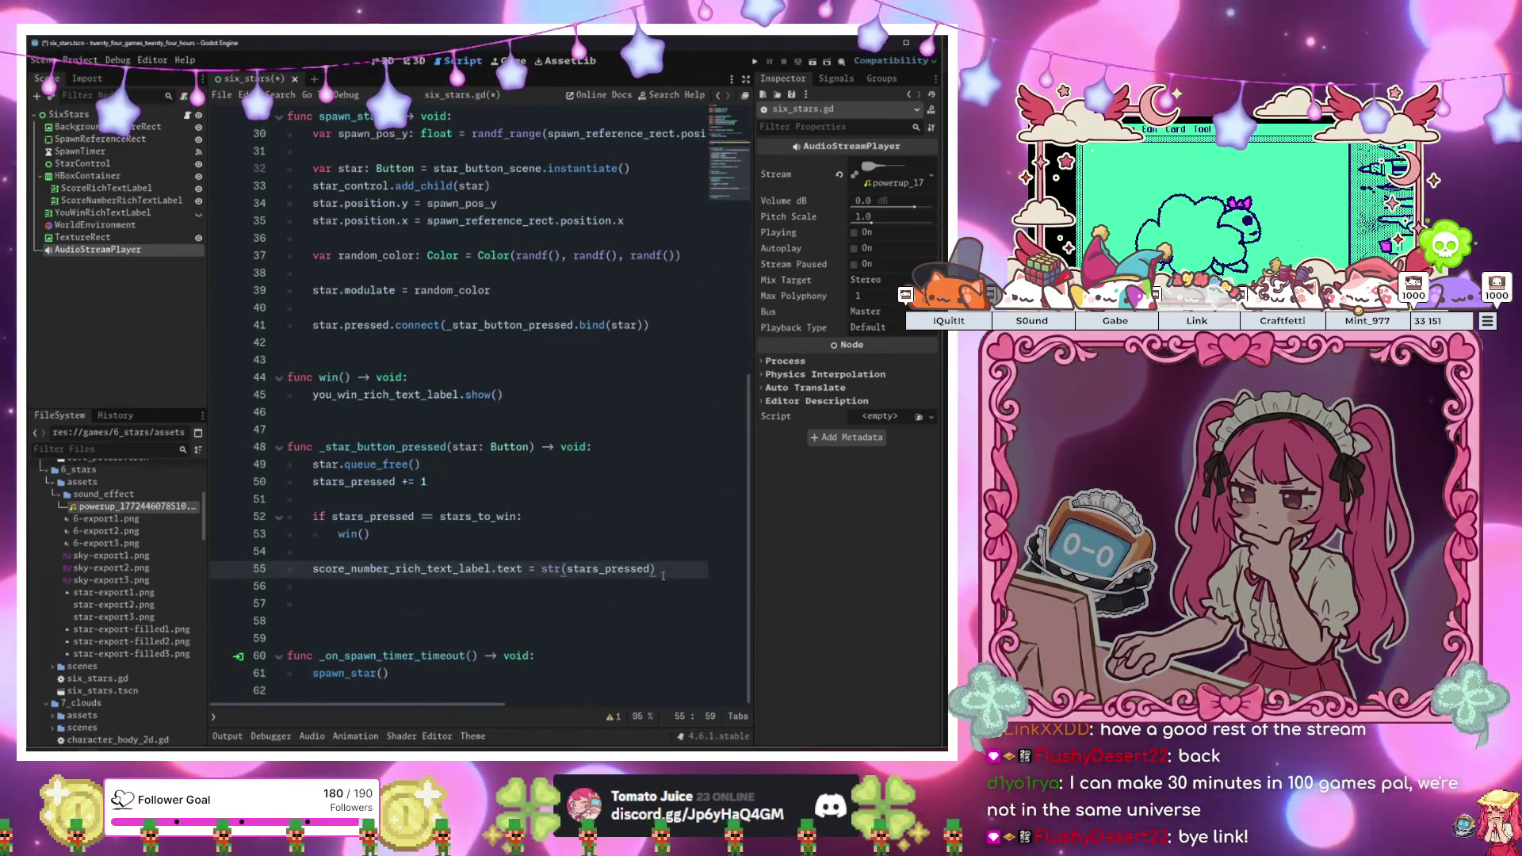
pyautogui.press('Return')
pyautogui.press('Return')
pyautogui.write('a')
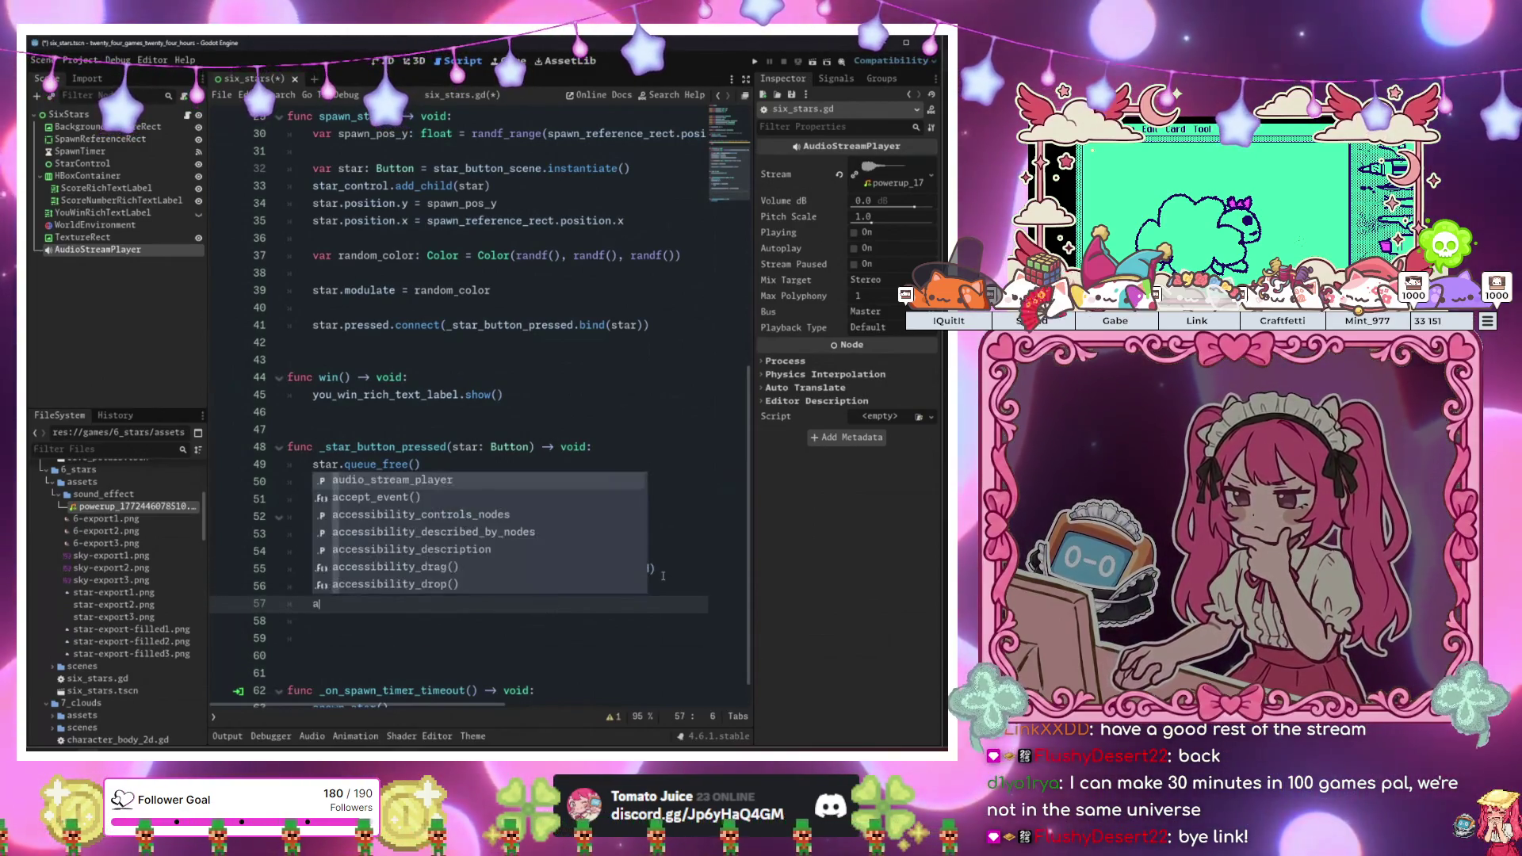
pyautogui.press('Return')
pyautogui.write('.pl')
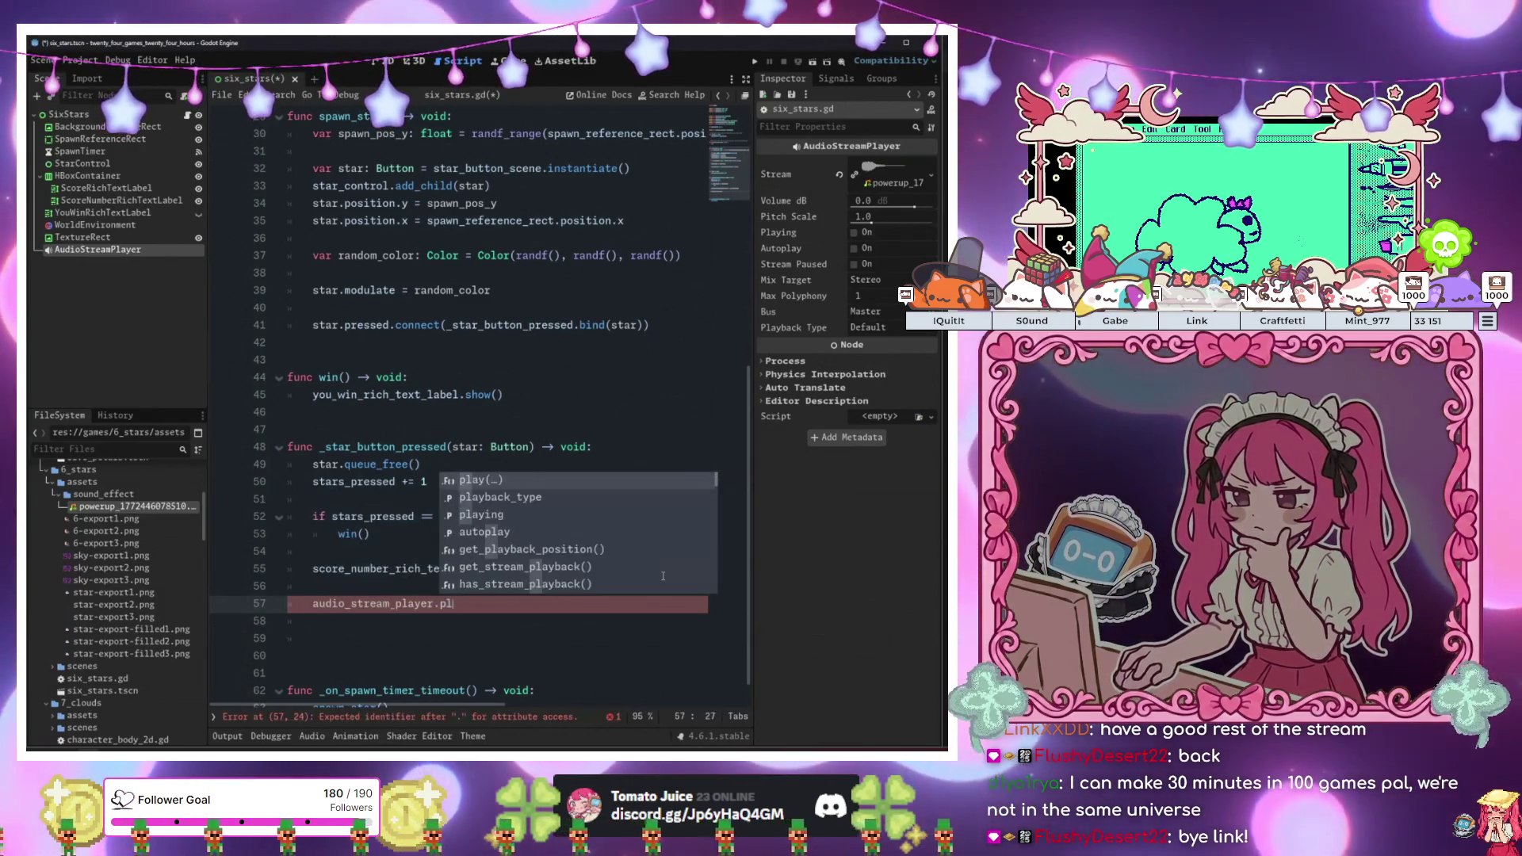
pyautogui.press('Return')
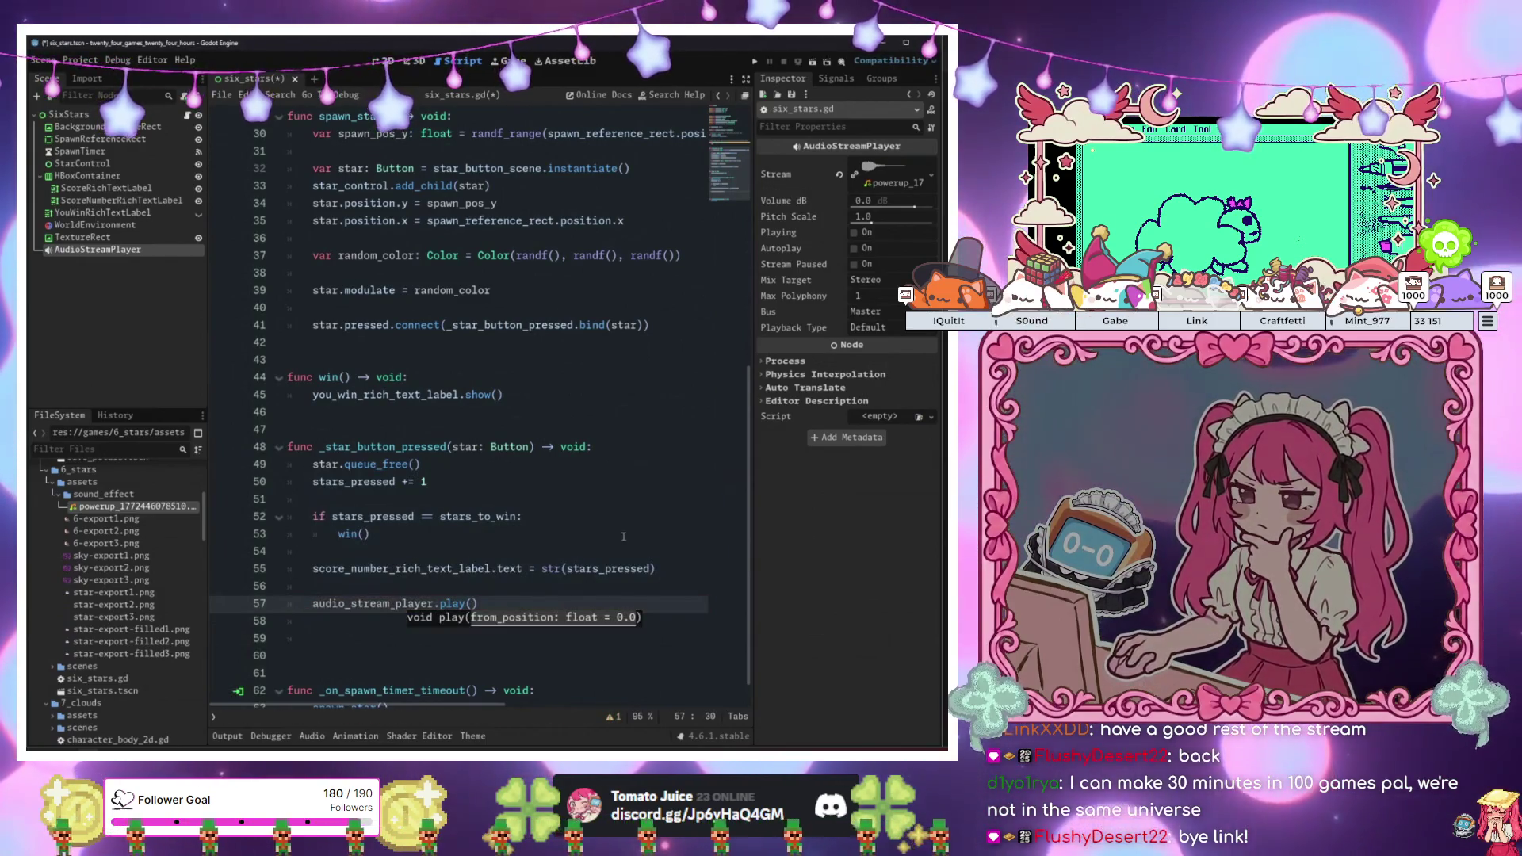
pyautogui.press('F6')
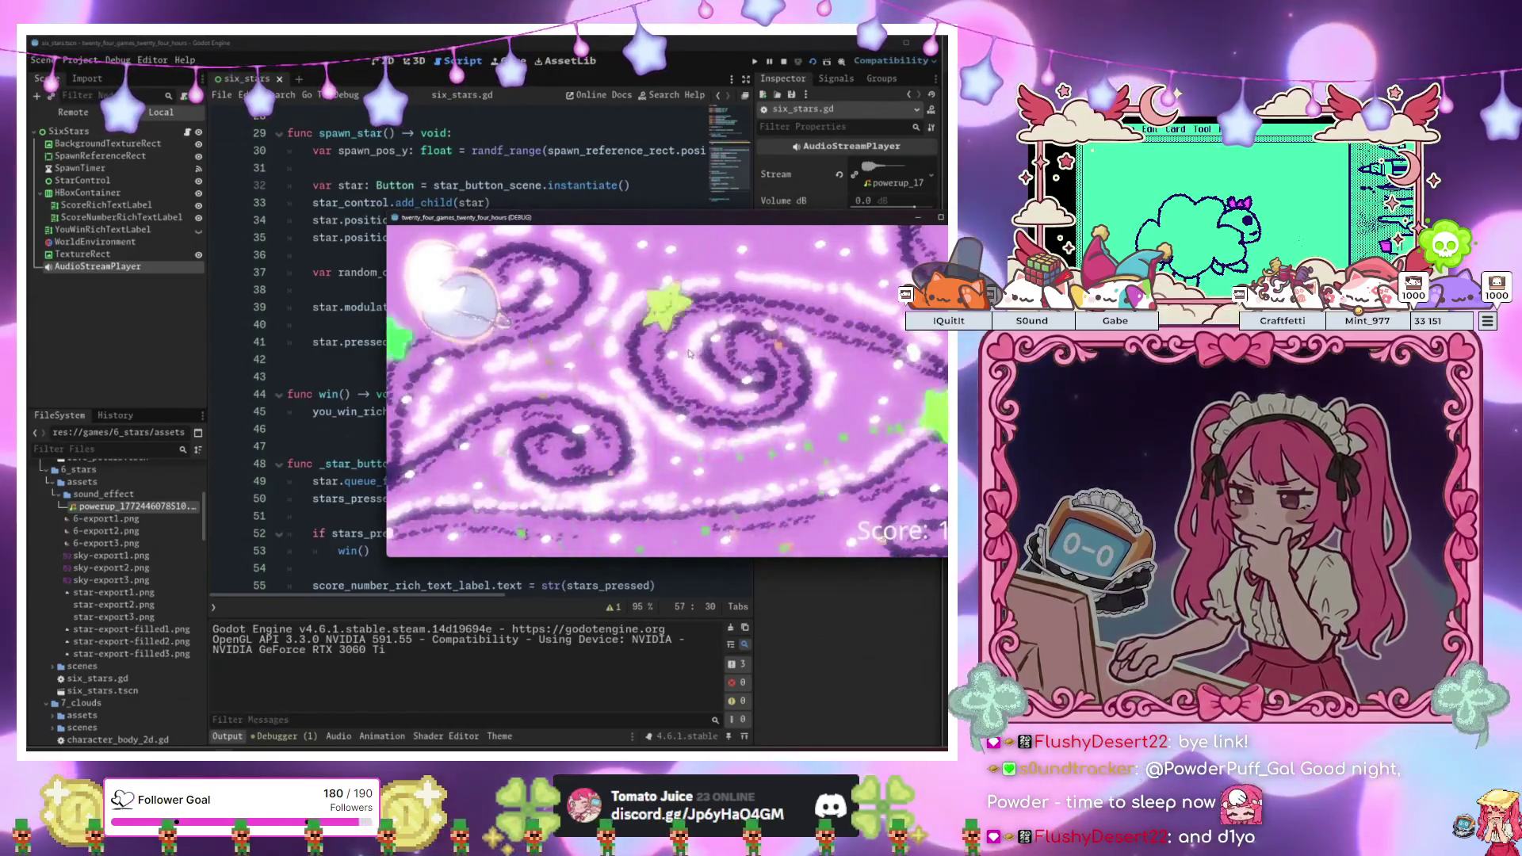
# - Stop the six stars test run with F8 and collapse the 6_stars folder
pyautogui.press('F8')
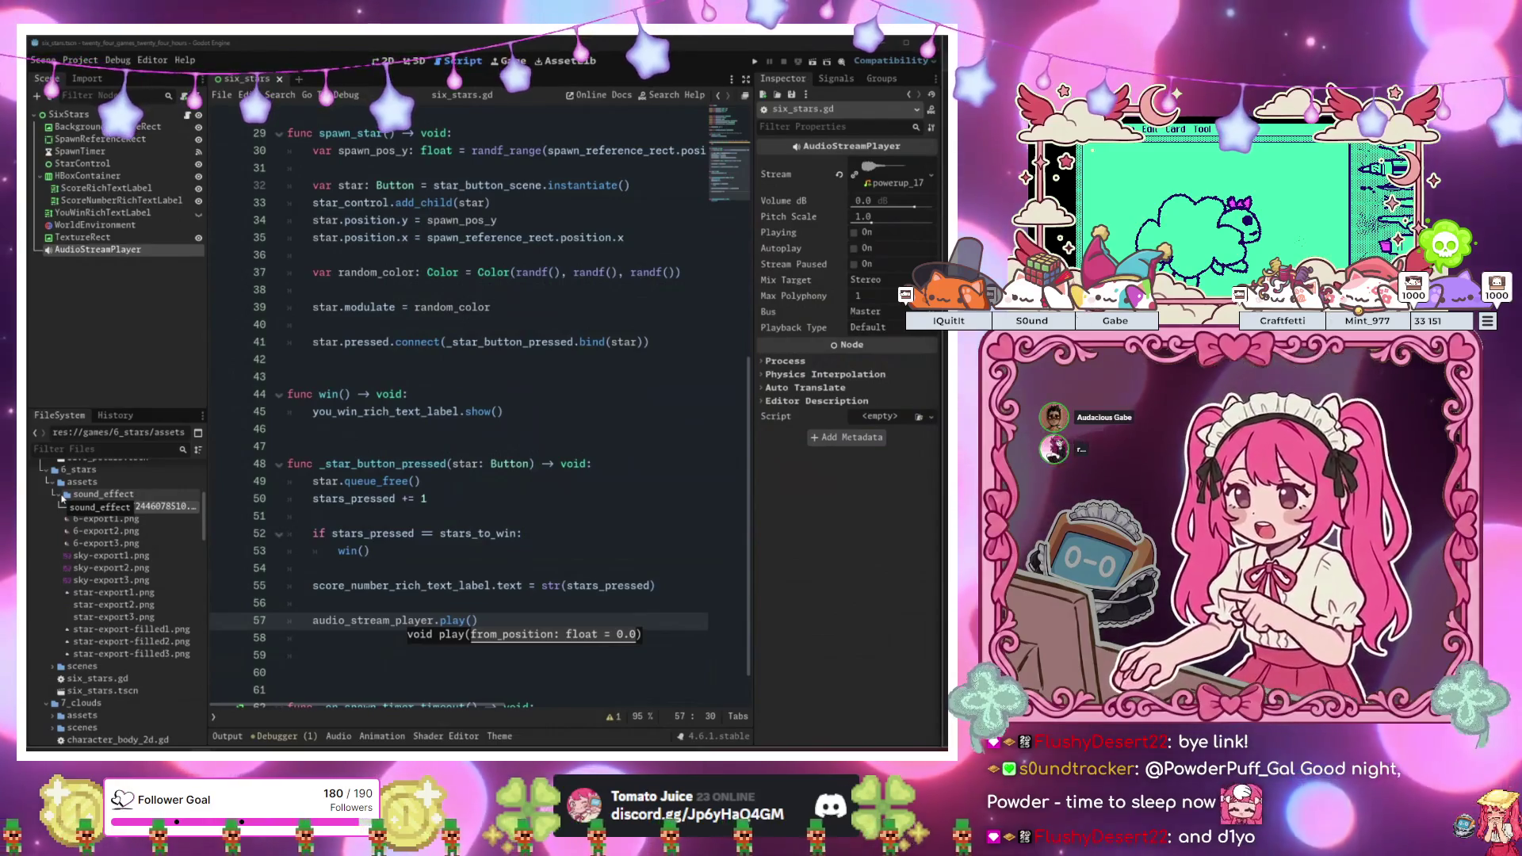
pyautogui.click(46, 469)
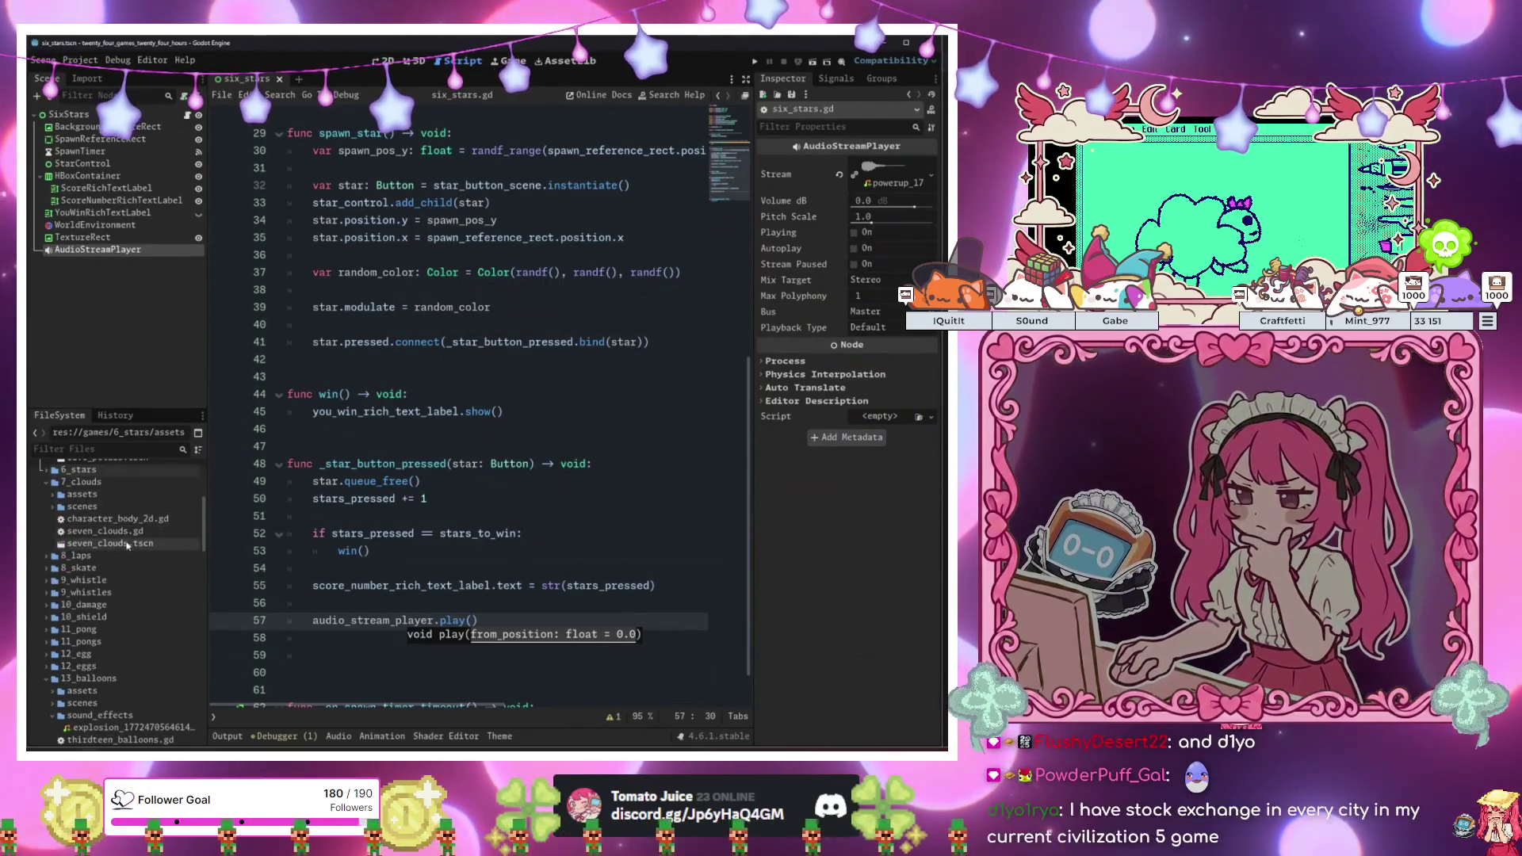
# - Browse the 7_clouds, 8_skate and 9_whistles asset folders, collapsing each afterwards
pyautogui.click(52, 495)
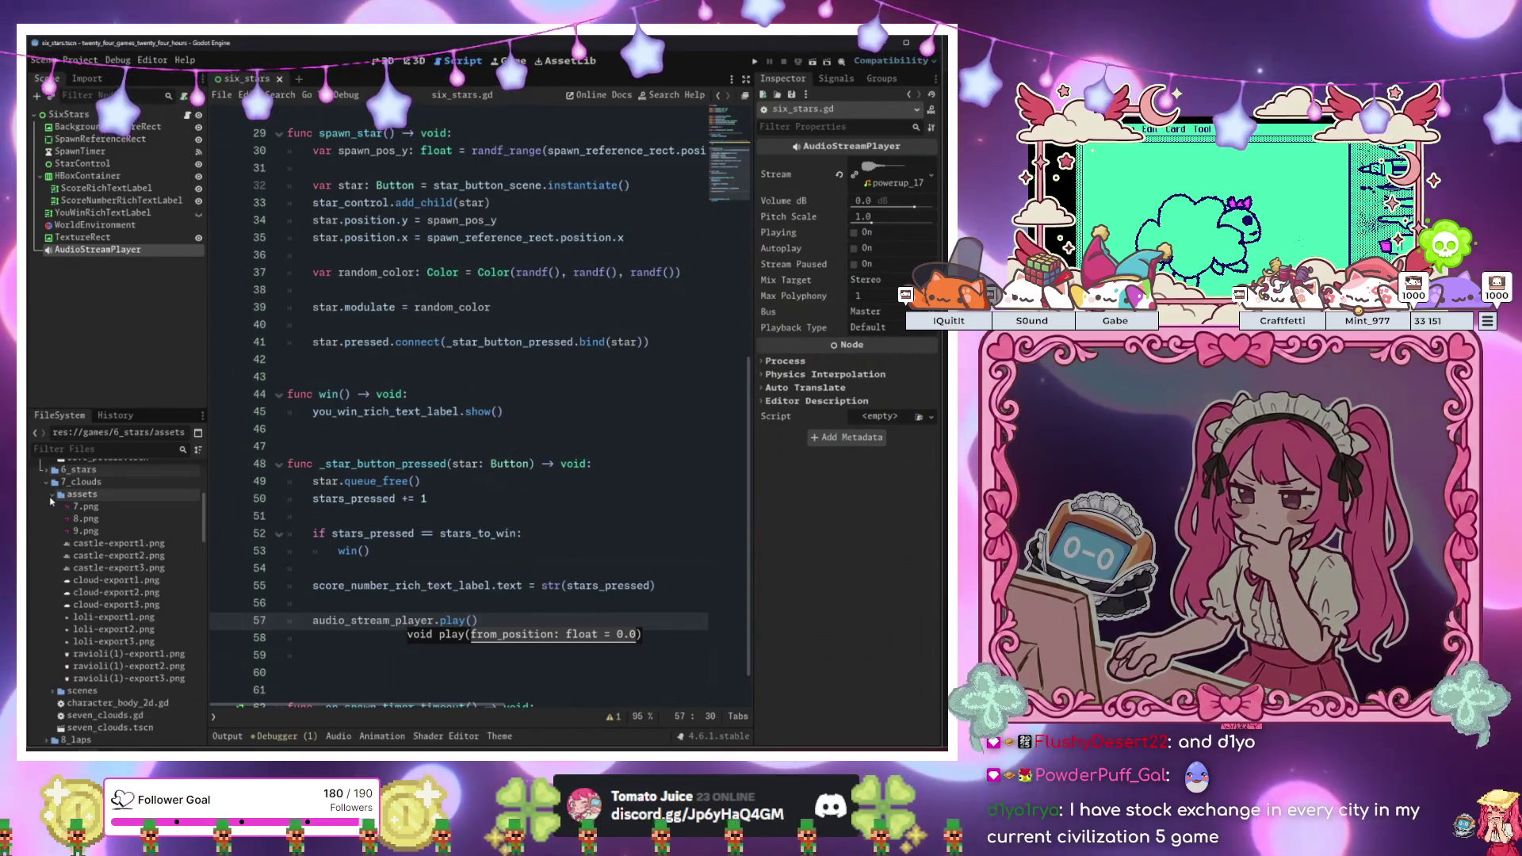
pyautogui.click(51, 495)
pyautogui.click(46, 482)
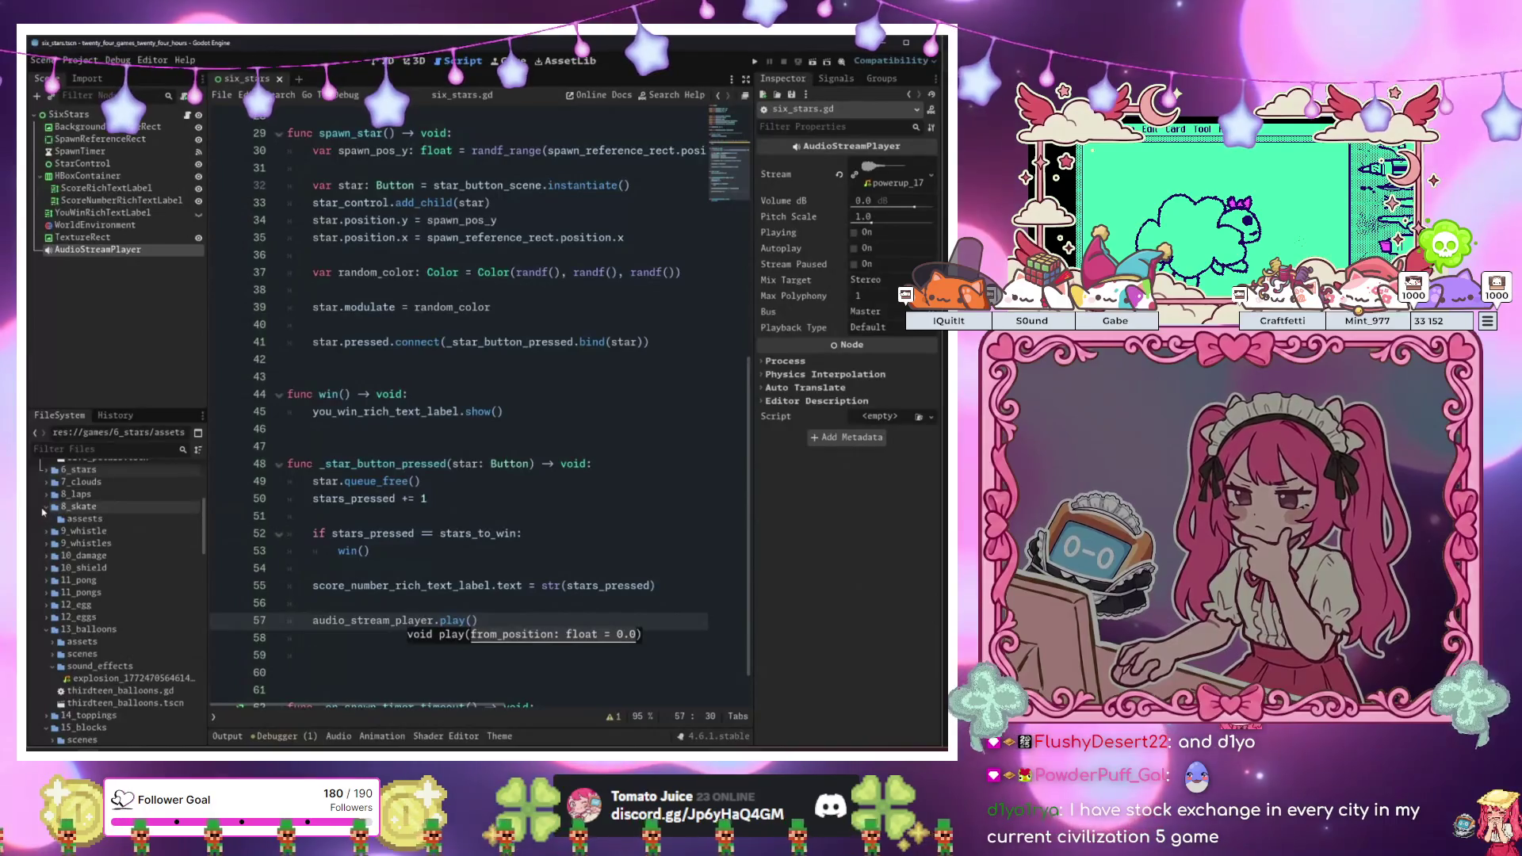
pyautogui.click(46, 508)
pyautogui.click(49, 520)
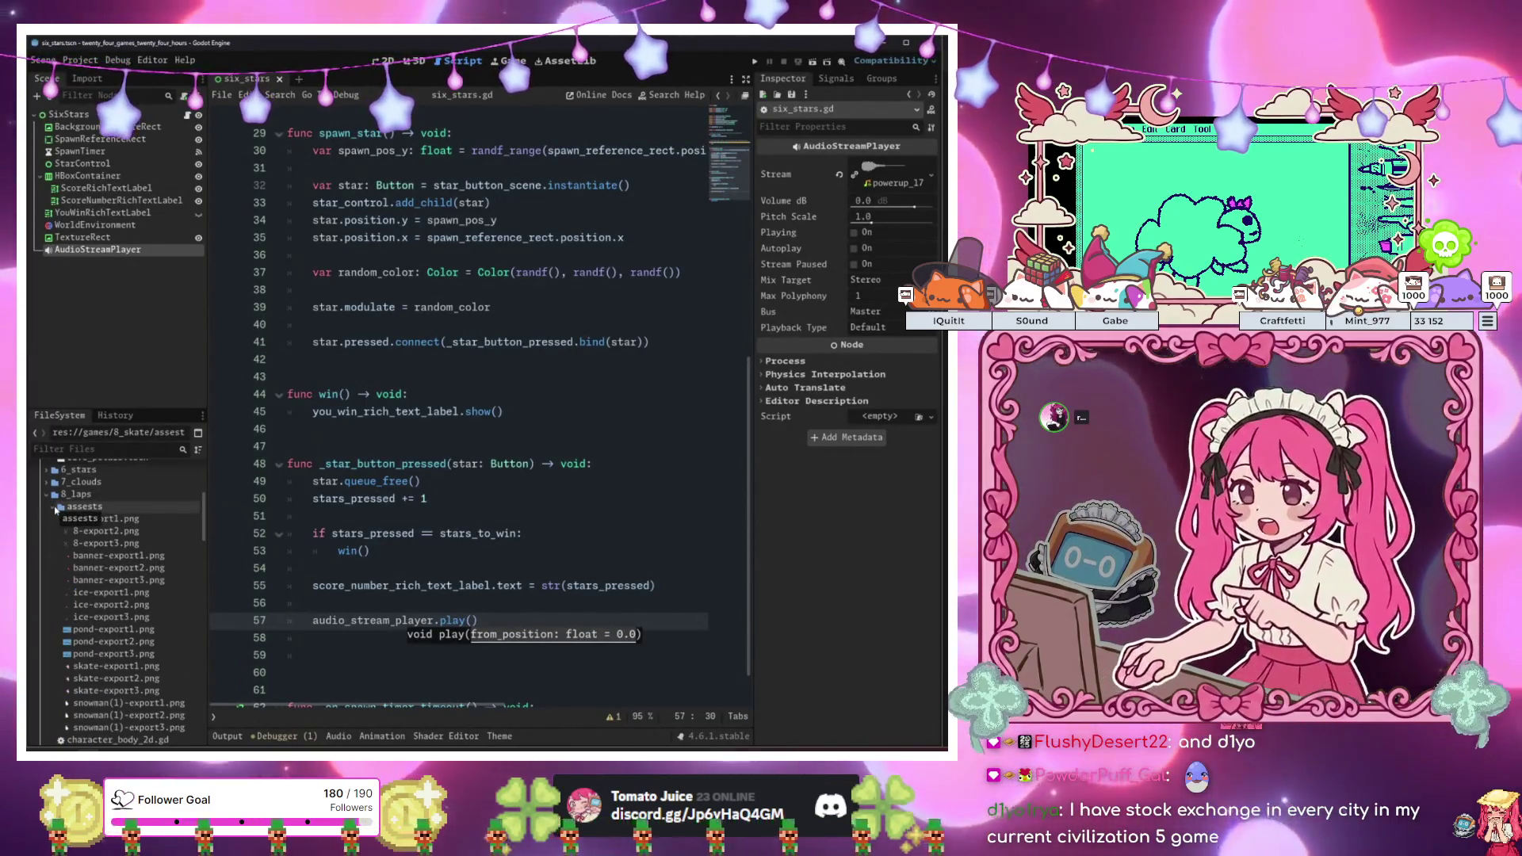
pyautogui.click(56, 510)
pyautogui.click(46, 506)
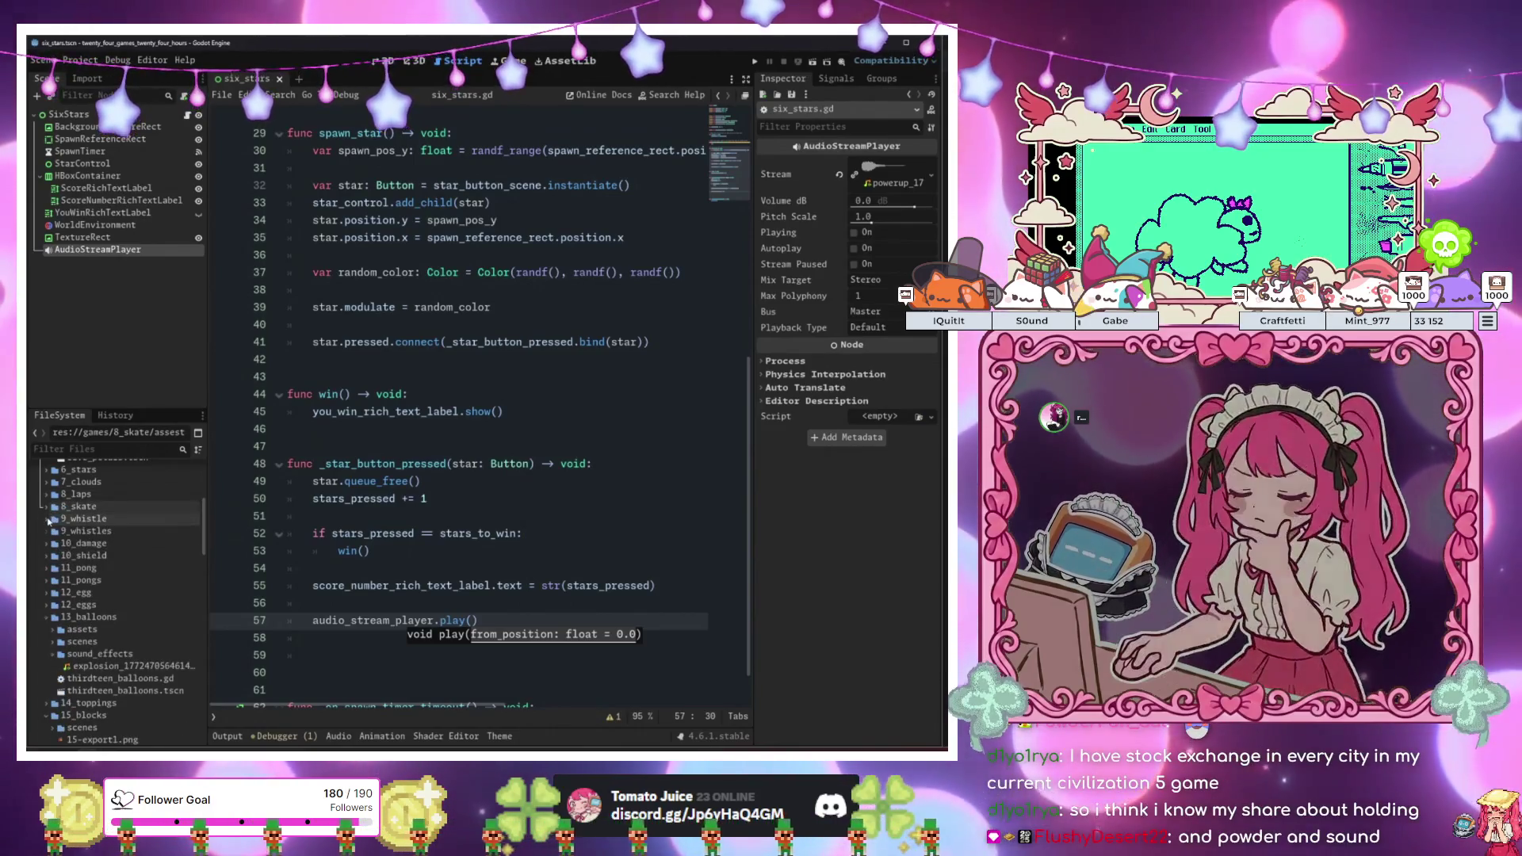
pyautogui.click(48, 520)
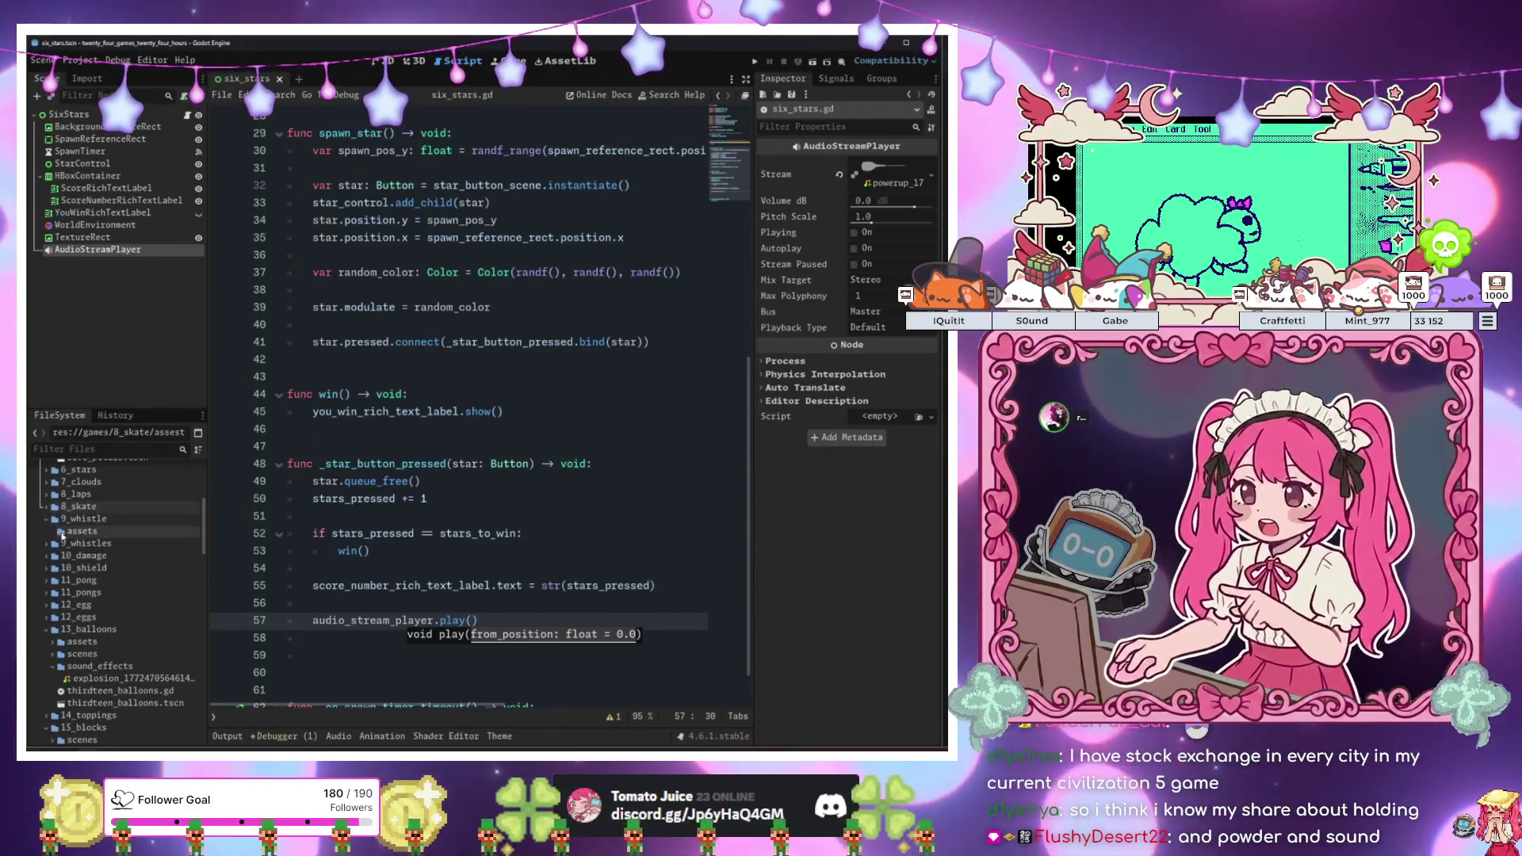
pyautogui.click(46, 545)
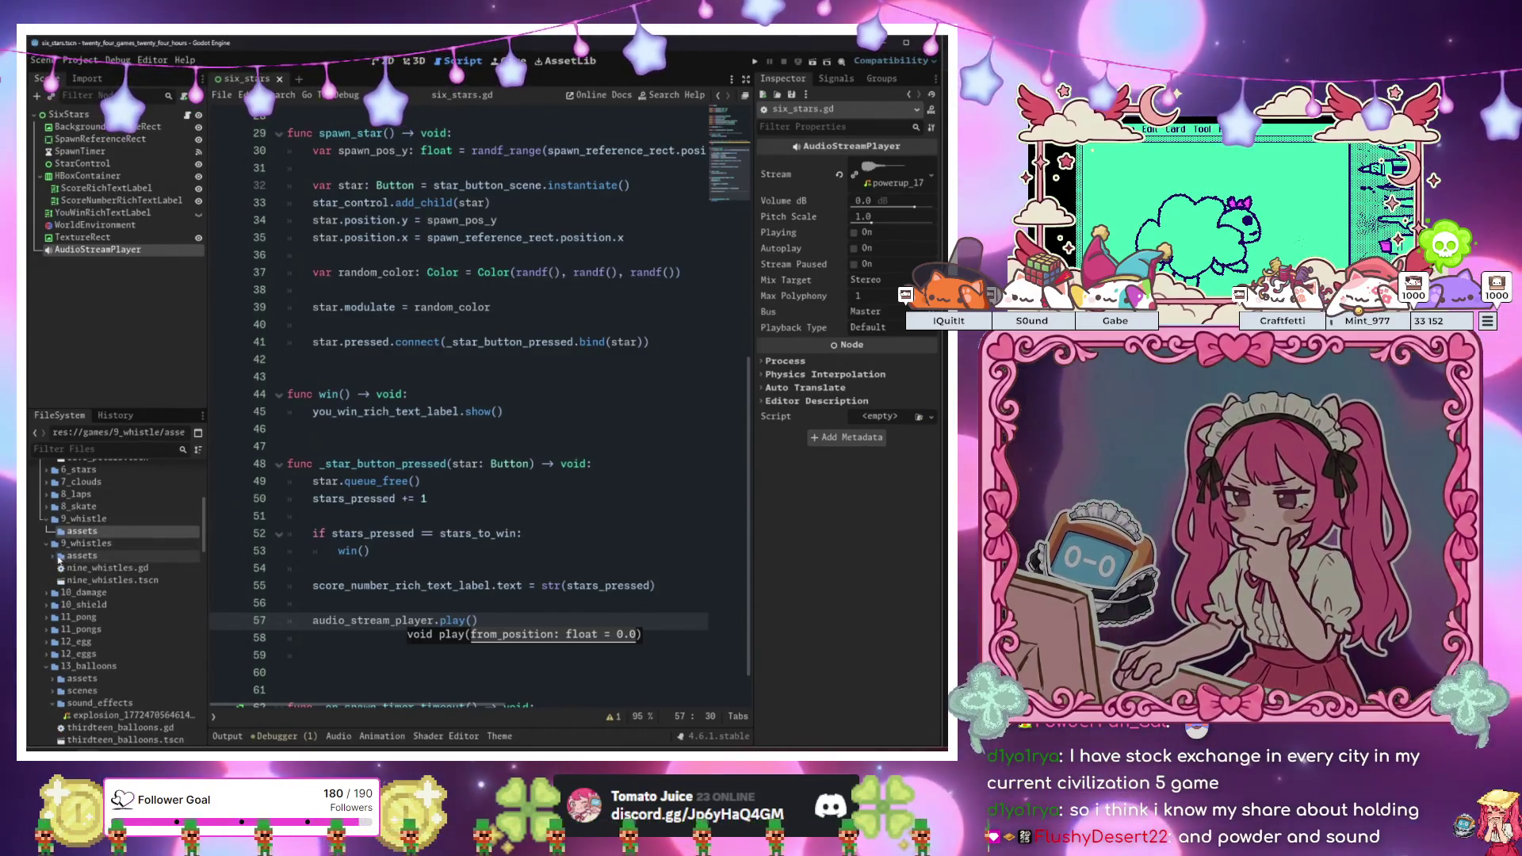
pyautogui.click(54, 556)
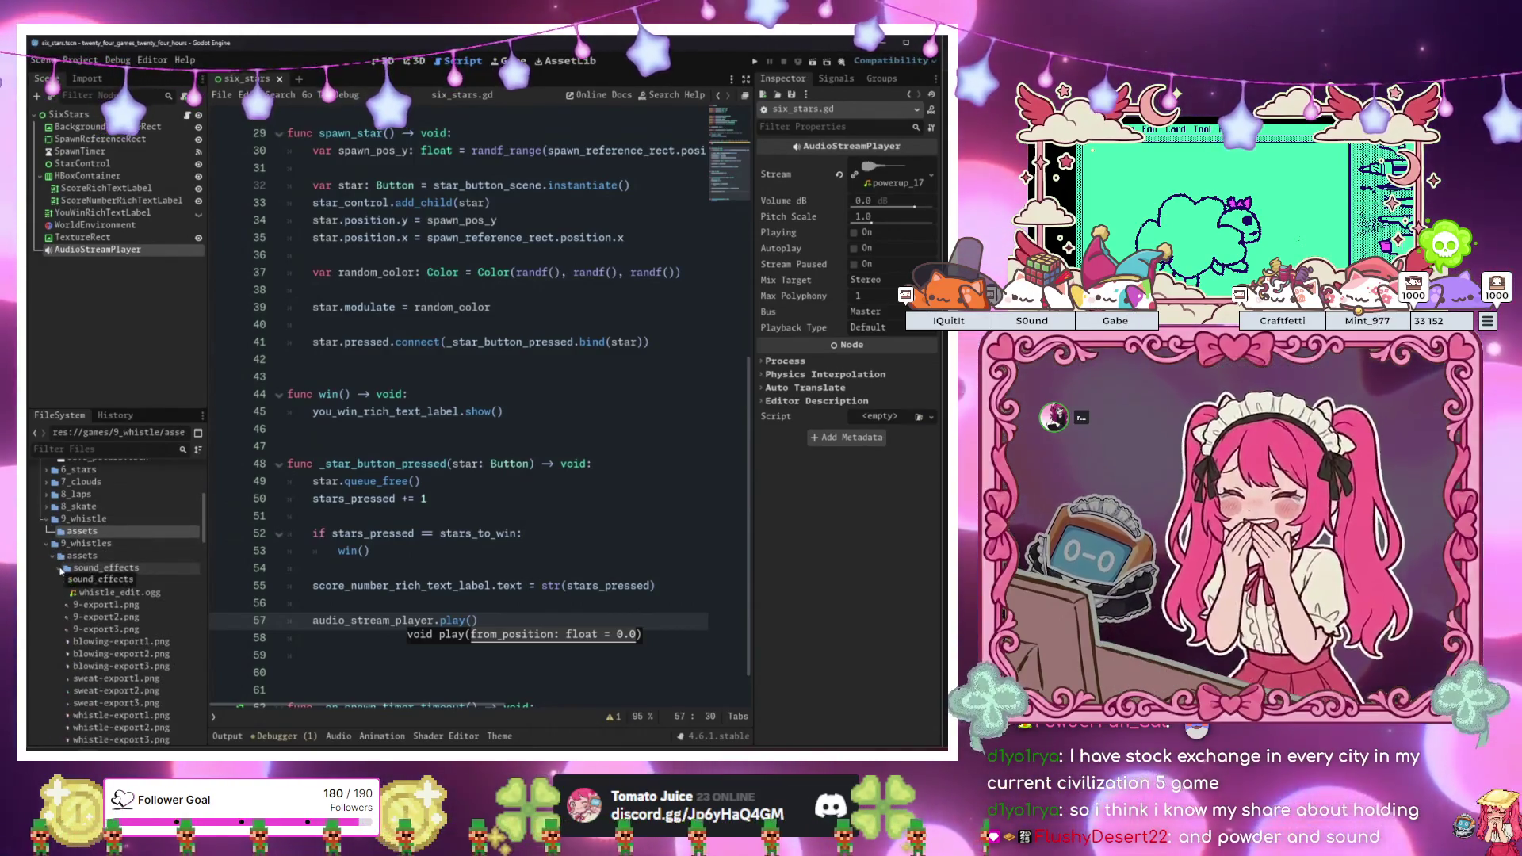
pyautogui.click(50, 545)
pyautogui.click(47, 545)
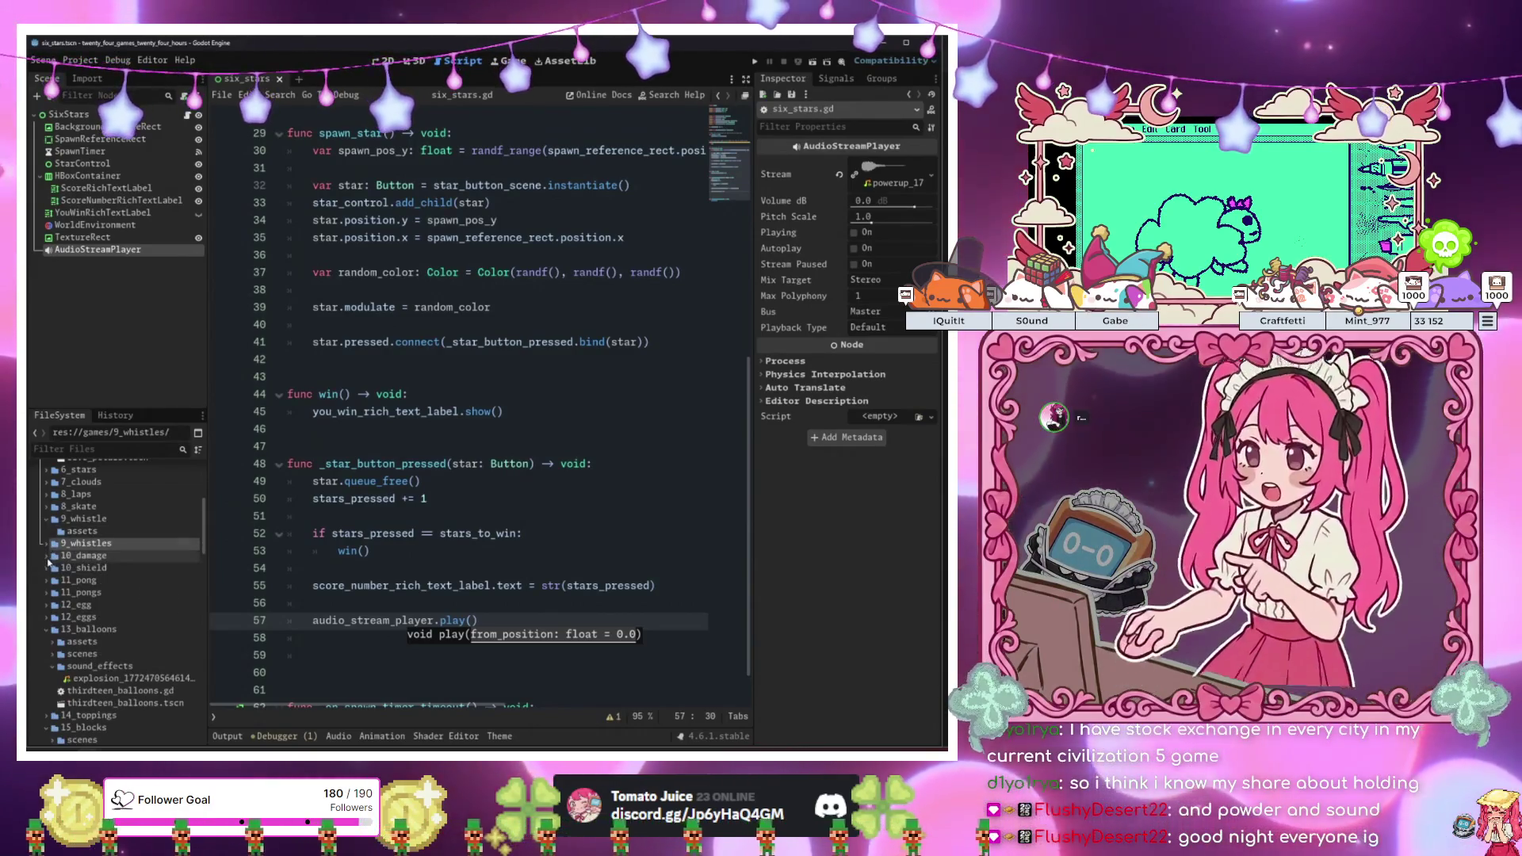
# - Expand 10_damage and the 10_shield assets with heart, shield and sword images, then open ten_damage.tscn
pyautogui.click(47, 556)
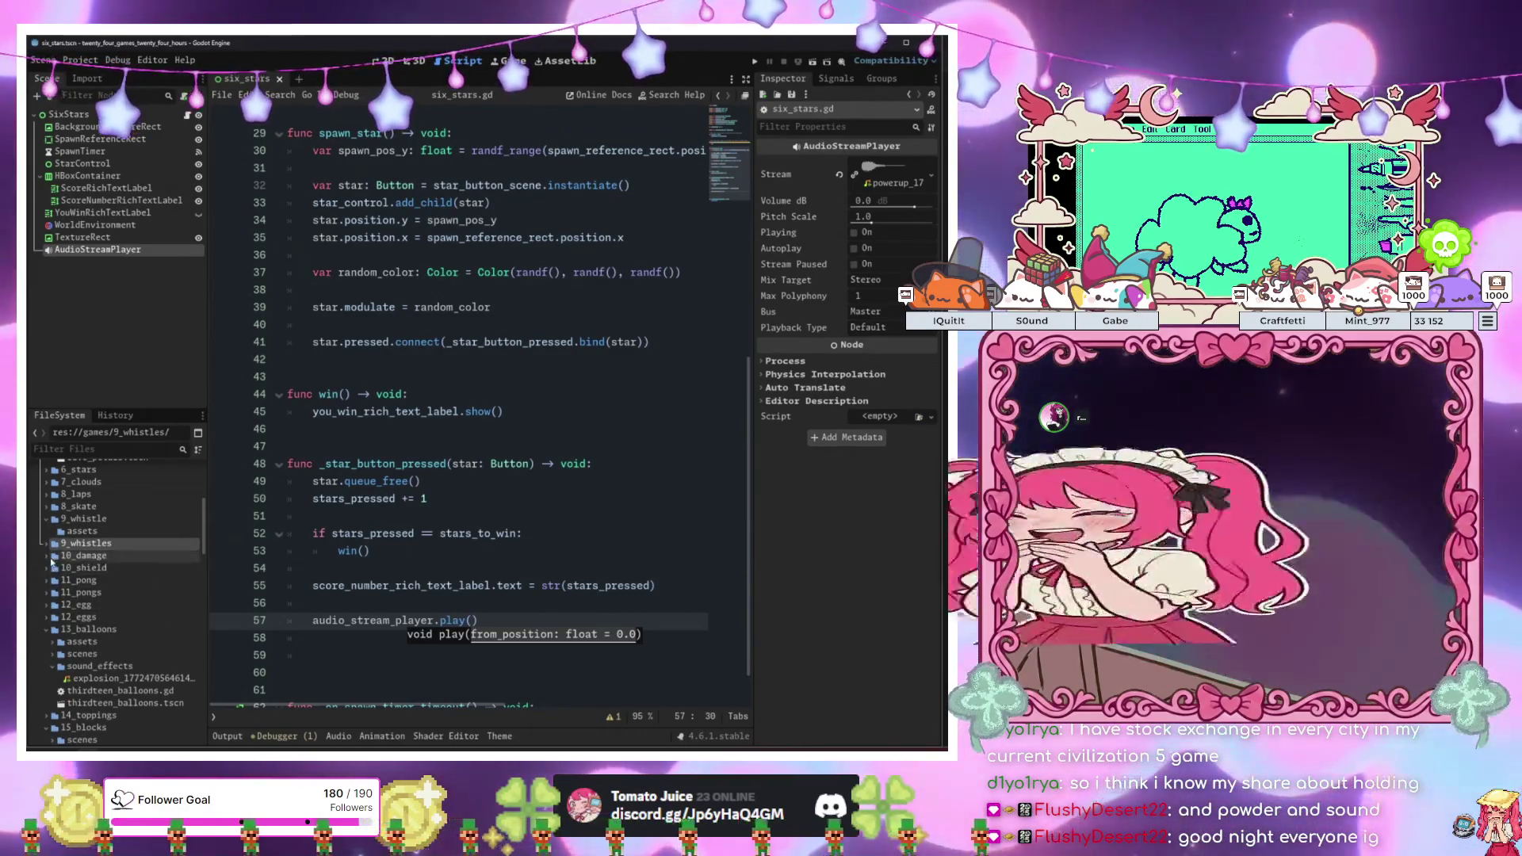
pyautogui.click(47, 592)
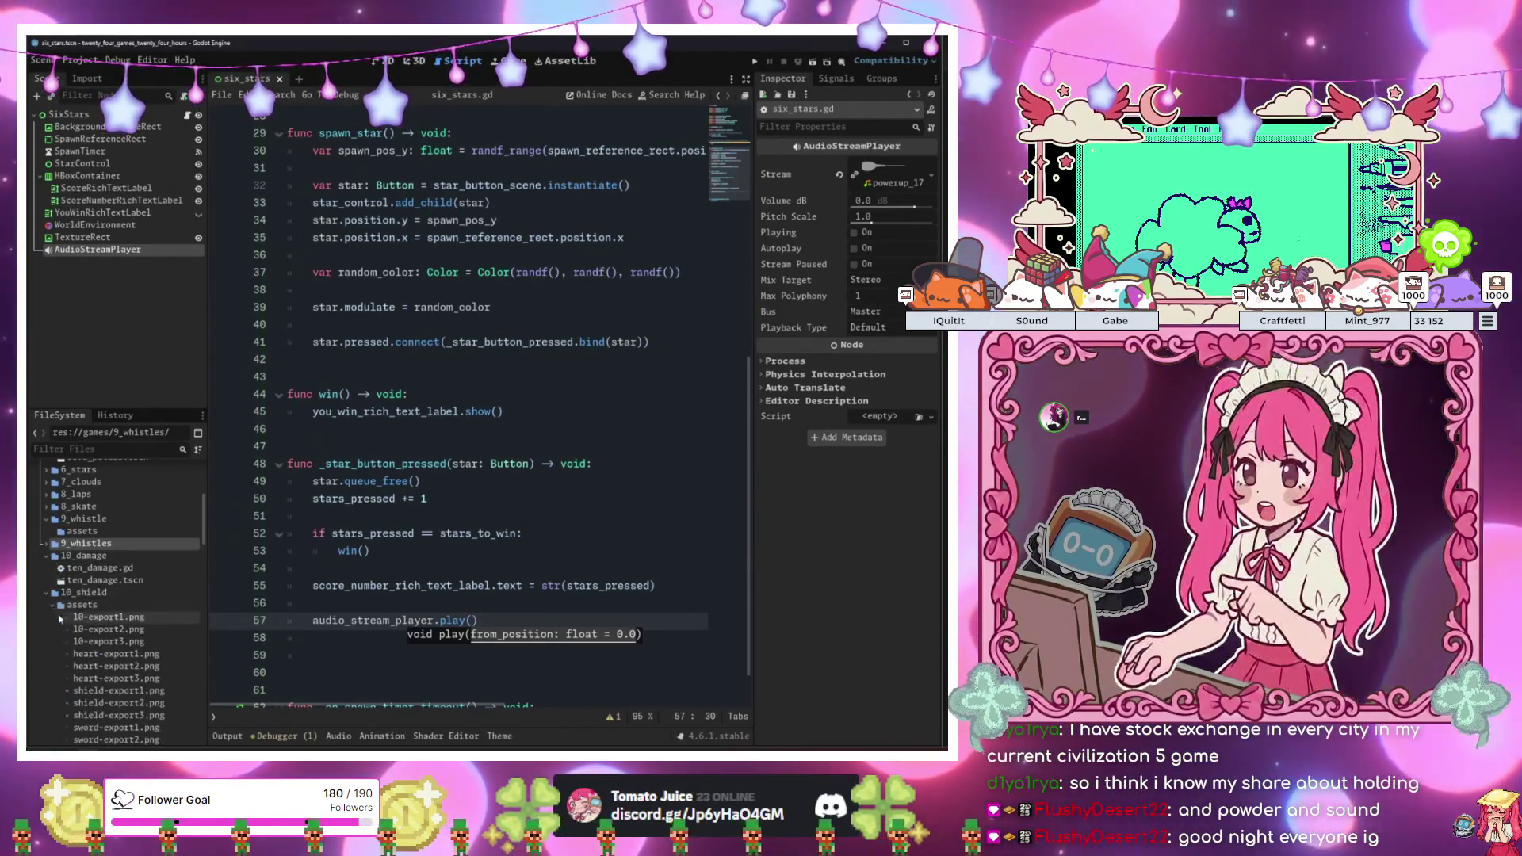
pyautogui.click(52, 604)
pyautogui.scroll(-2, 133, 598)
pyautogui.scroll(1, 132, 601)
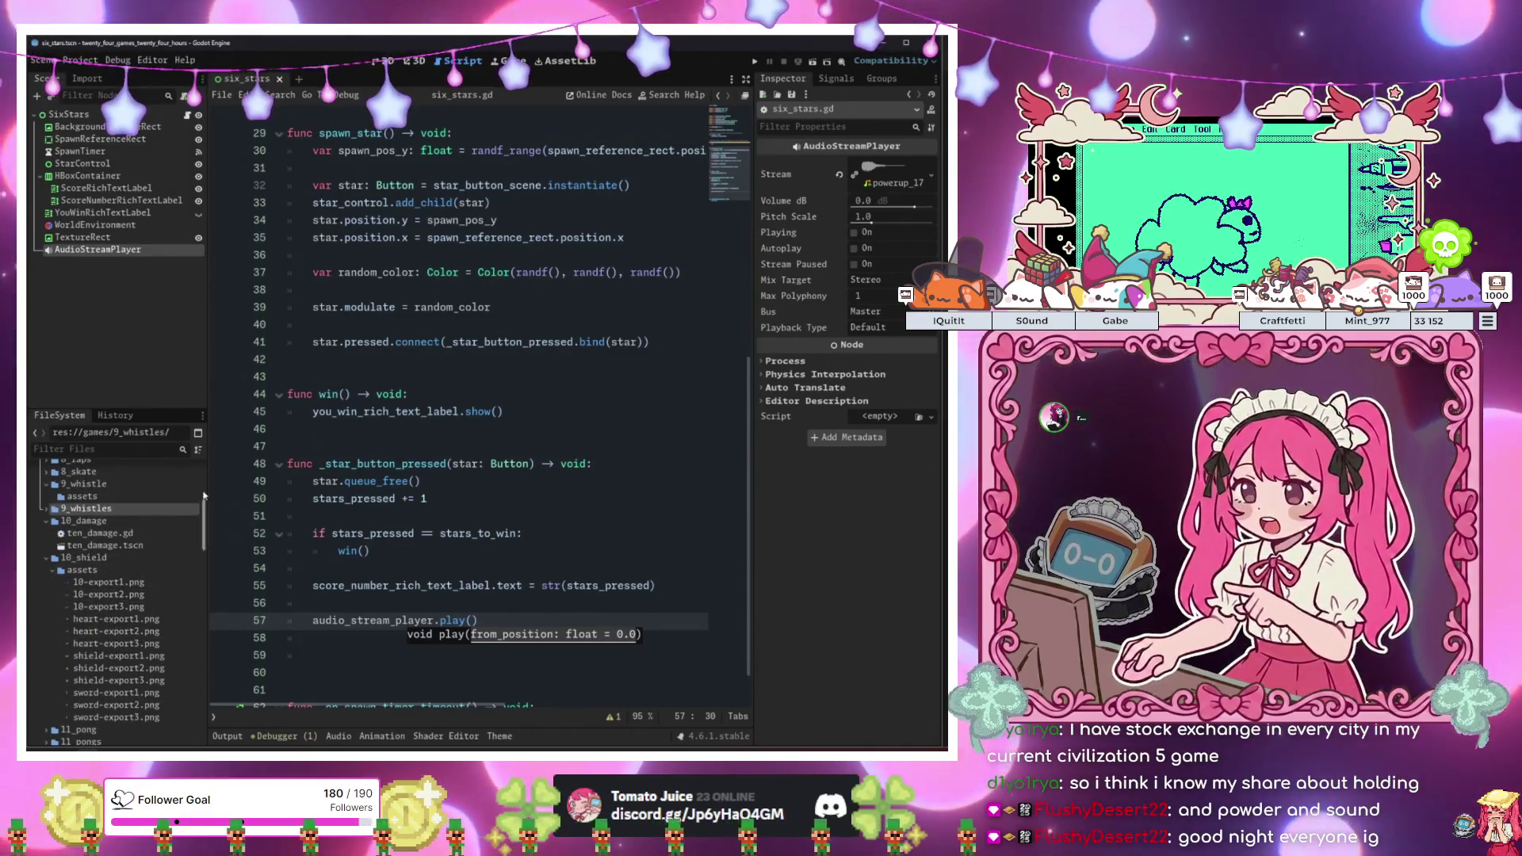
pyautogui.doubleClick(100, 533)
pyautogui.doubleClick(104, 545)
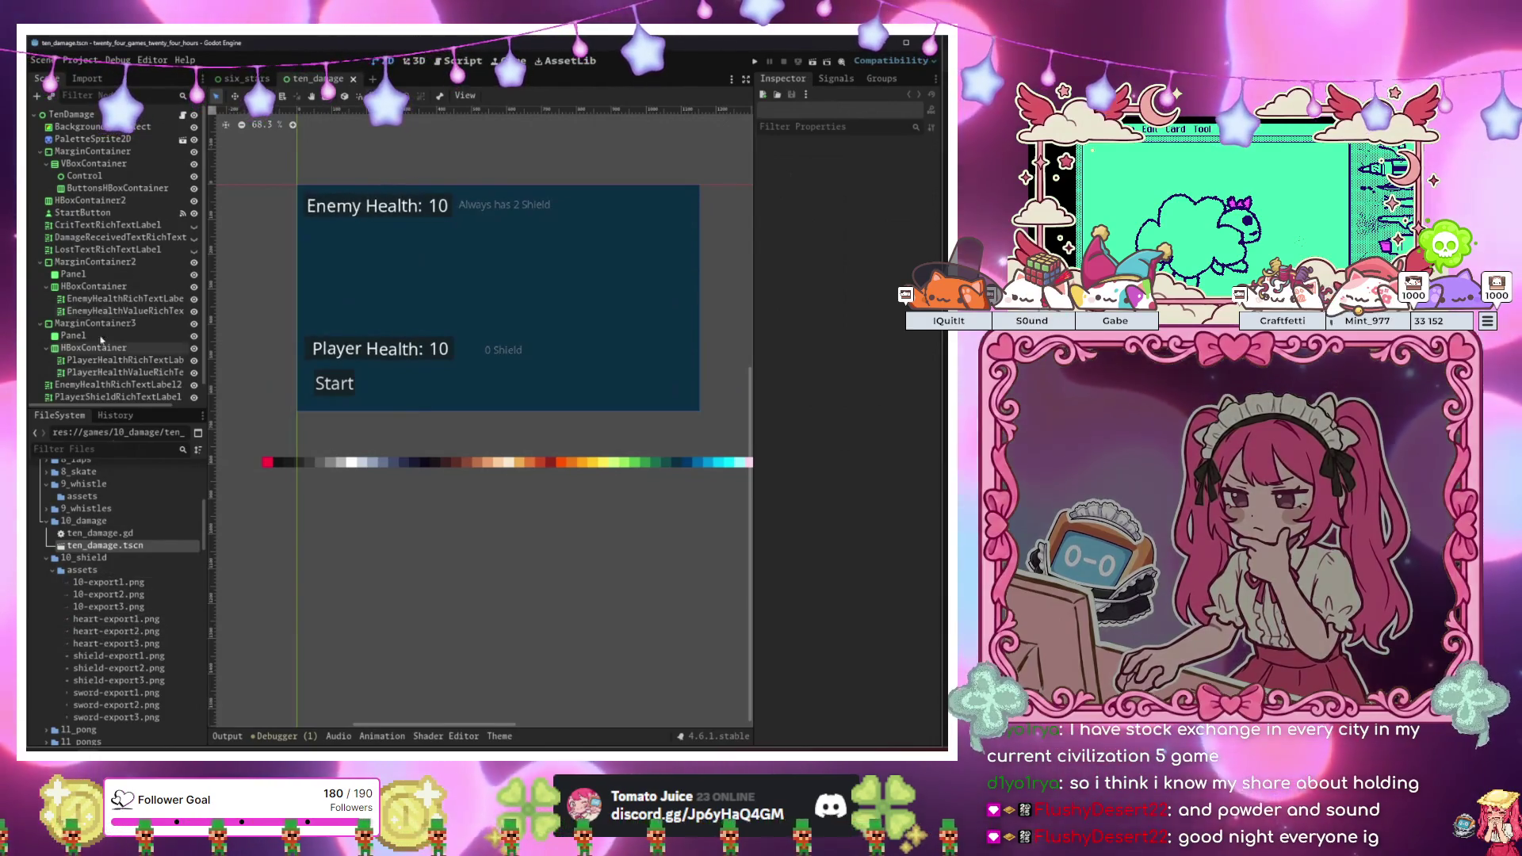
# - Select the TenDamage root node and bring up the Create New Node dialog with Ctrl+A
pyautogui.click(71, 114)
pyautogui.hotkey('ctrl', 'a')
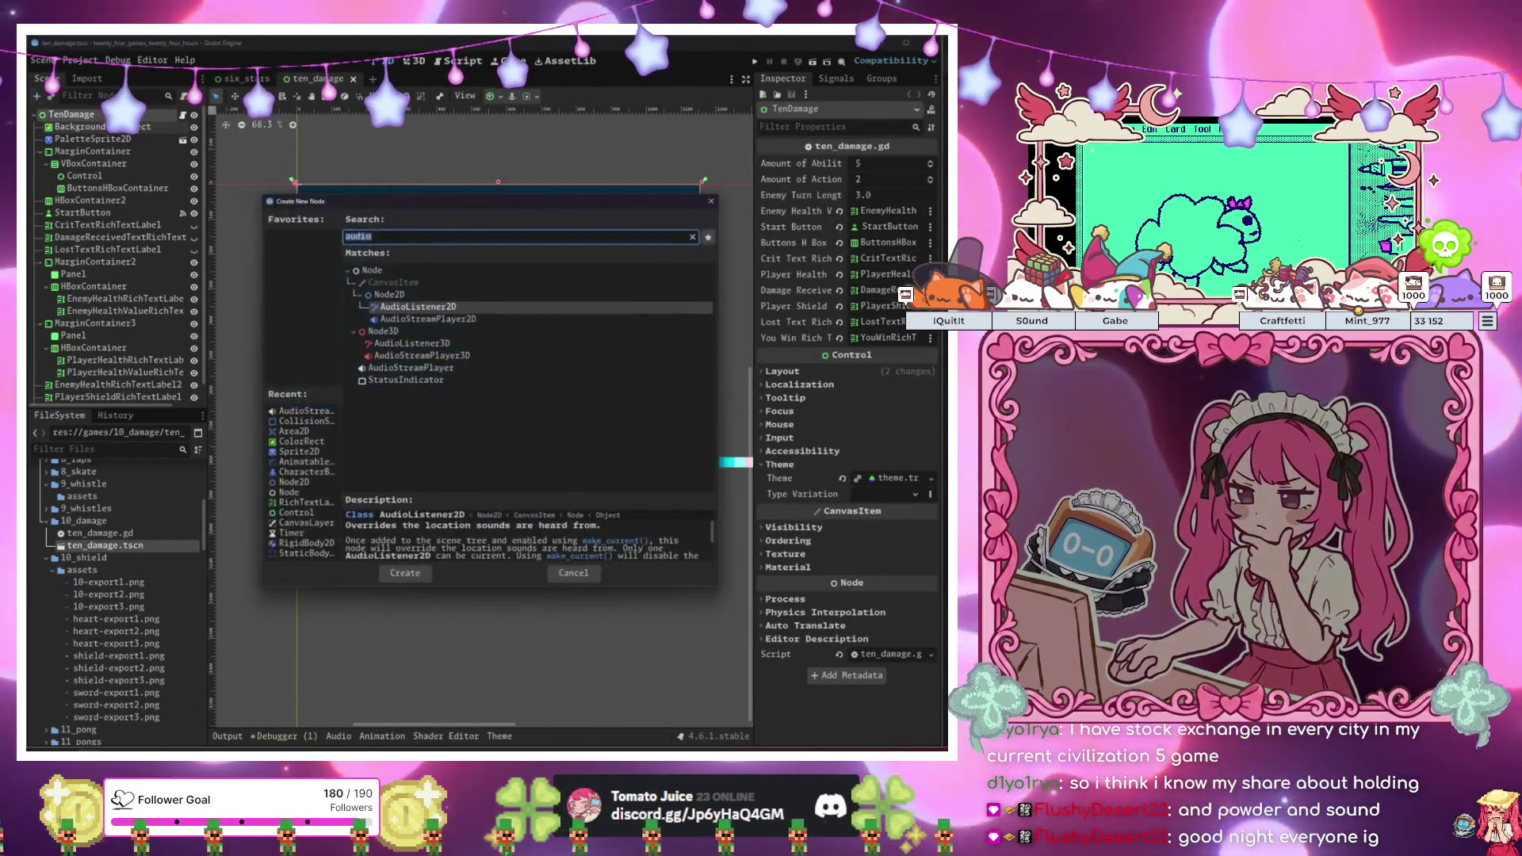
# - Create a TextureRect named HeartTextureRect with a 3-frame AnimatedTexture
pyautogui.write('texture')
pyautogui.press('Return')
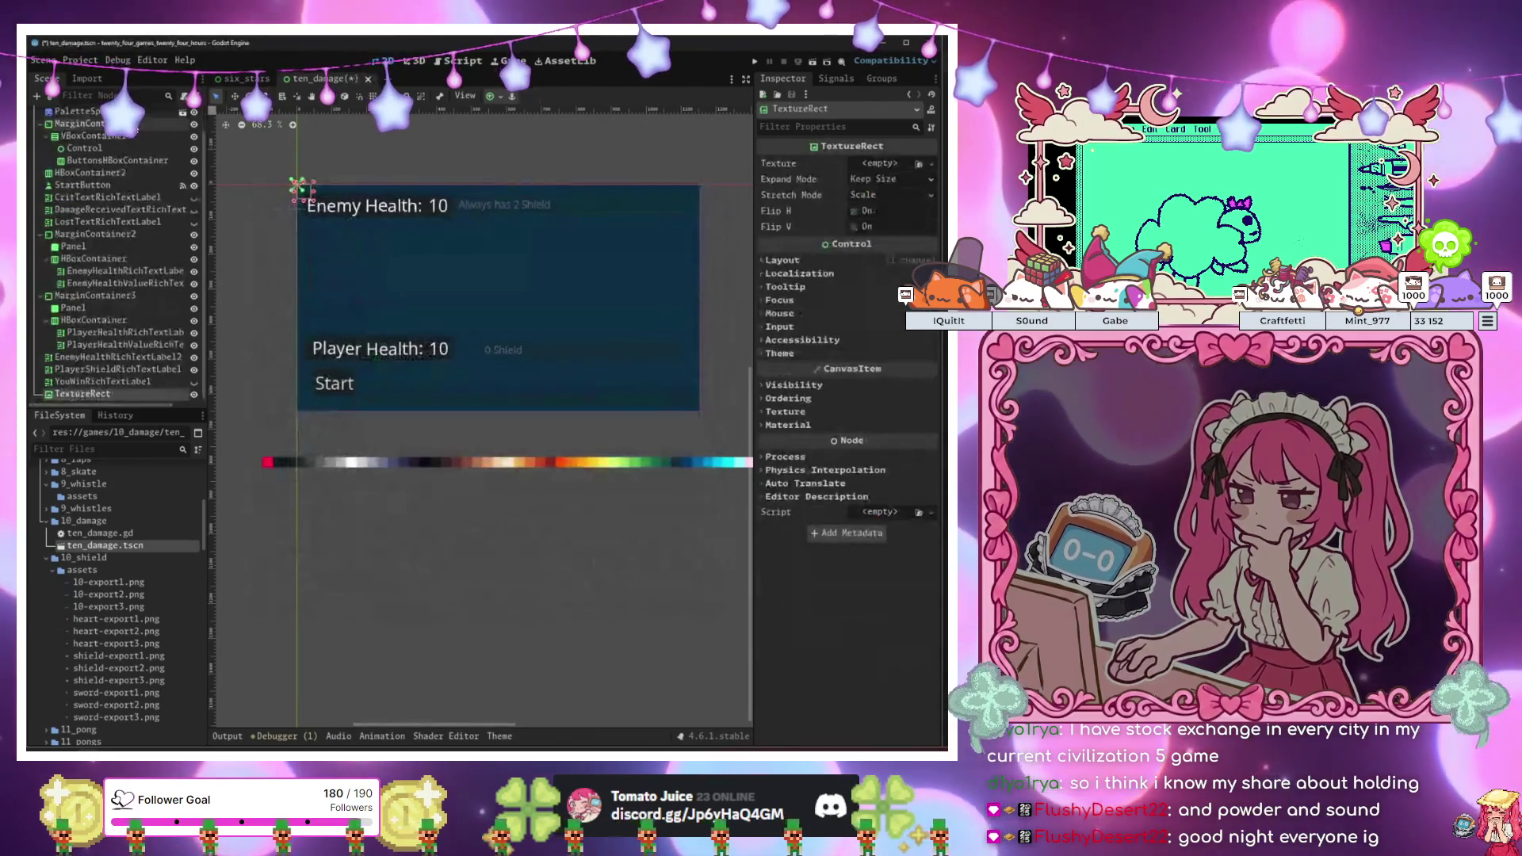
pyautogui.write('Heart')
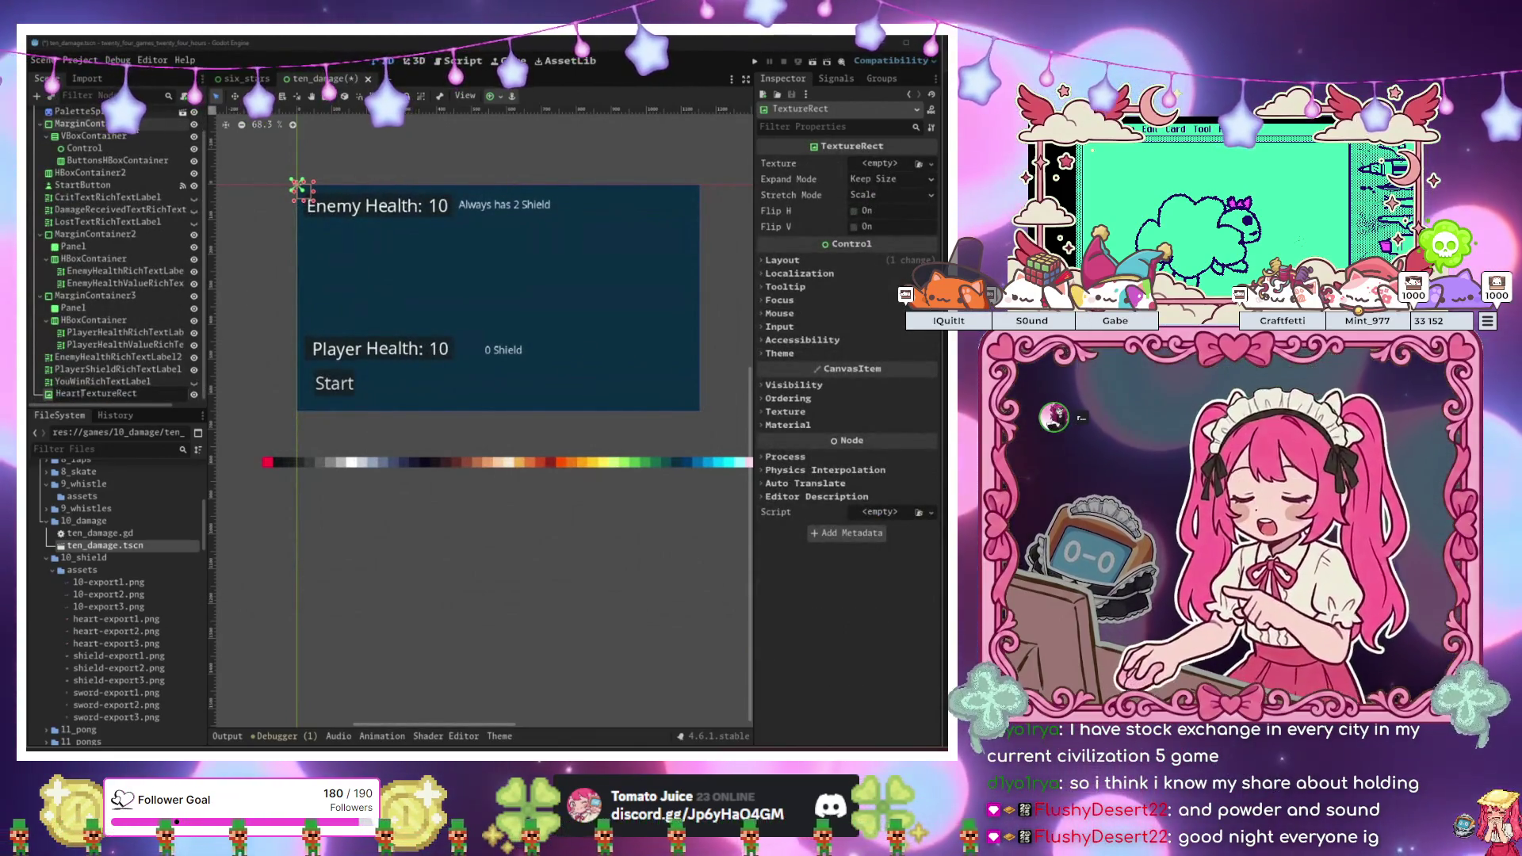
pyautogui.press('Return')
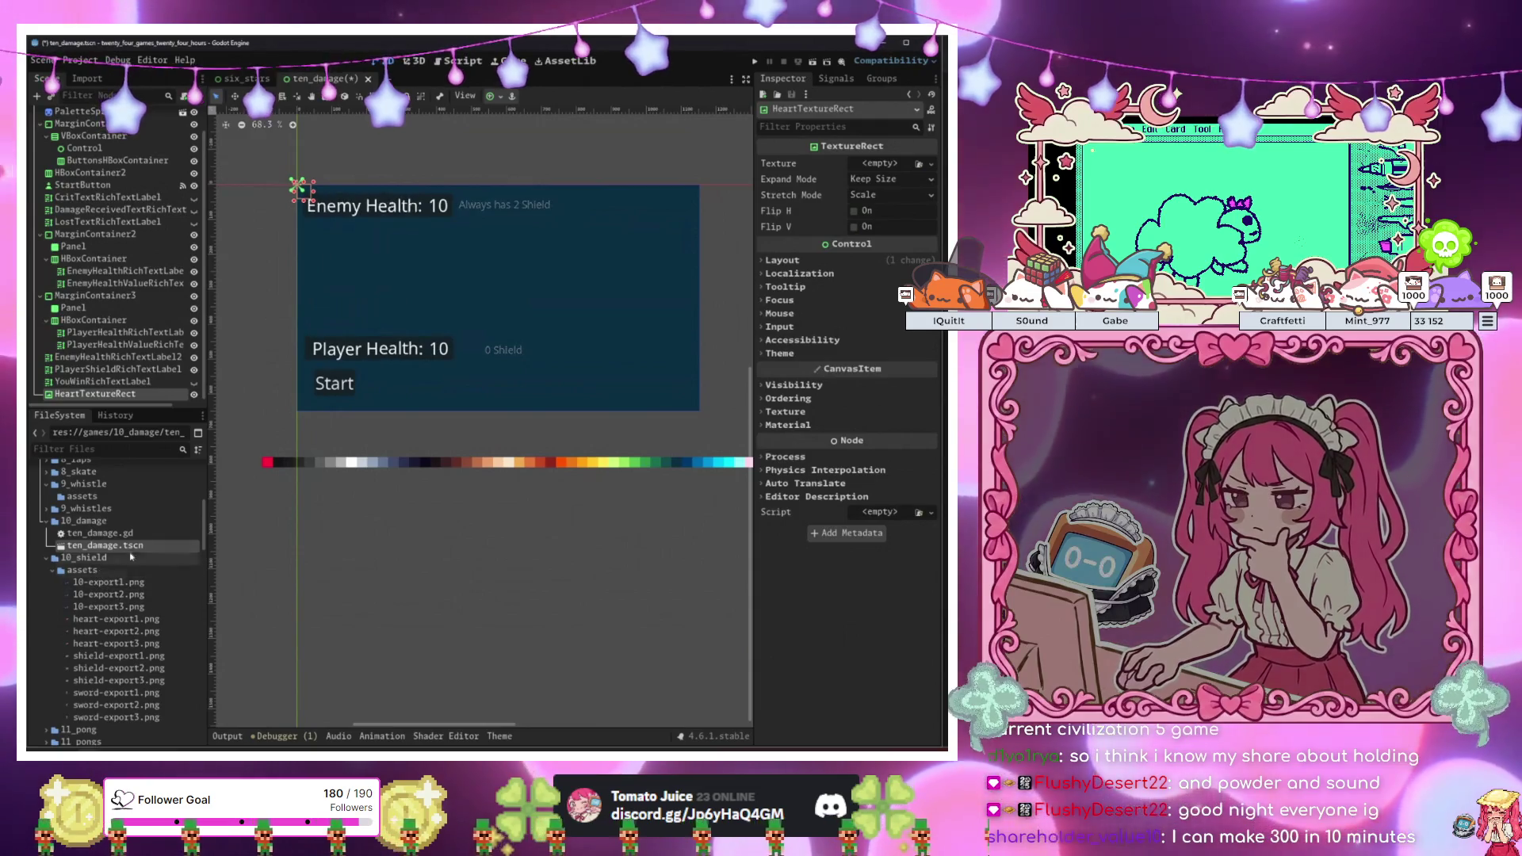
pyautogui.click(932, 163)
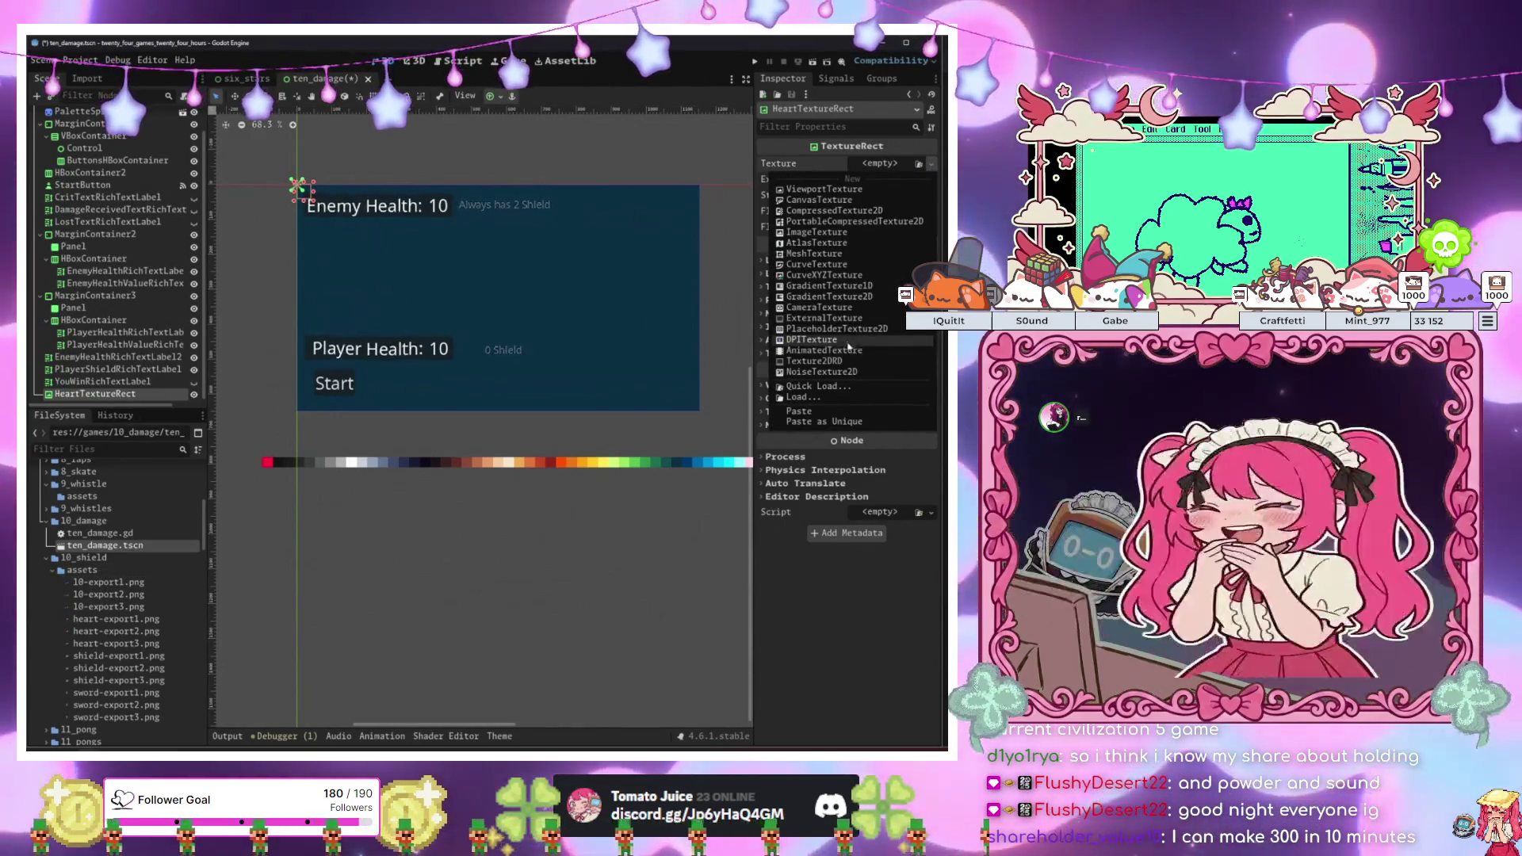
pyautogui.click(841, 351)
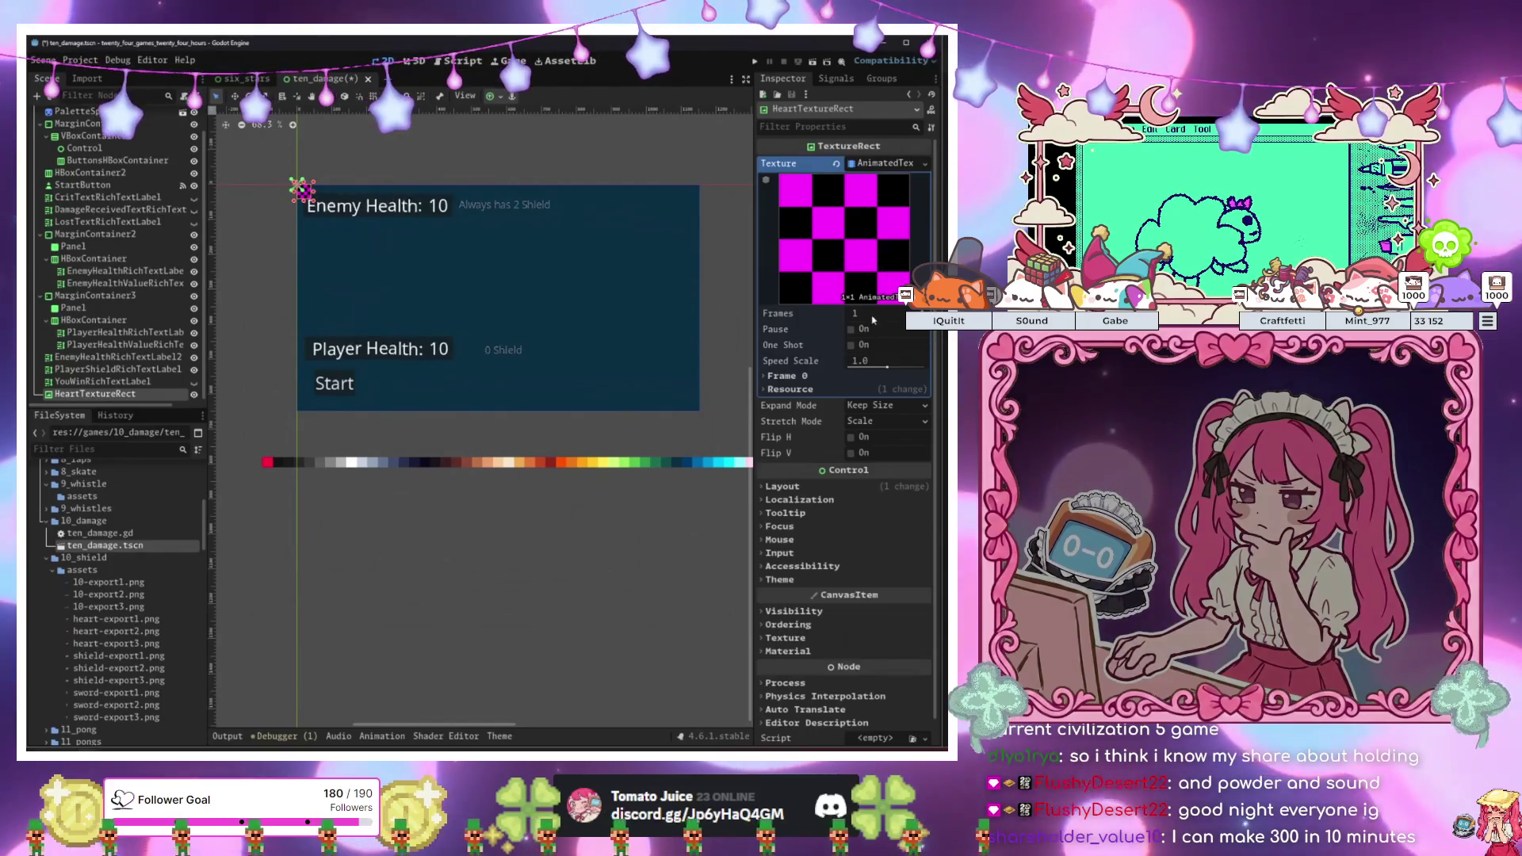
pyautogui.click(870, 313)
pyautogui.write('3')
pyautogui.press('Return')
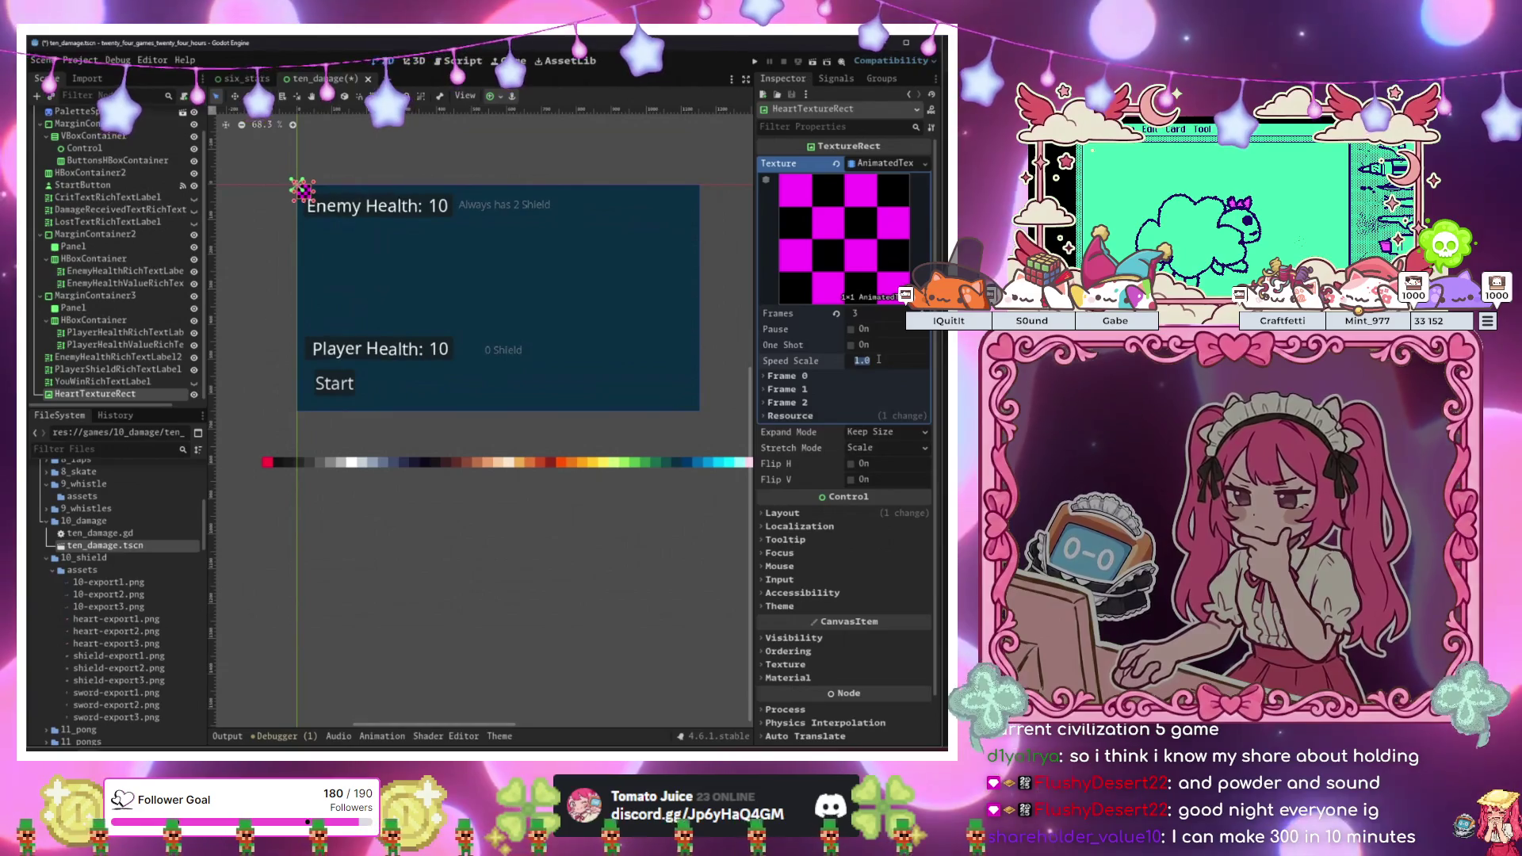
# - Fill the three frames with heart-export1, 2 and 3.png and move the heart on the canvas
pyautogui.click(781, 375)
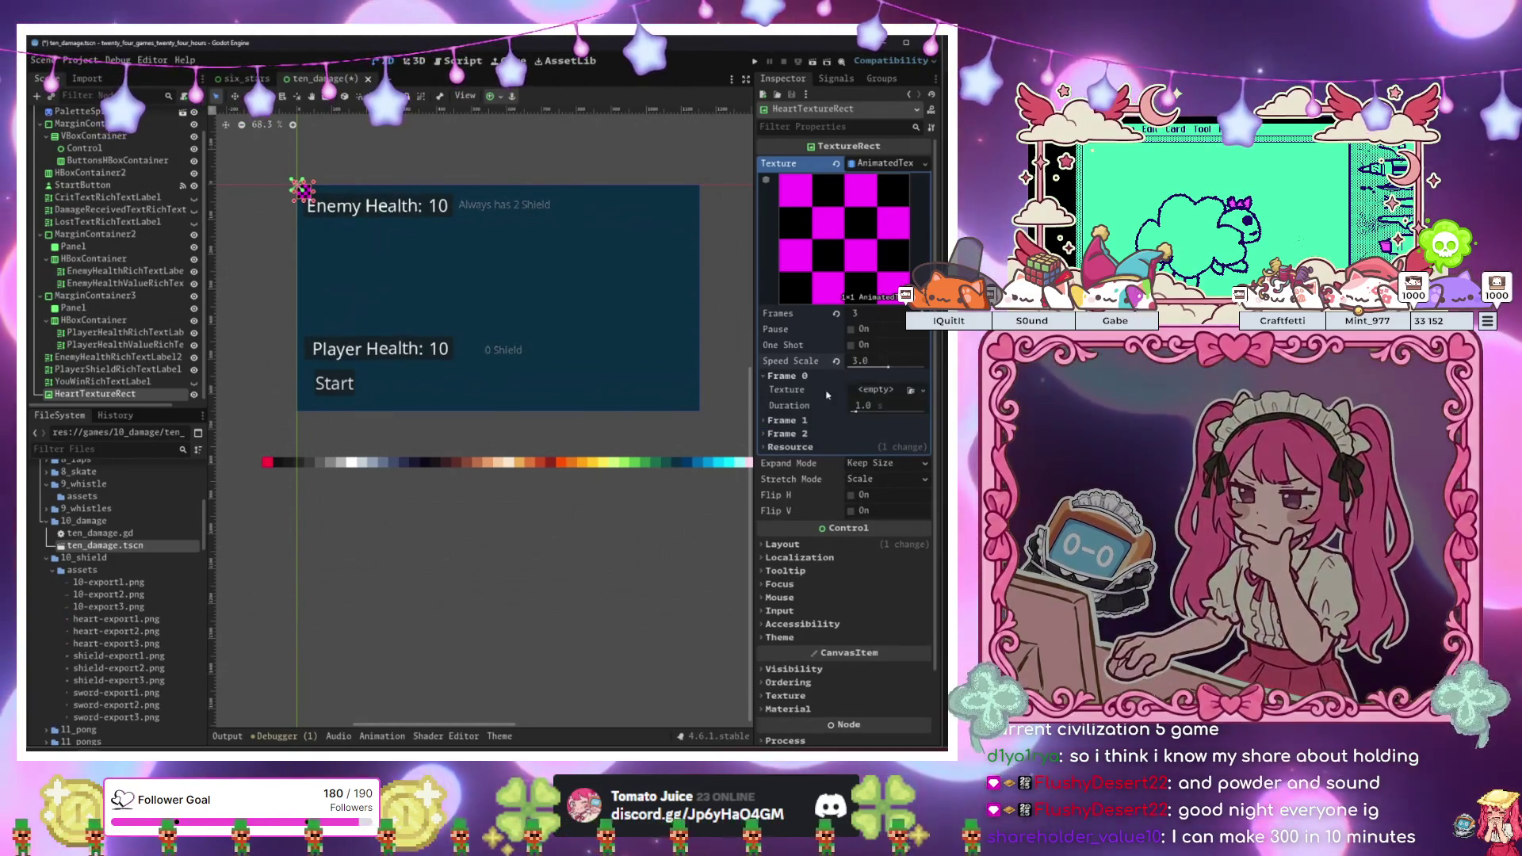
pyautogui.click(781, 421)
pyautogui.click(782, 465)
pyautogui.moveTo(116, 619); pyautogui.dragTo(796, 448)
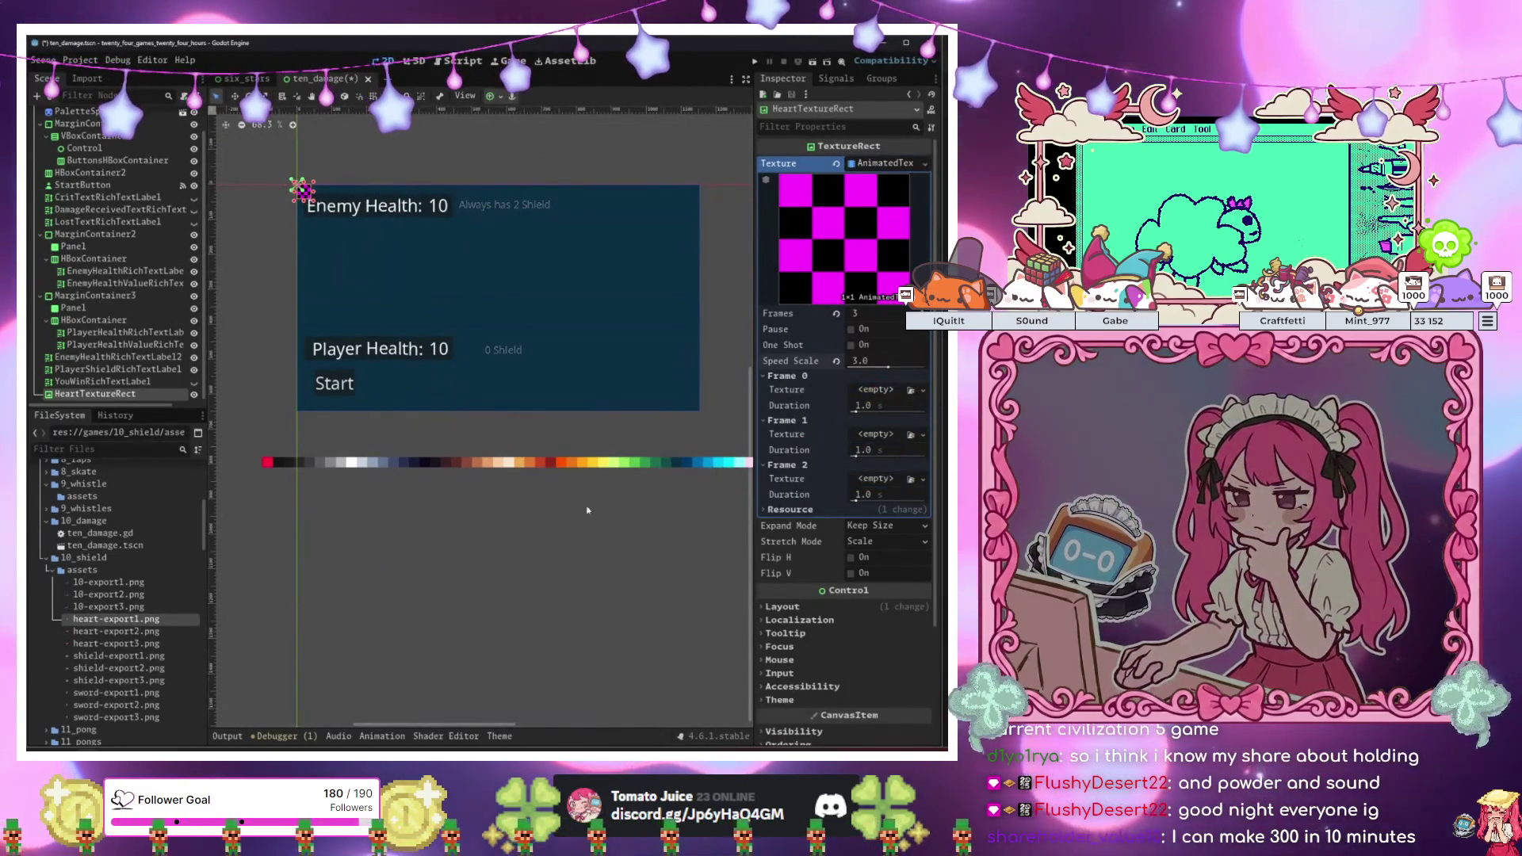
pyautogui.moveTo(154, 624); pyautogui.dragTo(892, 394)
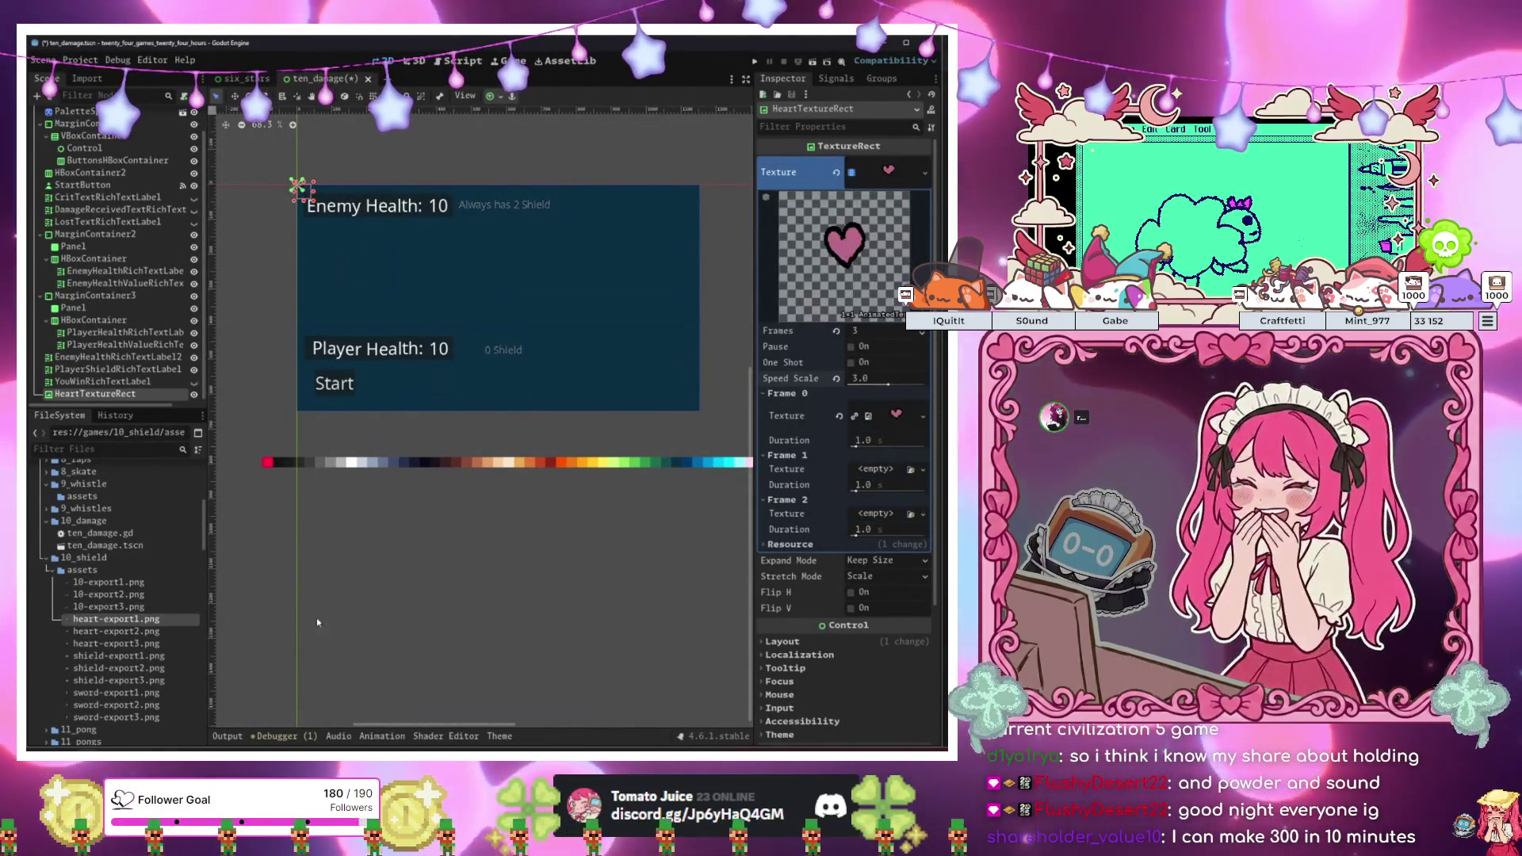
pyautogui.moveTo(116, 631)
pyautogui.mouseDown()
pyautogui.moveTo(840, 507)
pyautogui.moveTo(875, 471)
pyautogui.mouseUp()
pyautogui.moveTo(116, 643); pyautogui.dragTo(875, 514)
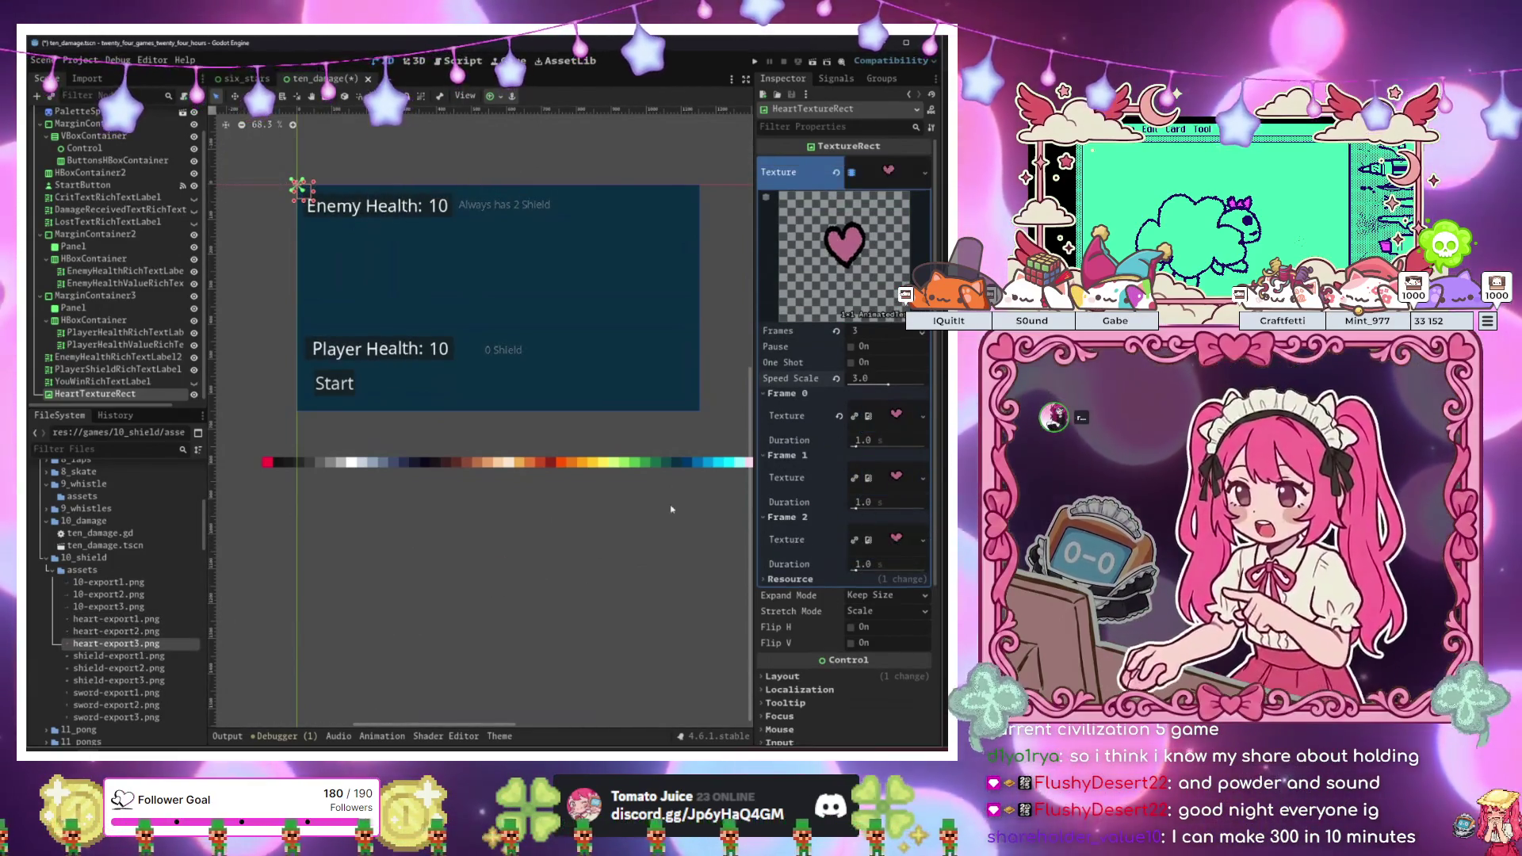
pyautogui.press('w')
pyautogui.moveTo(400, 325); pyautogui.dragTo(533, 466)
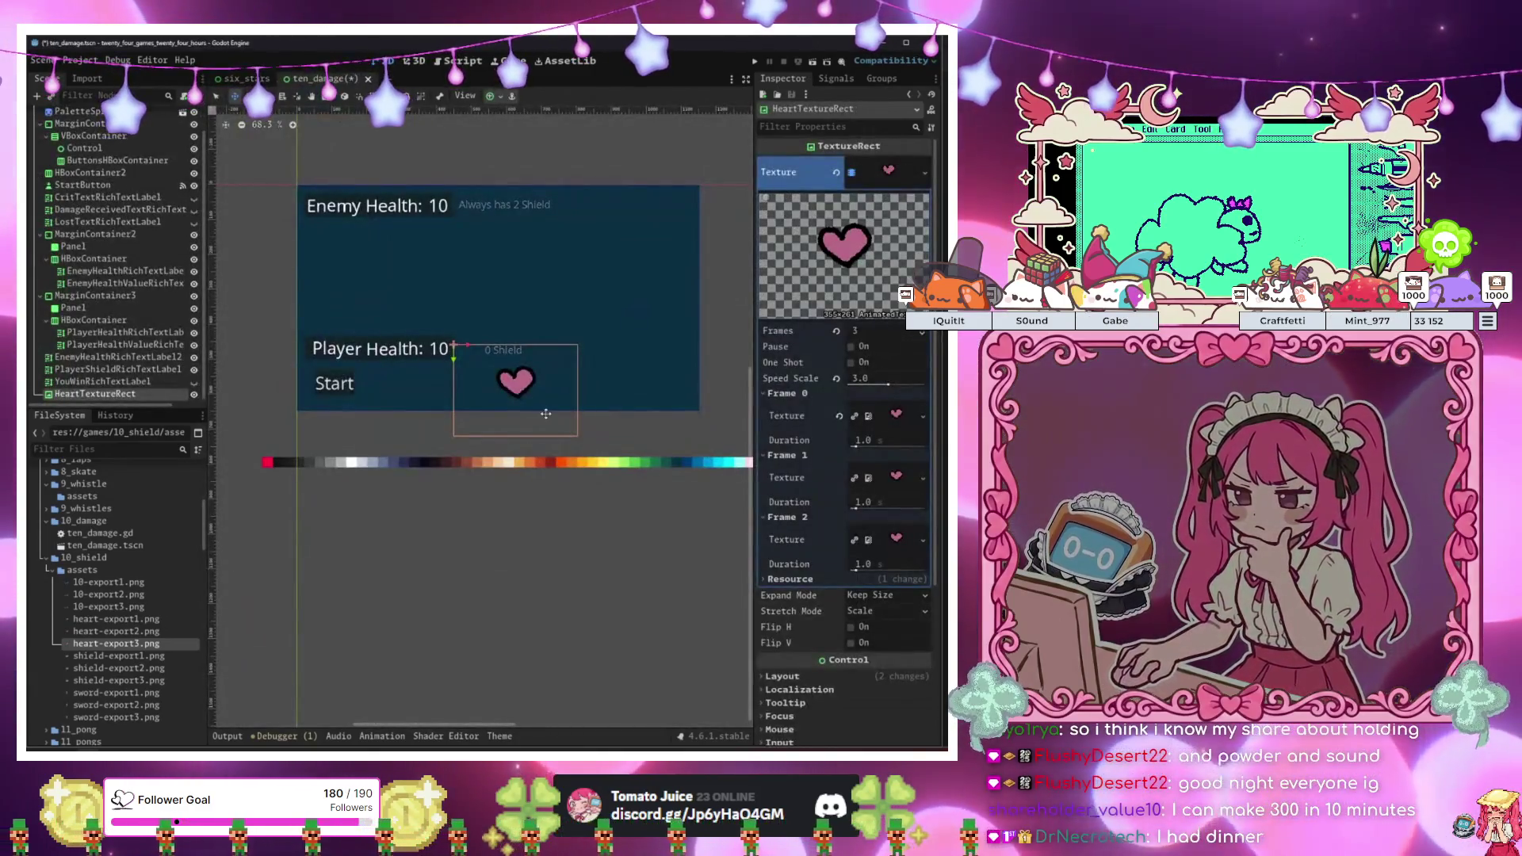
# - Move the heart toward Player Health and fill the shield frames with shield-export1, 2 and 3.png
pyautogui.moveTo(545, 413)
pyautogui.mouseDown()
pyautogui.moveTo(520, 381)
pyautogui.moveTo(417, 365)
pyautogui.mouseUp()
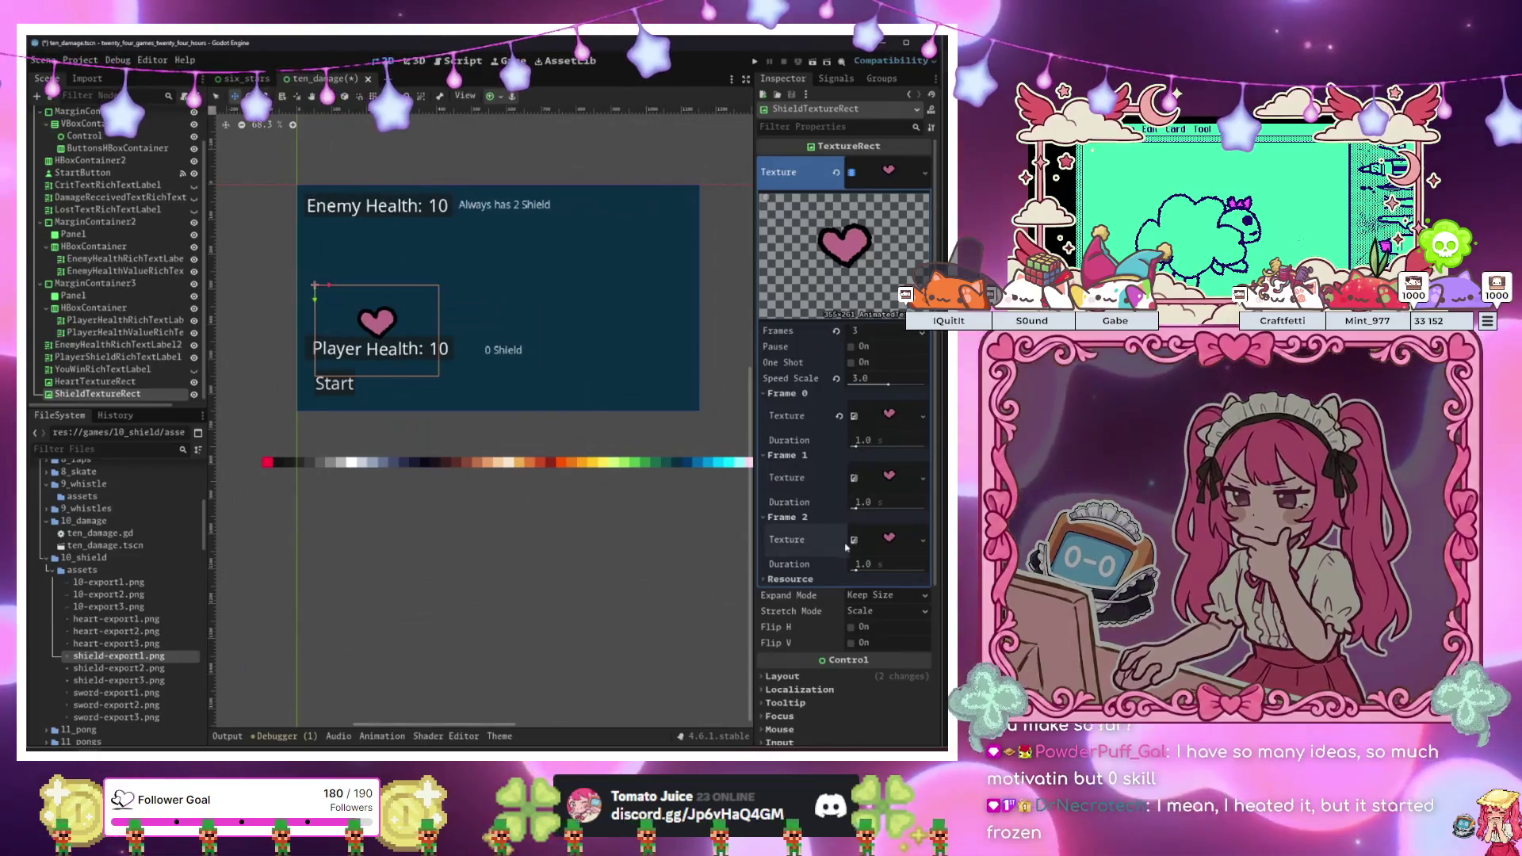
pyautogui.moveTo(118, 656); pyautogui.dragTo(888, 415)
pyautogui.moveTo(118, 668); pyautogui.dragTo(884, 486)
pyautogui.moveTo(151, 682)
pyautogui.mouseDown()
pyautogui.moveTo(792, 547)
pyautogui.moveTo(780, 543)
pyautogui.mouseUp()
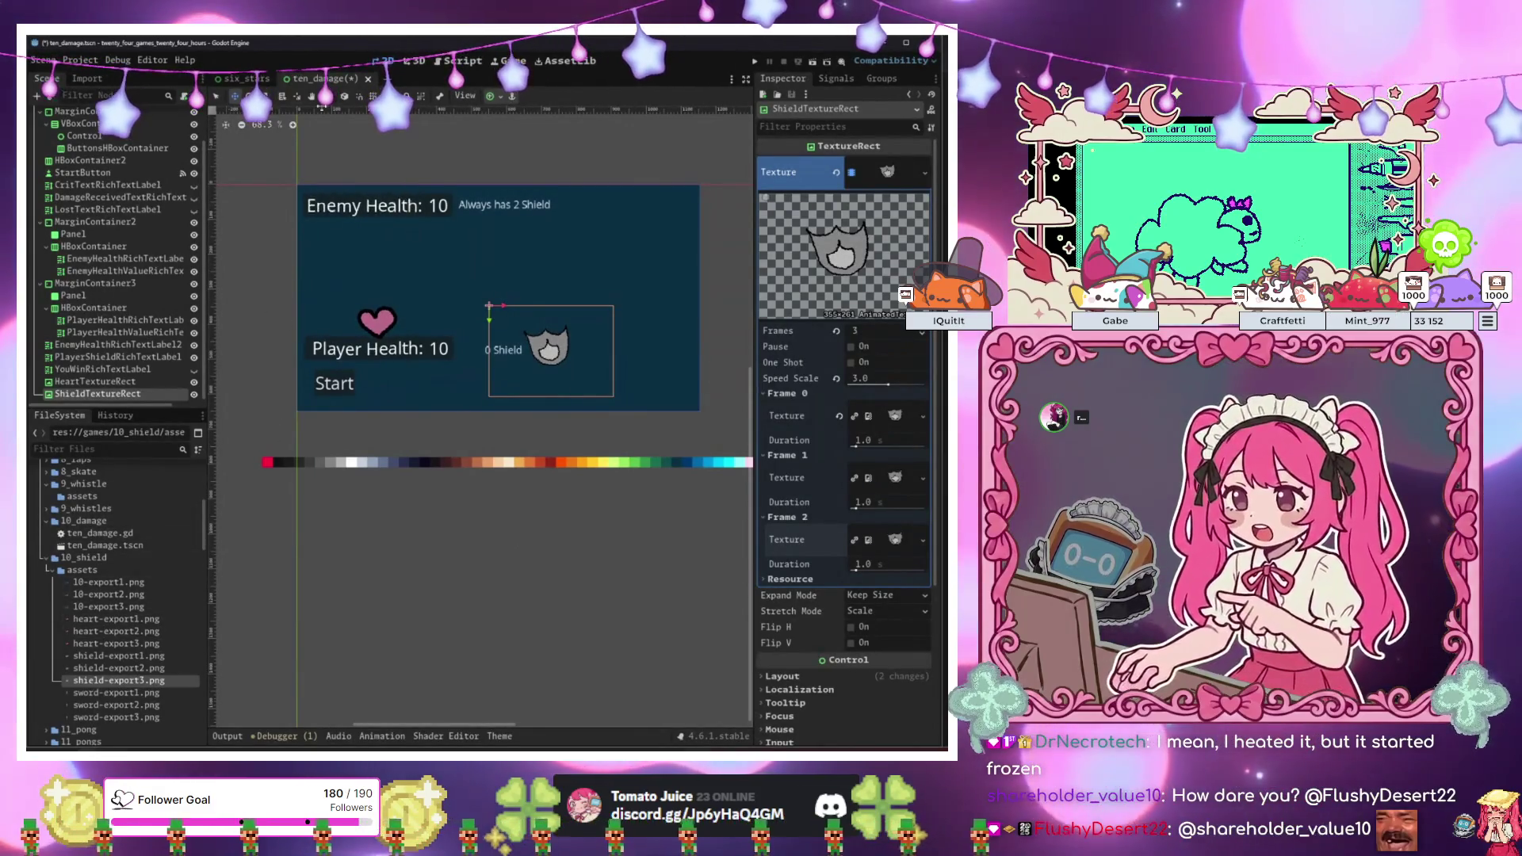
# - Nudge the heart icon into place just above and beside the Player Health label
pyautogui.click(374, 314)
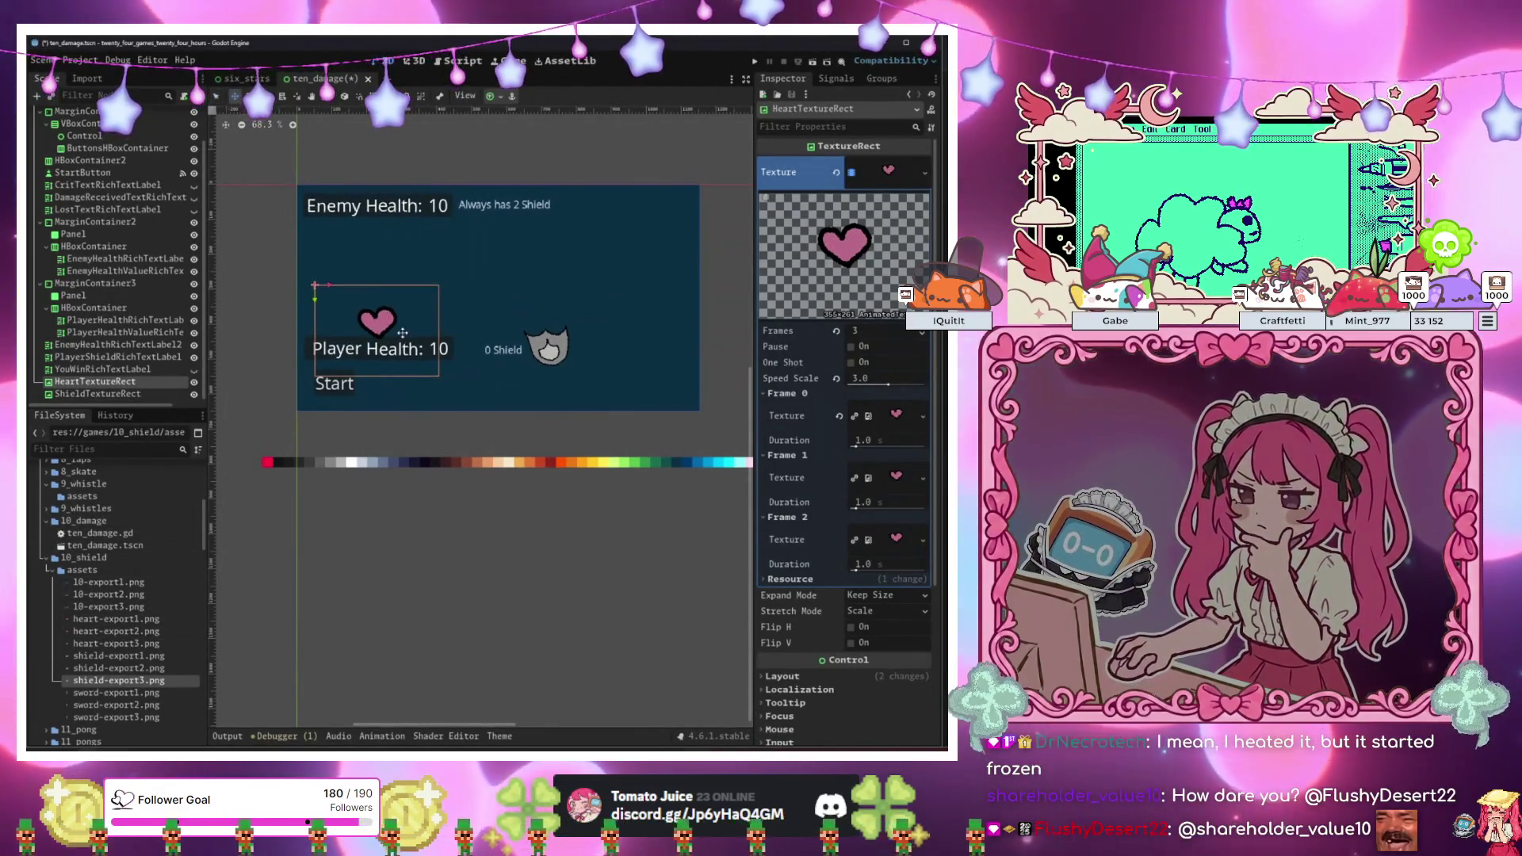
pyautogui.moveTo(399, 334); pyautogui.dragTo(406, 328)
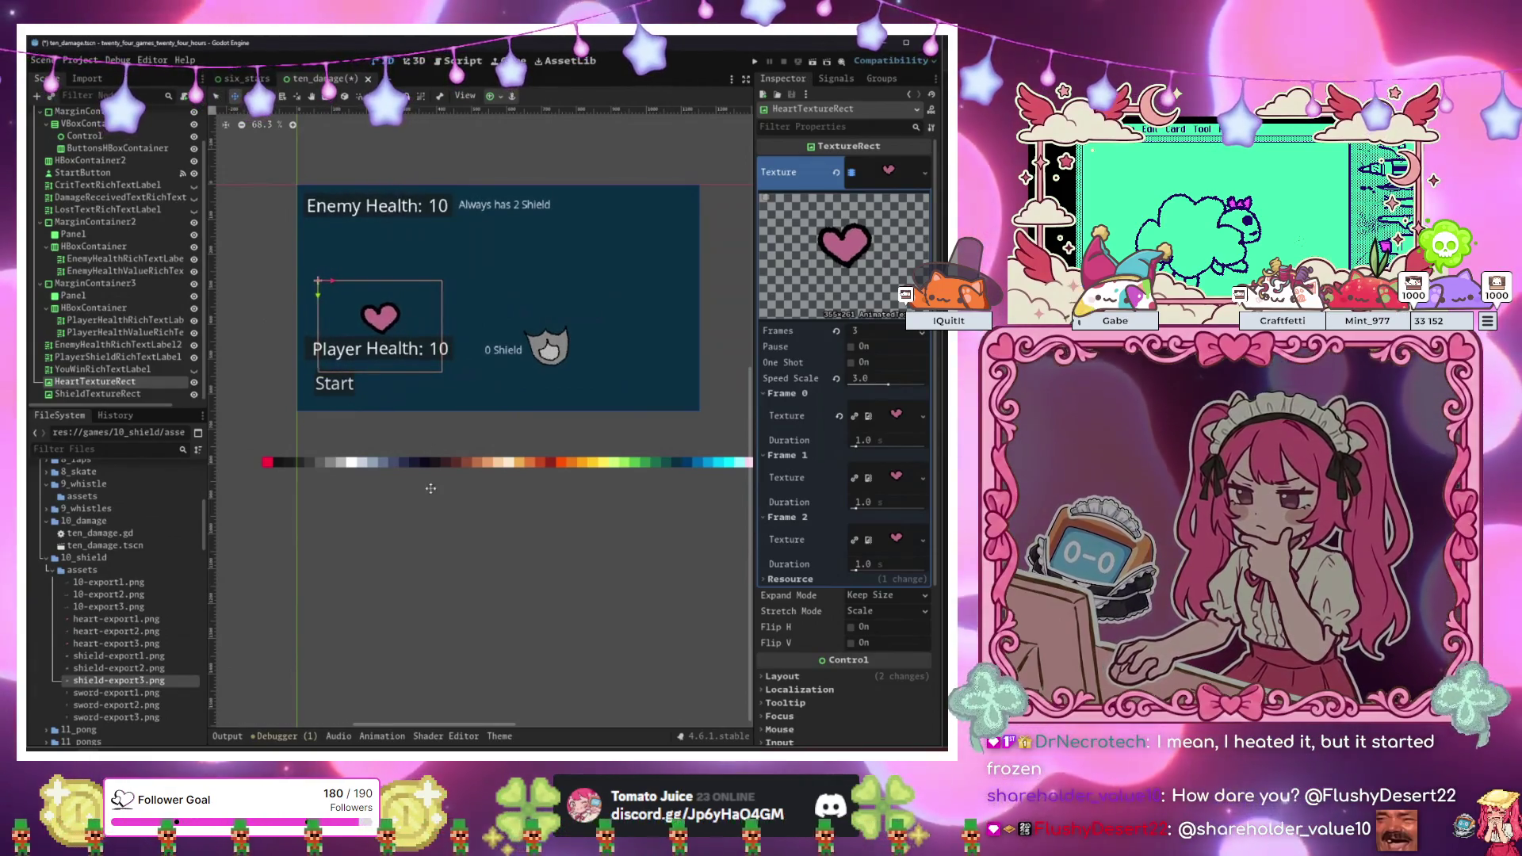
pyautogui.moveTo(430, 474)
pyautogui.mouseDown()
pyautogui.moveTo(557, 501)
pyautogui.moveTo(493, 532)
pyautogui.moveTo(431, 385)
pyautogui.moveTo(425, 475)
pyautogui.mouseUp()
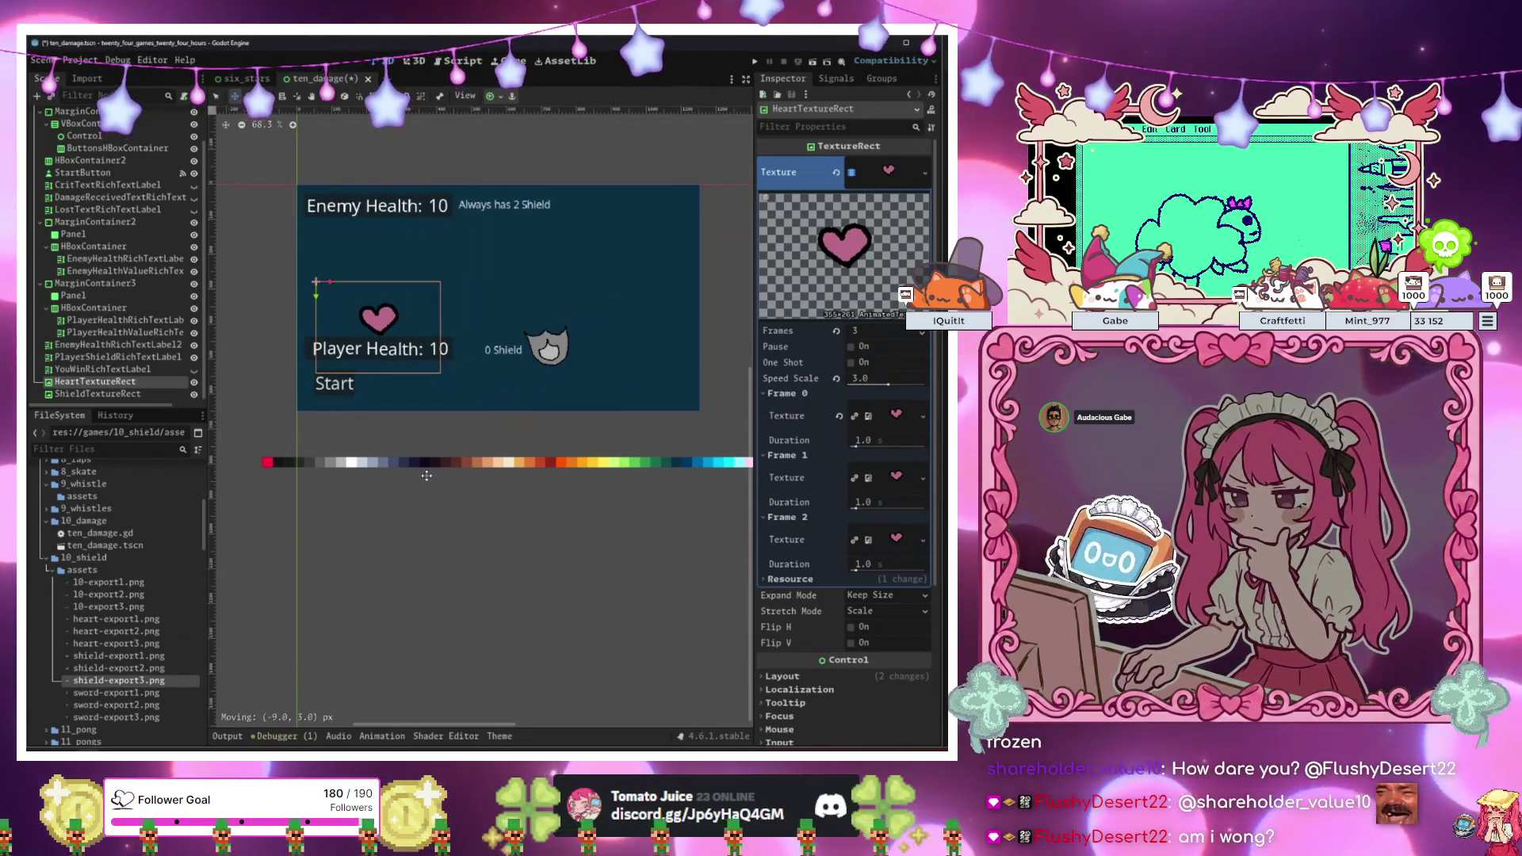
pyautogui.moveTo(458, 383)
pyautogui.mouseDown()
pyautogui.moveTo(471, 396)
pyautogui.moveTo(409, 517)
pyautogui.mouseUp()
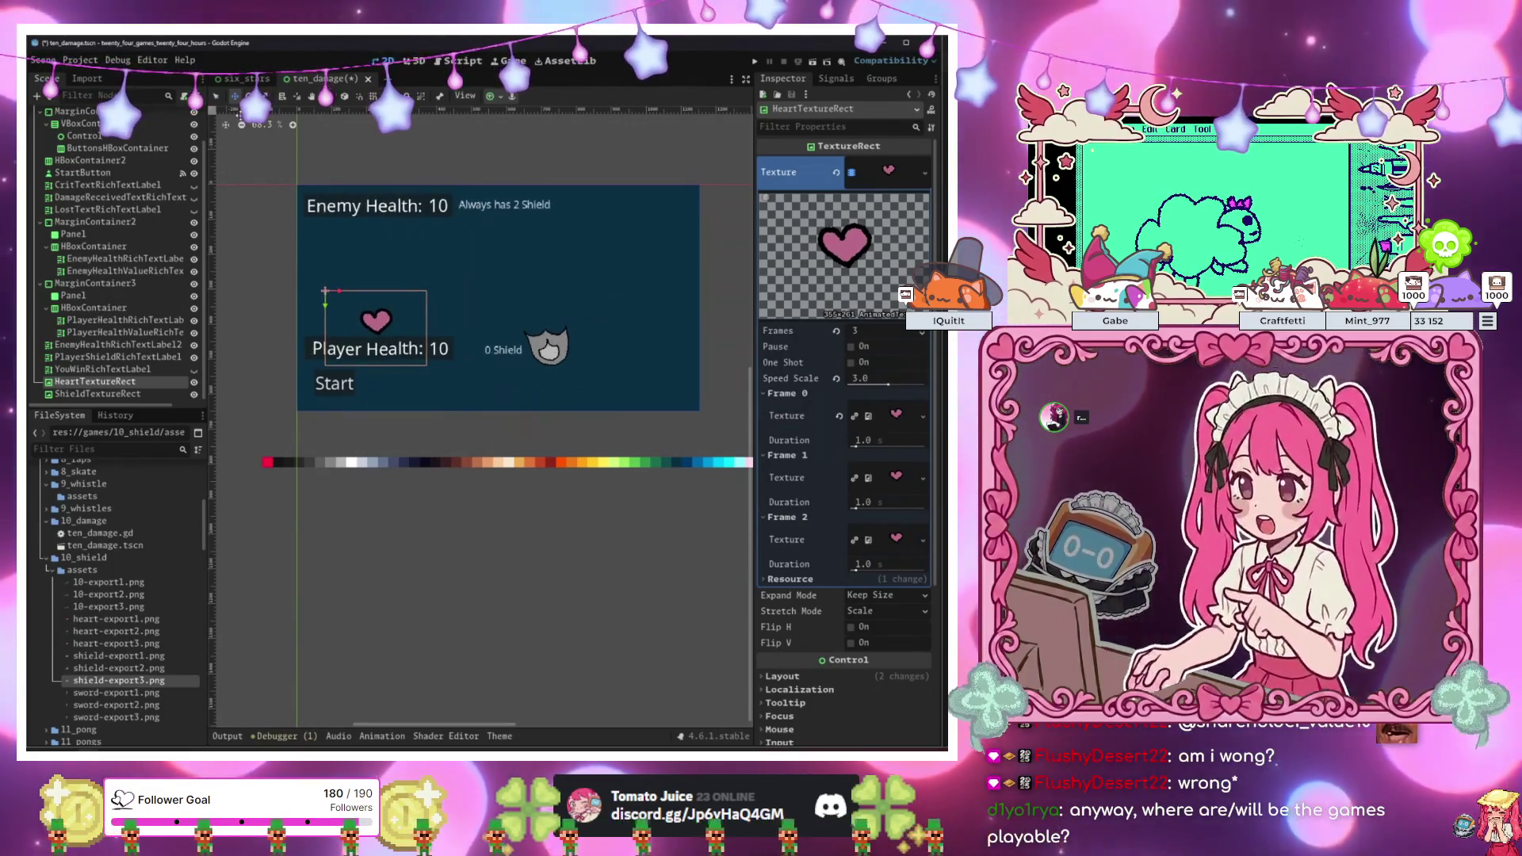
pyautogui.click(561, 435)
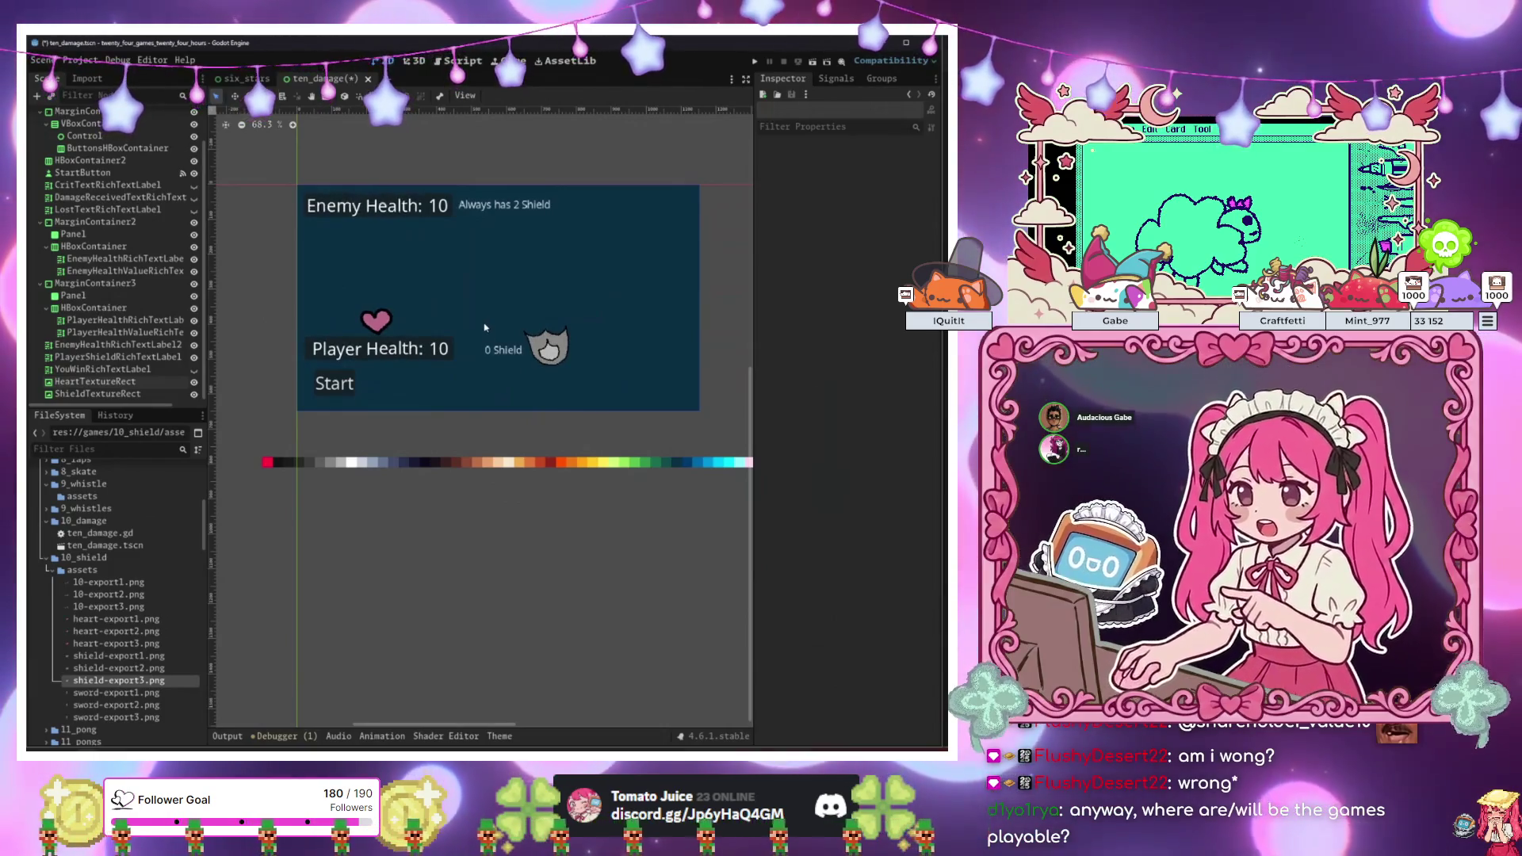
pyautogui.click(421, 353)
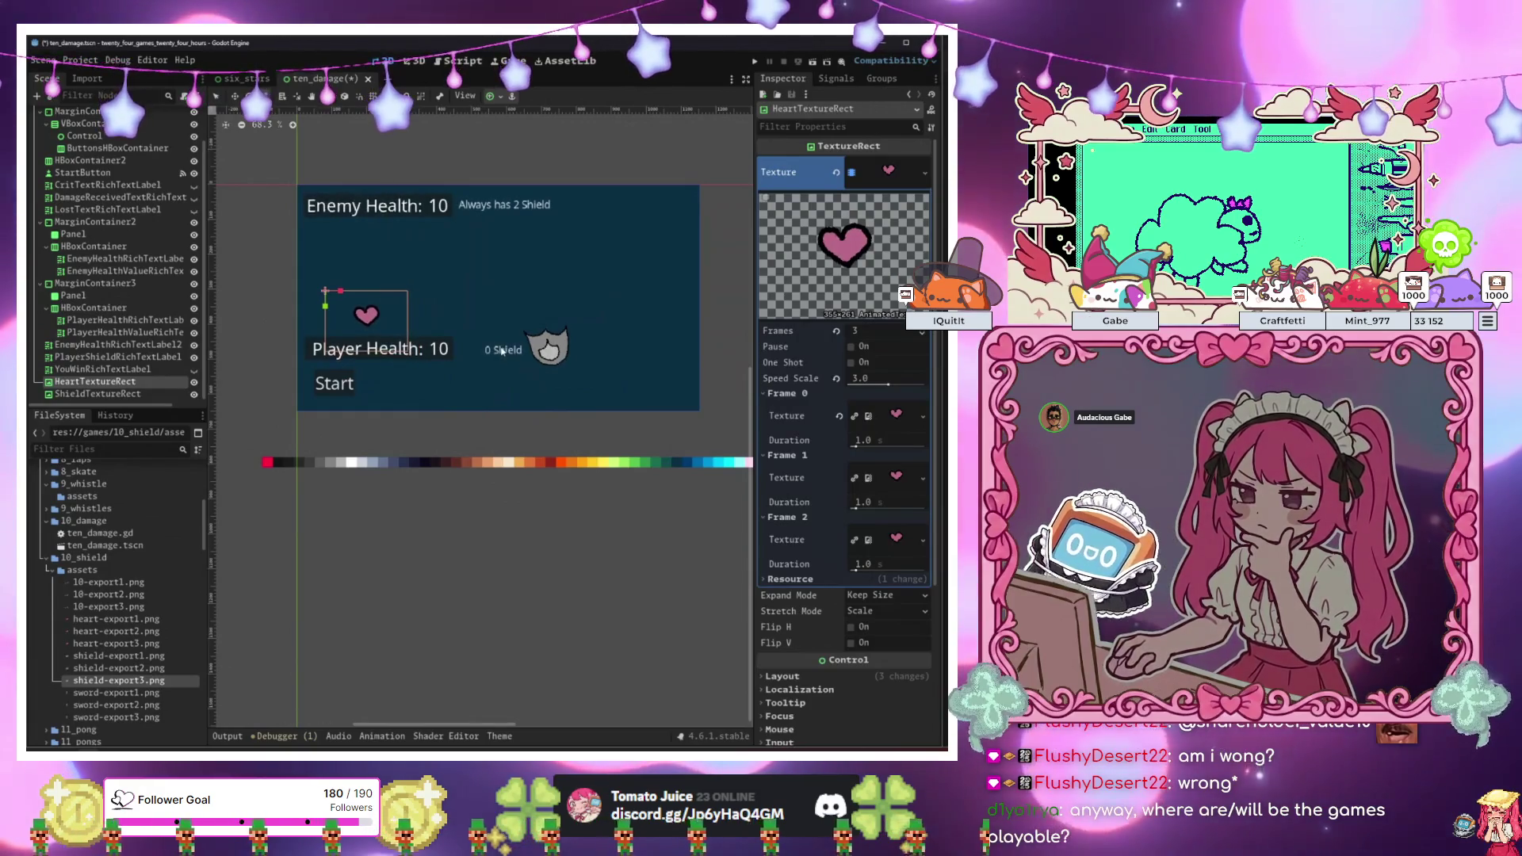
pyautogui.moveTo(552, 384)
pyautogui.mouseDown()
pyautogui.moveTo(573, 386)
pyautogui.moveTo(482, 364)
pyautogui.mouseUp()
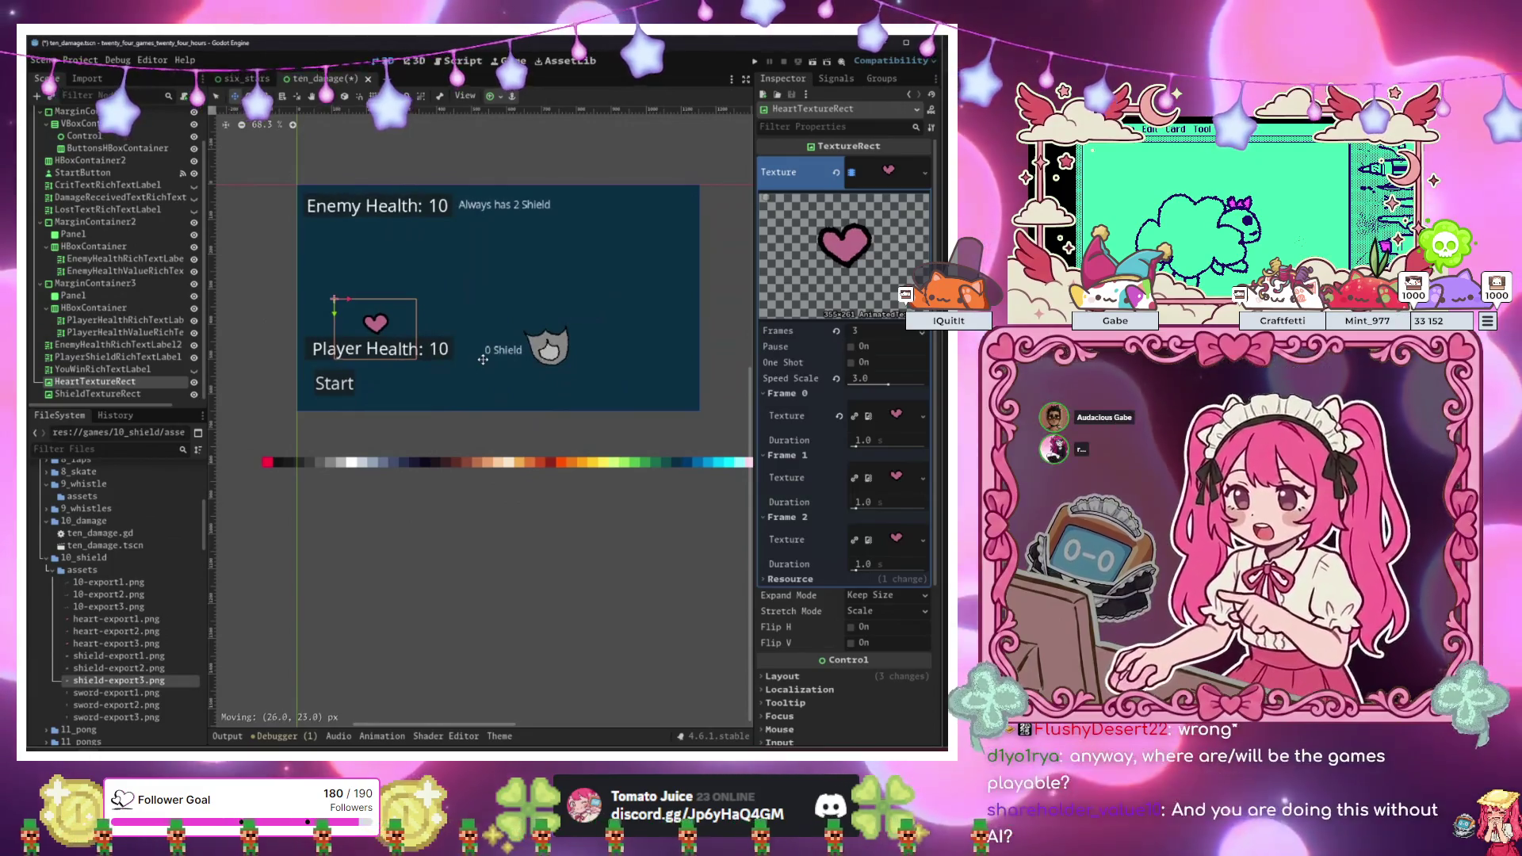
pyautogui.click(551, 446)
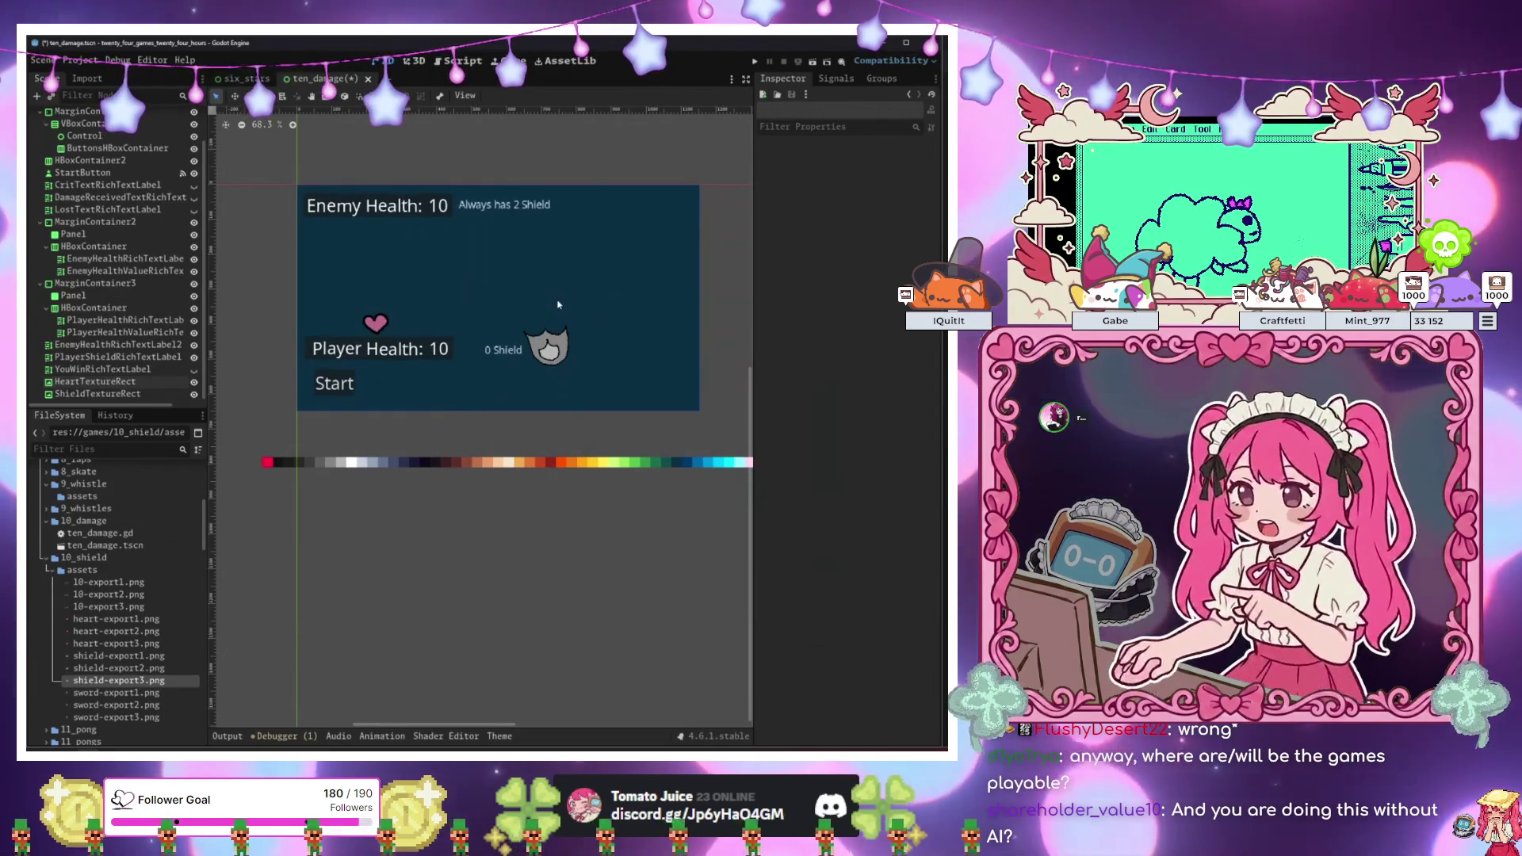
# - Browse the 10_shield images and duplicate the shield icon node with Ctrl+D
pyautogui.click(130, 693)
pyautogui.click(109, 582)
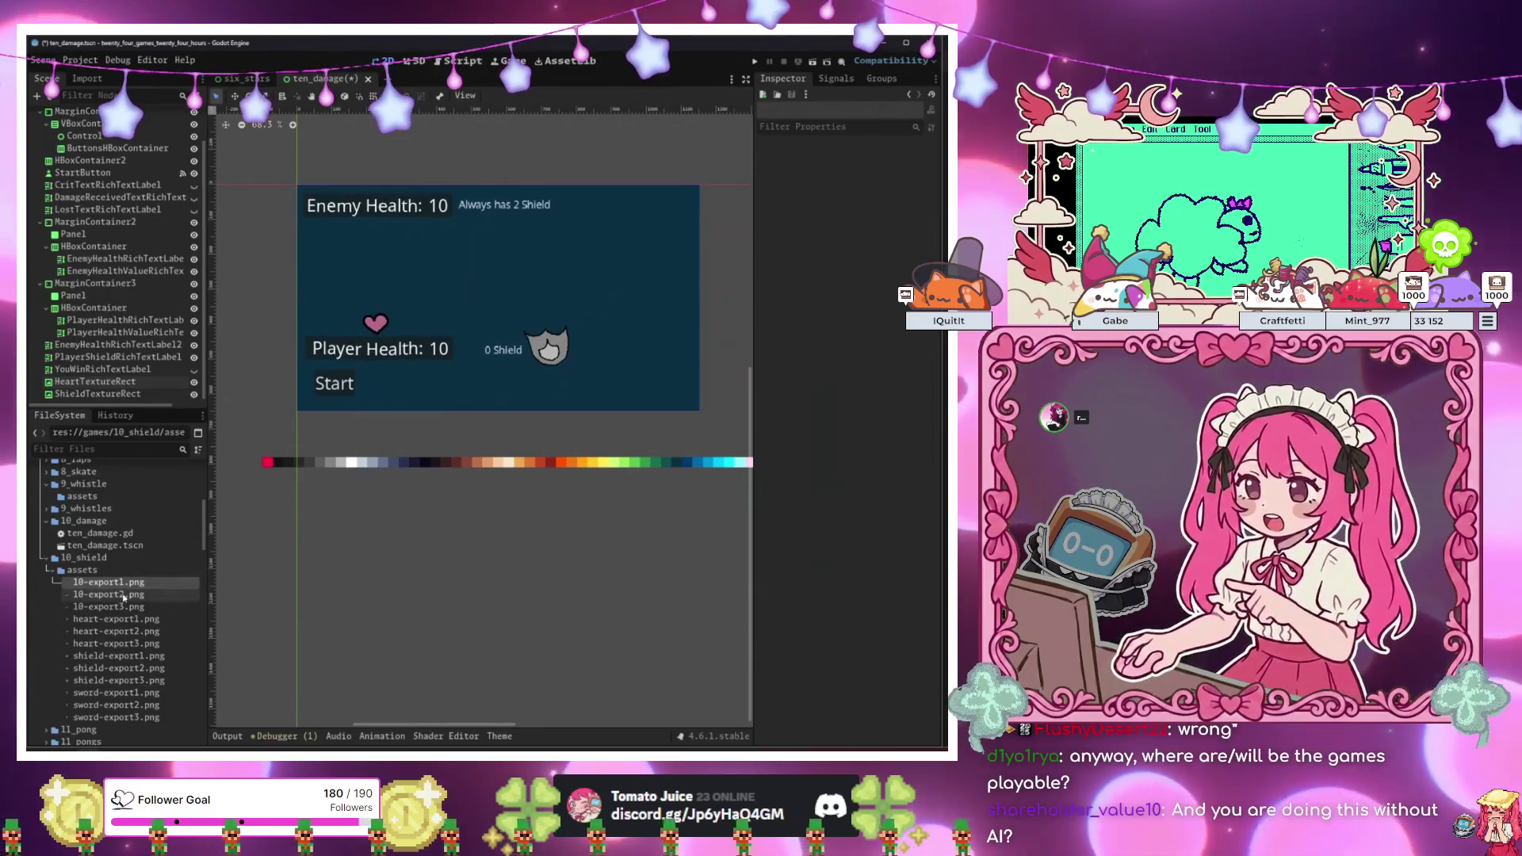
pyautogui.click(119, 393)
pyautogui.hotkey('ctrl', 'd')
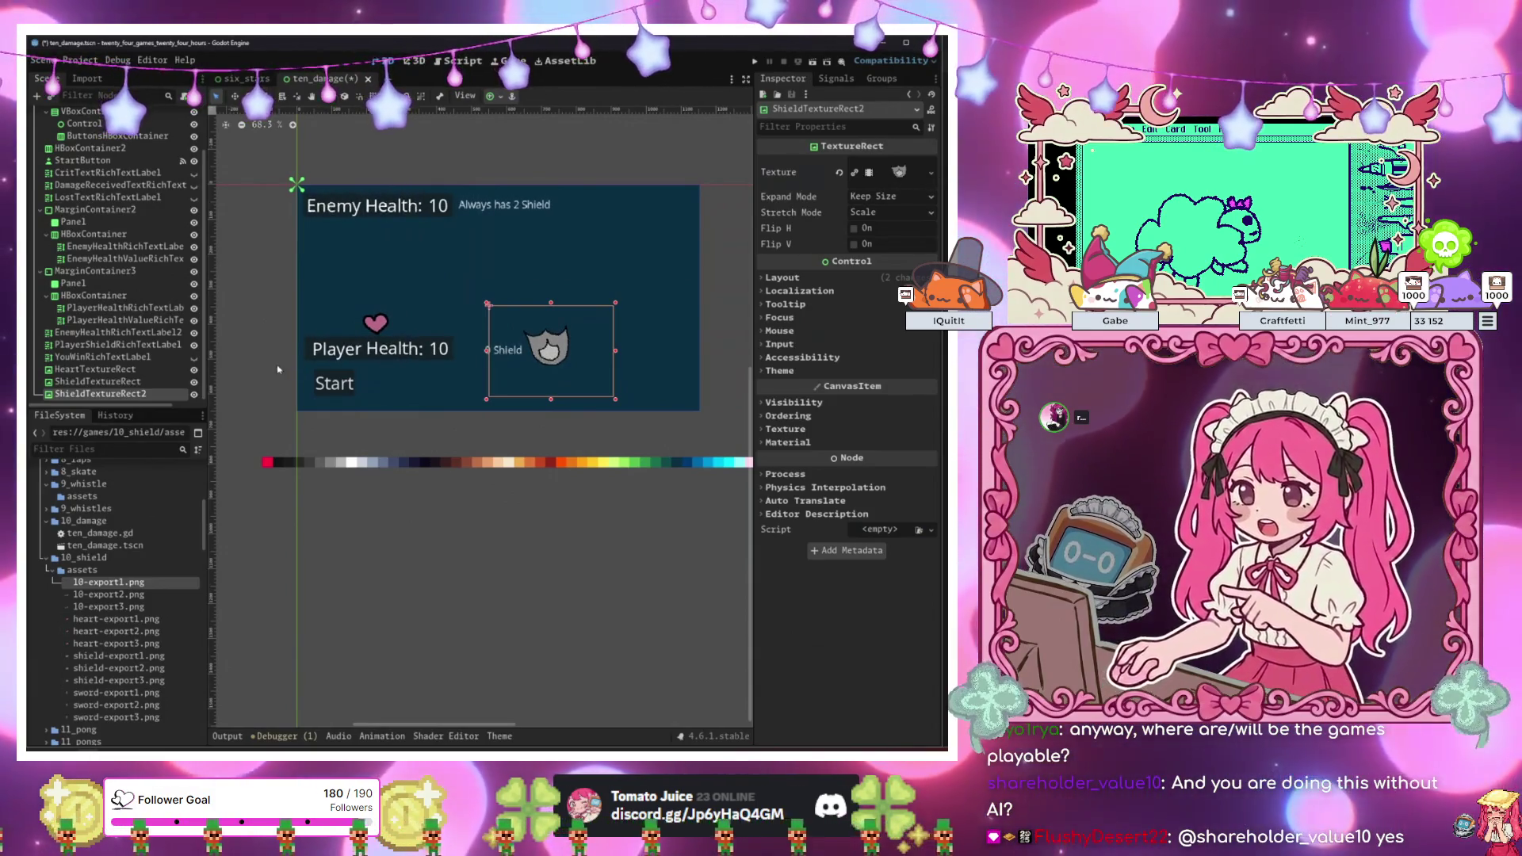
# - Rename the duplicated shield node to 10TextureRect
pyautogui.doubleClick(142, 395)
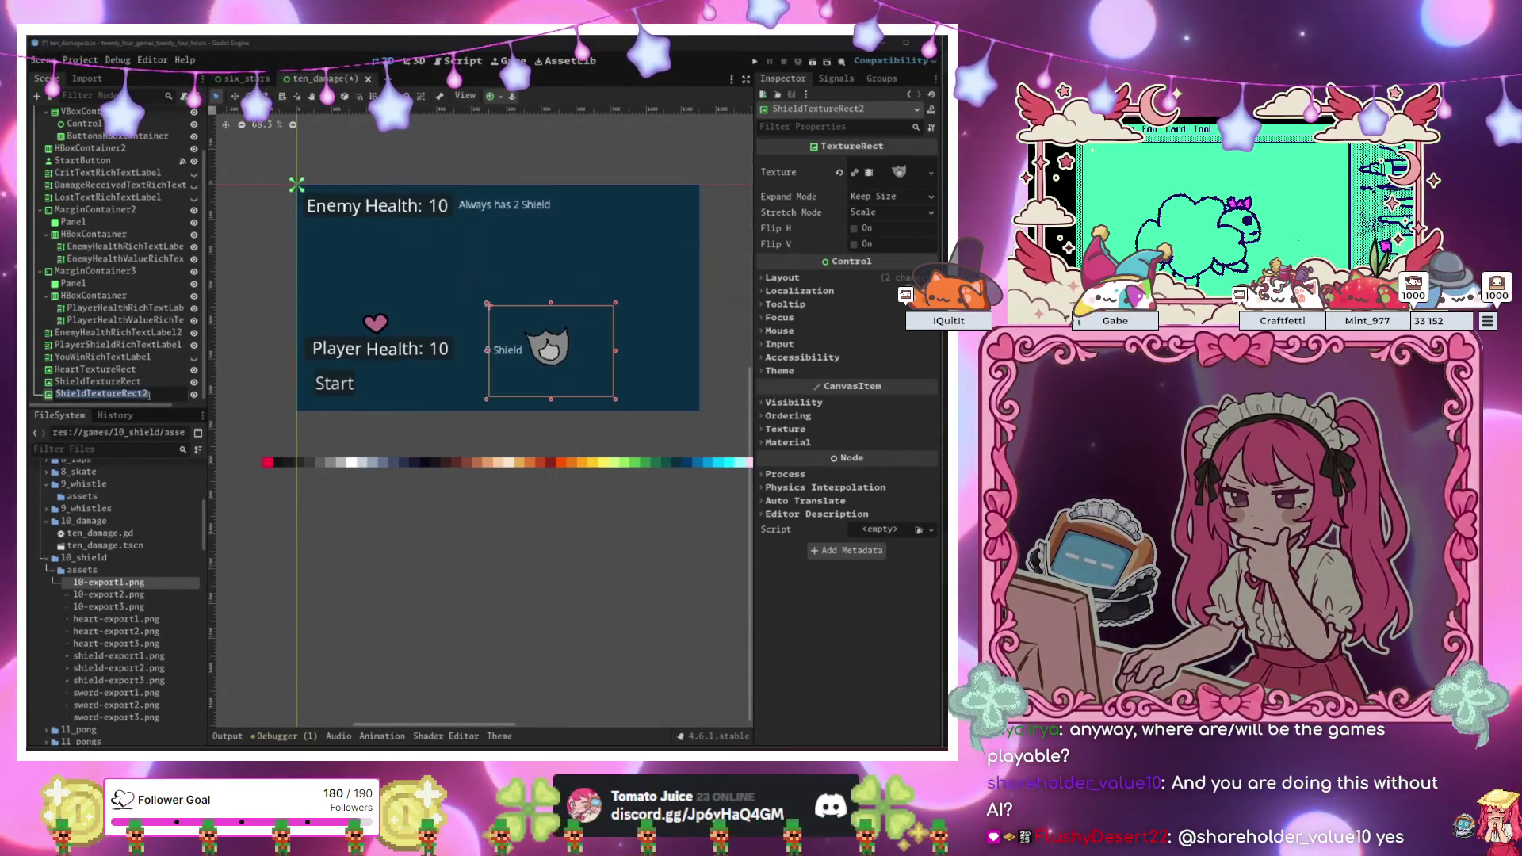
pyautogui.press('BackSpace')
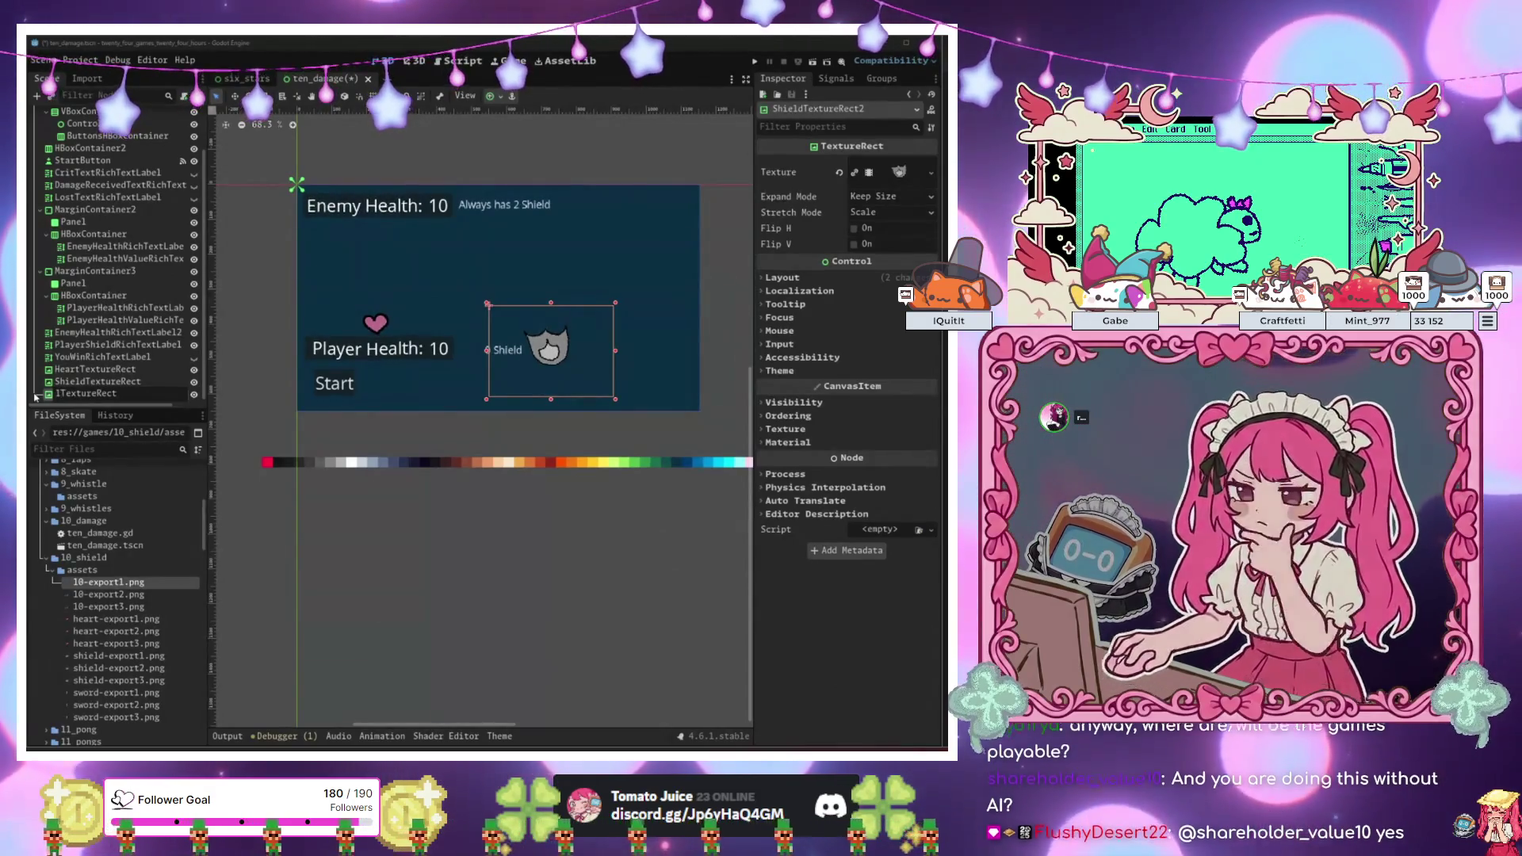
pyautogui.write('0')
pyautogui.press('Return')
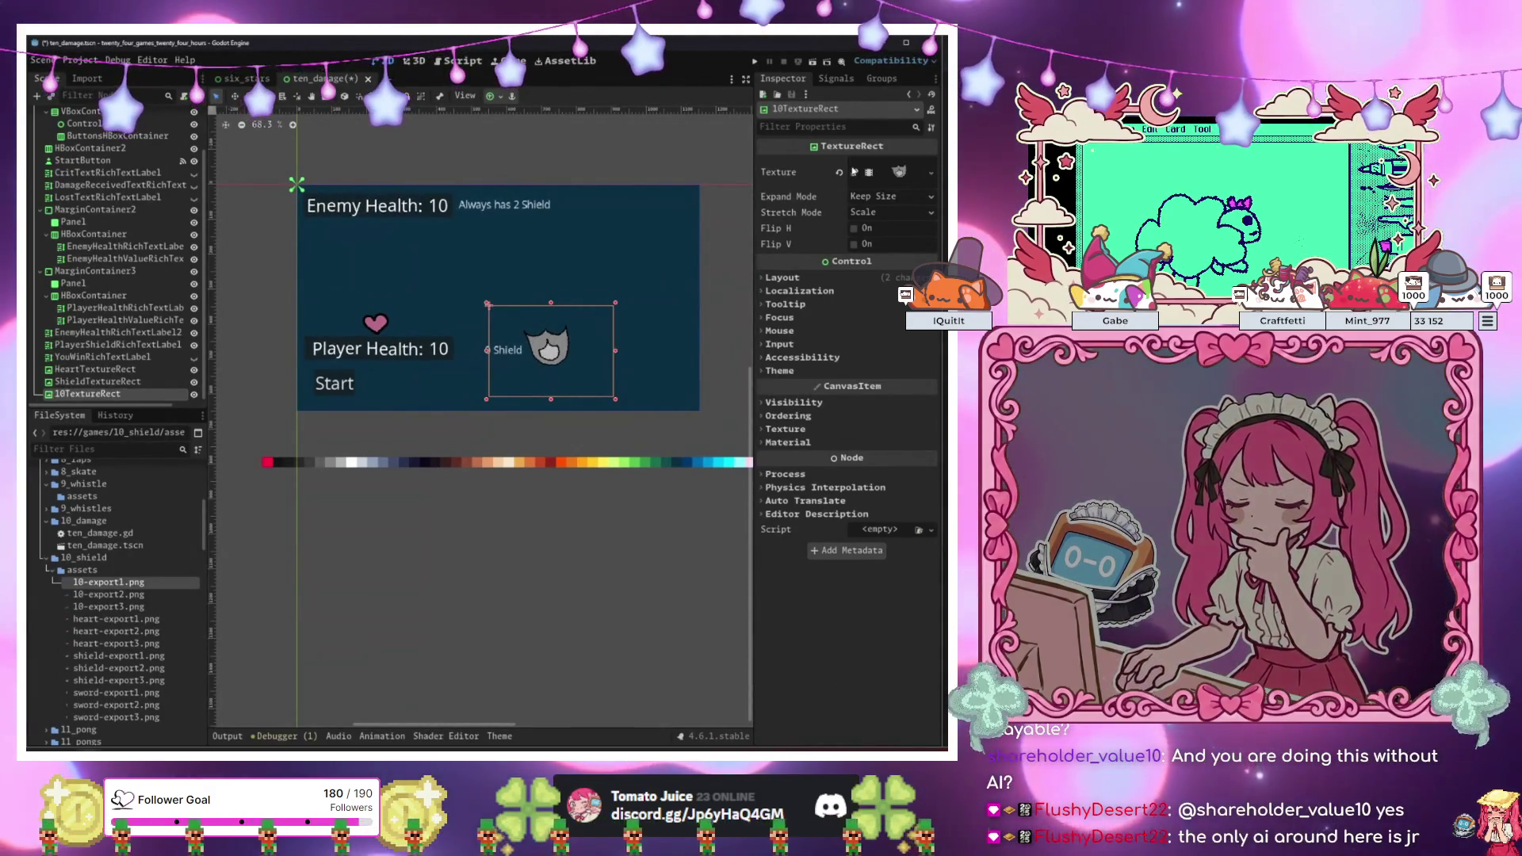
# - Fill its frames with 10-export1, 2 and 3.png and move it beneath Enemy Health
pyautogui.click(892, 176)
pyautogui.click(824, 394)
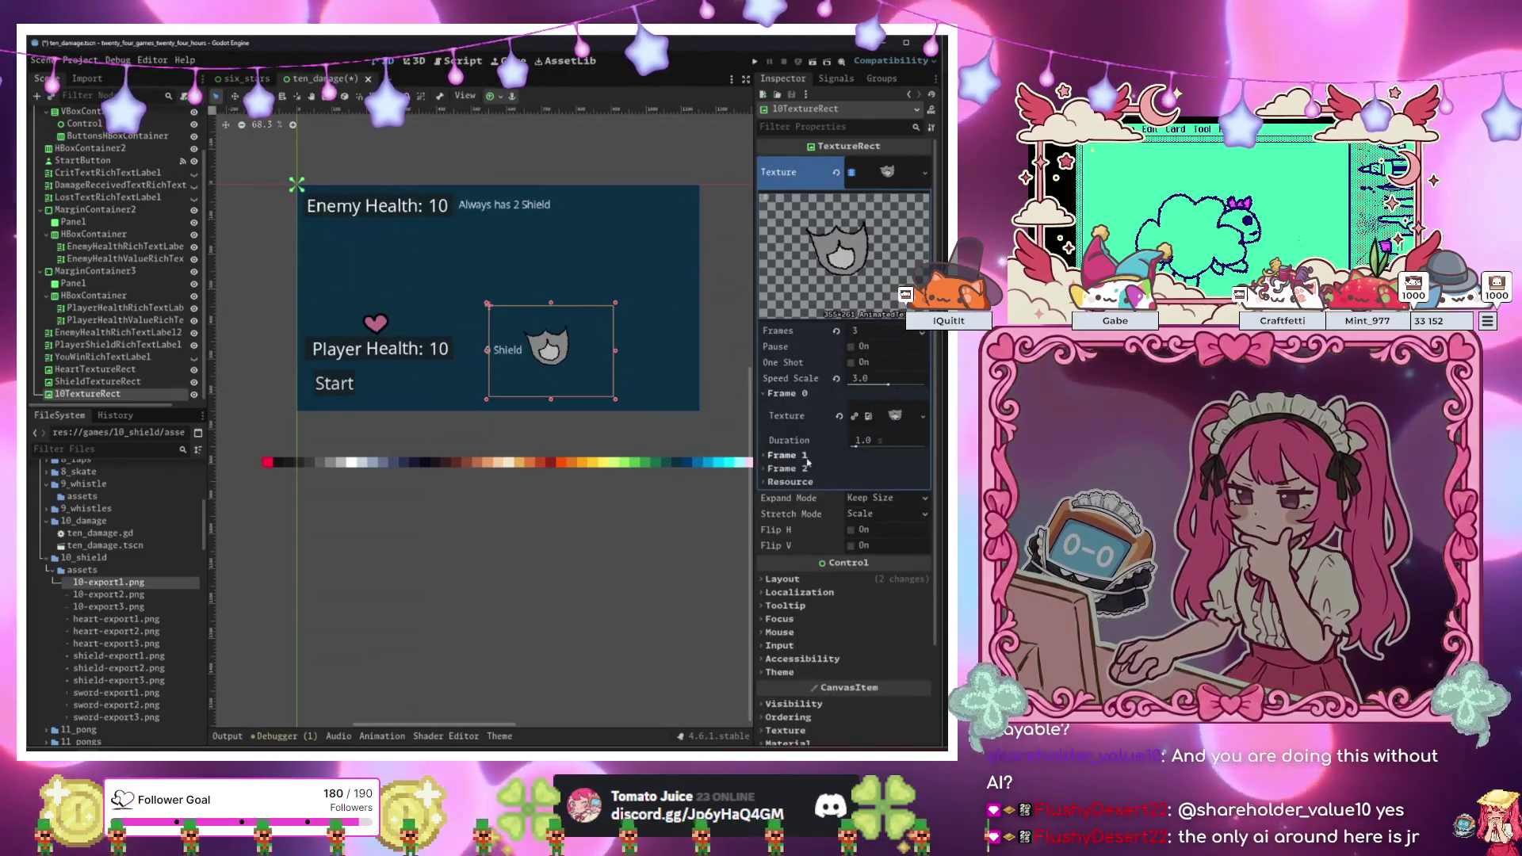
pyautogui.click(824, 455)
pyautogui.click(824, 517)
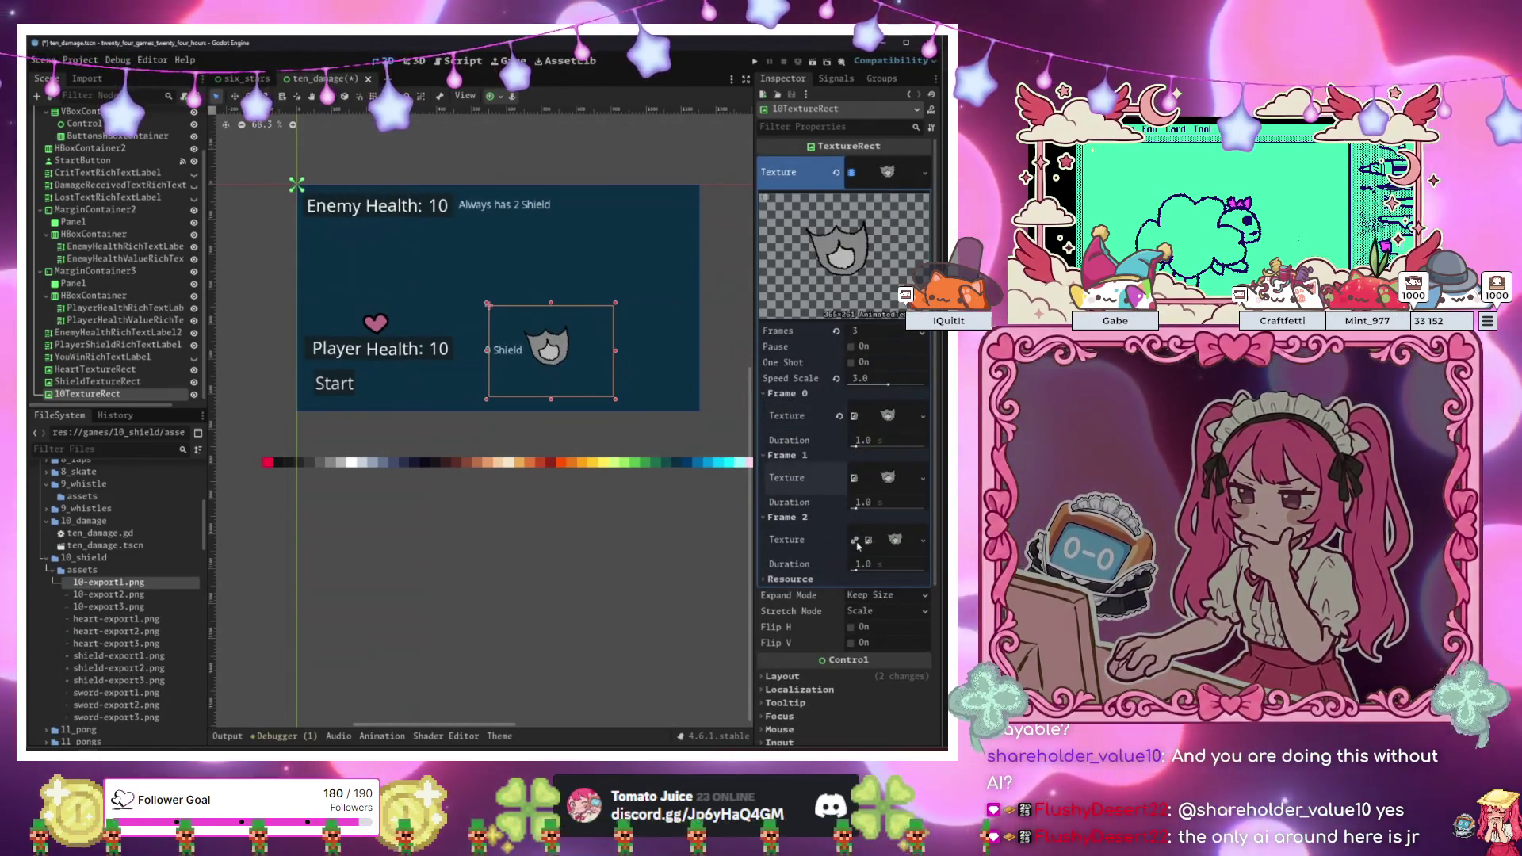
pyautogui.moveTo(108, 582)
pyautogui.mouseDown()
pyautogui.moveTo(531, 519)
pyautogui.moveTo(888, 415)
pyautogui.mouseUp()
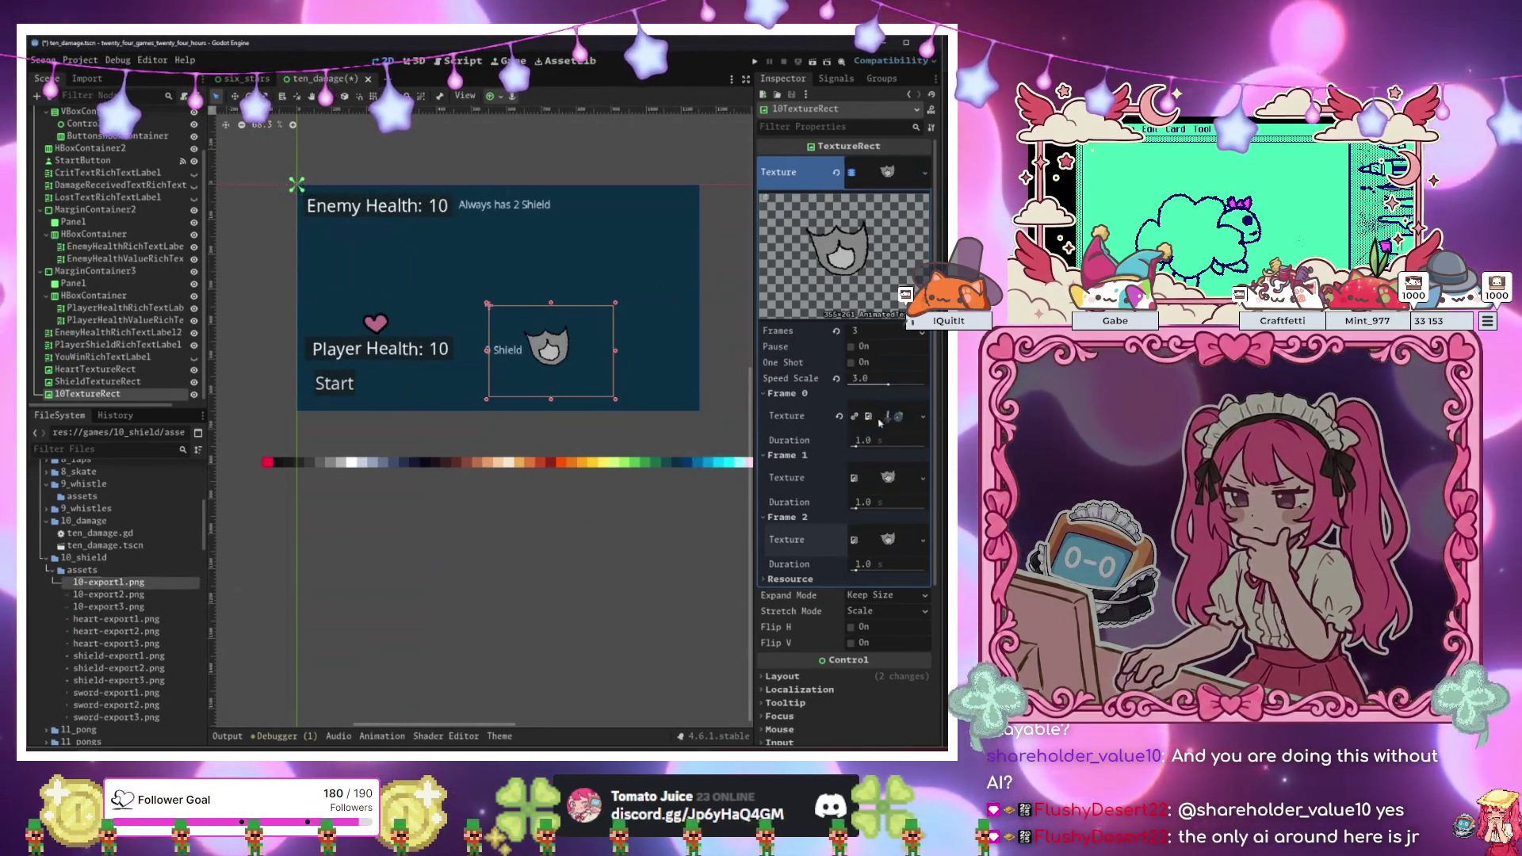
pyautogui.moveTo(108, 594)
pyautogui.mouseDown()
pyautogui.moveTo(918, 460)
pyautogui.moveTo(886, 477)
pyautogui.mouseUp()
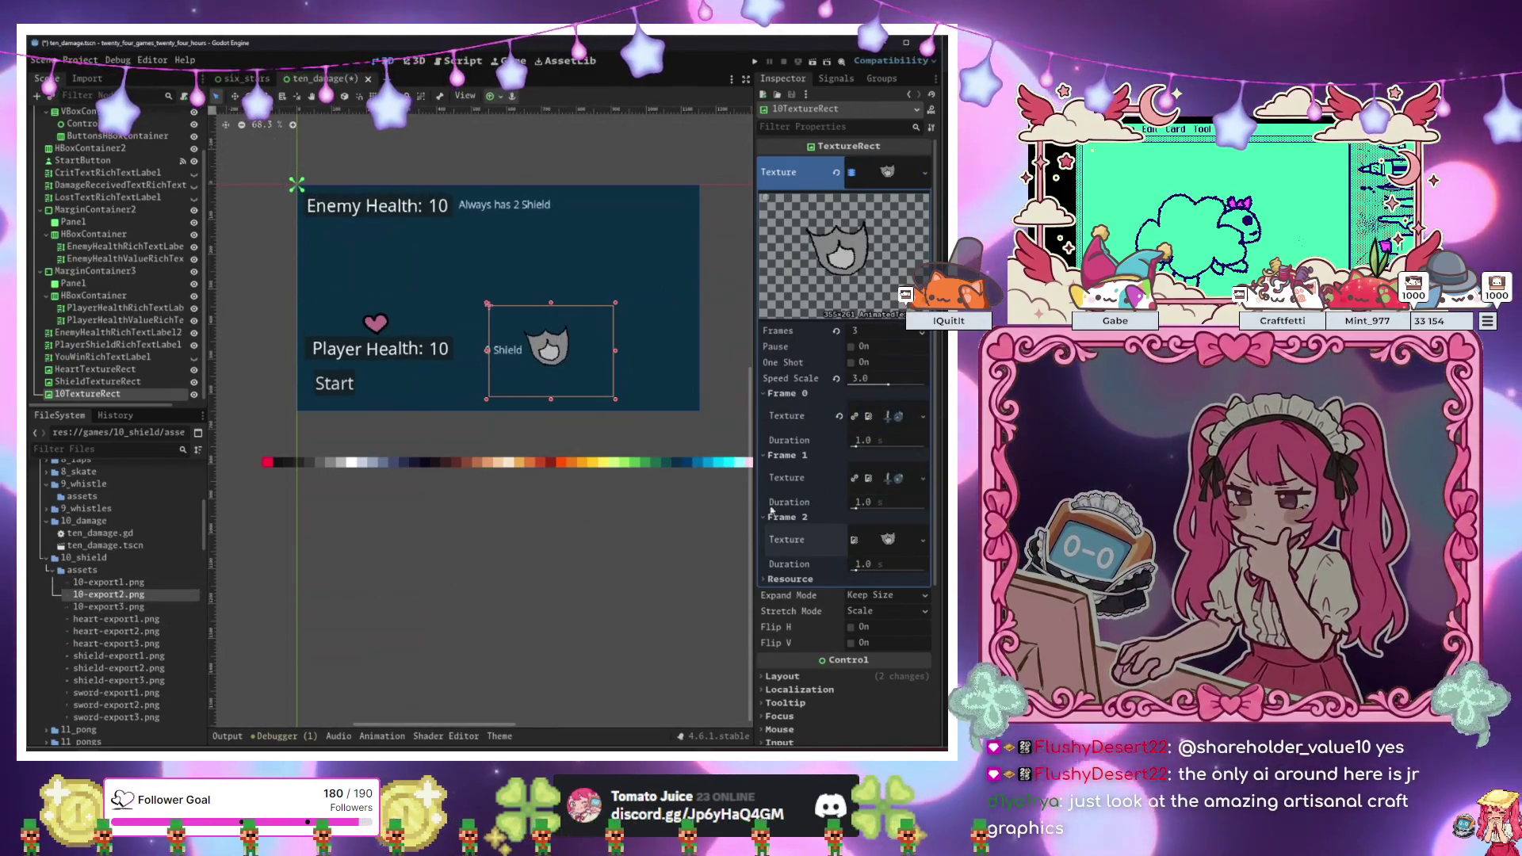
pyautogui.moveTo(108, 607)
pyautogui.mouseDown()
pyautogui.moveTo(852, 491)
pyautogui.moveTo(884, 537)
pyautogui.mouseUp()
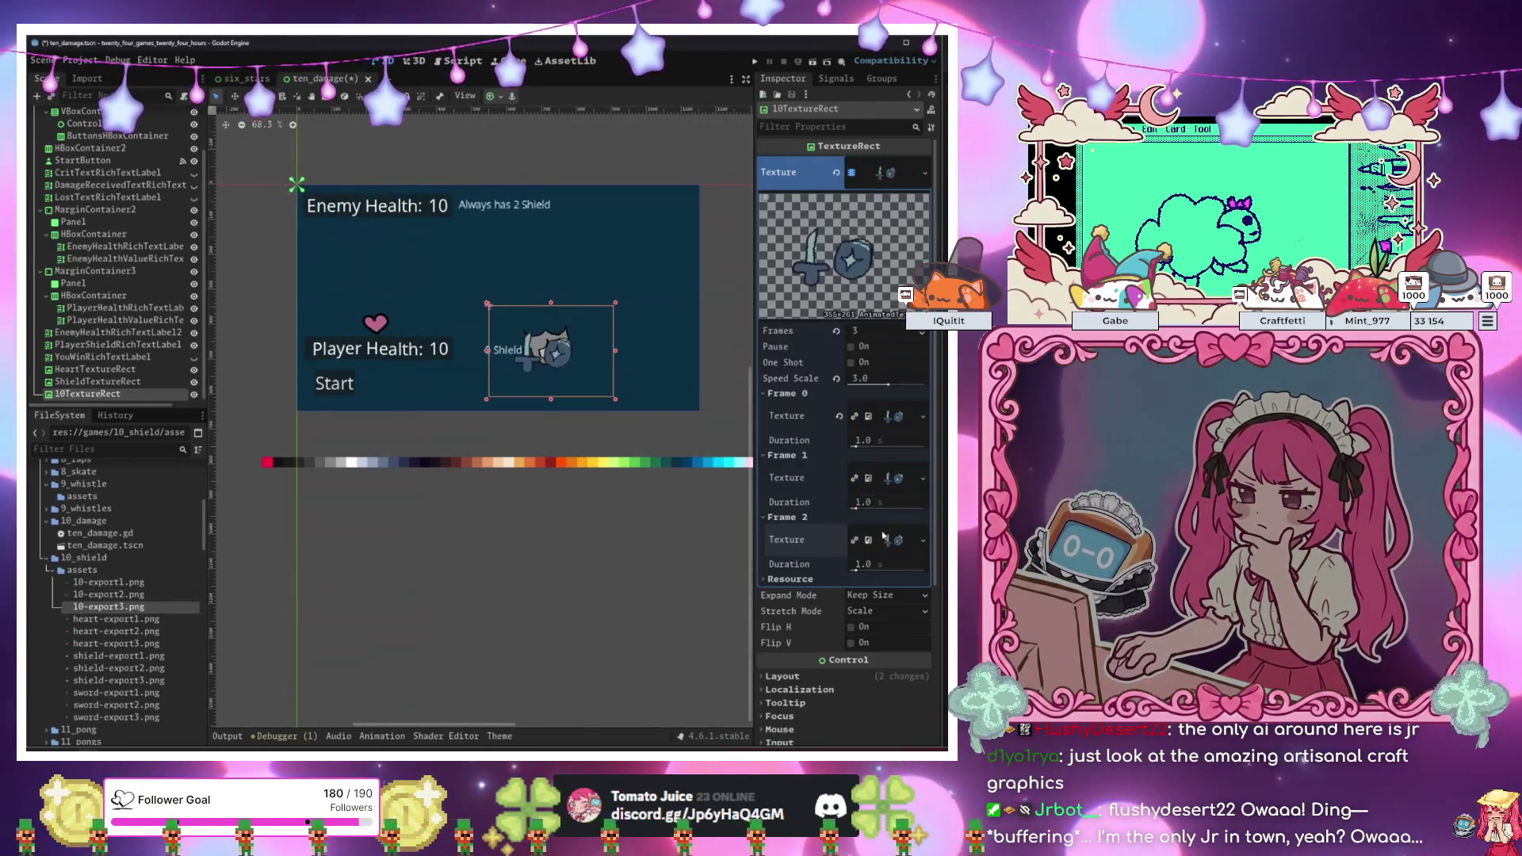
pyautogui.moveTo(593, 362); pyautogui.dragTo(376, 255)
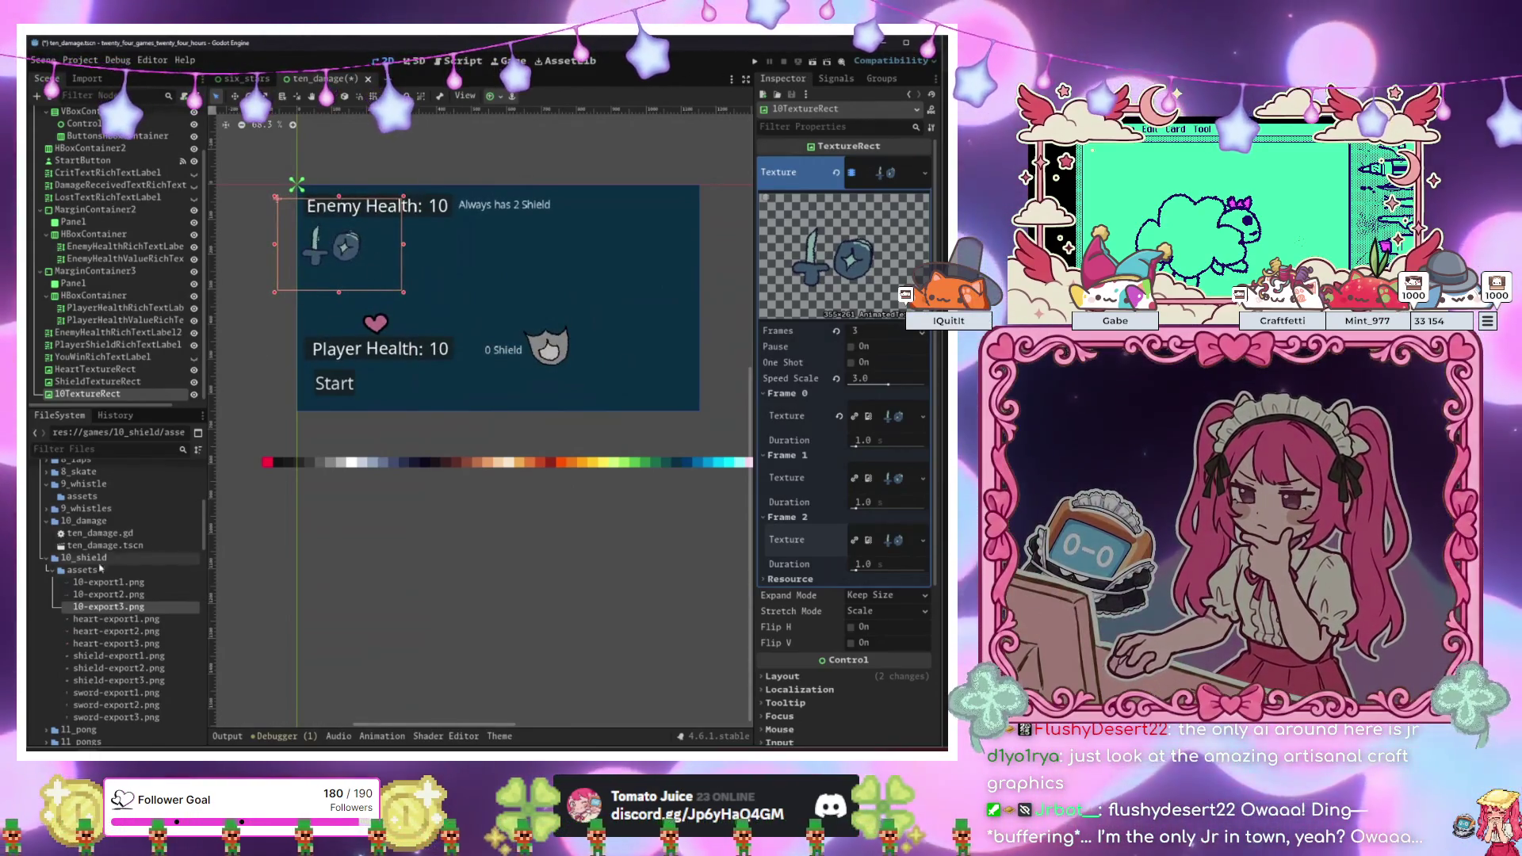
pyautogui.click(122, 695)
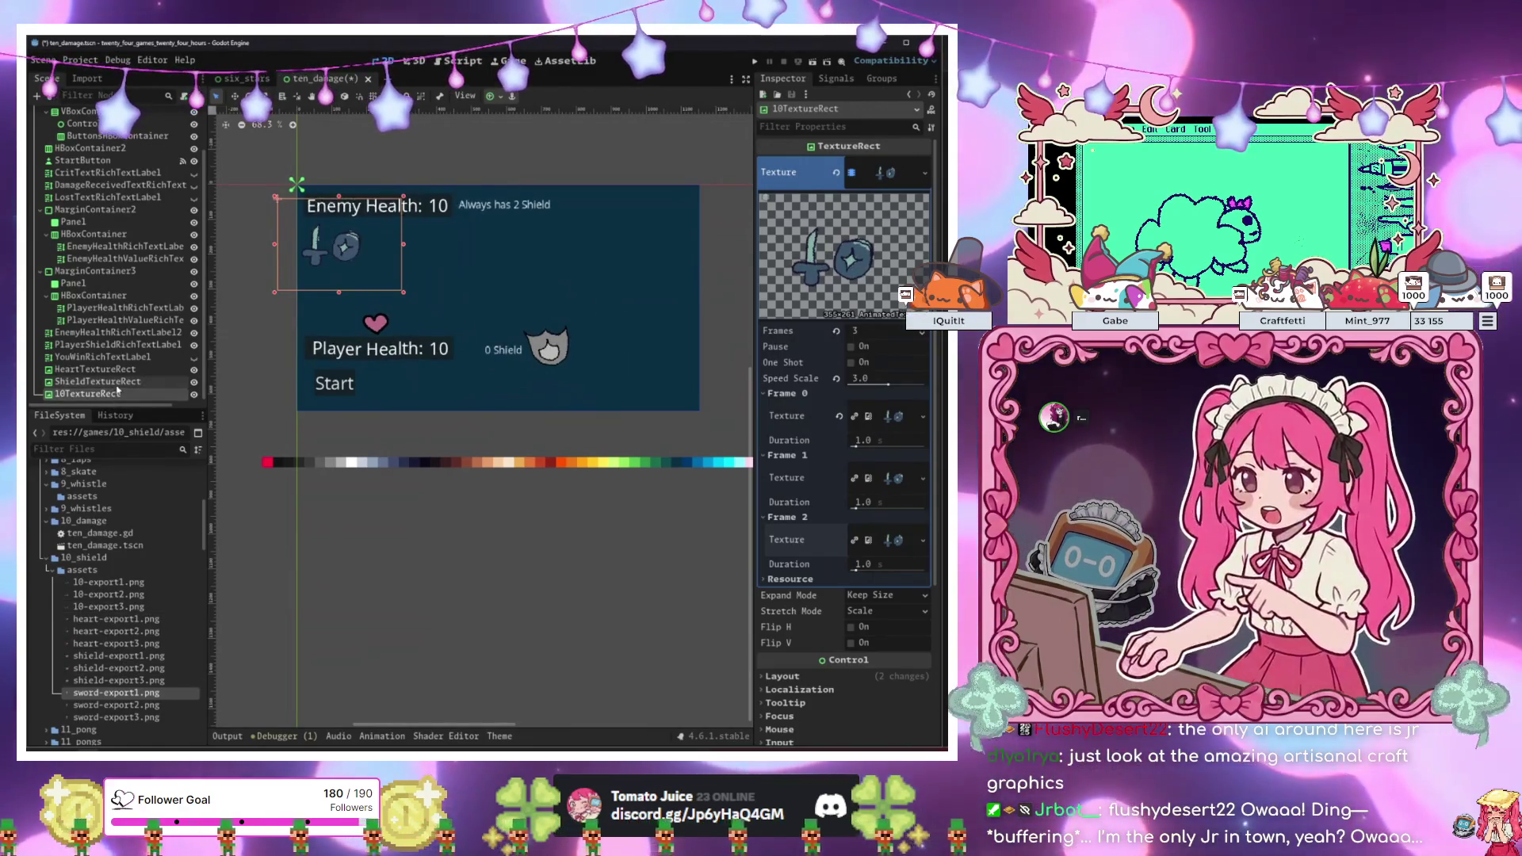
# - Duplicate the 10 icon and set its three animation frames to sword-export1–3.png
pyautogui.hotkey('ctrl', 'd')
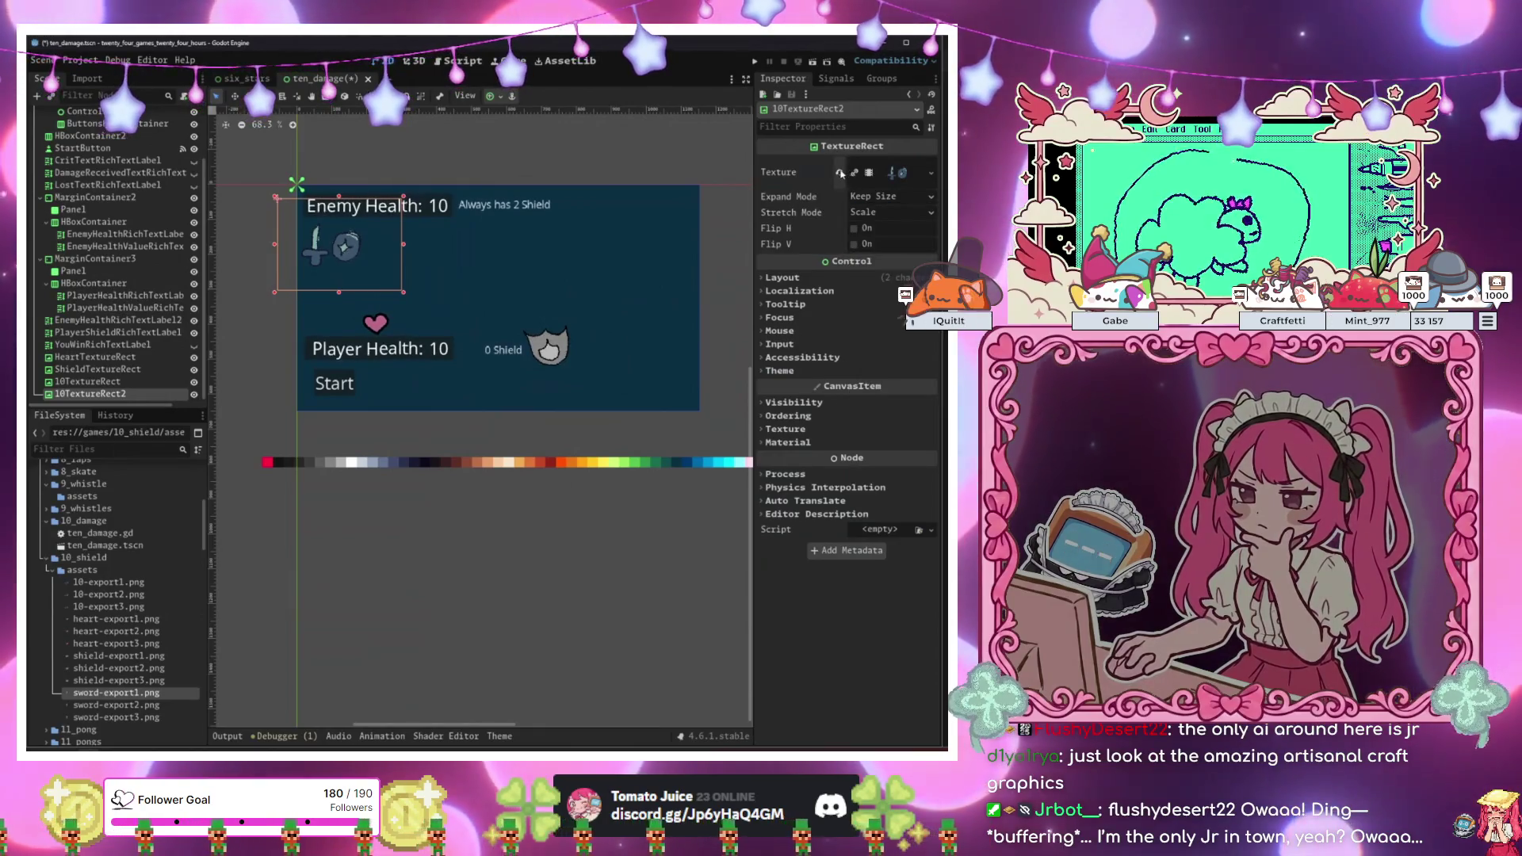
pyautogui.click(841, 173)
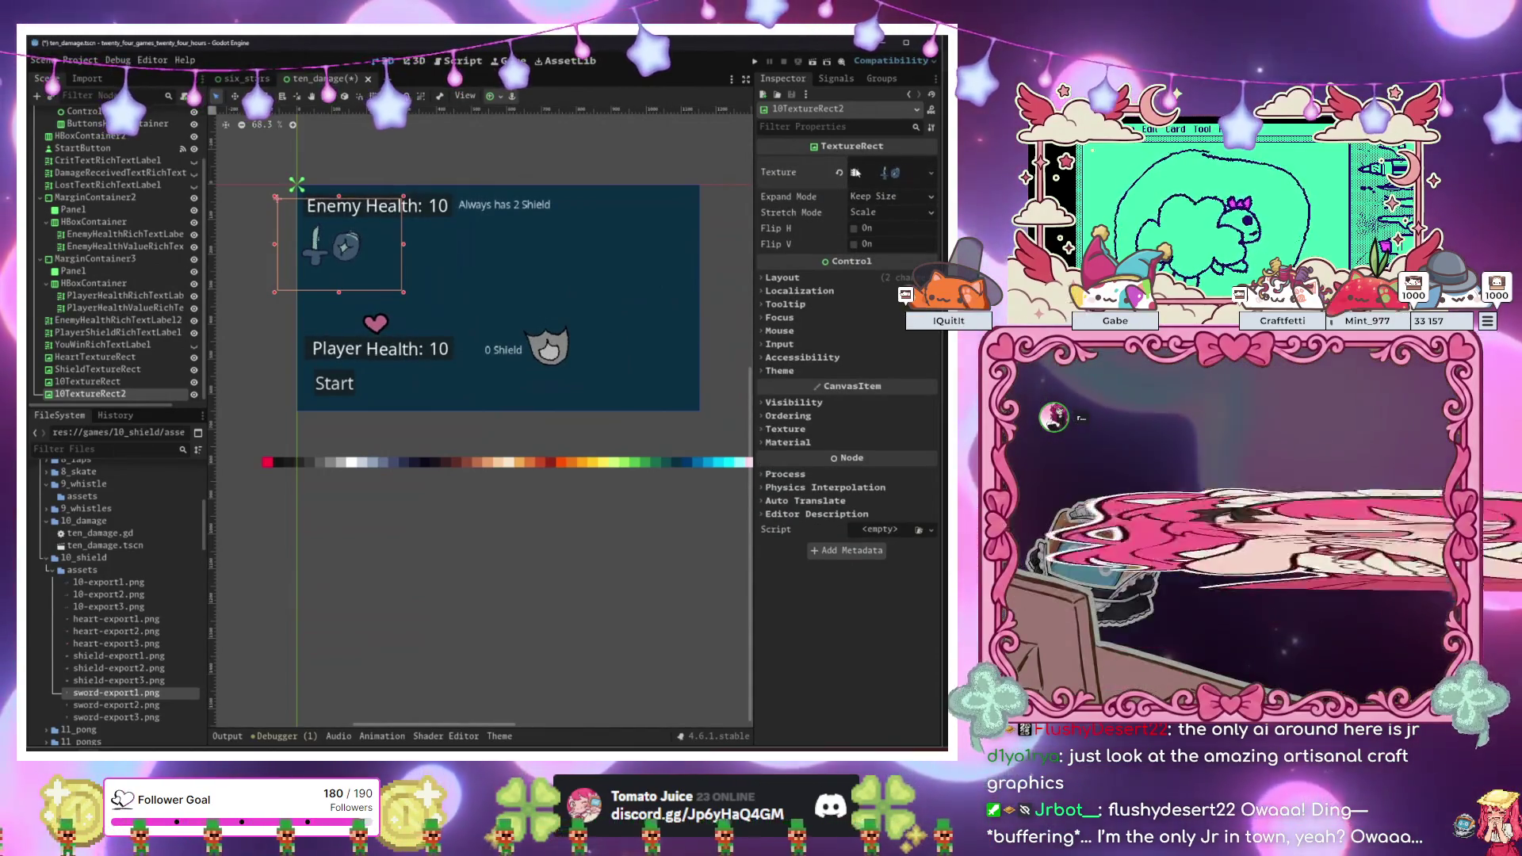
pyautogui.hotkey('ctrl', 'z')
pyautogui.click(783, 394)
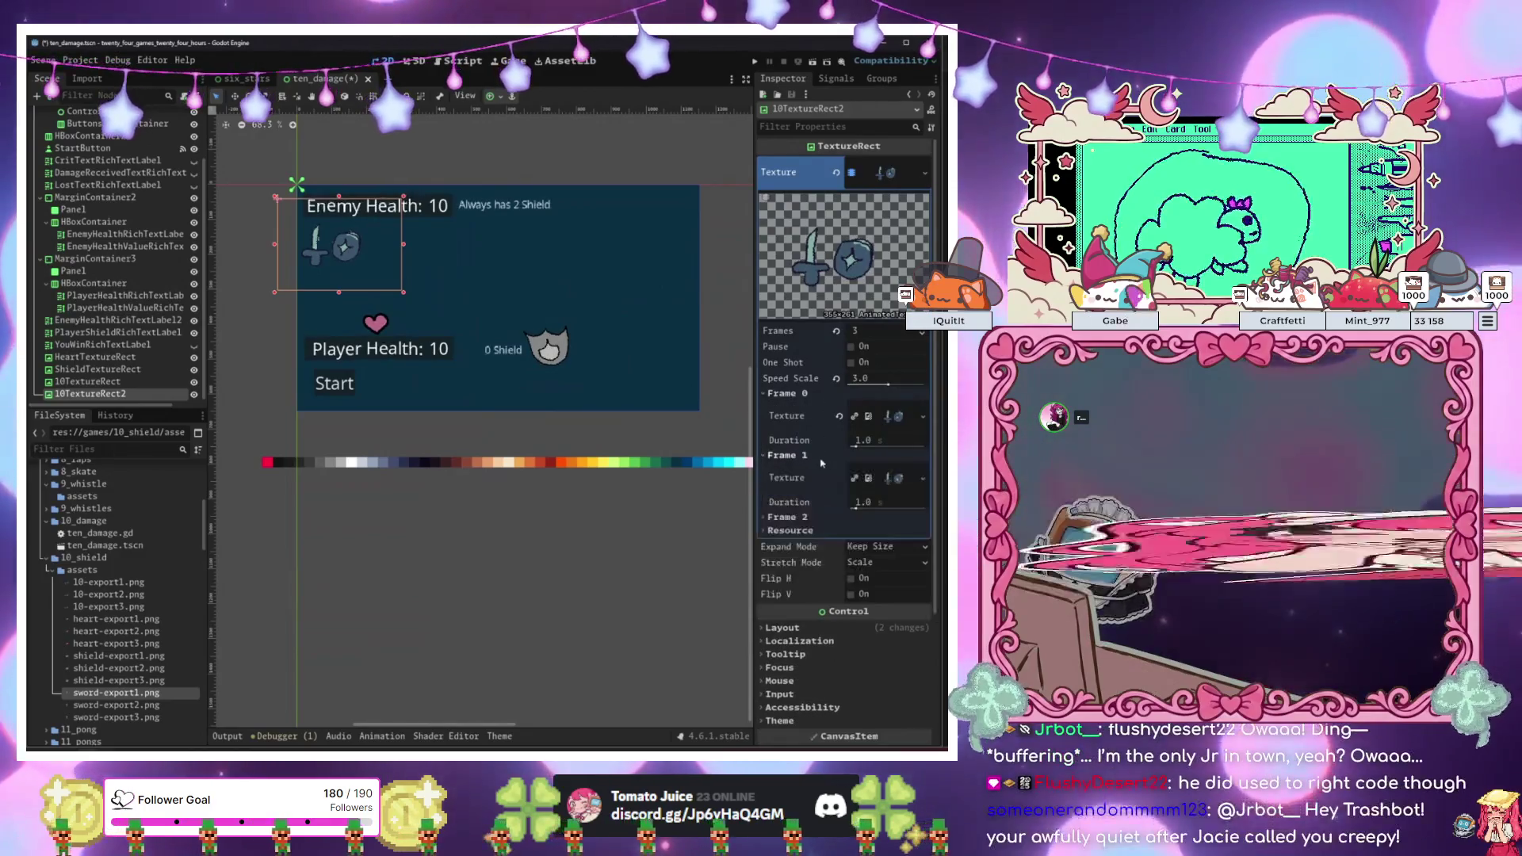
pyautogui.click(783, 455)
pyautogui.click(828, 515)
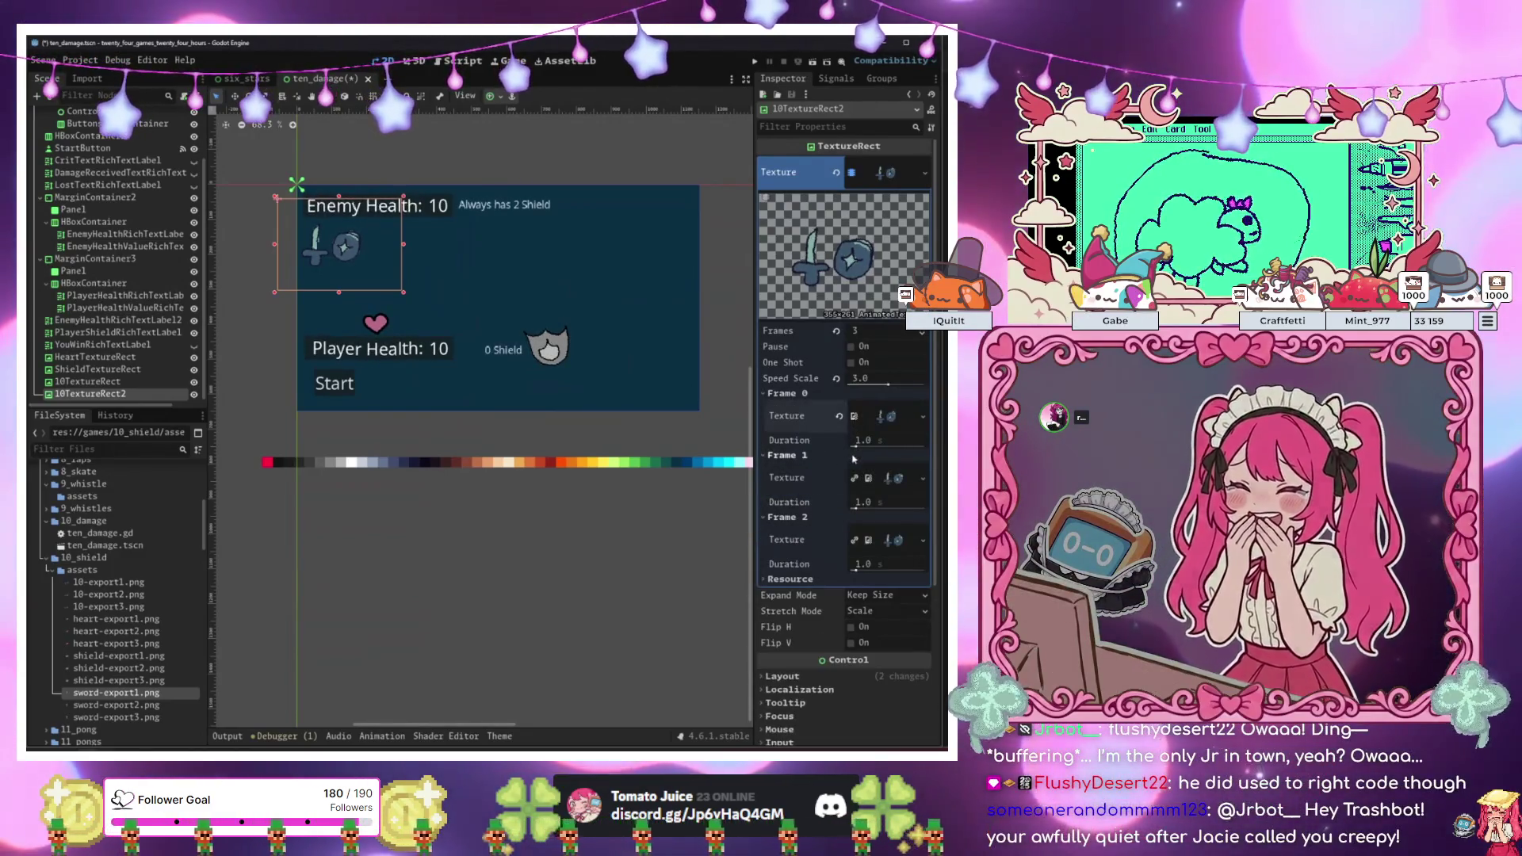
pyautogui.moveTo(108, 694); pyautogui.dragTo(886, 415)
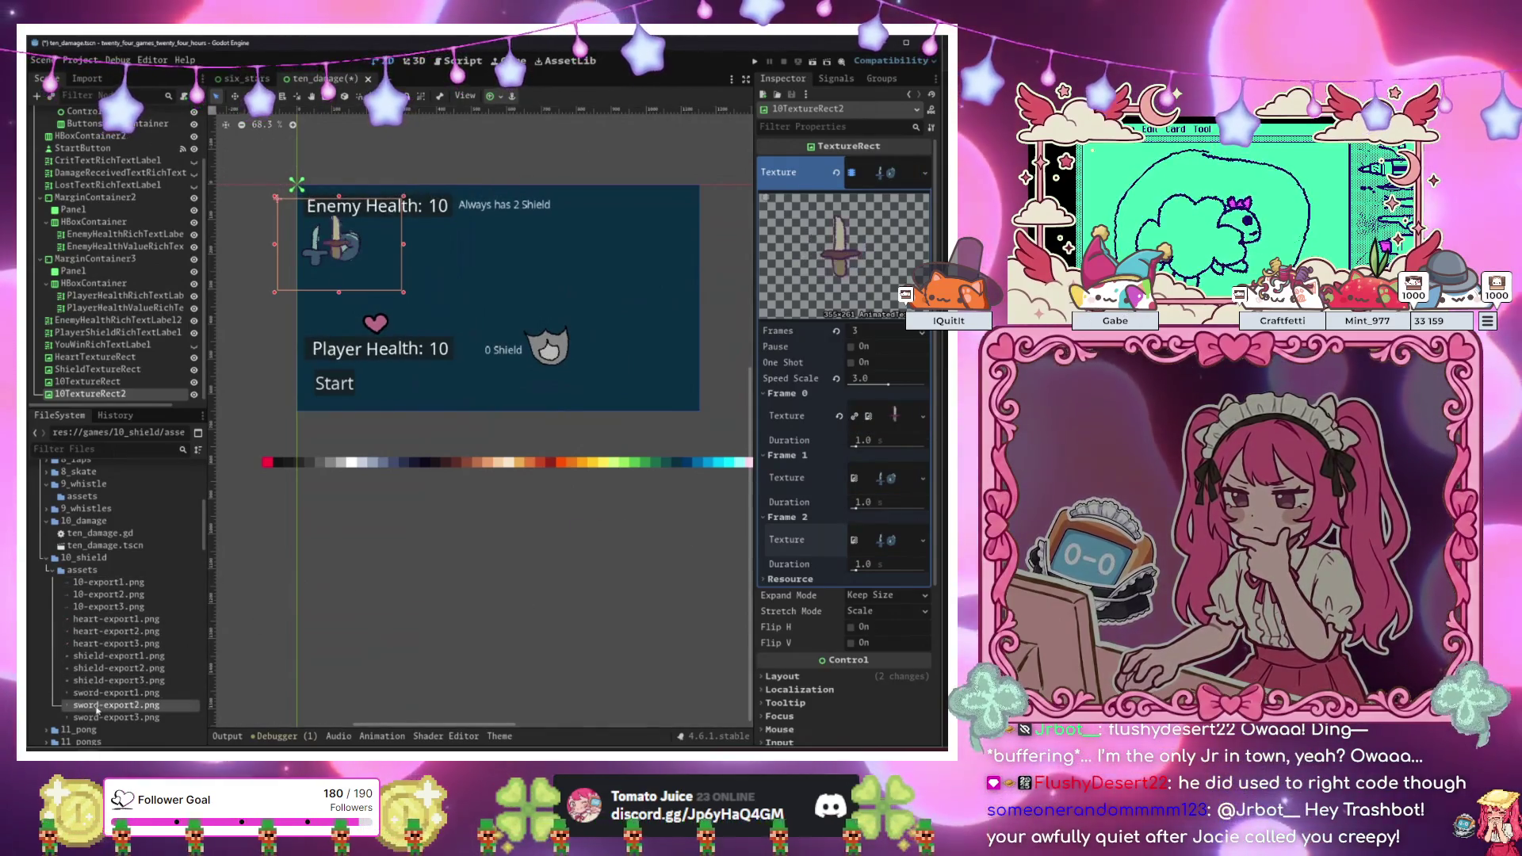
pyautogui.moveTo(97, 705); pyautogui.dragTo(892, 478)
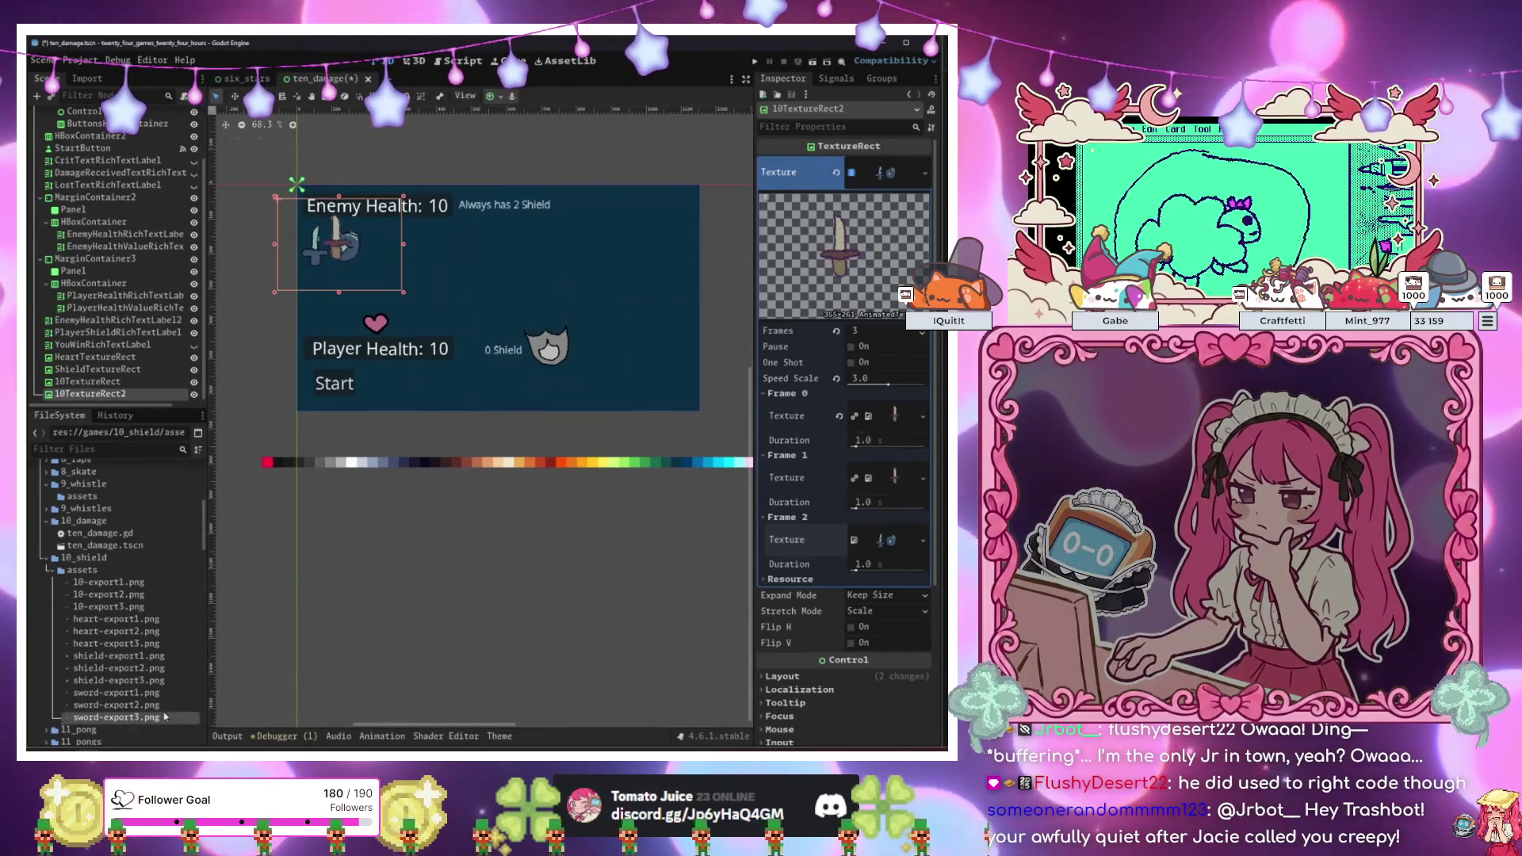
pyautogui.moveTo(165, 717); pyautogui.dragTo(880, 540)
# - Place the sword icon beside the Damage label and reorder it below CritTextRichTextLabel
pyautogui.moveTo(345, 236)
pyautogui.mouseDown()
pyautogui.moveTo(666, 232)
pyautogui.moveTo(682, 350)
pyautogui.moveTo(675, 312)
pyautogui.moveTo(663, 367)
pyautogui.mouseUp()
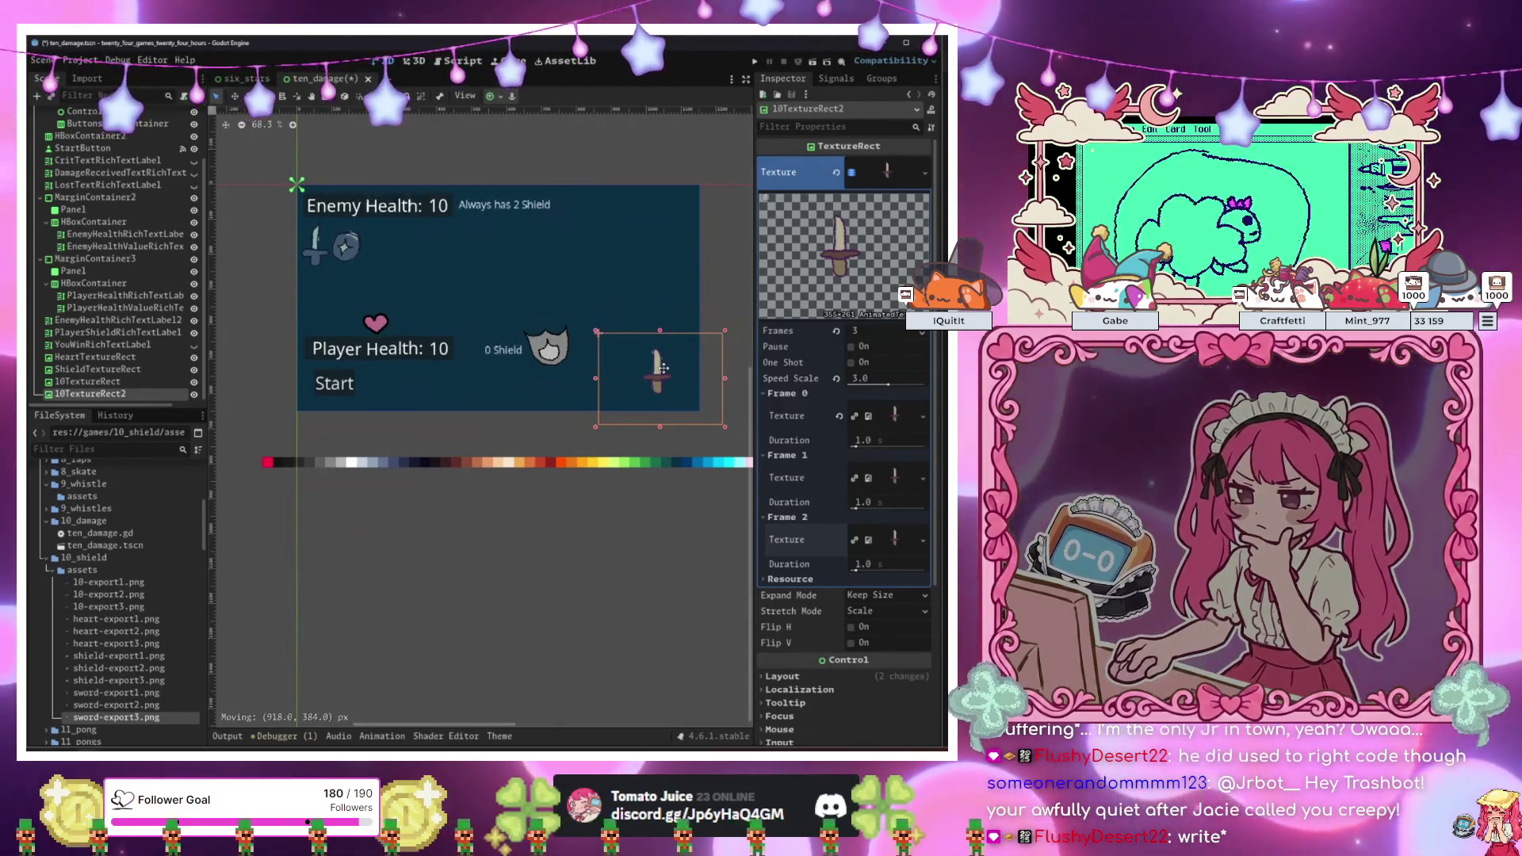
pyautogui.moveTo(663, 367)
pyautogui.mouseDown()
pyautogui.moveTo(492, 269)
pyautogui.moveTo(315, 199)
pyautogui.moveTo(526, 325)
pyautogui.moveTo(615, 308)
pyautogui.mouseUp()
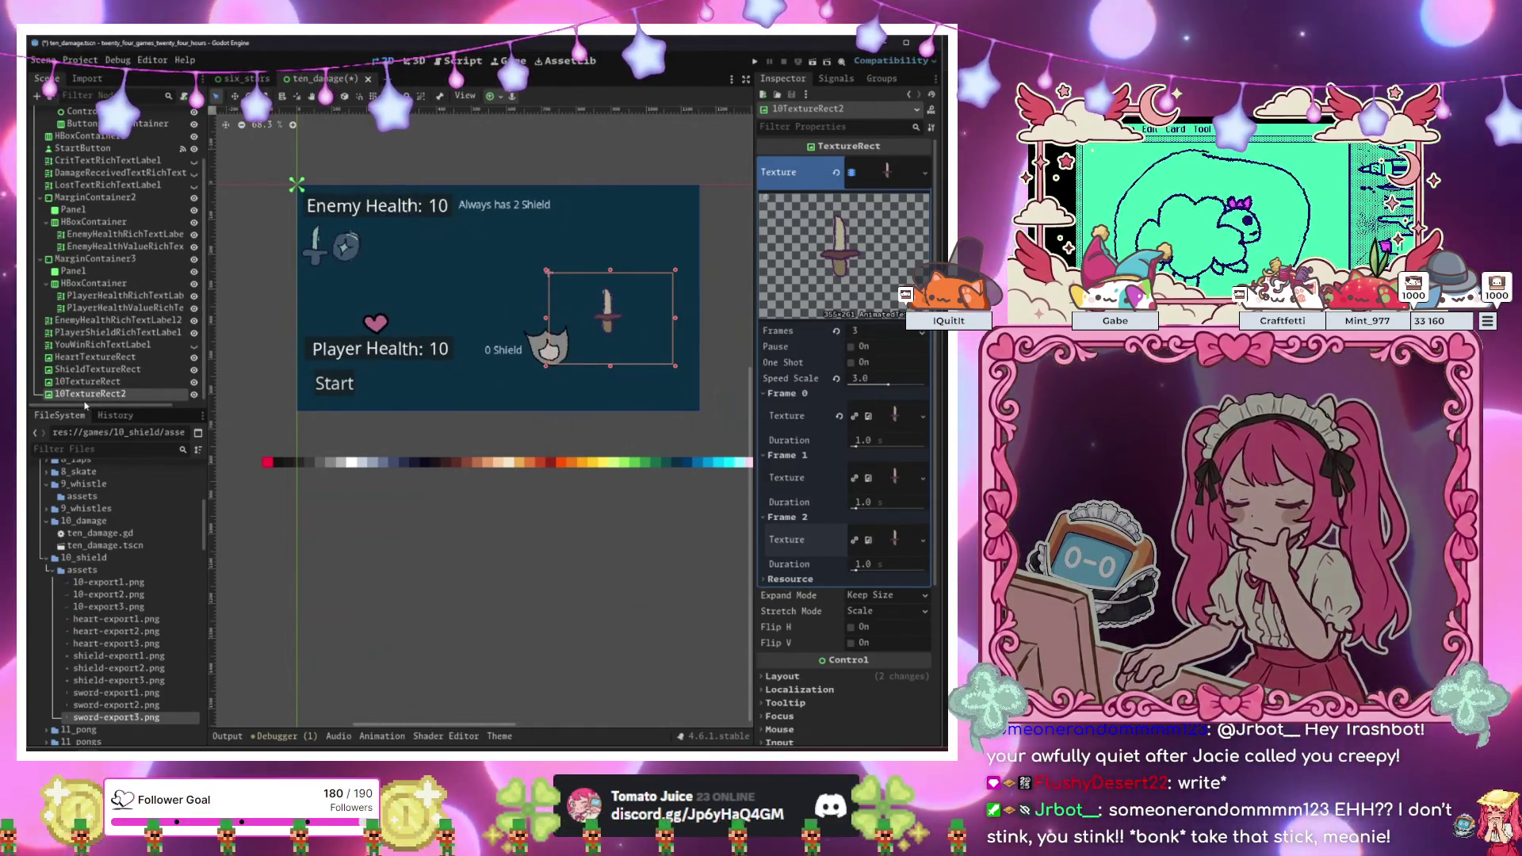
pyautogui.moveTo(90, 395); pyautogui.dragTo(89, 176)
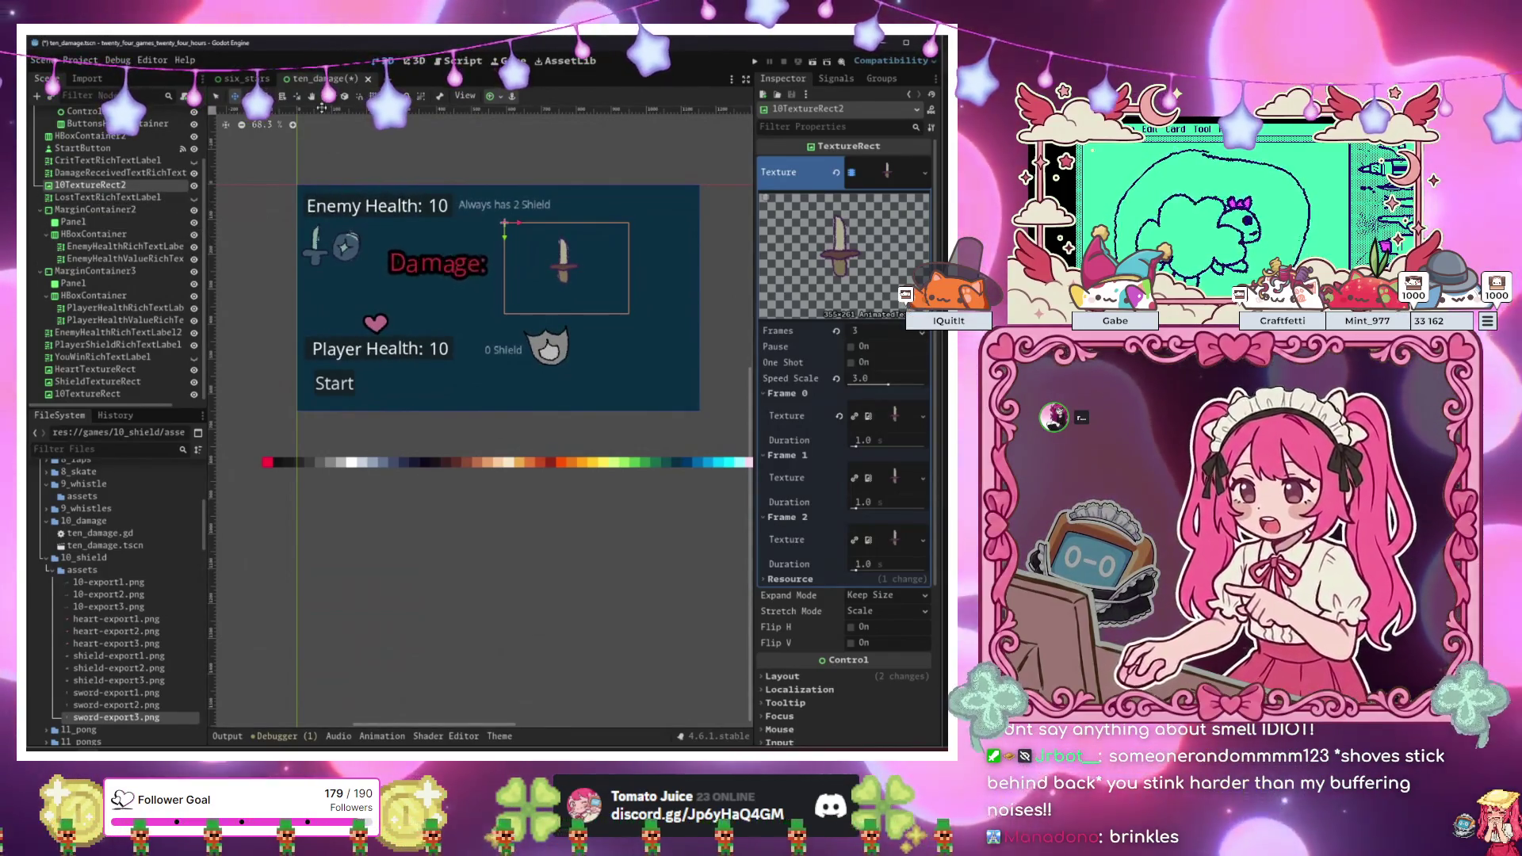
# - Save and run the current scene, try it, then close the game window
pyautogui.press('F6')
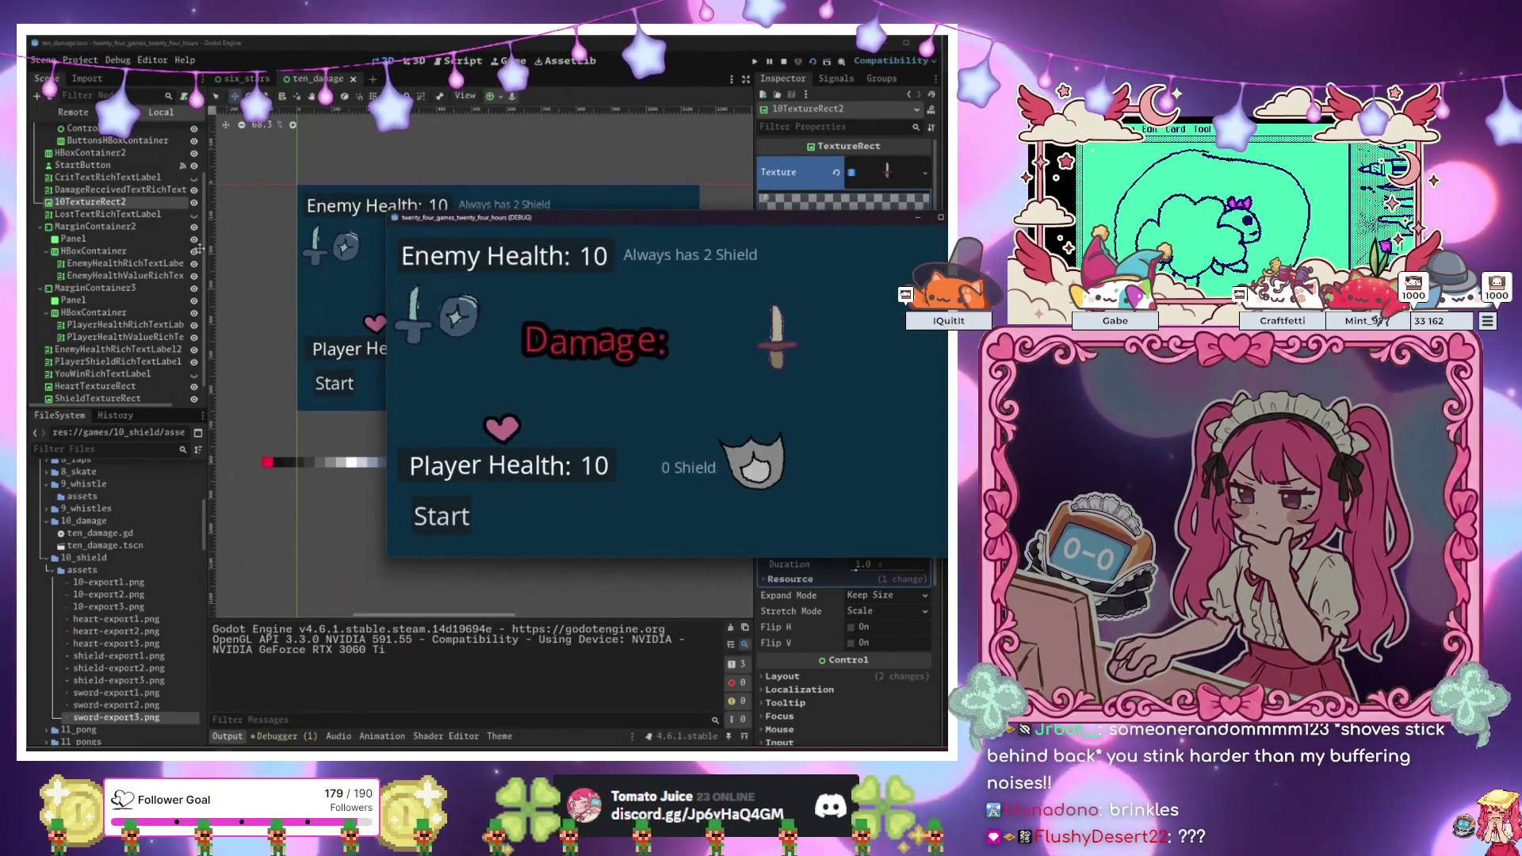
pyautogui.click(193, 190)
pyautogui.click(194, 190)
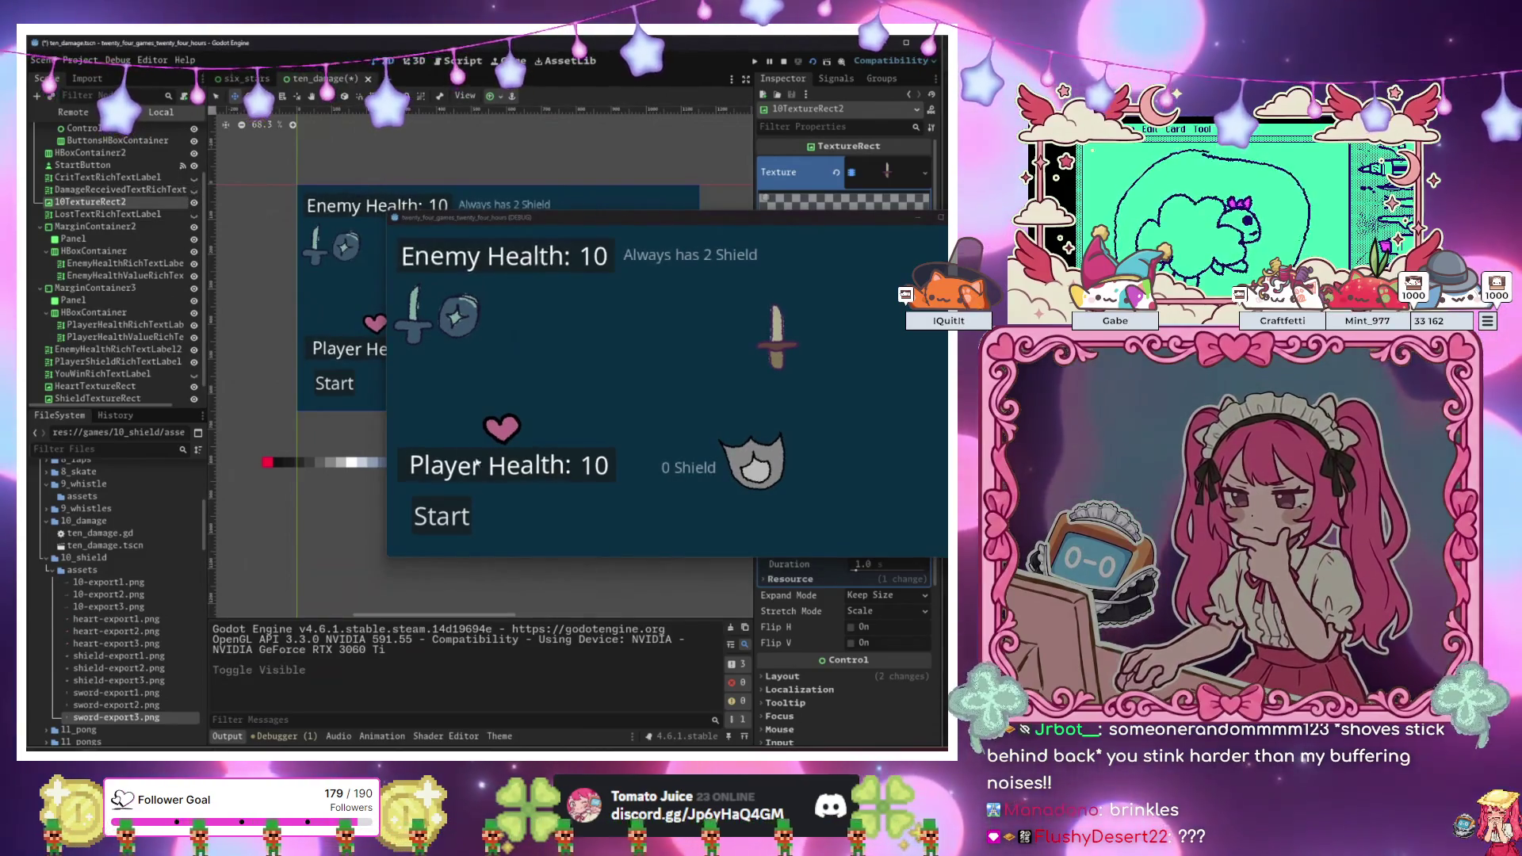
pyautogui.click(442, 517)
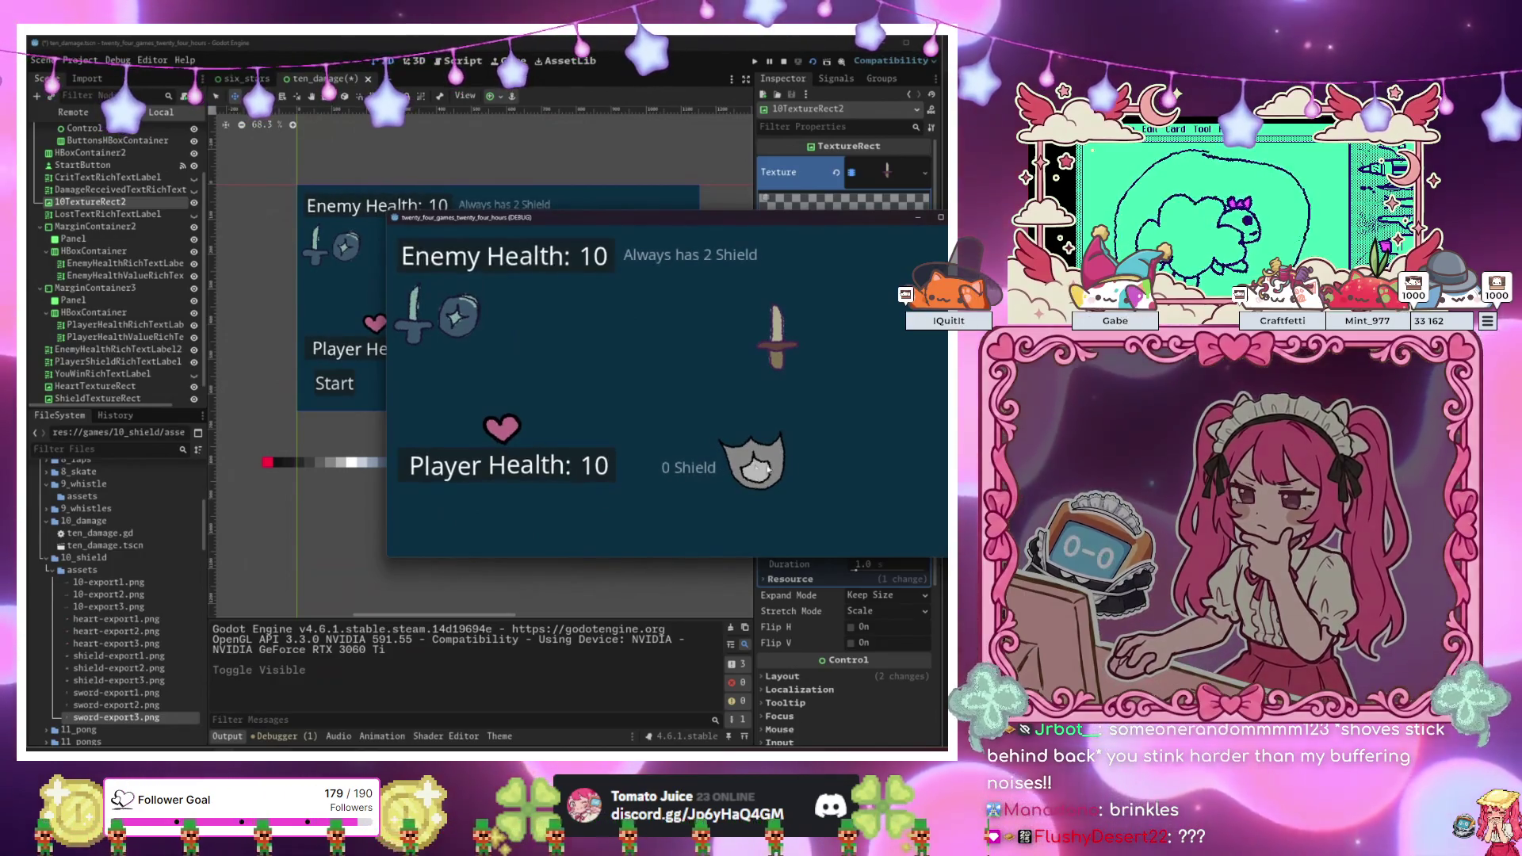
pyautogui.click(919, 218)
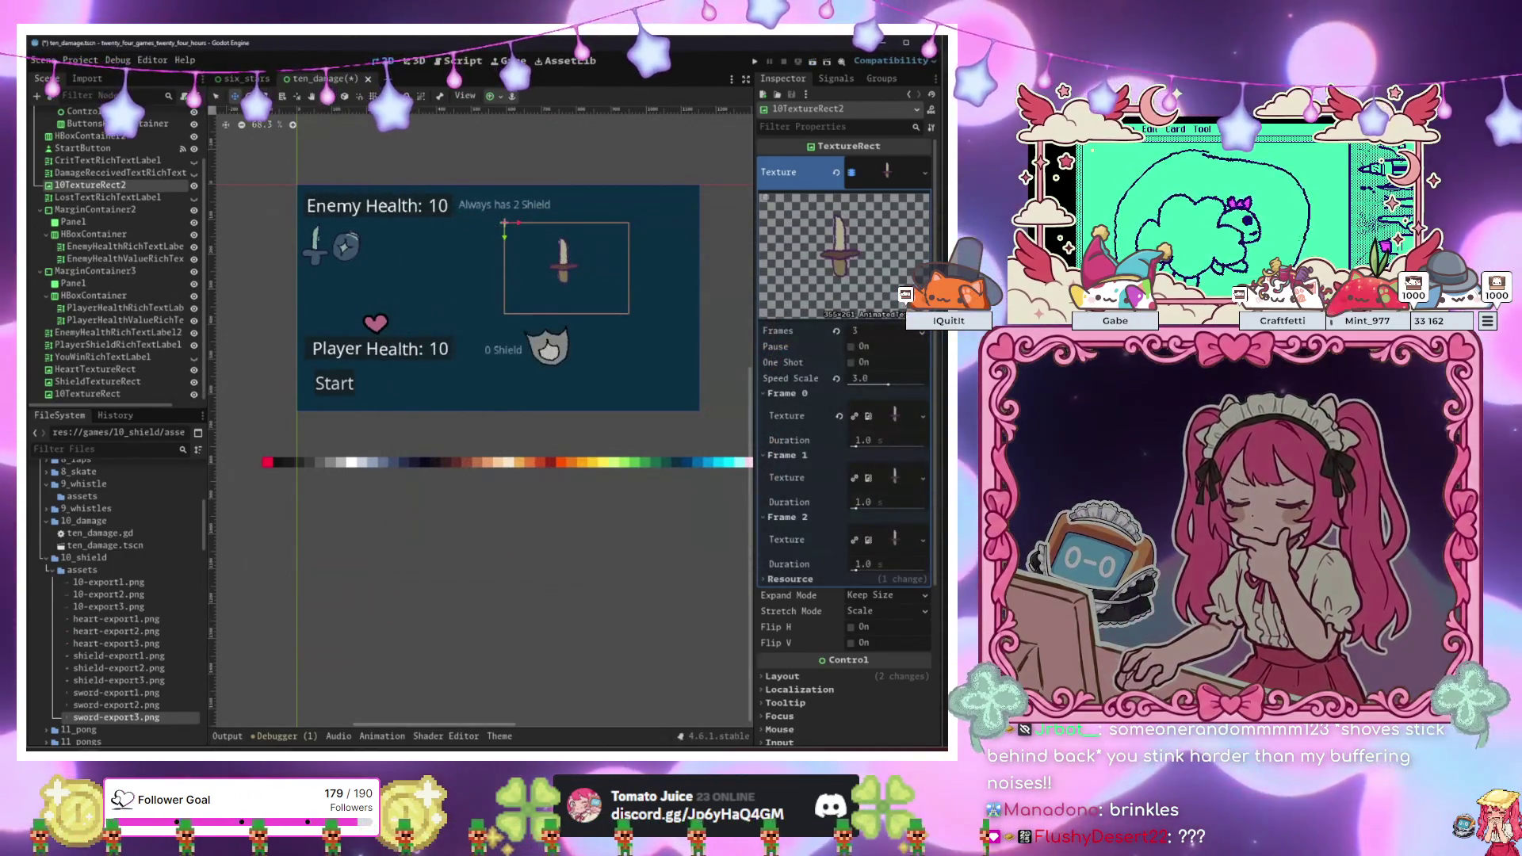
# - Save the scene and run ten_damage from its tab's menu
pyautogui.hotkey('ctrl', 's')
pyautogui.rightClick(333, 81)
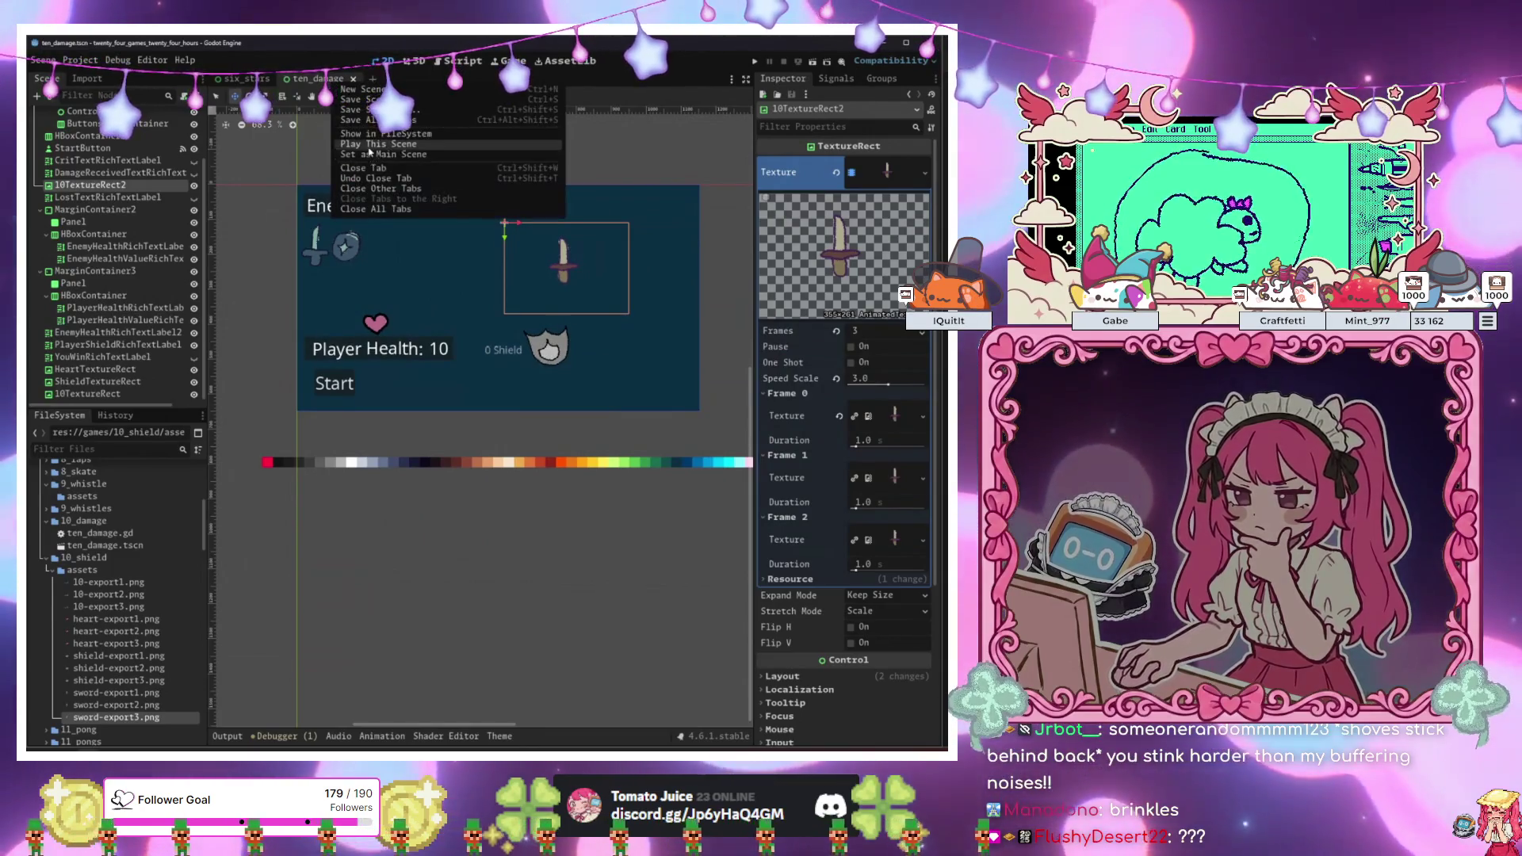
pyautogui.click(370, 144)
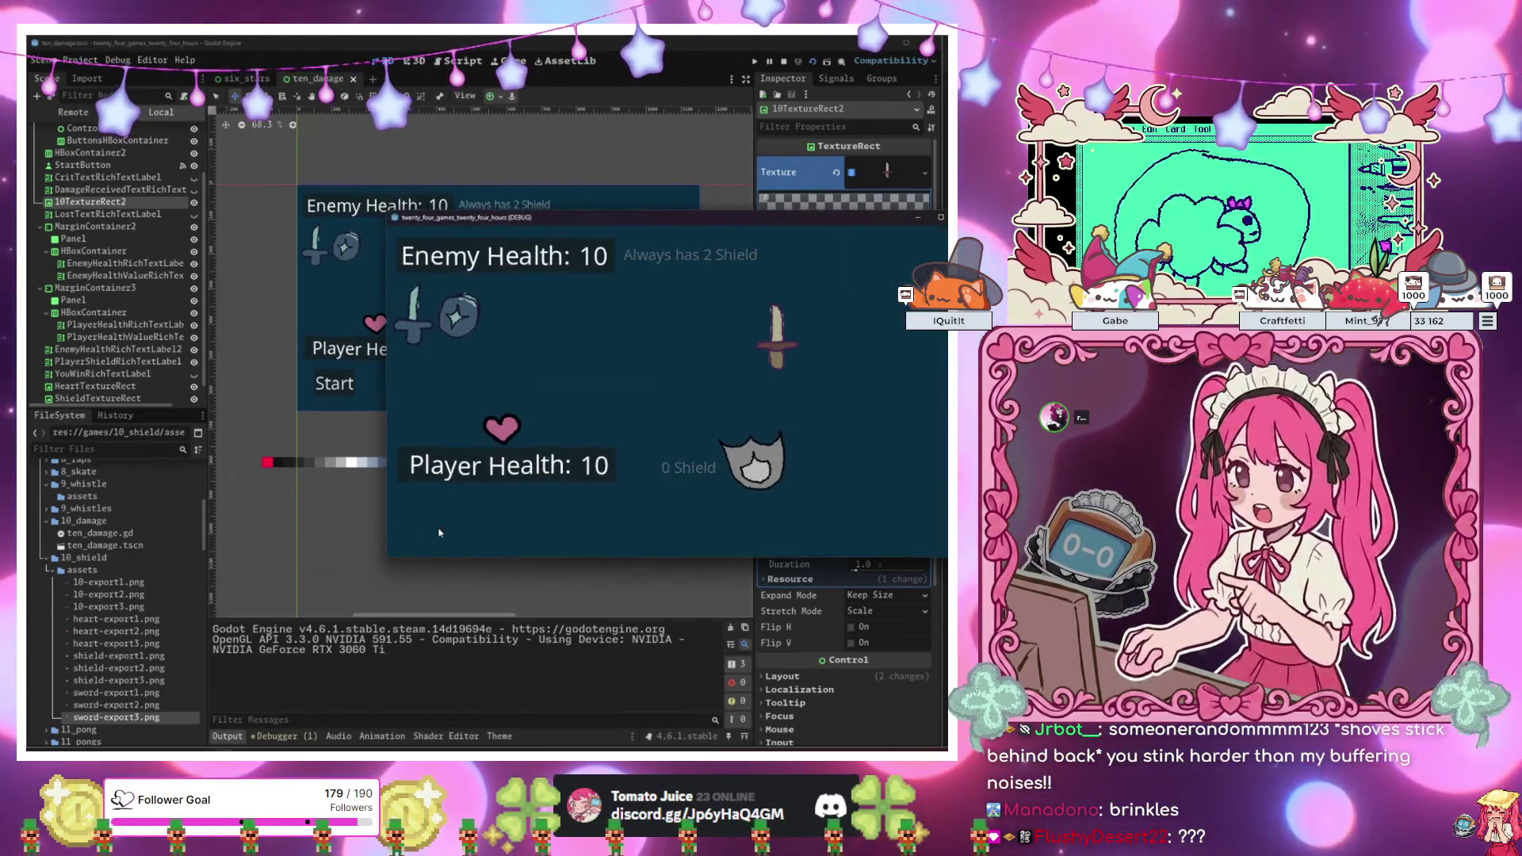
# - Stop the running game and select the StartButton node
pyautogui.press('F8')
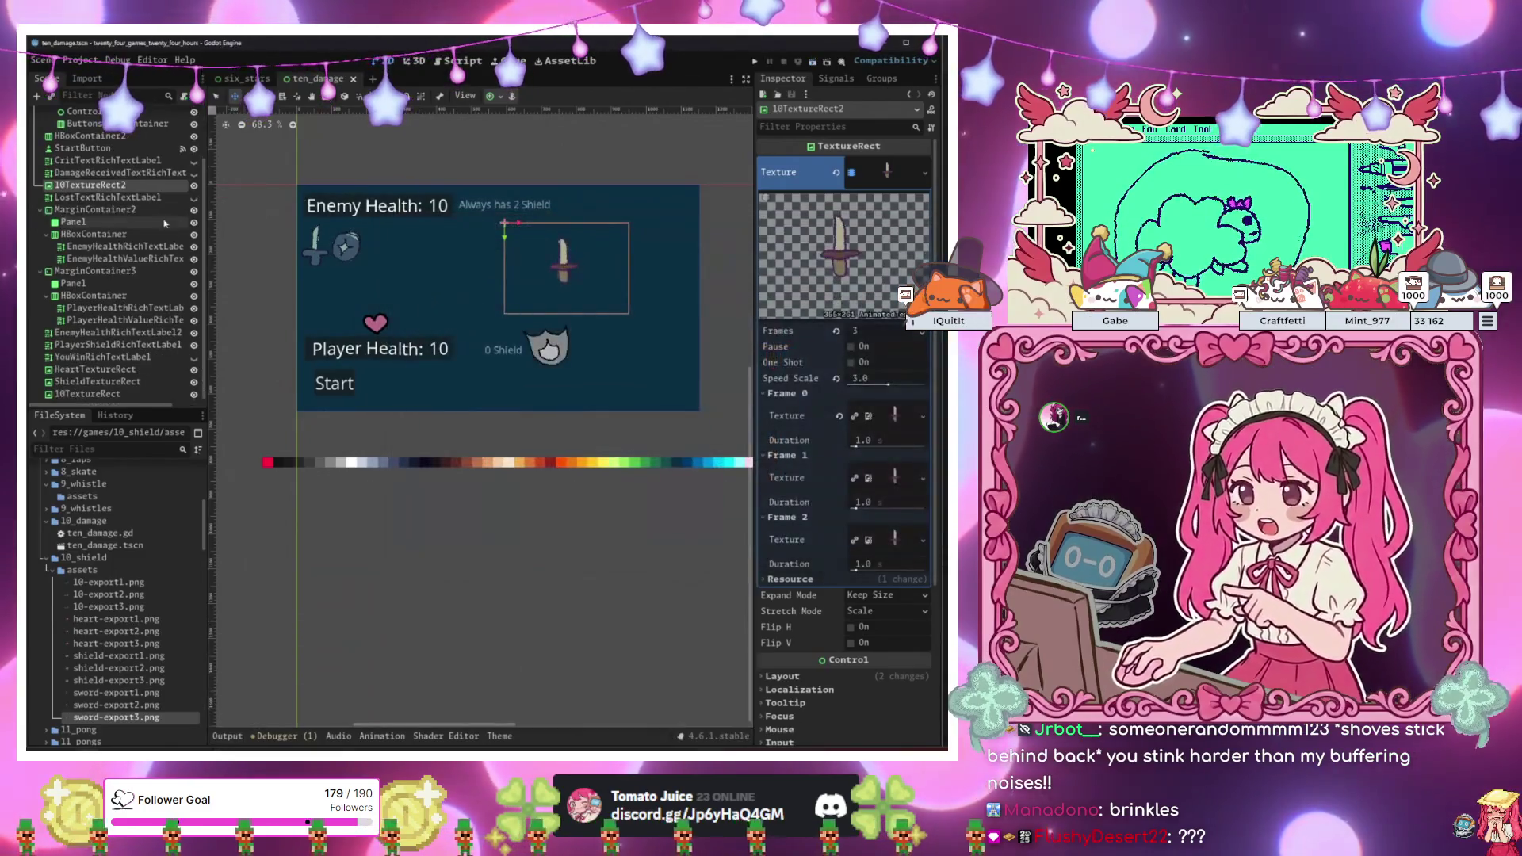
pyautogui.scroll(2, 102, 317)
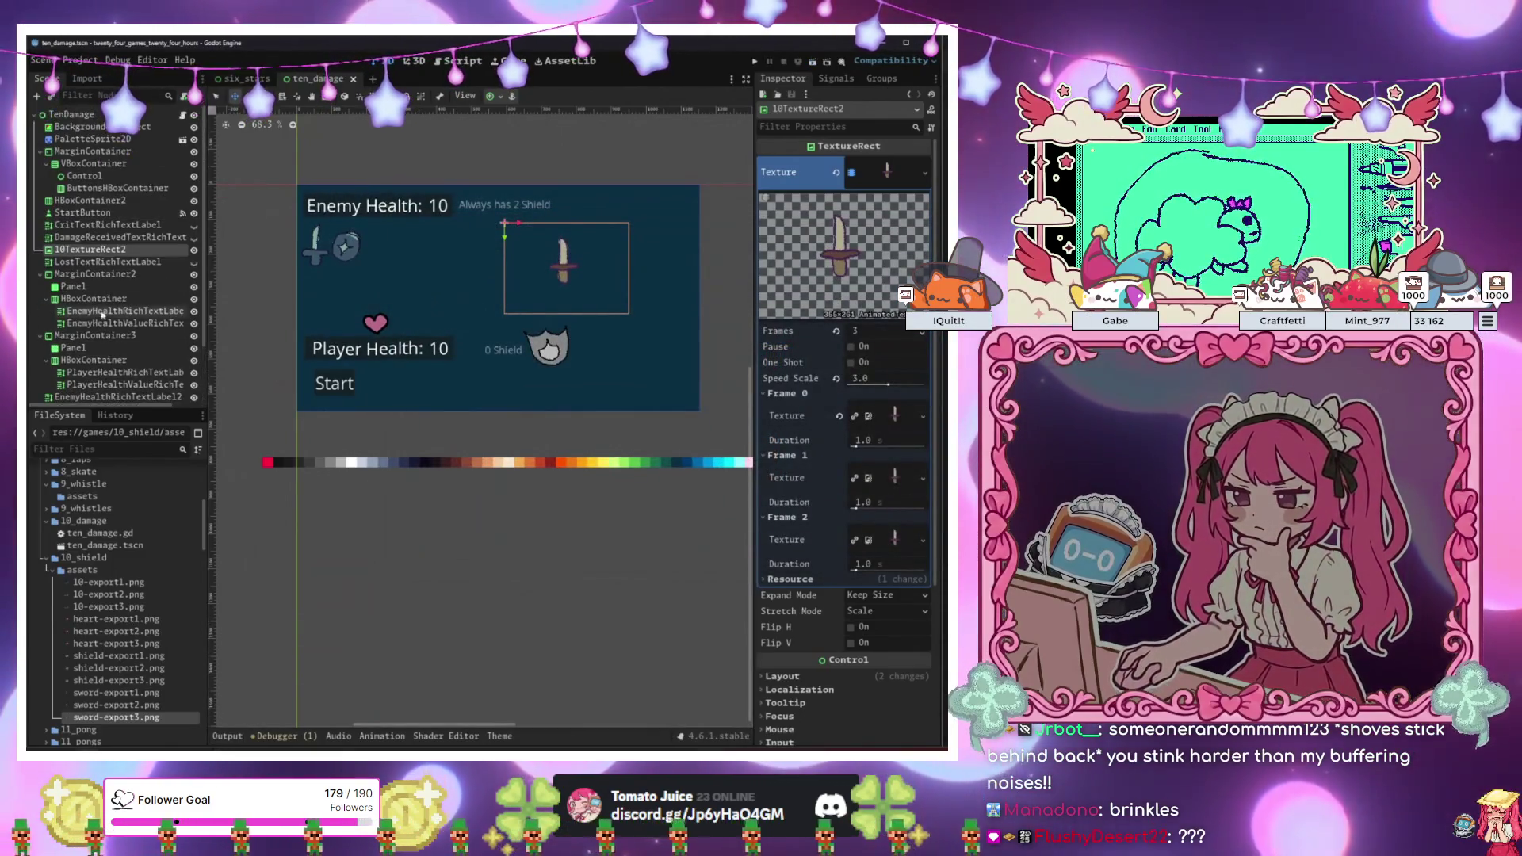
pyautogui.click(95, 214)
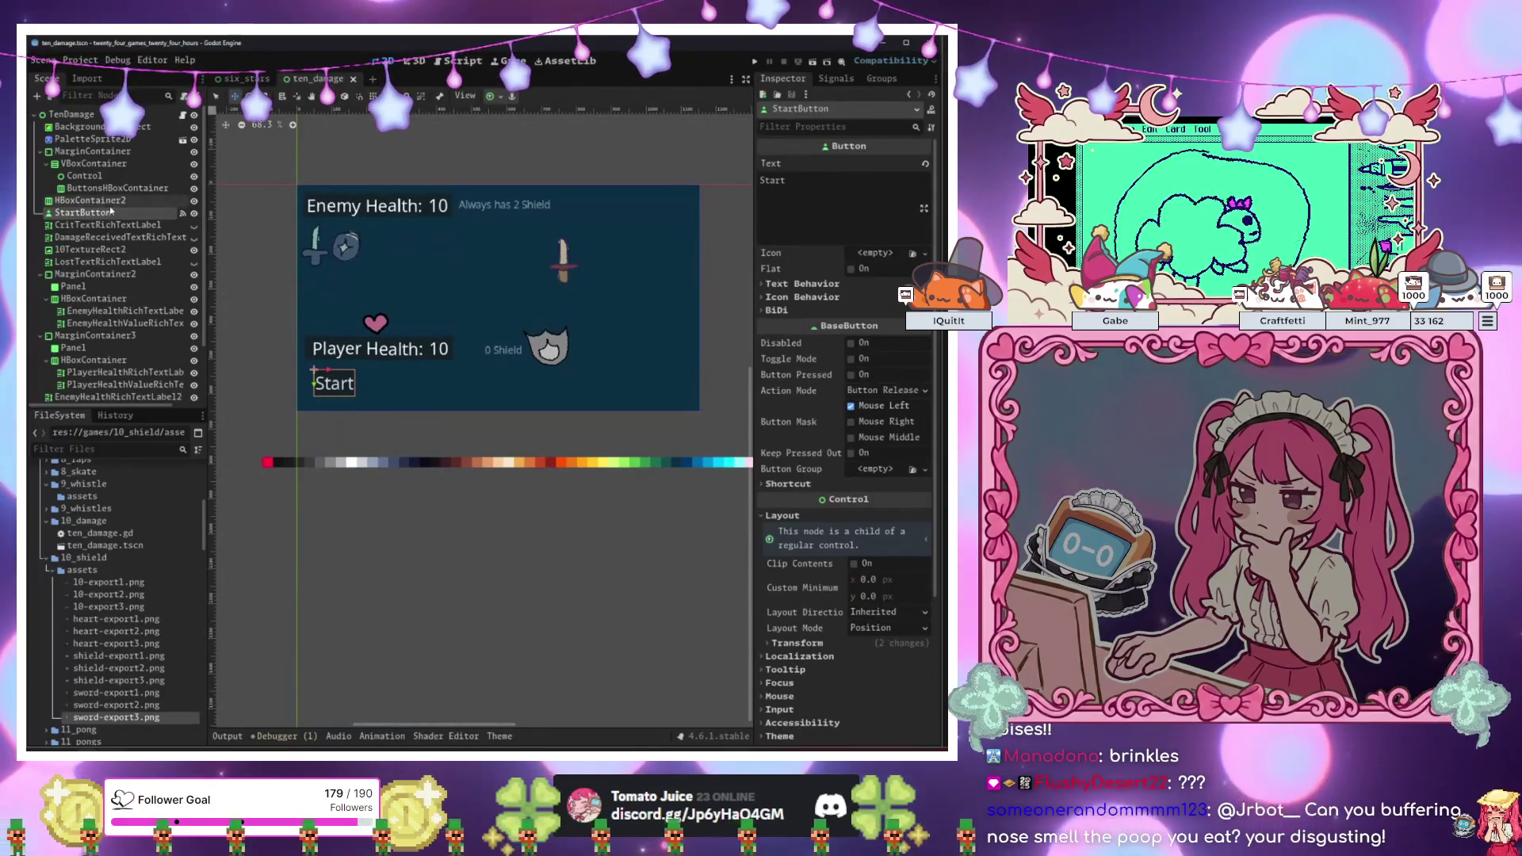
# - Open ten_damage.gd and follow start() to the draw_abilities() definition
pyautogui.hotkey('ctrl', 'F3')
pyautogui.scroll(-15, 354, 354)
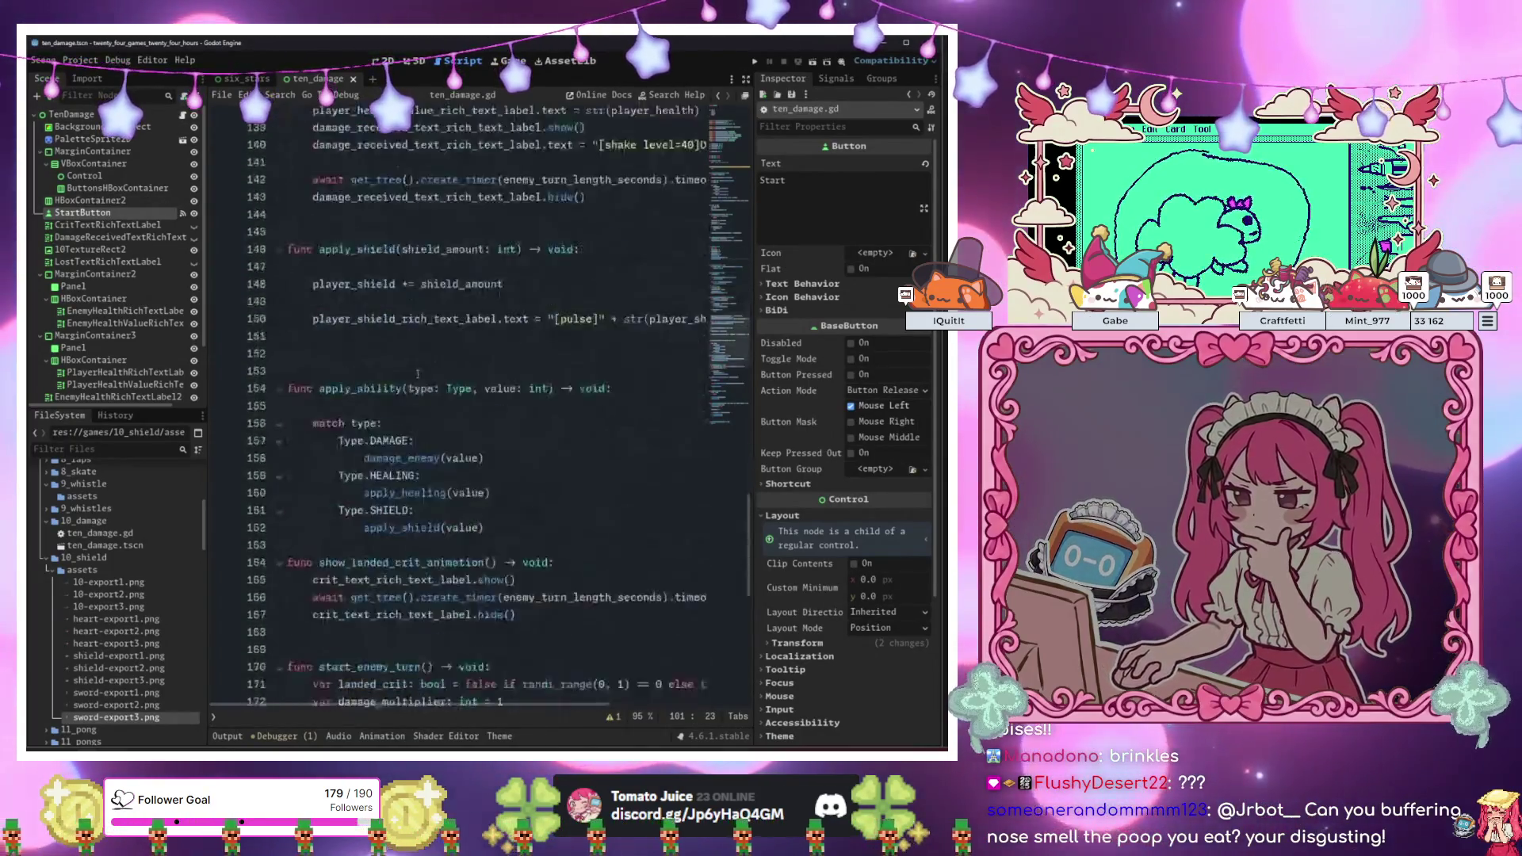
pyautogui.click(334, 673)
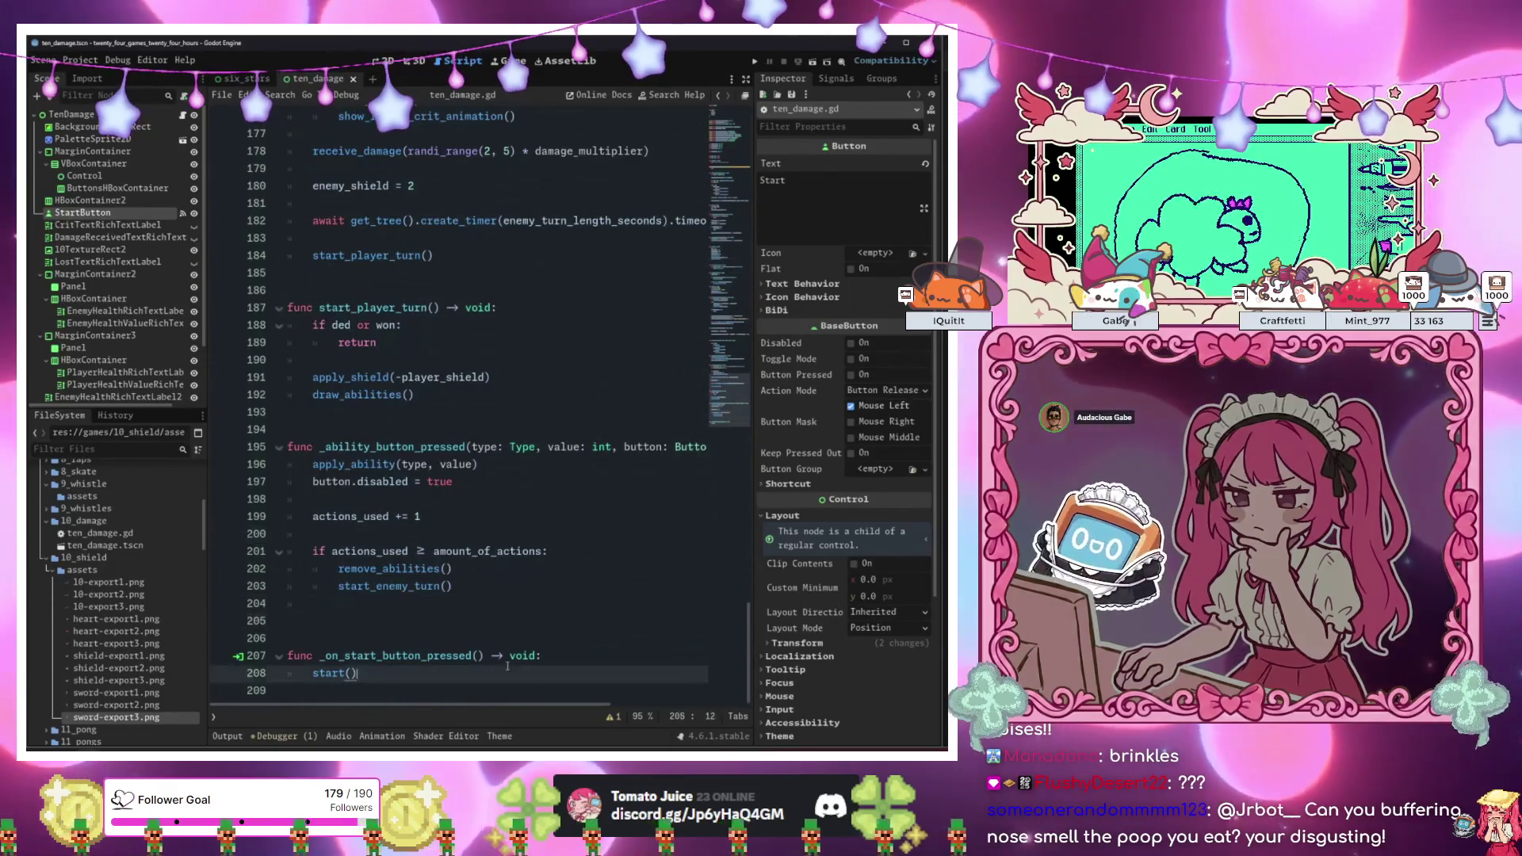
pyautogui.keyDown('ctrl'); pyautogui.click(333, 673); pyautogui.keyUp('ctrl')
pyautogui.click(385, 553)
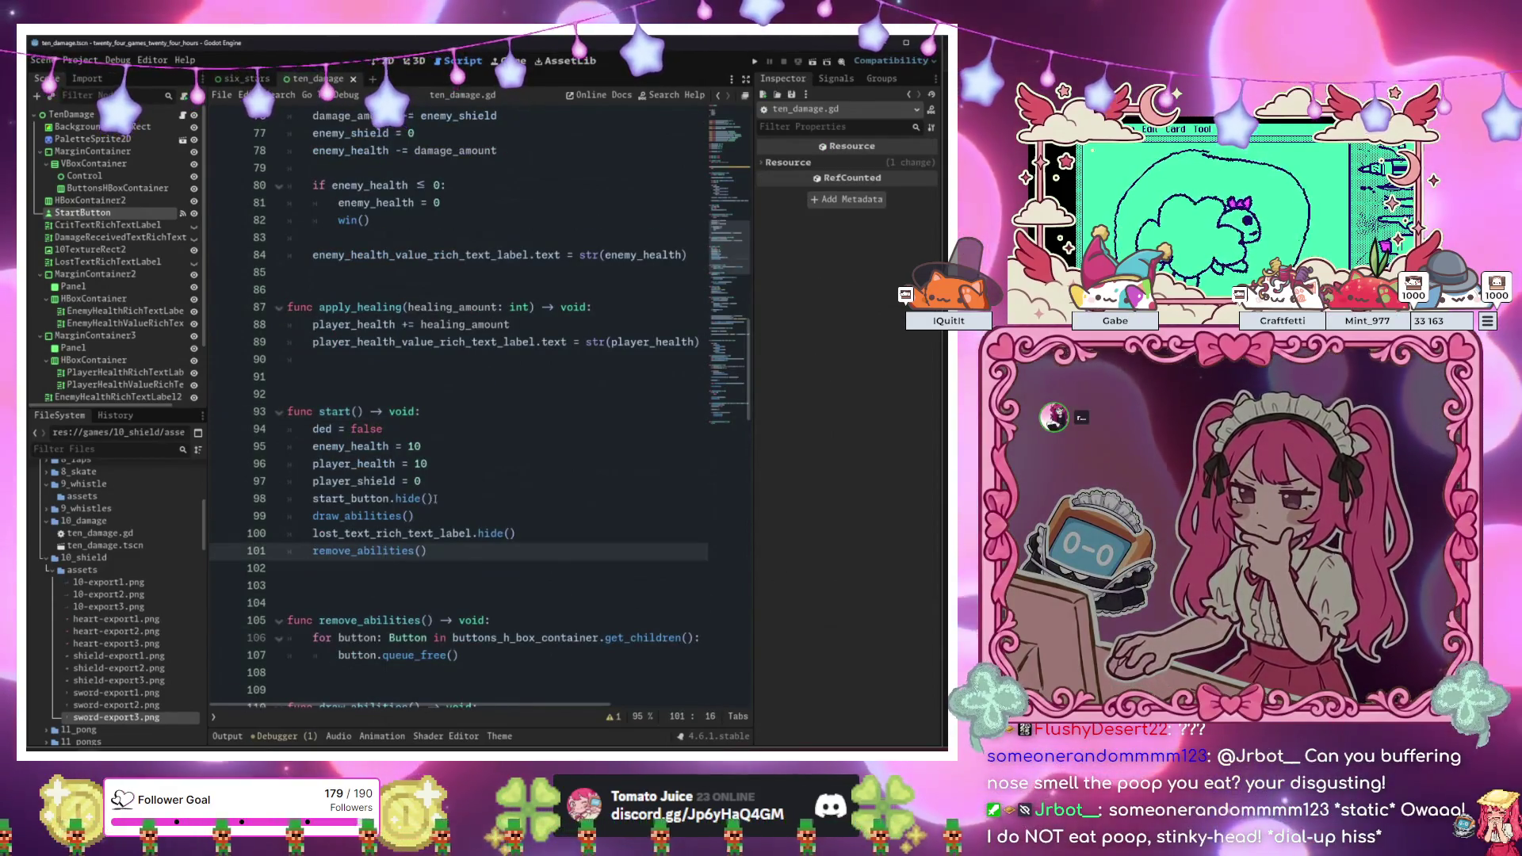
pyautogui.click(429, 533)
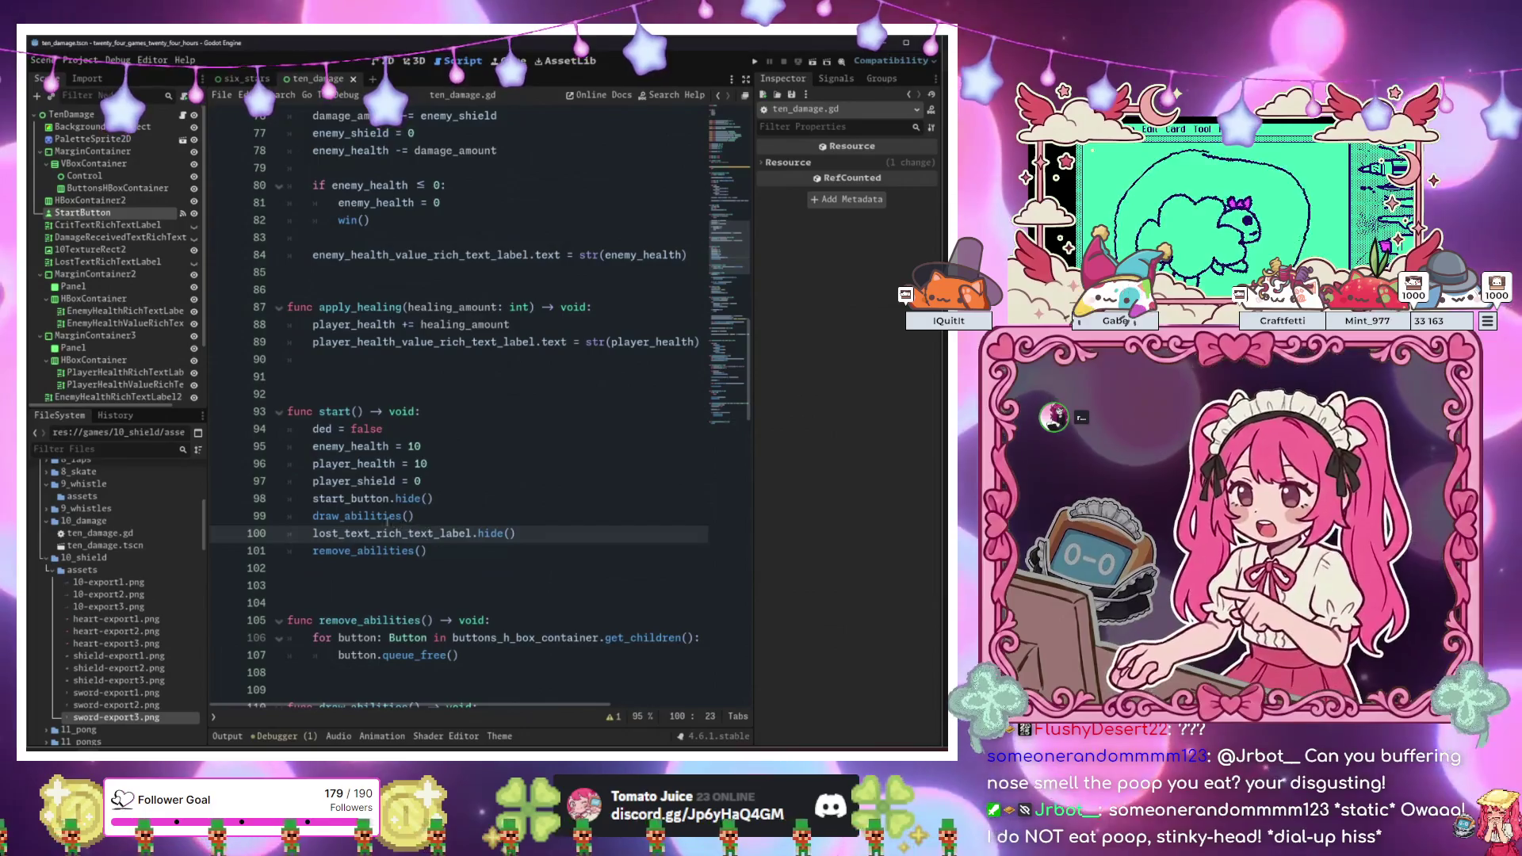
pyautogui.keyDown('ctrl'); pyautogui.click(382, 516); pyautogui.keyUp('ctrl')
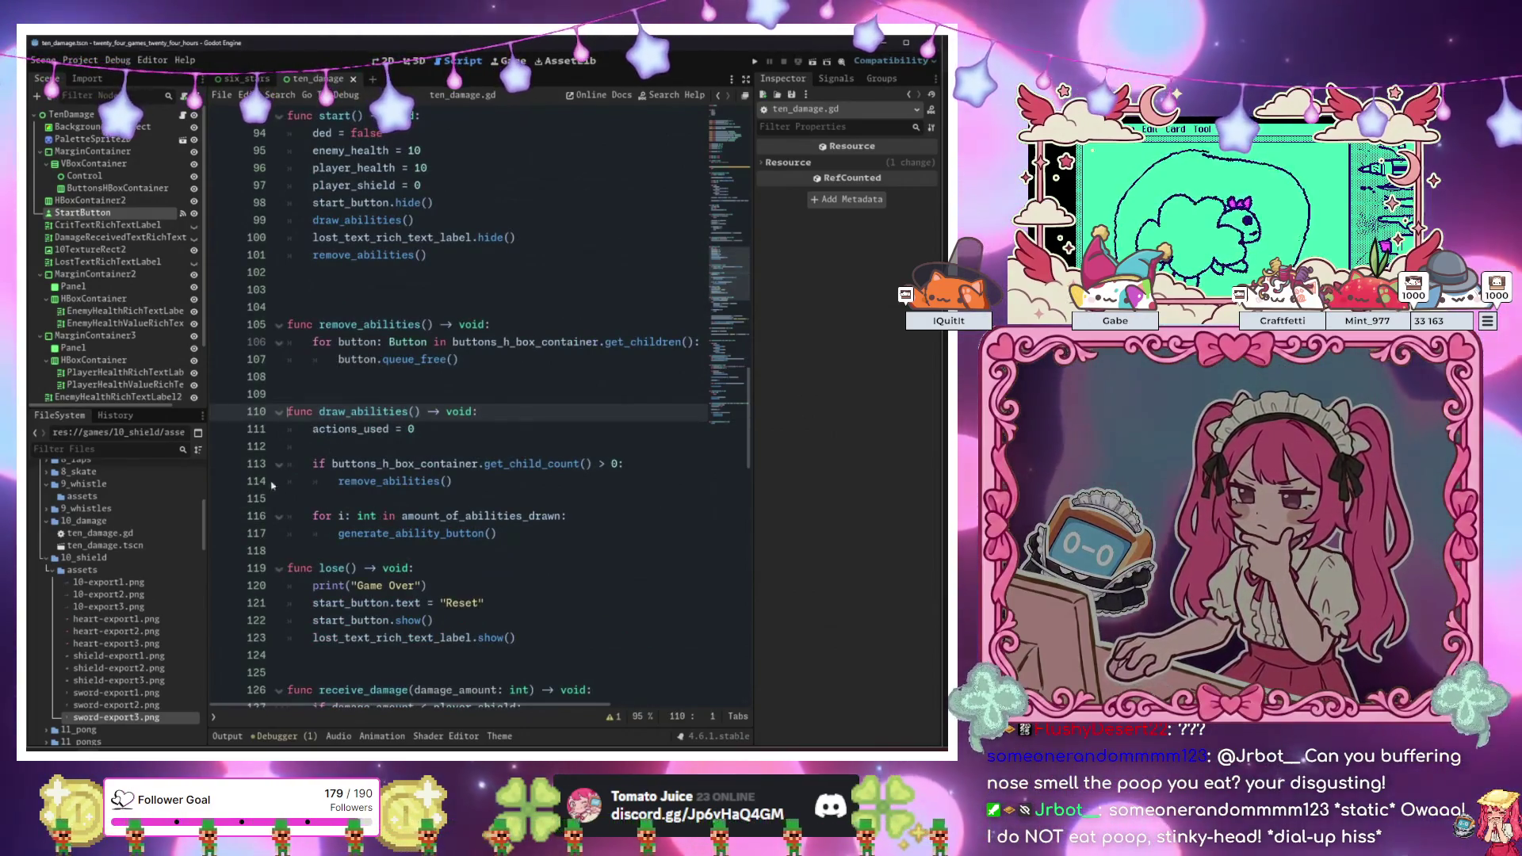
# - Set a breakpoint on line 111 (actions_used = 0) and run the project
pyautogui.click(225, 436)
pyautogui.click(415, 445)
pyautogui.press('F5')
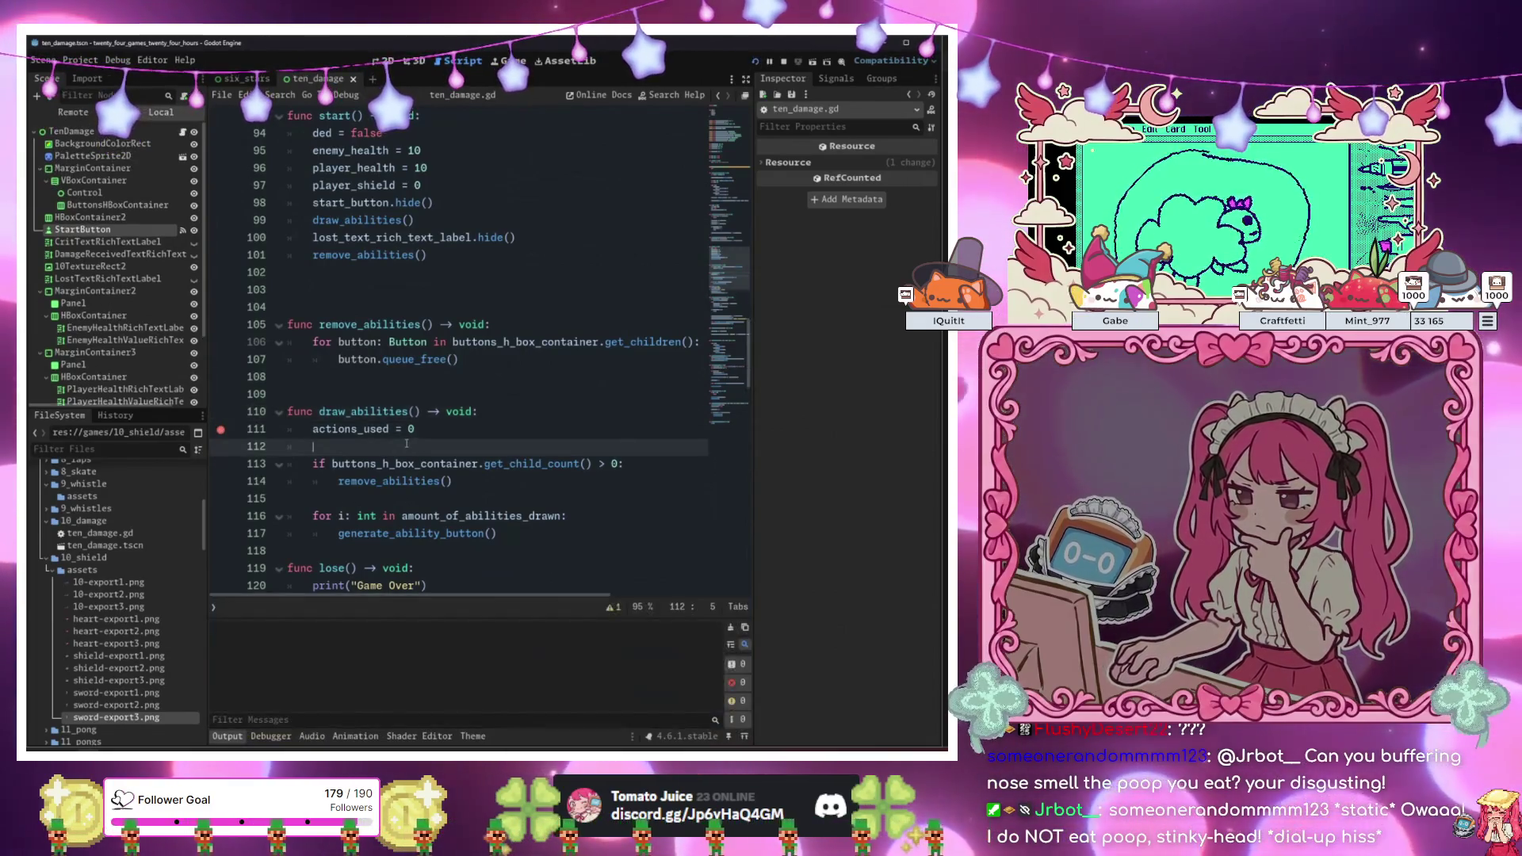
# - Stop the game, trace the remove_abilities() call in draw_abilities(), and rerun the project
pyautogui.press('F8')
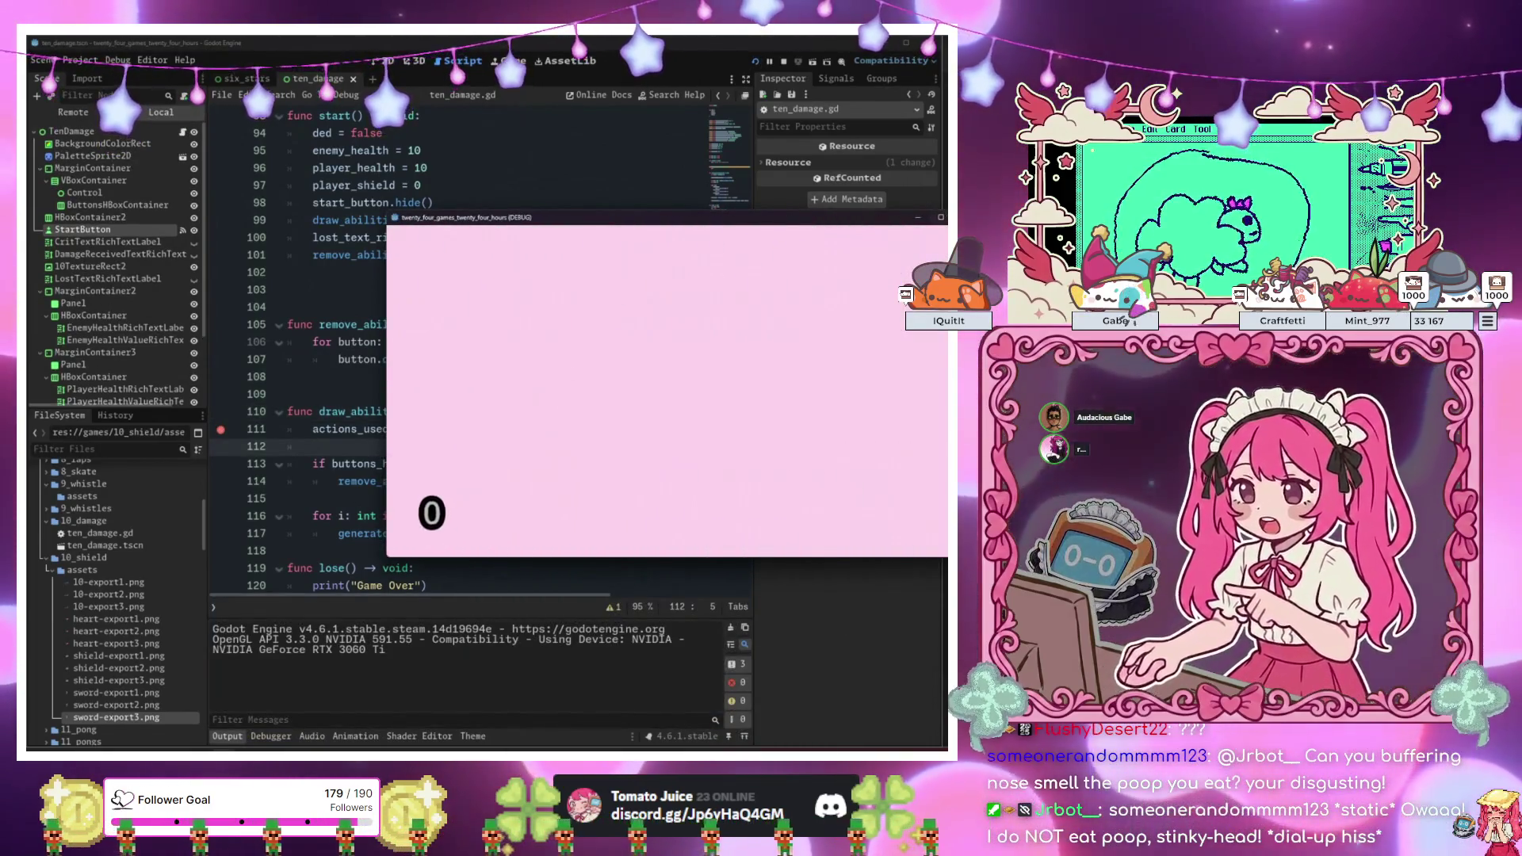
pyautogui.click(413, 220)
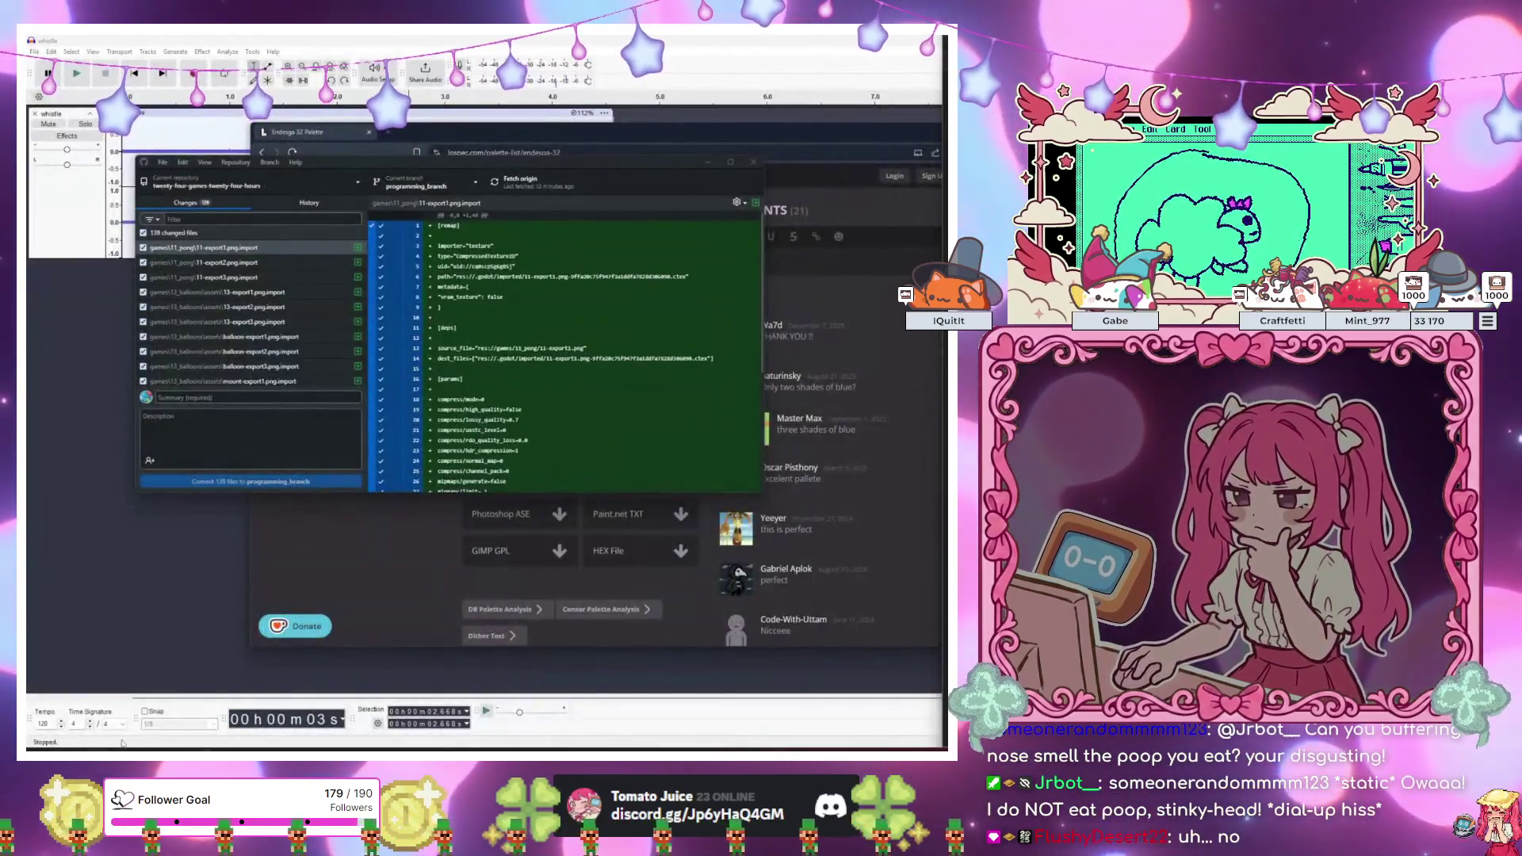
pyautogui.click(493, 478)
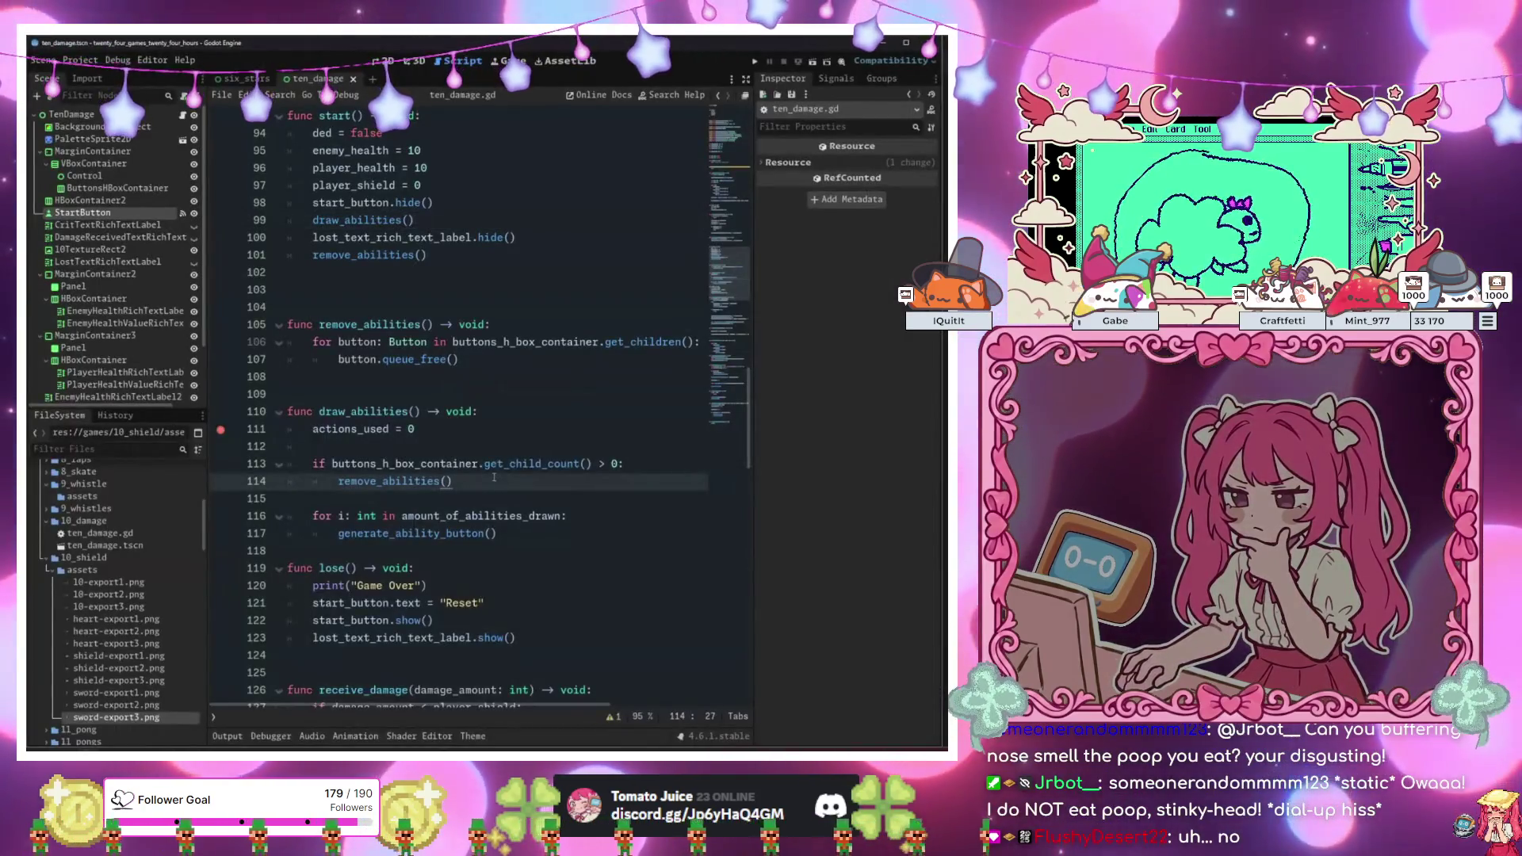
pyautogui.press('F5')
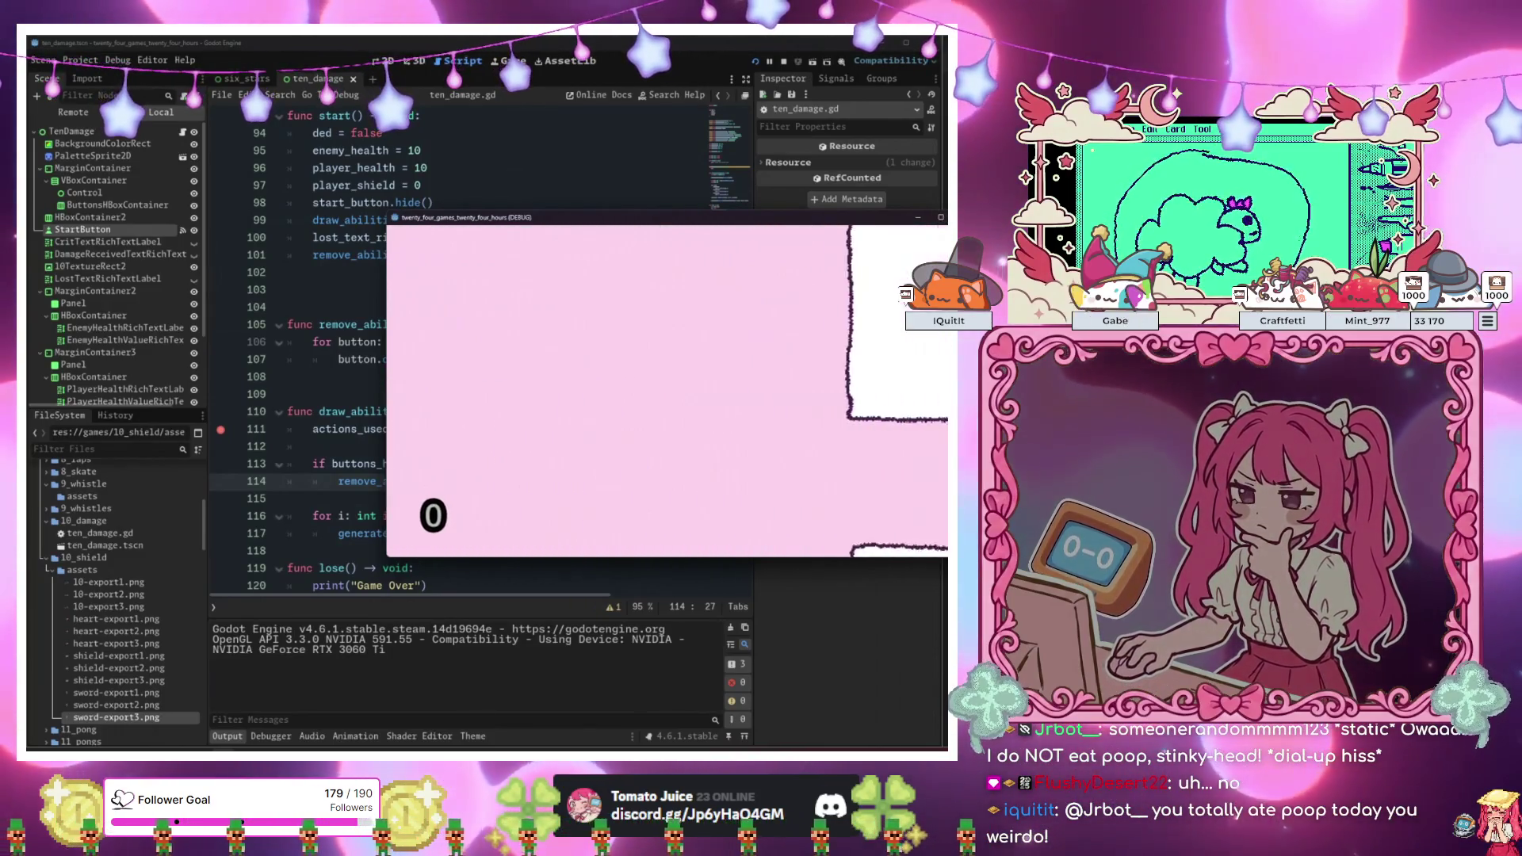
# - Rerun the project, fly the sheep past several pillars, then stop and go back to ten_damage
pyautogui.press('F8')
pyautogui.click(471, 358)
pyautogui.click(379, 429)
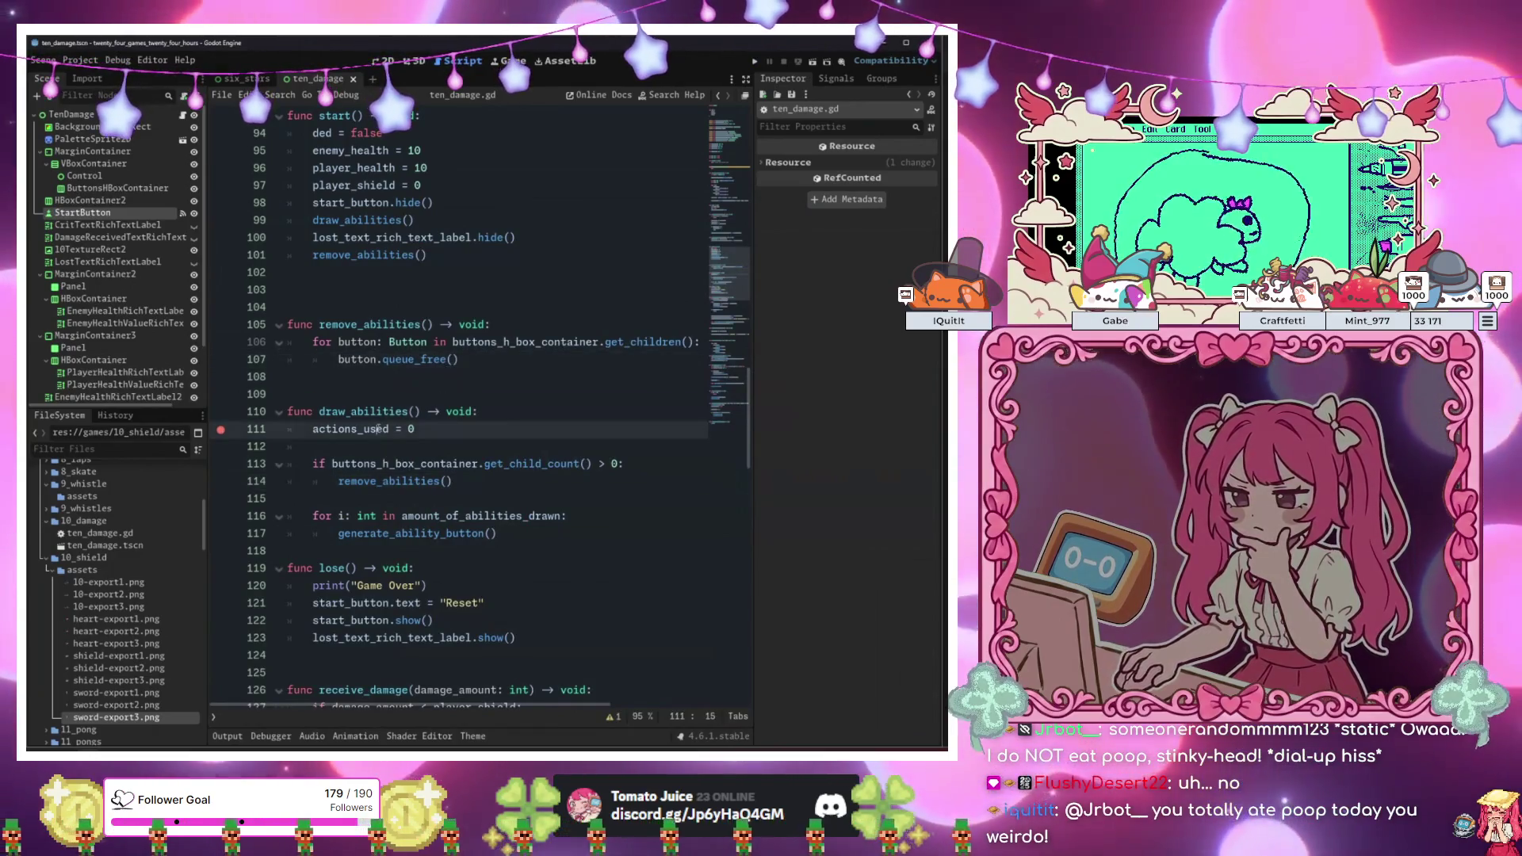
pyautogui.press('F5')
pyautogui.press('space')
pyautogui.press('space')
pyautogui.press('space')
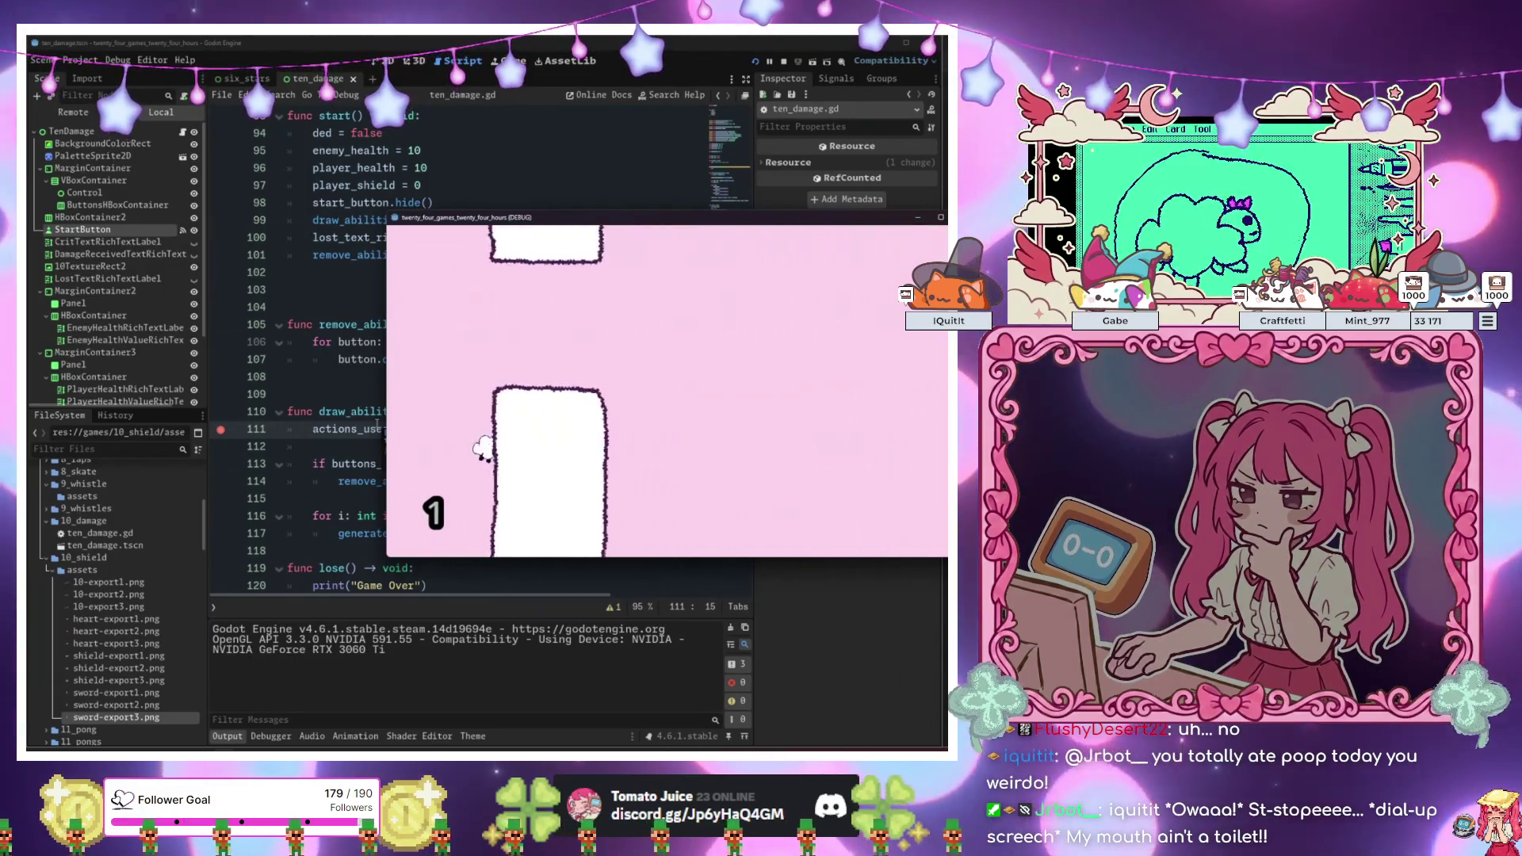
pyautogui.press('space')
pyautogui.press('space')
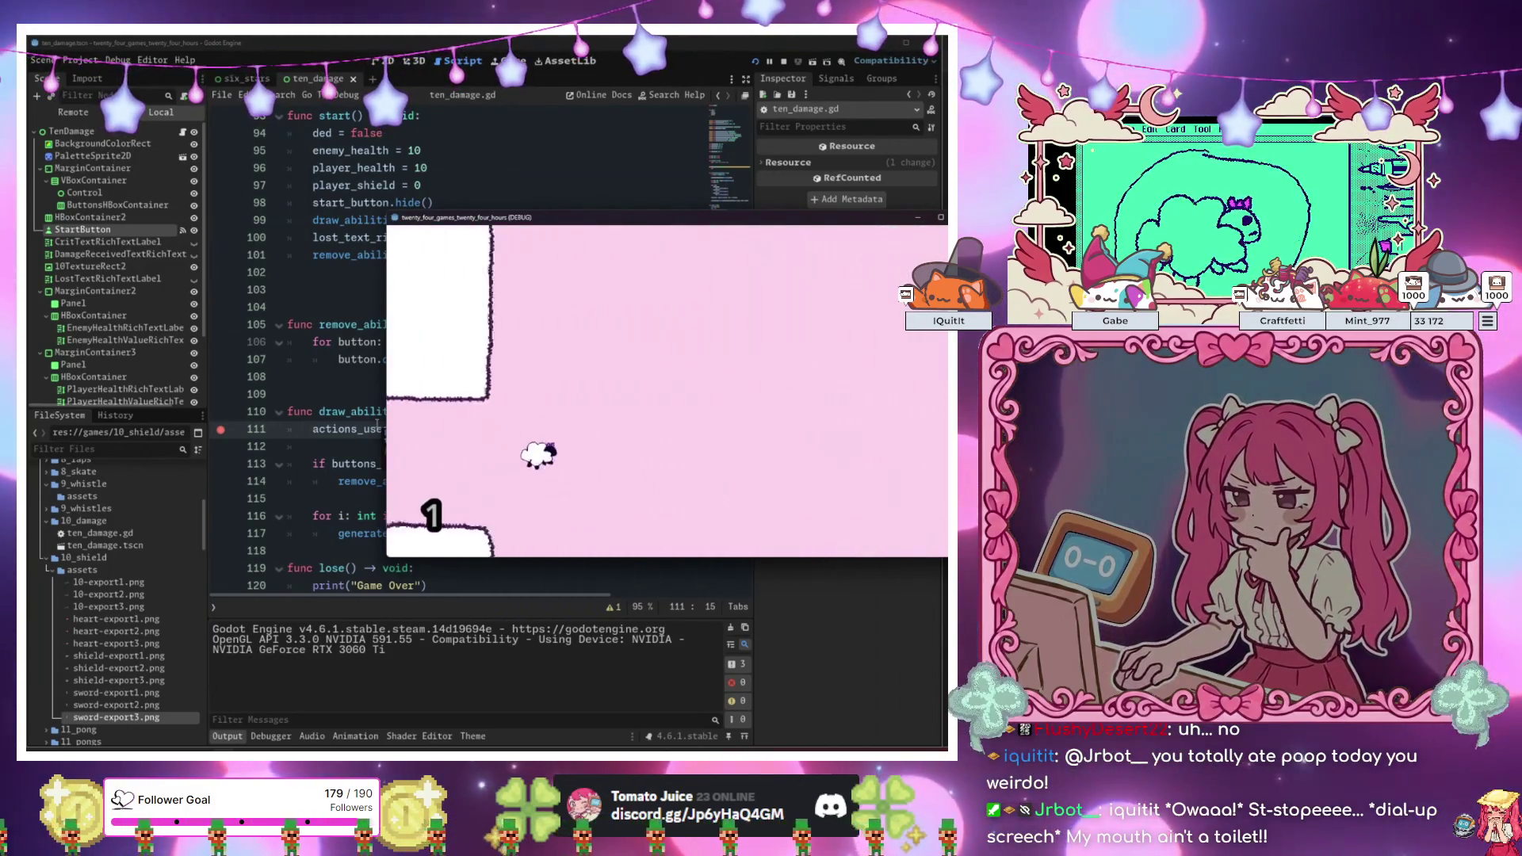
pyautogui.press('space')
pyautogui.press('space')
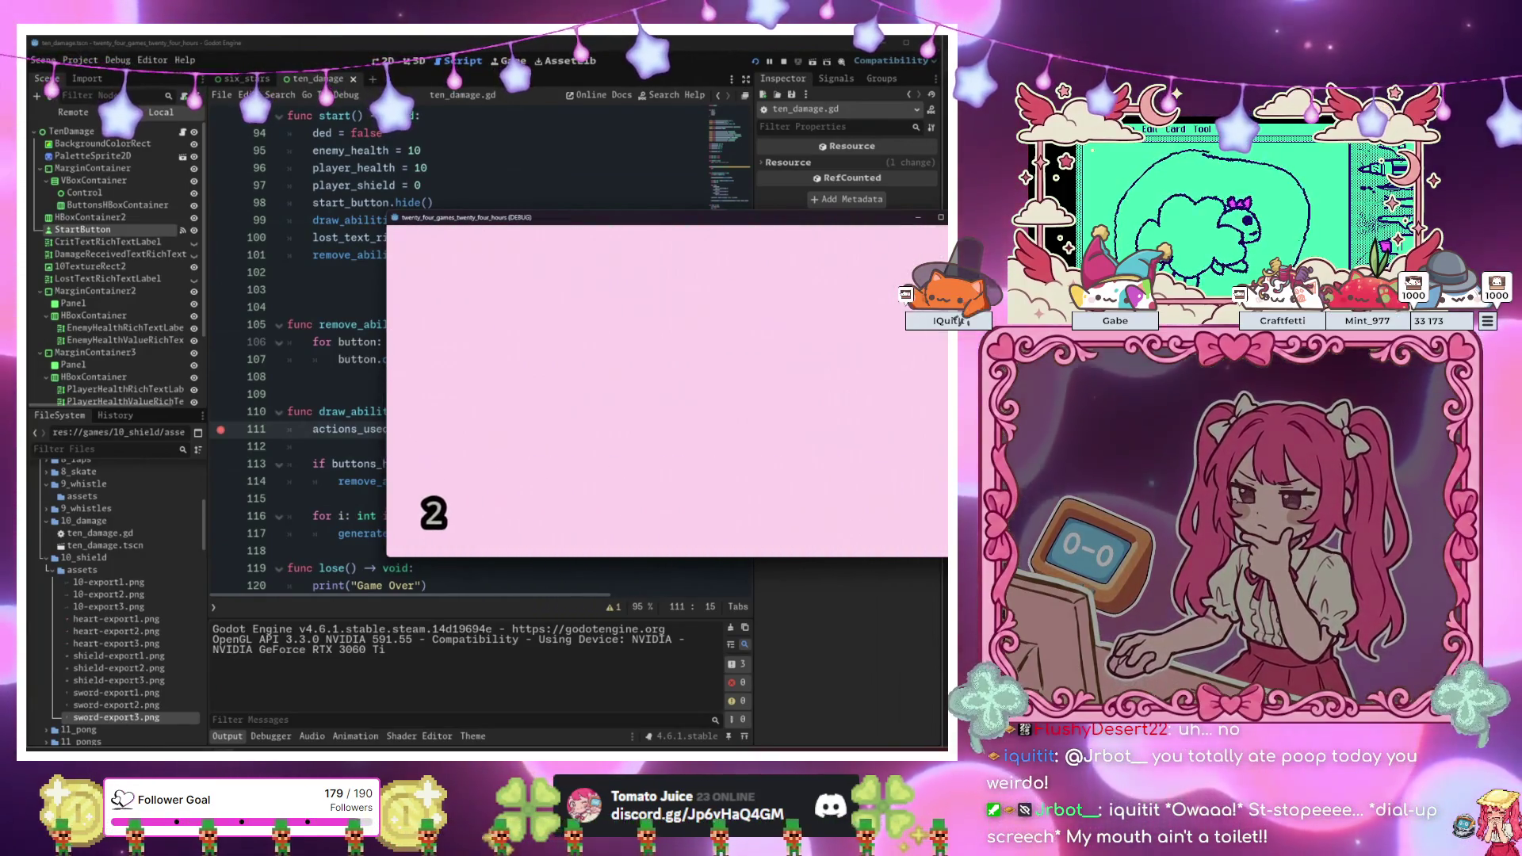
pyautogui.press('F8')
pyautogui.click(431, 438)
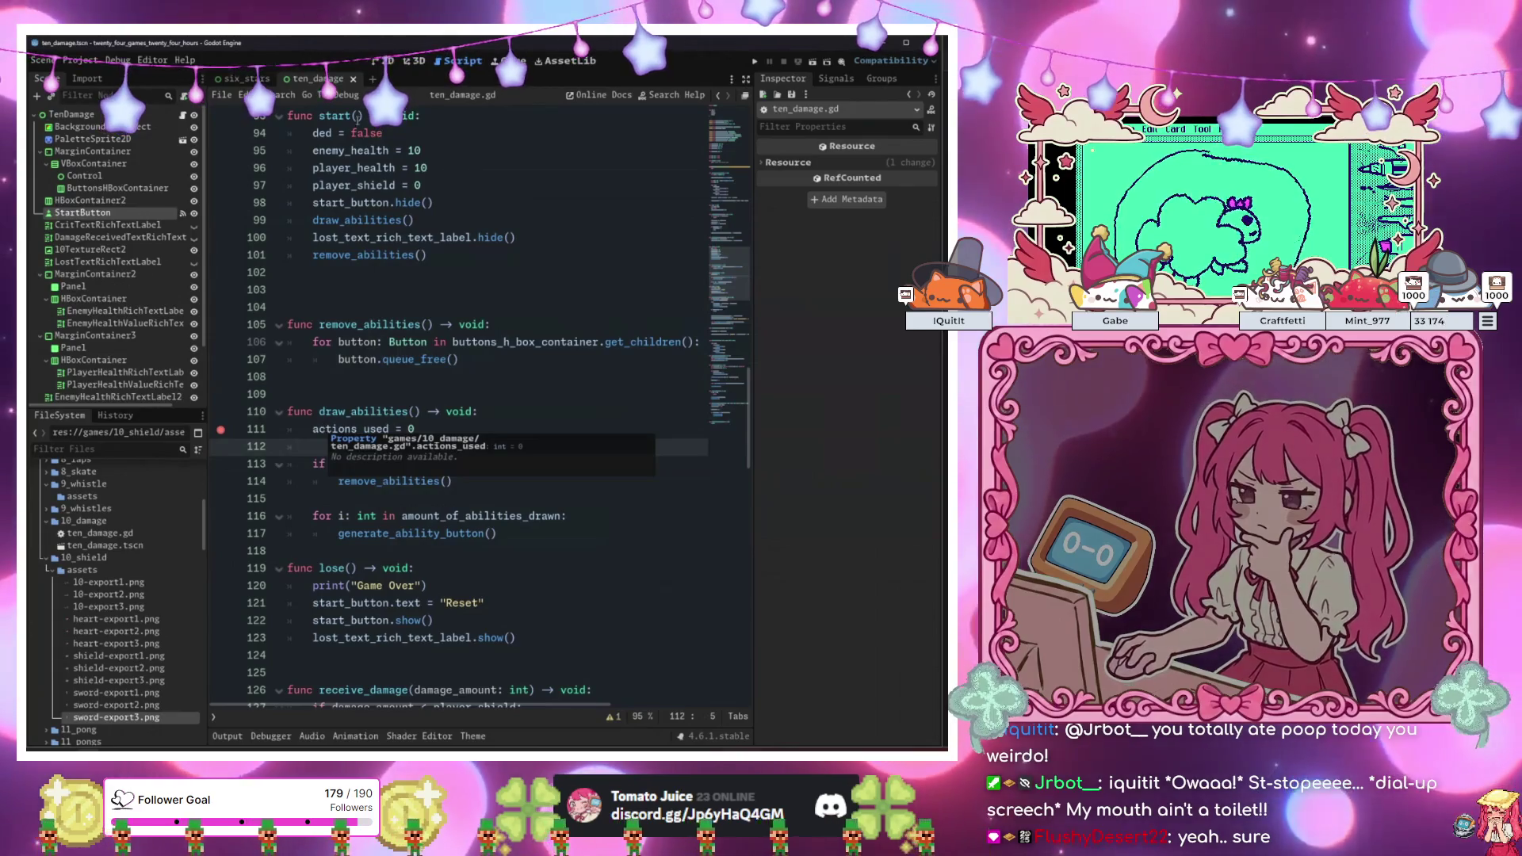
pyautogui.click(385, 62)
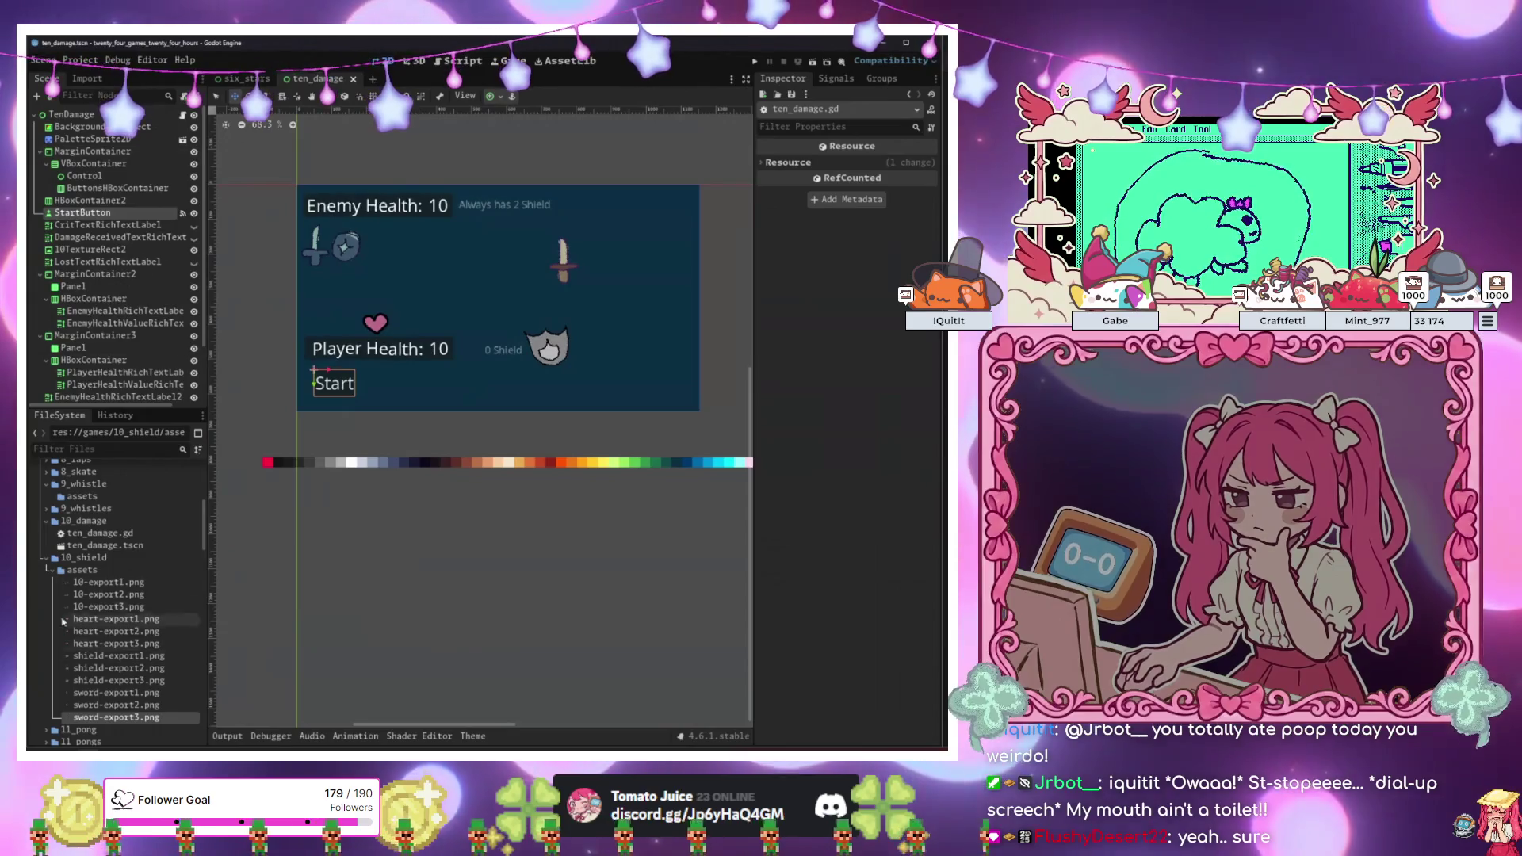
# - Filter the files by 'lam' to open the 20_lambs folder, and select StartButton
pyautogui.write('lamp')
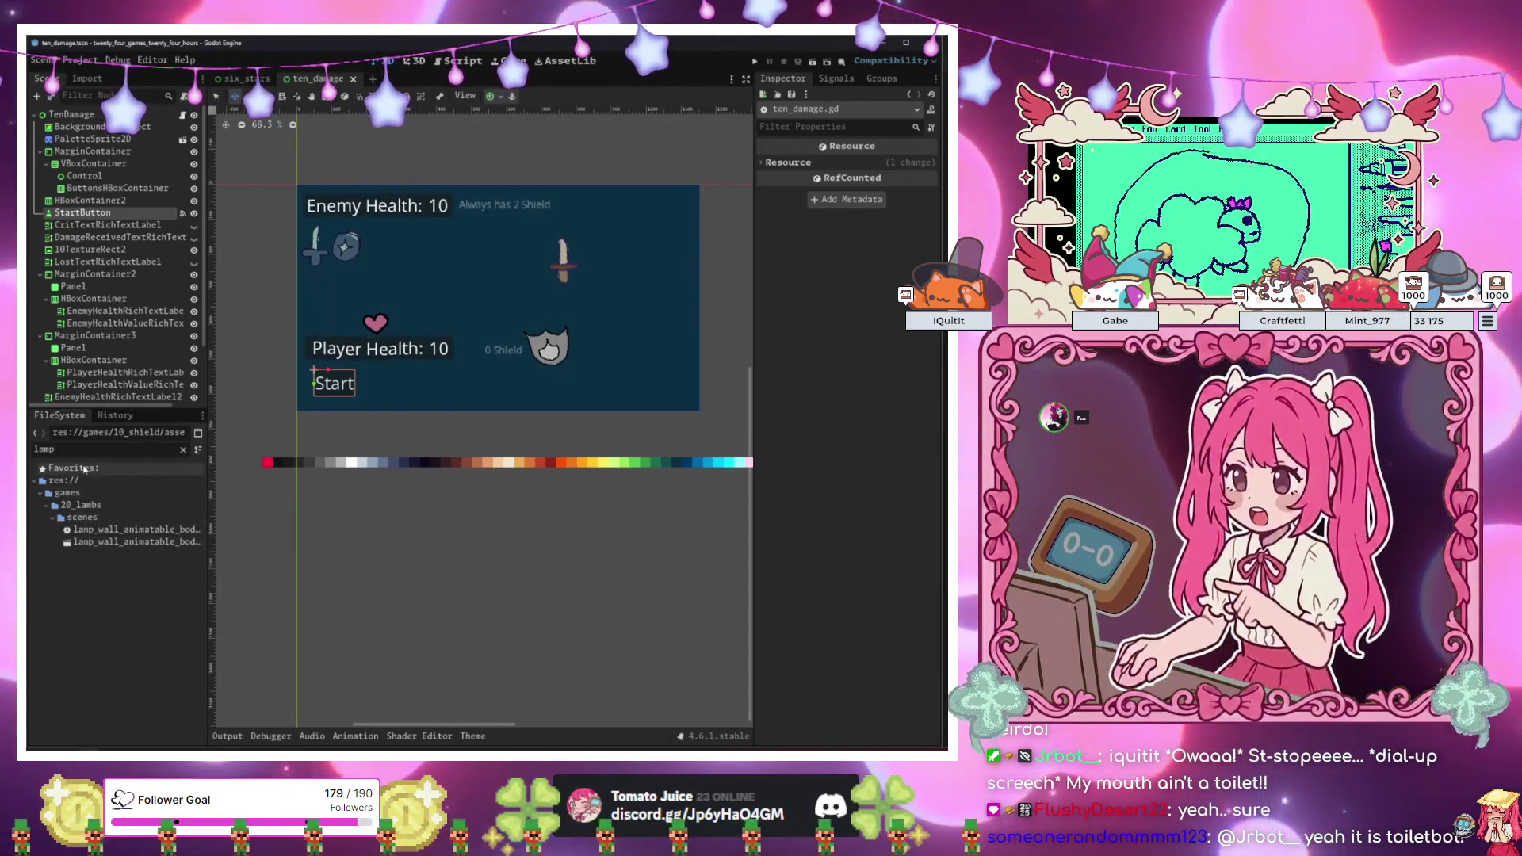
pyautogui.click(77, 505)
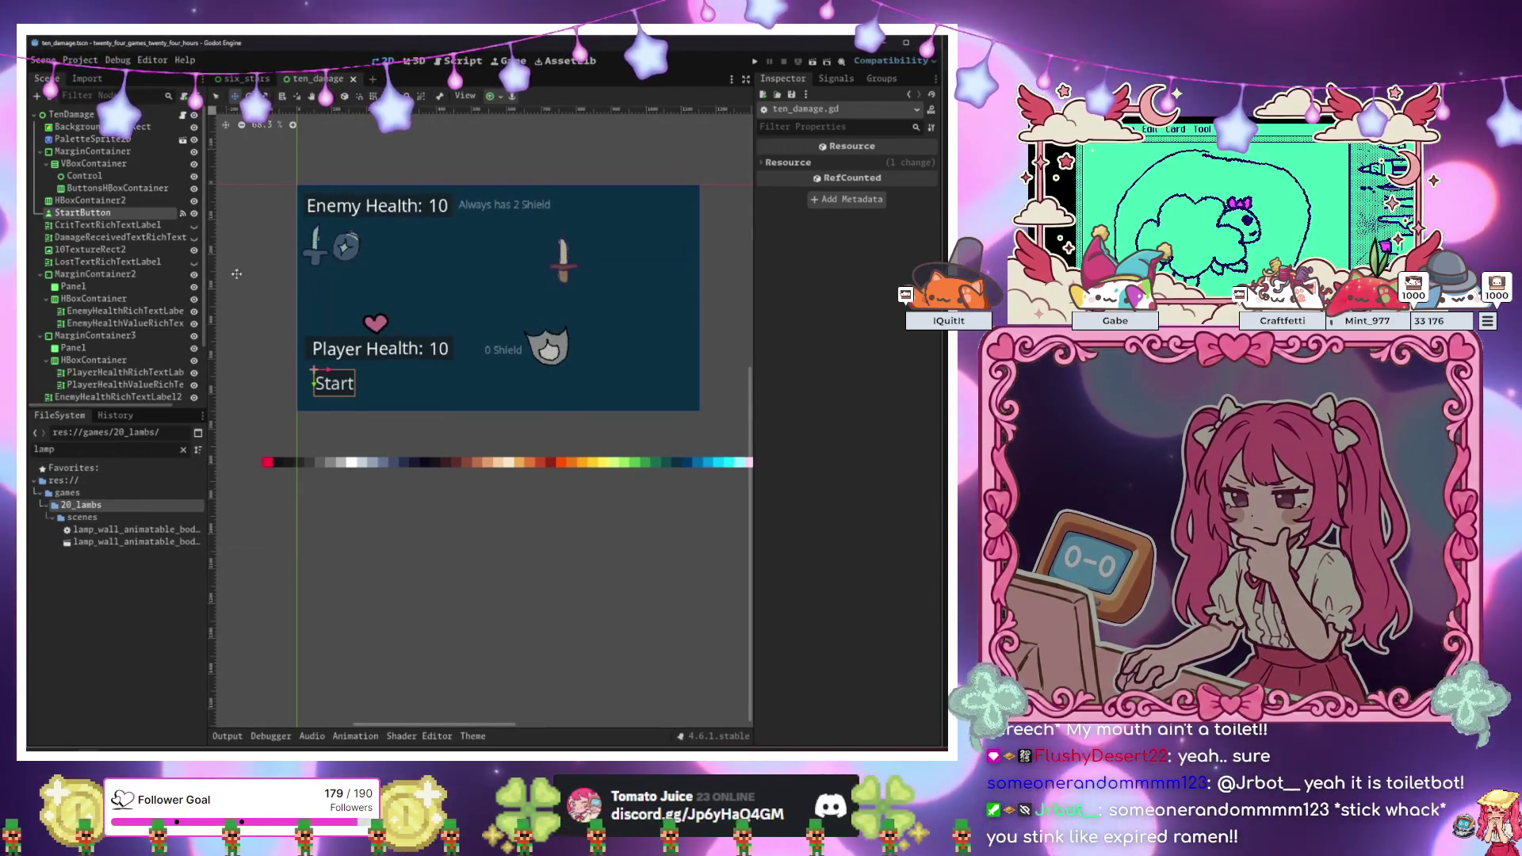
pyautogui.click(144, 214)
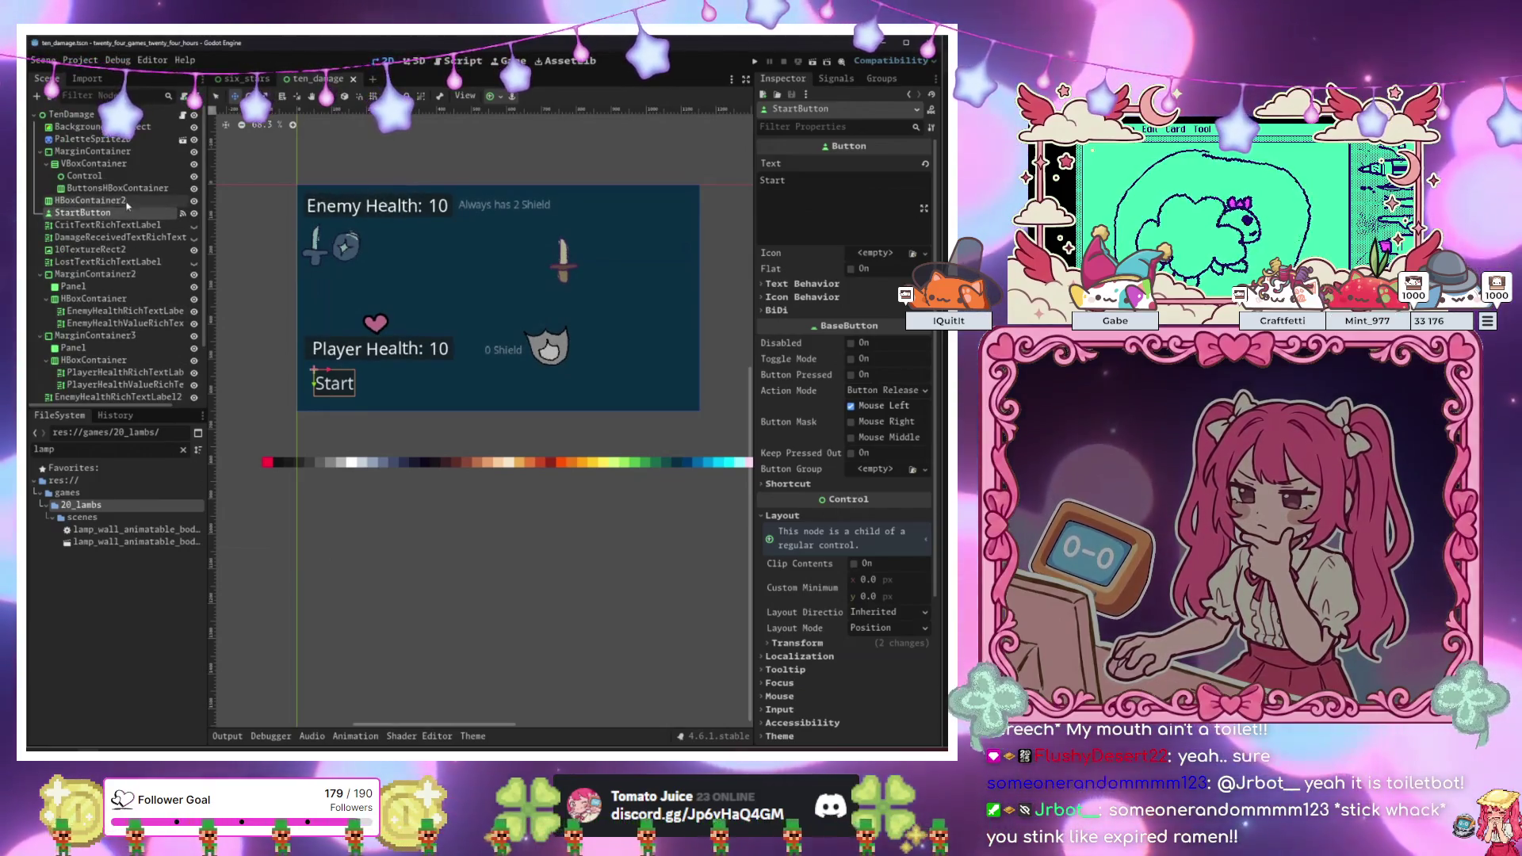
# - Raise ButtonsHBoxContainer's custom minimum height to 92.515 px, then save and launch the scene
pyautogui.click(119, 187)
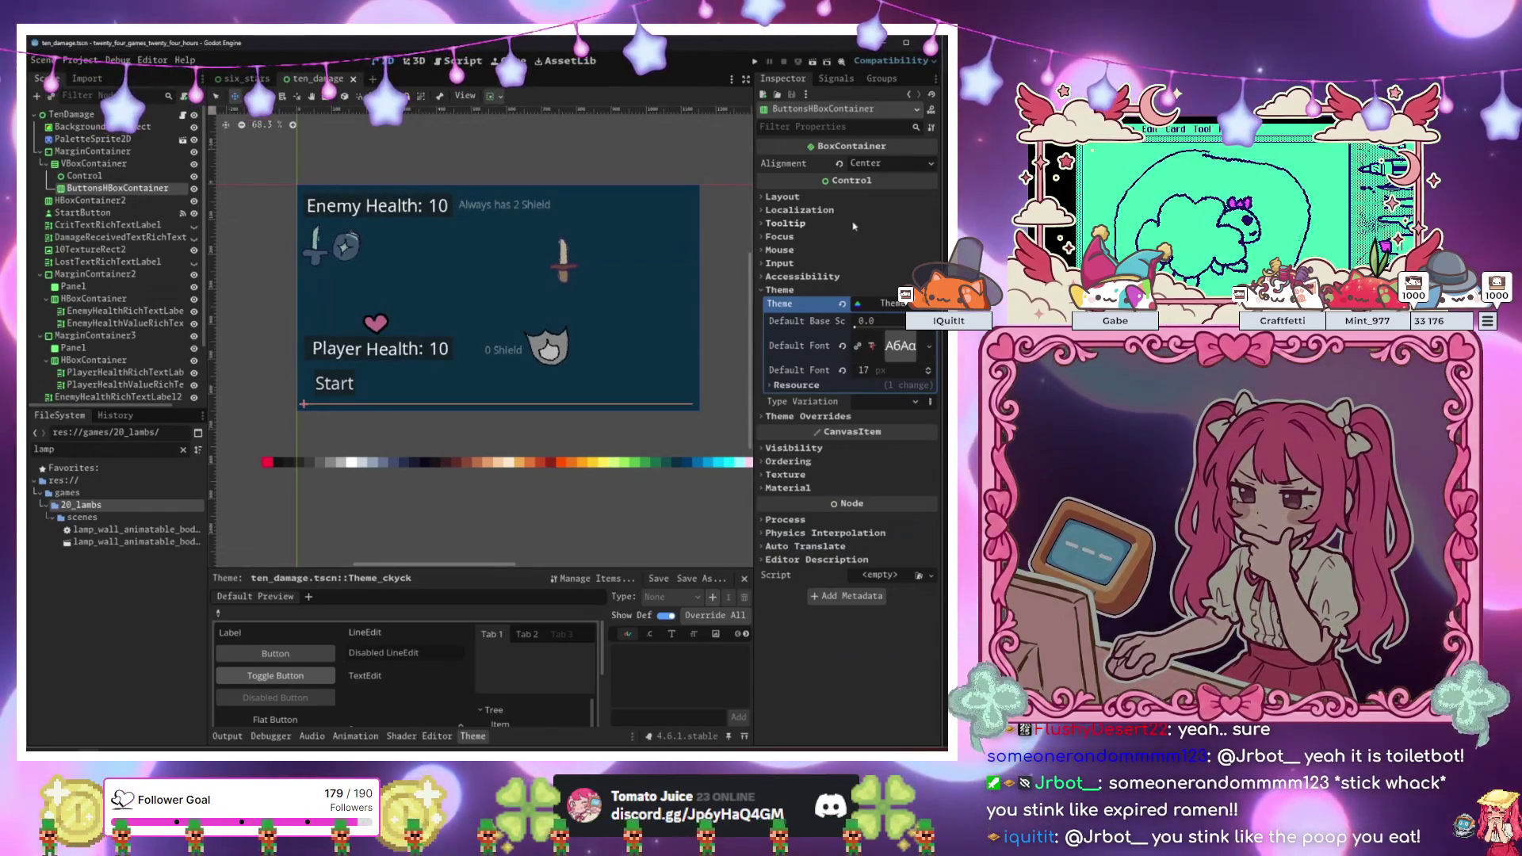
pyautogui.click(842, 199)
pyautogui.moveTo(872, 277); pyautogui.dragTo(904, 277)
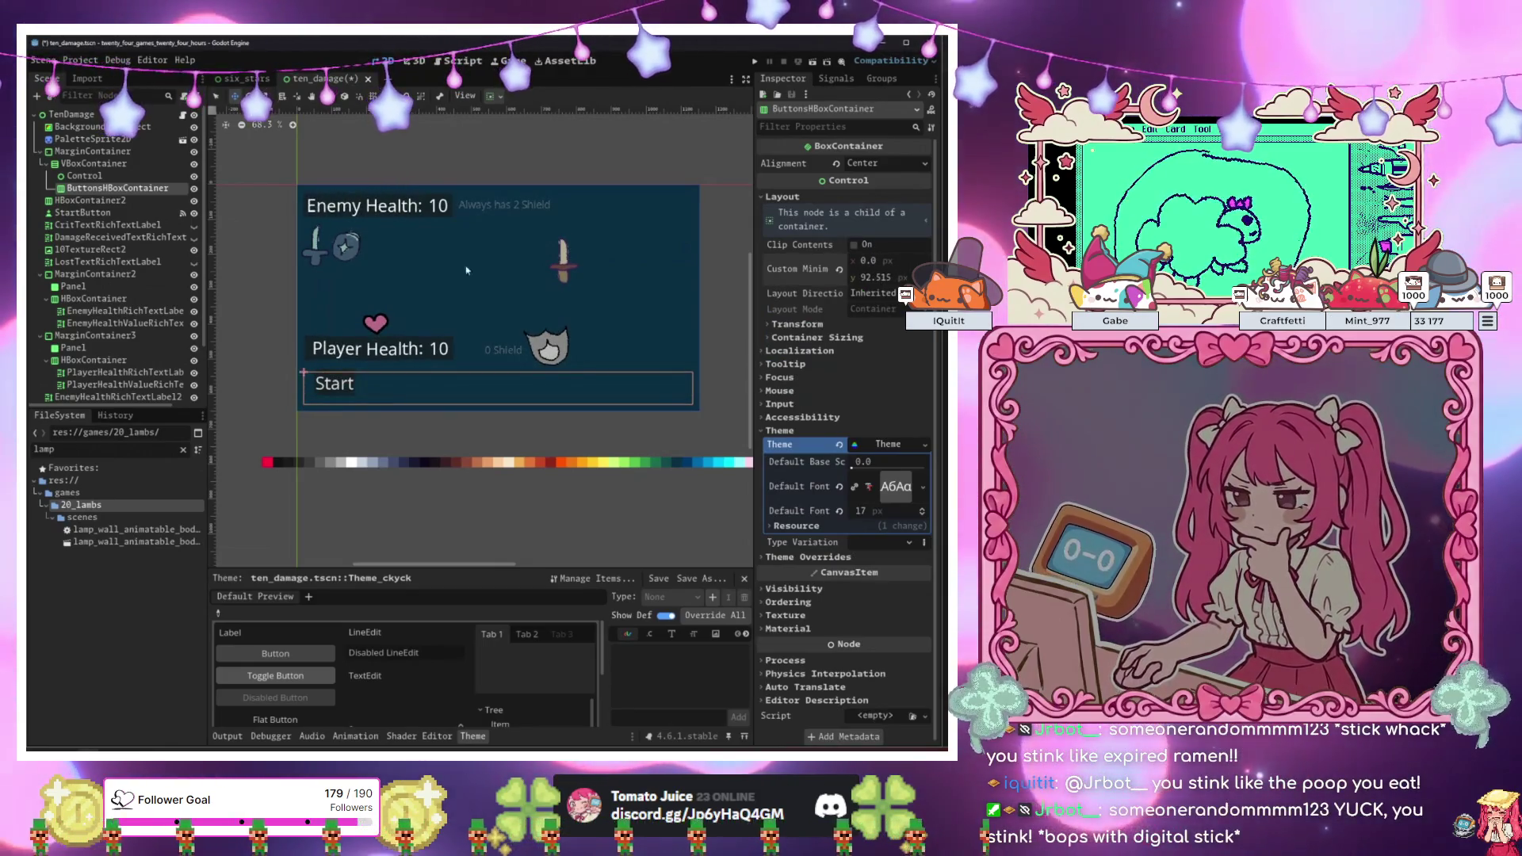
pyautogui.hotkey('ctrl', 's')
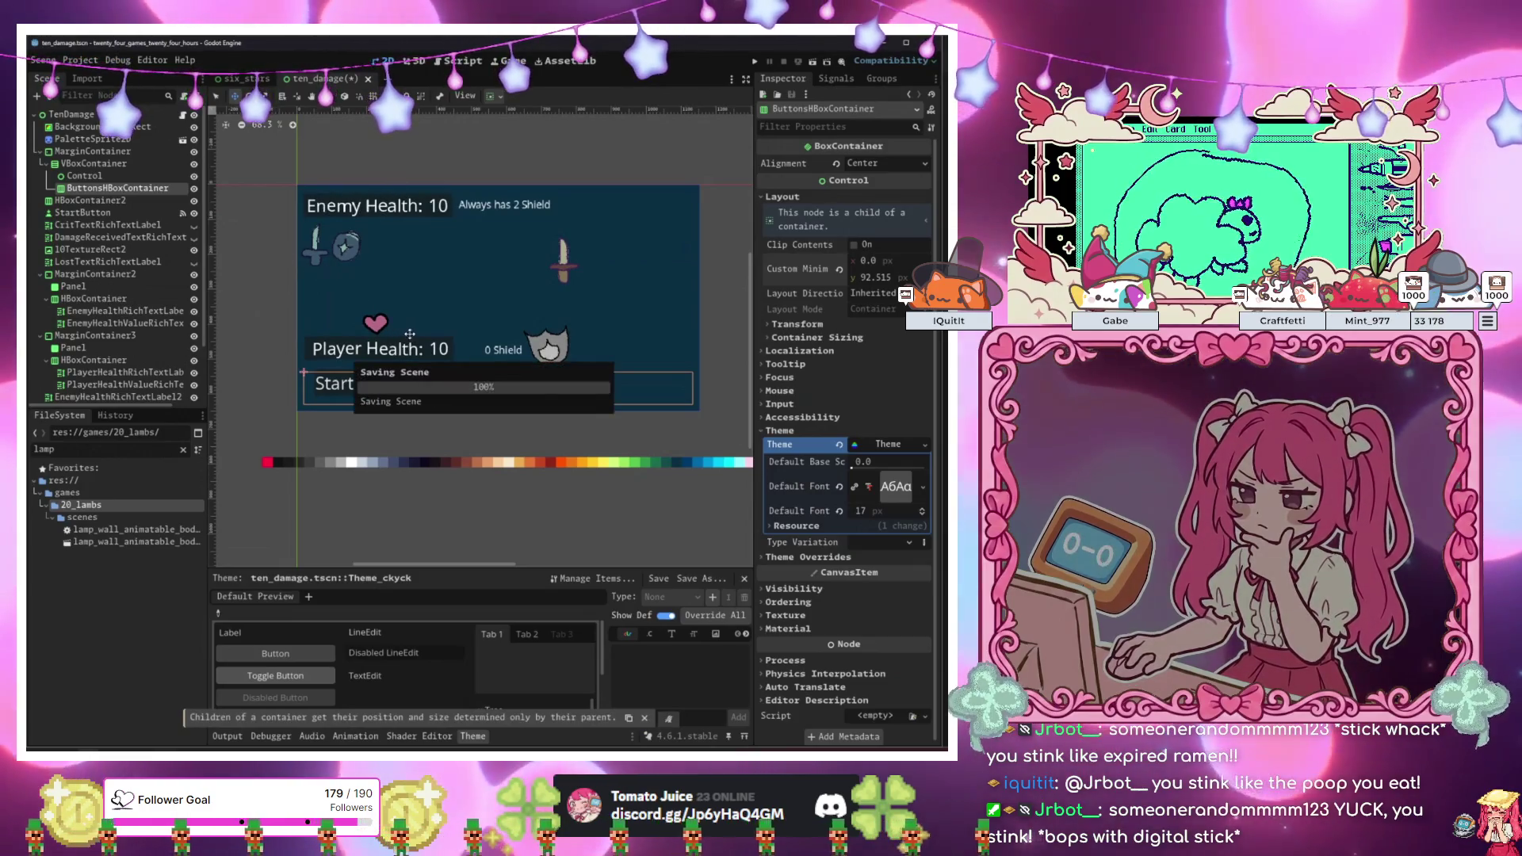
pyautogui.rightClick(325, 80)
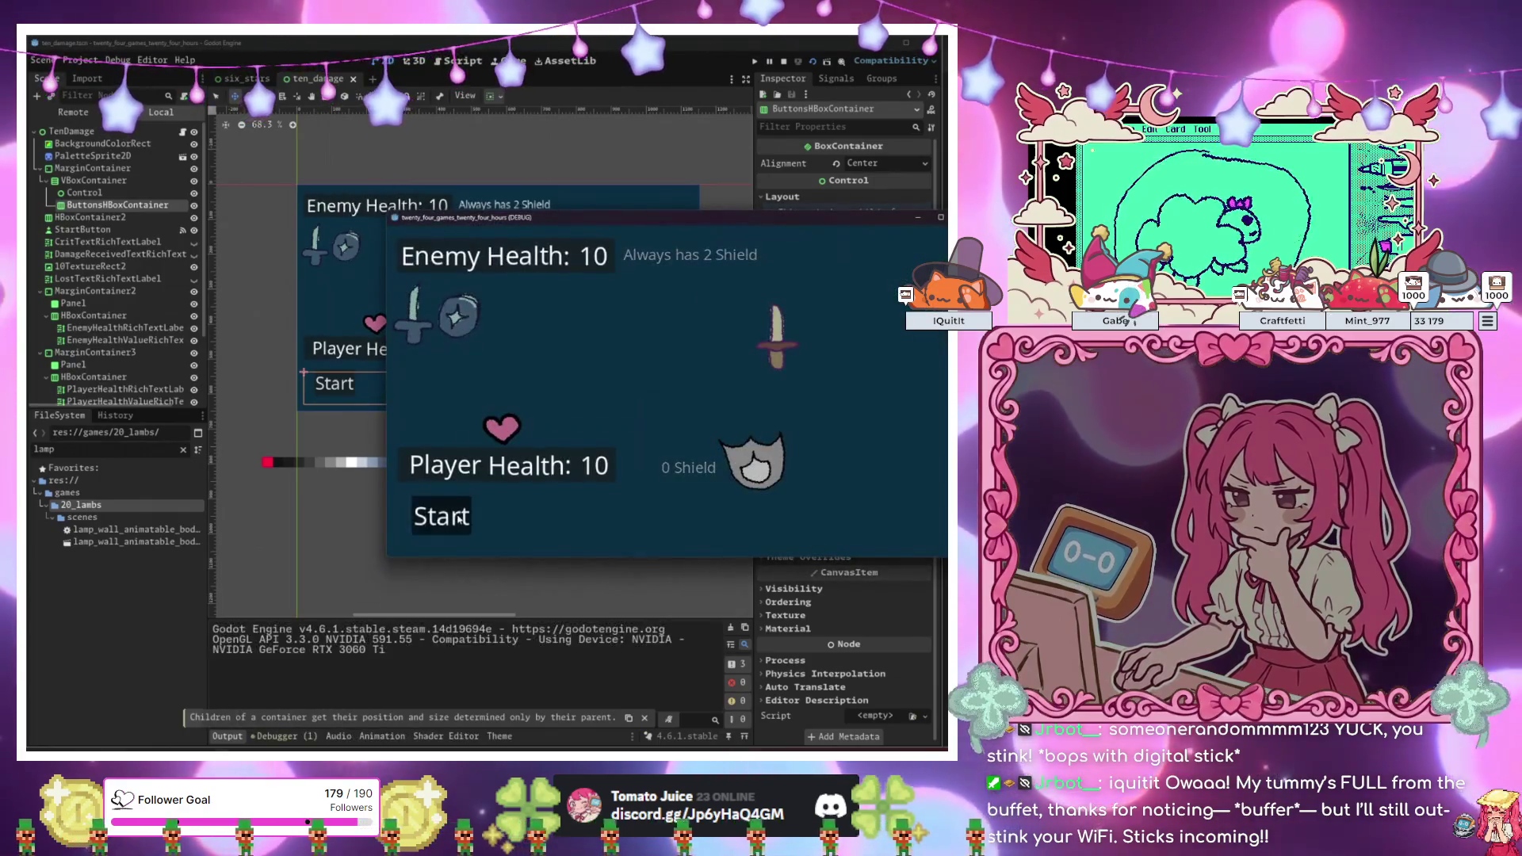
# - Start a round in the running game, resume past the breakpoint, and close the game window
pyautogui.click(459, 518)
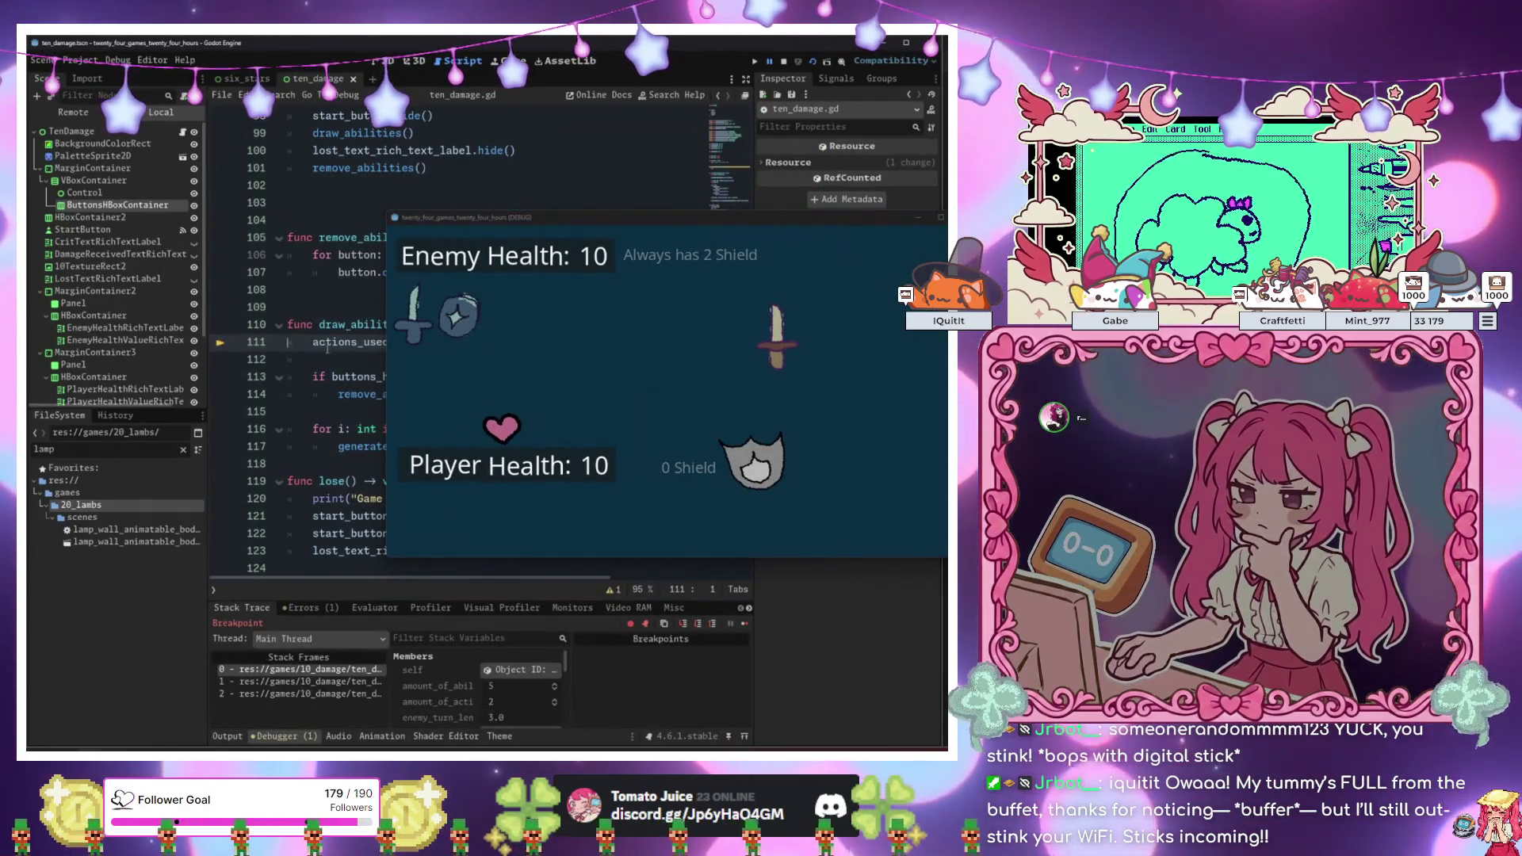
pyautogui.press('F12')
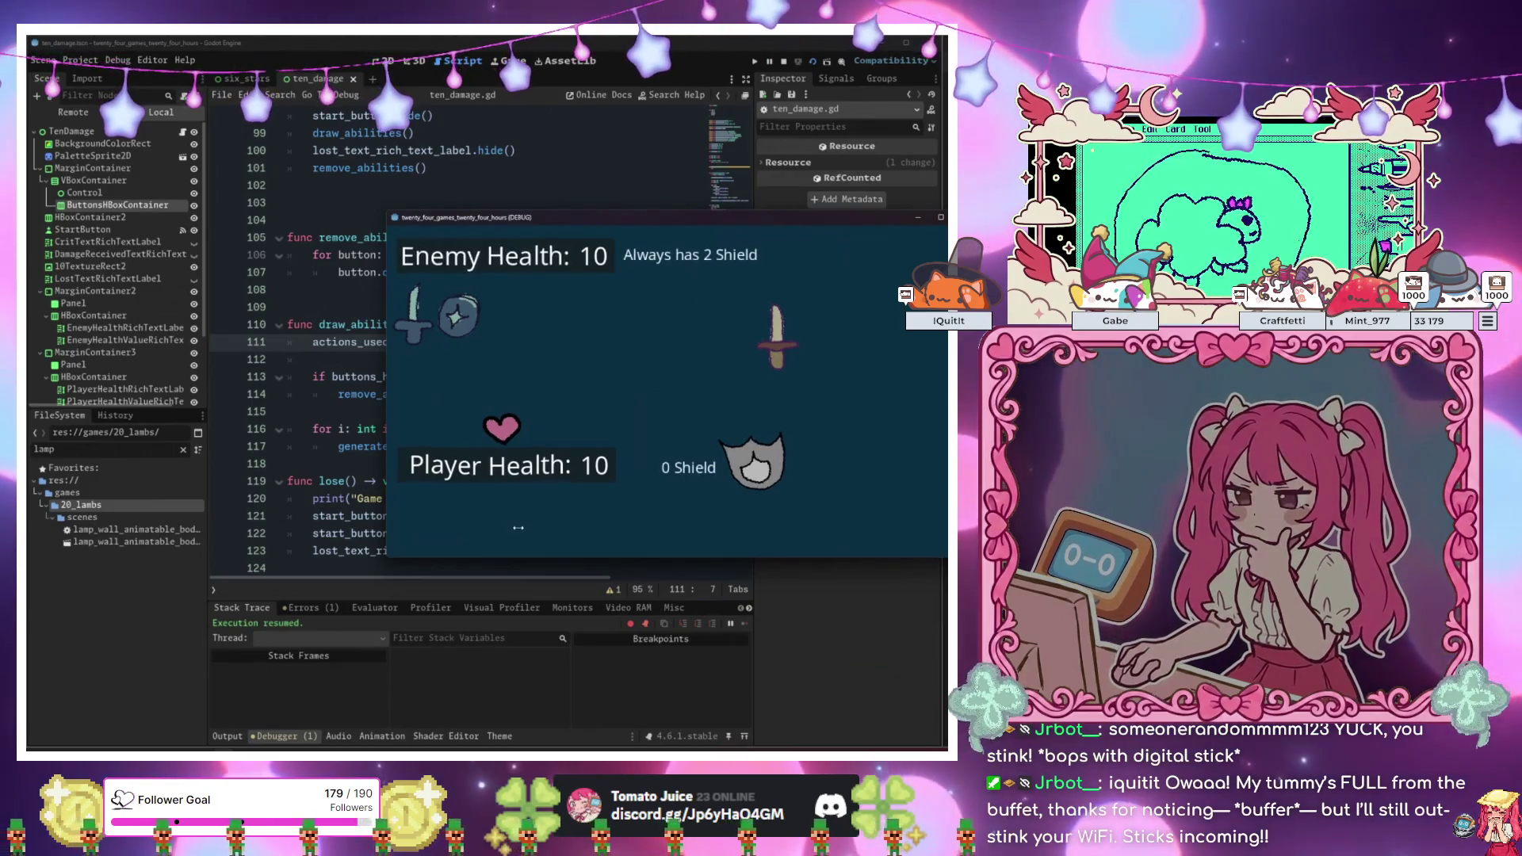
pyautogui.moveTo(591, 224); pyautogui.dragTo(490, 224)
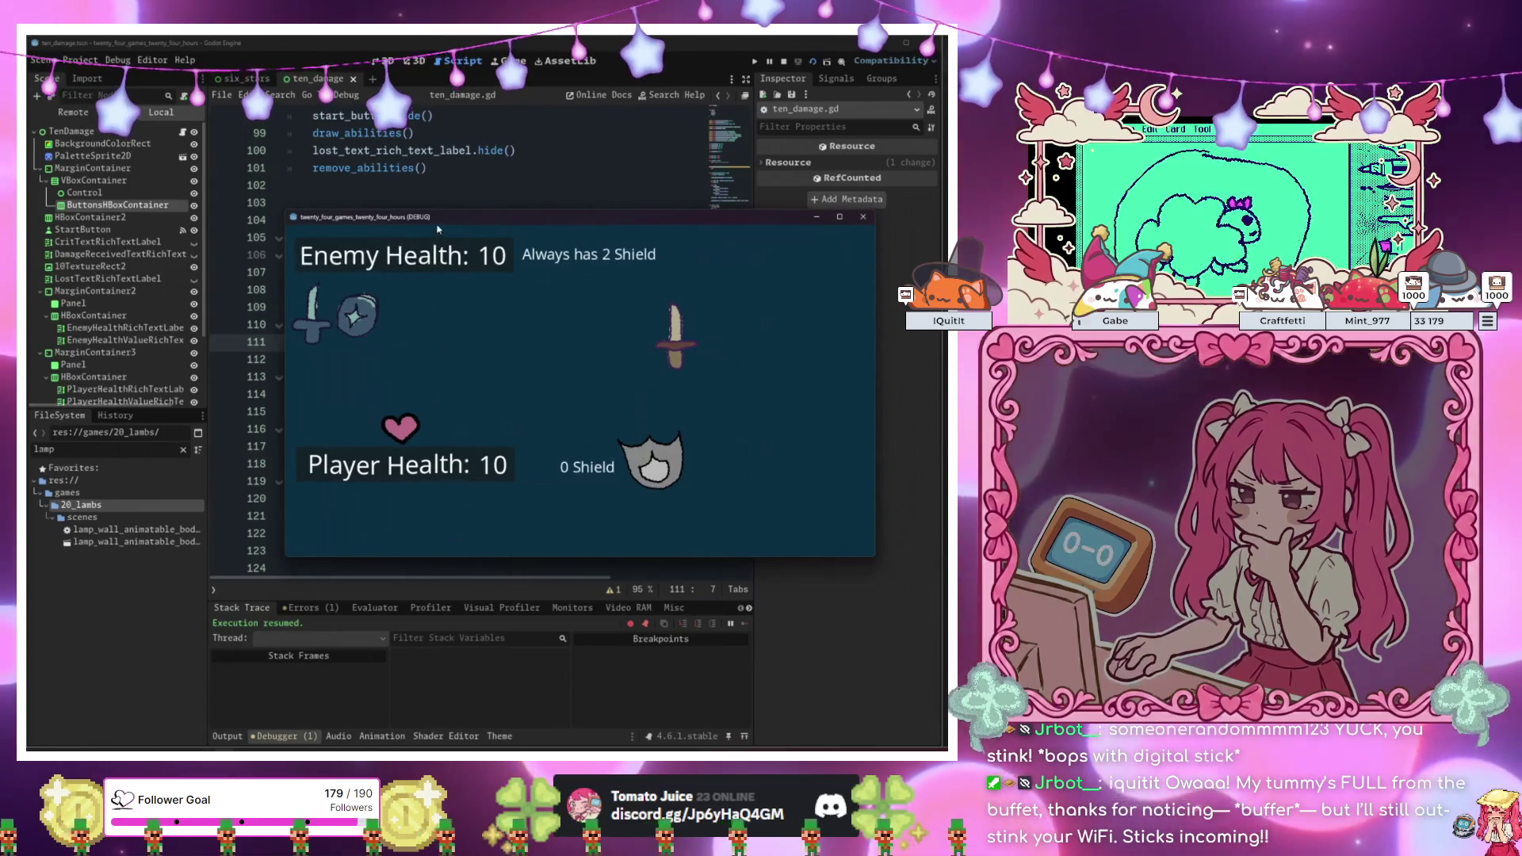
pyautogui.moveTo(528, 220)
pyautogui.mouseDown()
pyautogui.moveTo(776, 209)
pyautogui.moveTo(951, 226)
pyautogui.moveTo(947, 254)
pyautogui.moveTo(894, 277)
pyautogui.mouseUp()
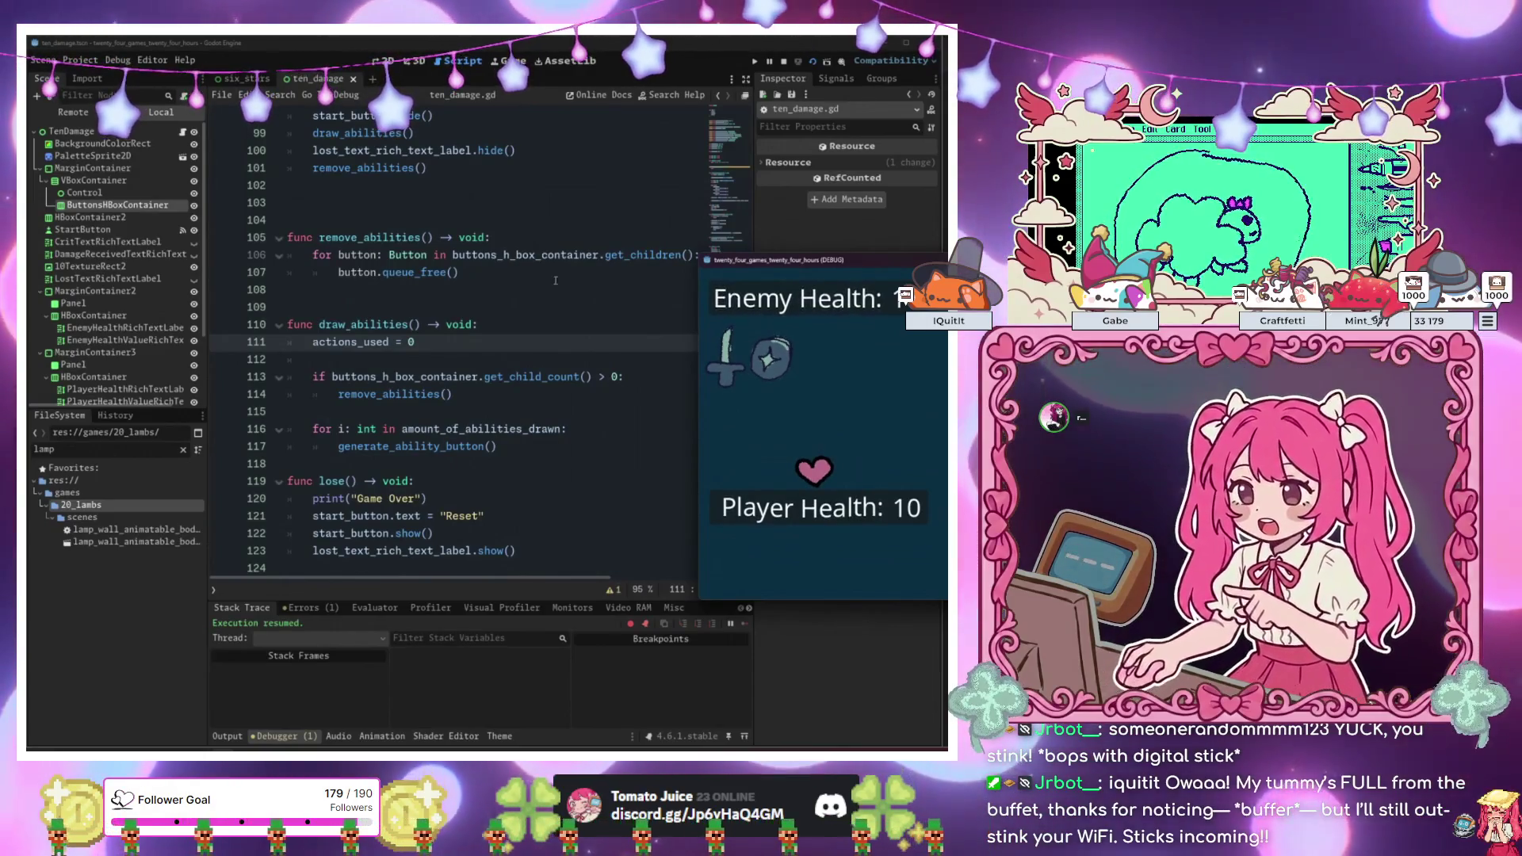
pyautogui.moveTo(850, 260); pyautogui.dragTo(417, 250)
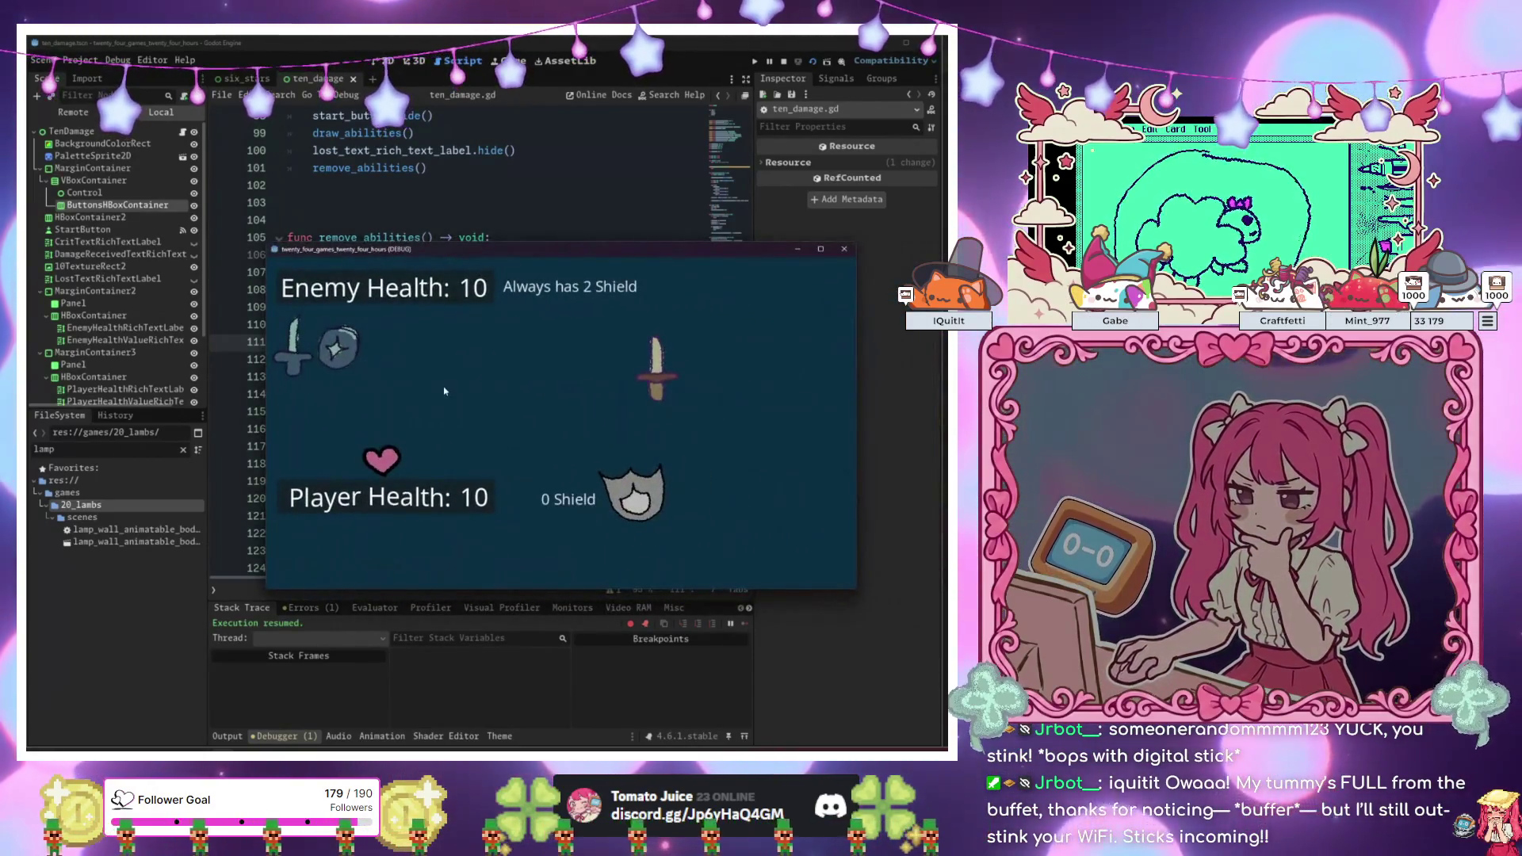
pyautogui.click(848, 250)
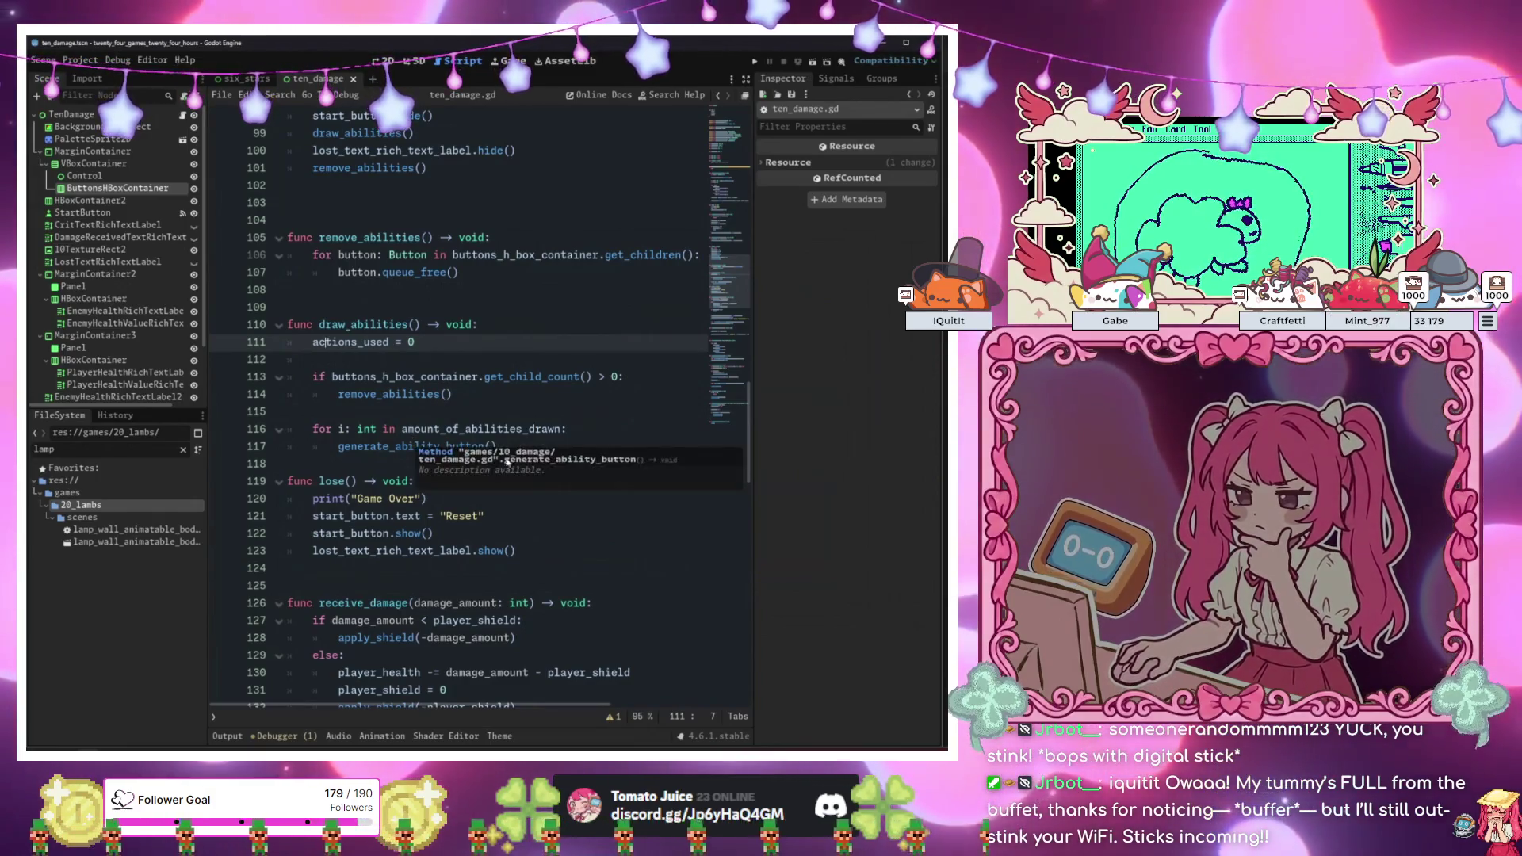
# - Review lines 117 and 130 of ten_damage.gd and rerun the ten_damage scene
pyautogui.click(521, 443)
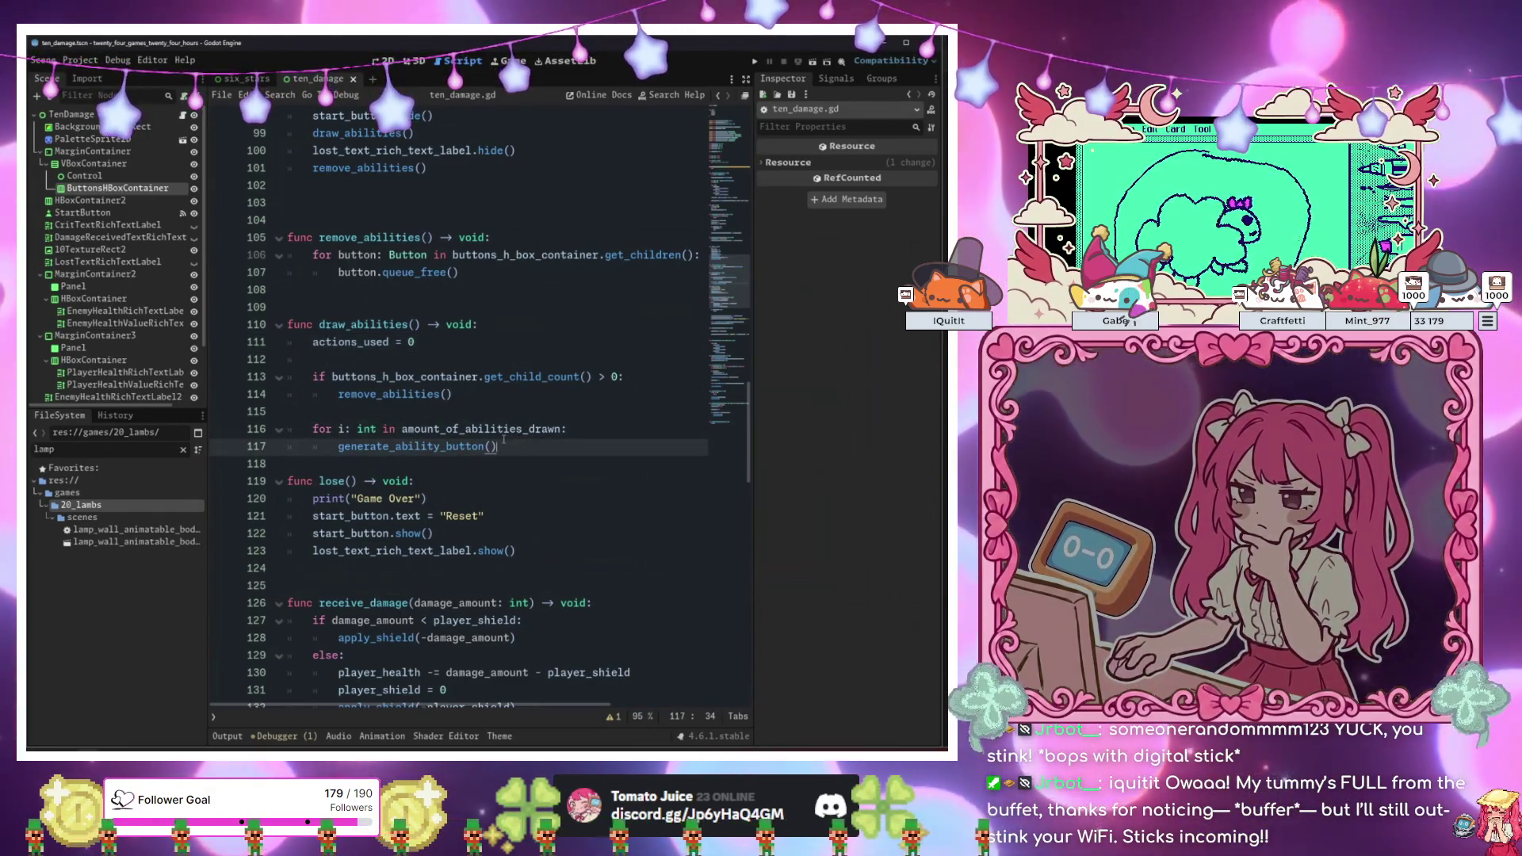
pyautogui.scroll(-3, 436, 453)
pyautogui.scroll(-5, 436, 453)
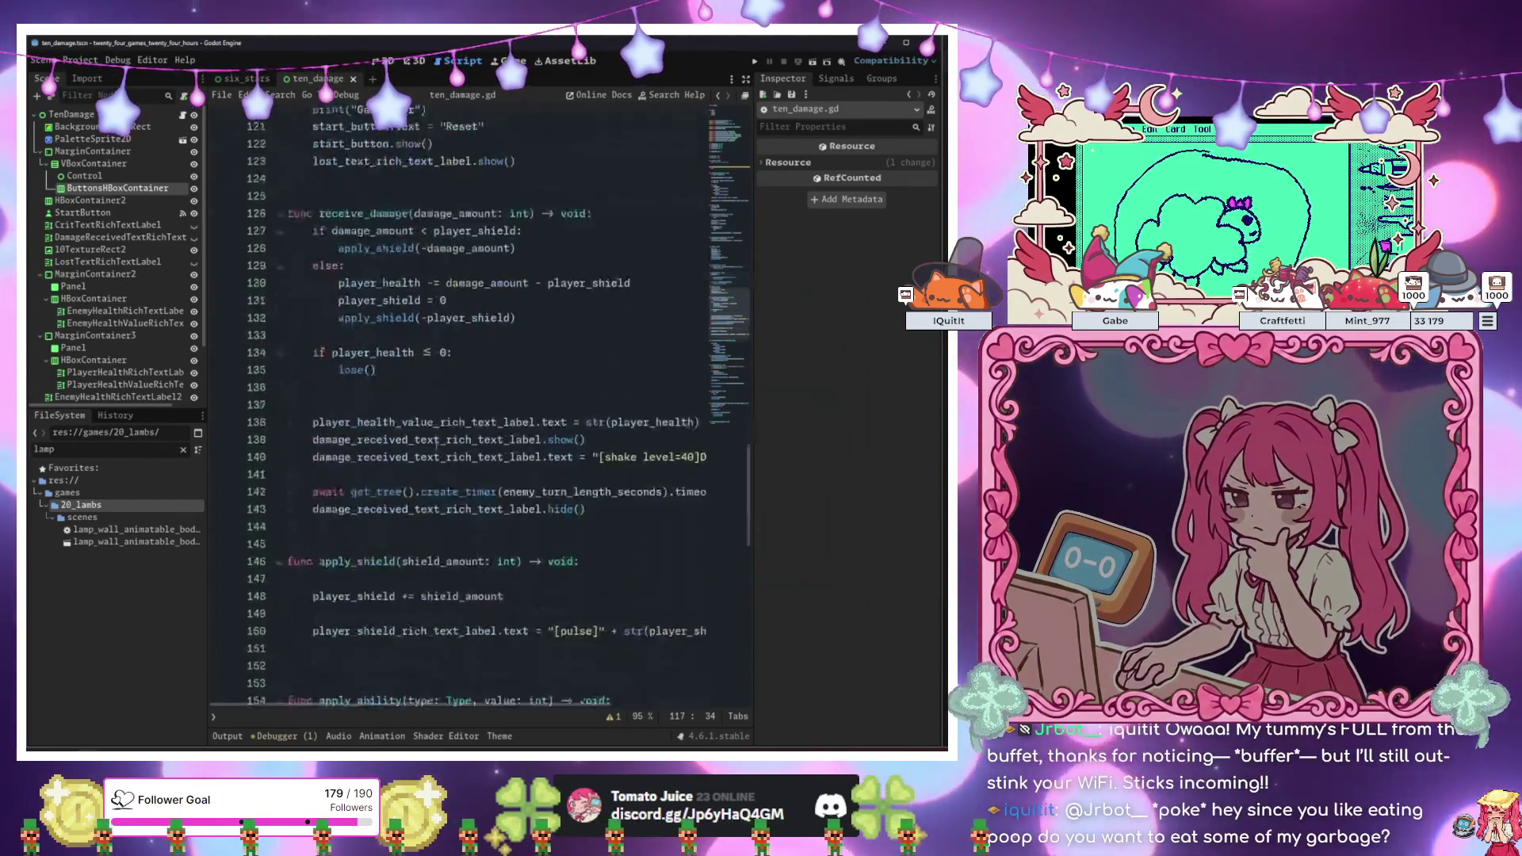
pyautogui.click(421, 254)
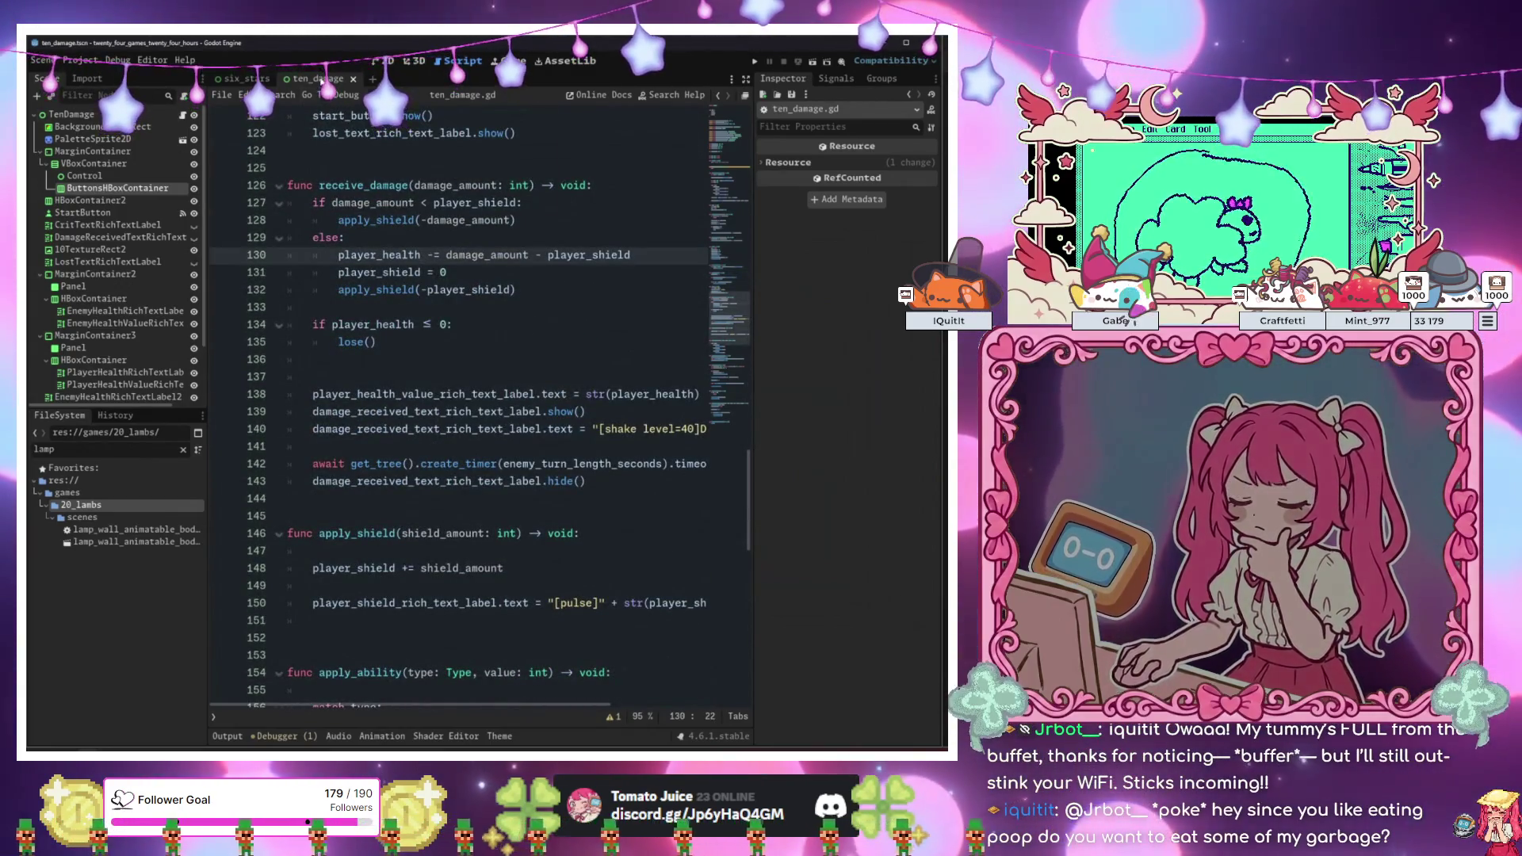
pyautogui.press('F6')
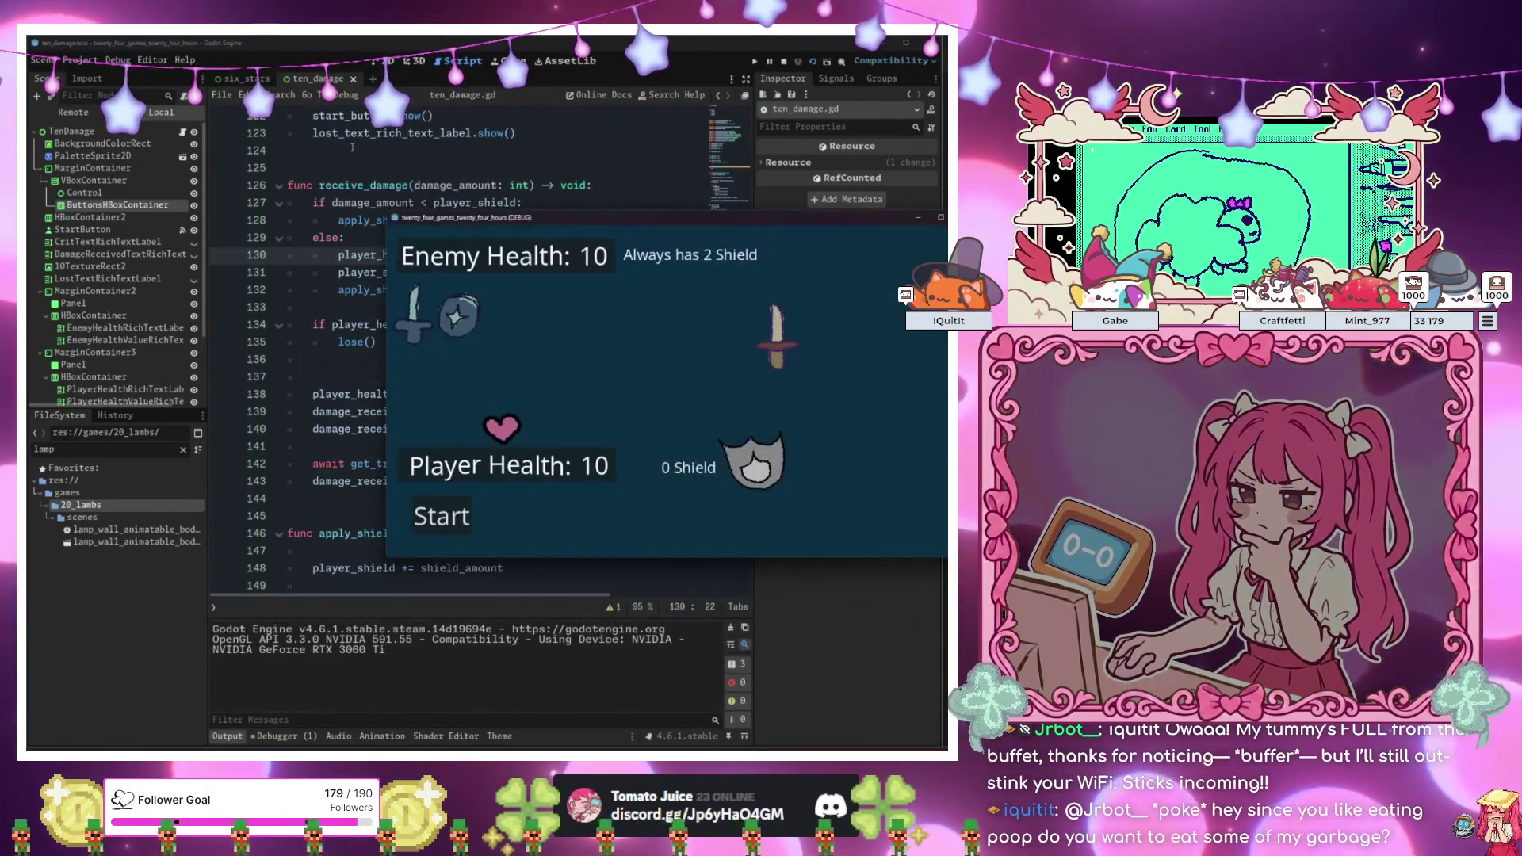
# - In the Remote tree, inspect TenDamage, HBoxContainer2 and ButtonsHBoxContainer while starting a round
pyautogui.click(71, 116)
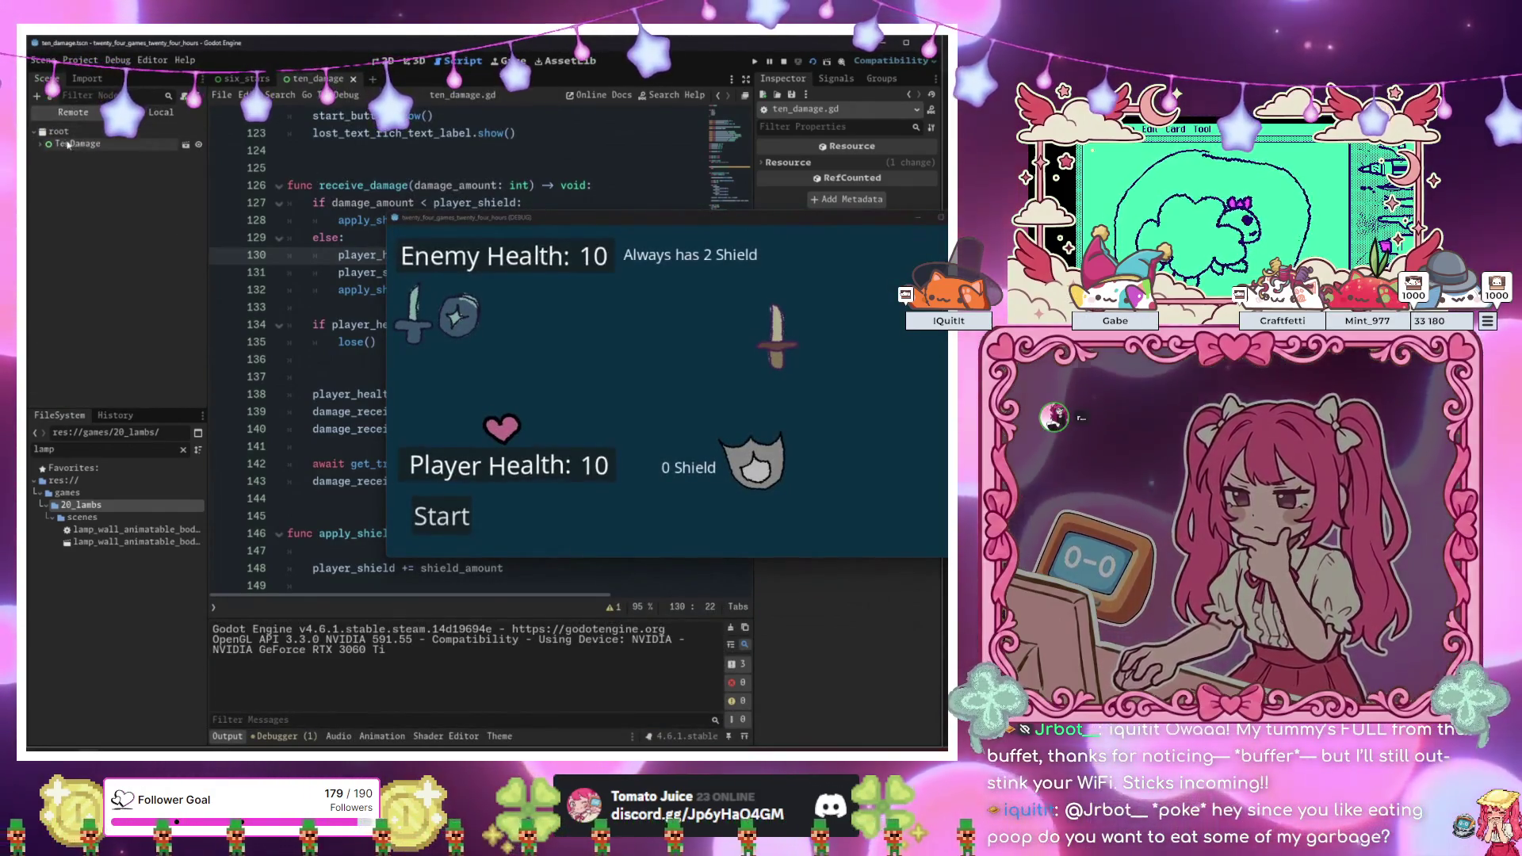
pyautogui.click(77, 143)
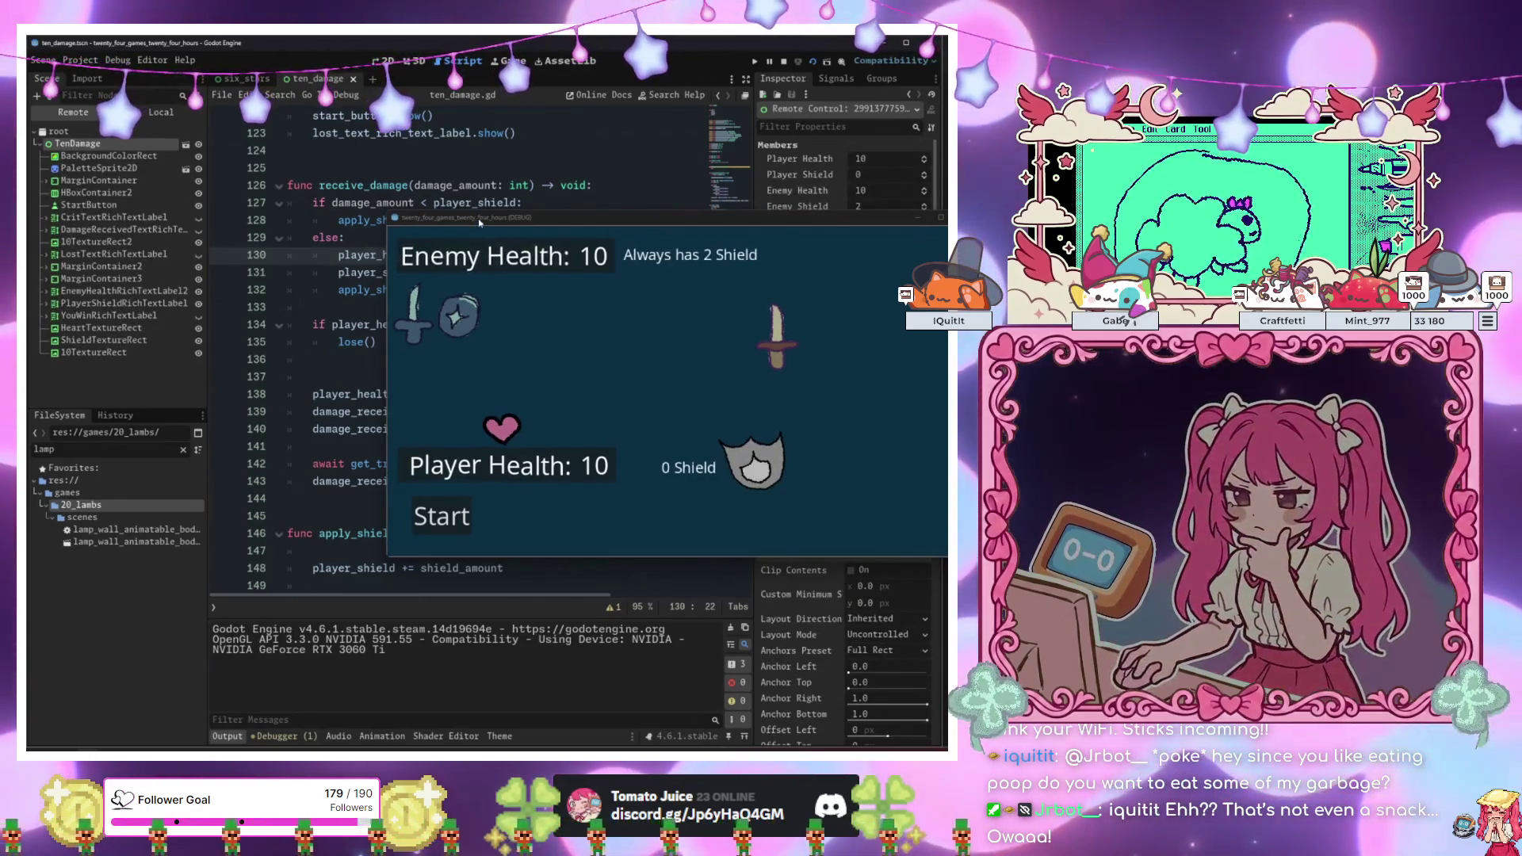
pyautogui.moveTo(477, 217); pyautogui.dragTo(536, 160)
pyautogui.click(510, 459)
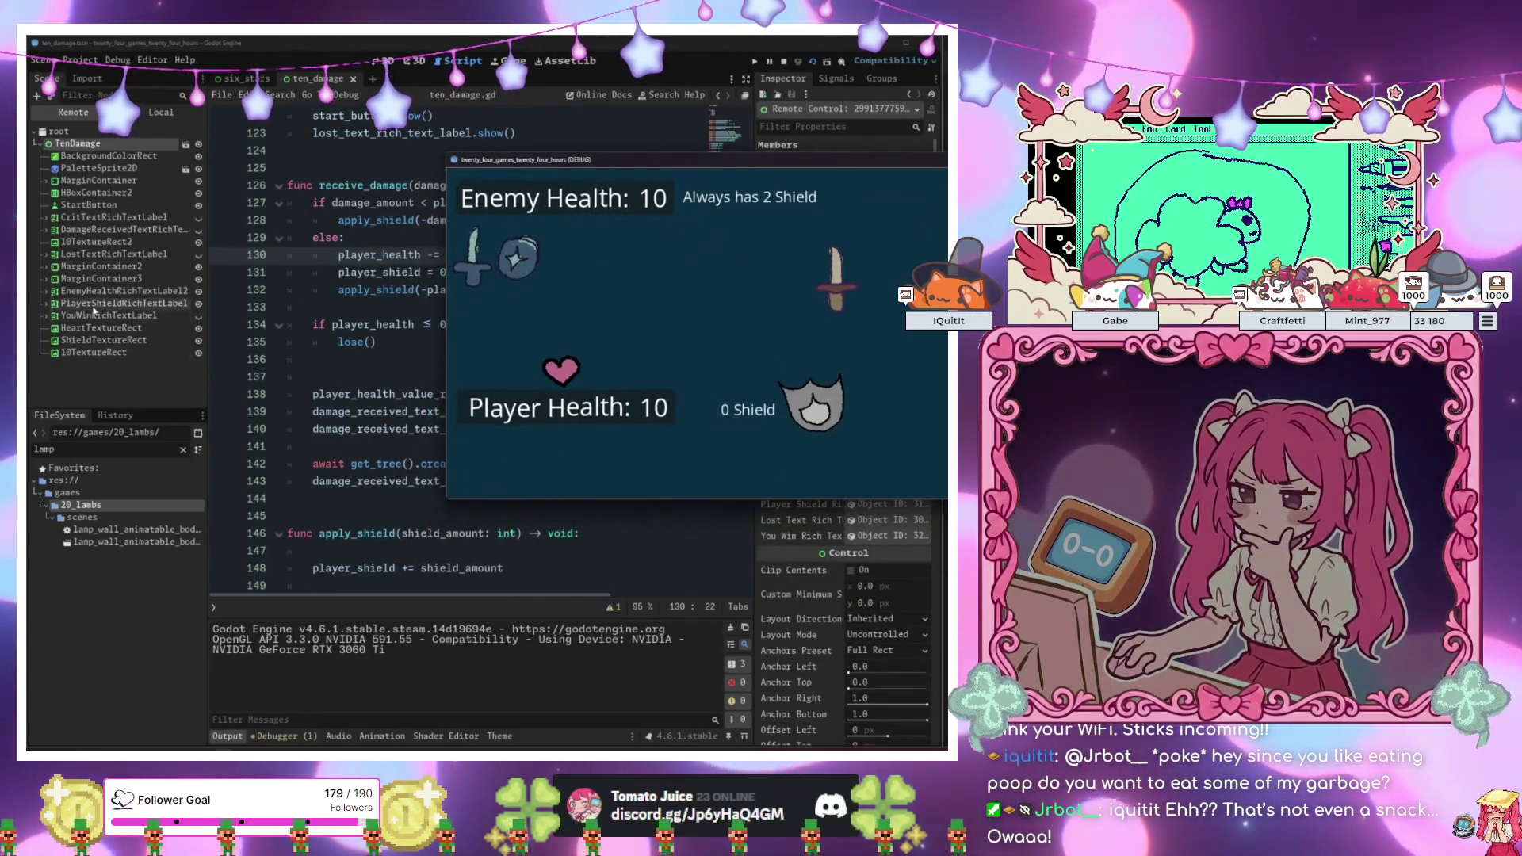
pyautogui.click(96, 193)
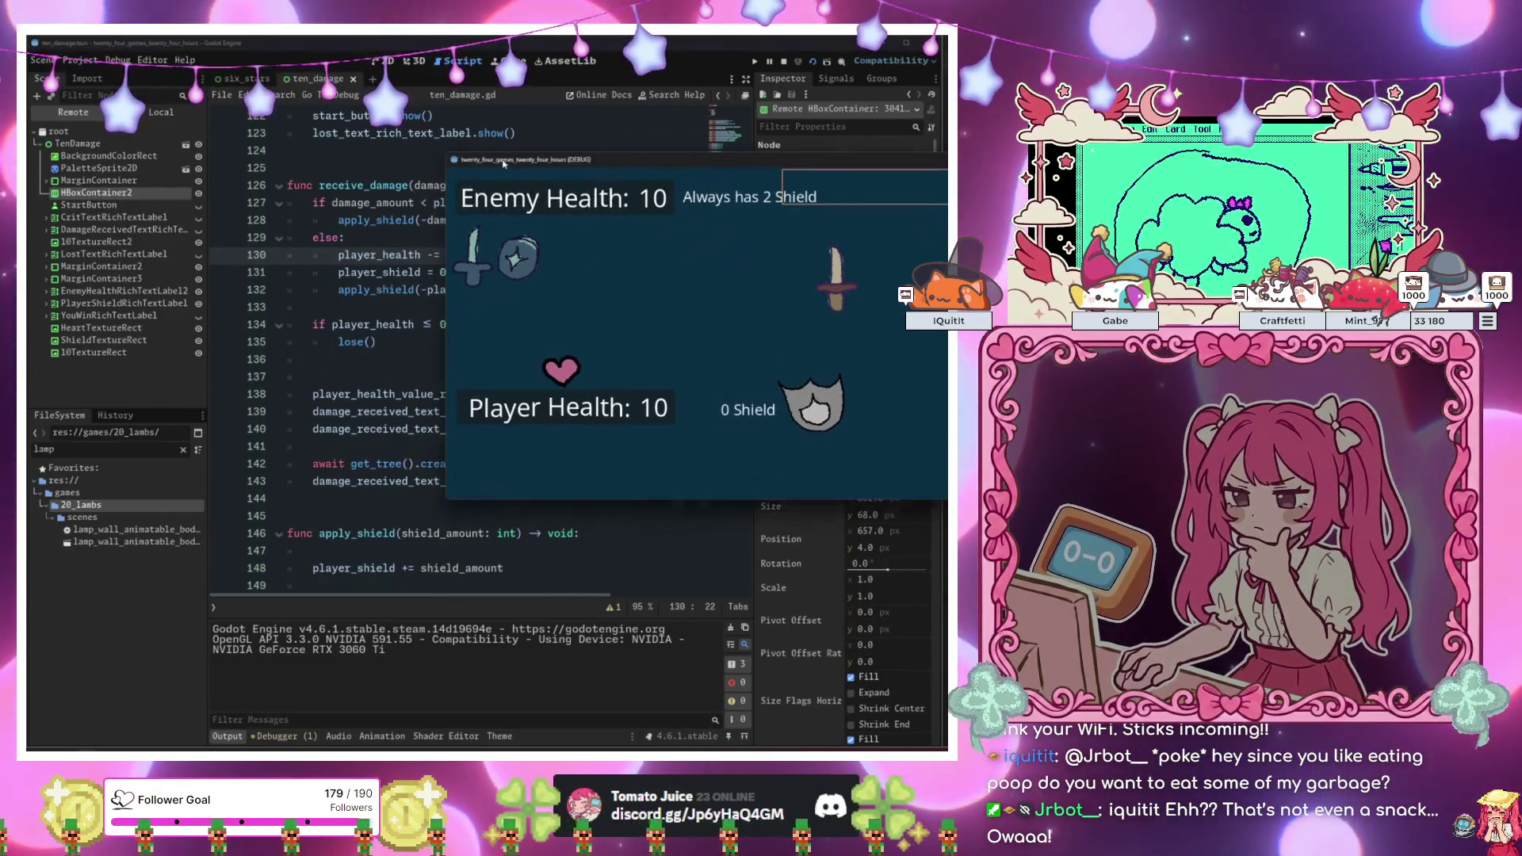
pyautogui.click(50, 180)
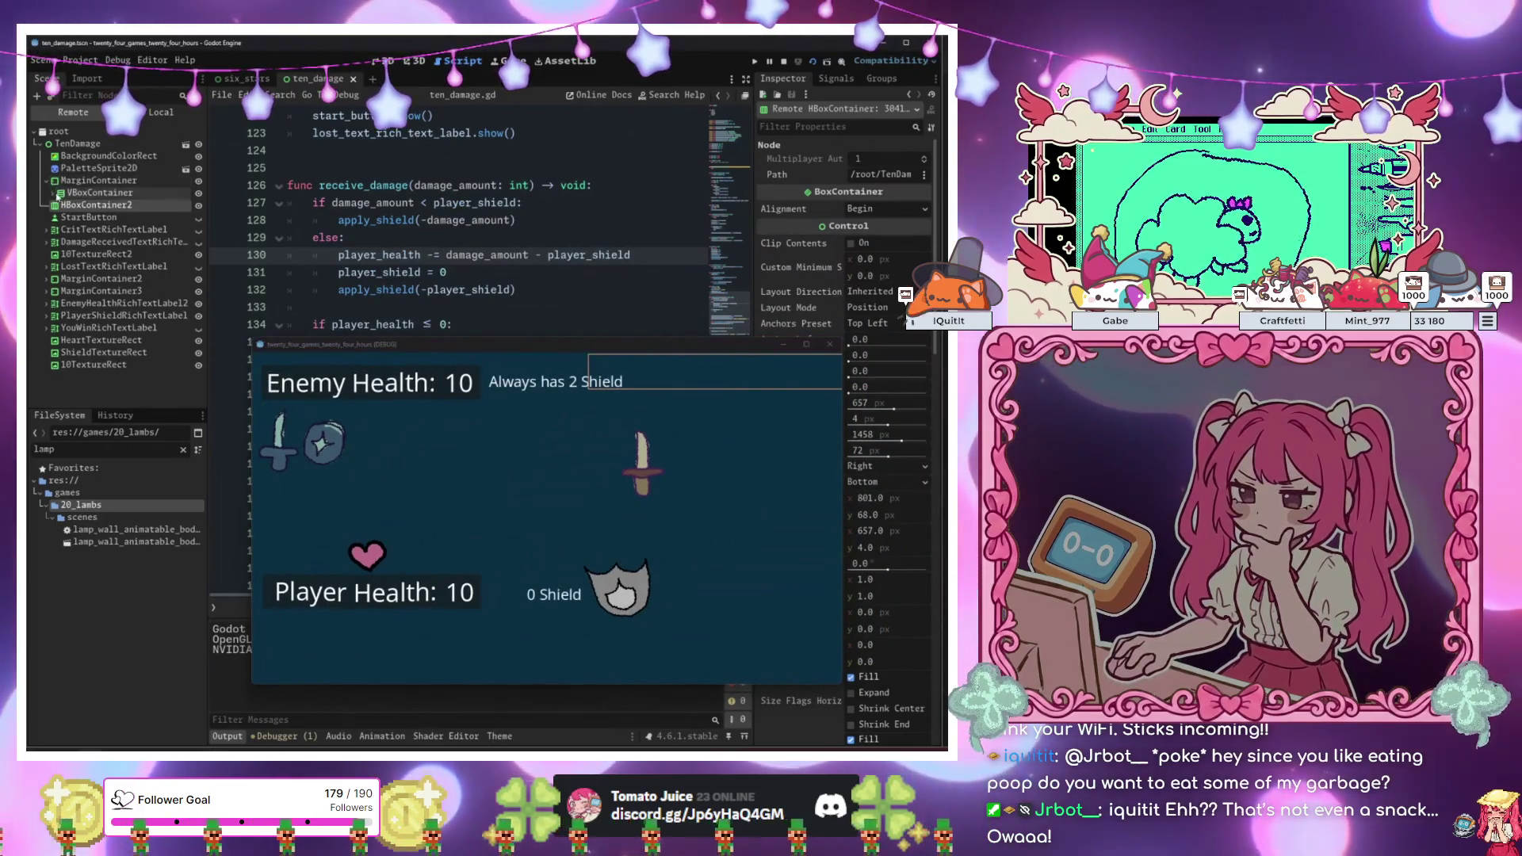
pyautogui.click(75, 217)
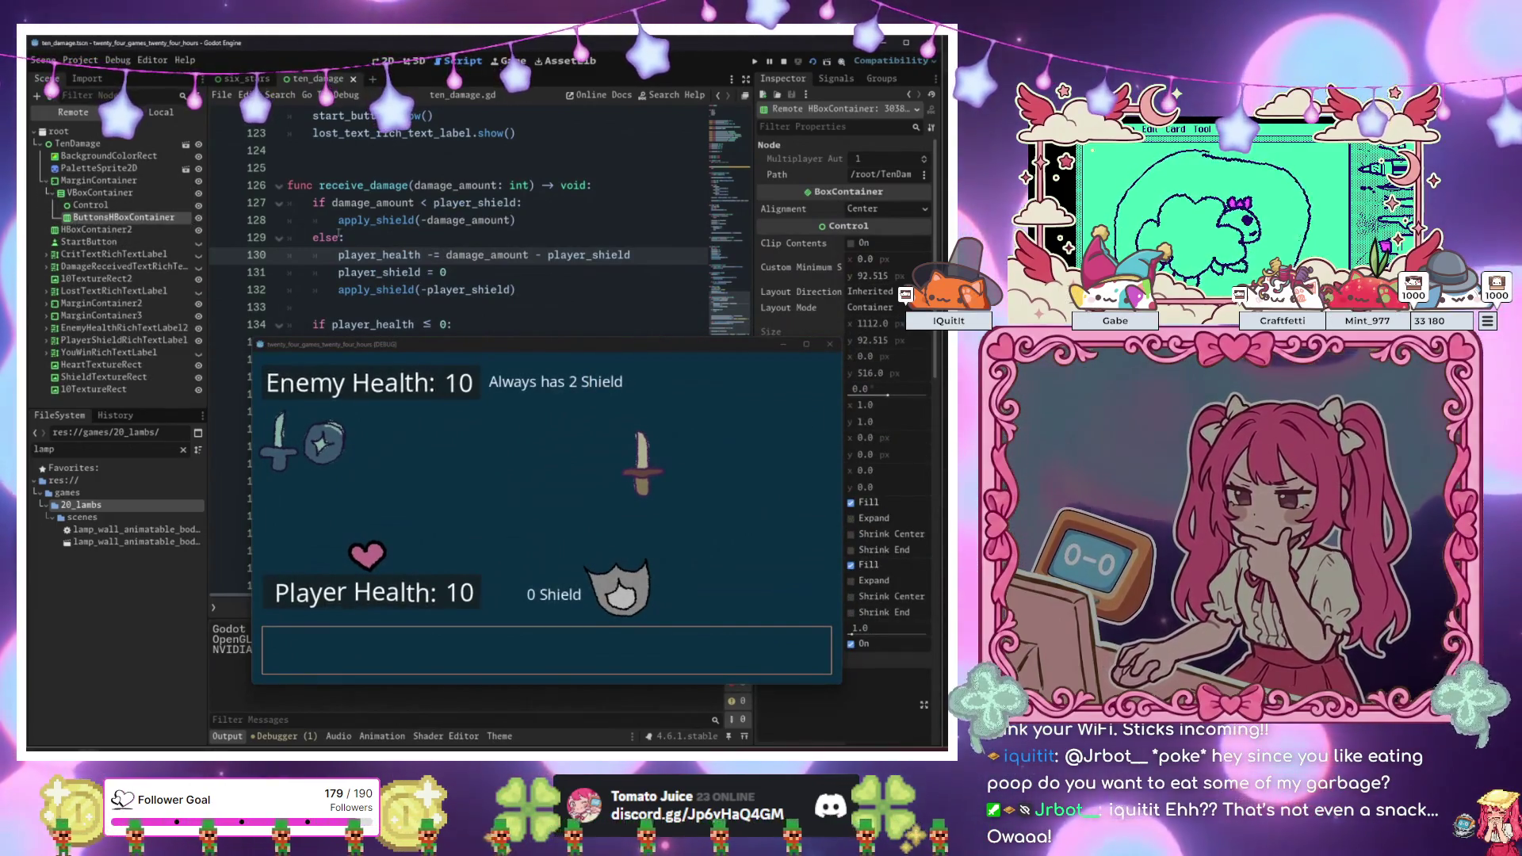
pyautogui.moveTo(552, 347)
pyautogui.mouseDown()
pyautogui.moveTo(602, 388)
pyautogui.moveTo(595, 175)
pyautogui.moveTo(907, 175)
pyautogui.moveTo(920, 198)
pyautogui.mouseUp()
pyautogui.scroll(20, 468, 250)
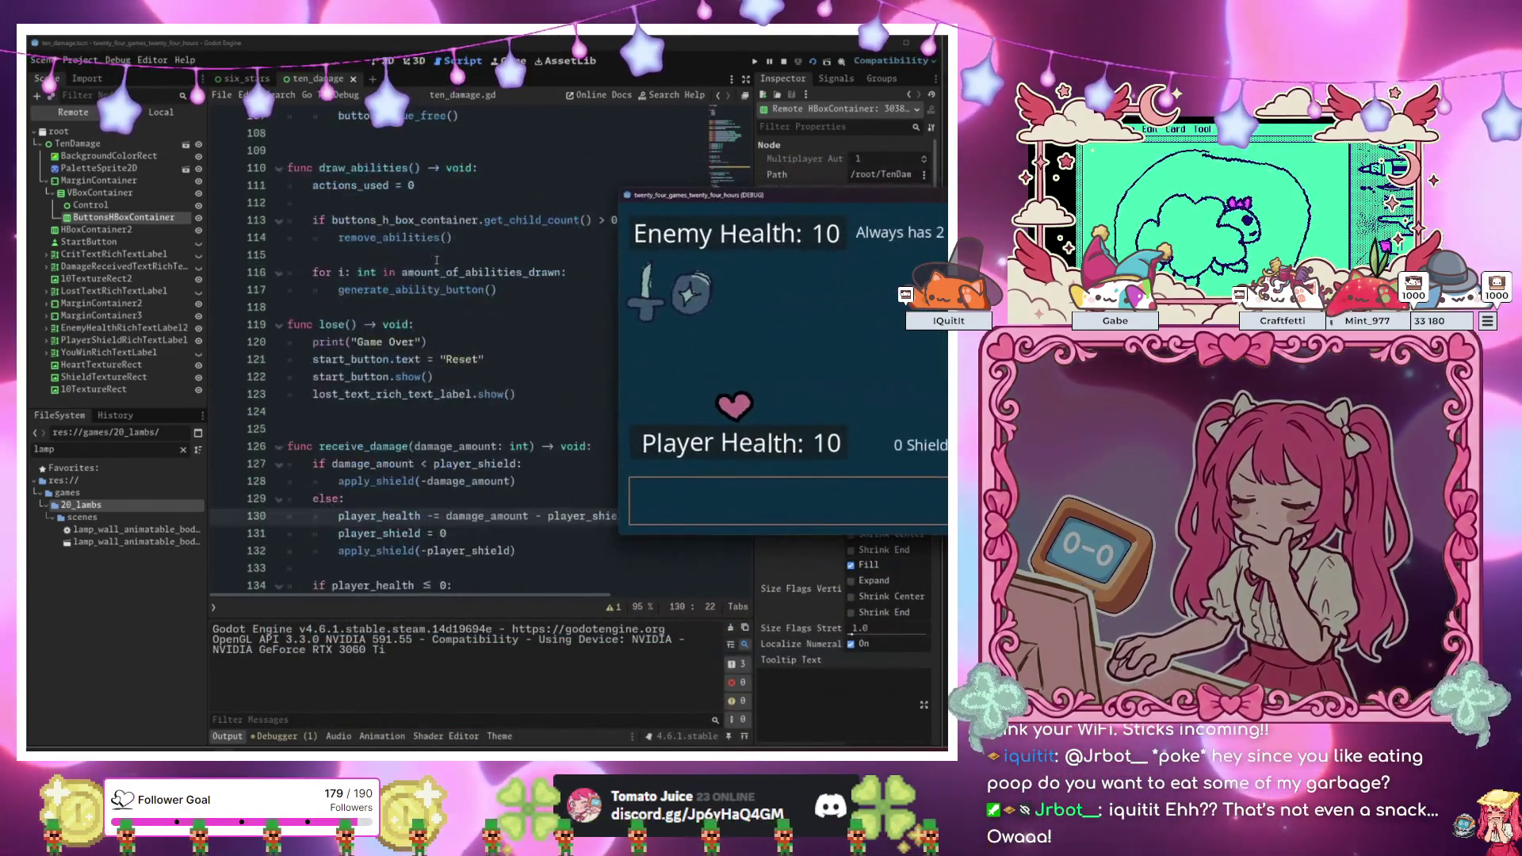
# - Stop the ten_damage test run, select TenDamage, and launch the full project with F5
pyautogui.scroll(3, 433, 236)
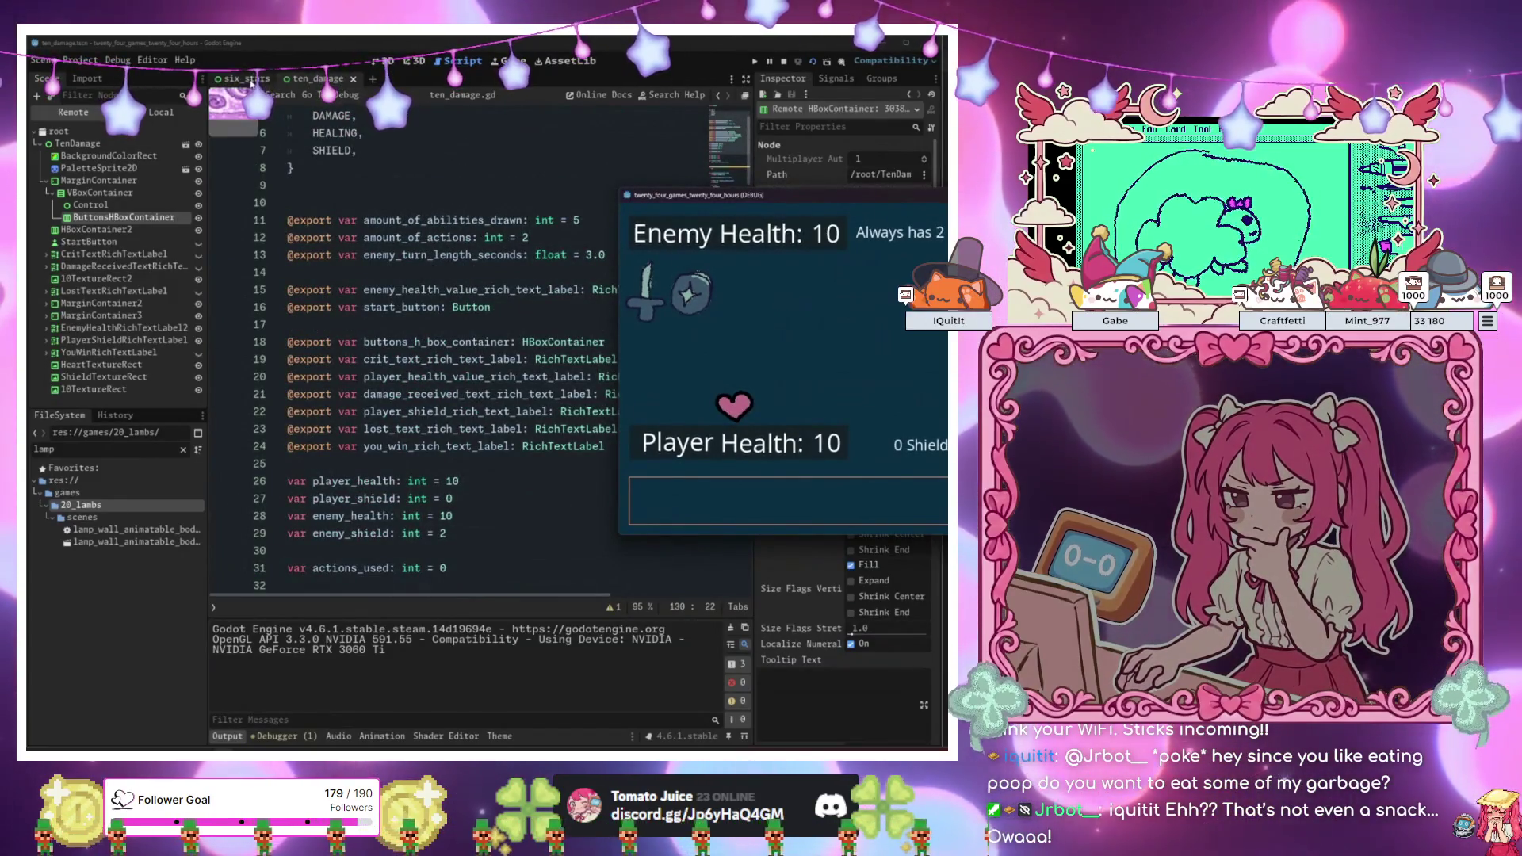
pyautogui.click(59, 132)
pyautogui.moveTo(1154, 204)
pyautogui.mouseDown()
pyautogui.moveTo(944, 205)
pyautogui.moveTo(682, 236)
pyautogui.mouseUp()
pyautogui.click(724, 225)
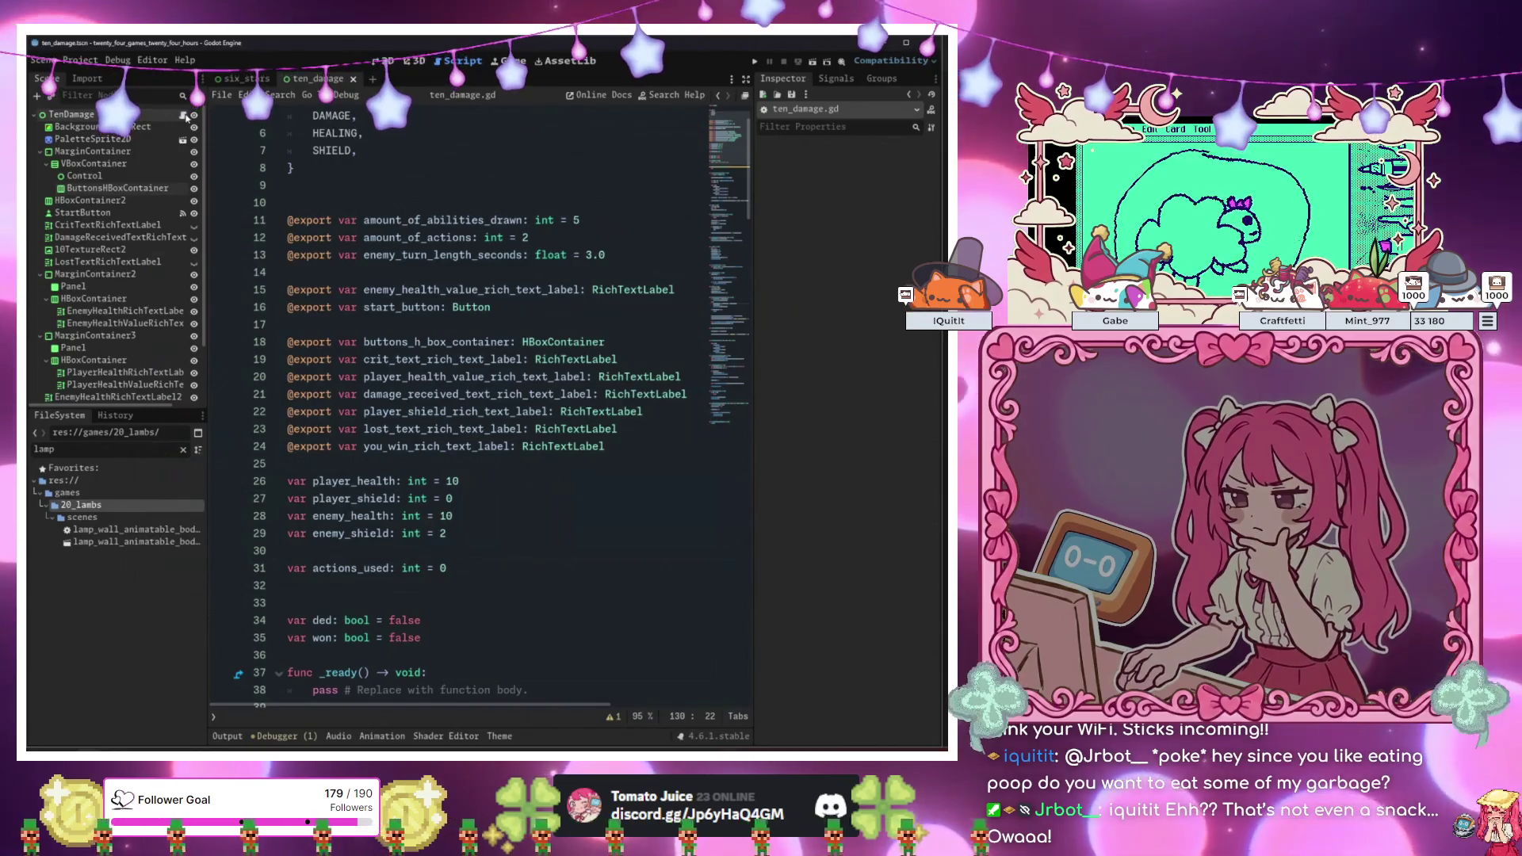
pyautogui.click(171, 116)
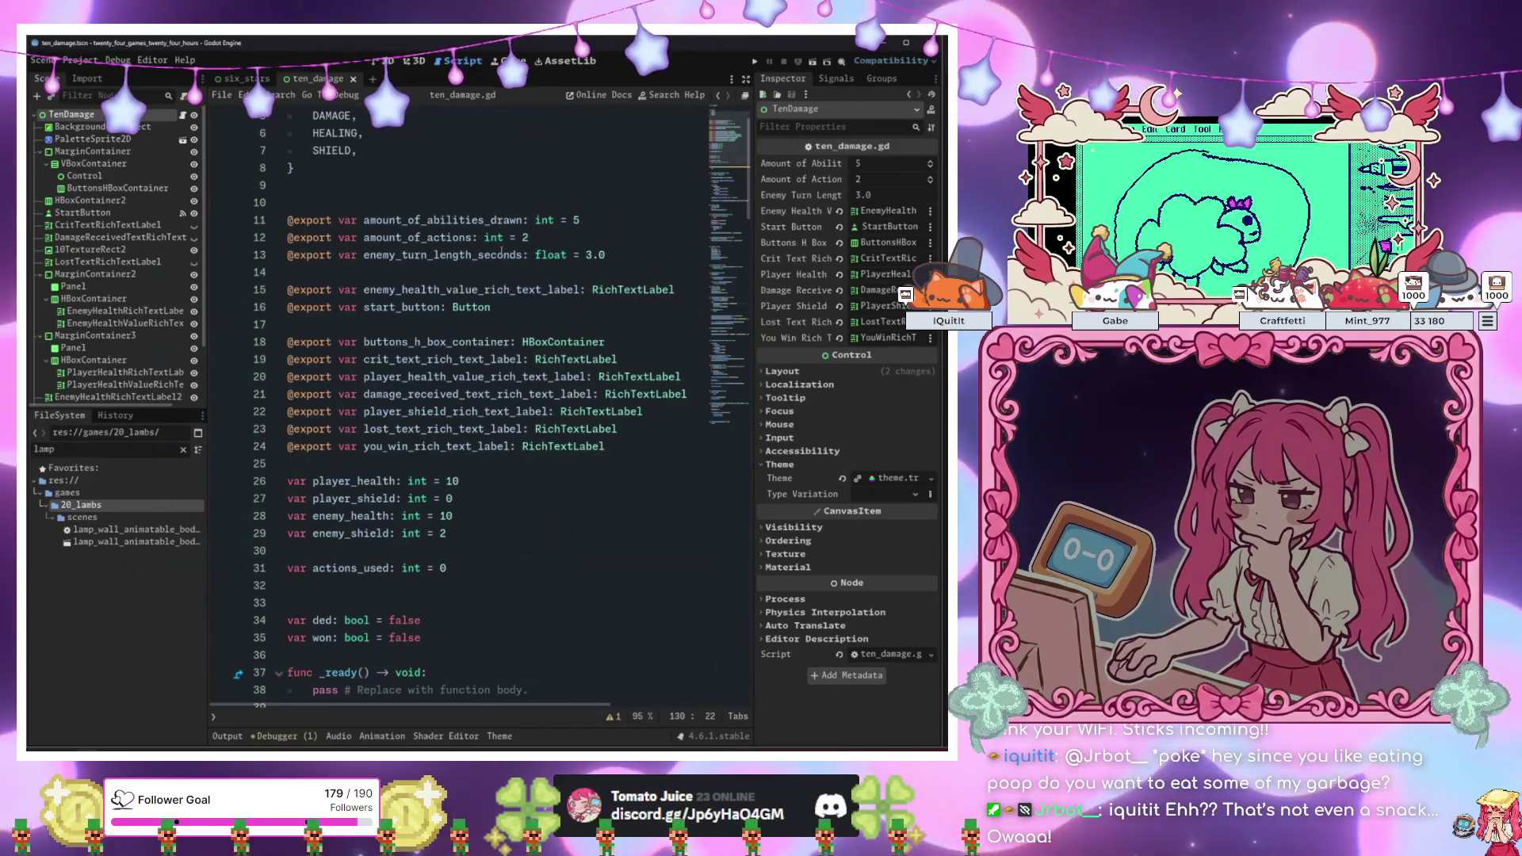
pyautogui.click(472, 255)
pyautogui.press('F5')
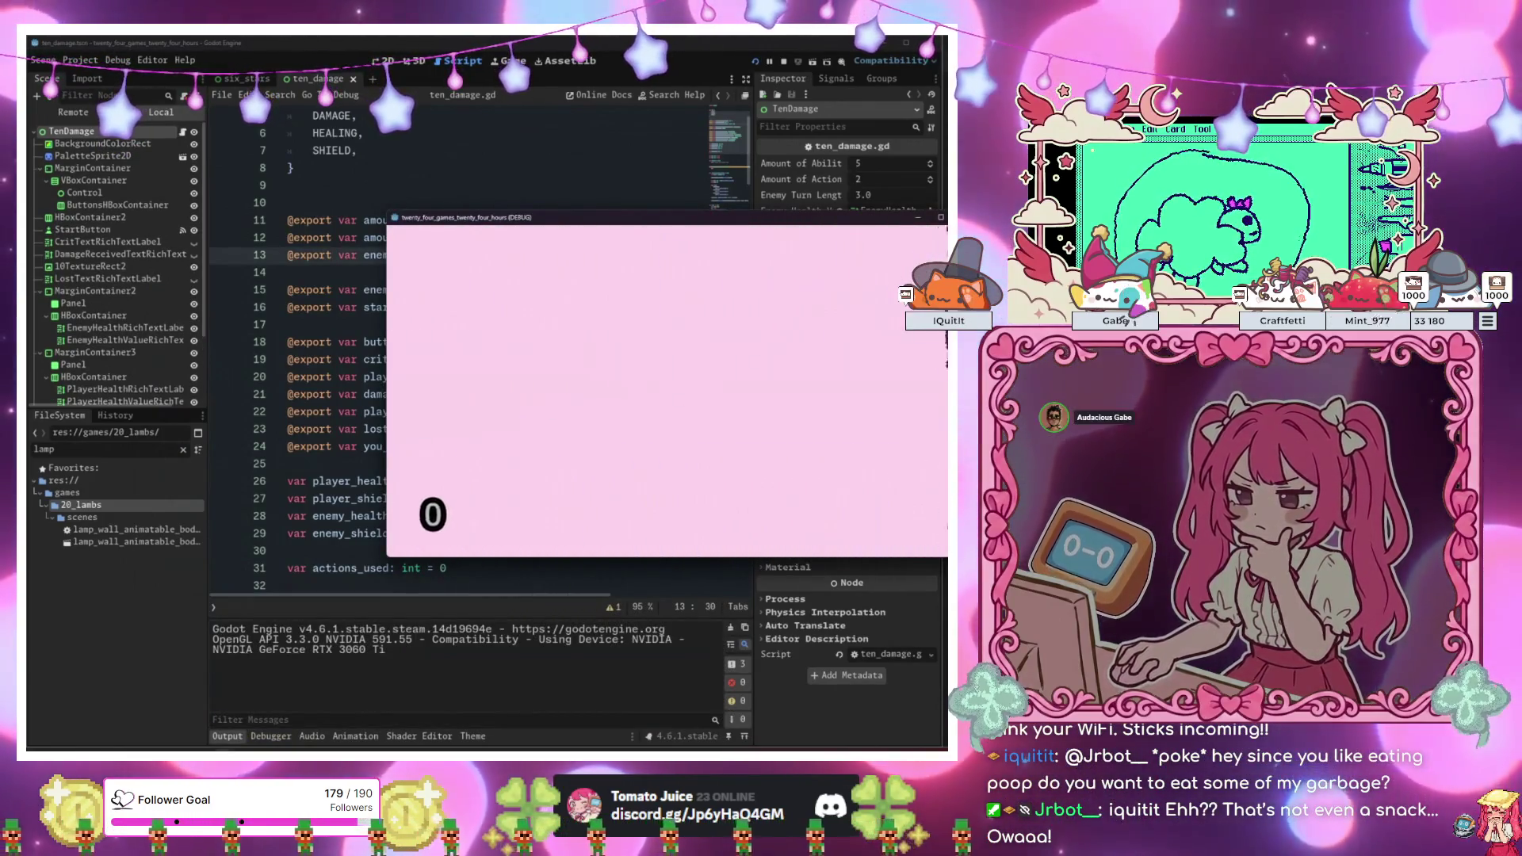
# - Stop the project and move remove_abilities() above draw_abilities() in start()
pyautogui.press('F8')
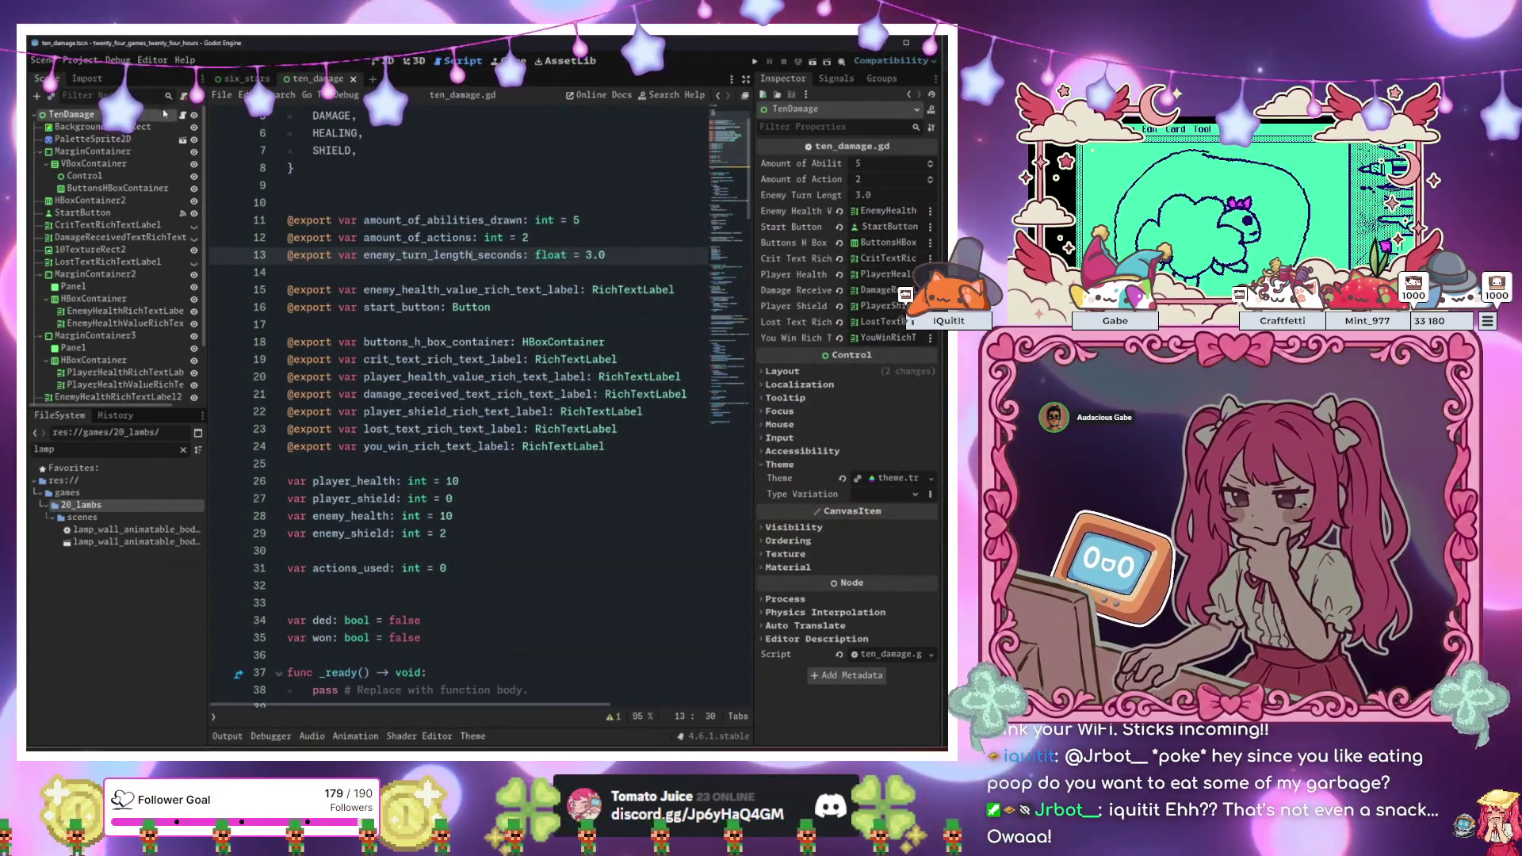
pyautogui.moveTo(723, 135); pyautogui.dragTo(712, 449)
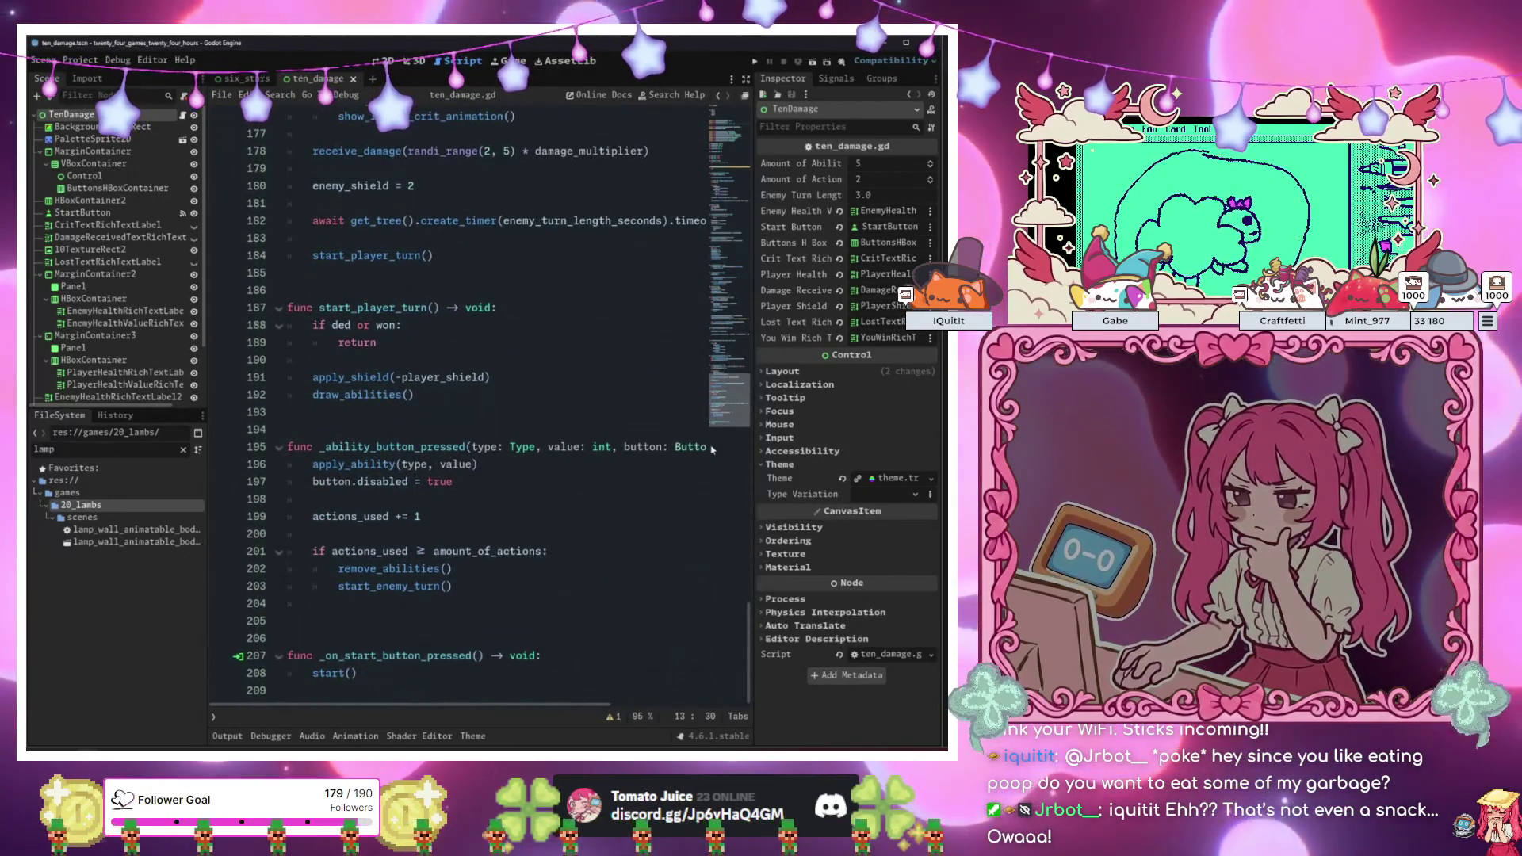
pyautogui.keyDown('ctrl'); pyautogui.click(333, 673); pyautogui.keyUp('ctrl')
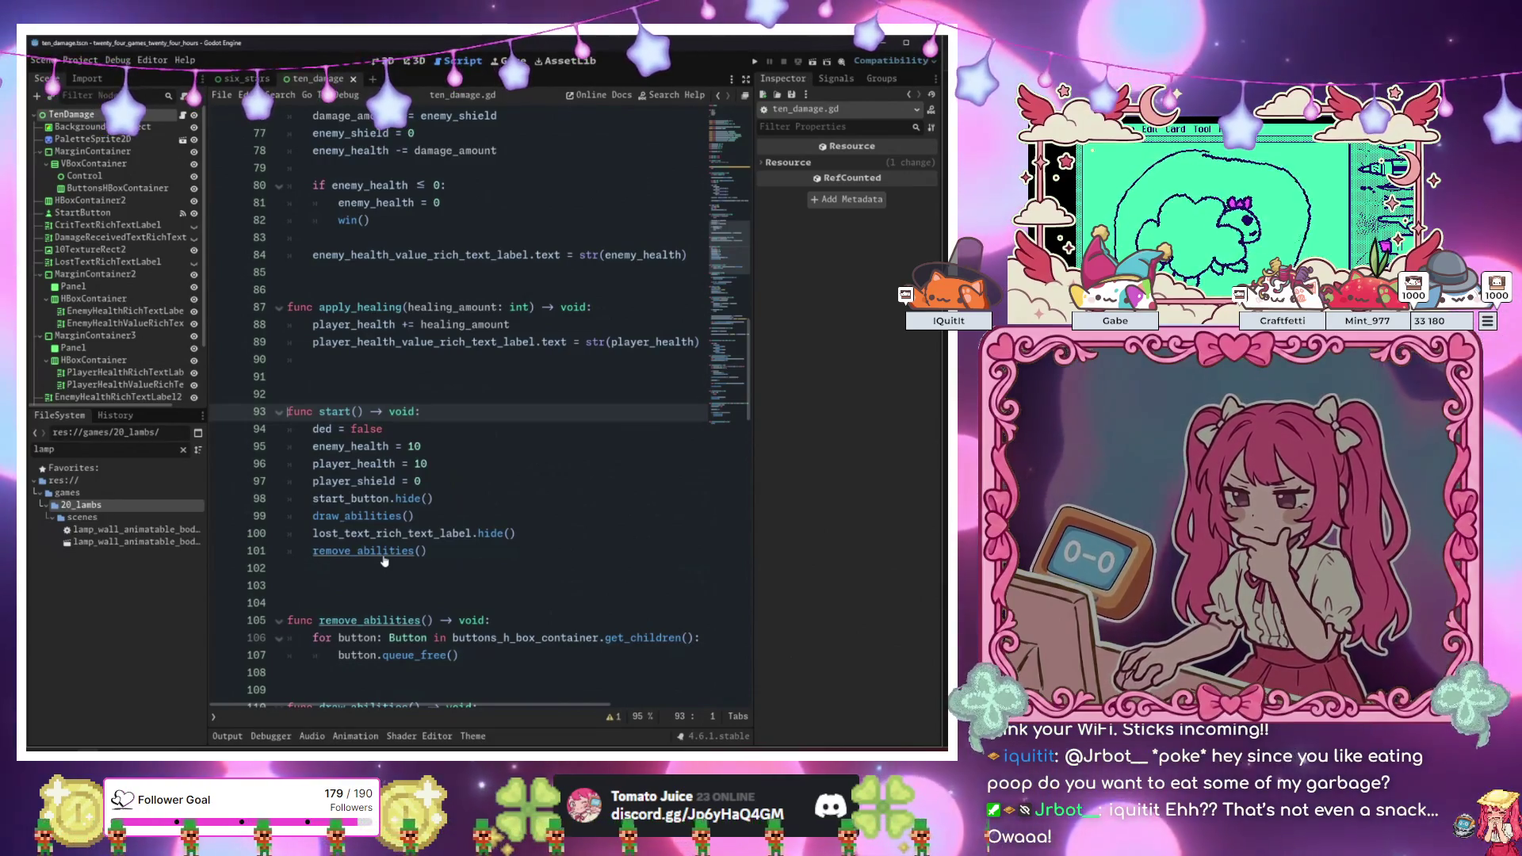
pyautogui.moveTo(427, 551); pyautogui.dragTo(308, 559)
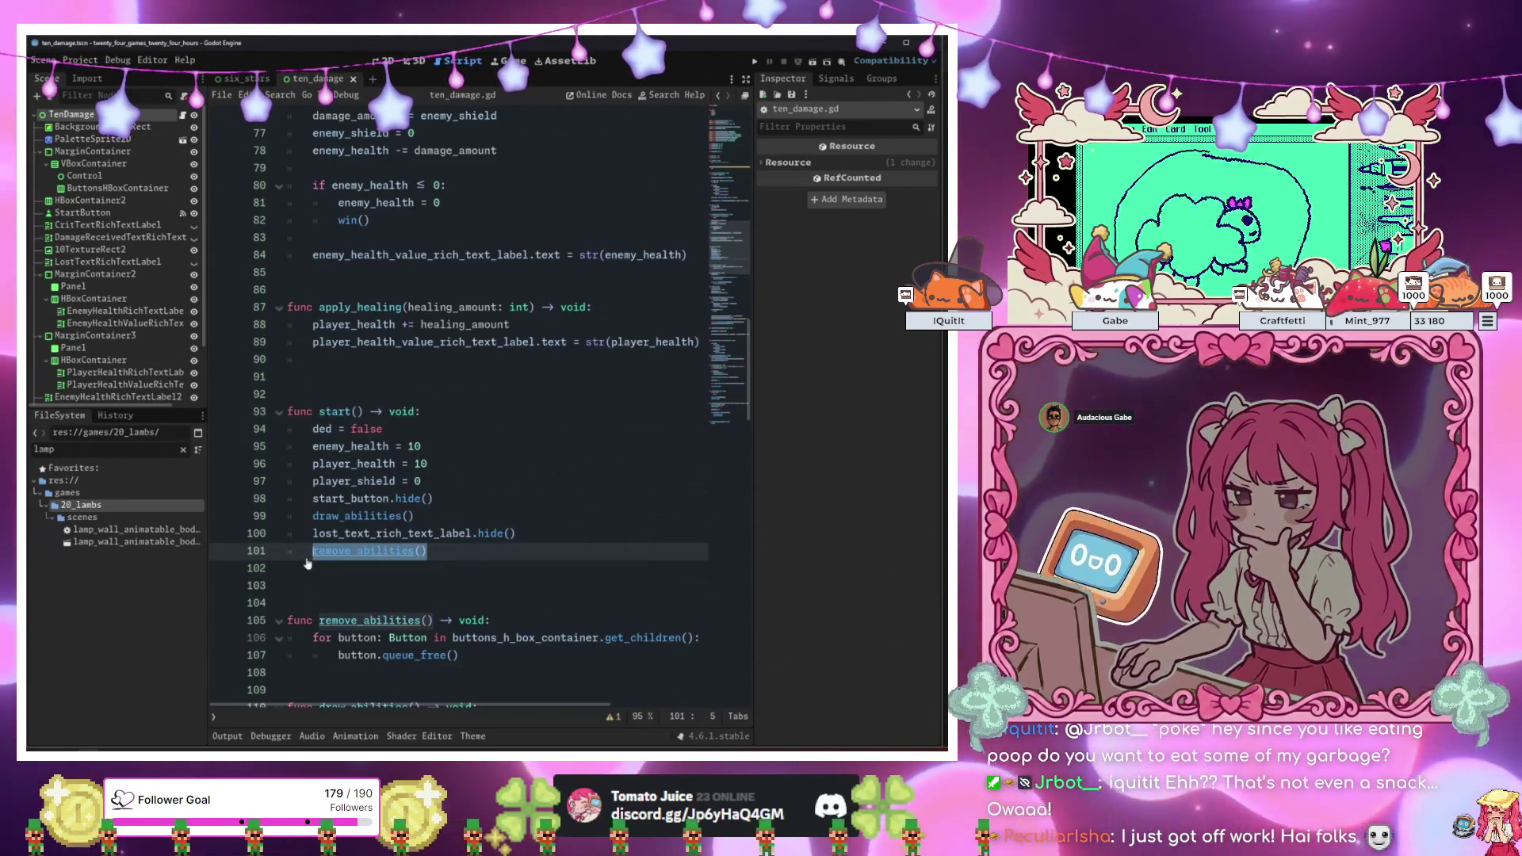
pyautogui.hotkey('alt', 'Up')
pyautogui.hotkey('alt', 'Up')
# - Run the project, then play only the ten_damage scene to check the ability buttons
pyautogui.click(308, 557)
pyautogui.press('F5')
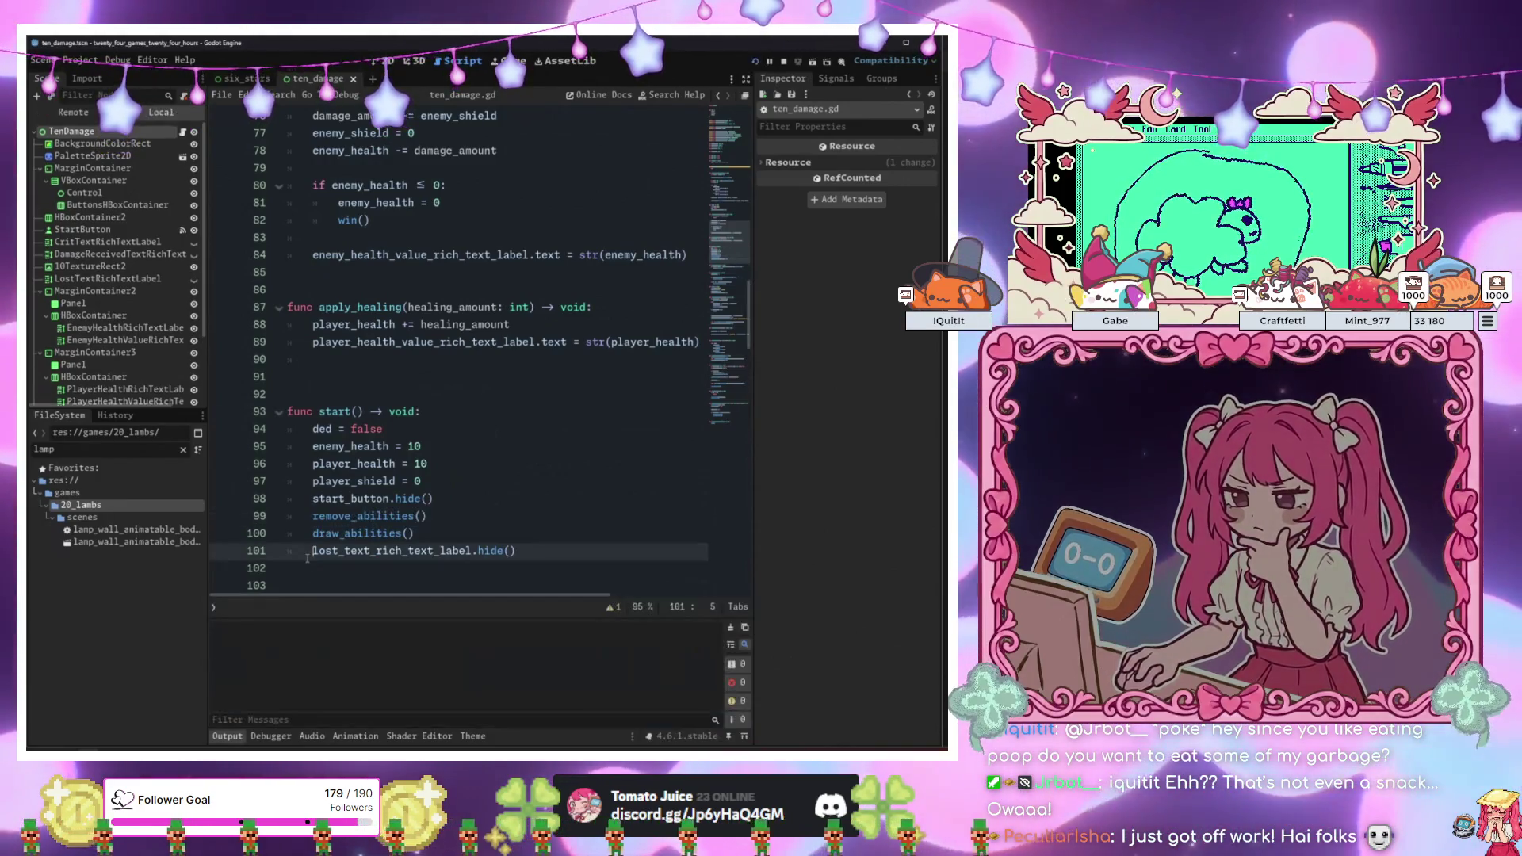
pyautogui.rightClick(340, 79)
pyautogui.click(354, 145)
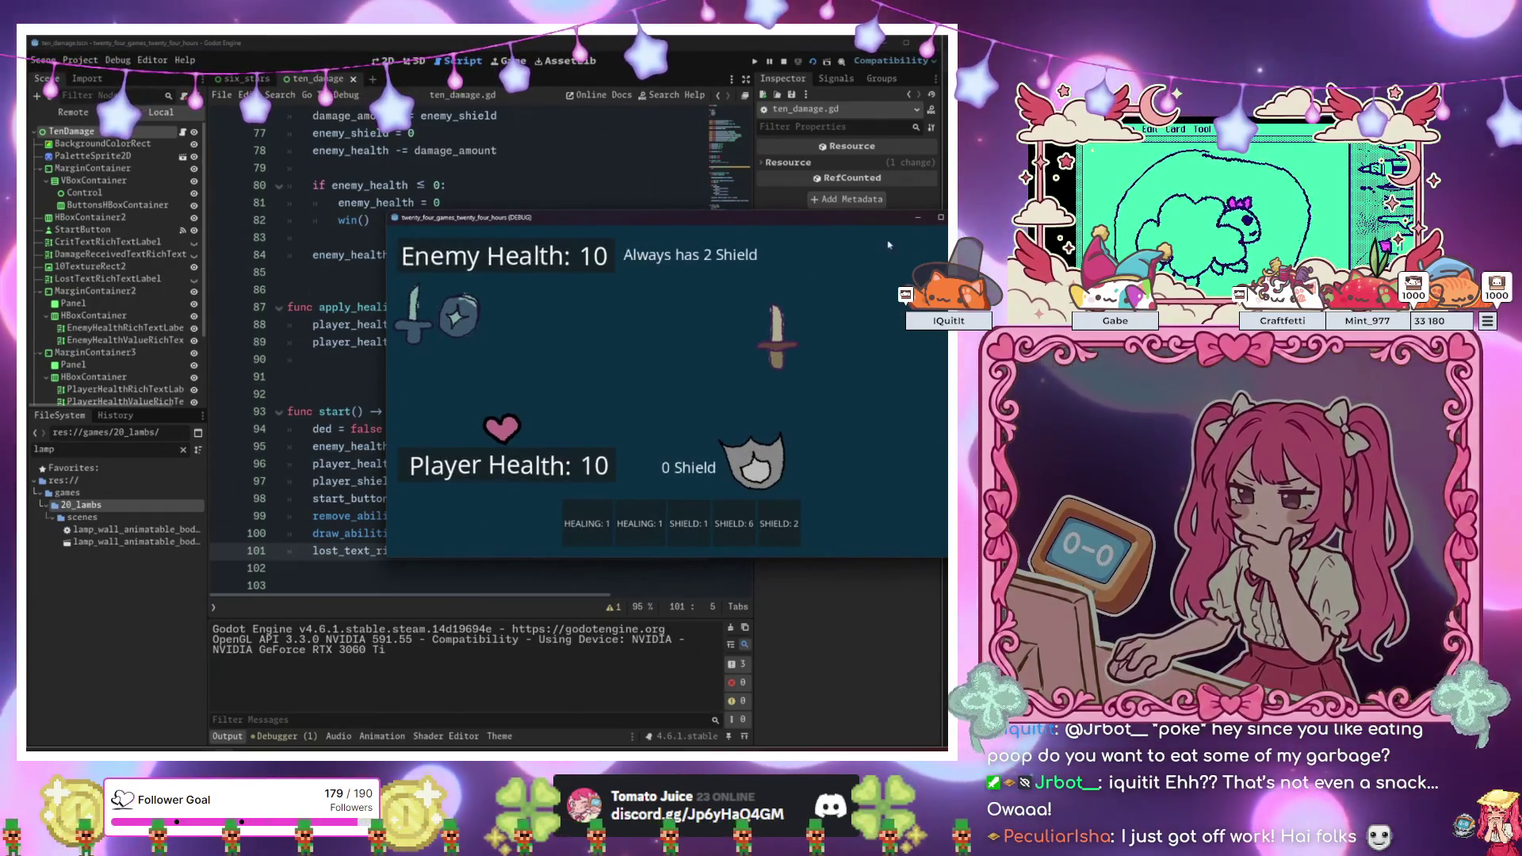
pyautogui.click(941, 217)
pyautogui.scroll(-3, 99, 387)
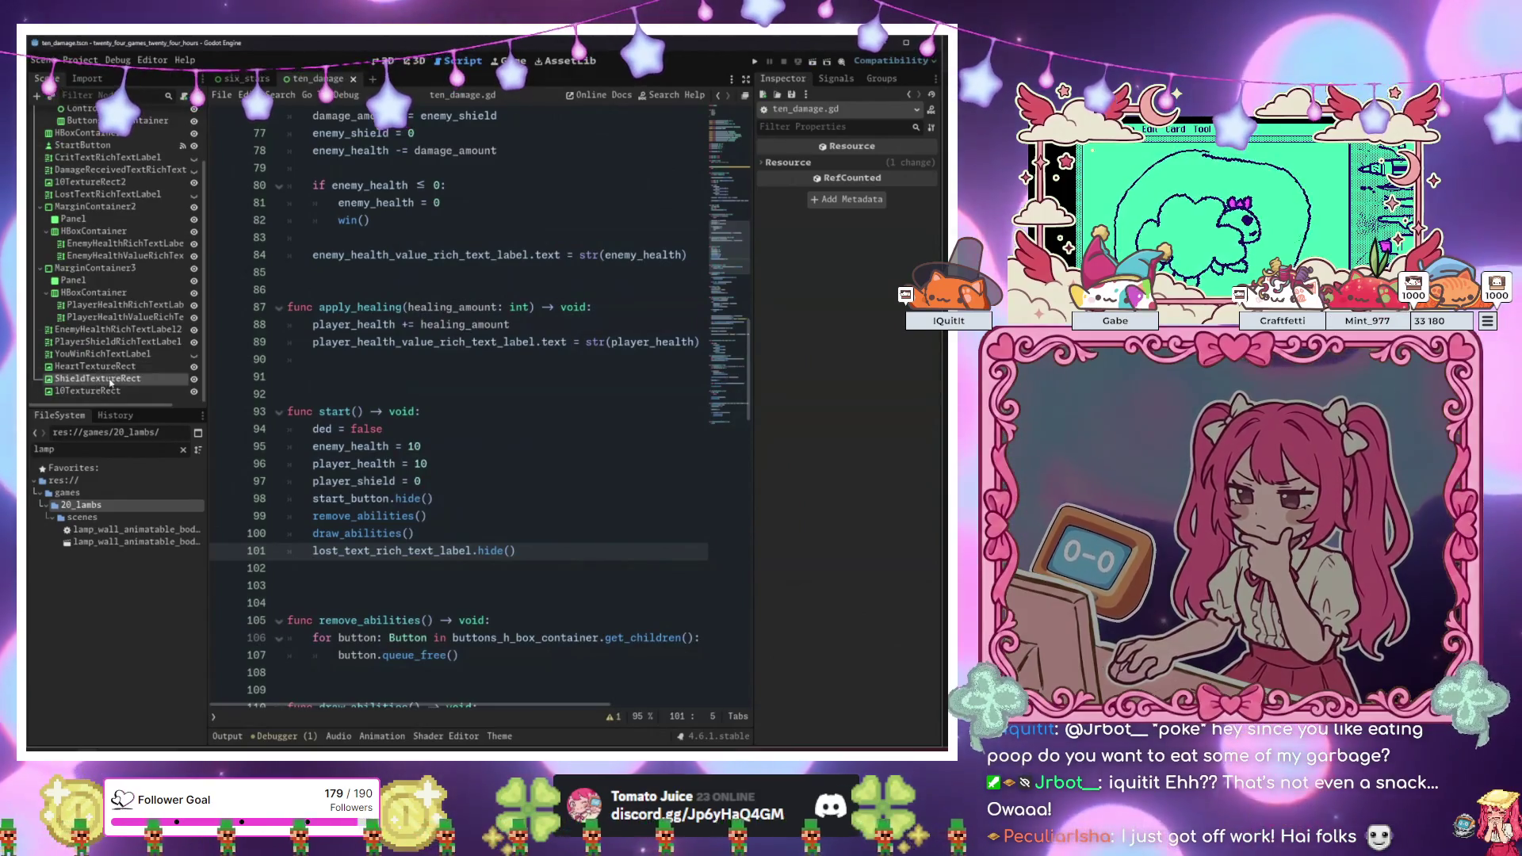
# - Set the heart, shield and 10 texture nodes' mouse filter to Ignore and run the project
pyautogui.click(95, 366)
pyautogui.keyDown('shift'); pyautogui.click(100, 391); pyautogui.keyUp('shift')
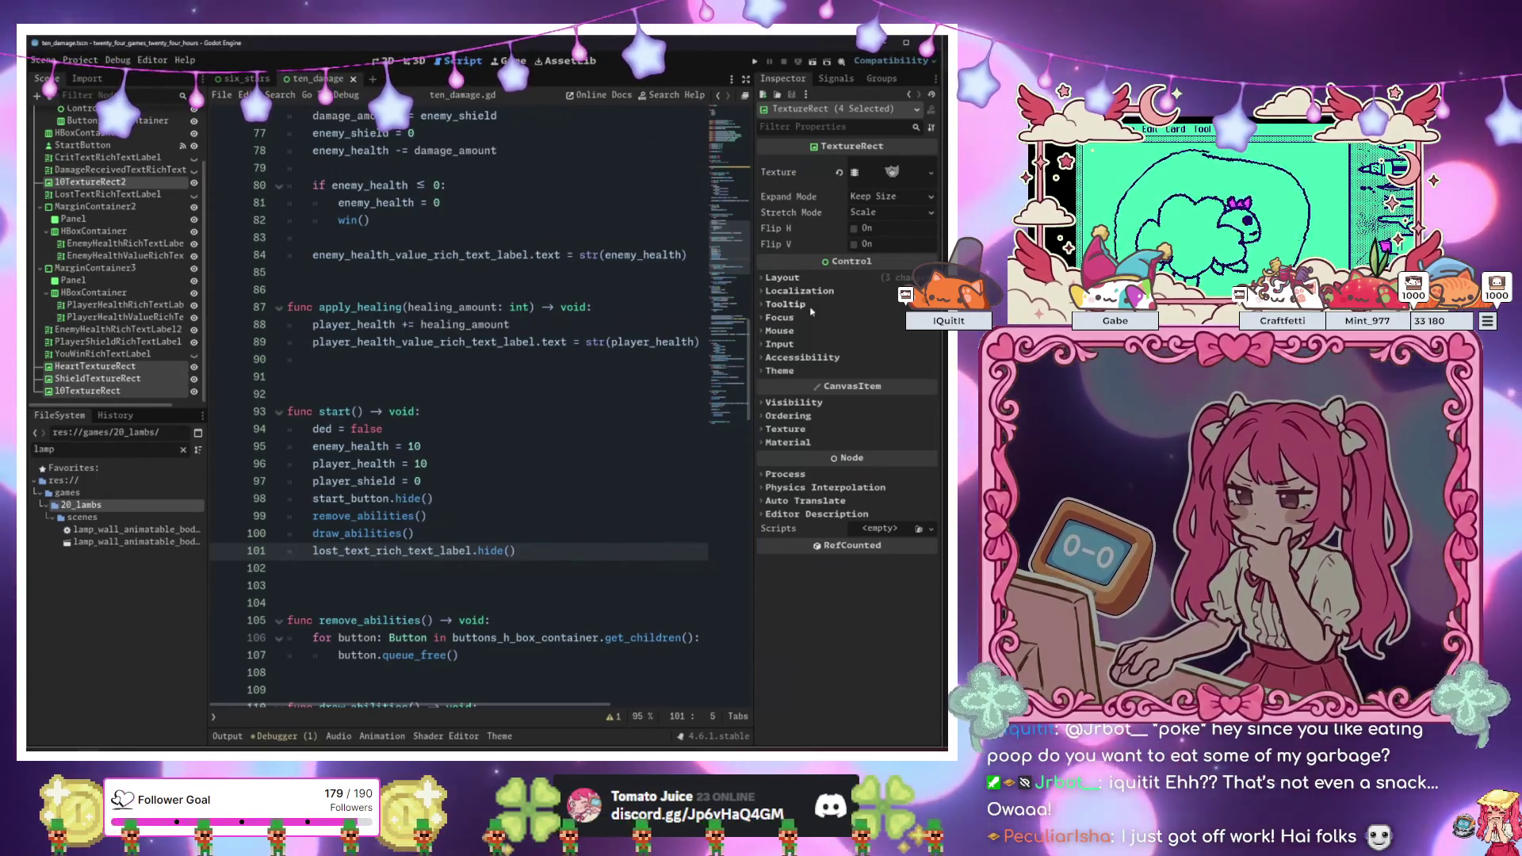
pyautogui.click(804, 332)
pyautogui.click(882, 382)
pyautogui.click(515, 394)
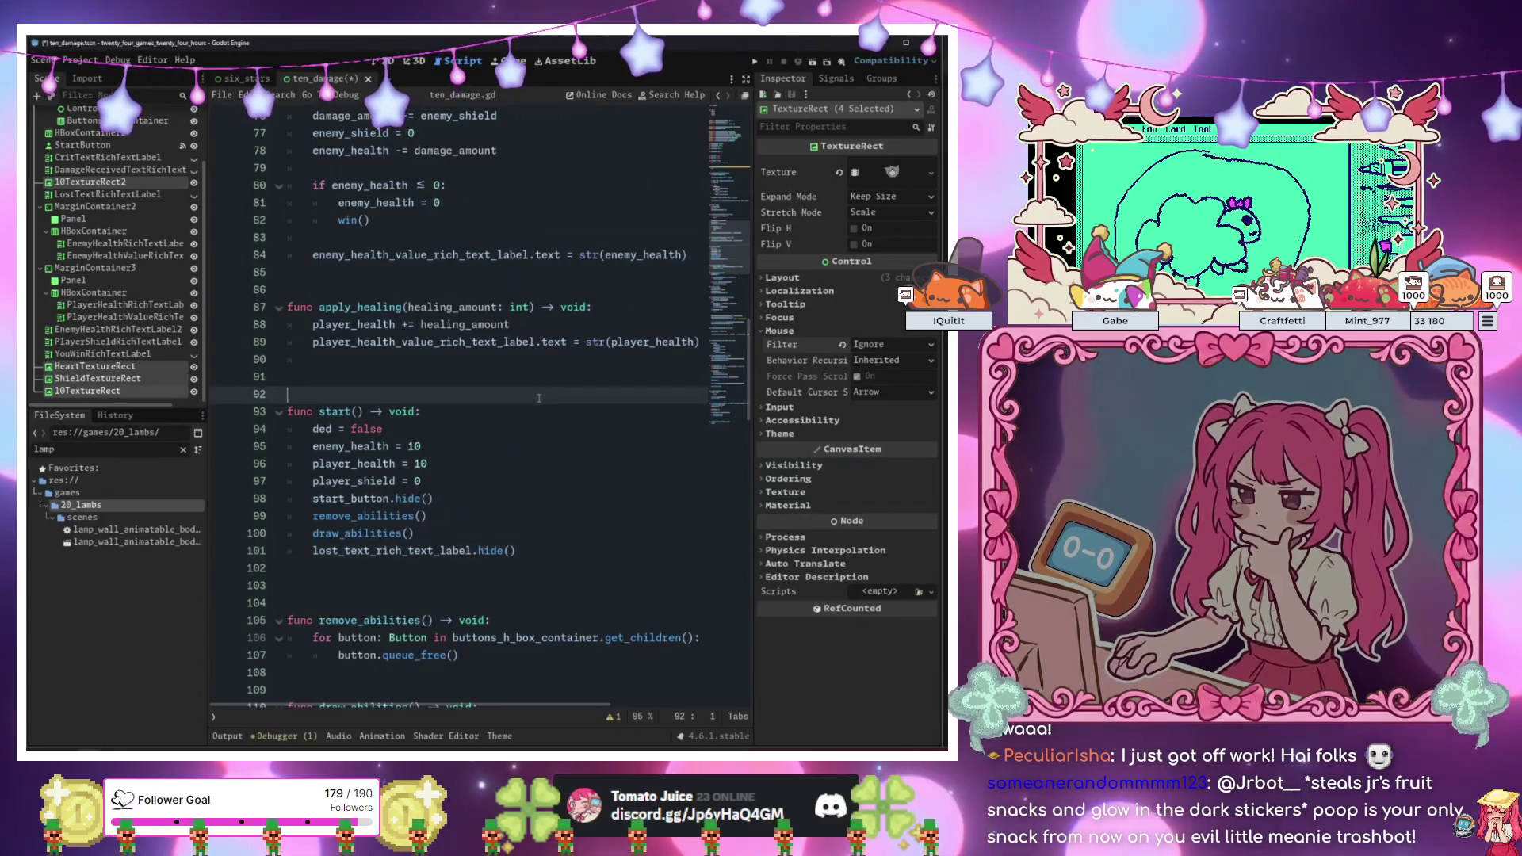
pyautogui.press('F5')
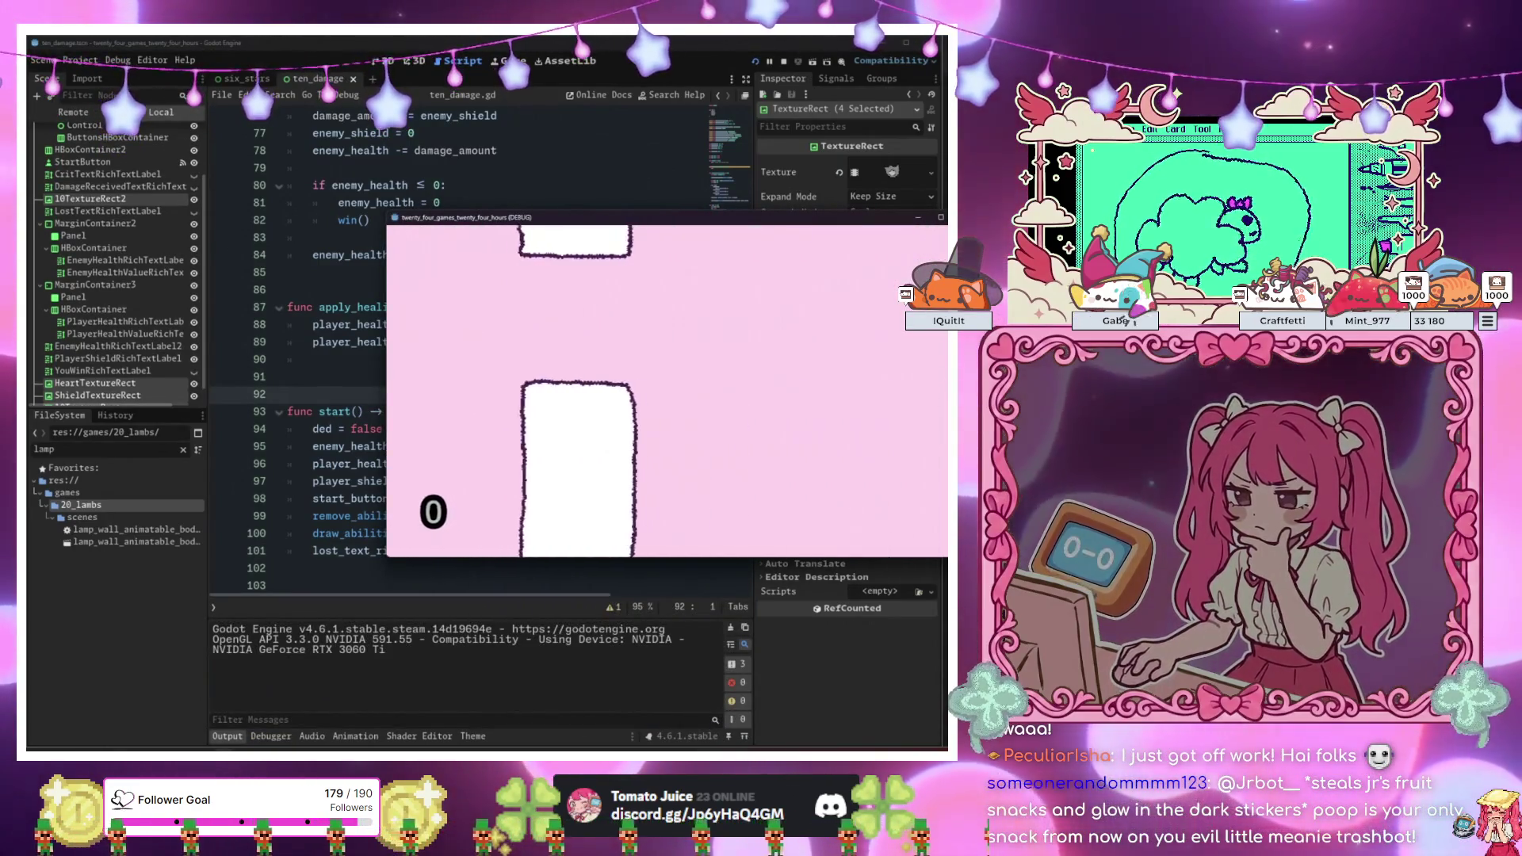
# - Widen the file filter to 'la' and open the twenty_lambs scene from 20_lambs/scenes
pyautogui.press('BackSpace')
pyautogui.press('BackSpace')
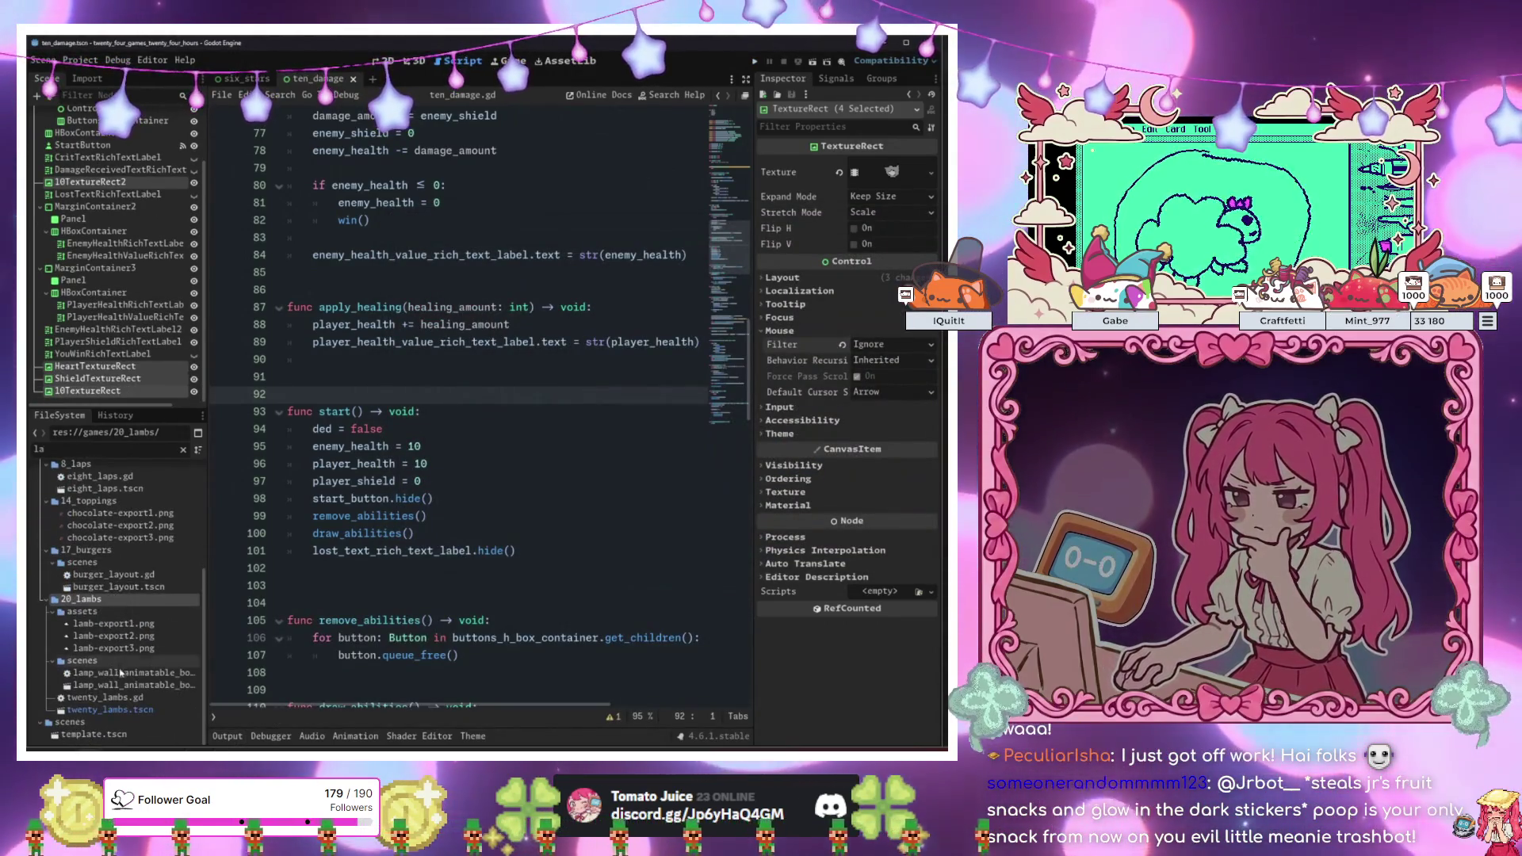
pyautogui.click(113, 664)
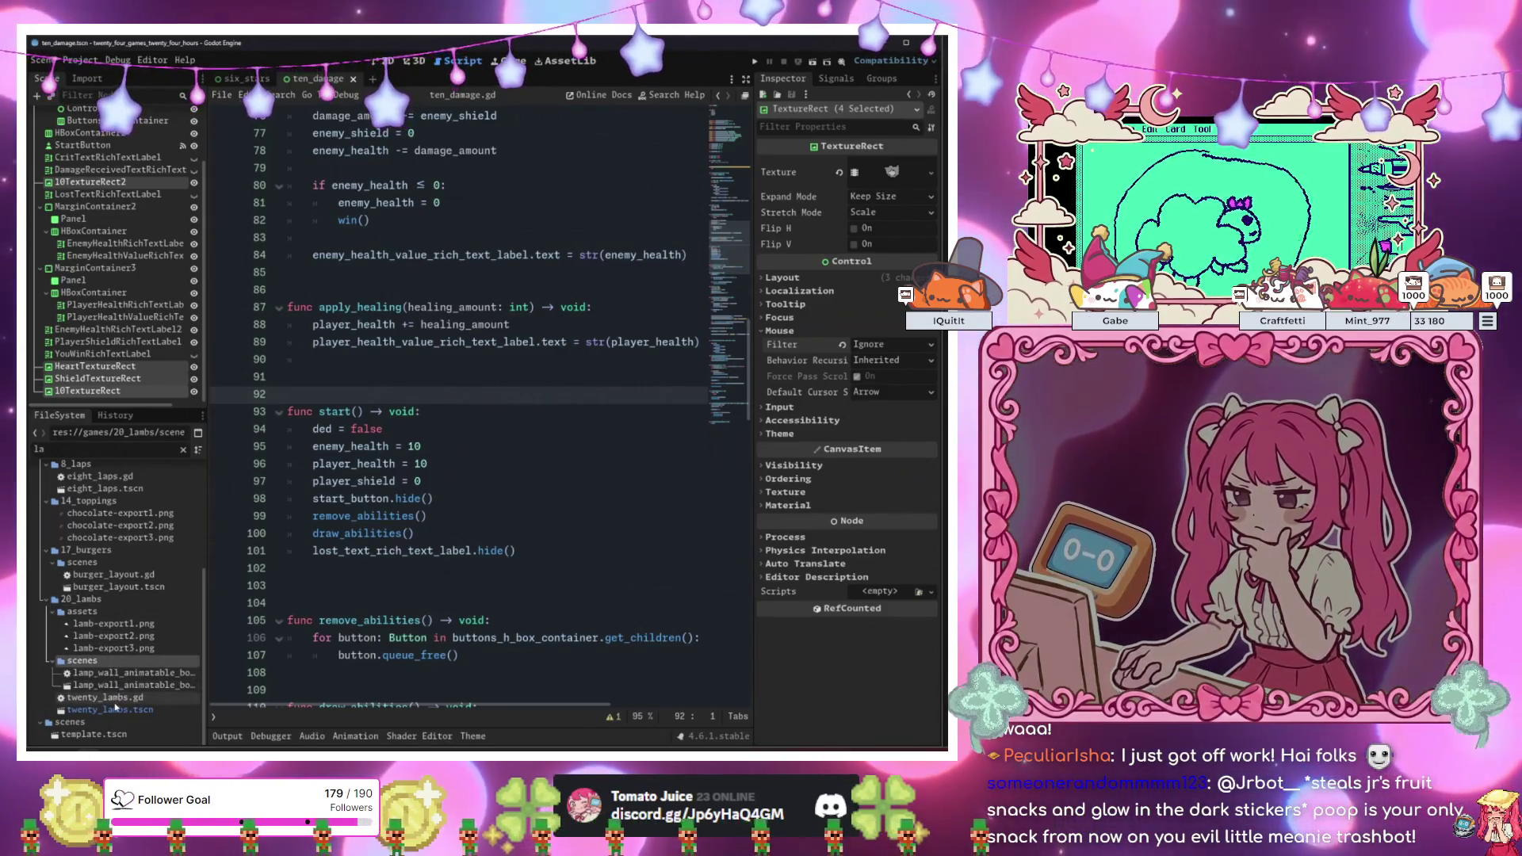
pyautogui.doubleClick(115, 711)
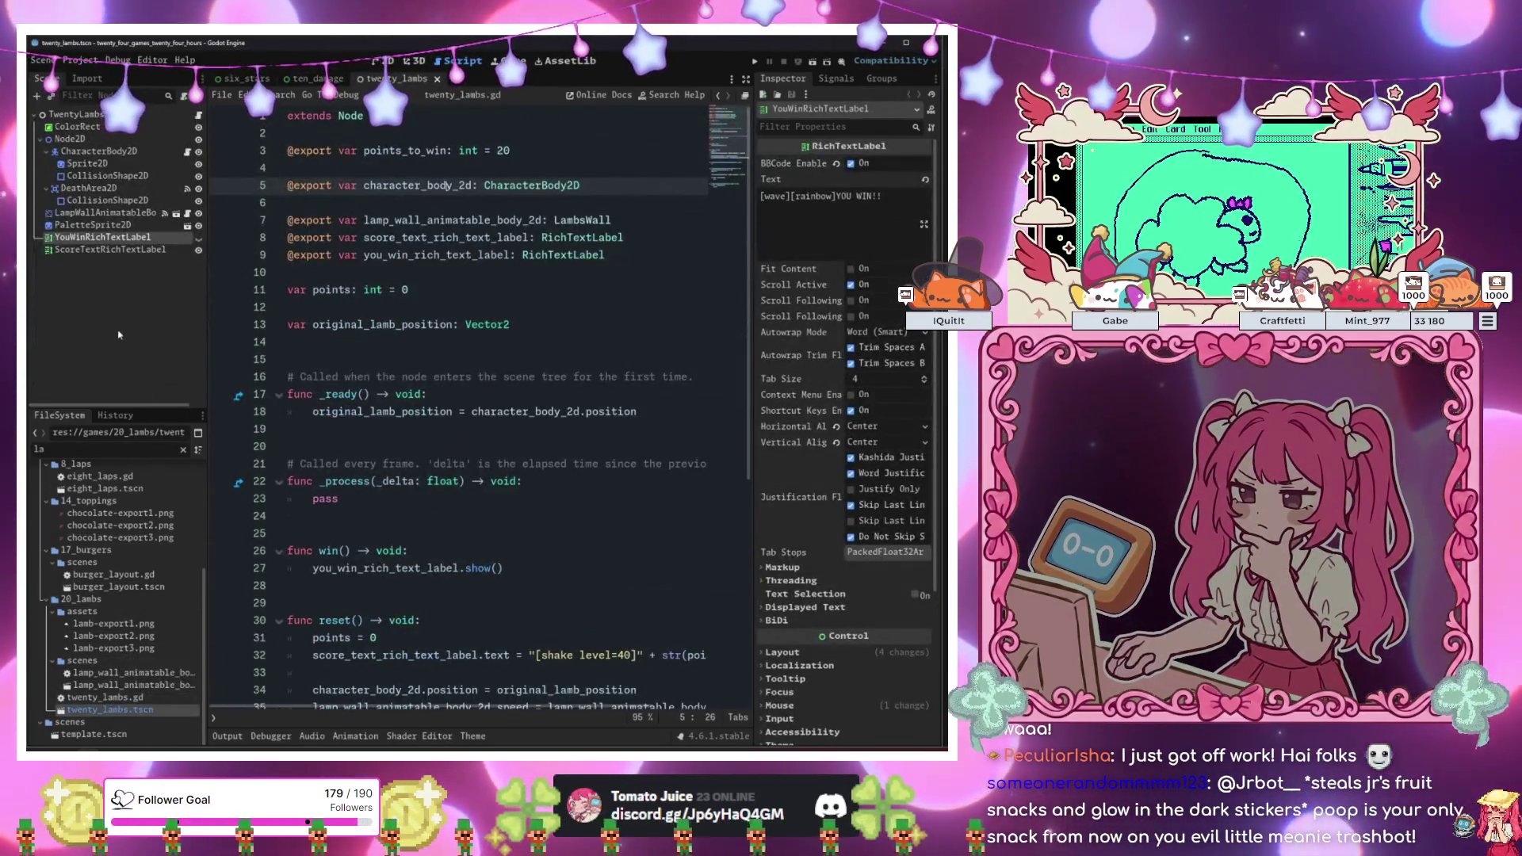
# - Duplicate DeathArea2D's CollisionShape2D into CollisionShape2D2 and CollisionShape2D3, viewed in the 2D workspace
pyautogui.click(119, 203)
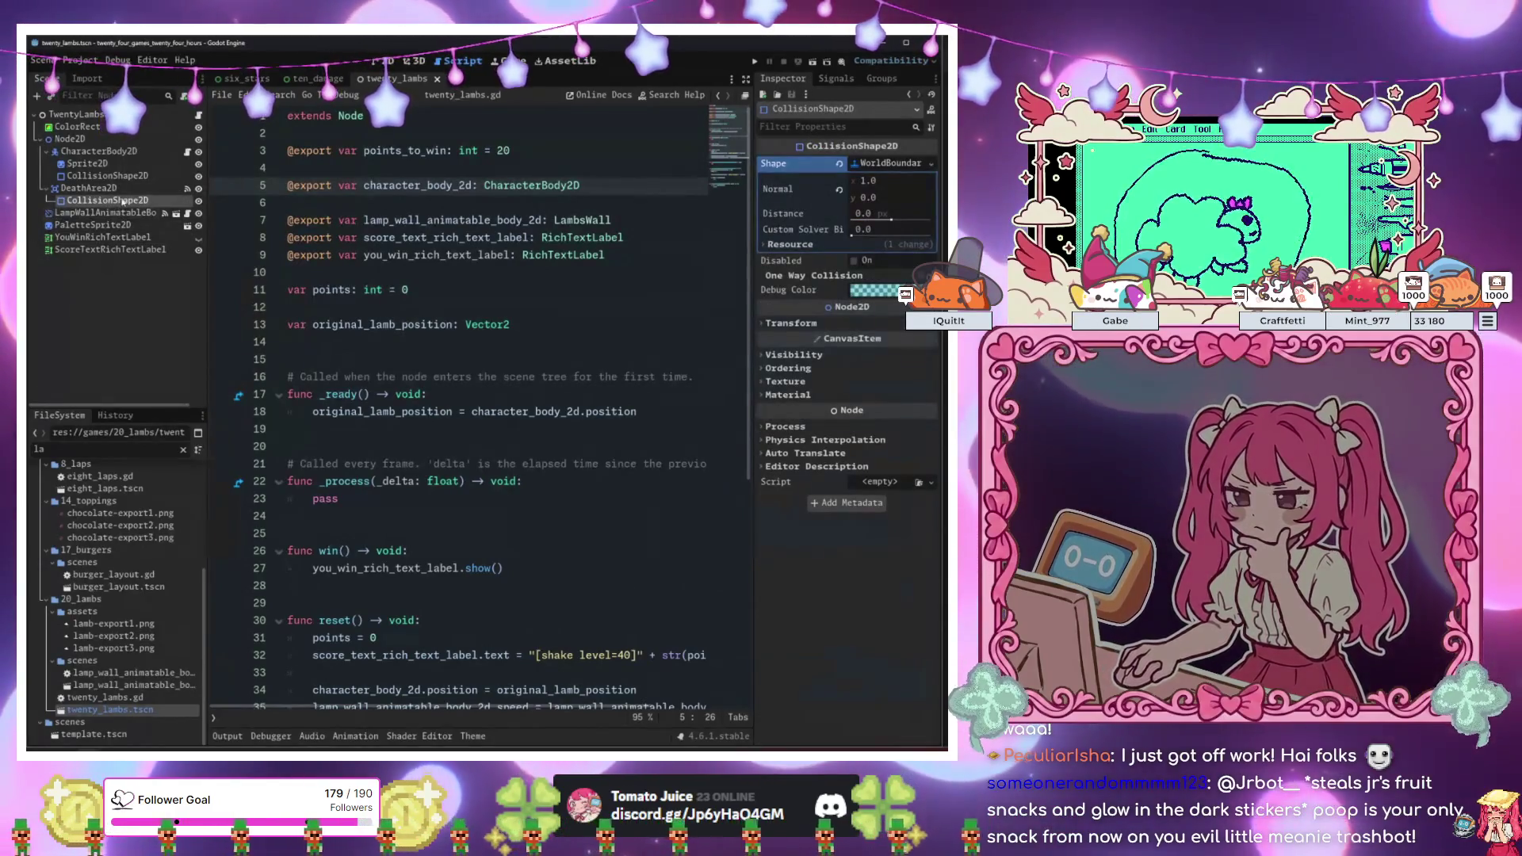
pyautogui.click(382, 61)
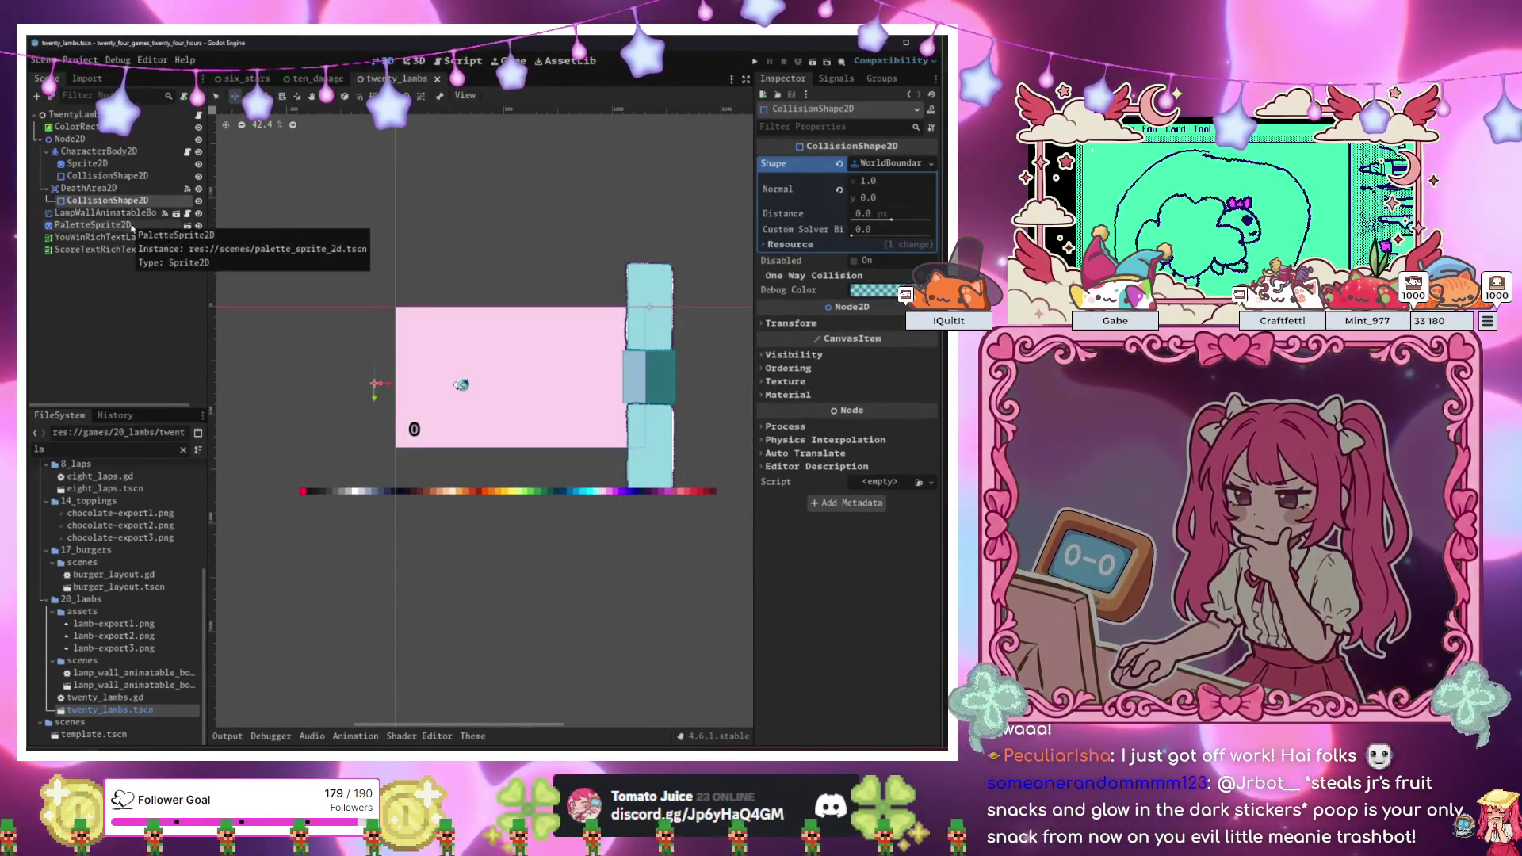
pyautogui.hotkey('ctrl', 'a')
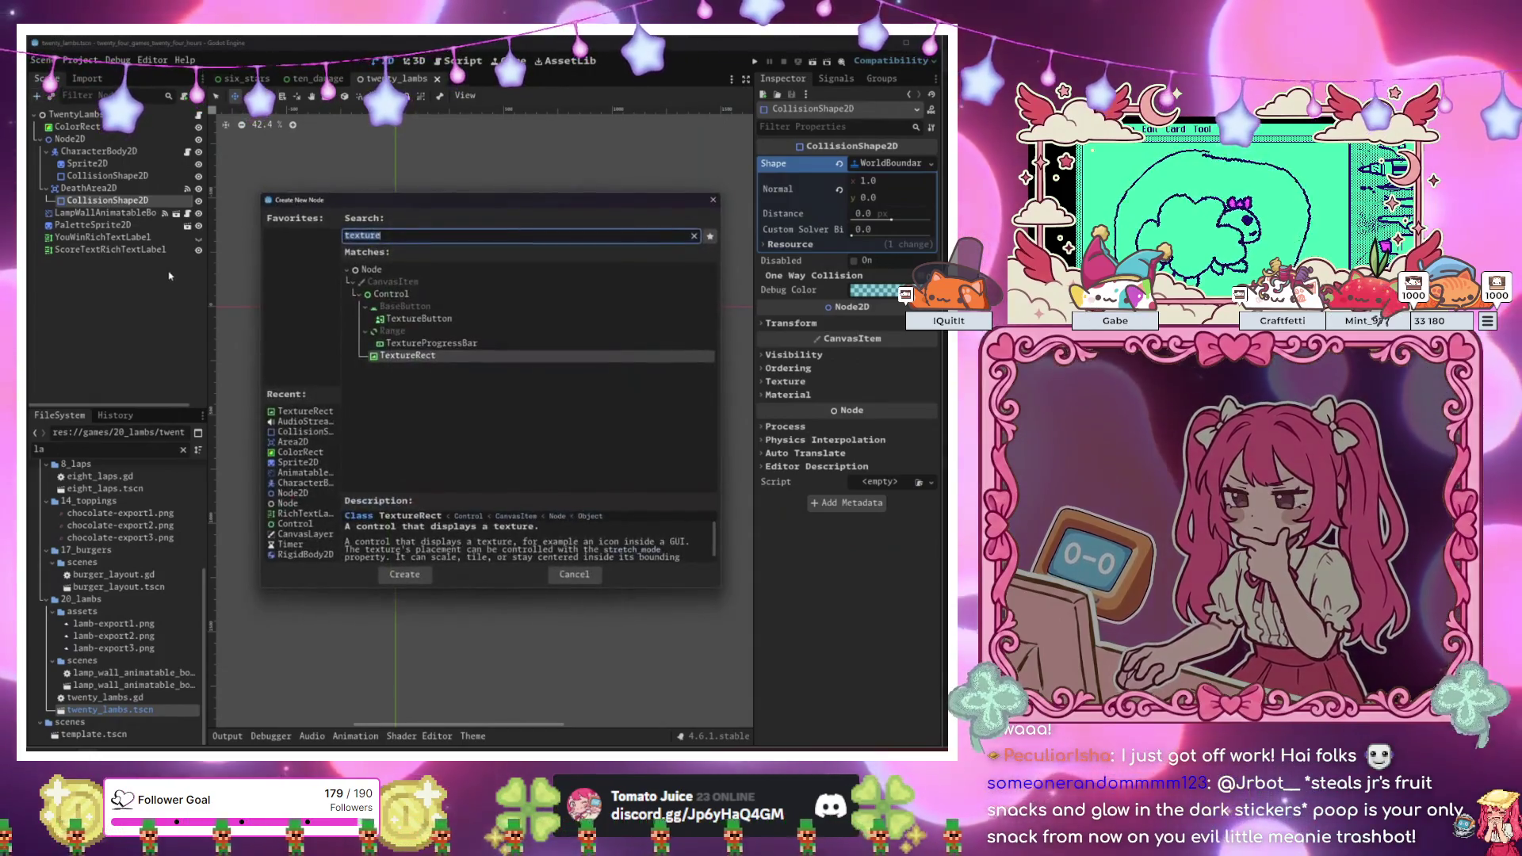
pyautogui.press('Escape')
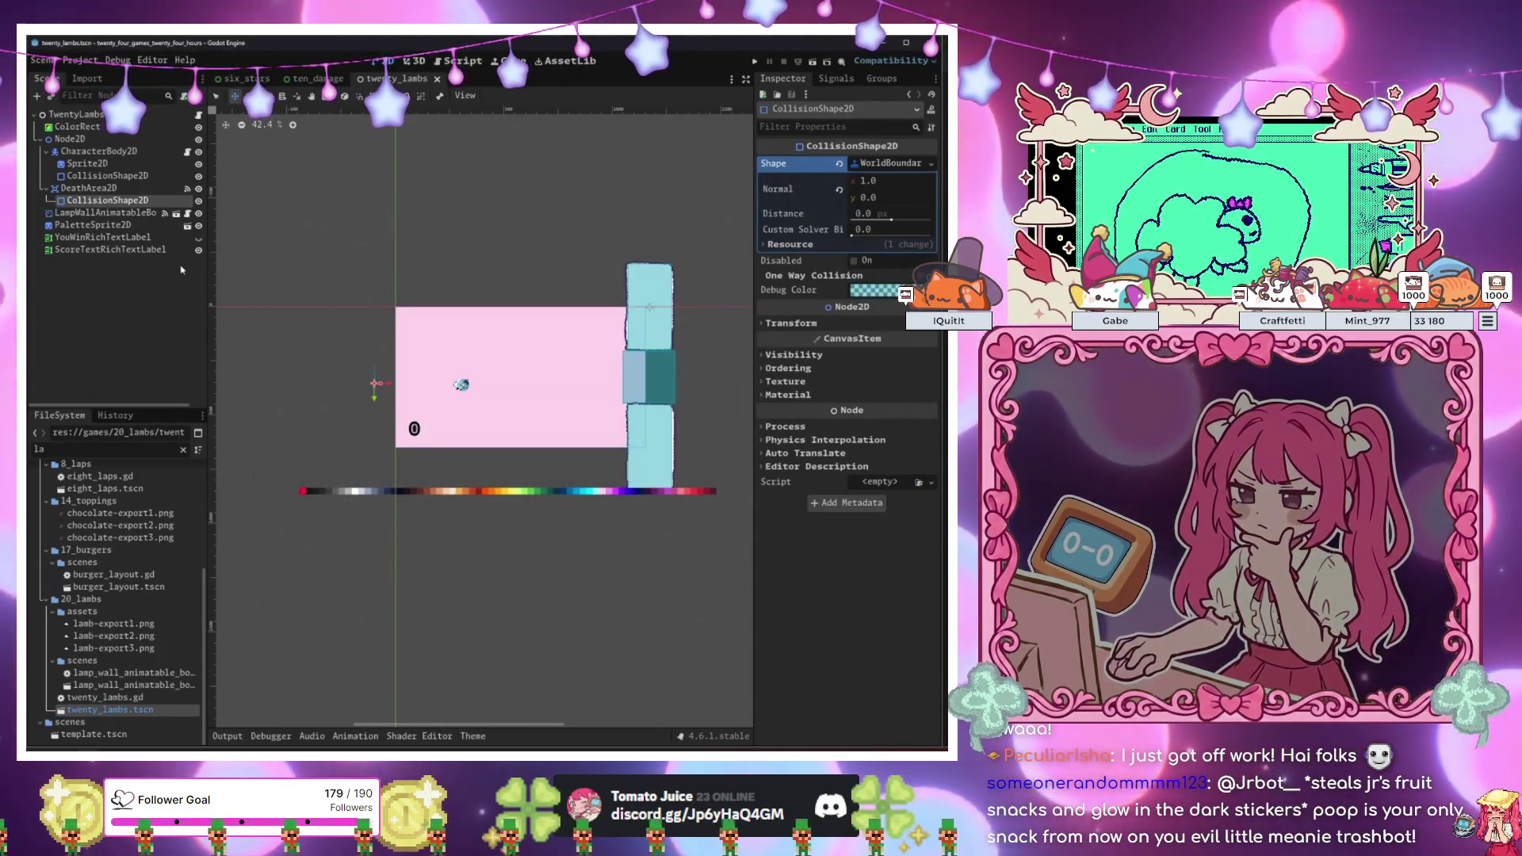
pyautogui.hotkey('ctrl', 'd')
pyautogui.hotkey('ctrl', 'd')
pyautogui.scroll(3, 568, 348)
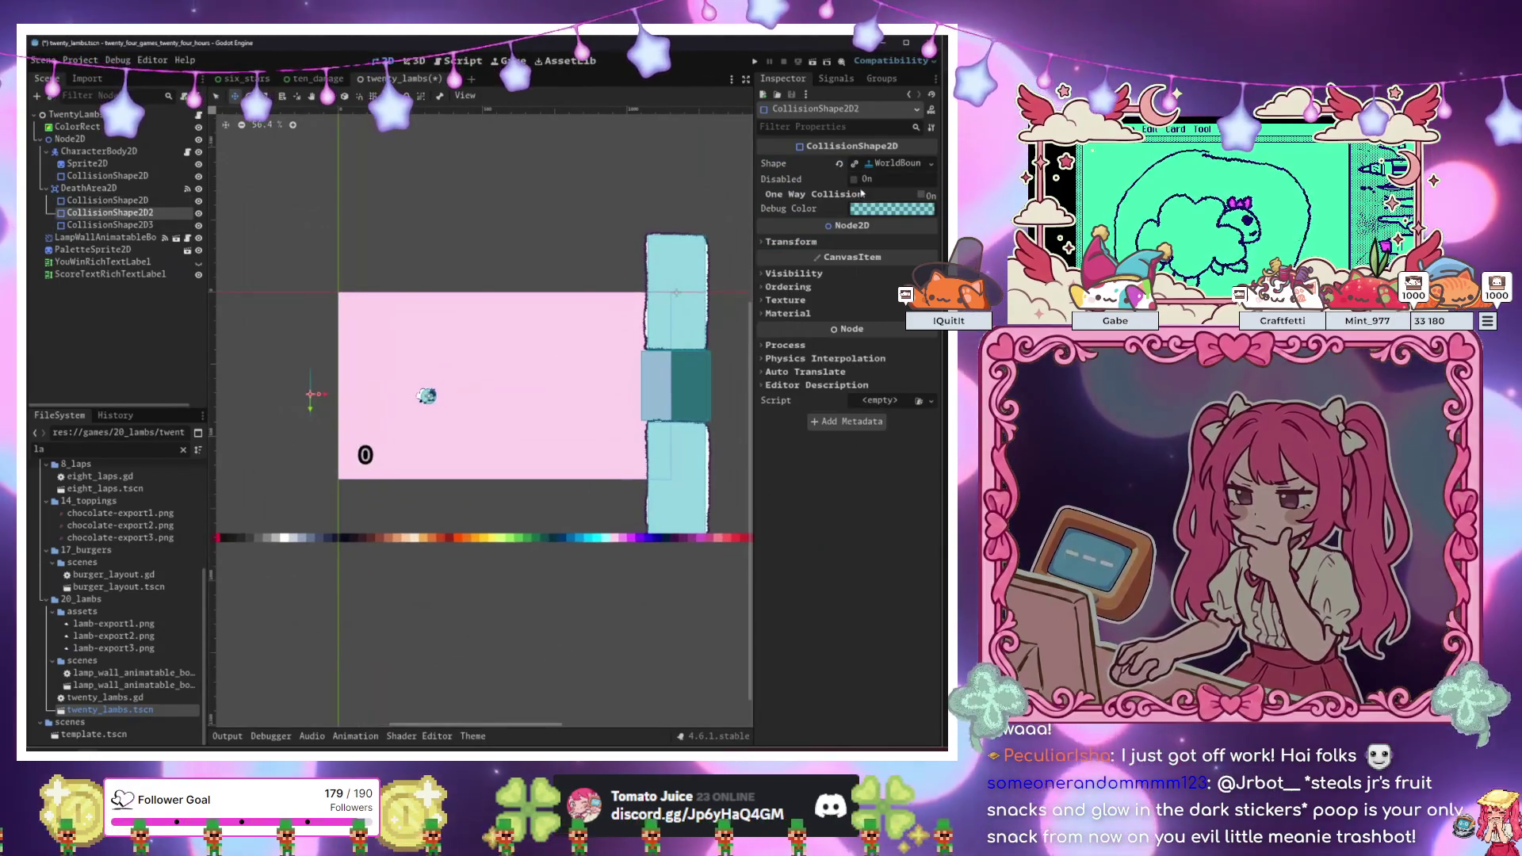
pyautogui.click(877, 165)
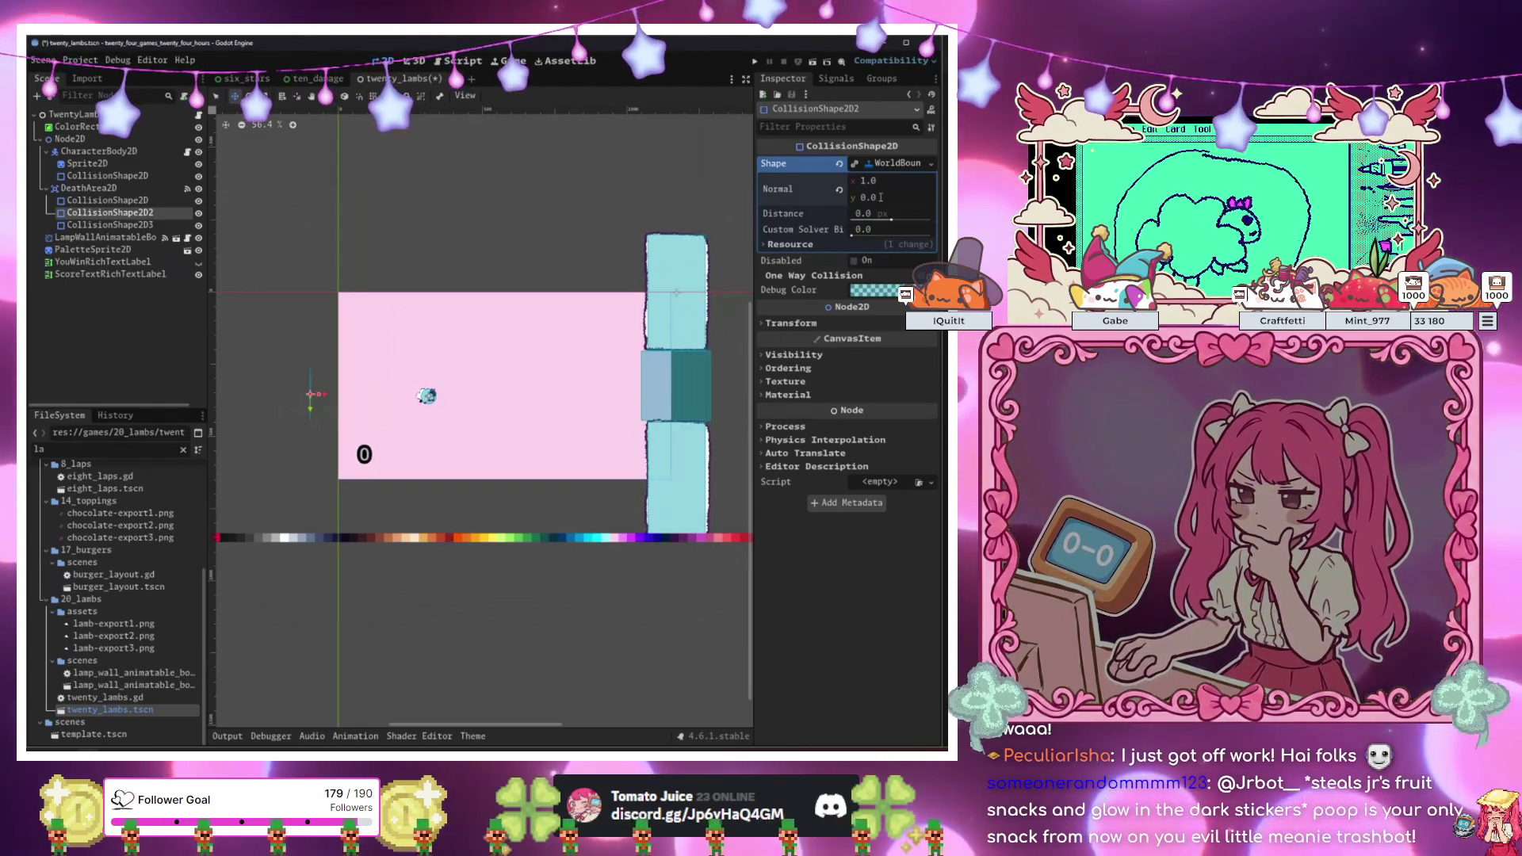
# - Set the selected boundary's normal to (0, -1) and drag it below the play area
pyautogui.write('-1')
pyautogui.press('Return')
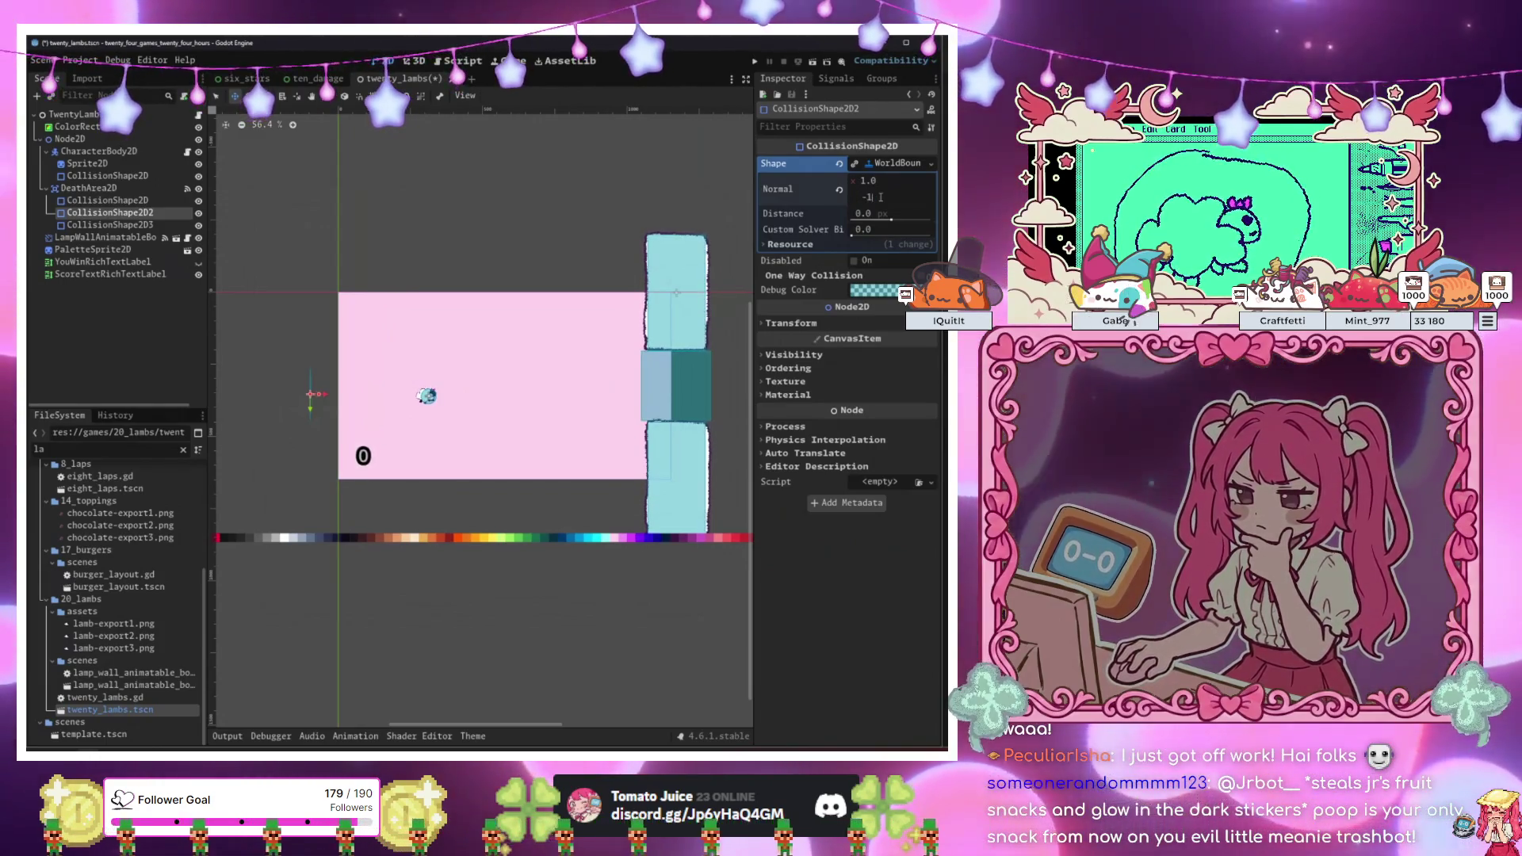
pyautogui.write('0')
pyautogui.press('Return')
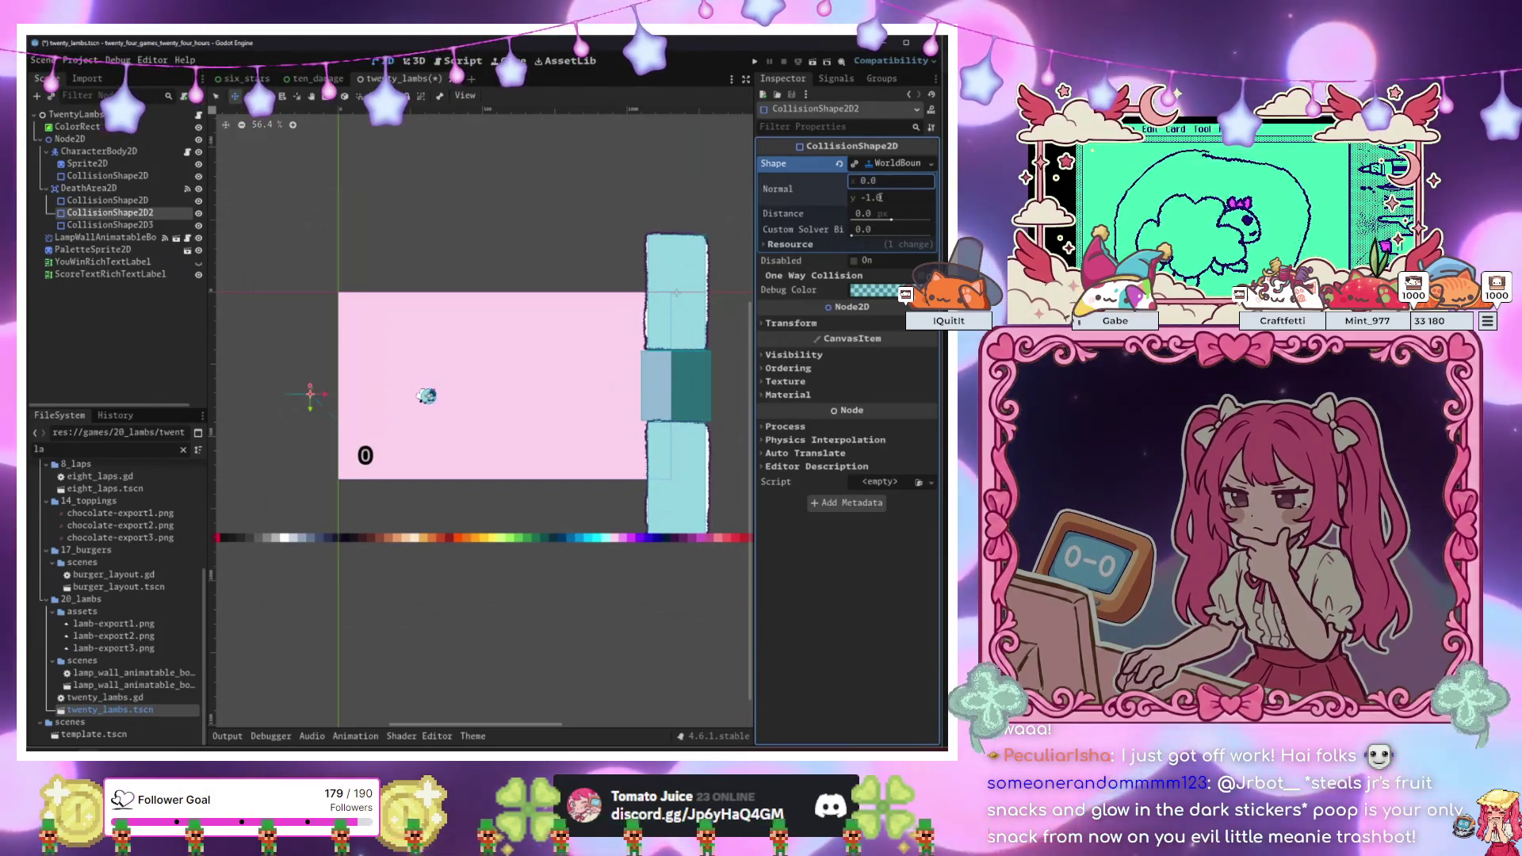
pyautogui.moveTo(471, 446); pyautogui.dragTo(560, 546)
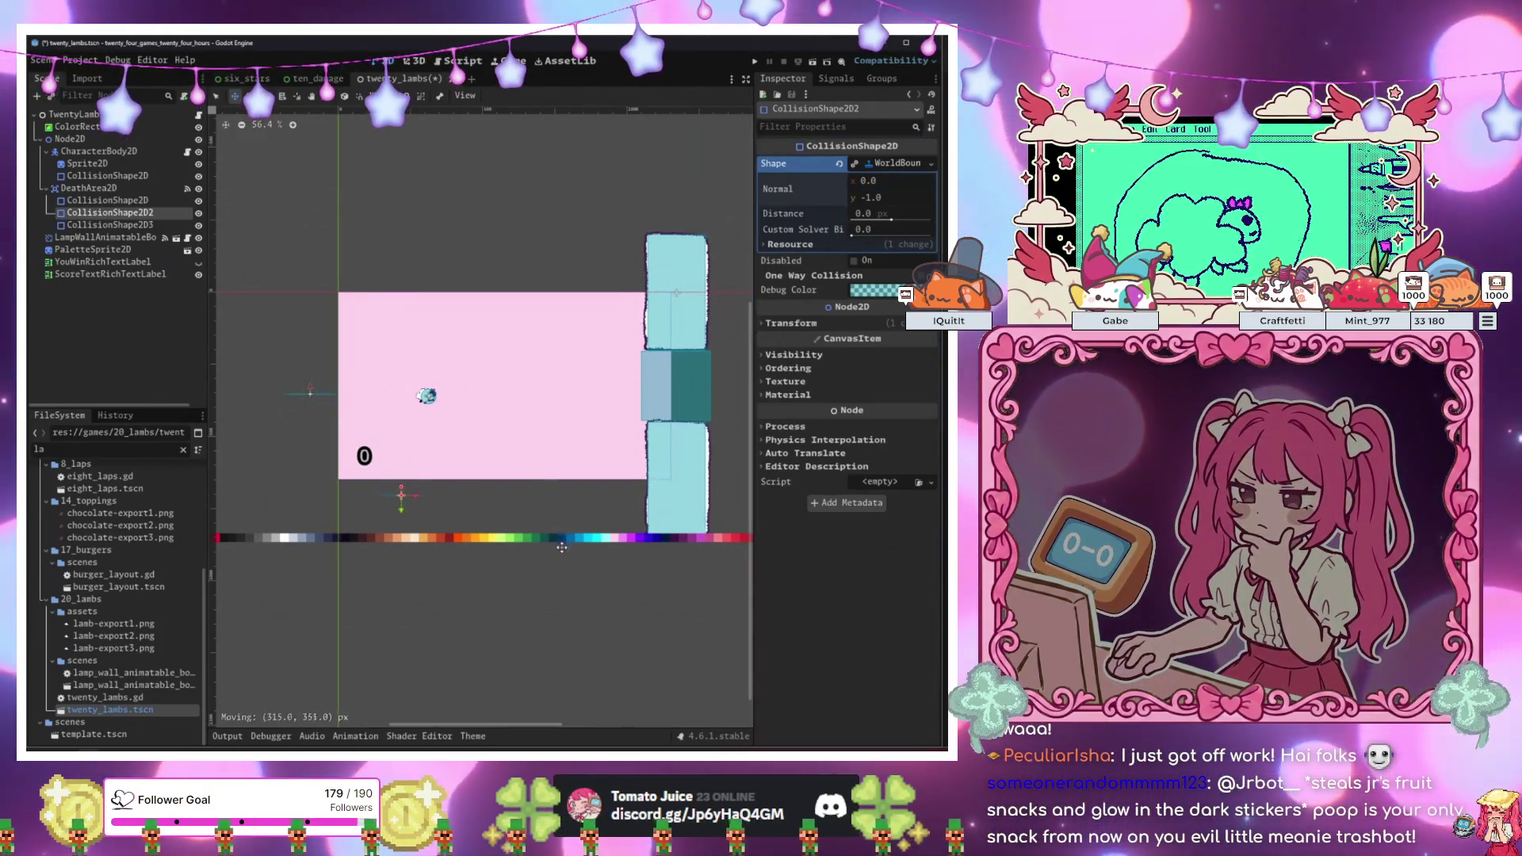
# - Reset the third boundary's normal to point straight up and place it below the play area
pyautogui.click(141, 225)
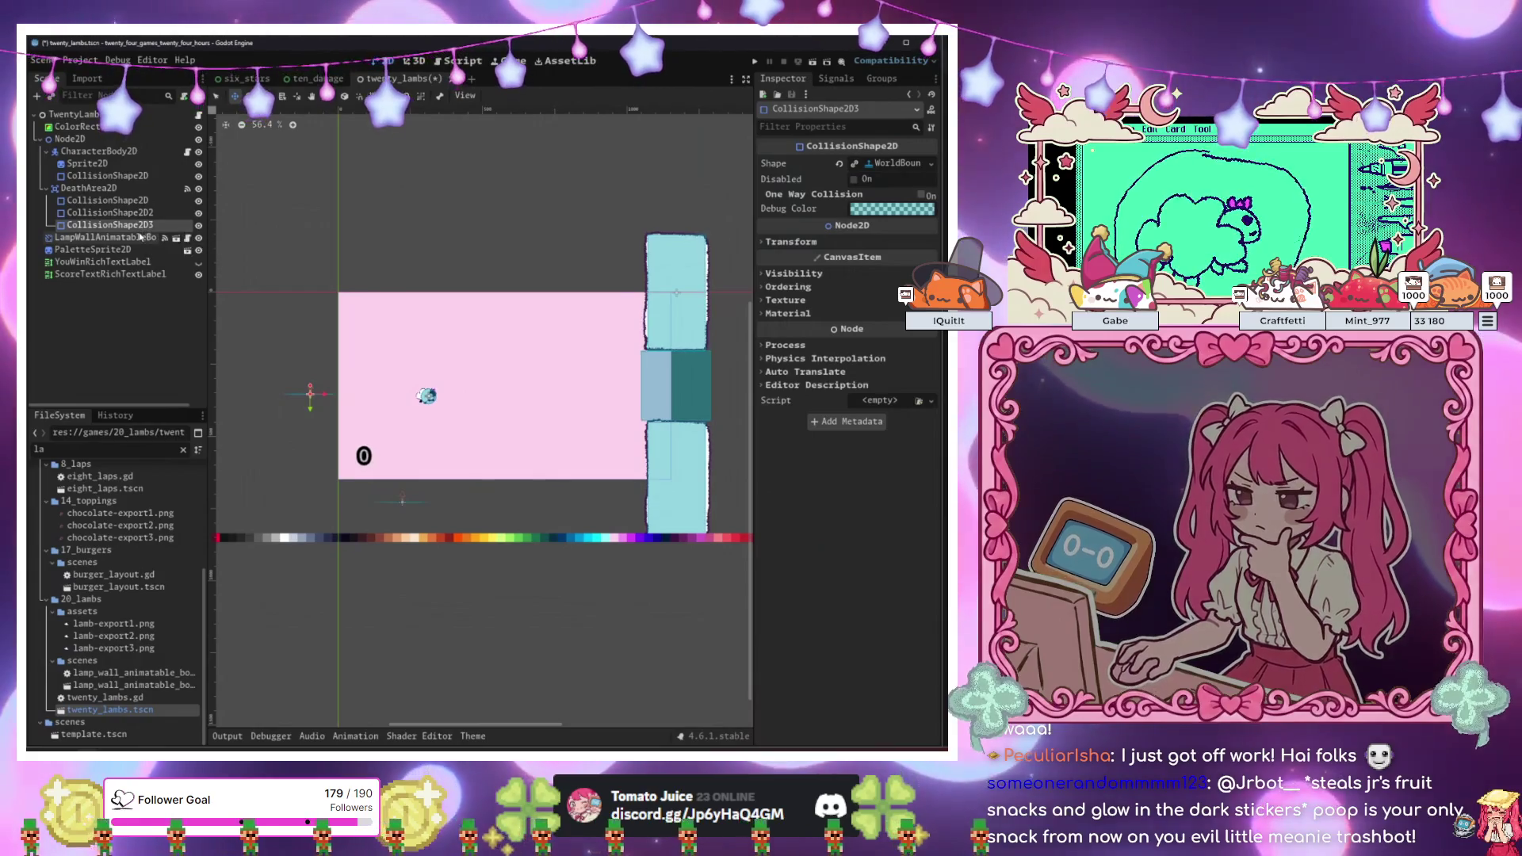
pyautogui.moveTo(371, 372); pyautogui.dragTo(452, 242)
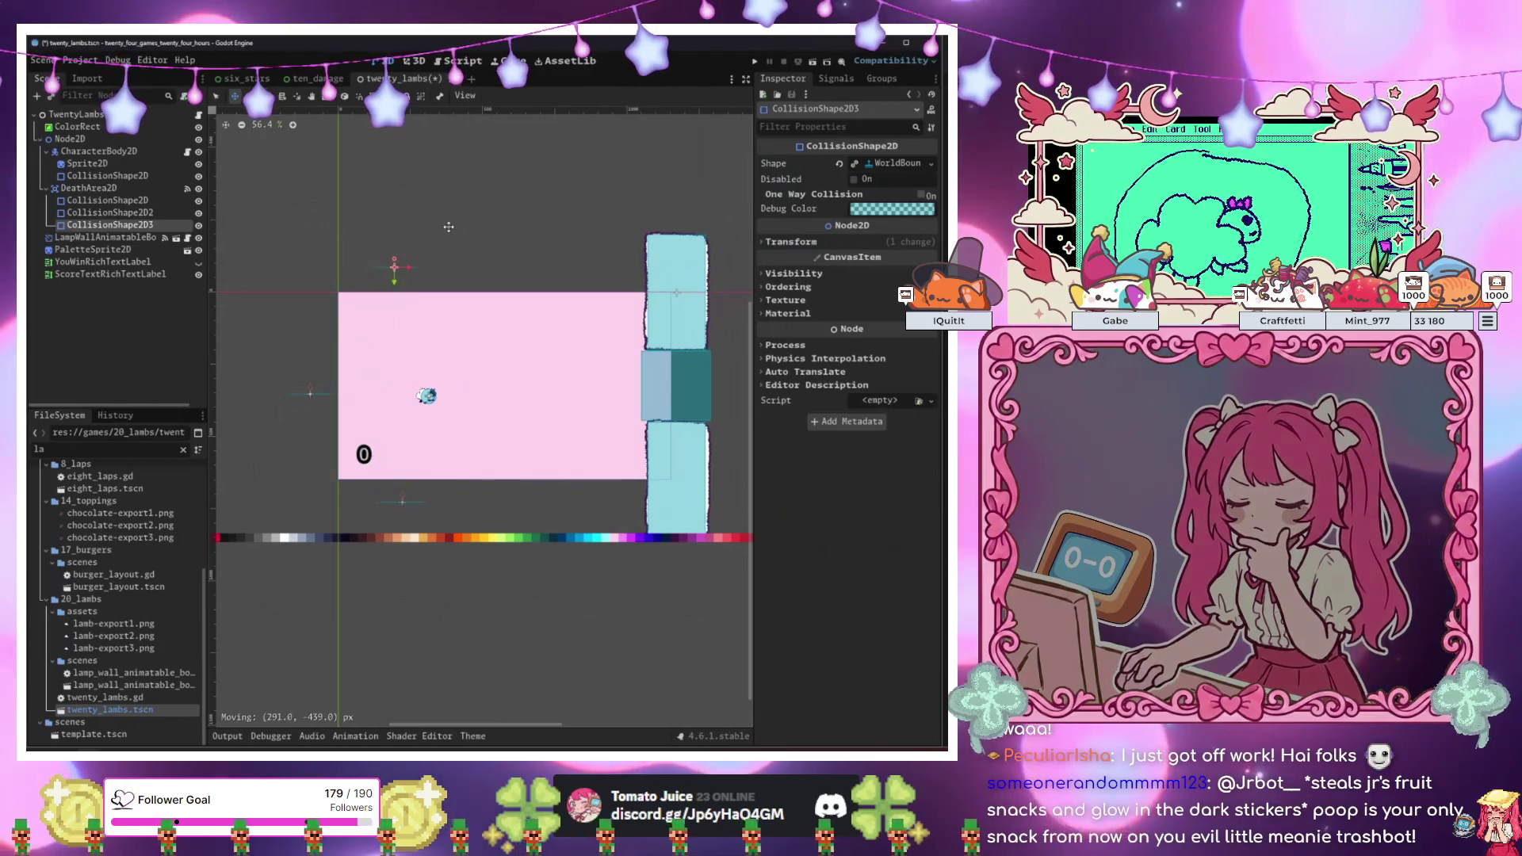
pyautogui.click(872, 166)
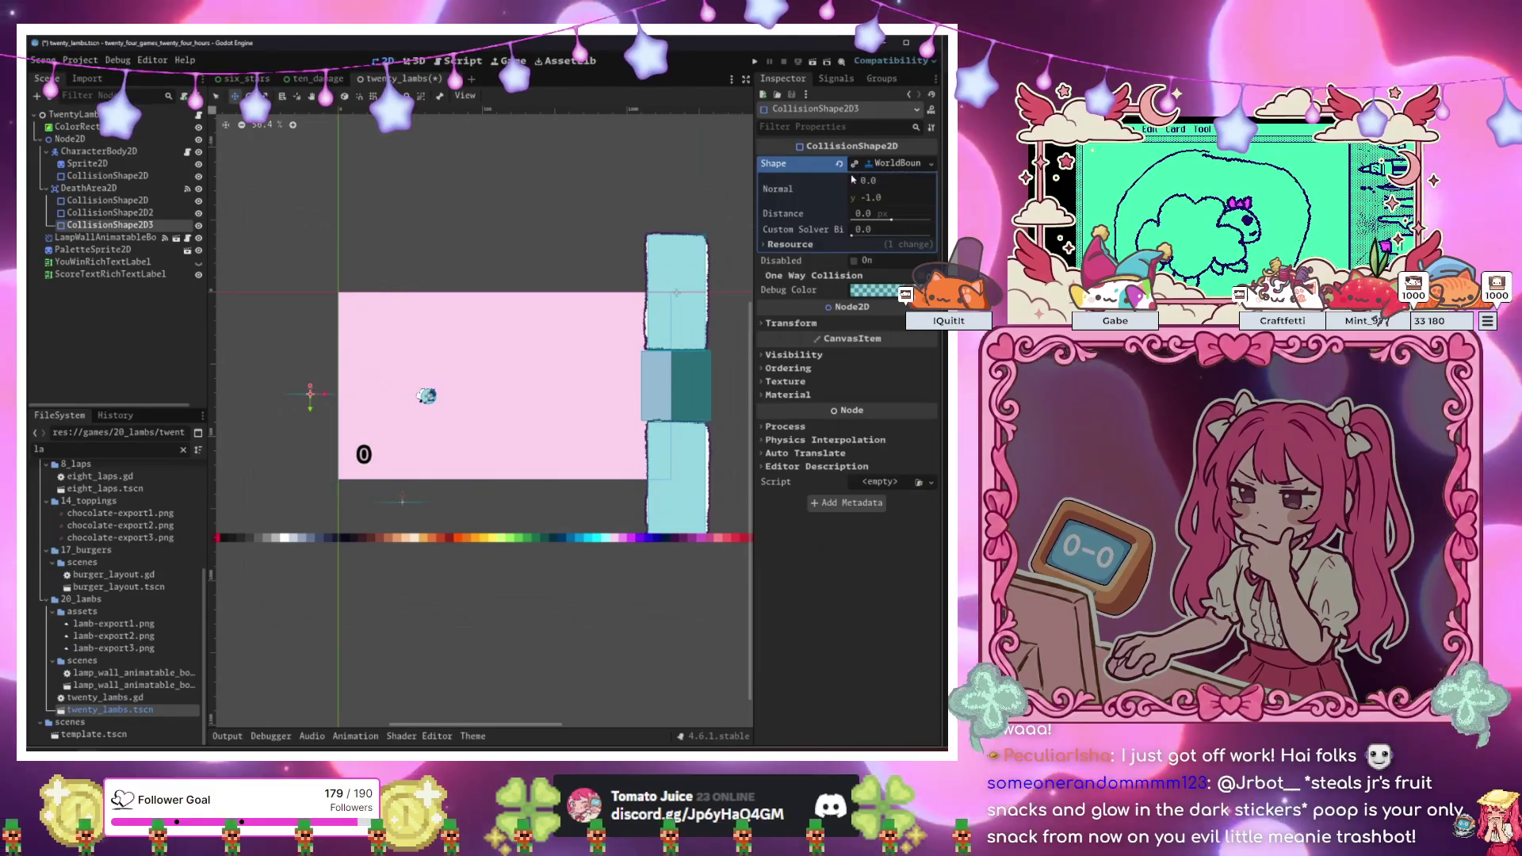
pyautogui.click(865, 180)
pyautogui.write('1')
pyautogui.press('Tab')
pyautogui.write('0')
pyautogui.press('Return')
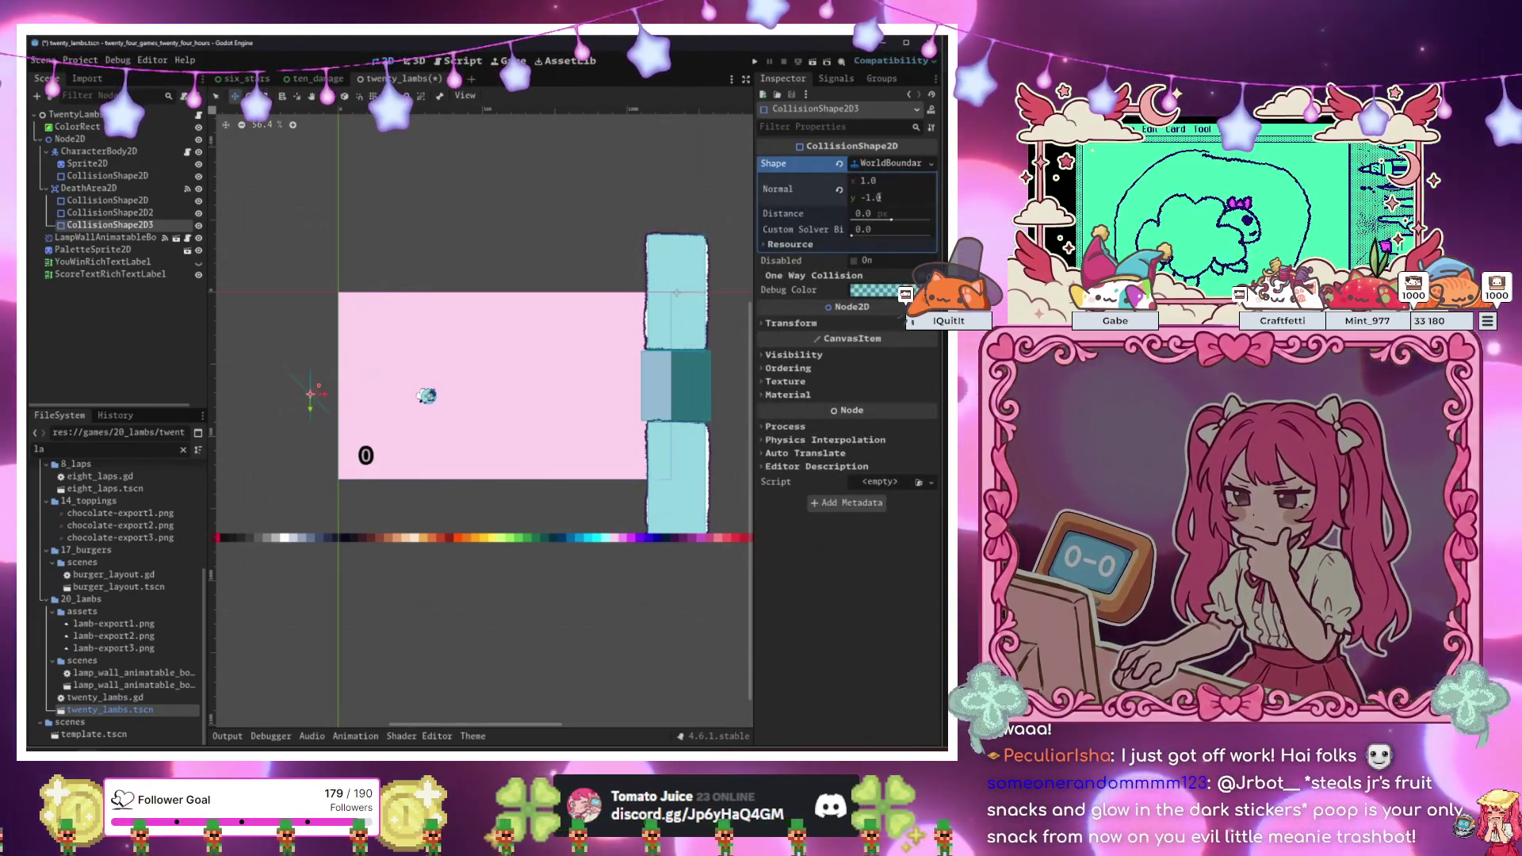
pyautogui.write('0')
pyautogui.press('Return')
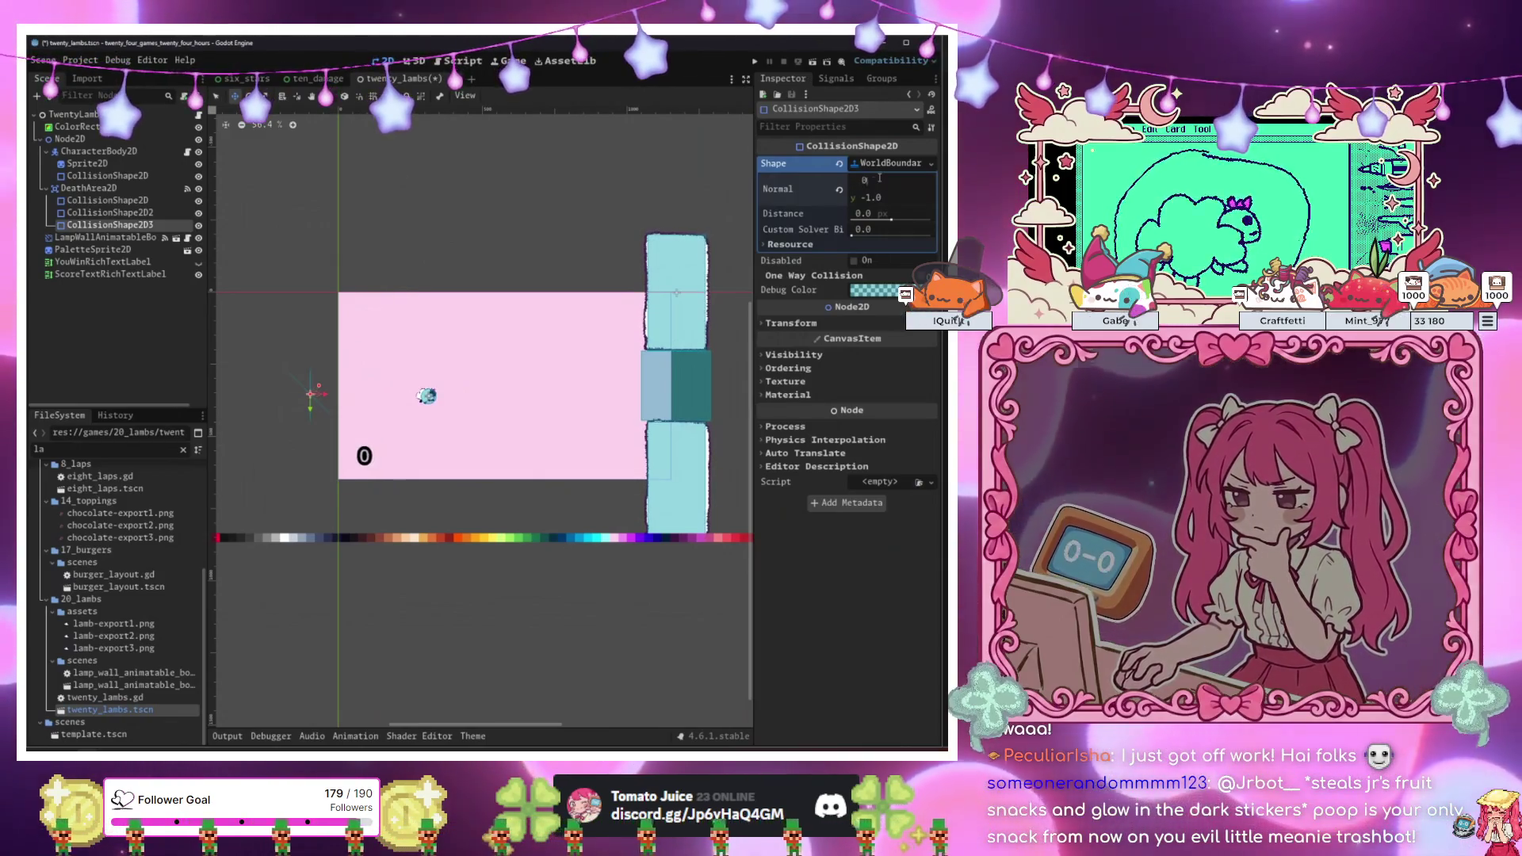
pyautogui.moveTo(688, 256); pyautogui.dragTo(570, 473)
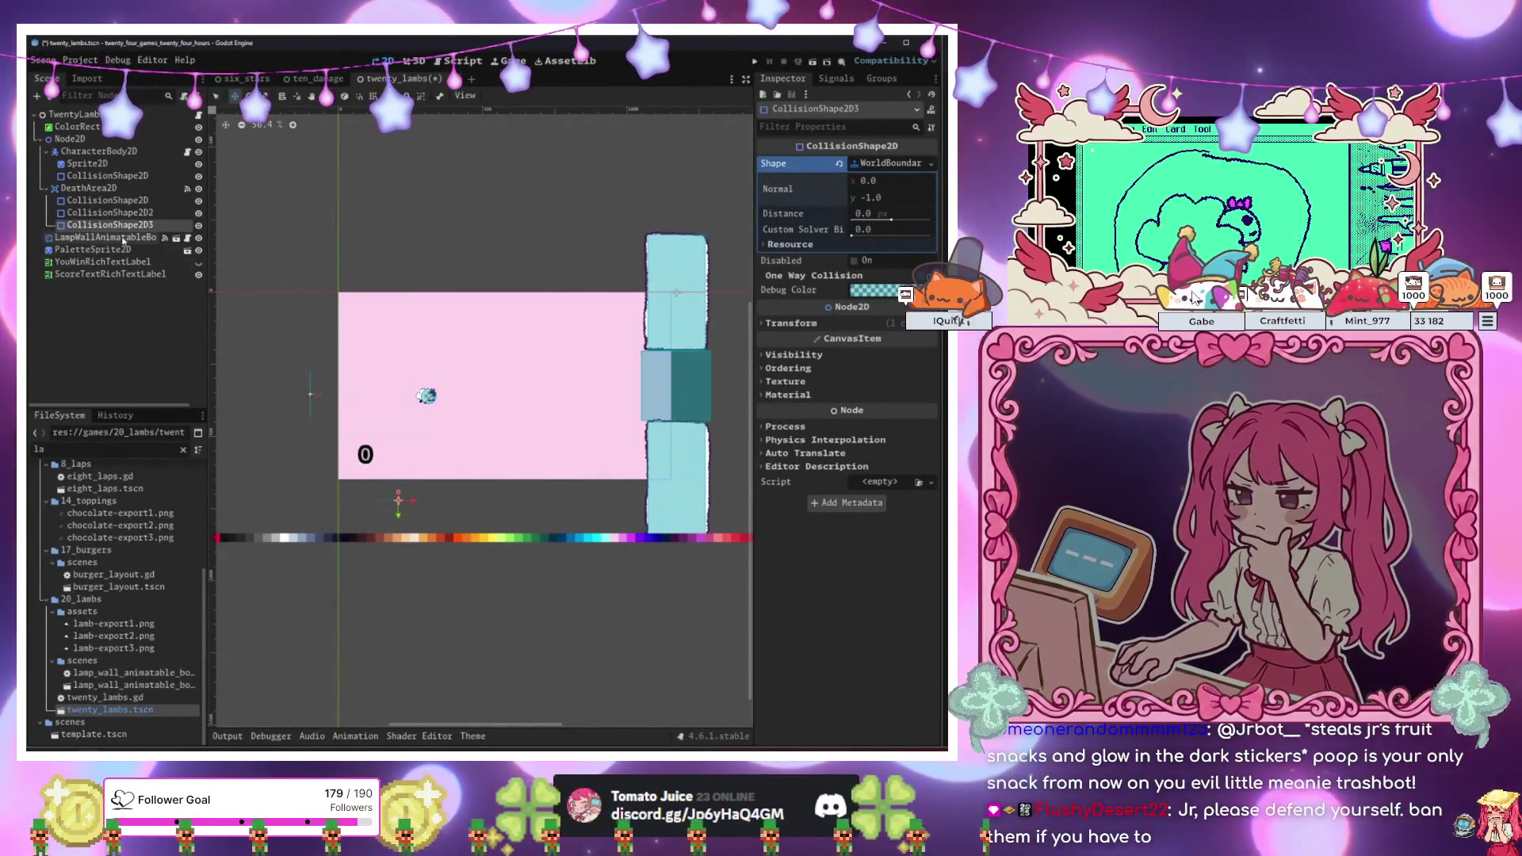
# - Place CollisionShape2D2 above the play area with normal (0, 1) so it faces down
pyautogui.click(119, 213)
pyautogui.moveTo(414, 363)
pyautogui.mouseDown()
pyautogui.moveTo(509, 265)
pyautogui.moveTo(502, 240)
pyautogui.mouseUp()
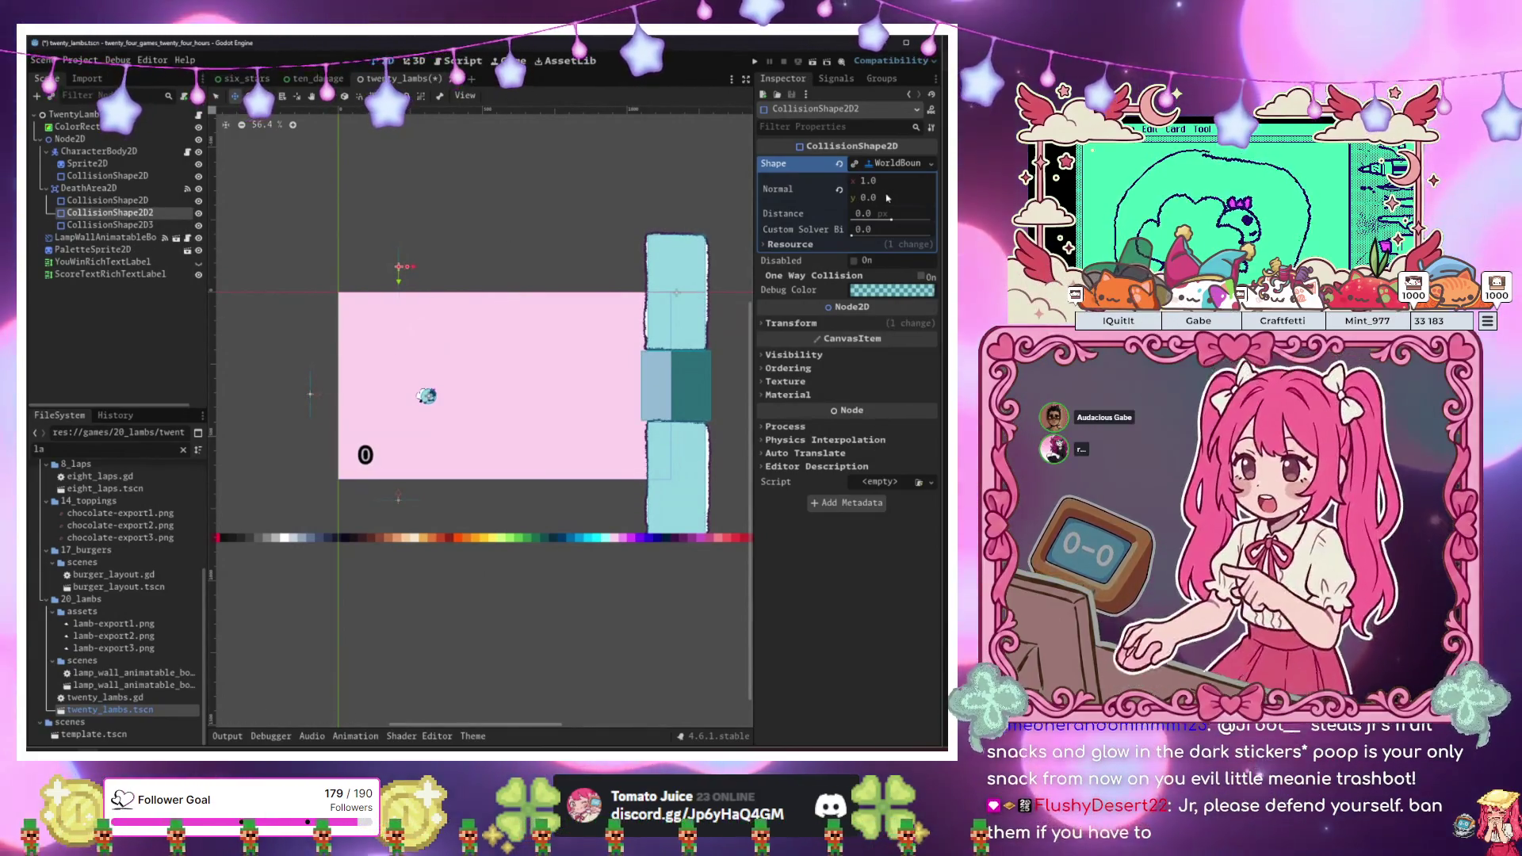
pyautogui.write('1')
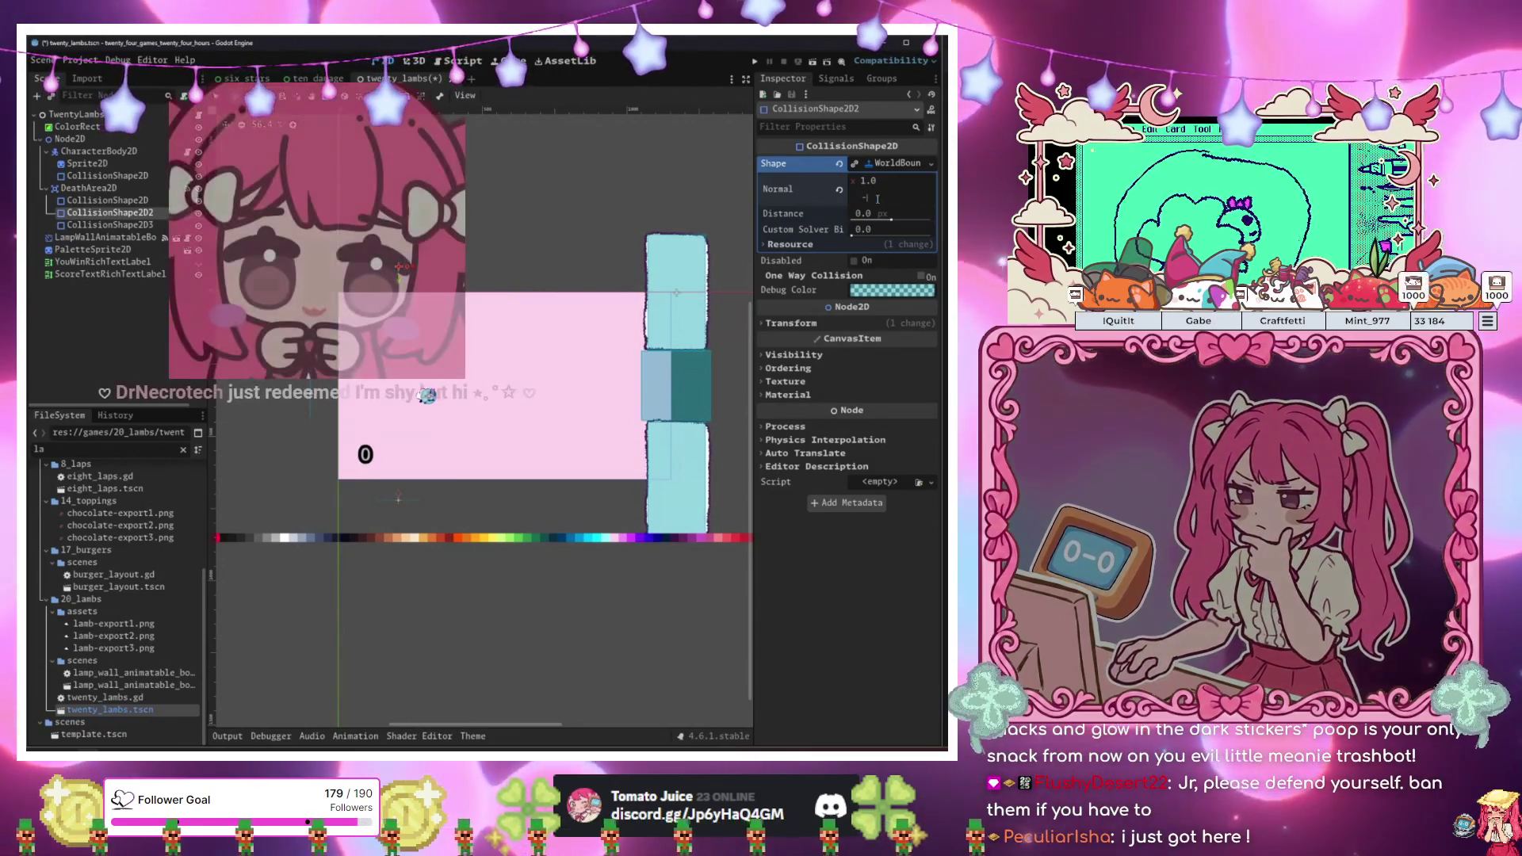
pyautogui.press('Return')
pyautogui.click(878, 198)
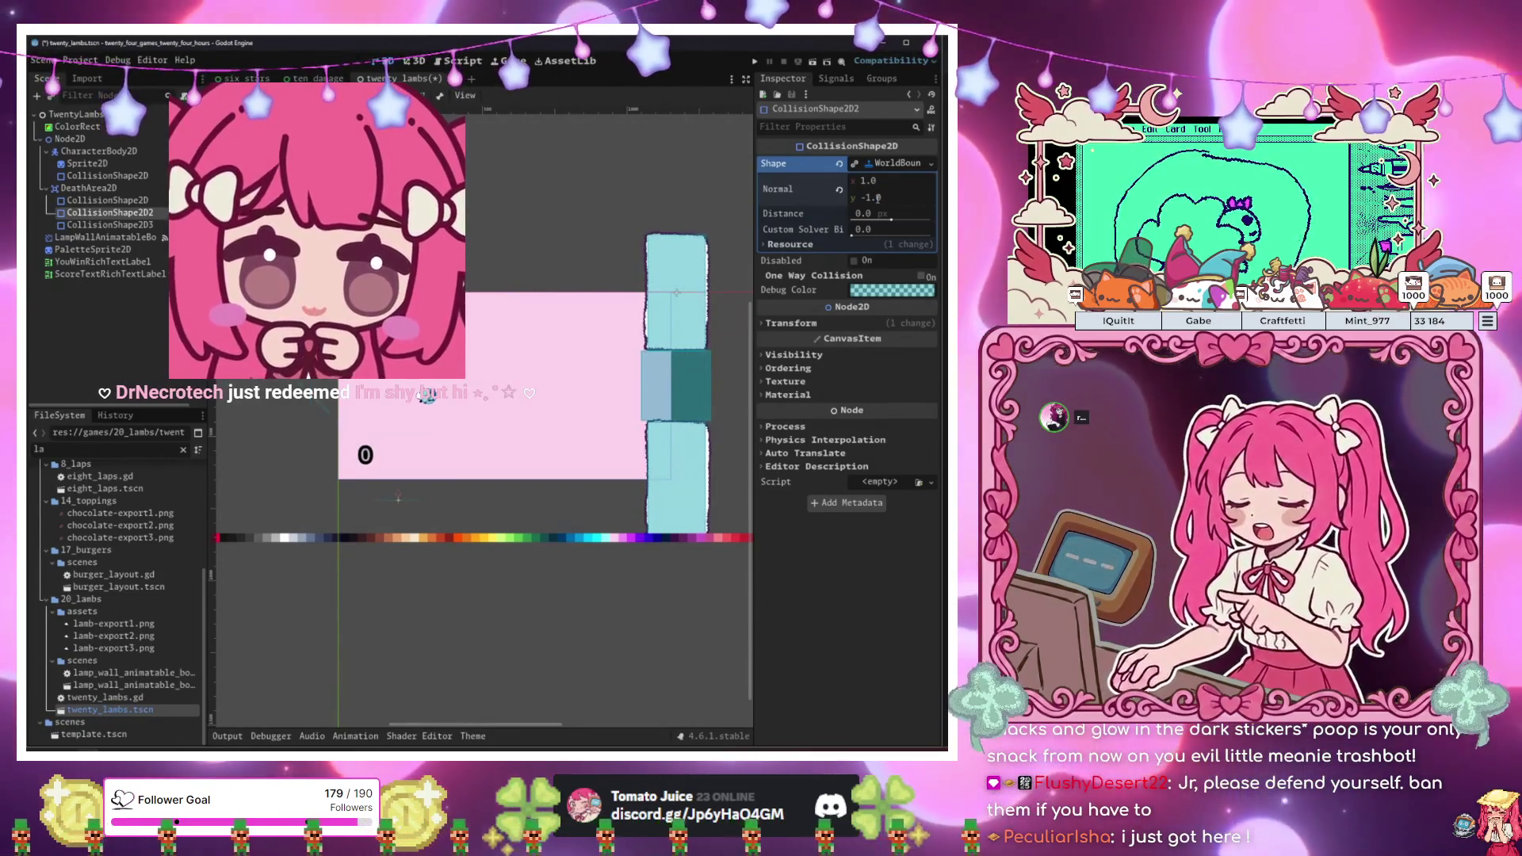
pyautogui.write('0')
pyautogui.press('Return')
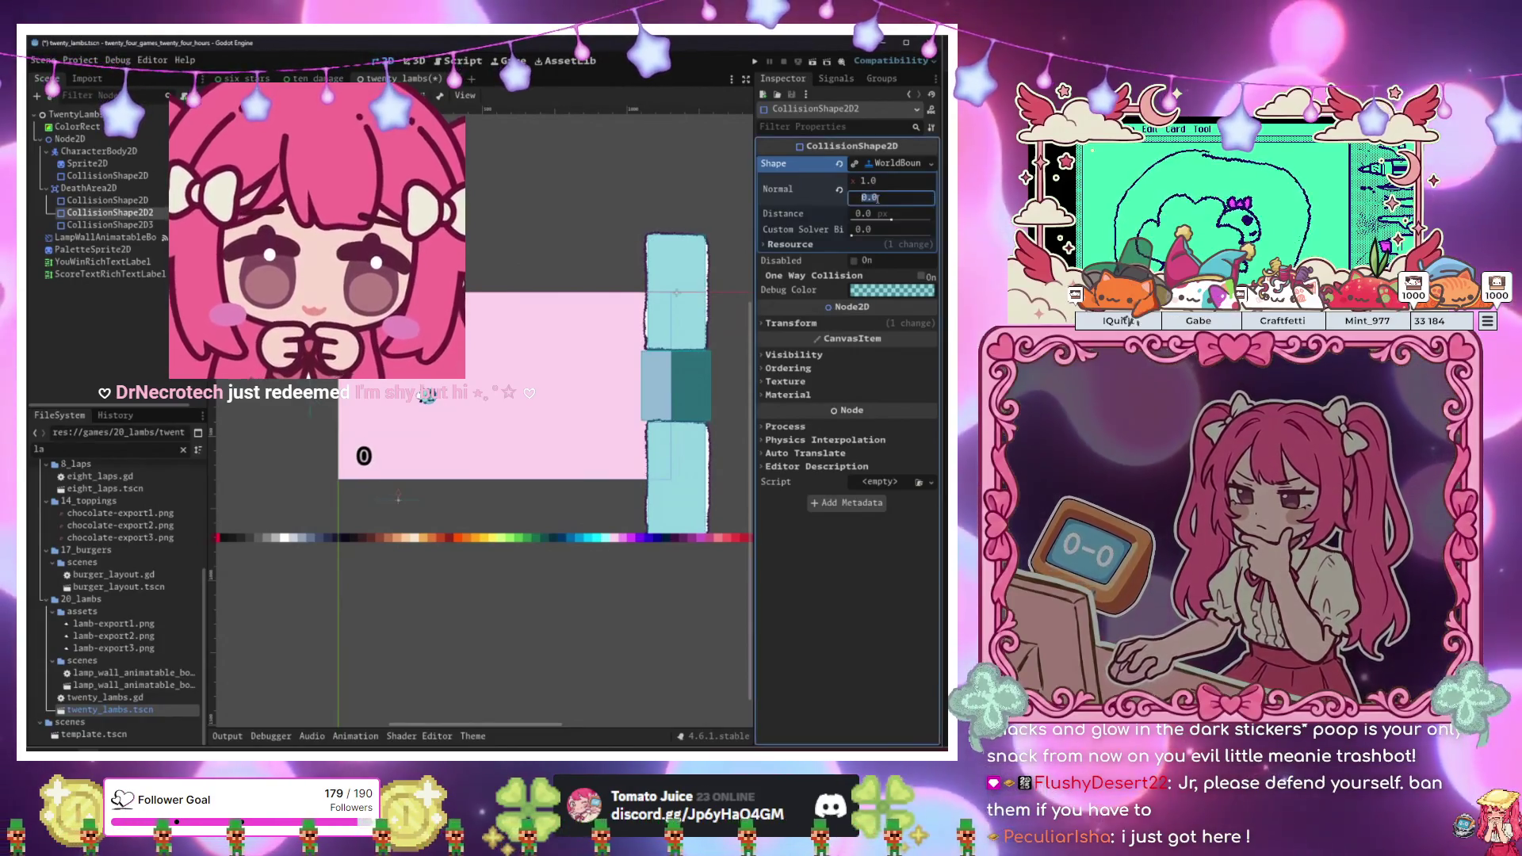
pyautogui.click(878, 199)
pyautogui.write('1')
pyautogui.press('Return')
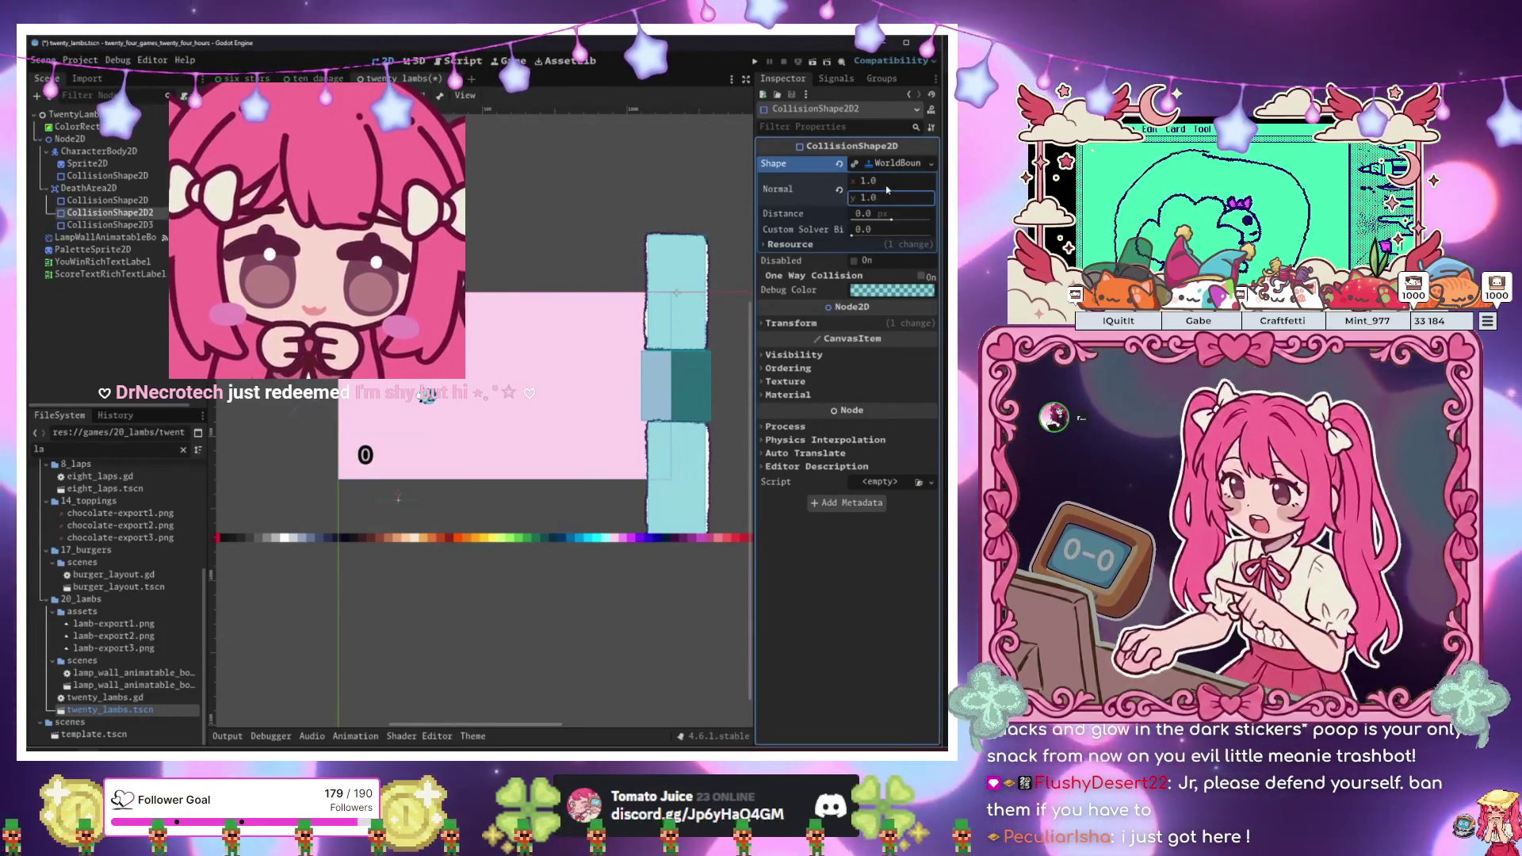
pyautogui.click(880, 182)
pyautogui.write('0')
pyautogui.press('Return')
pyautogui.moveTo(564, 204)
pyautogui.mouseDown()
pyautogui.moveTo(578, 228)
pyautogui.moveTo(557, 225)
pyautogui.mouseUp()
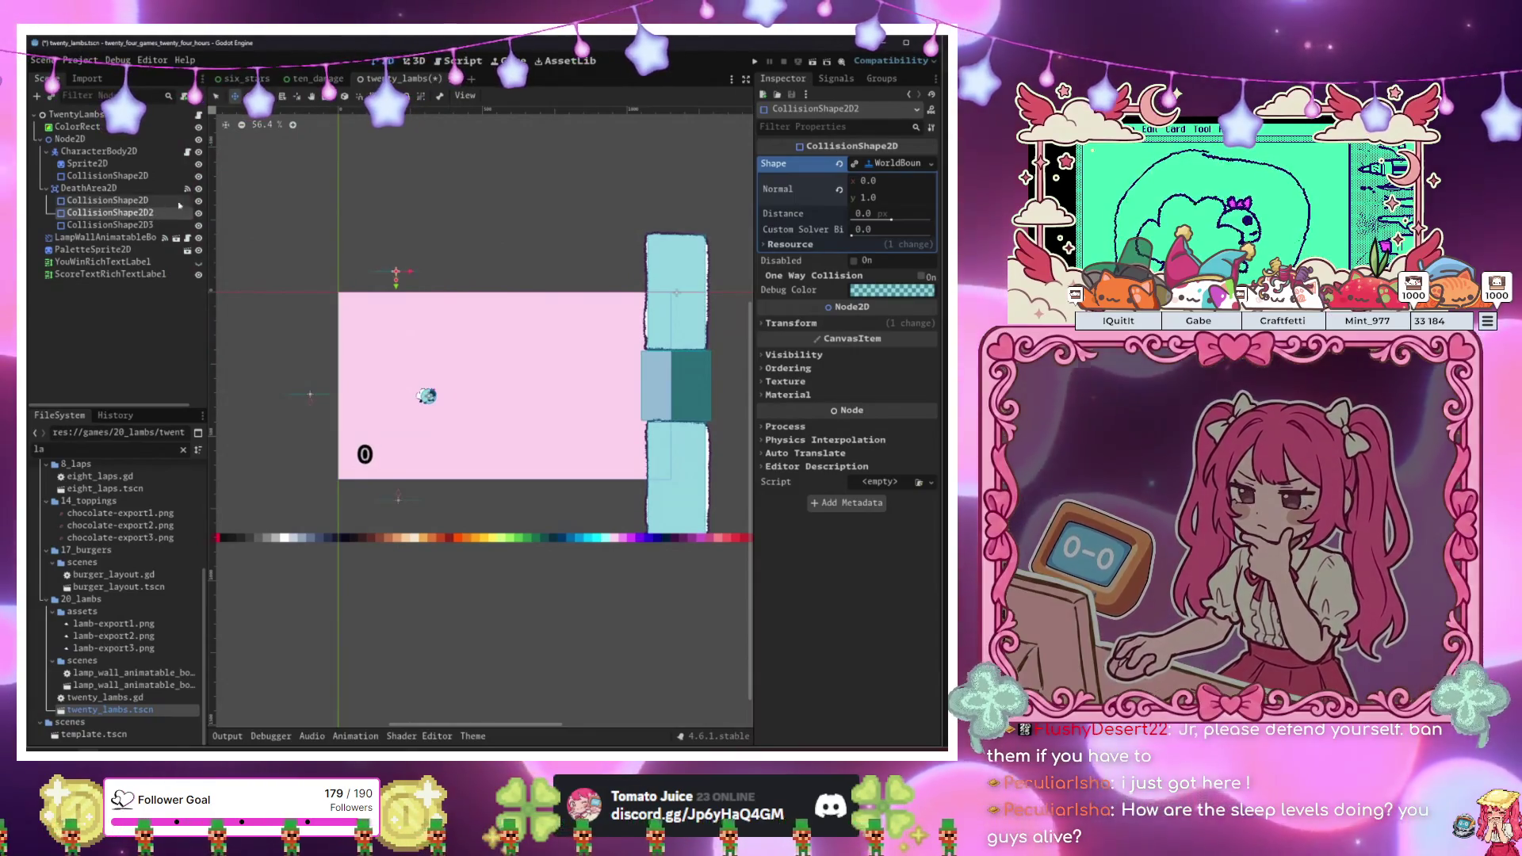
# - Run the twenty_lambs scene, flap the lamb with clicks and Space, then stop it with F8
pyautogui.press('F6')
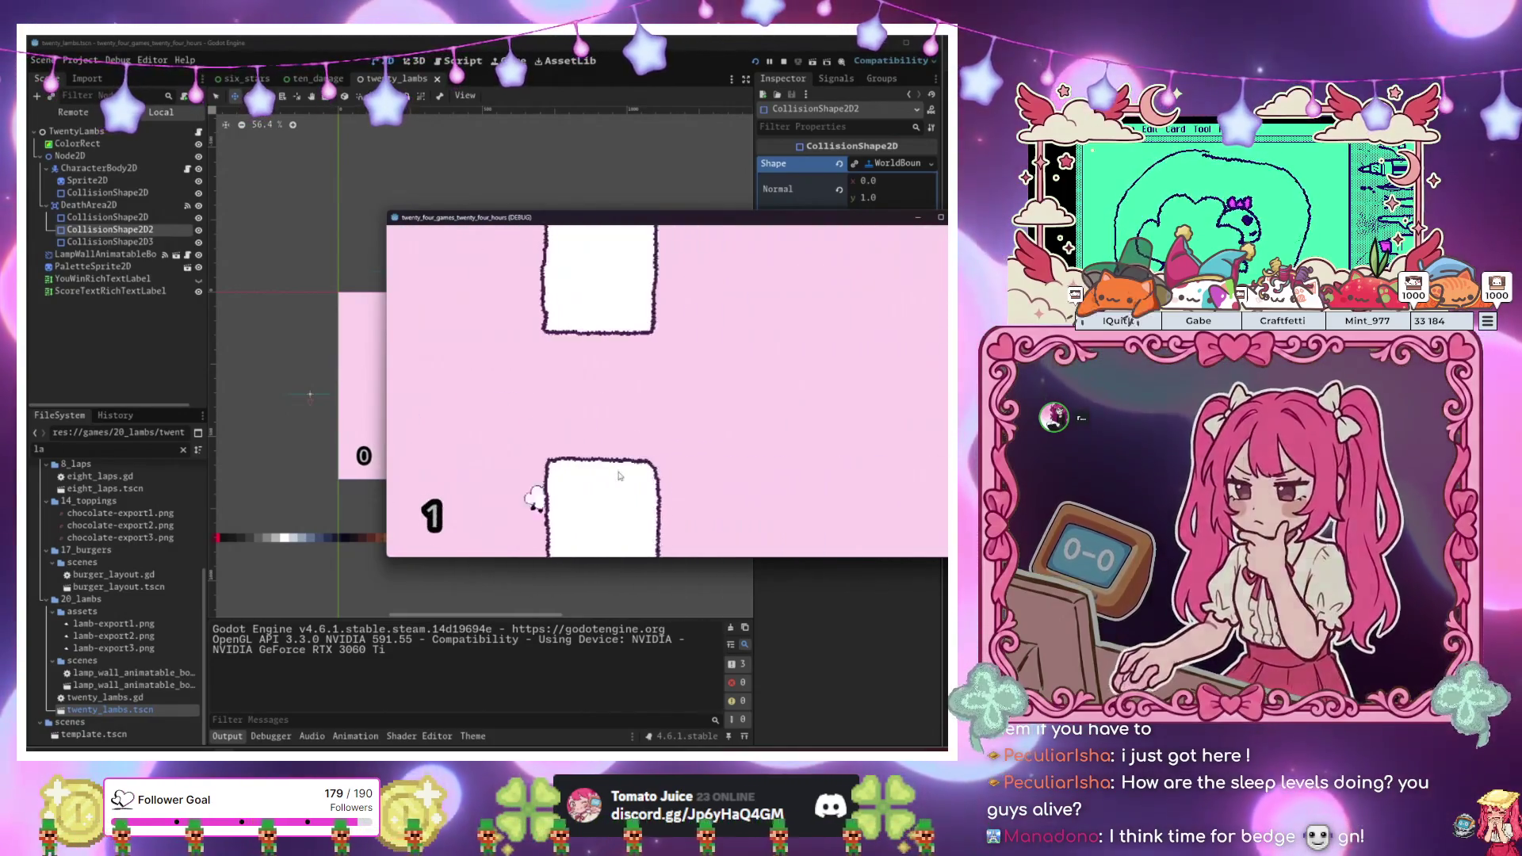
pyautogui.click(620, 476)
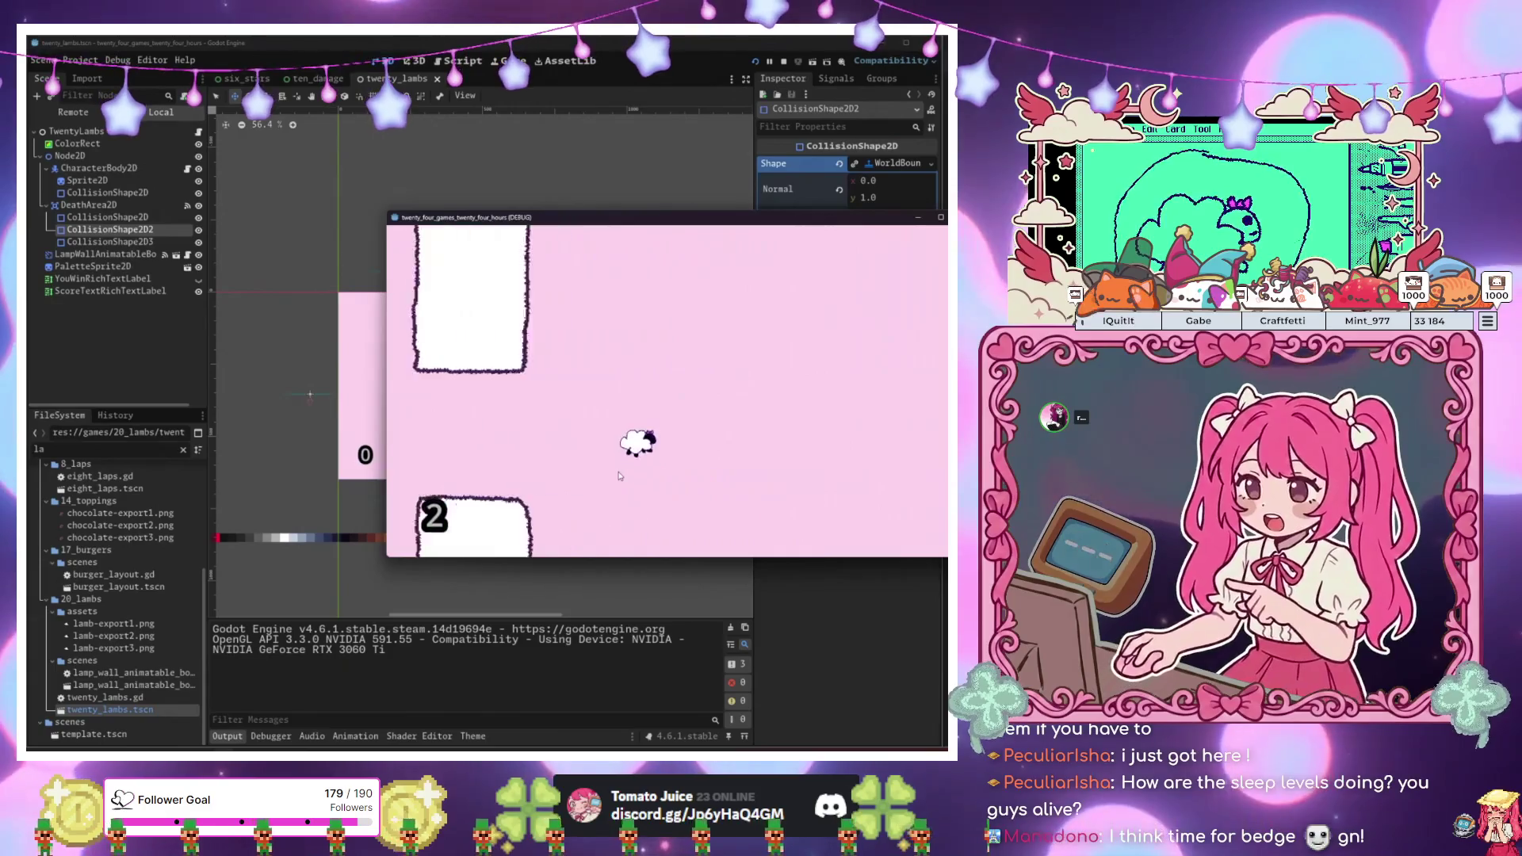
pyautogui.click(617, 480)
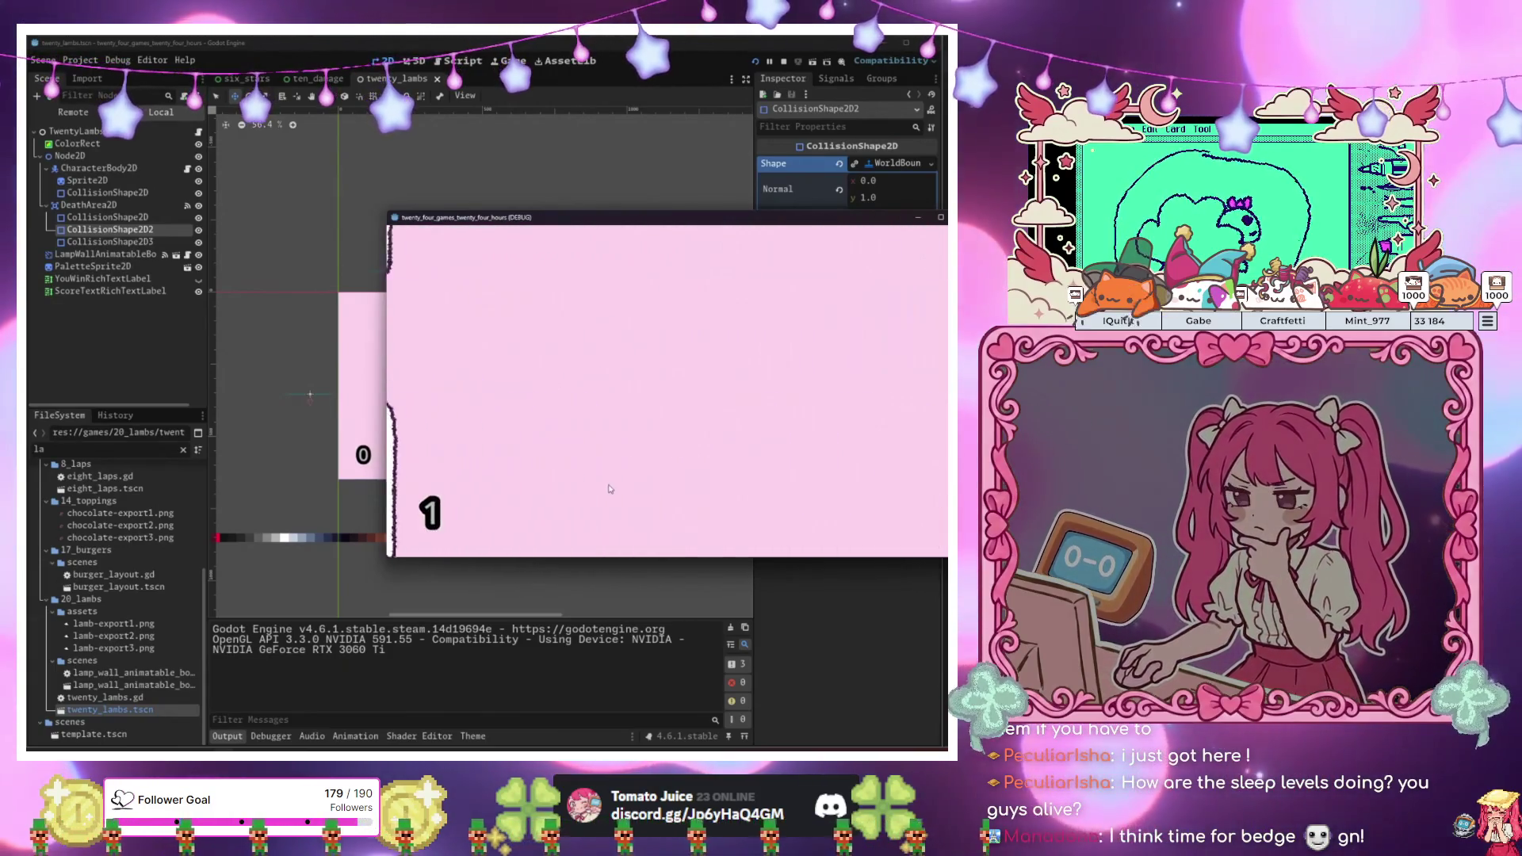
pyautogui.click(601, 501)
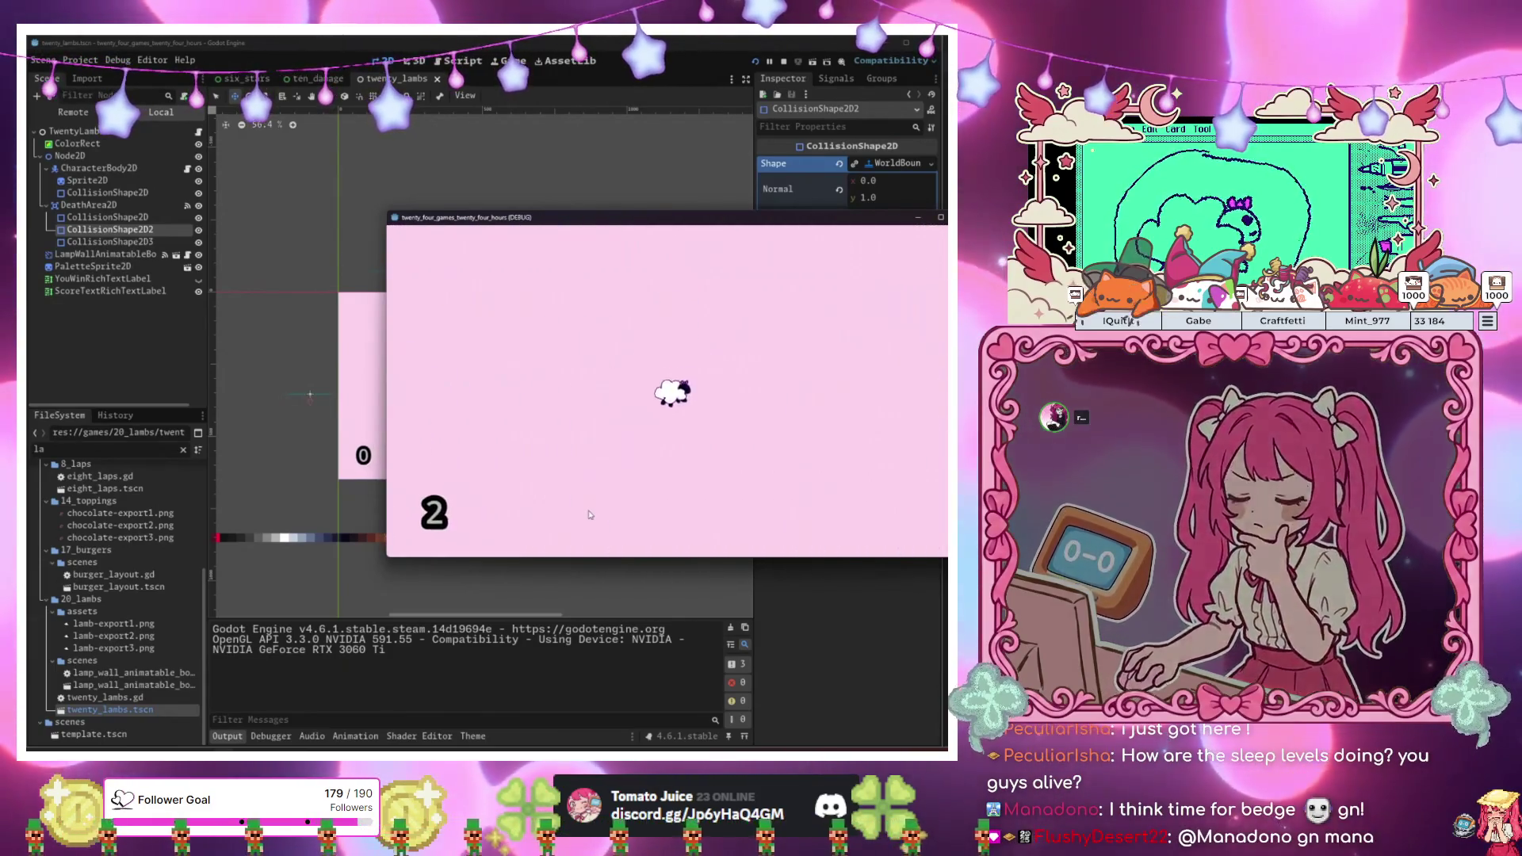
pyautogui.click(584, 523)
pyautogui.click(581, 526)
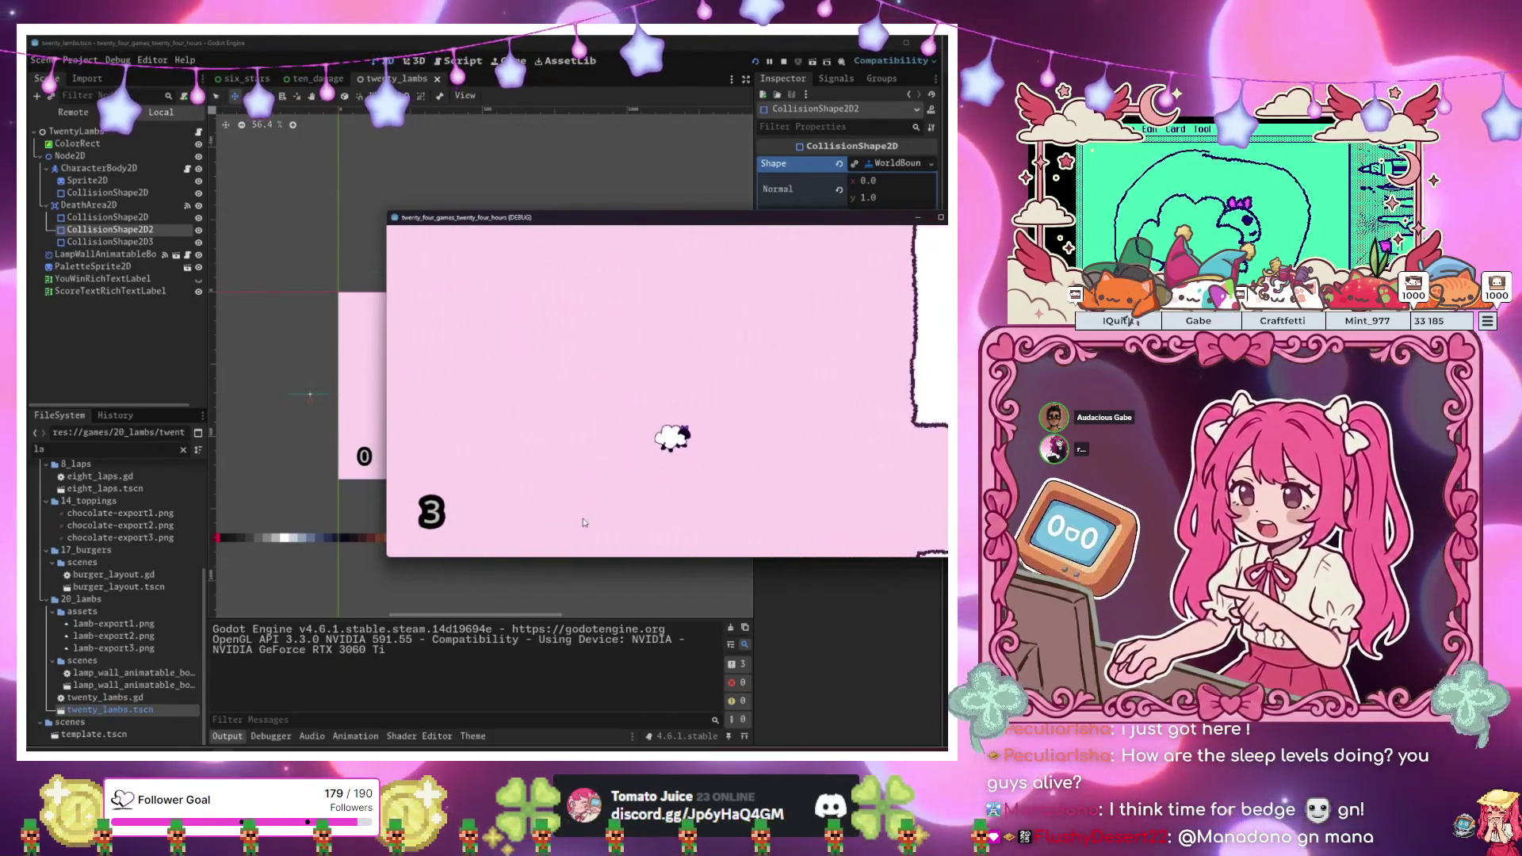
pyautogui.click(579, 528)
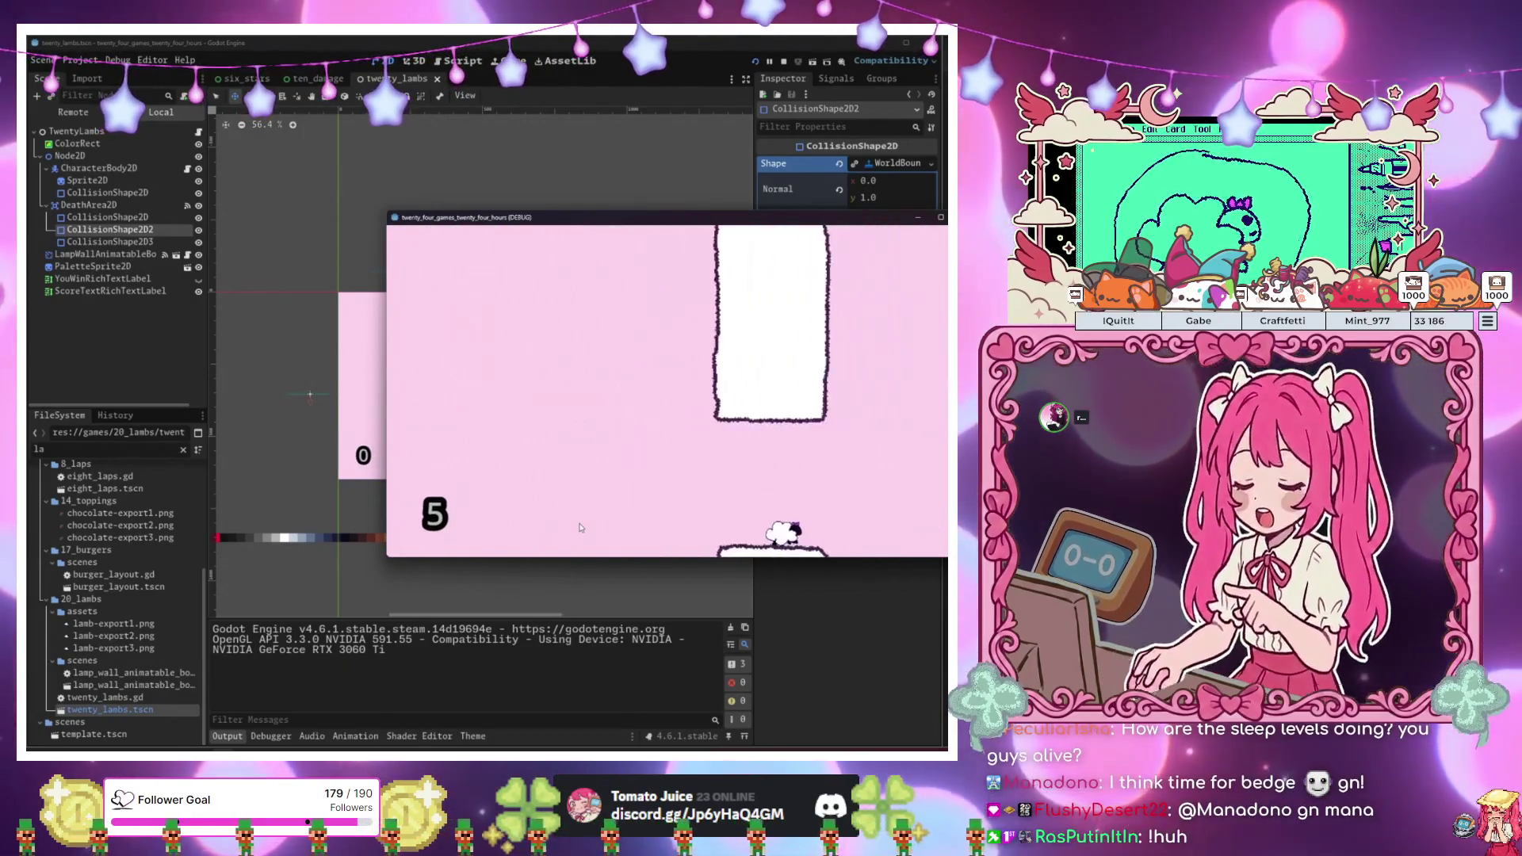
pyautogui.click(576, 535)
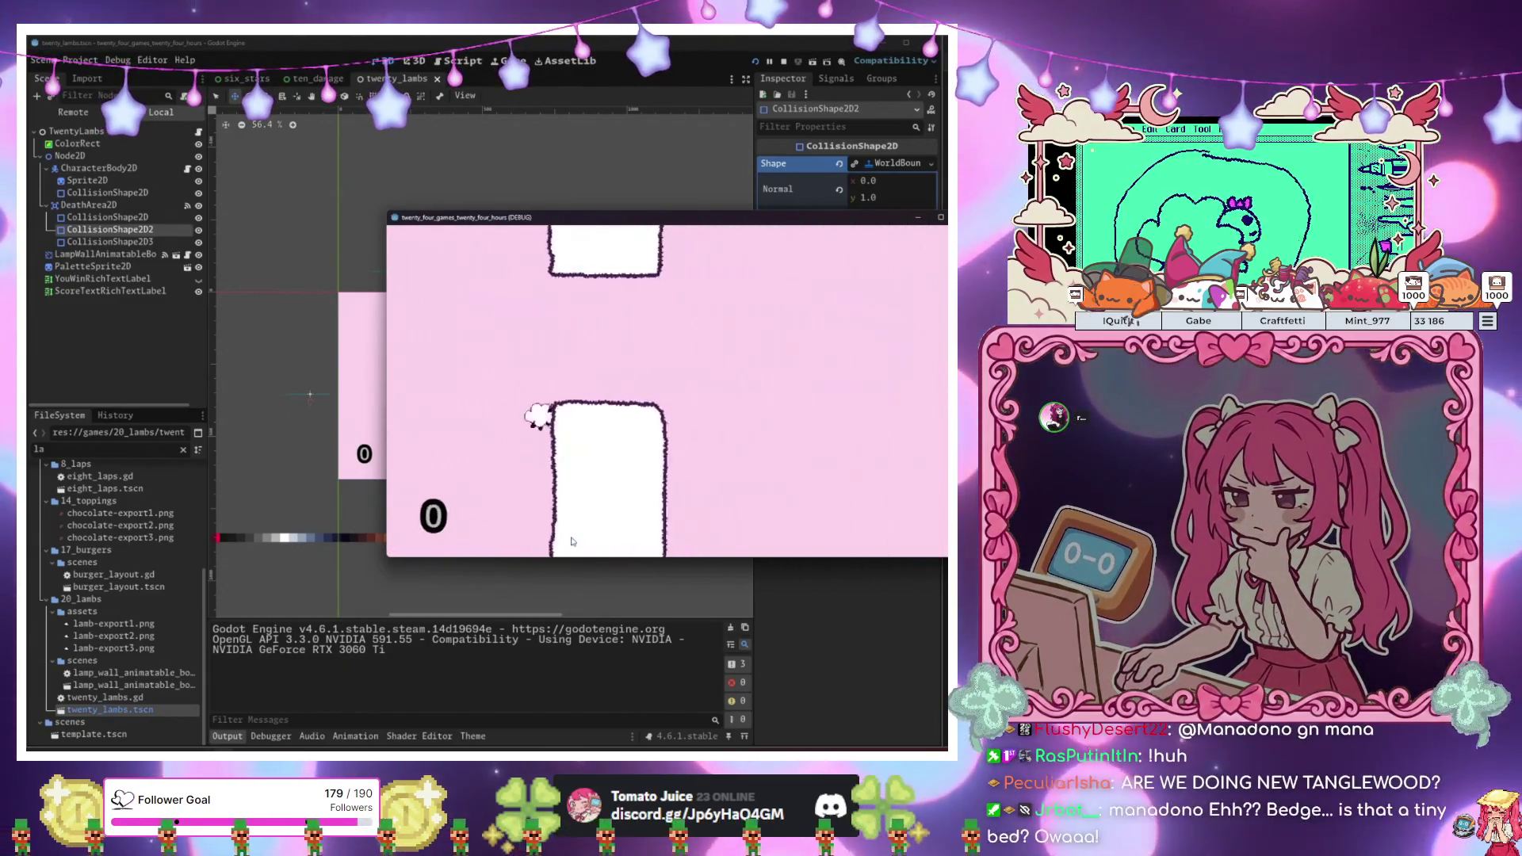
pyautogui.click(570, 544)
pyautogui.click(568, 547)
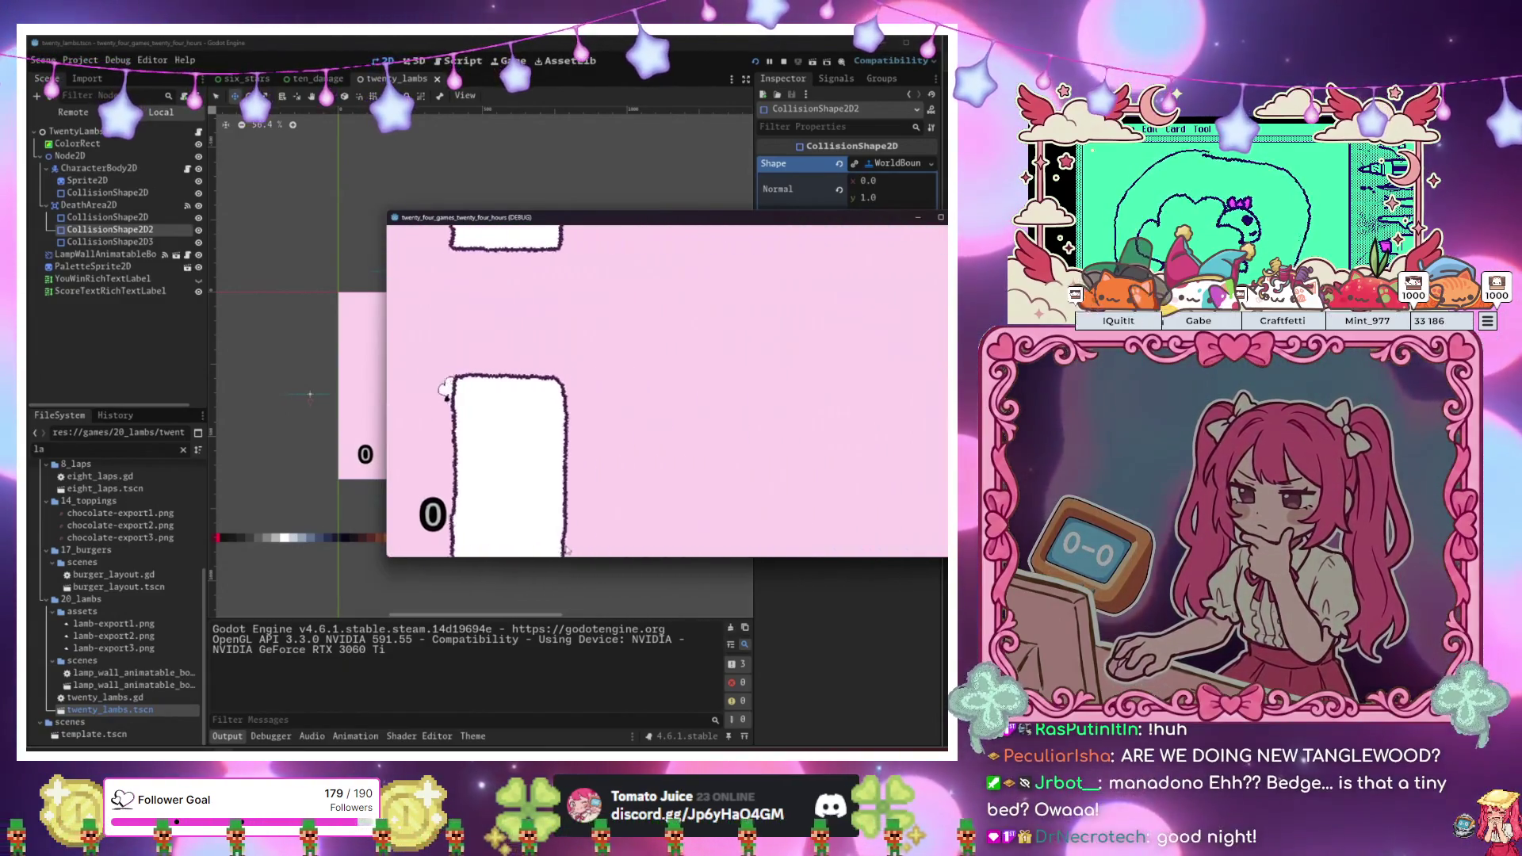
pyautogui.click(564, 553)
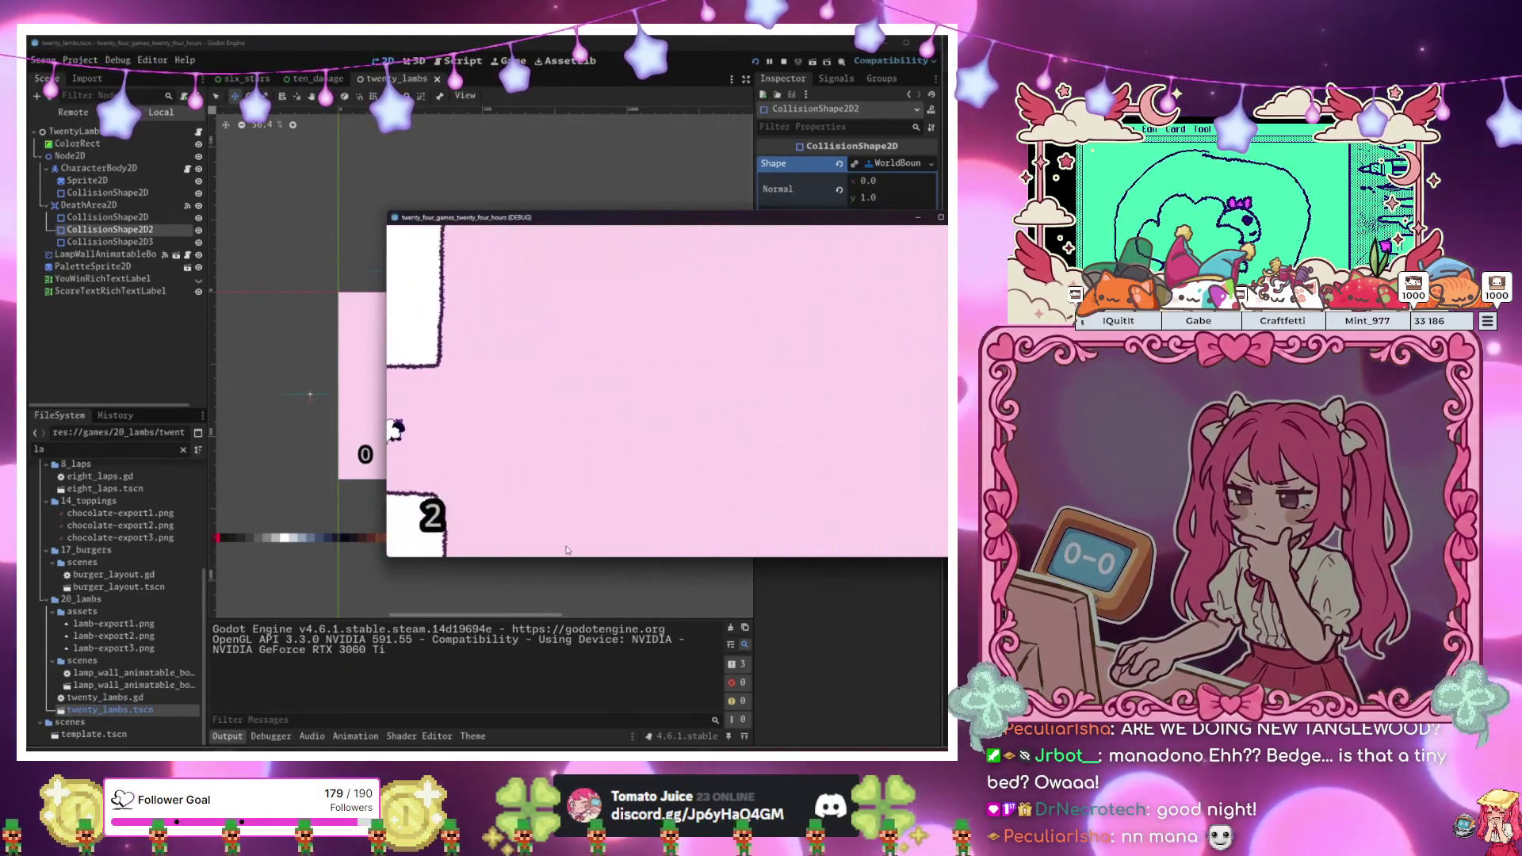
pyautogui.click(560, 559)
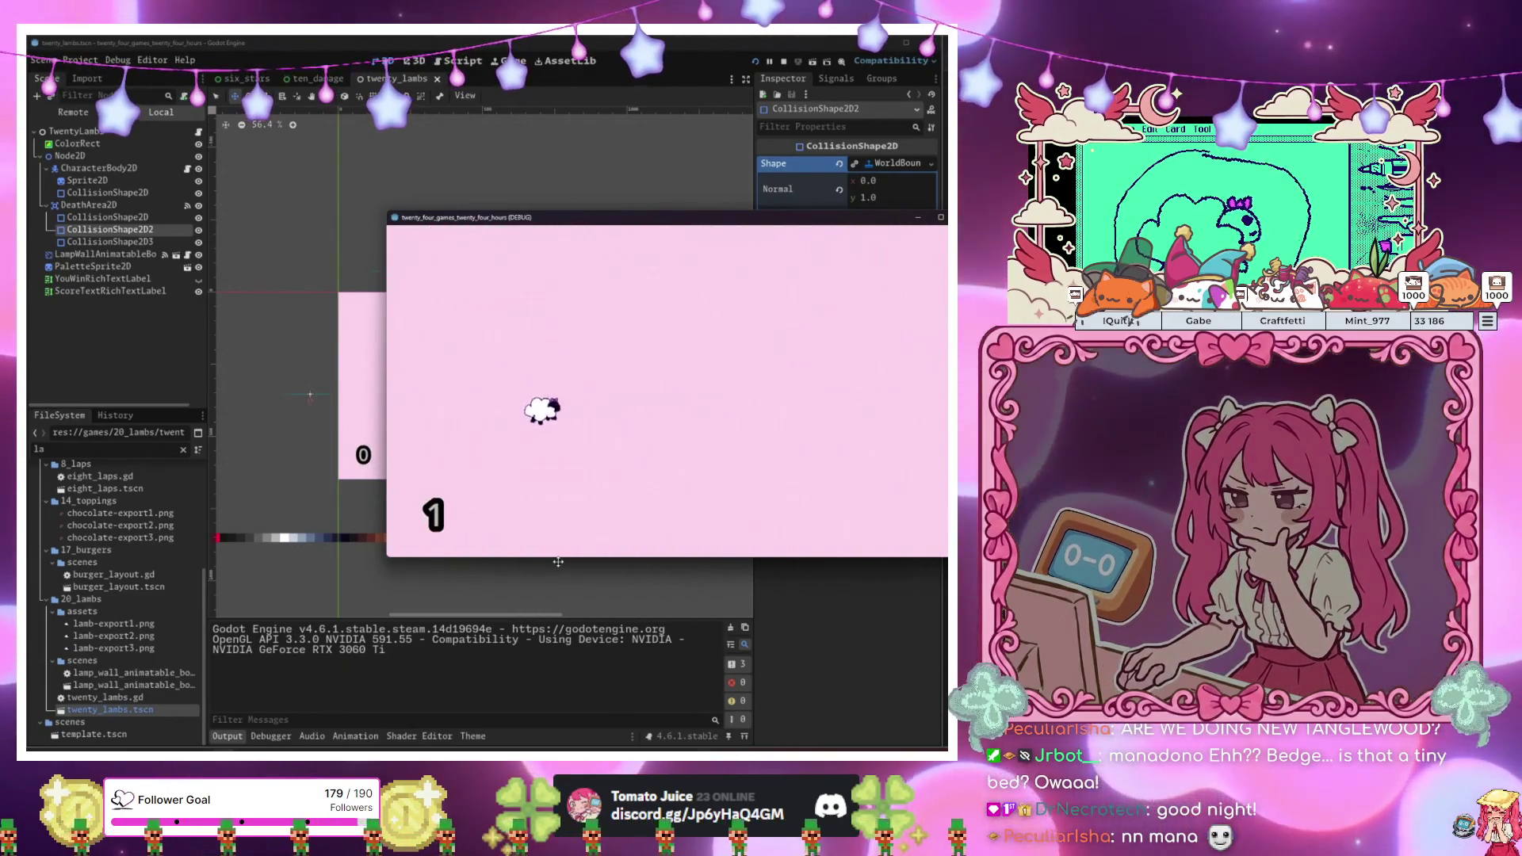
pyautogui.click(558, 562)
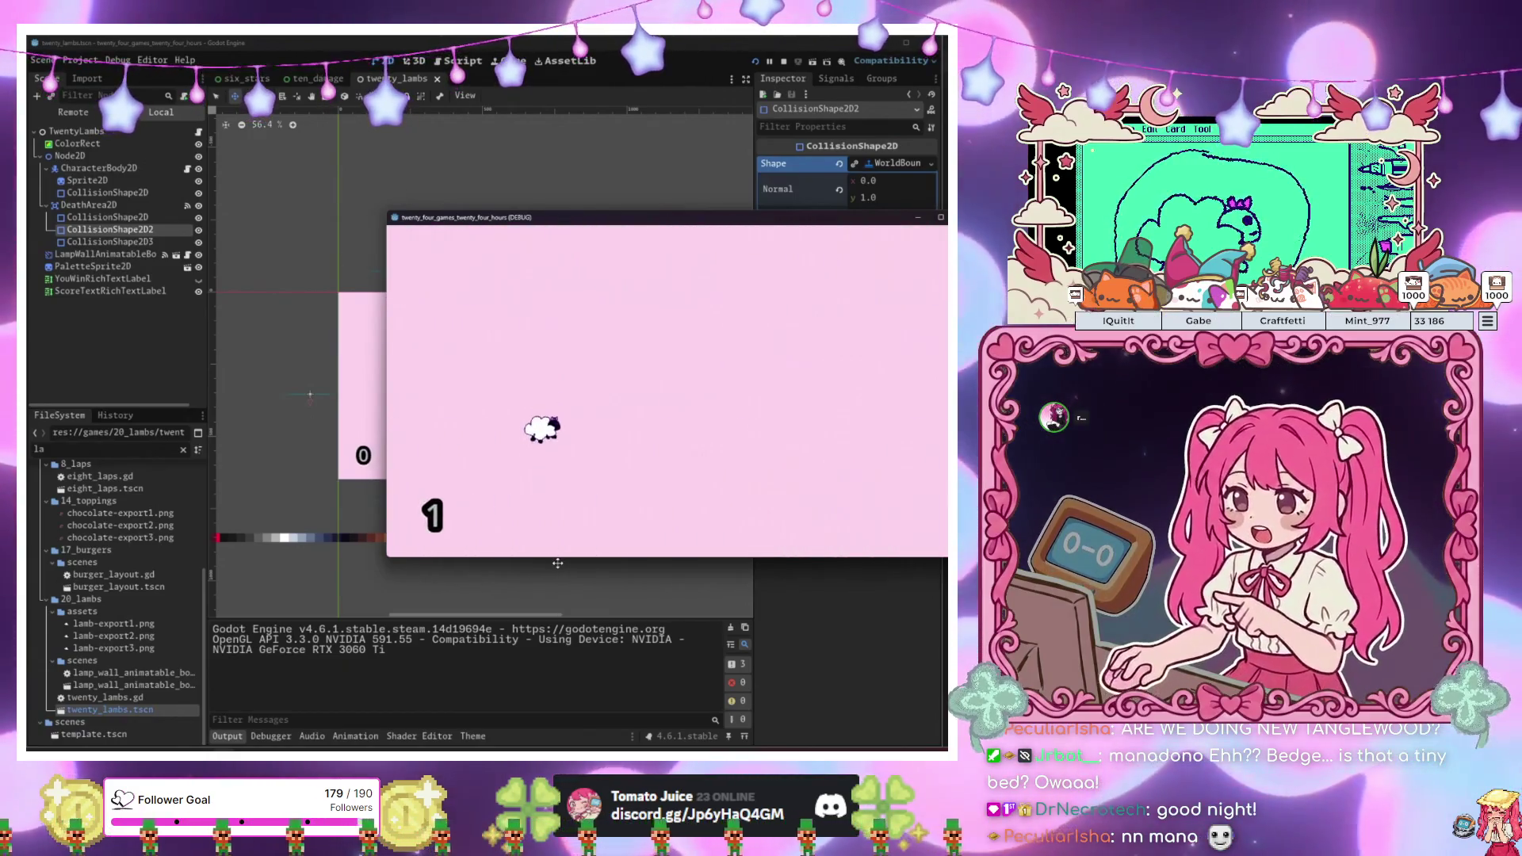
pyautogui.click(557, 563)
pyautogui.click(555, 567)
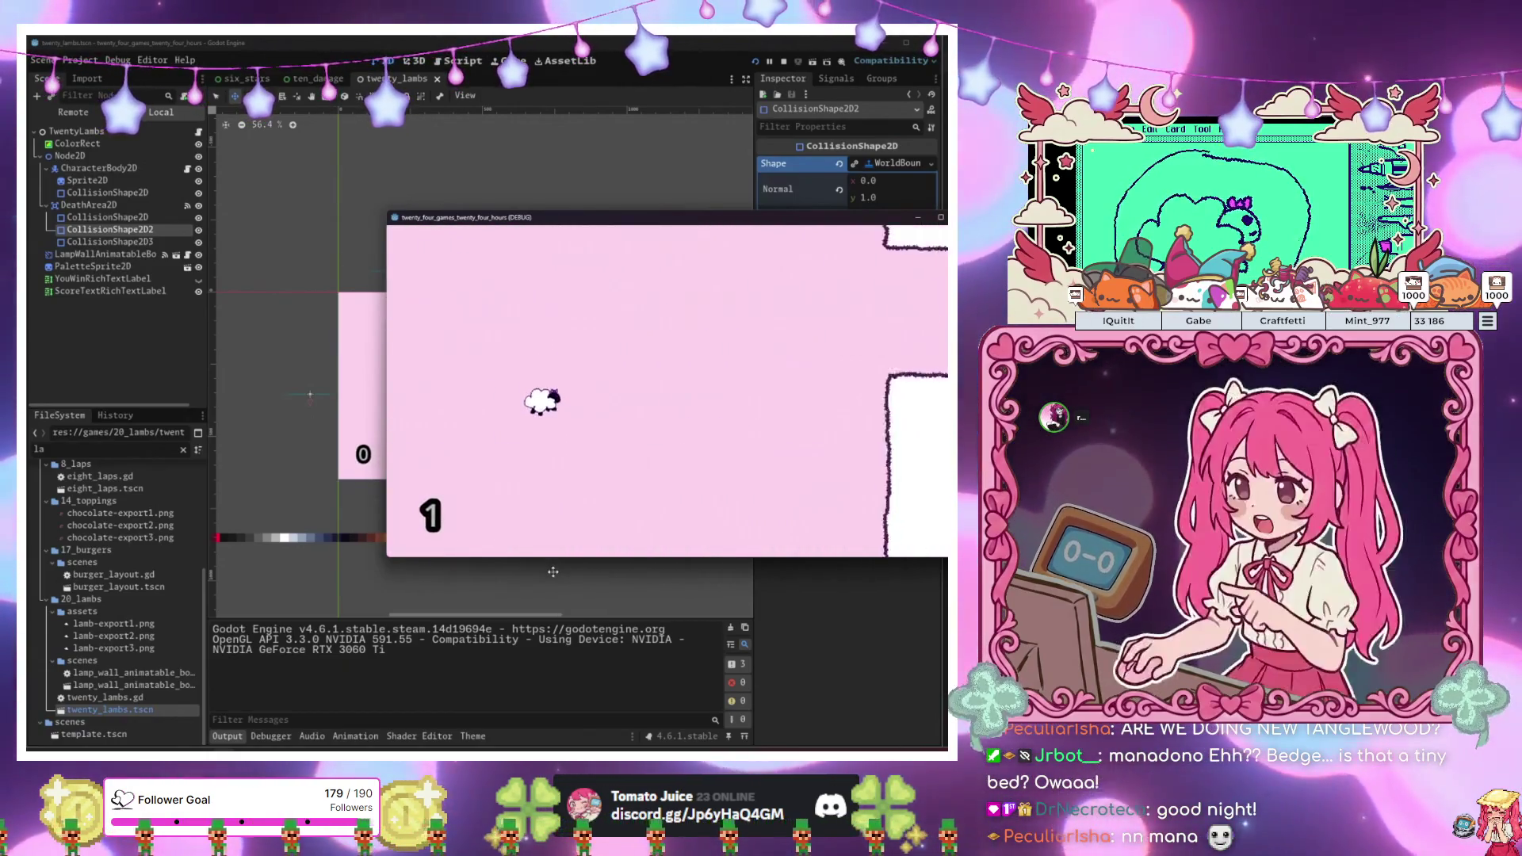
pyautogui.click(552, 573)
pyautogui.press('space')
pyautogui.press('space')
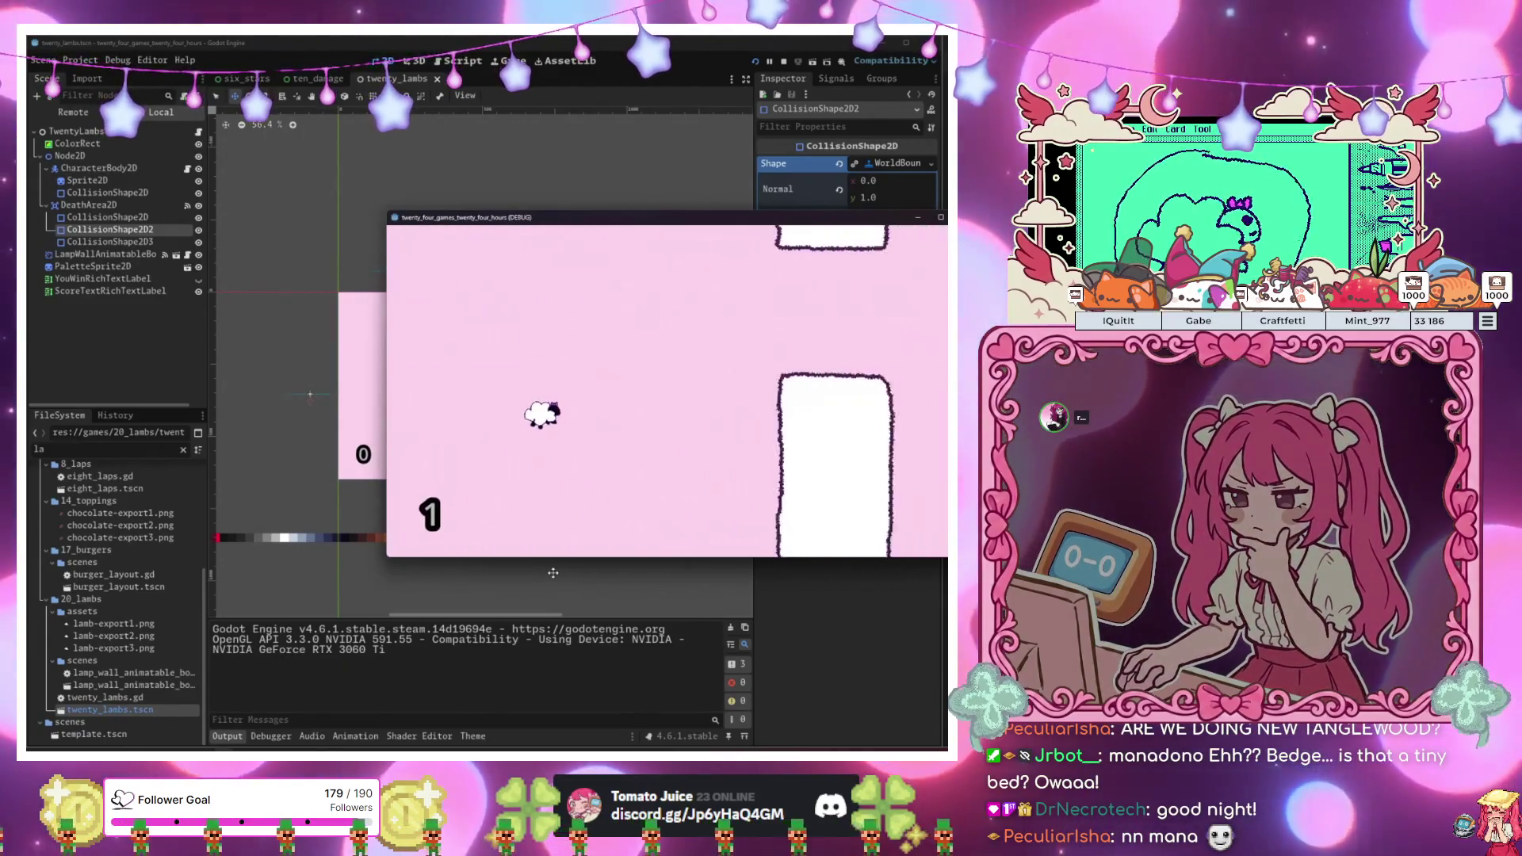
pyautogui.press('space')
pyautogui.press('space')
pyautogui.press('space')
pyautogui.press('space')
pyautogui.press('space')
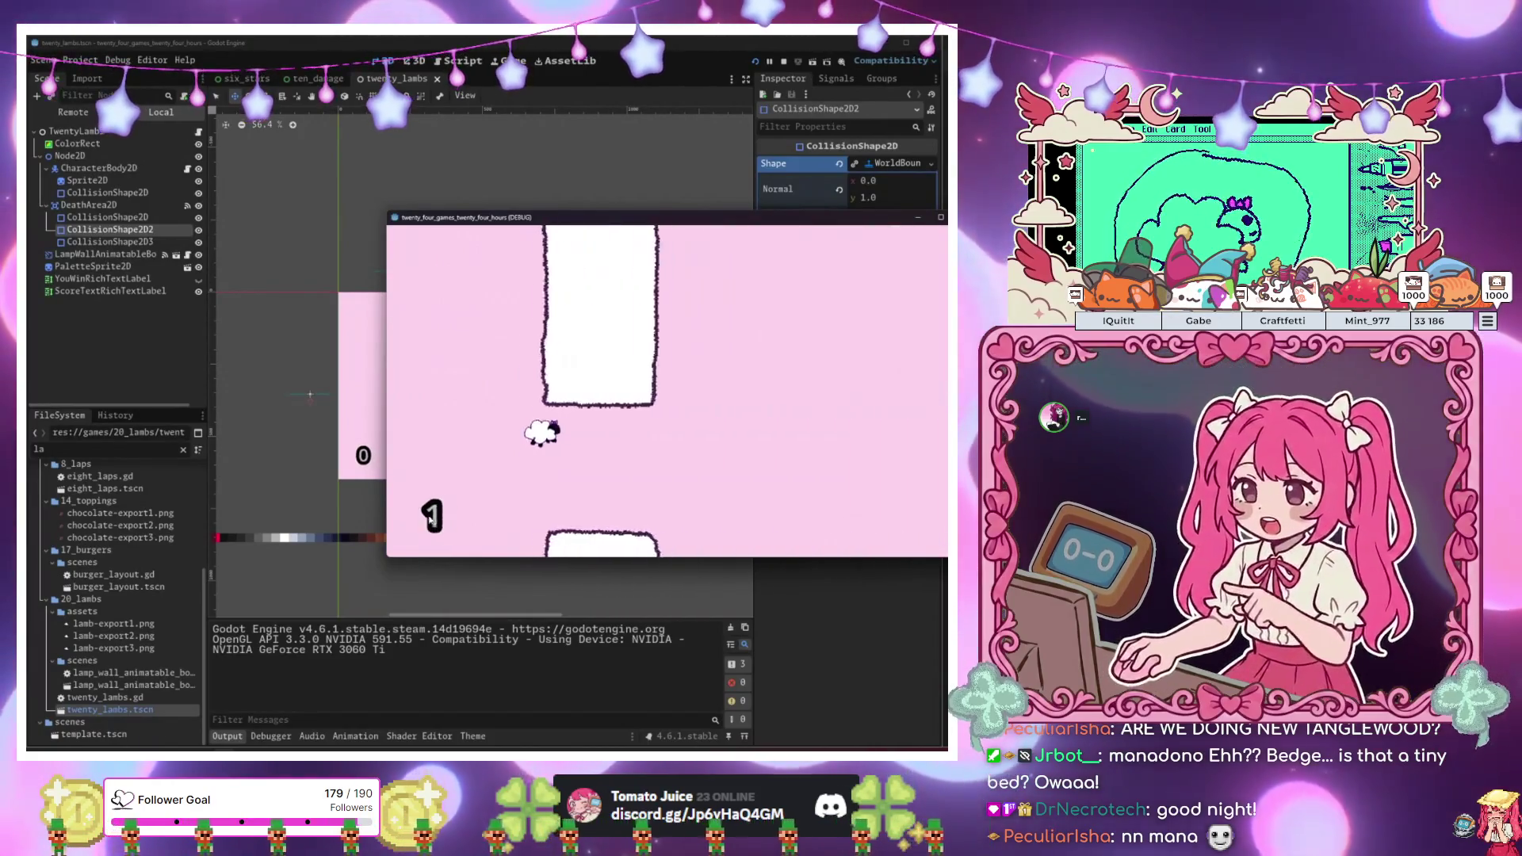
pyautogui.press('space')
pyautogui.press('space')
pyautogui.press('space')
pyautogui.press('space')
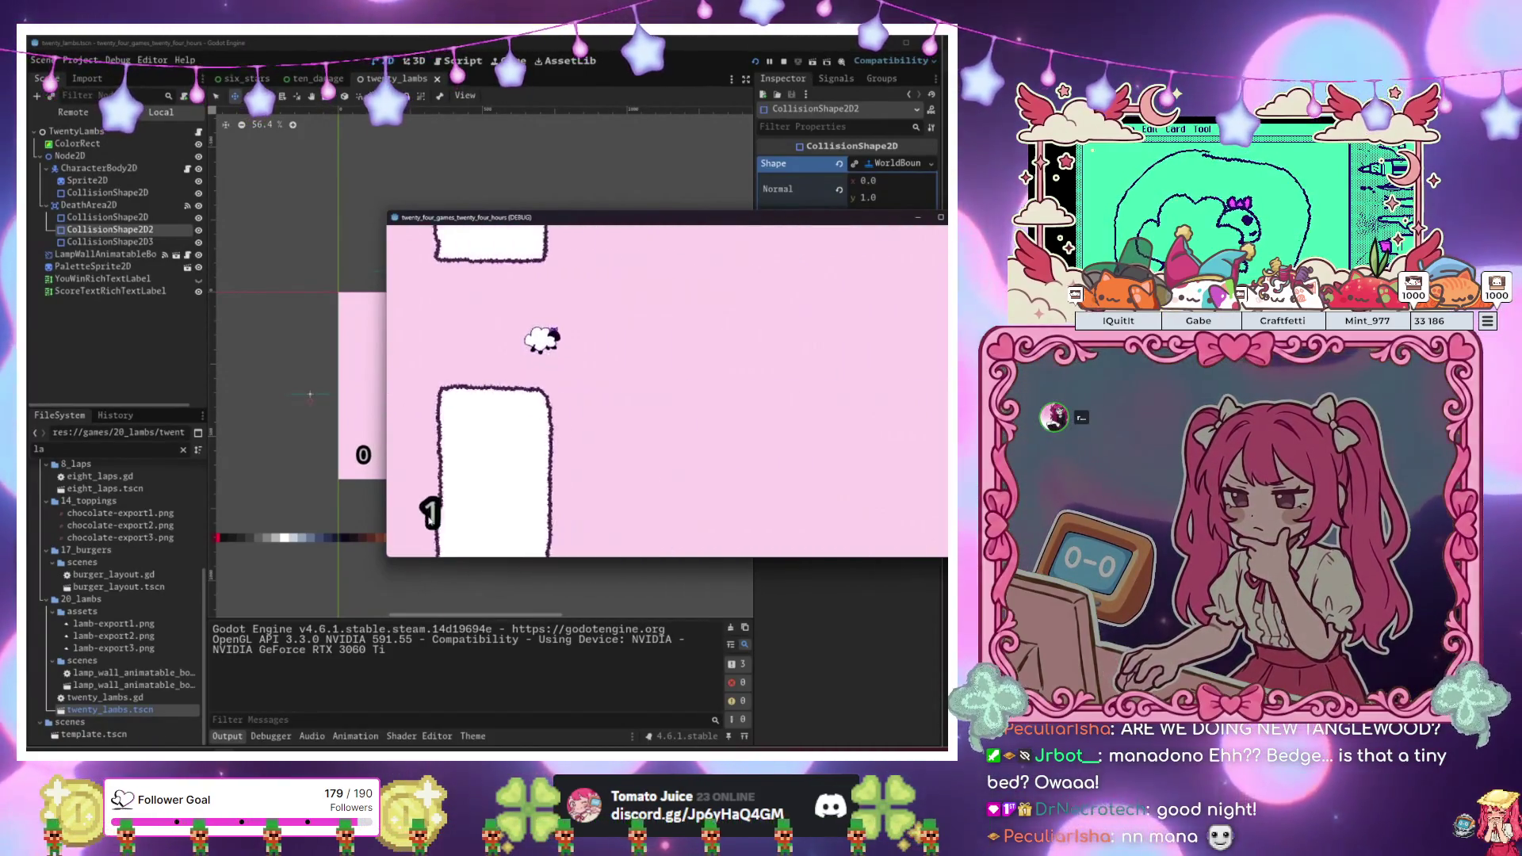
pyautogui.press('space')
pyautogui.press('space')
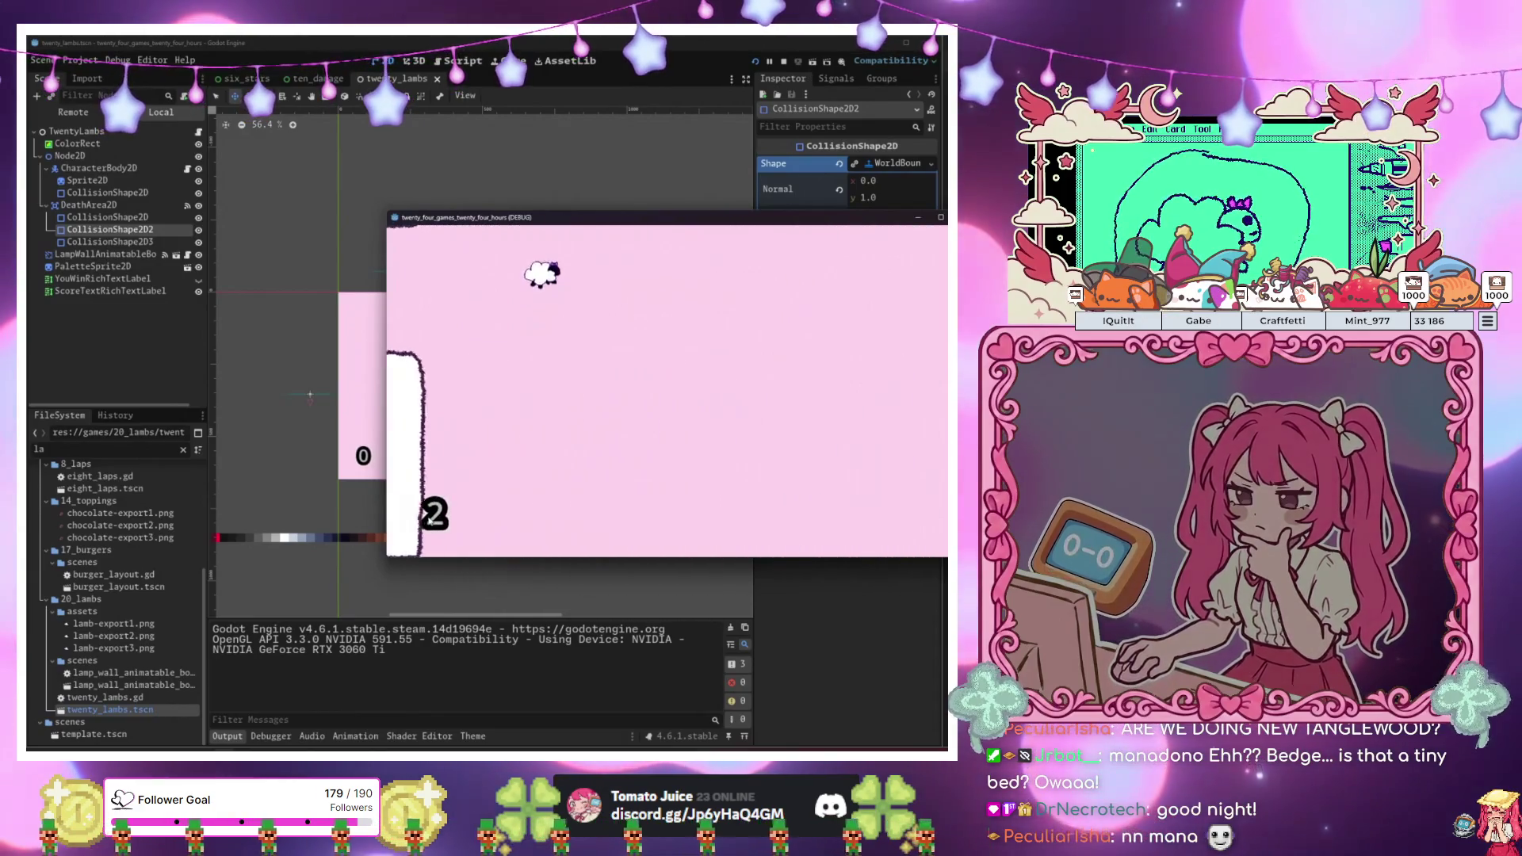
pyautogui.press('space')
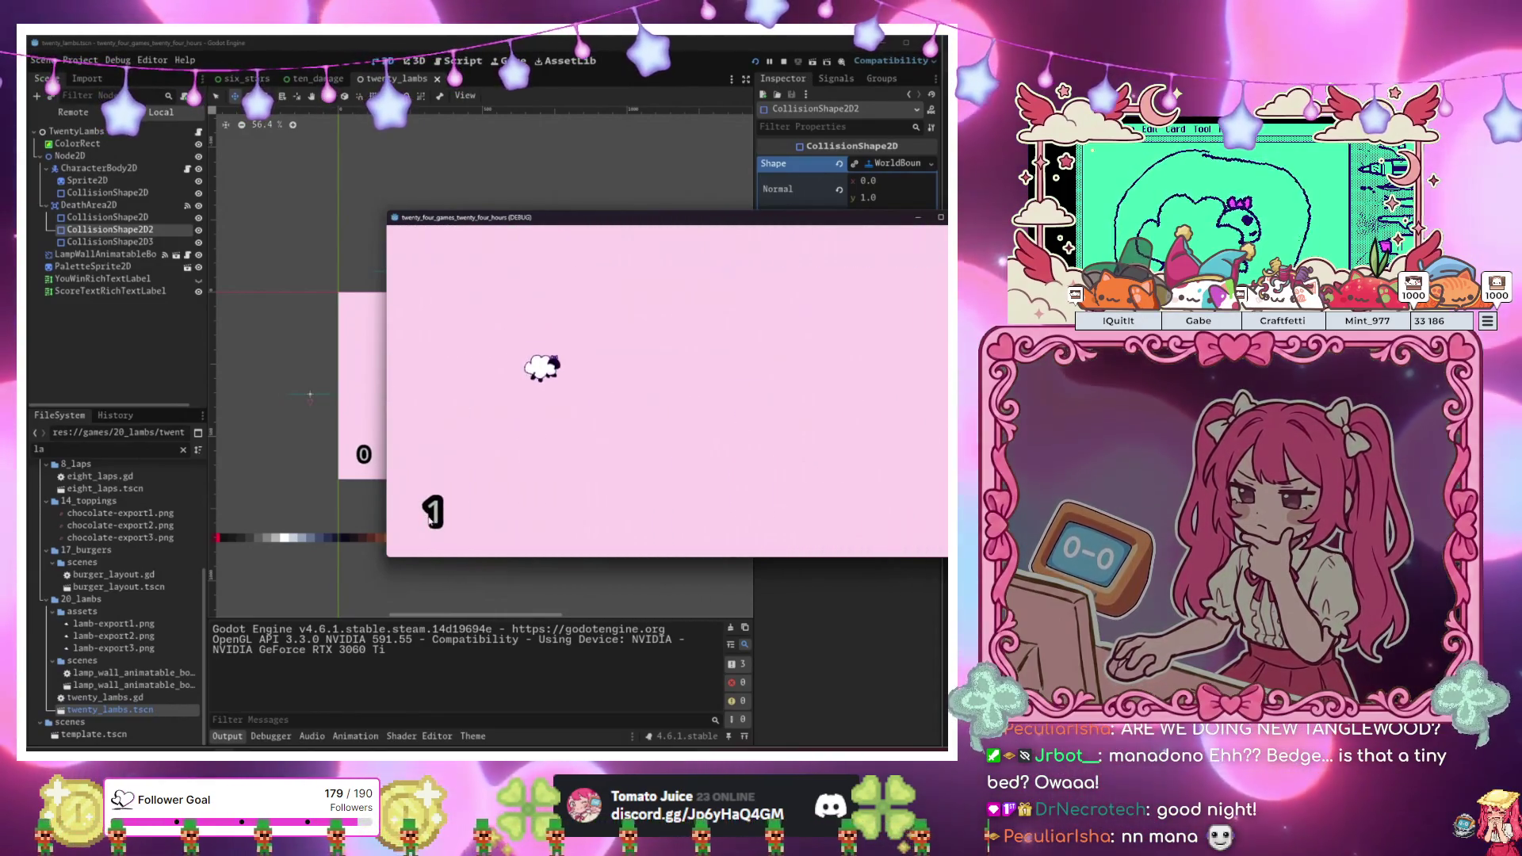
pyautogui.press('space')
pyautogui.press('space')
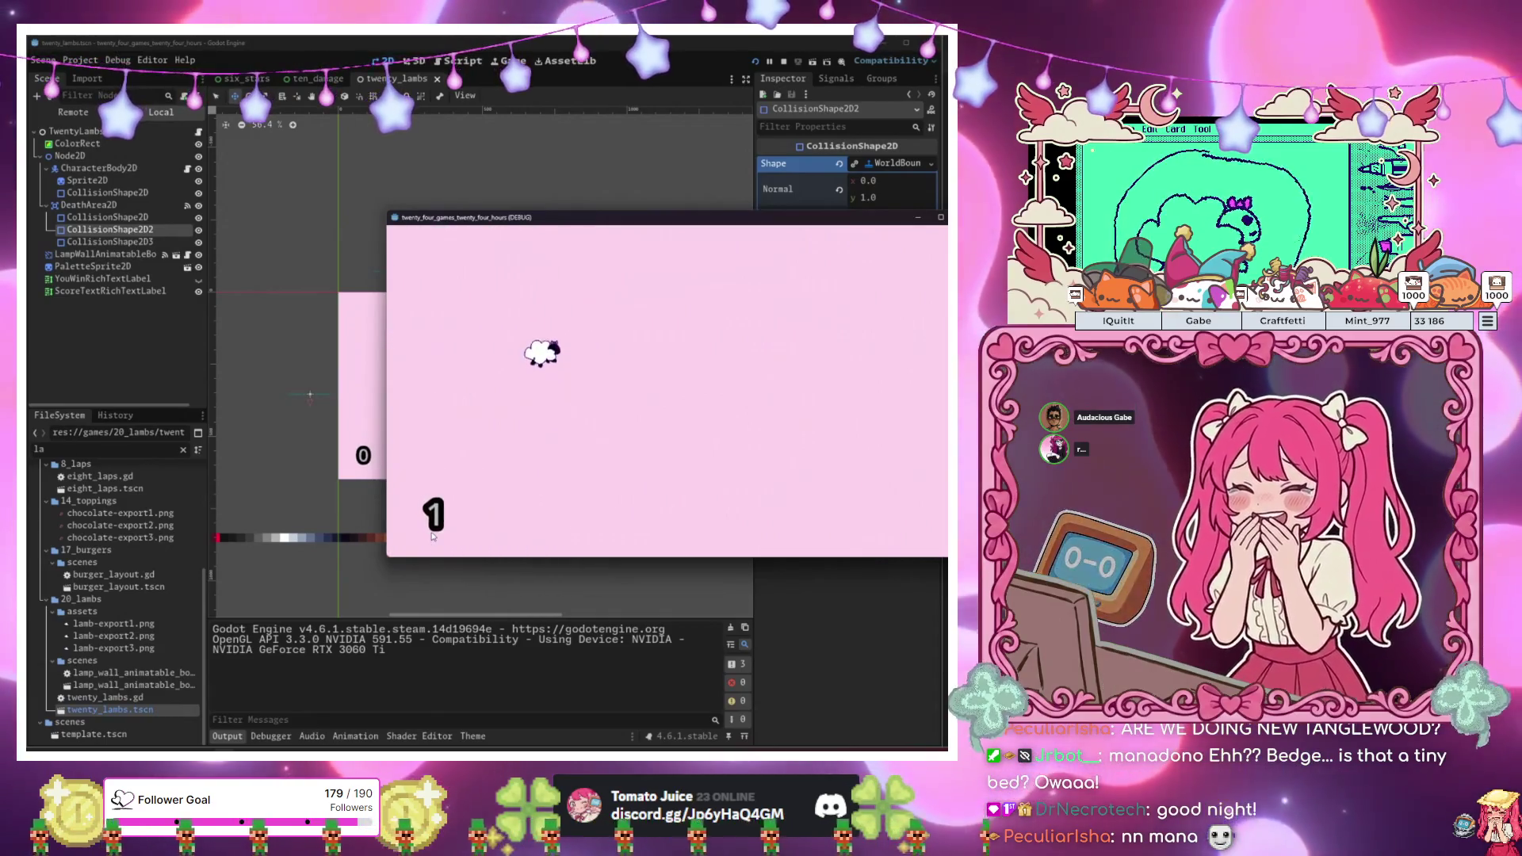
pyautogui.press('space')
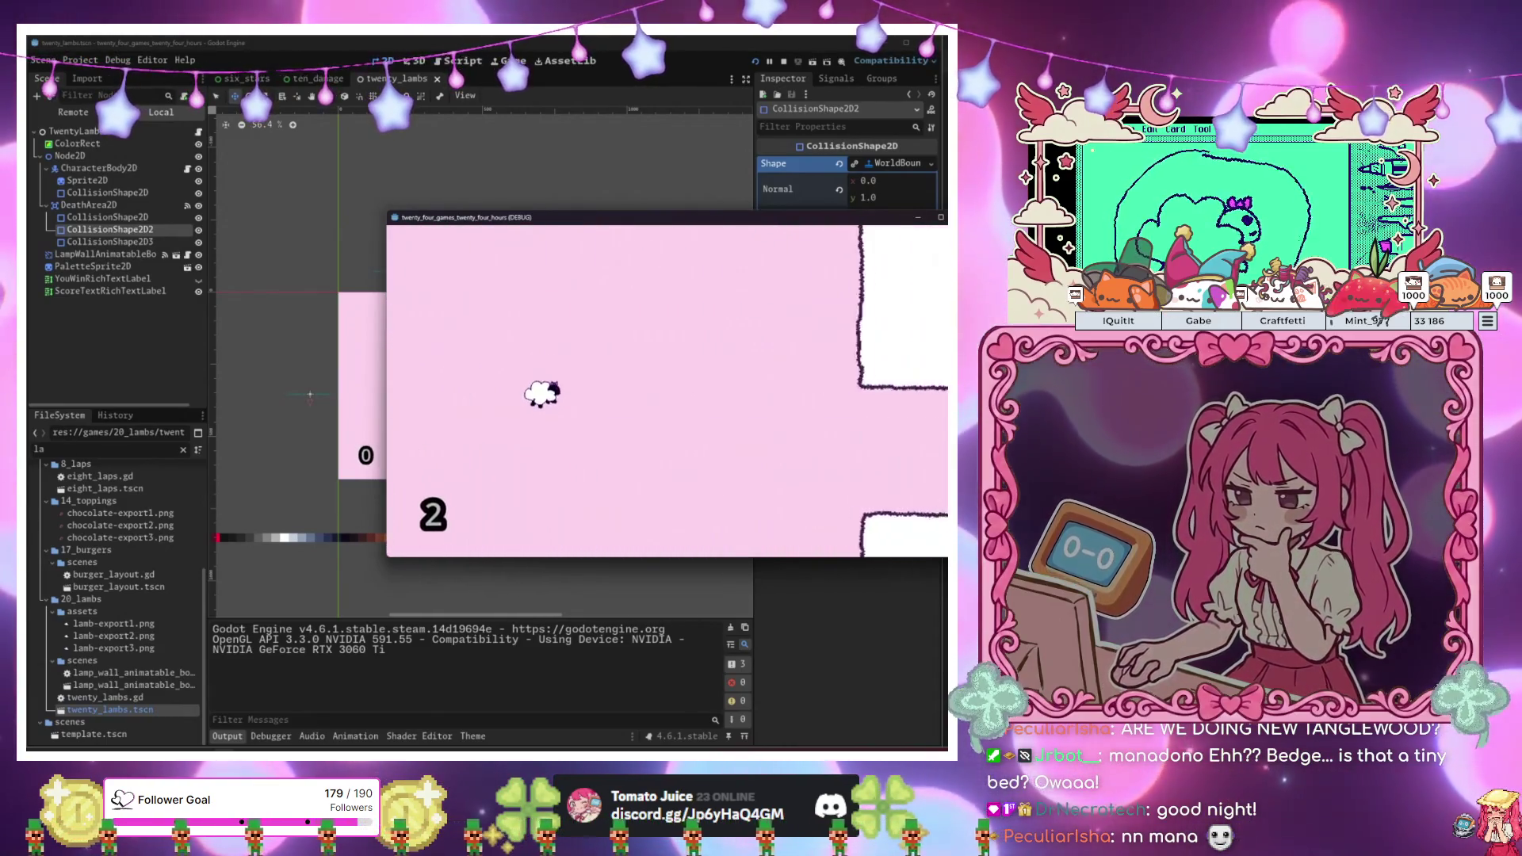
pyautogui.press('space')
pyautogui.press('space')
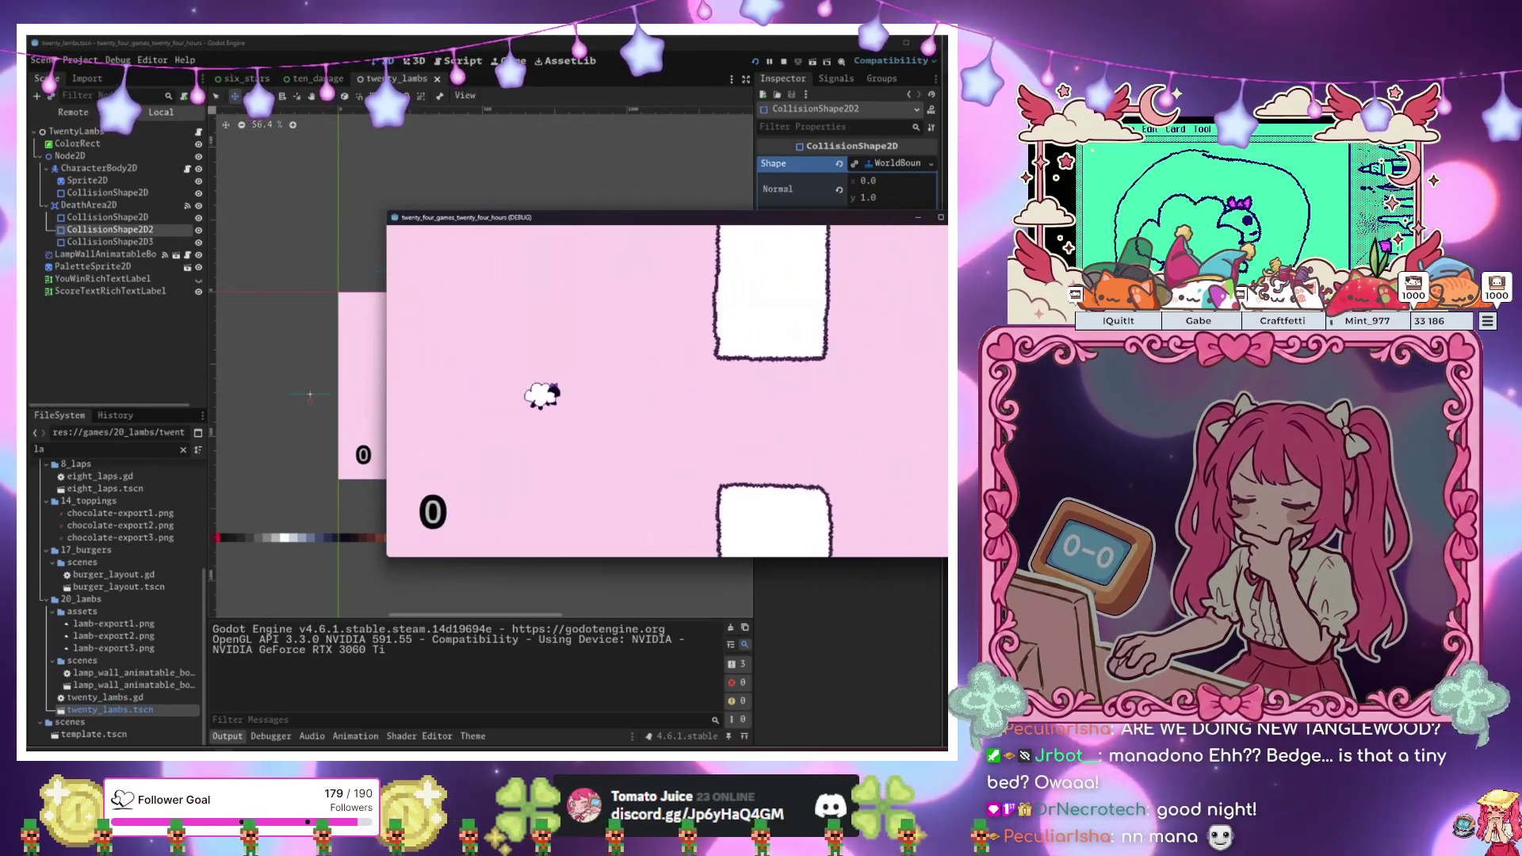
pyautogui.press('F8')
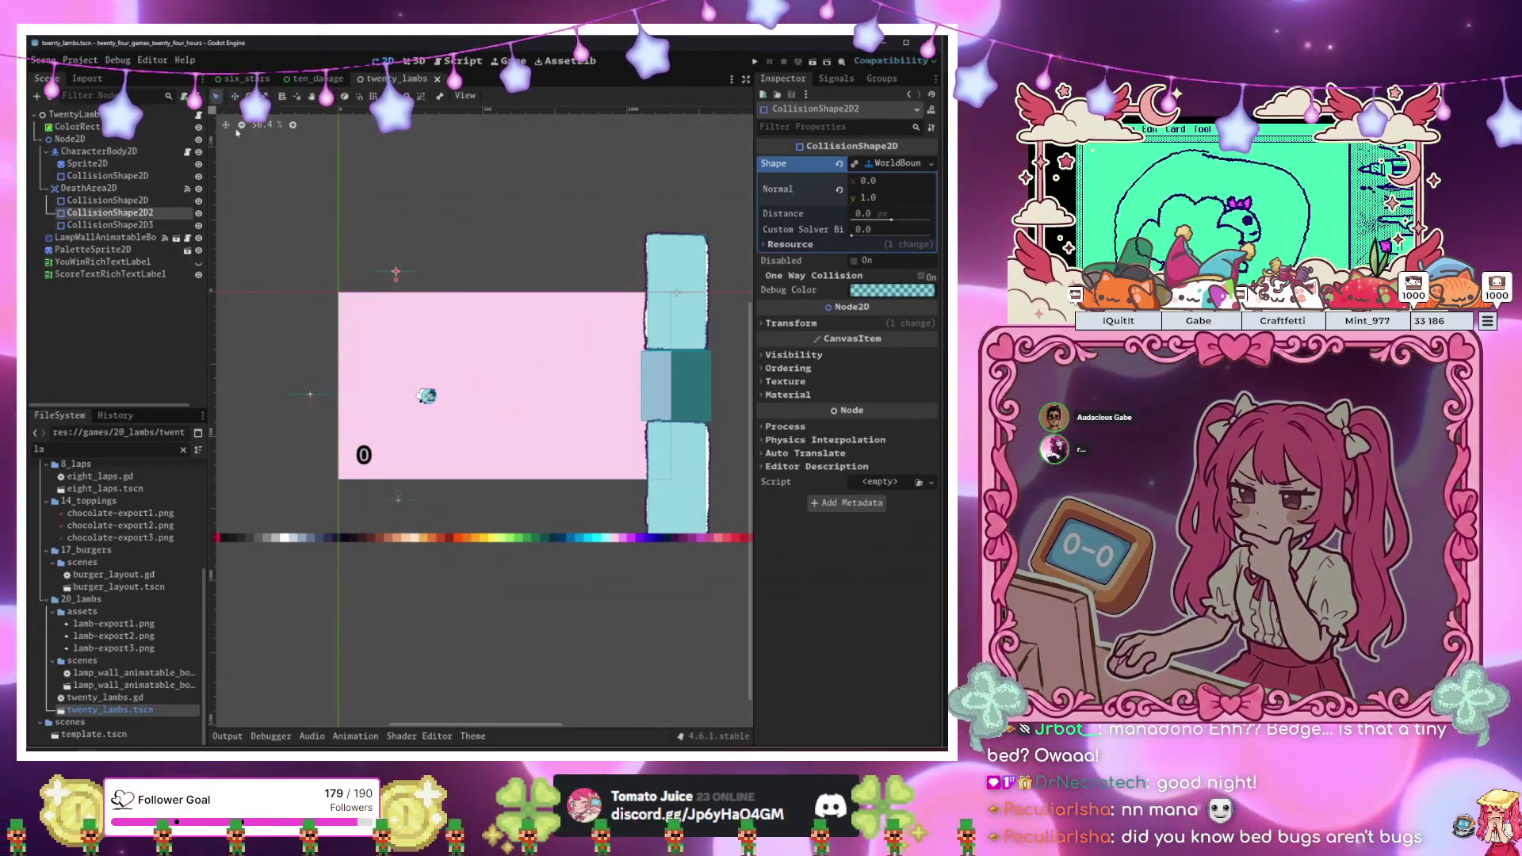
# - Set the first DeathArea2D boundary's normal x to 1.0, then save and run the scene
pyautogui.click(107, 199)
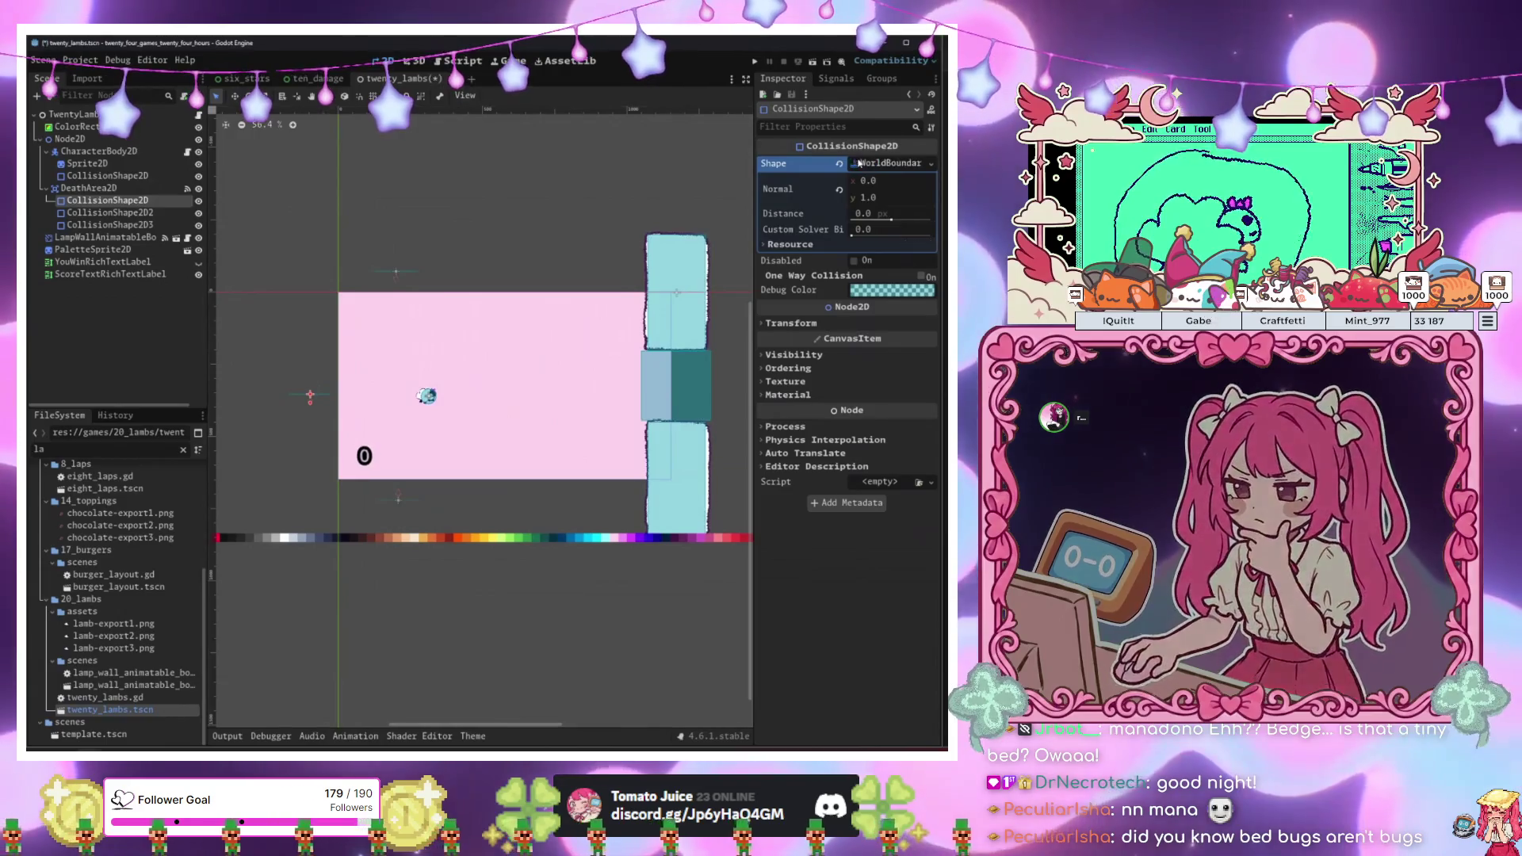
pyautogui.click(881, 194)
pyautogui.click(872, 181)
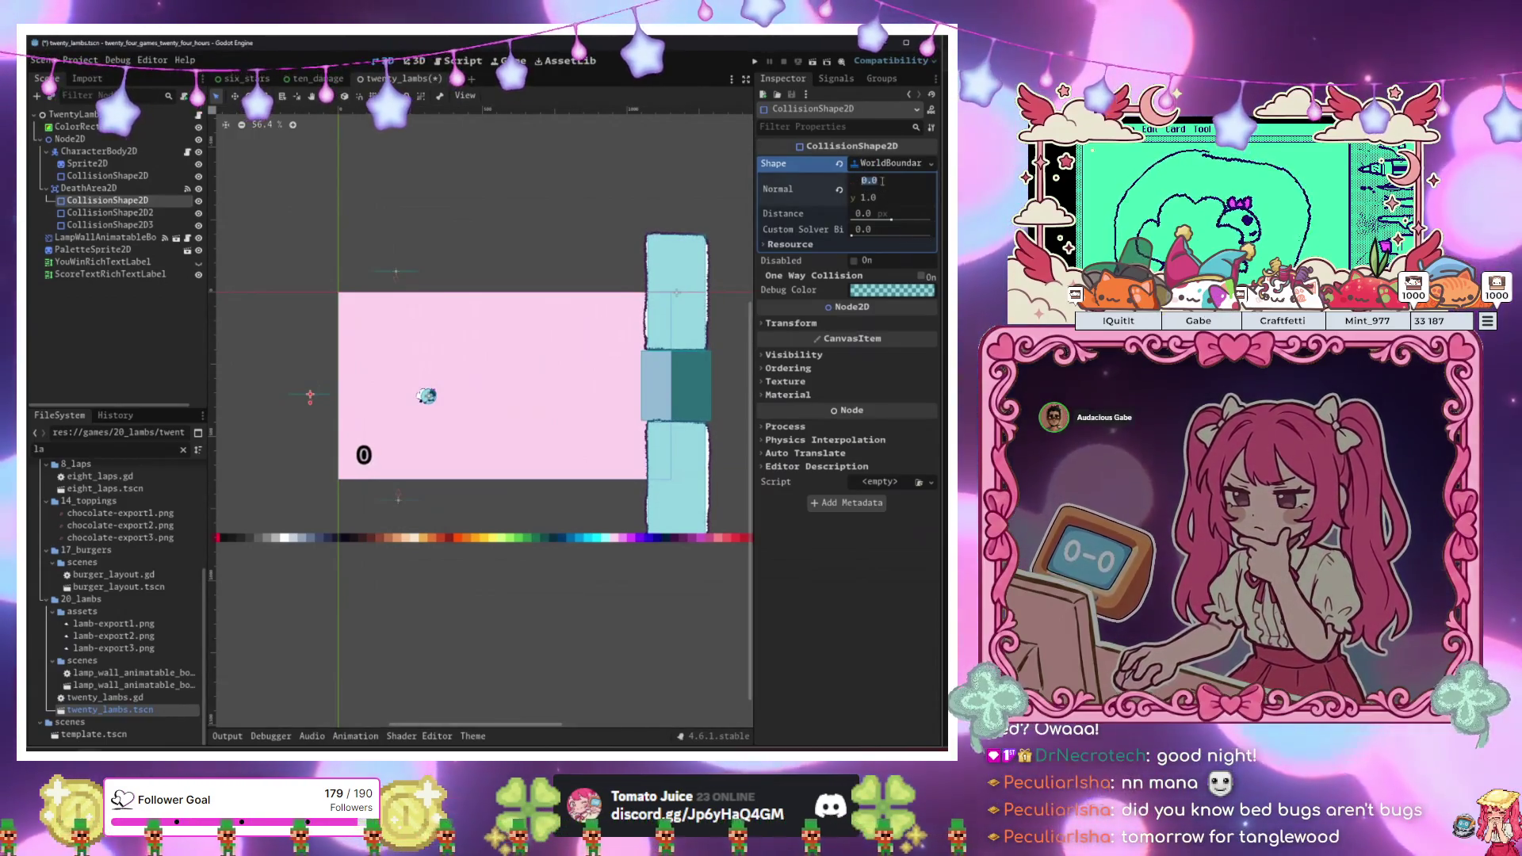
pyautogui.write('1')
pyautogui.press('Return')
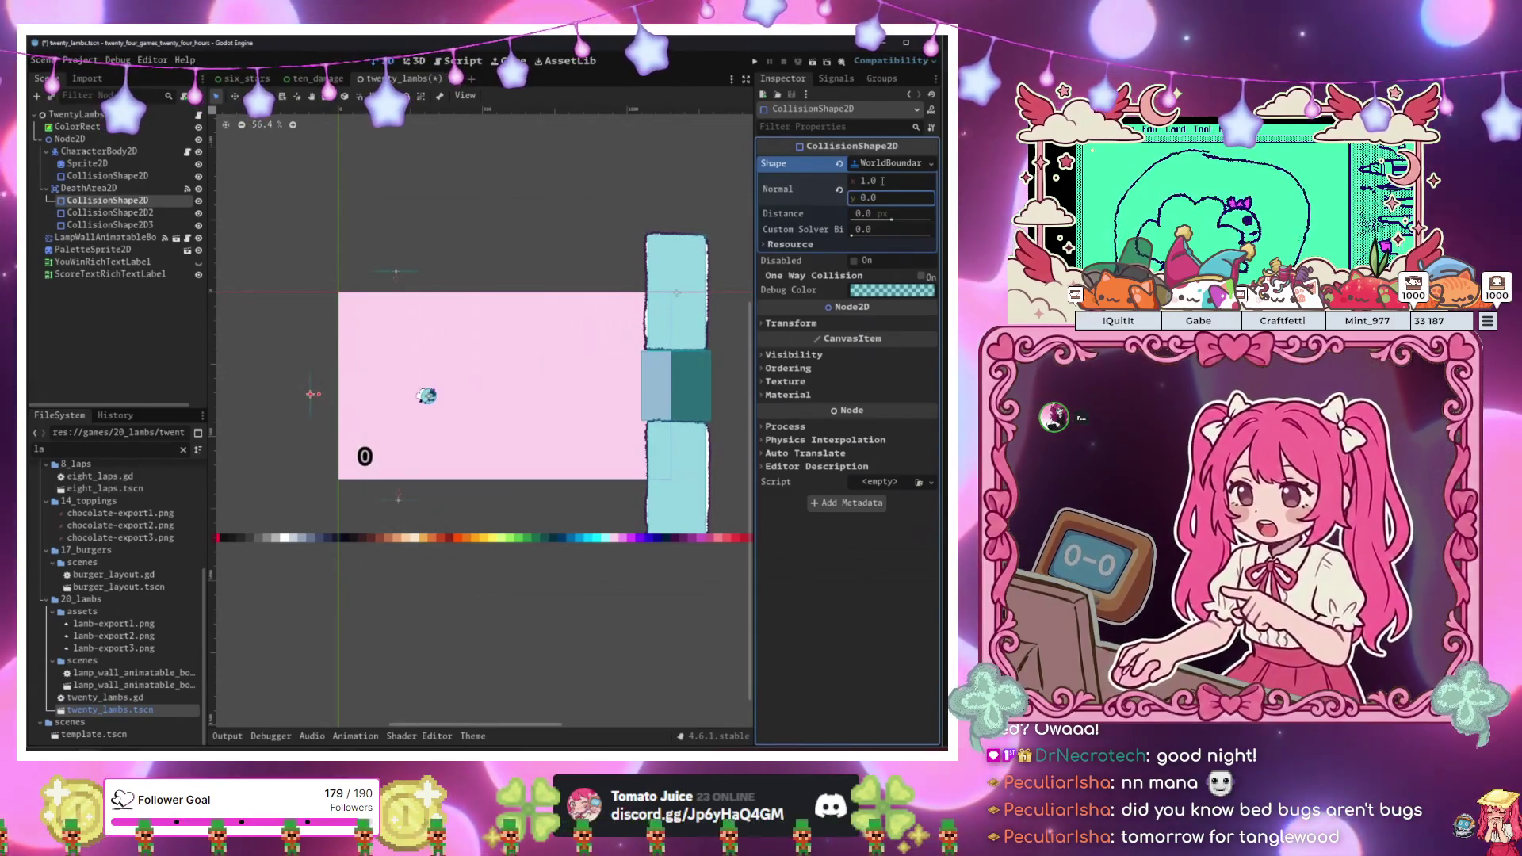
pyautogui.press('F6')
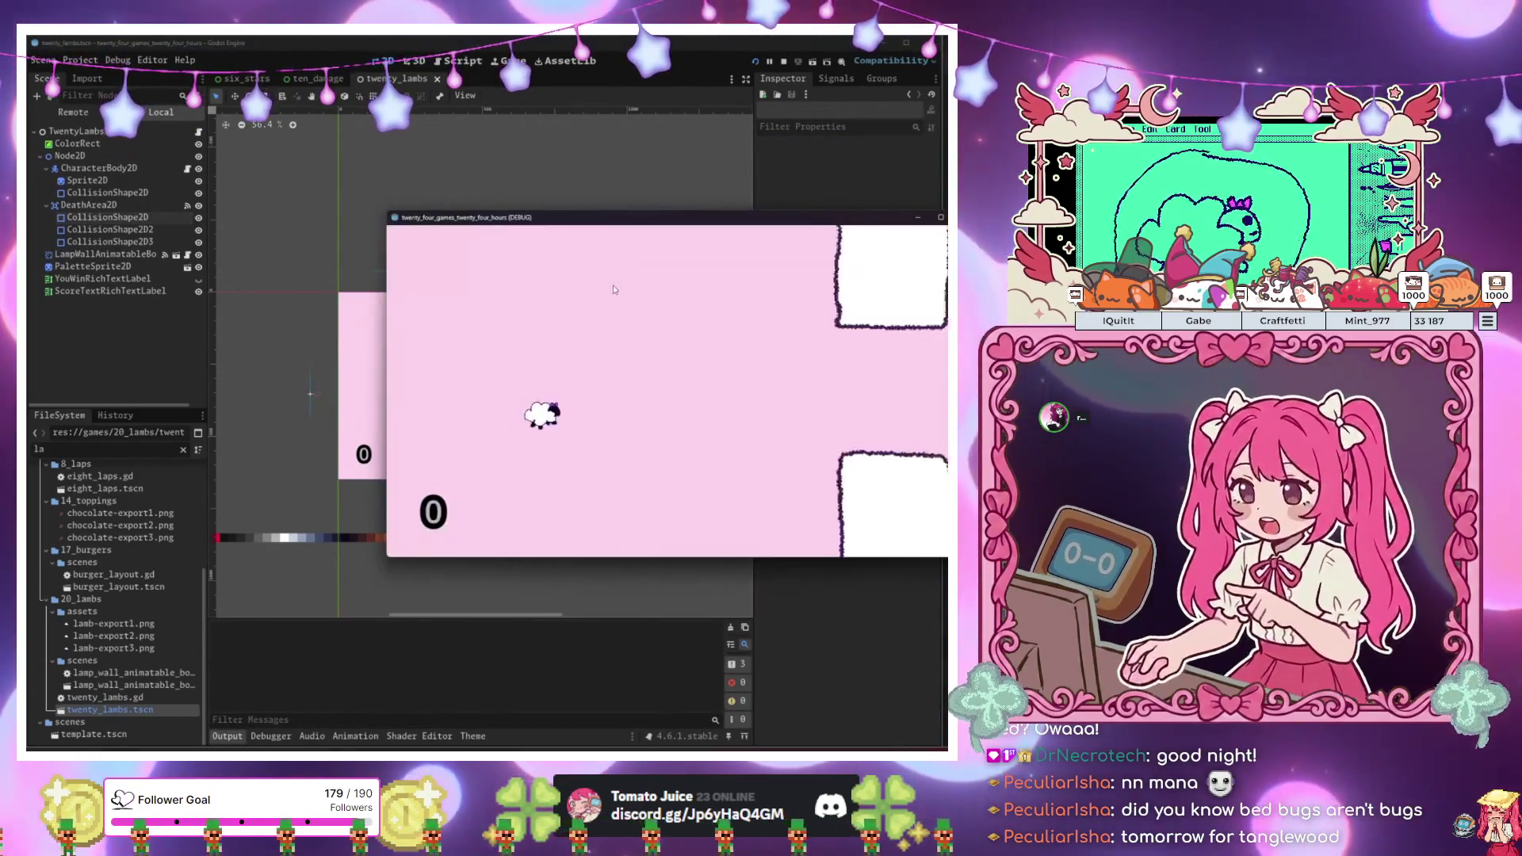
# - Flap the lamb past pillars to a score of 4, then stop the run with F8
pyautogui.click(626, 332)
pyautogui.click(627, 334)
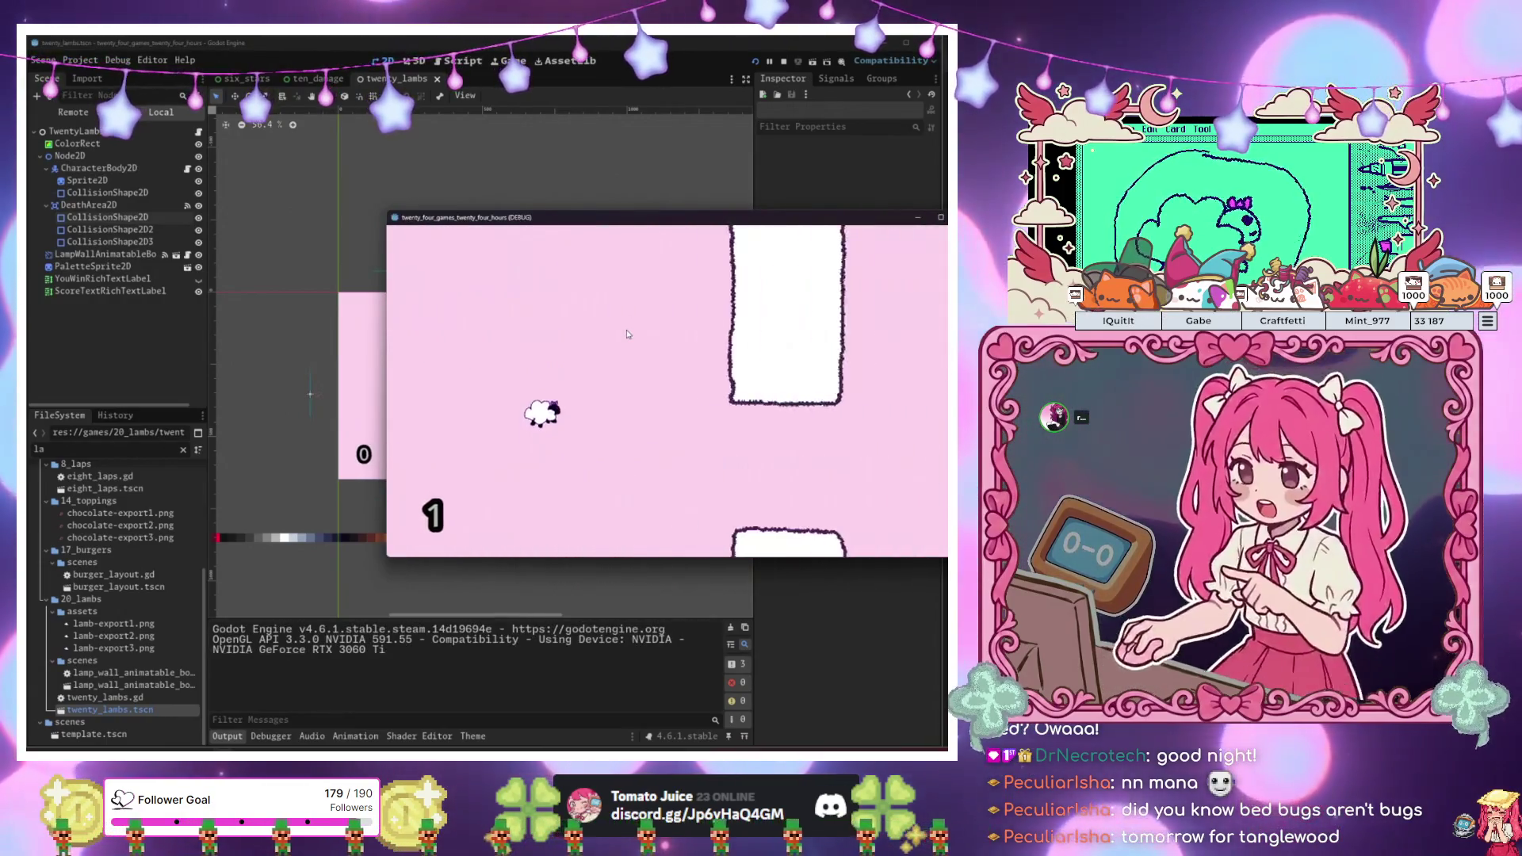
pyautogui.click(626, 334)
pyautogui.click(627, 334)
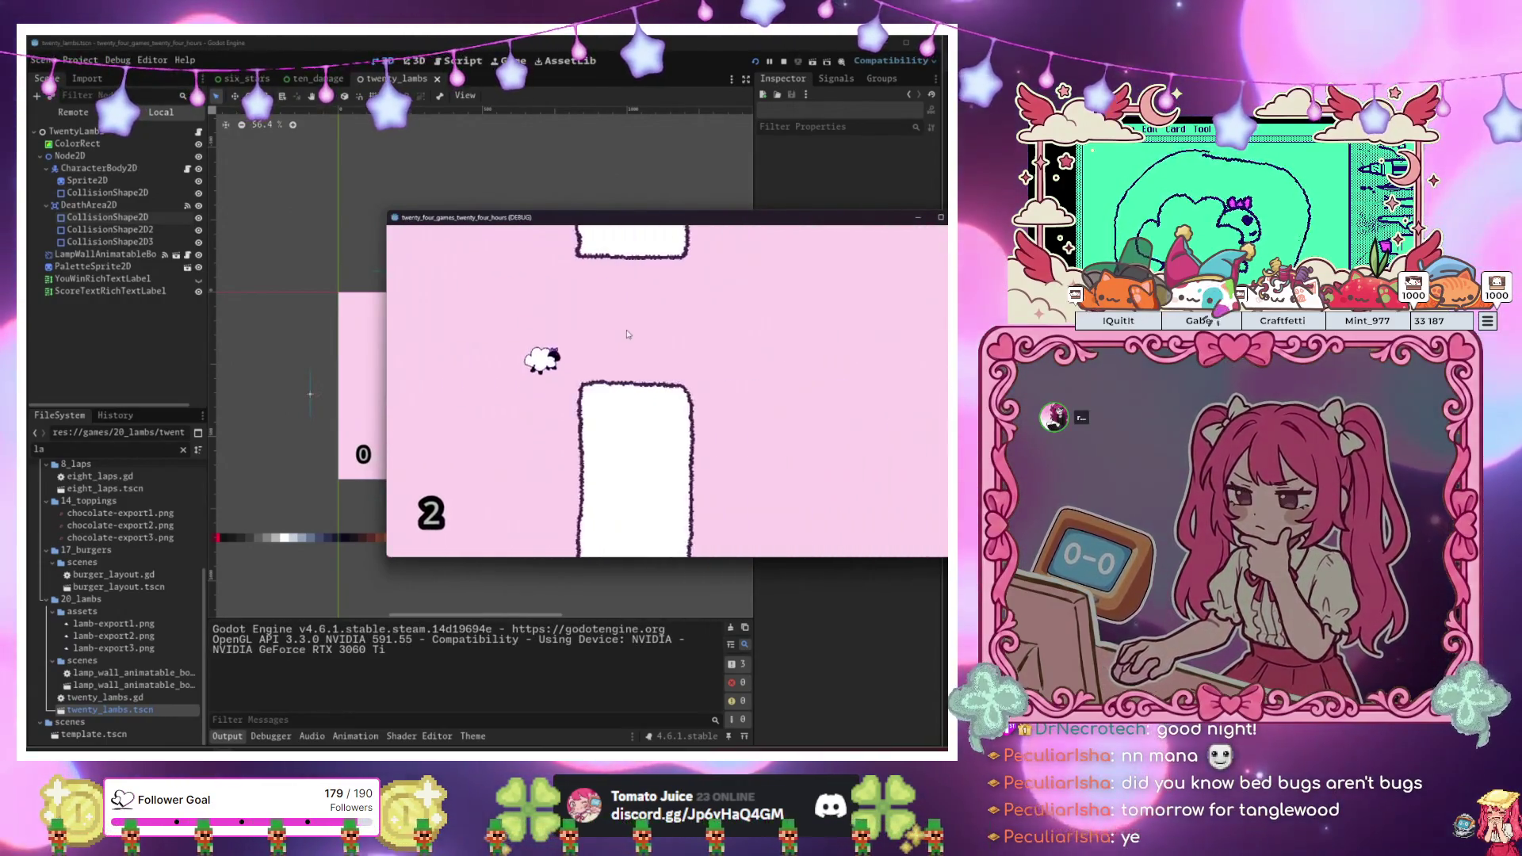
pyautogui.click(626, 333)
pyautogui.click(626, 333)
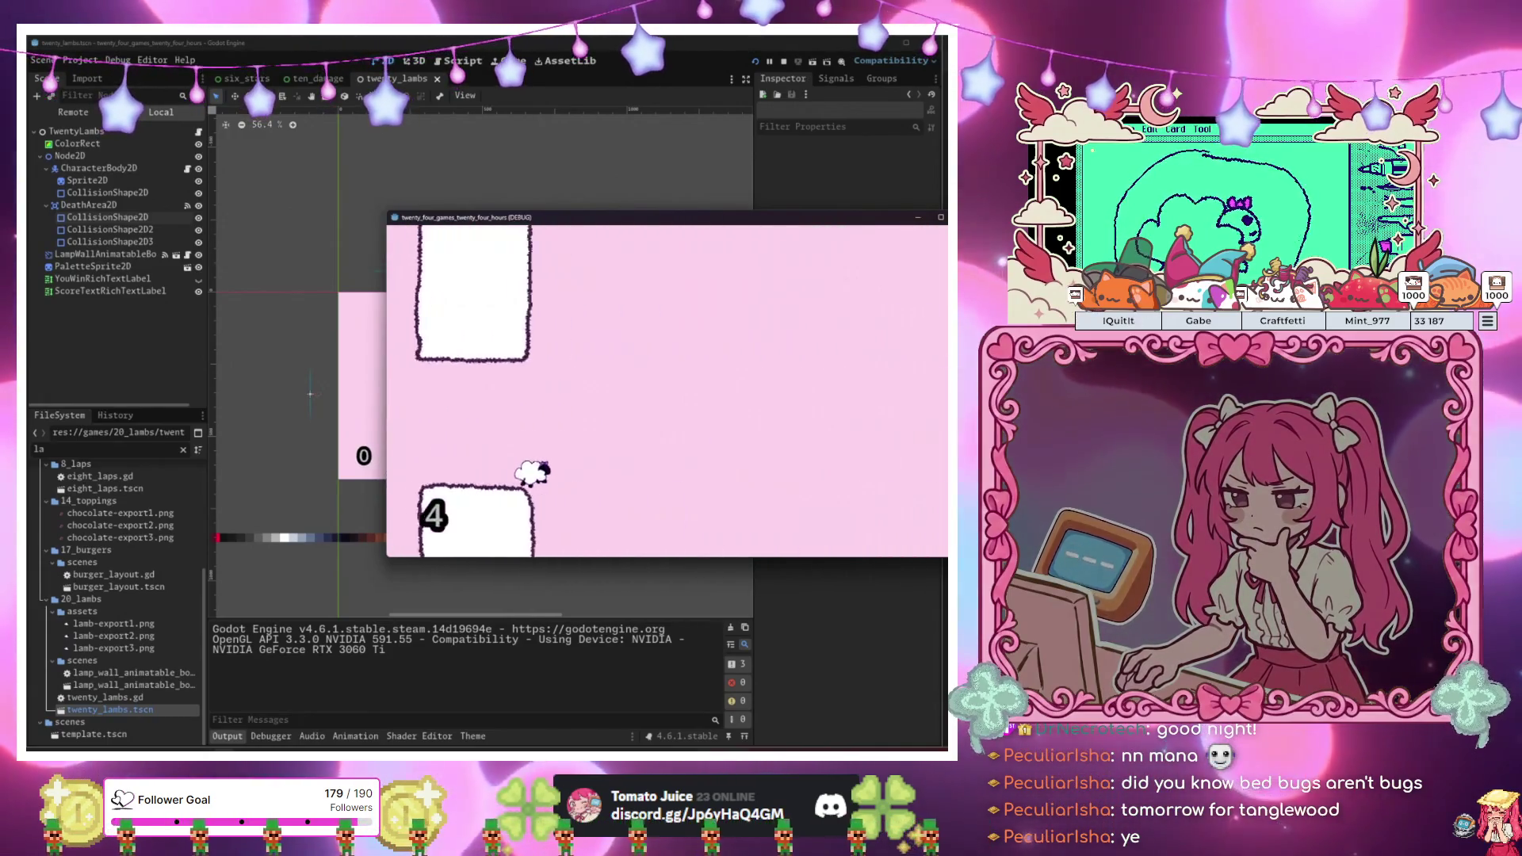
pyautogui.press('F8')
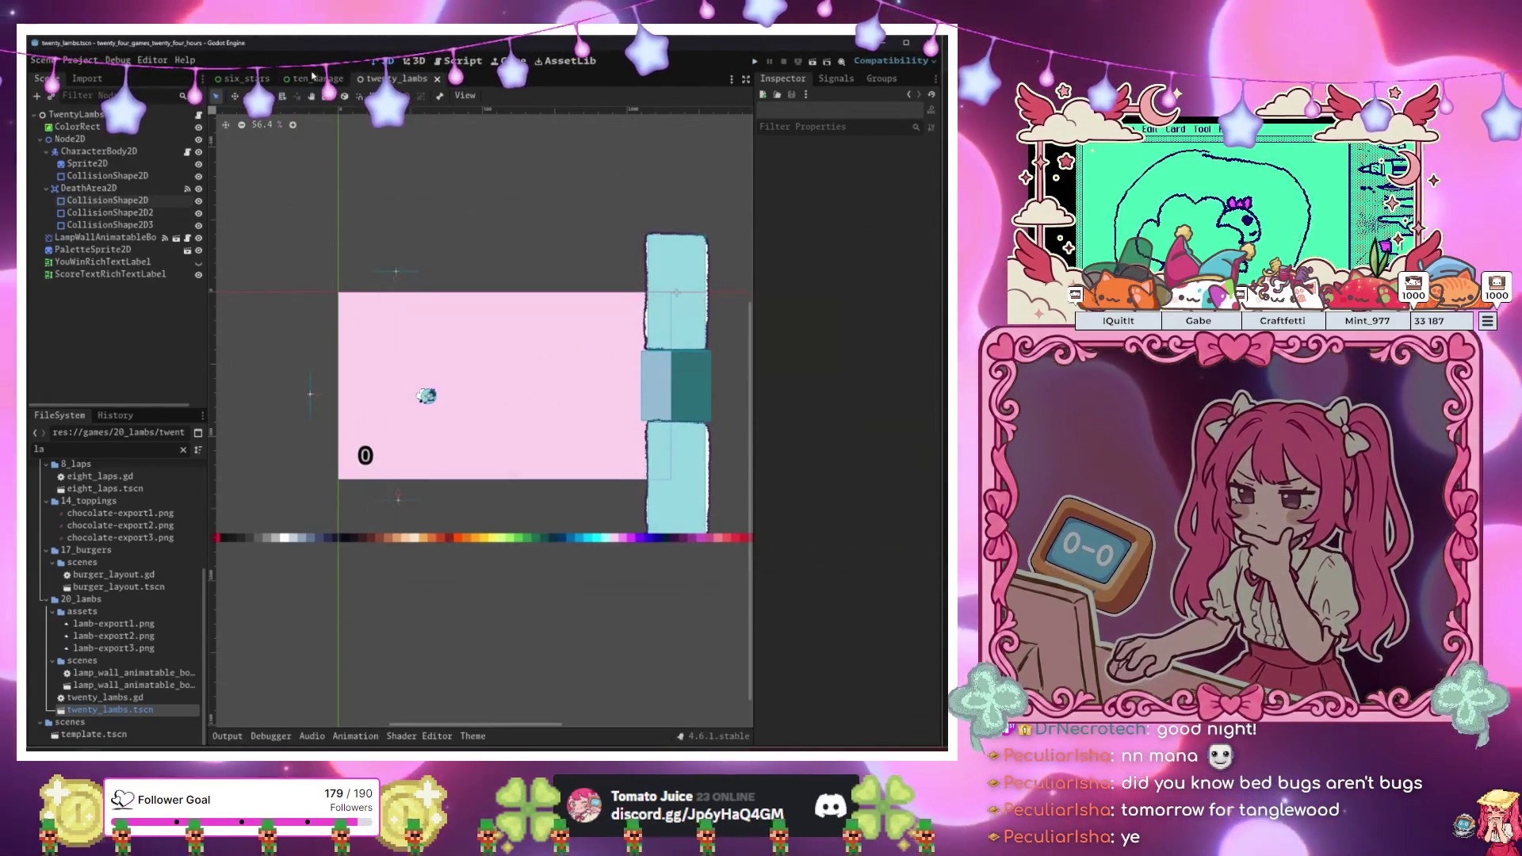
# - Switch to the ten_damage scene and delete the 10TextureRect2 knife image node
pyautogui.click(313, 78)
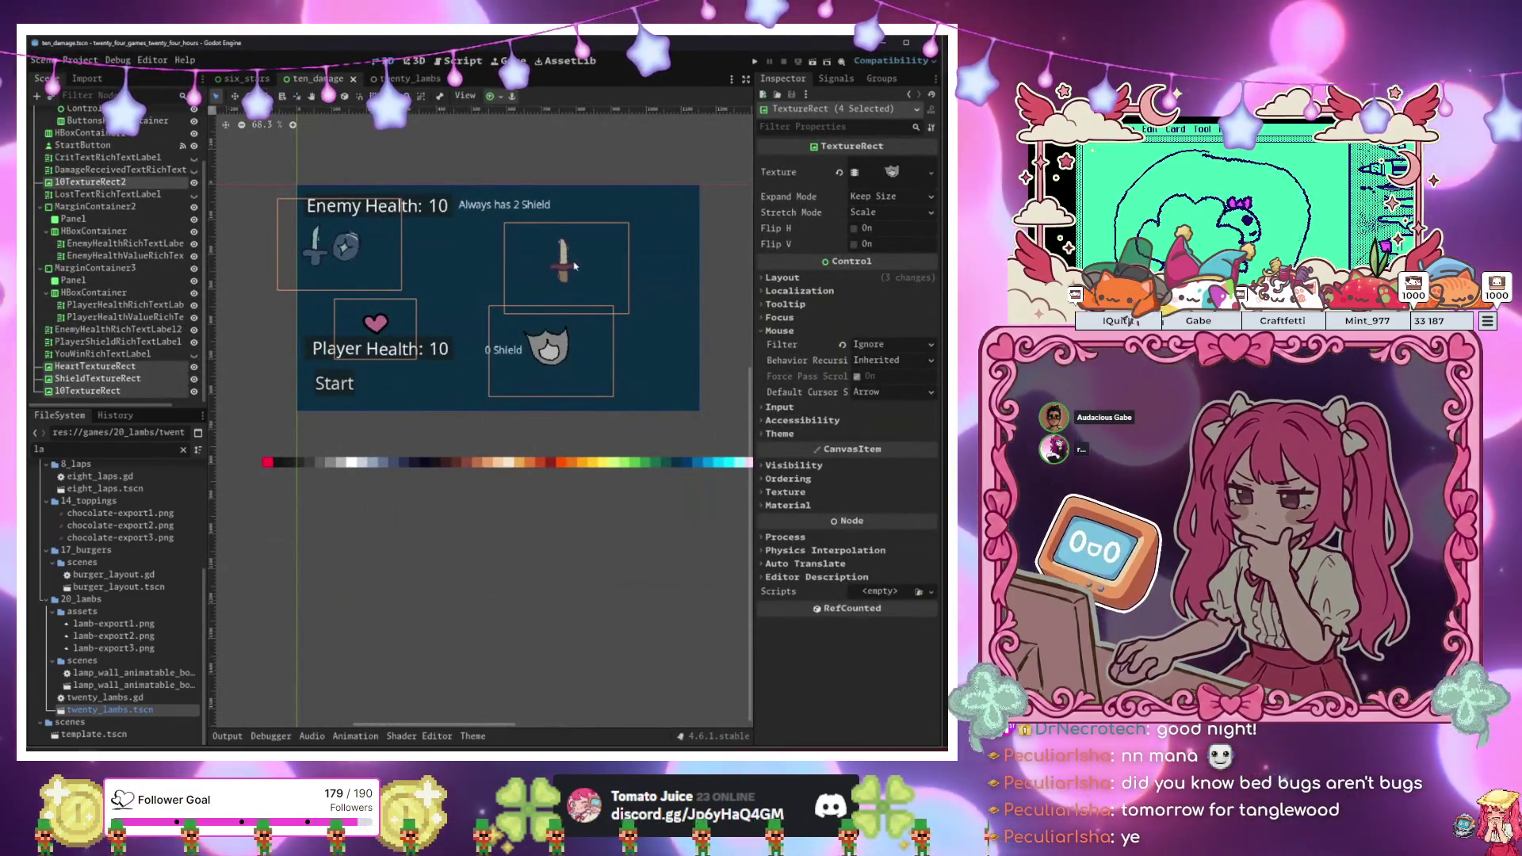
pyautogui.click(111, 183)
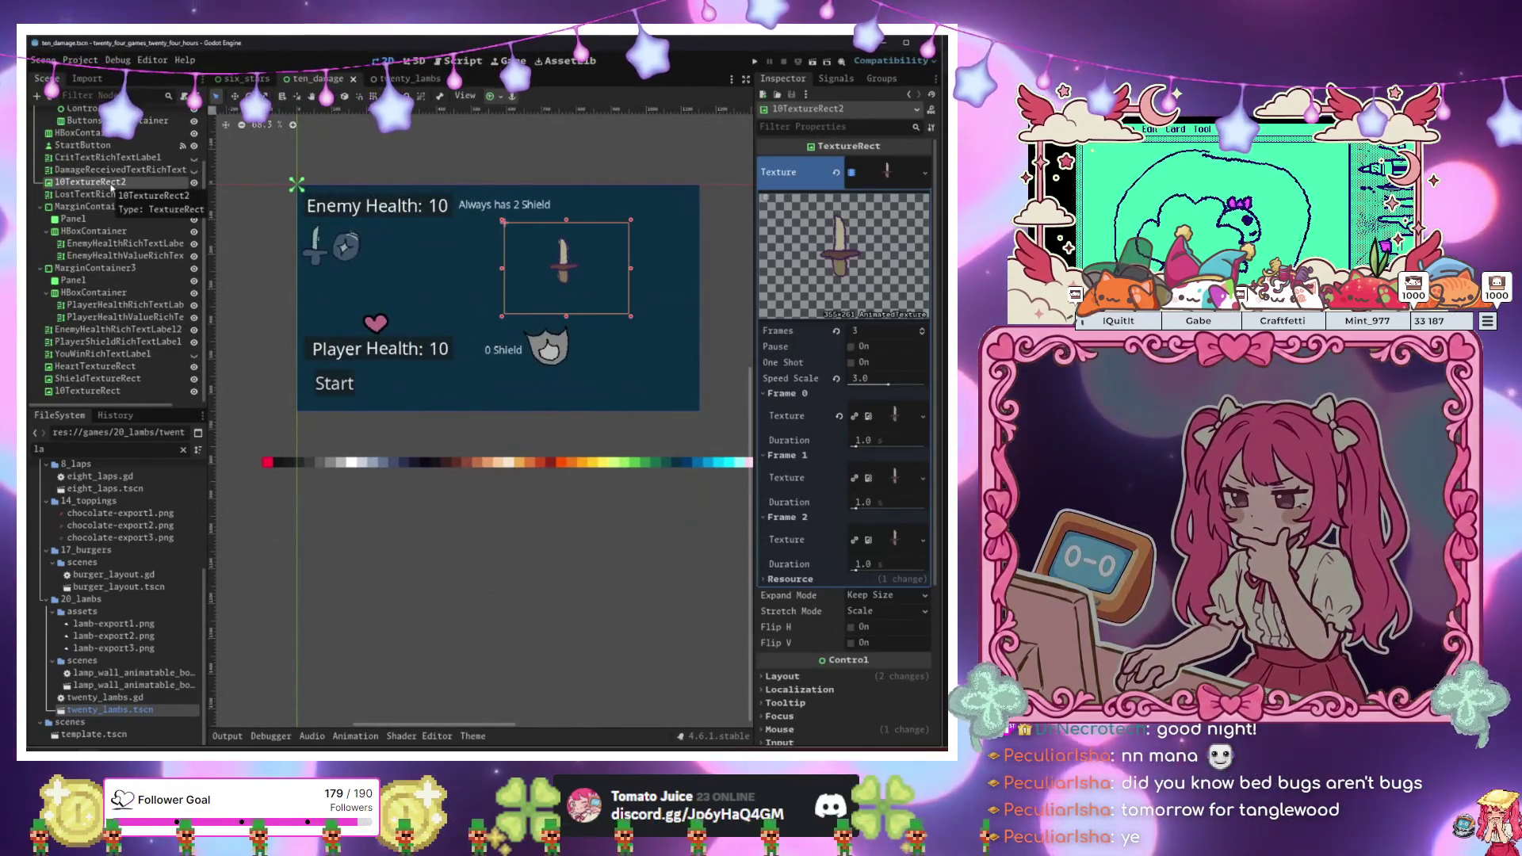
pyautogui.press('Delete')
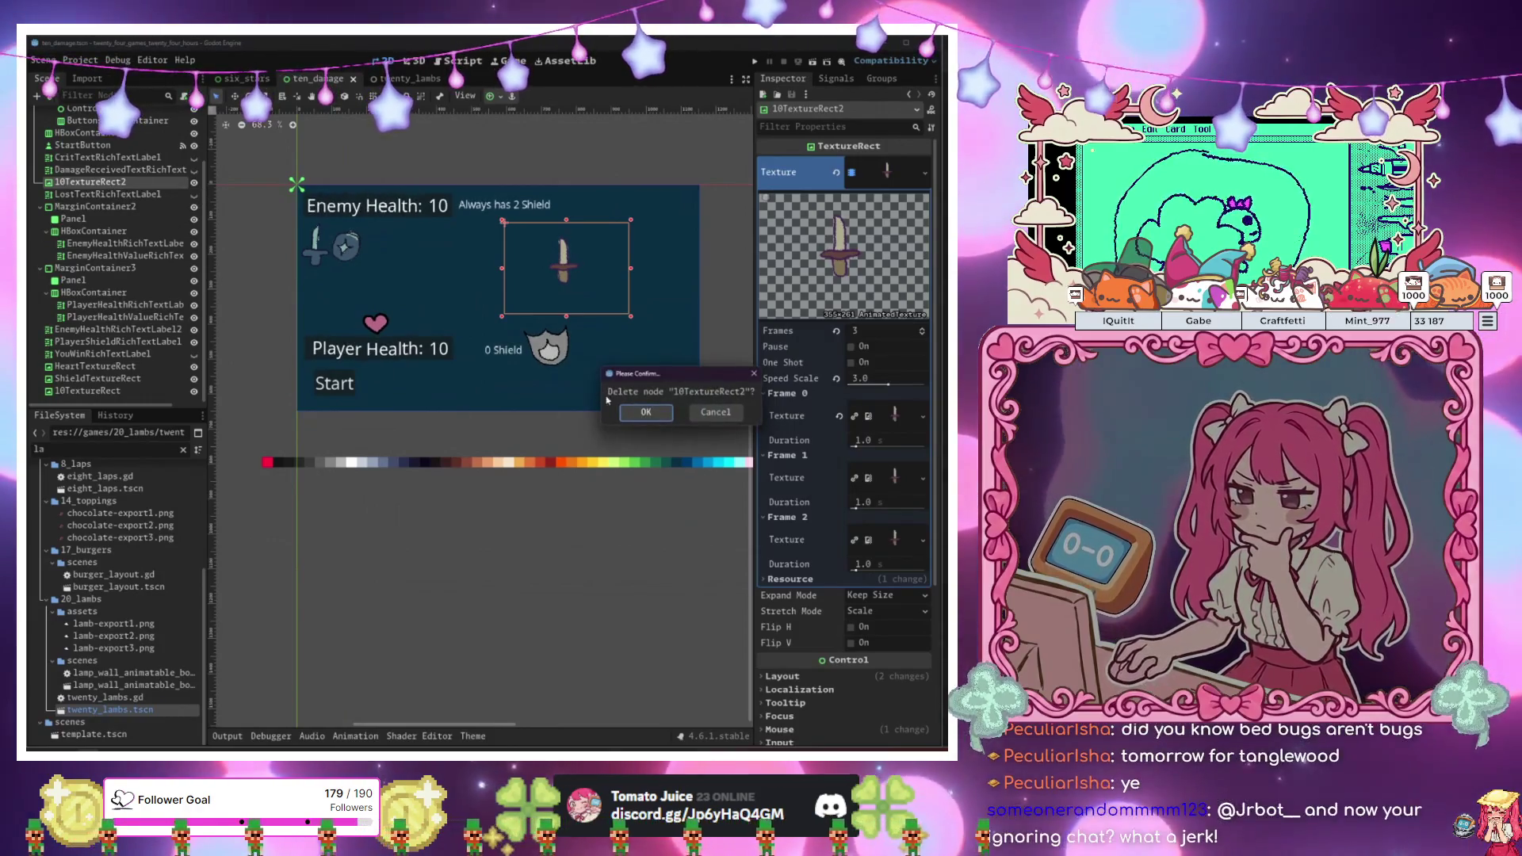
pyautogui.click(632, 411)
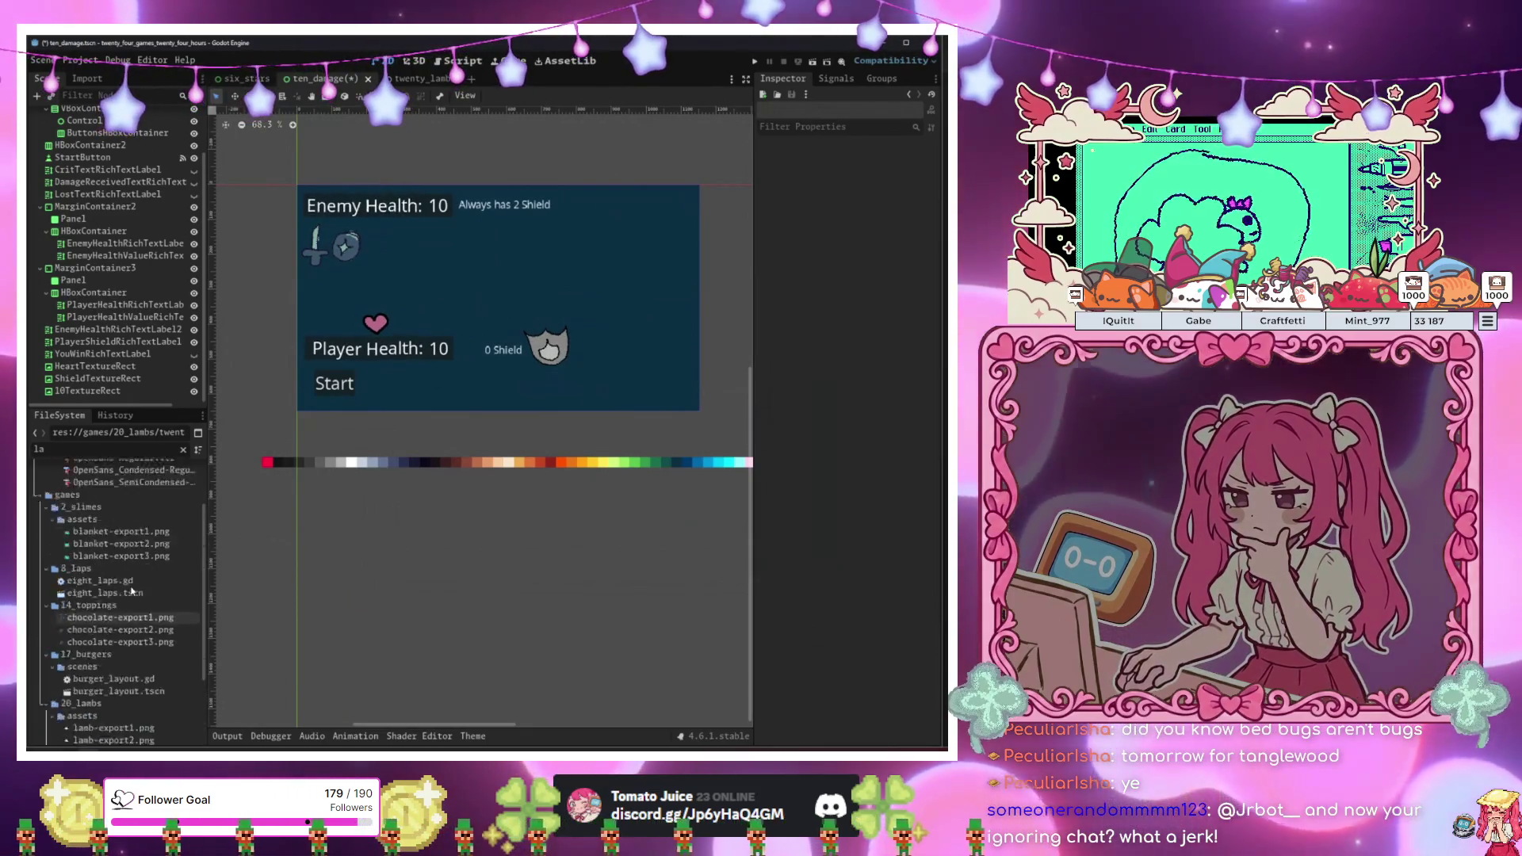
# - Clear the FileSystem filter, preview 11-export1.png in 11_pong, and open eleven_pongs from 11_pongs
pyautogui.press('BackSpace')
pyautogui.press('BackSpace')
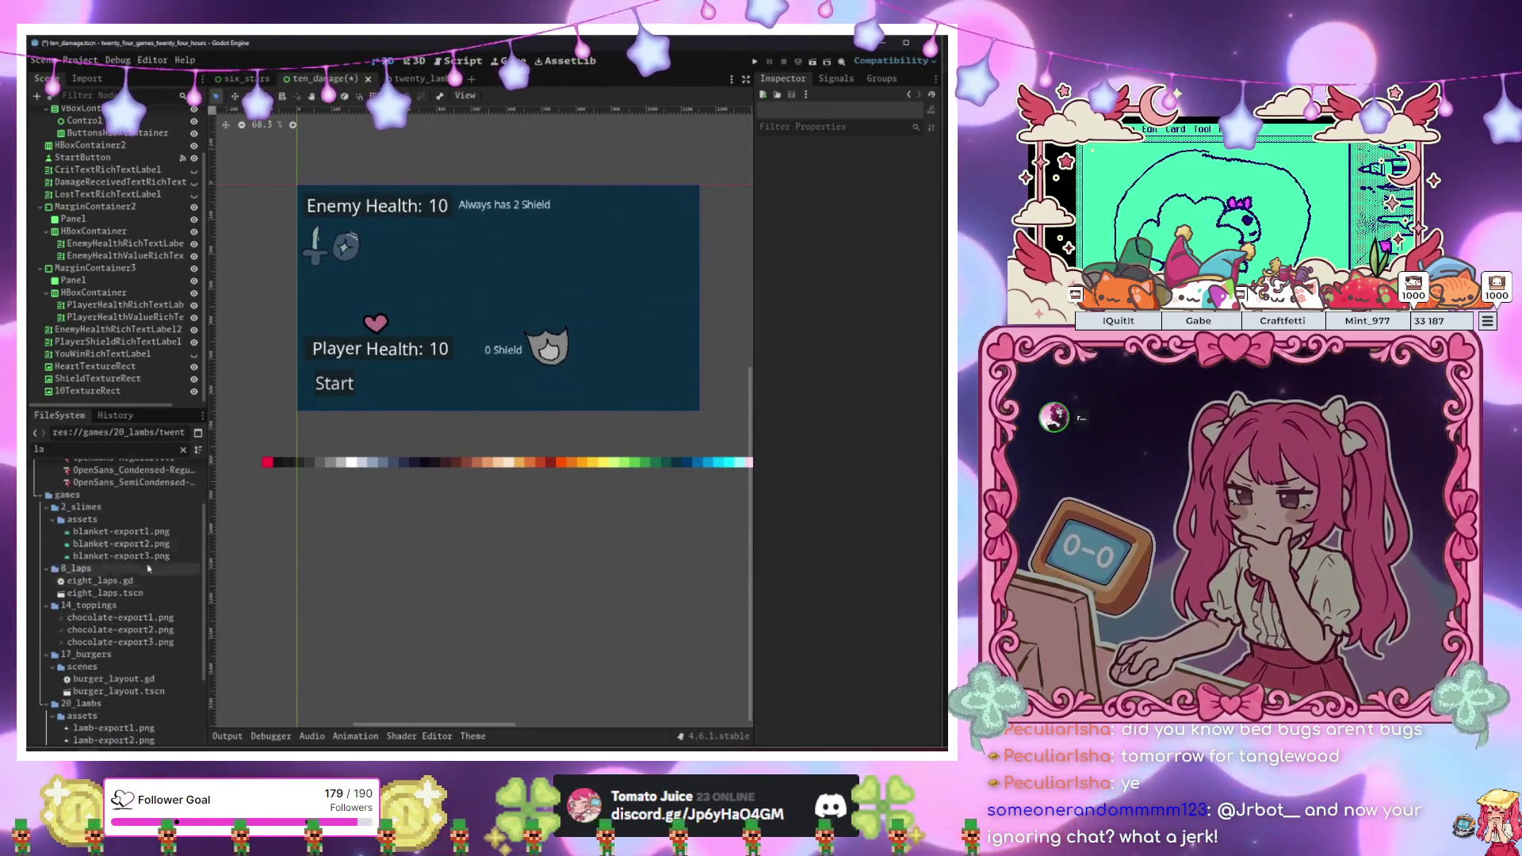
pyautogui.scroll(3, 132, 565)
pyautogui.scroll(10, 132, 564)
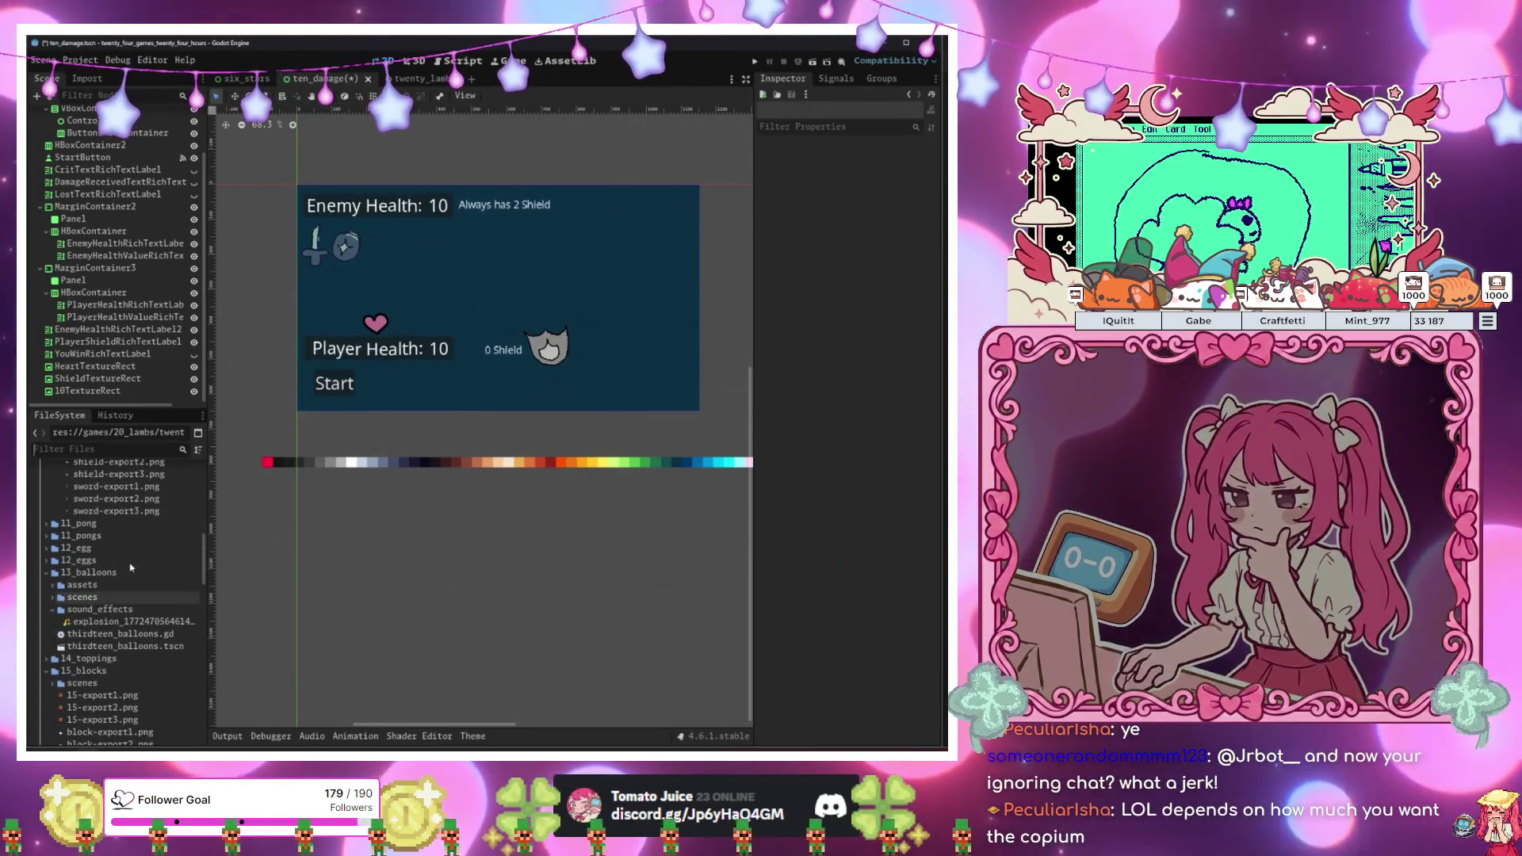
pyautogui.click(46, 528)
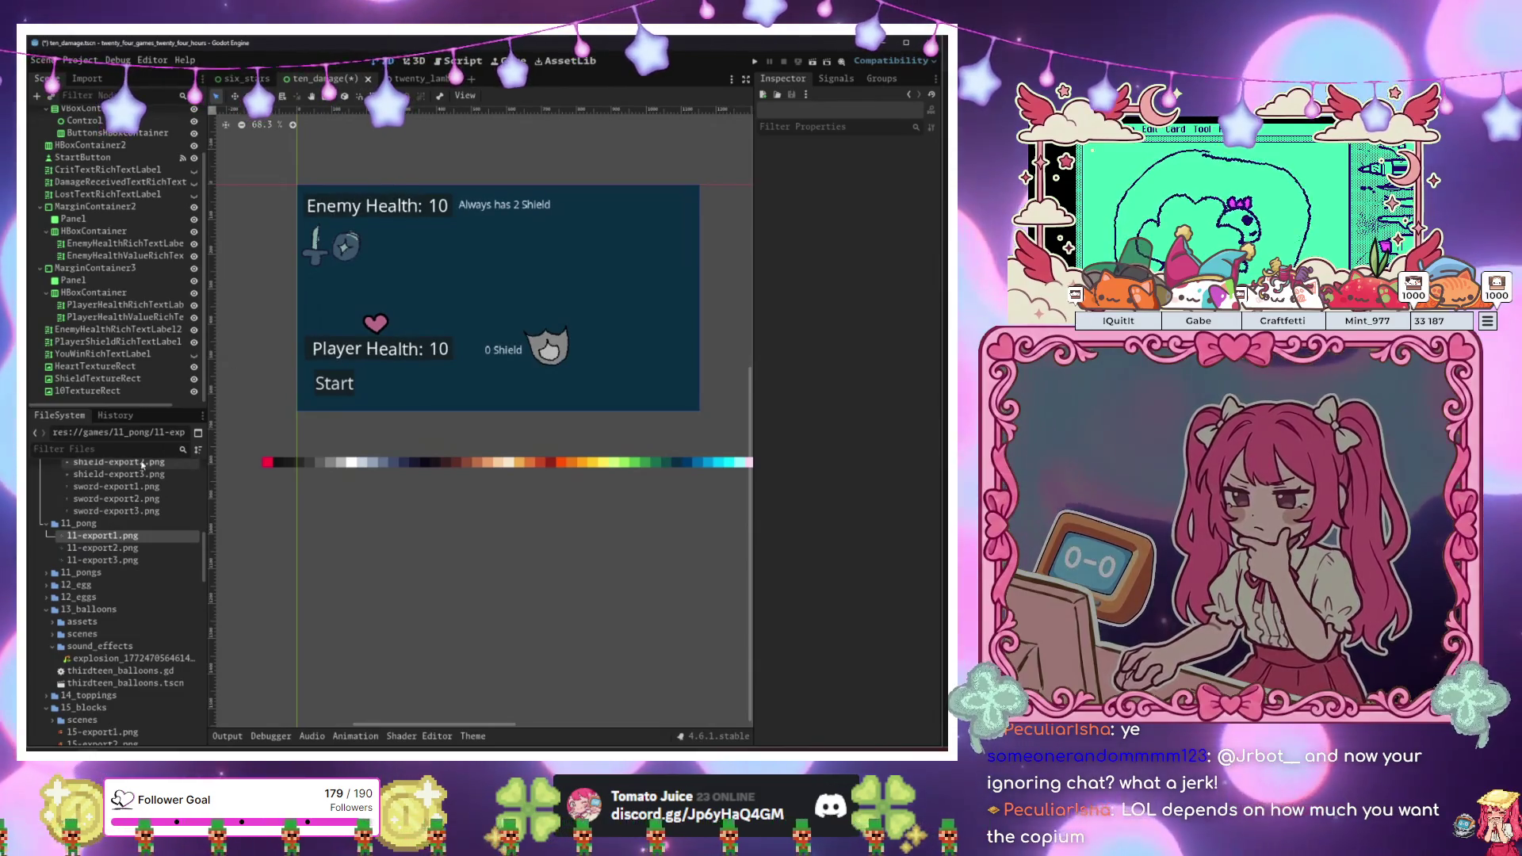
pyautogui.click(103, 536)
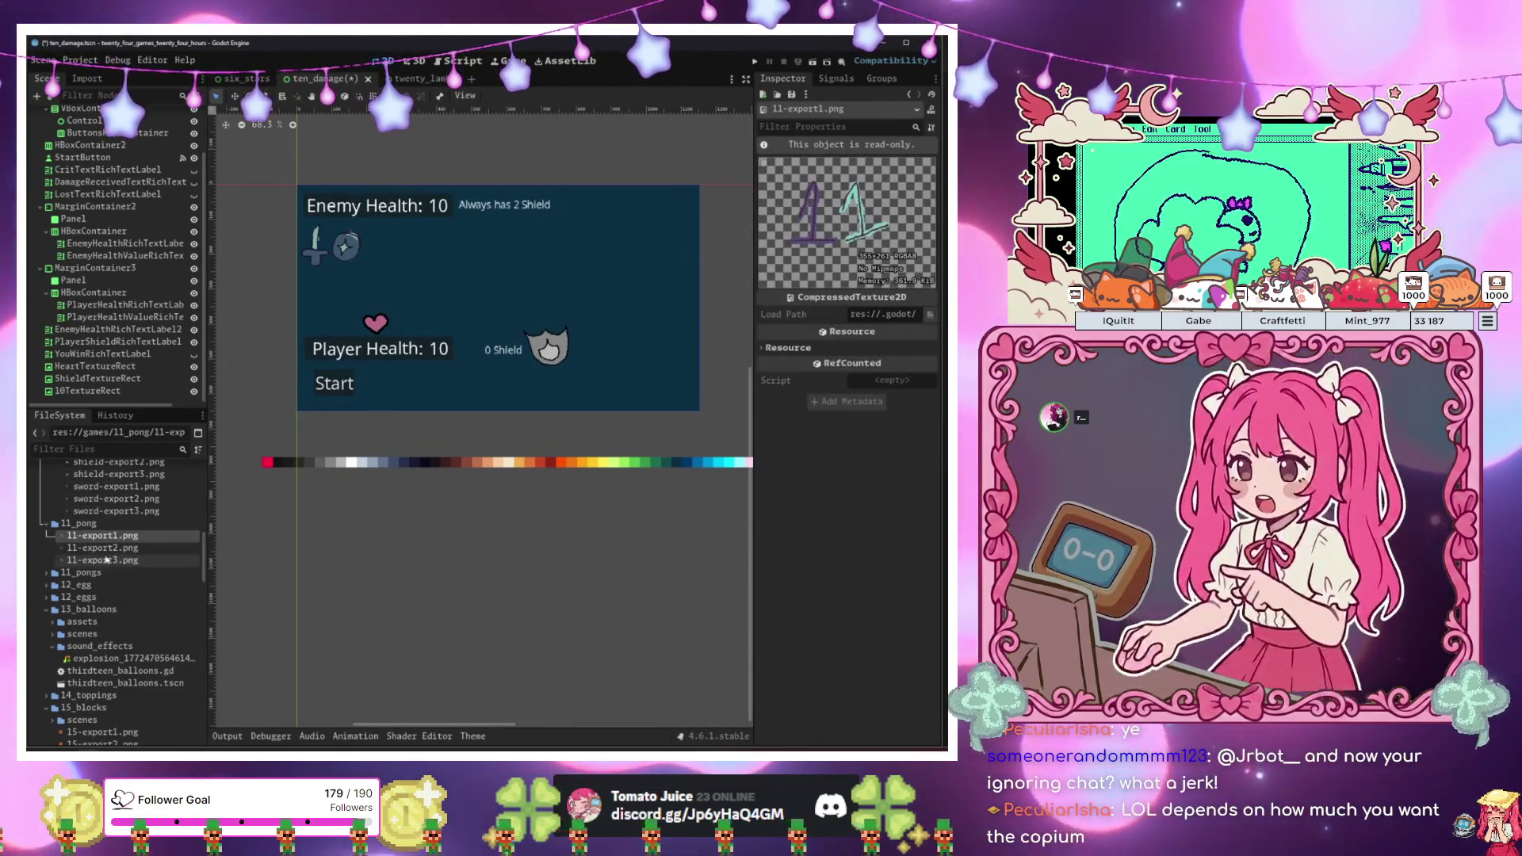
pyautogui.click(46, 574)
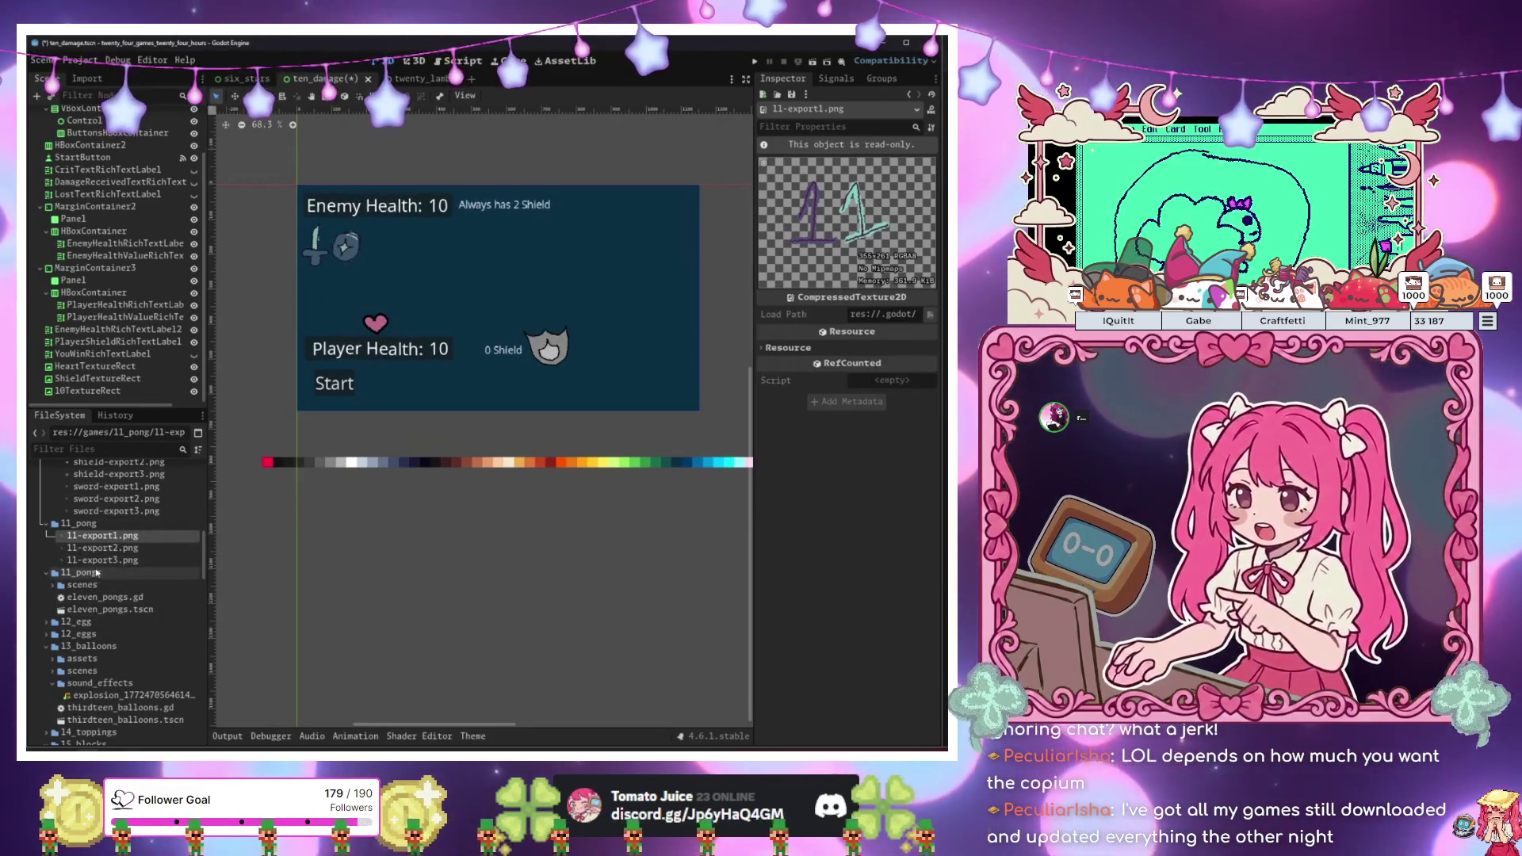
pyautogui.doubleClick(74, 611)
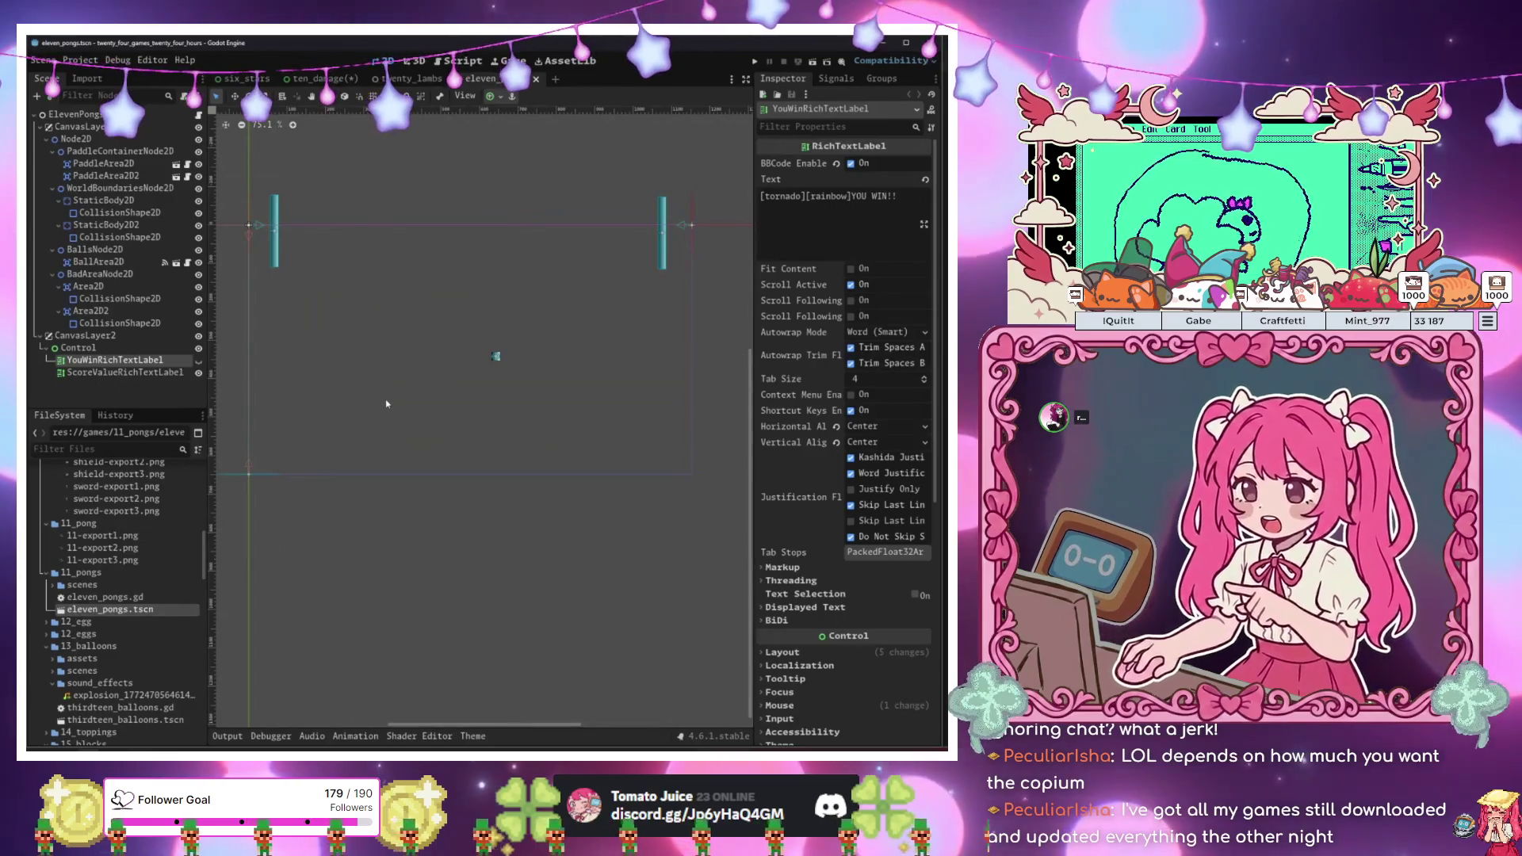
# - Add a ColorRect under ElevenPongs and move it above CanvasLayer as the first child
pyautogui.click(75, 114)
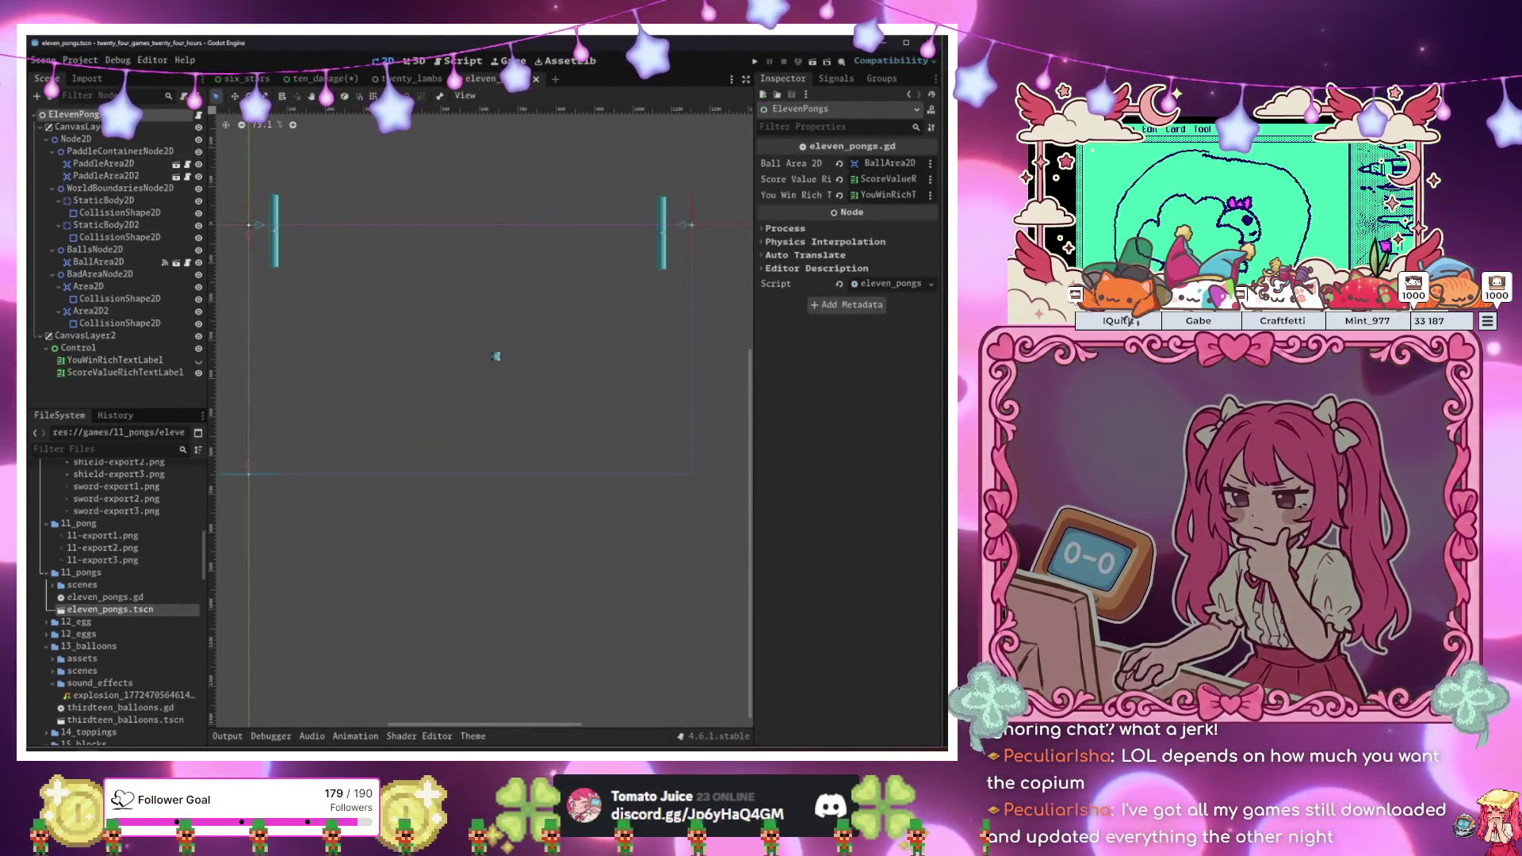
pyautogui.hotkey('ctrl', 'a')
pyautogui.write('col')
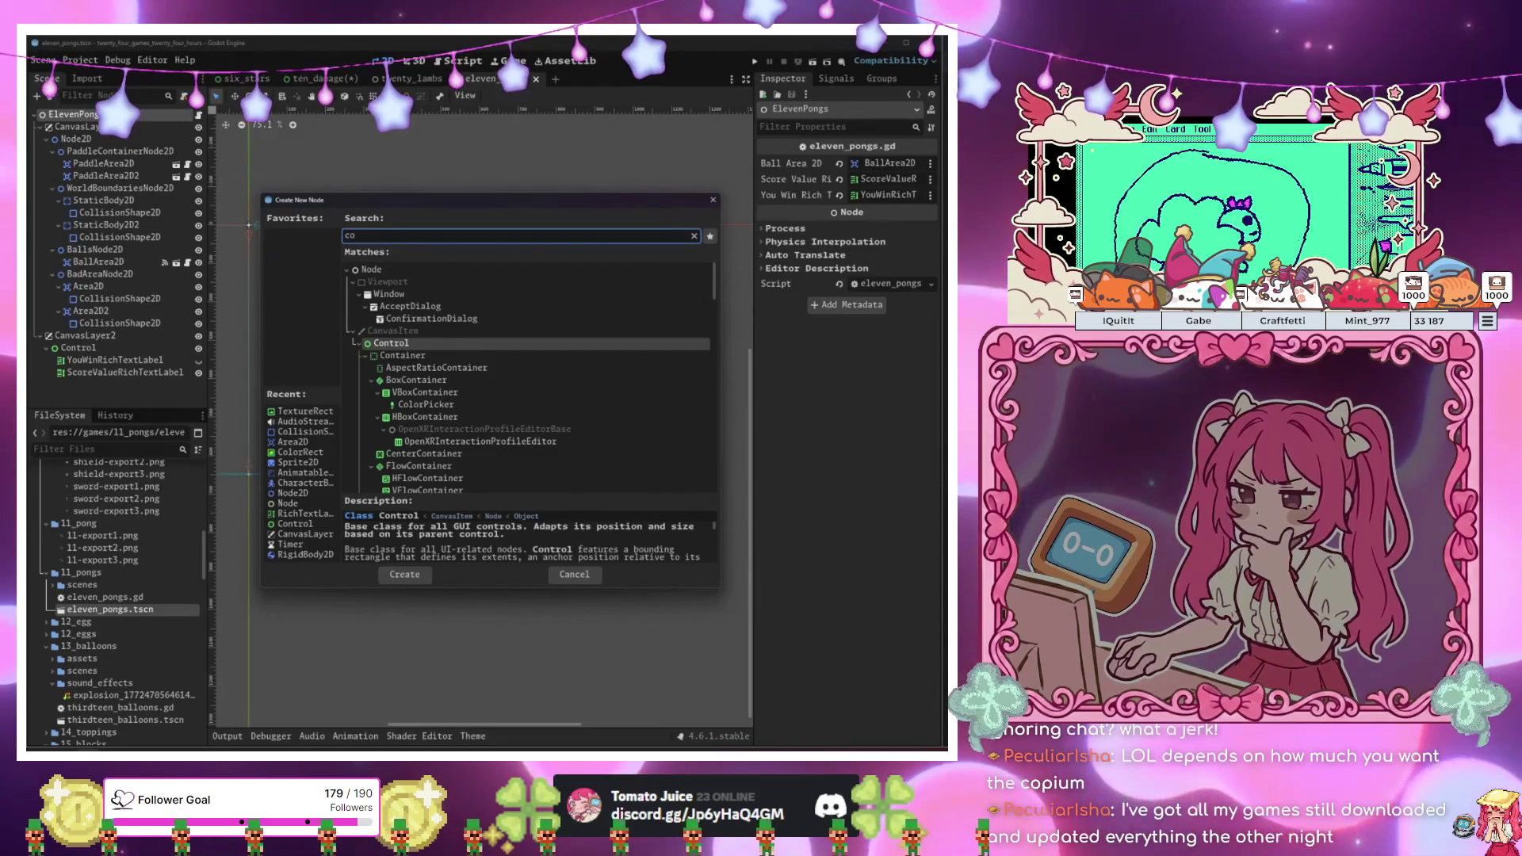
pyautogui.write('orr')
pyautogui.press('Return')
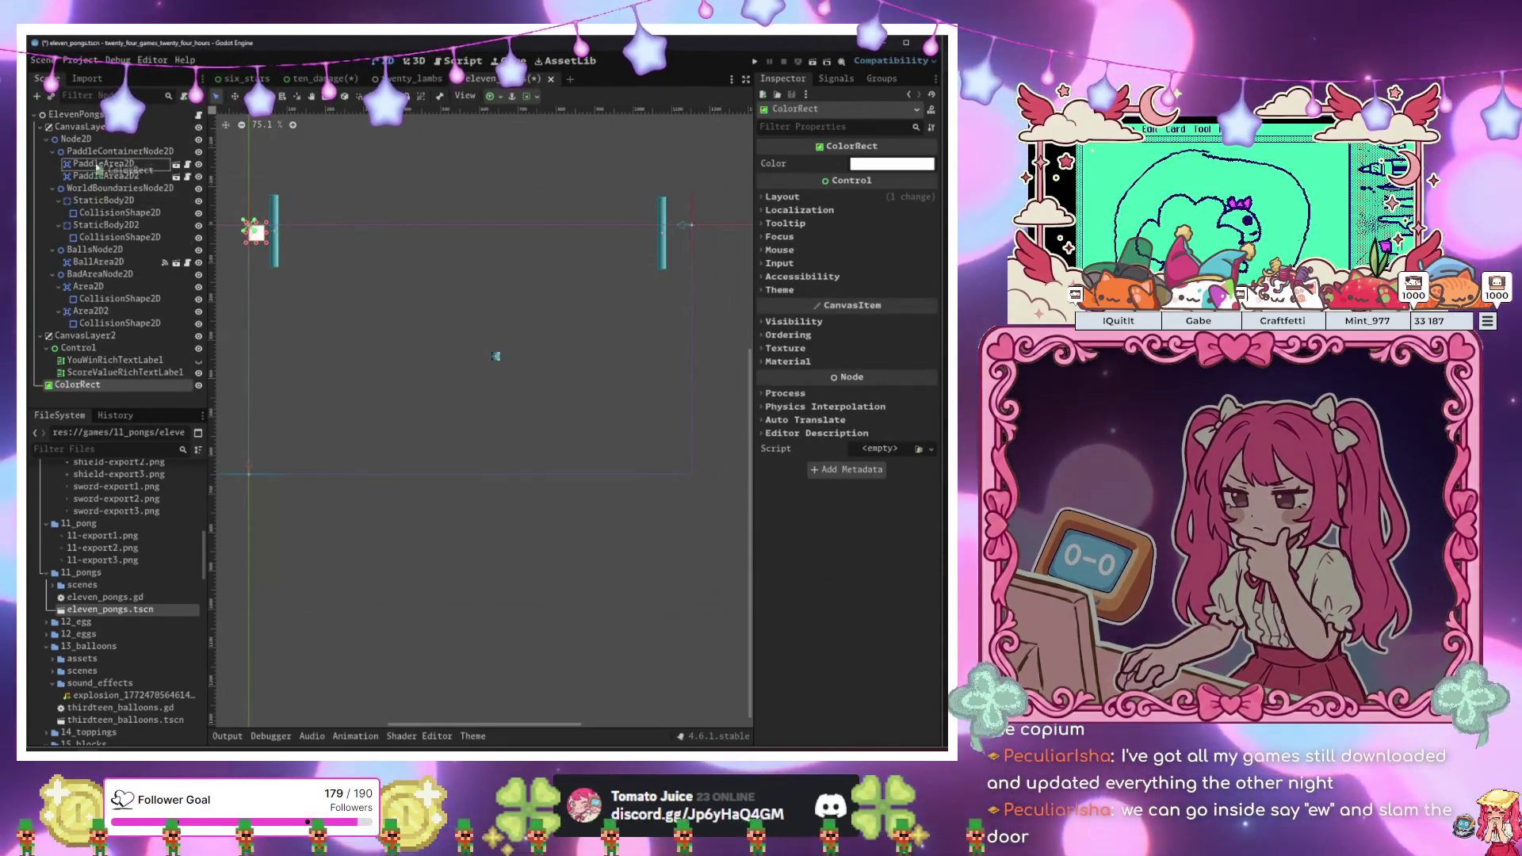
pyautogui.moveTo(97, 167); pyautogui.dragTo(87, 121)
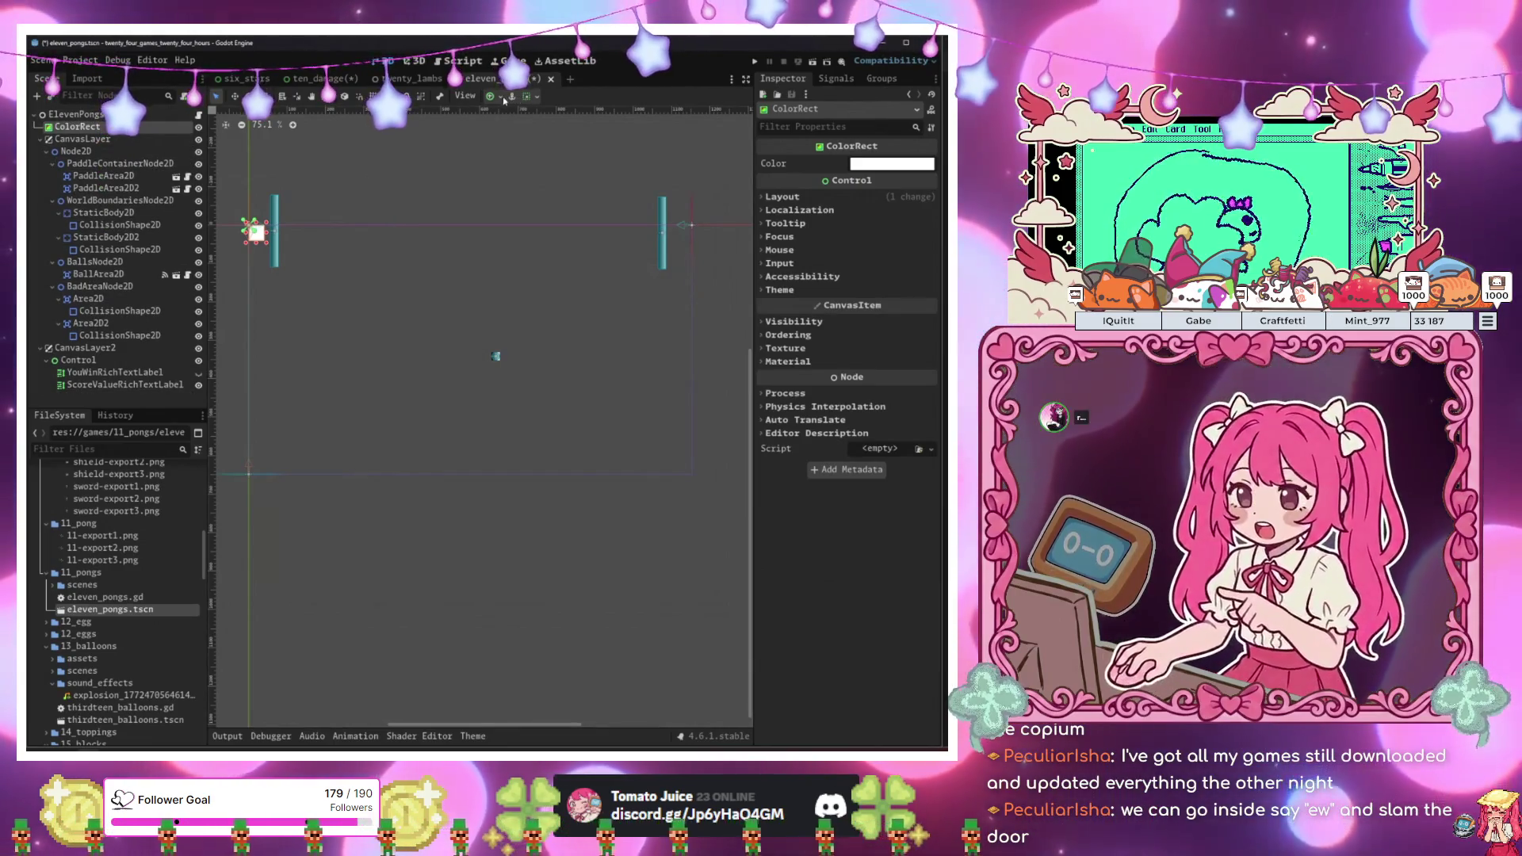
# - Stretch the ColorRect over the whole viewport with the Full Rect anchor preset
pyautogui.click(503, 99)
pyautogui.click(570, 190)
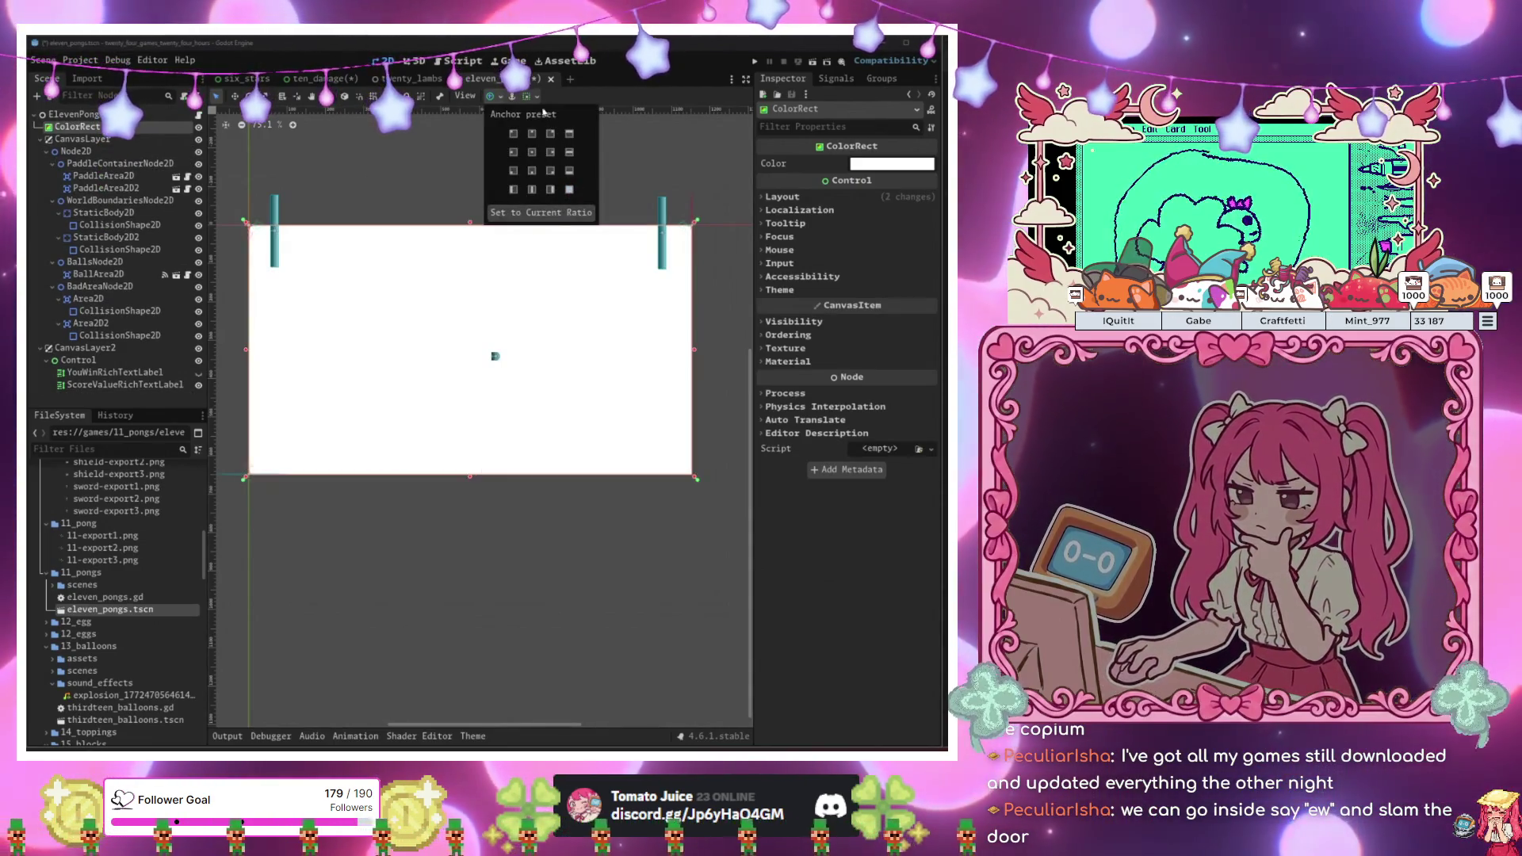
pyautogui.click(530, 96)
pyautogui.click(531, 98)
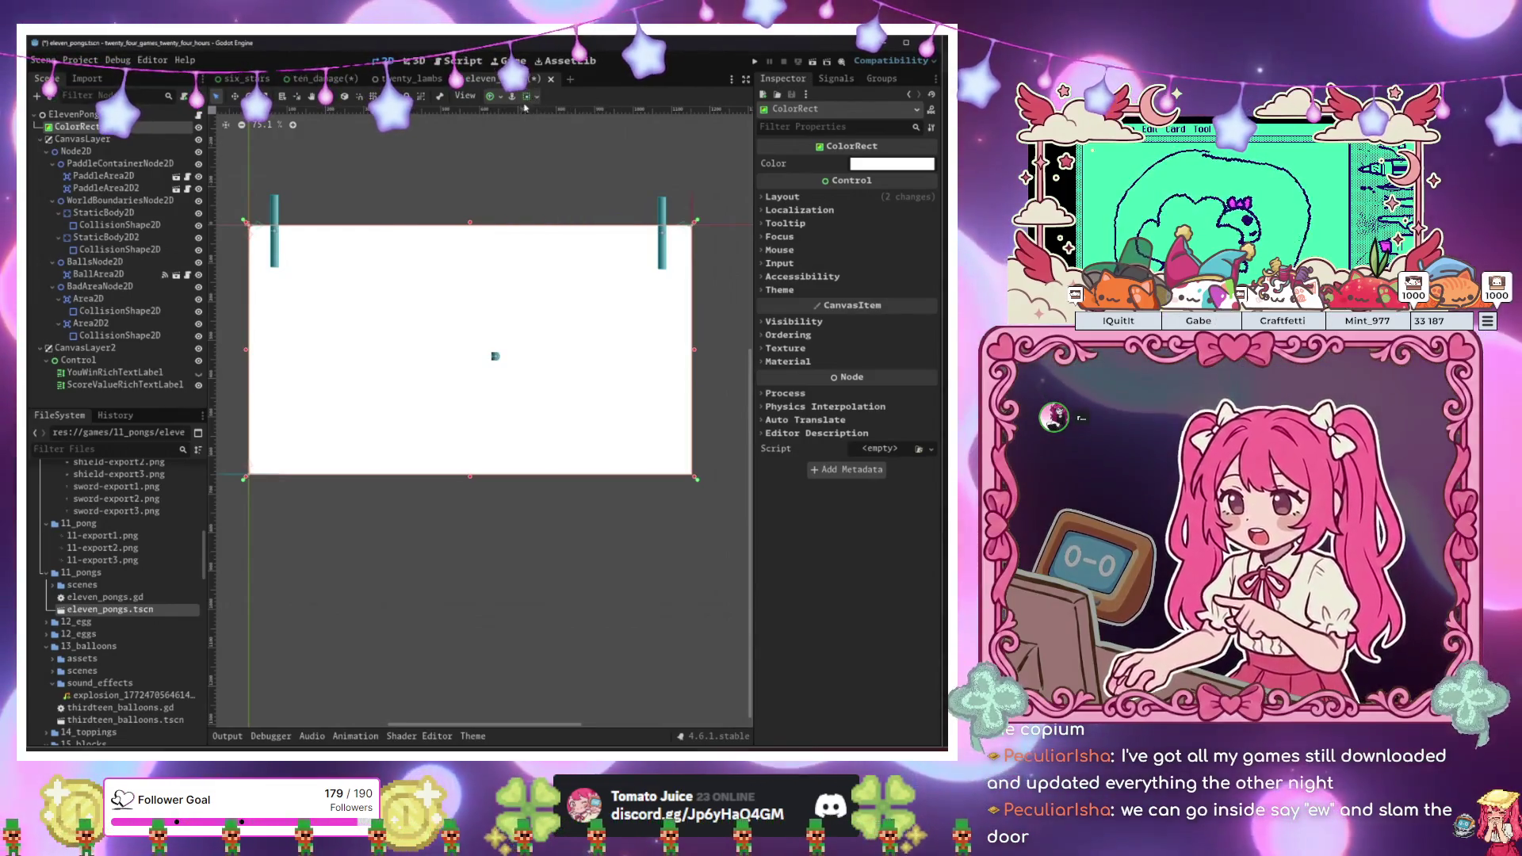
pyautogui.click(52, 95)
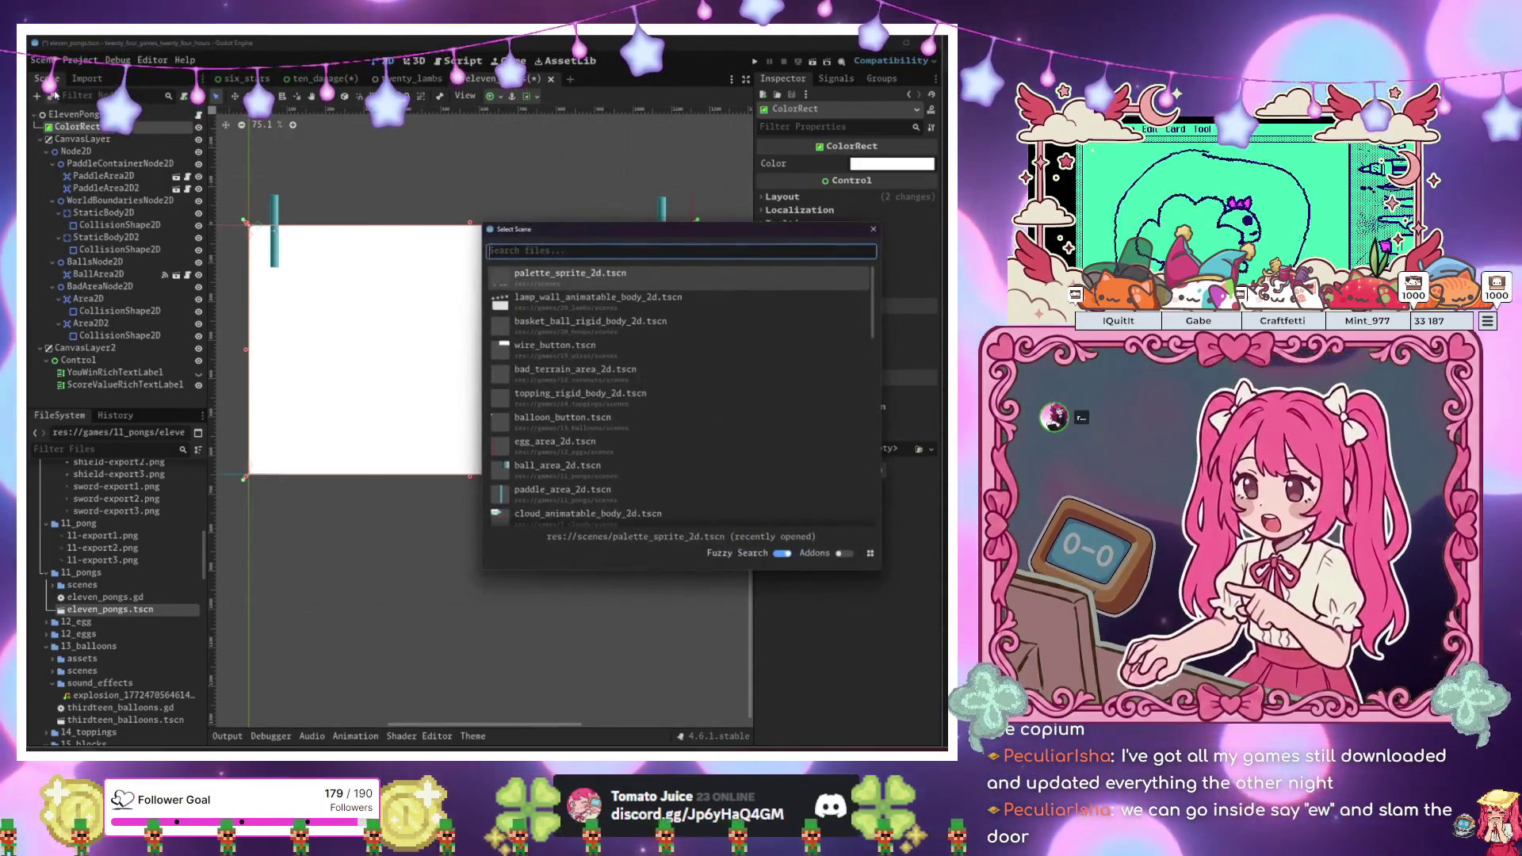
# - Instance palette_sprite_2d.tscn and move PaletteSprite2D out from under the ColorRect
pyautogui.write('pal')
pyautogui.press('Return')
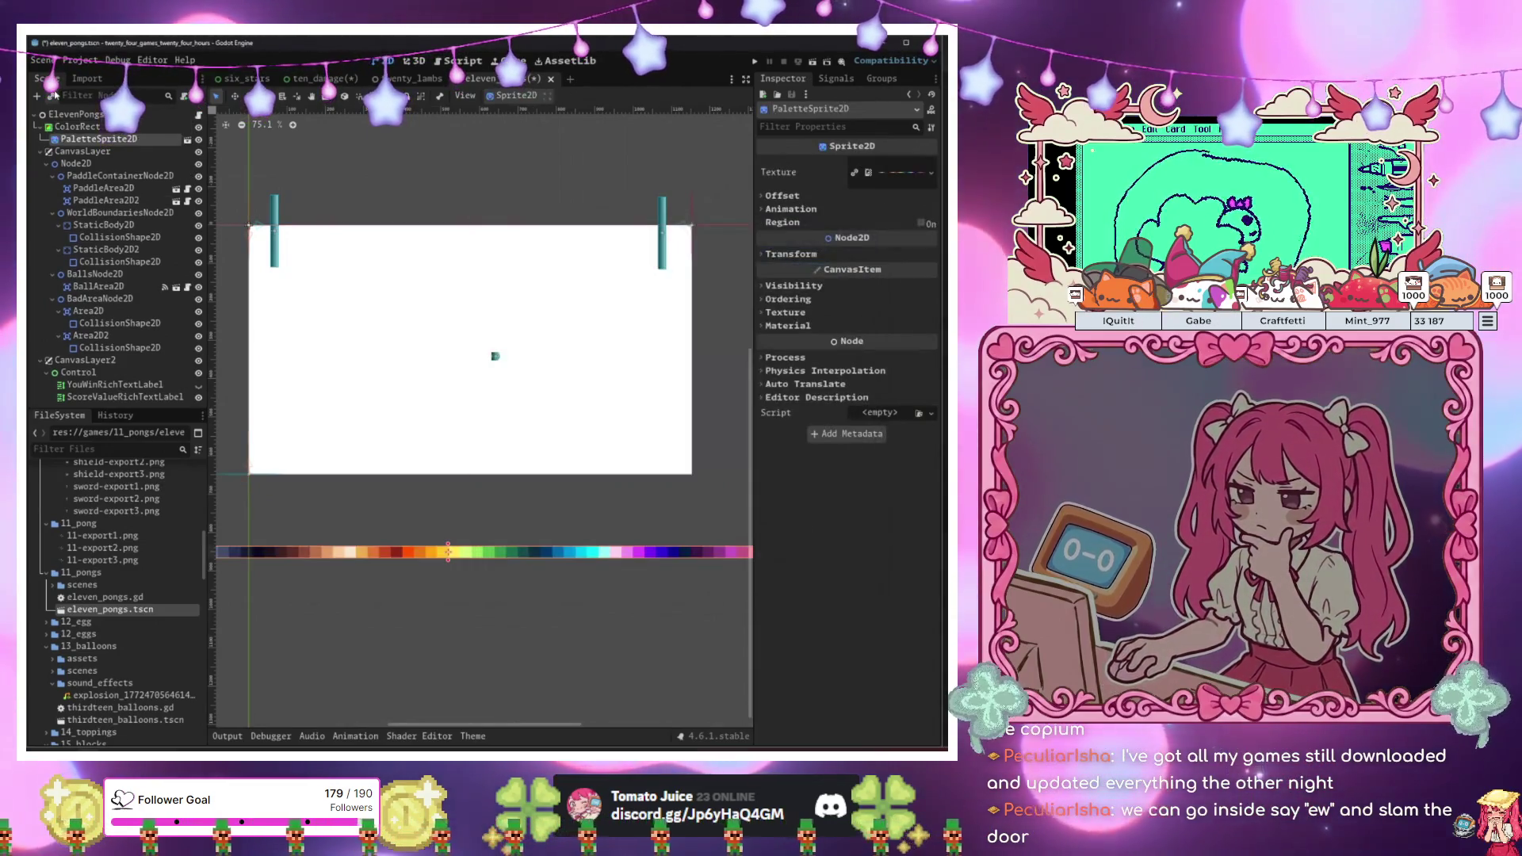
pyautogui.moveTo(92, 138); pyautogui.dragTo(77, 123)
# - Colour the ColorRect dark navy blue, eyedropped from the palette strip
pyautogui.click(77, 138)
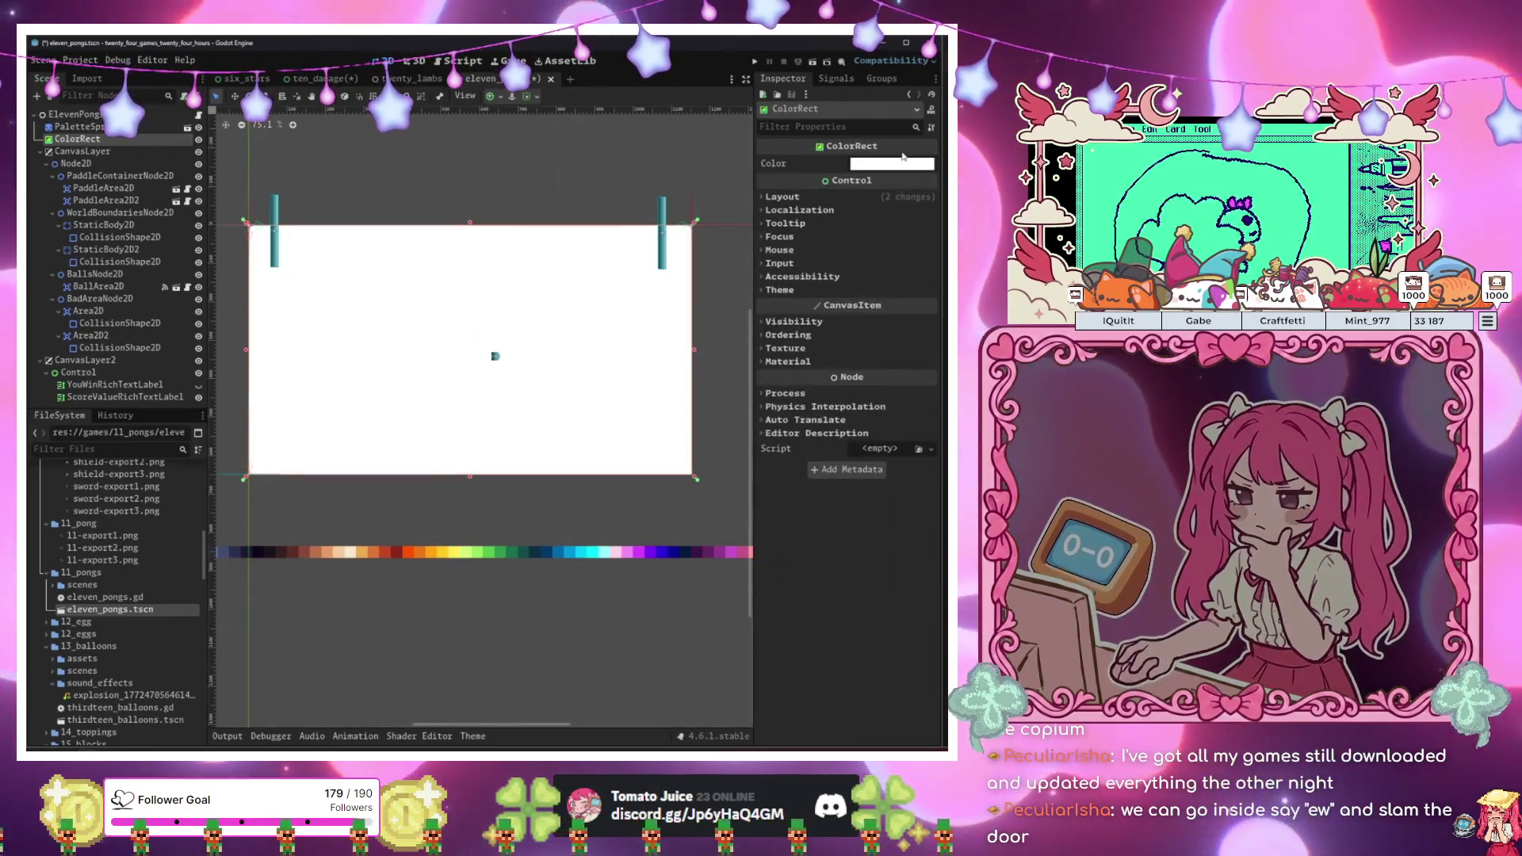
pyautogui.click(903, 163)
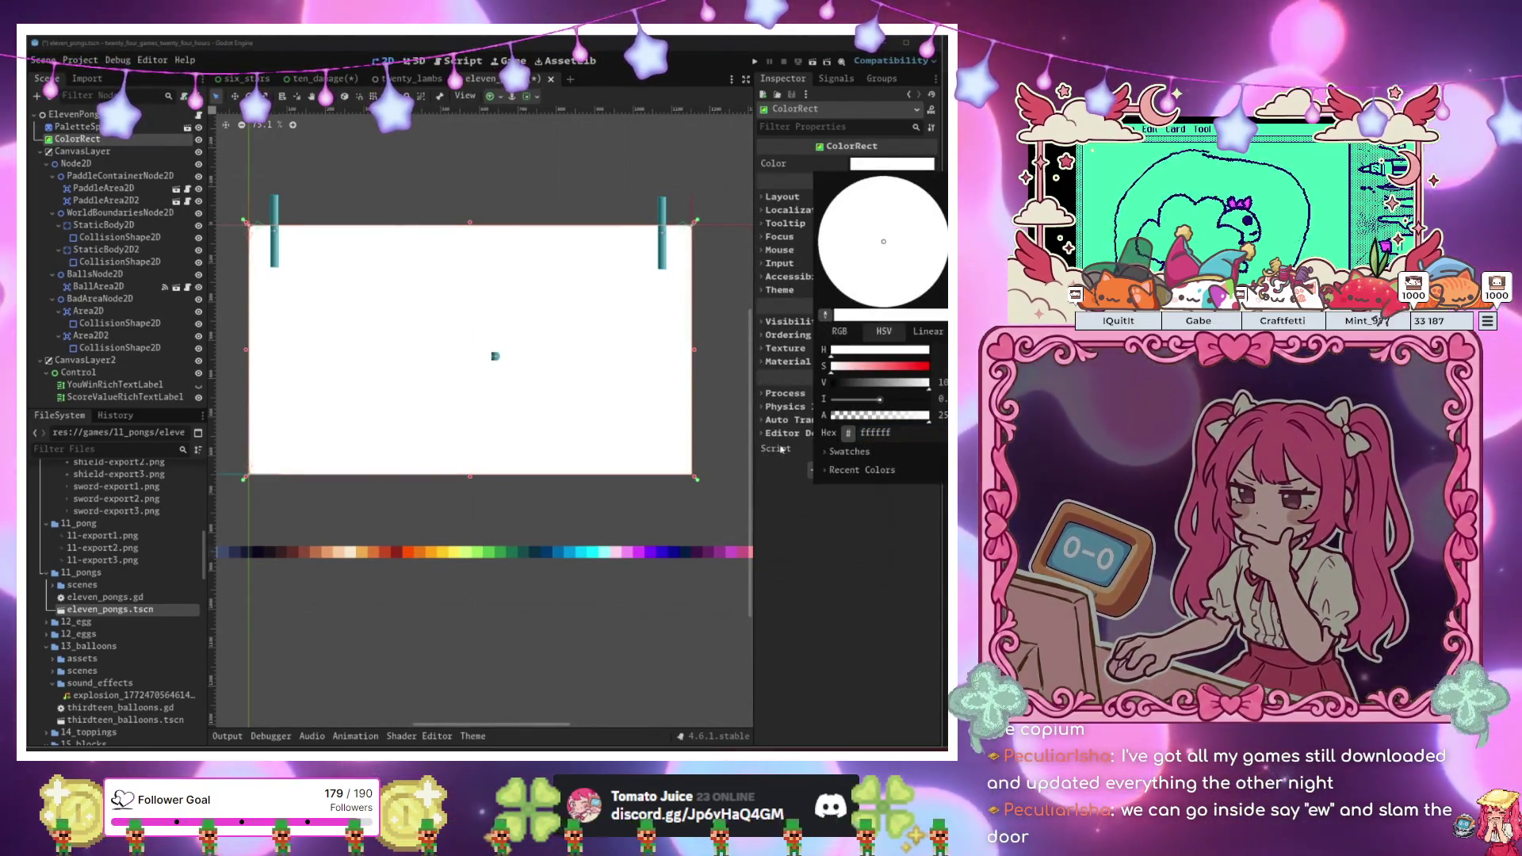
pyautogui.click(679, 559)
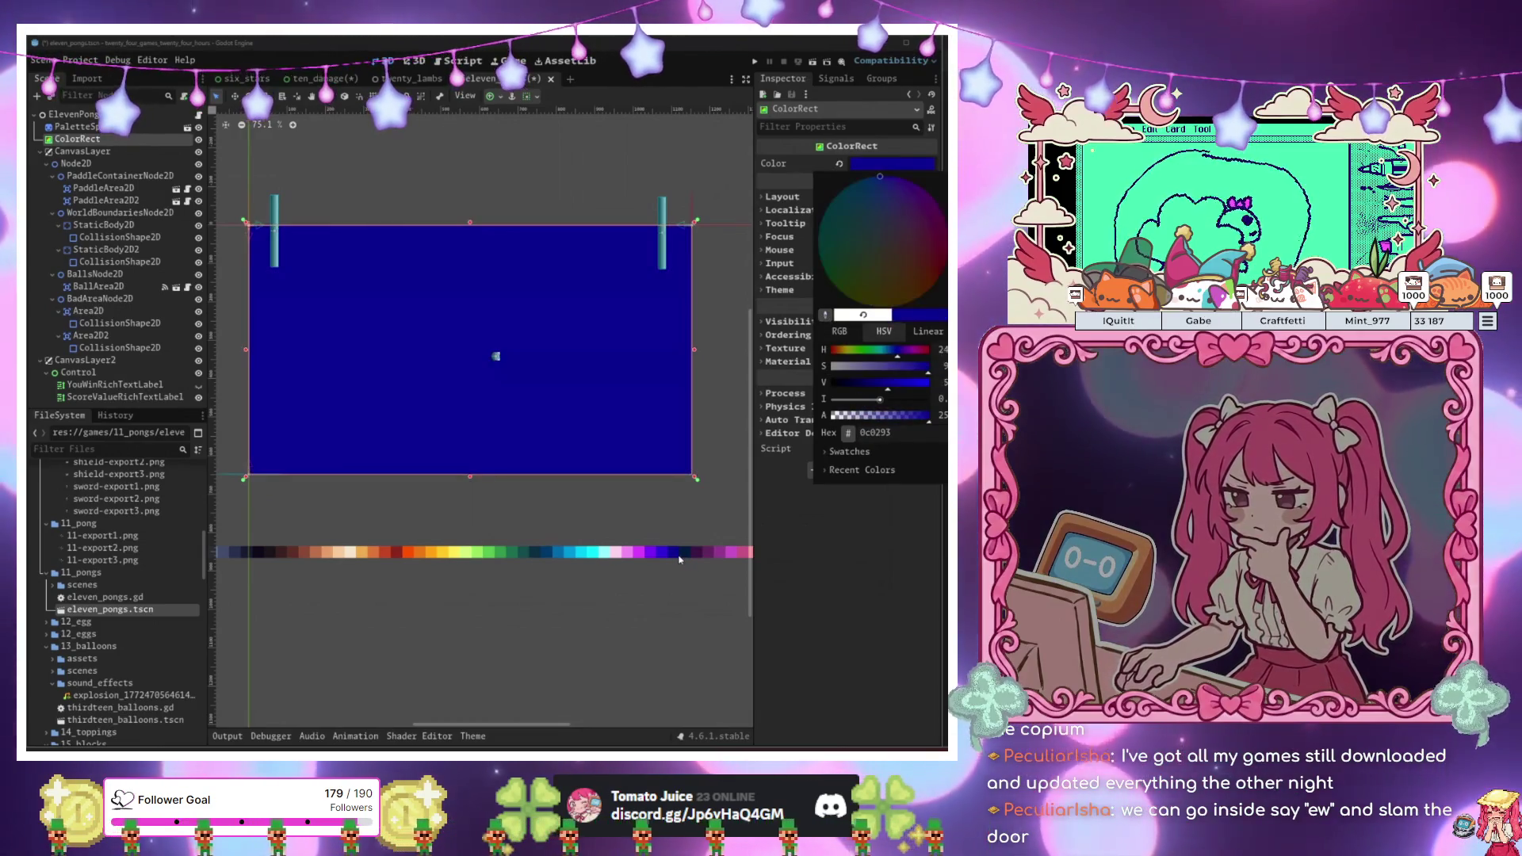
pyautogui.click(824, 314)
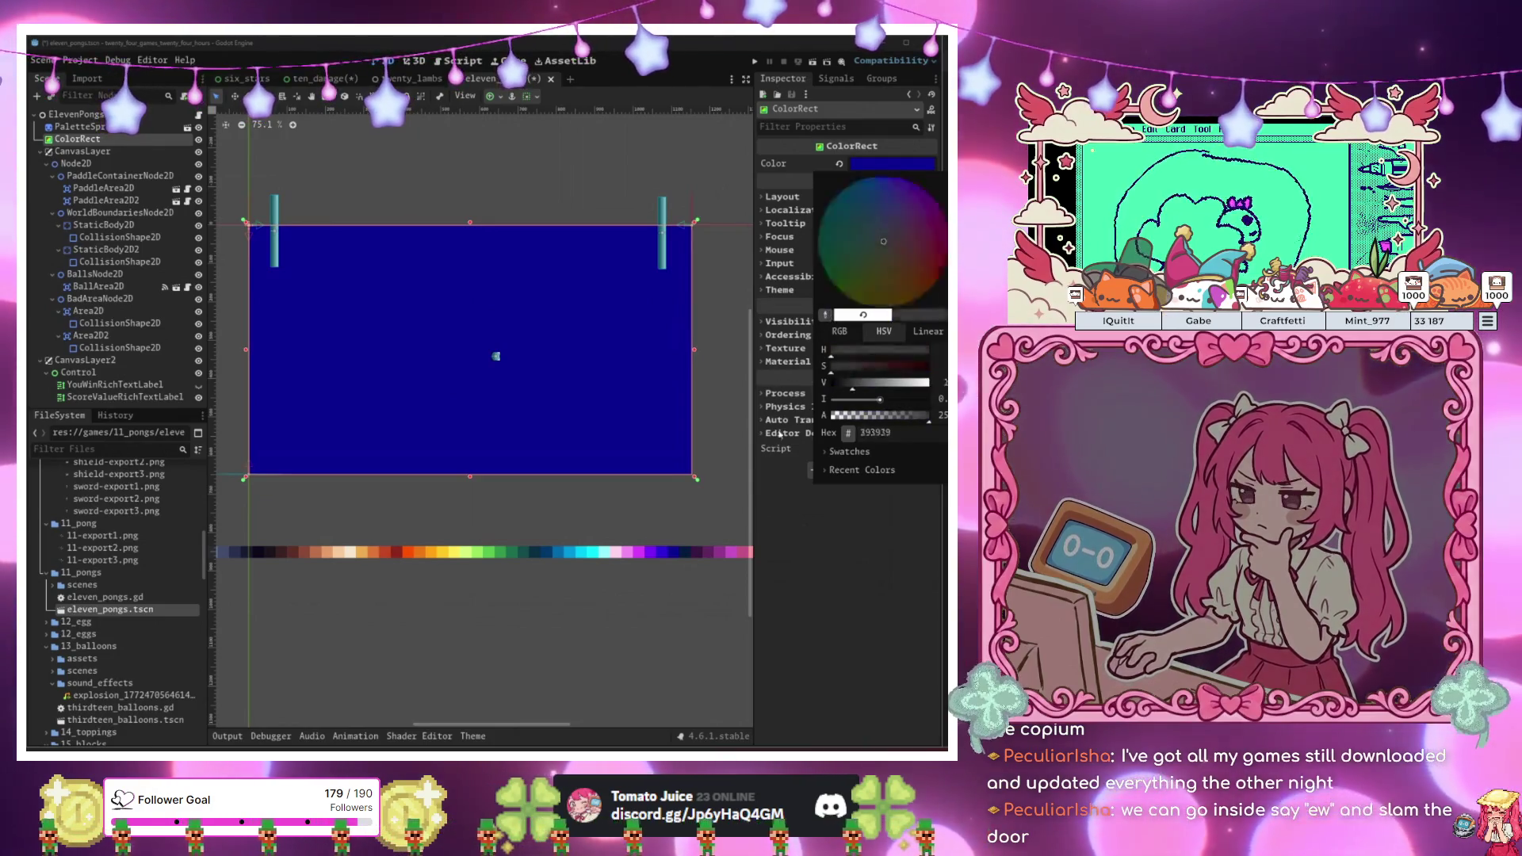
pyautogui.click(675, 629)
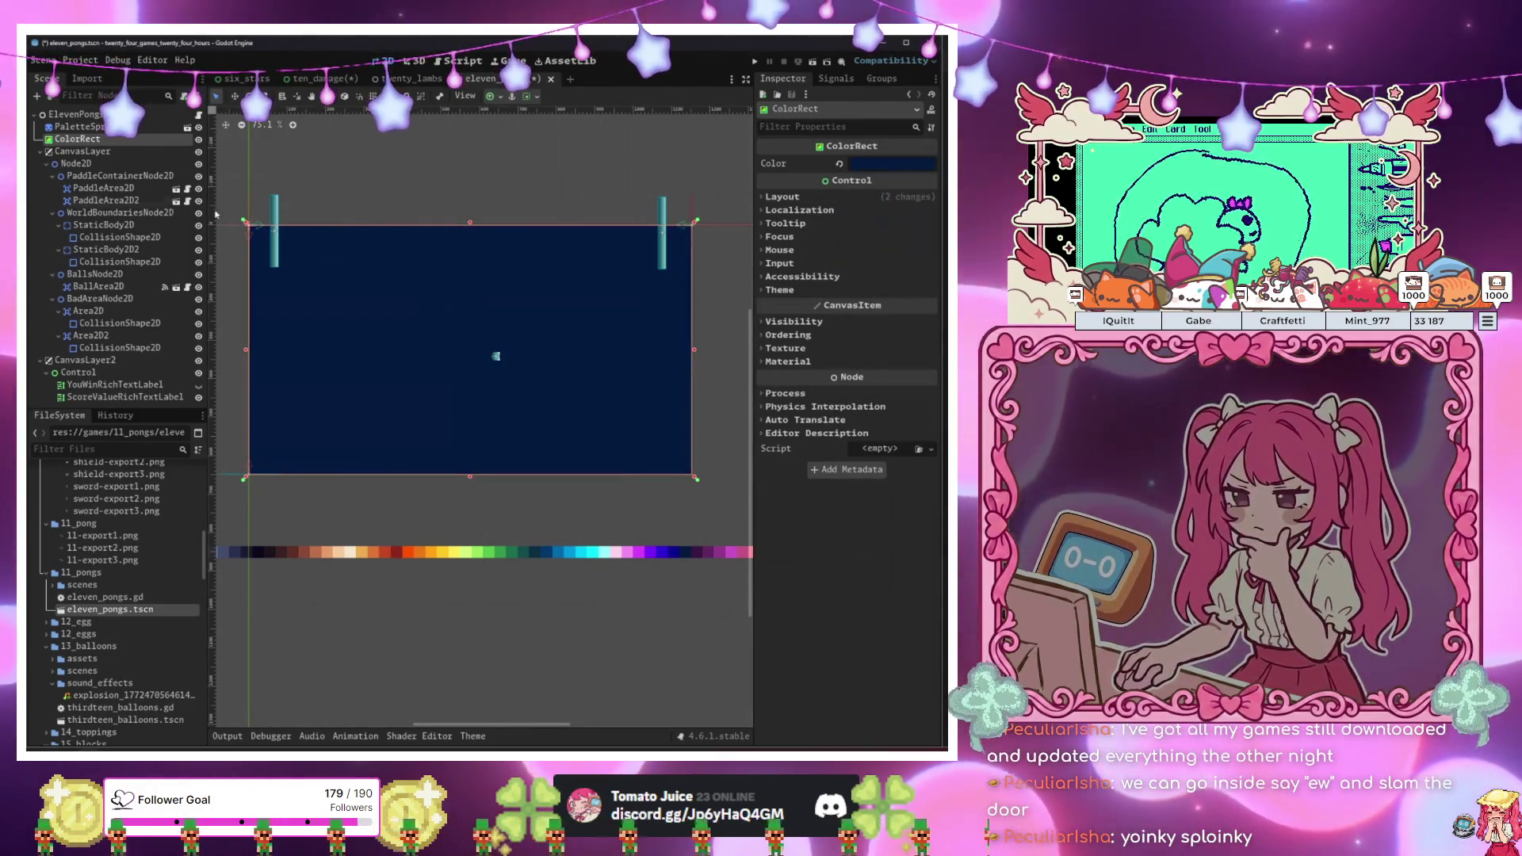
pyautogui.click(496, 356)
pyautogui.scroll(2, 233, 232)
pyautogui.press('Down')
pyautogui.press('Down')
pyautogui.press('Down')
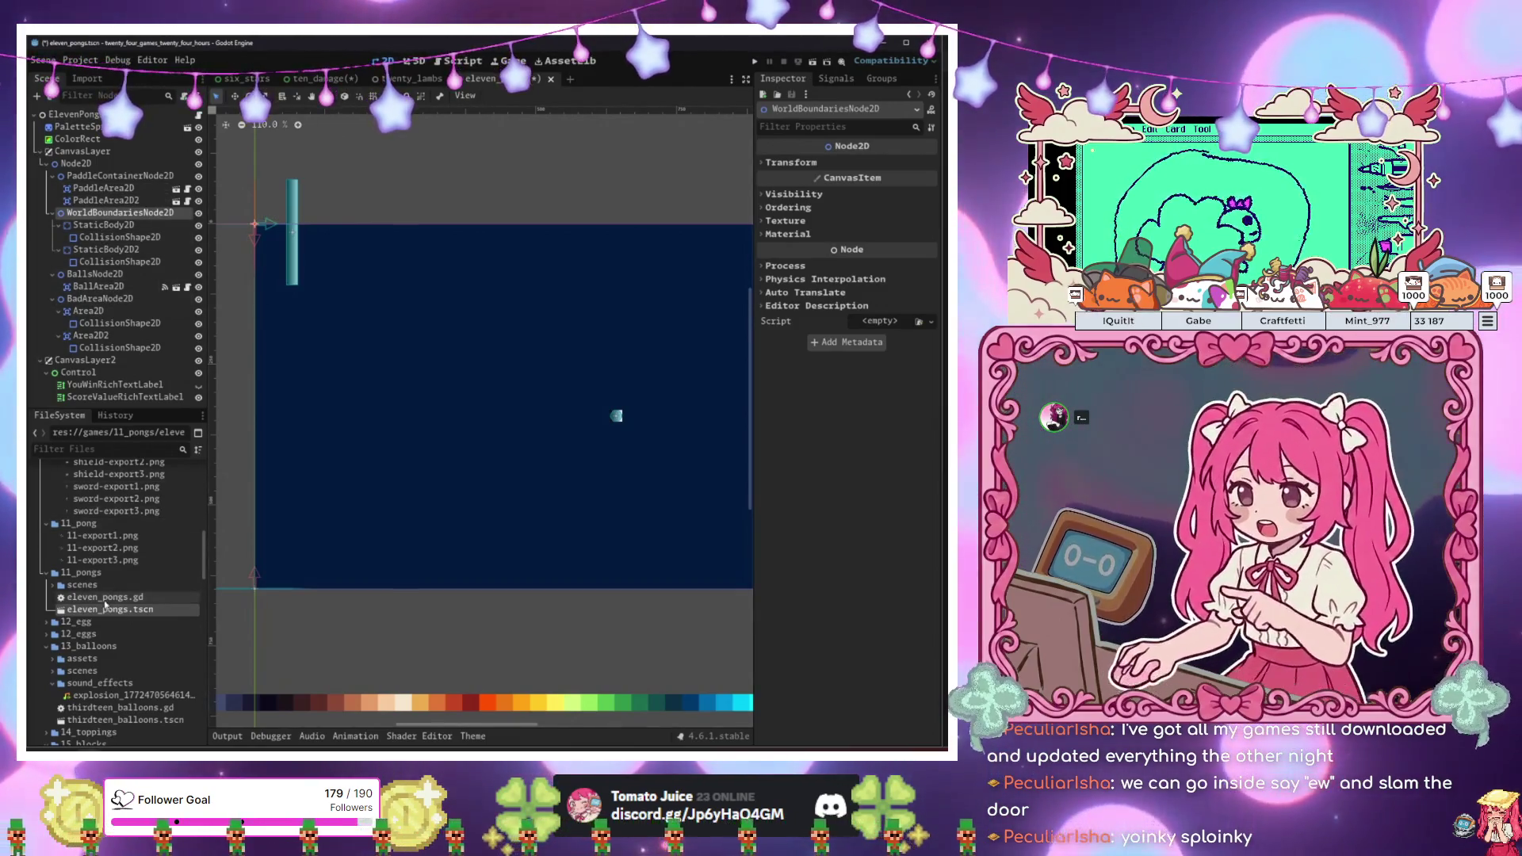
# - Open paddle_area_2d.tscn from the 11_pongs folder and select its Sprite2D
pyautogui.click(80, 584)
pyautogui.click(52, 586)
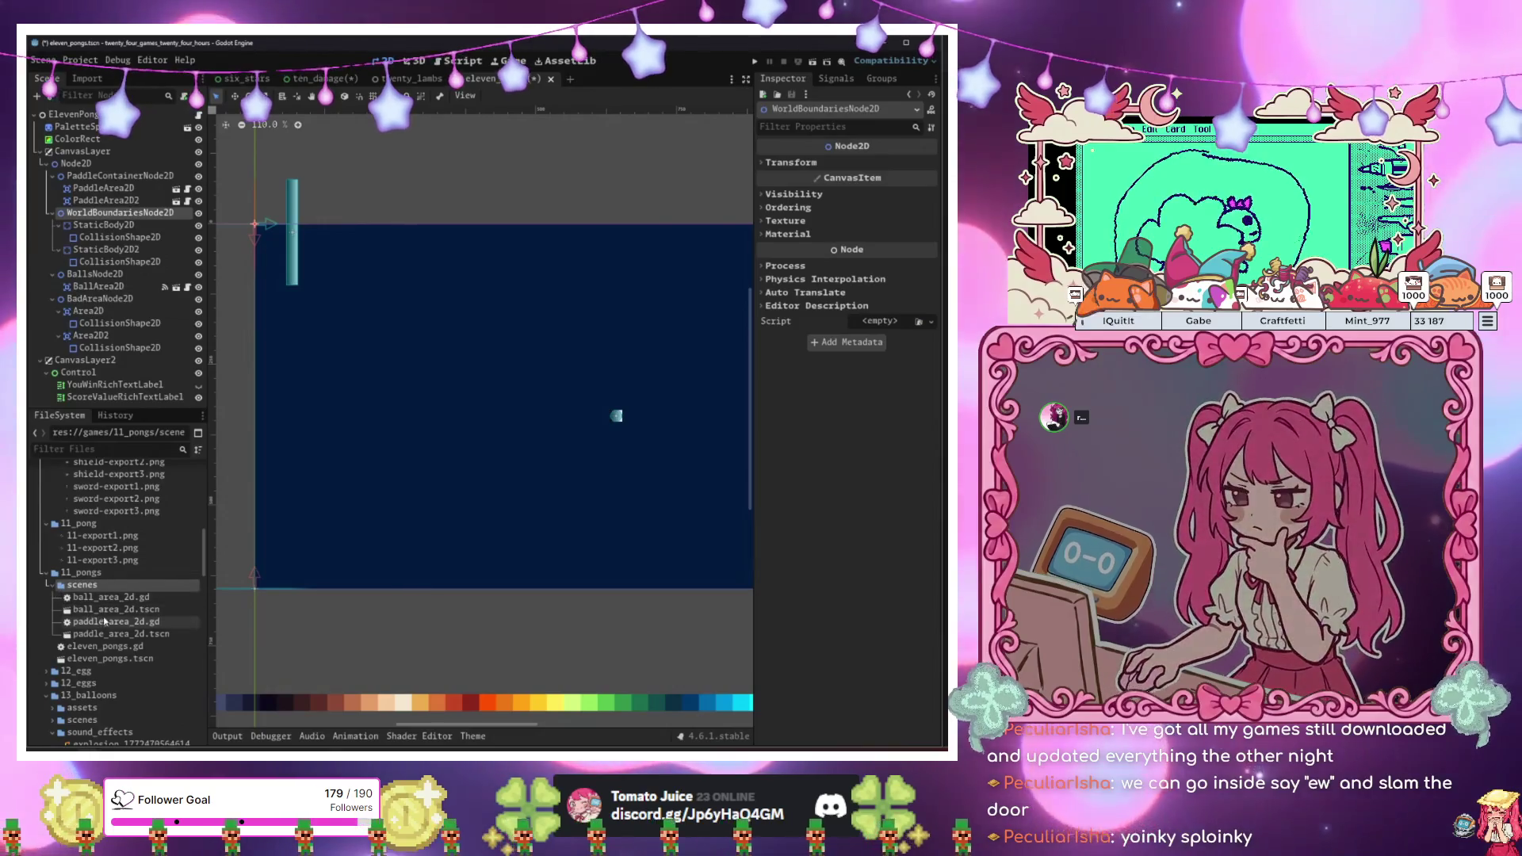
pyautogui.doubleClick(120, 635)
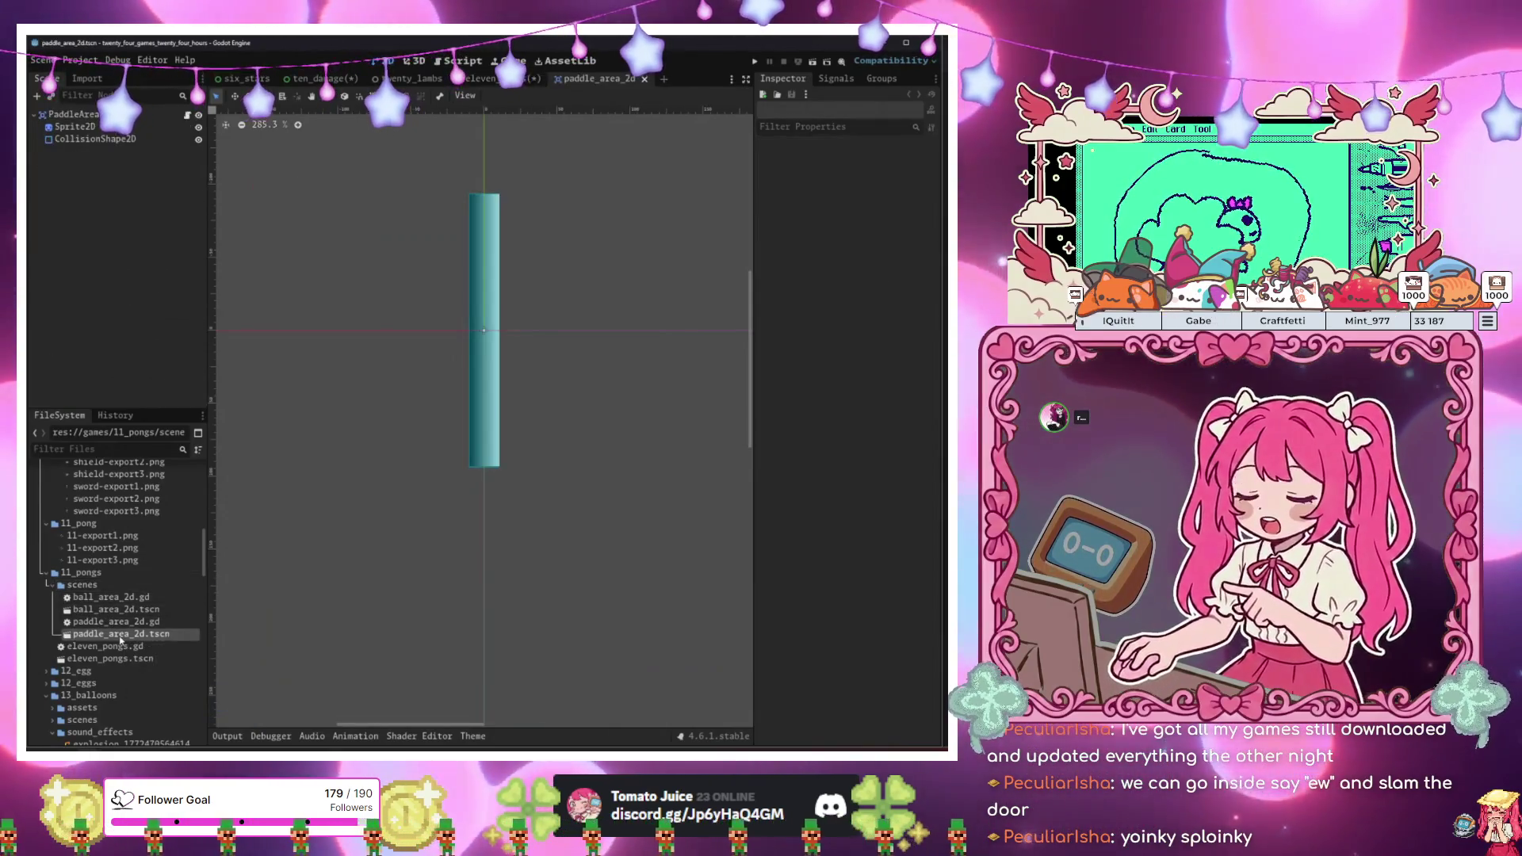
pyautogui.click(76, 128)
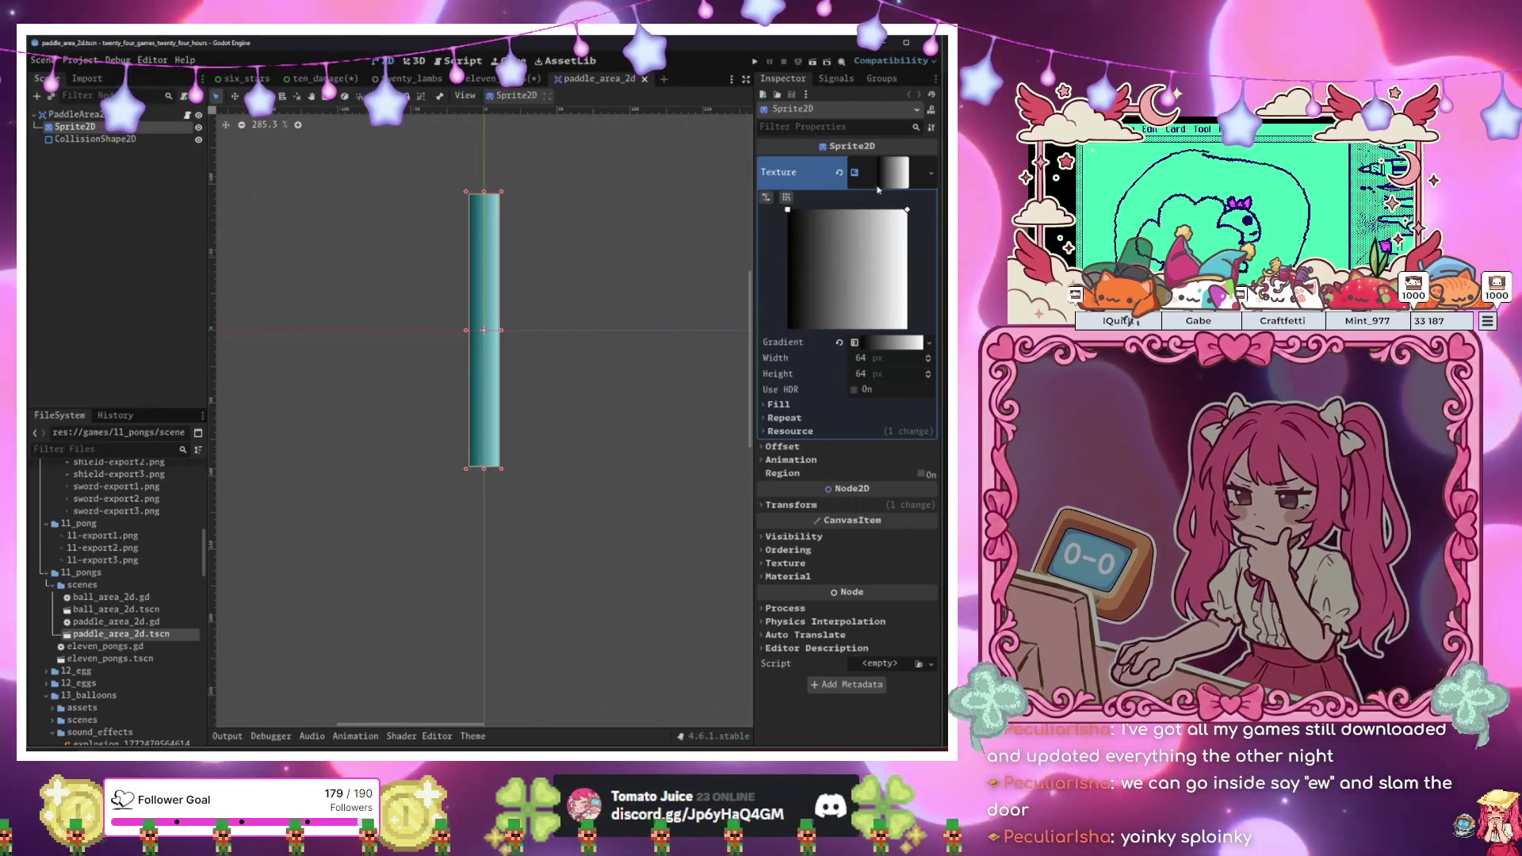
# - Replace the sprite's gradient texture with a new AnimatedTexture of 3 frames at speed scale 3.0
pyautogui.click(839, 172)
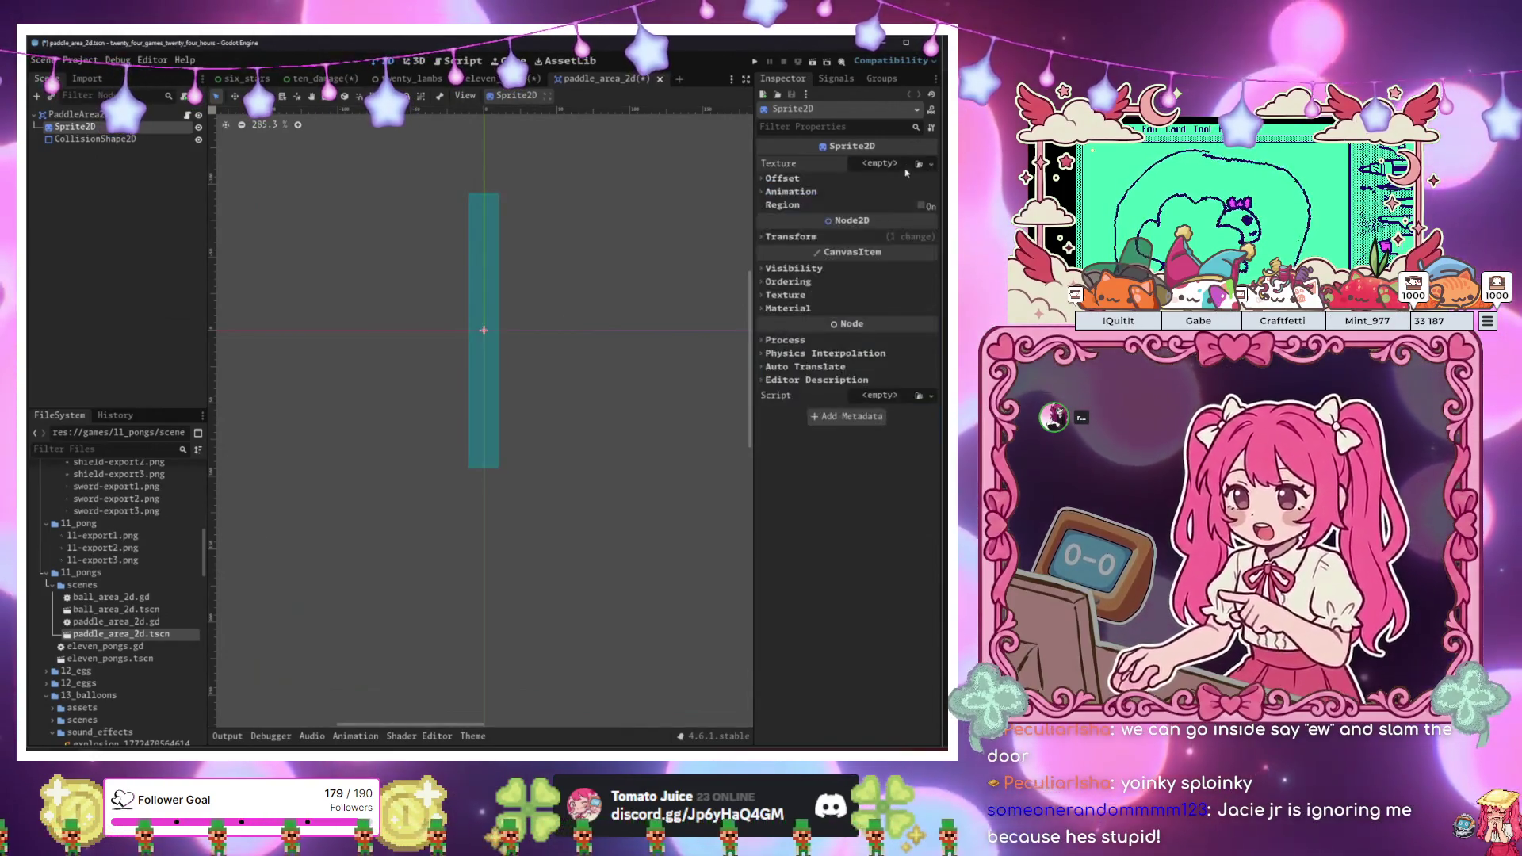
pyautogui.click(898, 165)
pyautogui.click(824, 350)
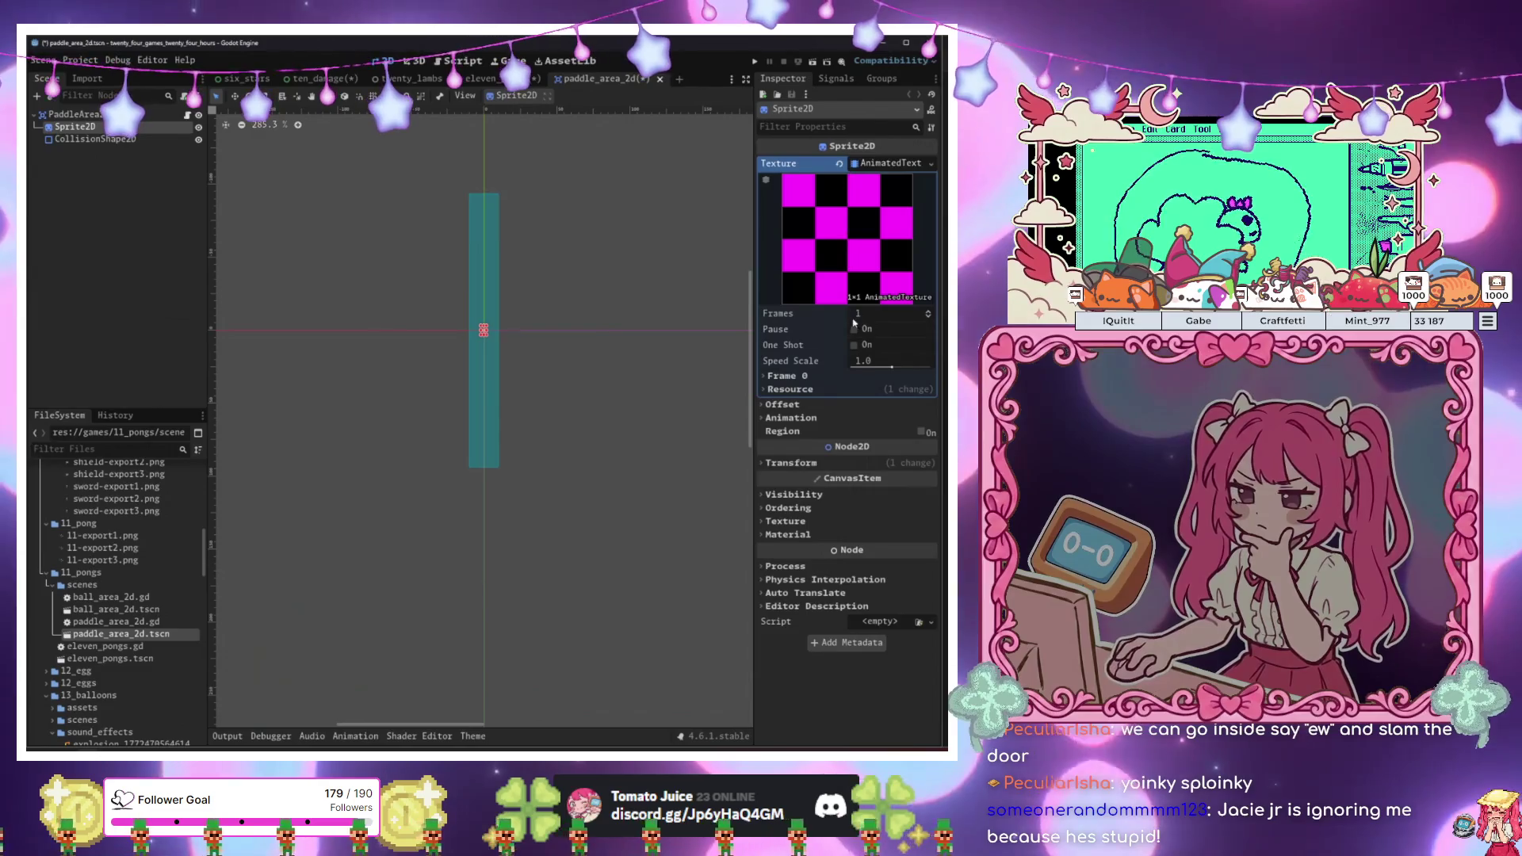
pyautogui.click(926, 312)
pyautogui.click(926, 312)
pyautogui.click(881, 360)
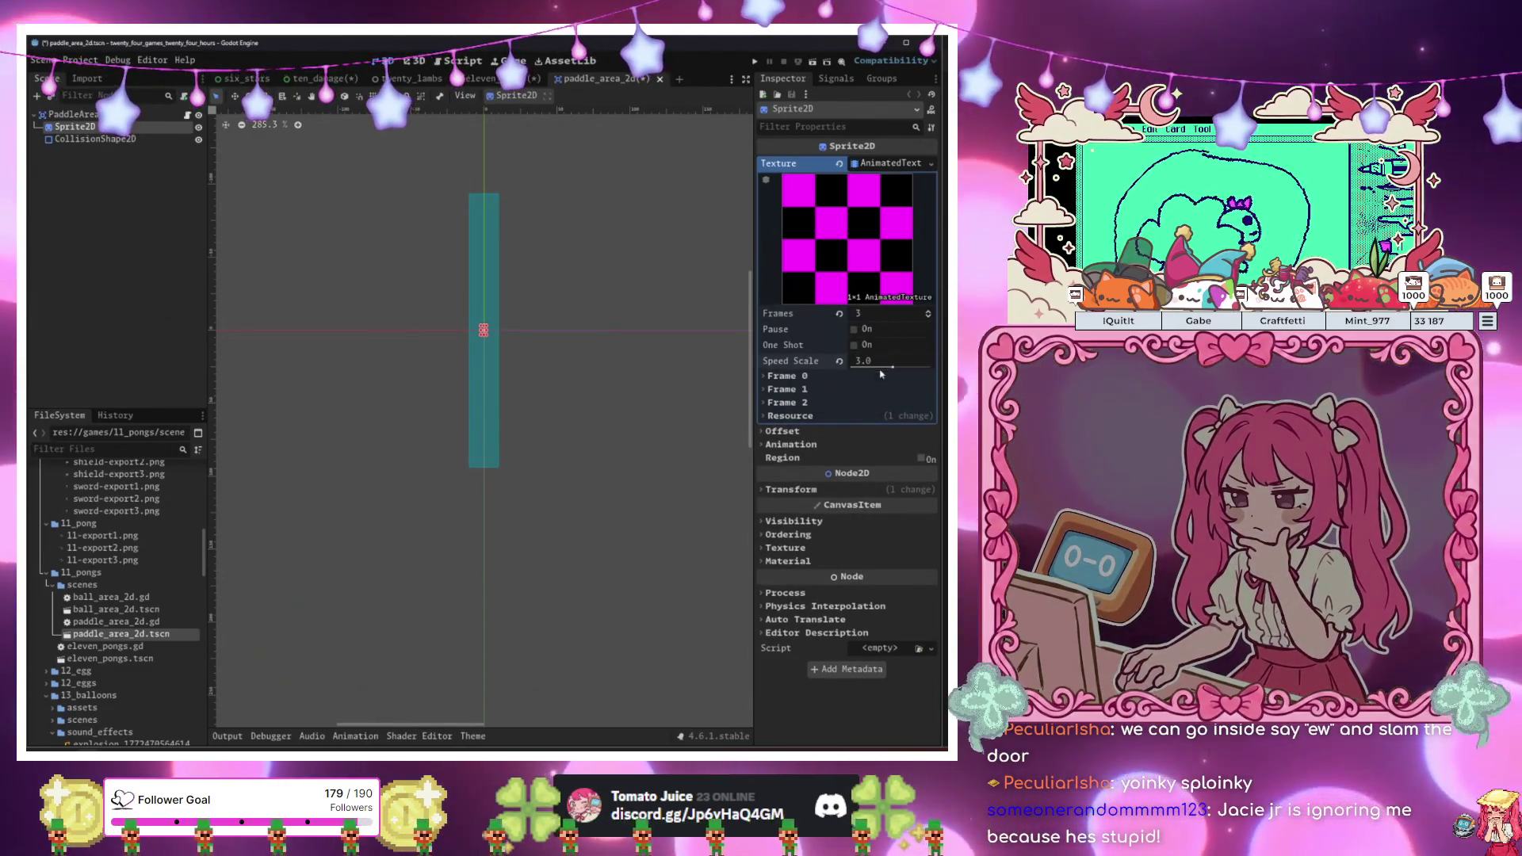
pyautogui.click(782, 375)
pyautogui.click(781, 420)
pyautogui.click(781, 464)
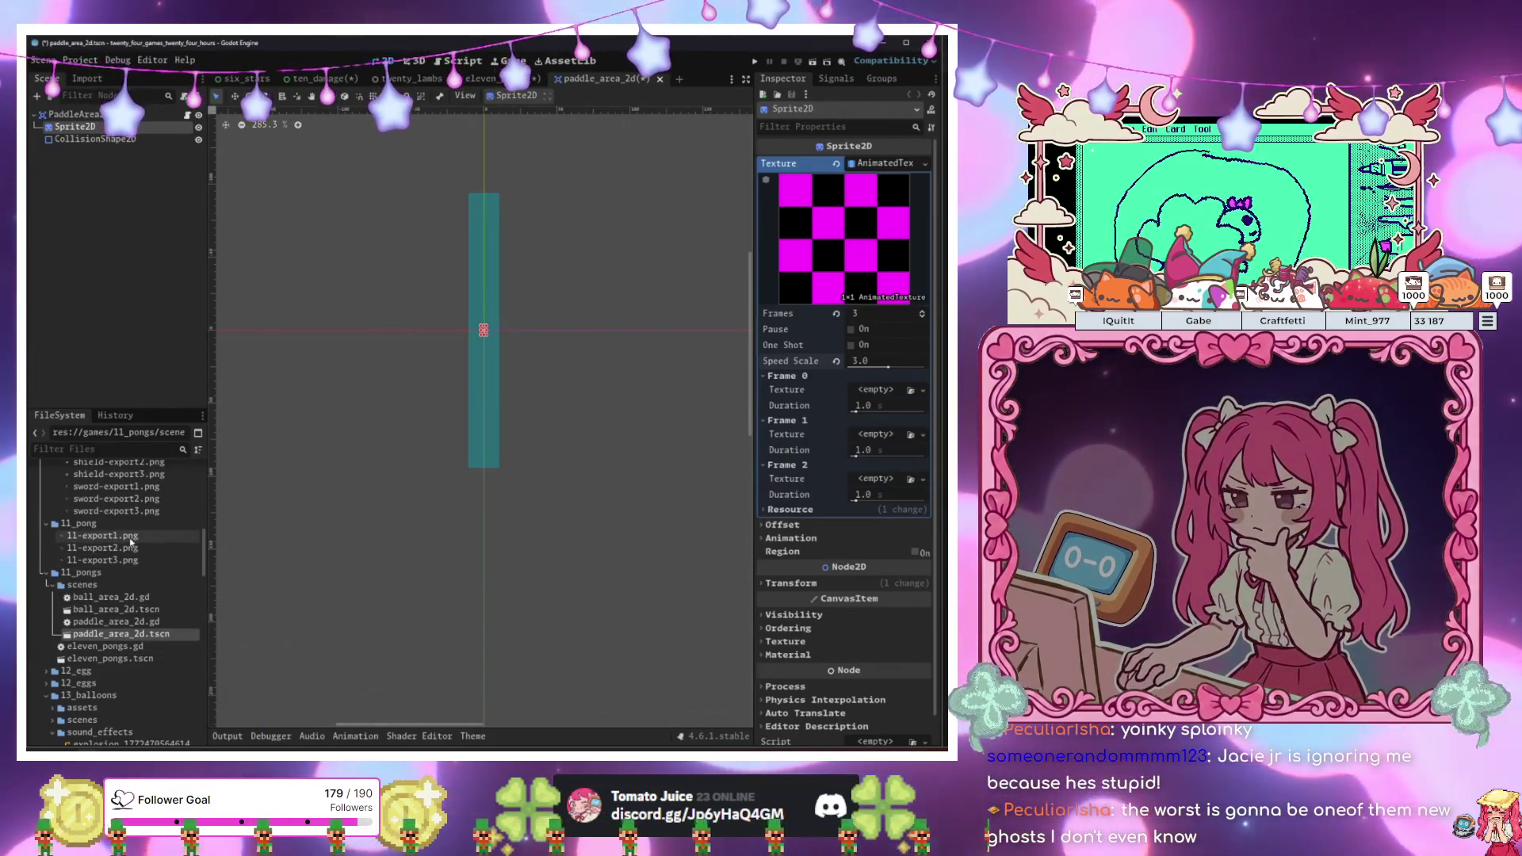
pyautogui.scroll(5, 151, 555)
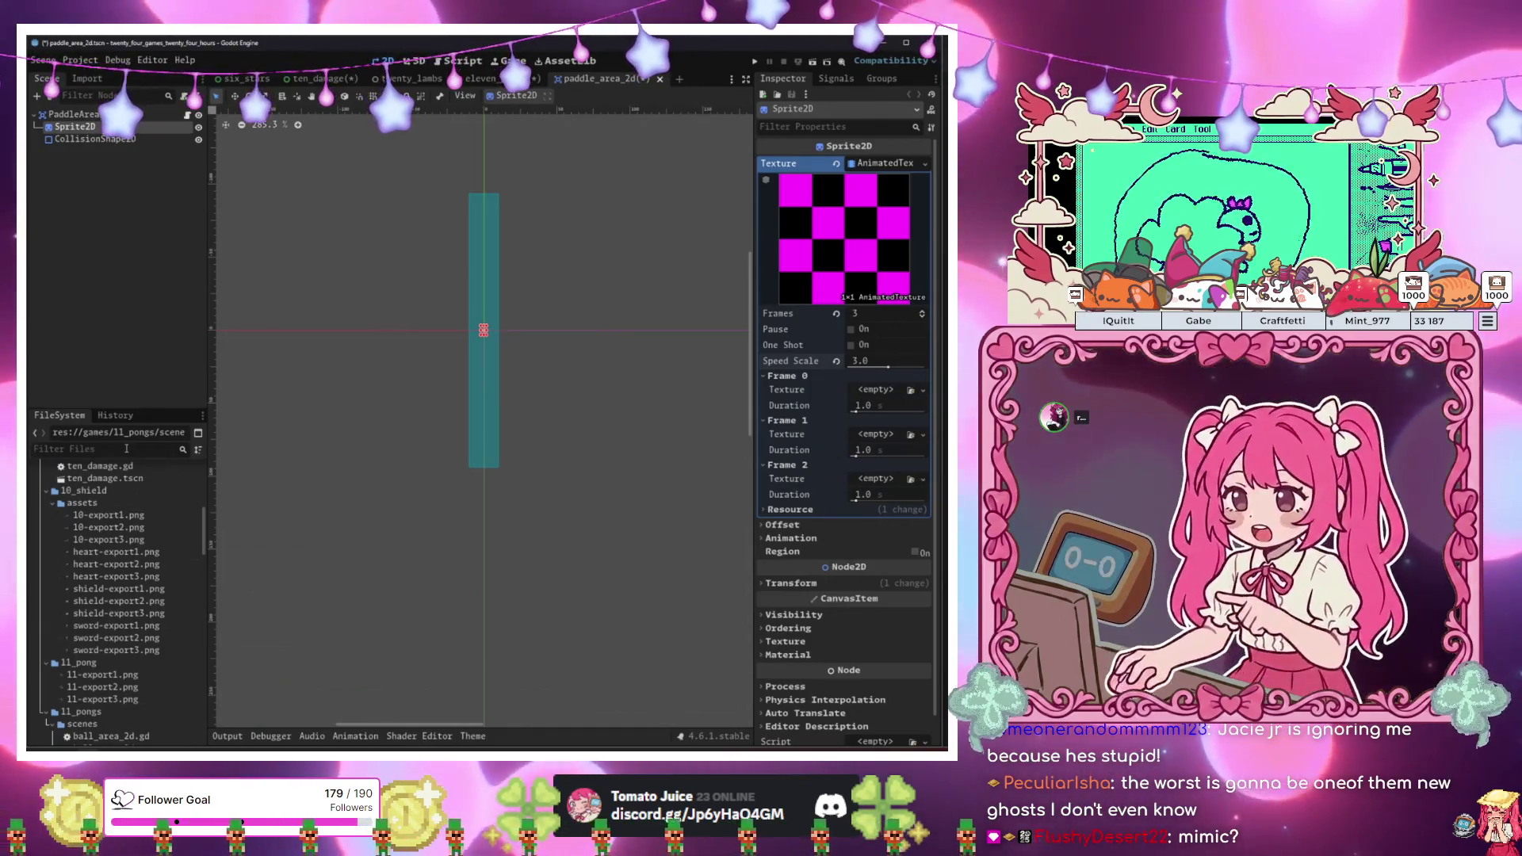
# - Assign blockie-export1.png, blockie-export2.png and blockie-export3.png to animated texture frames 0, 1 and 2
pyautogui.click(126, 449)
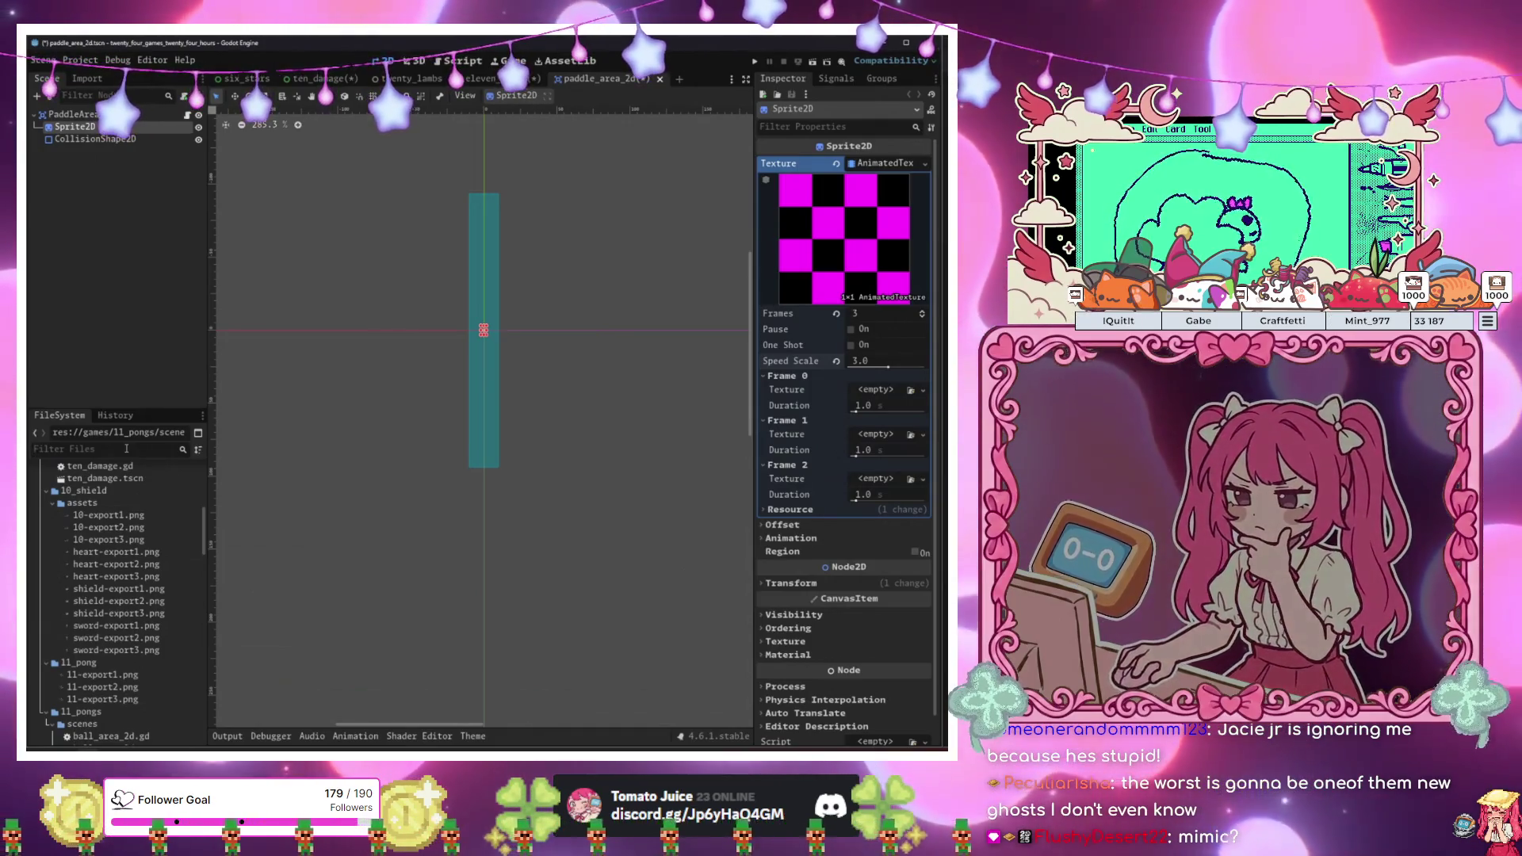
pyautogui.scroll(3, 124, 583)
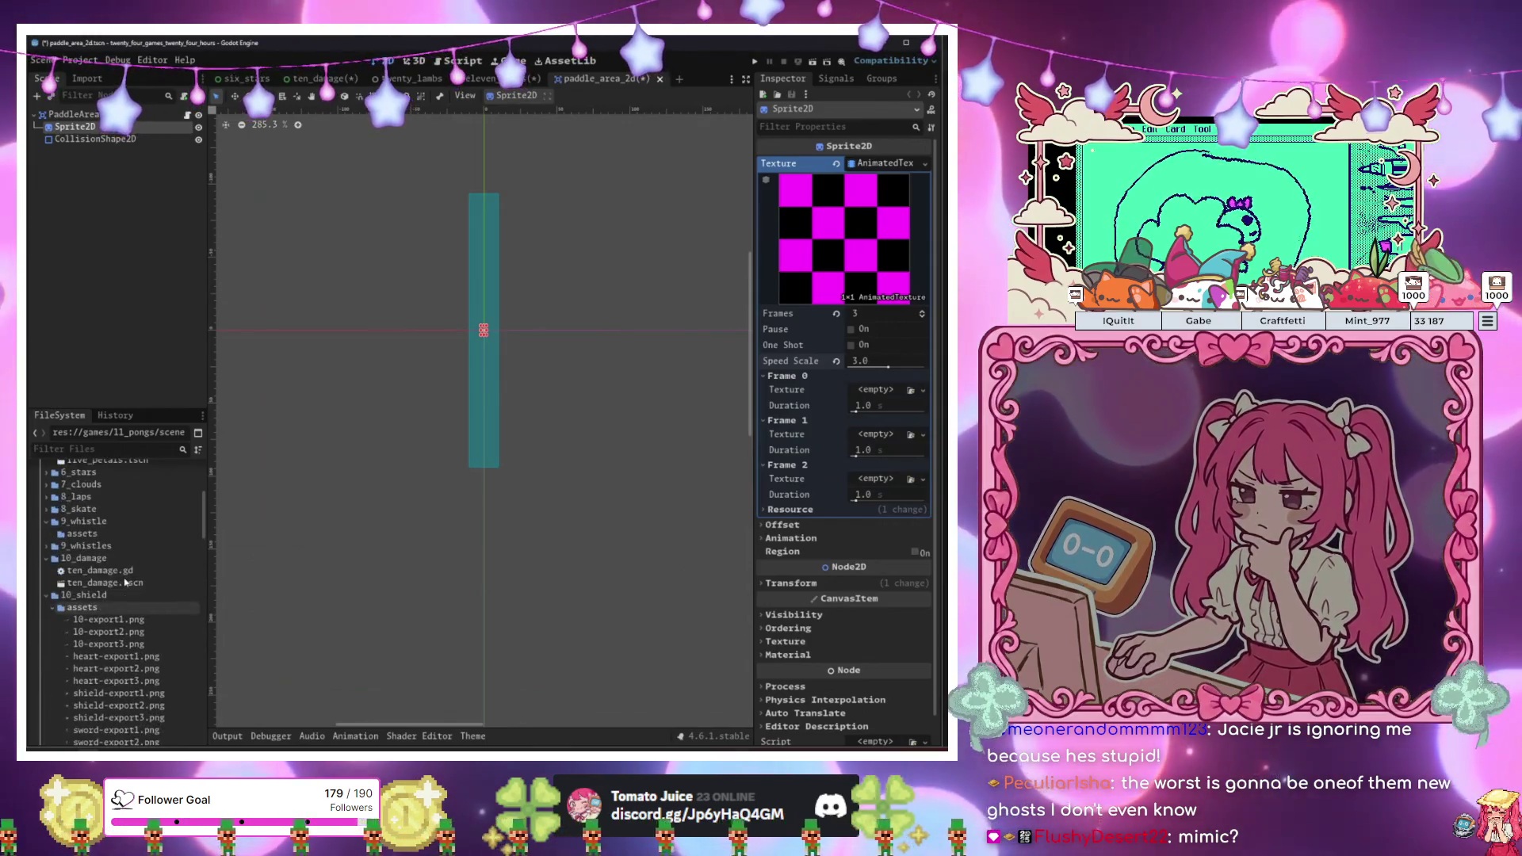
pyautogui.scroll(-4, 125, 583)
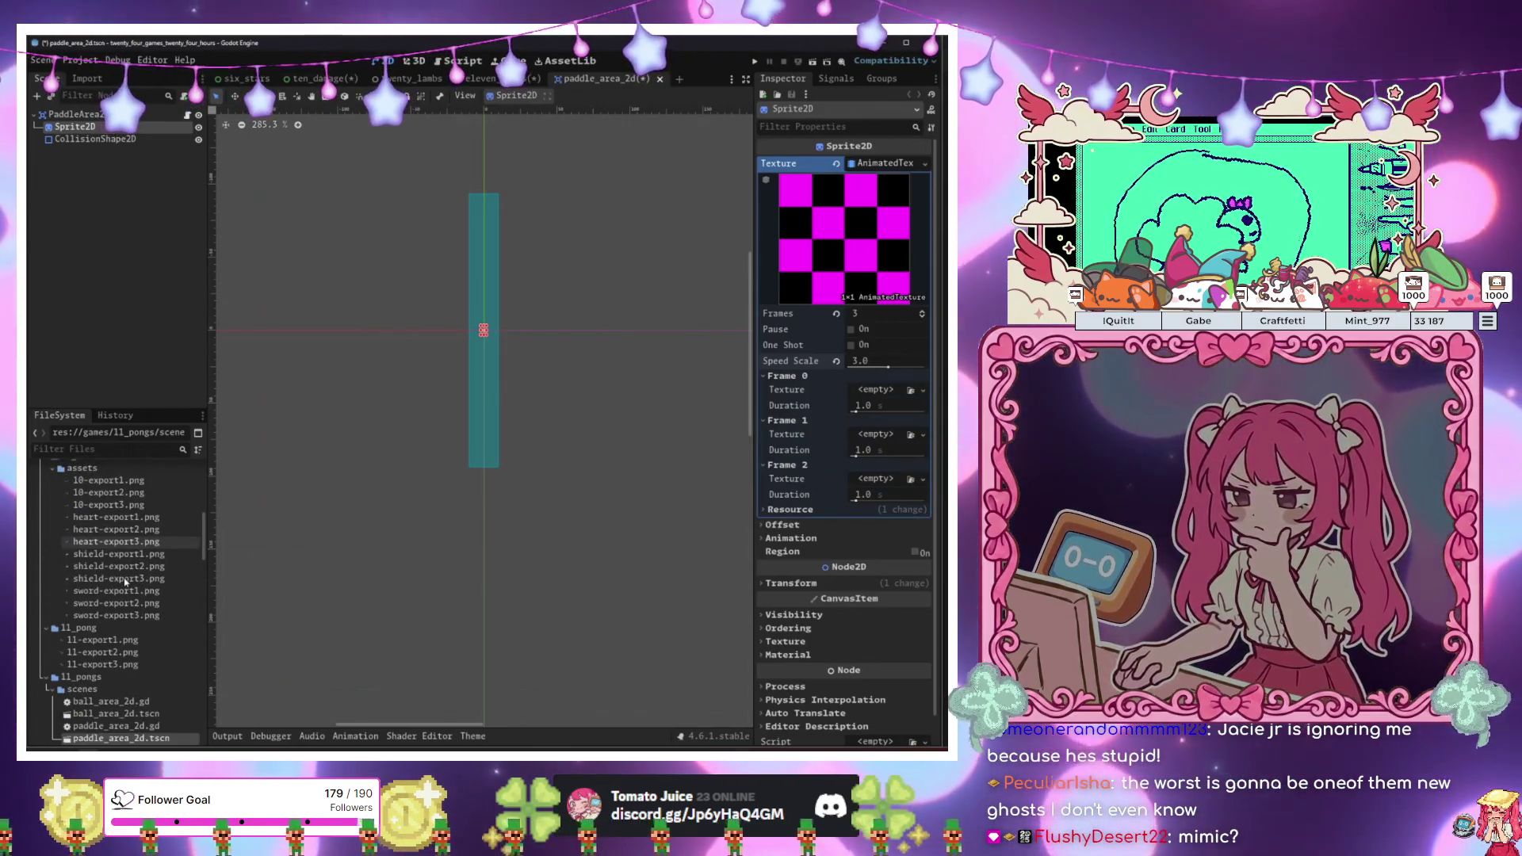
pyautogui.scroll(-4, 125, 582)
pyautogui.scroll(4, 125, 583)
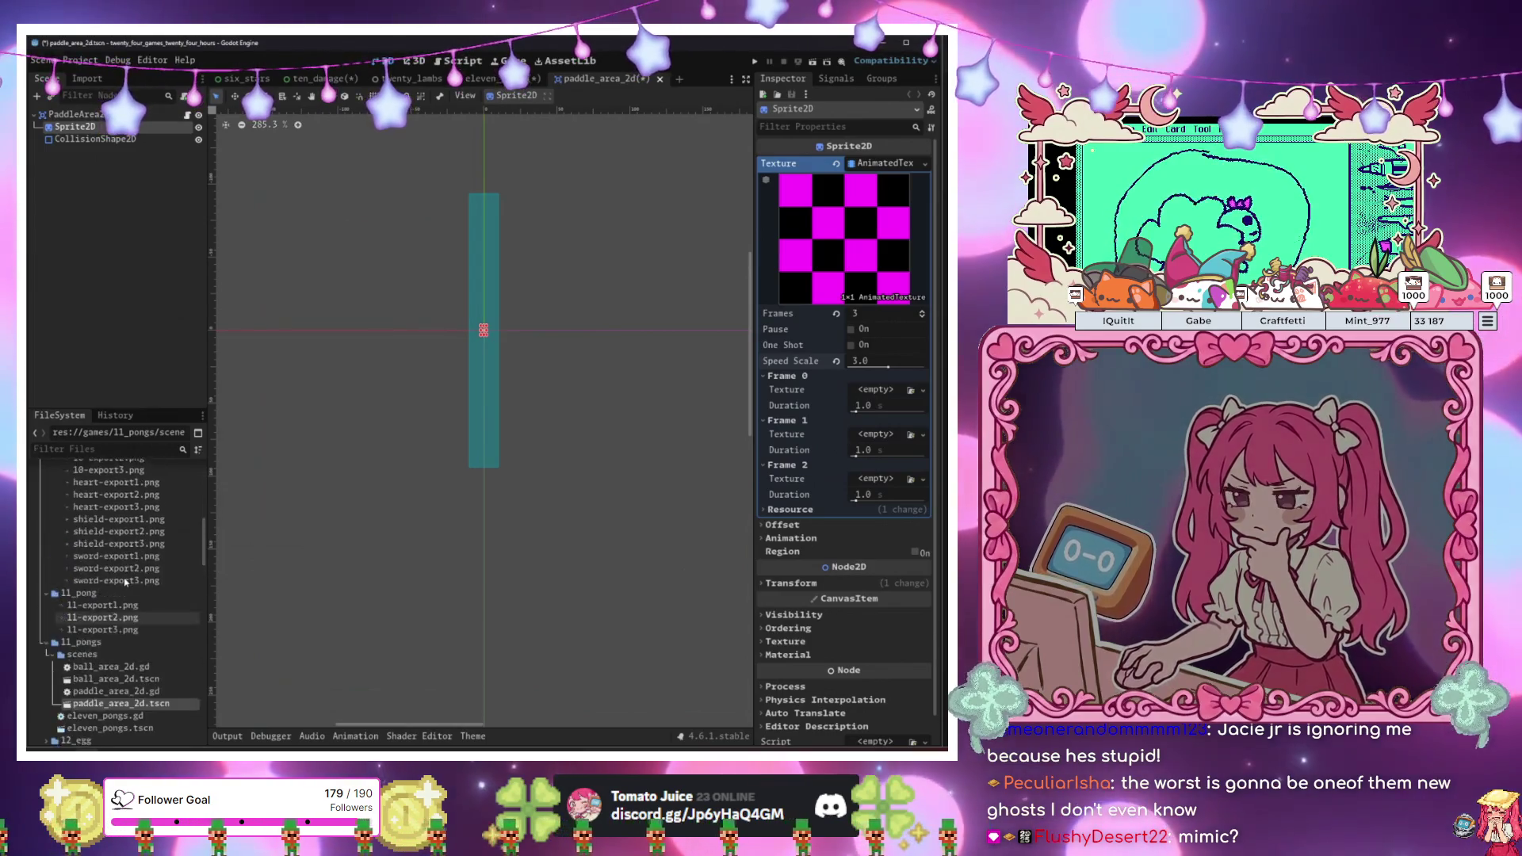
pyautogui.scroll(-2, 125, 583)
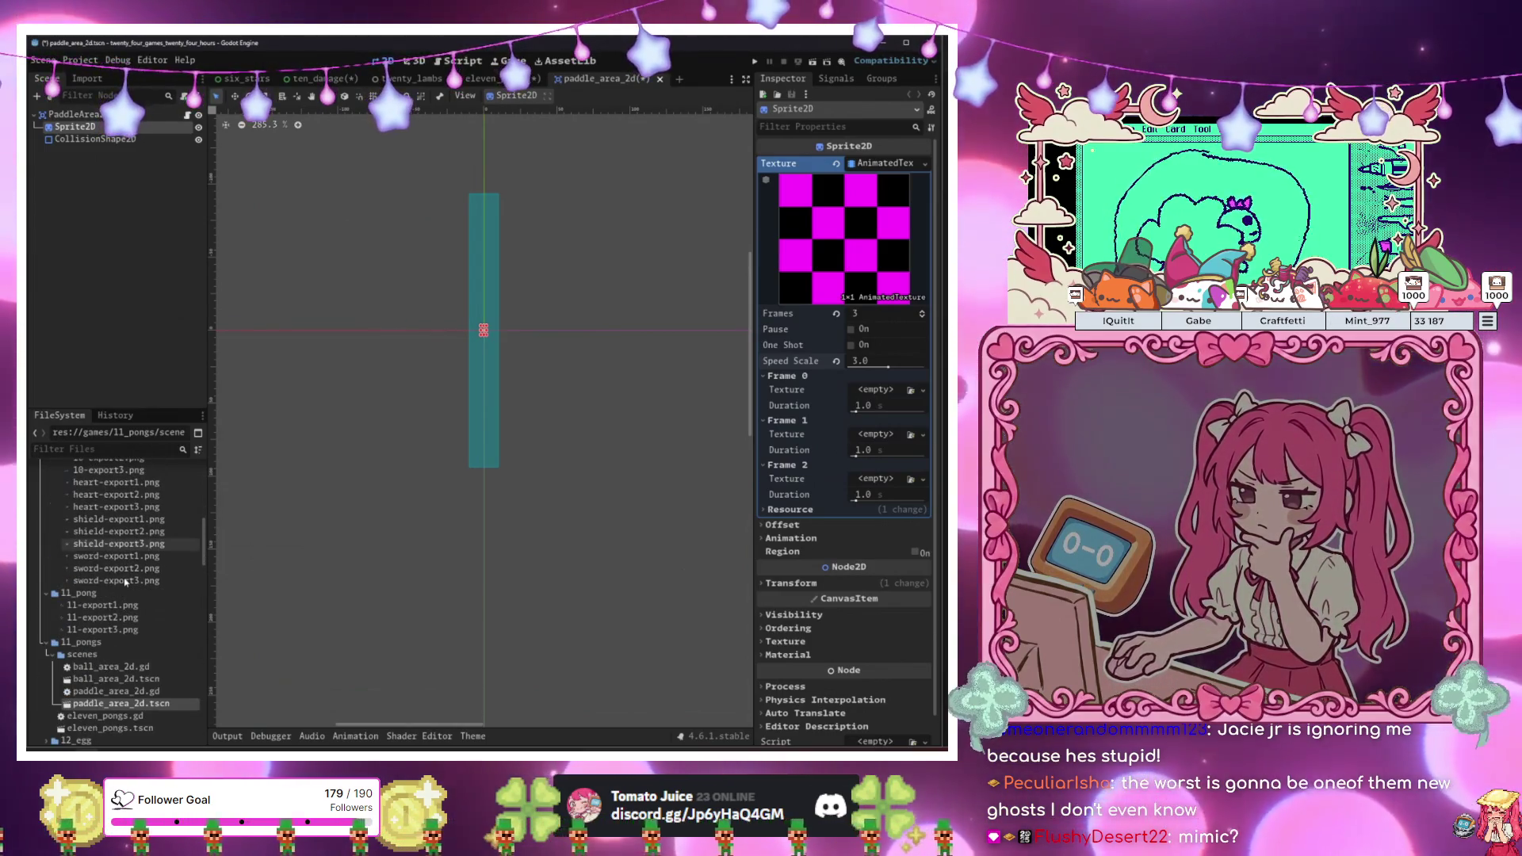
pyautogui.scroll(-1, 125, 583)
pyautogui.scroll(-8, 124, 583)
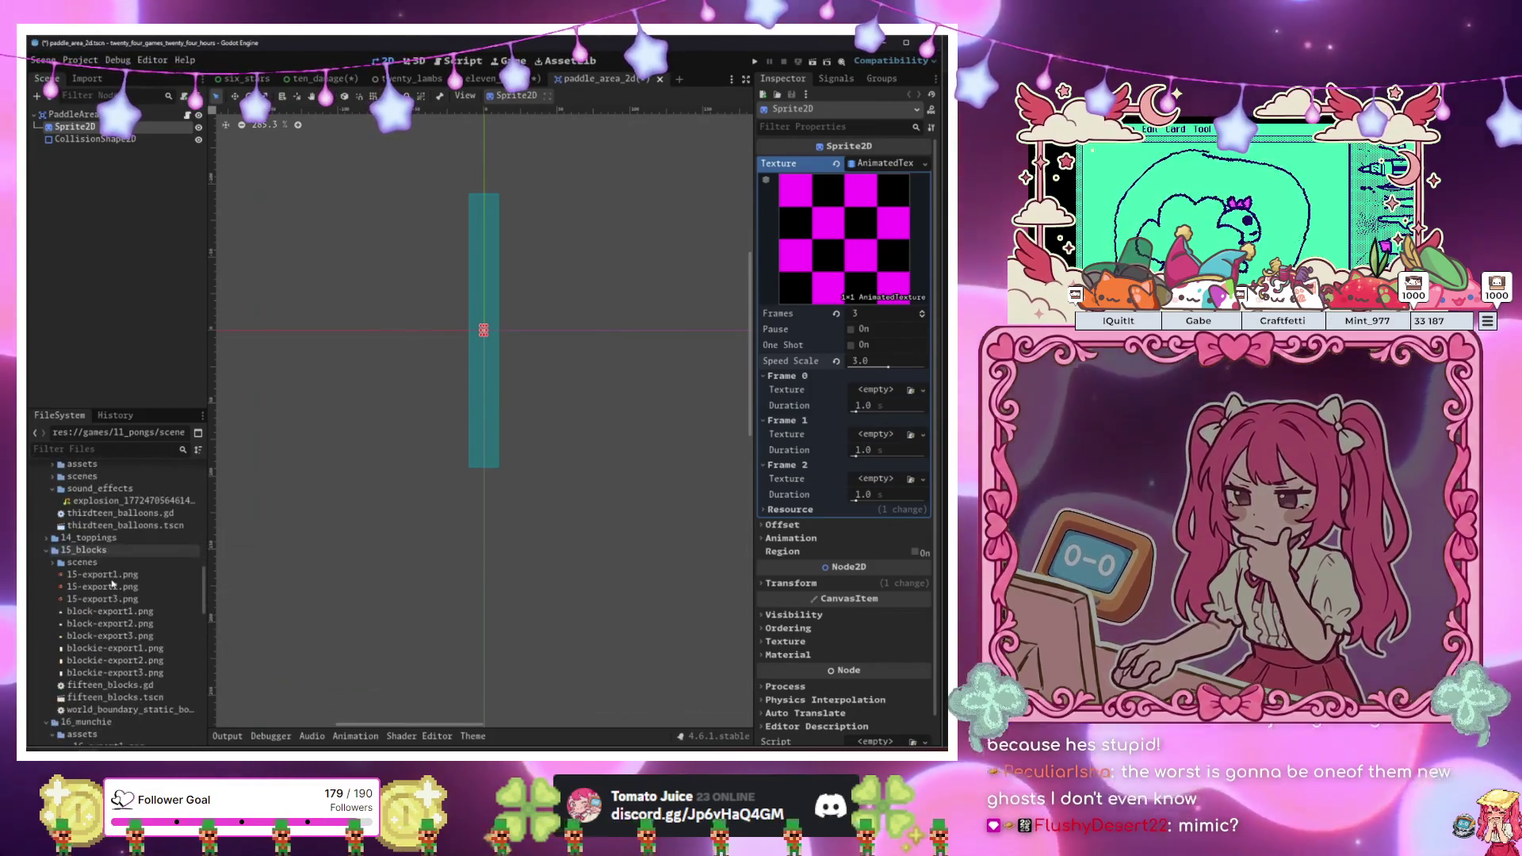
pyautogui.moveTo(115, 648)
pyautogui.mouseDown()
pyautogui.moveTo(115, 683)
pyautogui.moveTo(825, 435)
pyautogui.moveTo(876, 389)
pyautogui.mouseUp()
pyautogui.moveTo(115, 660)
pyautogui.mouseDown()
pyautogui.moveTo(193, 658)
pyautogui.moveTo(876, 452)
pyautogui.mouseUp()
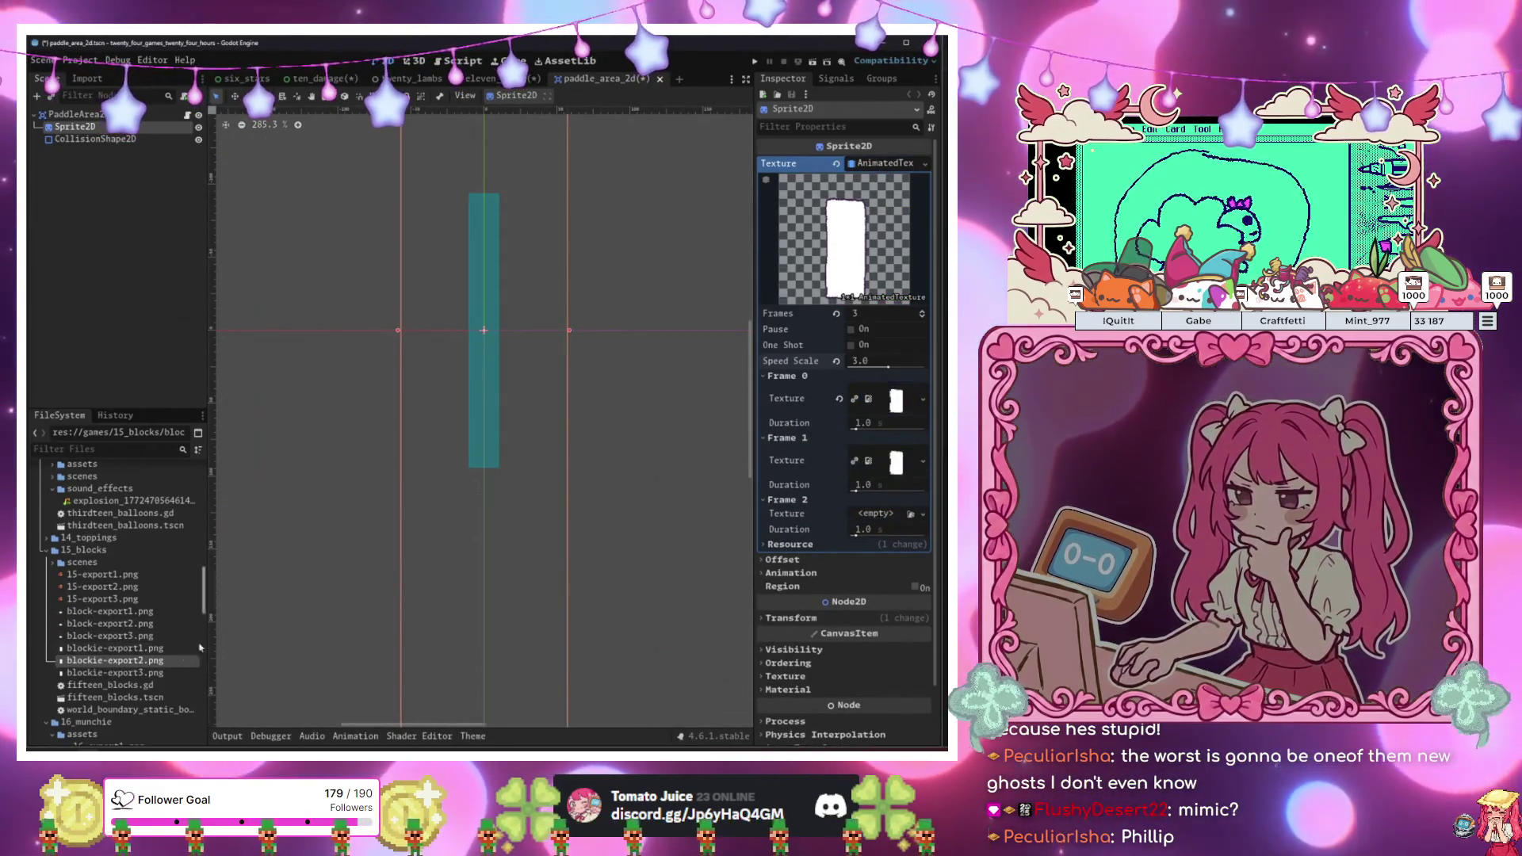
pyautogui.click(103, 673)
pyautogui.moveTo(103, 677)
pyautogui.mouseDown()
pyautogui.moveTo(346, 698)
pyautogui.moveTo(158, 674)
pyautogui.mouseUp()
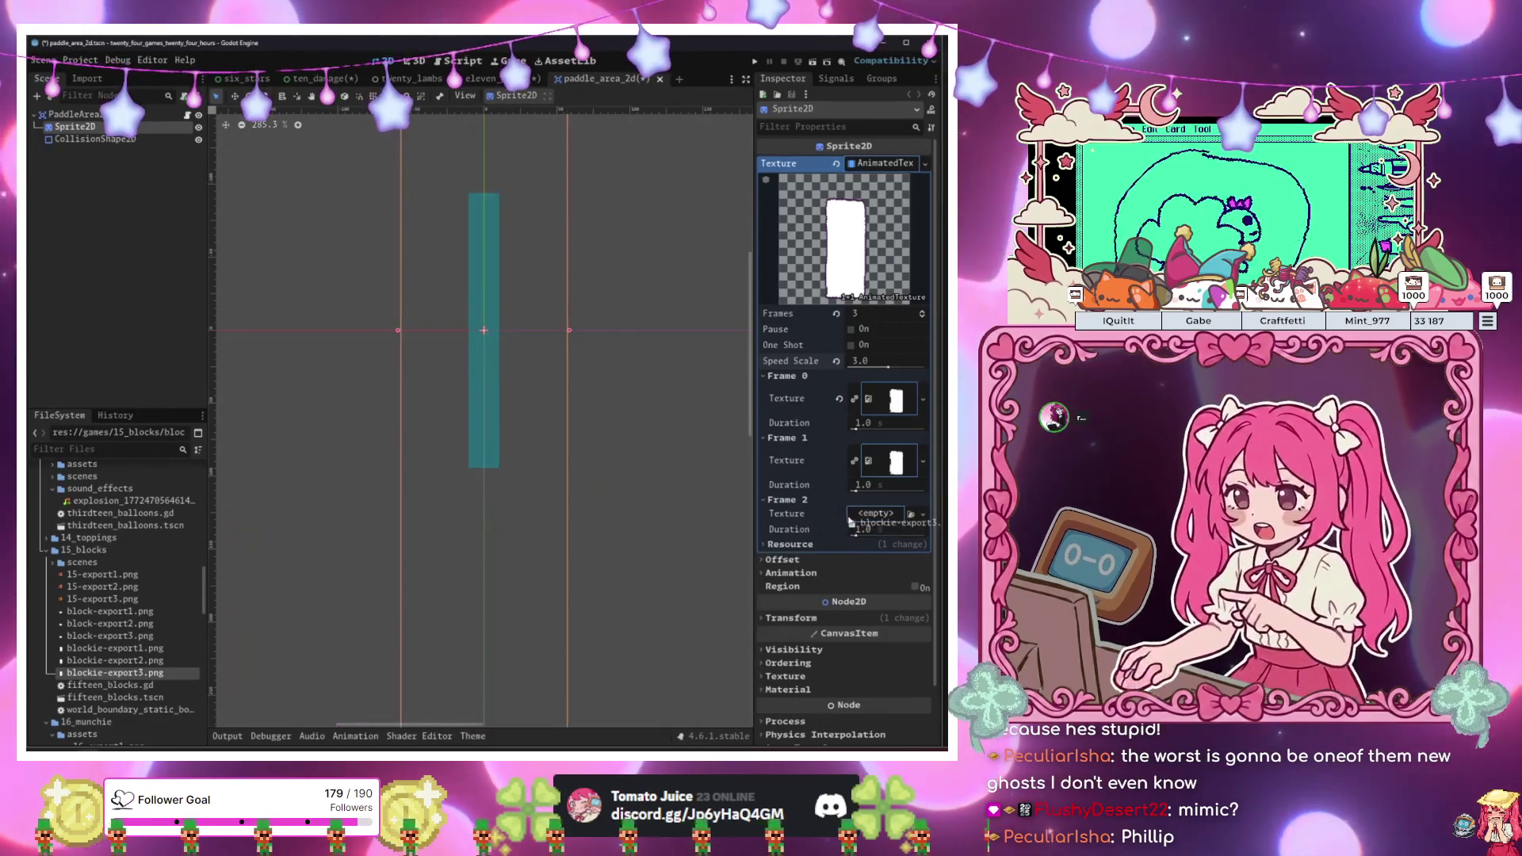
# - Revert the paddle sprite's Transform scale to 1 by 1
pyautogui.click(424, 401)
pyautogui.scroll(-4, 424, 401)
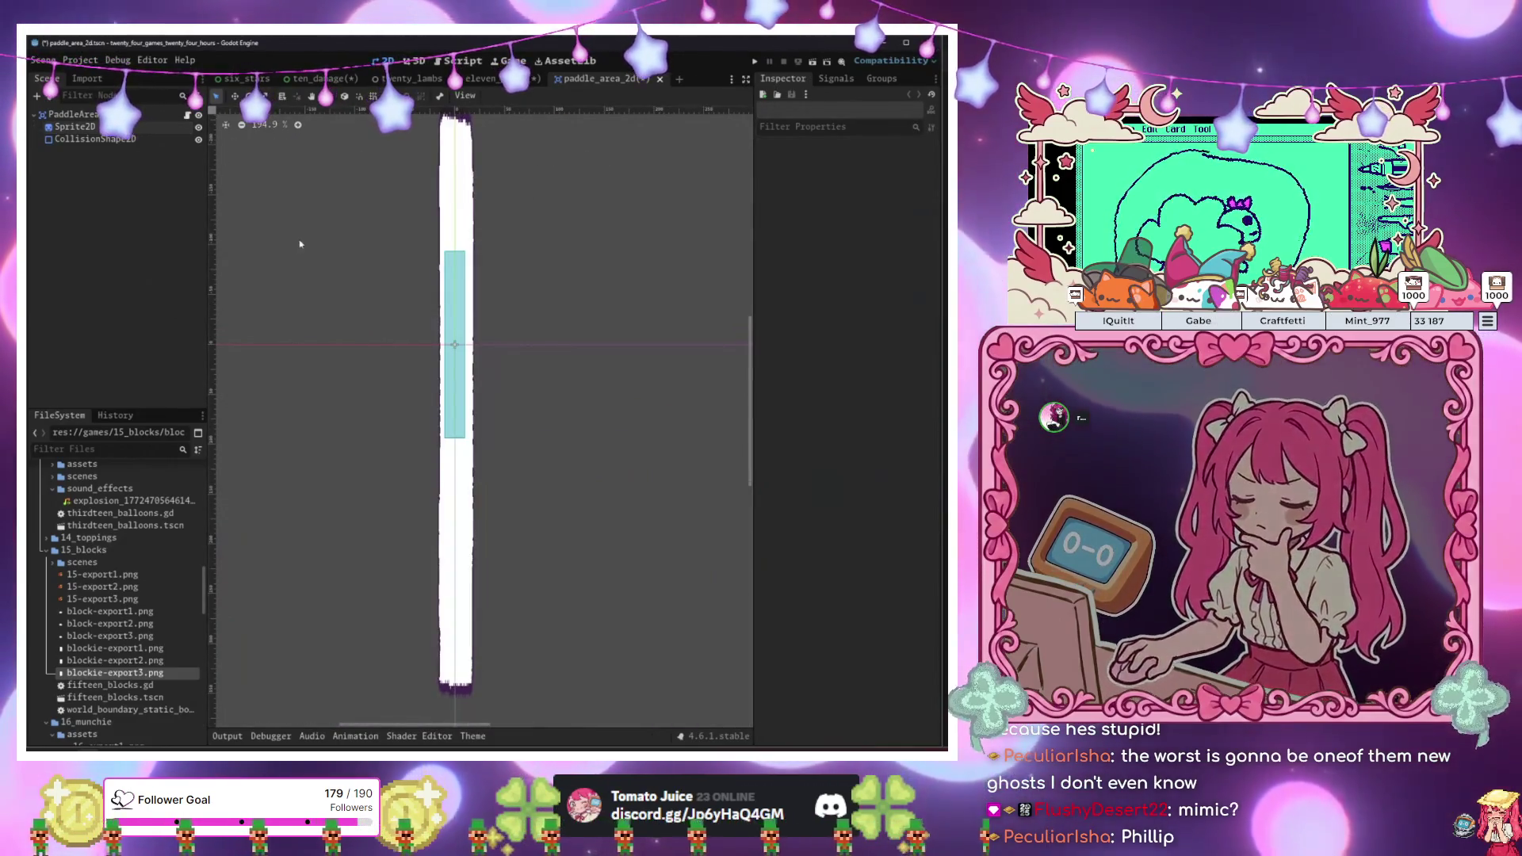
pyautogui.scroll(-3, 388, 337)
pyautogui.click(438, 317)
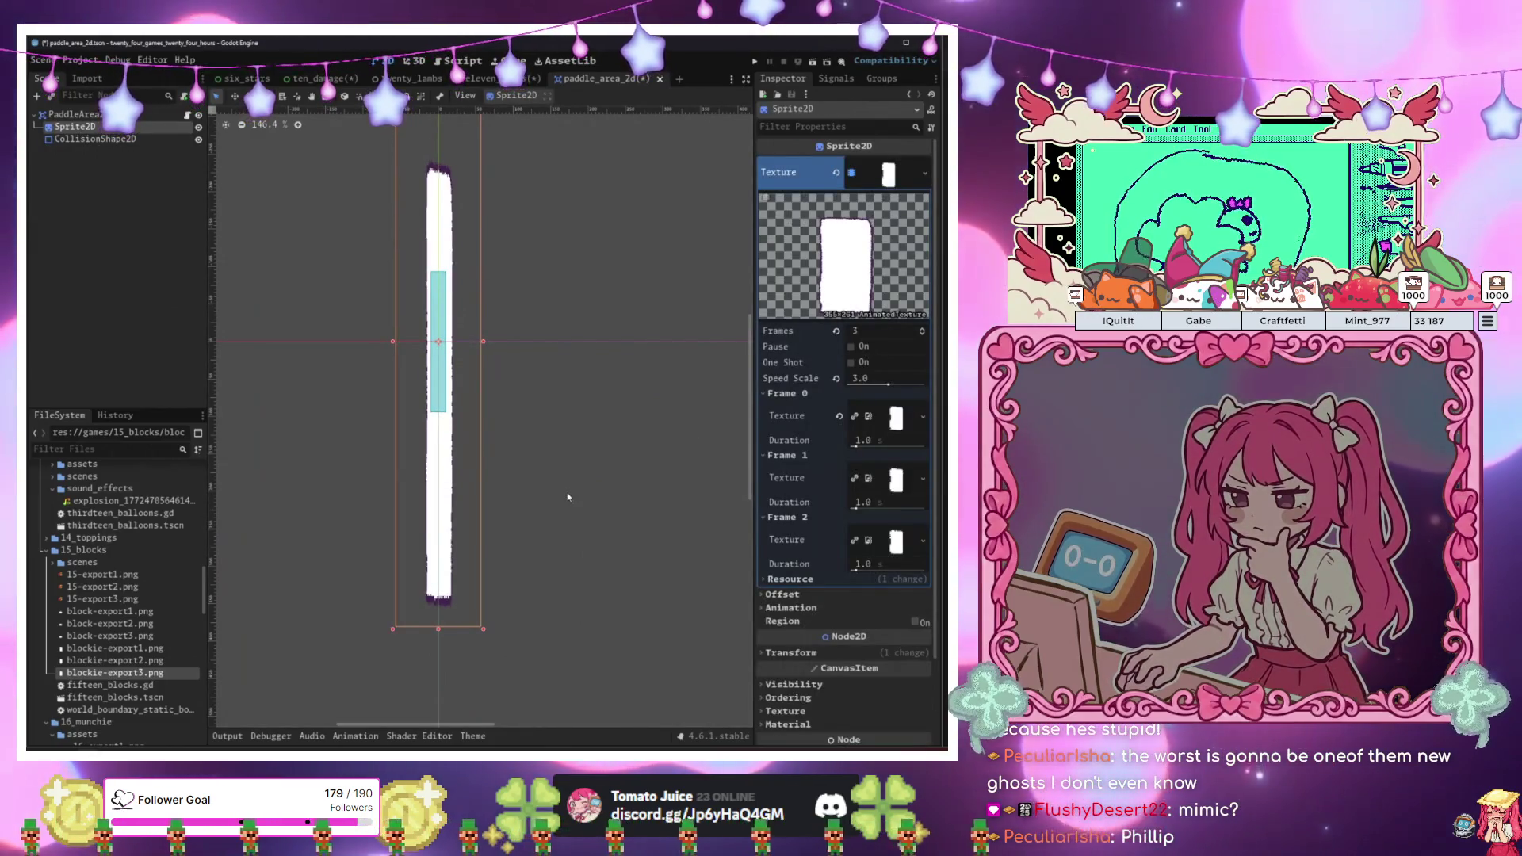
pyautogui.scroll(-2, 566, 493)
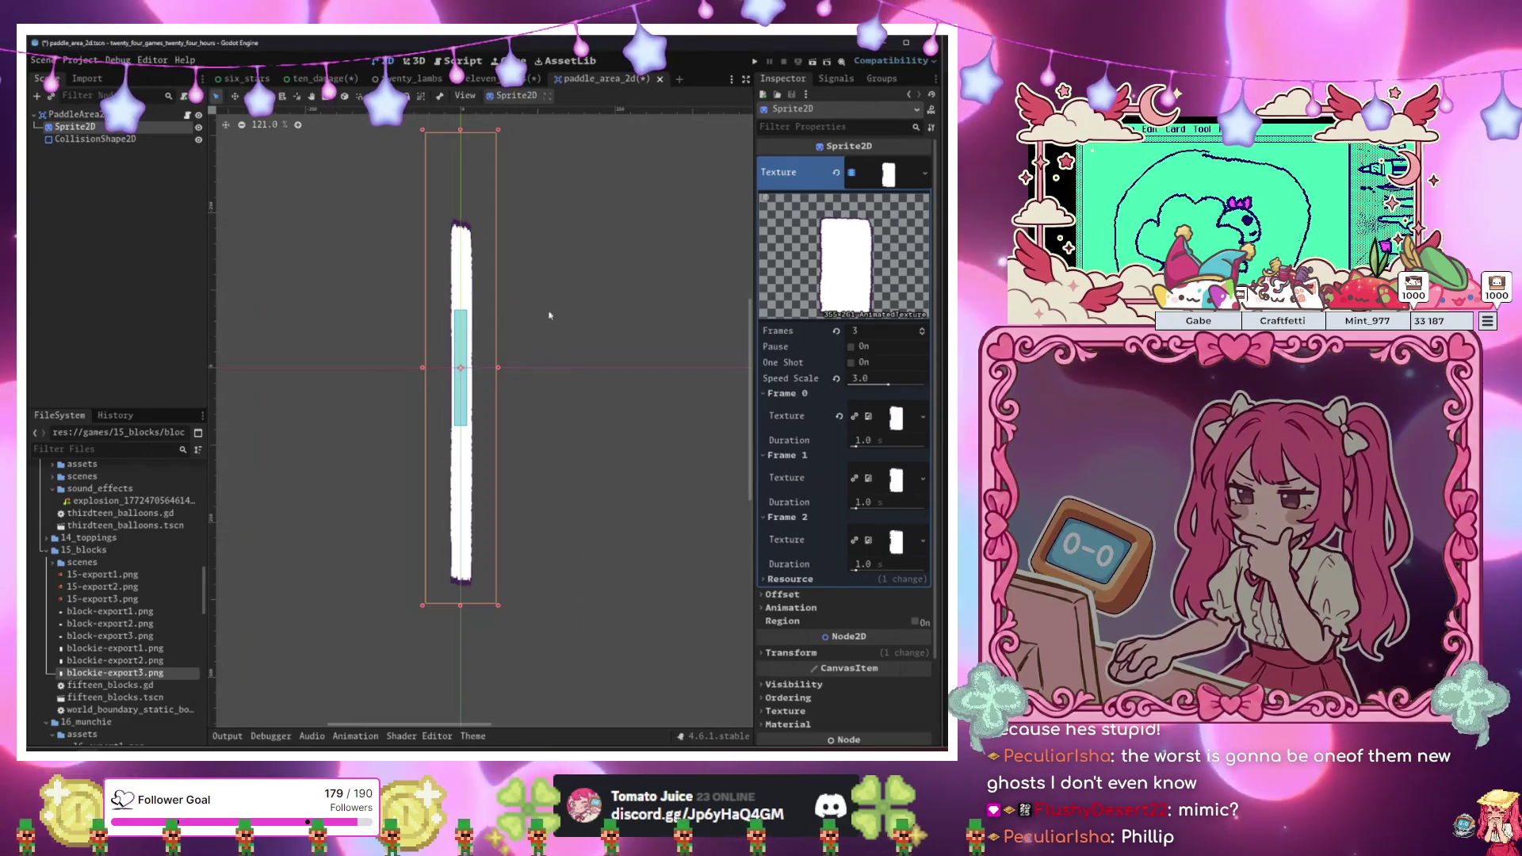
pyautogui.scroll(-1, 824, 602)
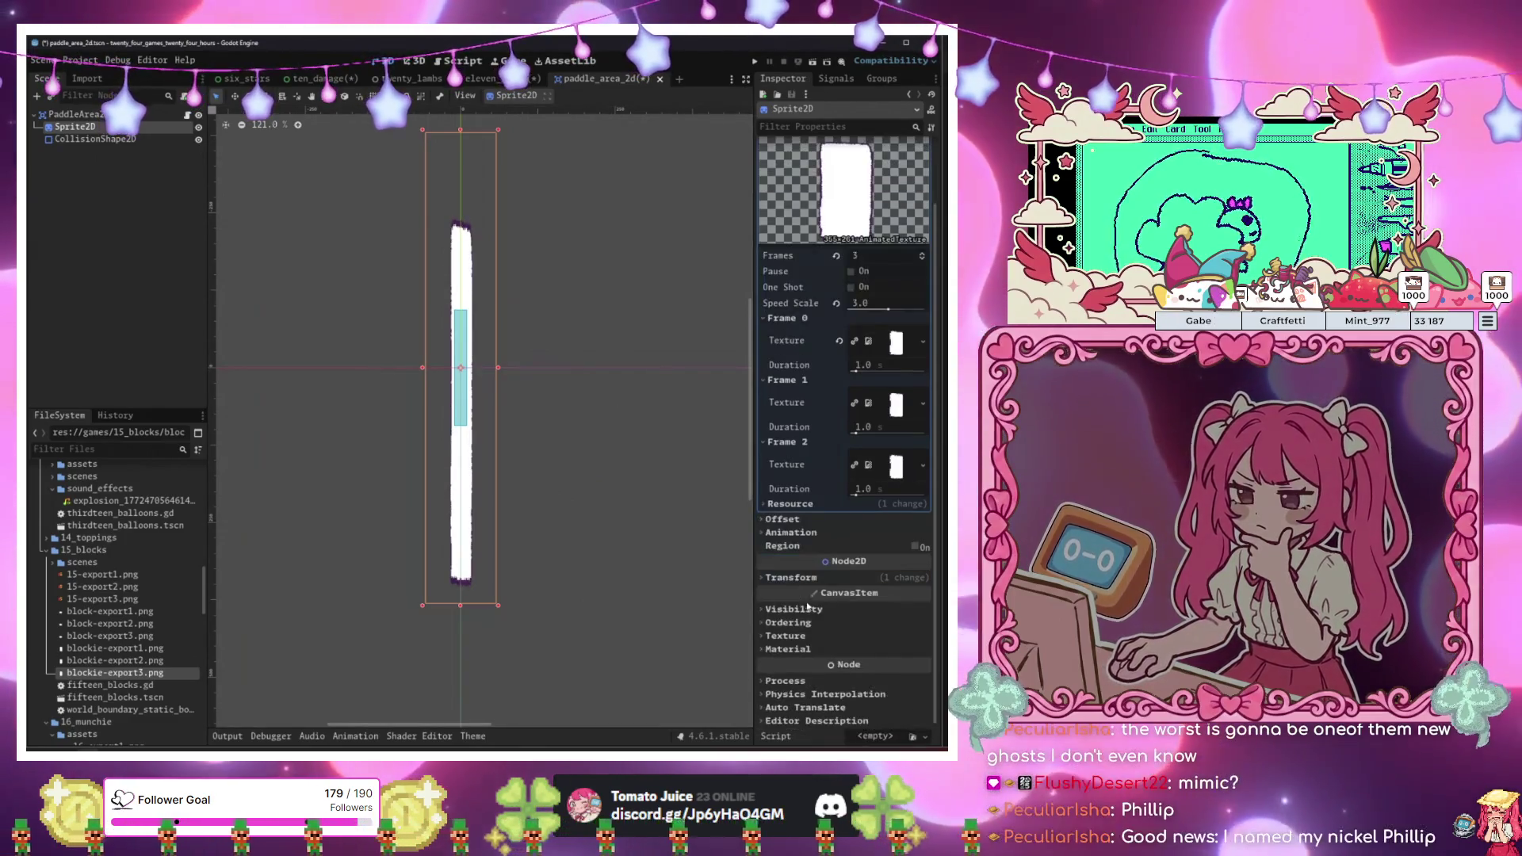
pyautogui.click(849, 591)
pyautogui.scroll(-2, 853, 594)
pyautogui.click(841, 529)
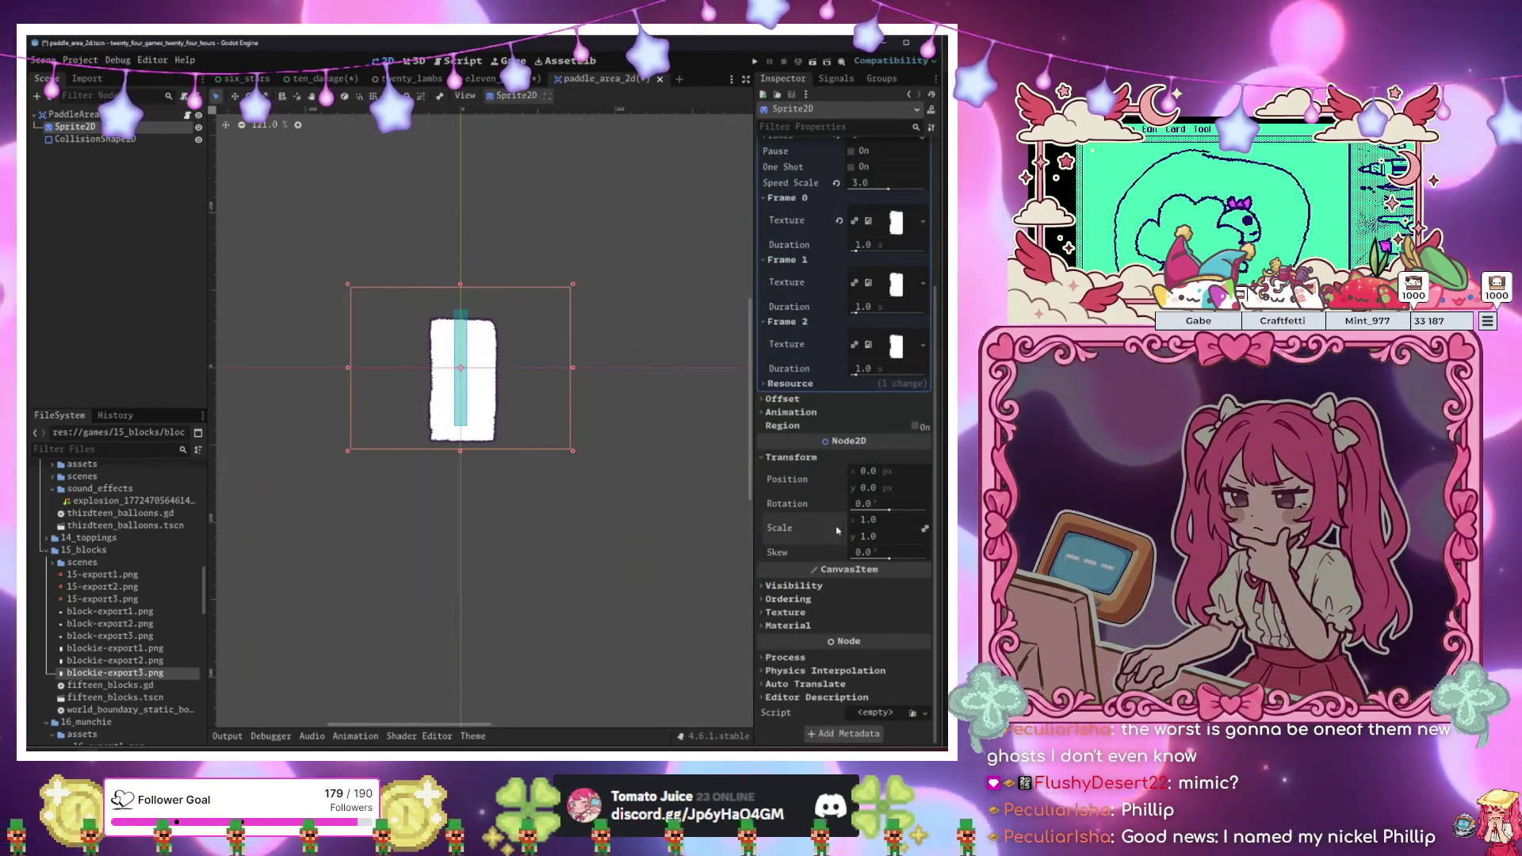
# - Fit the paddle sprite over its collision shape, save the paddle scene and run the game
pyautogui.scroll(6, 507, 428)
pyautogui.moveTo(541, 400)
pyautogui.mouseDown()
pyautogui.moveTo(537, 381)
pyautogui.moveTo(492, 376)
pyautogui.moveTo(543, 387)
pyautogui.moveTo(533, 373)
pyautogui.moveTo(560, 347)
pyautogui.moveTo(463, 346)
pyautogui.moveTo(494, 349)
pyautogui.moveTo(504, 327)
pyautogui.mouseUp()
pyautogui.hotkey('ctrl', 's')
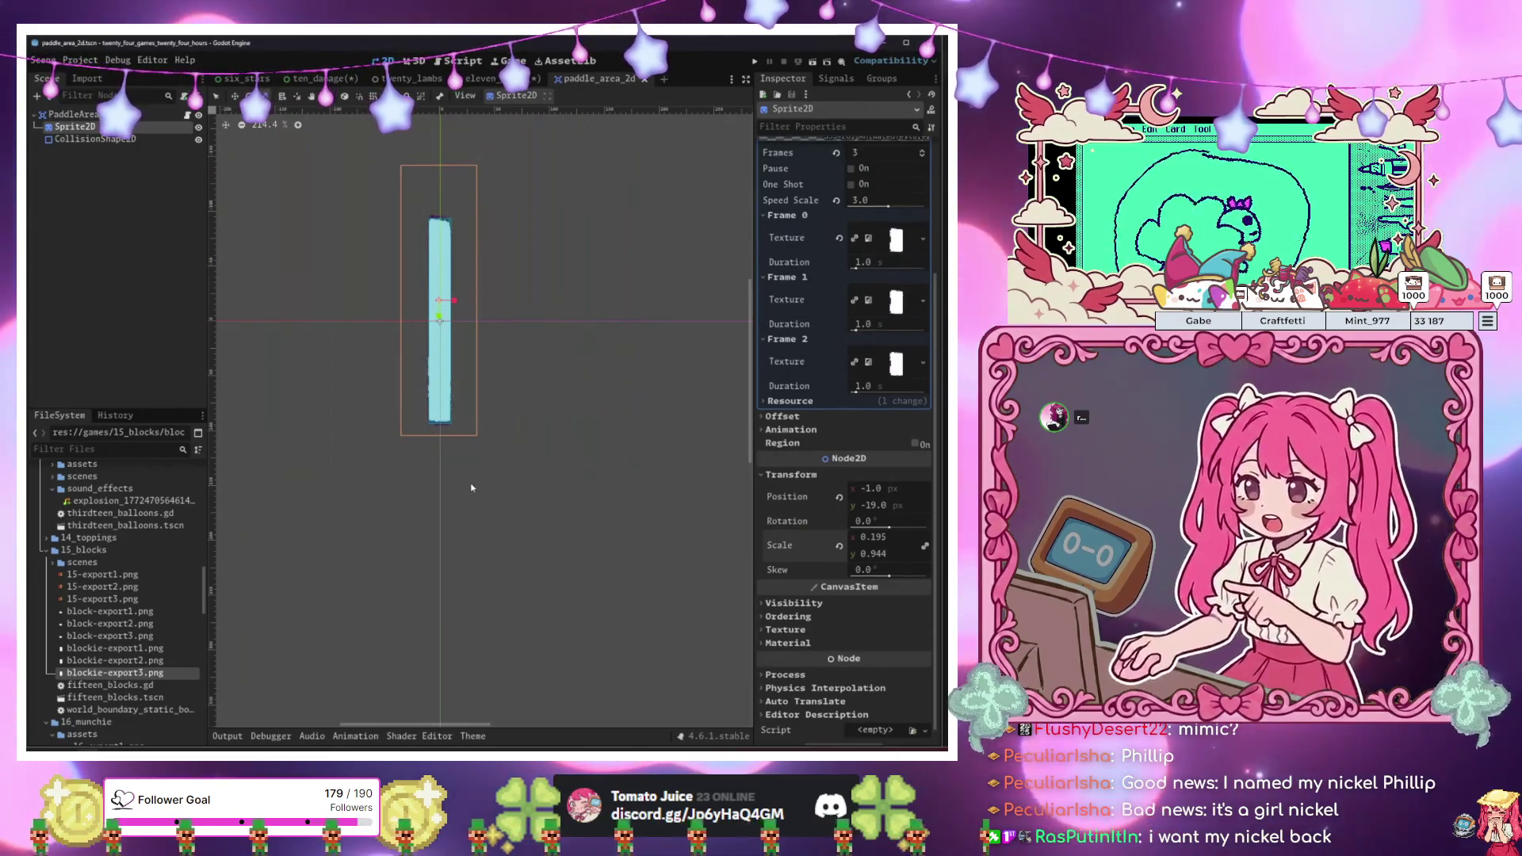
pyautogui.press('F5')
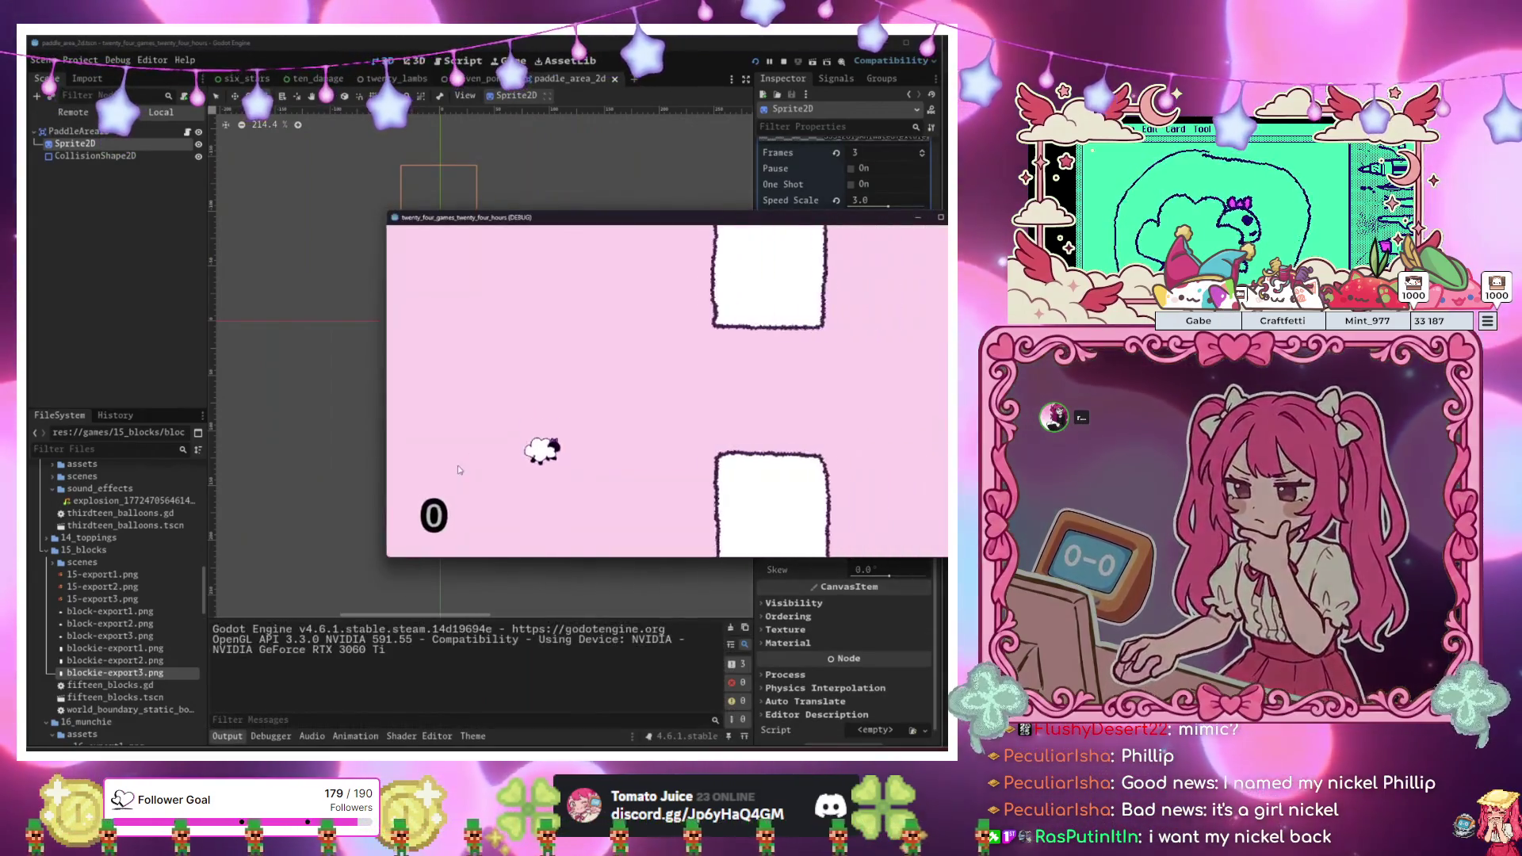
# - Close the game, then test-play the eleven_pongs scene on its own with F6 and stop it
pyautogui.click(940, 217)
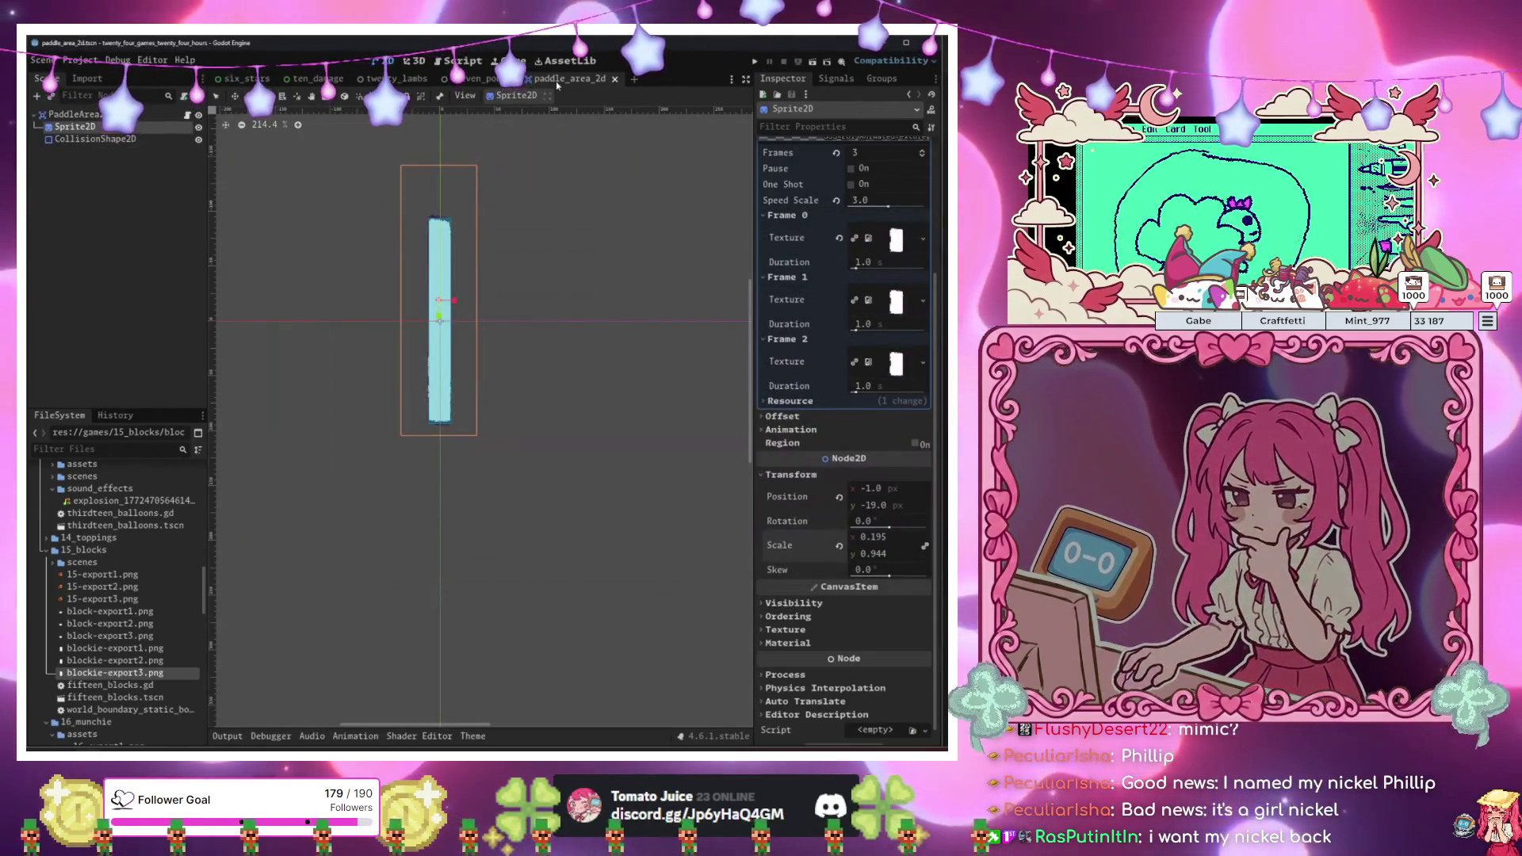
pyautogui.click(486, 83)
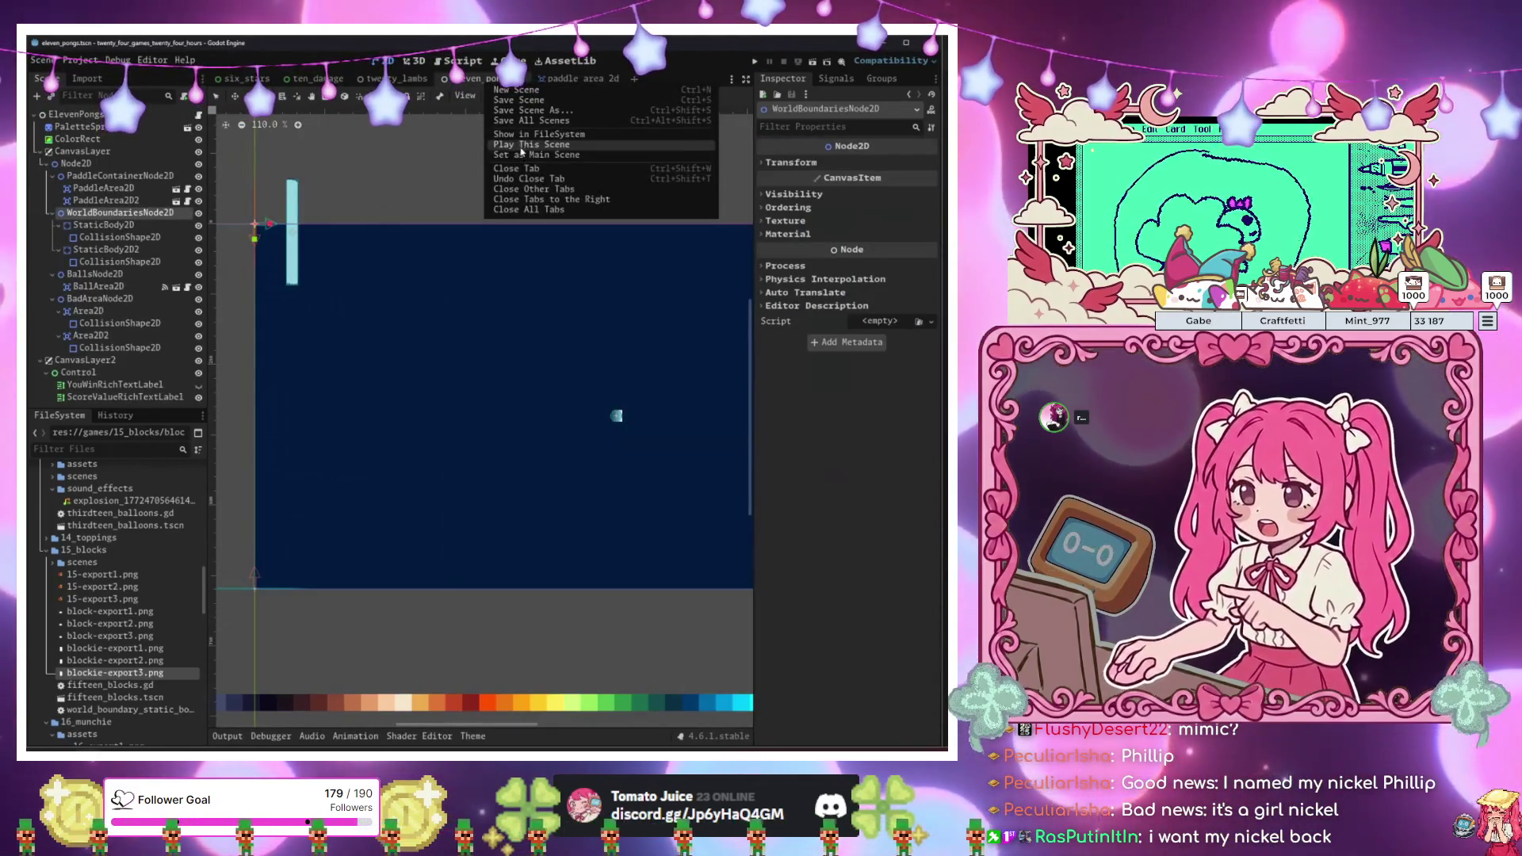
pyautogui.press('F6')
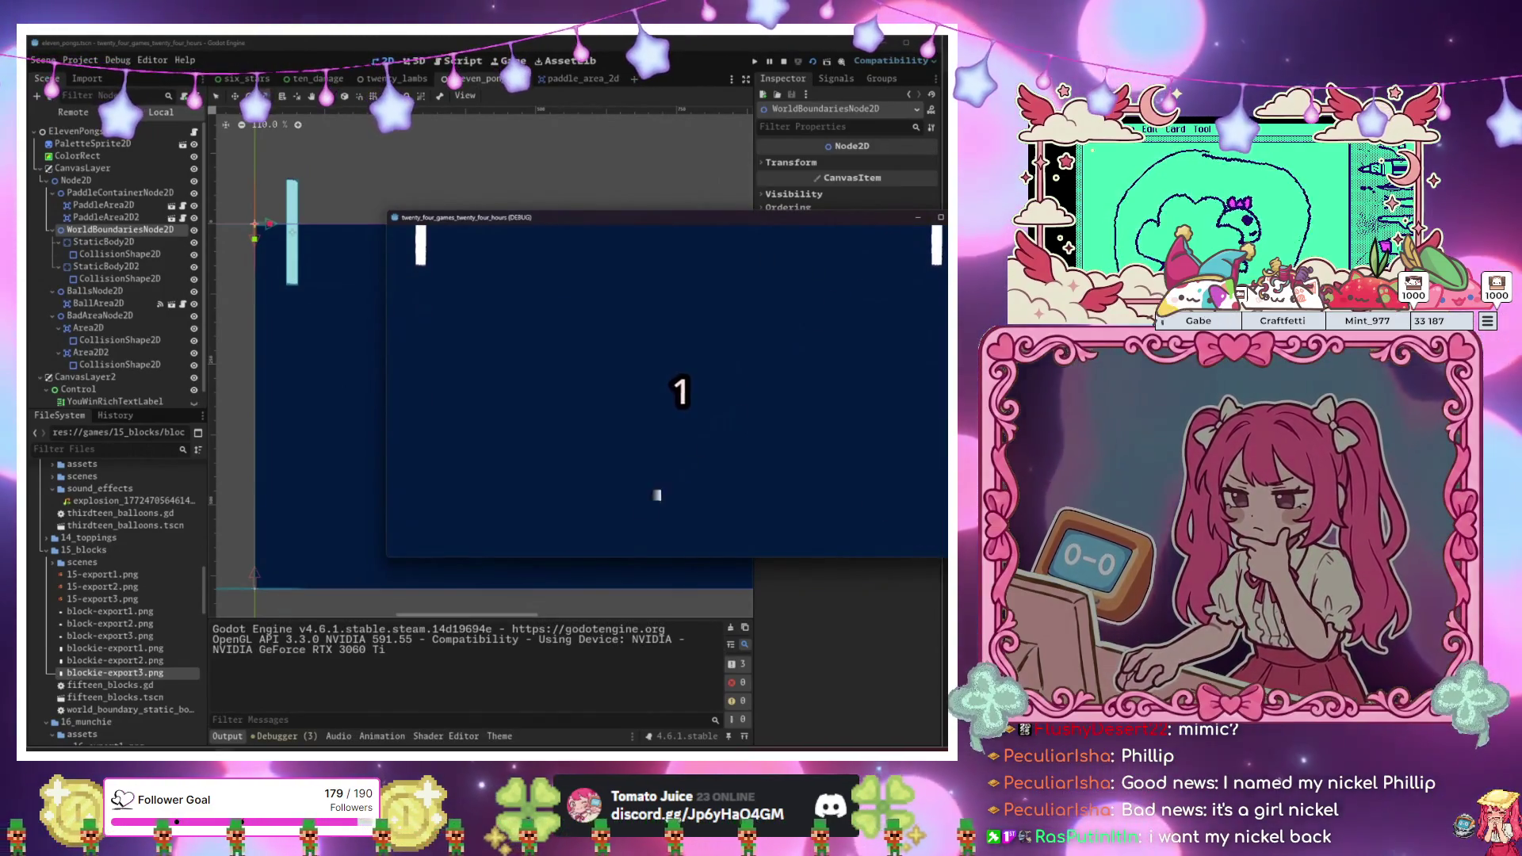
pyautogui.press('F8')
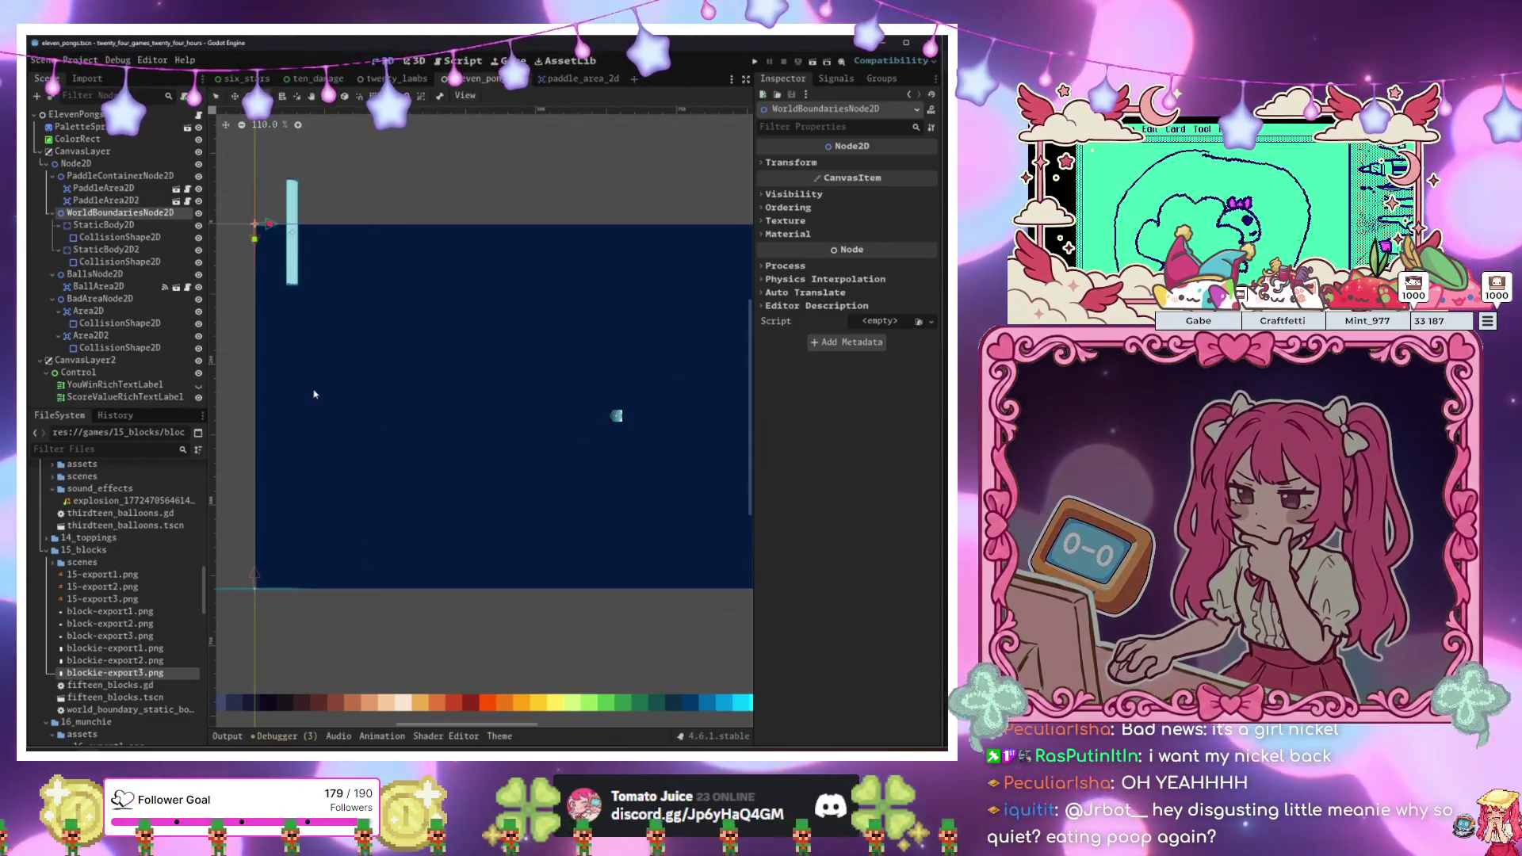
pyautogui.scroll(-1, 151, 561)
pyautogui.scroll(-10, 151, 562)
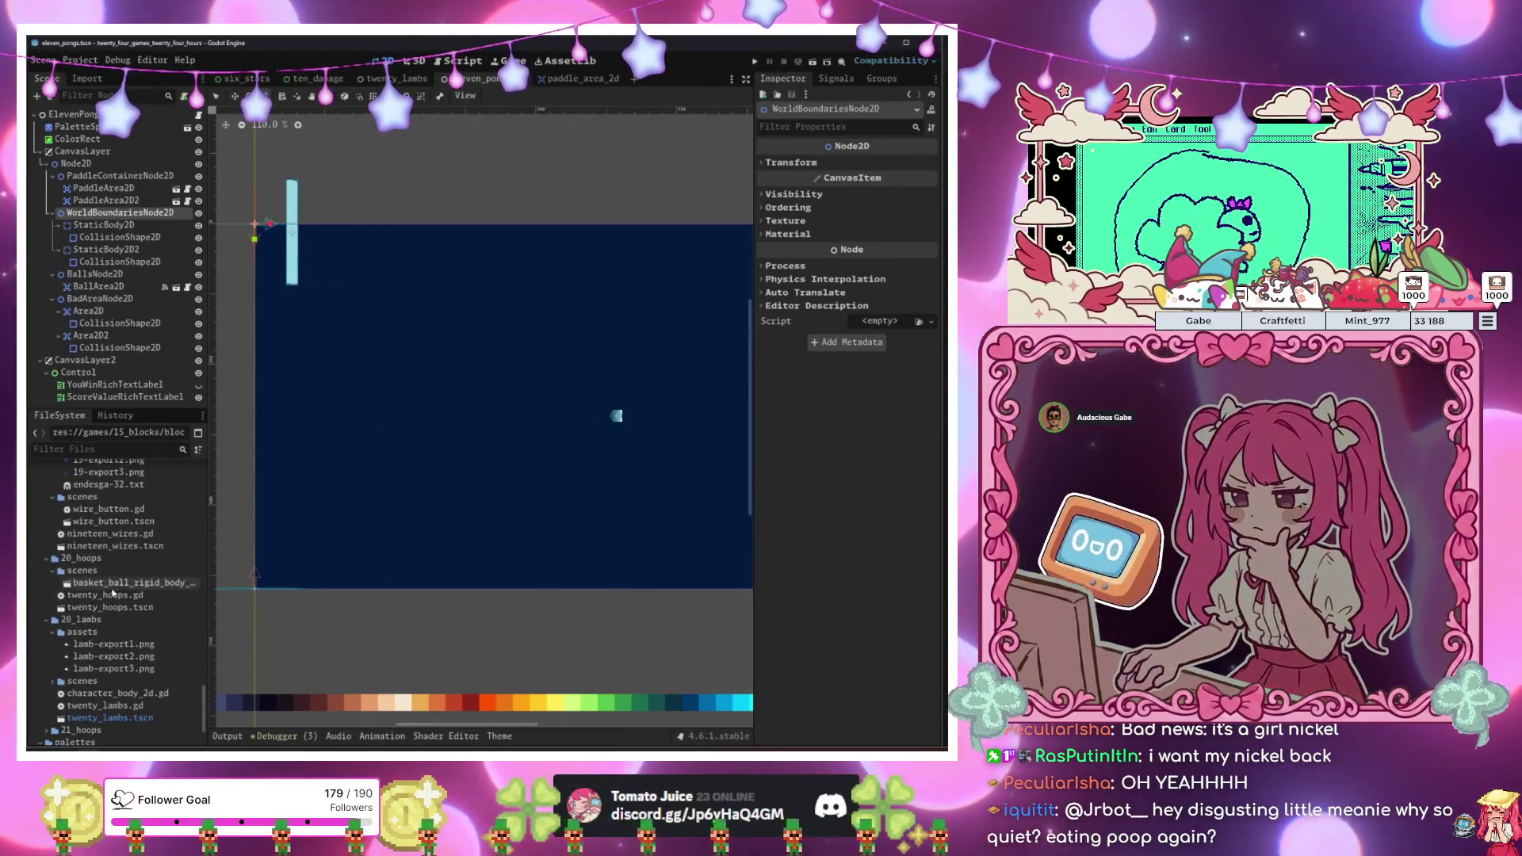
# - Save eleven_pongs, expand the 12_eggs folder and open the twelve_eggs scene
pyautogui.click(113, 595)
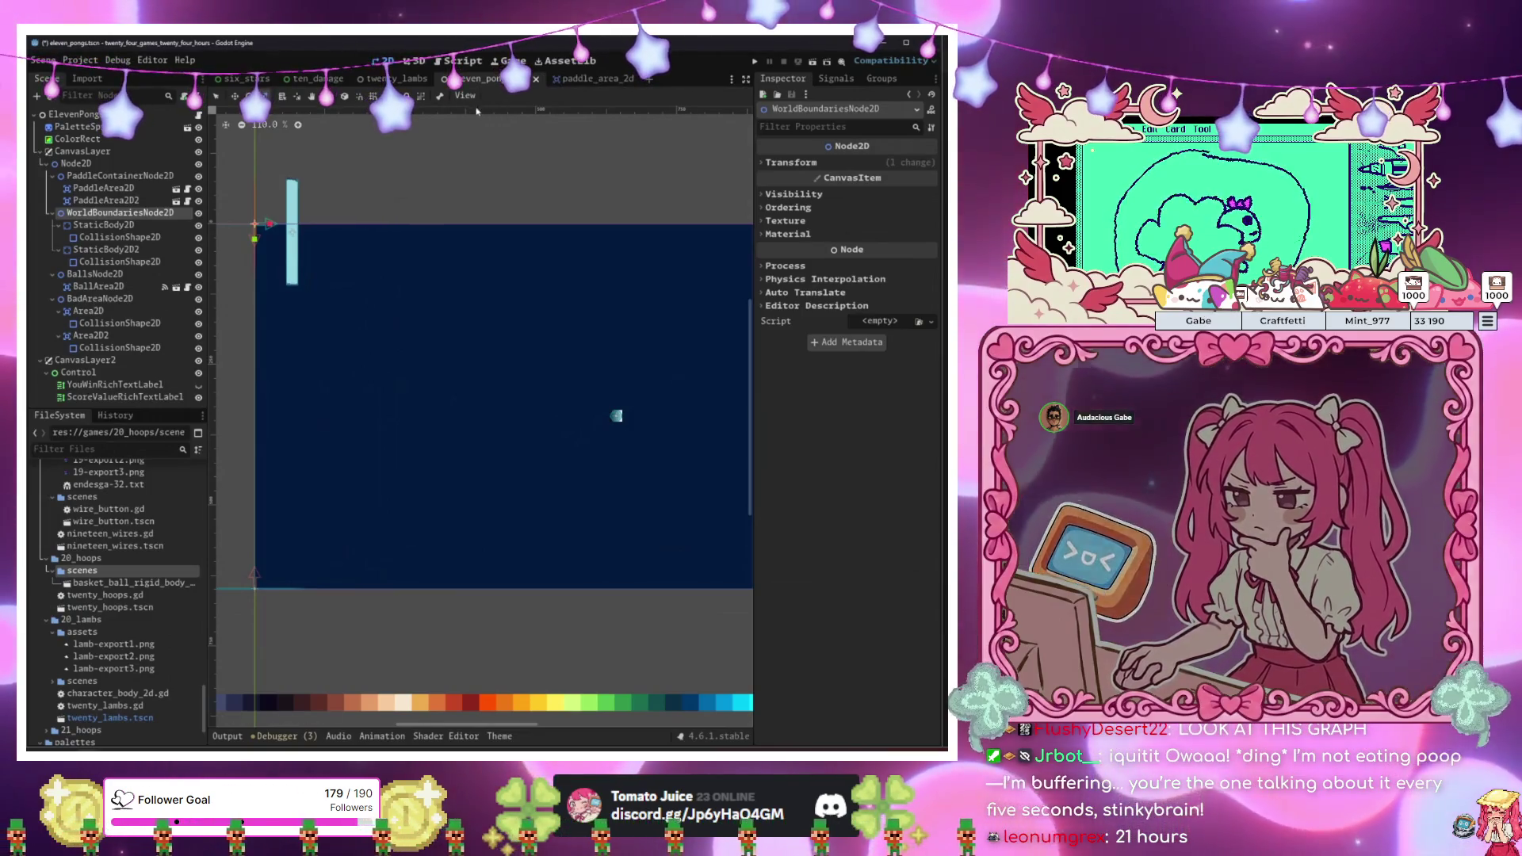
pyautogui.hotkey('ctrl', 's')
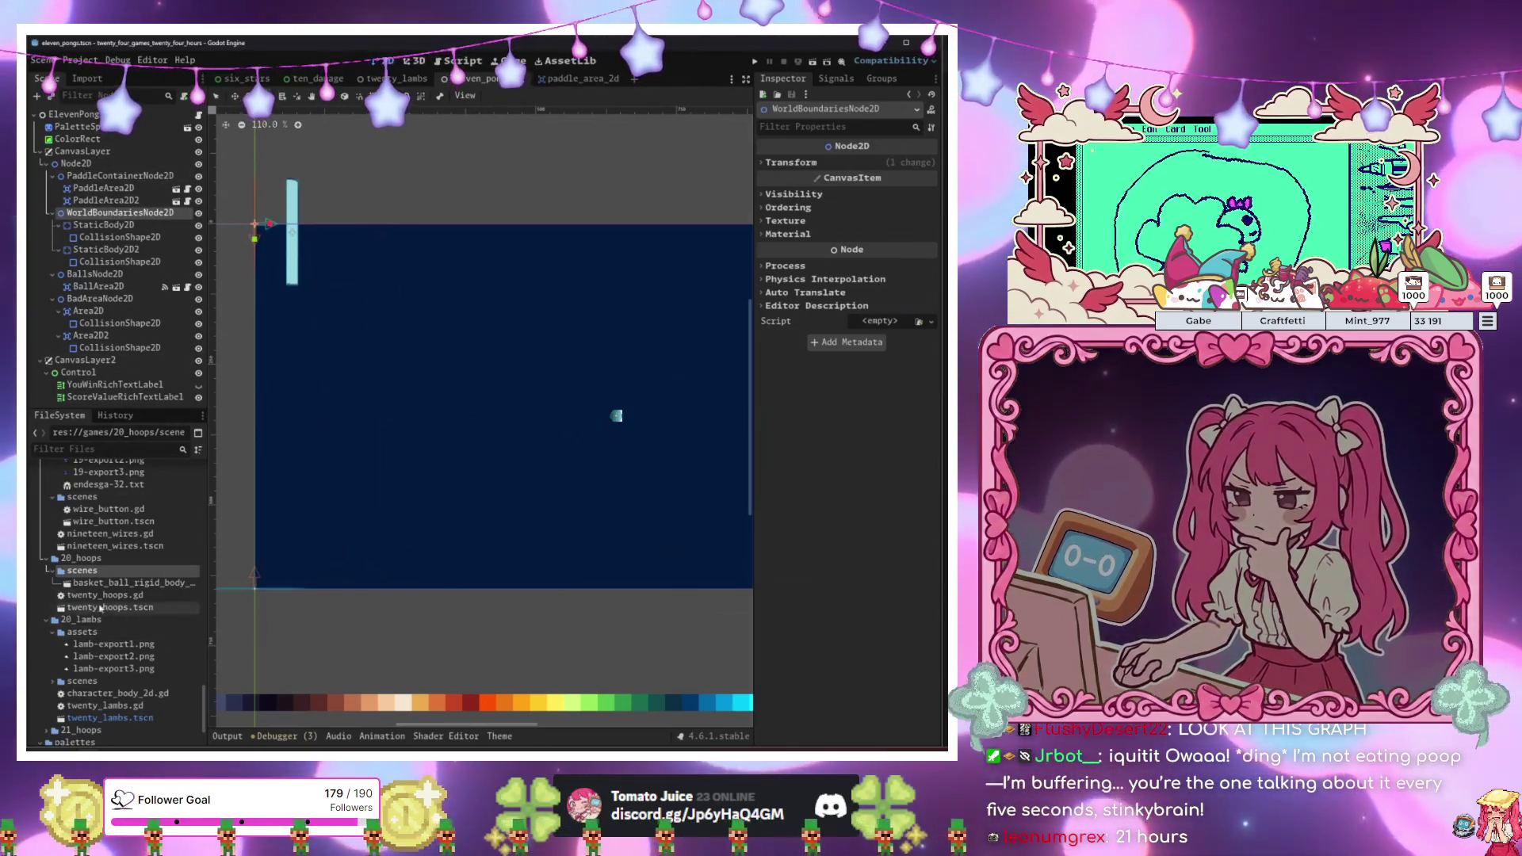
pyautogui.scroll(5, 93, 587)
pyautogui.scroll(15, 94, 586)
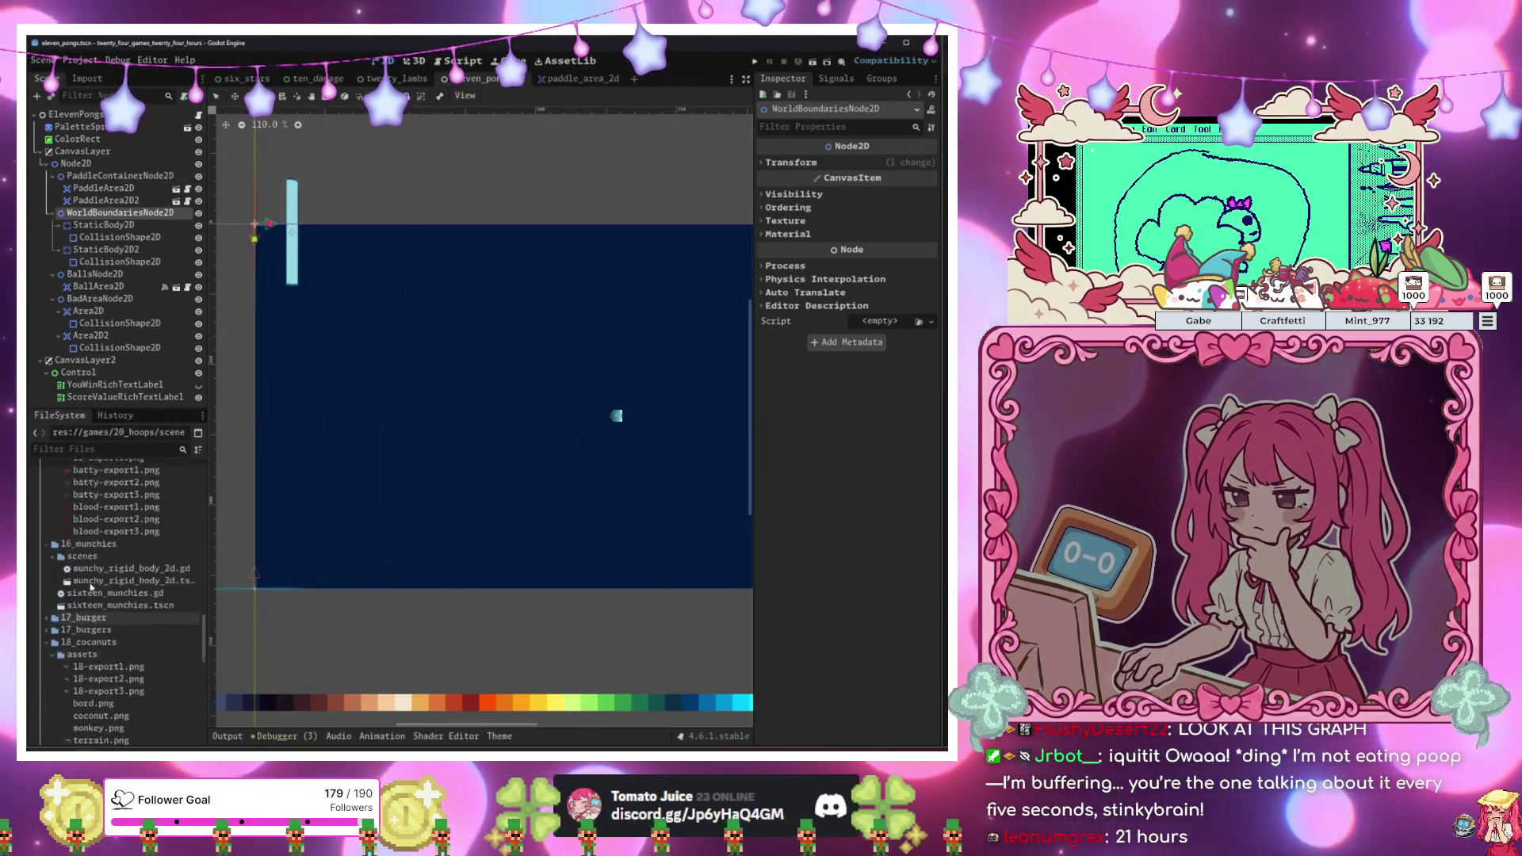
pyautogui.scroll(-2, 91, 587)
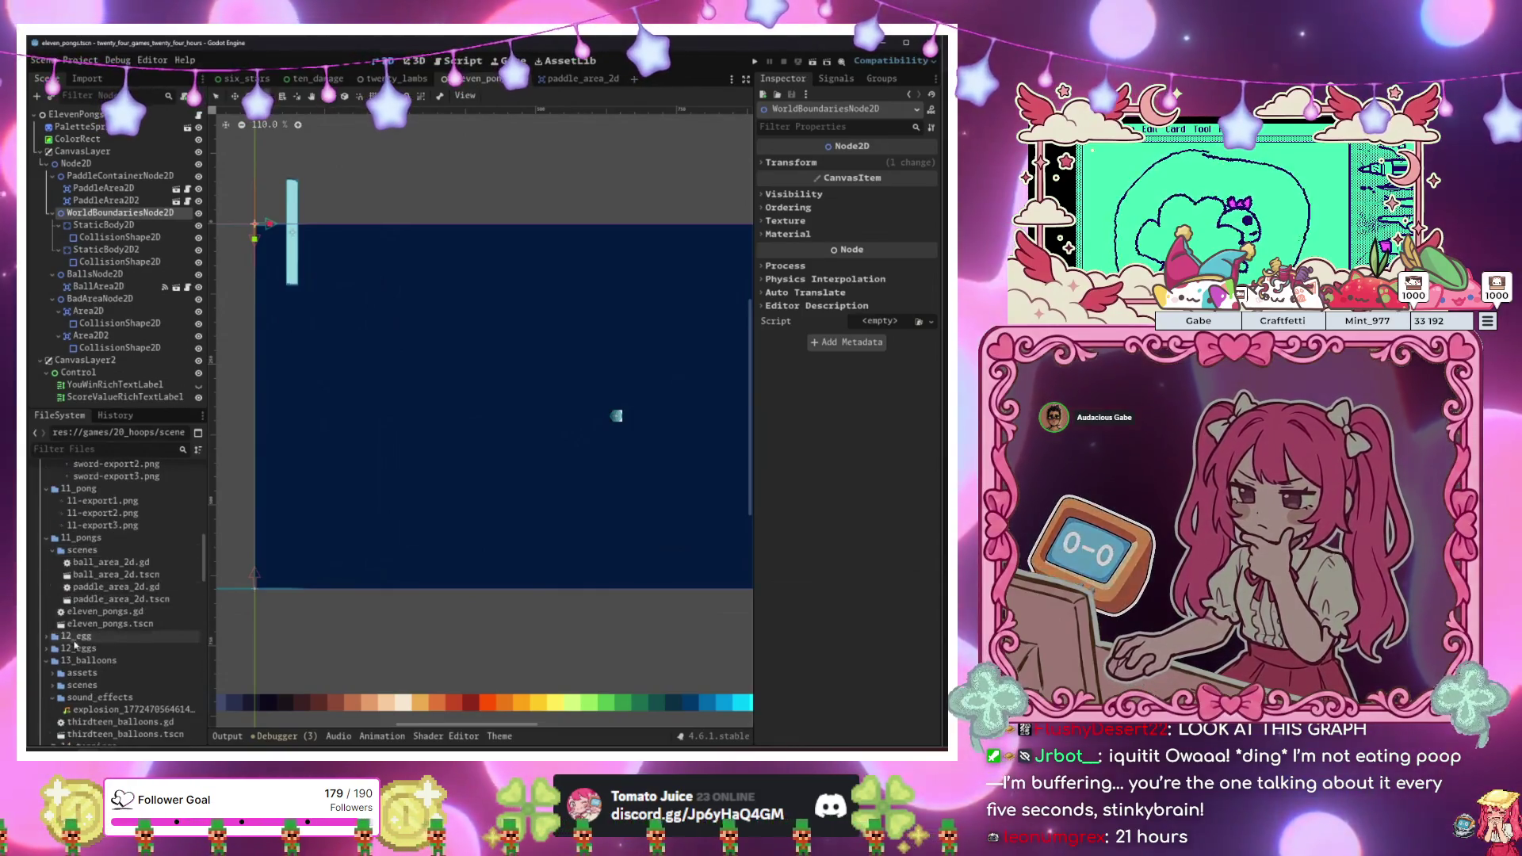
pyautogui.click(48, 649)
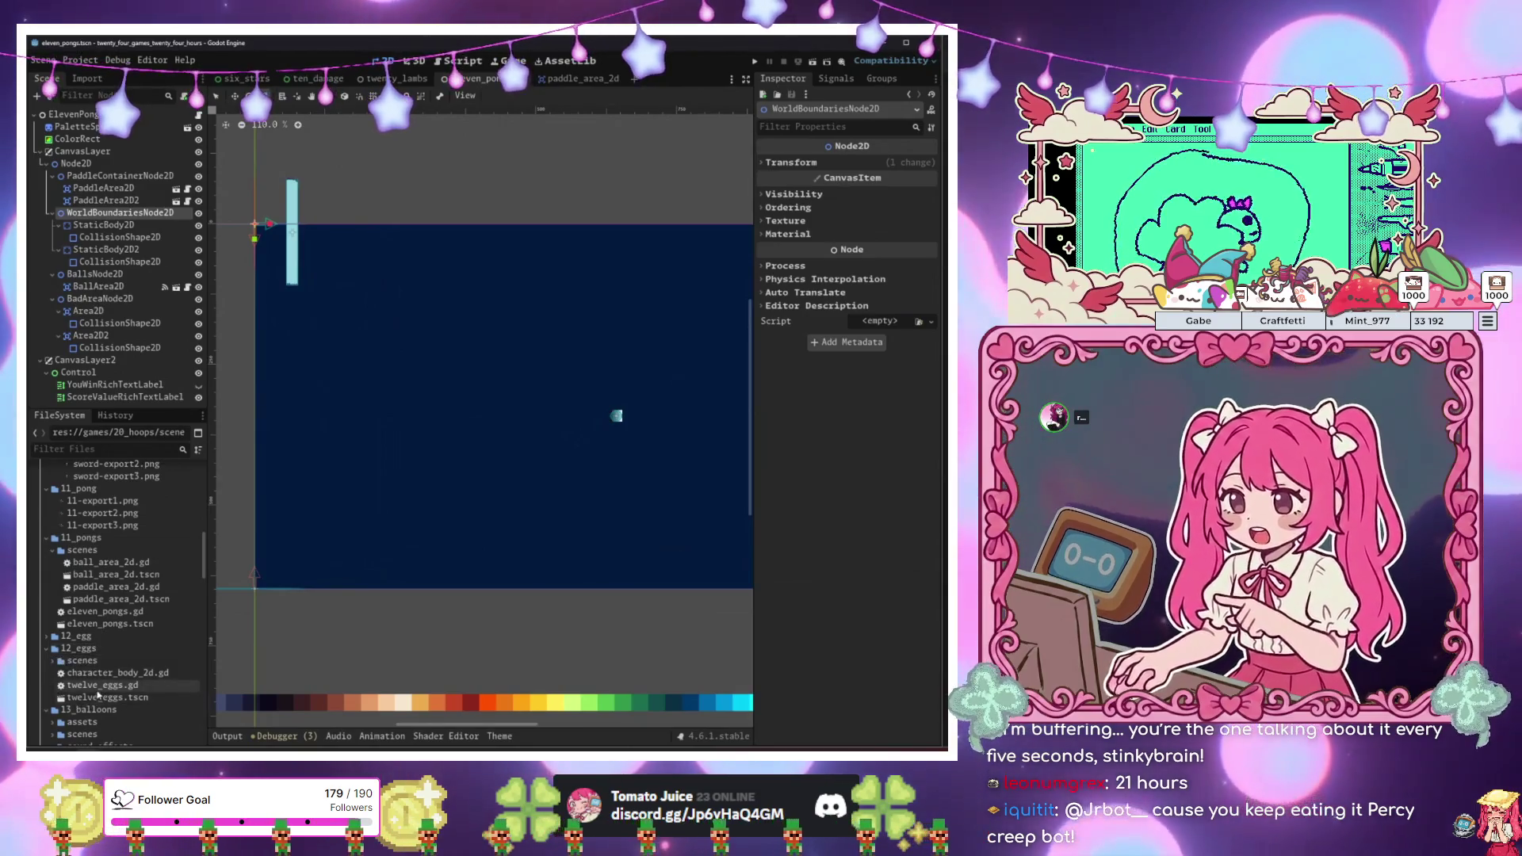
pyautogui.scroll(-3, 97, 686)
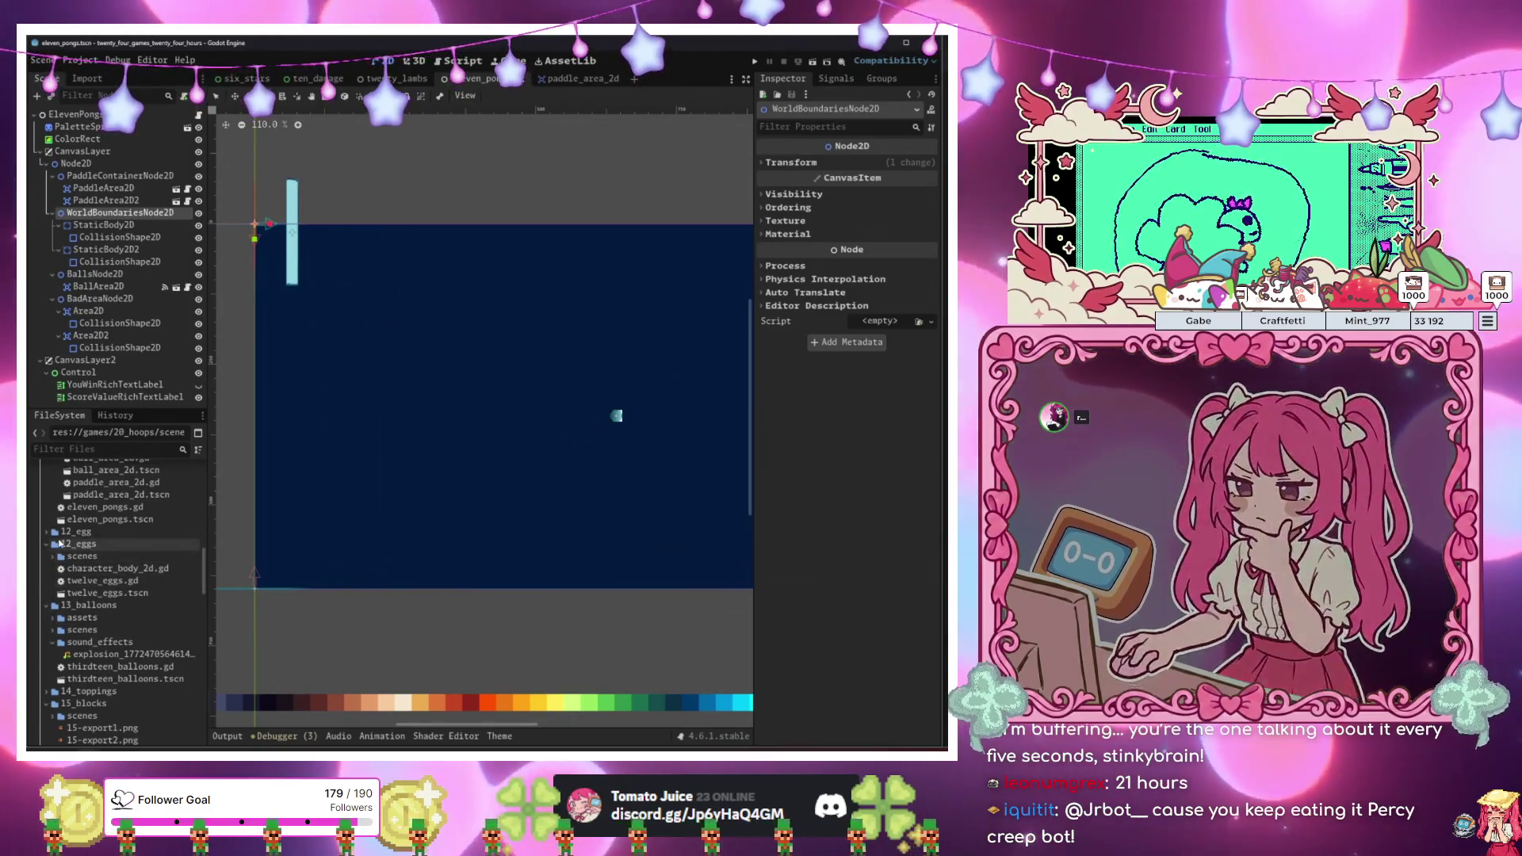
pyautogui.doubleClick(80, 593)
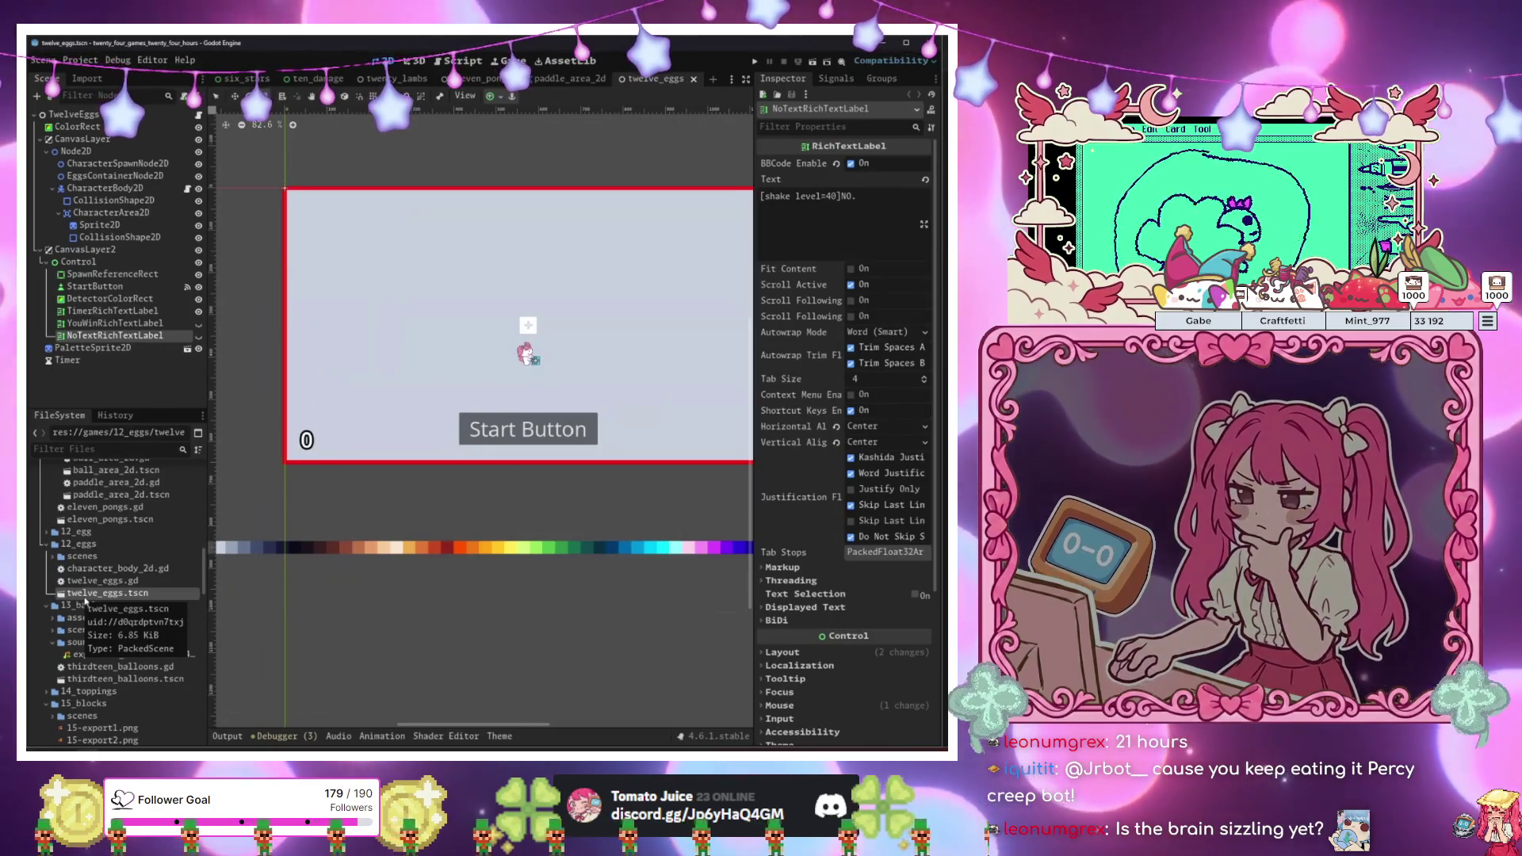
# - Inspect the twelve_eggs ColorRect background colour unchanged, then test-play the scene and stop it
pyautogui.scroll(-2, 444, 488)
pyautogui.moveTo(444, 489)
pyautogui.mouseDown()
pyautogui.moveTo(373, 434)
pyautogui.moveTo(443, 446)
pyautogui.mouseUp()
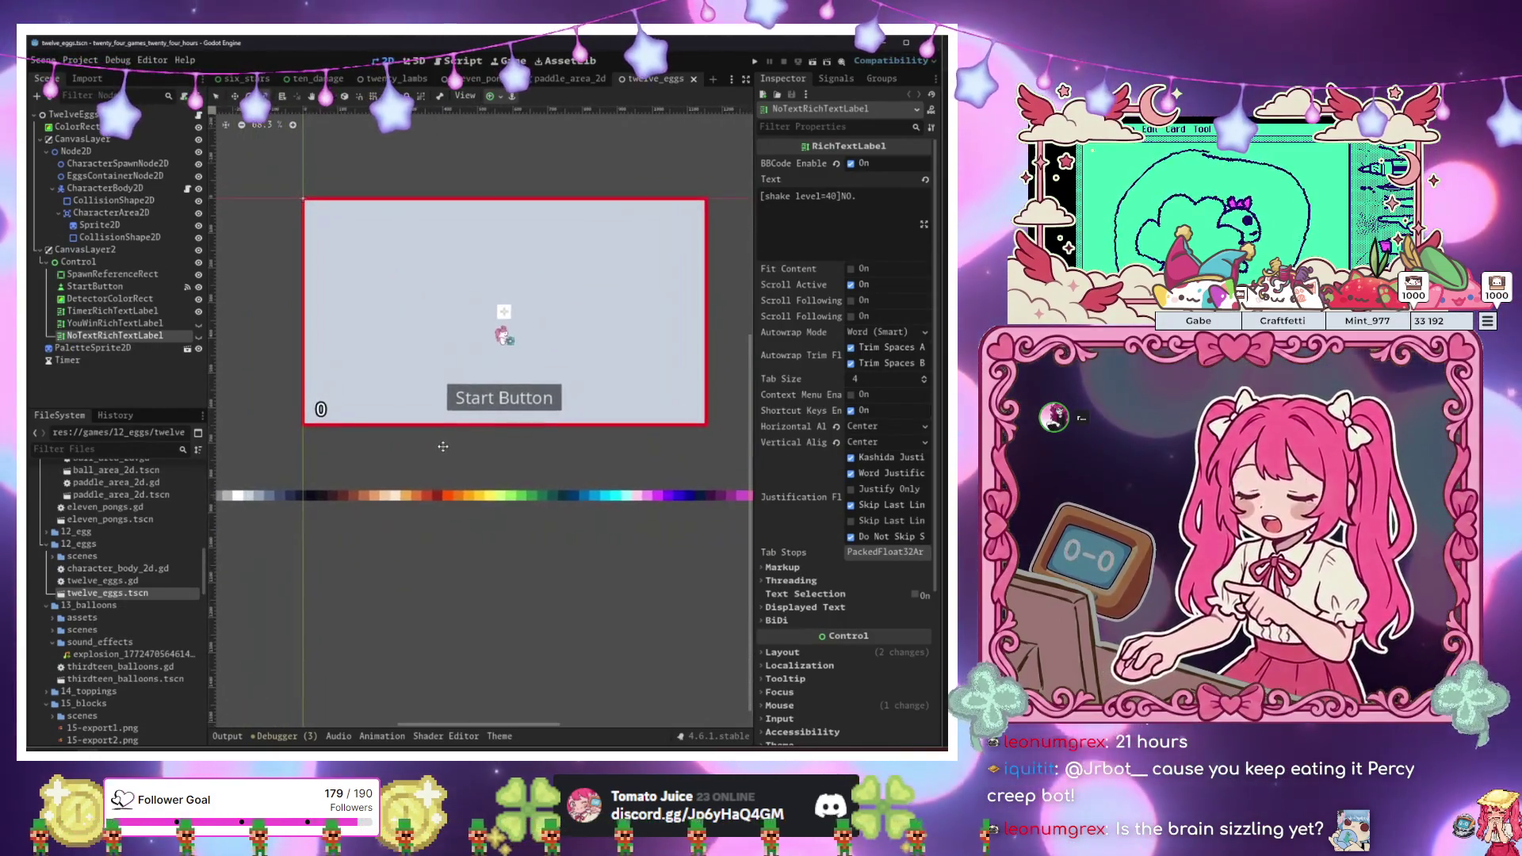
pyautogui.click(191, 129)
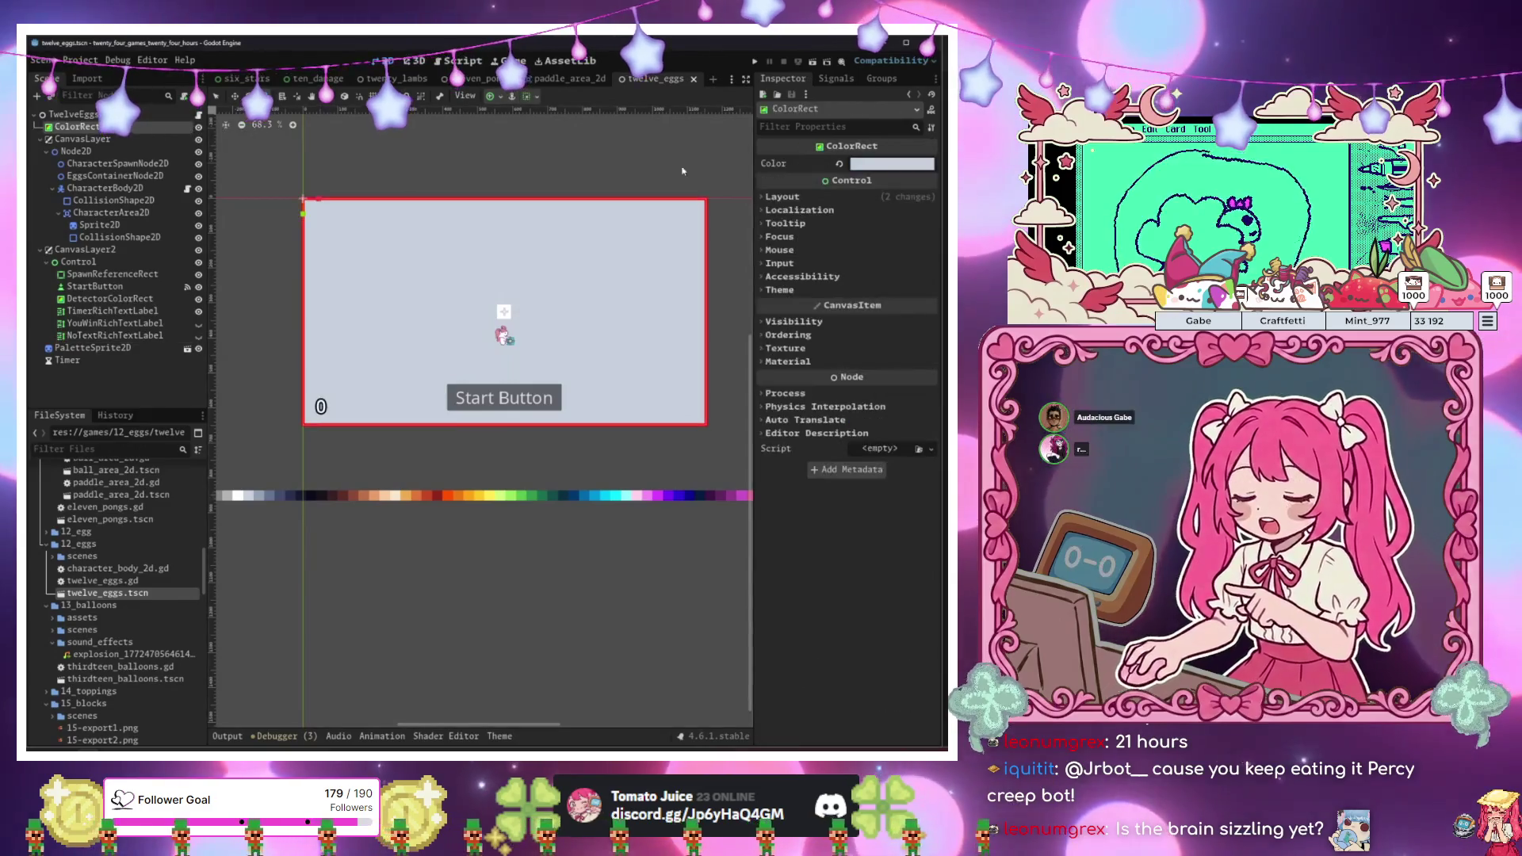
pyautogui.click(861, 162)
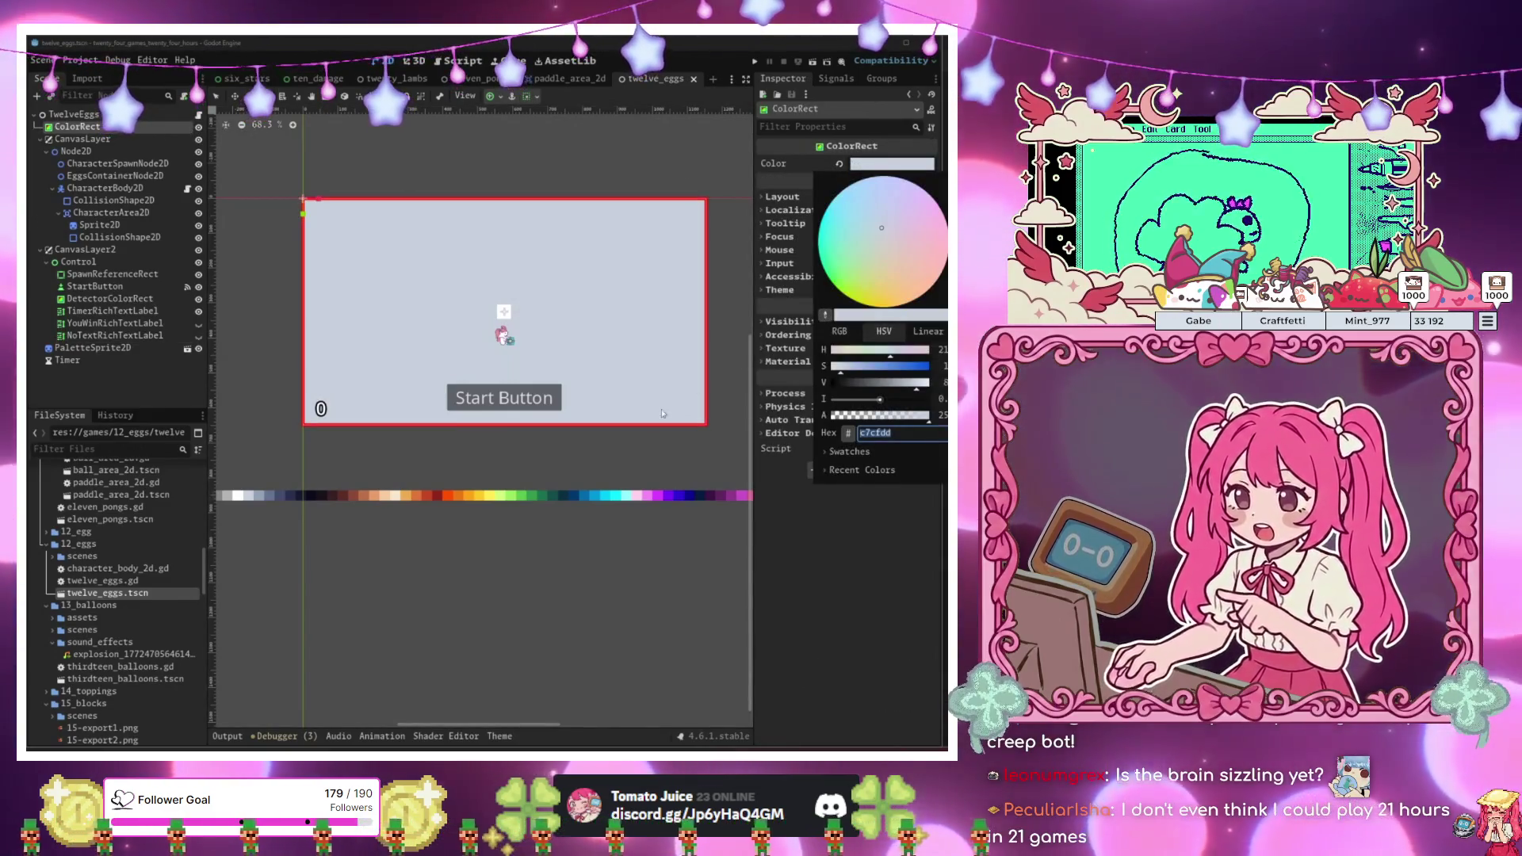
pyautogui.click(608, 460)
pyautogui.press('F6')
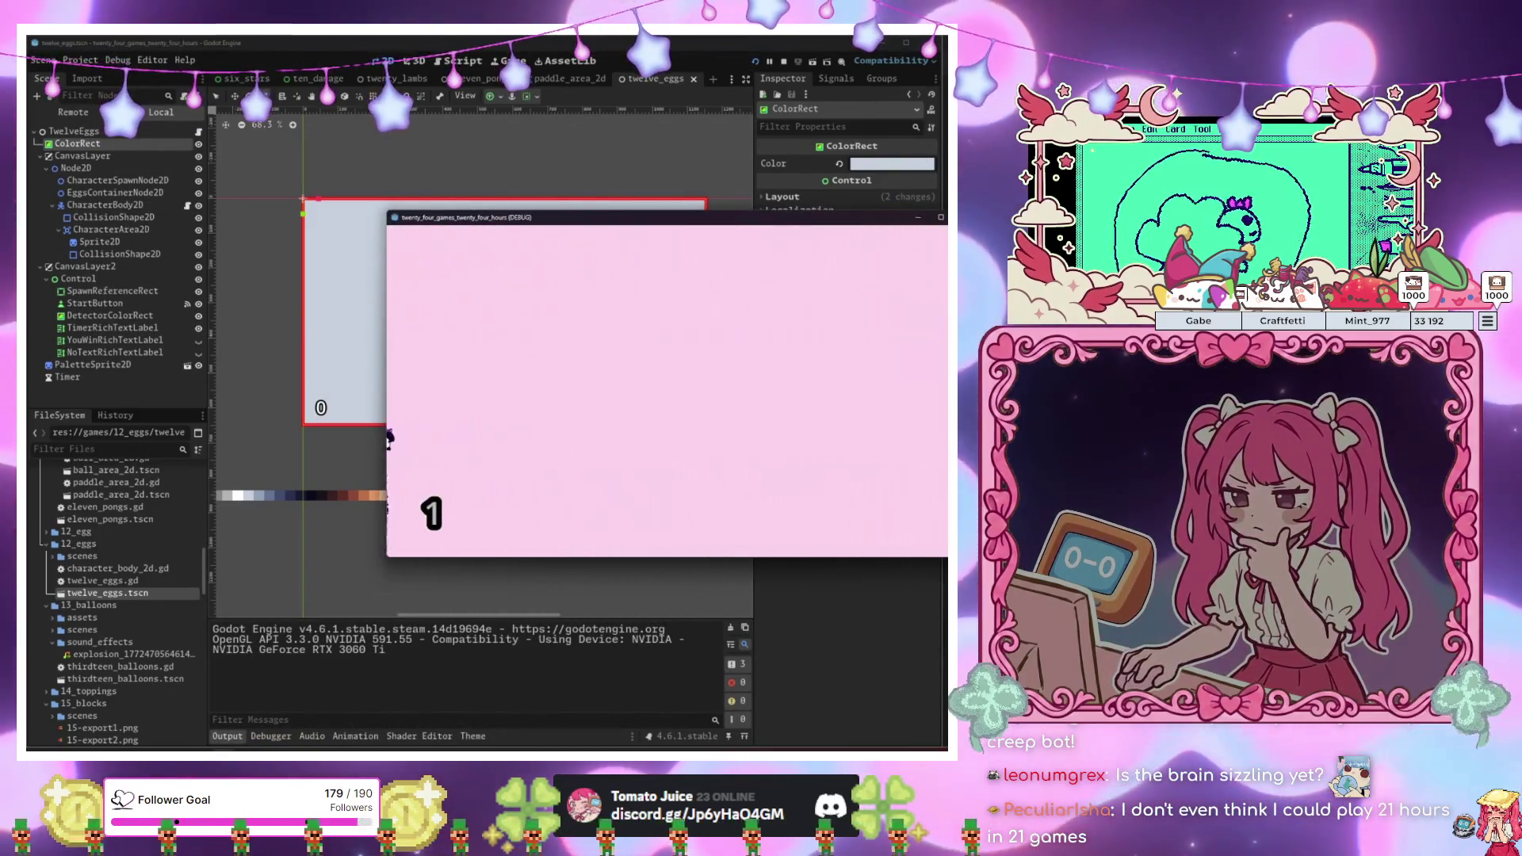
pyautogui.press('F8')
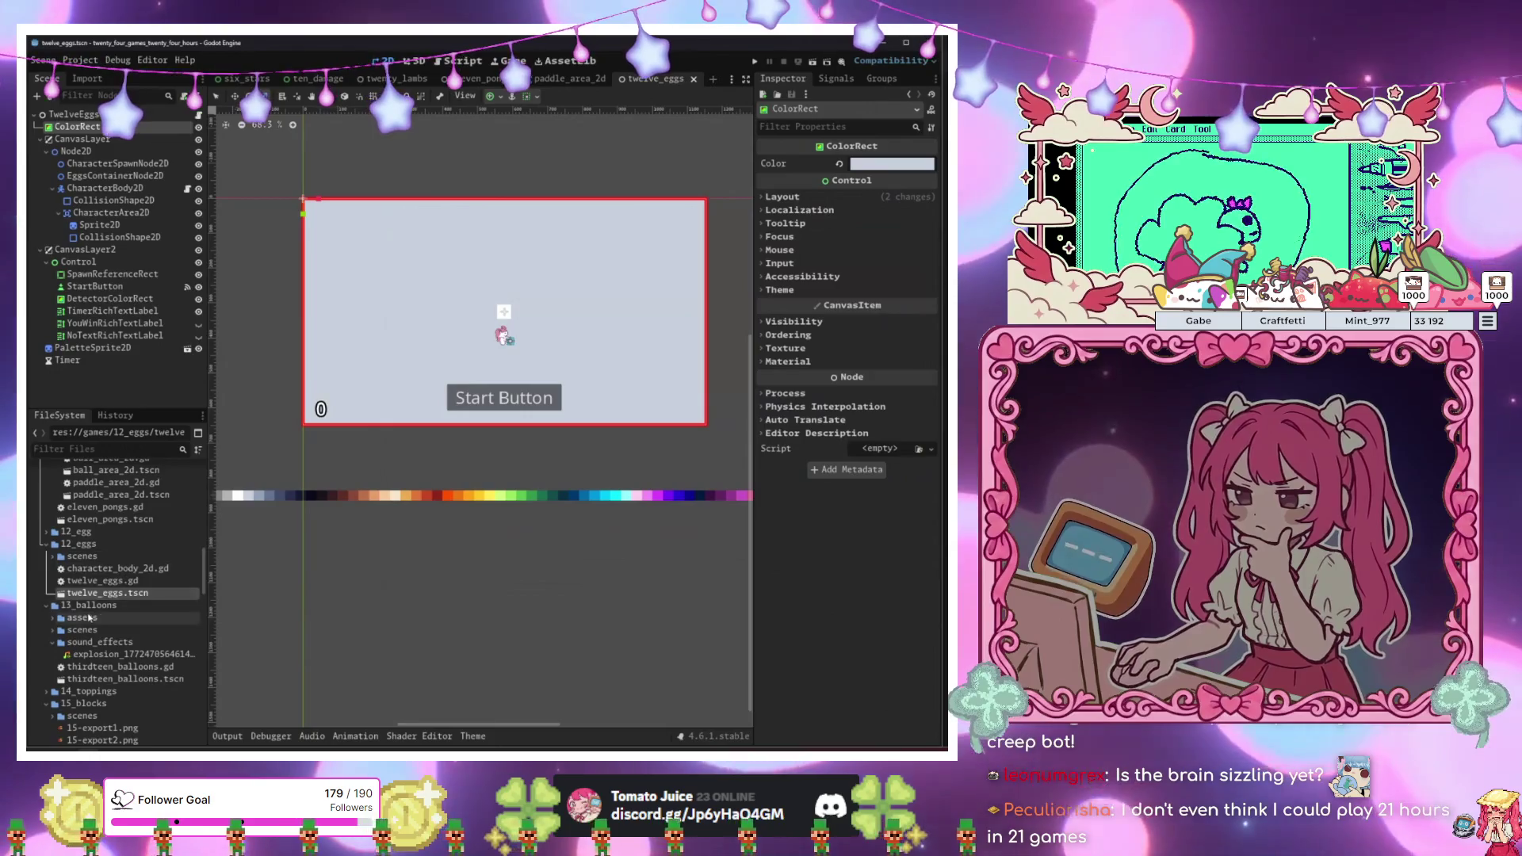
# - Collapse the balloons sound_effects folder and open the thirdteen_balloons scene
pyautogui.scroll(-2, 93, 578)
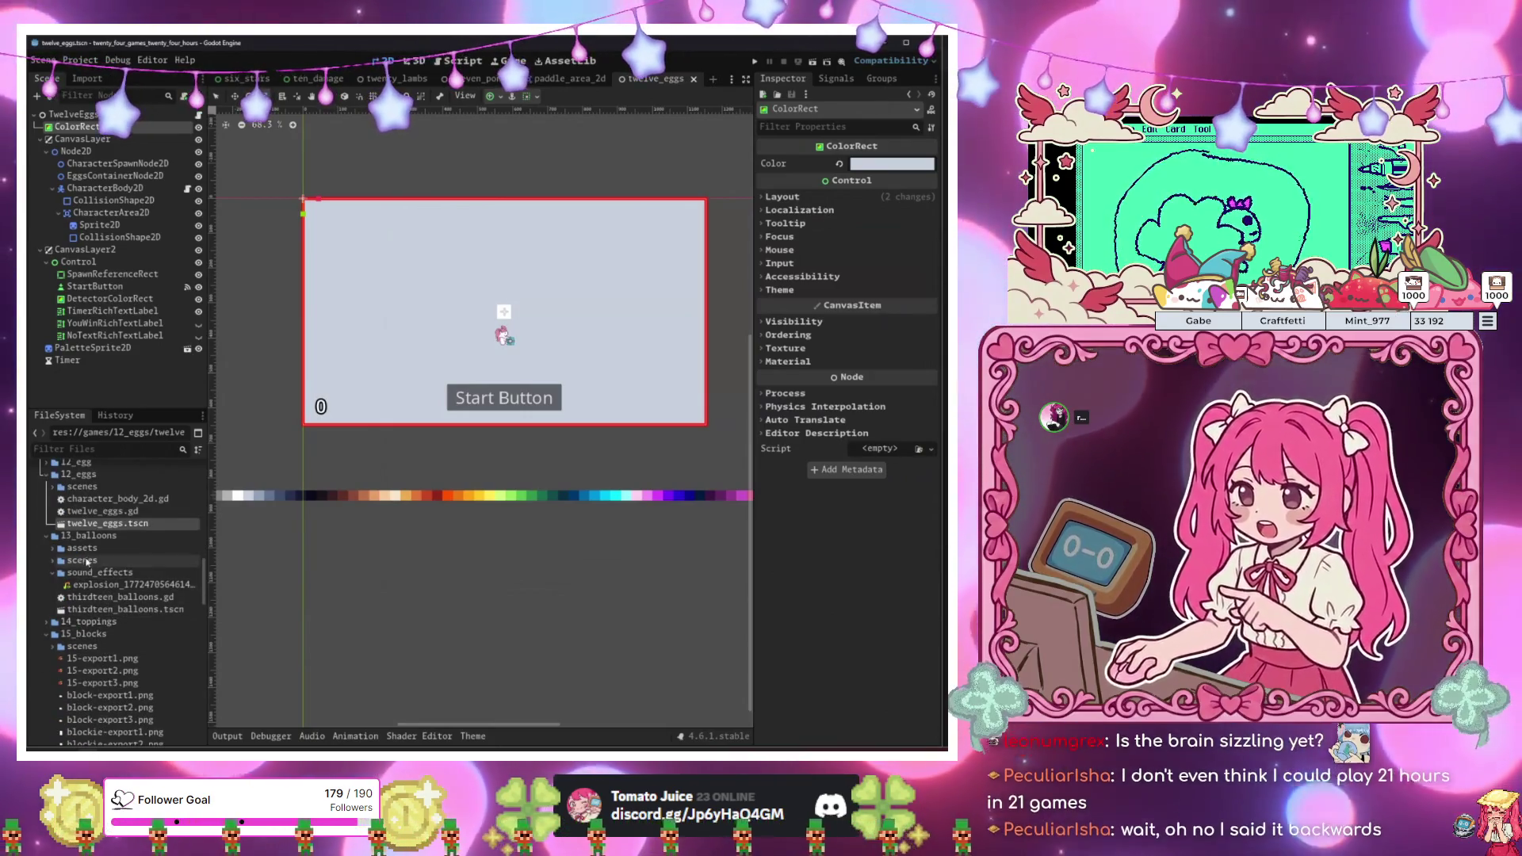
pyautogui.click(92, 574)
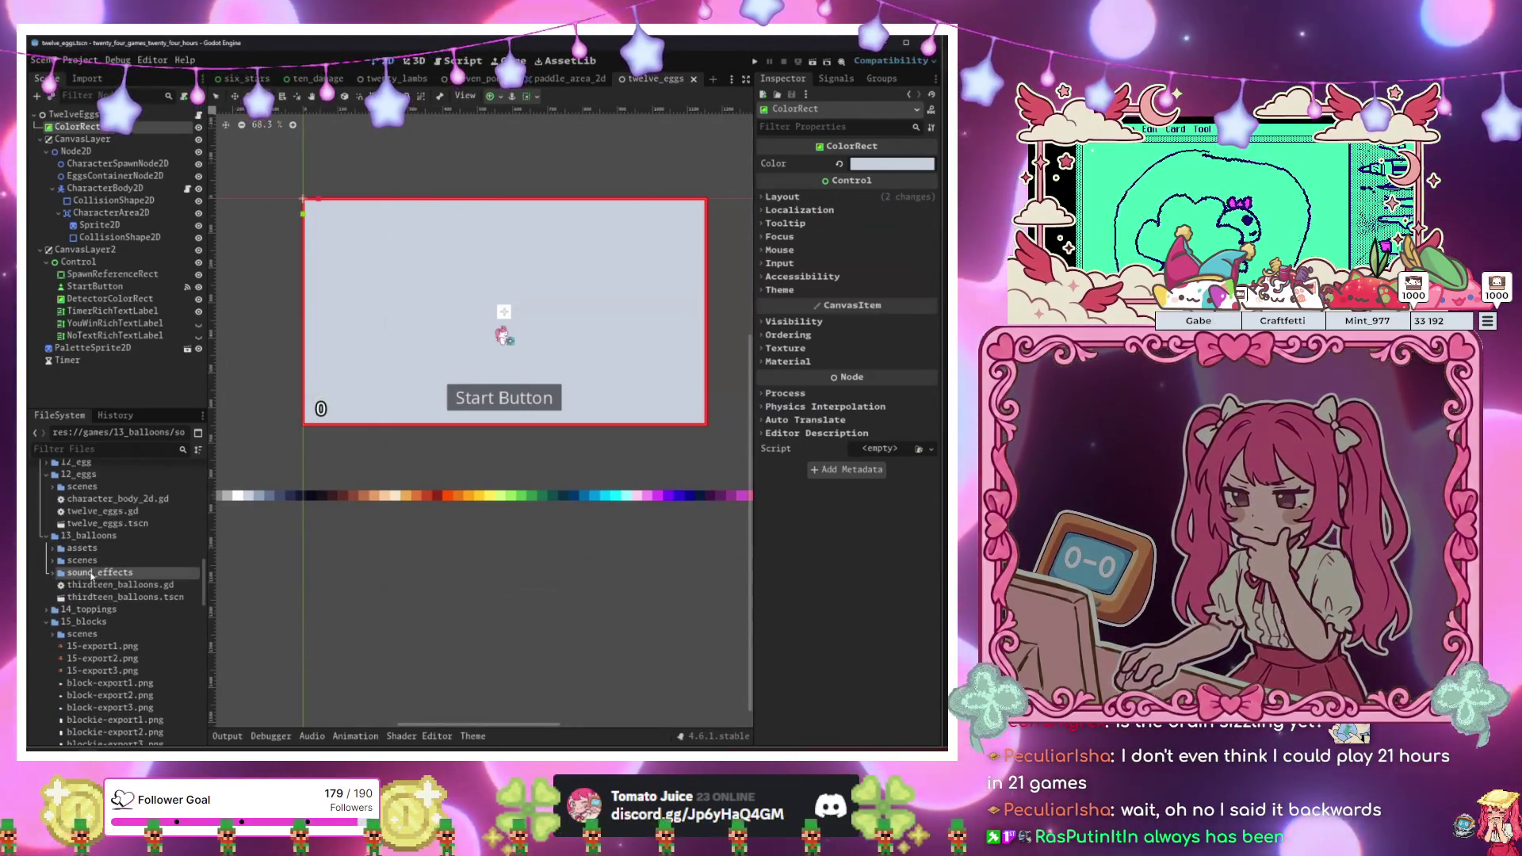
pyautogui.doubleClick(87, 574)
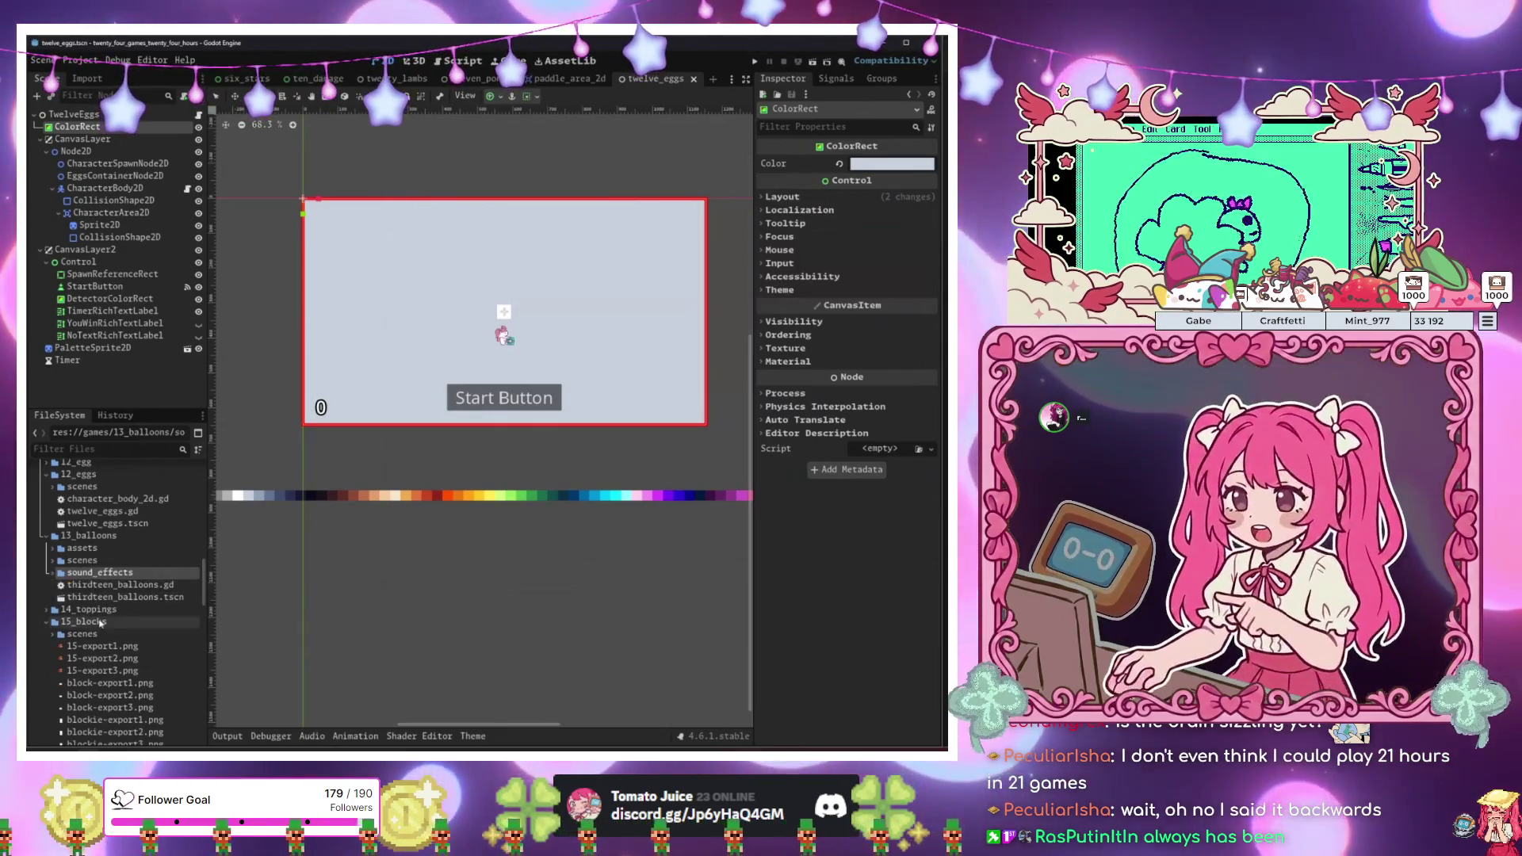
pyautogui.doubleClick(84, 597)
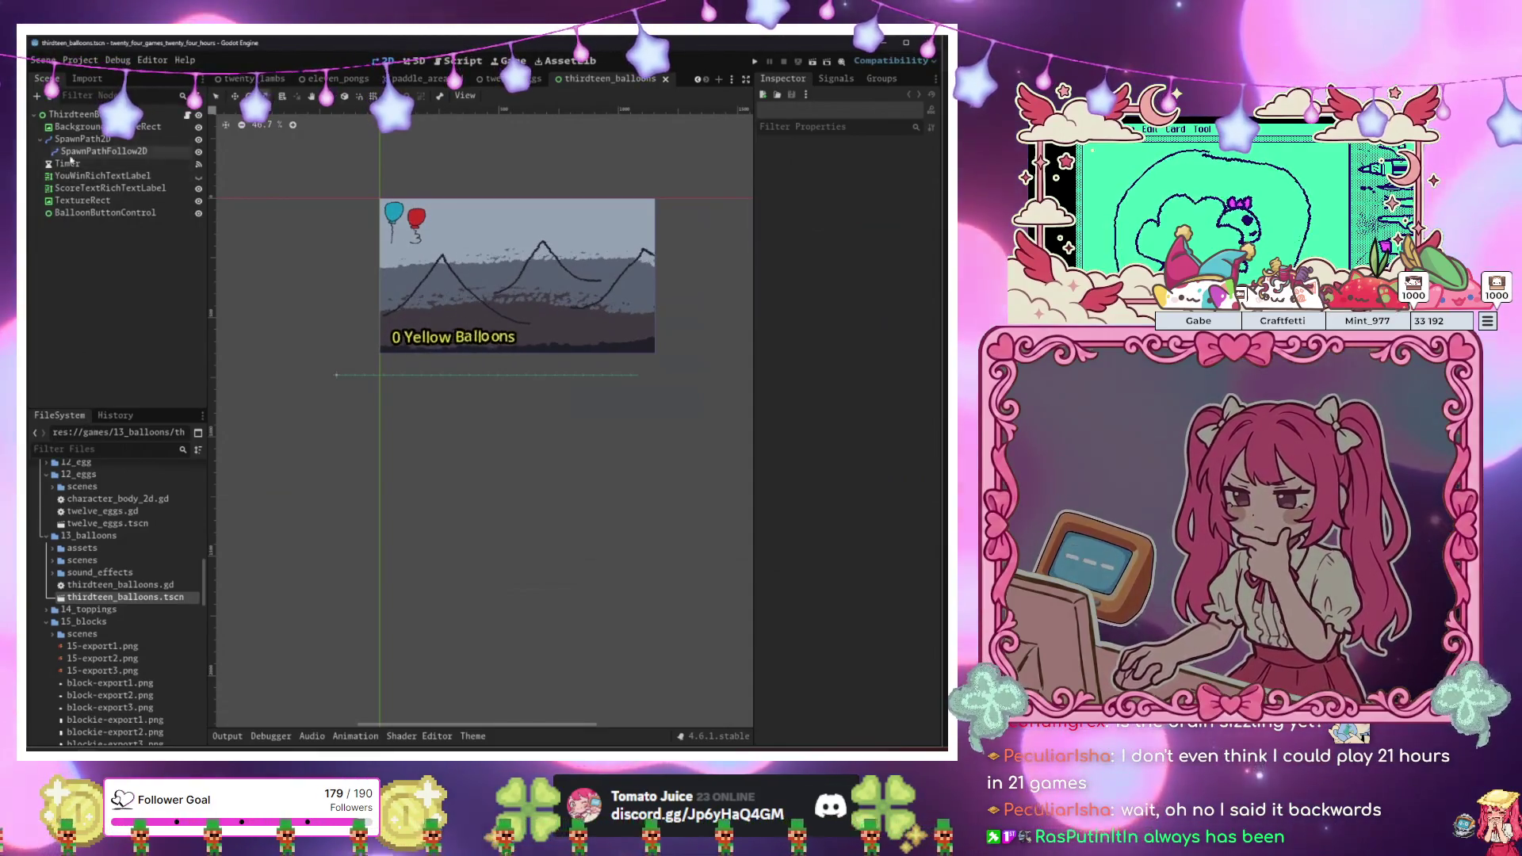
# - Add an AudioStreamPlayer node and drag it into the balloons script as an exported variable
pyautogui.click(90, 118)
pyautogui.hotkey('ctrl', 'a')
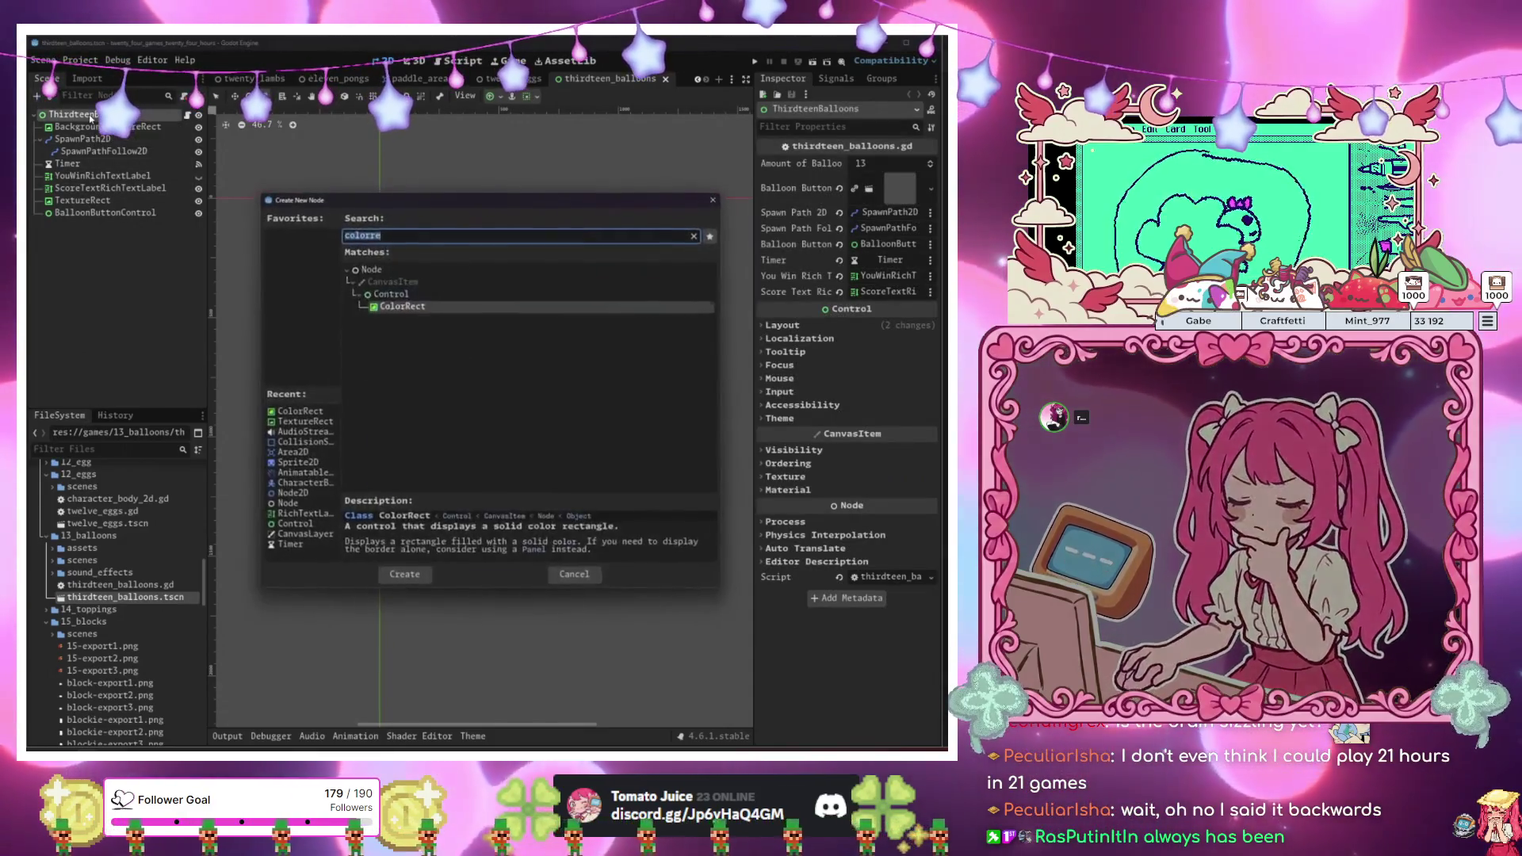
pyautogui.write('audiostre')
pyautogui.press('Return')
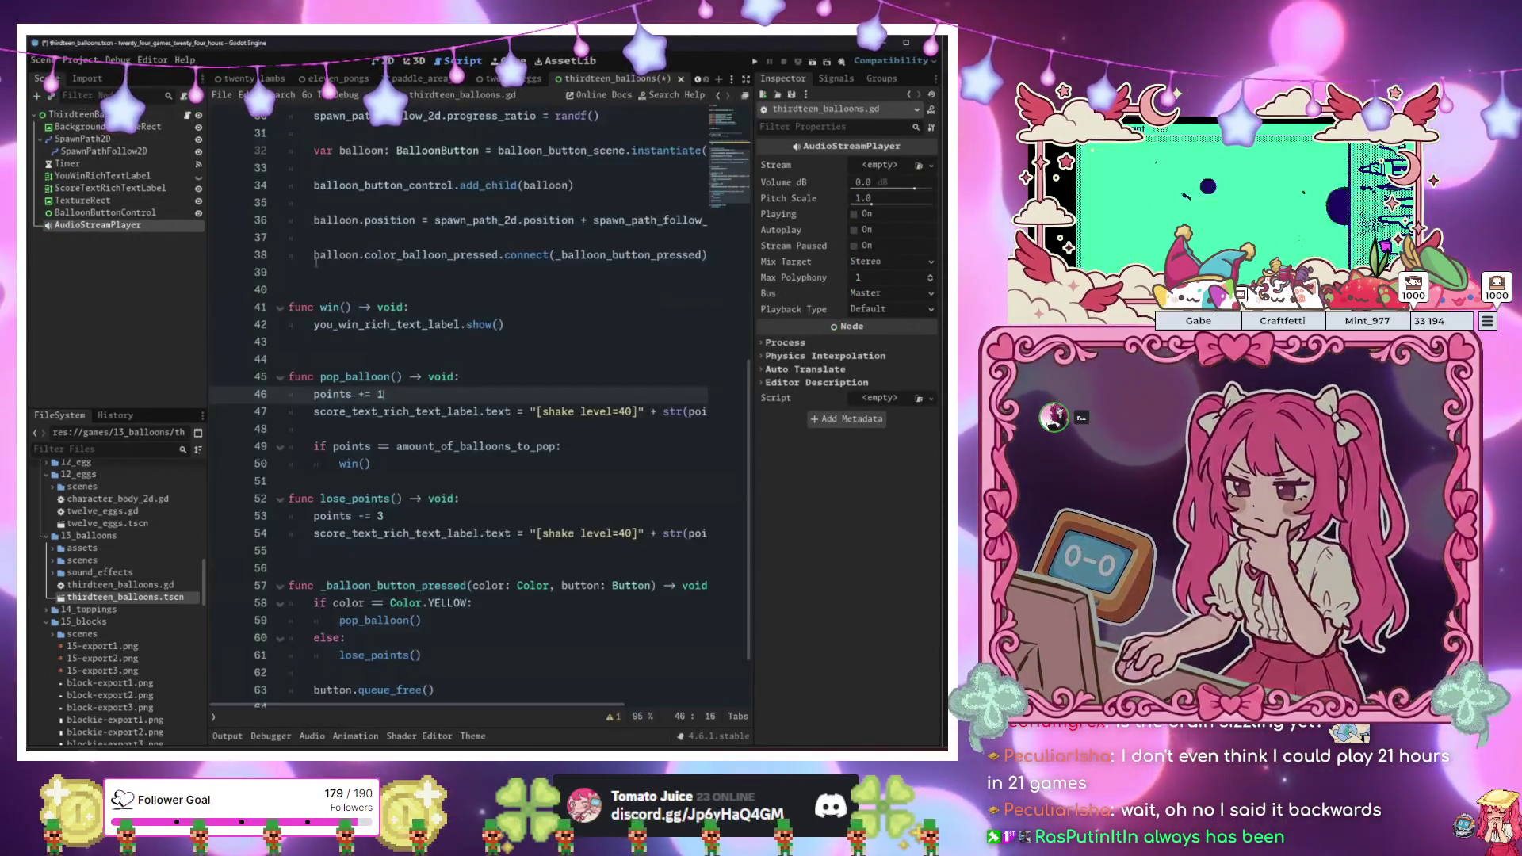
pyautogui.click(463, 60)
pyautogui.scroll(5, 465, 405)
pyautogui.scroll(2, 465, 405)
pyautogui.moveTo(97, 225)
pyautogui.mouseDown()
pyautogui.moveTo(317, 257)
pyautogui.moveTo(460, 341)
pyautogui.moveTo(444, 342)
pyautogui.mouseUp()
pyautogui.click(92, 214)
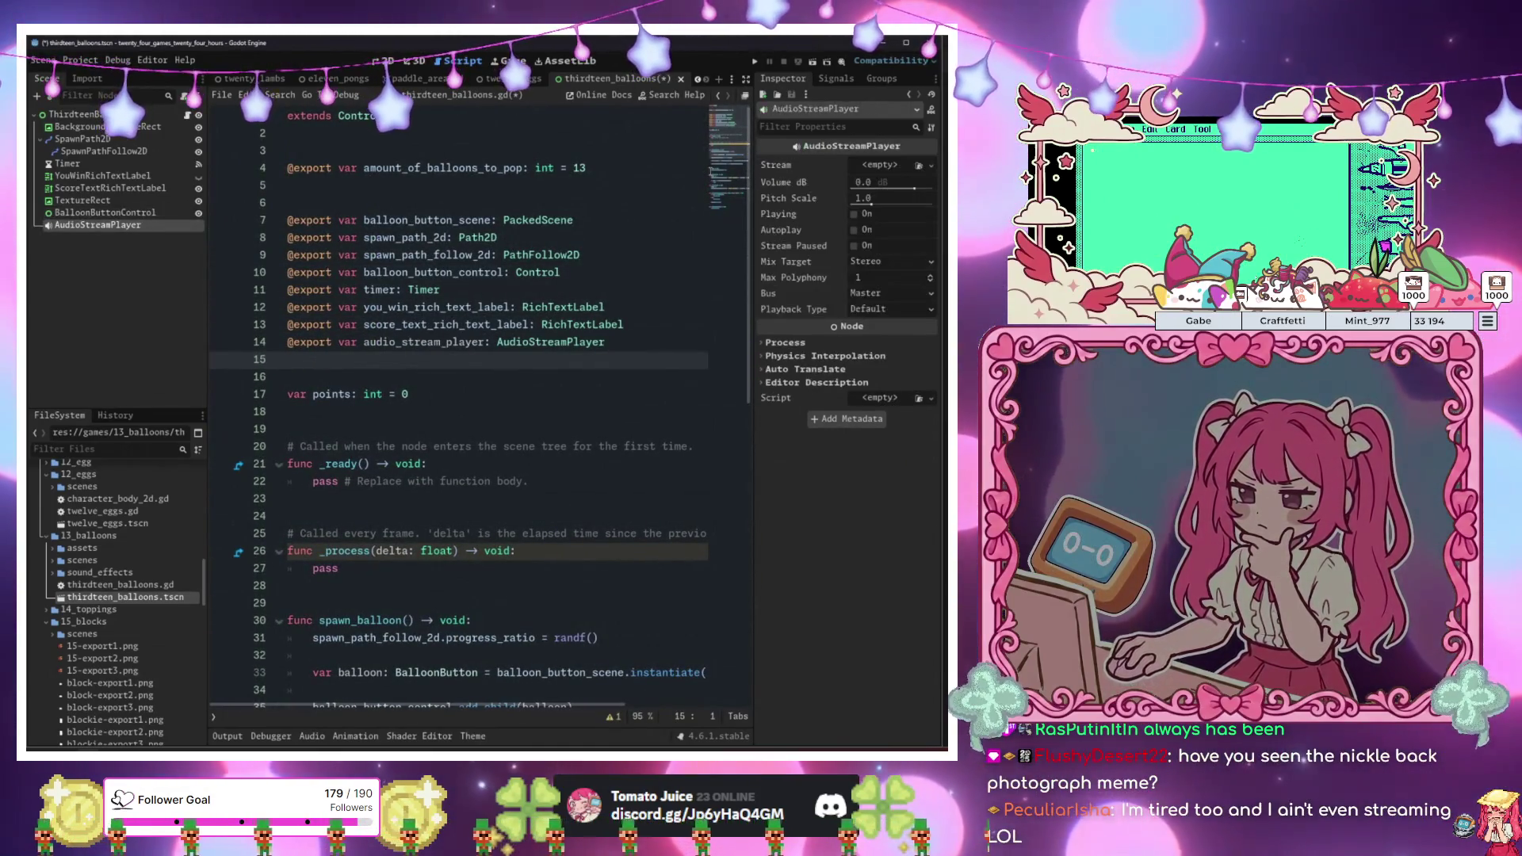
# - Load the explosion sound into the AudioStreamPlayer's Stream and preview it
pyautogui.doubleClick(100, 573)
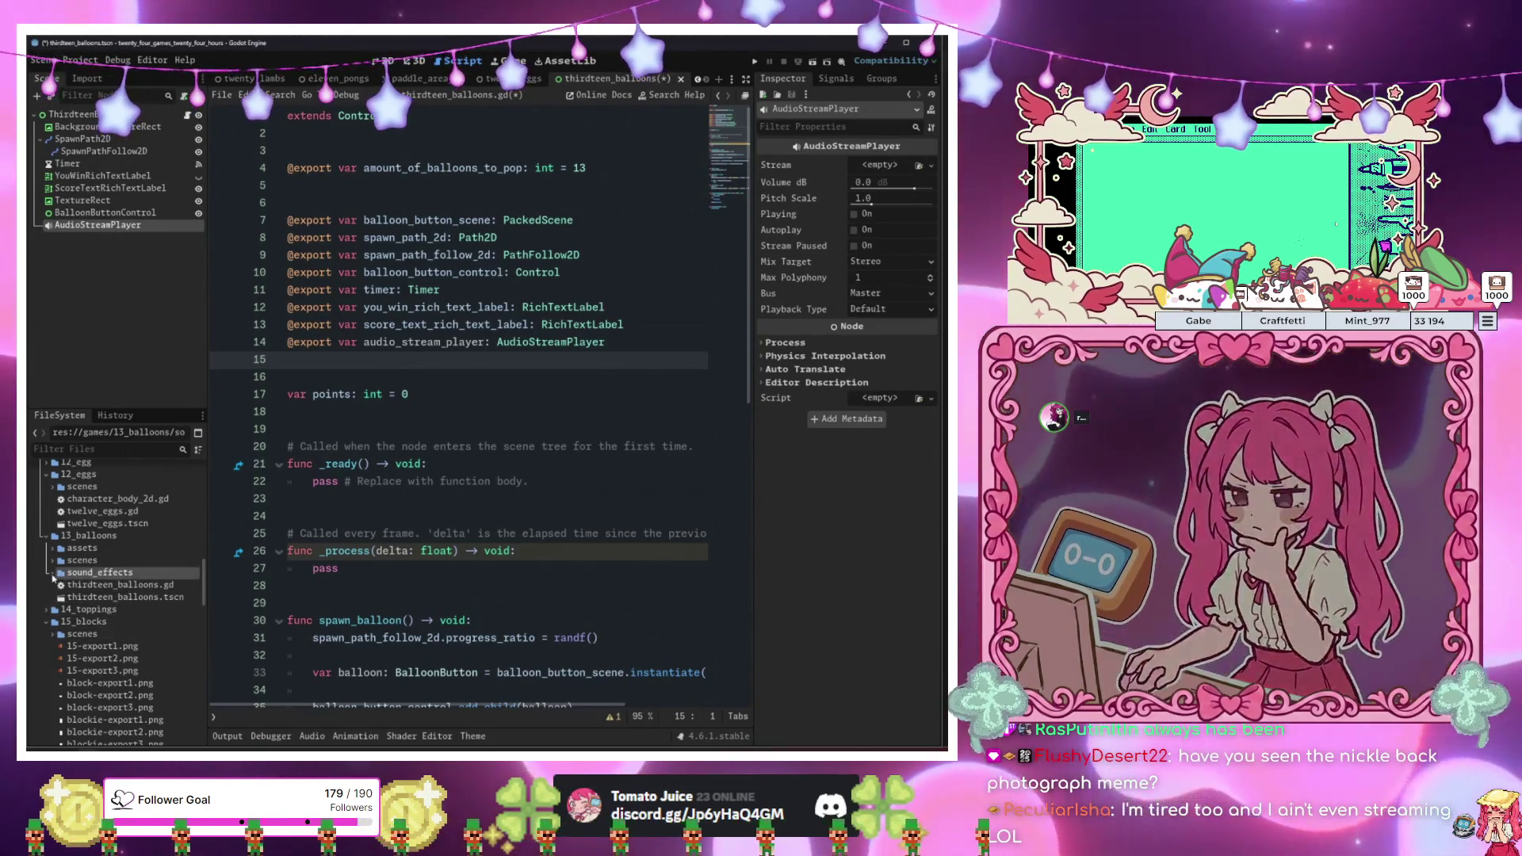
pyautogui.moveTo(102, 591)
pyautogui.mouseDown()
pyautogui.moveTo(396, 535)
pyautogui.moveTo(877, 183)
pyautogui.mouseUp()
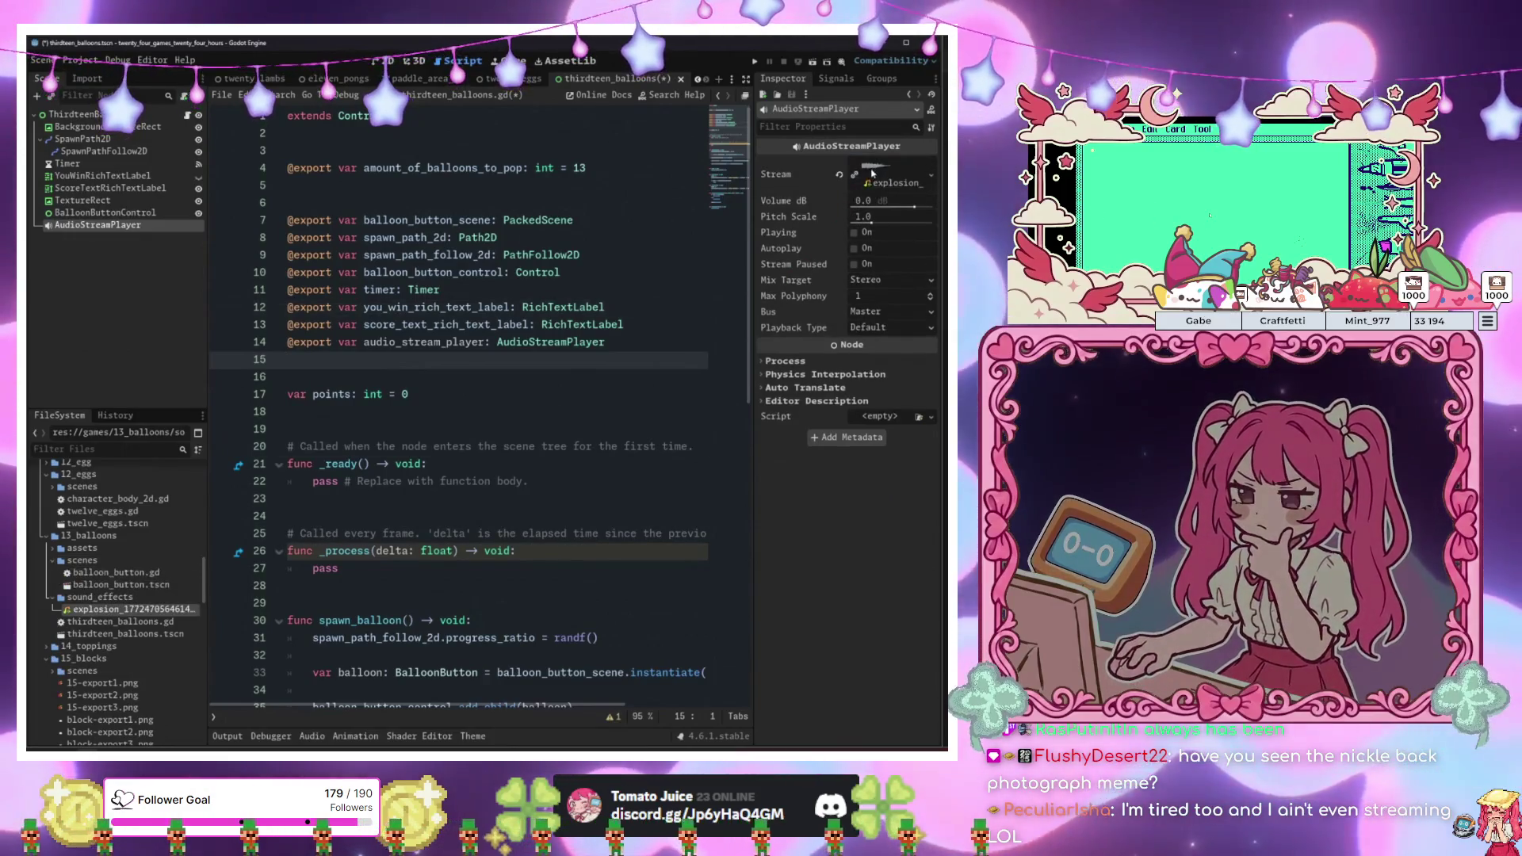
pyautogui.click(855, 232)
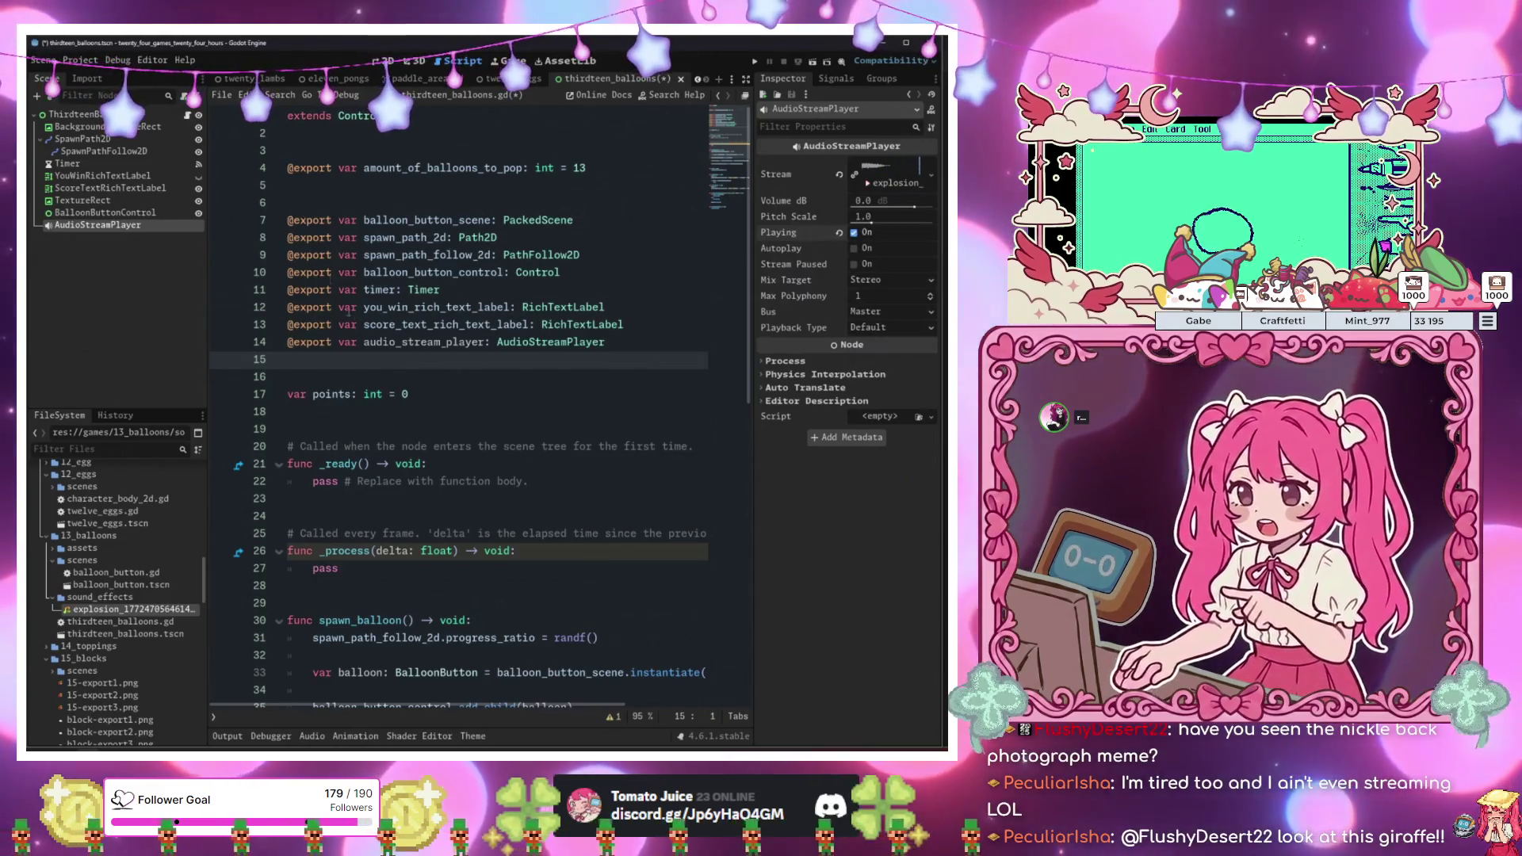
# - Add audio_stream_player.play() after button.queue_free() and run the game
pyautogui.scroll(-12, 348, 312)
pyautogui.click(479, 635)
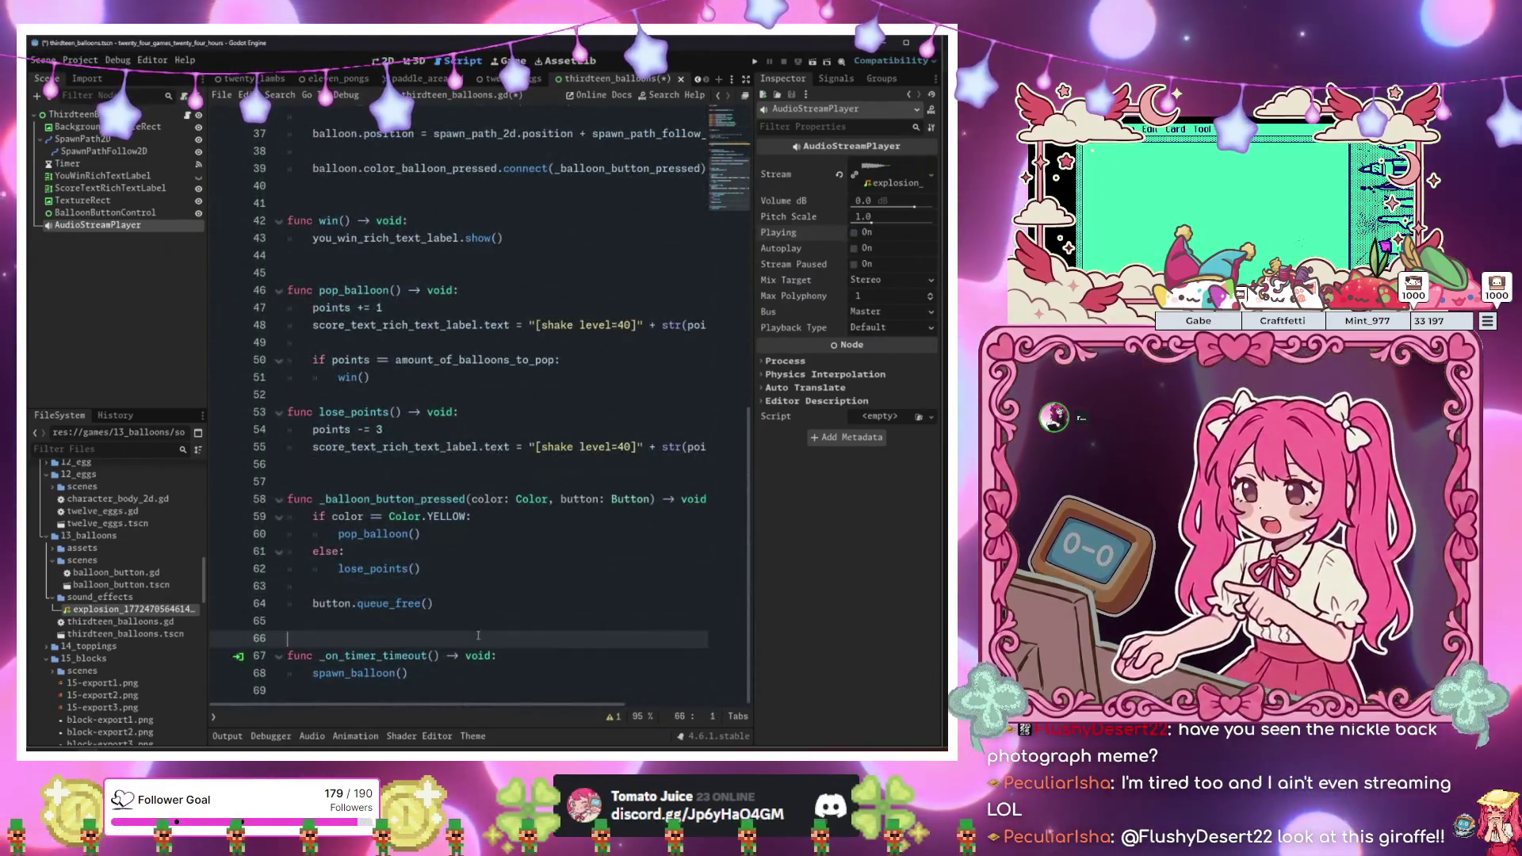
pyautogui.click(503, 604)
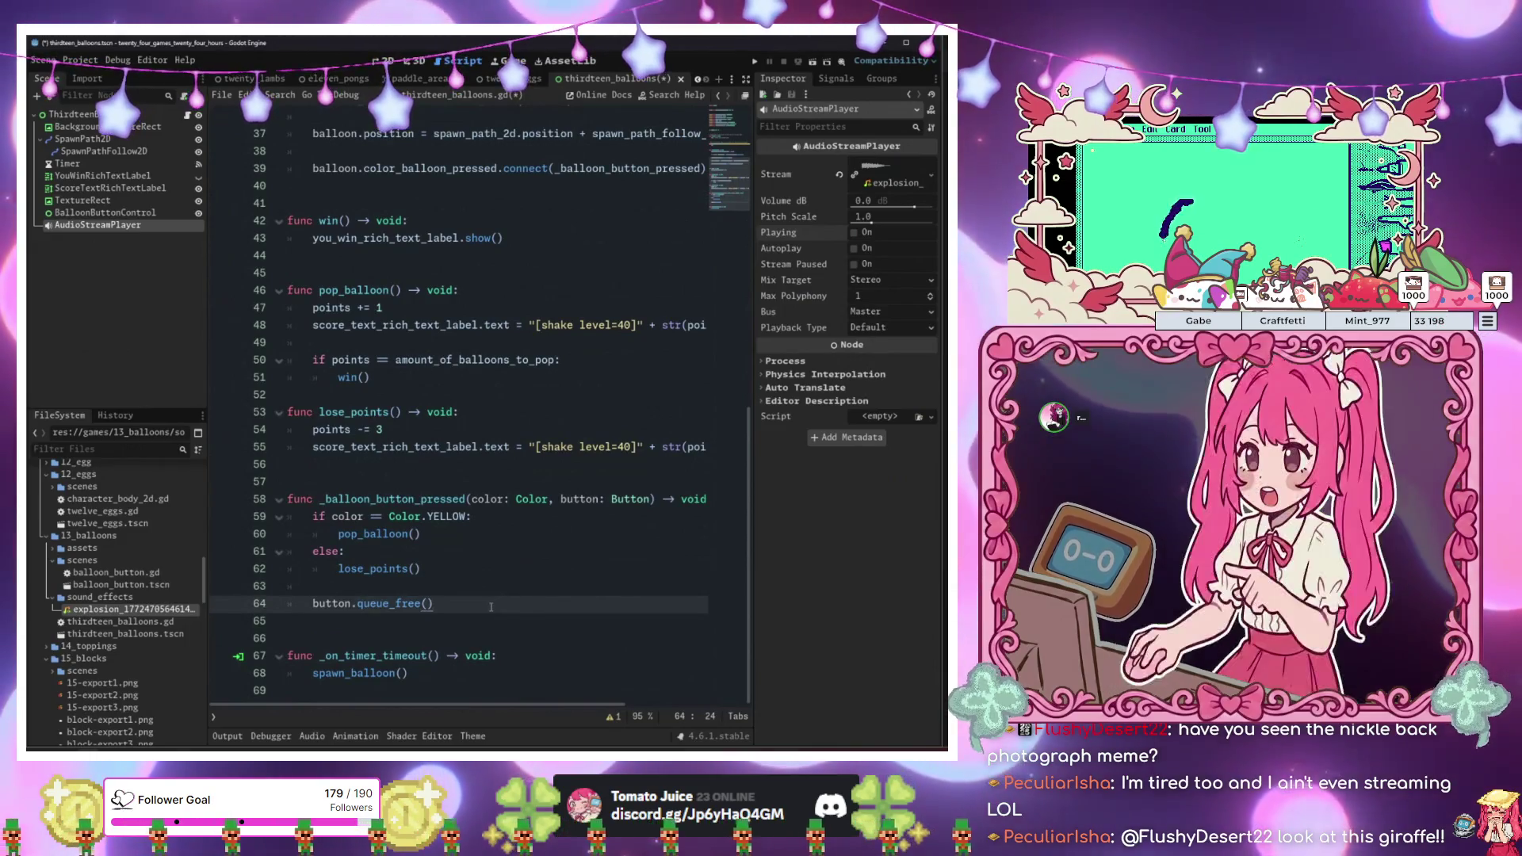
pyautogui.press('Return')
pyautogui.press('Return')
pyautogui.write('audio_stream_player.')
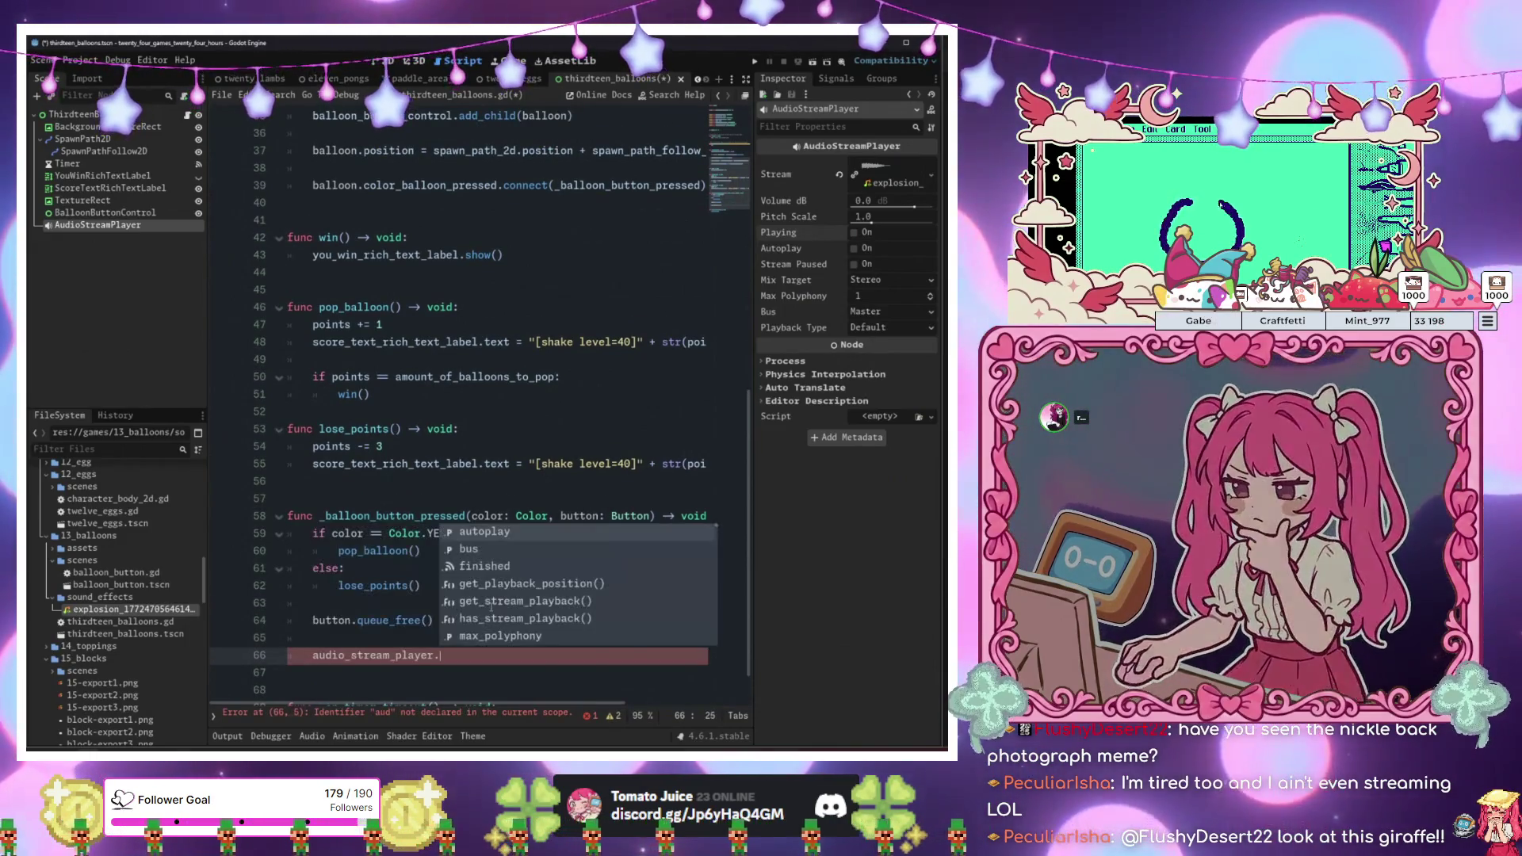
pyautogui.write('play')
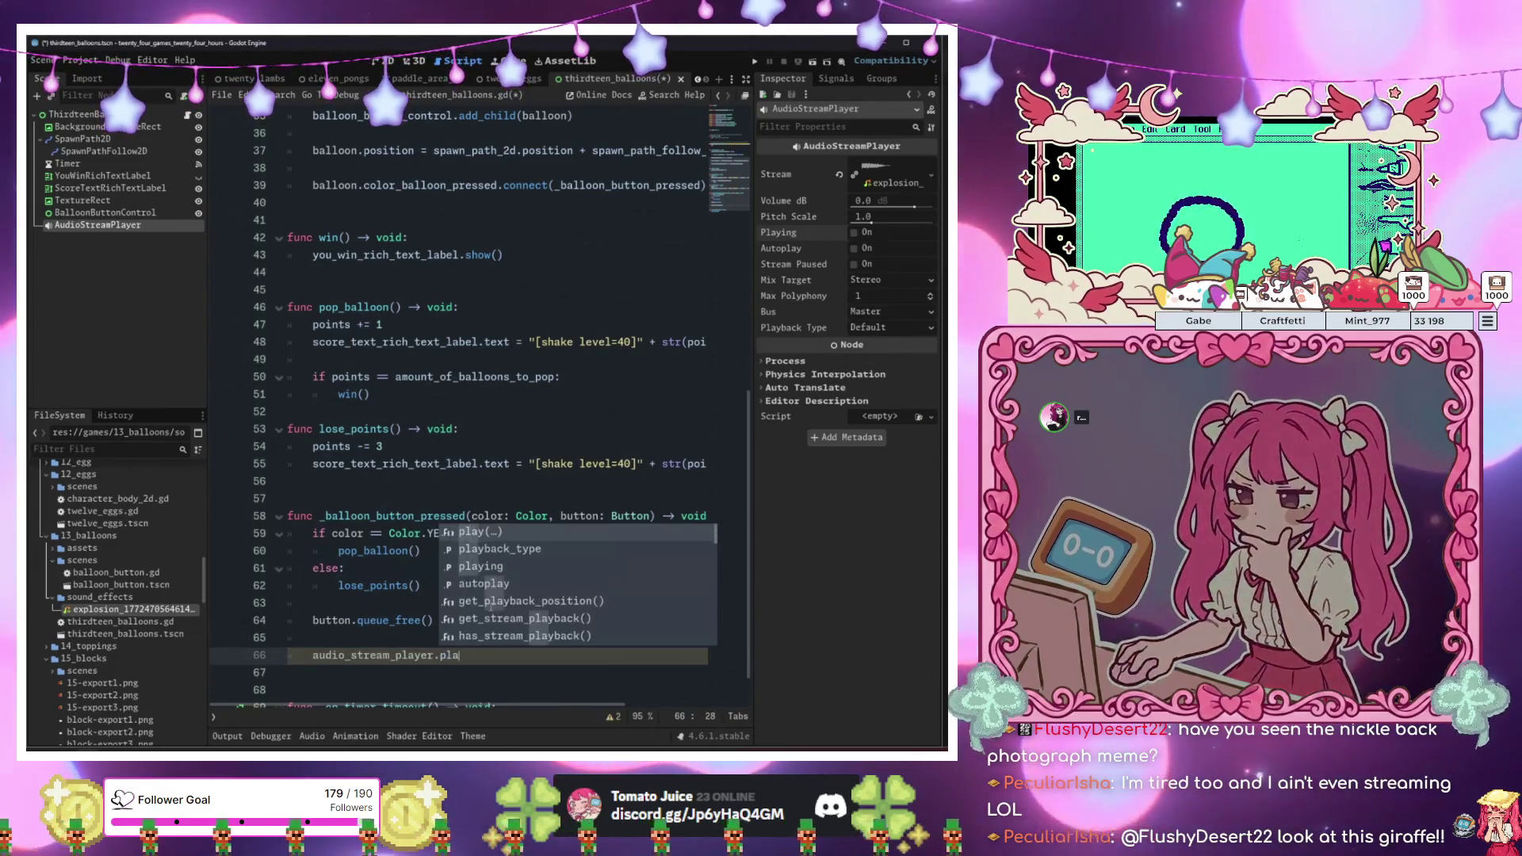
pyautogui.press('Return')
pyautogui.press('F6')
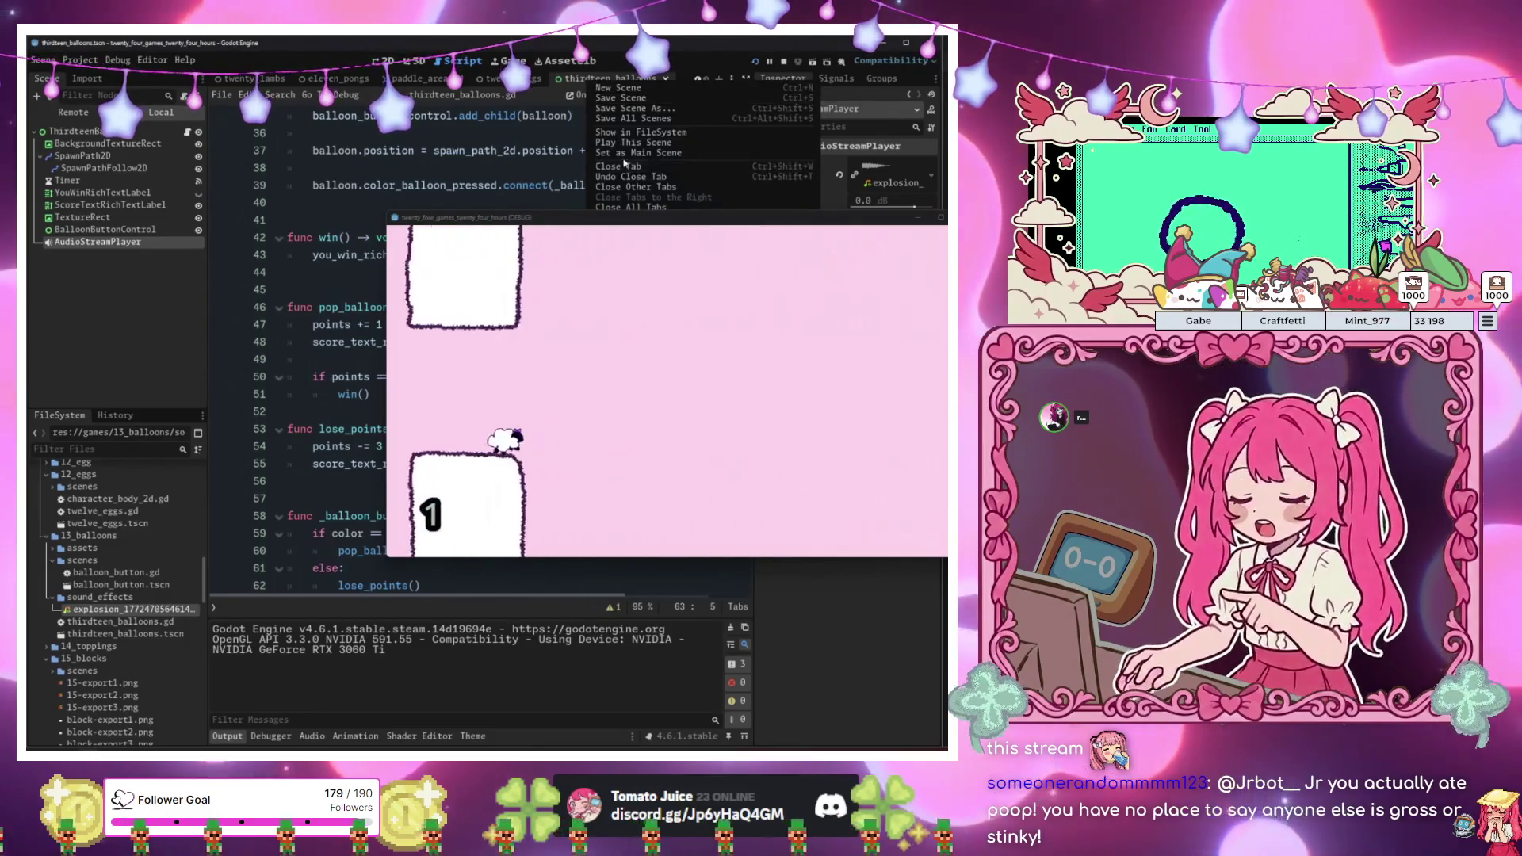
# - Restart the game, pop two balloons to hear the explosion, and close the game window
pyautogui.press('F8')
pyautogui.press('F6')
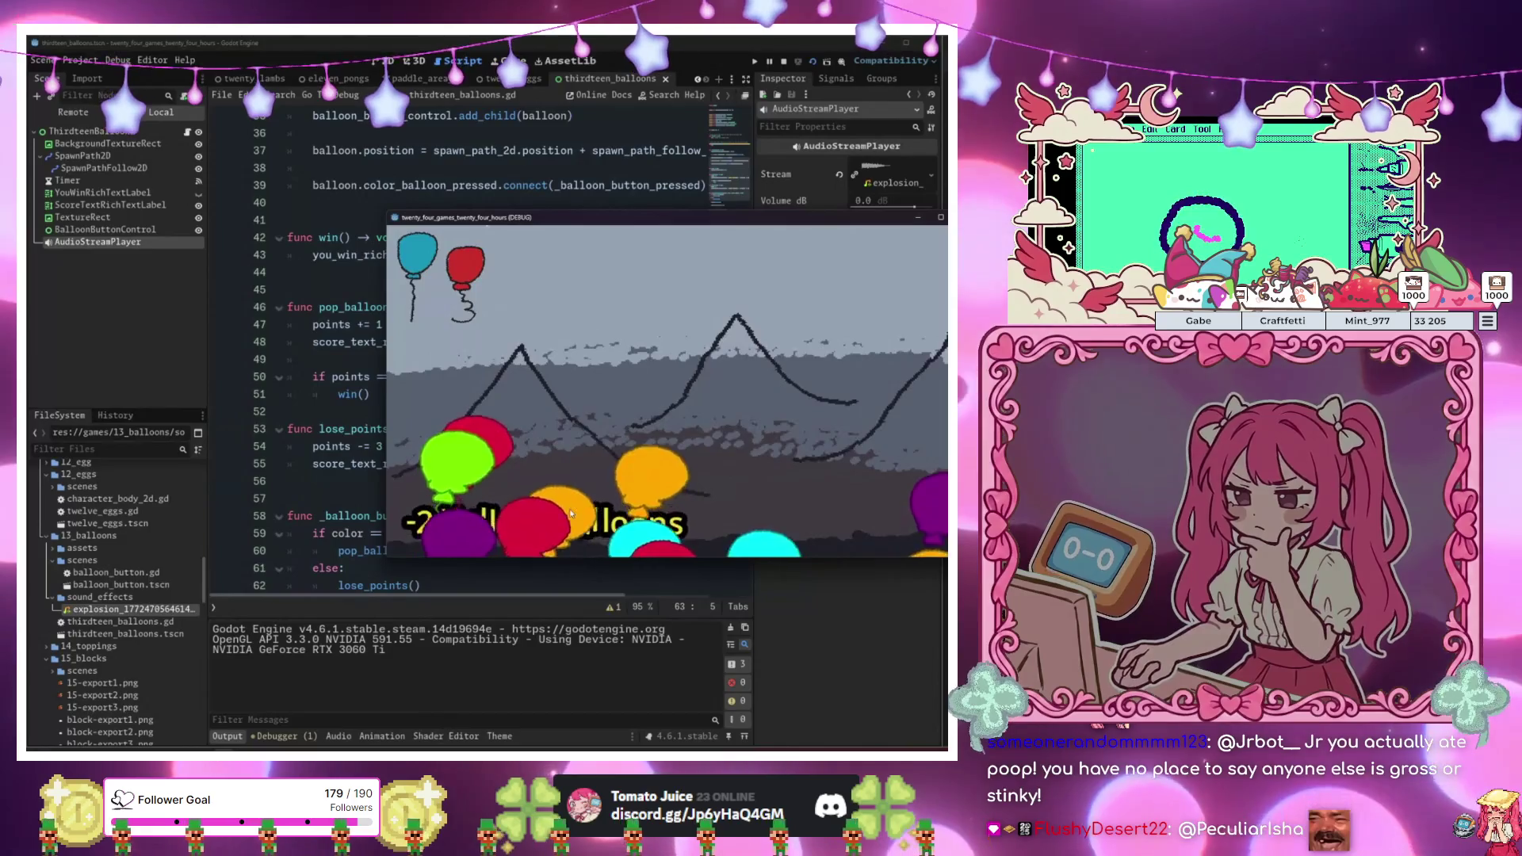
pyautogui.click(634, 546)
pyautogui.click(571, 459)
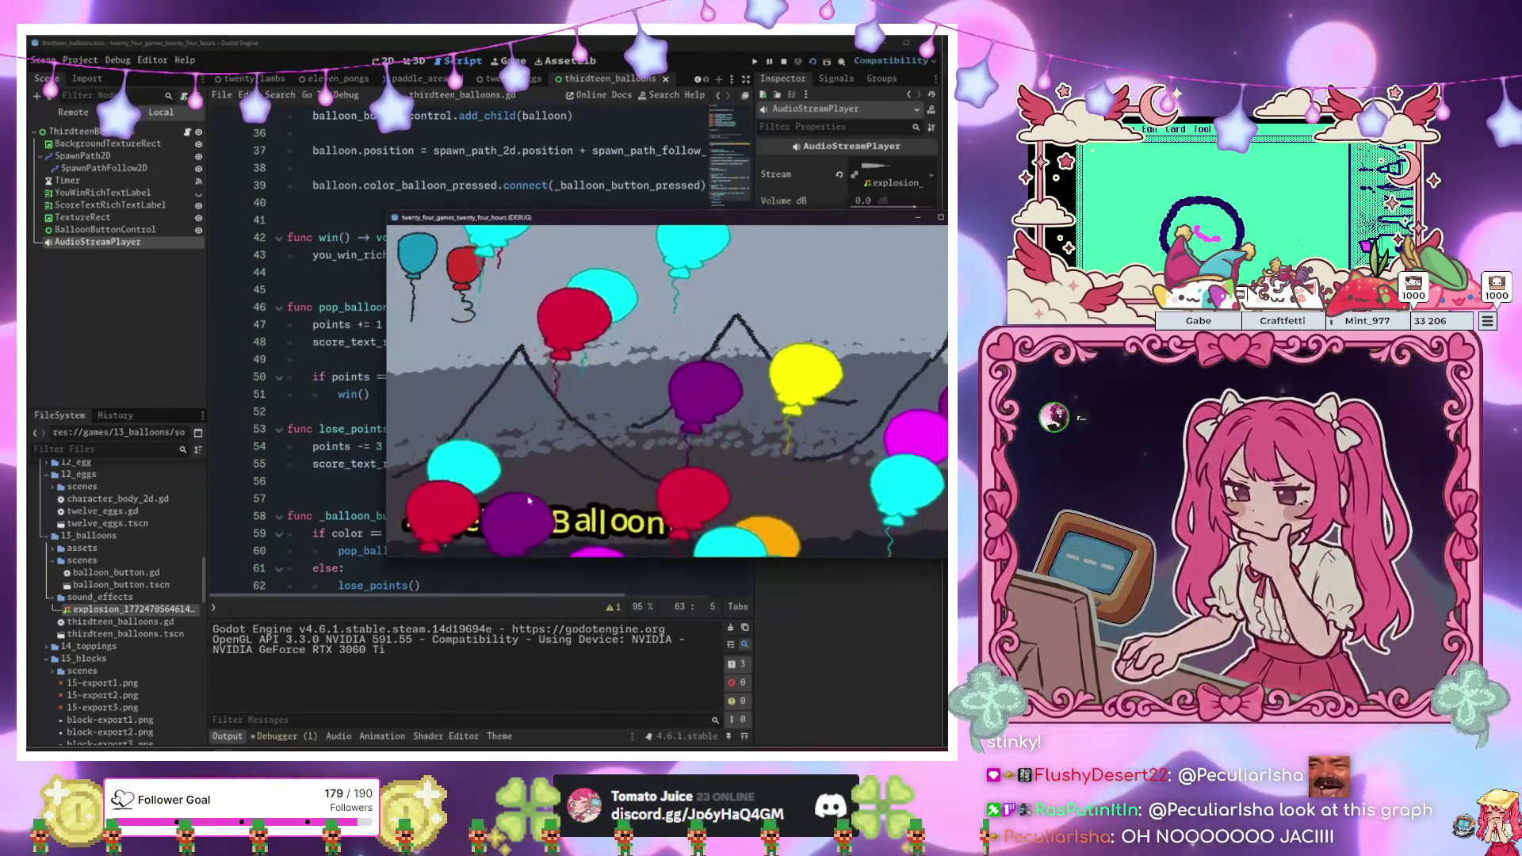
pyautogui.click(941, 216)
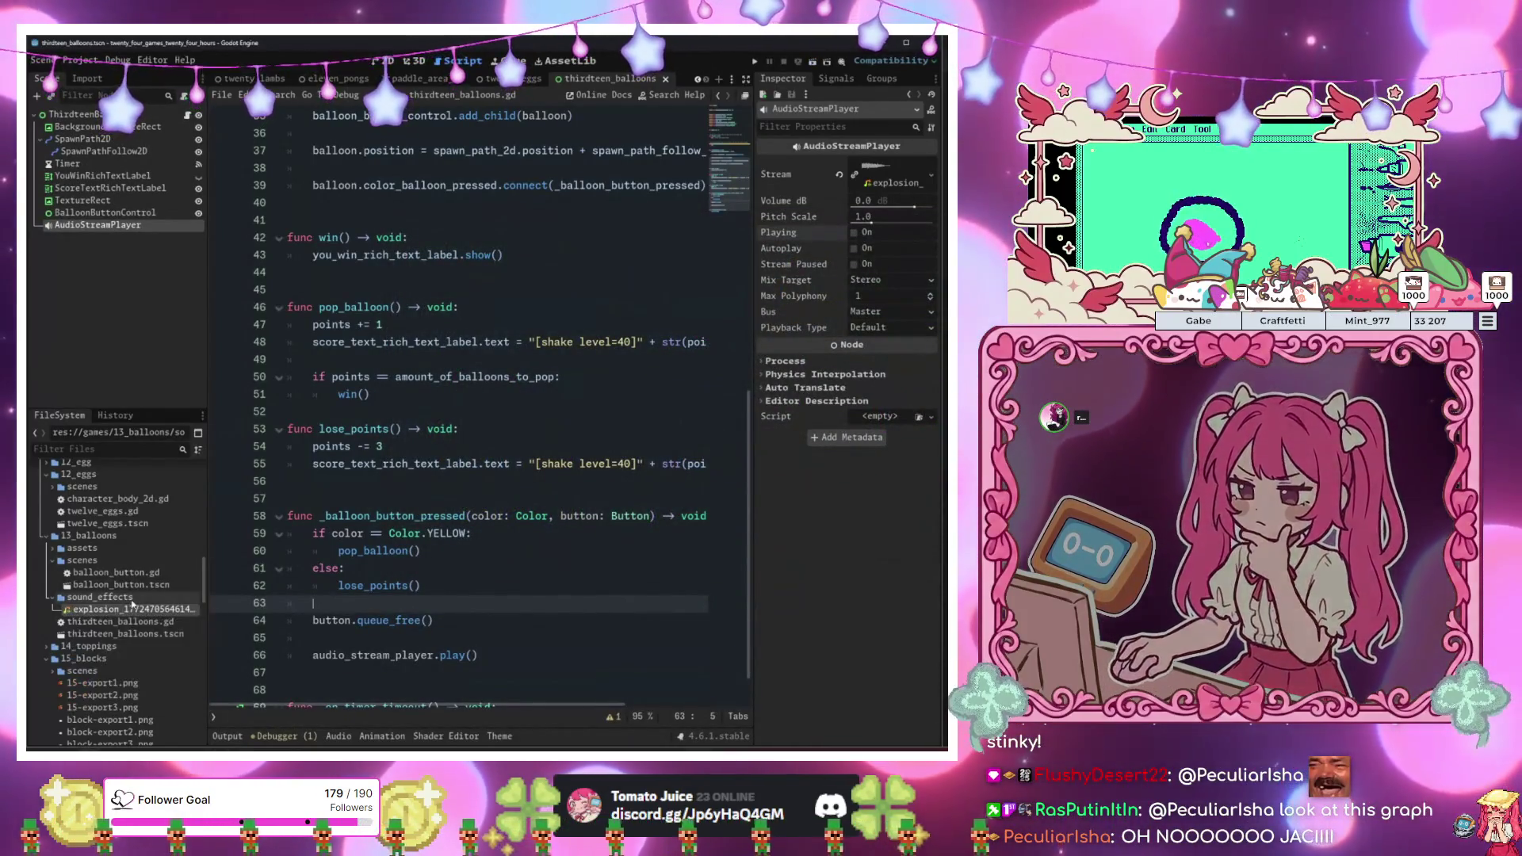
# - Open fourteen_toppings.tscn from the 14_toppings folder and run it with Play This Scene
pyautogui.scroll(-2, 130, 618)
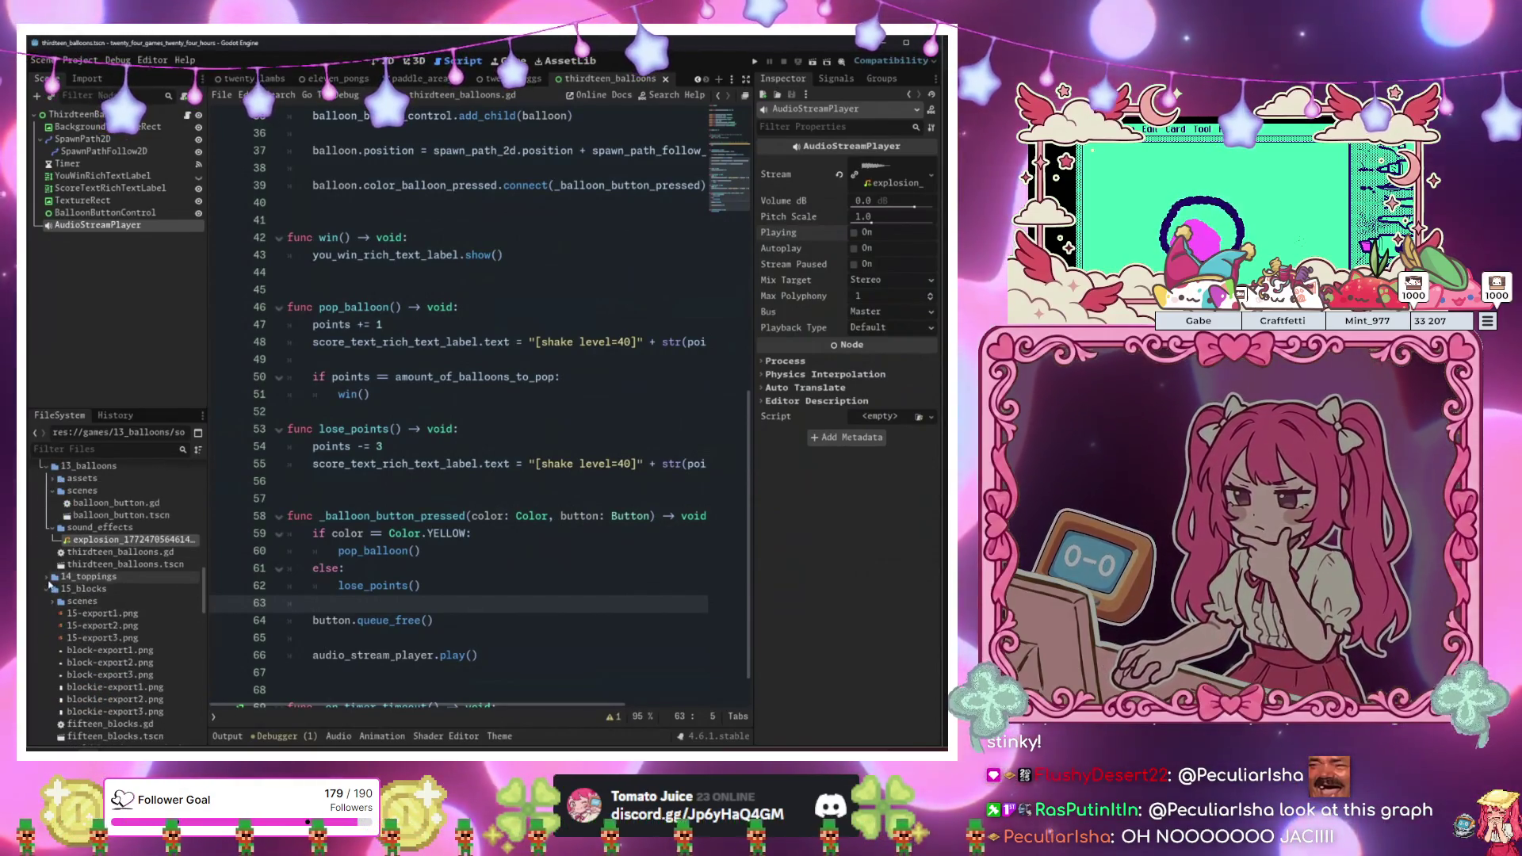
pyautogui.scroll(-6, 119, 599)
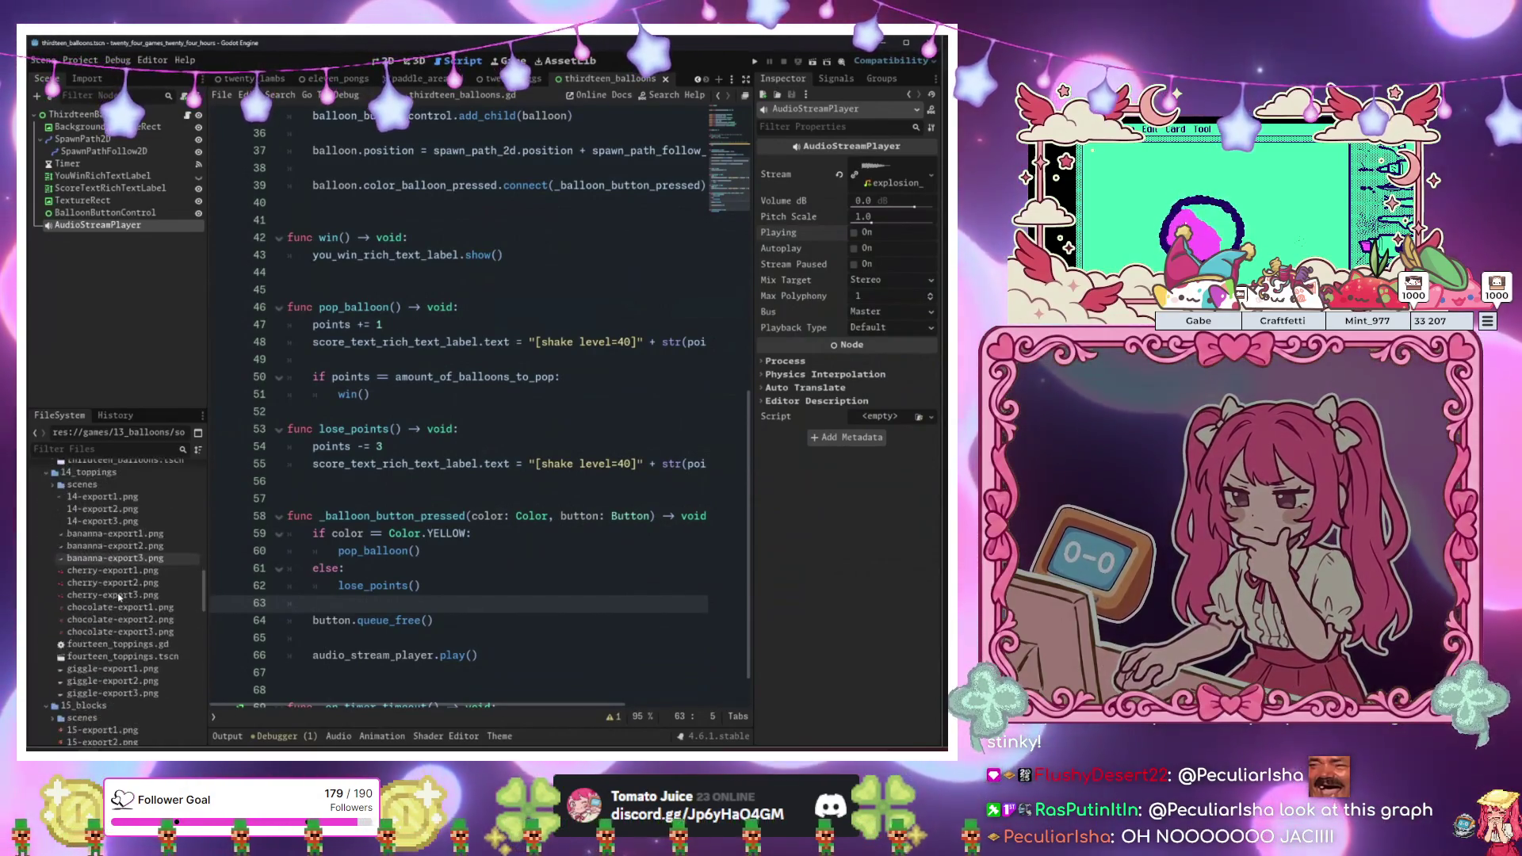
pyautogui.scroll(5, 60, 613)
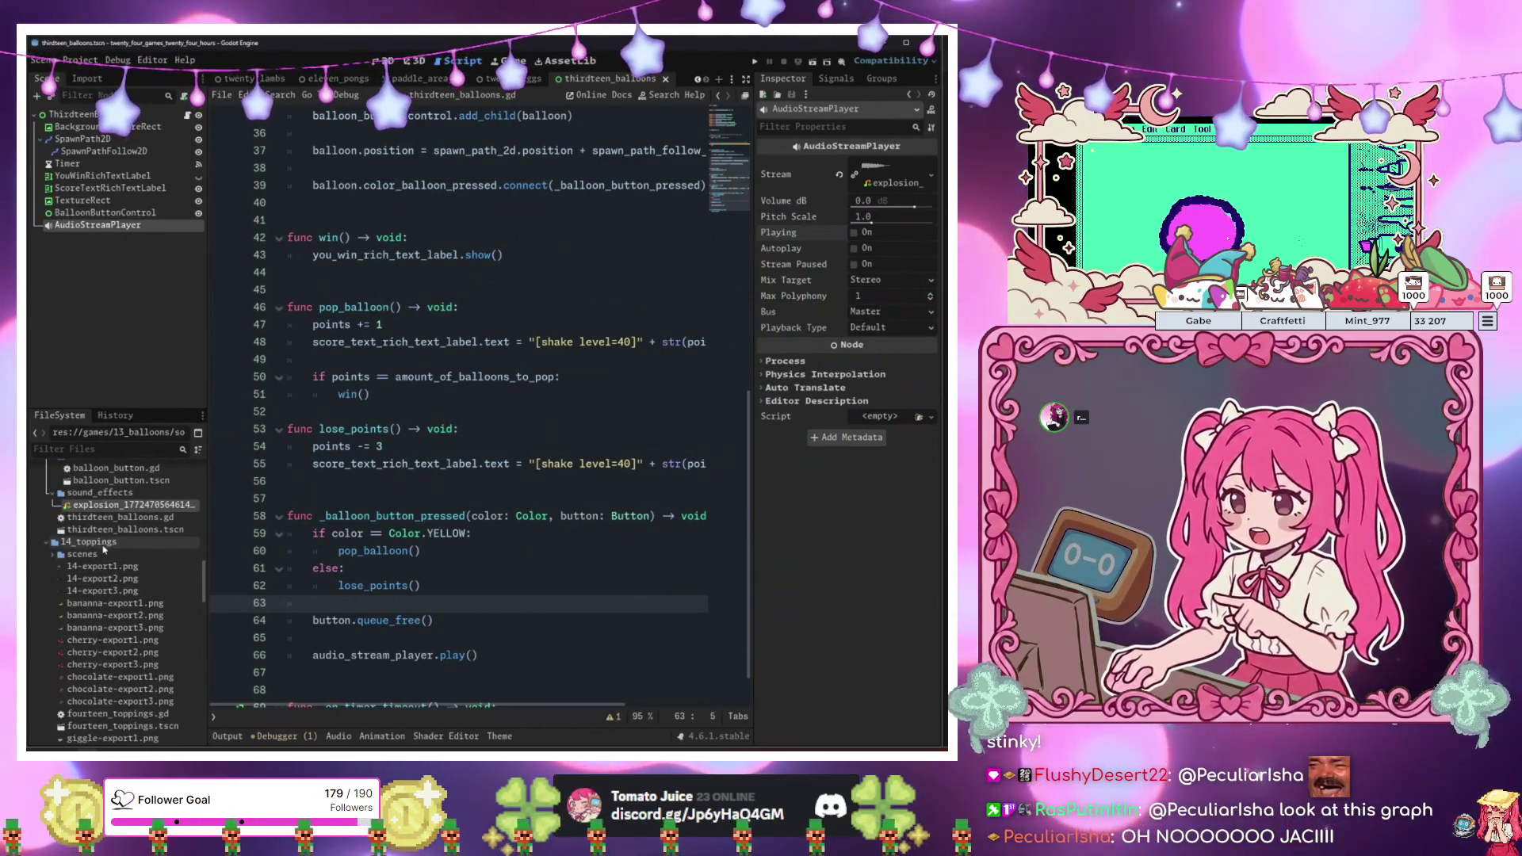
pyautogui.scroll(-2, 123, 724)
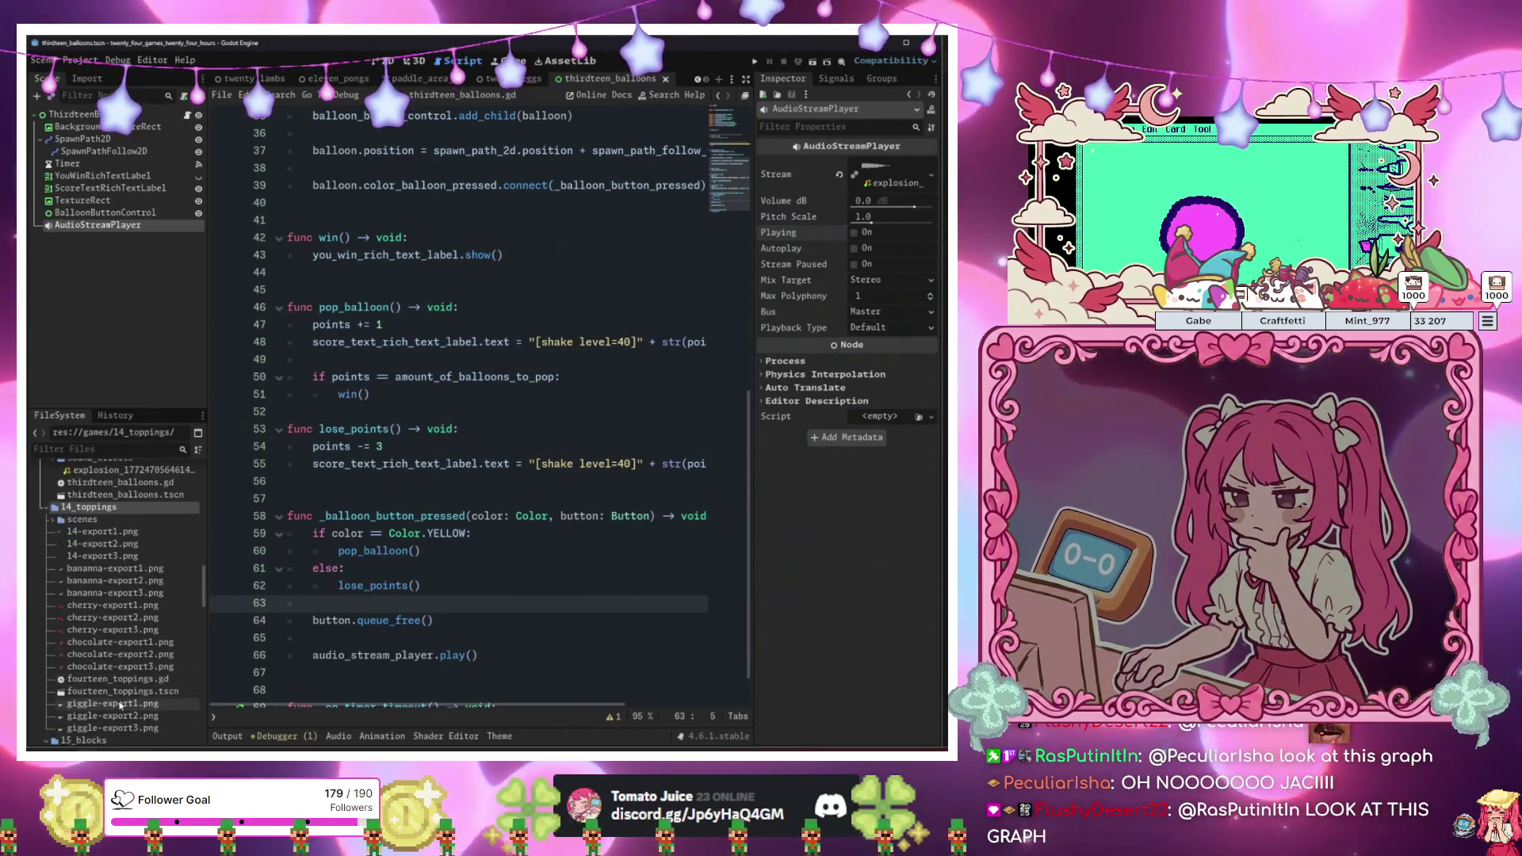
pyautogui.click(124, 670)
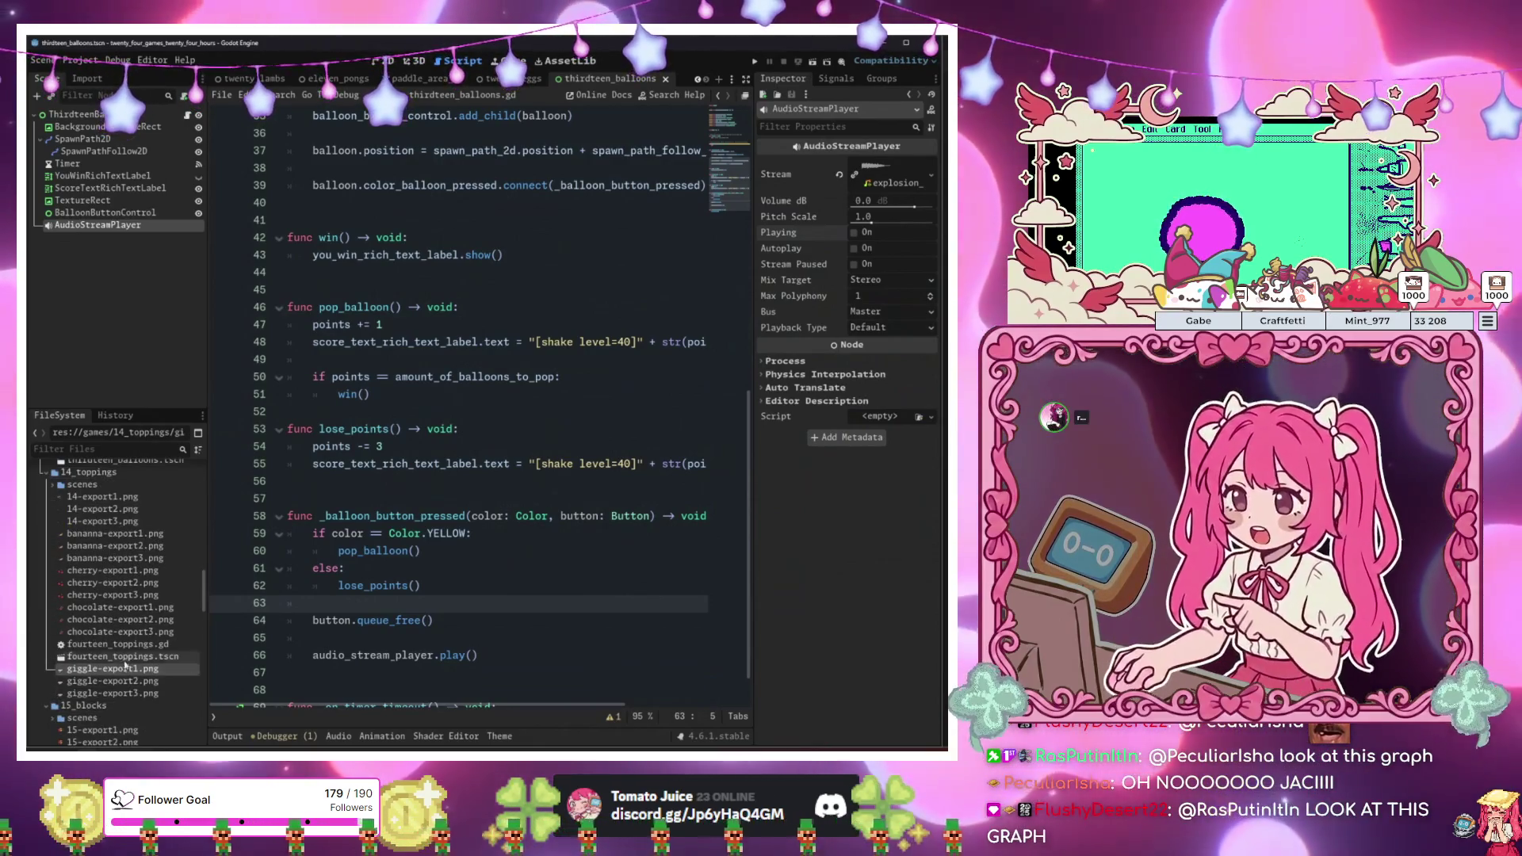
pyautogui.doubleClick(130, 657)
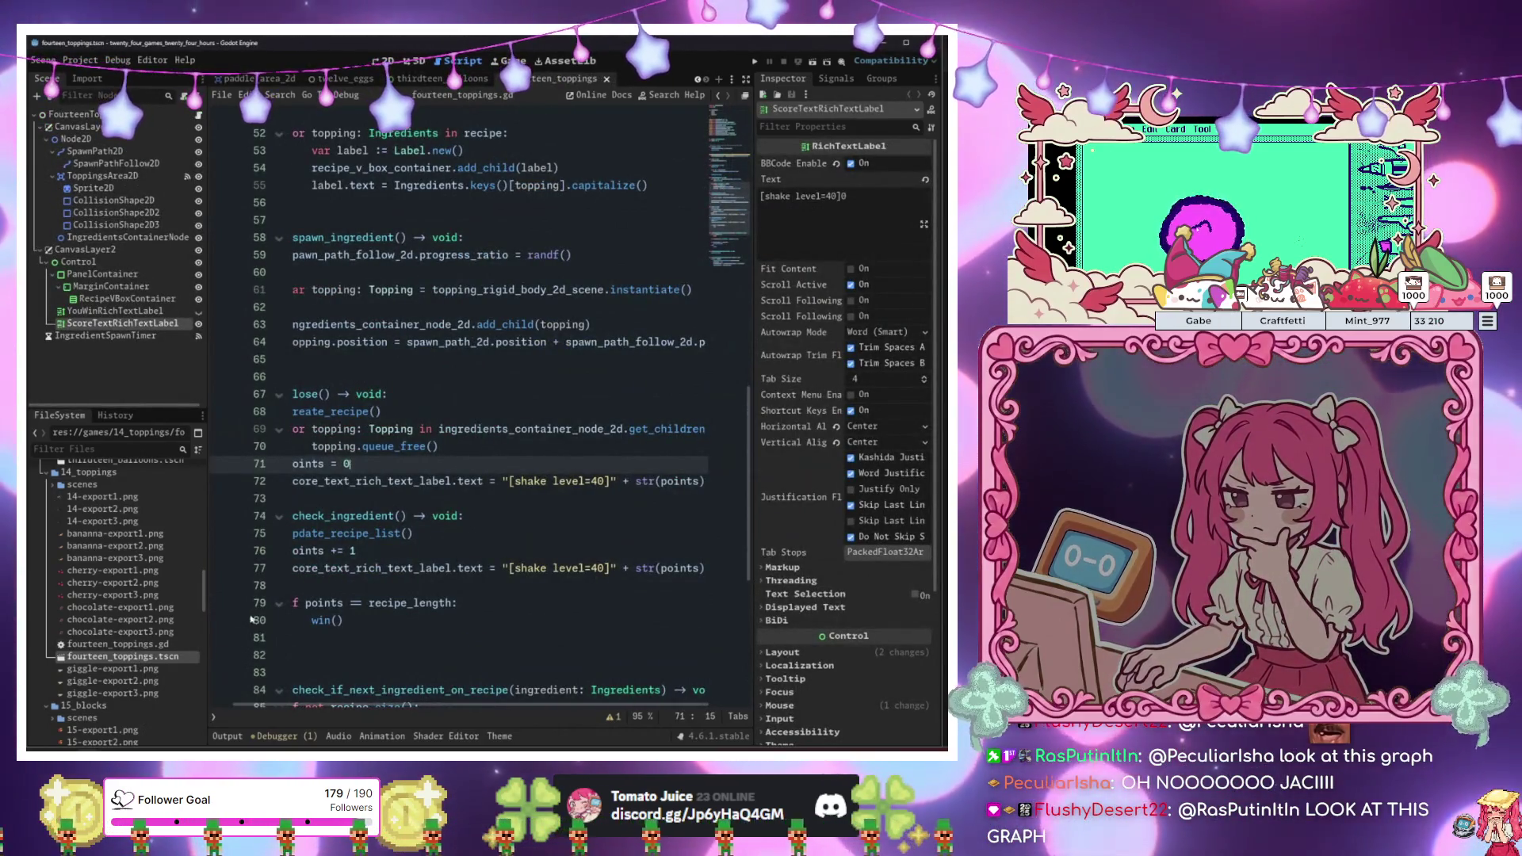
pyautogui.rightClick(558, 82)
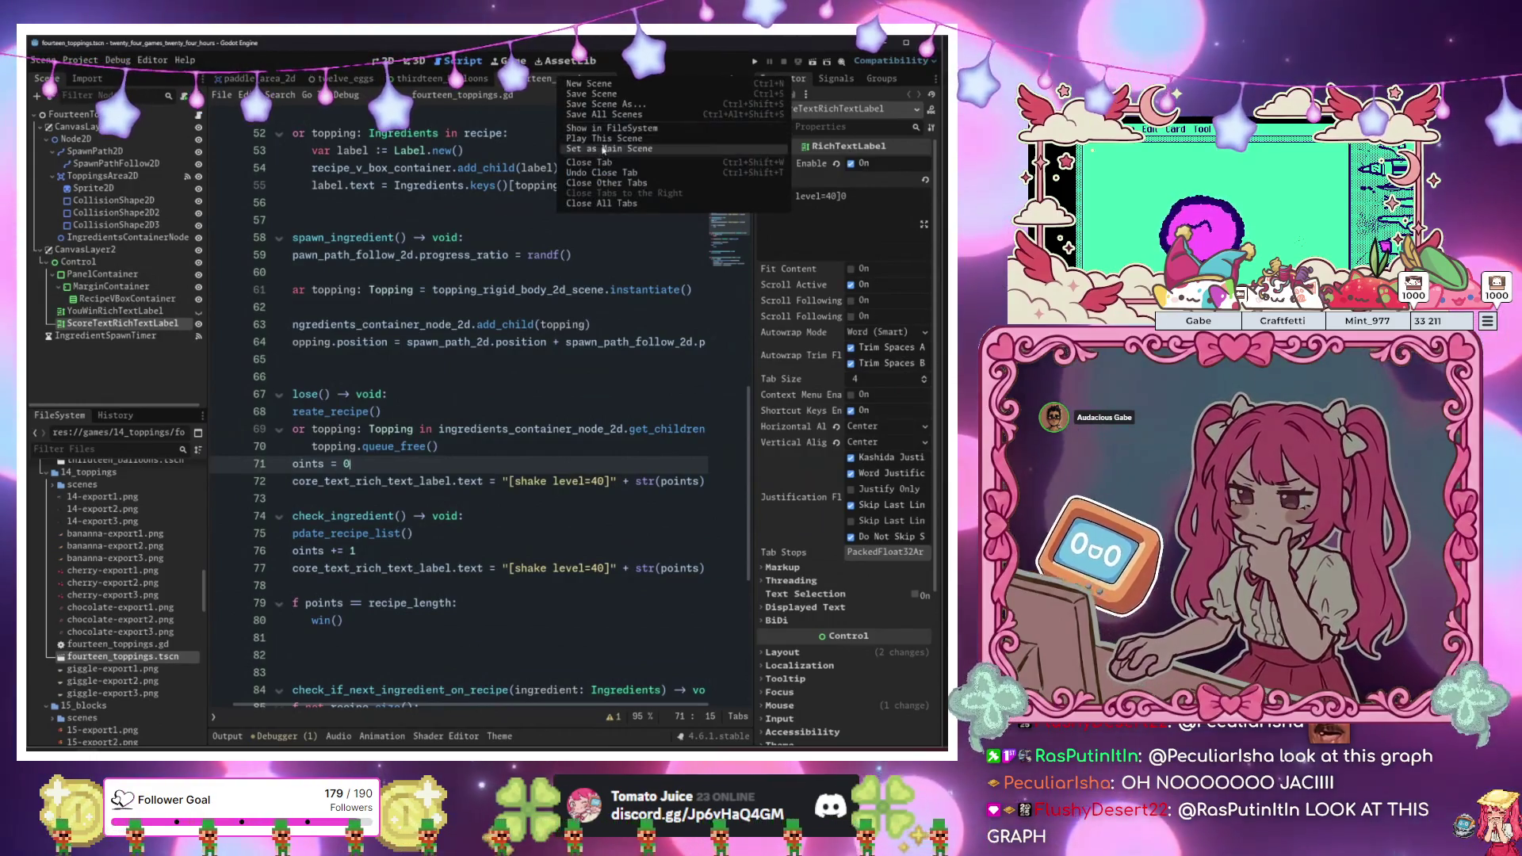
pyautogui.click(606, 140)
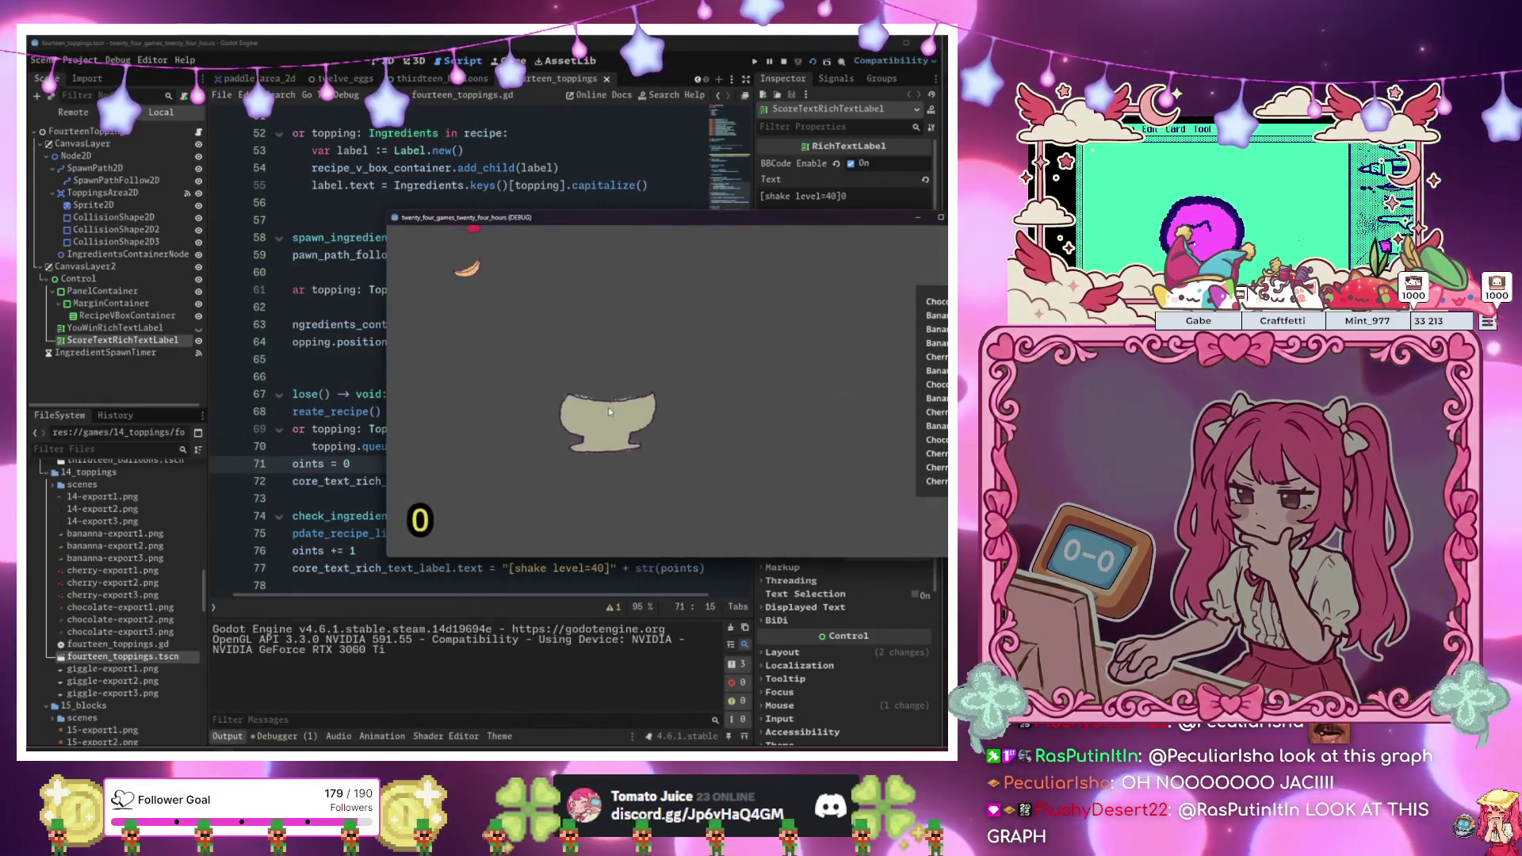
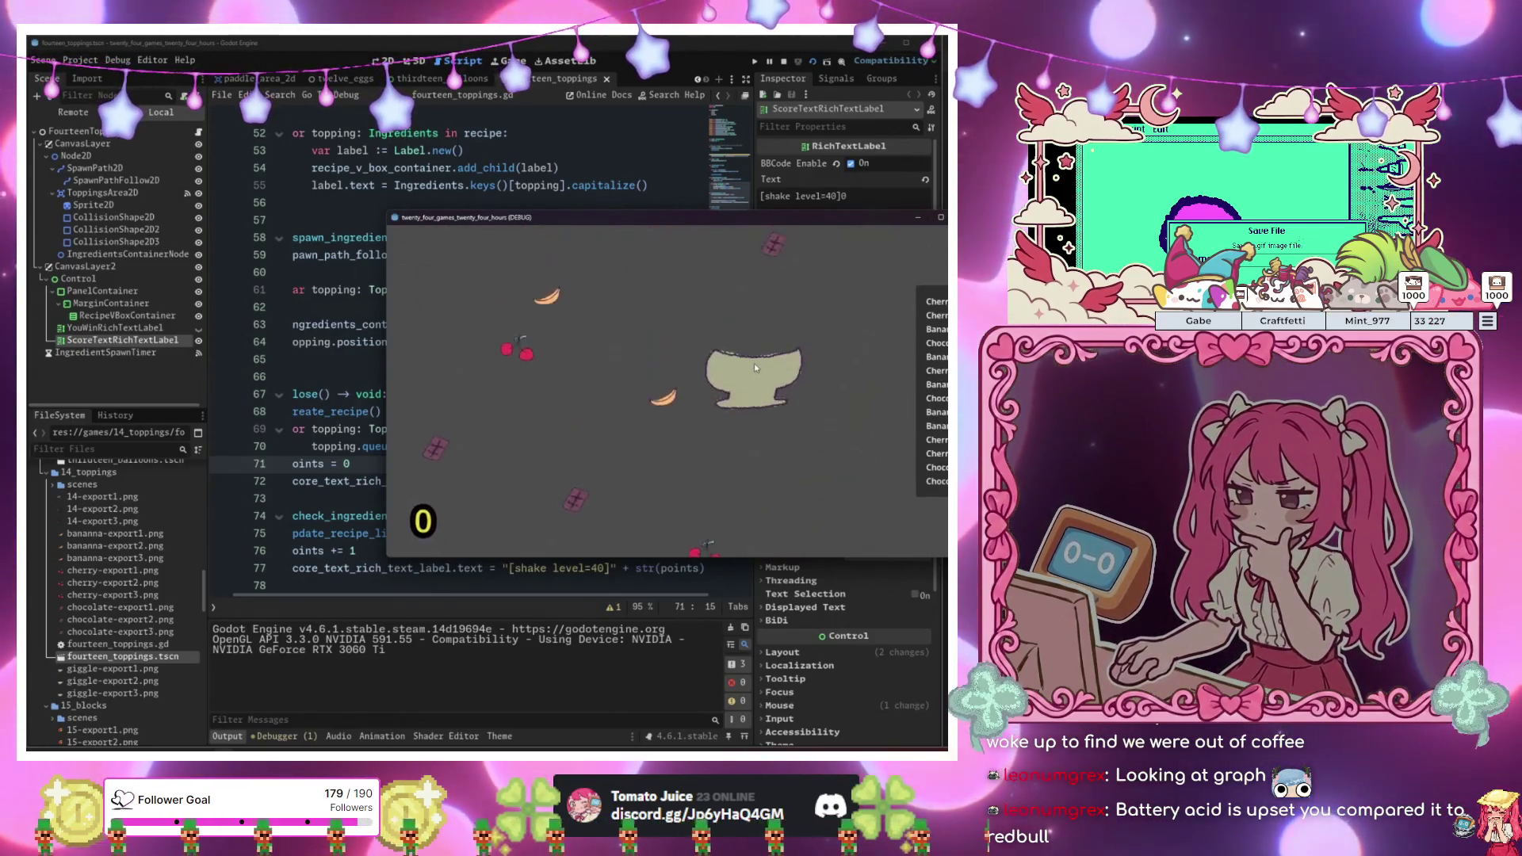
# - Stop the game and begin adding a new node under the FourteenToppings root in 2D
pyautogui.press('F8')
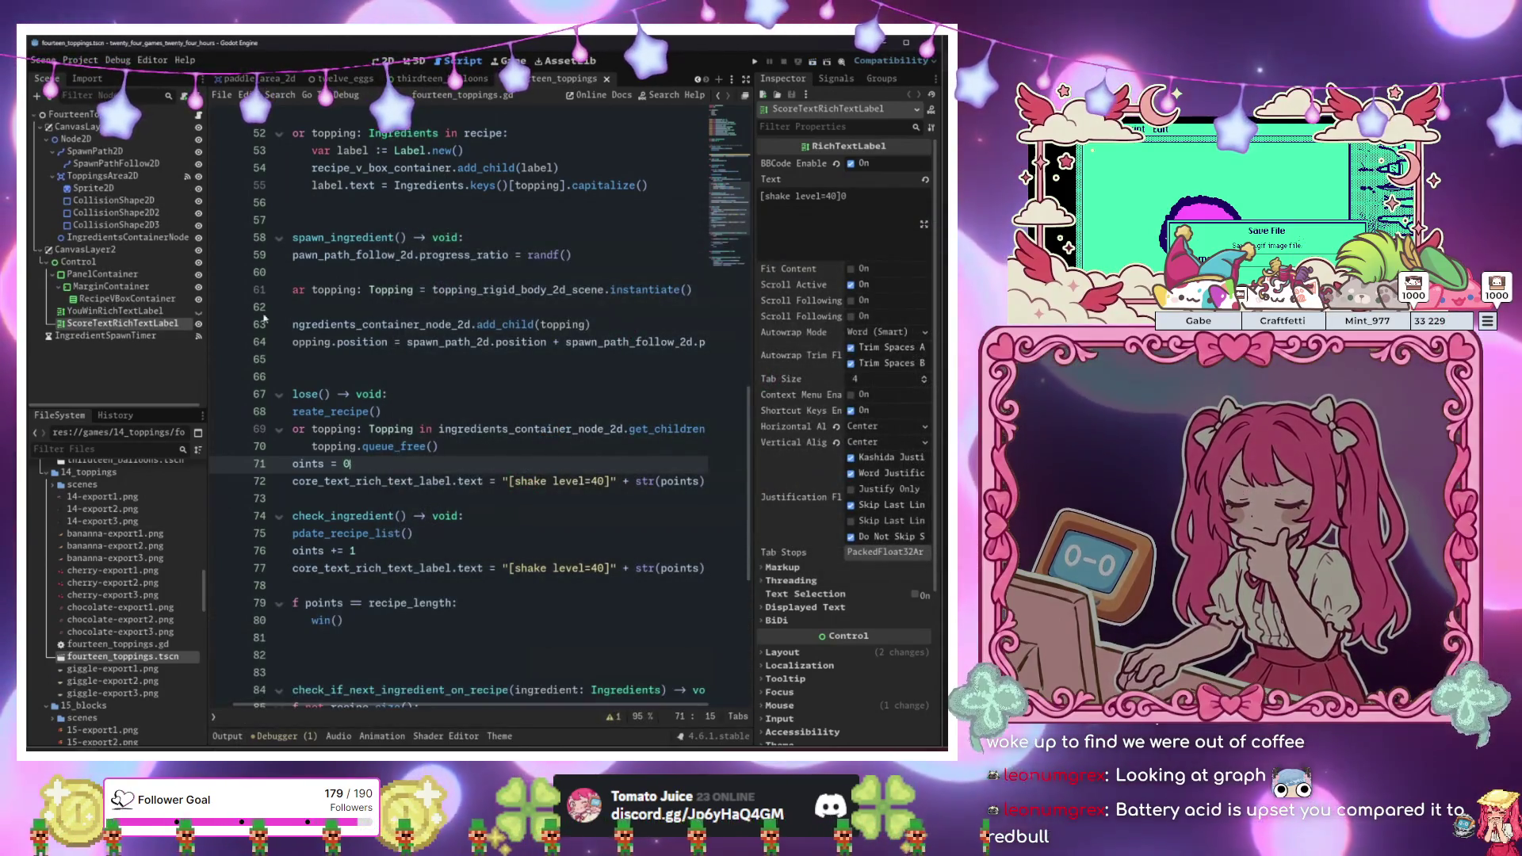
pyautogui.click(383, 62)
pyautogui.click(95, 114)
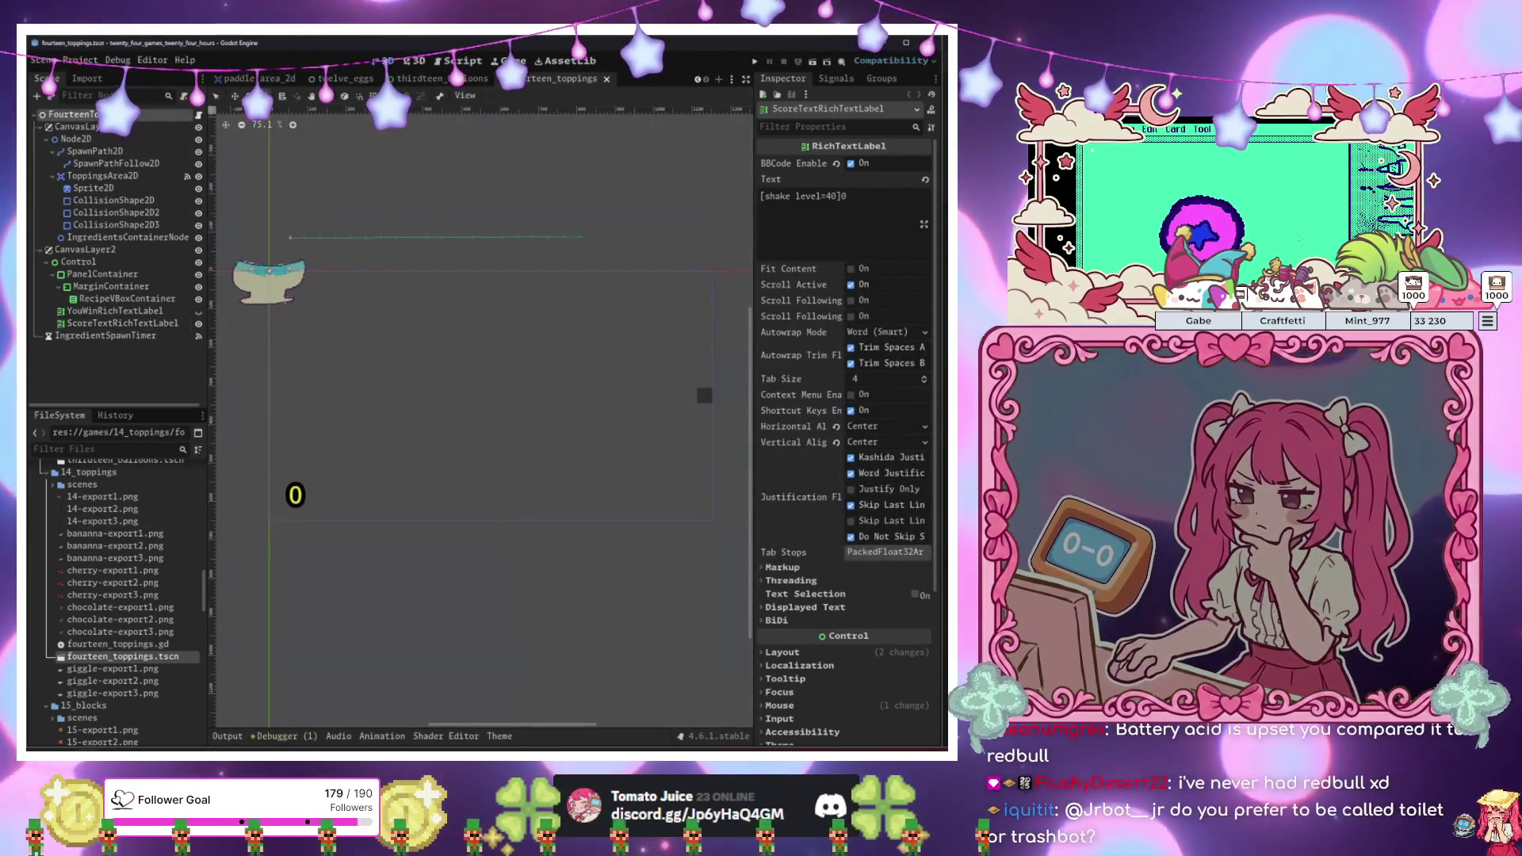
pyautogui.hotkey('ctrl', 'a')
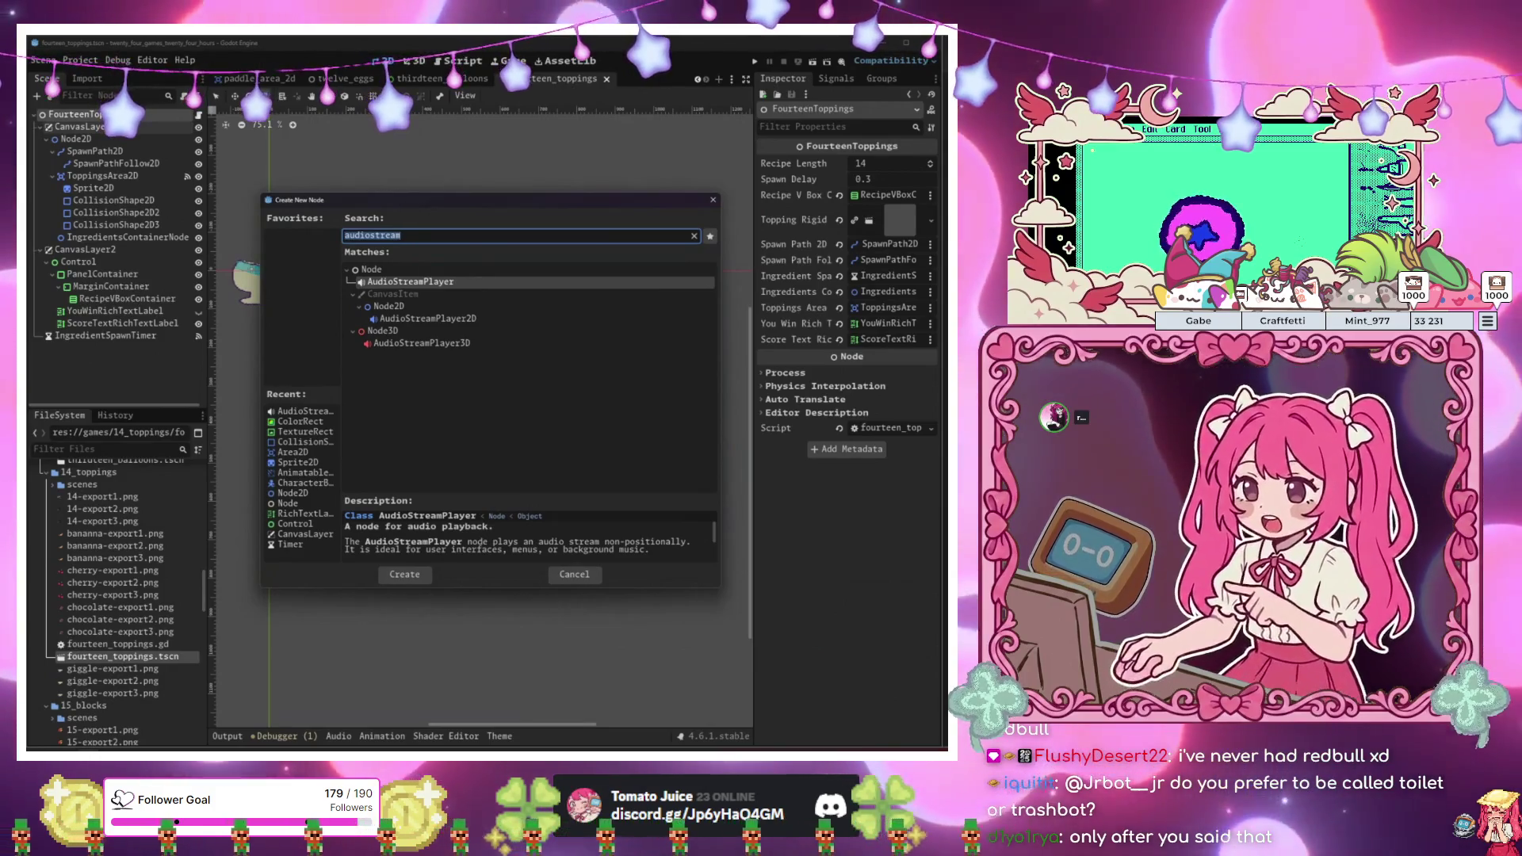
# - Create a ColorRect as the first child of FourteenToppings, stretched with the Full Rect preset
pyautogui.write('colore')
pyautogui.press('Return')
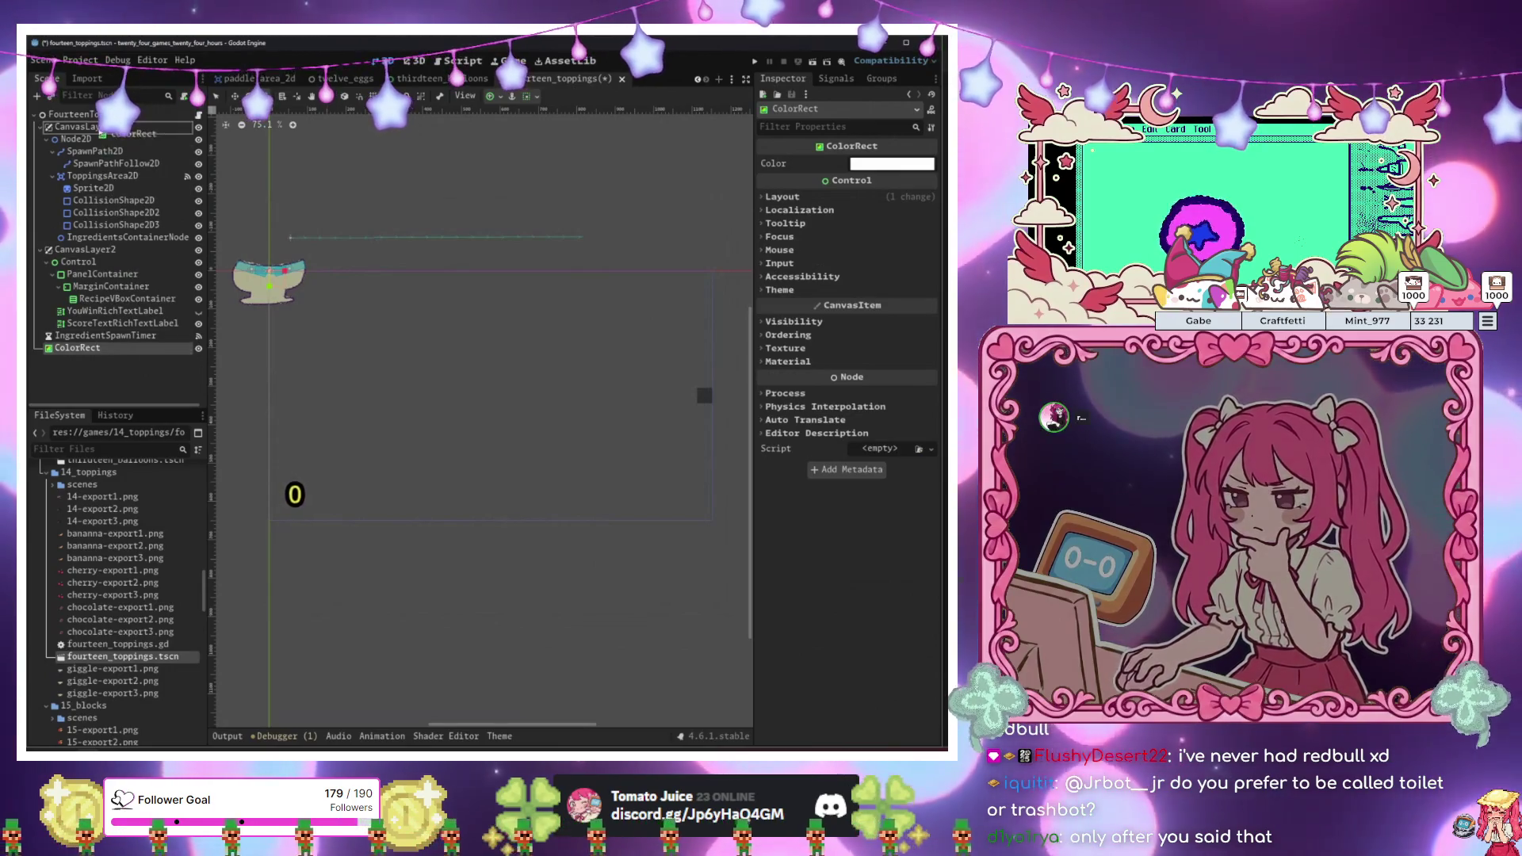
pyautogui.moveTo(100, 127); pyautogui.dragTo(101, 126)
pyautogui.click(505, 100)
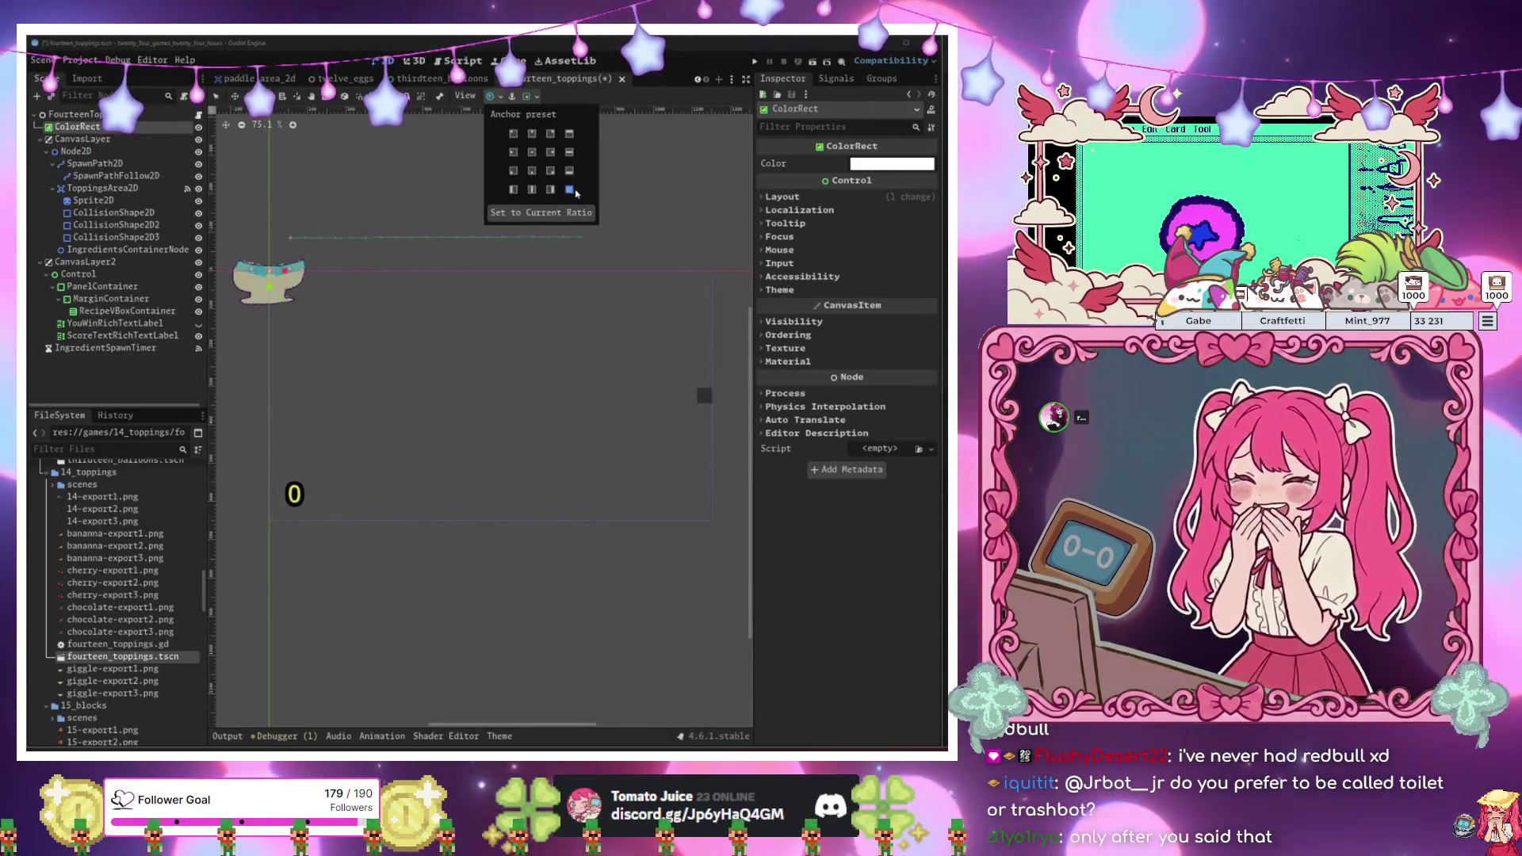
pyautogui.click(569, 189)
pyautogui.click(428, 168)
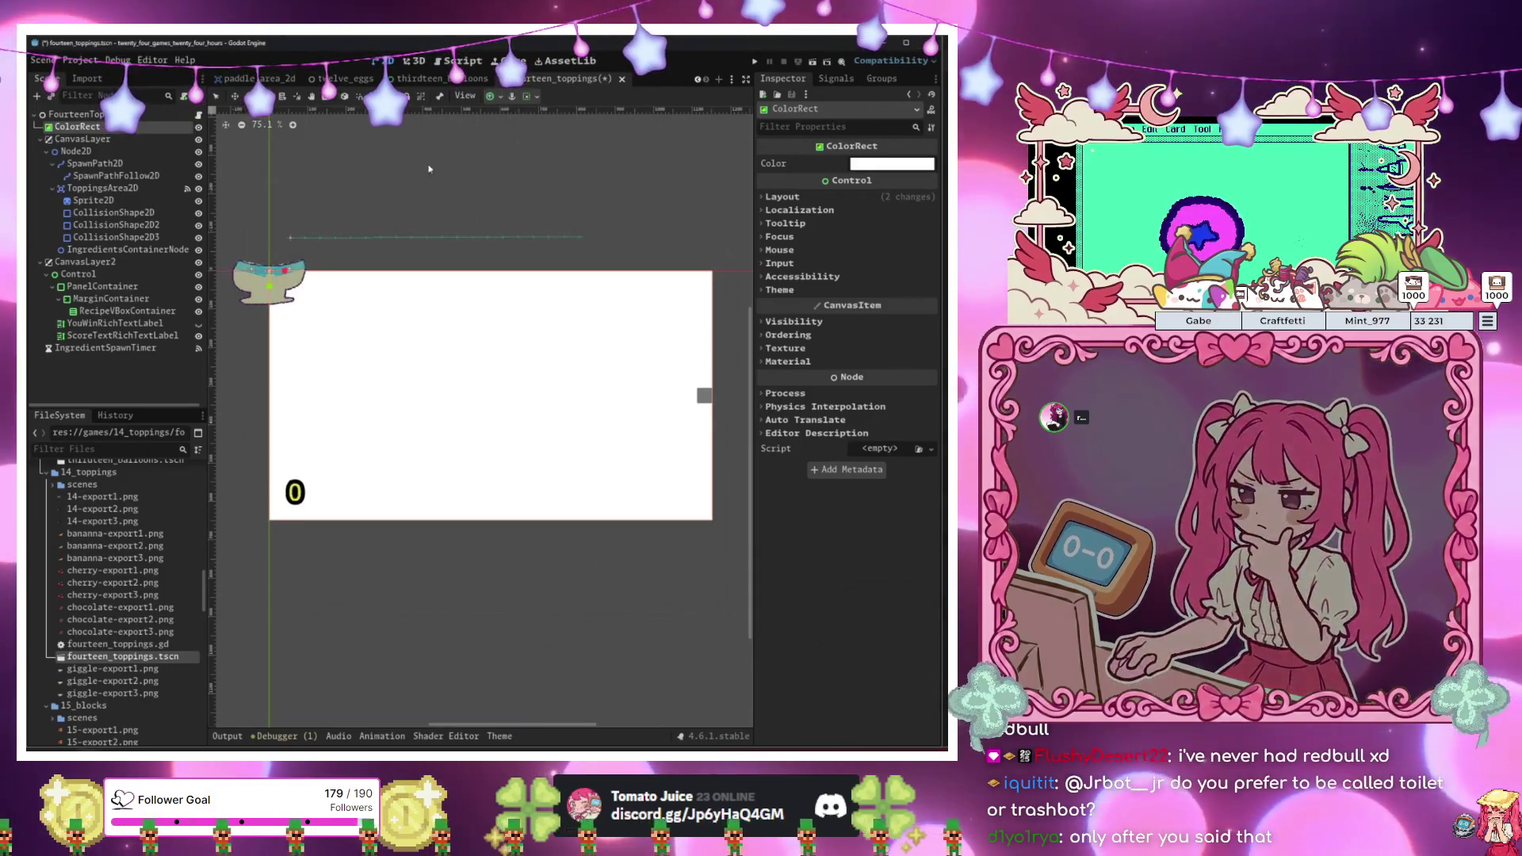
# - Instance palette_sprite_2d.tscn into the FourteenToppings scene
pyautogui.click(73, 114)
pyautogui.click(52, 99)
pyautogui.write('pale')
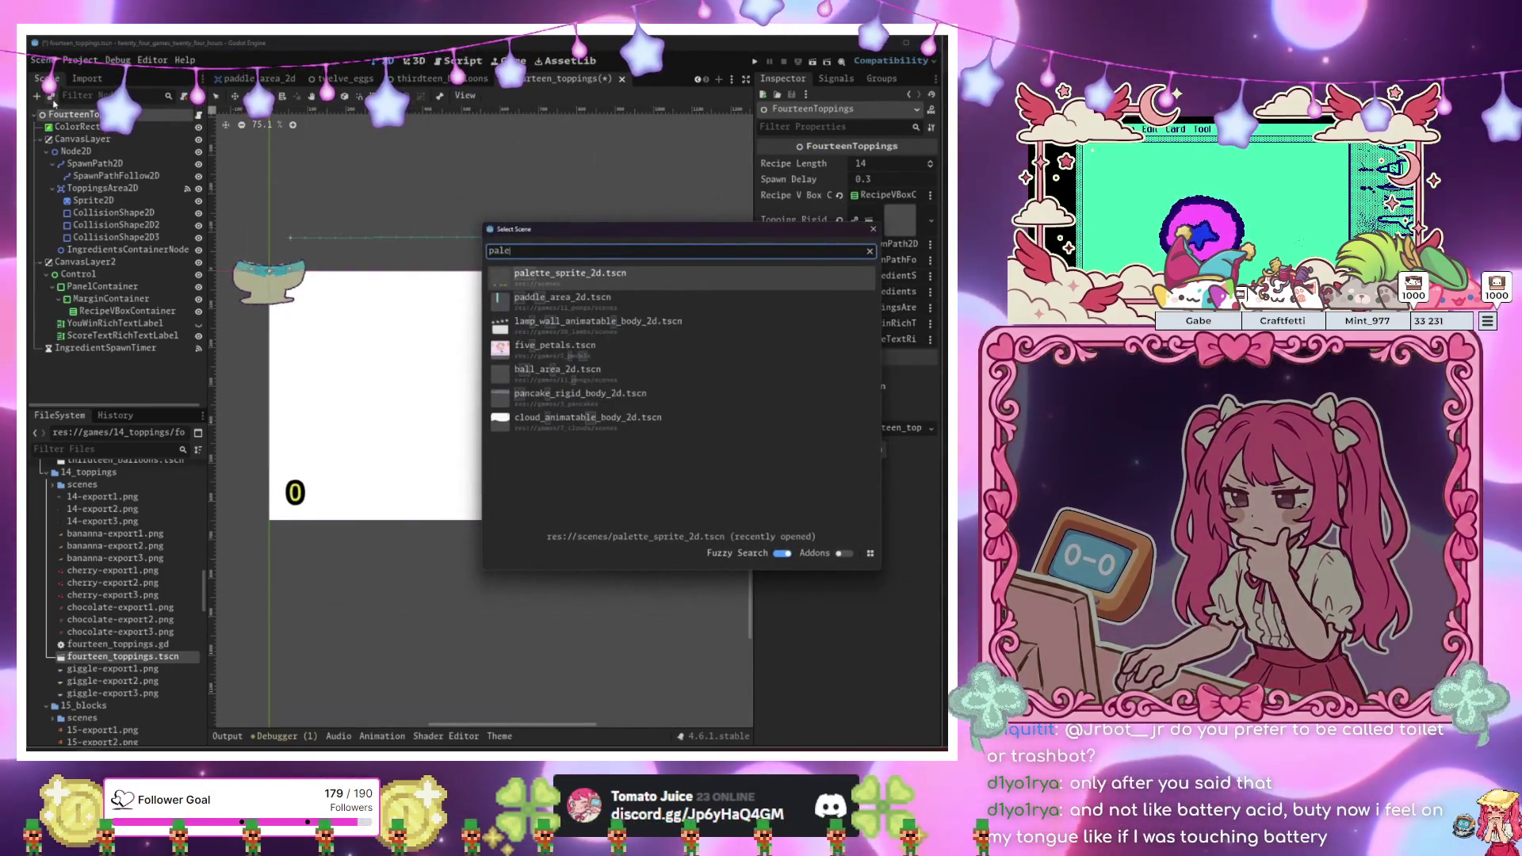
pyautogui.press('Return')
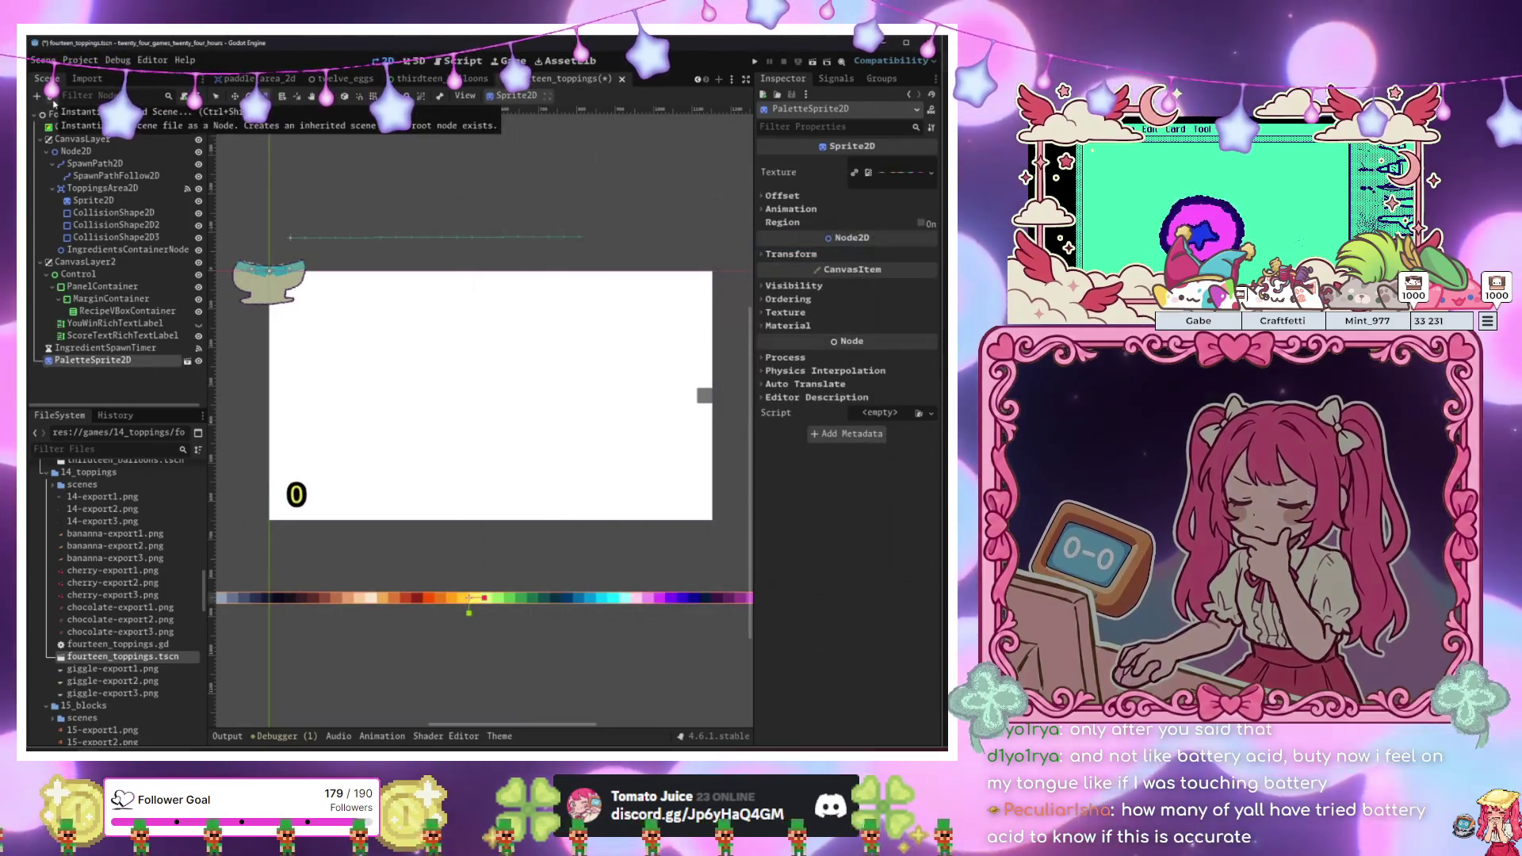
pyautogui.scroll(-1, 457, 298)
pyautogui.moveTo(457, 298); pyautogui.dragTo(630, 255)
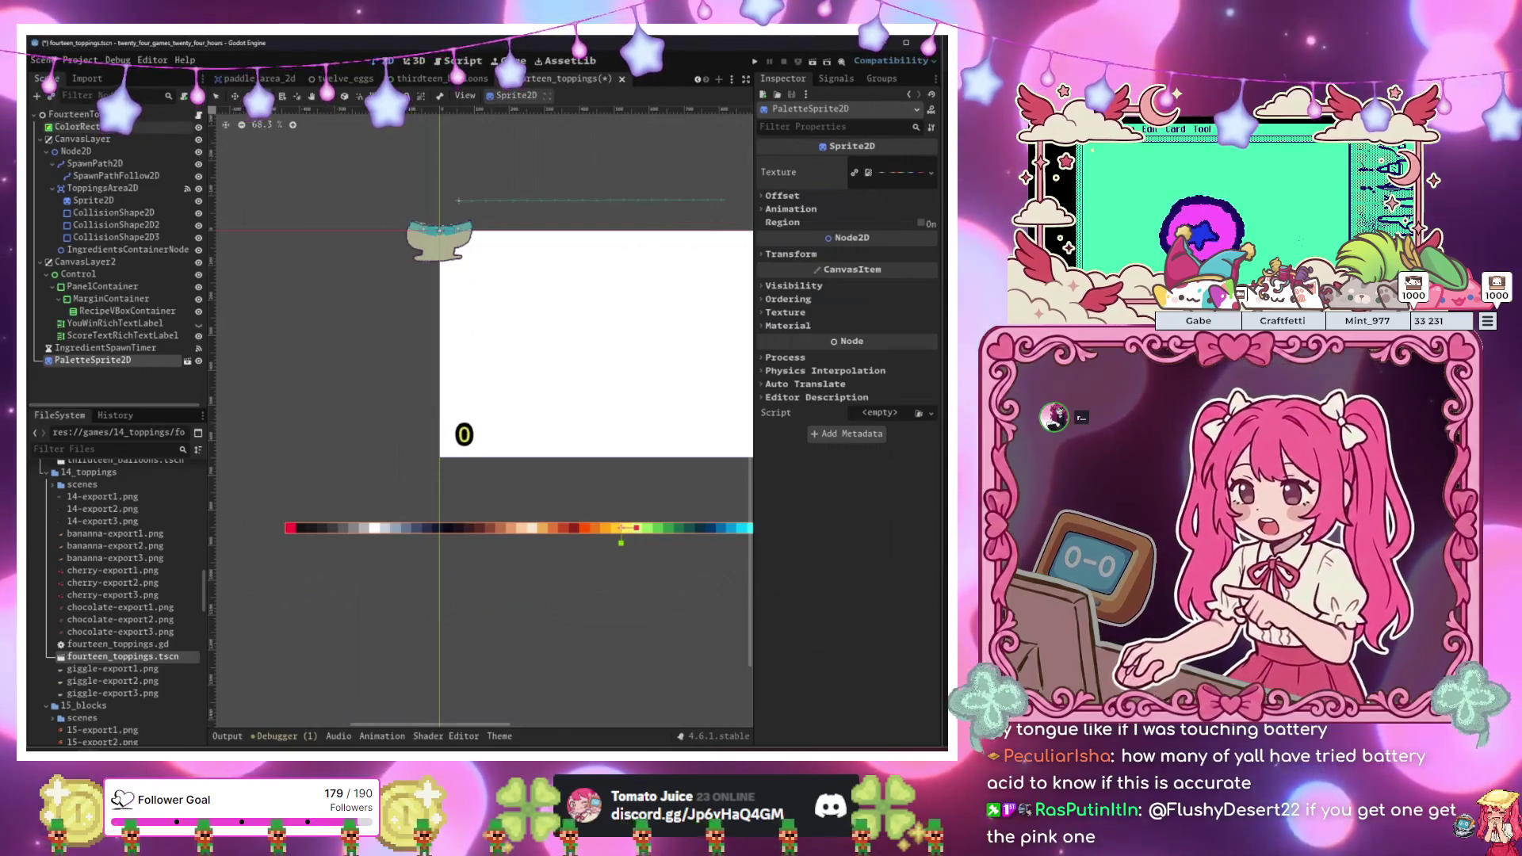
# - Set the ColorRect colour to dark grey, then save and run the game
pyautogui.click(697, 278)
pyautogui.click(877, 165)
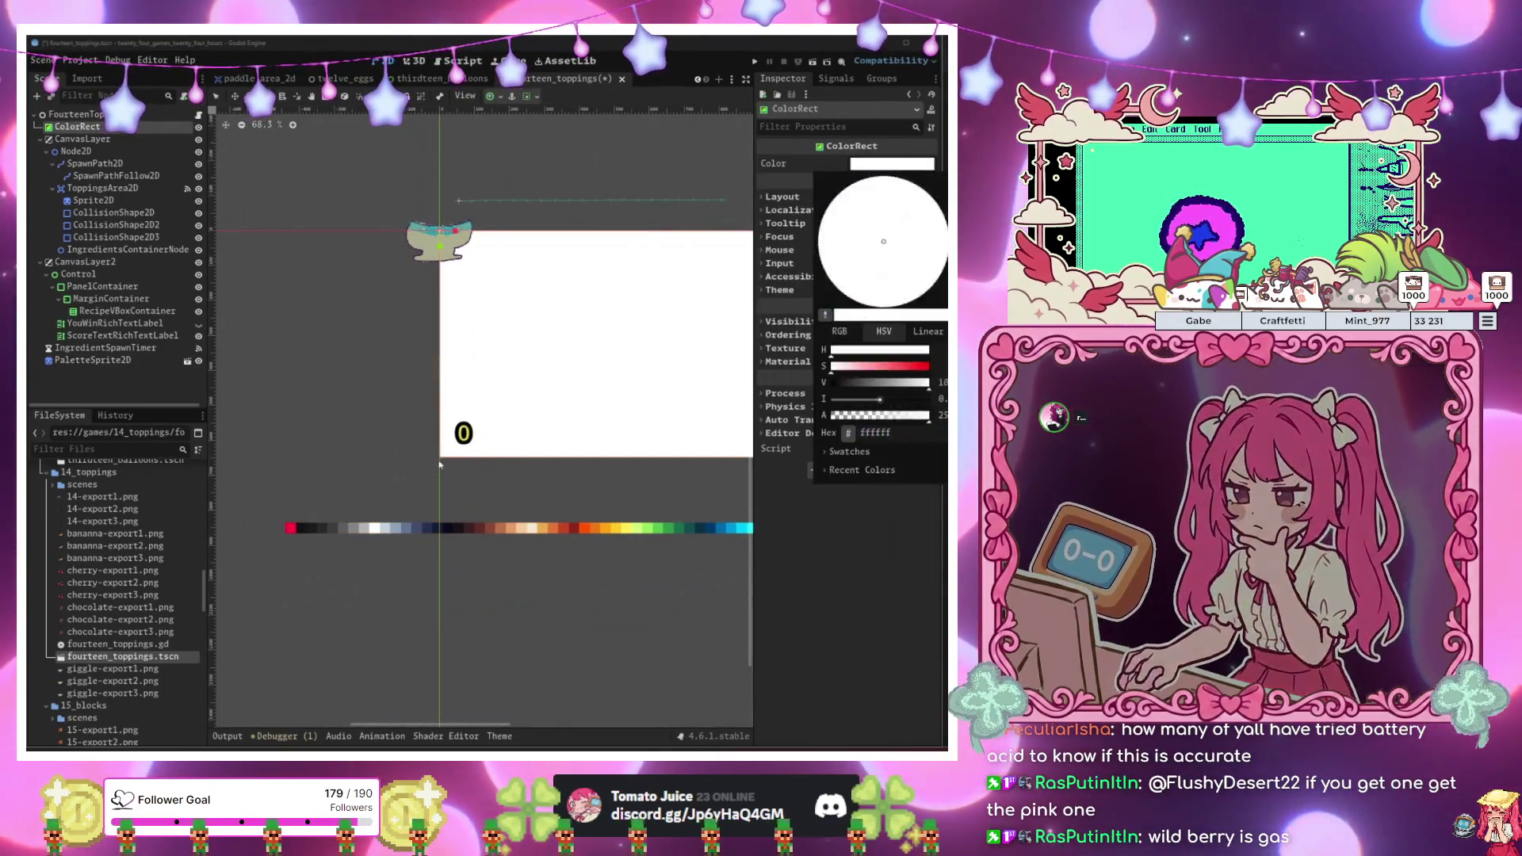
pyautogui.click(349, 457)
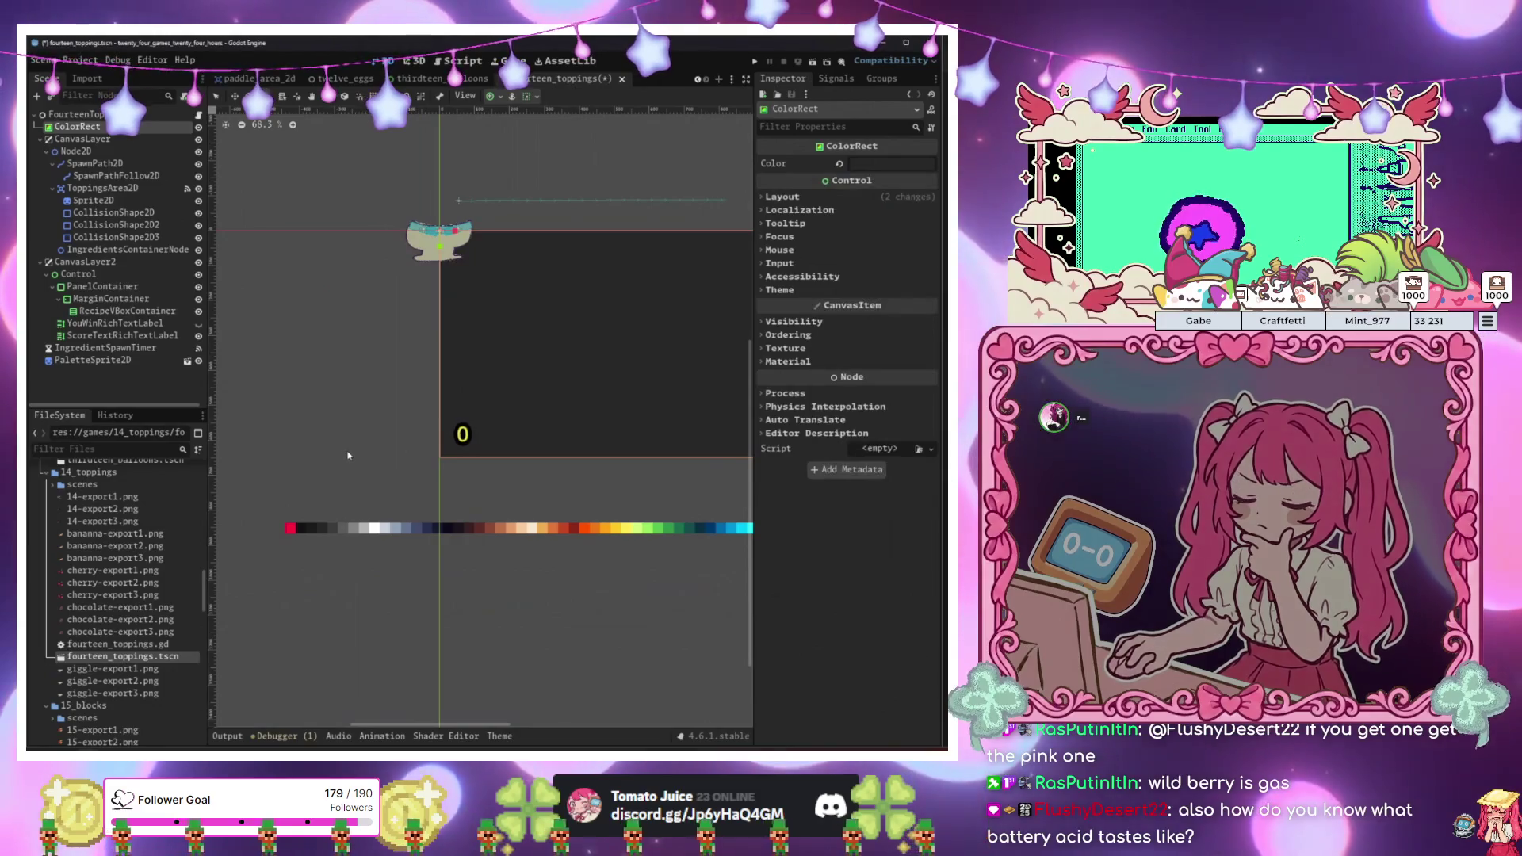
pyautogui.press('F5')
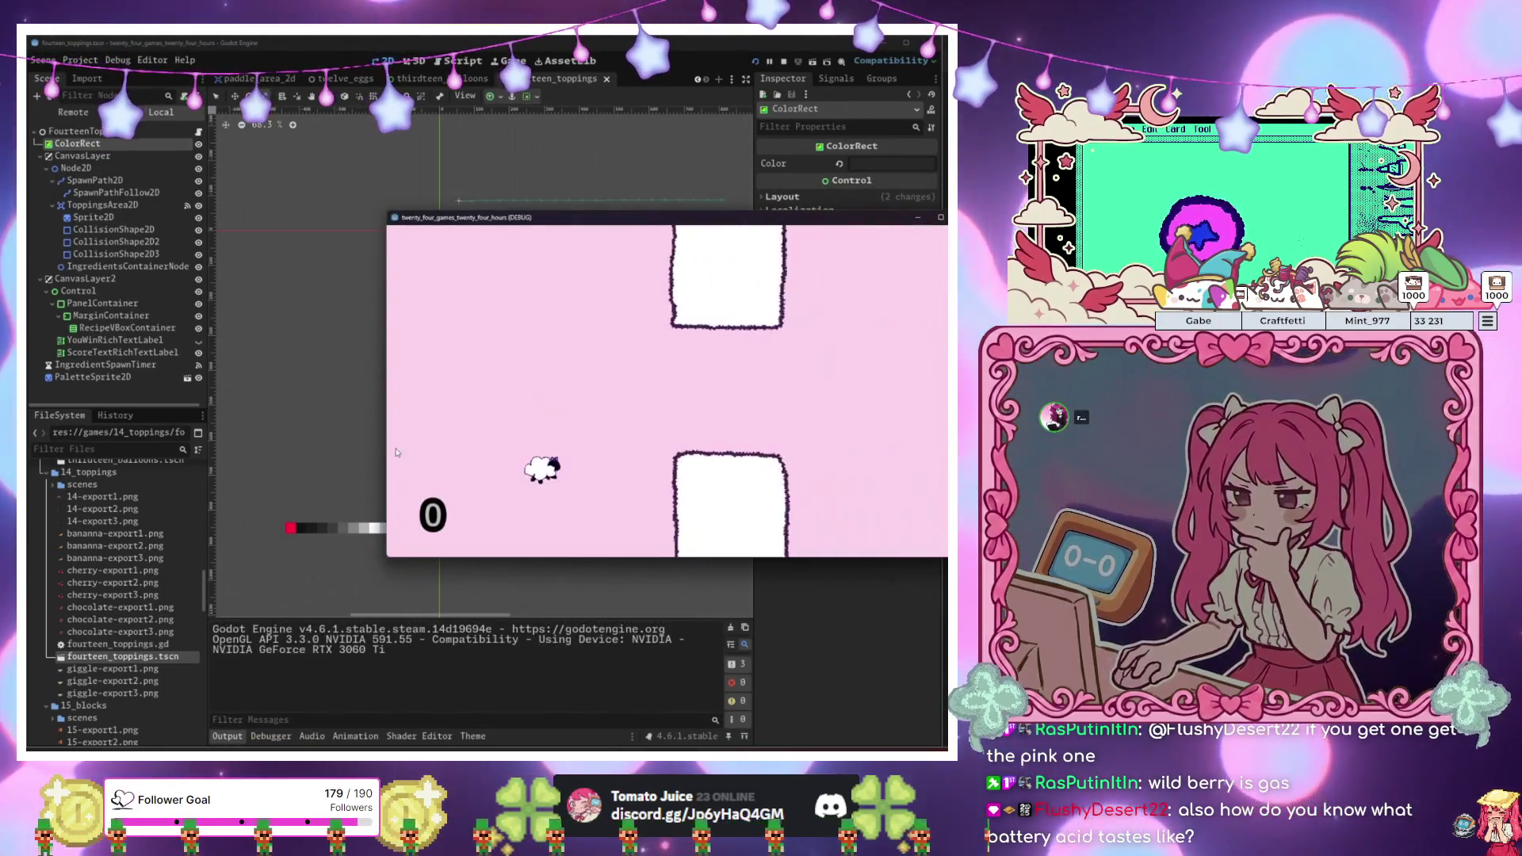
# - Play only the fourteen_toppings scene to test the dark background, then stop it
pyautogui.rightClick(568, 82)
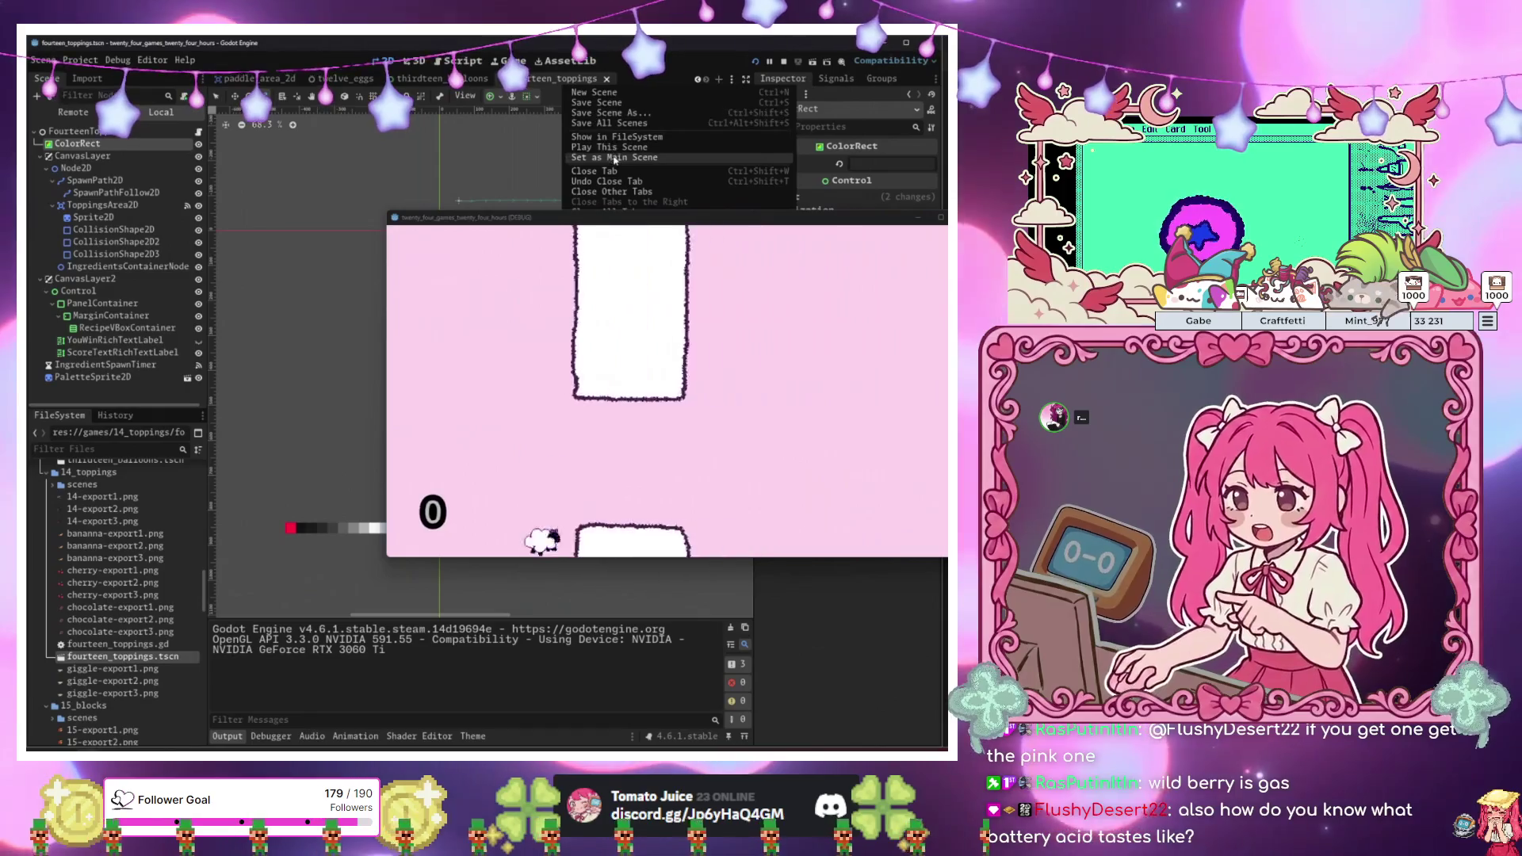
pyautogui.click(615, 159)
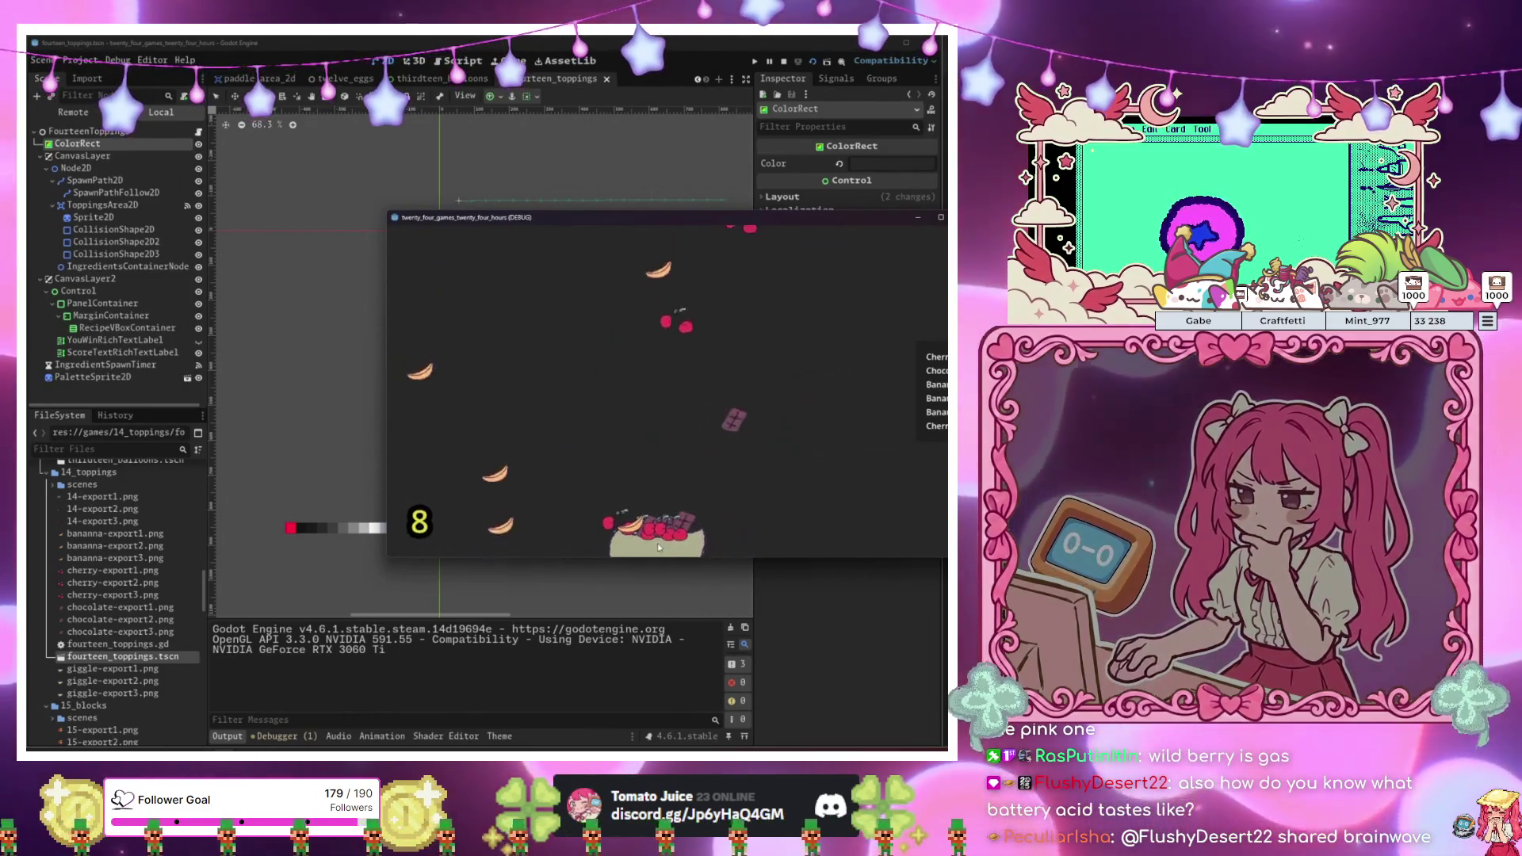
pyautogui.press('F8')
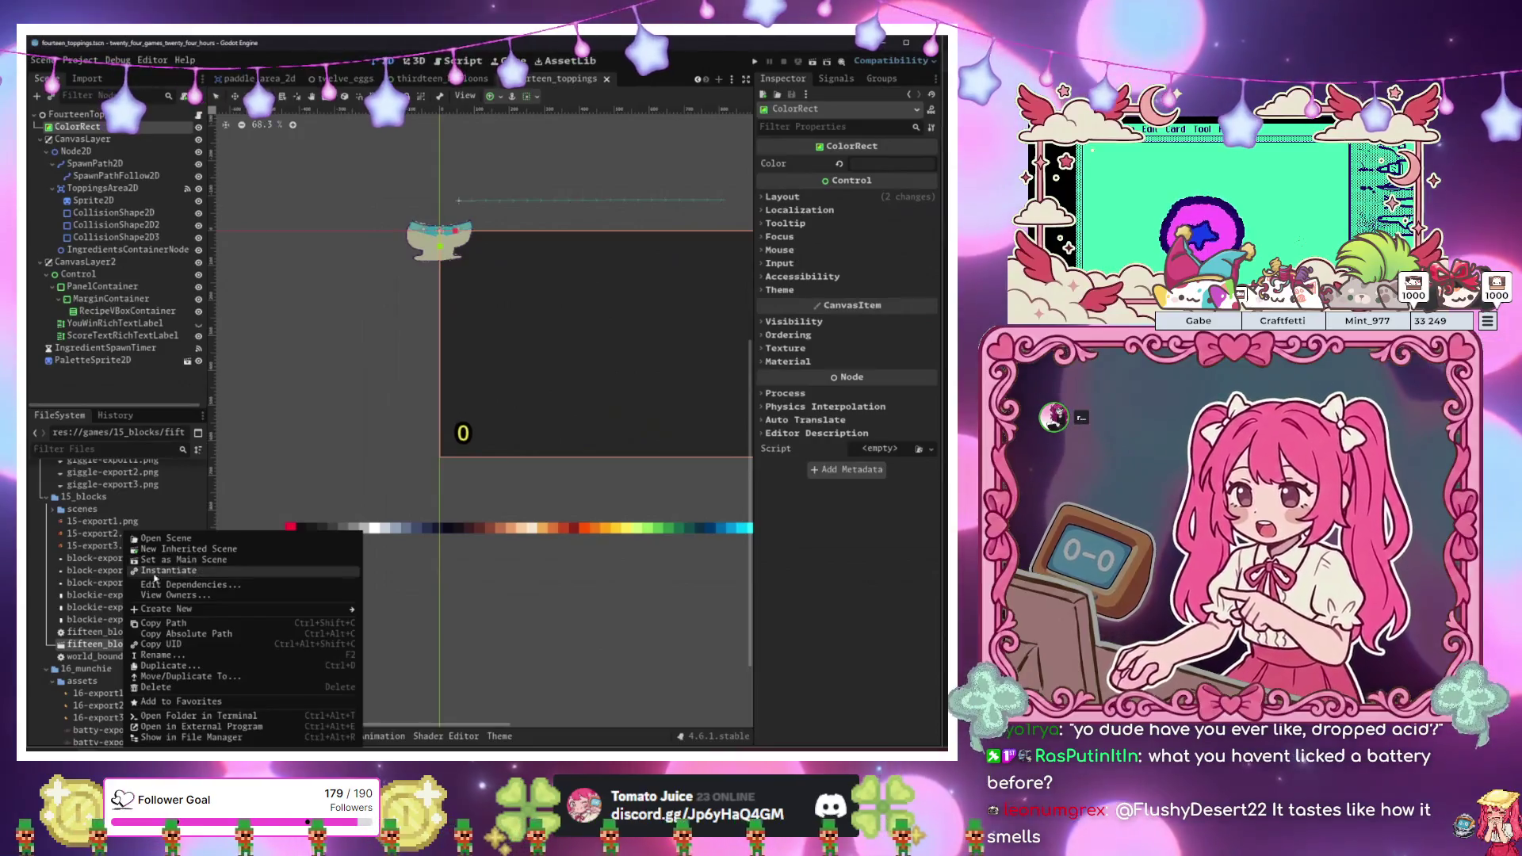
# - Create a TextureRect node as a child of the Control node
pyautogui.scroll(-5, 88, 581)
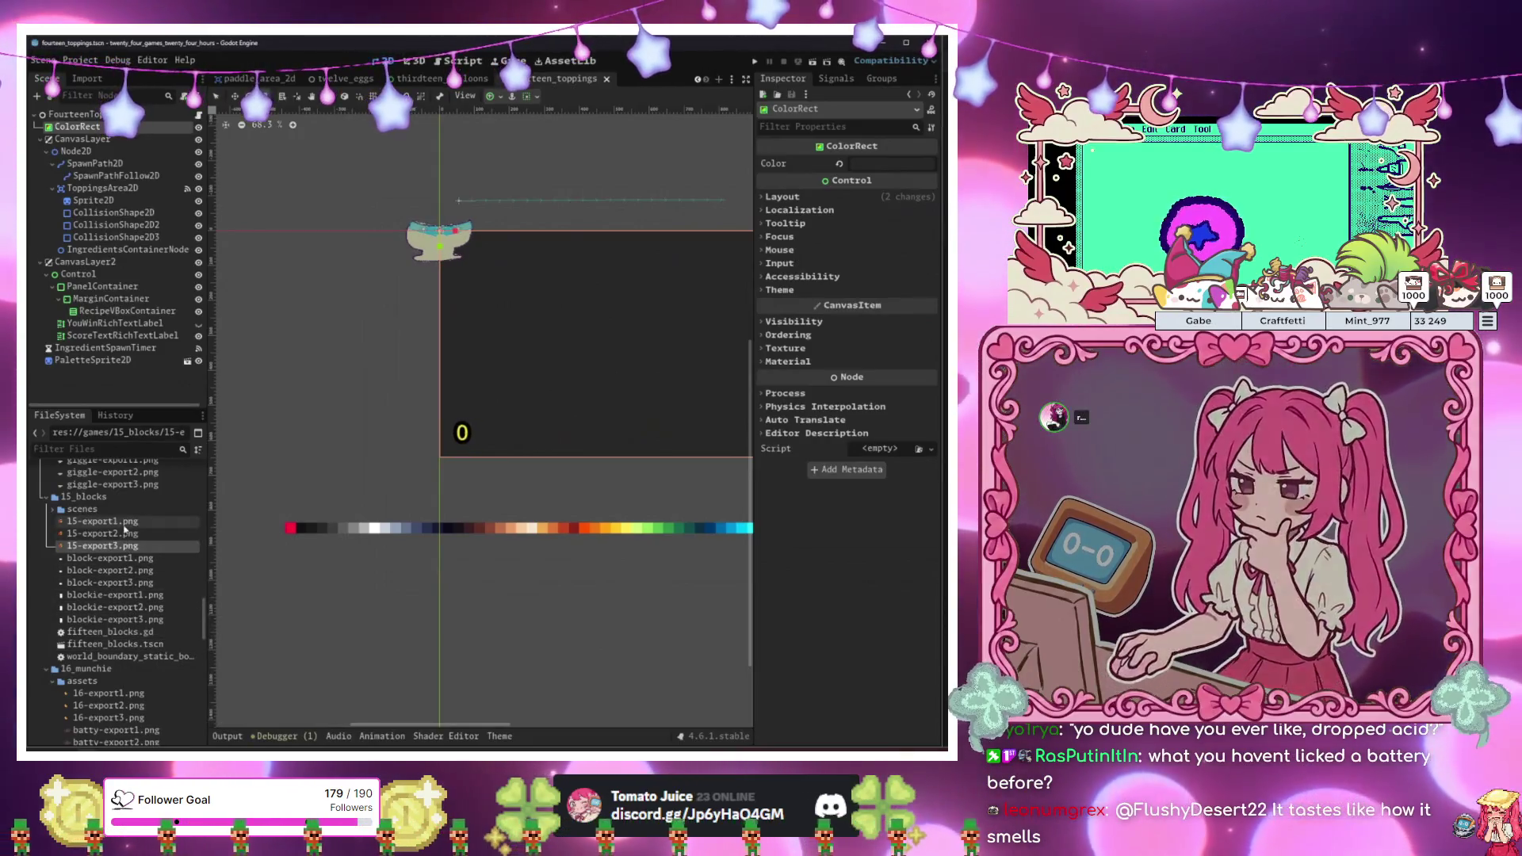
pyautogui.scroll(-3, 388, 487)
pyautogui.scroll(10, 132, 547)
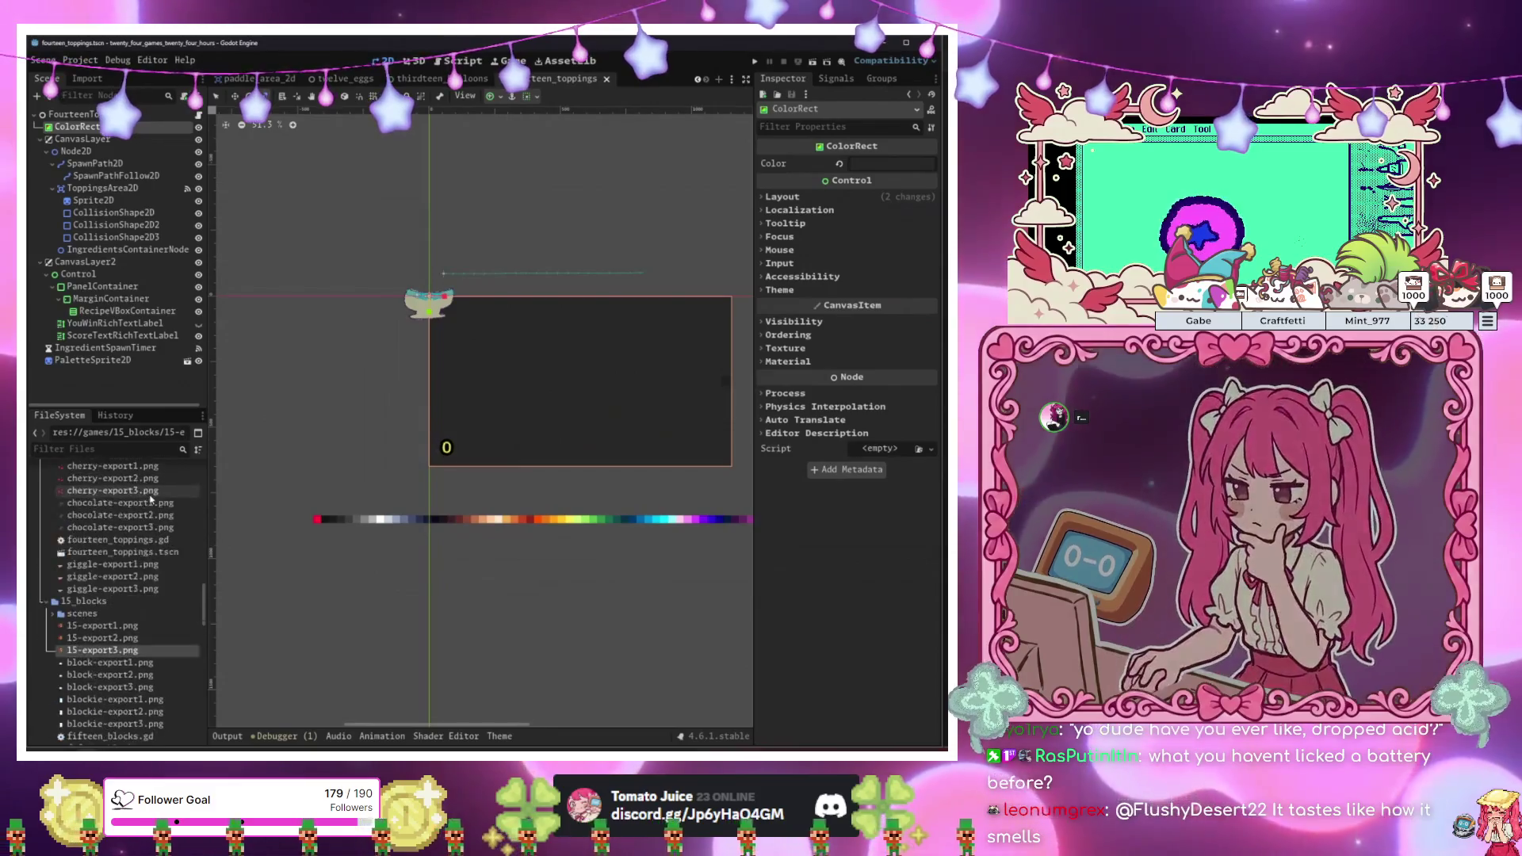
pyautogui.scroll(4, 127, 551)
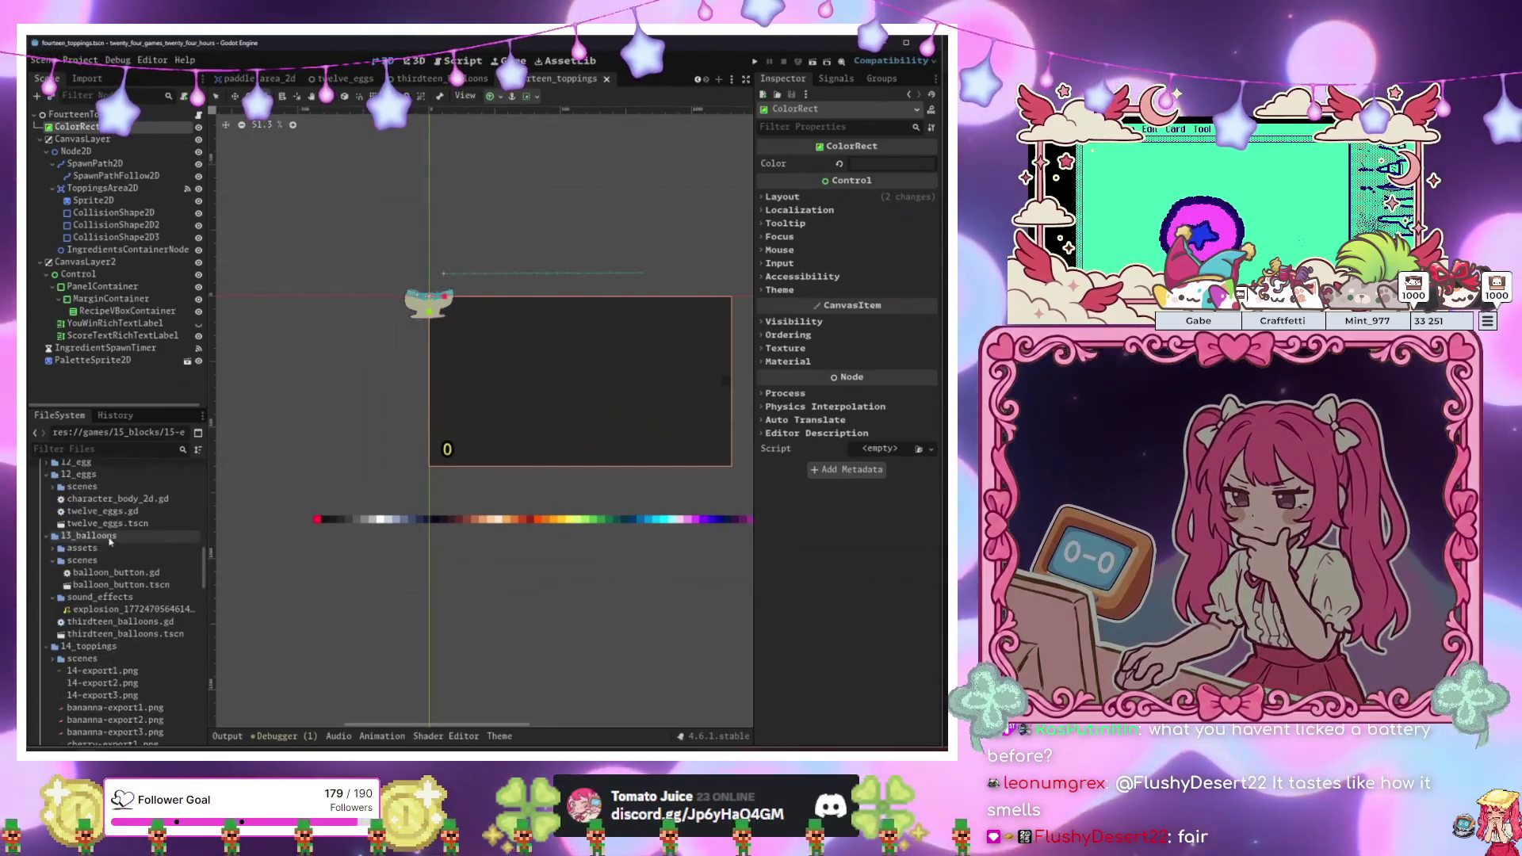
pyautogui.scroll(-2, 110, 624)
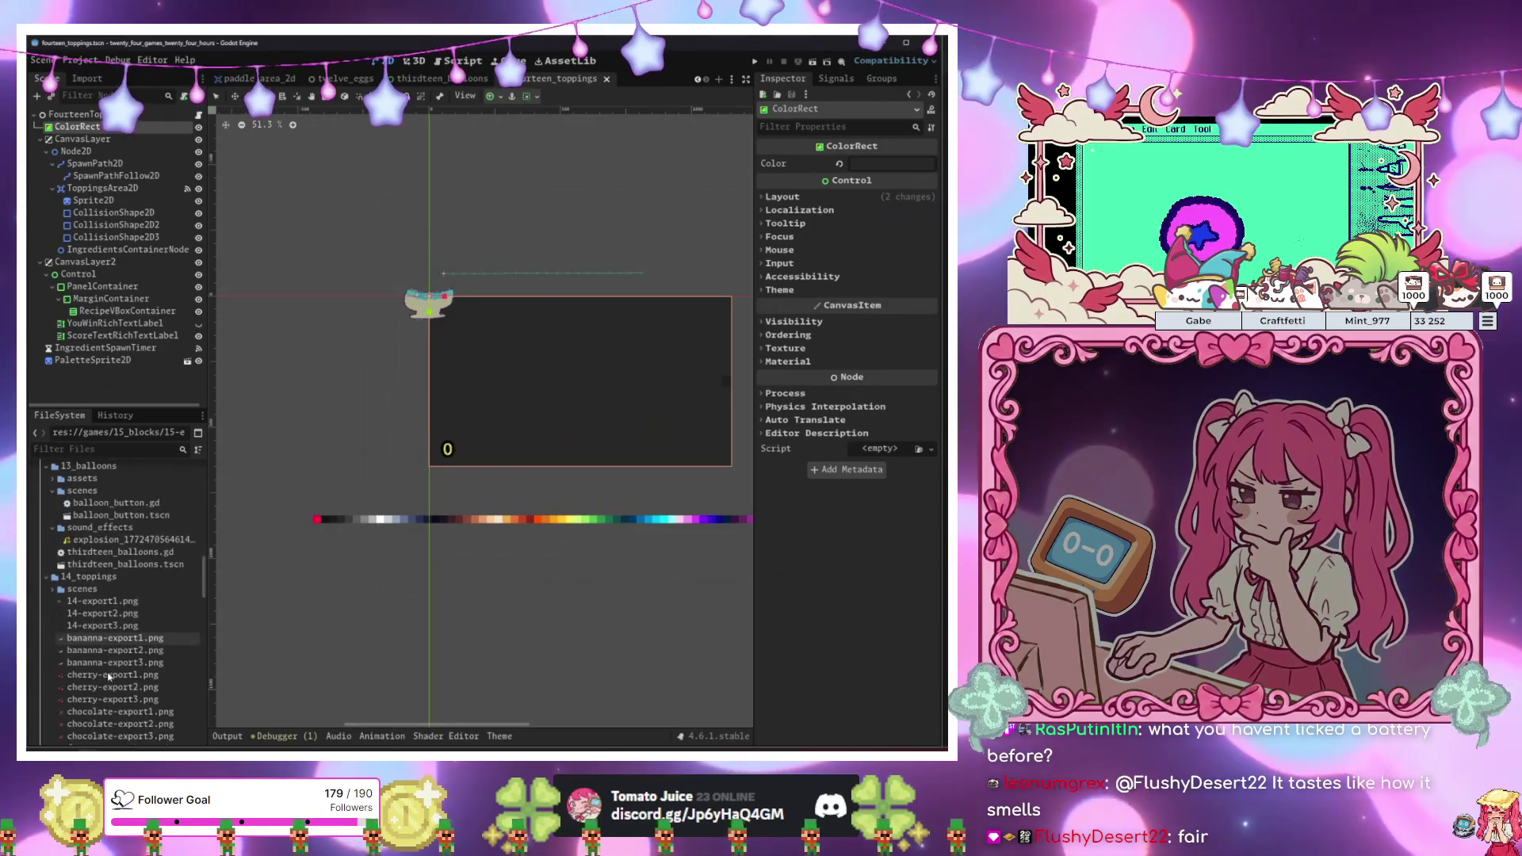
pyautogui.press('Up')
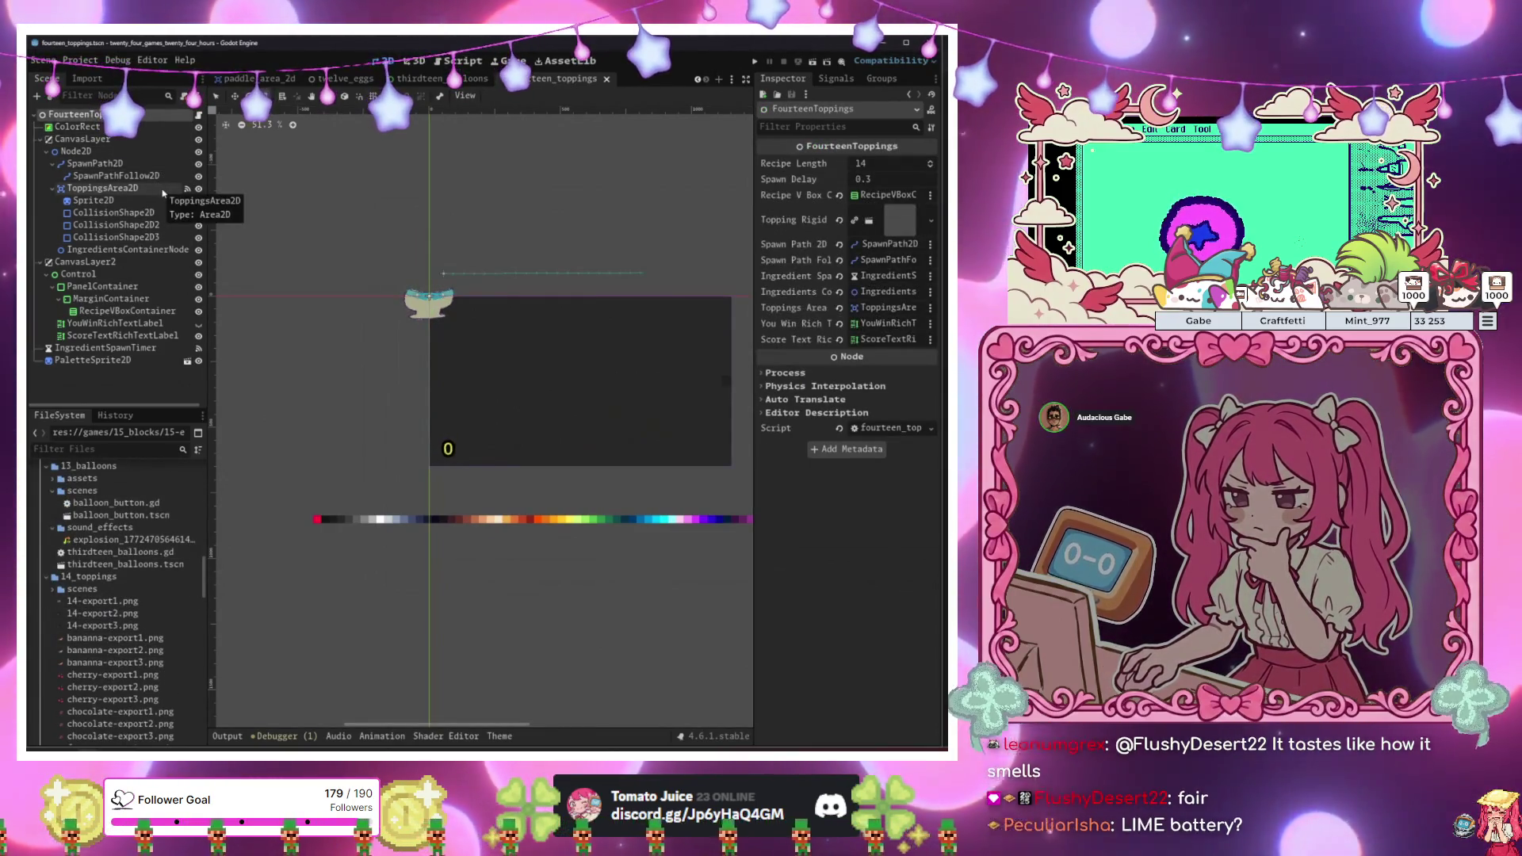
pyautogui.click(72, 276)
pyautogui.hotkey('ctrl', 'a')
pyautogui.write('atexture')
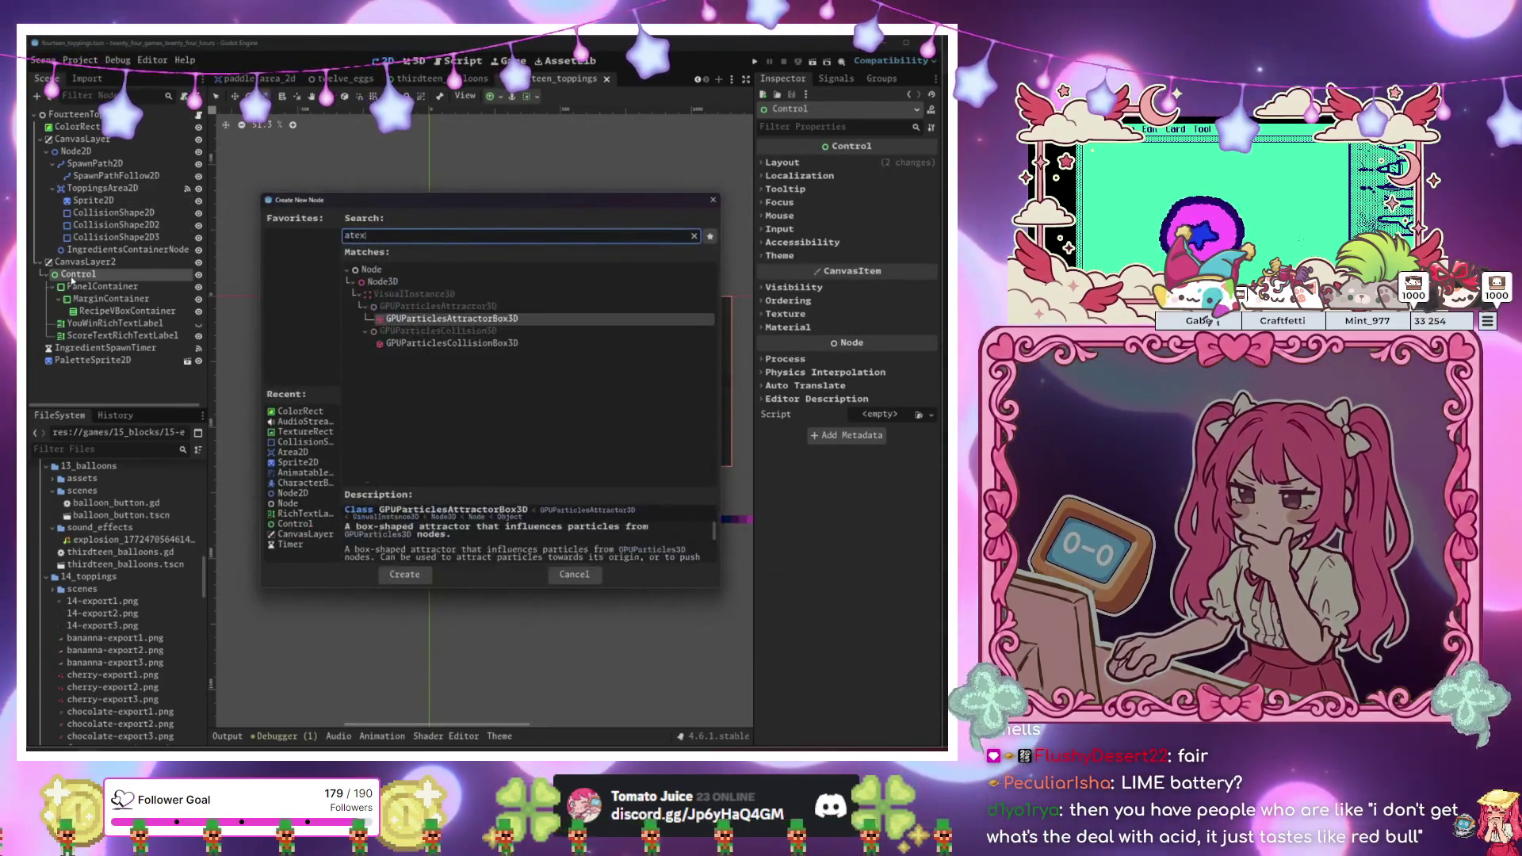
pyautogui.hotkey('ctrl', 'a')
pyautogui.write('texturer')
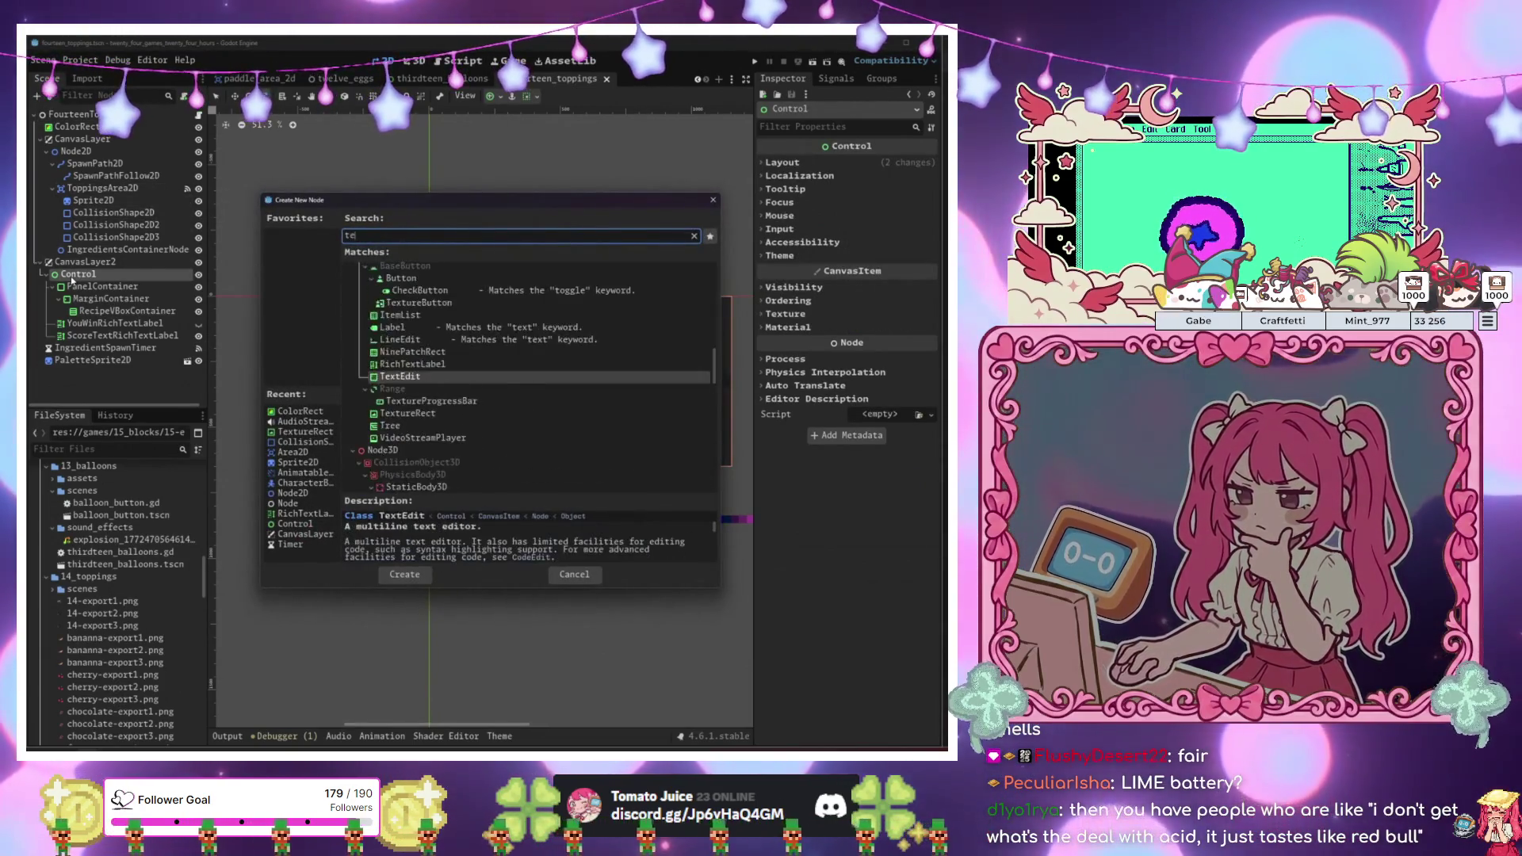
pyautogui.press('Return')
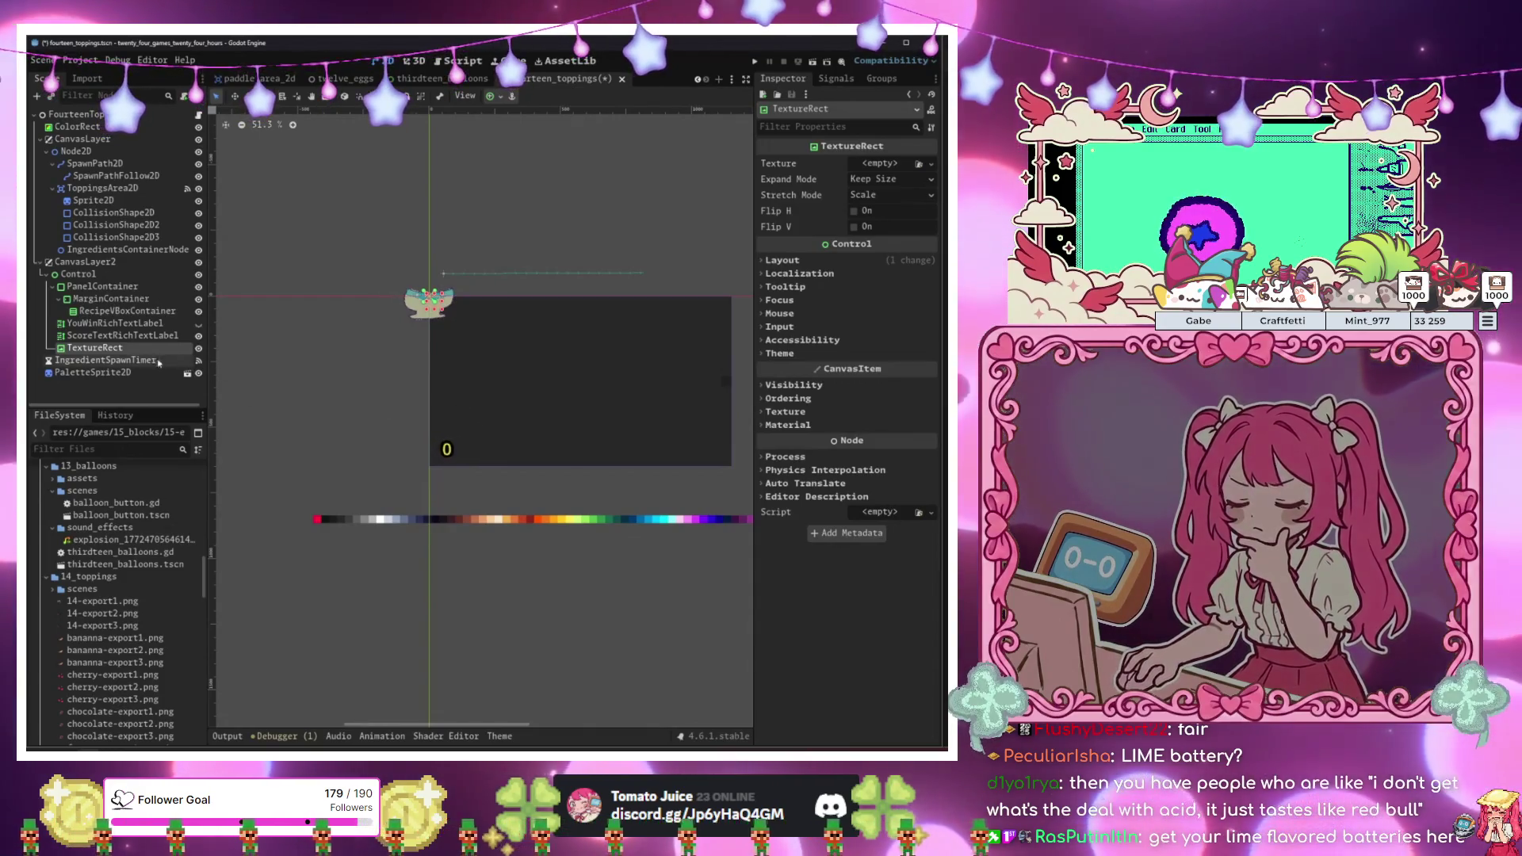
# - Swap the TextureRect's 14-export1.png image for a new 3-frame AnimatedTexture
pyautogui.moveTo(103, 601)
pyautogui.mouseDown()
pyautogui.moveTo(261, 491)
pyautogui.moveTo(560, 442)
pyautogui.moveTo(416, 349)
pyautogui.mouseUp()
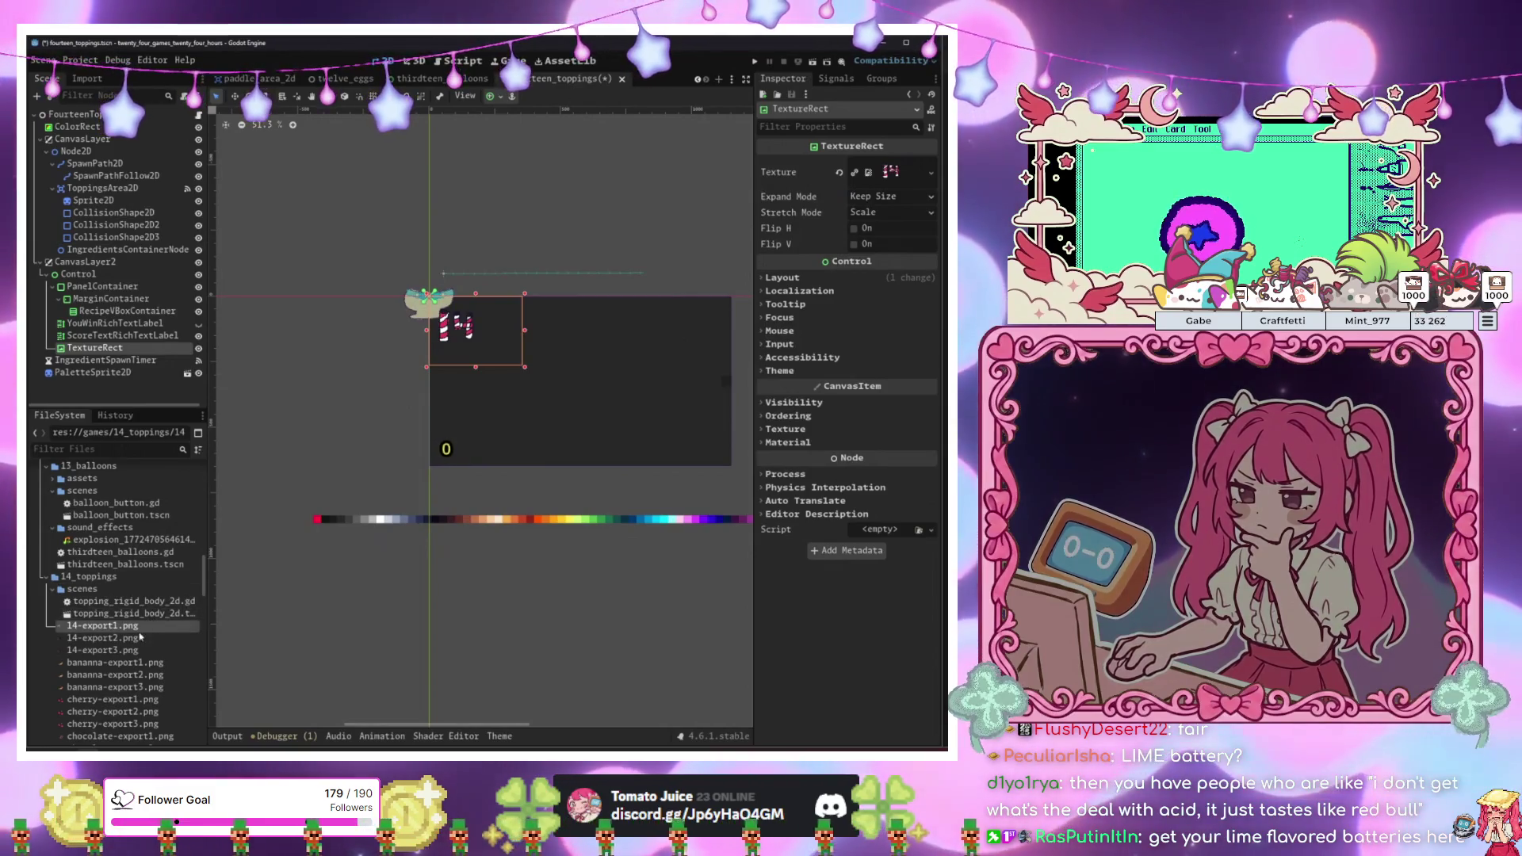
pyautogui.click(840, 172)
pyautogui.click(880, 164)
pyautogui.click(875, 182)
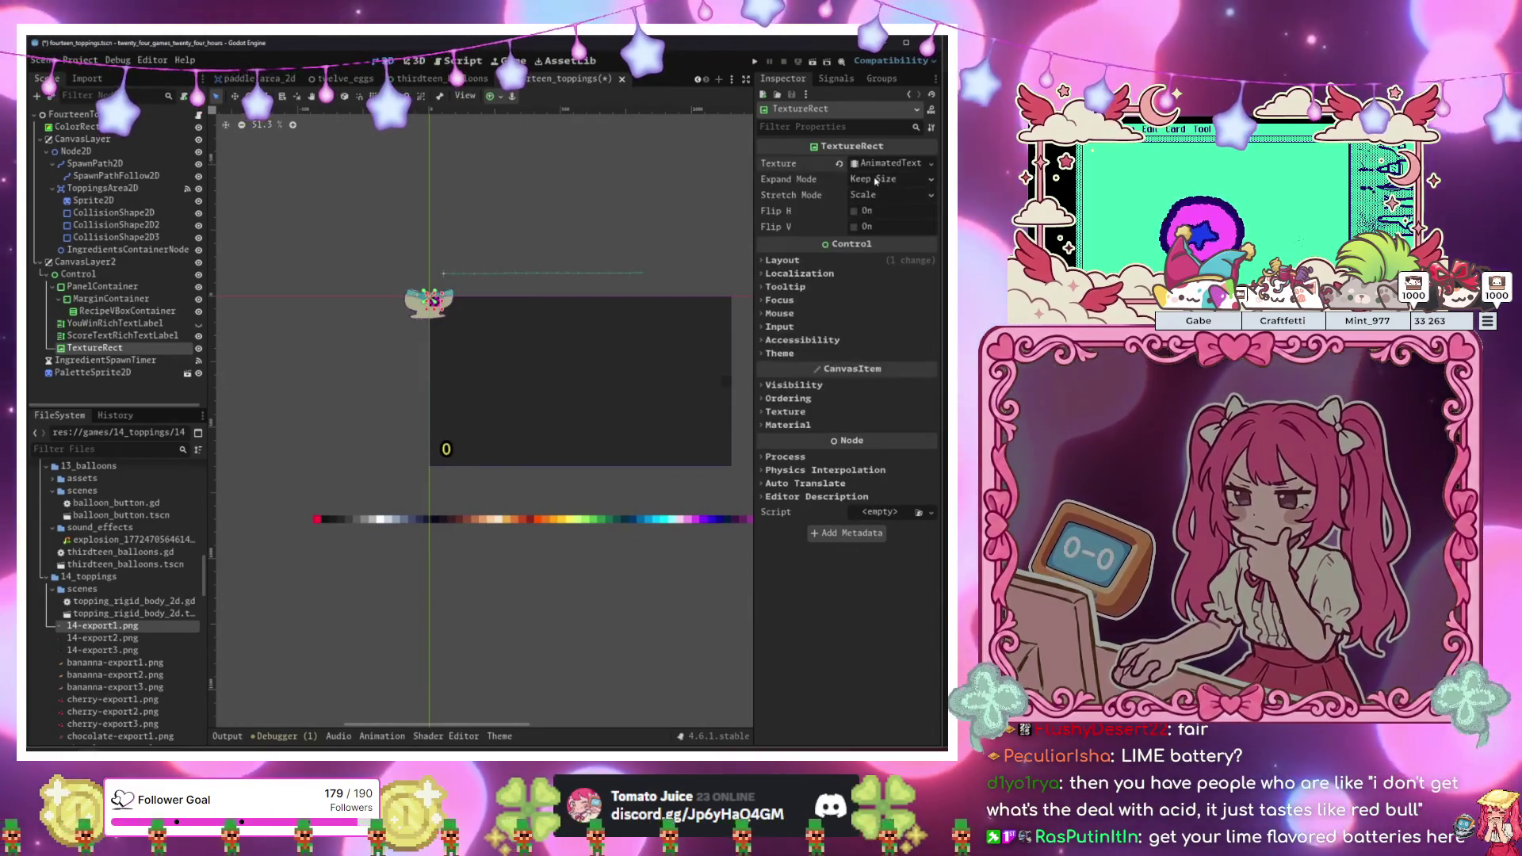
pyautogui.click(922, 313)
pyautogui.click(922, 313)
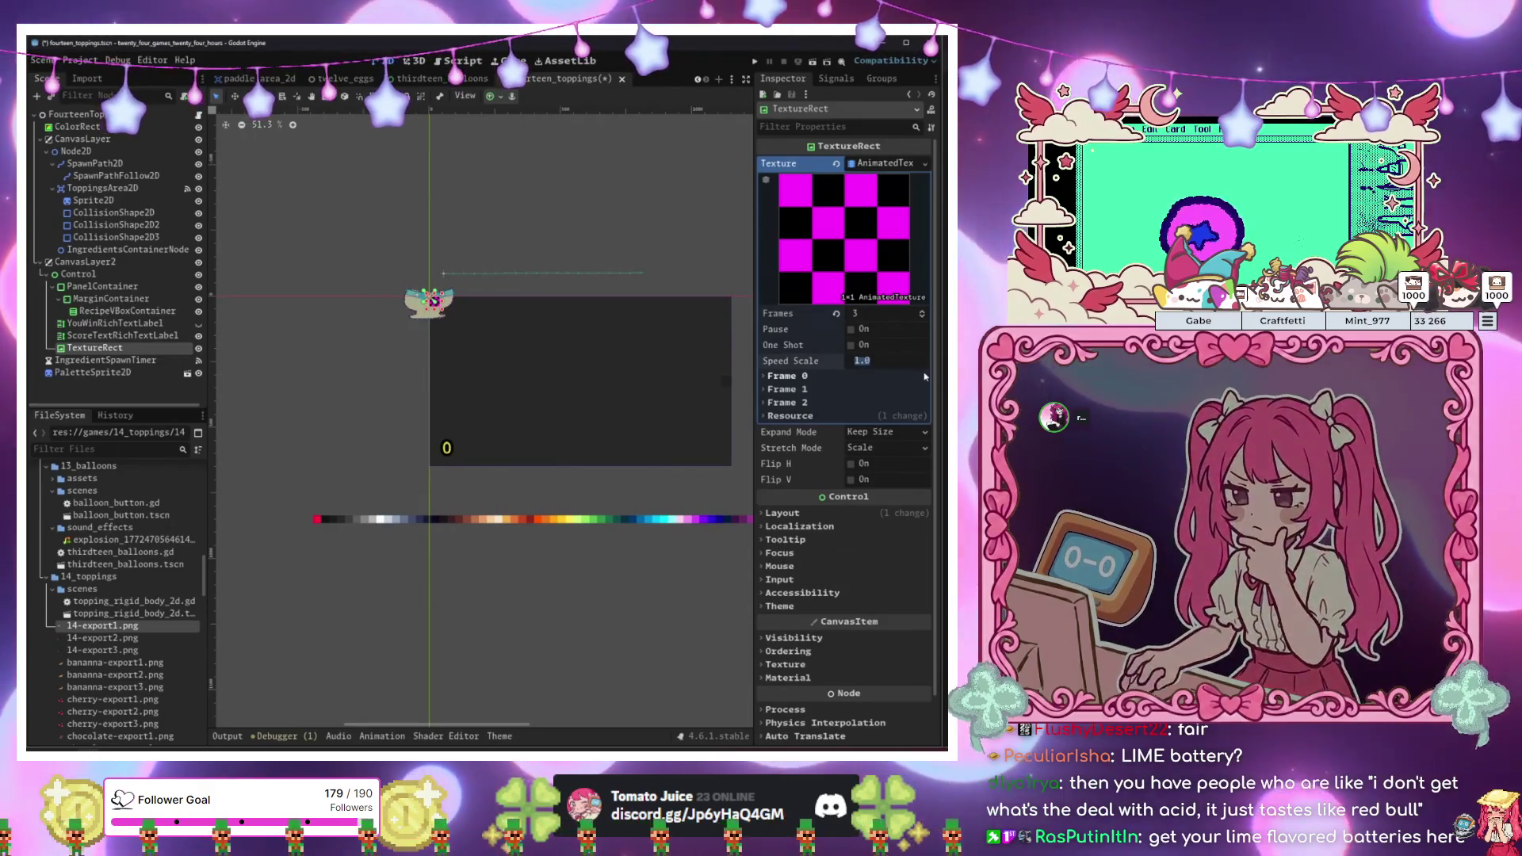
pyautogui.click(925, 378)
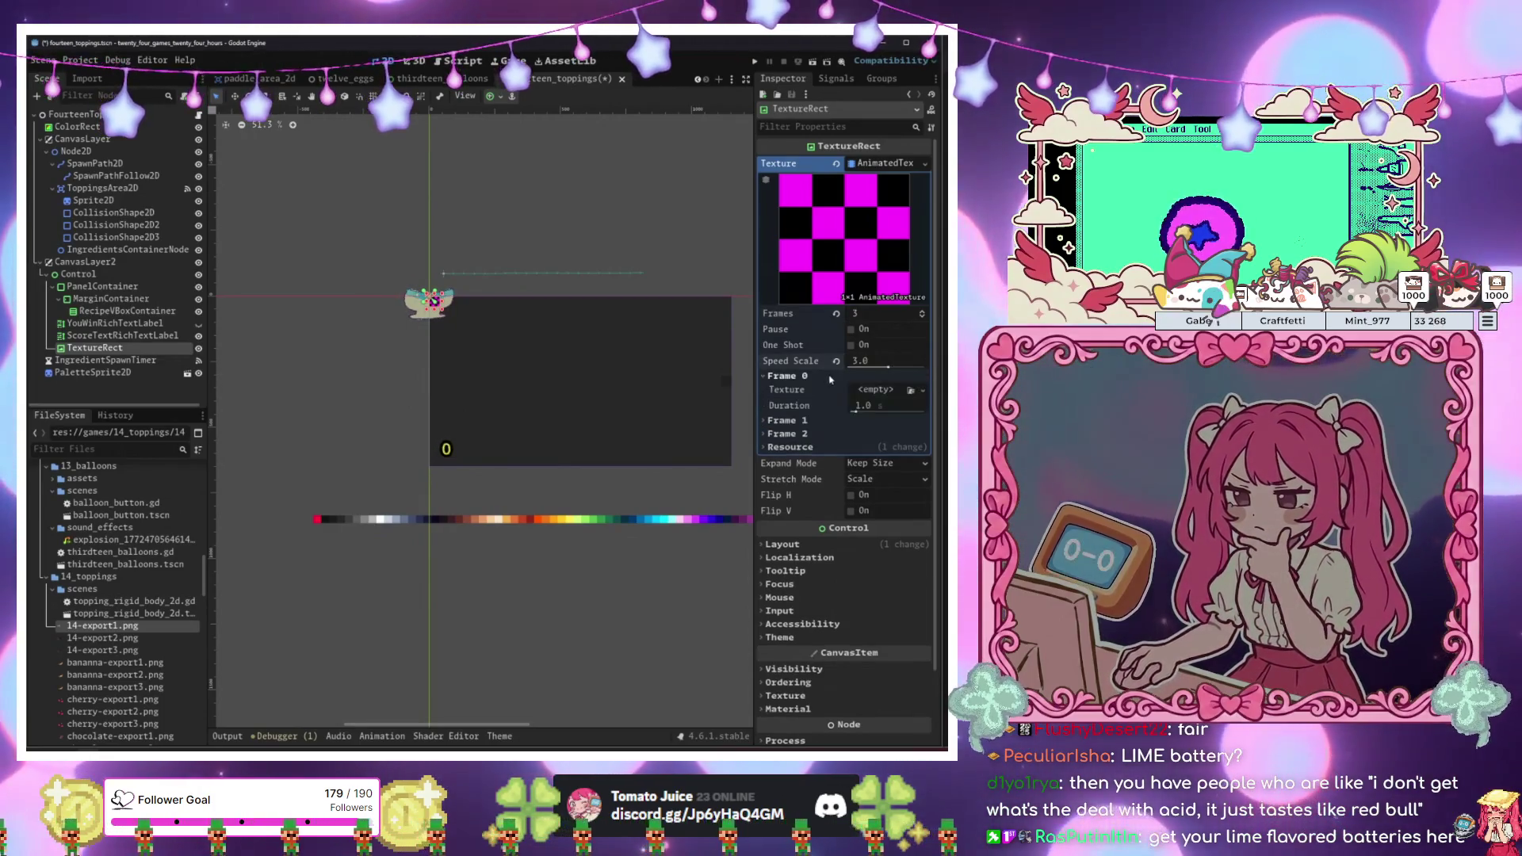
pyautogui.click(793, 421)
pyautogui.click(793, 465)
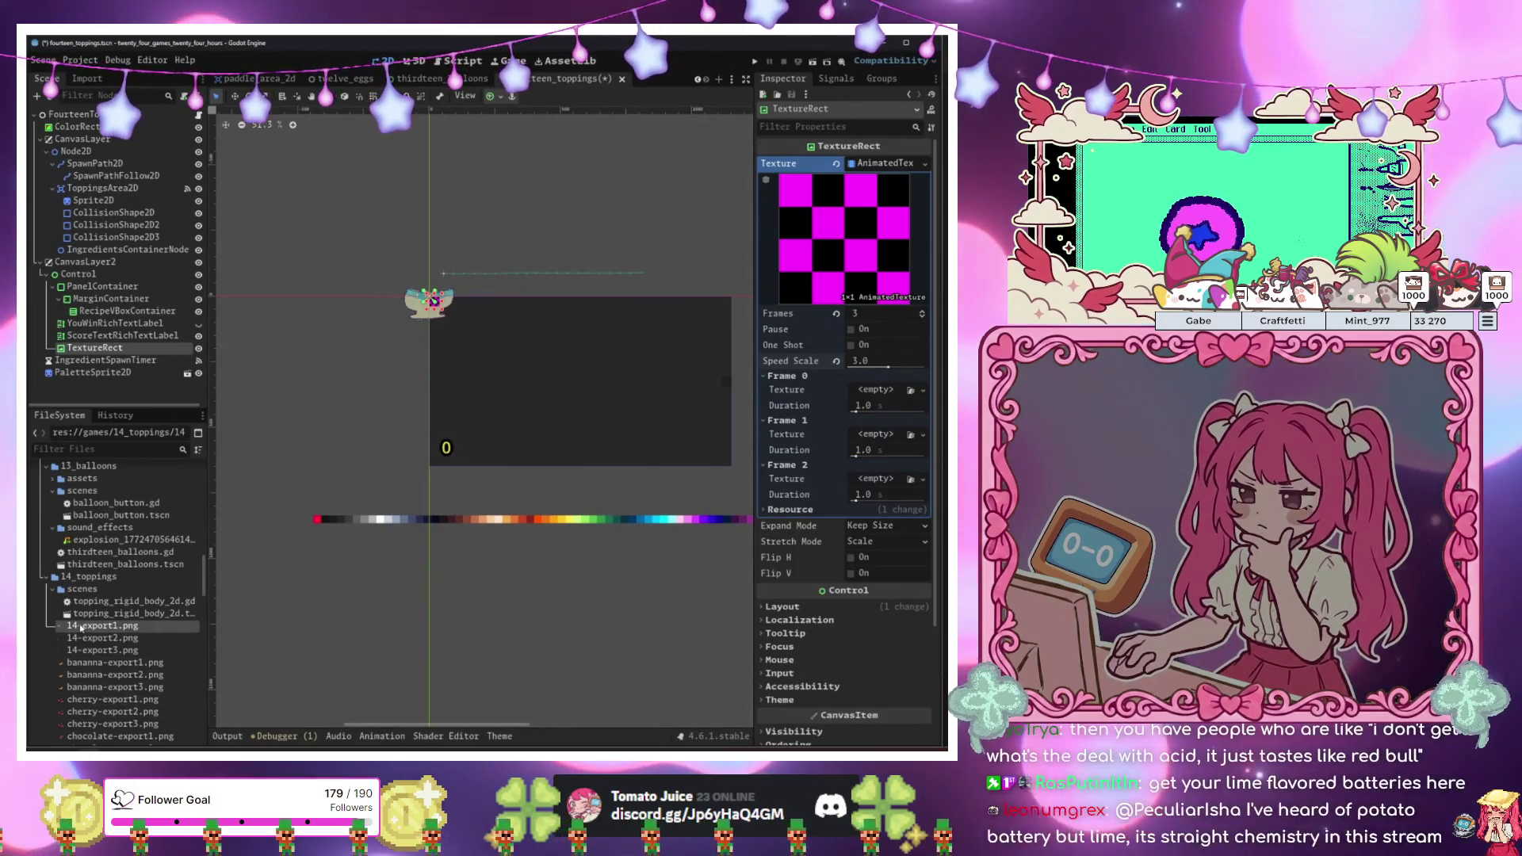
# - Fill the frames with 14-export1.png, 14-export2.png and 14-export3.png
pyautogui.moveTo(894, 394); pyautogui.dragTo(880, 390)
pyautogui.moveTo(103, 638)
pyautogui.mouseDown()
pyautogui.moveTo(396, 555)
pyautogui.moveTo(856, 474)
pyautogui.mouseUp()
pyautogui.click(125, 651)
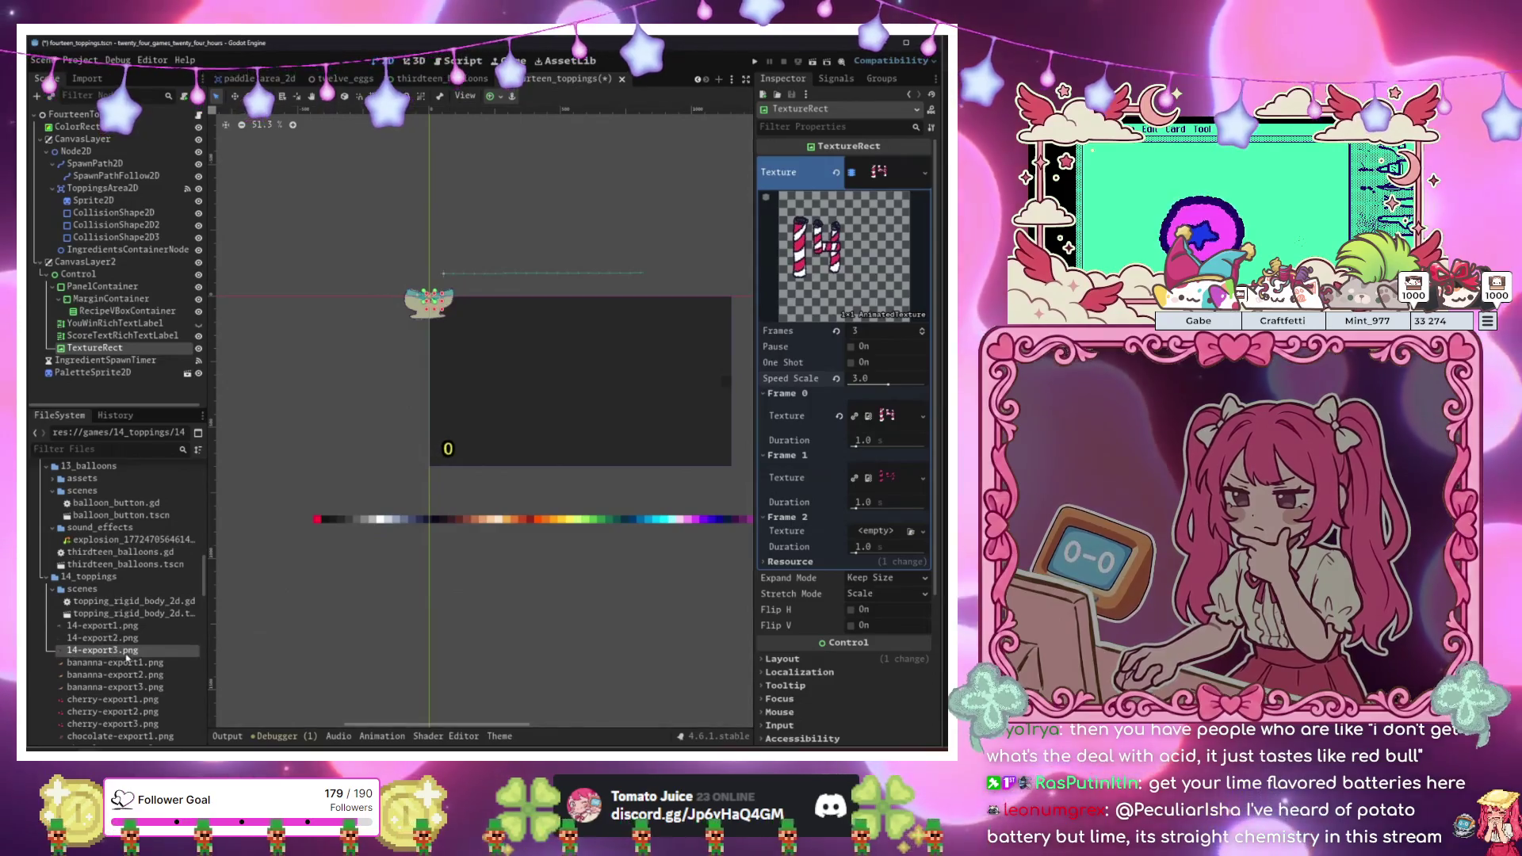
pyautogui.moveTo(878, 530); pyautogui.dragTo(876, 536)
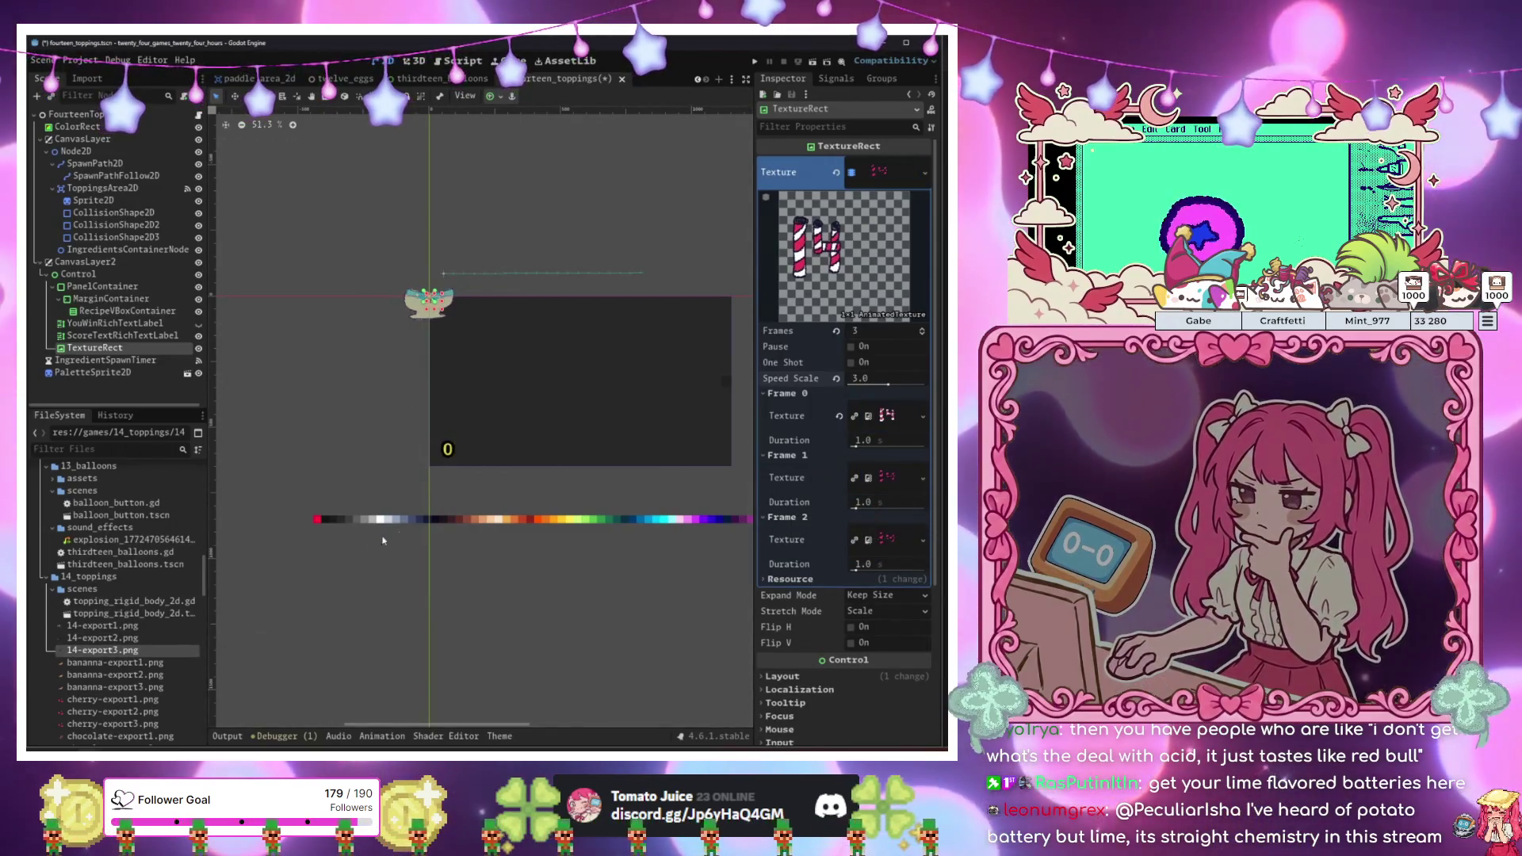
pyautogui.click(383, 541)
pyautogui.scroll(5, 412, 412)
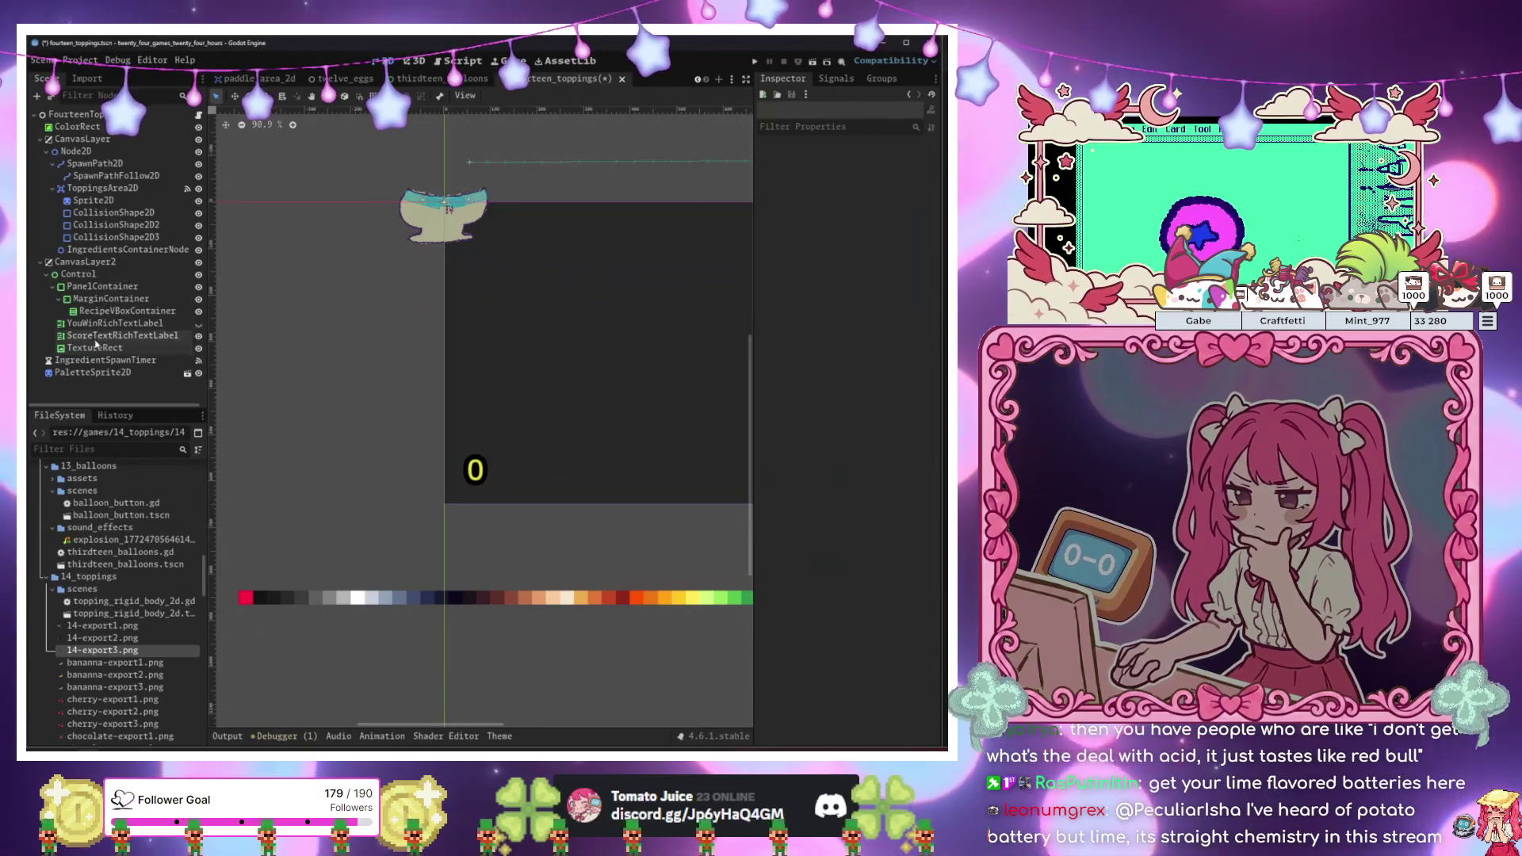
# - Nudge the 14 title slightly down and right, then run the game
pyautogui.click(111, 347)
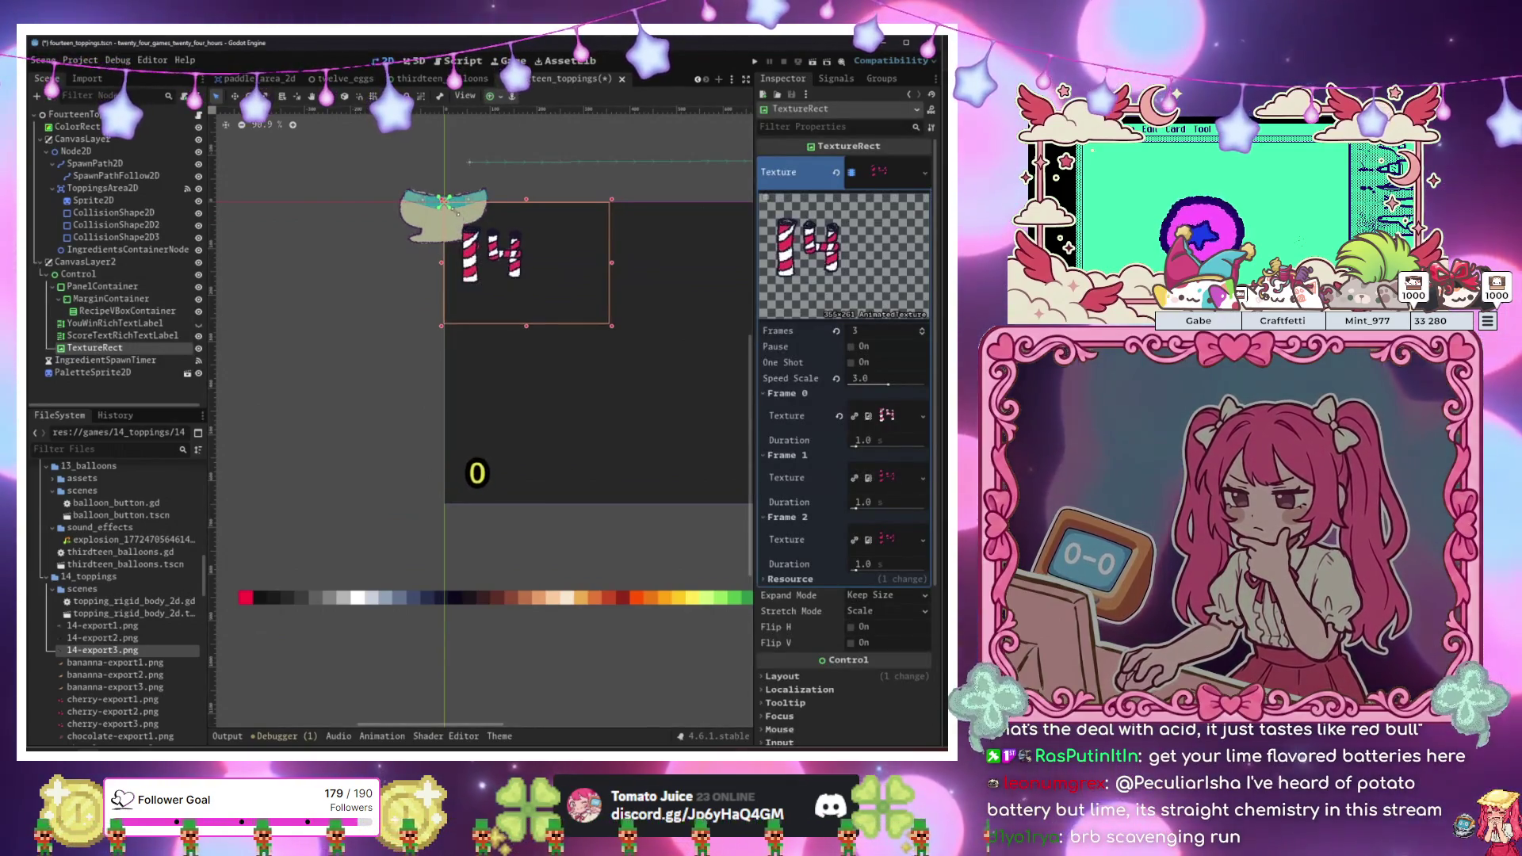
pyautogui.moveTo(540, 273); pyautogui.dragTo(554, 284)
pyautogui.scroll(-3, 523, 391)
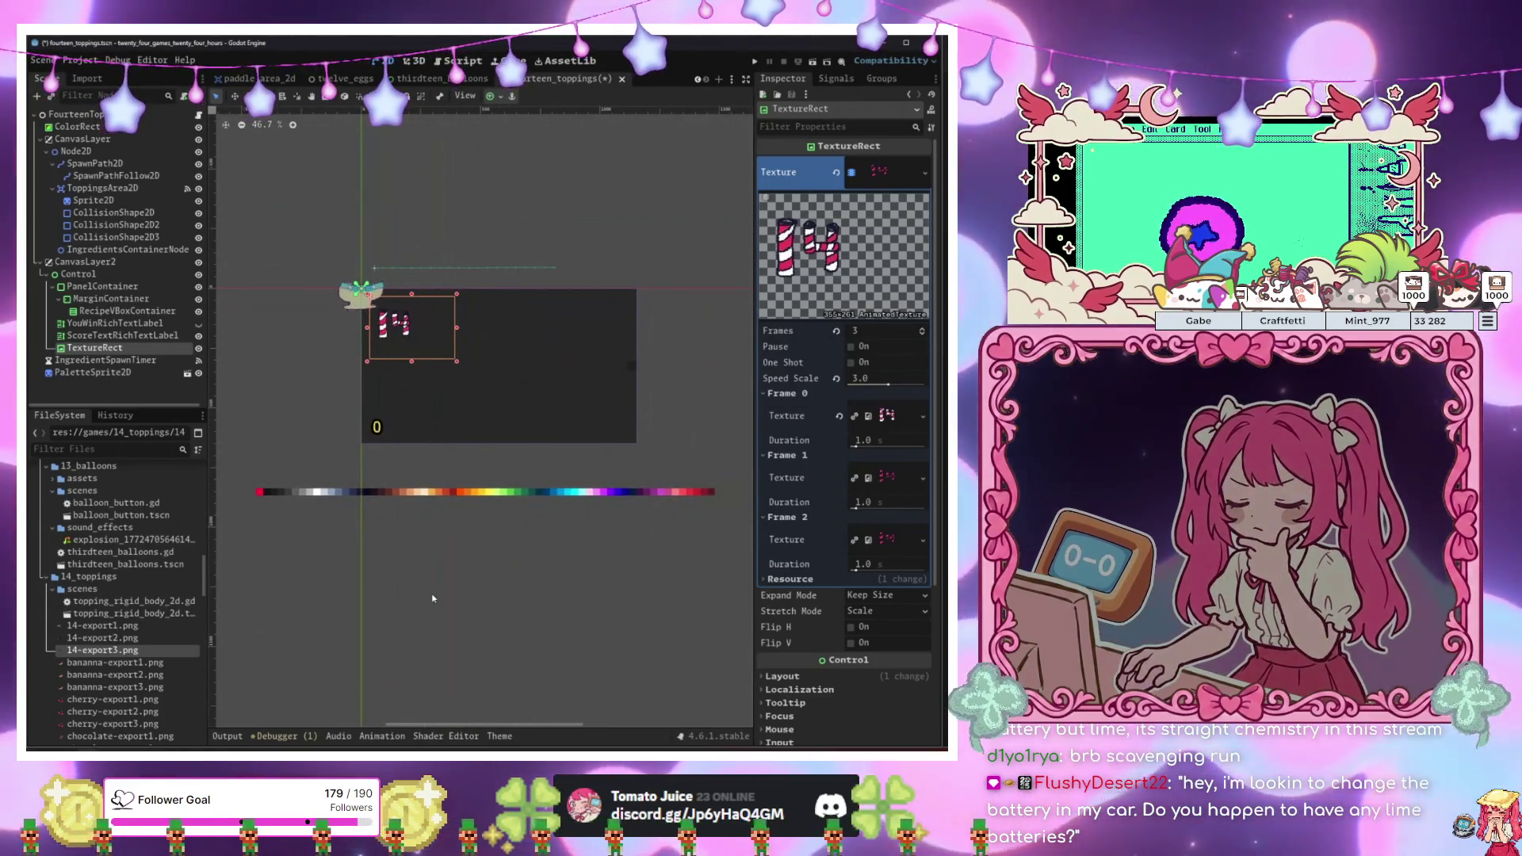
pyautogui.scroll(5, 469, 394)
pyautogui.scroll(6, 385, 341)
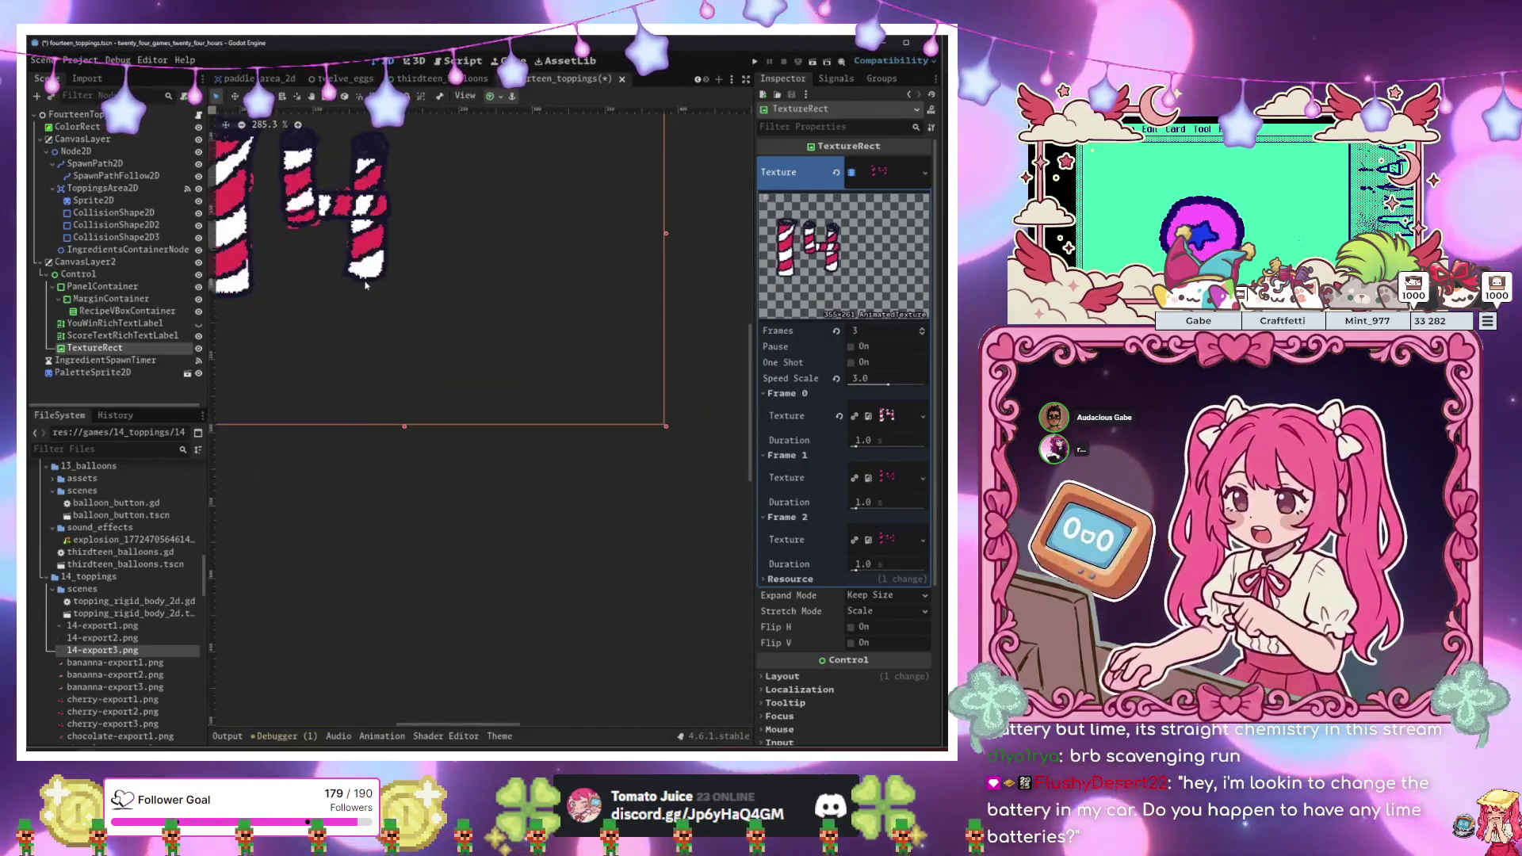
pyautogui.scroll(-10, 366, 283)
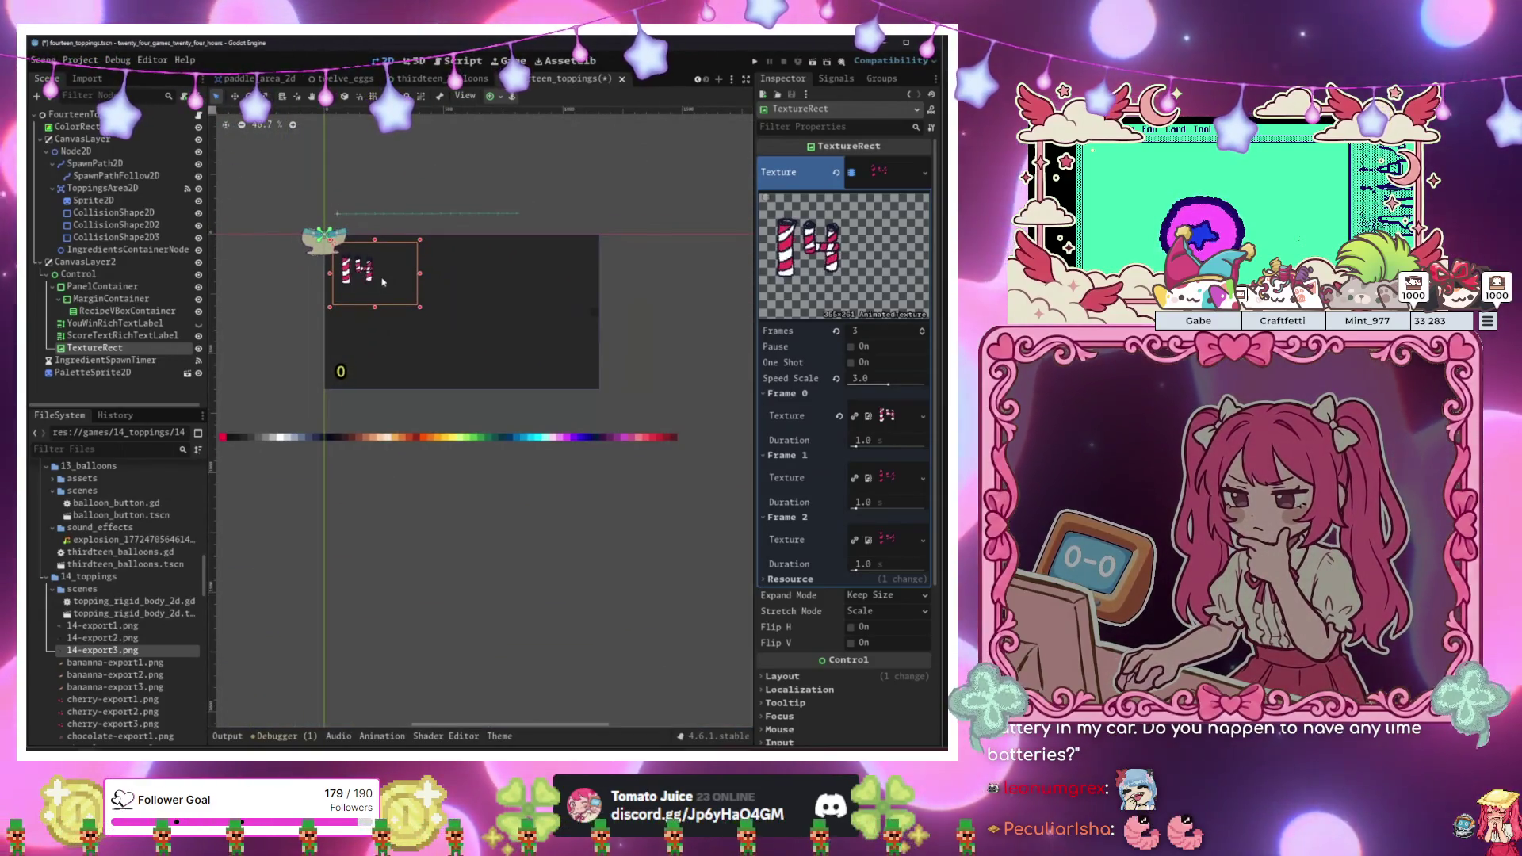
pyautogui.press('F5')
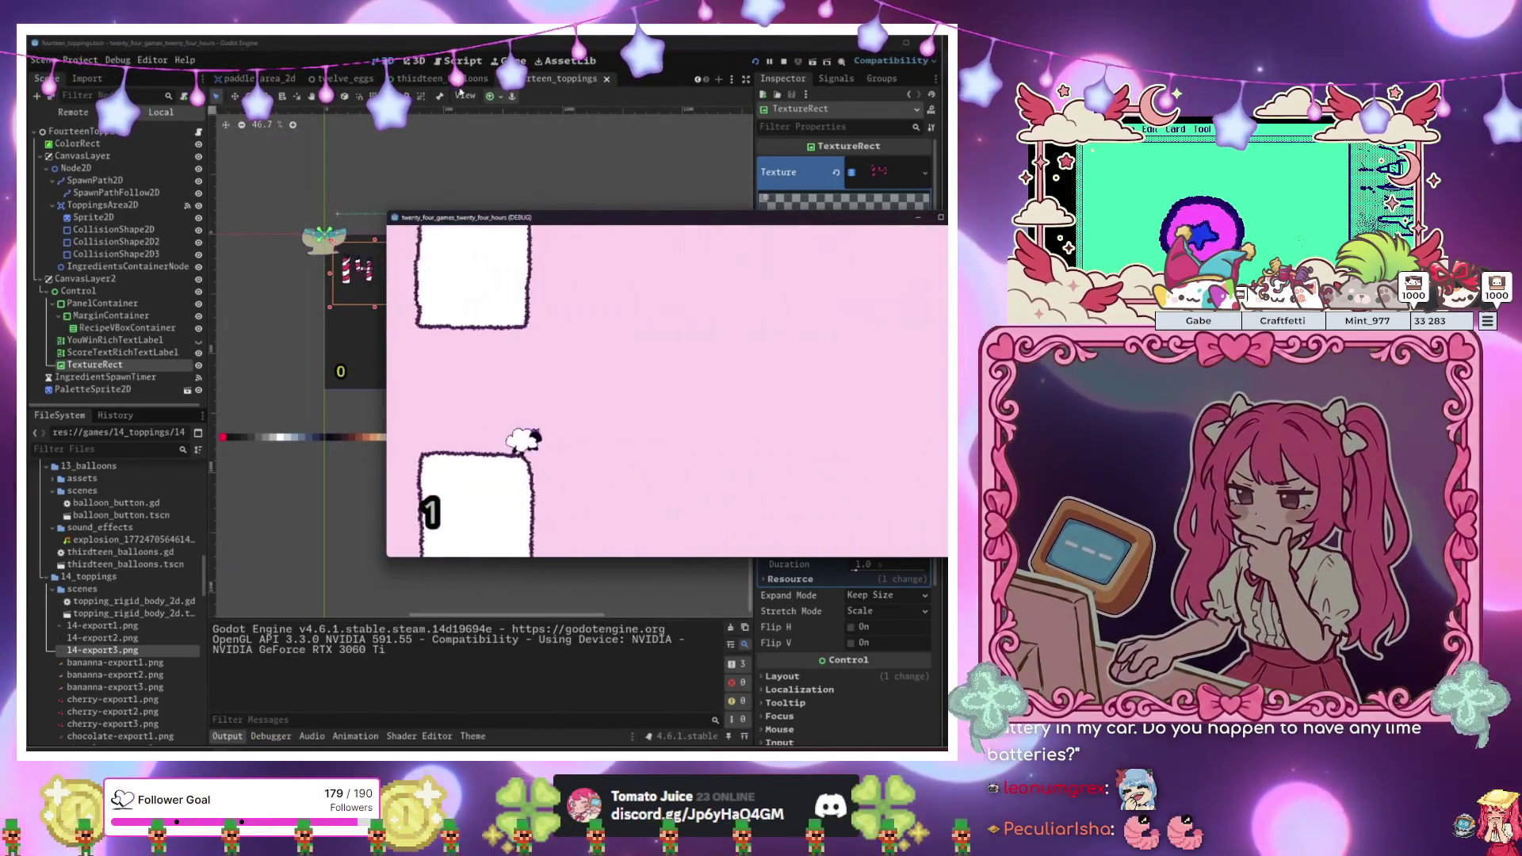
# - Restart the game, play to 14 points and the YOU WIN!! screen, then stop it
pyautogui.press('F8')
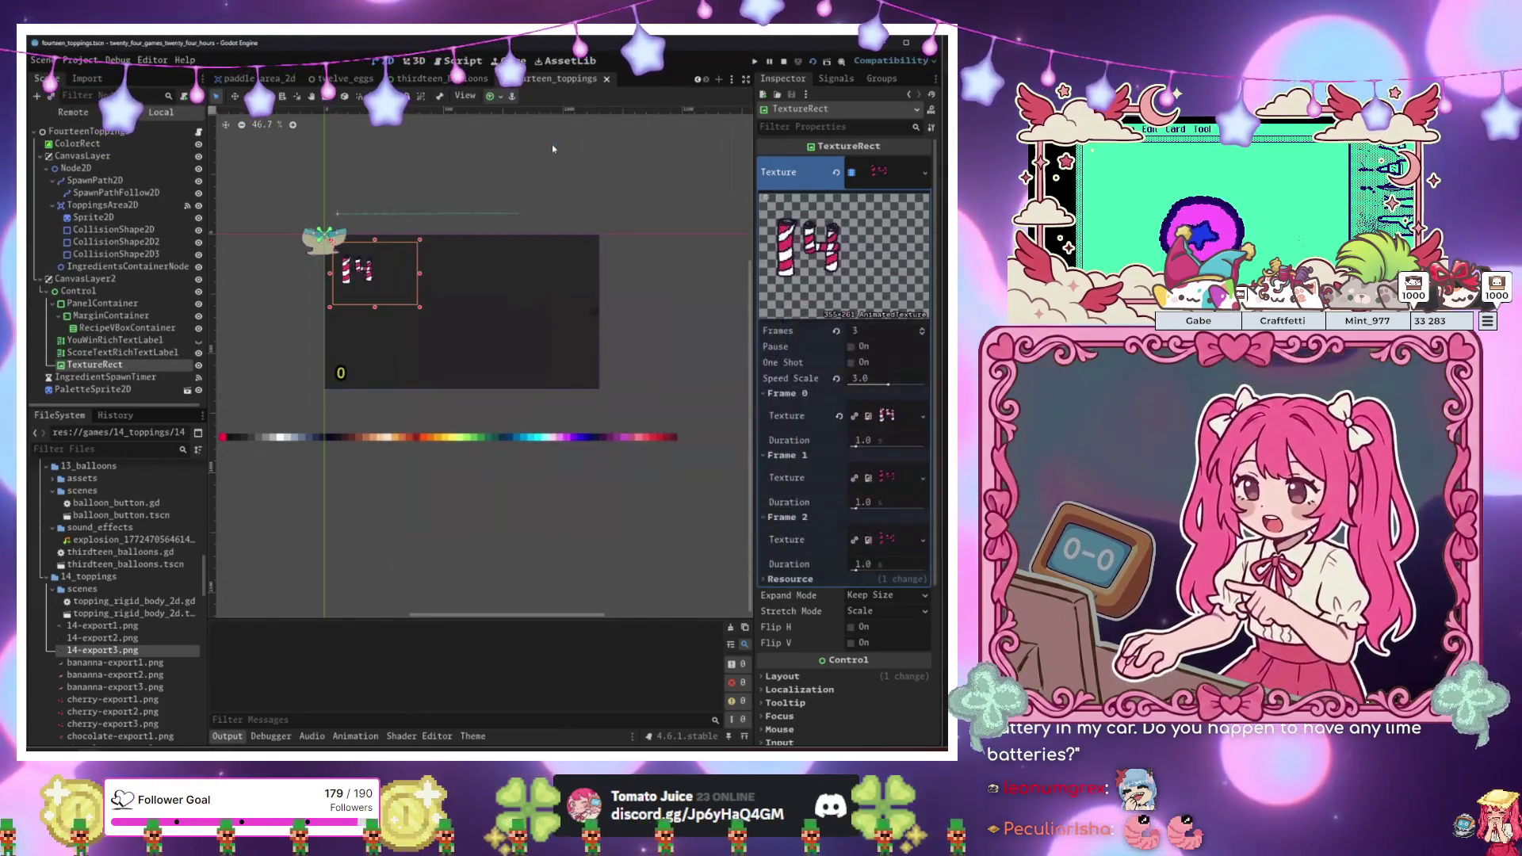
pyautogui.press('F5')
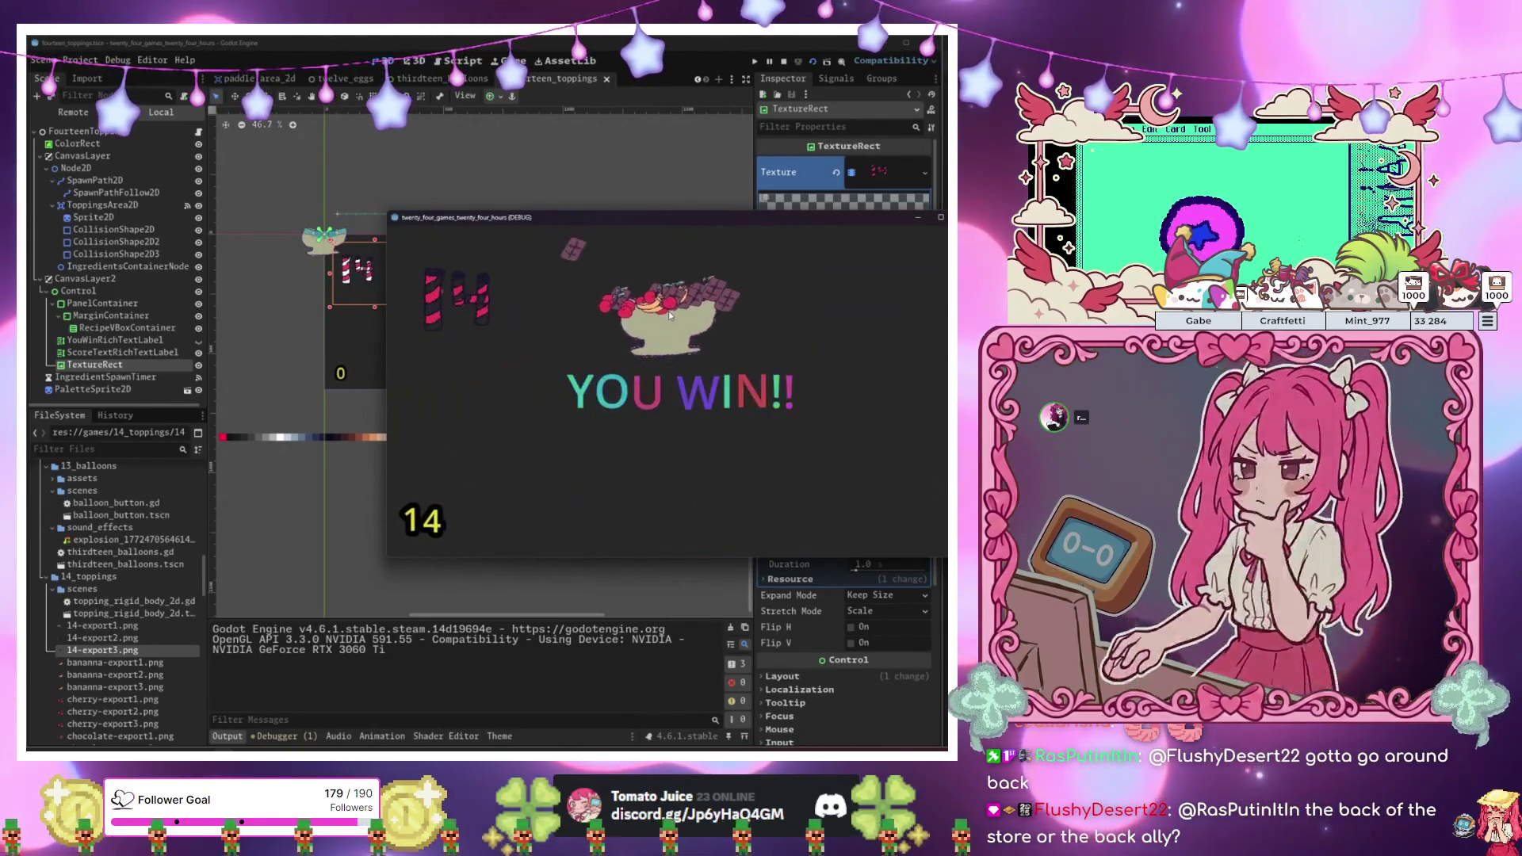
pyautogui.press('F8')
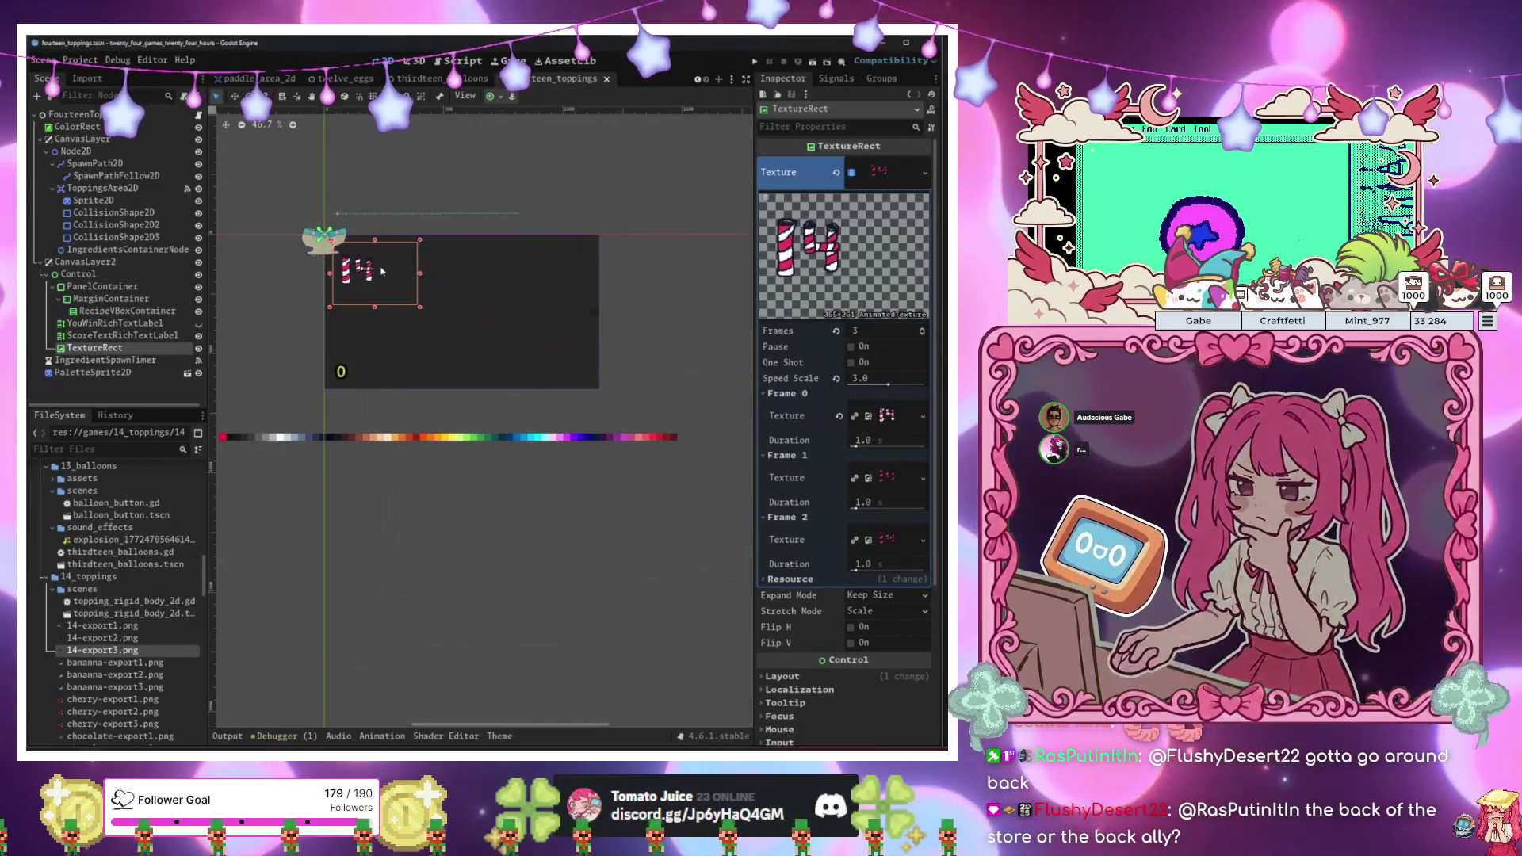
# - Inspect the 14 title up close, then open fifteen_blocks.tscn from the 15_blocks folder
pyautogui.scroll(8, 389, 270)
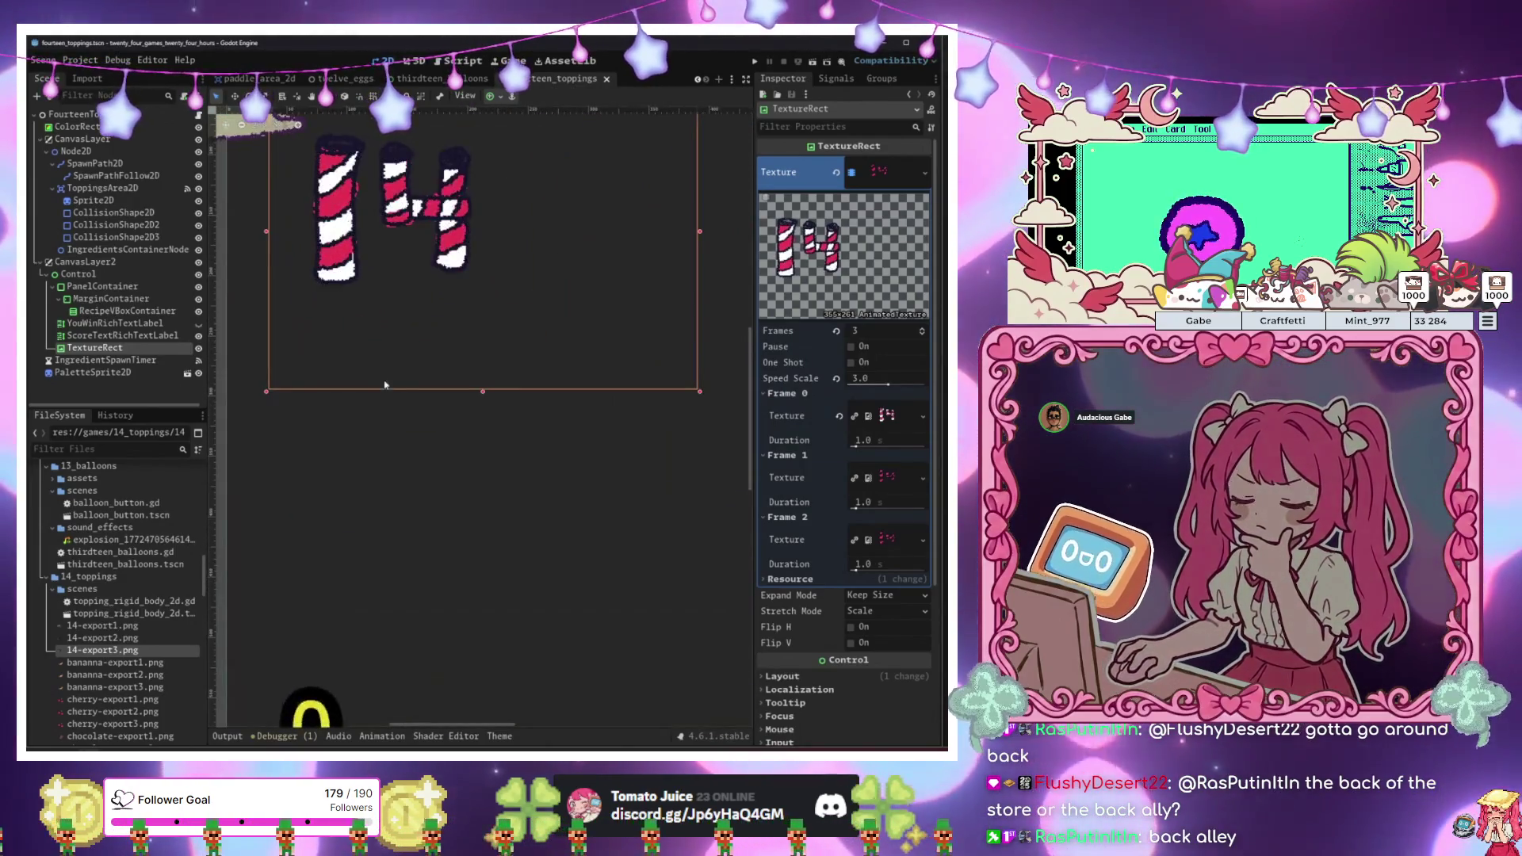
pyautogui.scroll(2, 419, 418)
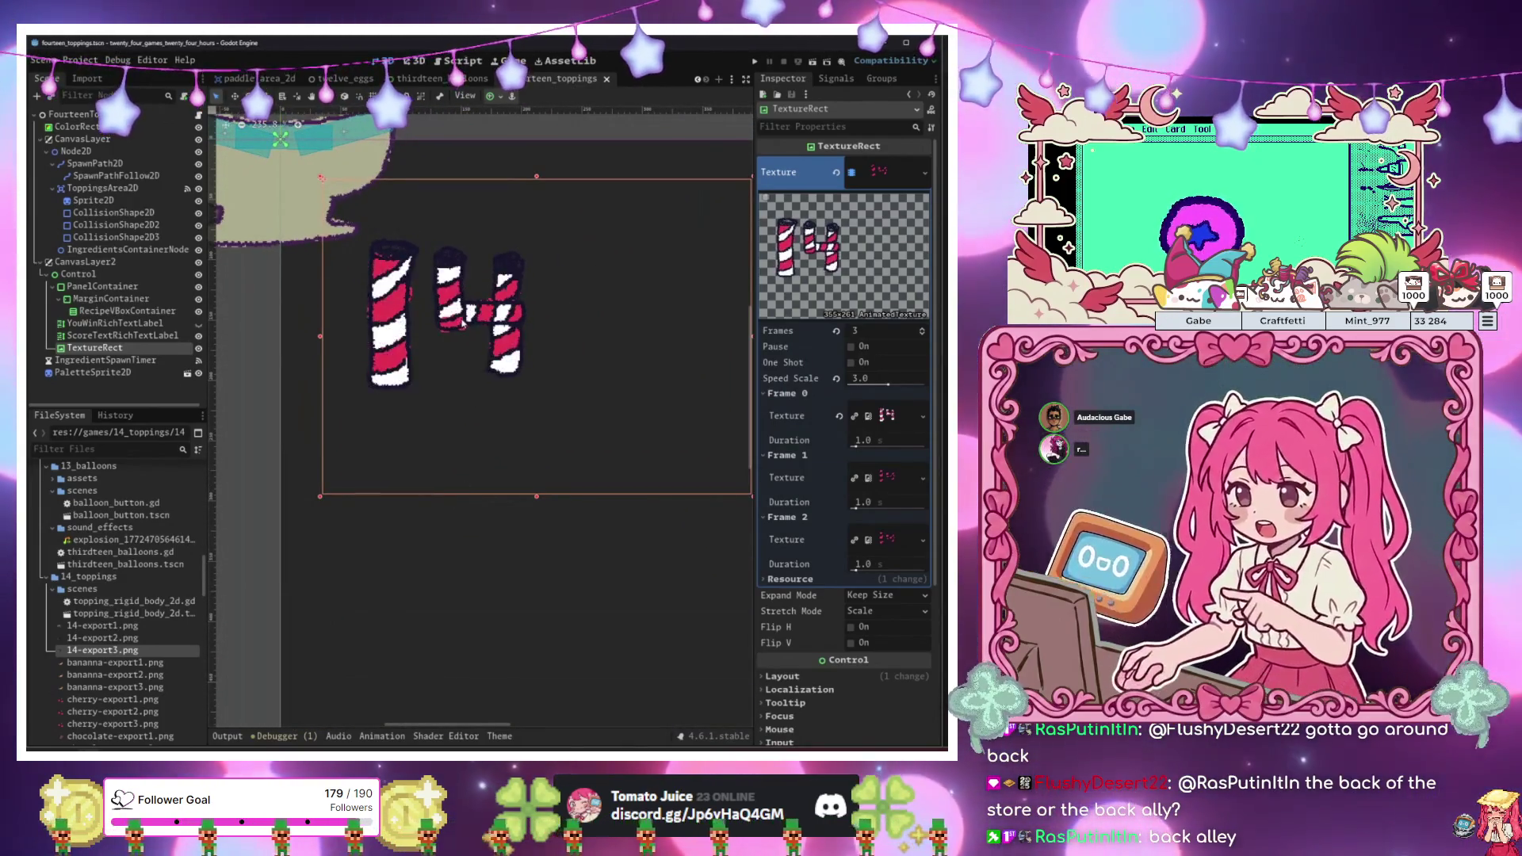
pyautogui.scroll(-4, 453, 435)
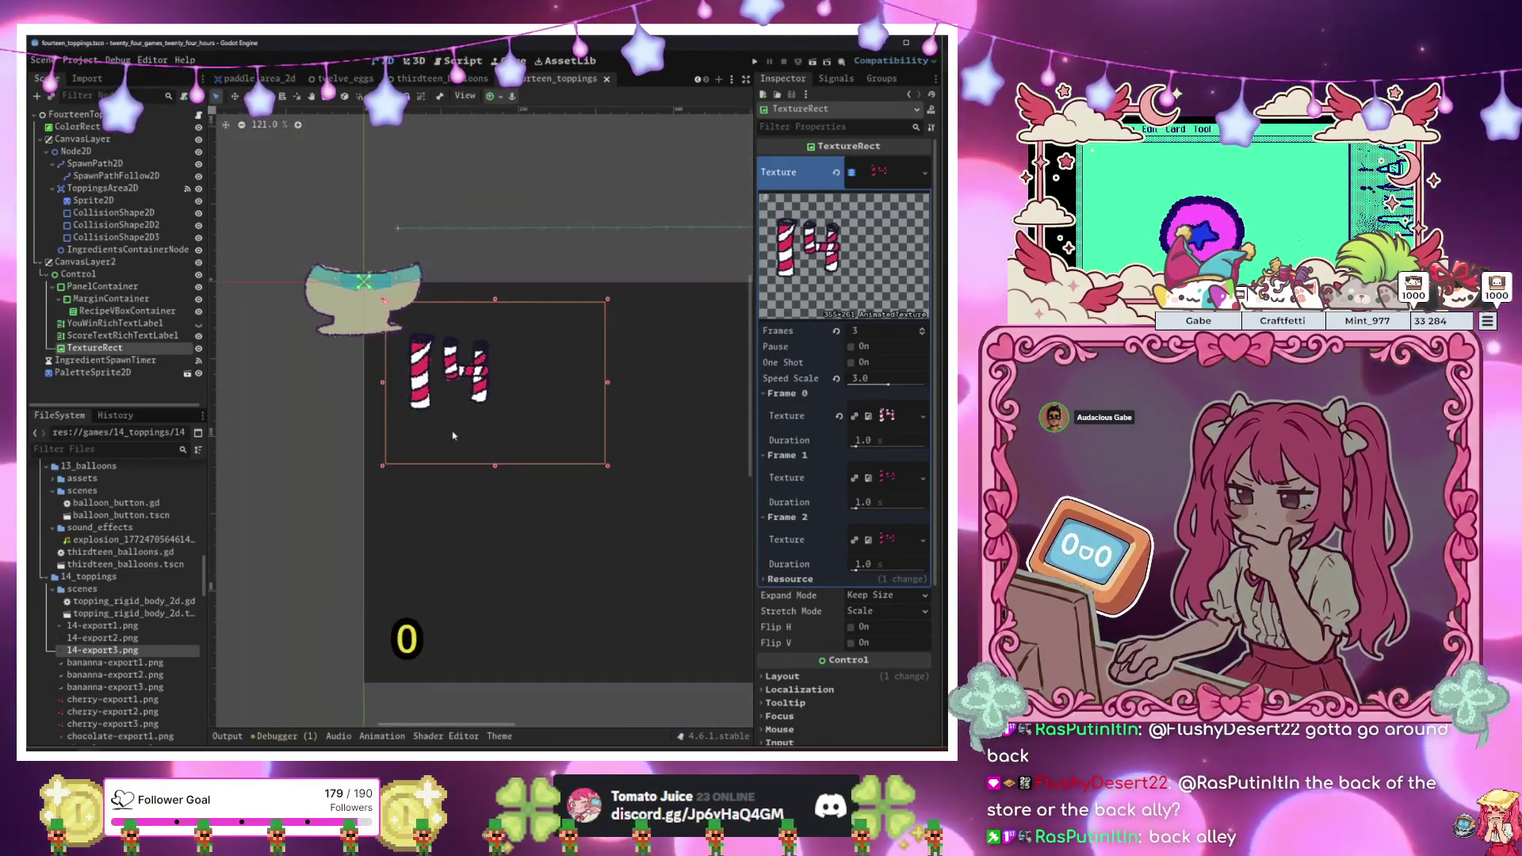
pyautogui.scroll(-3, 453, 435)
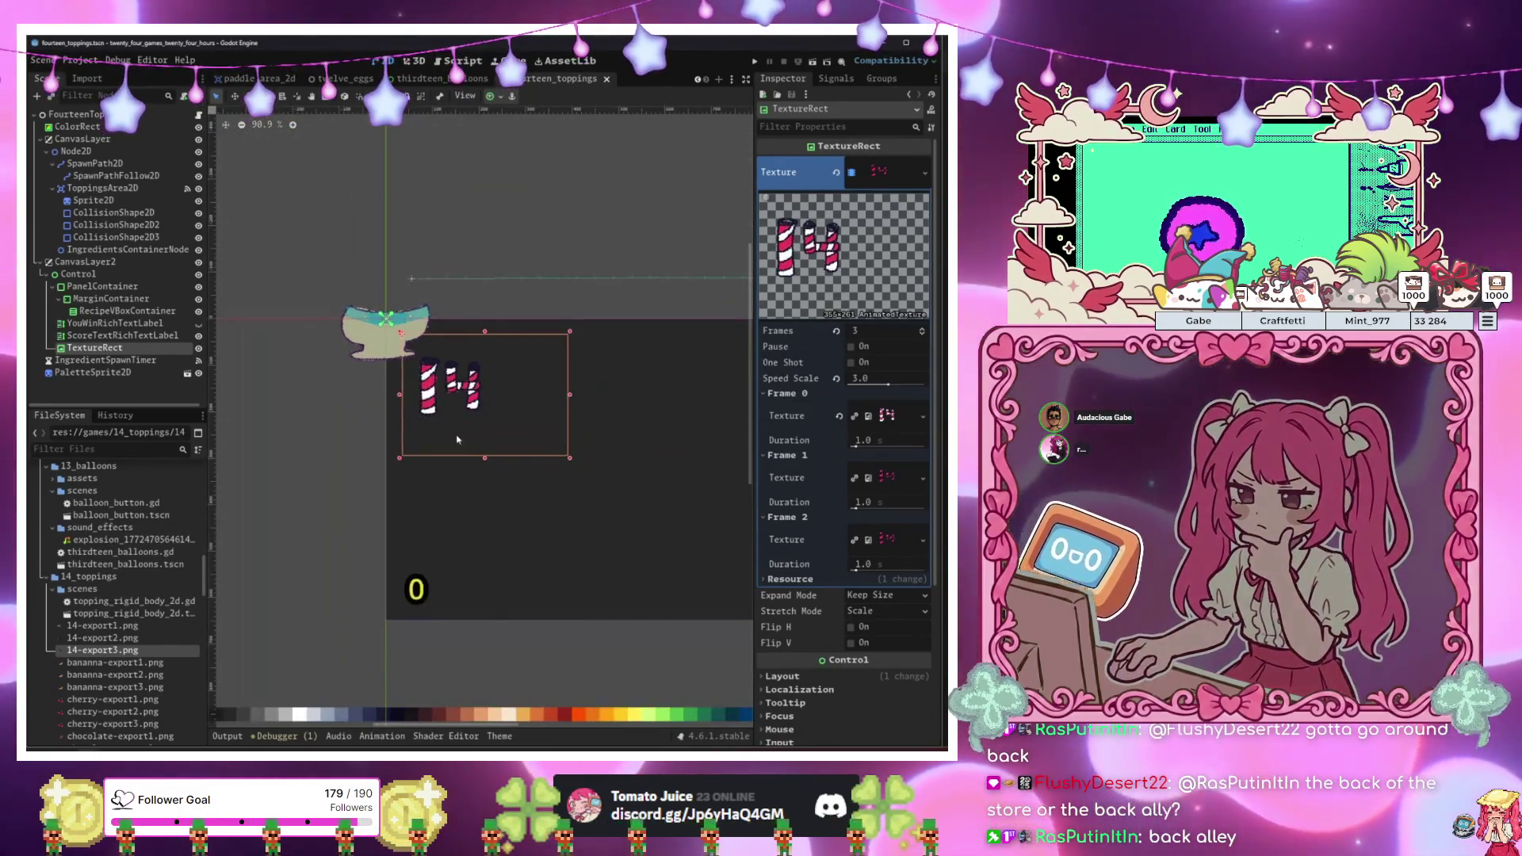
pyautogui.scroll(-5, 156, 563)
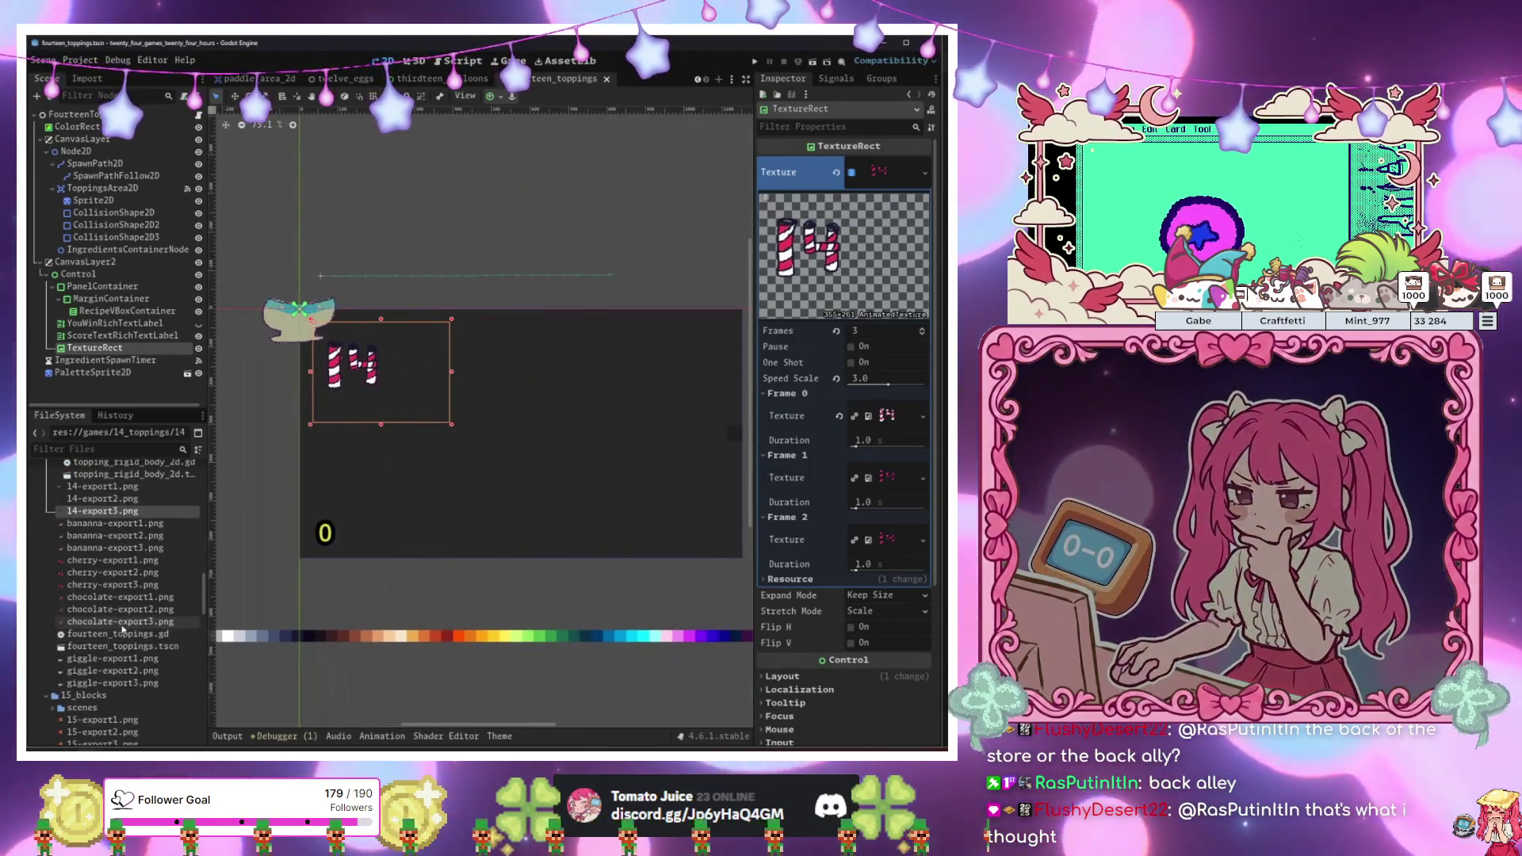
pyautogui.scroll(-5, 123, 630)
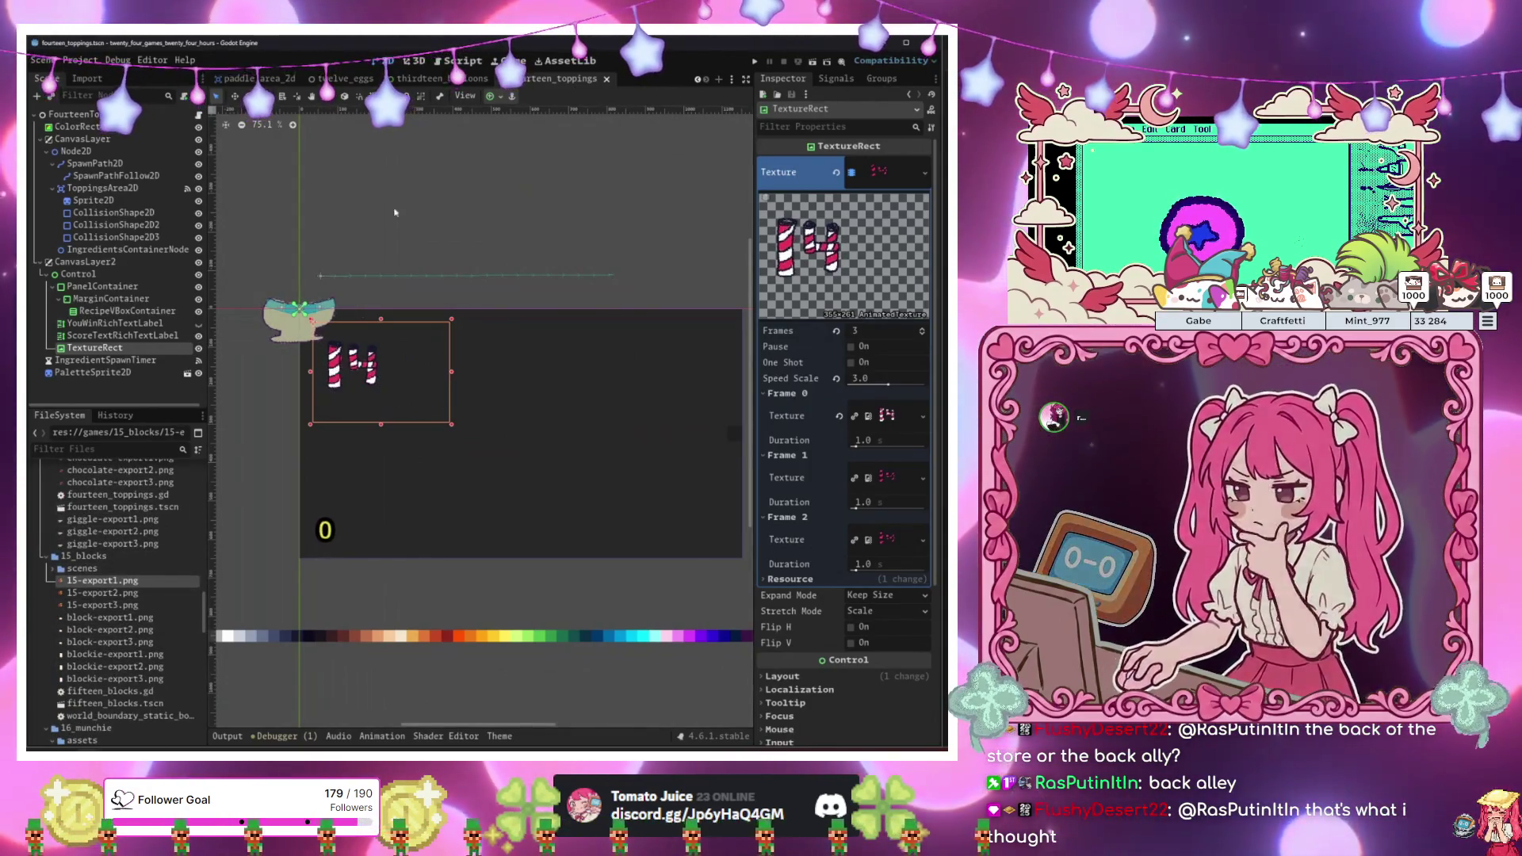
pyautogui.click(114, 704)
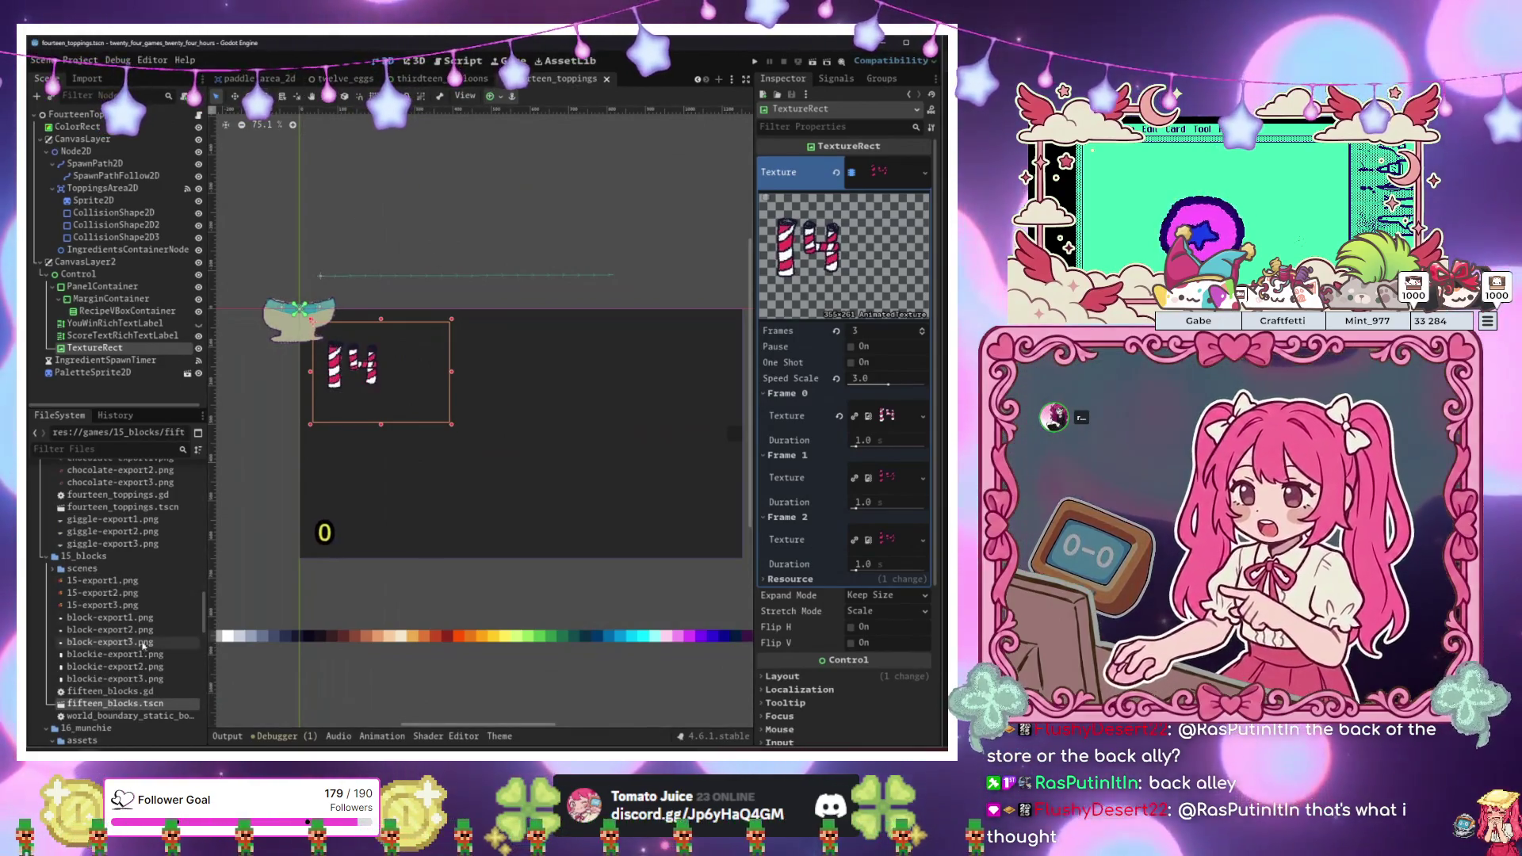
pyautogui.doubleClick(120, 704)
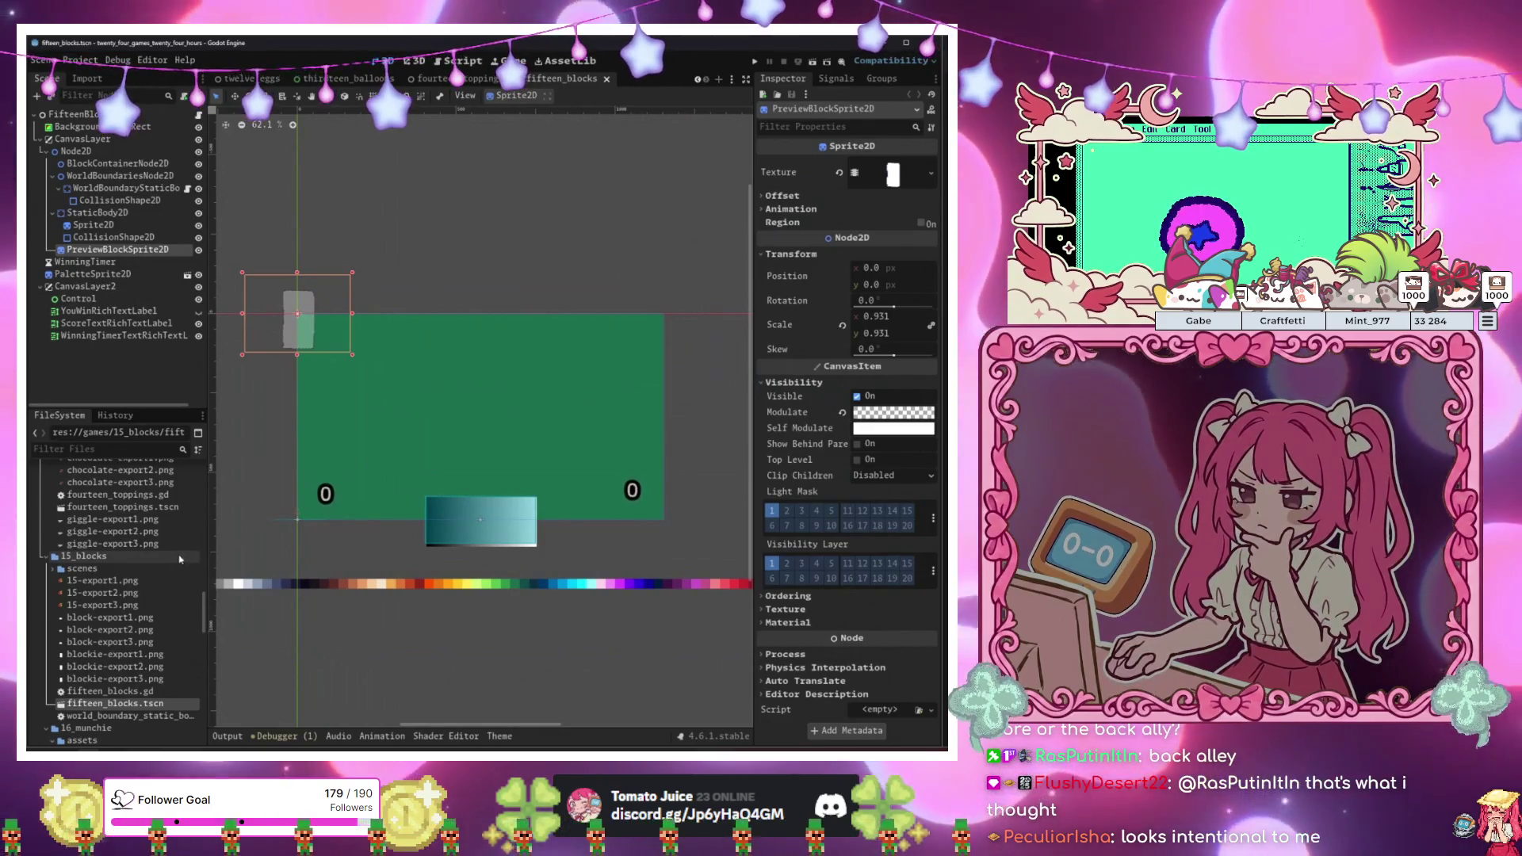
# - Nest the three rich text labels inside the Control node
pyautogui.press('Up')
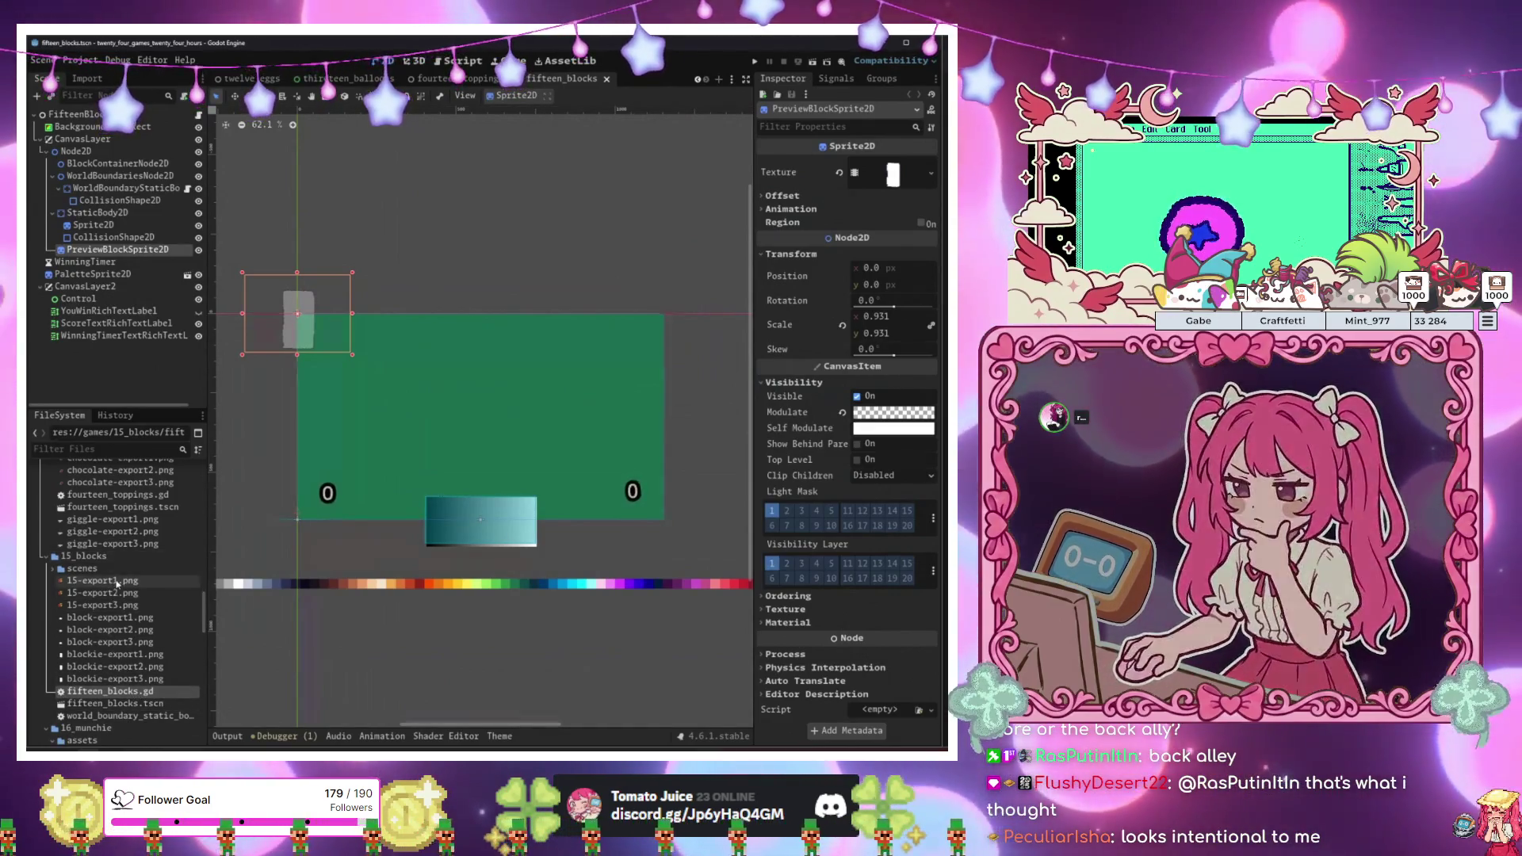
pyautogui.click(116, 581)
pyautogui.click(95, 300)
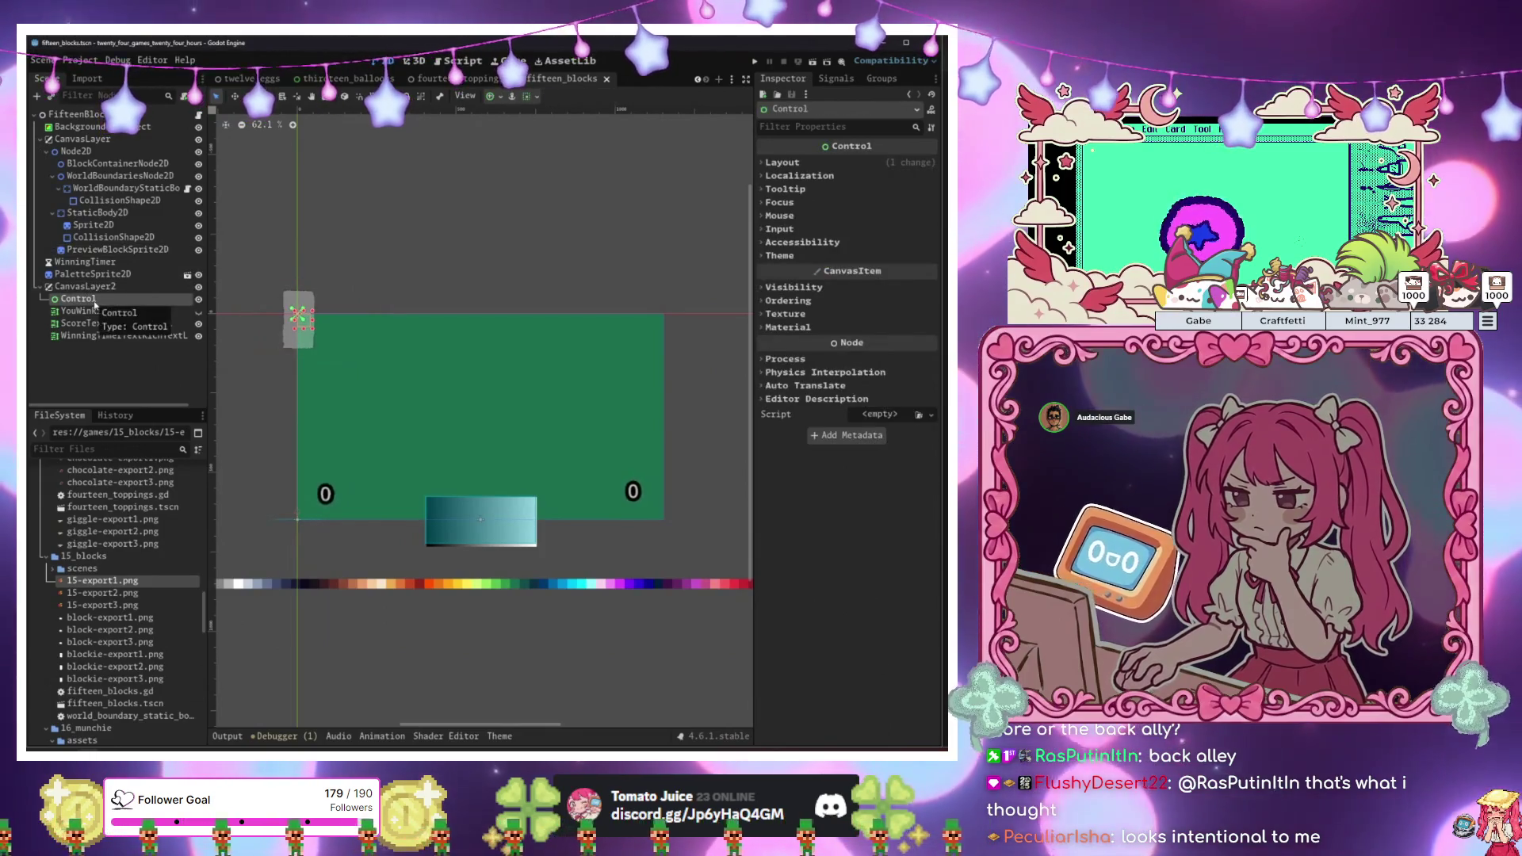
pyautogui.click(95, 311)
pyautogui.keyDown('shift'); pyautogui.click(95, 323); pyautogui.keyUp('shift')
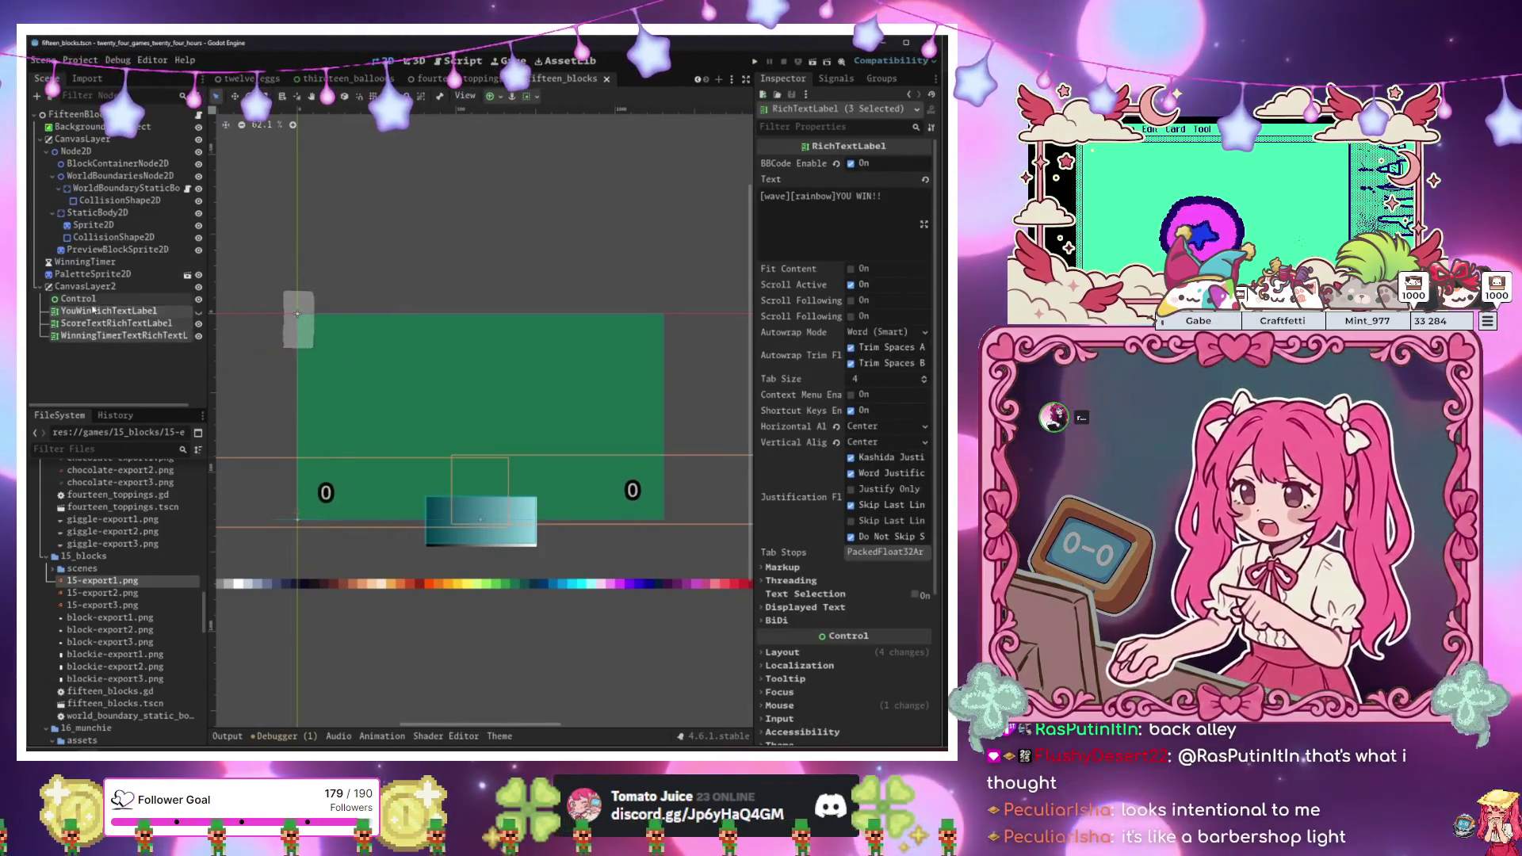
pyautogui.click(93, 300)
pyautogui.moveTo(89, 325); pyautogui.dragTo(79, 299)
# - Add a TextureRect under Control with a new 3-frame AnimatedTexture
pyautogui.click(96, 300)
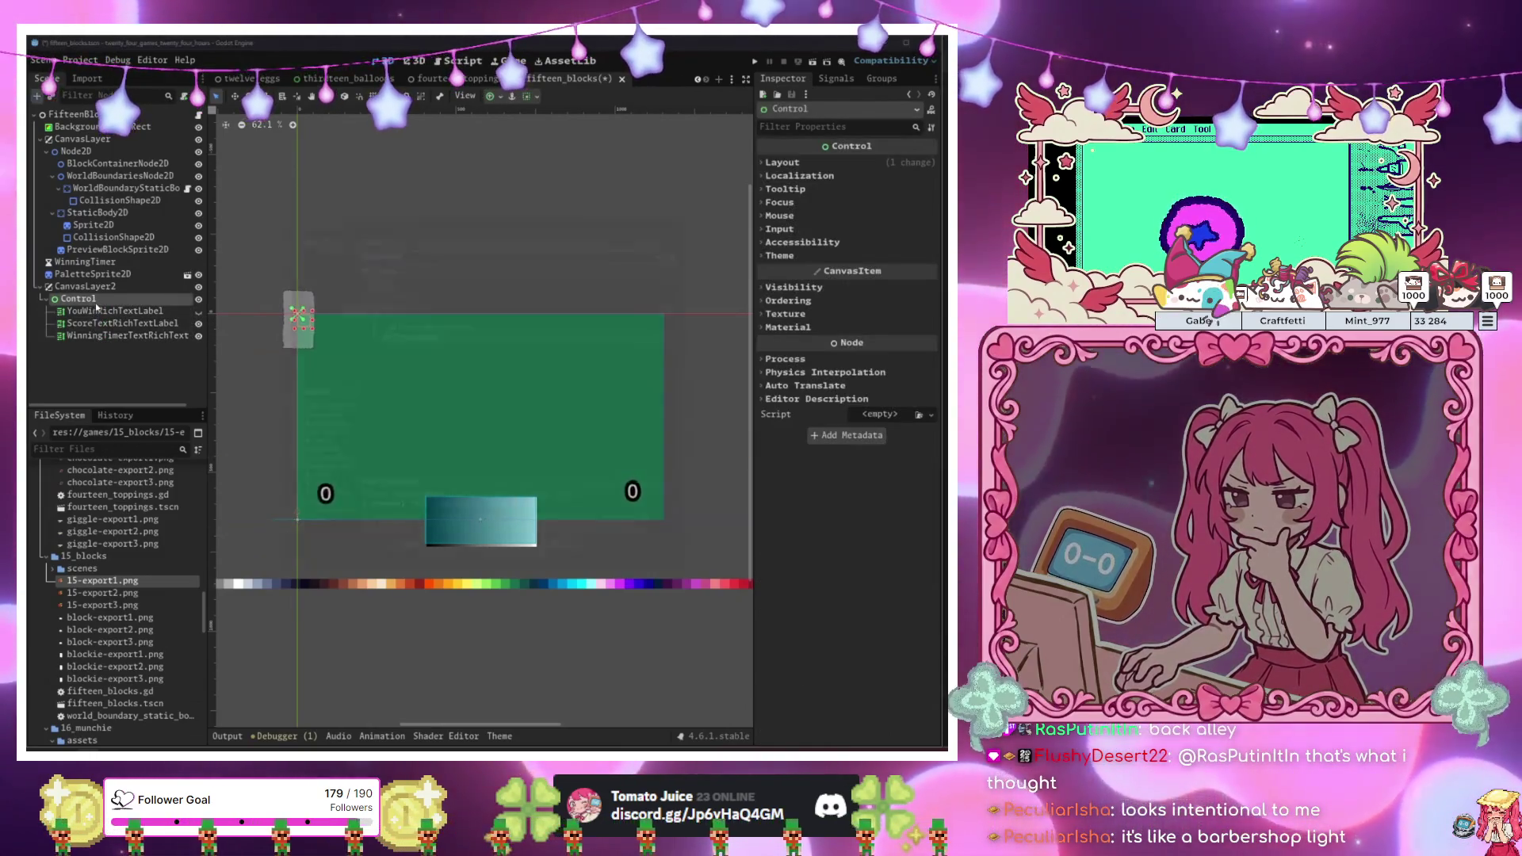
pyautogui.hotkey('ctrl', 'a')
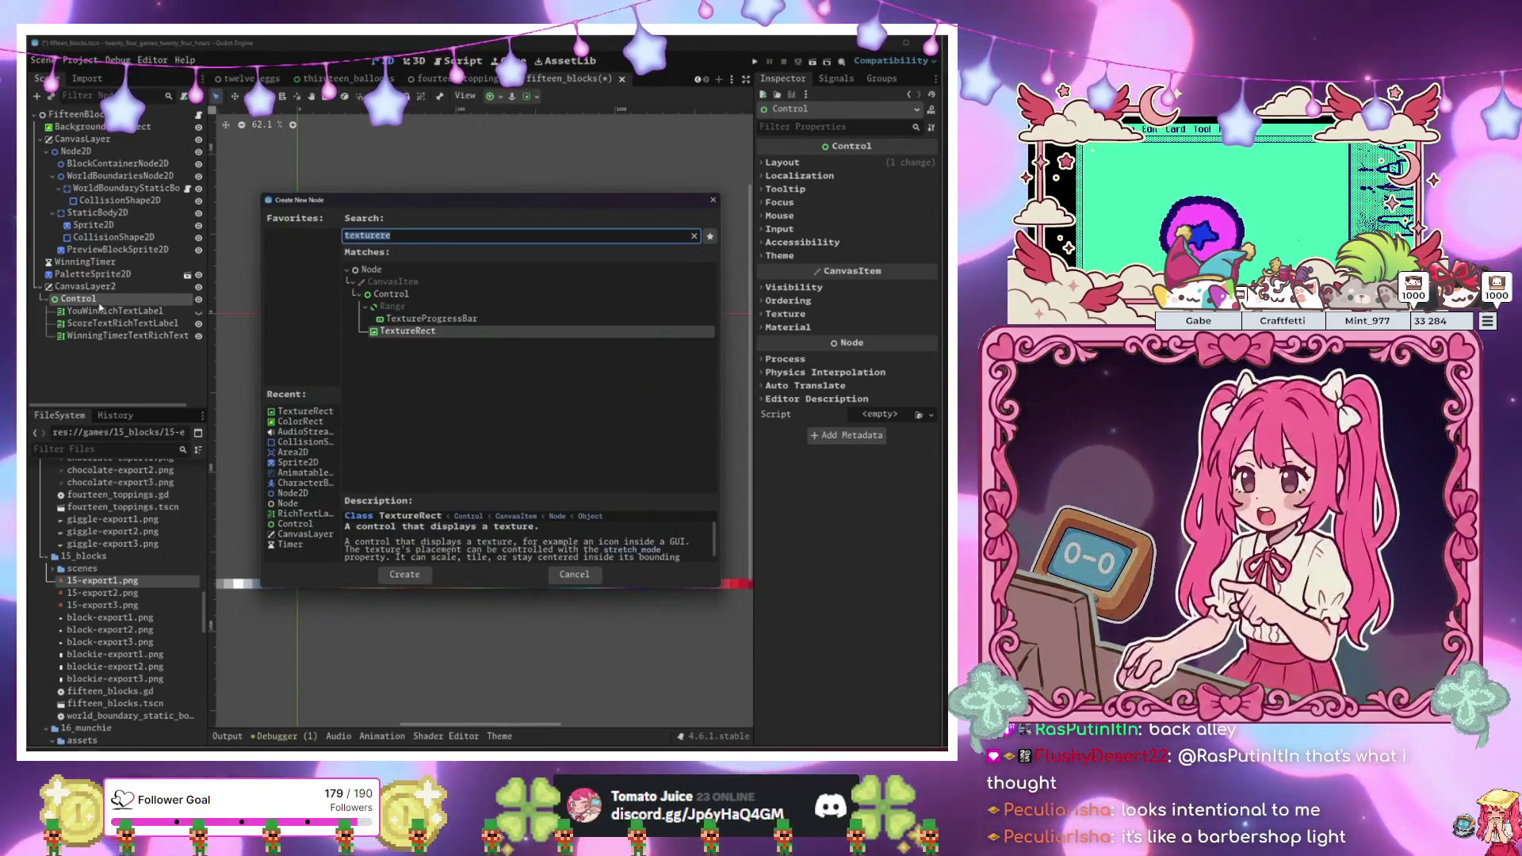
pyautogui.press('Return')
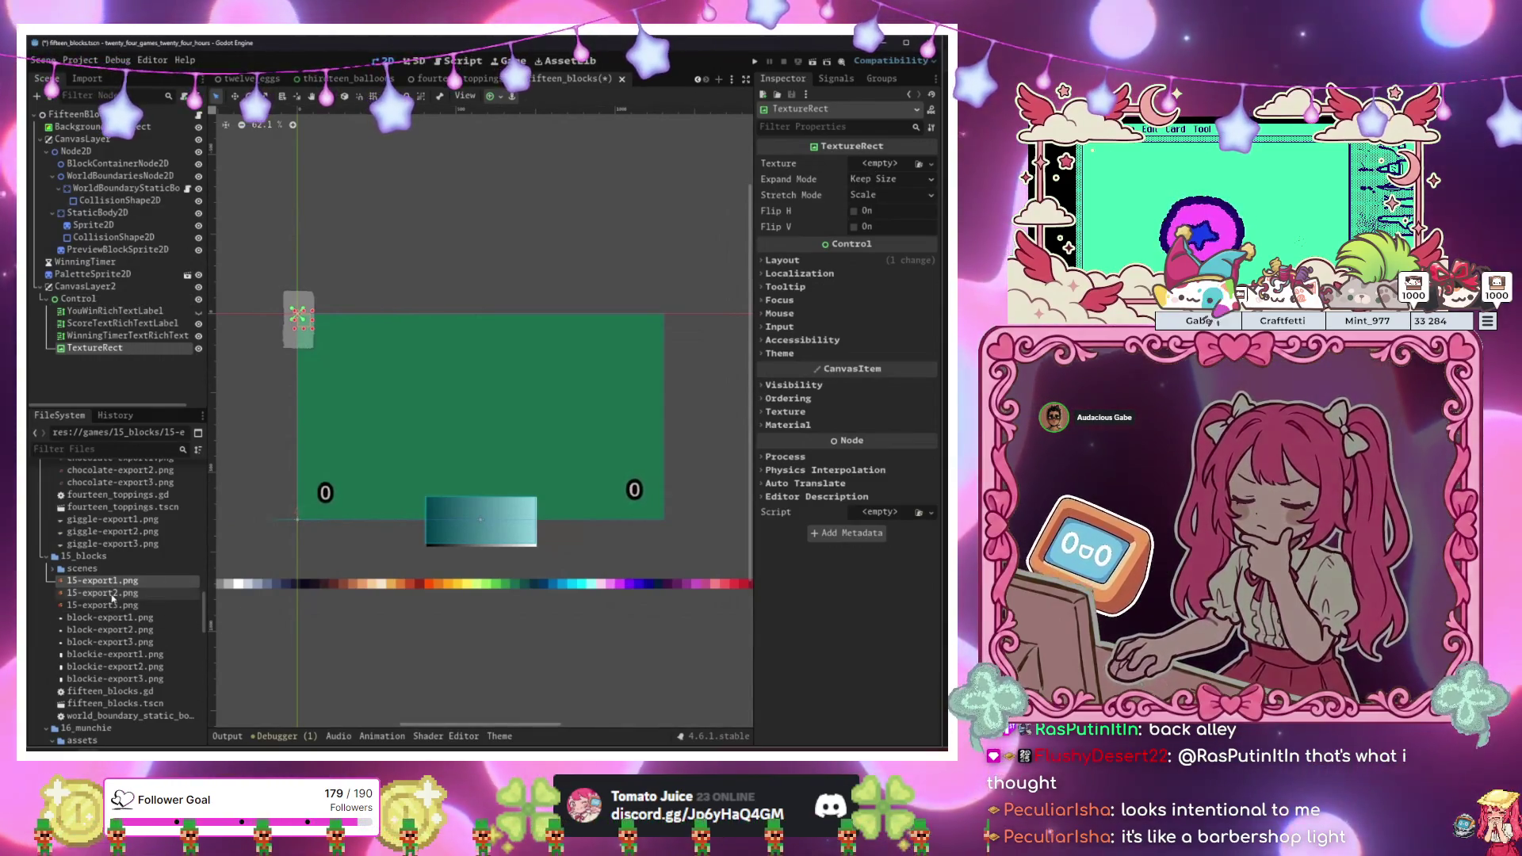
pyautogui.moveTo(117, 597)
pyautogui.mouseDown()
pyautogui.moveTo(615, 317)
pyautogui.moveTo(134, 612)
pyautogui.mouseUp()
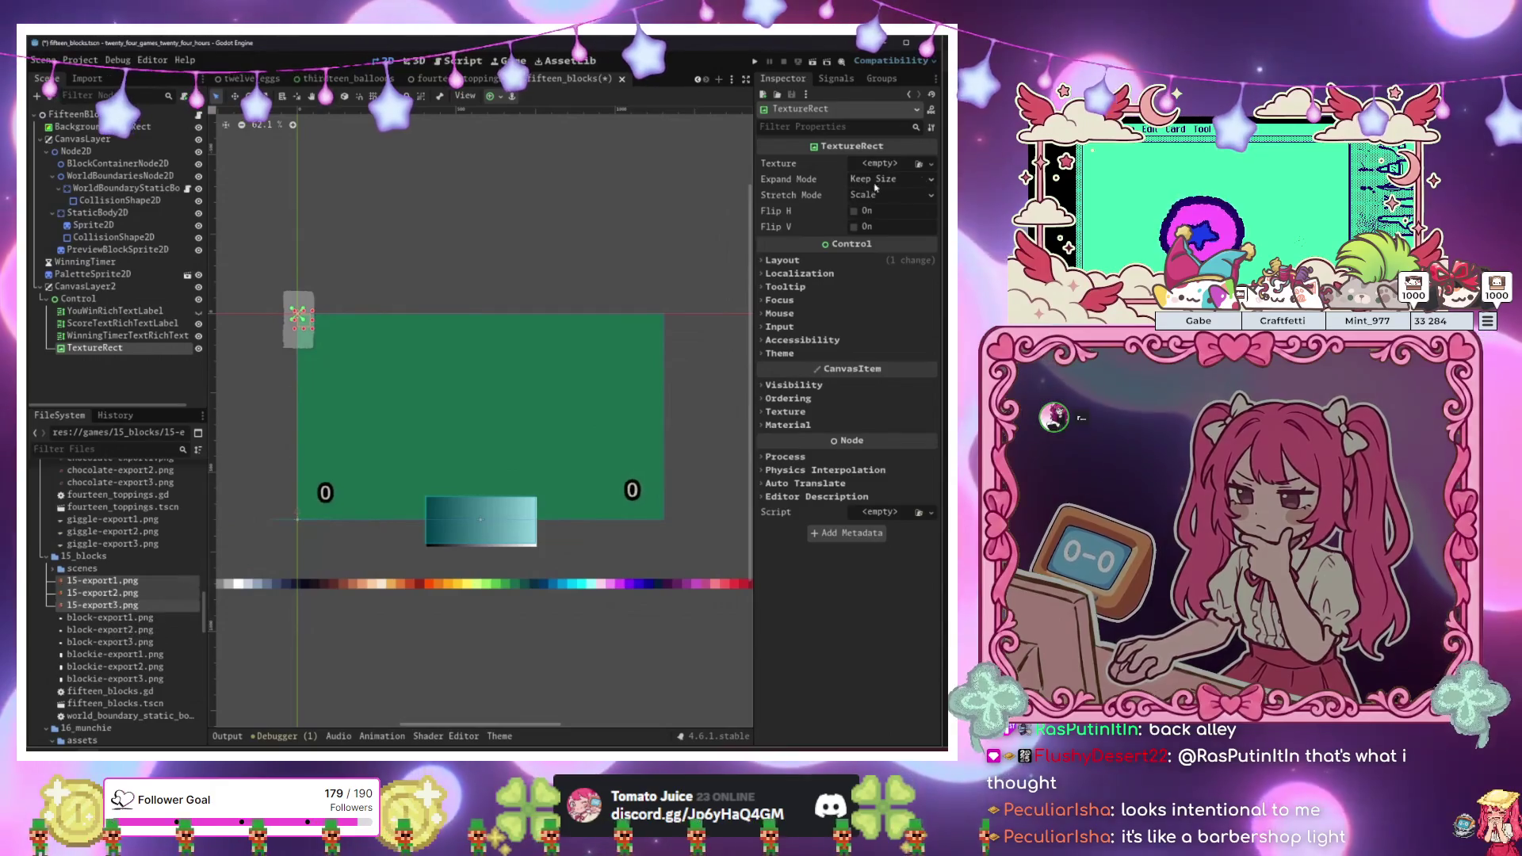
pyautogui.click(931, 164)
pyautogui.click(872, 354)
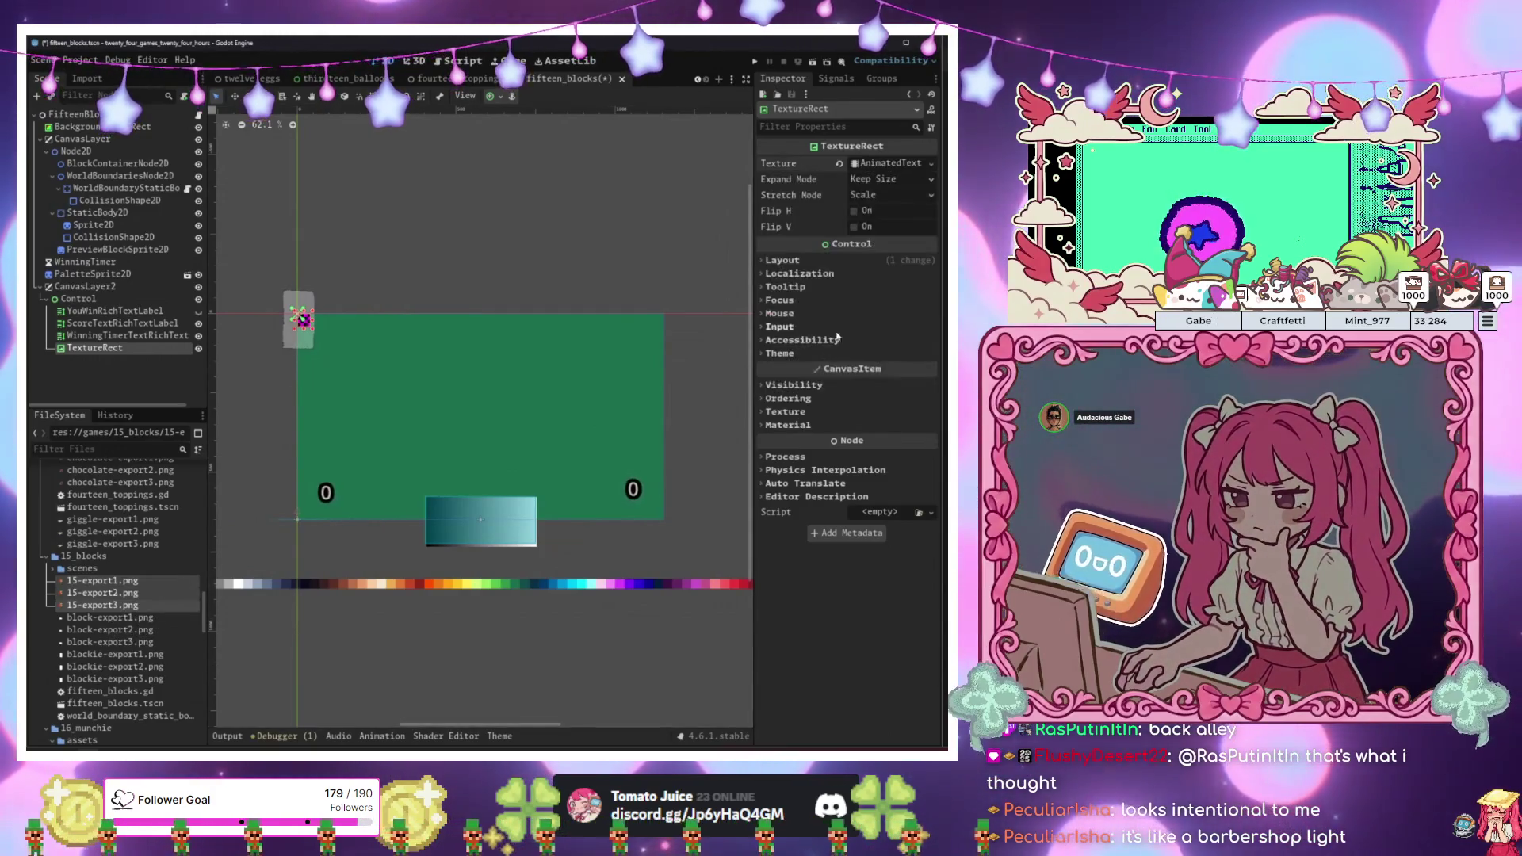
pyautogui.click(882, 164)
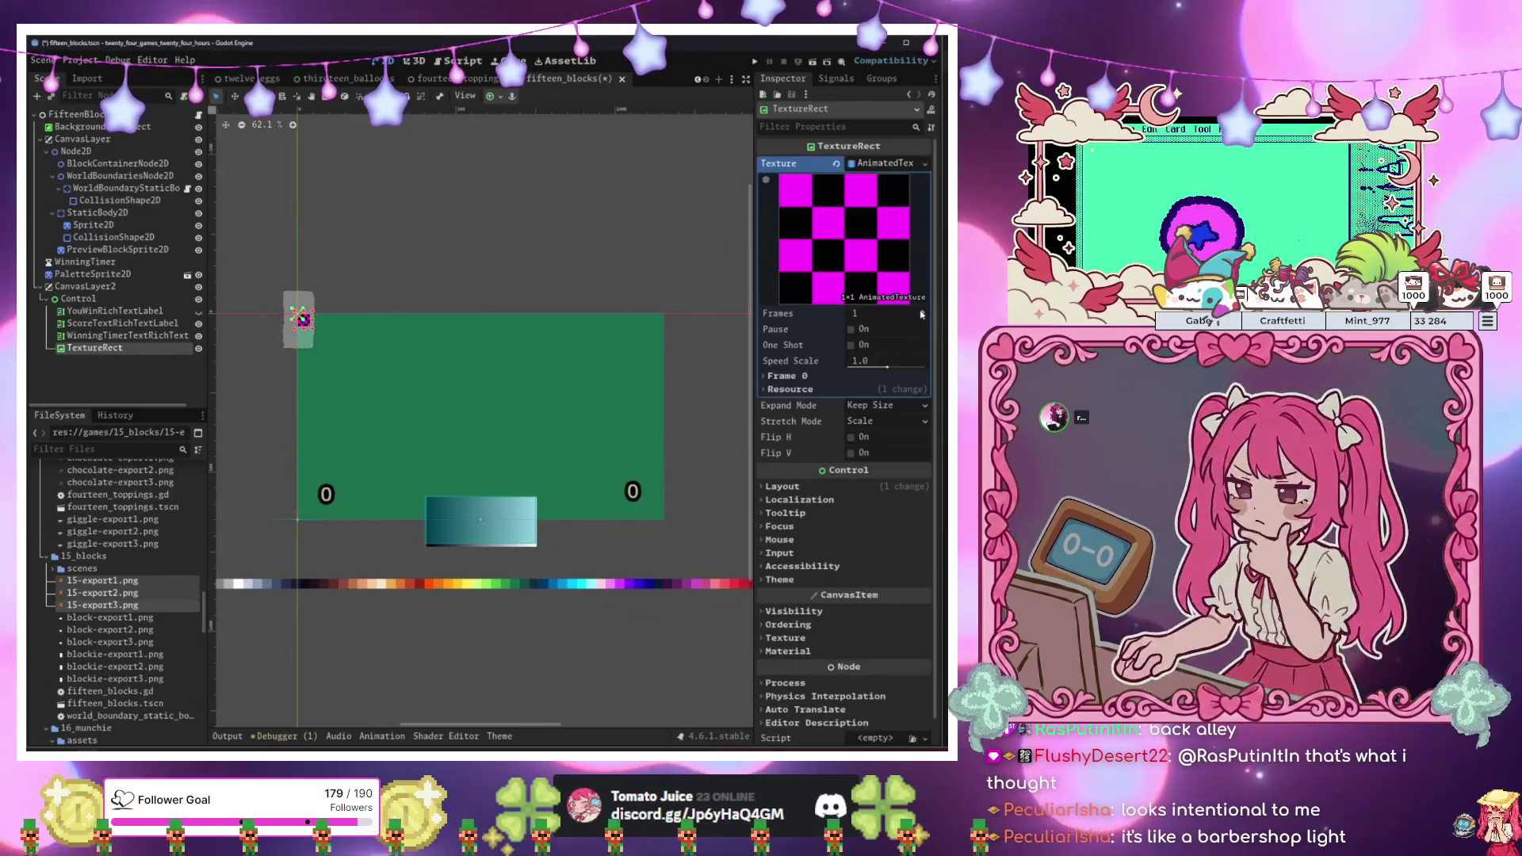
pyautogui.doubleClick(922, 313)
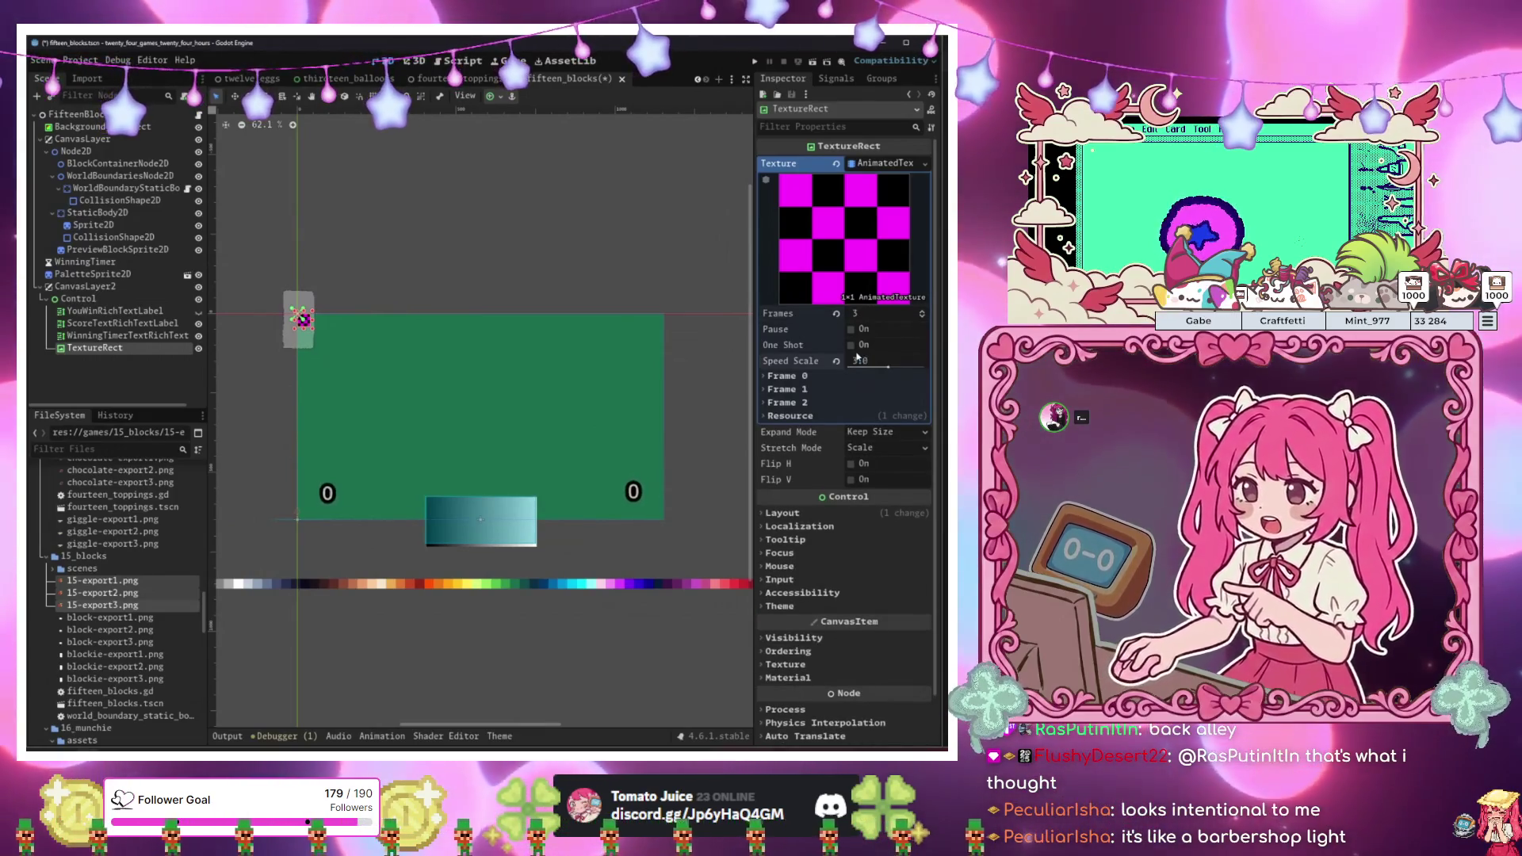
pyautogui.click(851, 378)
pyautogui.click(852, 421)
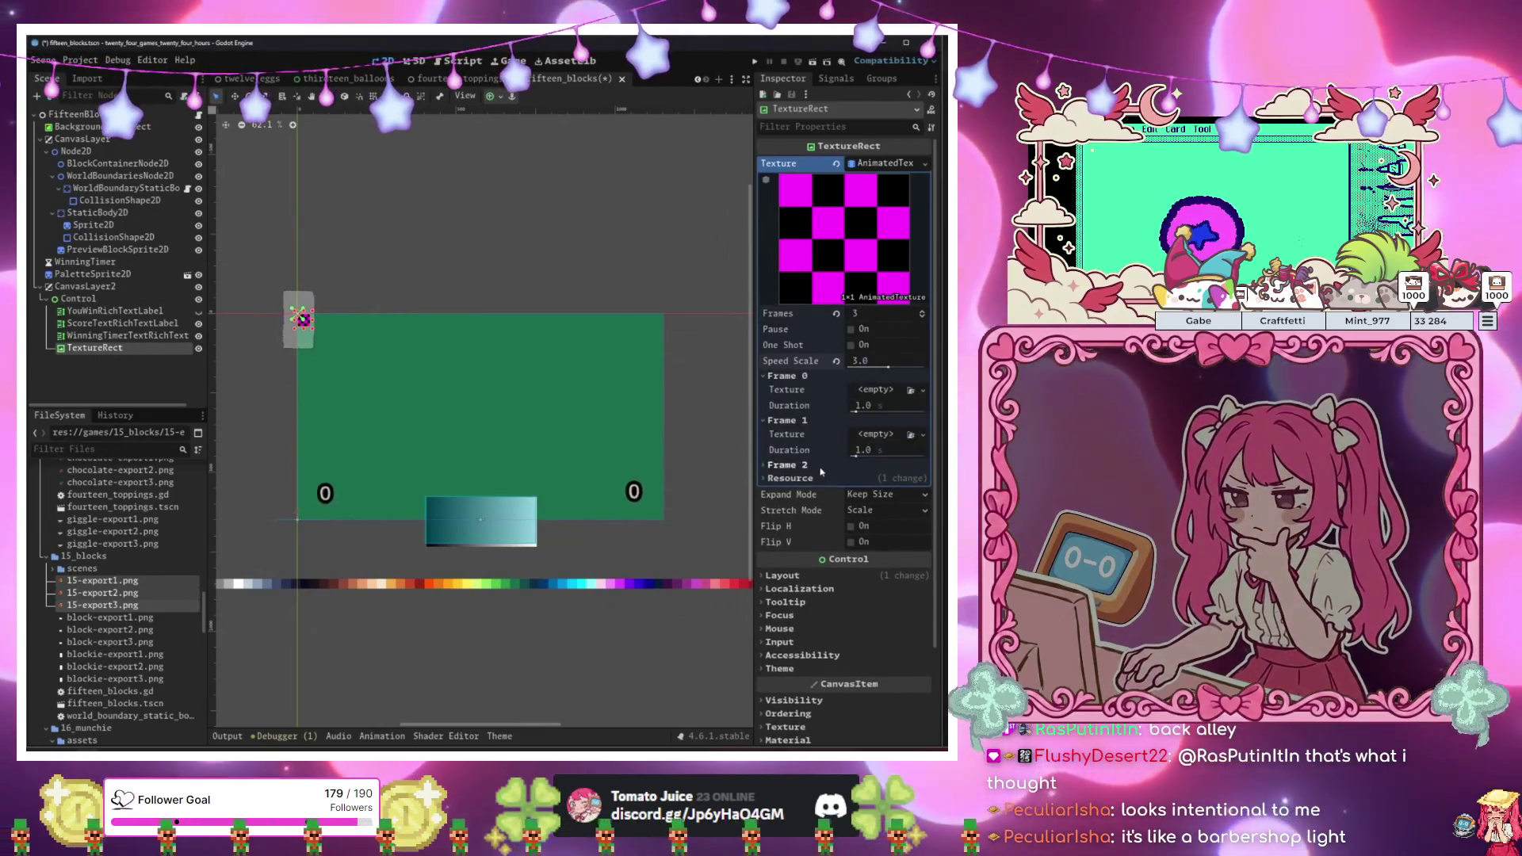
pyautogui.click(852, 465)
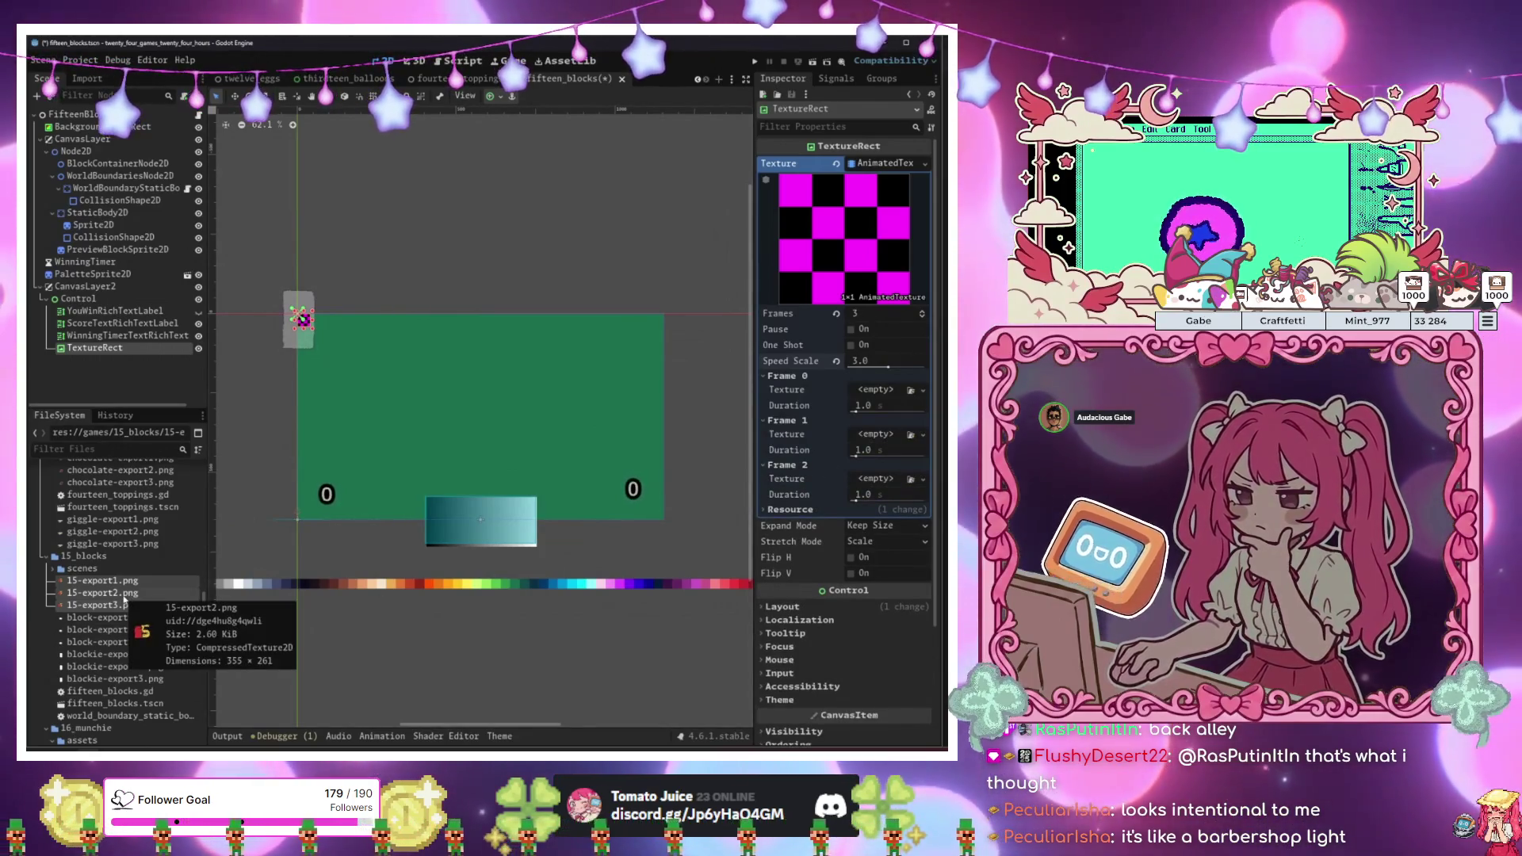
# - Assign 15-export1.png, 15-export2.png and 15-export3.png as frames, and nudge the title down
pyautogui.keyDown('shift'); pyautogui.click(111, 604); pyautogui.keyUp('shift')
pyautogui.click(103, 580)
pyautogui.moveTo(103, 580)
pyautogui.mouseDown()
pyautogui.moveTo(337, 491)
pyautogui.moveTo(888, 397)
pyautogui.mouseUp()
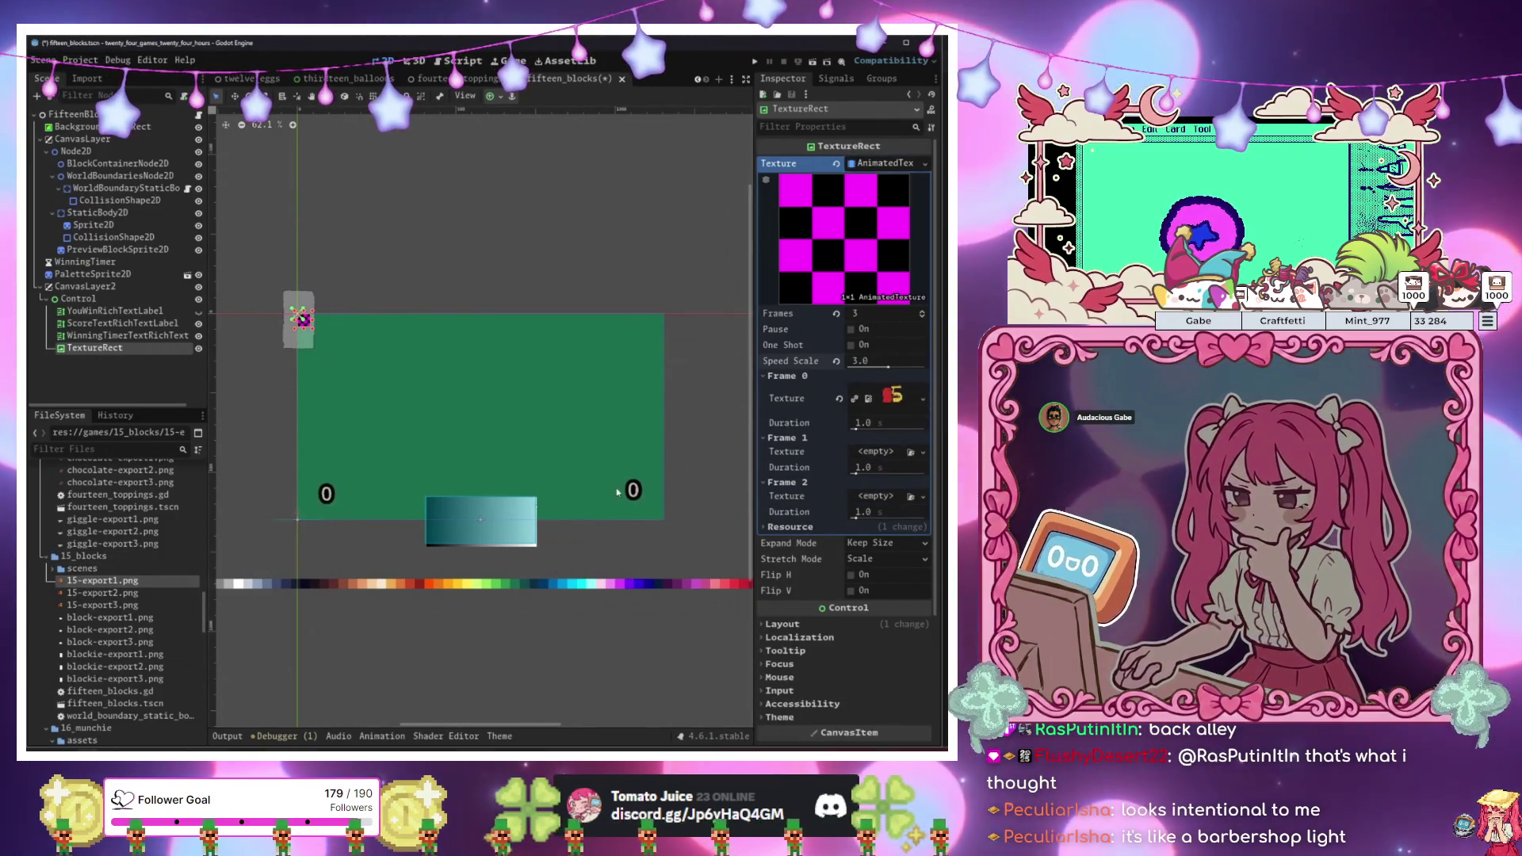
pyautogui.click(115, 595)
pyautogui.moveTo(911, 453); pyautogui.dragTo(910, 453)
pyautogui.click(139, 608)
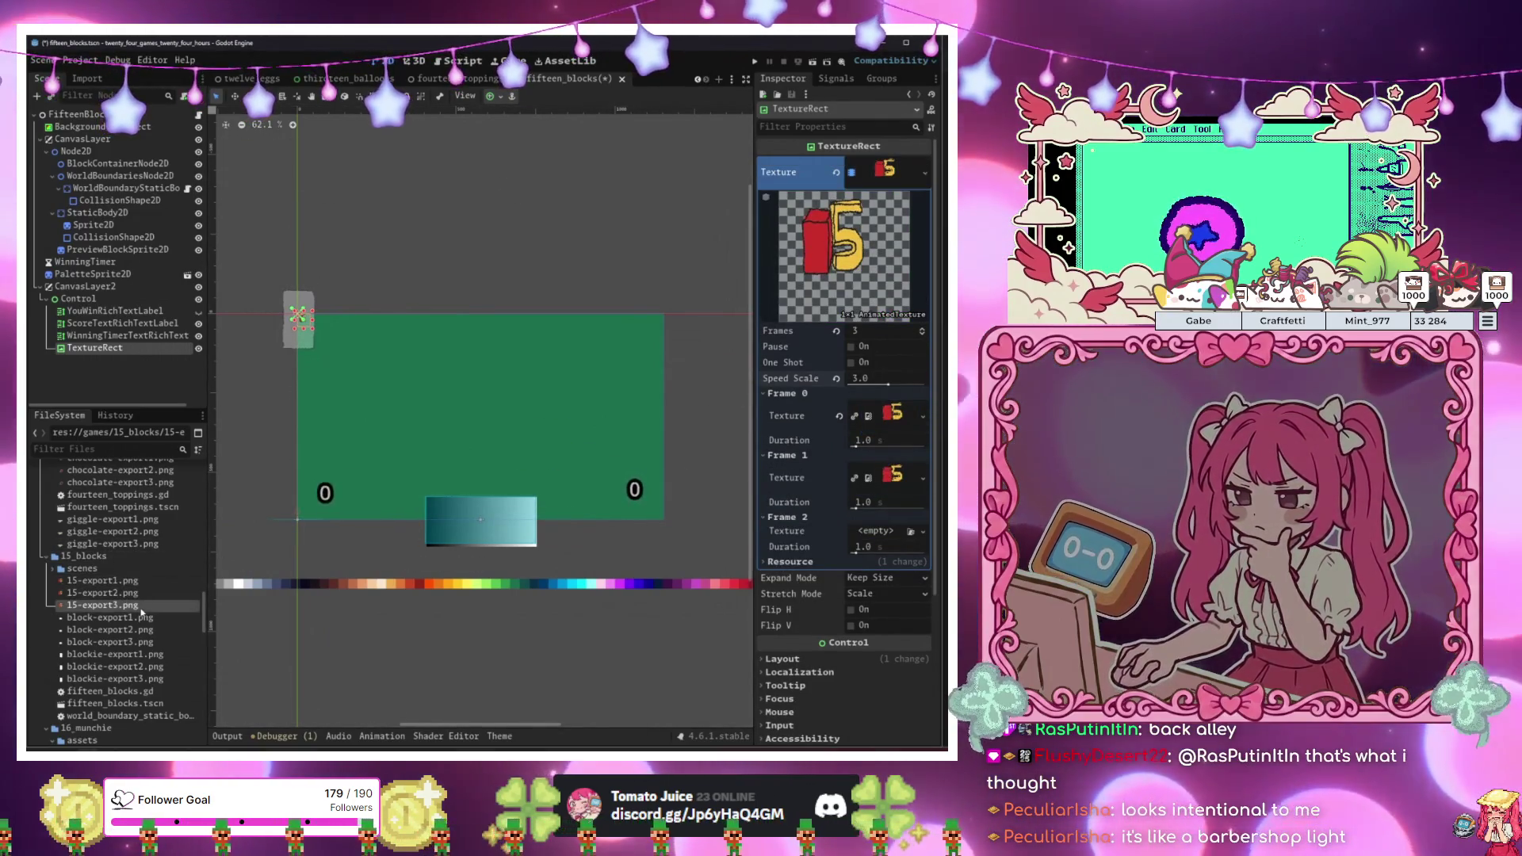
pyautogui.moveTo(872, 541); pyautogui.dragTo(874, 535)
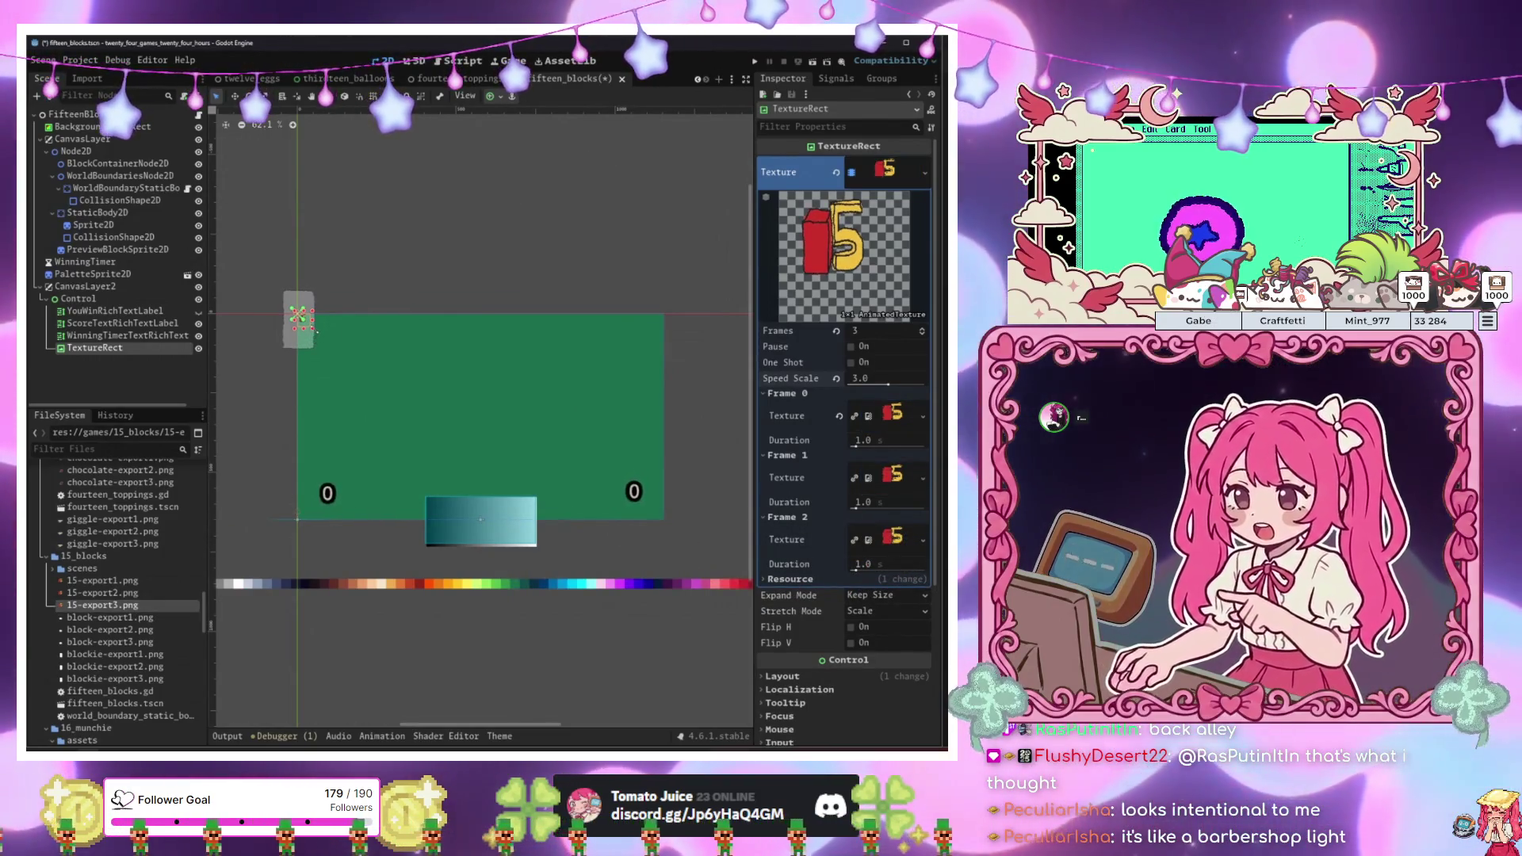
pyautogui.moveTo(367, 359); pyautogui.dragTo(367, 373)
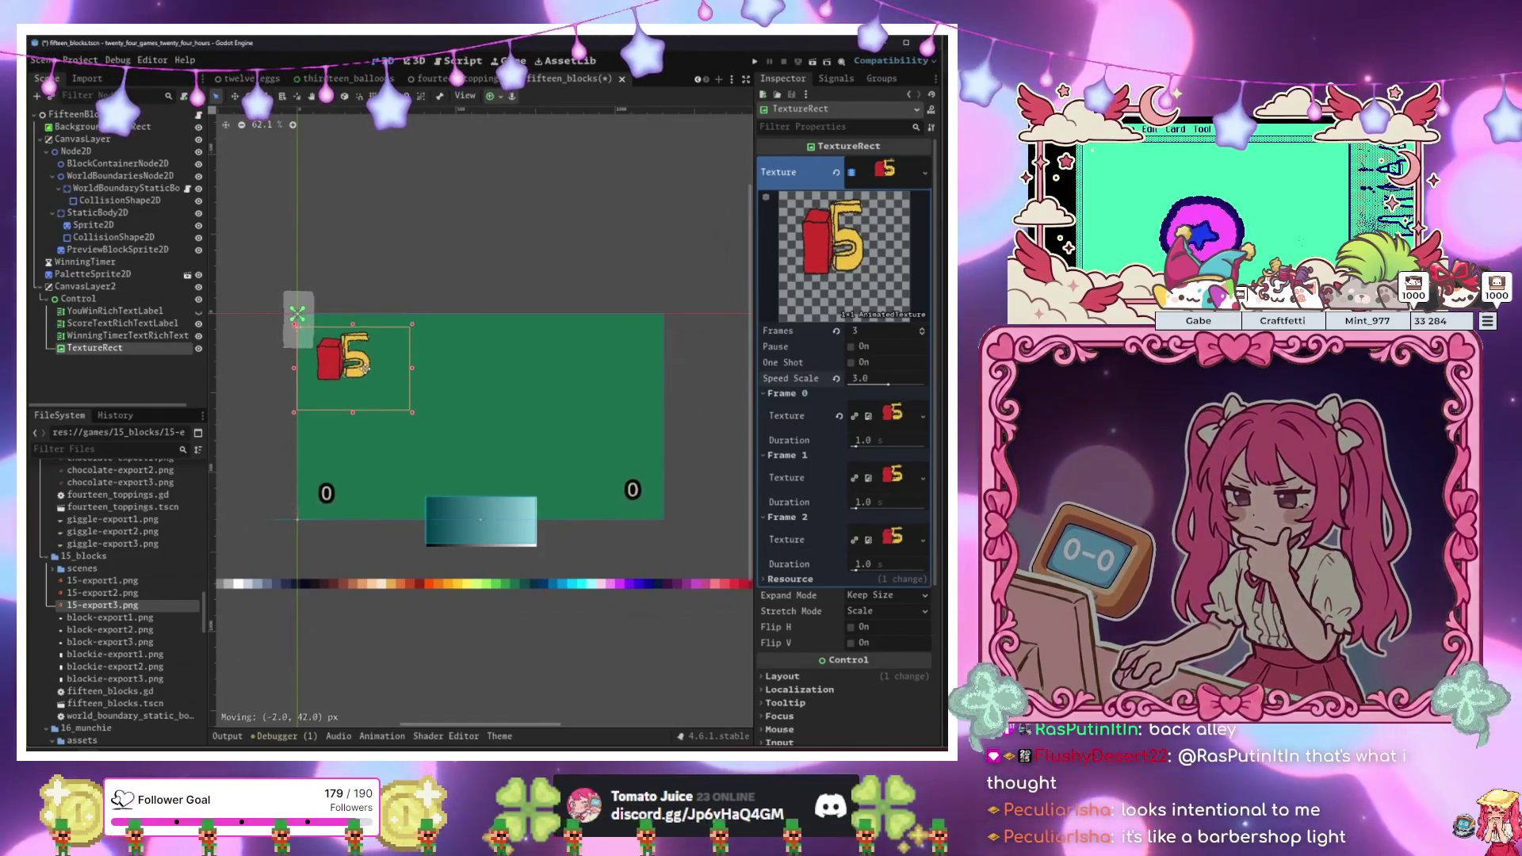
pyautogui.click(260, 383)
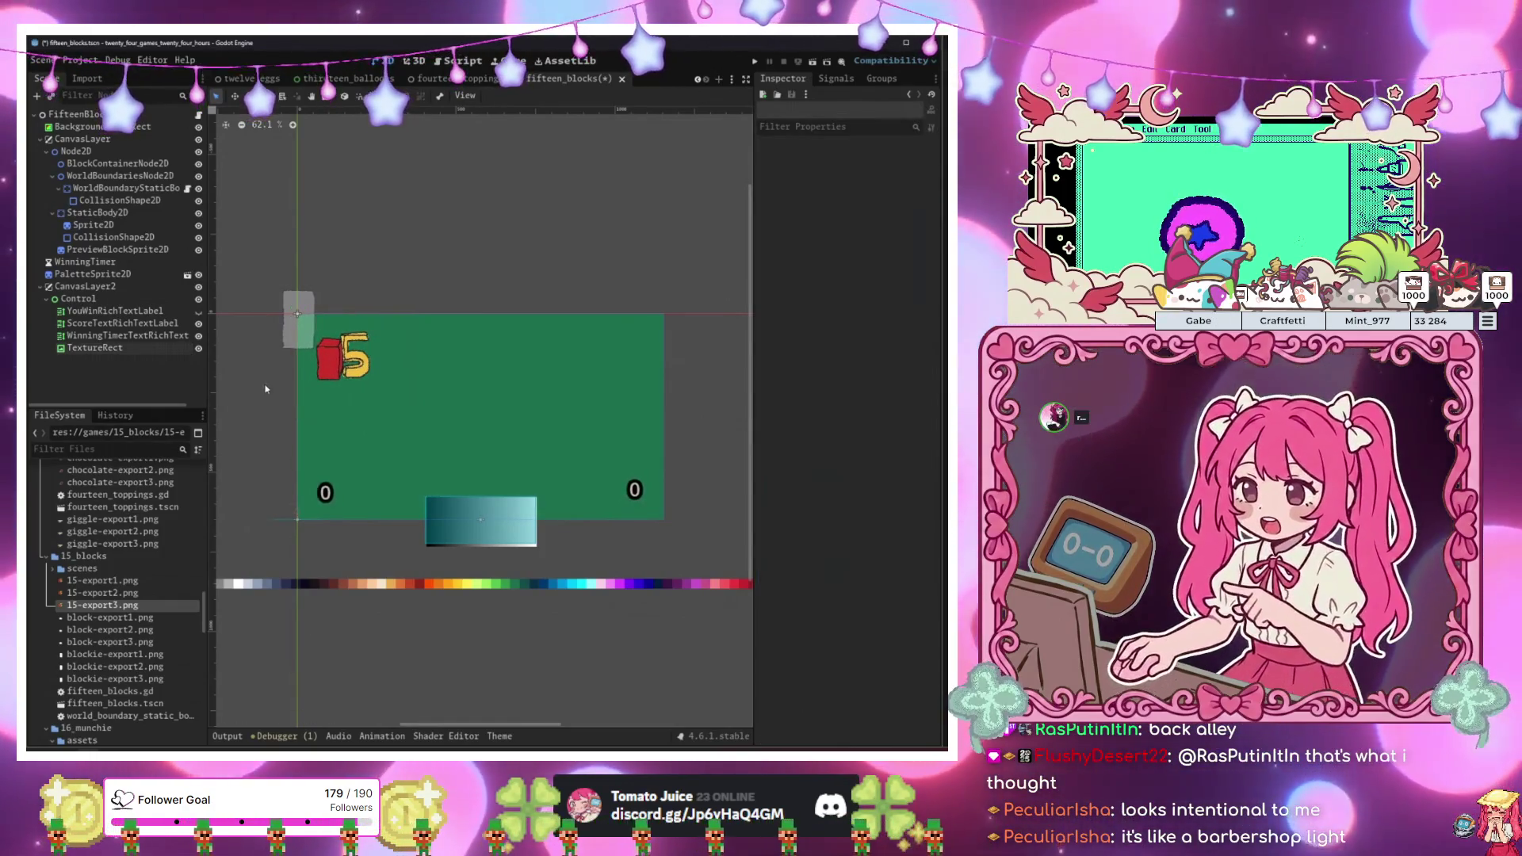
# - Open the sixteen_munchies.tscn scene
pyautogui.scroll(-2, 64, 595)
pyautogui.scroll(-5, 64, 594)
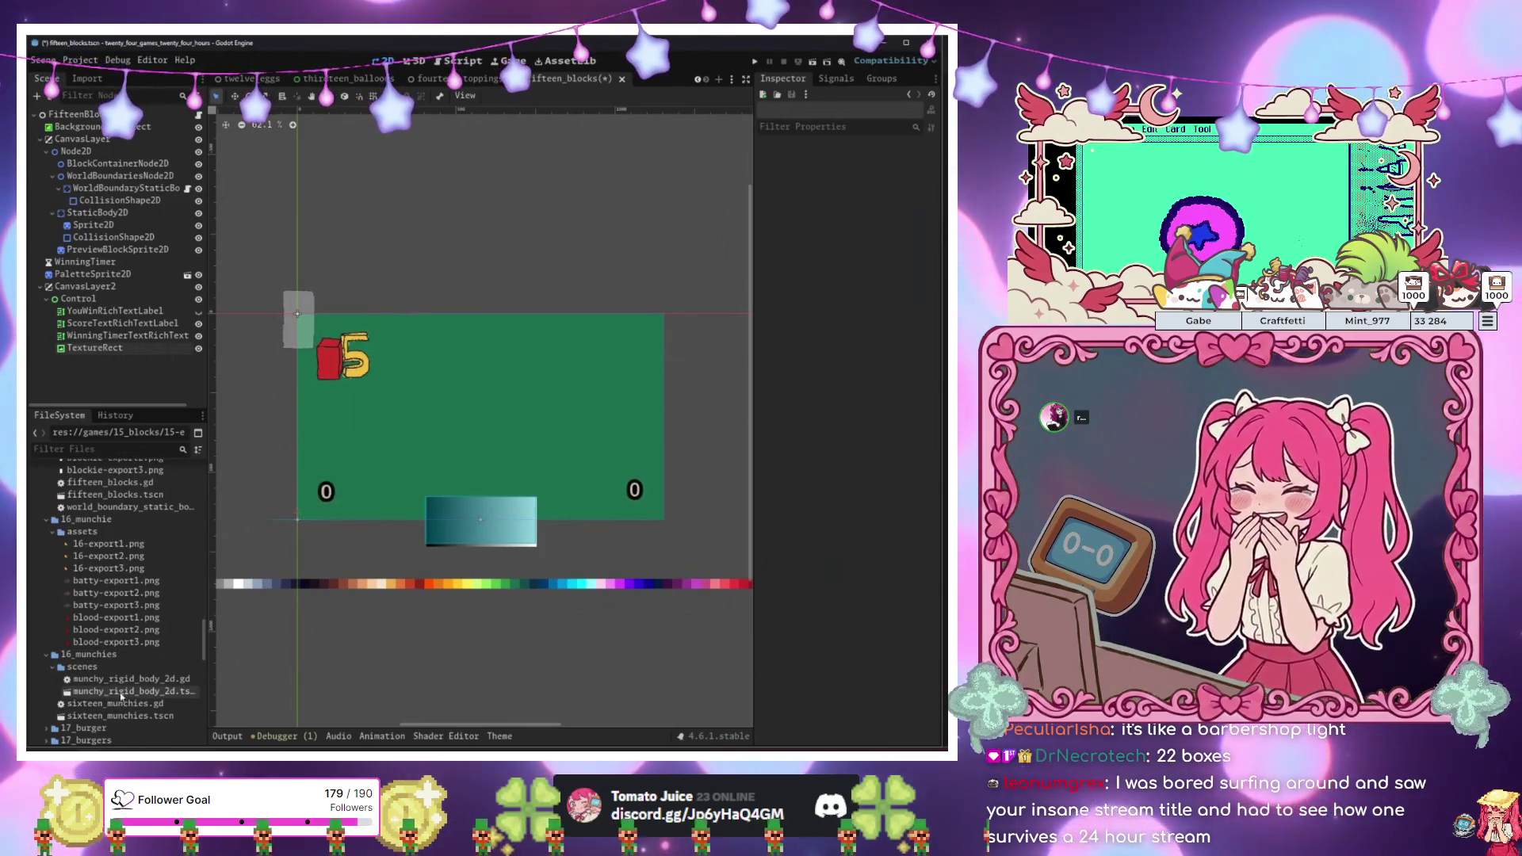
pyautogui.doubleClick(118, 717)
# - Add a TextureRect node under the Control node
pyautogui.scroll(-10, 368, 345)
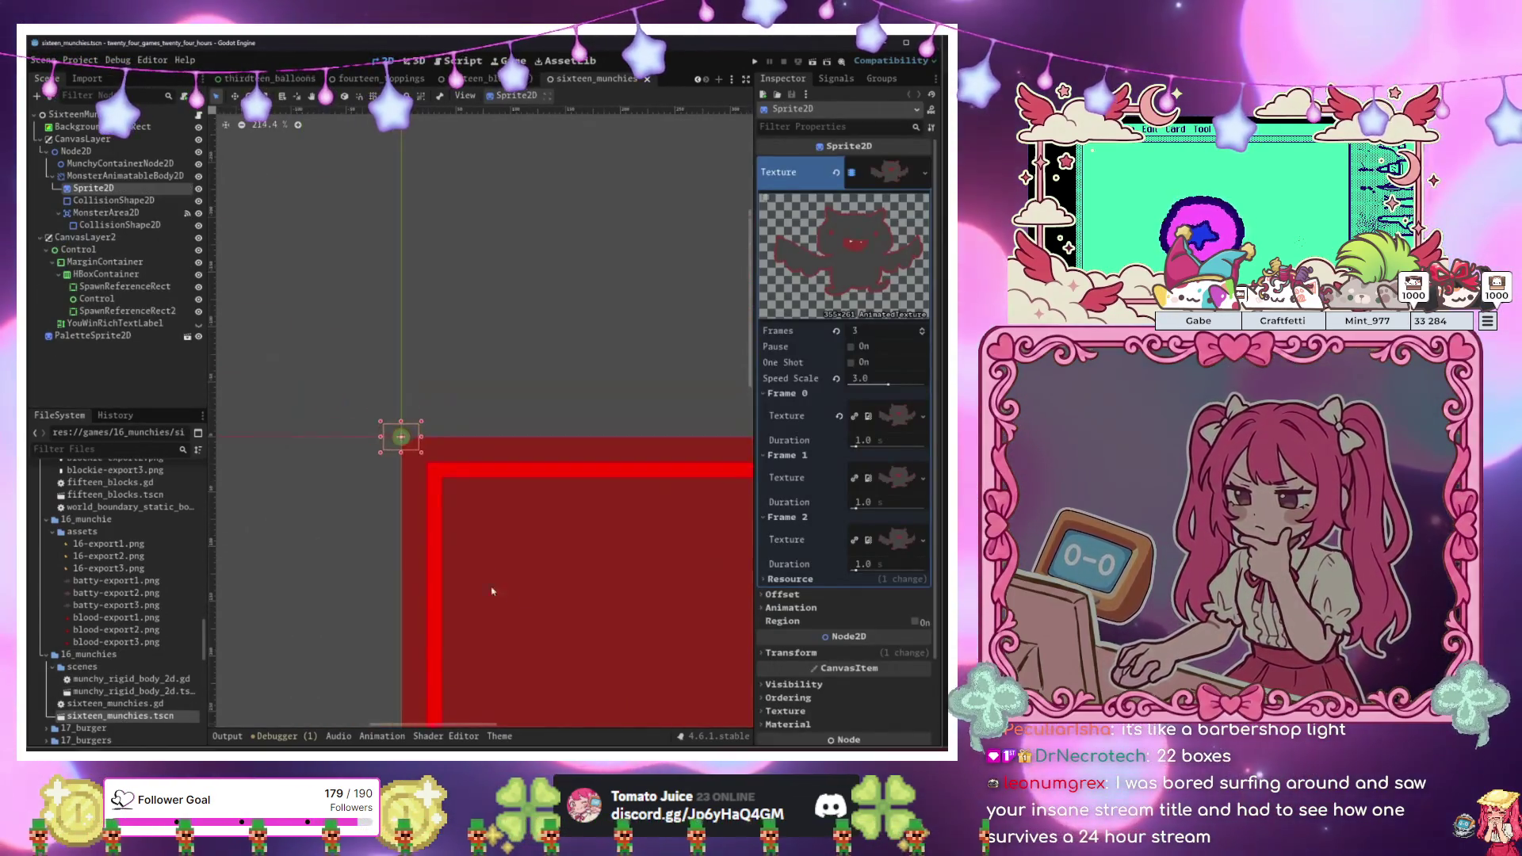
pyautogui.scroll(2, 360, 339)
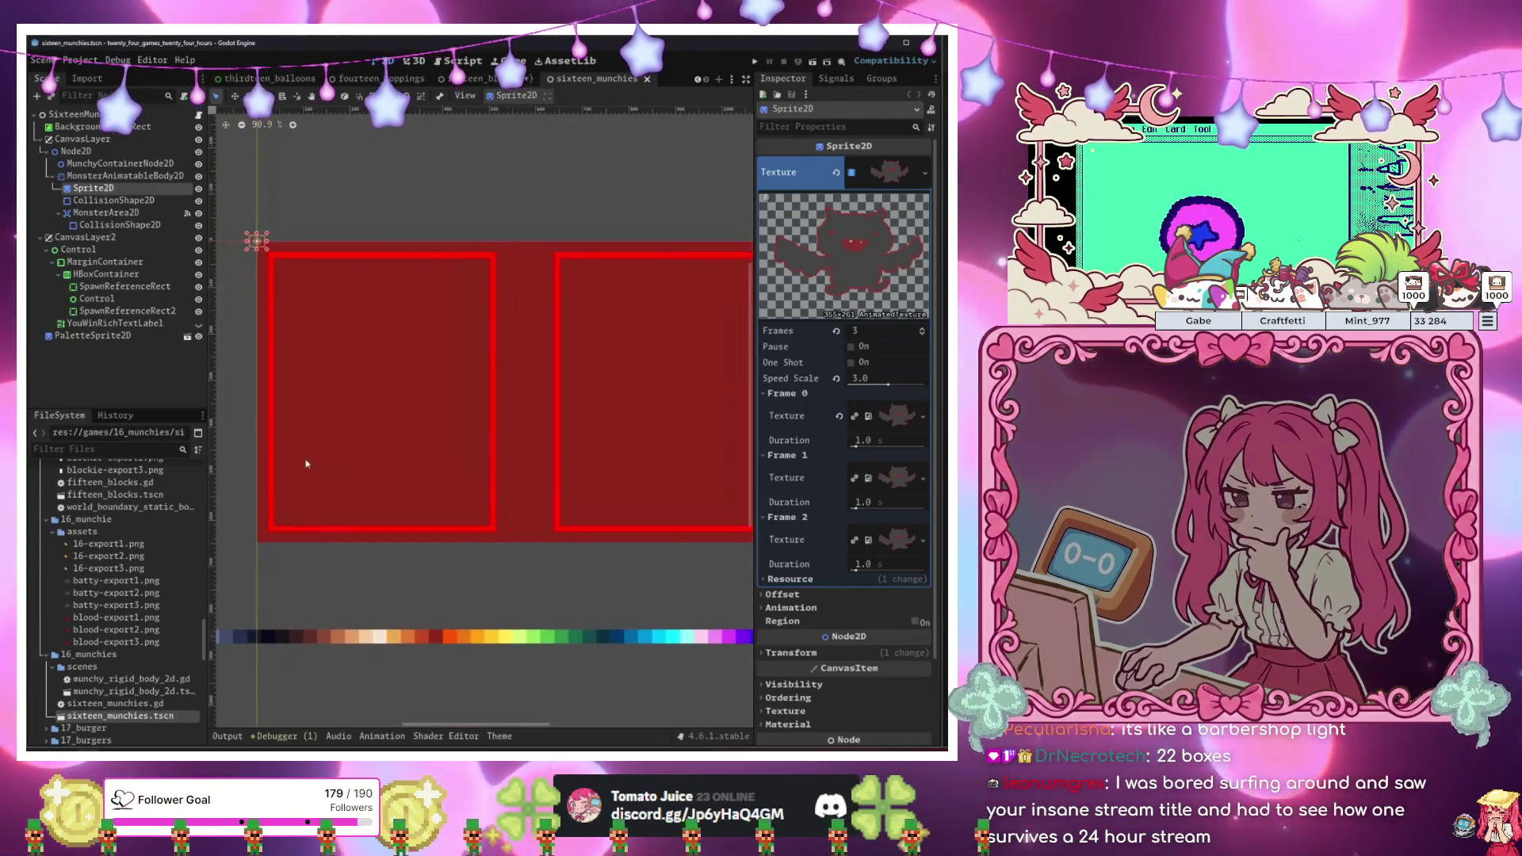
pyautogui.click(78, 251)
pyautogui.hotkey('ctrl', 'a')
pyautogui.write('textu')
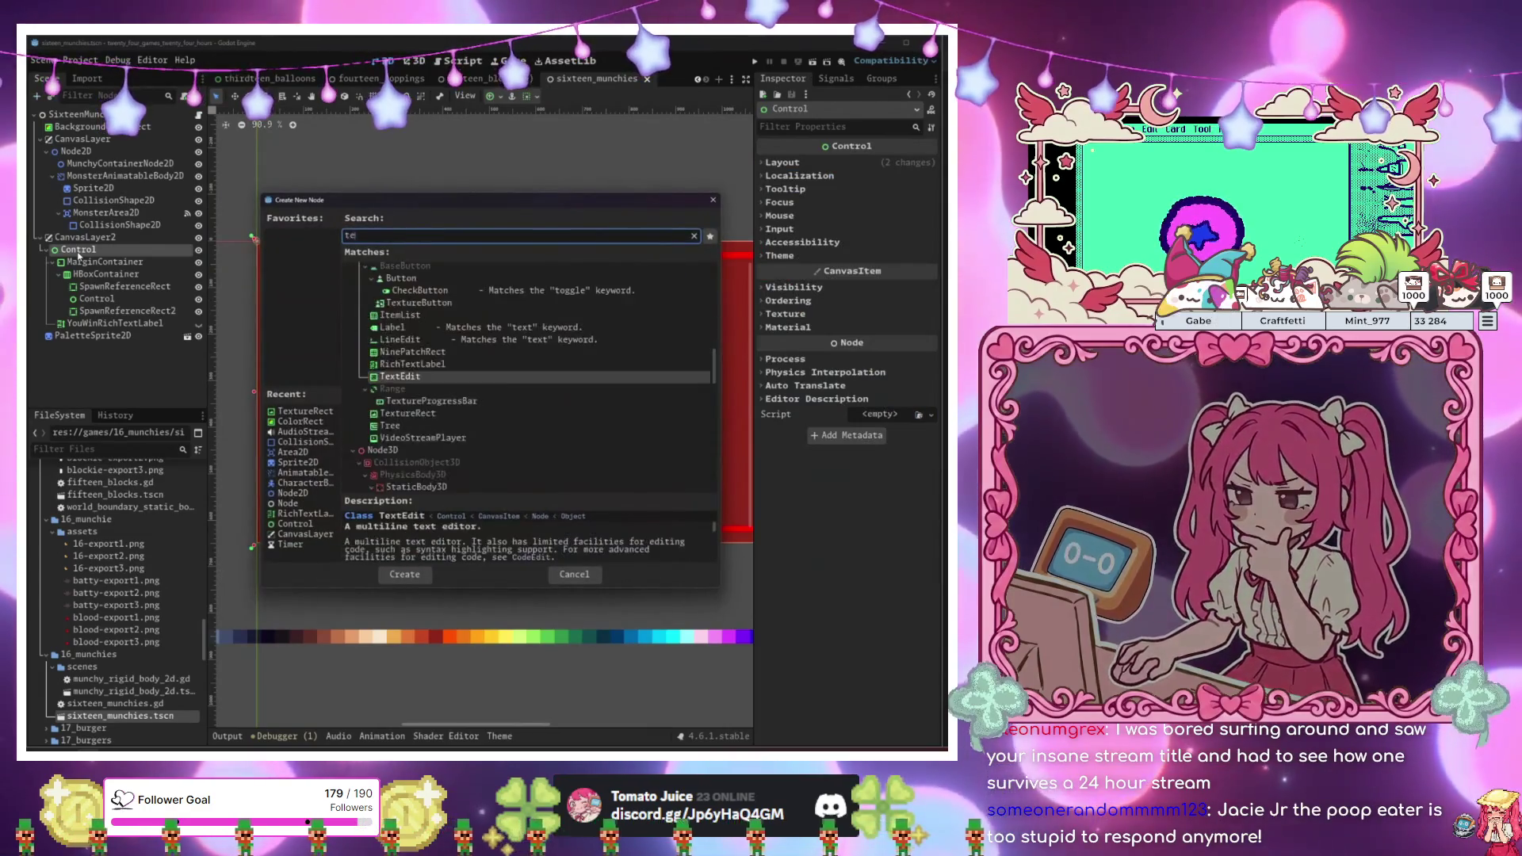
pyautogui.press('Return')
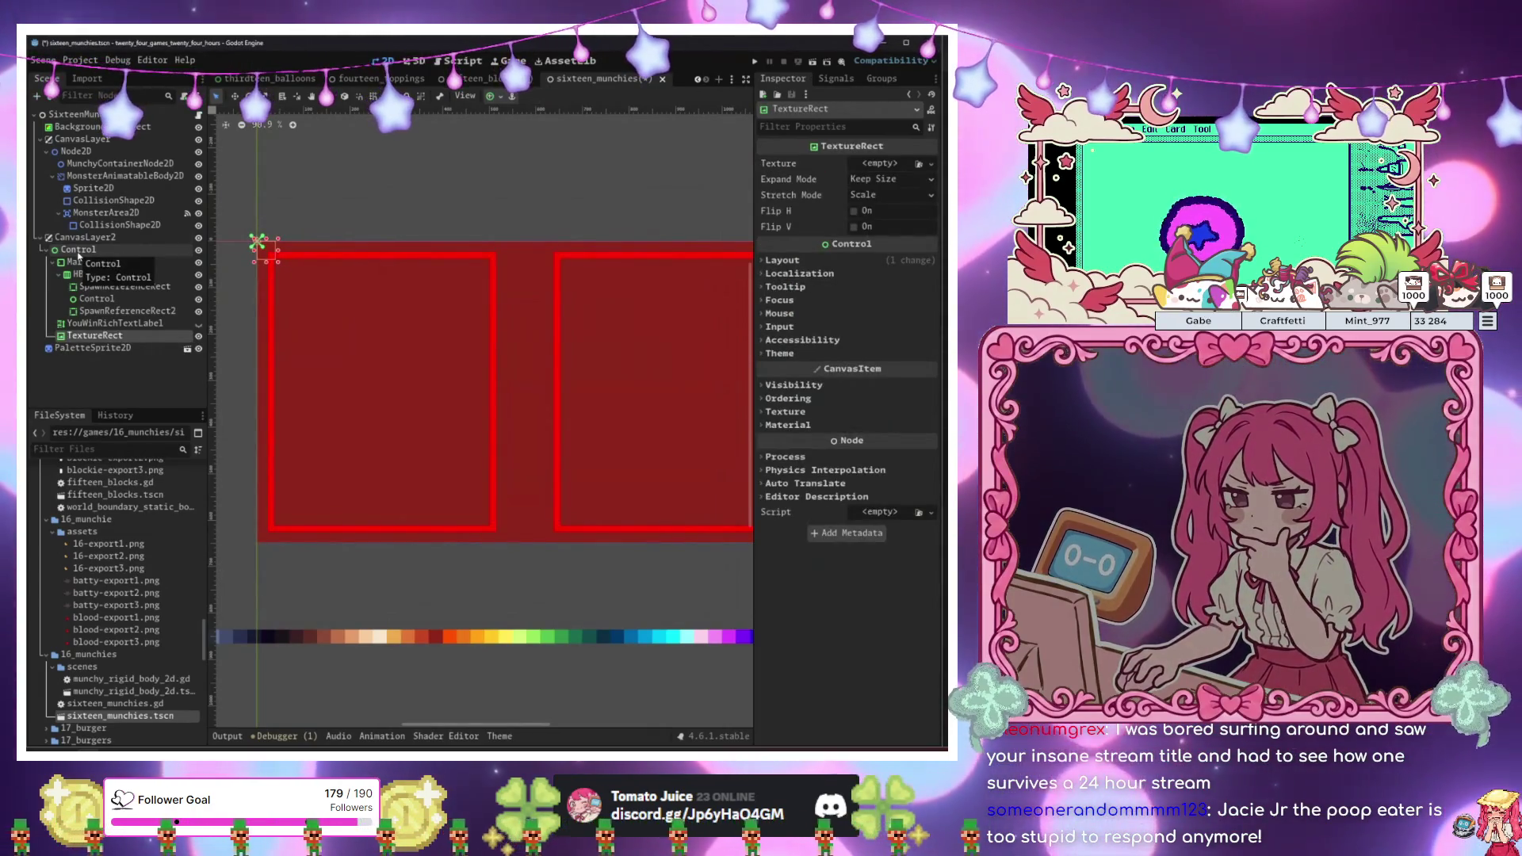
# - Give the TextureRect a new AnimatedTexture with 3 frames
pyautogui.click(933, 164)
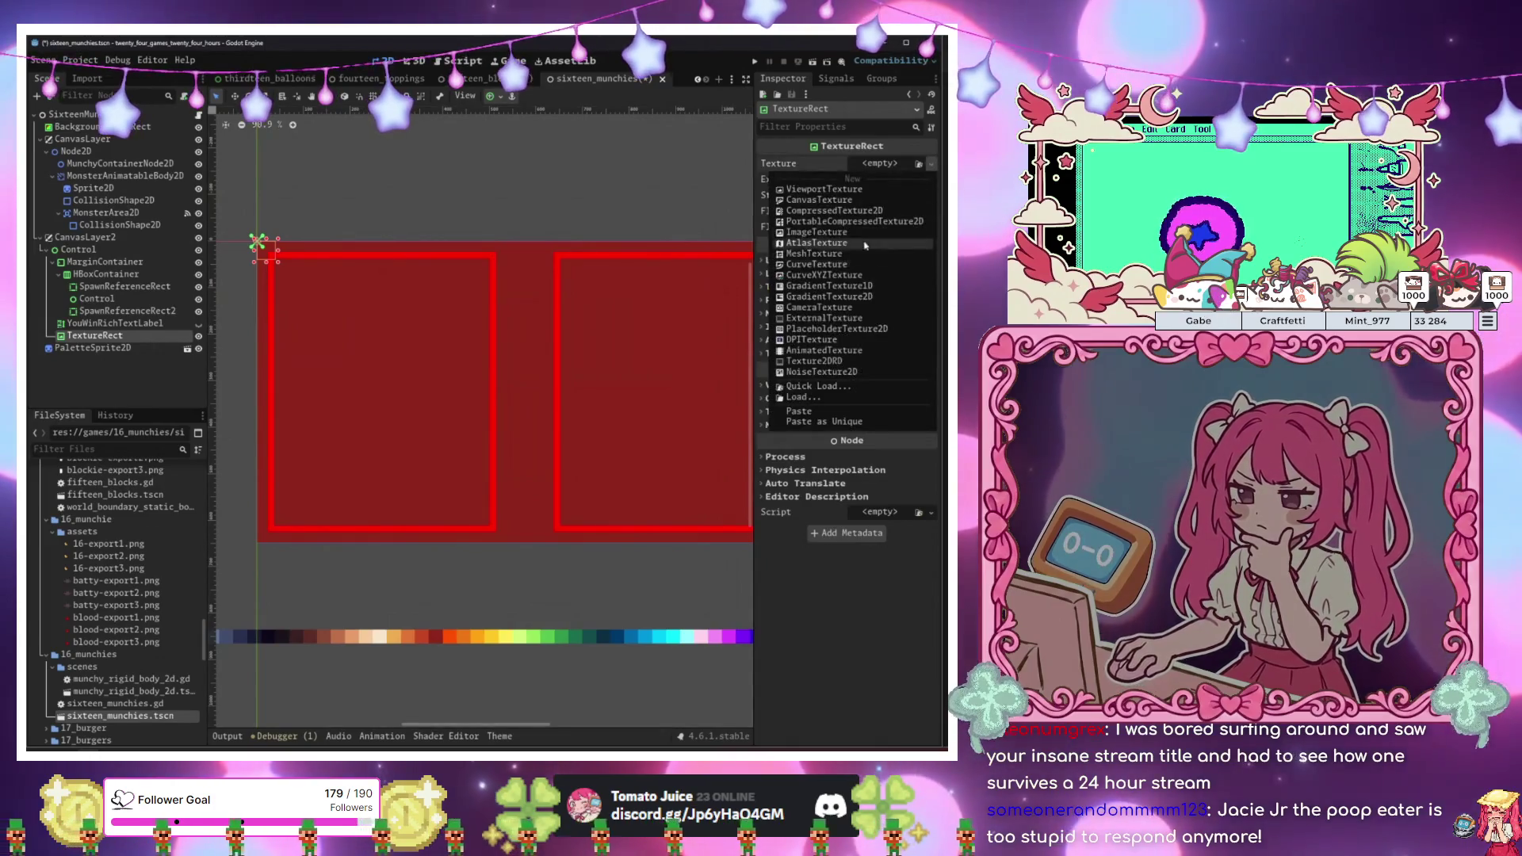
pyautogui.click(815, 350)
pyautogui.click(878, 164)
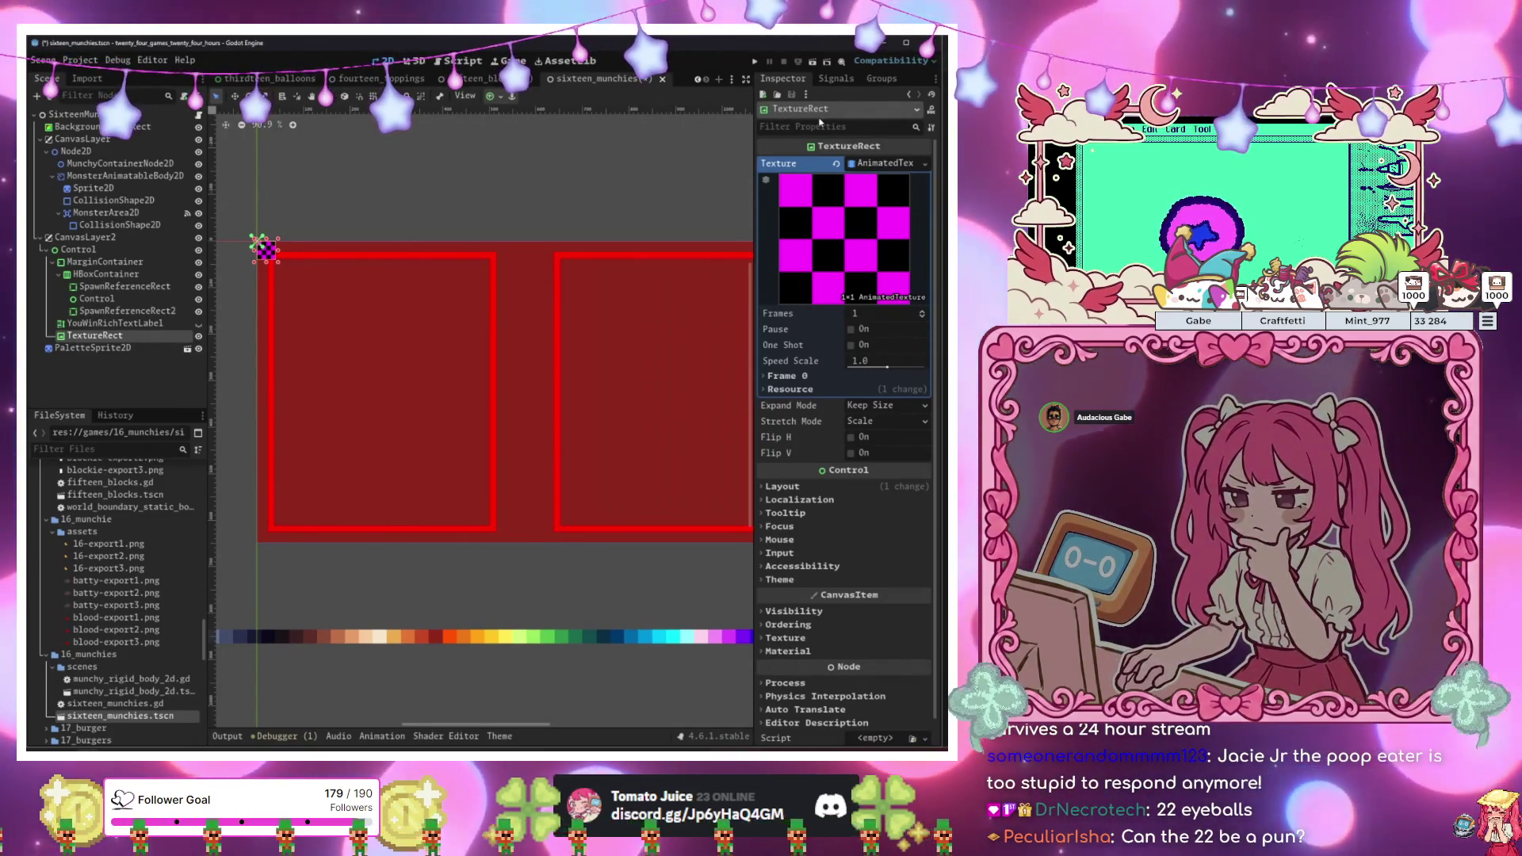
pyautogui.click(922, 311)
pyautogui.click(922, 310)
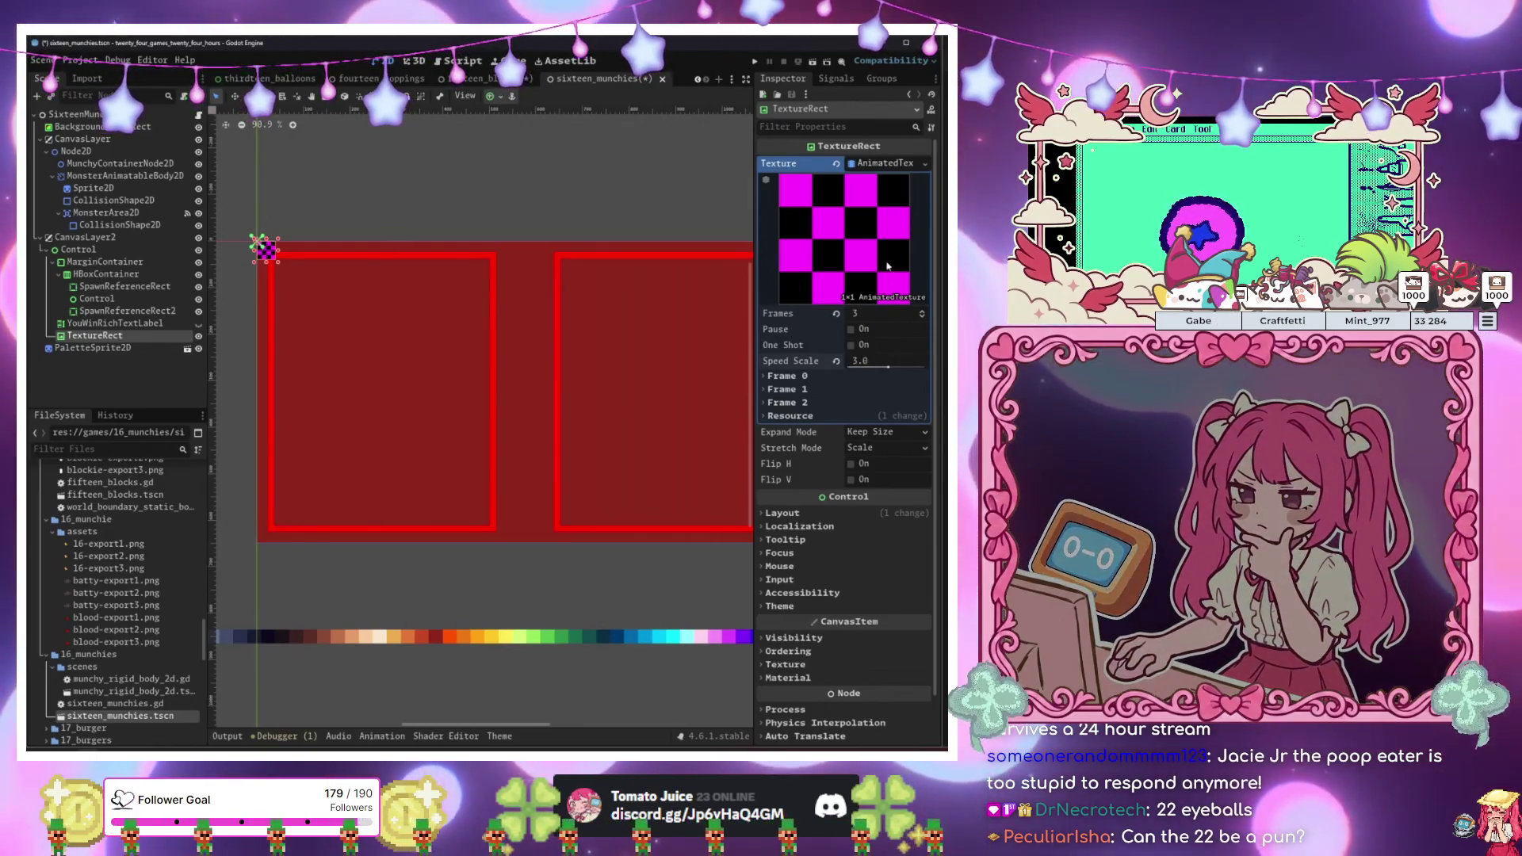
pyautogui.click(813, 378)
pyautogui.click(786, 420)
pyautogui.click(786, 465)
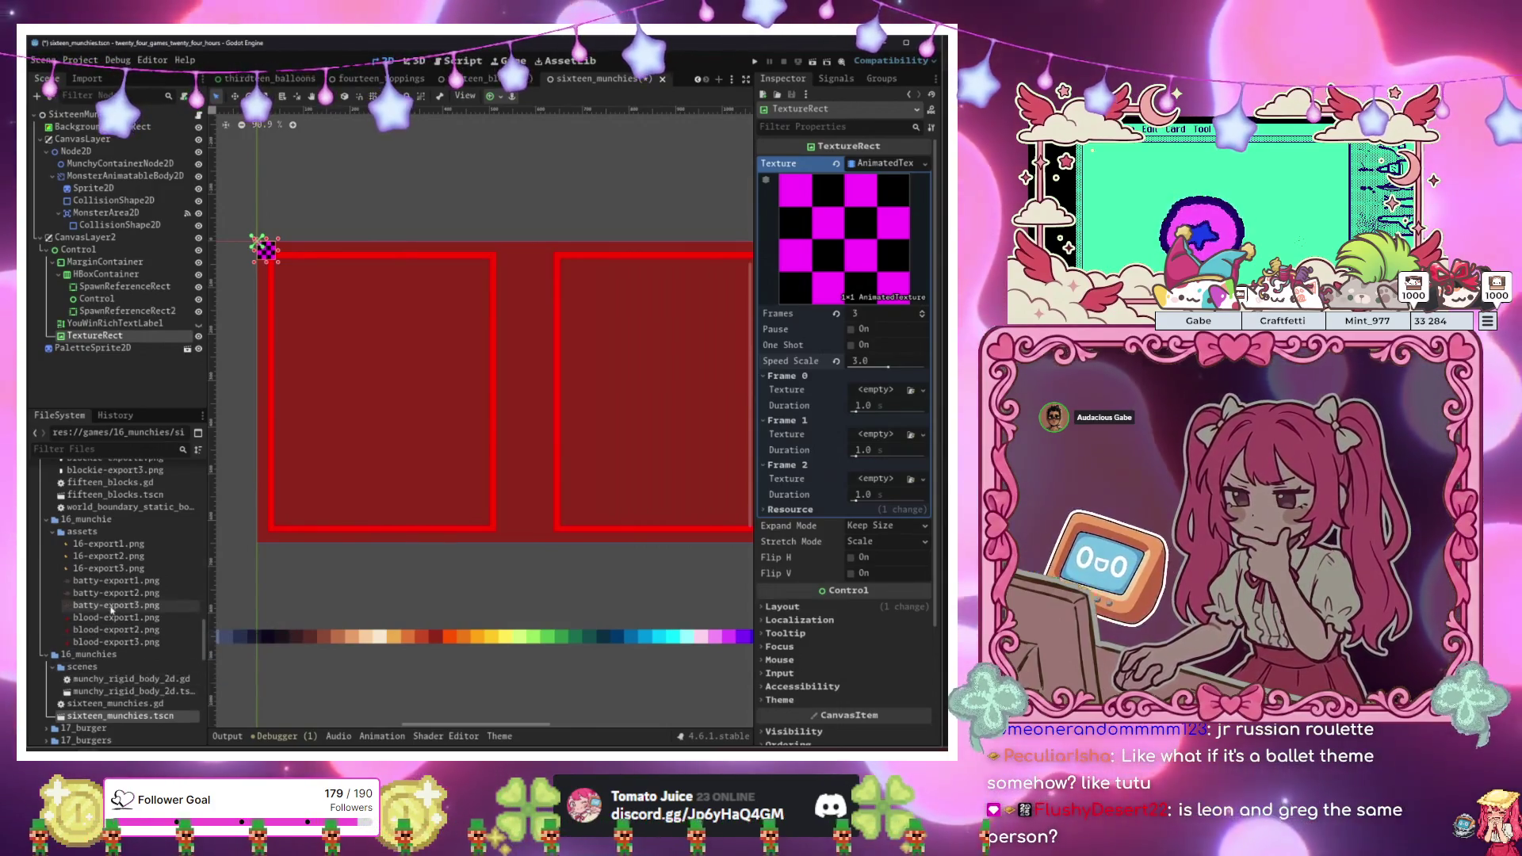
# - Assign 16-export1.png, 16-export2.png and 16-export3.png to frames 0, 1 and 2
pyautogui.moveTo(108, 543); pyautogui.dragTo(868, 397)
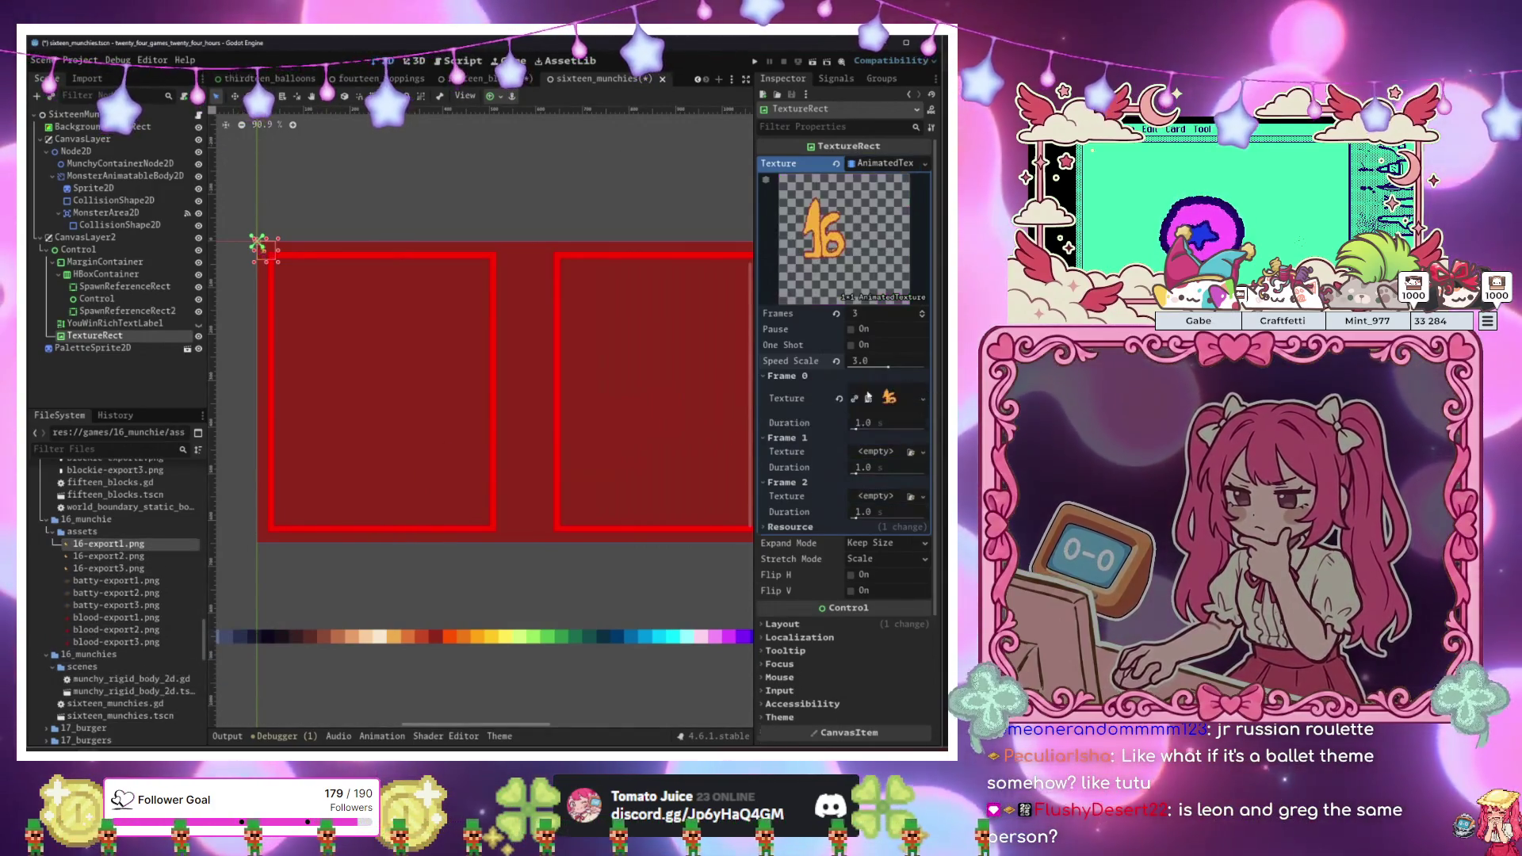
pyautogui.click(111, 557)
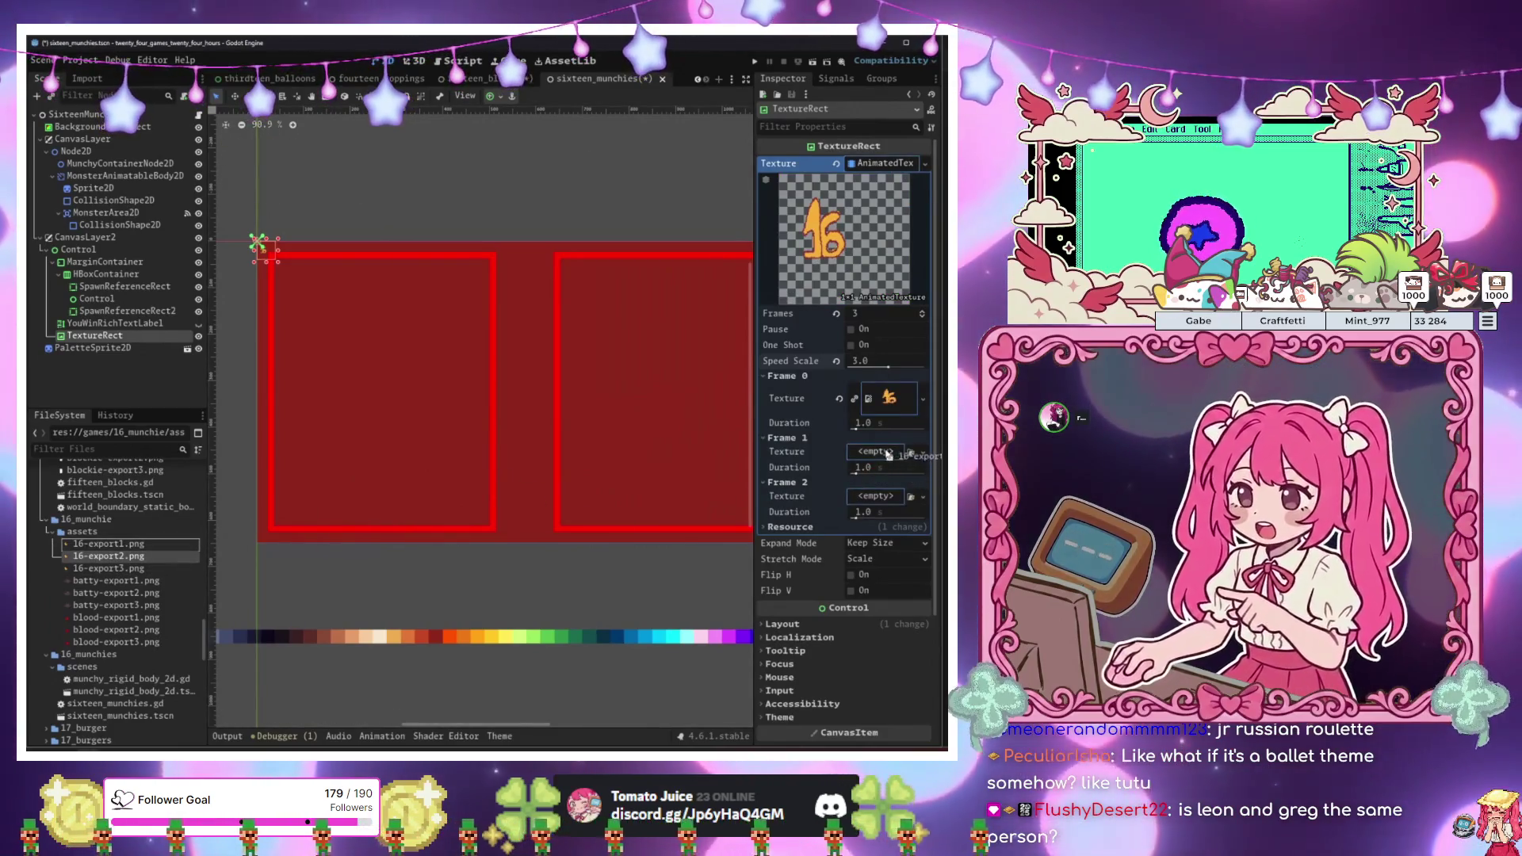
pyautogui.moveTo(889, 454); pyautogui.dragTo(887, 456)
pyautogui.moveTo(103, 568); pyautogui.dragTo(261, 552)
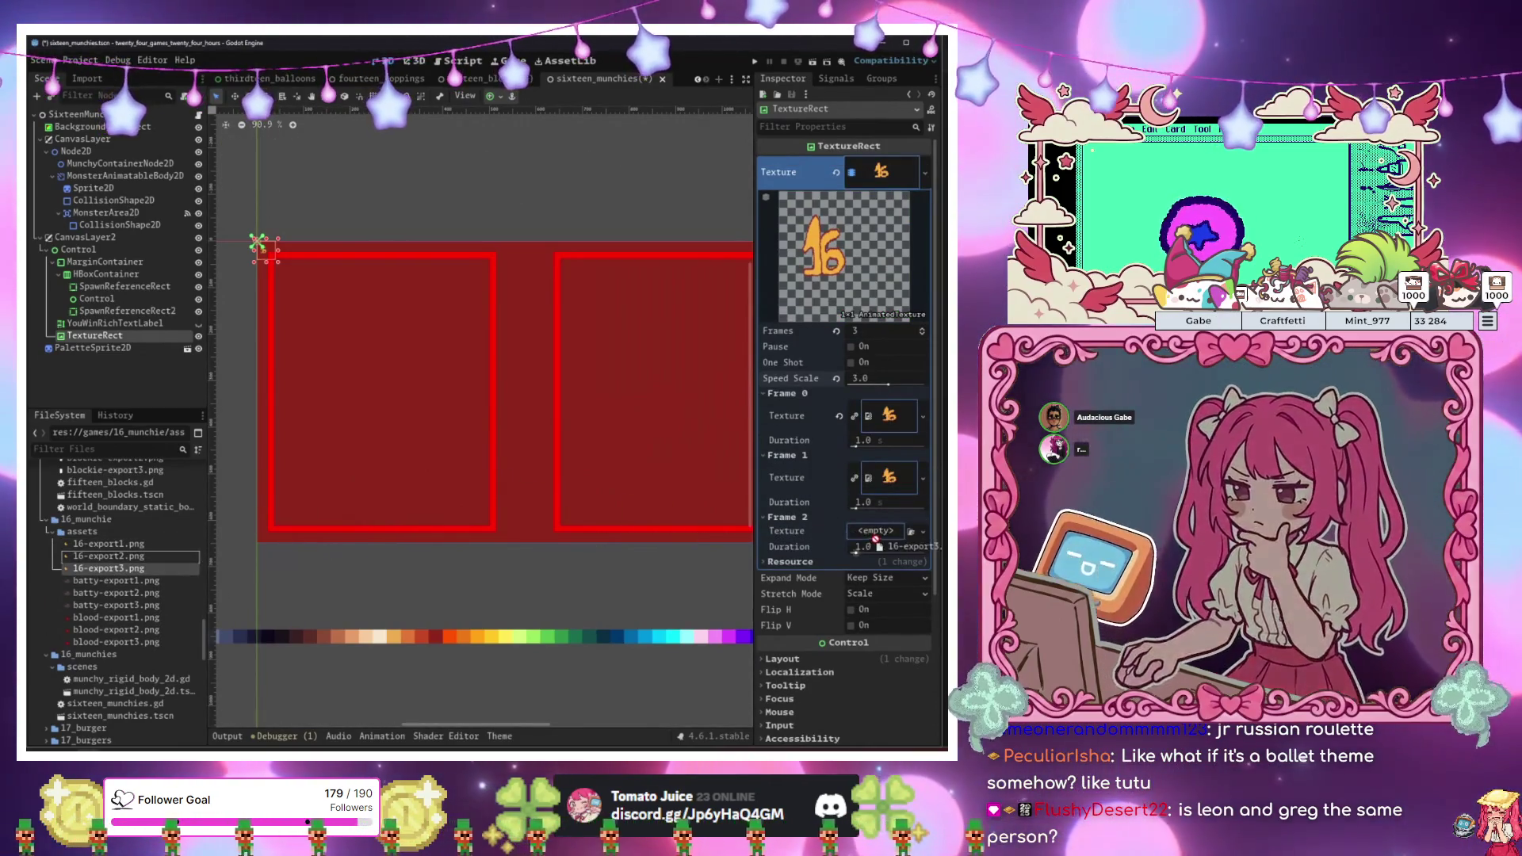
pyautogui.moveTo(875, 539); pyautogui.dragTo(873, 538)
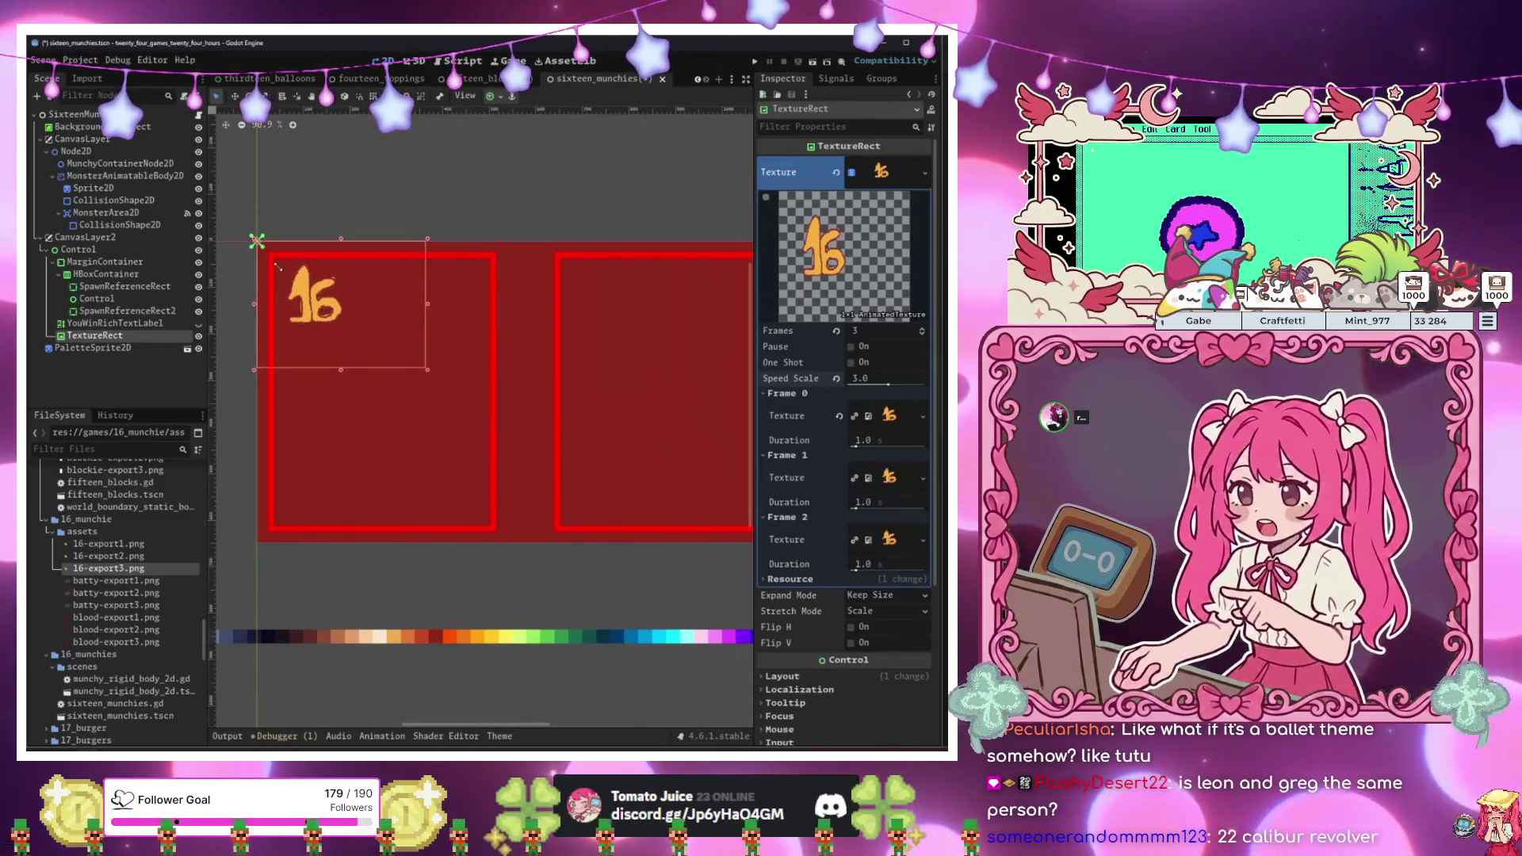
# - Expand the 17_burgers folder in the FileSystem dock
pyautogui.scroll(-10, 337, 378)
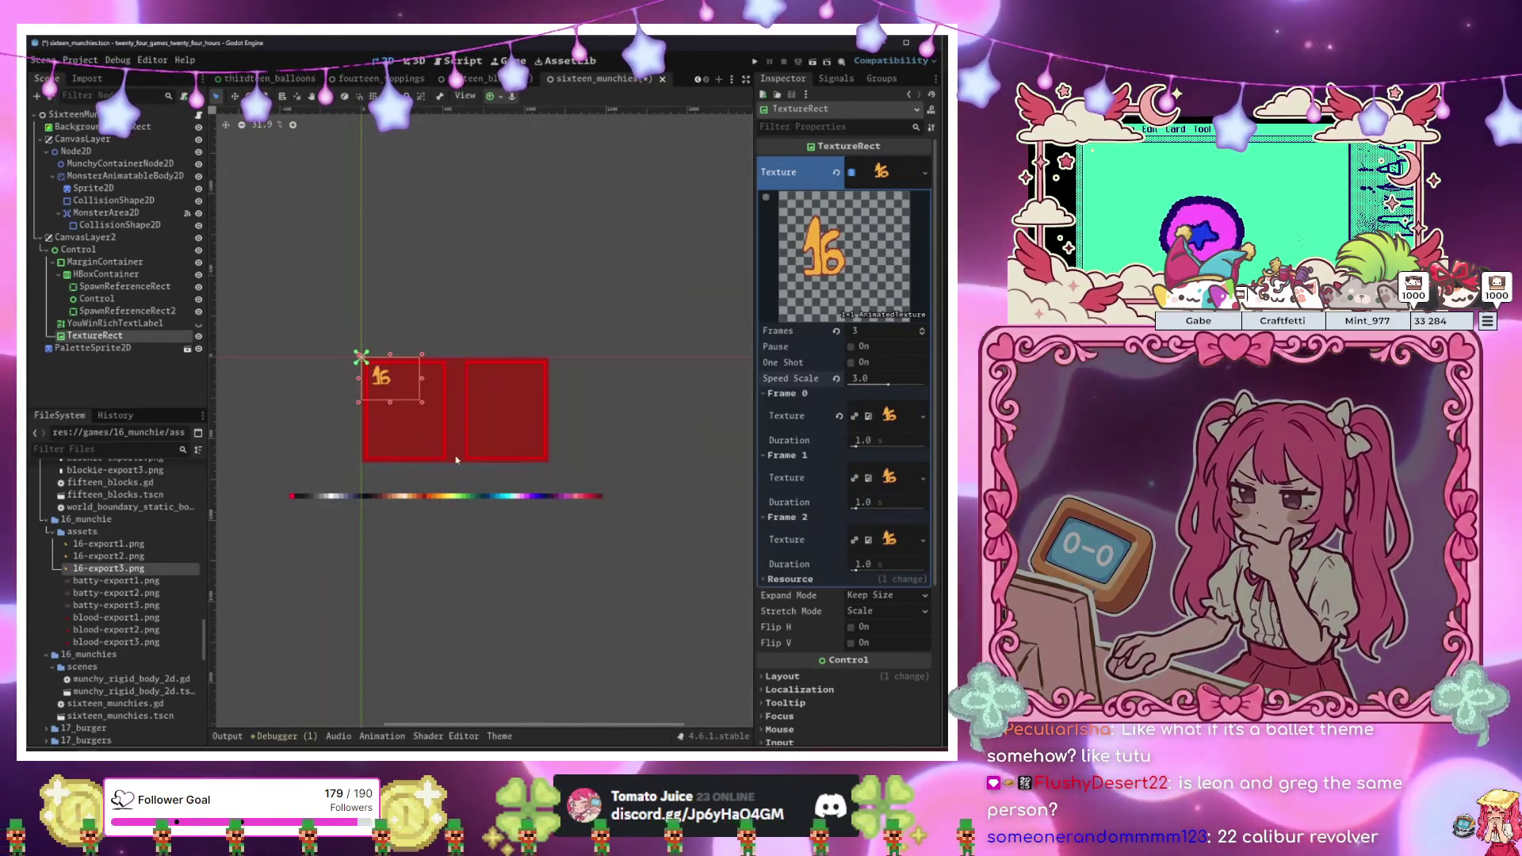
pyautogui.scroll(7, 452, 456)
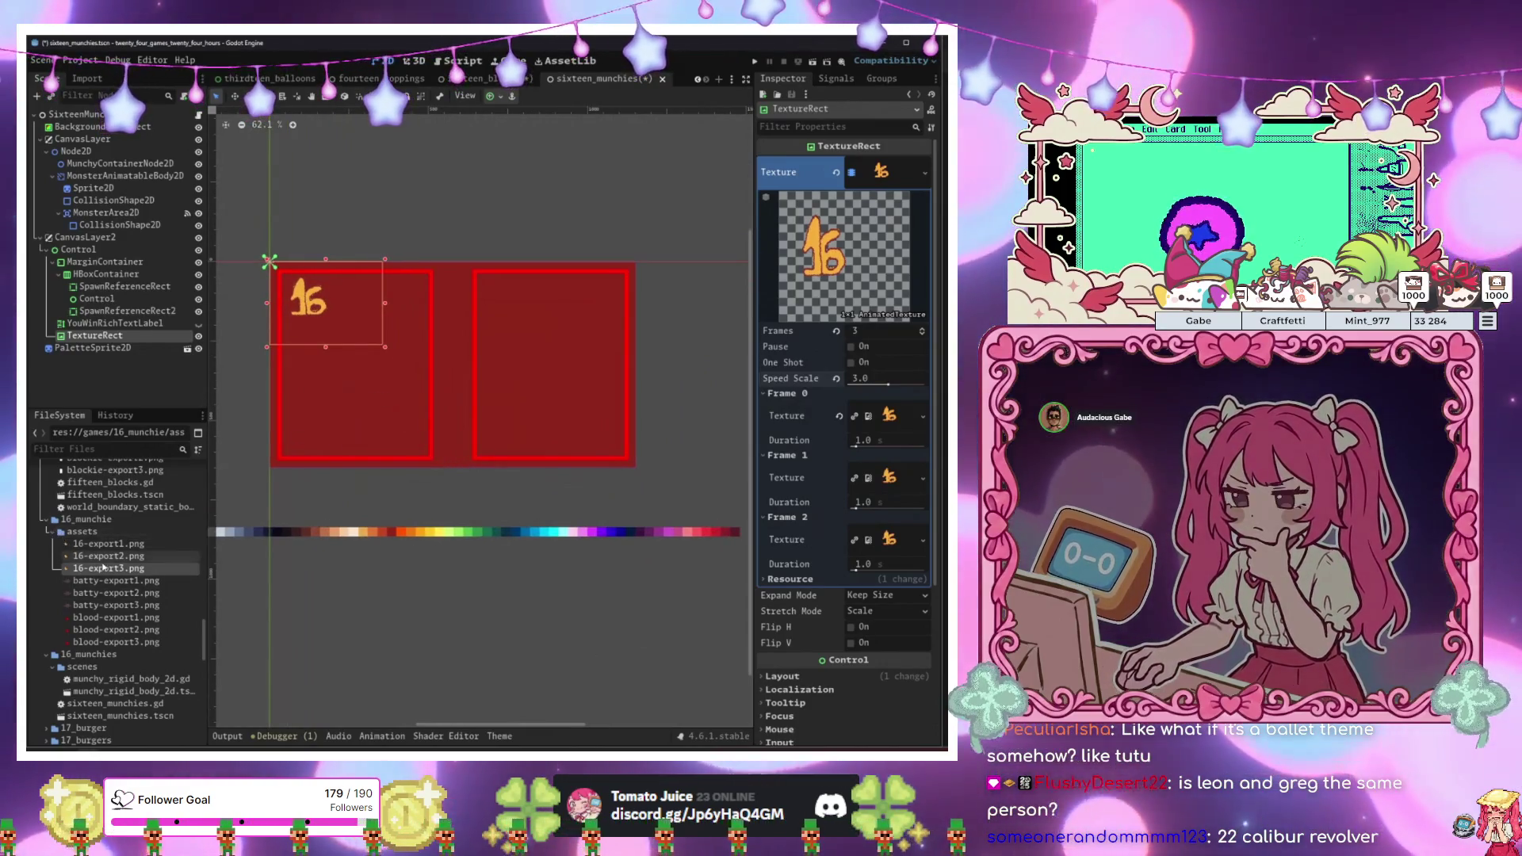
pyautogui.scroll(-5, 106, 600)
pyautogui.scroll(-2, 105, 600)
pyautogui.click(46, 532)
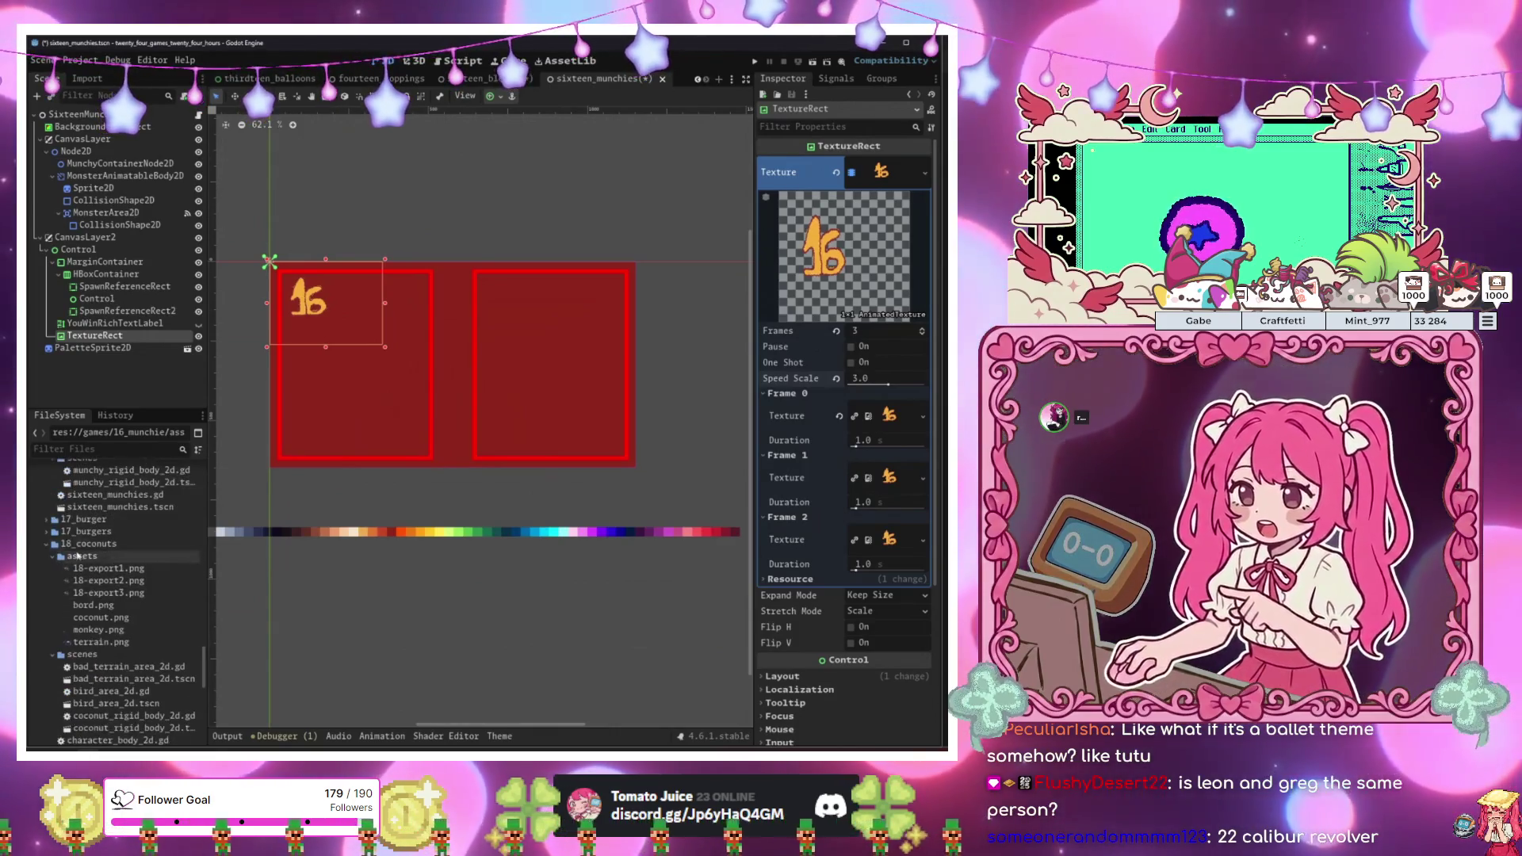
# - Open the seventeen_burgers scene from the 17_burger folder and add a TextureRect node
pyautogui.click(48, 519)
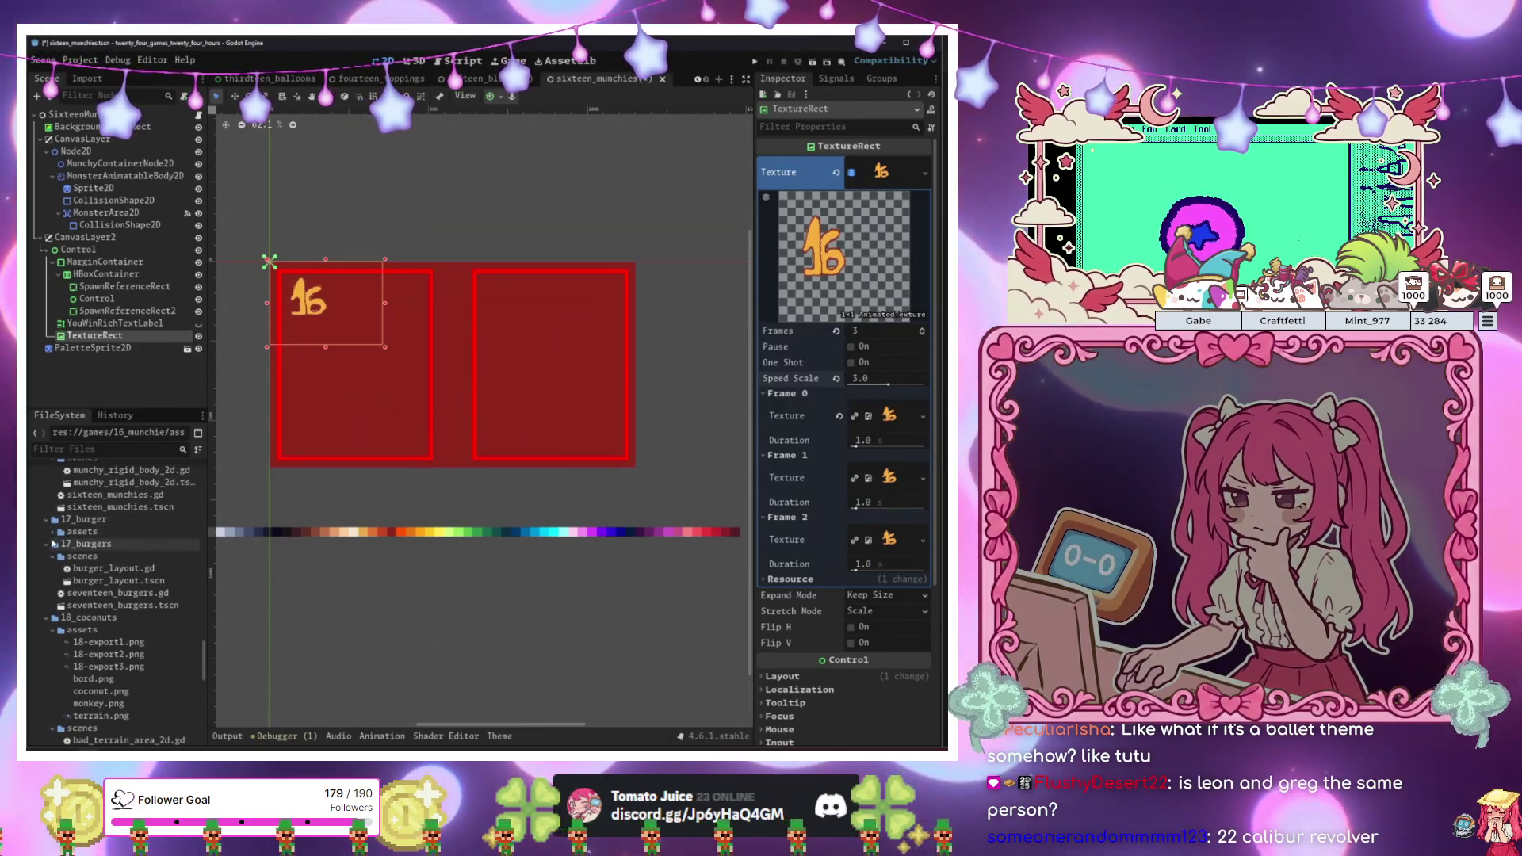
pyautogui.click(52, 532)
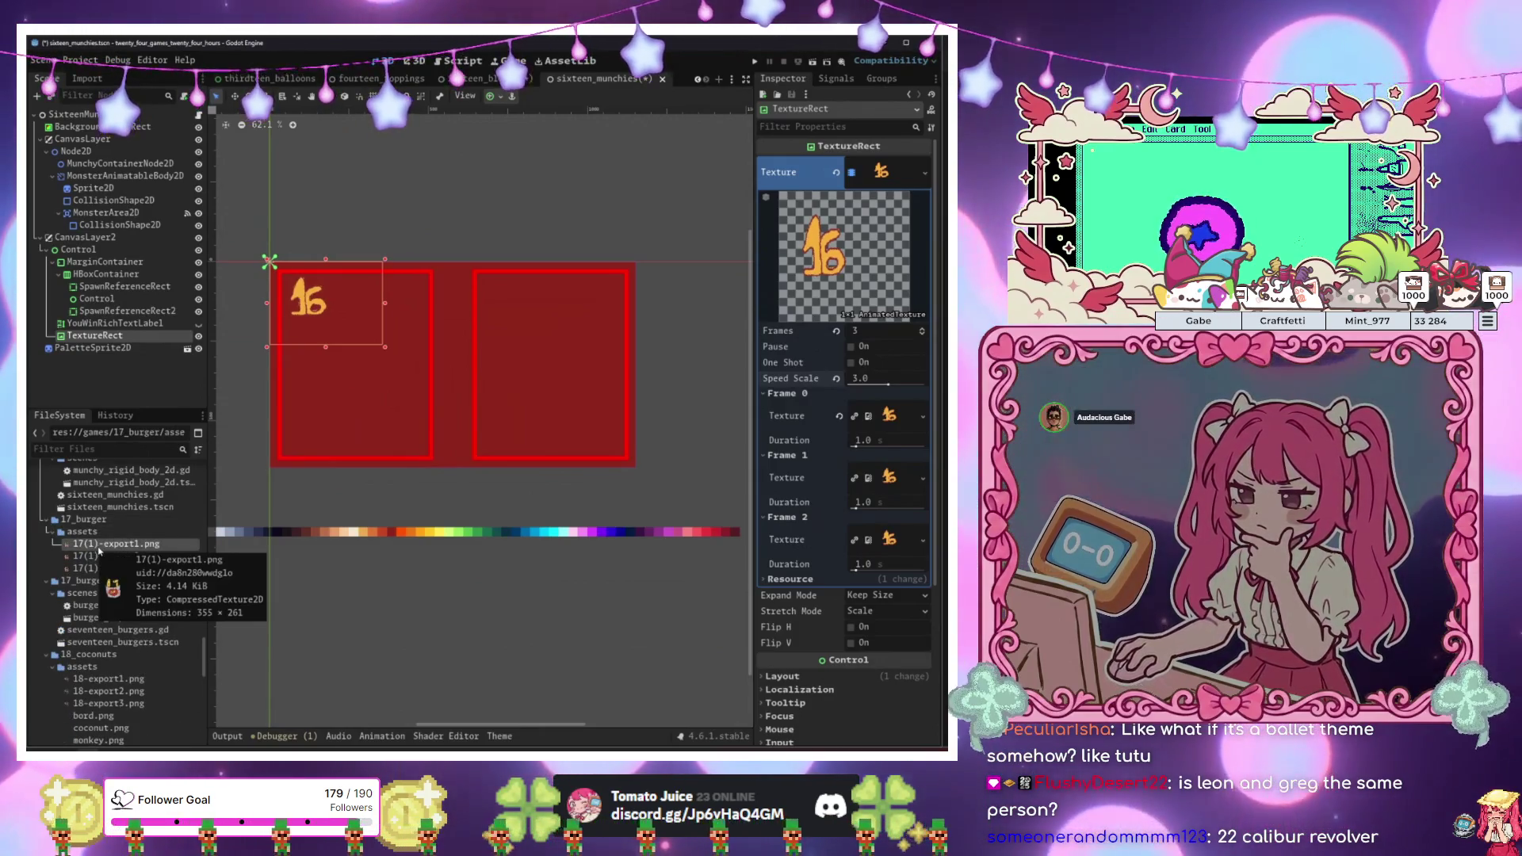
pyautogui.doubleClick(105, 643)
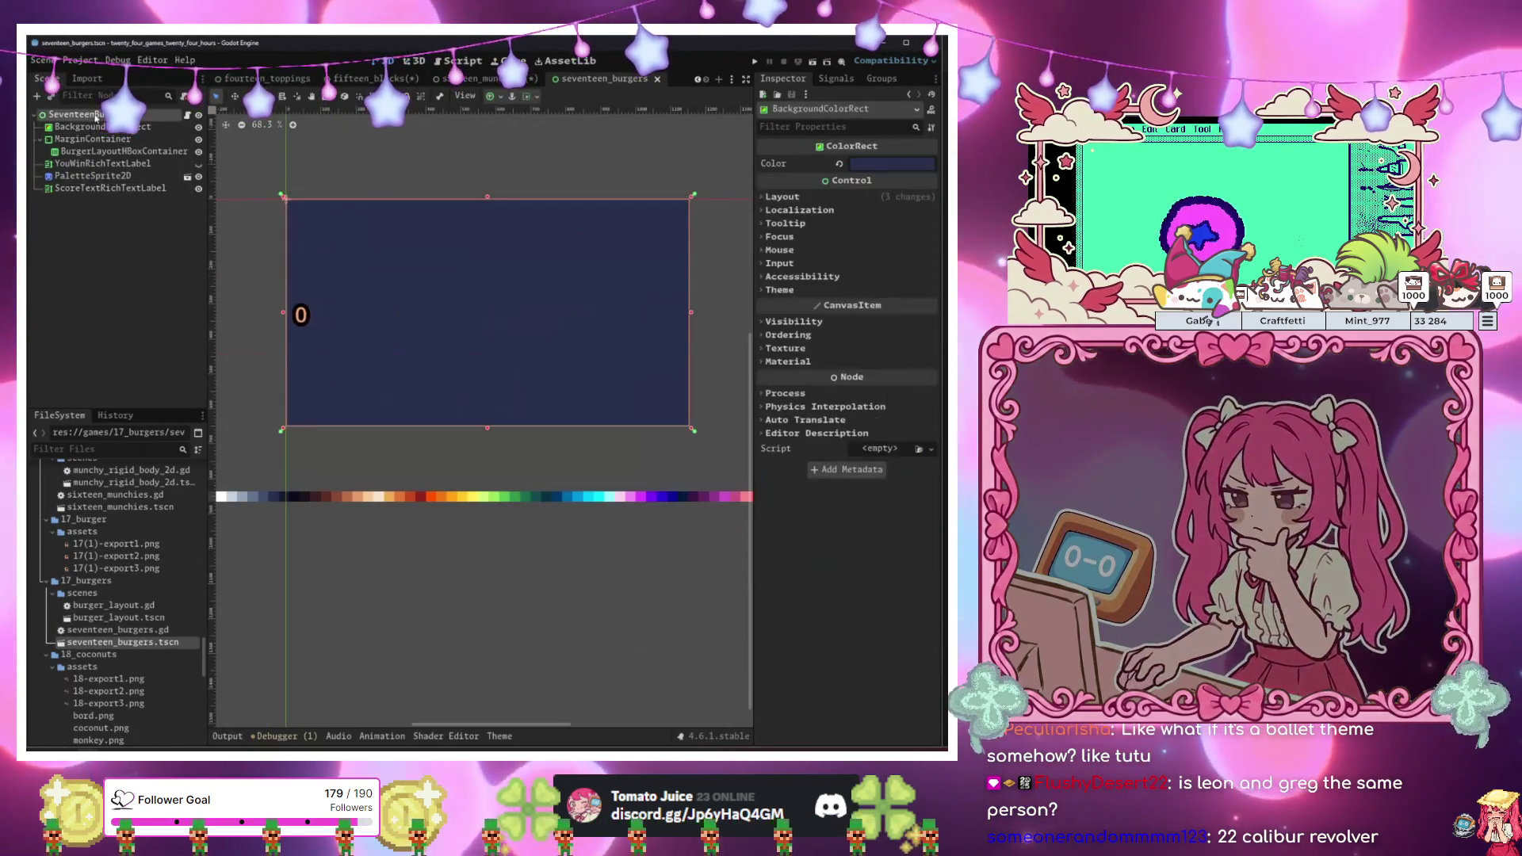
pyautogui.hotkey('ctrl', 'a')
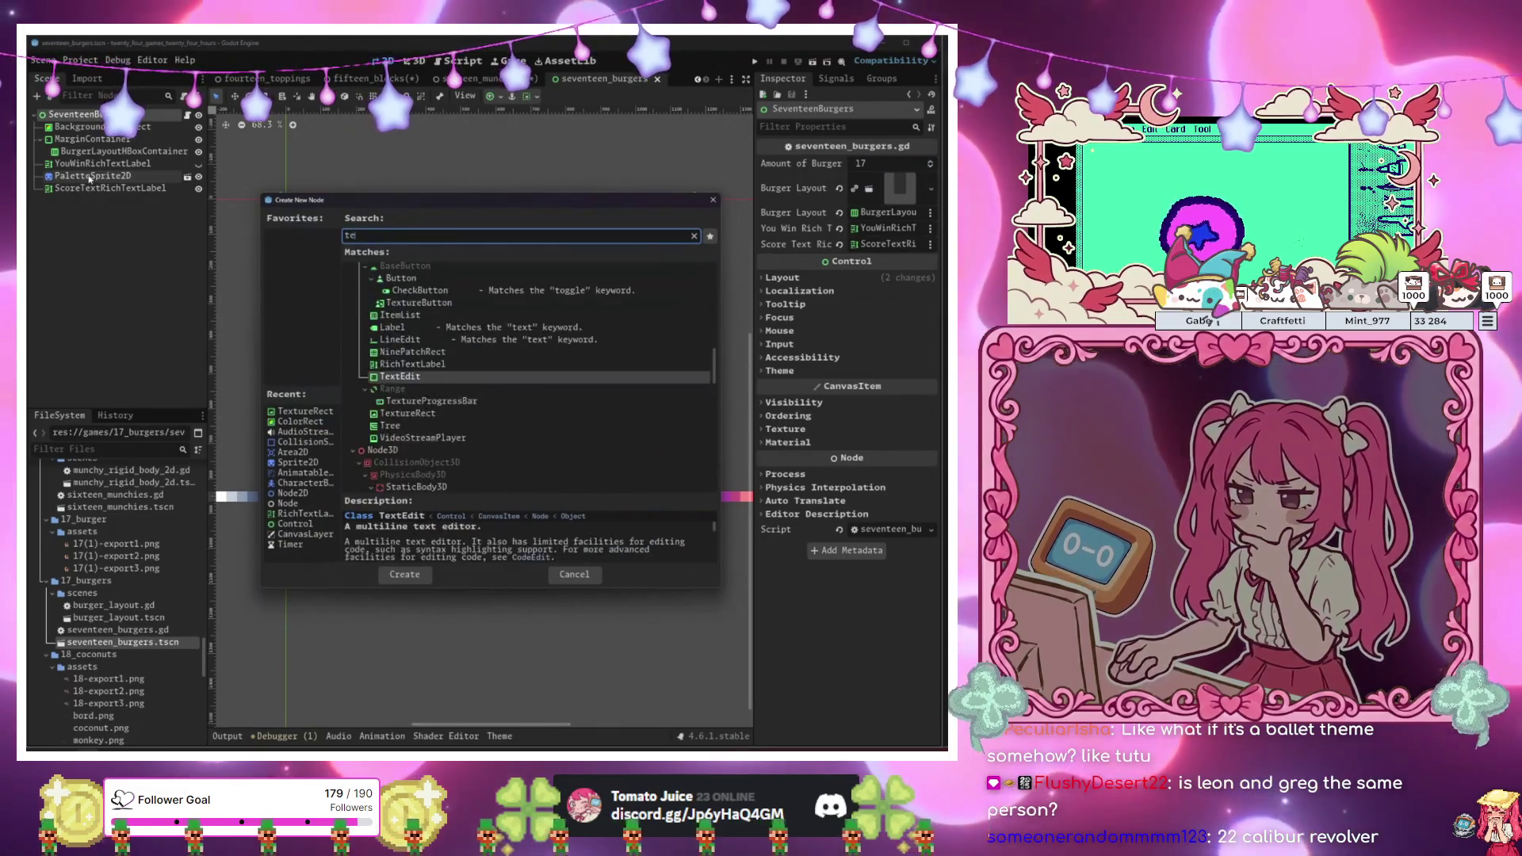
pyautogui.press('Return')
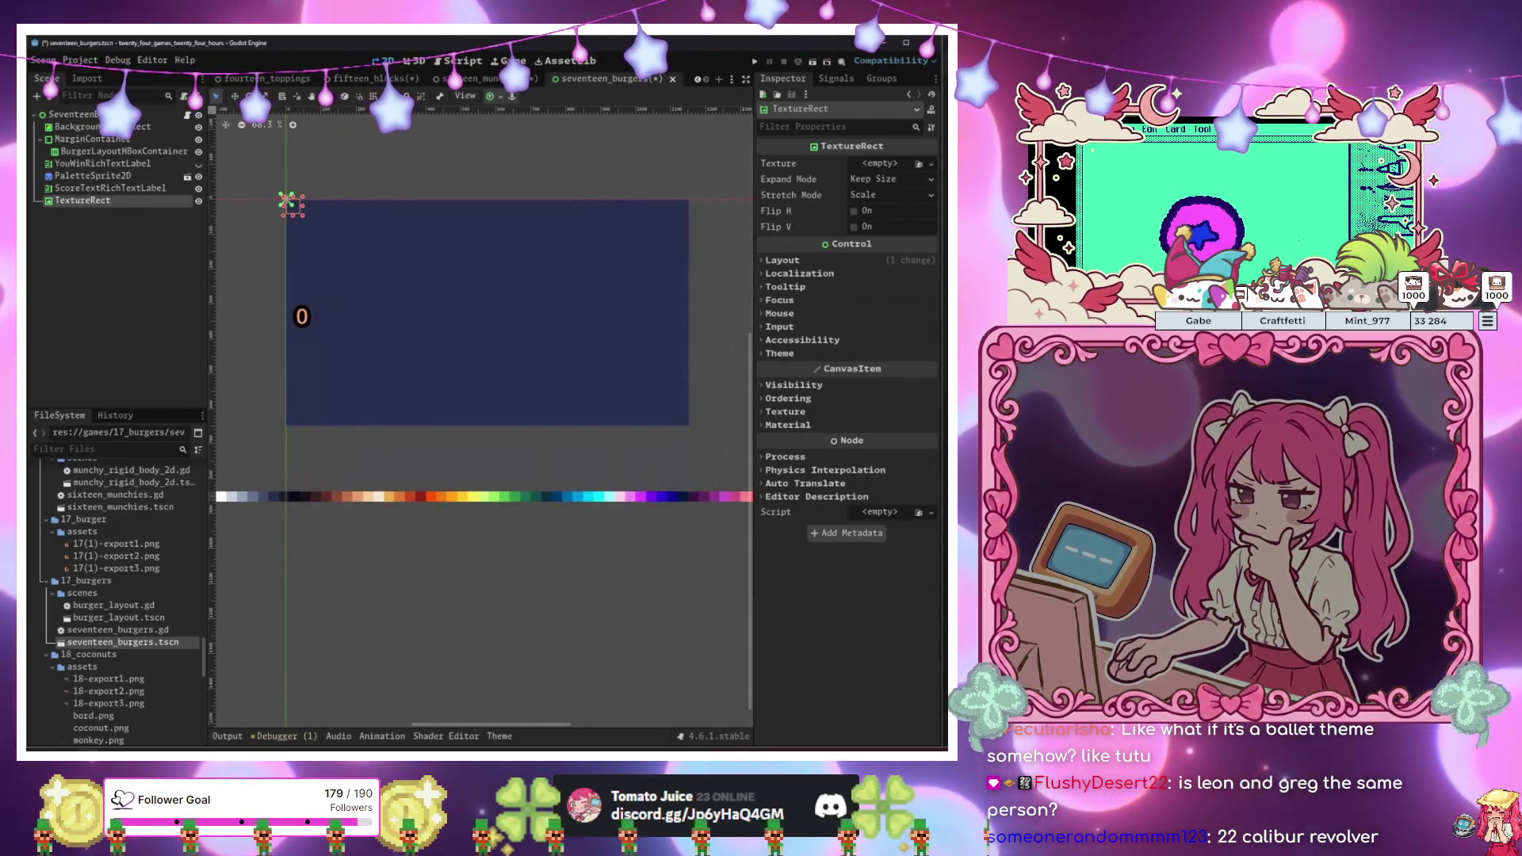
# - Give the TextureRect a new AnimatedTexture with 3 frames and expand Frames 0–2
pyautogui.click(933, 165)
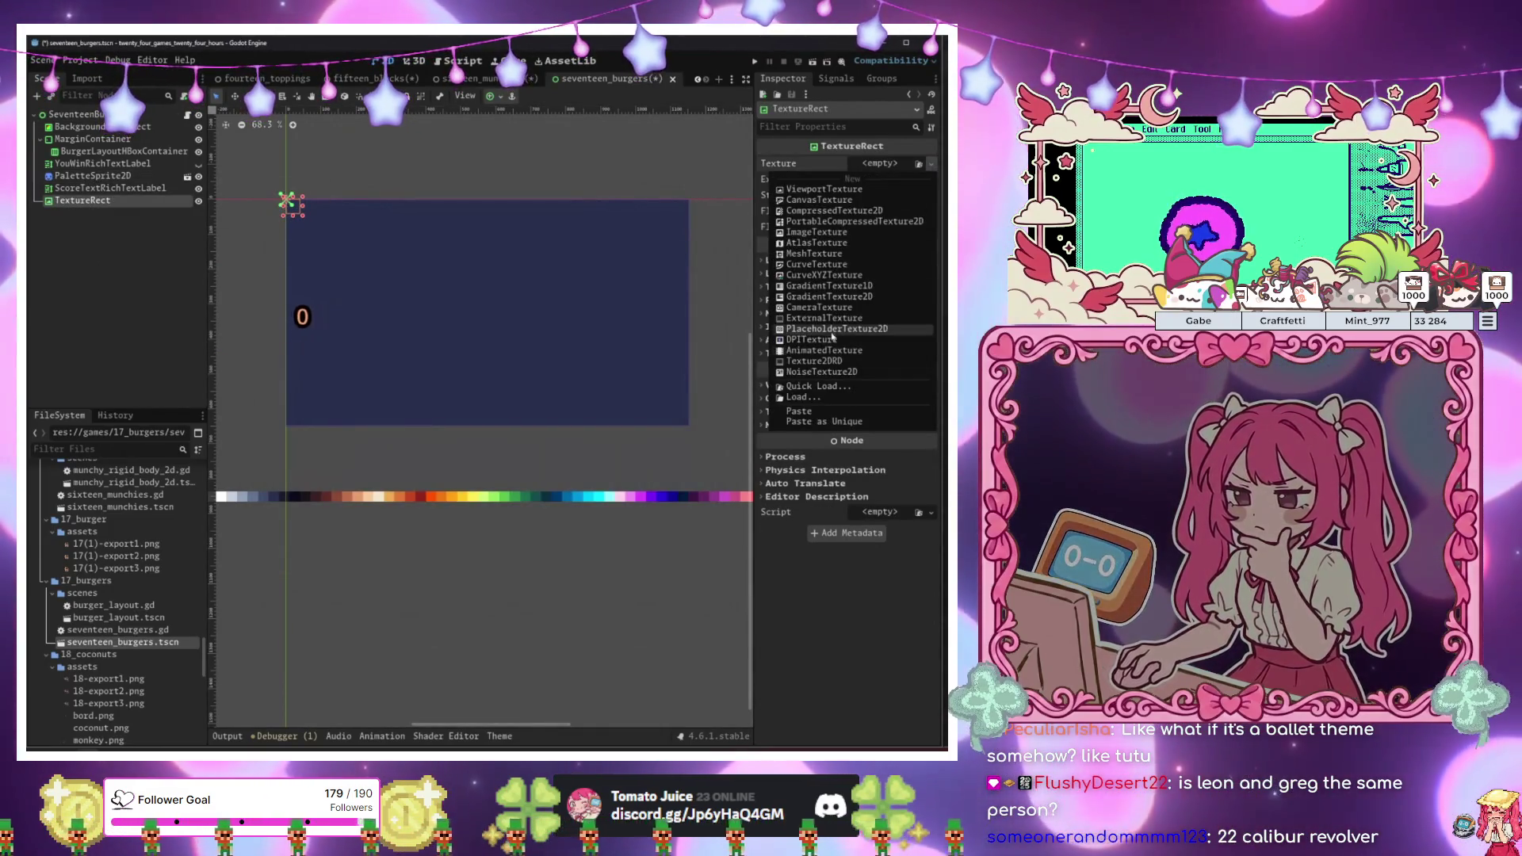
pyautogui.click(825, 243)
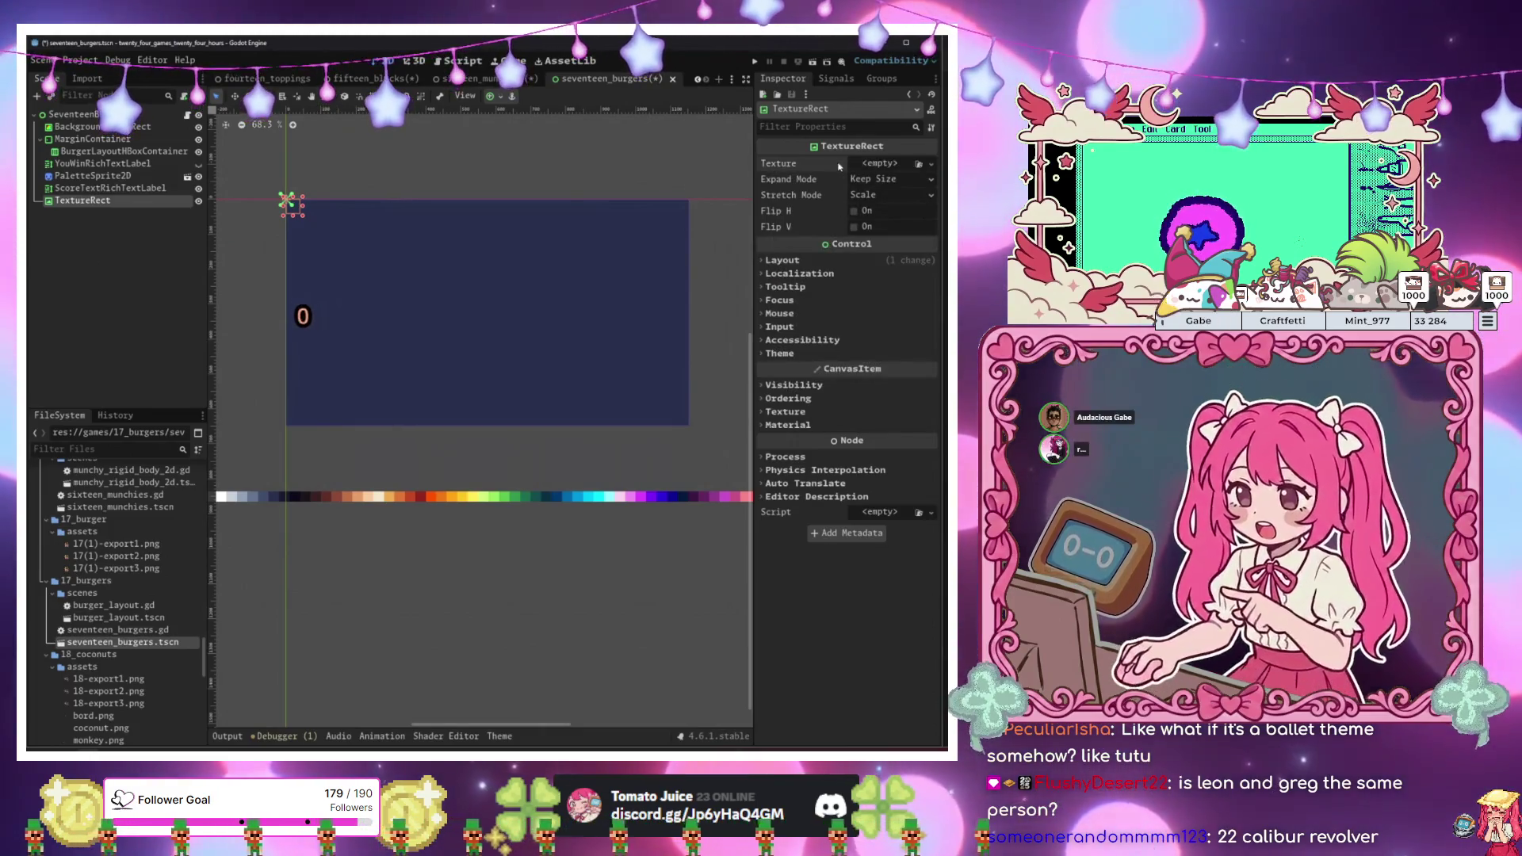
pyautogui.click(845, 165)
pyautogui.click(801, 350)
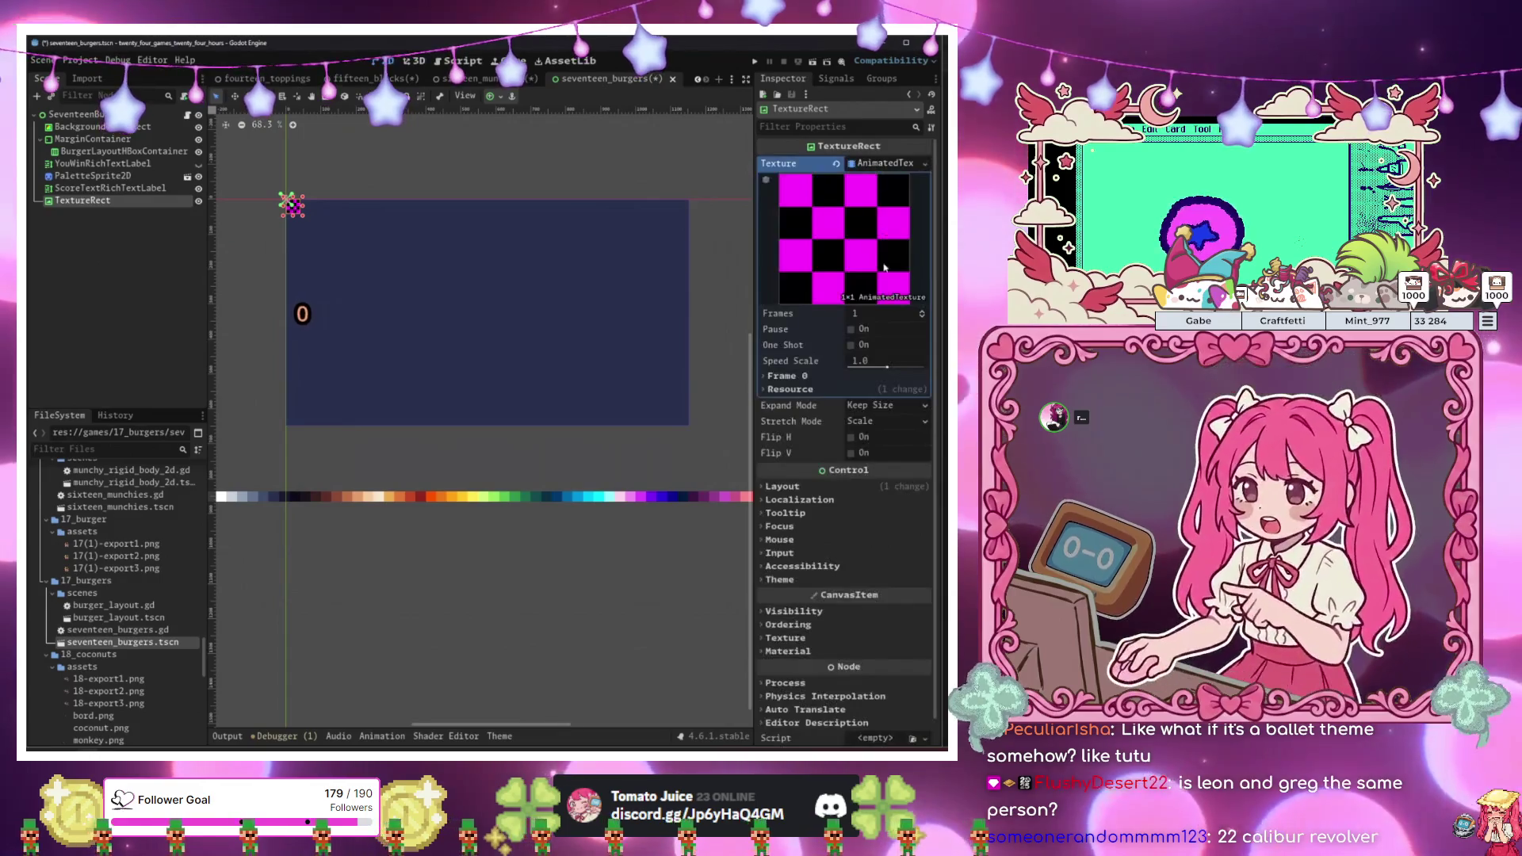
pyautogui.click(921, 312)
pyautogui.click(921, 312)
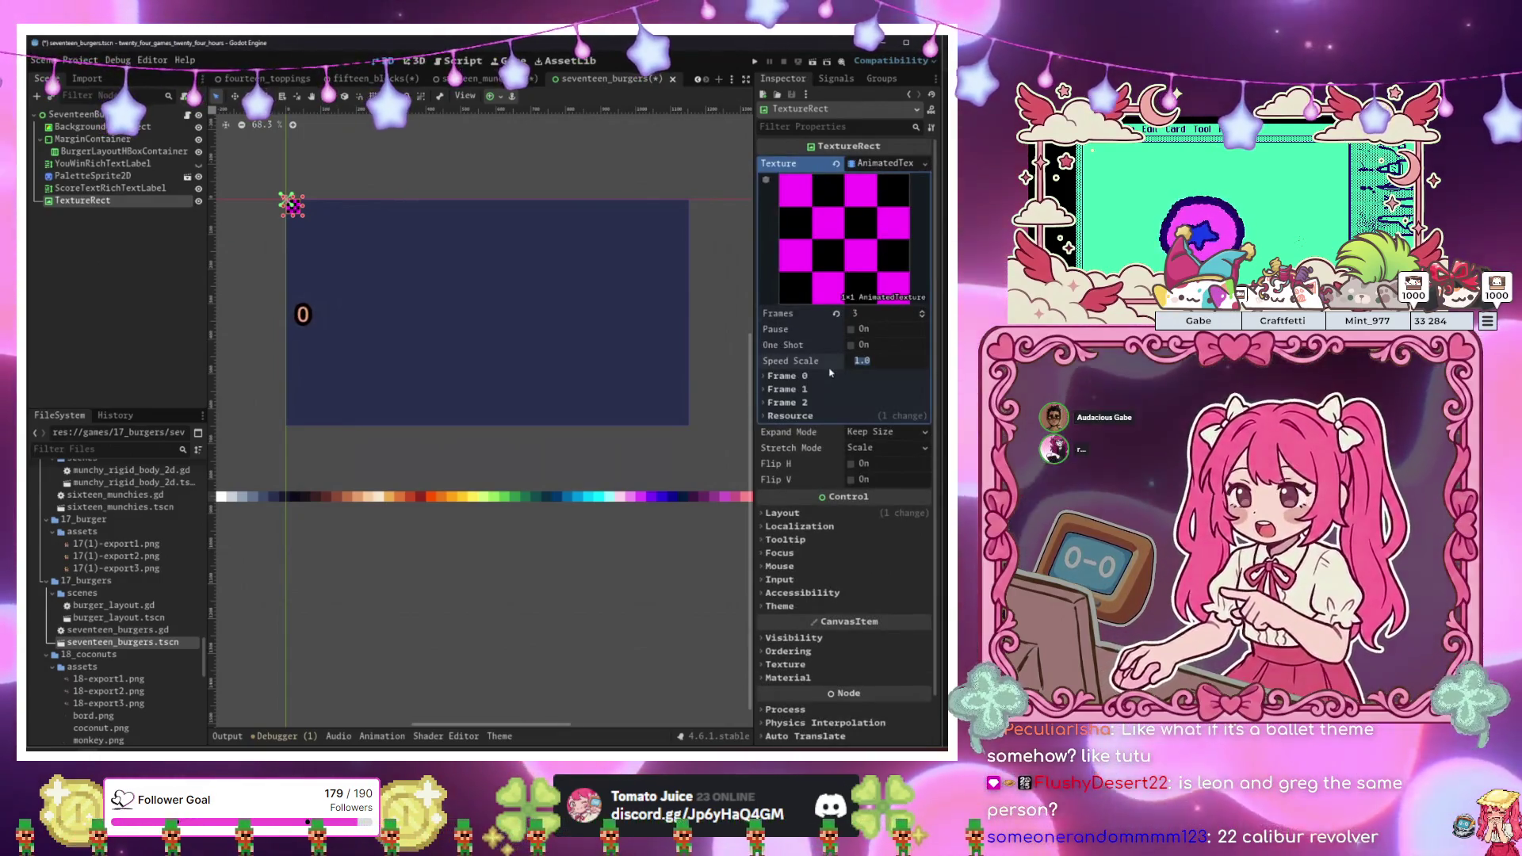
pyautogui.write('3')
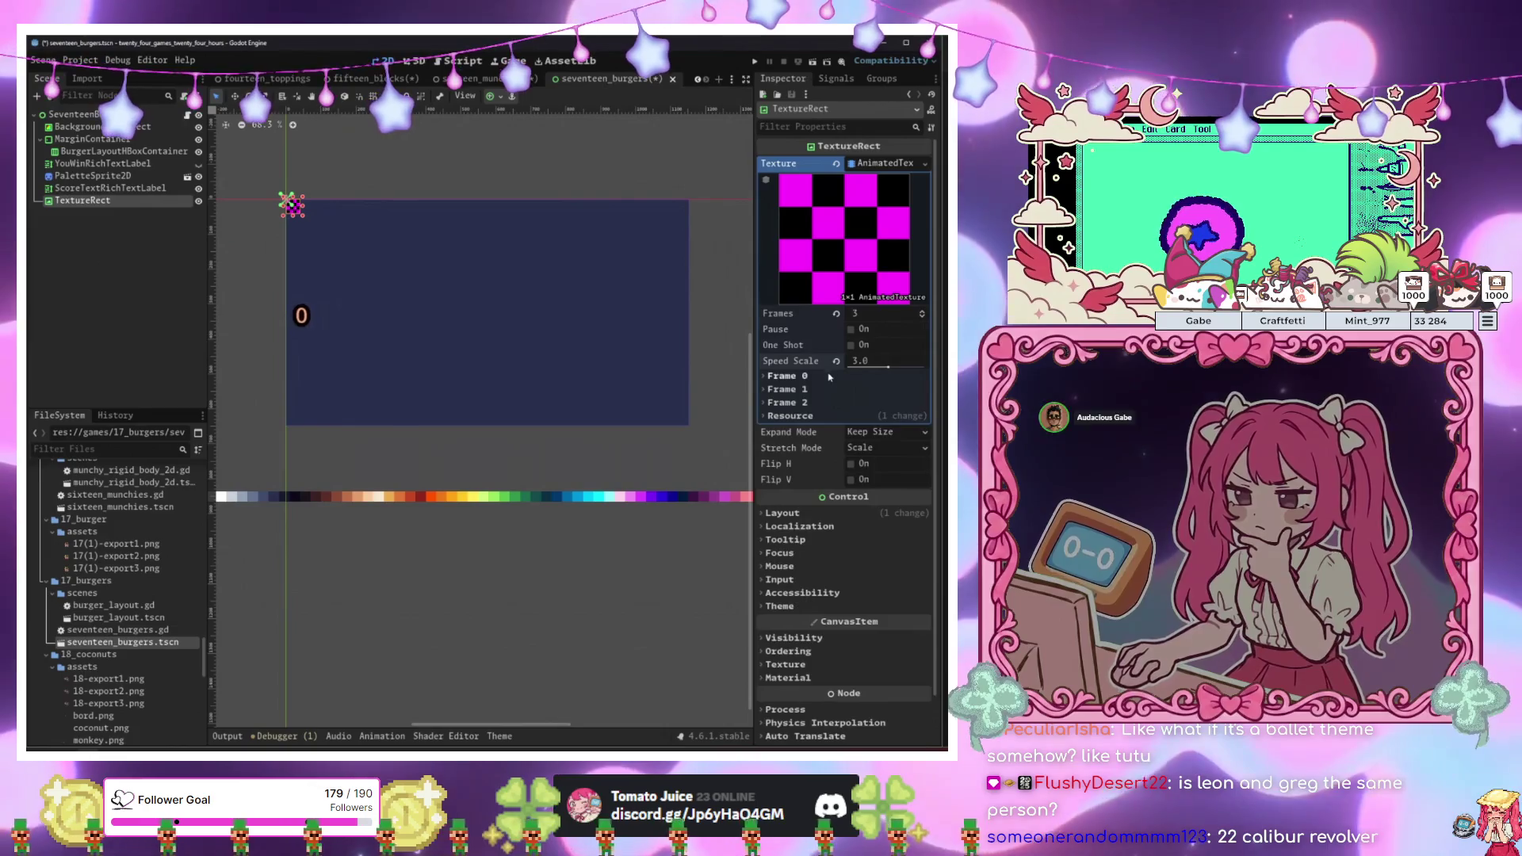
pyautogui.click(829, 375)
pyautogui.click(817, 421)
pyautogui.click(781, 465)
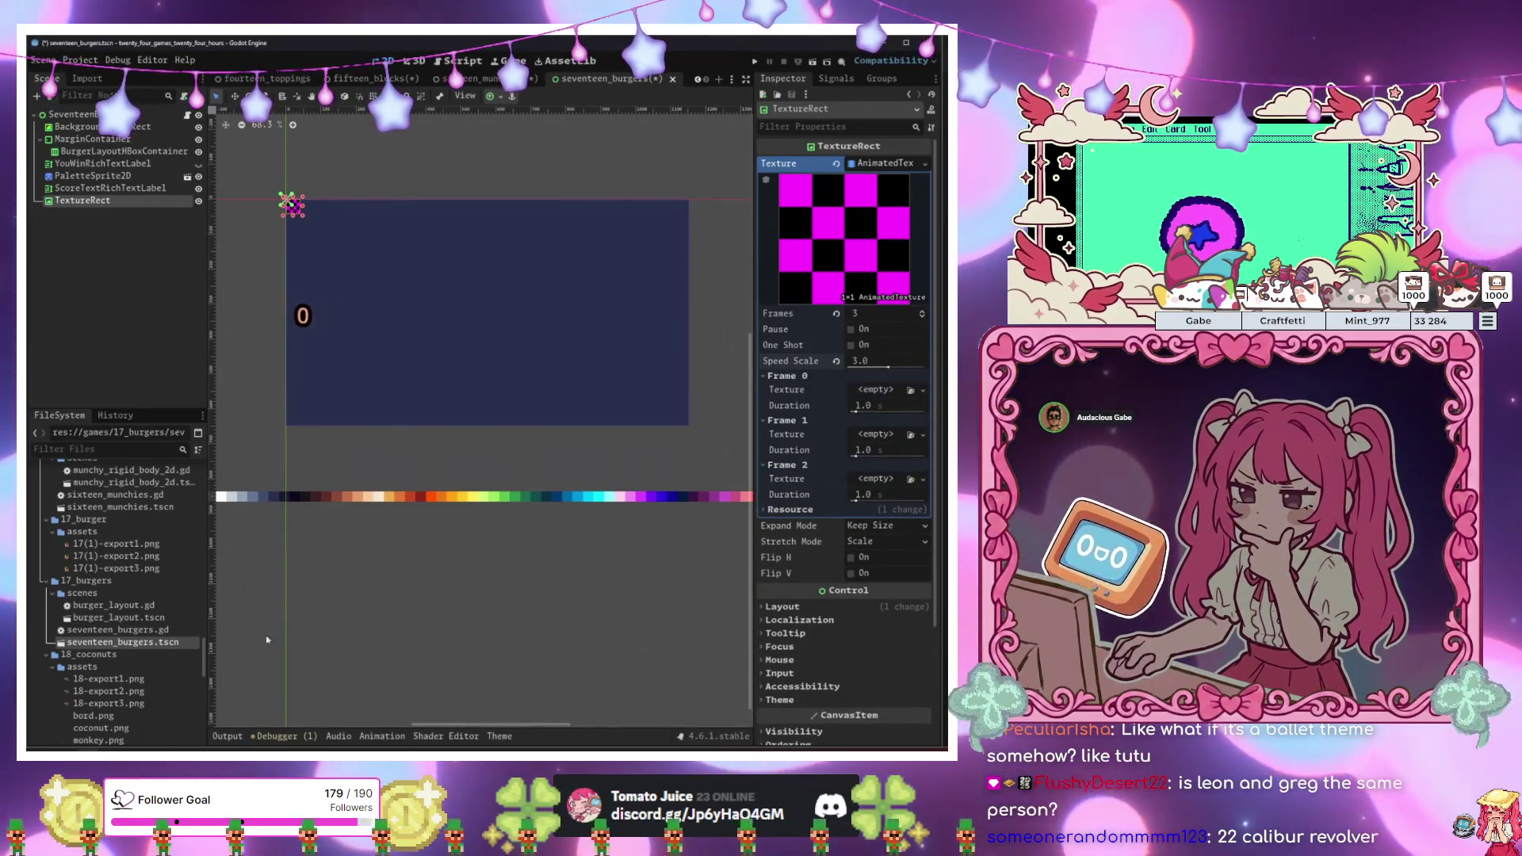
# - Assign 17(1)-export1.png, 17(1)-export2.png and 17(1)-export3.png to Frames 0, 1 and 2
pyautogui.moveTo(115, 544)
pyautogui.mouseDown()
pyautogui.moveTo(838, 388)
pyautogui.moveTo(150, 607)
pyautogui.mouseUp()
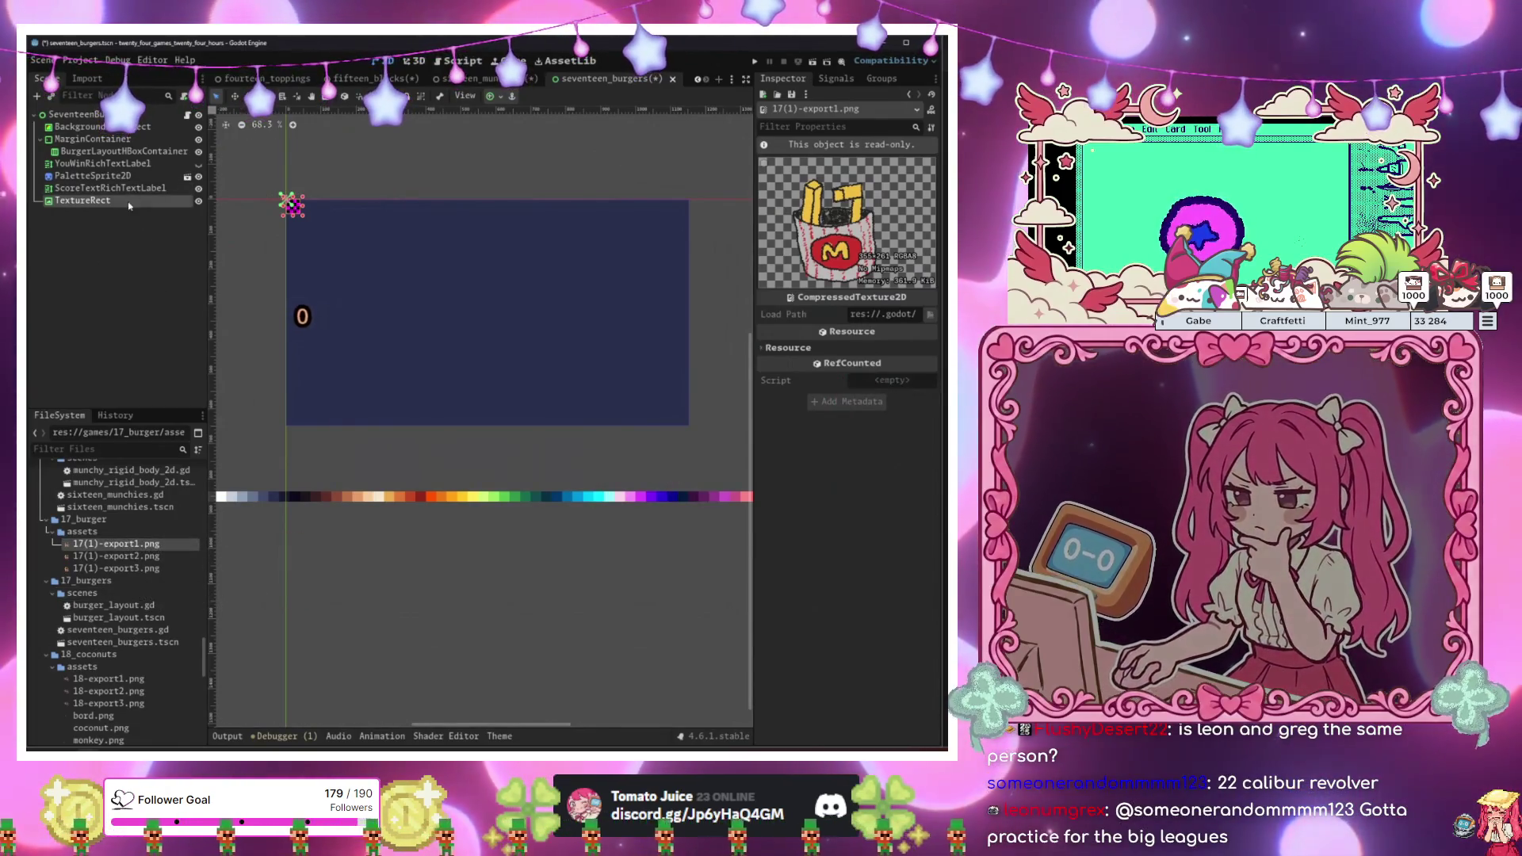
pyautogui.click(129, 203)
pyautogui.moveTo(870, 394); pyautogui.dragTo(872, 394)
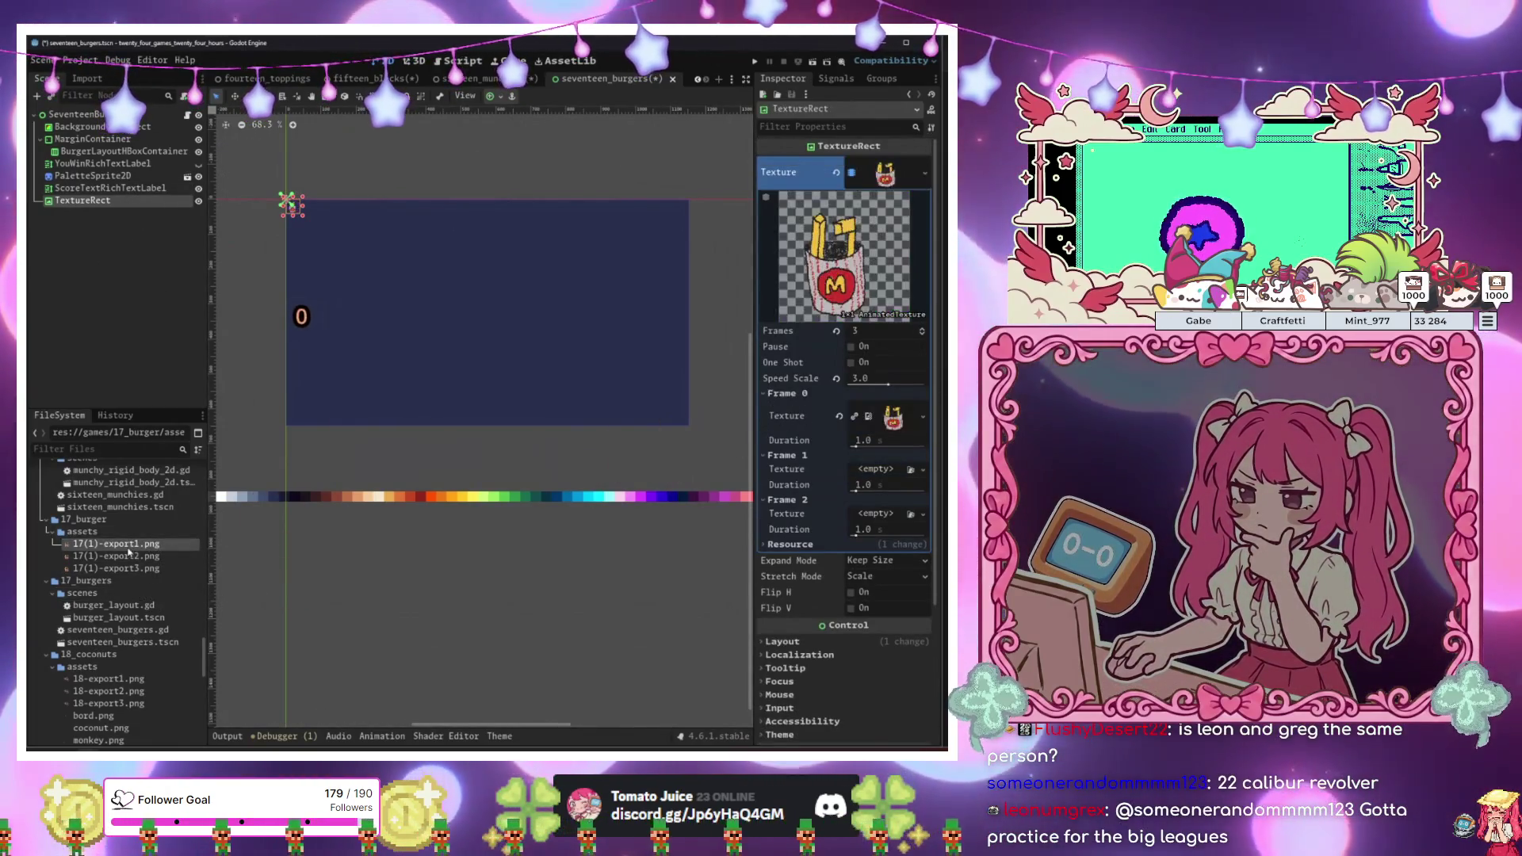
pyautogui.moveTo(125, 561); pyautogui.dragTo(876, 470)
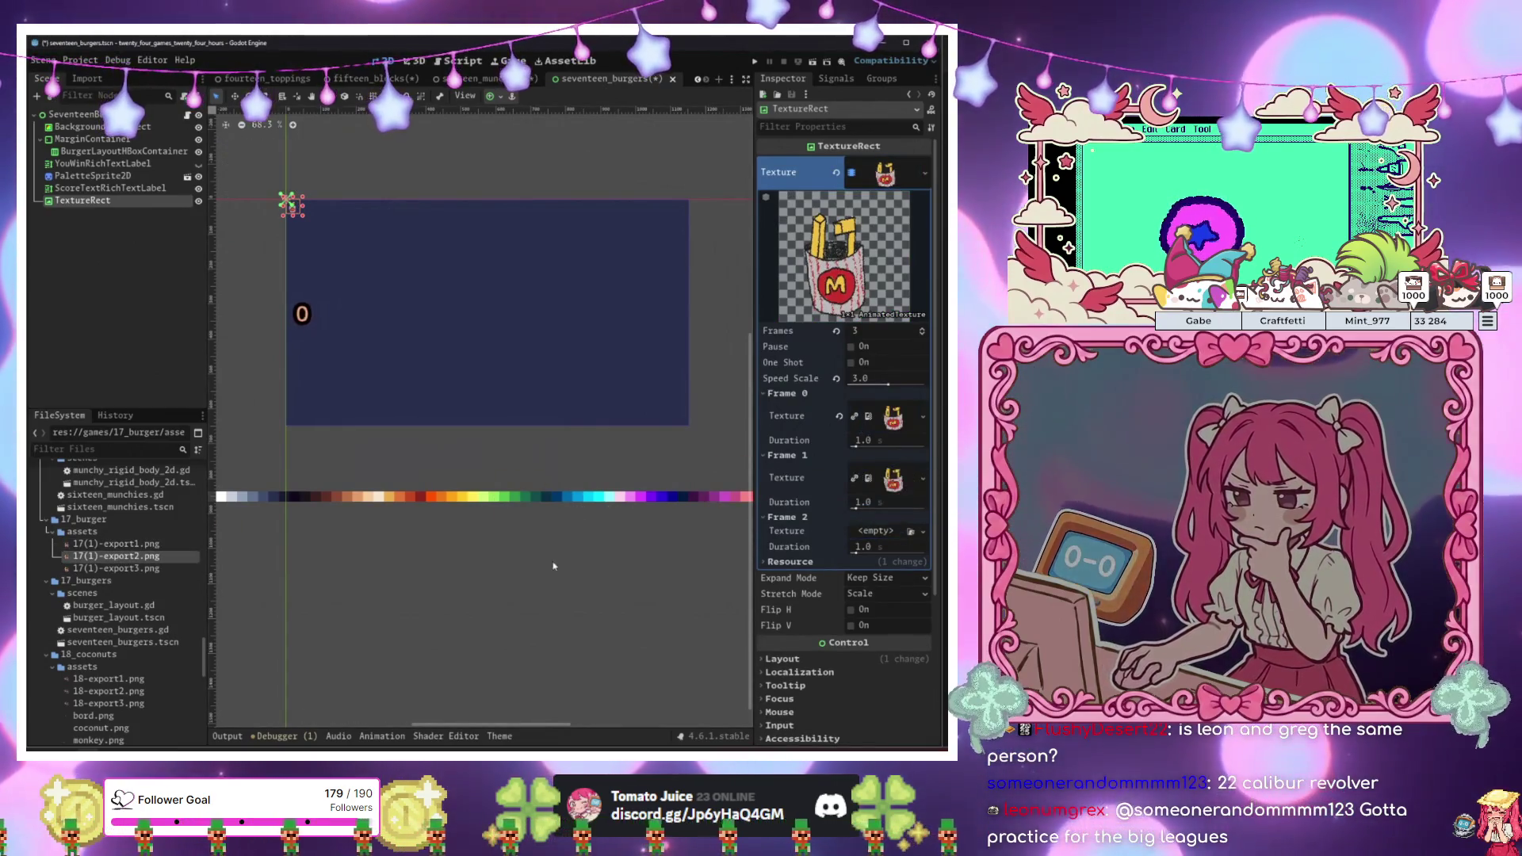
pyautogui.moveTo(111, 568)
pyautogui.mouseDown()
pyautogui.moveTo(254, 547)
pyautogui.moveTo(876, 532)
pyautogui.mouseUp()
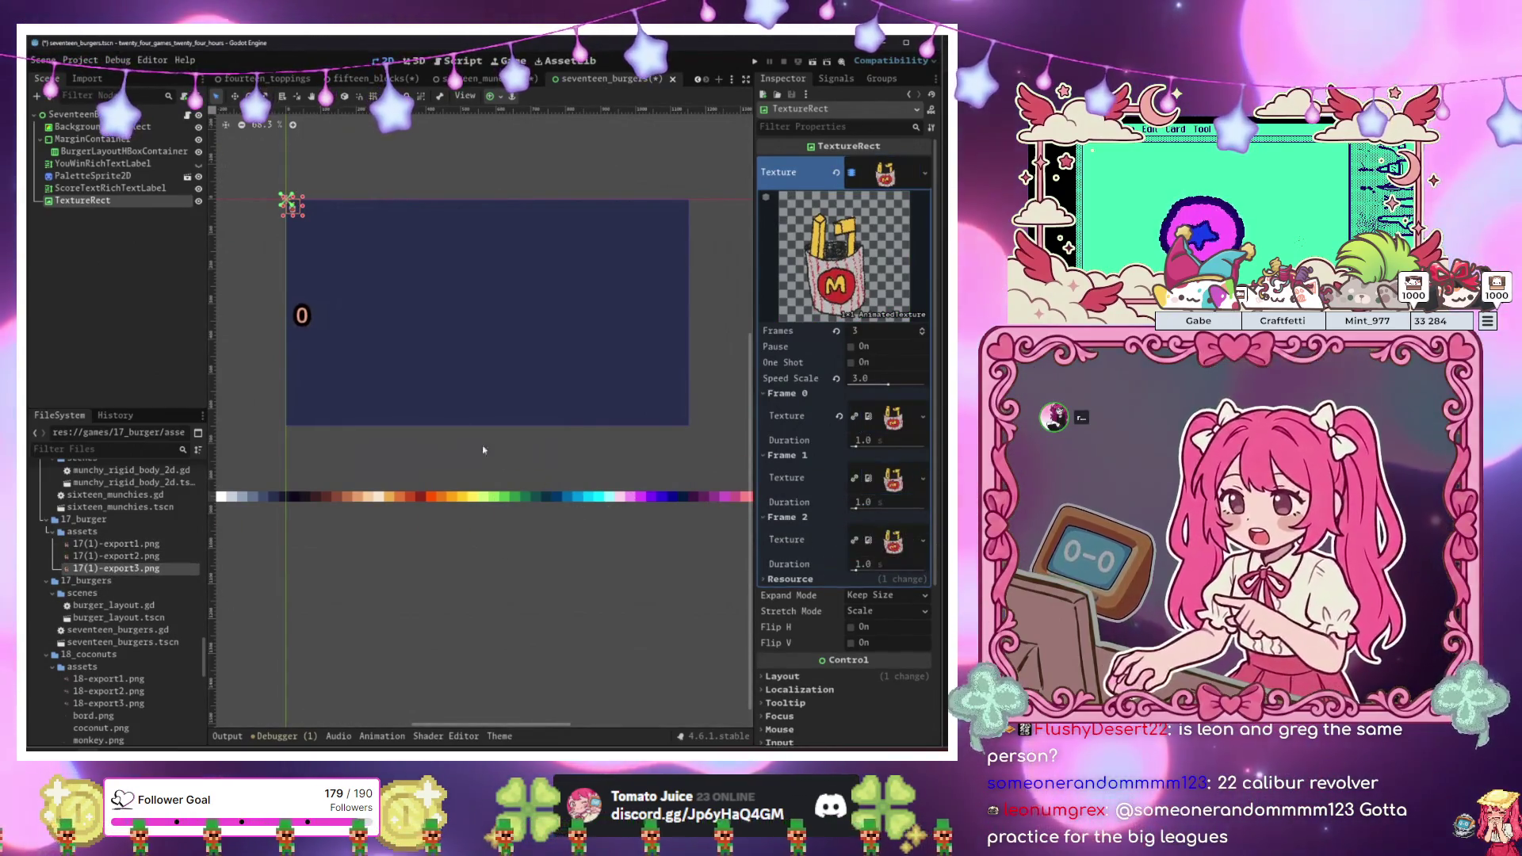
pyautogui.scroll(3, 291, 245)
pyautogui.scroll(1, 291, 245)
# - Drag the fries title to the top-left corner above the score, then run the burger scene
pyautogui.moveTo(381, 277)
pyautogui.mouseDown()
pyautogui.moveTo(360, 310)
pyautogui.moveTo(344, 459)
pyautogui.moveTo(359, 455)
pyautogui.moveTo(357, 266)
pyautogui.mouseUp()
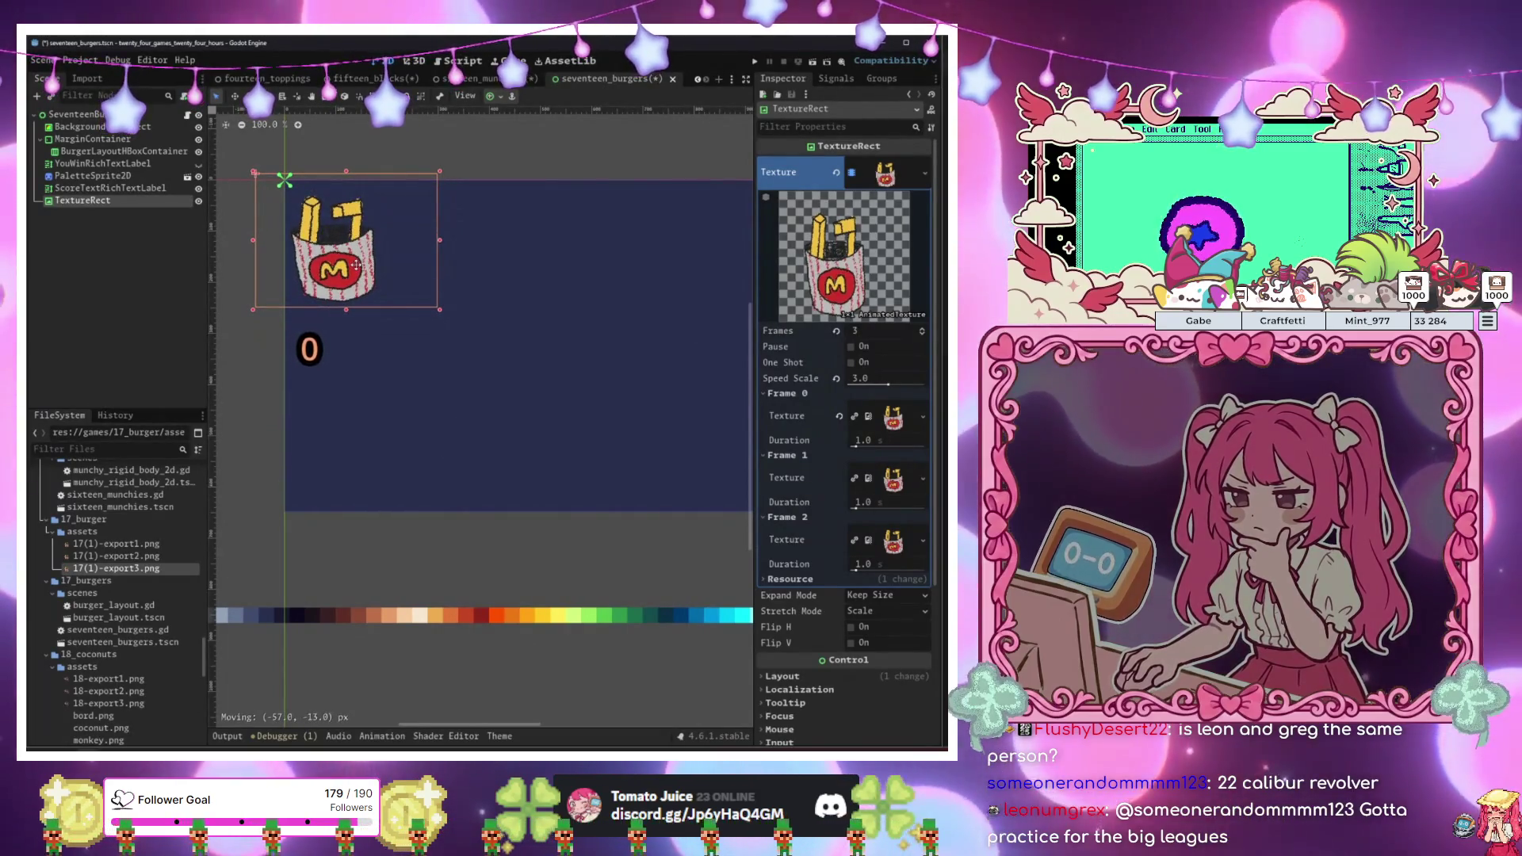
pyautogui.scroll(-4, 527, 313)
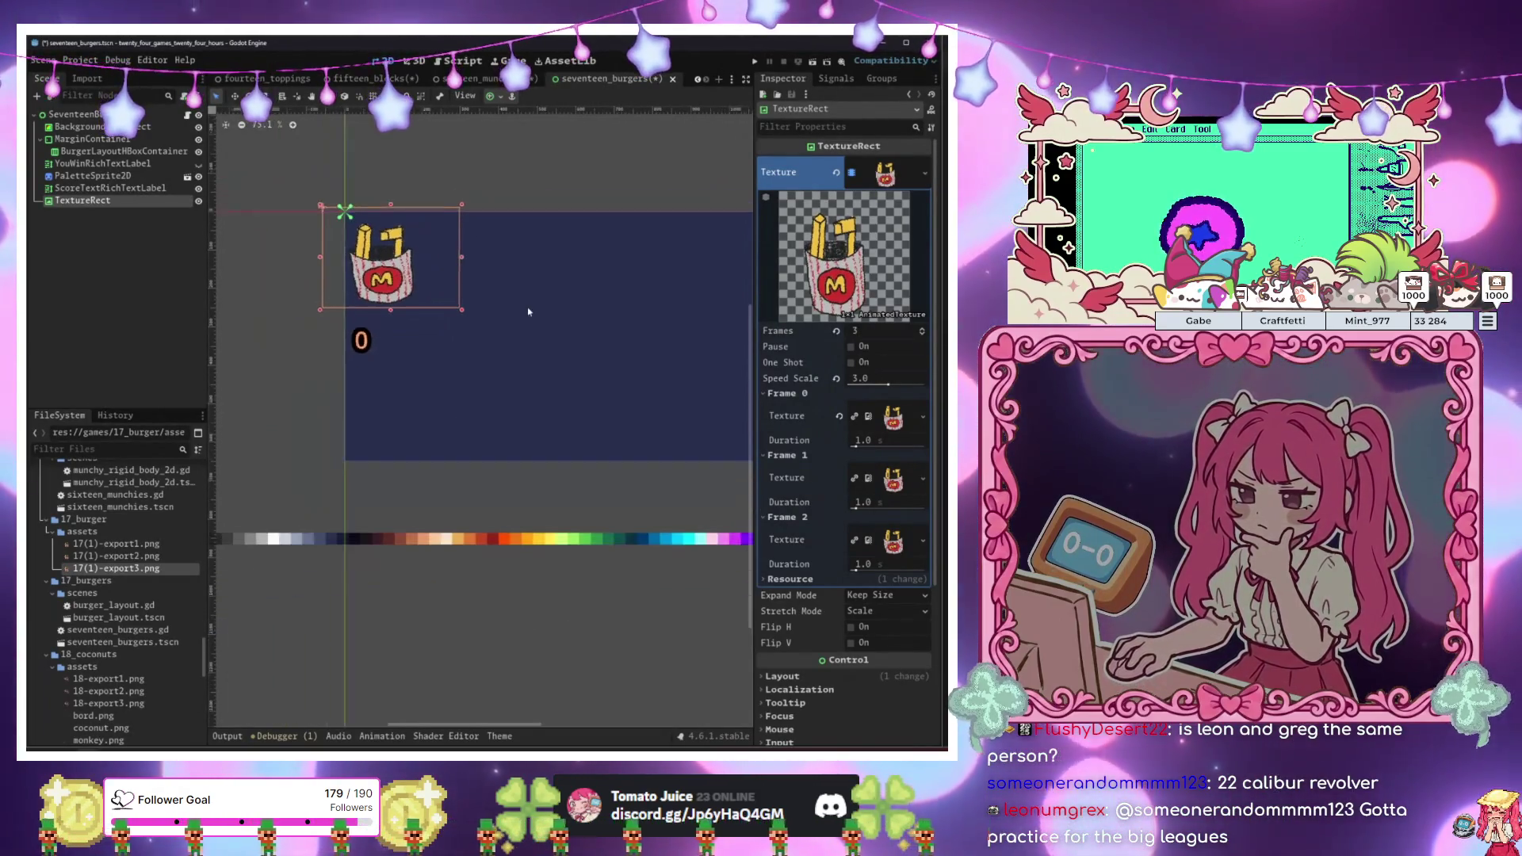
pyautogui.moveTo(426, 287); pyautogui.dragTo(432, 276)
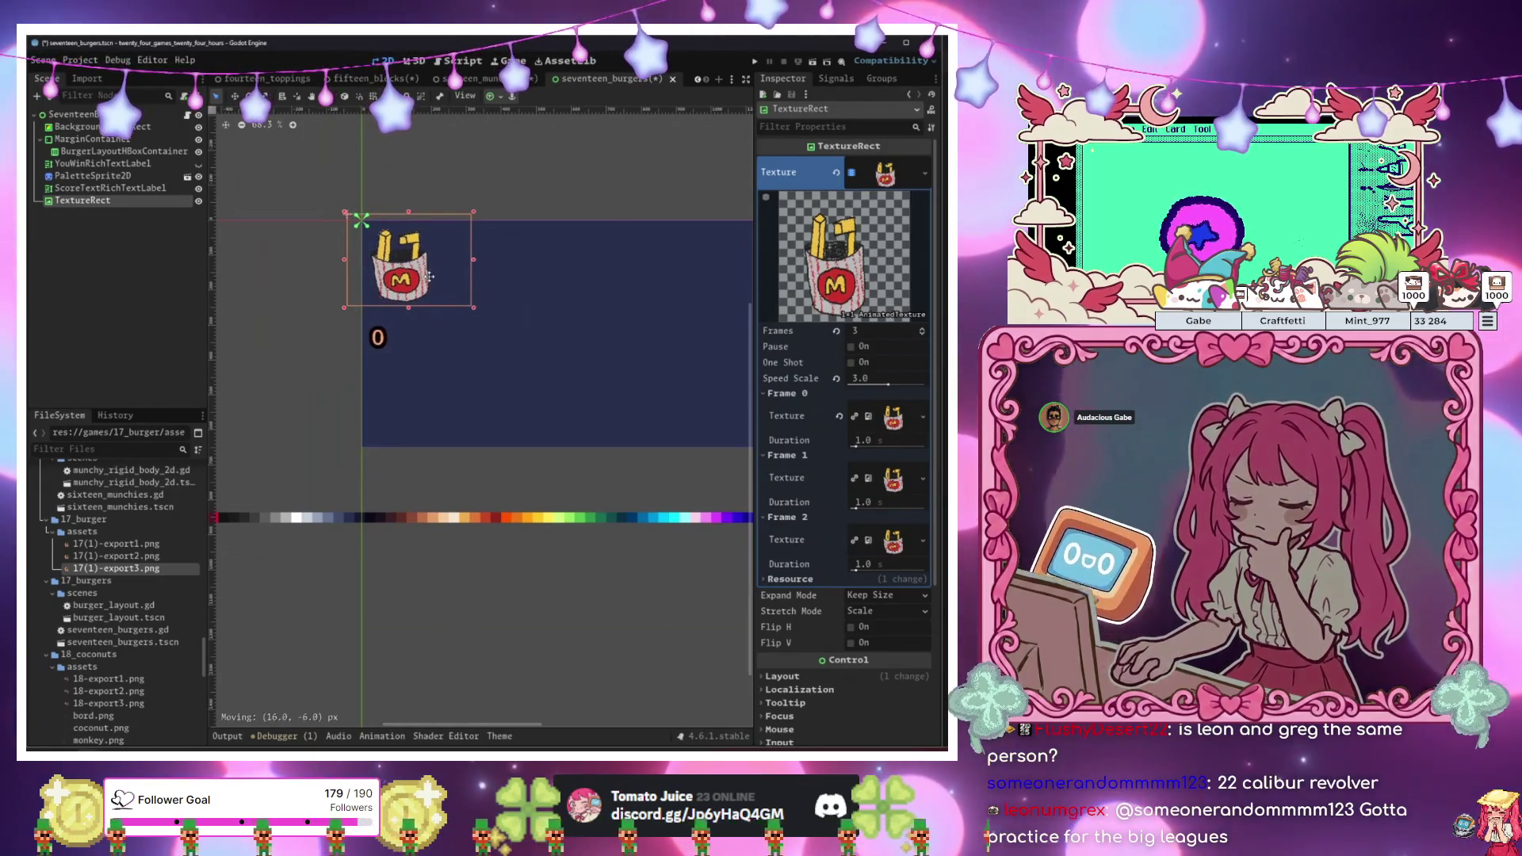
pyautogui.scroll(3, 338, 371)
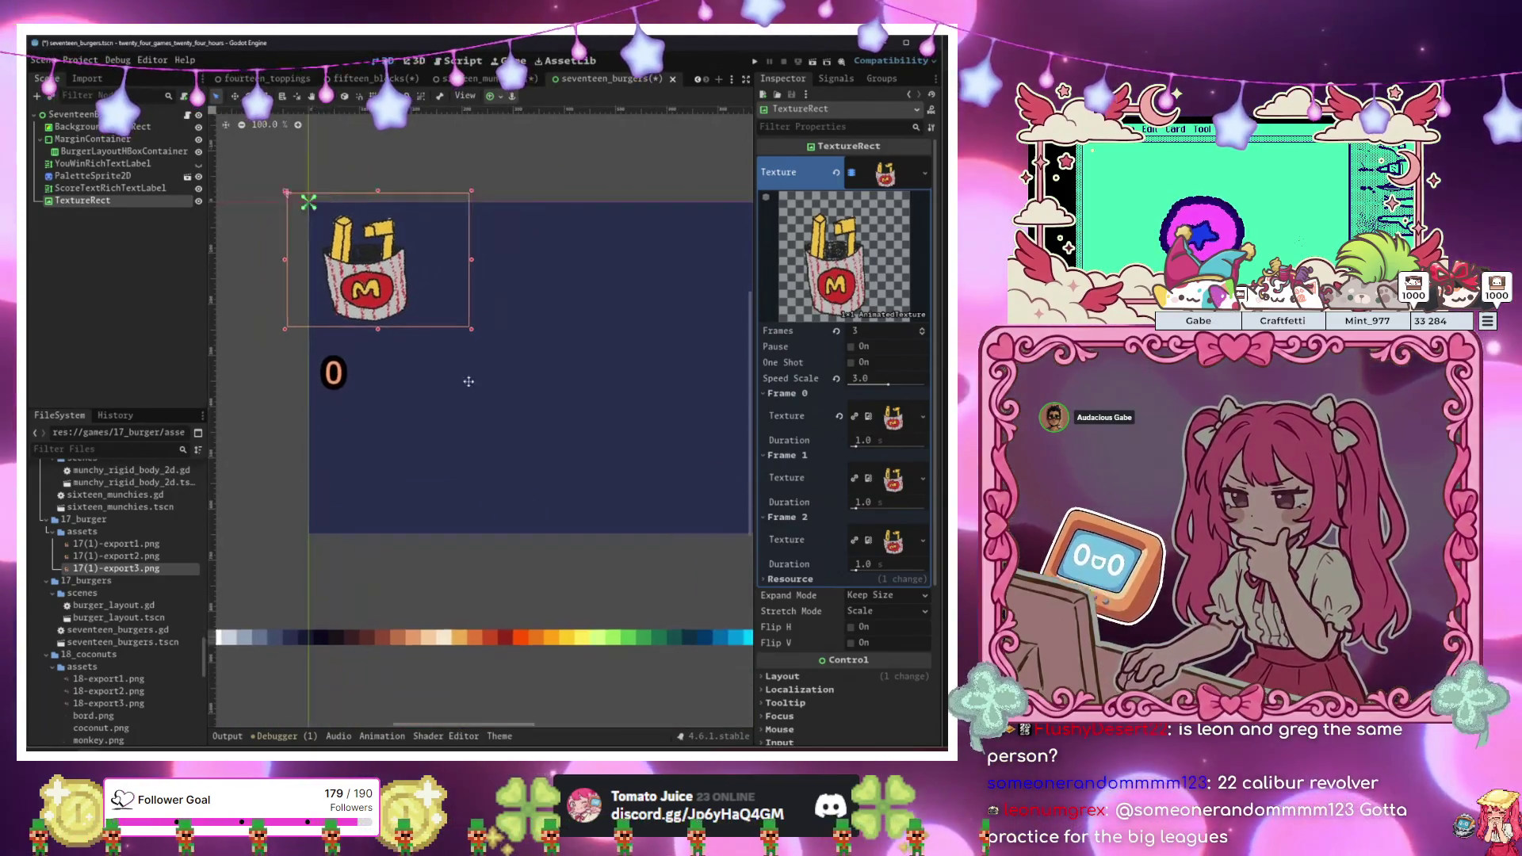
pyautogui.scroll(-4, 338, 371)
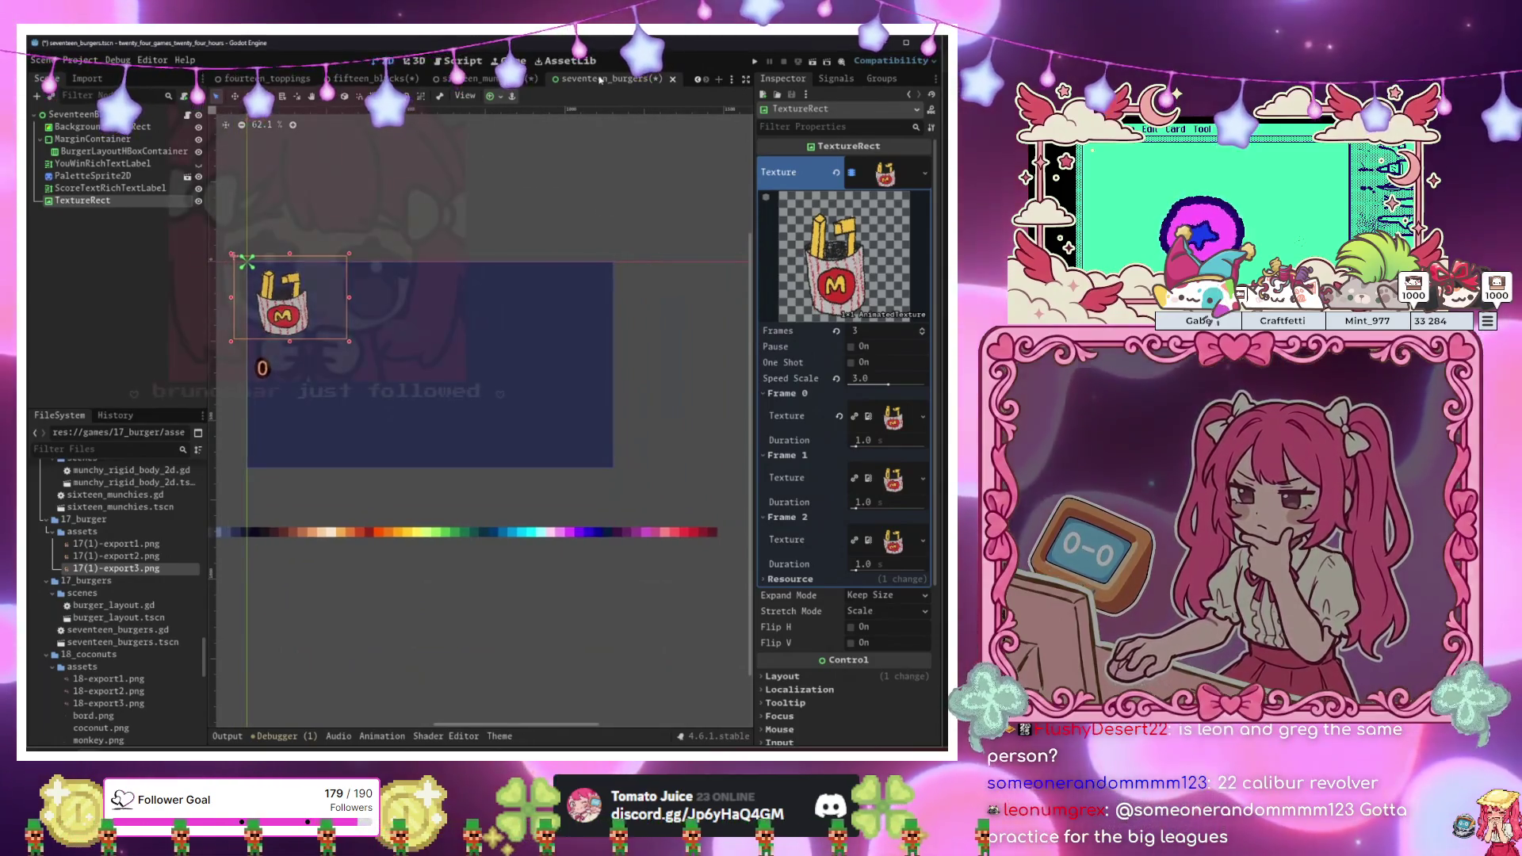
pyautogui.rightClick(604, 78)
pyautogui.click(634, 138)
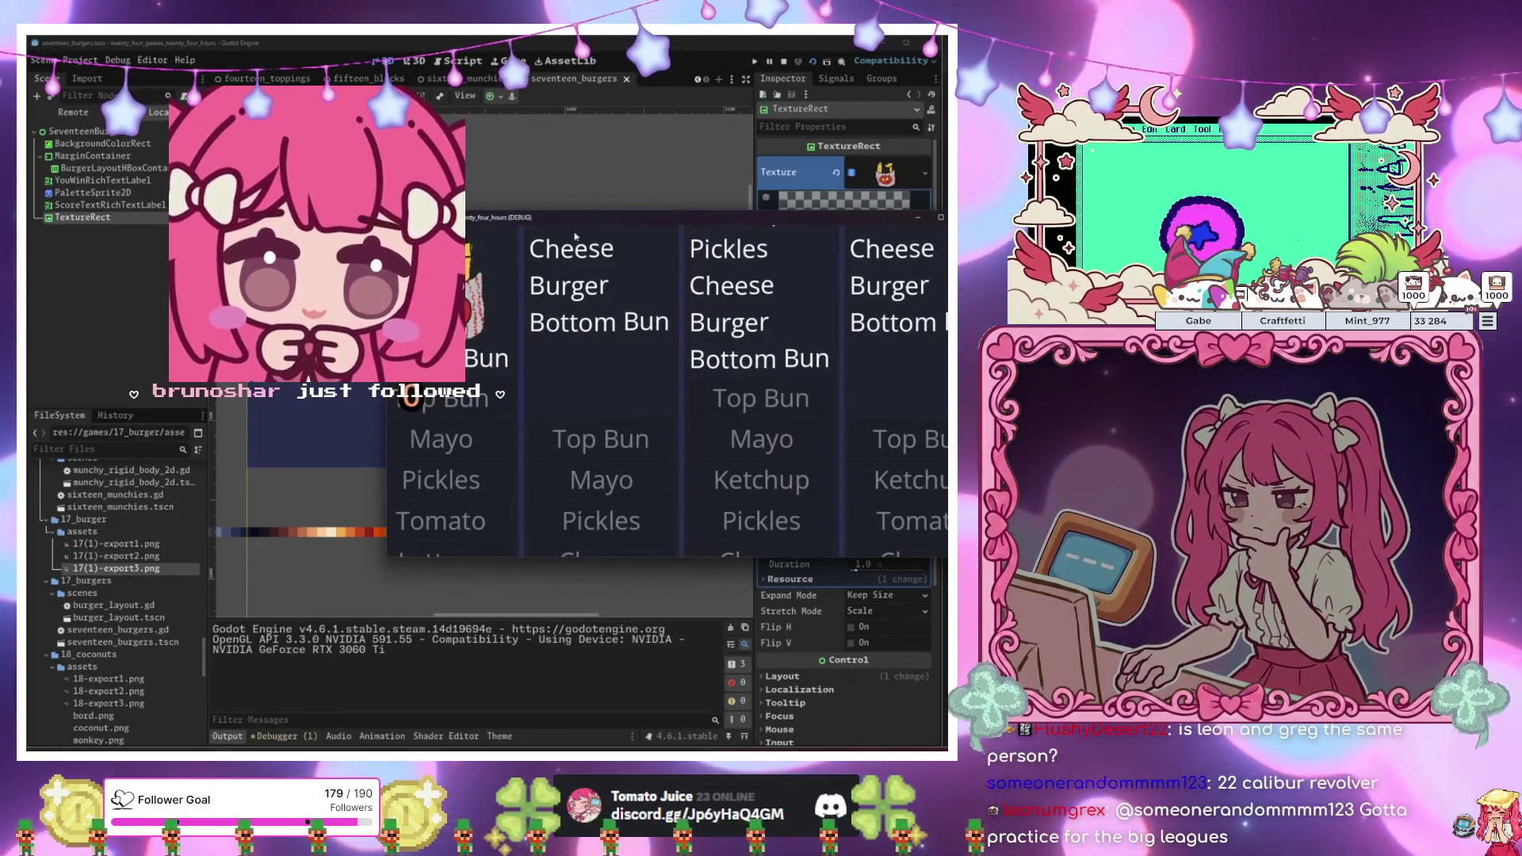
# - Check the fries title in the running burger game, close it, and select seventeen_burgers.tscn
pyautogui.moveTo(840, 217); pyautogui.dragTo(495, 251)
pyautogui.click(690, 317)
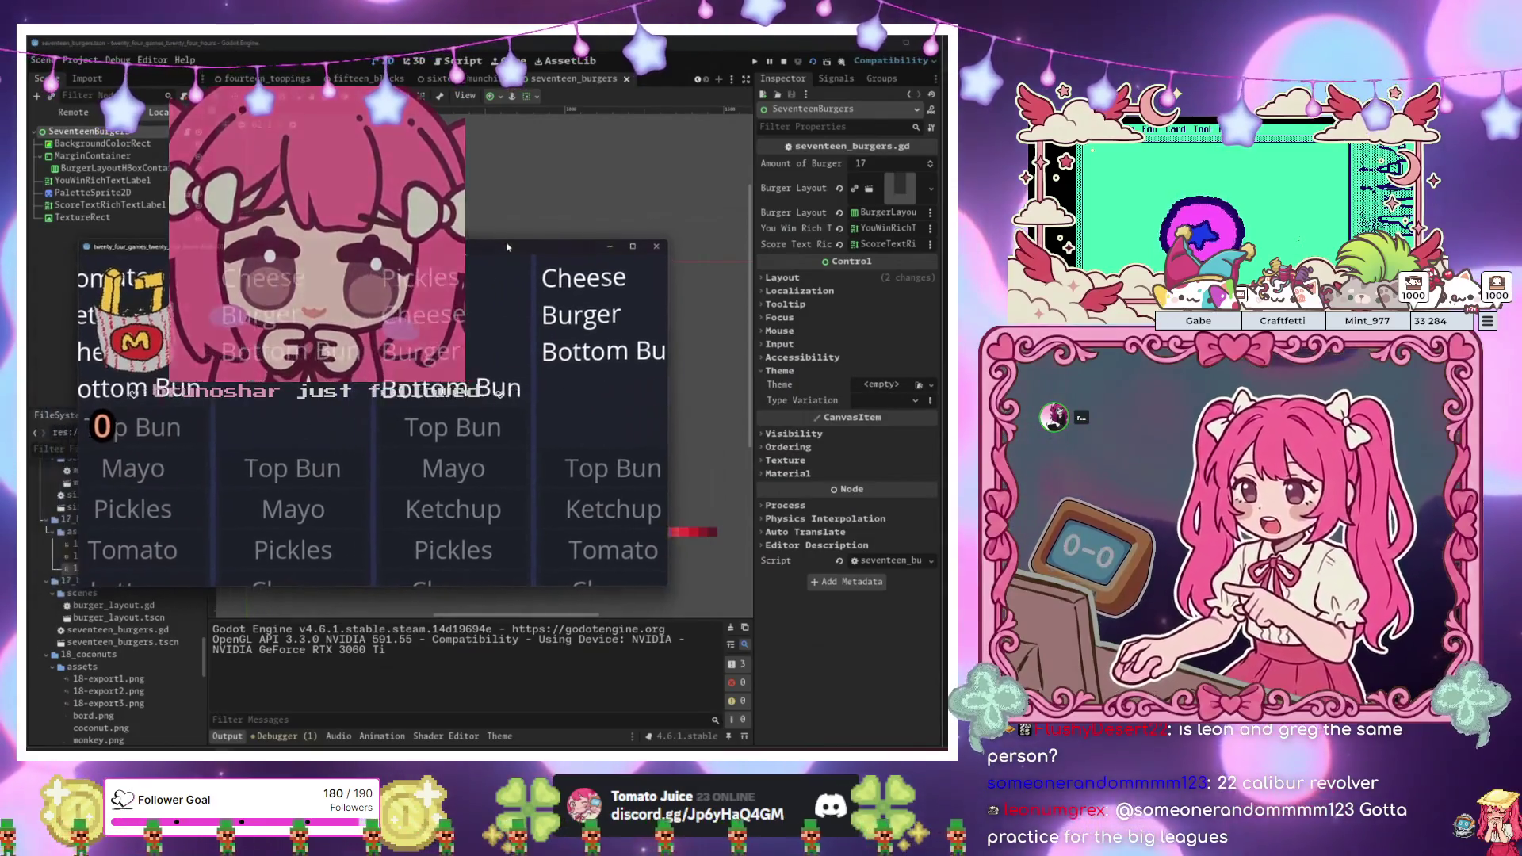
pyautogui.moveTo(626, 252); pyautogui.dragTo(818, 231)
pyautogui.click(798, 228)
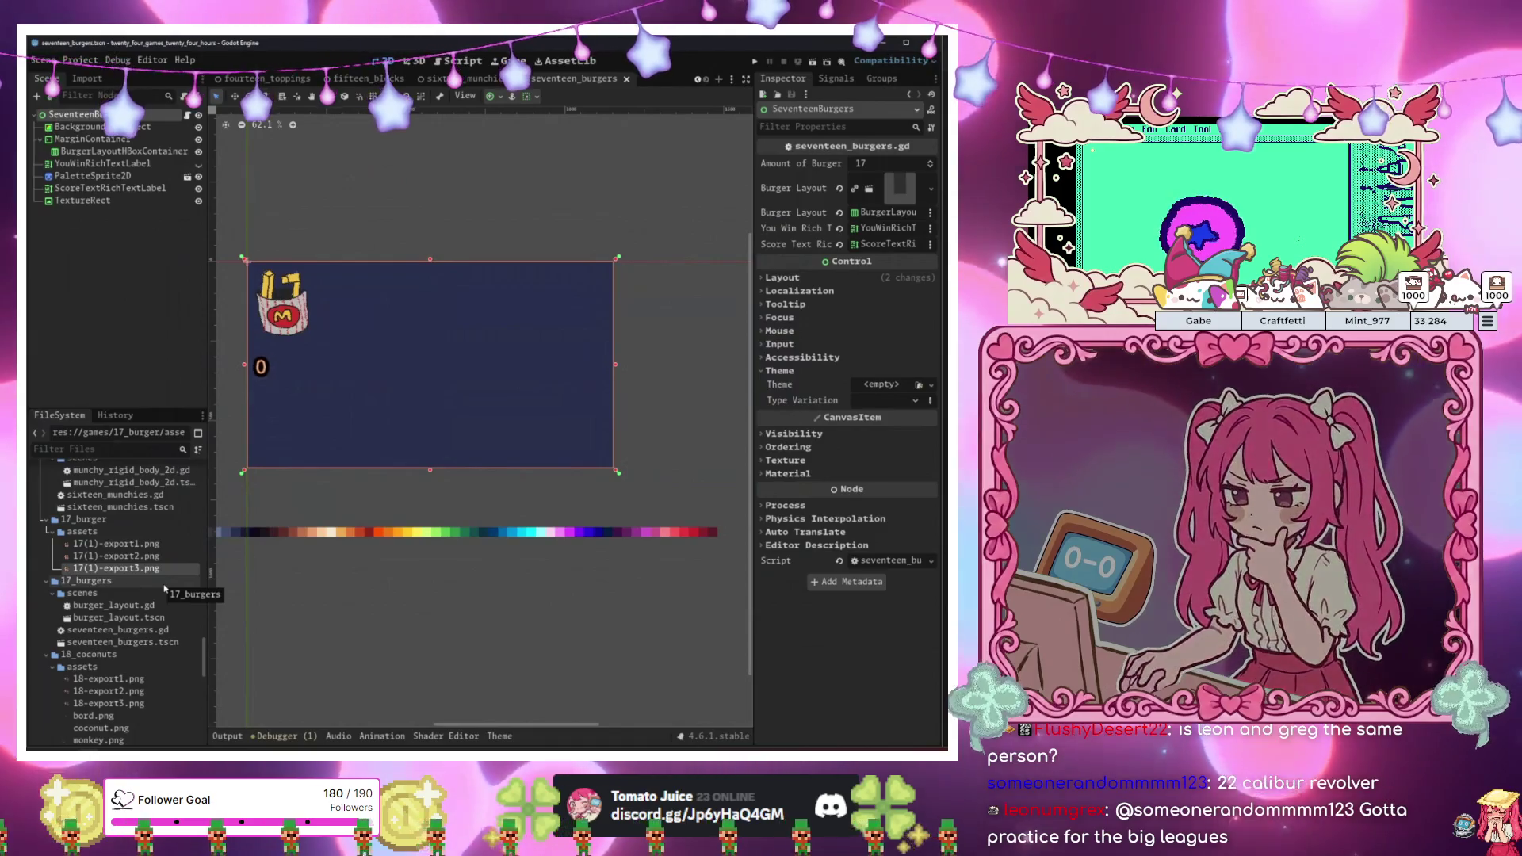
pyautogui.scroll(-2, 79, 563)
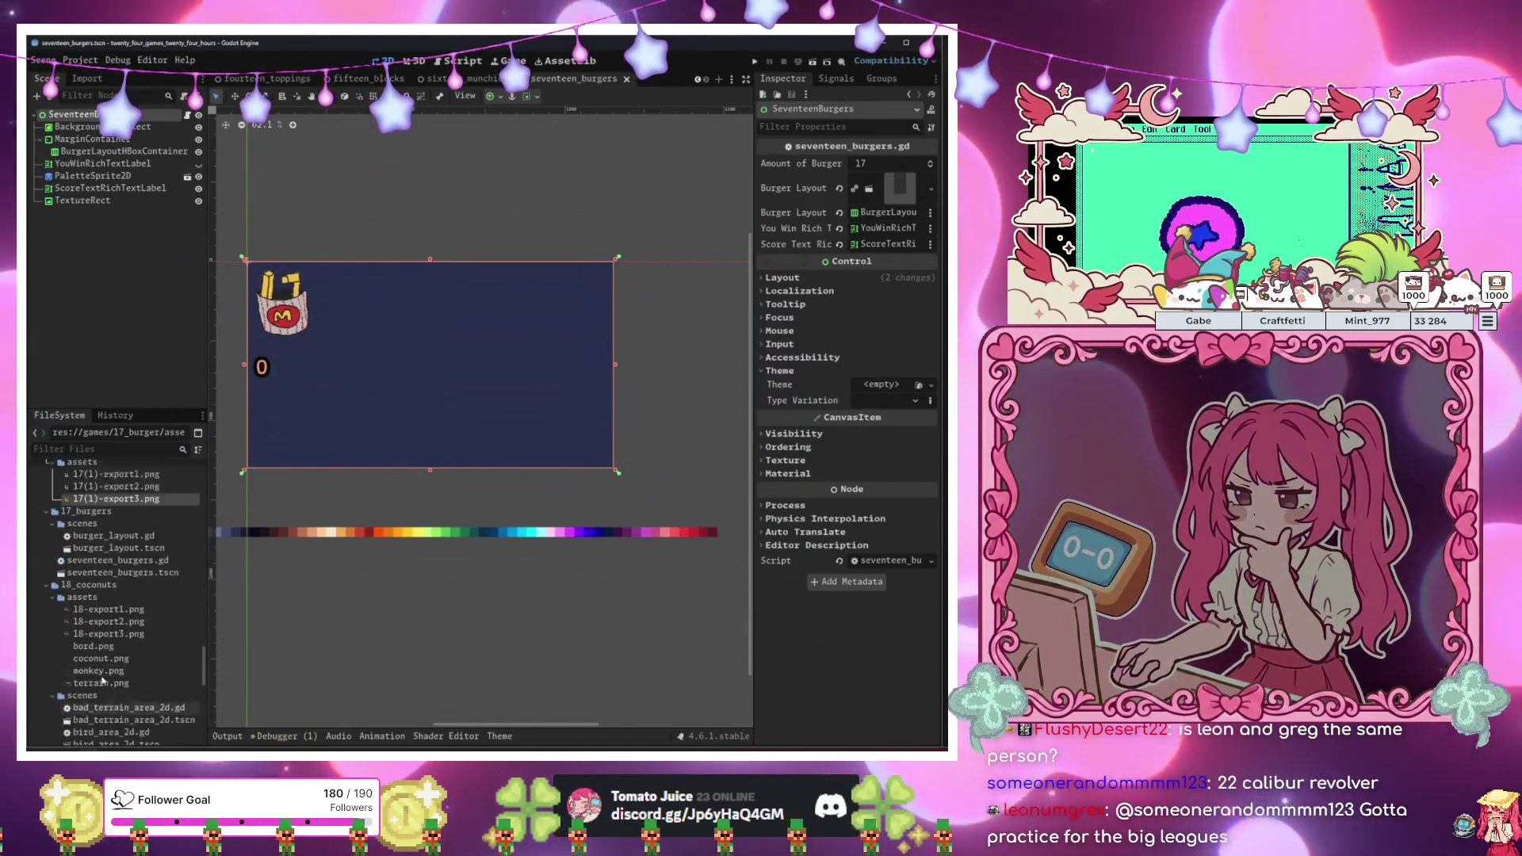
pyautogui.click(91, 608)
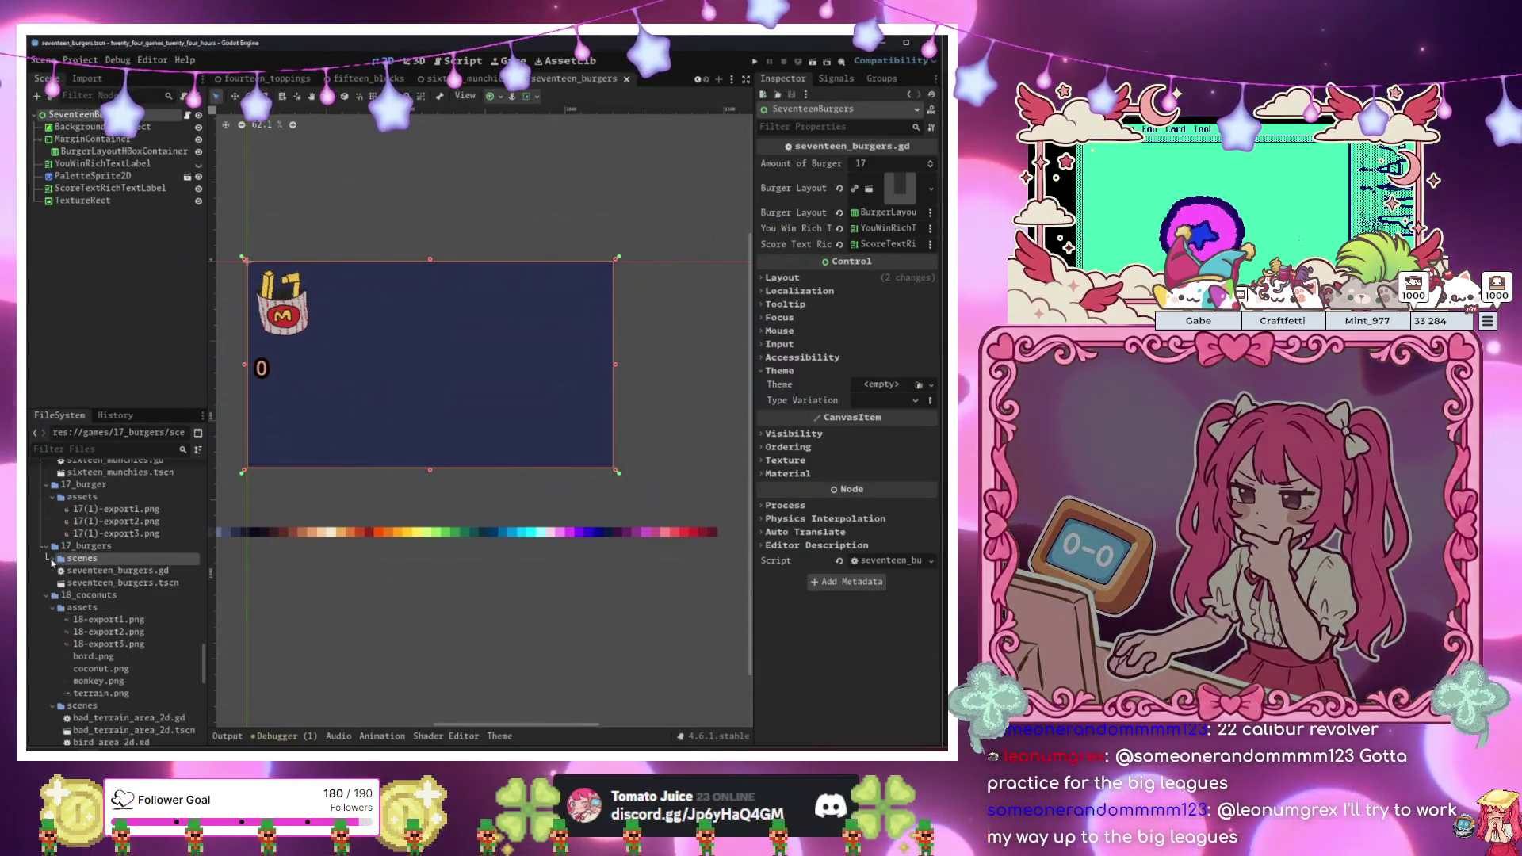
# - Open burger_layout.tscn and test-run it on its own to check the button text
pyautogui.doubleClick(105, 585)
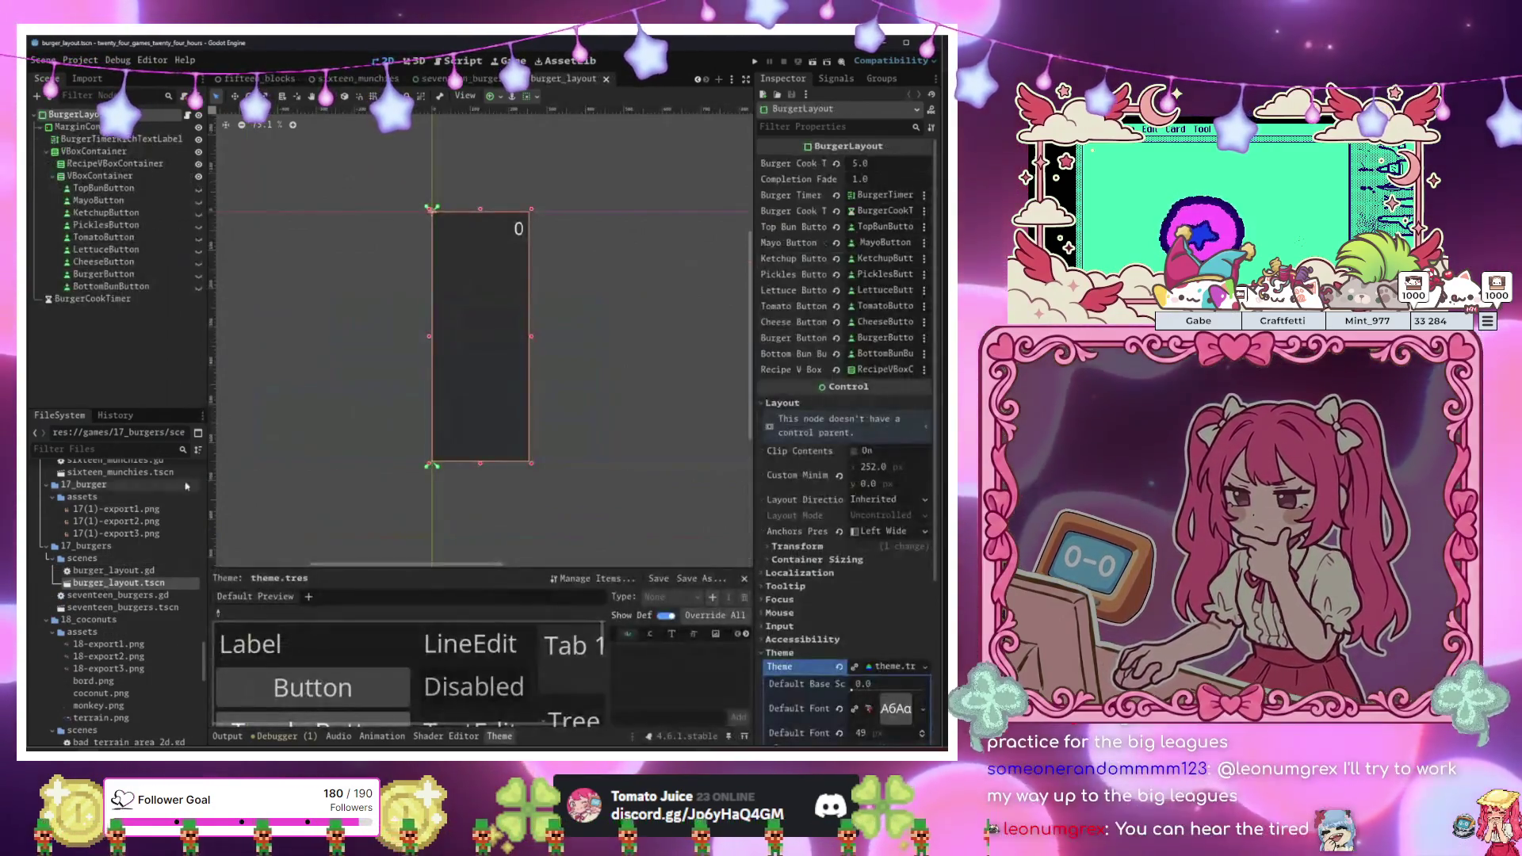
pyautogui.scroll(3, 422, 428)
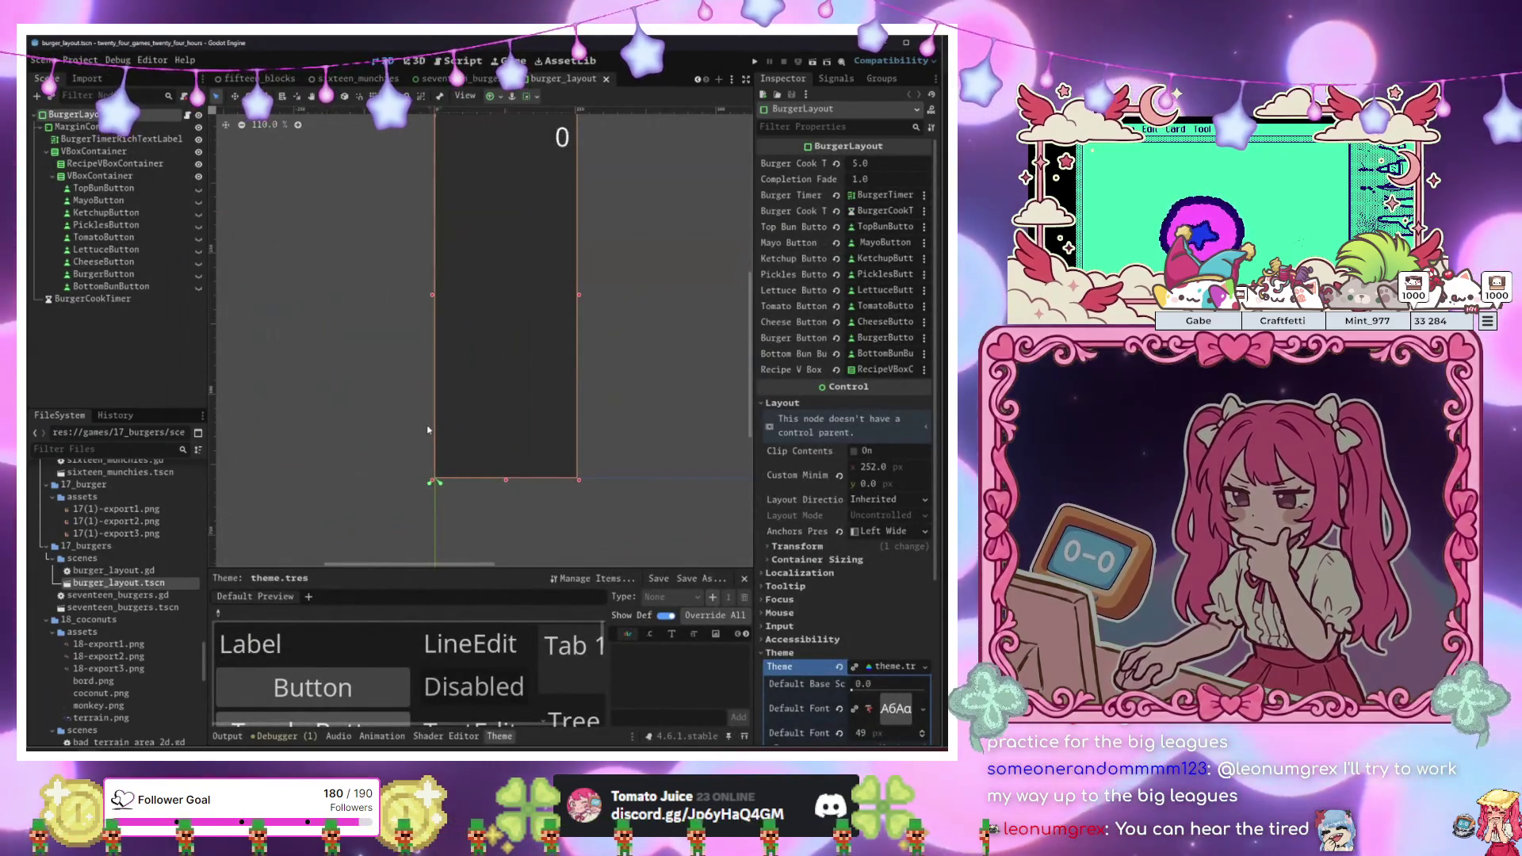
pyautogui.rightClick(551, 80)
pyautogui.click(583, 142)
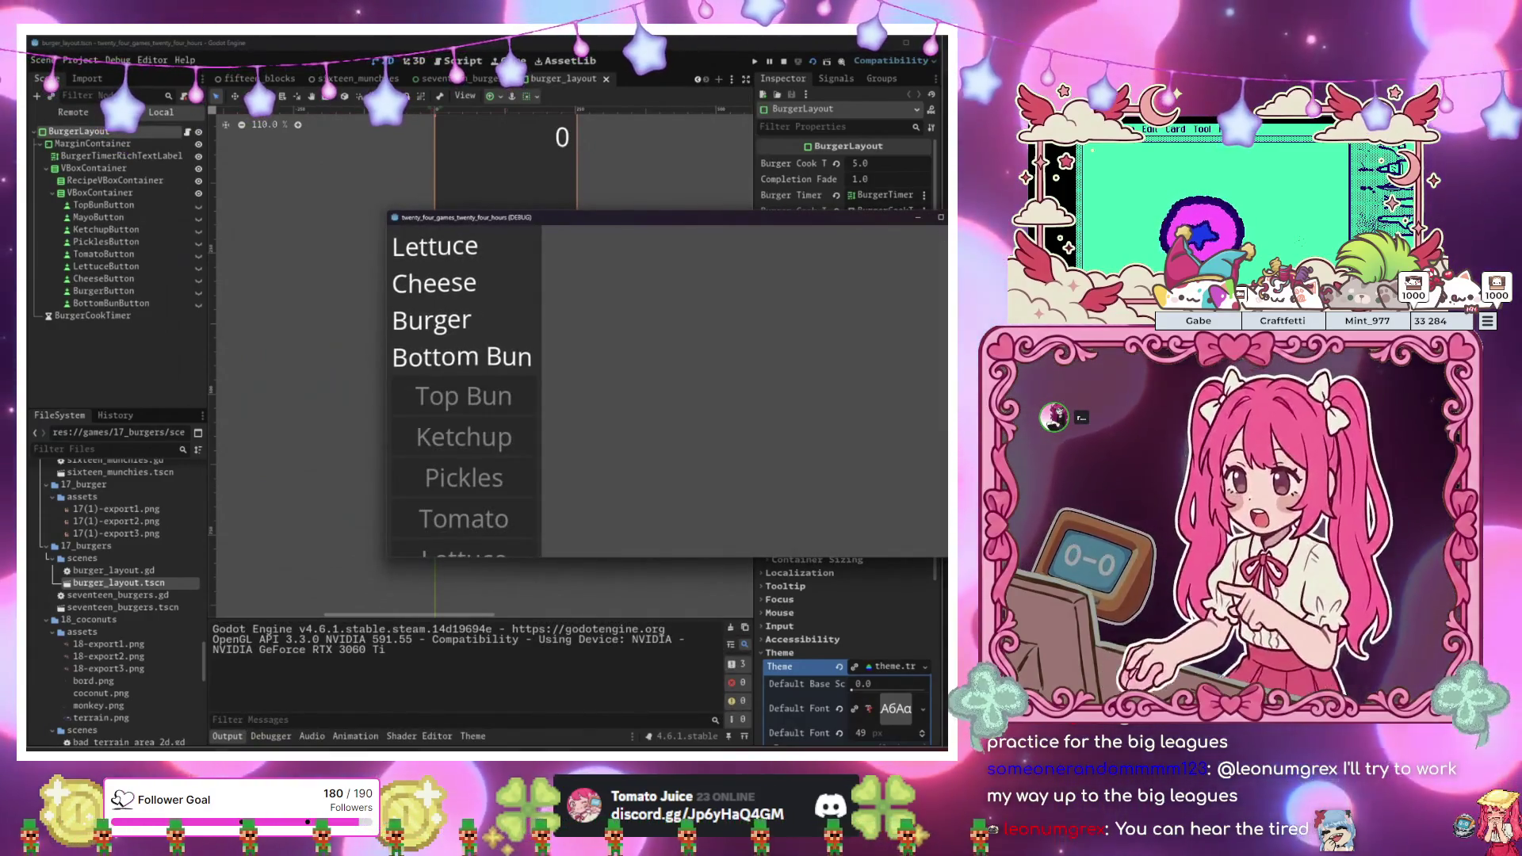
pyautogui.click(941, 217)
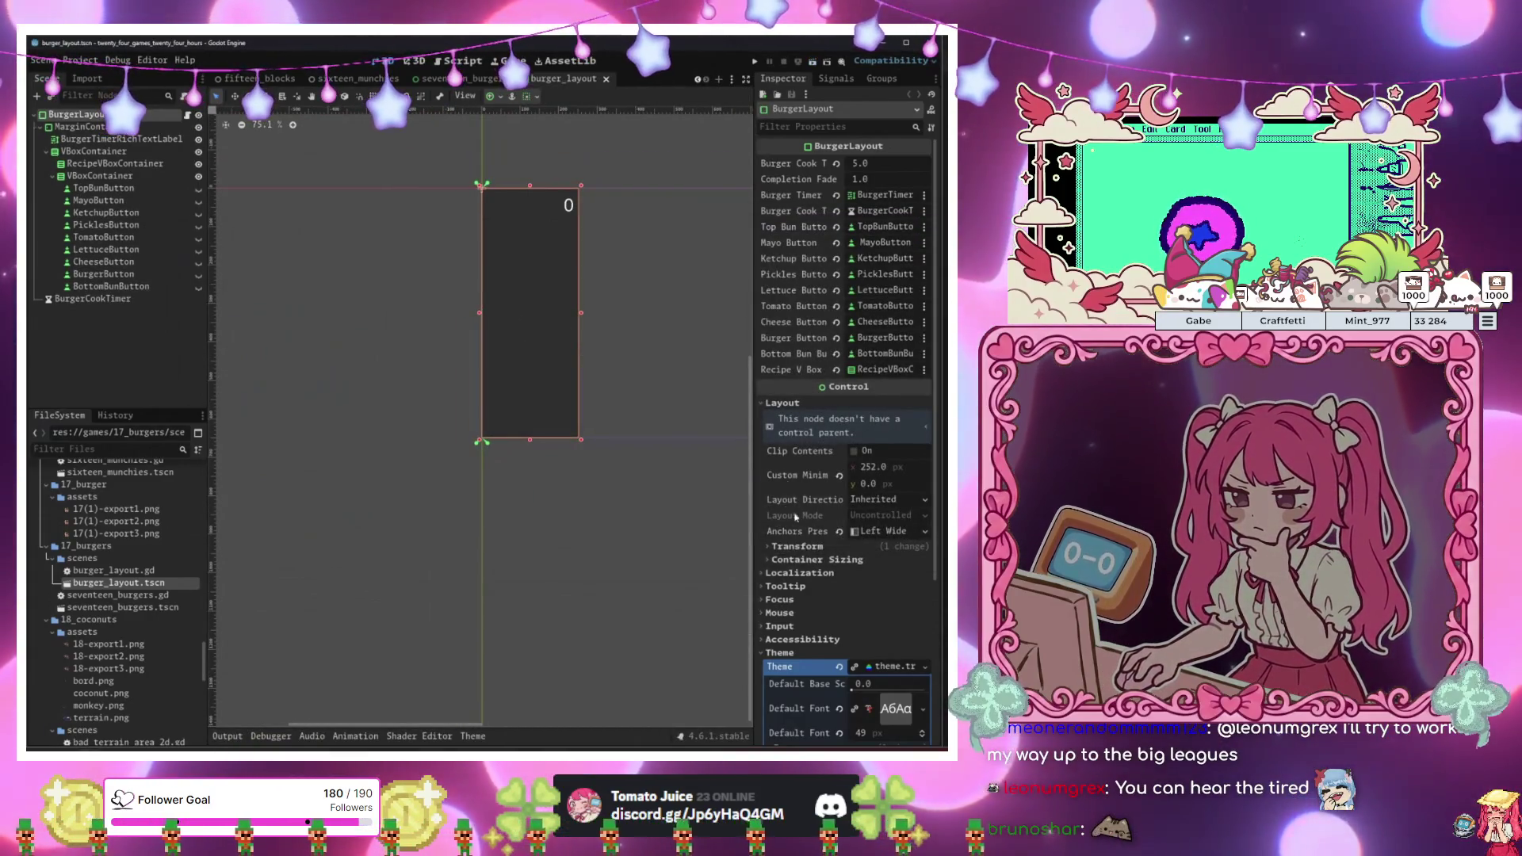
pyautogui.scroll(-4, 795, 516)
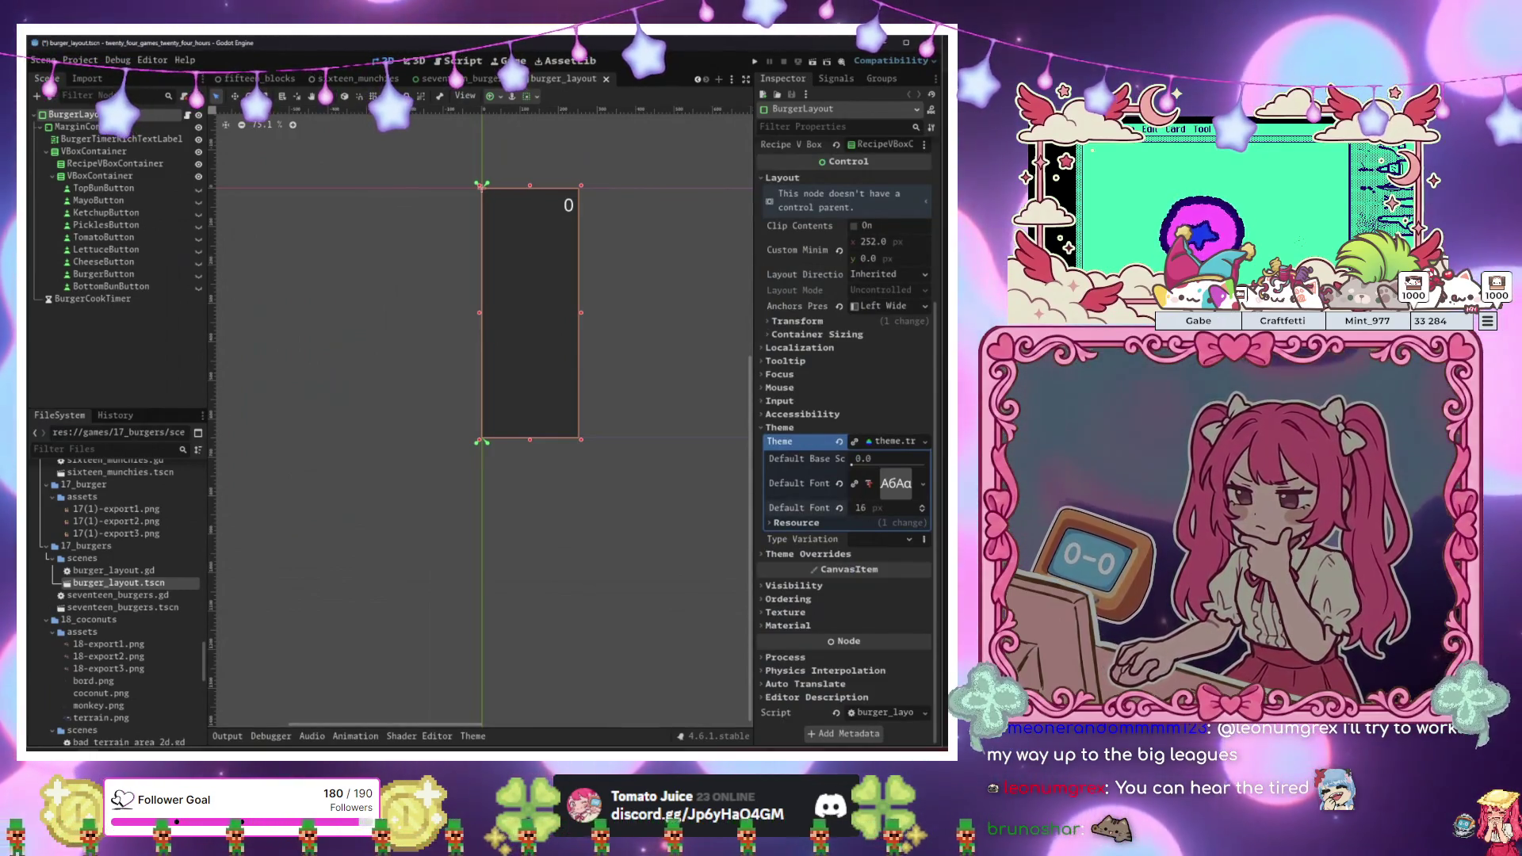
pyautogui.press('F6')
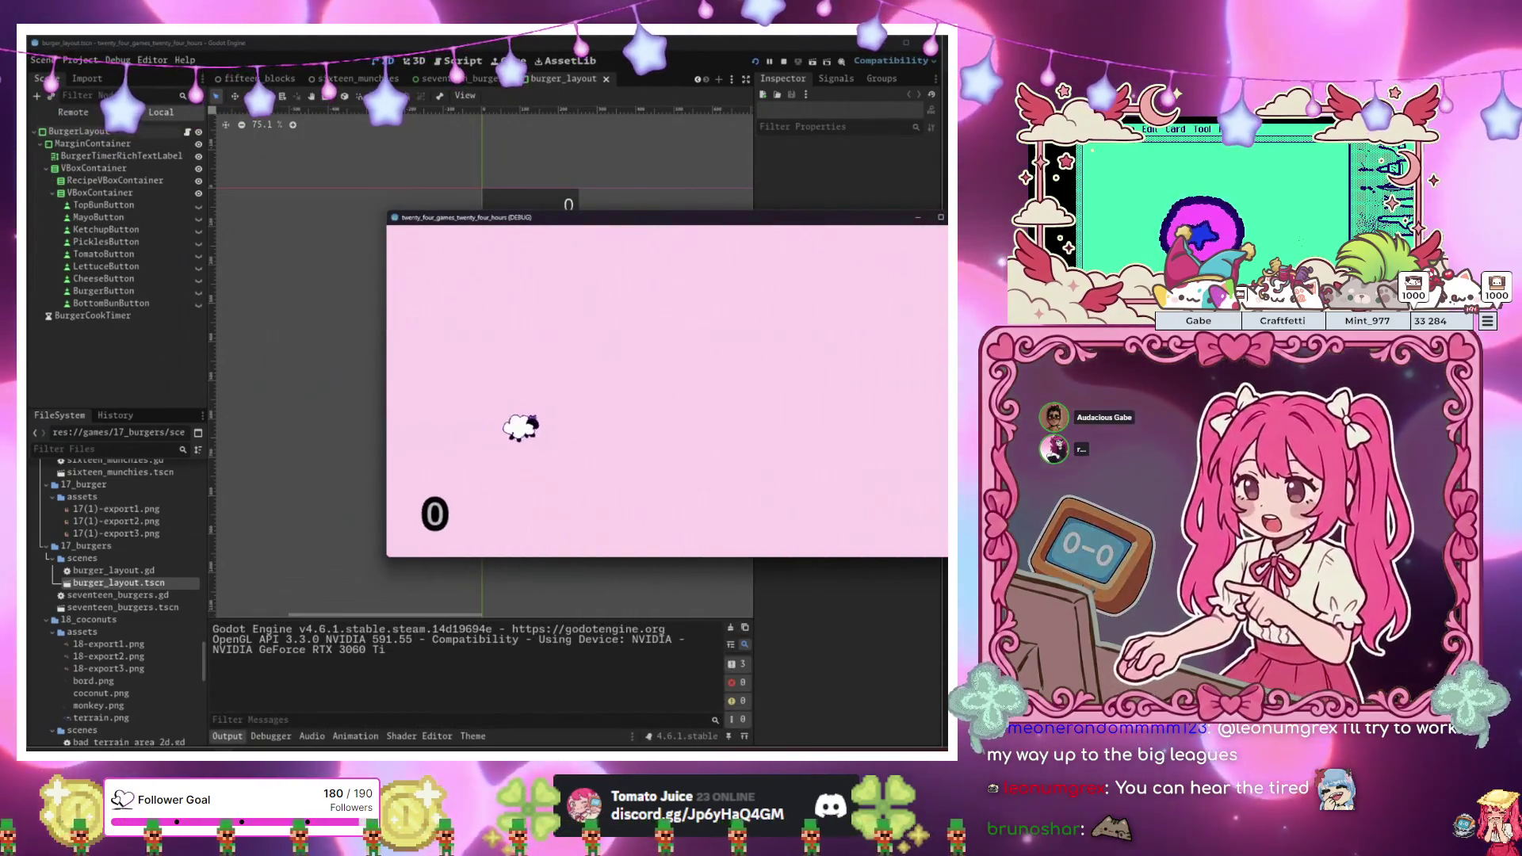
pyautogui.press('F8')
pyautogui.rightClick(587, 83)
pyautogui.click(605, 153)
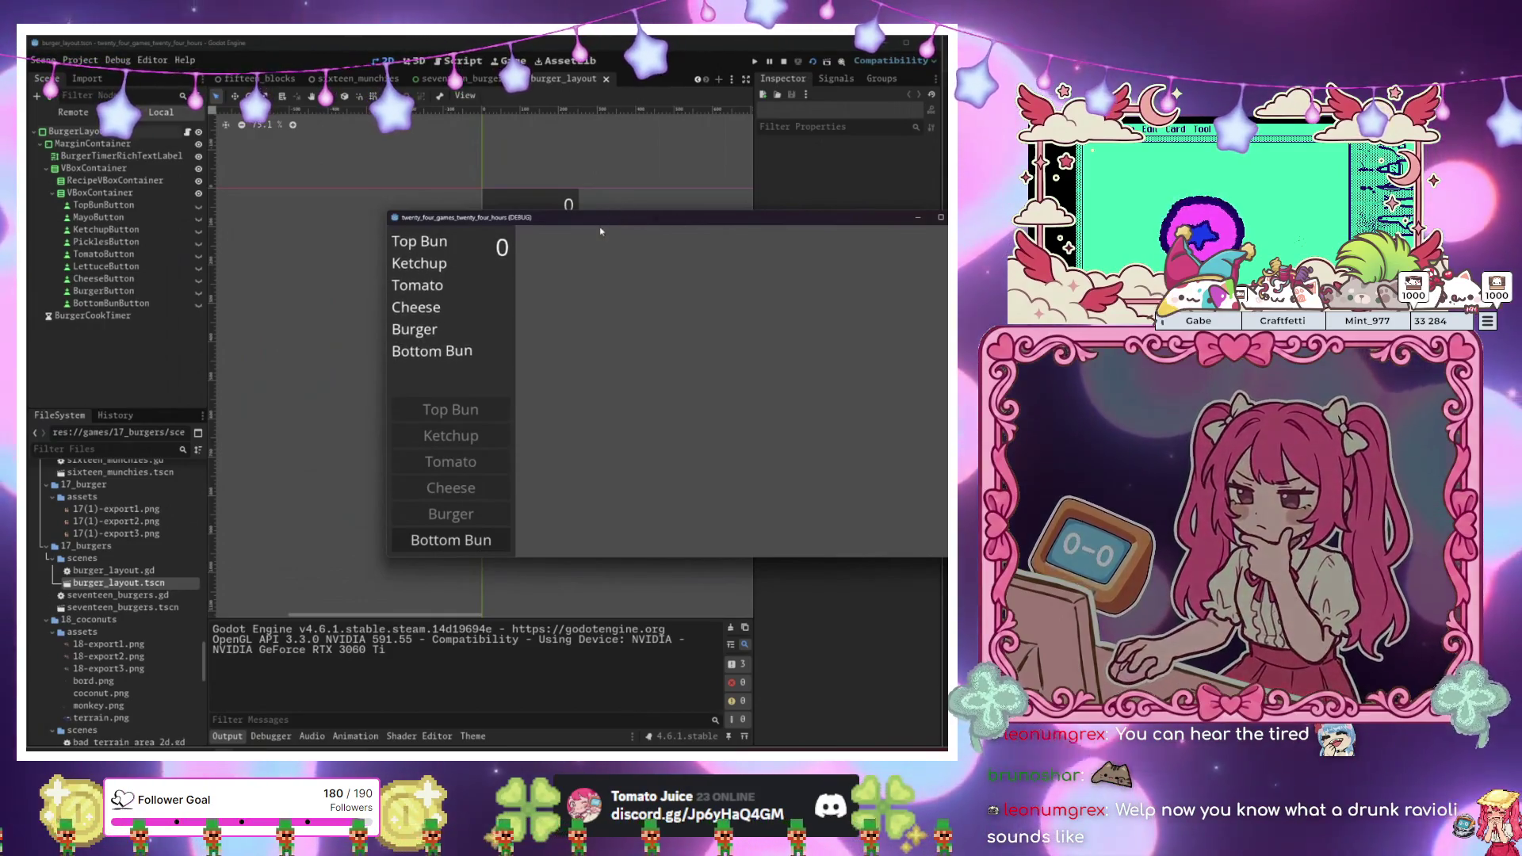
# - Lower the theme's Default Font Size, save, and play the seventeen_burgers scene
pyautogui.moveTo(676, 221); pyautogui.dragTo(338, 300)
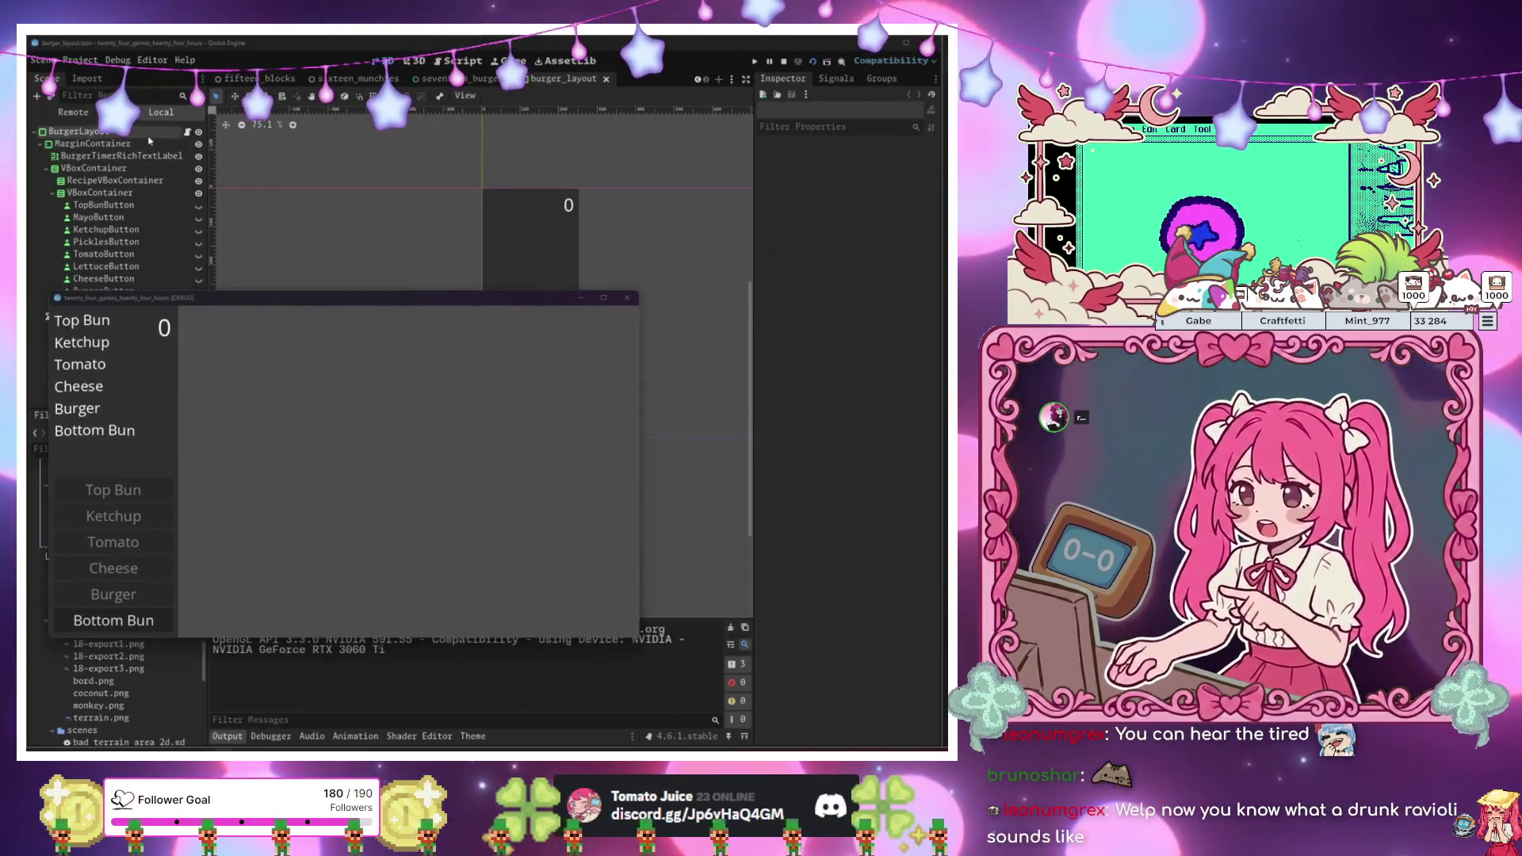
pyautogui.click(186, 153)
pyautogui.moveTo(863, 507); pyautogui.dragTo(781, 472)
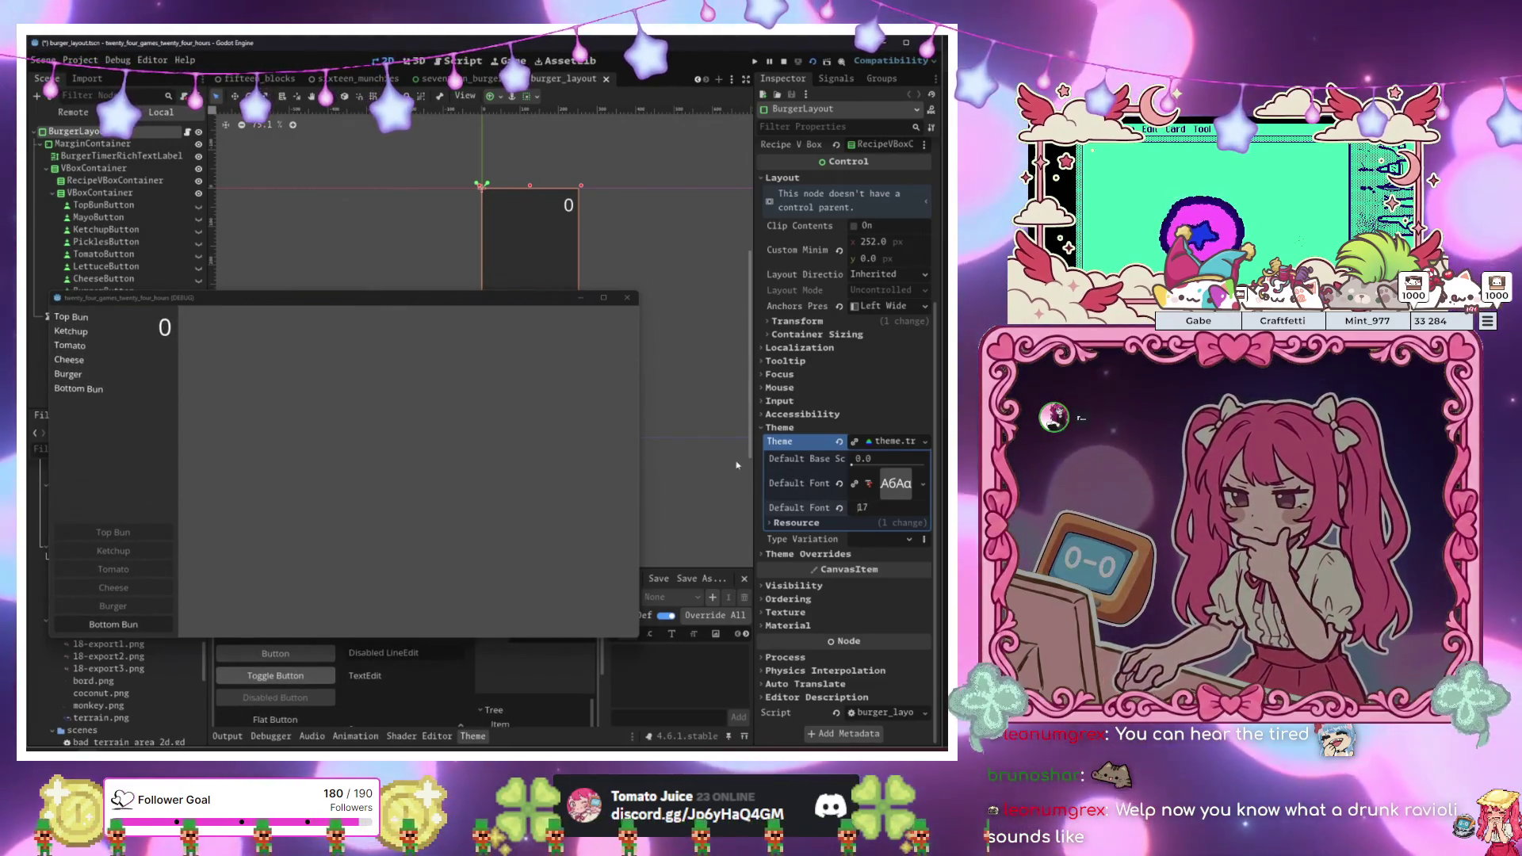
pyautogui.click(691, 445)
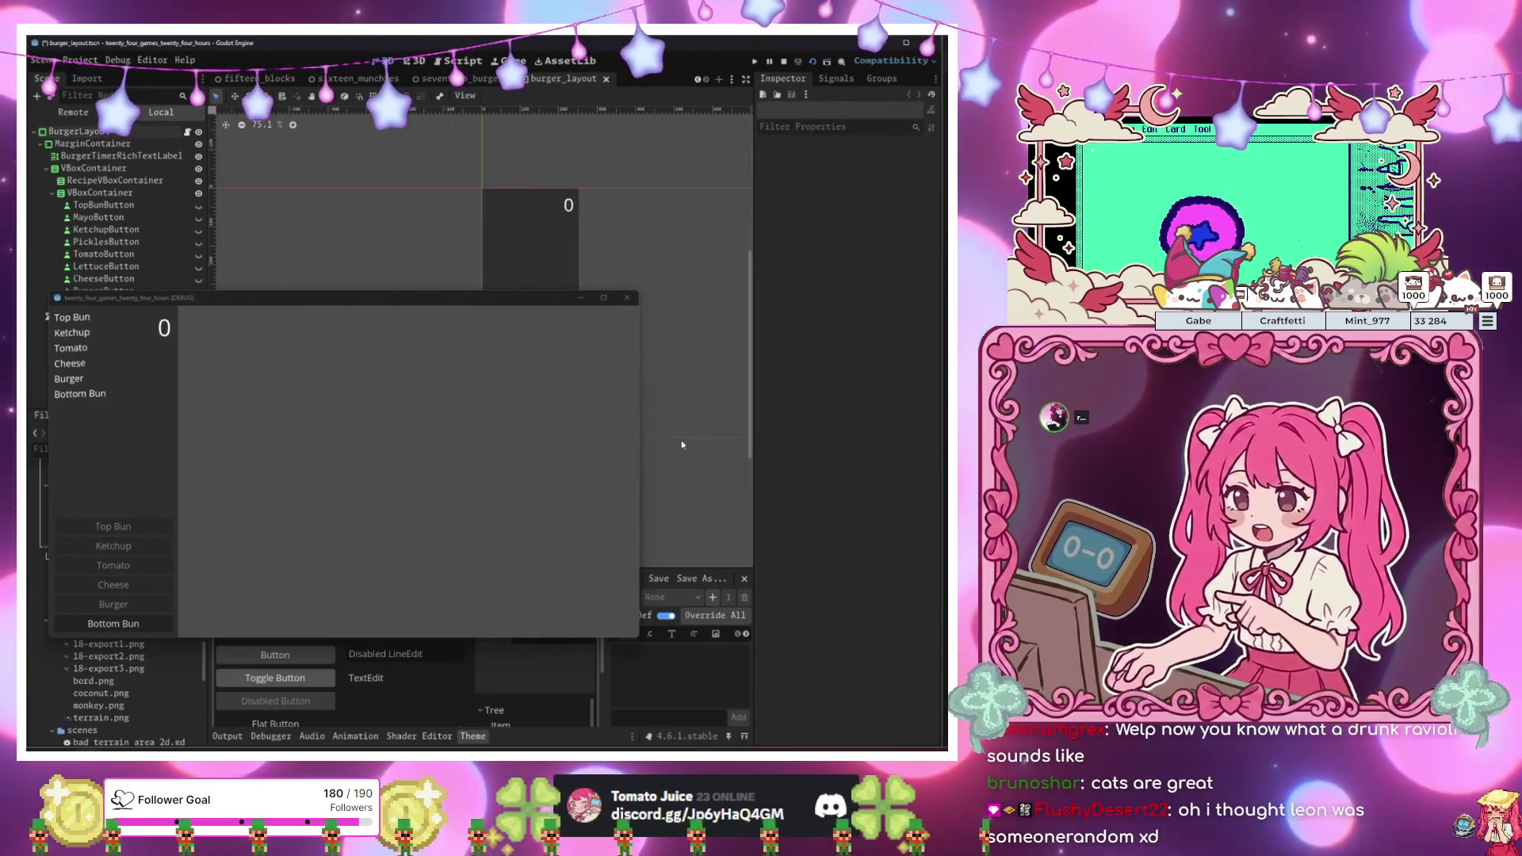
pyautogui.press('F5')
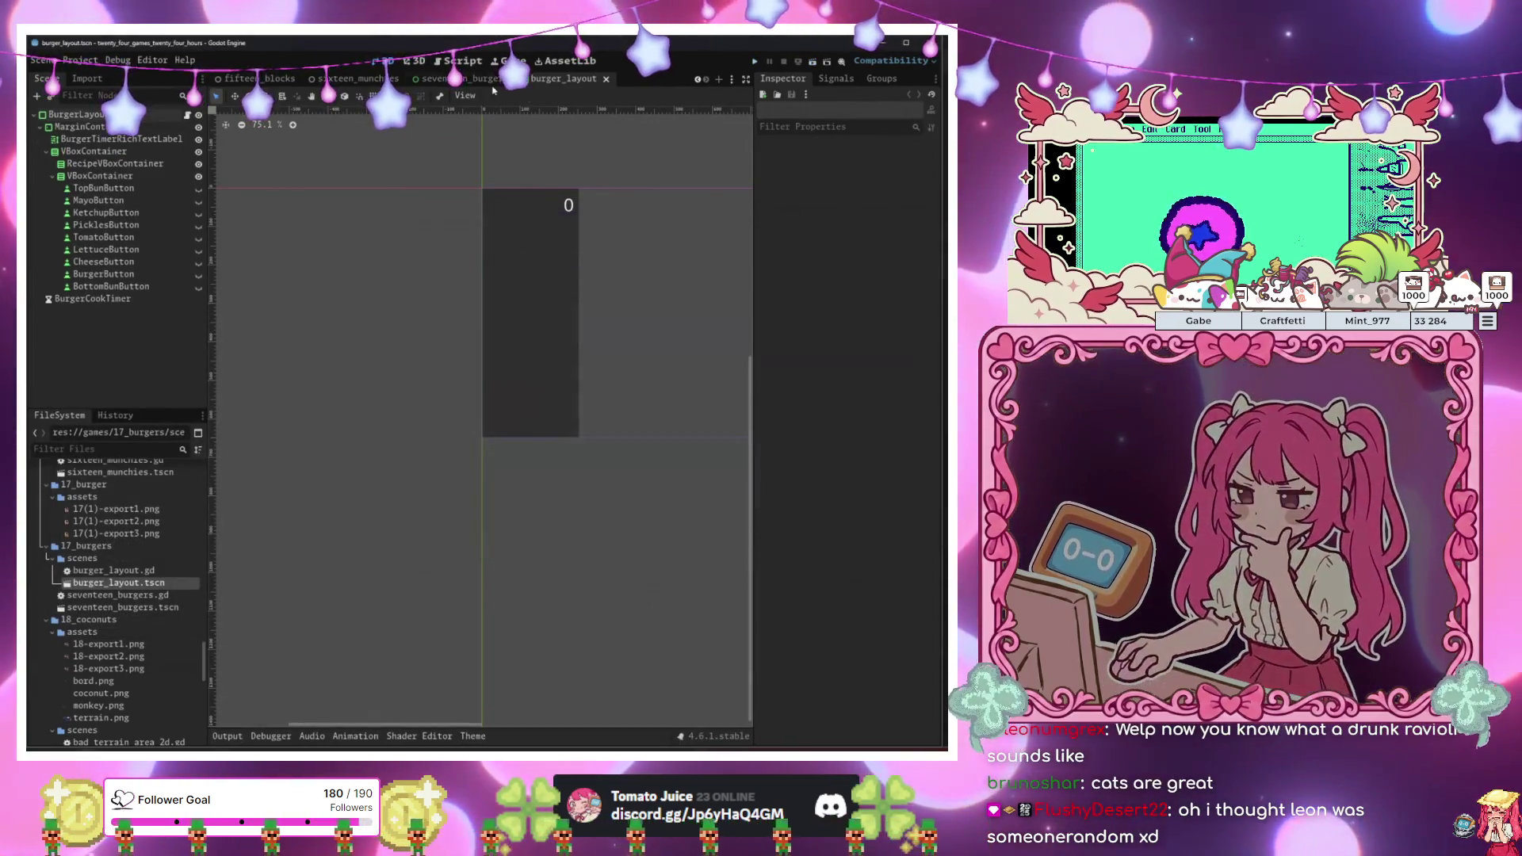
pyautogui.rightClick(470, 79)
pyautogui.click(503, 143)
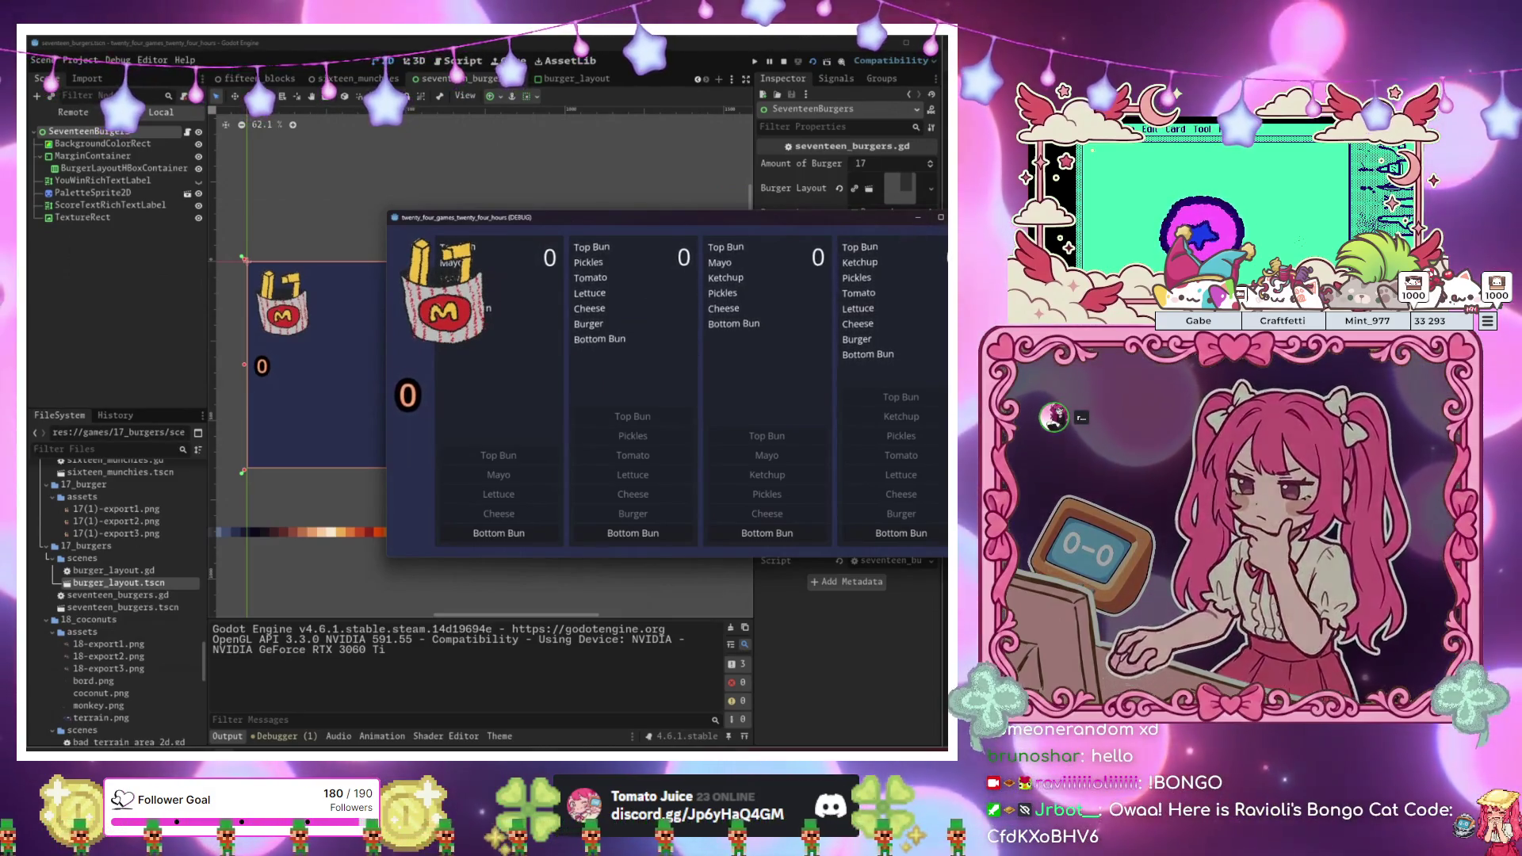
# - Stop the game, replay seventeen_burgers from its tab menu, then return to burger_layout
pyautogui.press('F8')
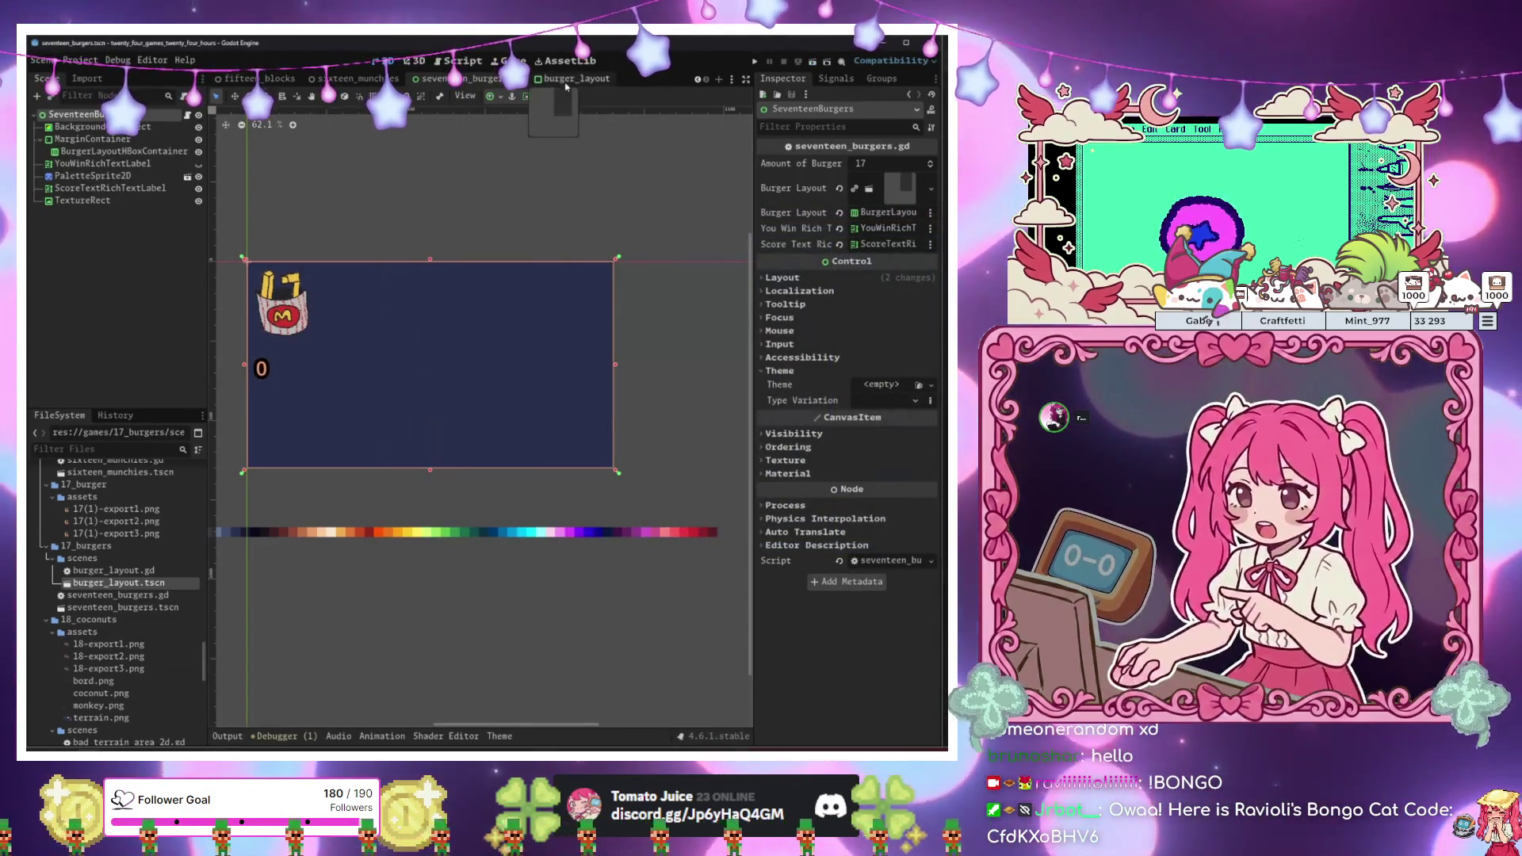
pyautogui.click(557, 88)
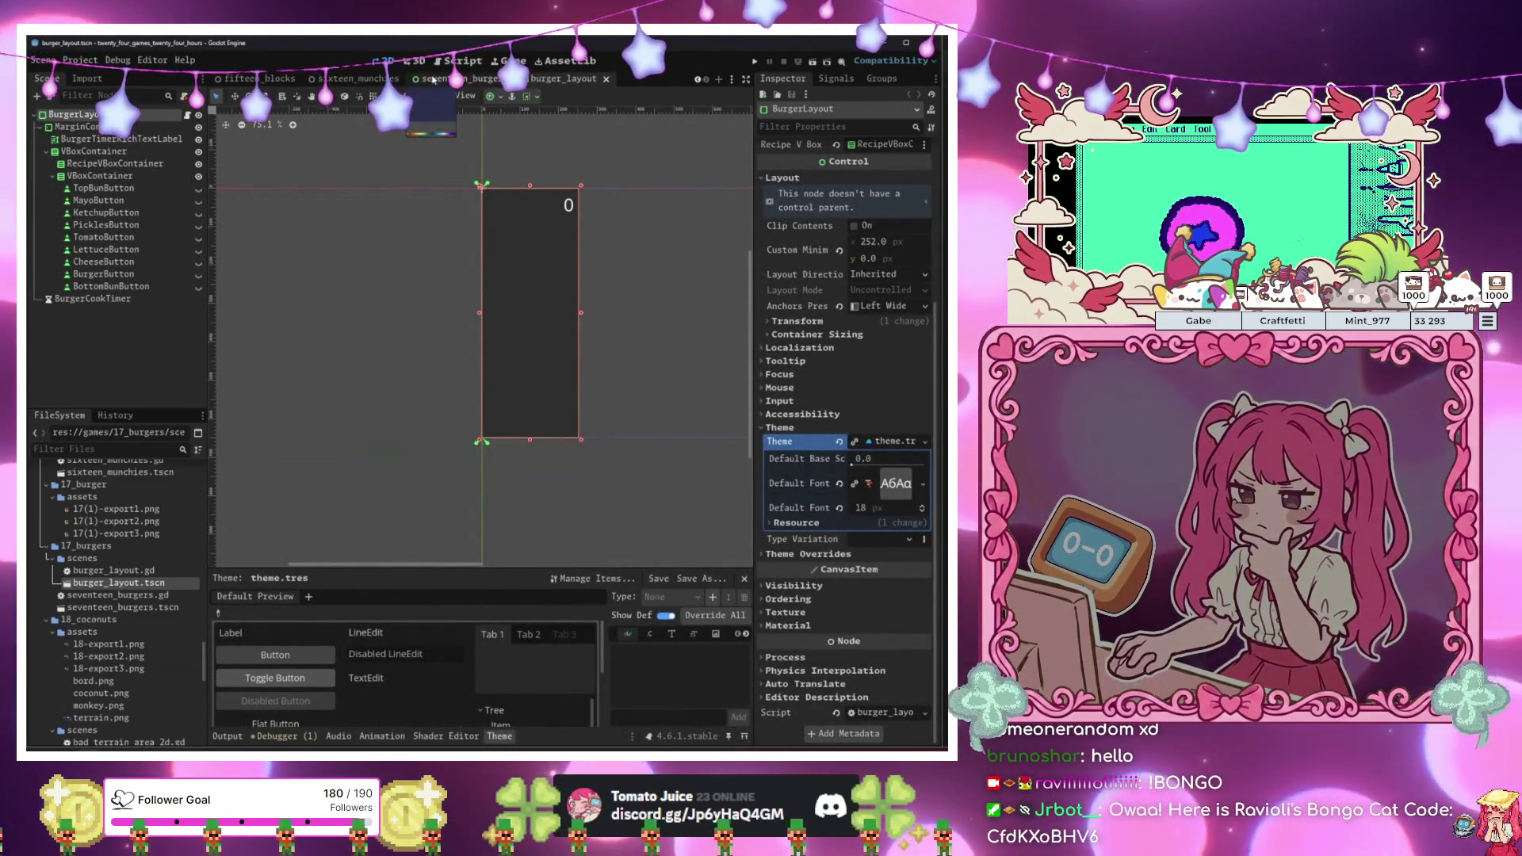
pyautogui.scroll(2, 433, 79)
pyautogui.scroll(-1, 444, 79)
pyautogui.rightClick(460, 81)
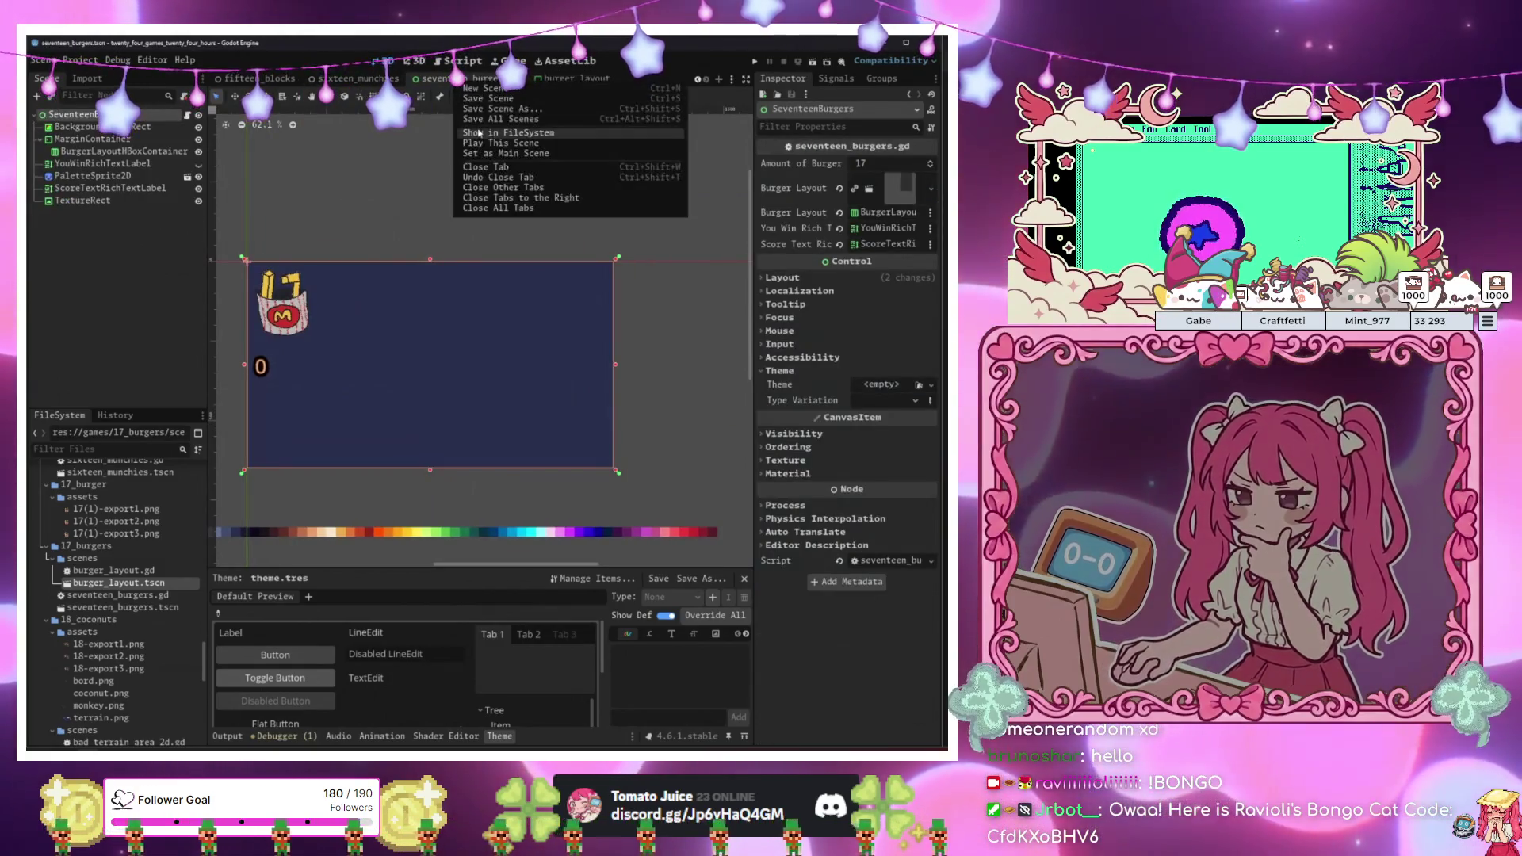
pyautogui.click(490, 143)
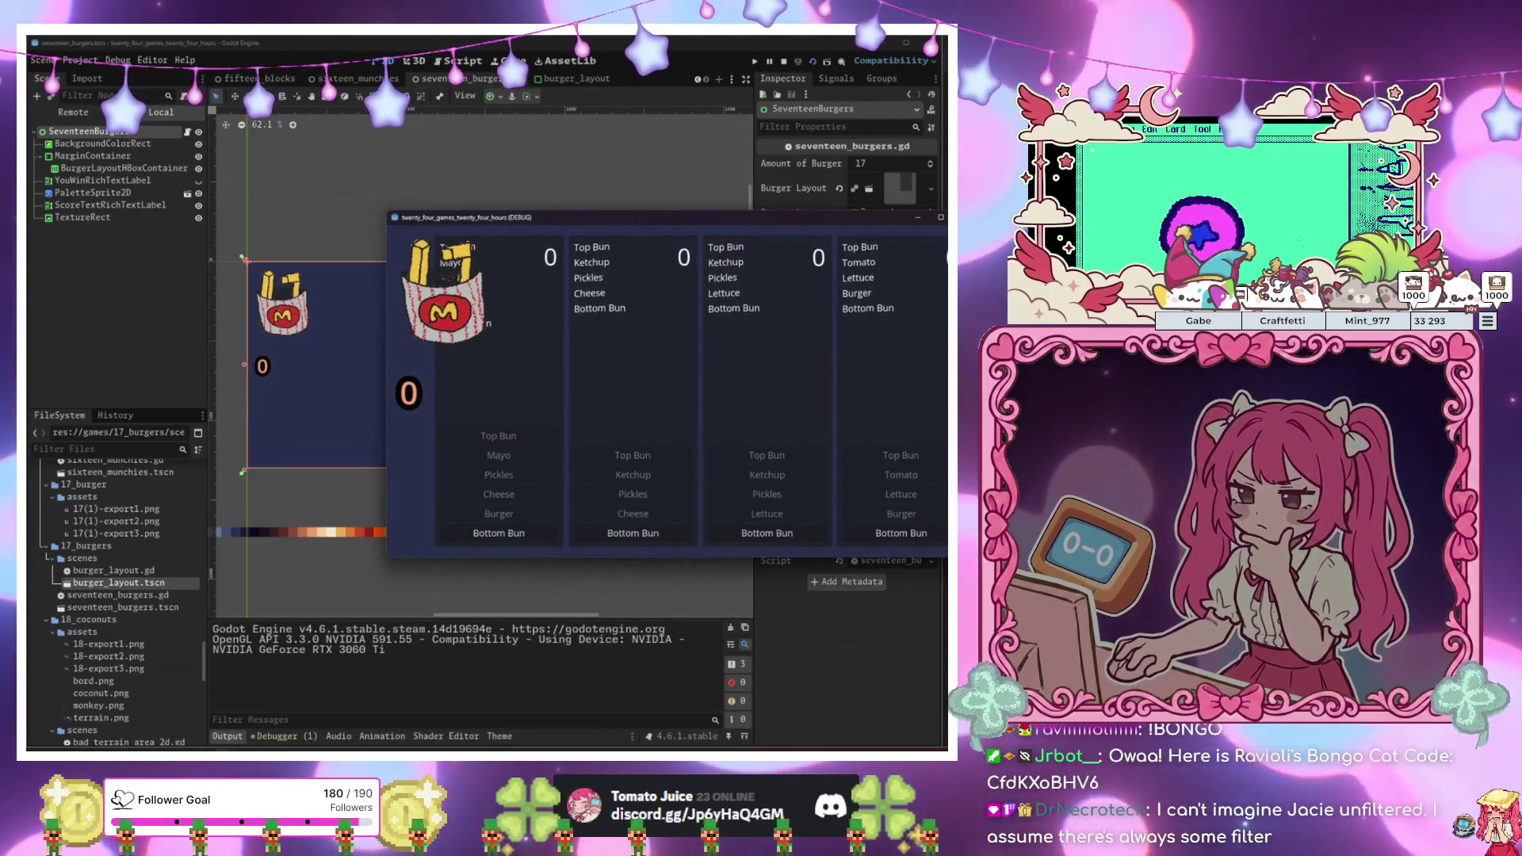
pyautogui.press('F8')
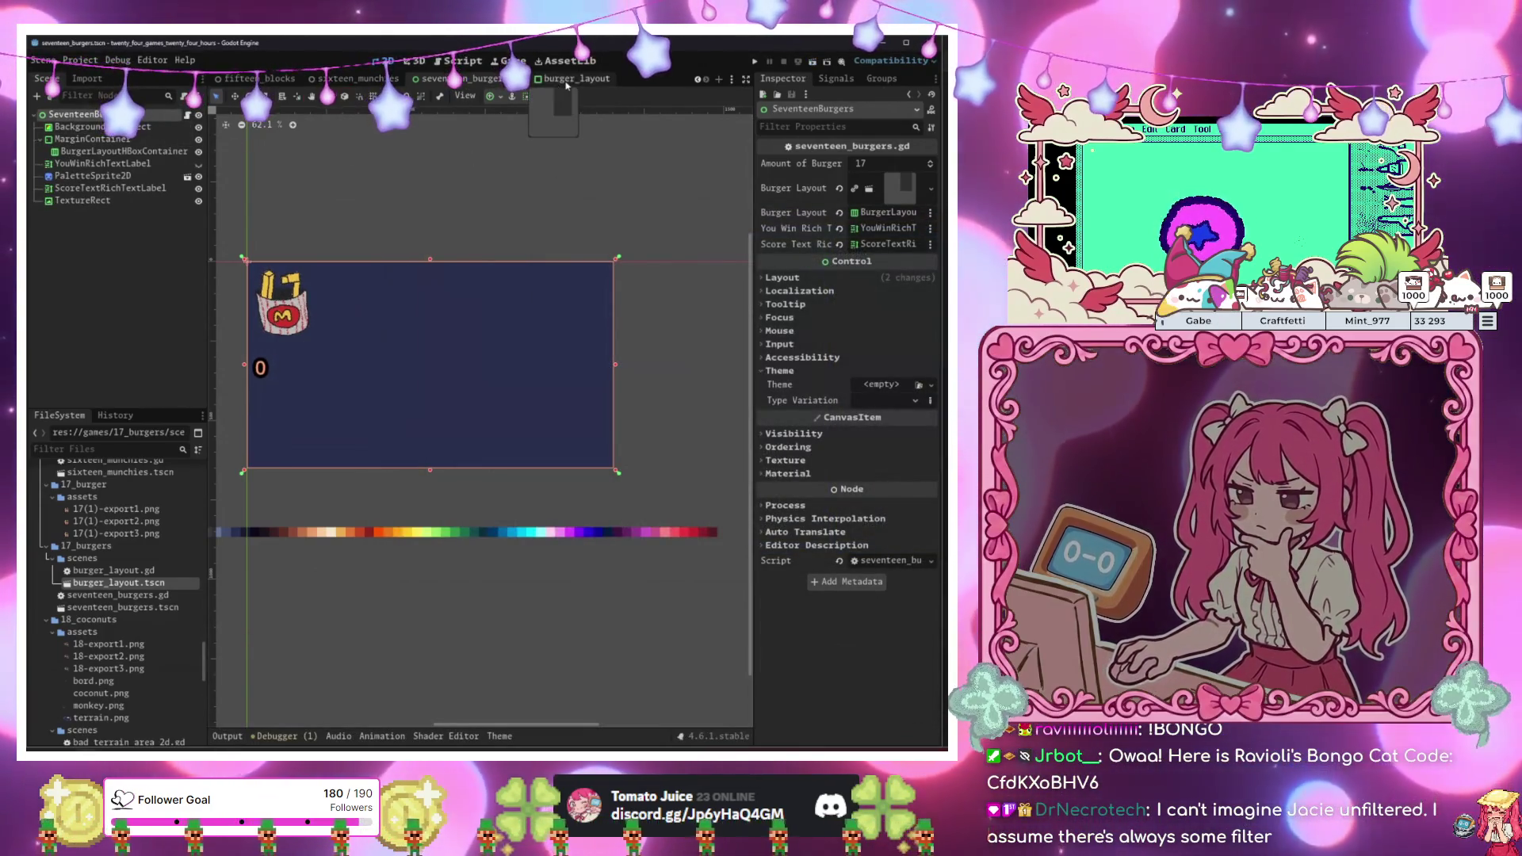
pyautogui.hotkey('ctrl', 'Tab')
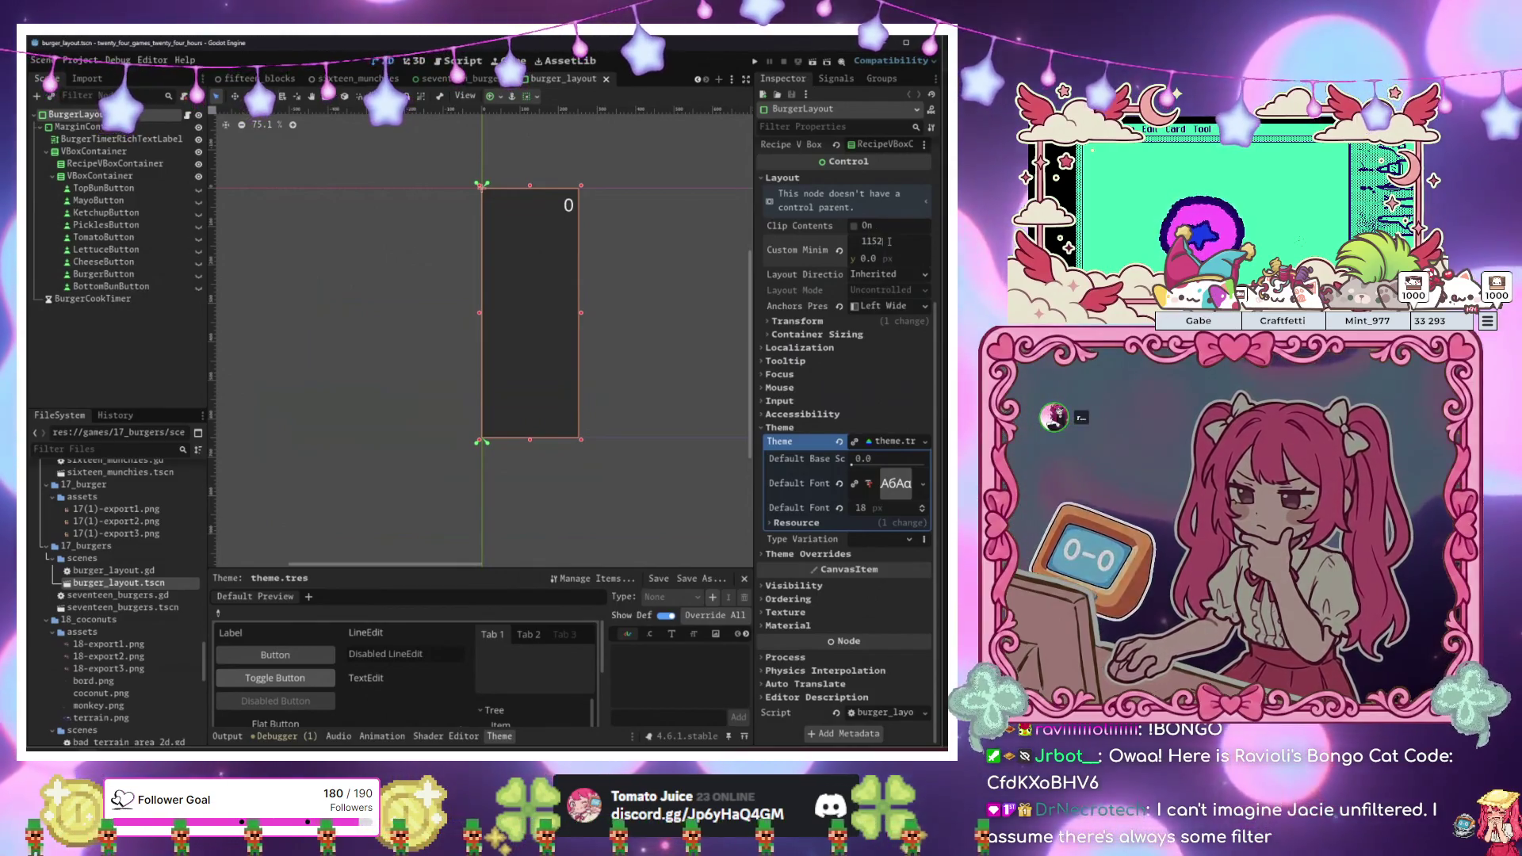
# - Test-run the burger minigame a couple of times with F5, stopping each run with F8
pyautogui.write('/')
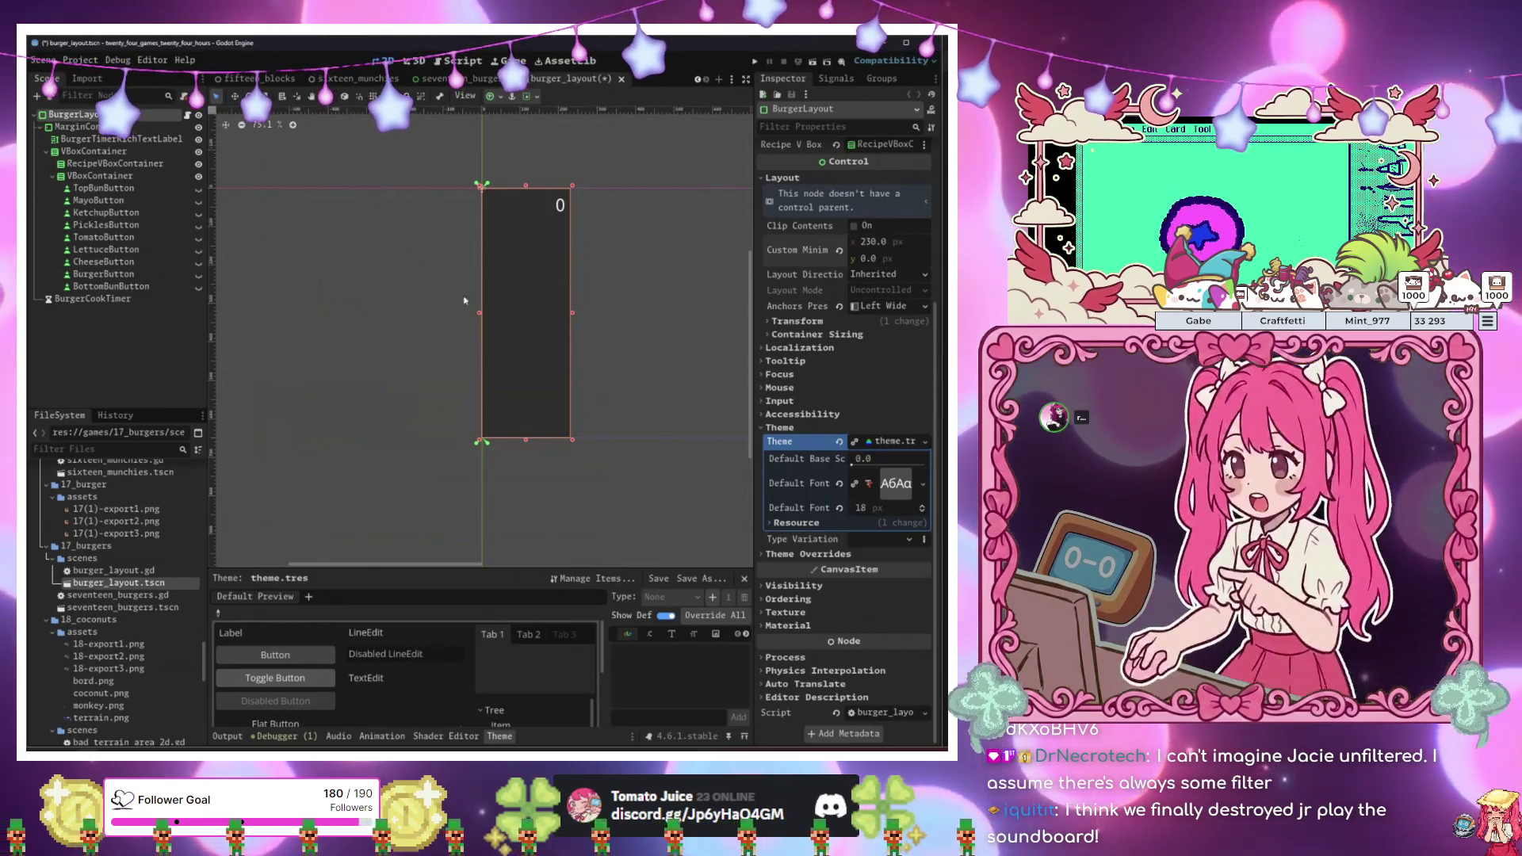
pyautogui.click(386, 280)
pyautogui.press('F5')
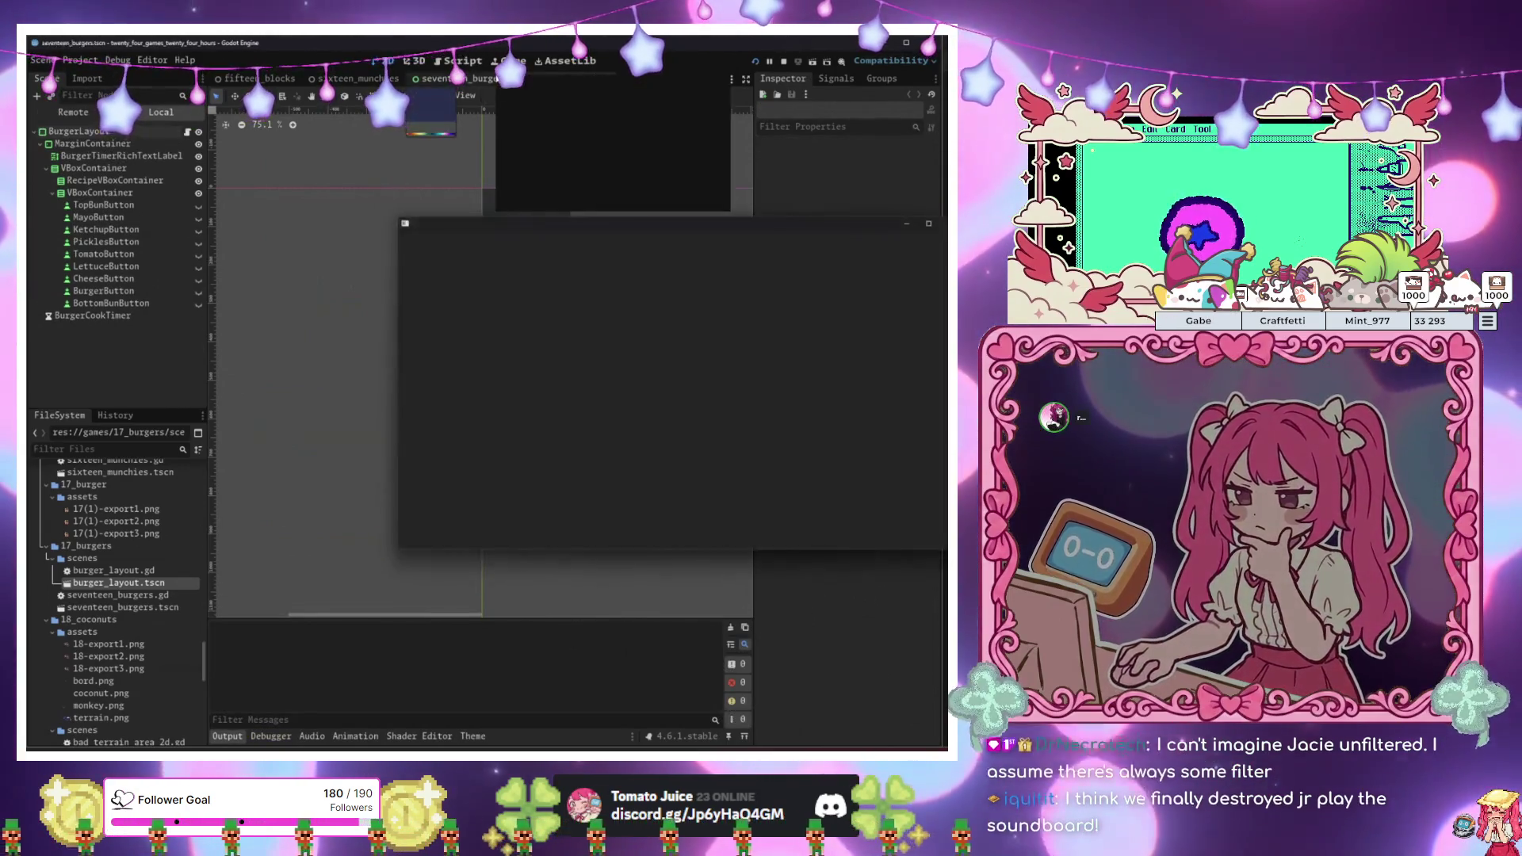
pyautogui.click(471, 80)
pyautogui.rightClick(471, 82)
pyautogui.press('Escape')
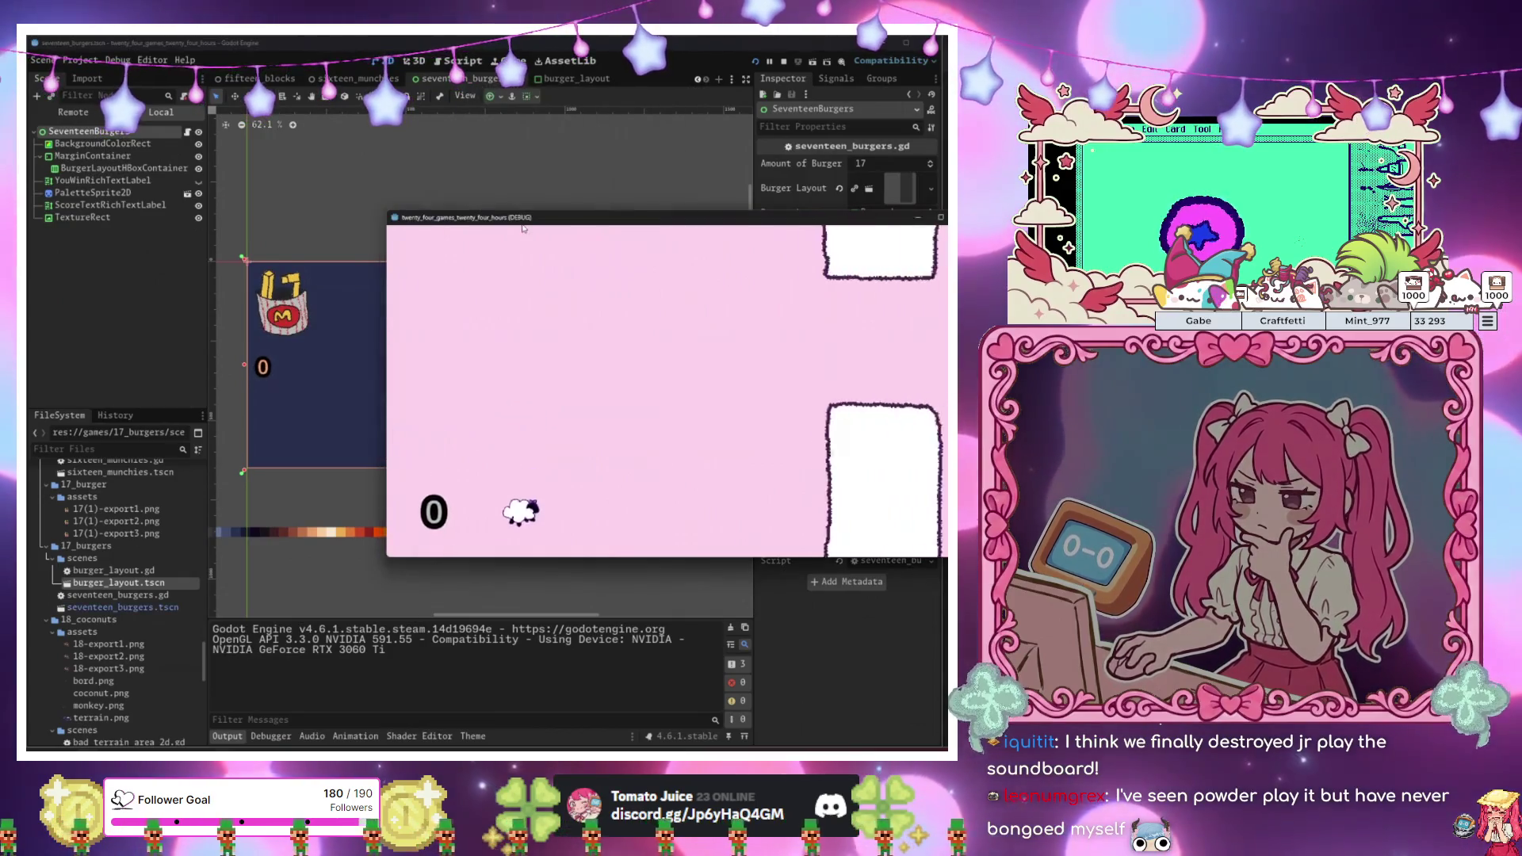
pyautogui.press('F8')
pyautogui.press('F5')
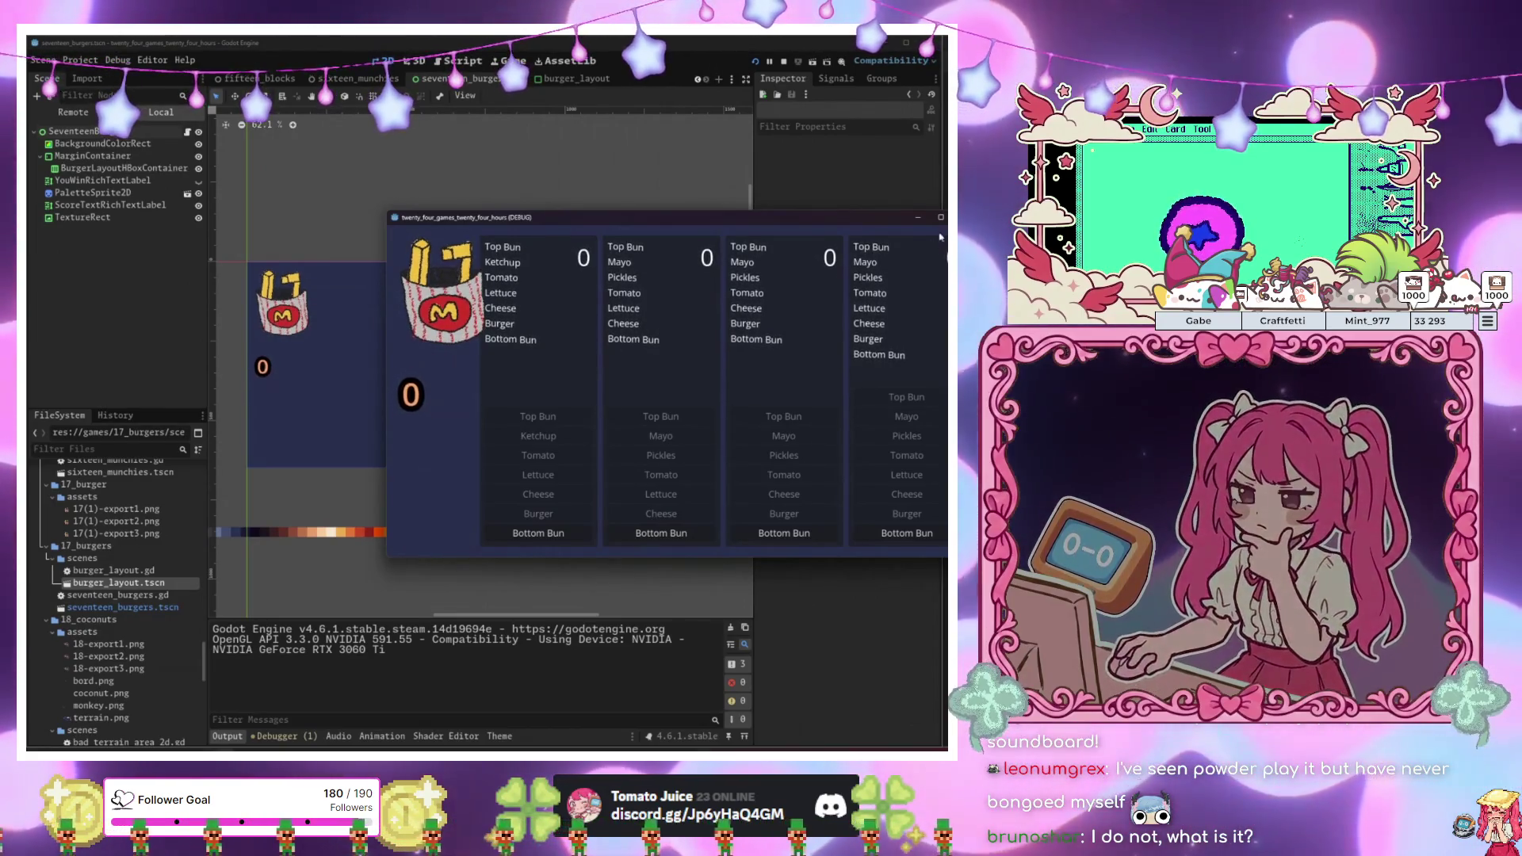
pyautogui.press('F8')
# - In burger_layout, set the Custom Minimum Size width to 210 px
pyautogui.click(560, 78)
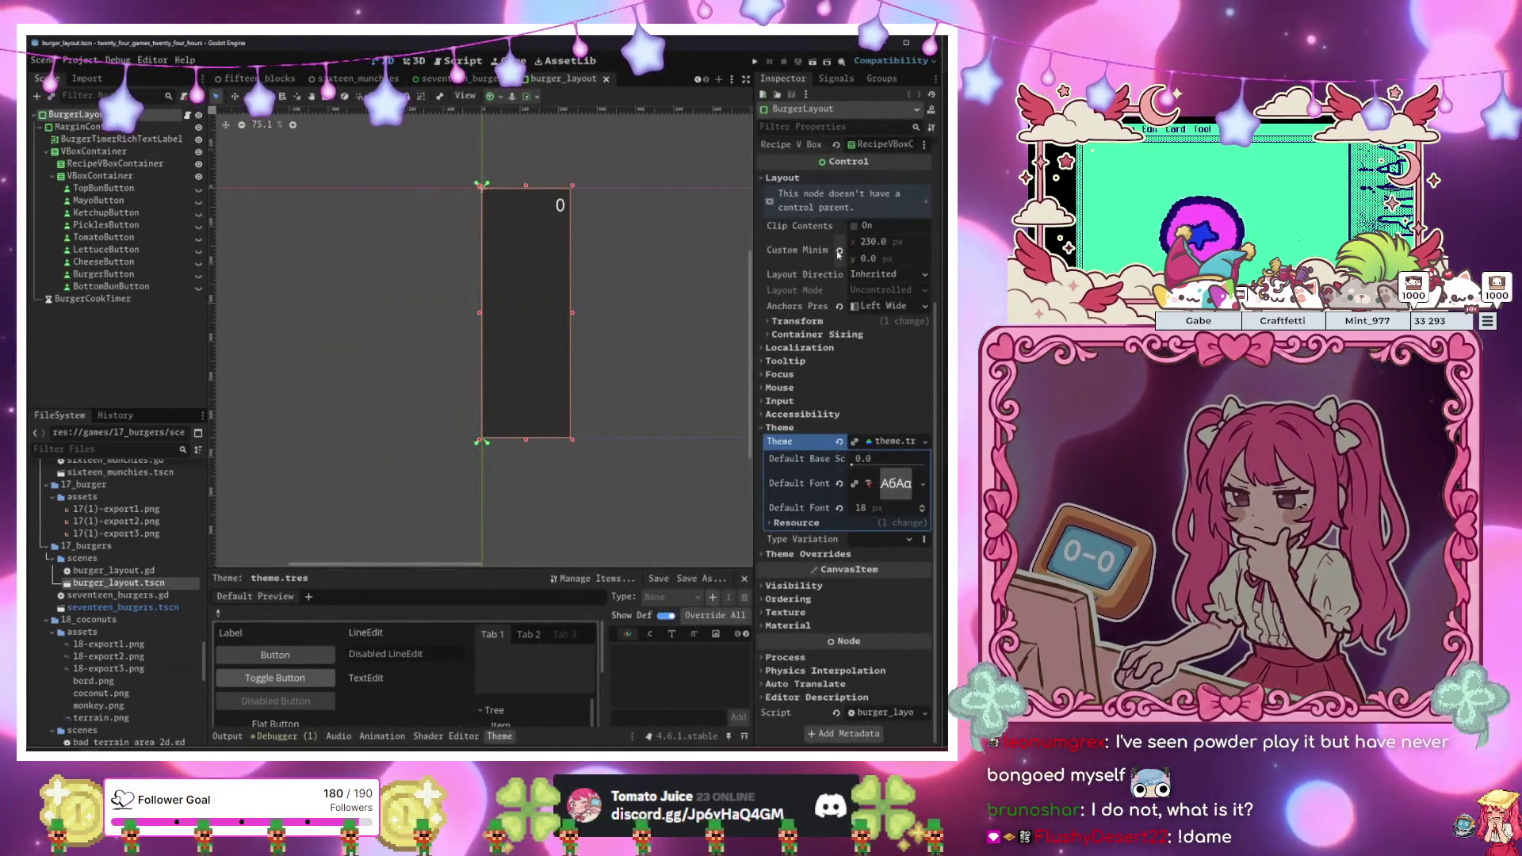
pyautogui.click(798, 321)
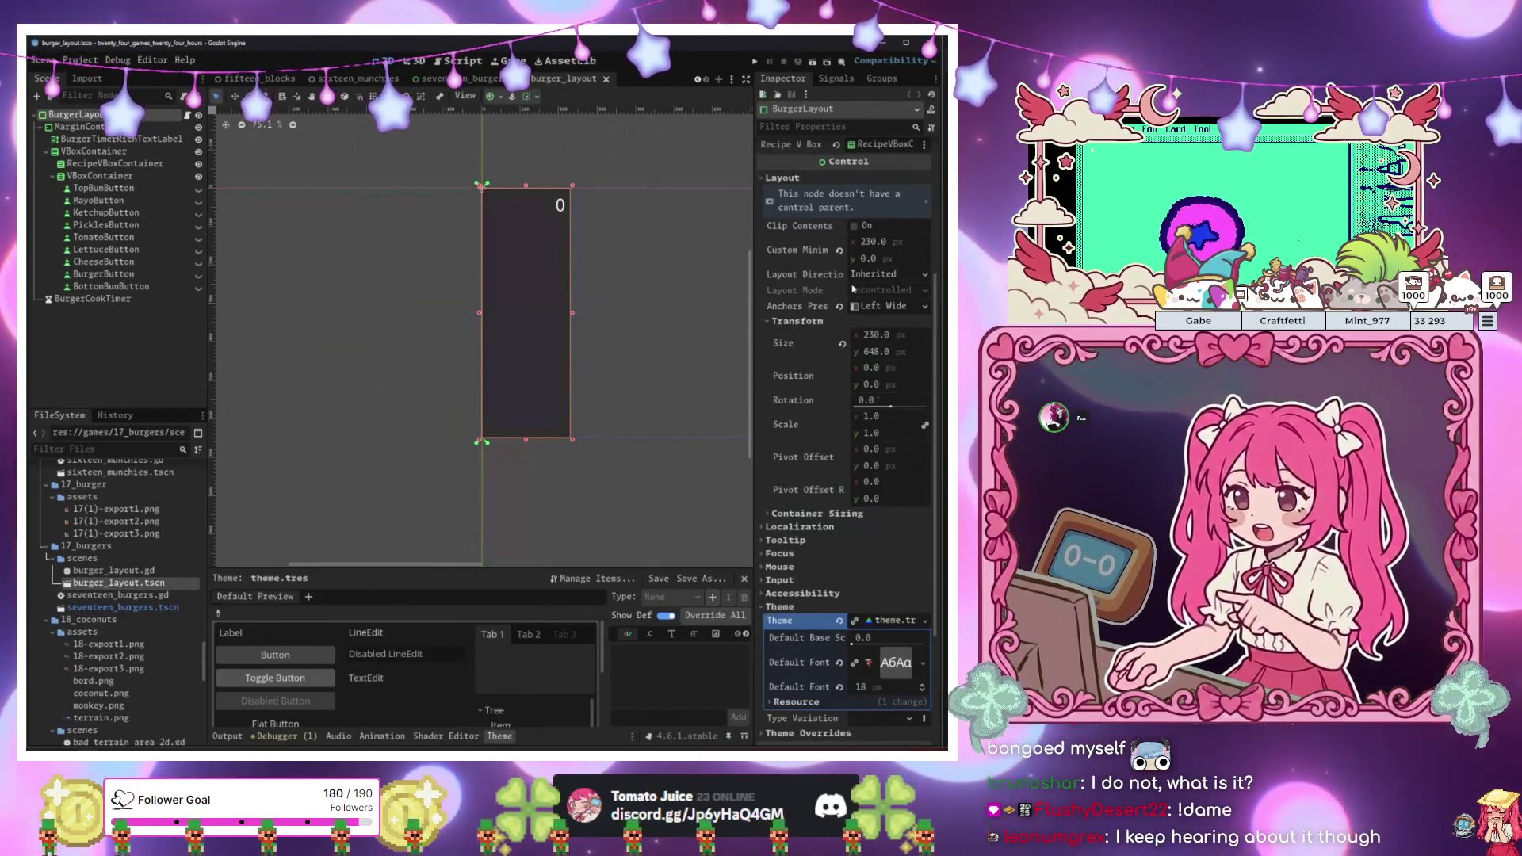
pyautogui.click(876, 242)
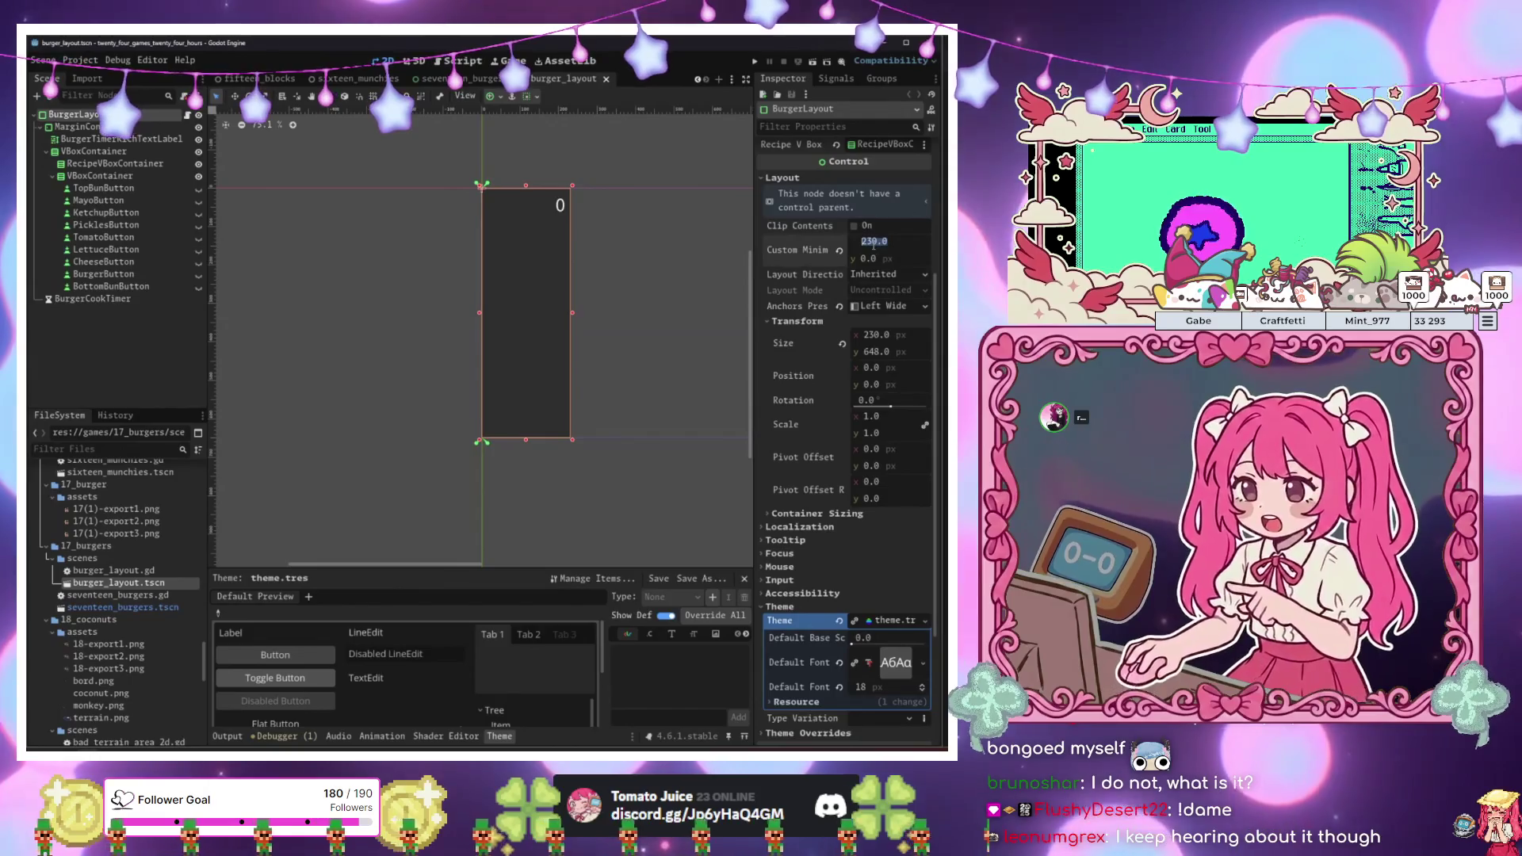
pyautogui.press('BackSpace')
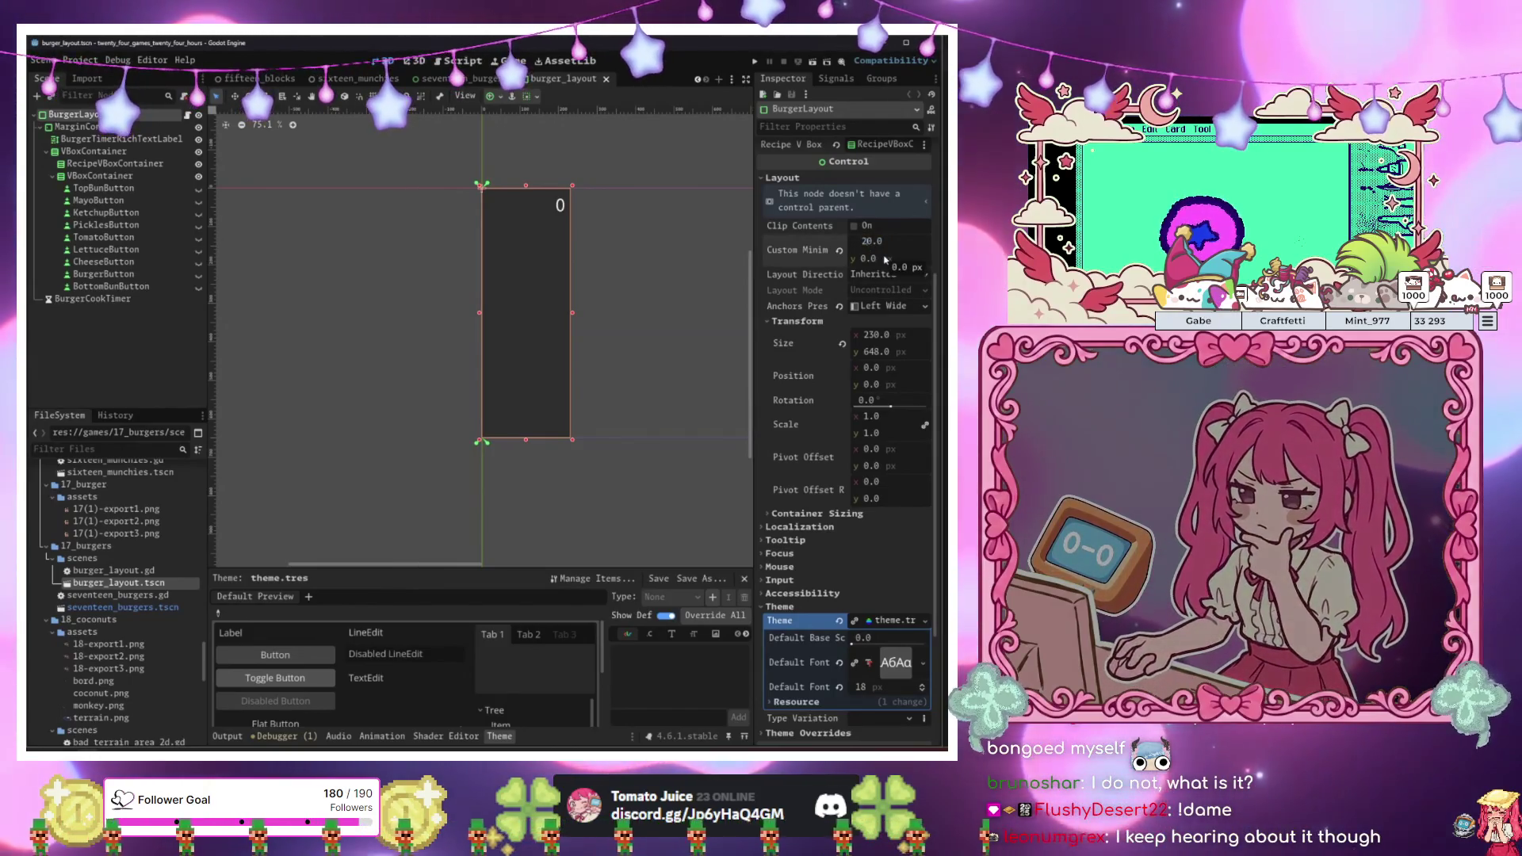
pyautogui.write('21')
pyautogui.press('Return')
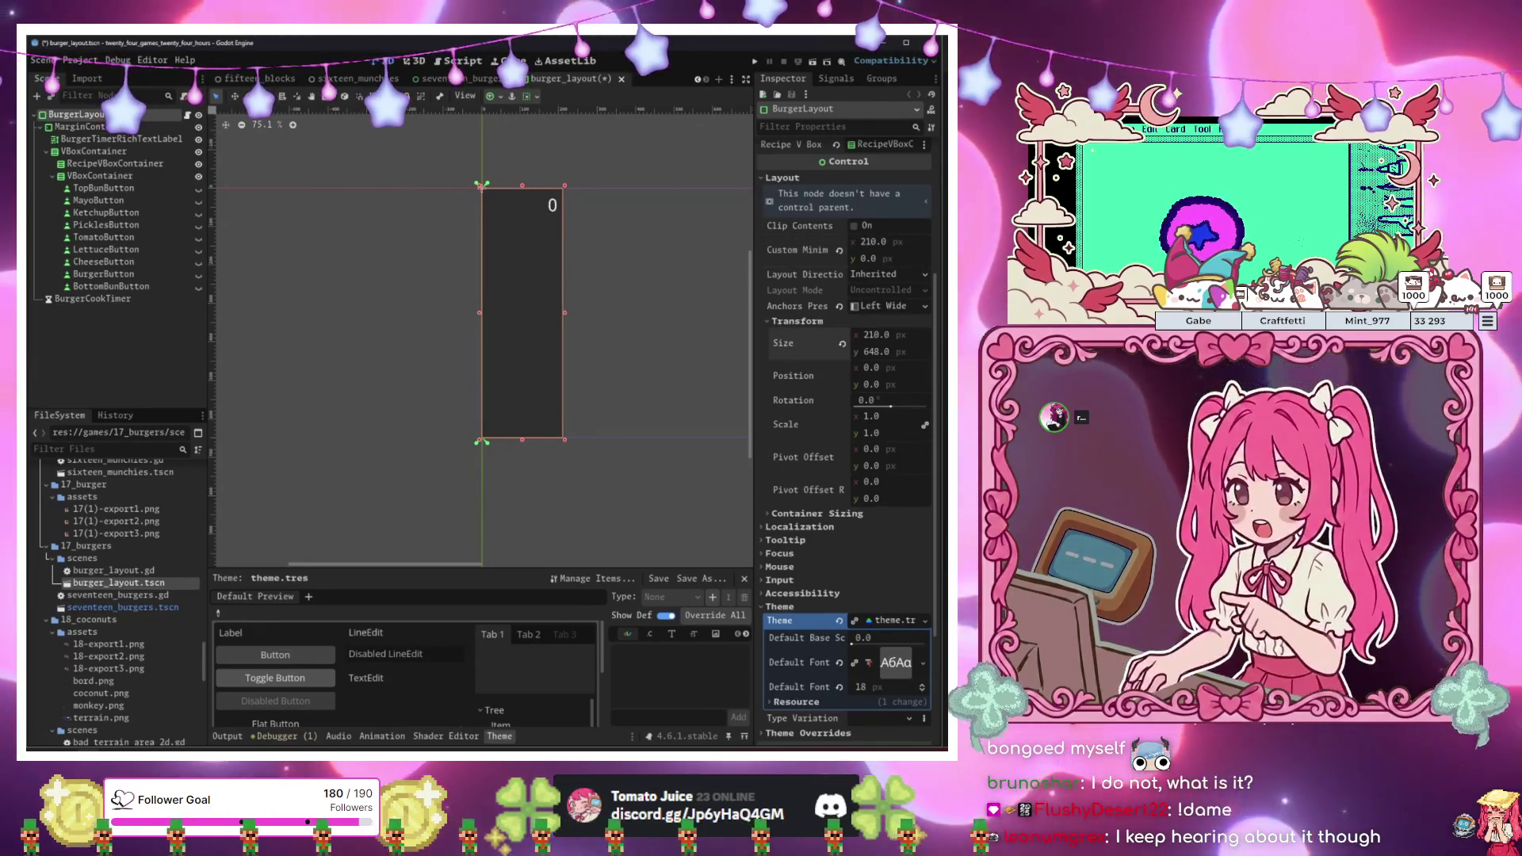
# - In seventeen_burgers, shift the score 0 slightly right and run the scene
pyautogui.click(452, 159)
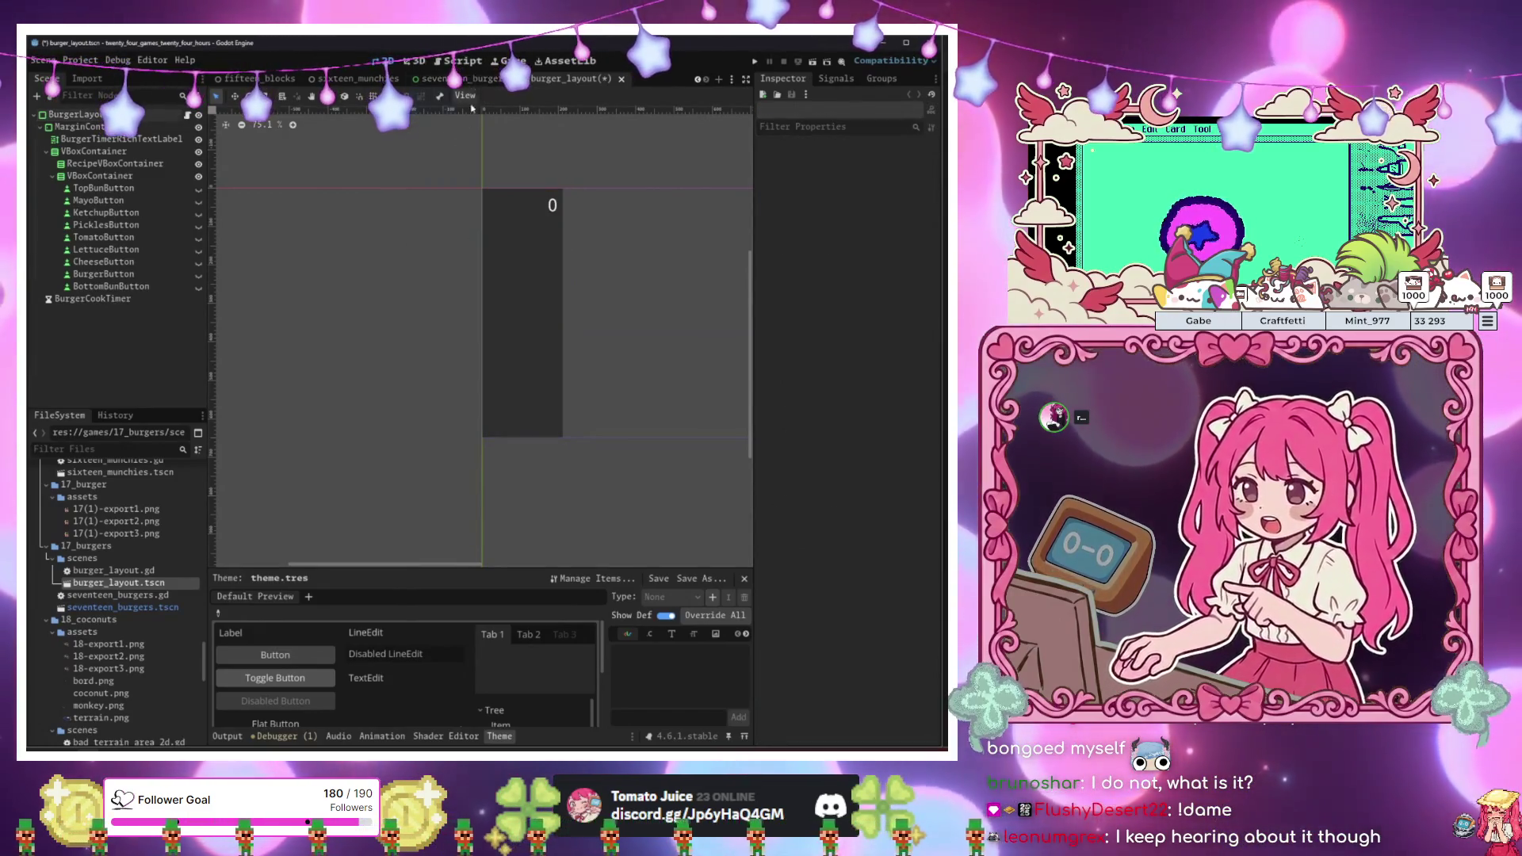
pyautogui.click(460, 79)
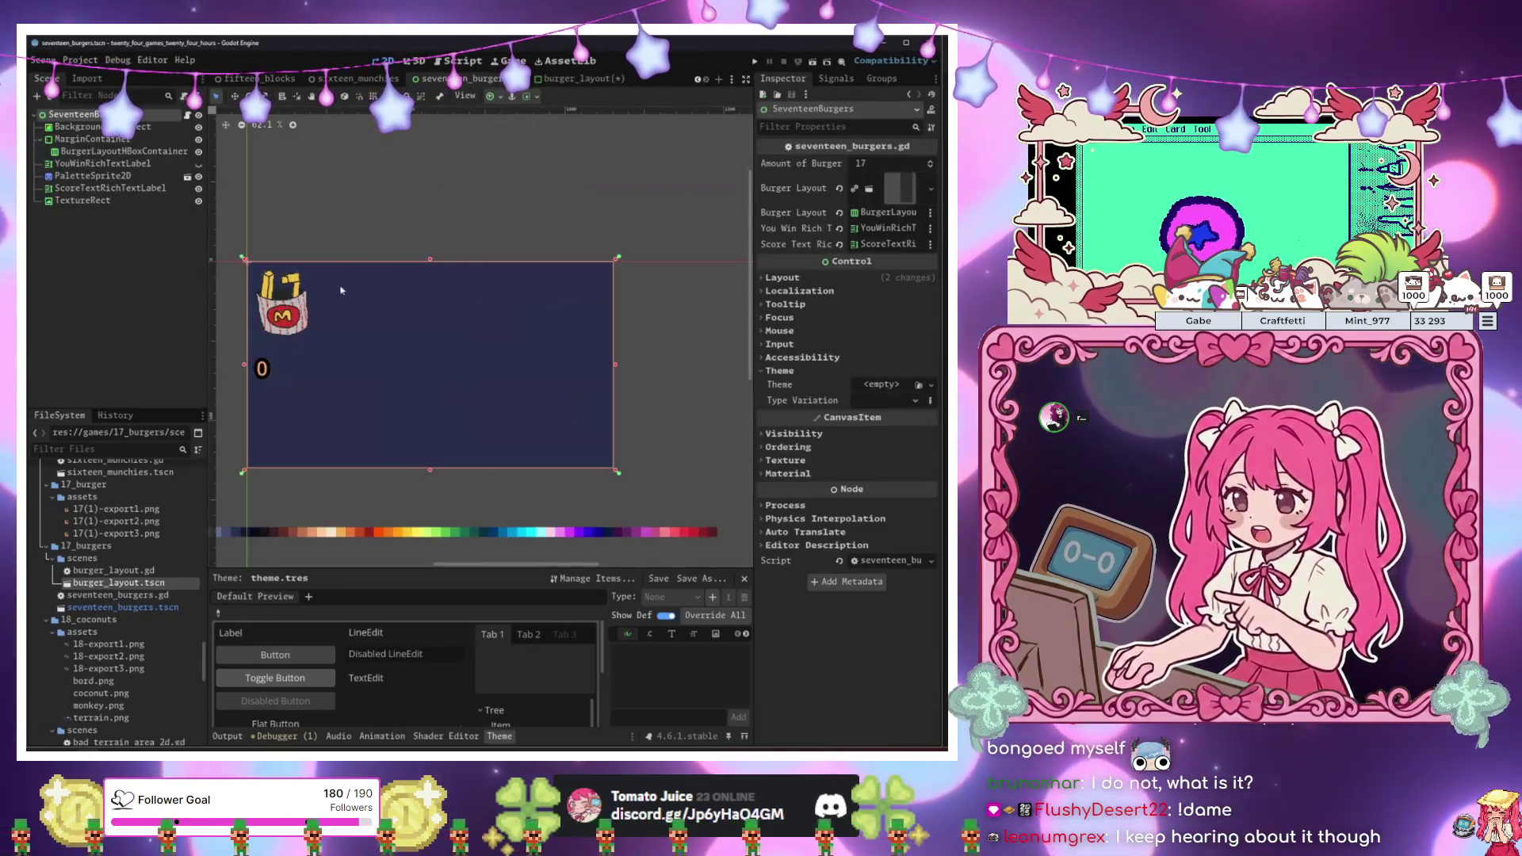
pyautogui.moveTo(262, 368); pyautogui.dragTo(328, 369)
pyautogui.press('F5')
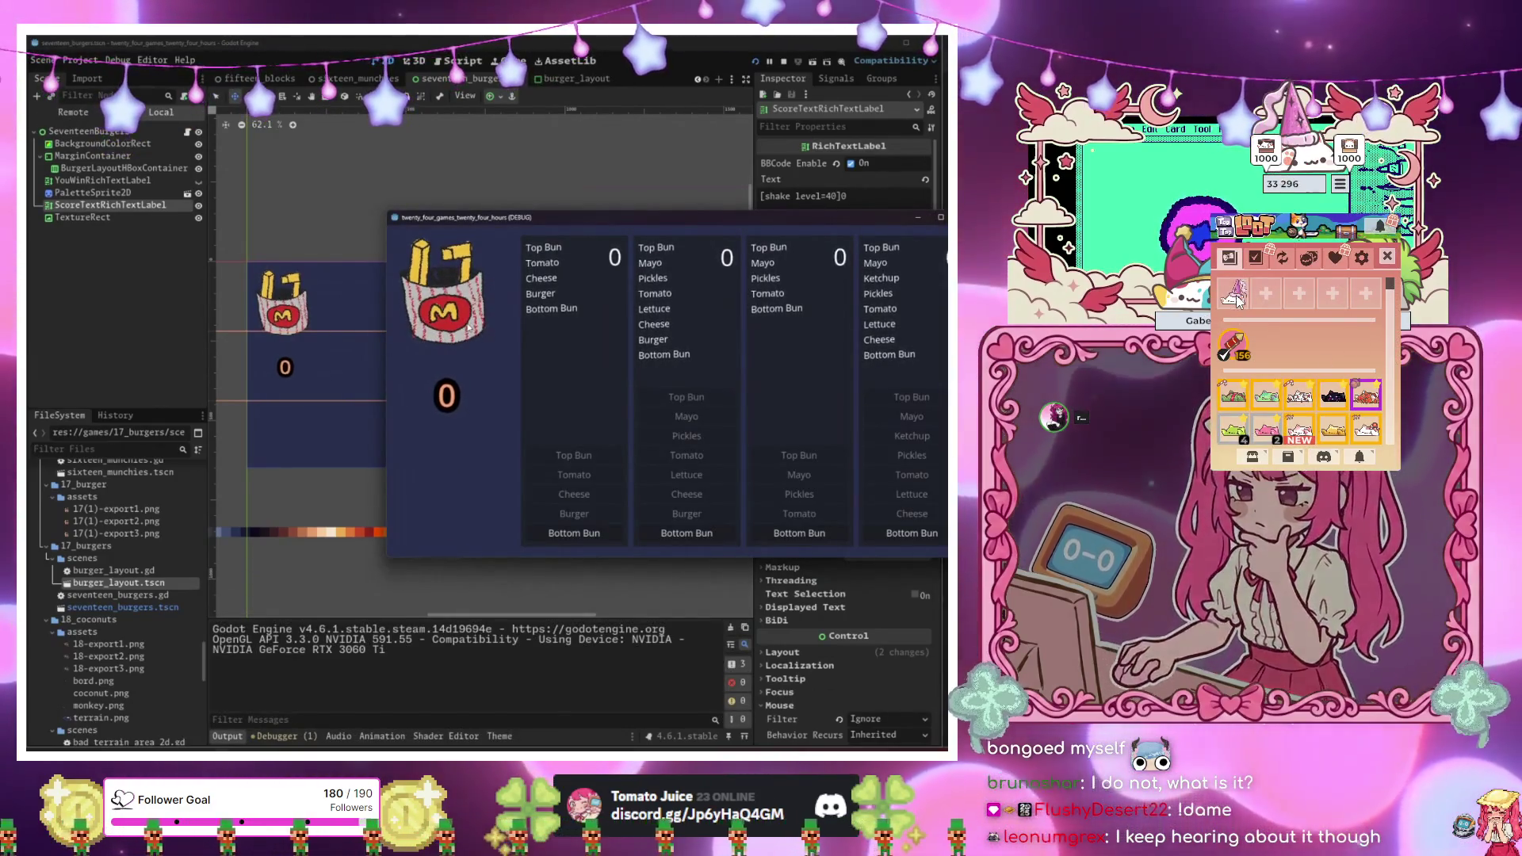
# - Nudge the fries picture right and down, move the score label lower, then stop the game
pyautogui.moveTo(784, 220)
pyautogui.mouseDown()
pyautogui.moveTo(668, 365)
pyautogui.moveTo(727, 382)
pyautogui.moveTo(705, 346)
pyautogui.mouseUp()
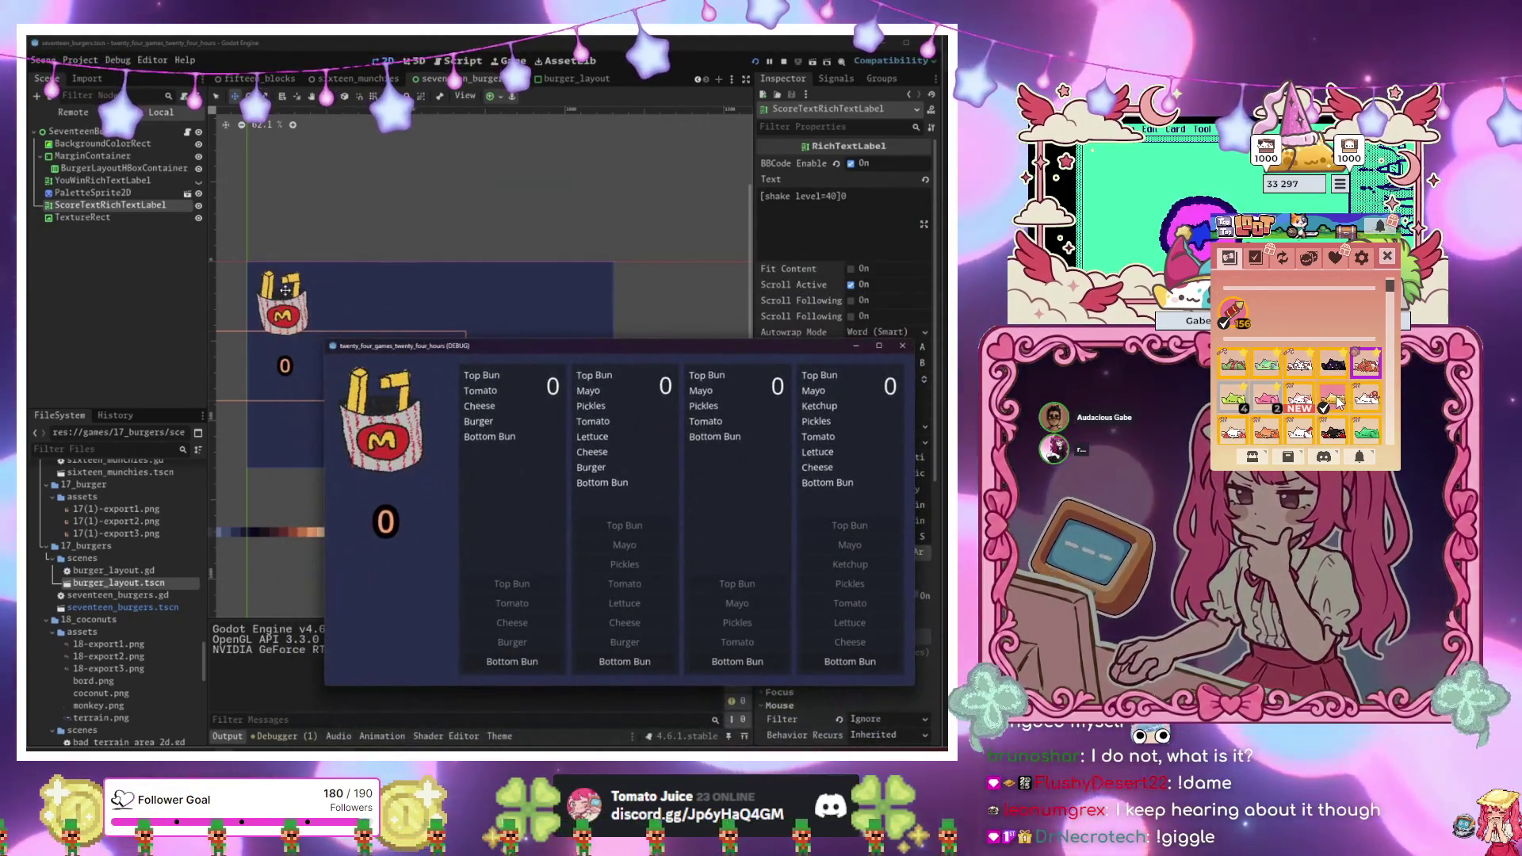
pyautogui.click(284, 290)
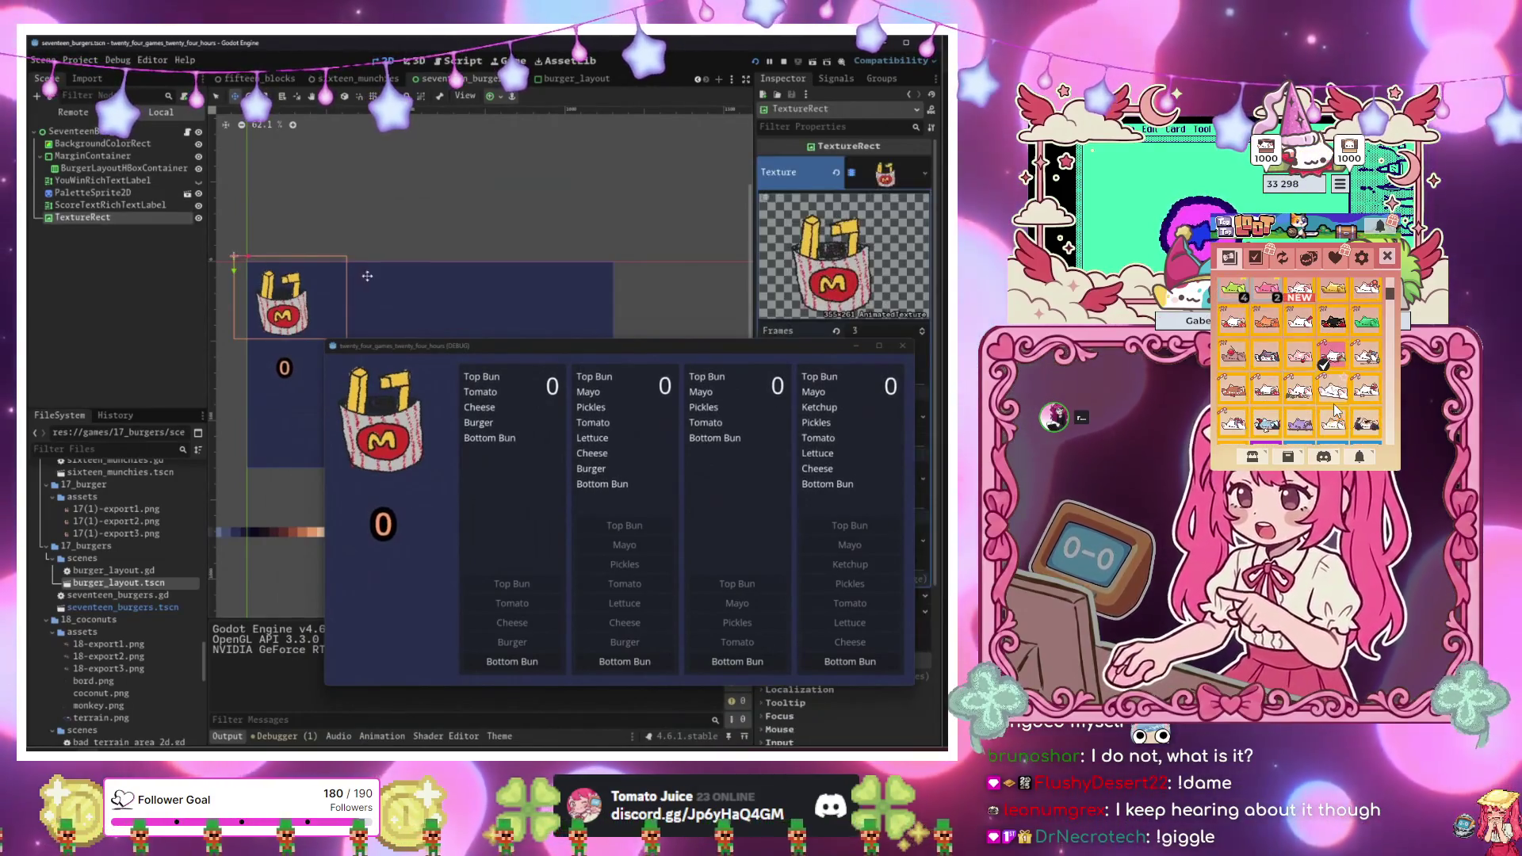
pyautogui.moveTo(346, 317); pyautogui.dragTo(353, 320)
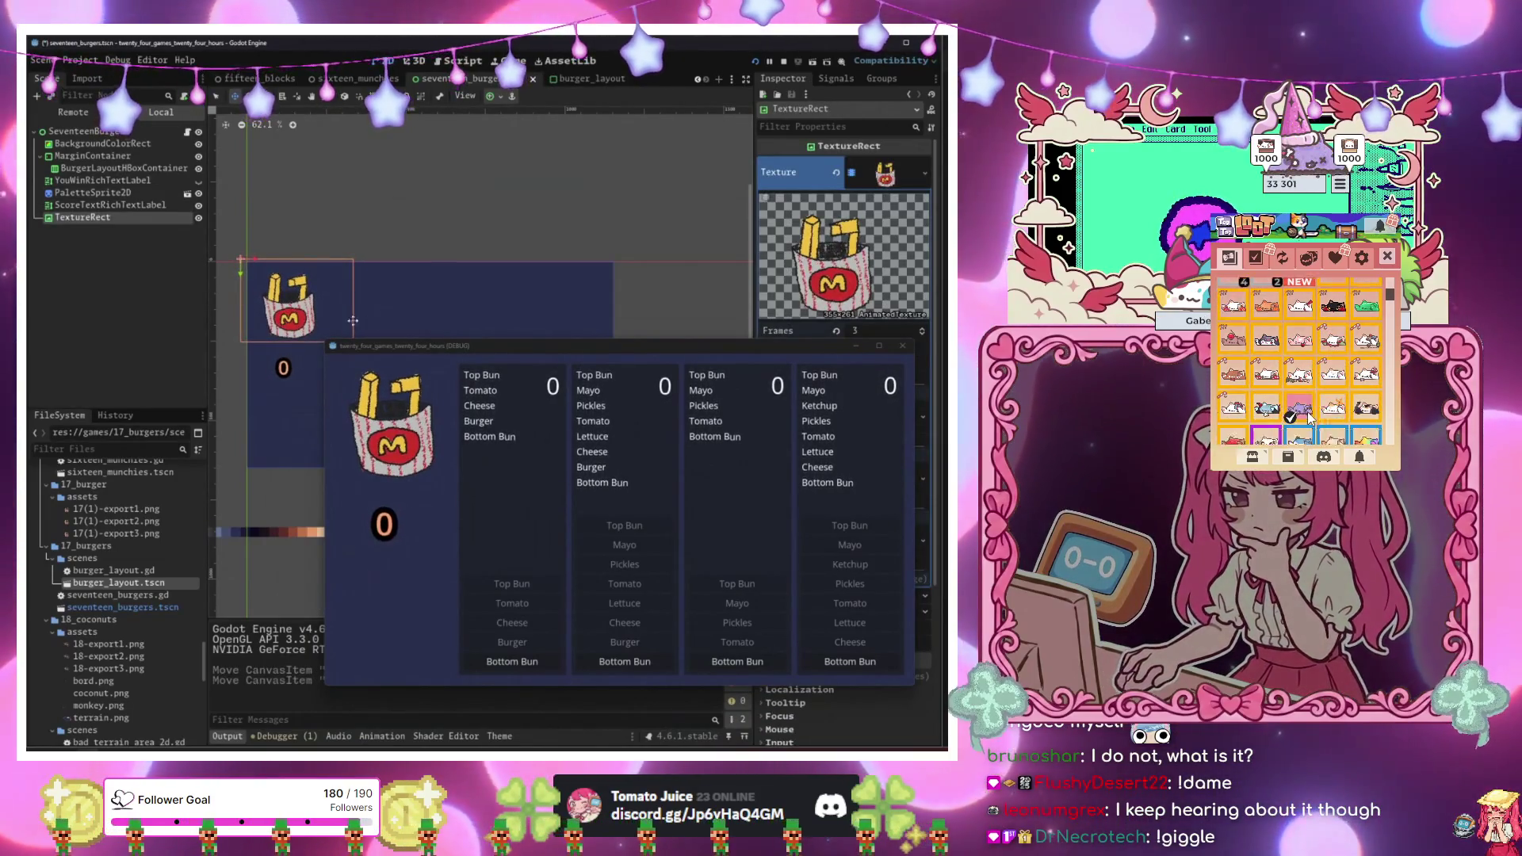
pyautogui.click(283, 367)
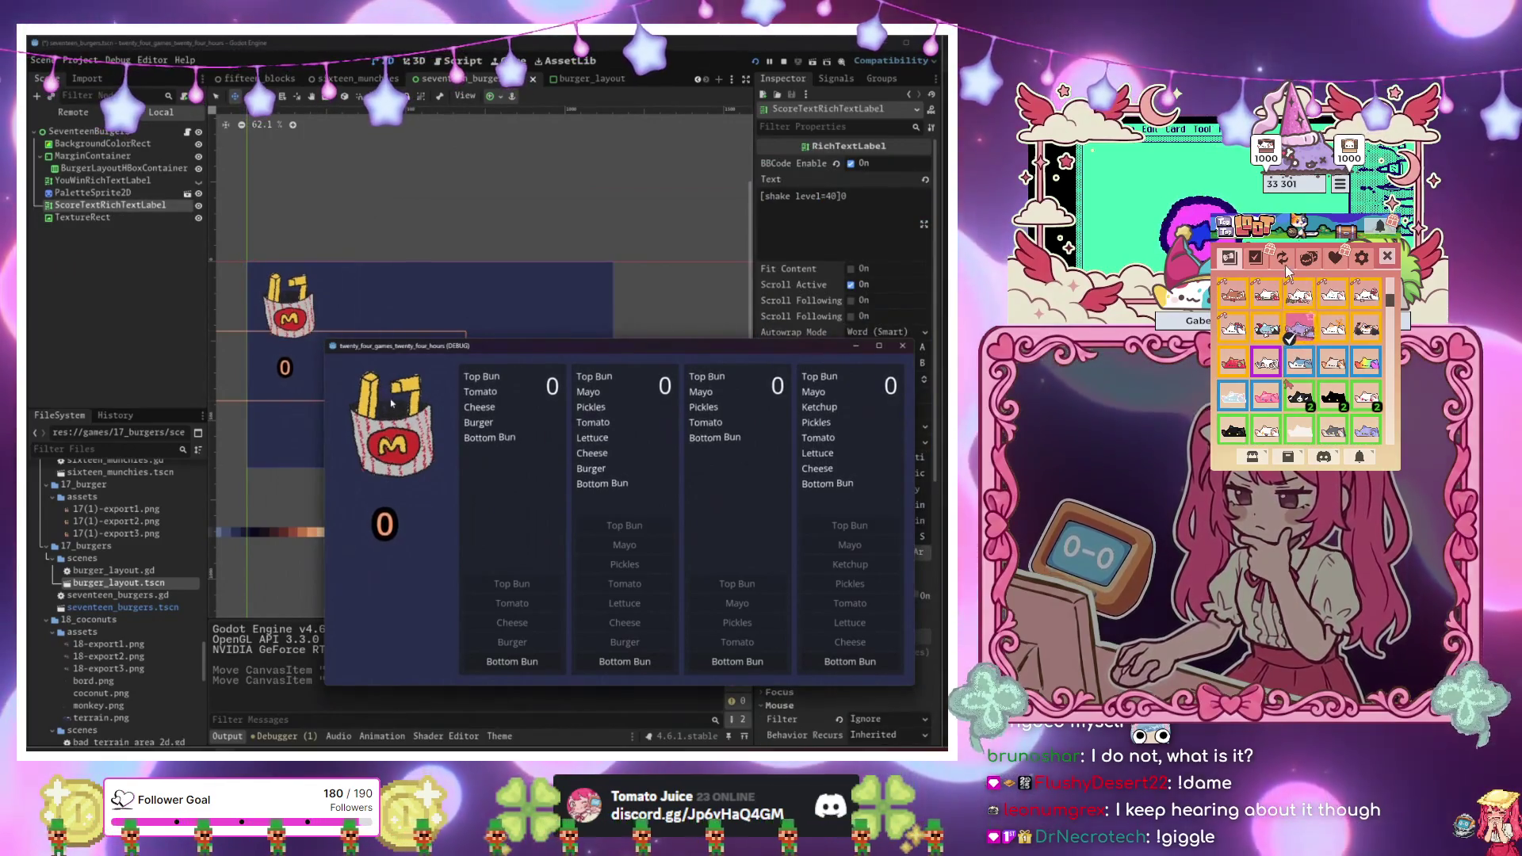
pyautogui.moveTo(291, 395); pyautogui.dragTo(289, 419)
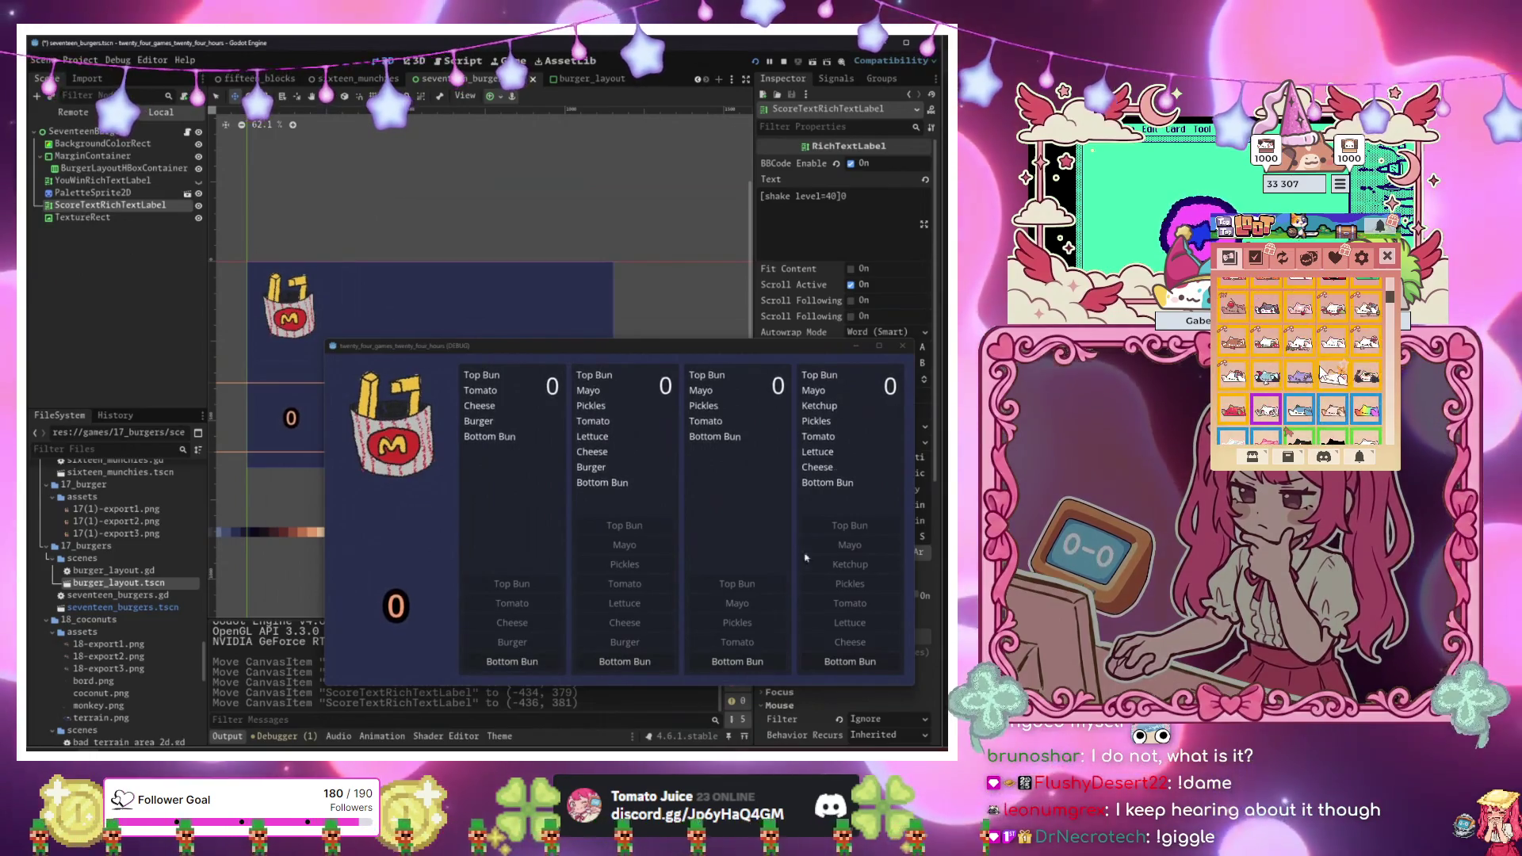
pyautogui.press('F8')
pyautogui.moveTo(1396, 189); pyautogui.dragTo(1346, 236)
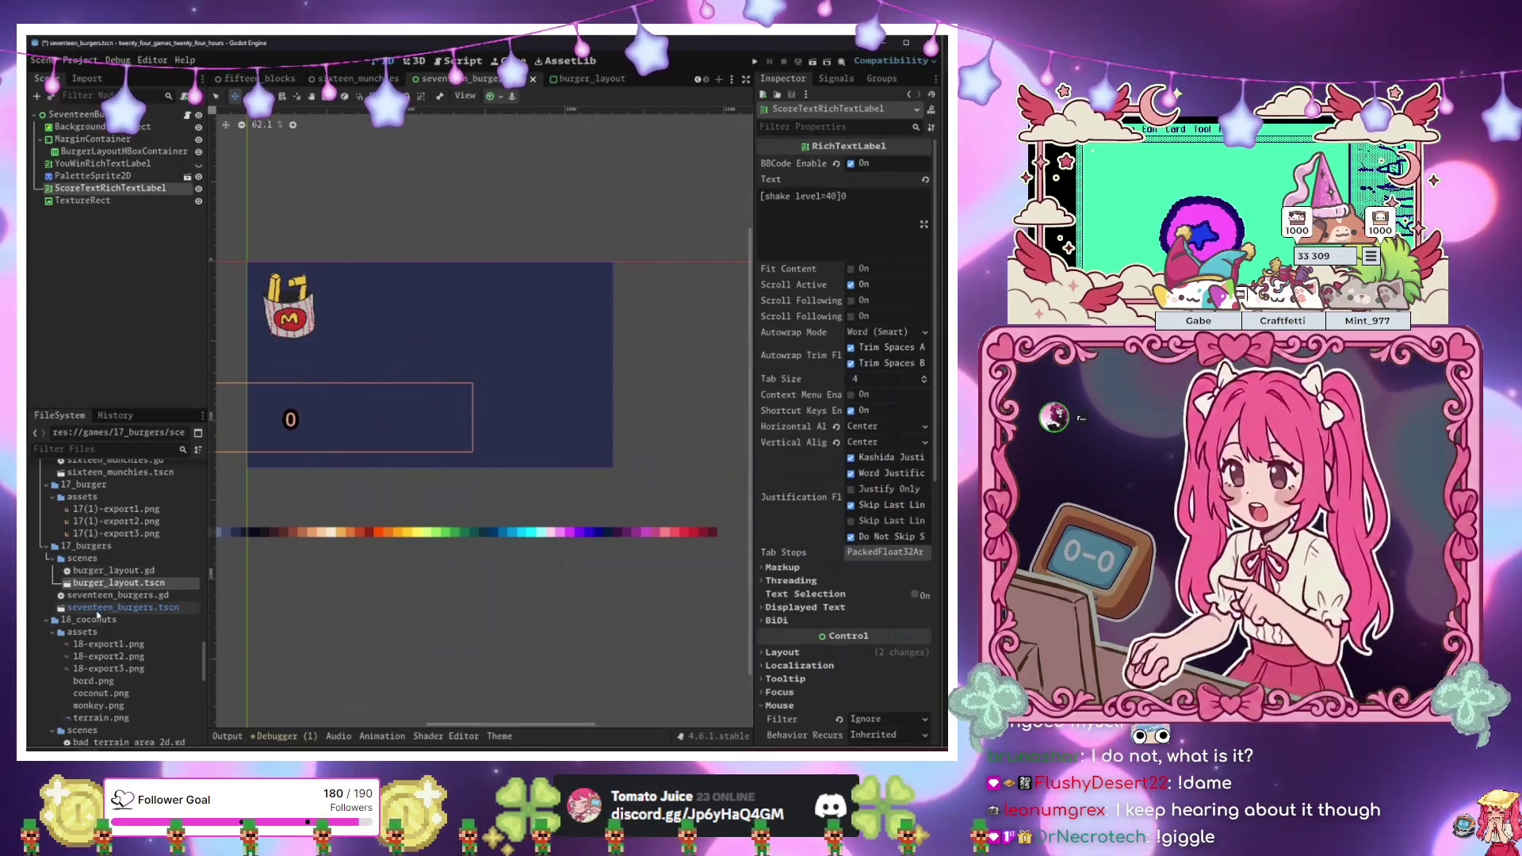
pyautogui.scroll(-3, 136, 648)
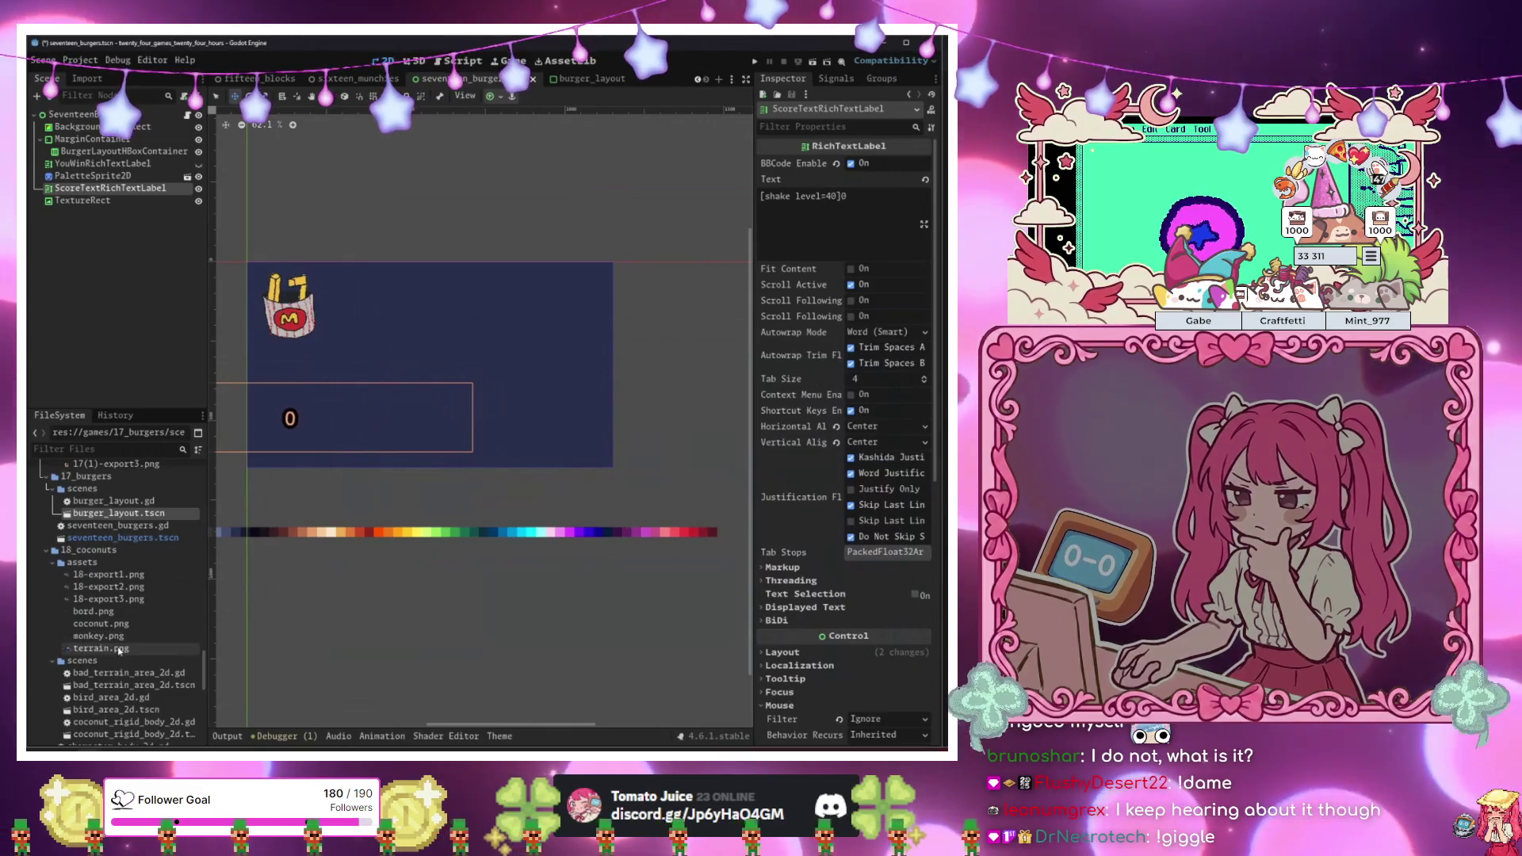
# - Open the eighteen_coconuts scene and add a TextureRect under the Control node
pyautogui.moveTo(121, 656)
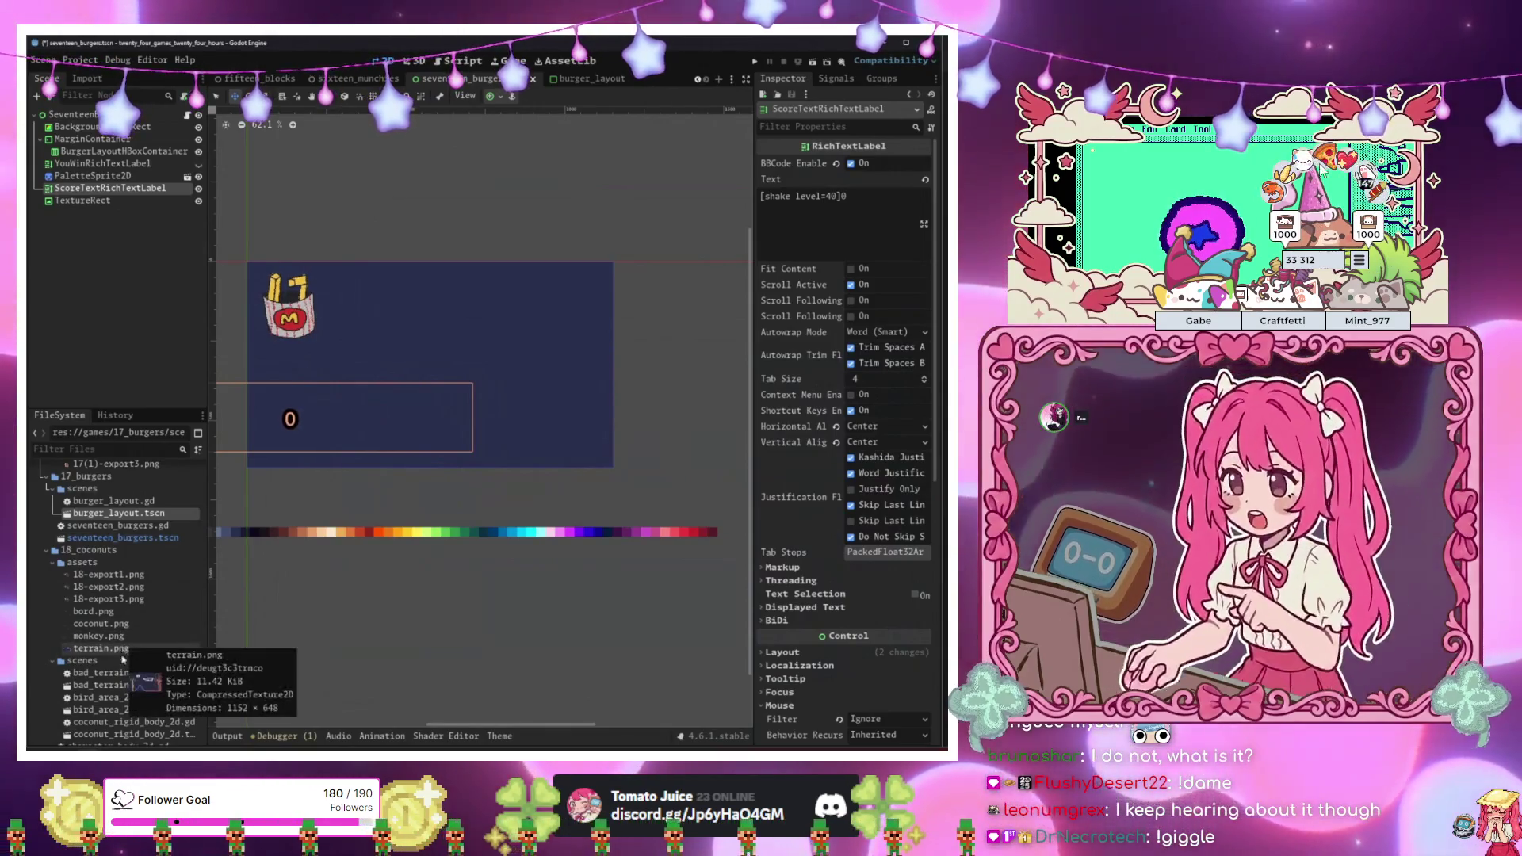
pyautogui.scroll(-3, 121, 656)
pyautogui.scroll(-2, 119, 670)
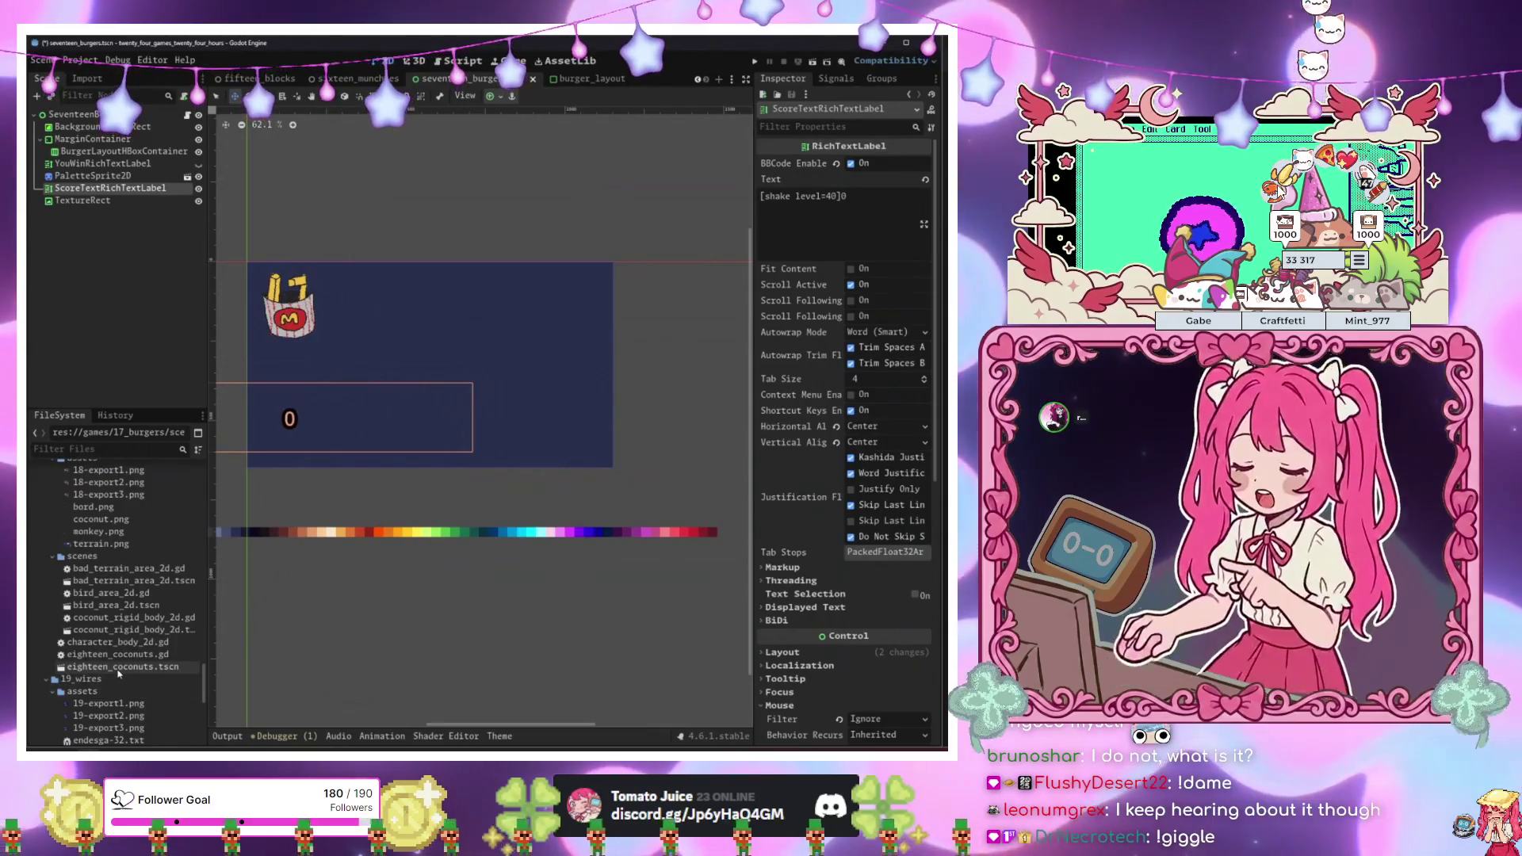
pyautogui.doubleClick(118, 669)
pyautogui.scroll(-4, 386, 457)
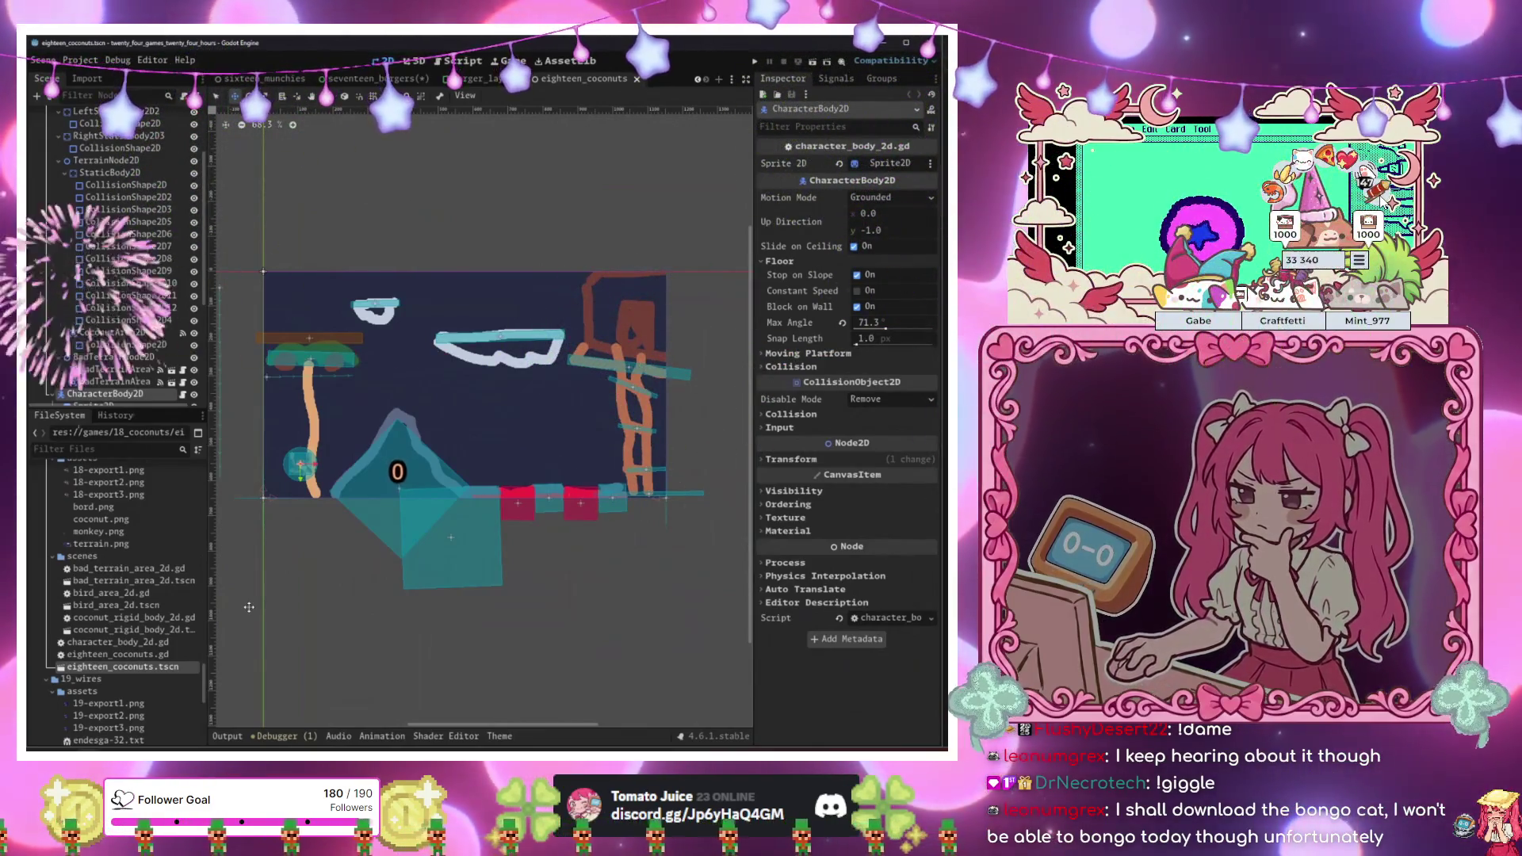
pyautogui.scroll(-5, 94, 238)
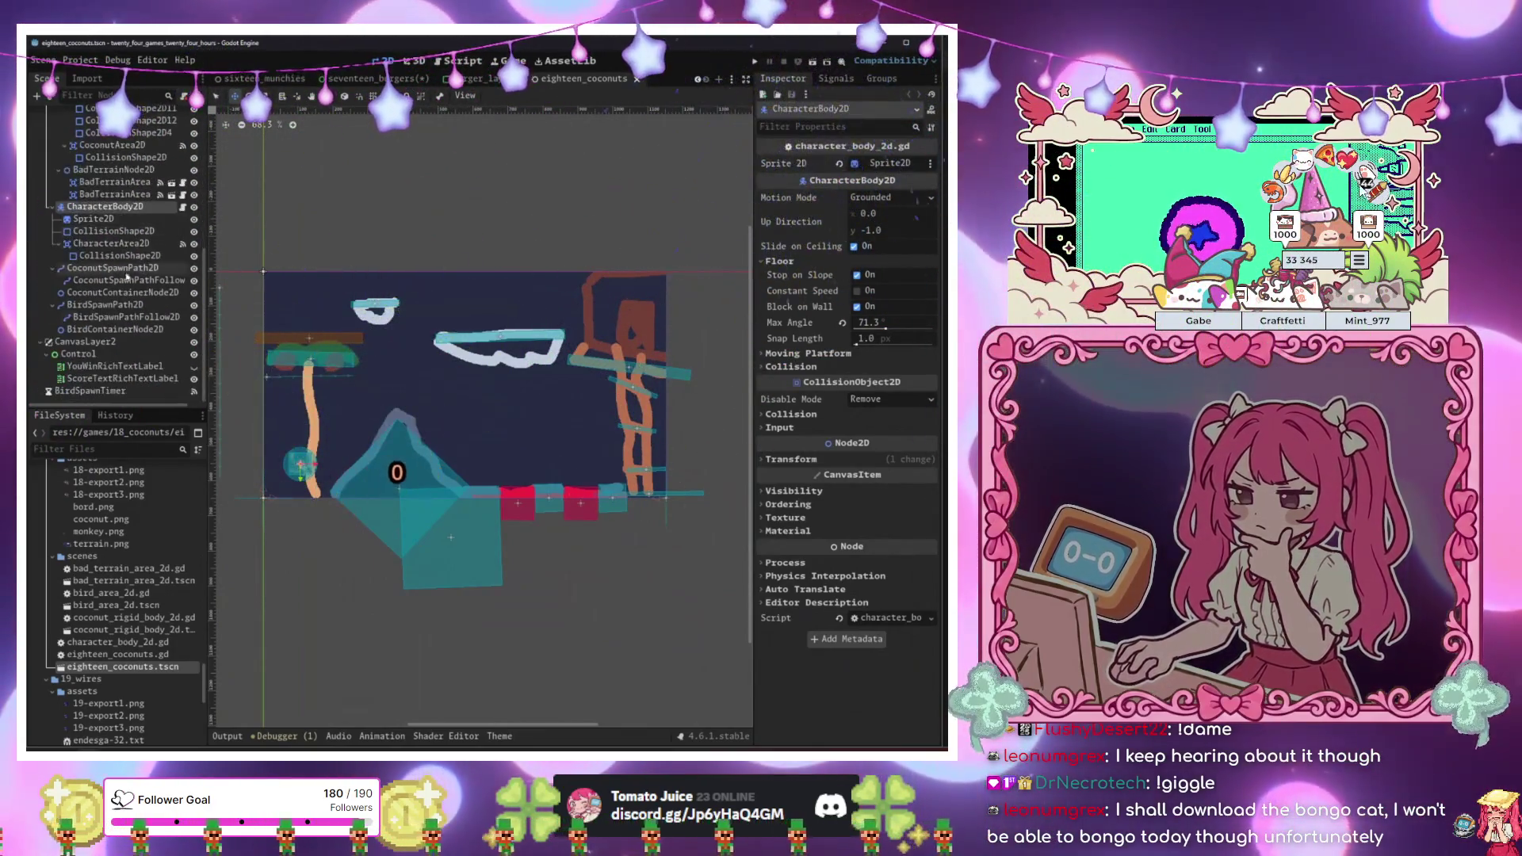
pyautogui.click(109, 354)
pyautogui.hotkey('ctrl', 'a')
pyautogui.write('texturerect')
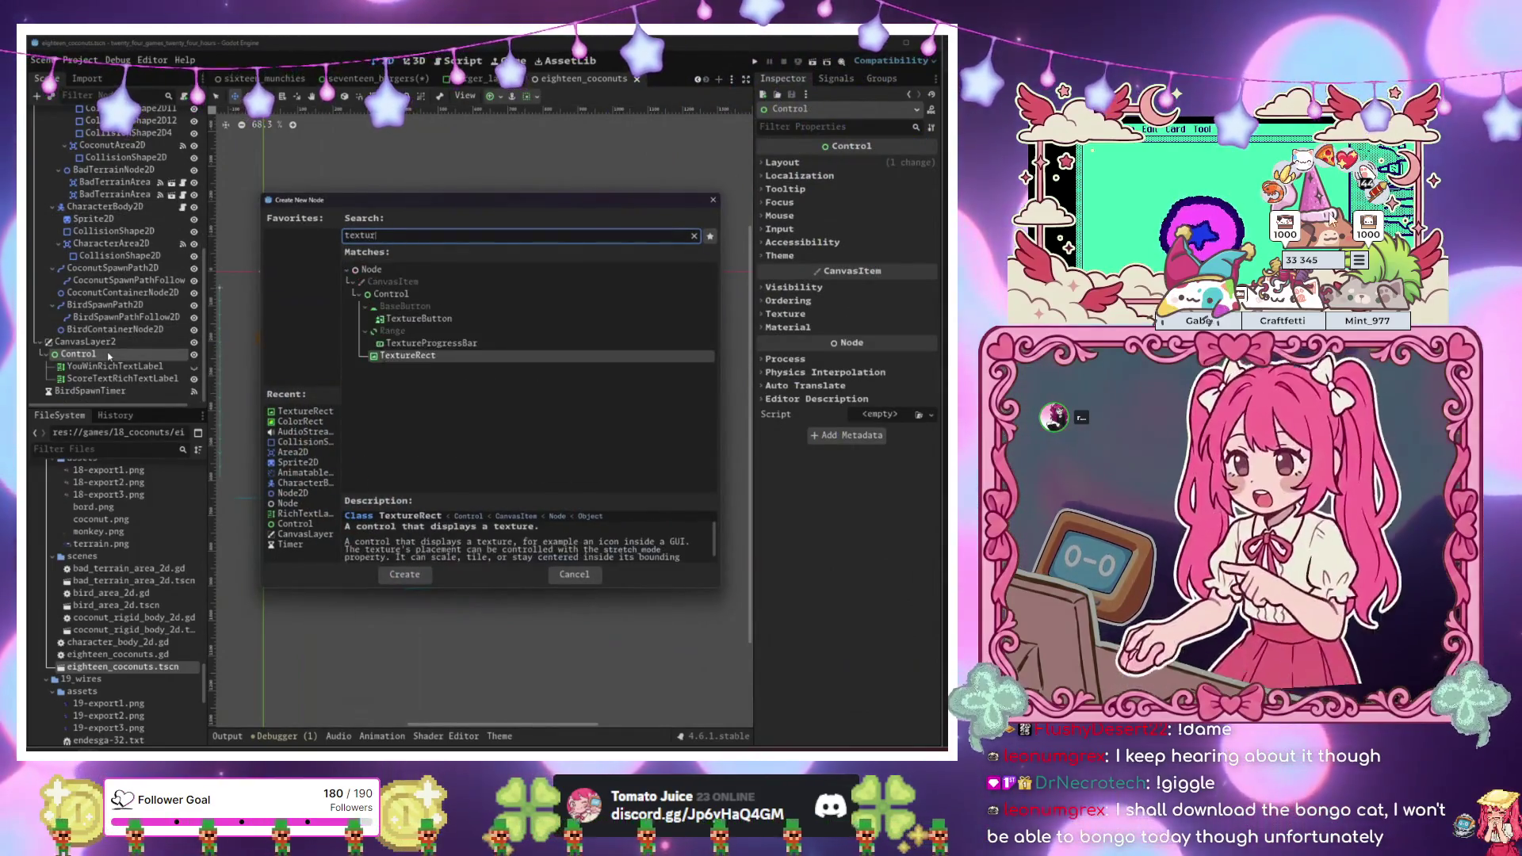
pyautogui.press('Return')
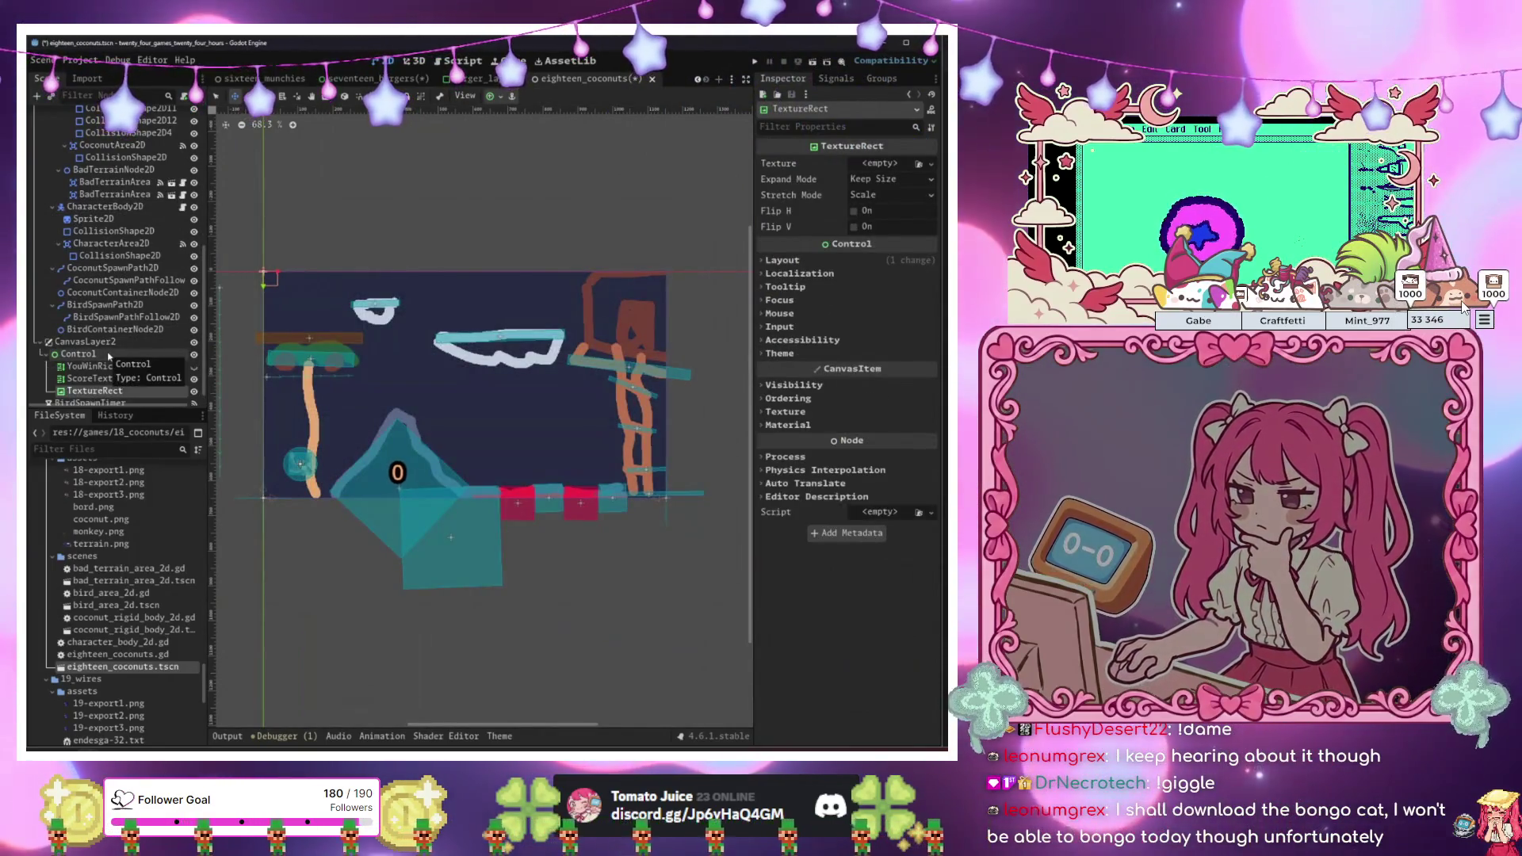
# - Give the TextureRect a new AnimatedTexture with 3 frames, Speed Scale 3, and expand Frames 0–2
pyautogui.click(929, 164)
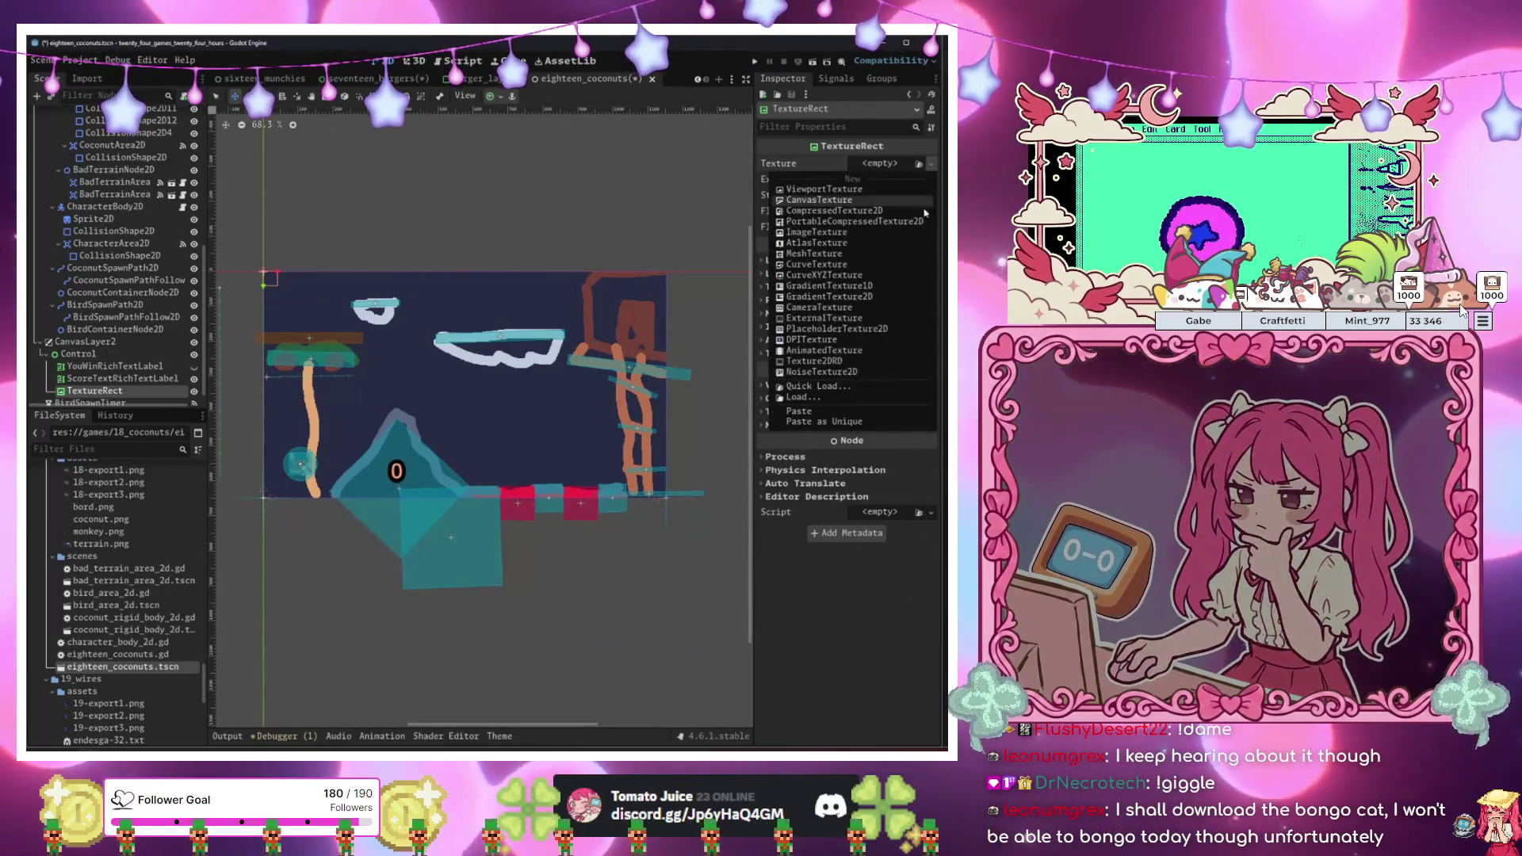
pyautogui.click(819, 351)
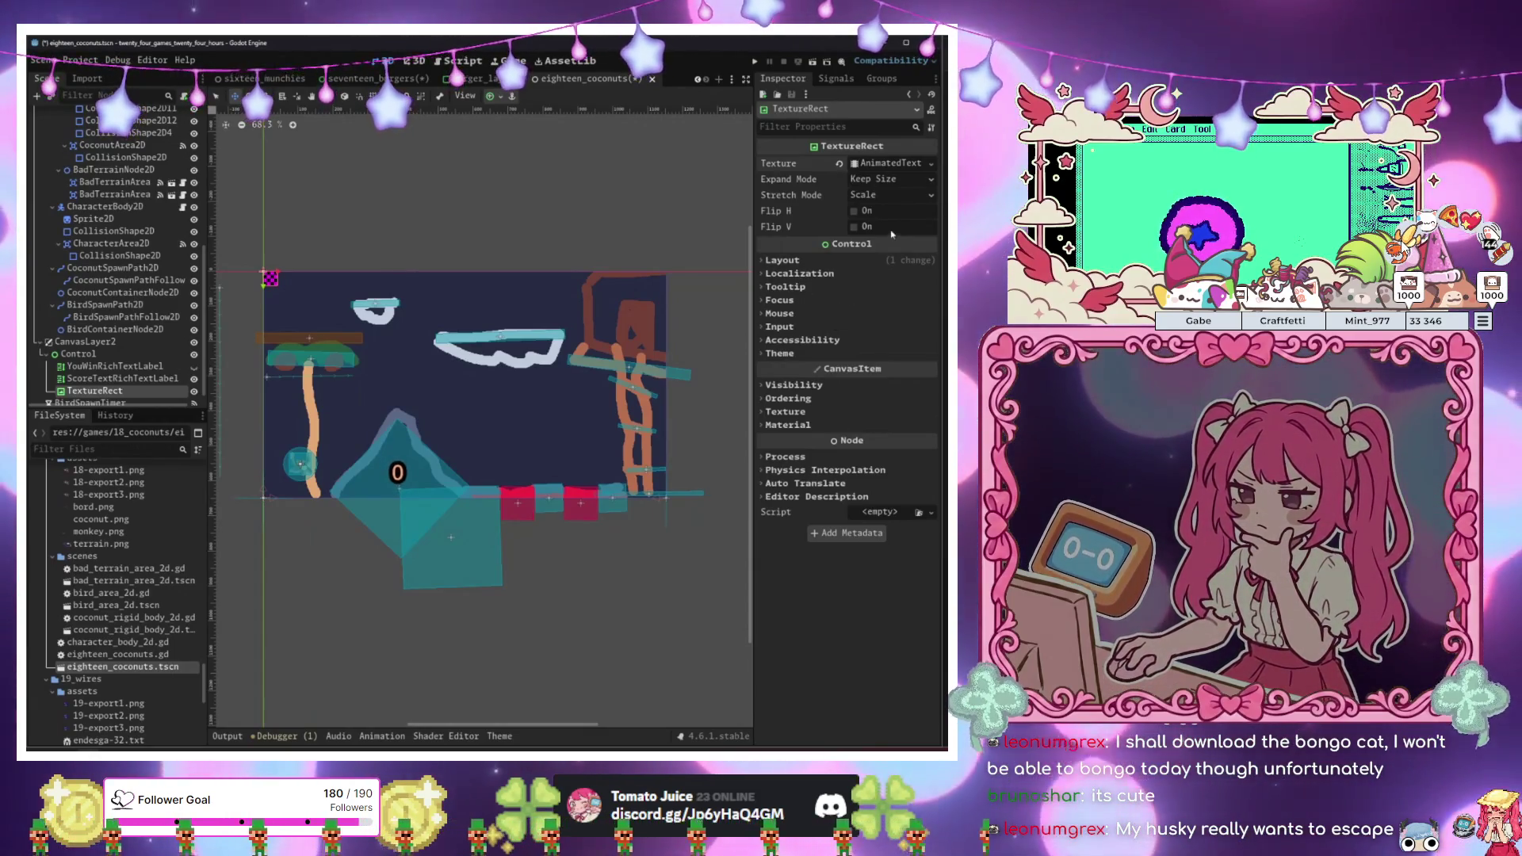
pyautogui.click(912, 162)
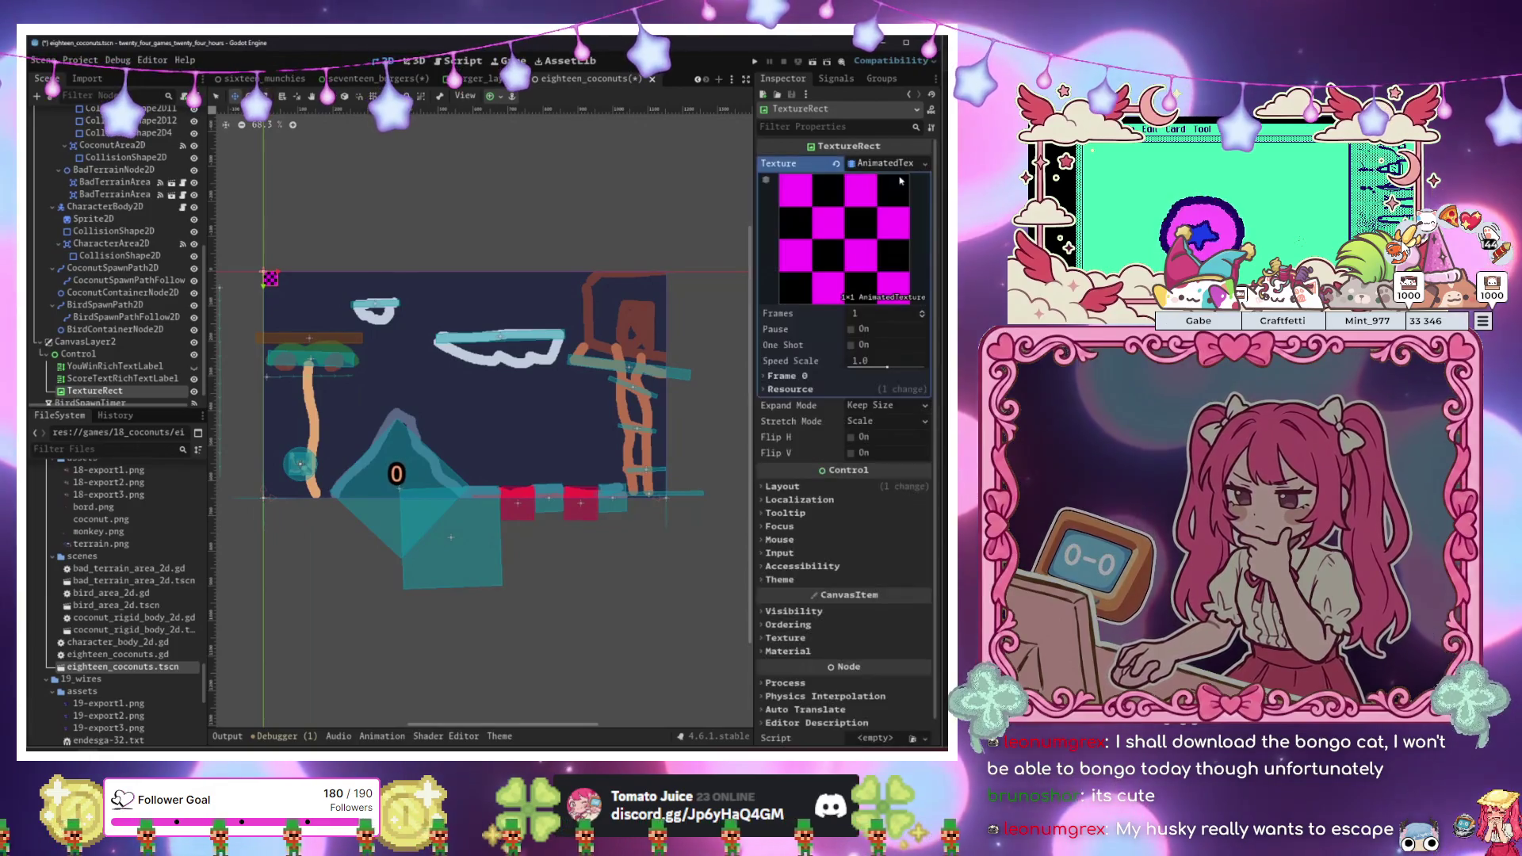
pyautogui.doubleClick(921, 313)
pyautogui.click(862, 360)
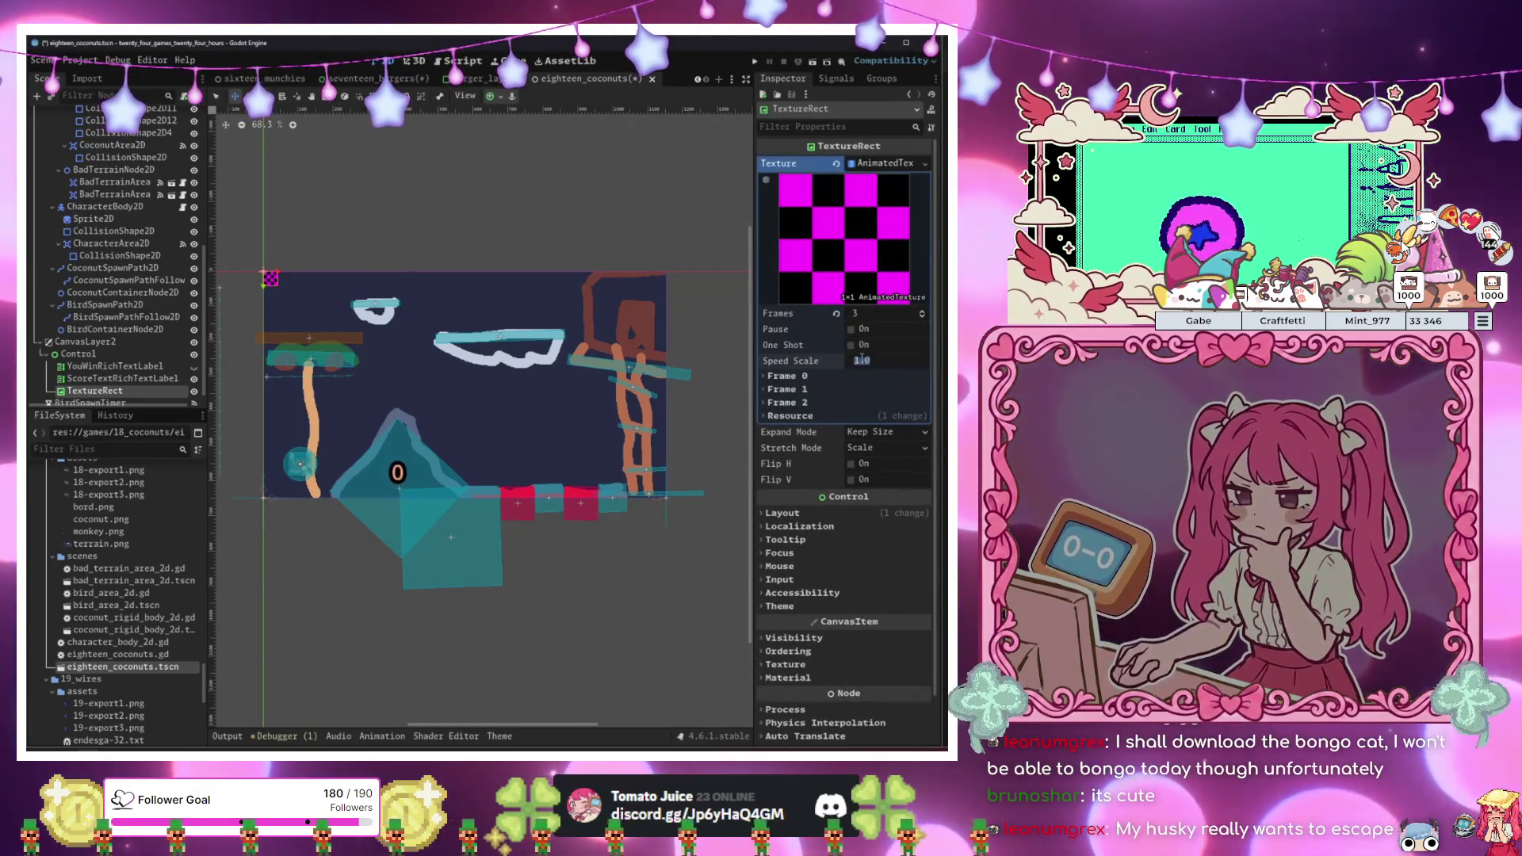
pyautogui.click(793, 376)
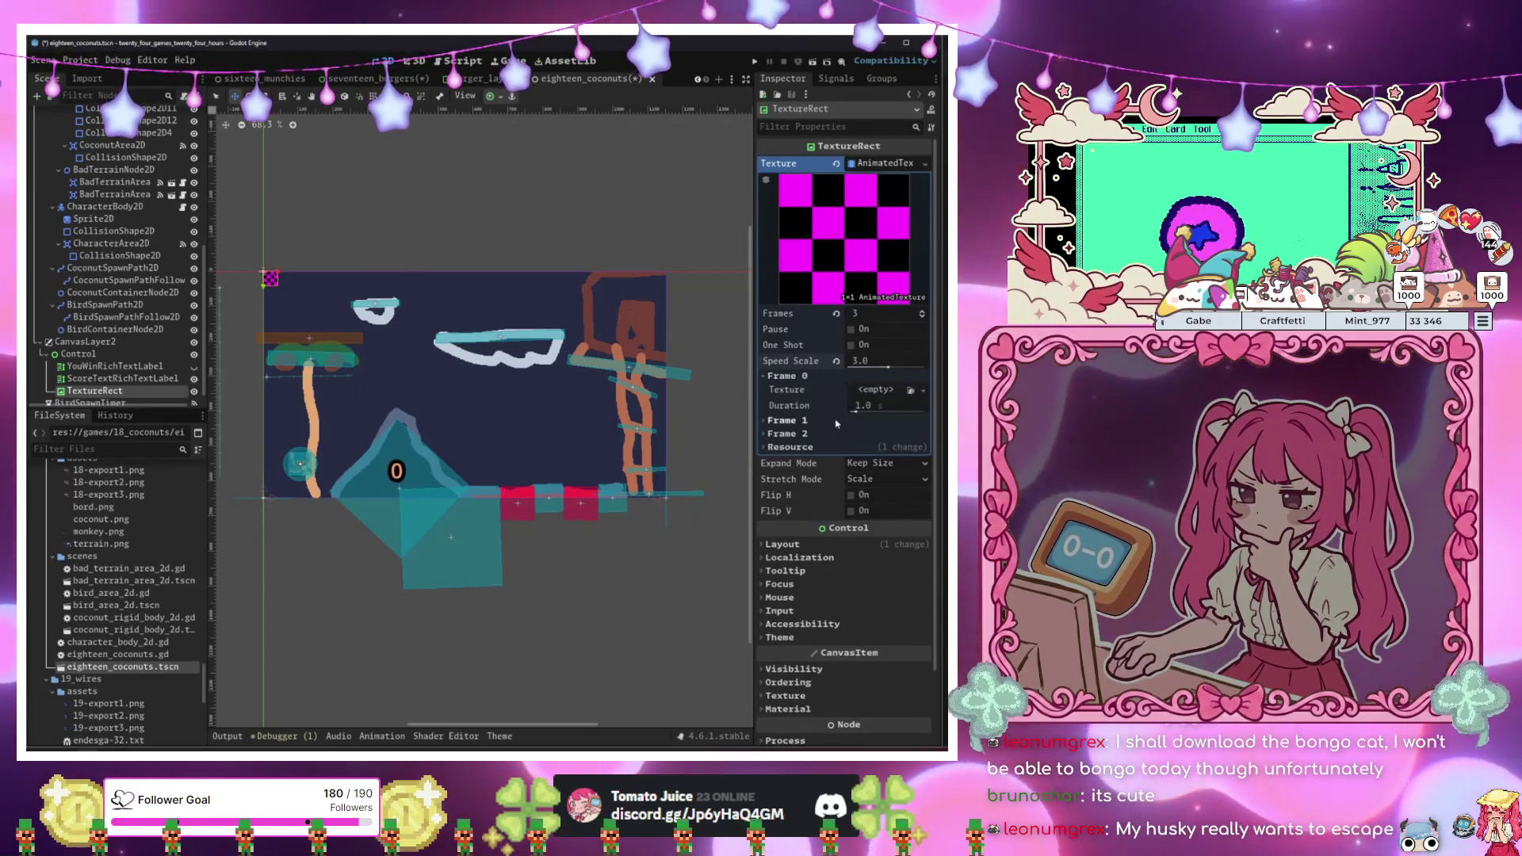
pyautogui.click(793, 420)
pyautogui.click(793, 464)
# - Assign 18-export1/2/3.png to Frames 0–2, move the title to the upper left, and run
pyautogui.scroll(2, 117, 590)
pyautogui.scroll(2, 116, 591)
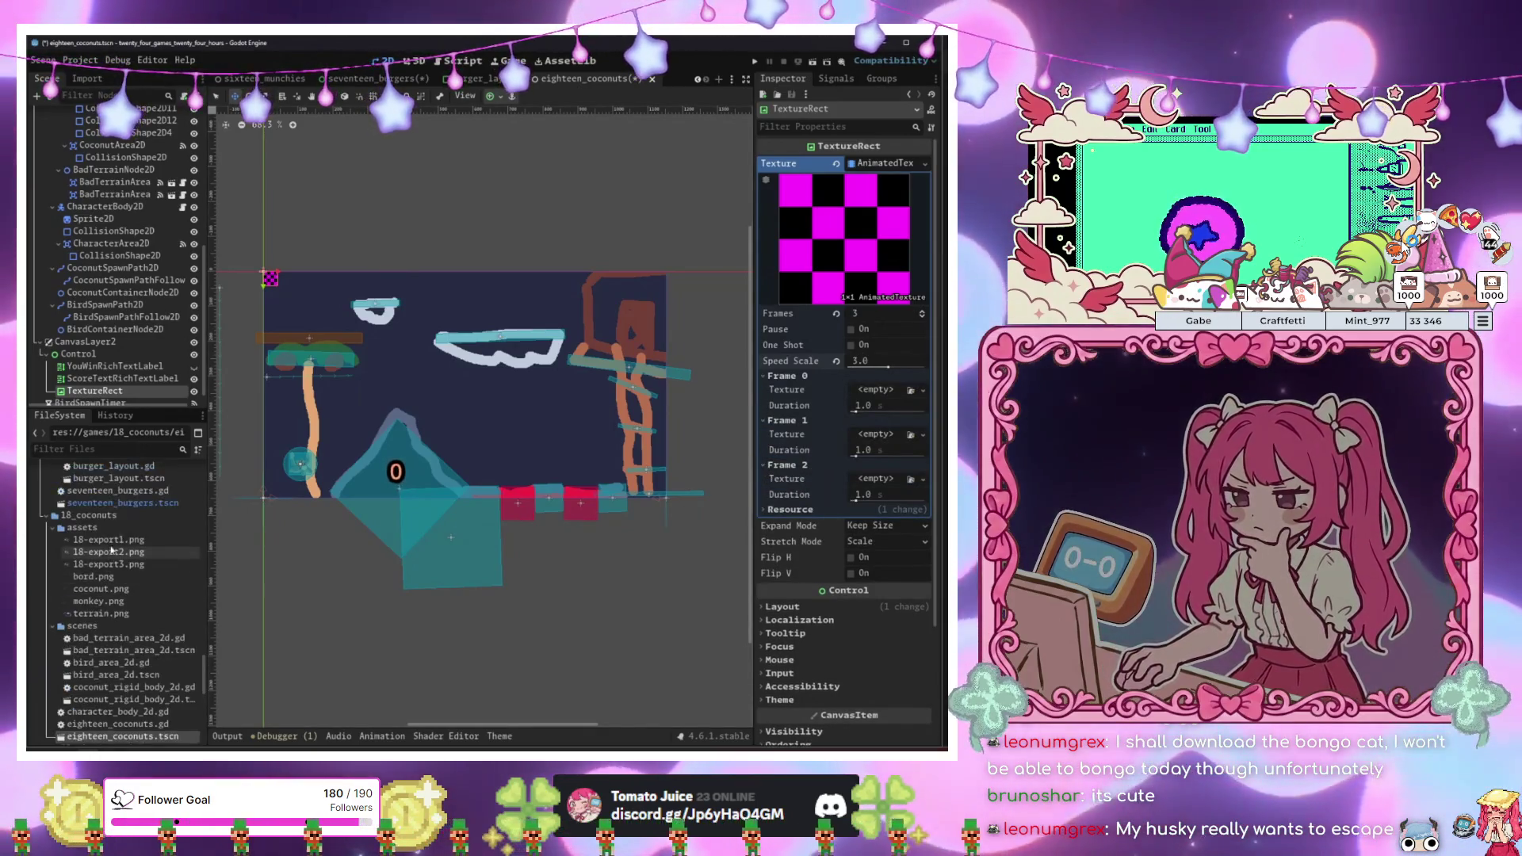
pyautogui.moveTo(872, 390); pyautogui.dragTo(872, 394)
pyautogui.moveTo(109, 552)
pyautogui.mouseDown()
pyautogui.moveTo(555, 444)
pyautogui.moveTo(876, 401)
pyautogui.moveTo(880, 456)
pyautogui.mouseUp()
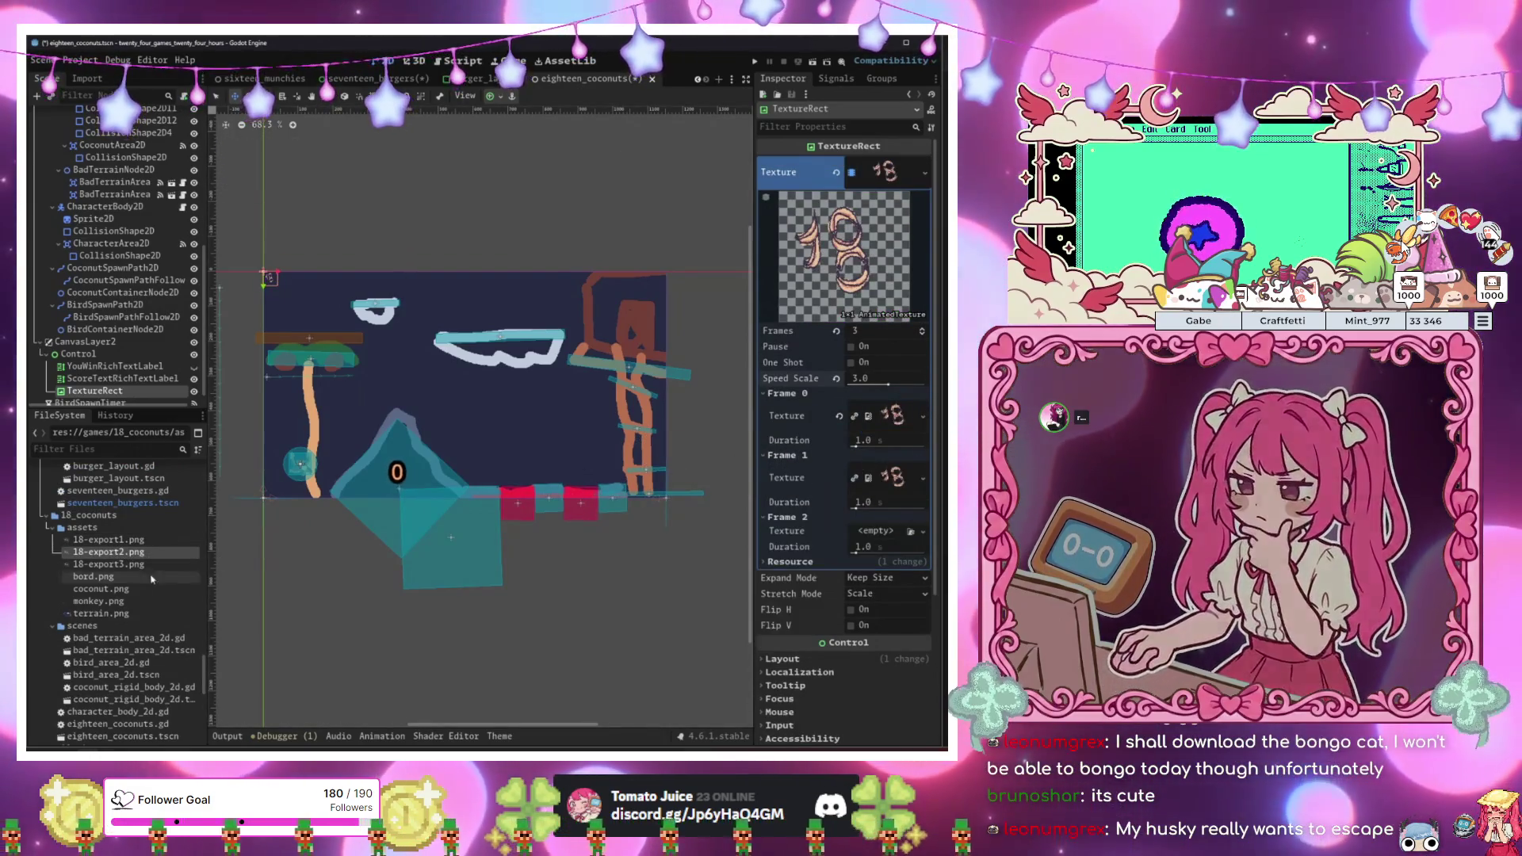
pyautogui.moveTo(876, 534); pyautogui.dragTo(876, 536)
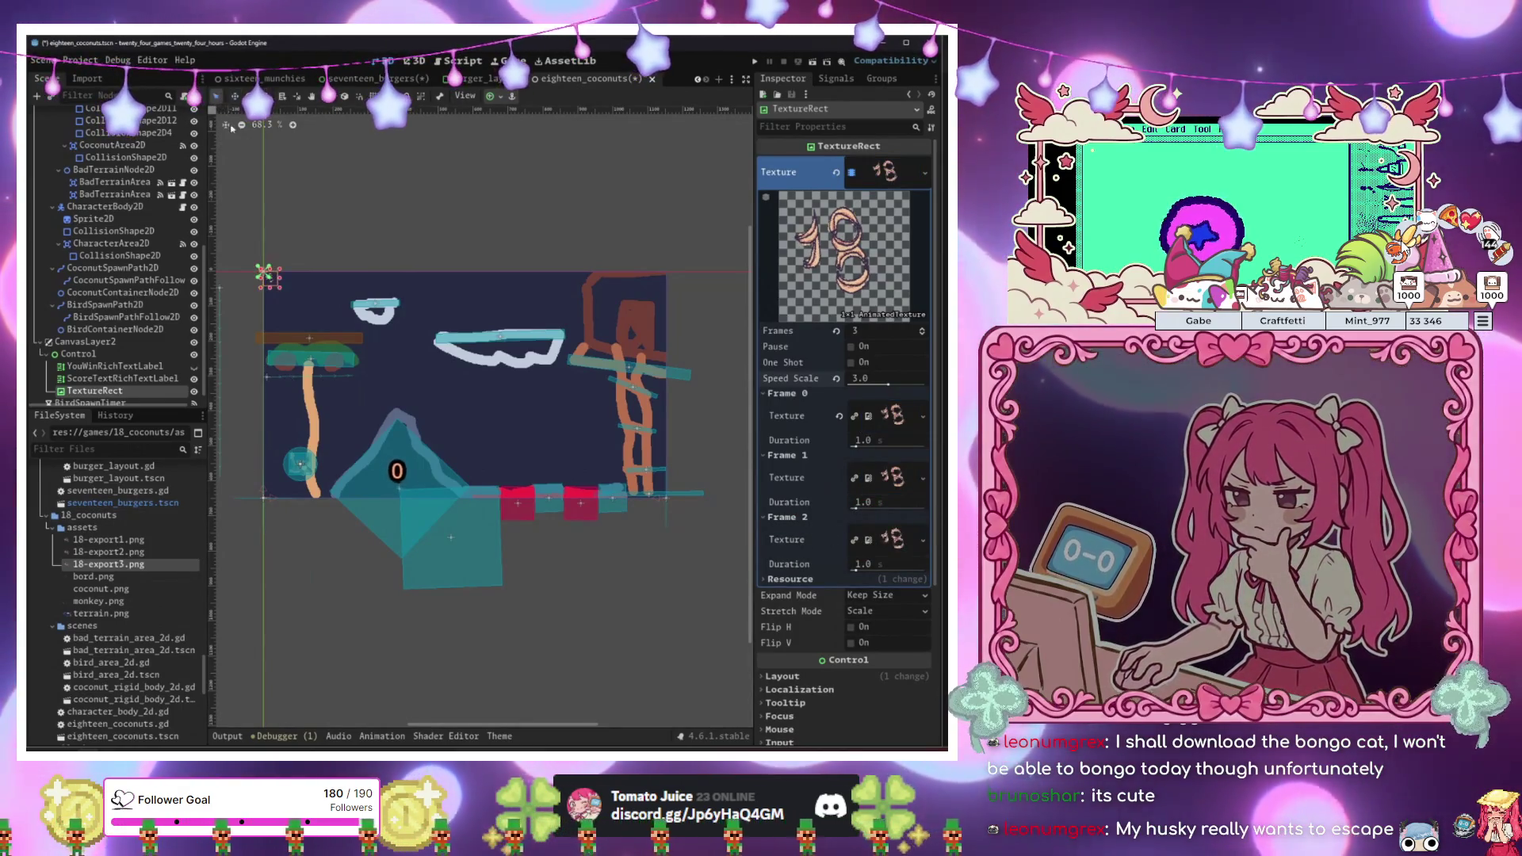
pyautogui.moveTo(279, 292)
pyautogui.mouseDown()
pyautogui.moveTo(347, 325)
pyautogui.moveTo(371, 349)
pyautogui.moveTo(357, 353)
pyautogui.mouseUp()
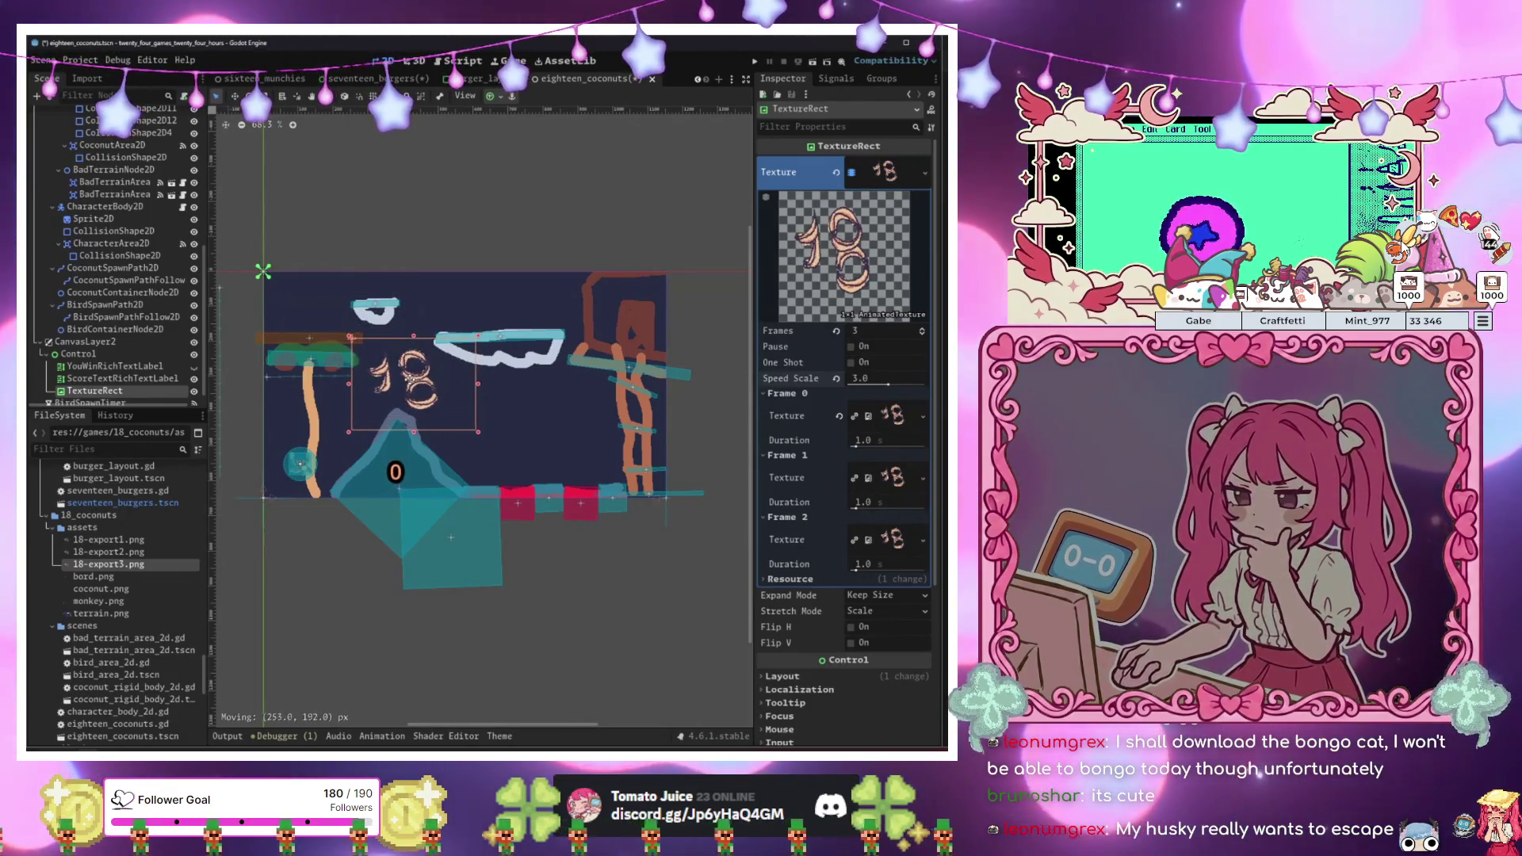
pyautogui.press('F5')
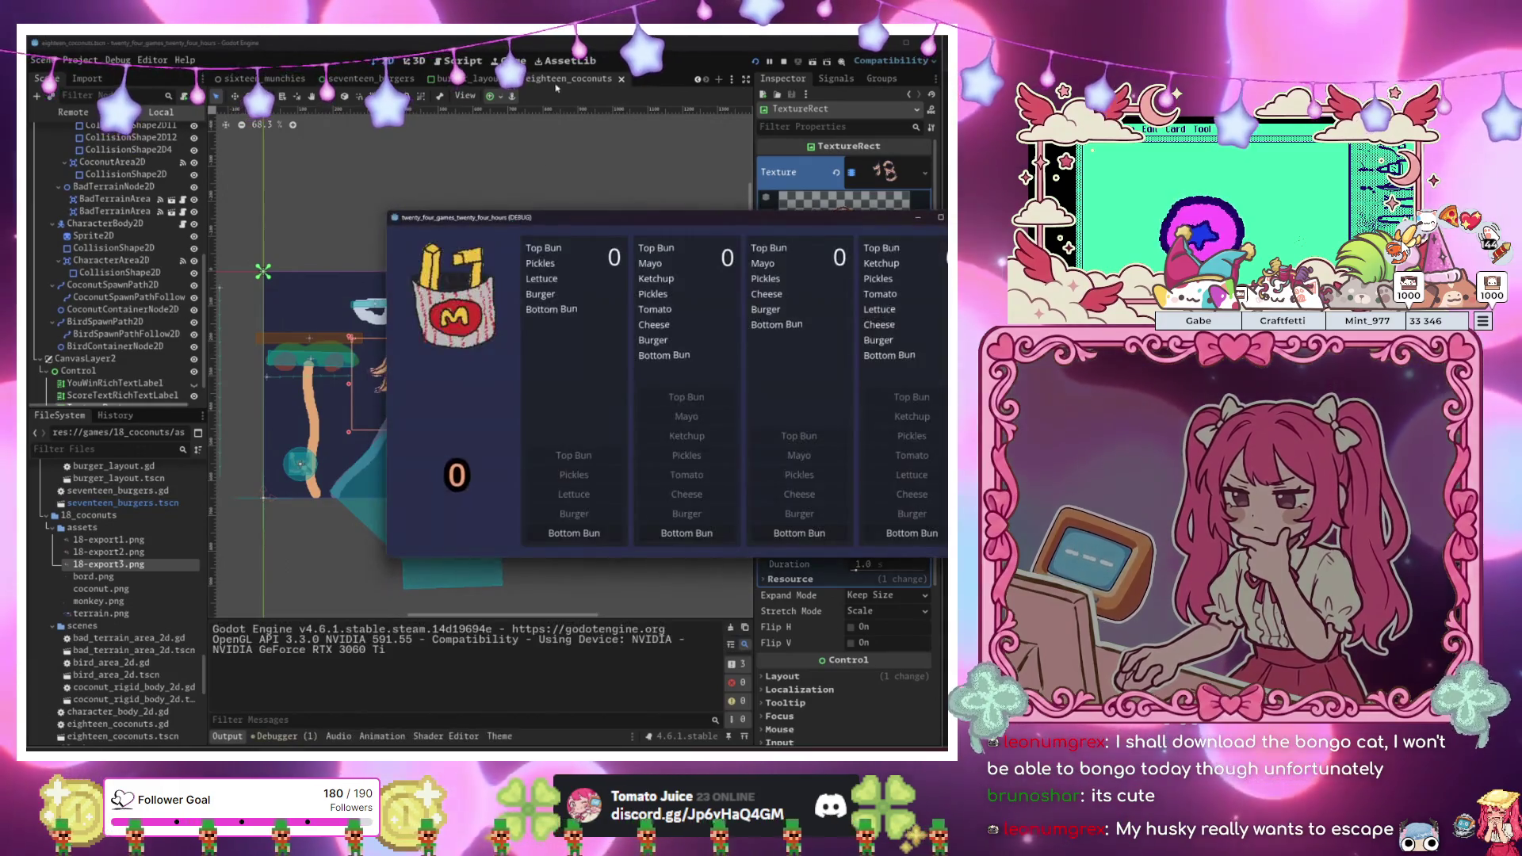
# - Play the eighteen_coconuts scene to watch the animated 18 title, then stop it
pyautogui.rightClick(564, 78)
pyautogui.click(604, 136)
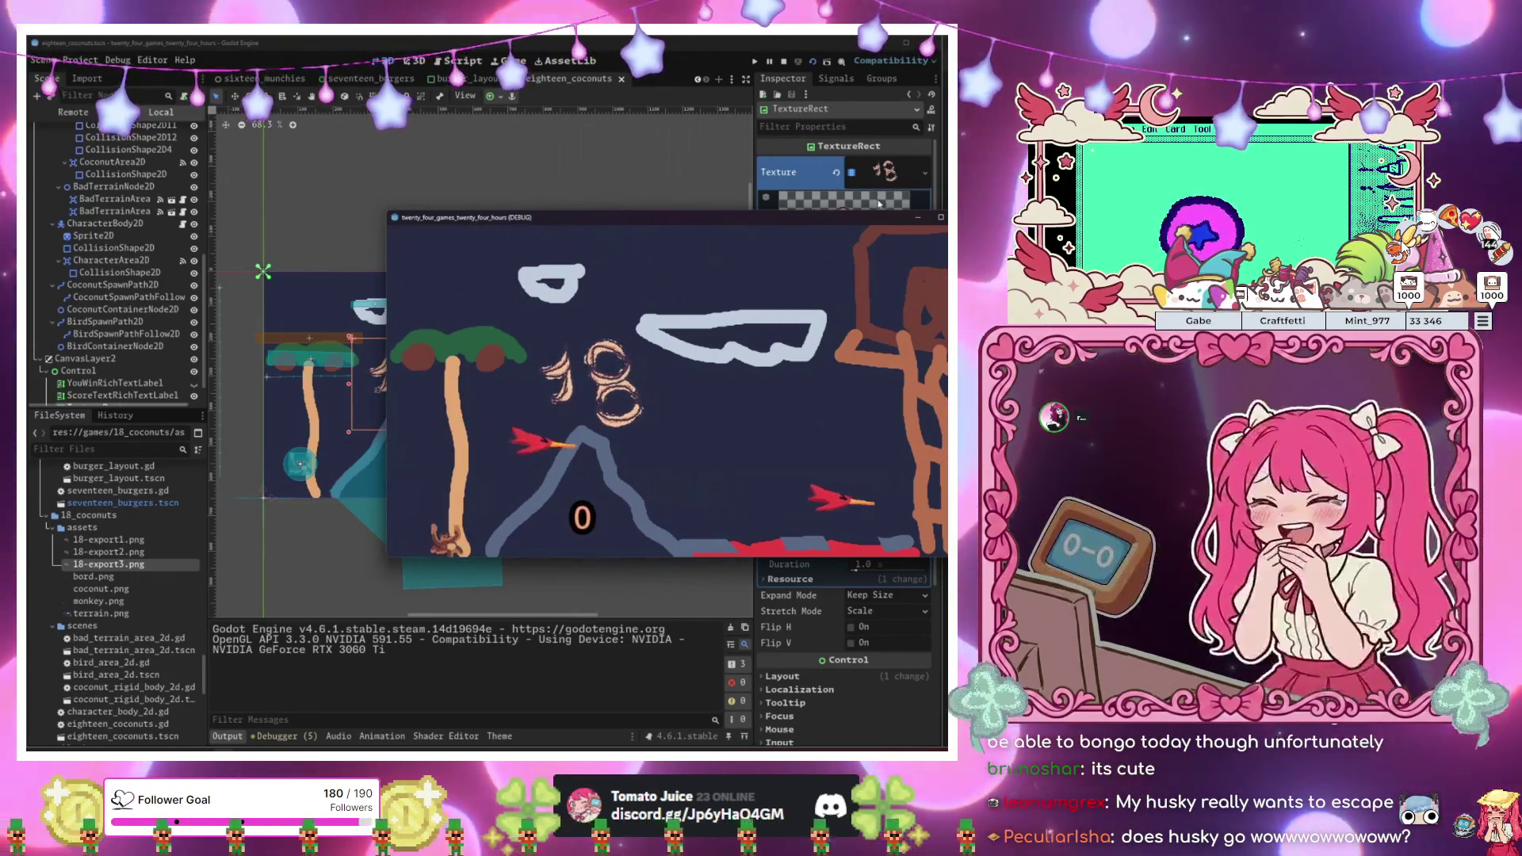
pyautogui.press('F8')
# - Open the nineteen_wires scene from the FileSystem dock
pyautogui.scroll(-1, 143, 386)
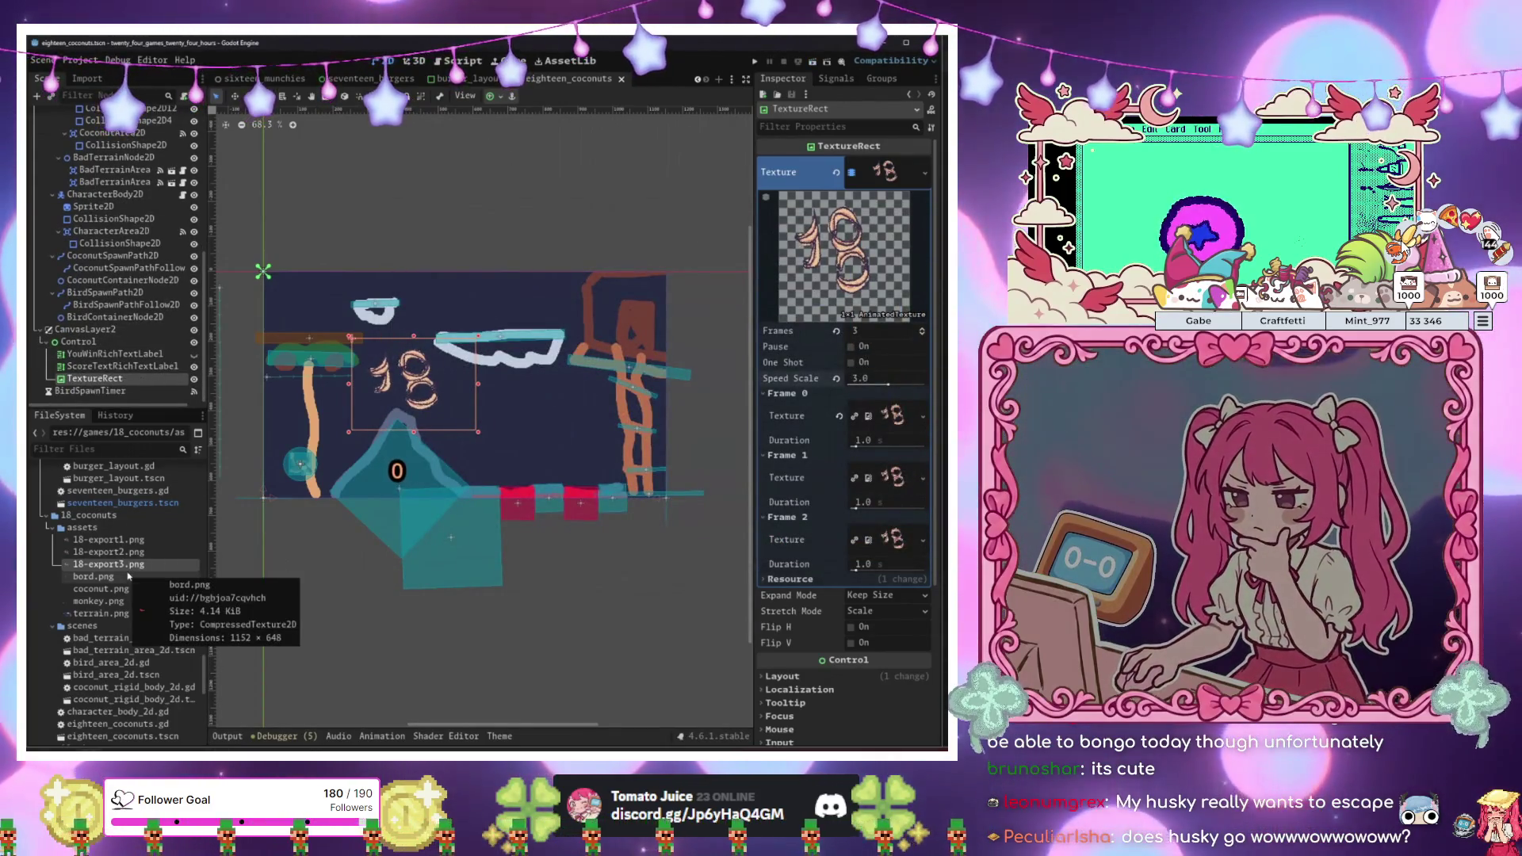
pyautogui.scroll(-5, 128, 577)
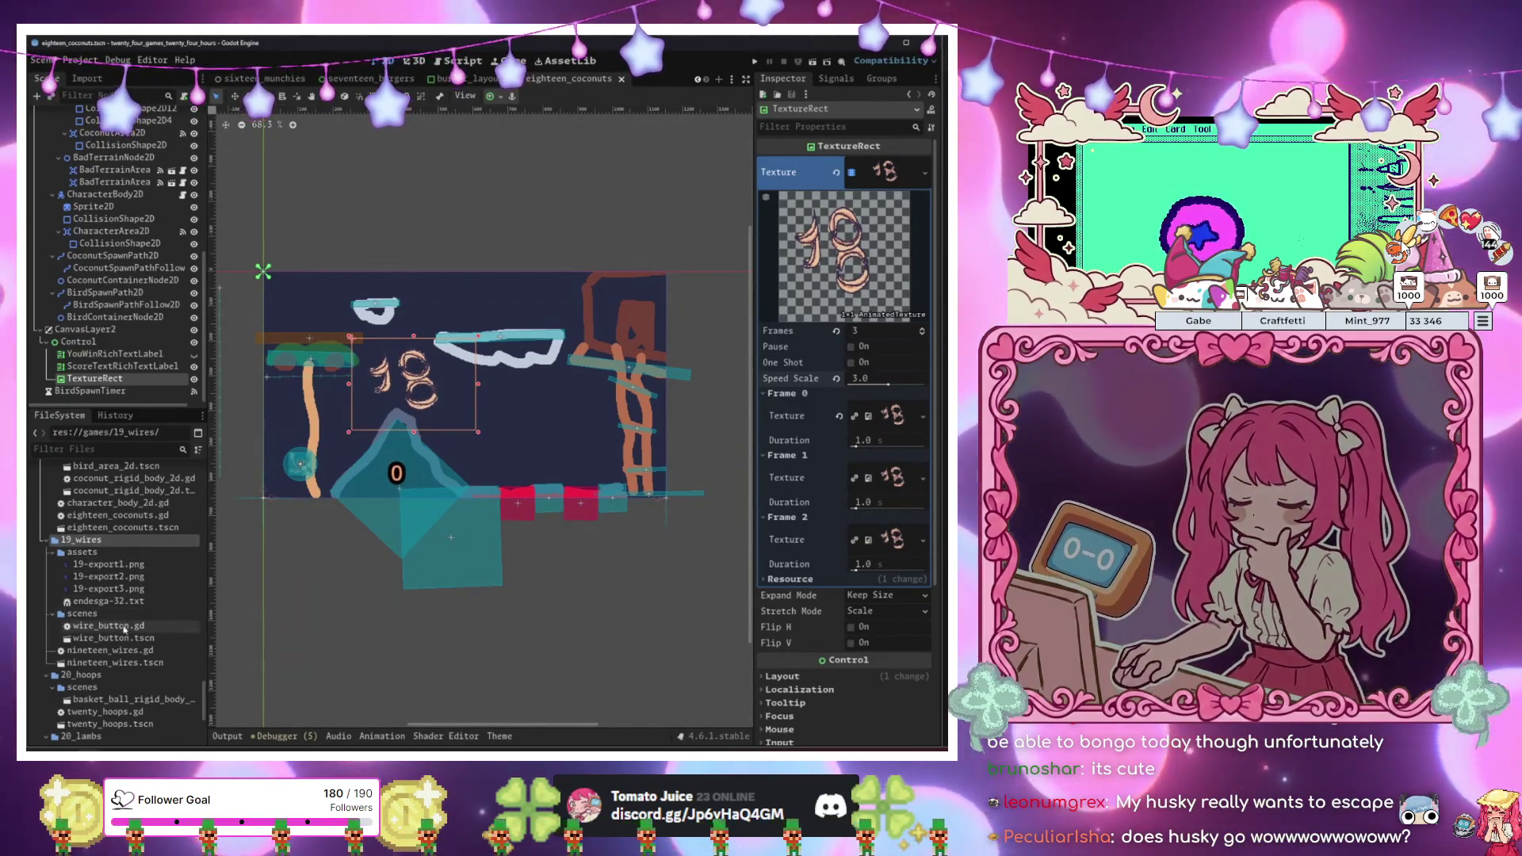
pyautogui.doubleClick(119, 663)
# - Add a TextureRect child under the NineteenWires root node
pyautogui.rightClick(131, 663)
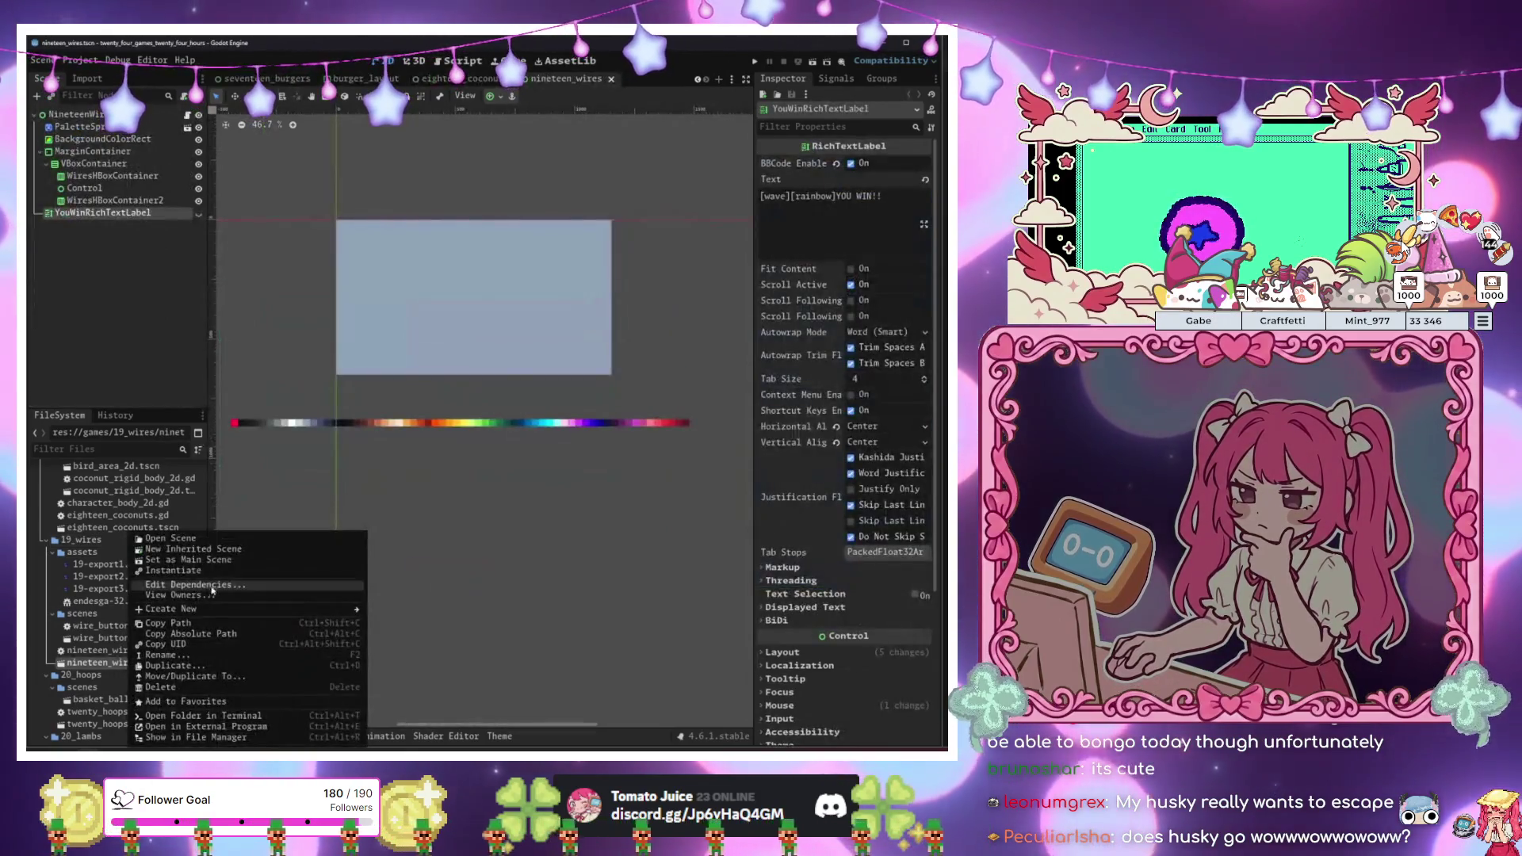
pyautogui.click(208, 564)
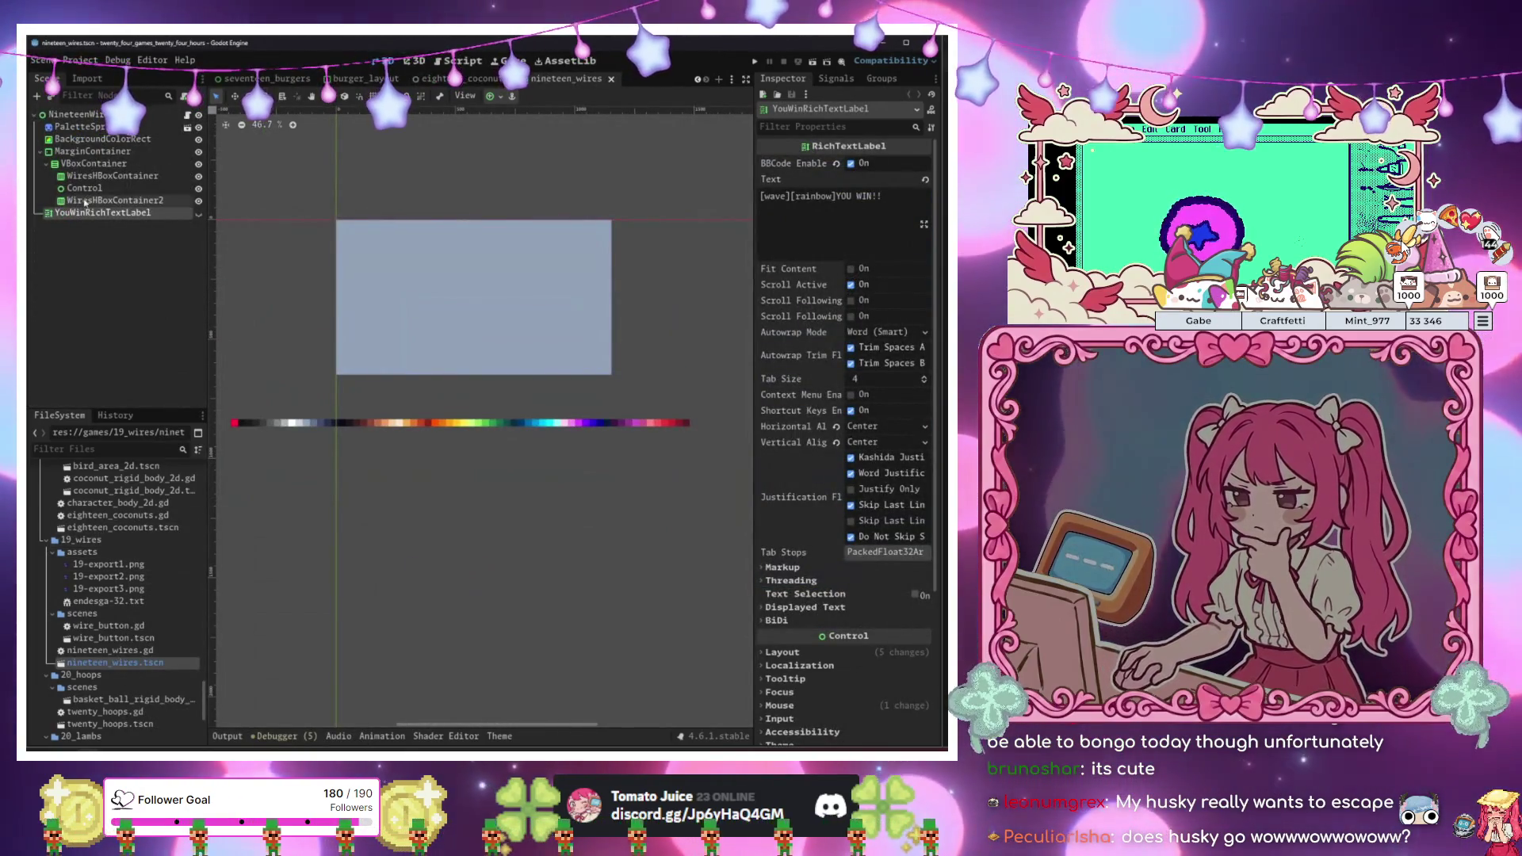
pyautogui.click(93, 115)
pyautogui.hotkey('ctrl', 'a')
pyautogui.write('tex')
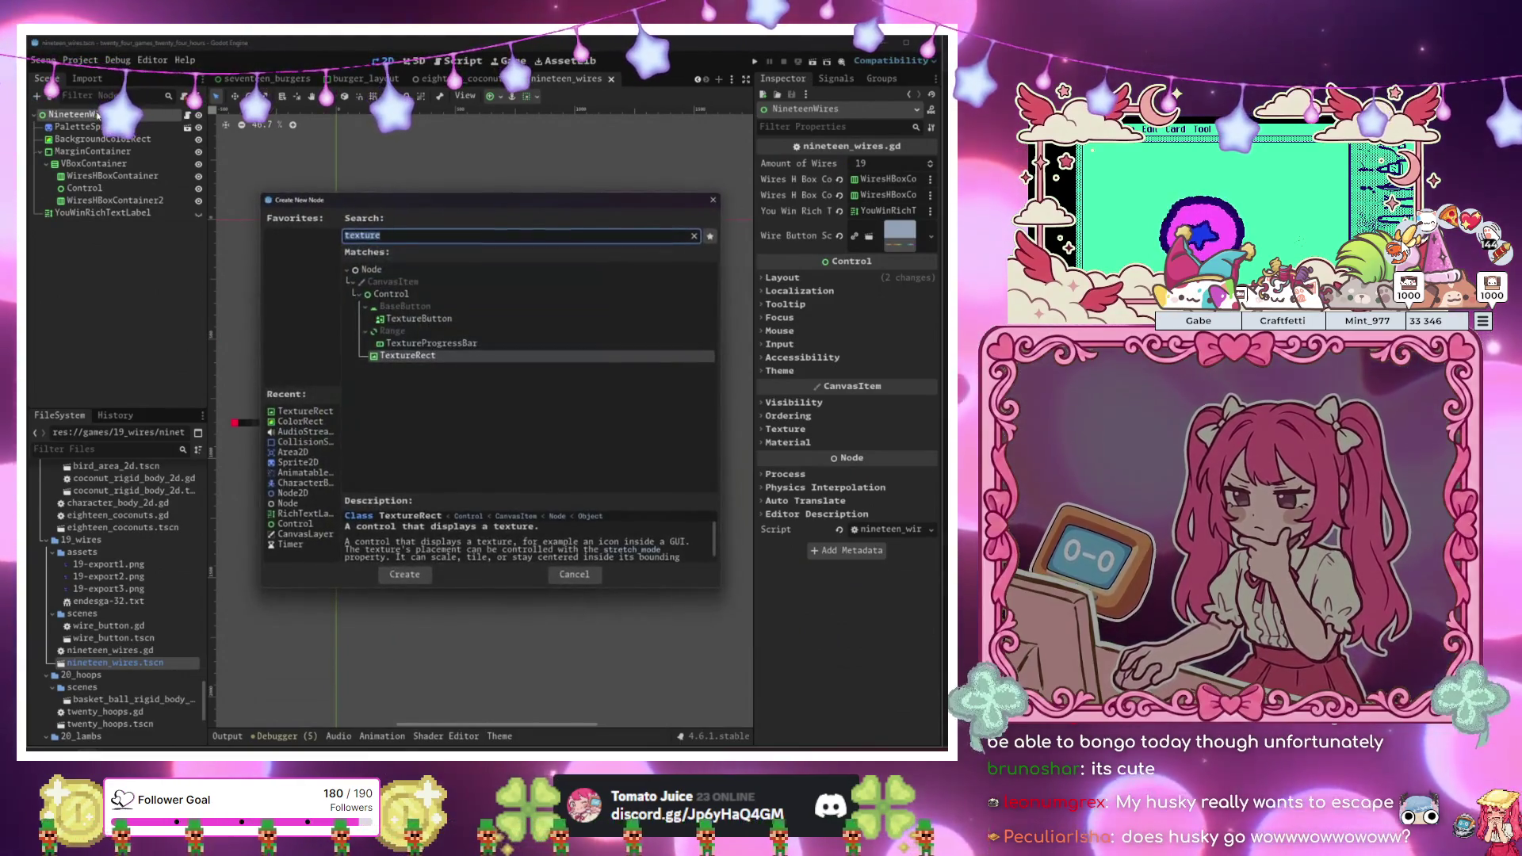
pyautogui.write('ture')
pyautogui.press('Return')
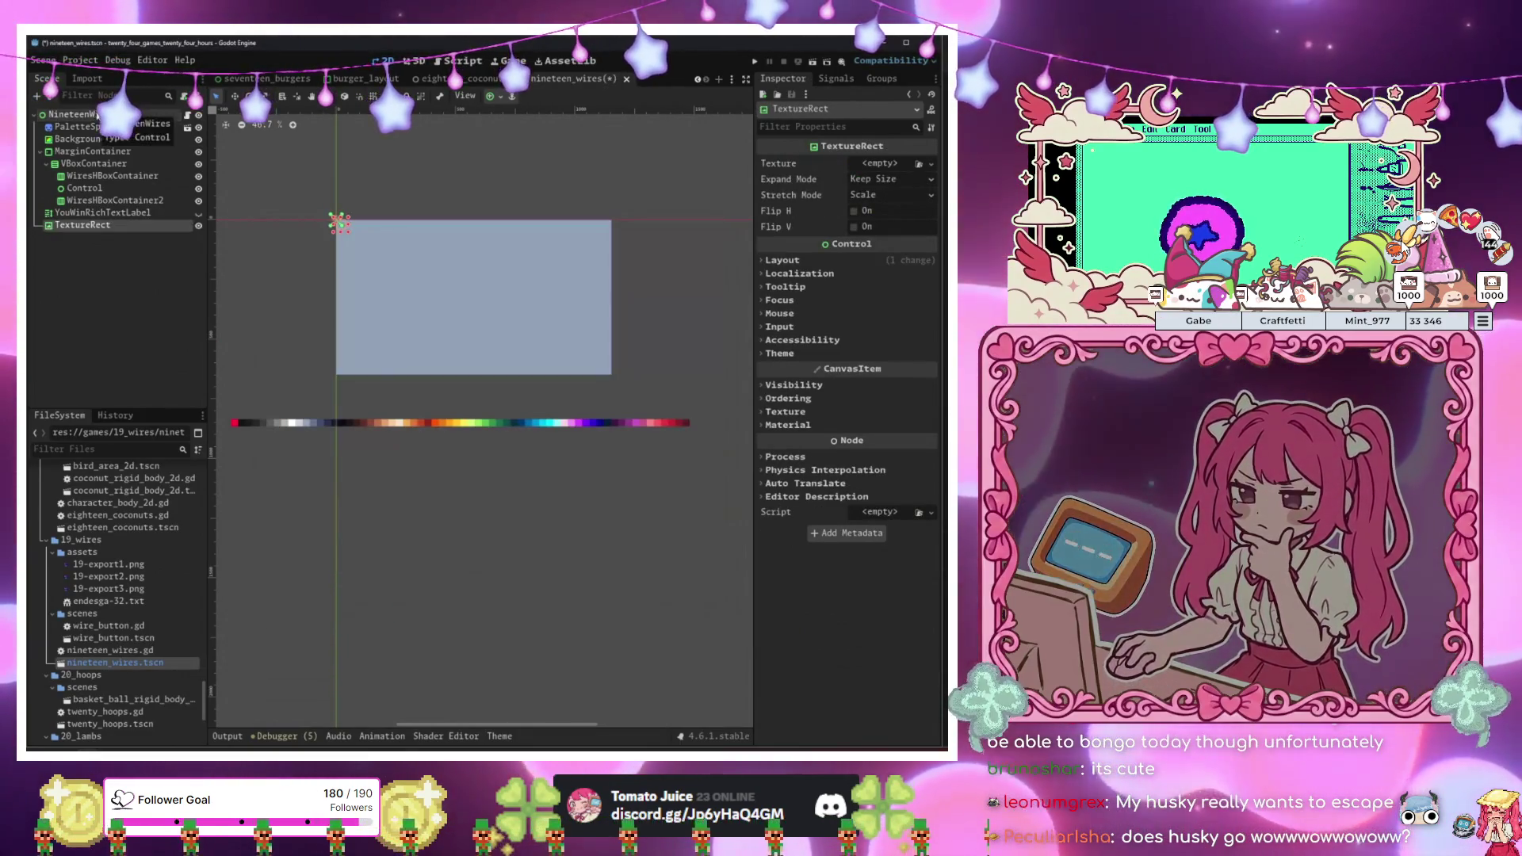
# - Give the TextureRect a new AnimatedTexture with 3 frames at speed scale 3
pyautogui.click(880, 163)
pyautogui.click(869, 176)
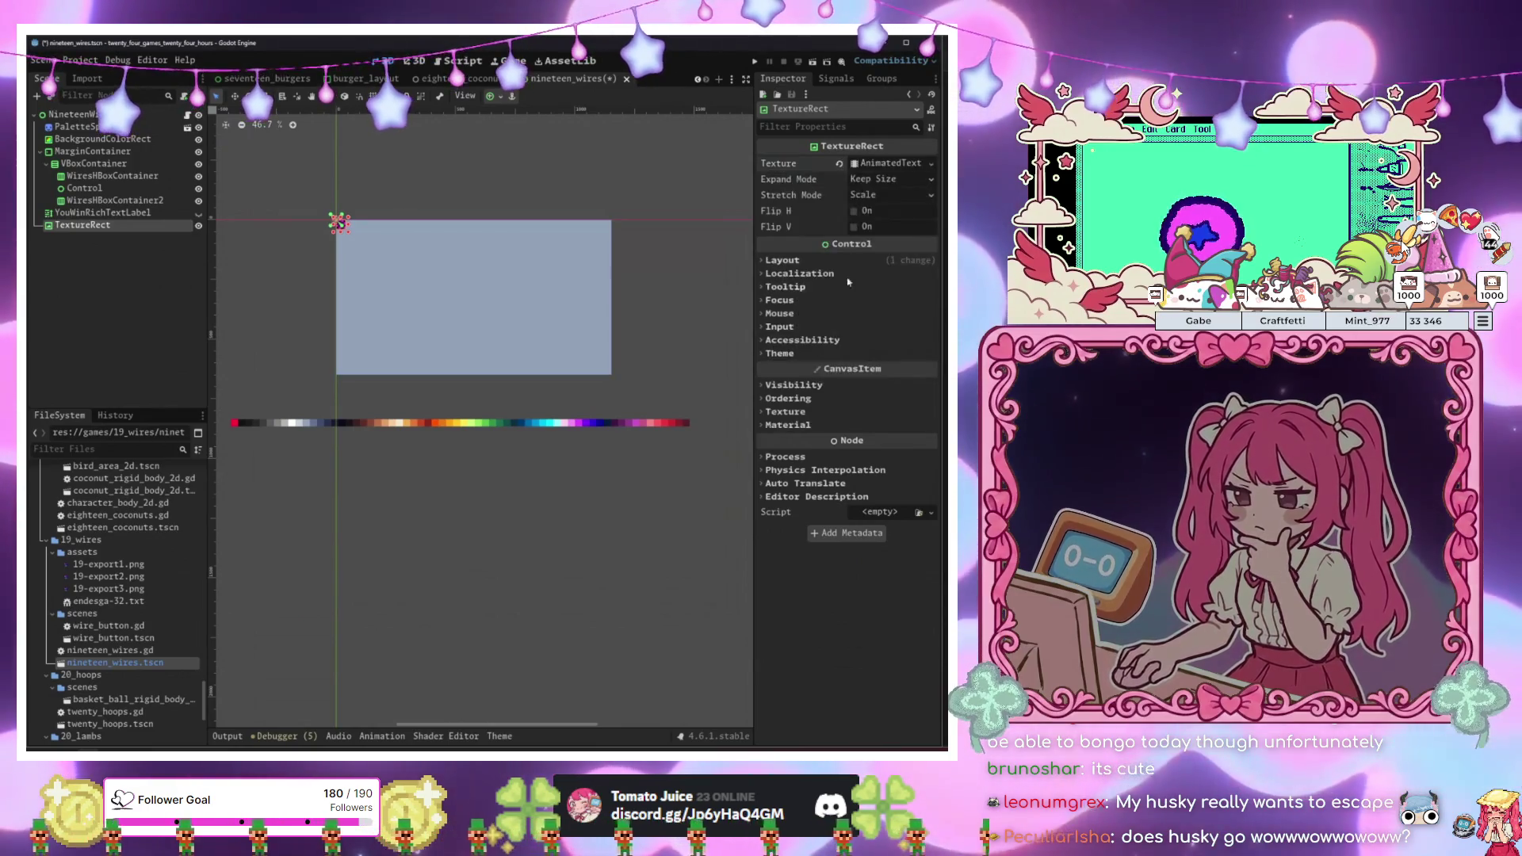
pyautogui.click(923, 312)
pyautogui.click(923, 312)
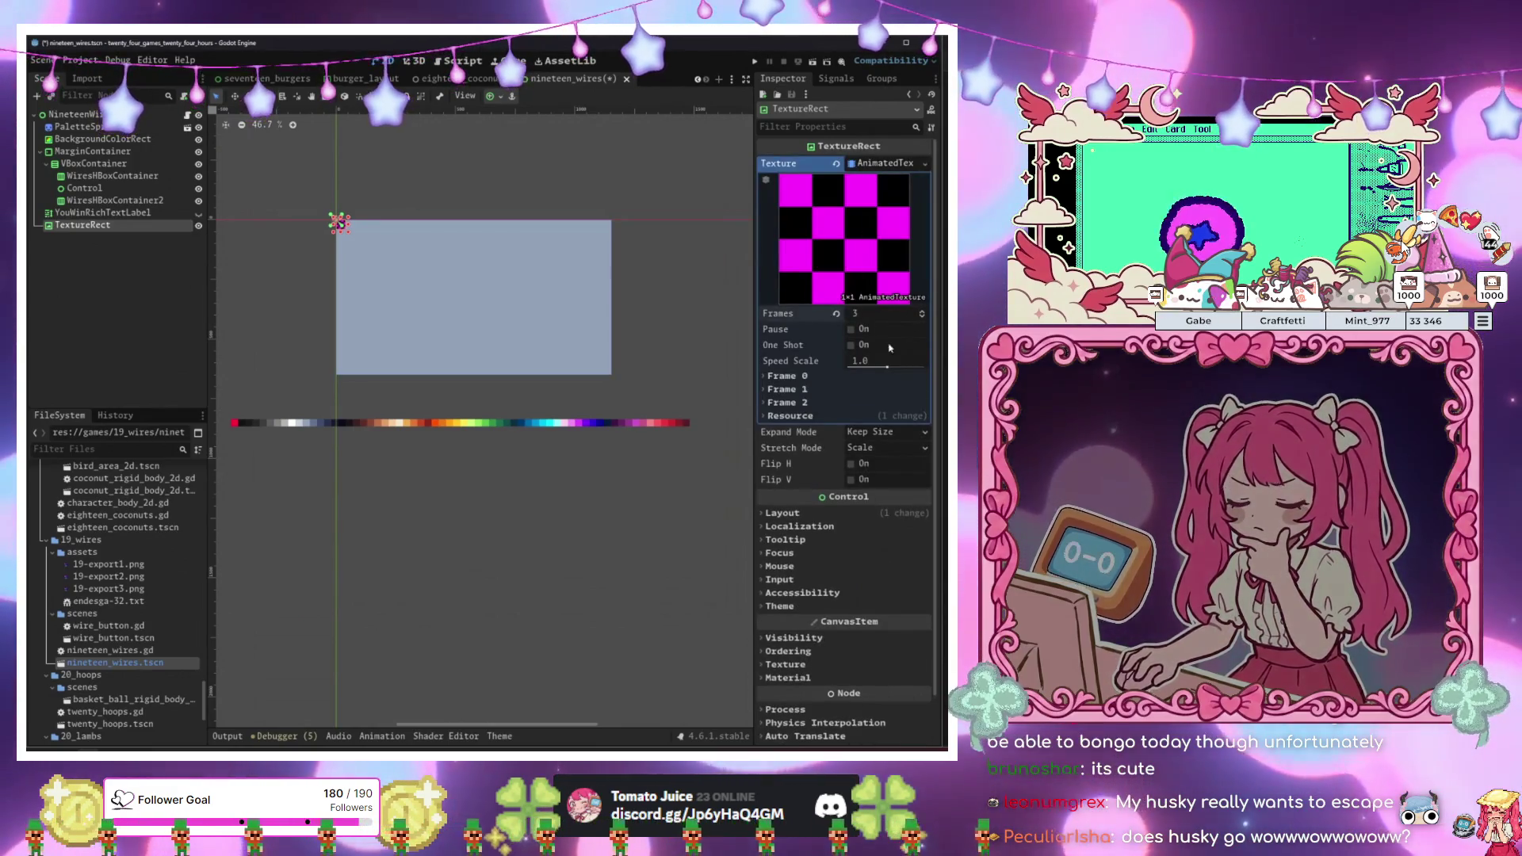
pyautogui.click(869, 359)
pyautogui.write('3')
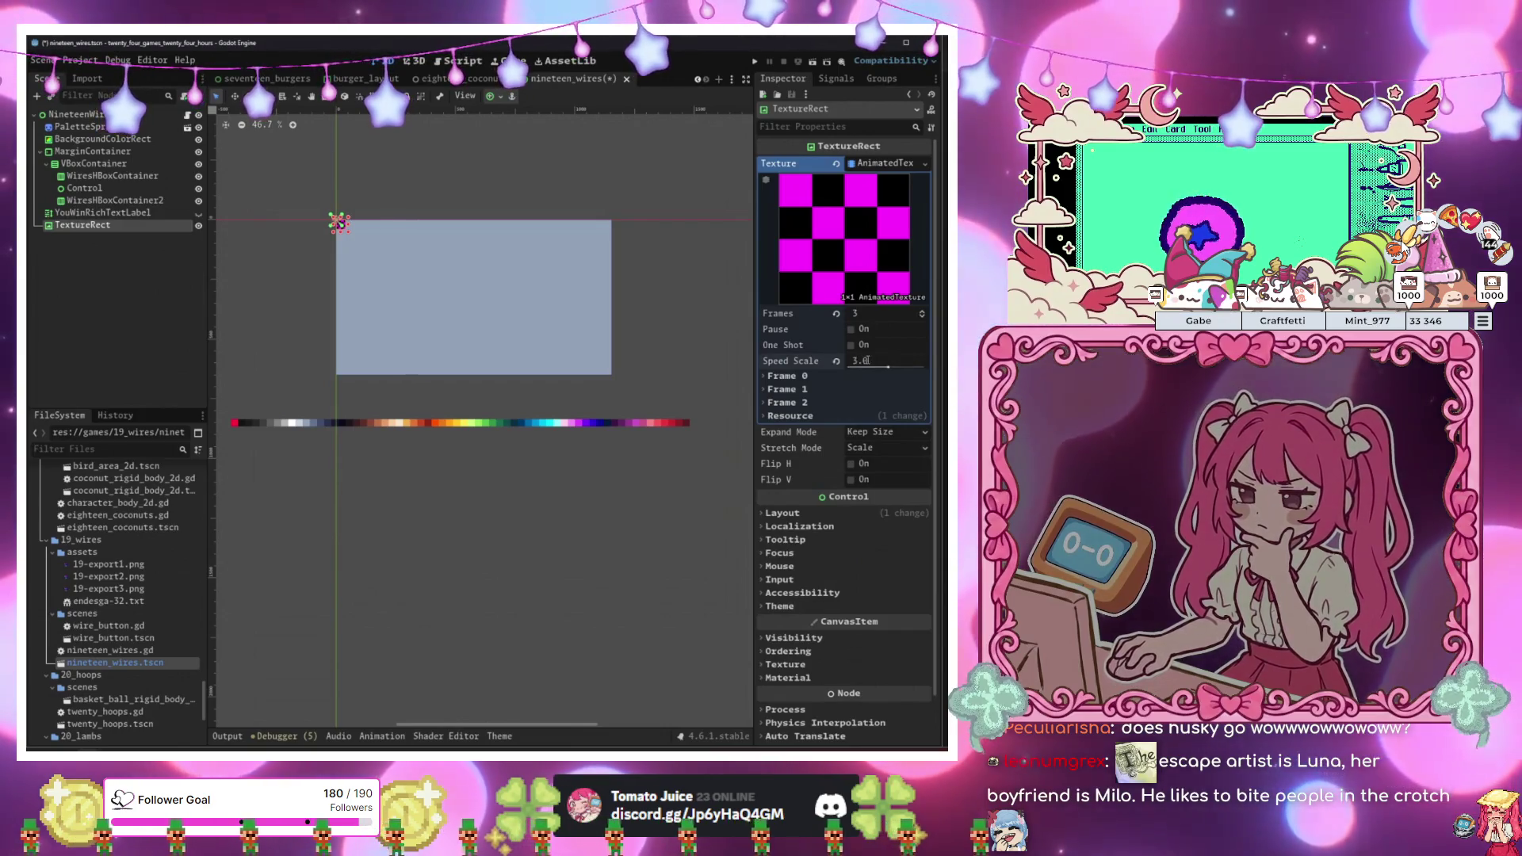
pyautogui.click(782, 376)
pyautogui.click(782, 421)
pyautogui.click(782, 464)
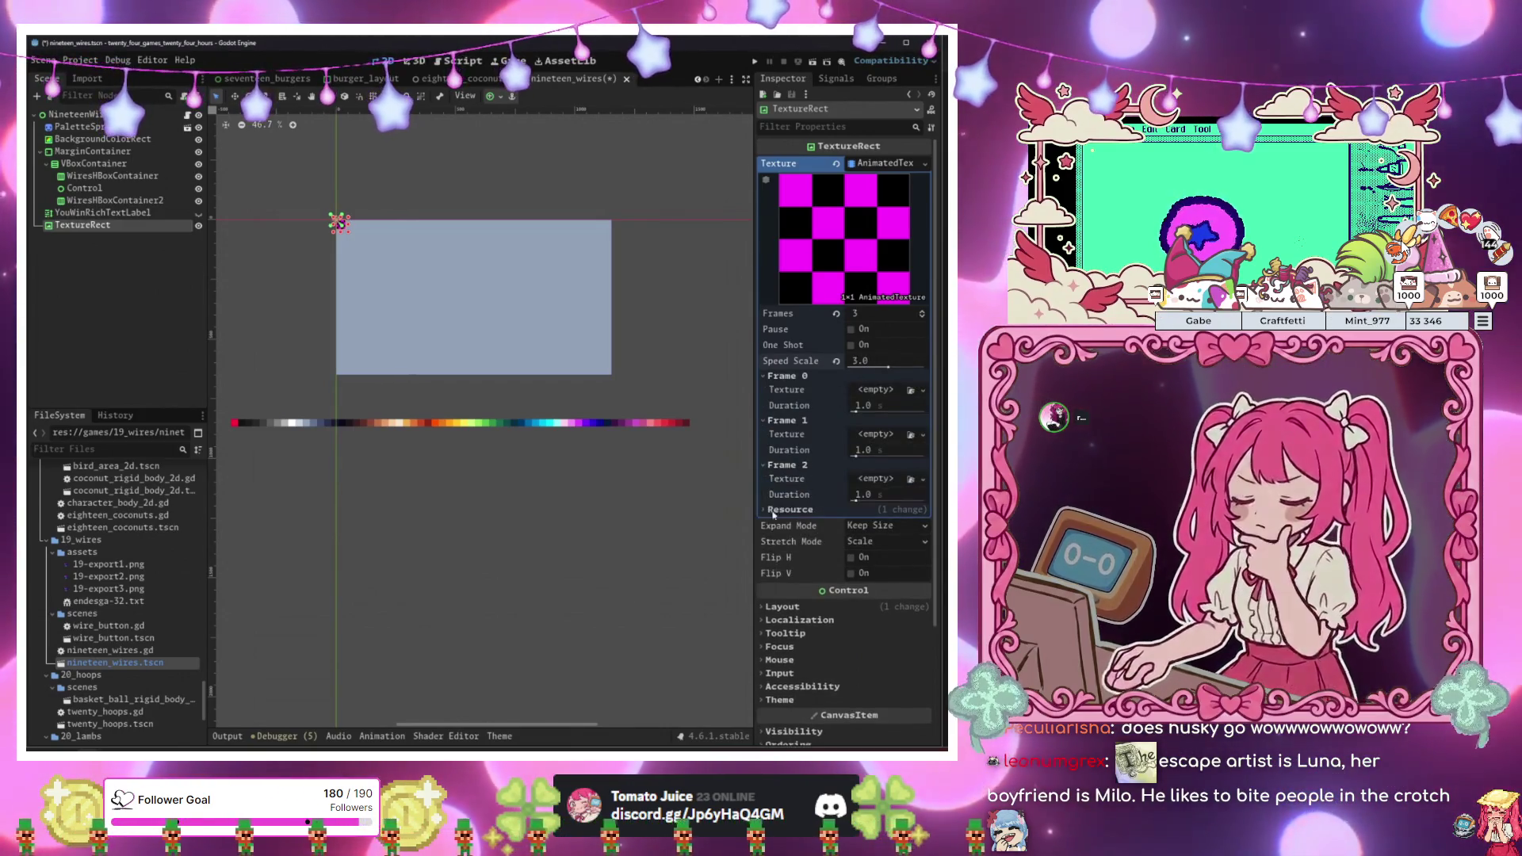
# - Fill the three frames with 19-export1.png, 19-export2.png and 19-export3.png
pyautogui.moveTo(109, 564); pyautogui.dragTo(876, 390)
pyautogui.moveTo(134, 579); pyautogui.dragTo(880, 452)
pyautogui.moveTo(109, 589); pyautogui.dragTo(536, 566)
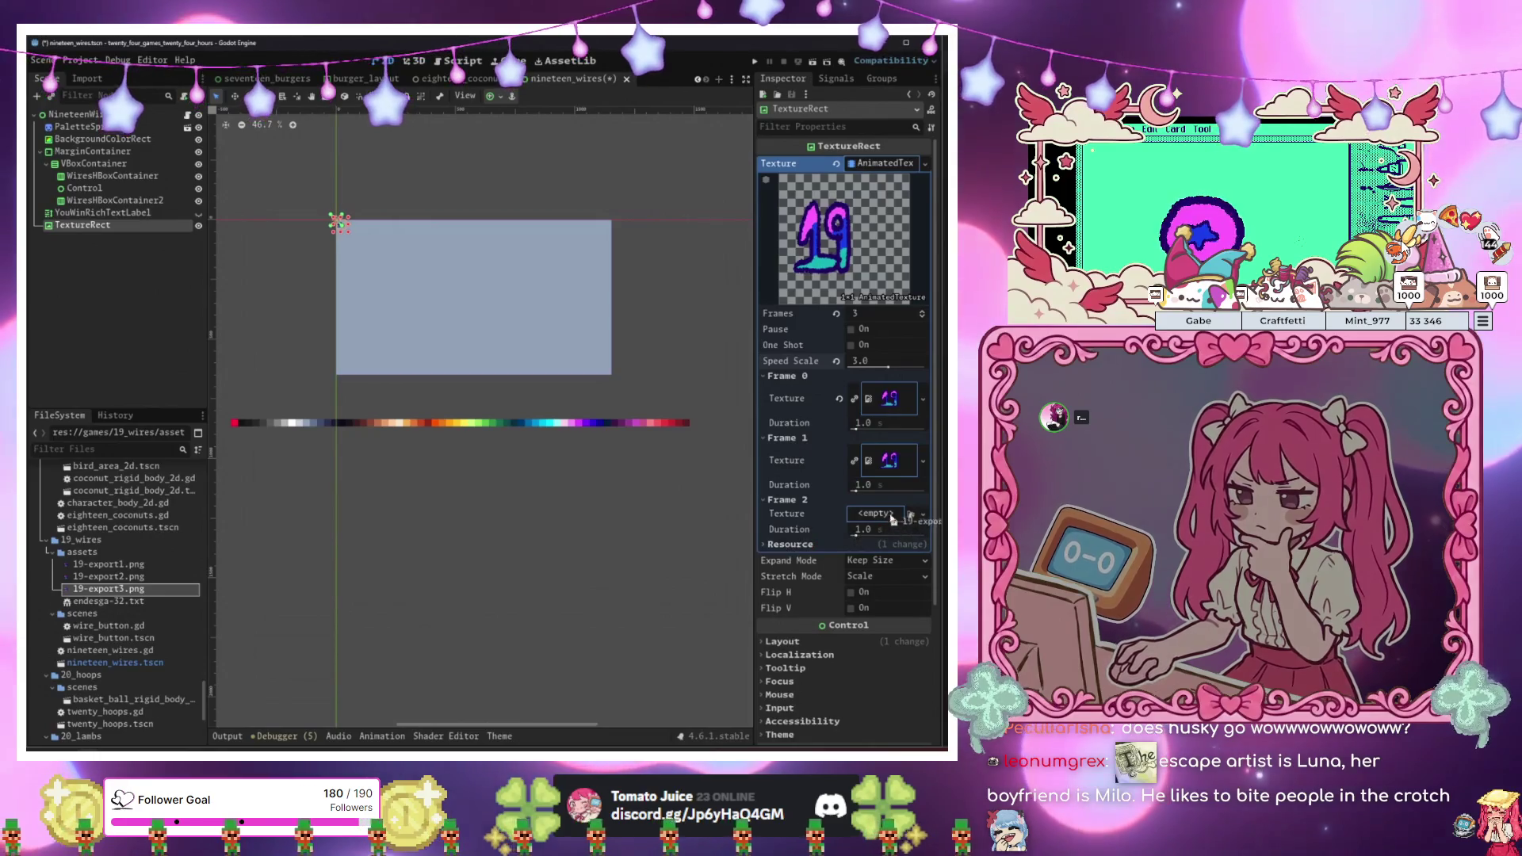
pyautogui.moveTo(892, 519); pyautogui.dragTo(891, 517)
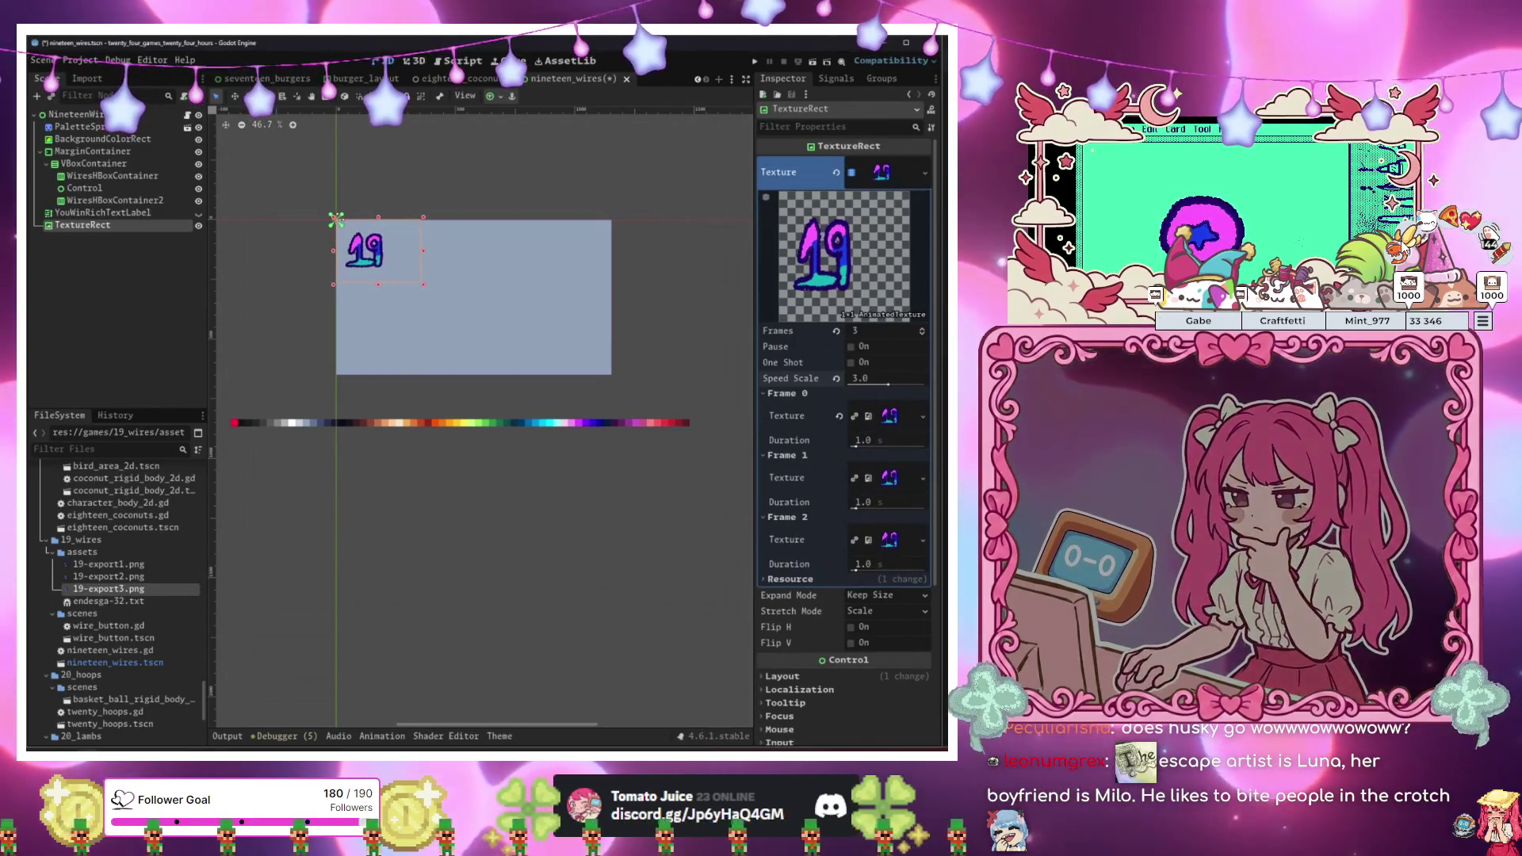
# - Move the 19 title onto the panel, anchor it Center Left, and run the scene
pyautogui.moveTo(374, 252); pyautogui.dragTo(378, 300)
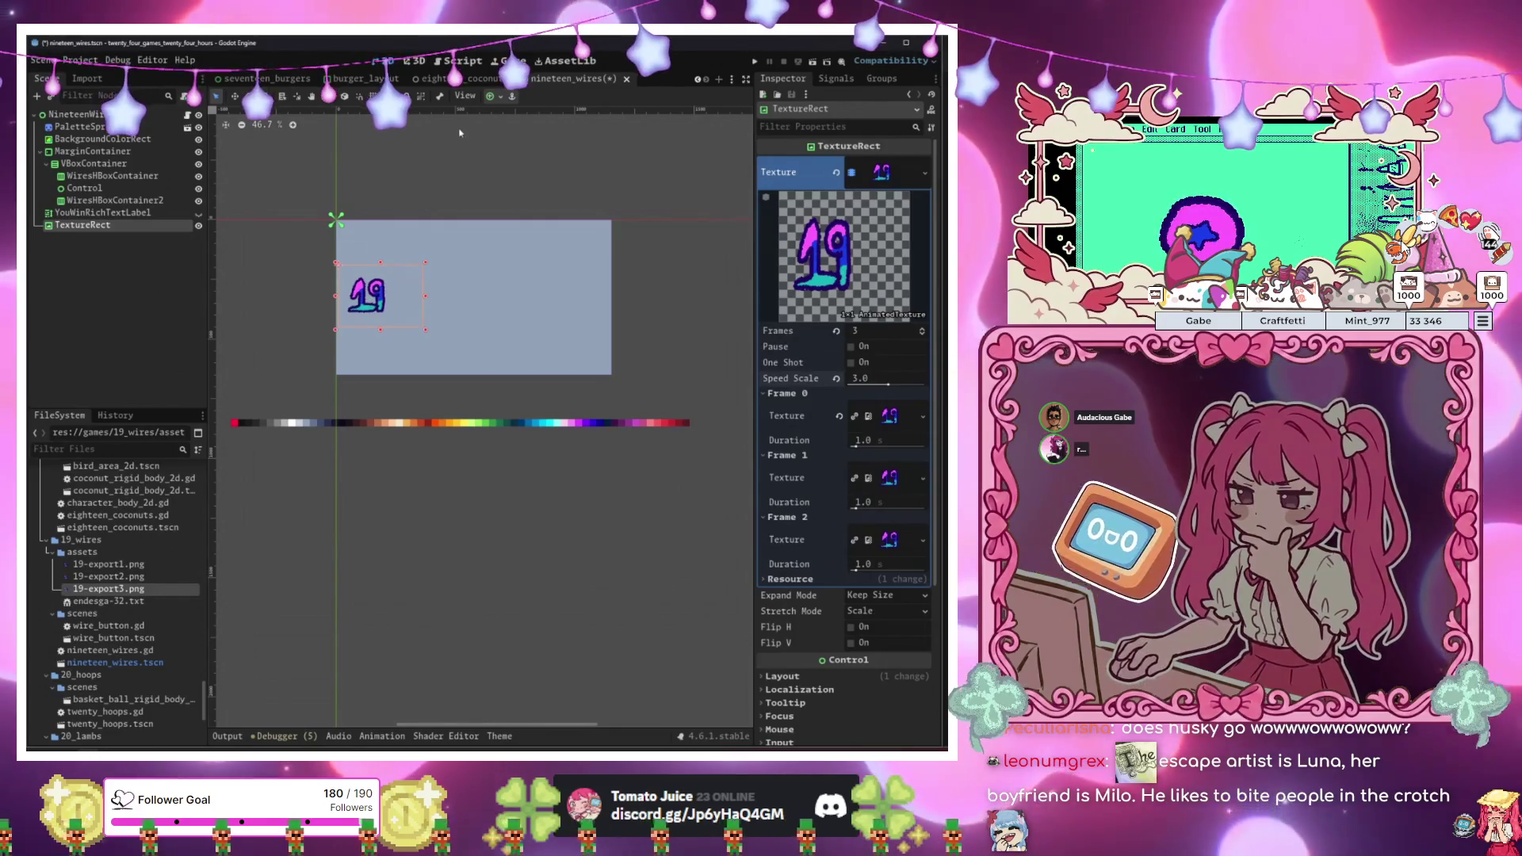
pyautogui.click(490, 96)
pyautogui.click(505, 153)
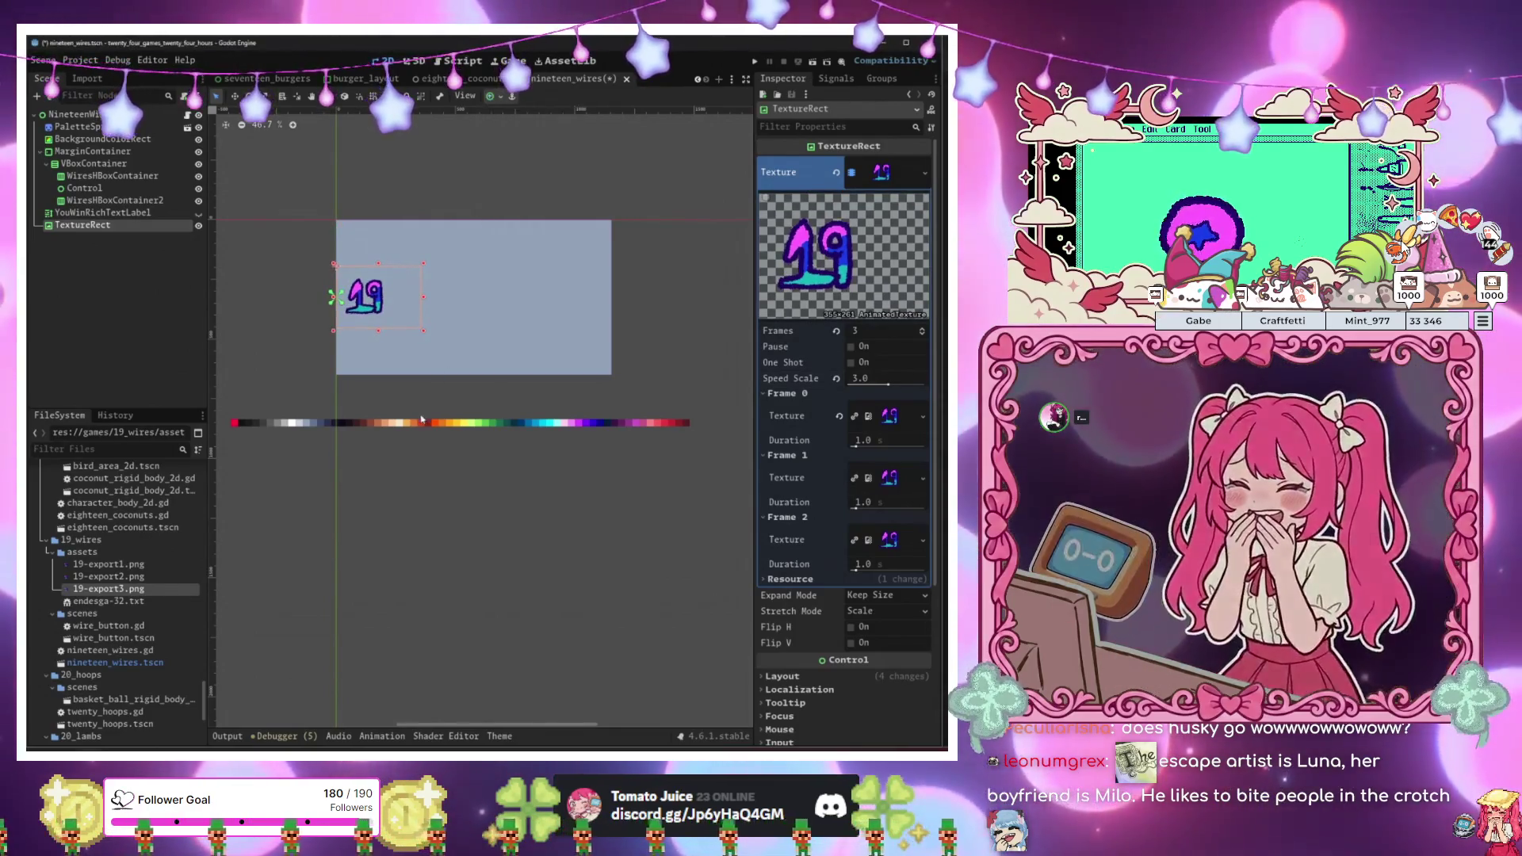
pyautogui.click(397, 517)
pyautogui.click(357, 310)
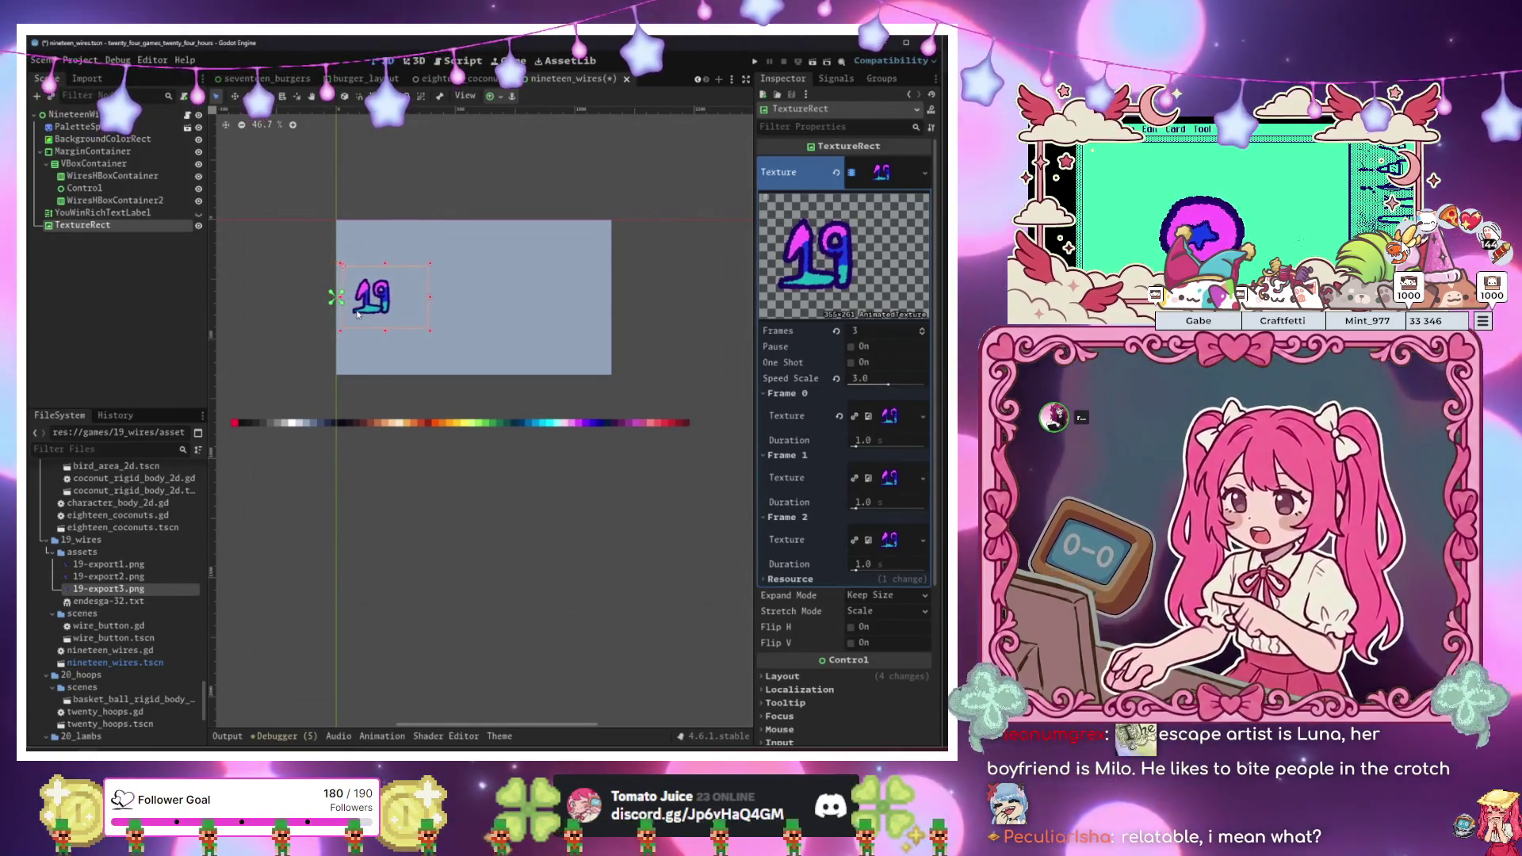
pyautogui.click(442, 513)
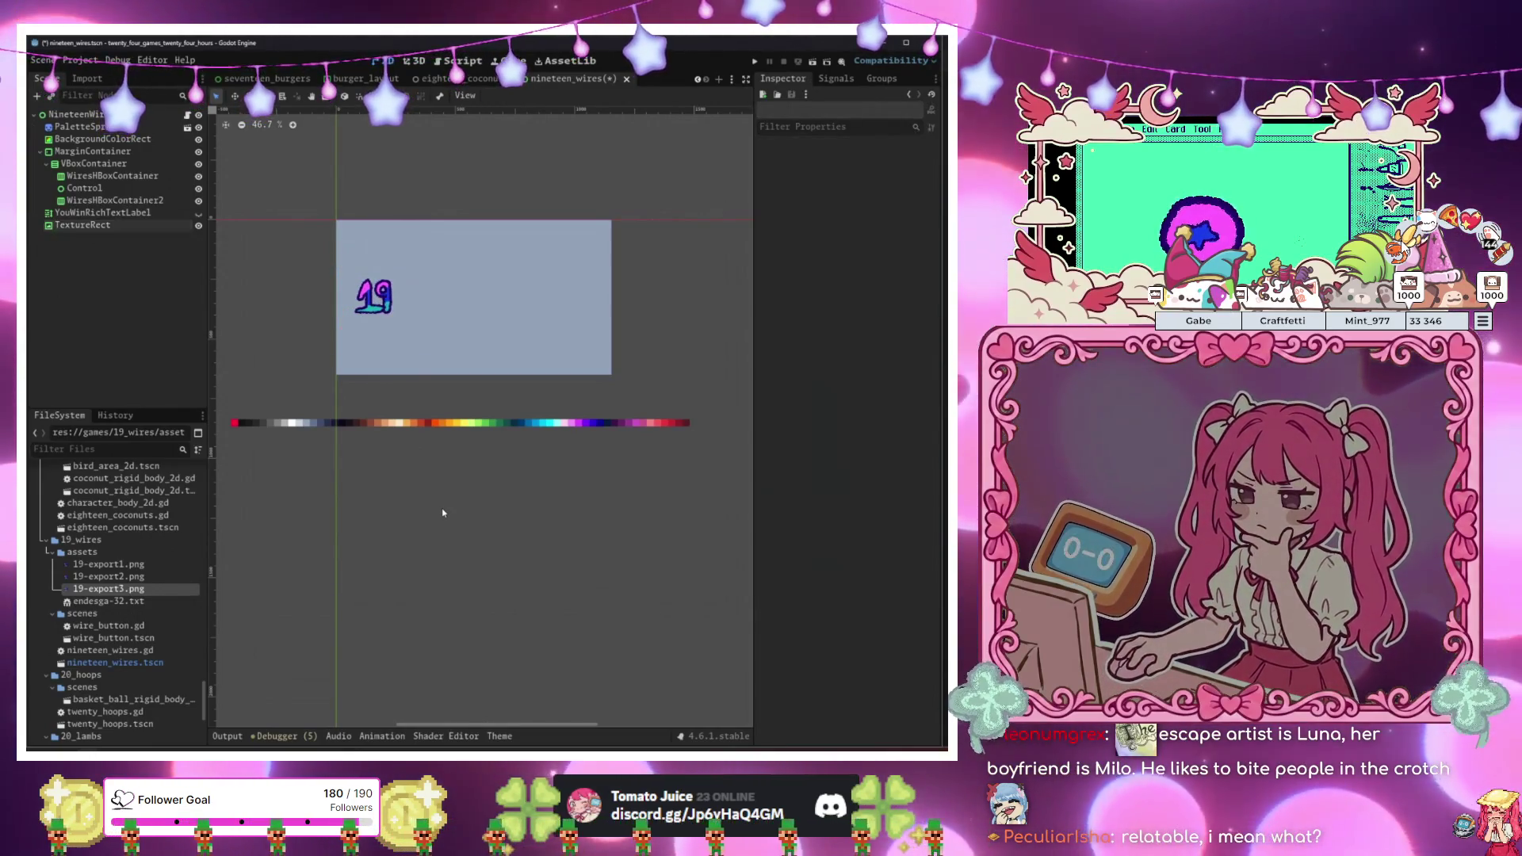
pyautogui.press('F6')
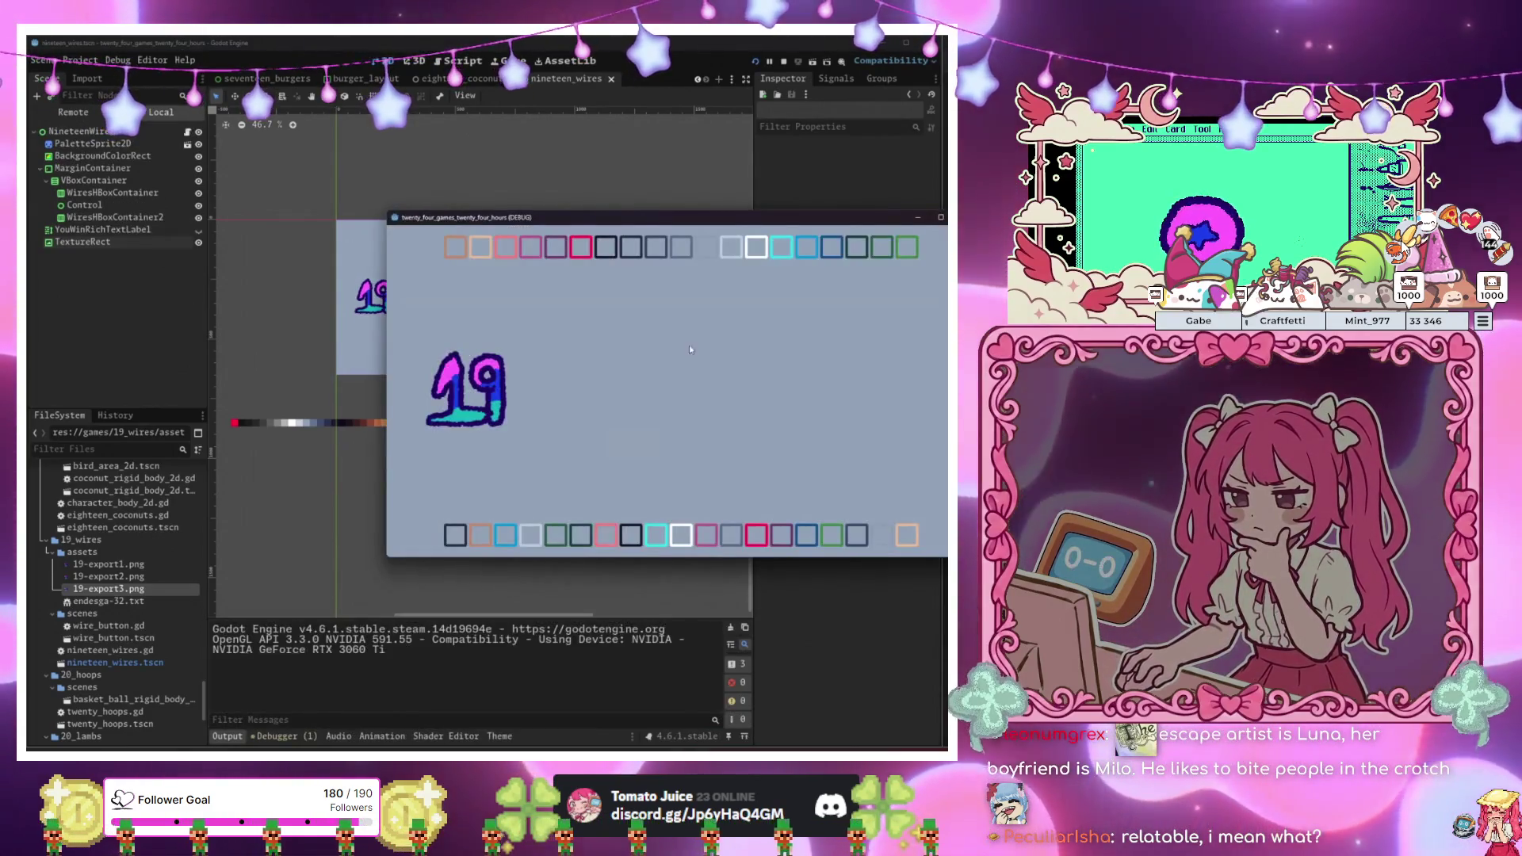
# - Match a top and bottom square in the test run, then close the game window
pyautogui.click(479, 247)
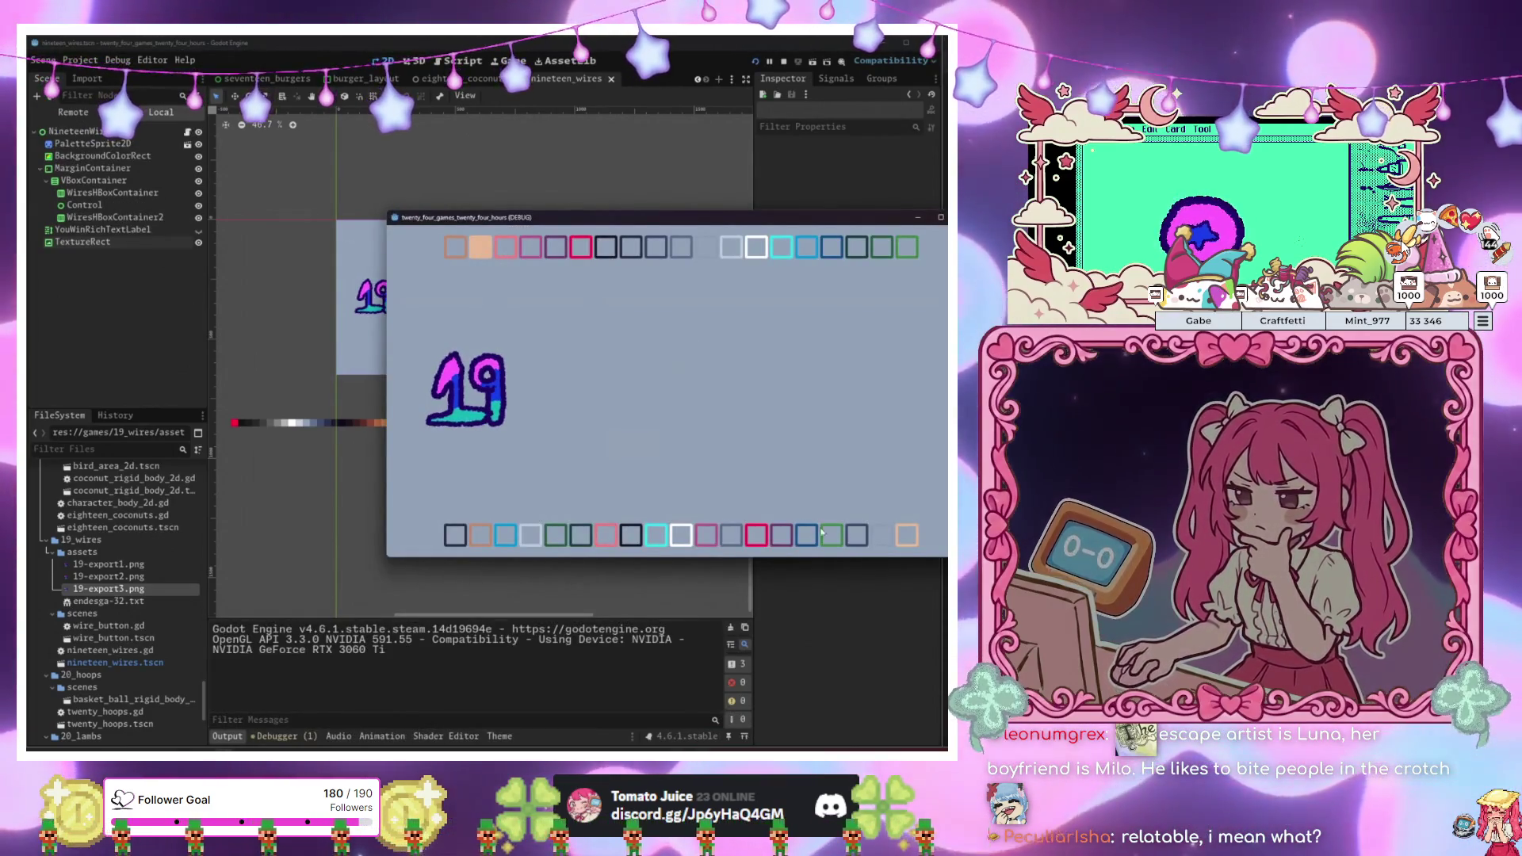
pyautogui.click(909, 536)
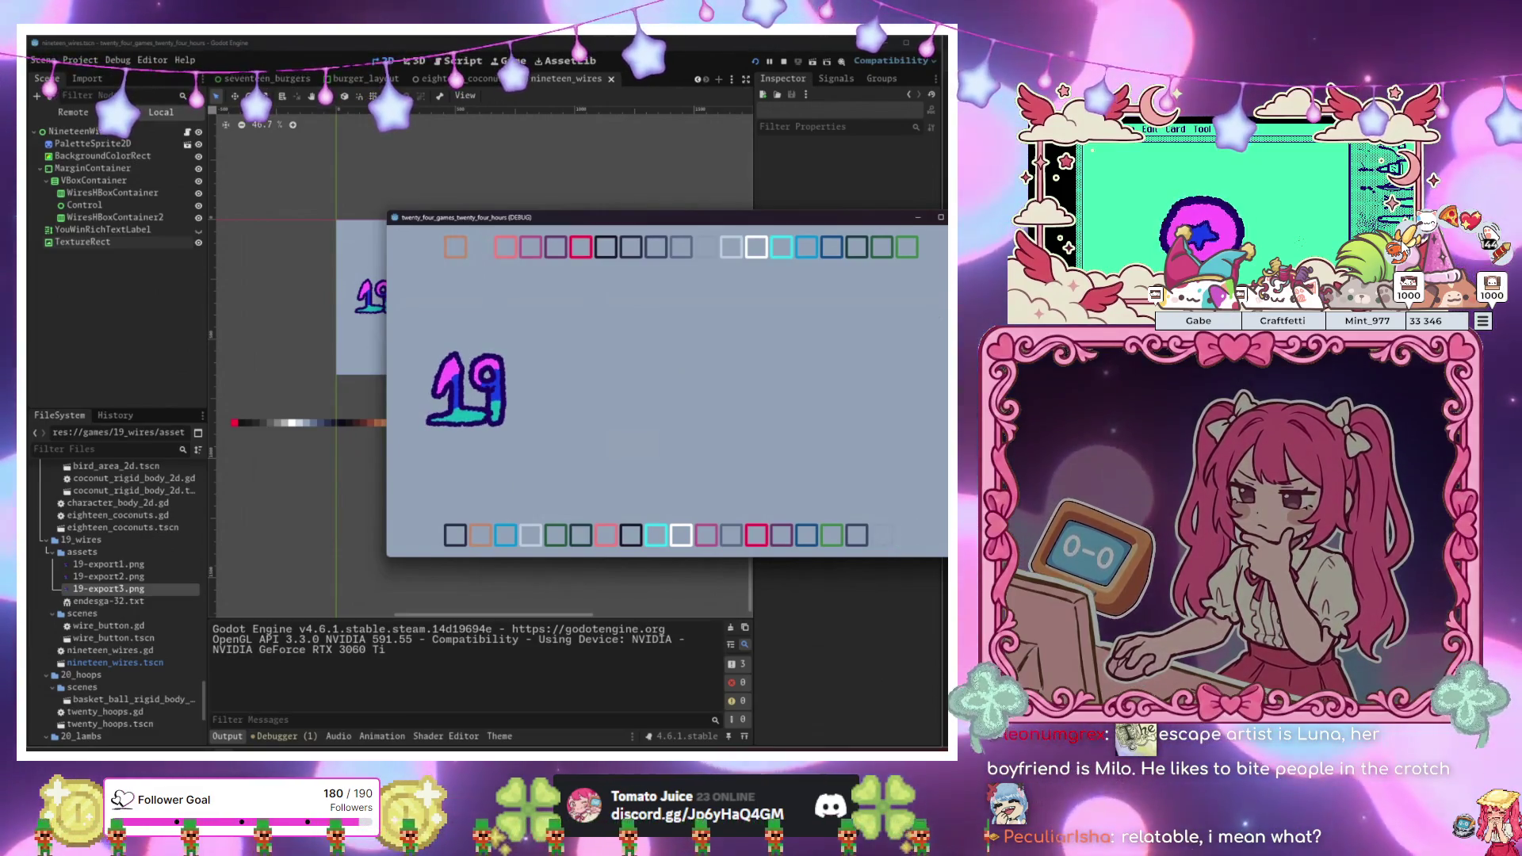
pyautogui.click(941, 217)
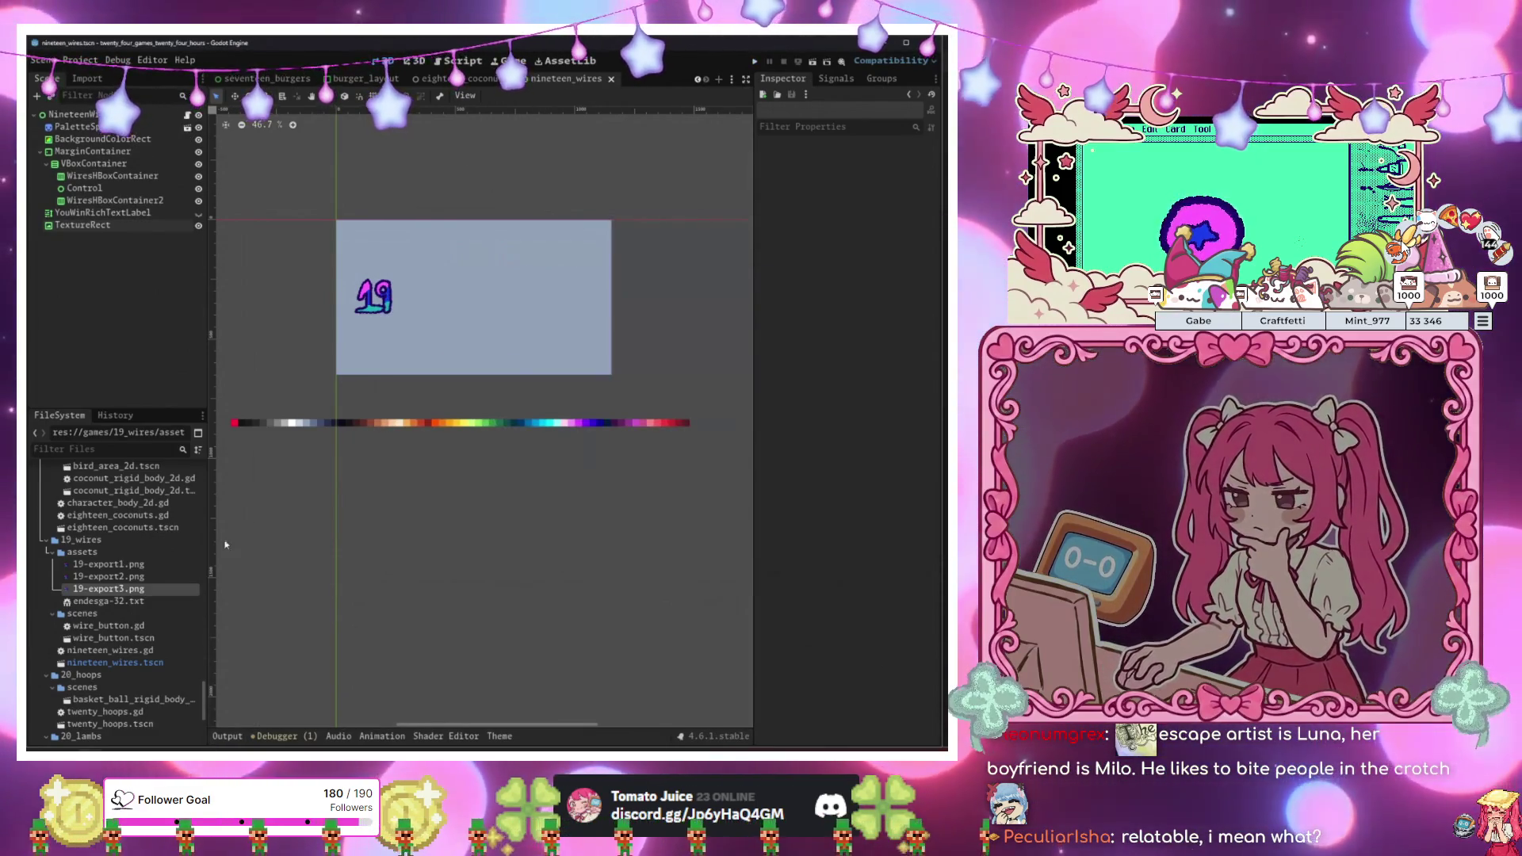
# - Expand the 21_hoops folder in the FileSystem dock, leaving its assets folder selected
pyautogui.scroll(-4, 97, 662)
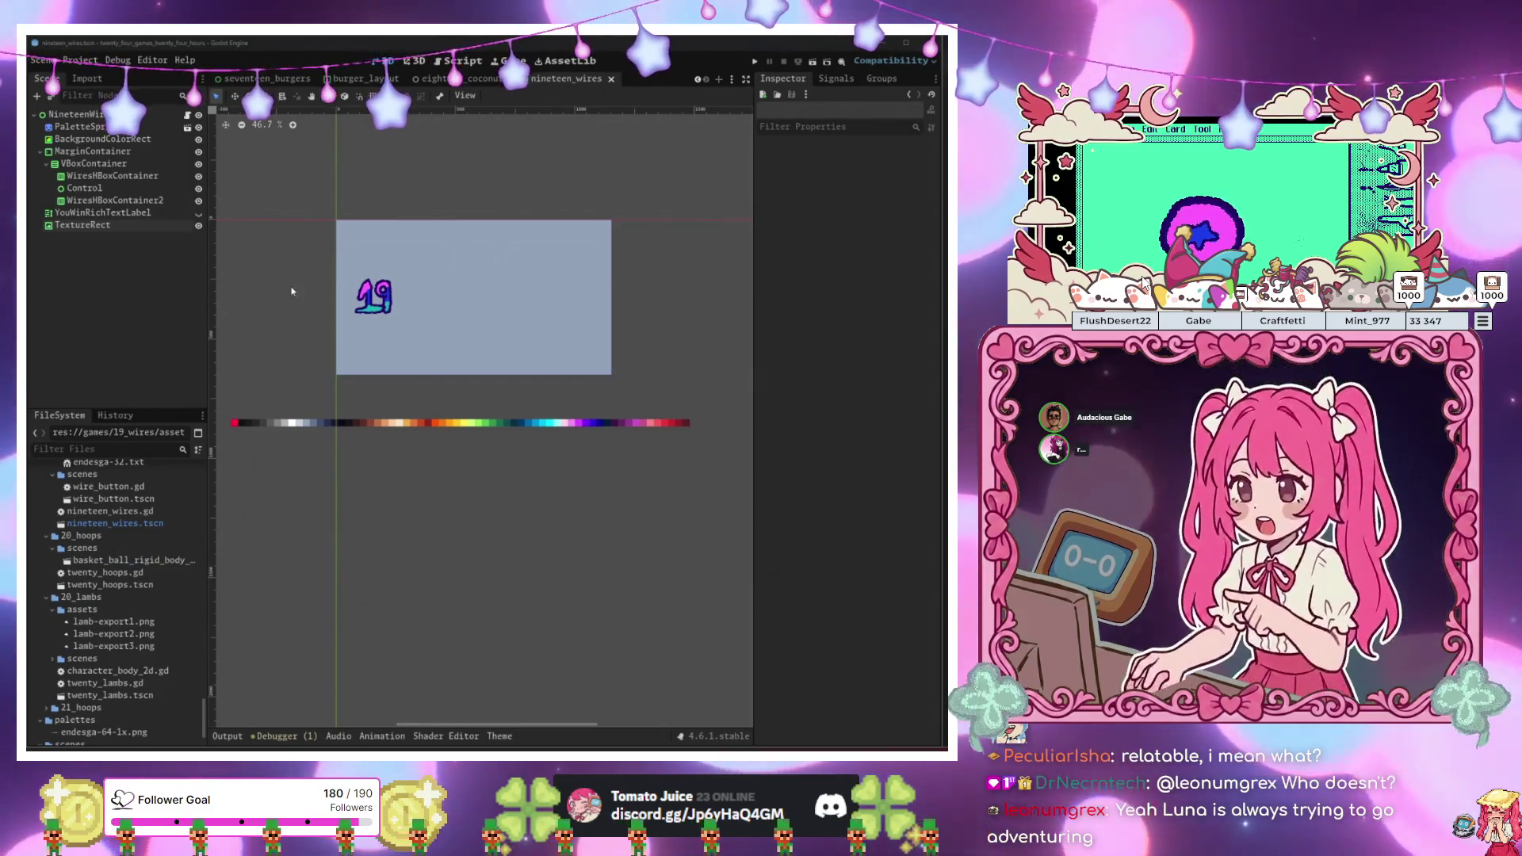
pyautogui.scroll(-3, 119, 626)
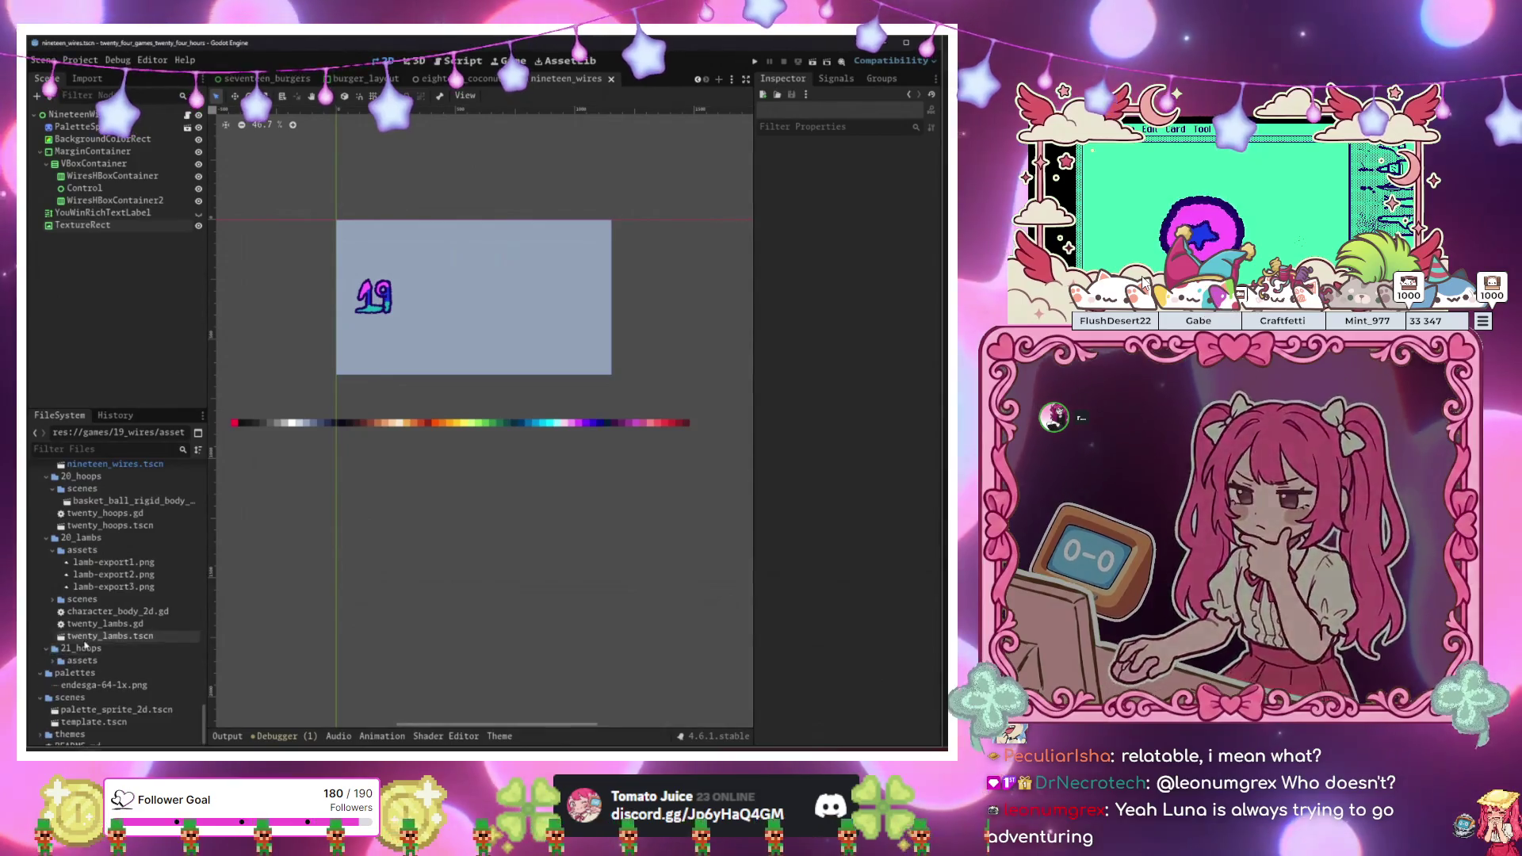
pyautogui.doubleClick(89, 648)
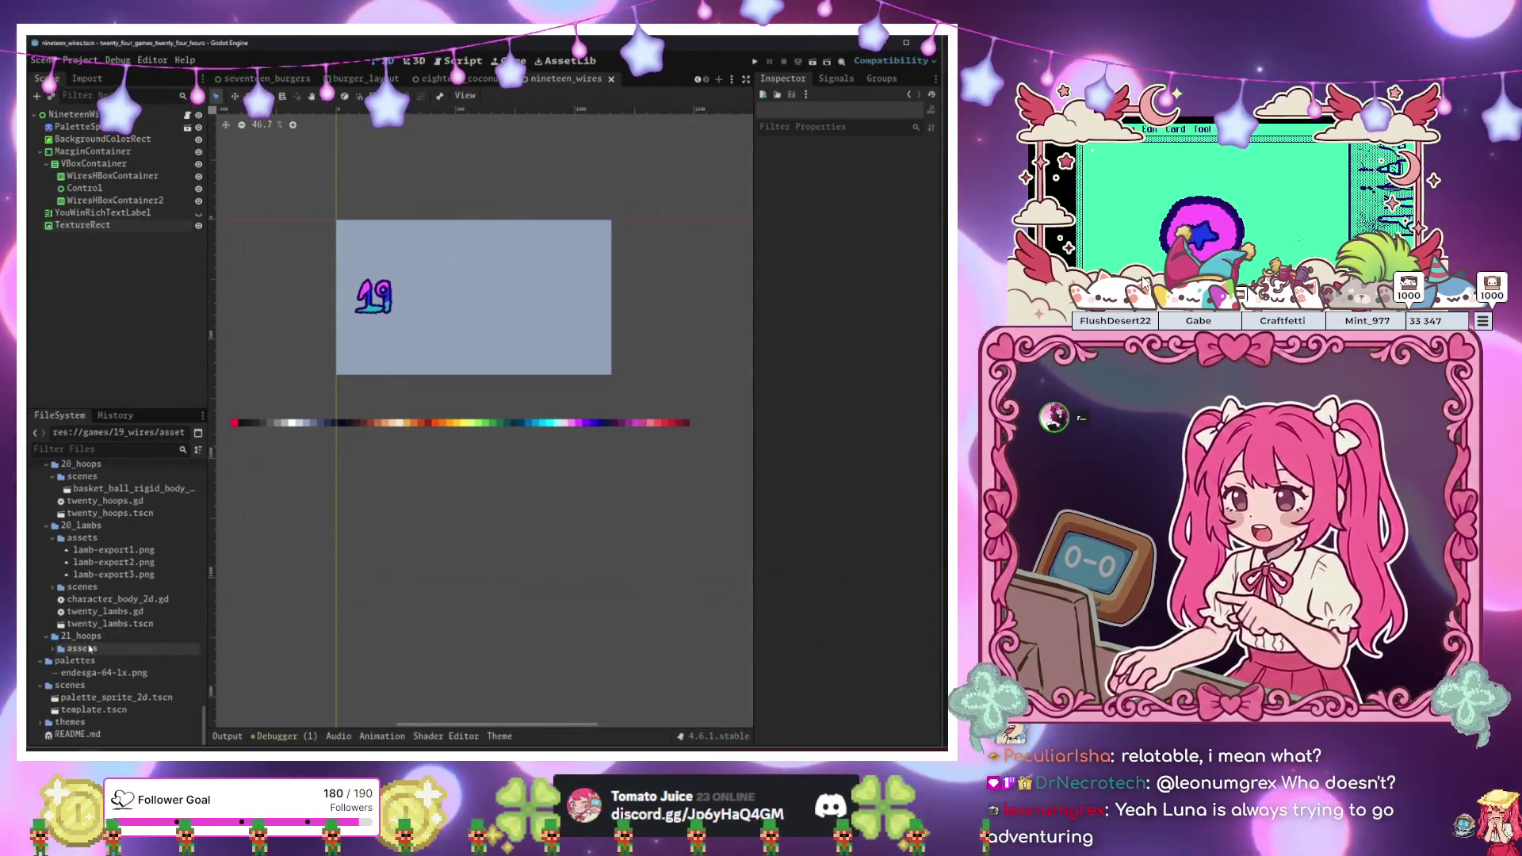
pyautogui.rightClick(90, 649)
pyautogui.click(416, 640)
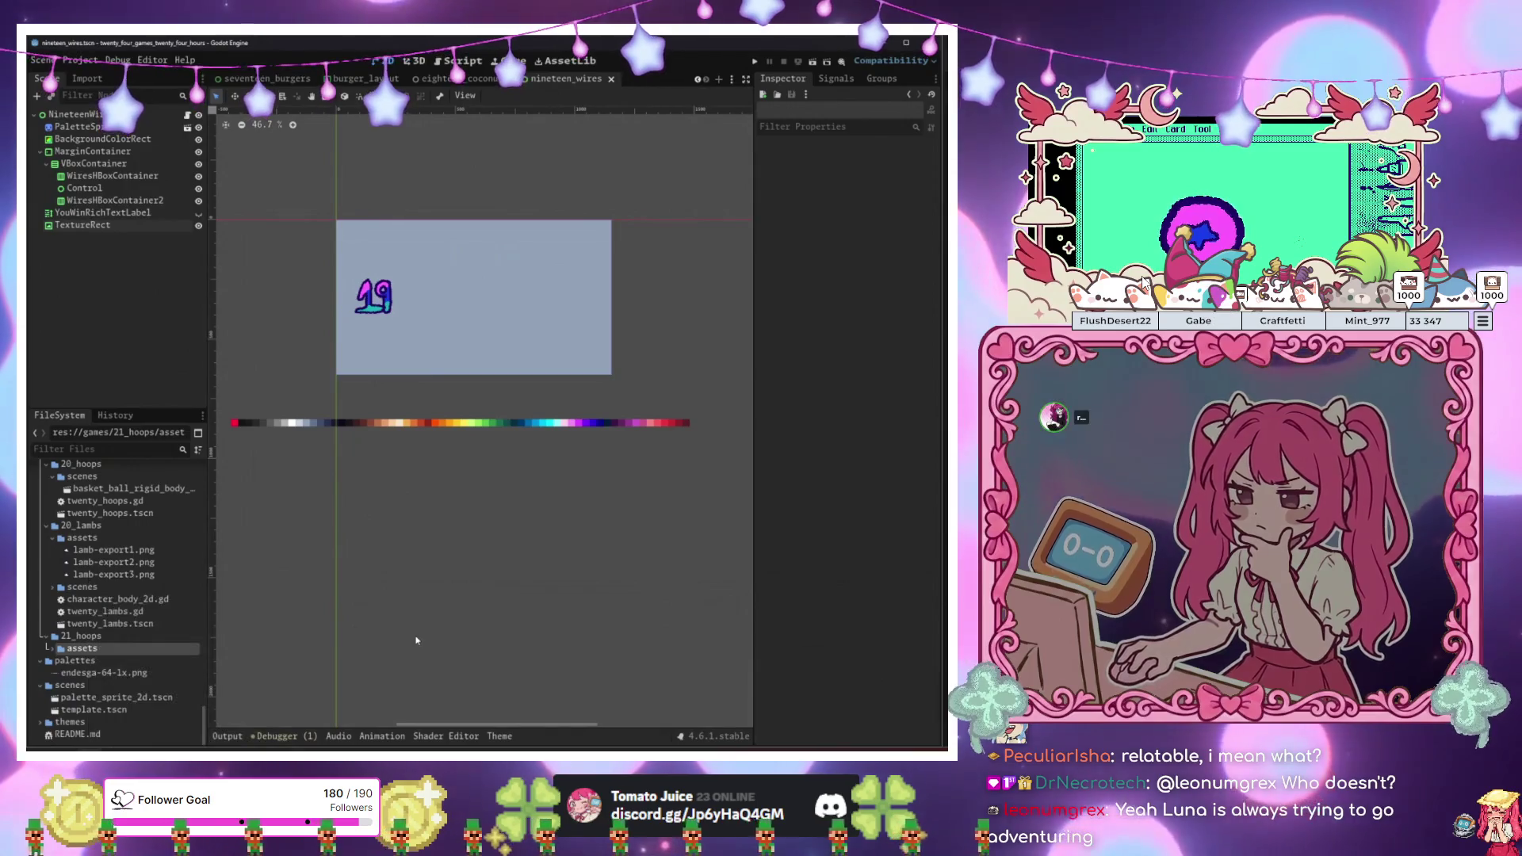
# - Close the nineteen_wires scene tab
pyautogui.scroll(3, 417, 638)
pyautogui.scroll(-5, 418, 635)
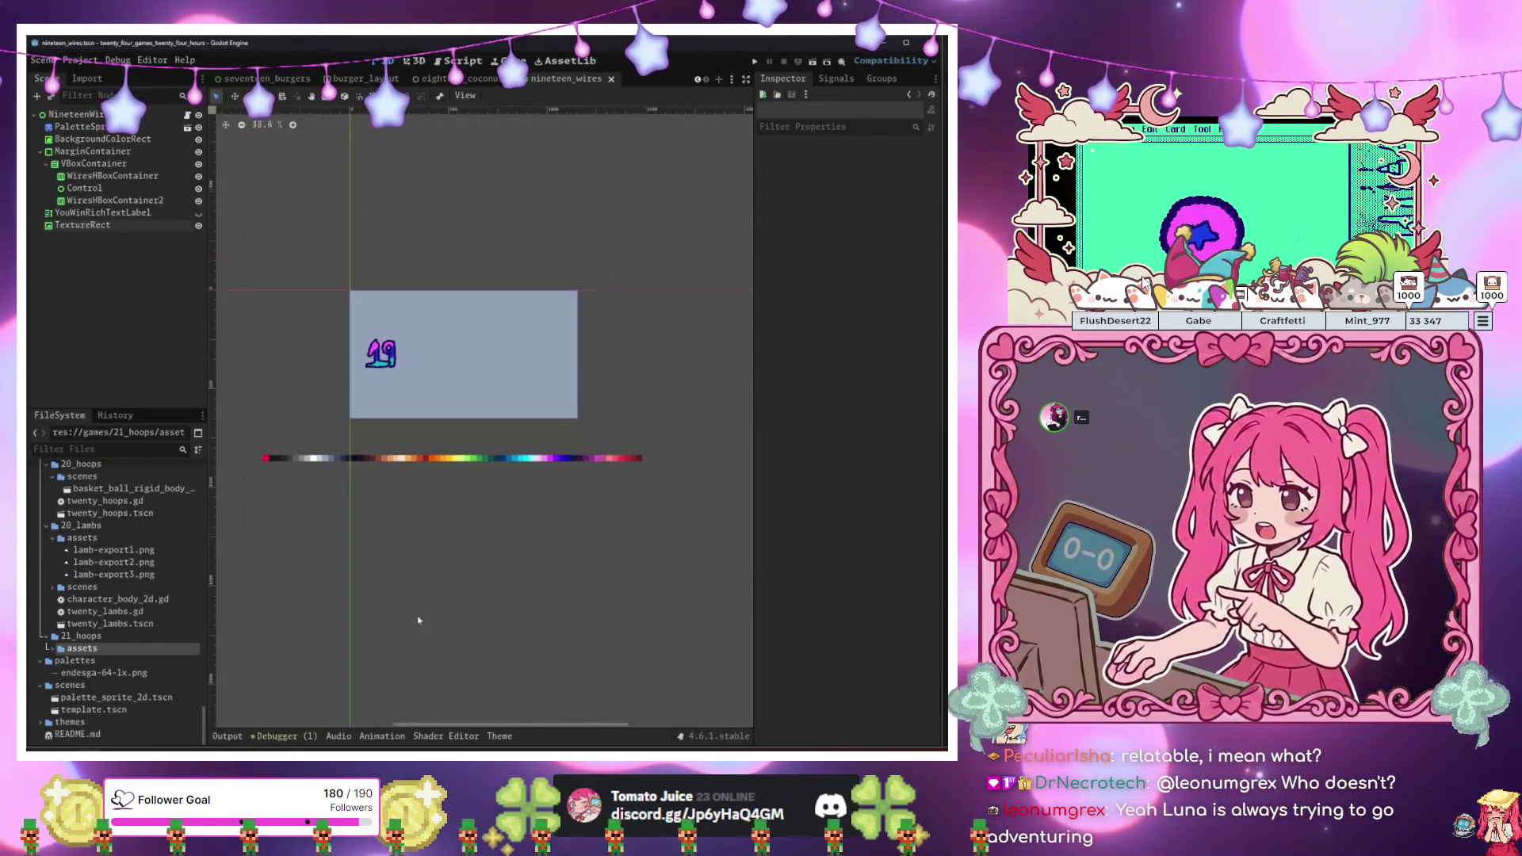
pyautogui.scroll(2, 476, 622)
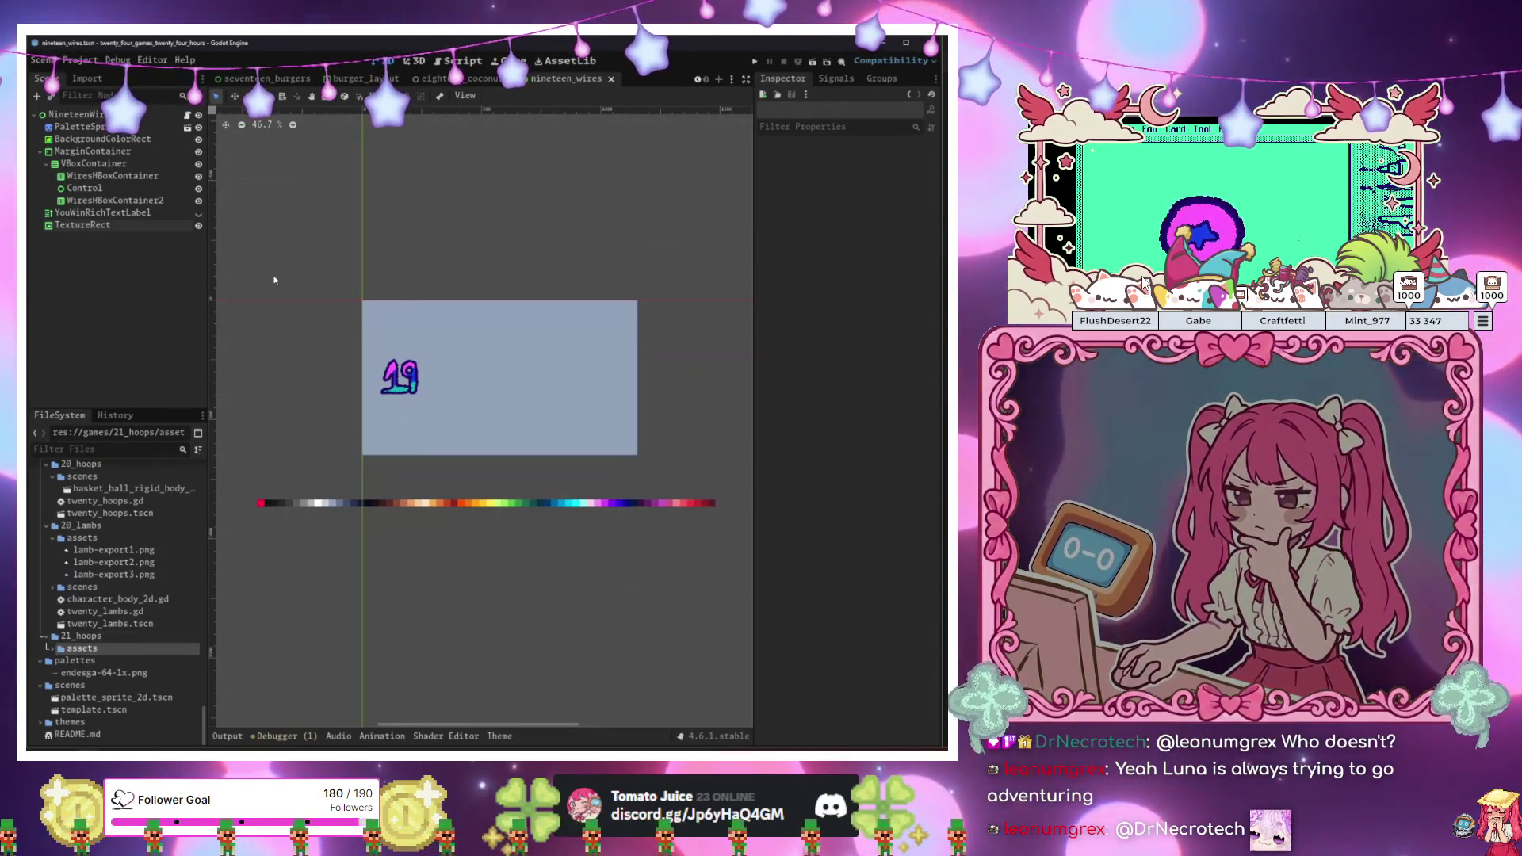
pyautogui.scroll(1, 273, 81)
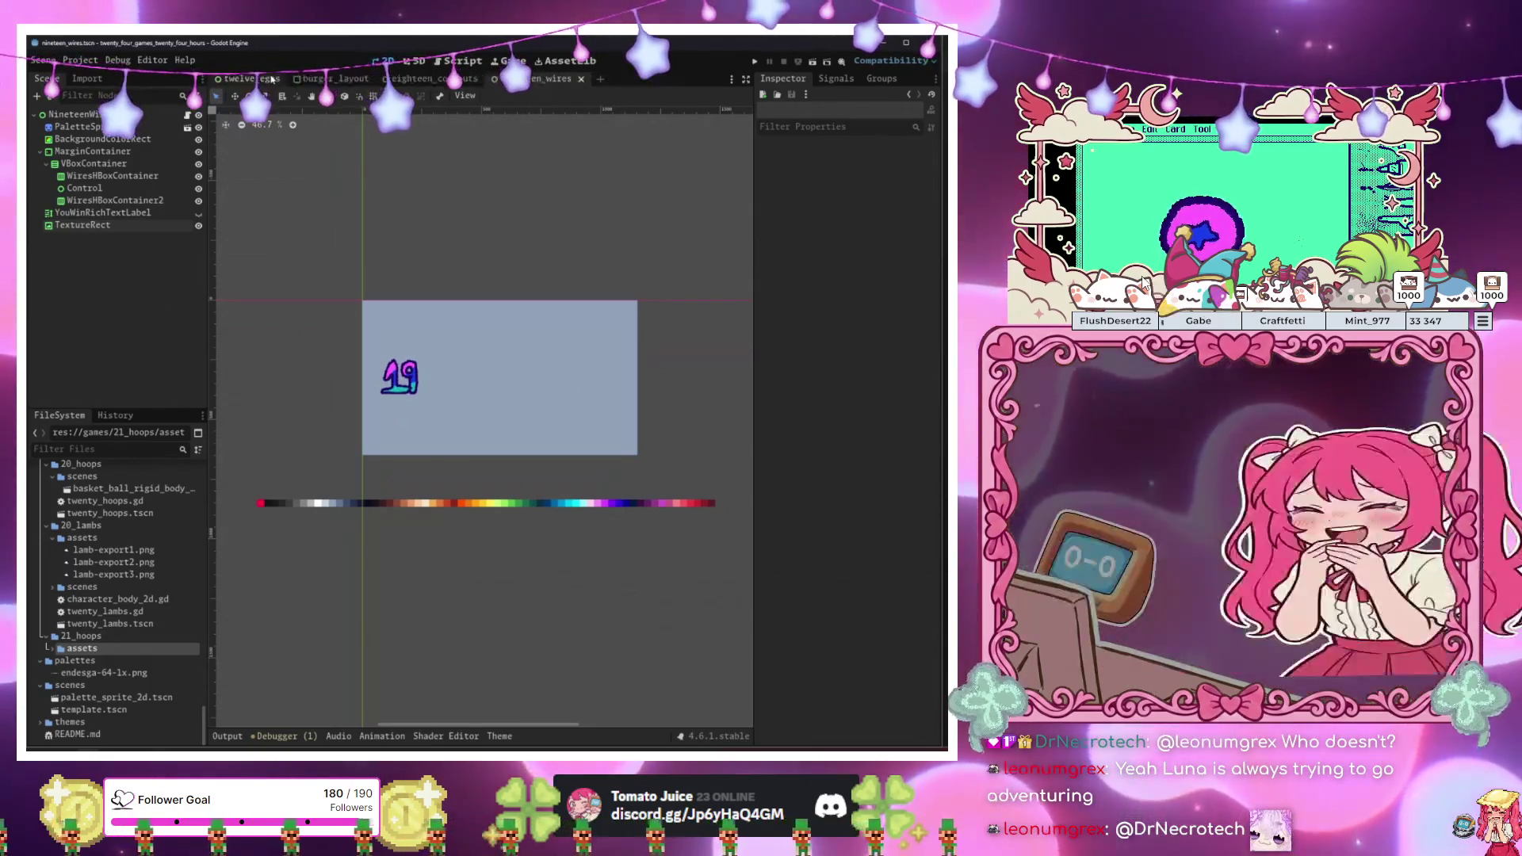
pyautogui.scroll(-3, 270, 80)
pyautogui.middleClick(268, 80)
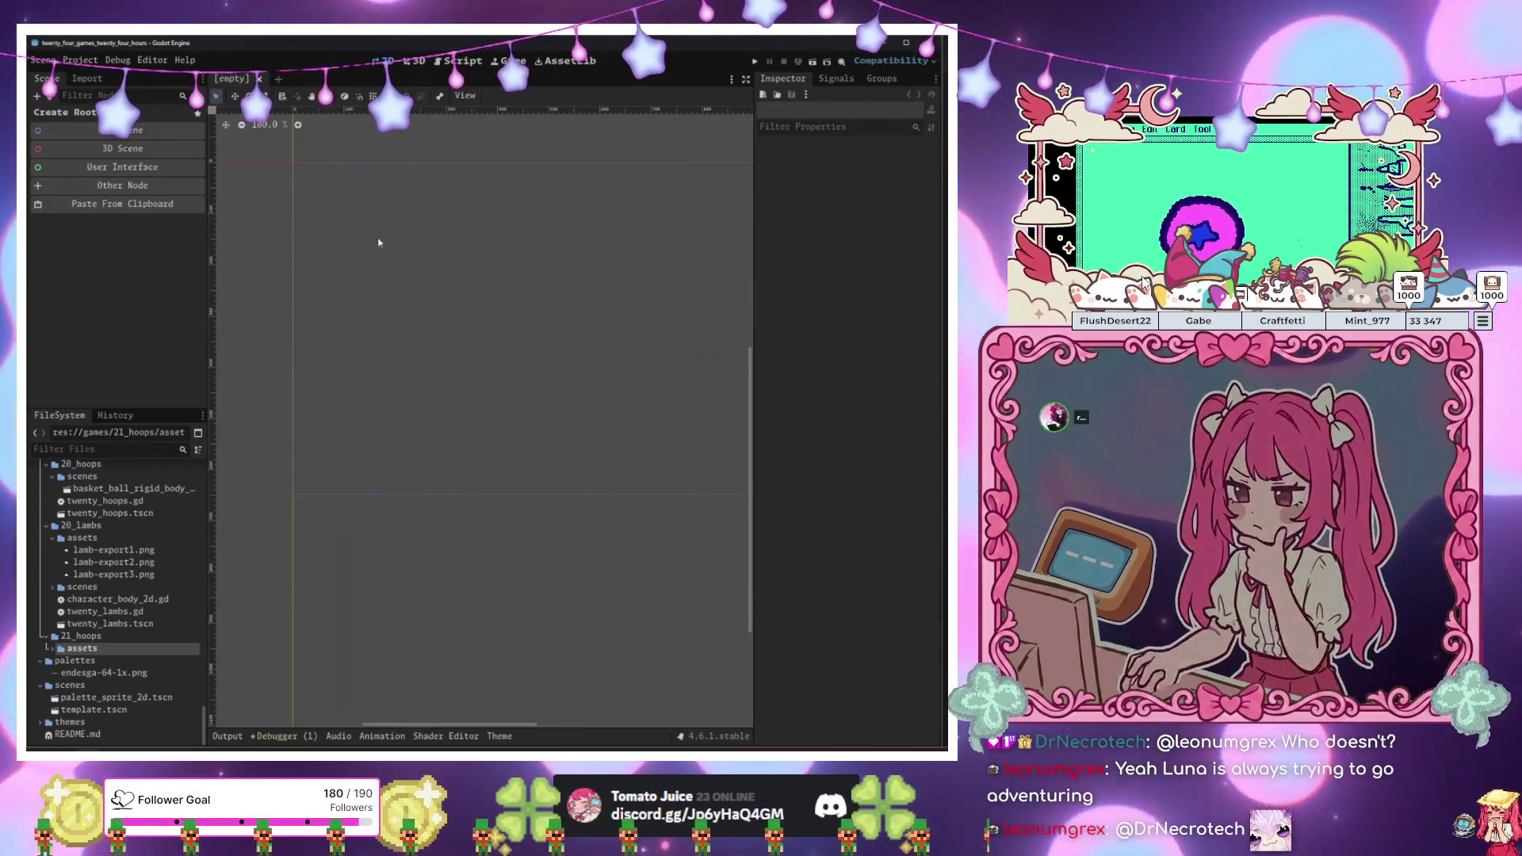
pyautogui.scroll(-3, 311, 306)
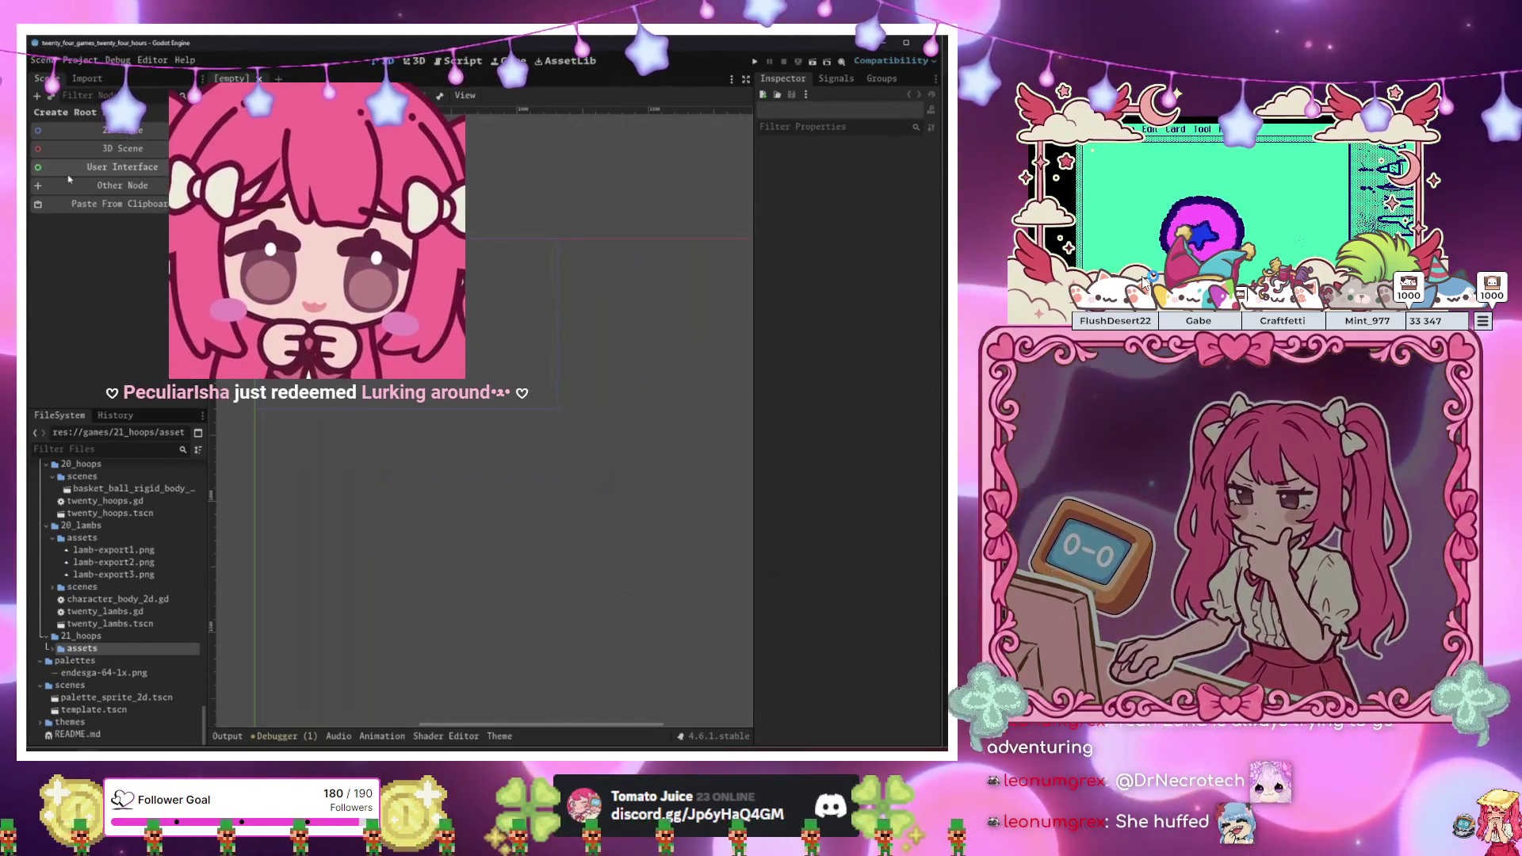
pyautogui.moveTo(317, 277); pyautogui.dragTo(382, 289)
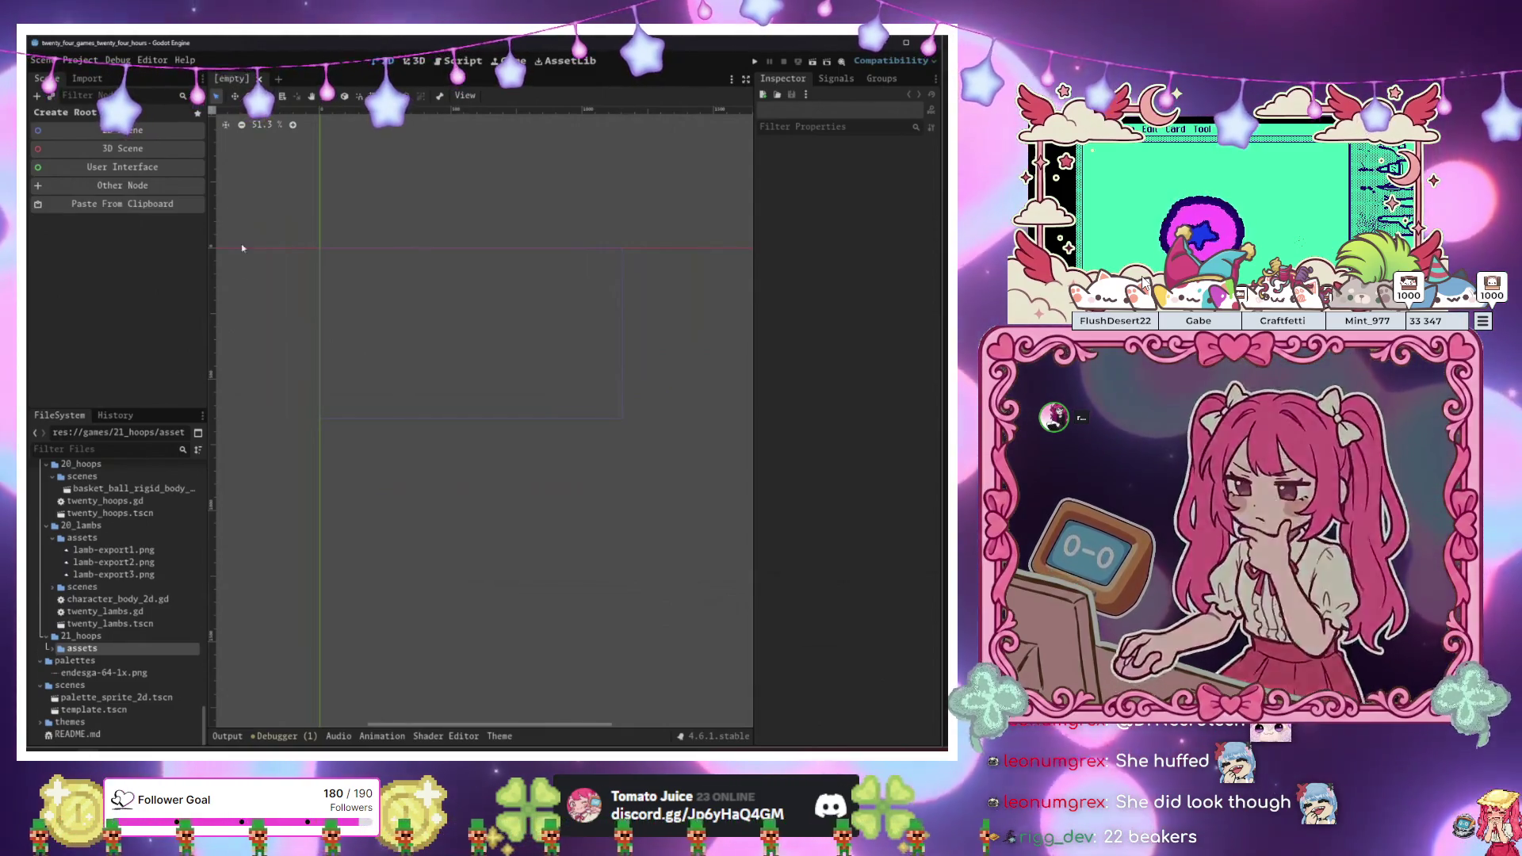
pyautogui.scroll(4, 137, 552)
pyautogui.scroll(8, 137, 553)
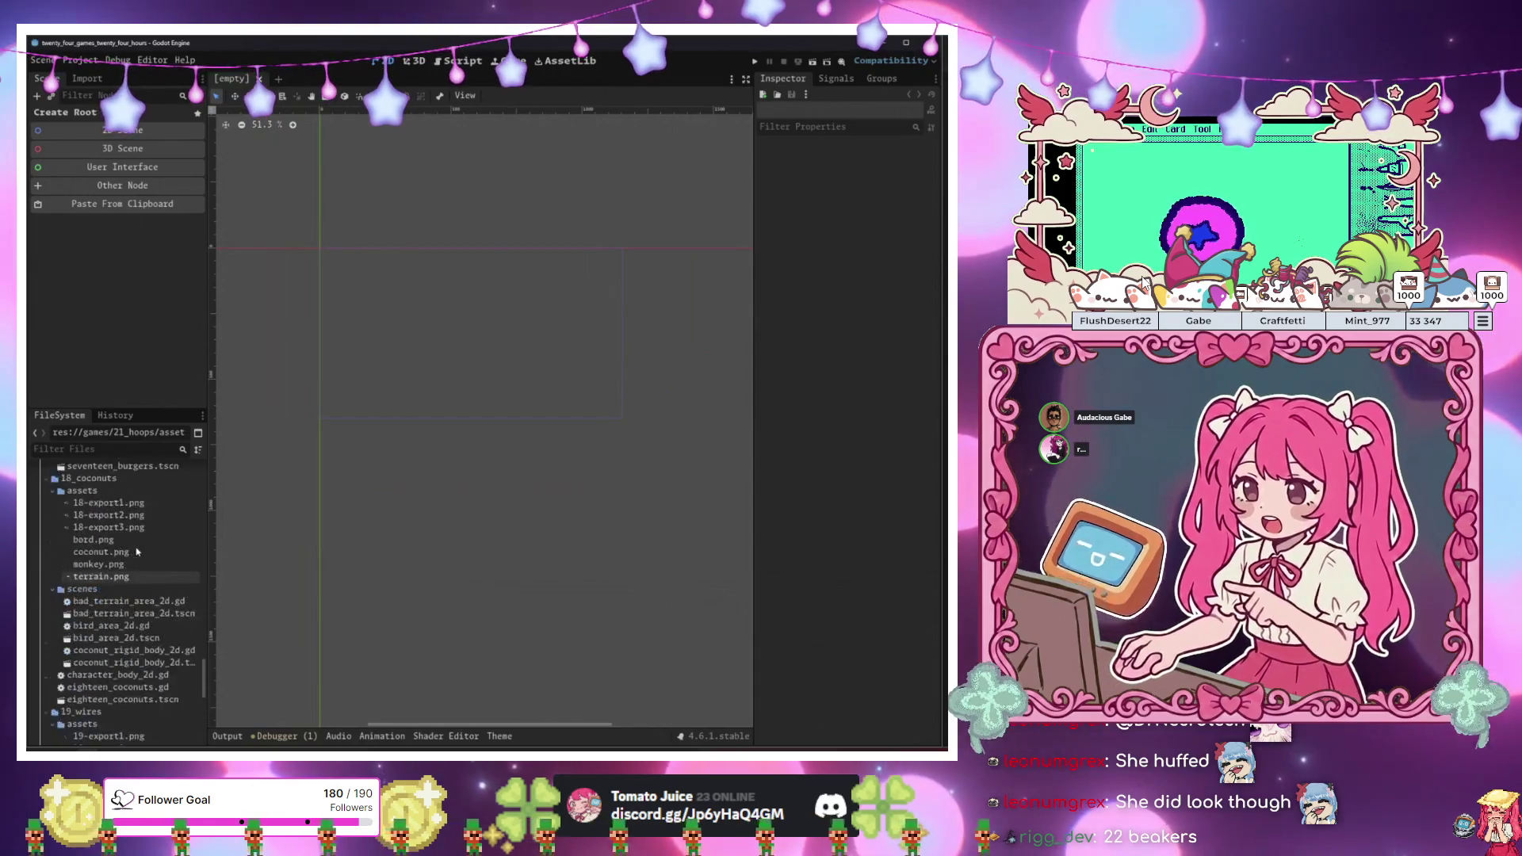
pyautogui.click(119, 595)
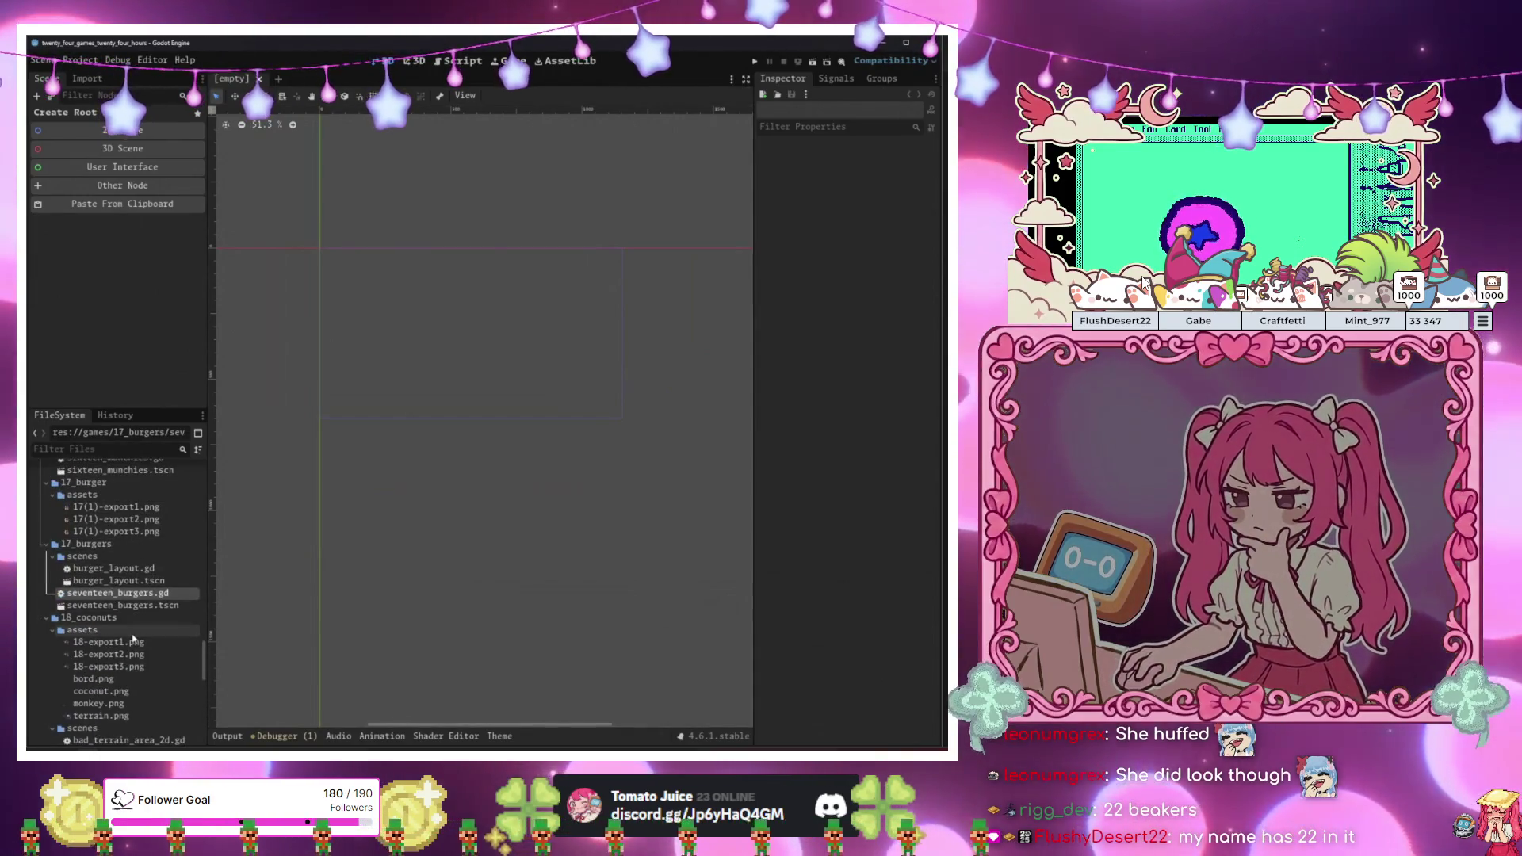
pyautogui.scroll(-8, 122, 609)
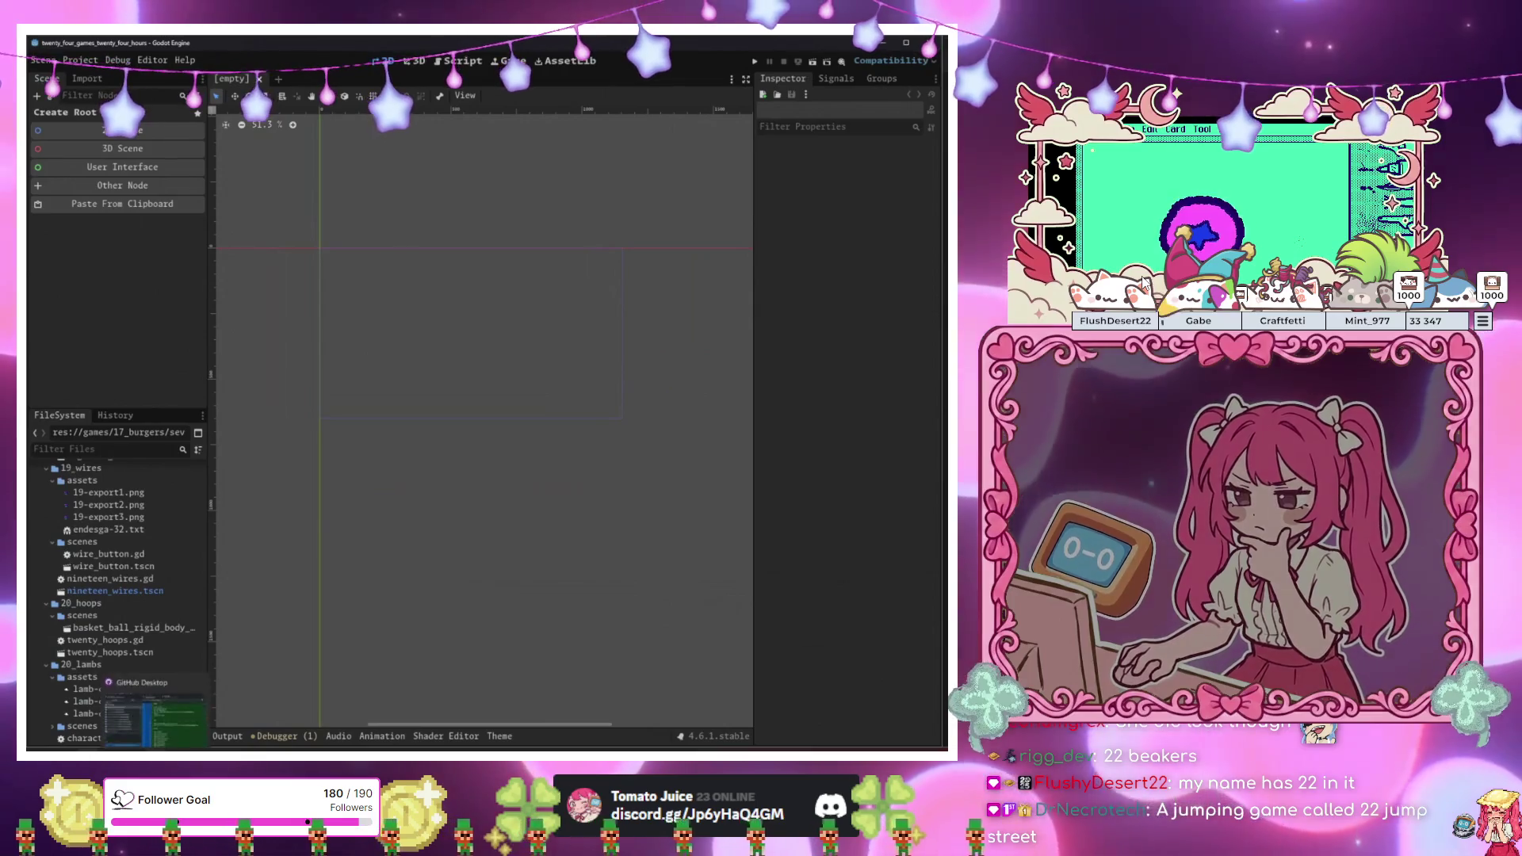
# - In GitHub Desktop, merge the other contributor's branch into programming_branch, push to origin, and return to Godot
pyautogui.hotkey('alt', 'Tab')
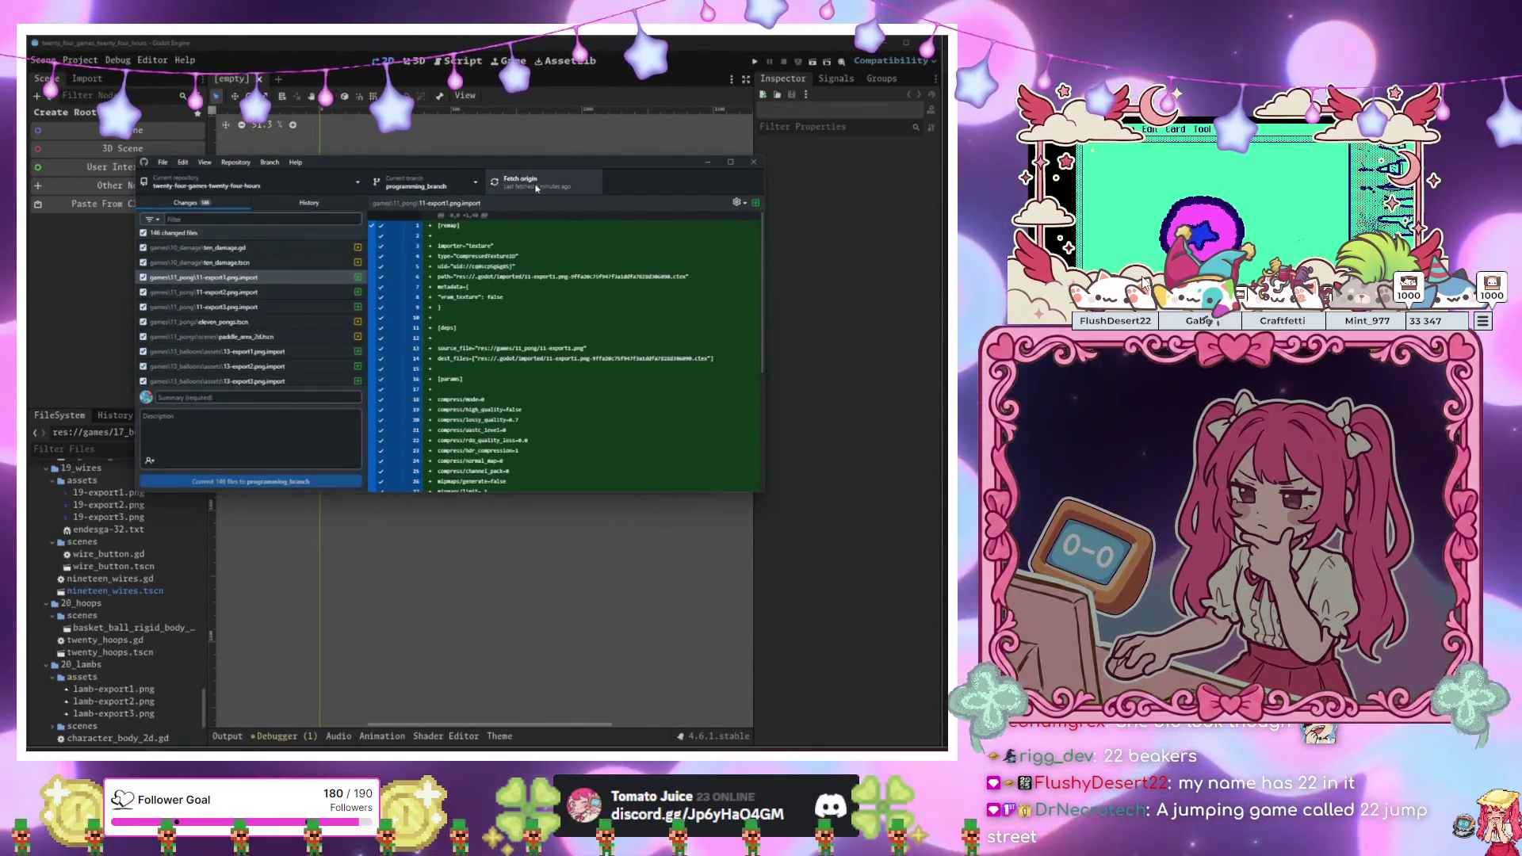
pyautogui.click(421, 183)
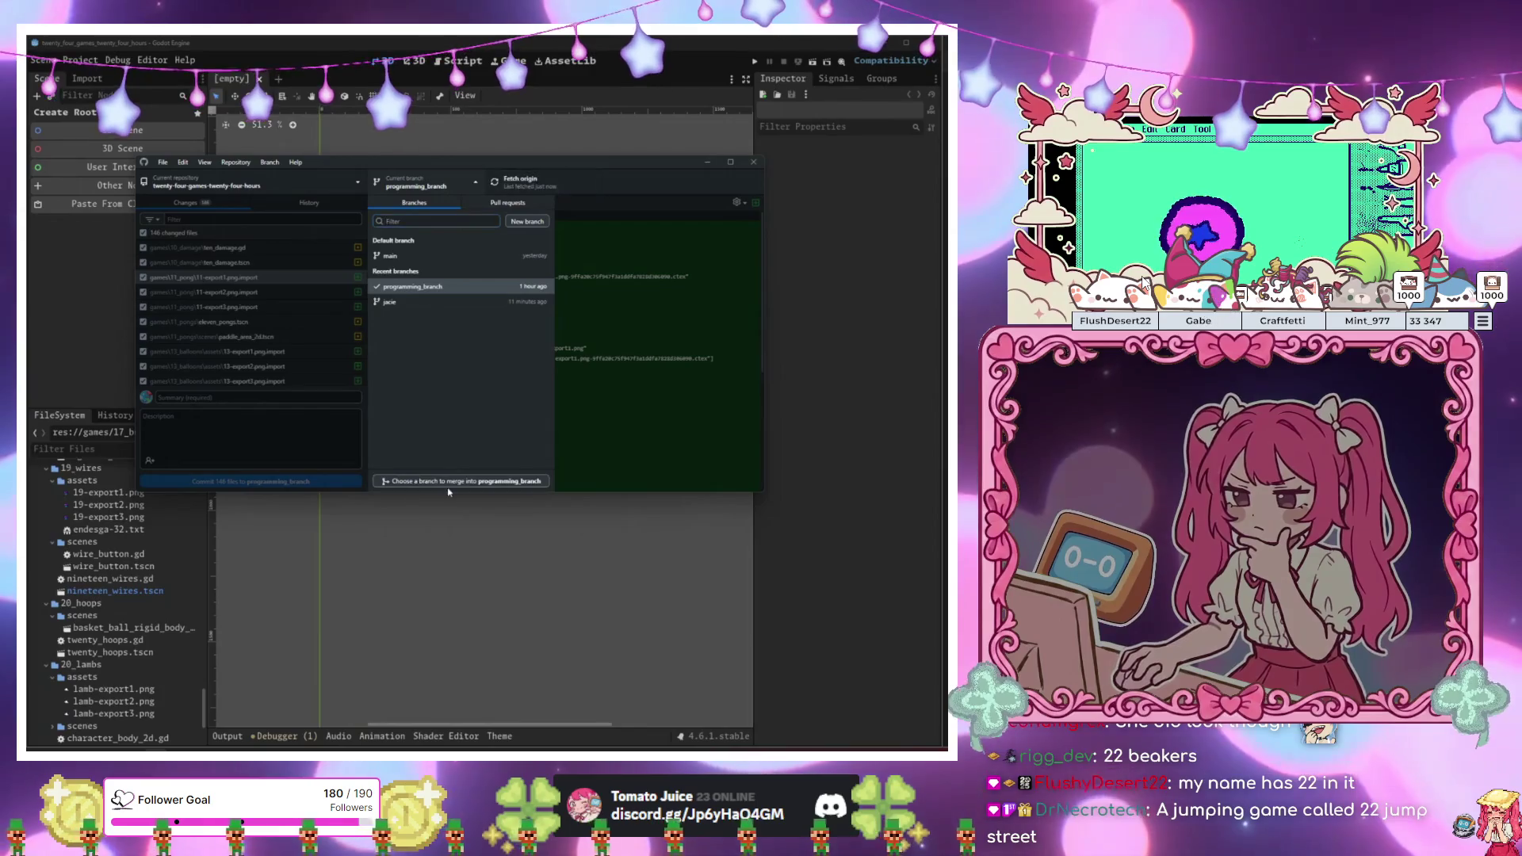
pyautogui.click(461, 481)
pyautogui.click(444, 318)
pyautogui.click(445, 425)
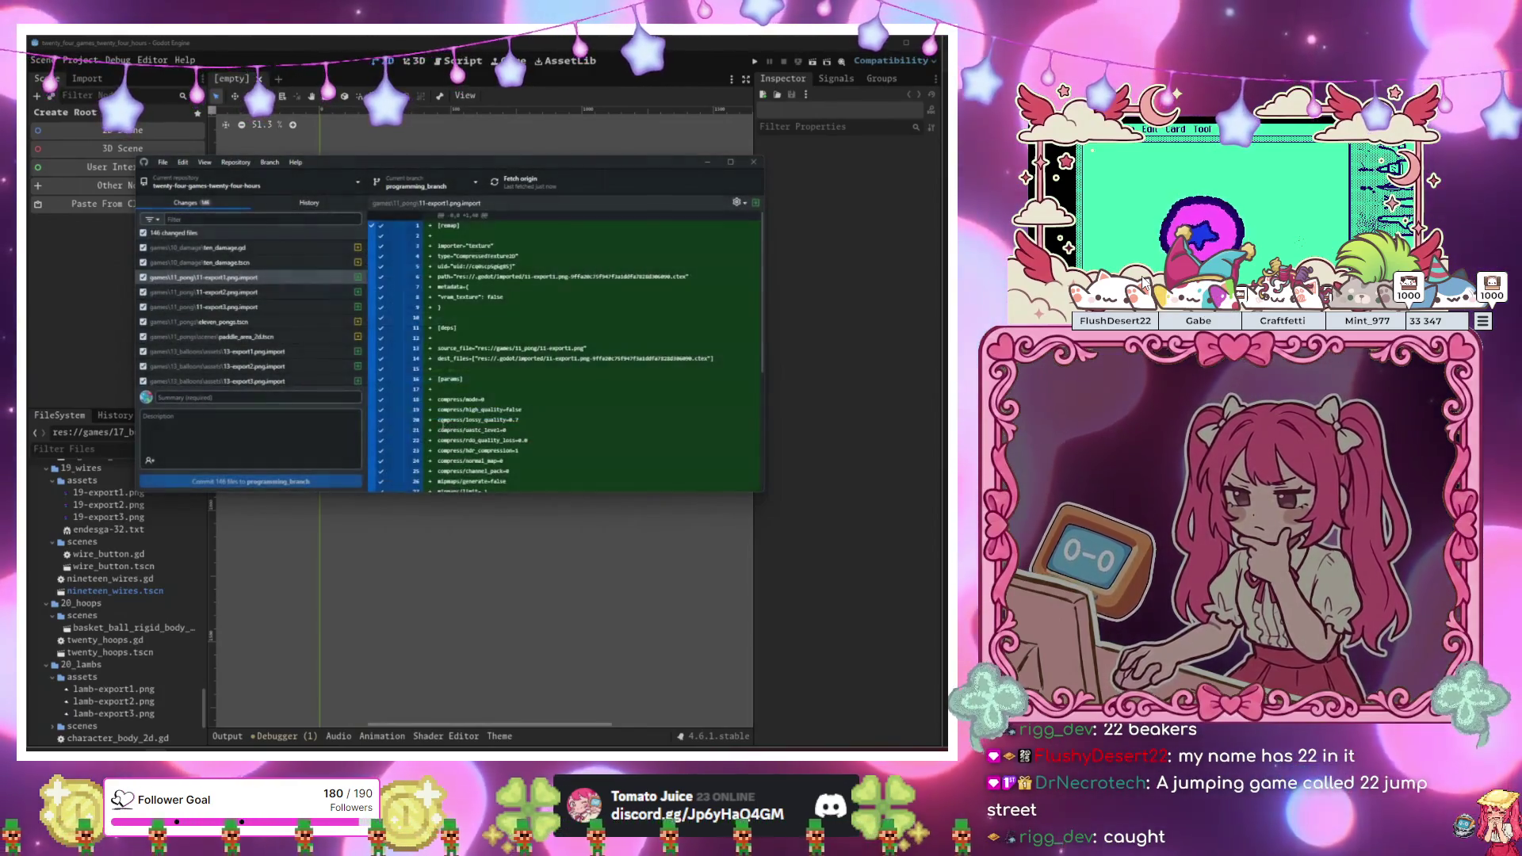
pyautogui.click(527, 182)
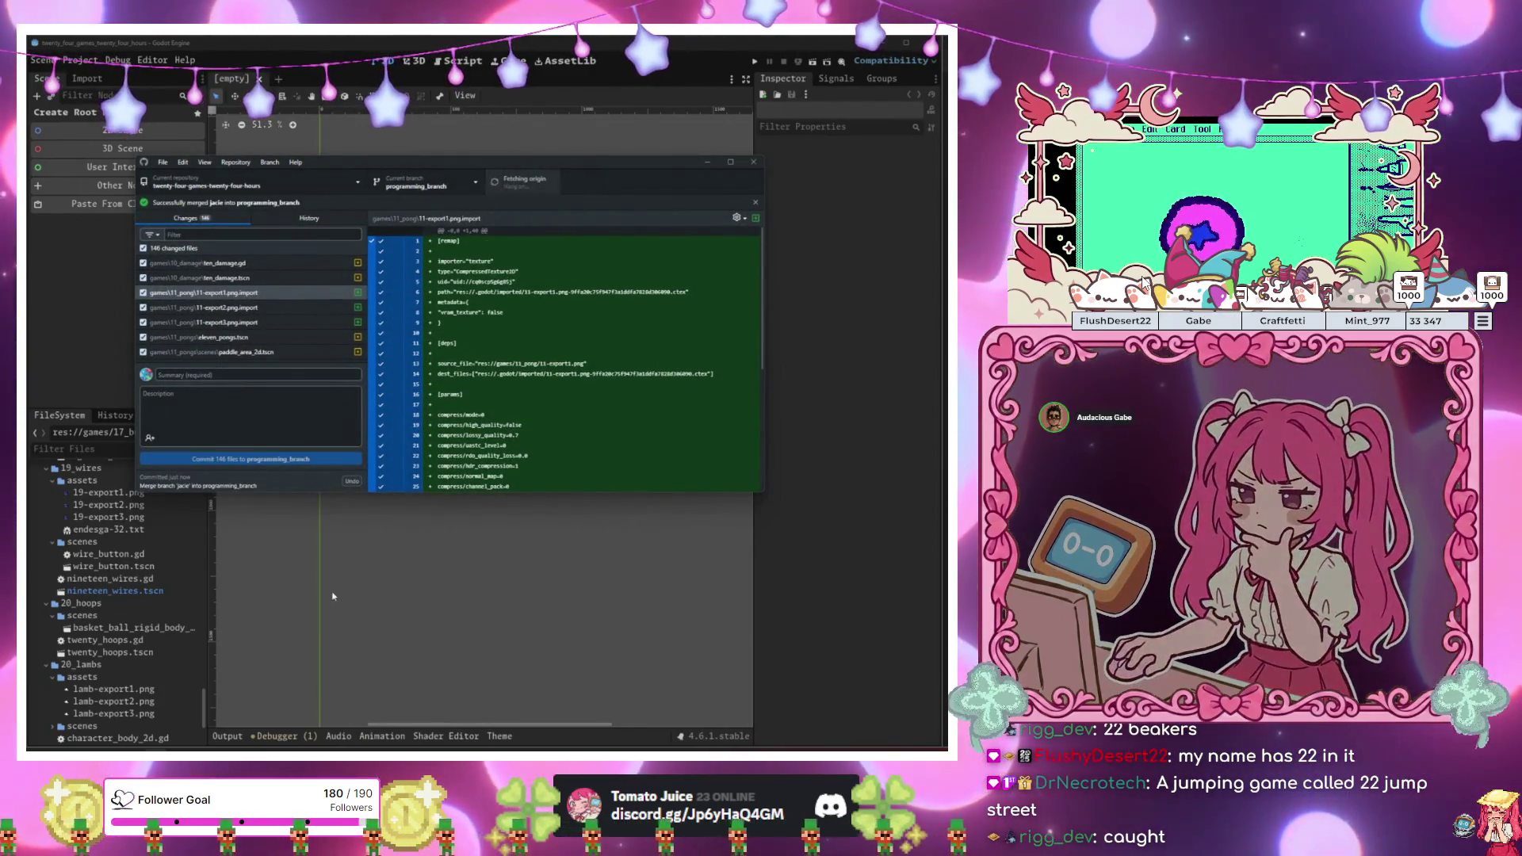
pyautogui.click(291, 579)
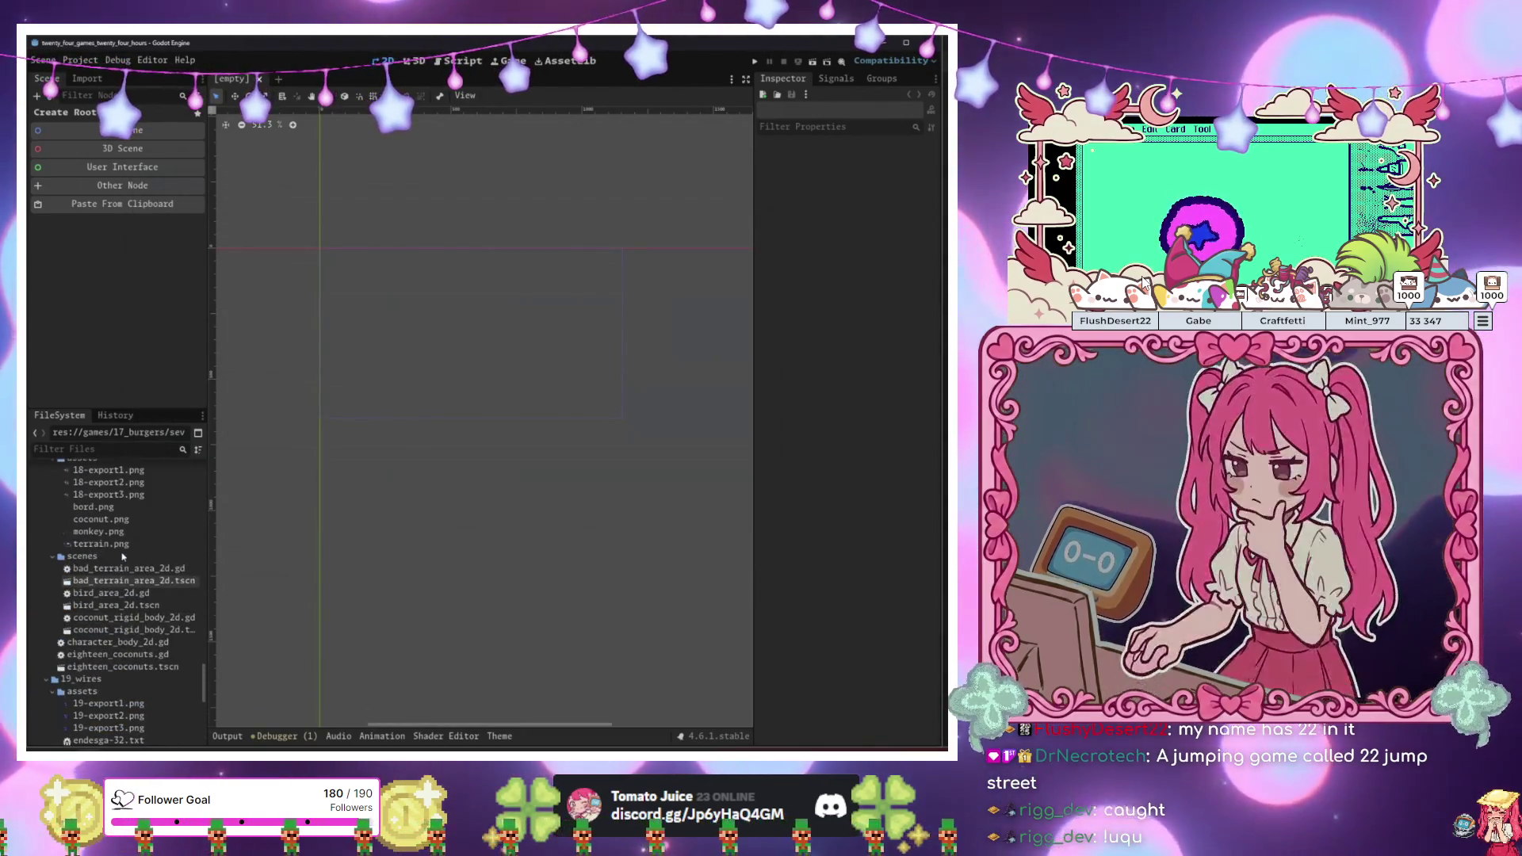
# - Find 11_pongs/scenes in the FileSystem dock and open ball_area_2d.tscn
pyautogui.scroll(-3, 123, 558)
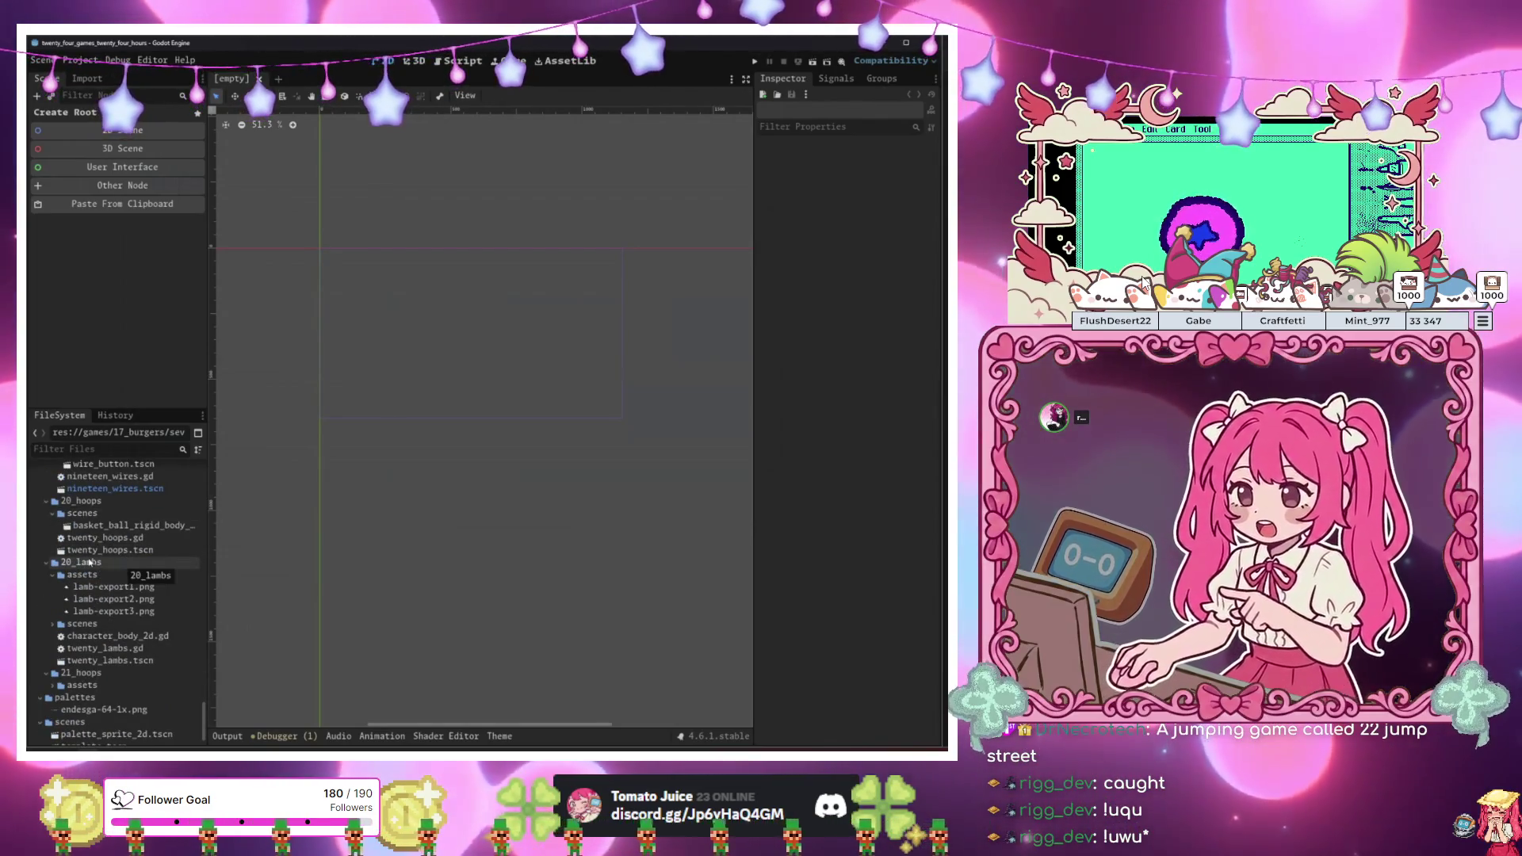
pyautogui.scroll(10, 78, 559)
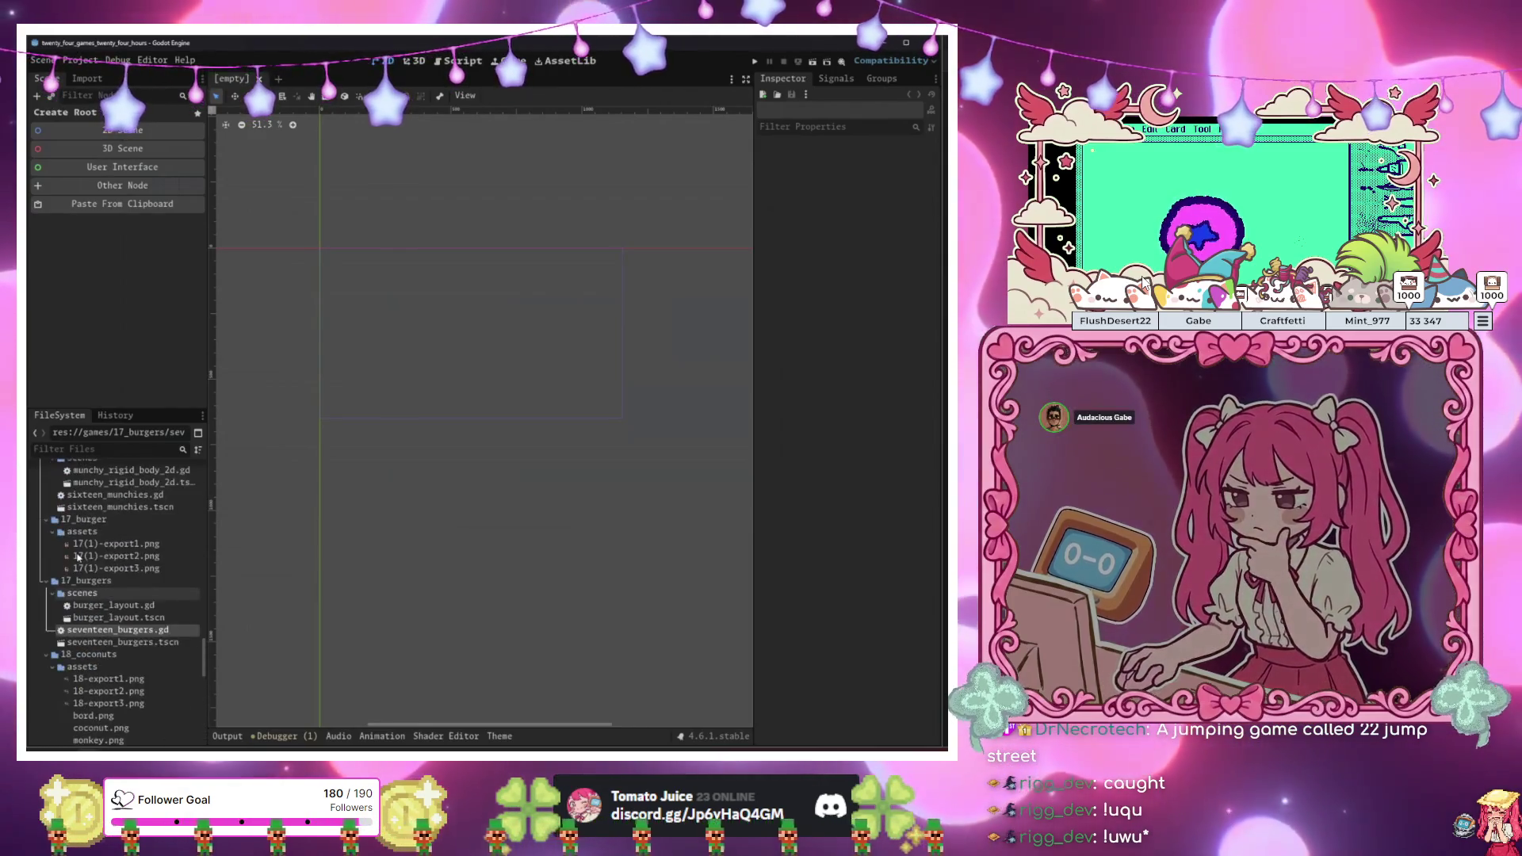
pyautogui.scroll(4, 78, 558)
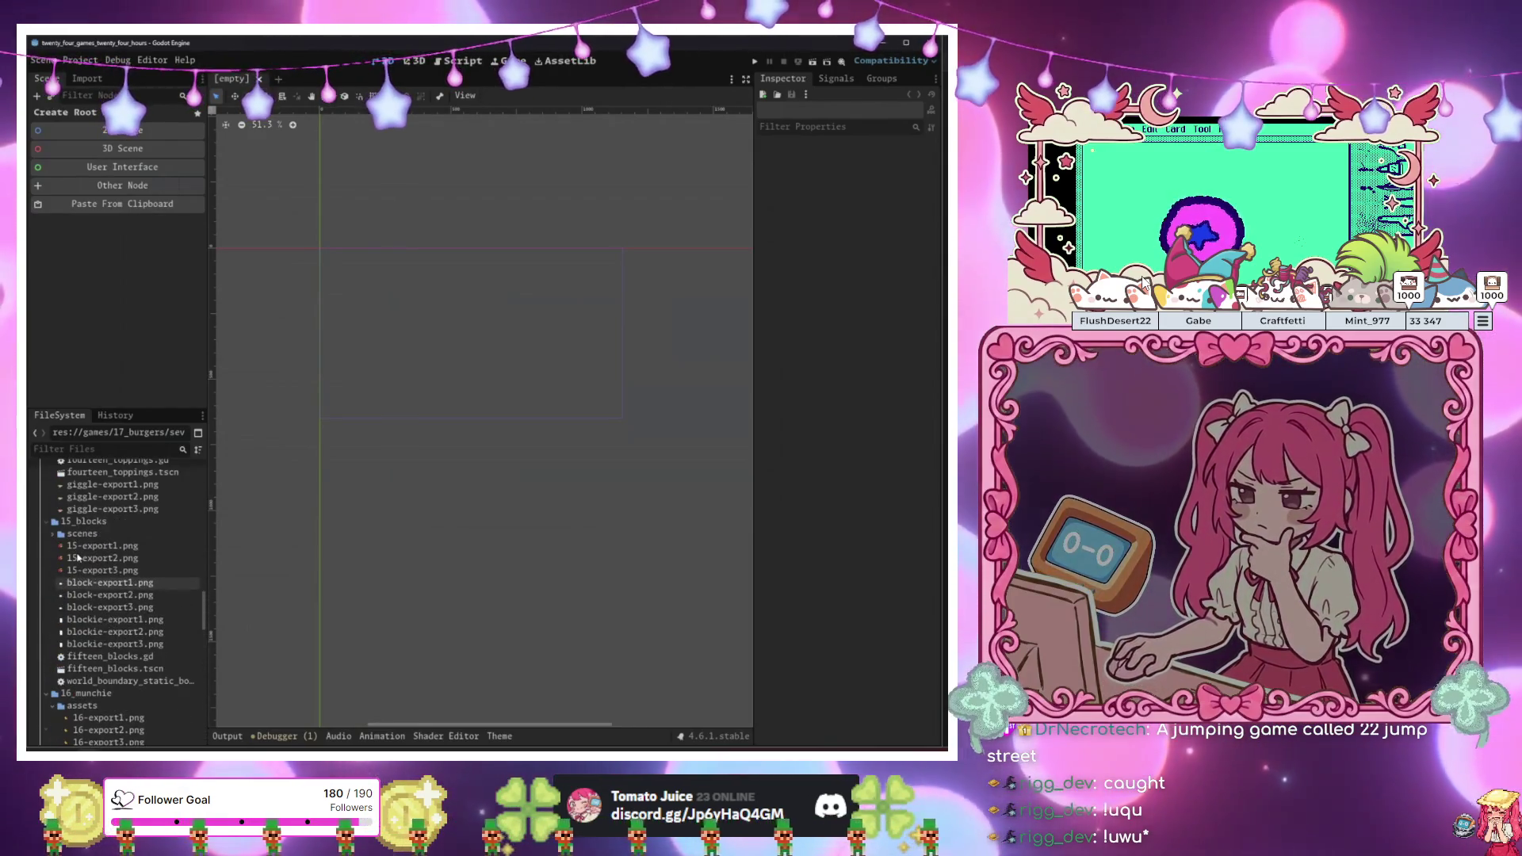
pyautogui.scroll(15, 79, 559)
pyautogui.scroll(3, 77, 558)
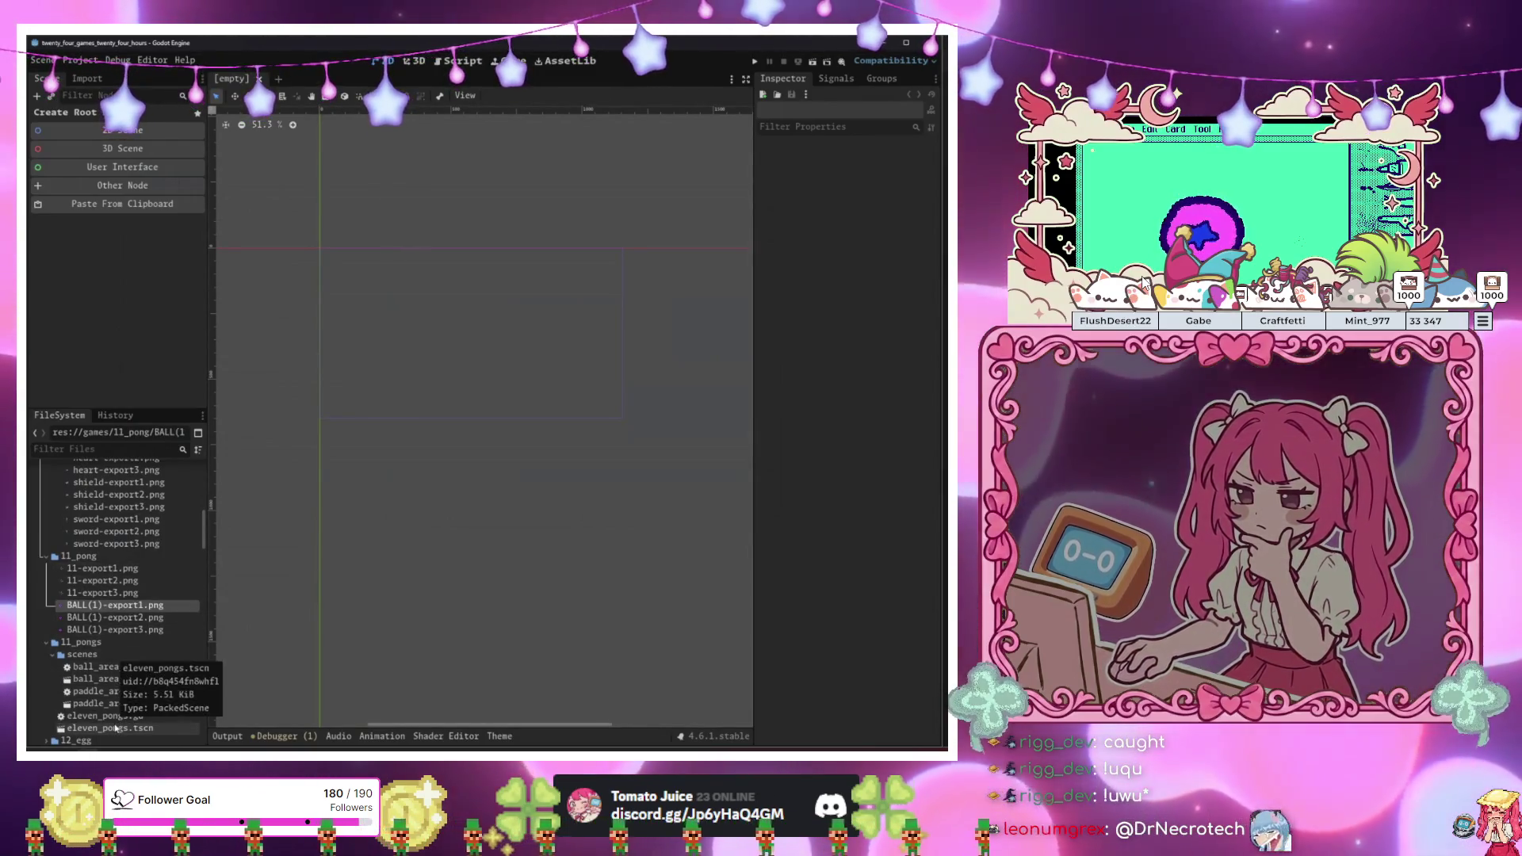
pyautogui.doubleClick(127, 679)
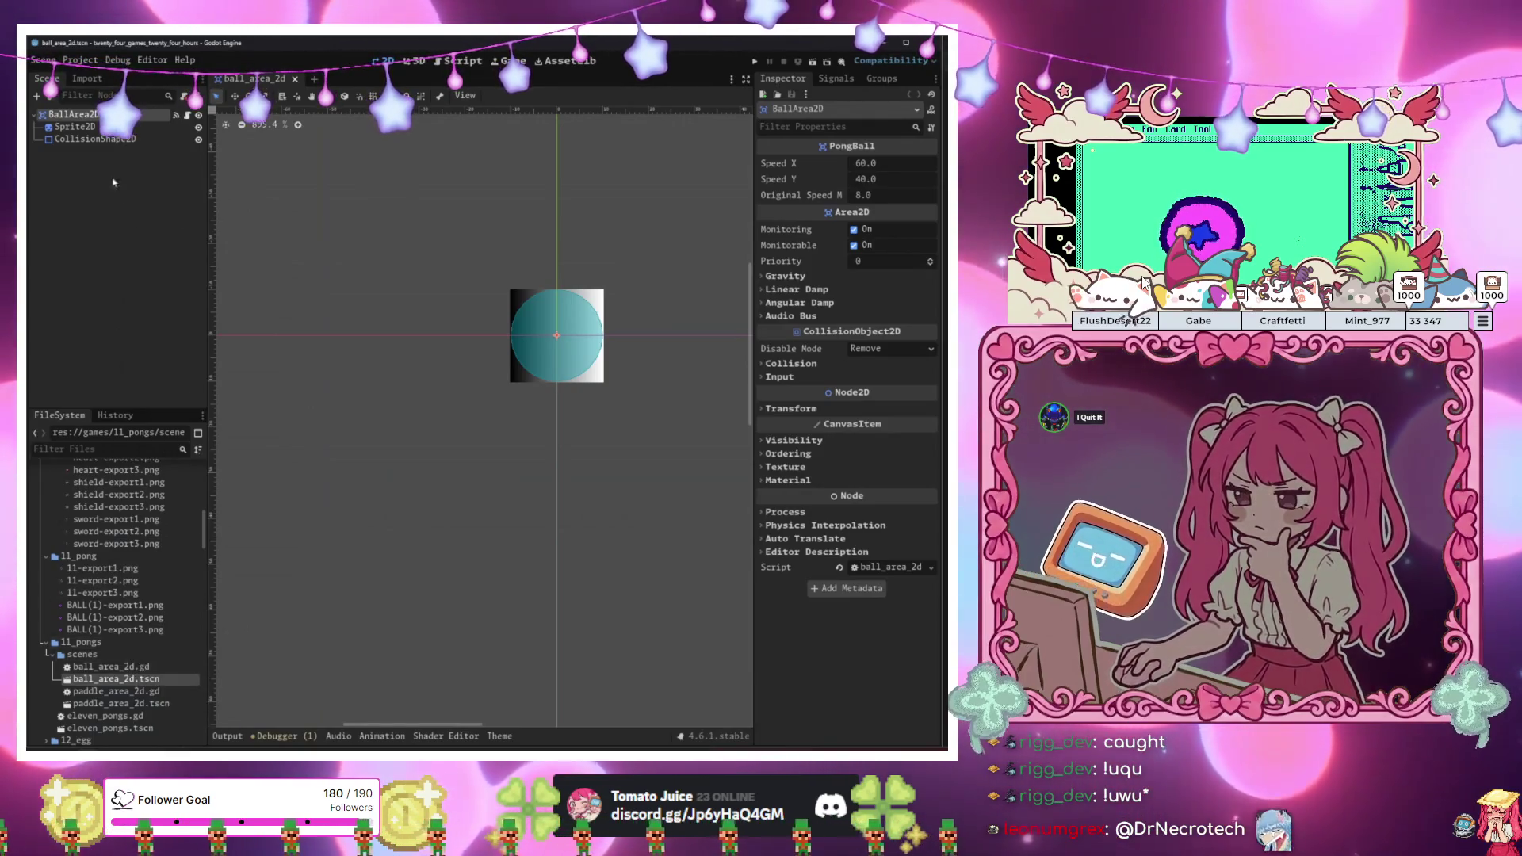
# - Inspect the ball's collision shape and sprite, undoing an accidental extra BALL(1)-export1.png sprite
pyautogui.click(97, 140)
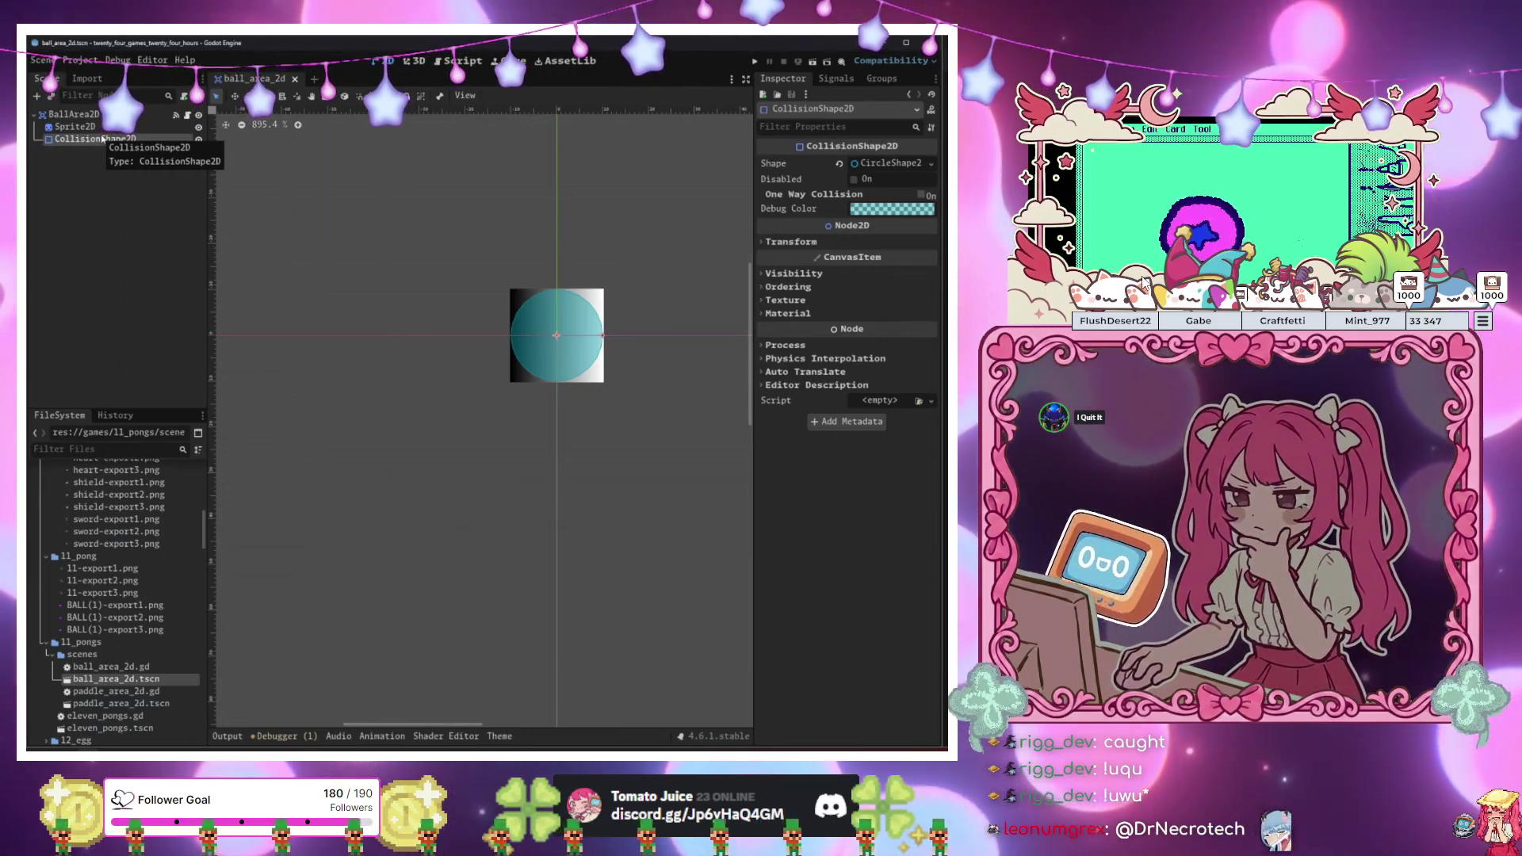
pyautogui.click(75, 127)
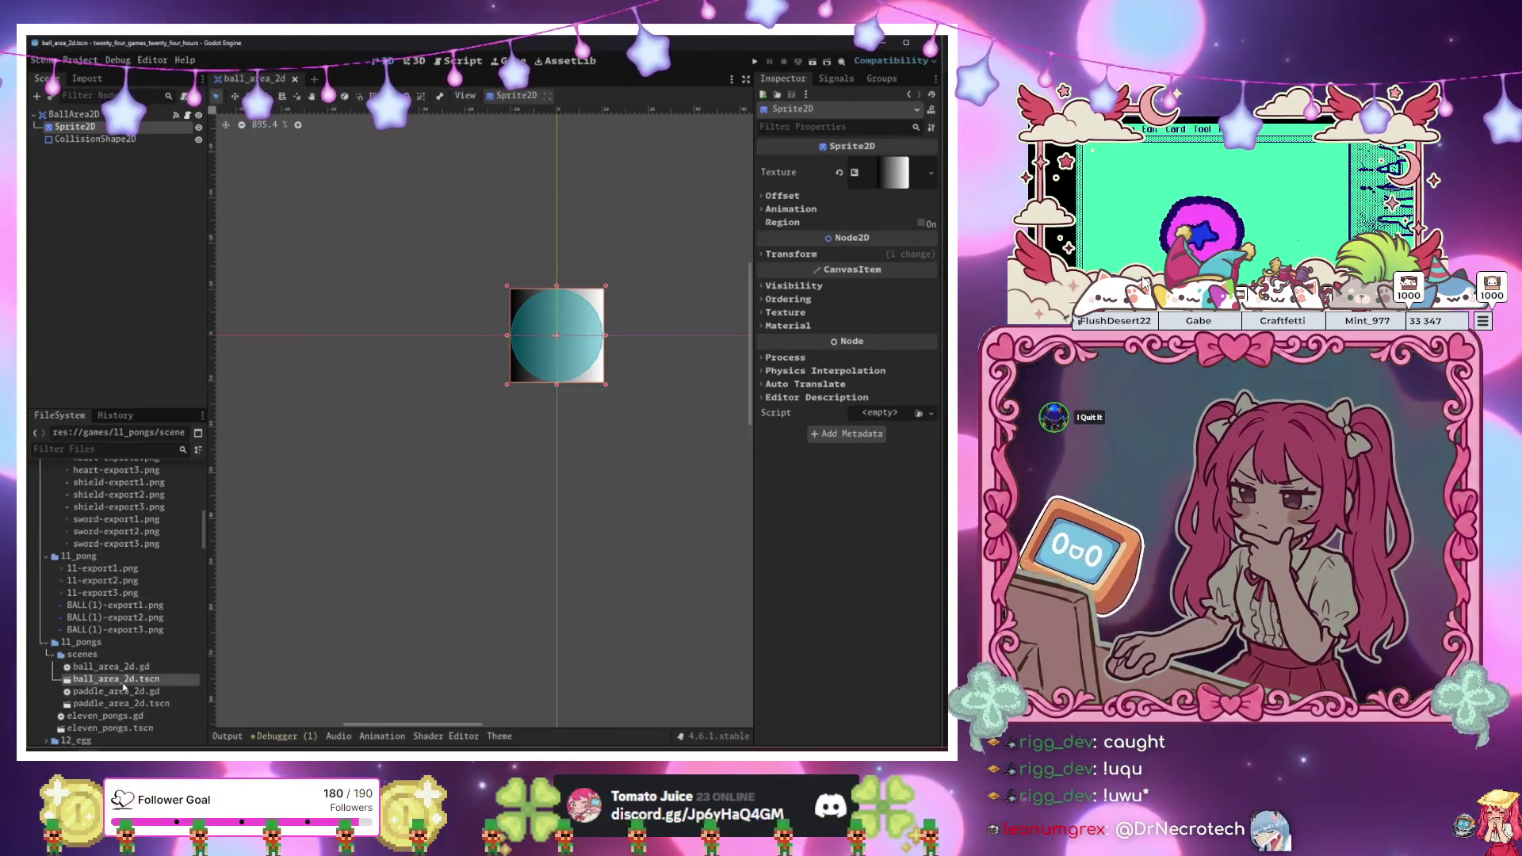
pyautogui.moveTo(115, 605)
pyautogui.mouseDown()
pyautogui.moveTo(478, 440)
pyautogui.moveTo(620, 191)
pyautogui.mouseUp()
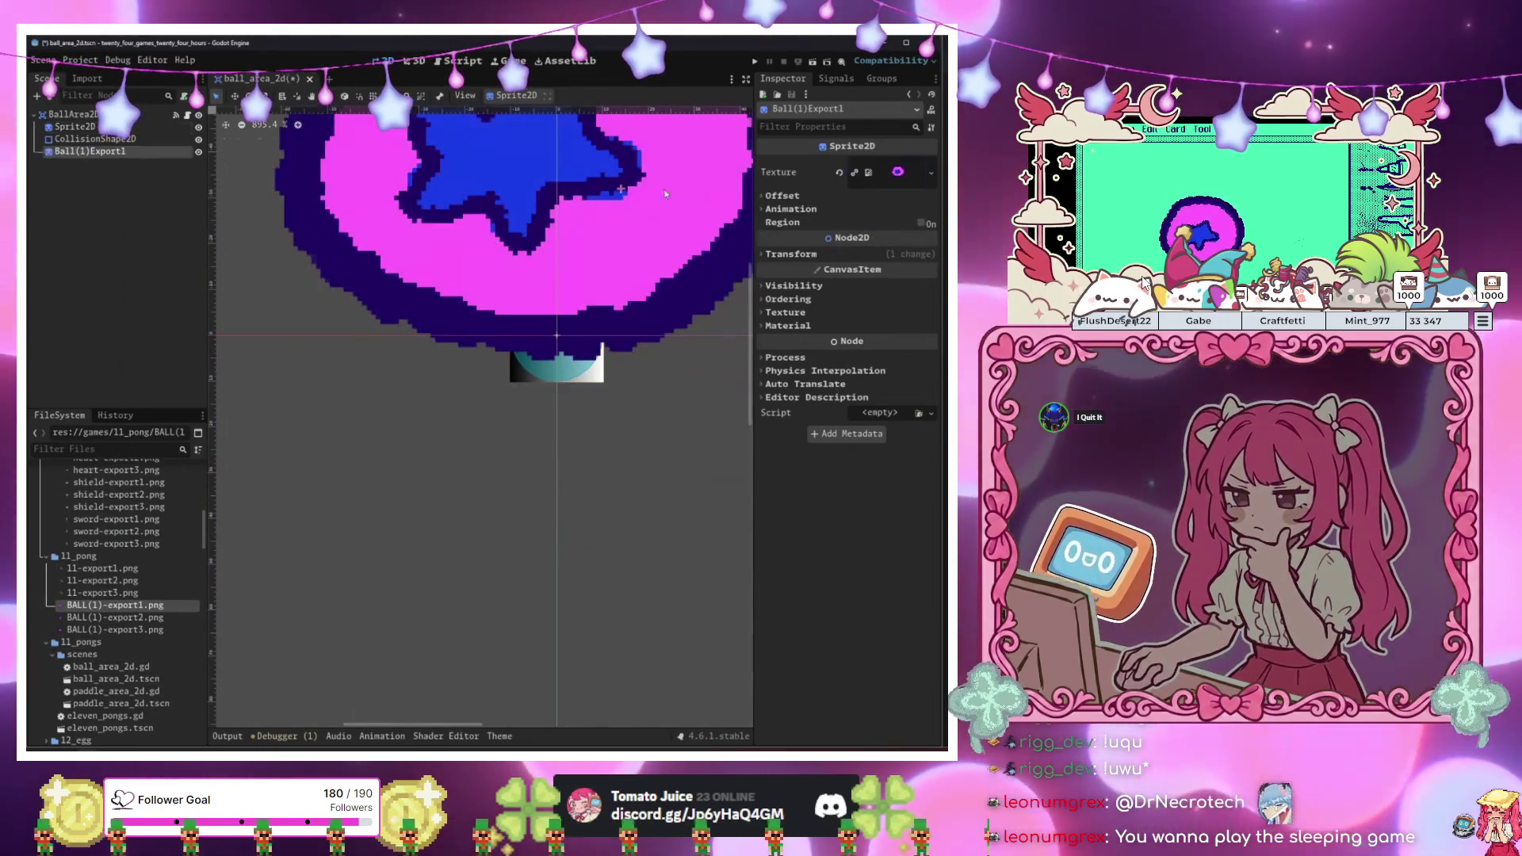
pyautogui.hotkey('ctrl', 'z')
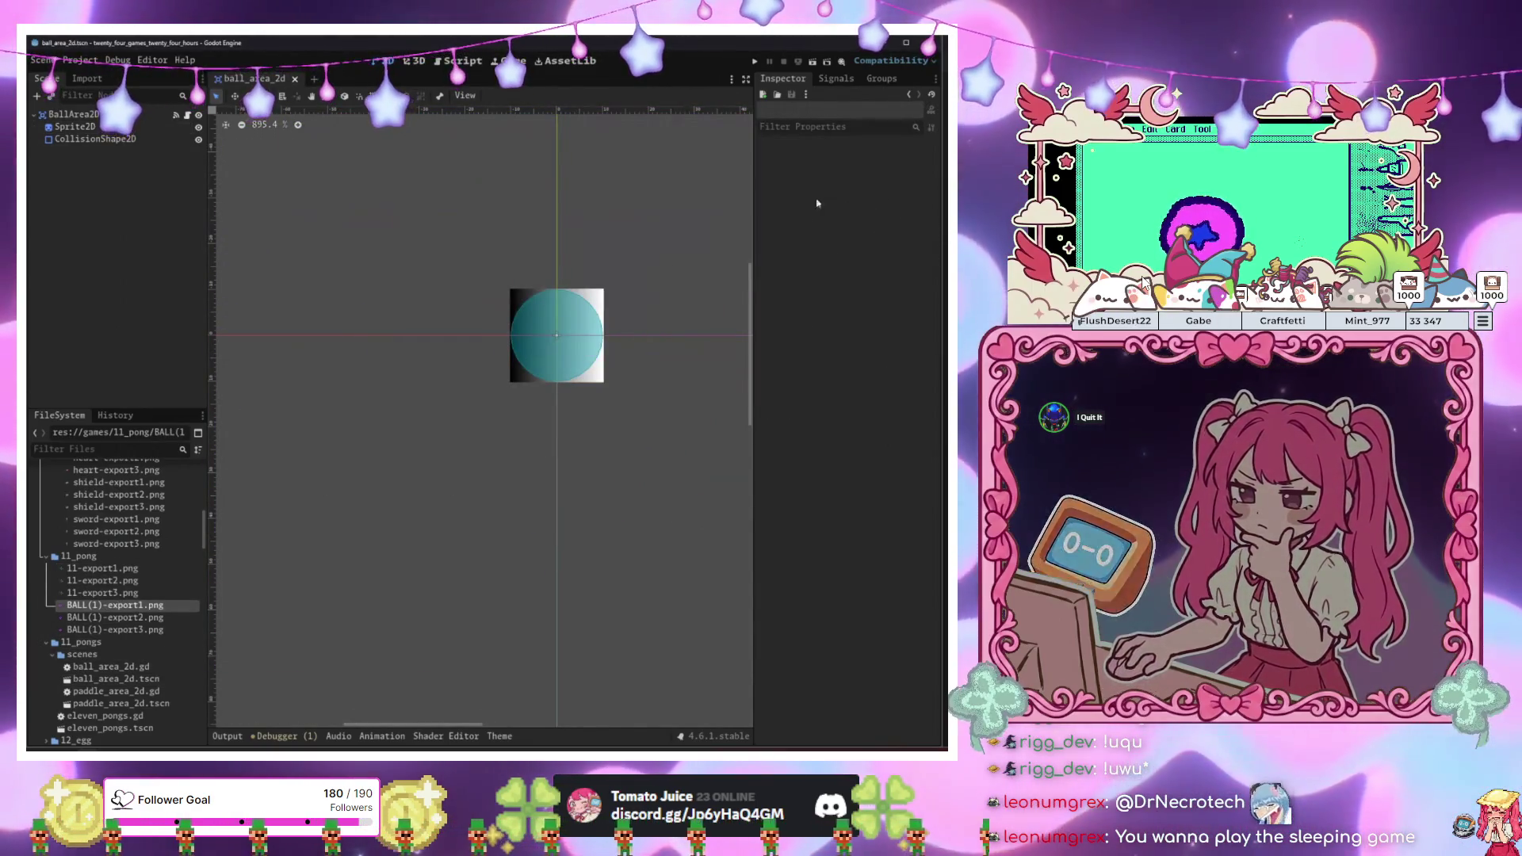
# - Replace the sprite's gradient texture with a new 3-frame AnimatedTexture and expand its frames
pyautogui.click(75, 126)
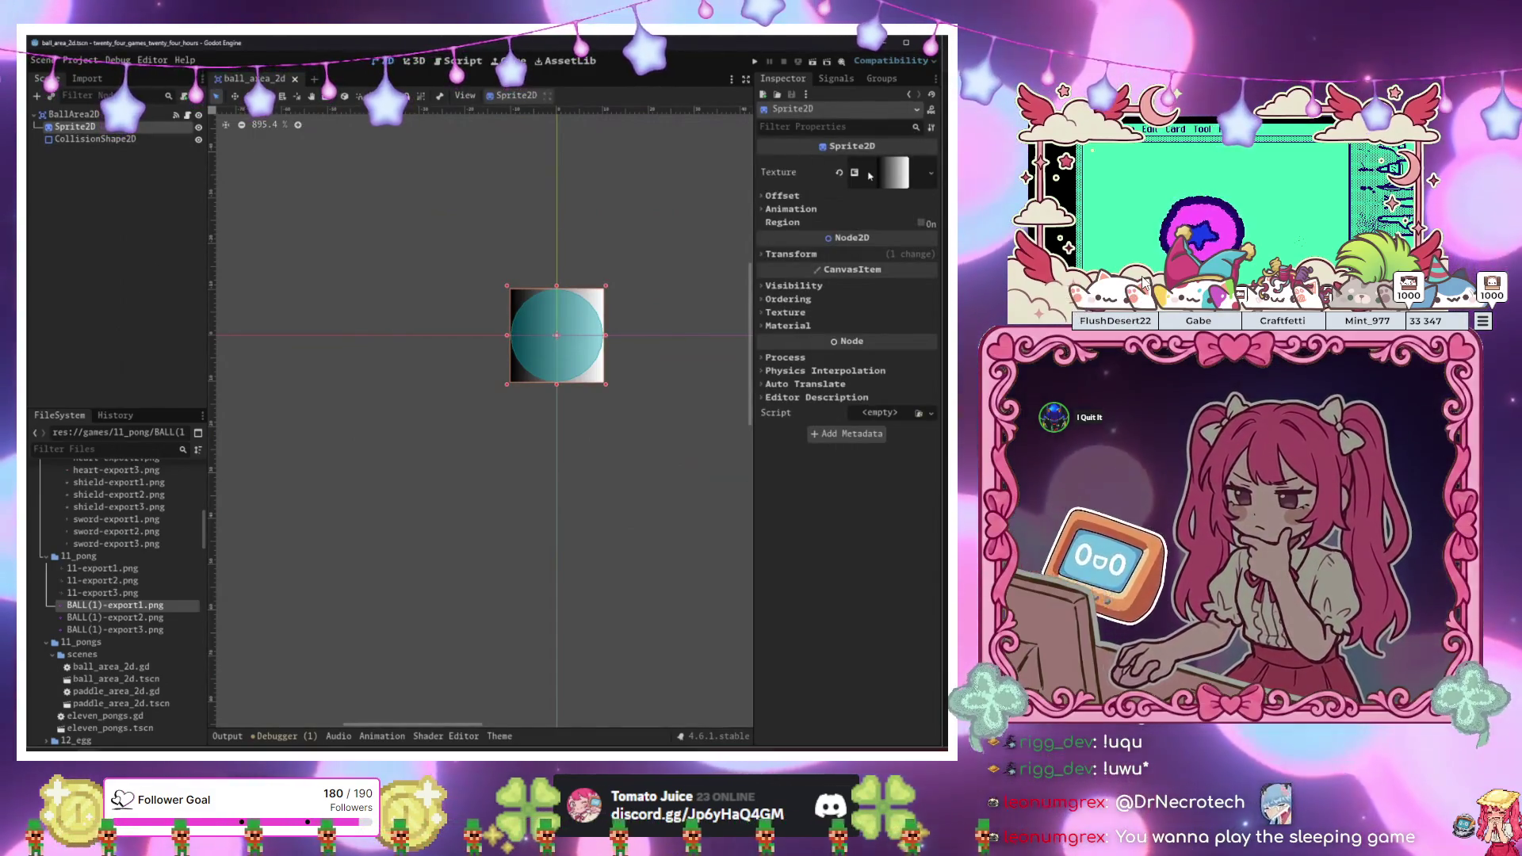
pyautogui.click(838, 172)
pyautogui.click(932, 164)
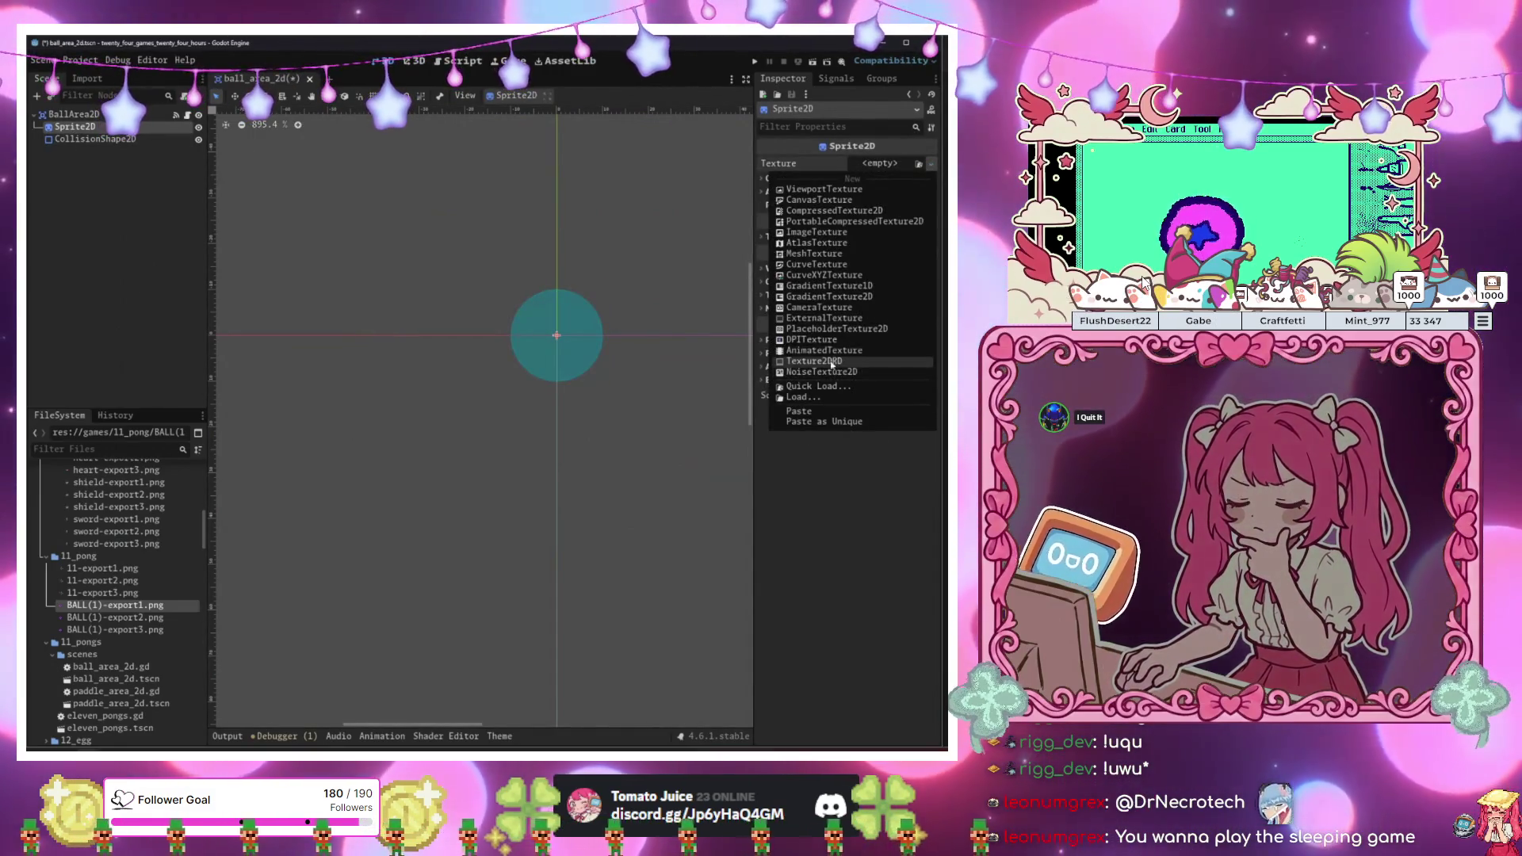
pyautogui.click(825, 349)
pyautogui.click(889, 164)
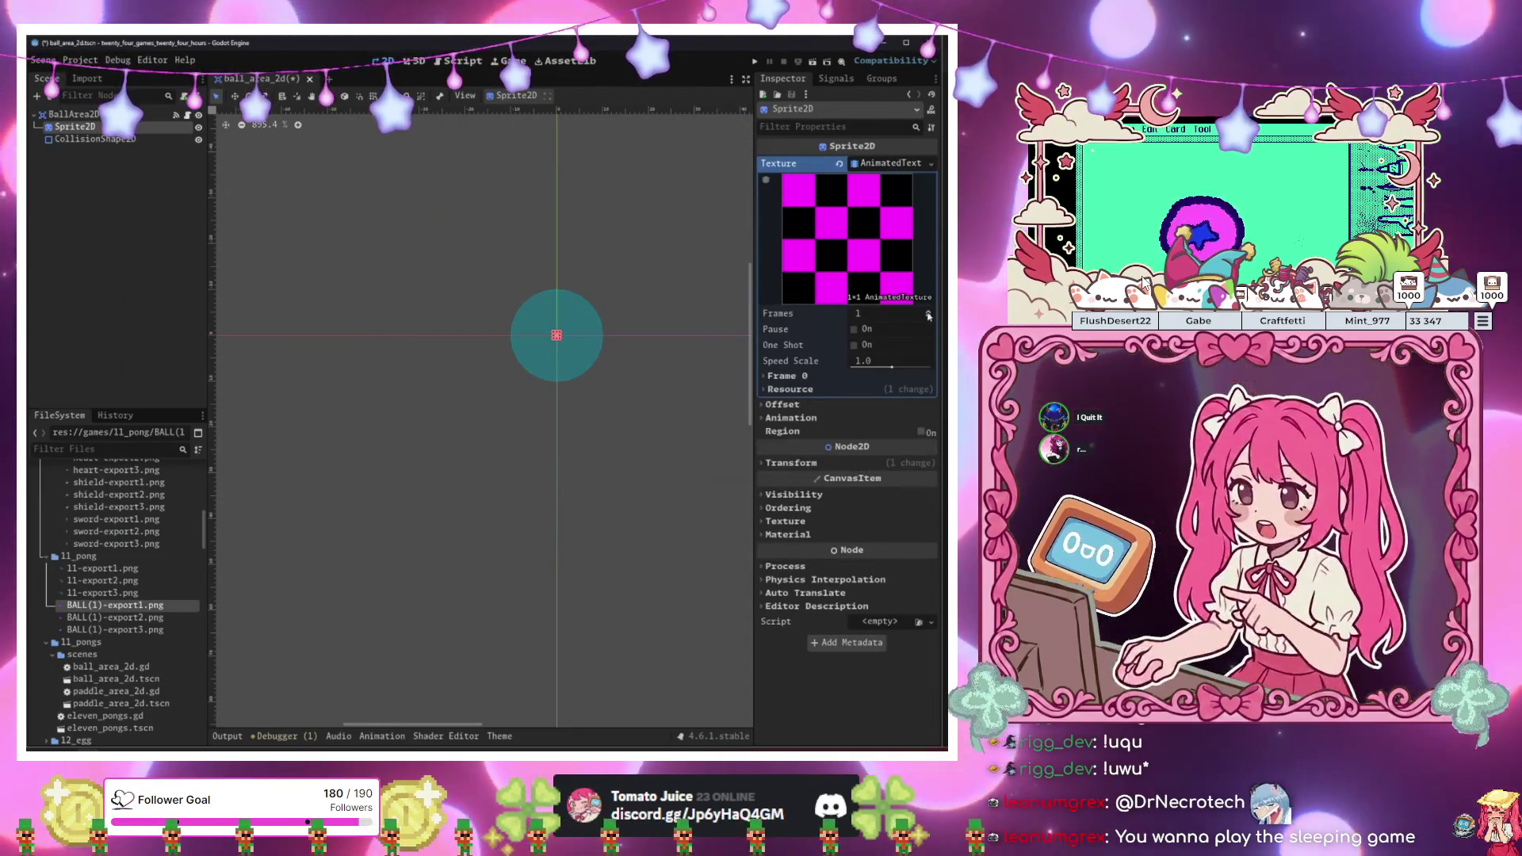
pyautogui.click(928, 312)
pyautogui.click(929, 312)
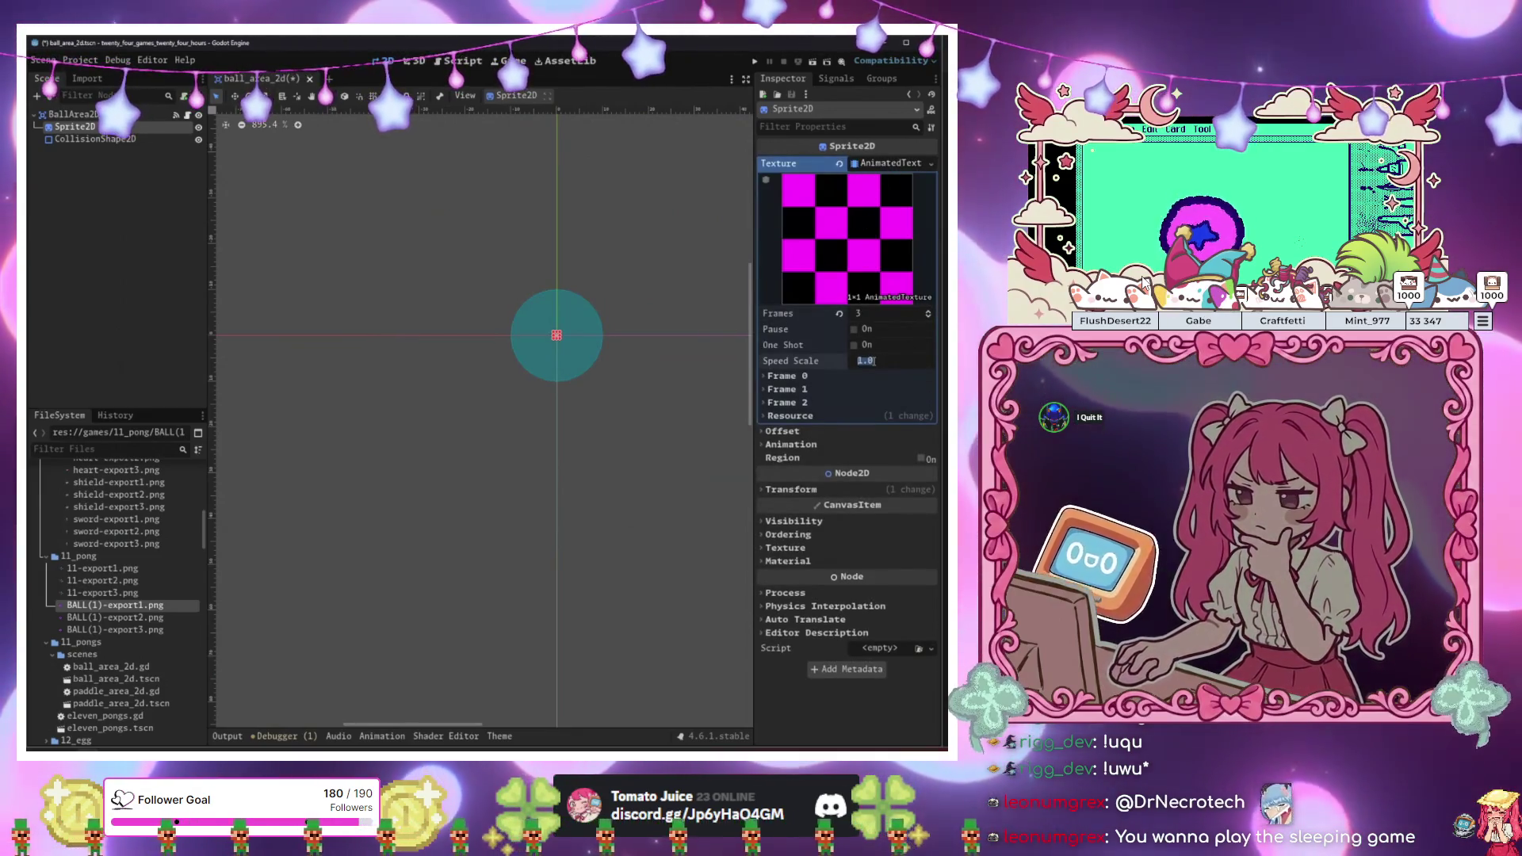
pyautogui.click(782, 376)
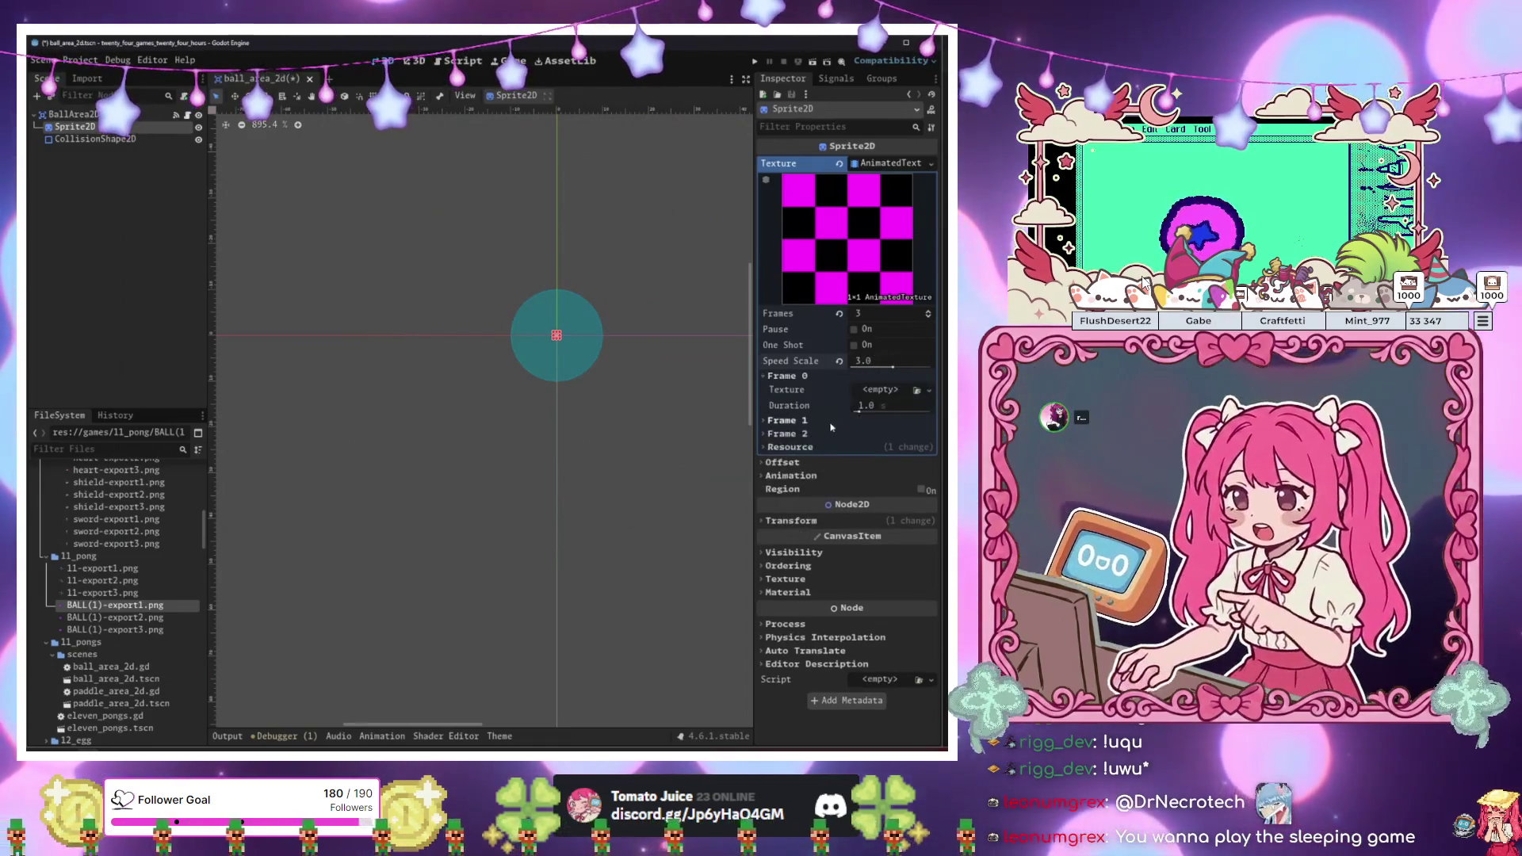
pyautogui.click(782, 420)
pyautogui.click(783, 465)
# - Assign the BALL(1)-export images to the frames, with BALL(1)-export3.png as the third
pyautogui.moveTo(87, 606)
pyautogui.mouseDown()
pyautogui.moveTo(838, 435)
pyautogui.moveTo(872, 390)
pyautogui.moveTo(159, 618)
pyautogui.moveTo(603, 515)
pyautogui.moveTo(868, 476)
pyautogui.mouseUp()
pyautogui.moveTo(115, 629)
pyautogui.mouseDown()
pyautogui.moveTo(151, 630)
pyautogui.moveTo(475, 475)
pyautogui.moveTo(854, 540)
pyautogui.mouseUp()
pyautogui.click(175, 287)
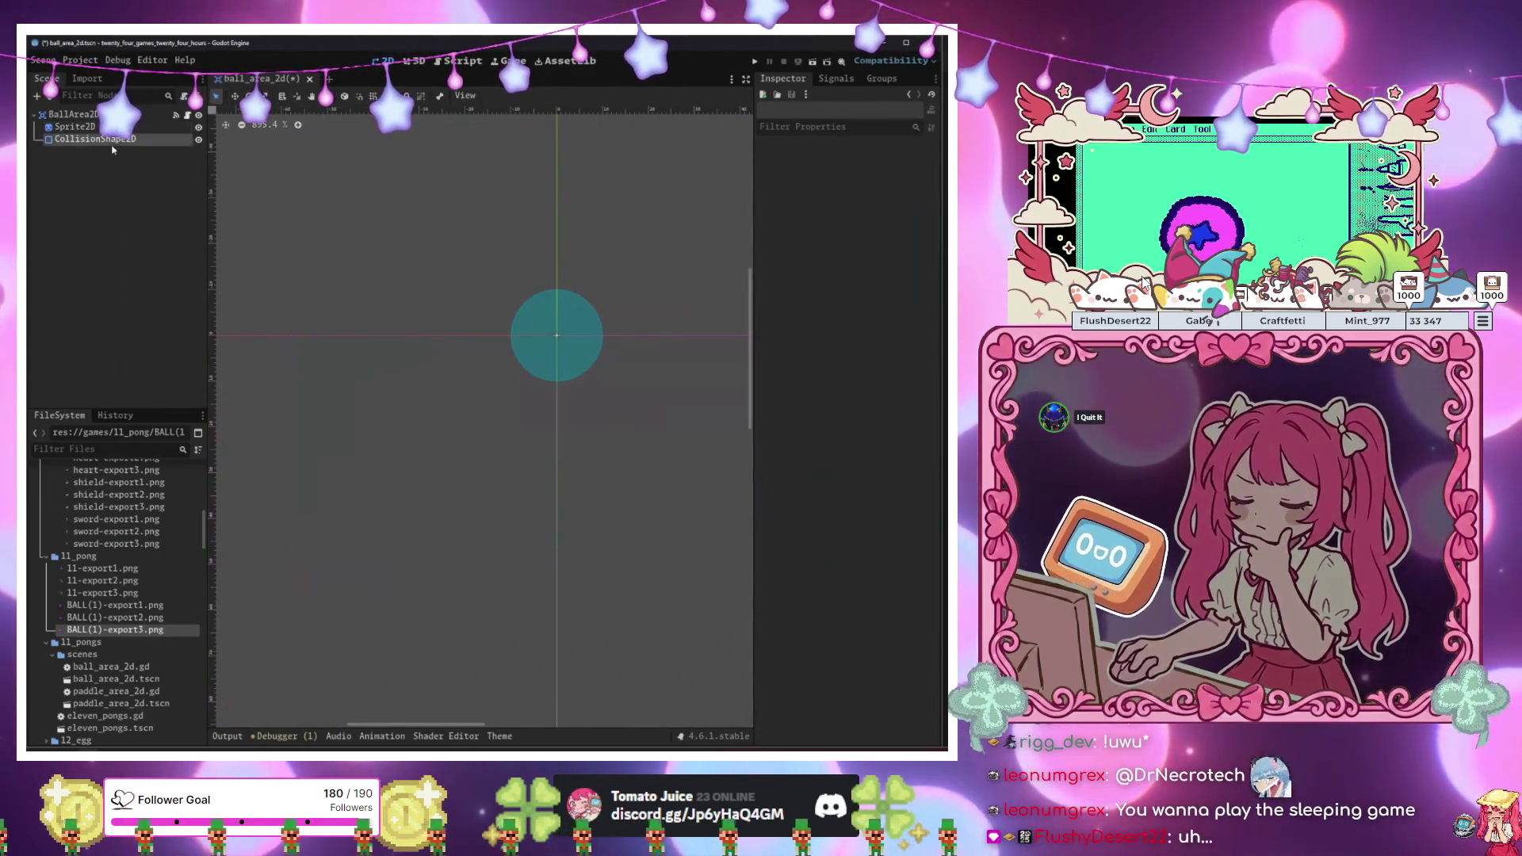
# - Scale the ball sprite down to fit its collision circle
pyautogui.click(75, 126)
pyautogui.scroll(-4, 391, 306)
pyautogui.click(440, 354)
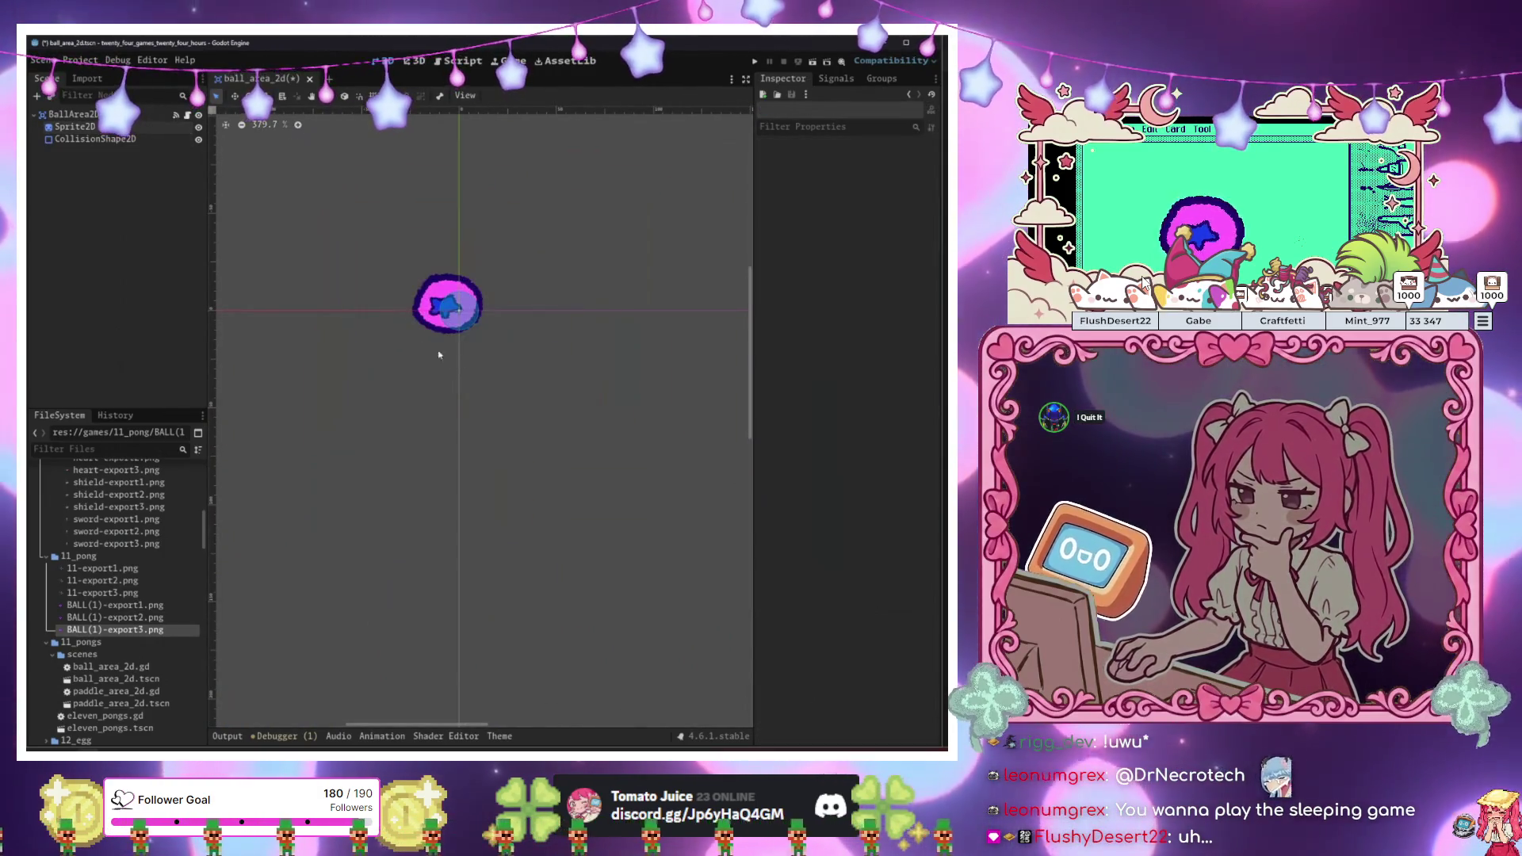
pyautogui.scroll(3, 410, 304)
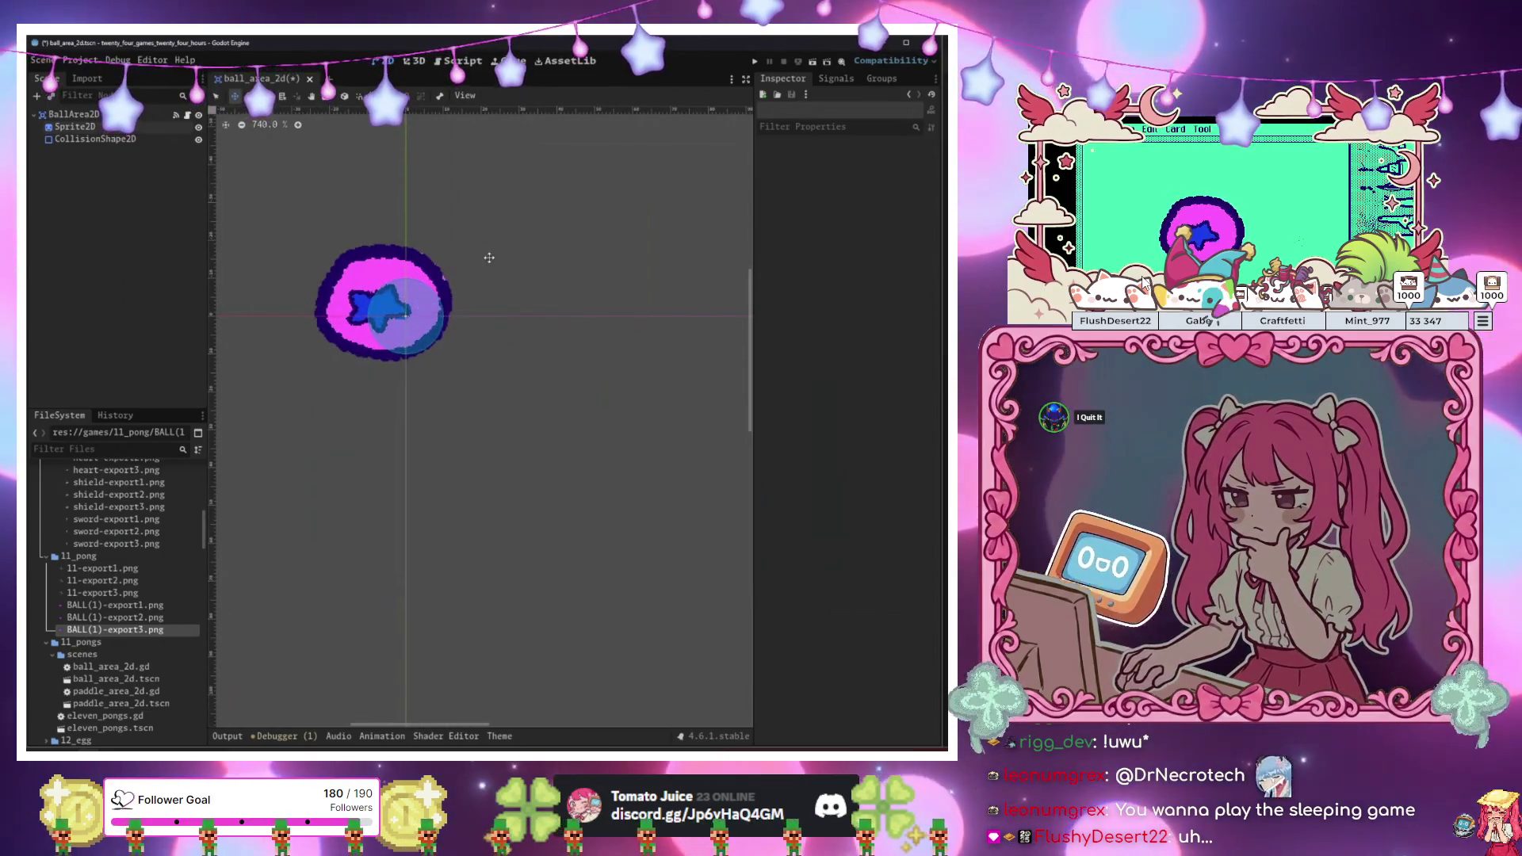
pyautogui.click(75, 126)
pyautogui.moveTo(530, 282)
pyautogui.mouseDown()
pyautogui.moveTo(546, 271)
pyautogui.moveTo(483, 285)
pyautogui.moveTo(495, 282)
pyautogui.mouseUp()
pyautogui.press('w')
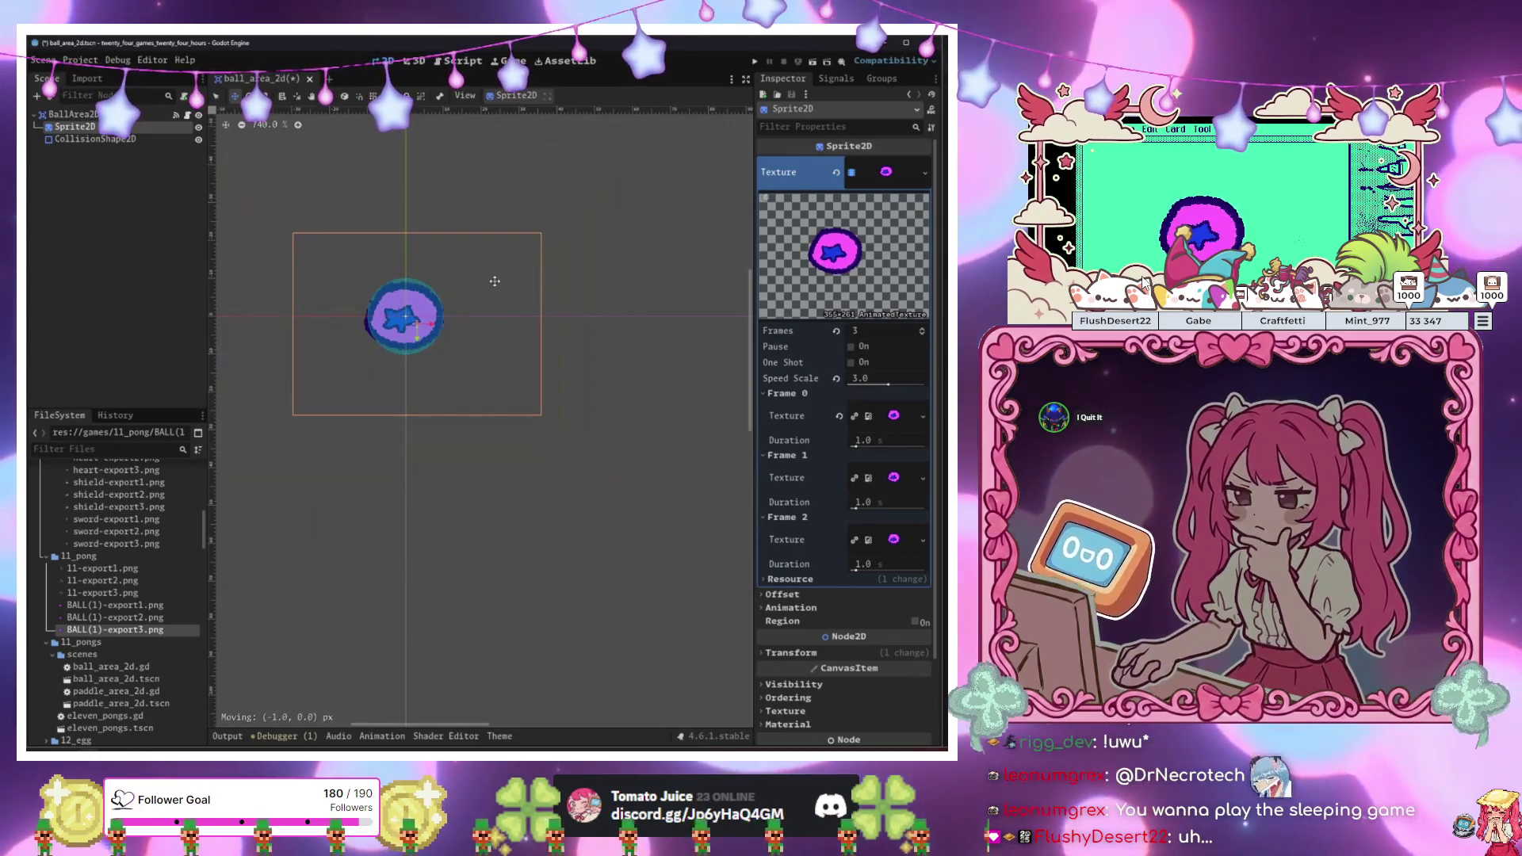
# - Save and launch the pong game with F5 to test the animated ball
pyautogui.scroll(3, 495, 352)
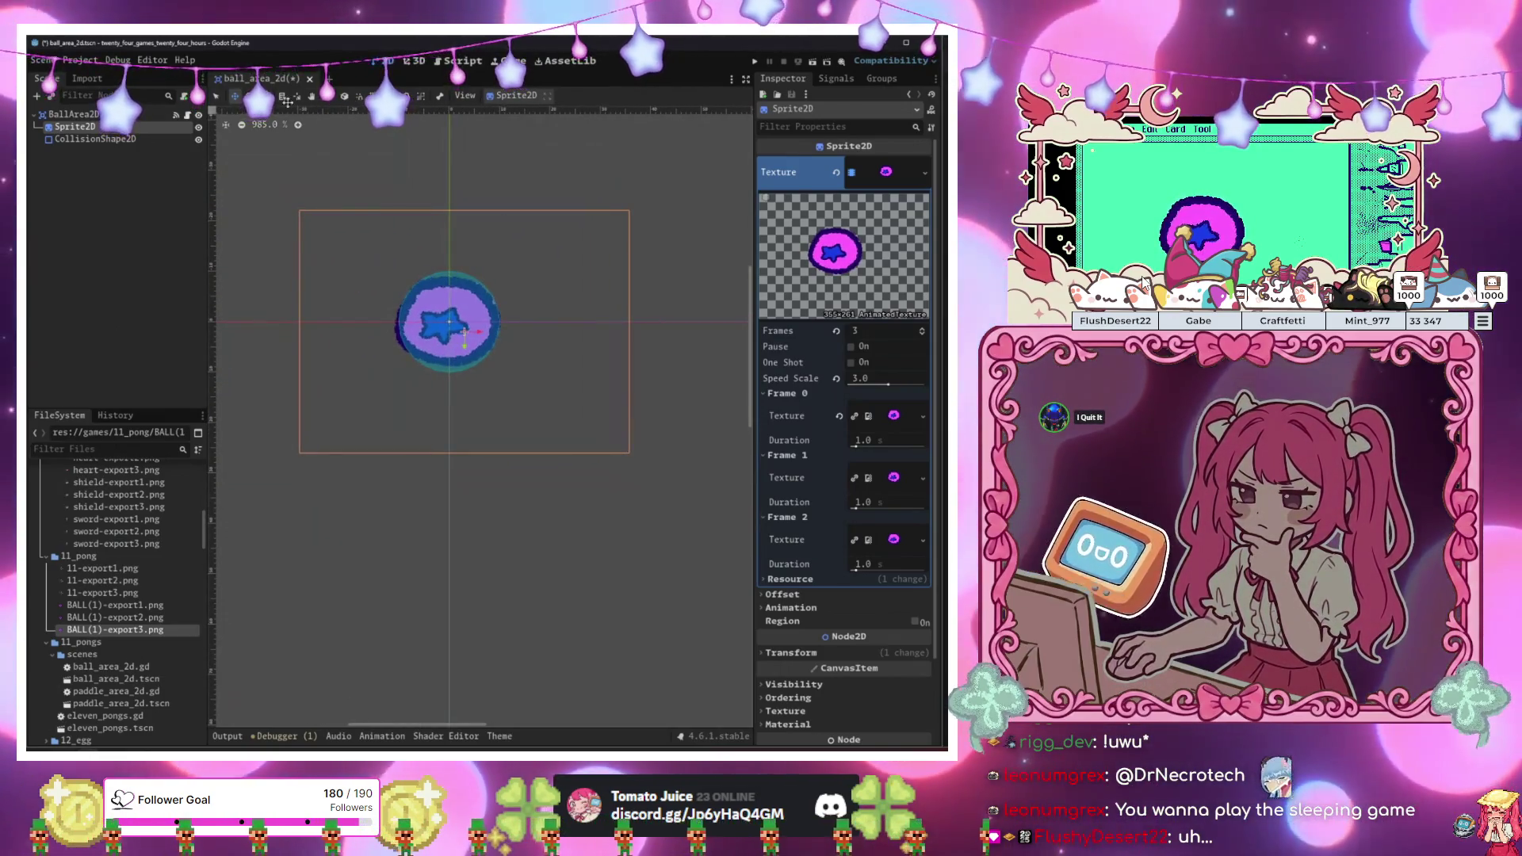
pyautogui.scroll(-3, 111, 658)
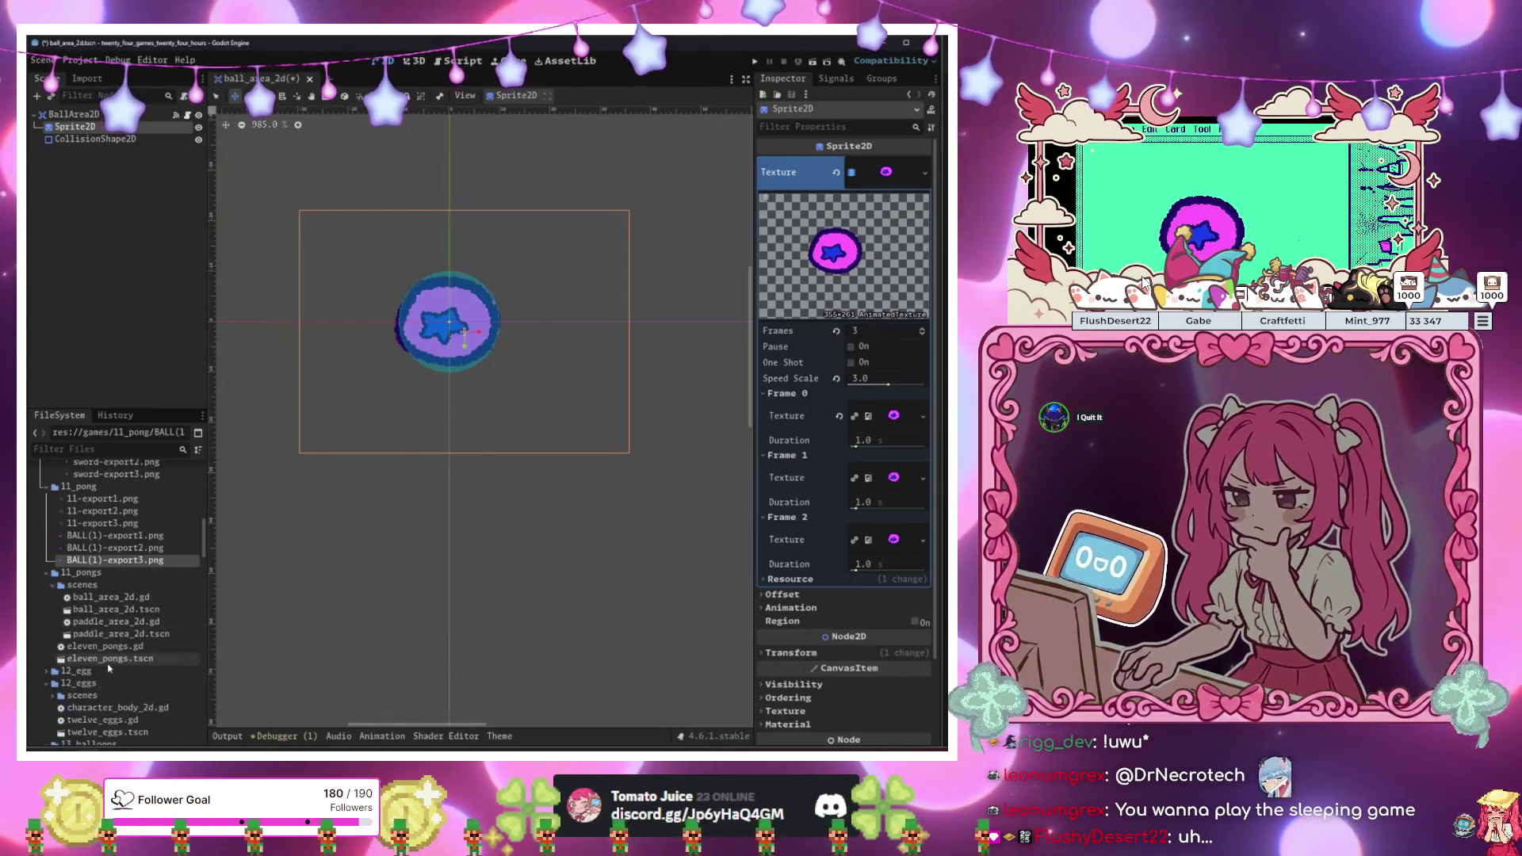
pyautogui.rightClick(111, 658)
pyautogui.click(164, 583)
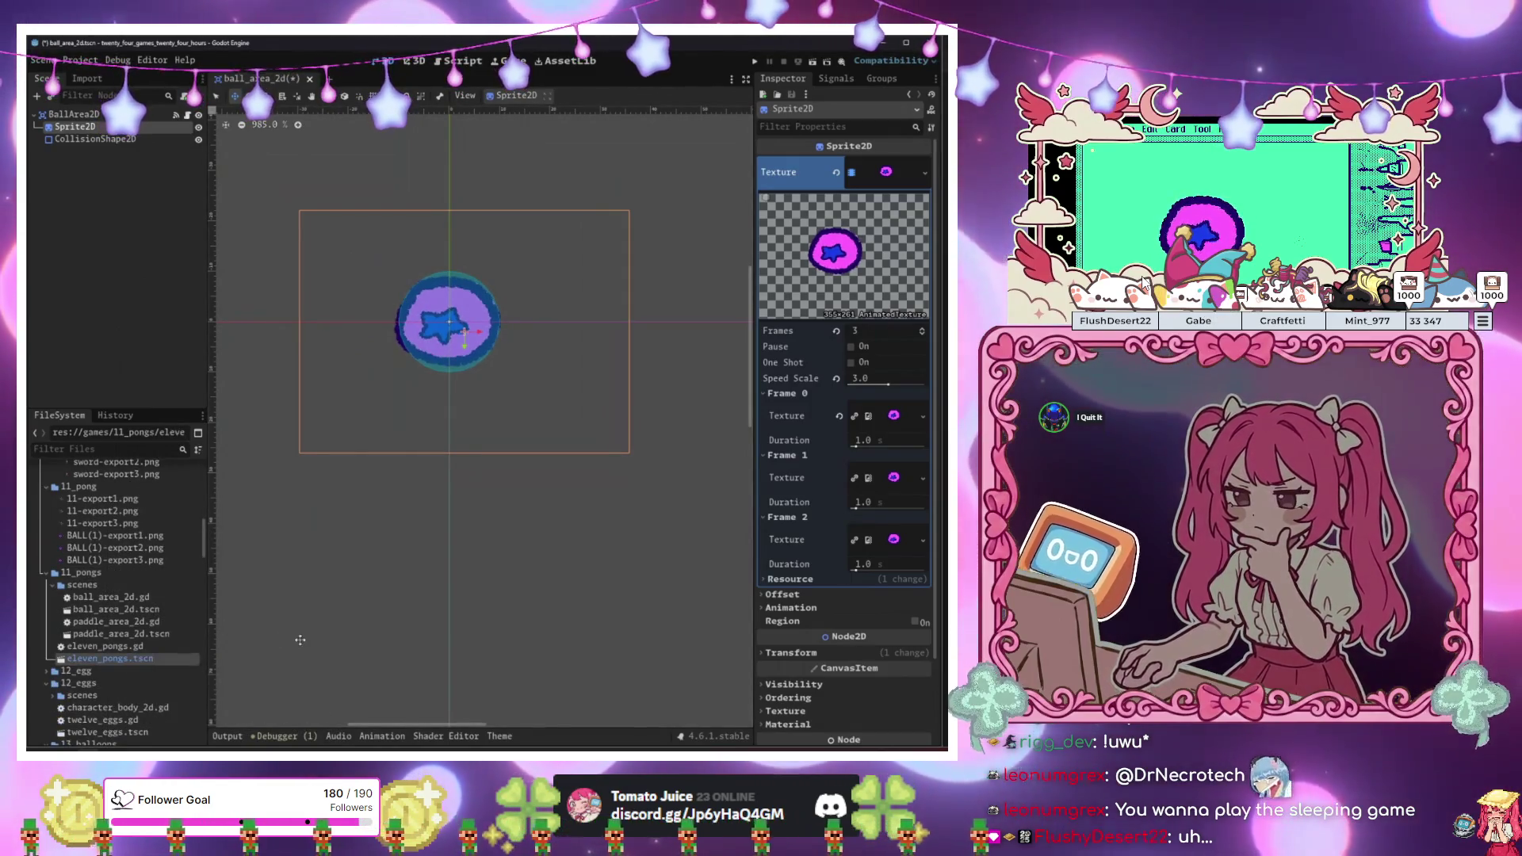
pyautogui.press('F5')
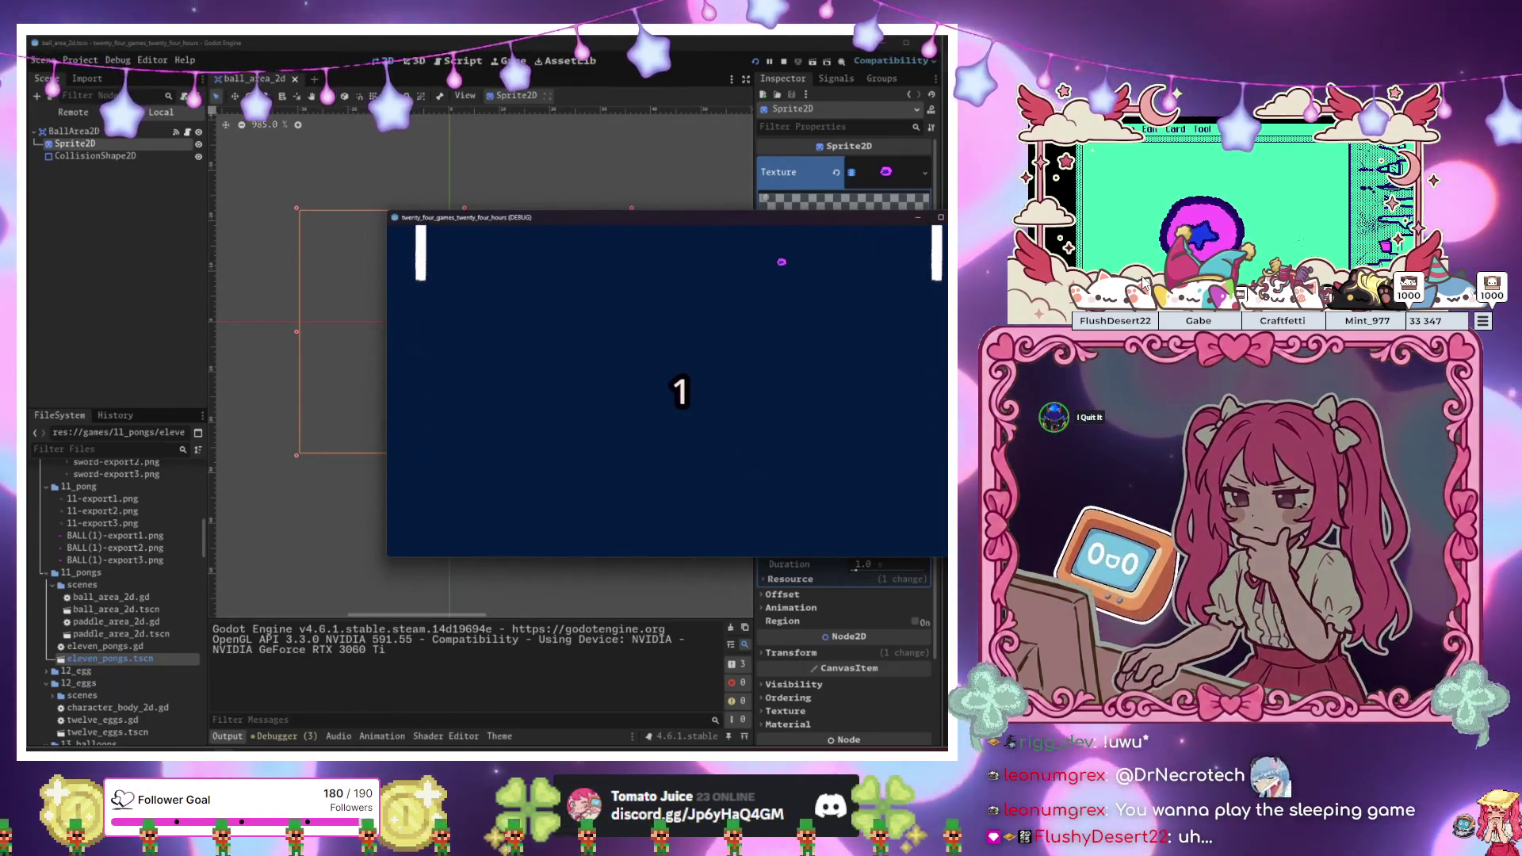
# - Stop the running pong game with F8
pyautogui.press('F8')
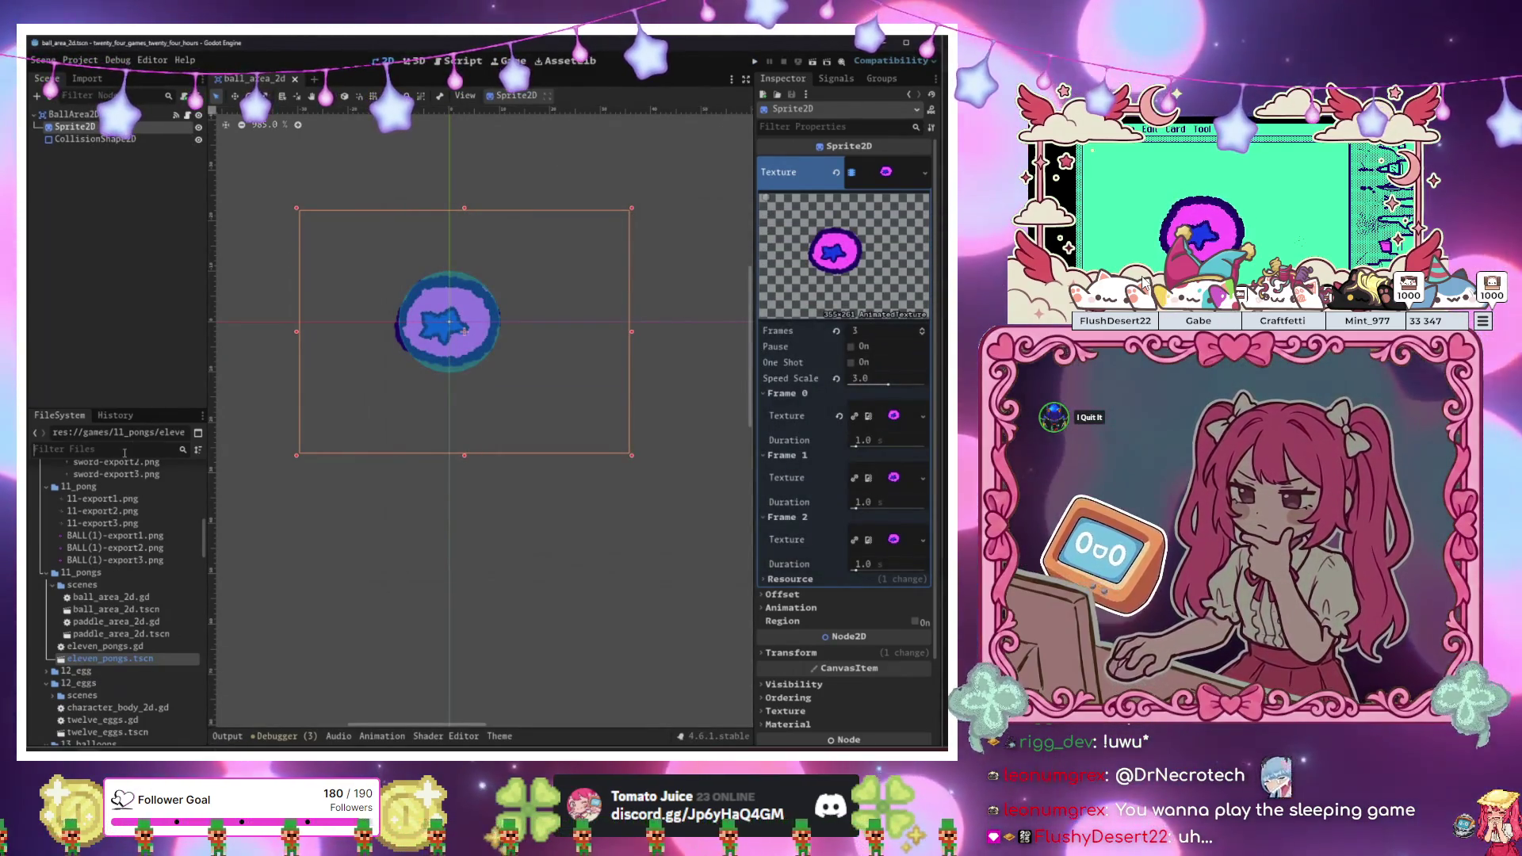
# - Try renaming 20_hoops to 21_hoops and dismiss the name-already-exists warning
pyautogui.scroll(-20, 101, 603)
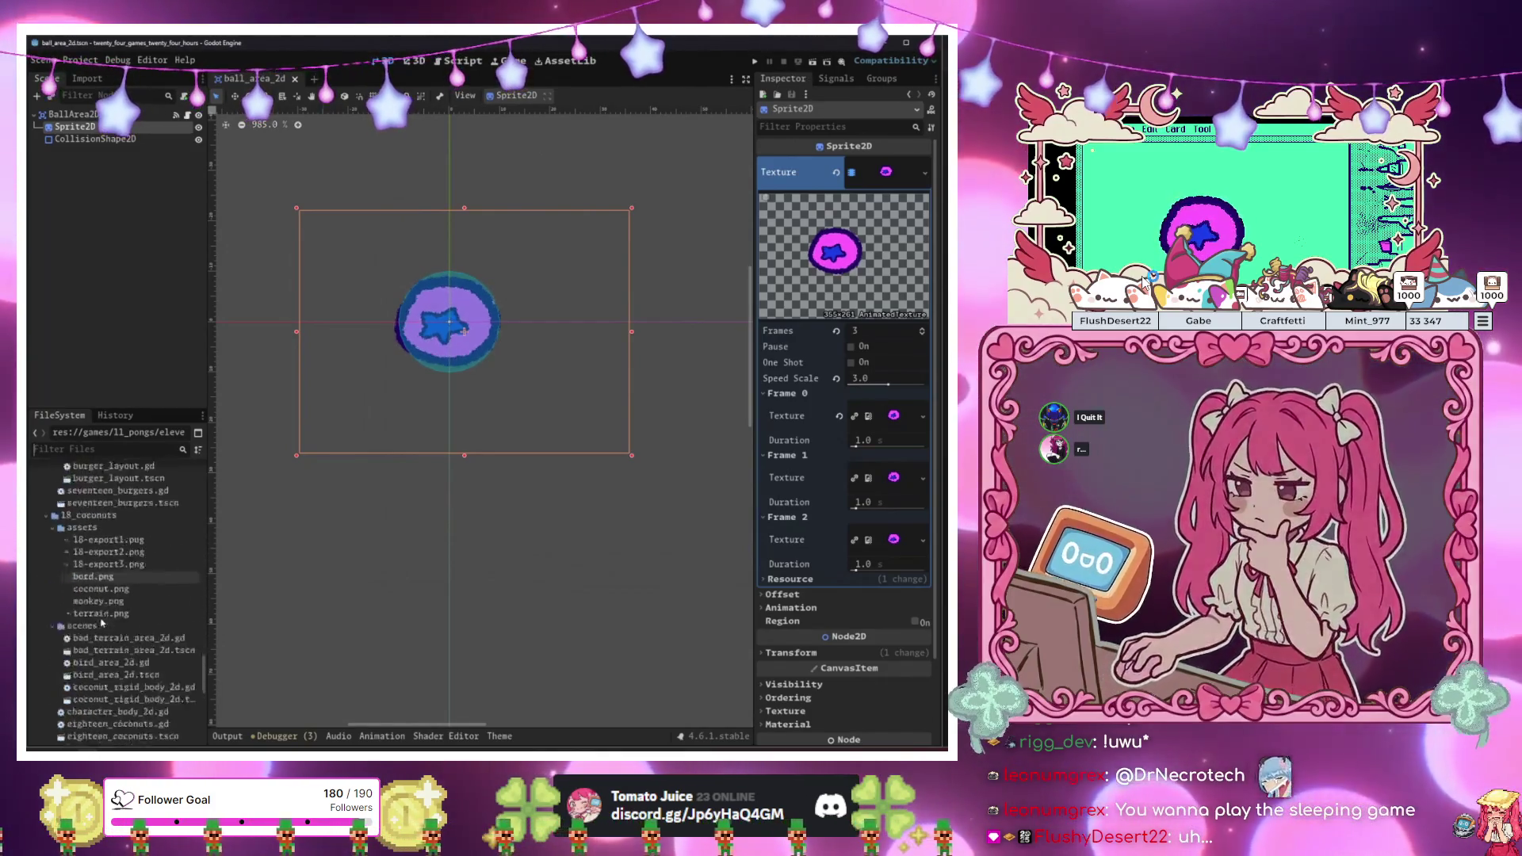
pyautogui.scroll(-10, 101, 623)
pyautogui.scroll(-3, 101, 636)
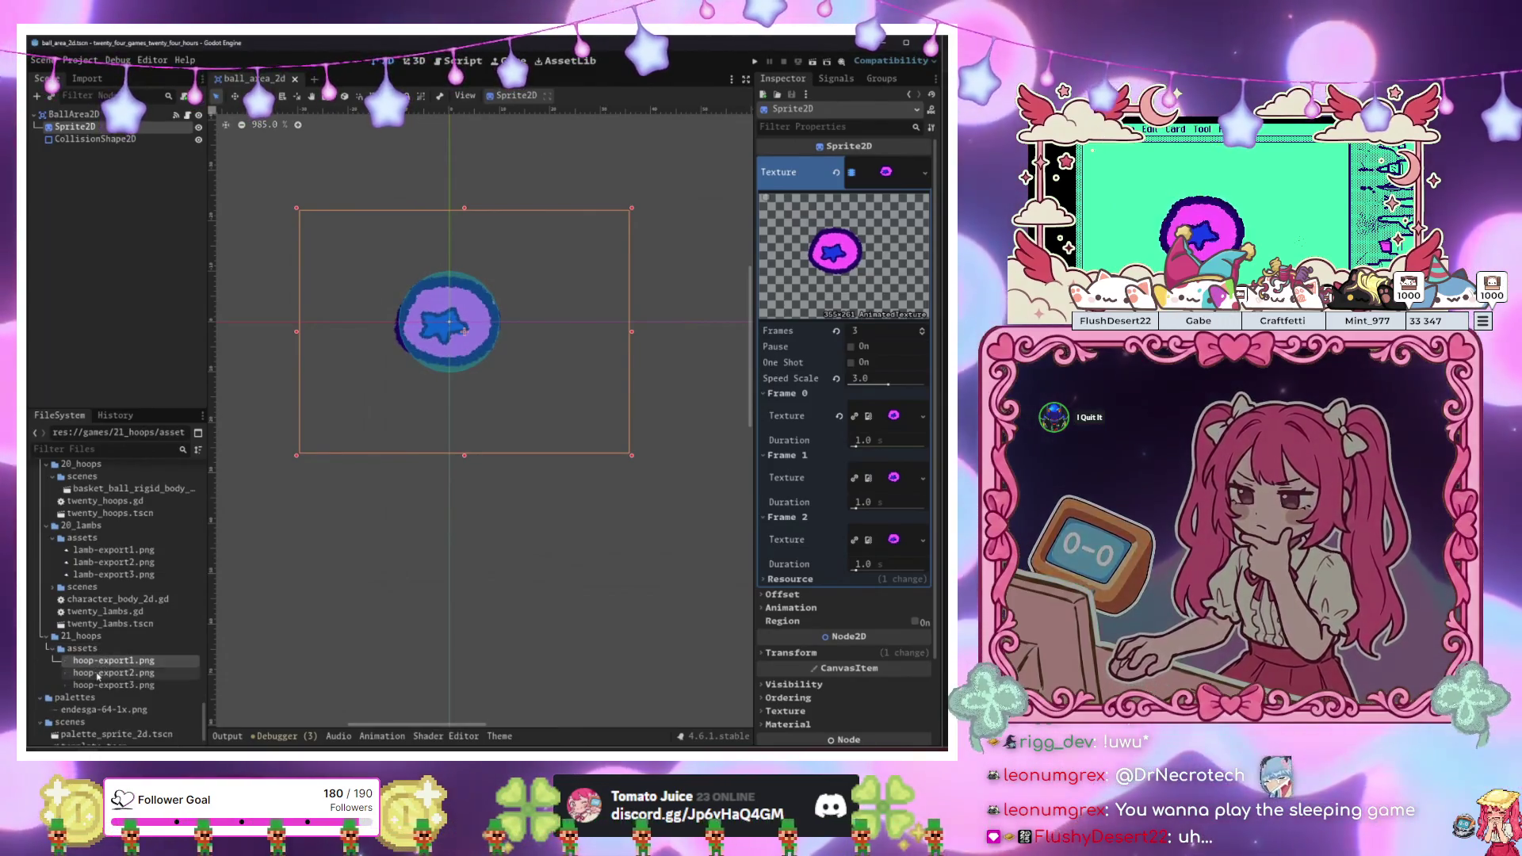
pyautogui.scroll(-1, 99, 635)
pyautogui.click(116, 602)
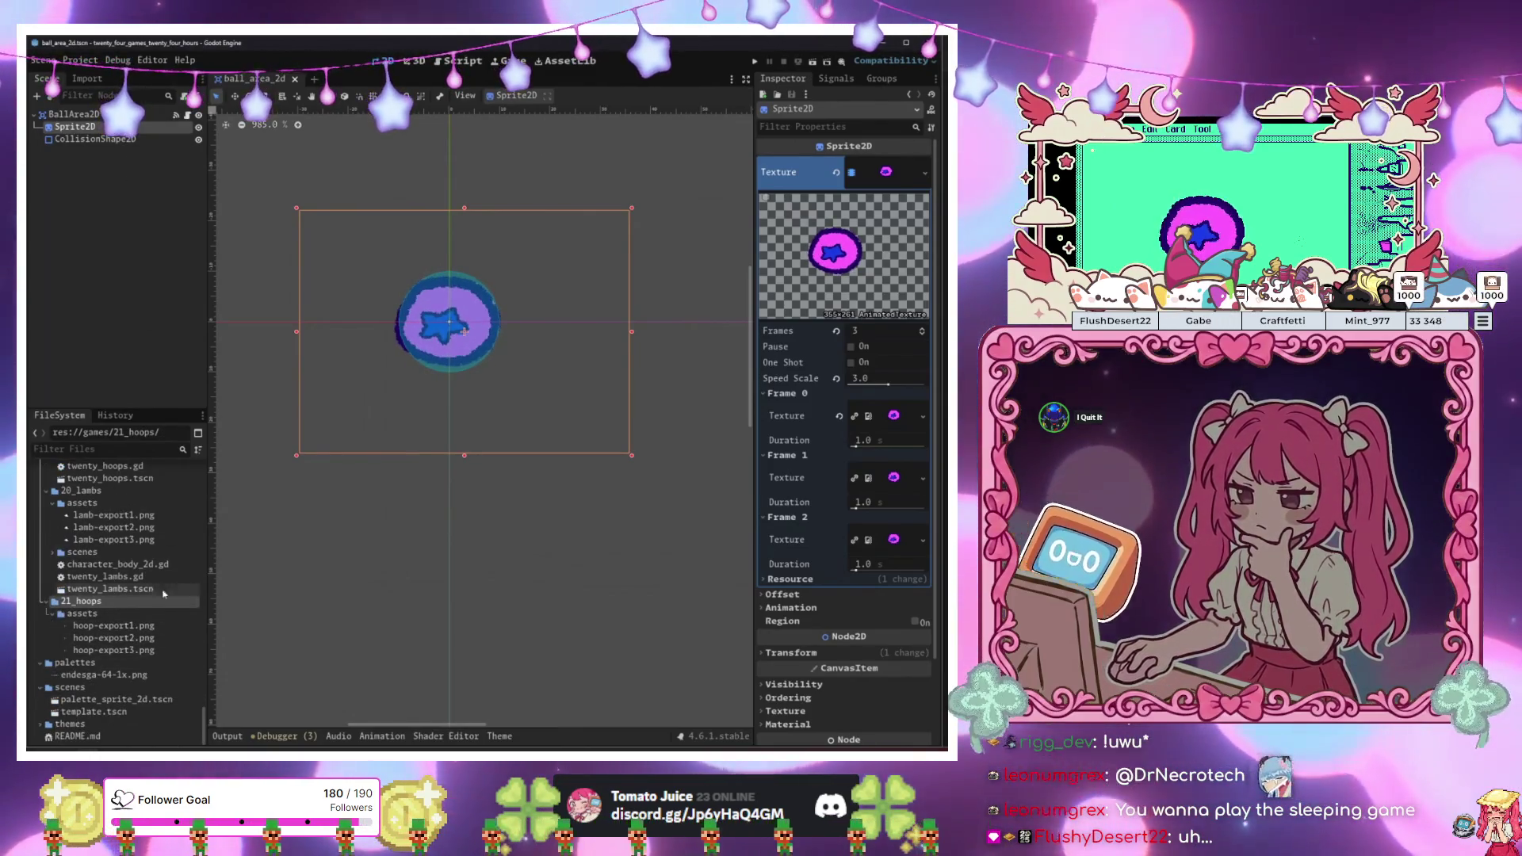
pyautogui.moveTo(98, 655)
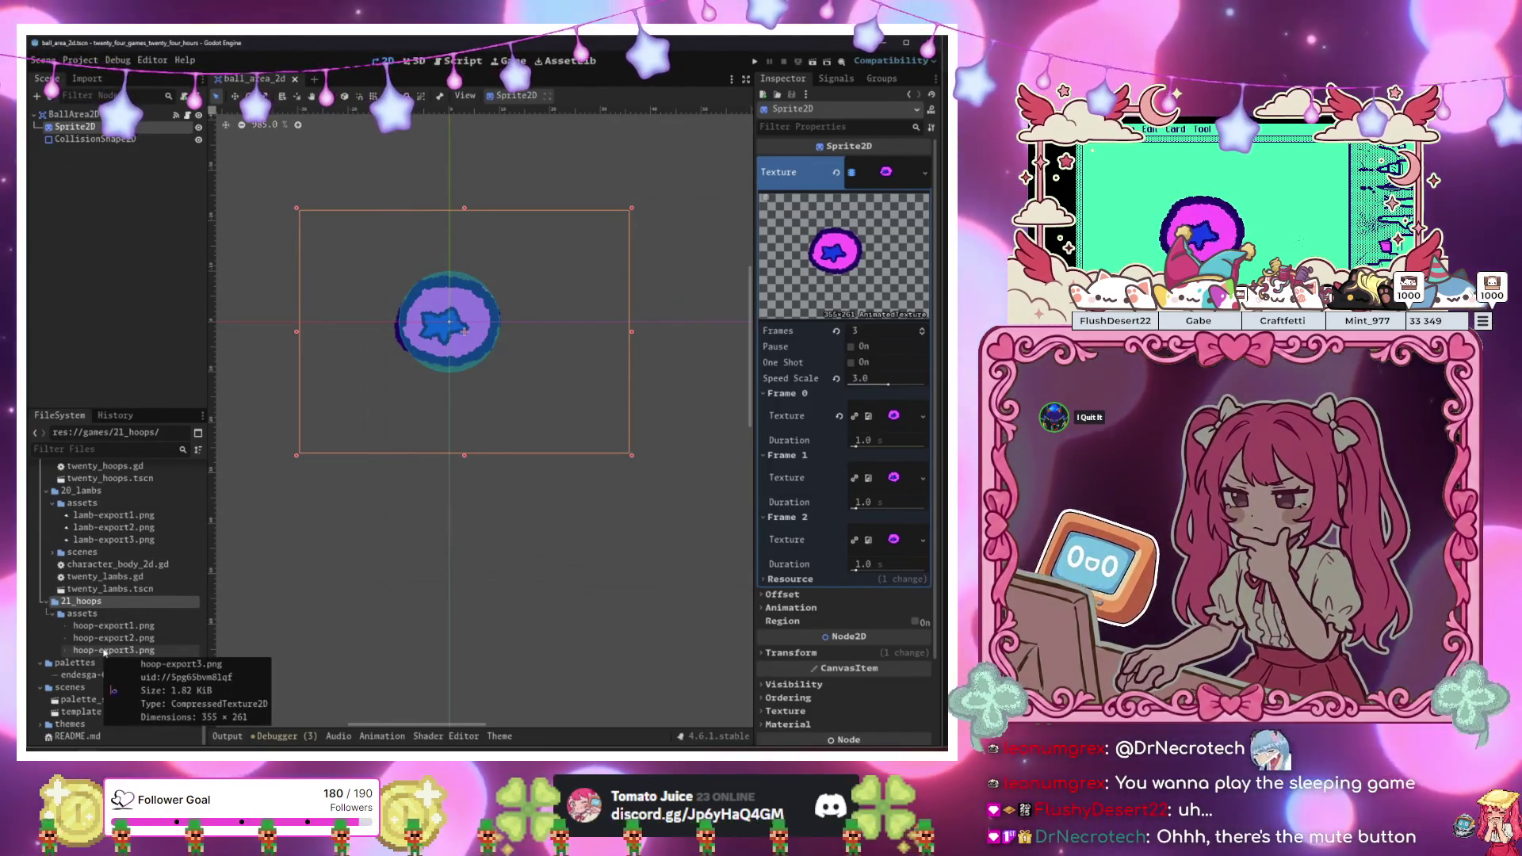
pyautogui.scroll(4, 103, 652)
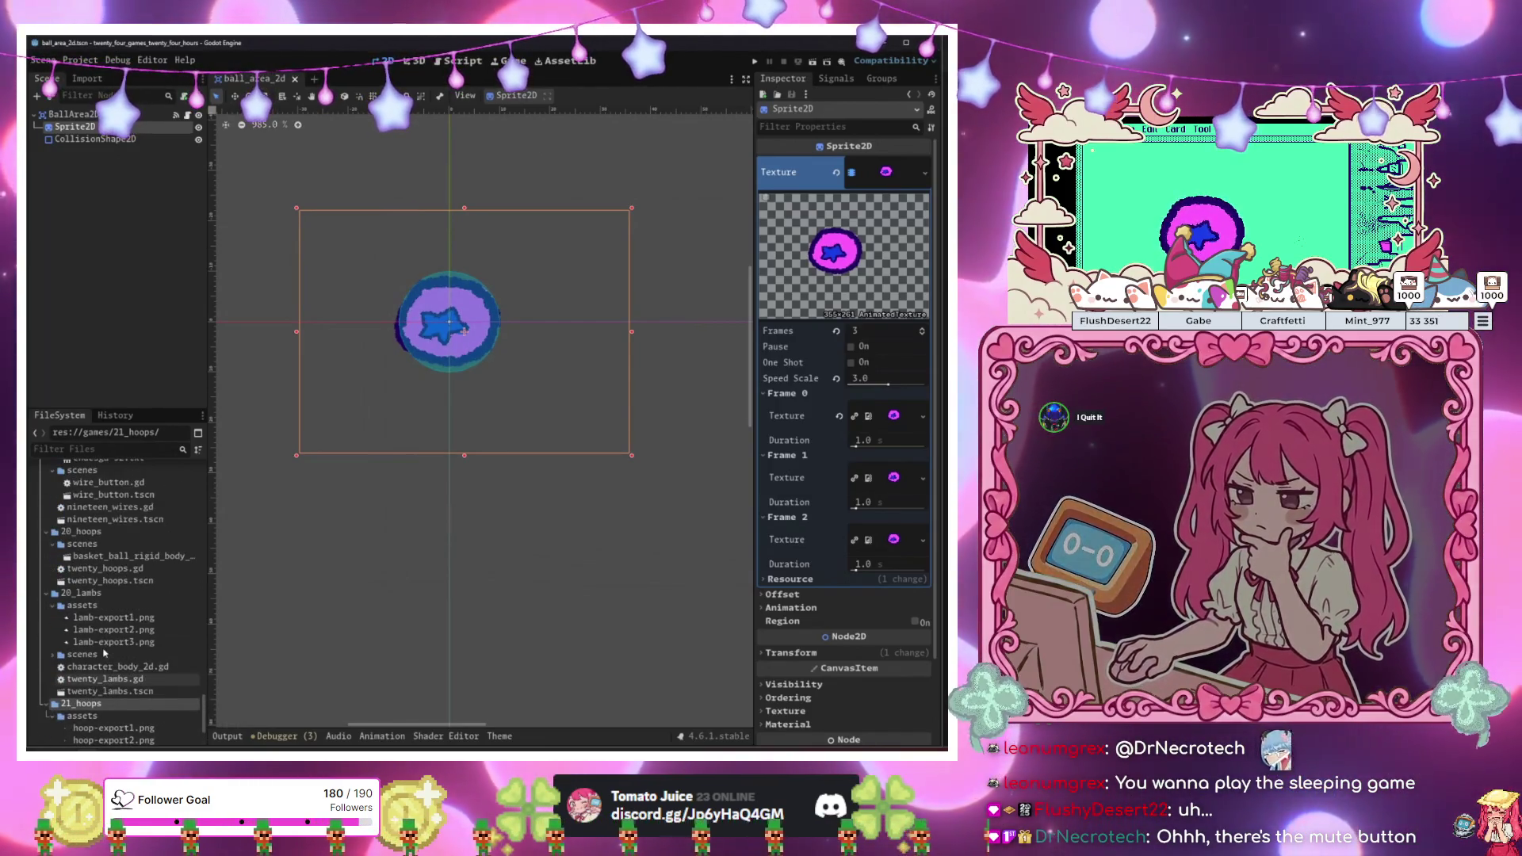
pyautogui.scroll(-2, 104, 653)
pyautogui.scroll(2, 103, 653)
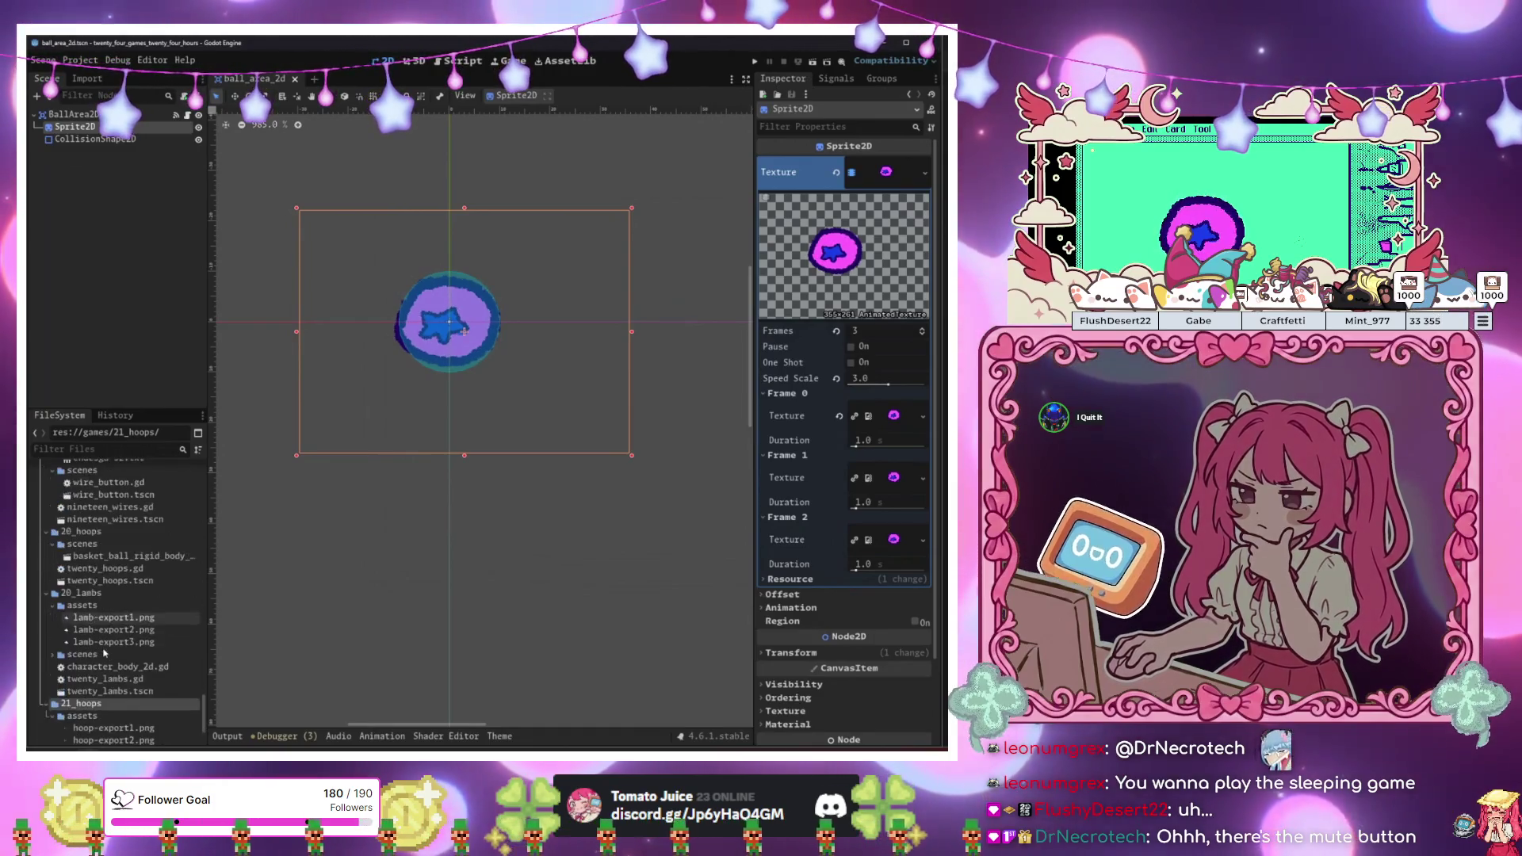
pyautogui.click(73, 532)
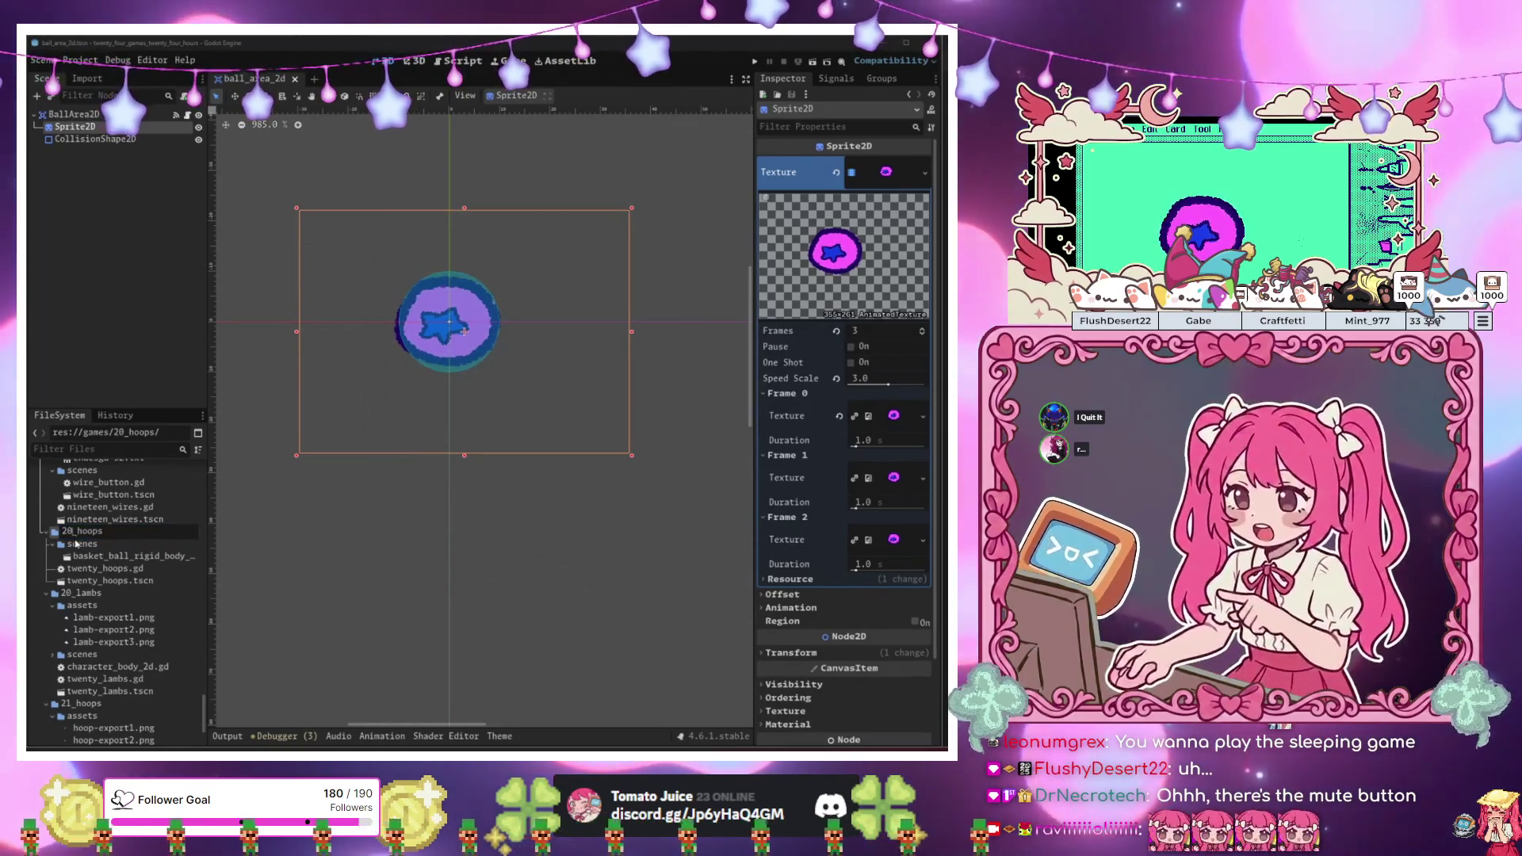
pyautogui.press('Return')
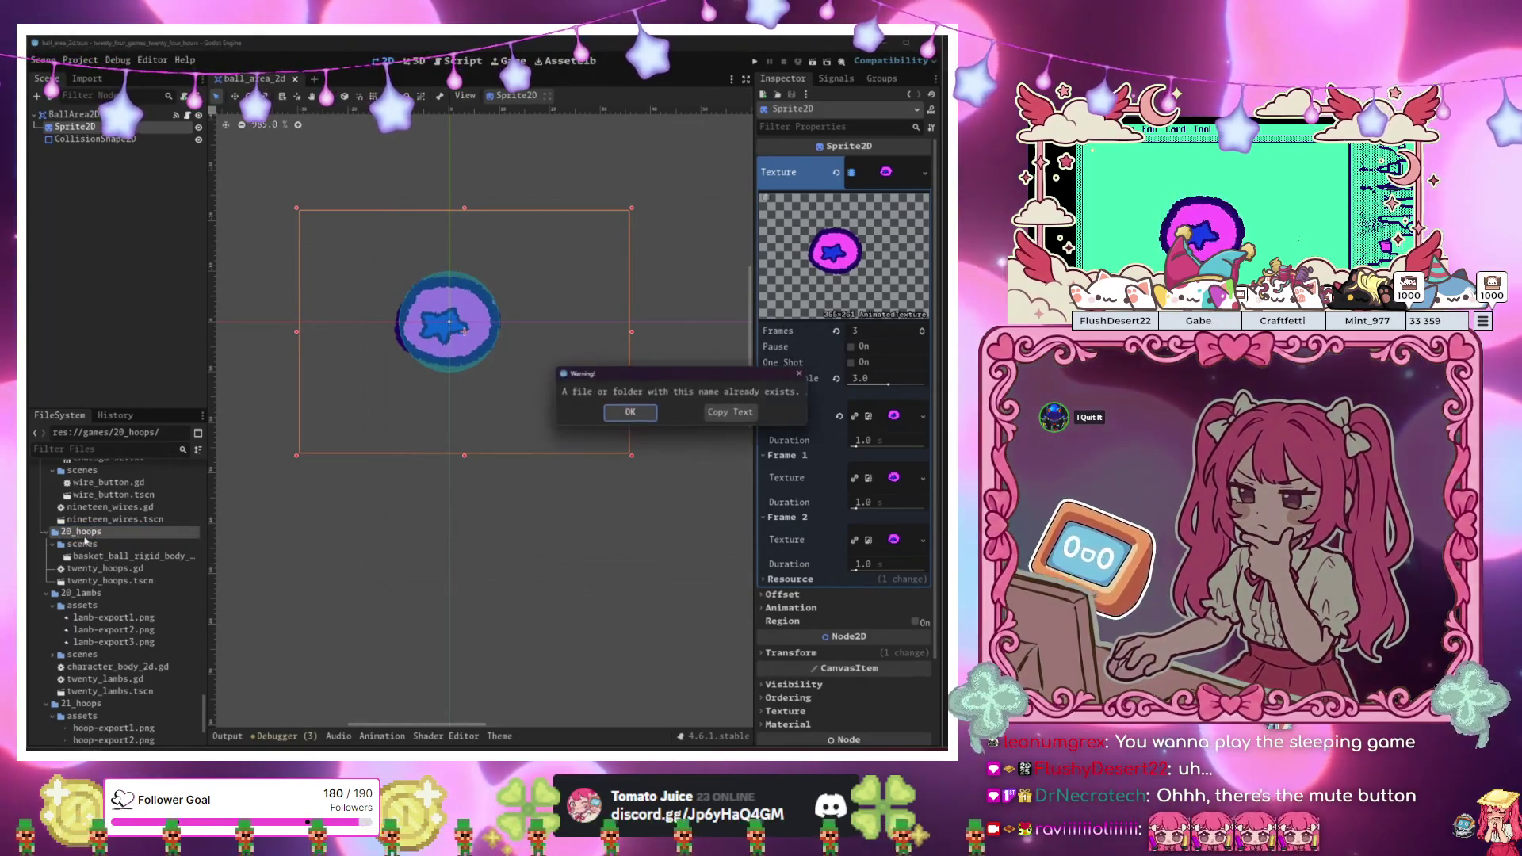
pyautogui.click(644, 415)
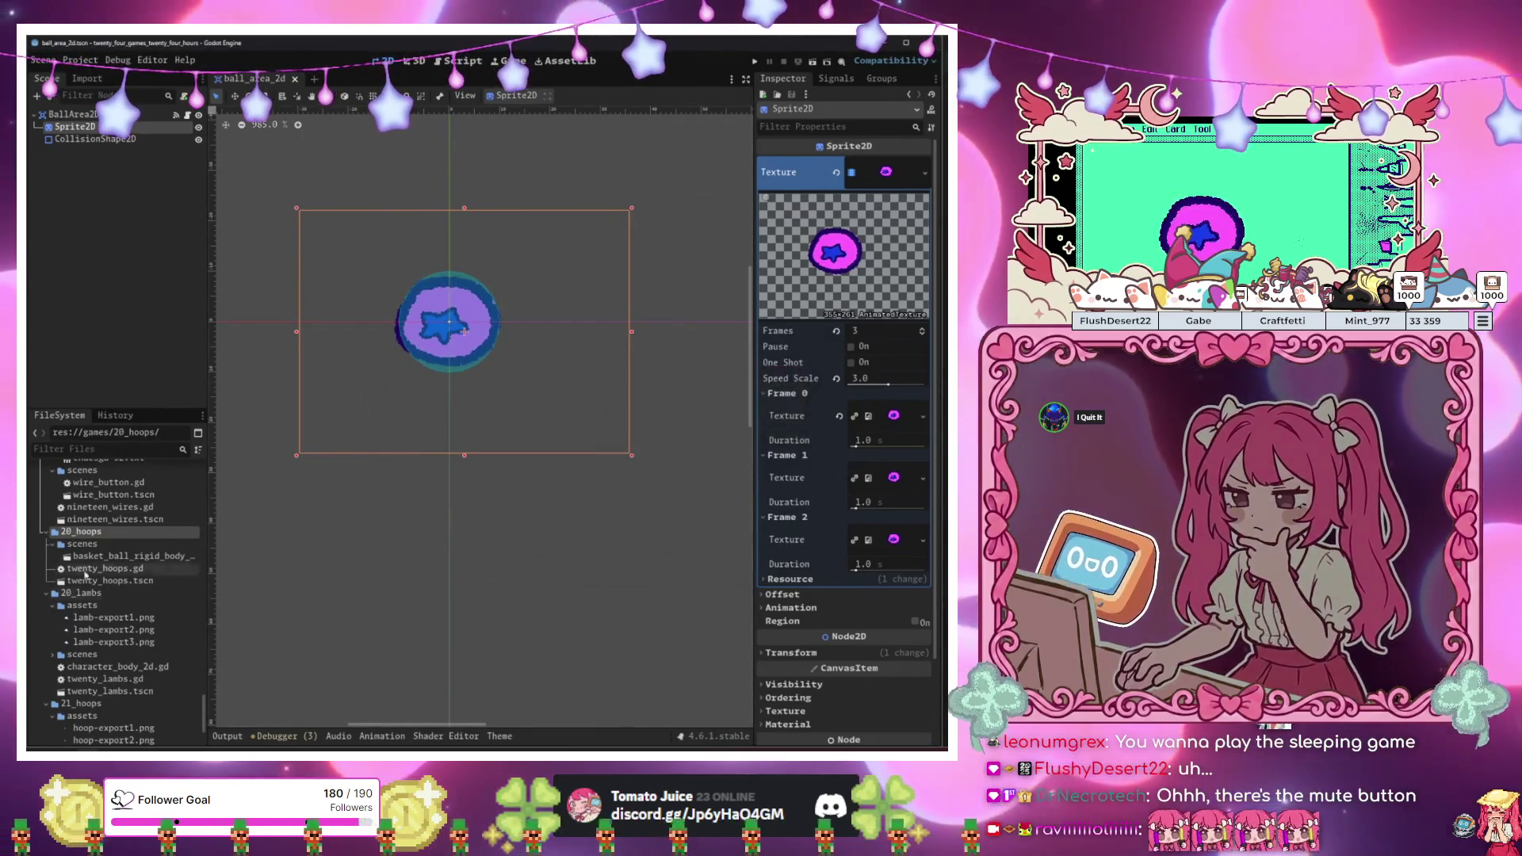
# - Move the hoop assets folder into 20_hoops and delete the old 21_hoops folder
pyautogui.scroll(-3, 90, 544)
pyautogui.scroll(1, 89, 544)
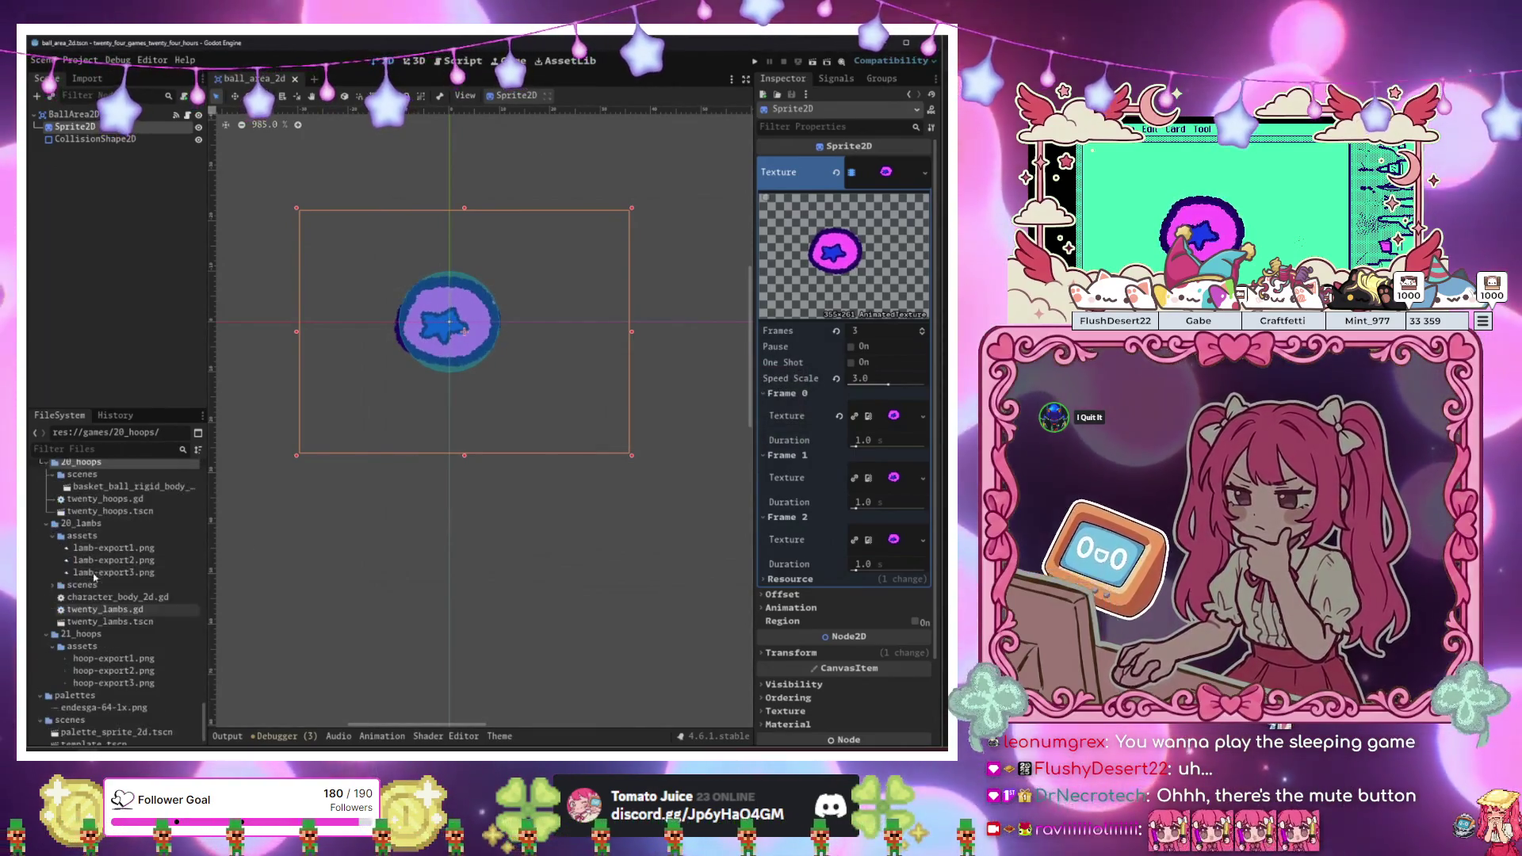
pyautogui.moveTo(92, 655)
pyautogui.mouseDown()
pyautogui.moveTo(92, 468)
pyautogui.moveTo(92, 510)
pyautogui.mouseUp()
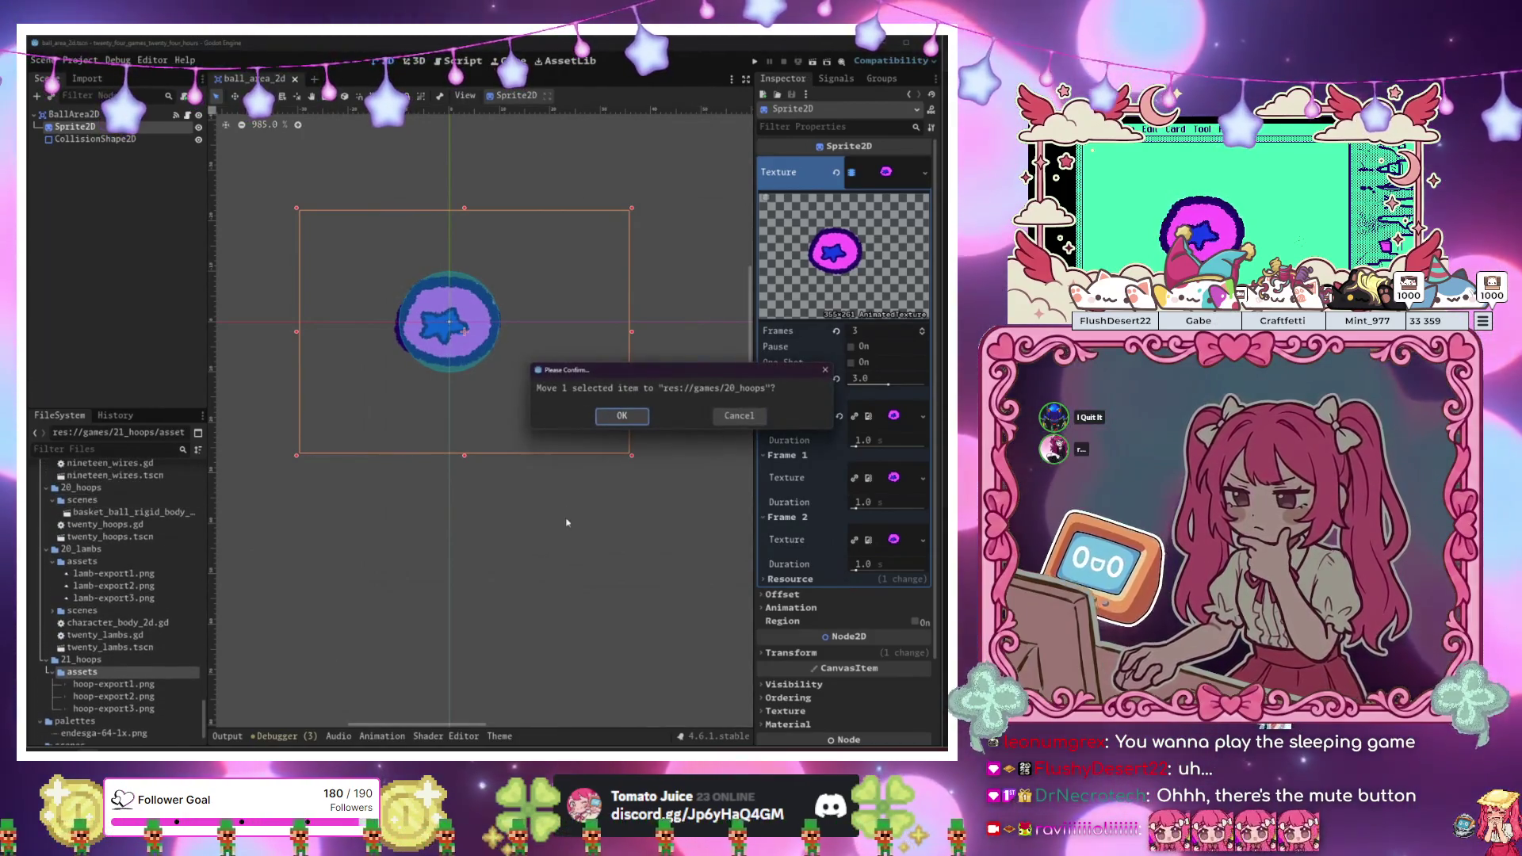
pyautogui.click(615, 426)
pyautogui.click(106, 672)
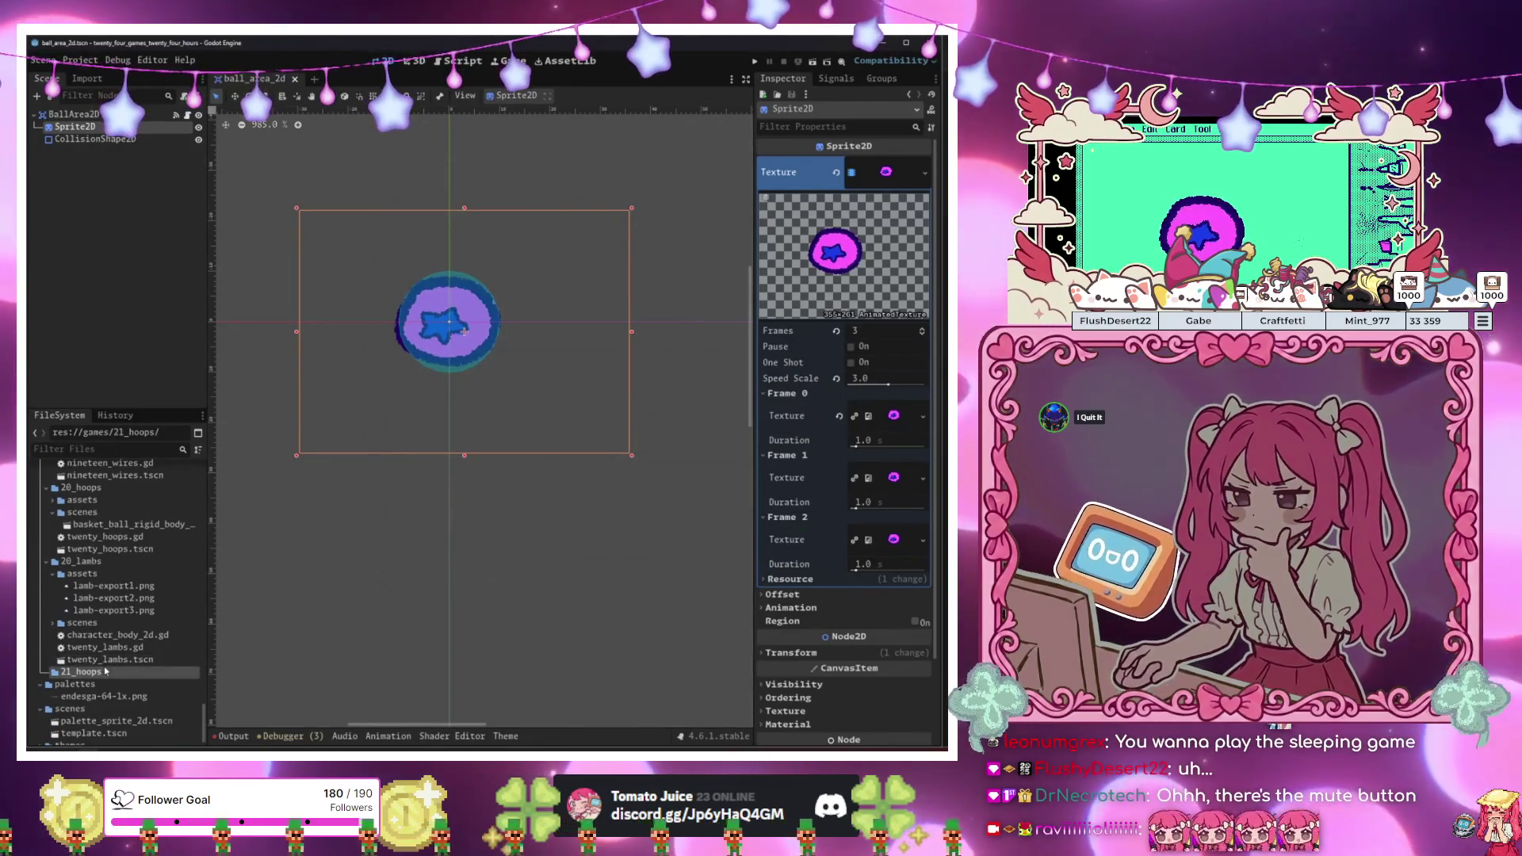
pyautogui.press('Delete')
pyautogui.click(563, 456)
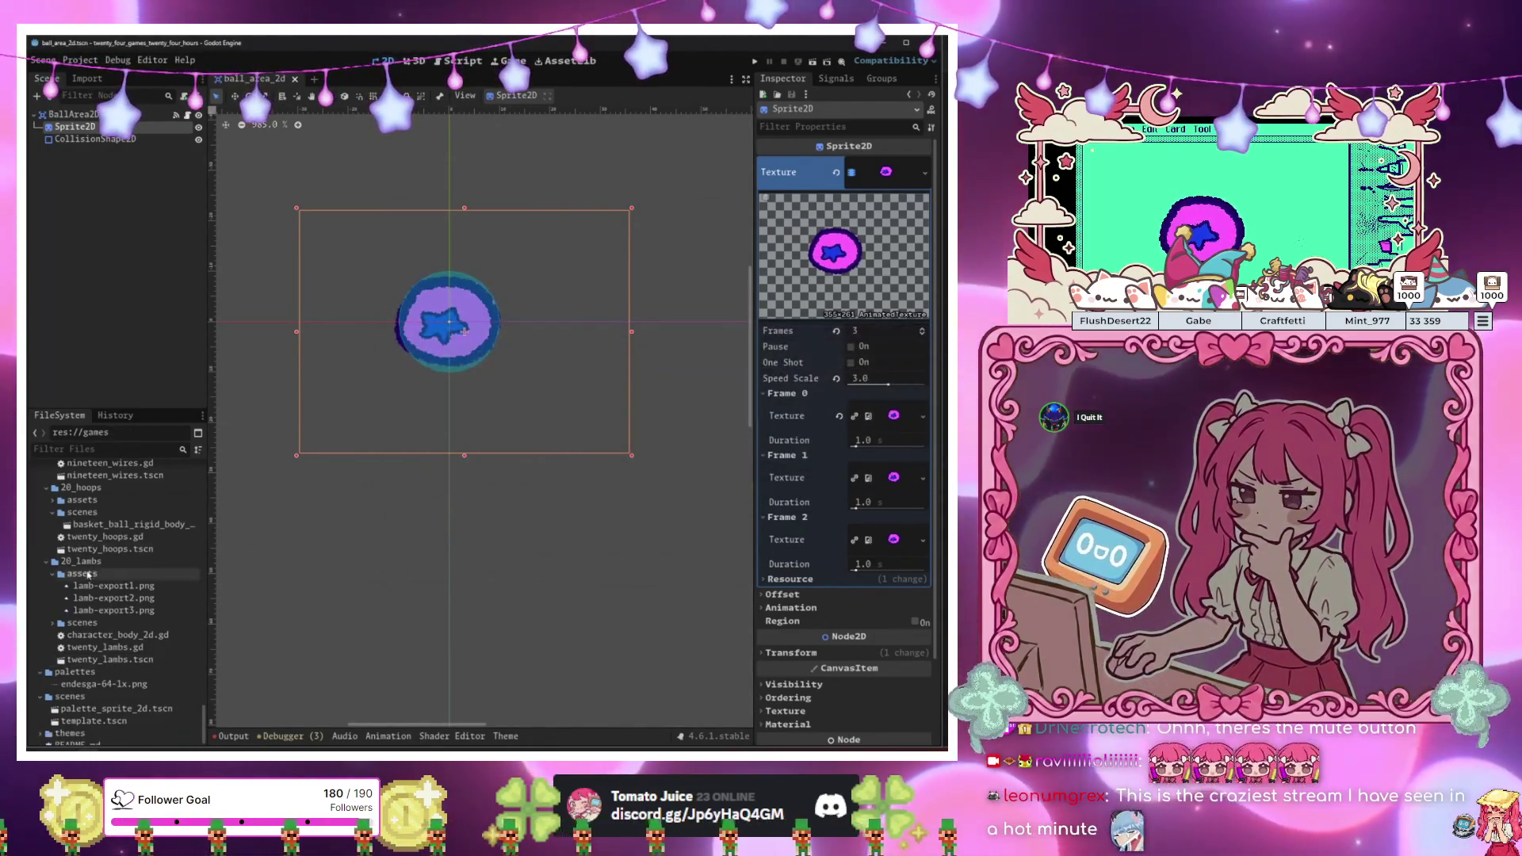
# - Rename 20_hoops to 21_hoops, expand its assets, and open twenty_hoops.tscn
pyautogui.click(69, 489)
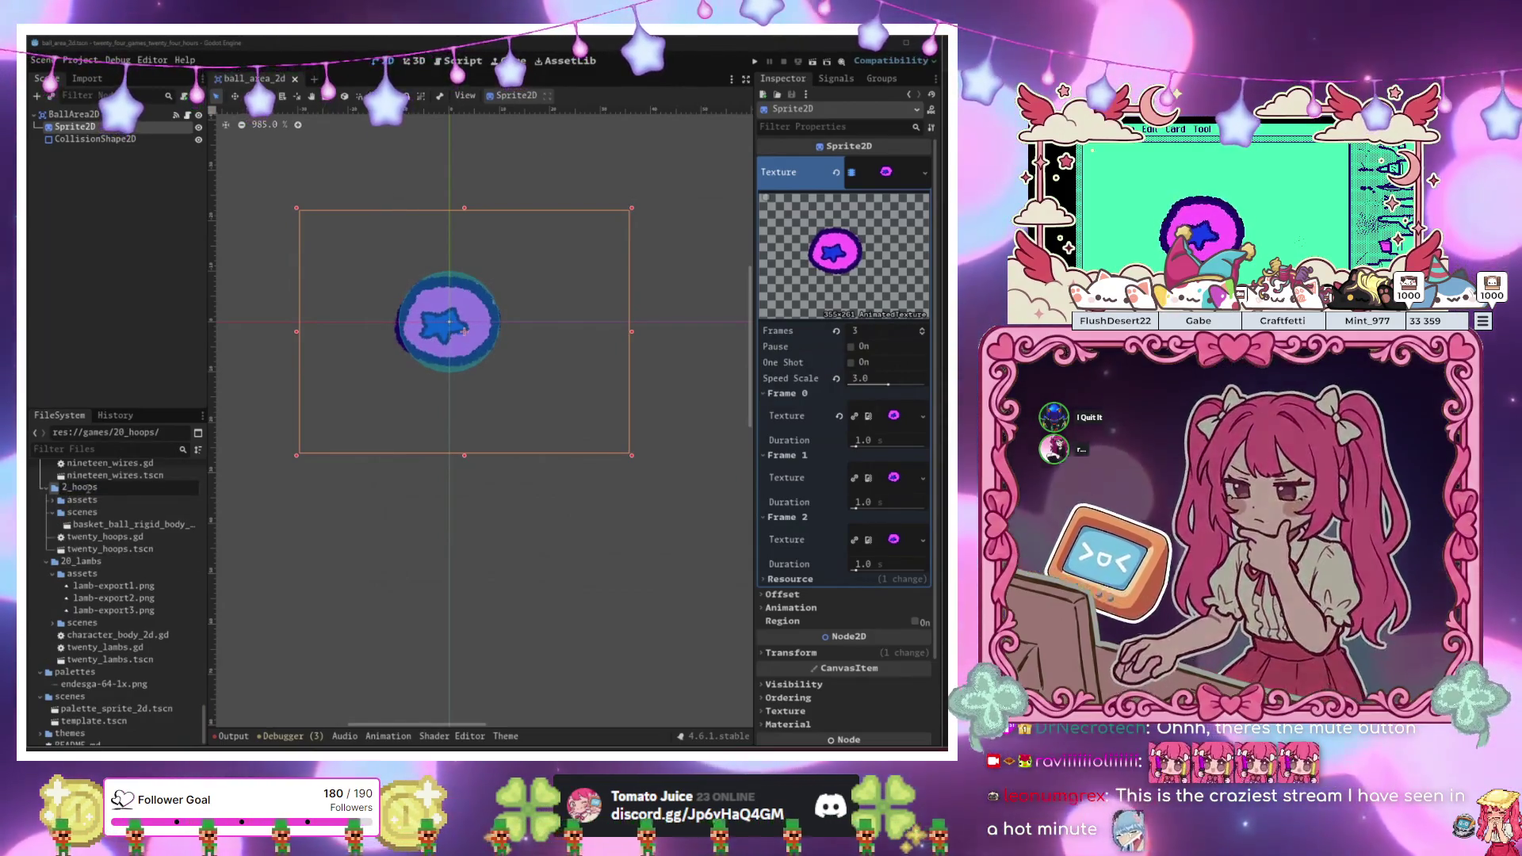
pyautogui.hotkey('ctrl', 'd')
pyautogui.press('Return')
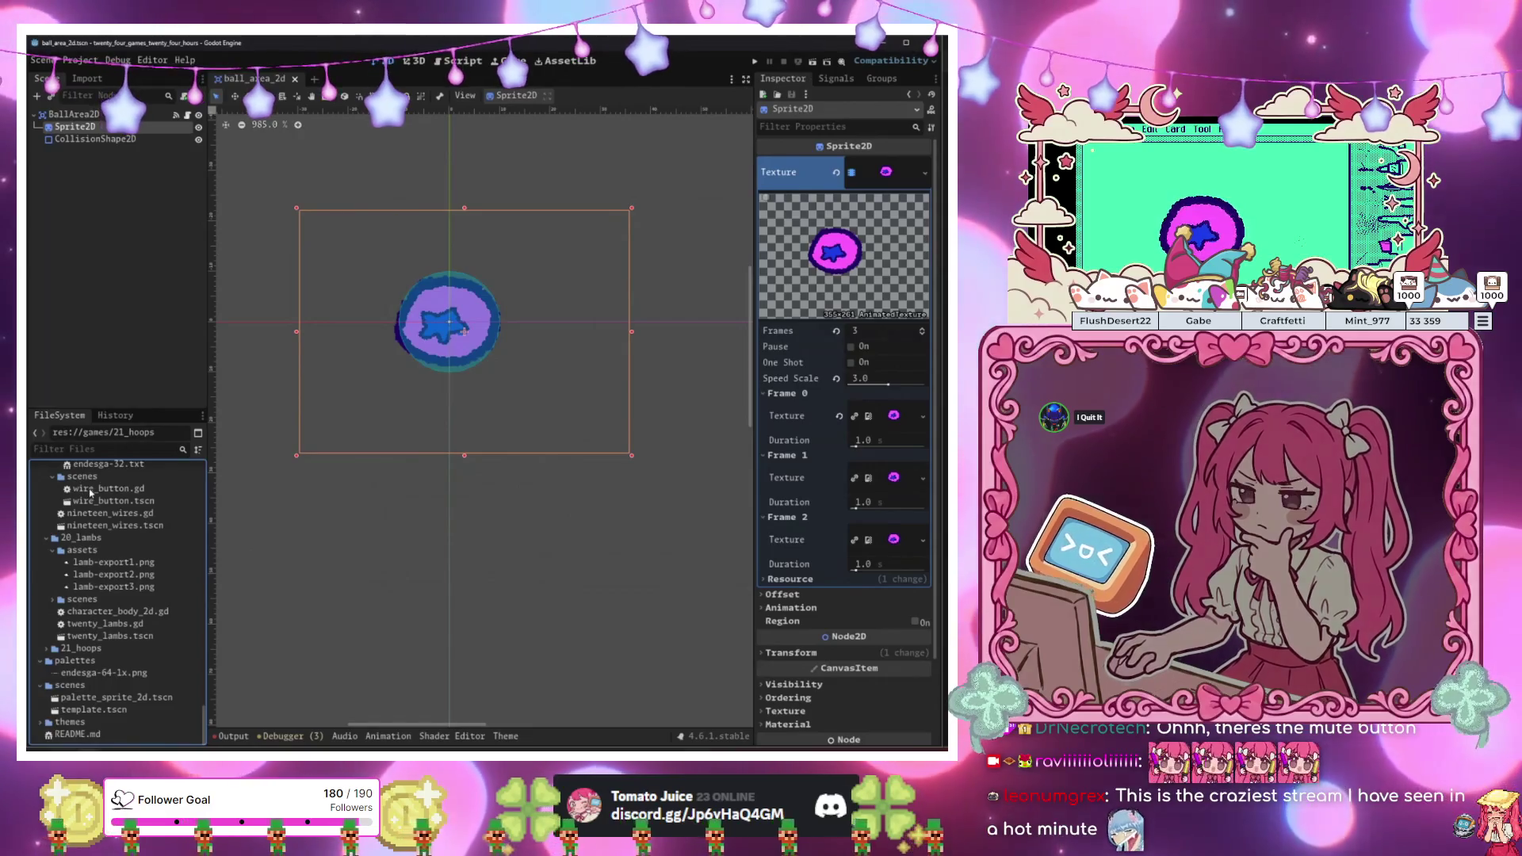
pyautogui.doubleClick(75, 650)
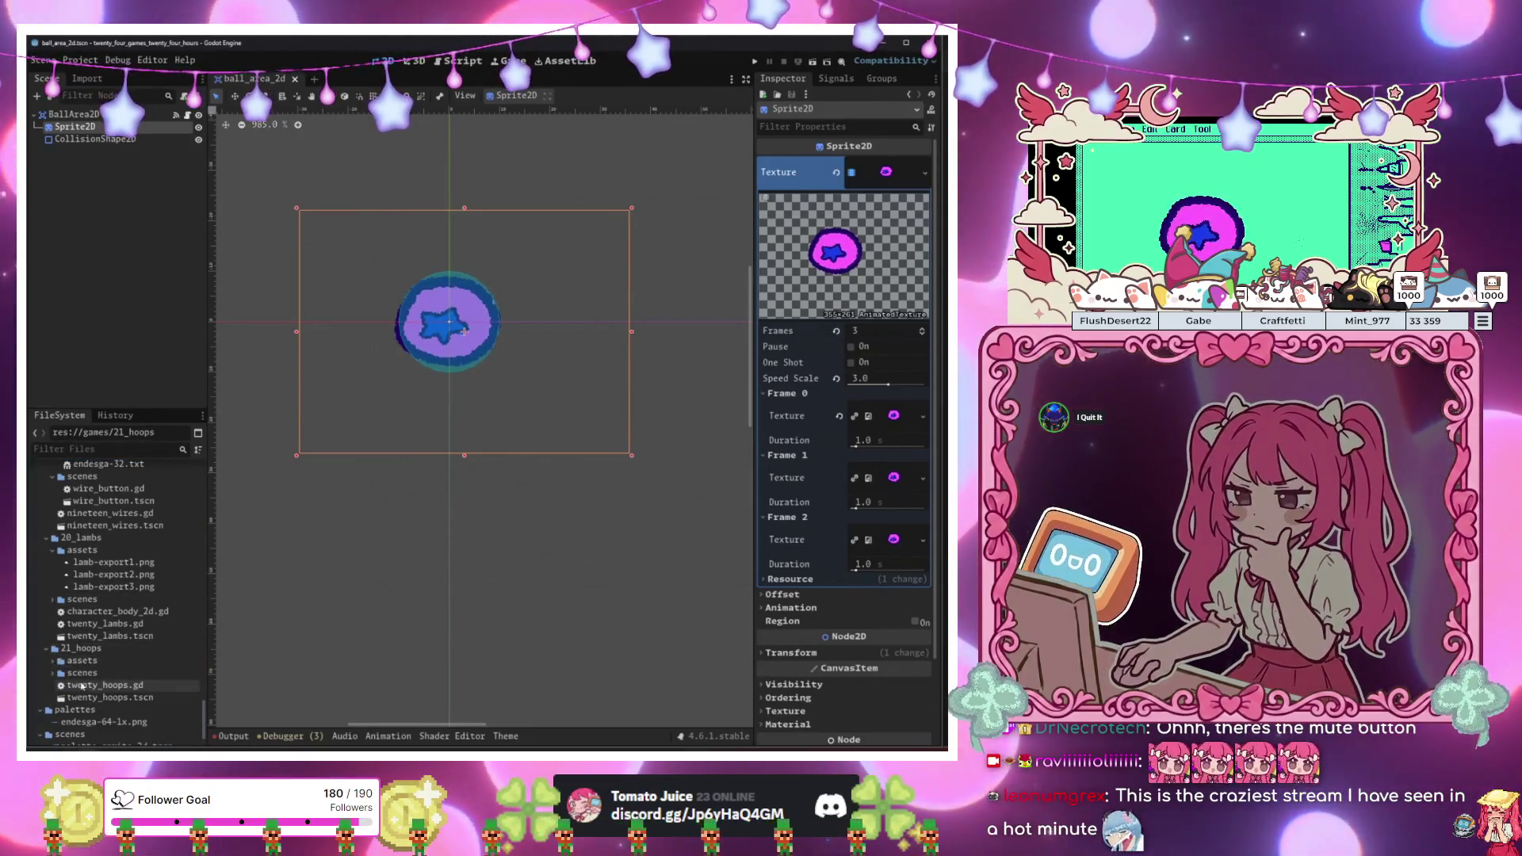
pyautogui.scroll(-1, 87, 686)
pyautogui.click(53, 626)
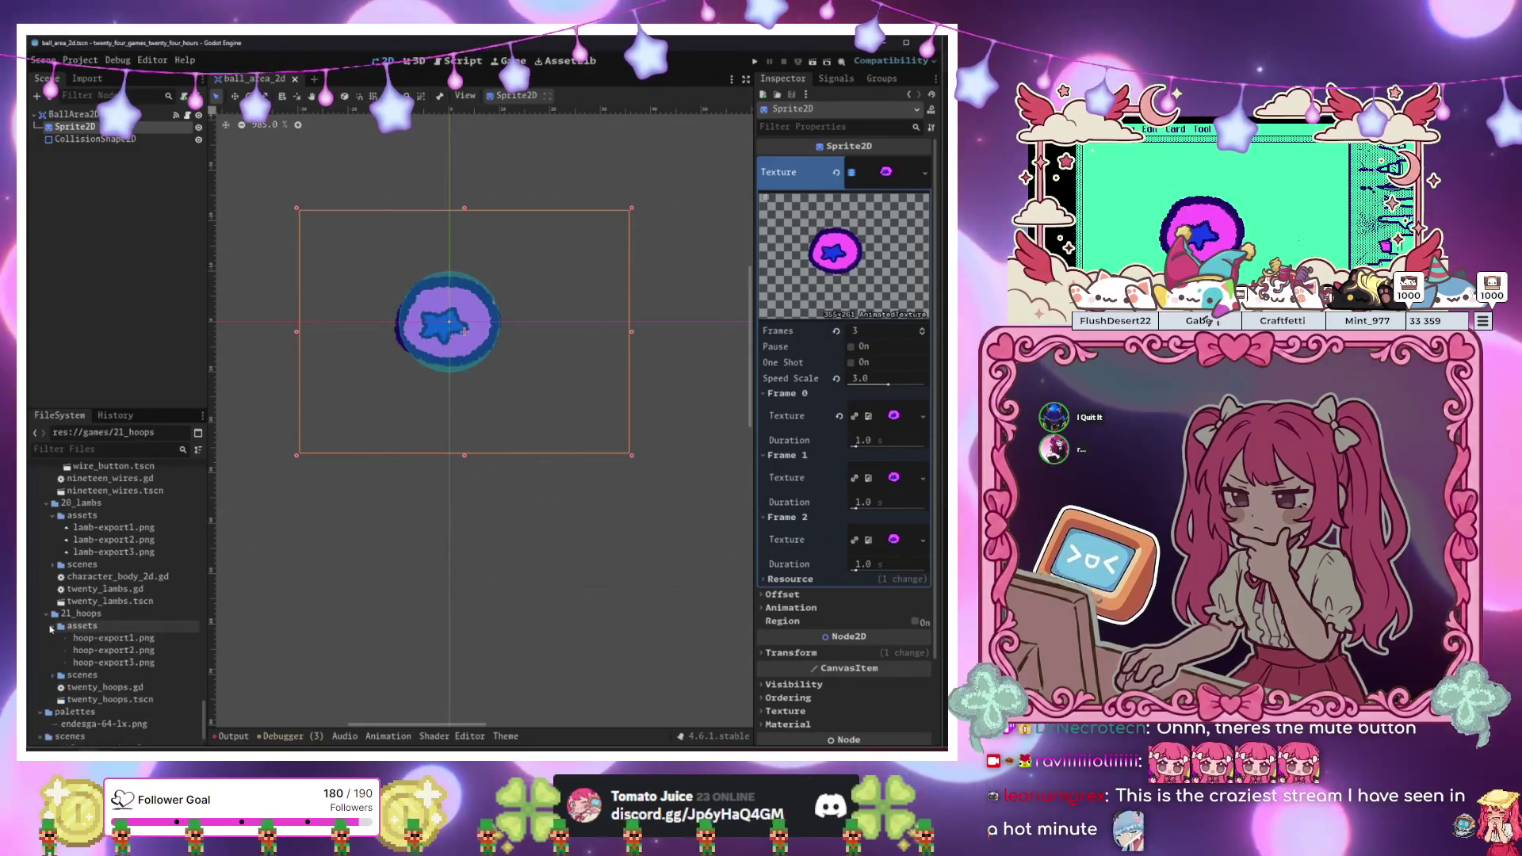
pyautogui.doubleClick(121, 699)
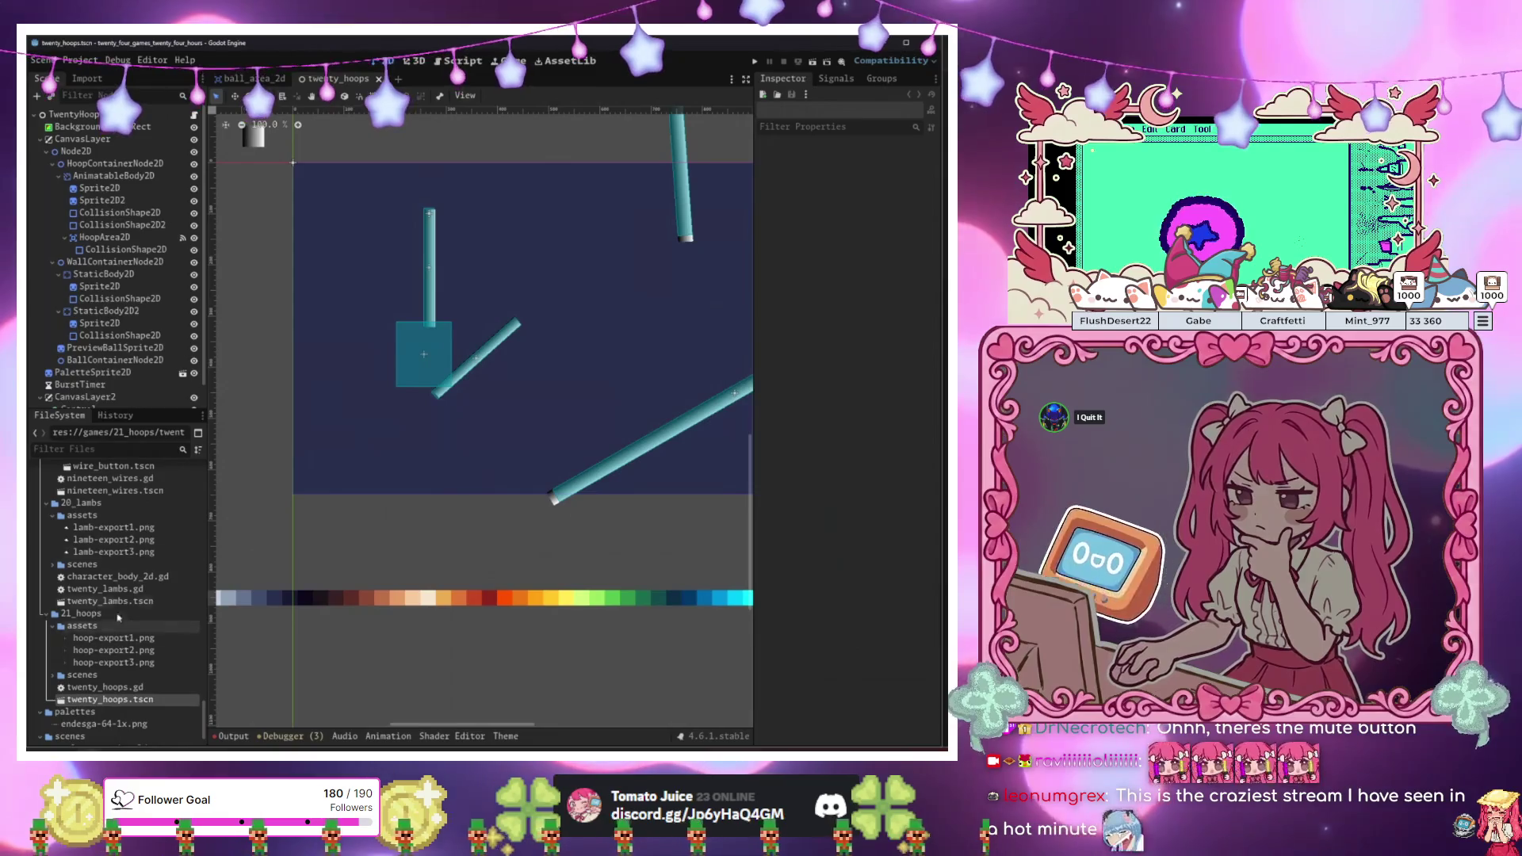
# - Add a Sprite2D child under AnimatableBody2D
pyautogui.click(102, 188)
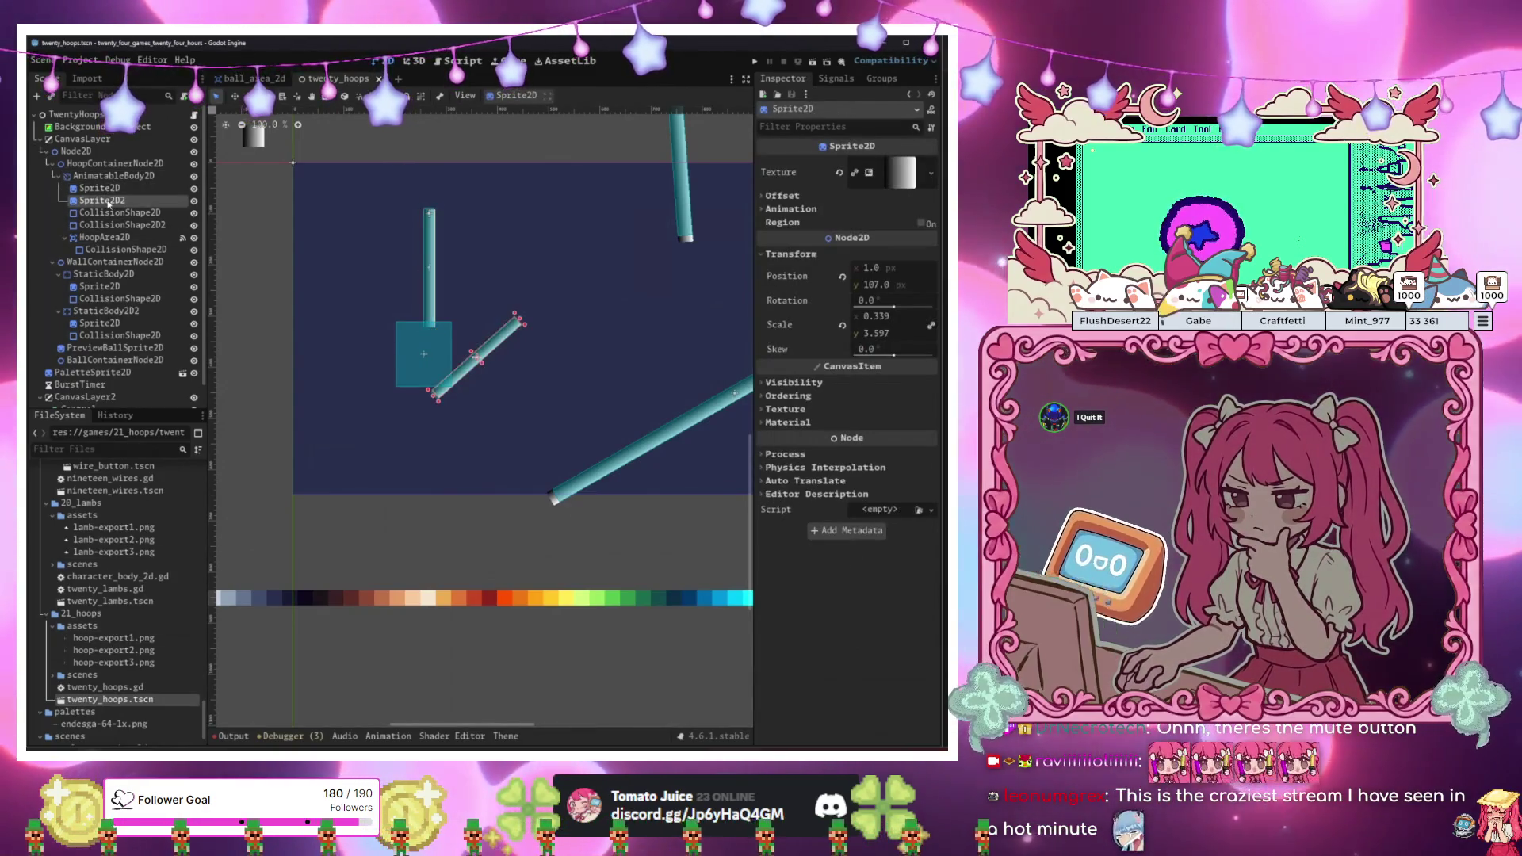
pyautogui.click(120, 177)
pyautogui.hotkey('ctrl', 'a')
pyautogui.write('sprite')
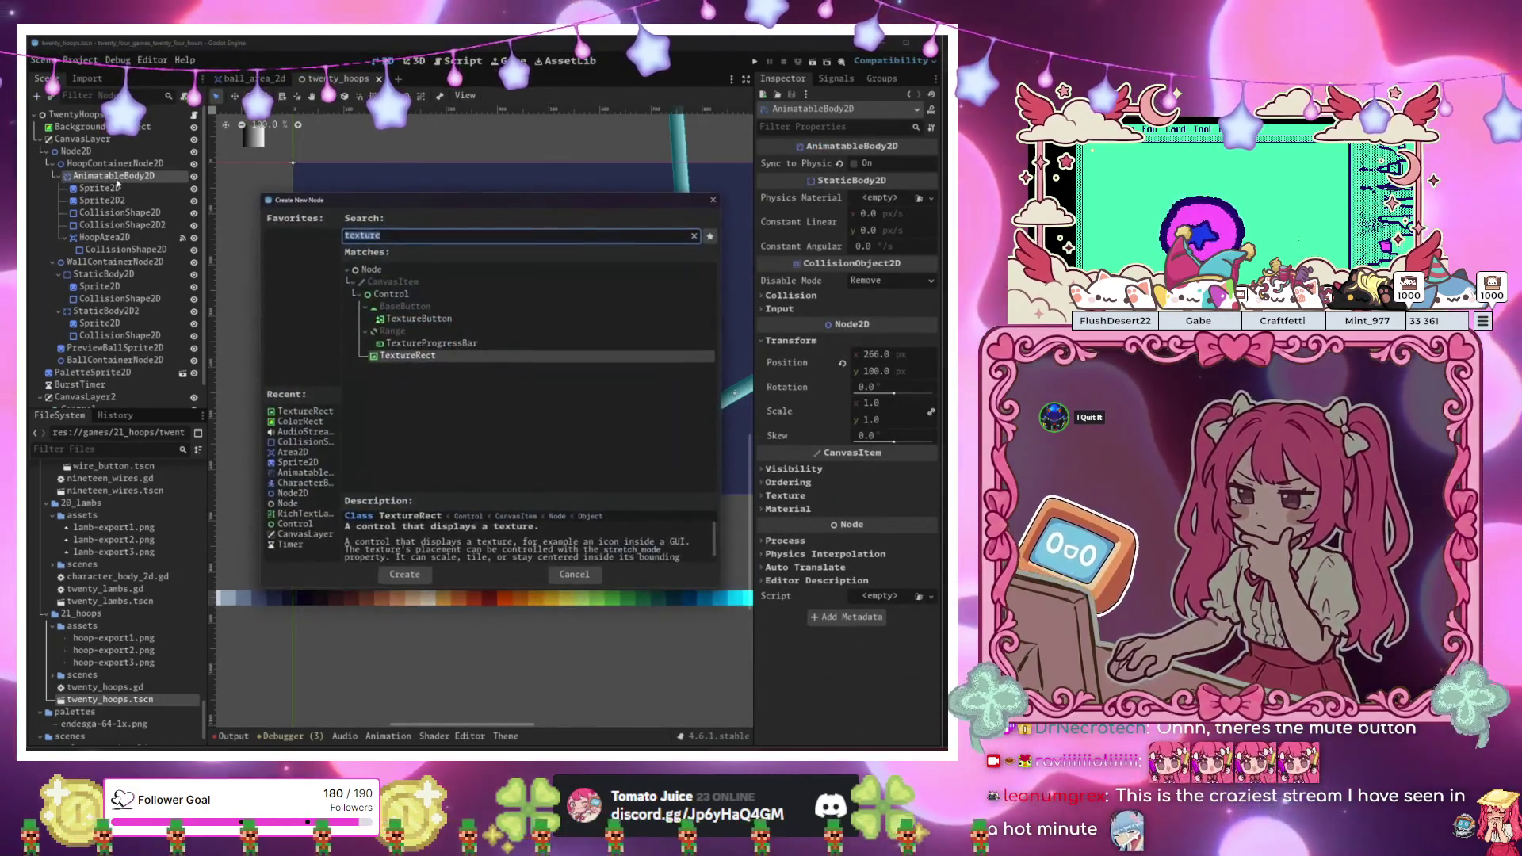
pyautogui.press('Return')
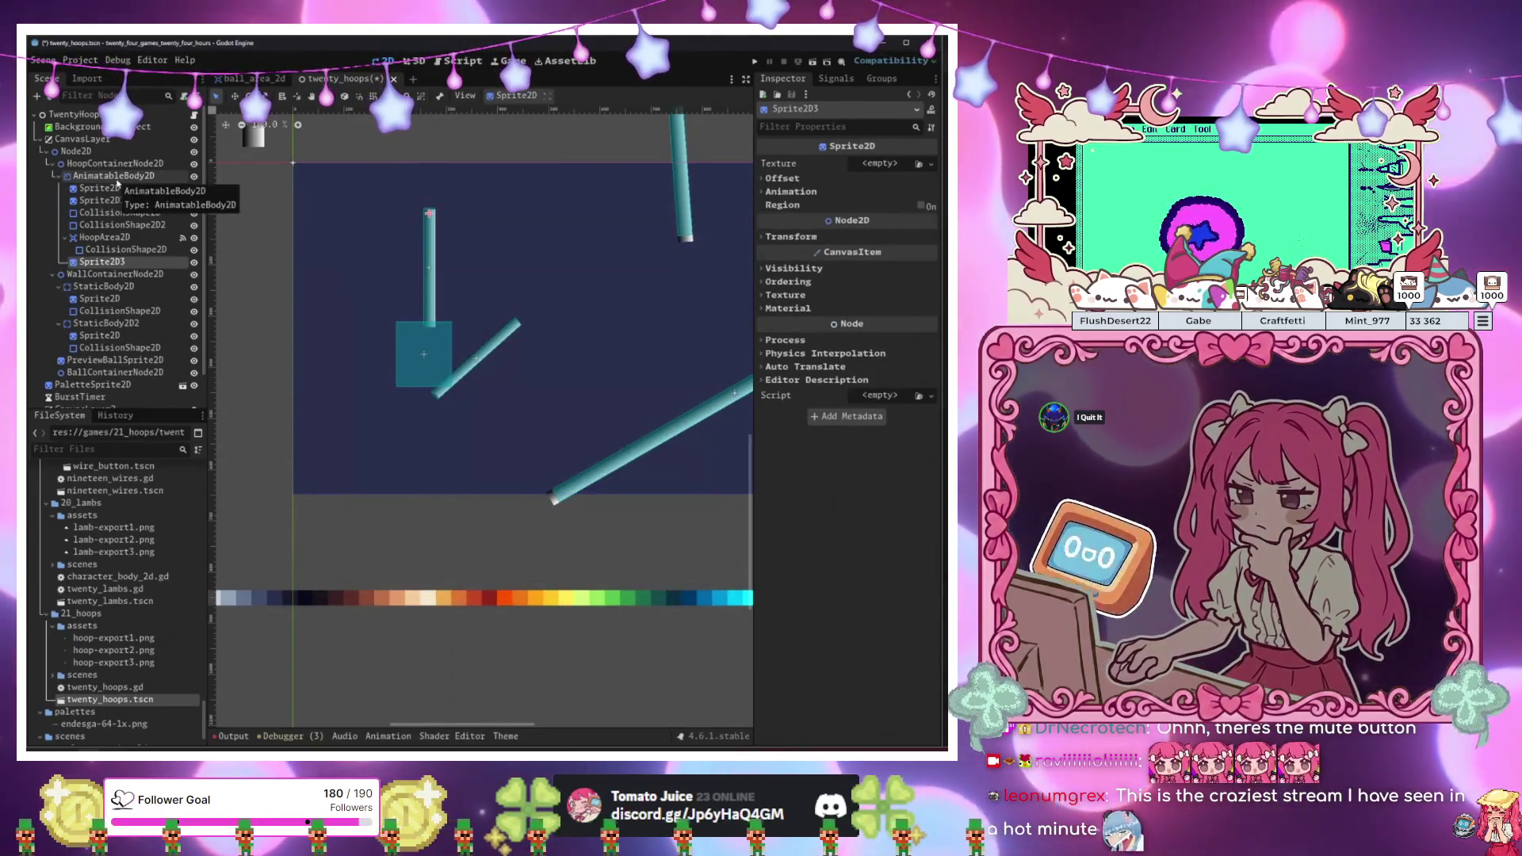
# - Give the sprite a new AnimatedTexture with 3 frames and speed scale 3.0
pyautogui.click(884, 165)
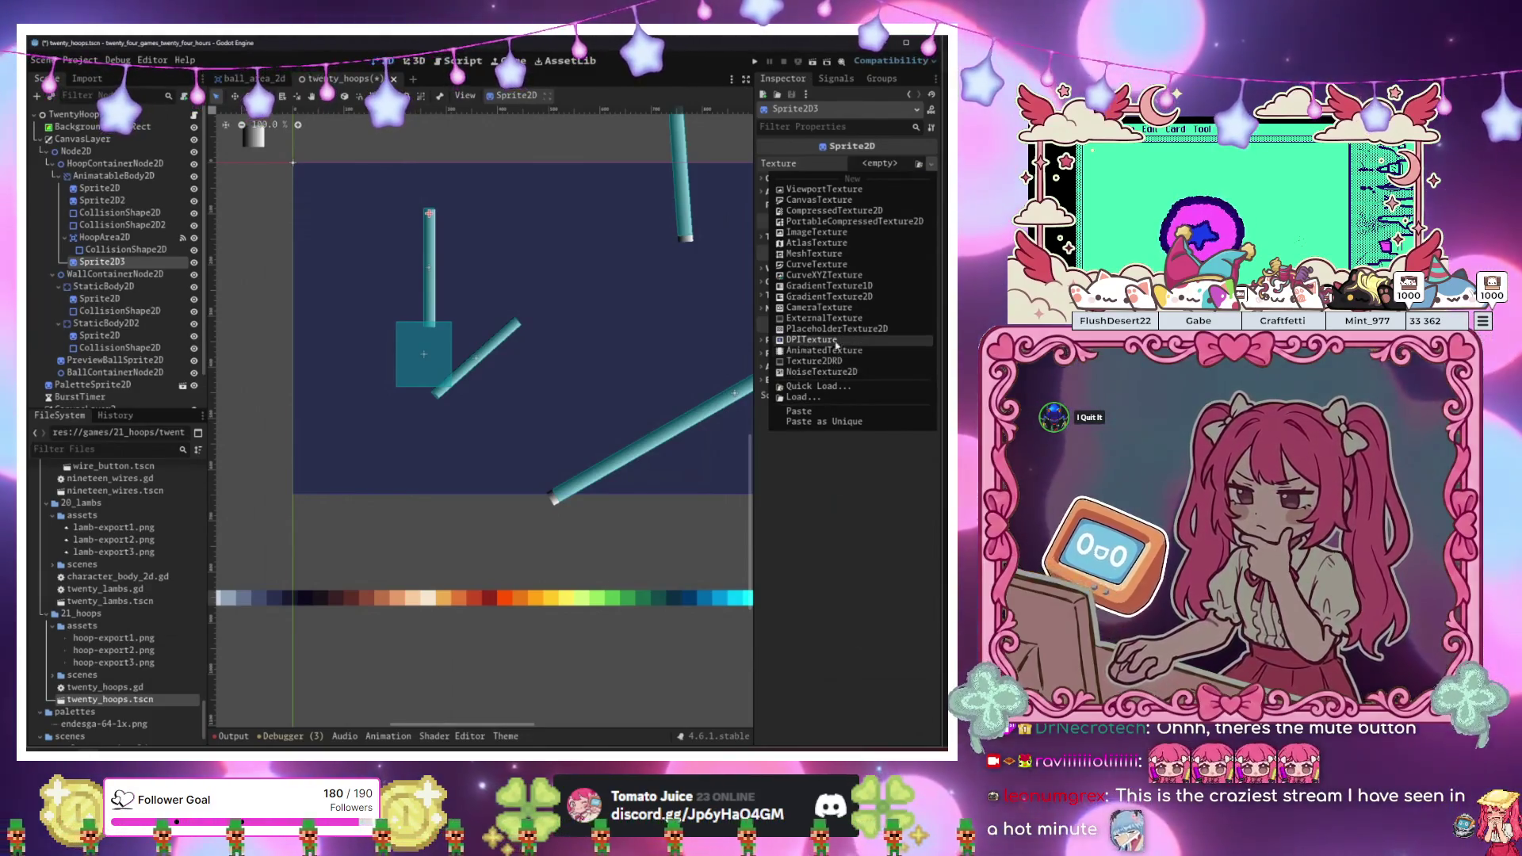
pyautogui.click(822, 352)
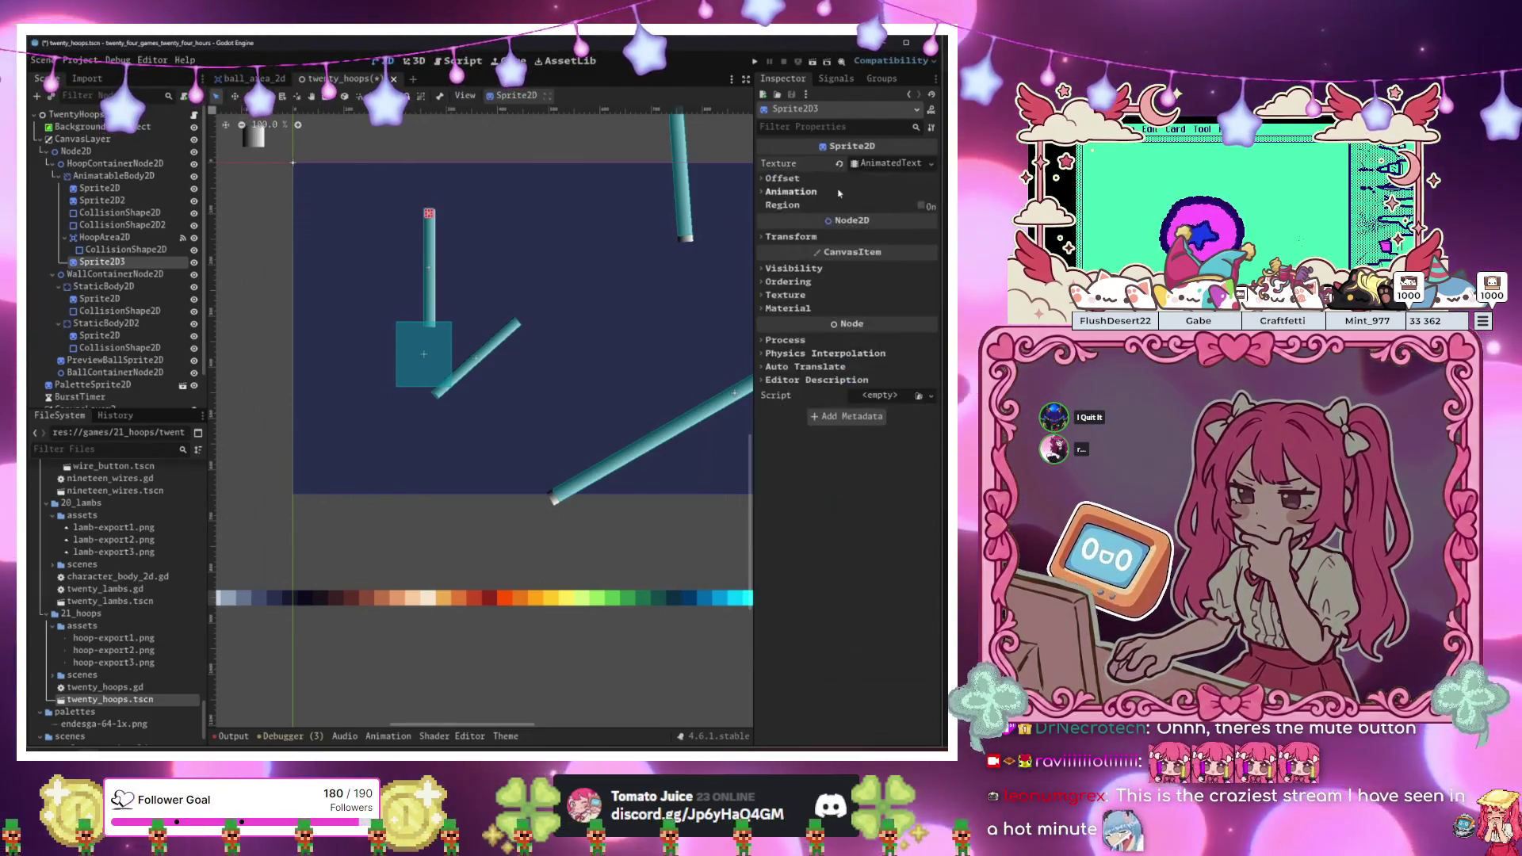
pyautogui.click(929, 310)
pyautogui.click(929, 311)
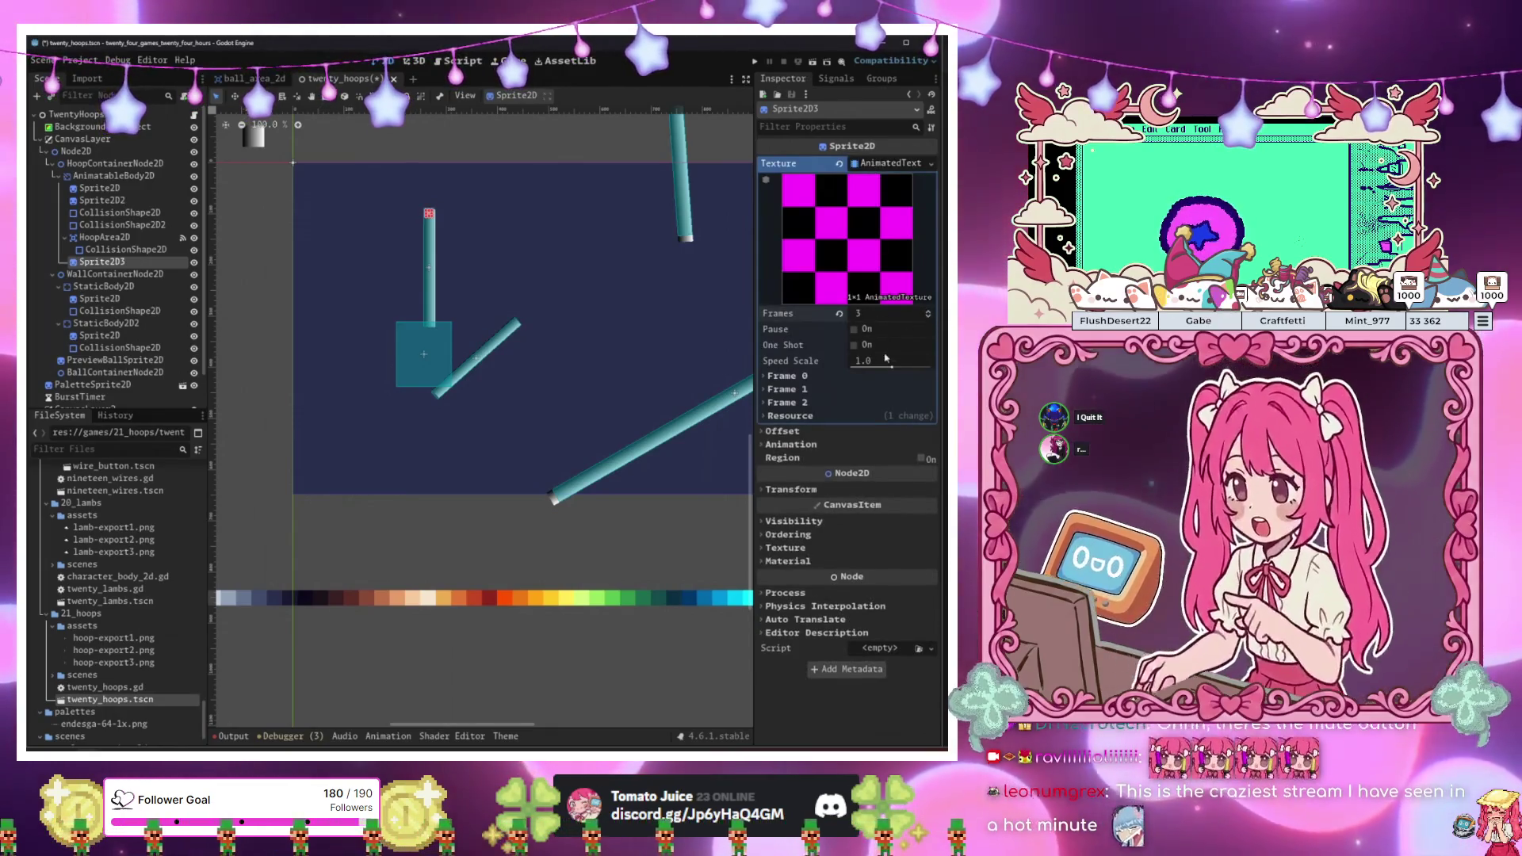
pyautogui.doubleClick(866, 360)
pyautogui.write('3')
pyautogui.press('Return')
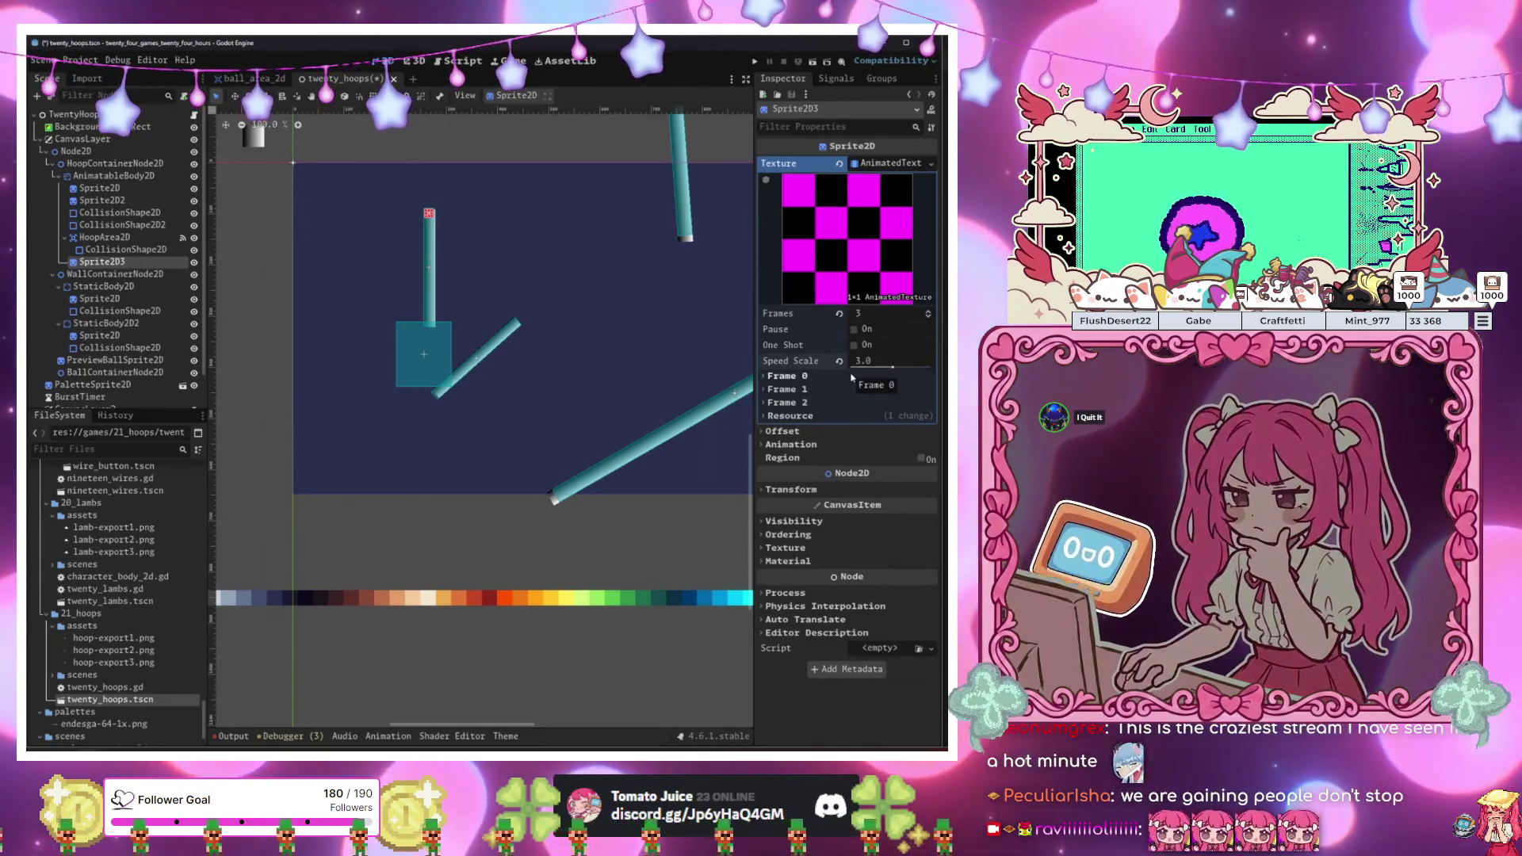
pyautogui.click(781, 376)
pyautogui.click(781, 420)
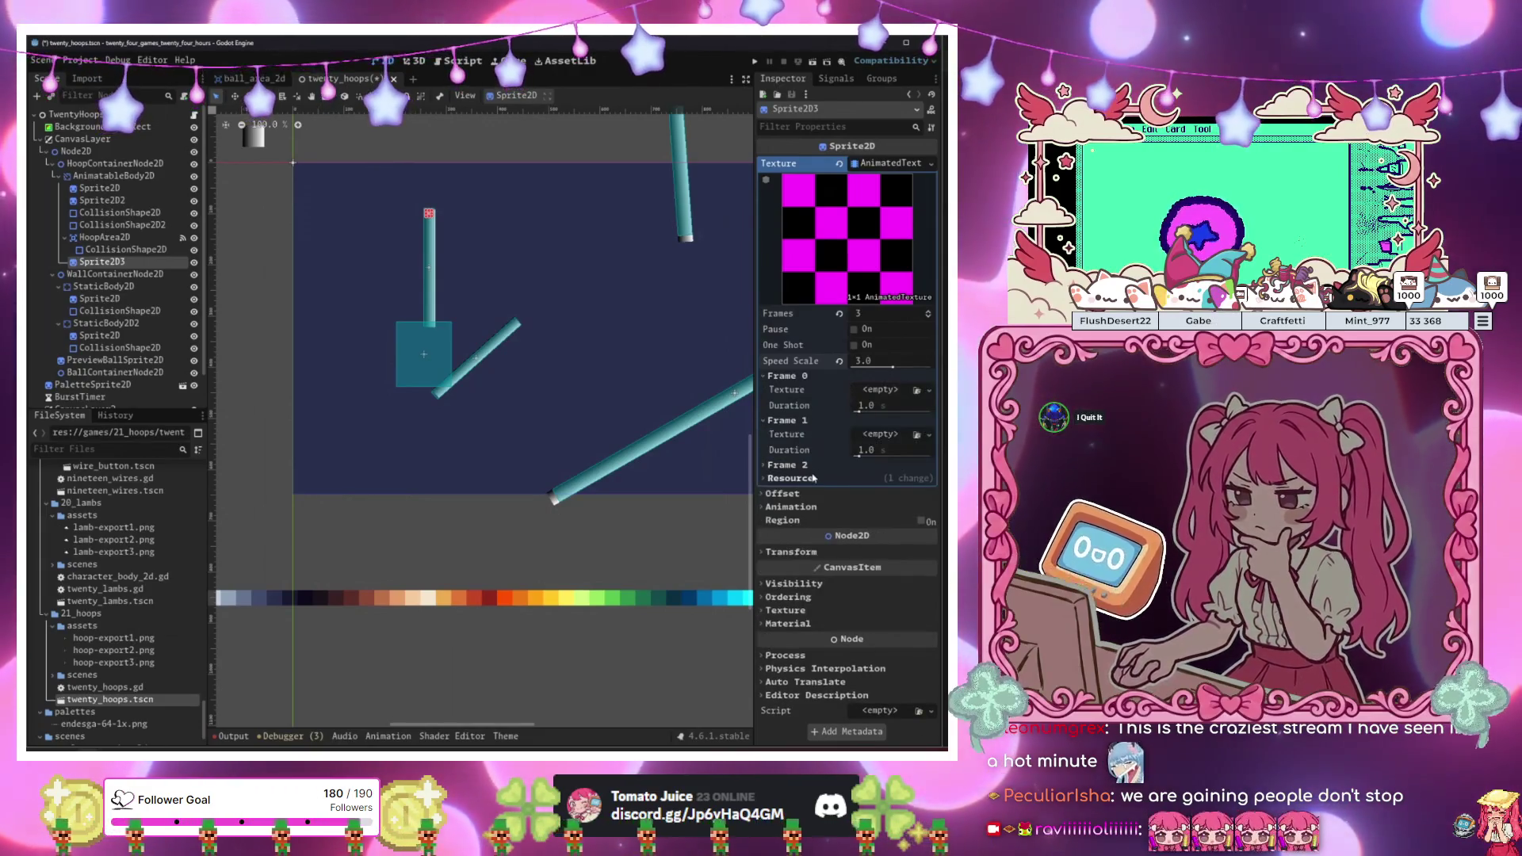
# - Set hoop-export1.png as Frame 0's texture on Sprite2D3
pyautogui.click(781, 465)
pyautogui.click(132, 639)
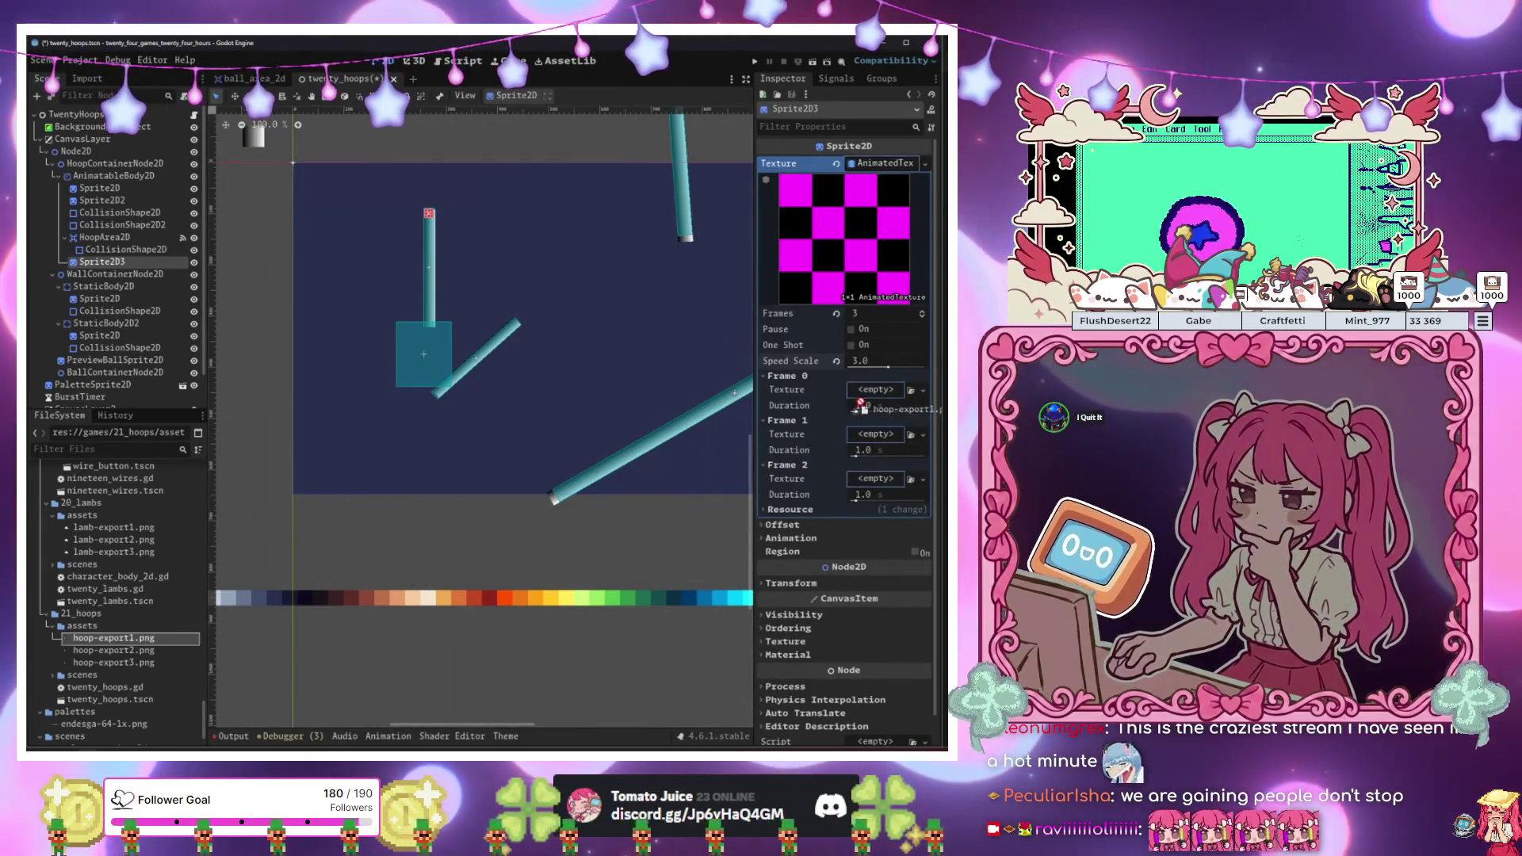
pyautogui.moveTo(859, 403); pyautogui.dragTo(868, 390)
pyautogui.click(127, 650)
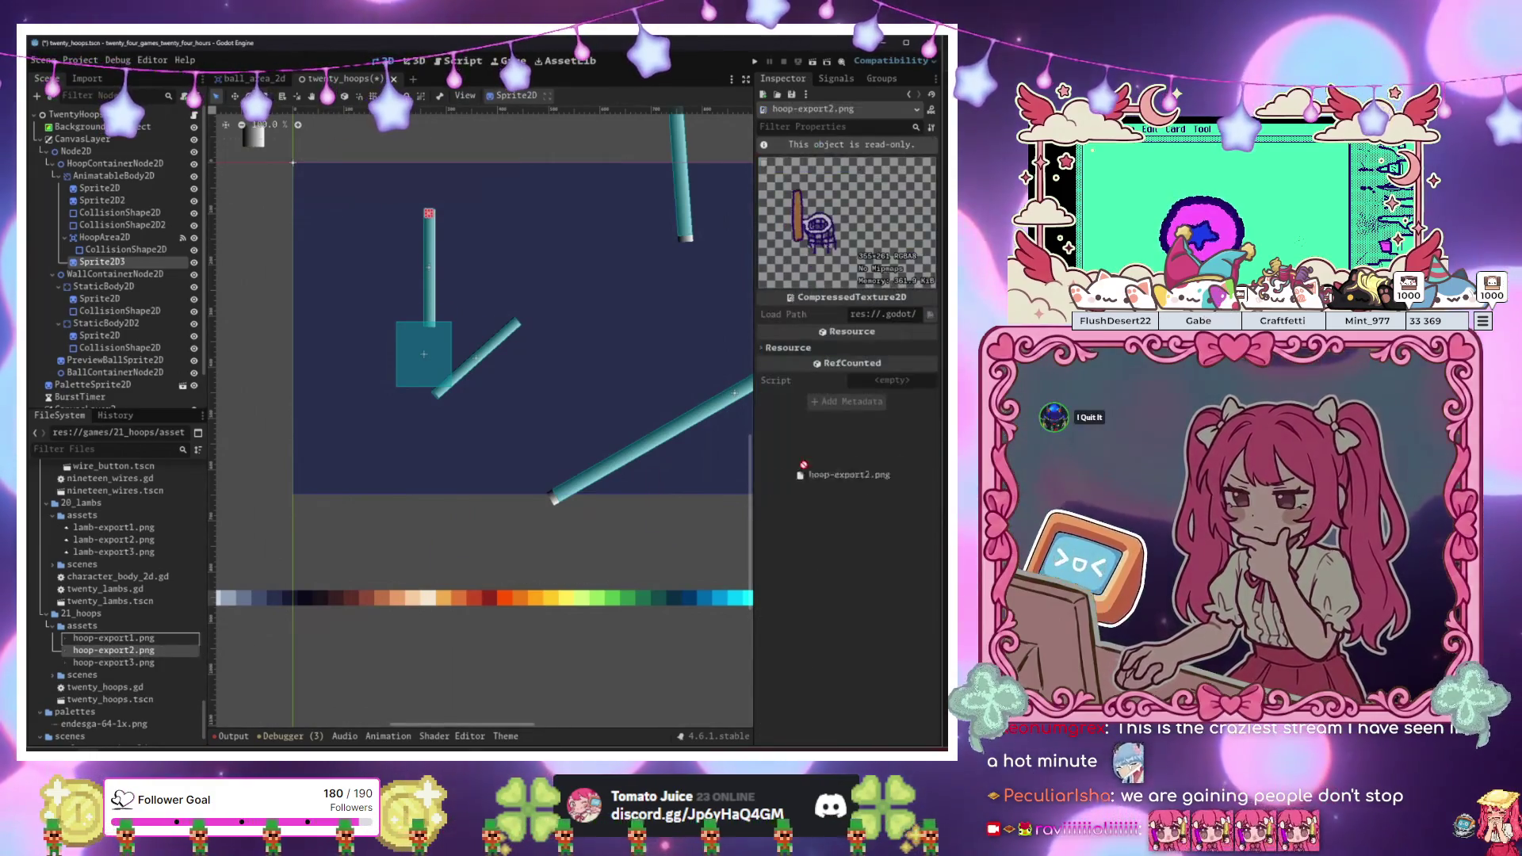
pyautogui.click(112, 602)
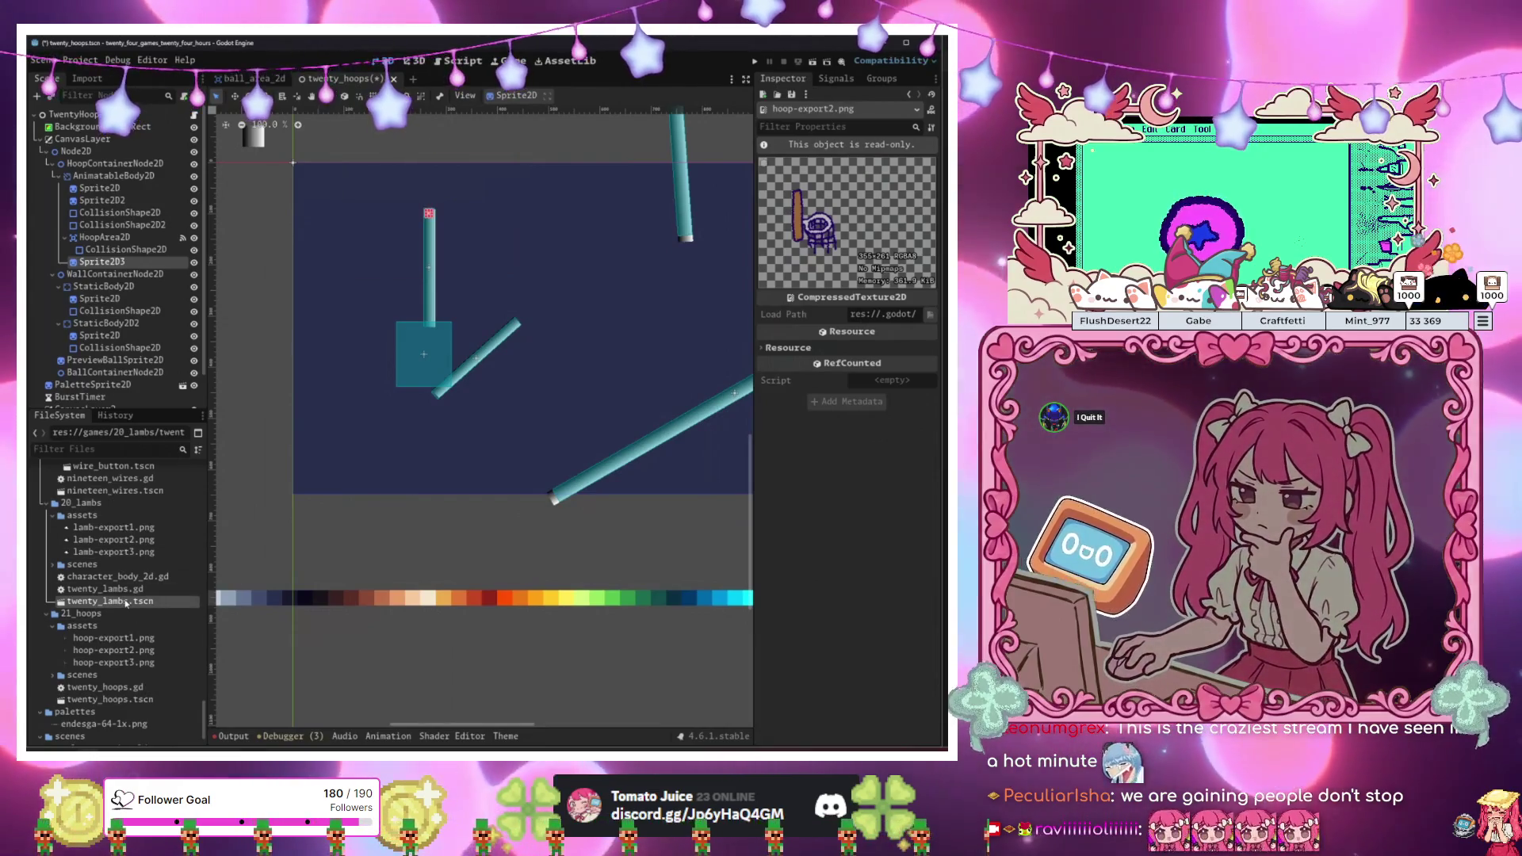
pyautogui.click(116, 648)
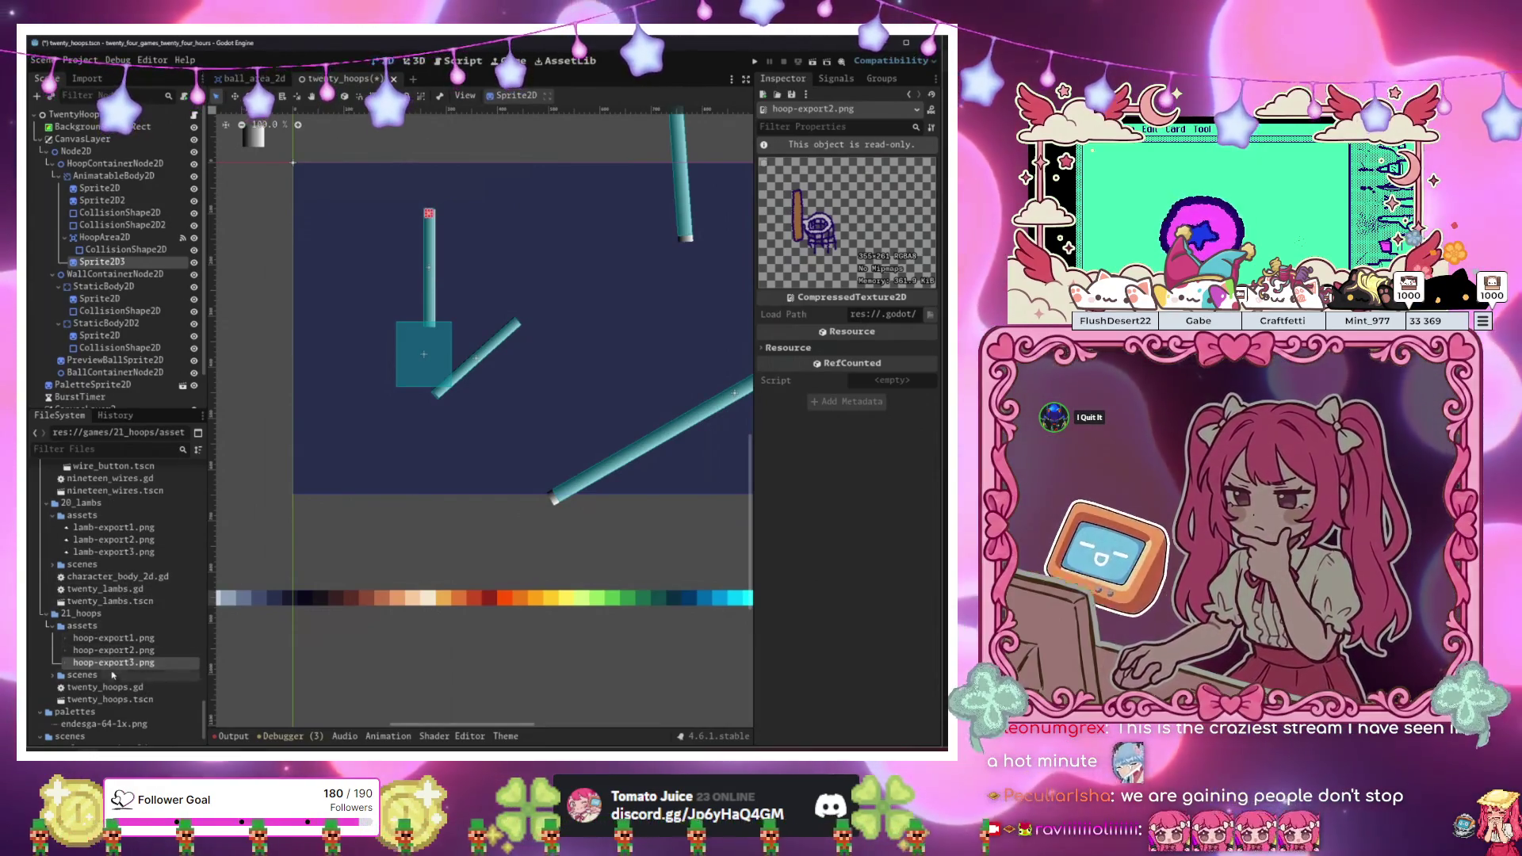
pyautogui.click(115, 261)
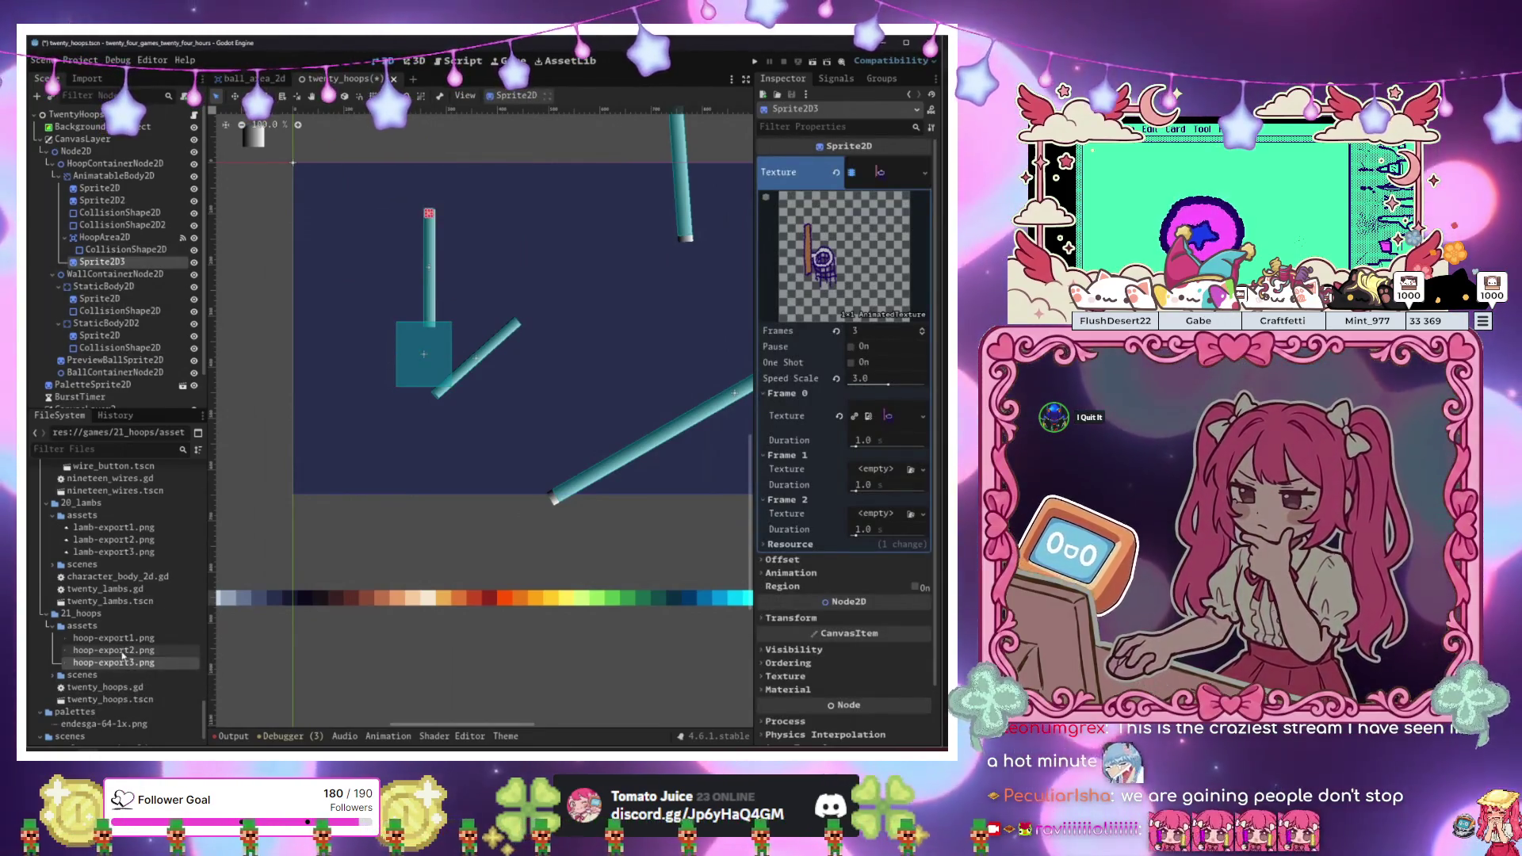
# - Set hoop-export2.png as Frame 1 and hoop-export3.png as Frame 2
pyautogui.moveTo(122, 654); pyautogui.dragTo(767, 493)
pyautogui.moveTo(884, 477); pyautogui.dragTo(878, 475)
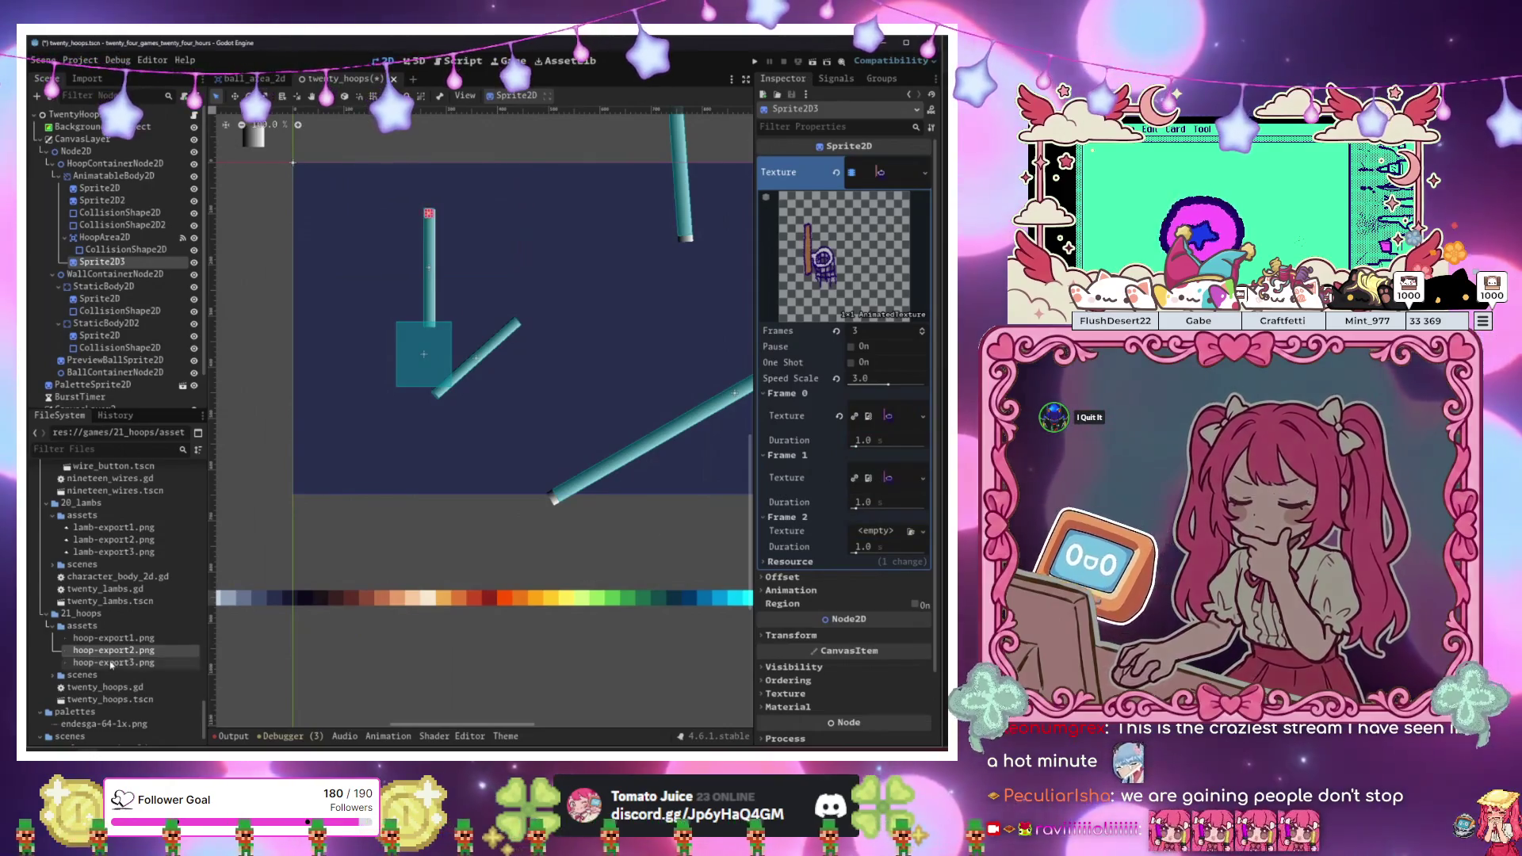
pyautogui.click(143, 663)
pyautogui.moveTo(872, 539); pyautogui.dragTo(874, 532)
# - Check the hoop area's collision shape, then reselect Sprite2D3 to verify its frames
pyautogui.click(634, 531)
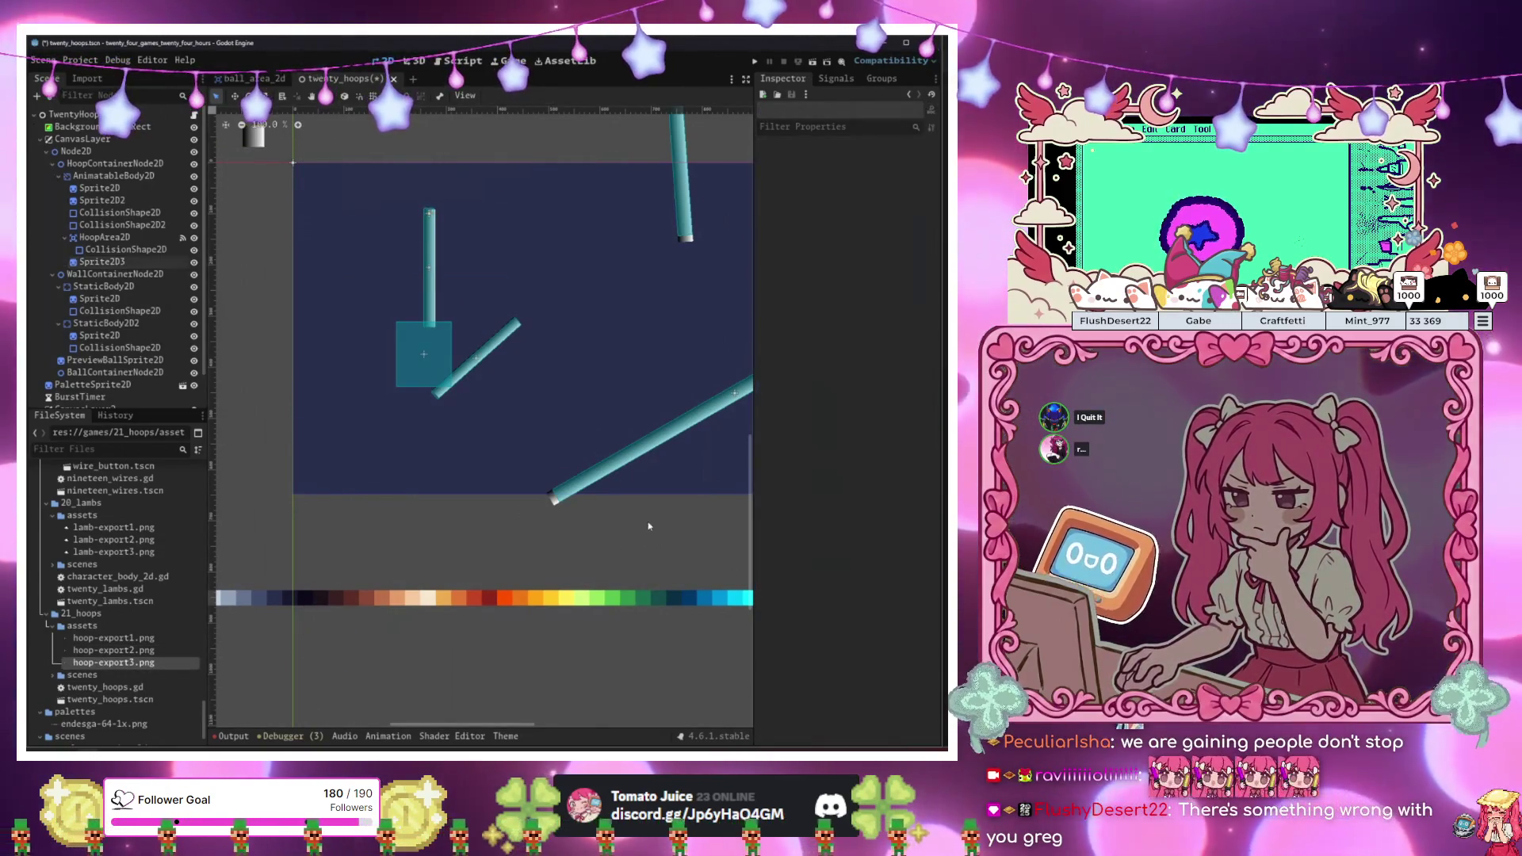
pyautogui.click(533, 282)
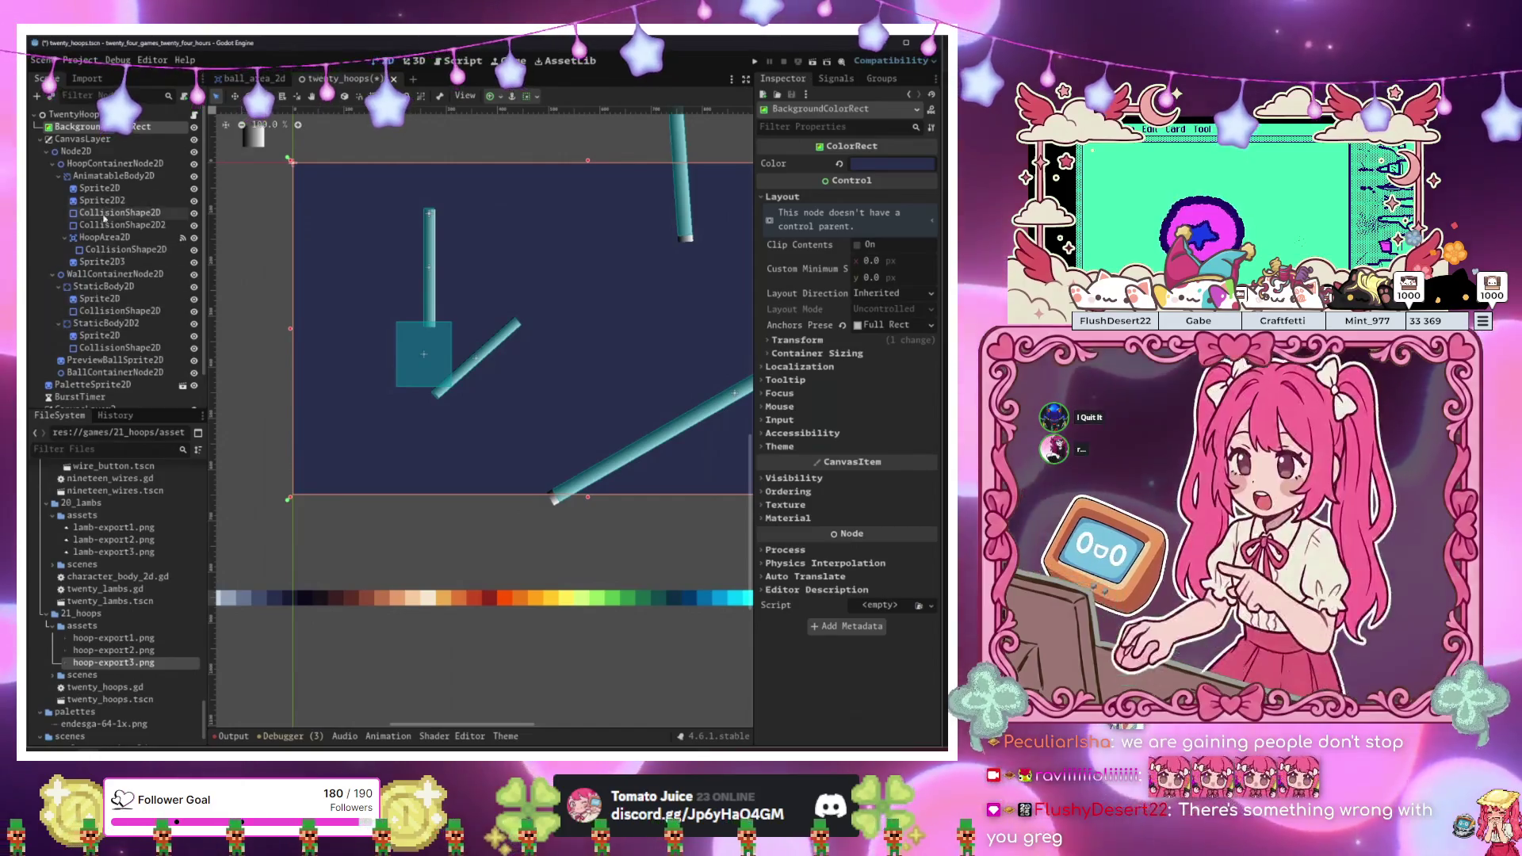
pyautogui.click(119, 213)
pyautogui.click(125, 249)
pyautogui.click(103, 262)
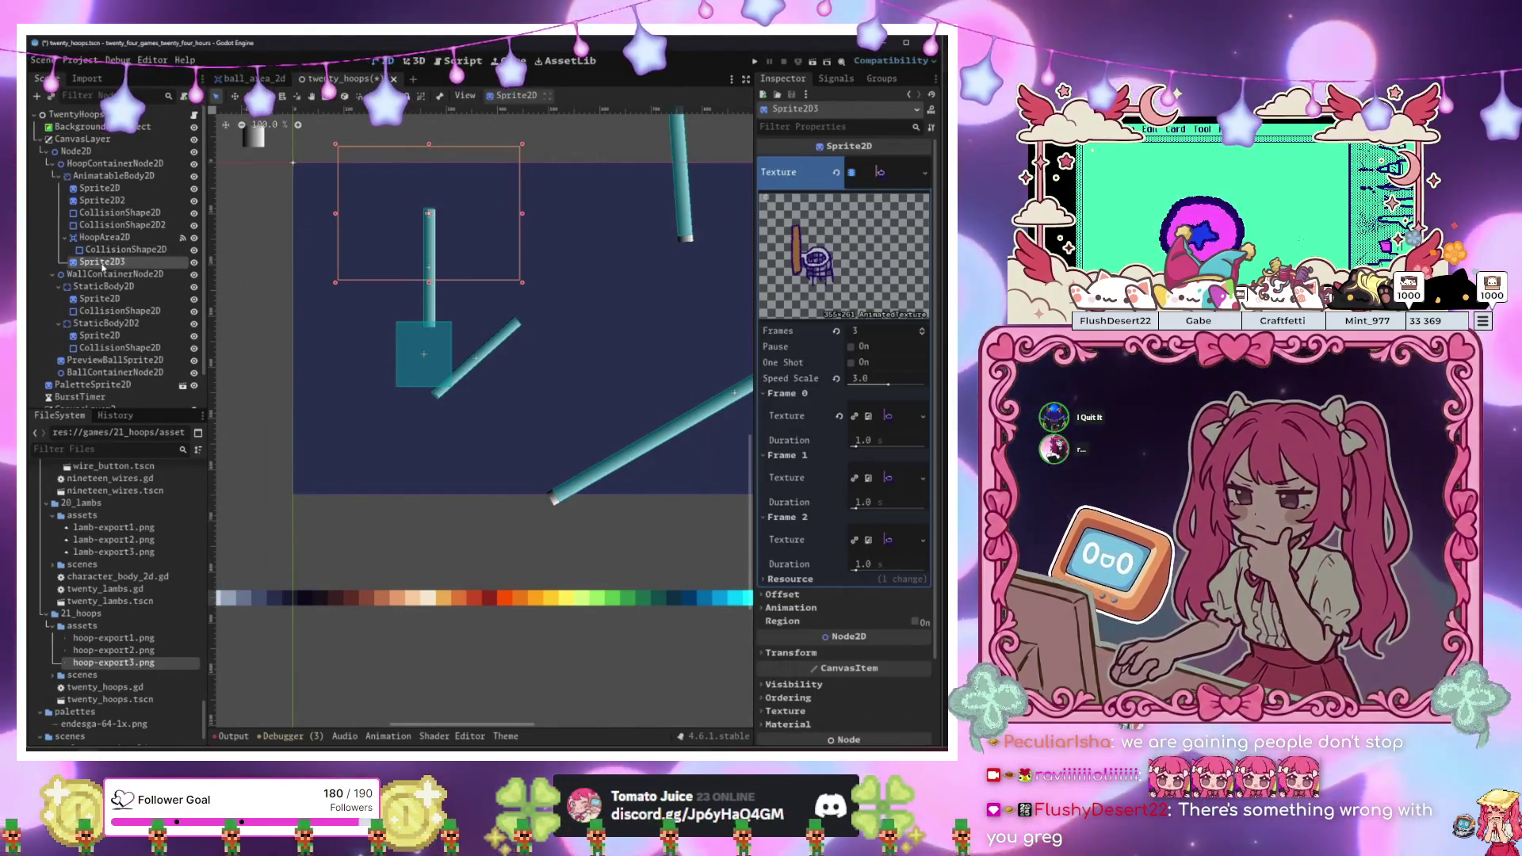
# - Select the Sprite2D3 node and turn on its visibility so the hoop sprite shows
pyautogui.click(390, 341)
pyautogui.click(156, 287)
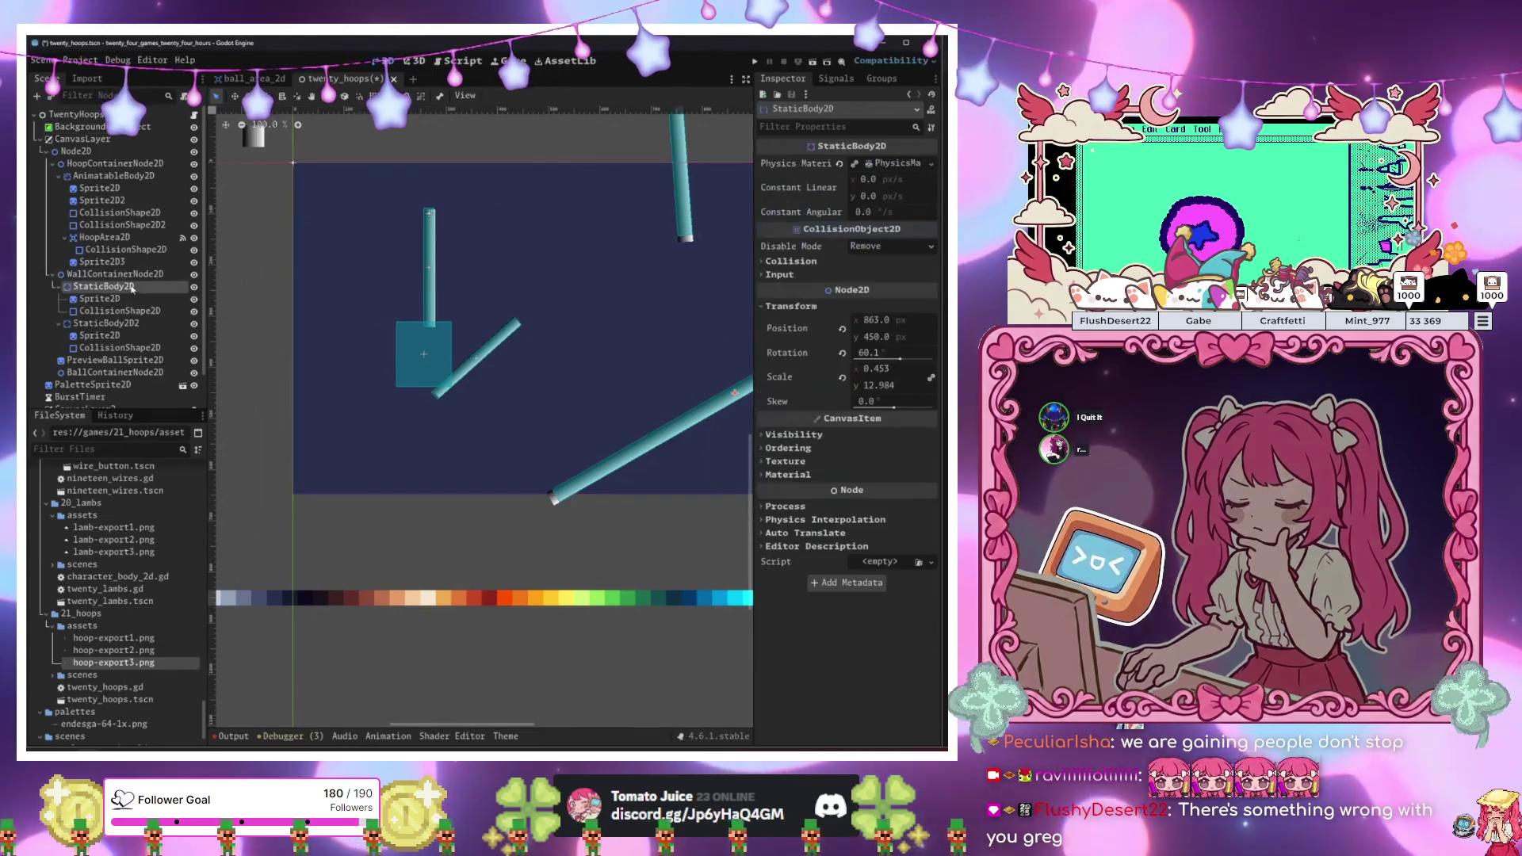
pyautogui.press('Up')
pyautogui.press('Up')
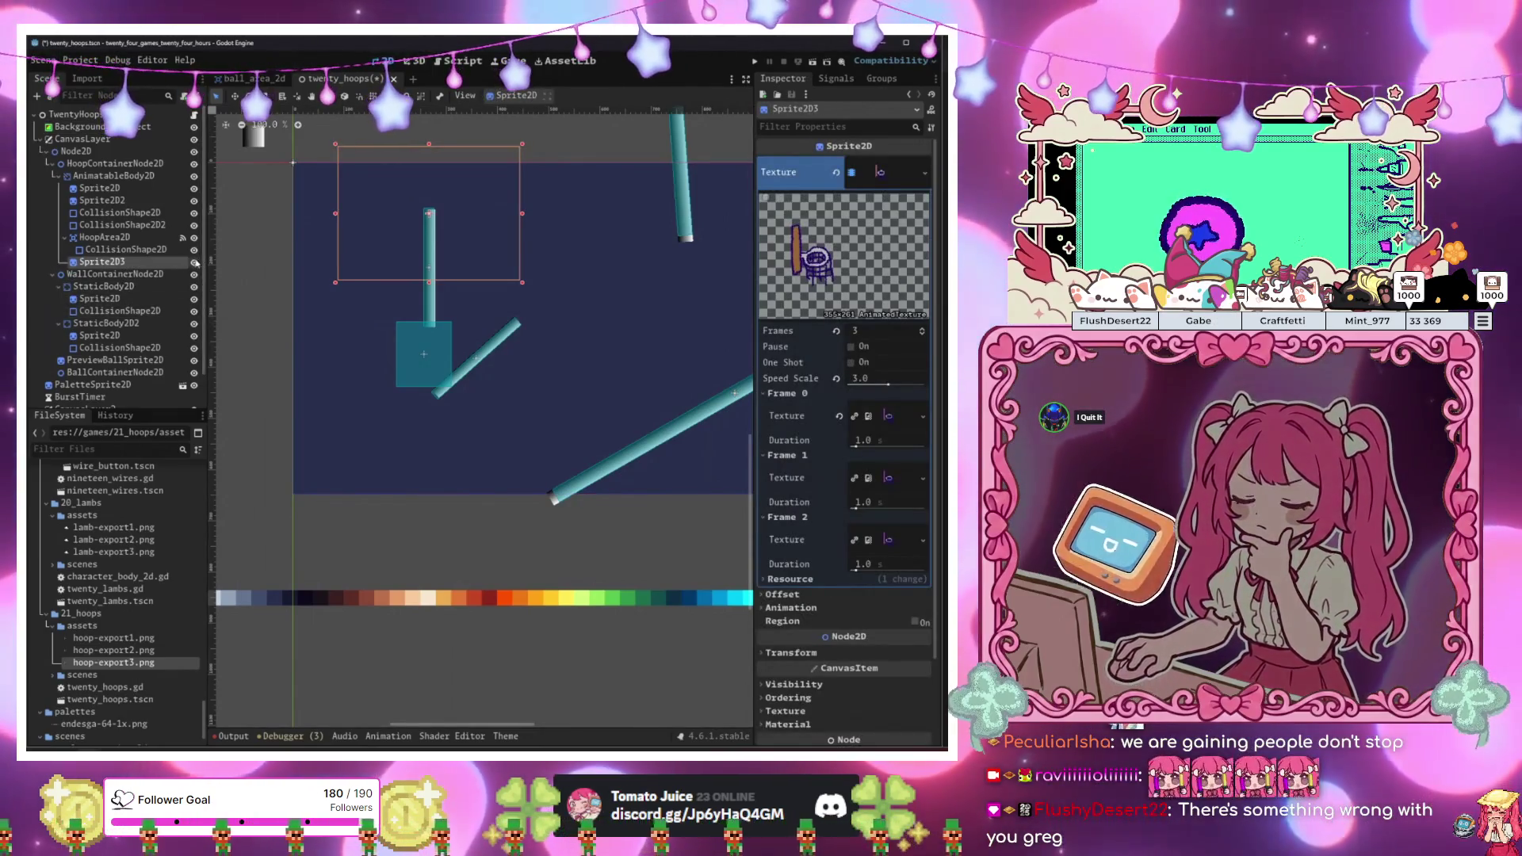
pyautogui.click(194, 262)
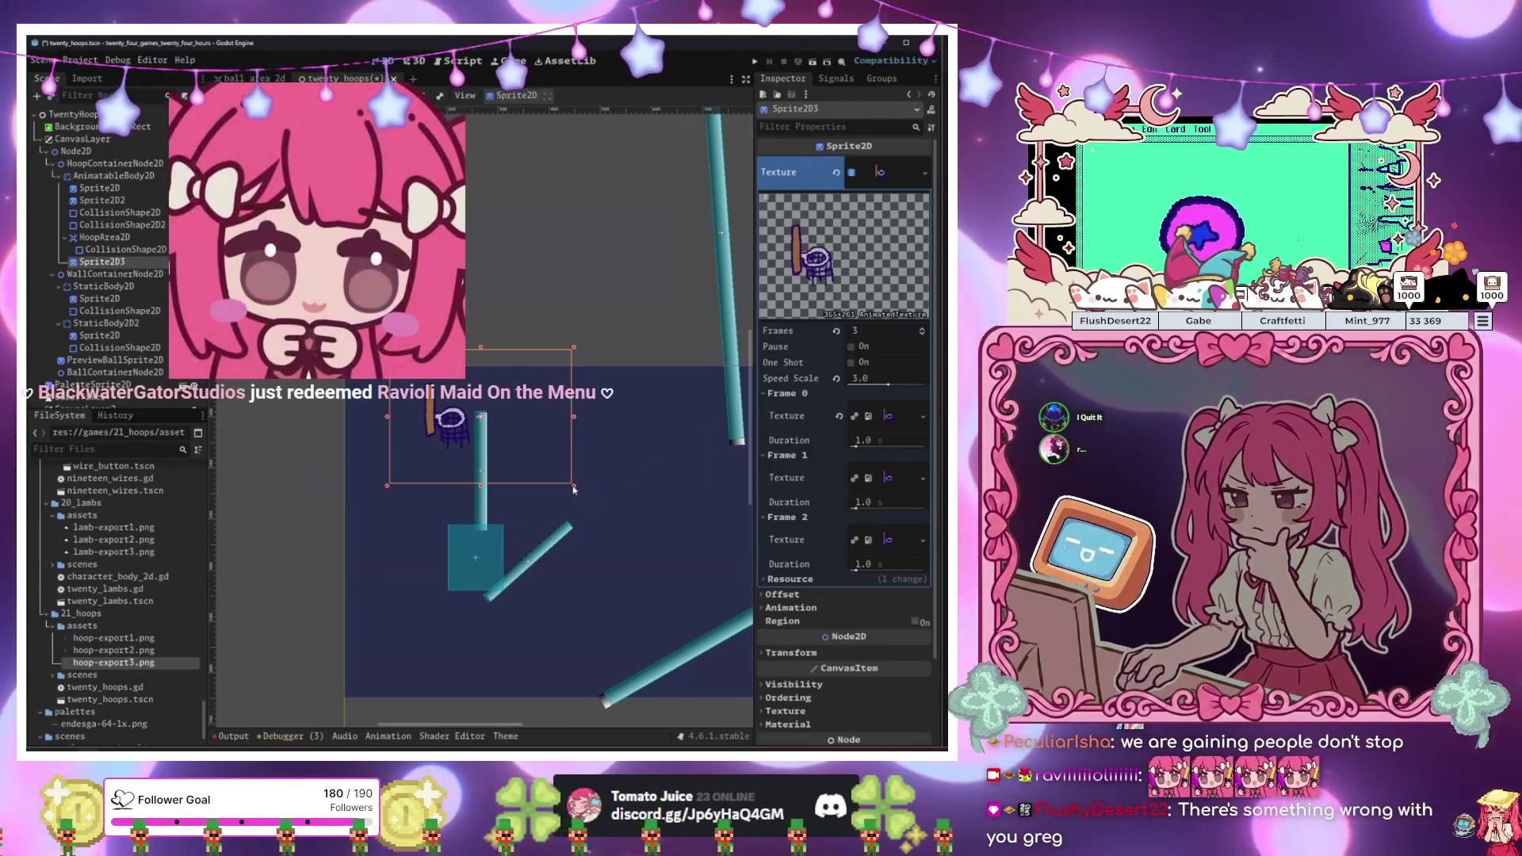
# - Set the hoop sprite's scale to 3 and drag it to 305, 175 beside the pole
pyautogui.click(802, 652)
pyautogui.scroll(-3, 828, 651)
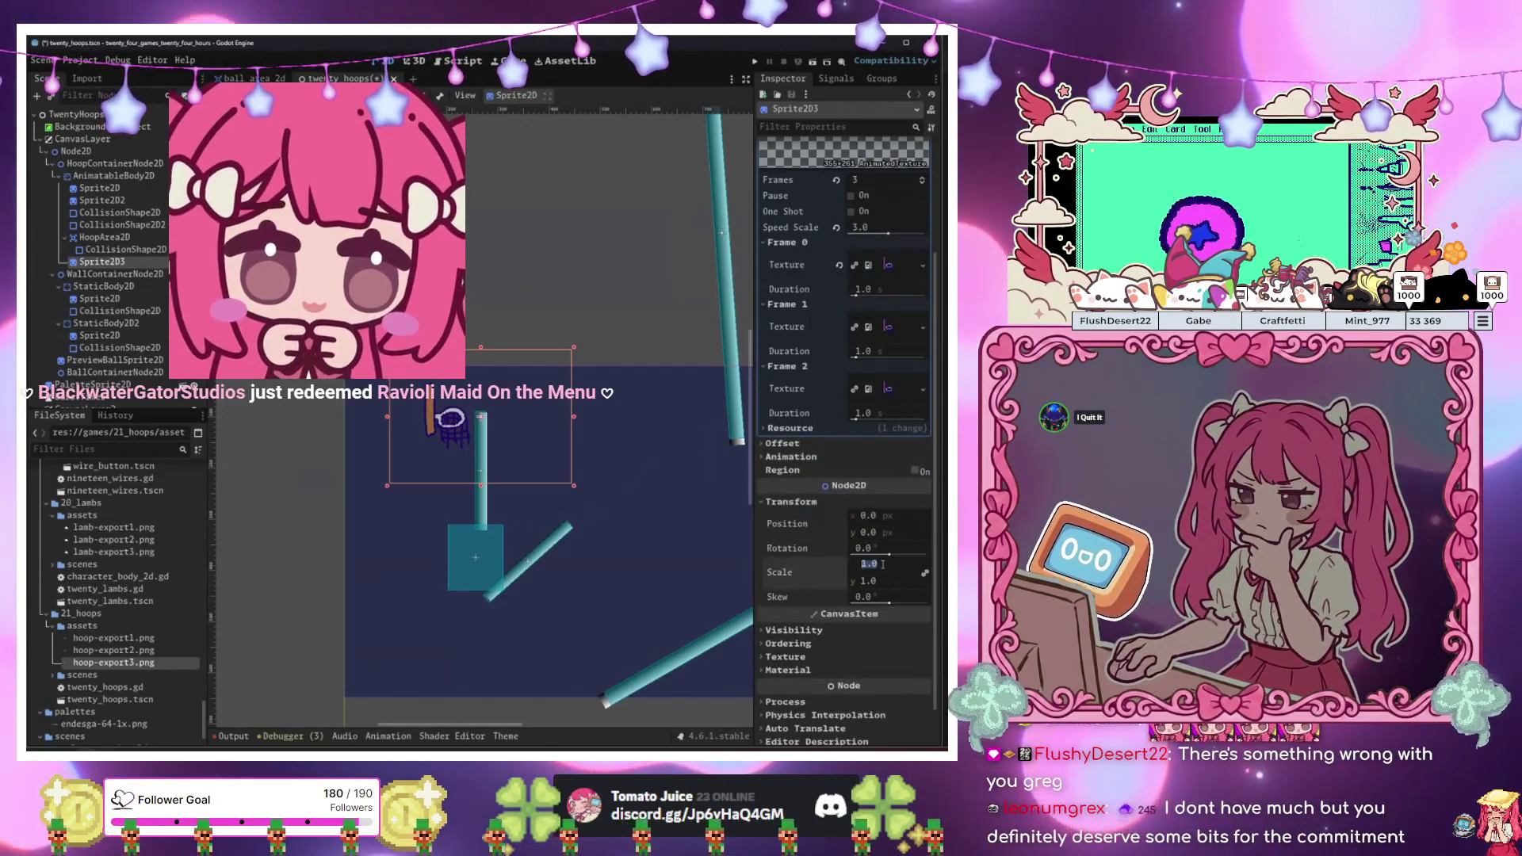
pyautogui.press('Return')
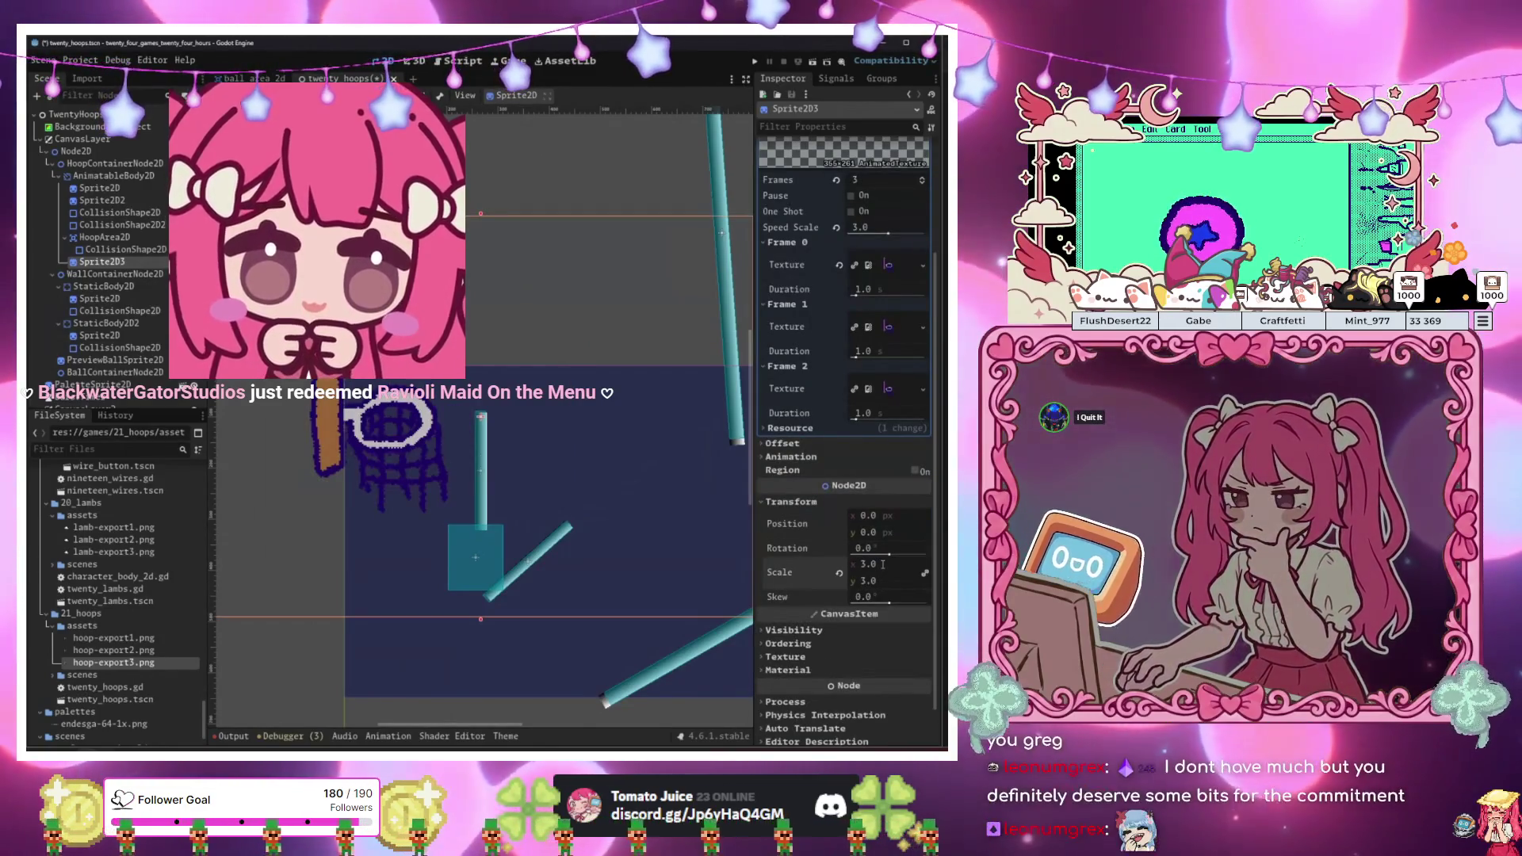
pyautogui.moveTo(489, 508)
pyautogui.mouseDown()
pyautogui.moveTo(503, 550)
pyautogui.moveTo(622, 621)
pyautogui.moveTo(632, 575)
pyautogui.moveTo(498, 437)
pyautogui.mouseUp()
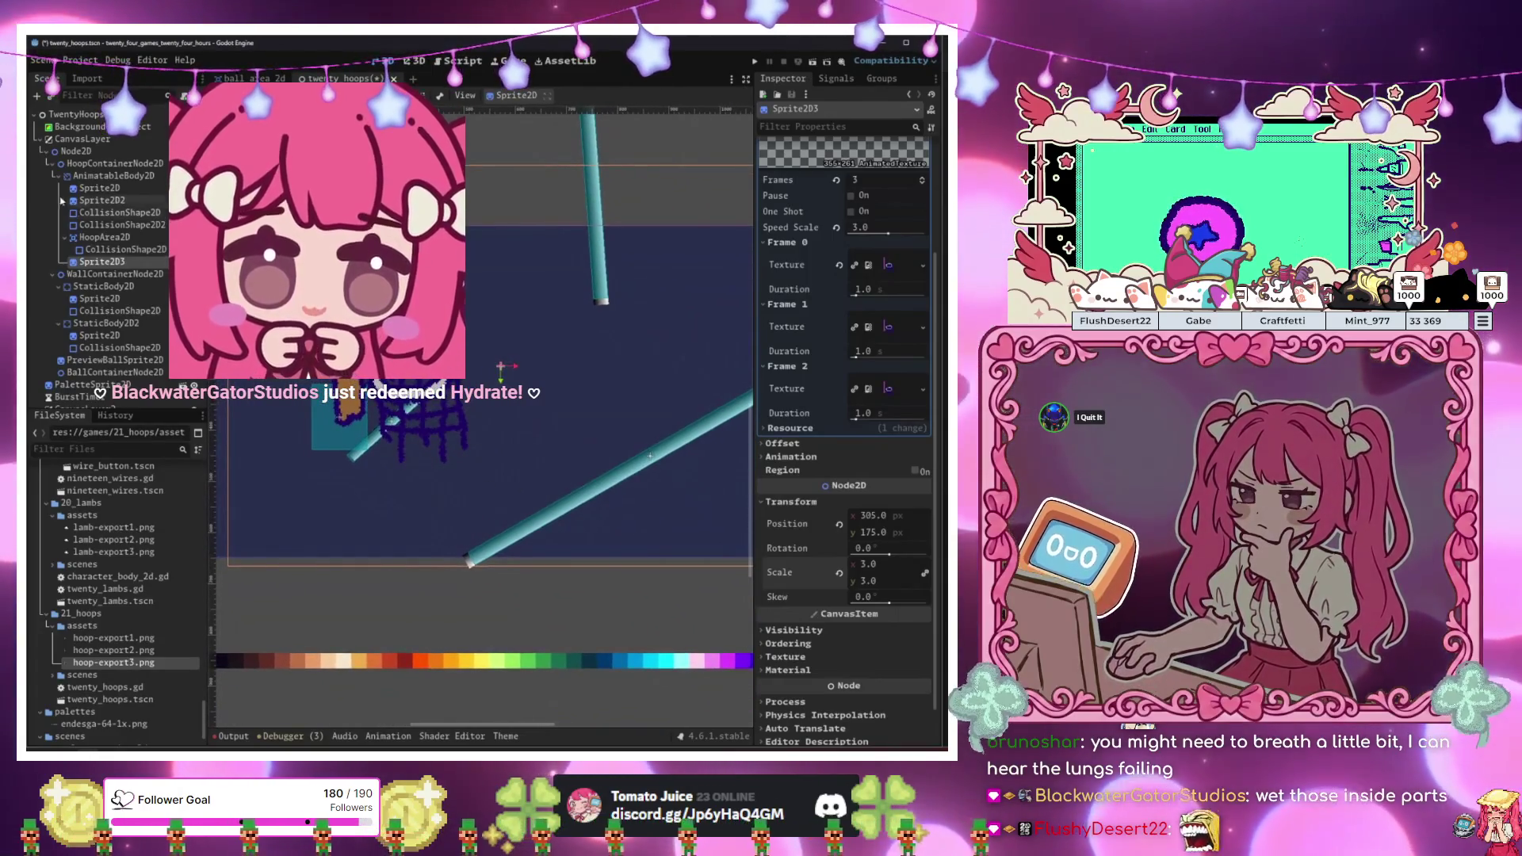
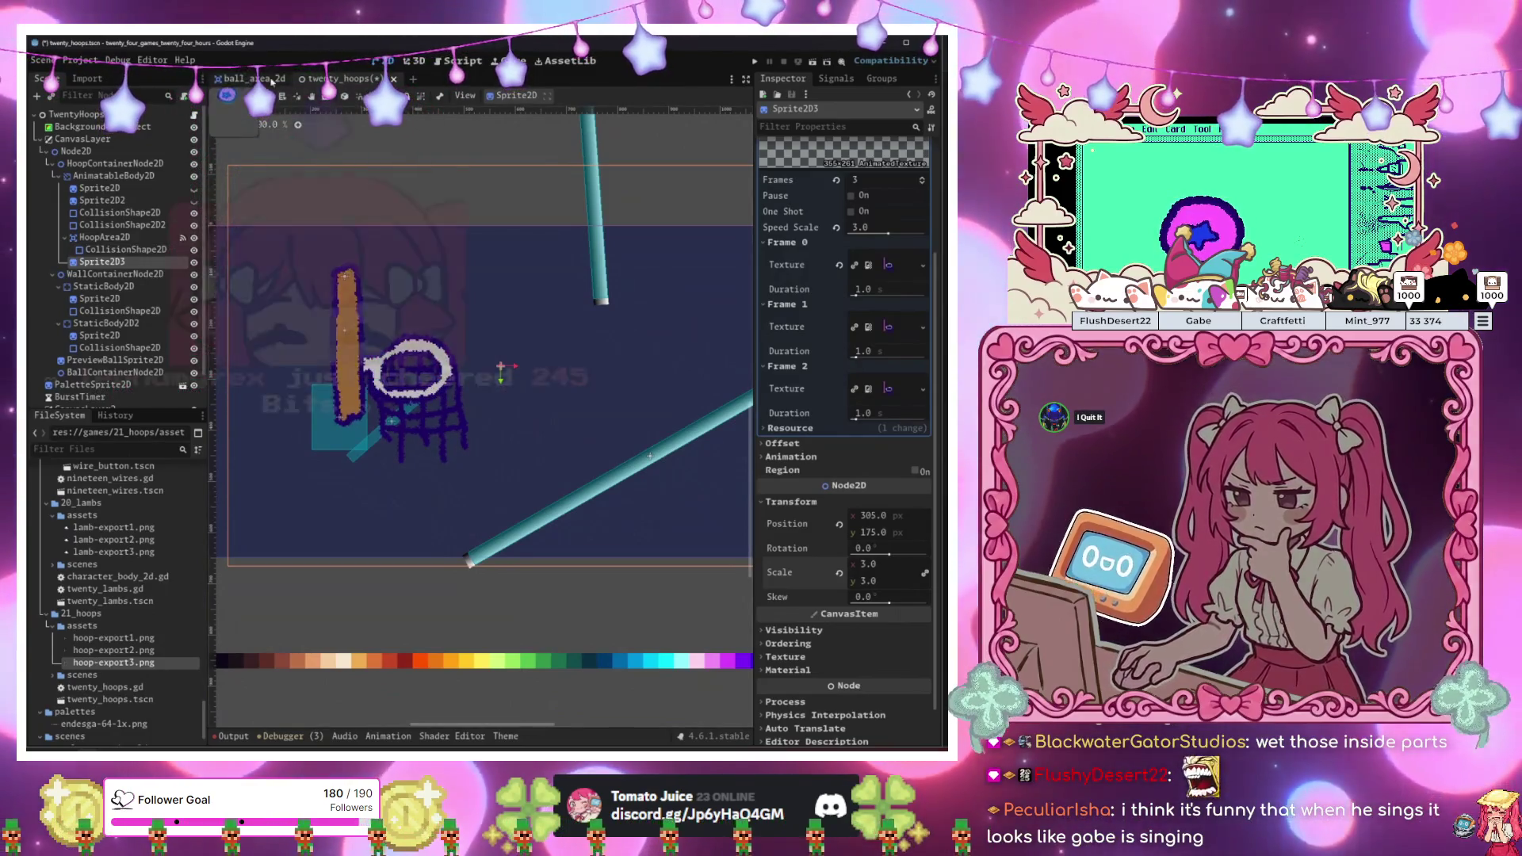
# - Test-run the hoops scene briefly, then expand the 21_hoops scenes folder in the FileSystem dock
pyautogui.click(428, 294)
pyautogui.scroll(-5, 428, 295)
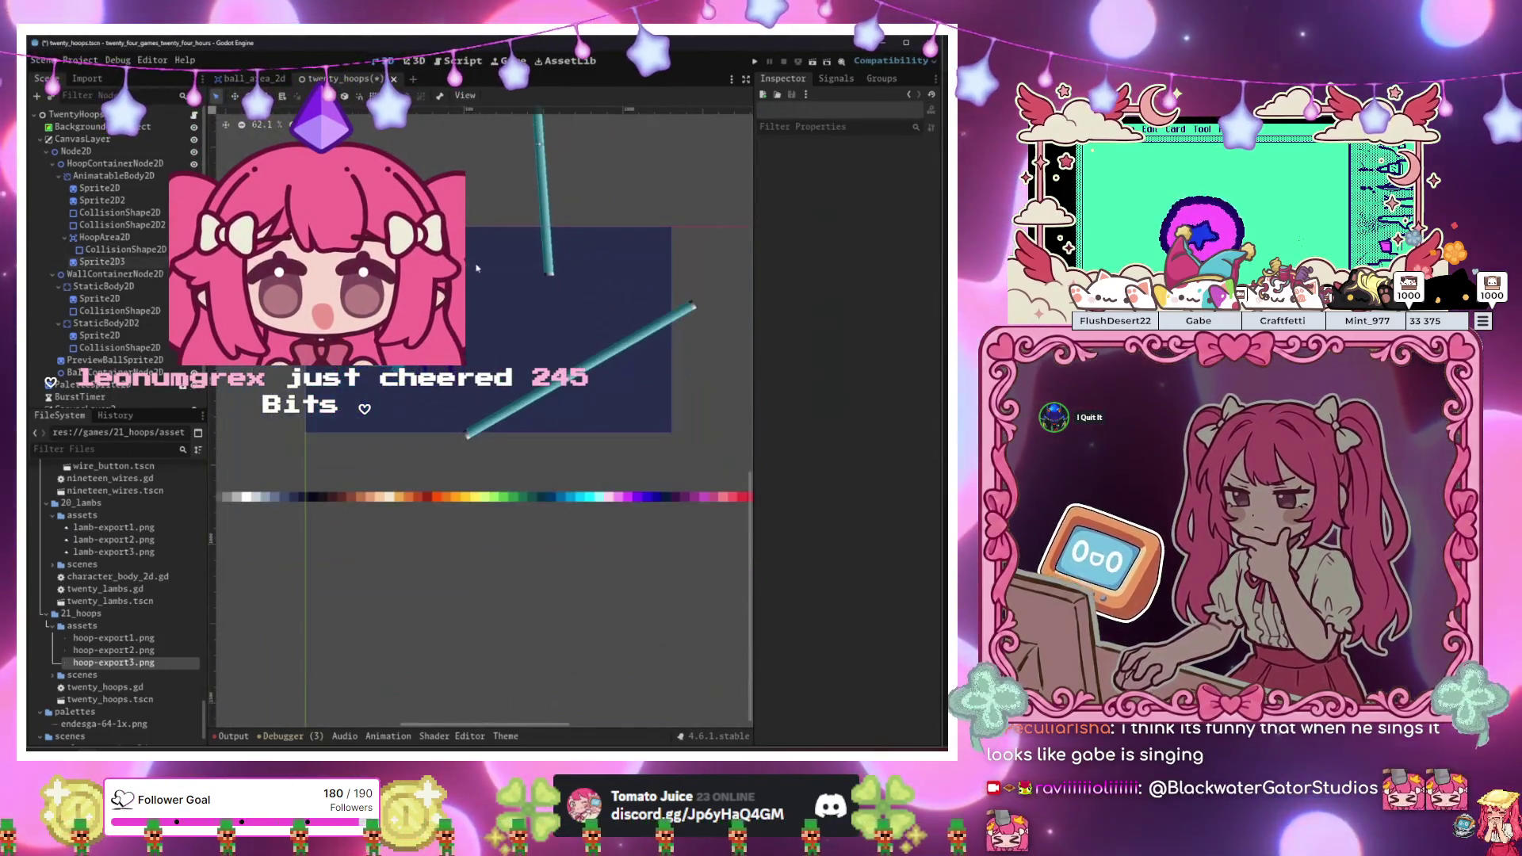
pyautogui.press('F6')
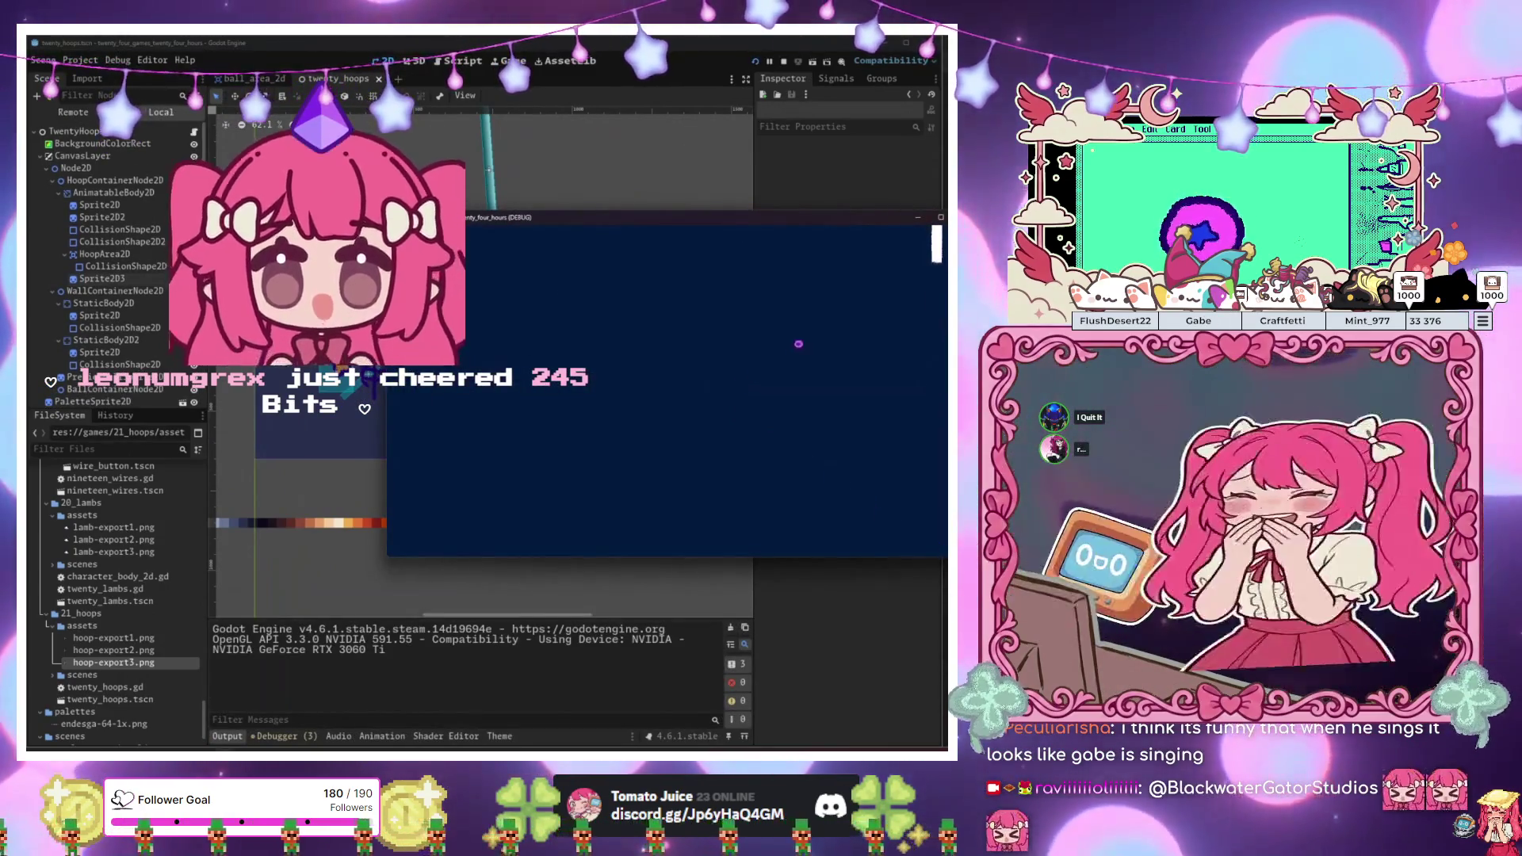
pyautogui.press('F8')
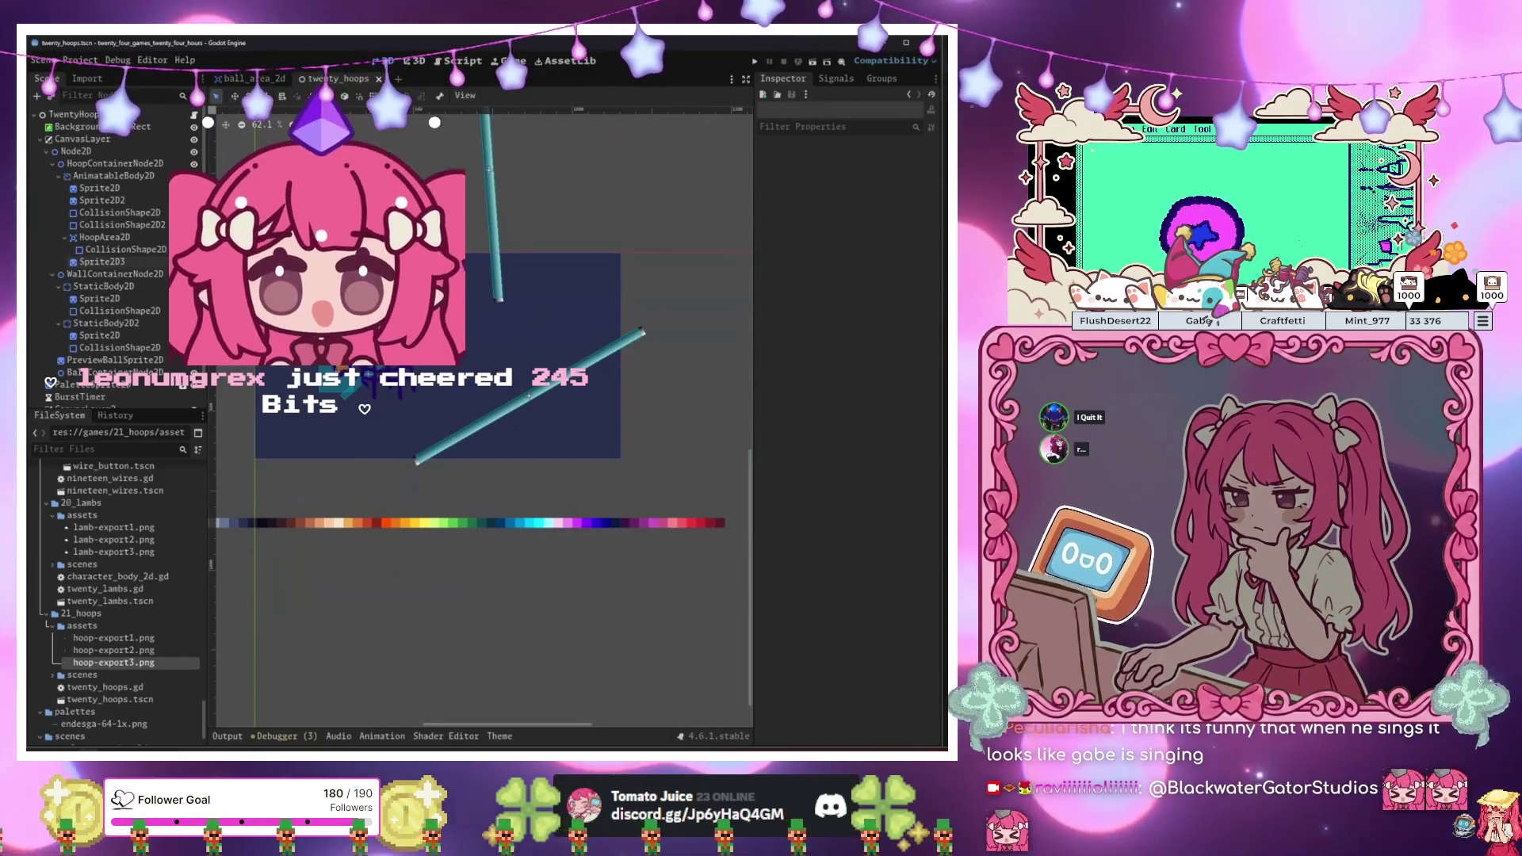
pyautogui.scroll(-2, 109, 264)
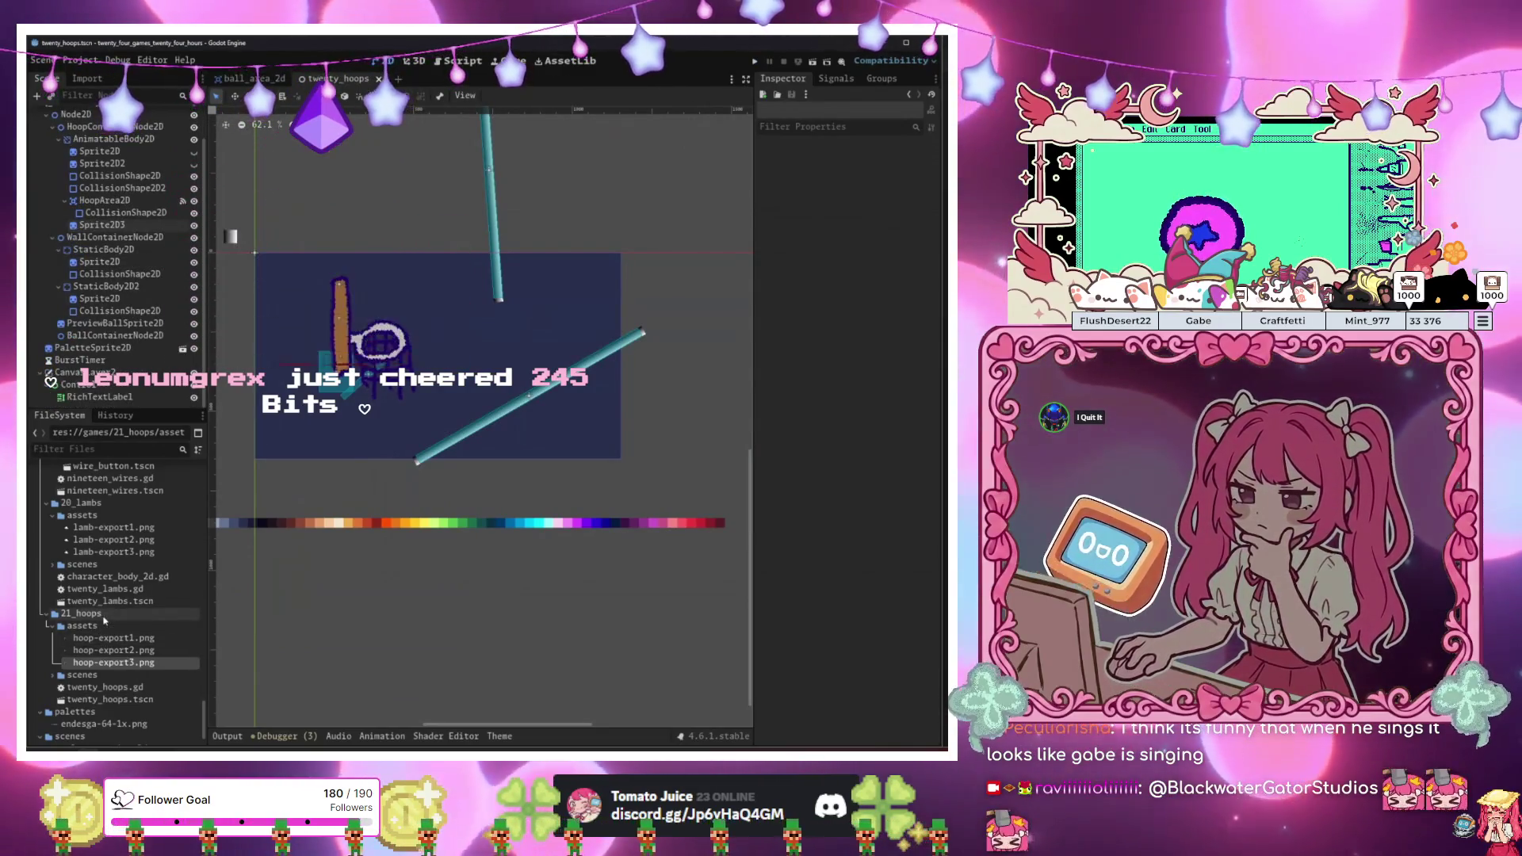
pyautogui.doubleClick(79, 675)
# - Open basket_ball_rigid_body and paste the ball_area_2d ball image into its Sprite2D texture
pyautogui.doubleClick(102, 688)
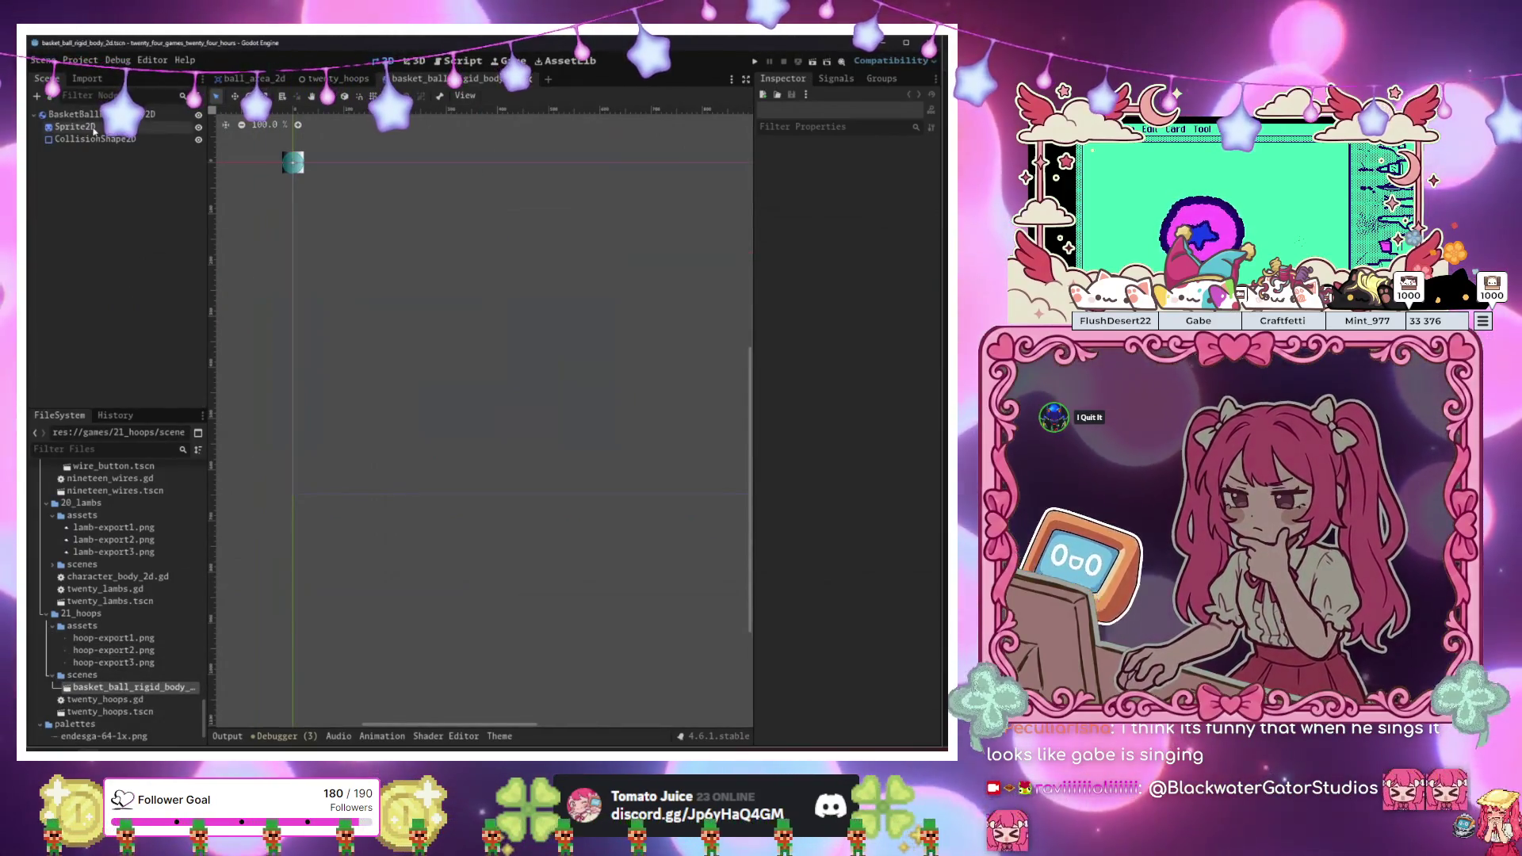
pyautogui.click(93, 128)
pyautogui.scroll(2, 350, 254)
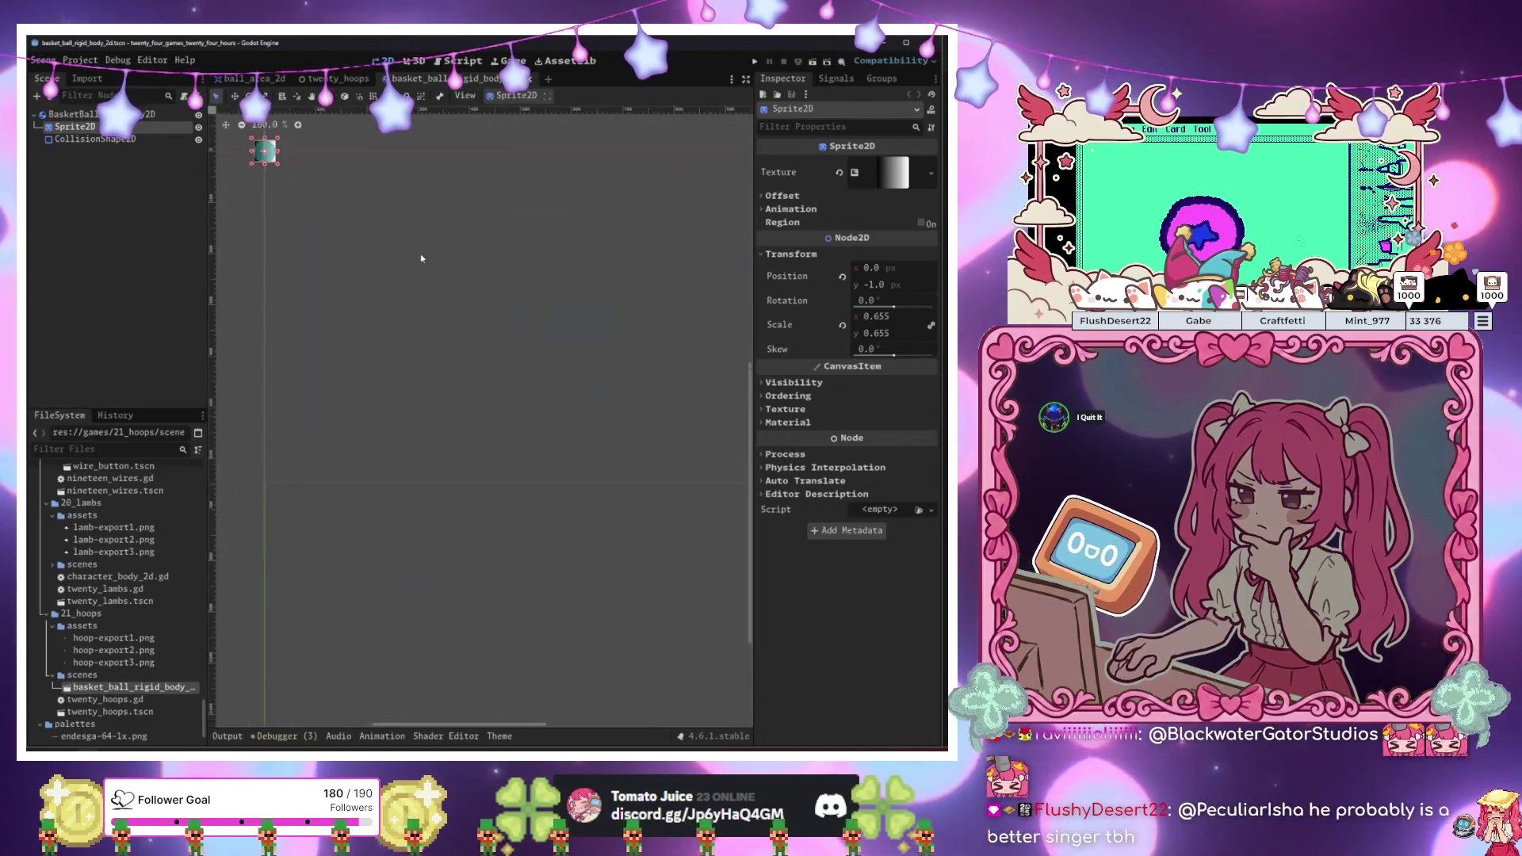
pyautogui.scroll(2, 451, 287)
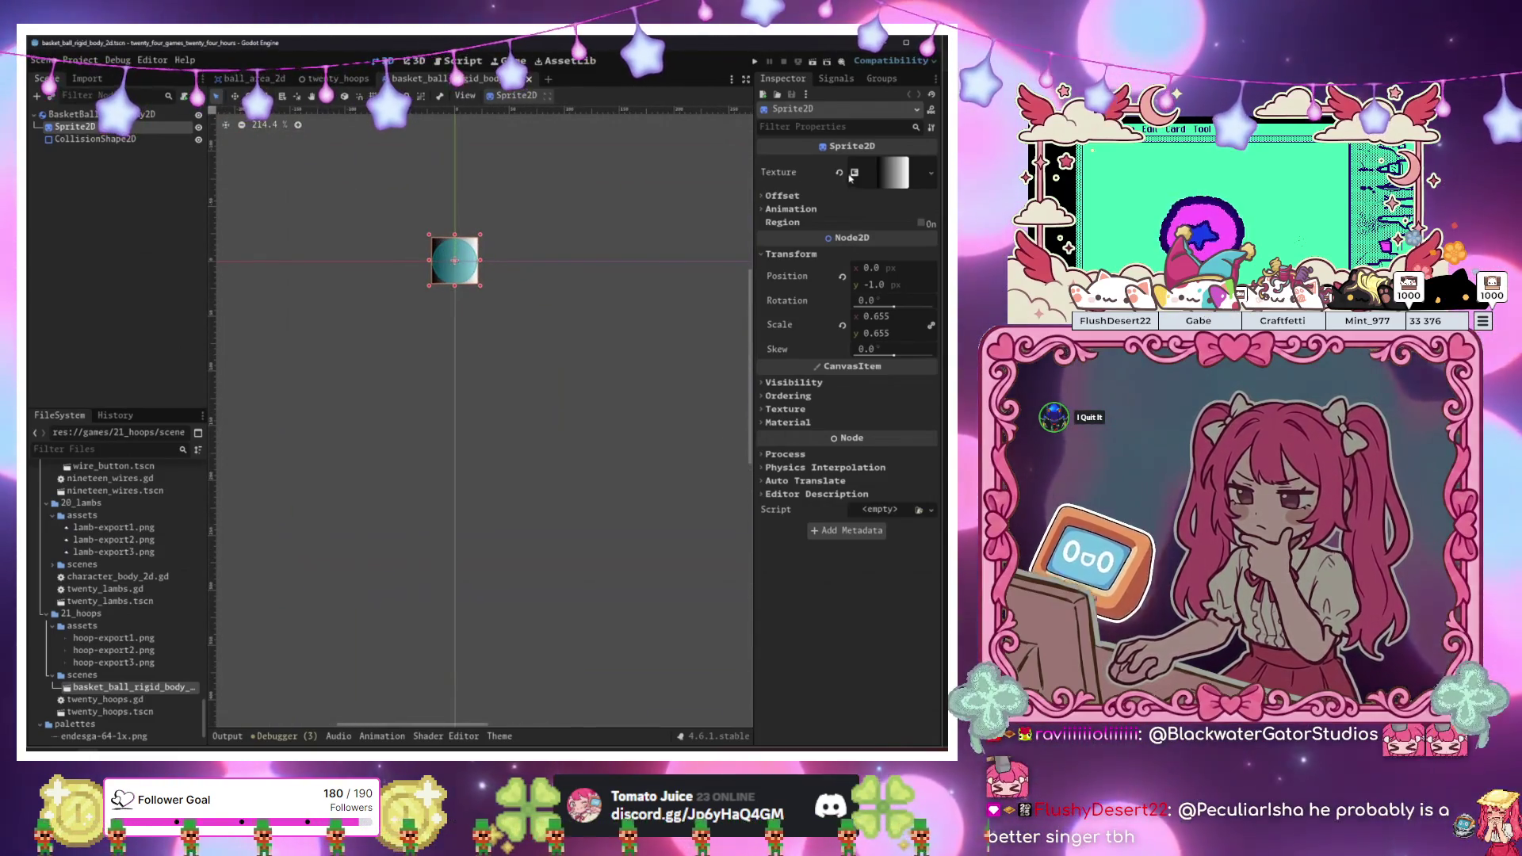
pyautogui.click(851, 174)
pyautogui.click(931, 164)
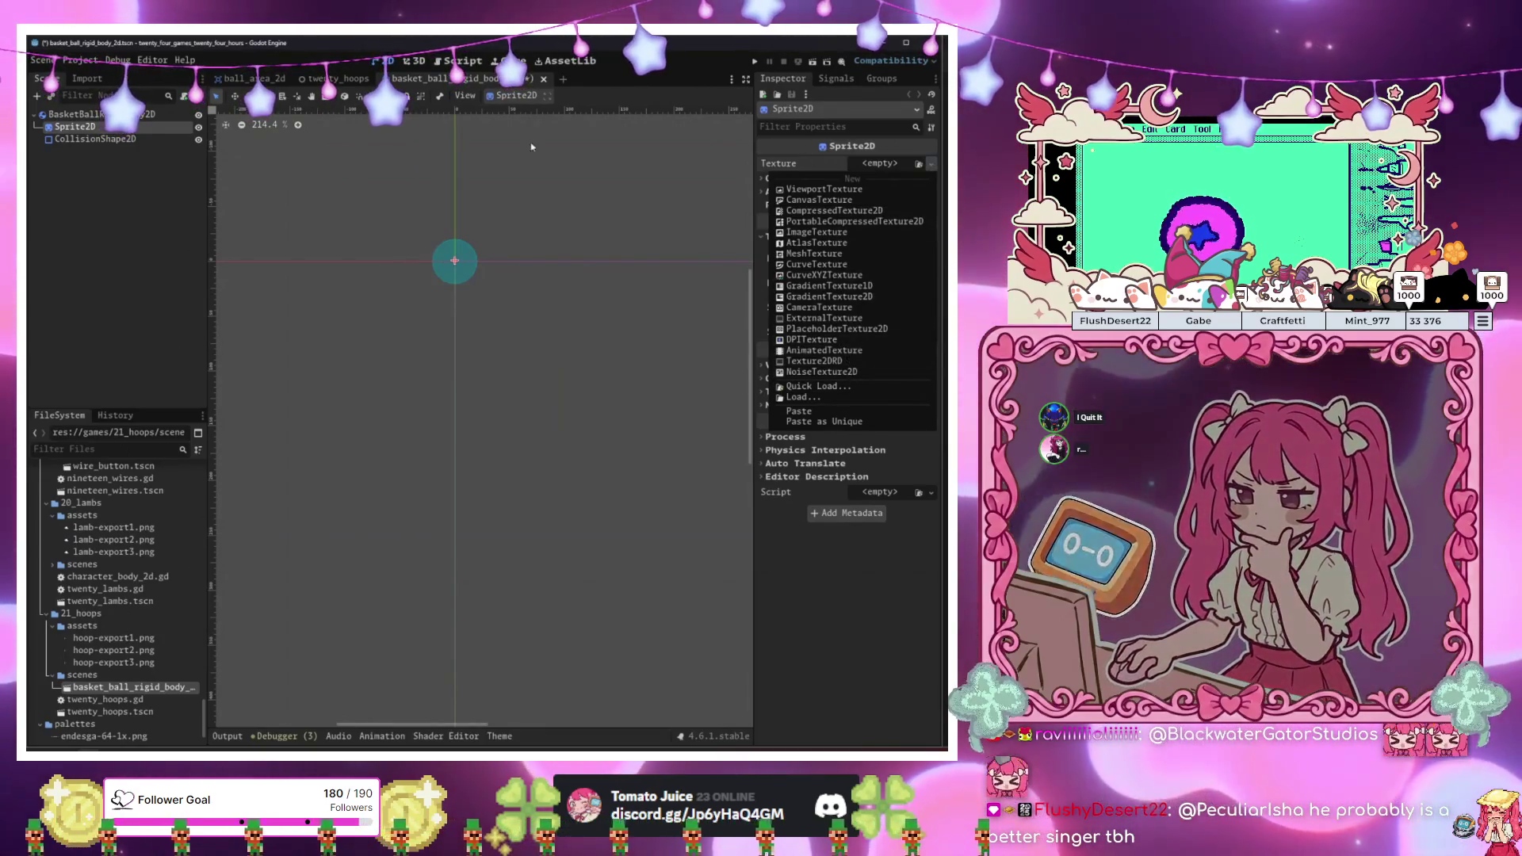
pyautogui.click(252, 78)
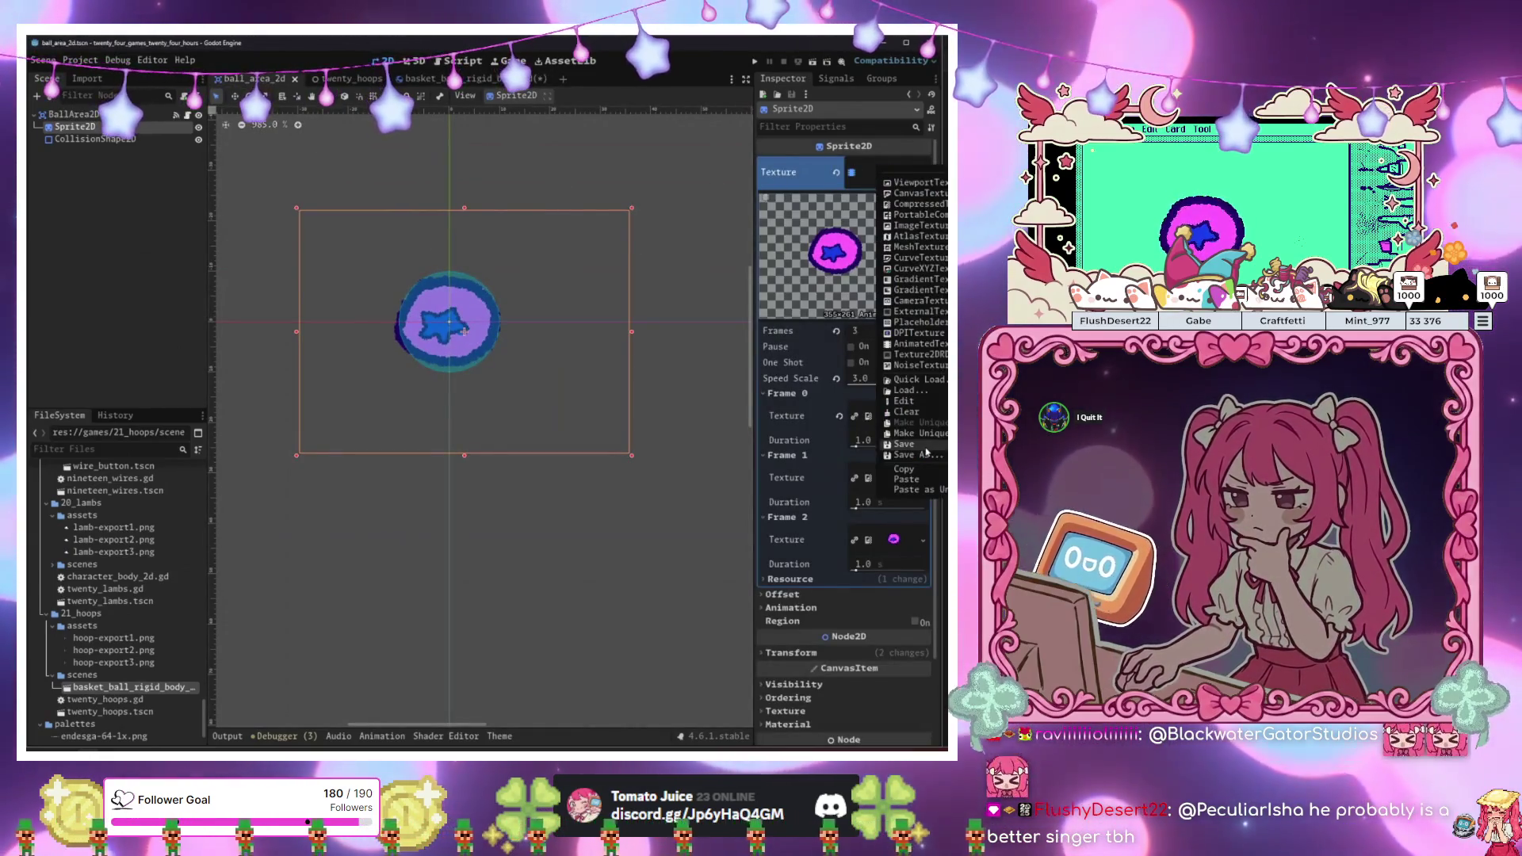
pyautogui.click(480, 80)
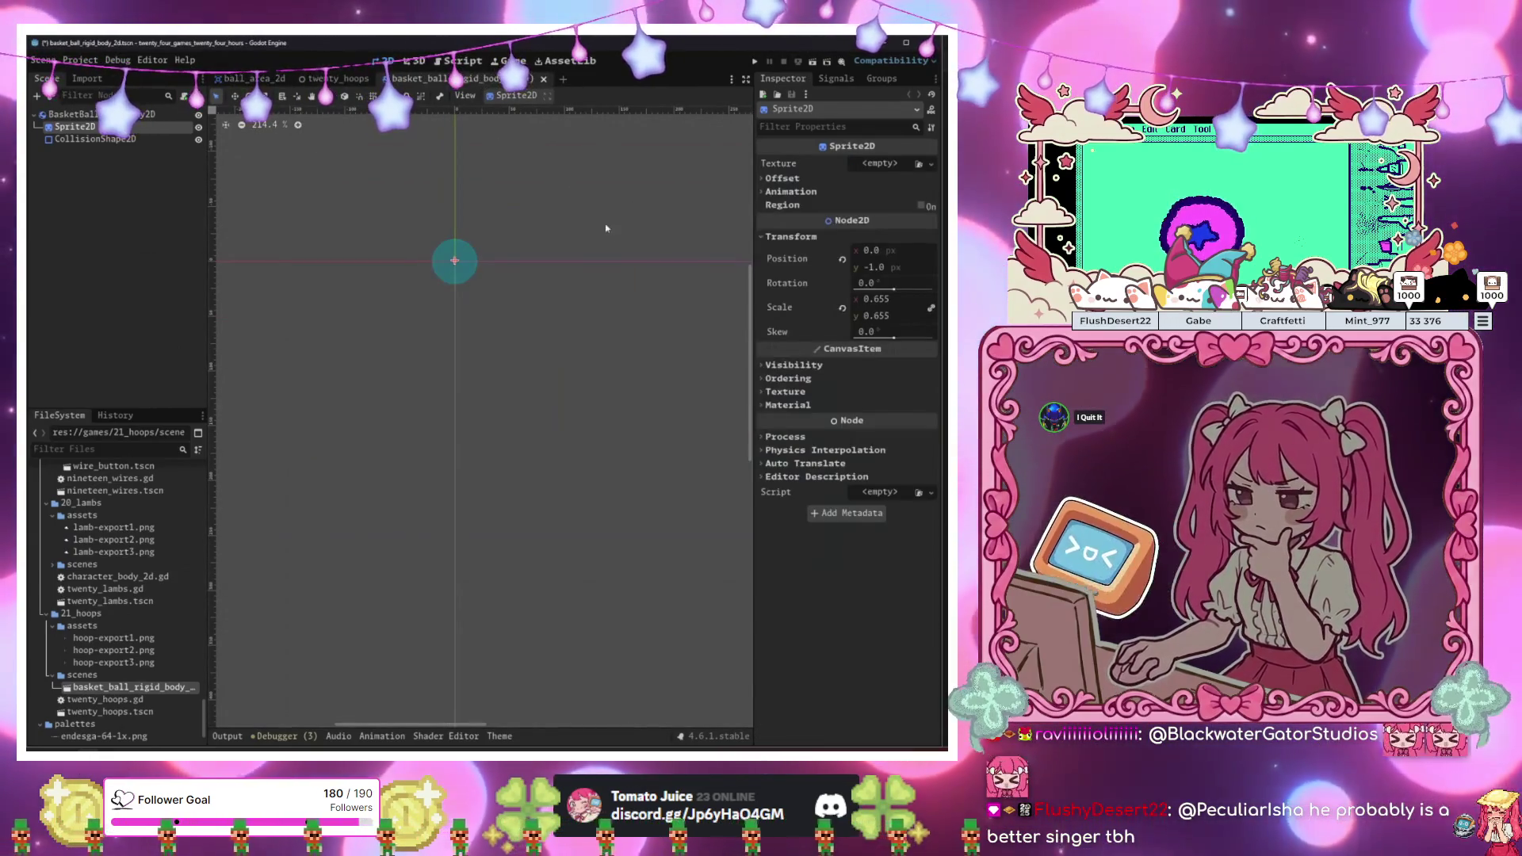
pyautogui.click(879, 165)
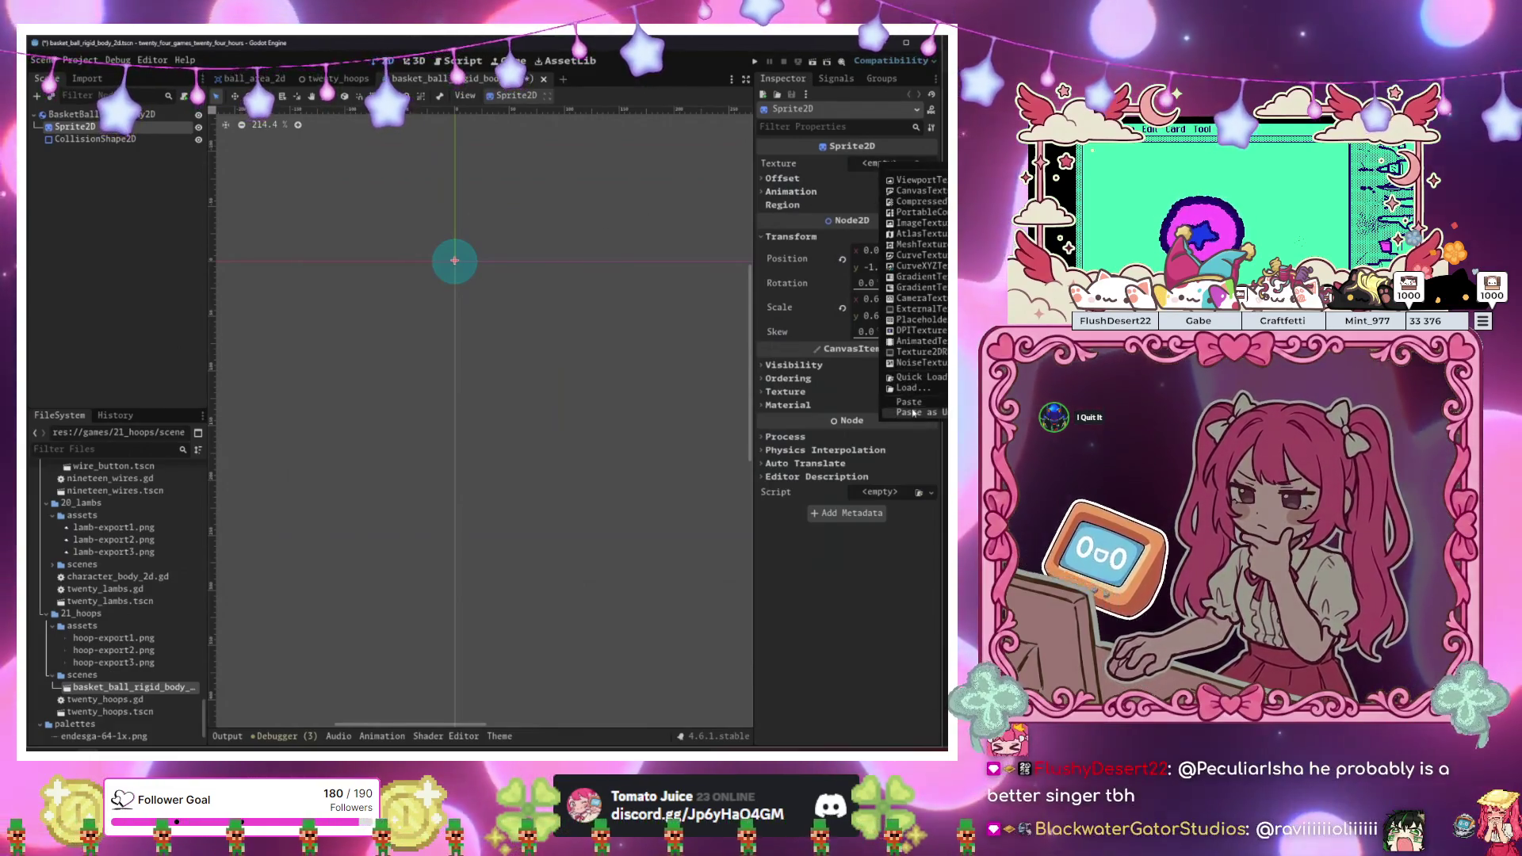
pyautogui.click(916, 408)
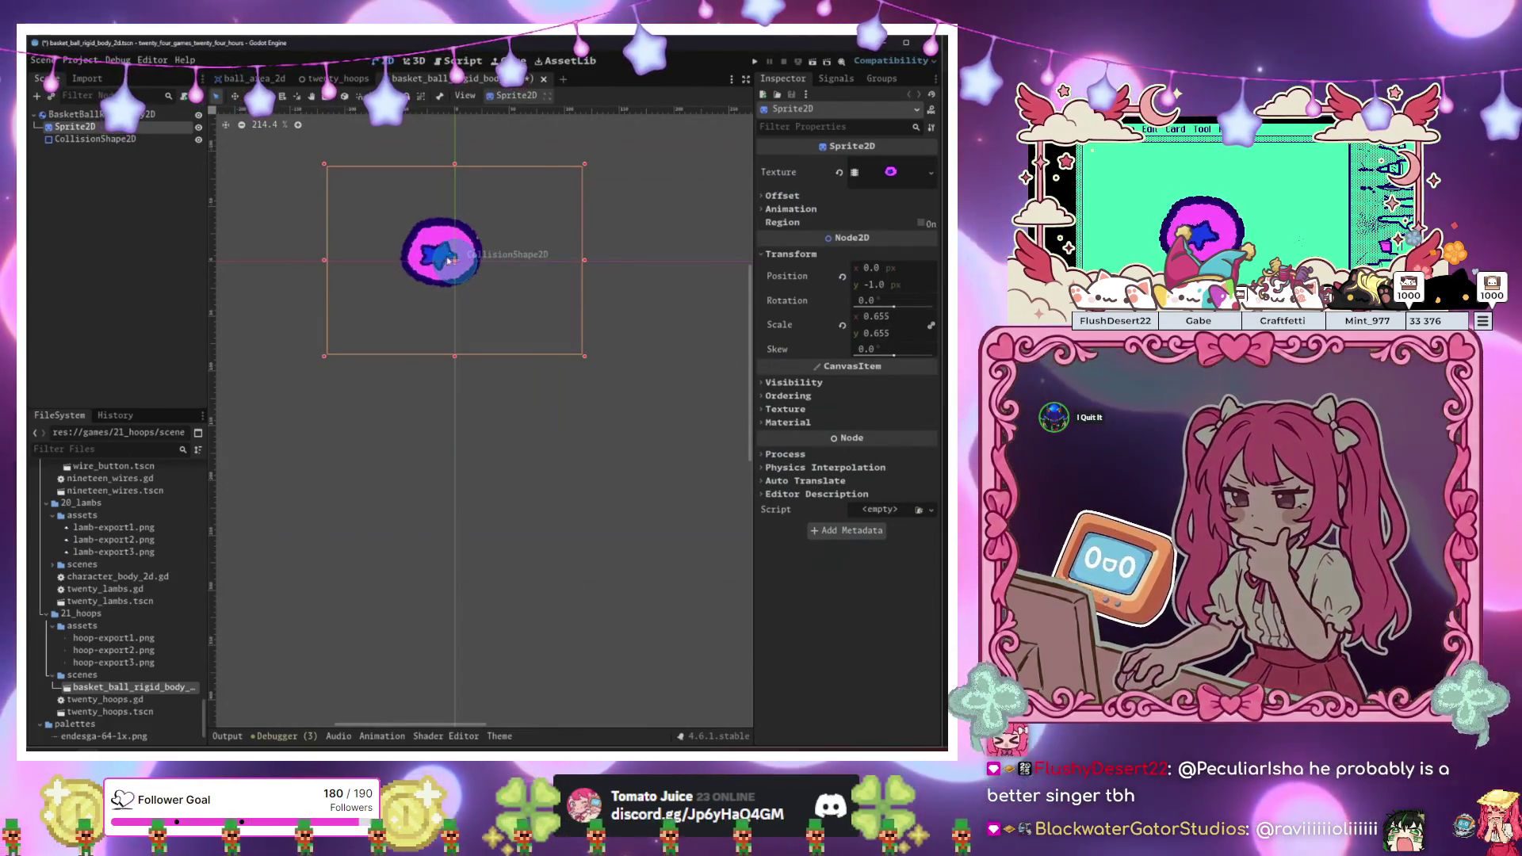
# - Scale the ball sprite to about 0.367 and centre it on the collision shape at 7, 4
pyautogui.click(525, 223)
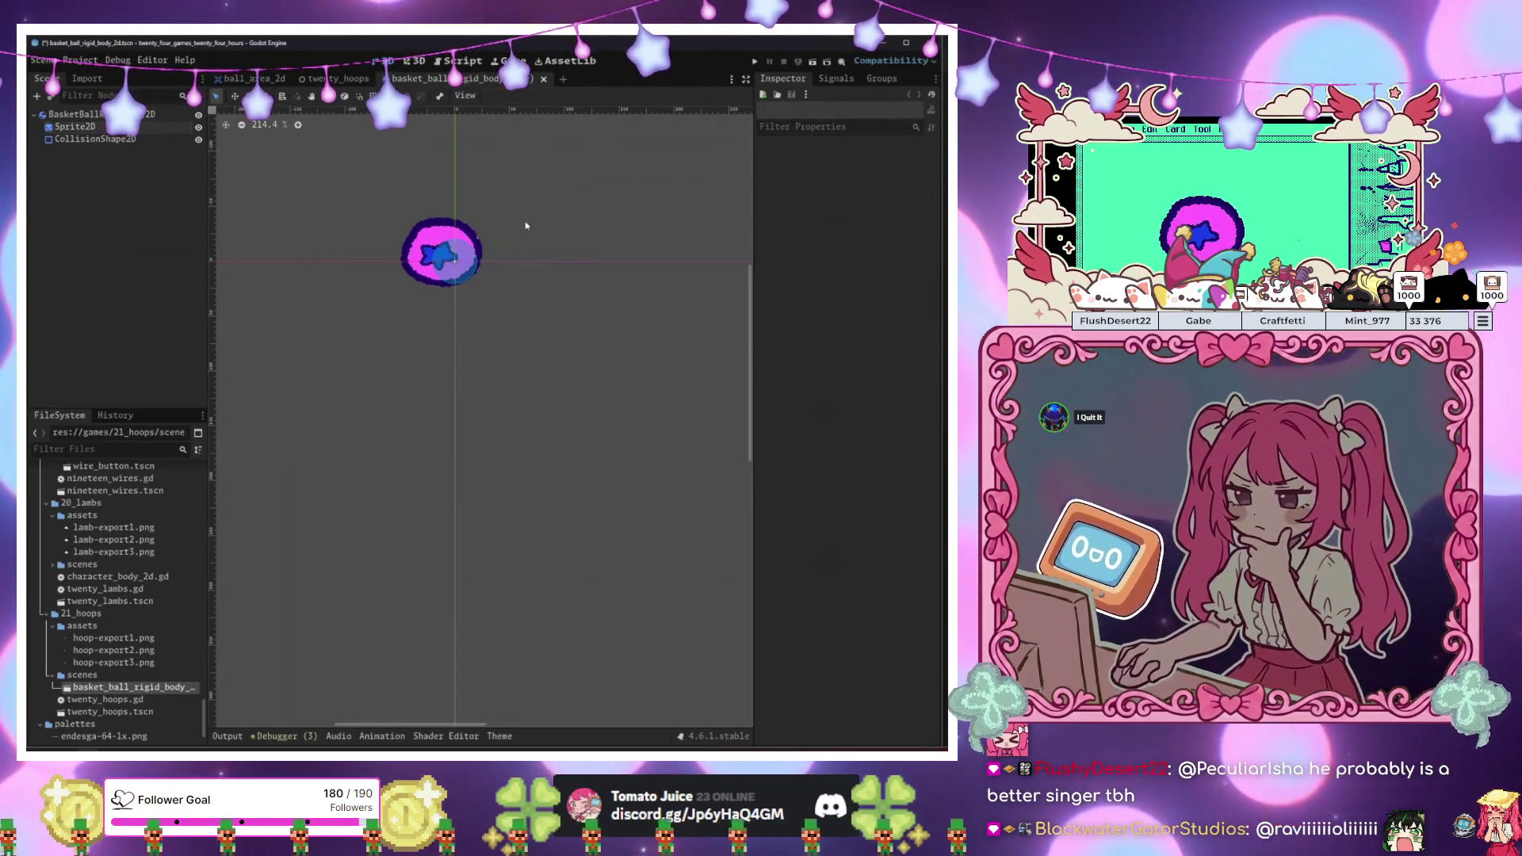
pyautogui.click(449, 234)
pyautogui.moveTo(449, 235)
pyautogui.mouseDown()
pyautogui.moveTo(492, 244)
pyautogui.moveTo(446, 242)
pyautogui.mouseUp()
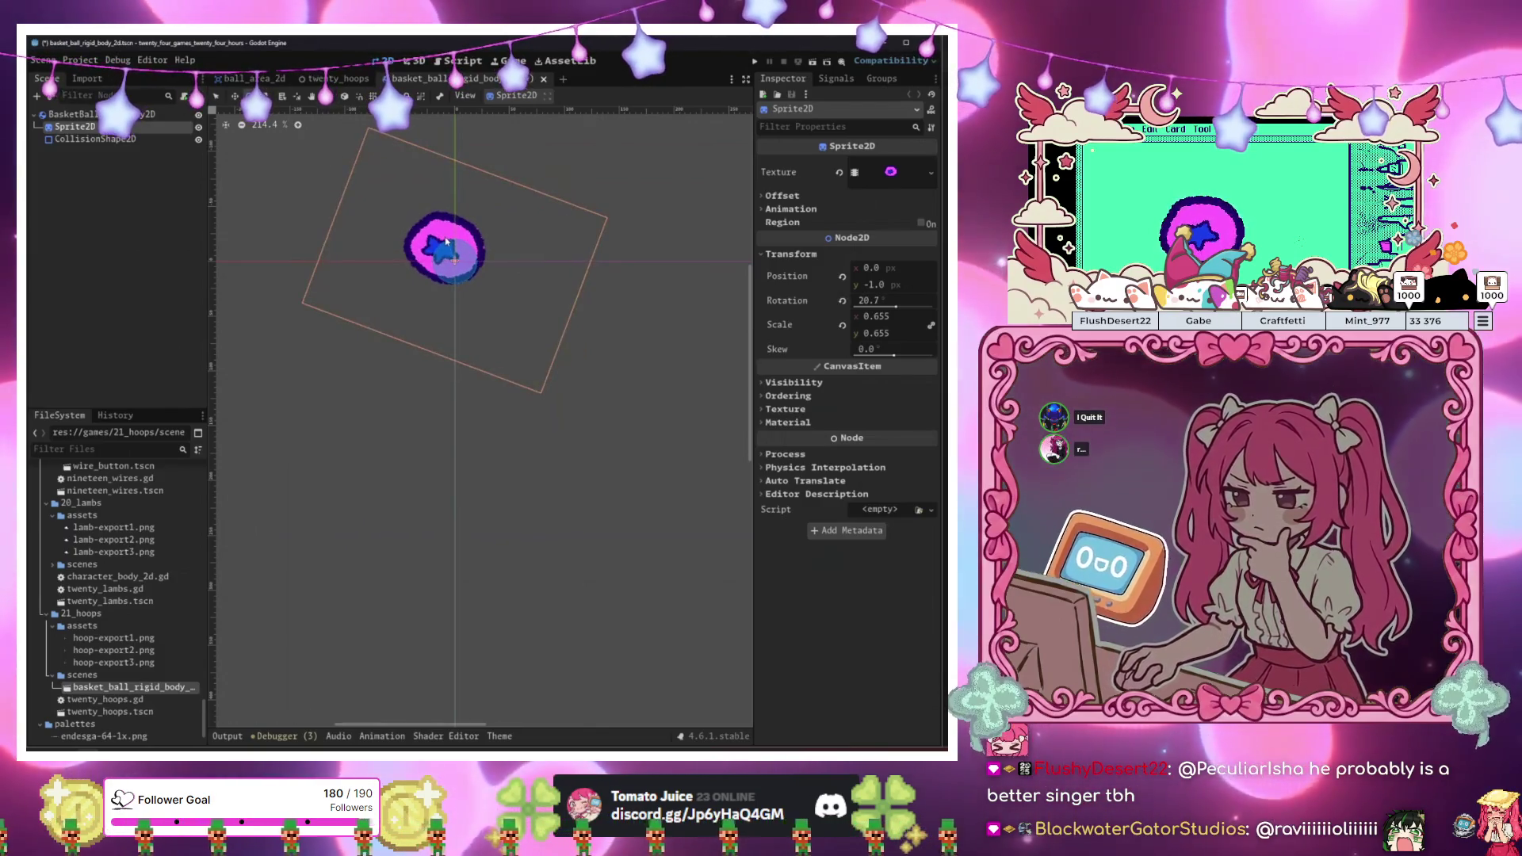
pyautogui.hotkey('ctrl', 's')
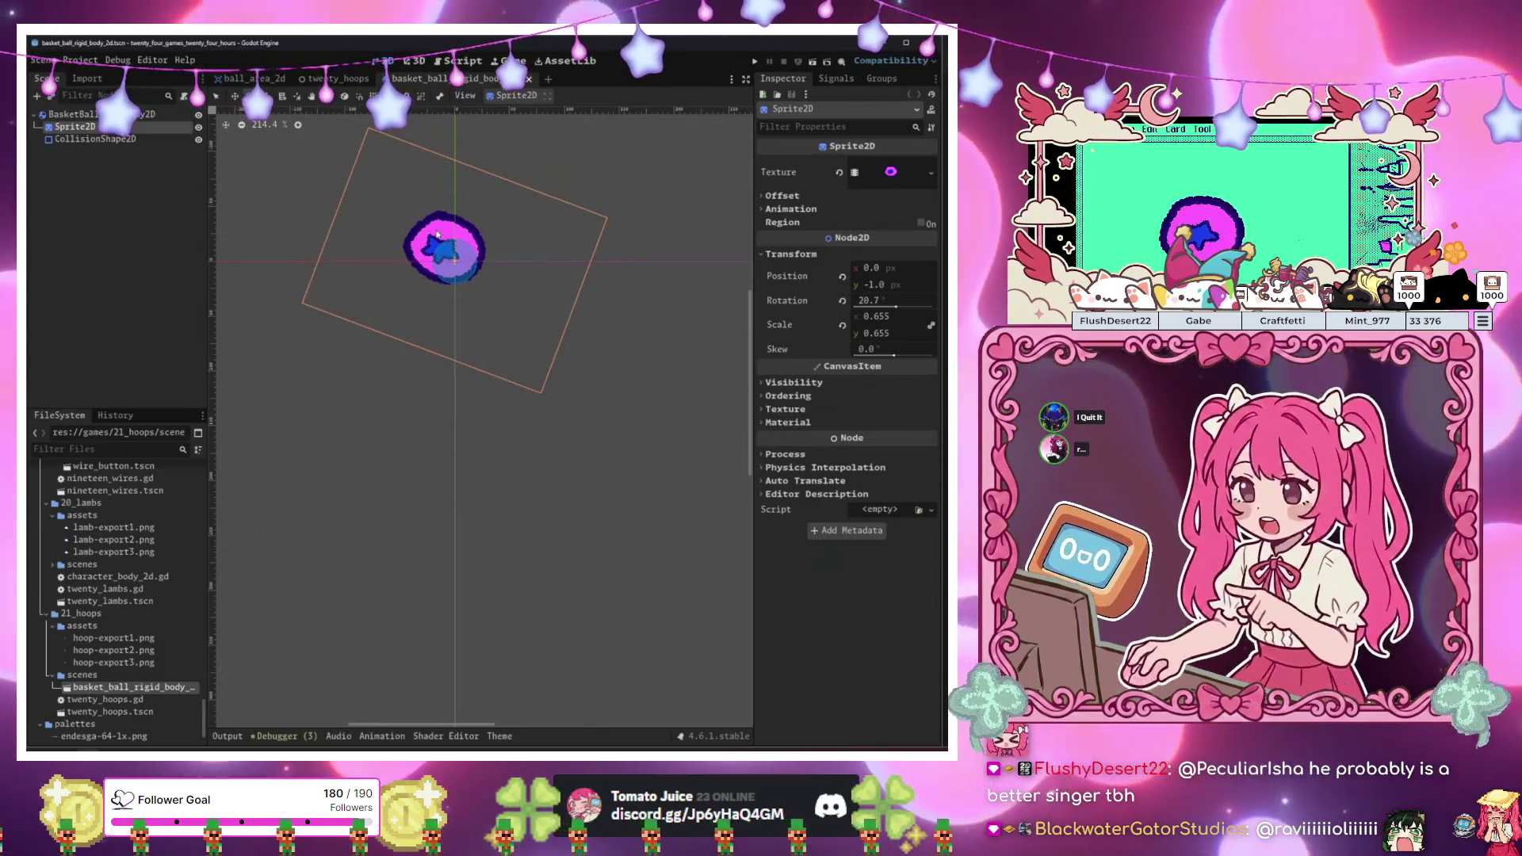
pyautogui.hotkey('ctrl', 'z')
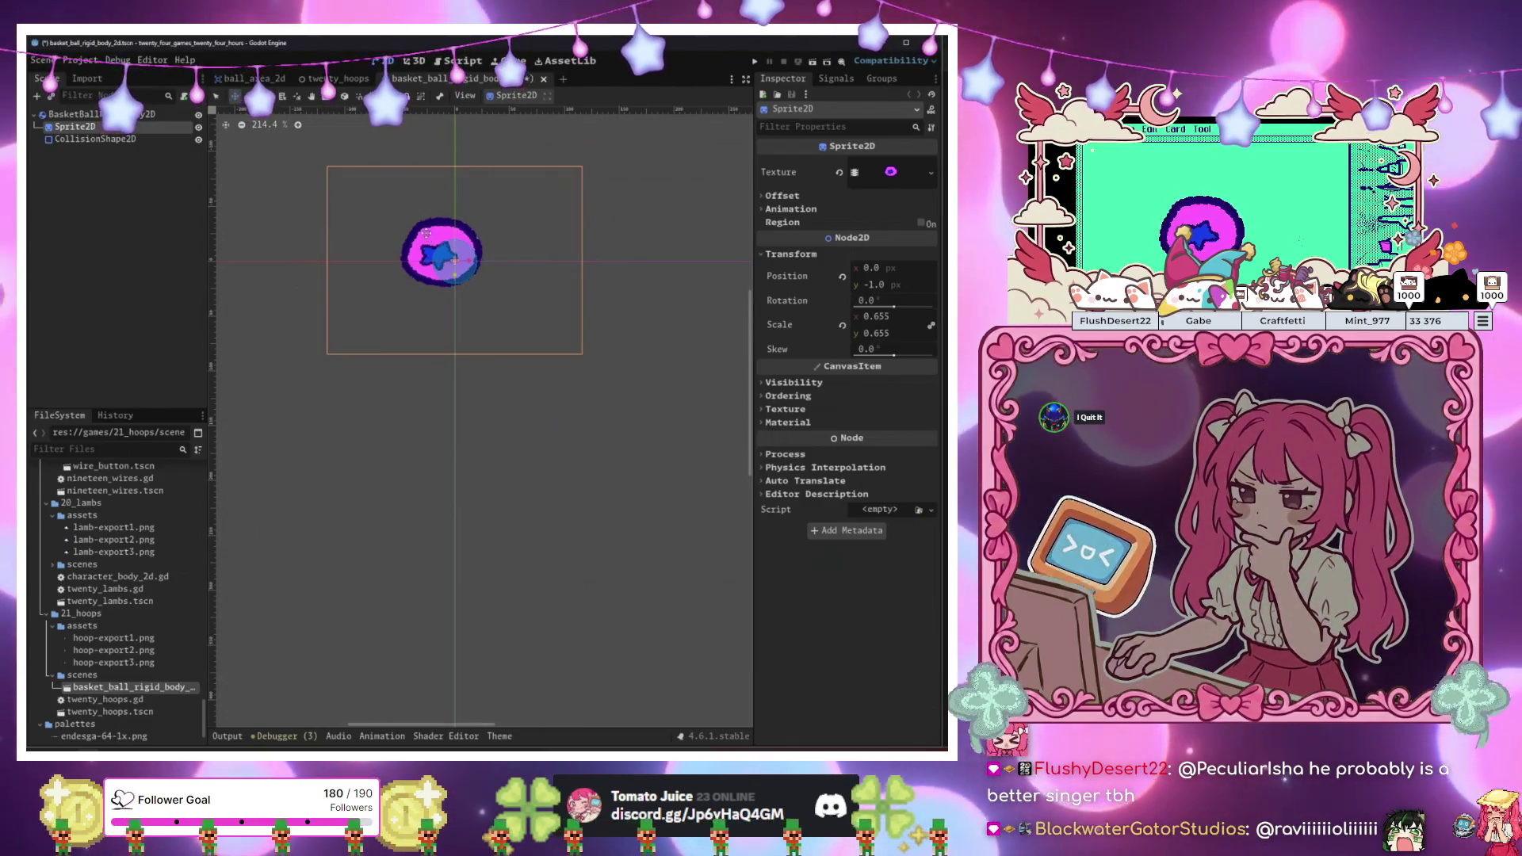
pyautogui.moveTo(413, 254); pyautogui.dragTo(427, 271)
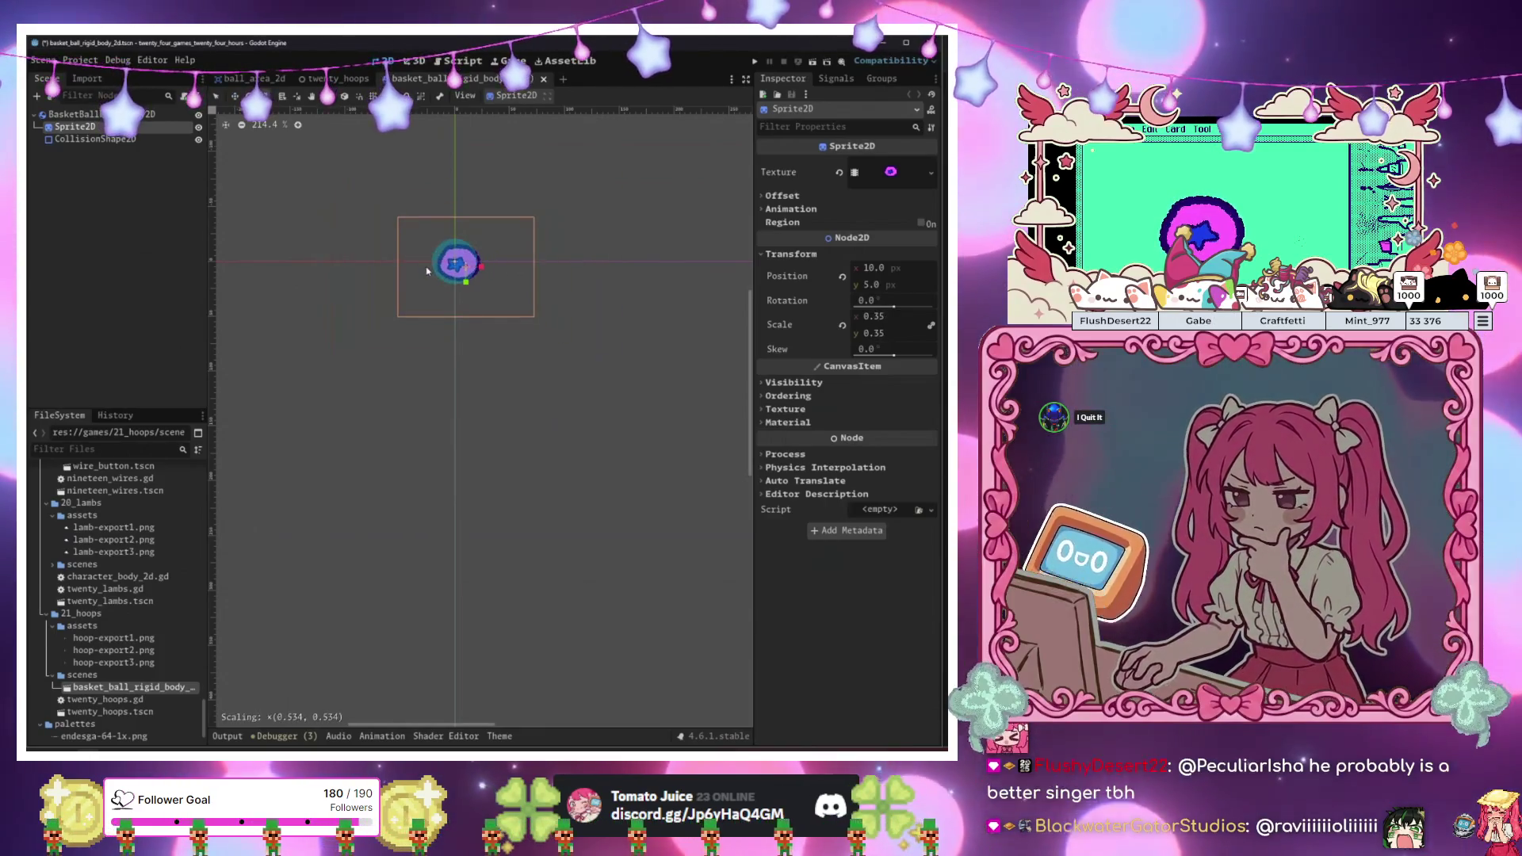
pyautogui.rightClick(428, 270)
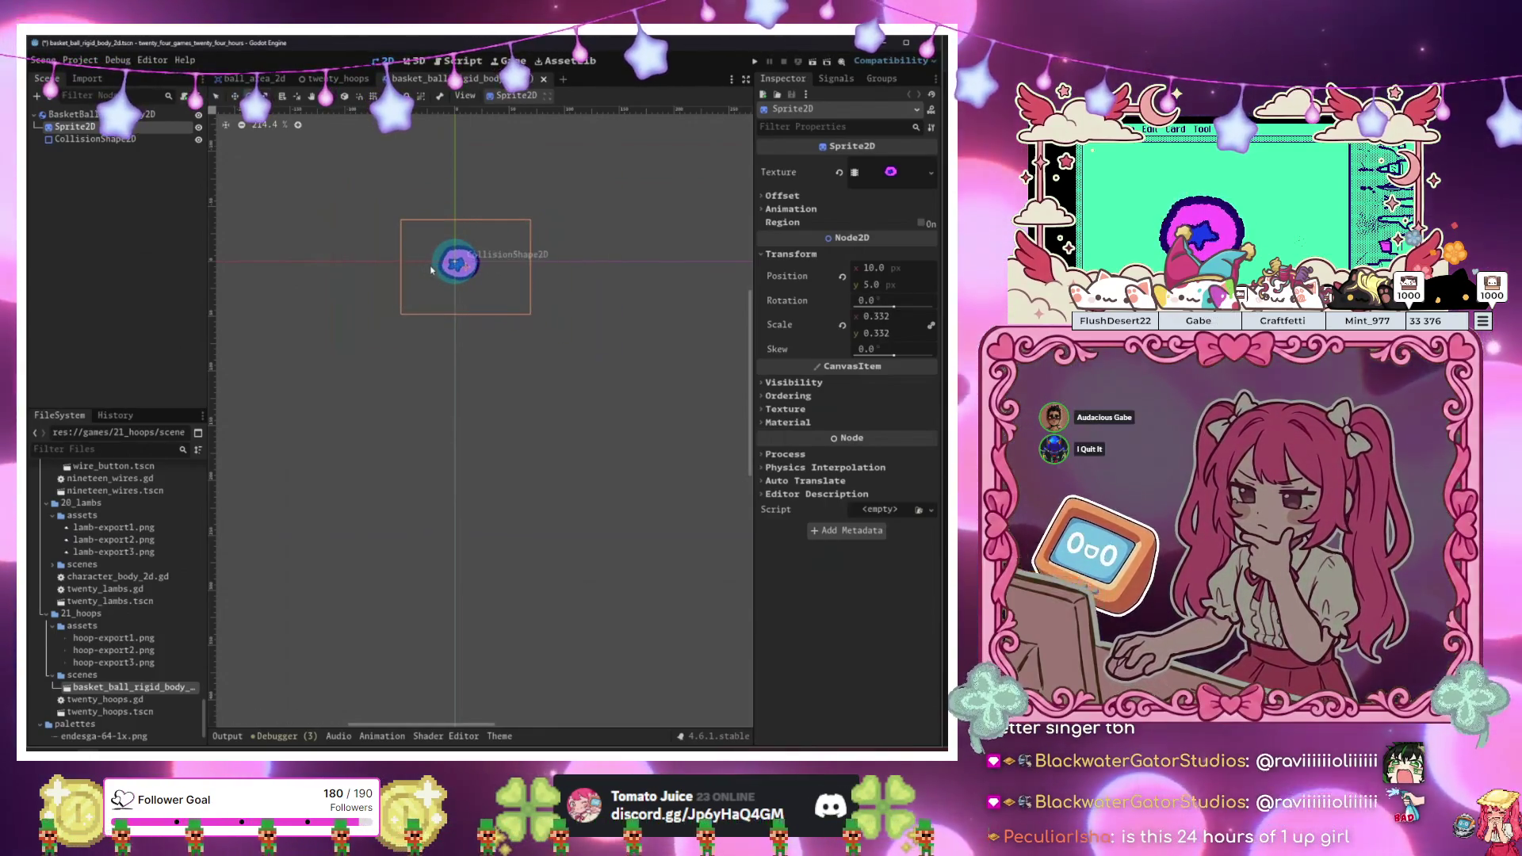
pyautogui.moveTo(428, 267); pyautogui.dragTo(429, 267)
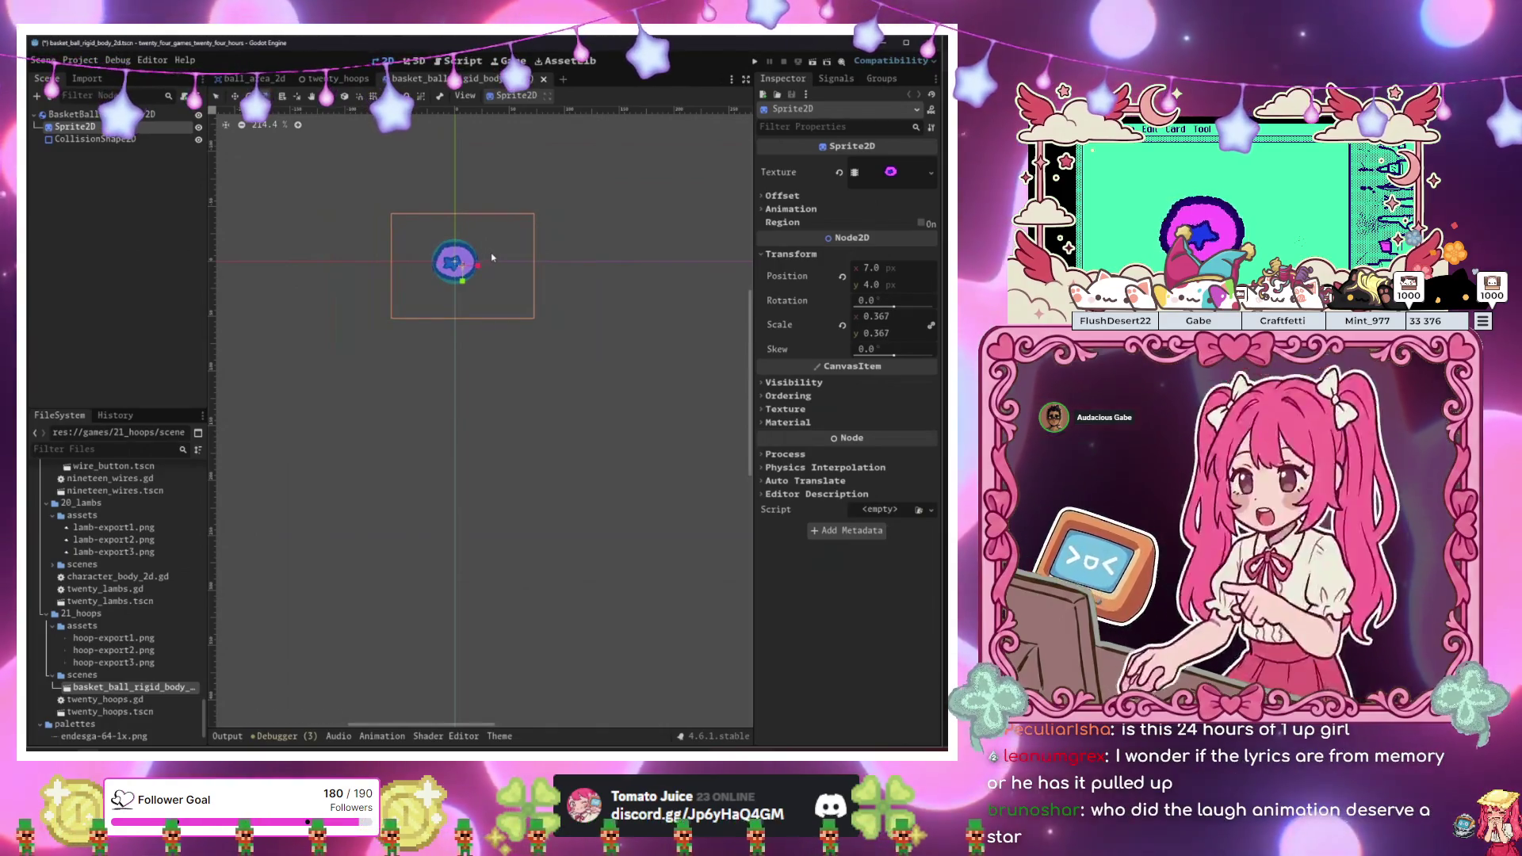
# - Test-run the game with the new ball, then close it and return to the ball scene
pyautogui.press('F5')
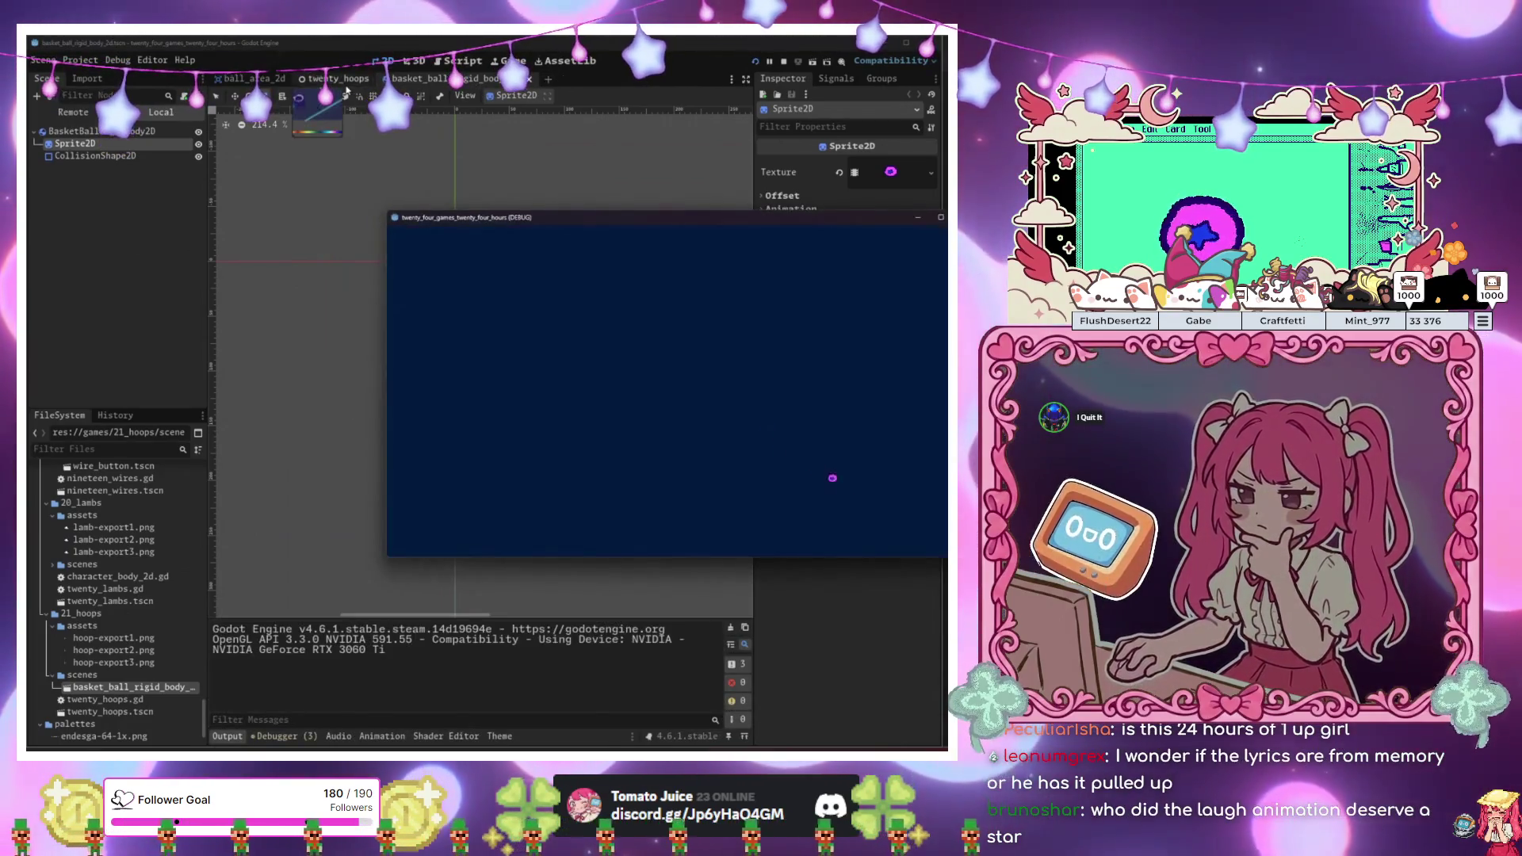
pyautogui.click(342, 80)
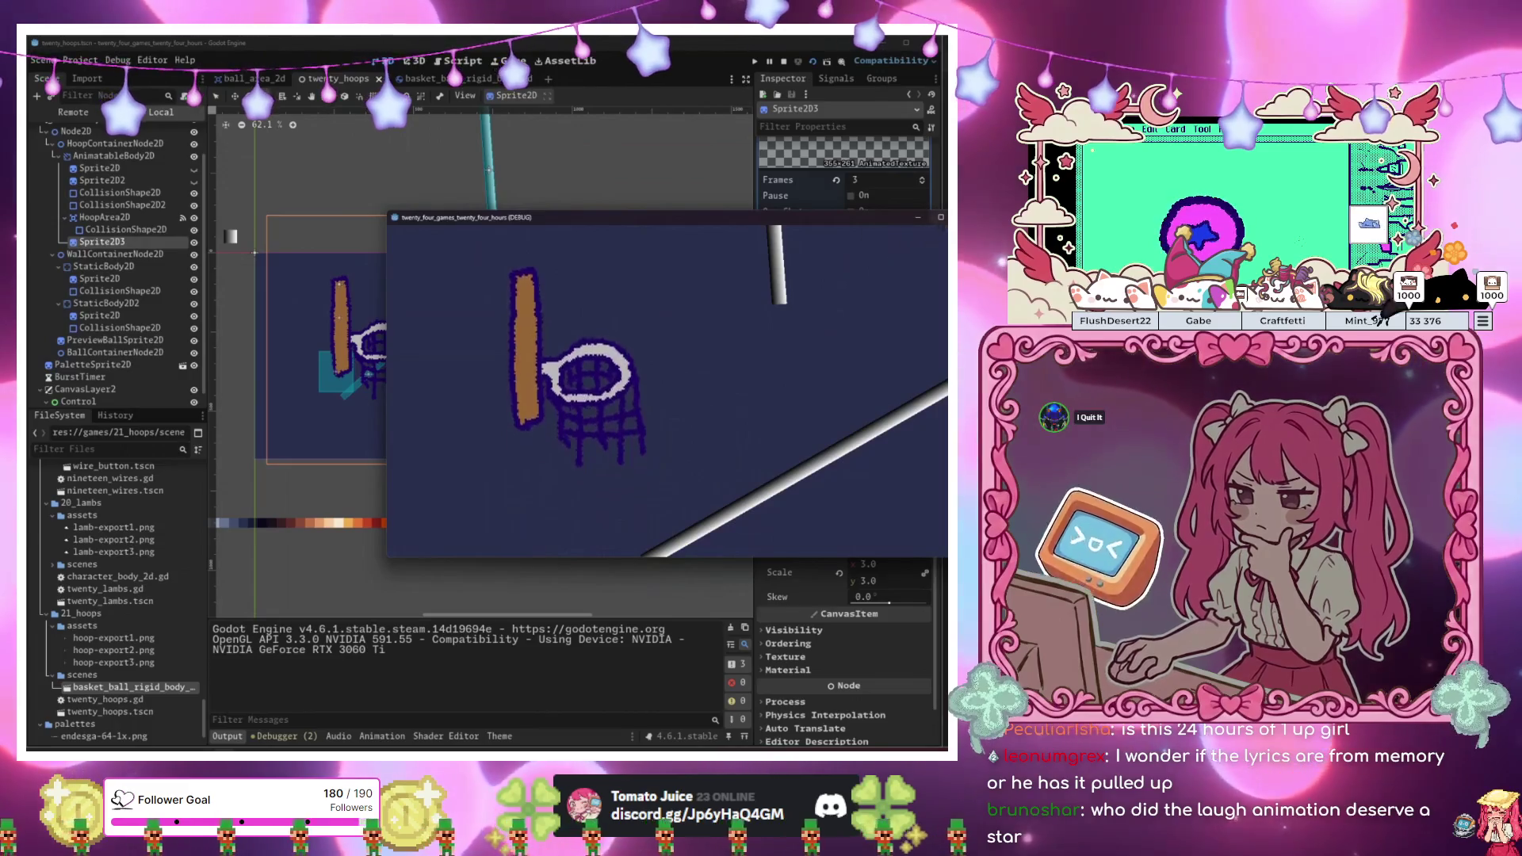
pyautogui.click(914, 216)
pyautogui.click(440, 80)
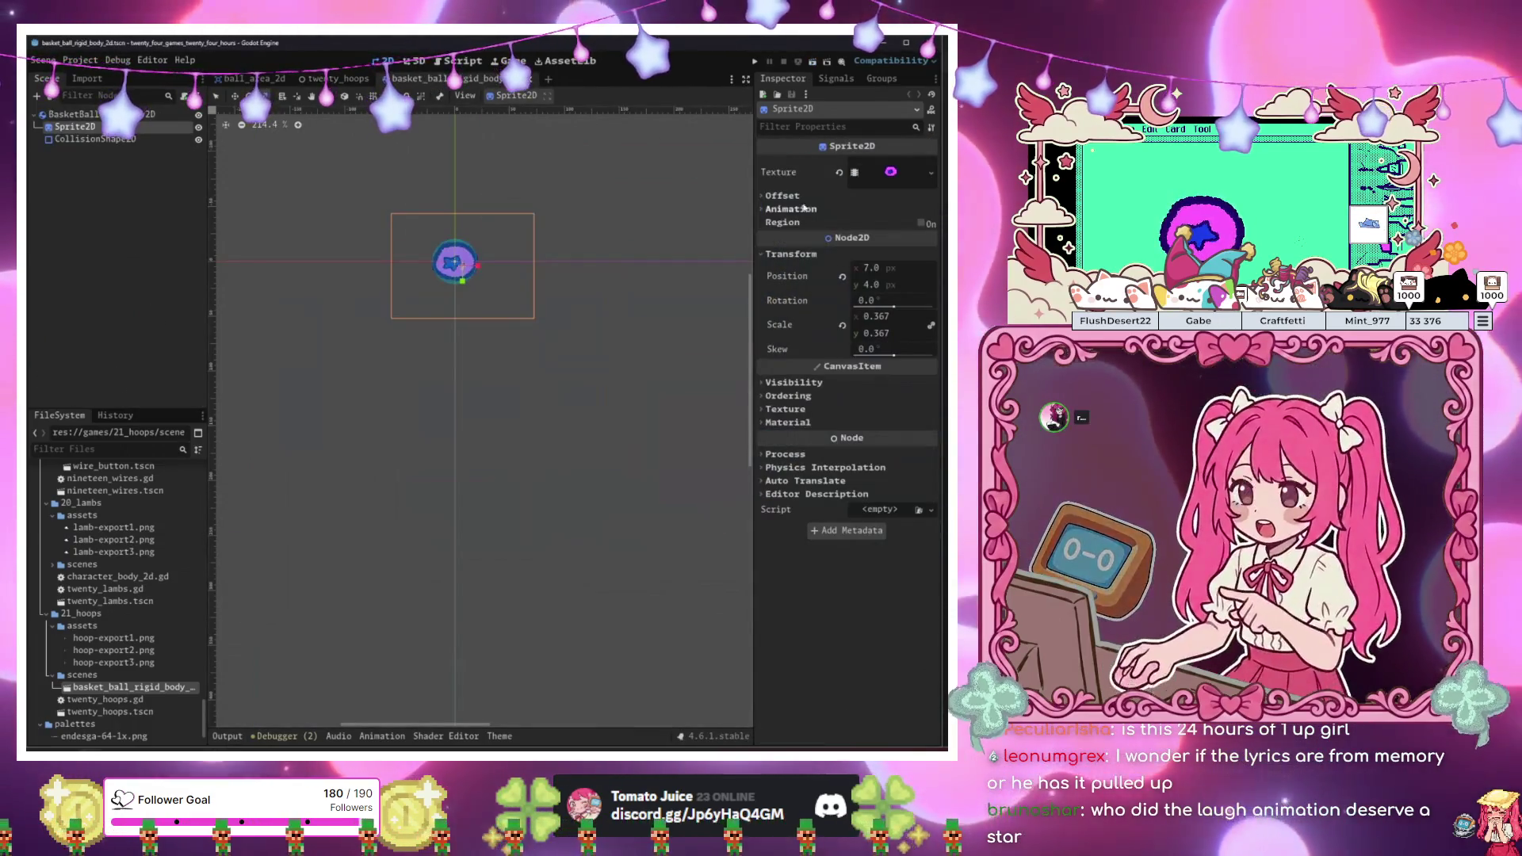
pyautogui.rightClick(131, 129)
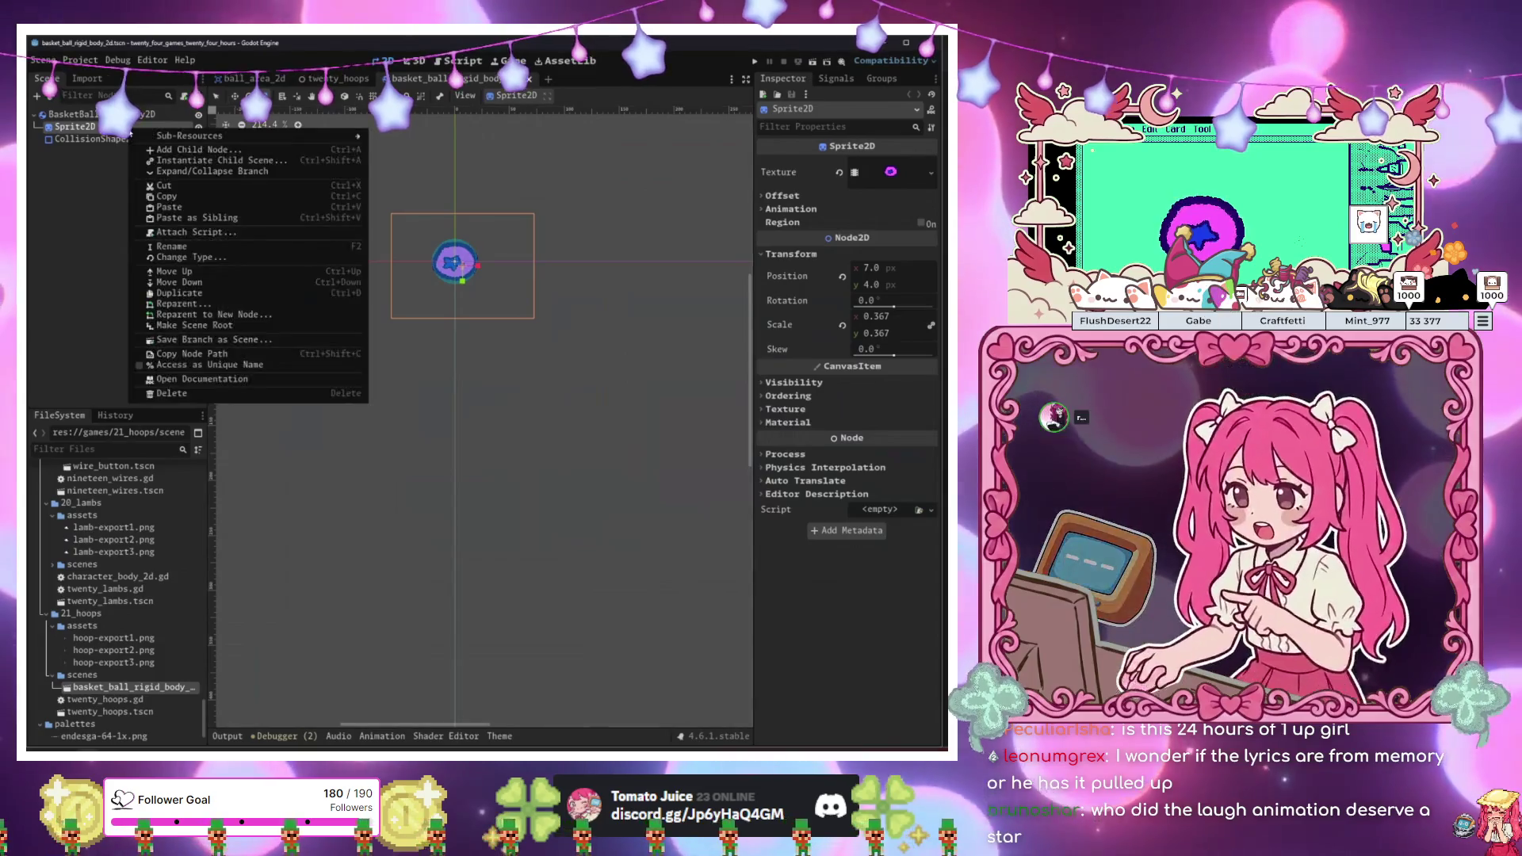
# - Copy the ball Sprite2D into twenty_hoops, placing it below PreviewBallSprite2D
pyautogui.click(166, 196)
pyautogui.click(339, 78)
pyautogui.click(101, 324)
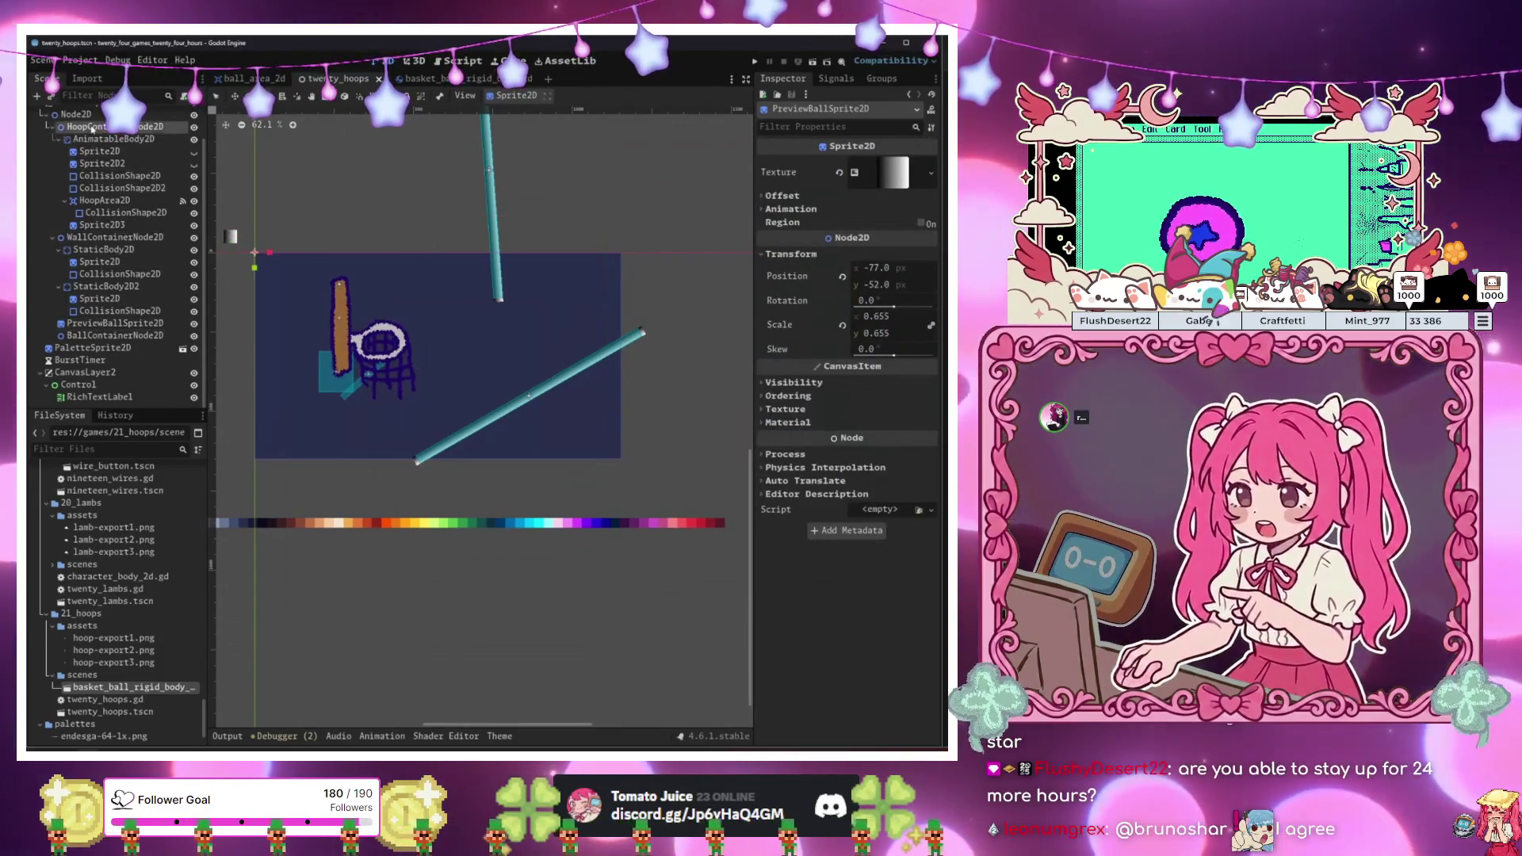
pyautogui.hotkey('ctrl', 'v')
pyautogui.moveTo(99, 252); pyautogui.dragTo(111, 342)
pyautogui.click(119, 325)
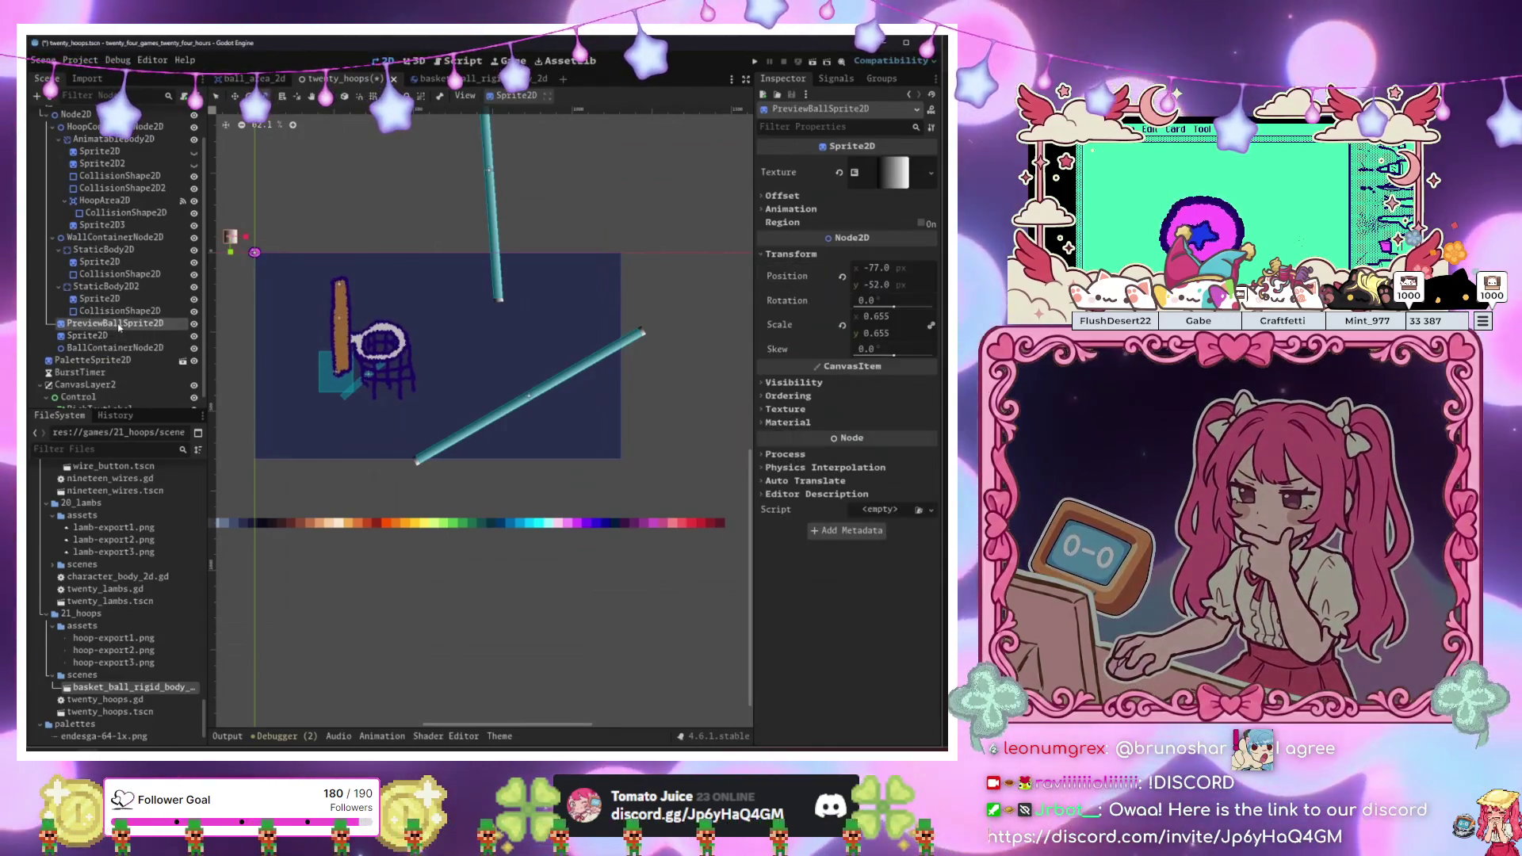
pyautogui.click(109, 336)
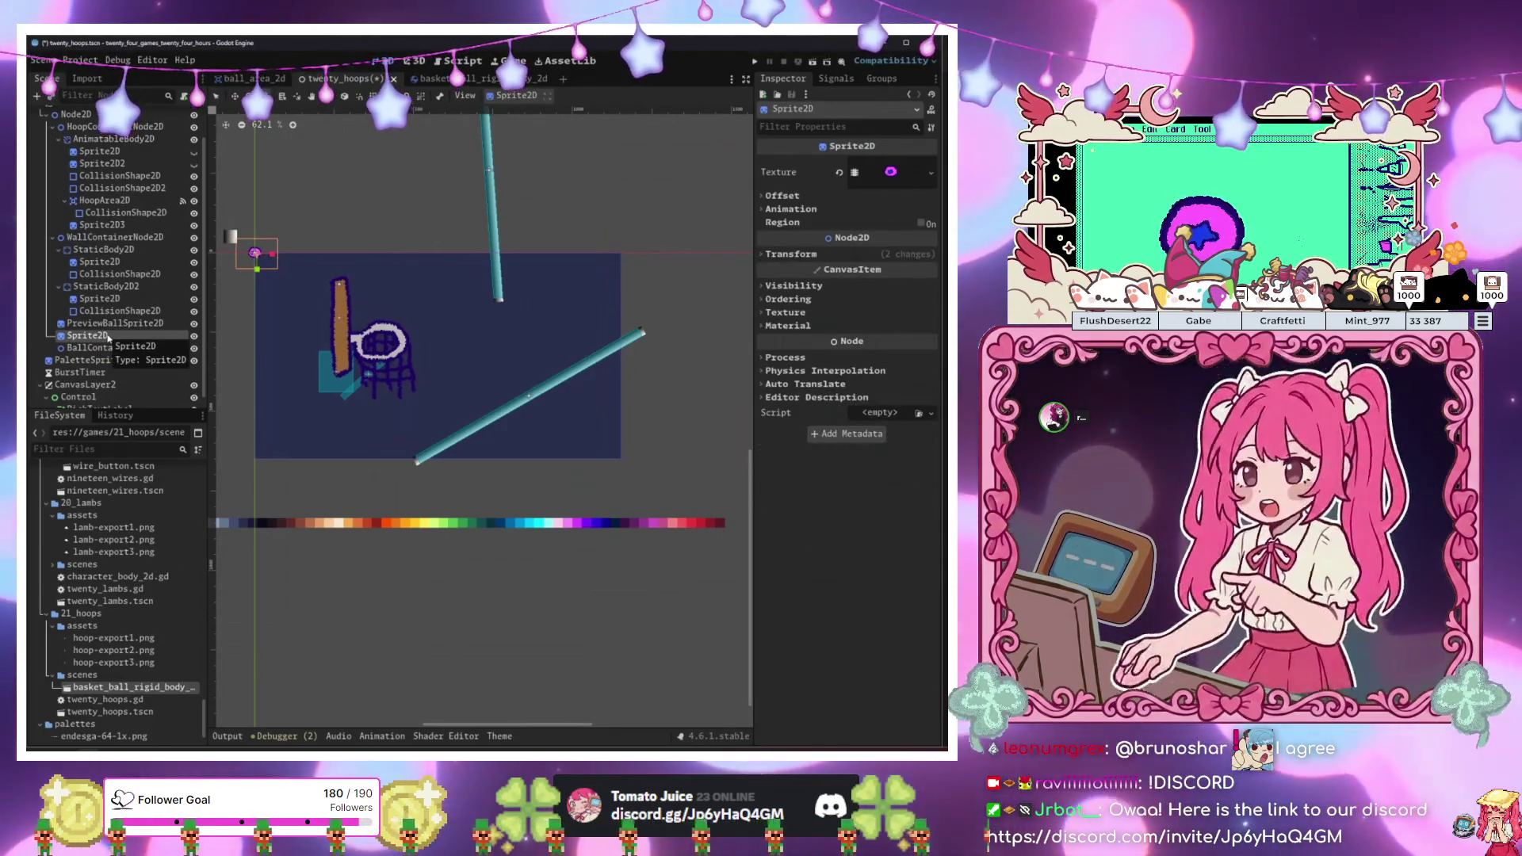
pyautogui.click(111, 324)
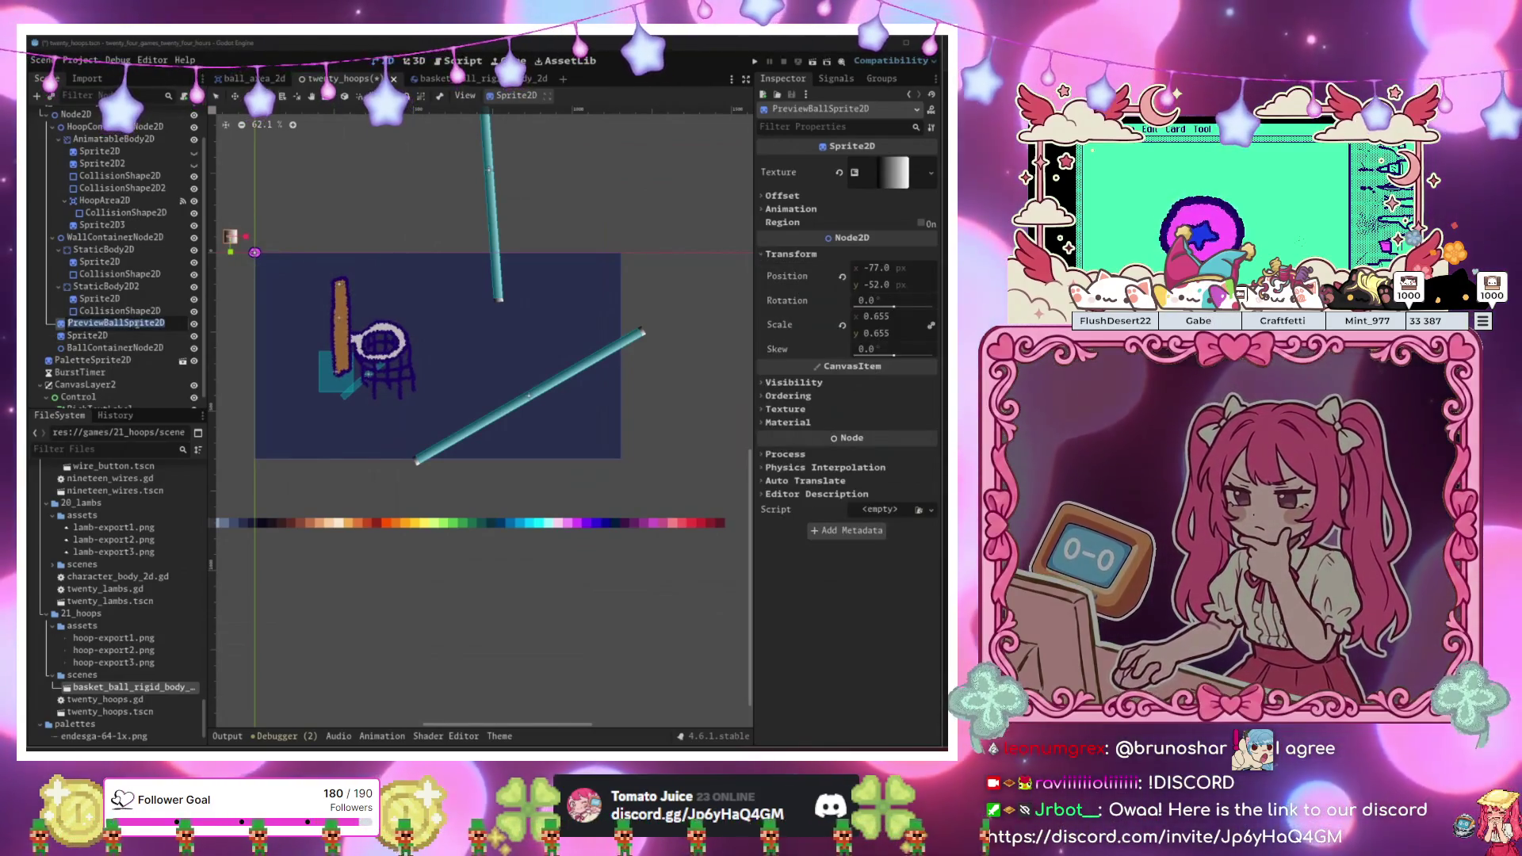
pyautogui.click(105, 337)
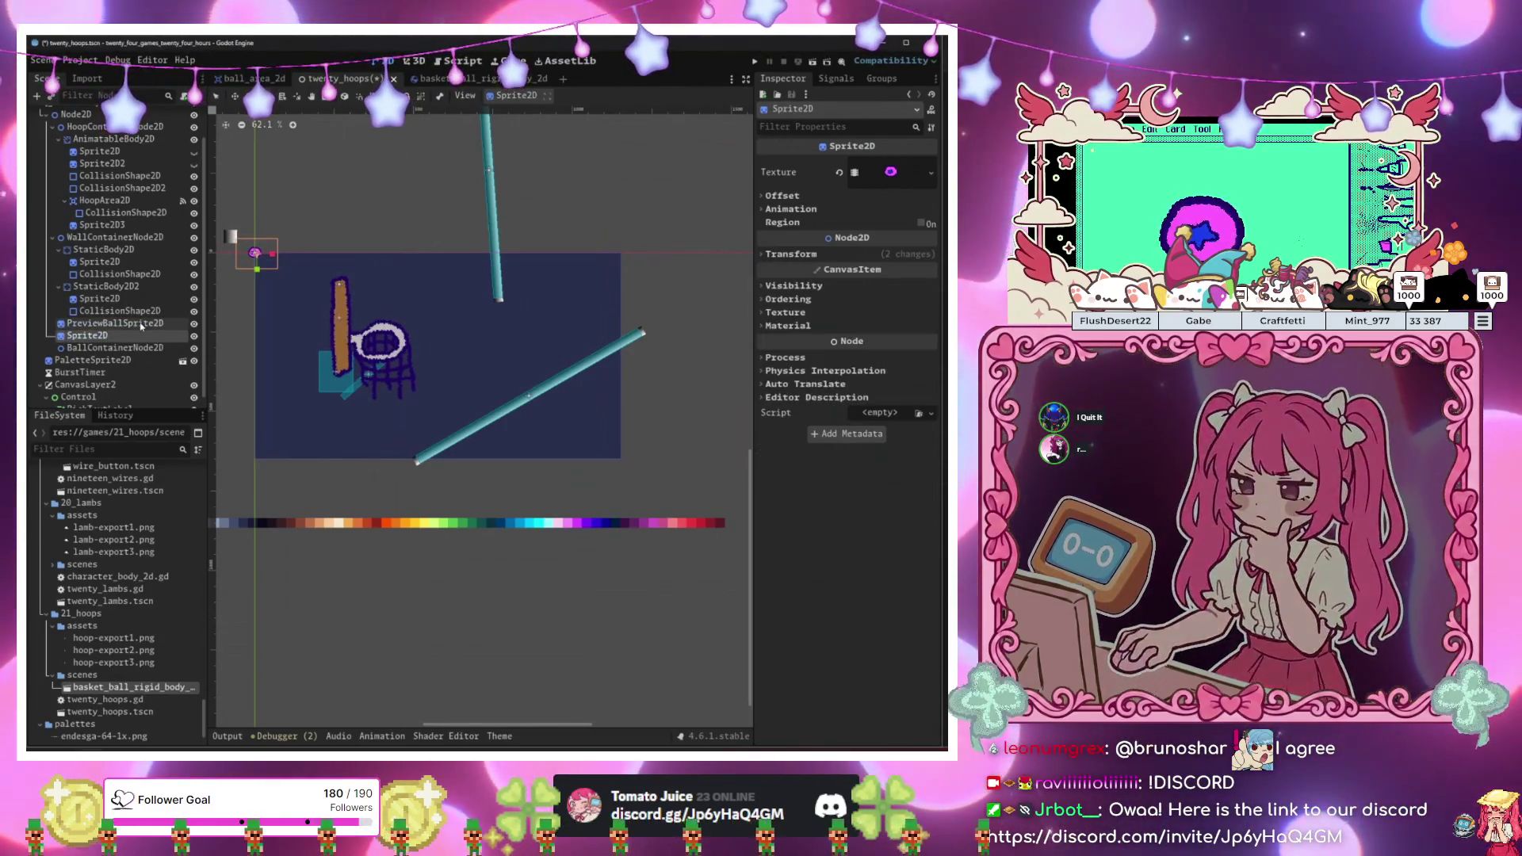
# - Delete the old PreviewBallSprite2D node from the twenty_hoops scene
pyautogui.click(143, 324)
pyautogui.press('Delete')
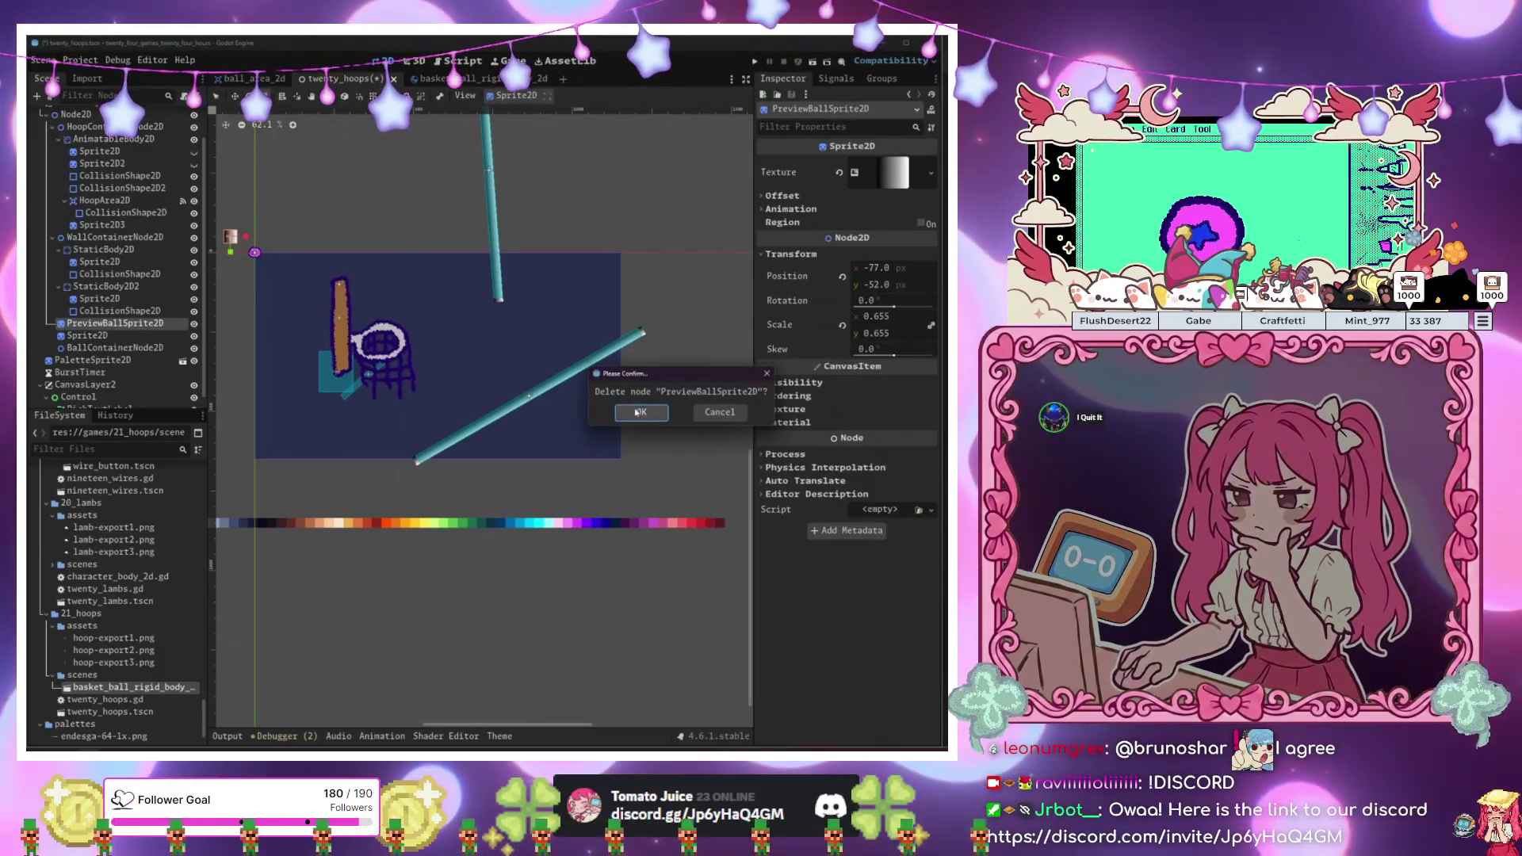
pyautogui.click(639, 412)
pyautogui.click(93, 324)
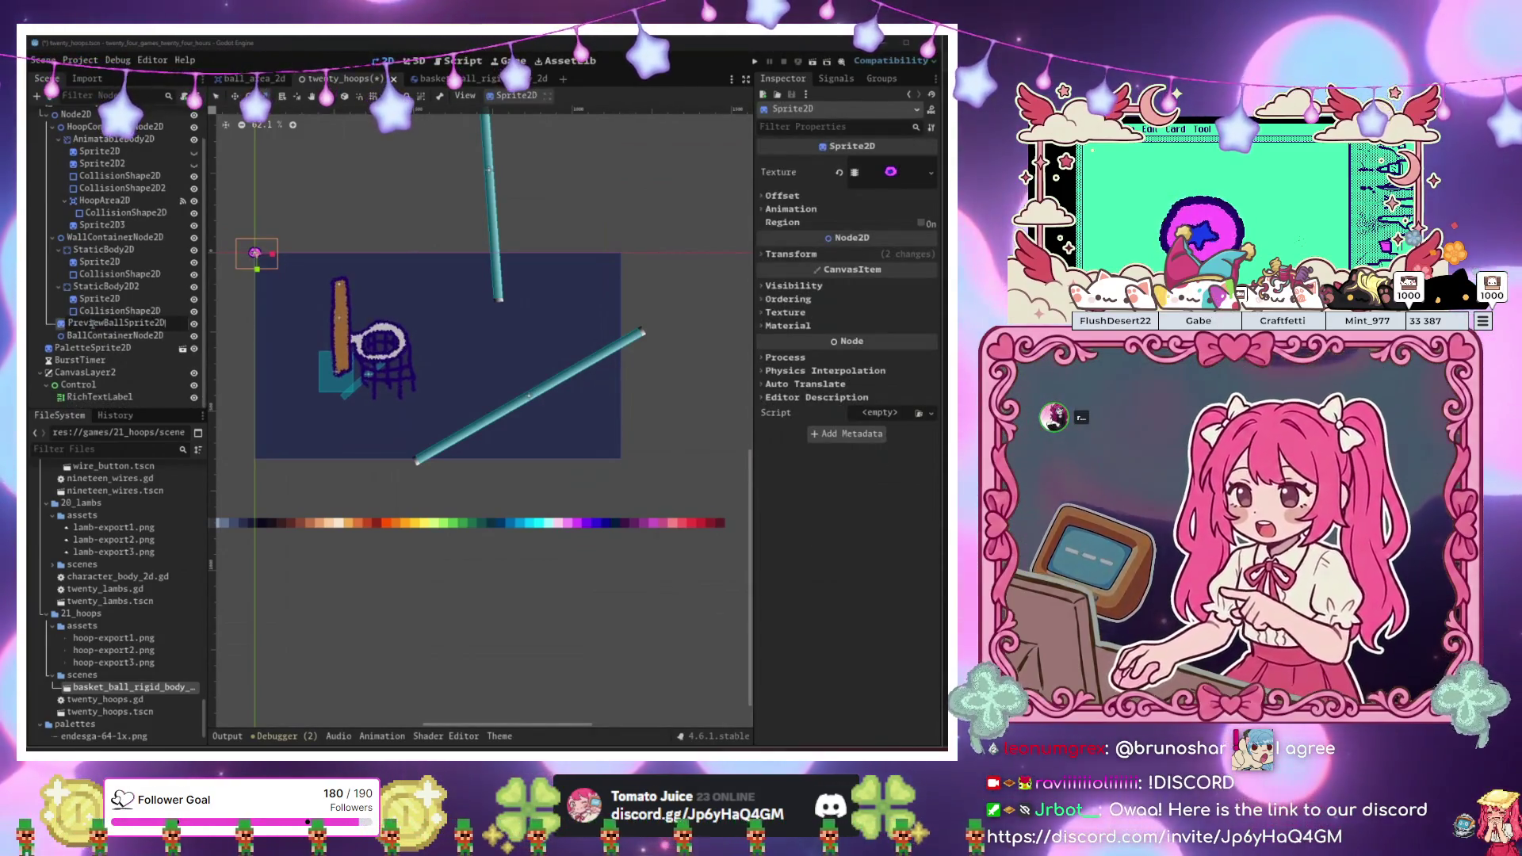
pyautogui.scroll(2, 93, 324)
# - Assign PreviewBallSprite2D to TwentyHoops' Preview Ball Sprite property, then save and test-run
pyautogui.click(75, 114)
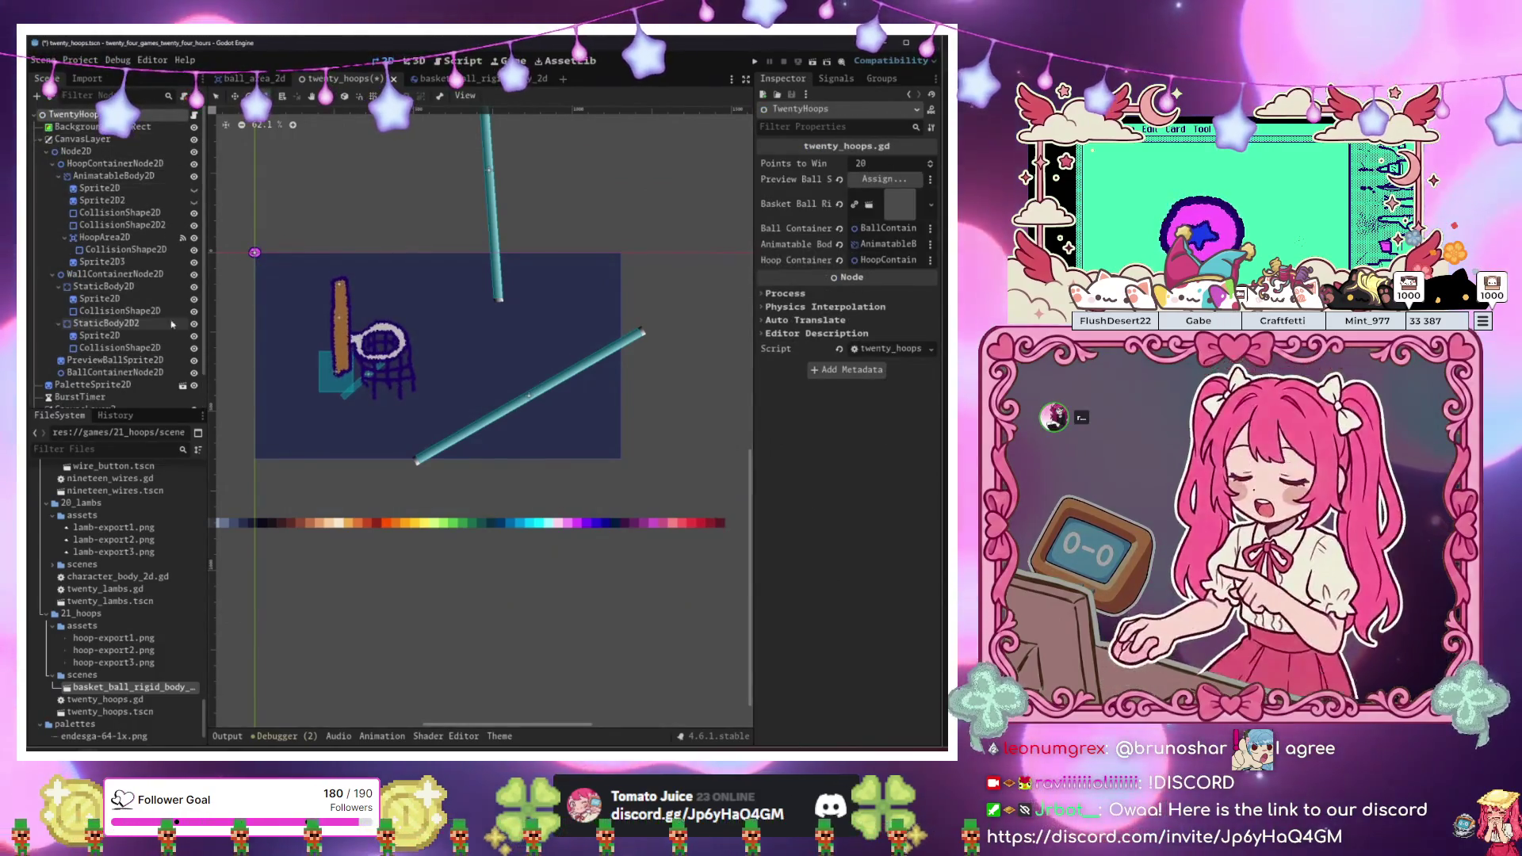
pyautogui.click(115, 360)
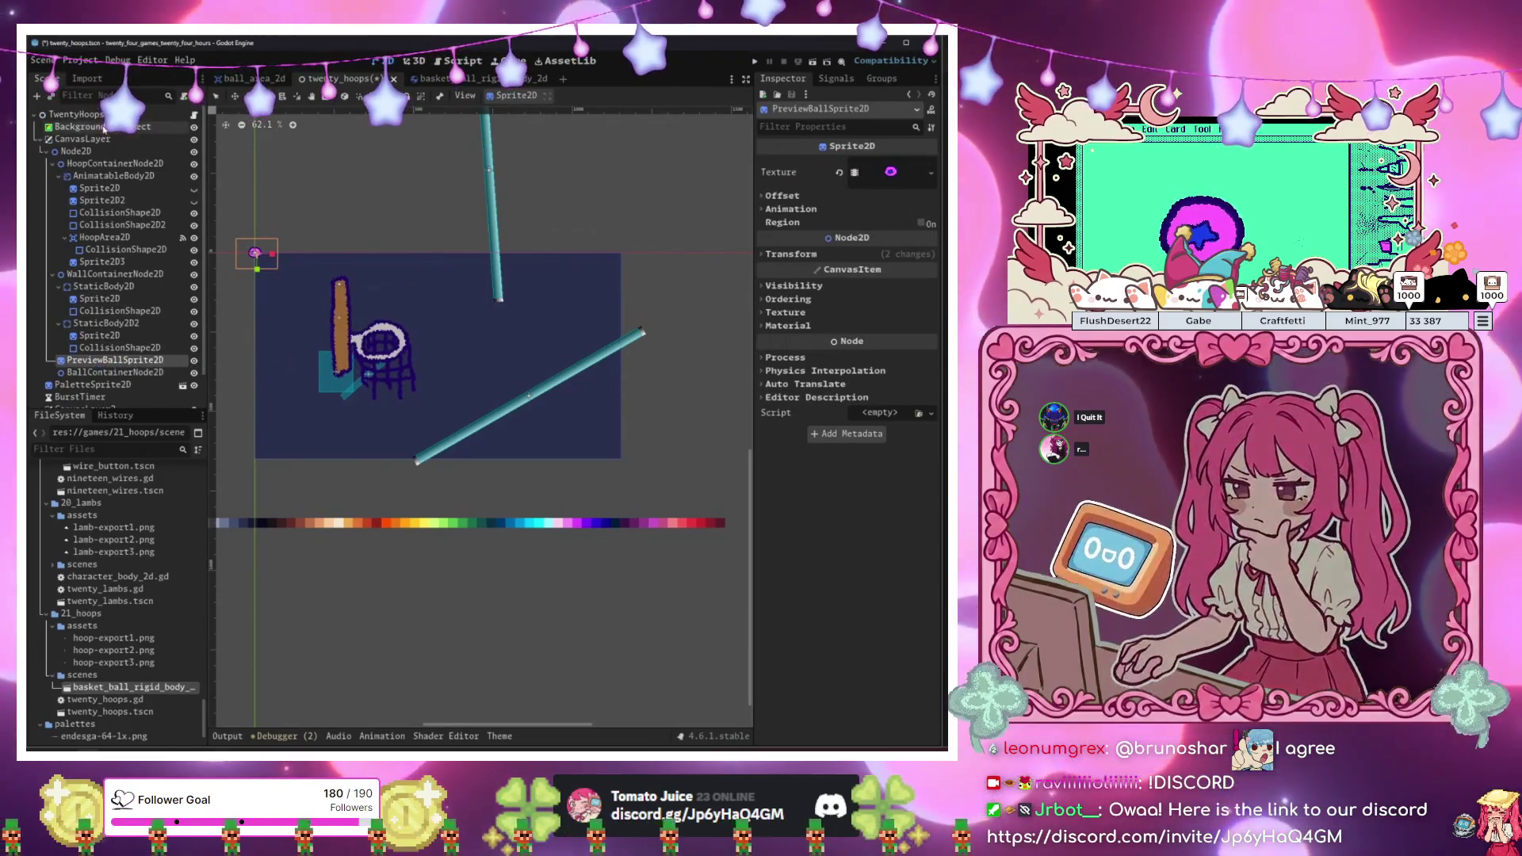
pyautogui.click(75, 114)
pyautogui.moveTo(119, 360)
pyautogui.mouseDown()
pyautogui.moveTo(357, 286)
pyautogui.moveTo(884, 179)
pyautogui.mouseUp()
pyautogui.press('F6')
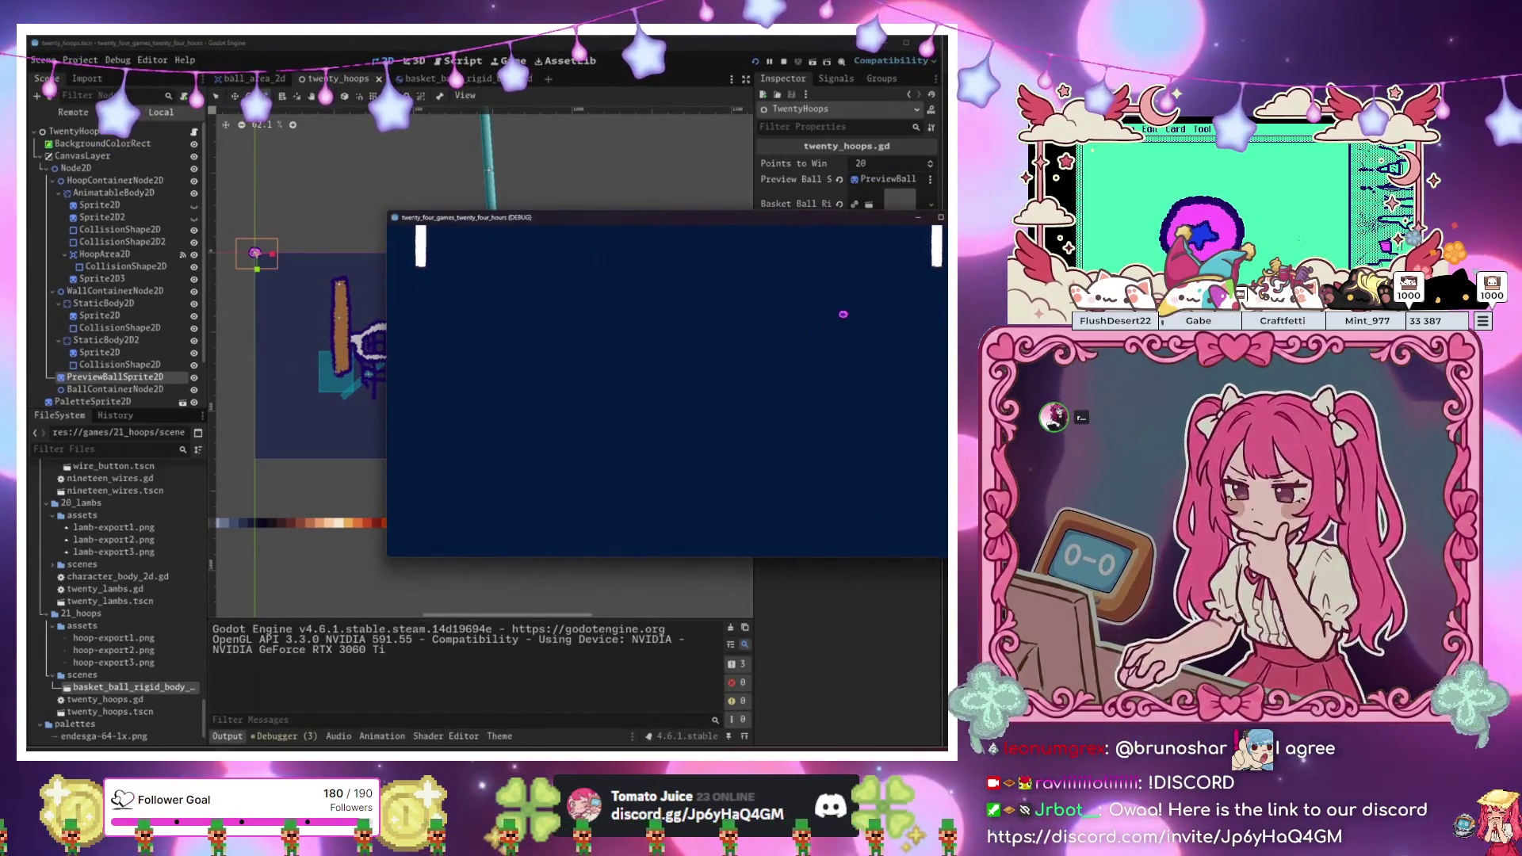
pyautogui.press('F8')
pyautogui.rightClick(436, 77)
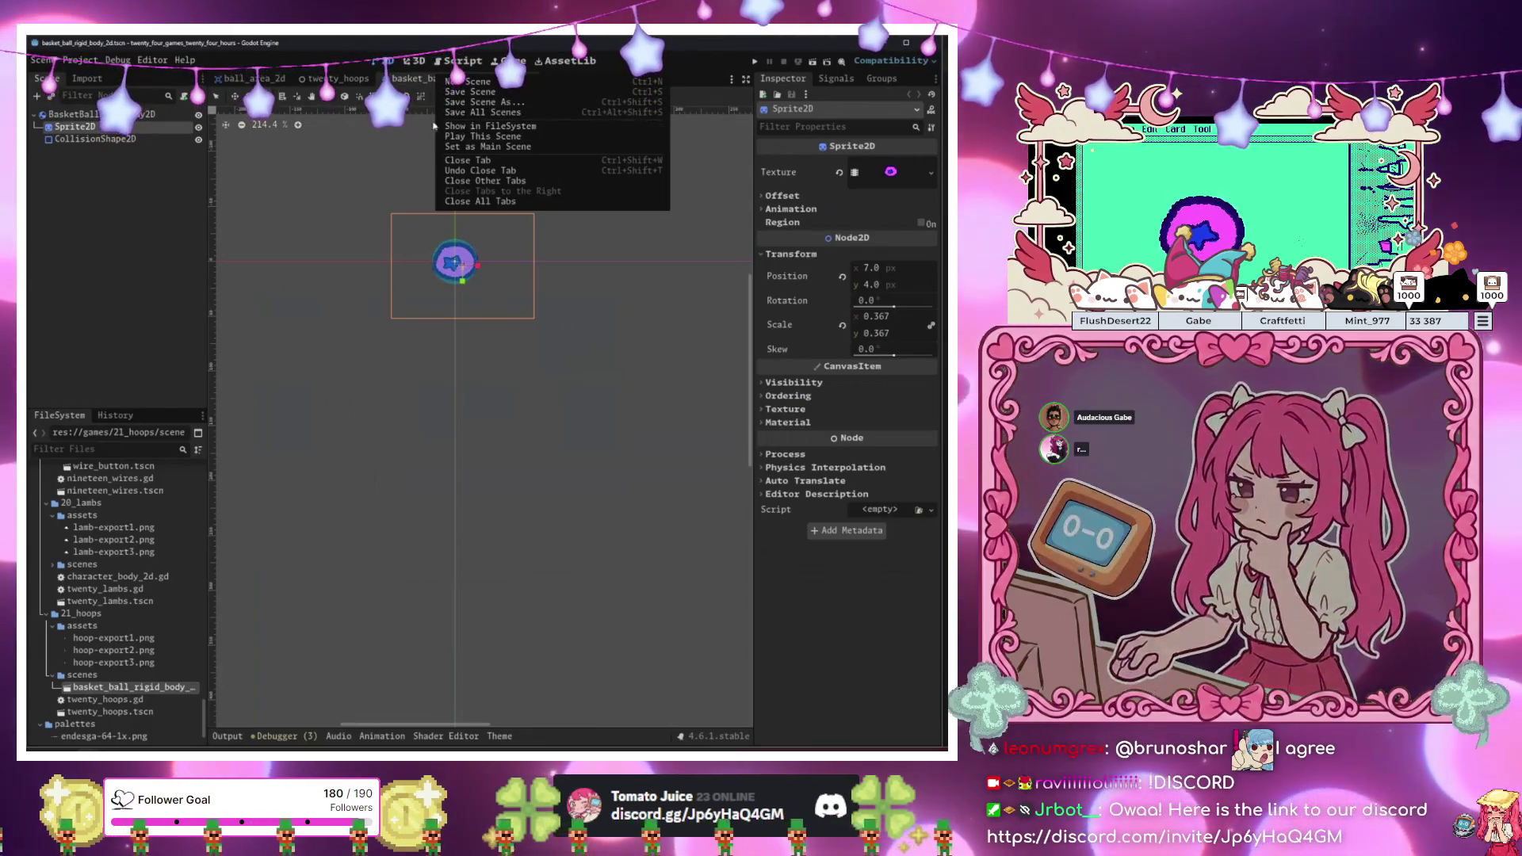
# - Set twenty_hoops as the project's main scene and run it
pyautogui.click(329, 78)
pyautogui.rightClick(329, 78)
pyautogui.click(362, 148)
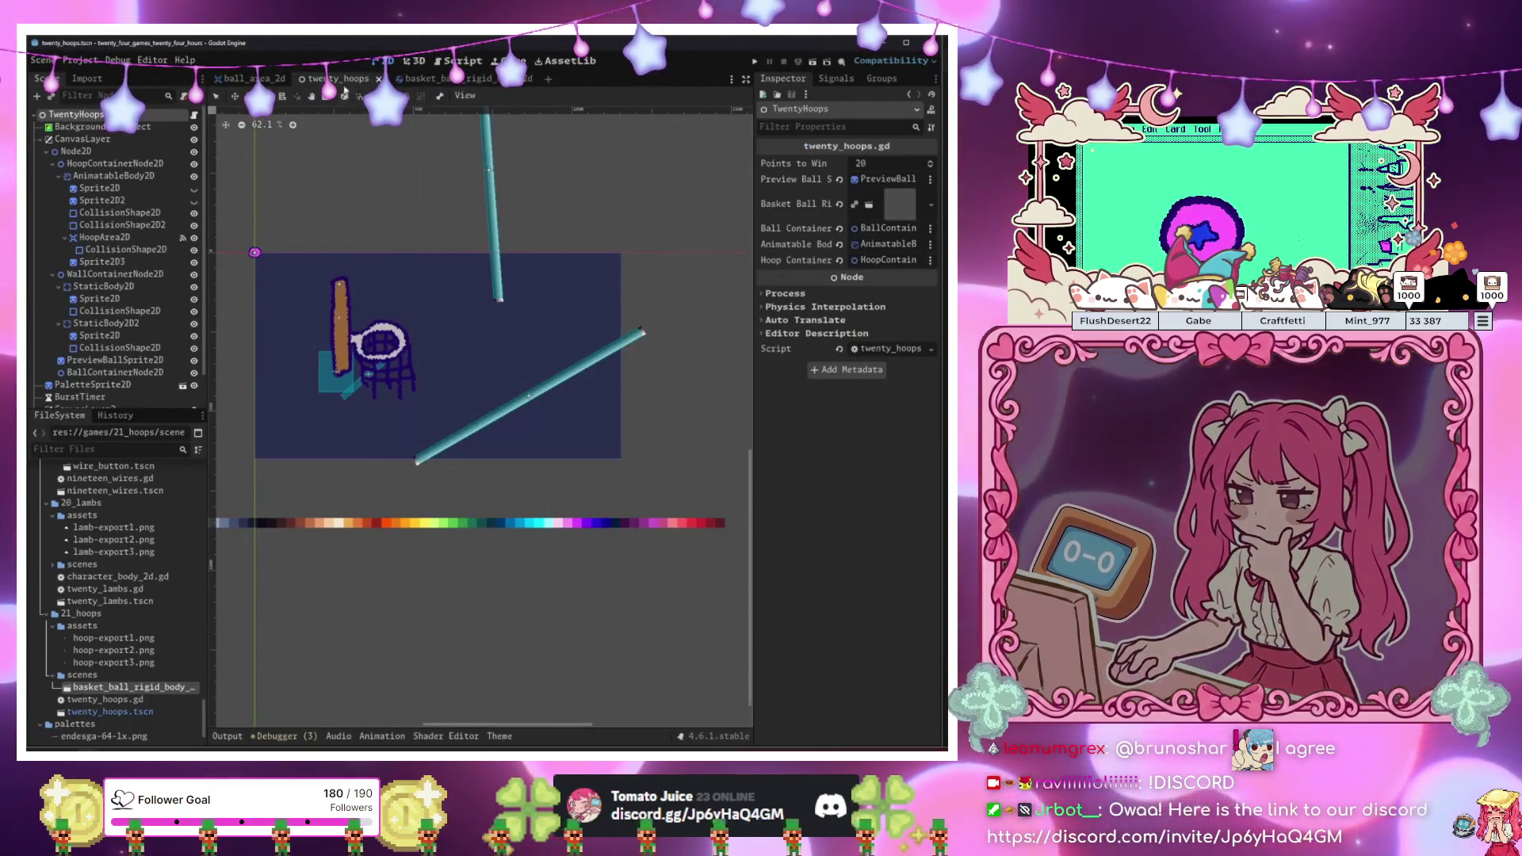
pyautogui.press('F5')
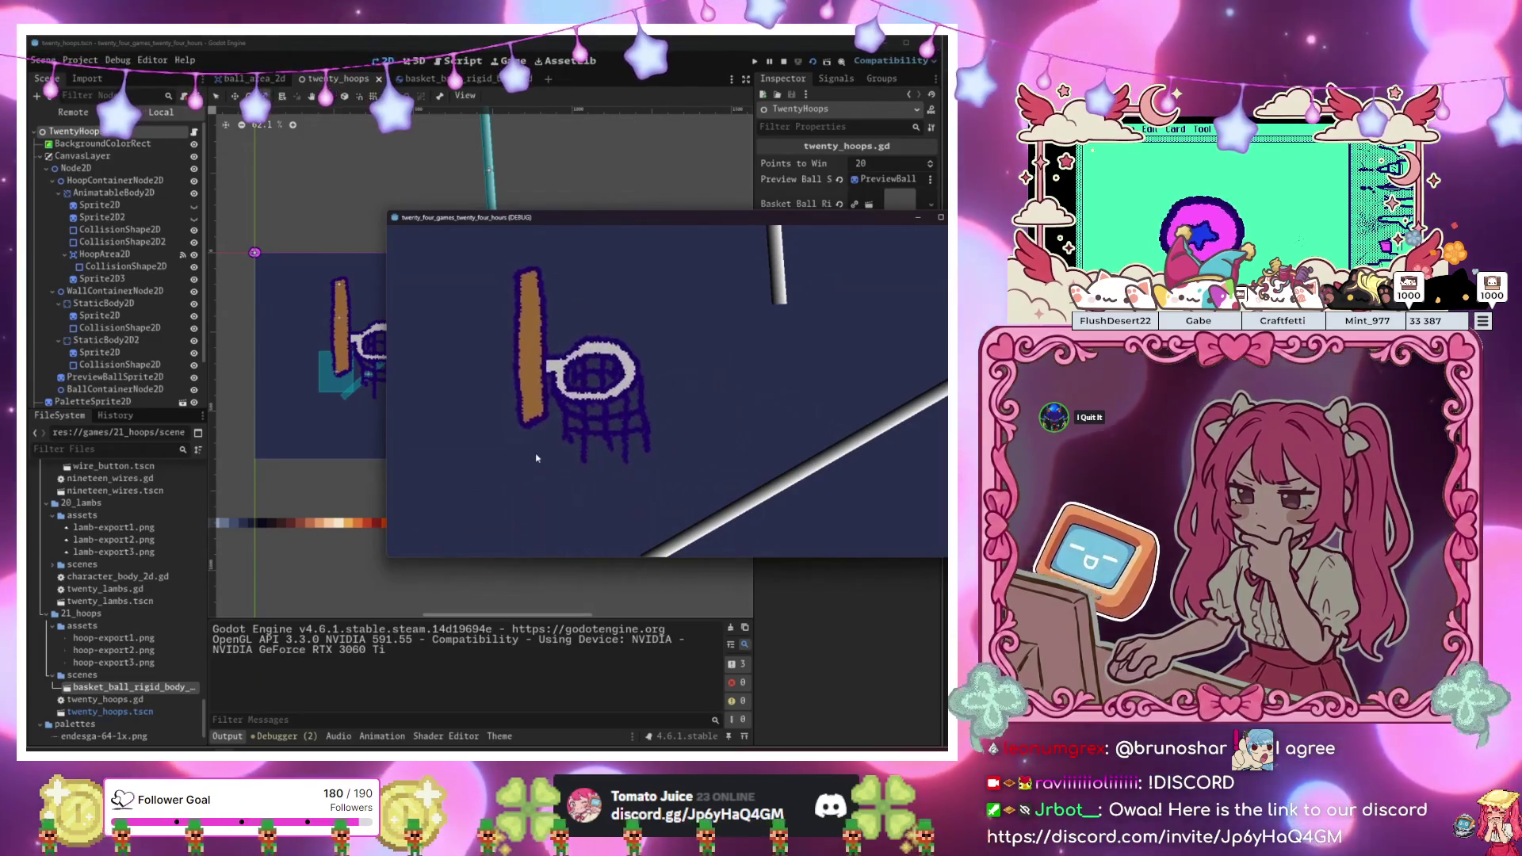
# - Drop several purple balls toward the moving hoop, then stop the game
pyautogui.click(819, 257)
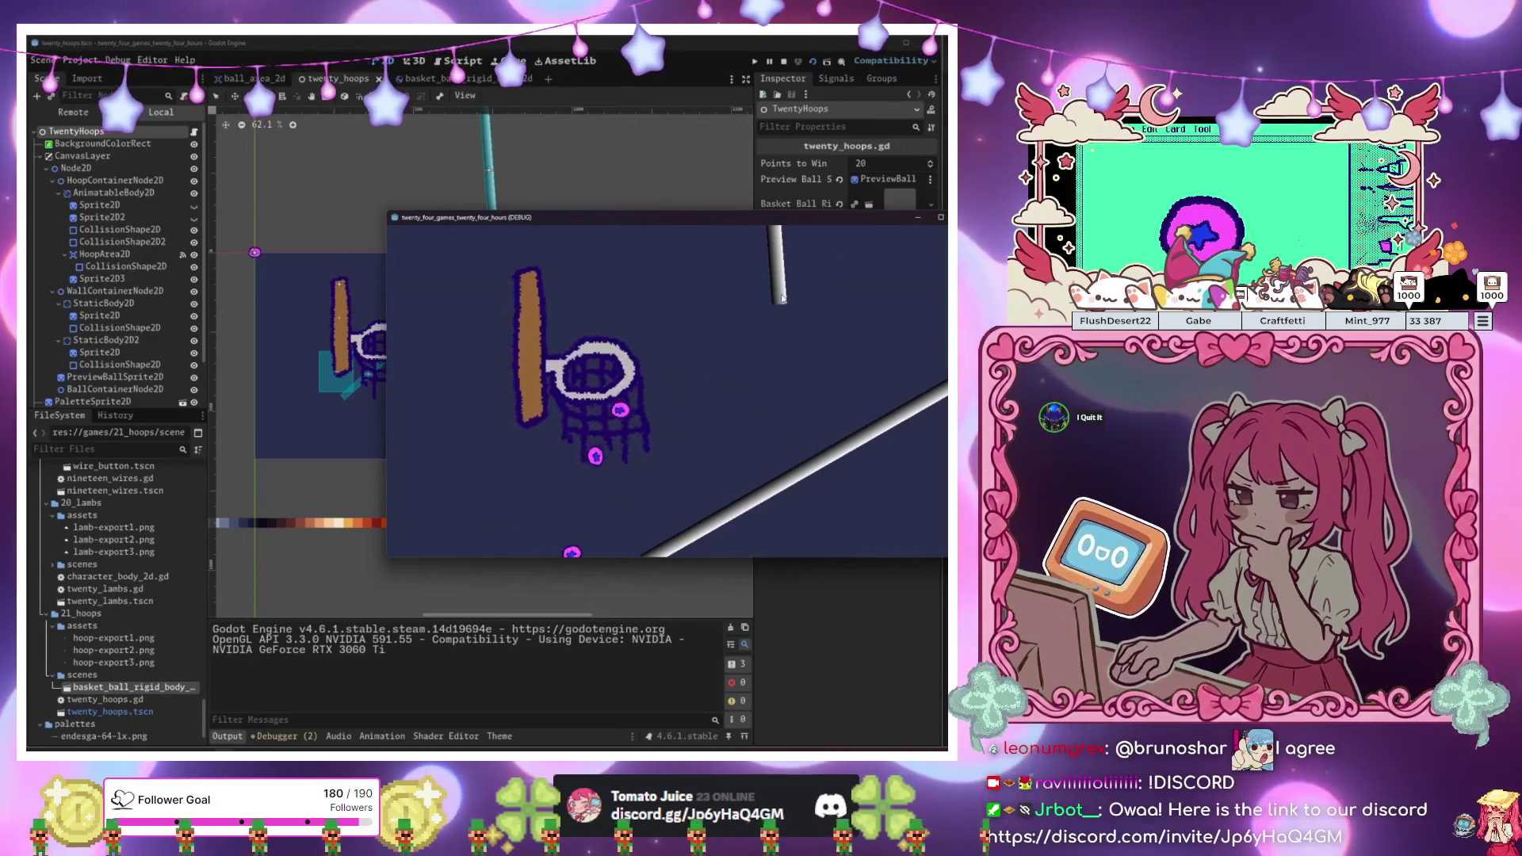
pyautogui.click(837, 255)
pyautogui.click(839, 254)
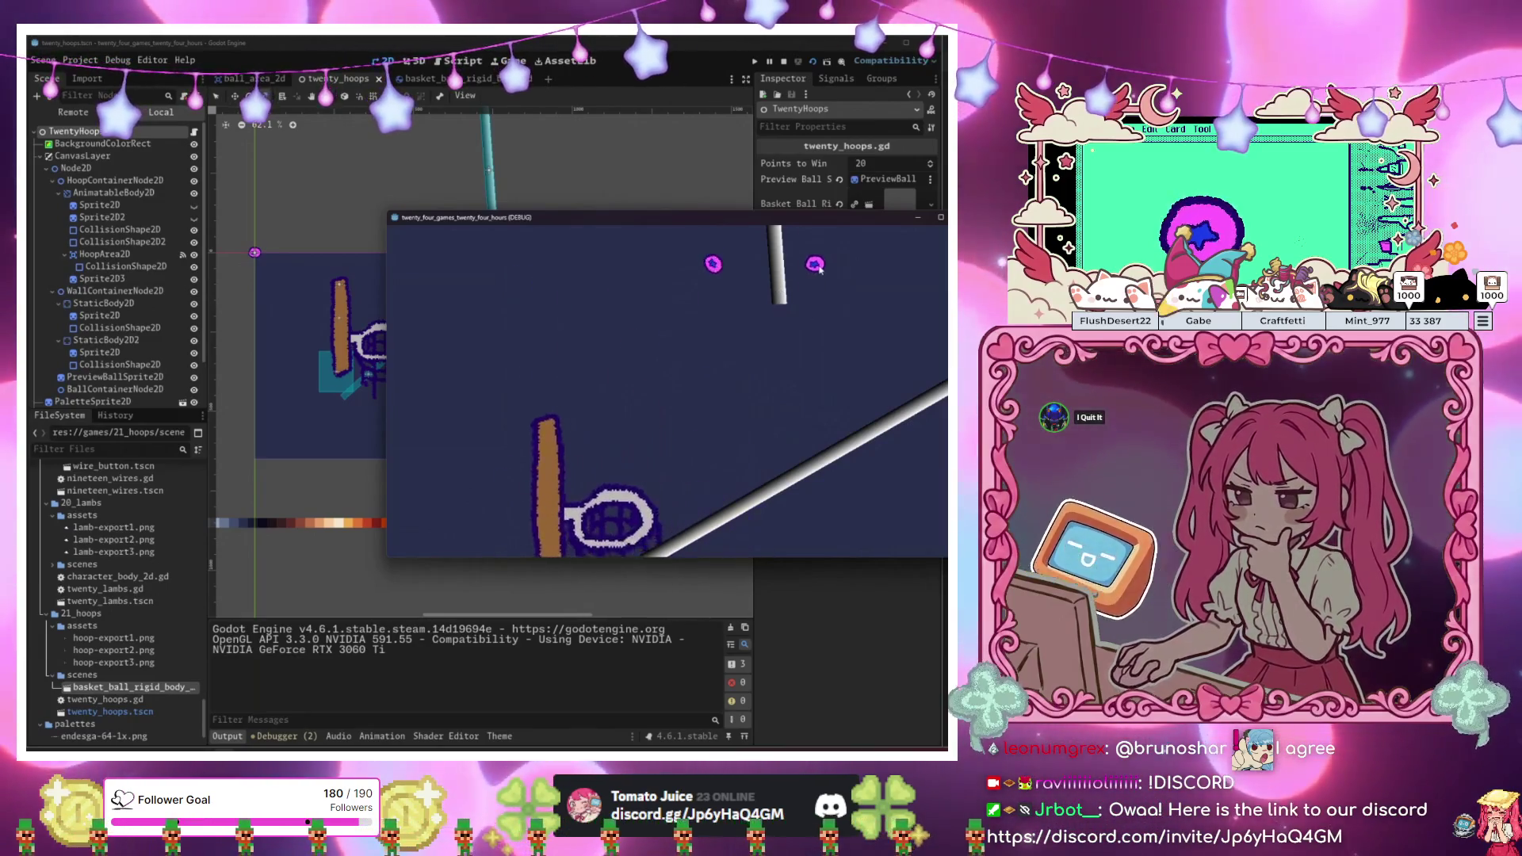
pyautogui.click(720, 255)
pyautogui.click(817, 262)
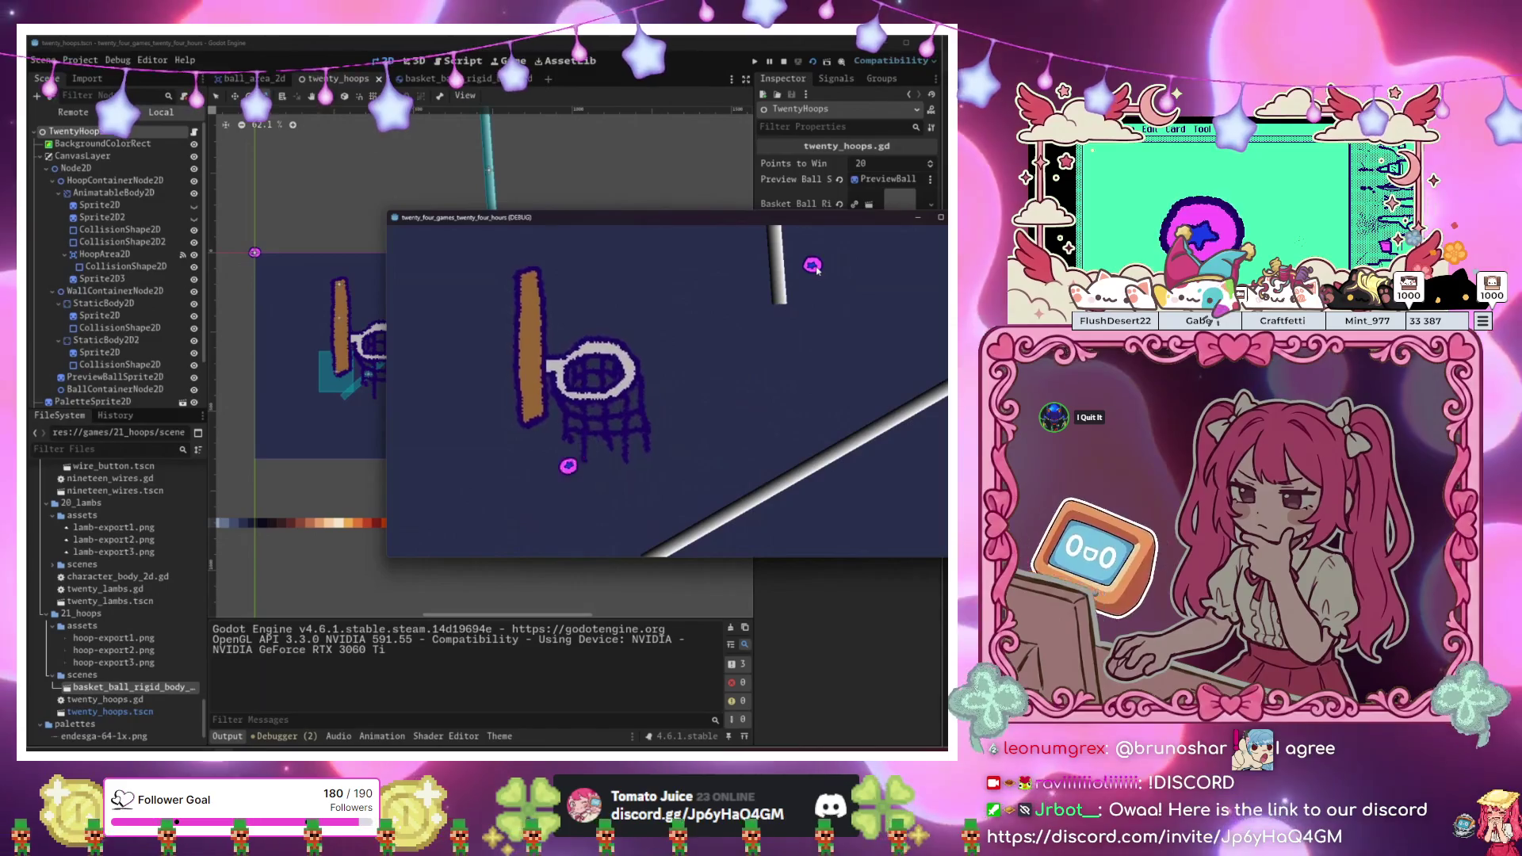
pyautogui.click(815, 270)
pyautogui.click(810, 272)
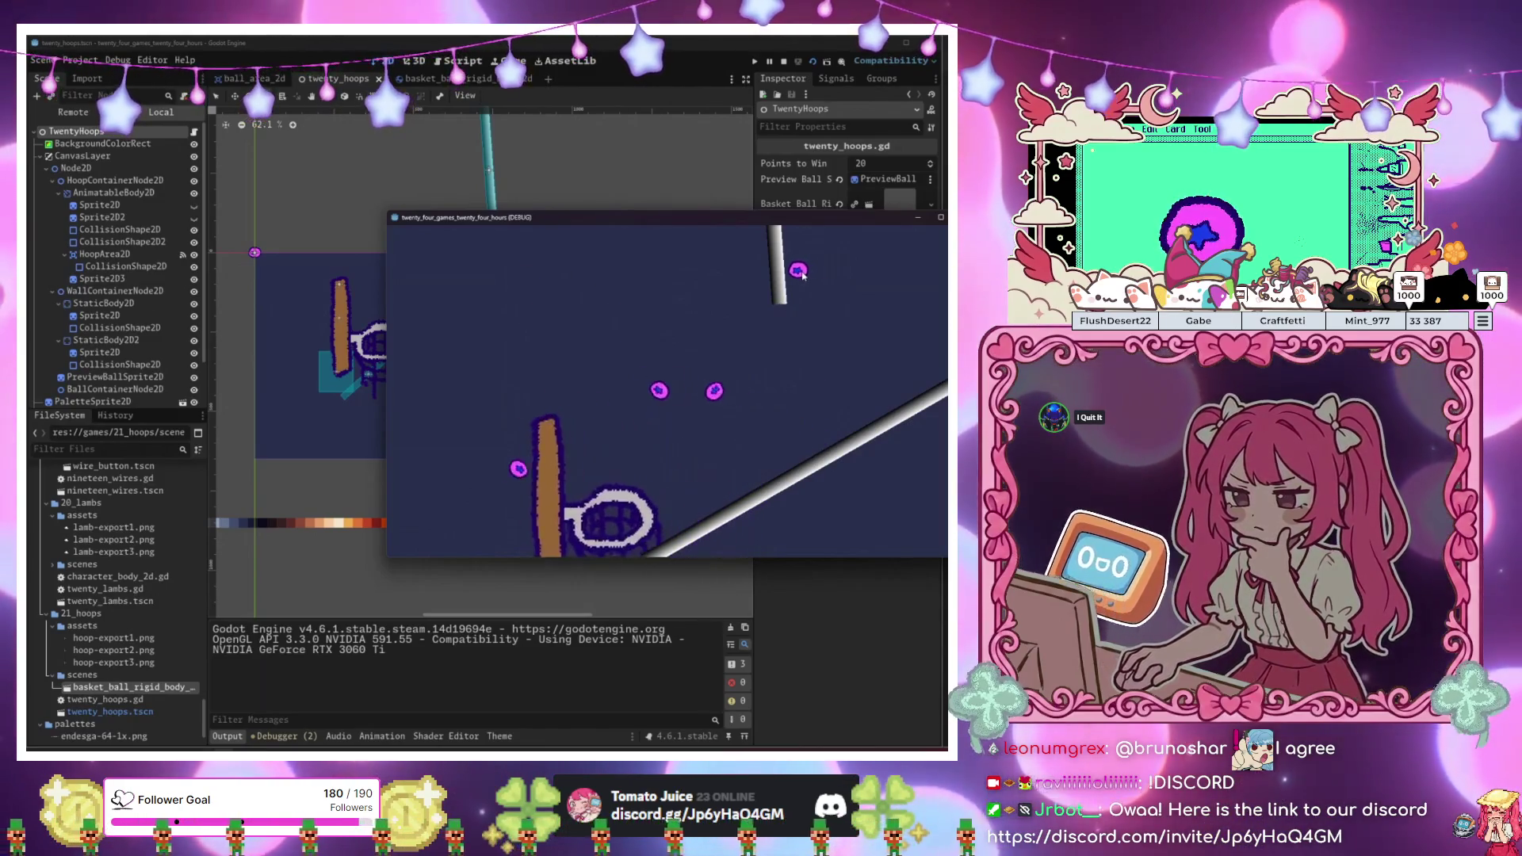
pyautogui.click(798, 274)
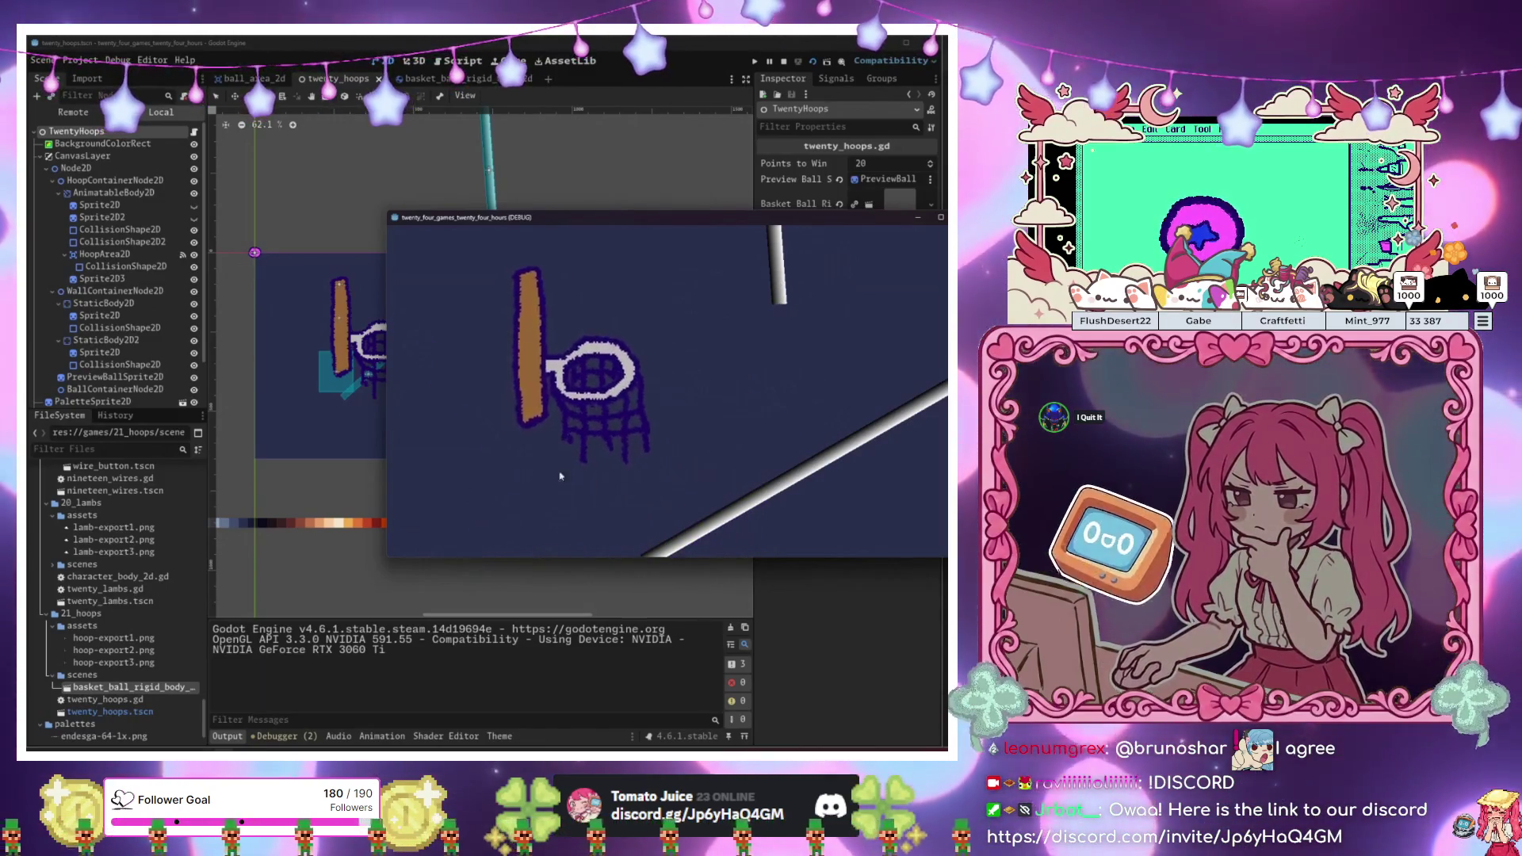
pyautogui.click(845, 290)
pyautogui.click(845, 287)
pyautogui.click(845, 288)
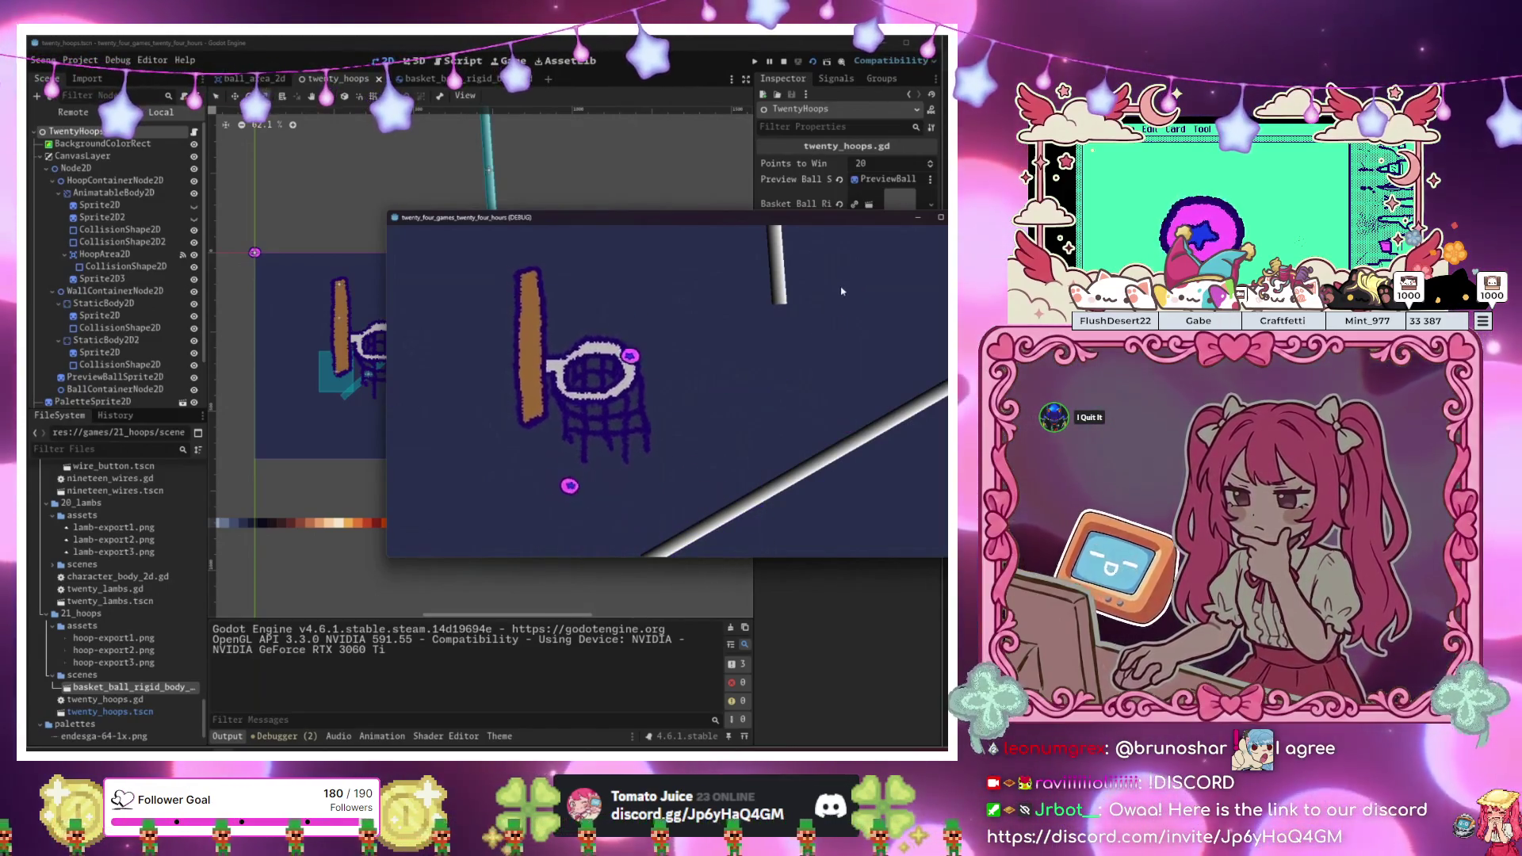
pyautogui.press('F8')
# - Duplicate the hoop's diagonal collision shape, rotate it against the backboard, then save and run
pyautogui.scroll(5, 349, 365)
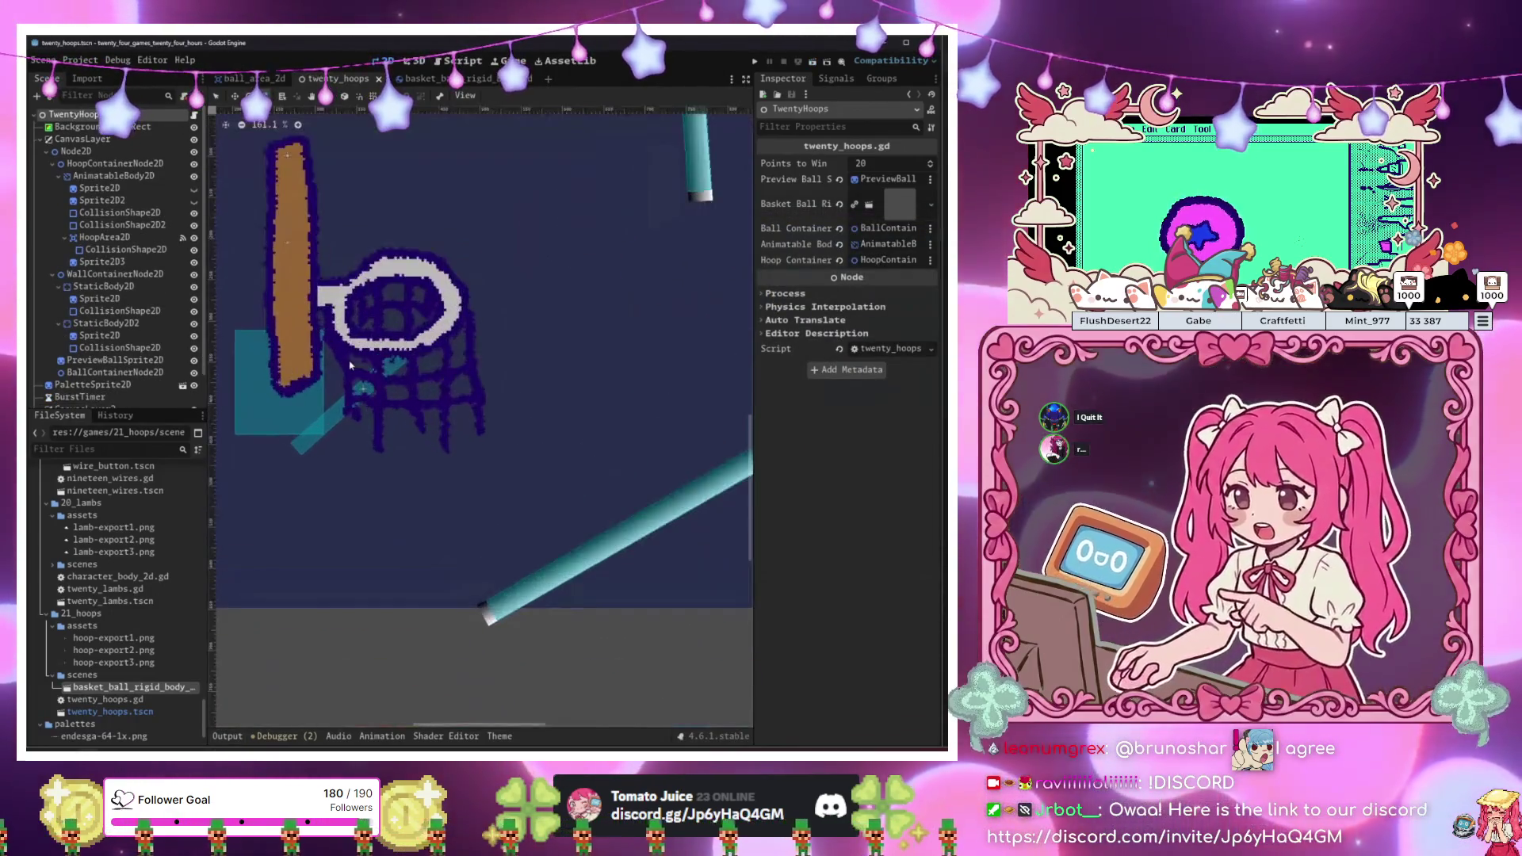
pyautogui.hscroll(-3, 349, 365)
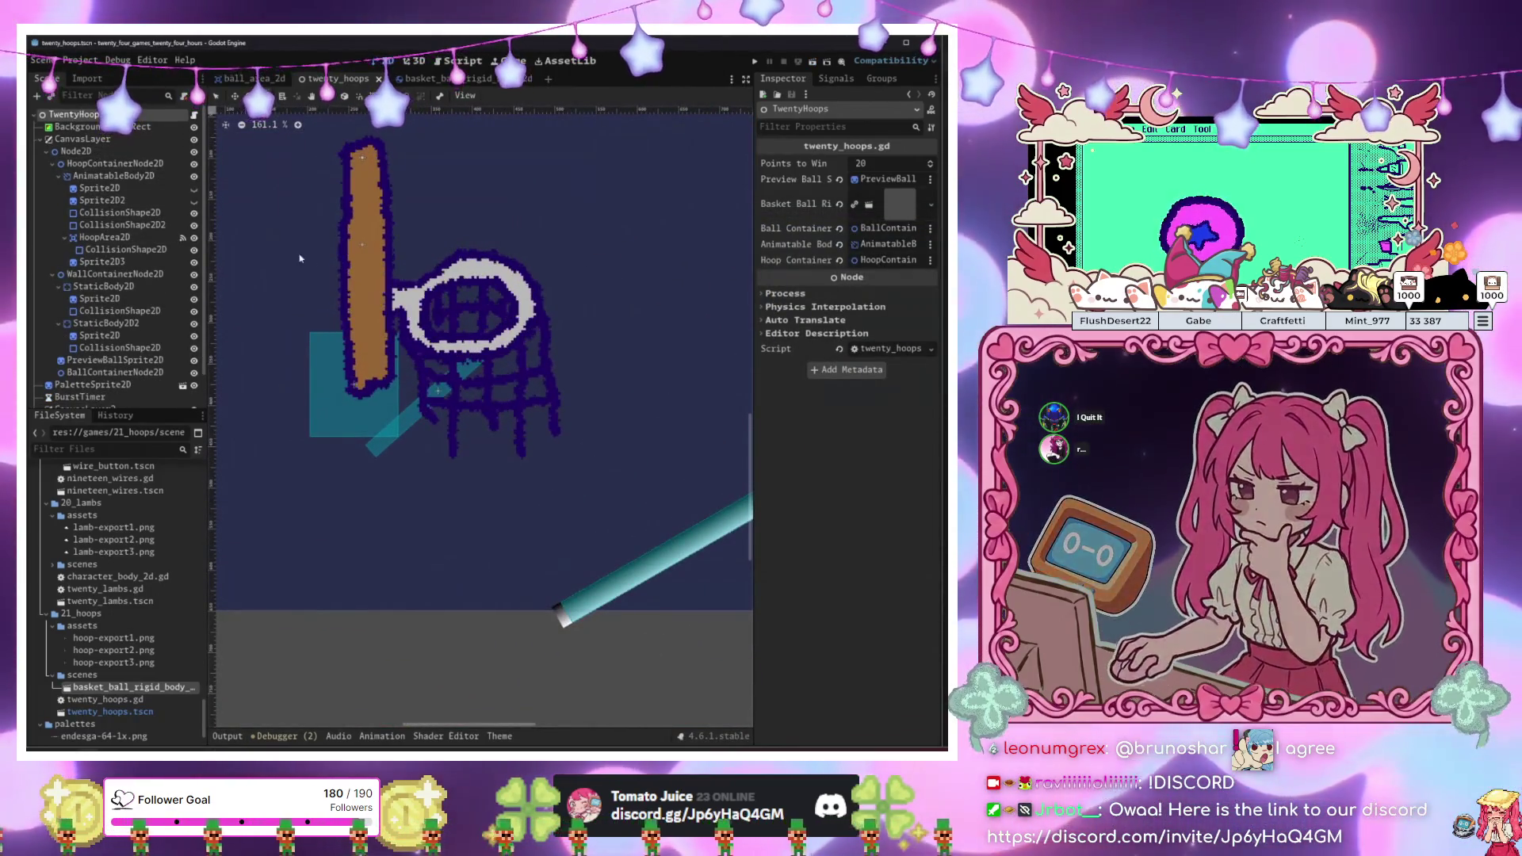
pyautogui.scroll(2, 302, 258)
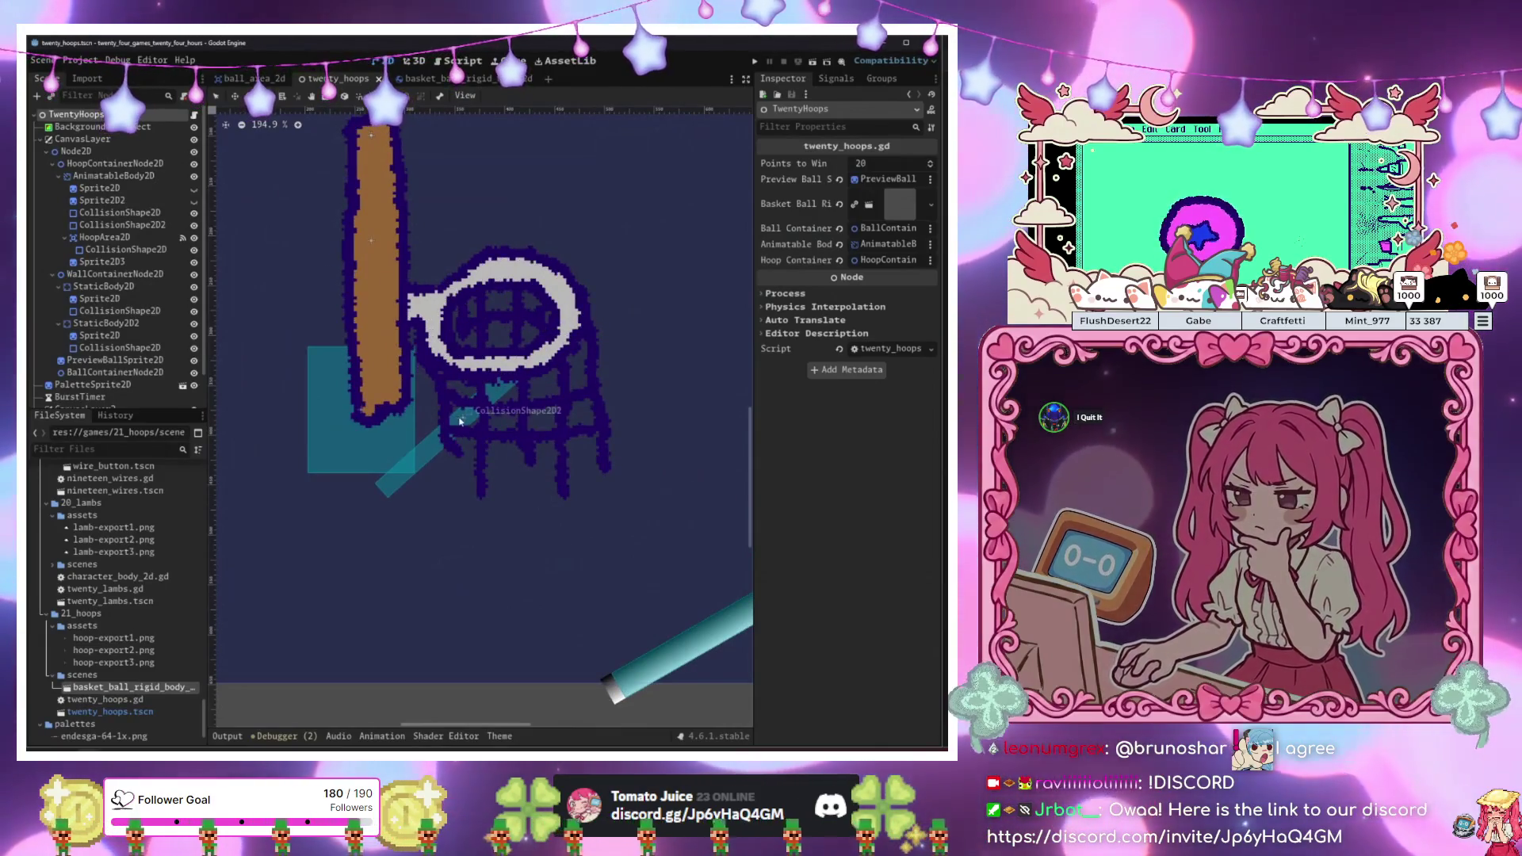
pyautogui.click(435, 434)
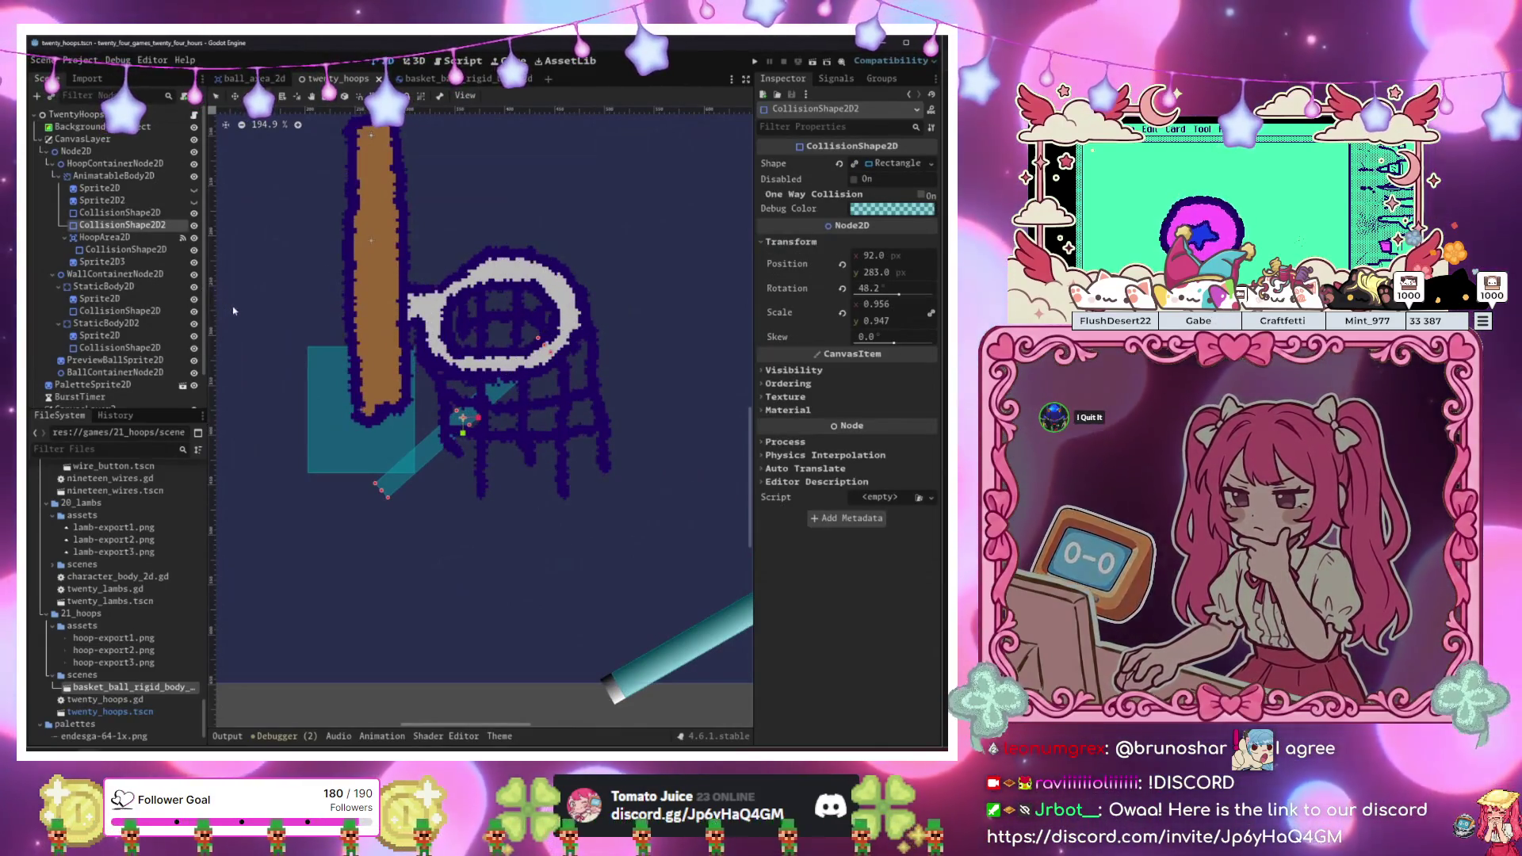
pyautogui.hotkey('ctrl', 'd')
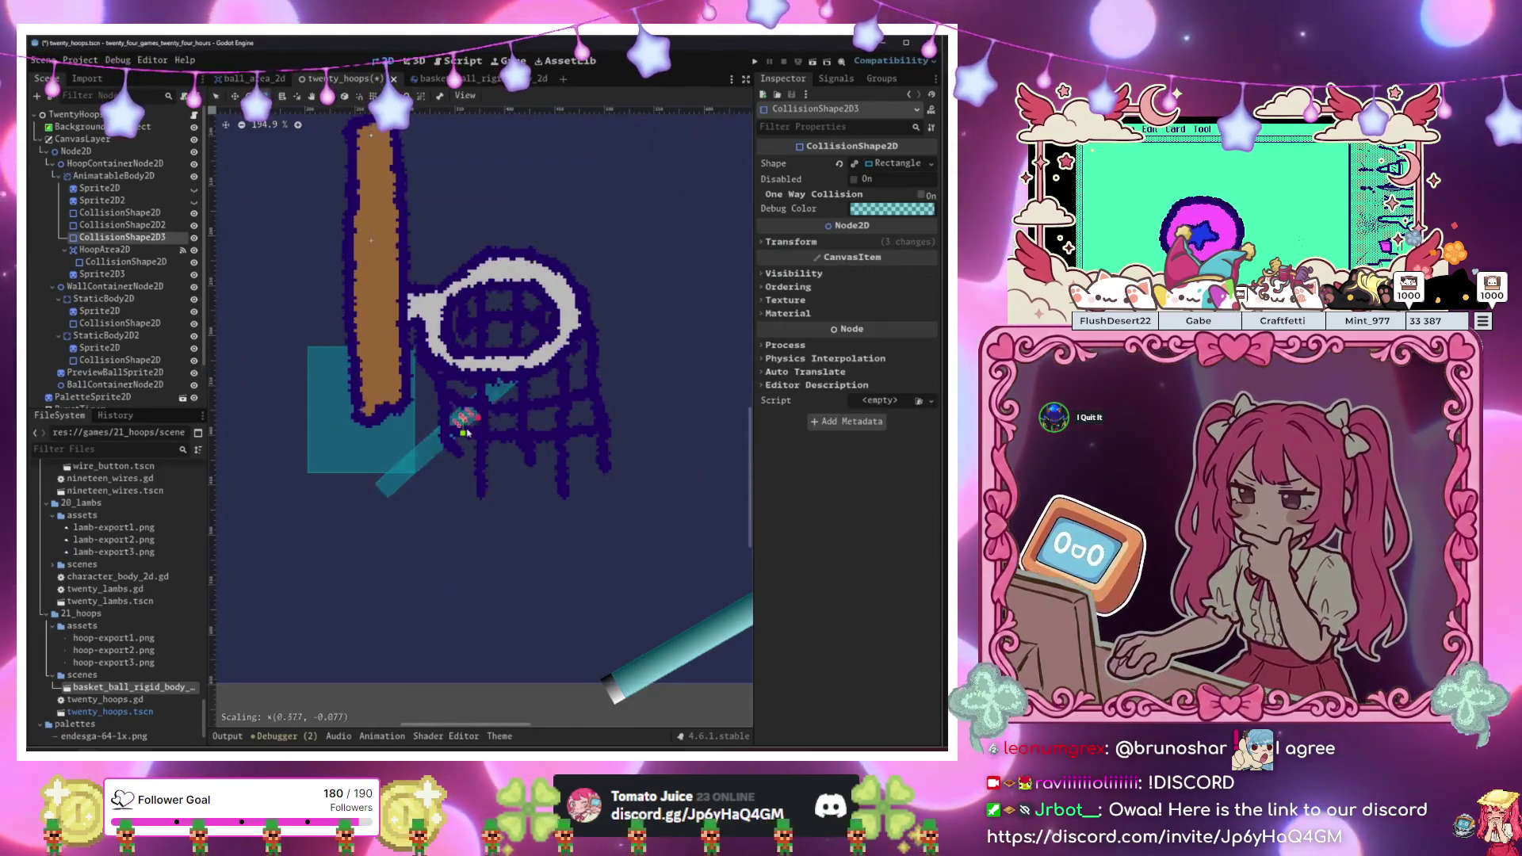
pyautogui.moveTo(468, 432)
pyautogui.mouseDown()
pyautogui.moveTo(428, 400)
pyautogui.moveTo(368, 388)
pyautogui.moveTo(411, 365)
pyautogui.mouseUp()
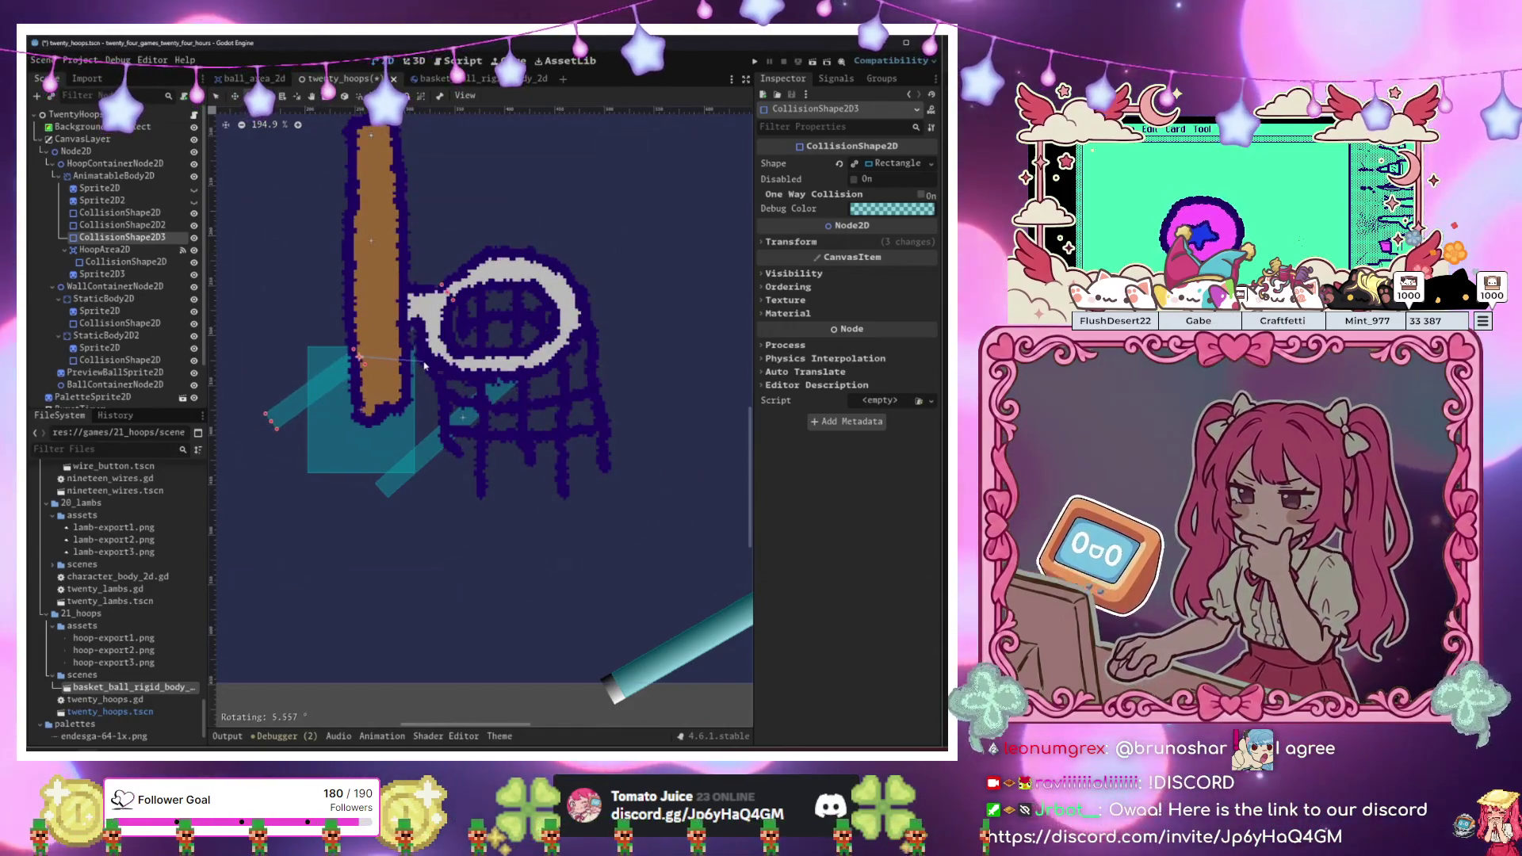
pyautogui.moveTo(428, 368)
pyautogui.mouseDown()
pyautogui.moveTo(436, 425)
pyautogui.moveTo(455, 392)
pyautogui.moveTo(381, 390)
pyautogui.mouseUp()
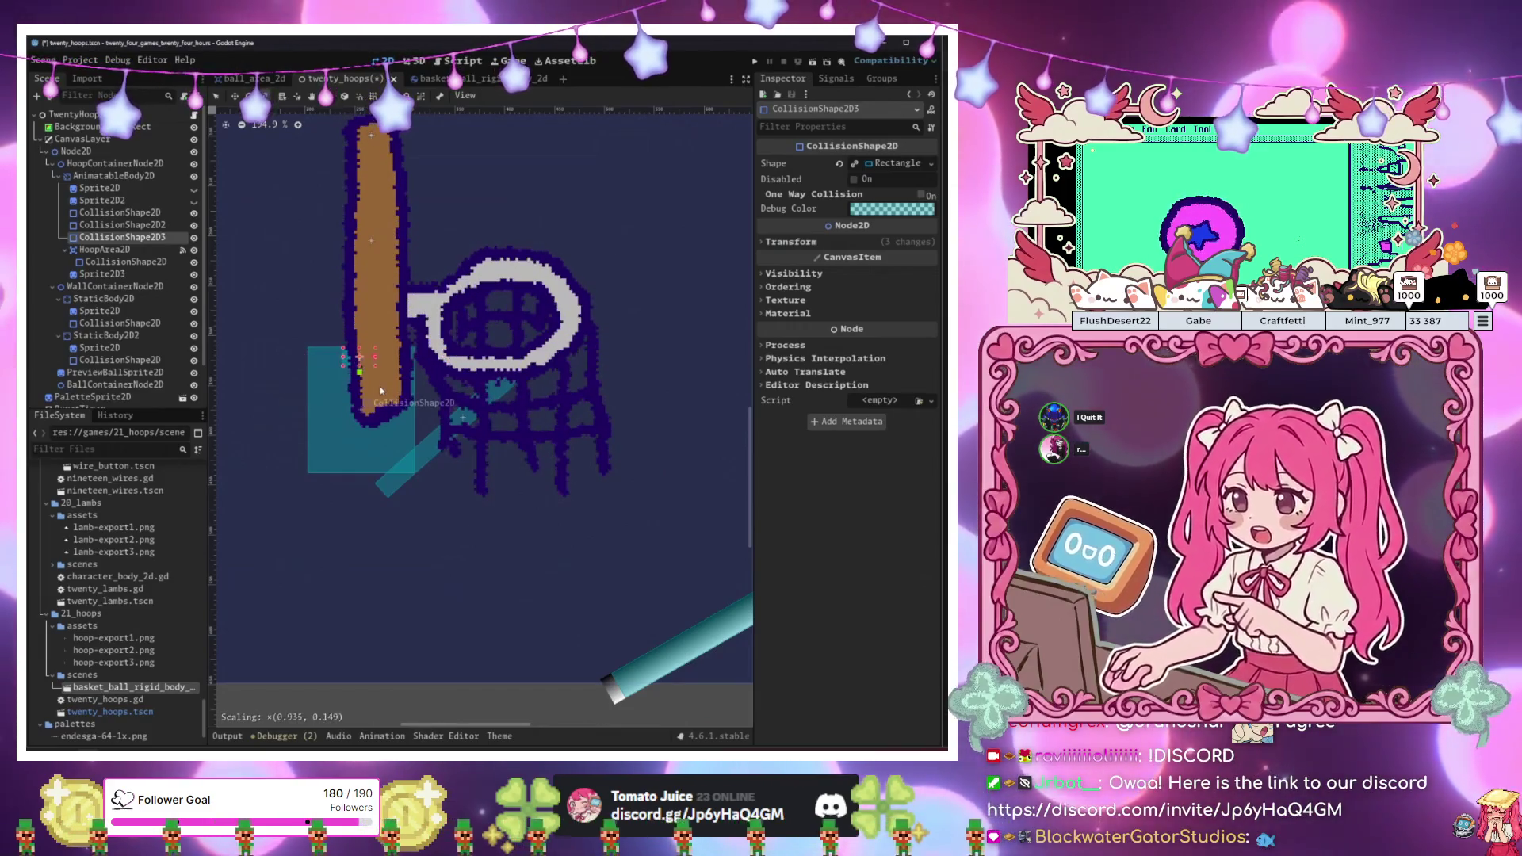
pyautogui.press('w')
pyautogui.moveTo(402, 431)
pyautogui.mouseDown()
pyautogui.moveTo(463, 355)
pyautogui.moveTo(374, 375)
pyautogui.mouseUp()
pyautogui.scroll(-2, 476, 357)
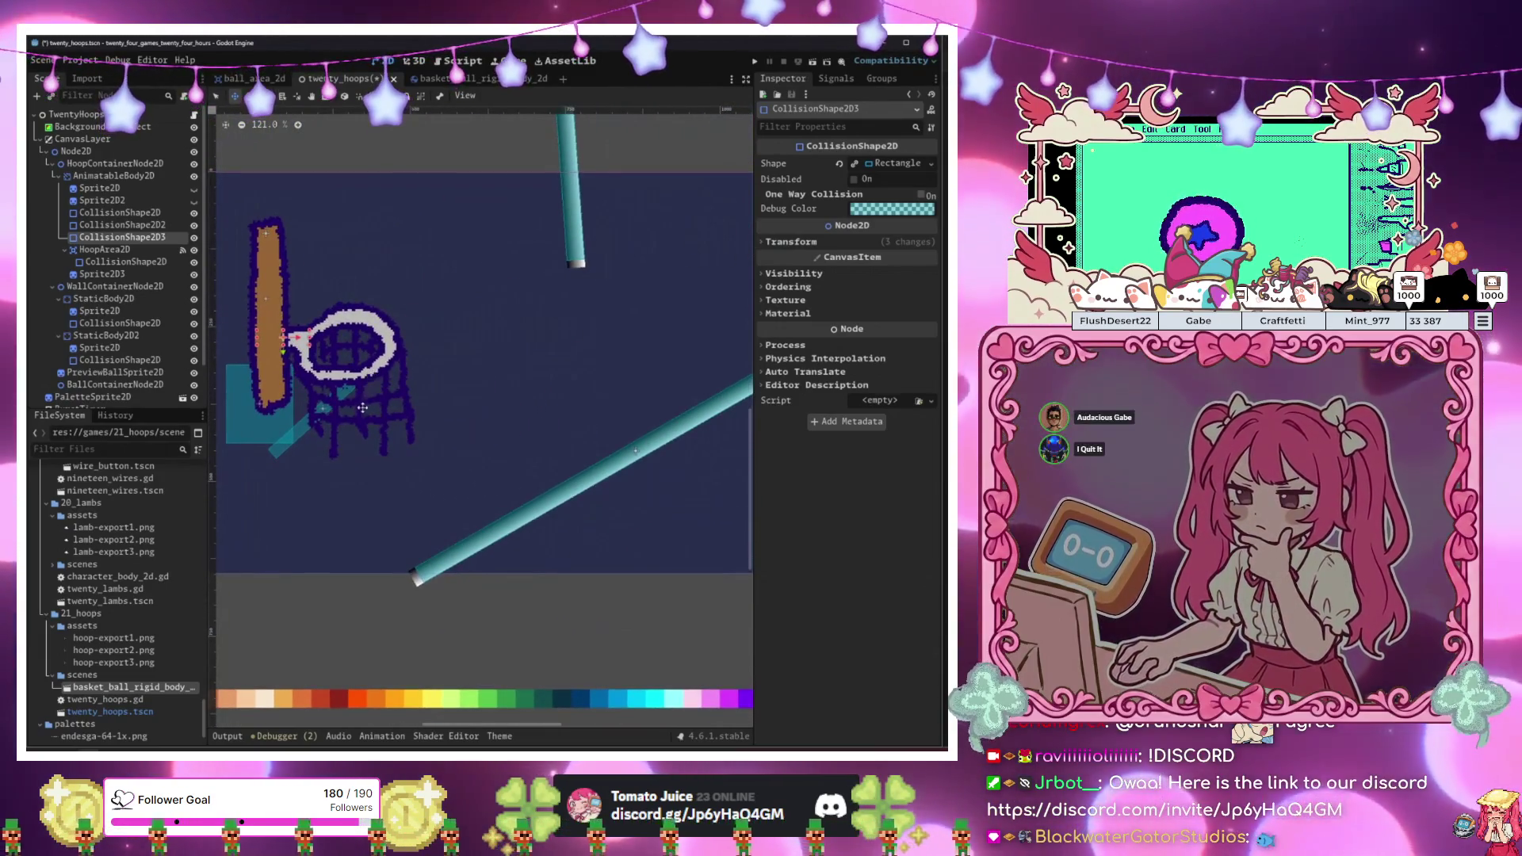
pyautogui.scroll(-2, 447, 386)
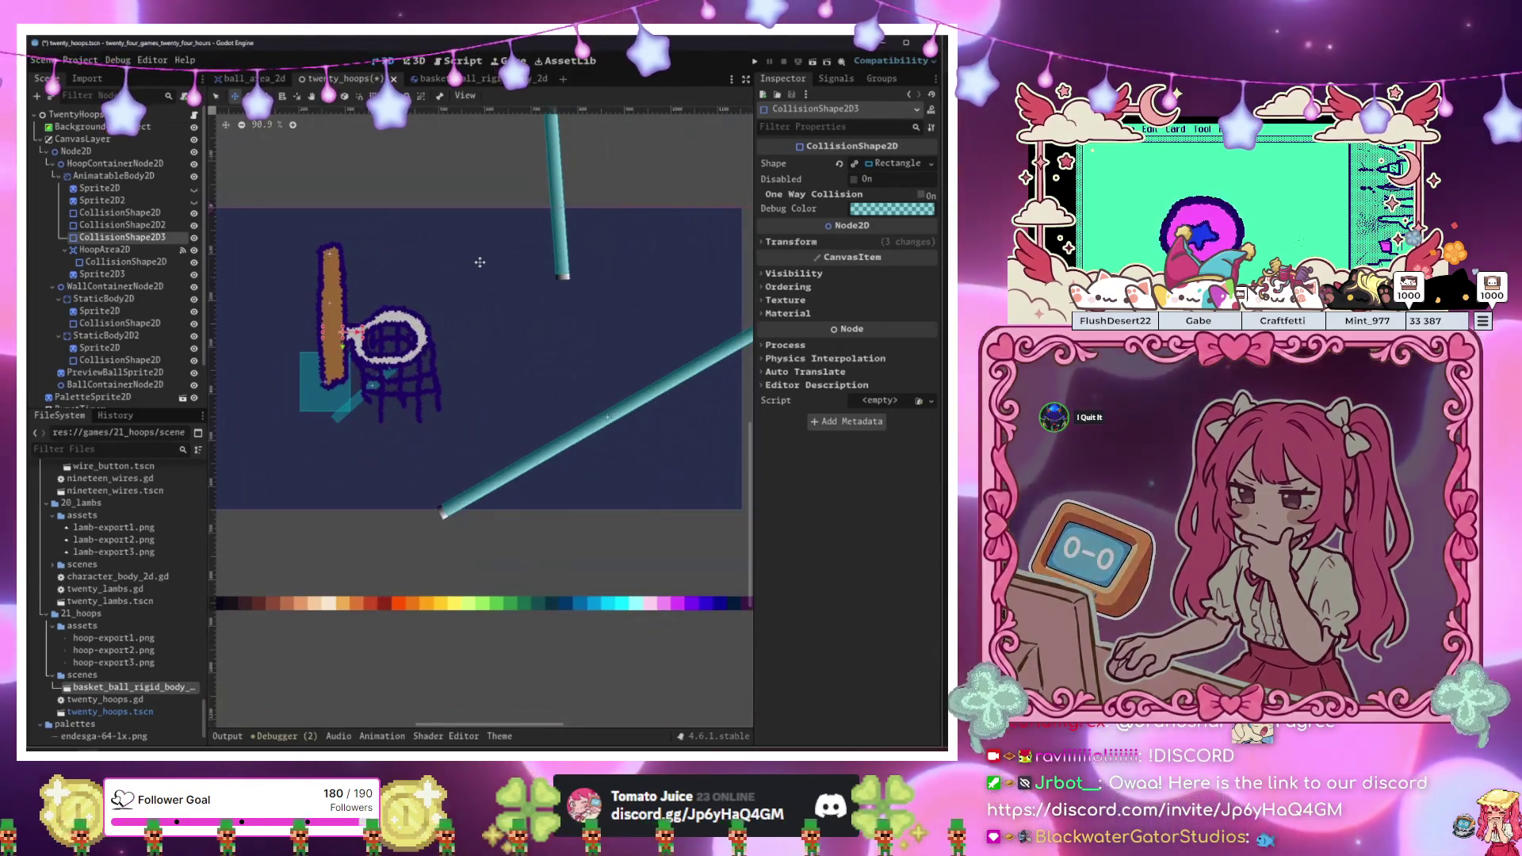
pyautogui.press('F6')
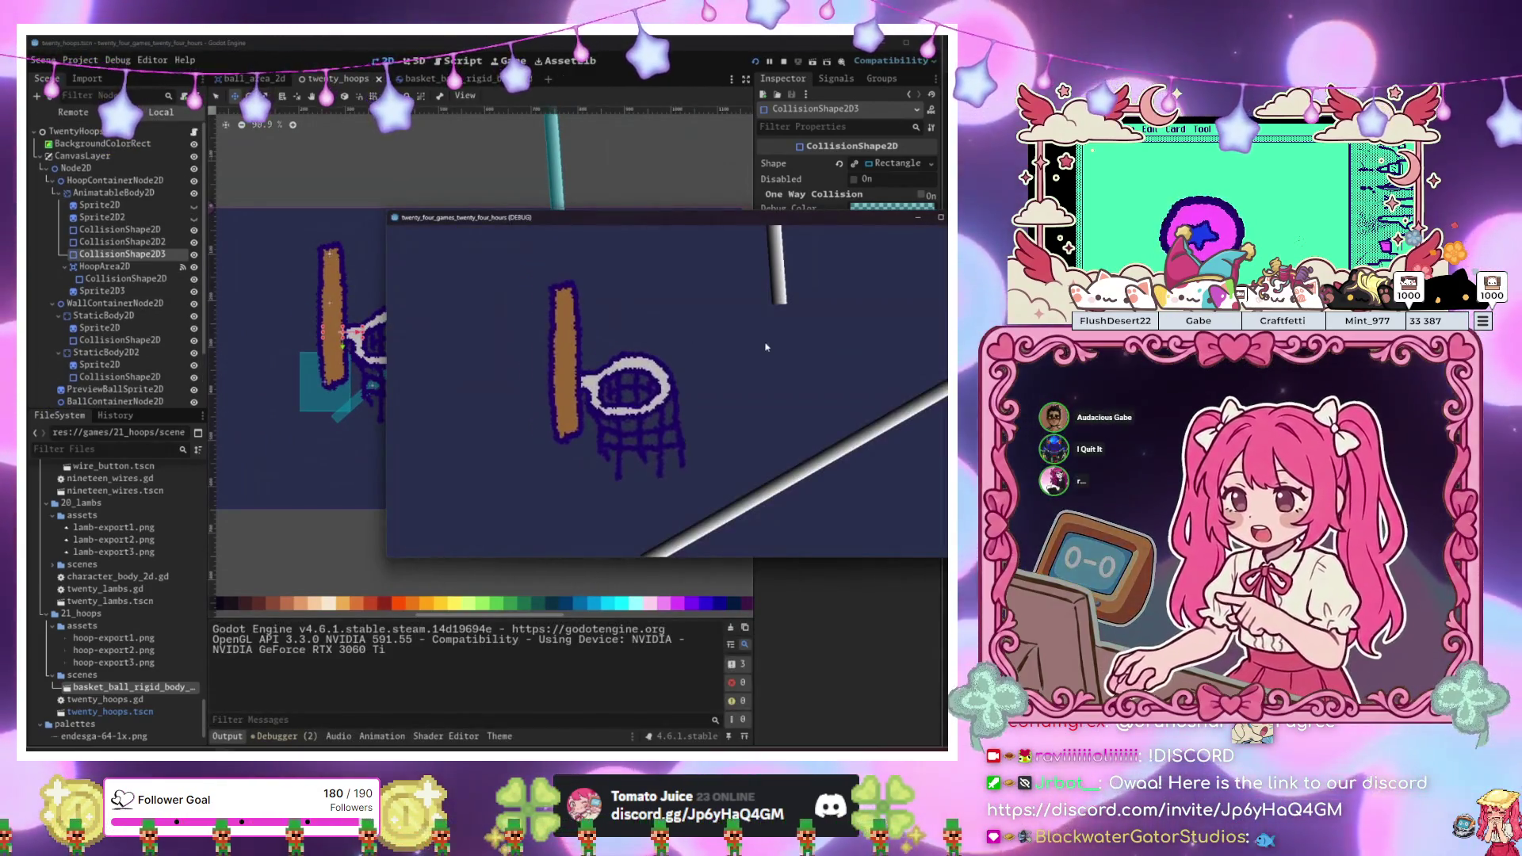
# - Drop four balls onto the hoop to check the rim and backboard collisions, then stop
pyautogui.click(816, 292)
pyautogui.click(815, 291)
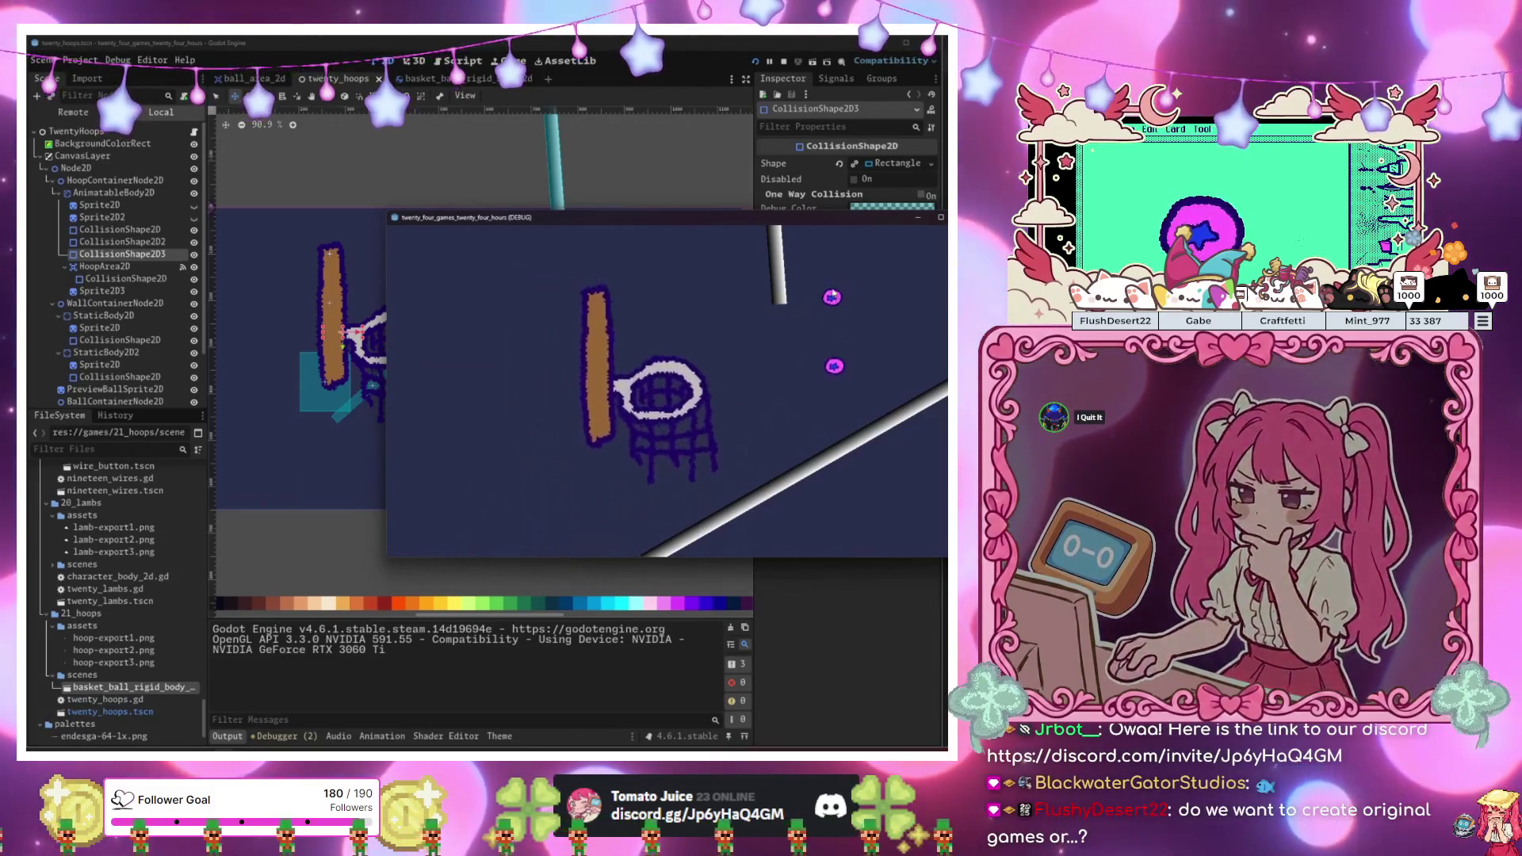
pyautogui.click(823, 297)
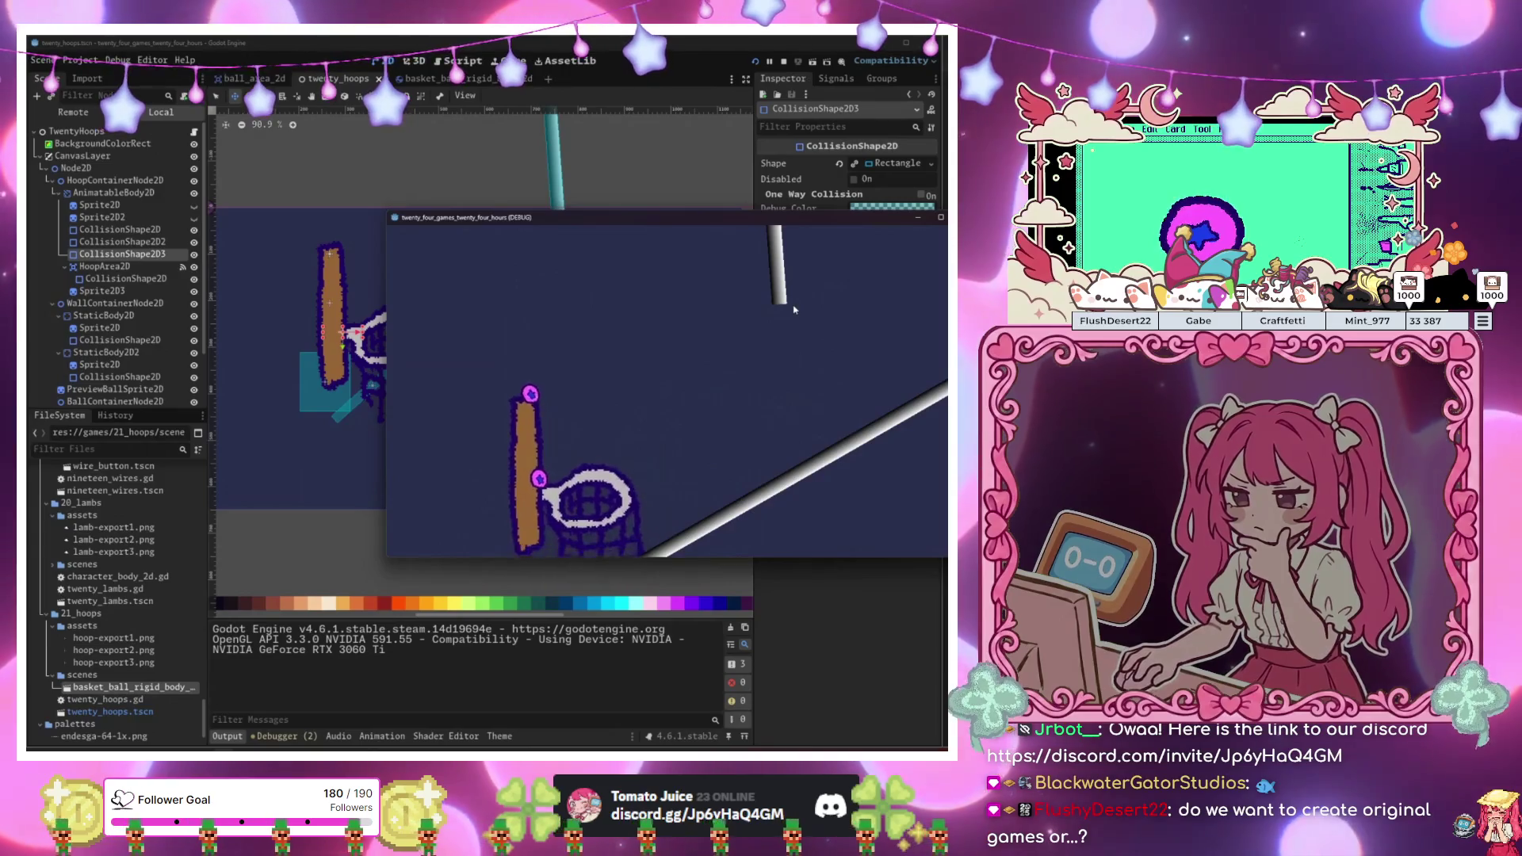
pyautogui.click(826, 302)
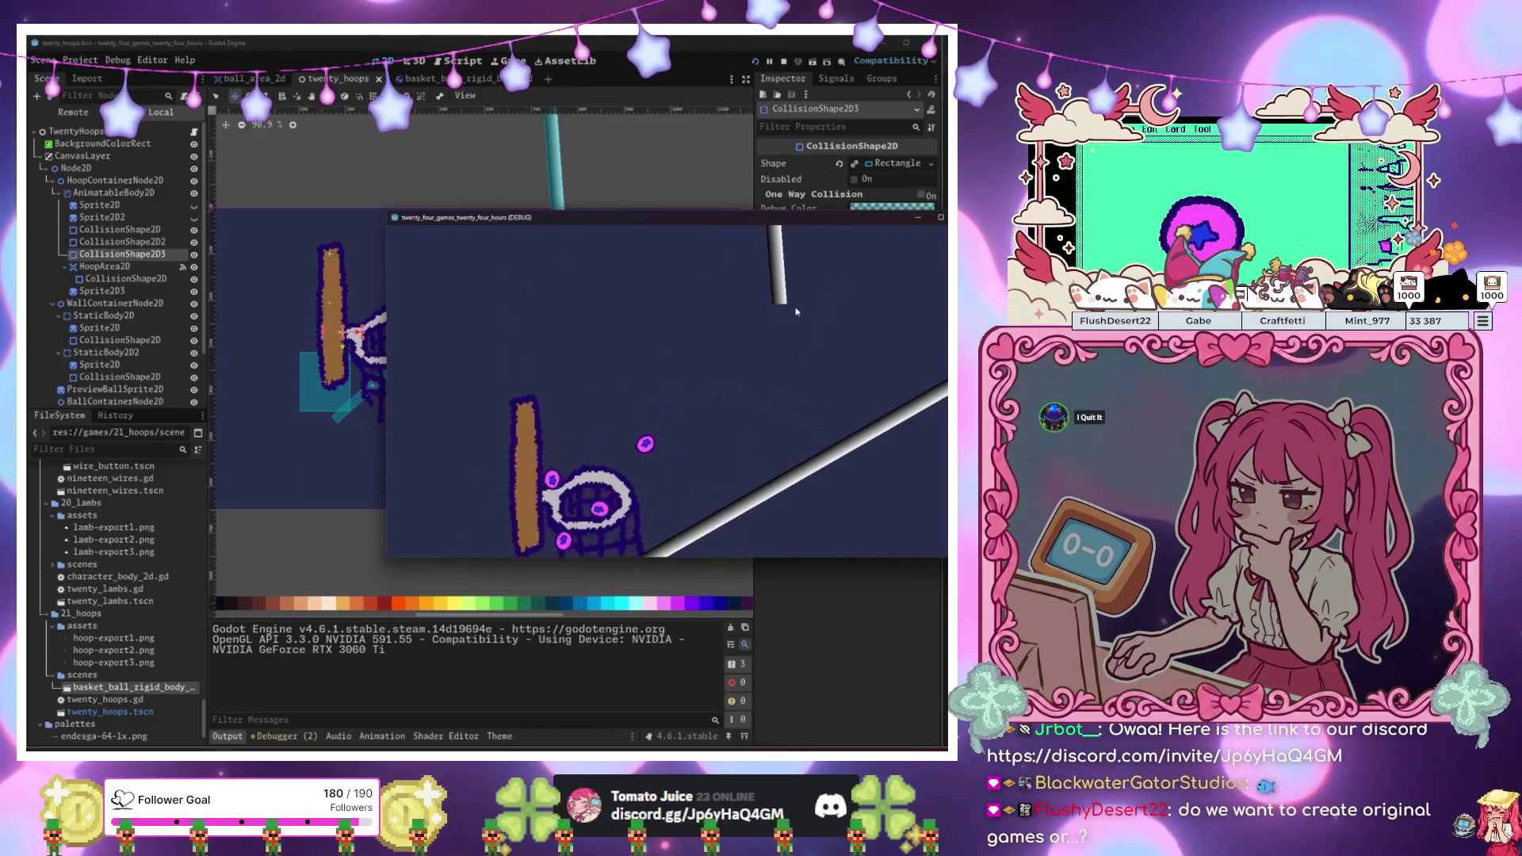
pyautogui.click(818, 311)
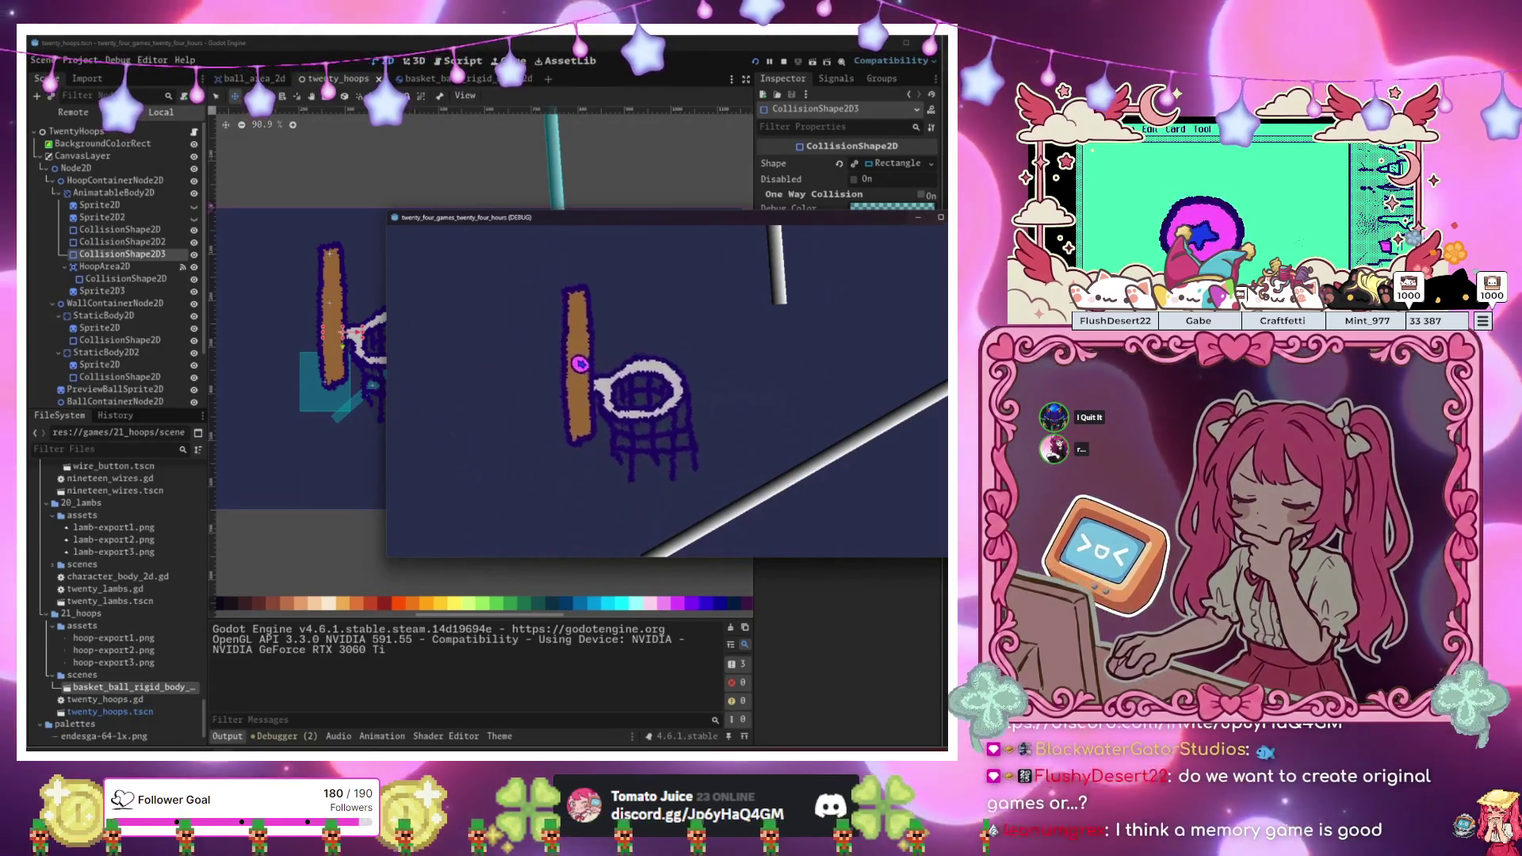
pyautogui.press('F8')
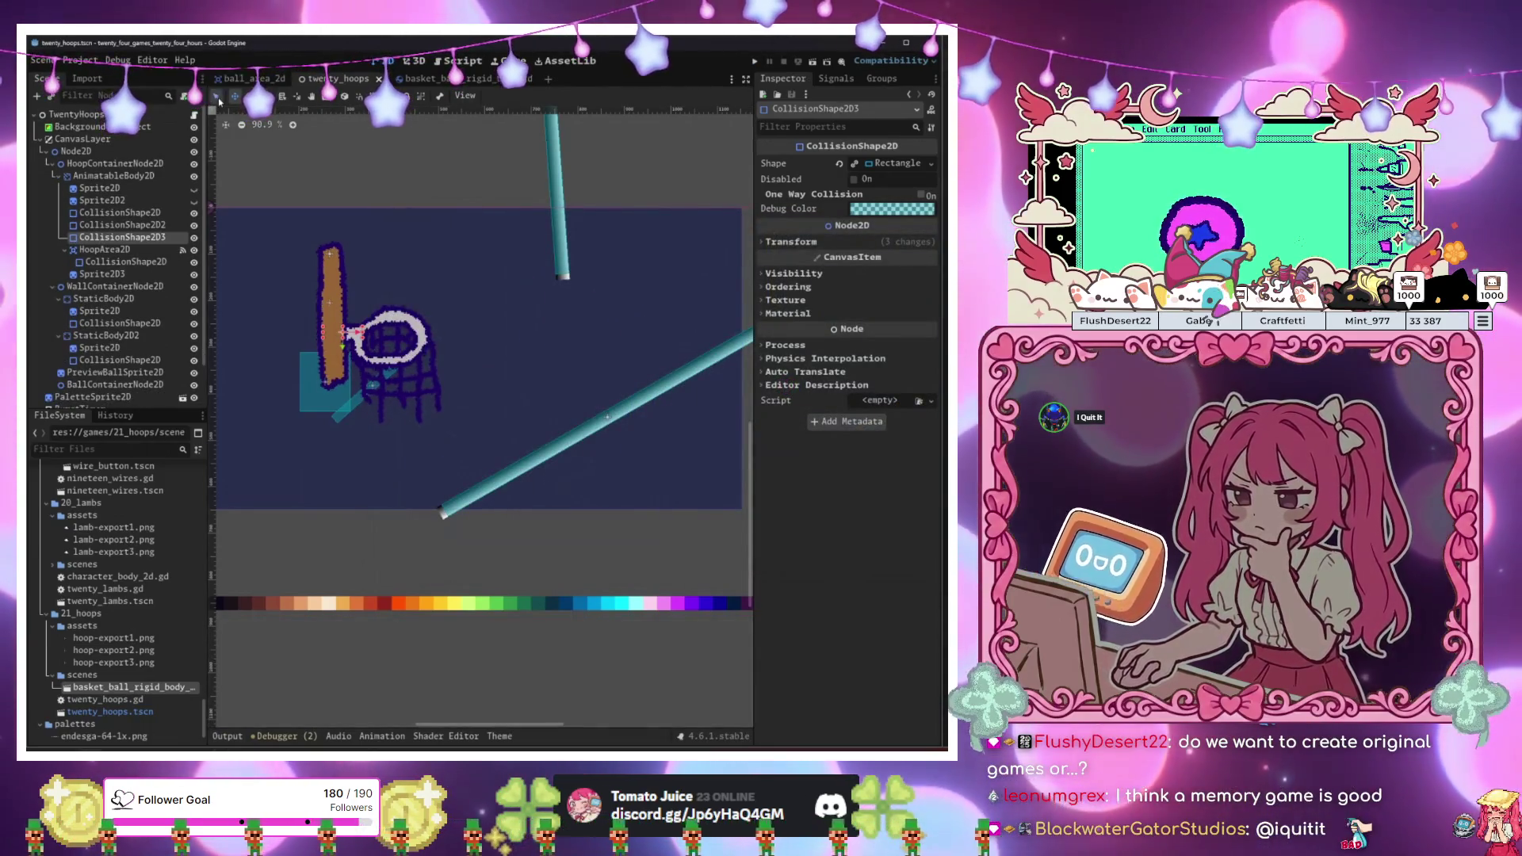
# - Move the original diagonal collision shape CollisionShape2D2 up and to the right
pyautogui.click(372, 389)
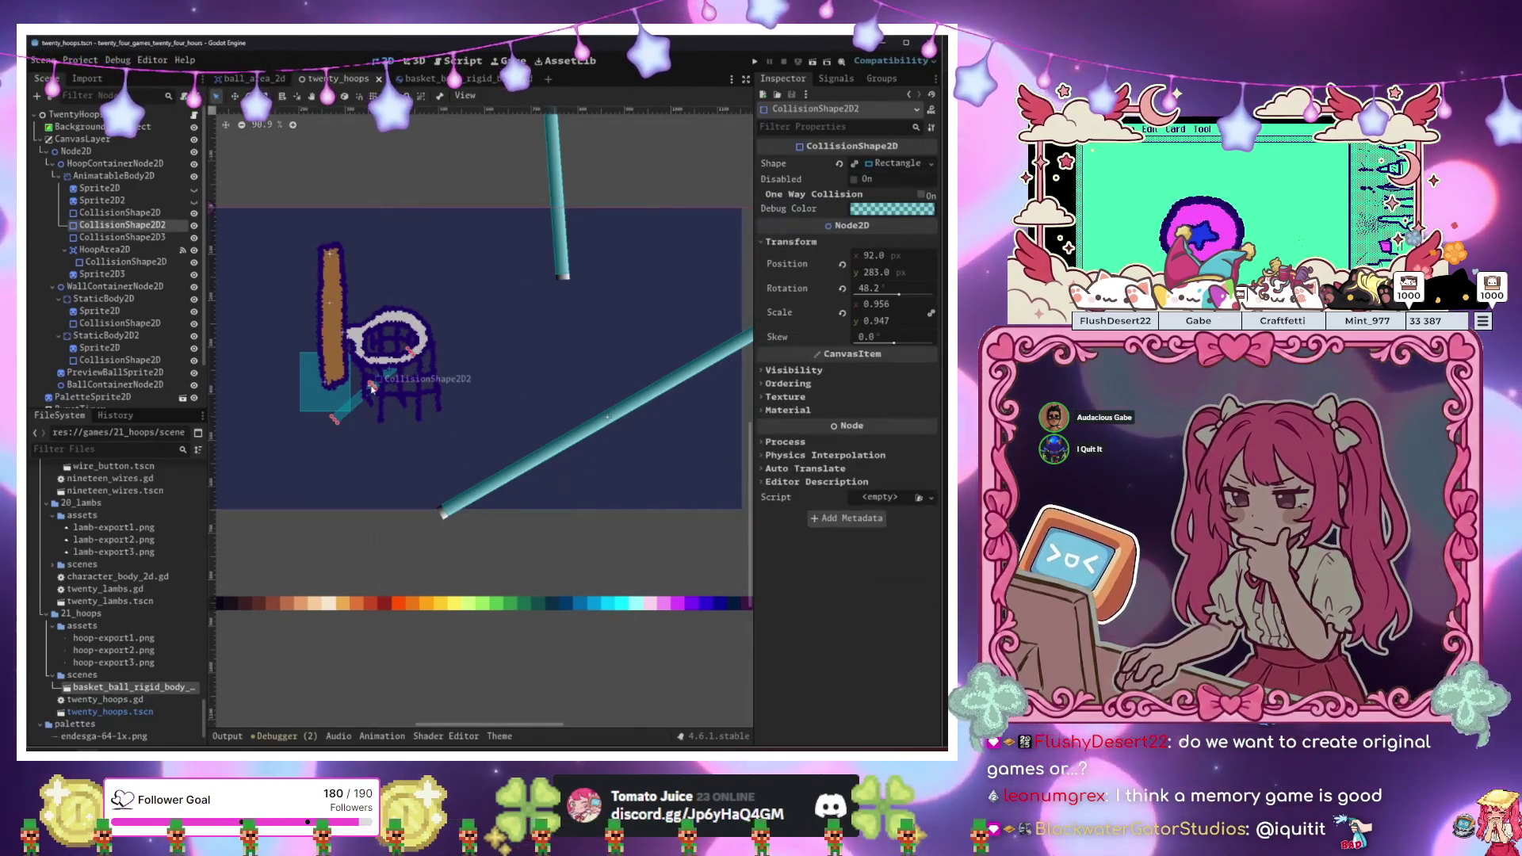
pyautogui.scroll(5, 370, 391)
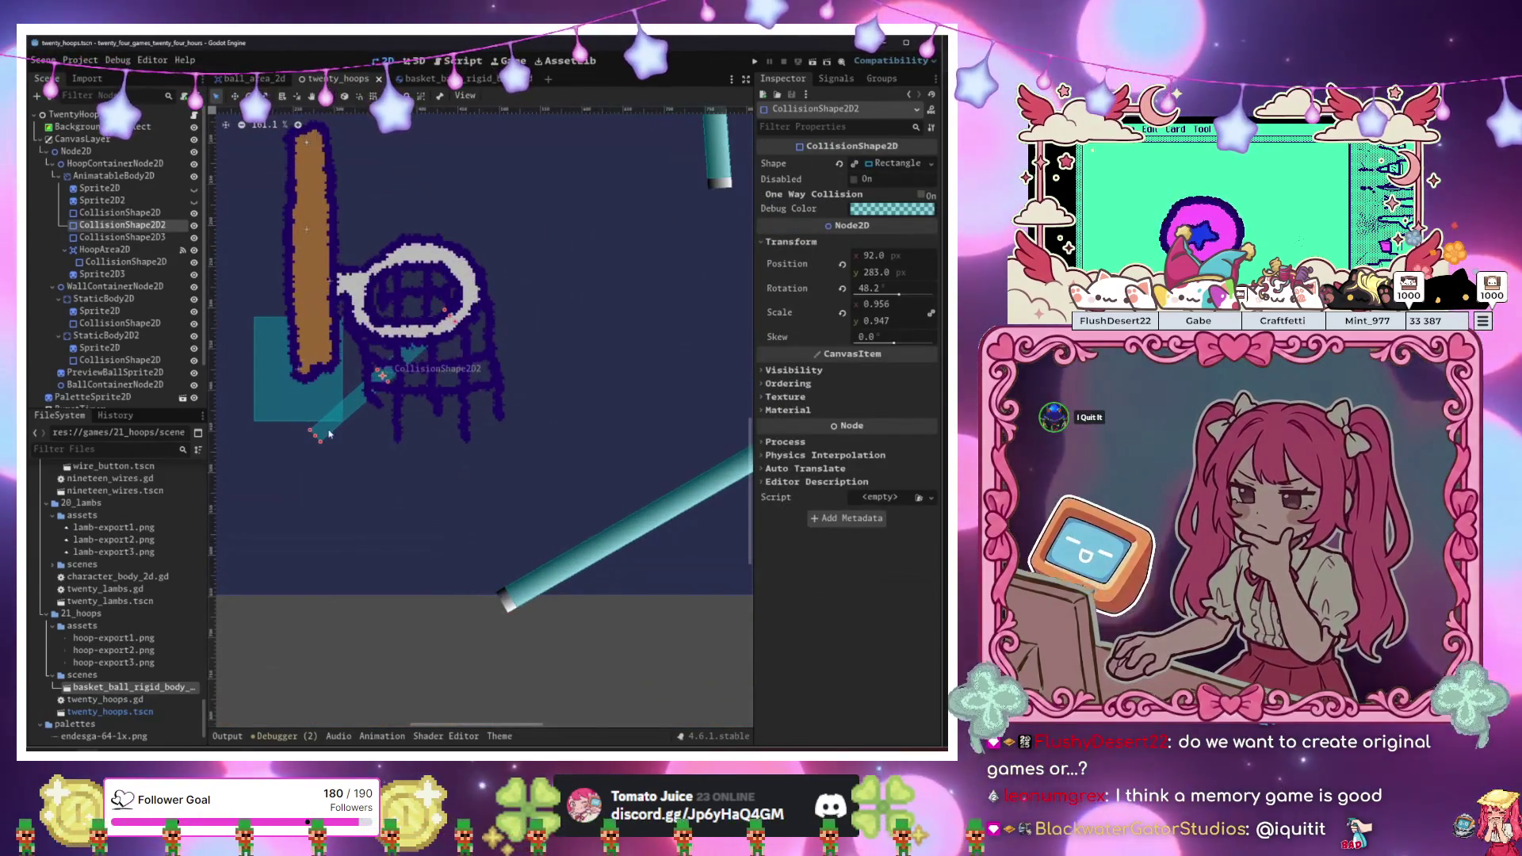
pyautogui.moveTo(335, 421)
pyautogui.mouseDown()
pyautogui.moveTo(372, 388)
pyautogui.moveTo(367, 414)
pyautogui.moveTo(450, 332)
pyautogui.mouseUp()
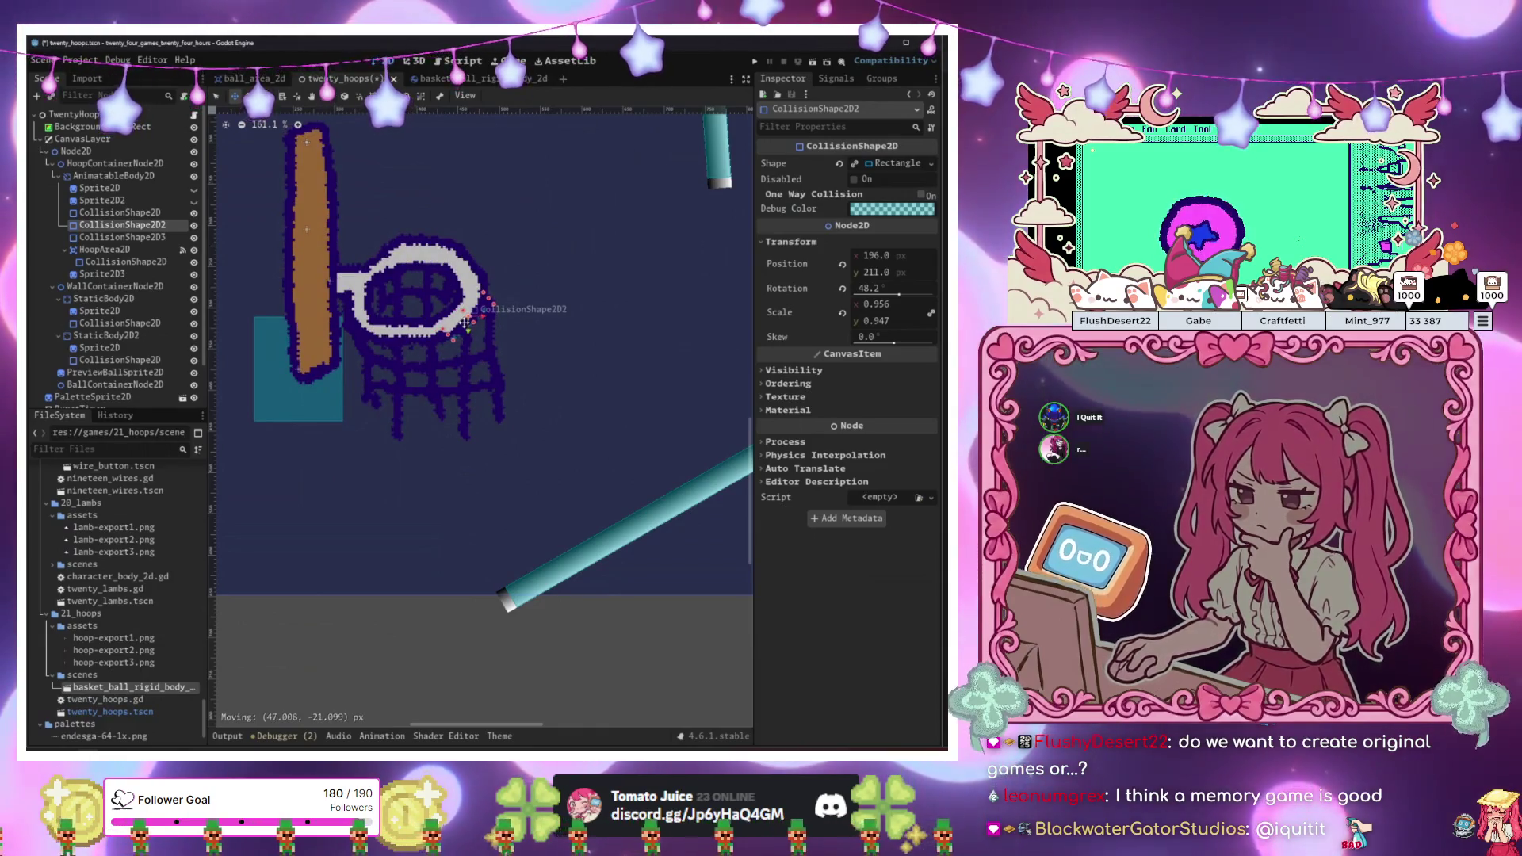
pyautogui.click(305, 379)
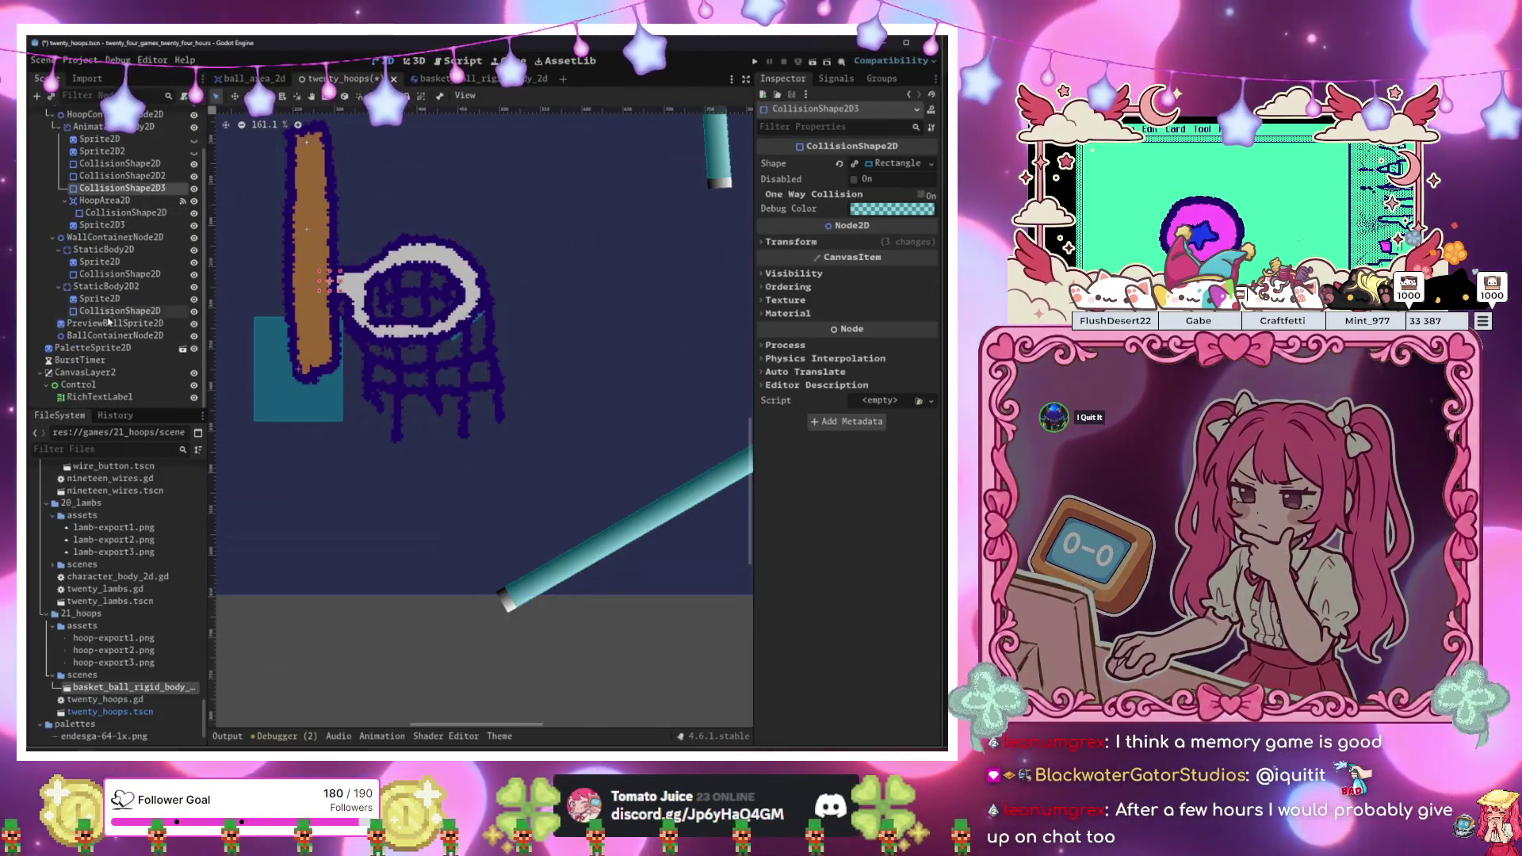
pyautogui.click(111, 287)
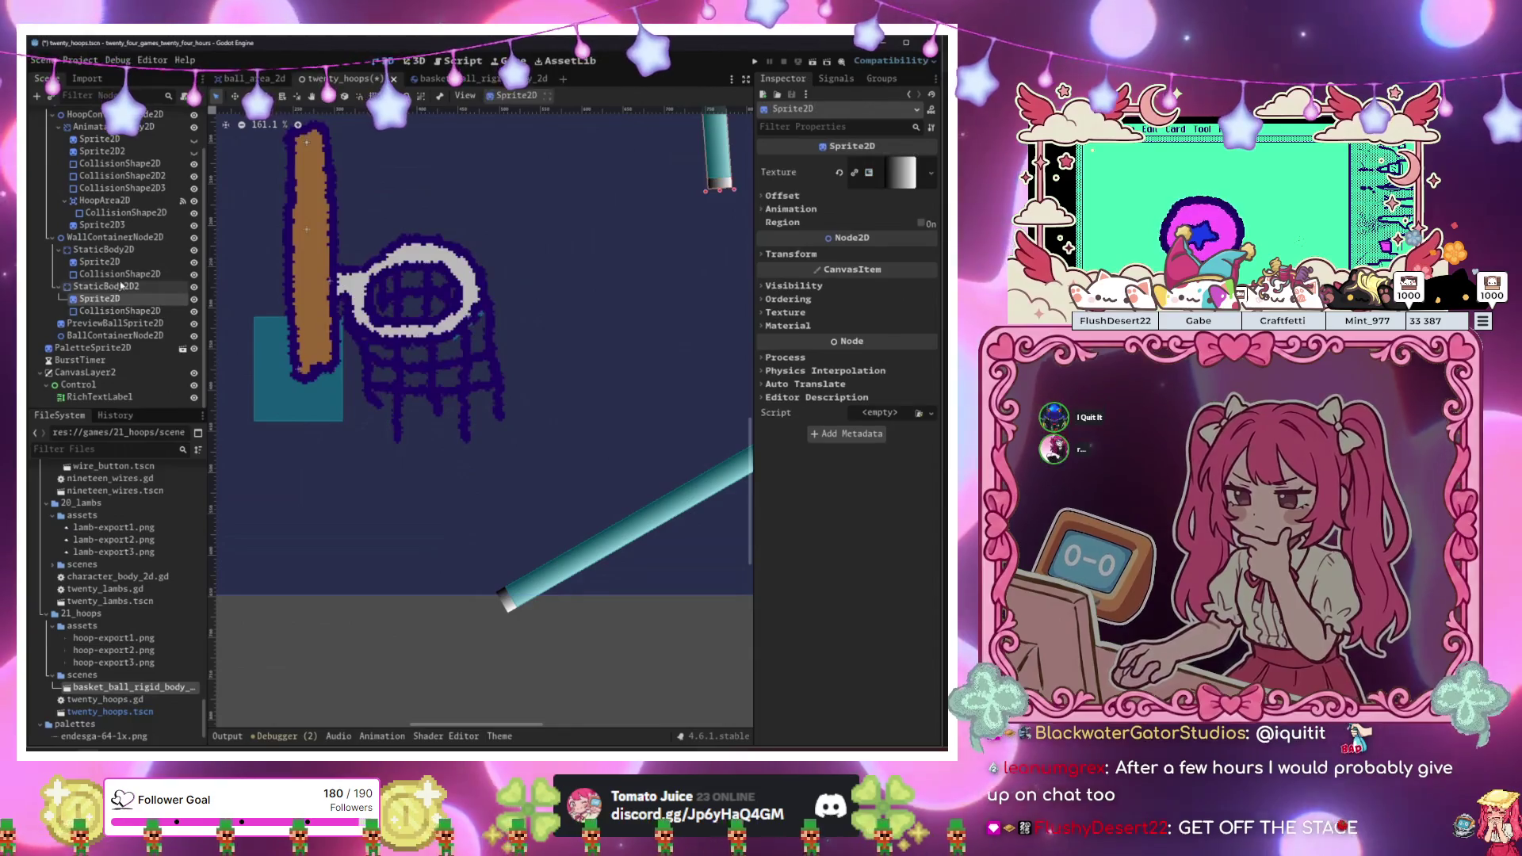
pyautogui.scroll(2, 109, 251)
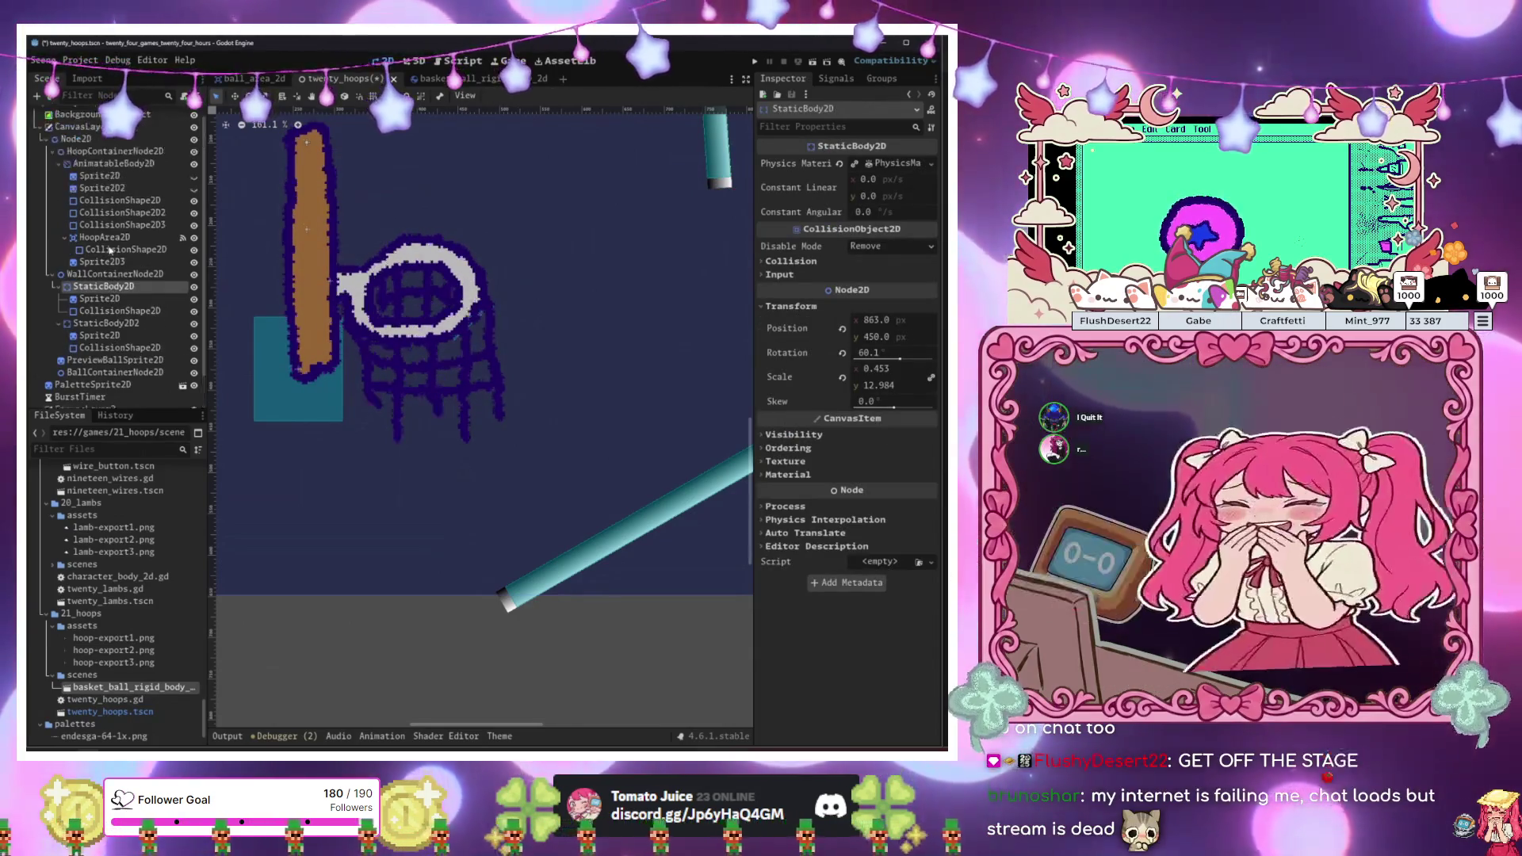
# - Shrink HoopArea2D's collision rectangle to fit just under the hoop rim, then save and run
pyautogui.click(110, 239)
pyautogui.moveTo(317, 386); pyautogui.dragTo(375, 388)
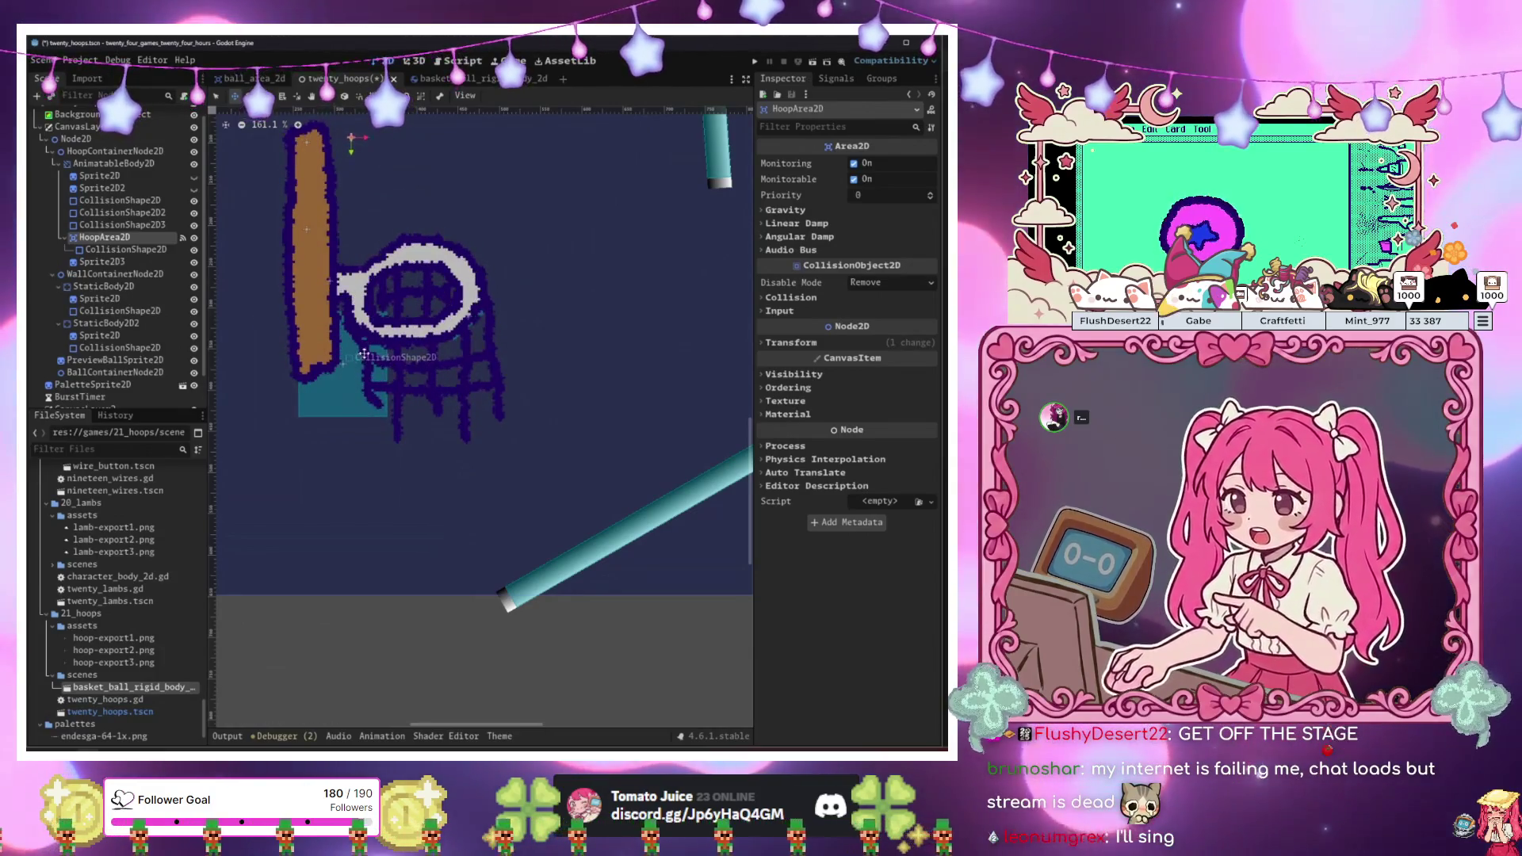
pyautogui.moveTo(367, 358); pyautogui.dragTo(372, 312)
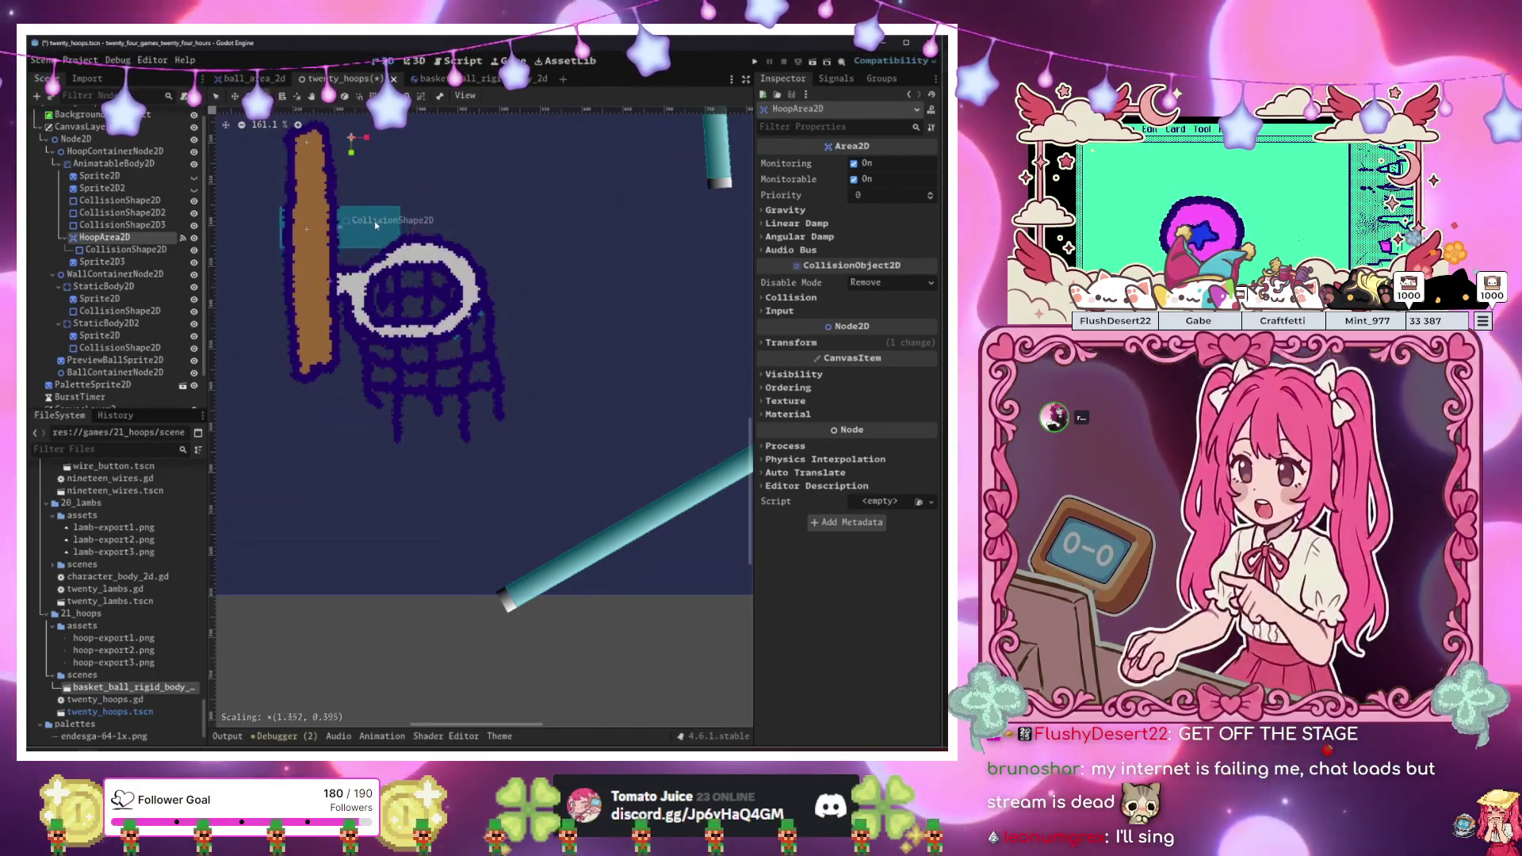
pyautogui.moveTo(376, 225)
pyautogui.mouseDown()
pyautogui.moveTo(438, 351)
pyautogui.moveTo(431, 339)
pyautogui.mouseUp()
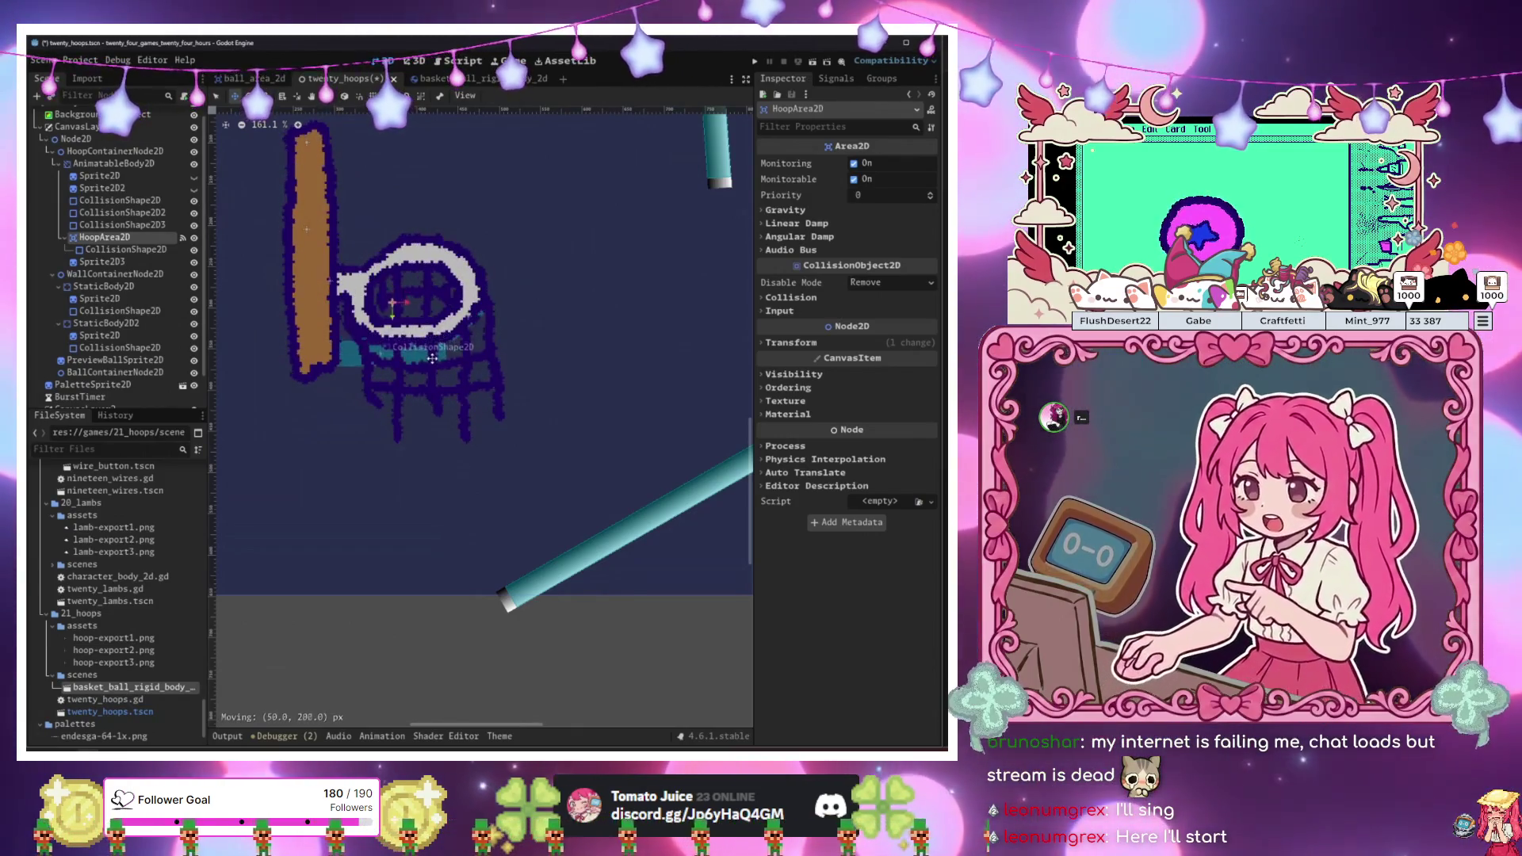
pyautogui.press('F6')
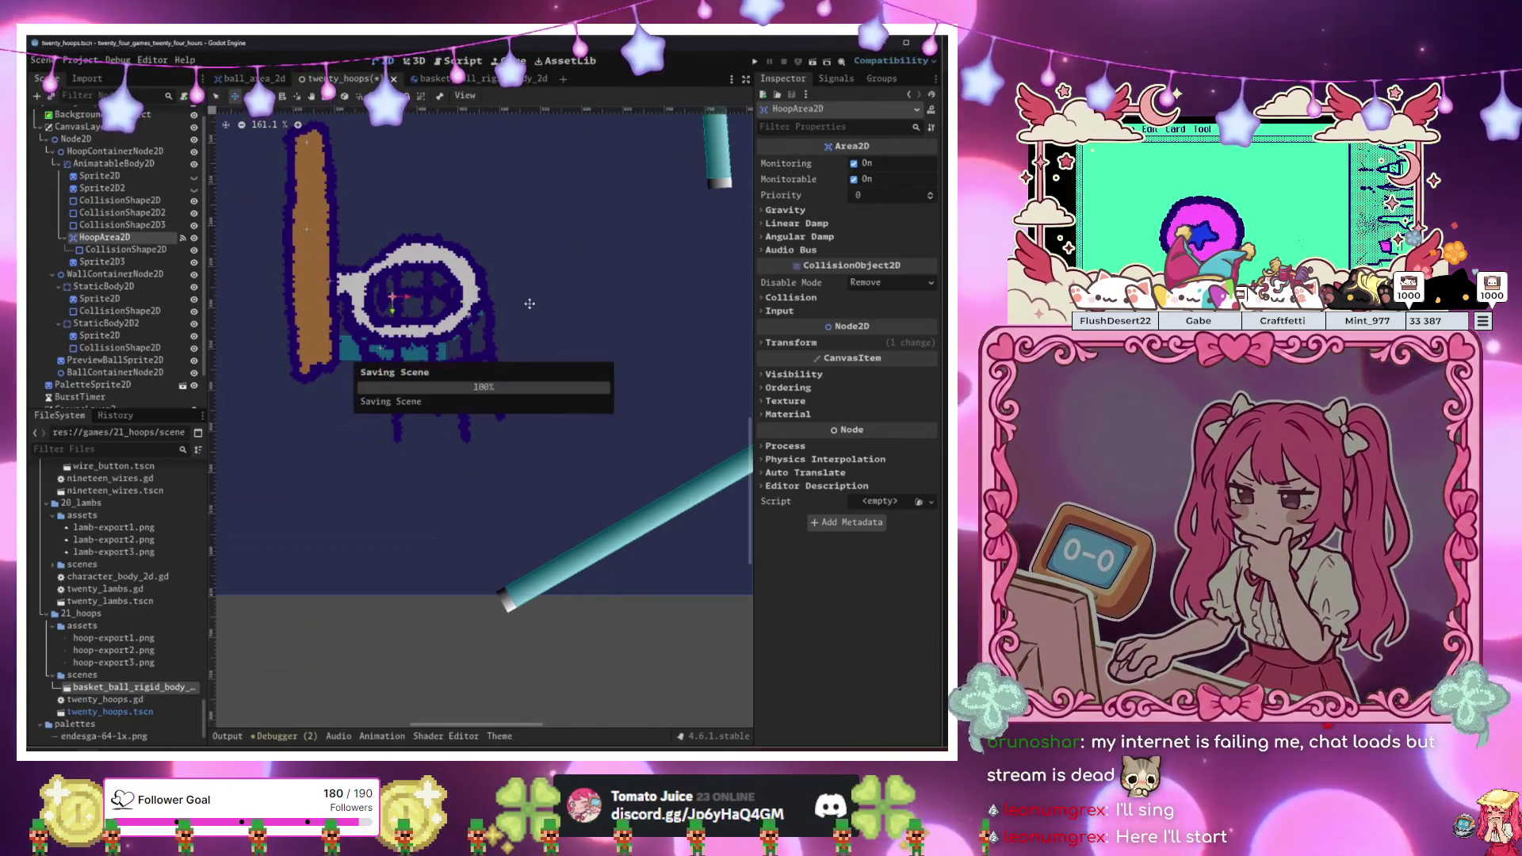
# - Spawn one ball to test the hoop, stop the game, and switch to ball_area_2d
pyautogui.click(817, 317)
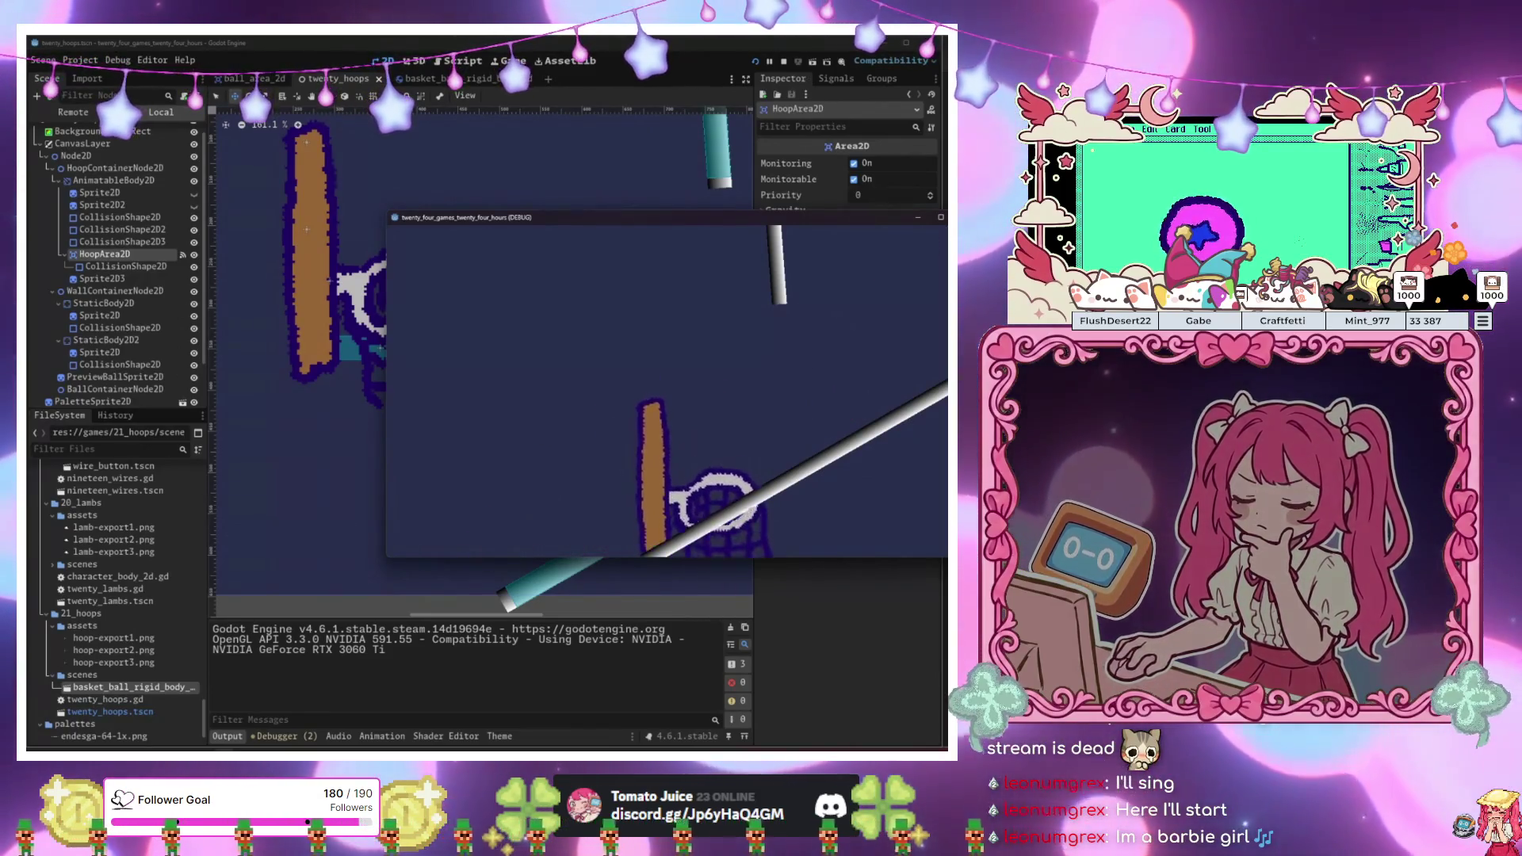
pyautogui.press('F8')
pyautogui.scroll(-4, 458, 261)
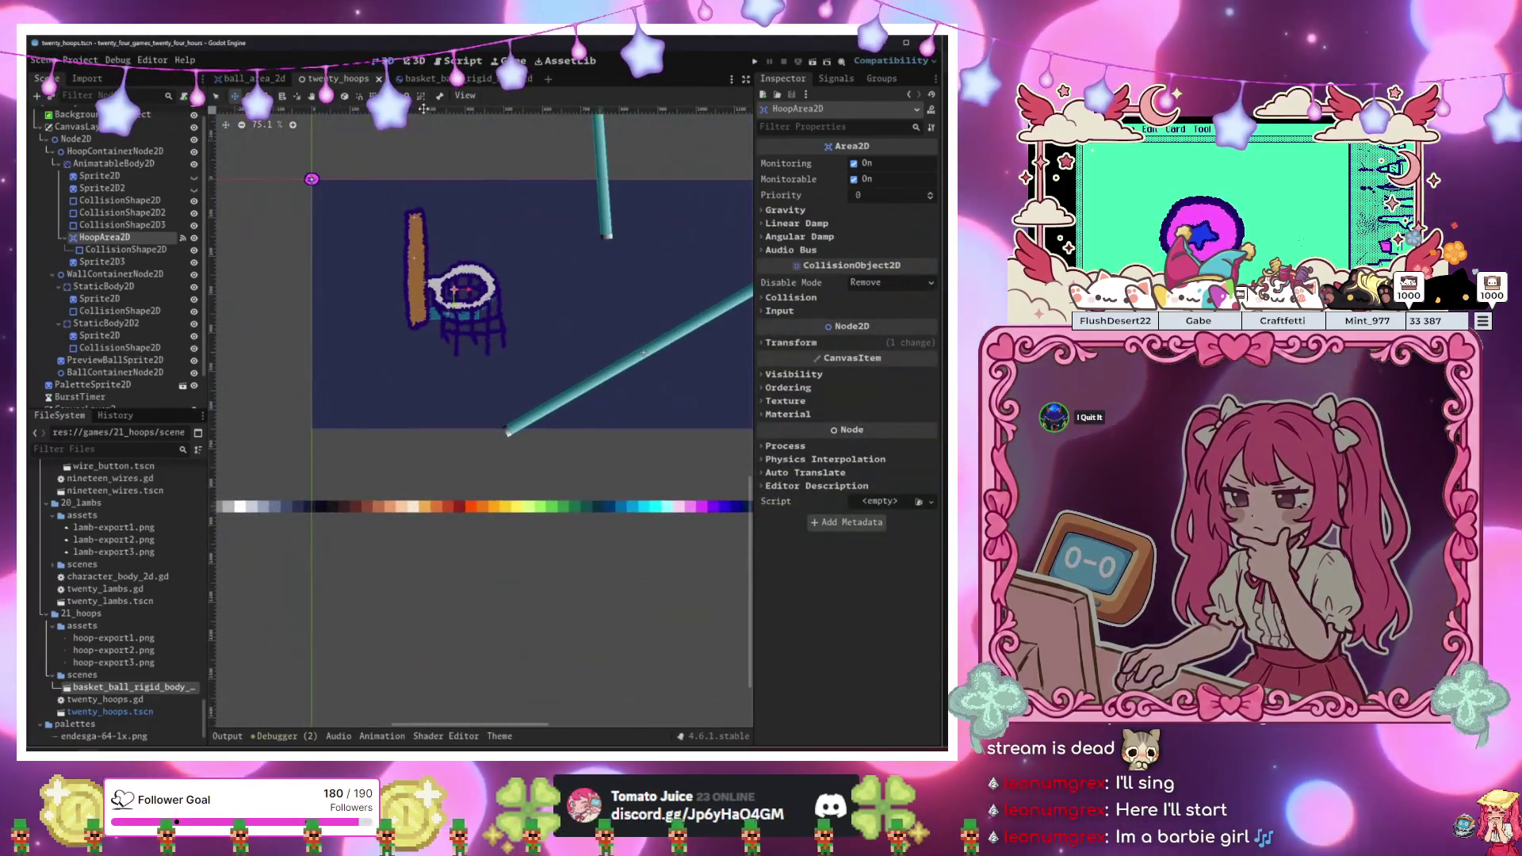
pyautogui.click(250, 81)
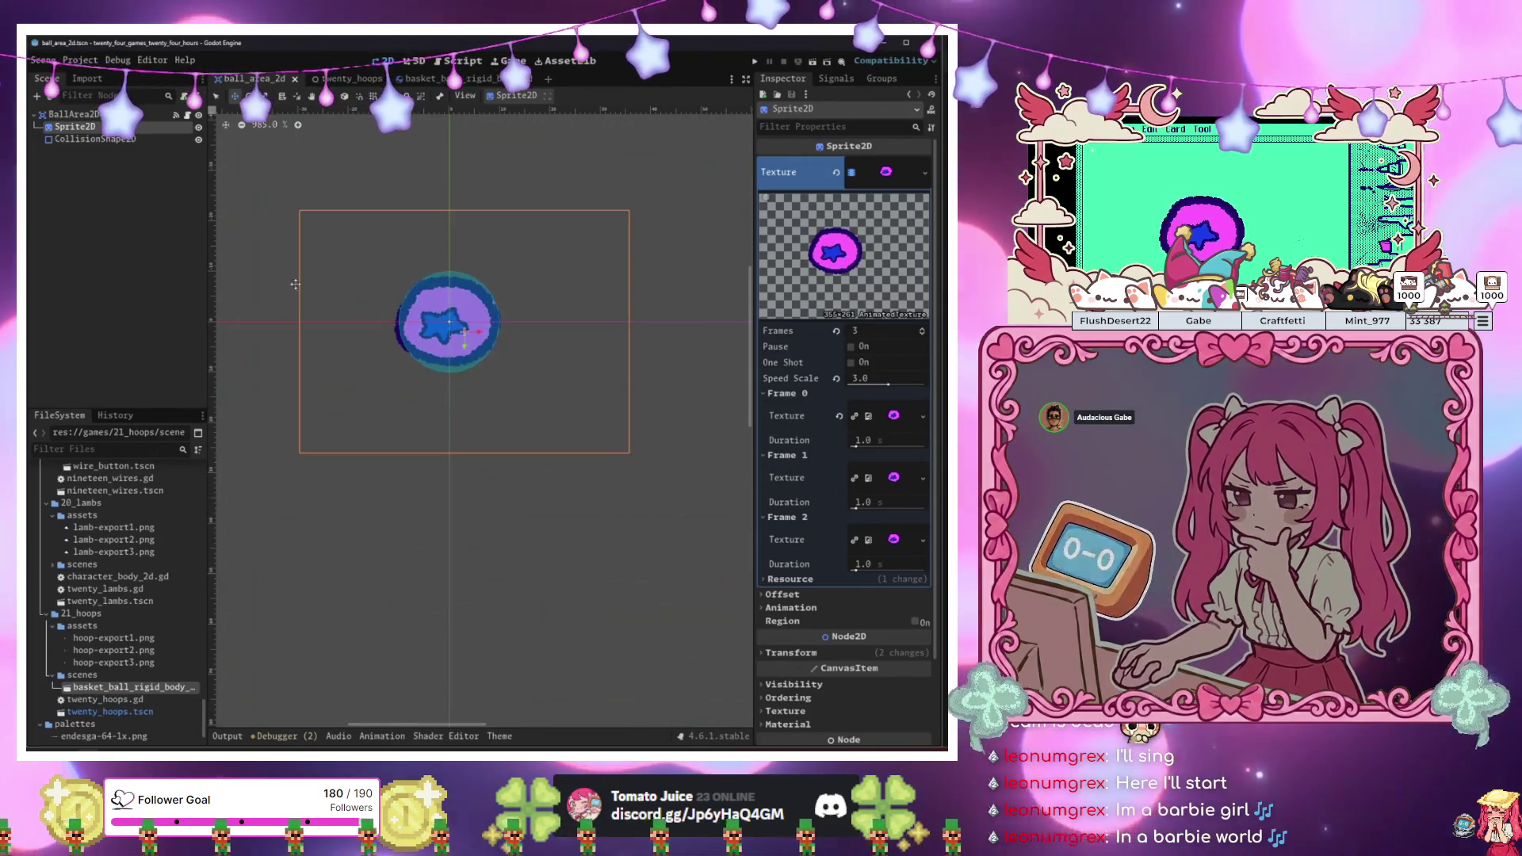
# - Return to twenty_hoops, then open eighteen_coconuts.tscn from the 18_coconuts scenes folder
pyautogui.click(356, 80)
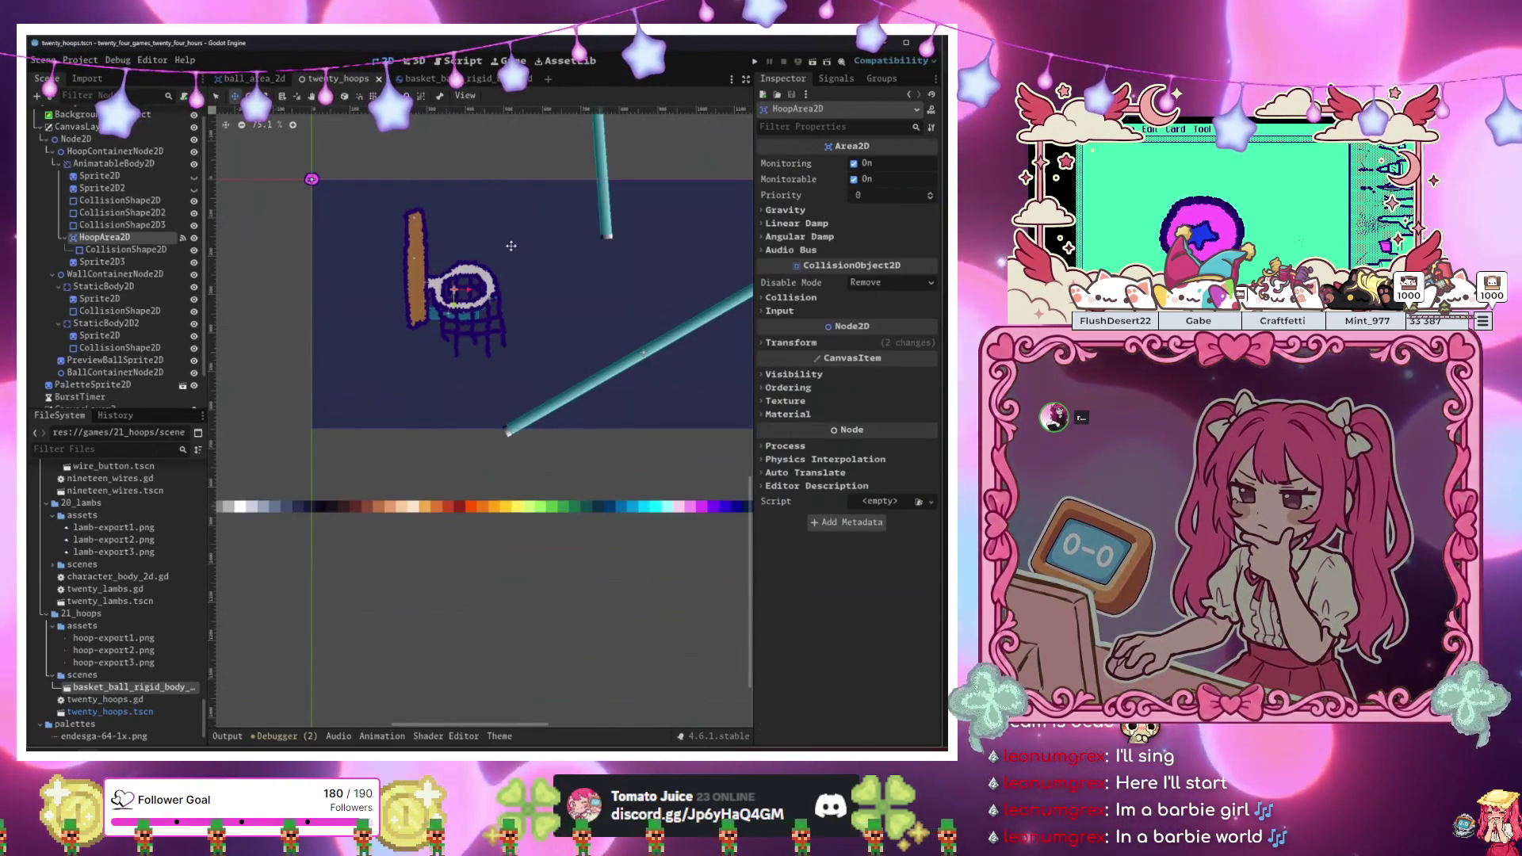
pyautogui.scroll(-2, 161, 267)
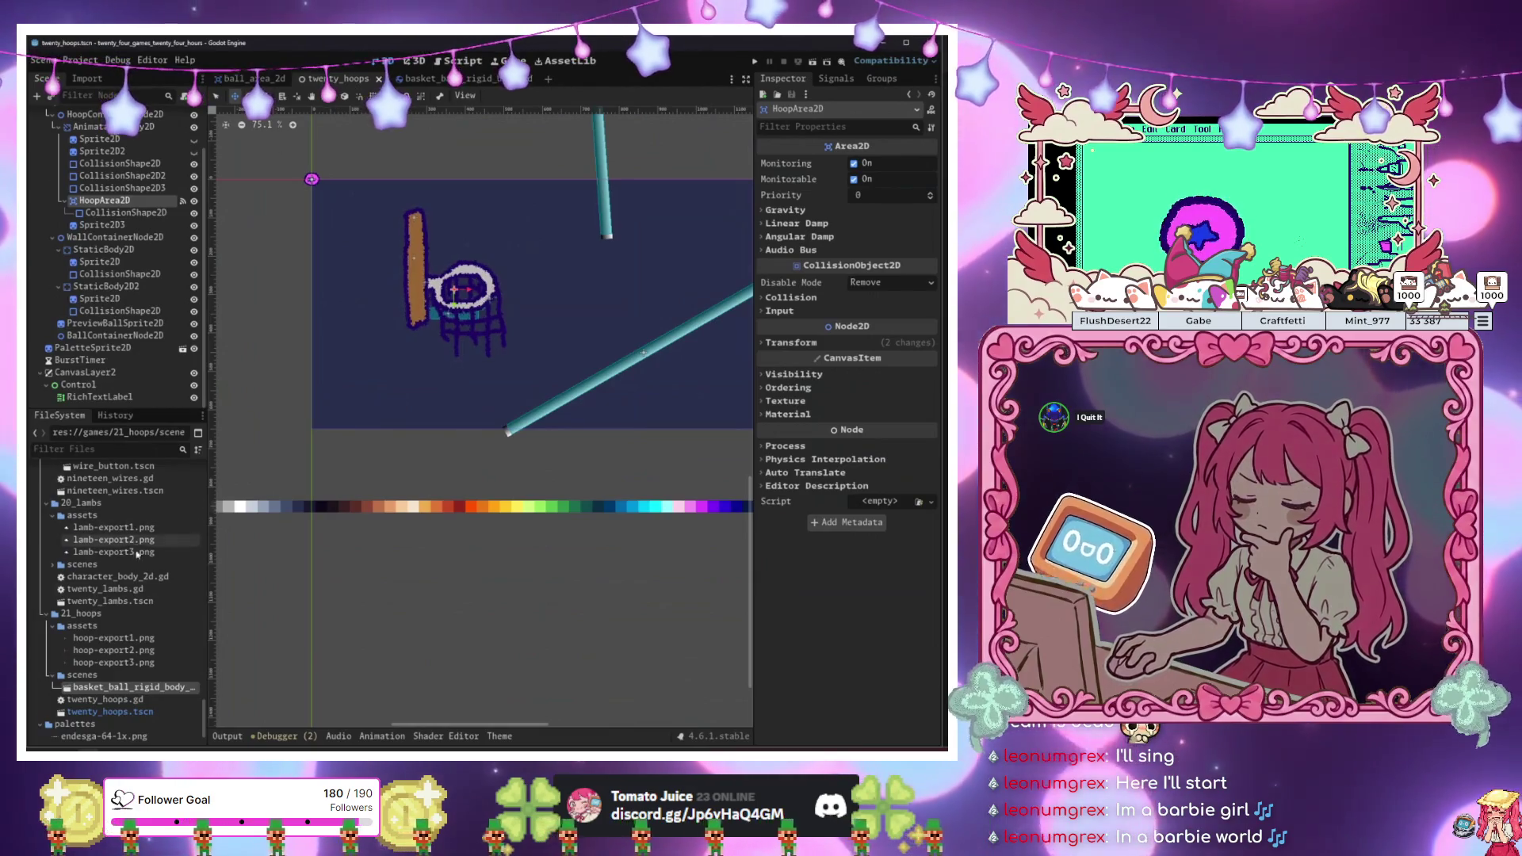
pyautogui.scroll(5, 127, 633)
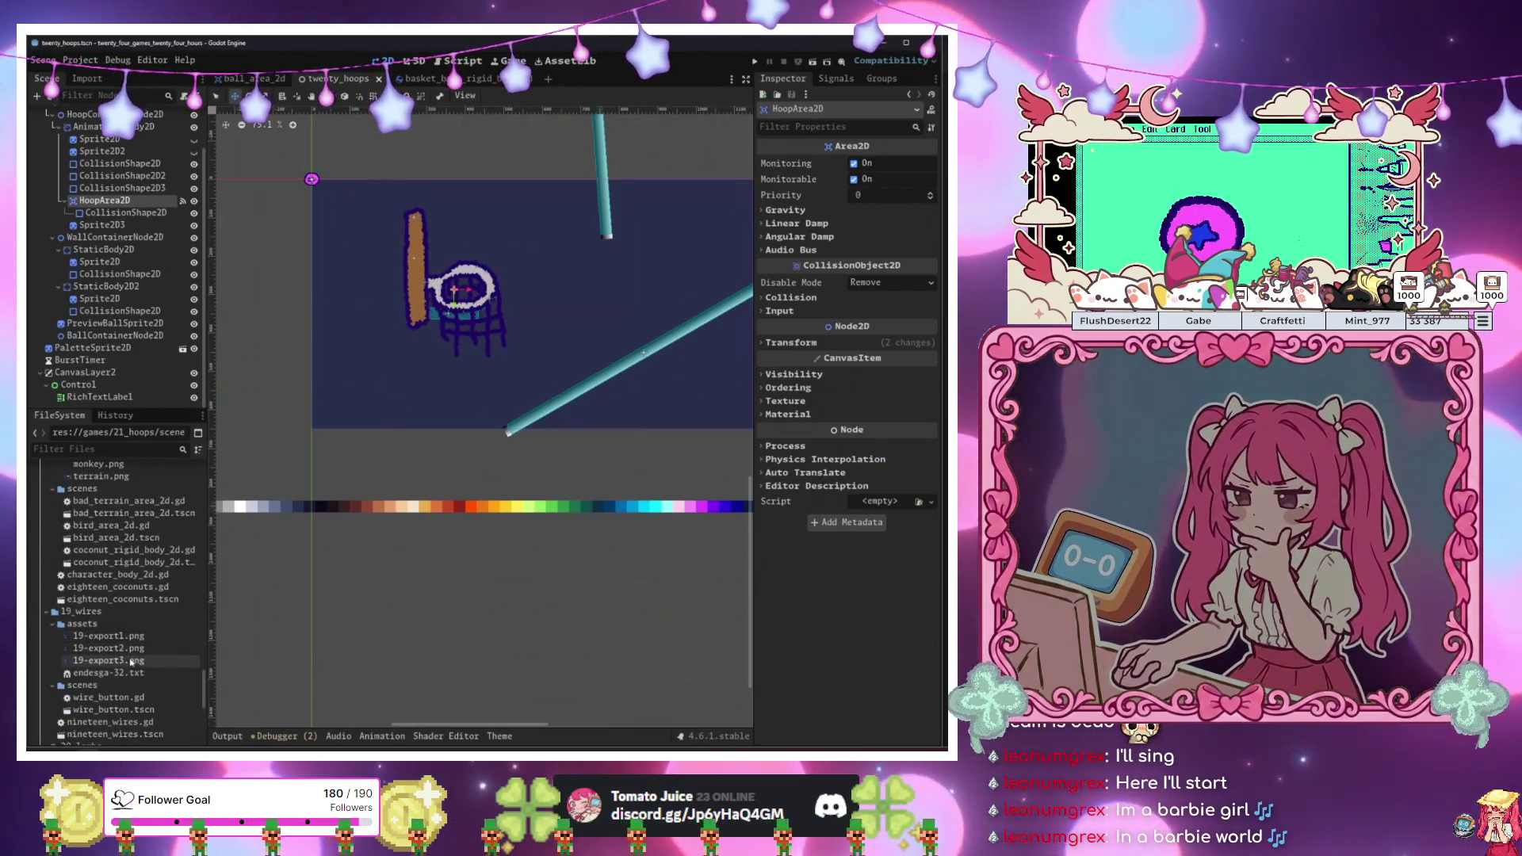
pyautogui.scroll(3, 128, 666)
pyautogui.scroll(3, 128, 670)
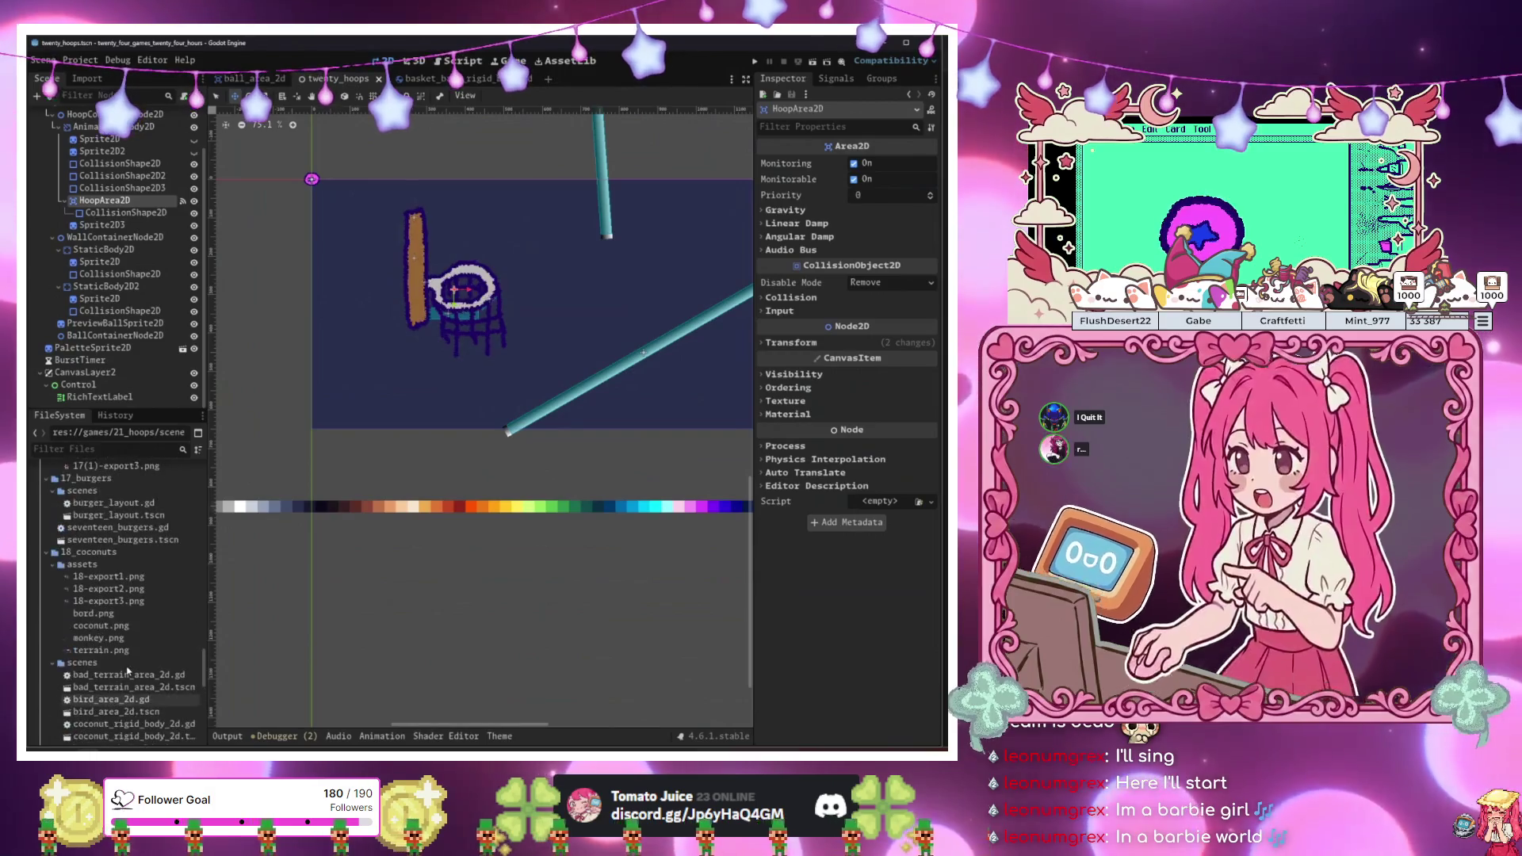
pyautogui.scroll(3, 127, 663)
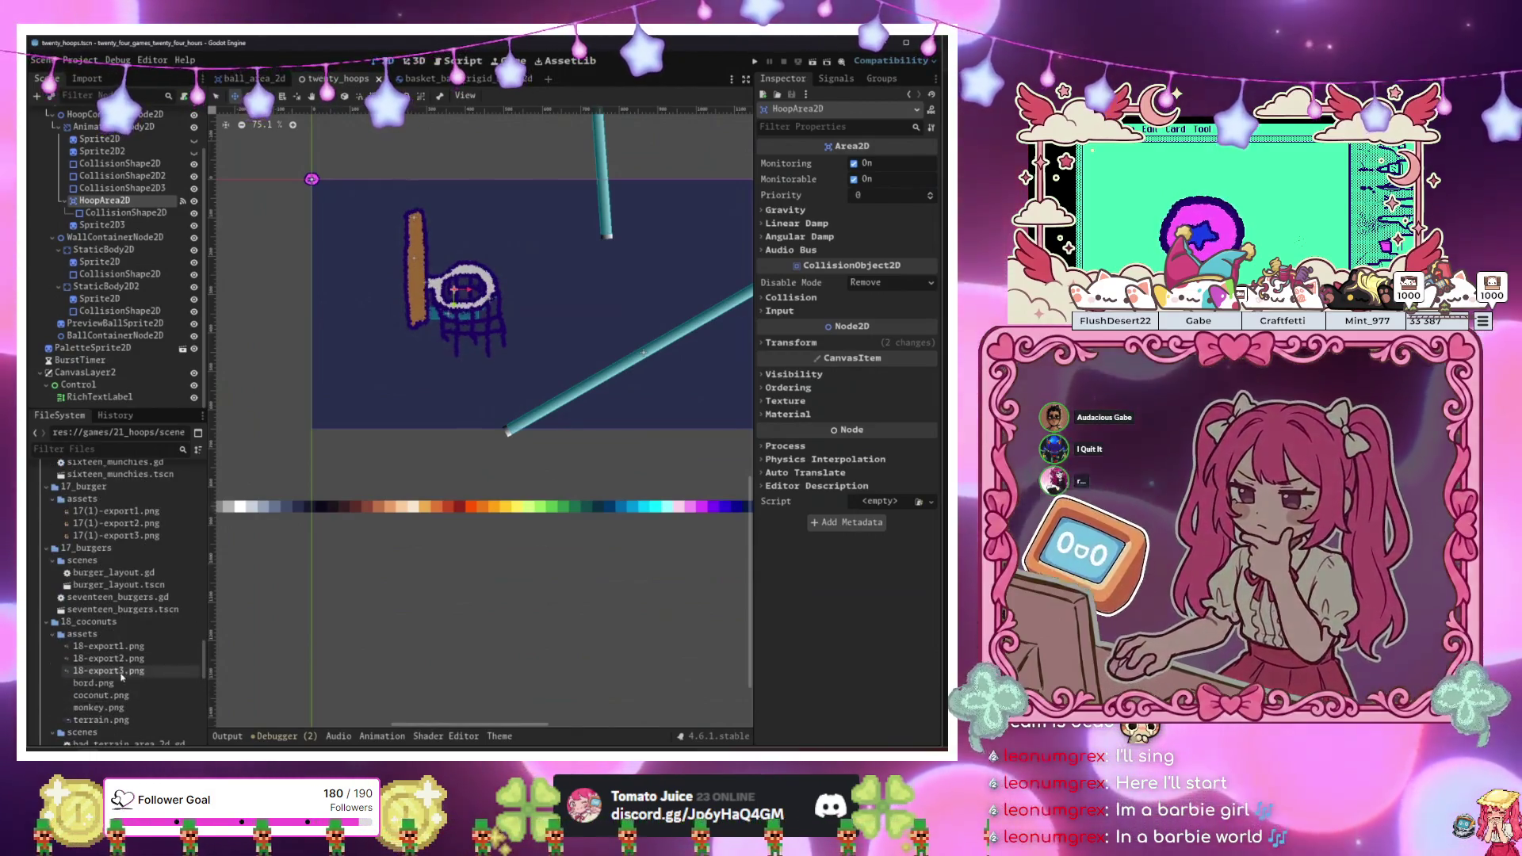
pyautogui.scroll(-4, 117, 699)
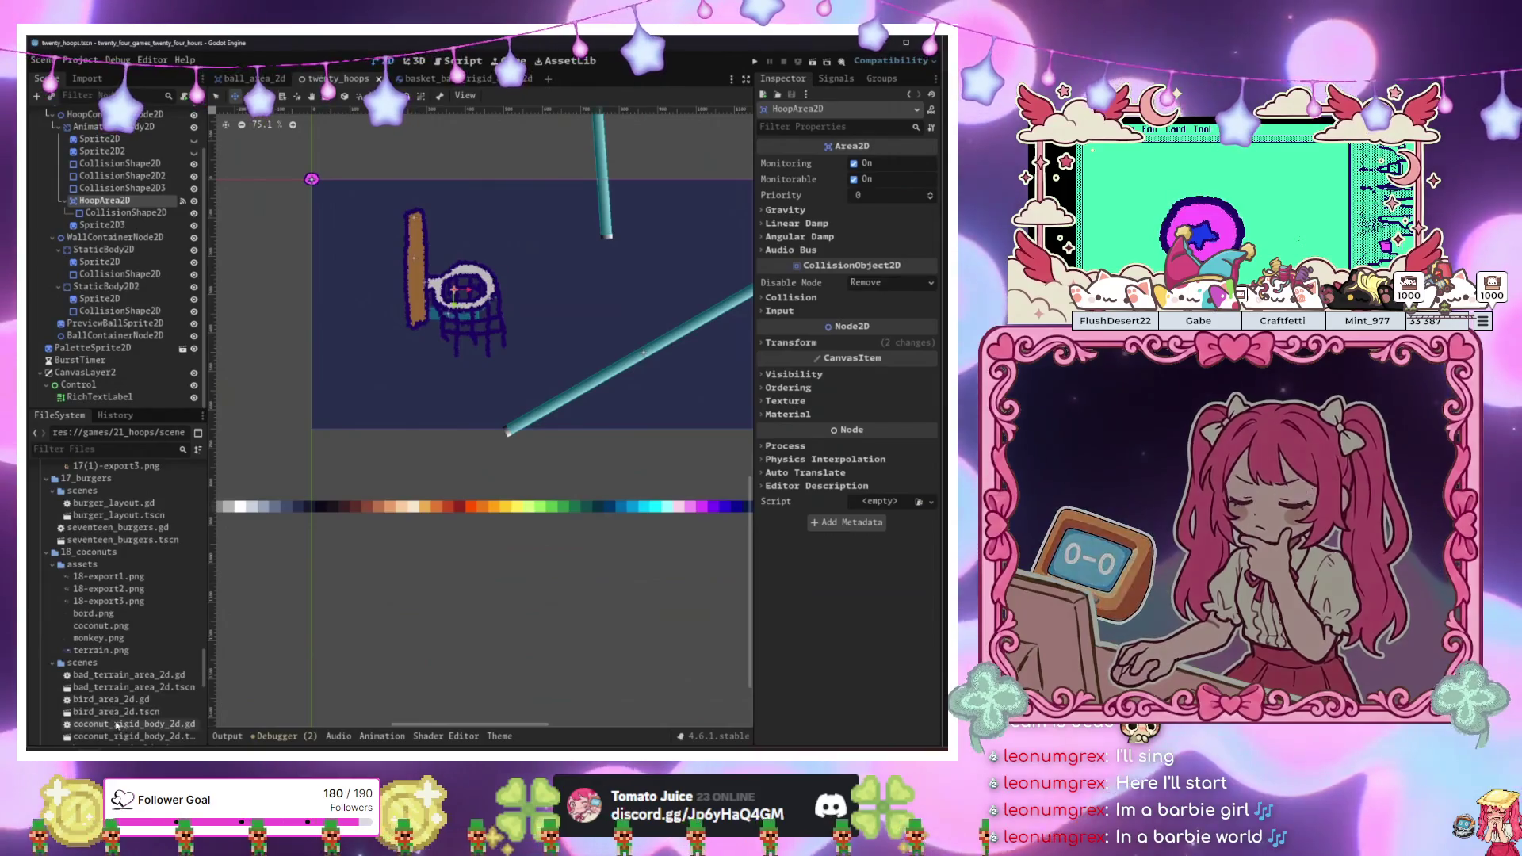
pyautogui.scroll(-3, 117, 705)
pyautogui.doubleClick(107, 670)
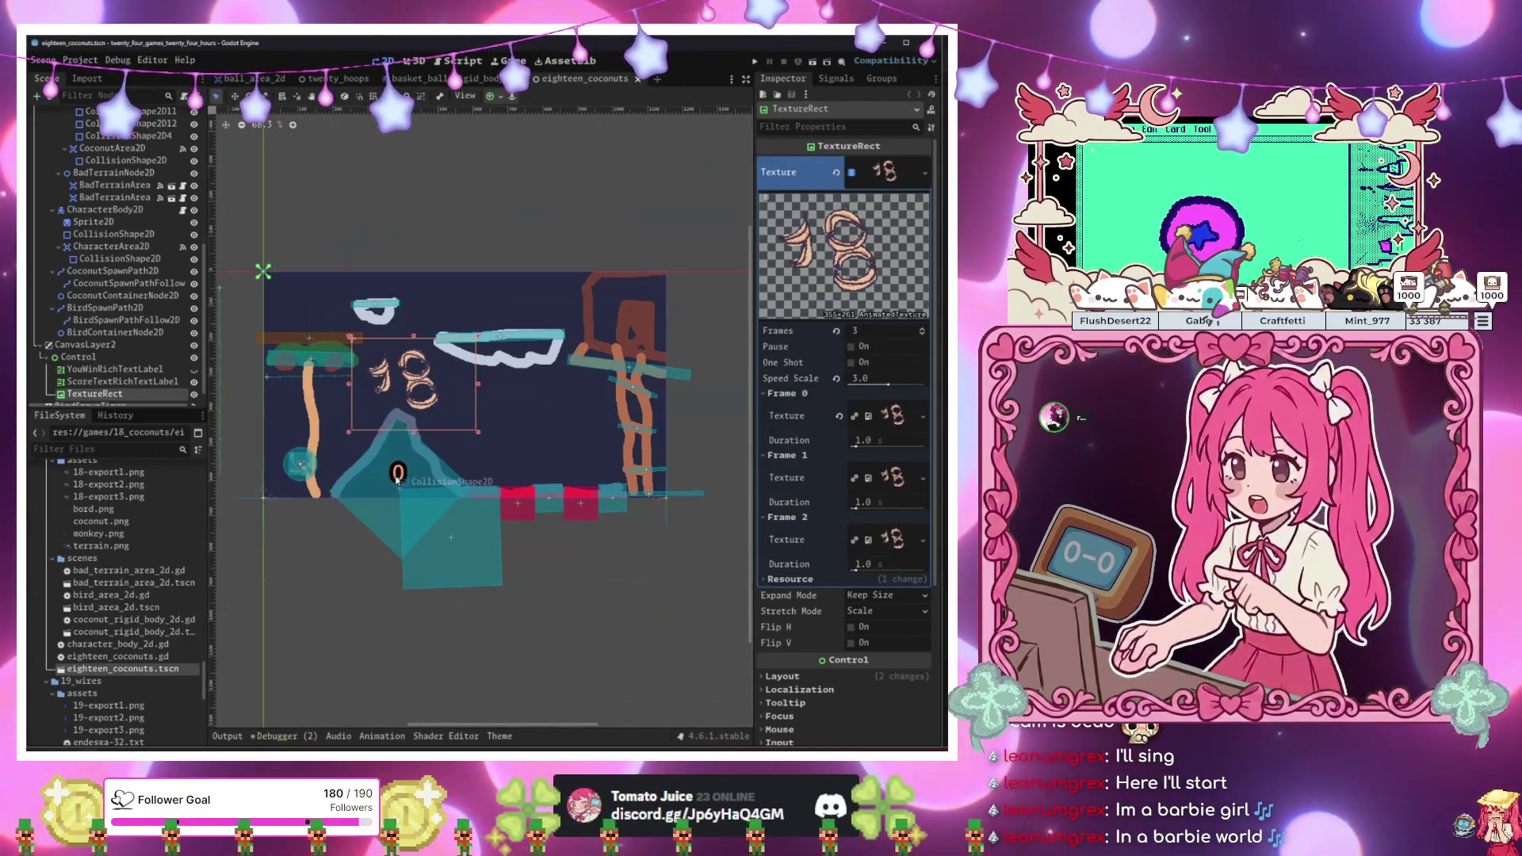
# - Copy ScoreTextRichTextLabel from eighteen_coconuts and paste it into twenty_hoops
pyautogui.click(397, 479)
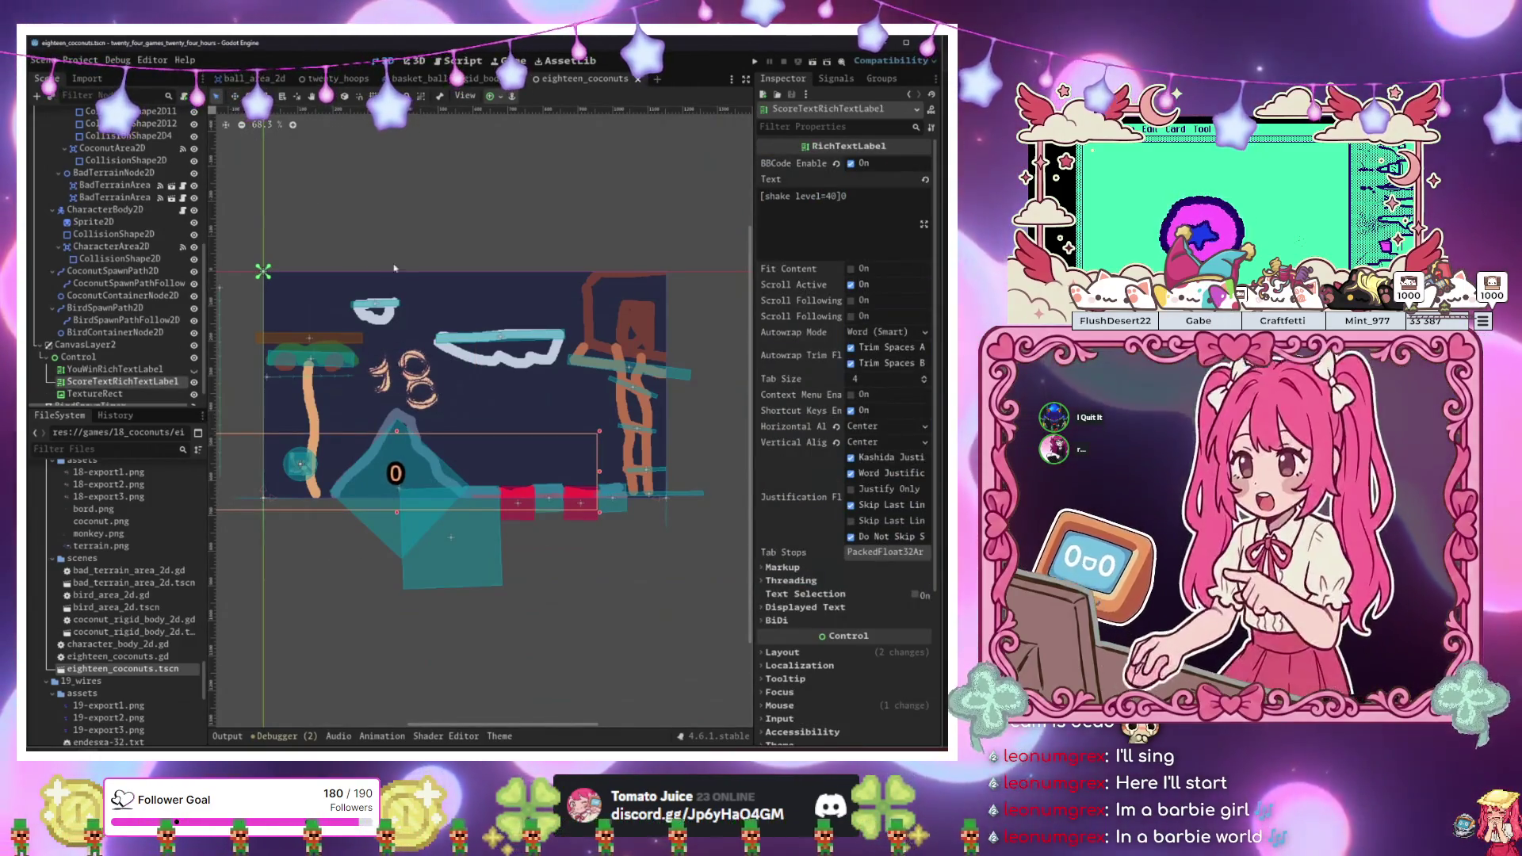
pyautogui.click(457, 80)
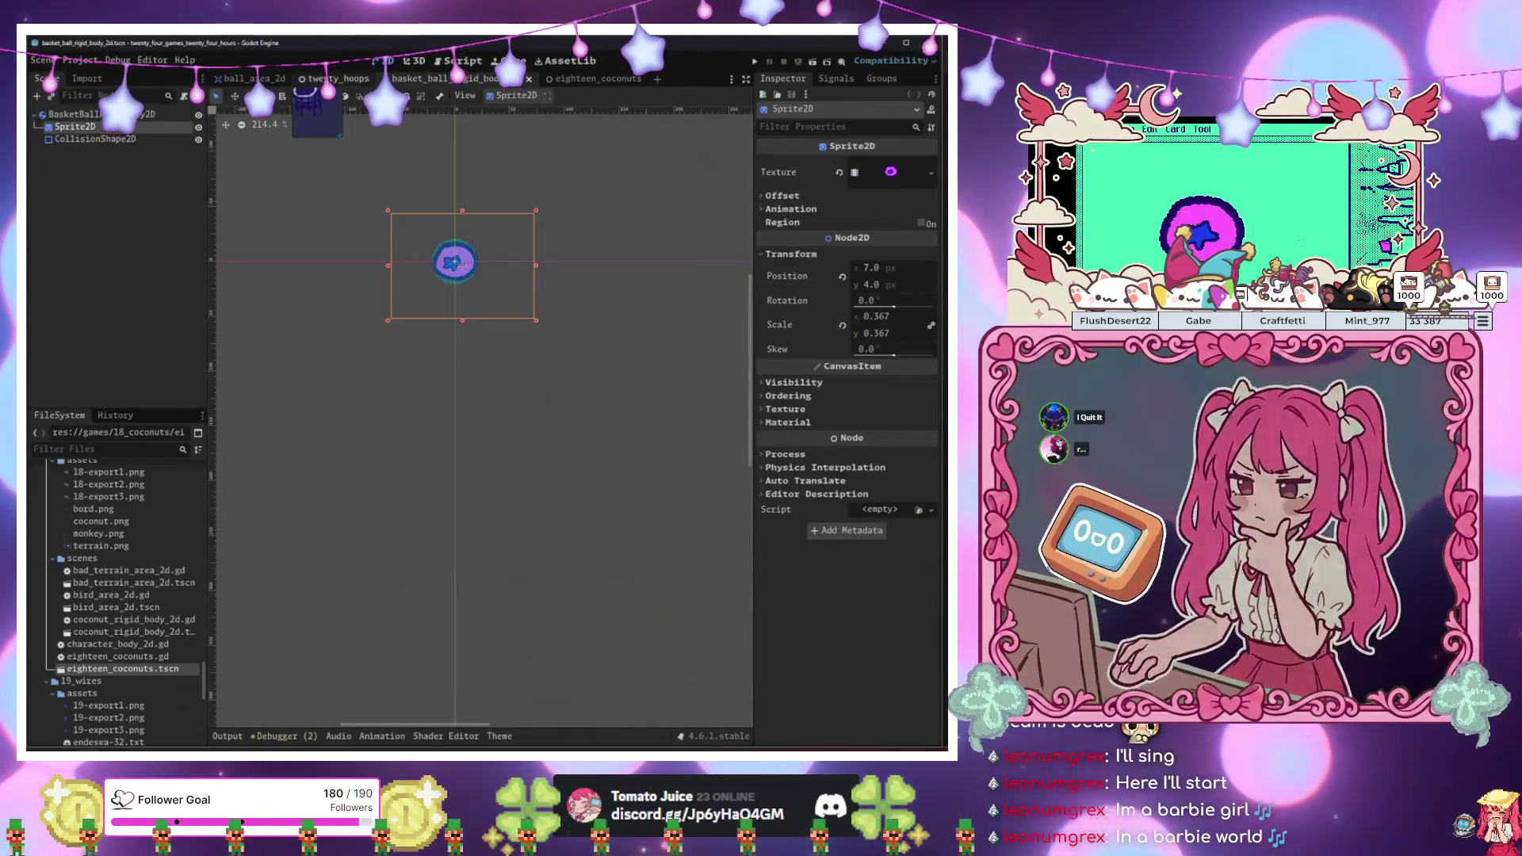
pyautogui.hotkey('ctrl', 'shift', 'Tab')
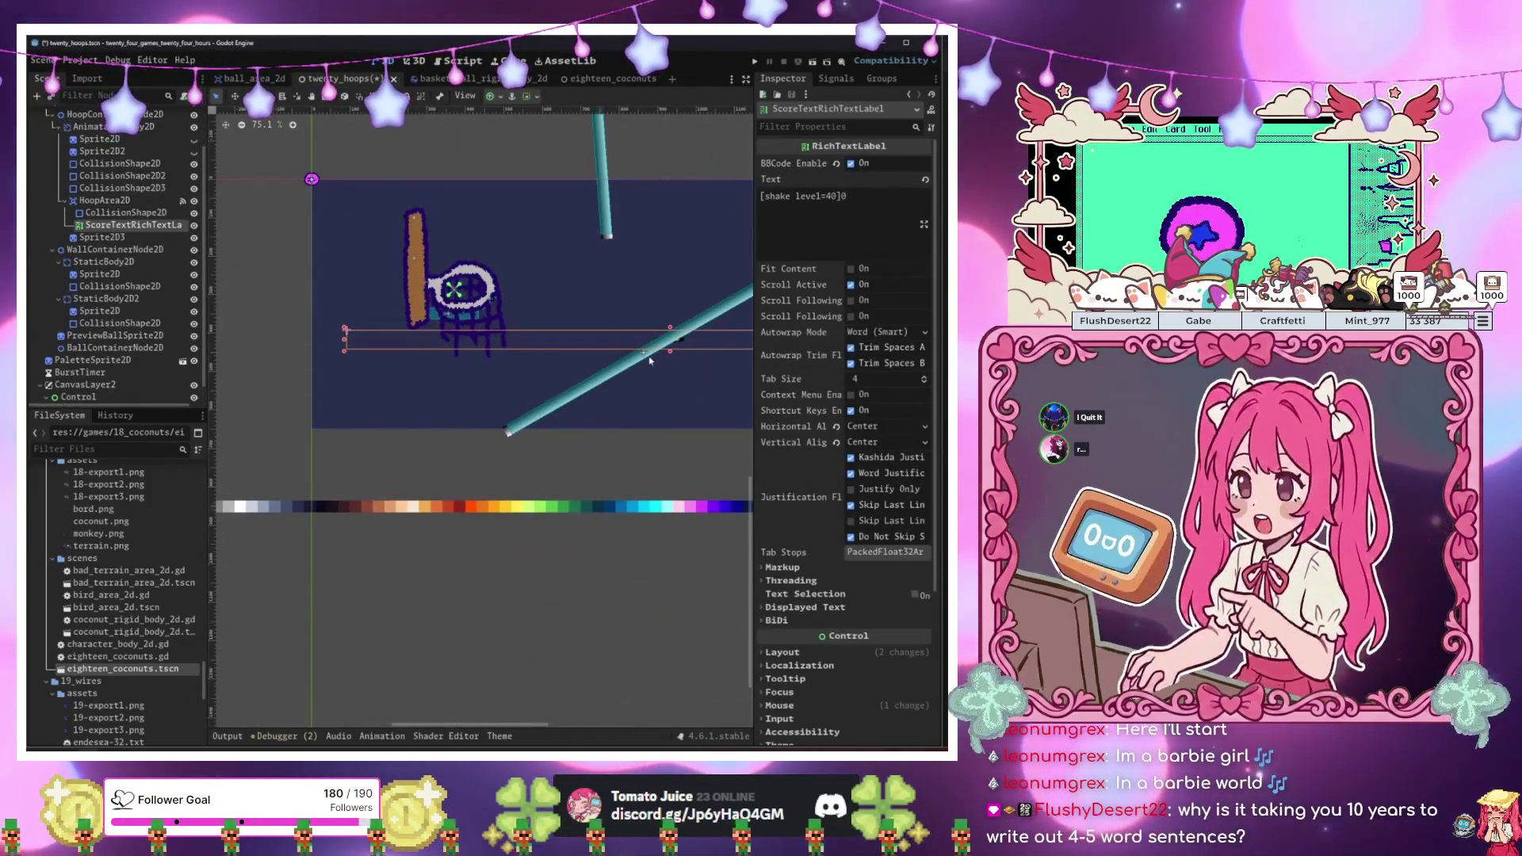
pyautogui.moveTo(688, 344)
pyautogui.mouseDown()
pyautogui.moveTo(523, 406)
pyautogui.moveTo(435, 400)
pyautogui.mouseUp()
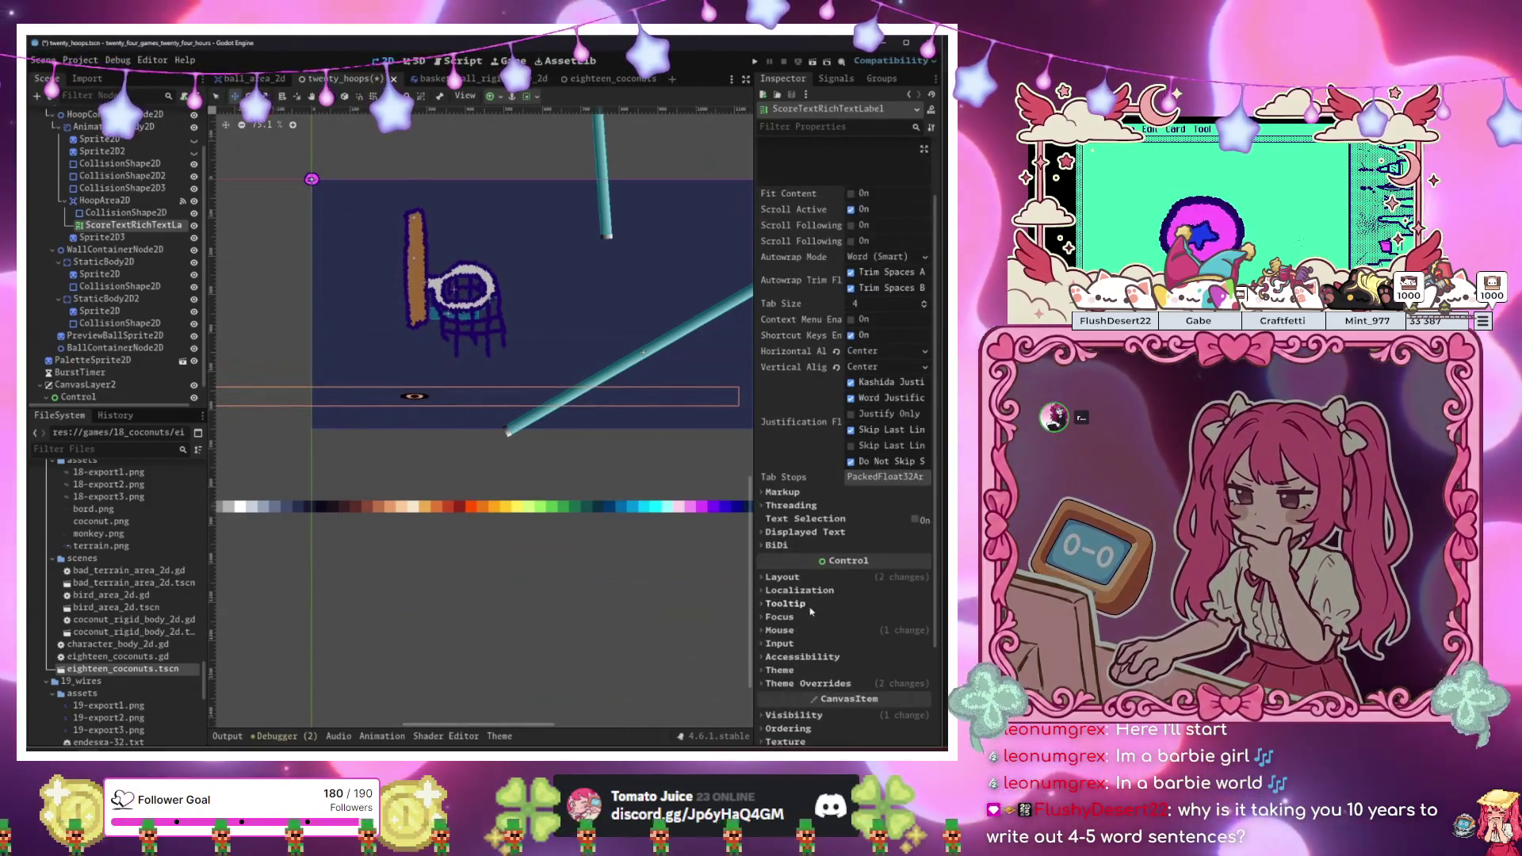
# - Reset the score label's rotation to 0 and scale to 1, resizing its box
pyautogui.click(783, 651)
pyautogui.scroll(-5, 836, 512)
pyautogui.click(834, 495)
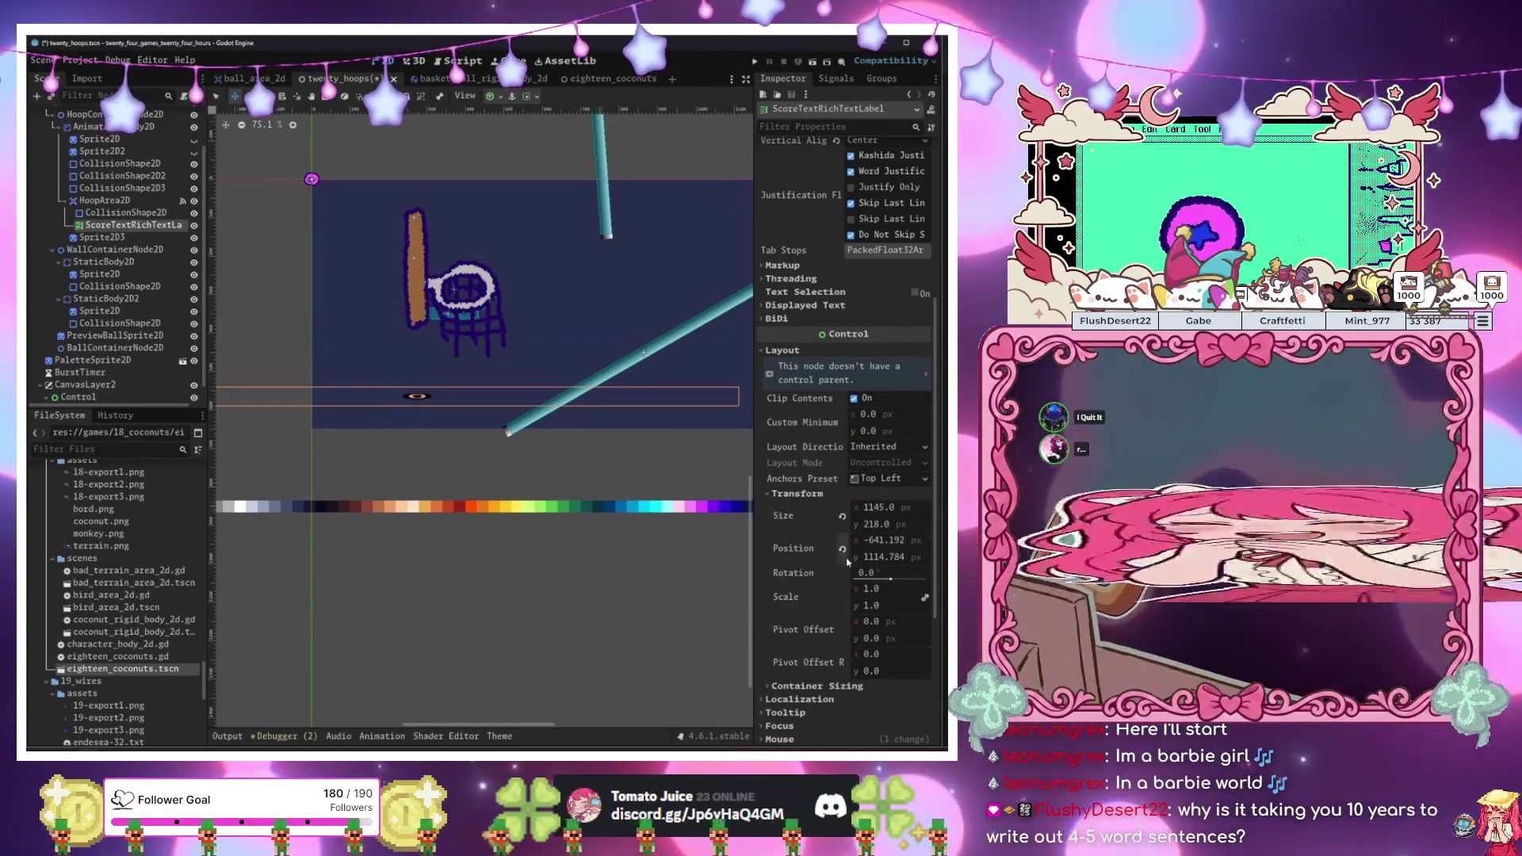
pyautogui.scroll(-4, 614, 496)
pyautogui.moveTo(449, 470); pyautogui.dragTo(465, 456)
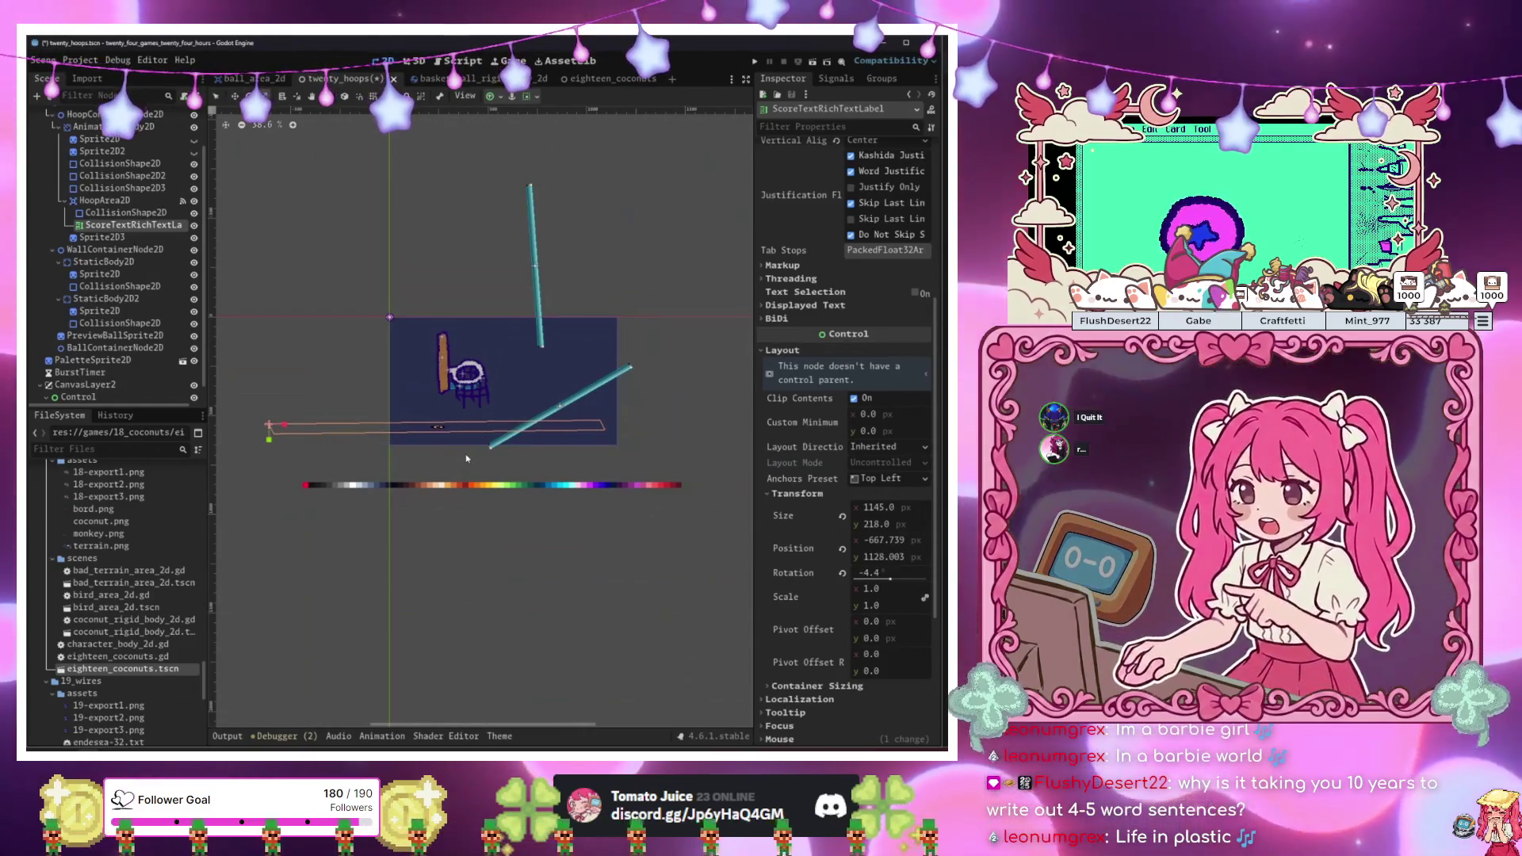
pyautogui.hotkey('ctrl', 'z')
pyautogui.moveTo(449, 448); pyautogui.dragTo(331, 469)
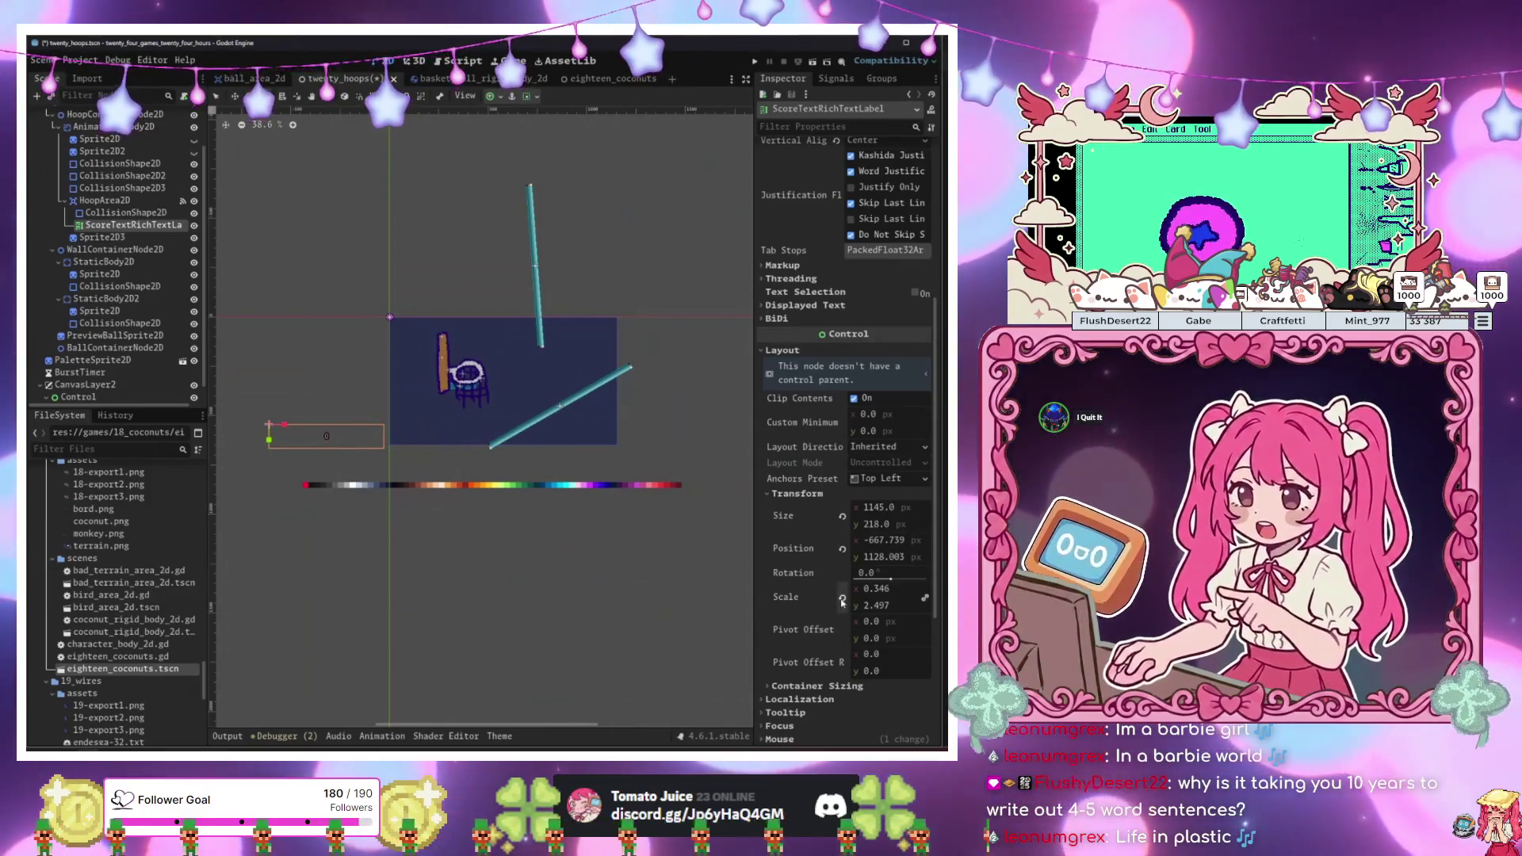
pyautogui.click(842, 600)
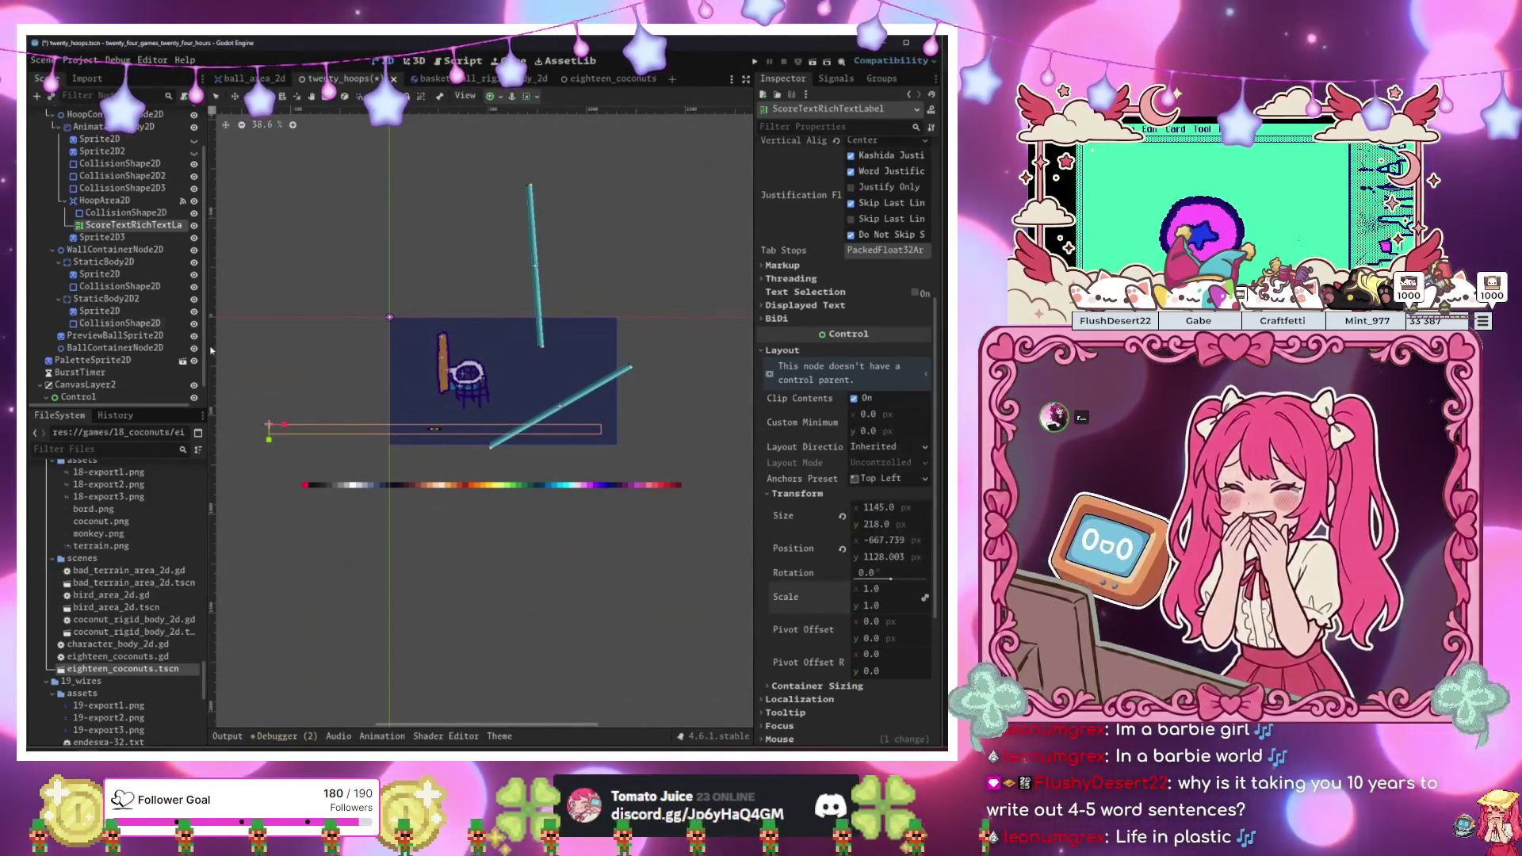
# - Move ScoreTextRichTextLabel under the Control node and open twenty_hoops.gd
pyautogui.moveTo(87, 202); pyautogui.dragTo(86, 201)
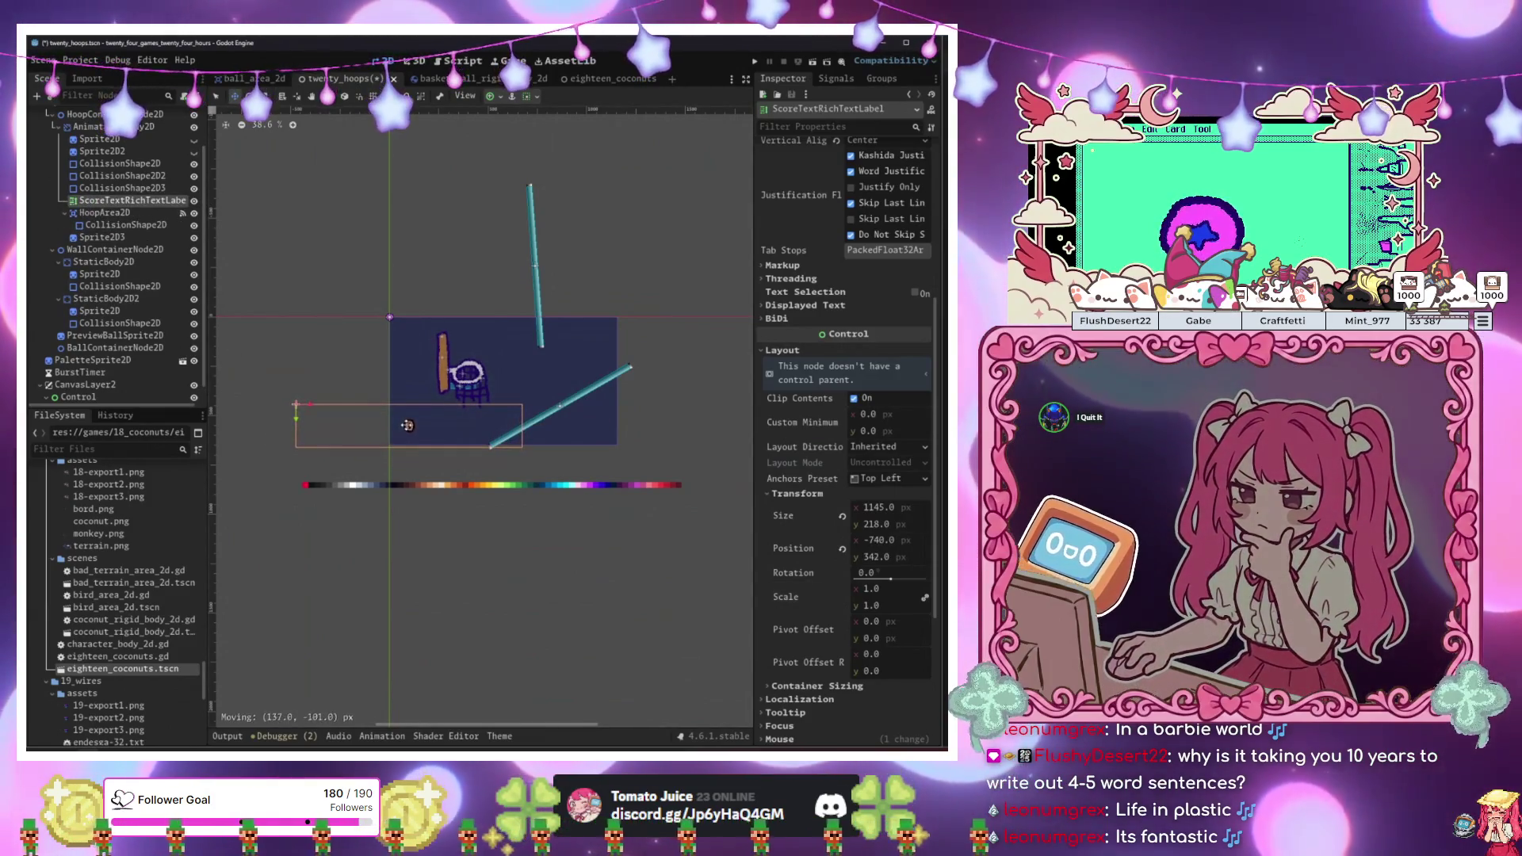
pyautogui.moveTo(103, 361)
pyautogui.mouseDown()
pyautogui.moveTo(95, 400)
pyautogui.moveTo(79, 379)
pyautogui.mouseUp()
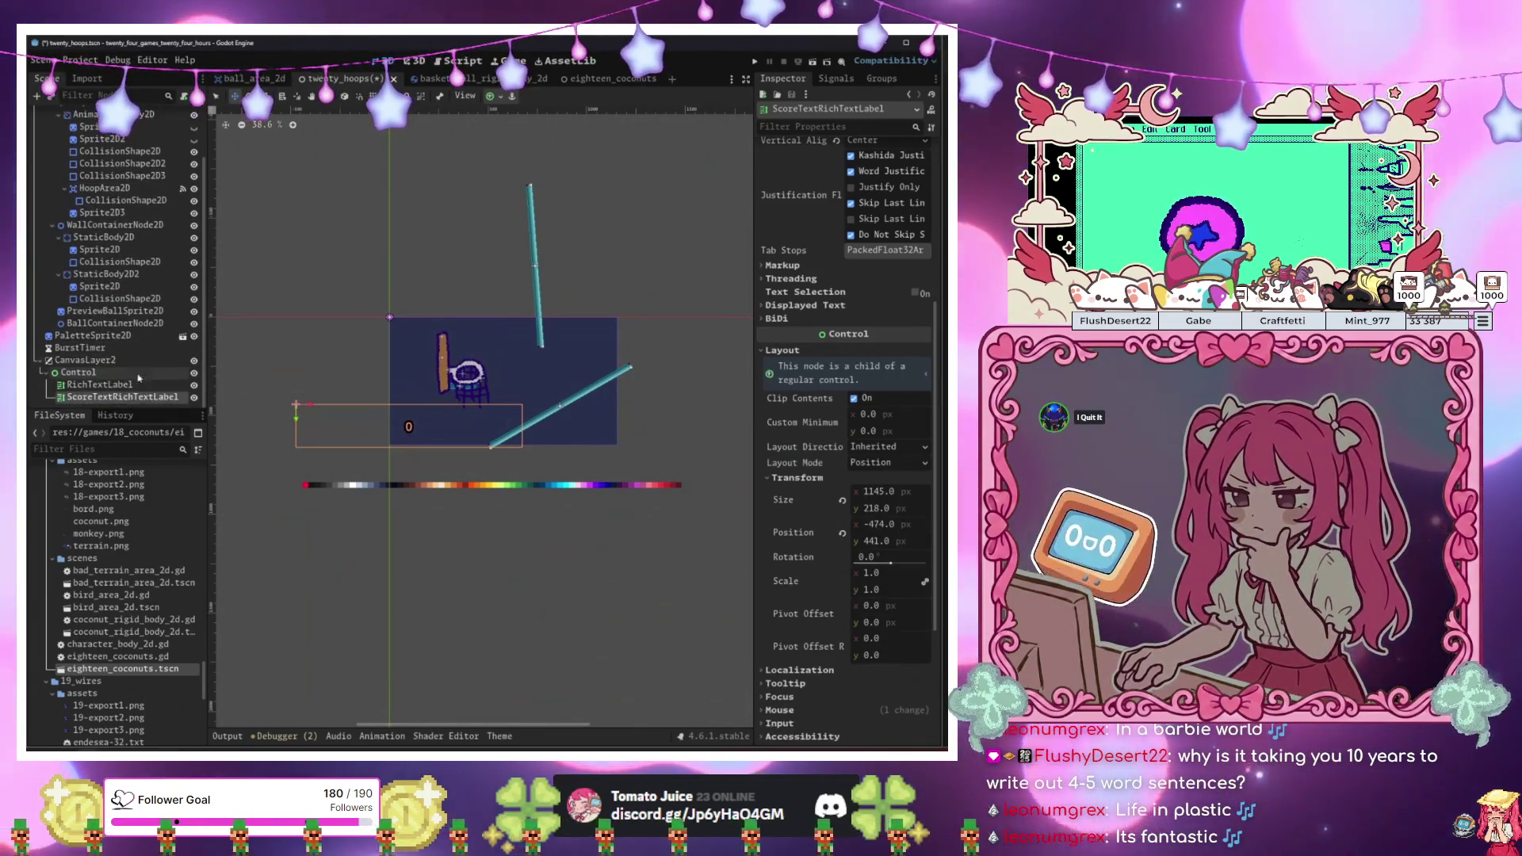
pyautogui.scroll(5, 178, 161)
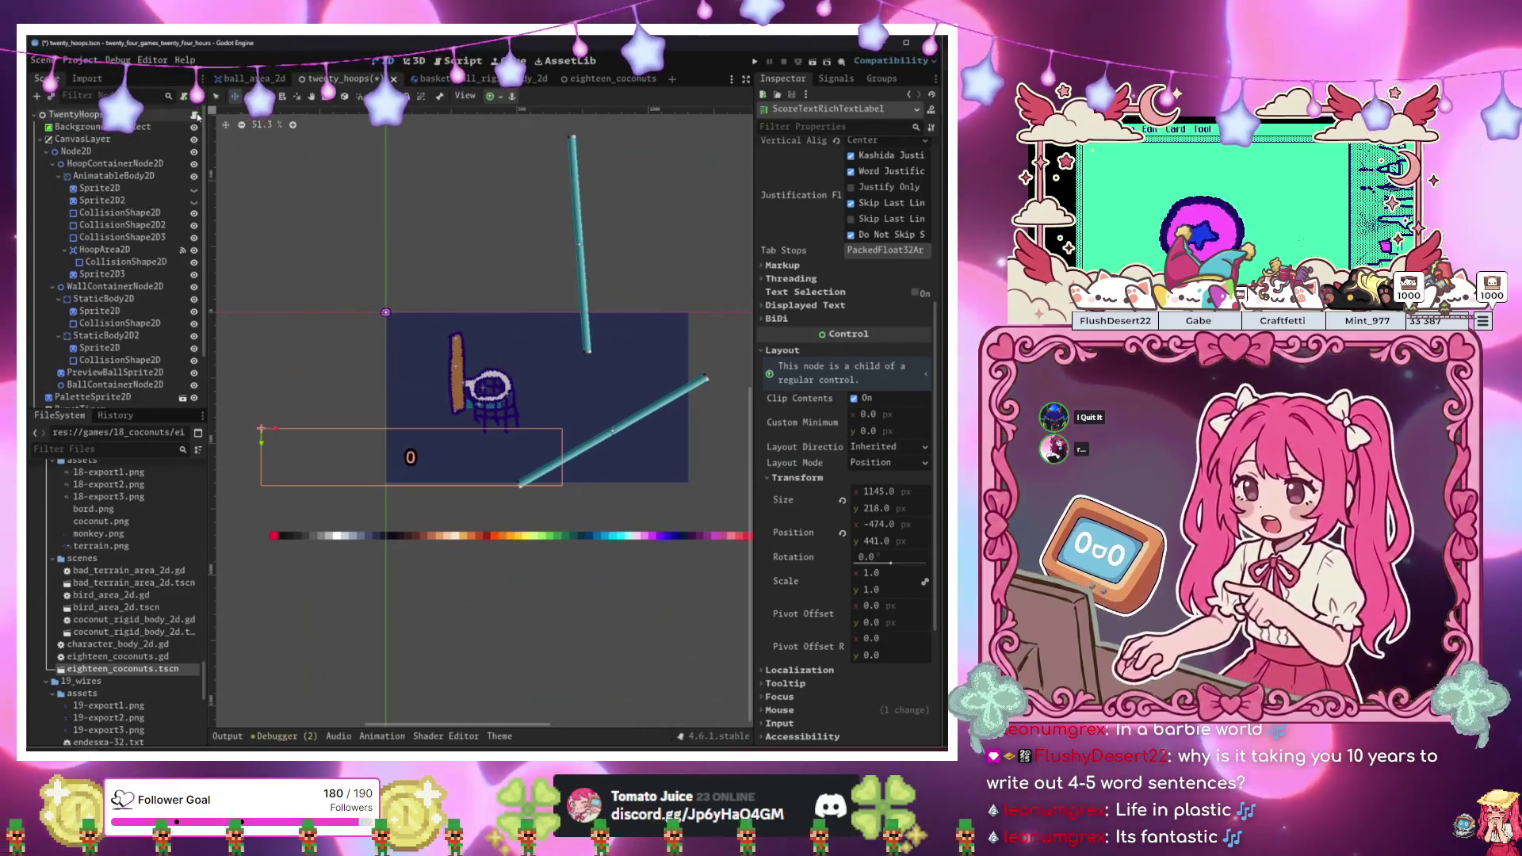
pyautogui.click(196, 116)
pyautogui.scroll(-5, 446, 555)
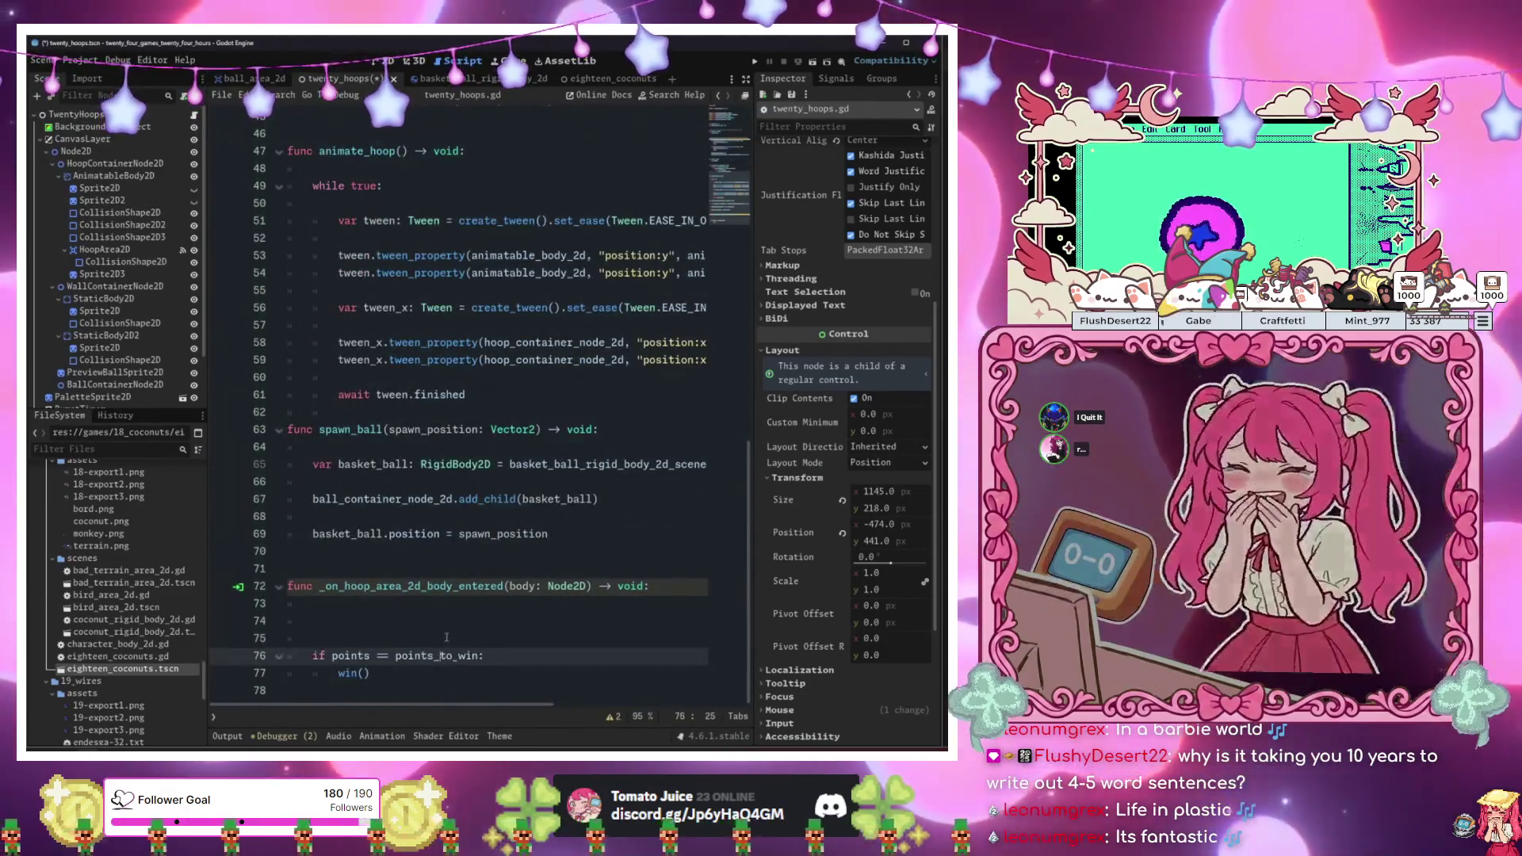
# - Add 'points += 1' inside the hoop-entered handler in twenty_hoops.gd
pyautogui.click(447, 638)
pyautogui.click(471, 621)
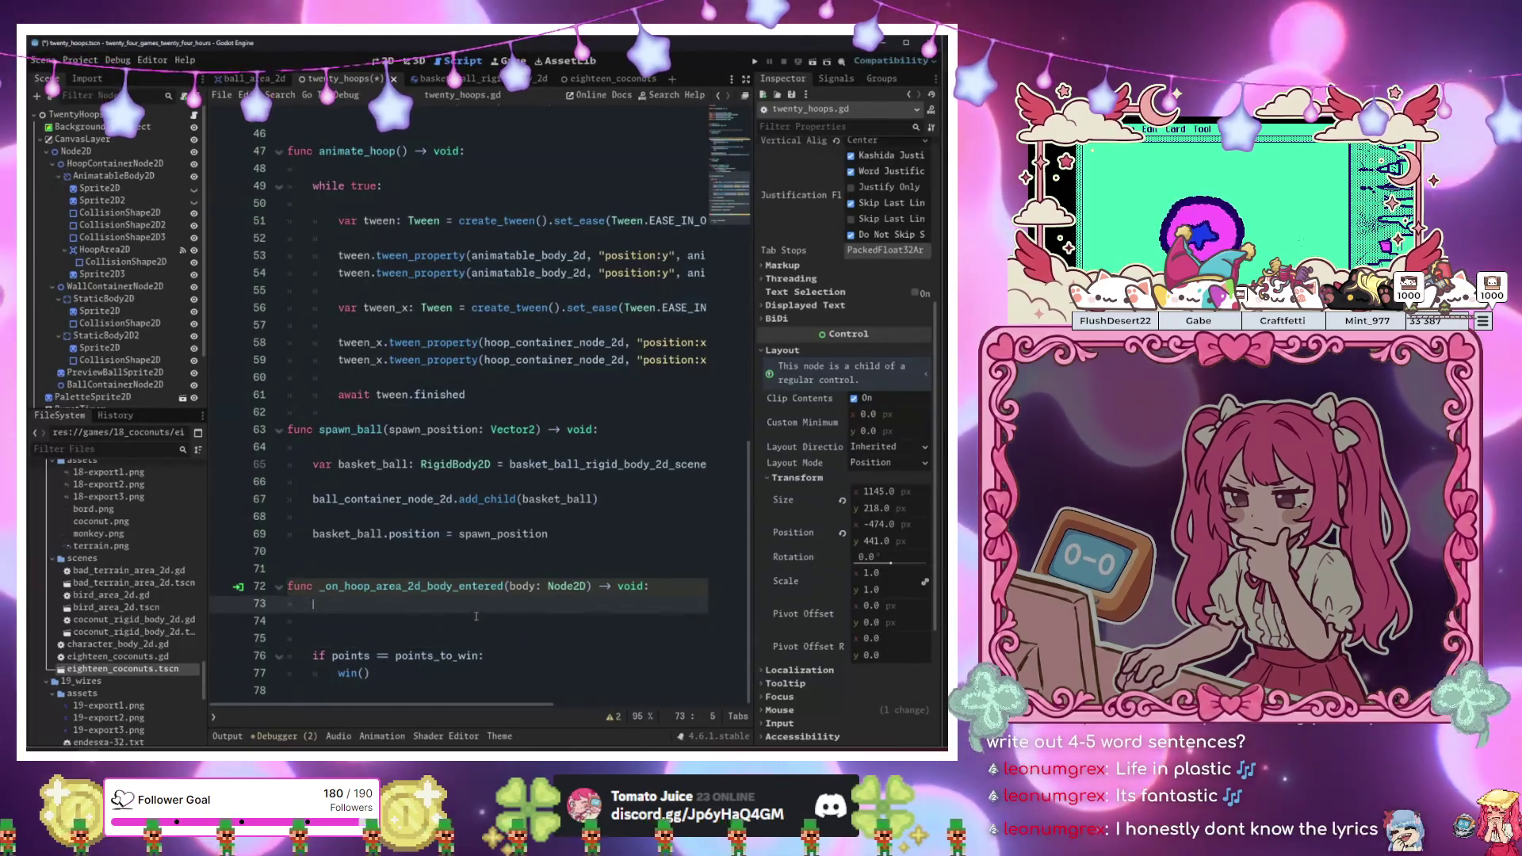
pyautogui.write('points +=')
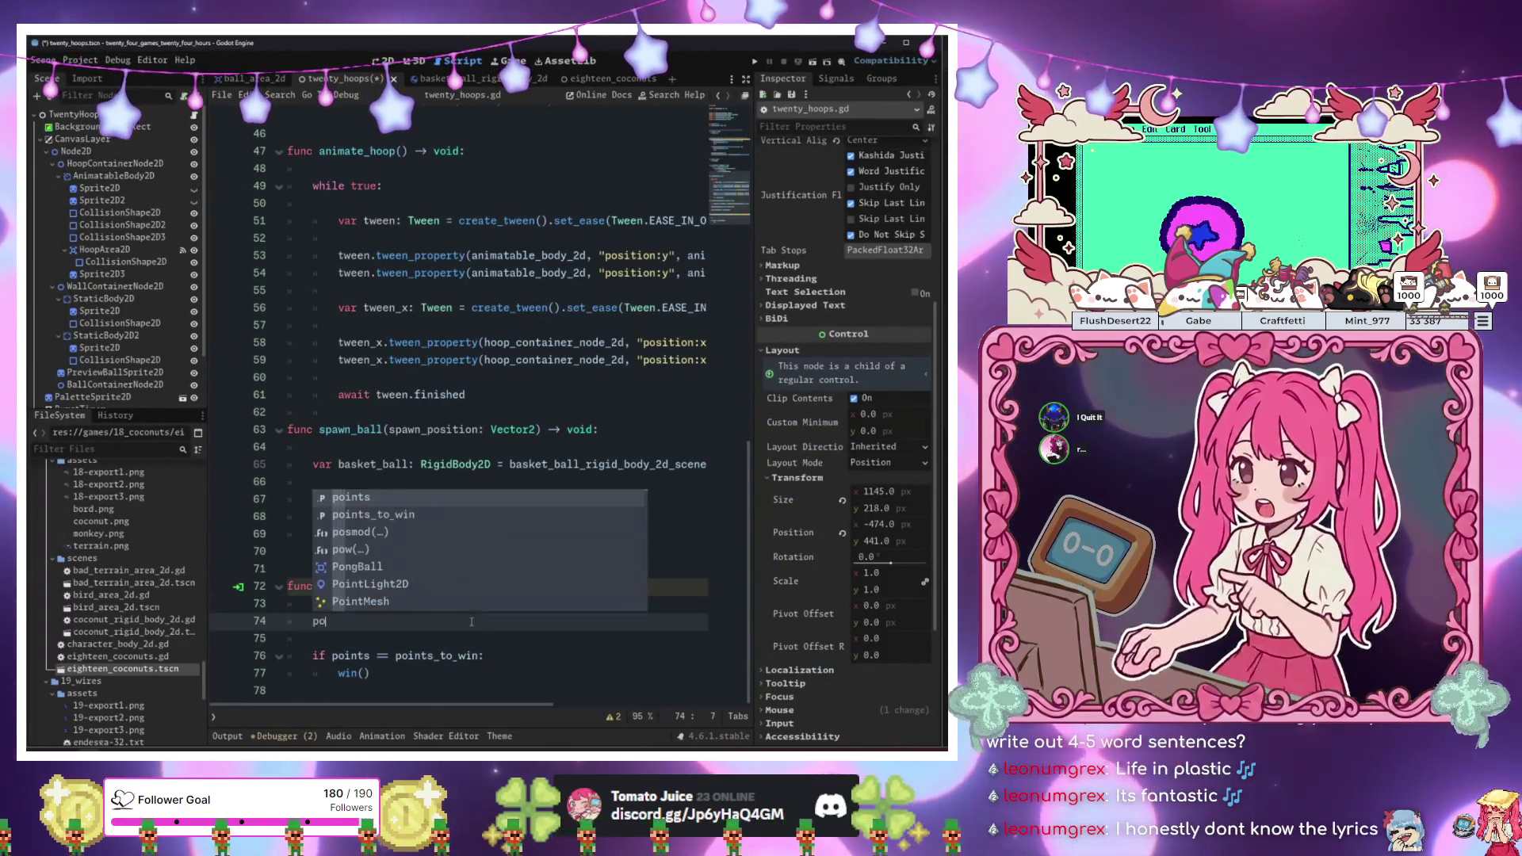
pyautogui.write(' 1')
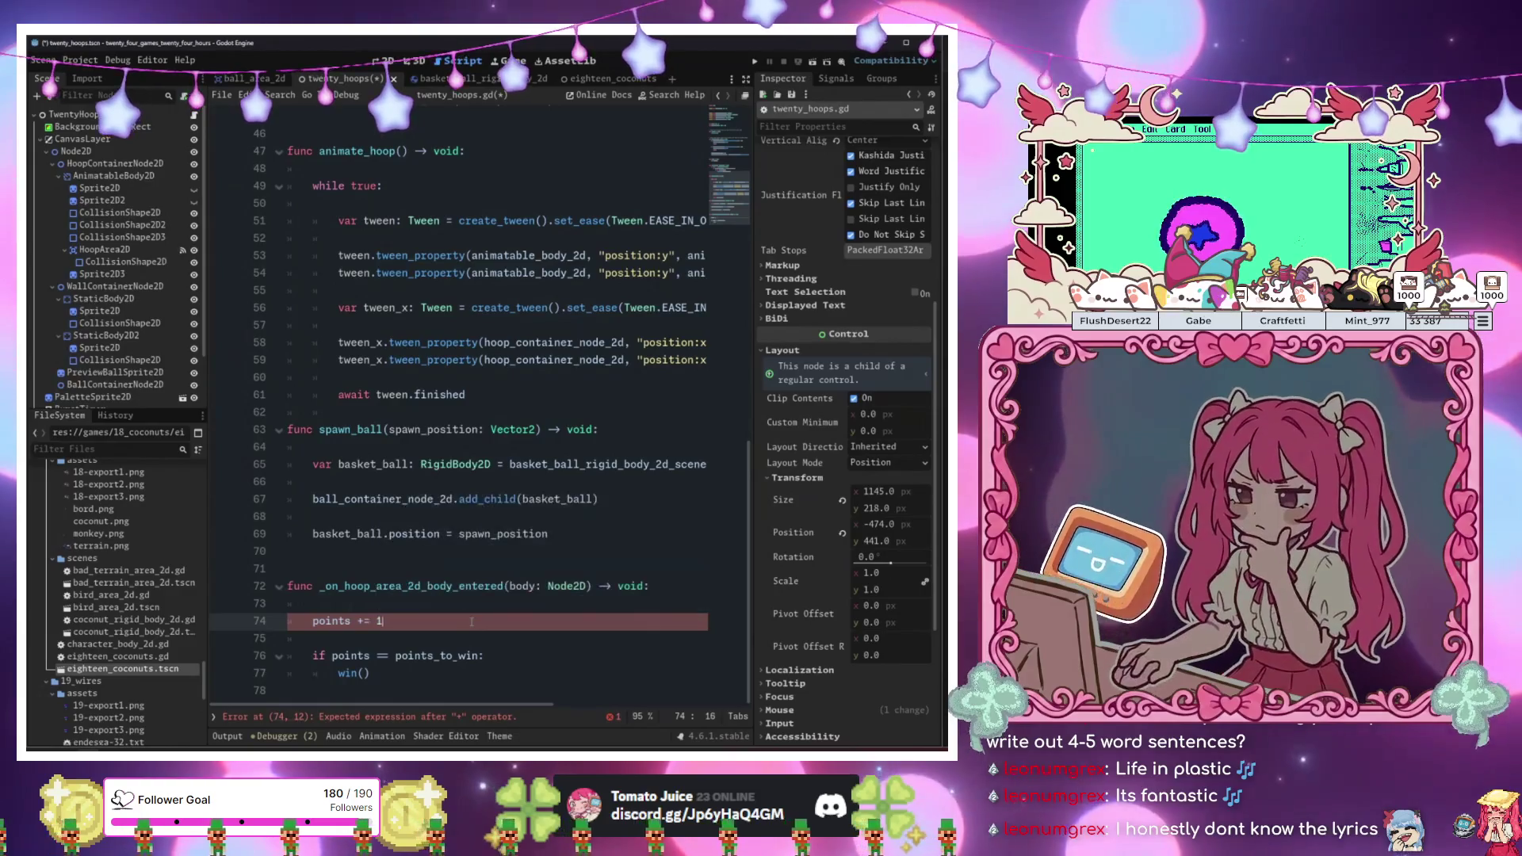
pyautogui.press('Return')
pyautogui.press('Return')
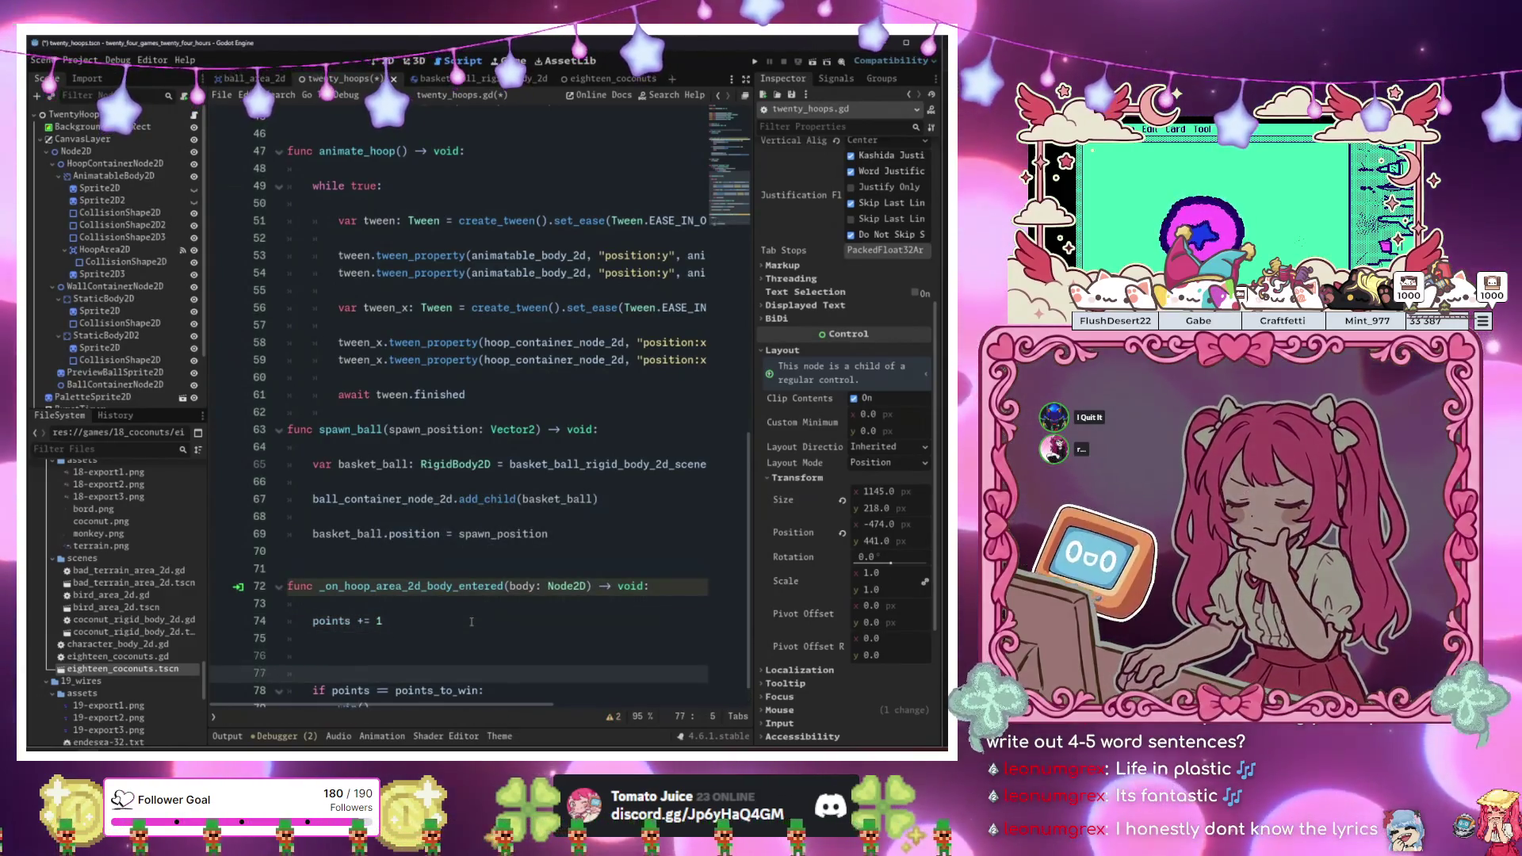
pyautogui.scroll(15, 457, 617)
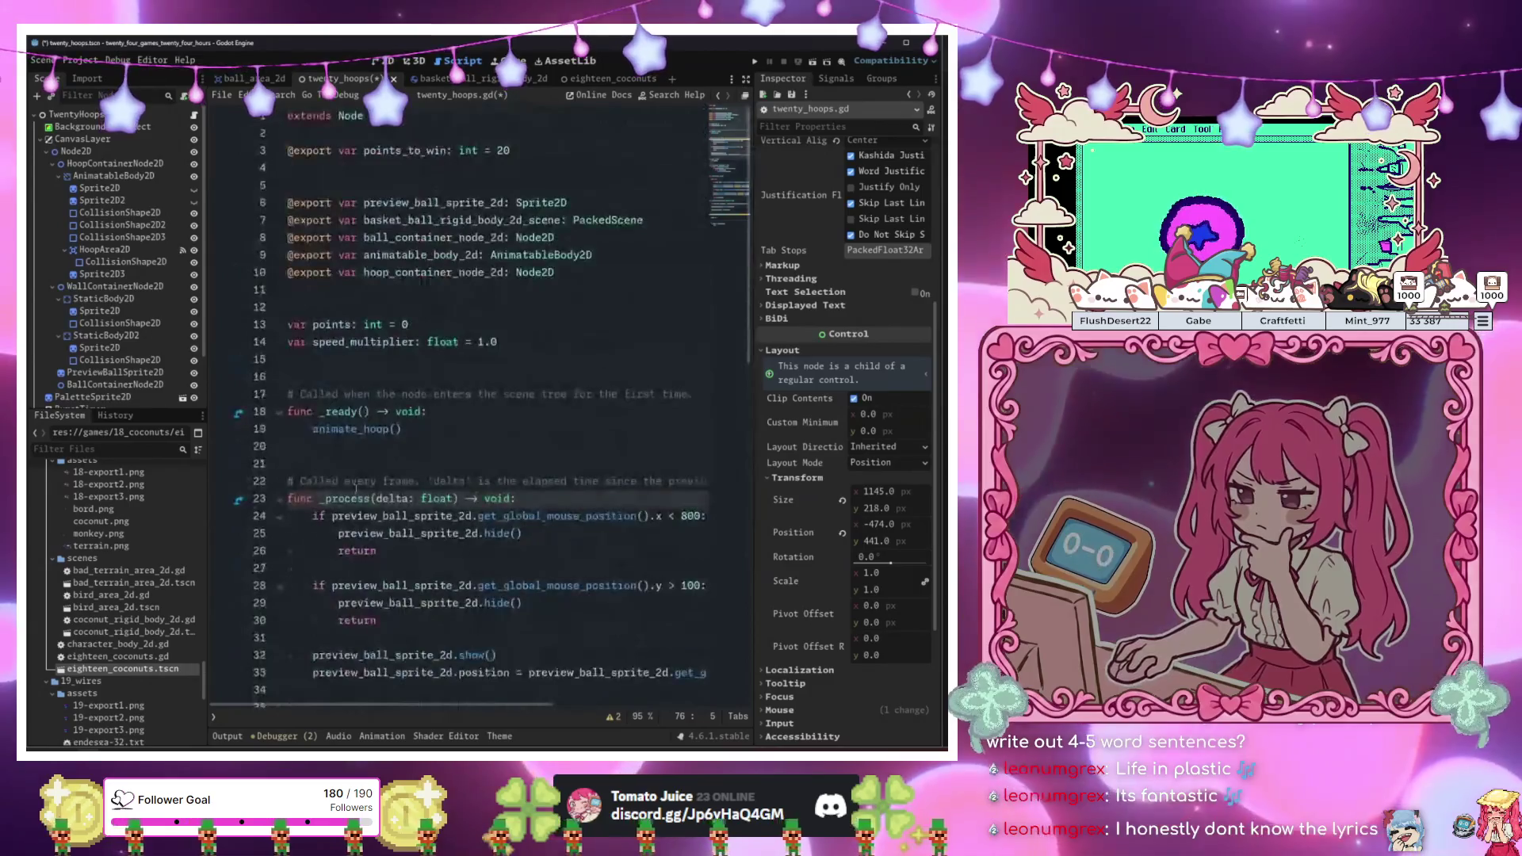
pyautogui.scroll(-2, 115, 389)
pyautogui.moveTo(115, 389); pyautogui.dragTo(301, 289)
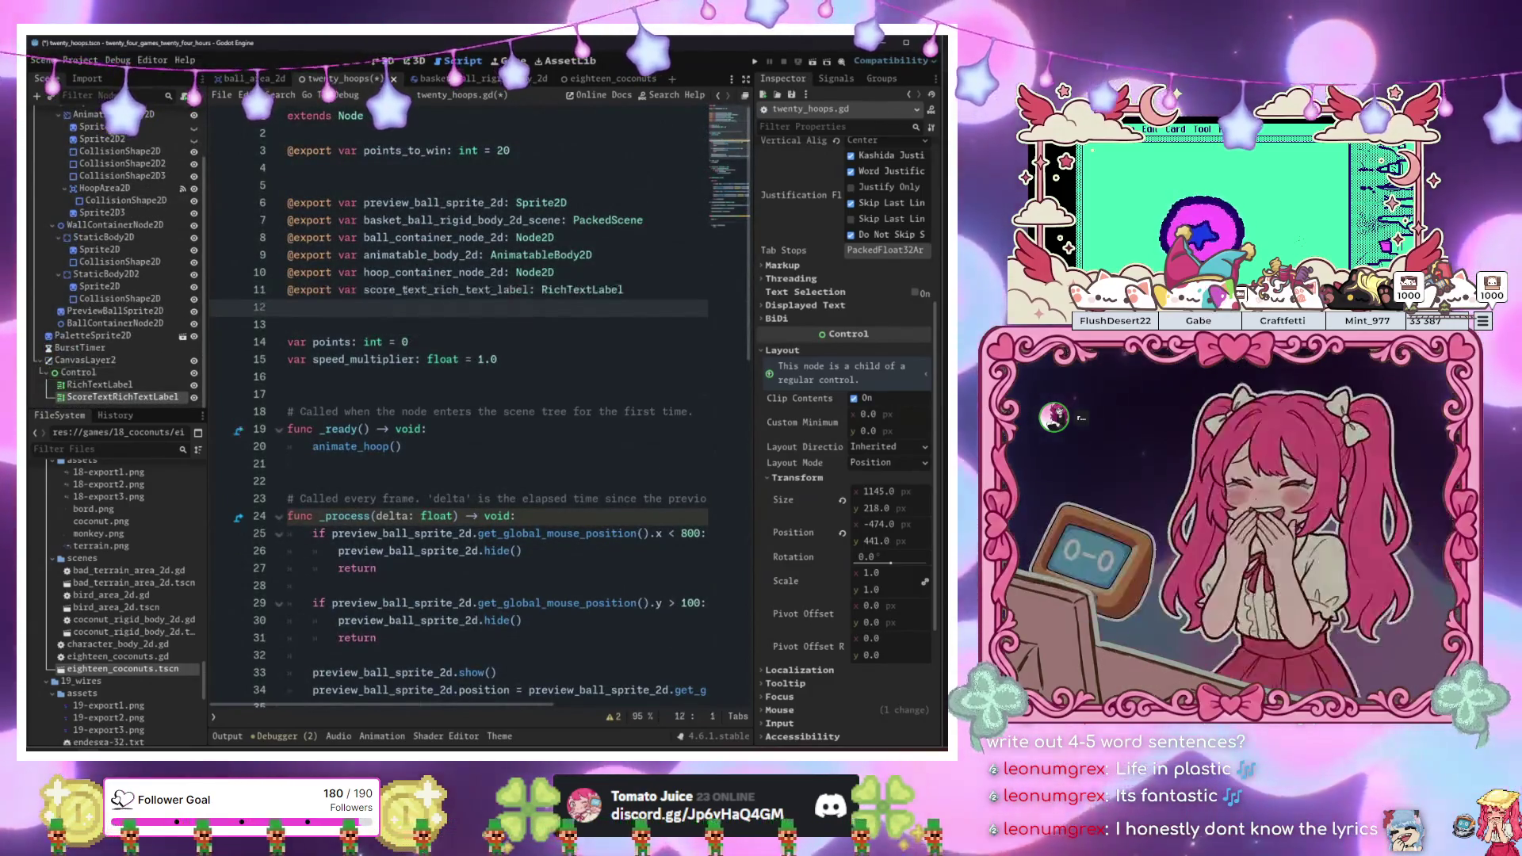
pyautogui.scroll(-14, 476, 396)
# - Set score_text_rich_text_label.text to "[shake level=40]" + str(points), then save and run the game
pyautogui.click(356, 604)
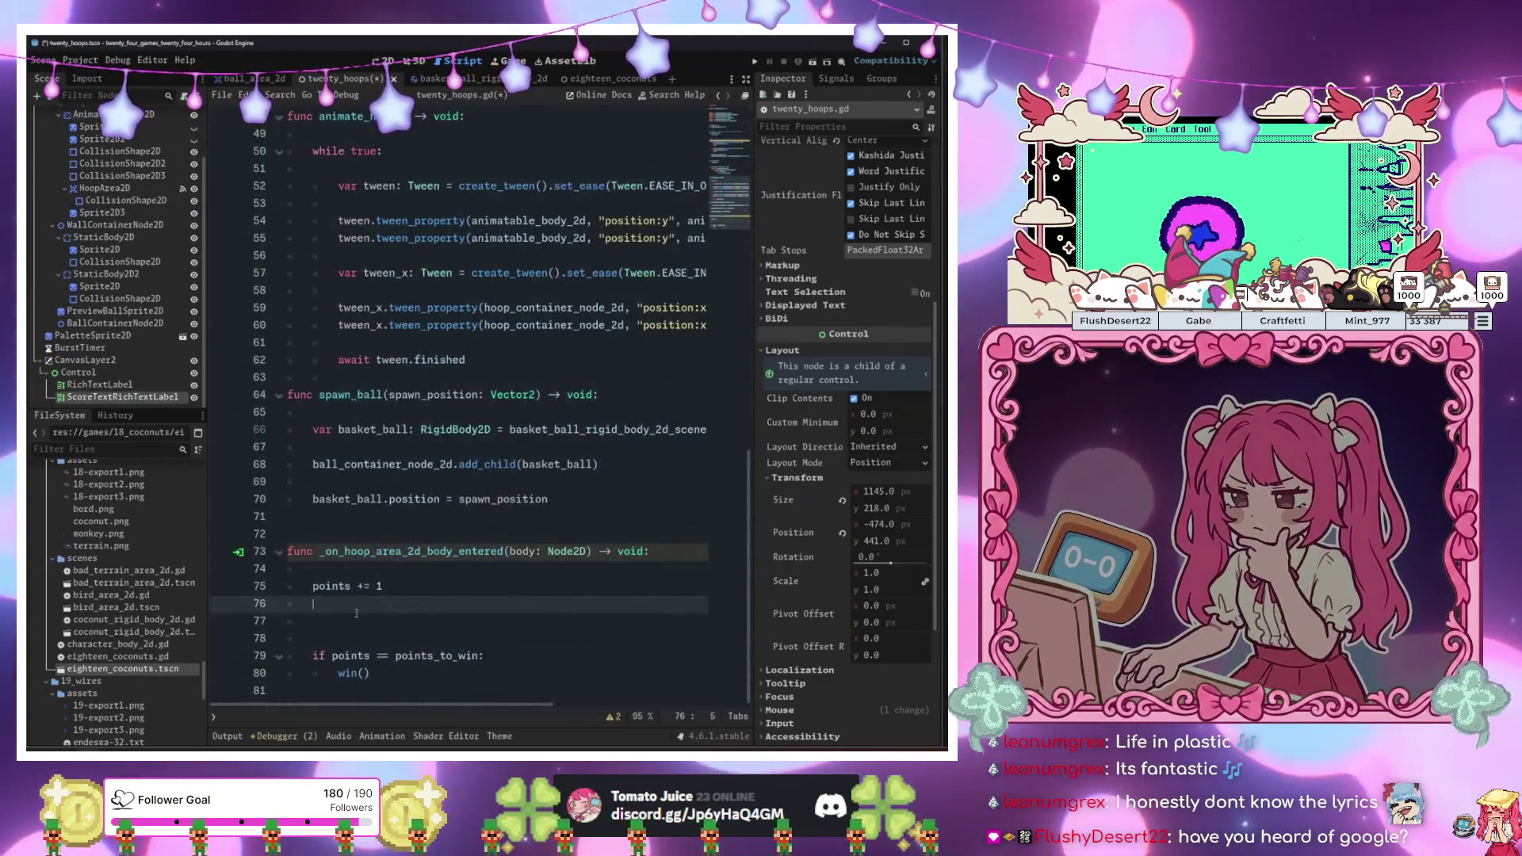
pyautogui.write('sc')
pyautogui.press('Return')
pyautogui.write('.te')
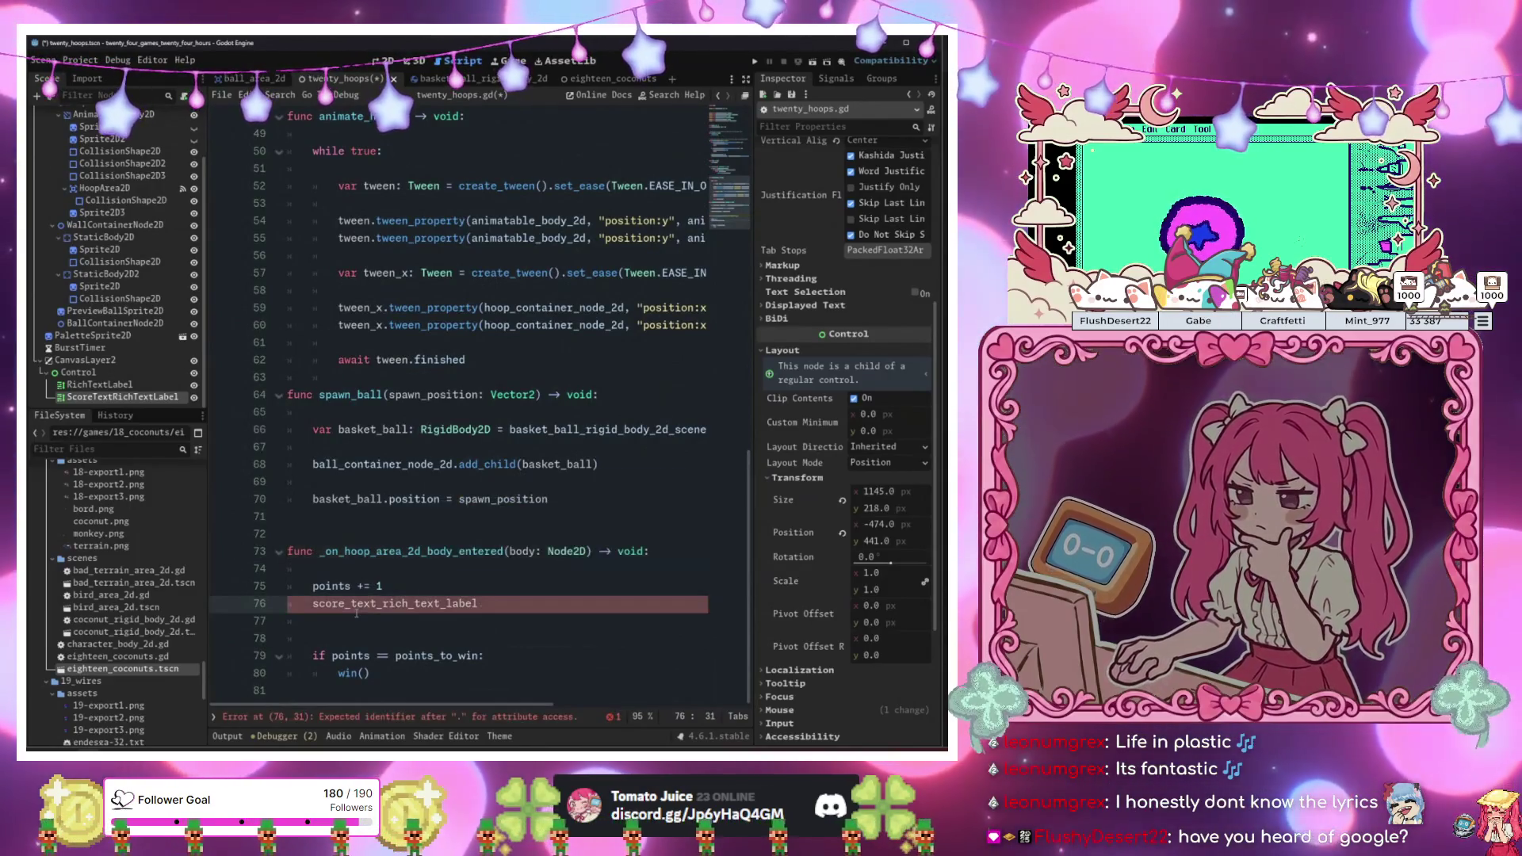
pyautogui.press('Return')
pyautogui.write('=')
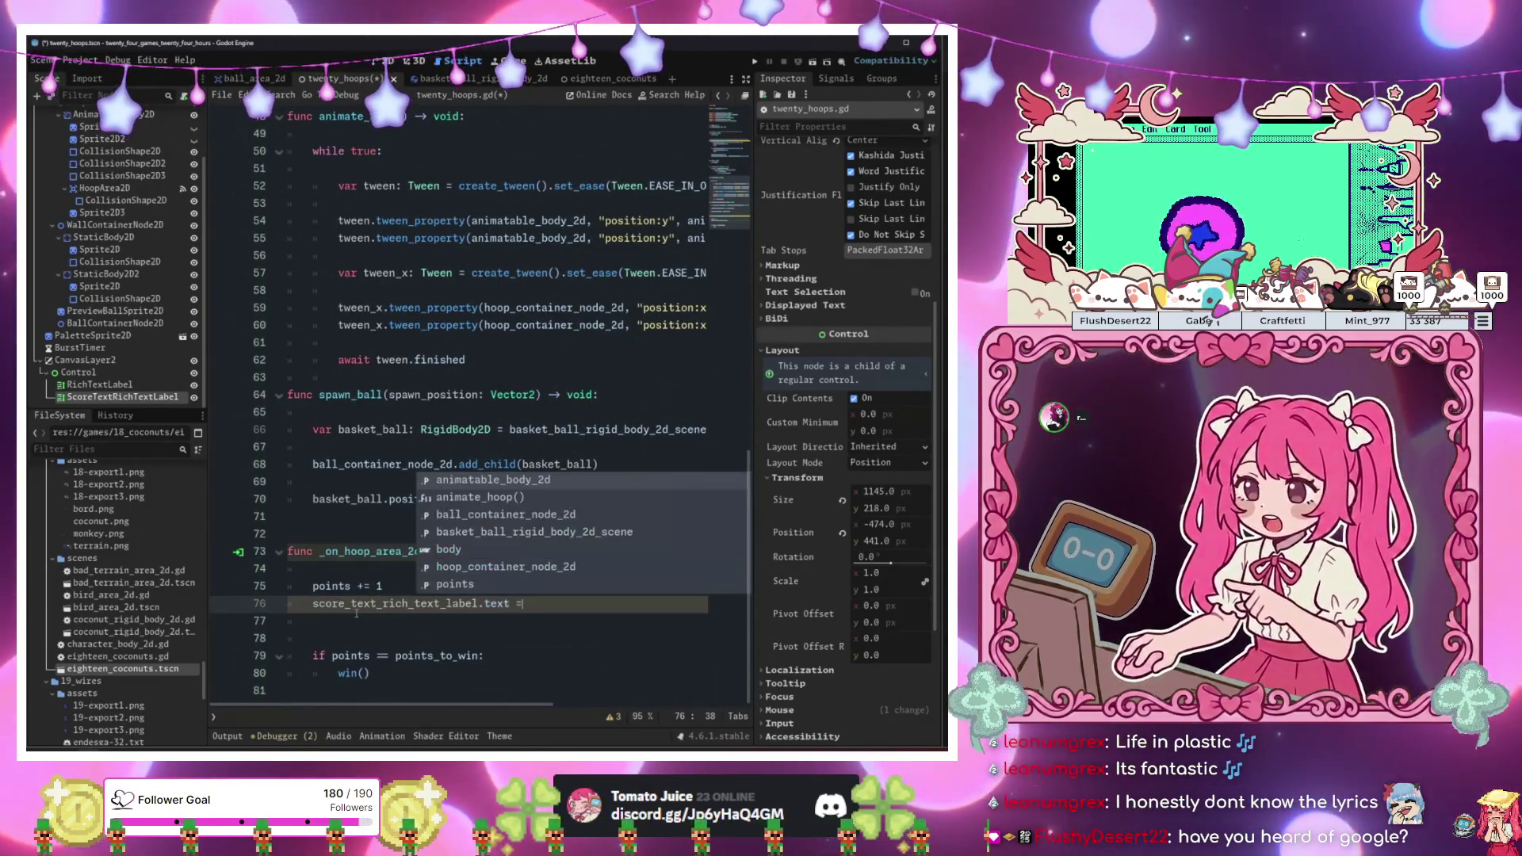
pyautogui.click(138, 396)
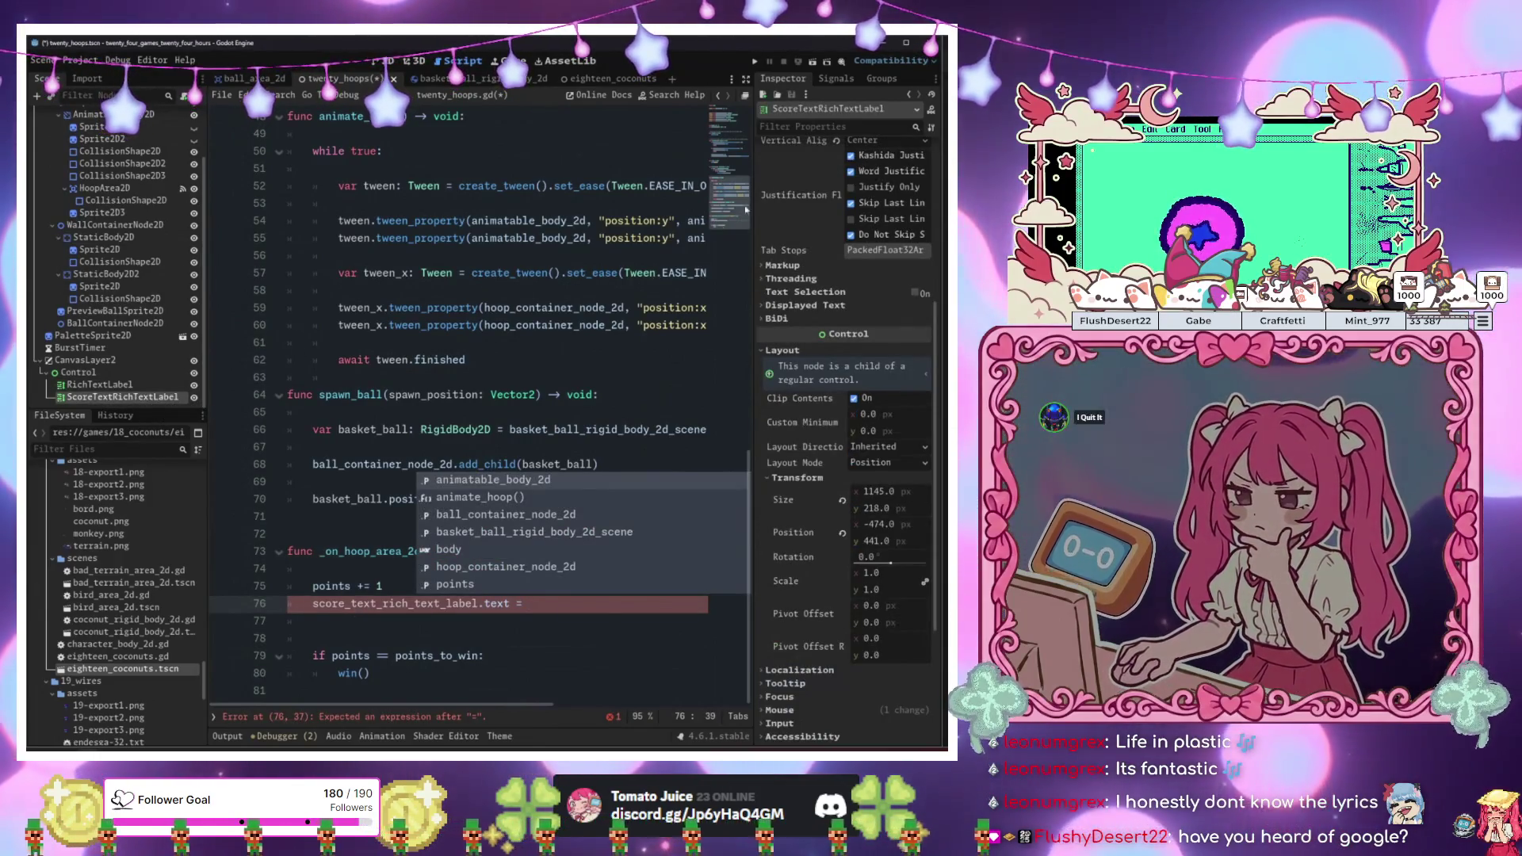
pyautogui.scroll(5, 830, 221)
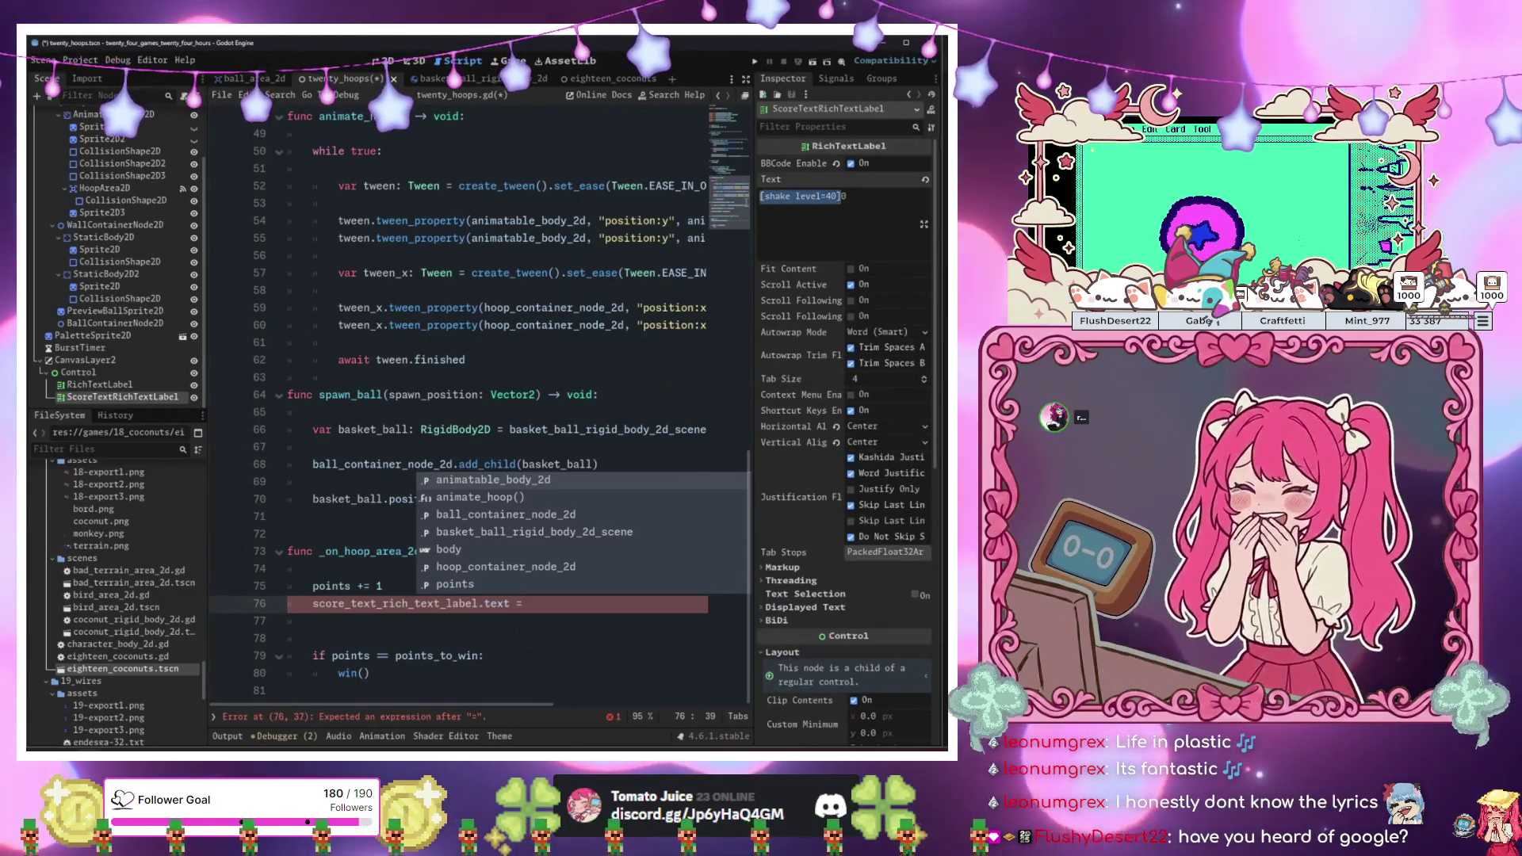
pyautogui.click(568, 612)
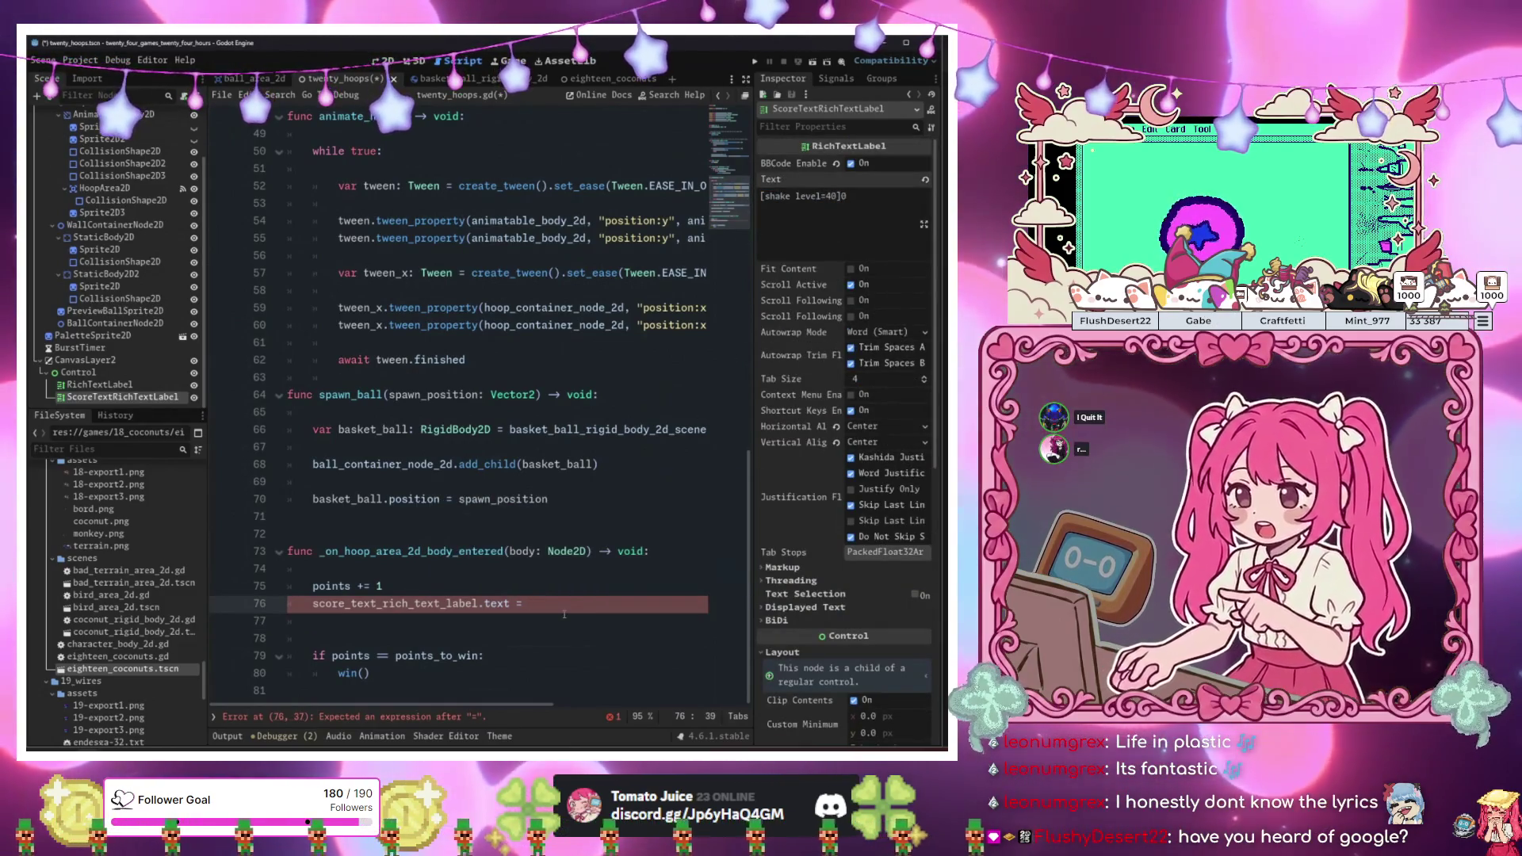
pyautogui.write('" + ')
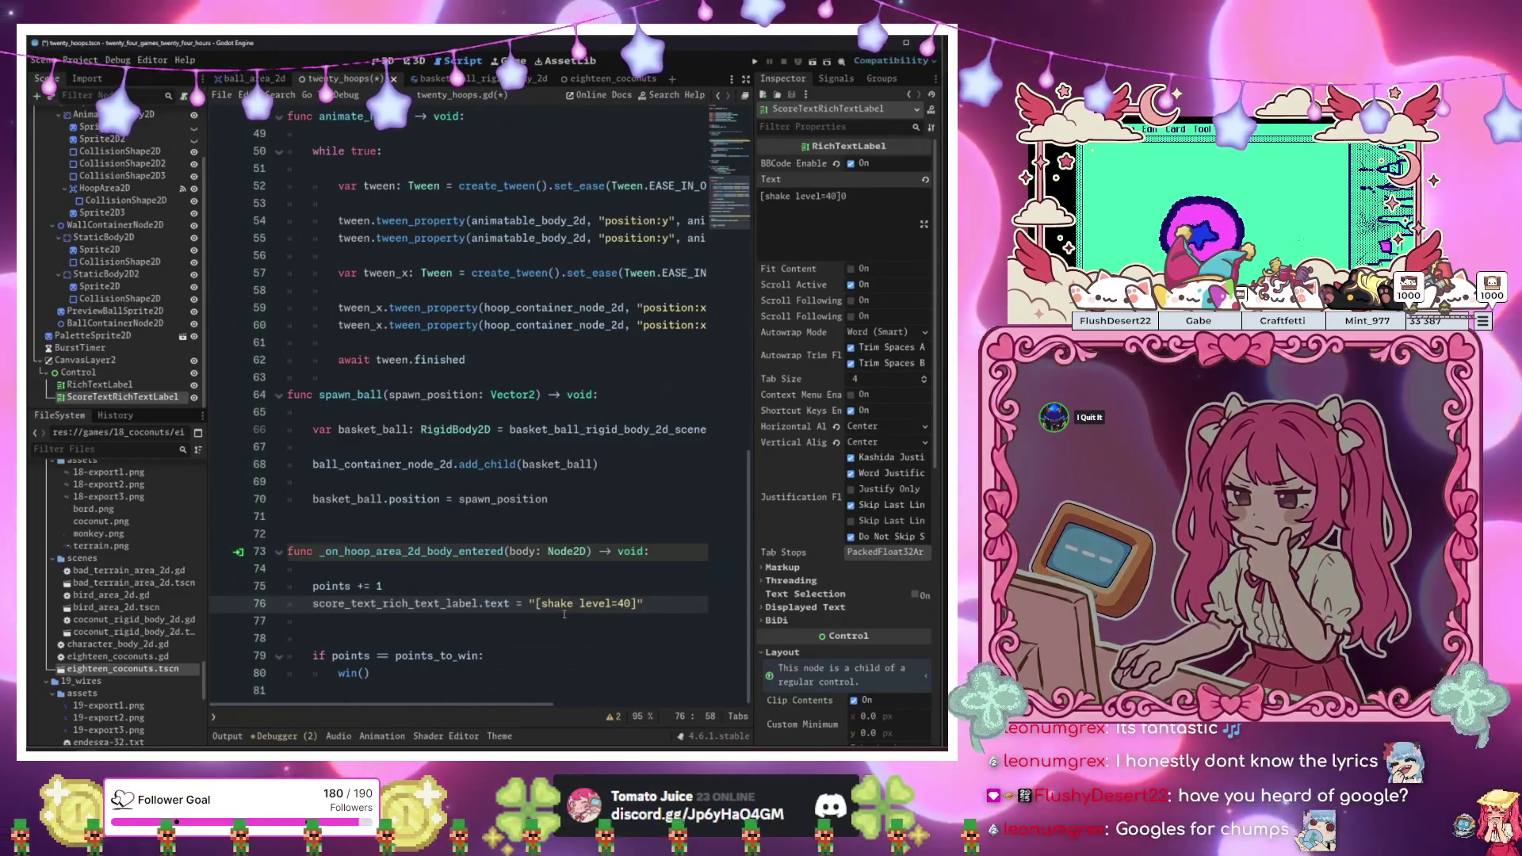
pyautogui.write('str(')
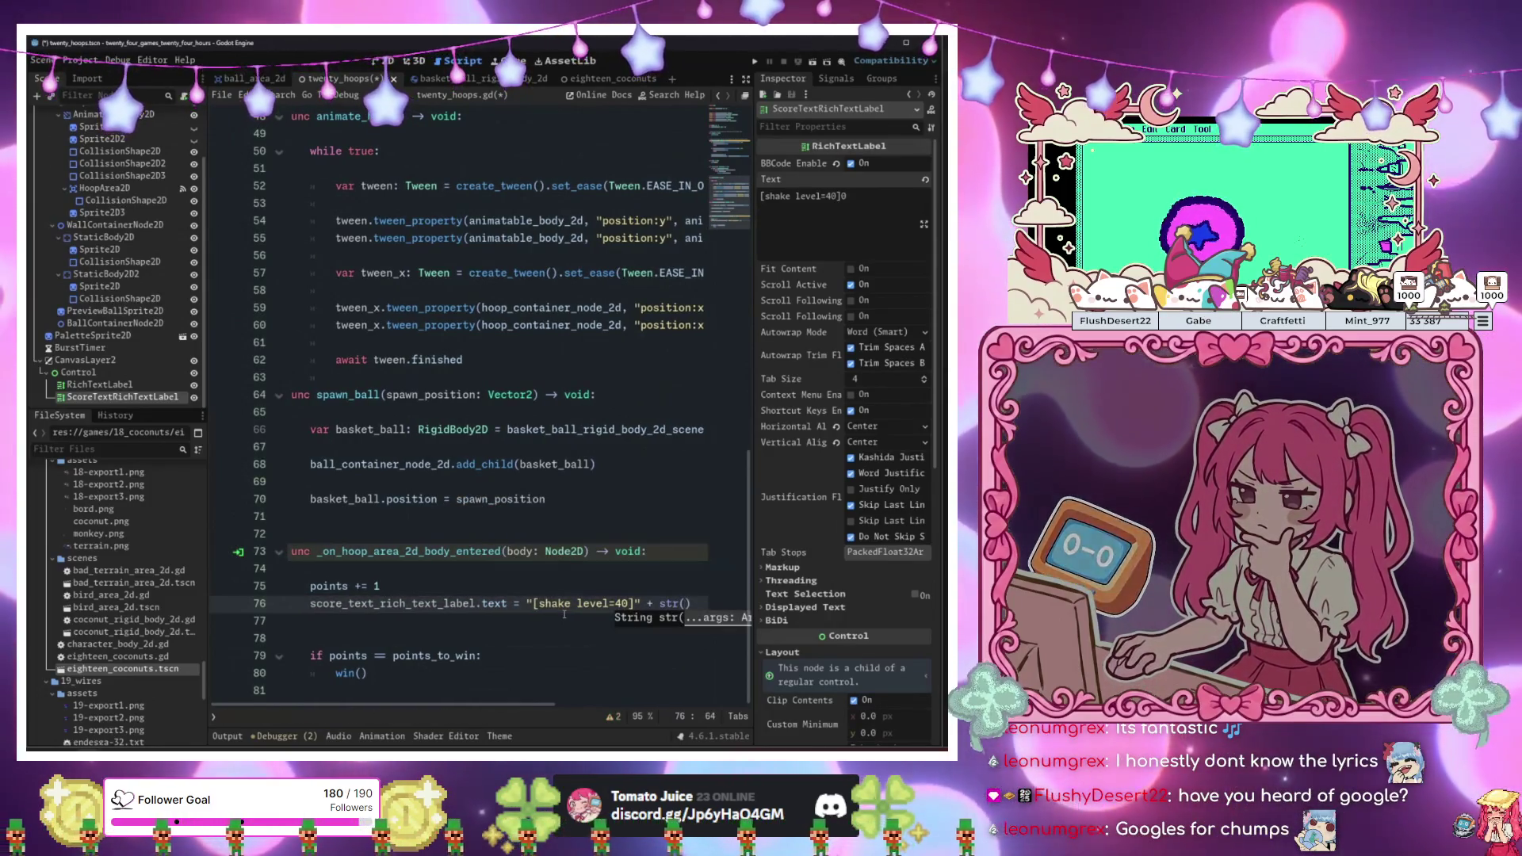
pyautogui.write('points')
pyautogui.click(564, 615)
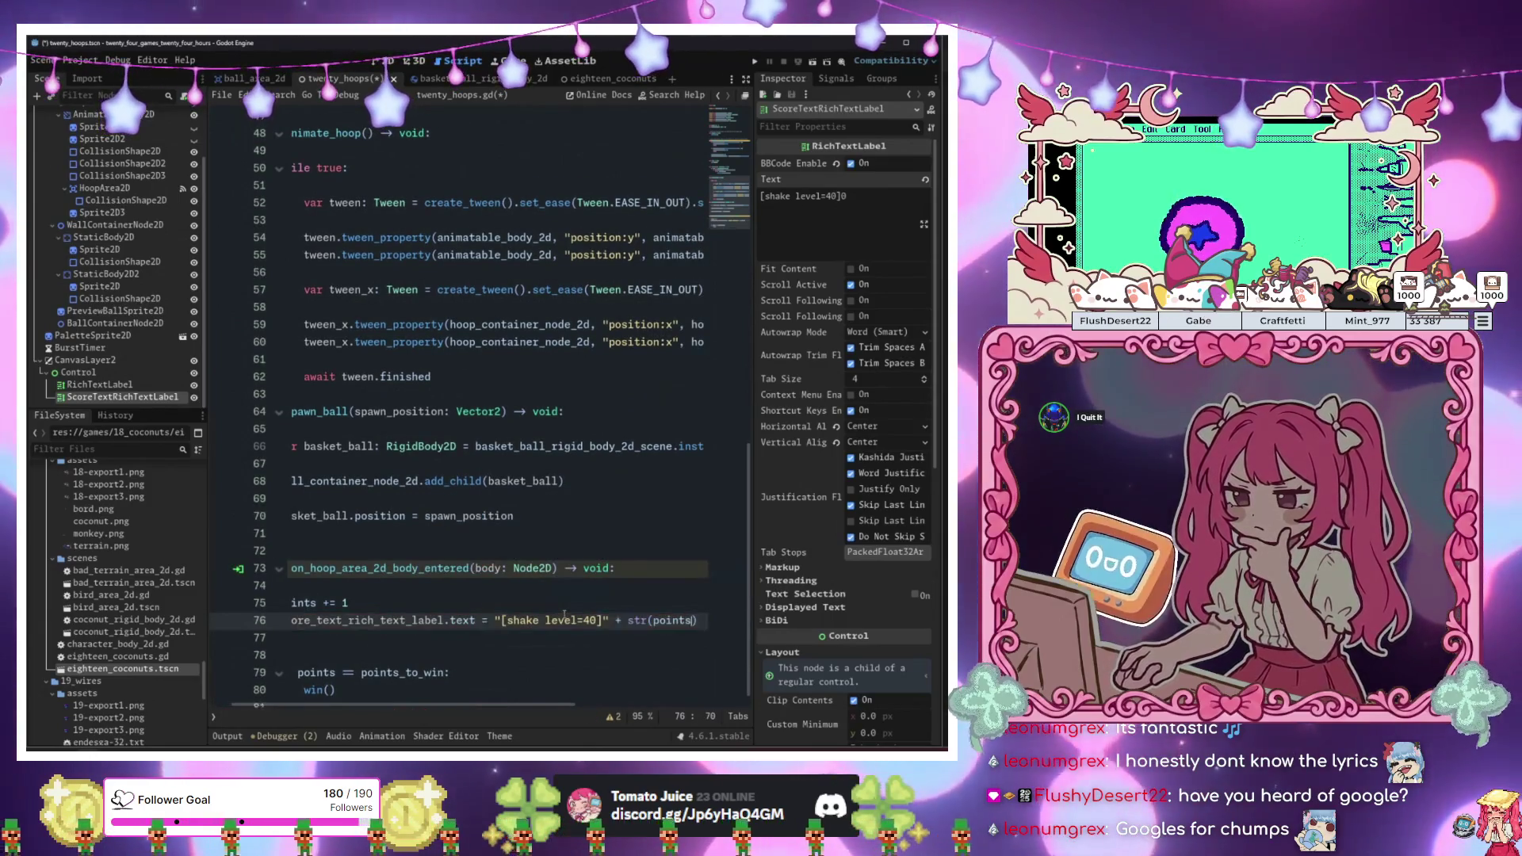
pyautogui.press('F6')
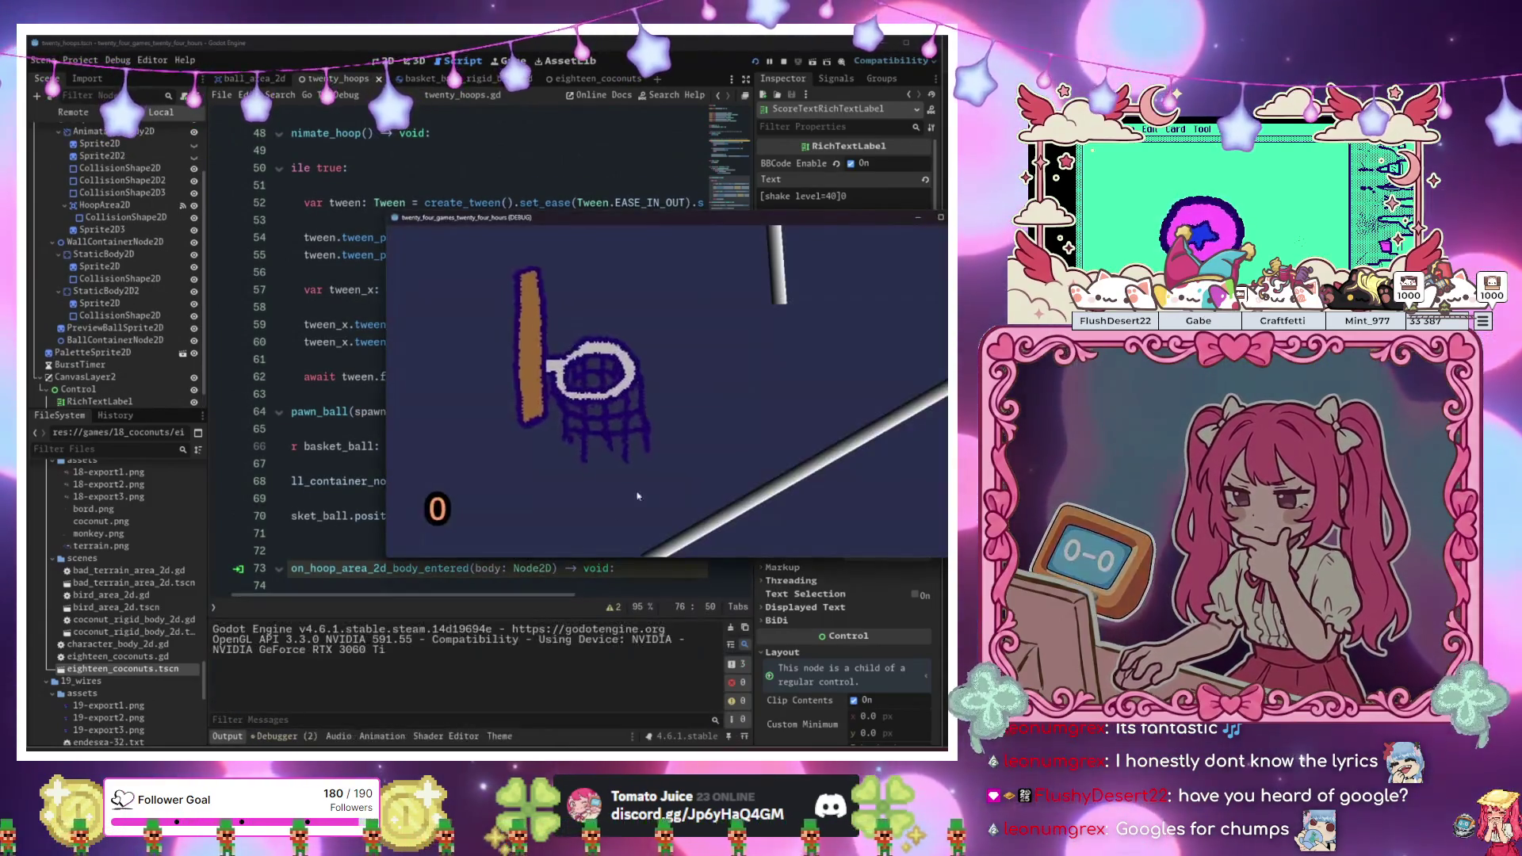
# - Drop basketballs into the moving hoop until the score reaches 16, then stop the game
pyautogui.click(816, 330)
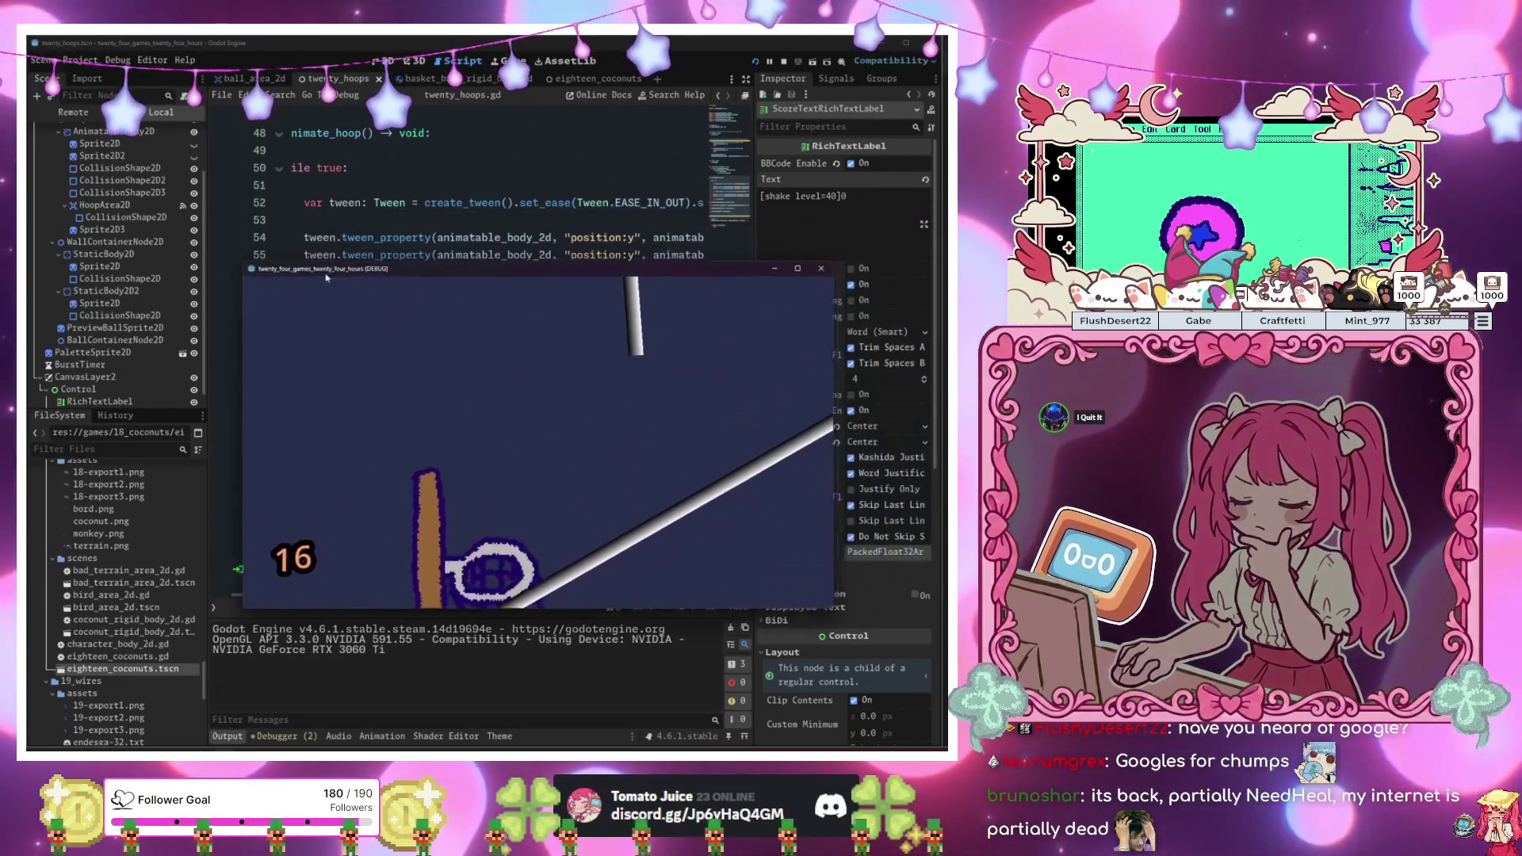
pyautogui.press('F8')
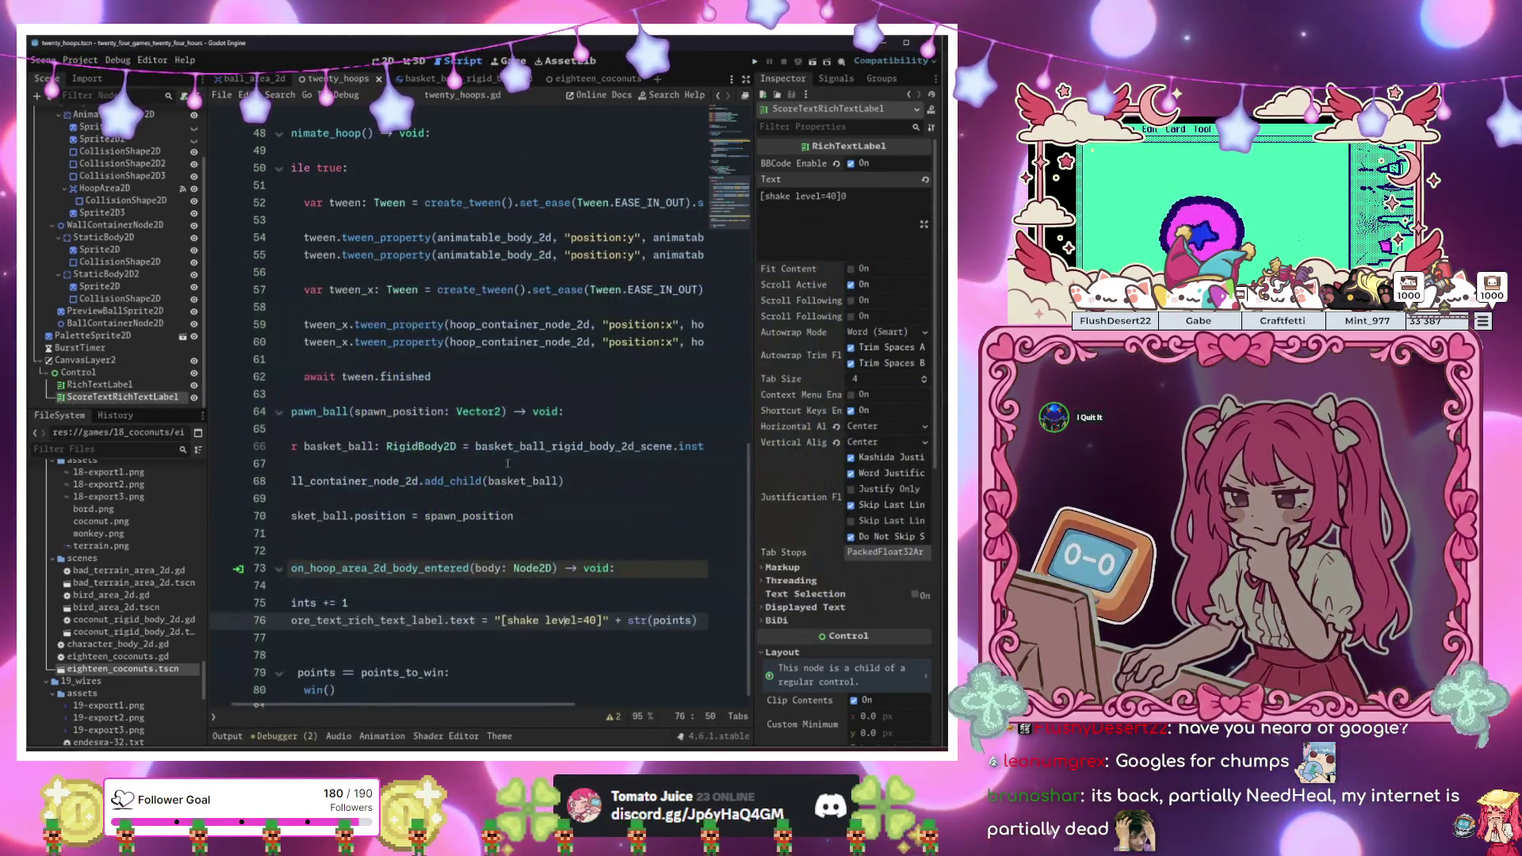
# - Start the hoop handler with an unfinished 'if not body is' check, then switch to the basketball scene
pyautogui.click(376, 584)
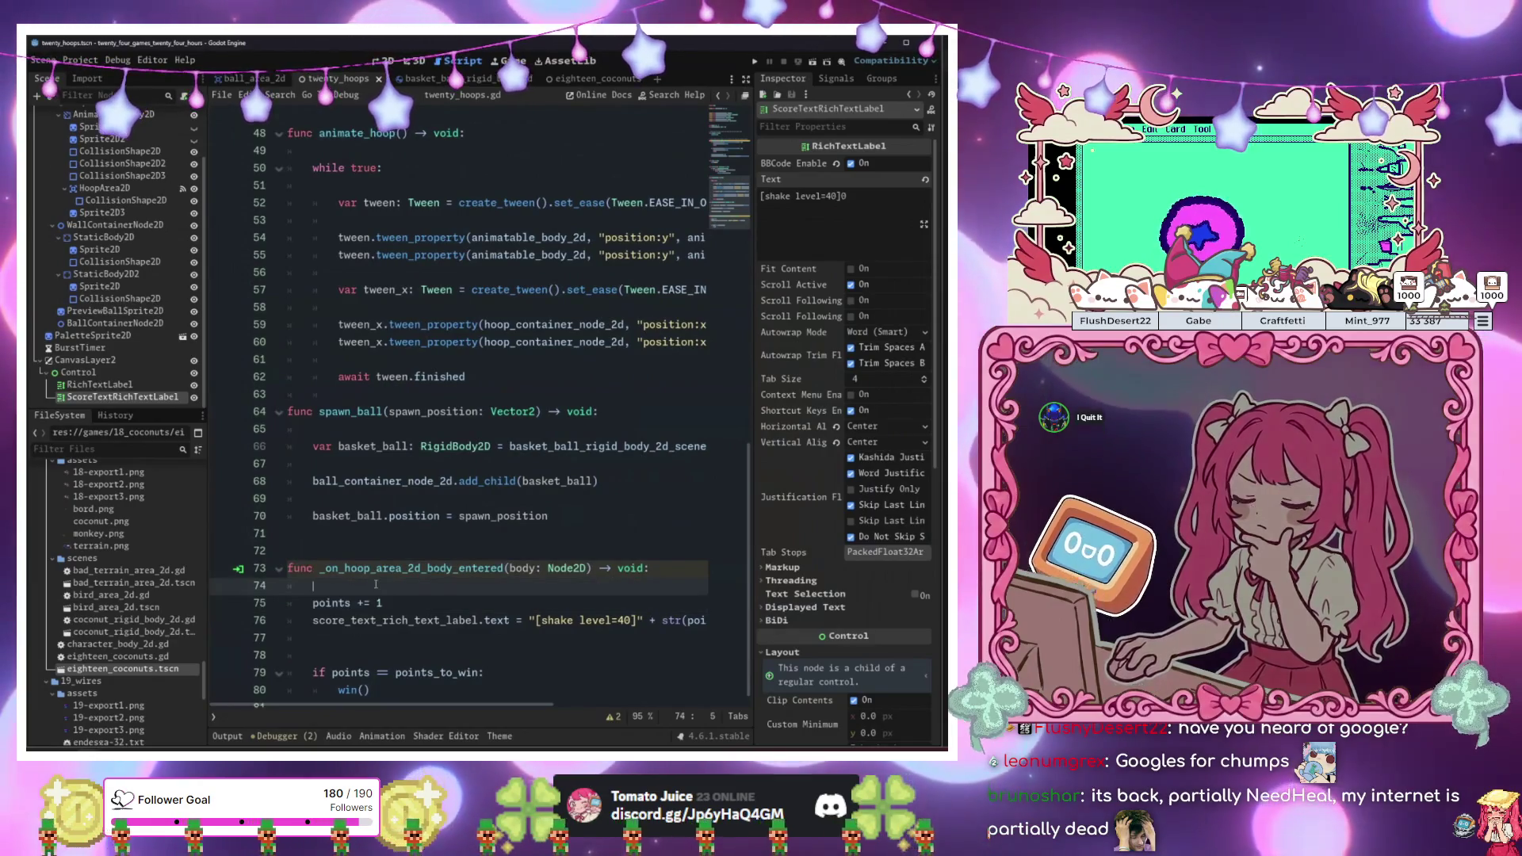
pyautogui.press('Return')
pyautogui.press('Return')
pyautogui.press('Return')
pyautogui.press('Up')
pyautogui.press('Up')
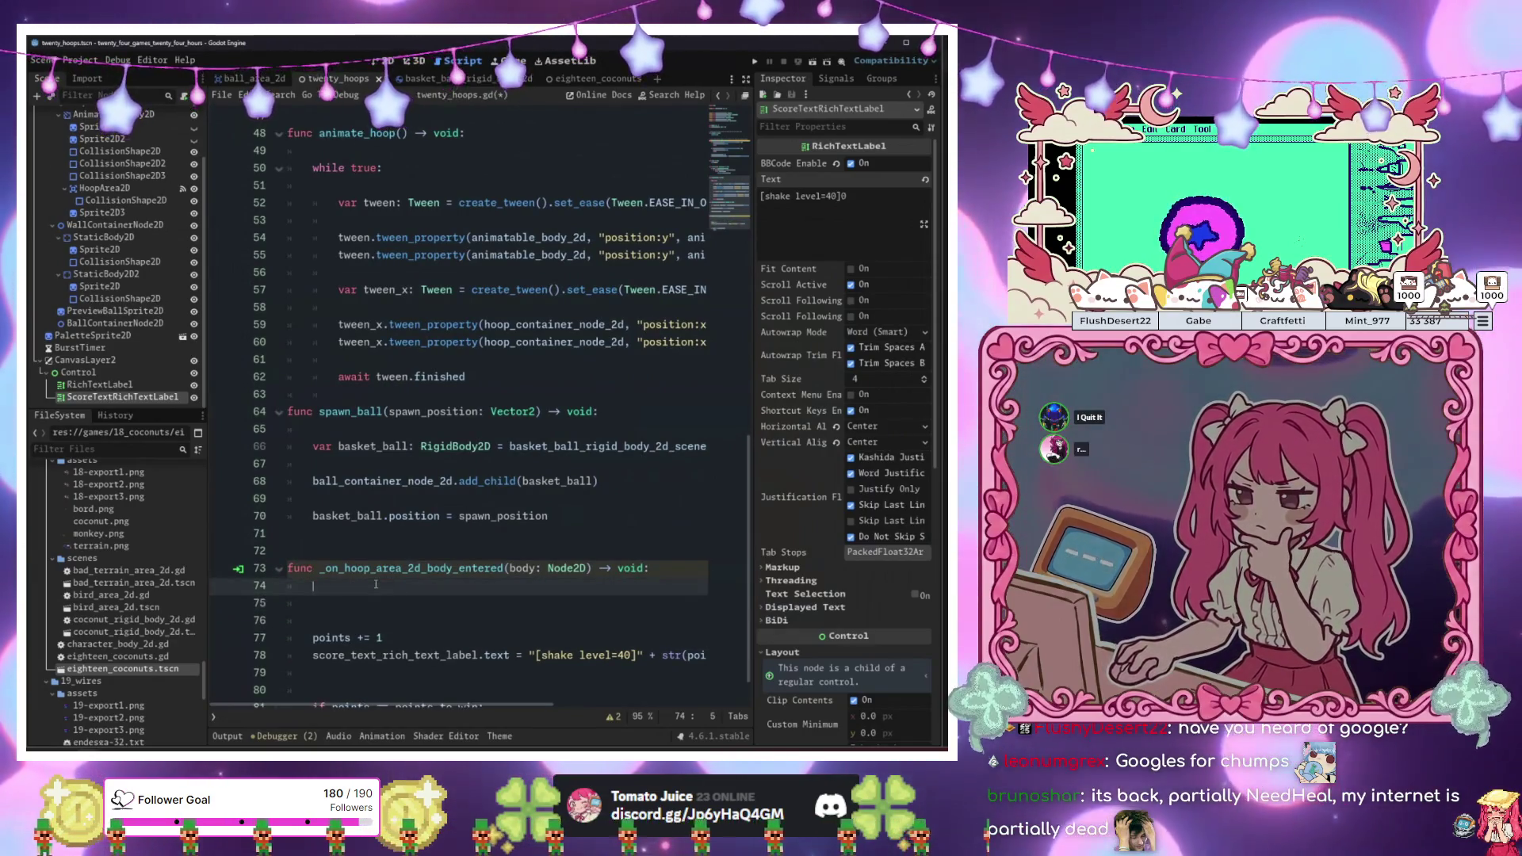
pyautogui.press('BackSpace')
pyautogui.press('BackSpace')
pyautogui.write('if bo')
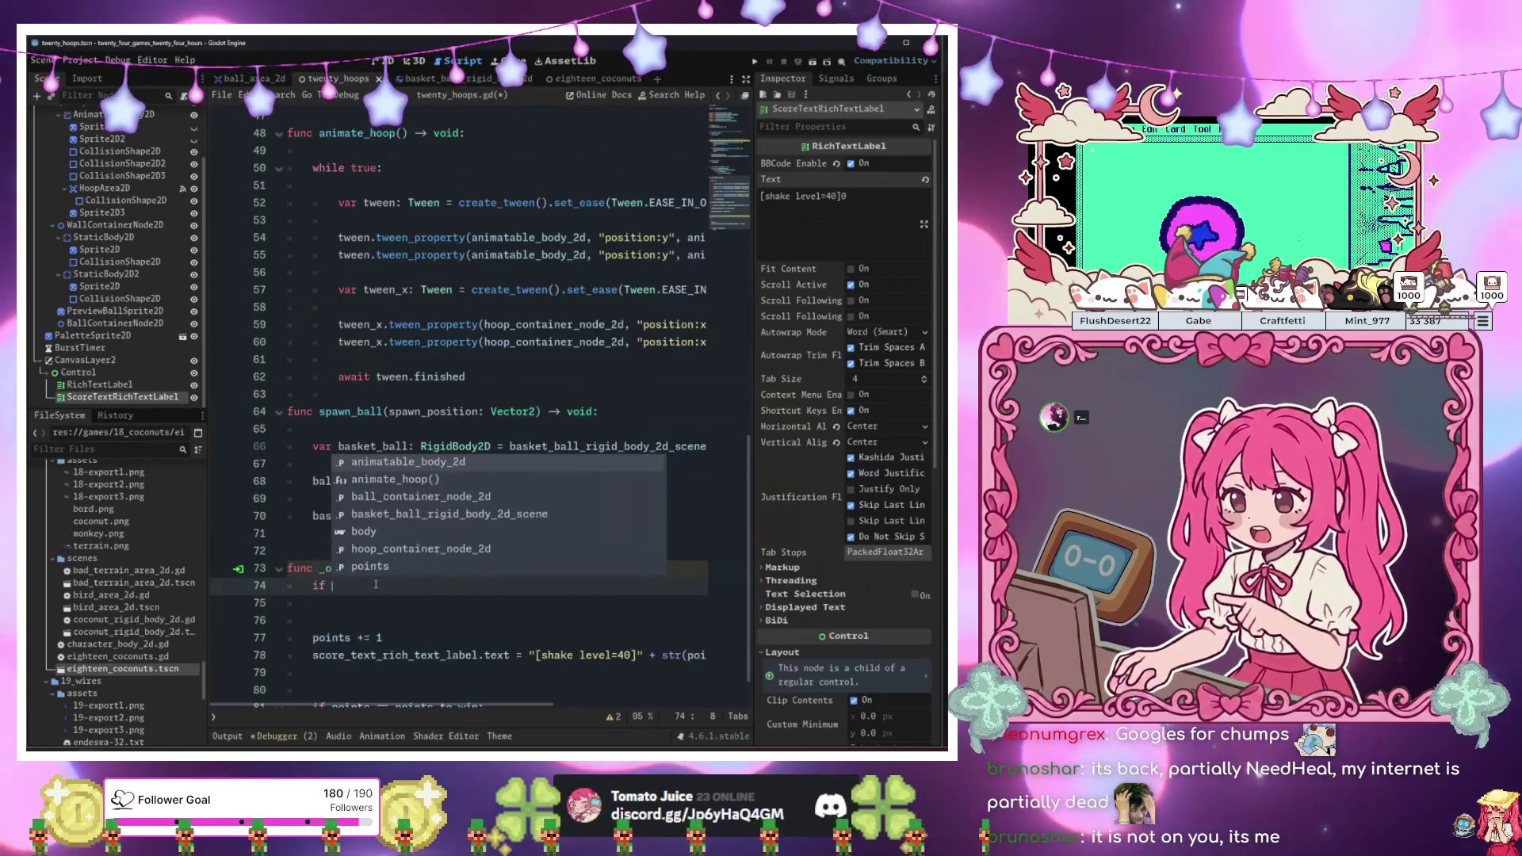
pyautogui.write('dy')
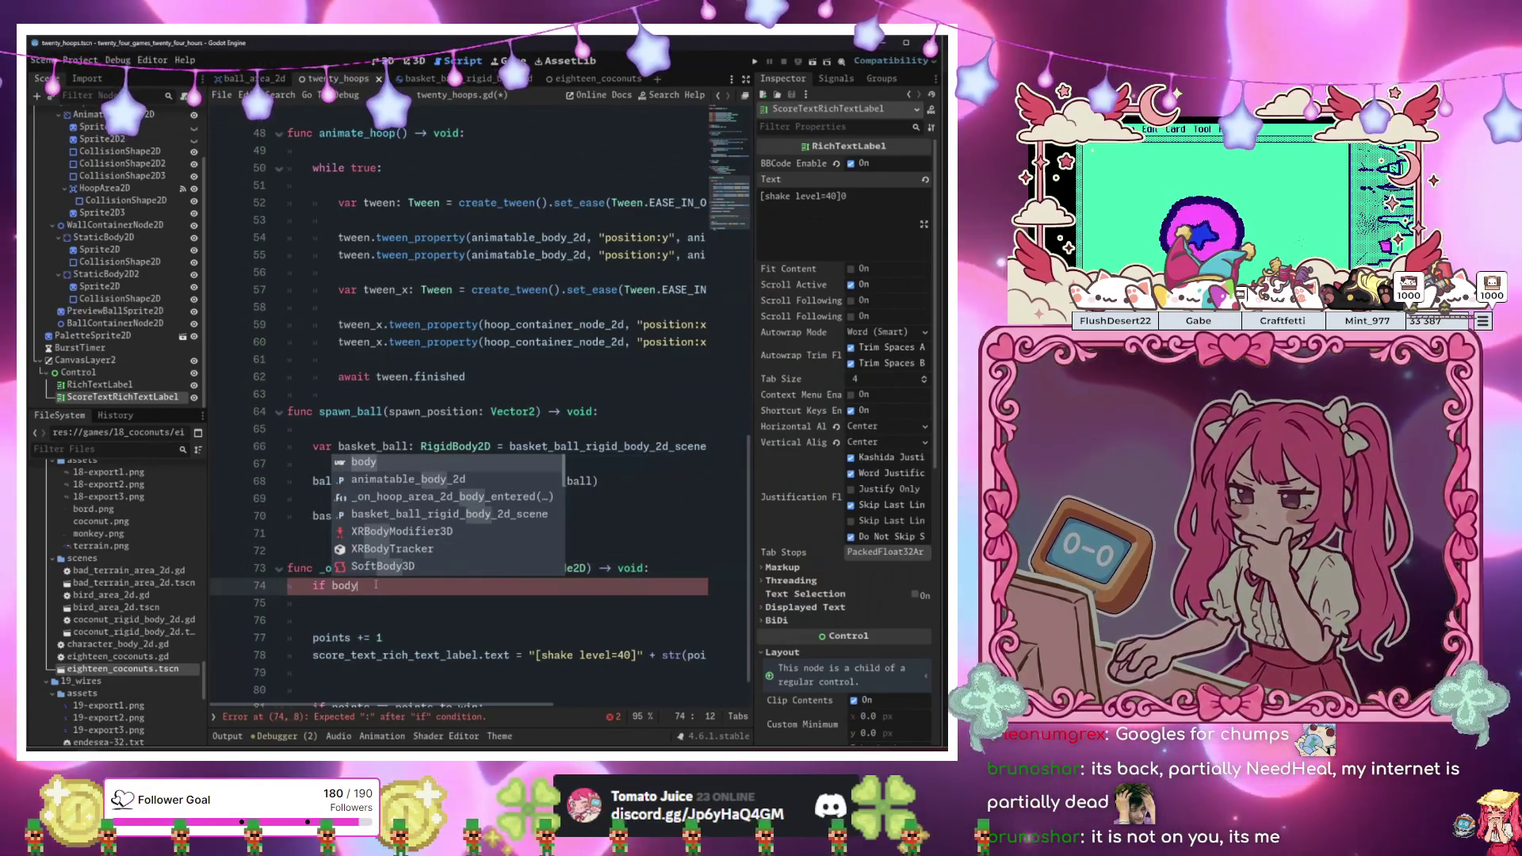
pyautogui.press('BackSpace')
pyautogui.press('BackSpace')
pyautogui.press('BackSpace')
pyautogui.write('not bo')
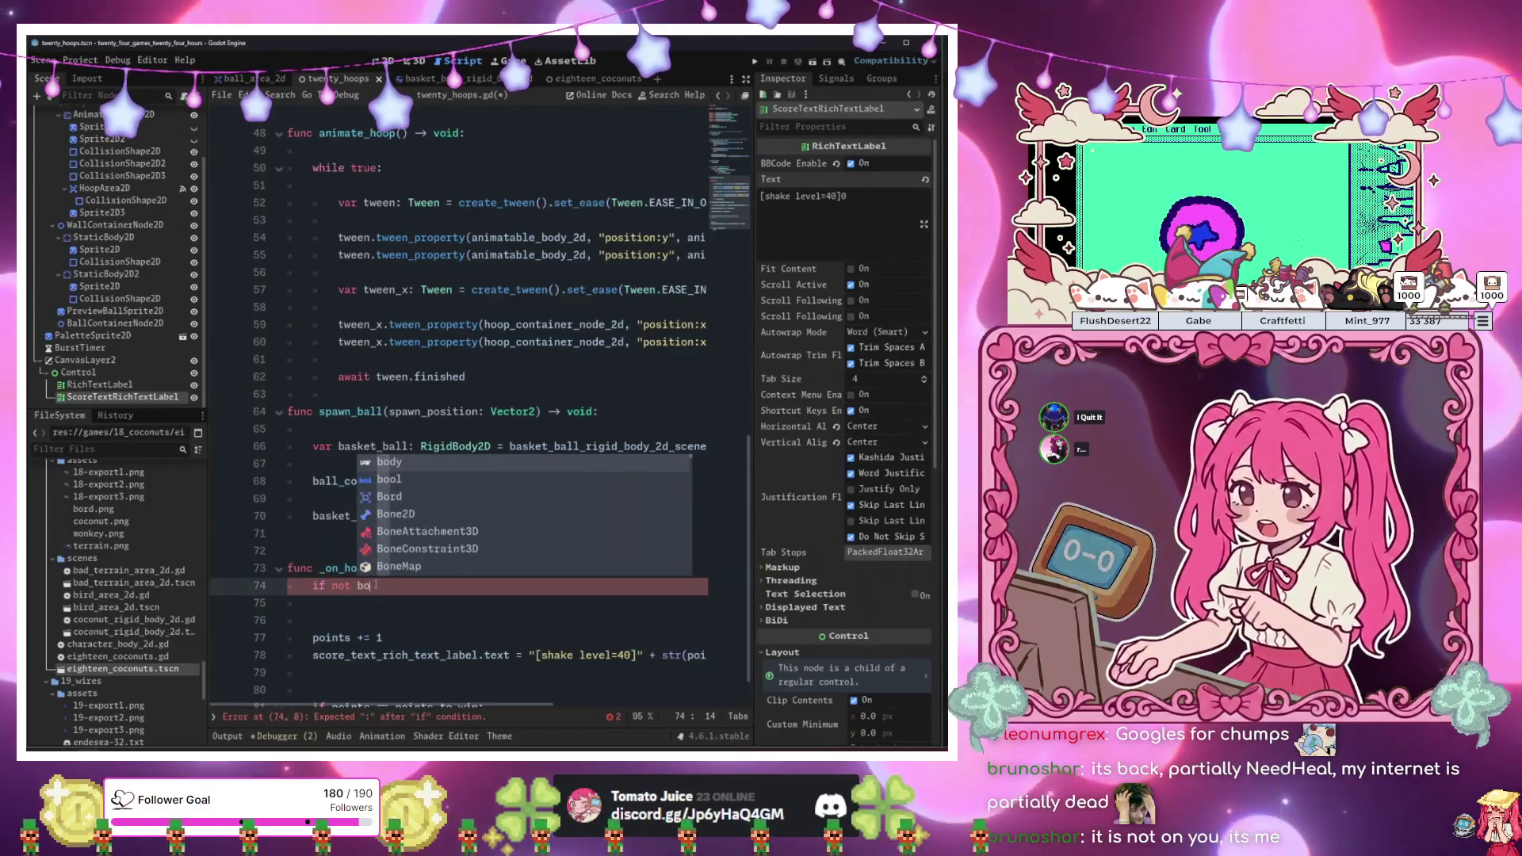
pyautogui.write('dy is')
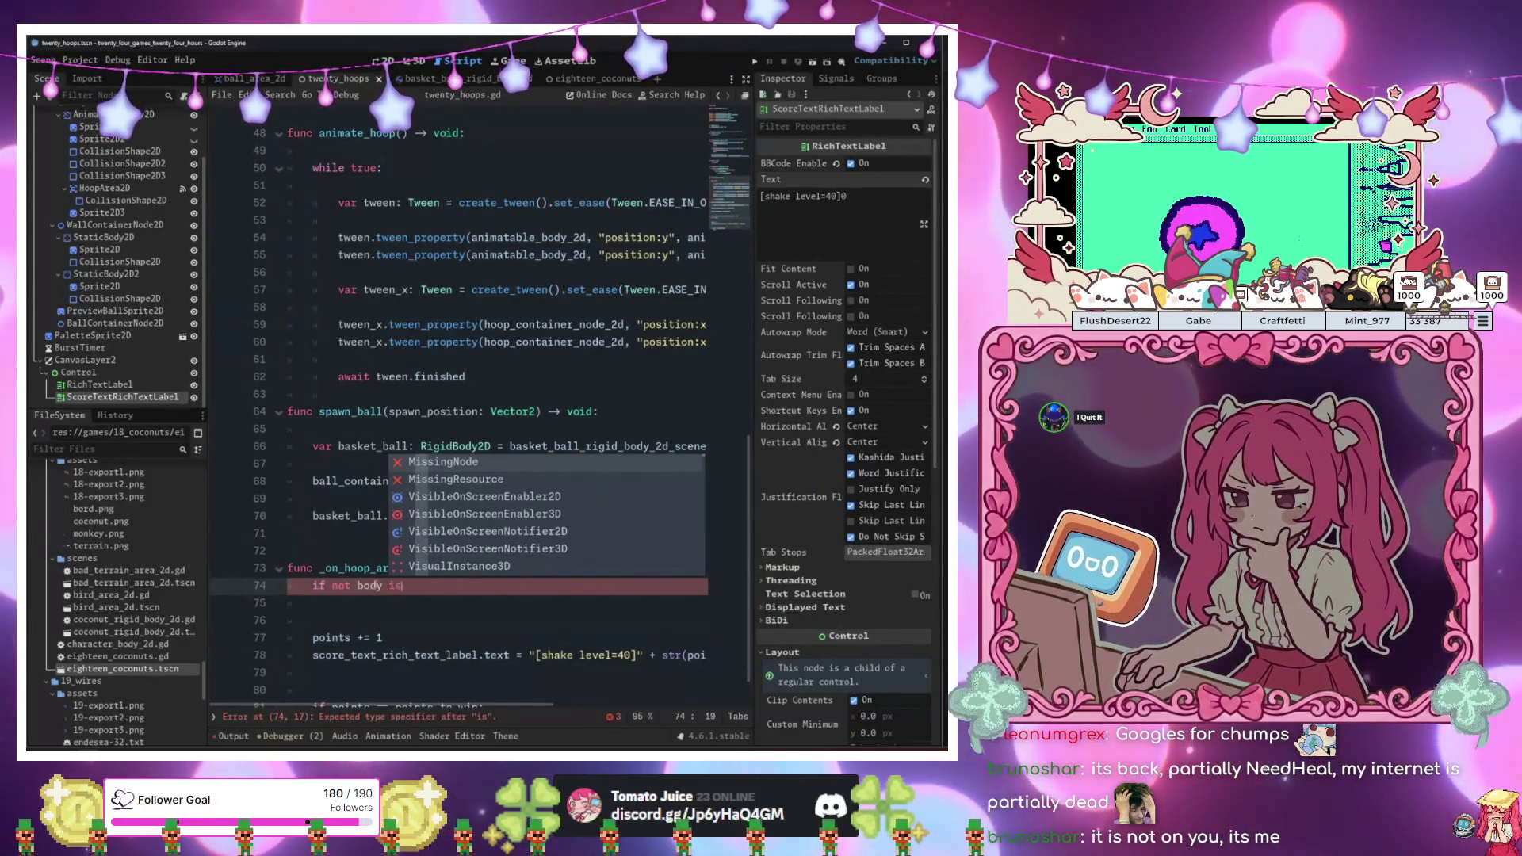
pyautogui.write(' B')
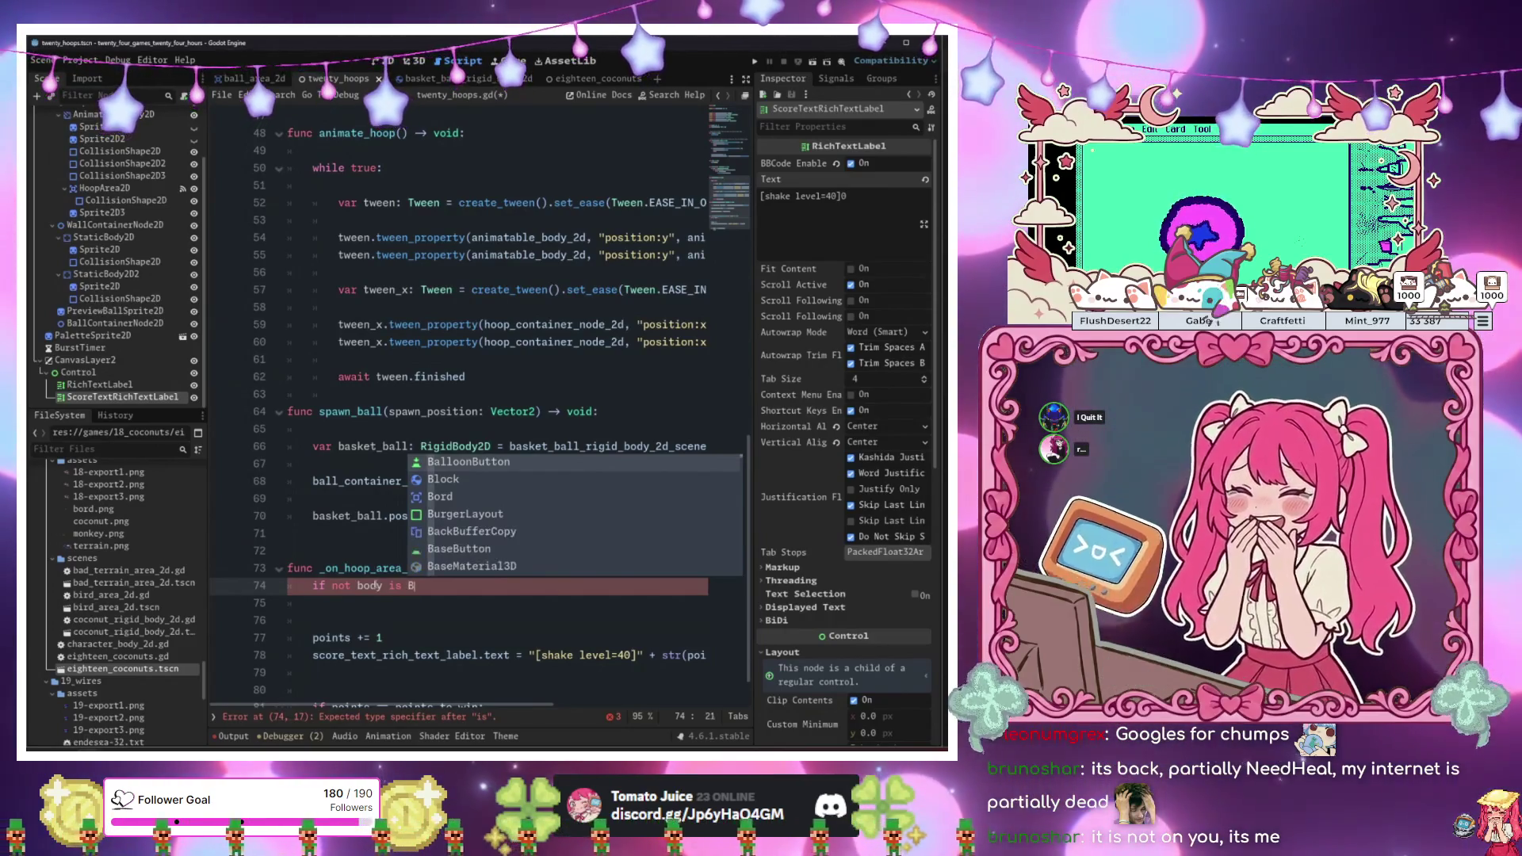
pyautogui.write('all')
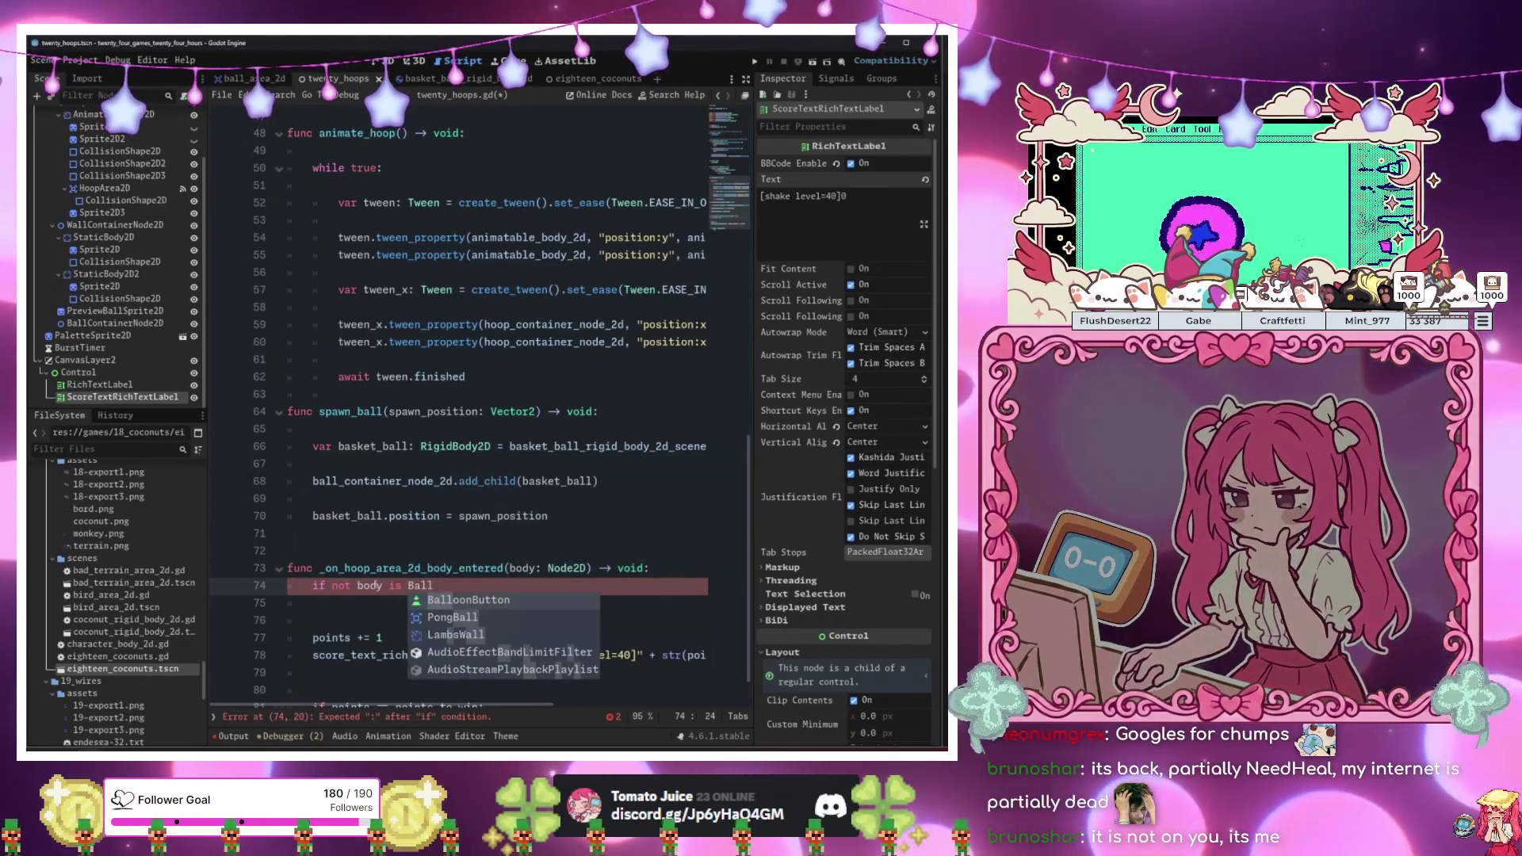
pyautogui.press('BackSpace')
pyautogui.press('BackSpace')
pyautogui.press('BackSpace')
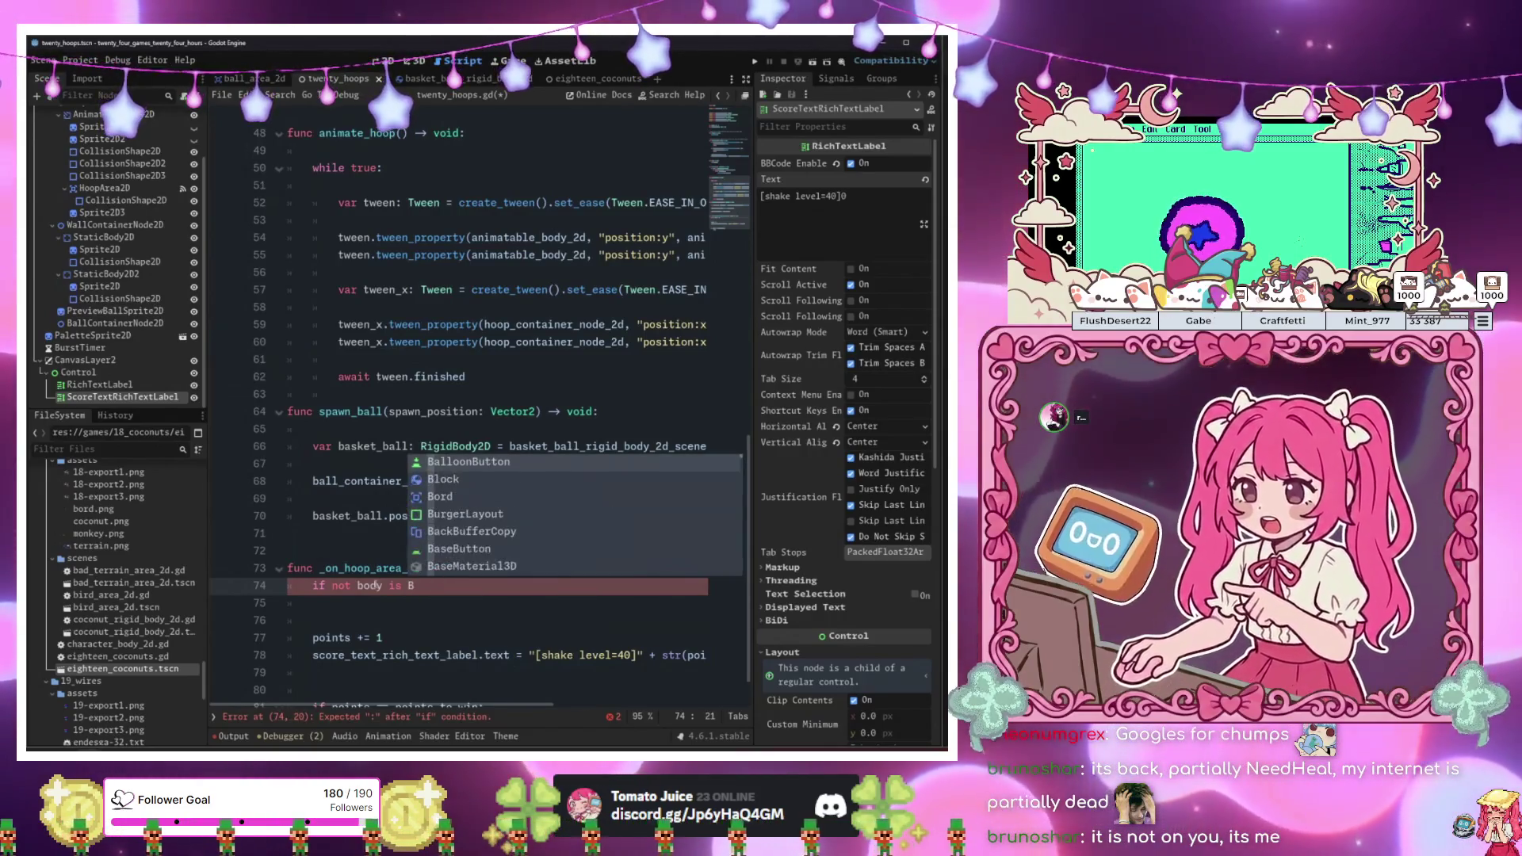
pyautogui.click(444, 79)
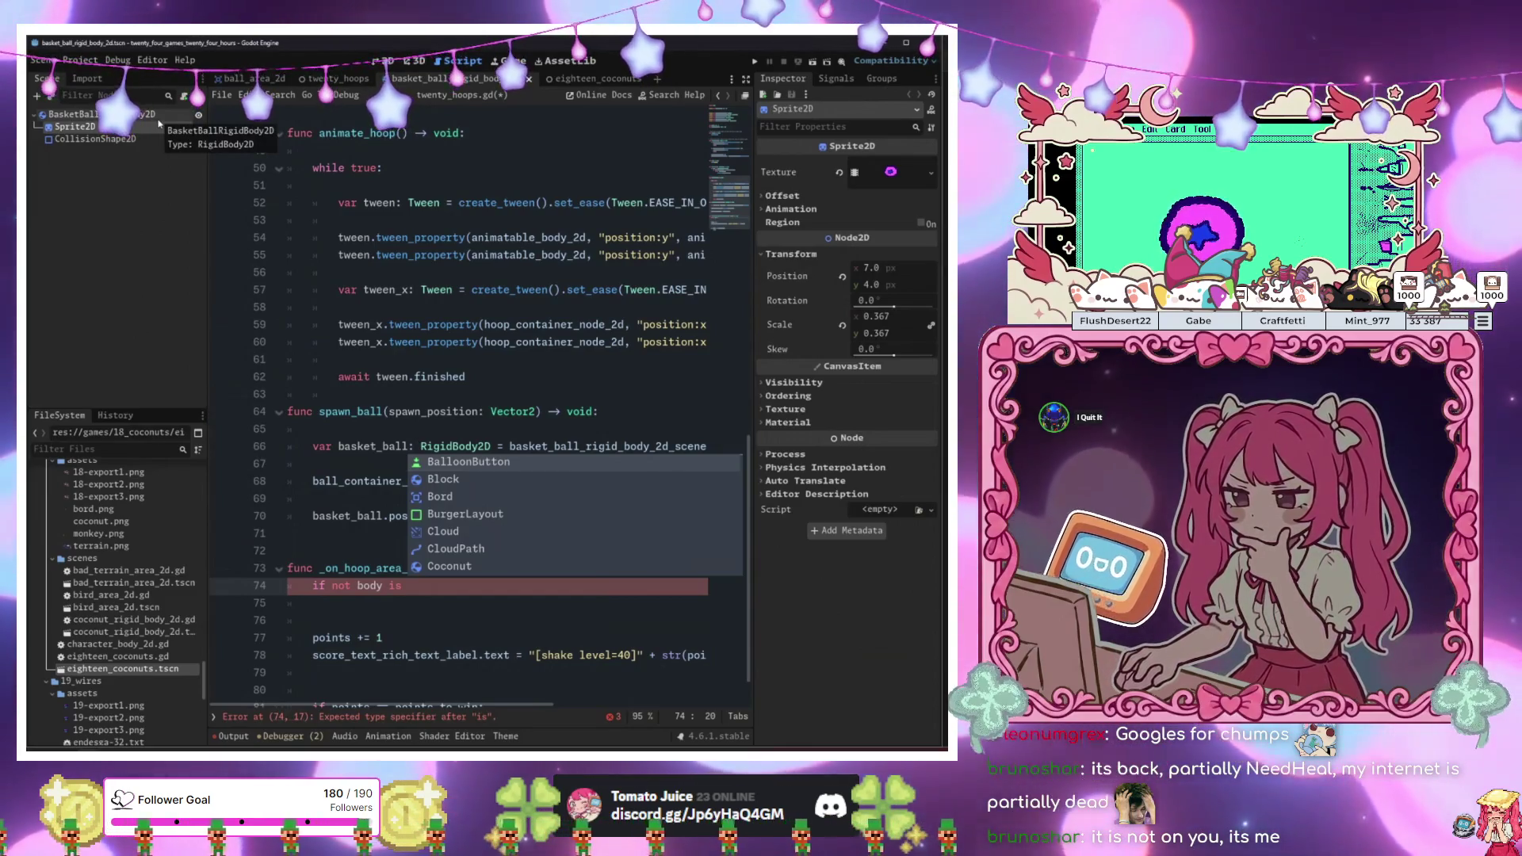
# - Attach a new script to BasketBallRigidBody2D declaring 'class_name BasketBall' and save it
pyautogui.click(119, 114)
pyautogui.click(184, 95)
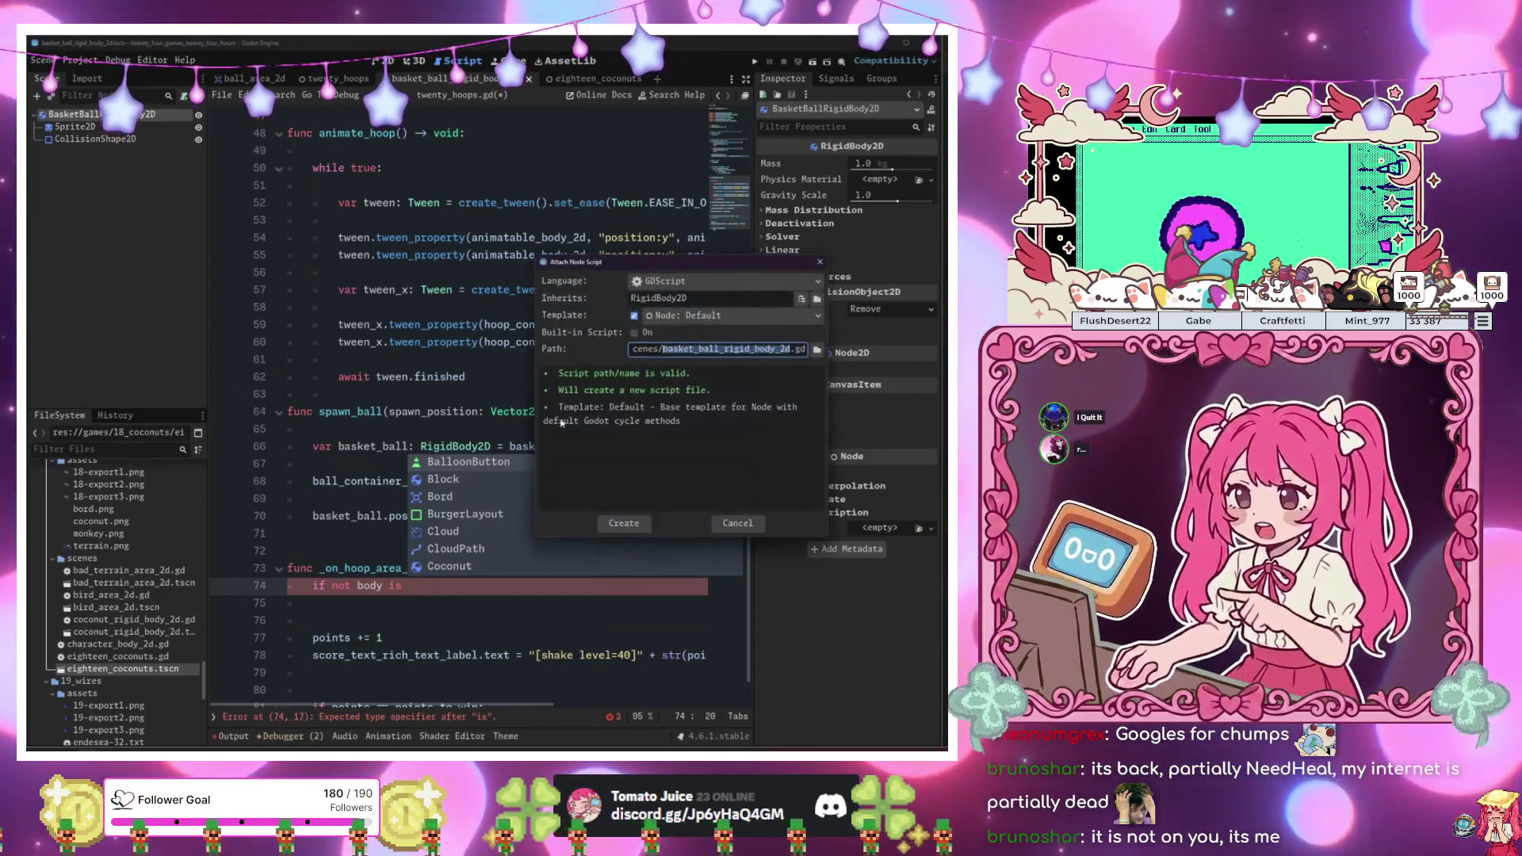
pyautogui.click(624, 524)
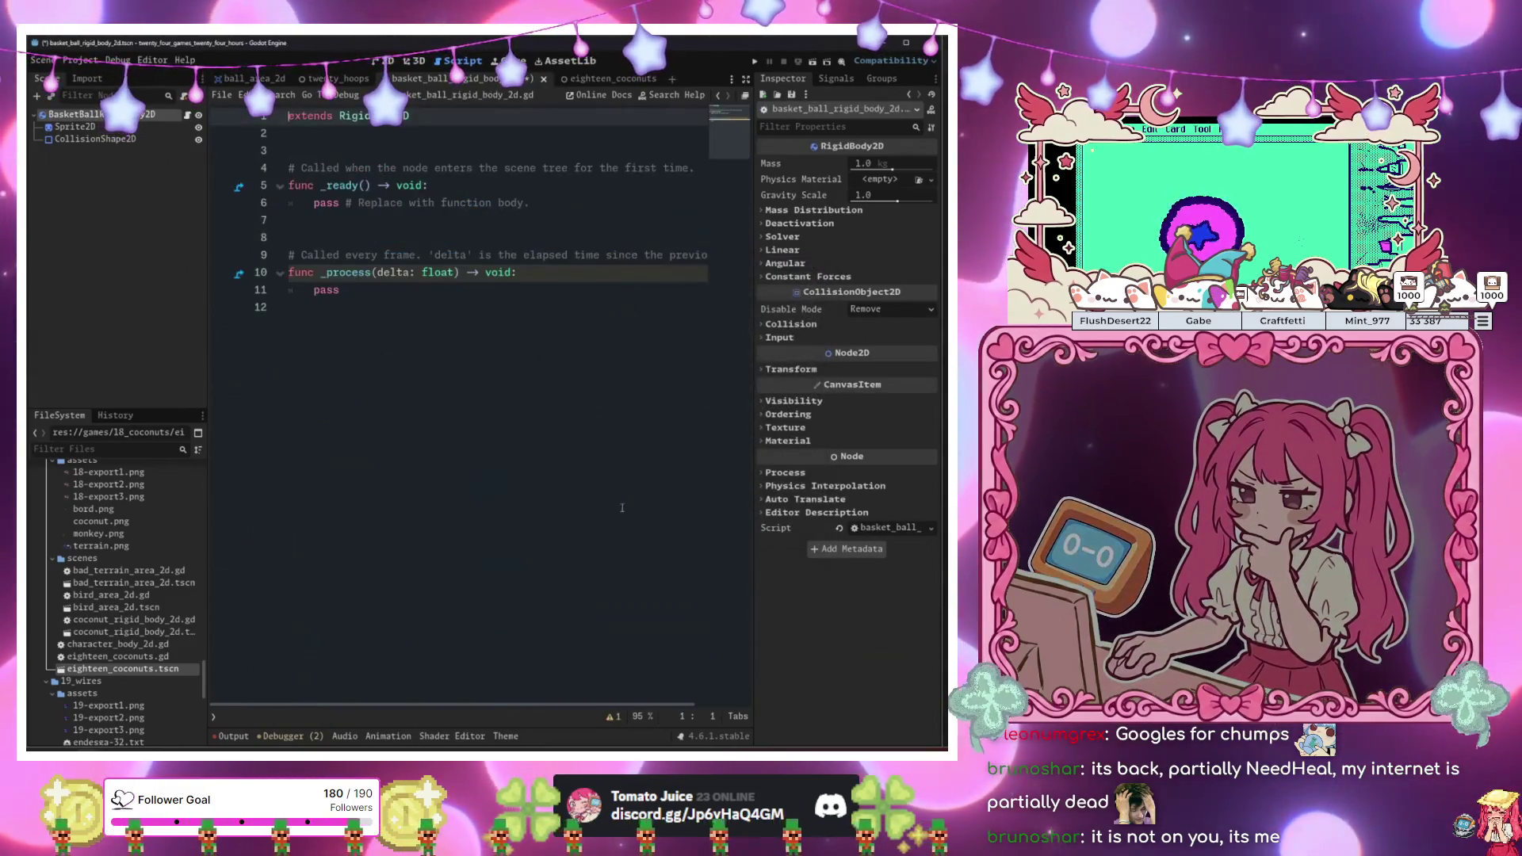
pyautogui.press('Return')
pyautogui.press('Up')
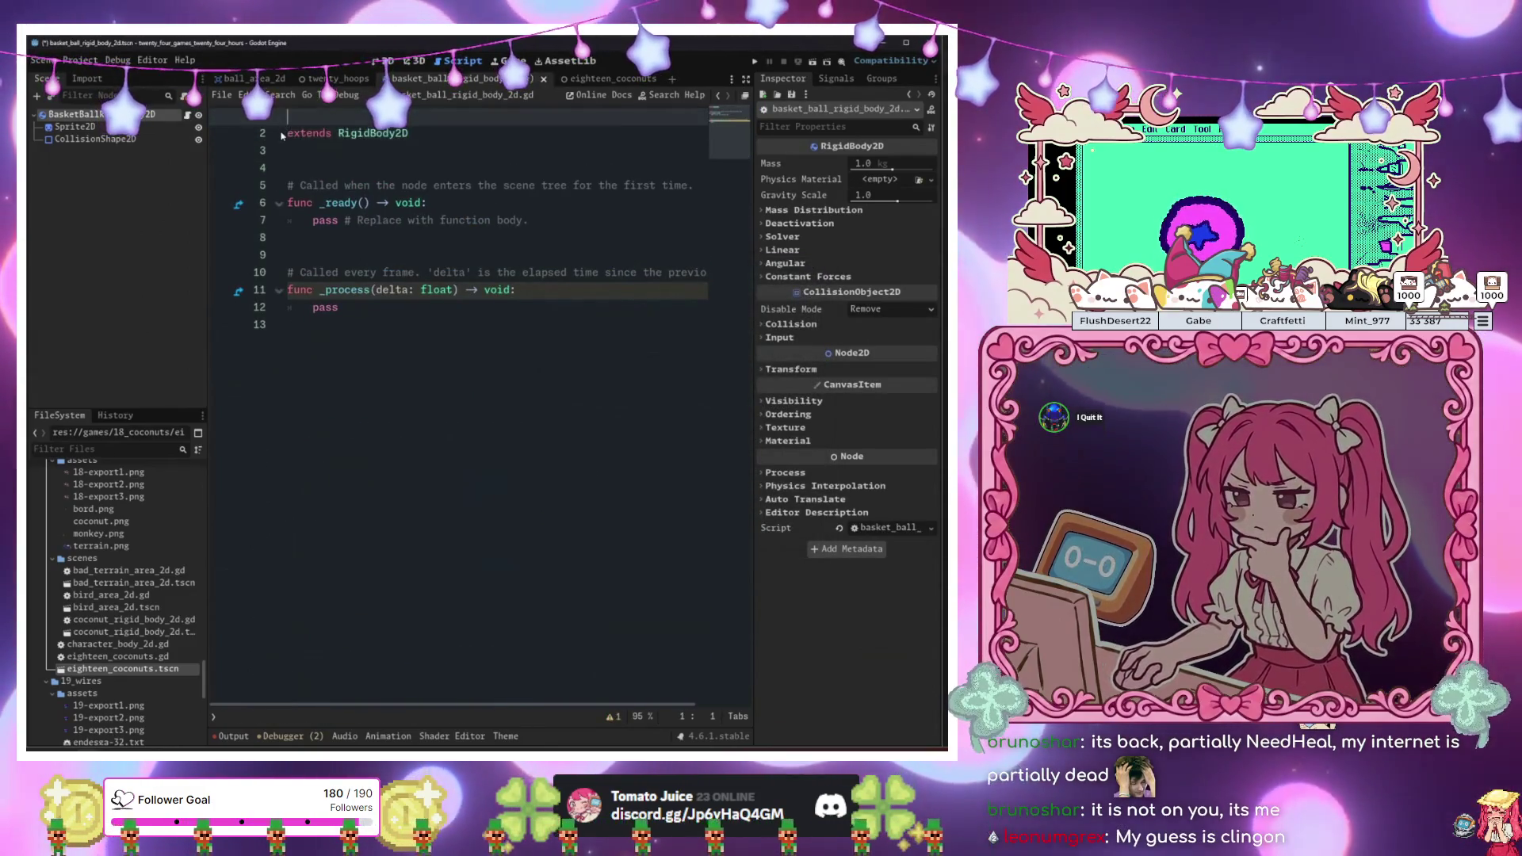
pyautogui.write('class_name ')
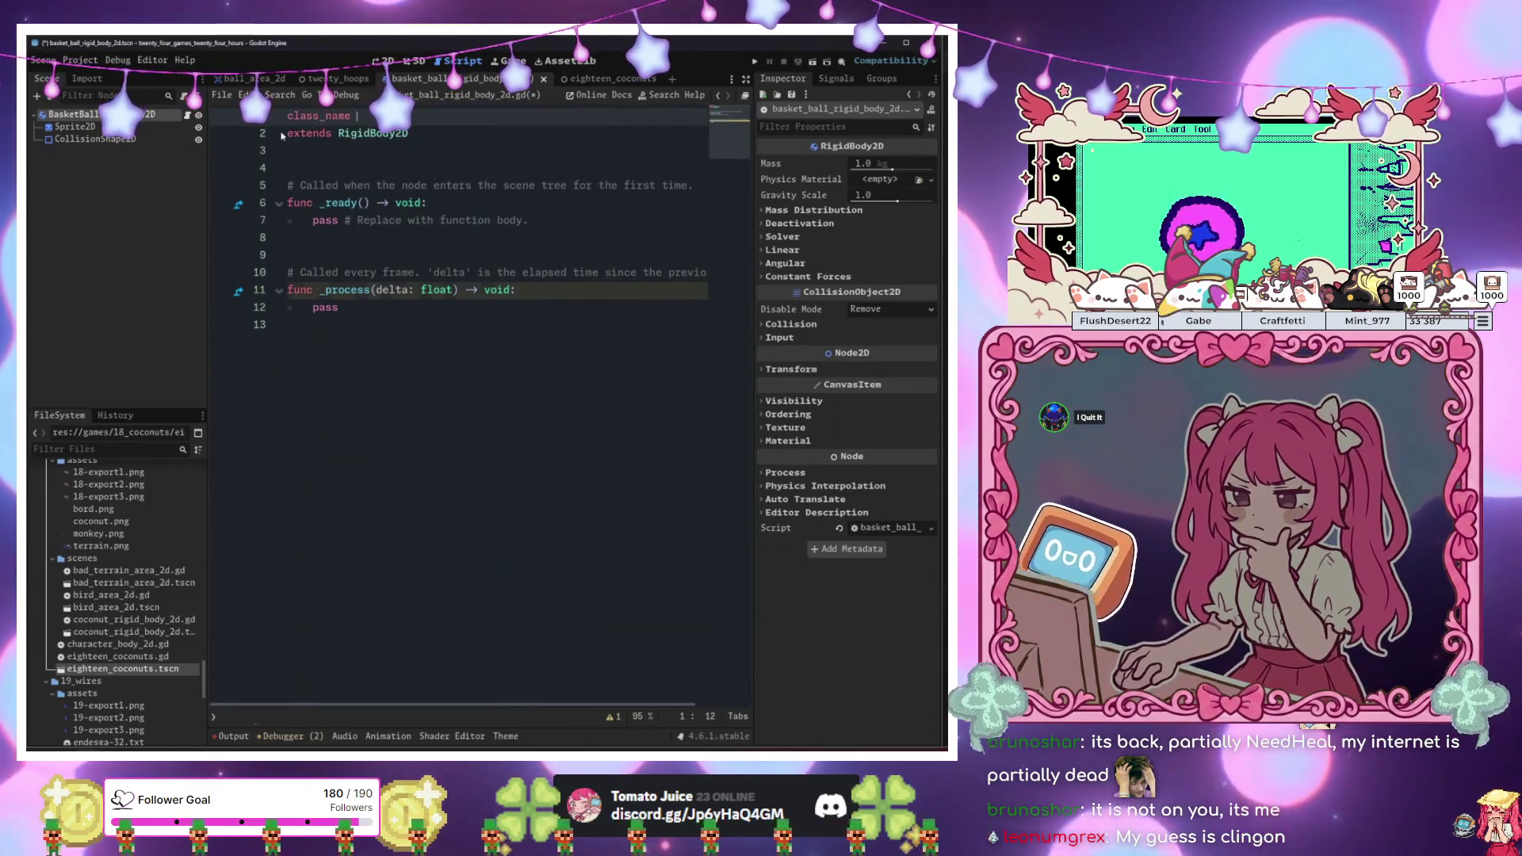
pyautogui.write('BasketBall')
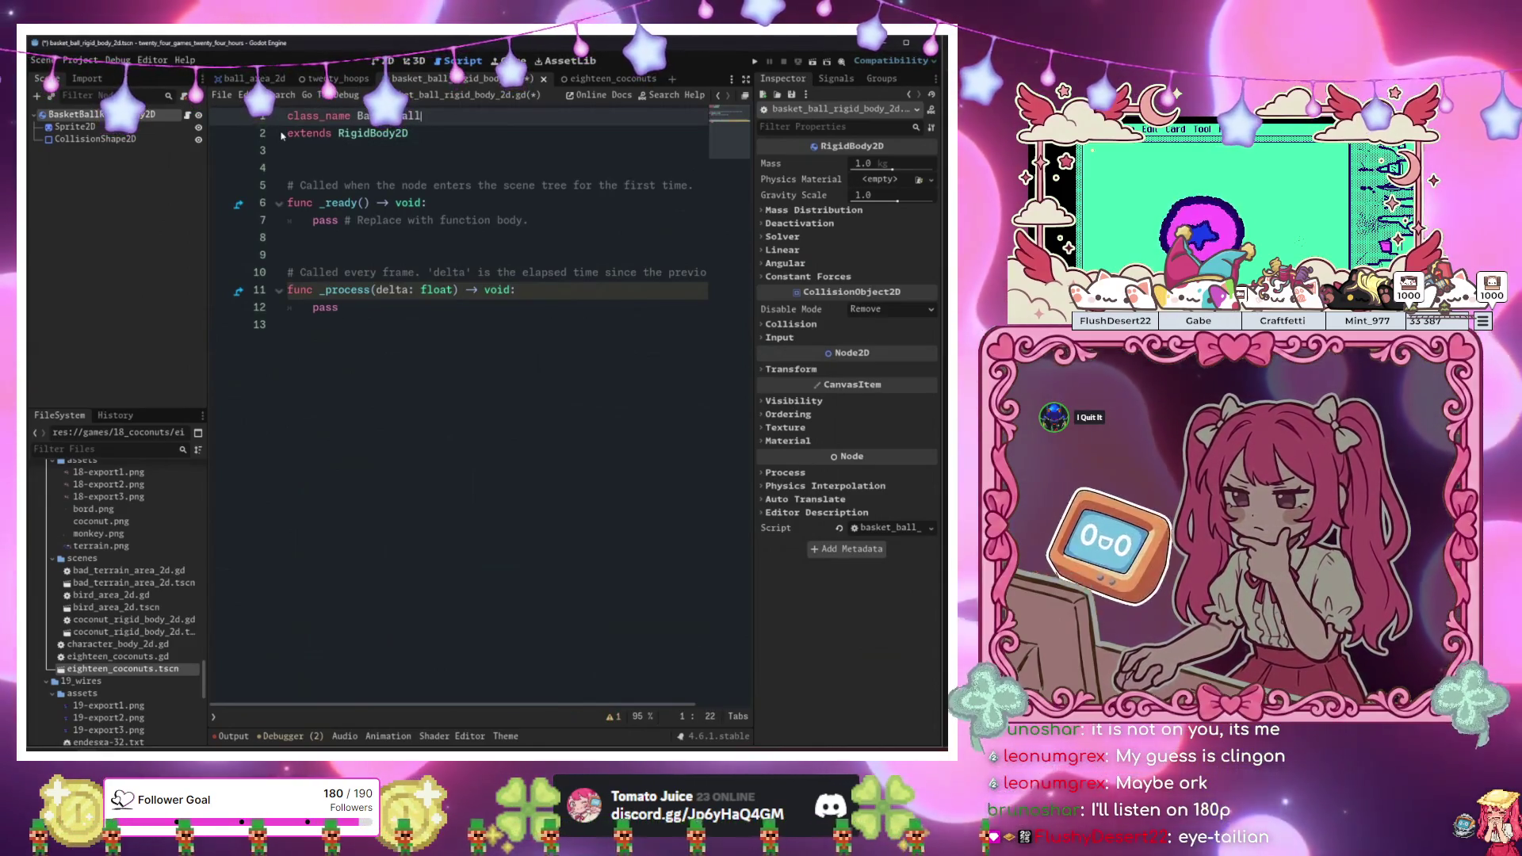
pyautogui.hotkey('ctrl', 's')
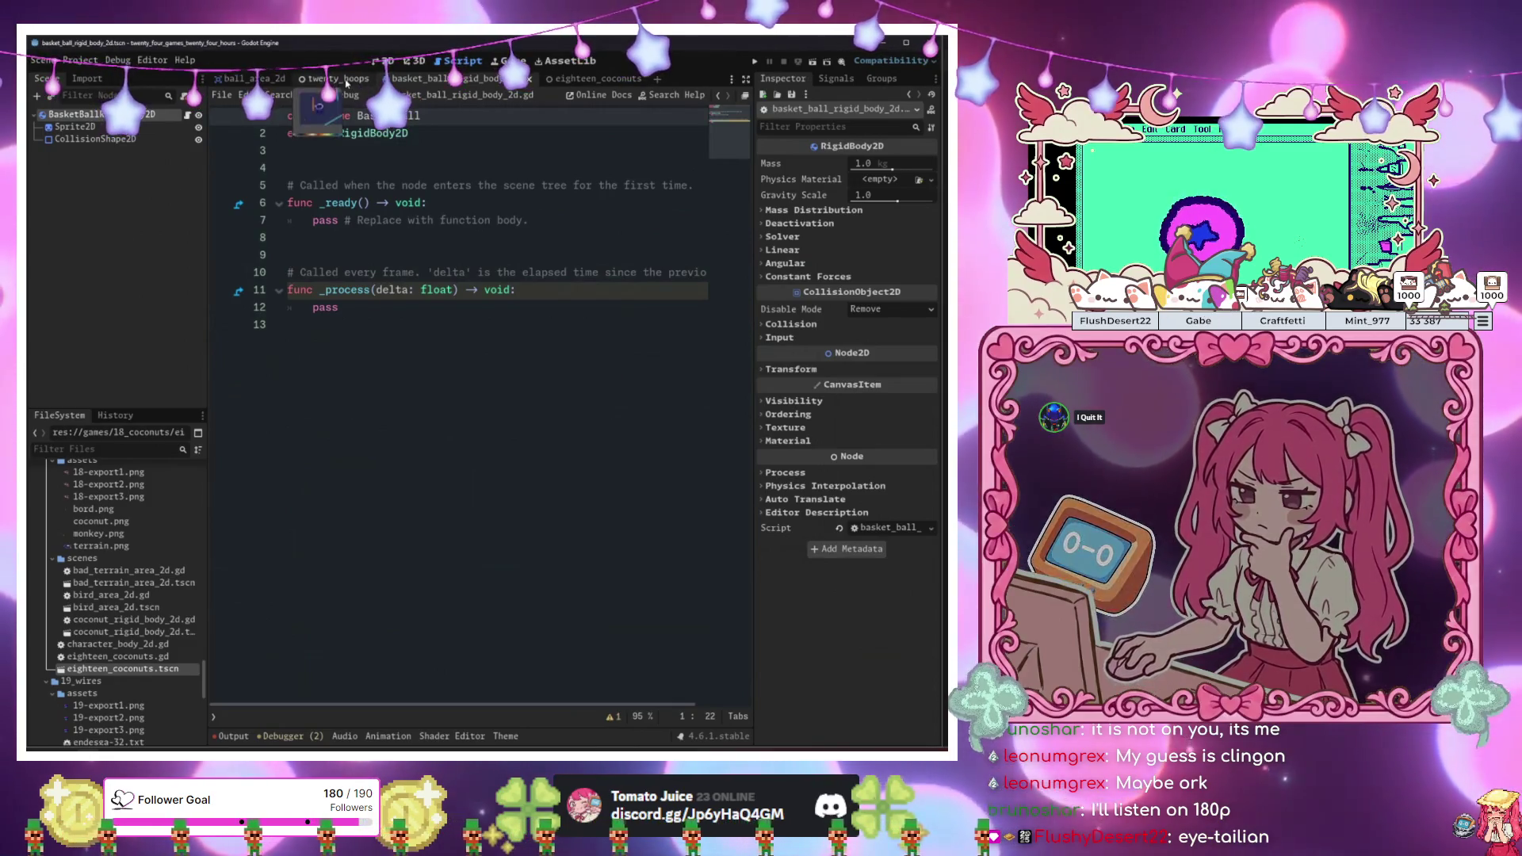
# - Complete the hoop handler's condition as 'if not body is BasketBall'
pyautogui.click(333, 79)
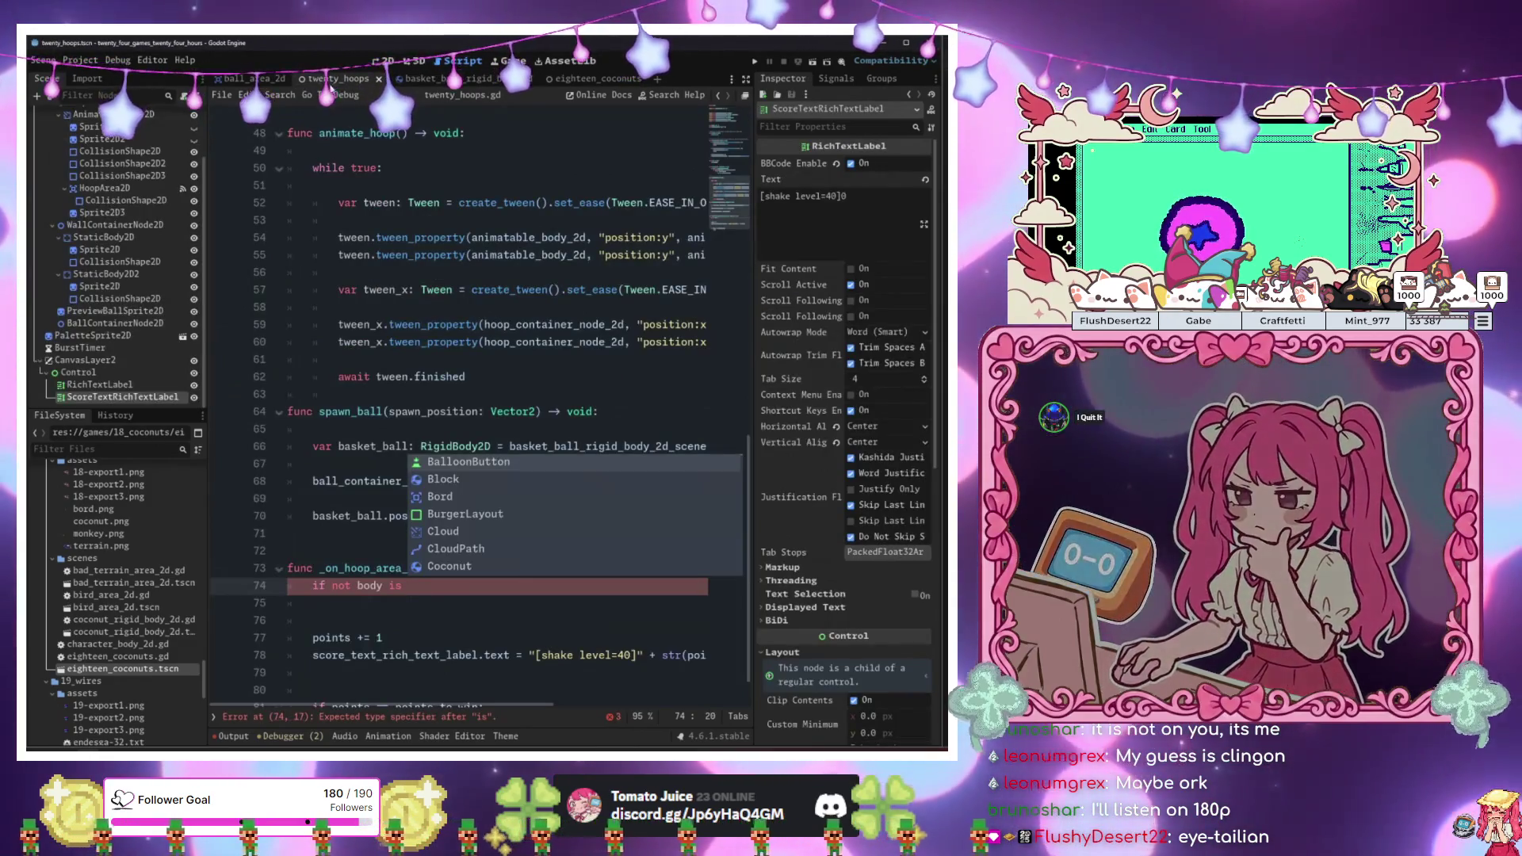
pyautogui.press('Escape')
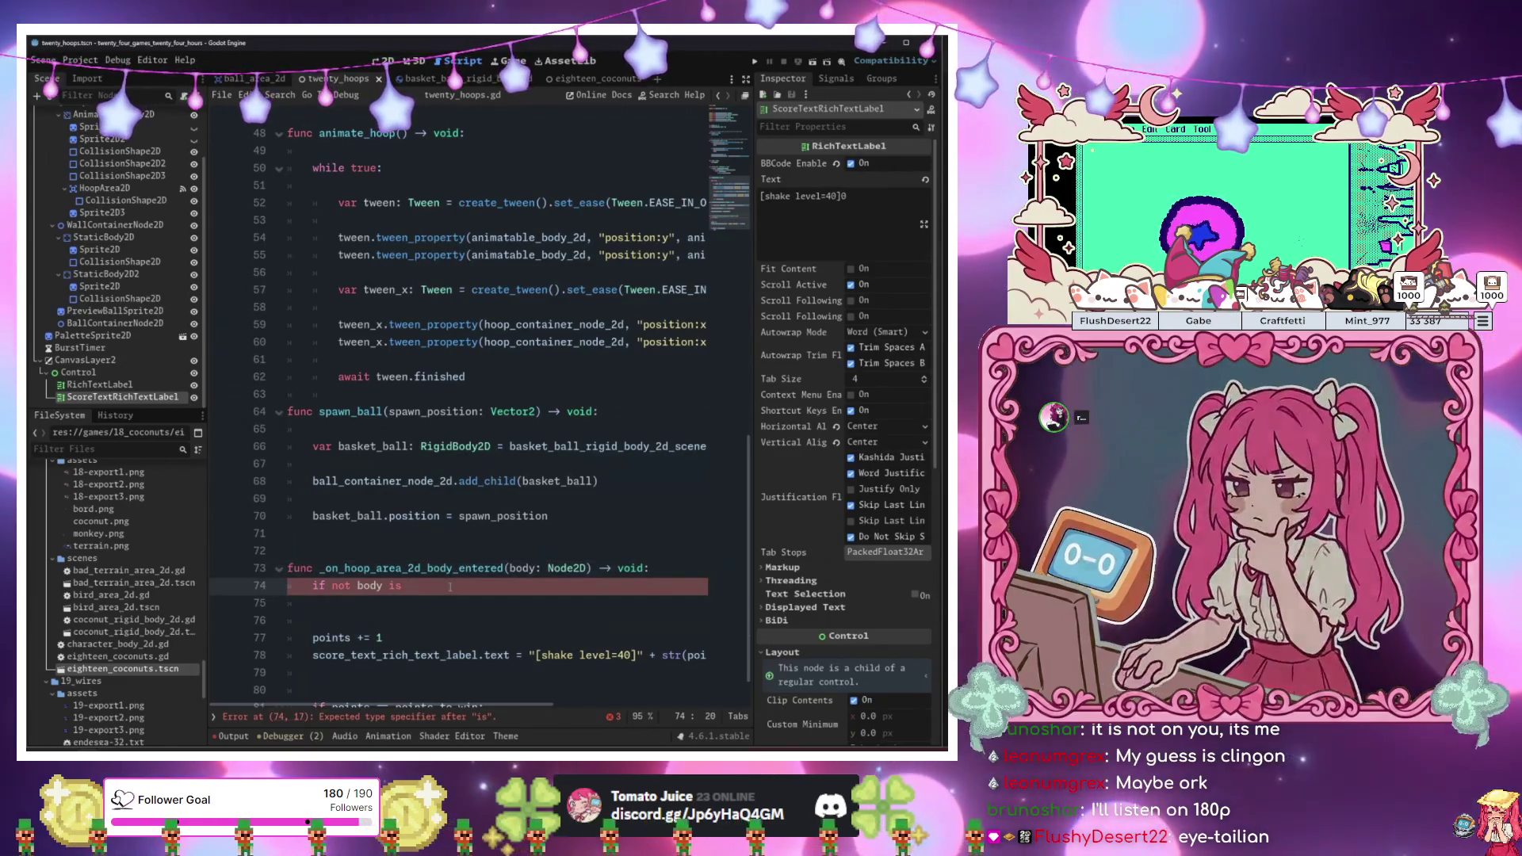
pyautogui.write('B')
pyautogui.press('Down')
pyautogui.press('Return')
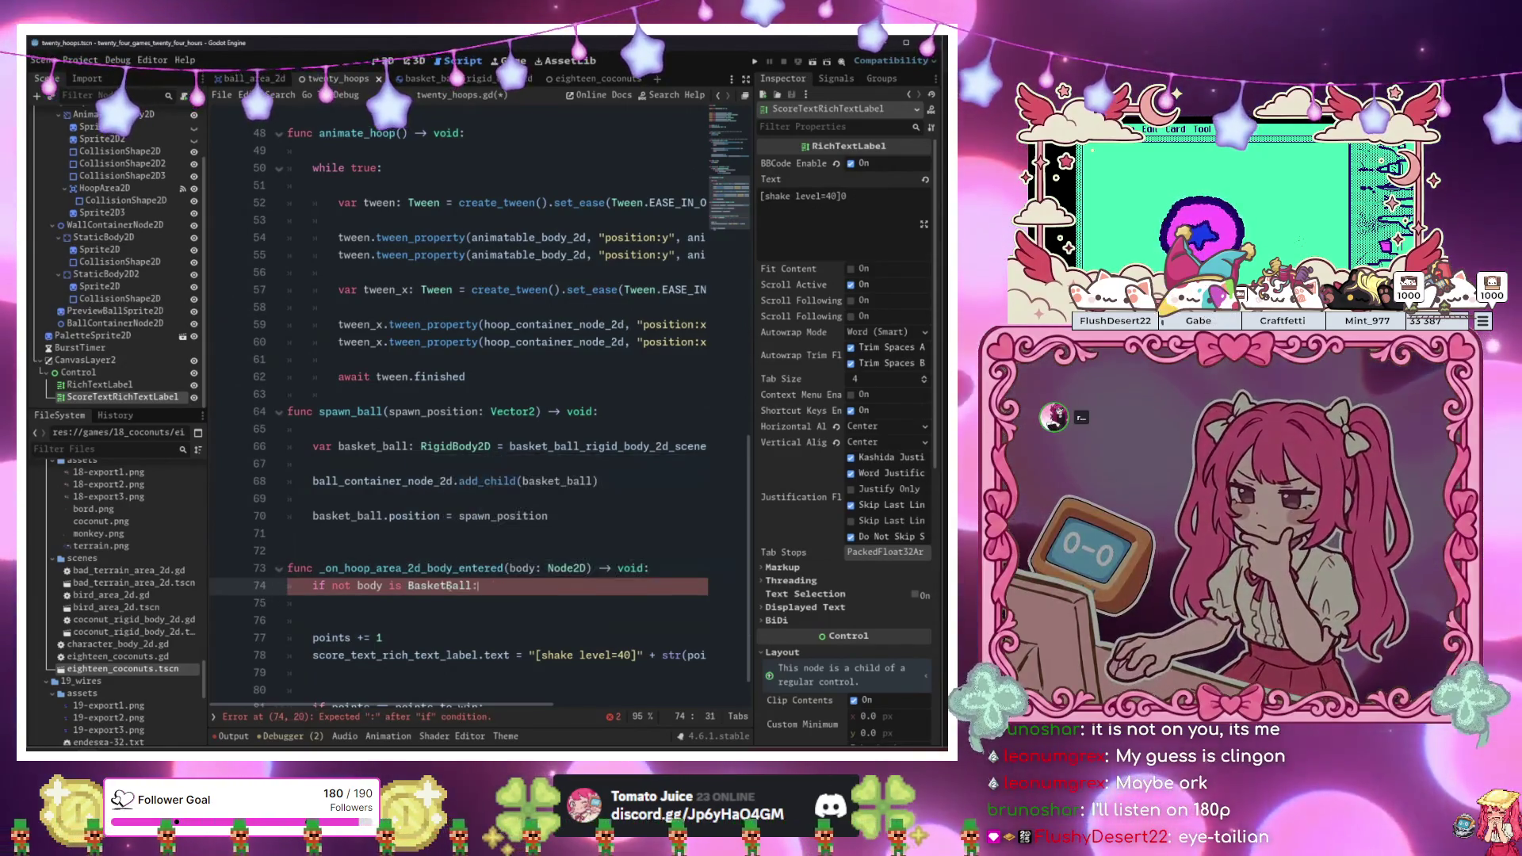
# - Add 'return' under the BasketBall check, remove the extra blank line, and run the game
pyautogui.write(':')
pyautogui.press('Return')
pyautogui.write('return')
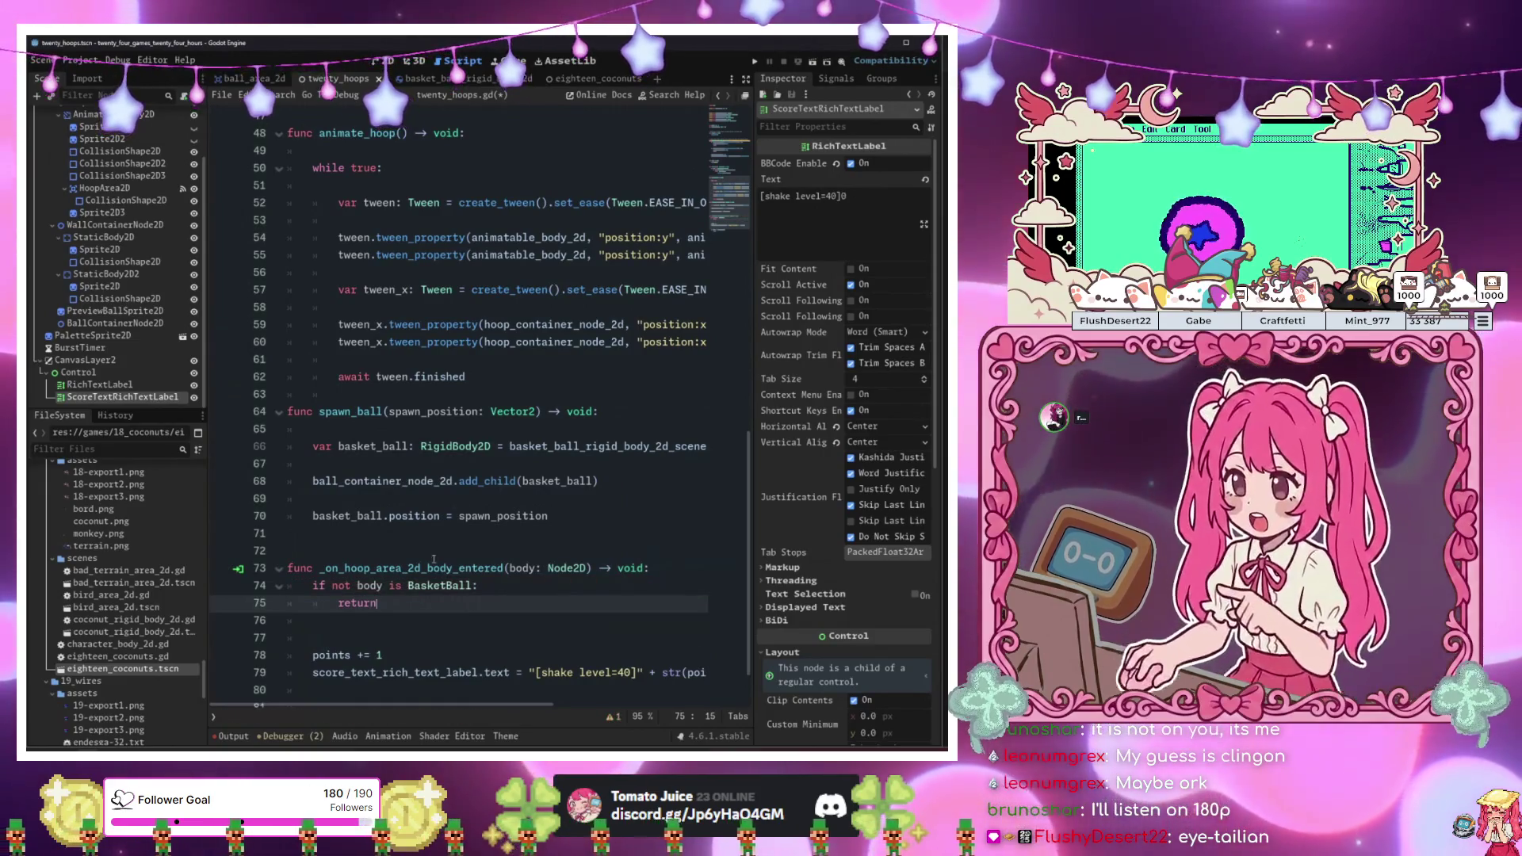
pyautogui.click(443, 634)
pyautogui.press('BackSpace')
pyautogui.press('F6')
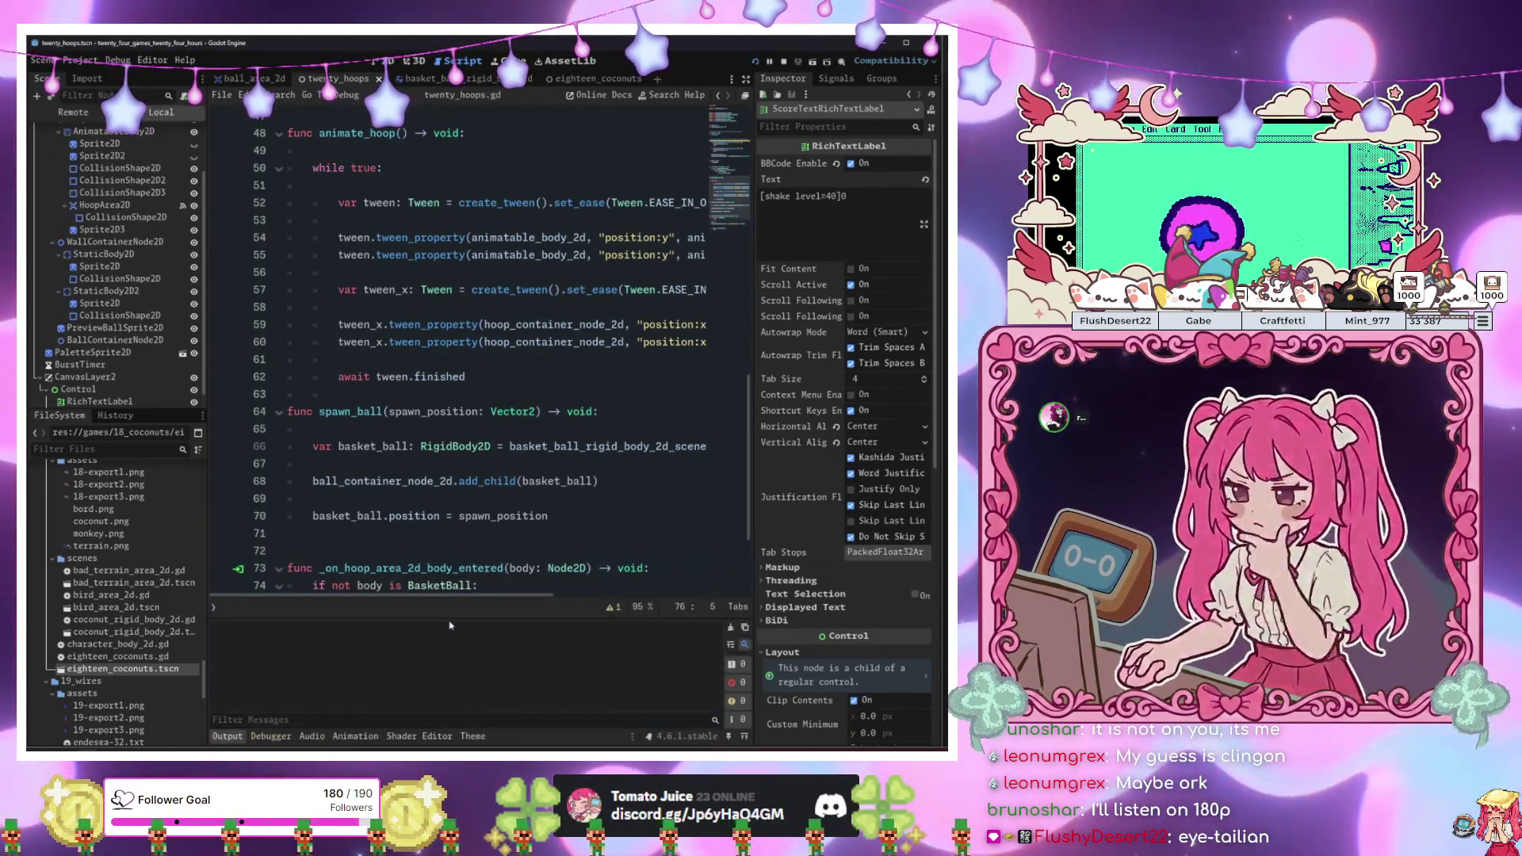
# - Drop balls into the moving hoop until the score reaches 20, then stop the game
pyautogui.click(819, 266)
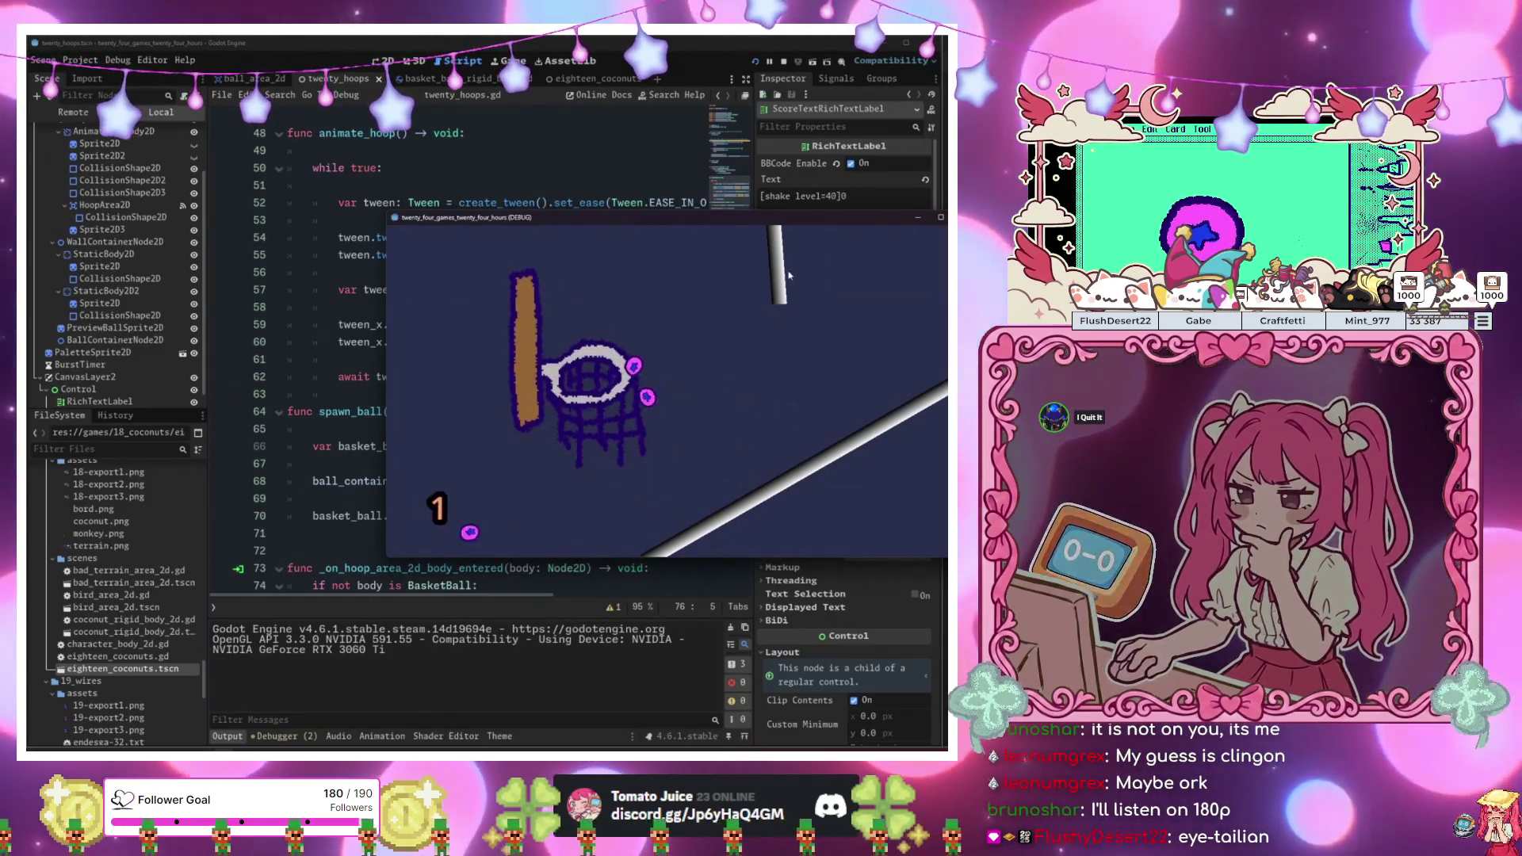
pyautogui.click(804, 271)
pyautogui.click(805, 272)
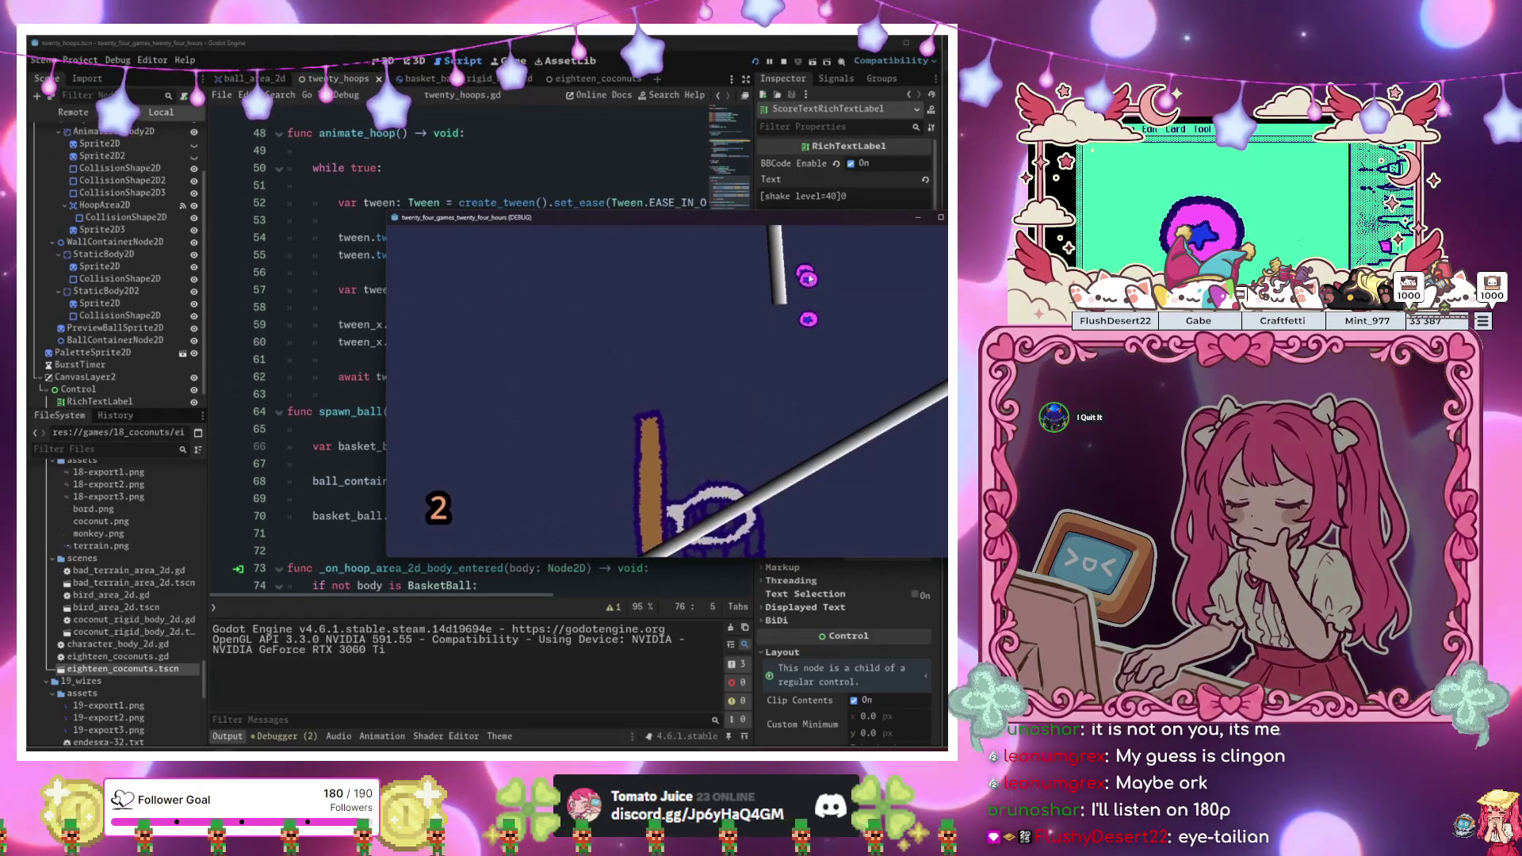
pyautogui.click(805, 273)
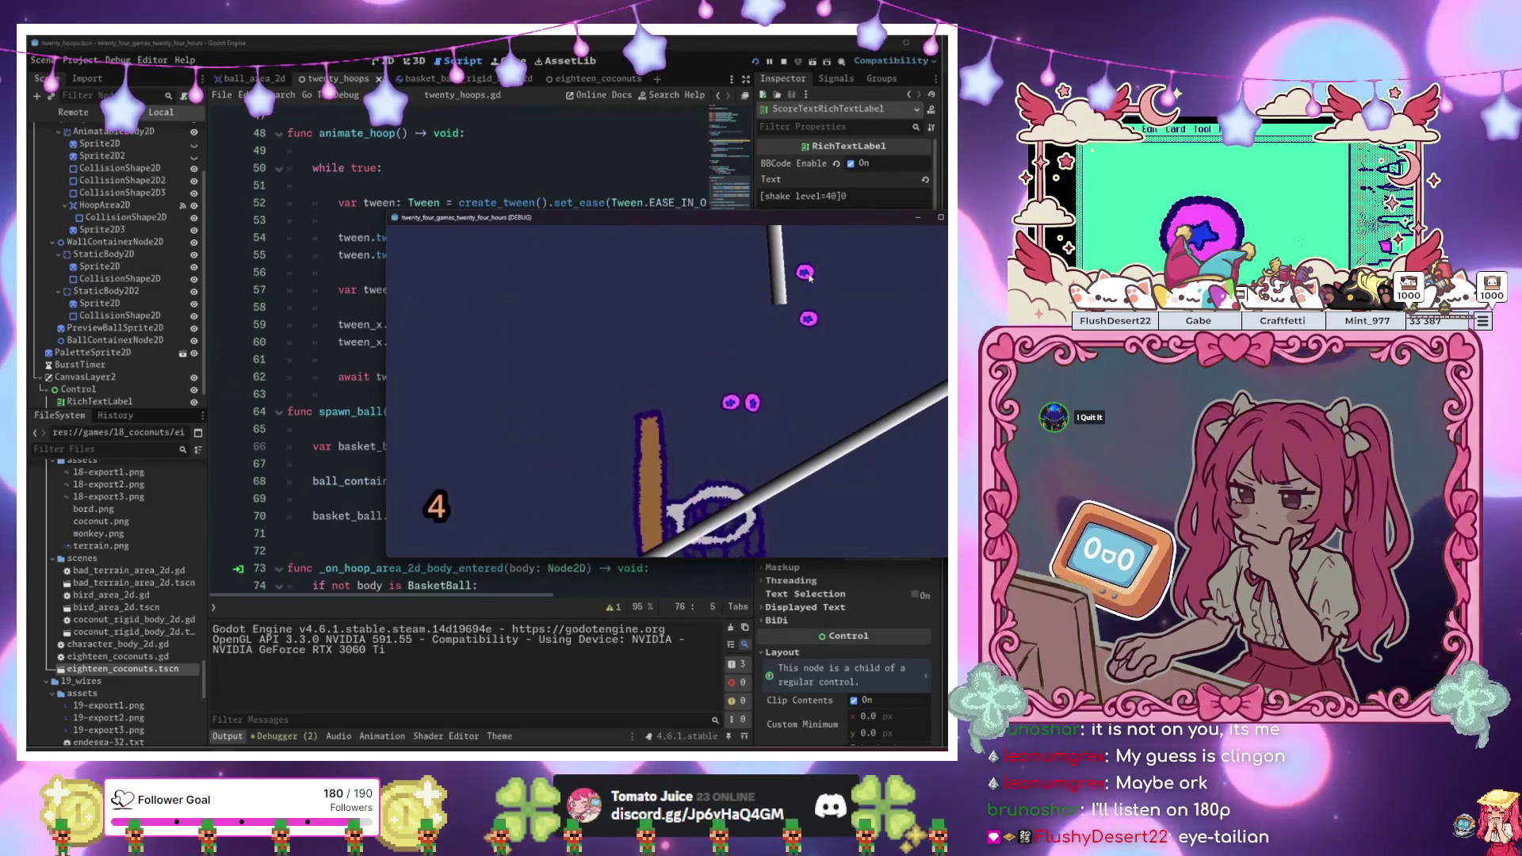
pyautogui.click(807, 276)
pyautogui.click(807, 278)
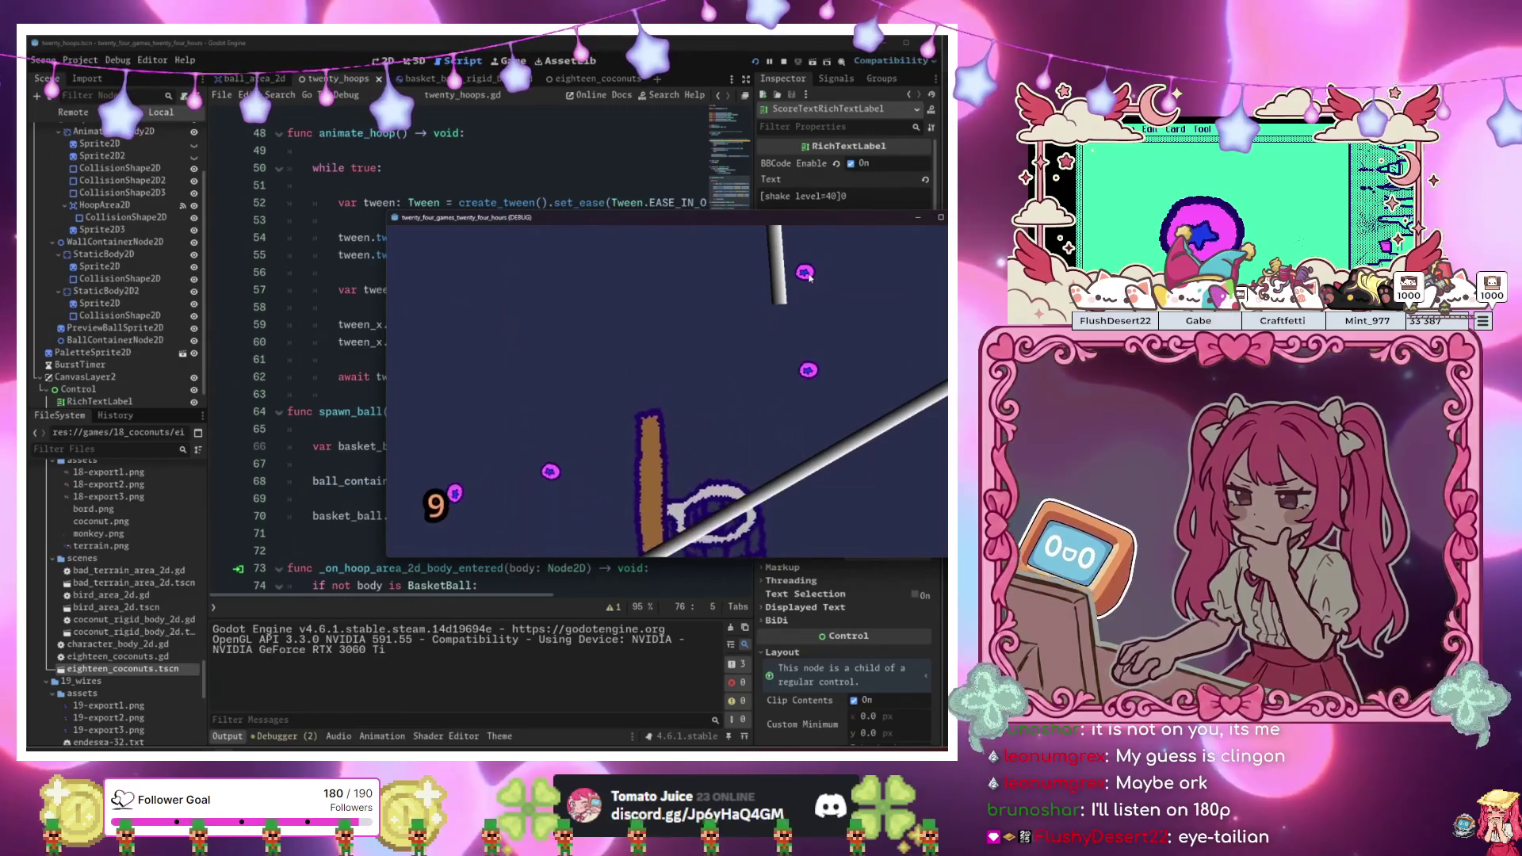
pyautogui.click(807, 274)
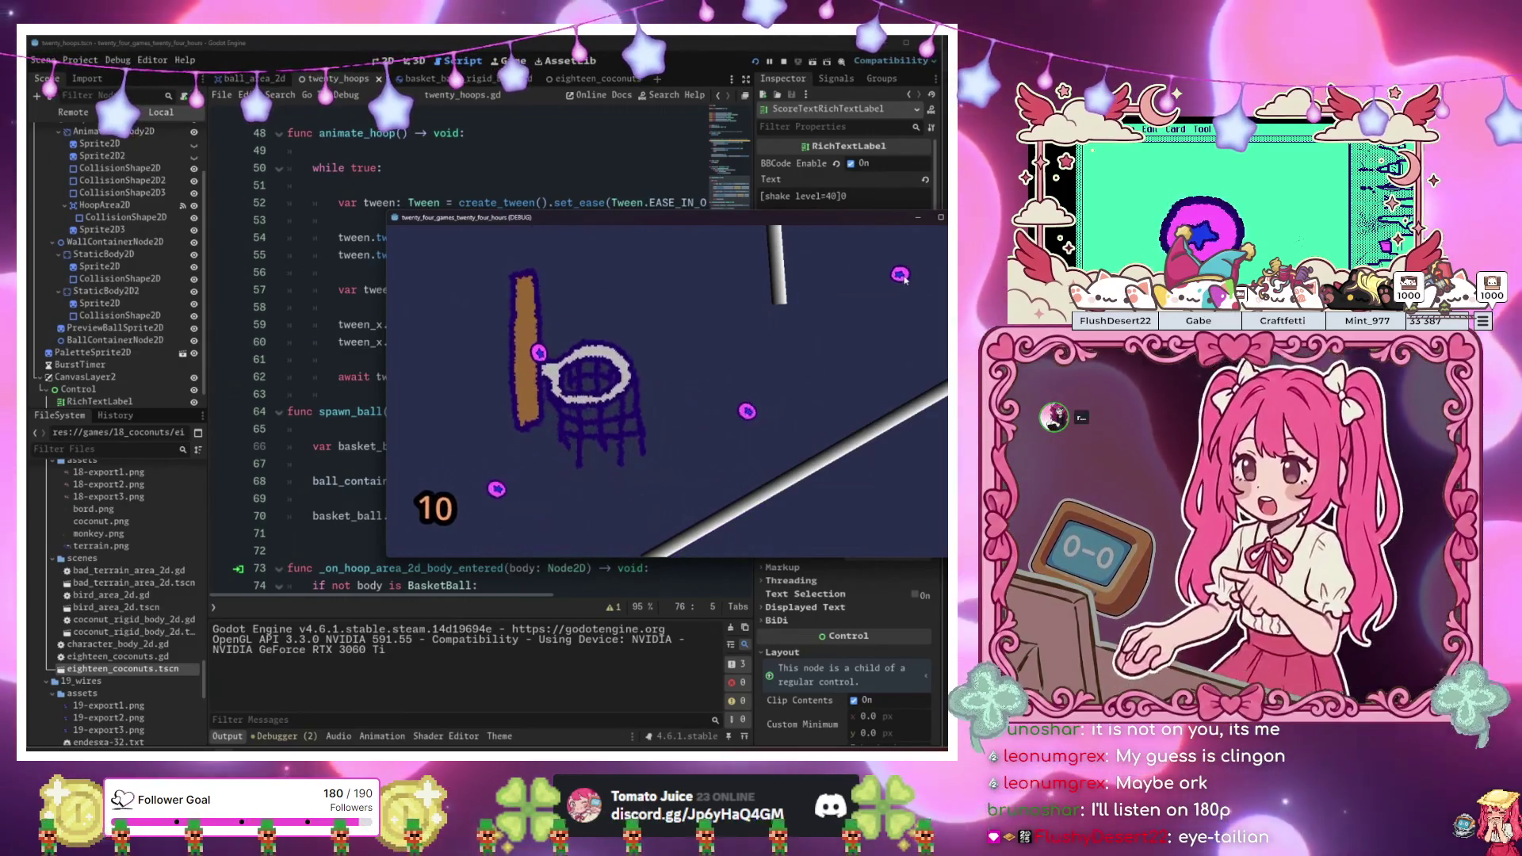
pyautogui.click(878, 272)
pyautogui.click(872, 274)
pyautogui.click(875, 276)
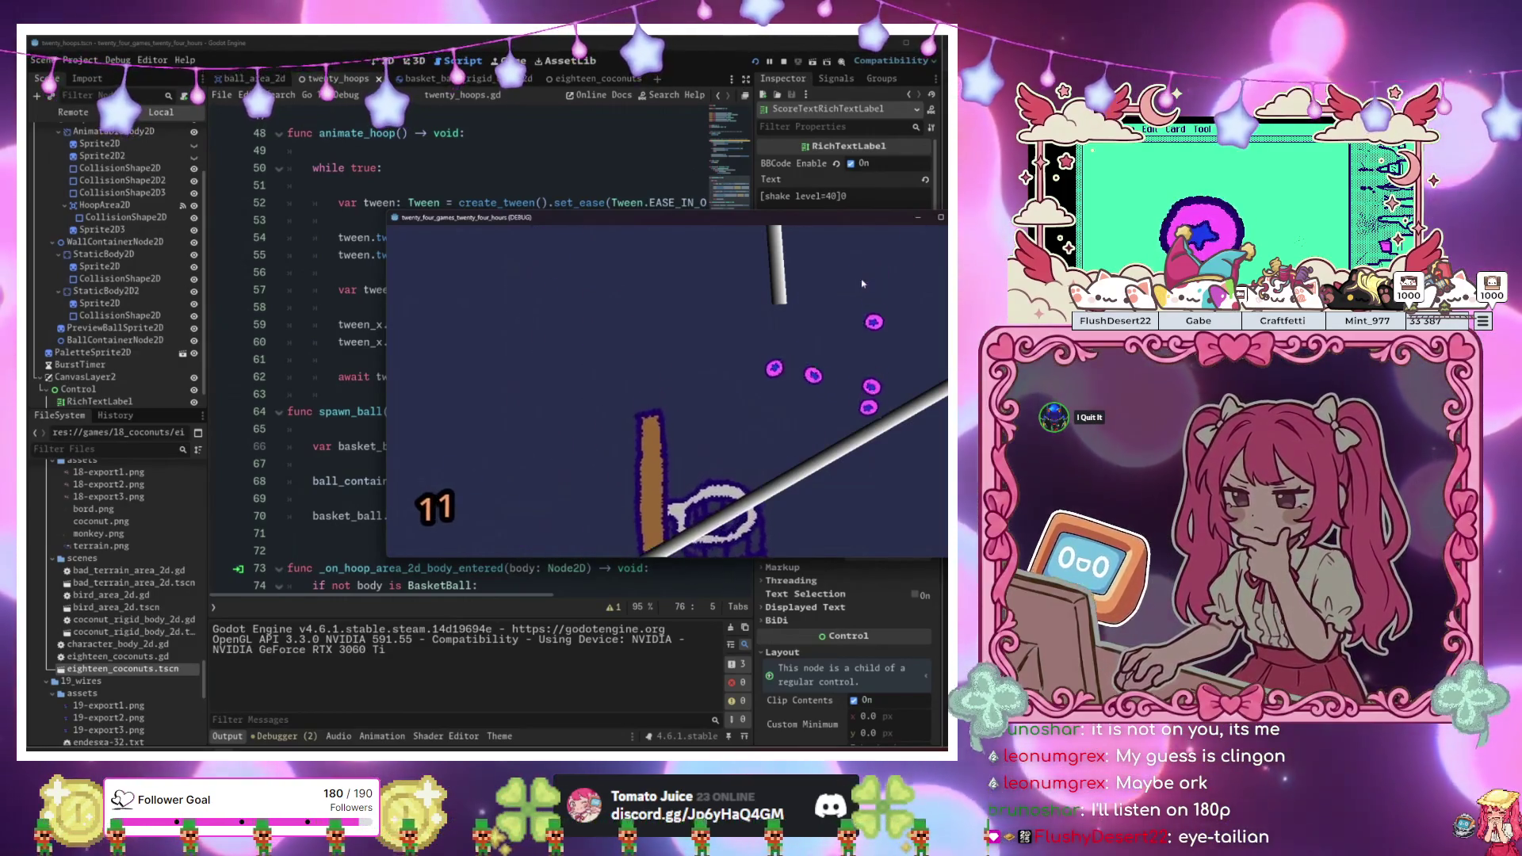
pyautogui.click(837, 280)
pyautogui.click(837, 280)
pyautogui.click(837, 279)
pyautogui.click(837, 277)
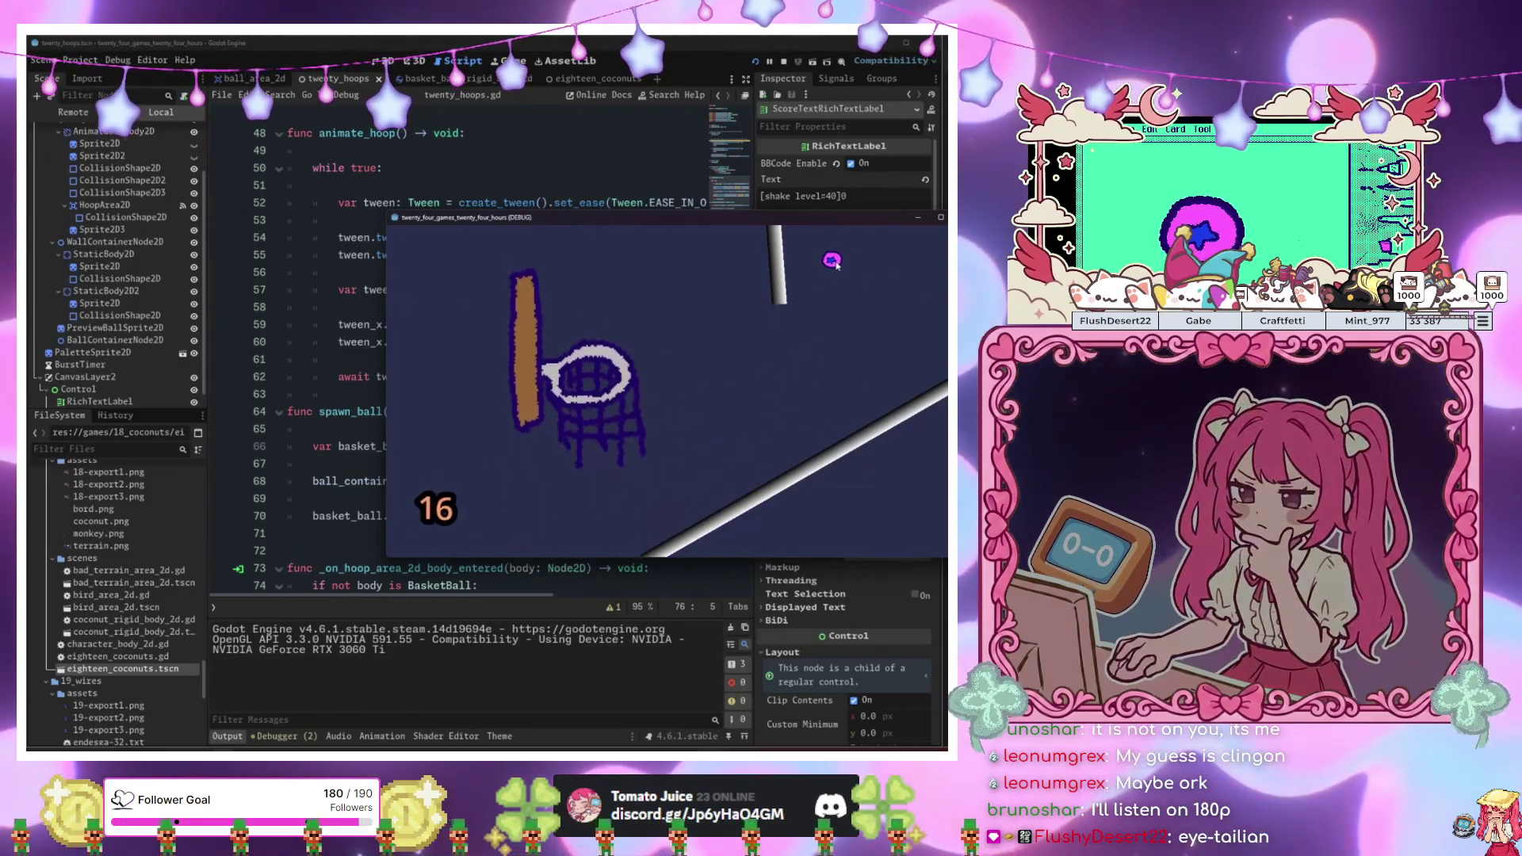
pyautogui.click(837, 266)
pyautogui.click(837, 268)
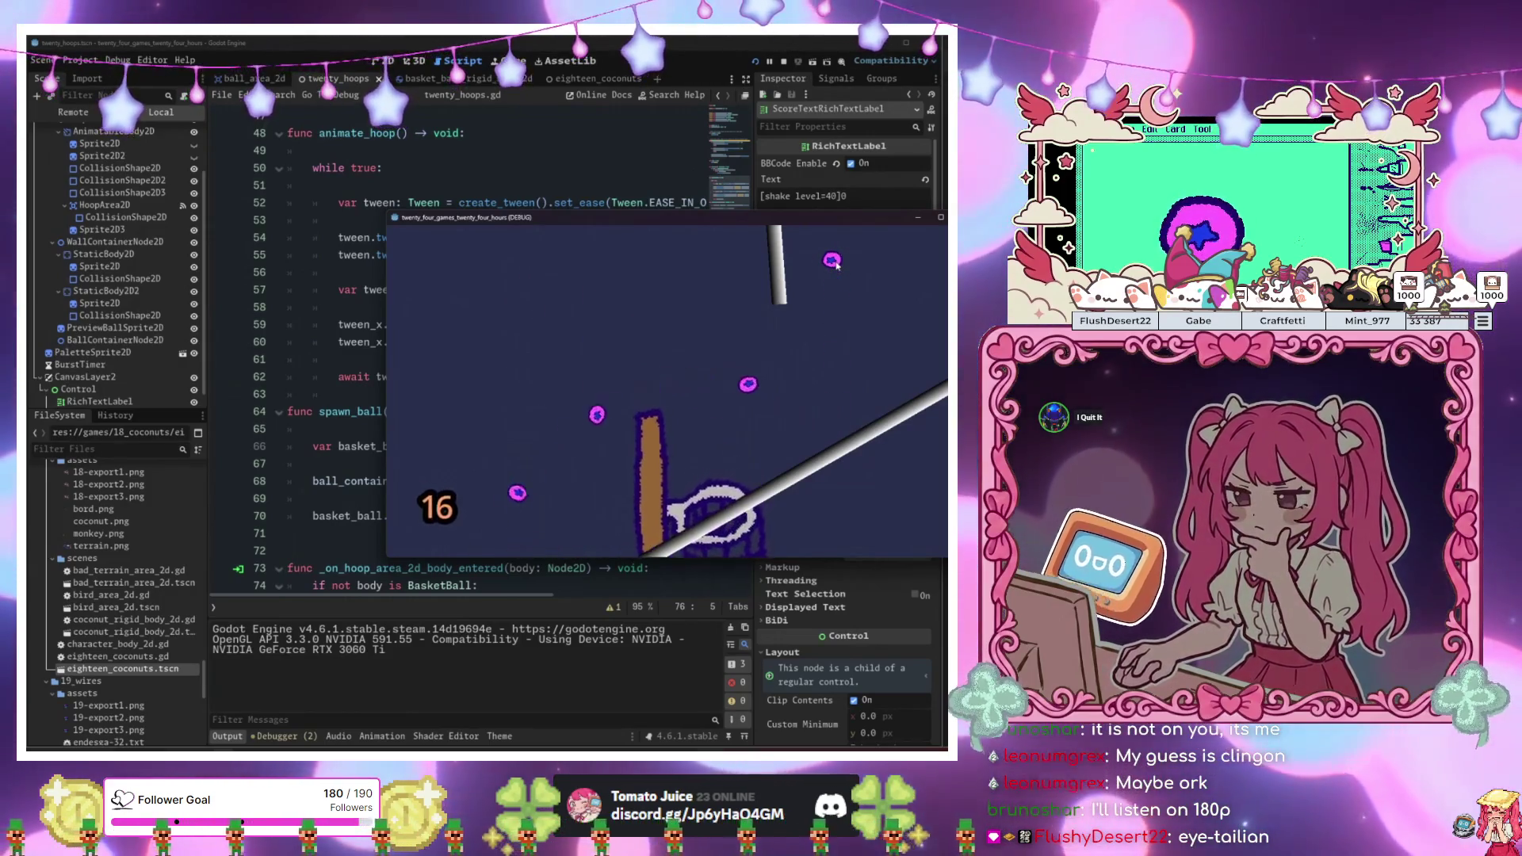
pyautogui.click(837, 267)
pyautogui.click(826, 258)
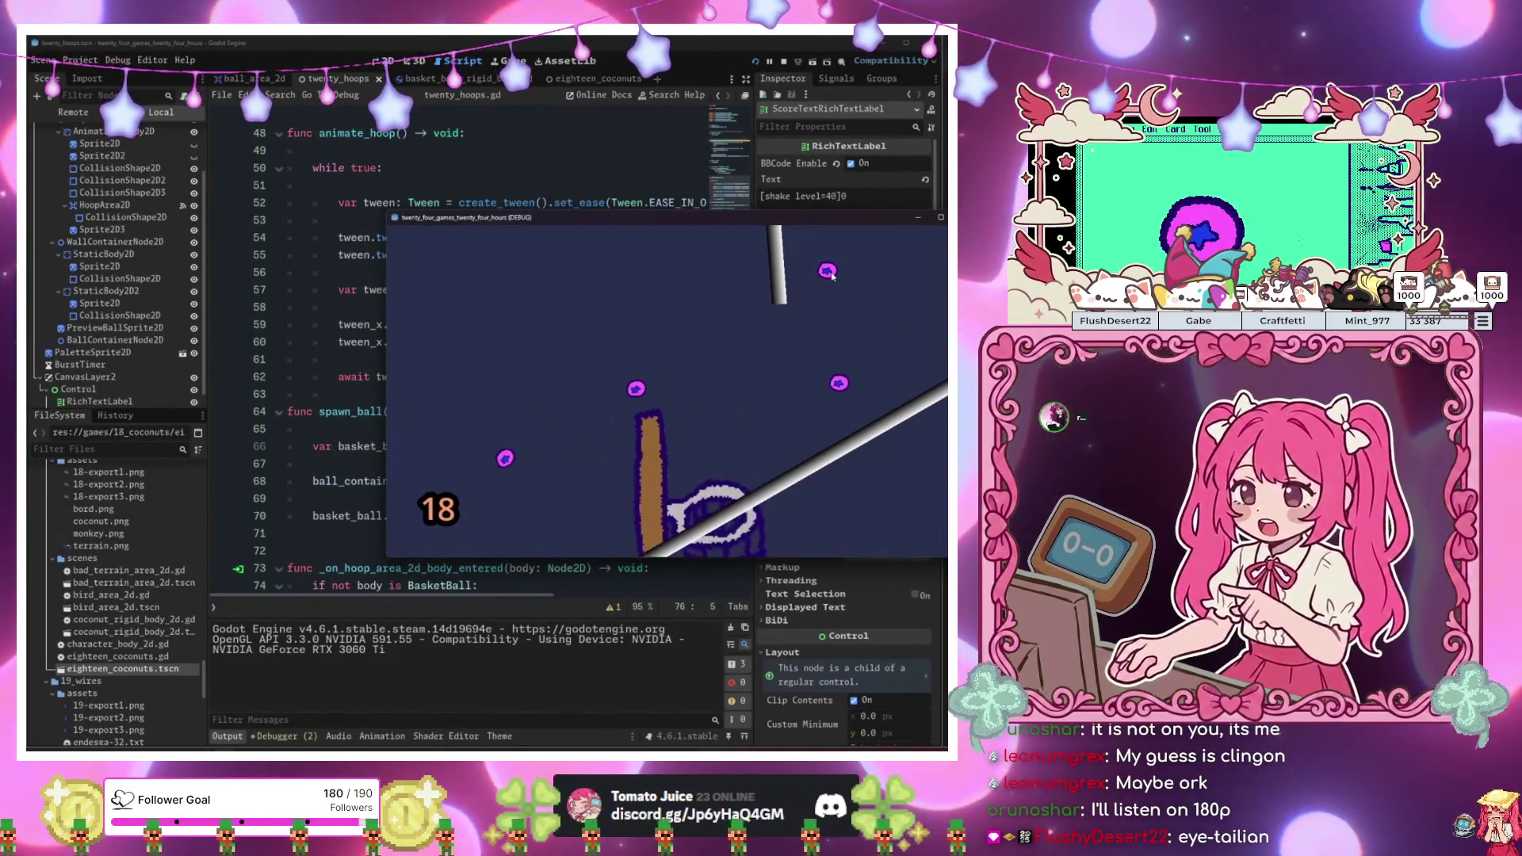
pyautogui.click(831, 274)
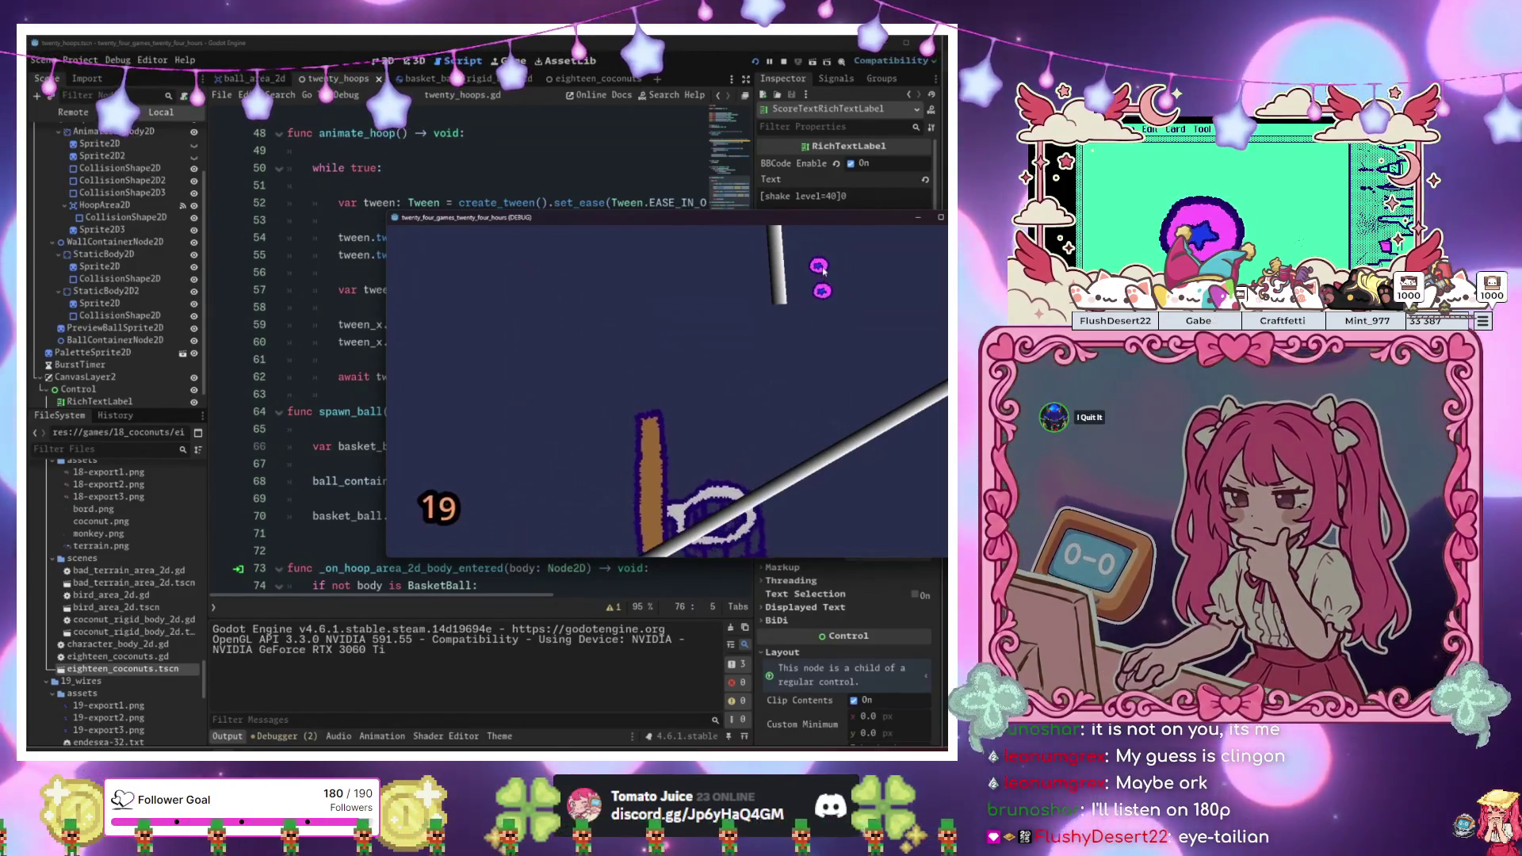
pyautogui.click(822, 270)
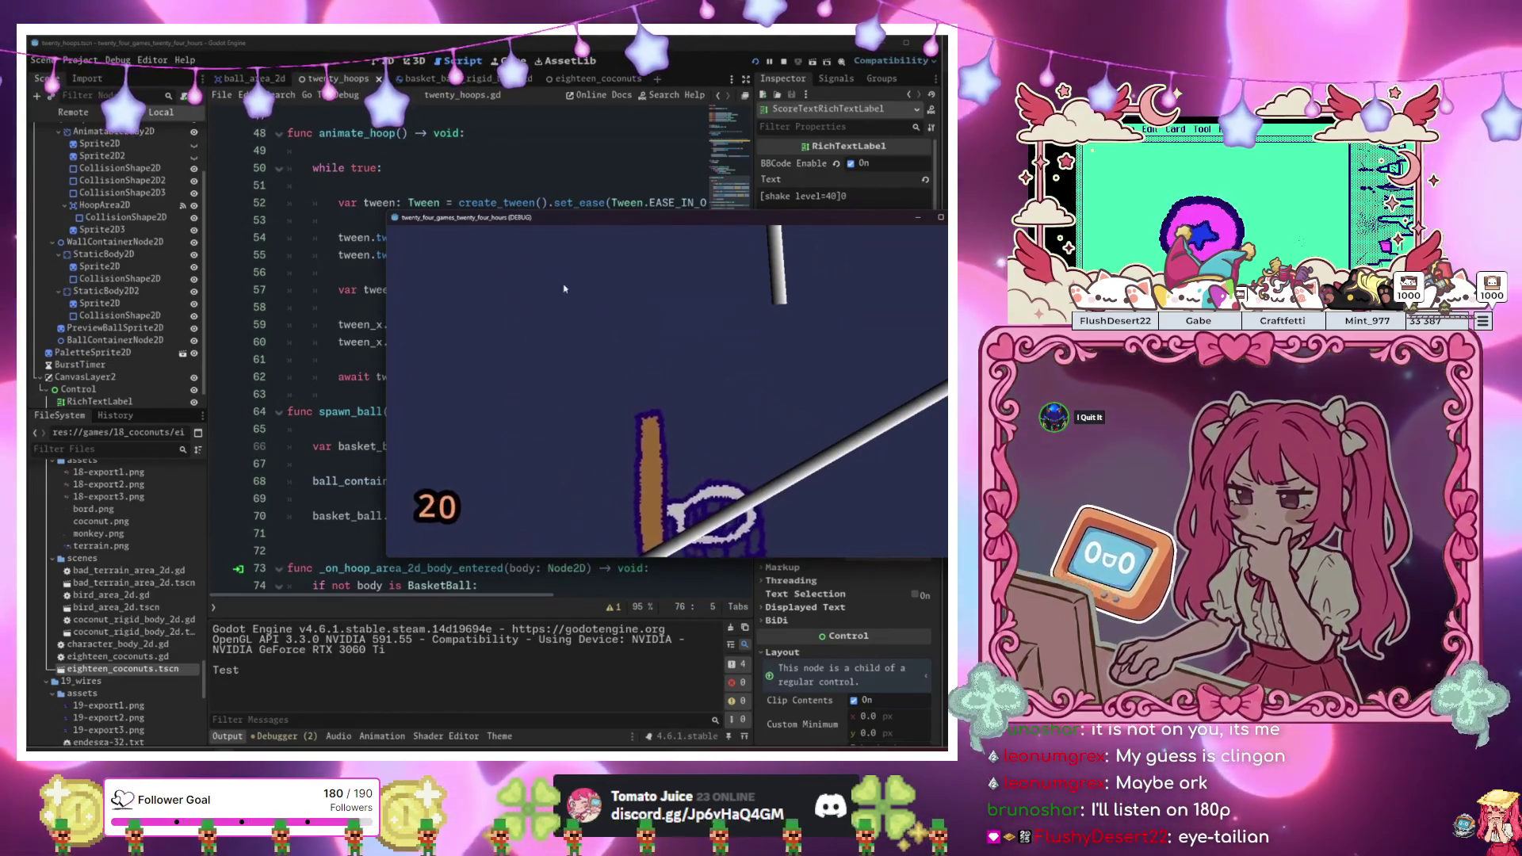
pyautogui.press('F8')
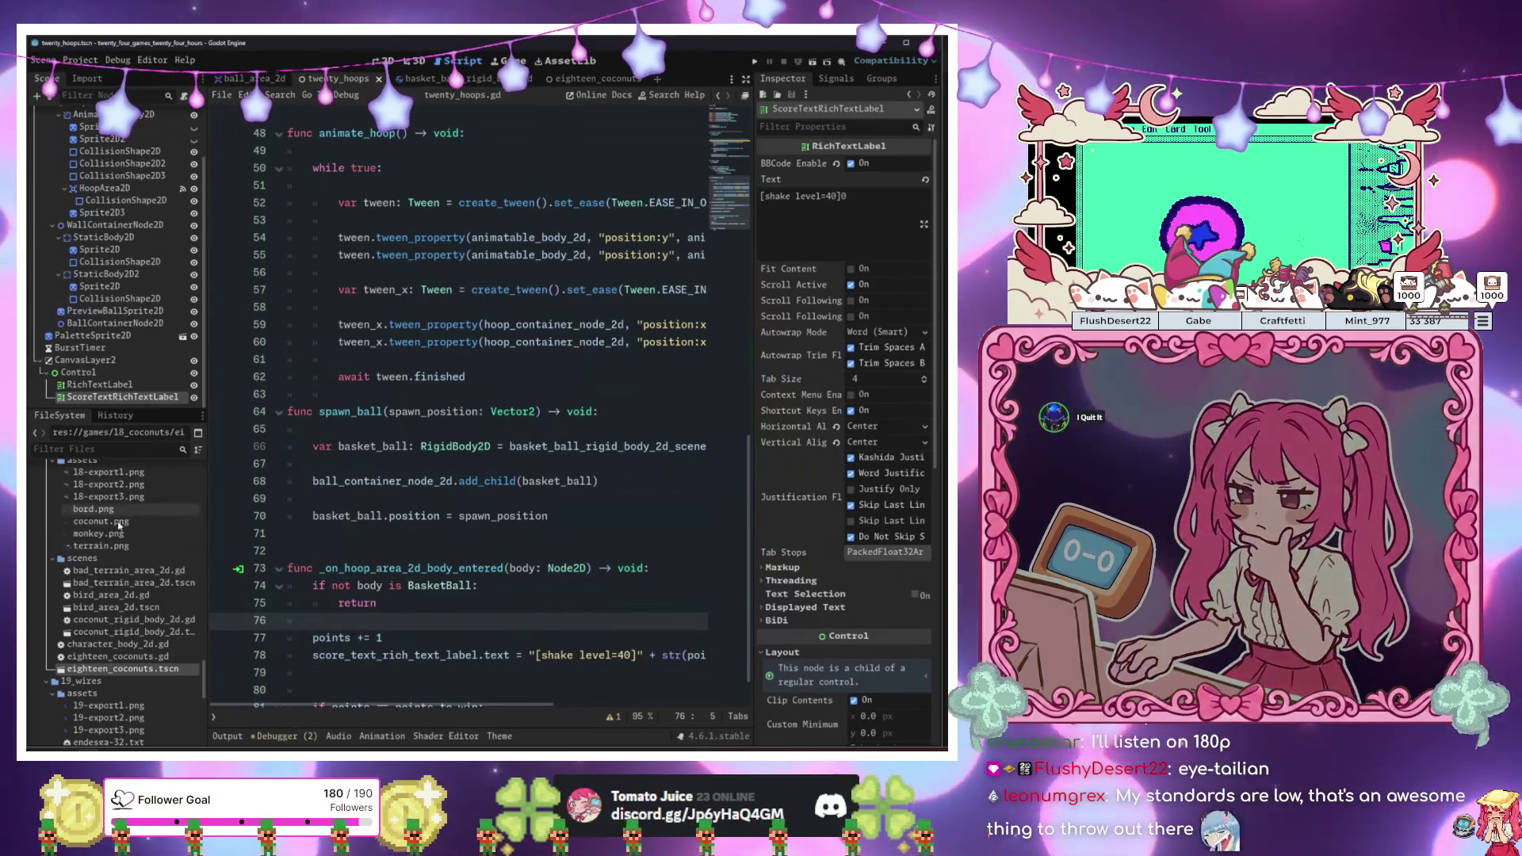
# - Copy the YouWinRichTextLabel from nineteen_wires and paste it into the twenty_hoops scene
pyautogui.scroll(2, 117, 660)
pyautogui.scroll(-5, 117, 660)
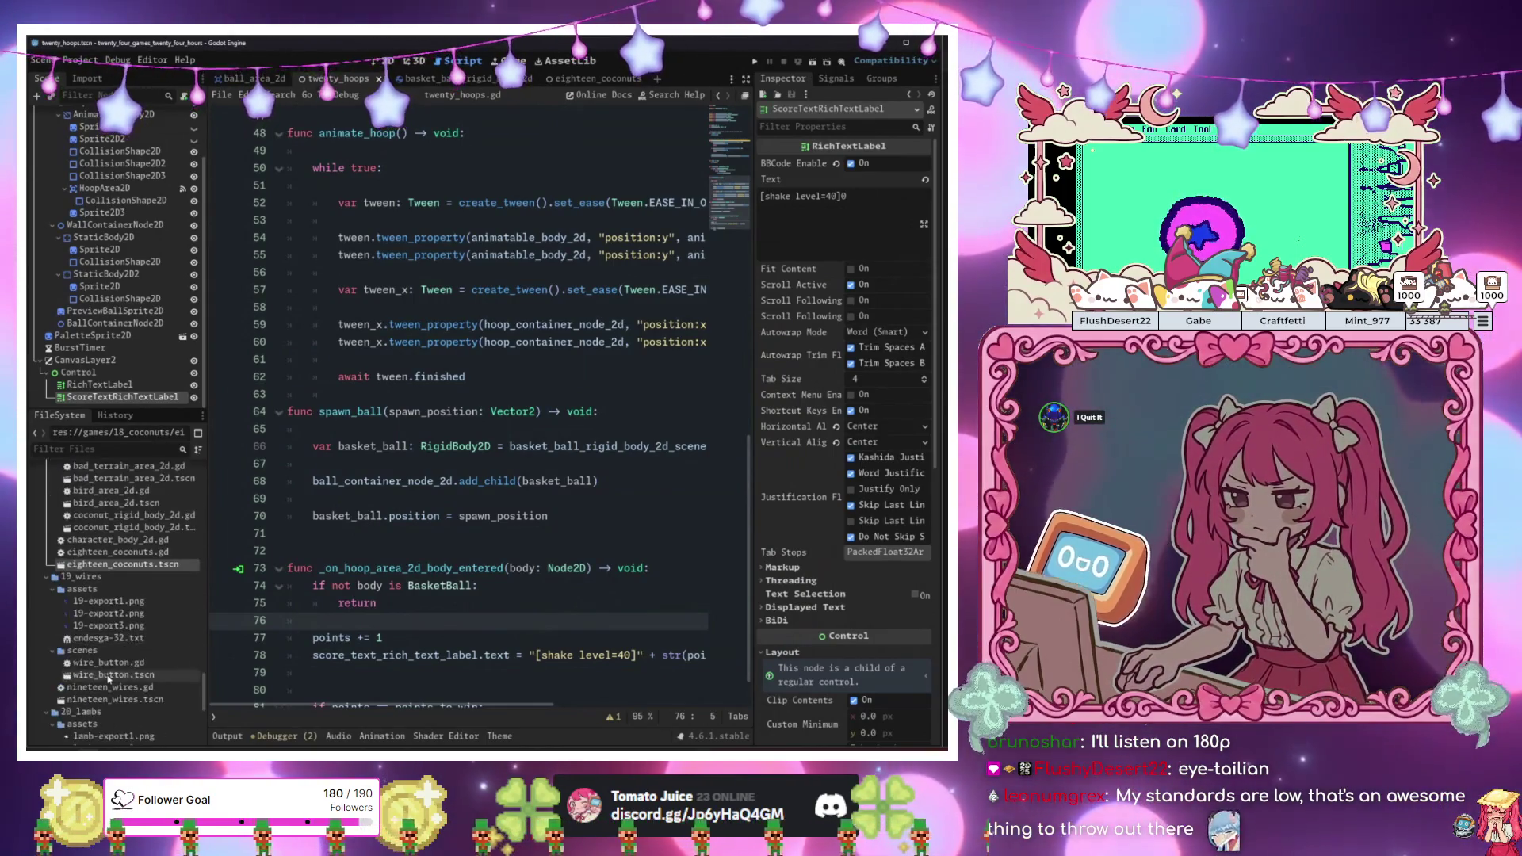
pyautogui.doubleClick(116, 666)
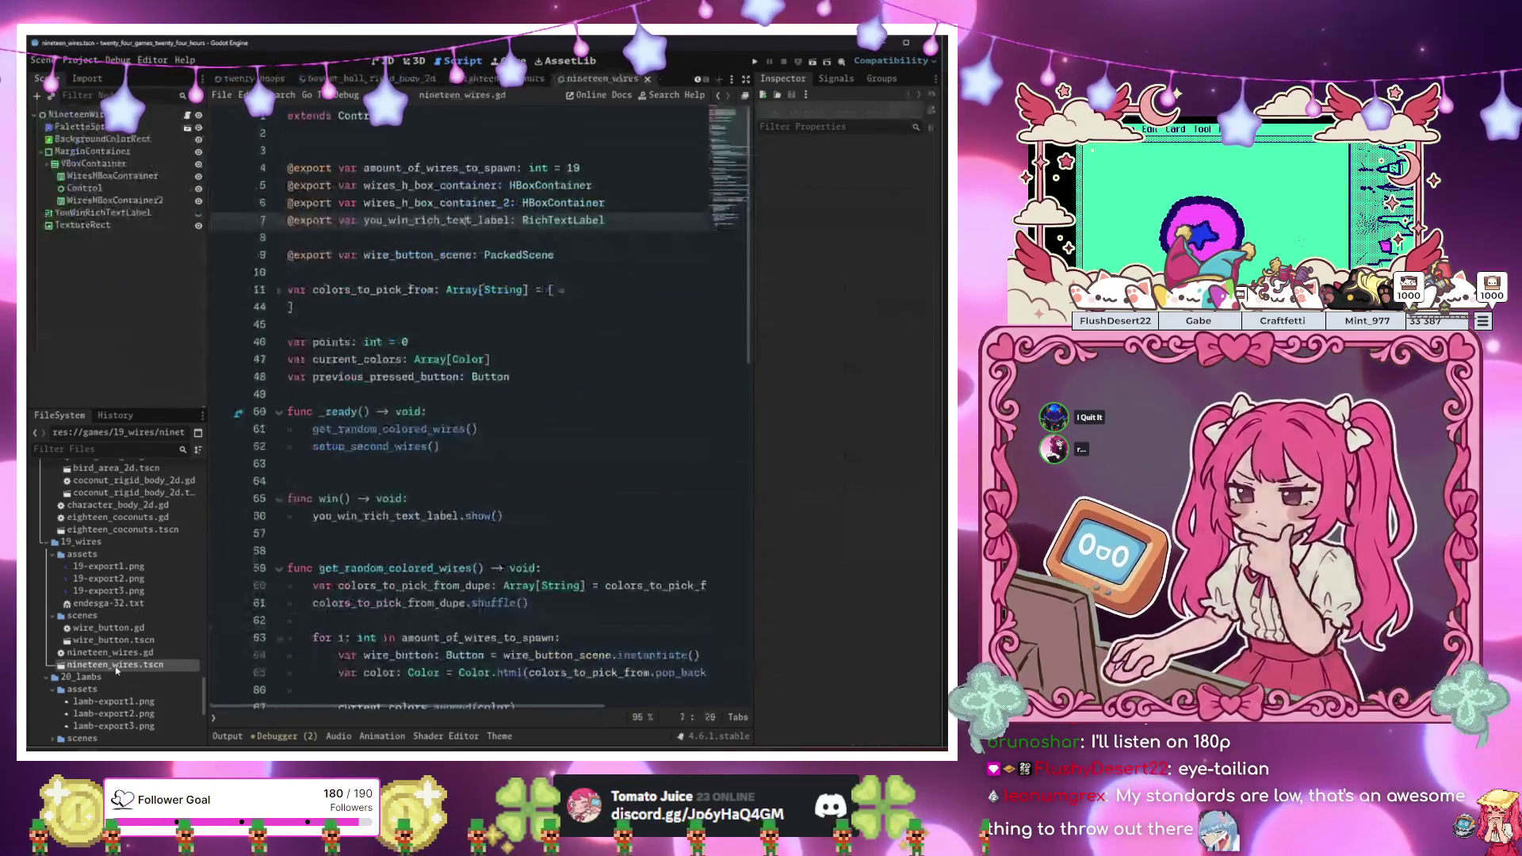
pyautogui.click(108, 216)
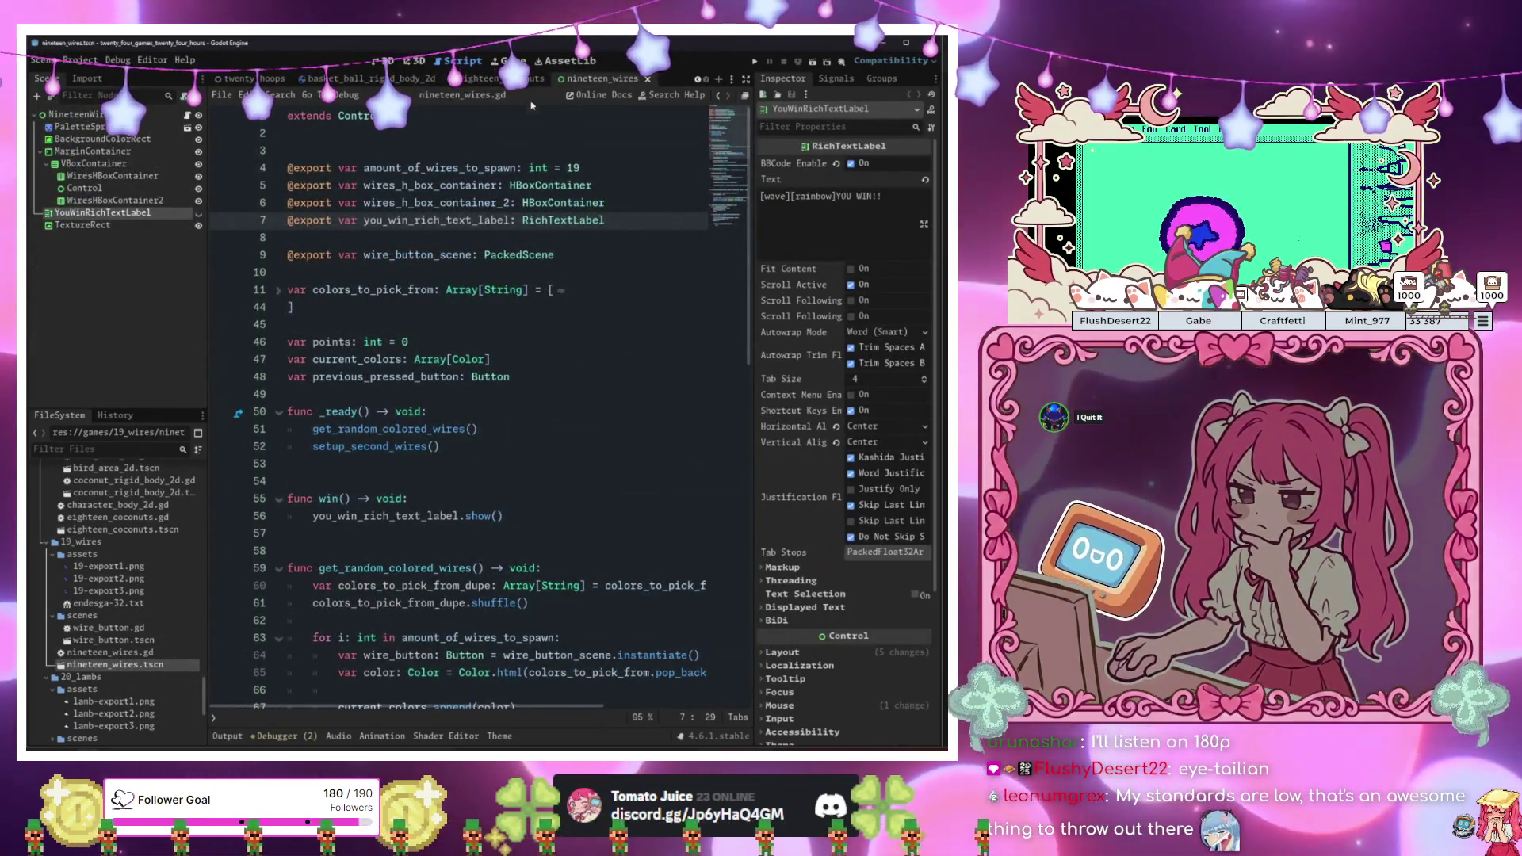
pyautogui.click(289, 79)
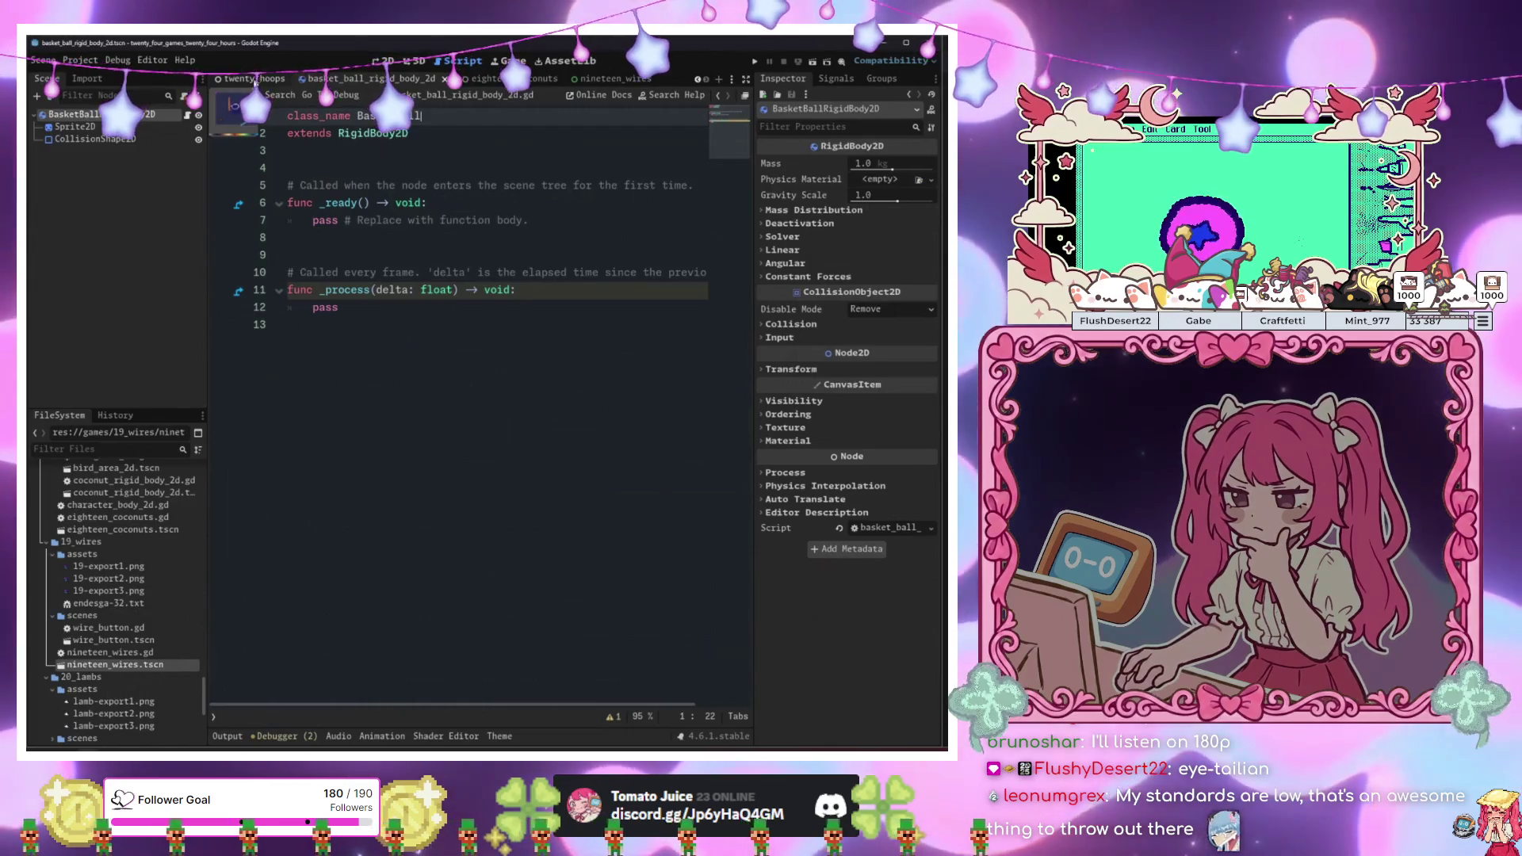
pyautogui.click(289, 80)
pyautogui.hotkey('ctrl', 'v')
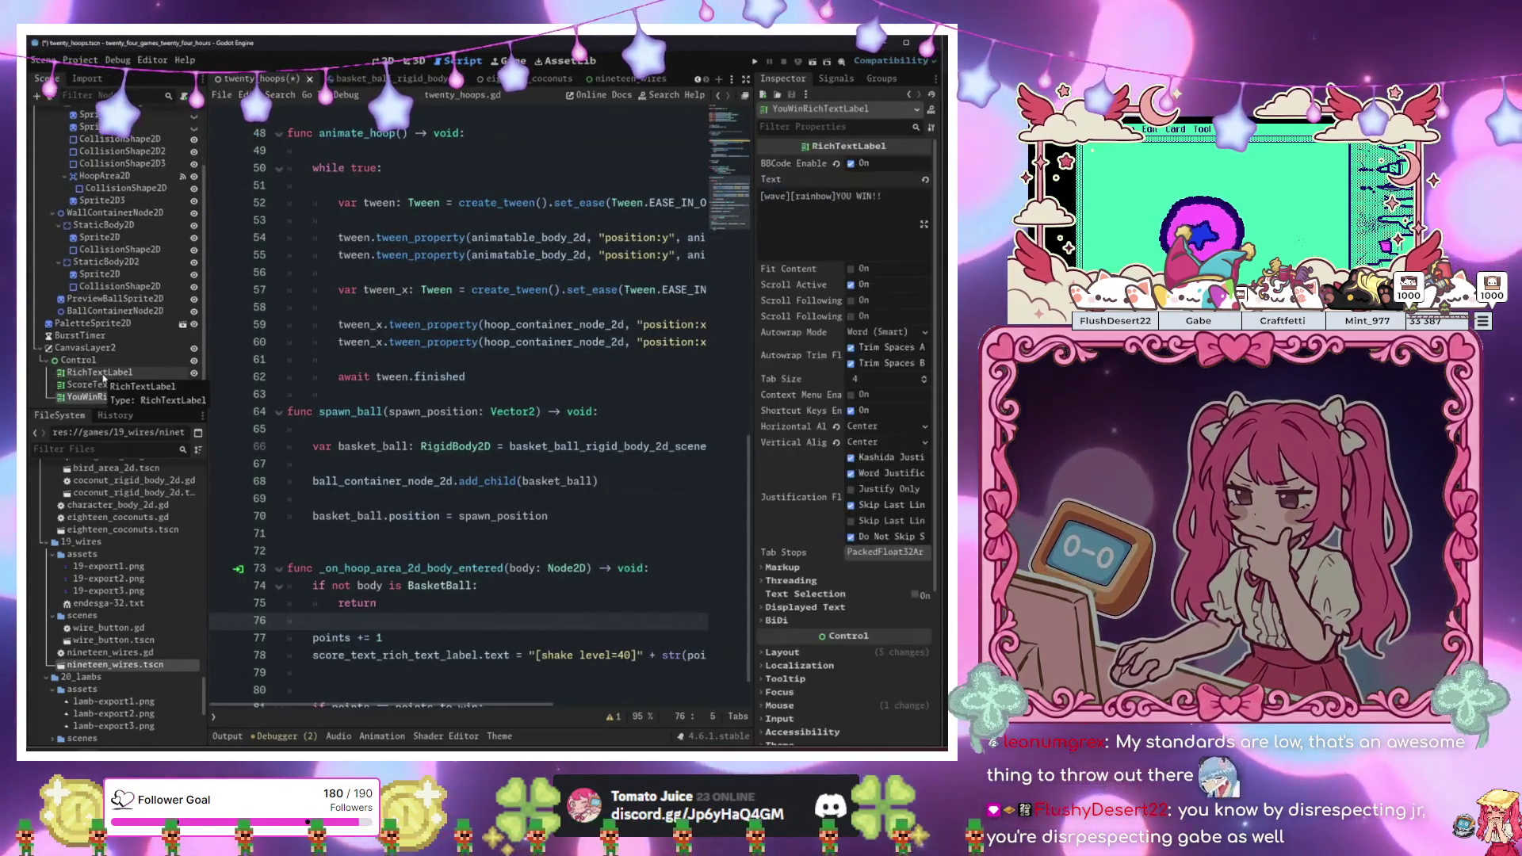
# - Add an exported you_win_rich_text_label variable on line 12 of the script
pyautogui.scroll(1, 360, 348)
pyautogui.scroll(15, 360, 347)
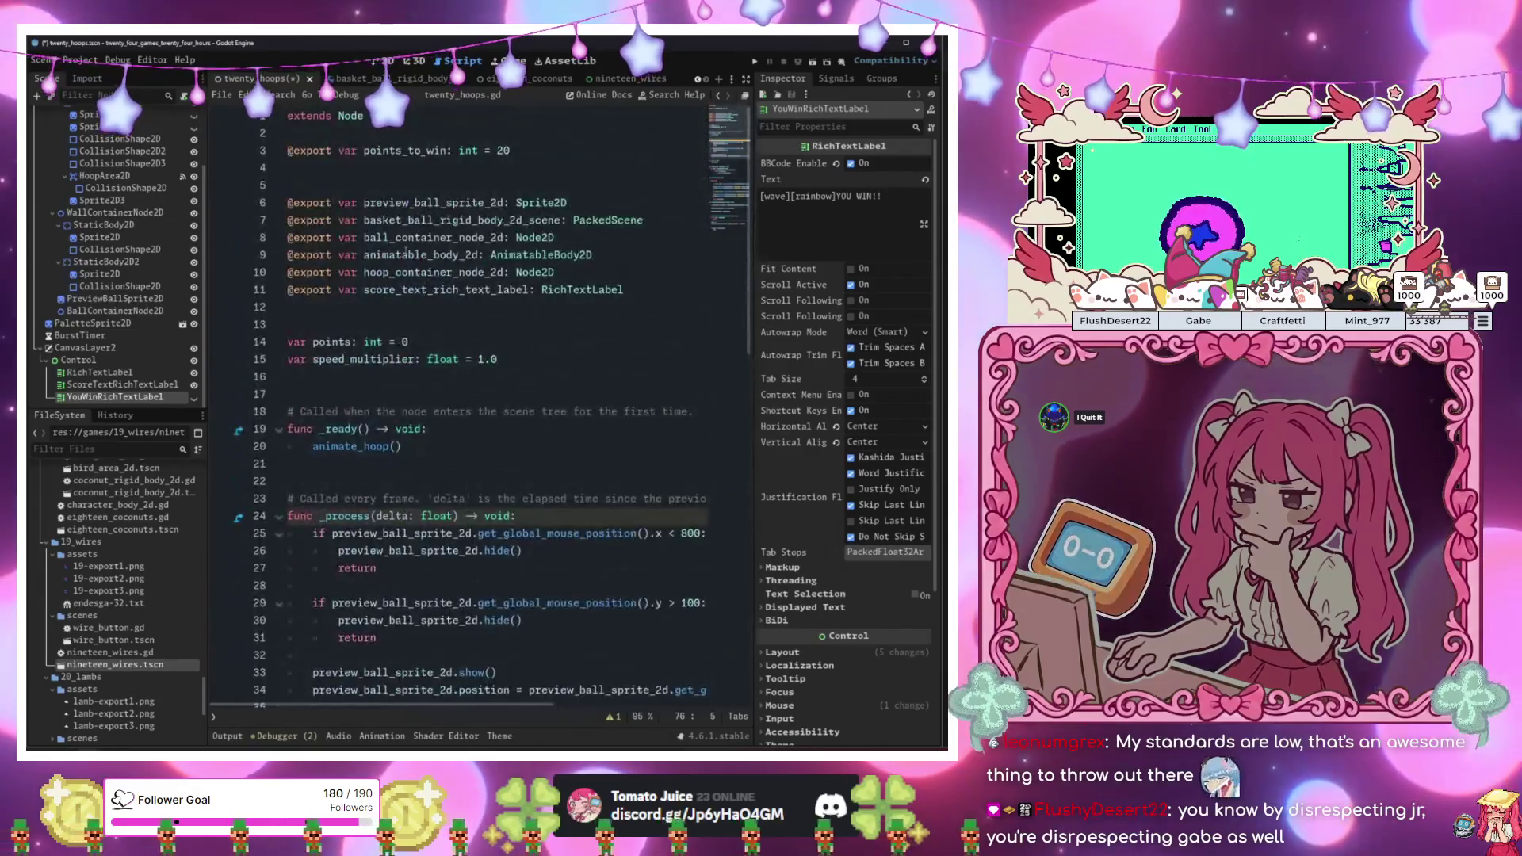
pyautogui.click(412, 314)
pyautogui.write('@export var')
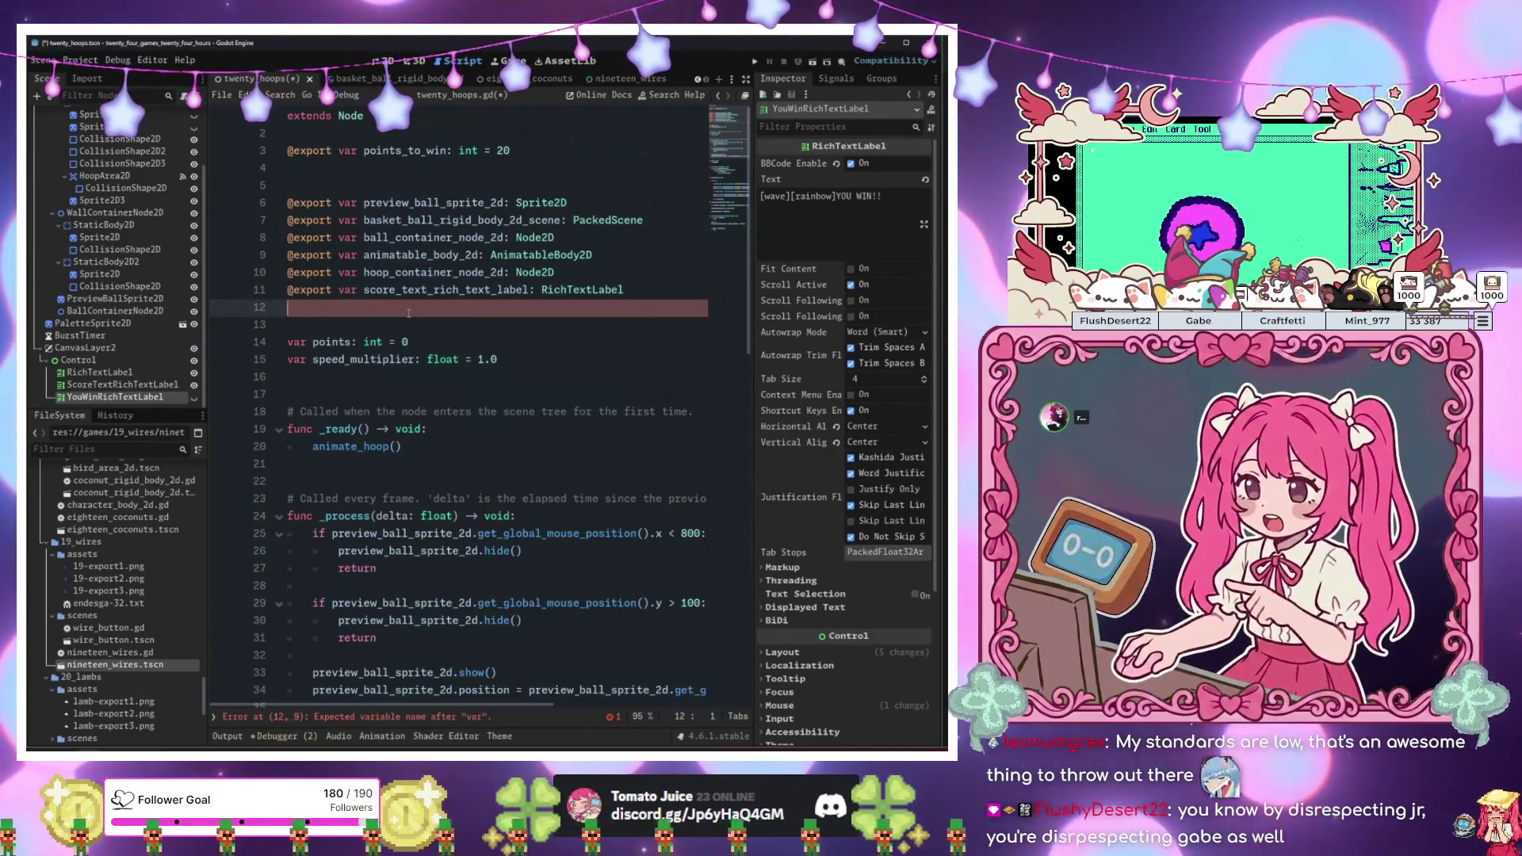
pyautogui.press('BackSpace')
pyautogui.press('BackSpace')
pyautogui.press('BackSpace')
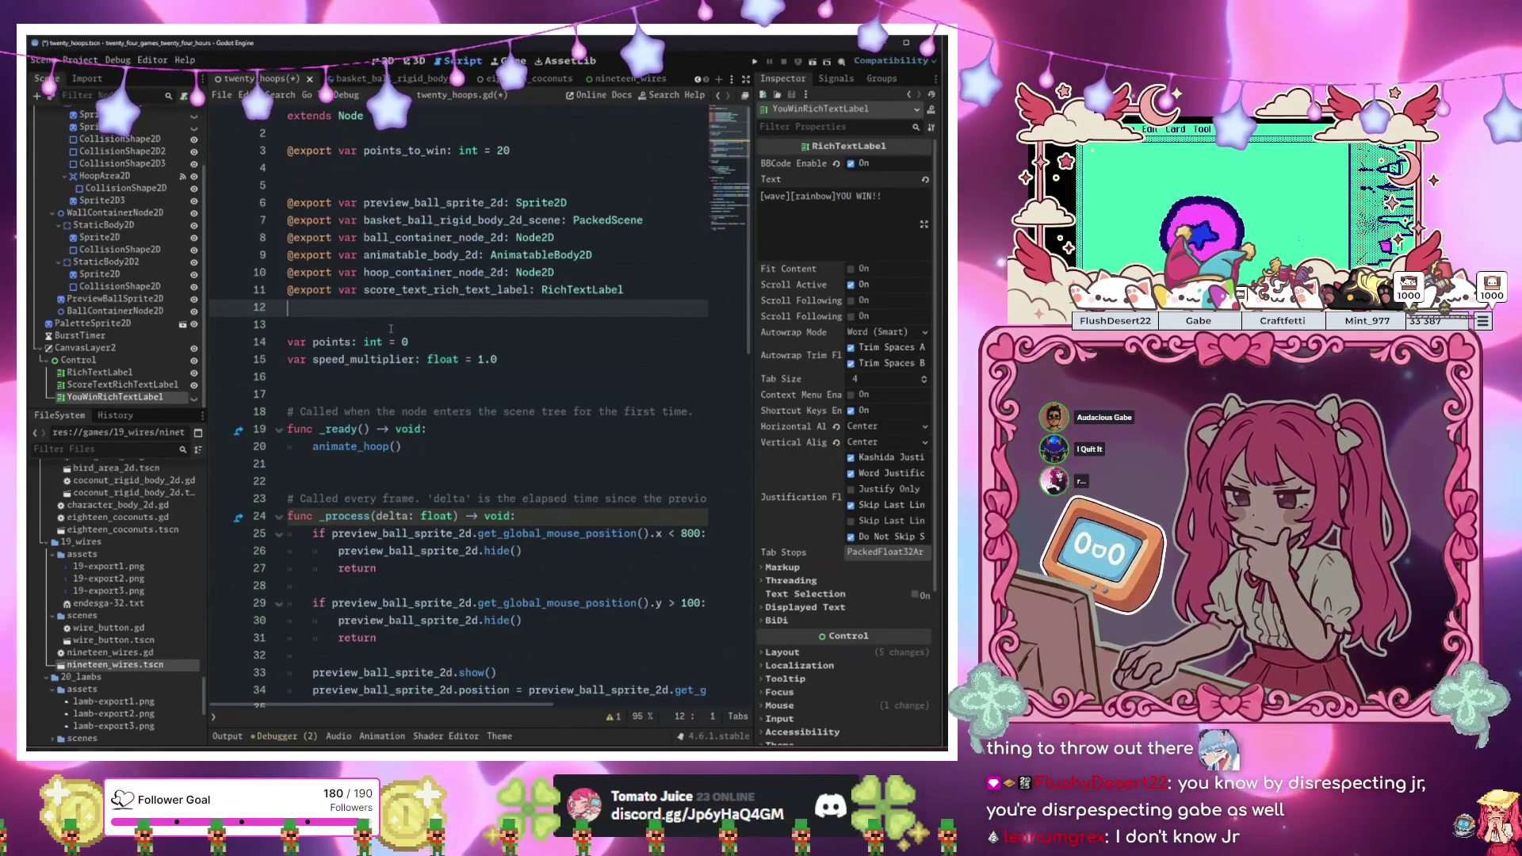
pyautogui.moveTo(314, 320); pyautogui.dragTo(314, 319)
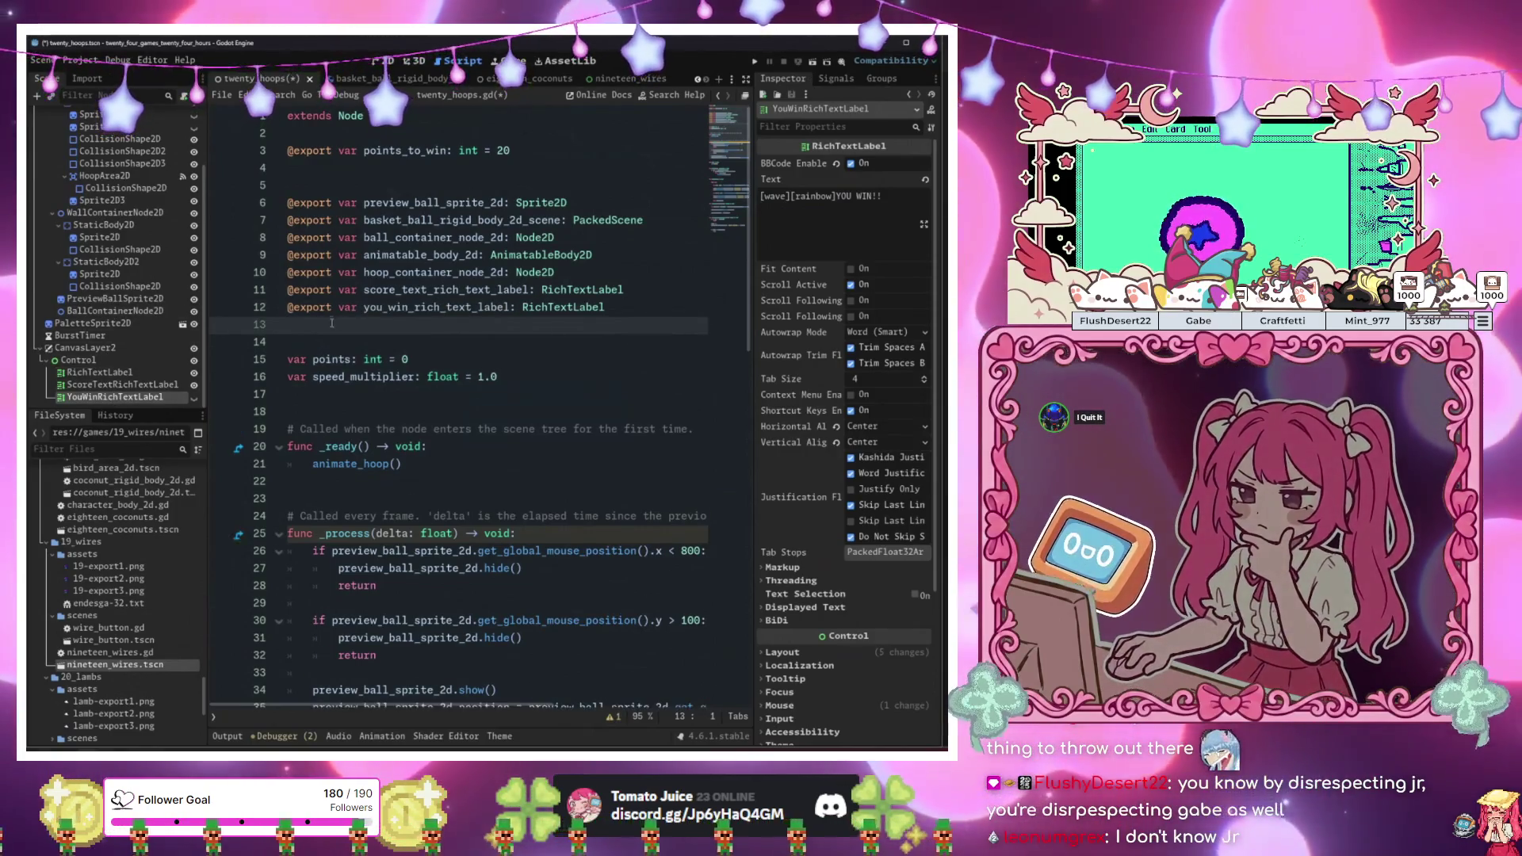
pyautogui.scroll(-15, 413, 508)
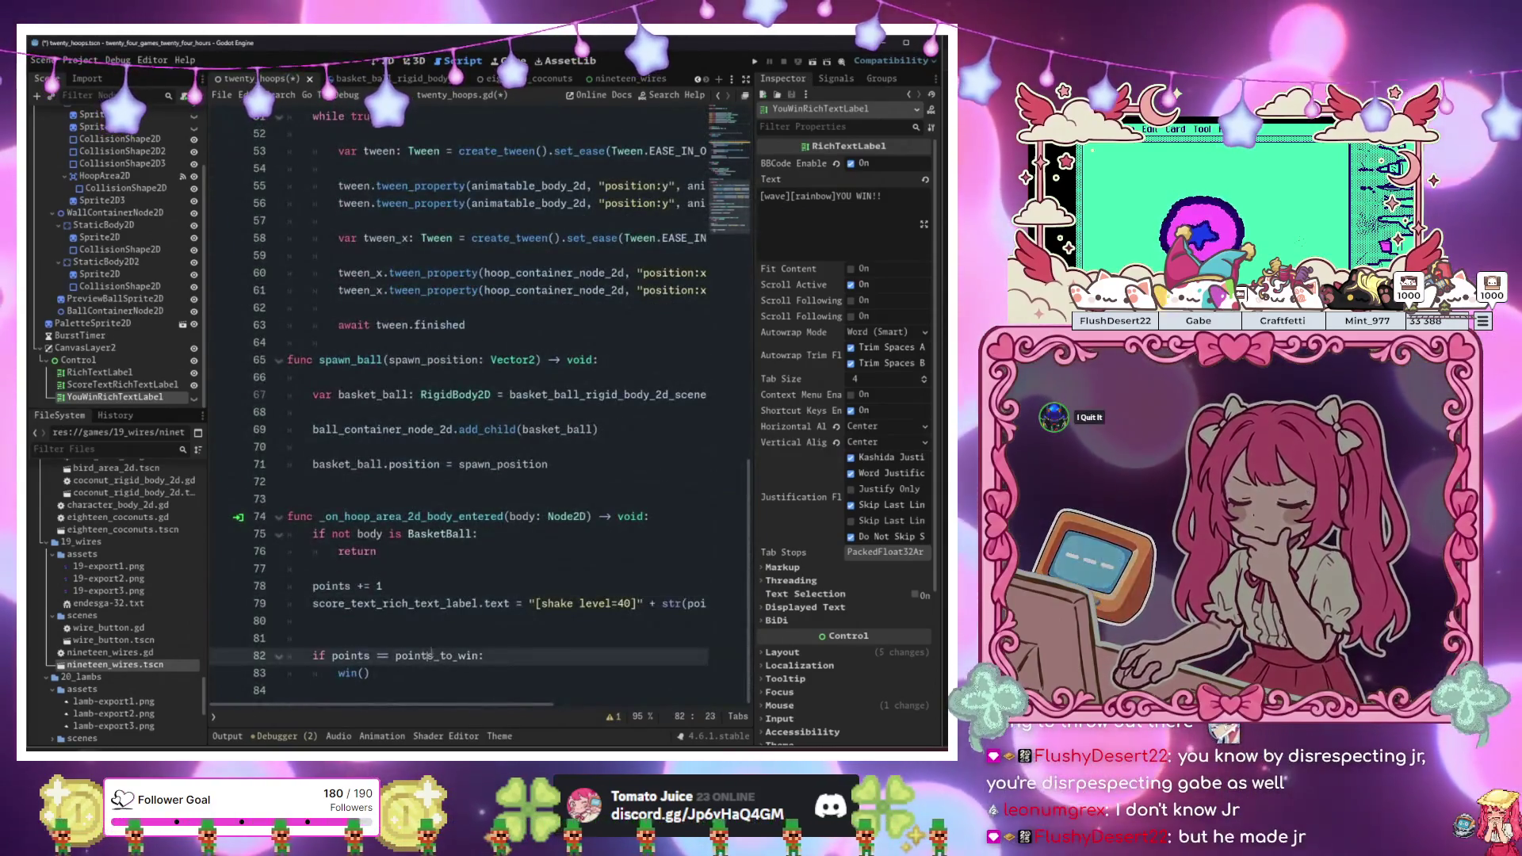
# - Add you_win_rich_text_label.show() after print("Test") in win() and save the script
pyautogui.click(479, 497)
pyautogui.scroll(15, 479, 497)
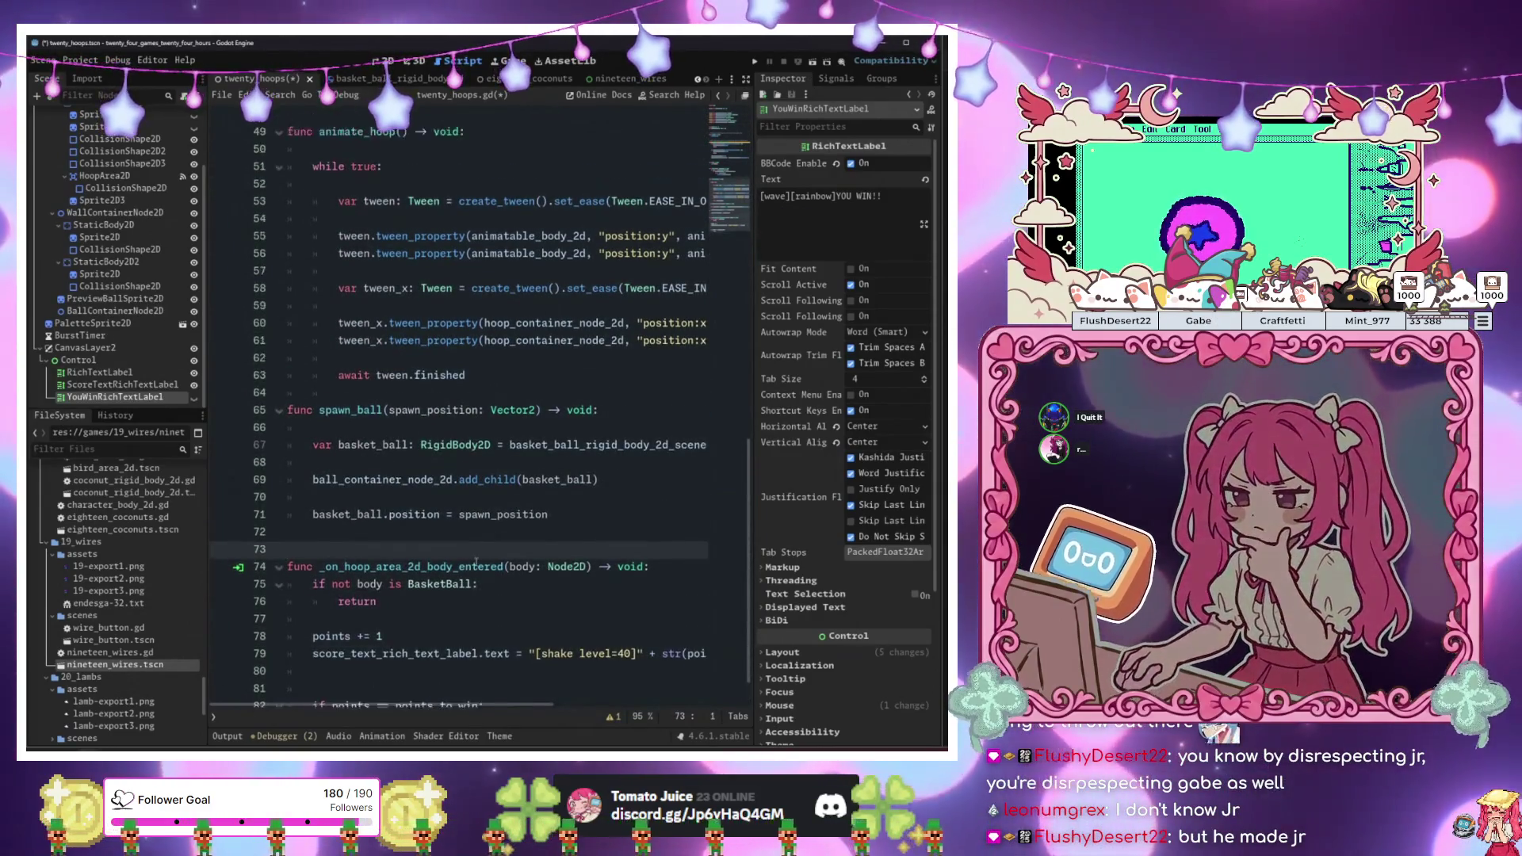
pyautogui.scroll(-15, 469, 571)
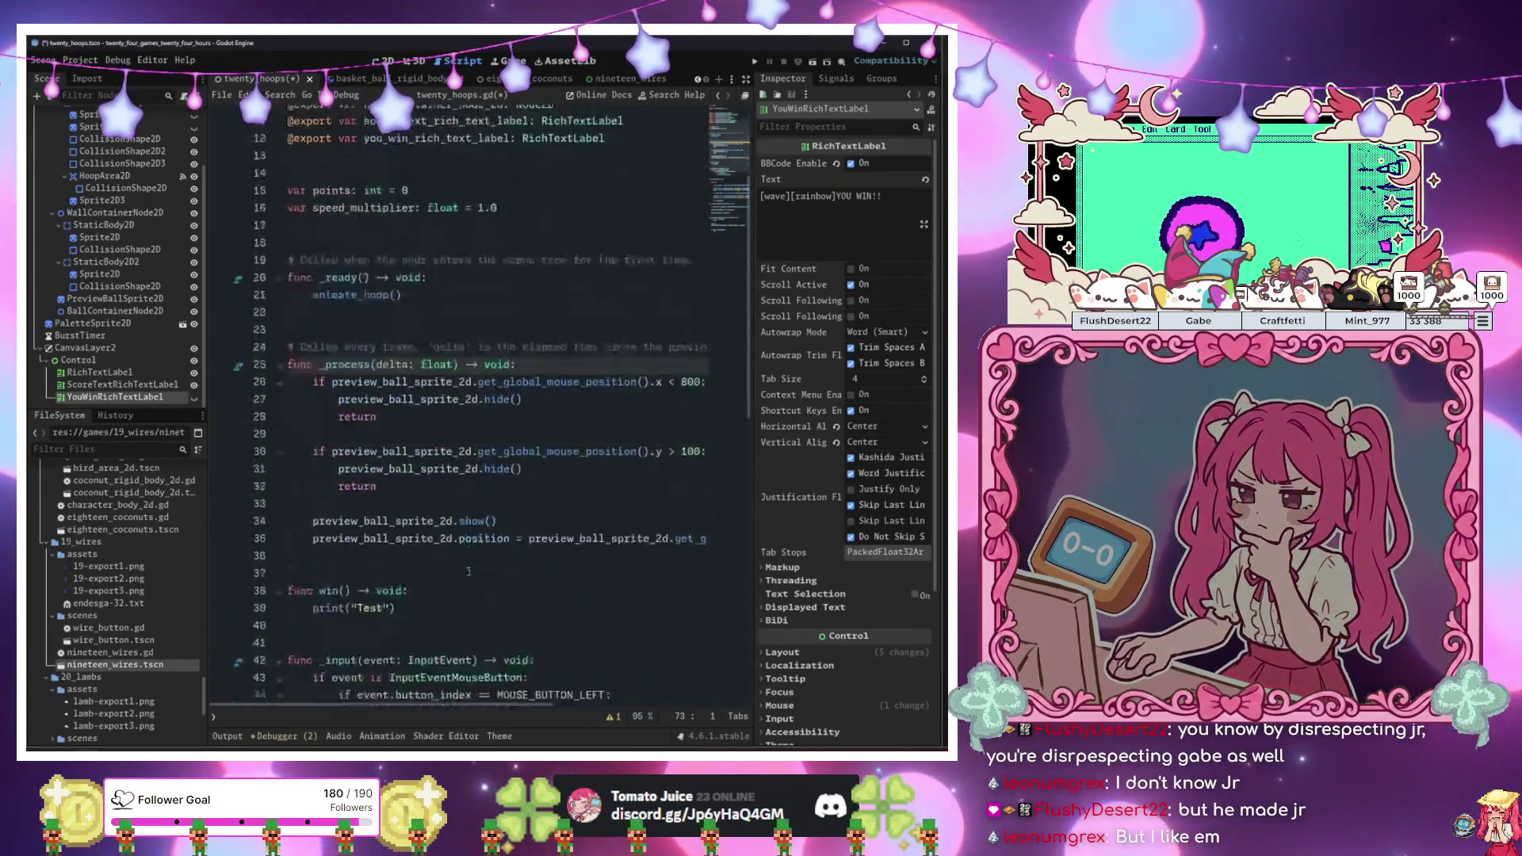
pyautogui.scroll(6, 468, 571)
pyautogui.click(412, 446)
pyautogui.click(443, 383)
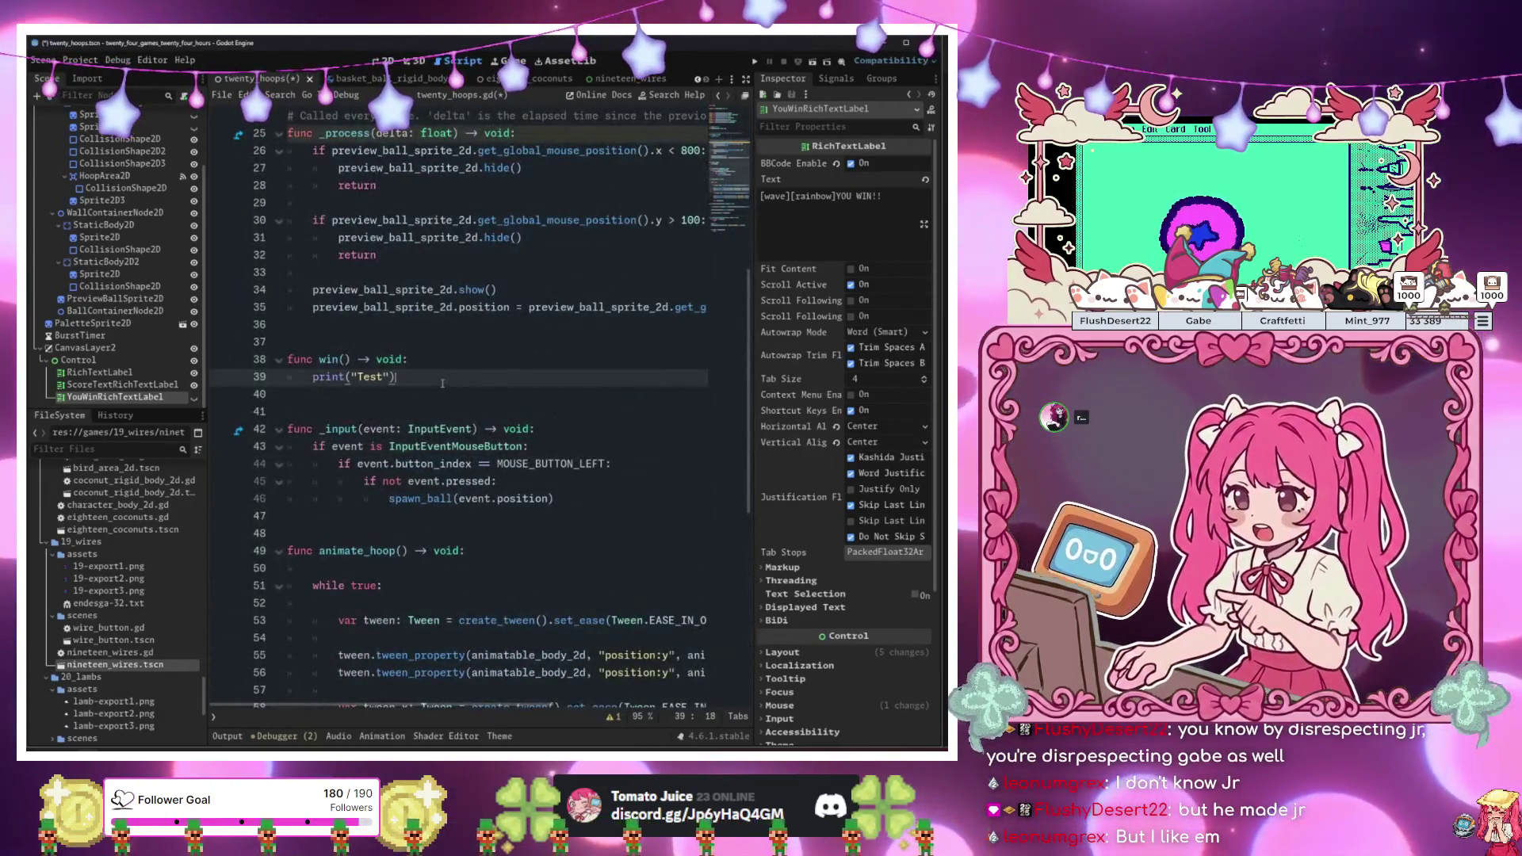
pyautogui.press('Return')
pyautogui.write('you_win_rich_text_label.')
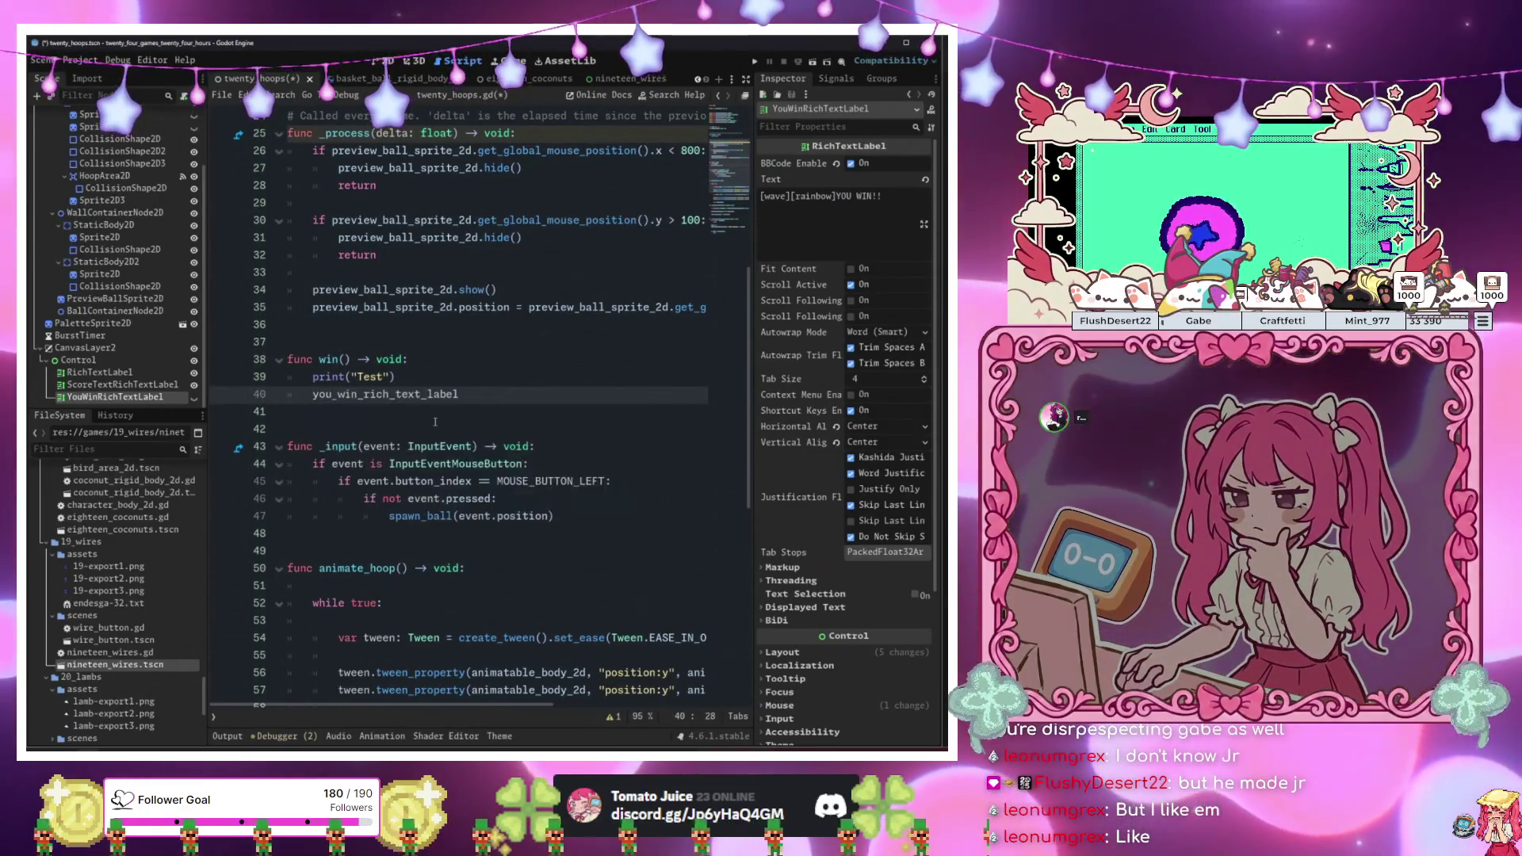
pyautogui.hotkey('ctrl', 's')
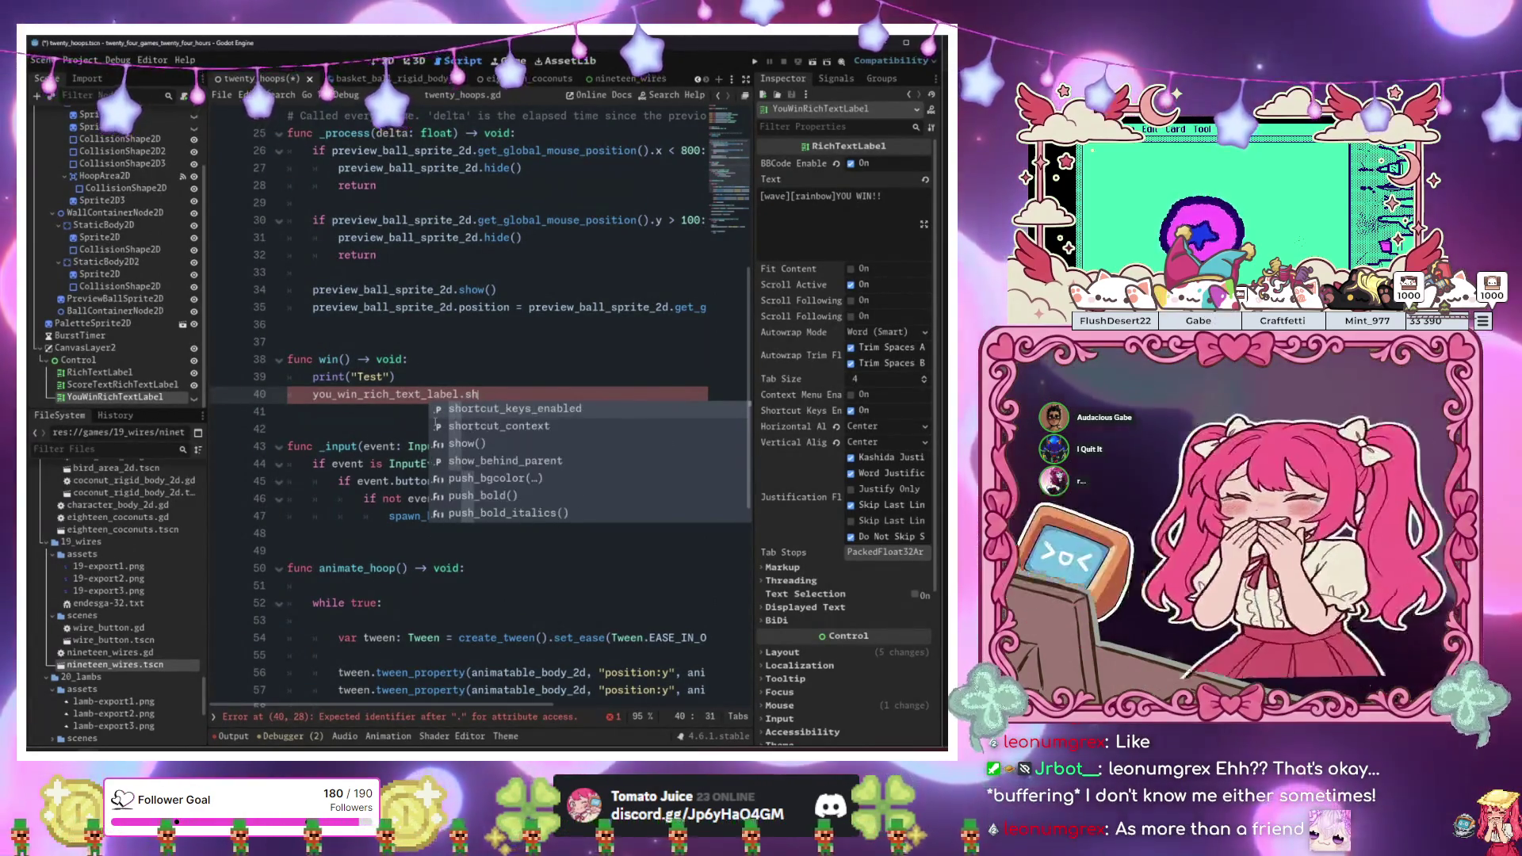
pyautogui.write('show')
pyautogui.press('Return')
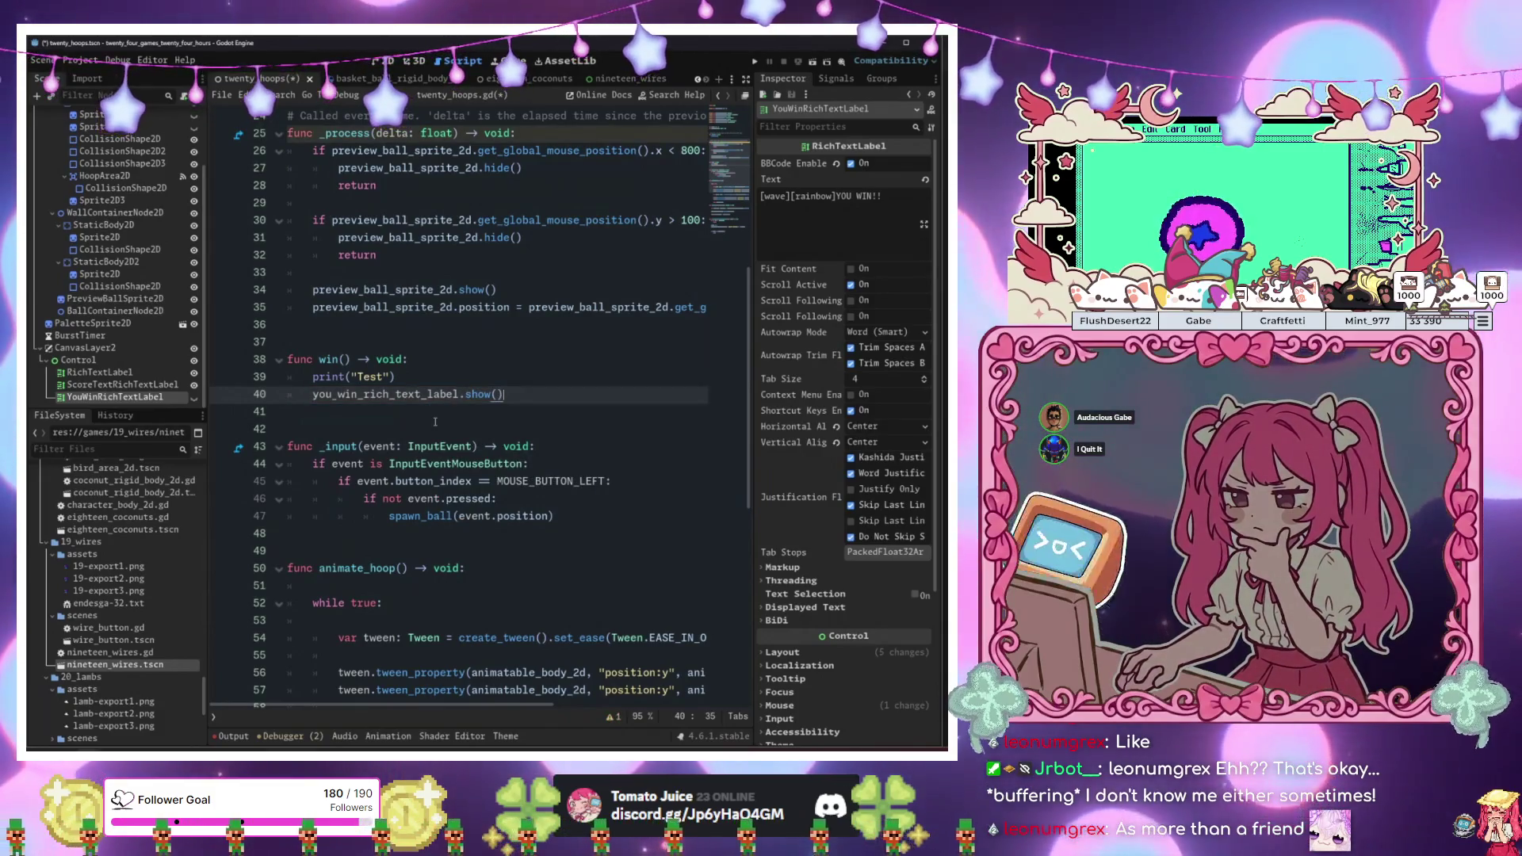
pyautogui.click(381, 61)
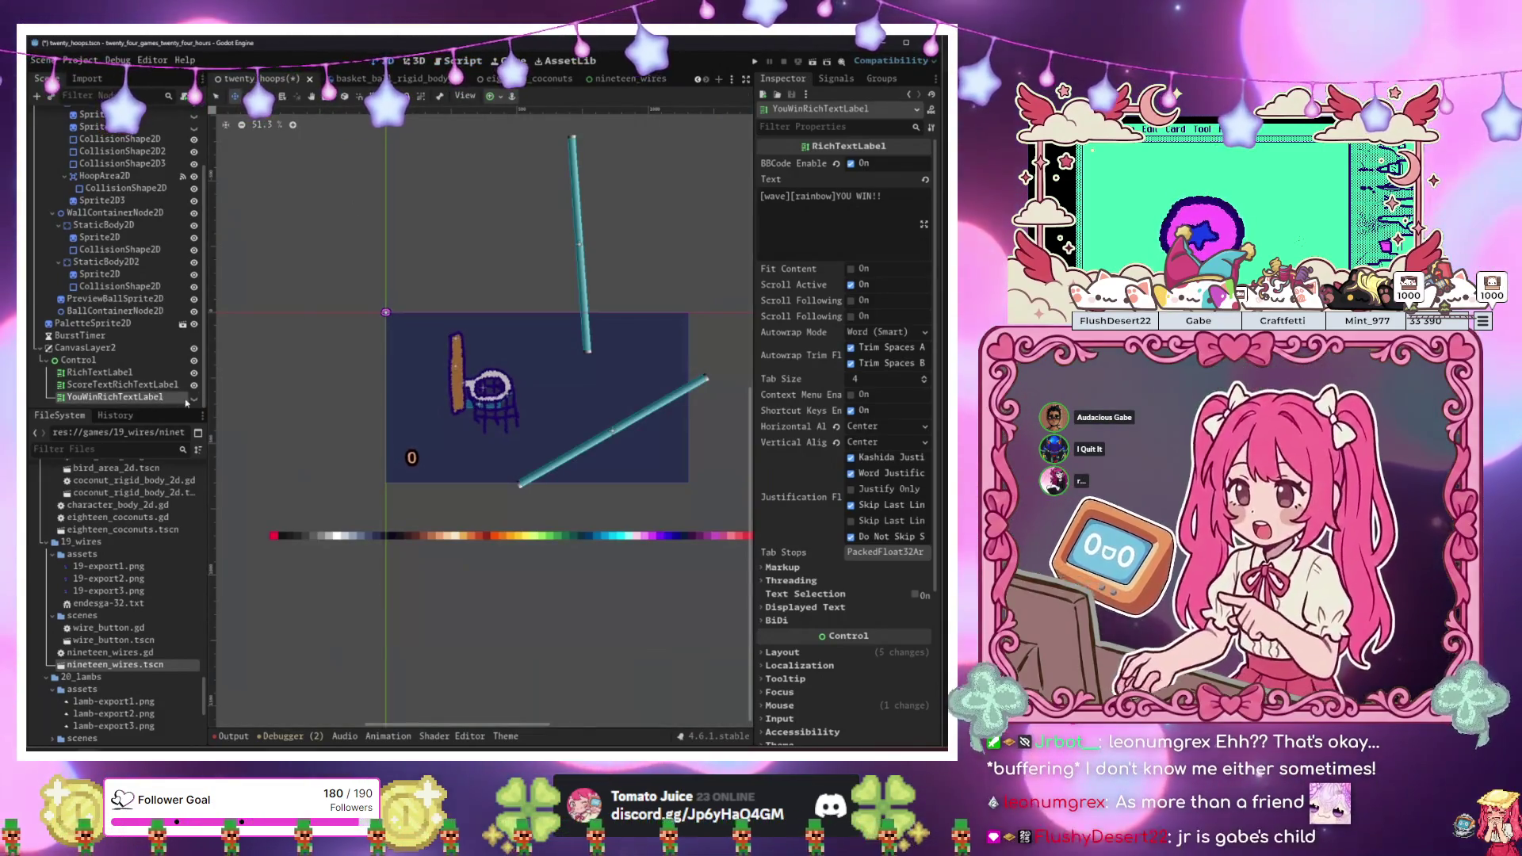
# - Move the YOU WIN!! label to the right of the hoop, then open nineteen_wires
pyautogui.moveTo(402, 377); pyautogui.dragTo(584, 436)
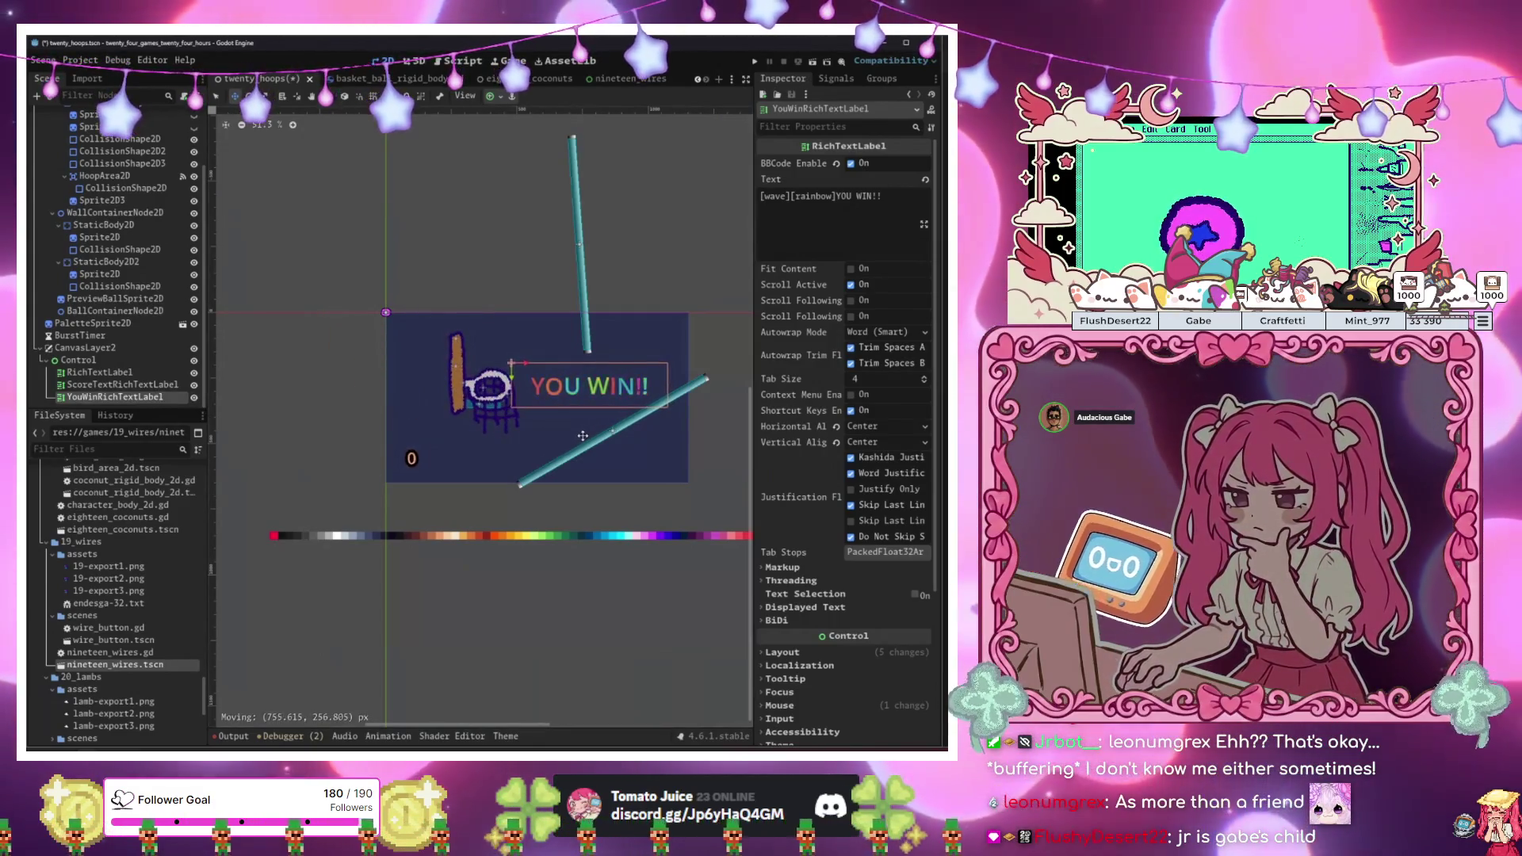
pyautogui.hscroll(3, 539, 448)
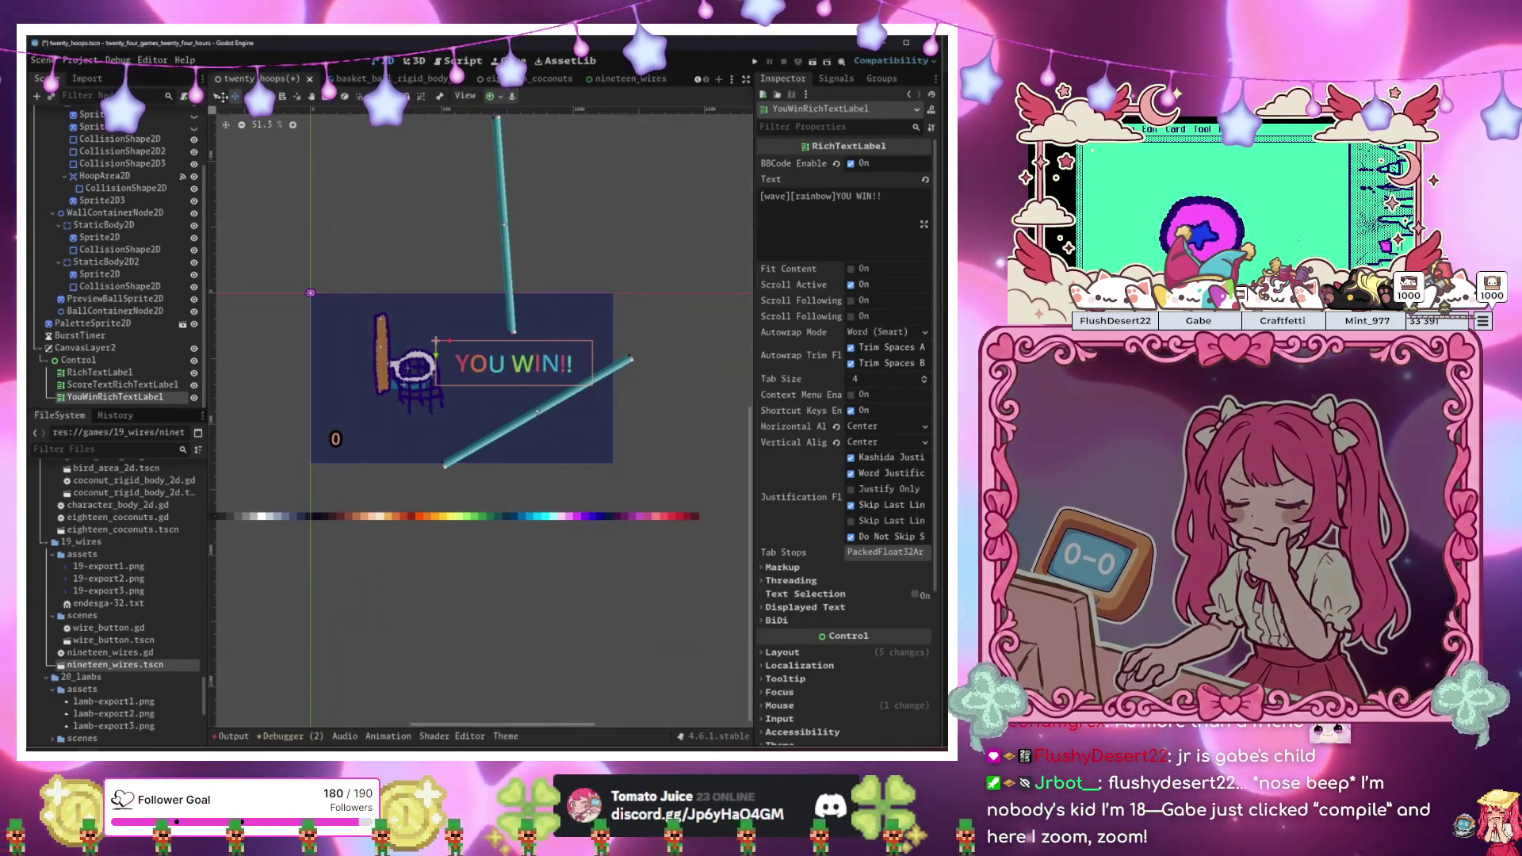
pyautogui.scroll(-1, 529, 317)
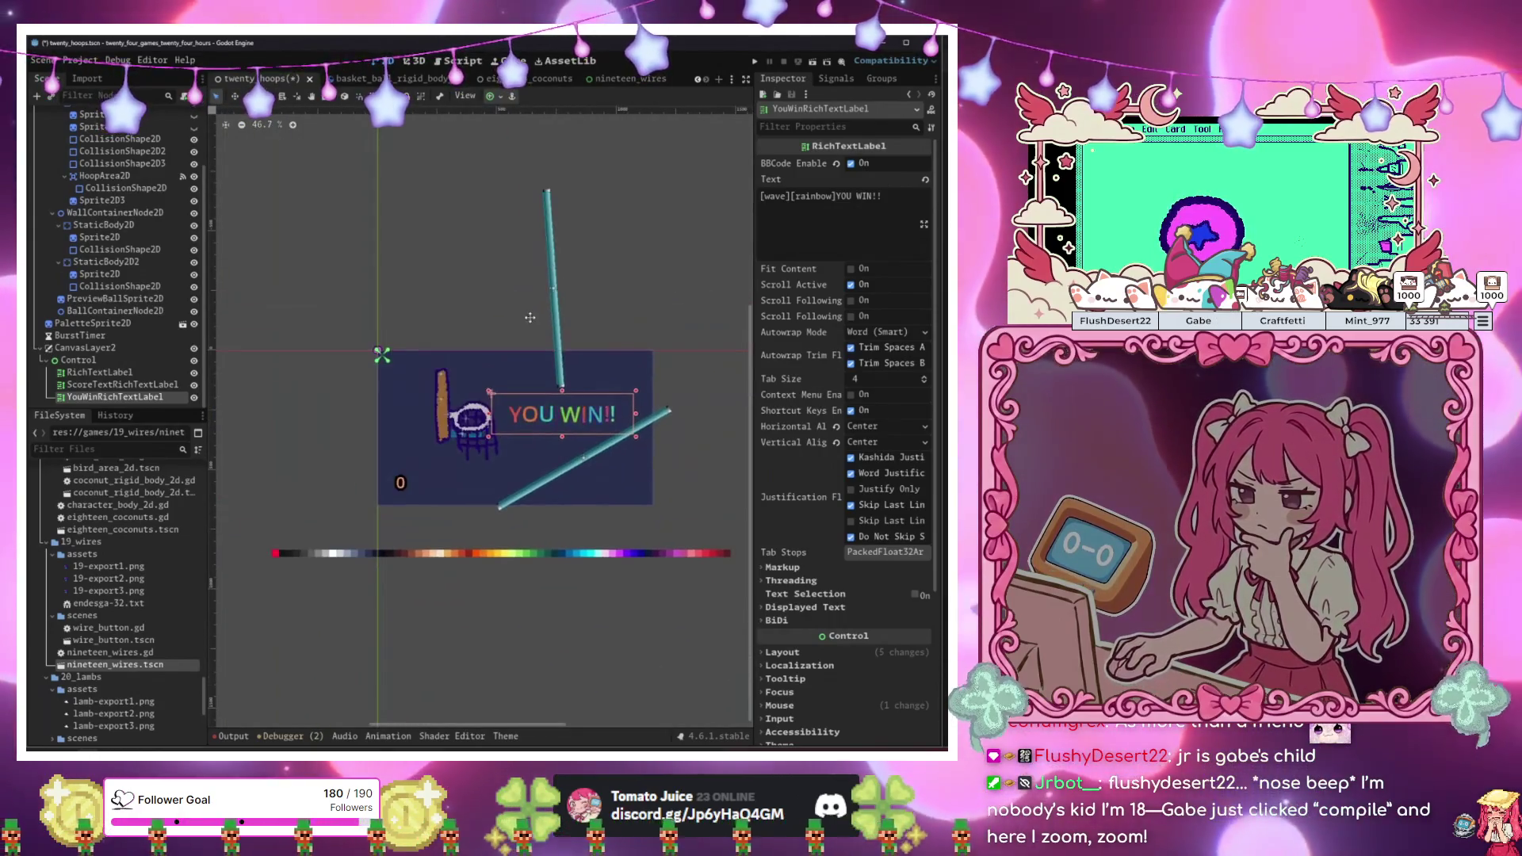
pyautogui.click(630, 78)
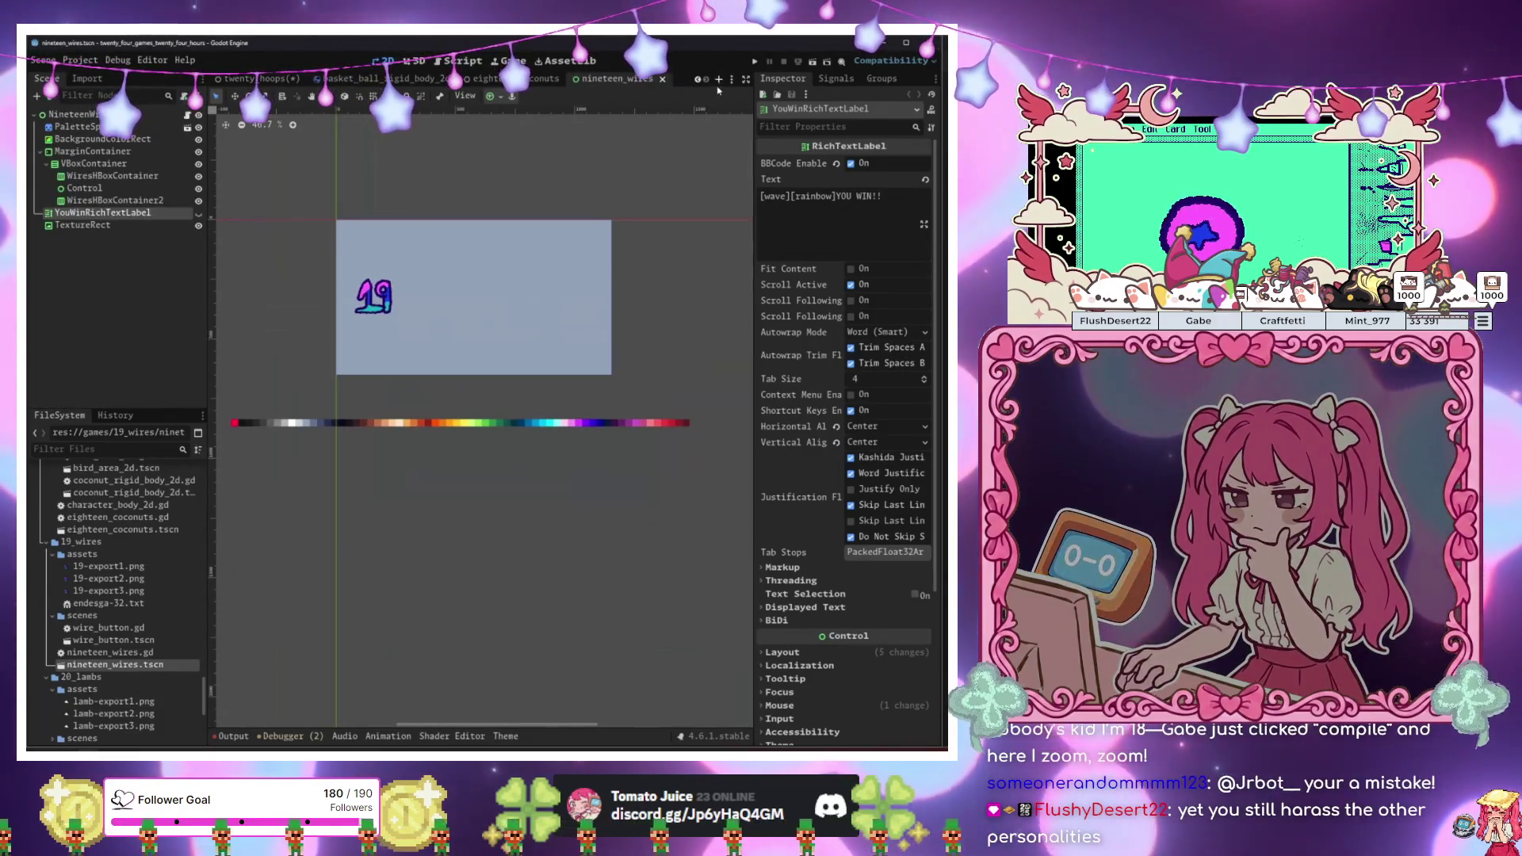
pyautogui.scroll(-5, 116, 666)
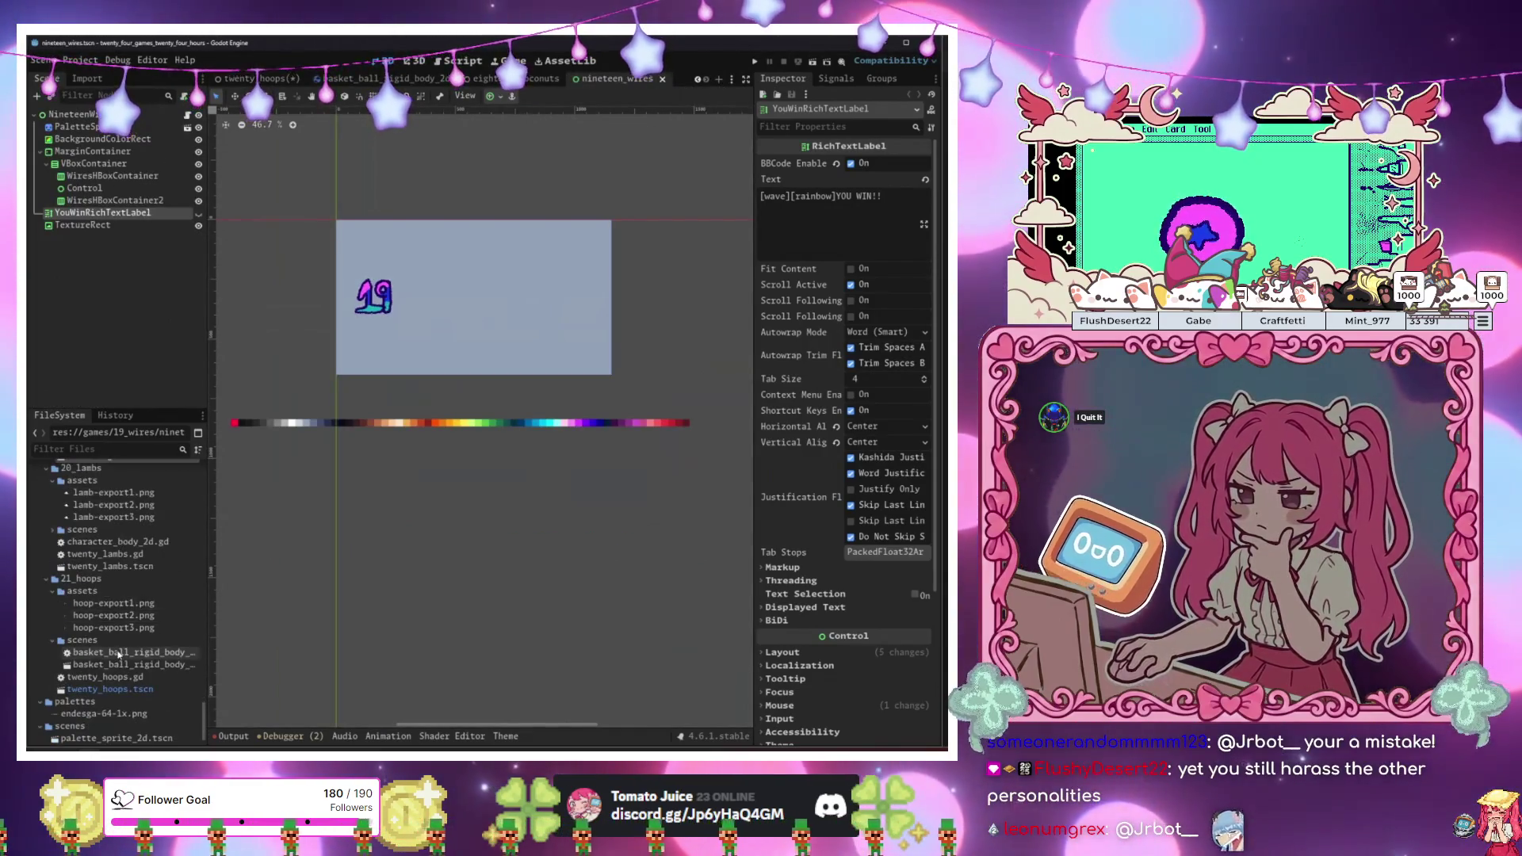
pyautogui.moveTo(110, 673)
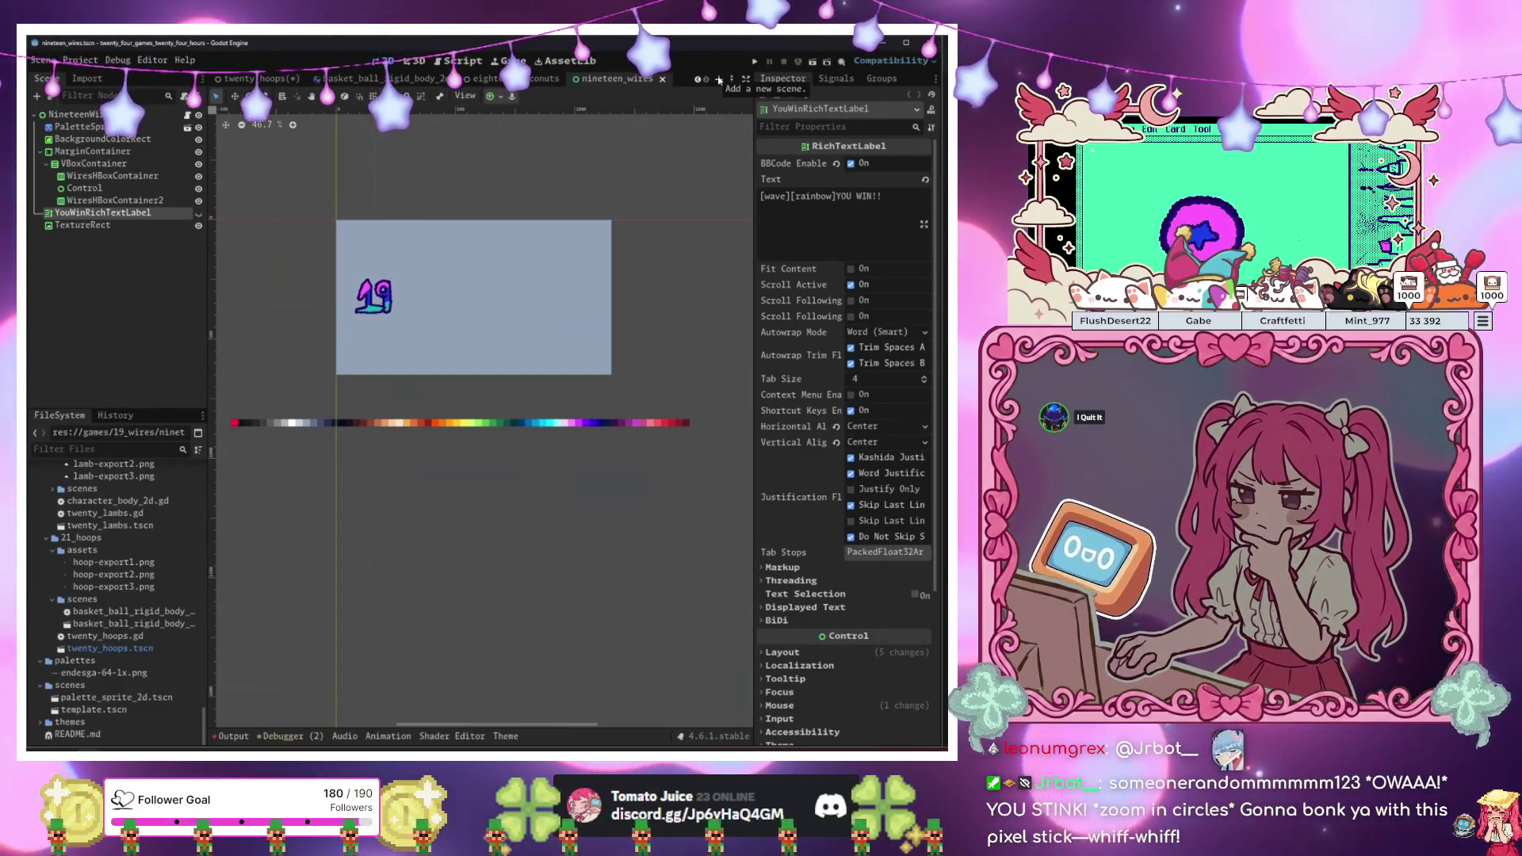
# - Save and close twenty_hoops, then close basket_ball_rigid_body_2d, eighteen_coconuts and nineteen_wires
pyautogui.middleClick(277, 80)
pyautogui.click(594, 433)
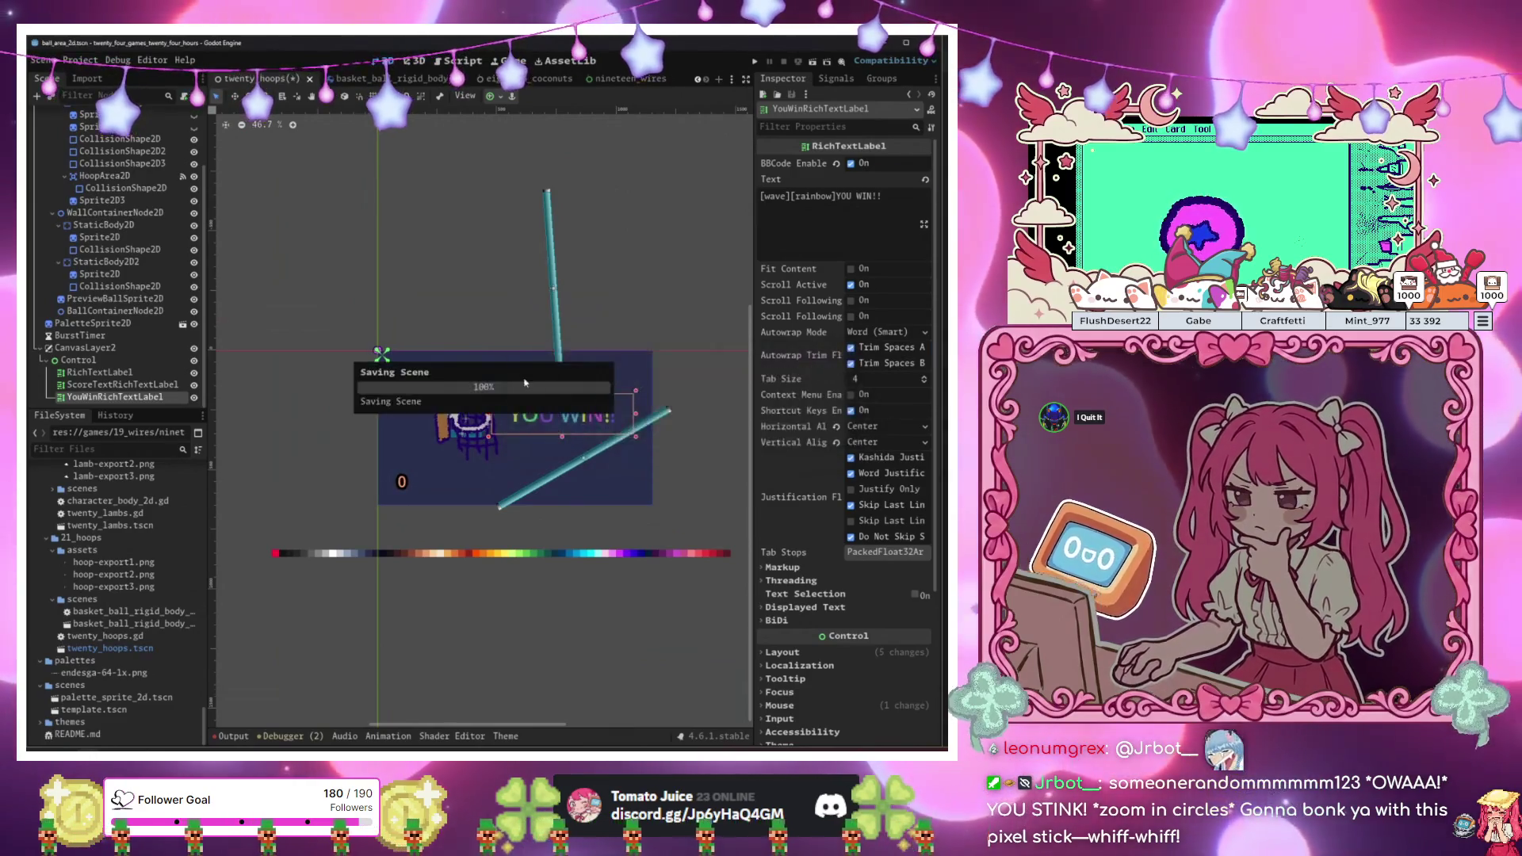
pyautogui.click(254, 80)
pyautogui.middleClick(254, 80)
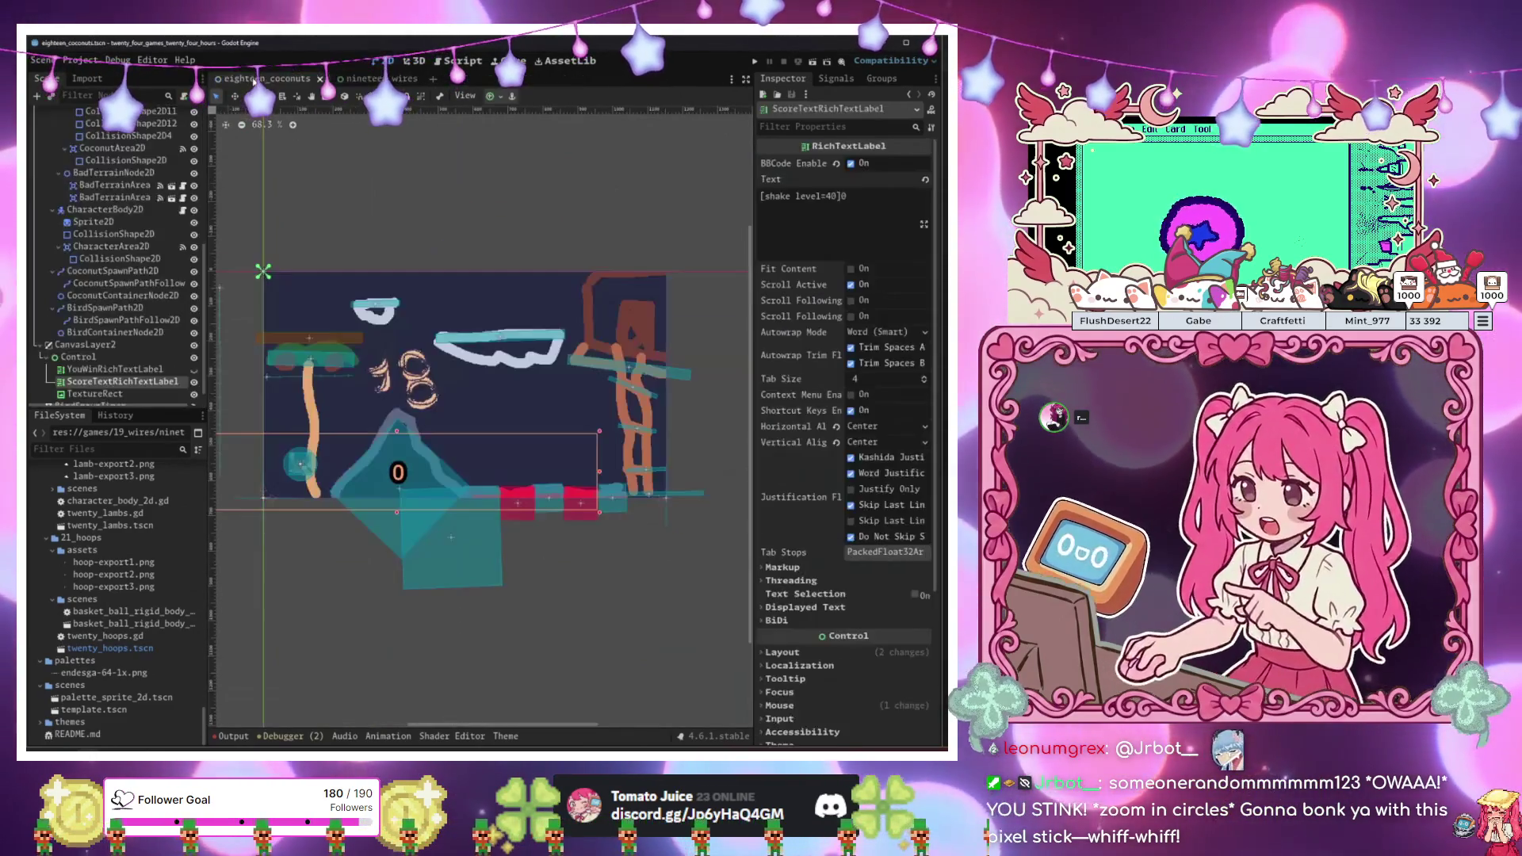
pyautogui.middleClick(254, 80)
pyautogui.middleClick(253, 80)
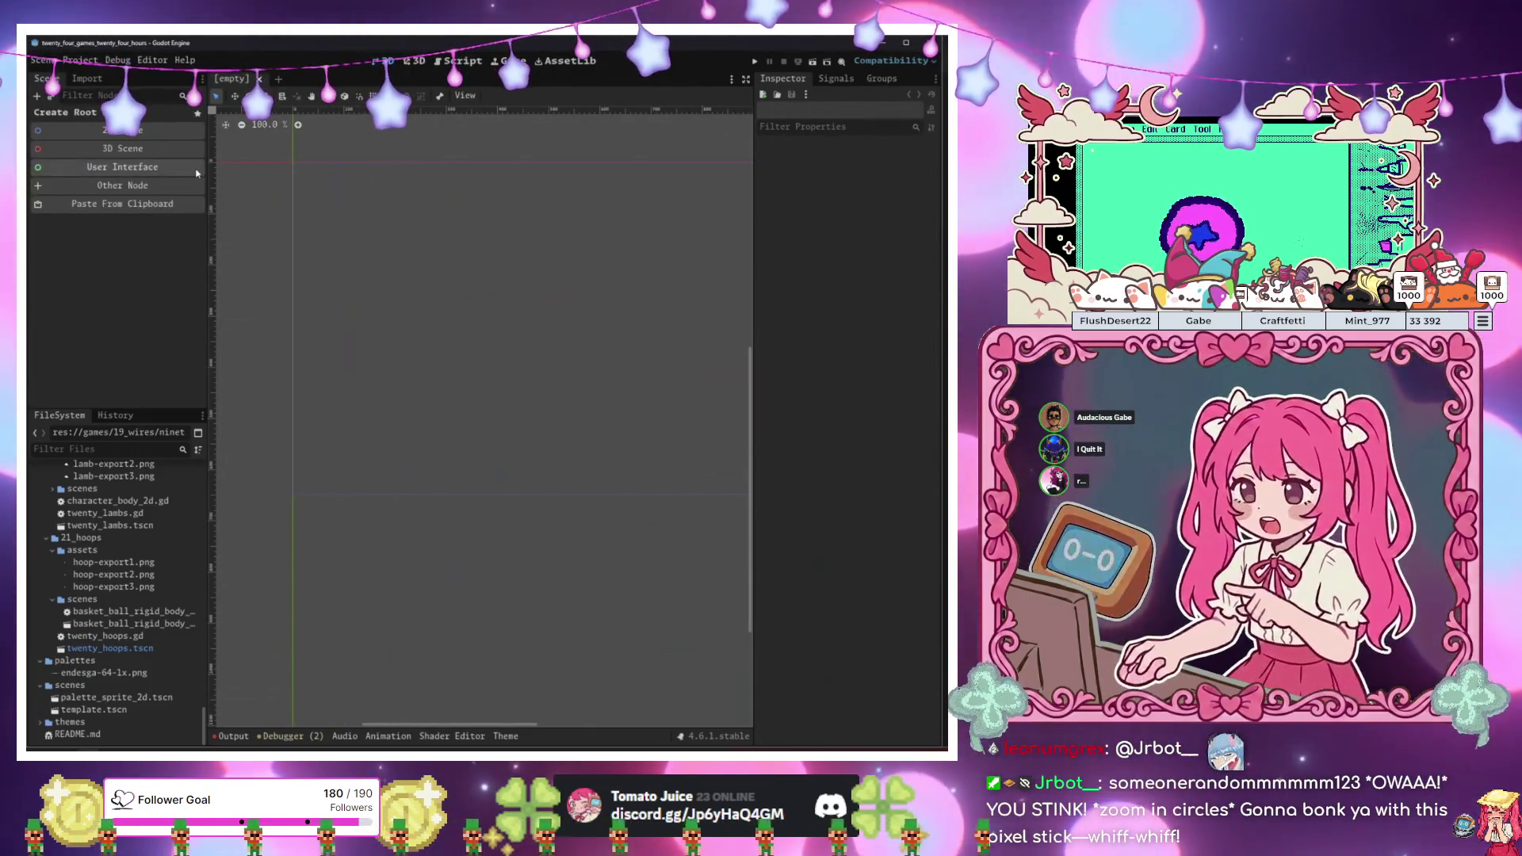
# - Create a User Interface scene and rename its root TwentyTwoDollarsAndTwentyTwoCents
pyautogui.click(193, 169)
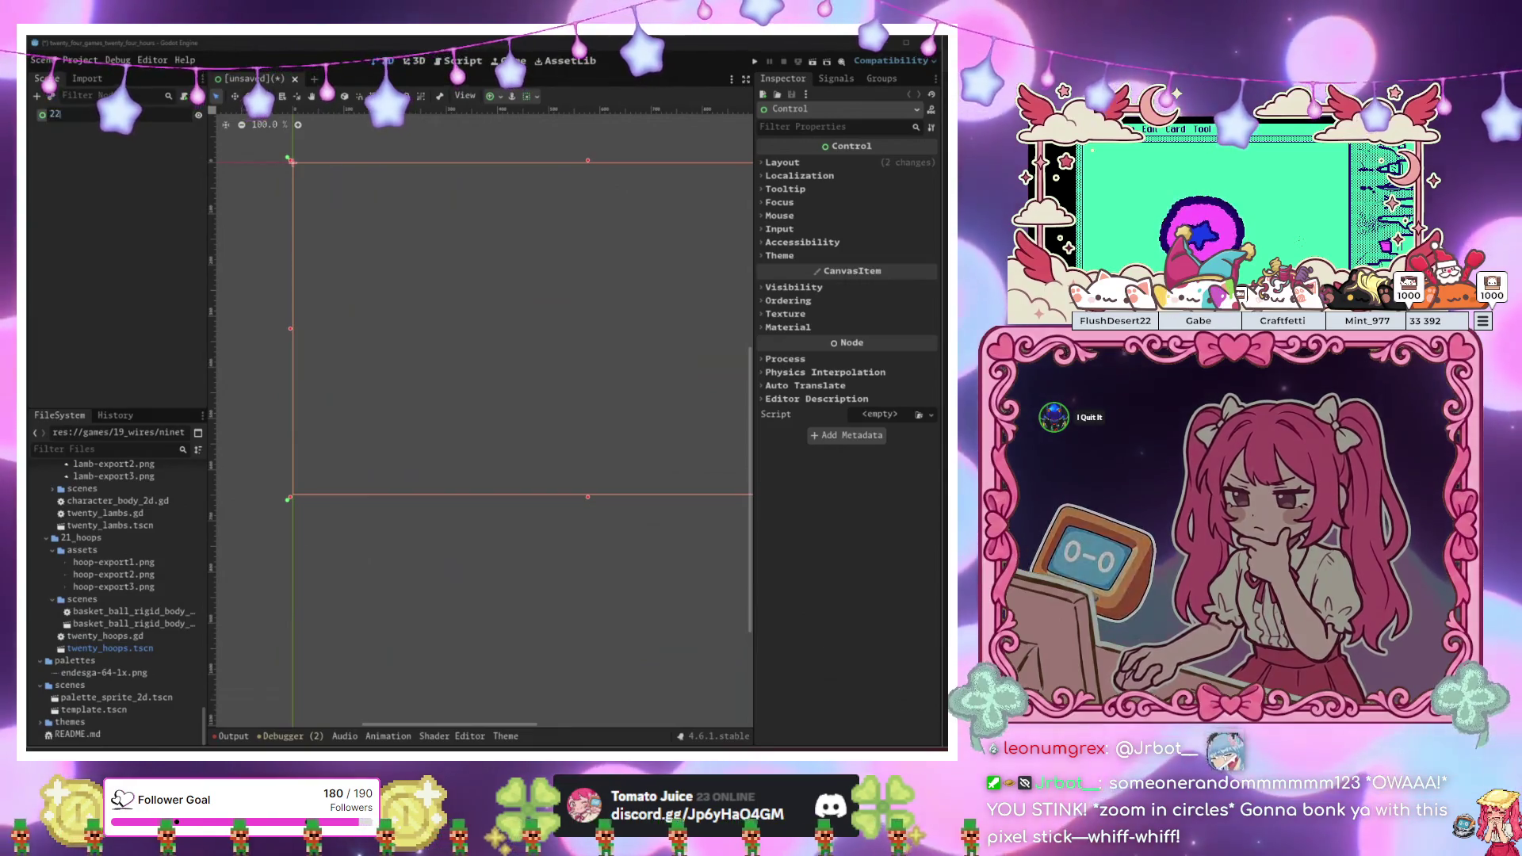
pyautogui.press('F2')
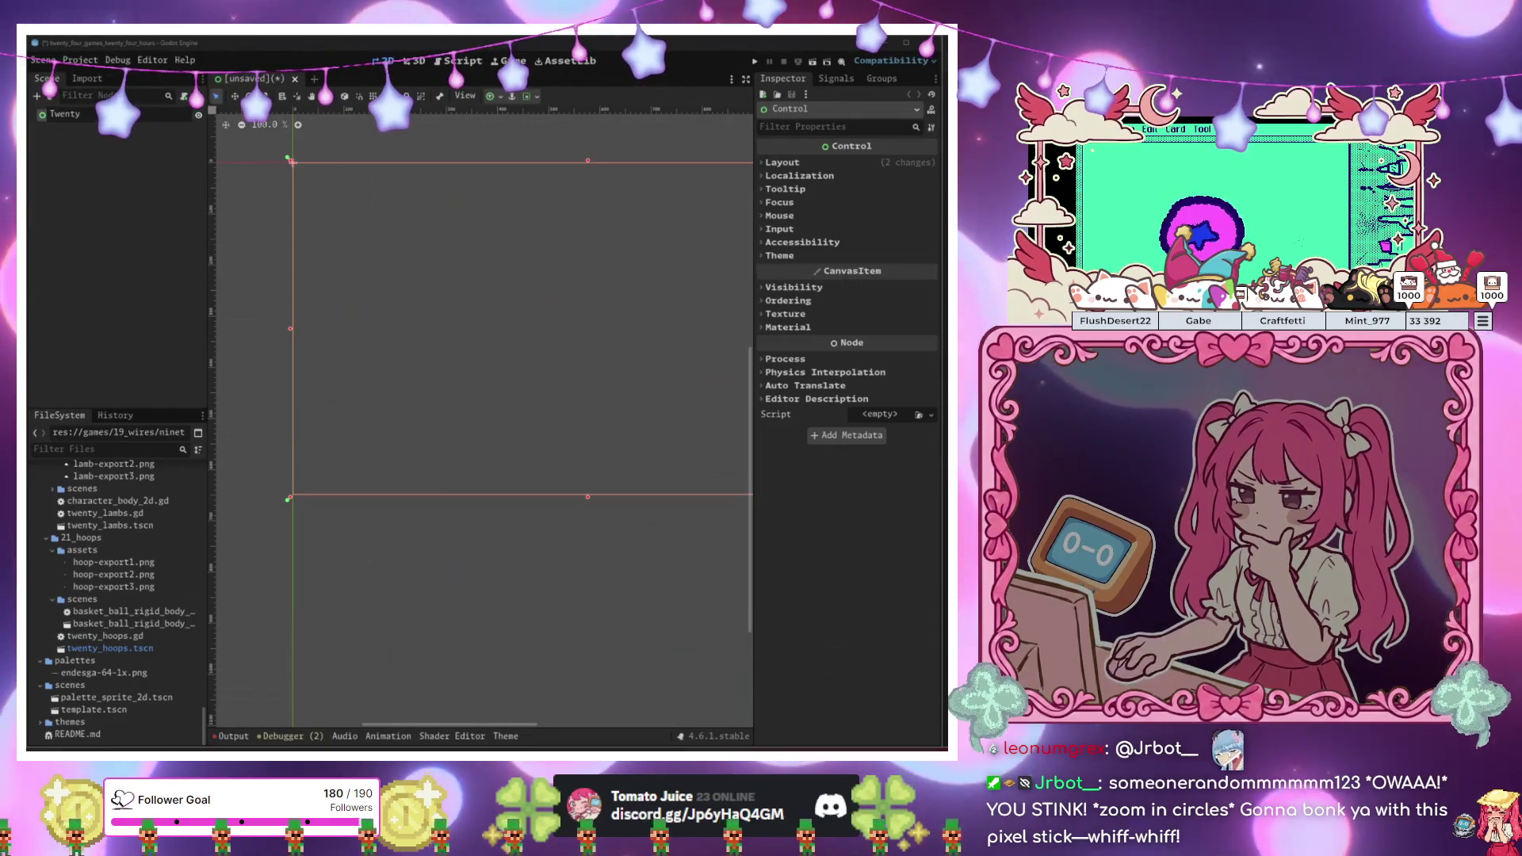
pyautogui.write('Two')
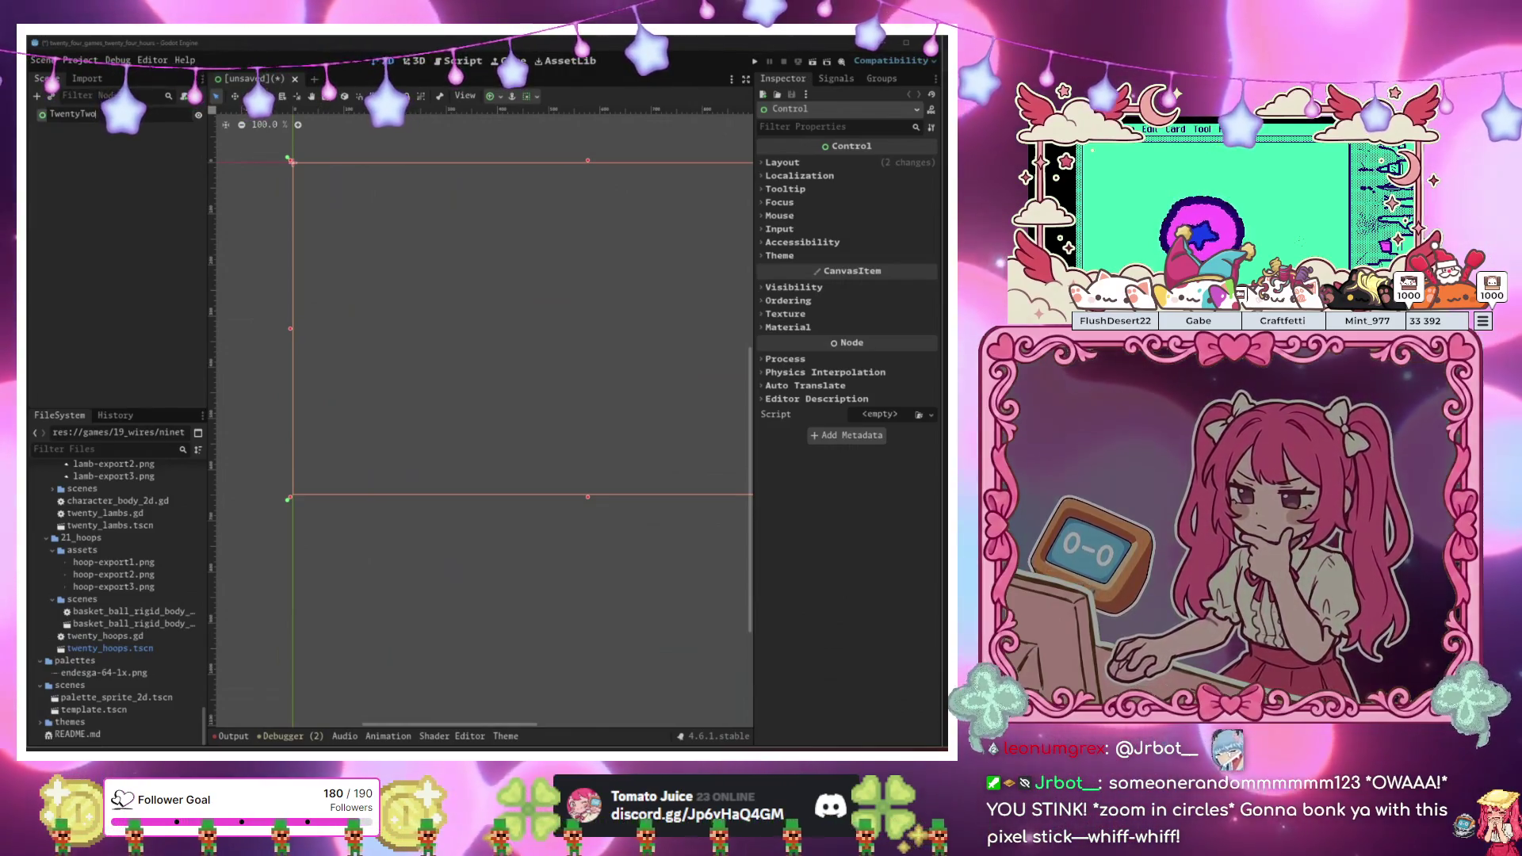
pyautogui.press('BackSpace')
pyautogui.press('BackSpace')
pyautogui.press('BackSpace')
pyautogui.write('tw')
pyautogui.press('BackSpace')
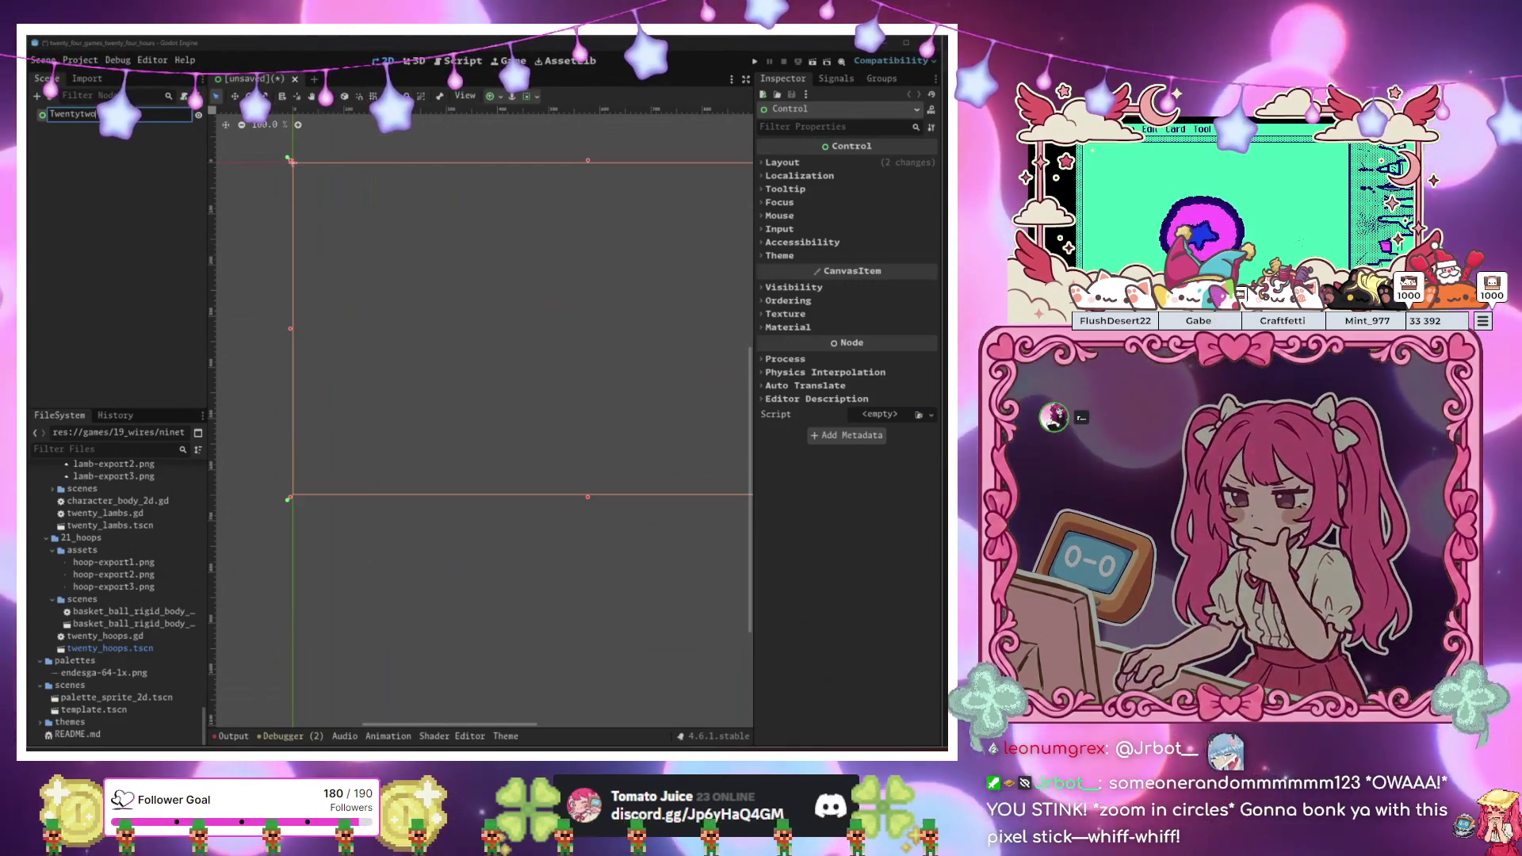
pyautogui.press('BackSpace')
pyautogui.press('BackSpace')
pyautogui.write('T')
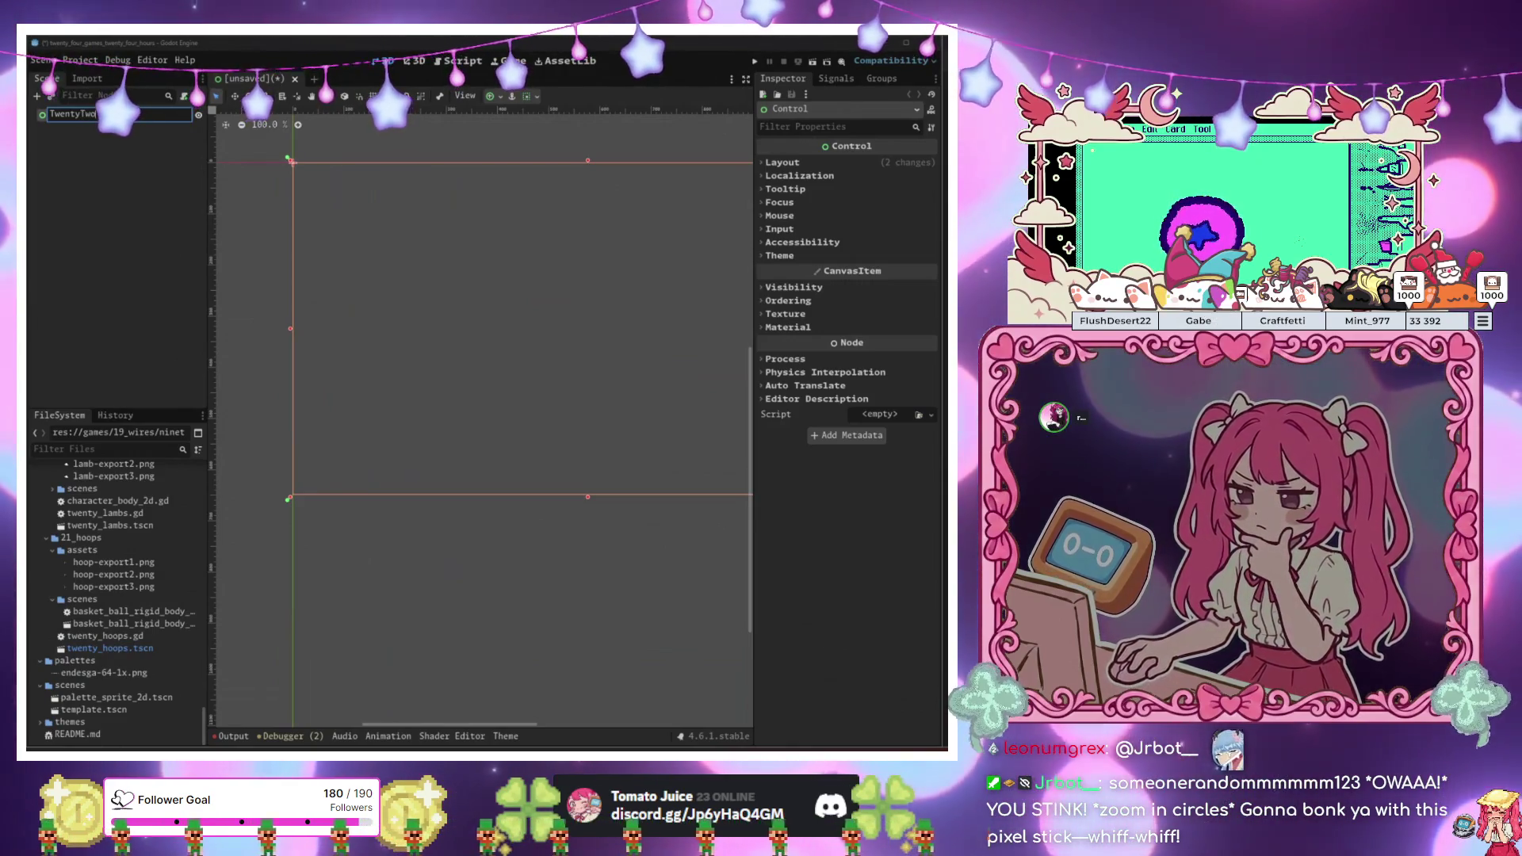
pyautogui.write('woD')
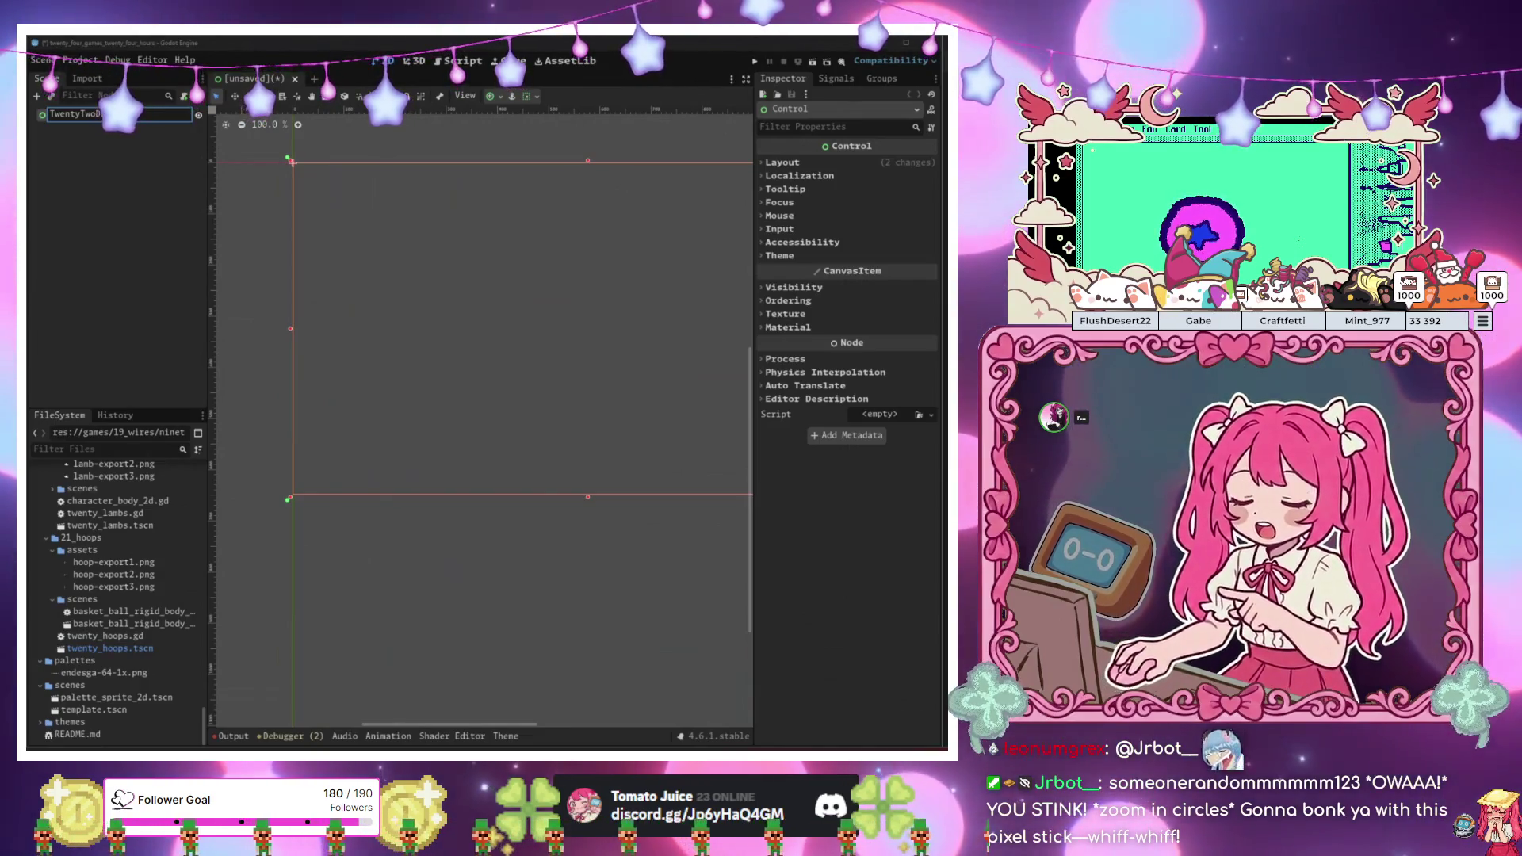
pyautogui.write('o')
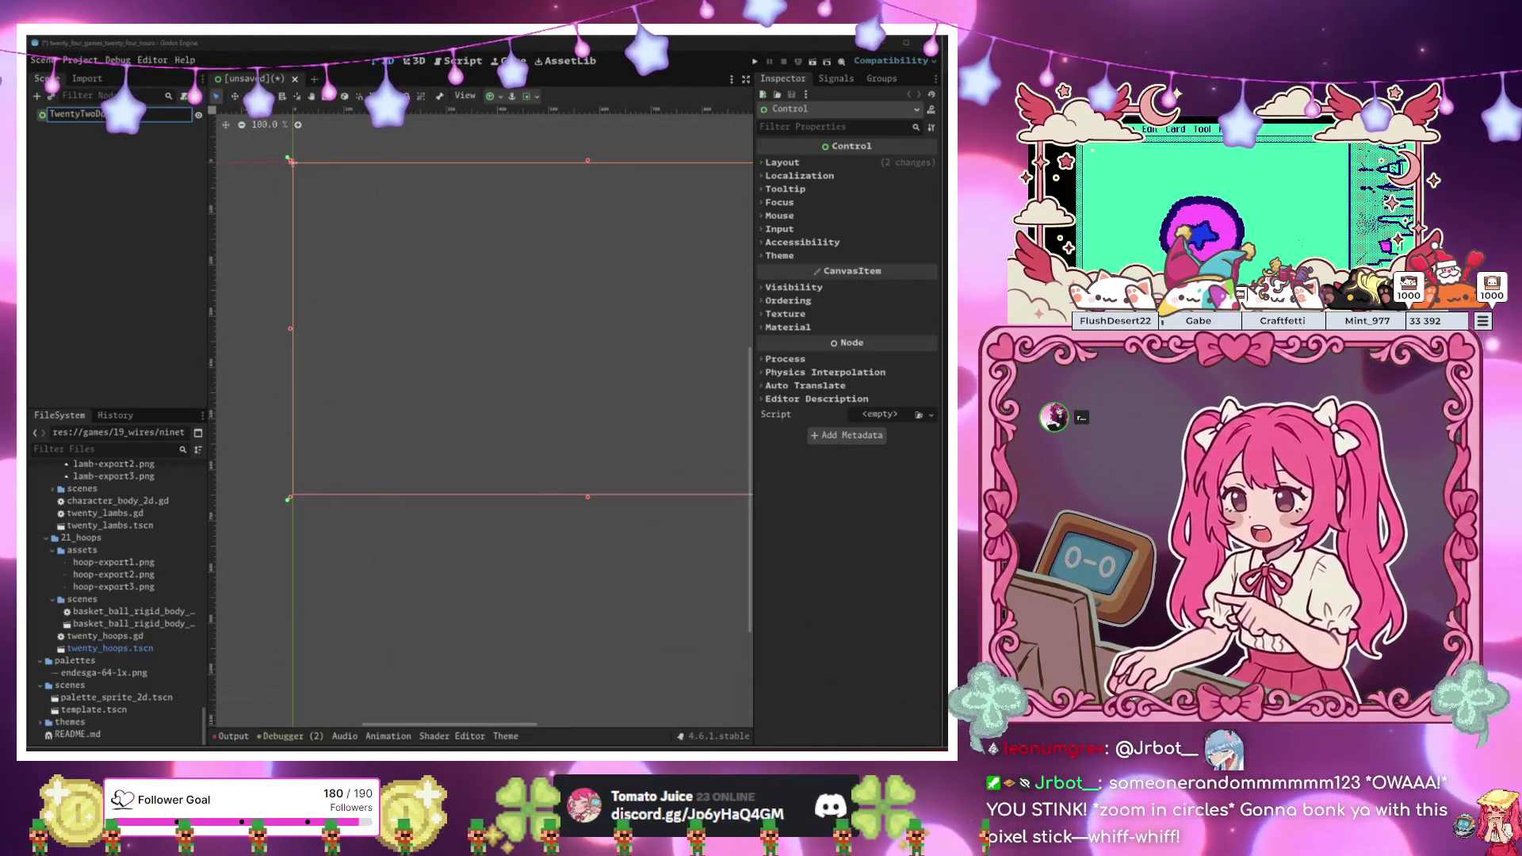
pyautogui.write('Tween')
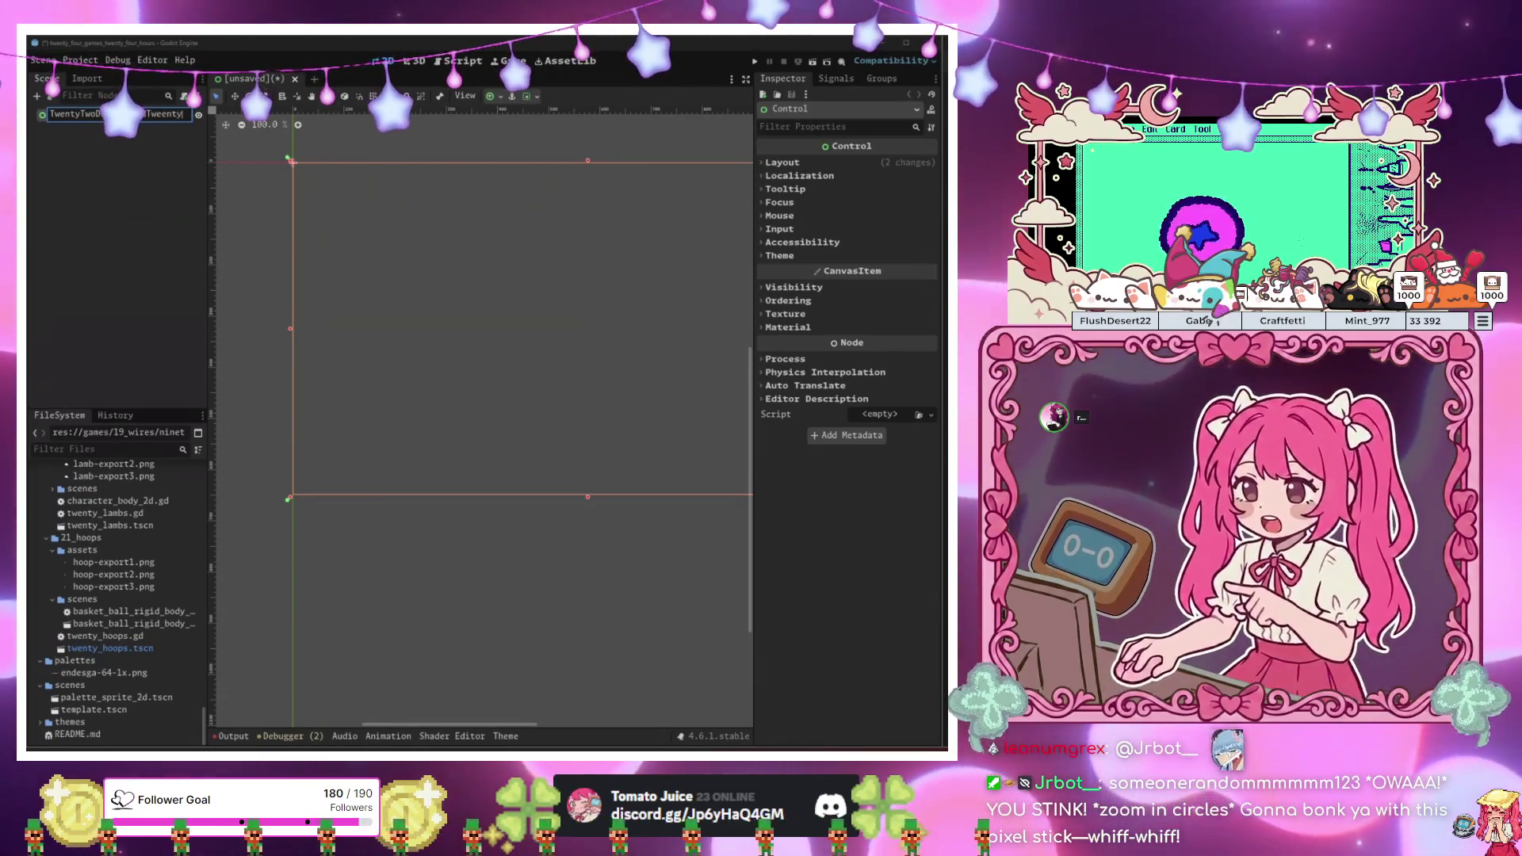
pyautogui.write('ty')
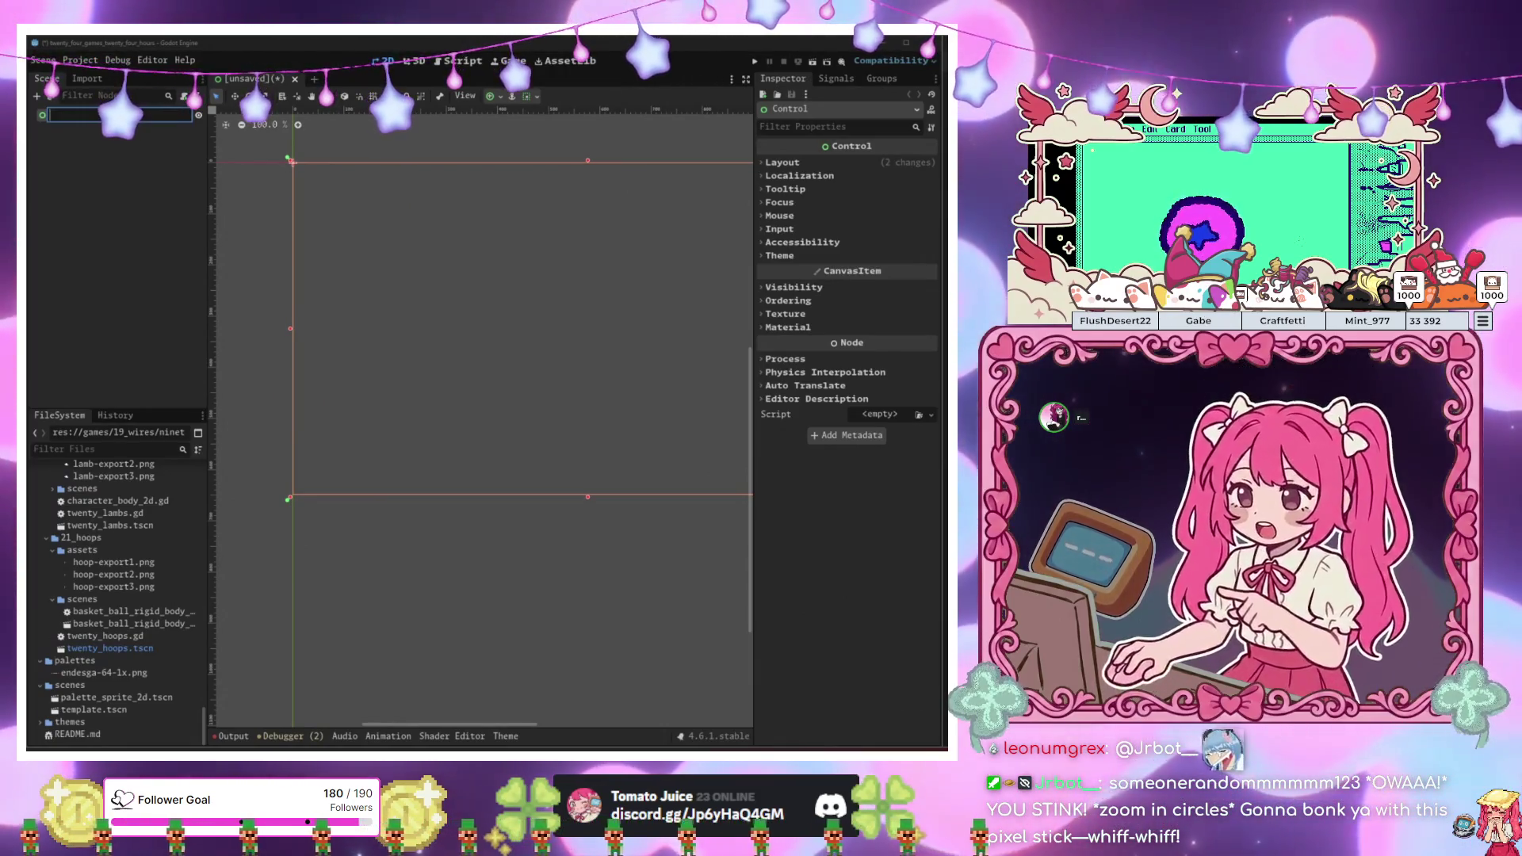
pyautogui.press('BackSpace')
pyautogui.press('BackSpace')
pyautogui.press('BackSpace')
pyautogui.press('BackSpace')
pyautogui.write('ntyTw')
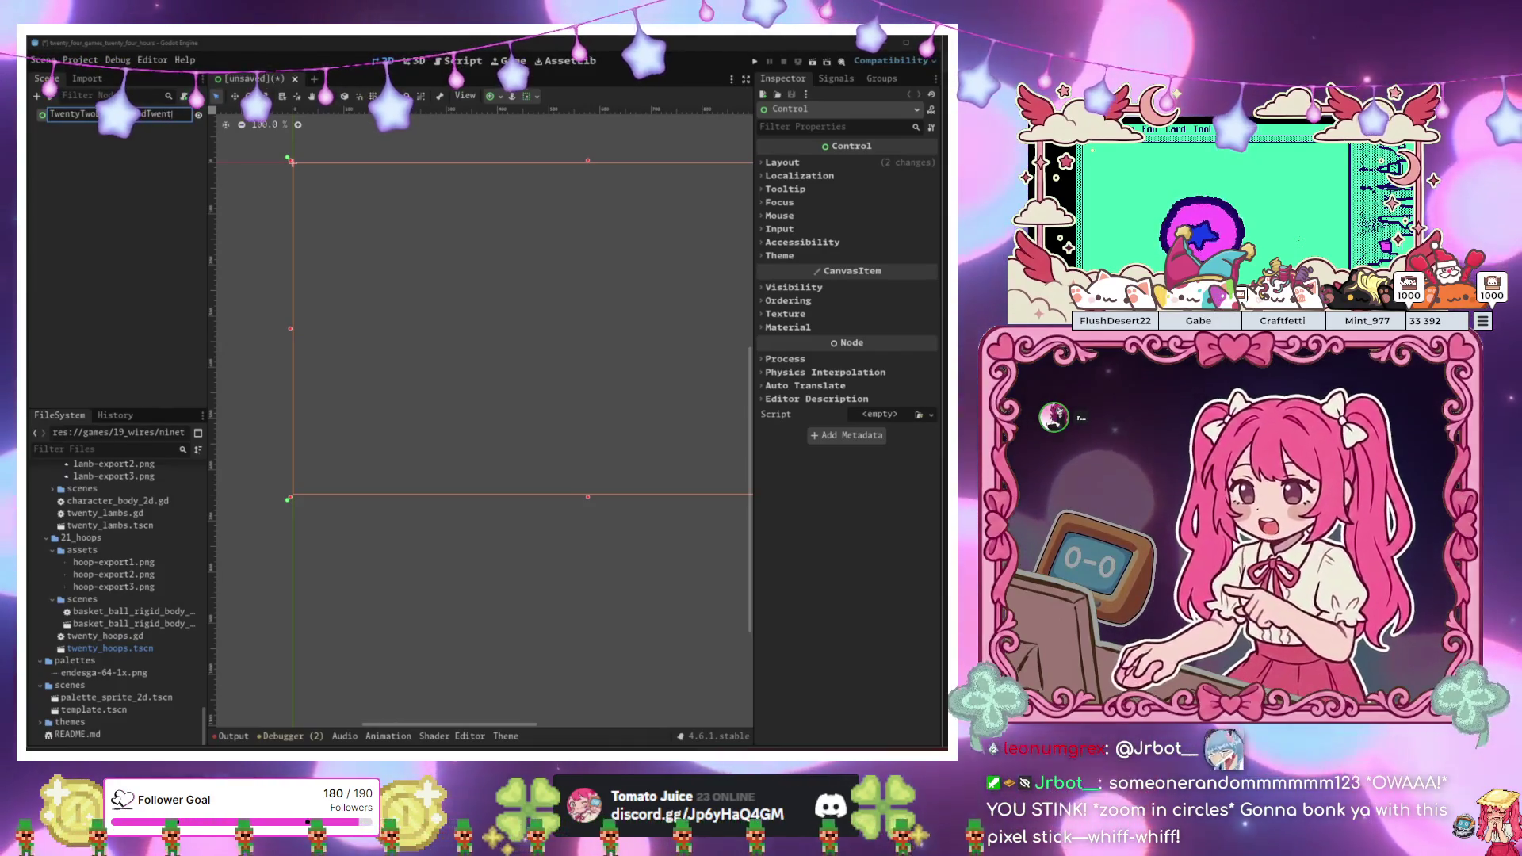
pyautogui.write('oD d')
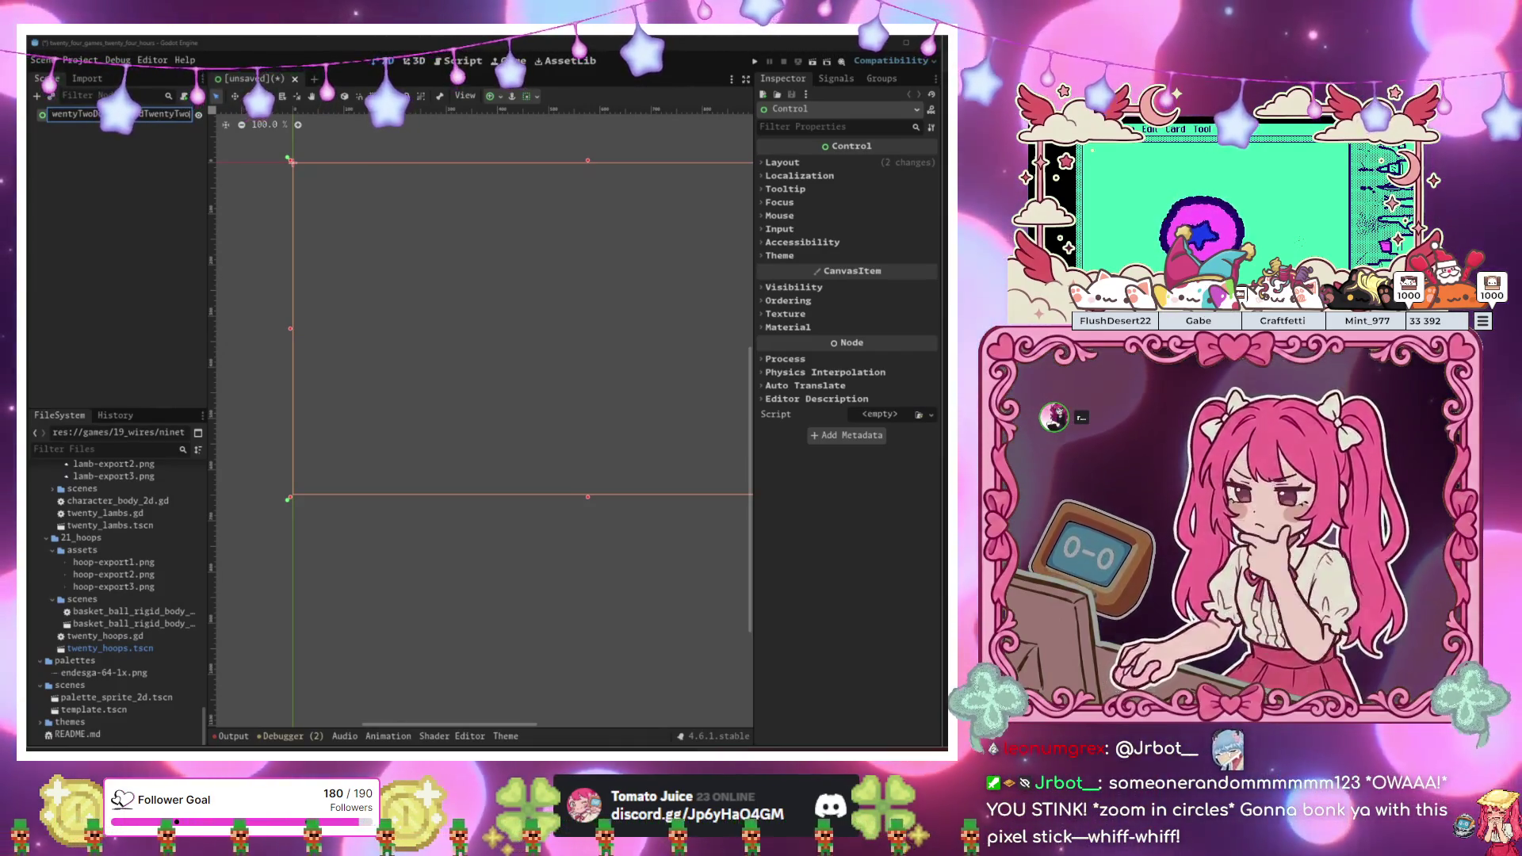
pyautogui.write('ents')
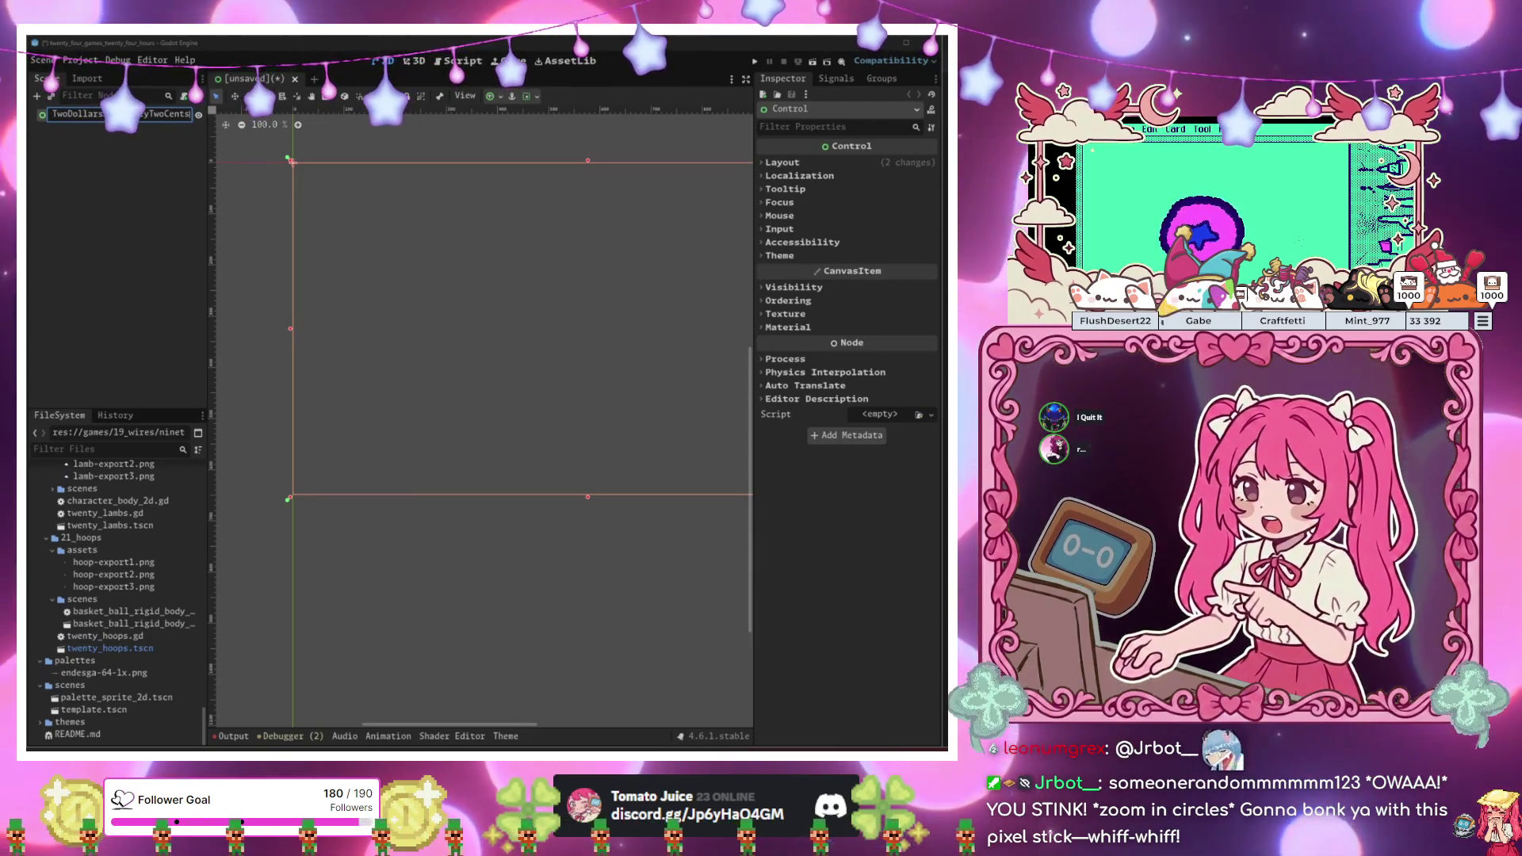
pyautogui.press('Return')
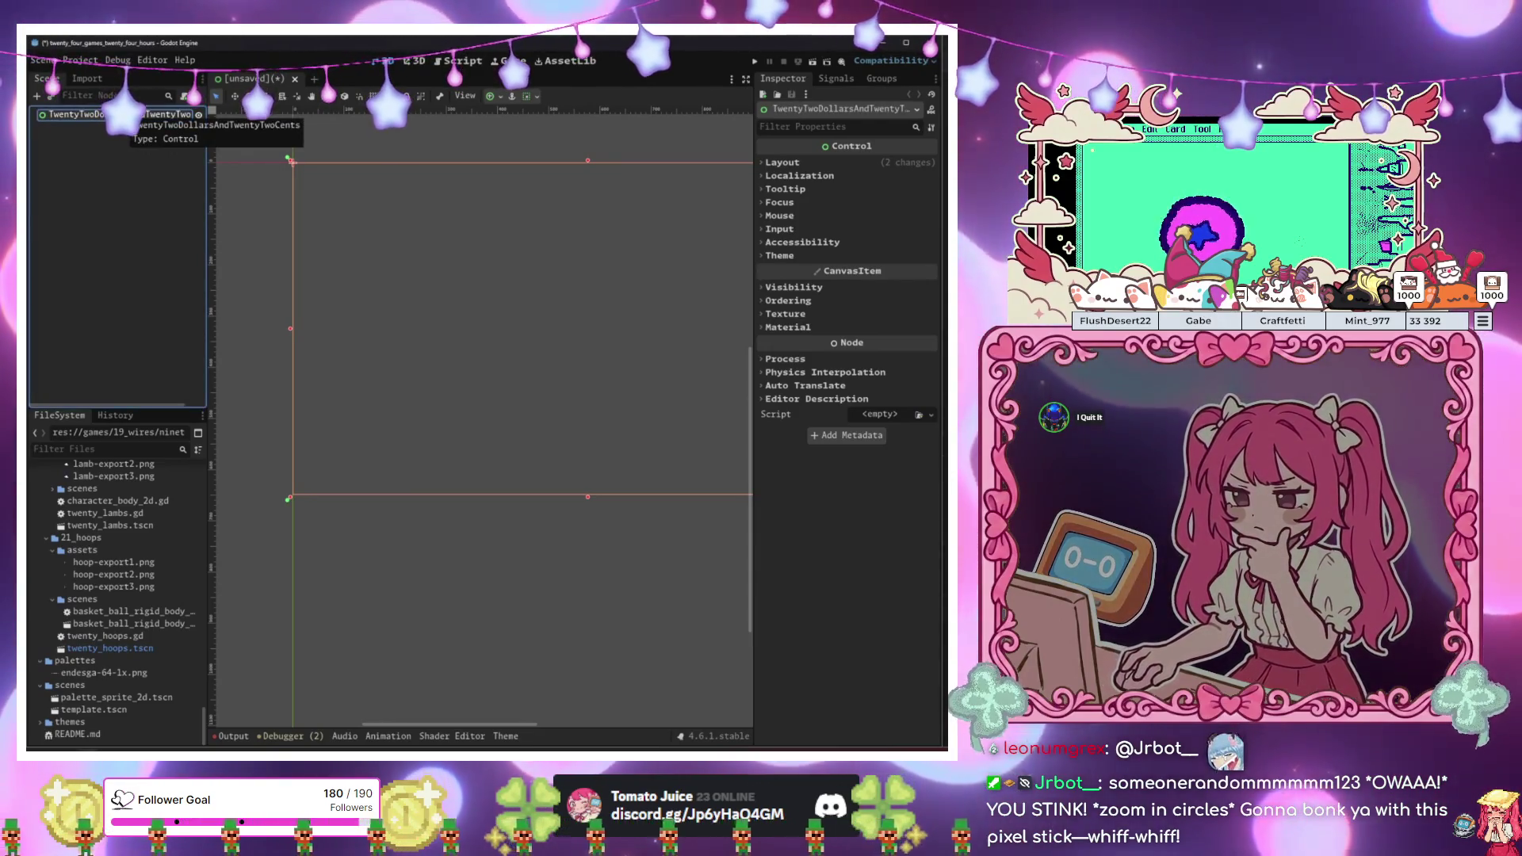
pyautogui.scroll(-5, 440, 396)
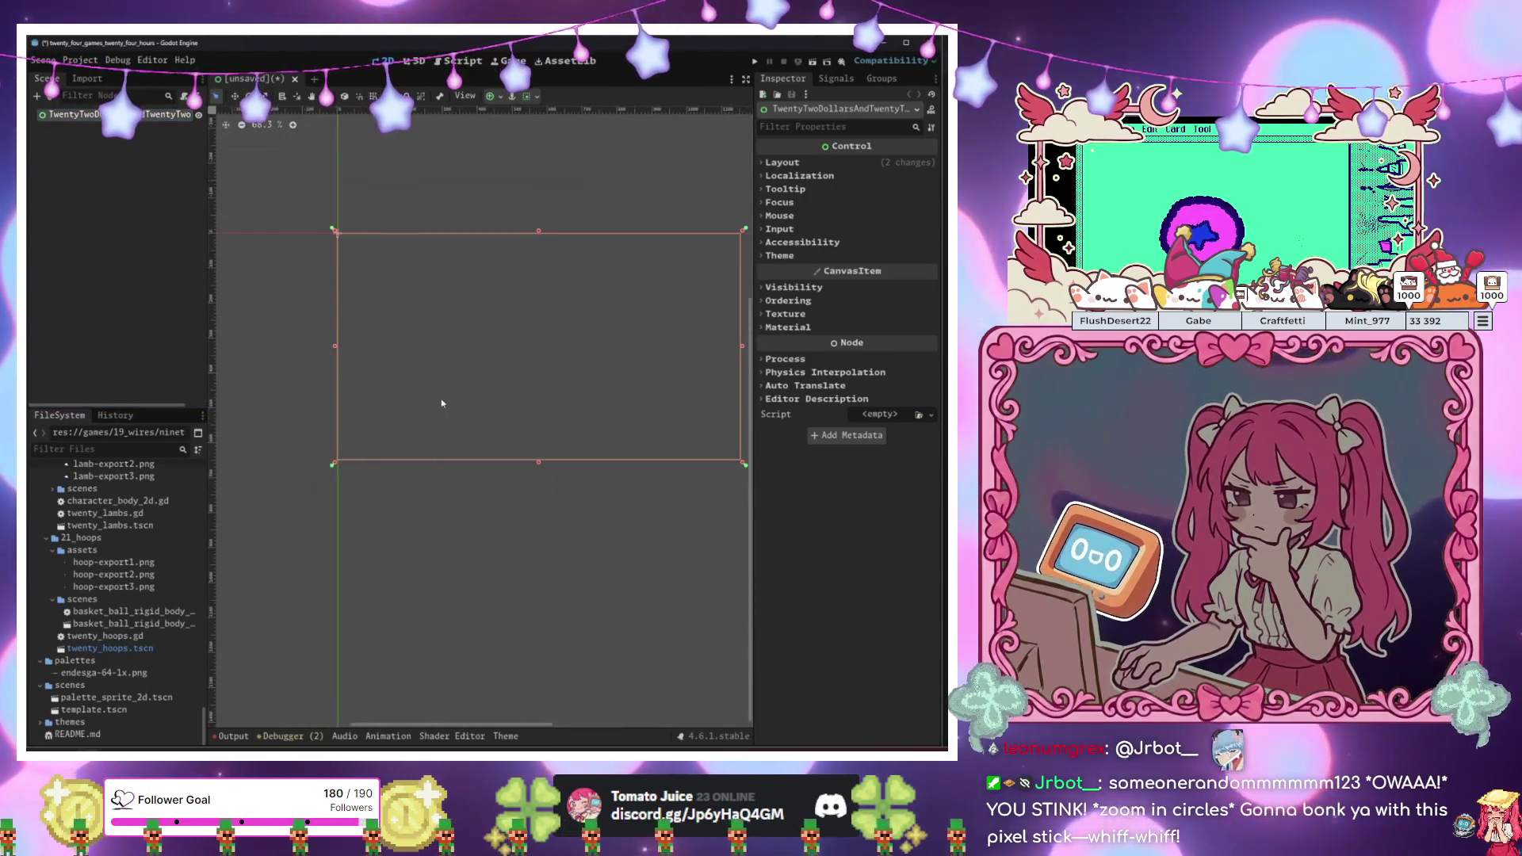
pyautogui.scroll(5, 436, 405)
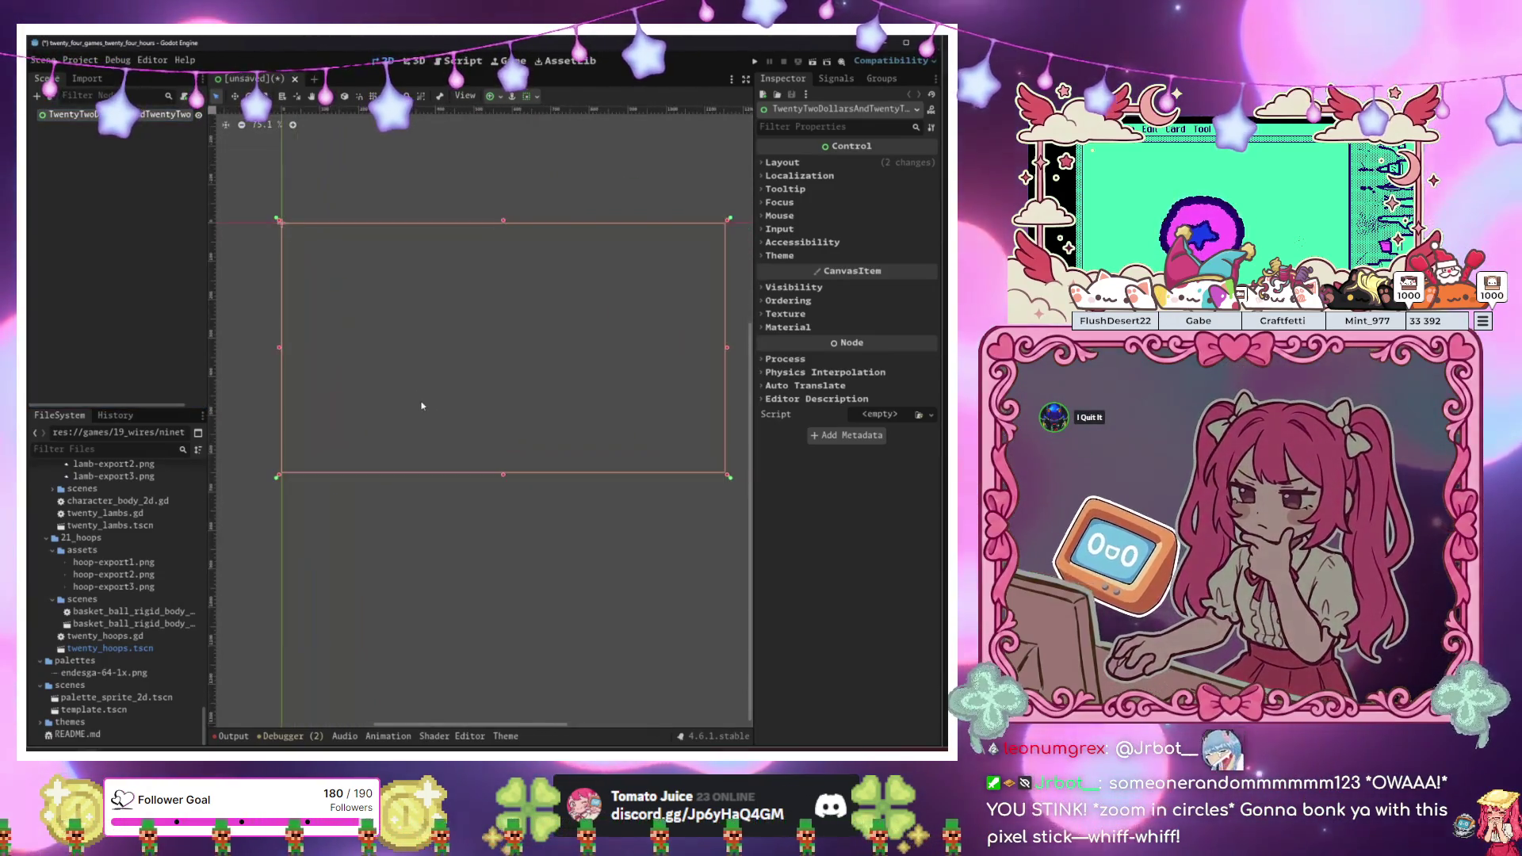
pyautogui.moveTo(426, 406); pyautogui.dragTo(421, 363)
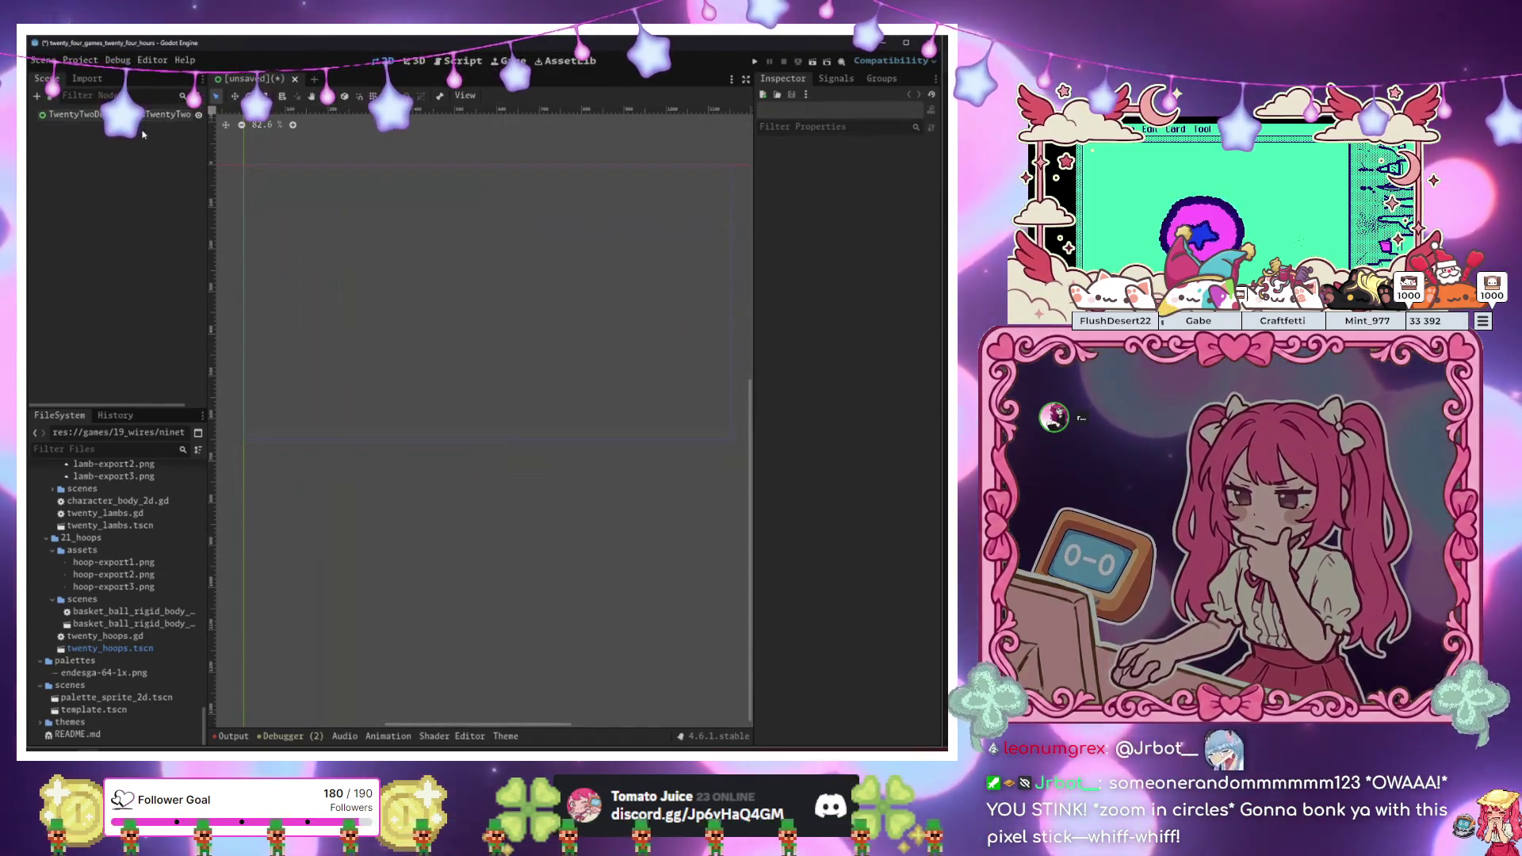
pyautogui.hotkey('ctrl', 'a')
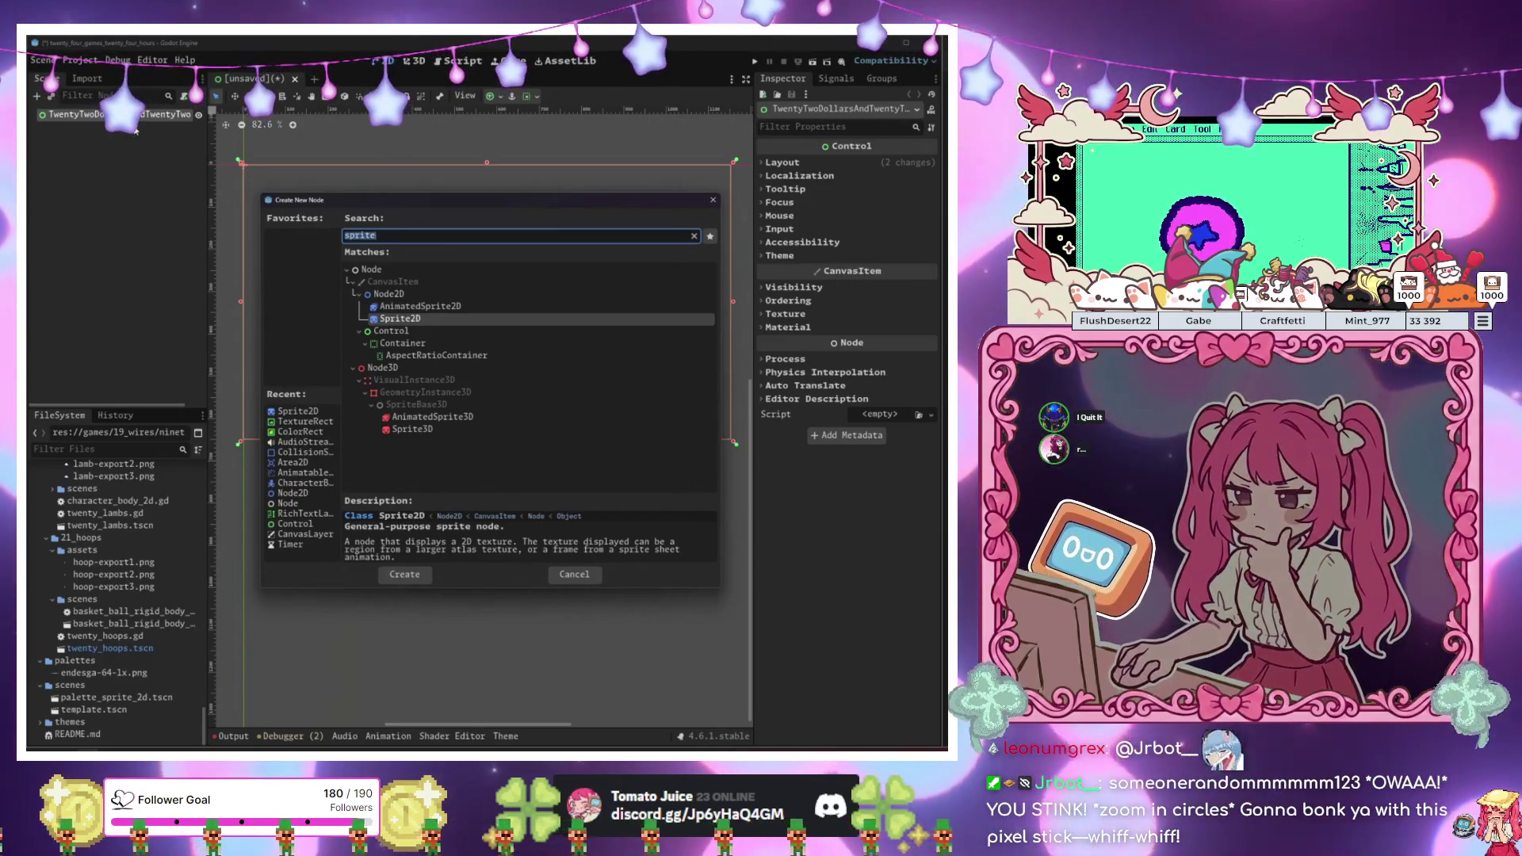
pyautogui.click(421, 306)
pyautogui.click(401, 318)
pyautogui.click(391, 330)
pyautogui.click(402, 344)
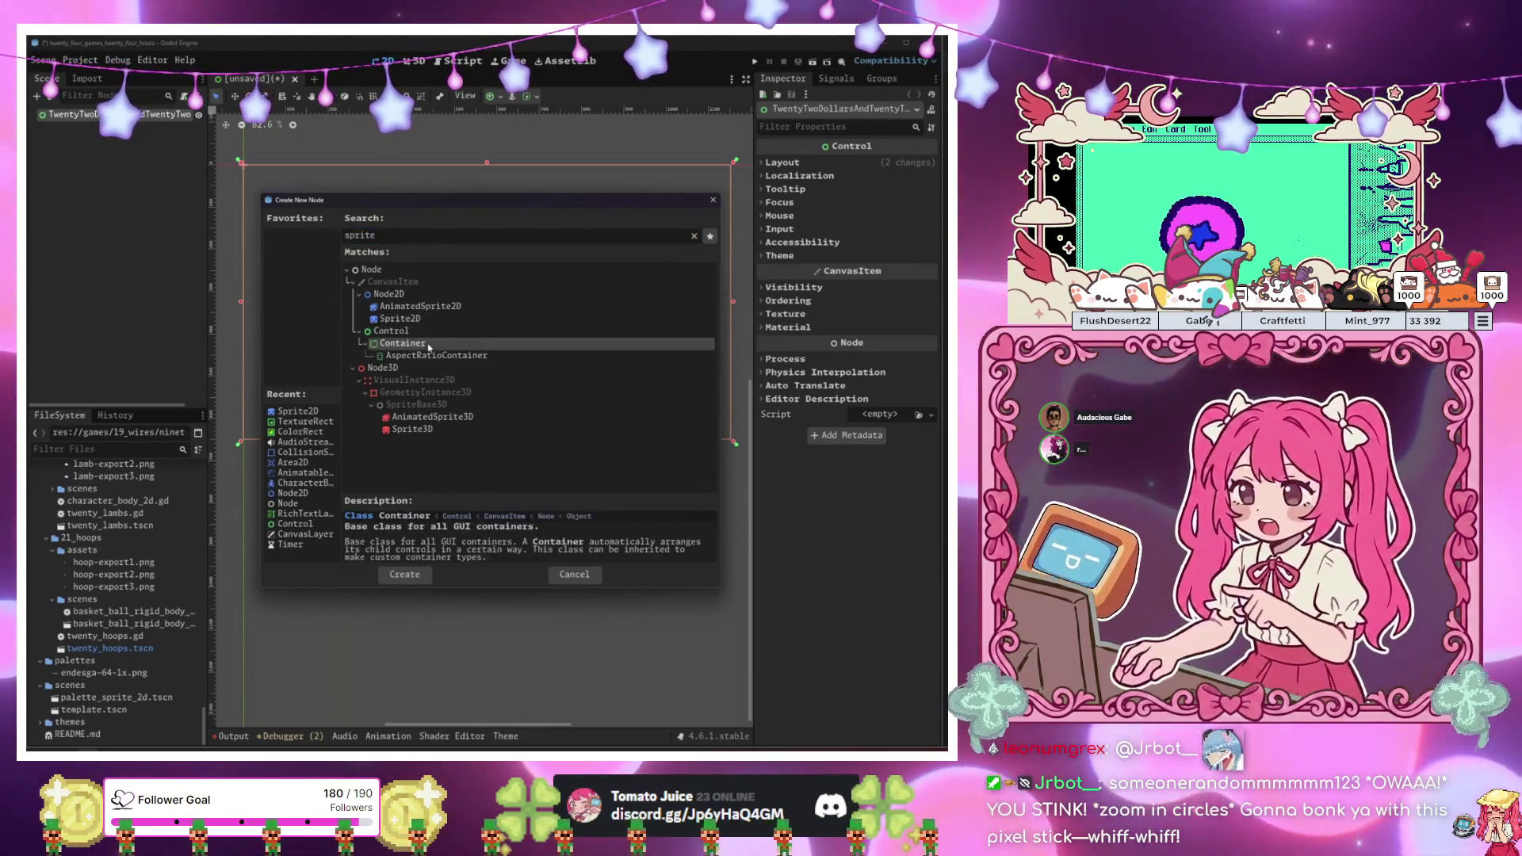
pyautogui.click(429, 356)
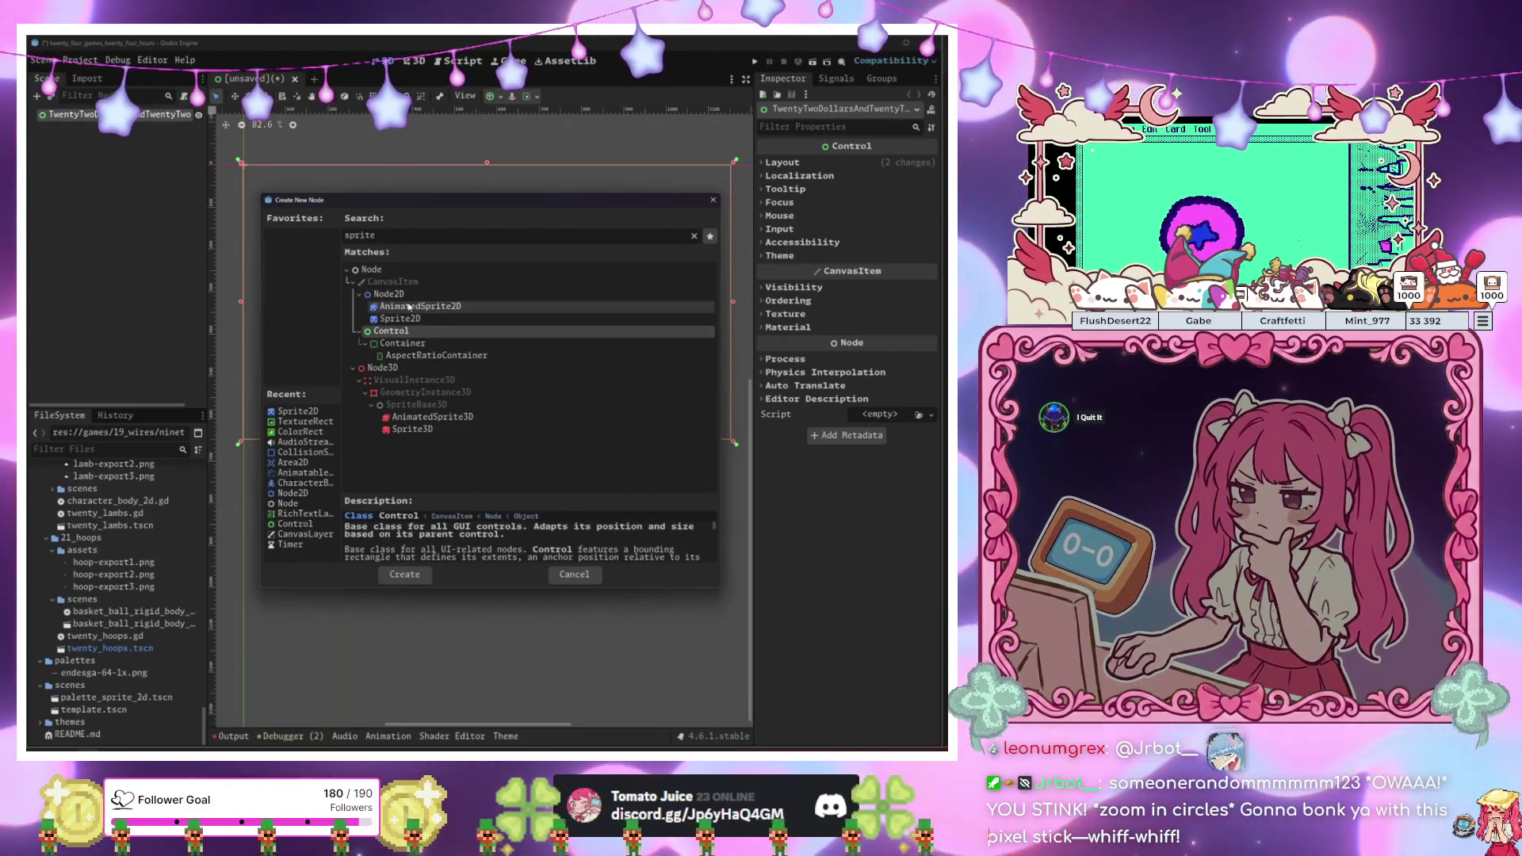
pyautogui.click(415, 295)
pyautogui.click(387, 283)
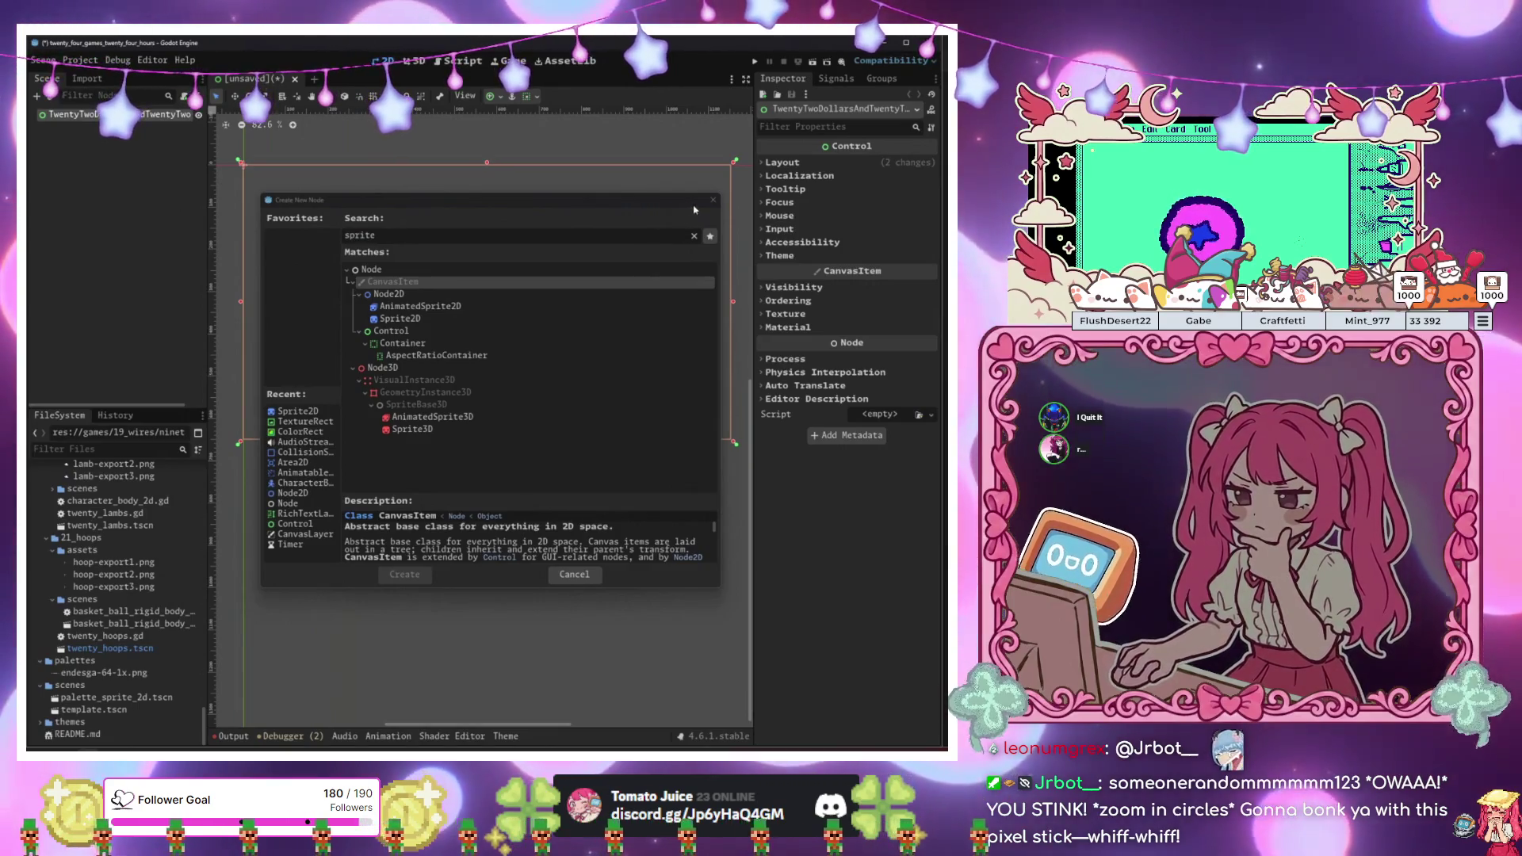
pyautogui.click(710, 202)
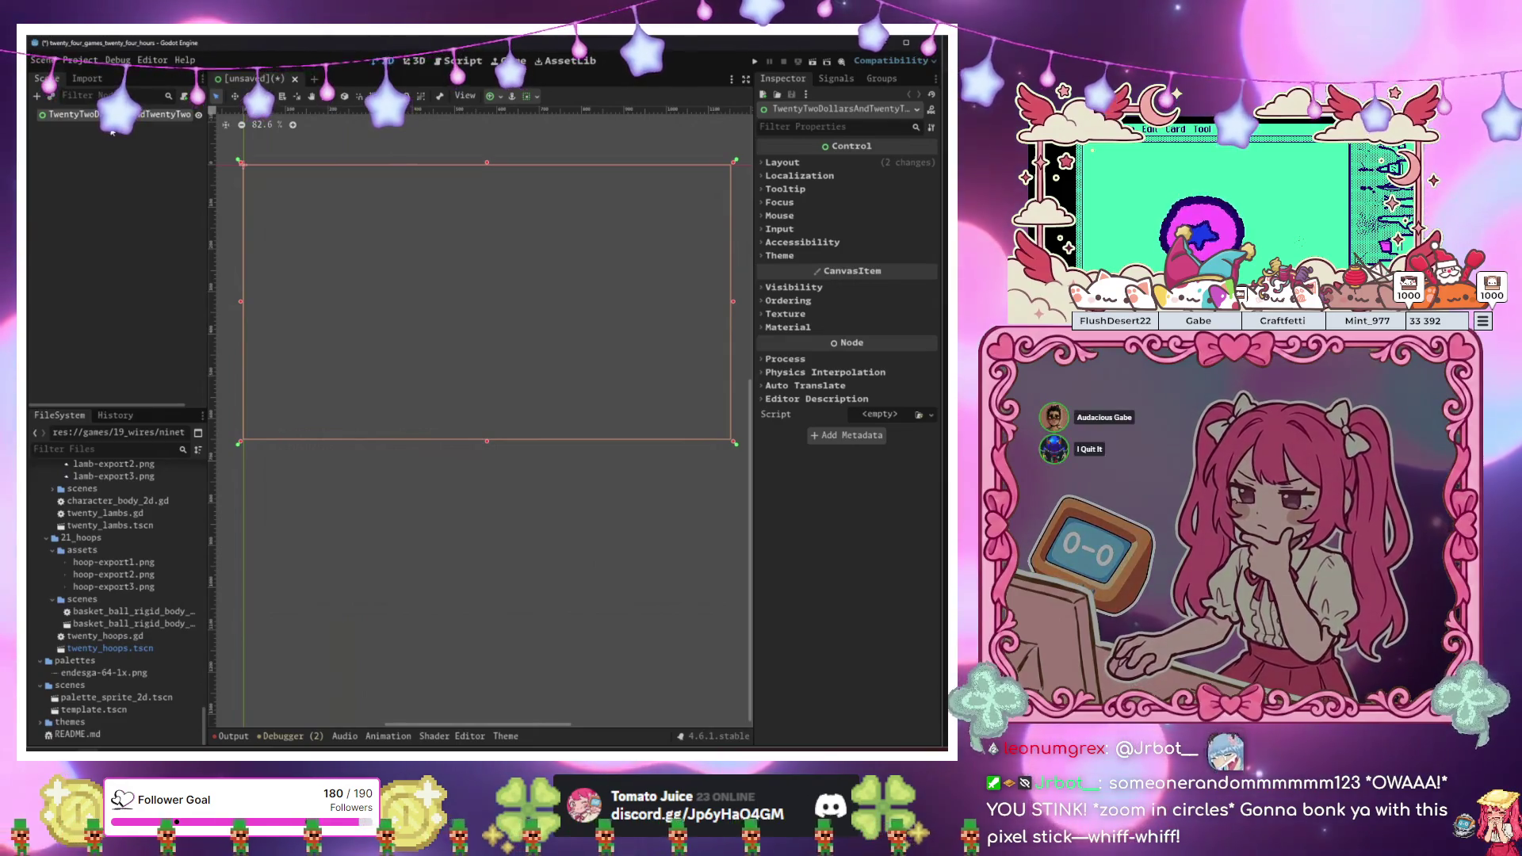
pyautogui.rightClick(103, 114)
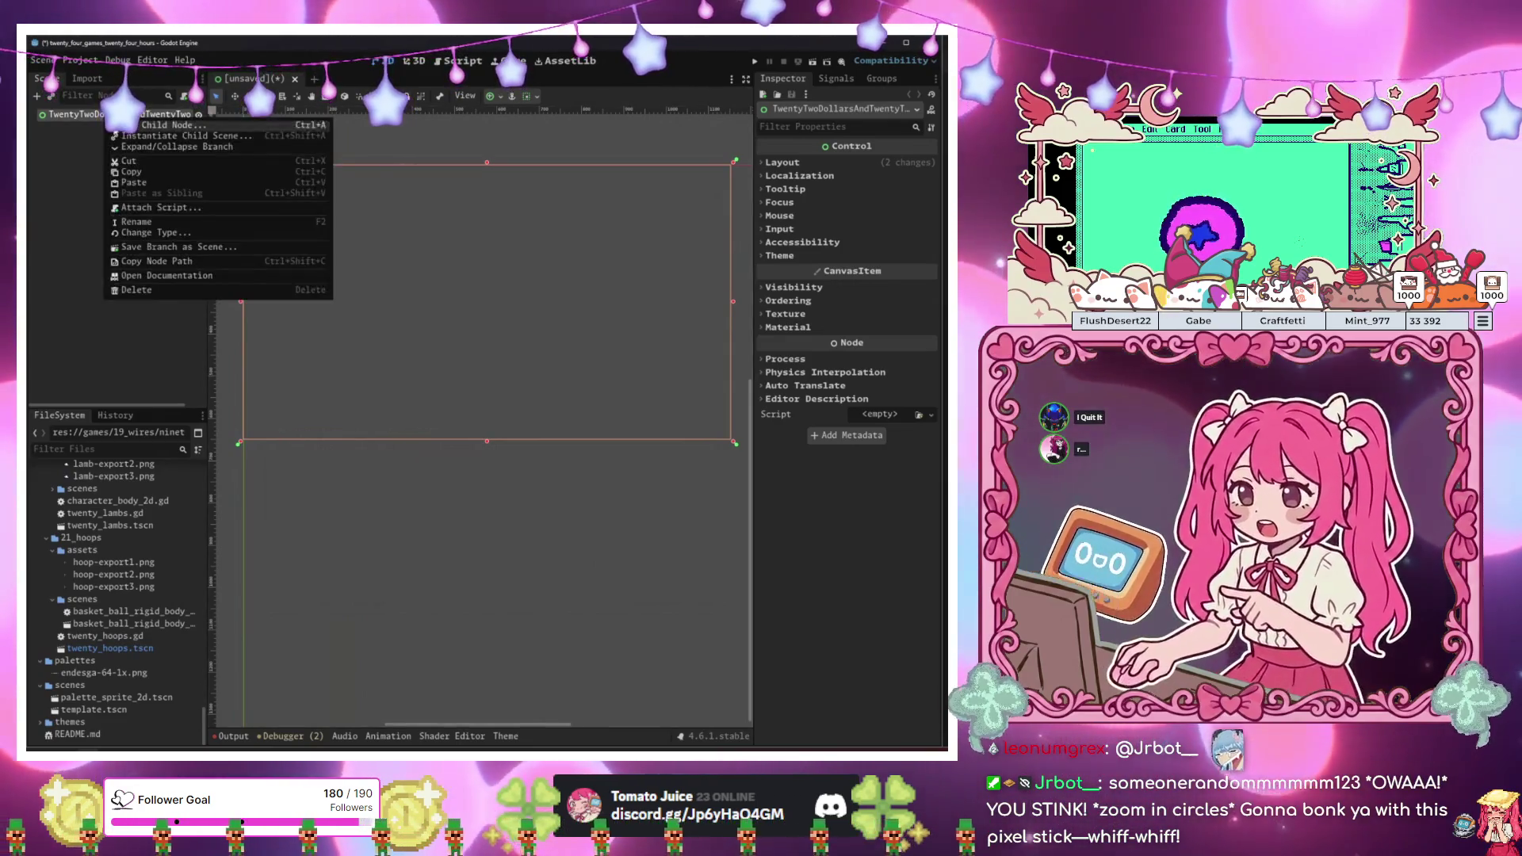
# - Change the root's type to a plain Node and add a Node2D child
pyautogui.click(185, 232)
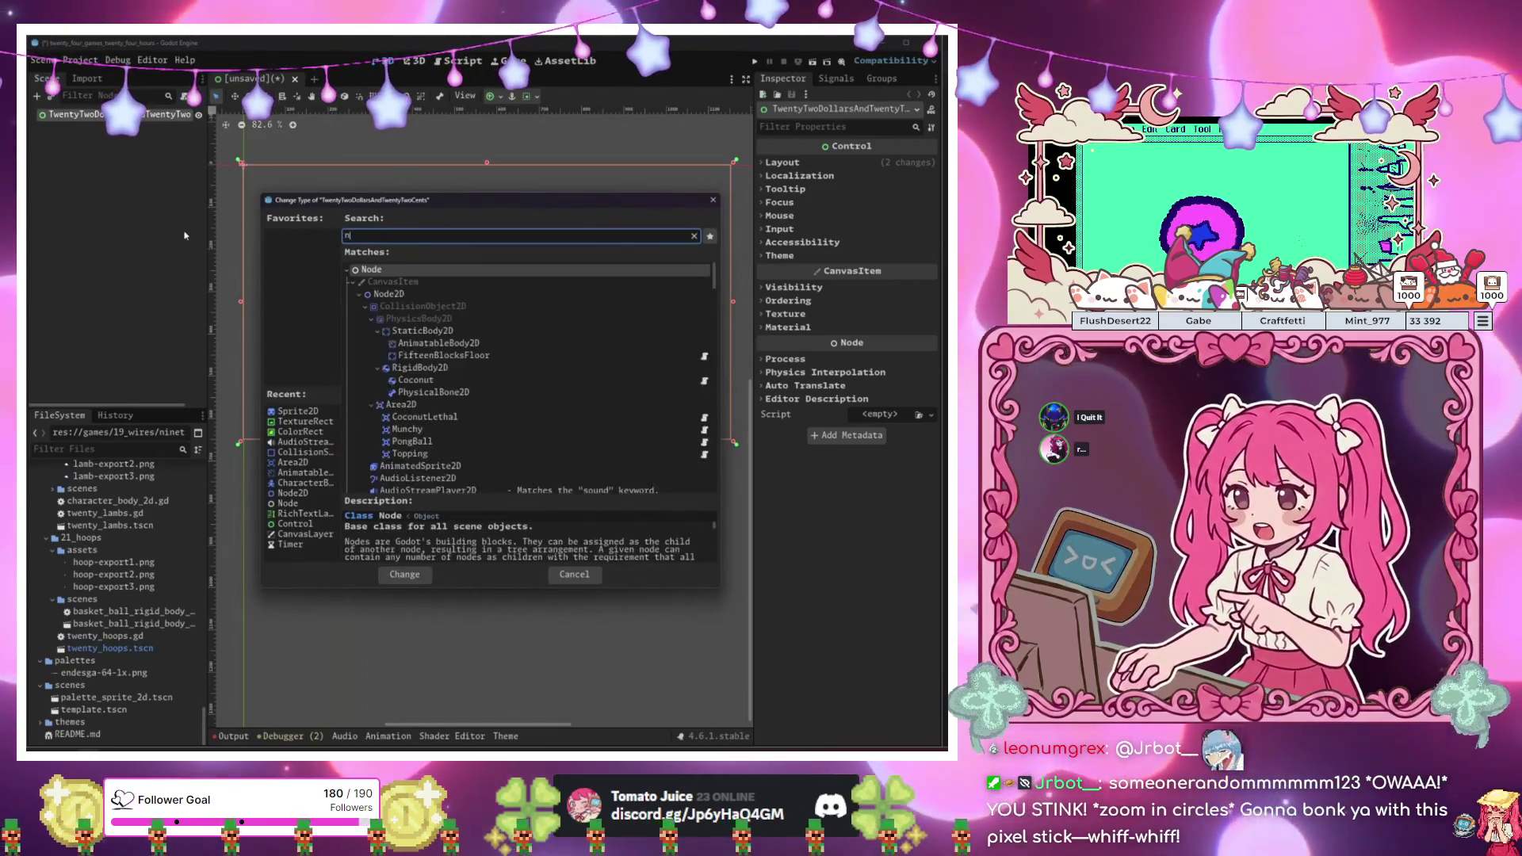
pyautogui.write('Node')
pyautogui.press('Return')
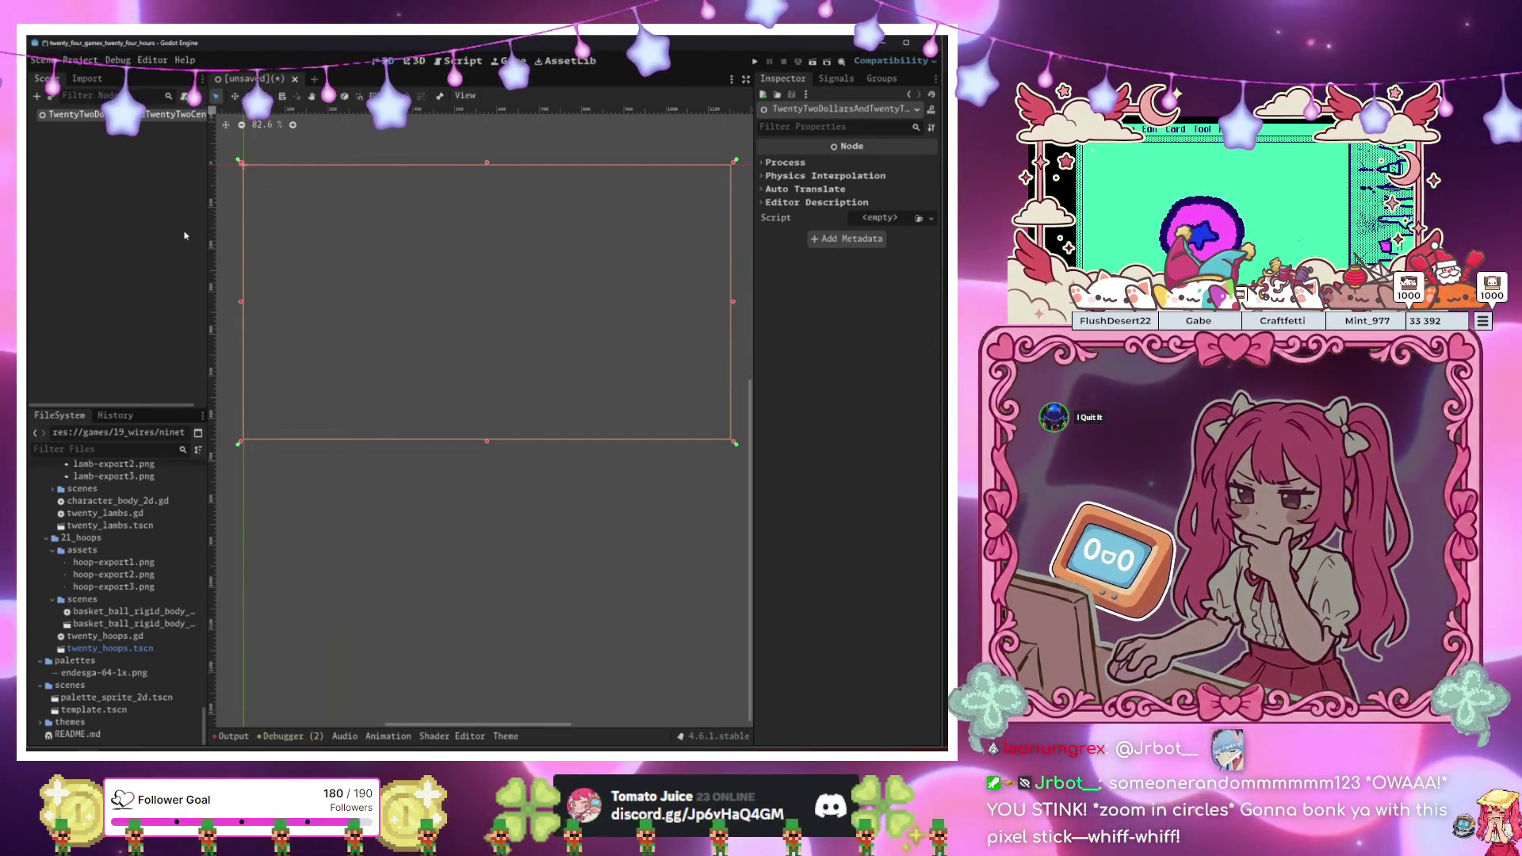
pyautogui.hotkey('ctrl', 'a')
pyautogui.write('nod')
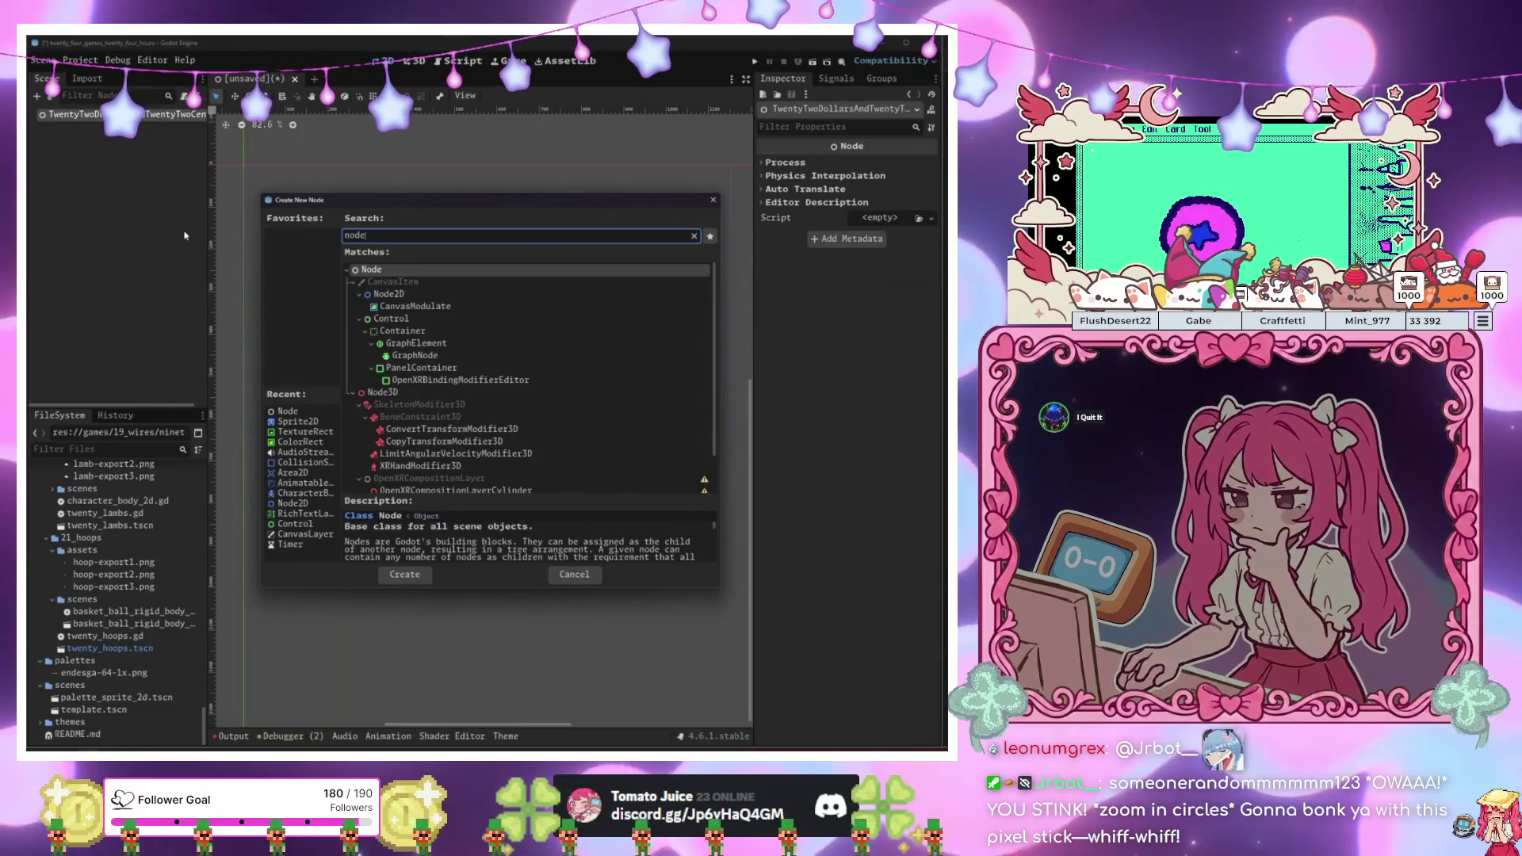
pyautogui.press('Down')
pyautogui.press('Return')
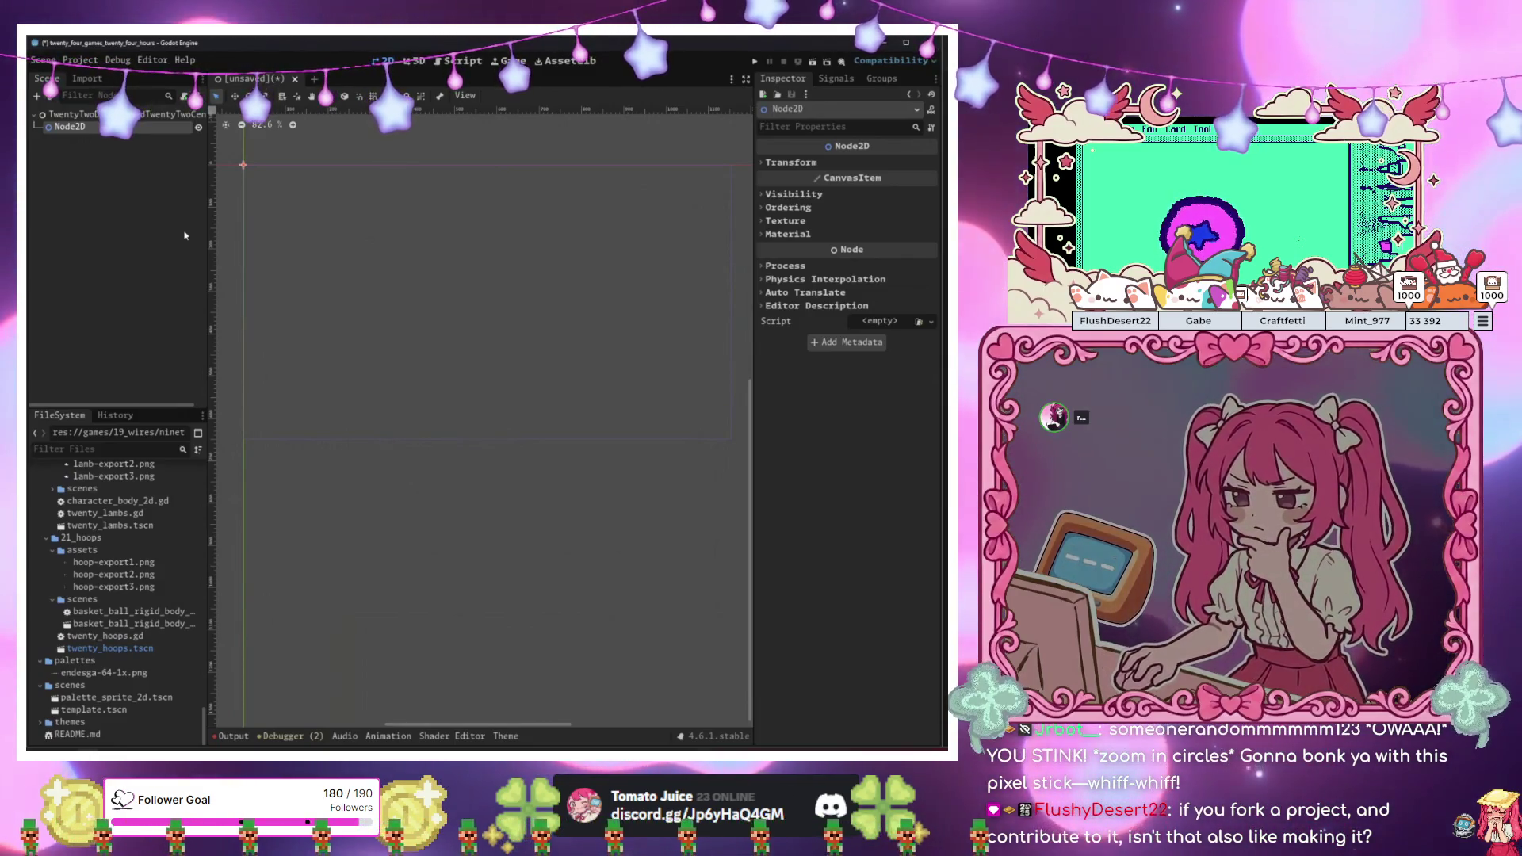
# - Add a CanvasLayer under the TwentyTwoDollarsAndTwentyTwoCents root
pyautogui.press('Up')
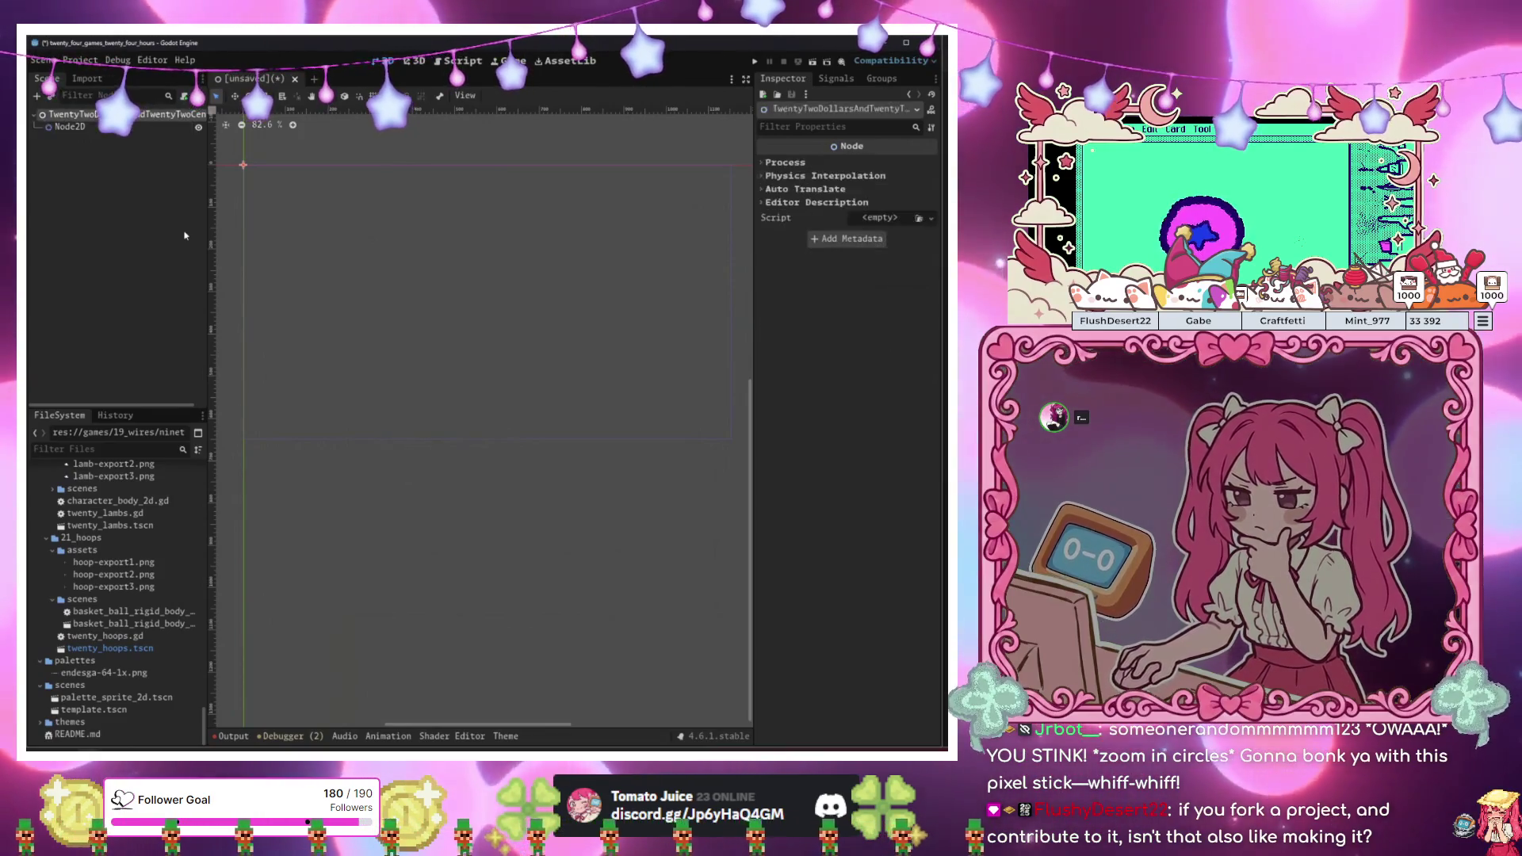
pyautogui.hotkey('ctrl', 'a')
pyautogui.write('canvas')
pyautogui.press('Down')
pyautogui.press('Down')
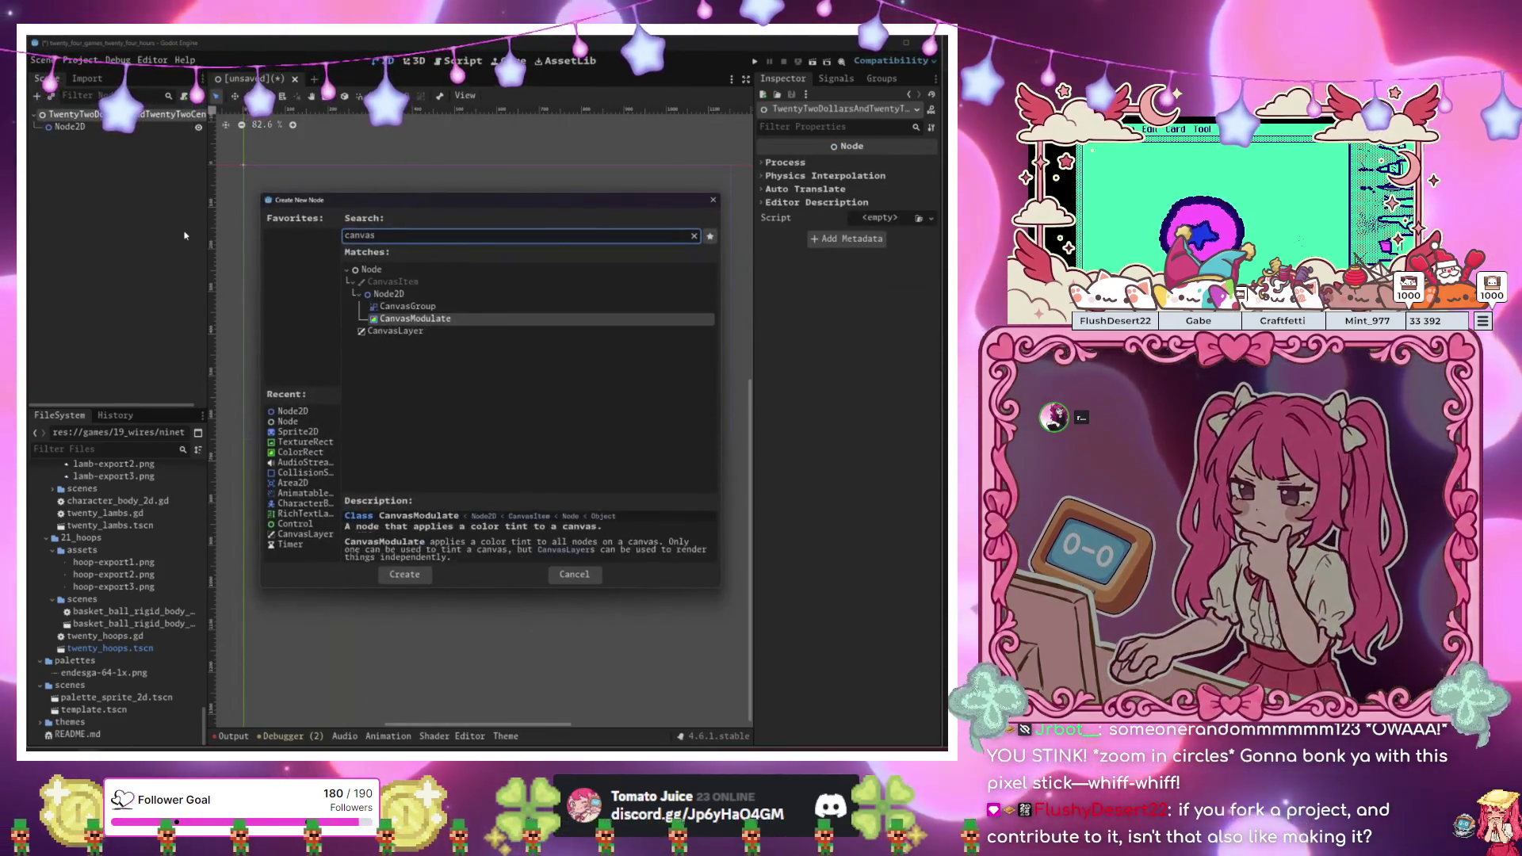
pyautogui.press('Return')
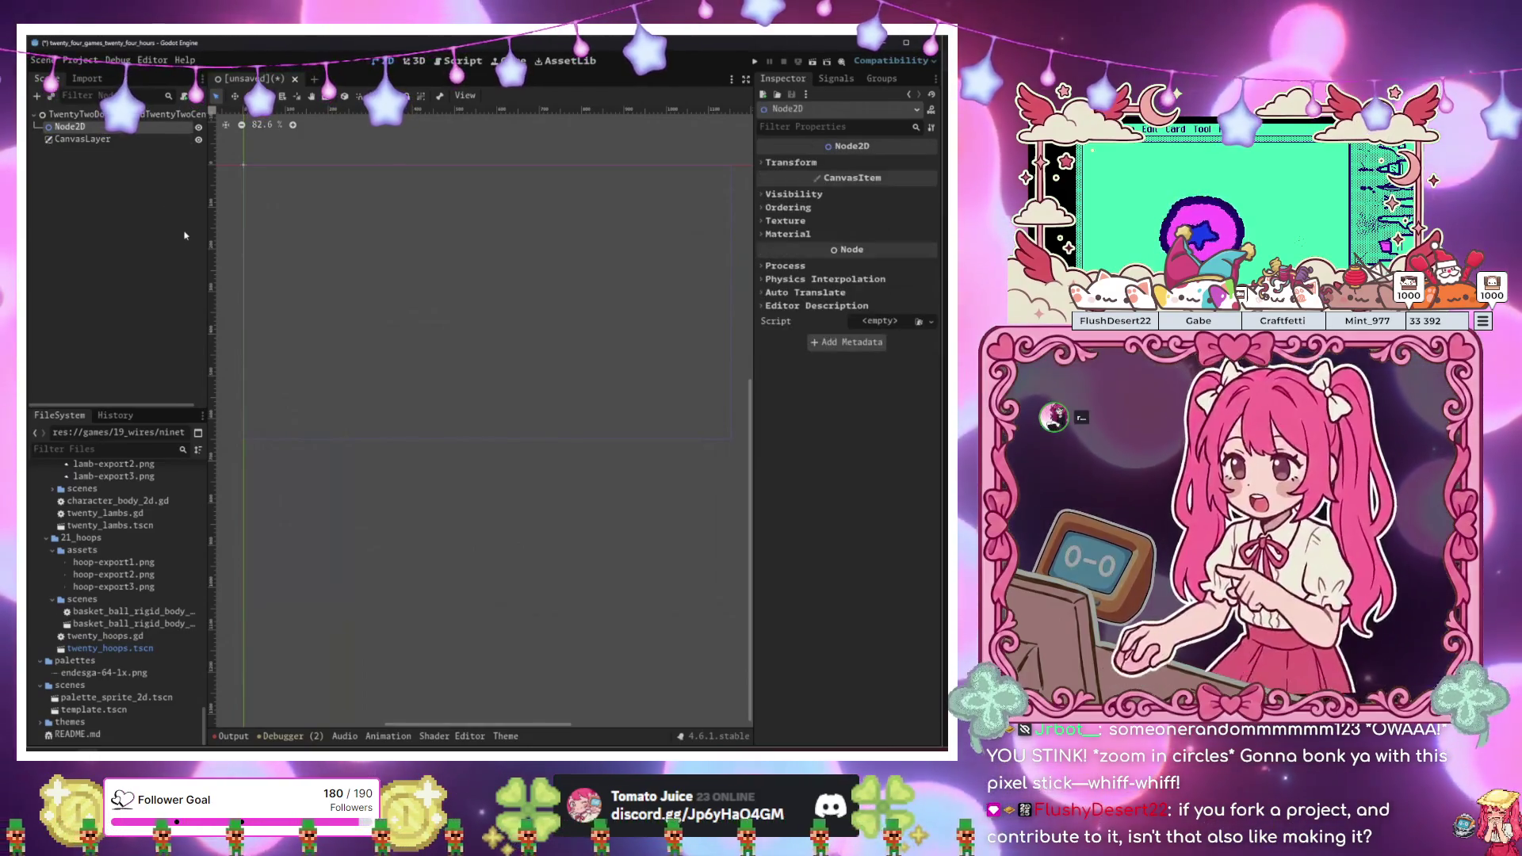
# - Move the Node2D inside the CanvasLayer and check the resulting node hierarchy
pyautogui.moveTo(70, 126); pyautogui.dragTo(115, 145)
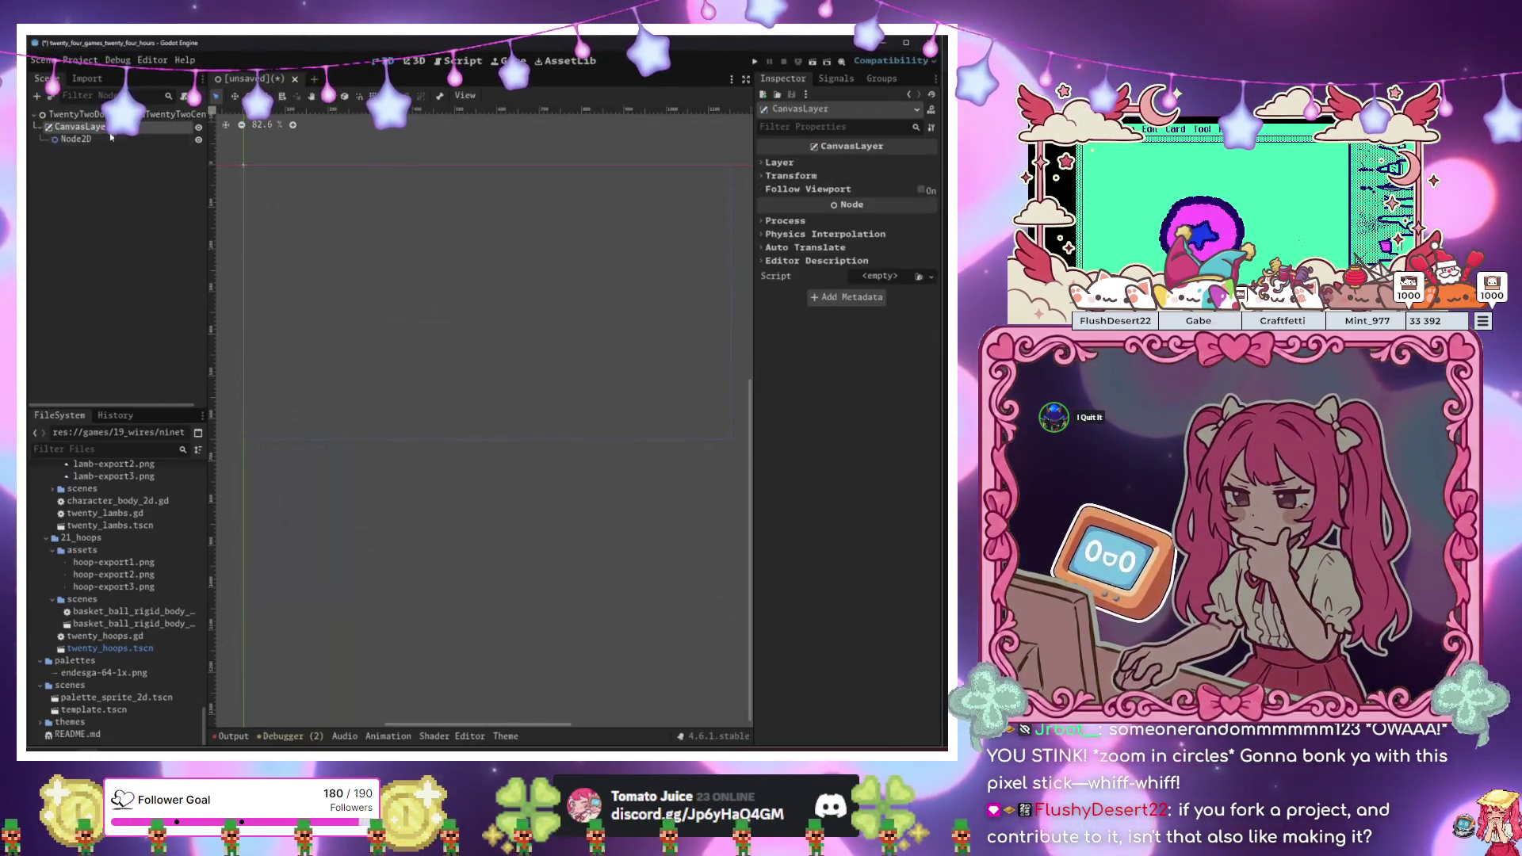
pyautogui.click(105, 167)
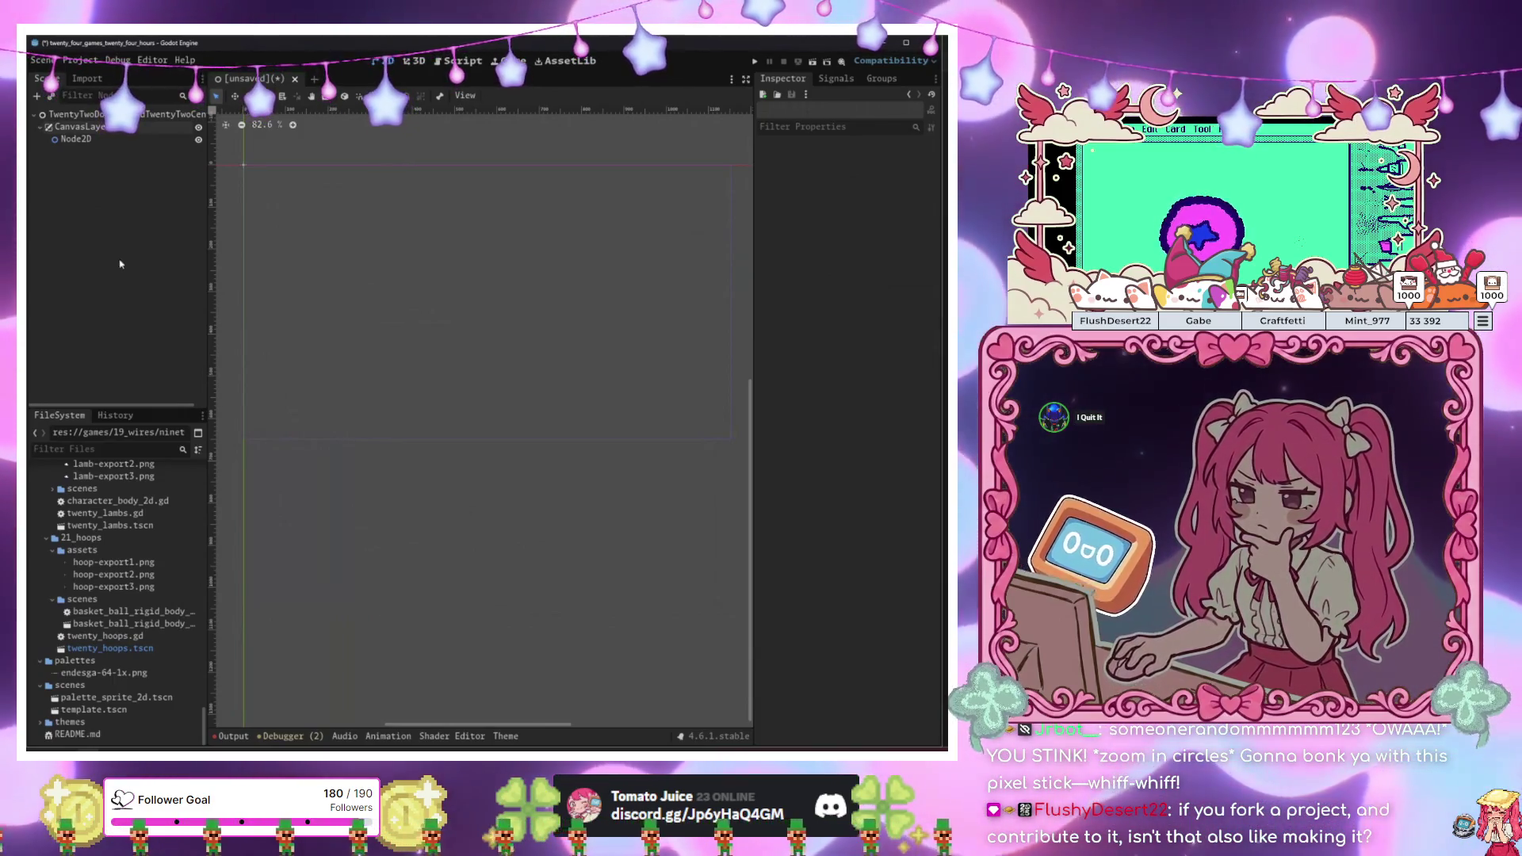
pyautogui.click(119, 139)
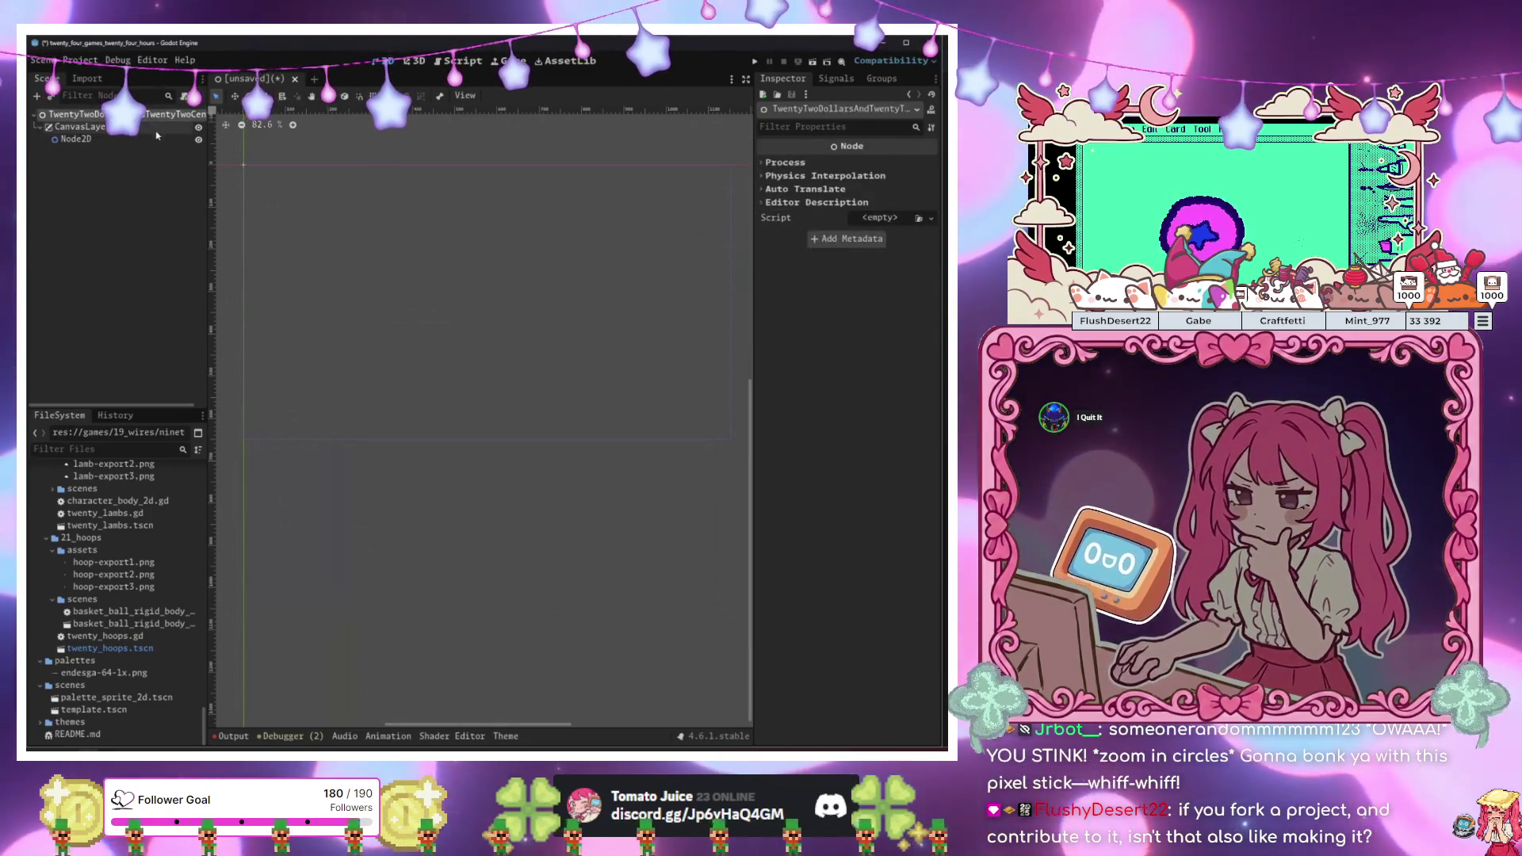
pyautogui.click(143, 127)
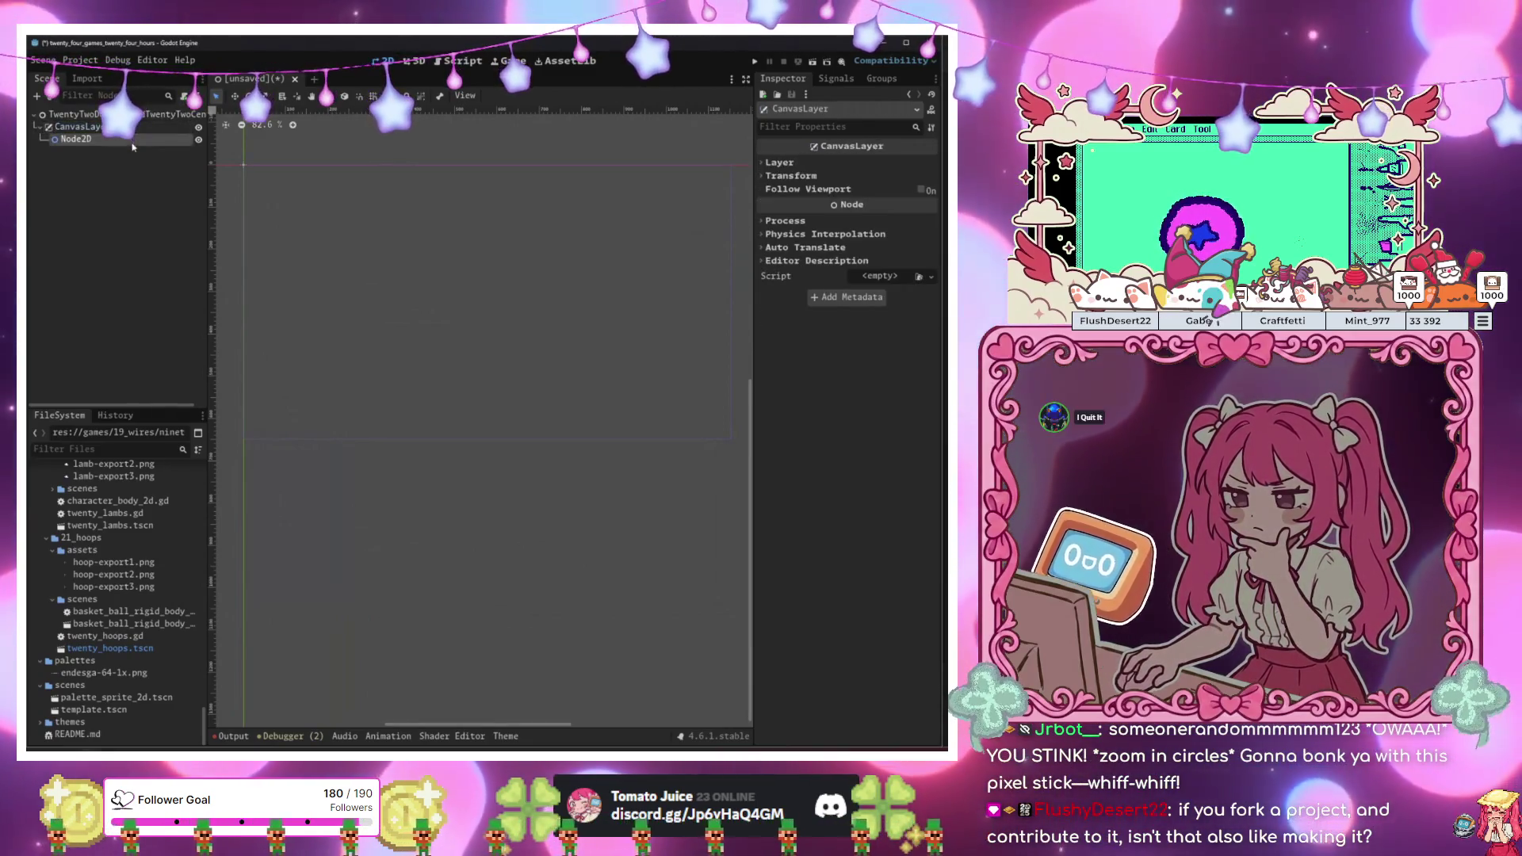
pyautogui.click(79, 114)
pyautogui.click(37, 96)
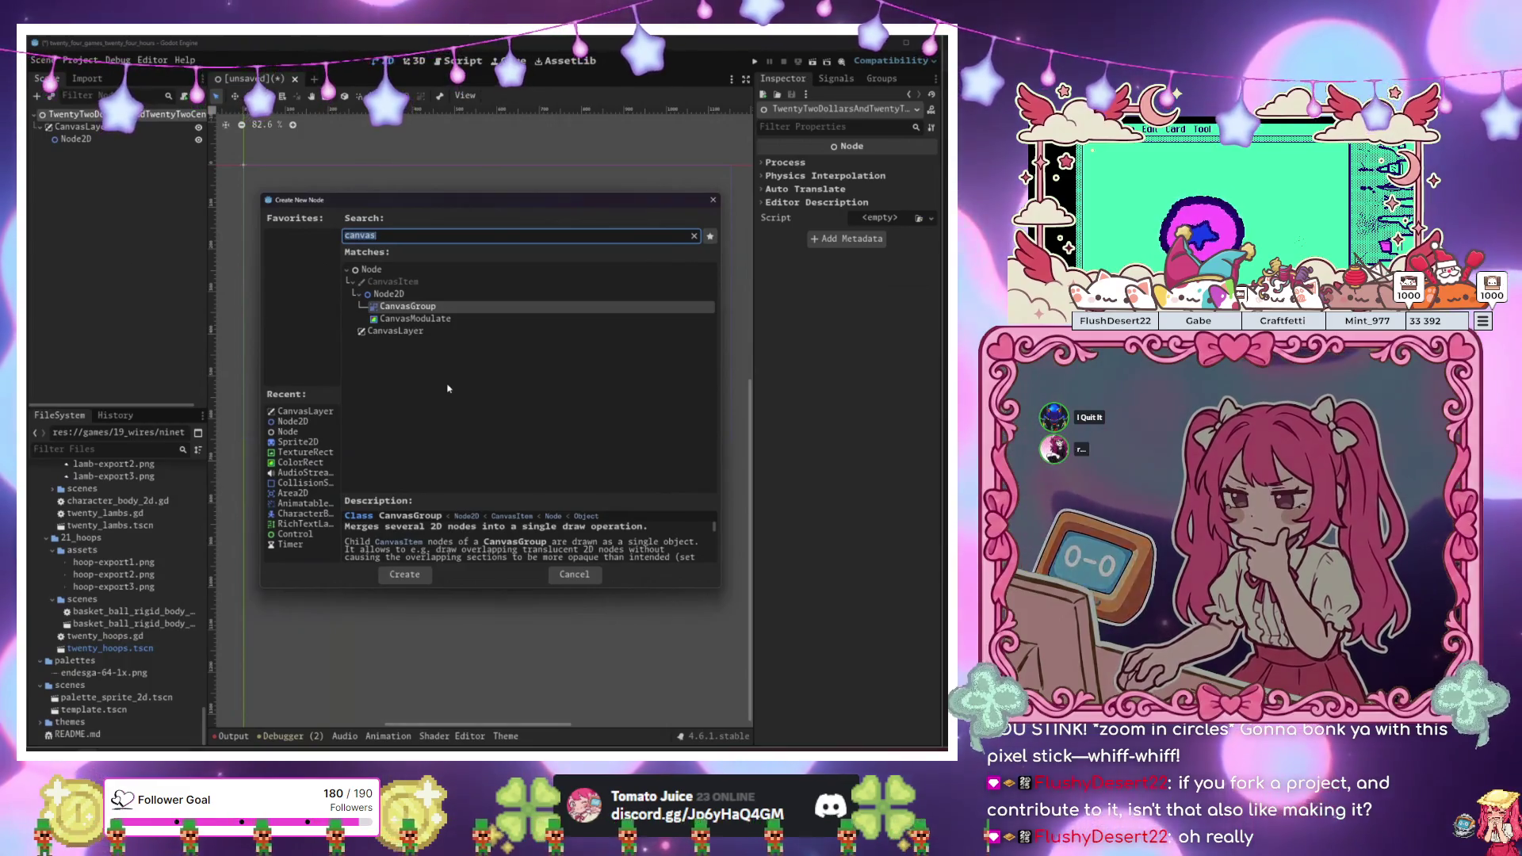
# - Add a second CanvasLayer under the root with a Control node inside it
pyautogui.press('Escape')
pyautogui.hotkey('ctrl', 'a')
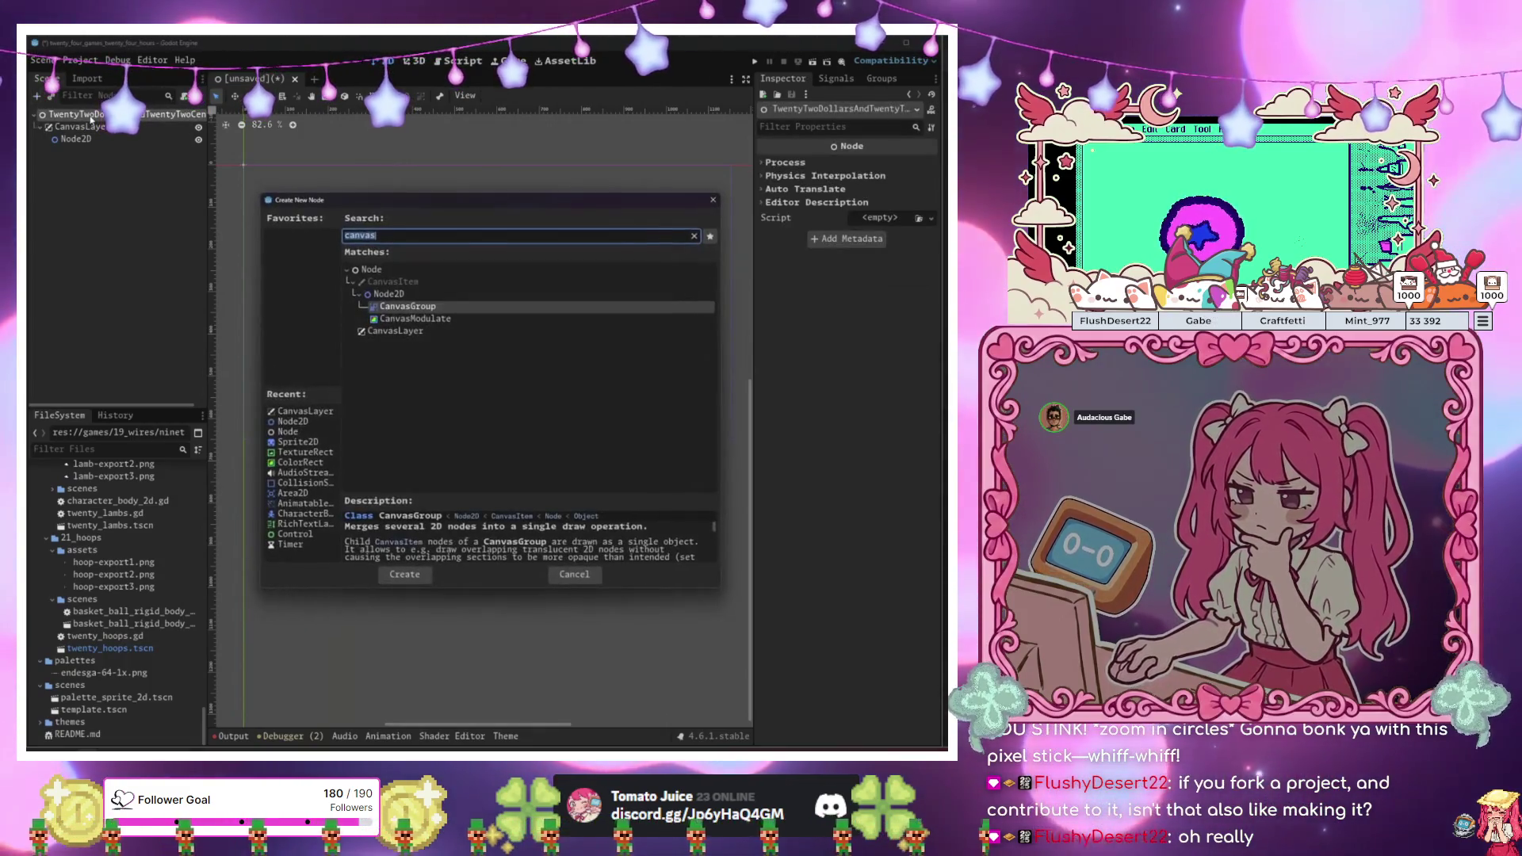
pyautogui.write('canvasl')
pyautogui.press('Return')
pyautogui.hotkey('ctrl', 'a')
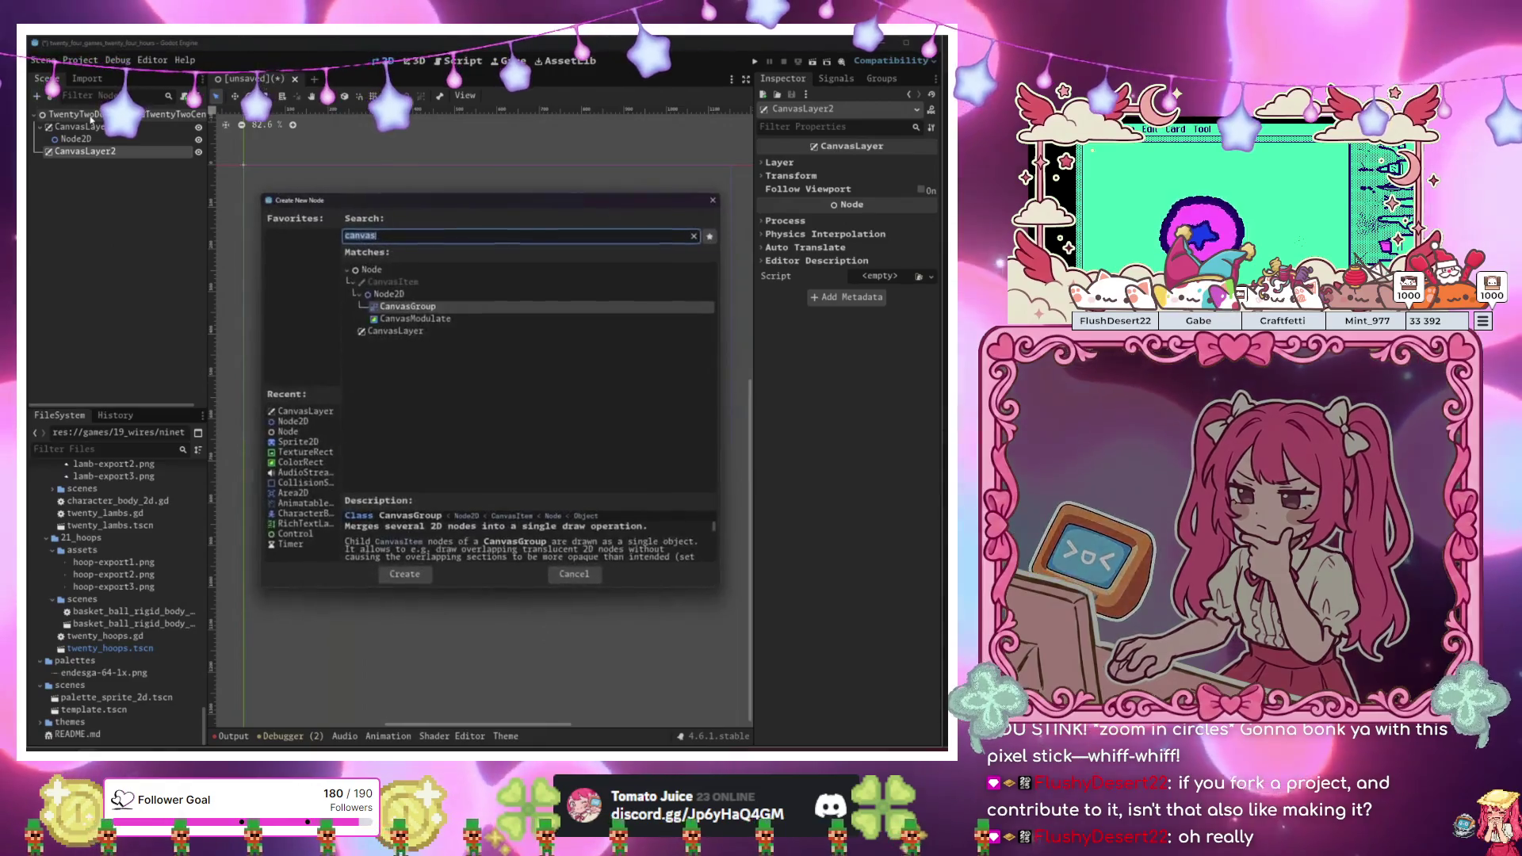
pyautogui.write('control')
pyautogui.press('Return')
# - Add a RichTextLabel inside the Control and enable BBCode on it
pyautogui.hotkey('ctrl', 'a')
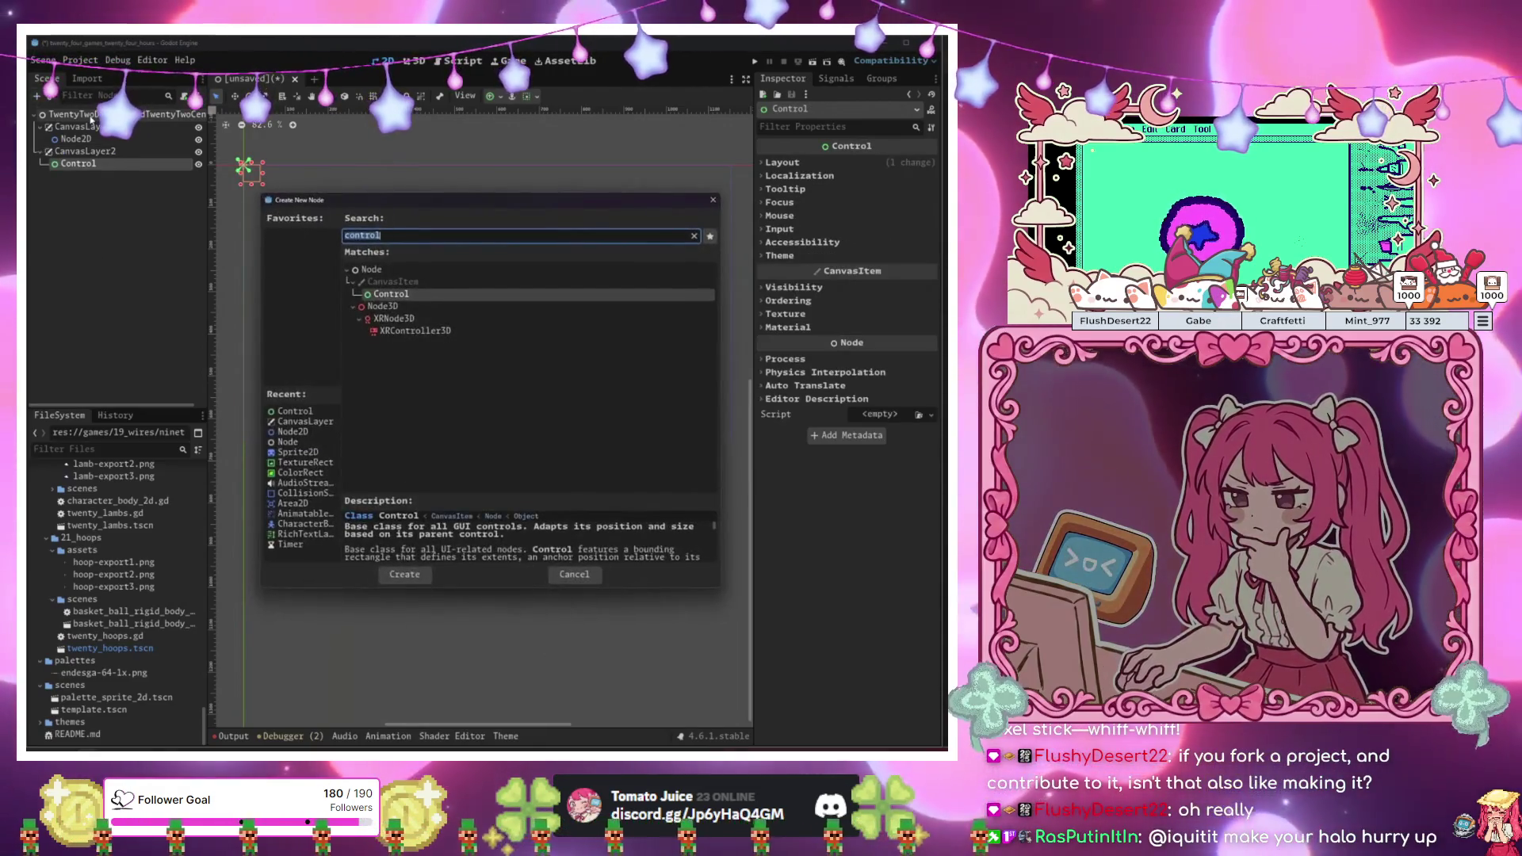
pyautogui.write('rich')
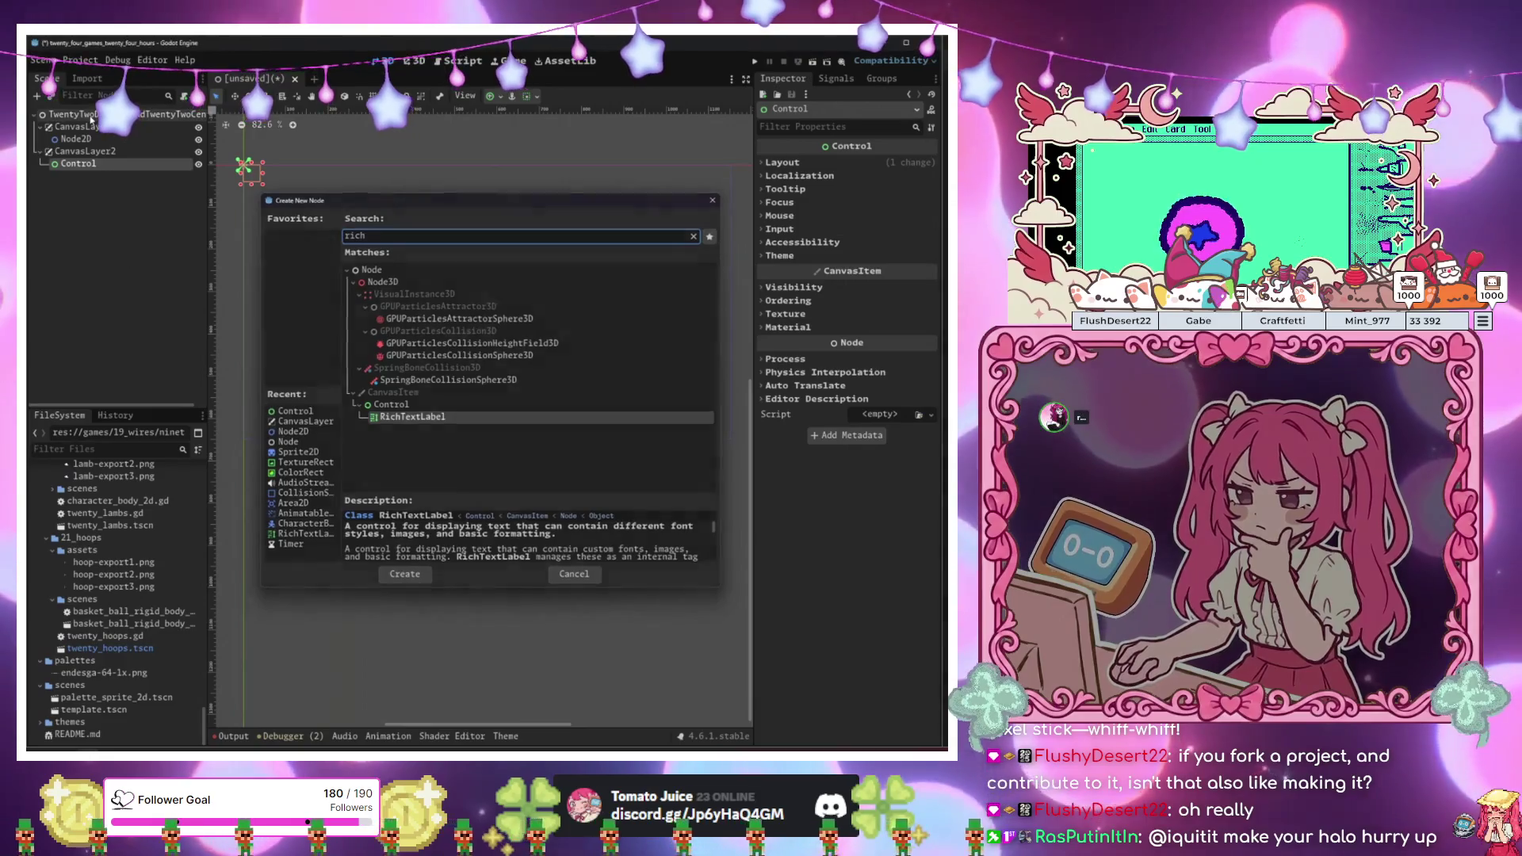
pyautogui.press('Return')
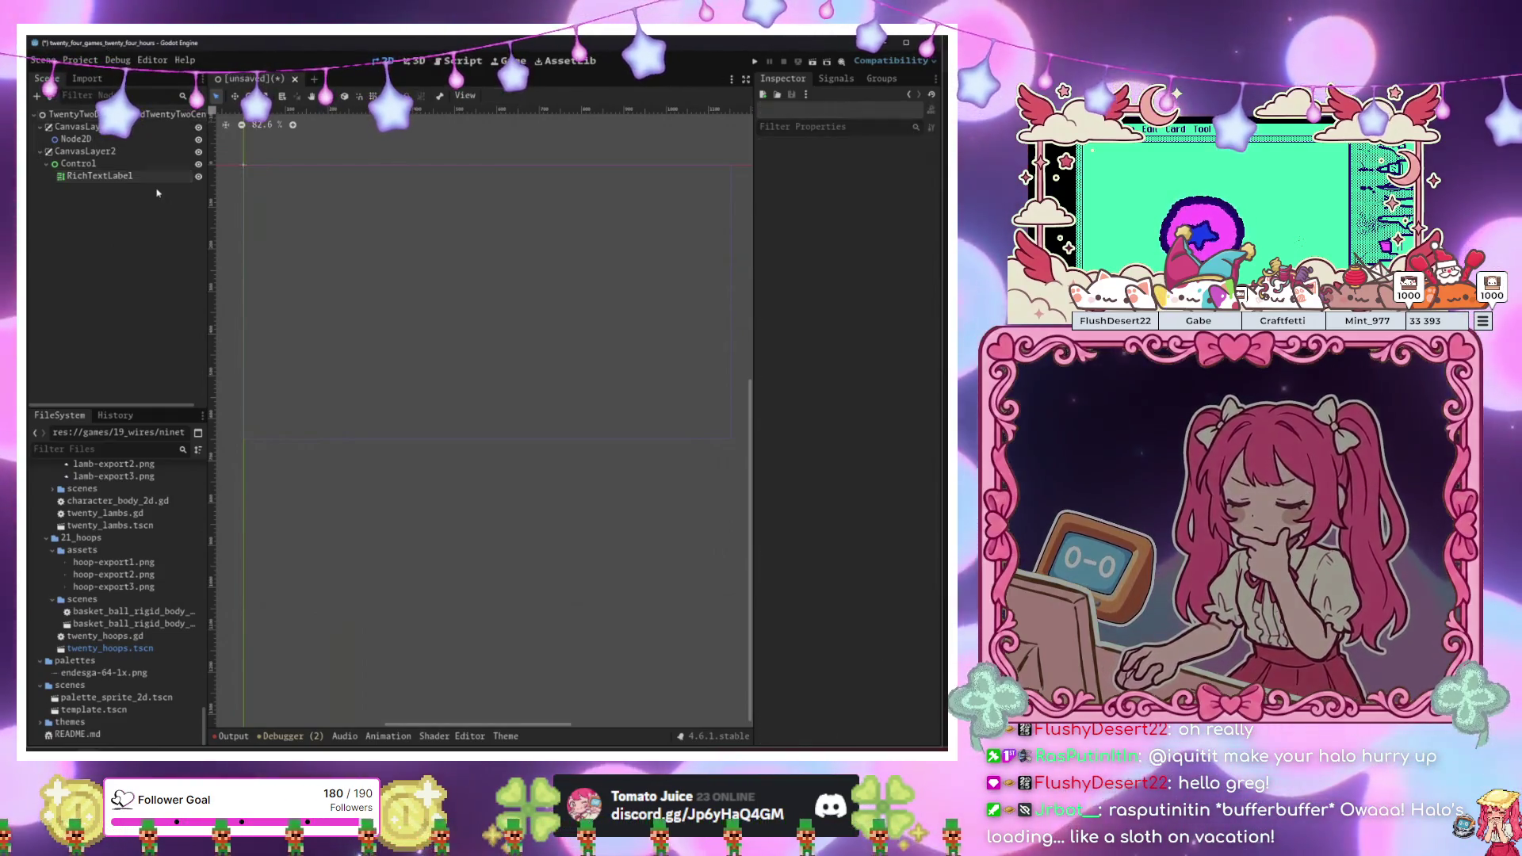
pyautogui.click(92, 116)
pyautogui.click(119, 175)
pyautogui.click(850, 163)
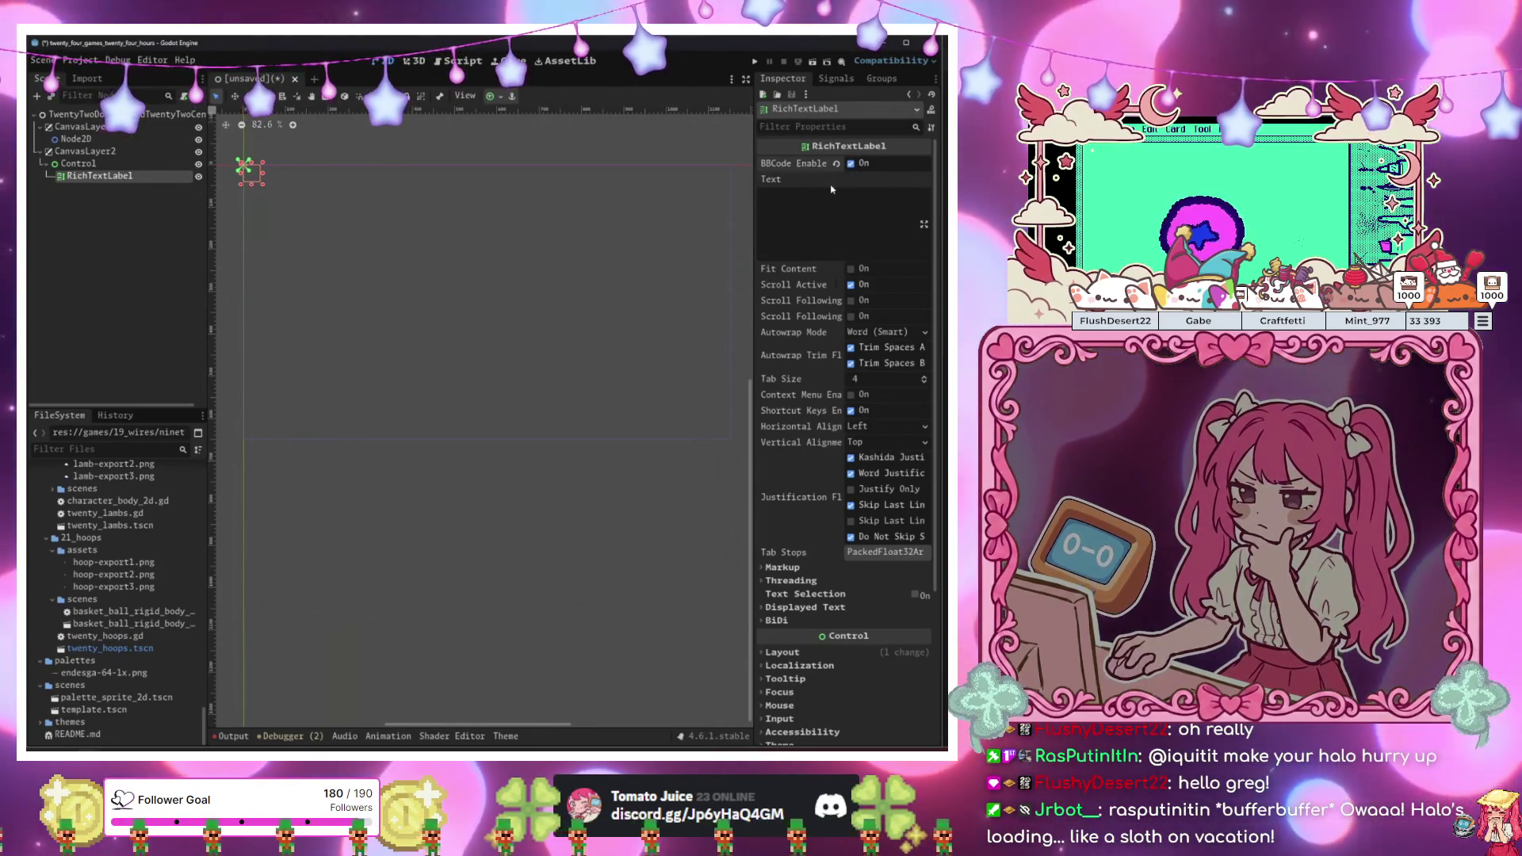
# - Add a ColorRect under the root and move it up to be the first child
pyautogui.click(78, 163)
pyautogui.click(87, 116)
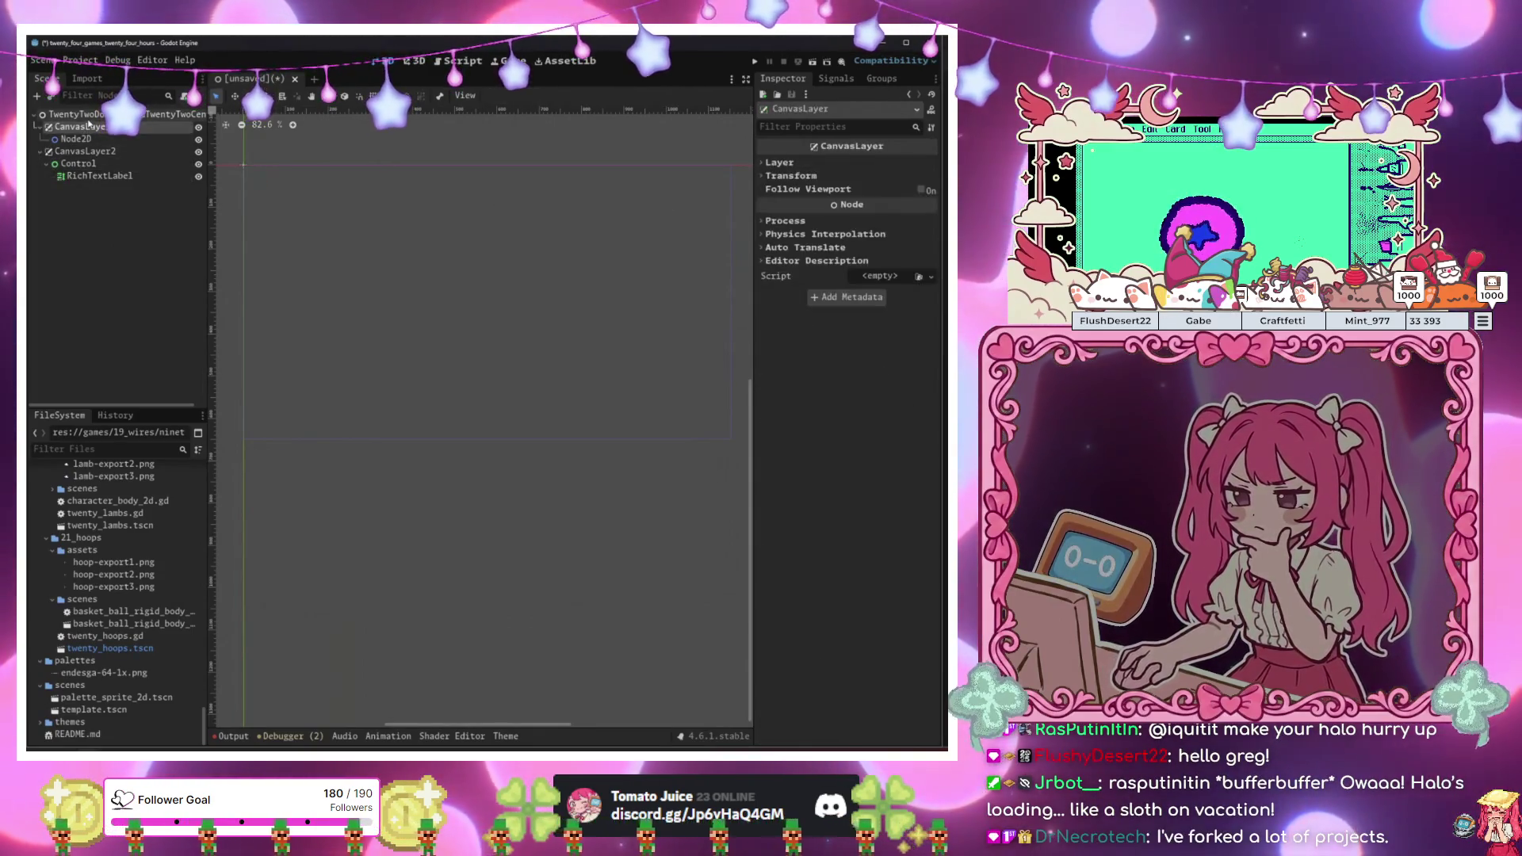
pyautogui.hotkey('ctrl', 'a')
pyautogui.write('colorrect')
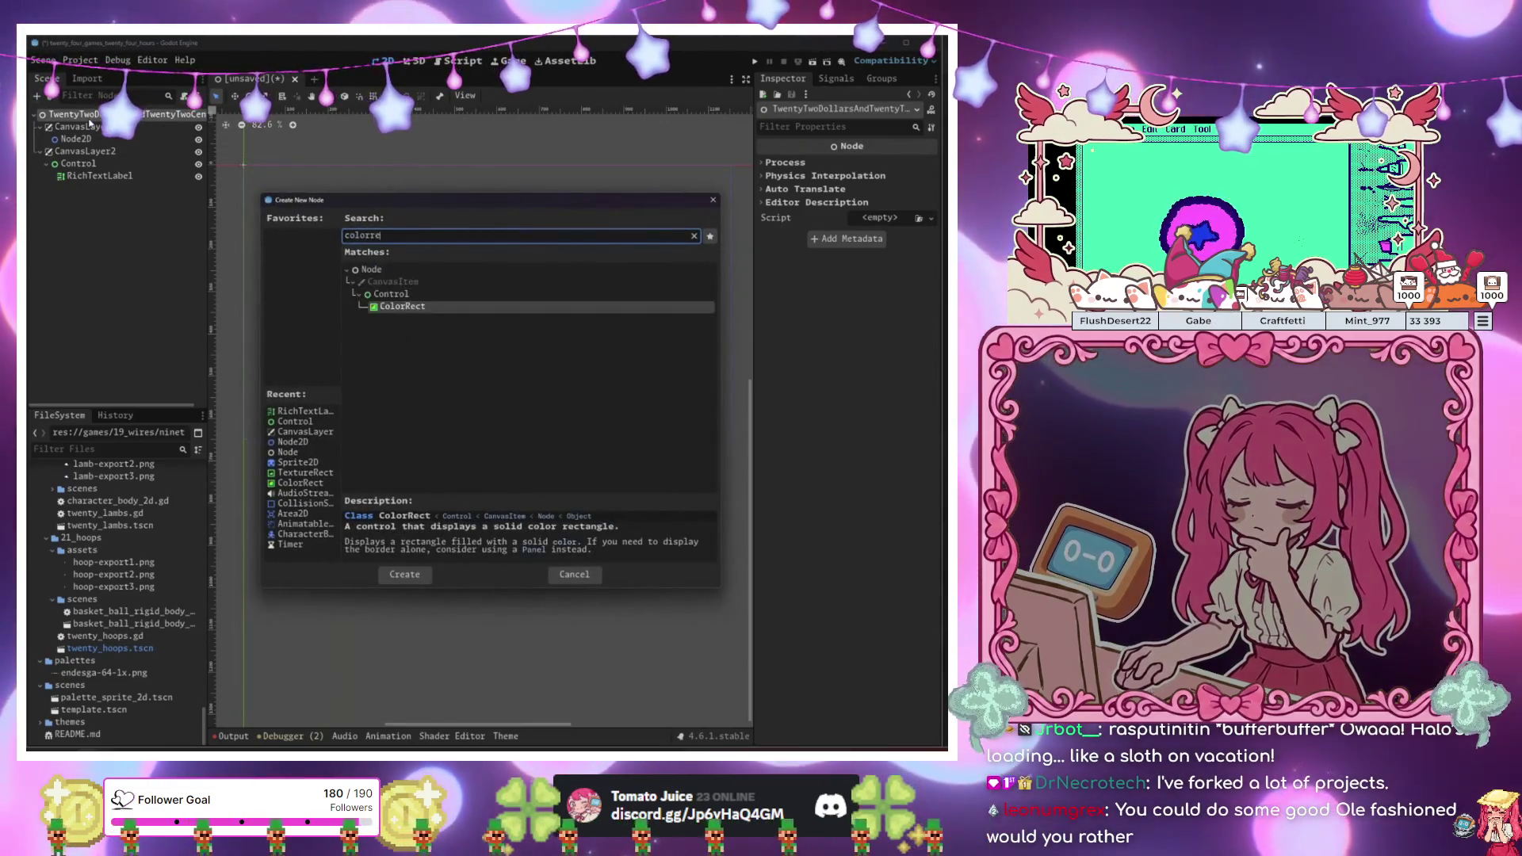
pyautogui.press('Return')
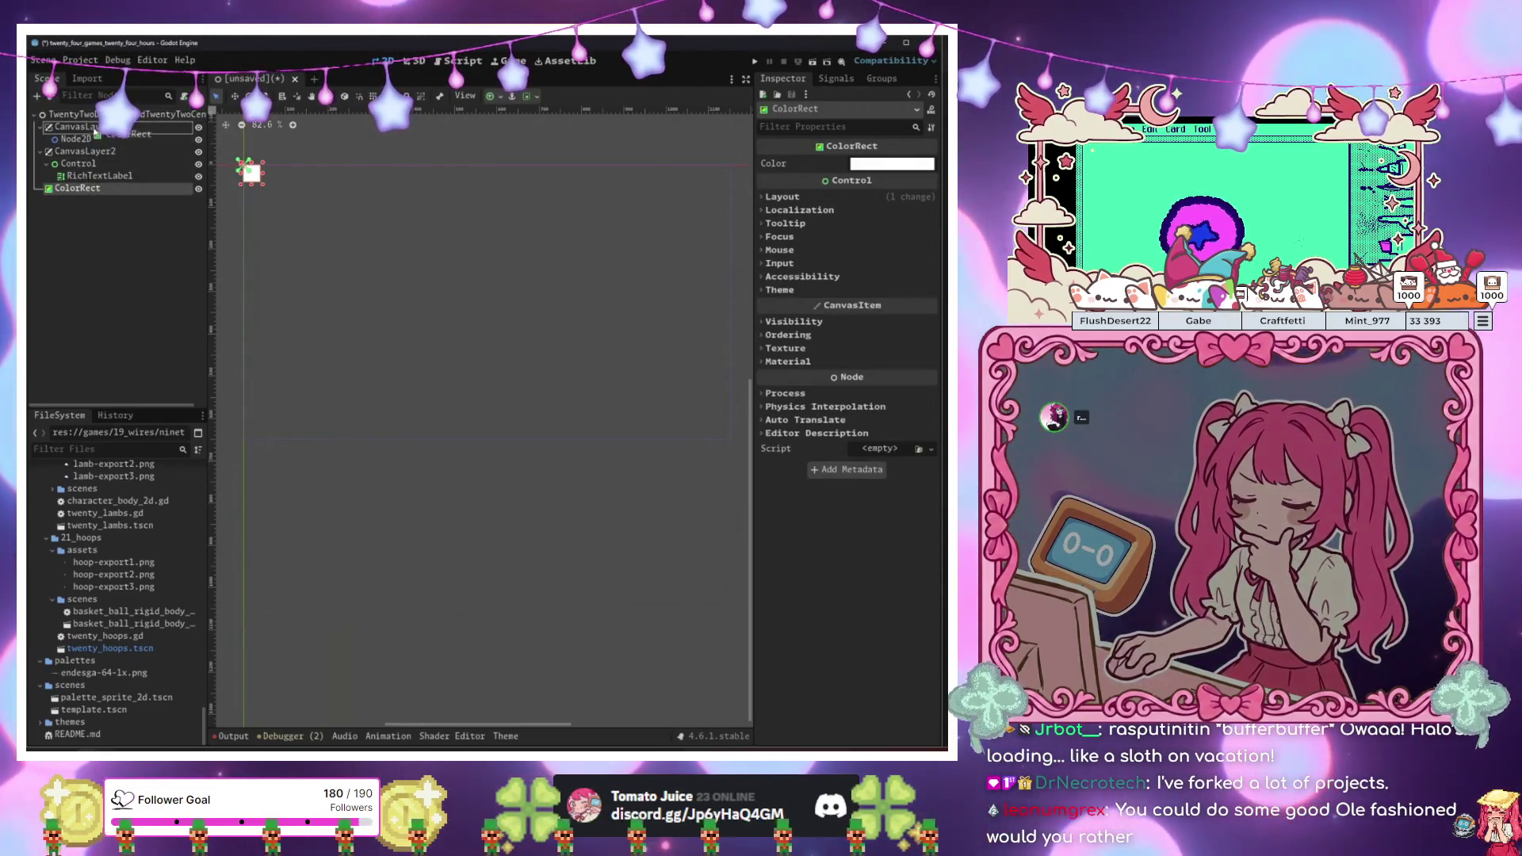
pyautogui.hotkey('ctrl', 'Up')
pyautogui.hotkey('ctrl', 'Up')
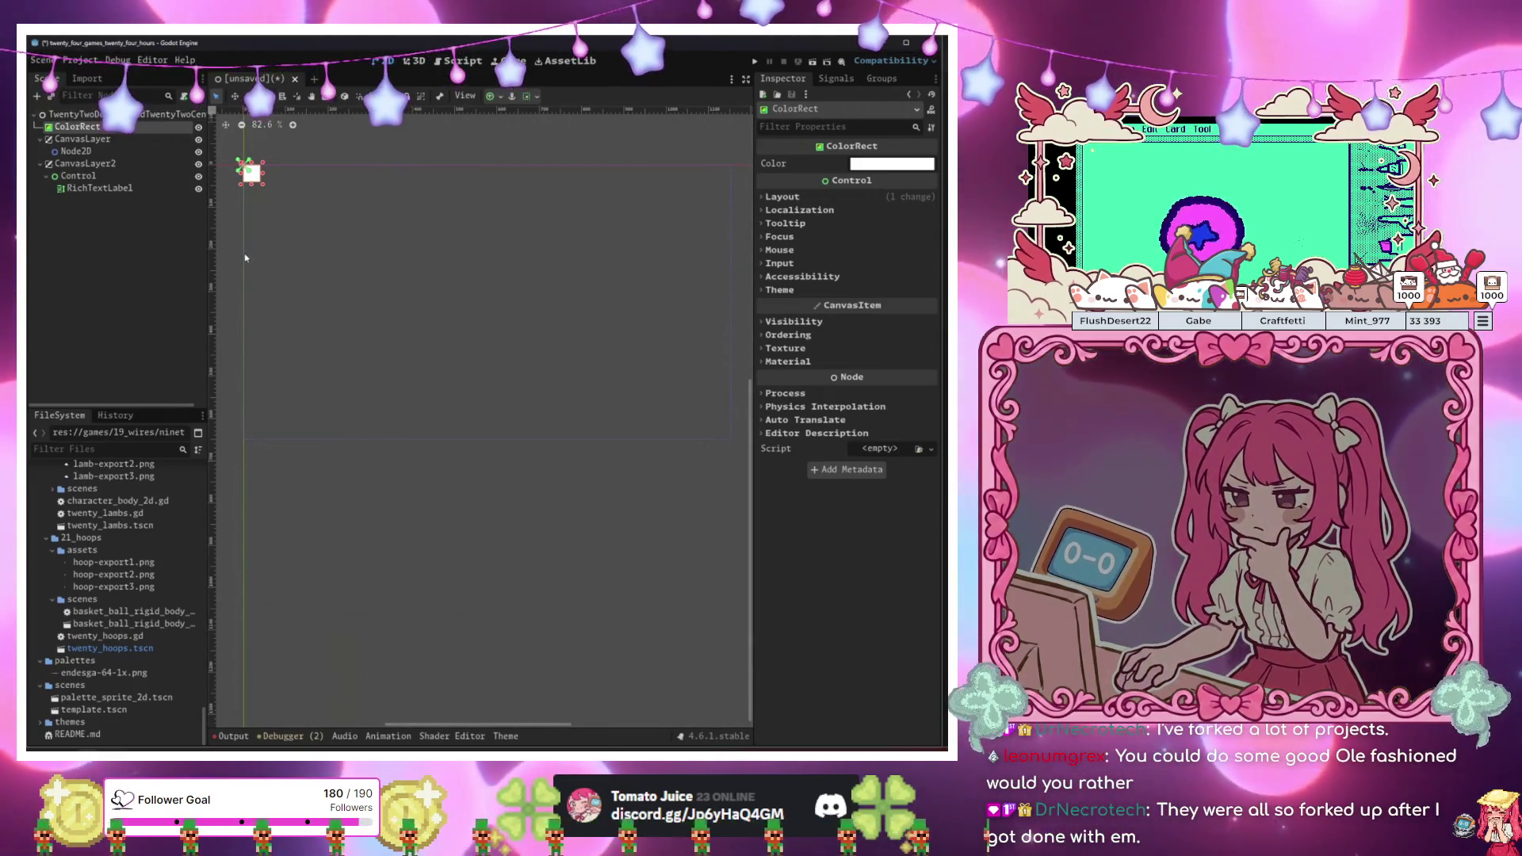
# - Apply the Full Rect anchor preset to the Control under CanvasLayer2
pyautogui.click(80, 115)
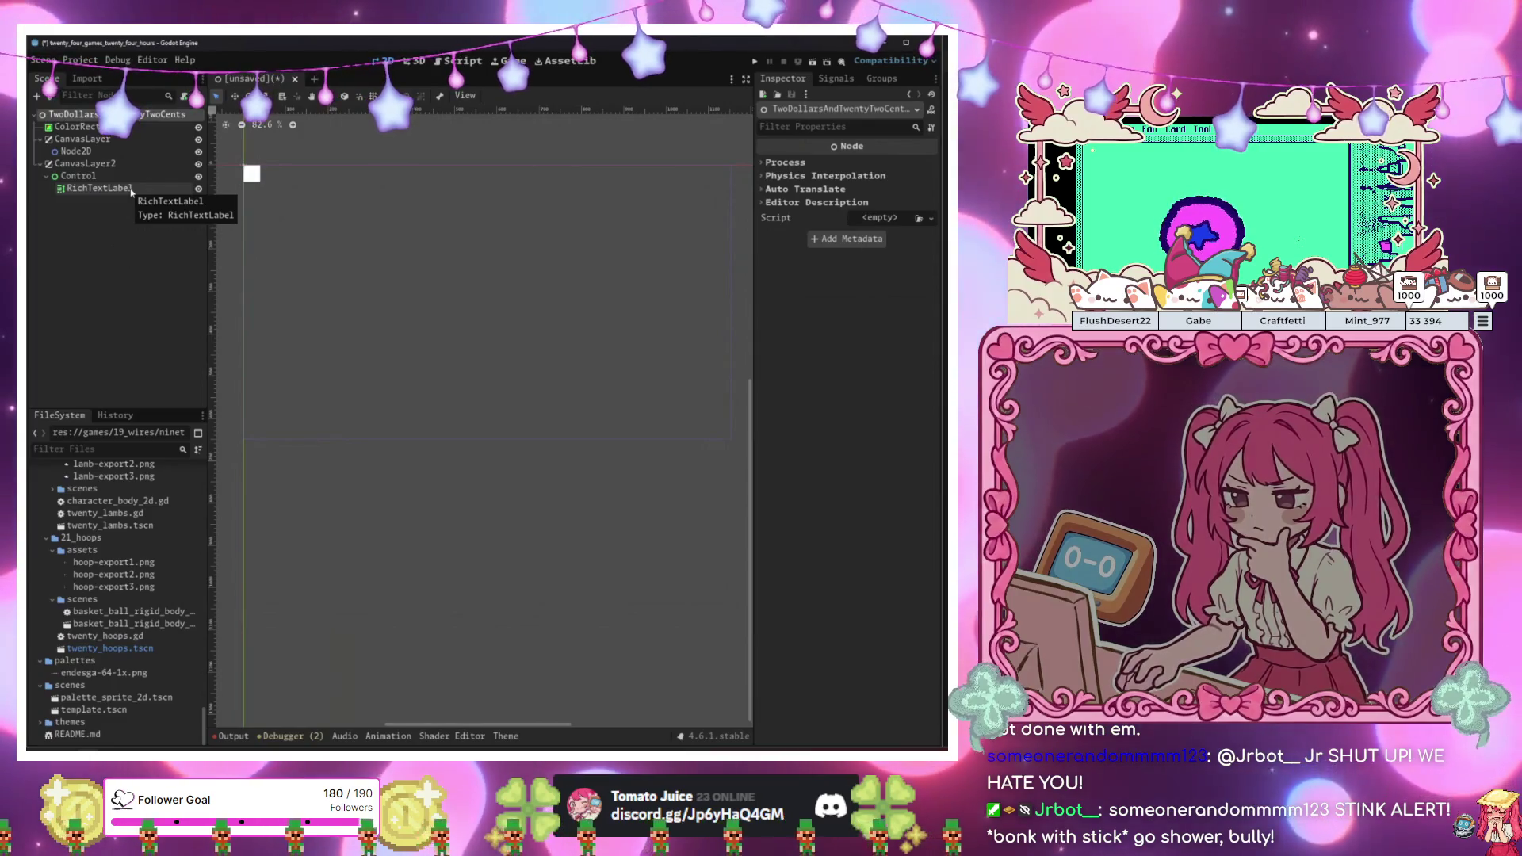
pyautogui.click(123, 190)
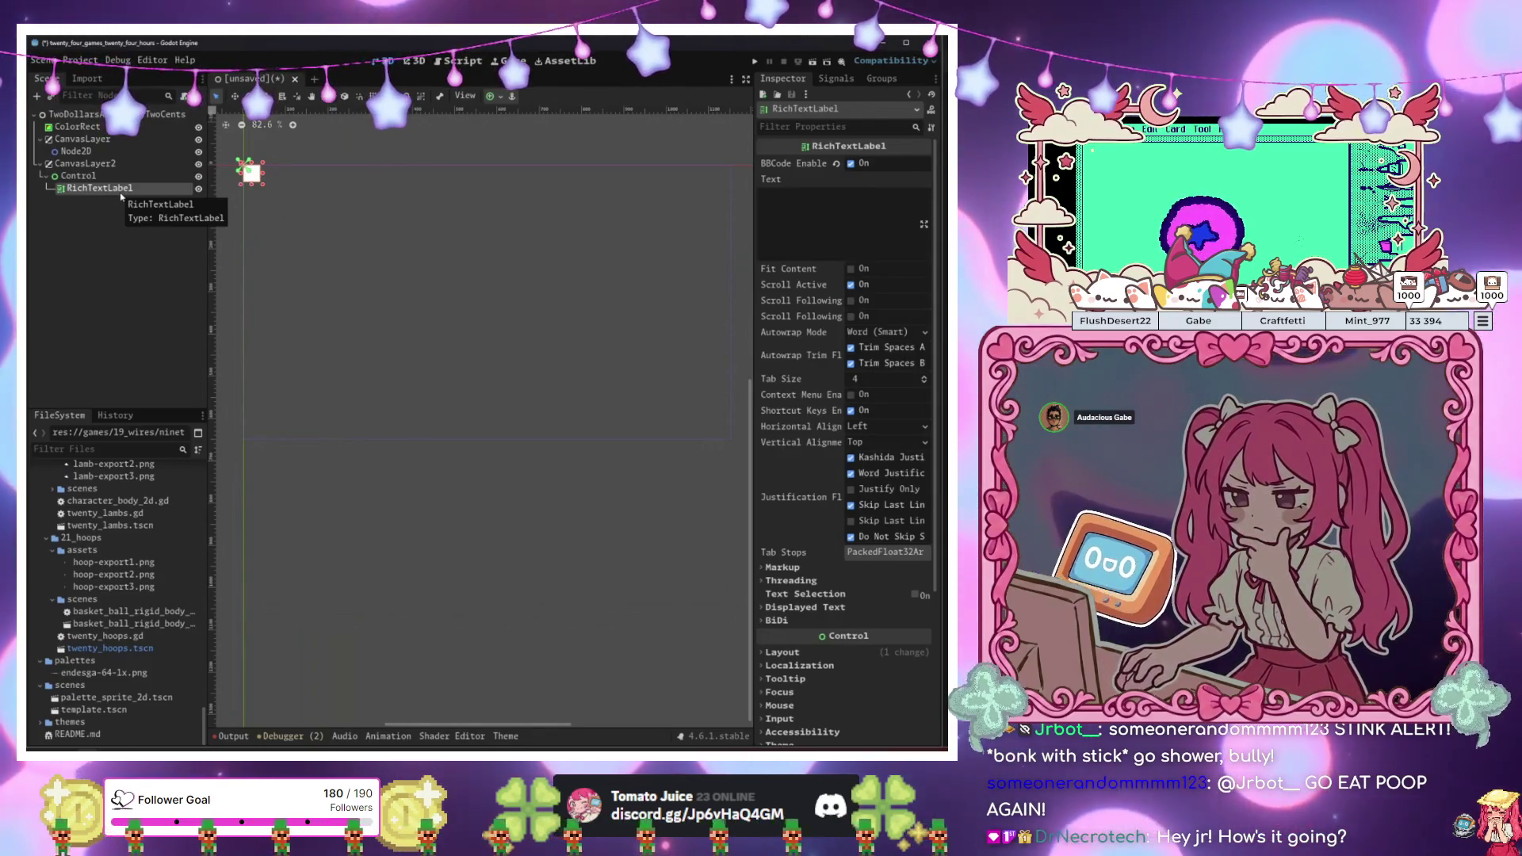
pyautogui.click(127, 237)
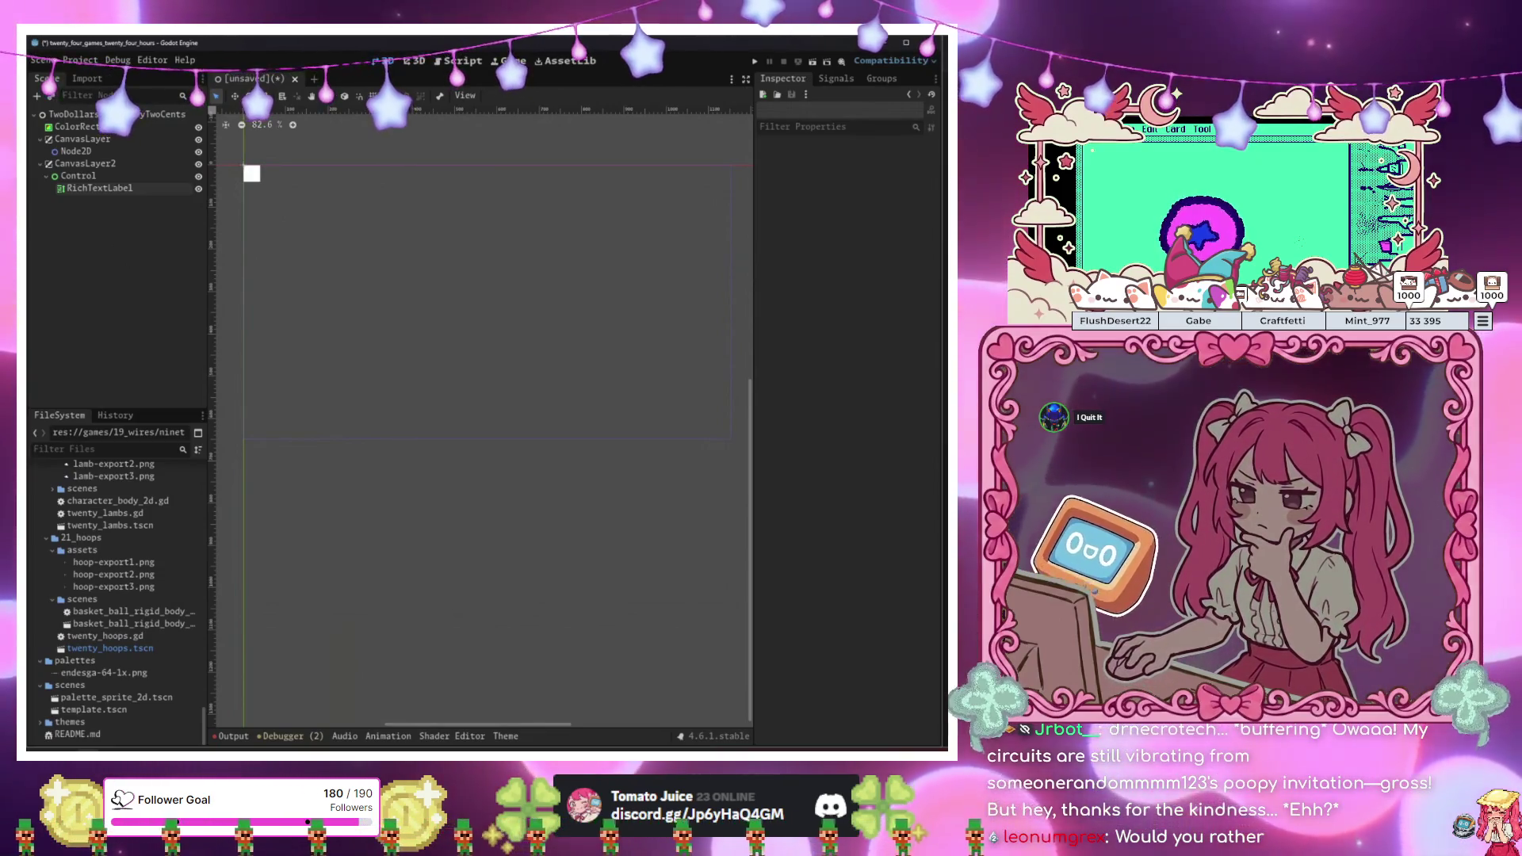
pyautogui.click(253, 175)
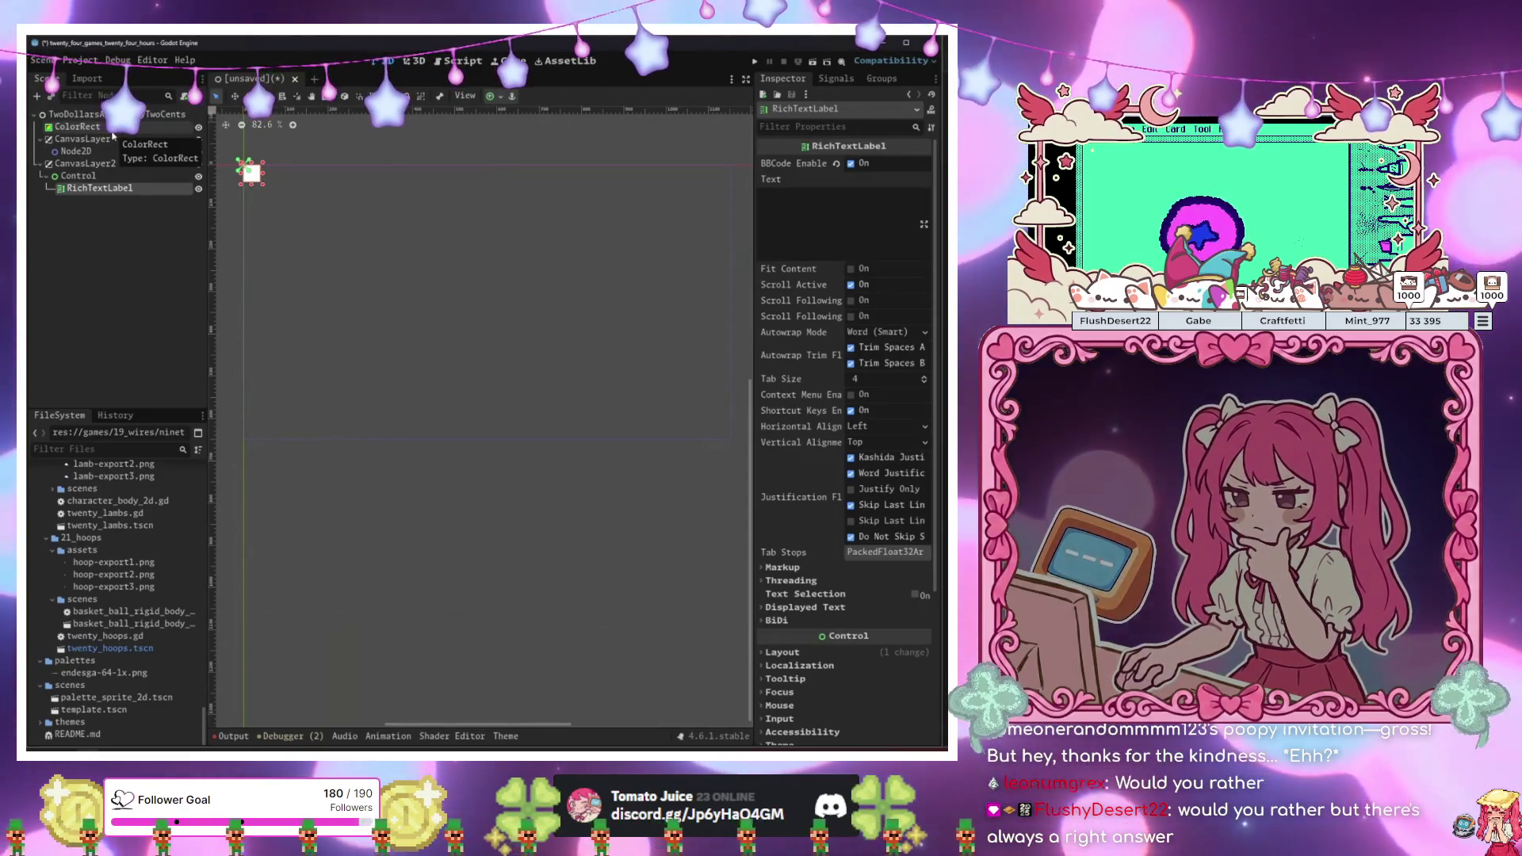
pyautogui.click(78, 175)
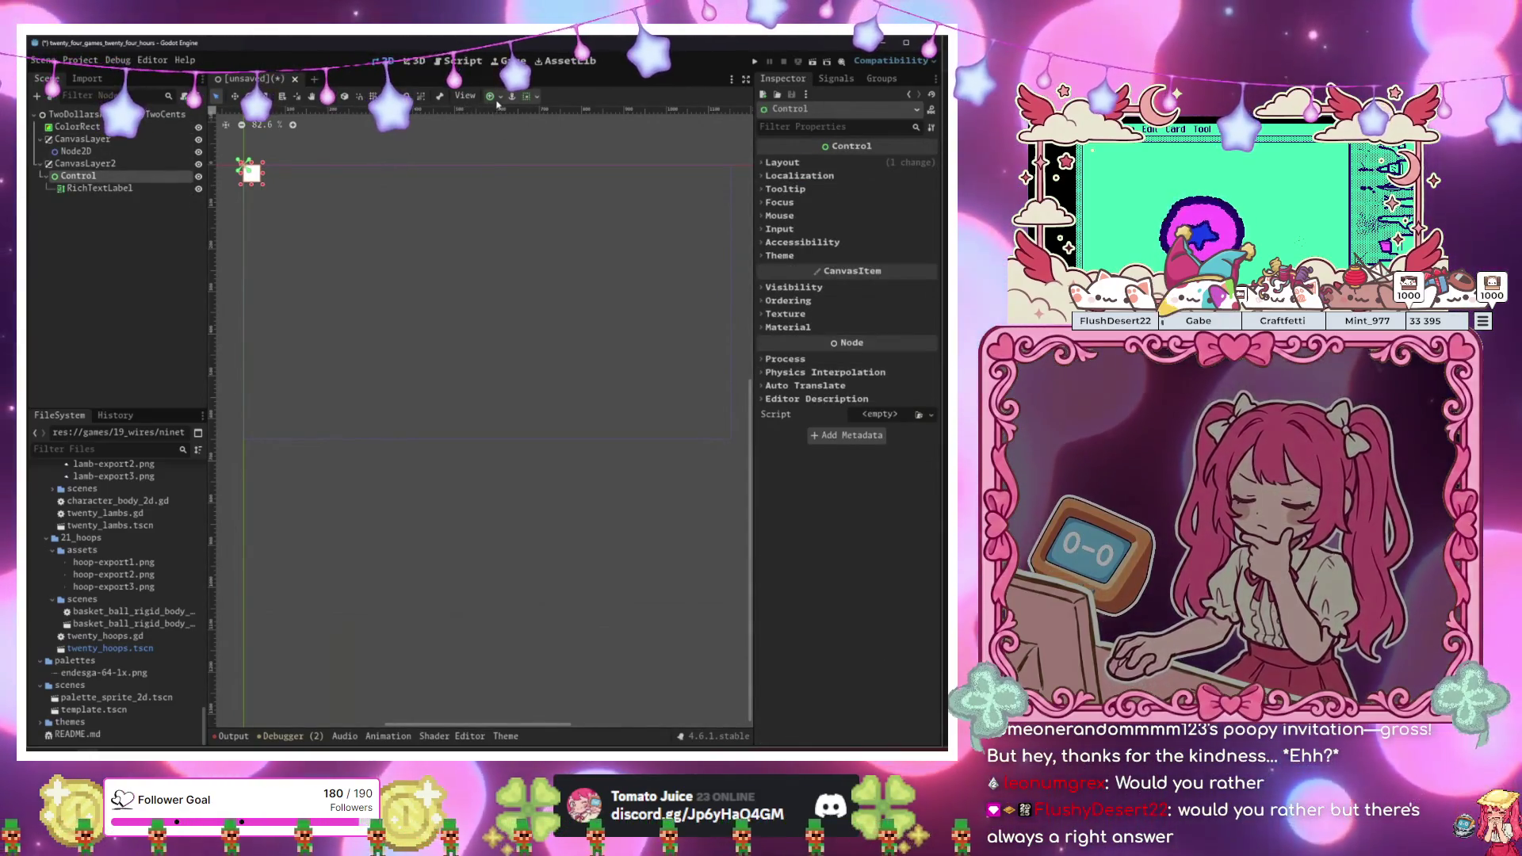
pyautogui.click(492, 96)
pyautogui.click(569, 189)
pyautogui.click(119, 190)
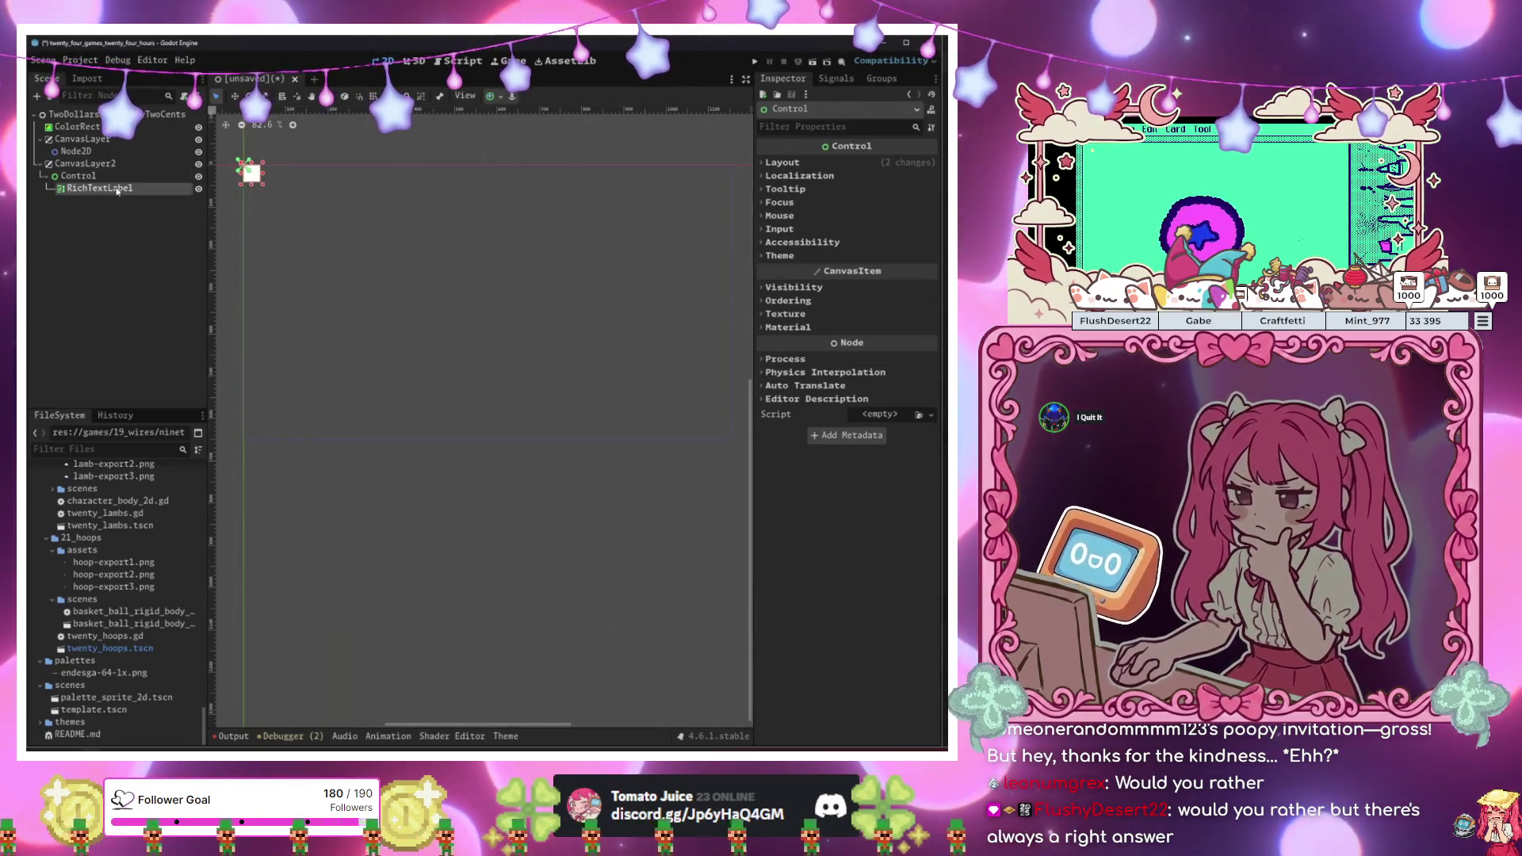
pyautogui.click(78, 126)
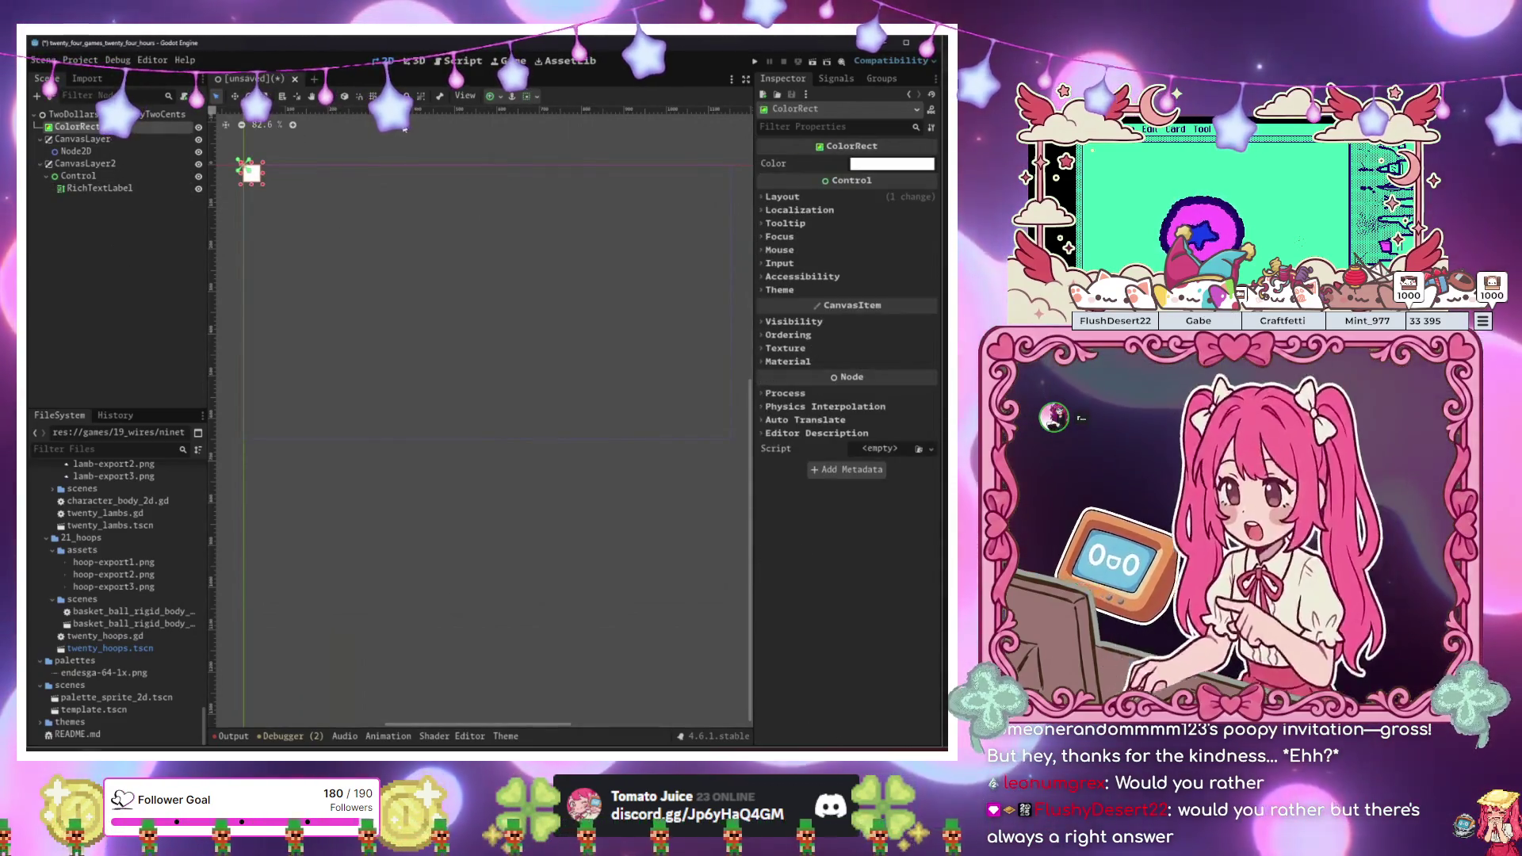
pyautogui.click(499, 97)
# - Stretch the ColorRect to Full Rect and instantiate the palette_sprite_2d scene
pyautogui.click(570, 190)
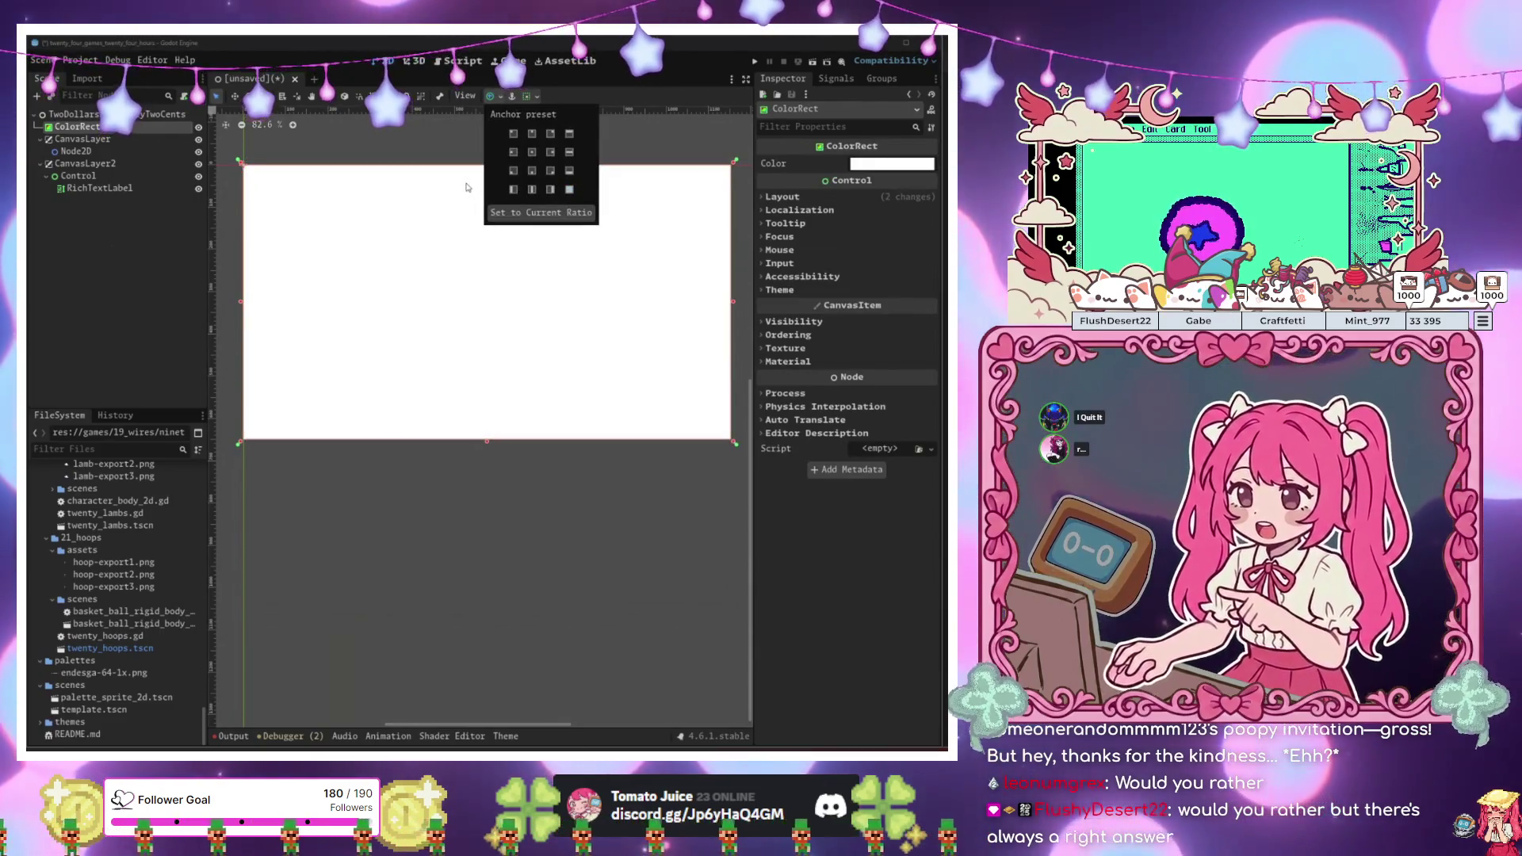
pyautogui.click(50, 96)
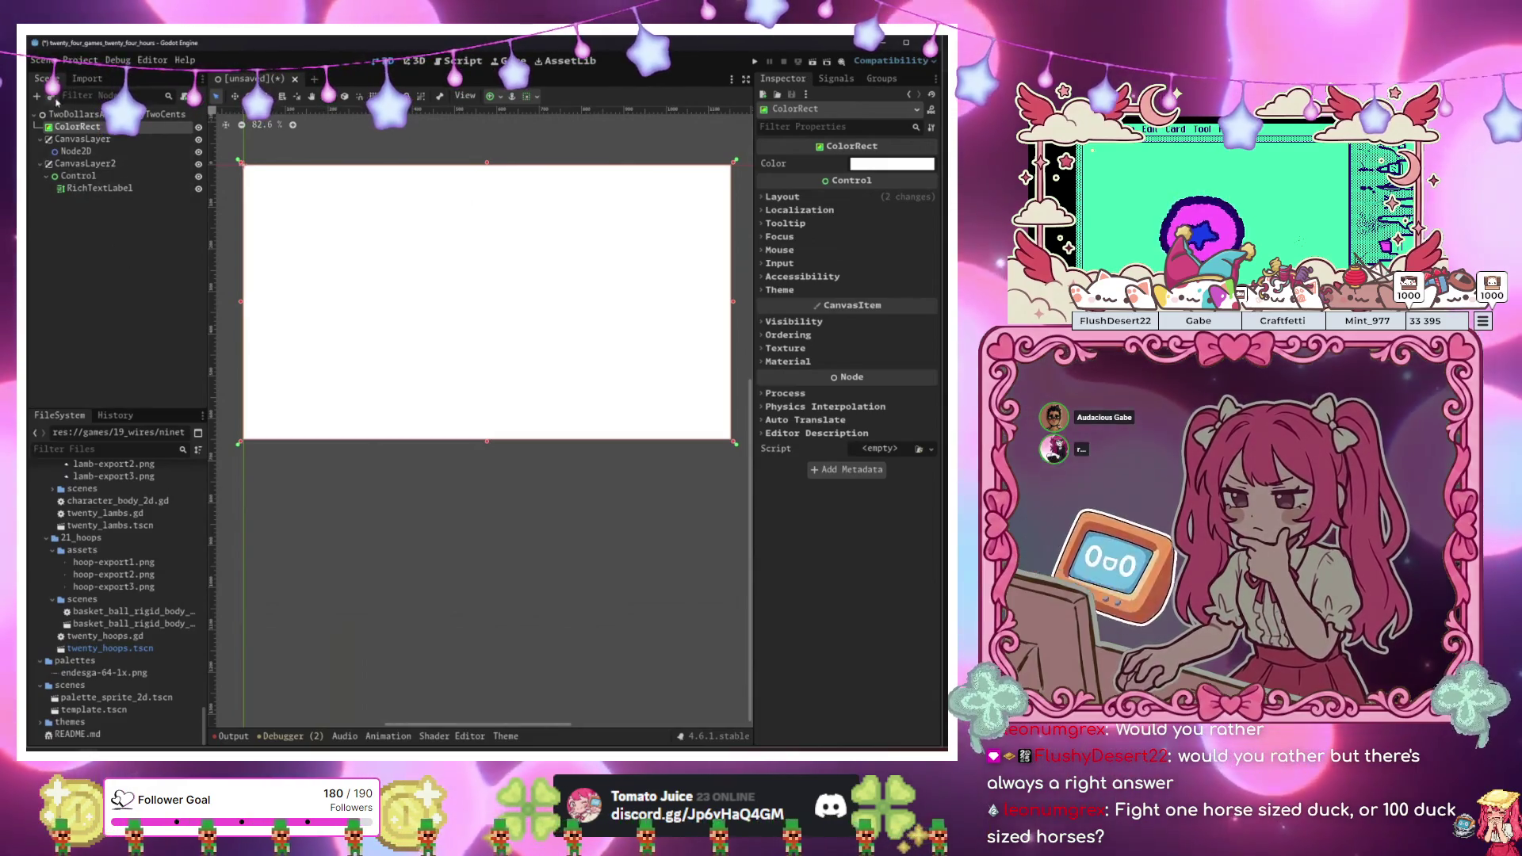
pyautogui.click(52, 98)
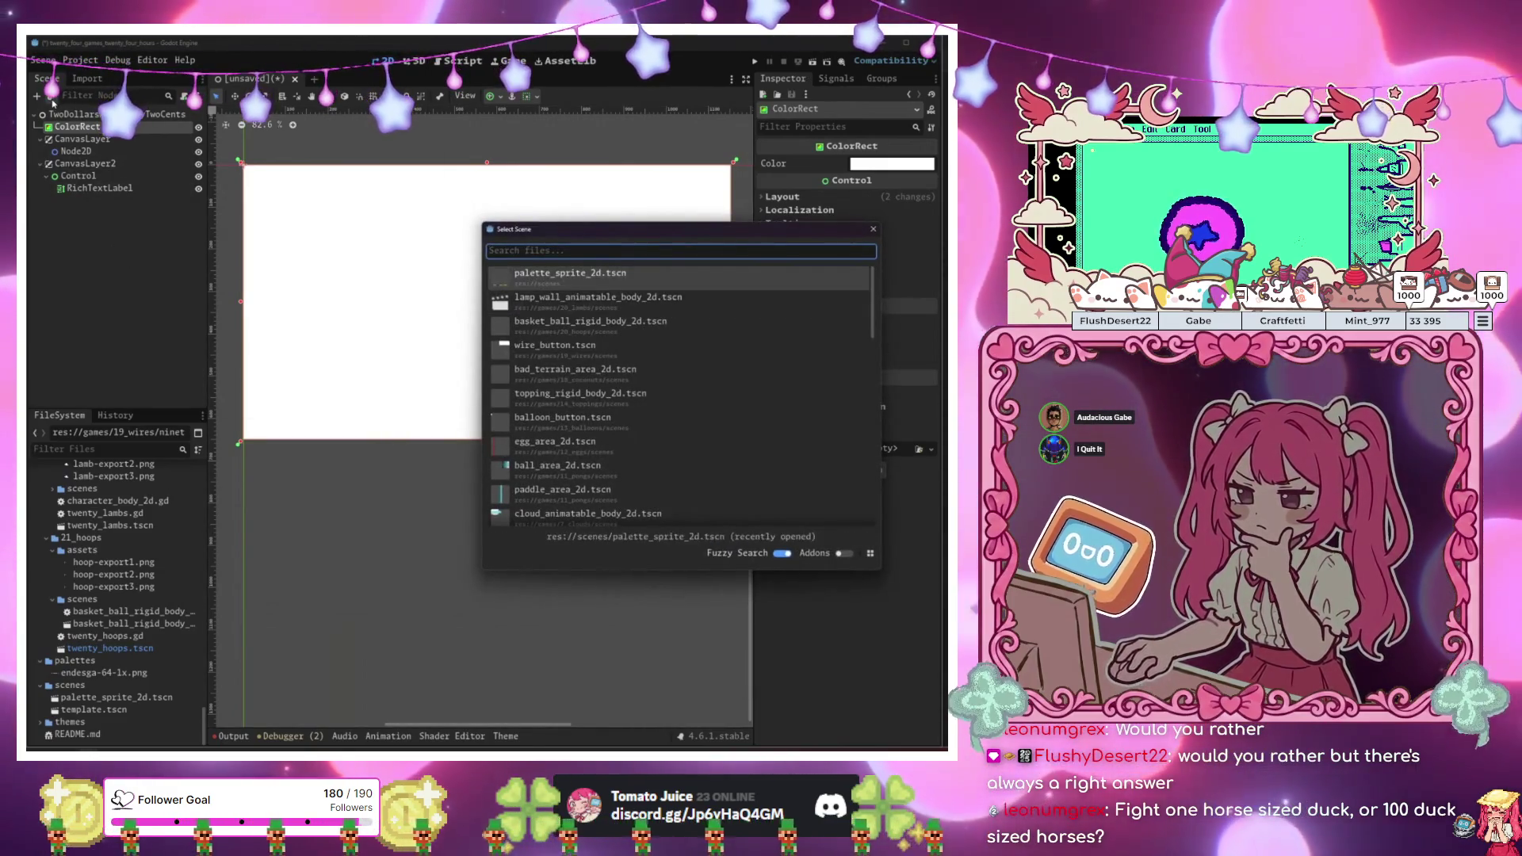
pyautogui.press('Return')
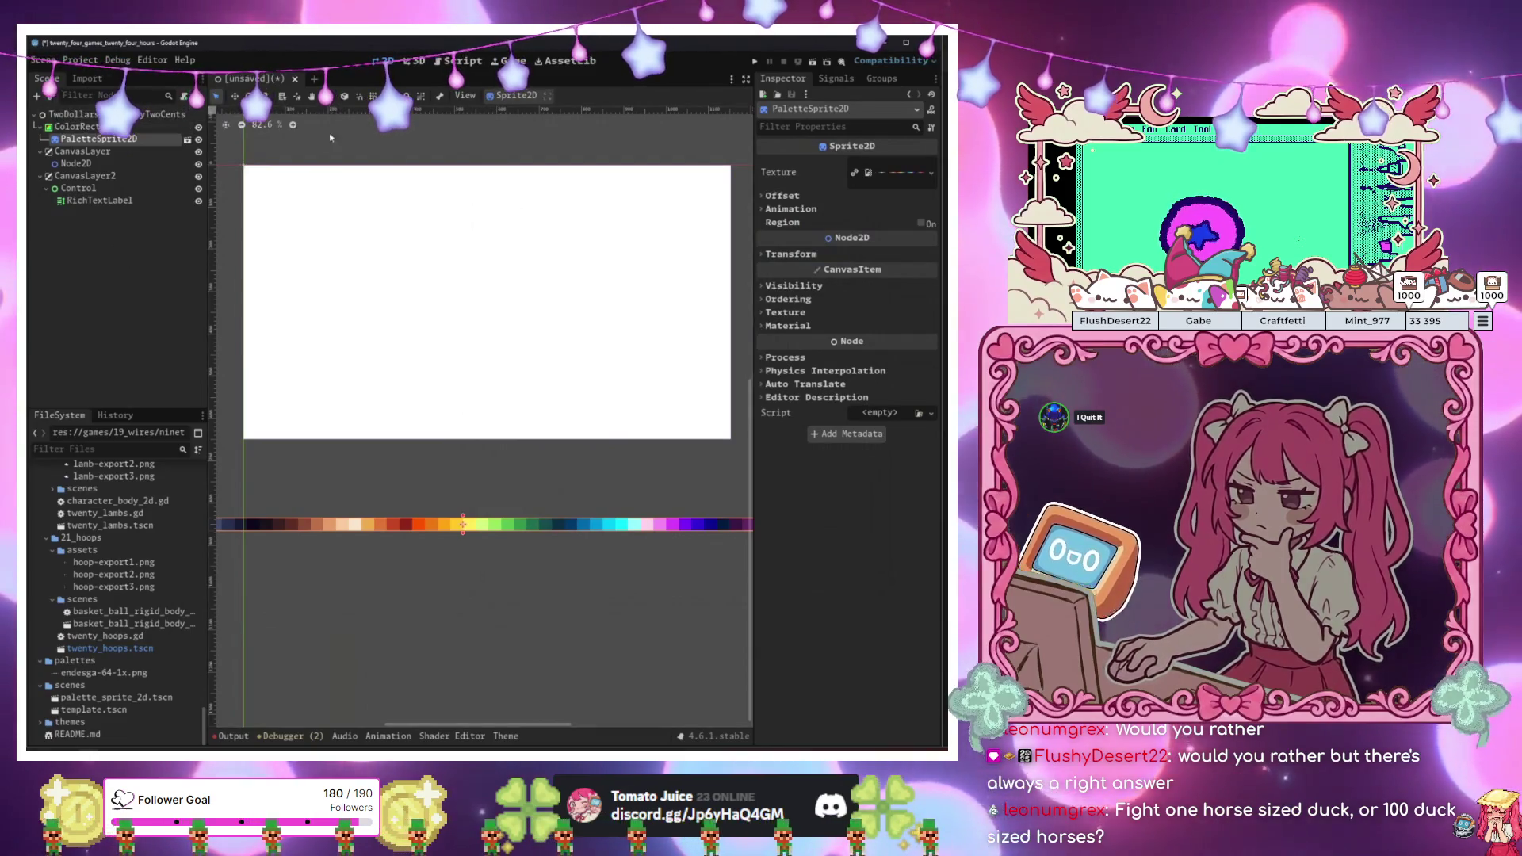
# - Nudge the PaletteSprite2D strip into place just below the white ColorRect
pyautogui.click(175, 115)
pyautogui.scroll(-2, 388, 385)
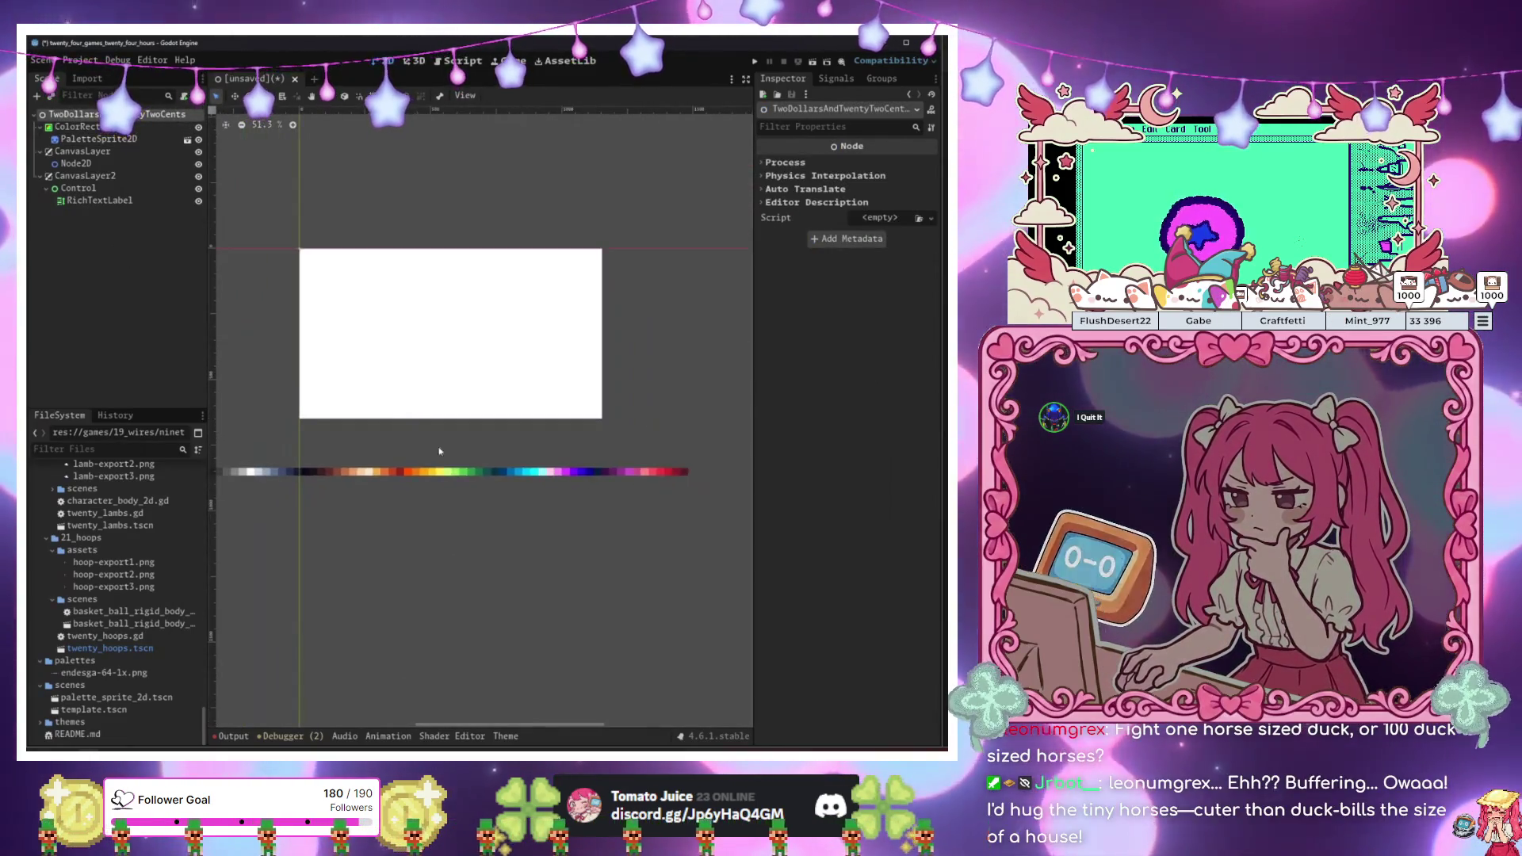
pyautogui.click(445, 378)
pyautogui.click(879, 162)
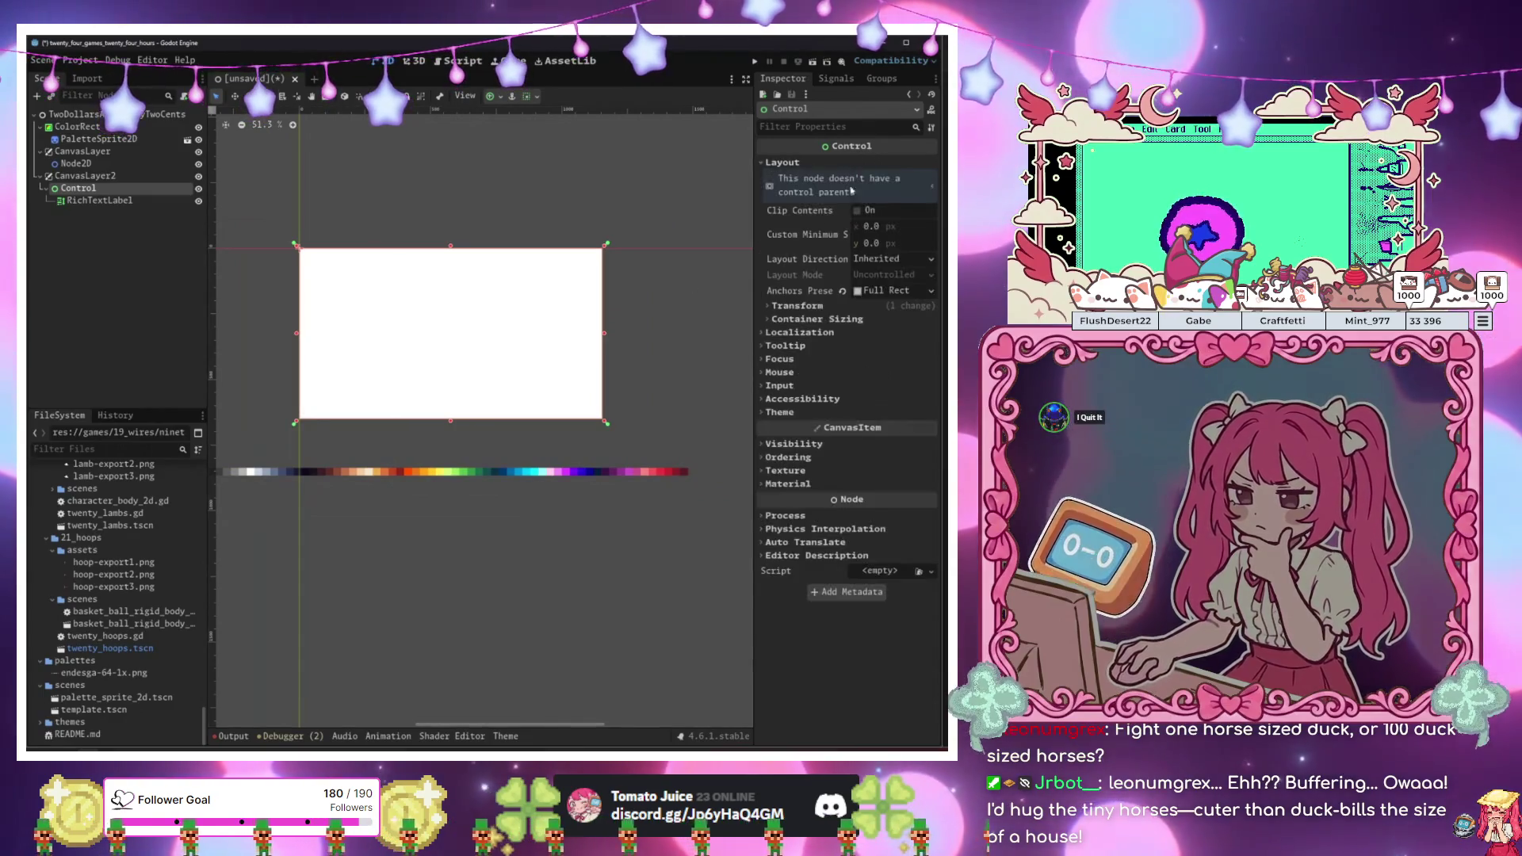
pyautogui.click(87, 177)
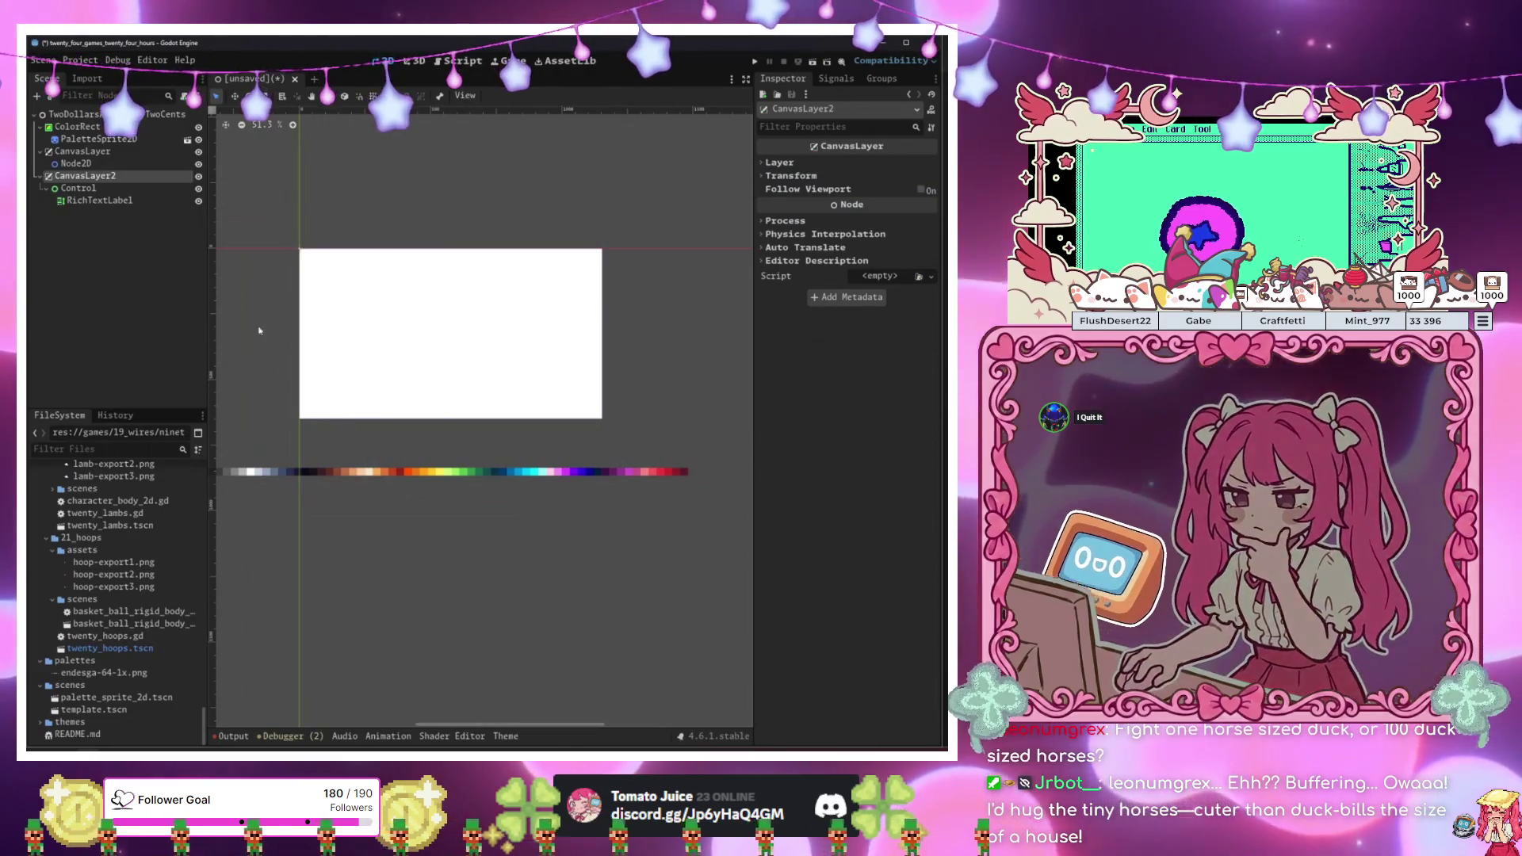
pyautogui.click(92, 139)
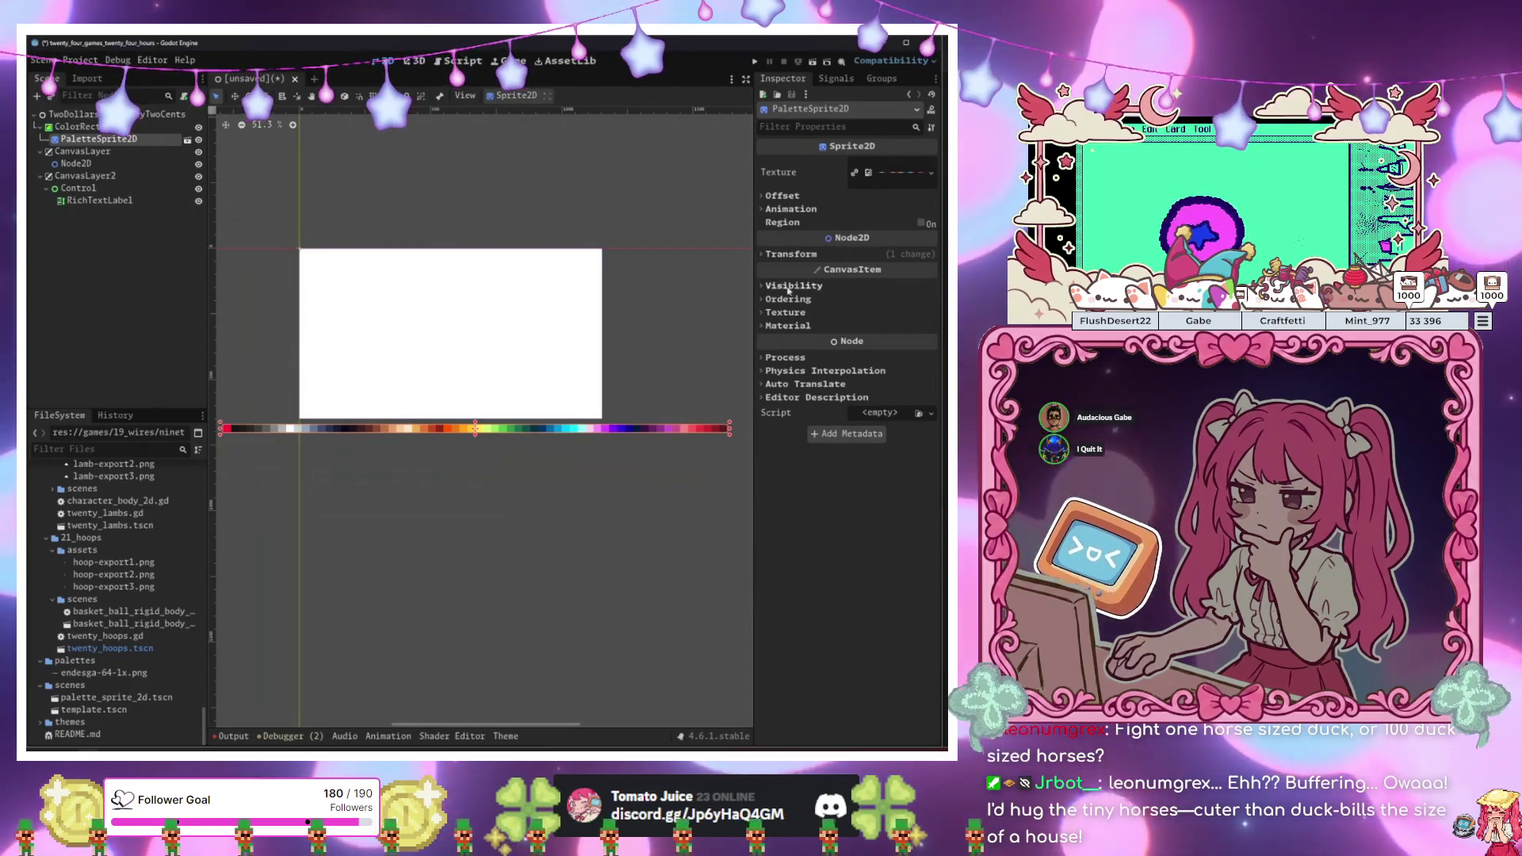
pyautogui.moveTo(539, 428); pyautogui.dragTo(551, 438)
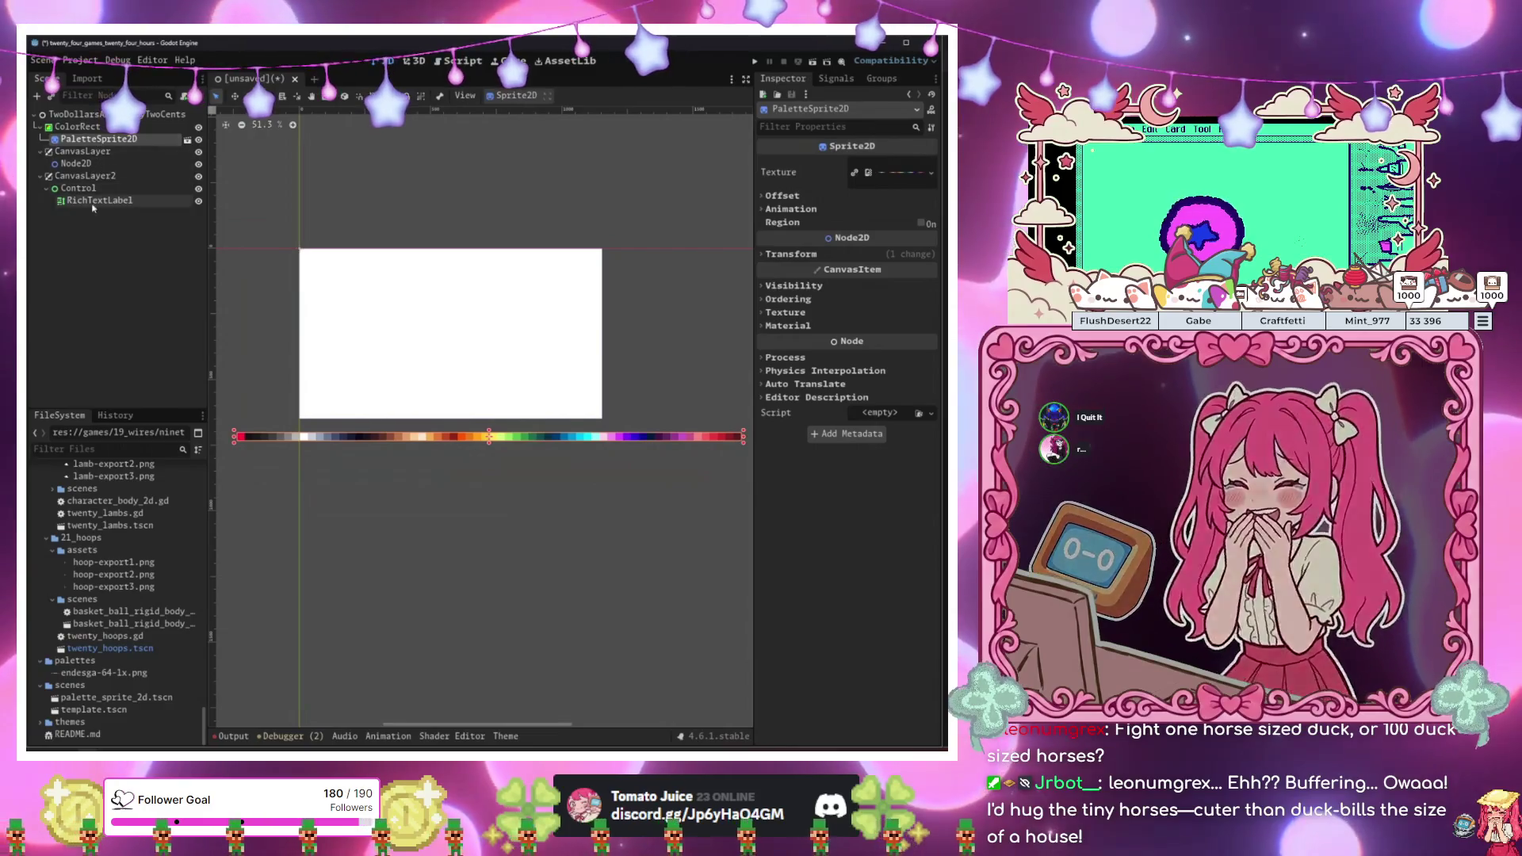
pyautogui.click(91, 202)
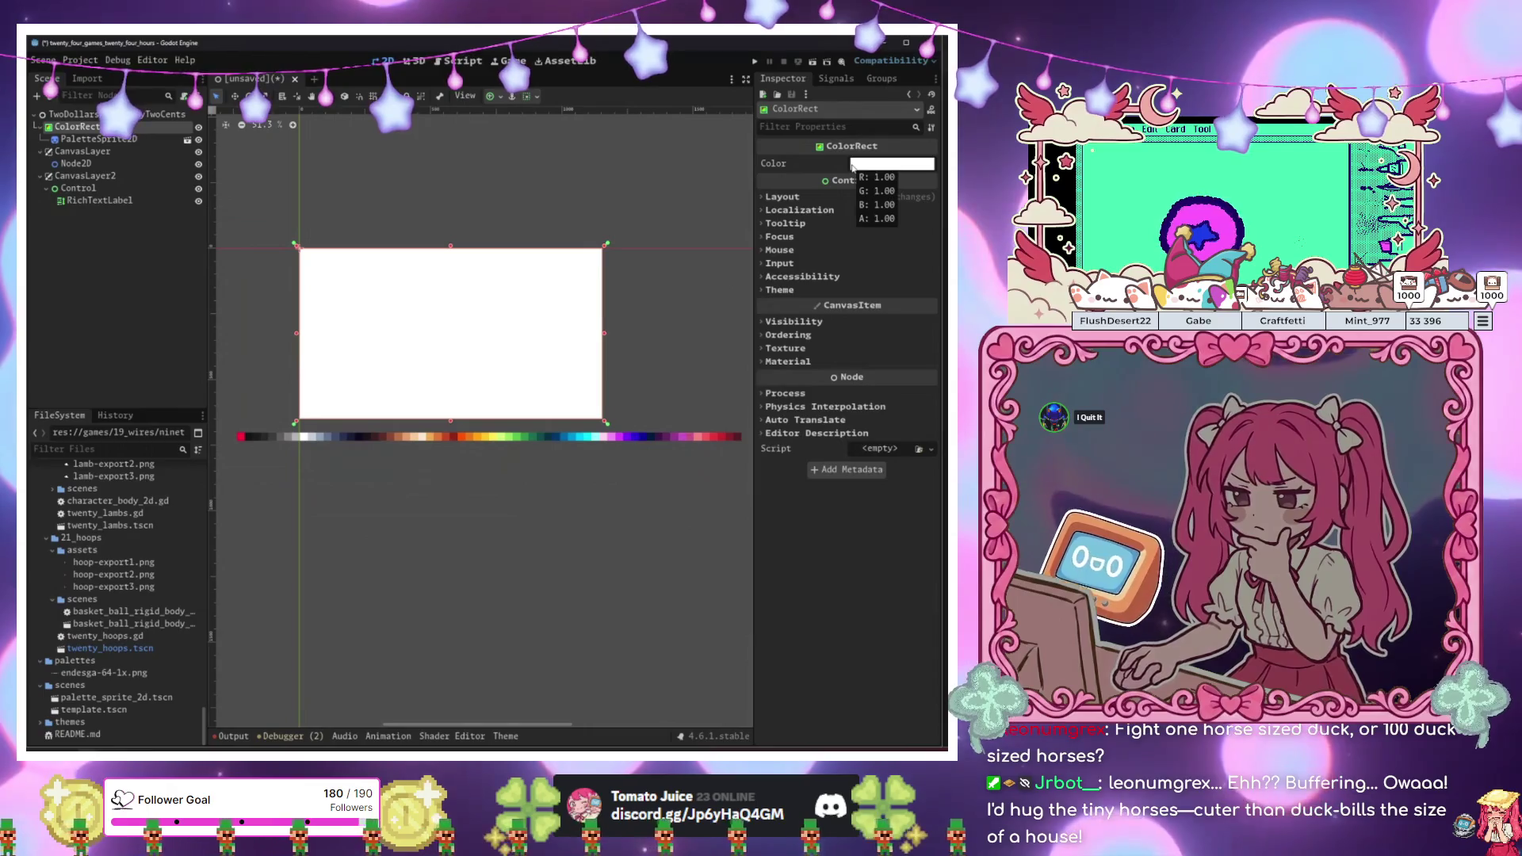
# - Set the ColorRect colour to dark navy 1a1932, sampled with the eyedropper from the palette strip
pyautogui.click(864, 164)
pyautogui.click(828, 316)
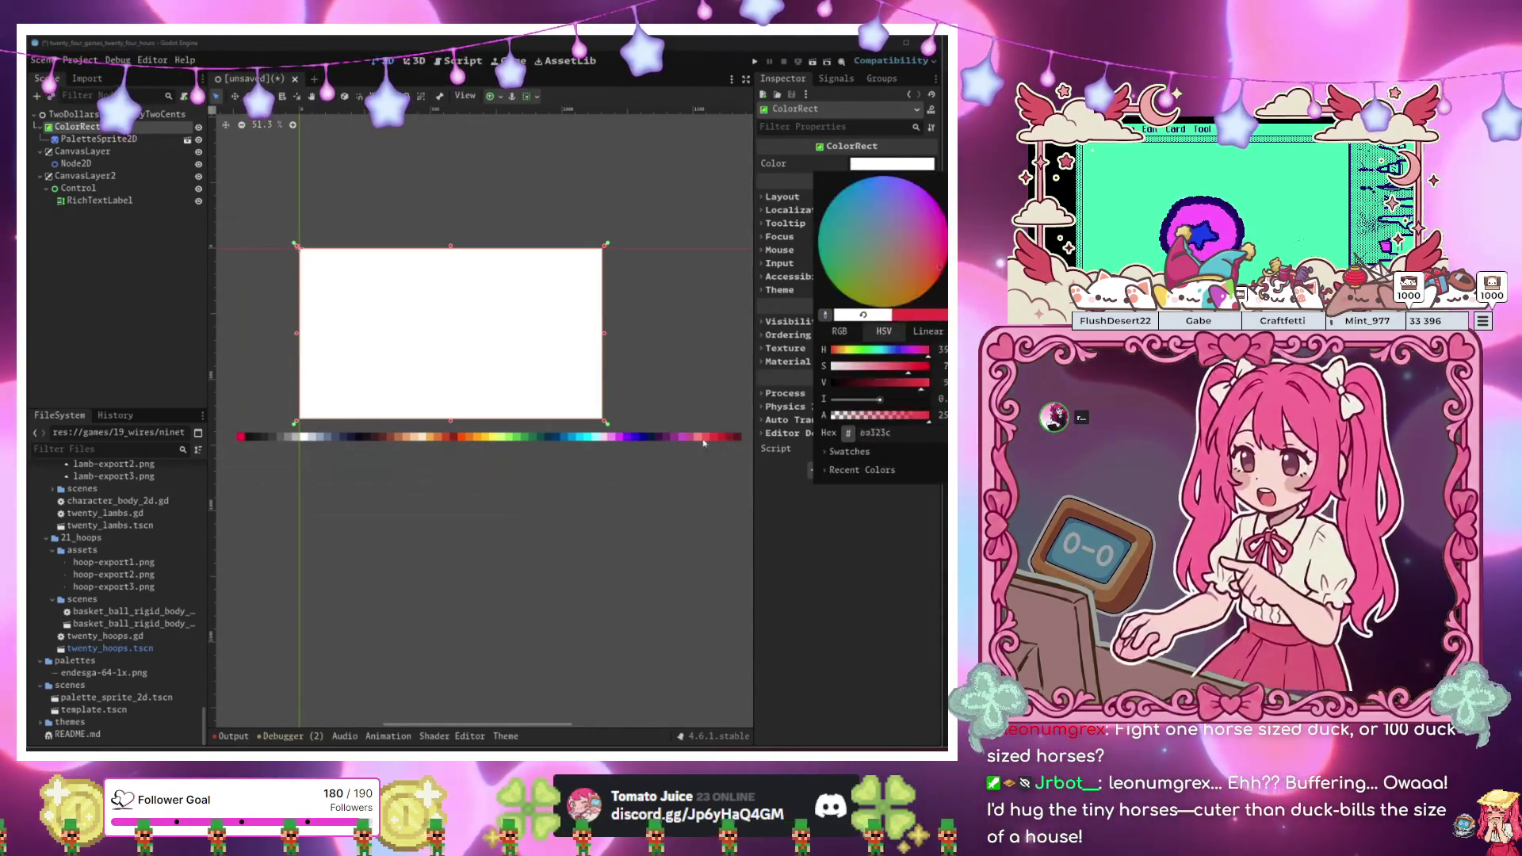
pyautogui.click(353, 439)
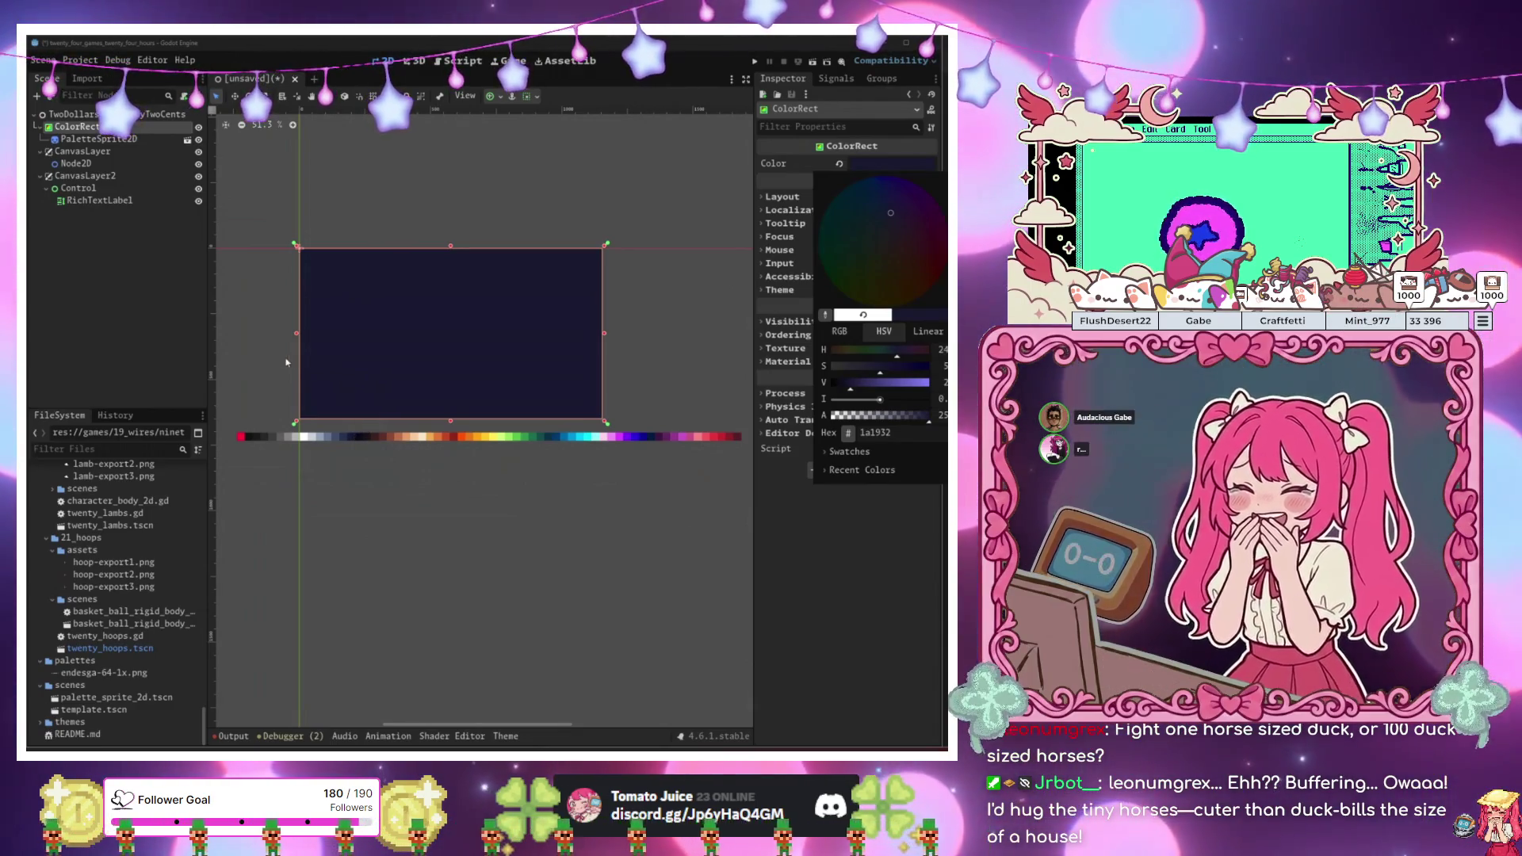
pyautogui.click(360, 401)
pyautogui.click(317, 547)
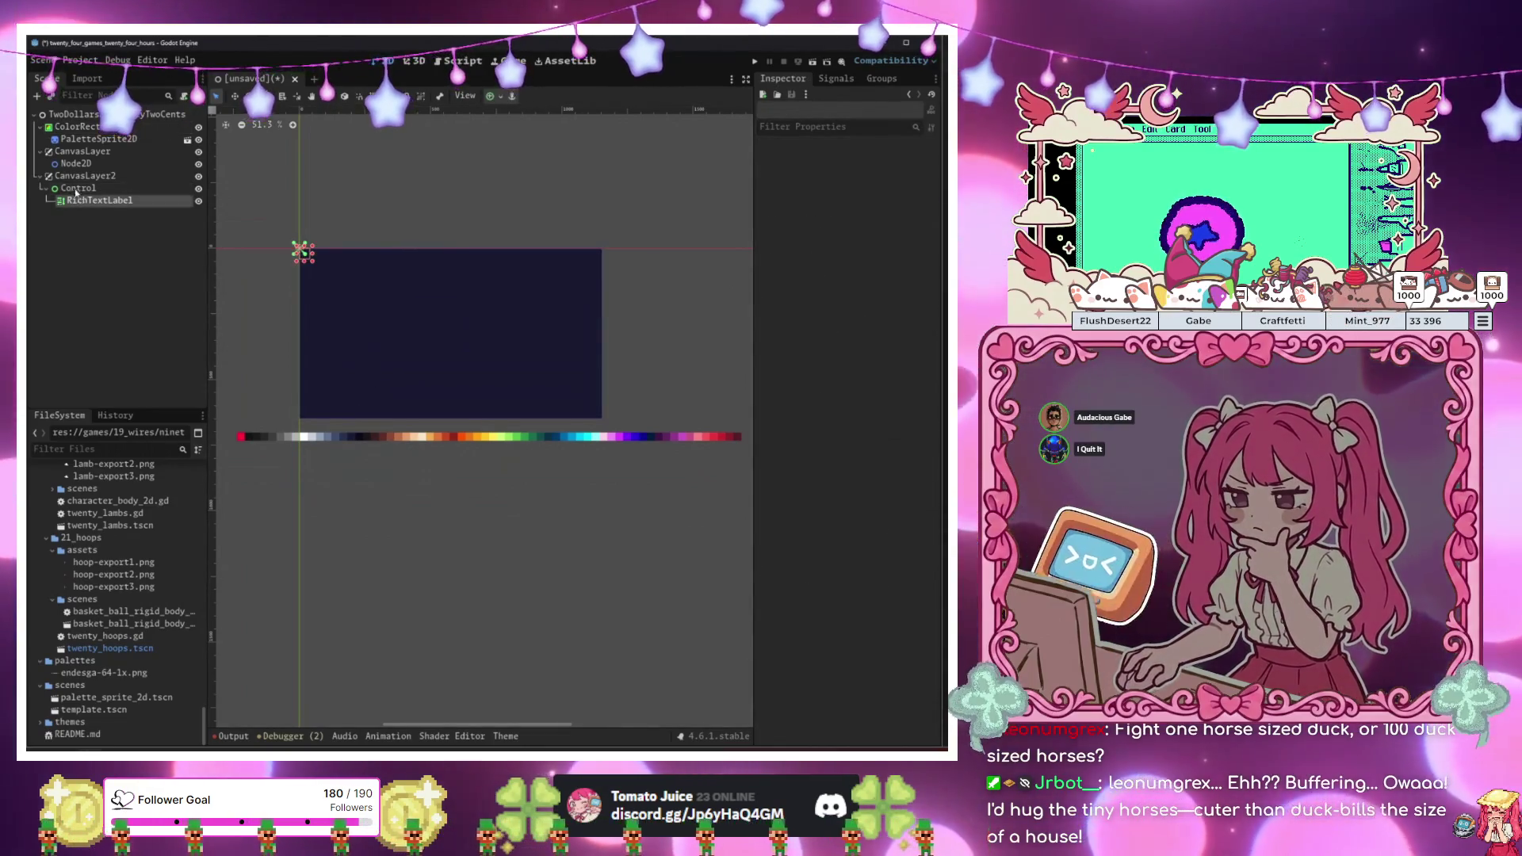
# - Review the scene tree nodes, ending with the PaletteSprite2D instance selected
pyautogui.click(84, 150)
pyautogui.click(88, 139)
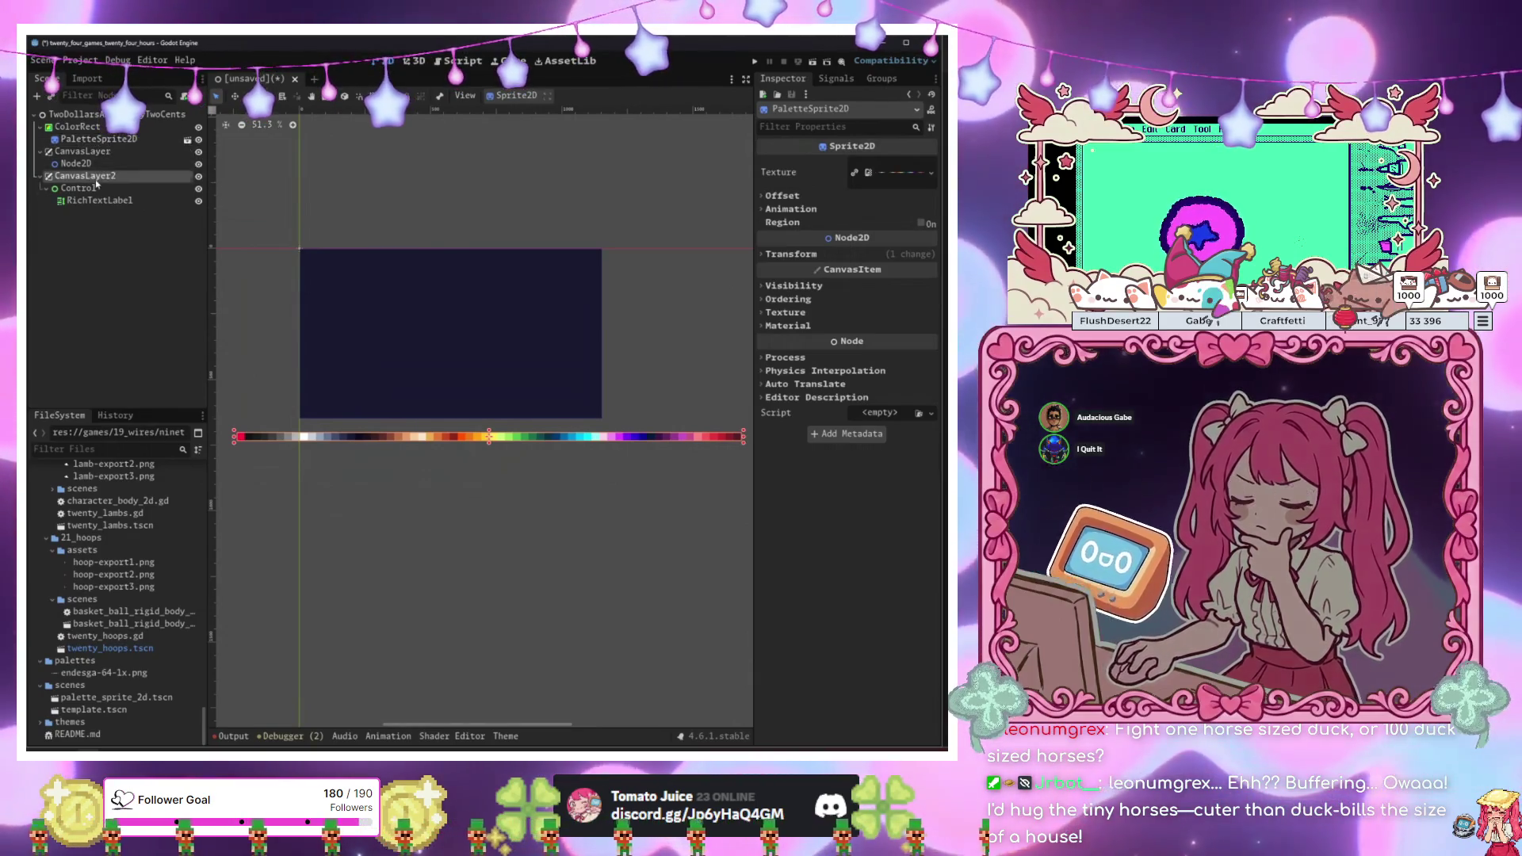
pyautogui.click(93, 175)
pyautogui.click(87, 163)
pyautogui.click(87, 127)
pyautogui.click(79, 114)
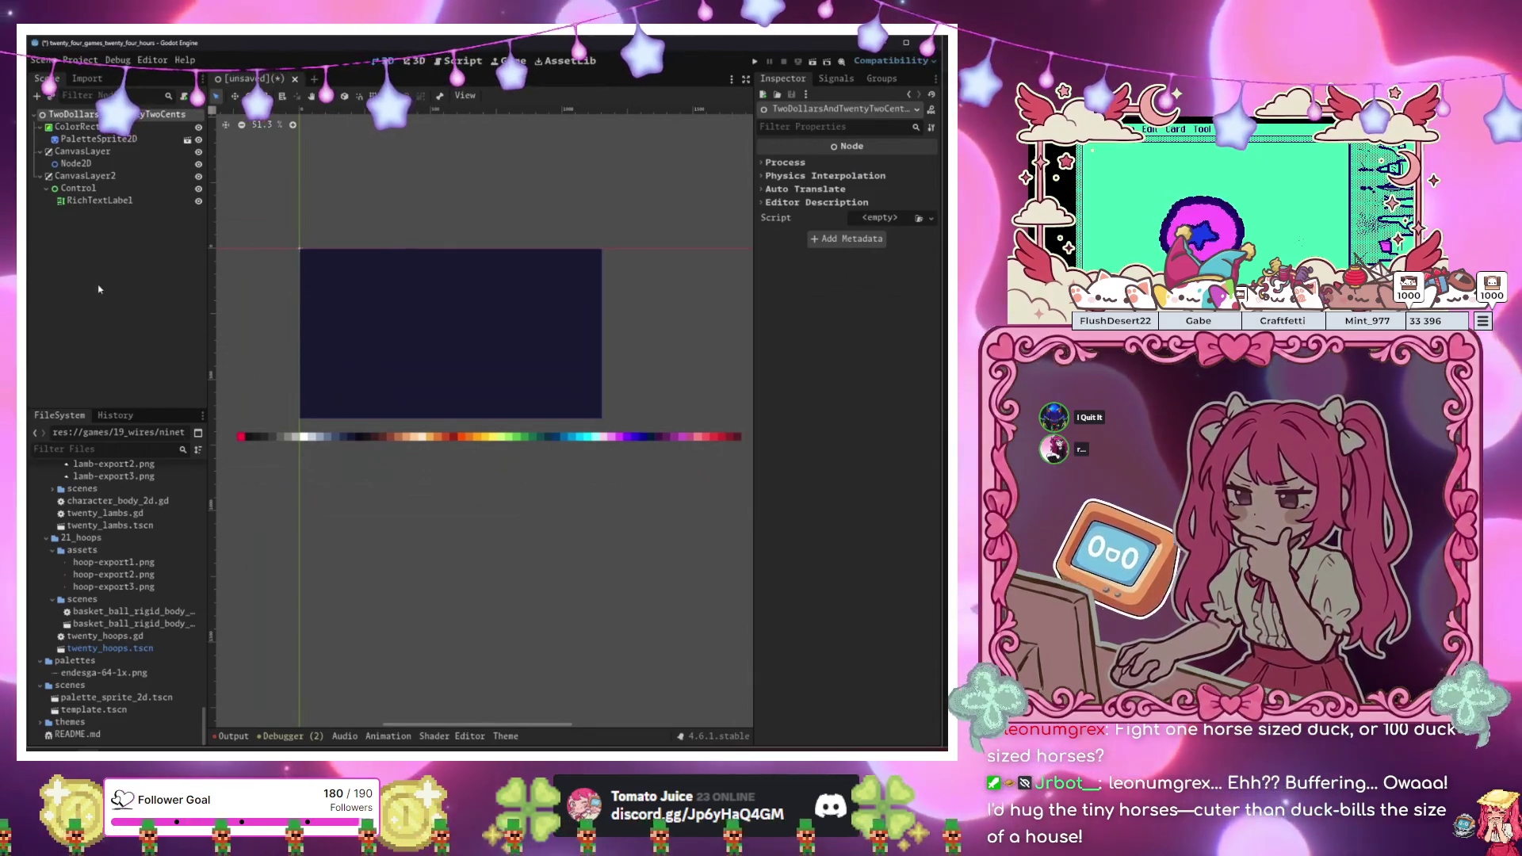
pyautogui.click(79, 127)
pyautogui.click(127, 138)
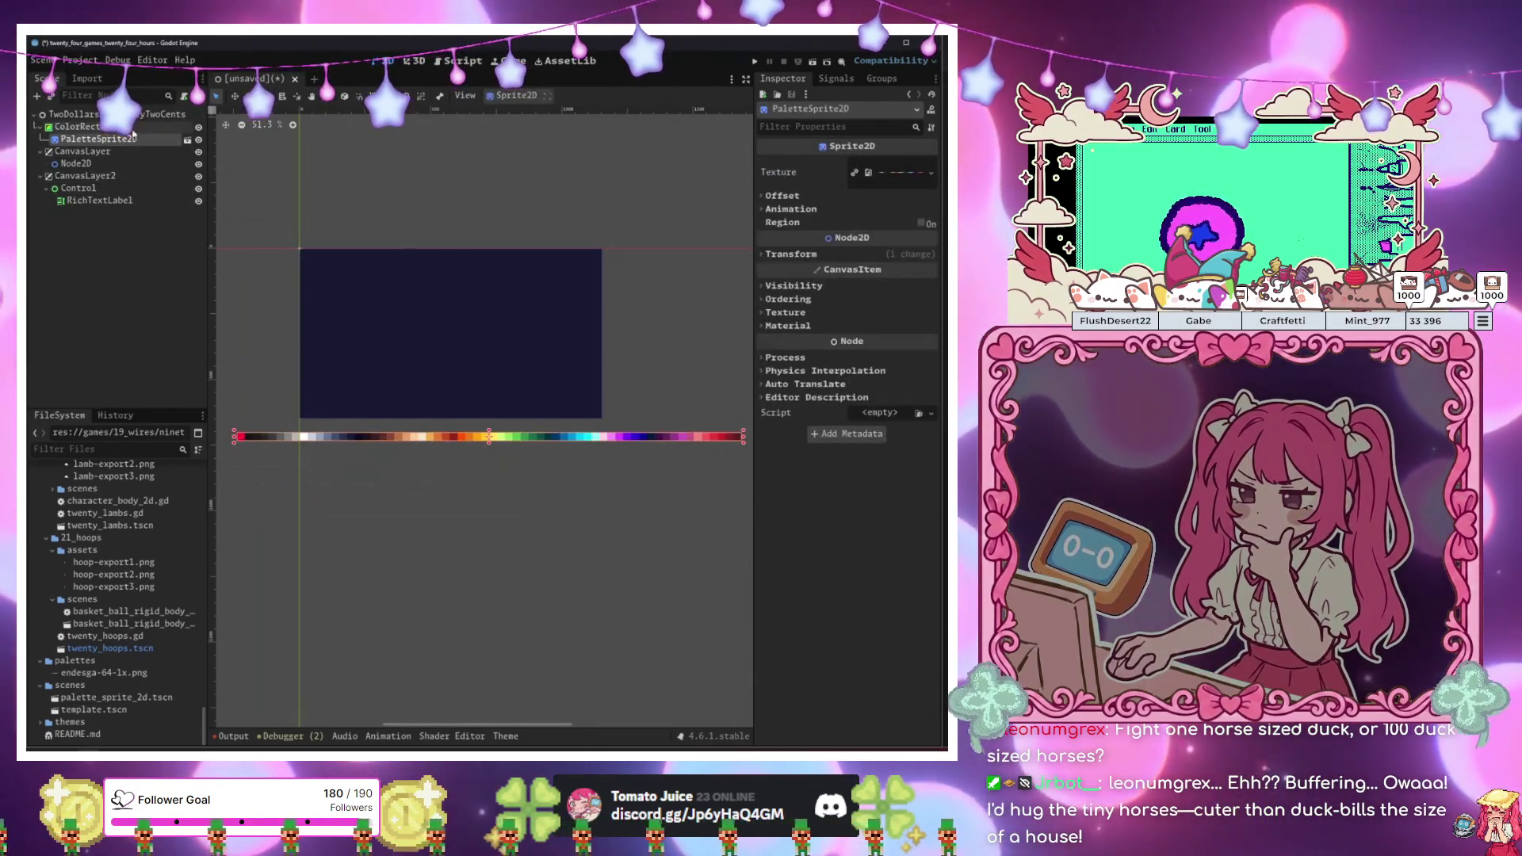
pyautogui.click(130, 114)
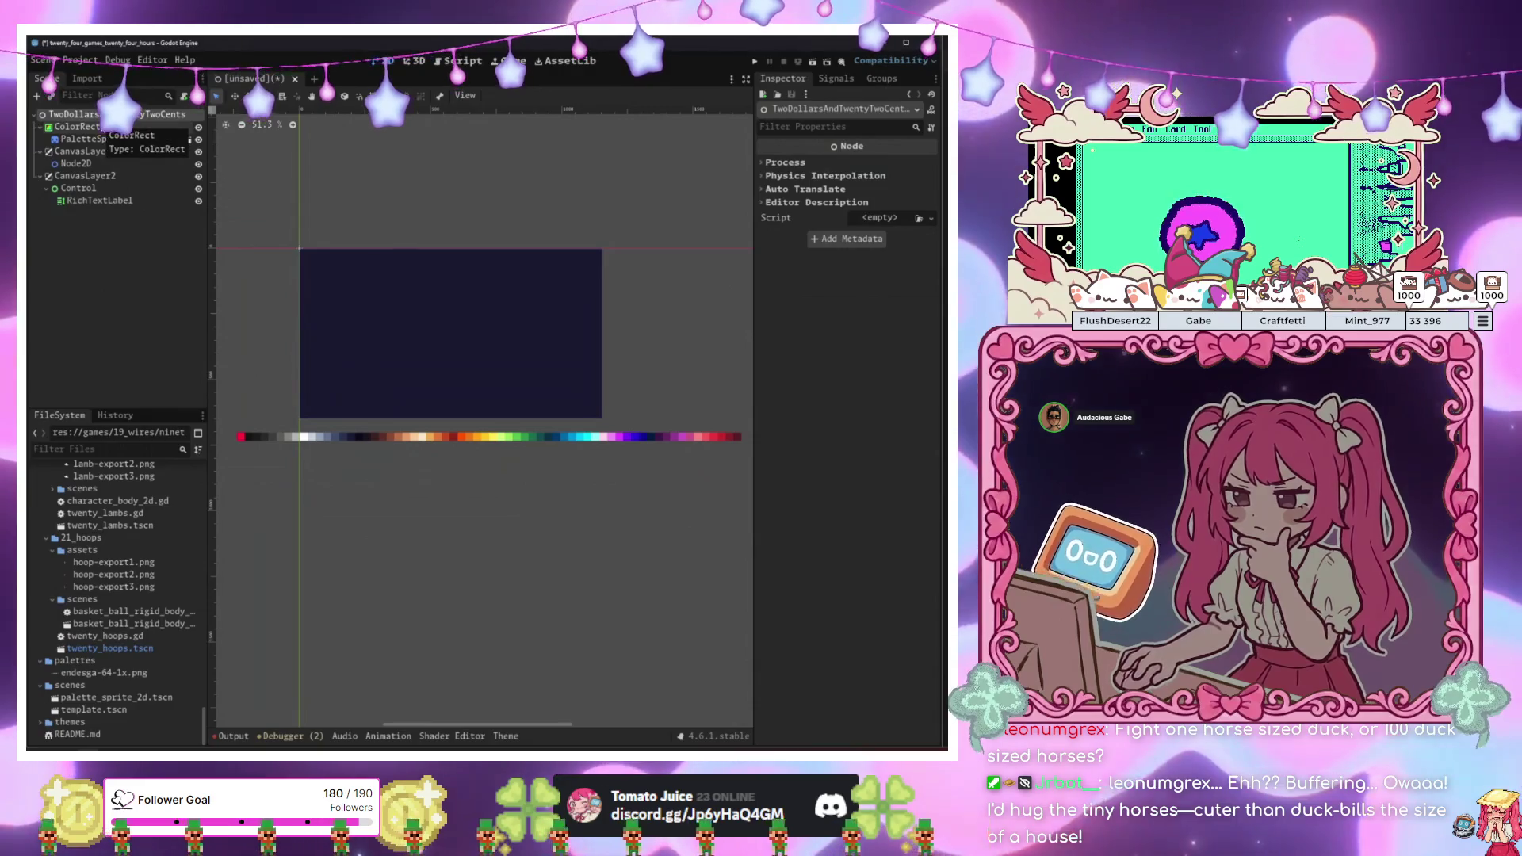
pyautogui.click(96, 204)
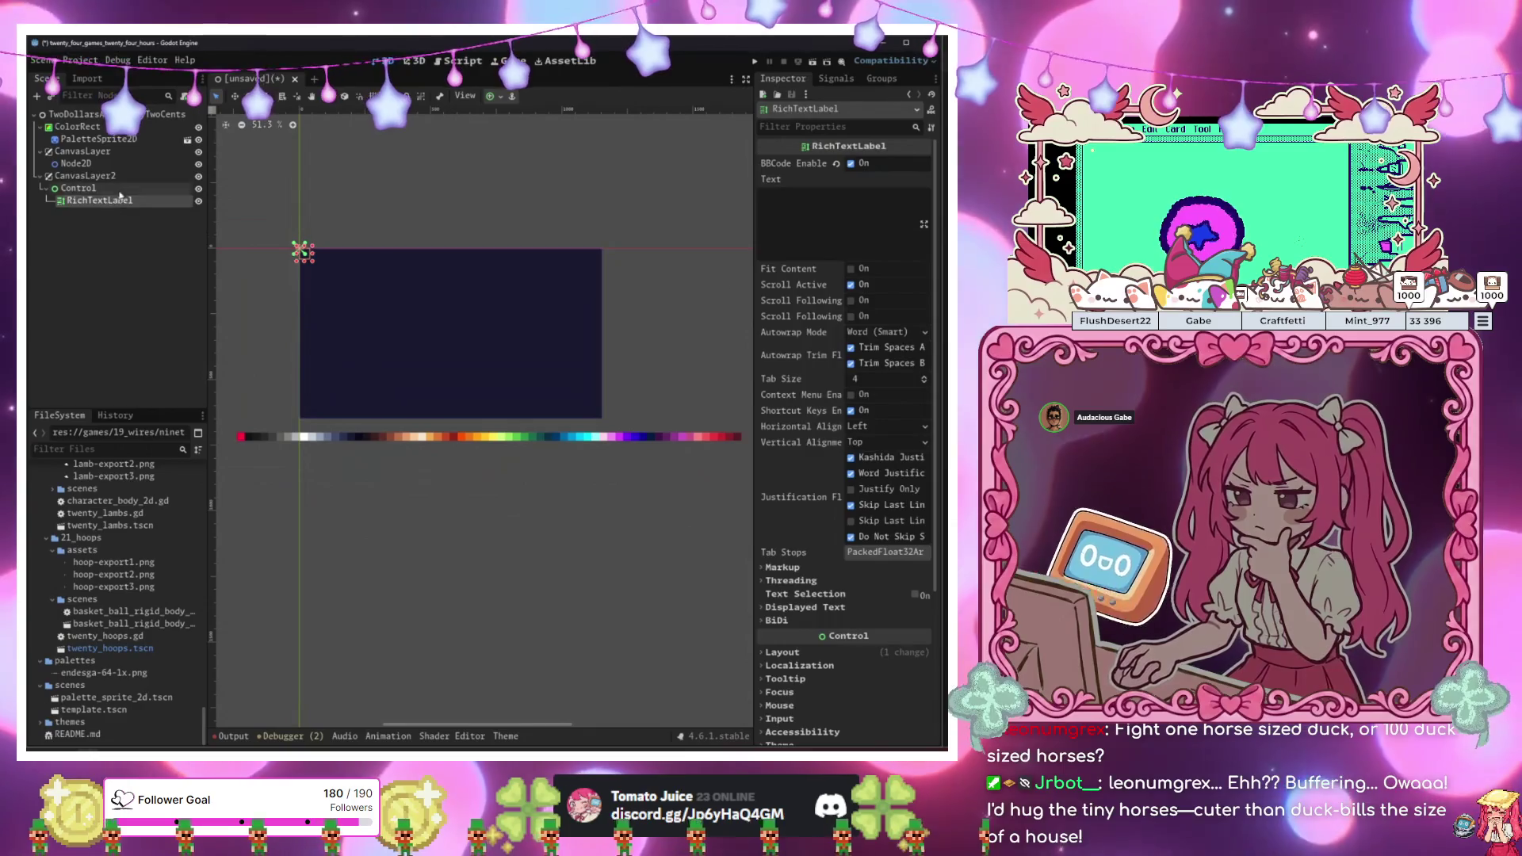
pyautogui.click(87, 188)
pyautogui.click(121, 201)
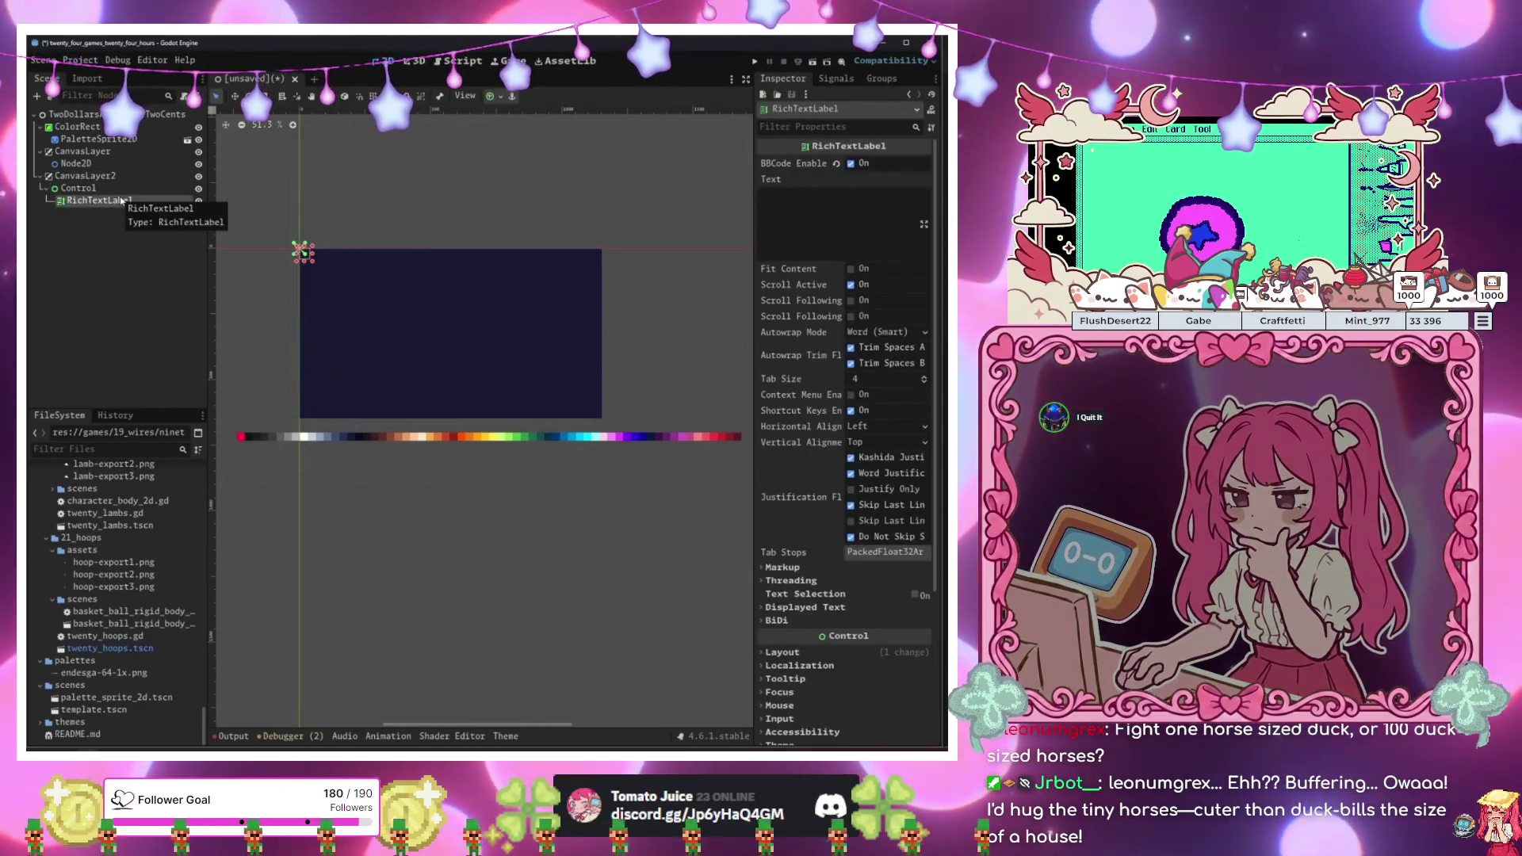
pyautogui.click(109, 190)
pyautogui.press('Up')
pyautogui.press('Down')
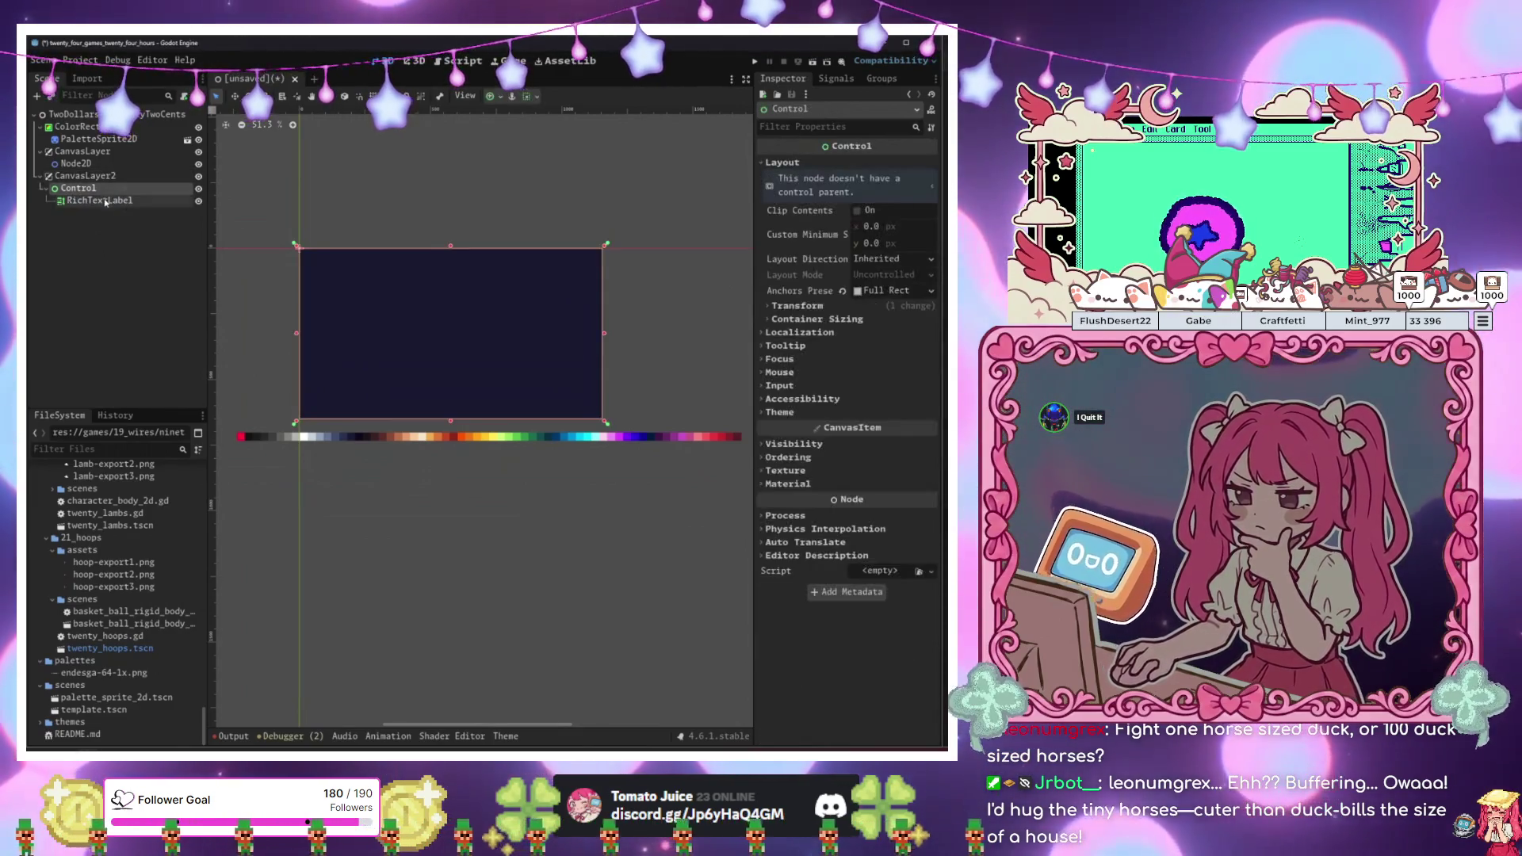
pyautogui.press('Down')
pyautogui.press('Up')
pyautogui.press('Home')
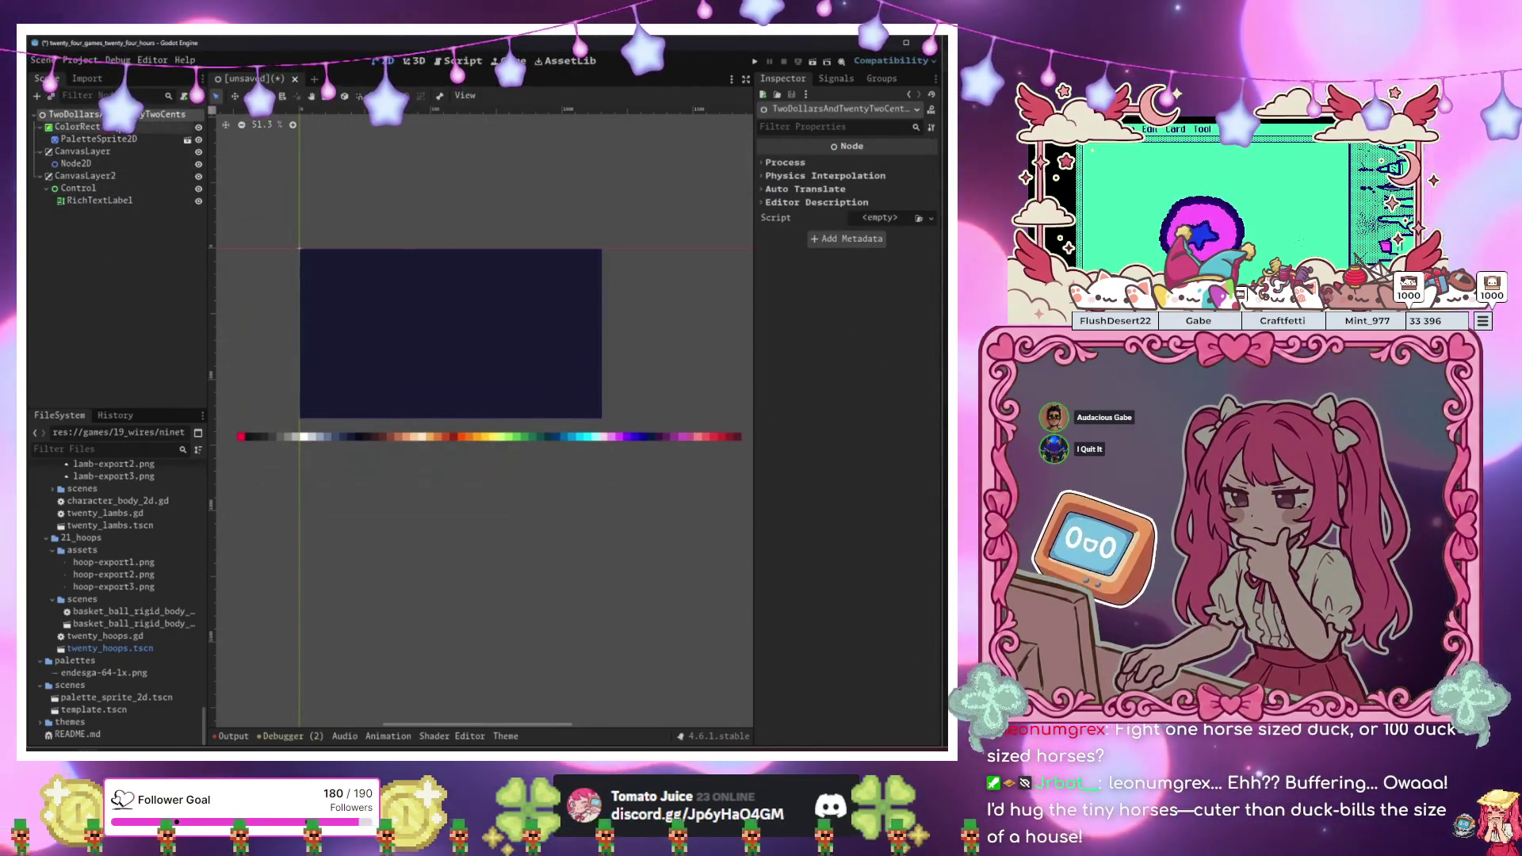
pyautogui.click(103, 139)
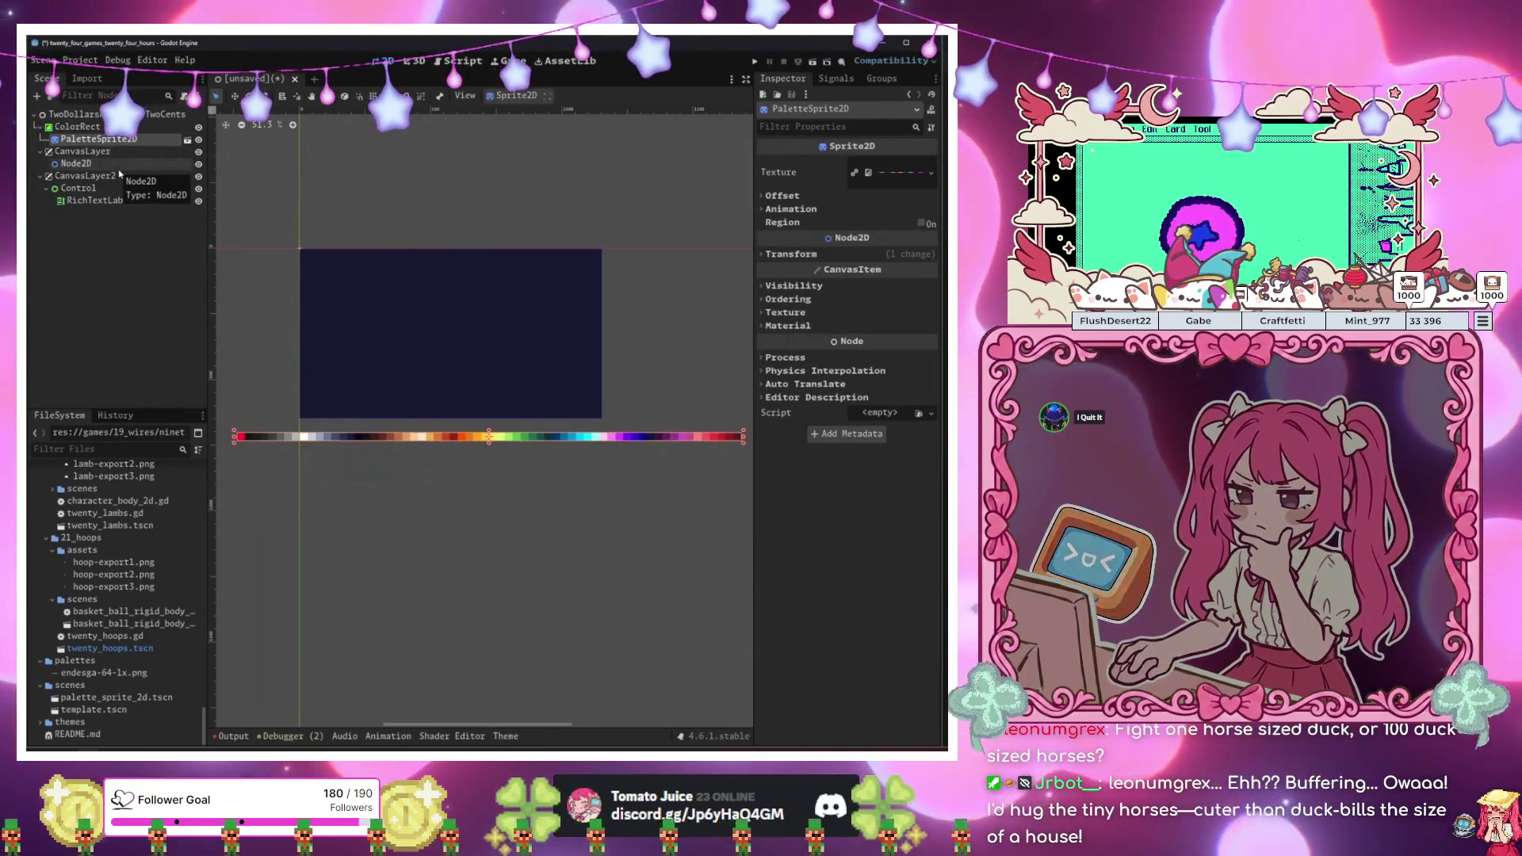
pyautogui.click(112, 176)
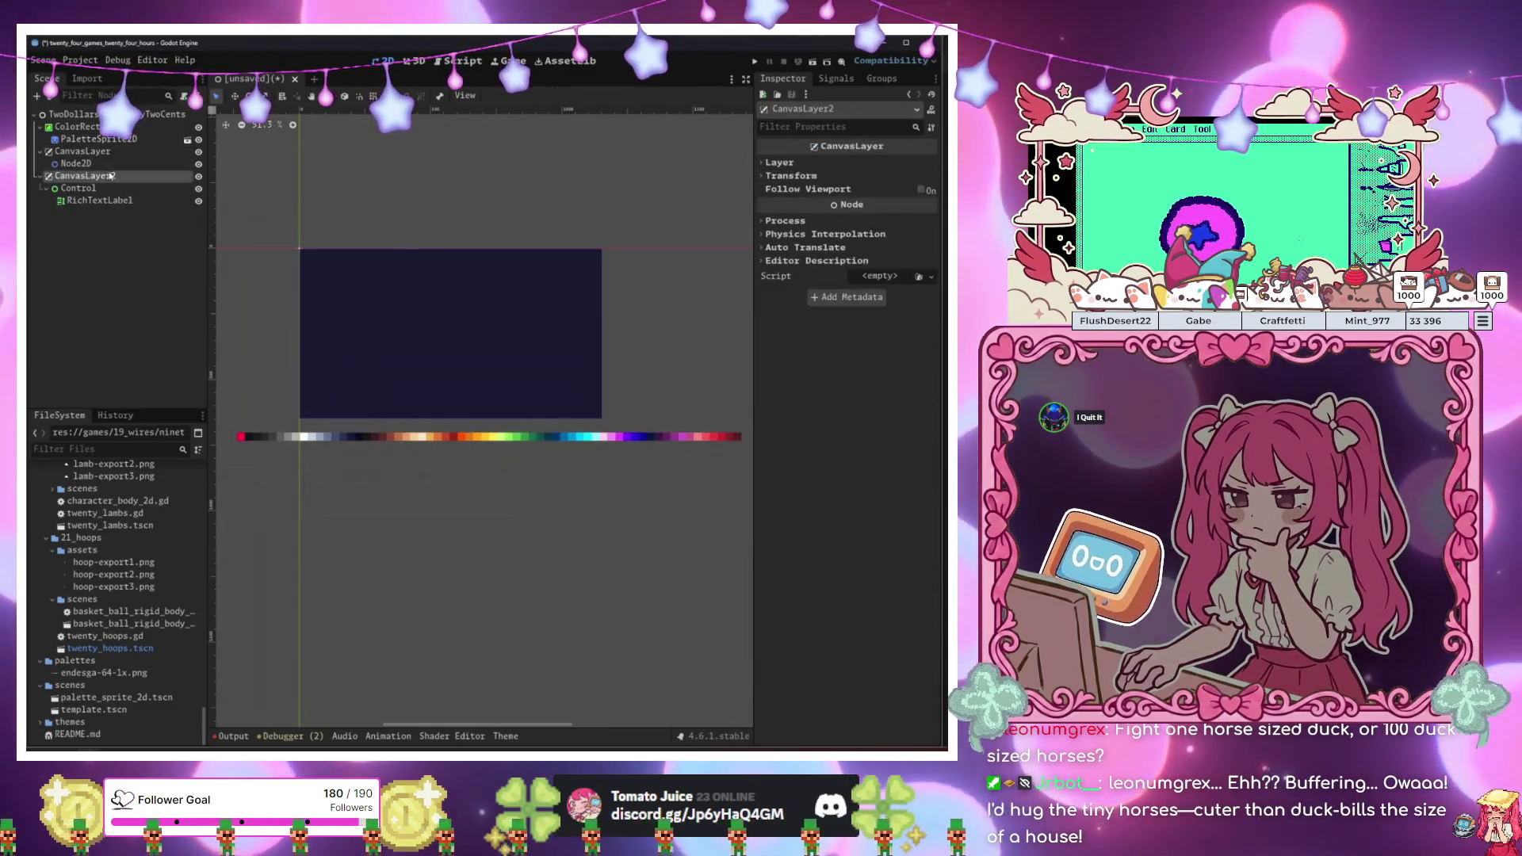
pyautogui.click(110, 163)
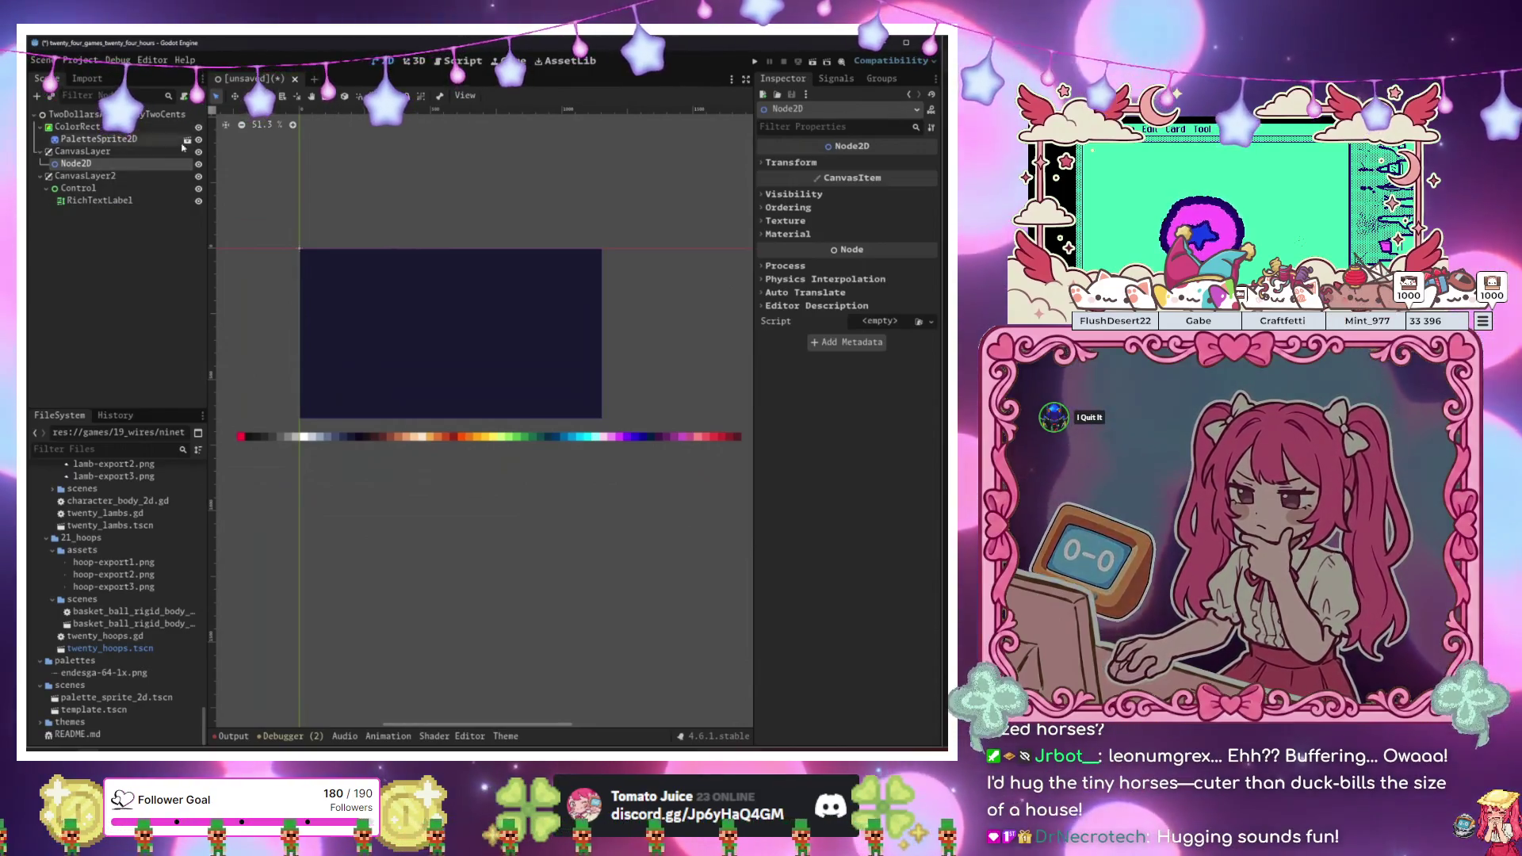
pyautogui.click(837, 78)
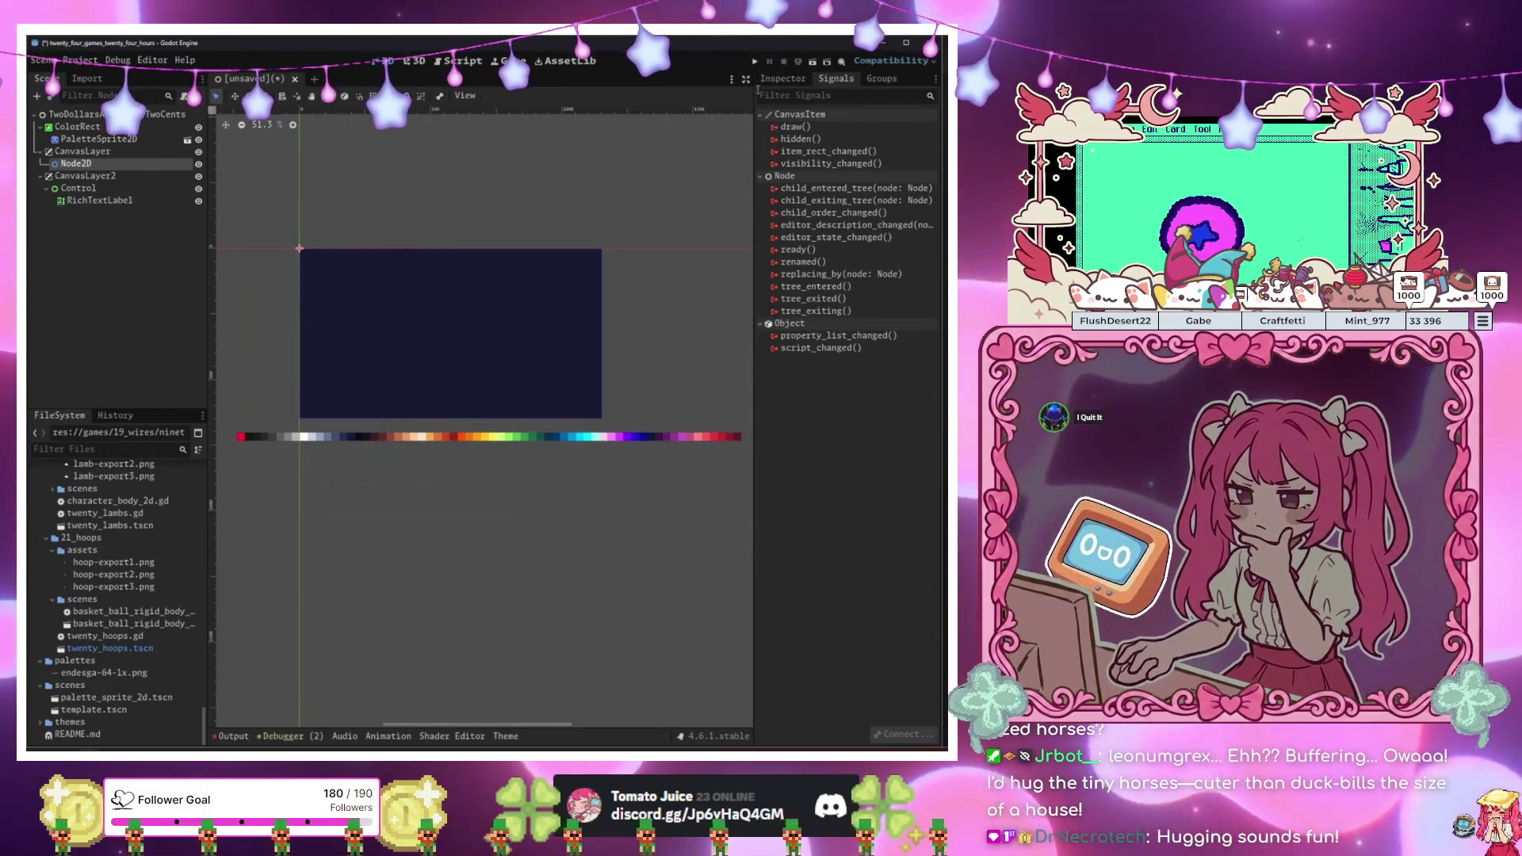
# - Add a RigidBody2D under CanvasLayer, then delete it again
pyautogui.press('Up')
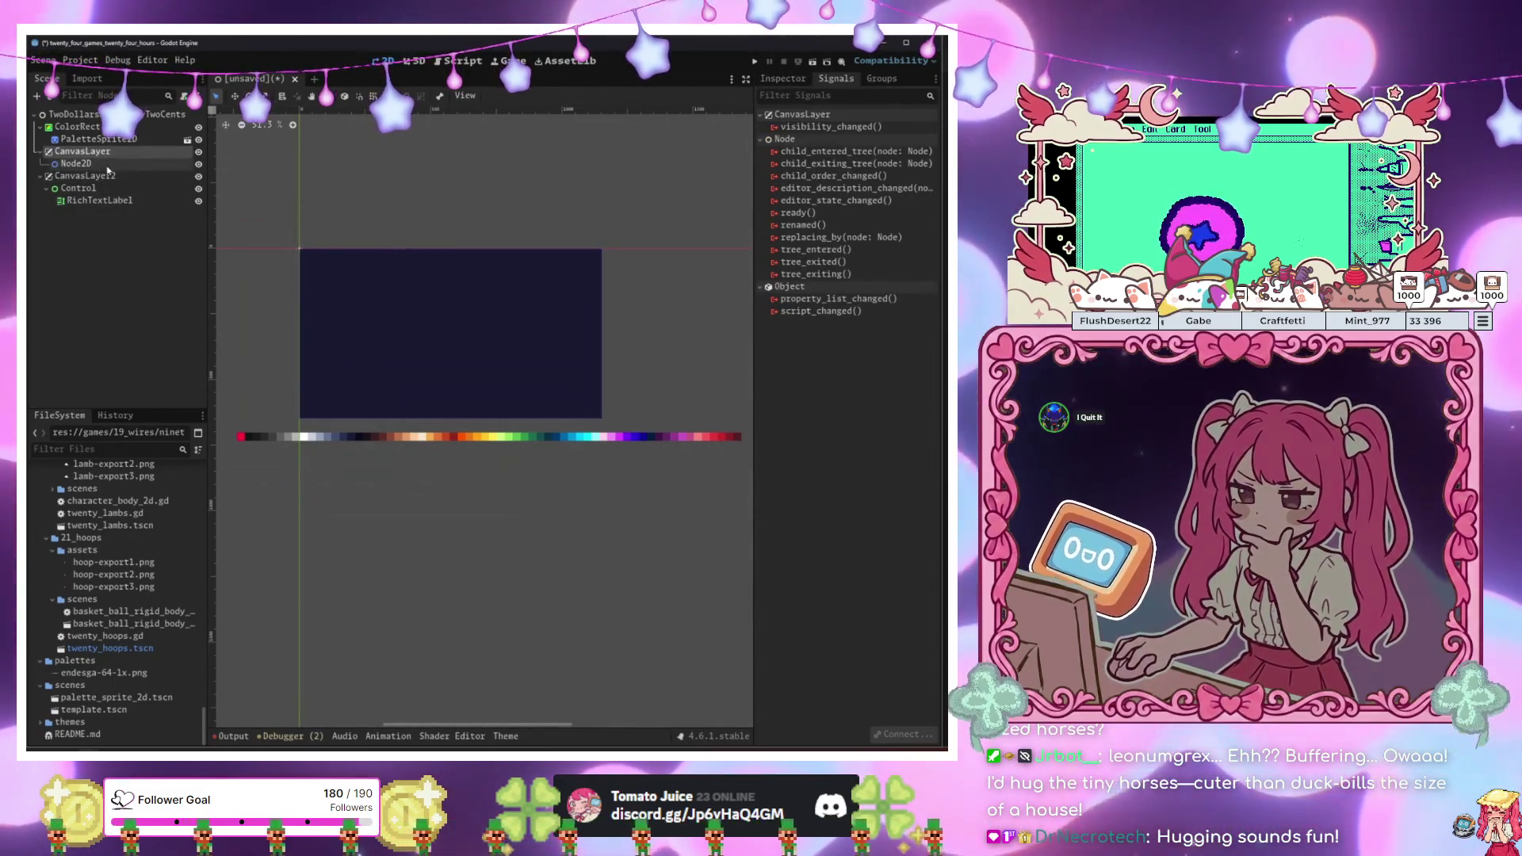
pyautogui.hotkey('ctrl', 'a')
pyautogui.write('rigid')
pyautogui.press('Return')
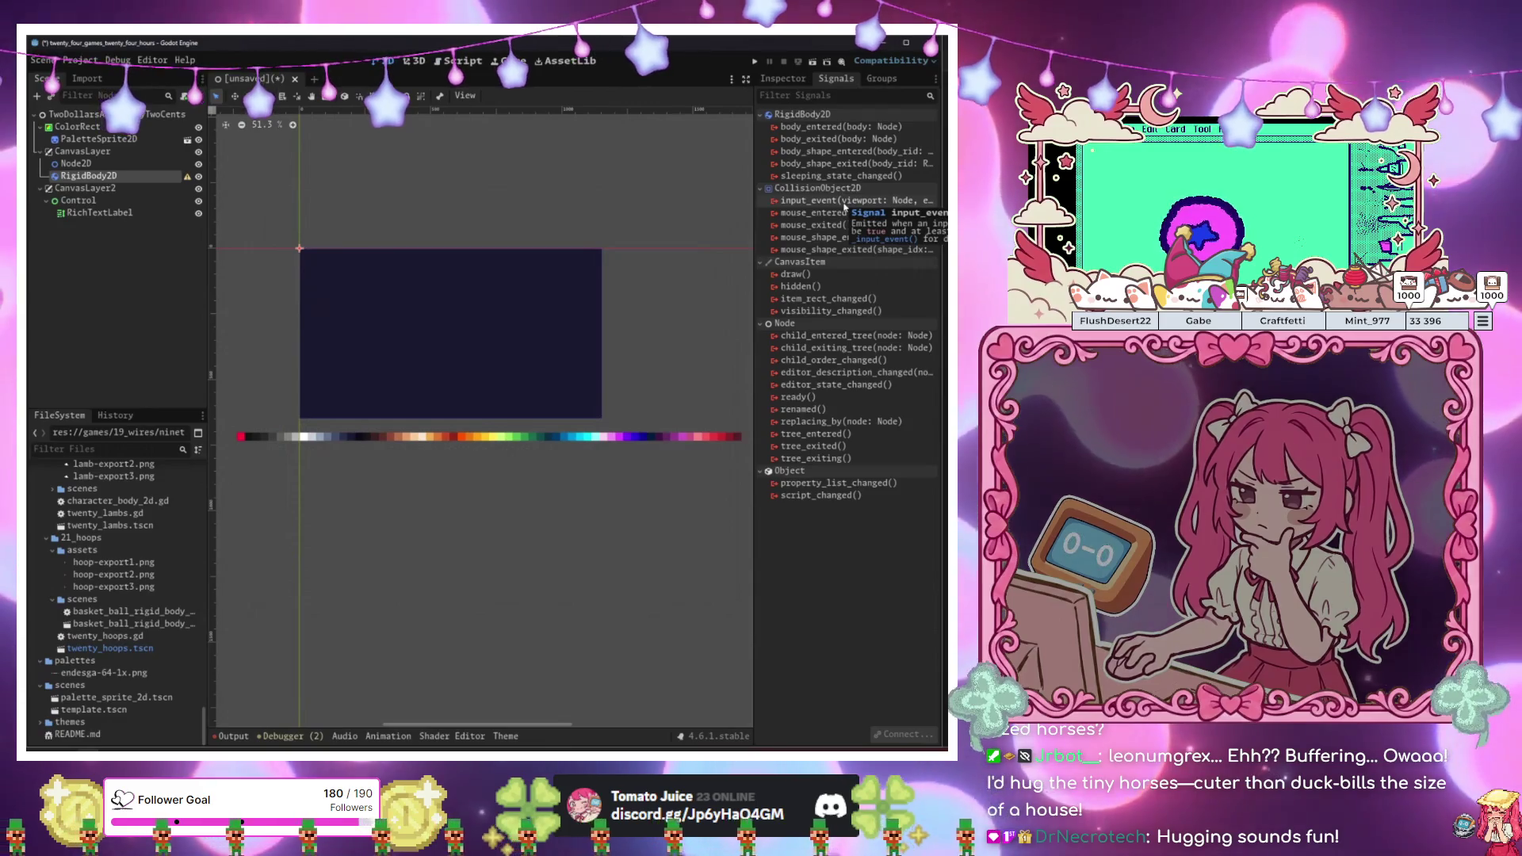
pyautogui.doubleClick(86, 176)
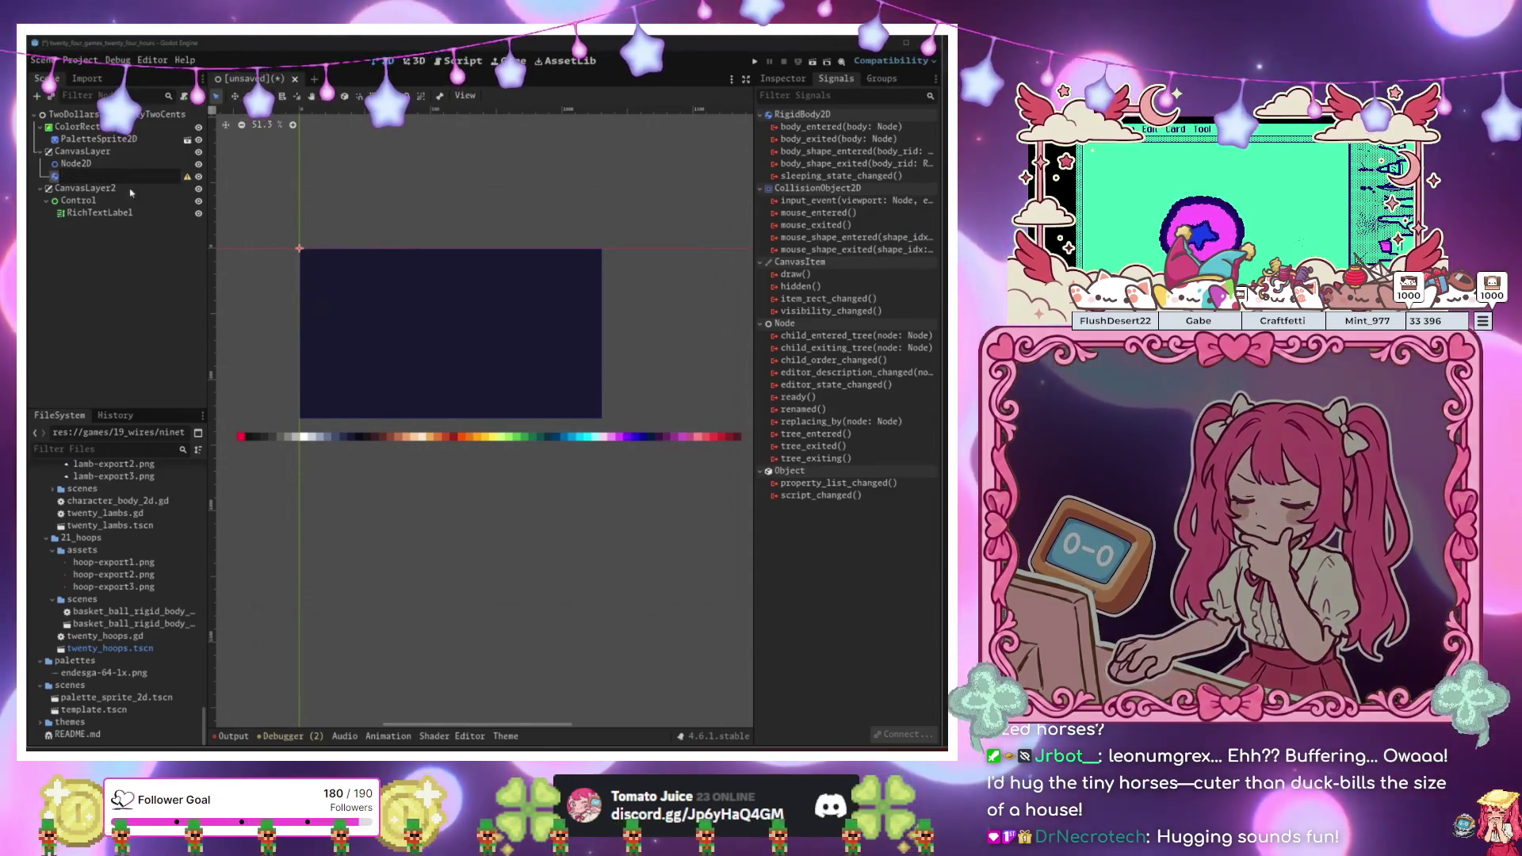
pyautogui.press('Delete')
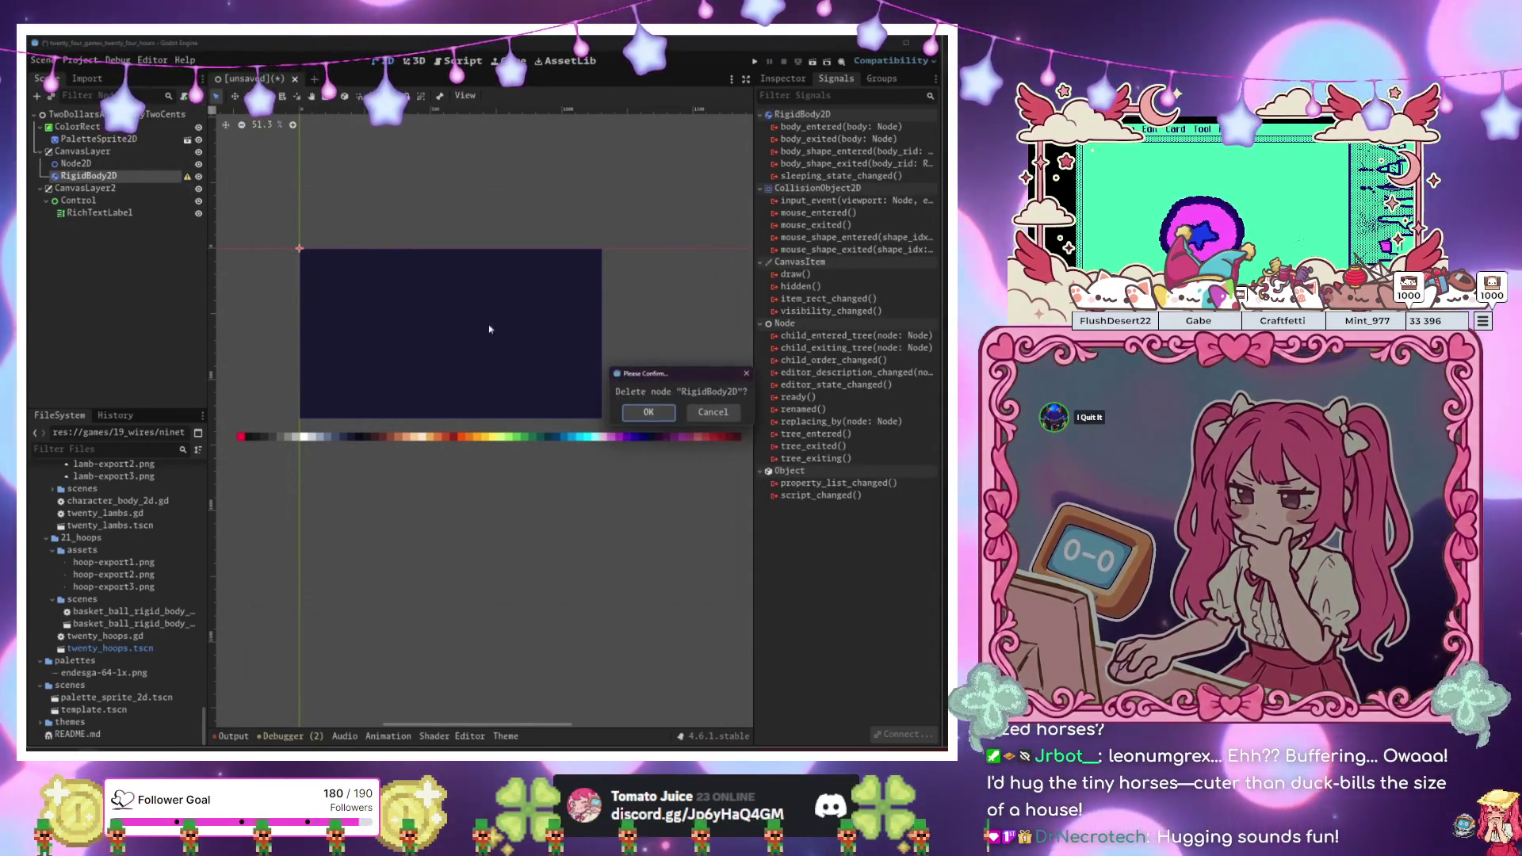
pyautogui.click(644, 411)
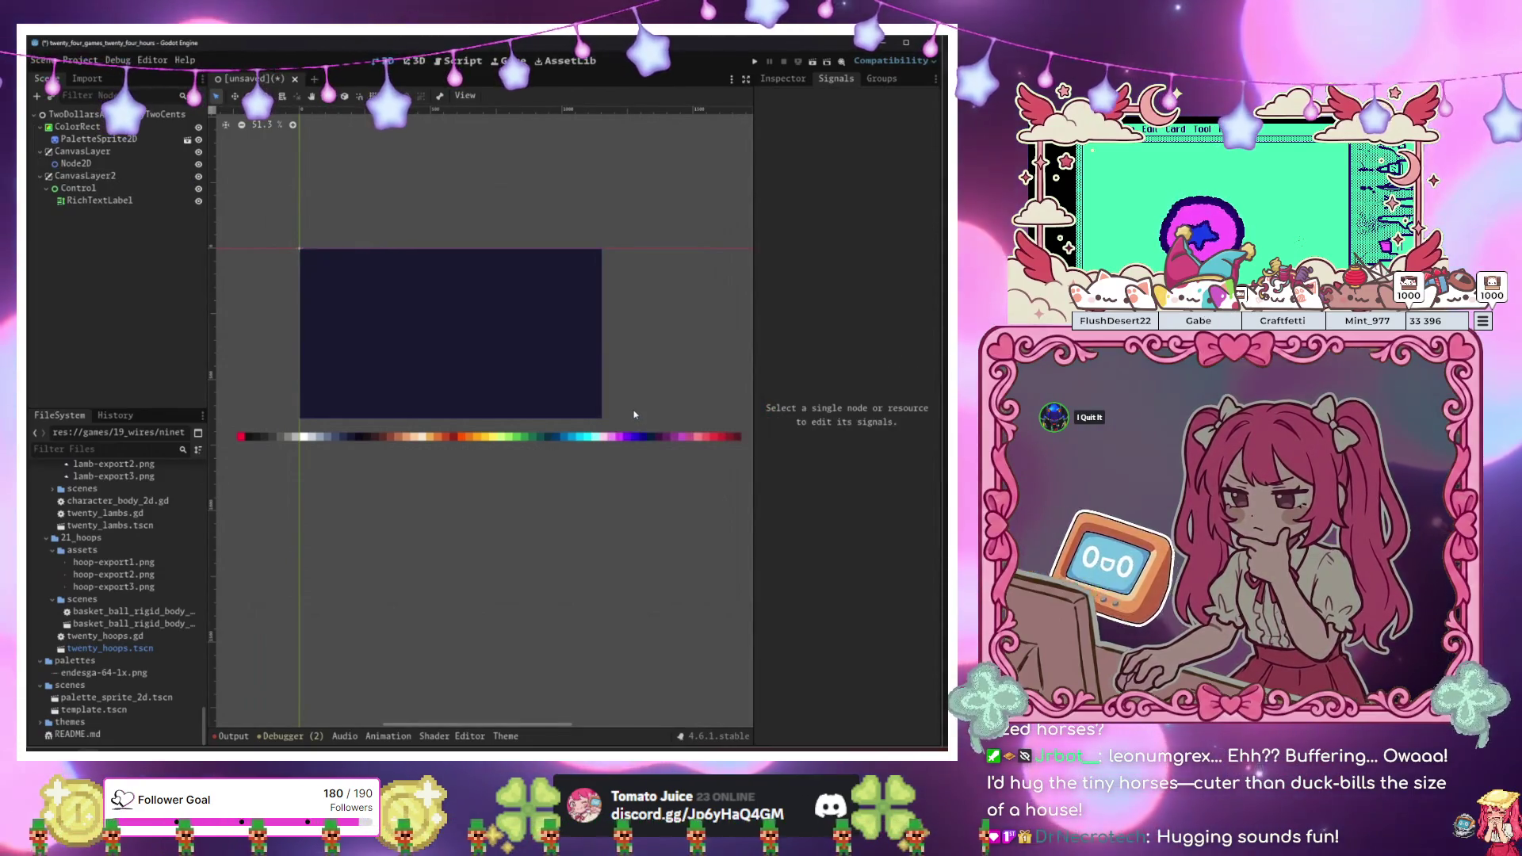
# - Create a new scene with a RigidBody2D root named 'Quarterr'
pyautogui.click(314, 80)
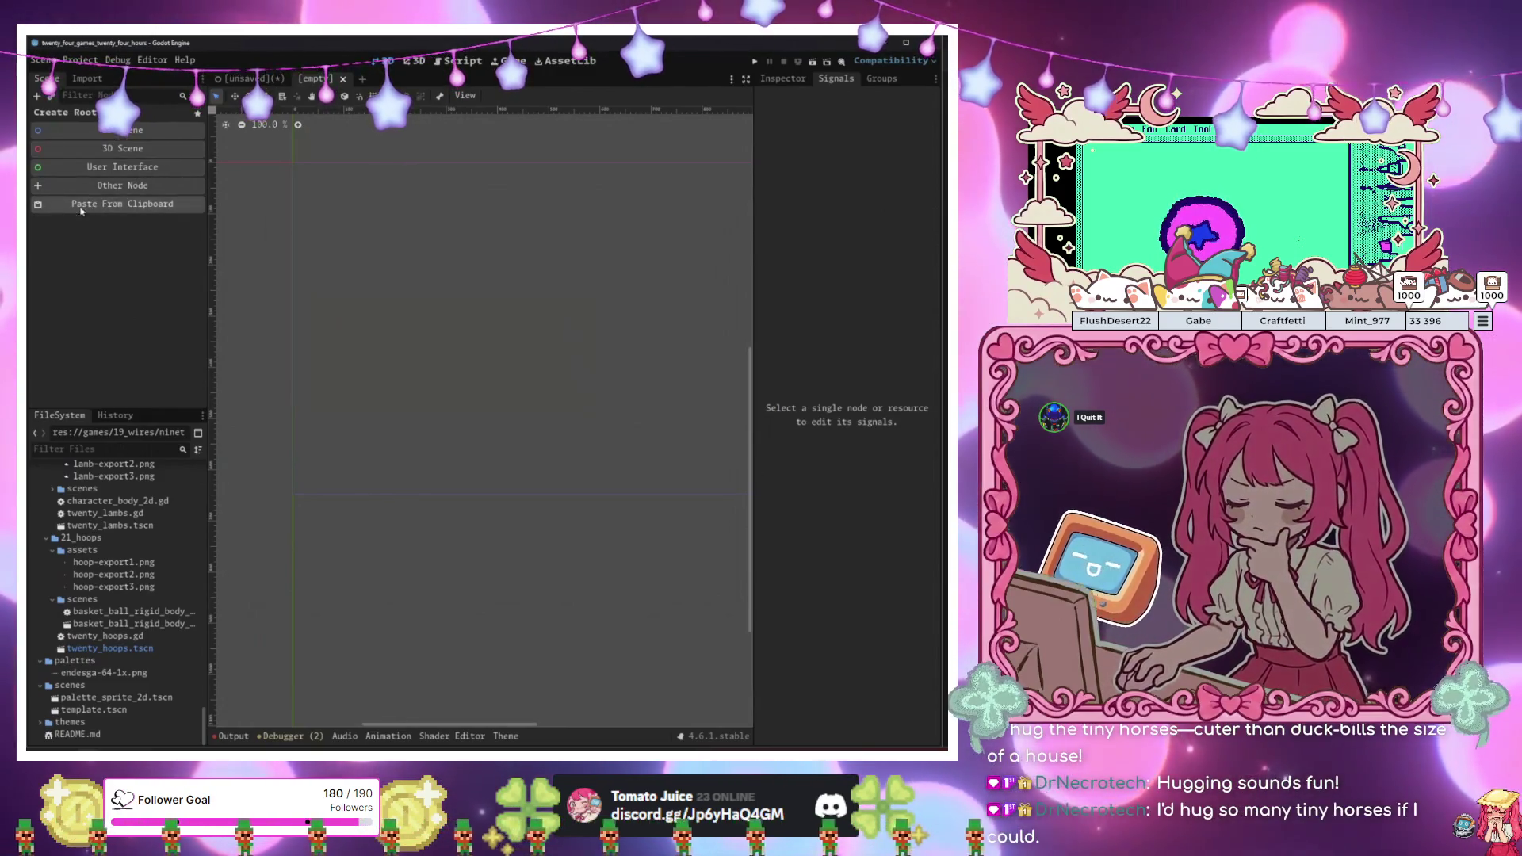
pyautogui.click(131, 131)
pyautogui.hotkey('ctrl', 'z')
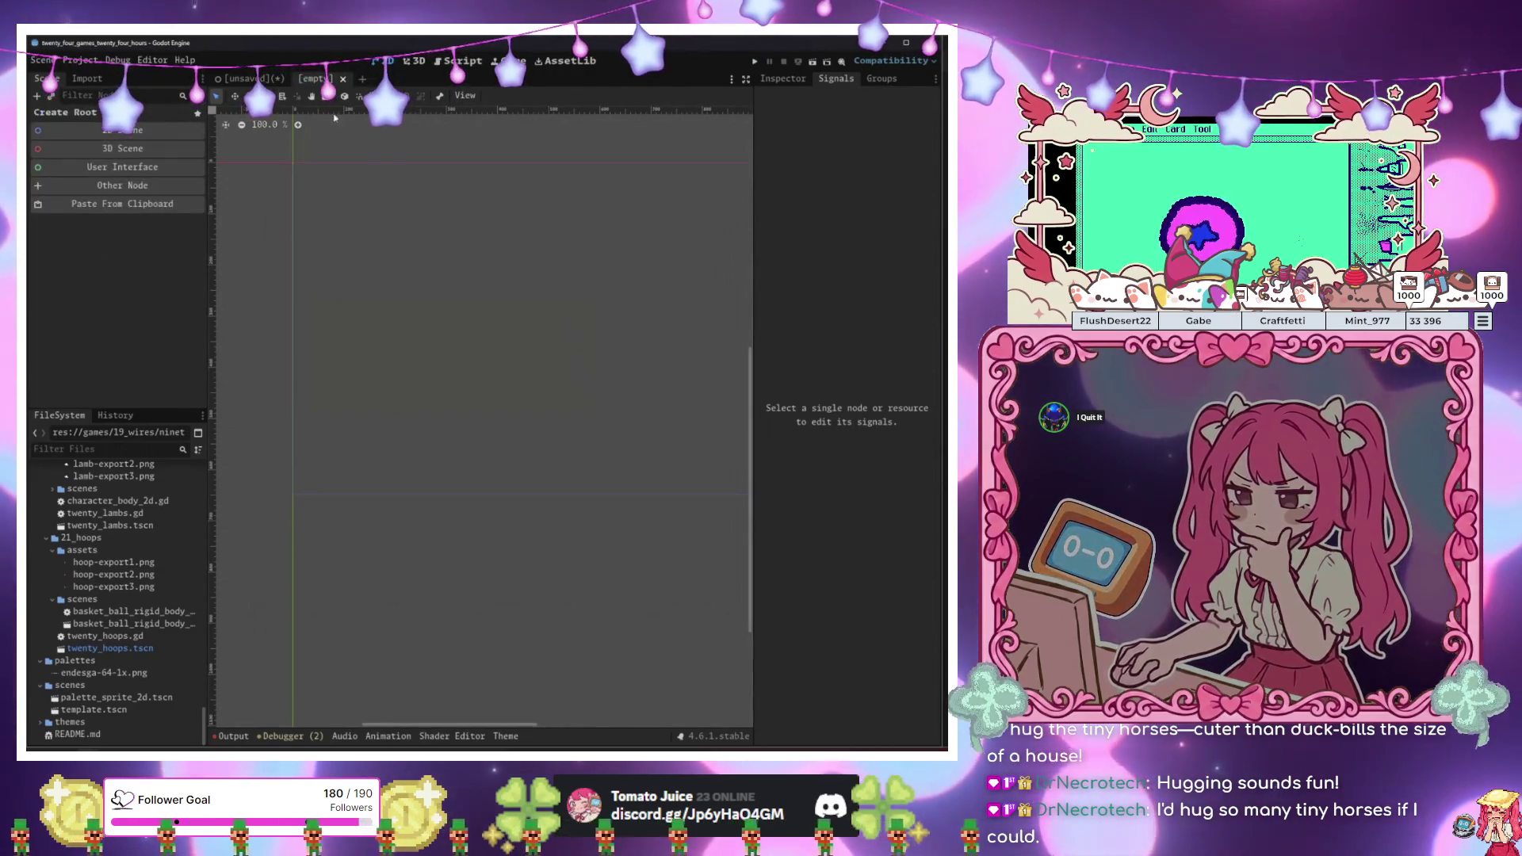
pyautogui.click(143, 186)
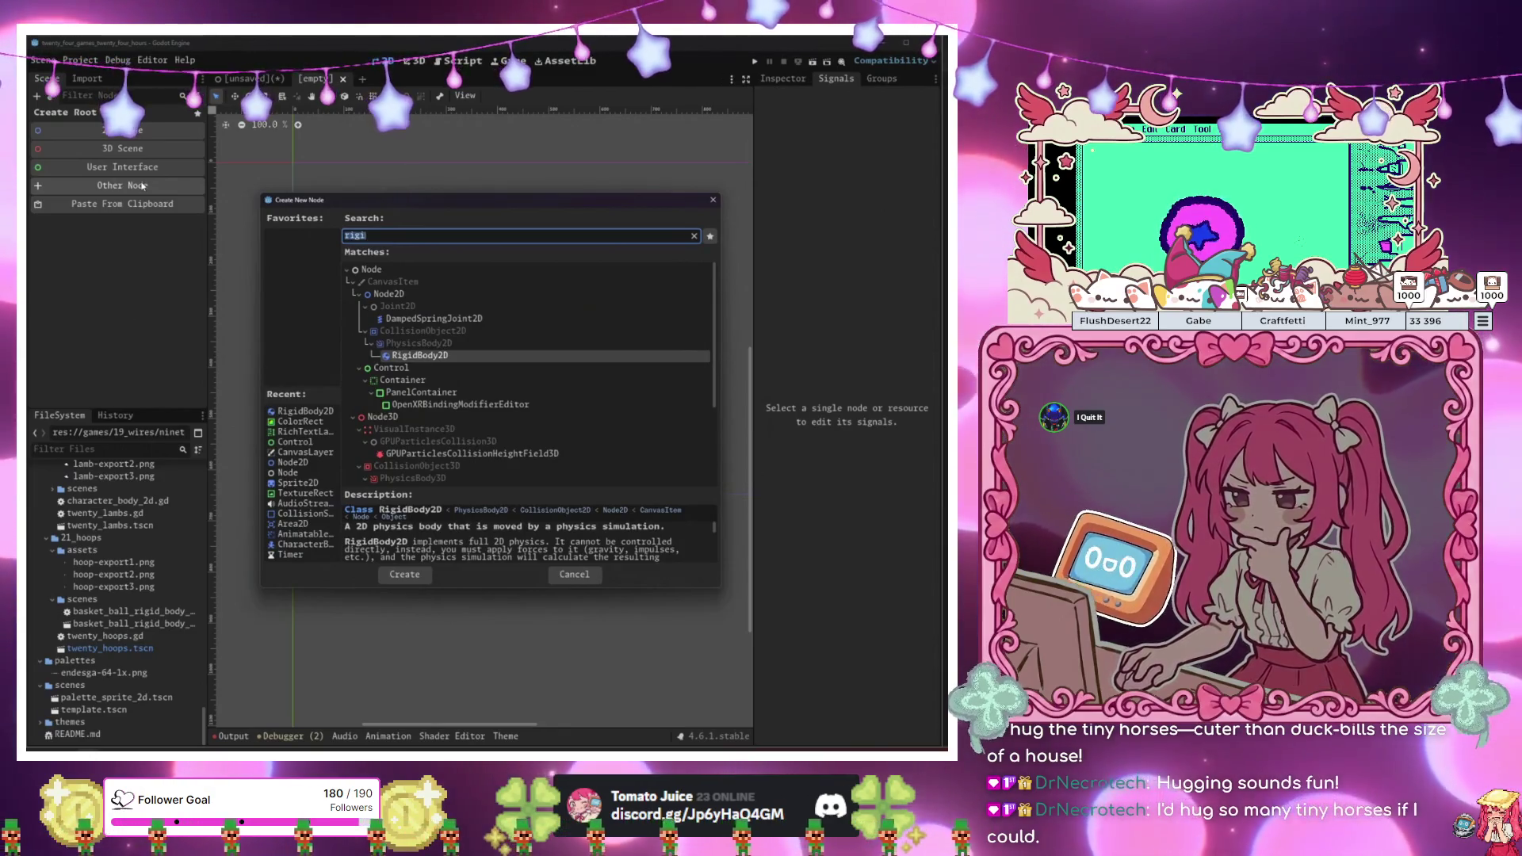
pyautogui.press('Return')
pyautogui.write('Quarter')
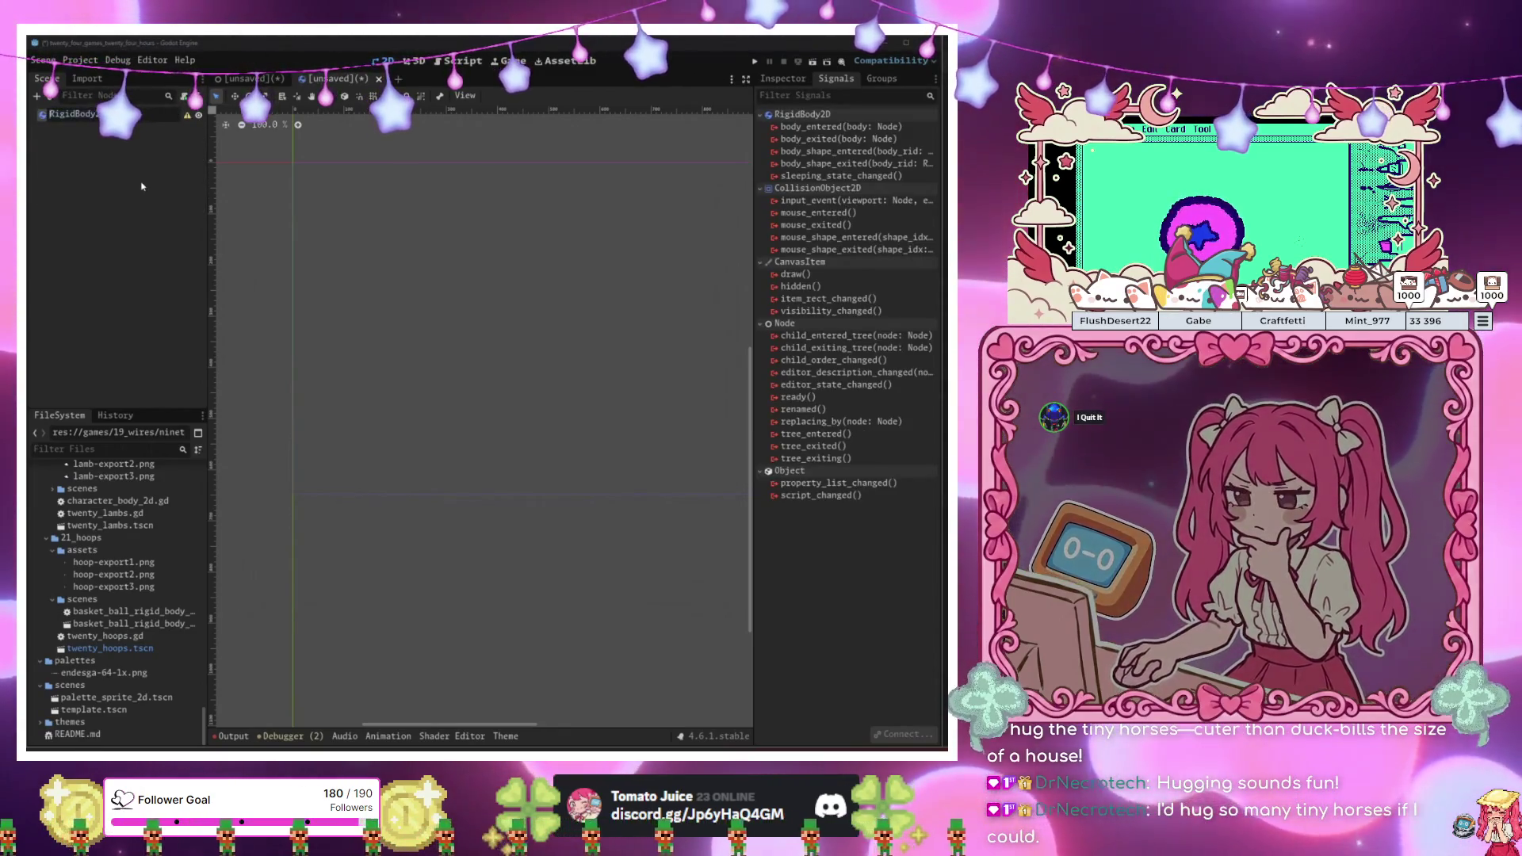
pyautogui.write('r')
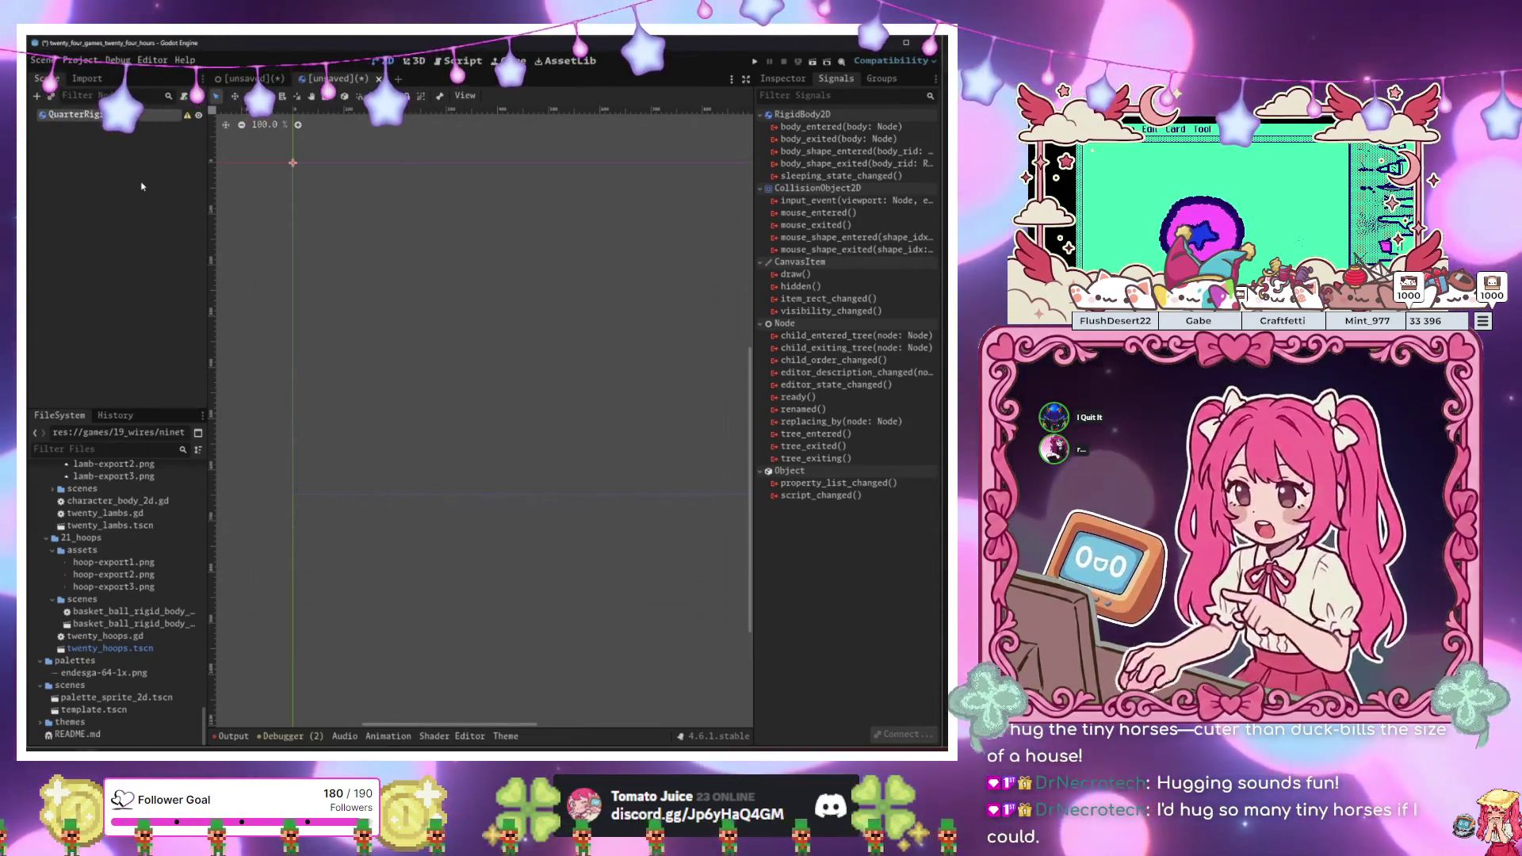
# - Give the rigid body CollisionShape2D and Sprite2D children
pyautogui.hotkey('ctrl', 'a')
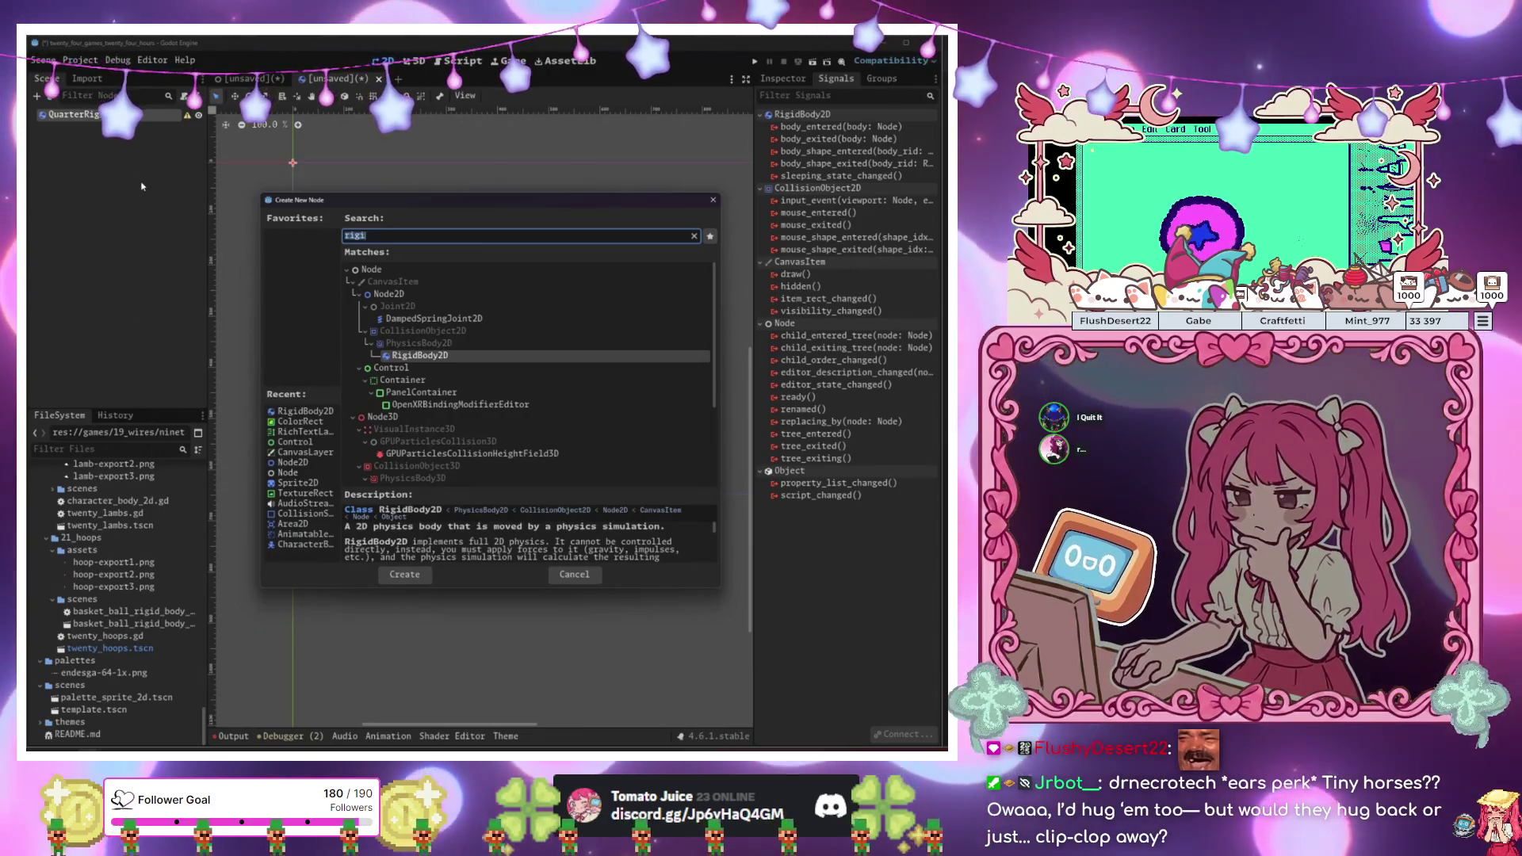
pyautogui.write('collisionshape')
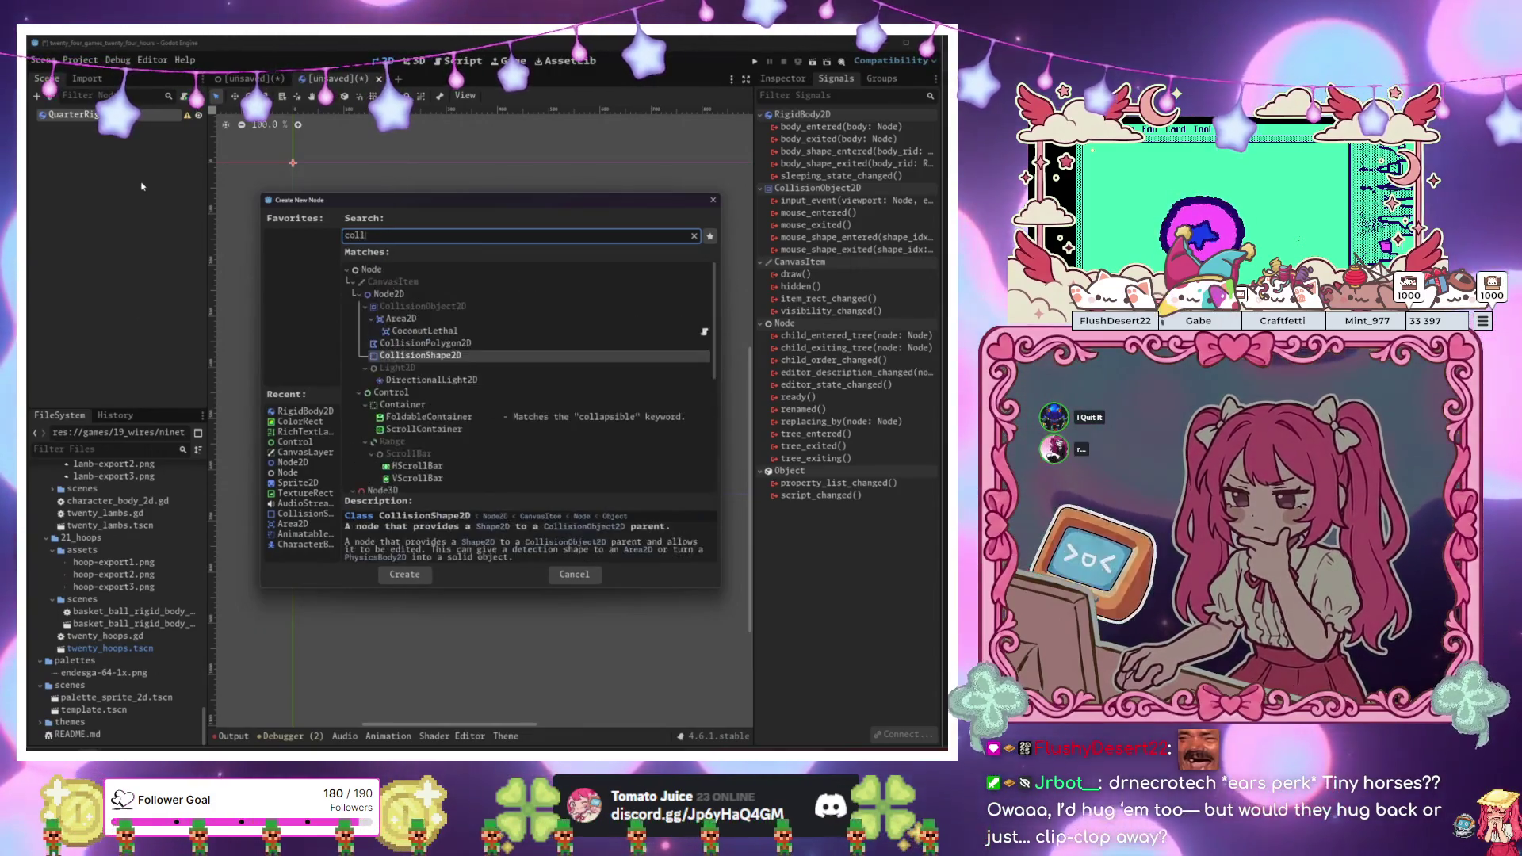
pyautogui.press('Return')
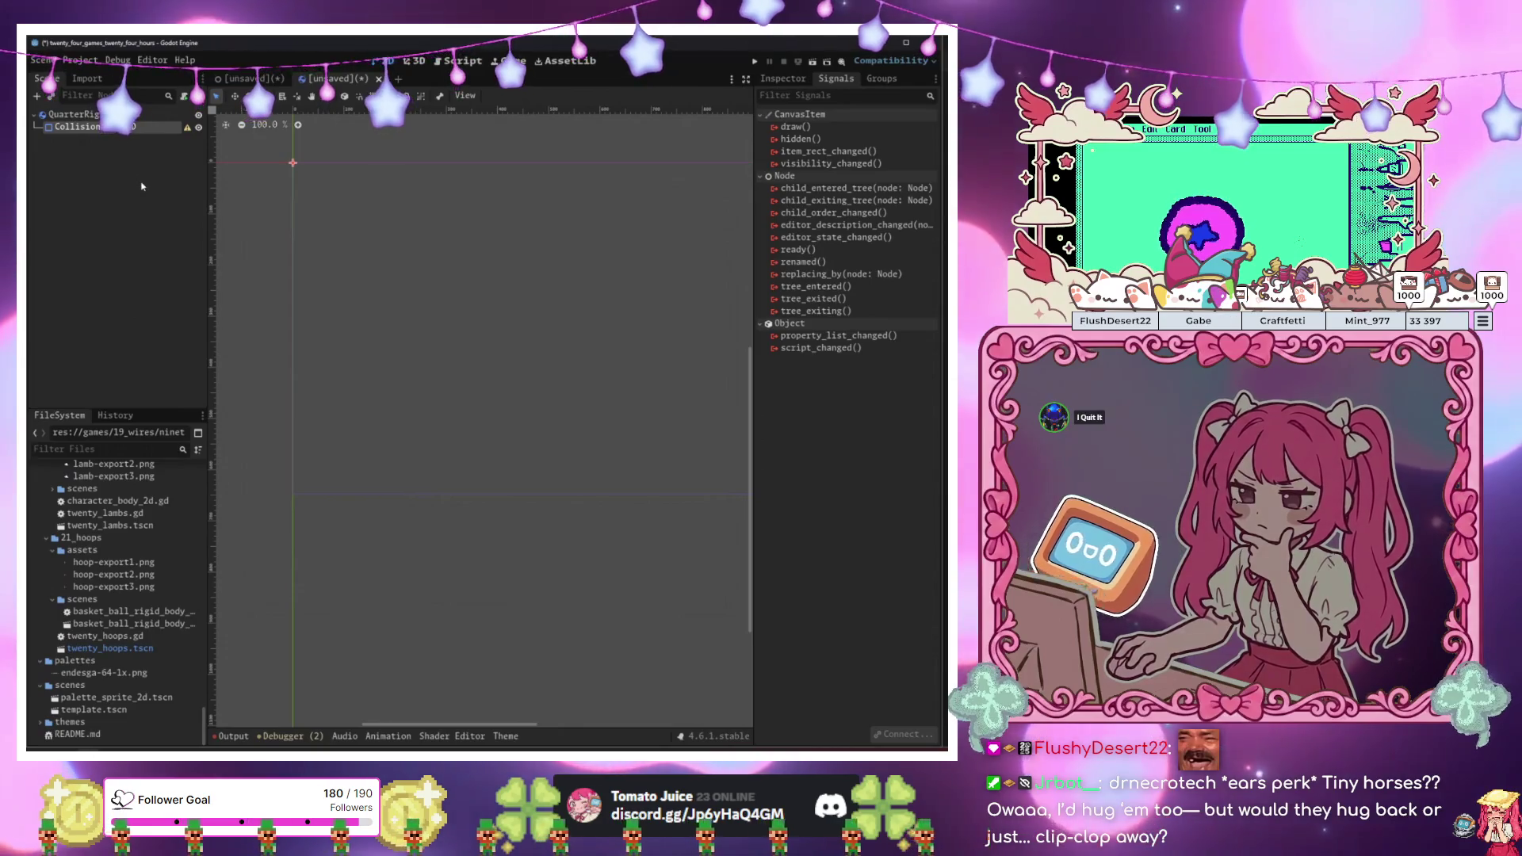
pyautogui.press('Up')
pyautogui.hotkey('ctrl', 'a')
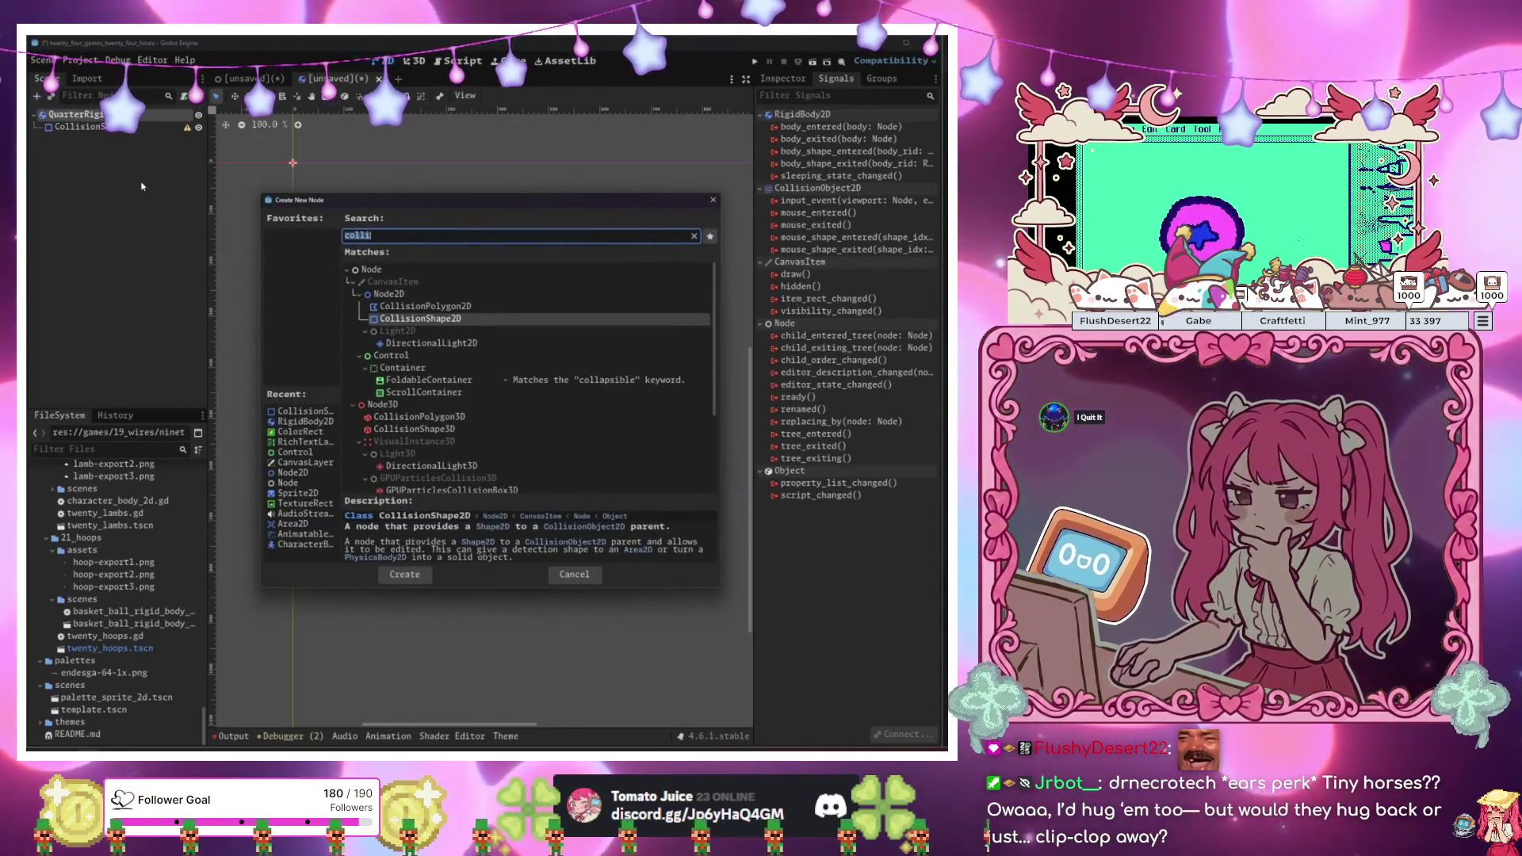
pyautogui.write('sprite')
pyautogui.press('Return')
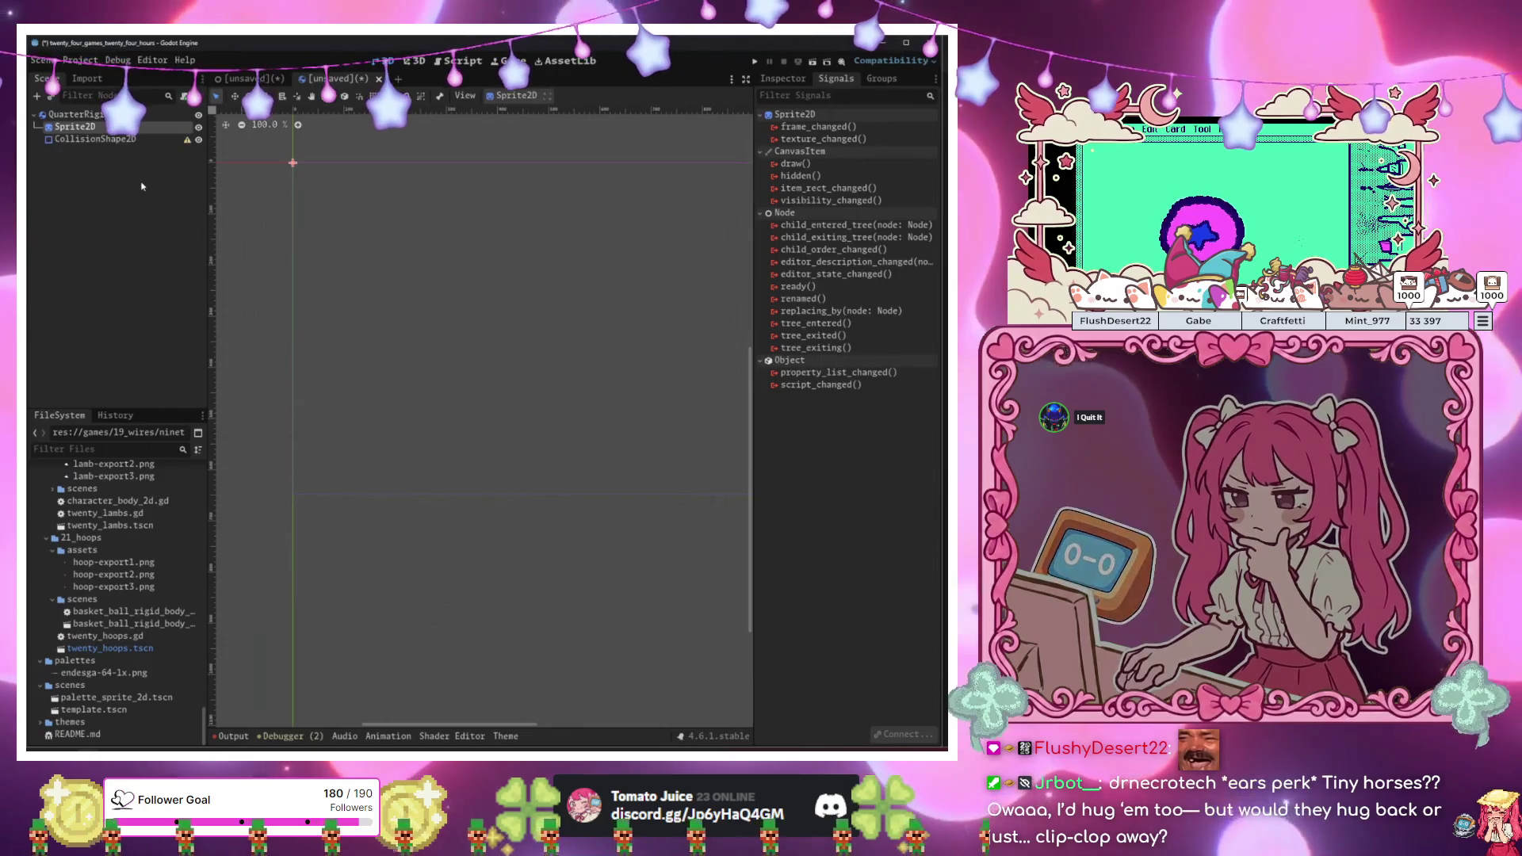
pyautogui.press('Down')
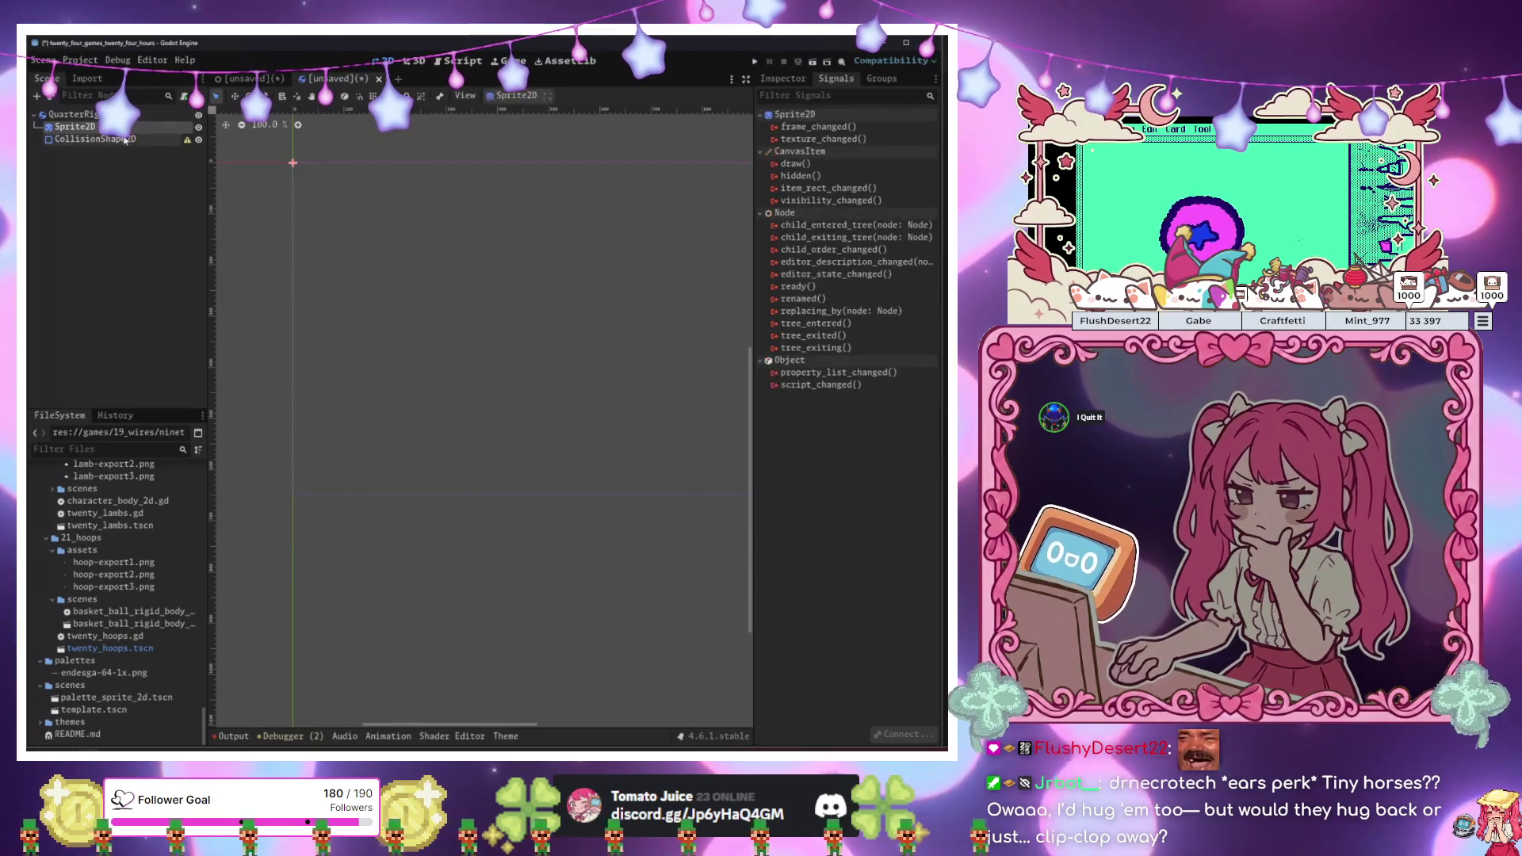
pyautogui.click(137, 117)
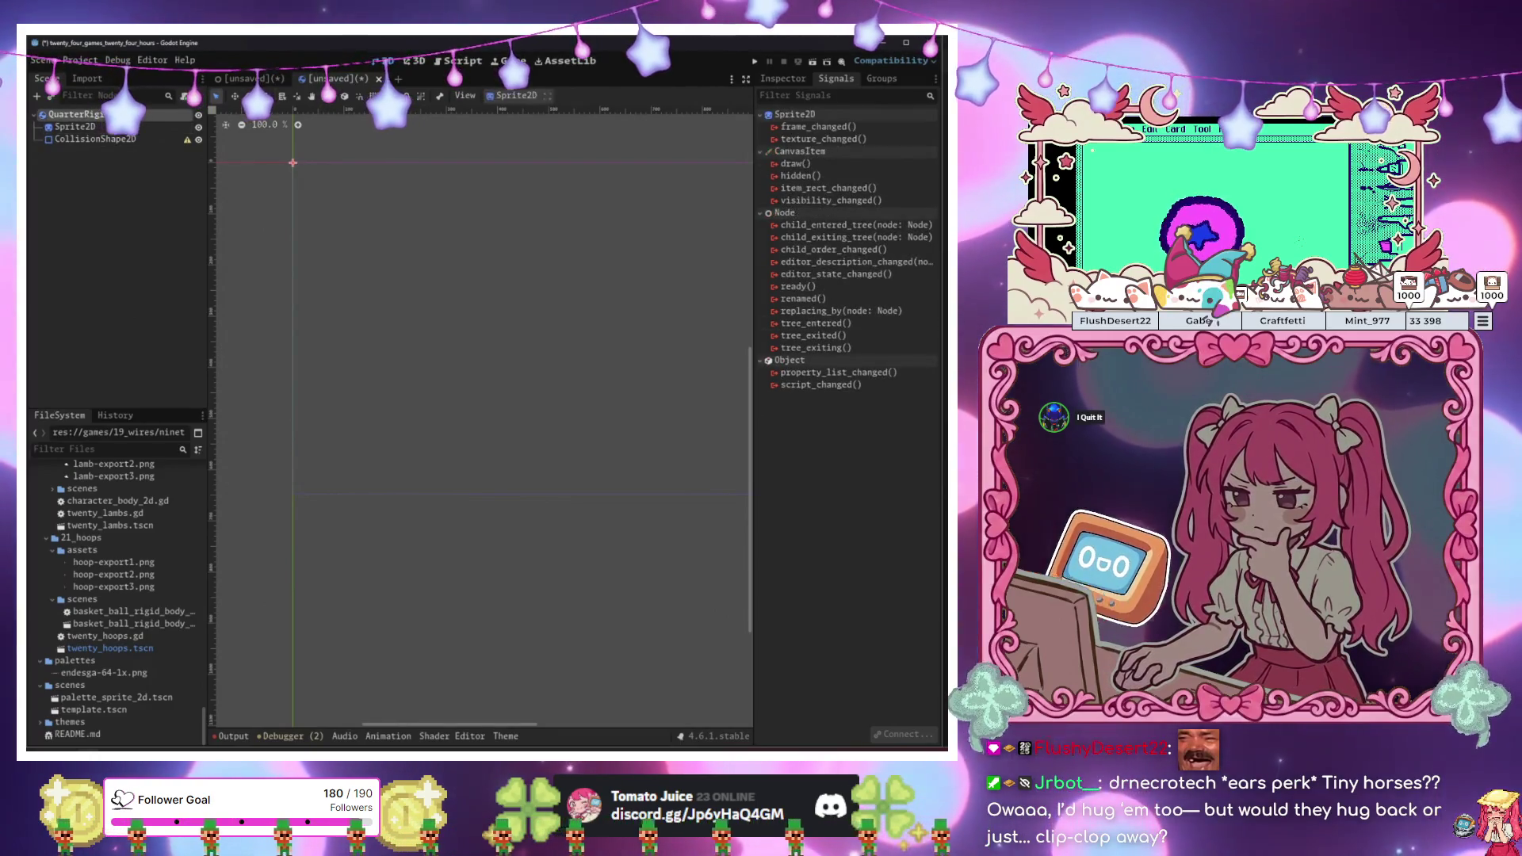
# - Look at the texture options of the Sprite2D without assigning one
pyautogui.click(111, 127)
pyautogui.click(774, 80)
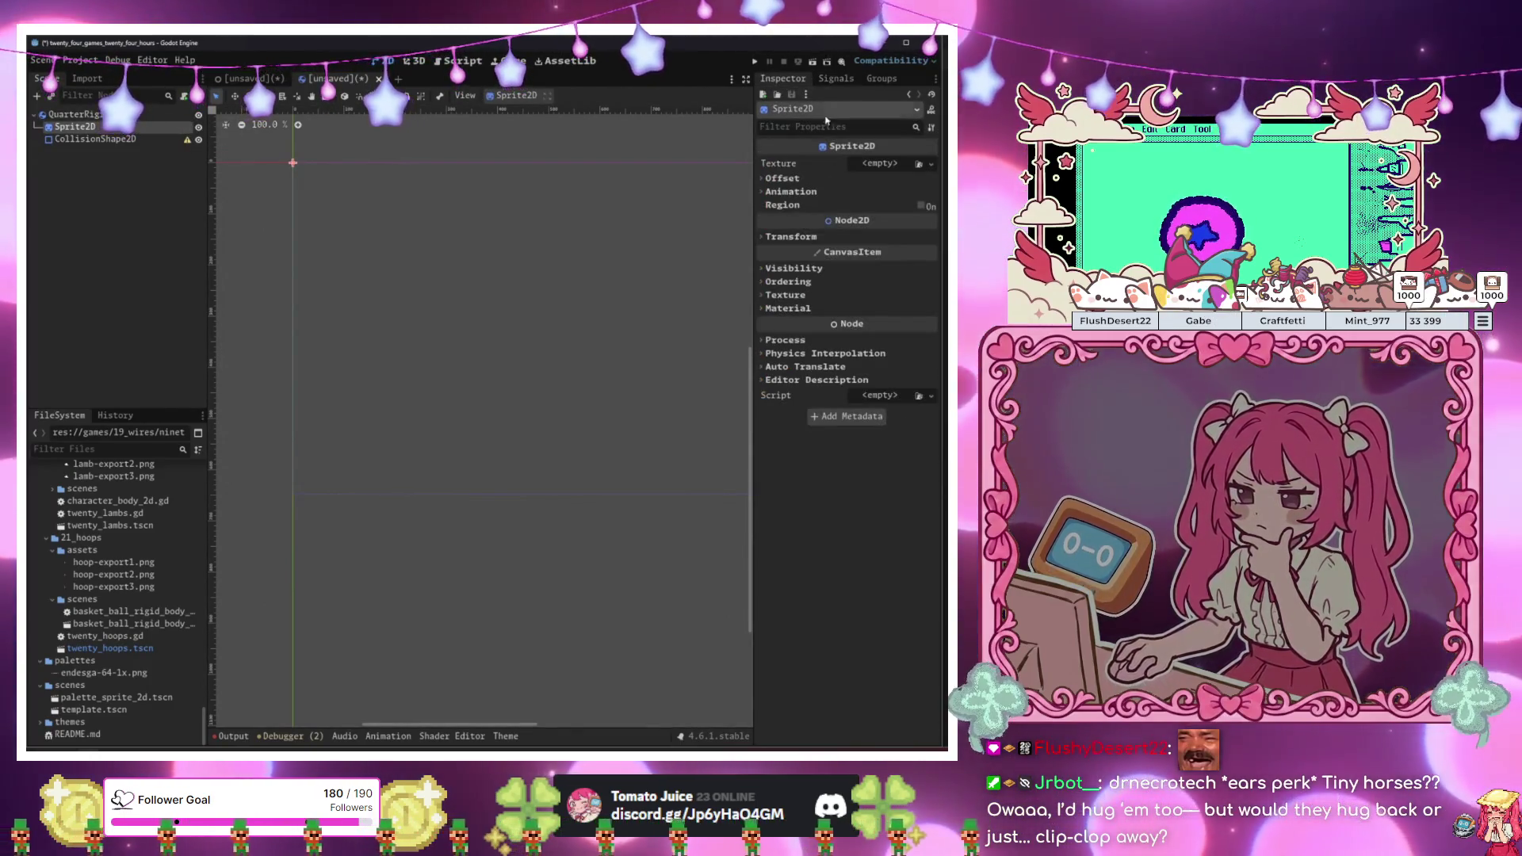
pyautogui.click(885, 165)
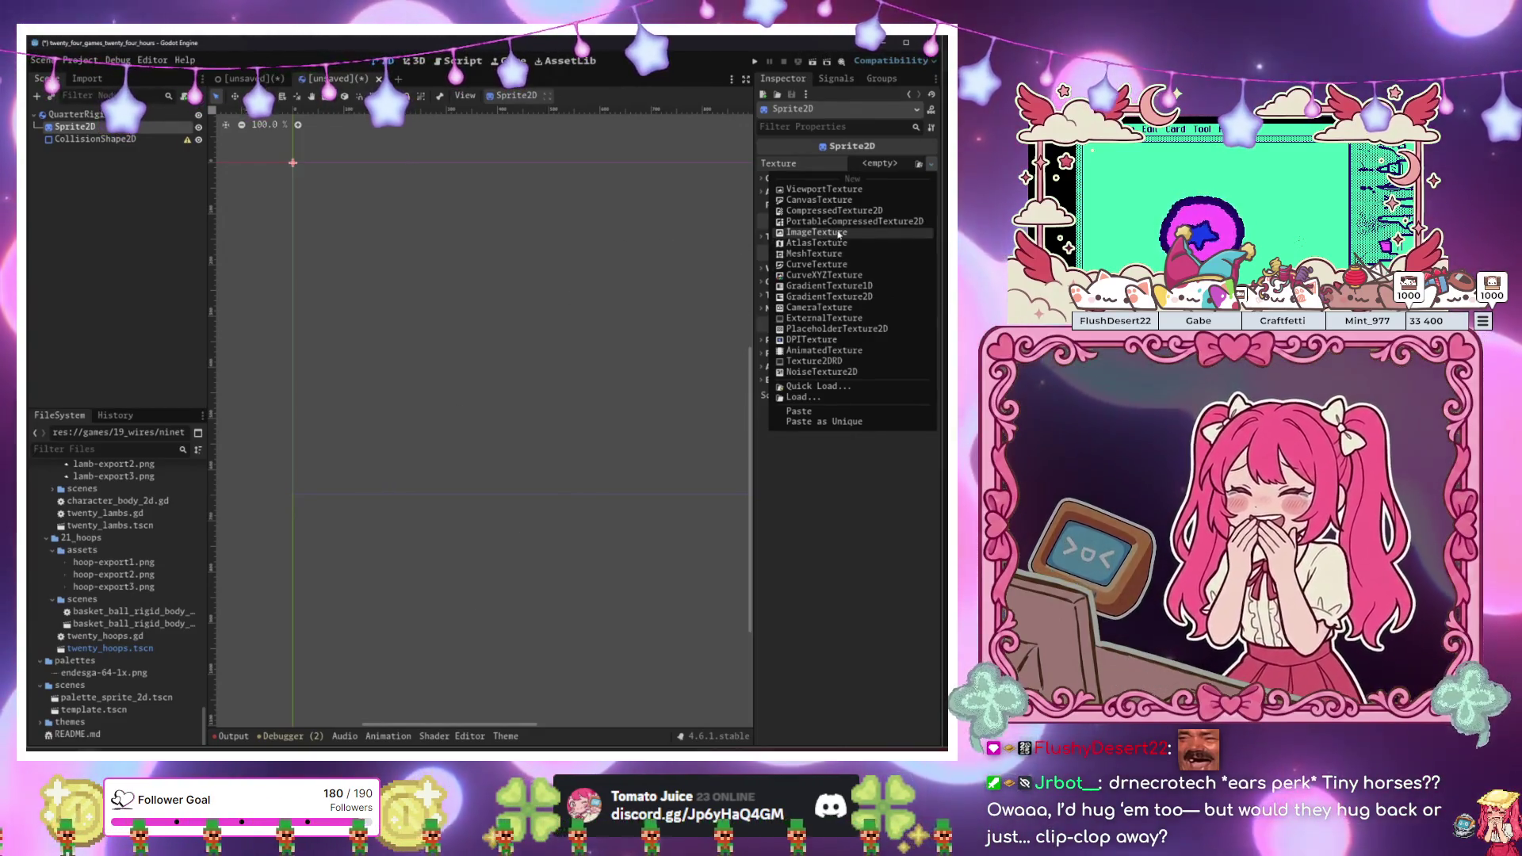
pyautogui.click(119, 153)
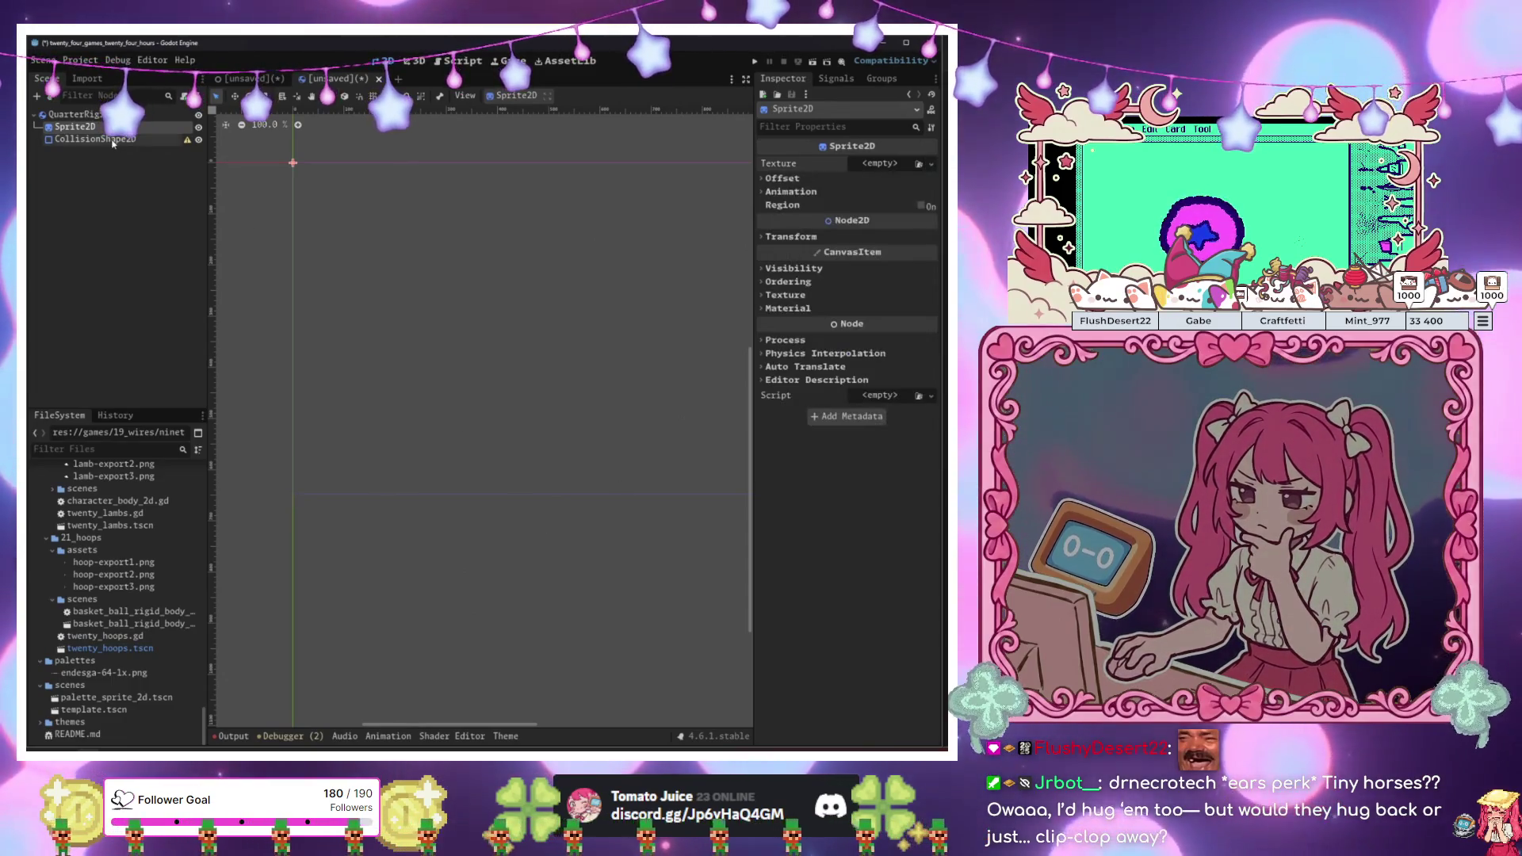
# - Give the CollisionShape2D a circle shape with about 50 px radius
pyautogui.click(150, 140)
pyautogui.click(880, 163)
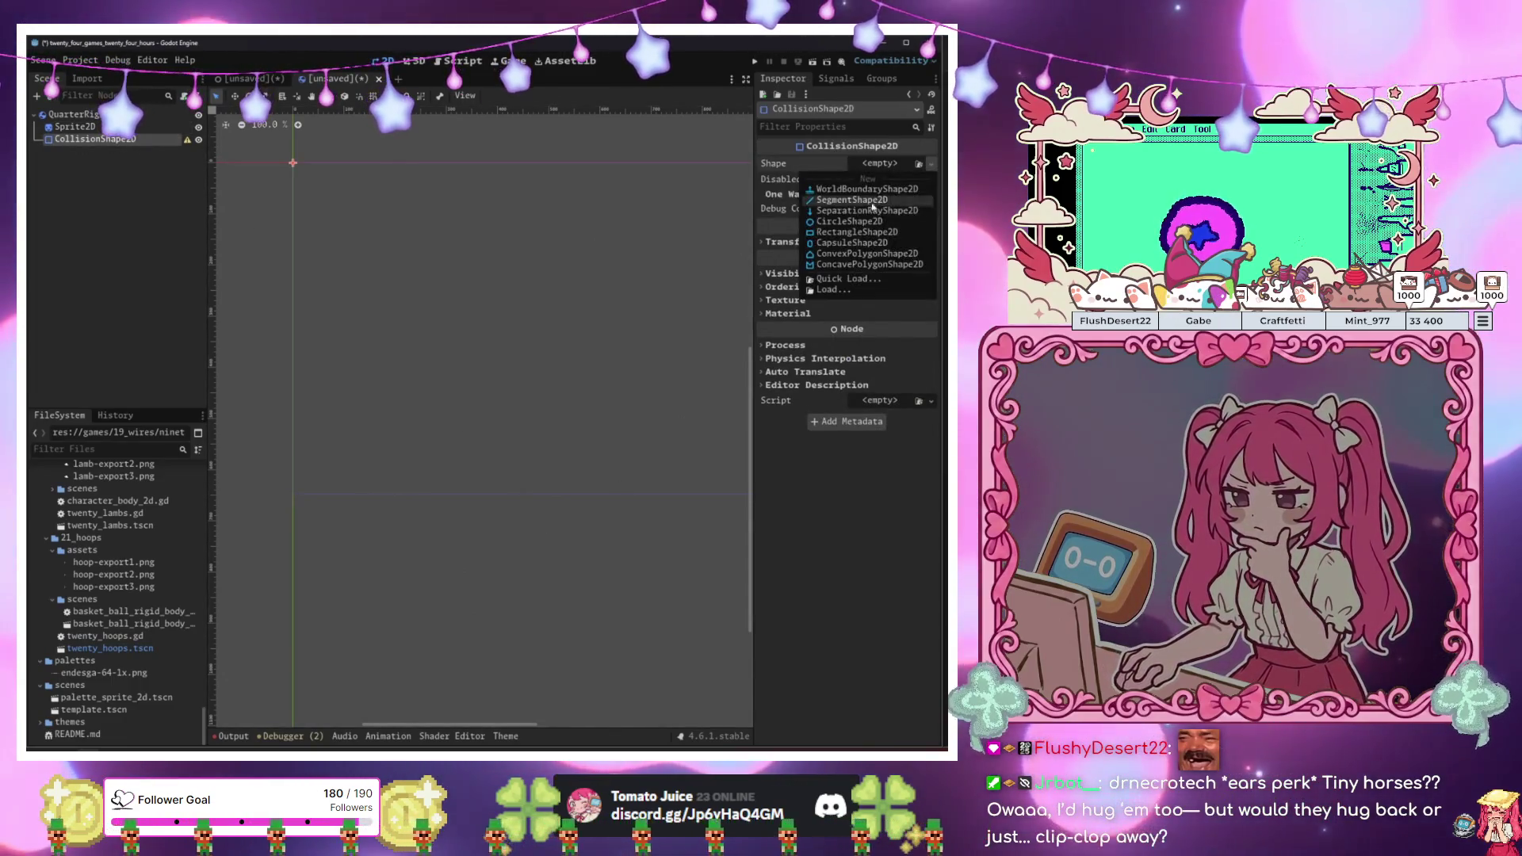
pyautogui.press('Escape')
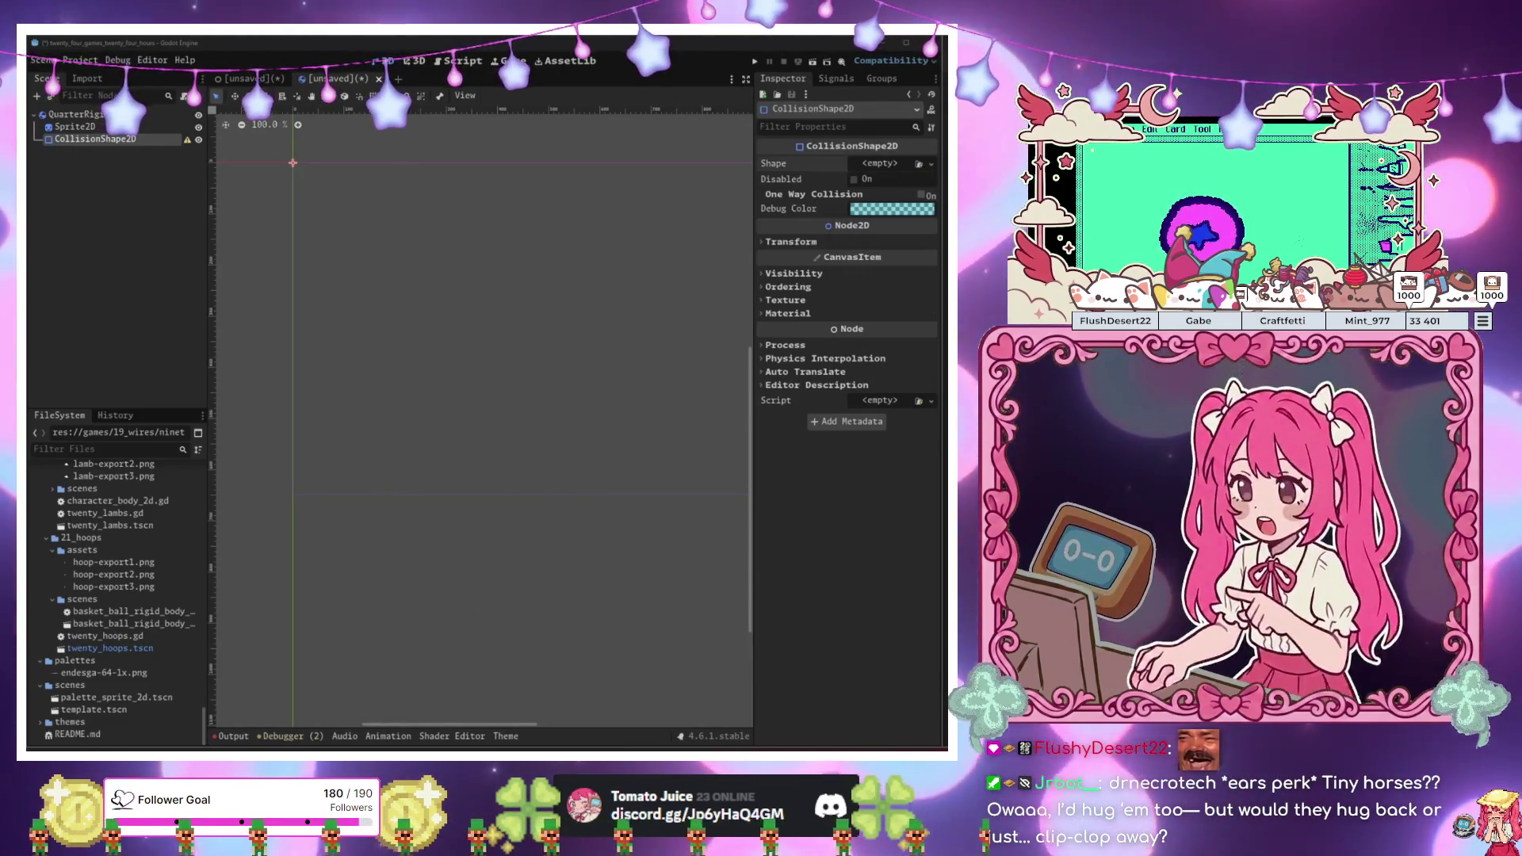
pyautogui.click(478, 375)
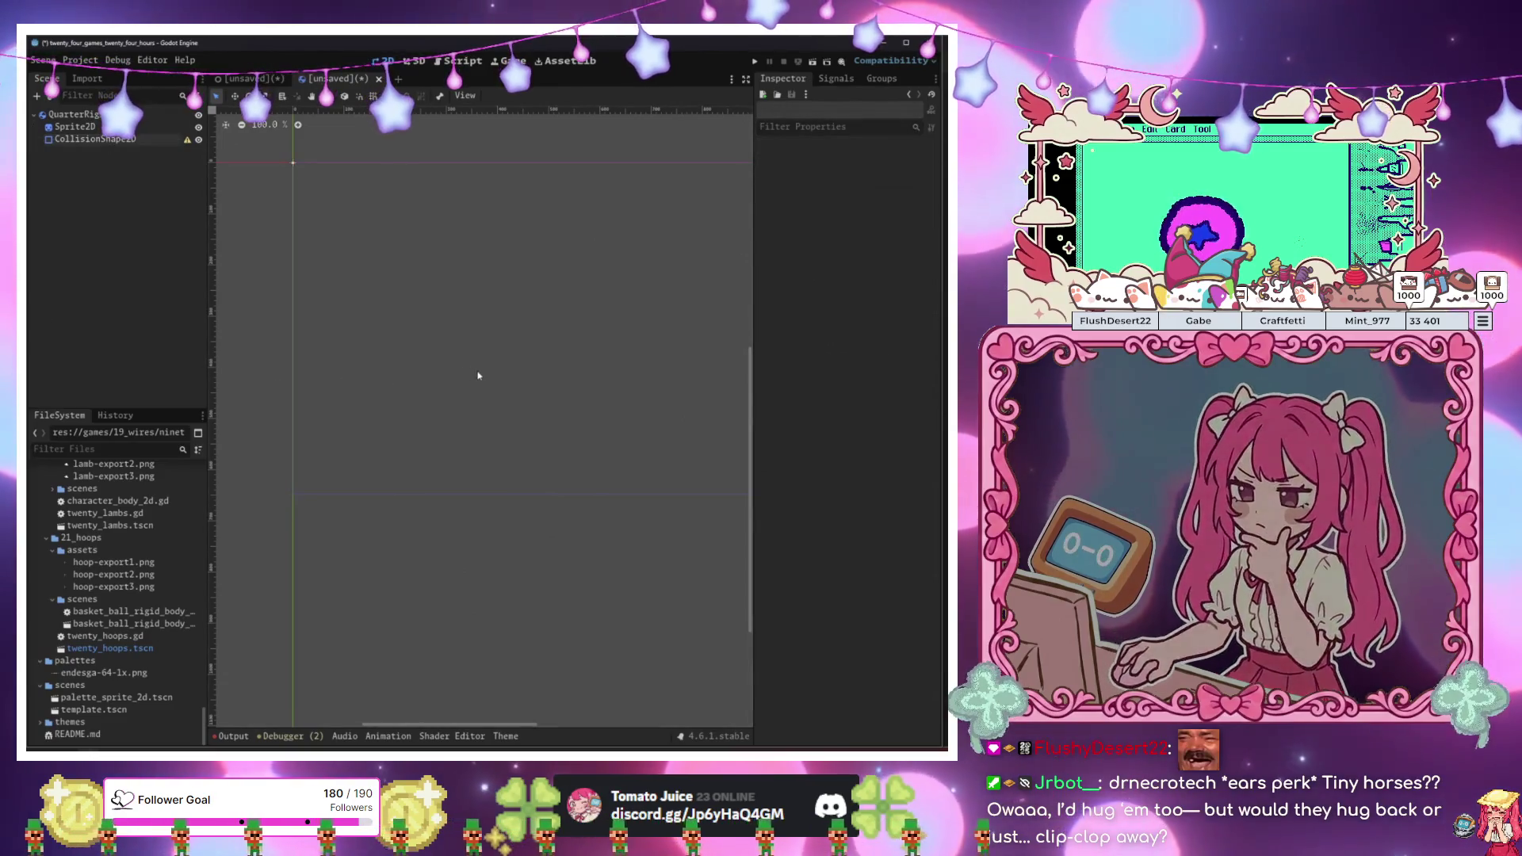
pyautogui.click(95, 138)
pyautogui.click(870, 169)
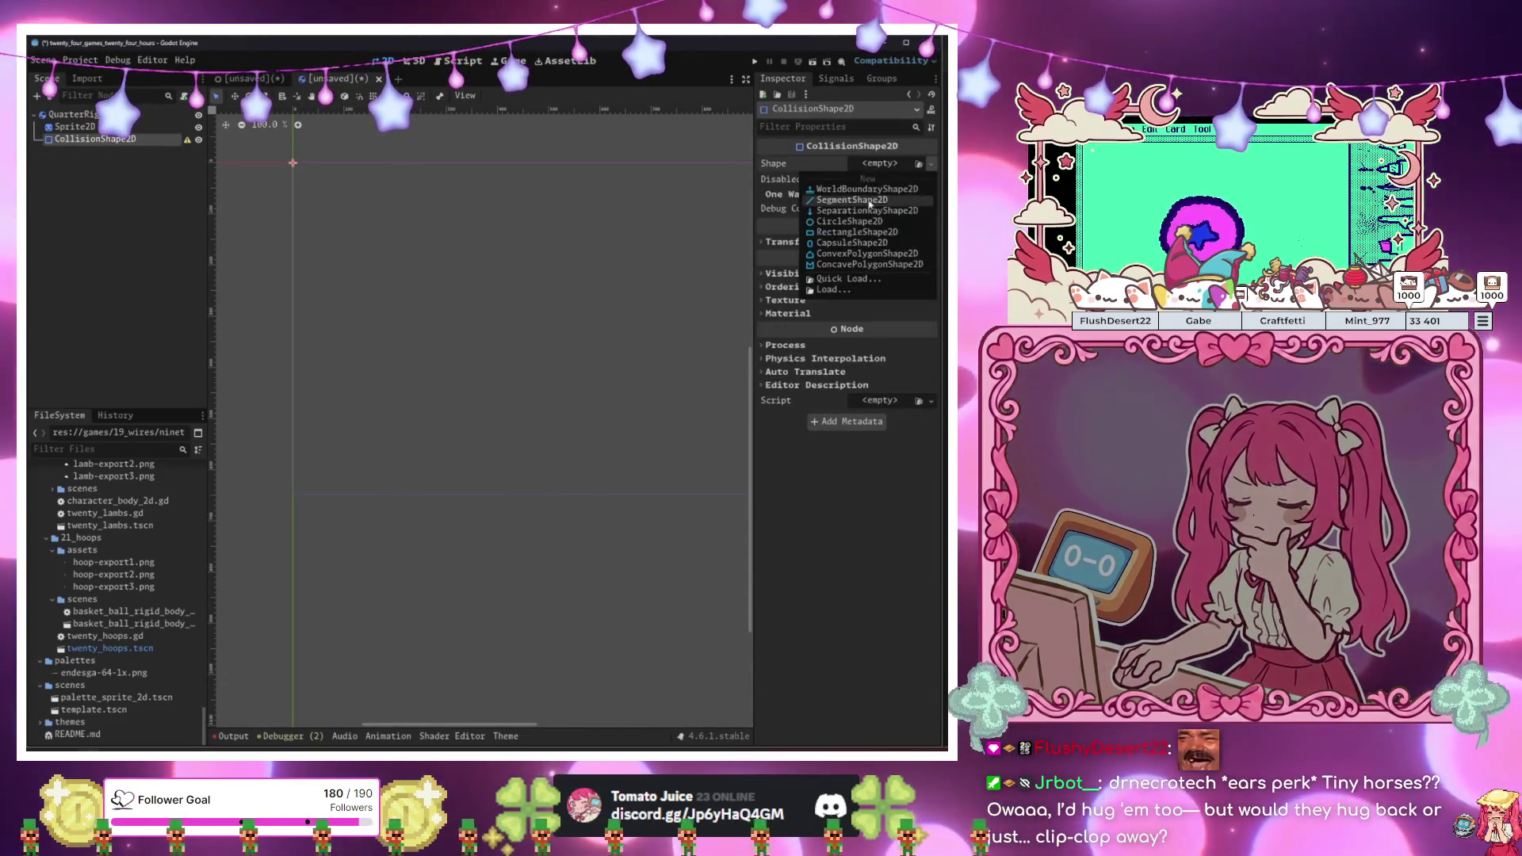
pyautogui.click(841, 194)
pyautogui.moveTo(296, 166); pyautogui.dragTo(334, 170)
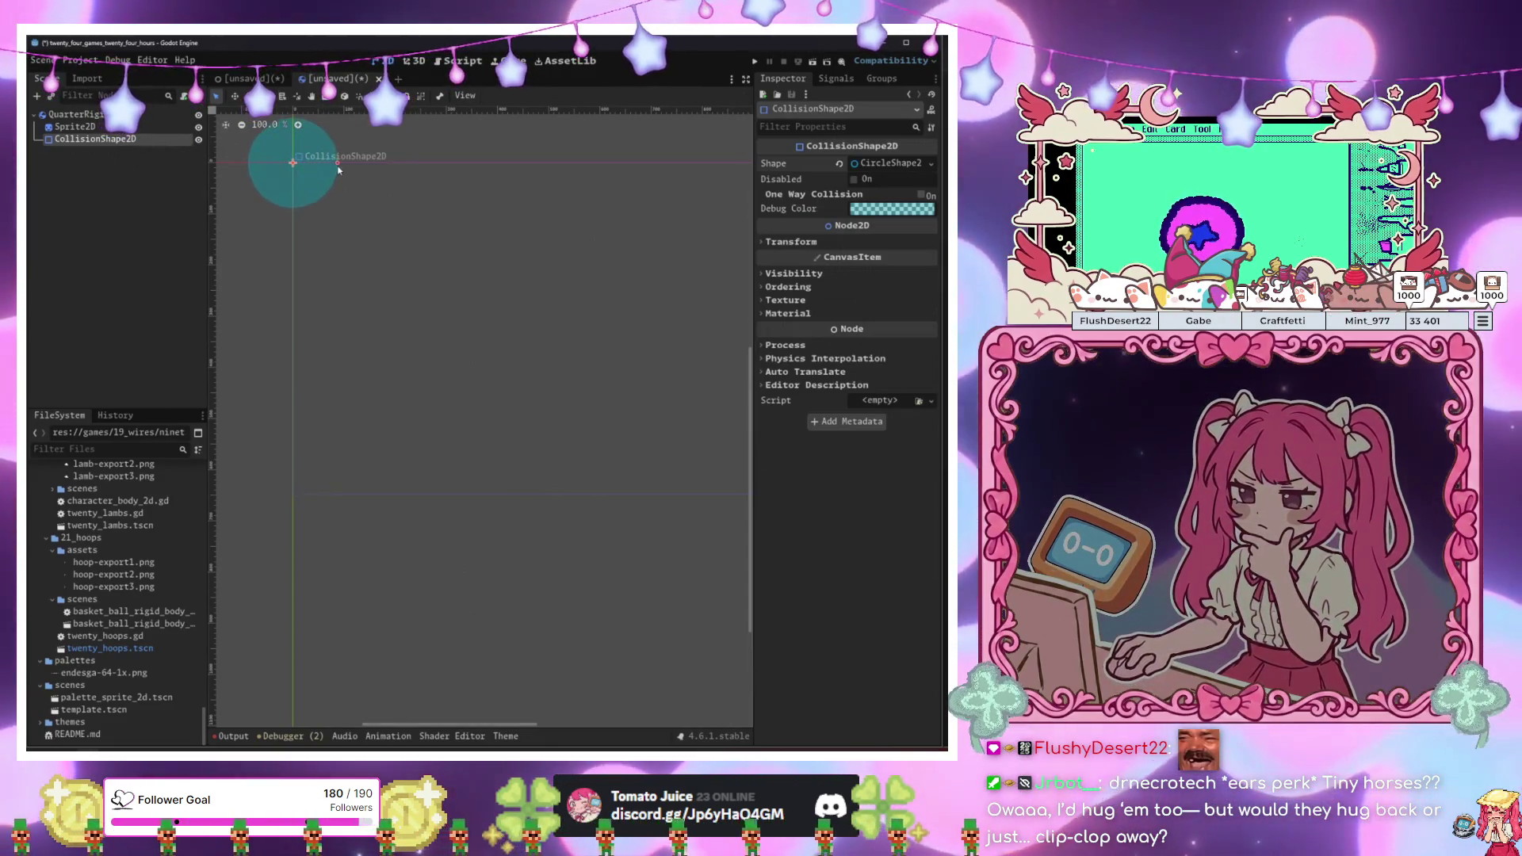
pyautogui.scroll(-2, 380, 283)
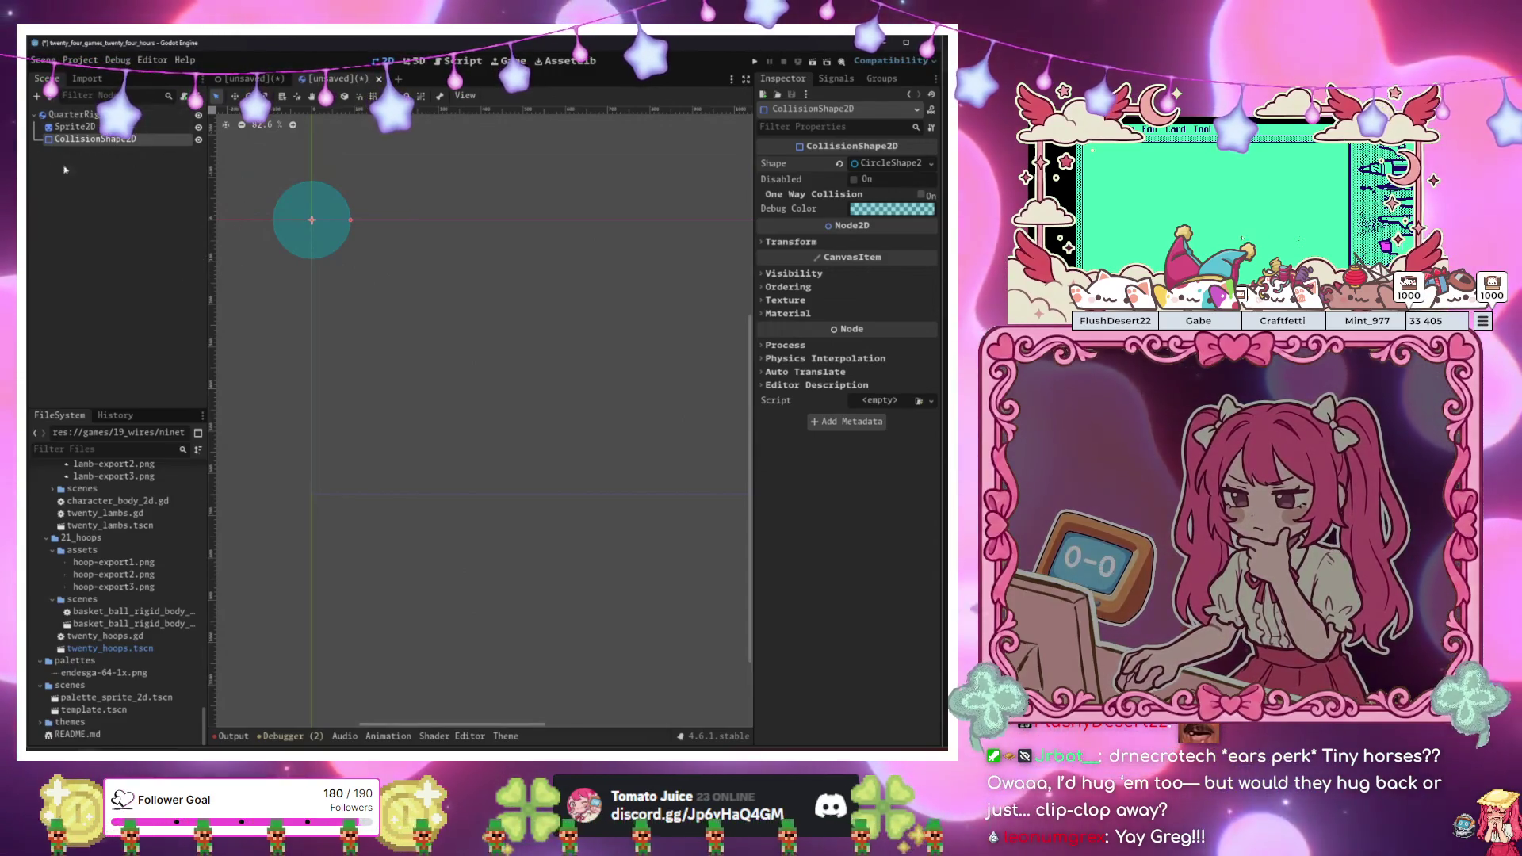
# - Select the QuarterRigidBody2D root and switch back to the TwoDollars scene
pyautogui.click(80, 114)
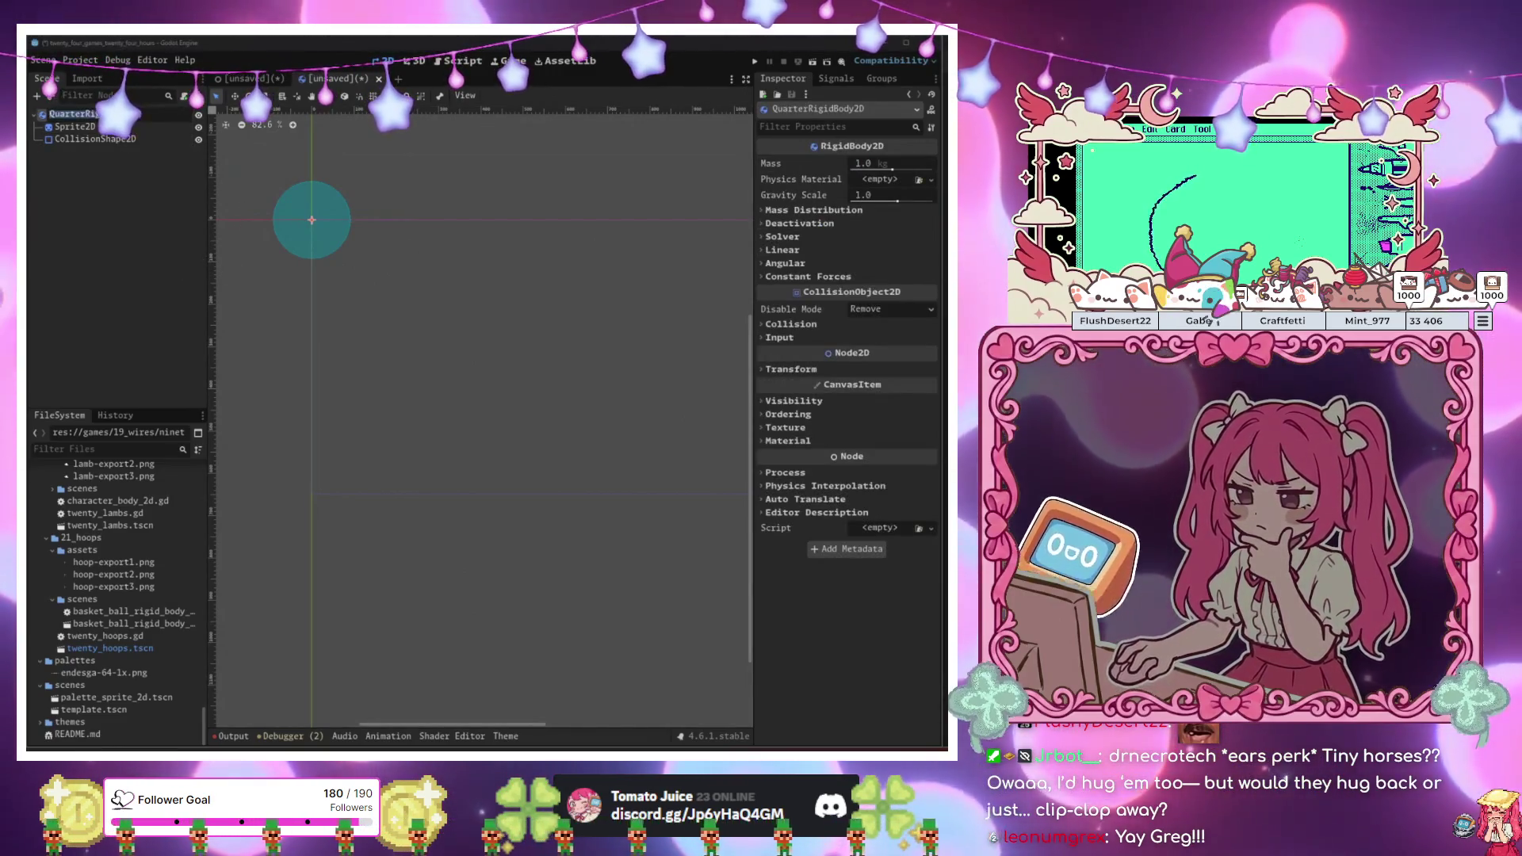
pyautogui.click(75, 126)
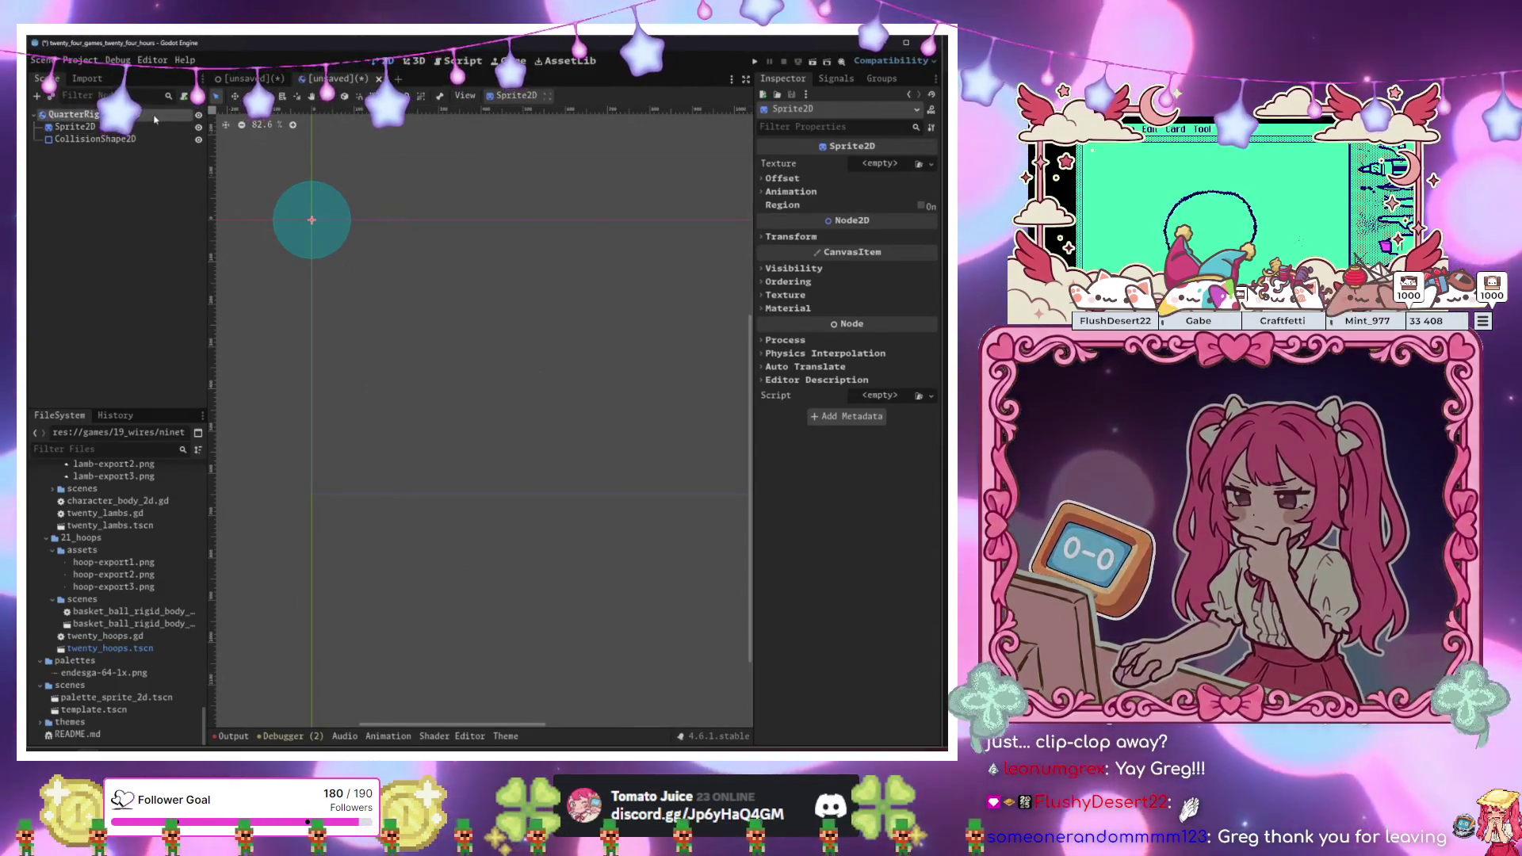
pyautogui.press('Up')
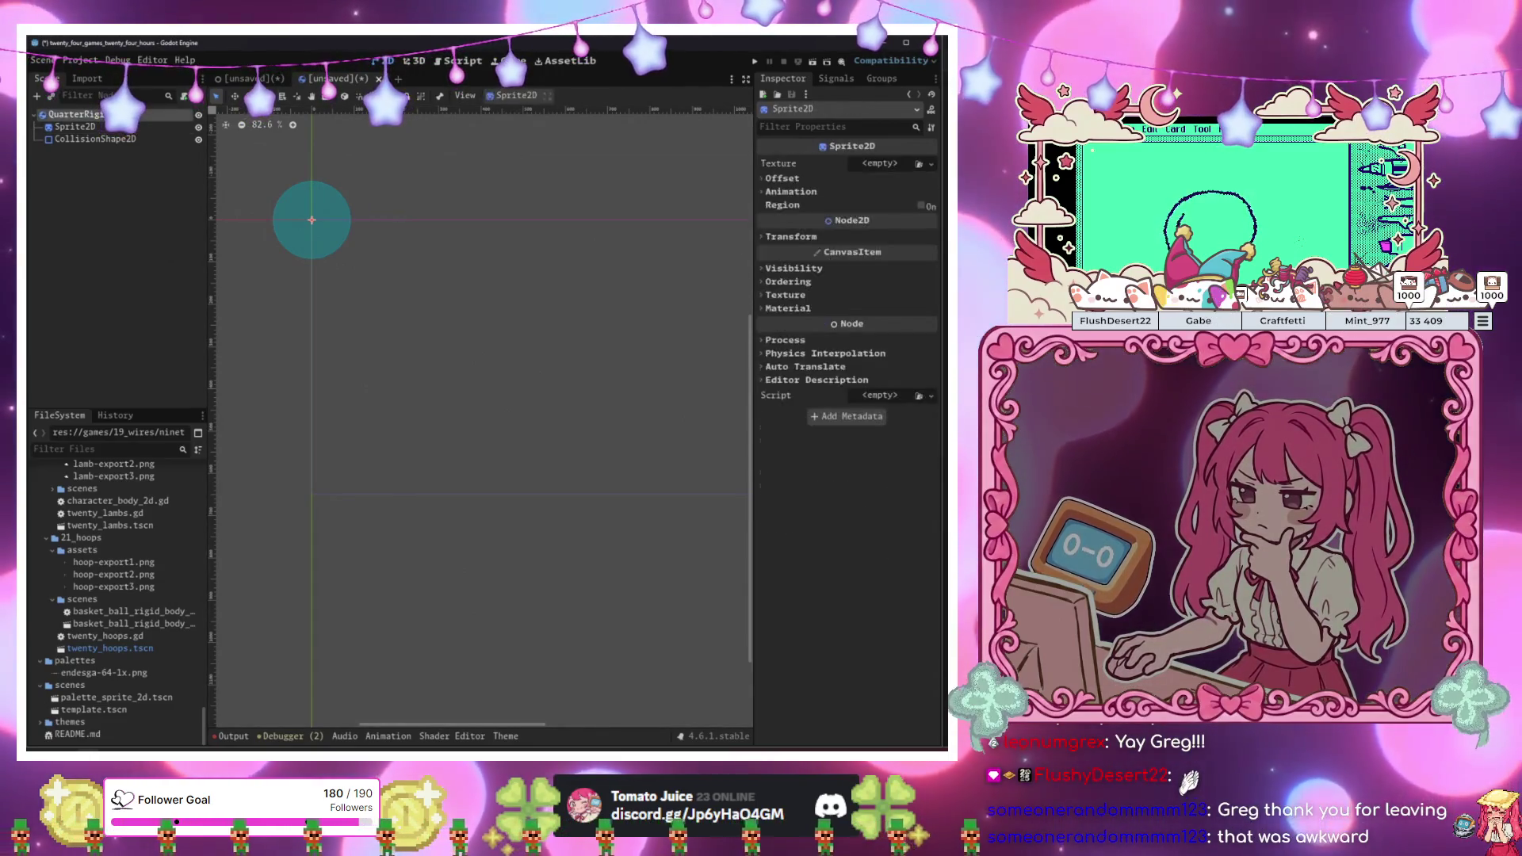
pyautogui.hotkey('ctrl', 'Tab')
# - Review the TwoDollars scene nodes, ending on Node2D
pyautogui.click(122, 178)
pyautogui.click(120, 163)
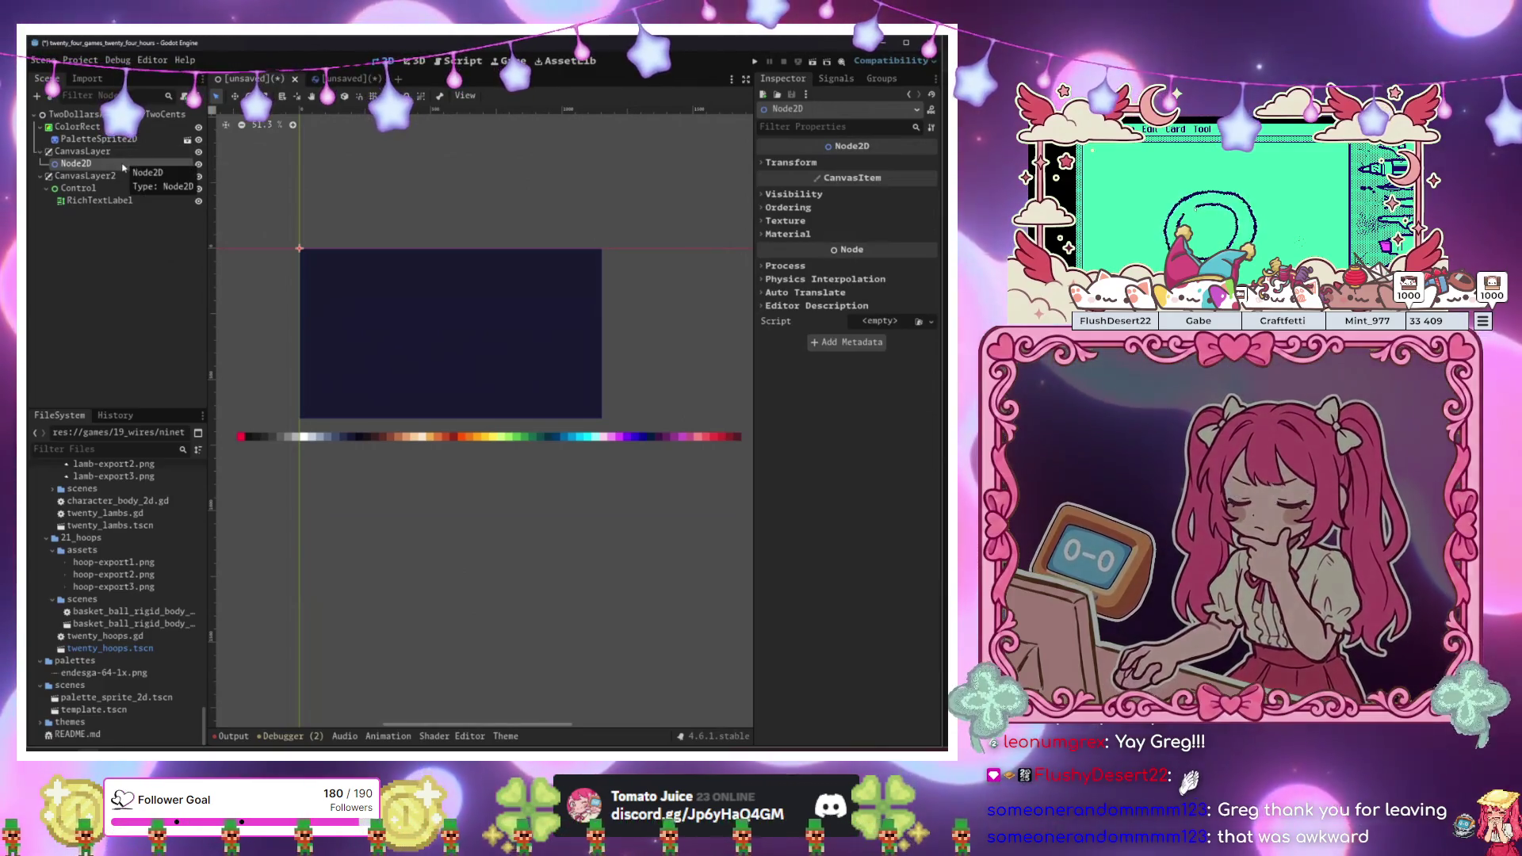
pyautogui.click(77, 126)
pyautogui.click(83, 151)
pyautogui.click(98, 139)
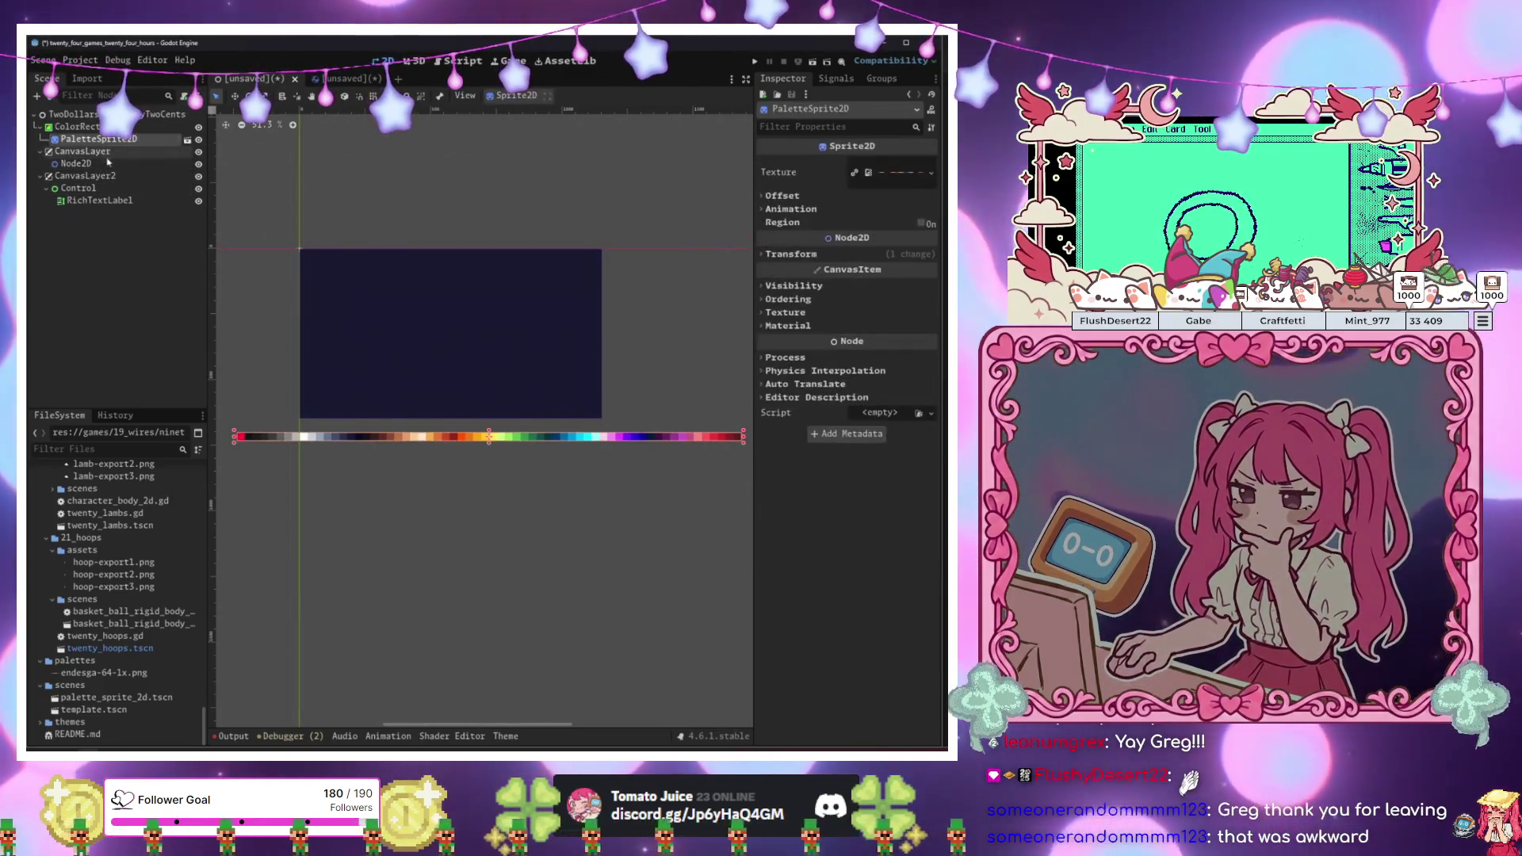
pyautogui.click(106, 163)
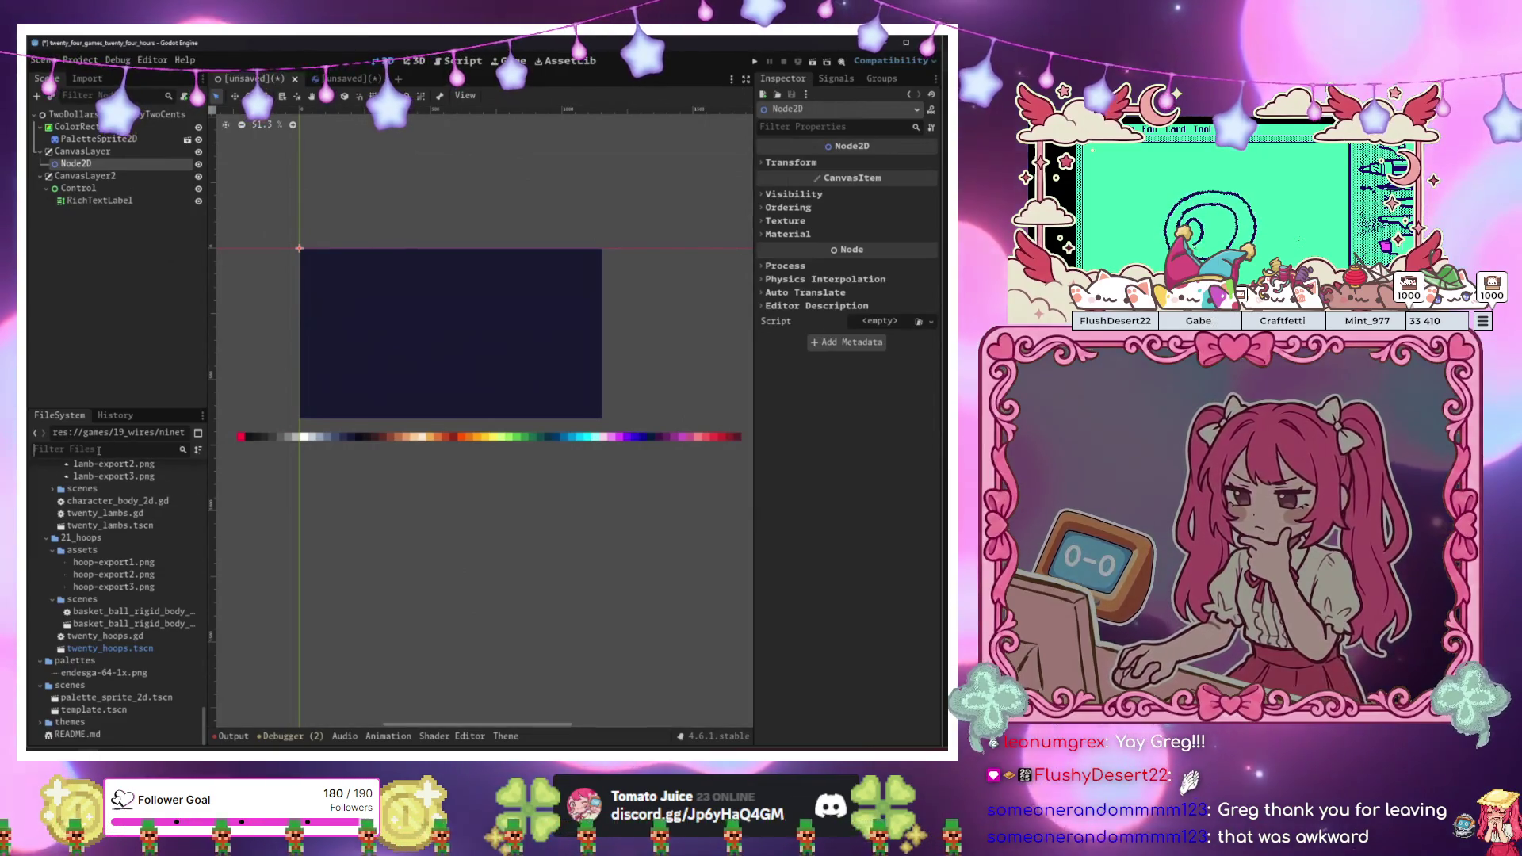
# - Open three_pancakes.tscn, select its WorldCollisionsNode2D, and return to the TwoDollars scene
pyautogui.write('p')
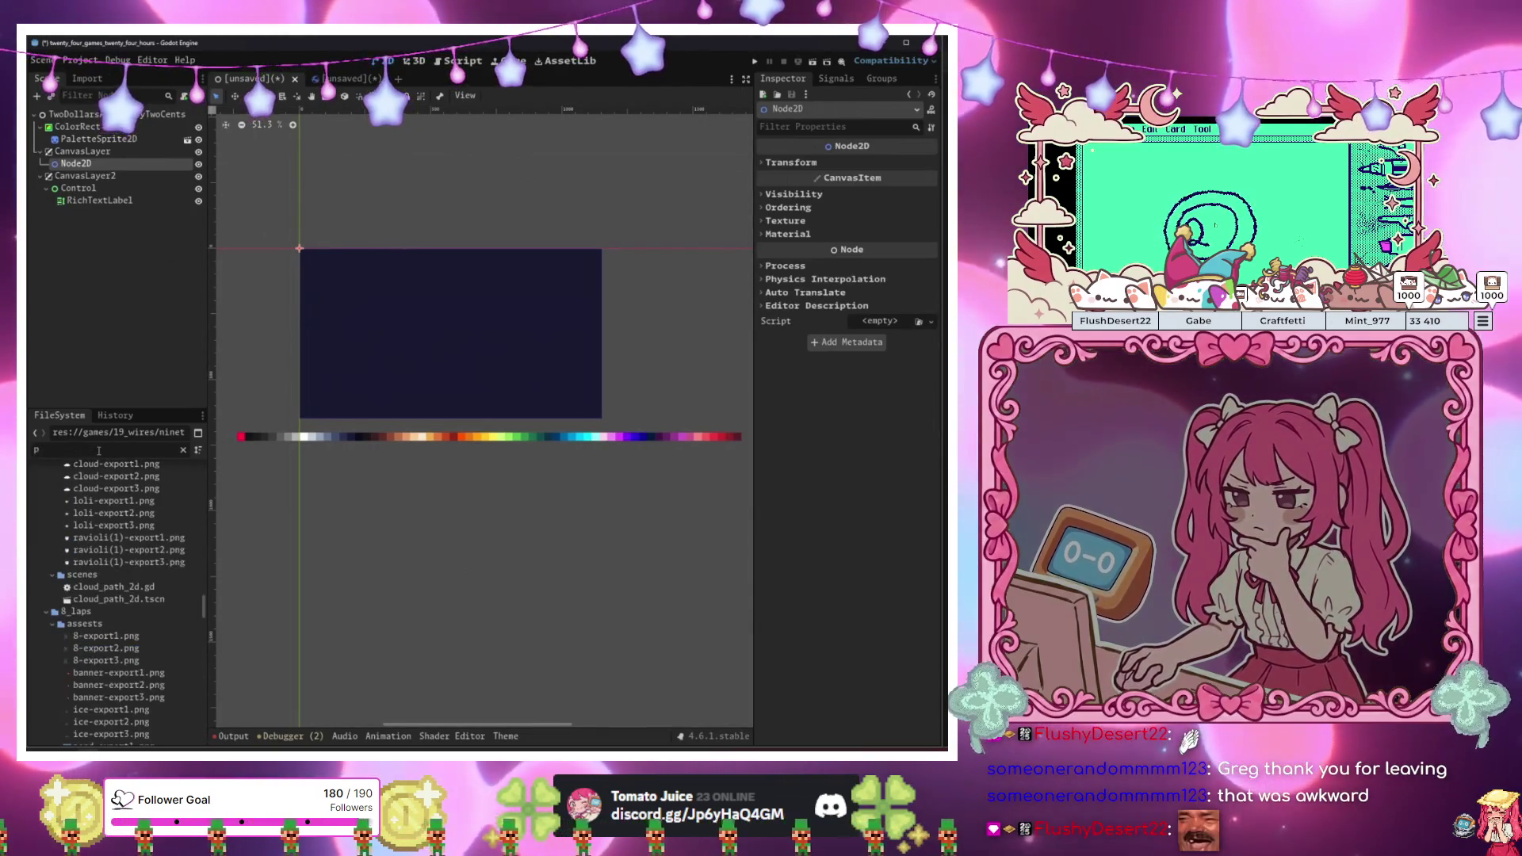
pyautogui.write('an')
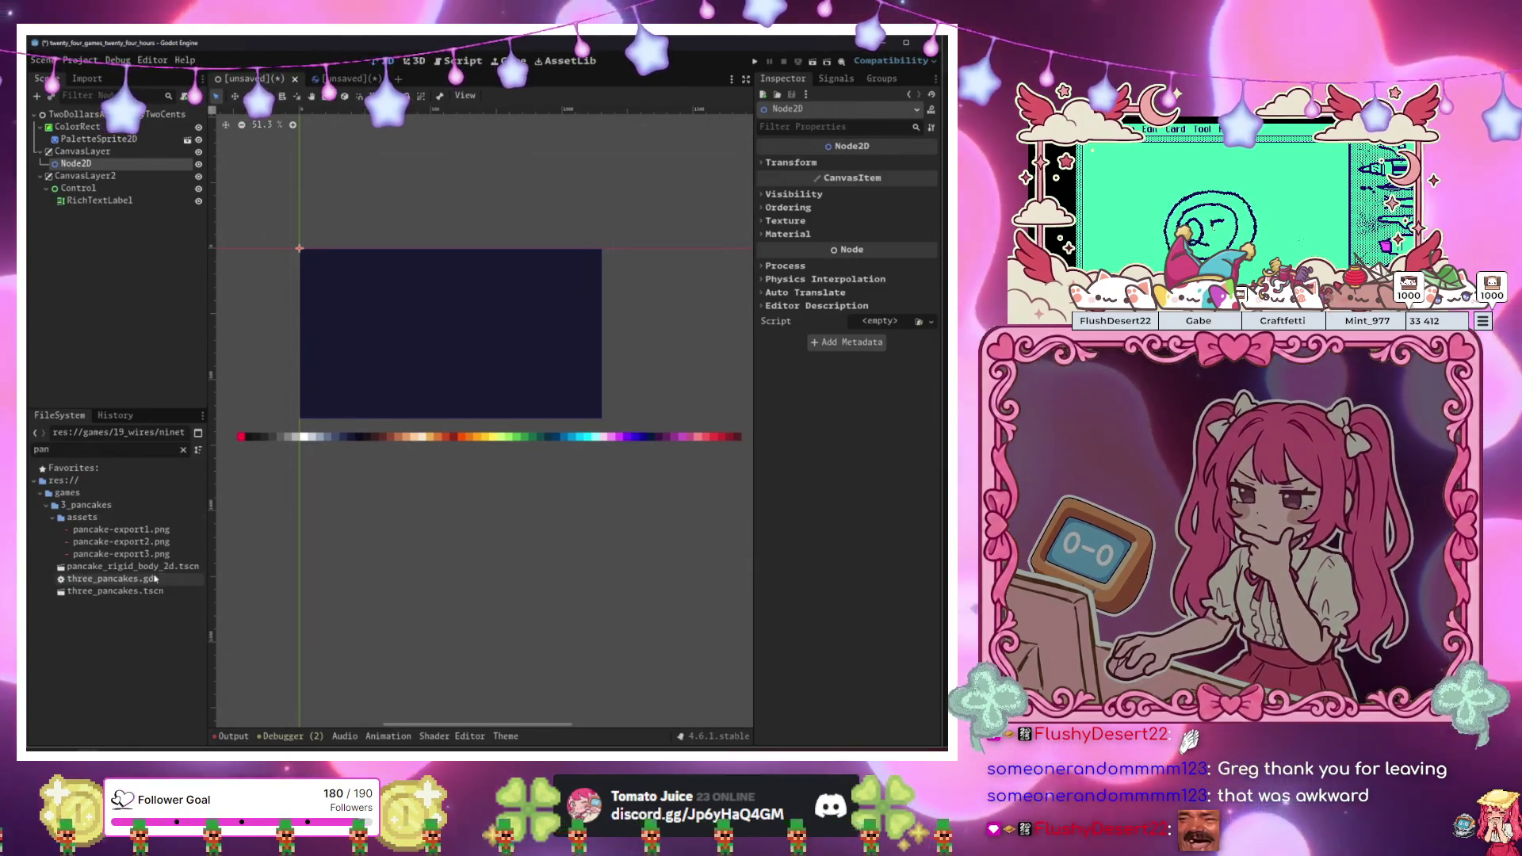
pyautogui.doubleClick(140, 592)
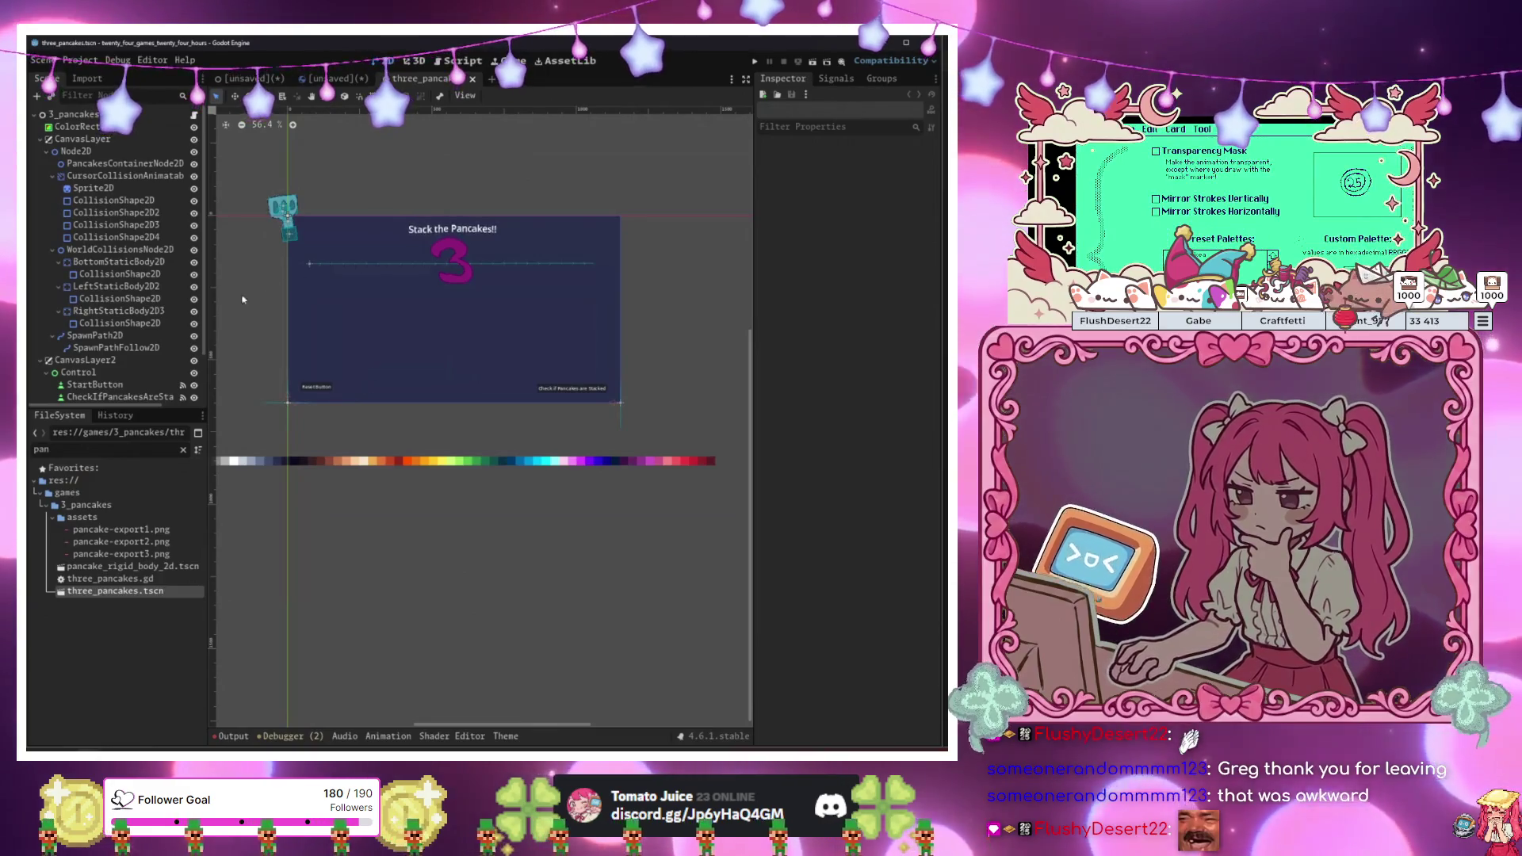
pyautogui.scroll(-3, 143, 339)
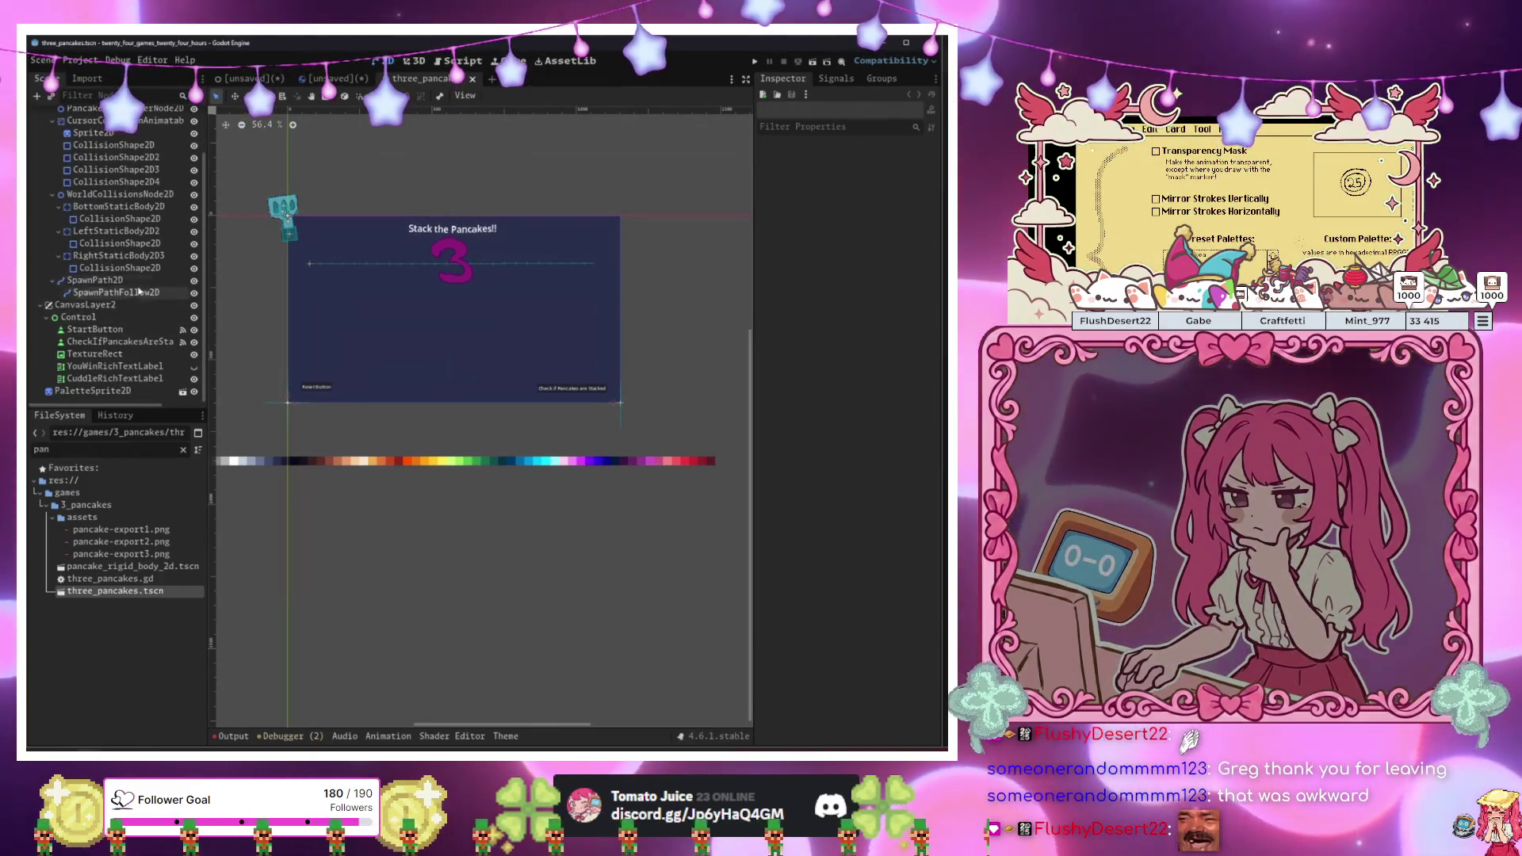
pyautogui.click(123, 195)
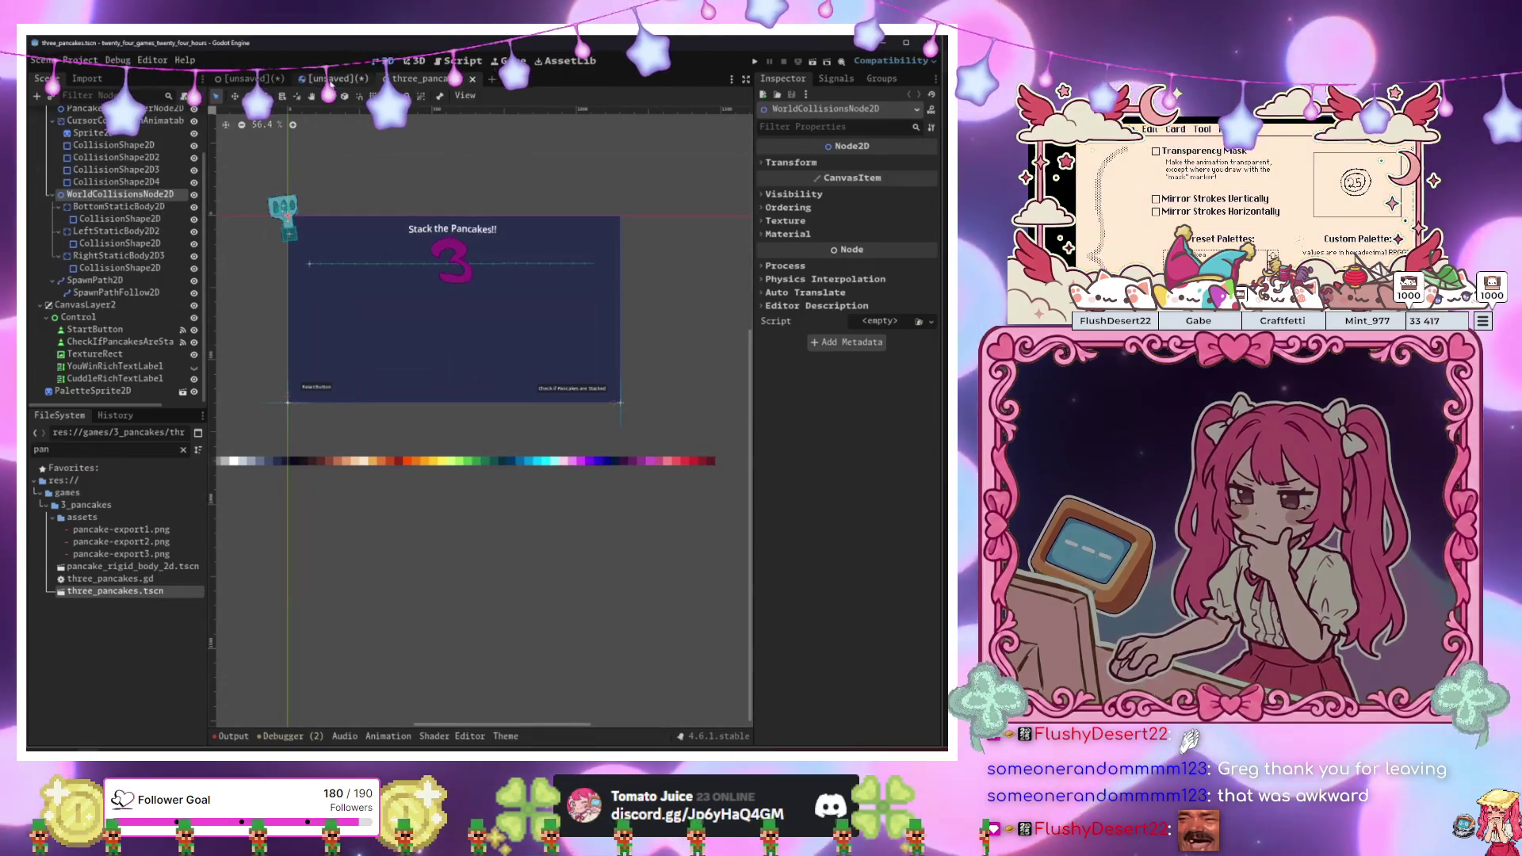
pyautogui.click(323, 79)
pyautogui.hotkey('ctrl', 'shift', 'Tab')
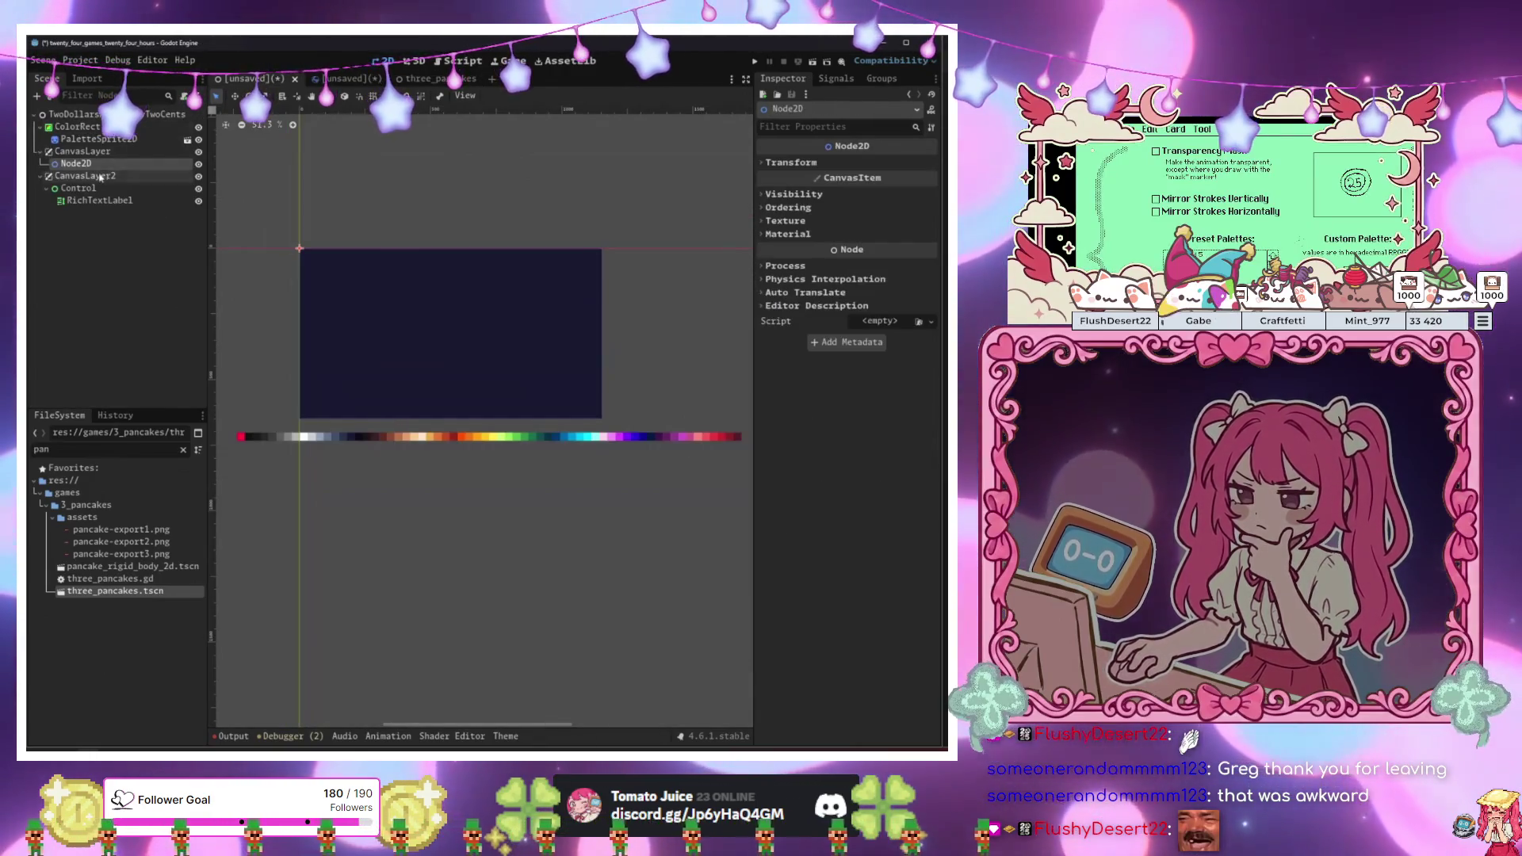
# - Paste WorldCollisionsNode2D with its three wall bodies under Node2D
pyautogui.click(76, 163)
pyautogui.hotkey('ctrl', 'v')
pyautogui.click(119, 225)
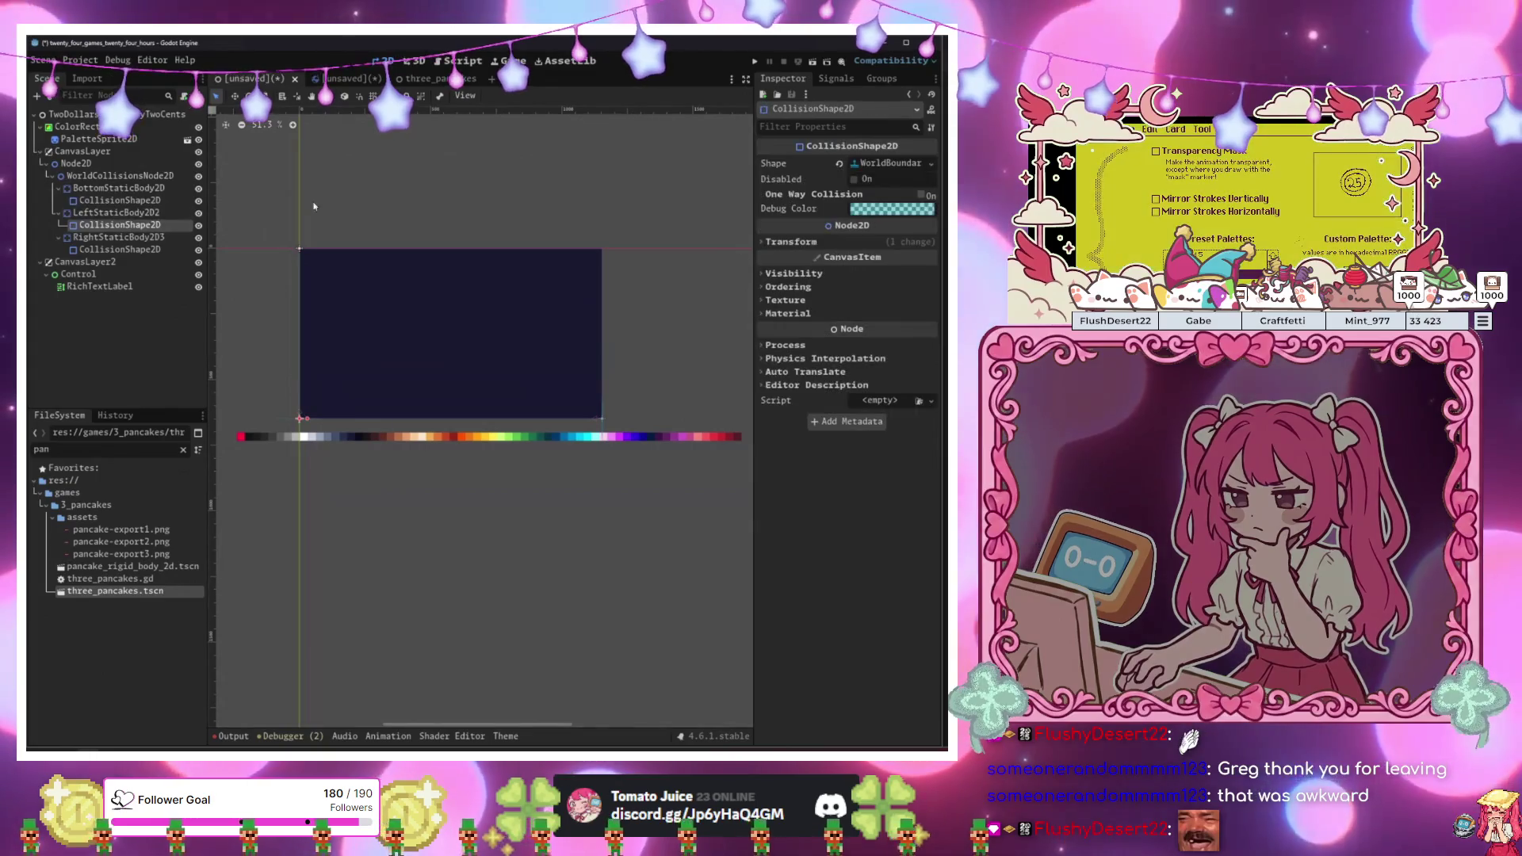
pyautogui.scroll(3, 383, 345)
pyautogui.scroll(-2, 594, 367)
pyautogui.scroll(1, 429, 377)
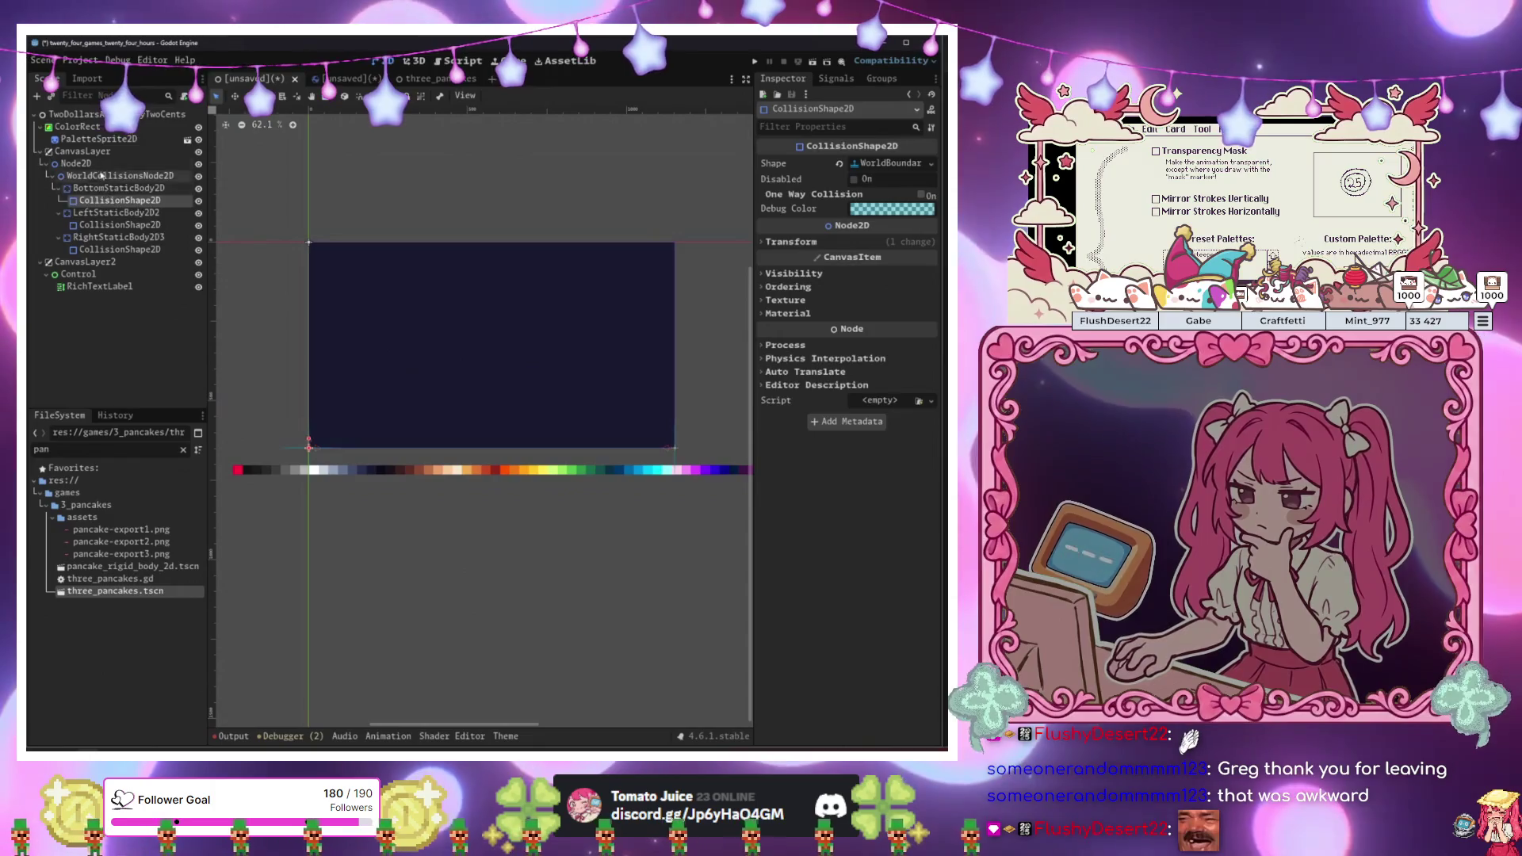
# - Create a Path2D under Node2D, removing an accidental duplicate
pyautogui.click(104, 164)
pyautogui.hotkey('ctrl', 'a')
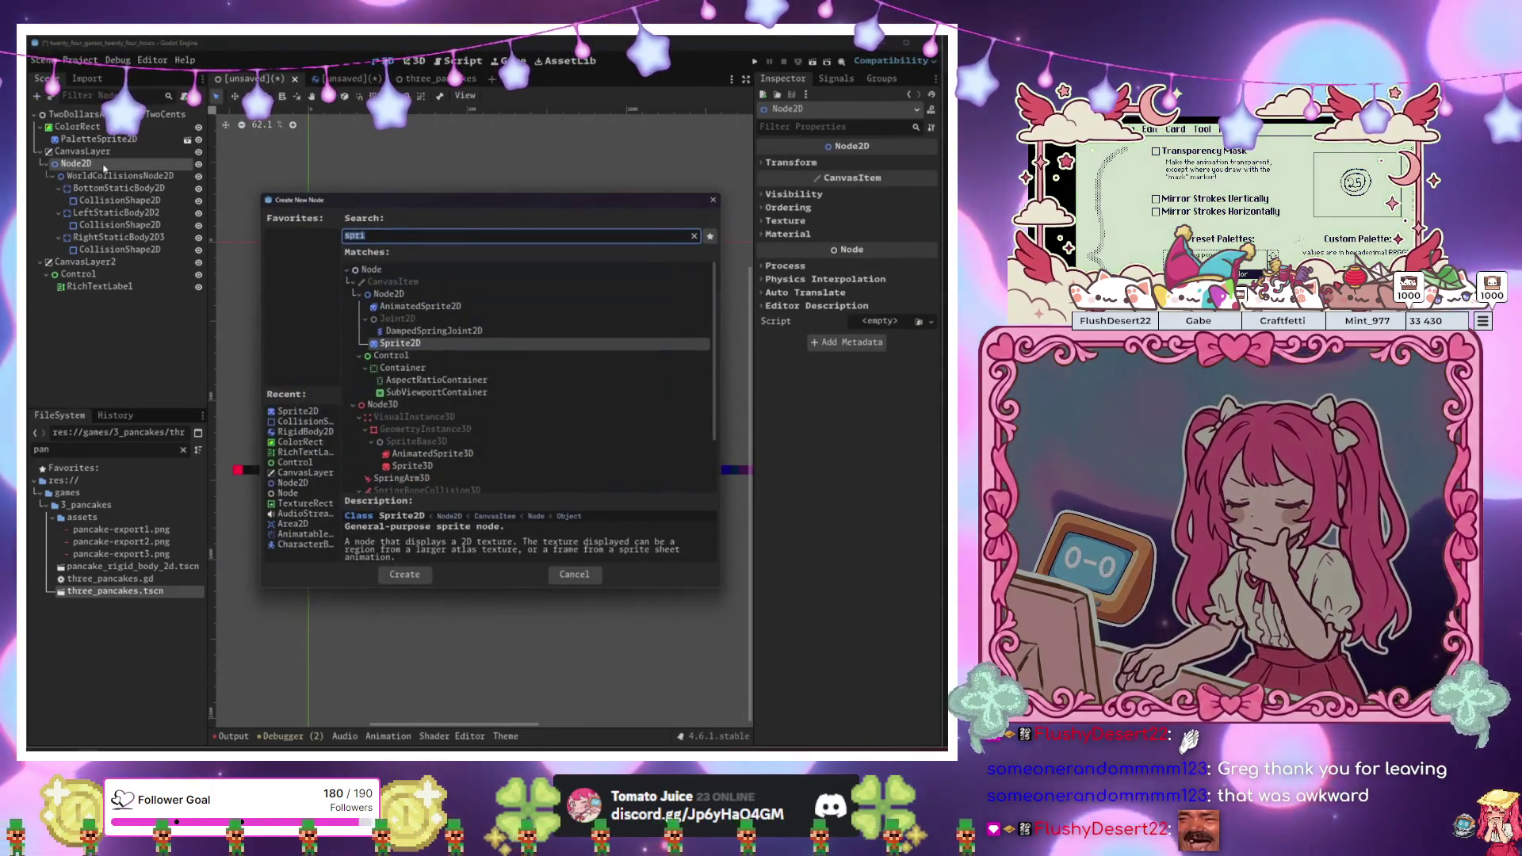
pyautogui.write('spawn')
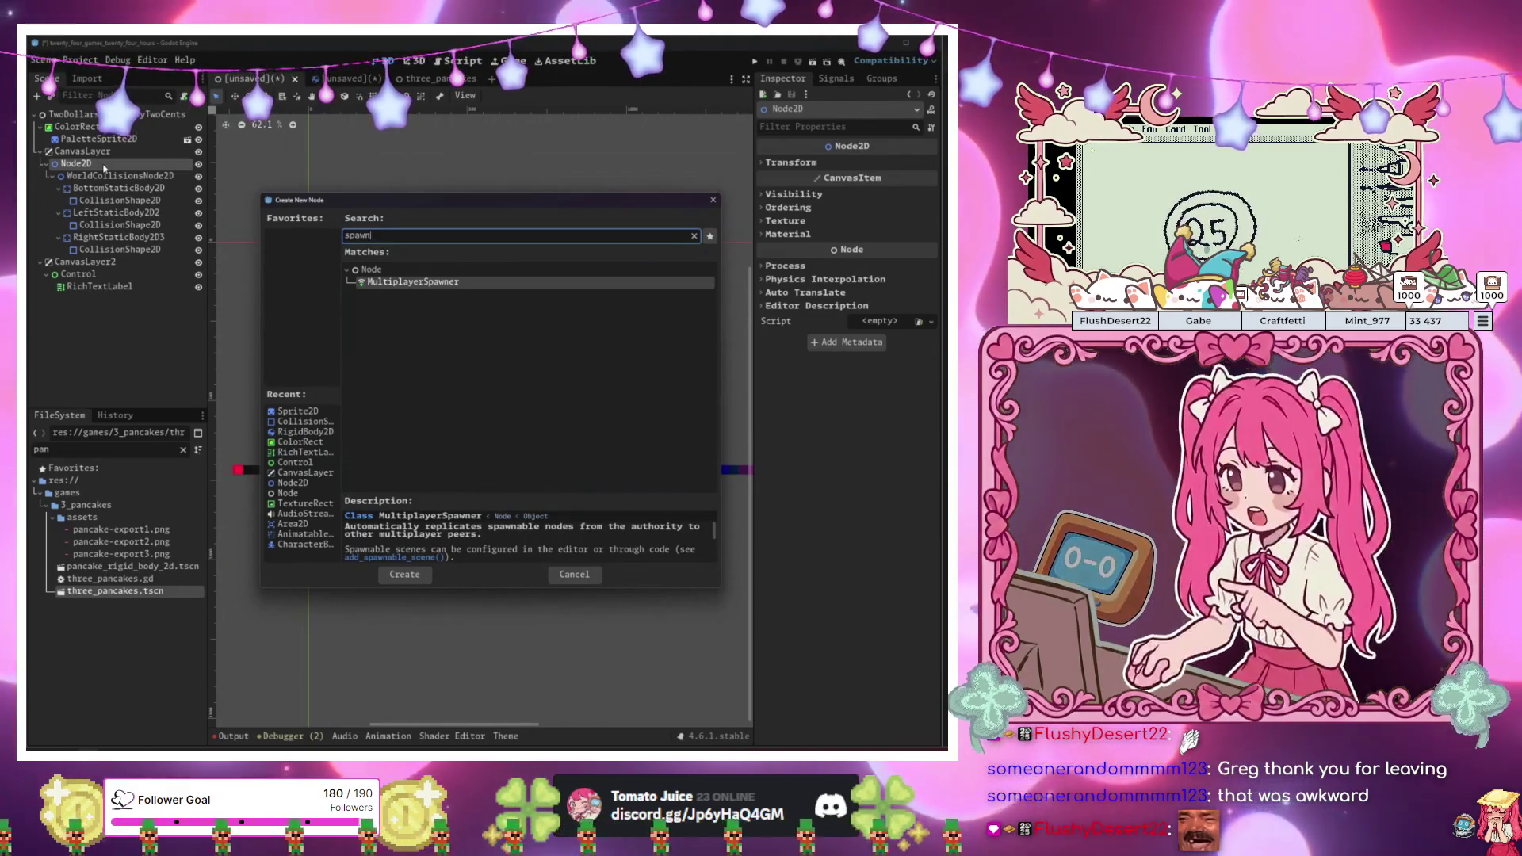
pyautogui.press('BackSpace')
pyautogui.press('BackSpace')
pyautogui.press('BackSpace')
pyautogui.write('path')
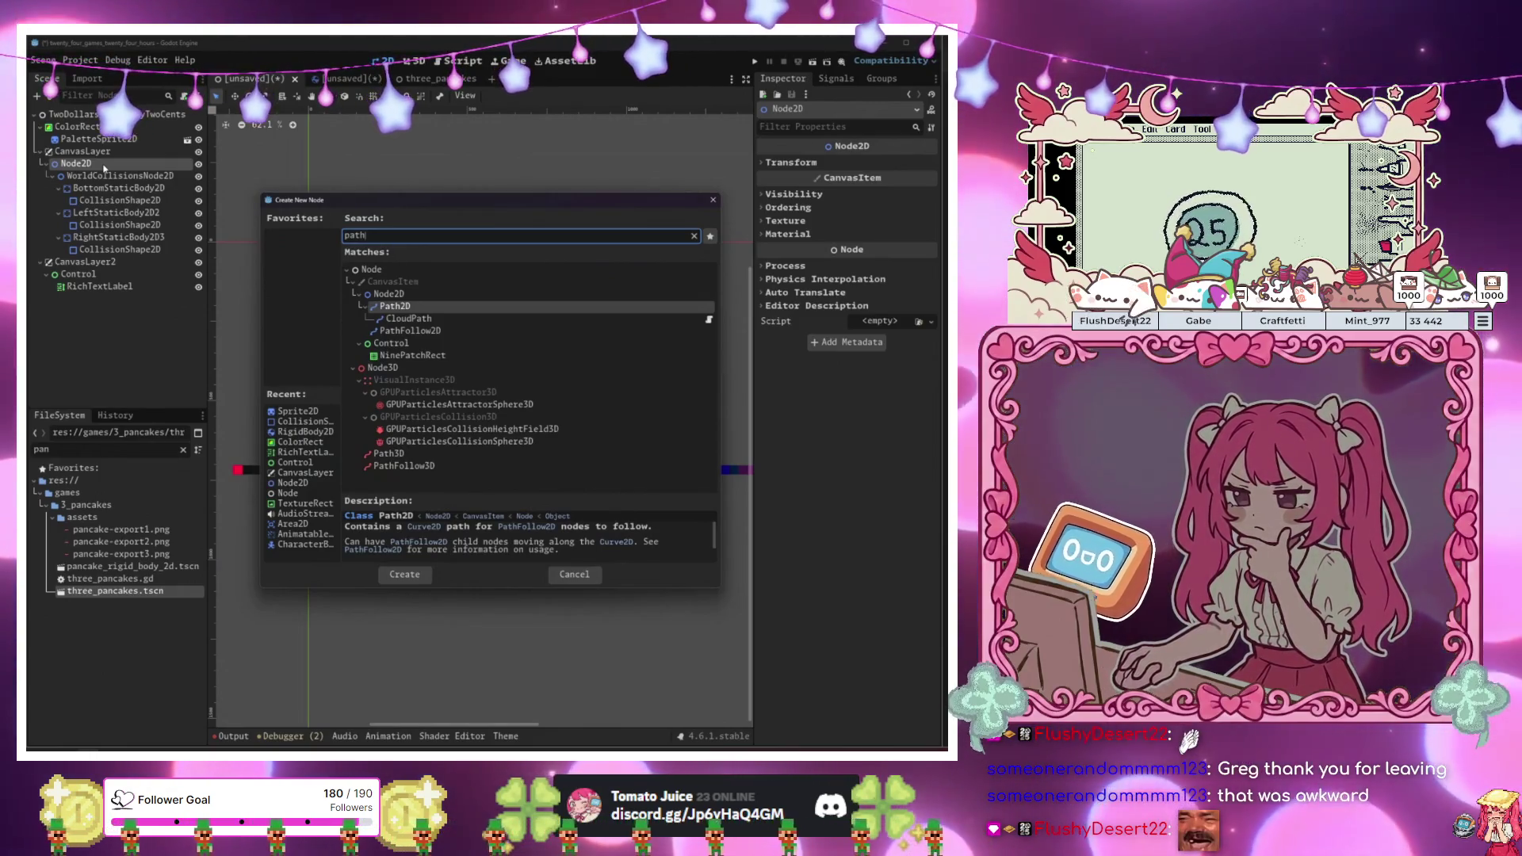
pyautogui.press('Return')
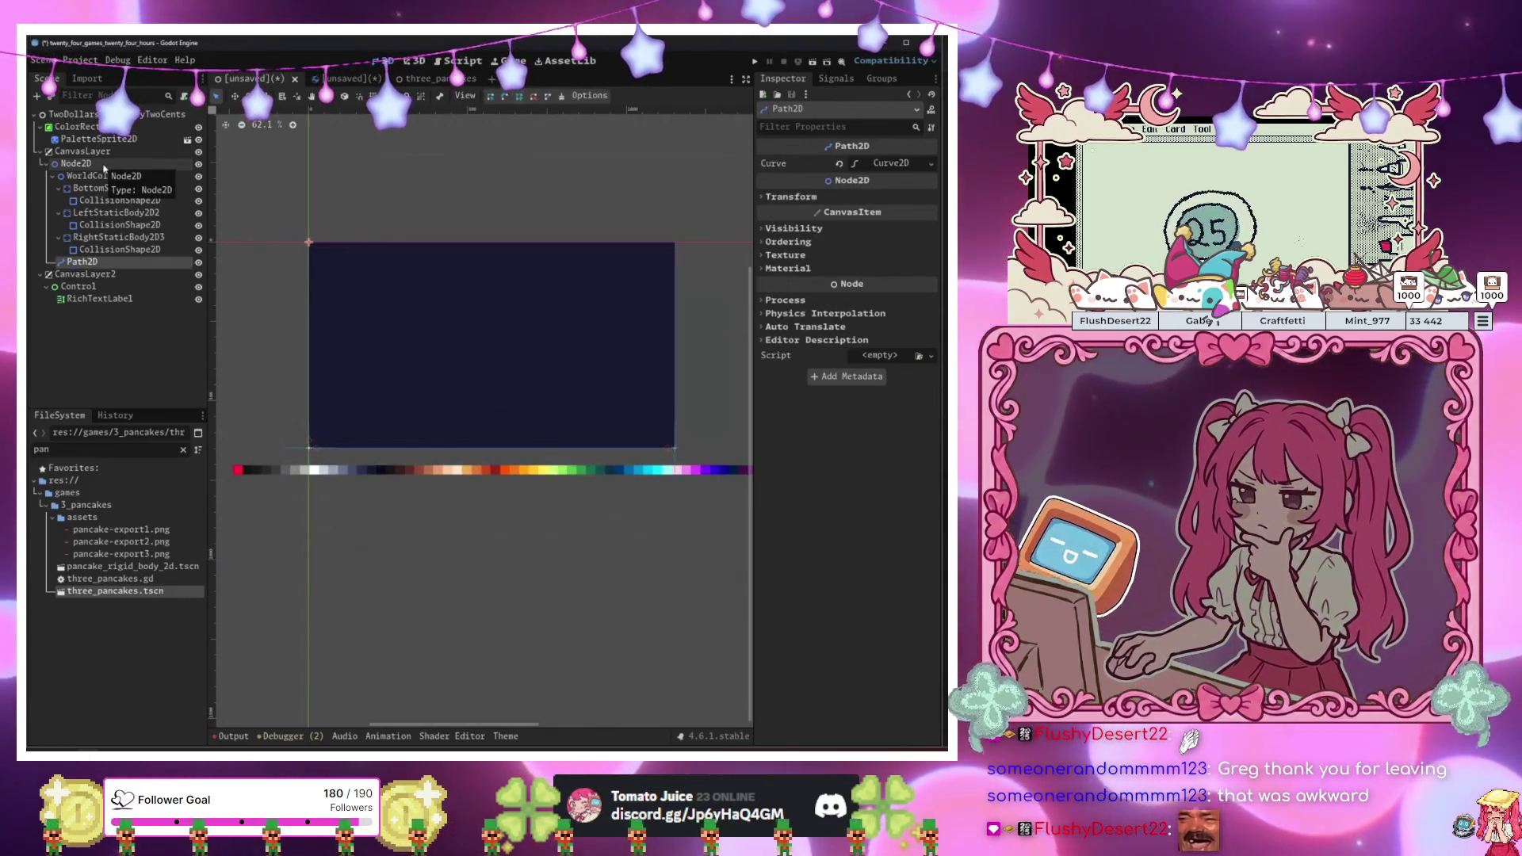
pyautogui.hotkey('ctrl', 'd')
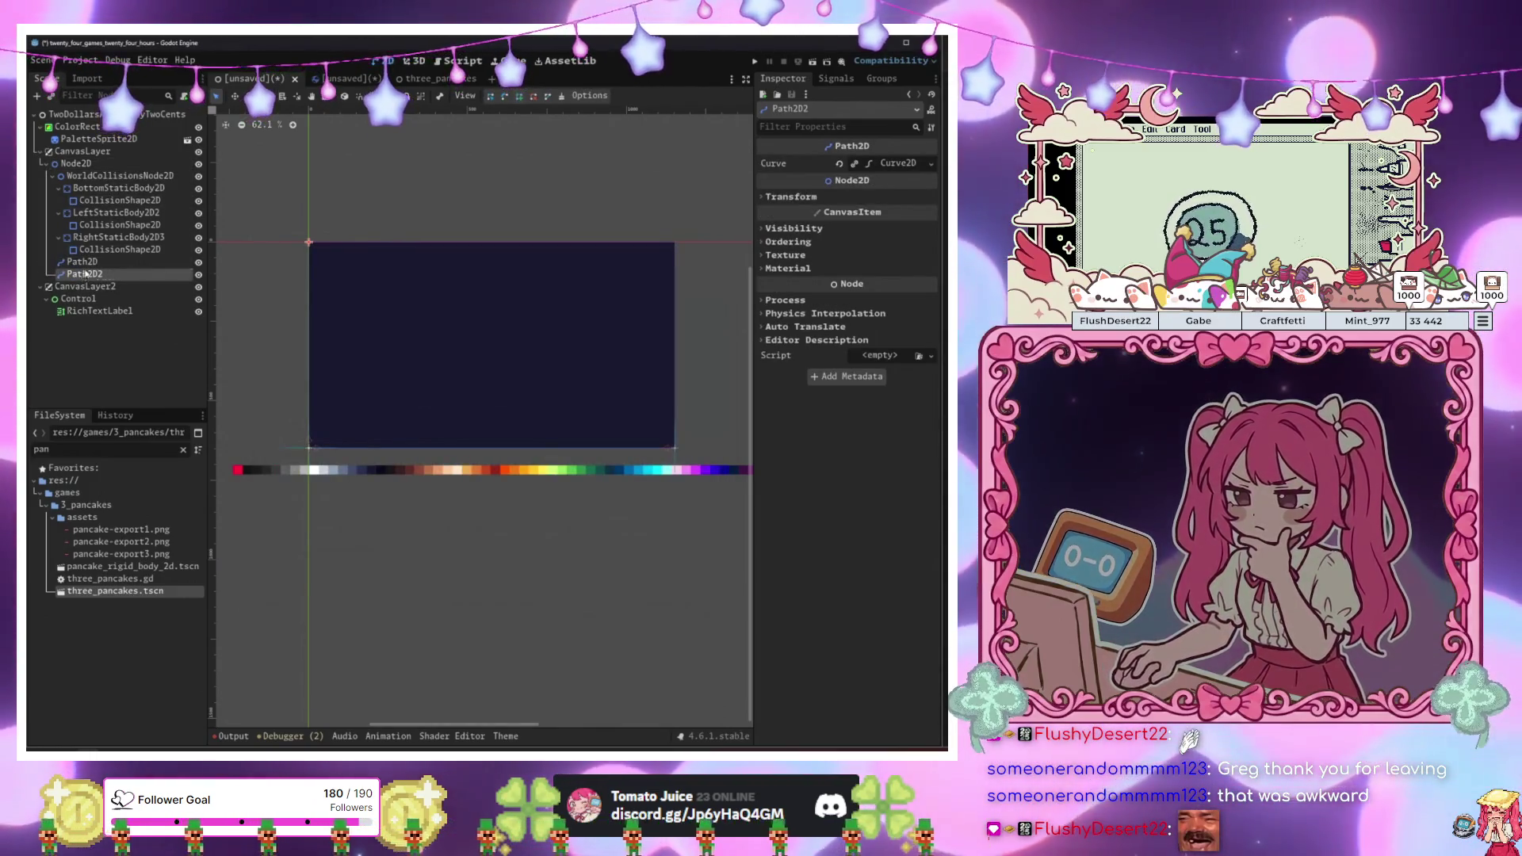
pyautogui.moveTo(86, 274); pyautogui.dragTo(87, 263)
pyautogui.press('Delete')
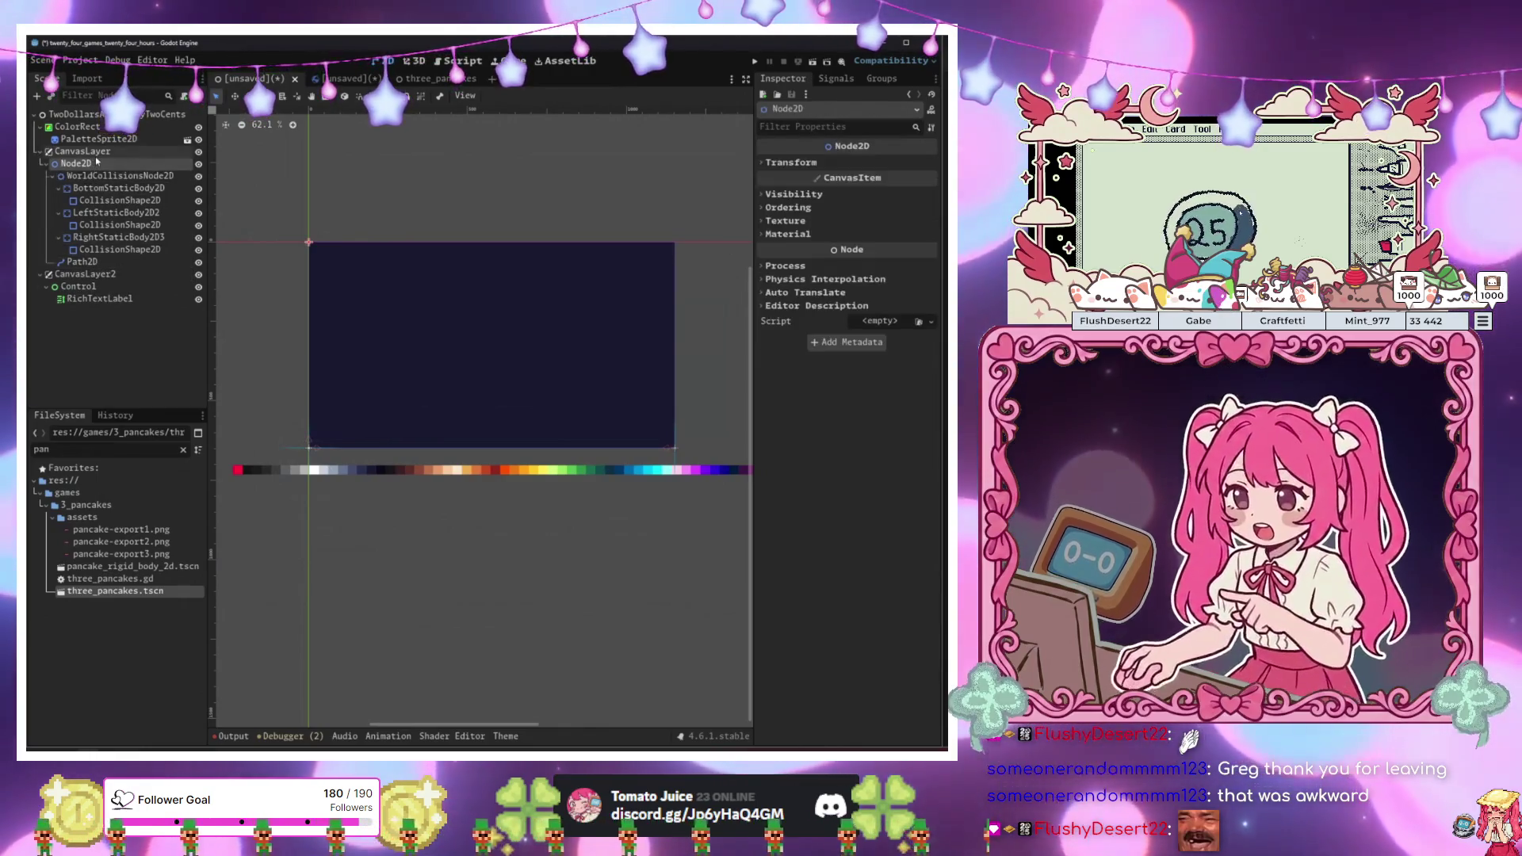
# - Begin adding a PathFollow2D child under Path2D
pyautogui.click(82, 261)
pyautogui.hotkey('ctrl', 'a')
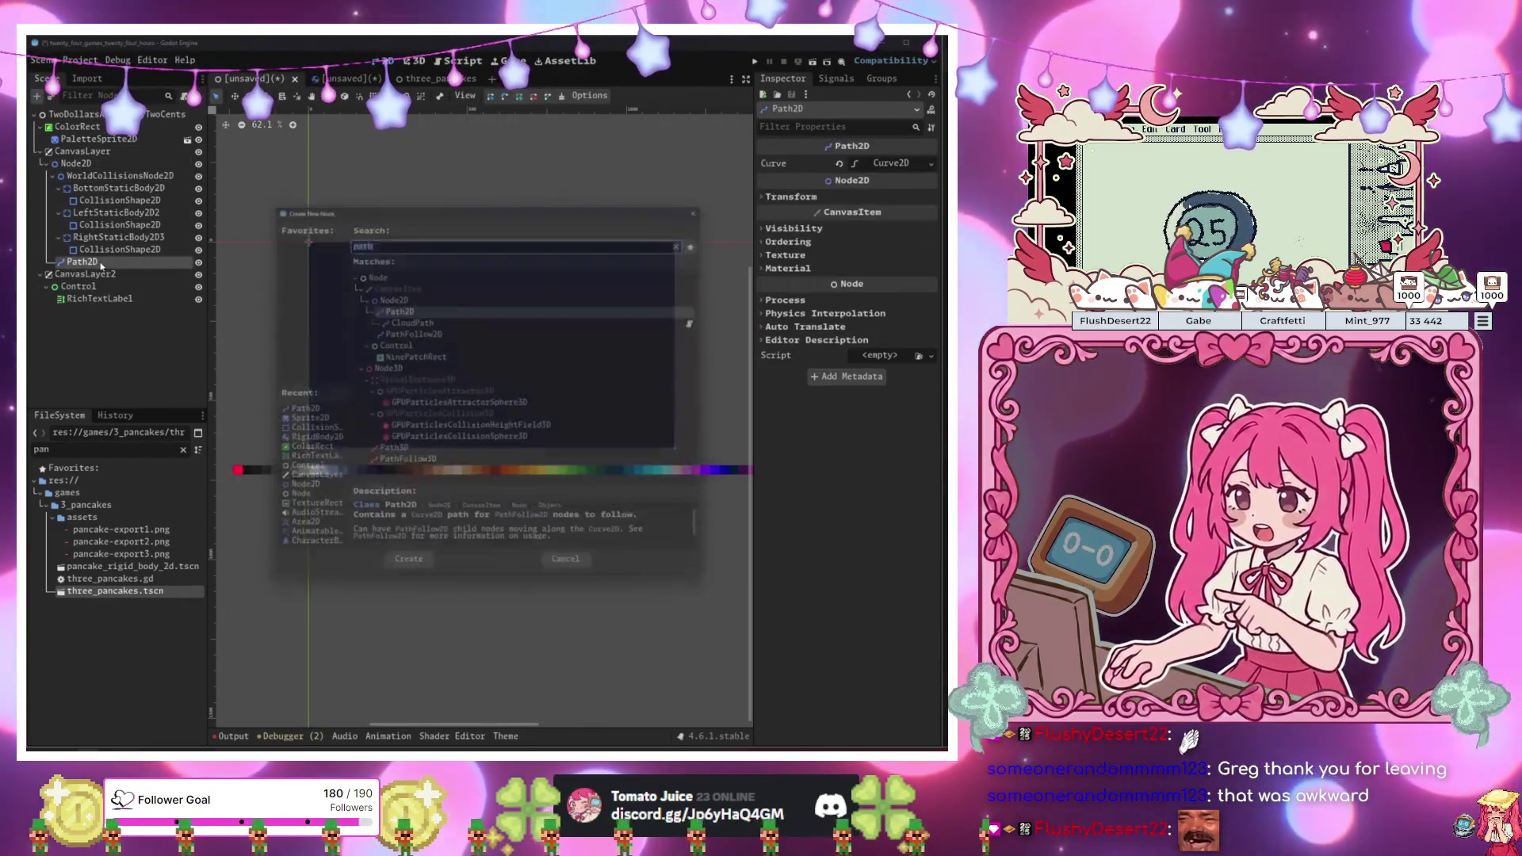
pyautogui.write('pathfo')
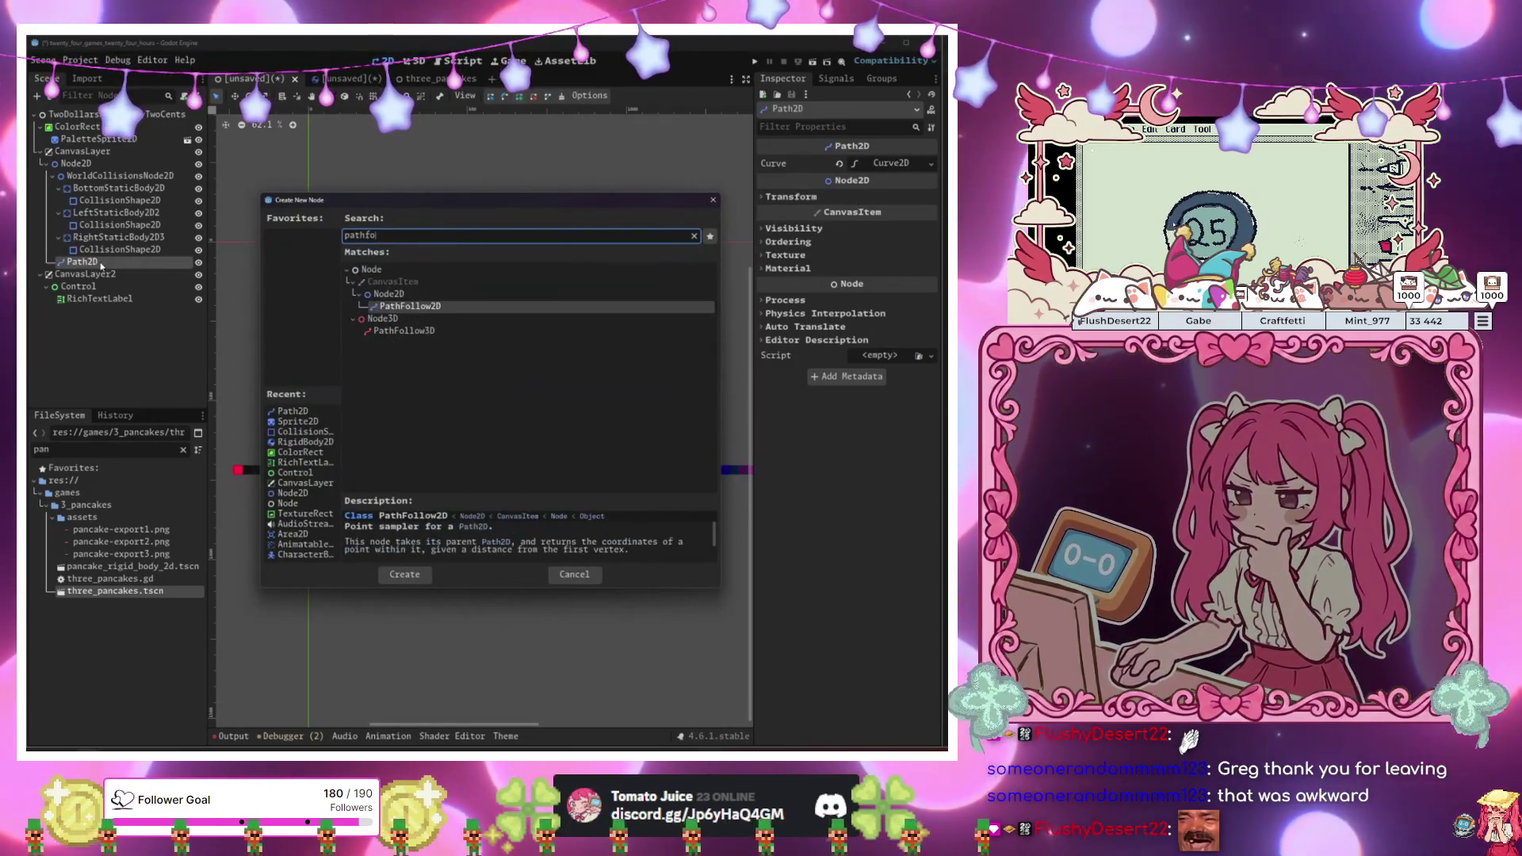